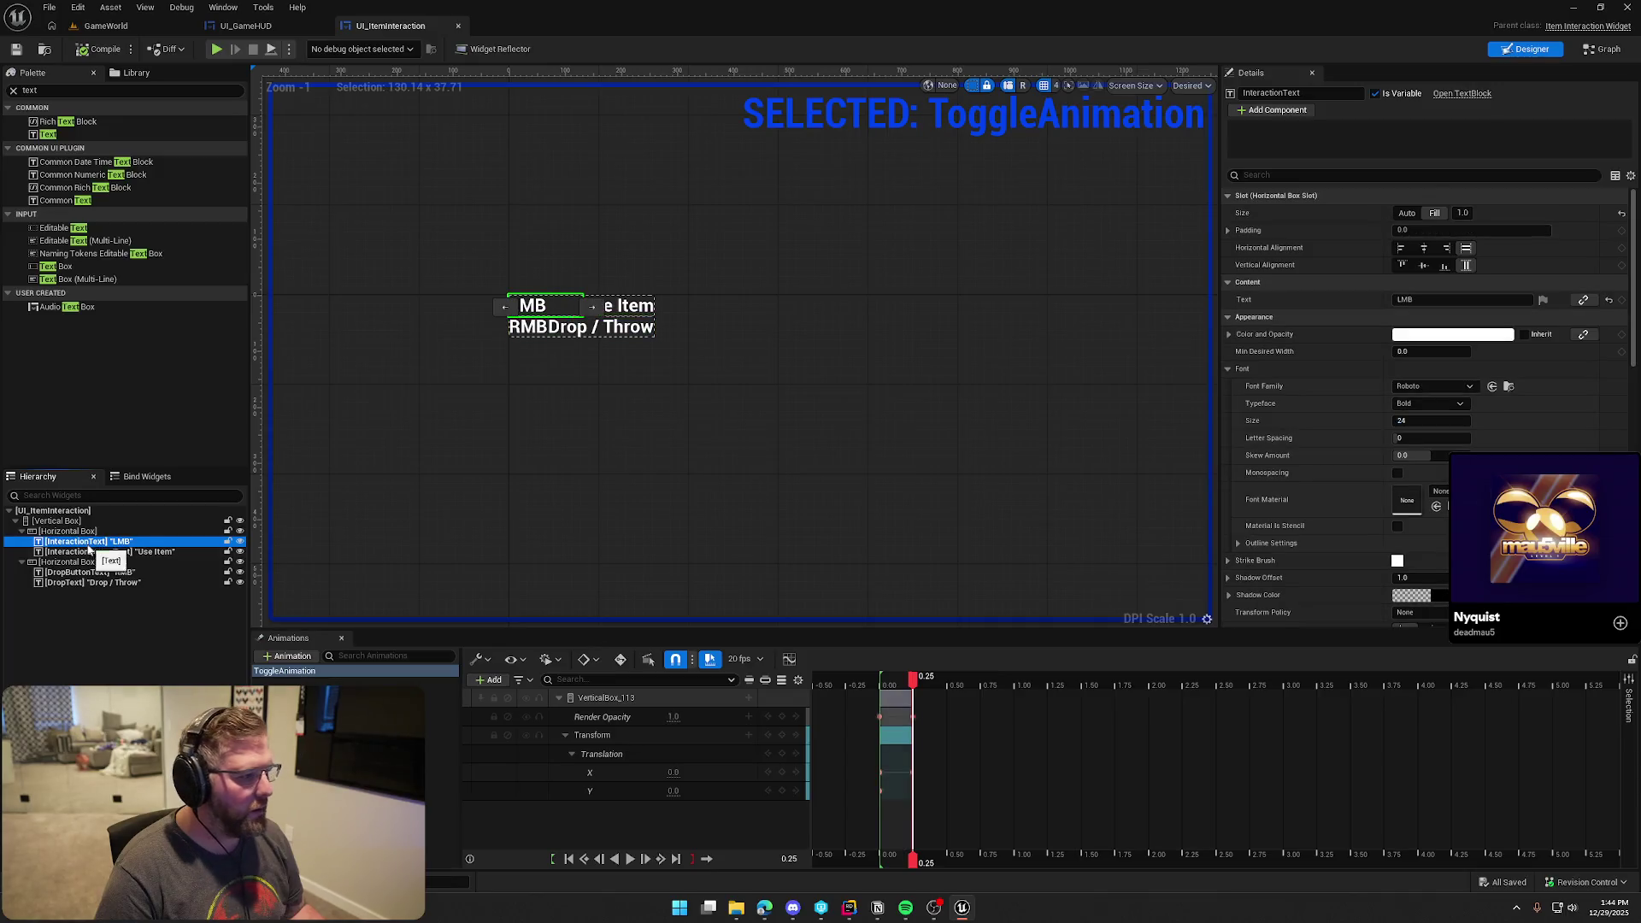
# Set the four selected prompt texts to Not Hit-Testable (Self Only) and save the widget
pyautogui.scroll(-5, 1350, 545)
pyautogui.scroll(-4, 1350, 544)
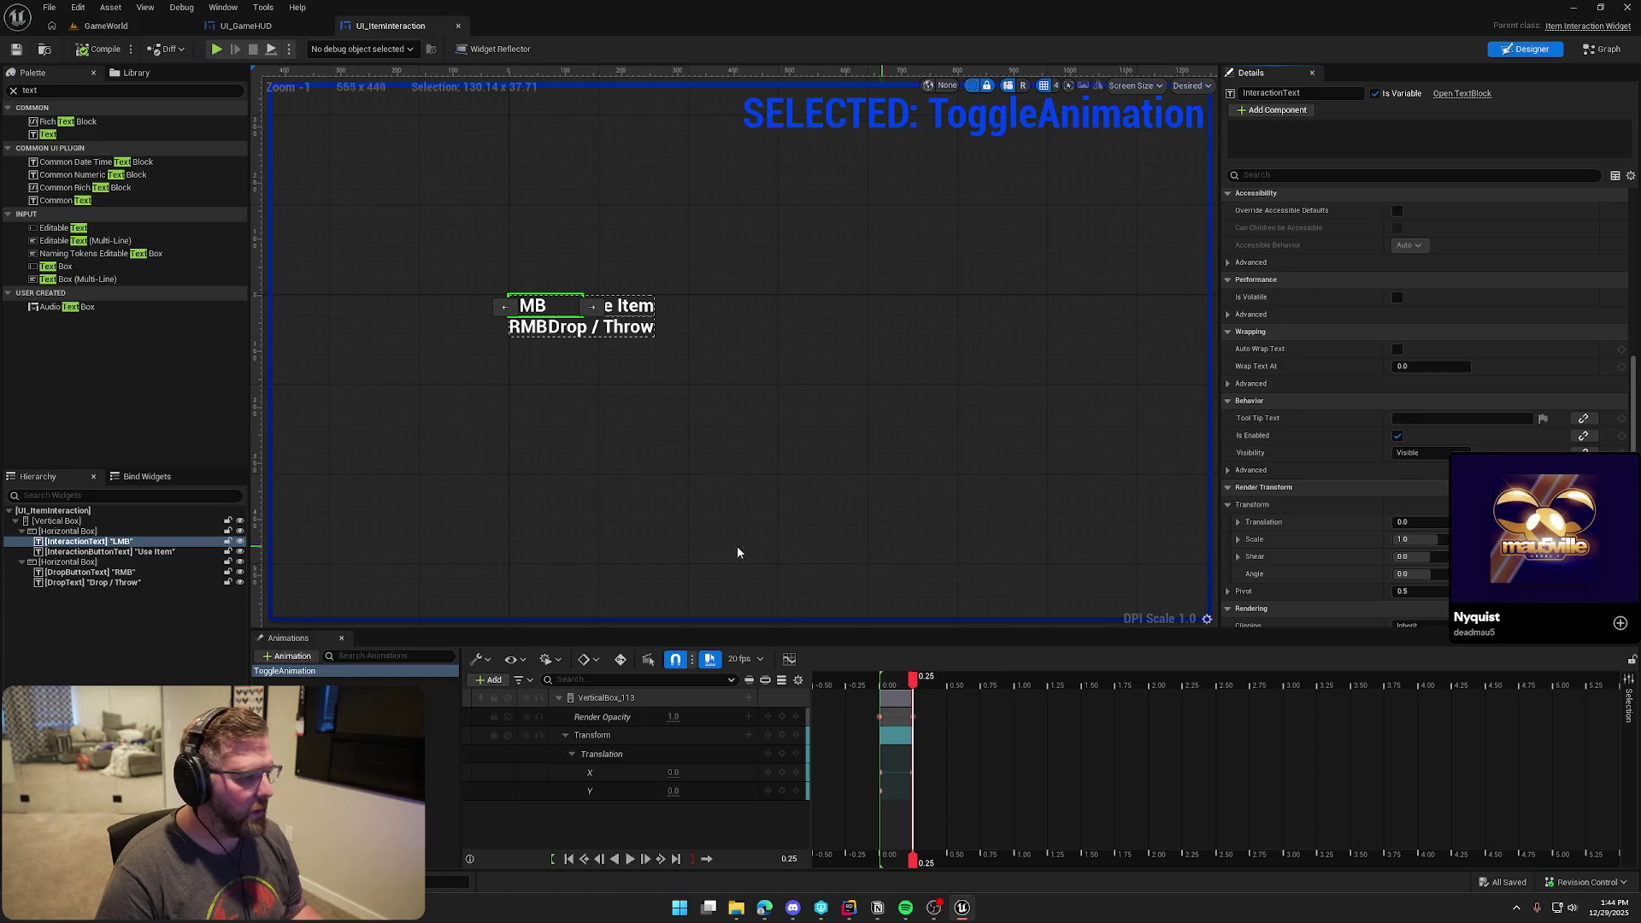
pyautogui.keyDown('ctrl'); pyautogui.click(107, 552); pyautogui.keyUp('ctrl')
pyautogui.keyDown('ctrl'); pyautogui.click(129, 572); pyautogui.keyUp('ctrl')
pyautogui.keyDown('ctrl'); pyautogui.click(138, 583); pyautogui.keyUp('ctrl')
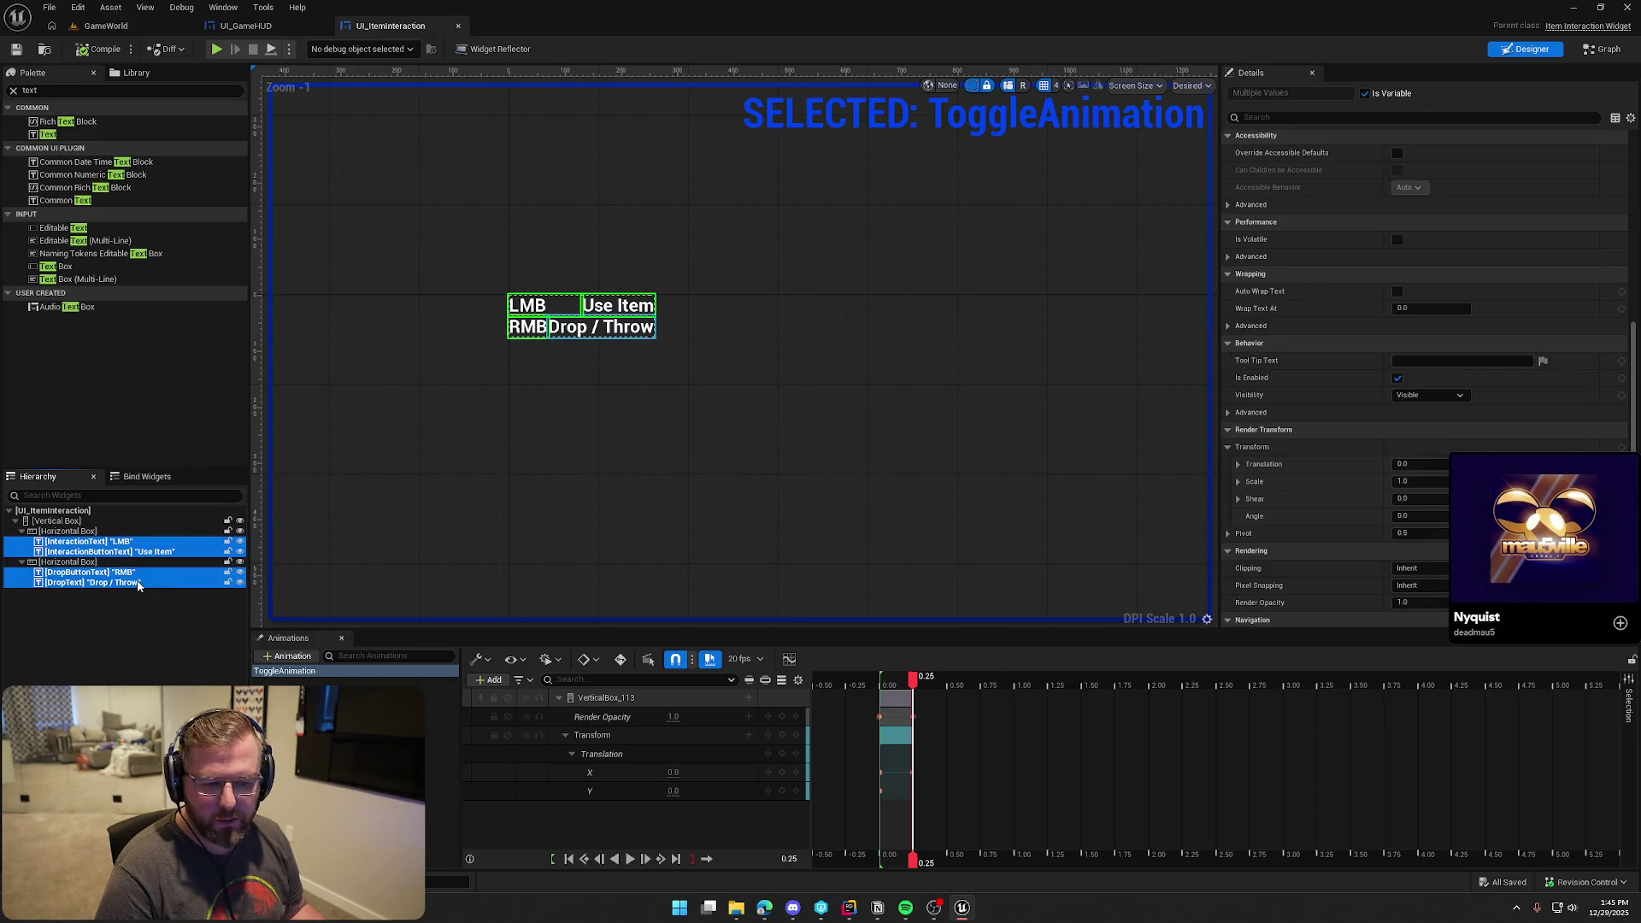
pyautogui.click(342, 752)
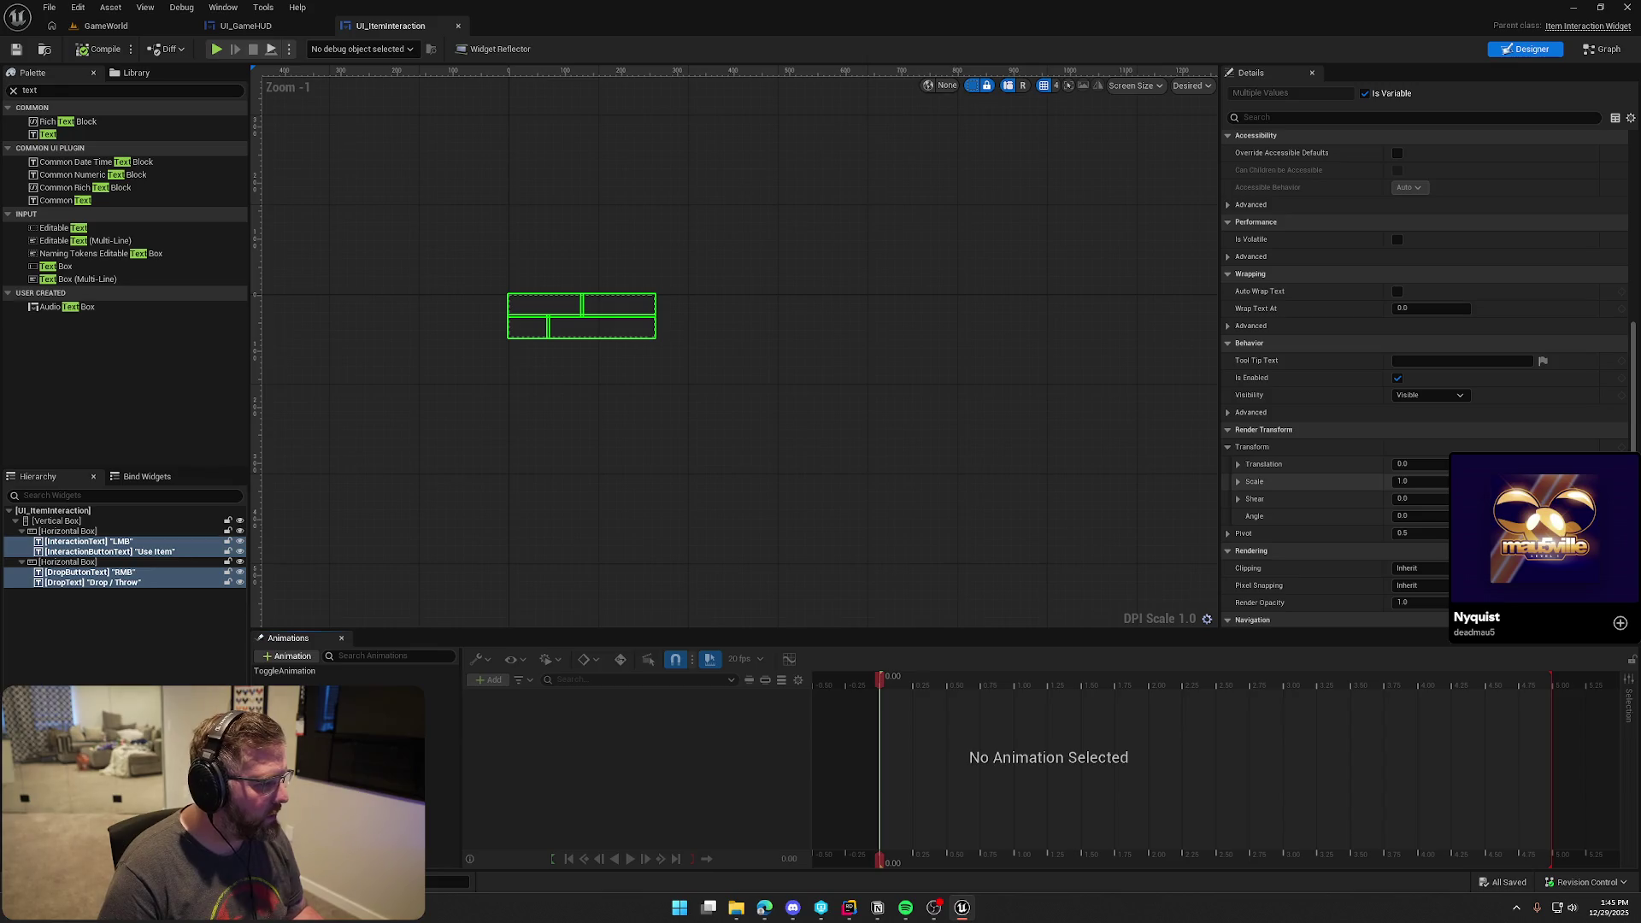
pyautogui.click(1431, 396)
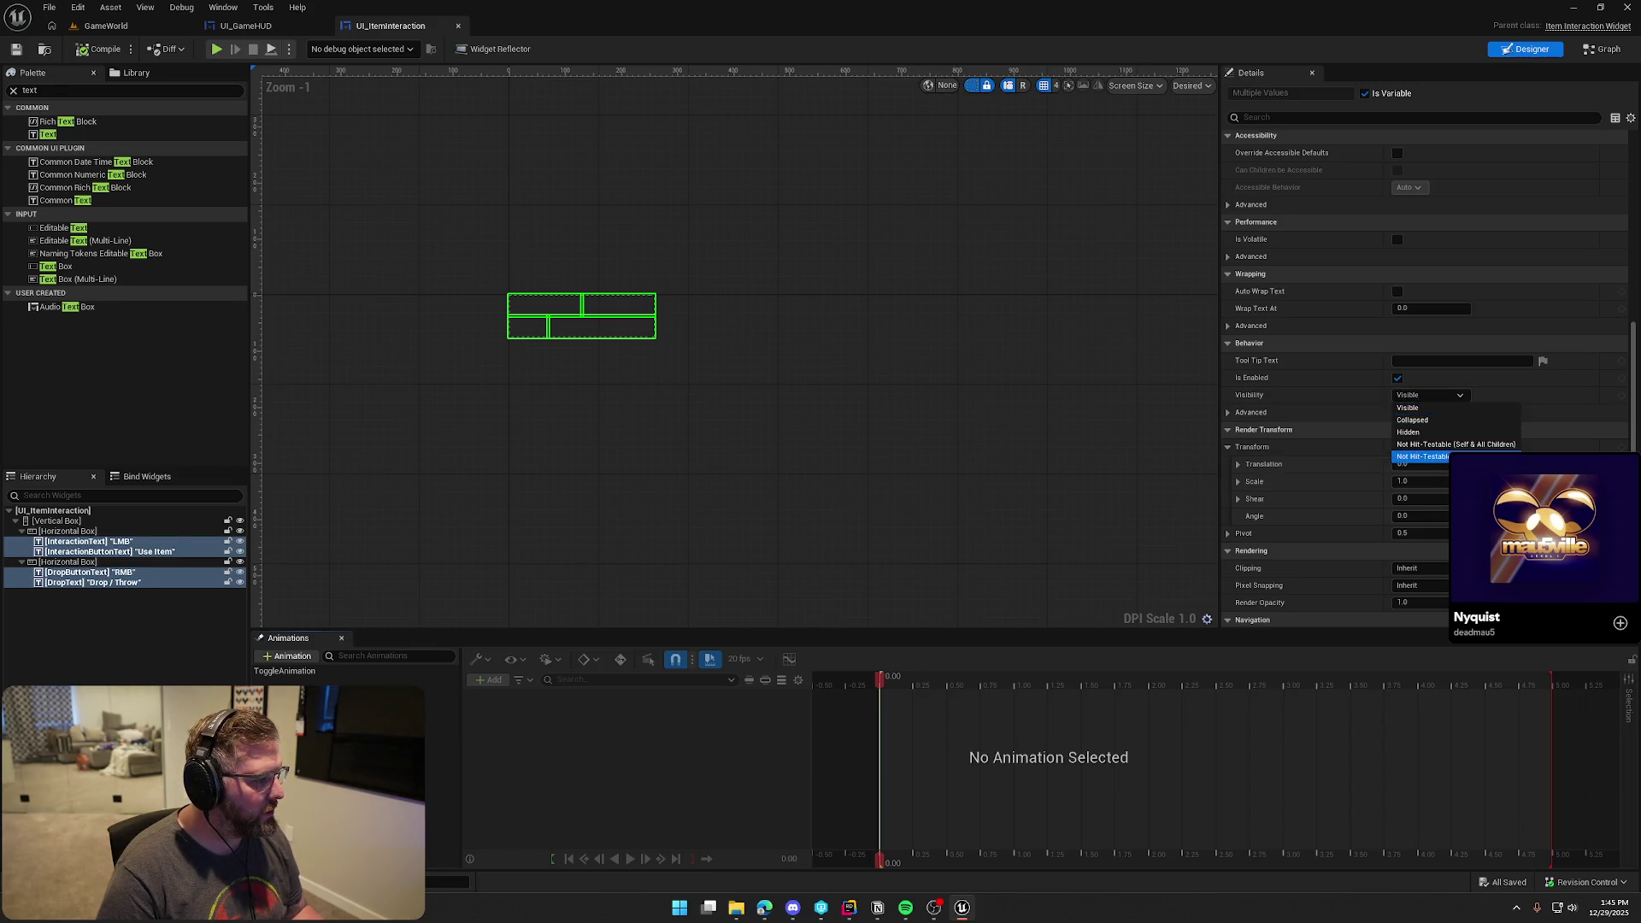
pyautogui.click(1436, 457)
pyautogui.hotkey('ctrl', 's')
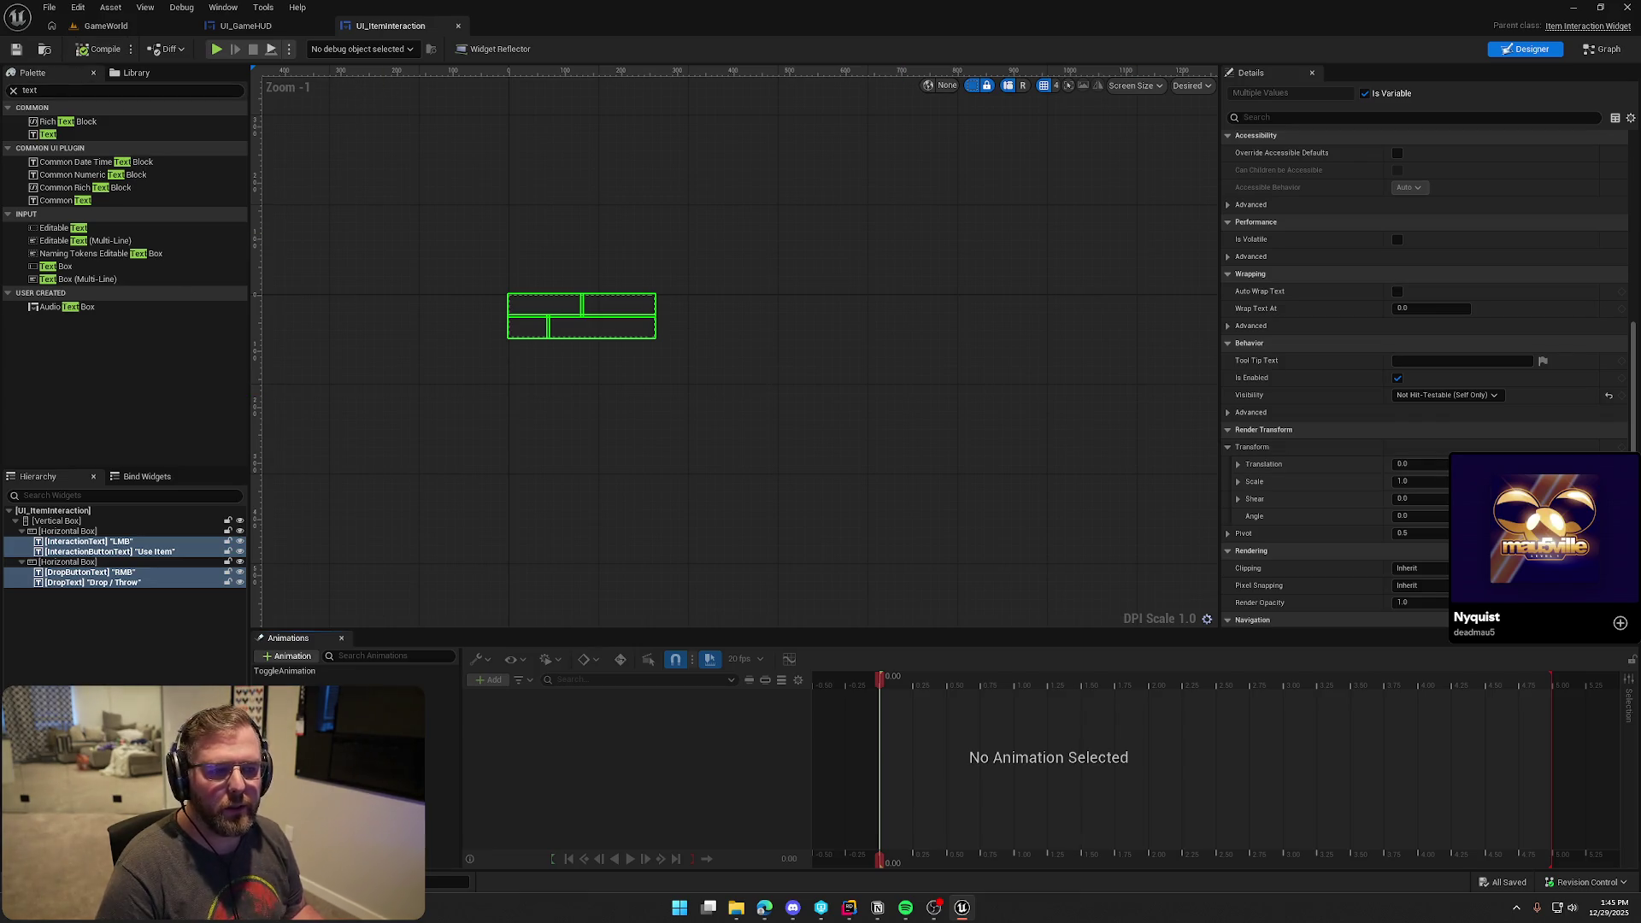
# Check the LMB, RMB, Drop / Throw and Use Item texts individually, then go to GameWorld and the code editor
pyautogui.click(117, 658)
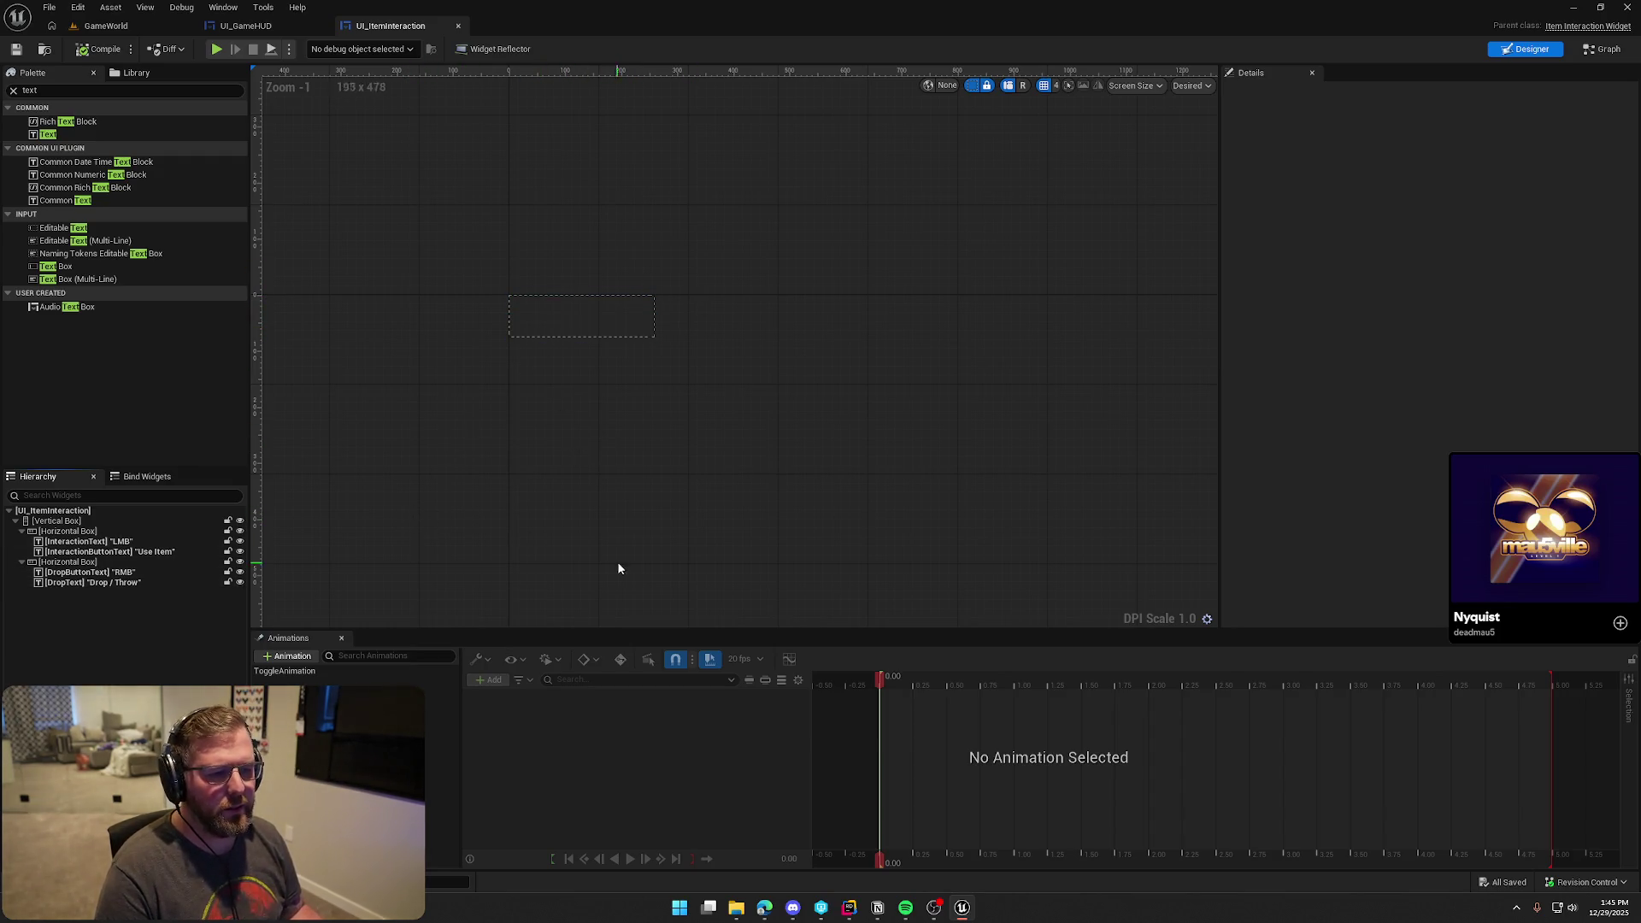
pyautogui.click(553, 305)
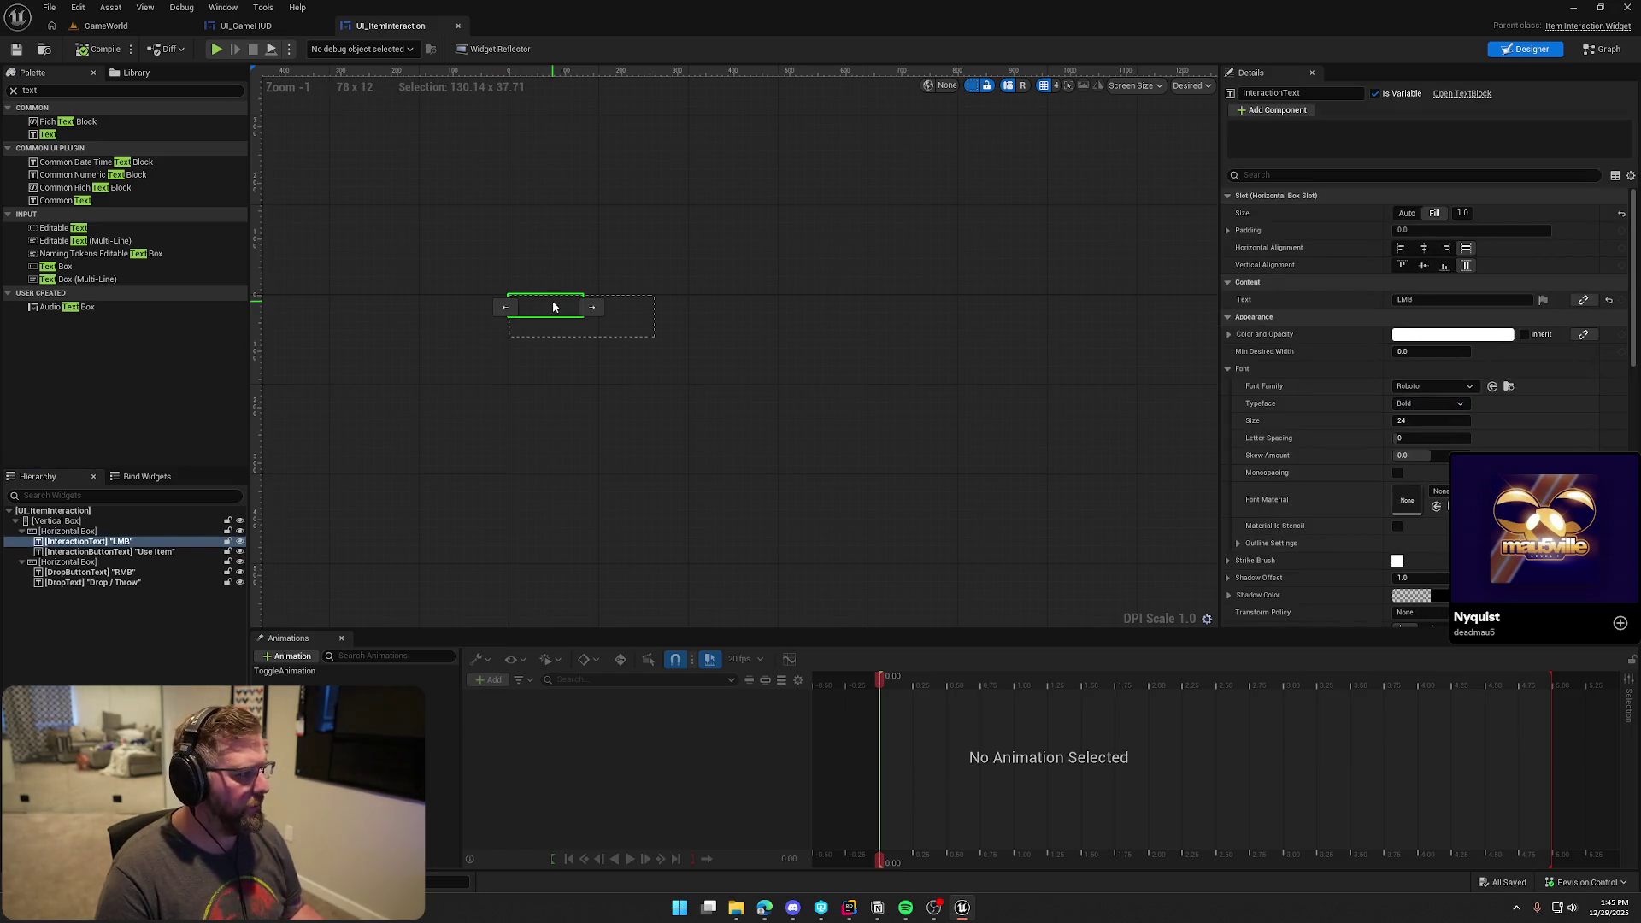
pyautogui.click(95, 574)
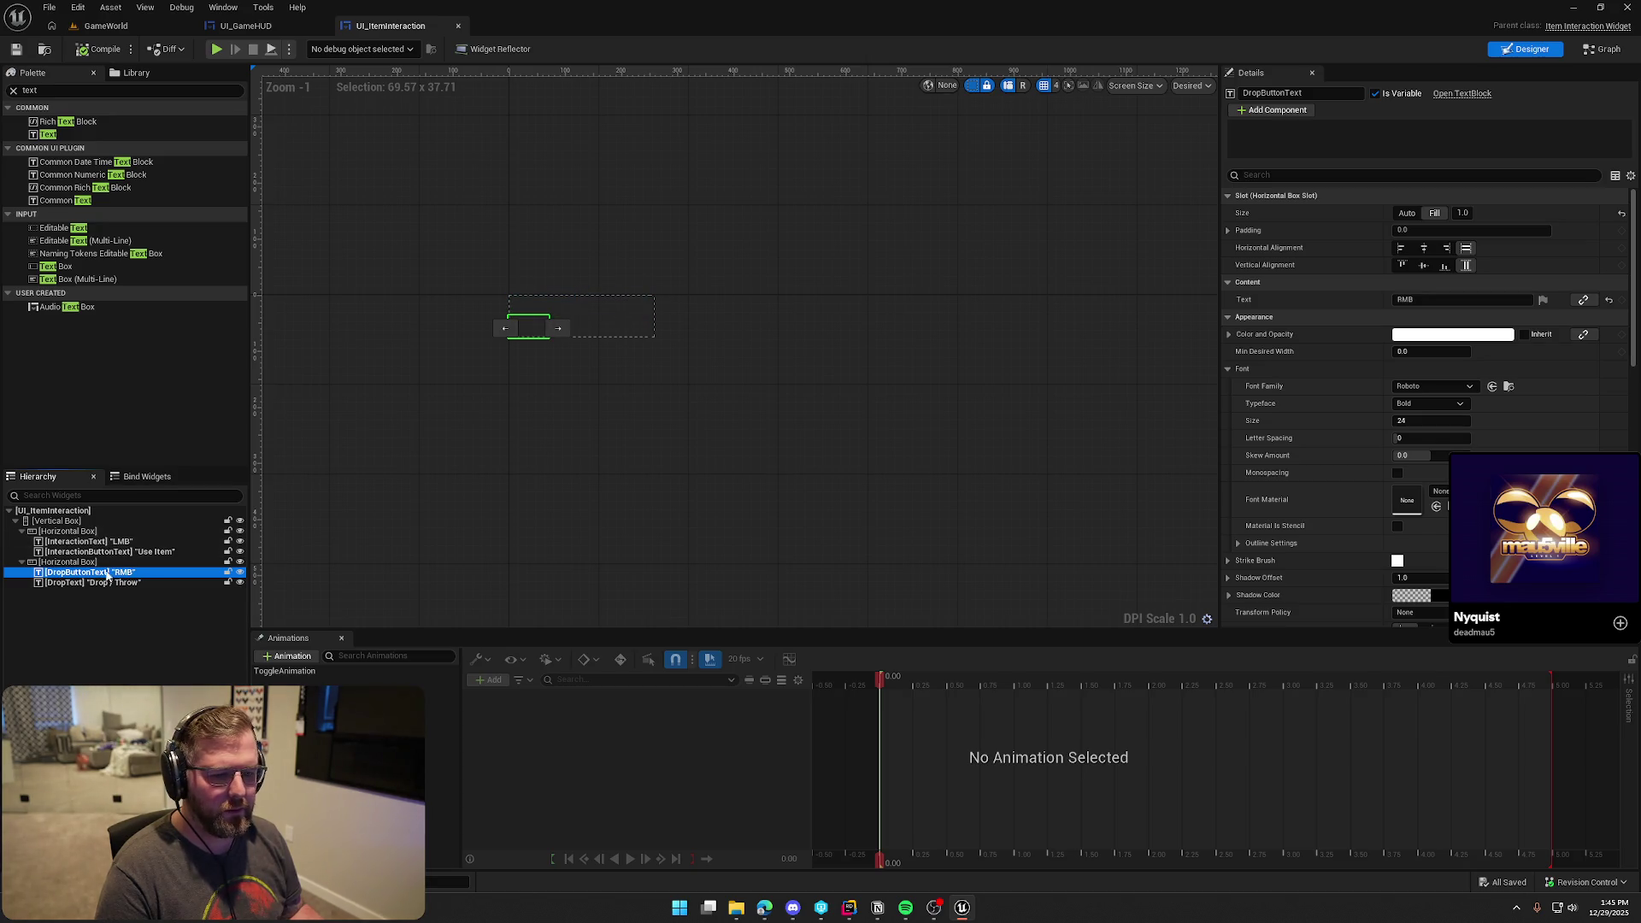
pyautogui.click(107, 582)
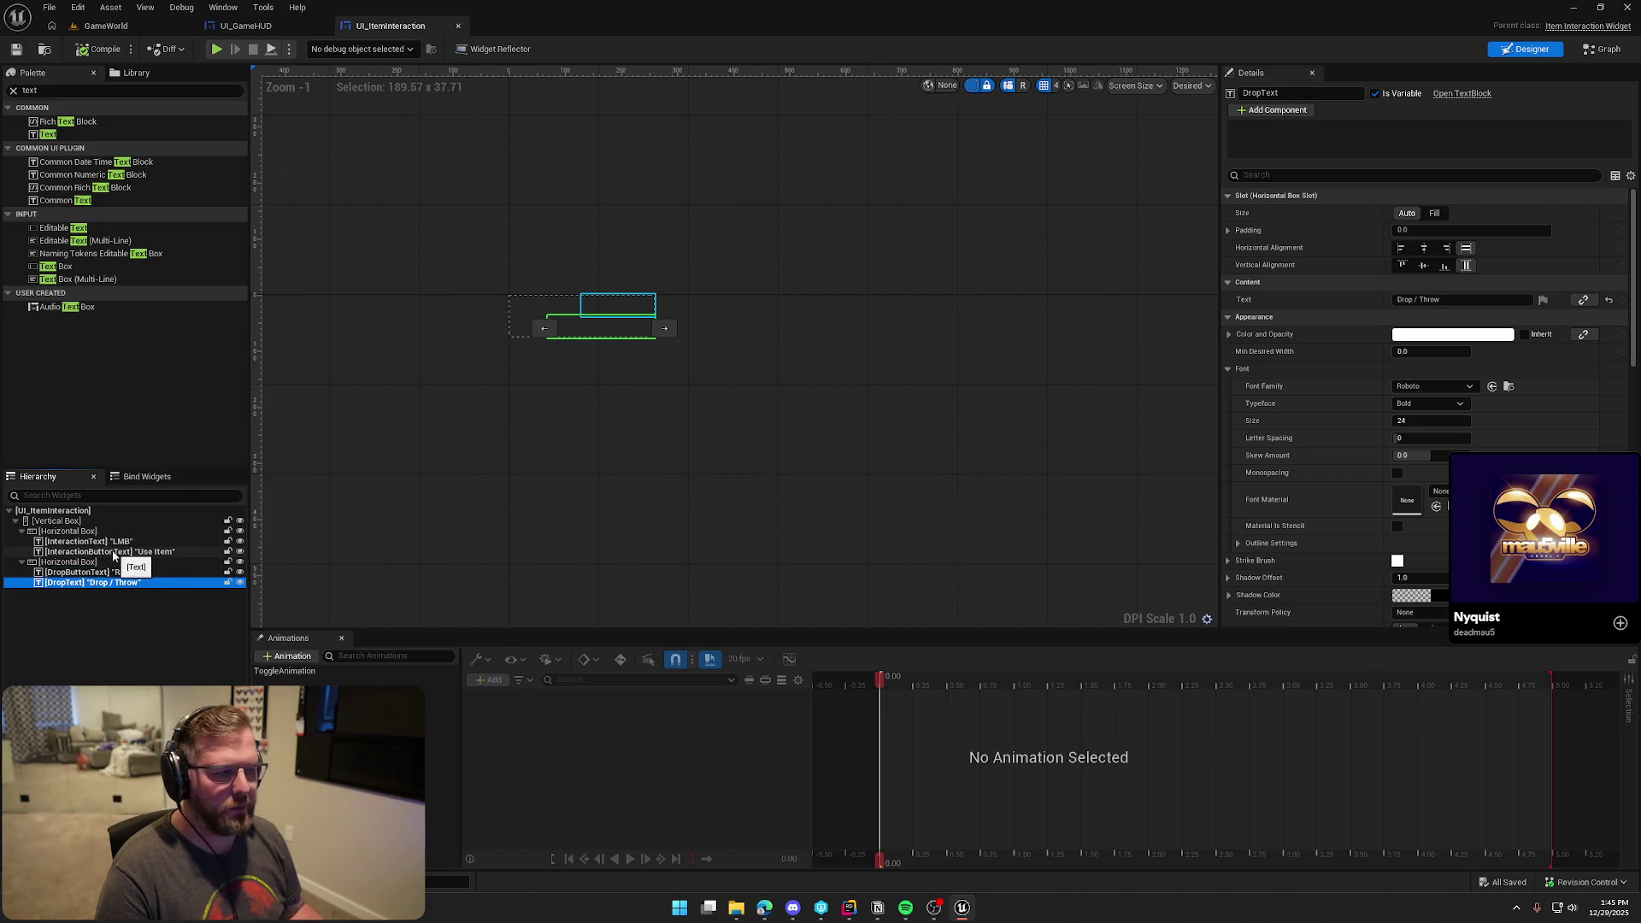
pyautogui.click(114, 553)
pyautogui.click(109, 655)
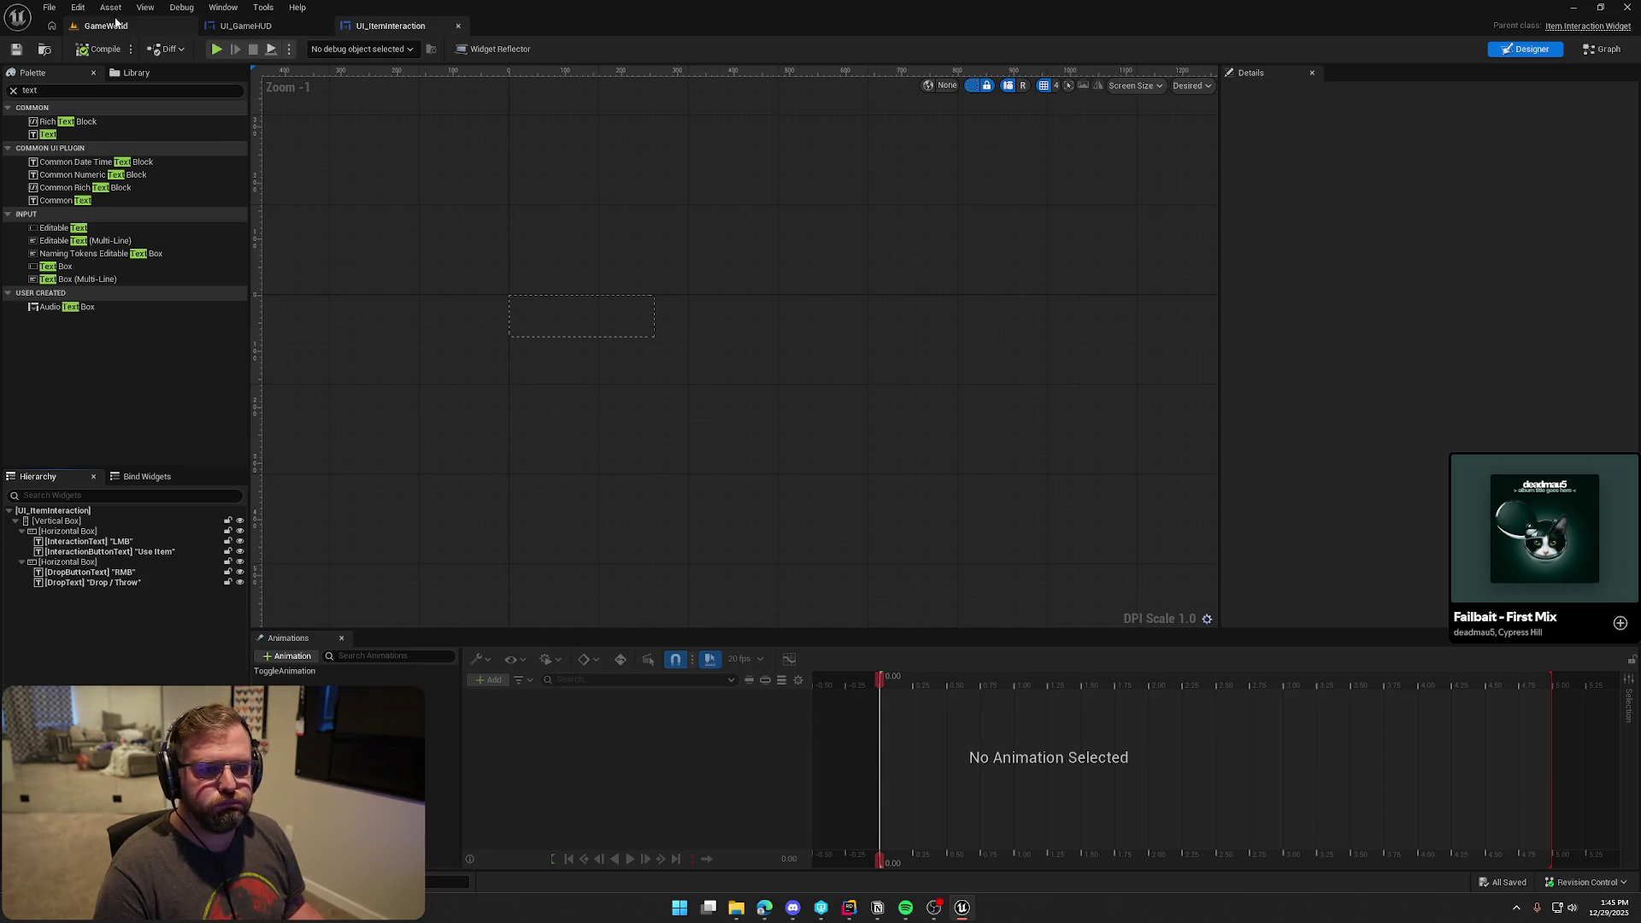
pyautogui.click(118, 25)
pyautogui.hotkey('alt', 'Tab')
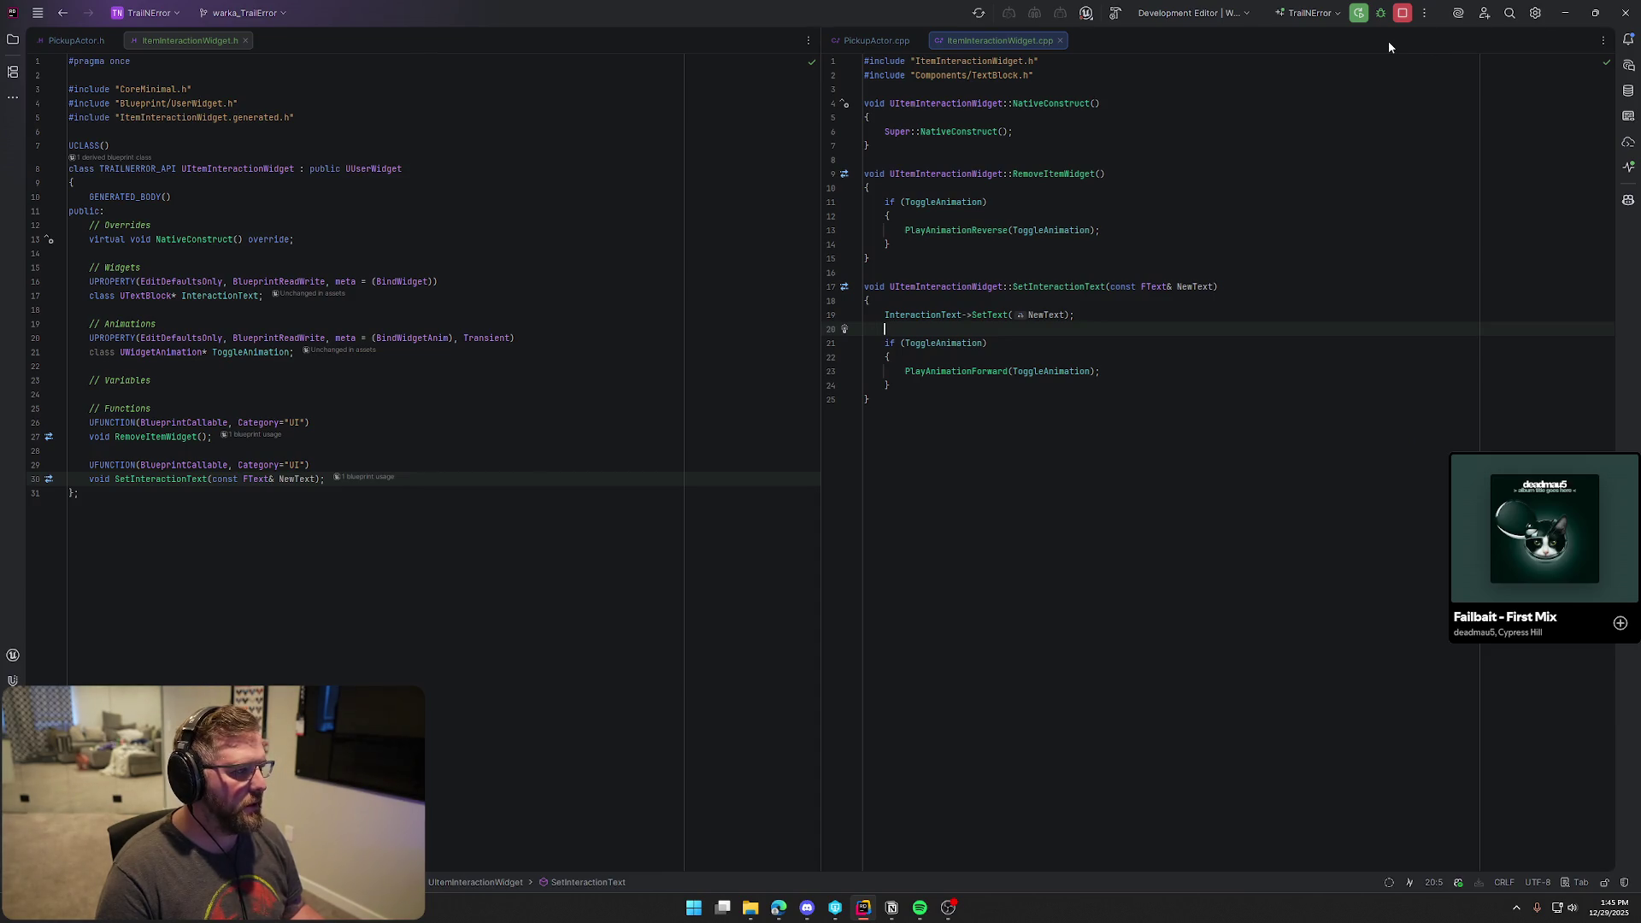
# Build the project in Rider, close the Editor Log, and return to the Unreal editor
pyautogui.click(1359, 13)
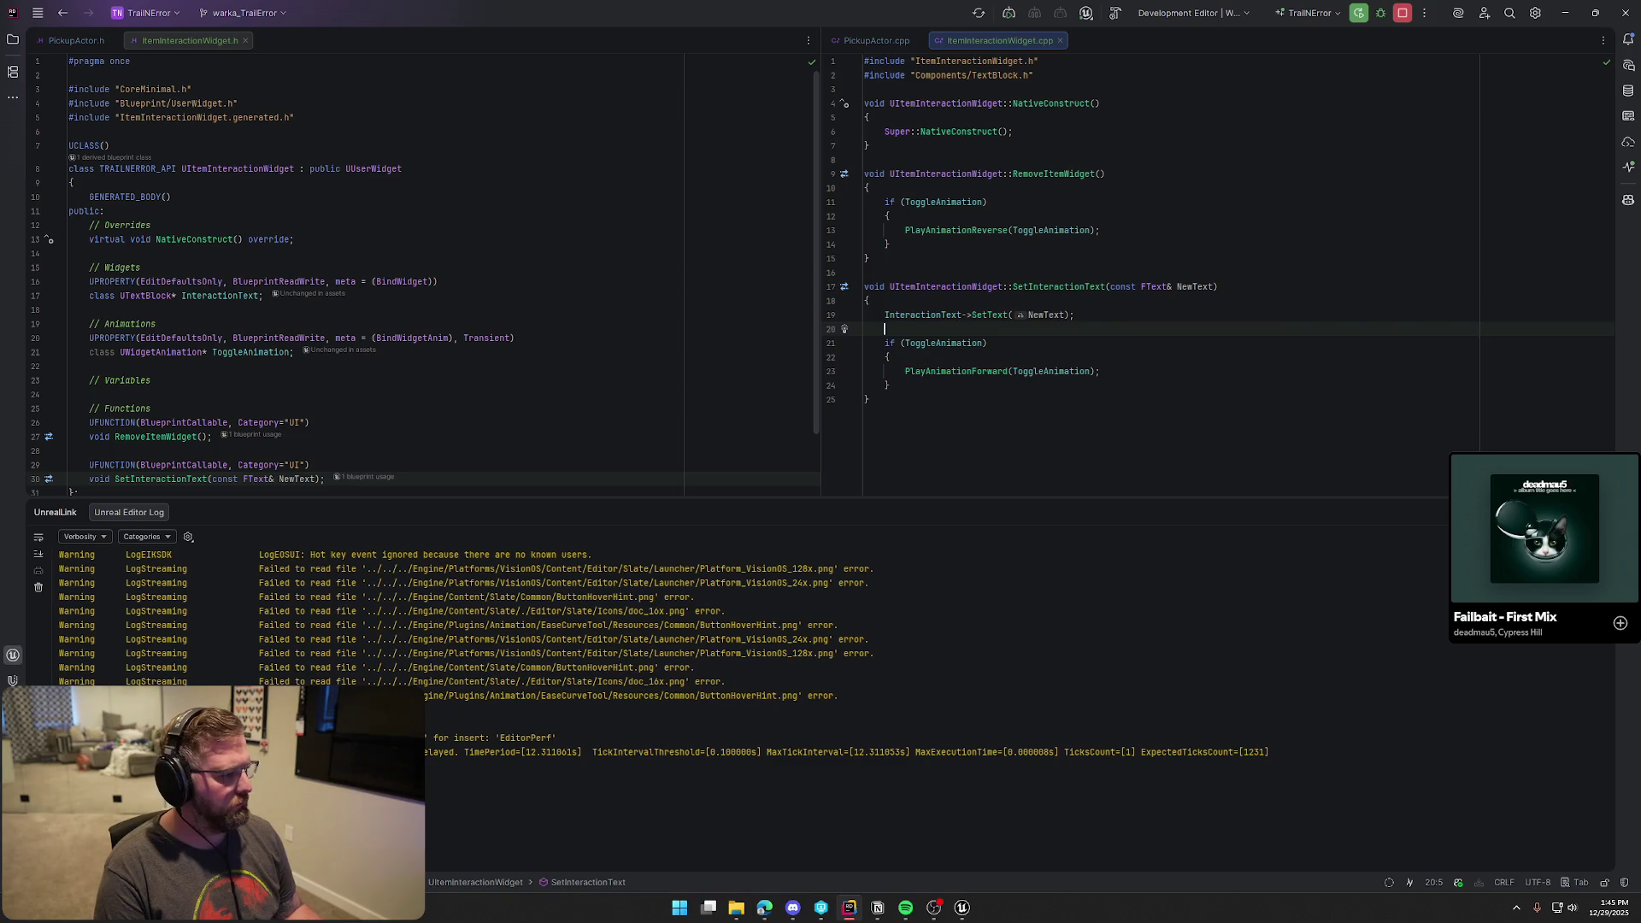
pyautogui.hotkey('shift', 'Escape')
pyautogui.click(963, 908)
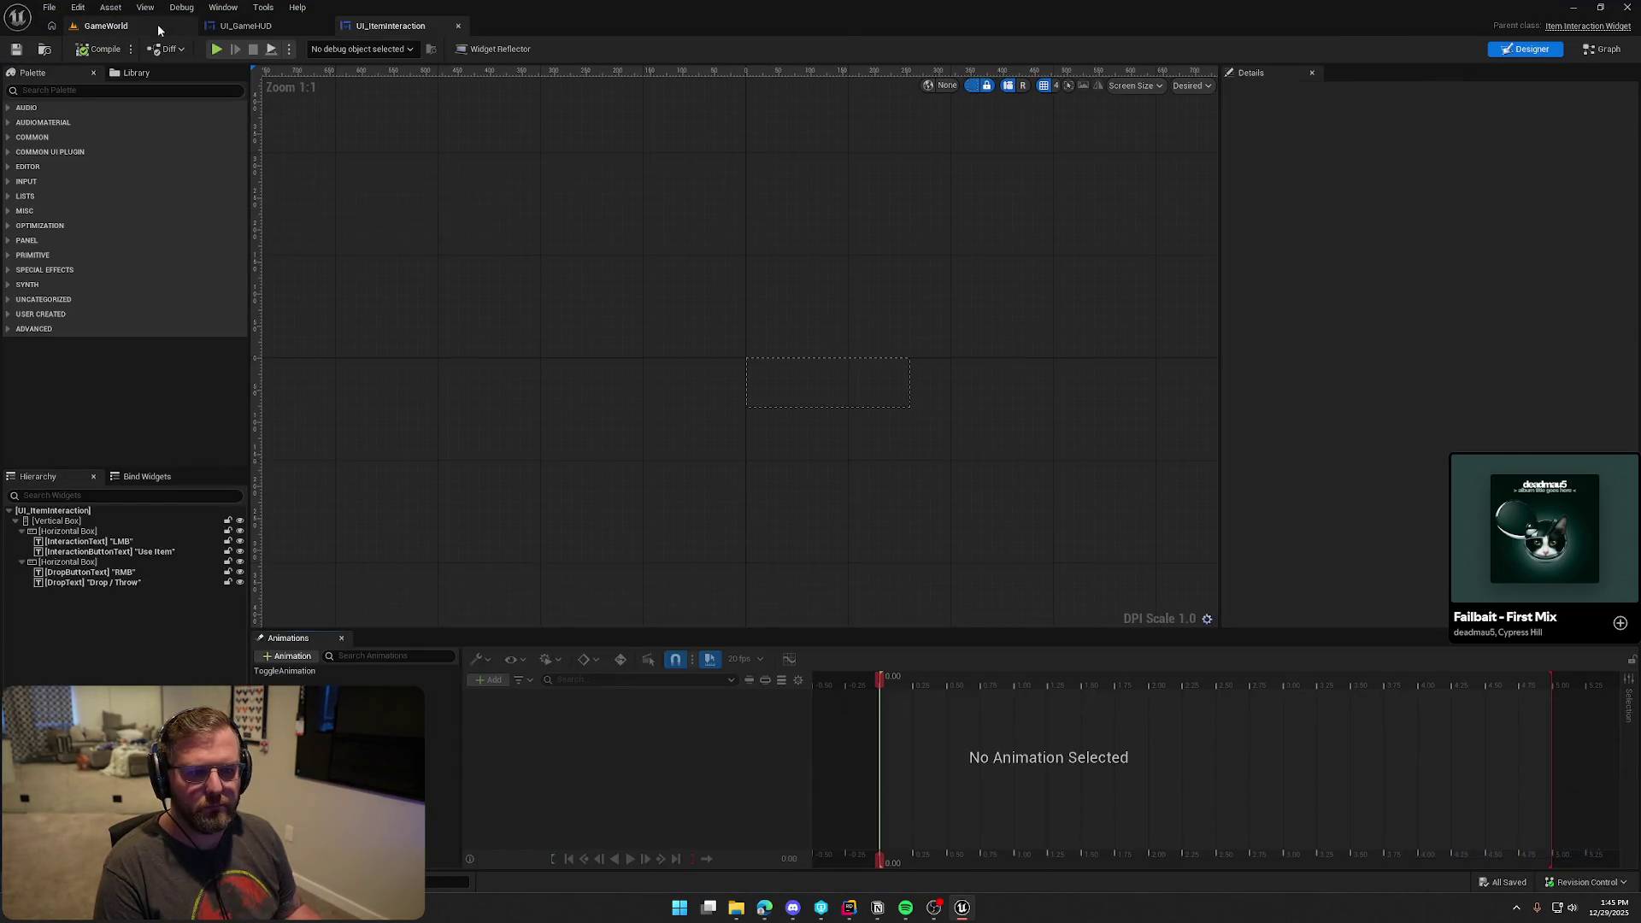
# Open bp_MoneyBag from the level and set its Interaction Widget Class default to UI_ItemInteraction
pyautogui.click(157, 24)
pyautogui.click(1397, 256)
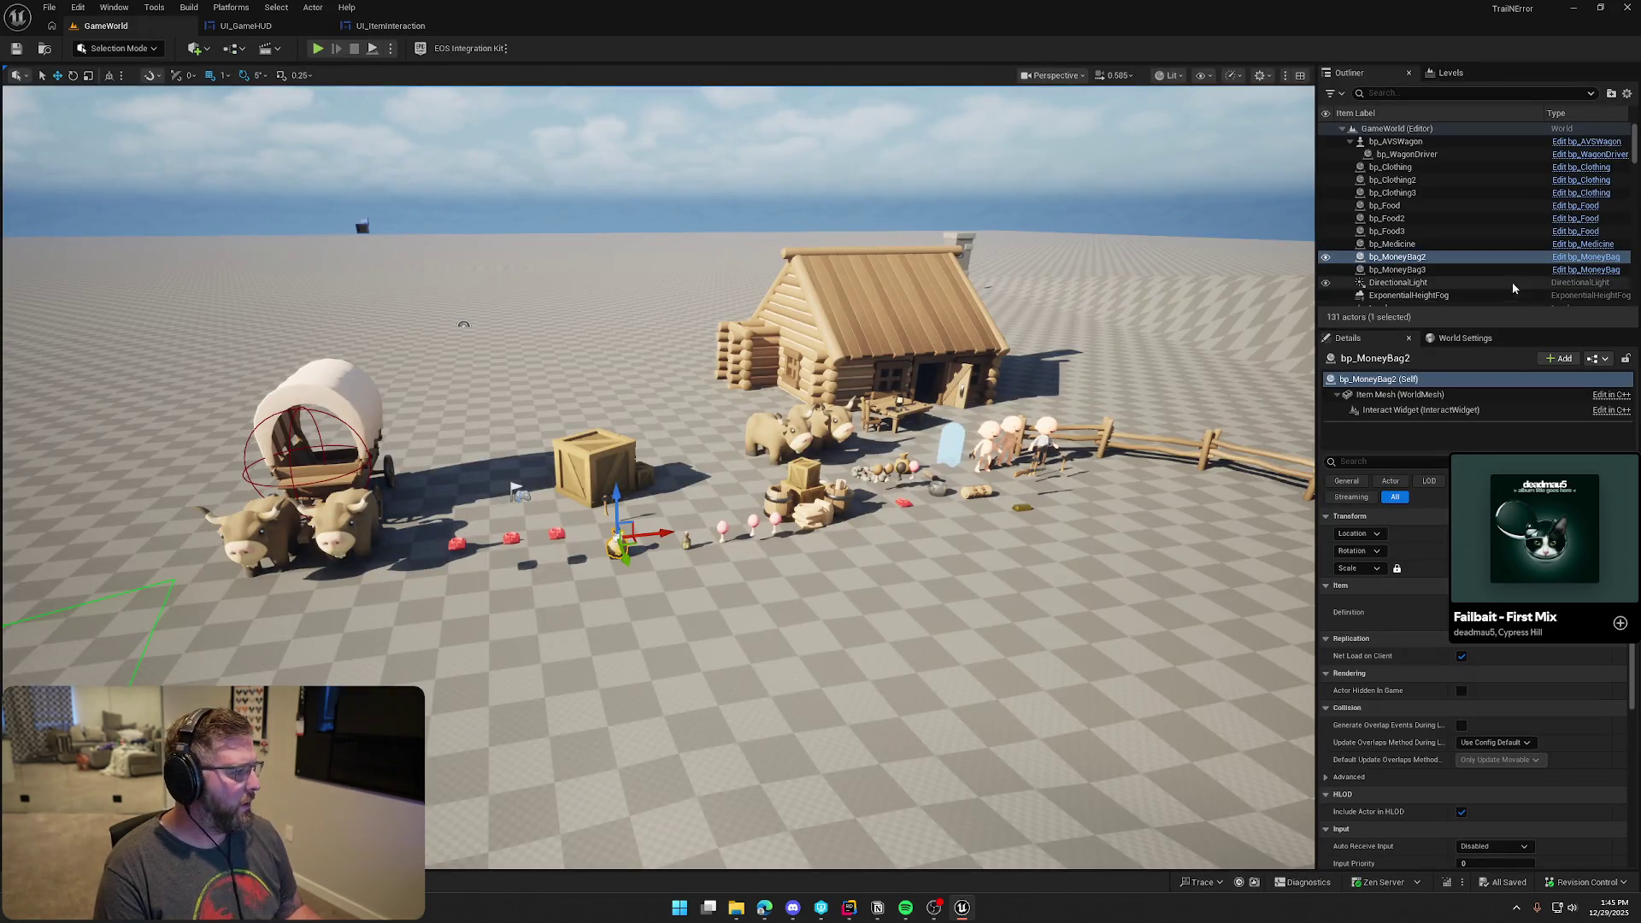
pyautogui.click(1586, 257)
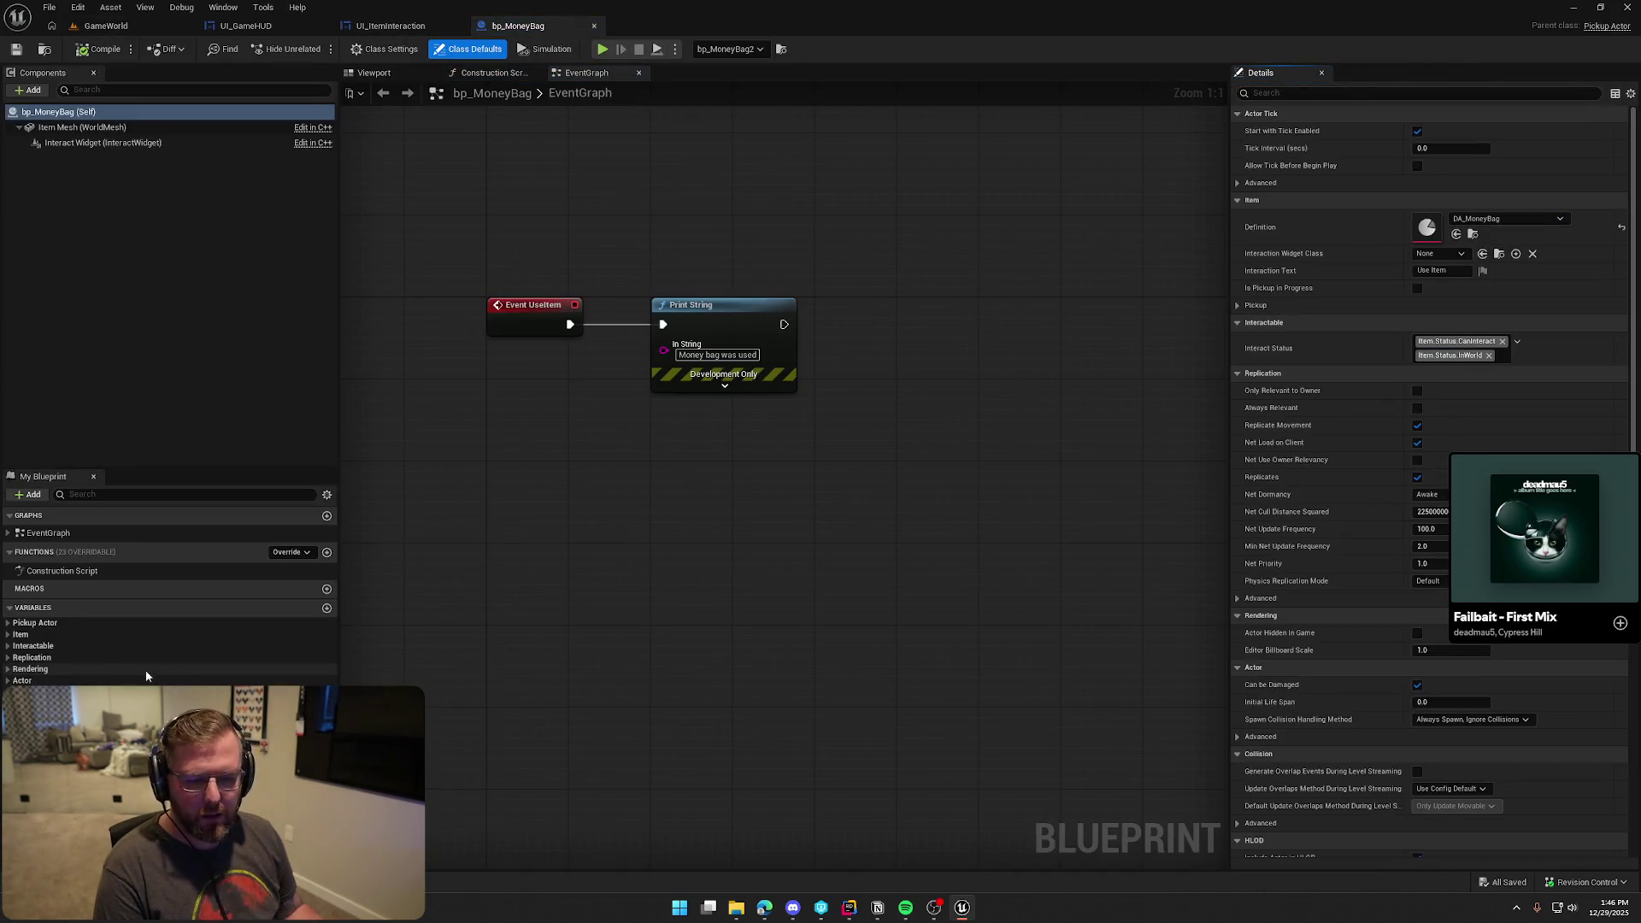
pyautogui.click(8, 635)
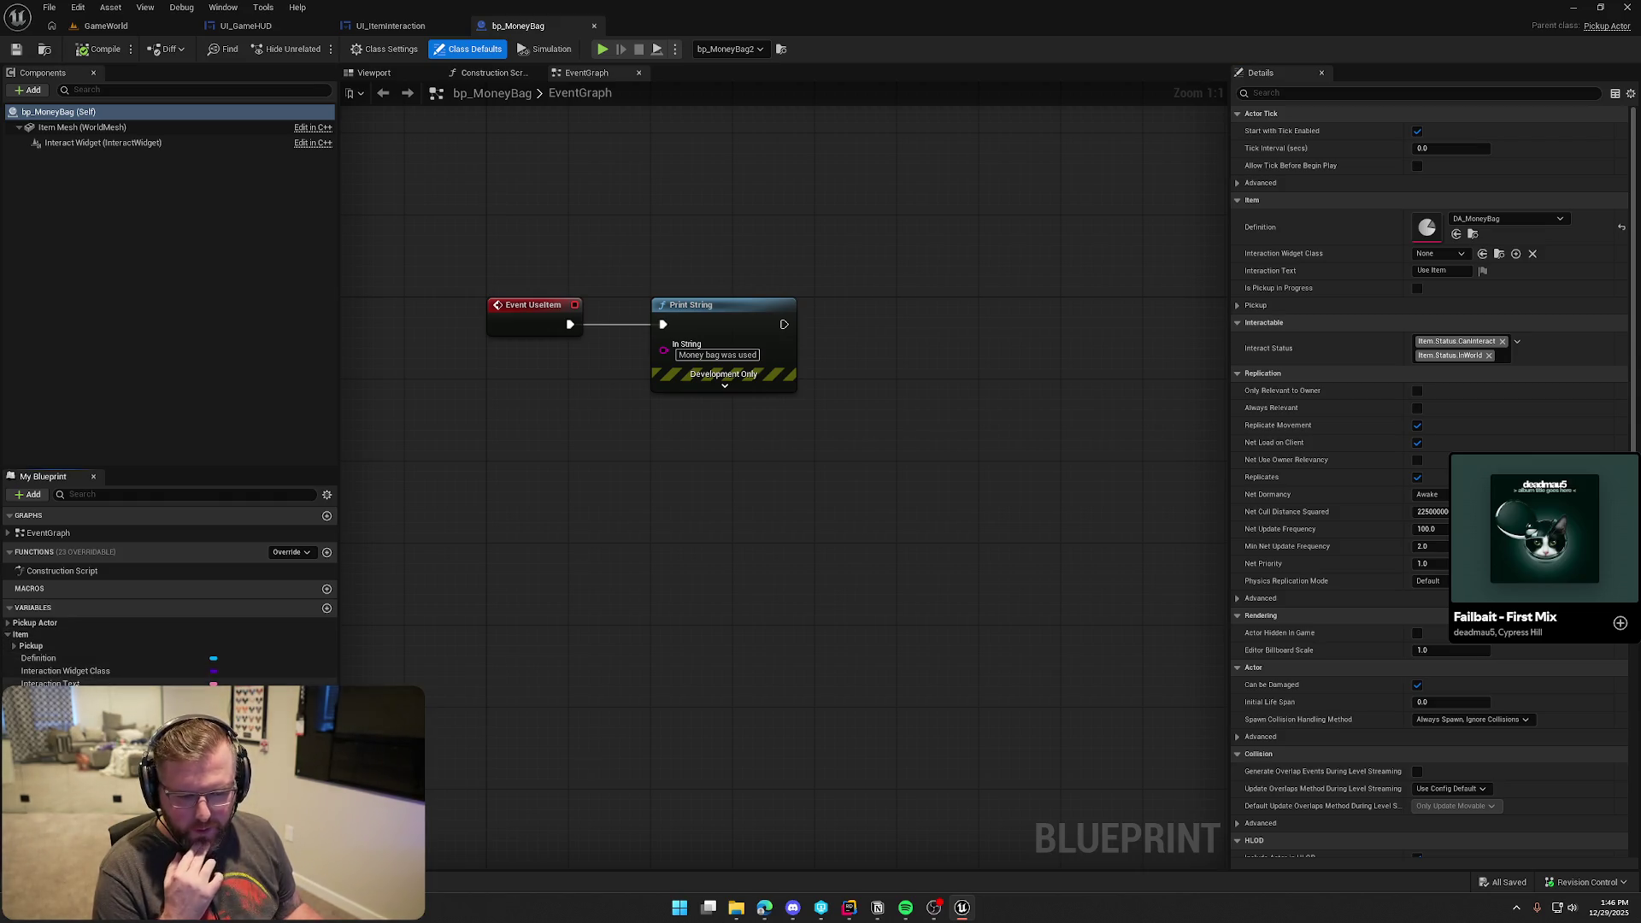
pyautogui.click(112, 672)
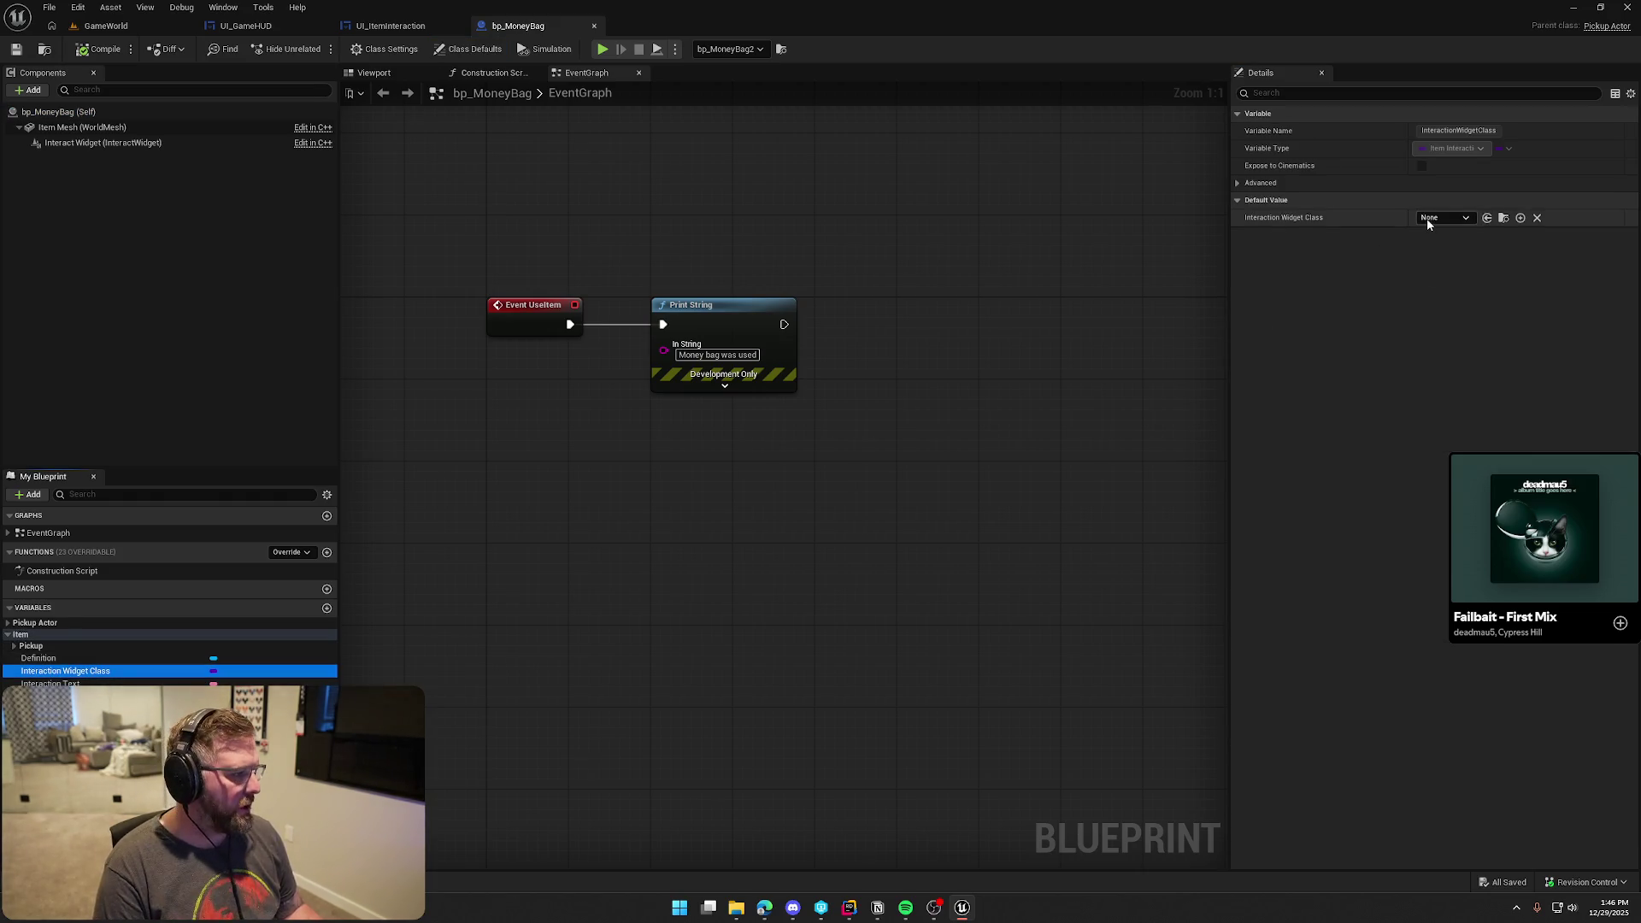
pyautogui.click(1436, 219)
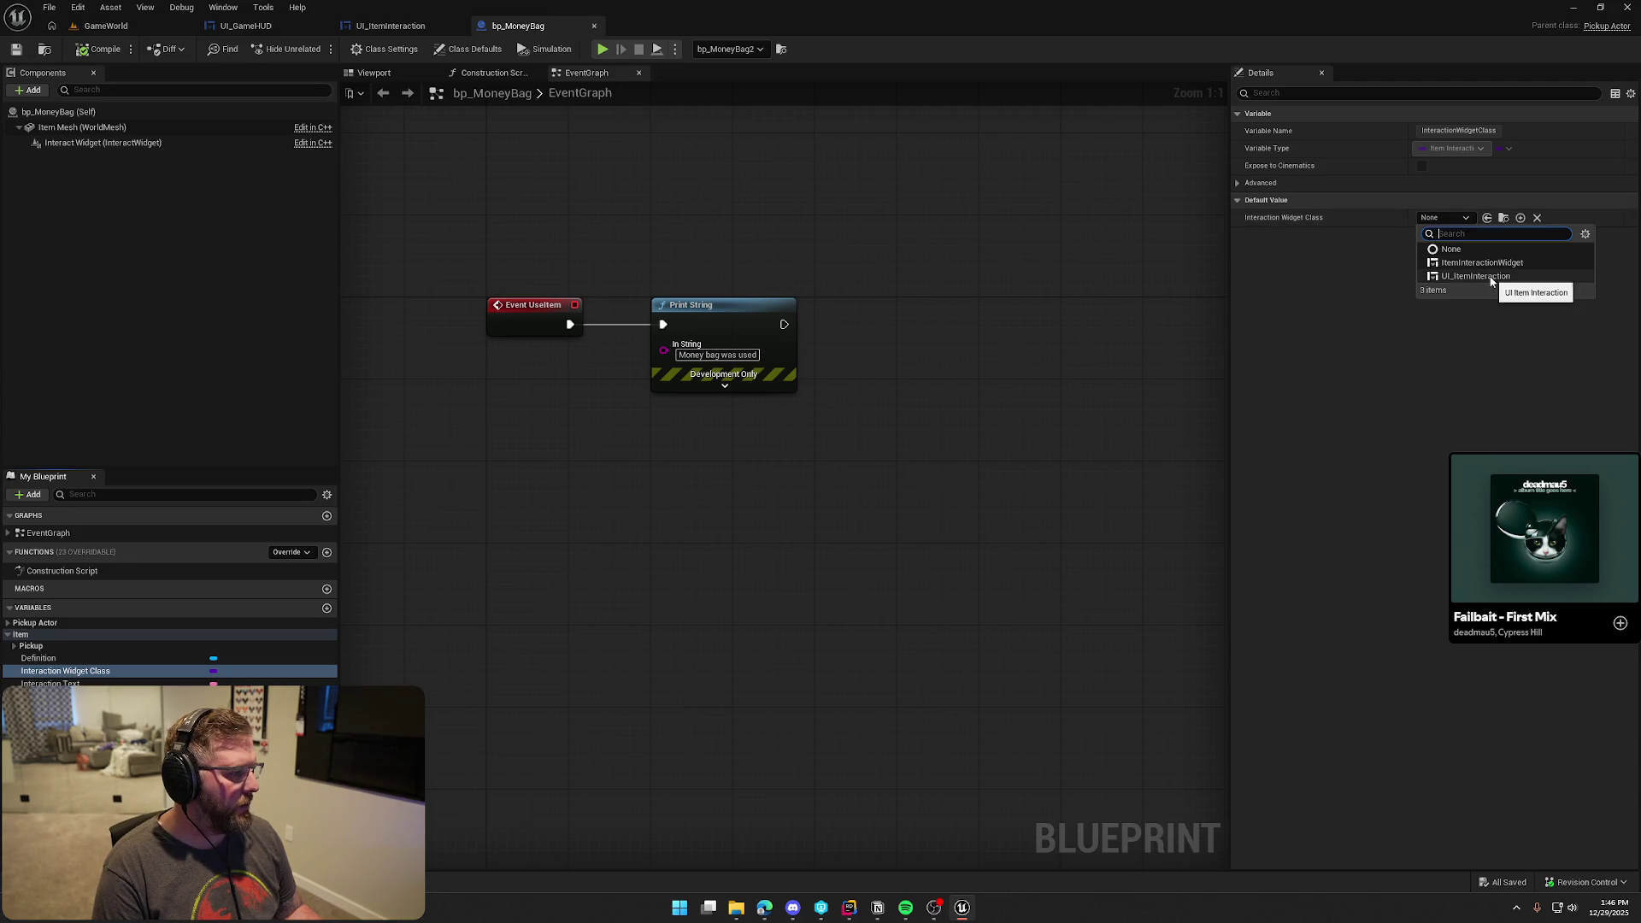
pyautogui.click(1477, 276)
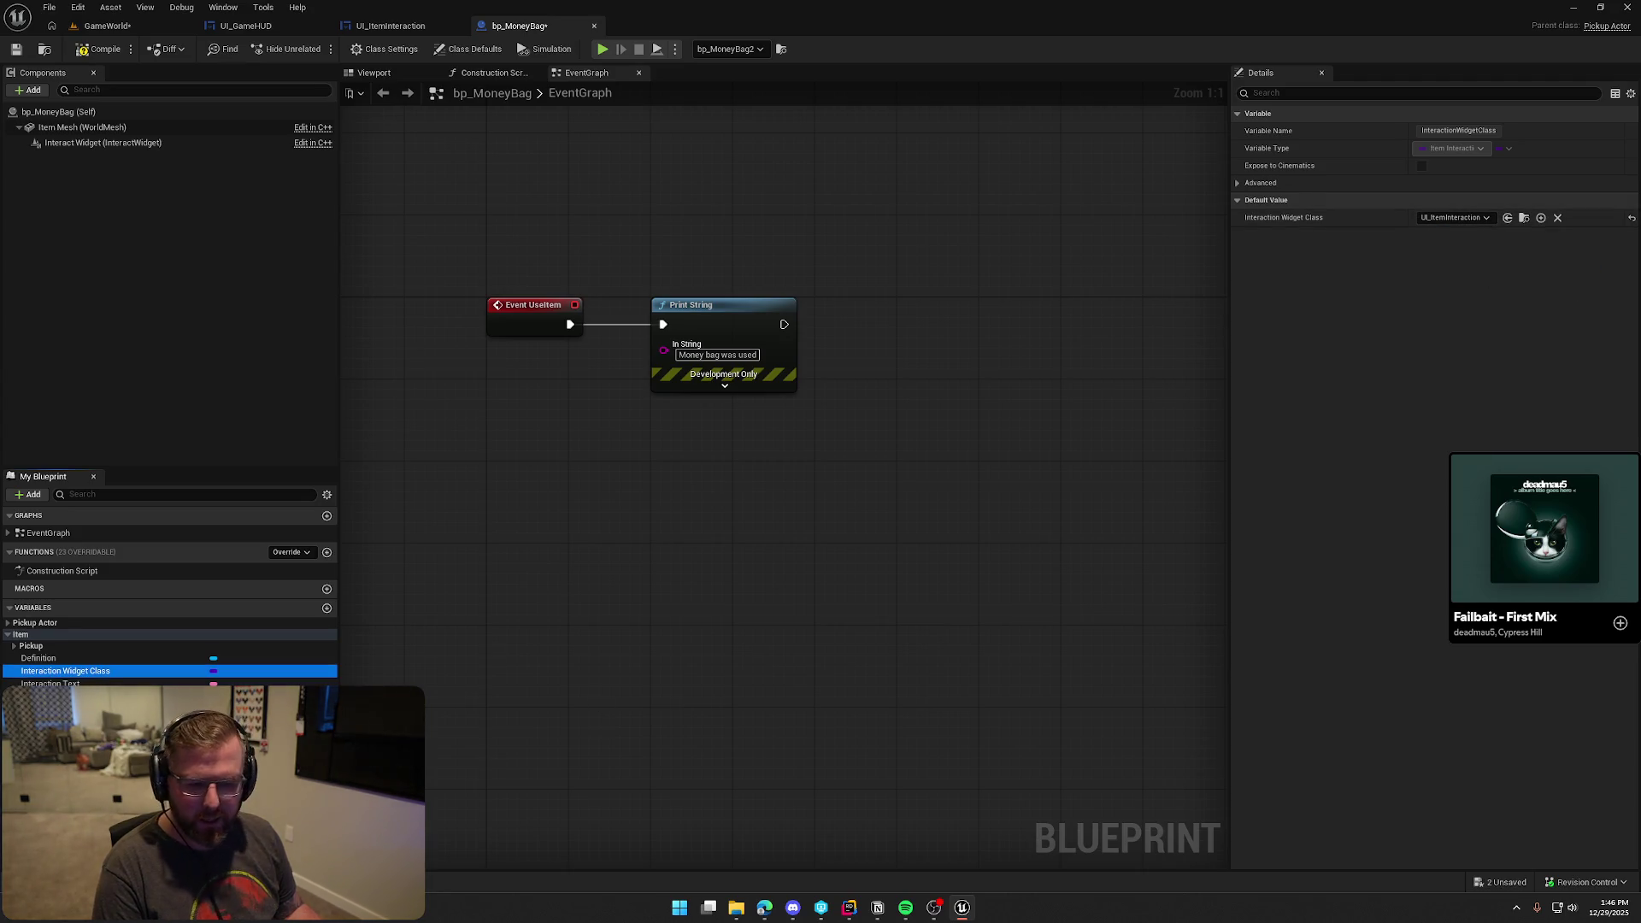
# Set the Interaction Text default to 'Check Money', then compile and check out the Blueprint
pyautogui.click(51, 684)
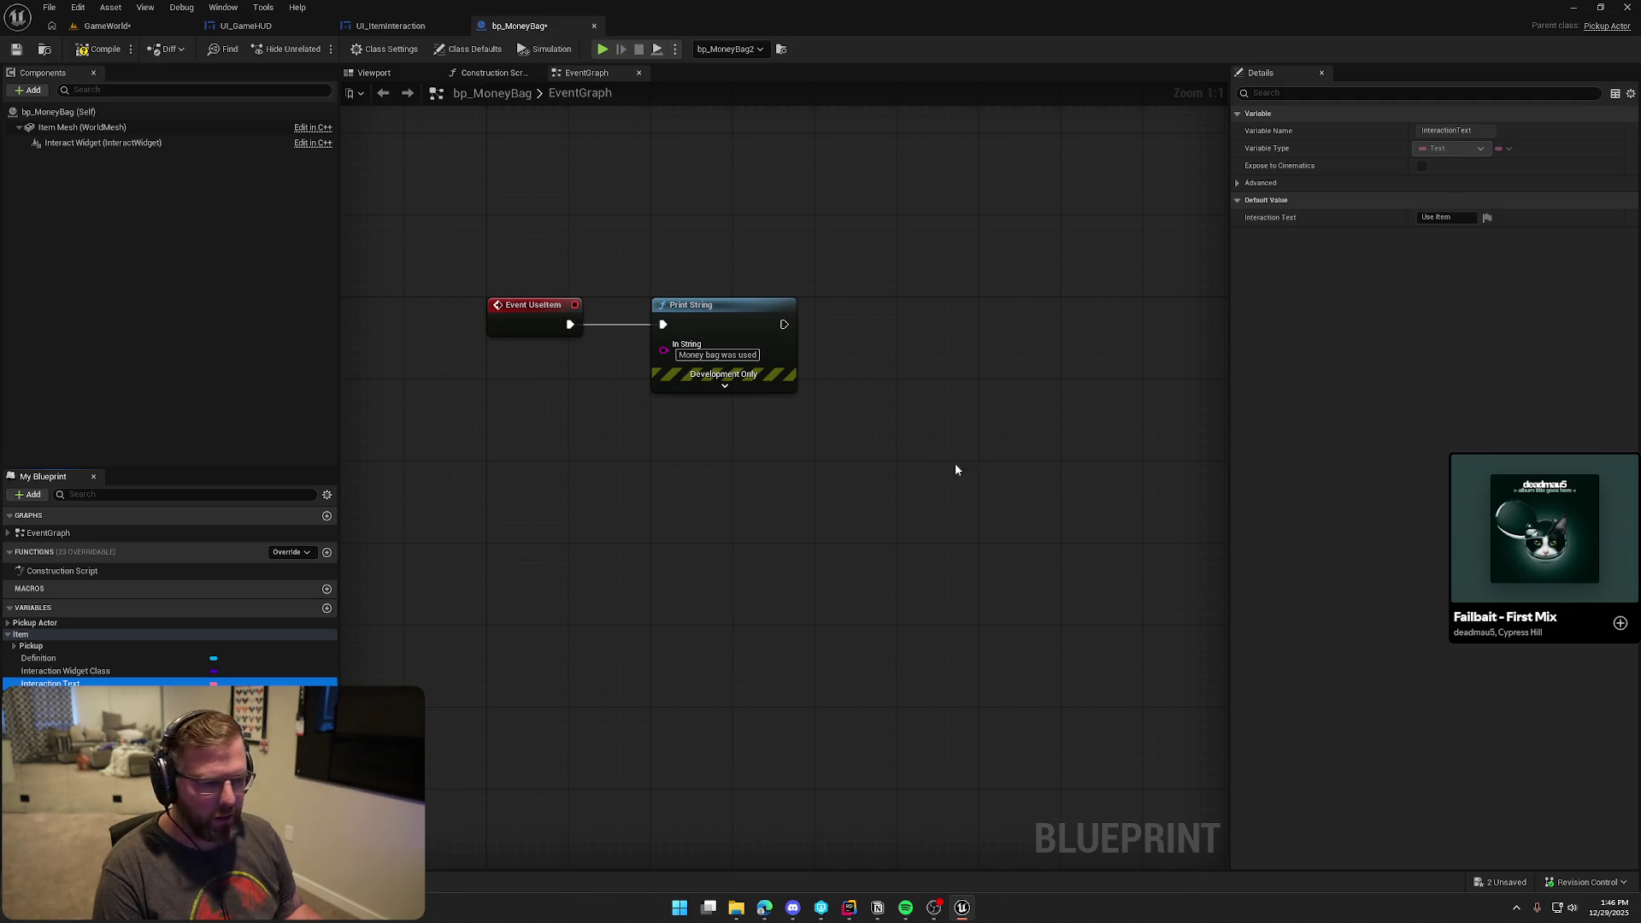
pyautogui.click(1452, 219)
pyautogui.write('Check')
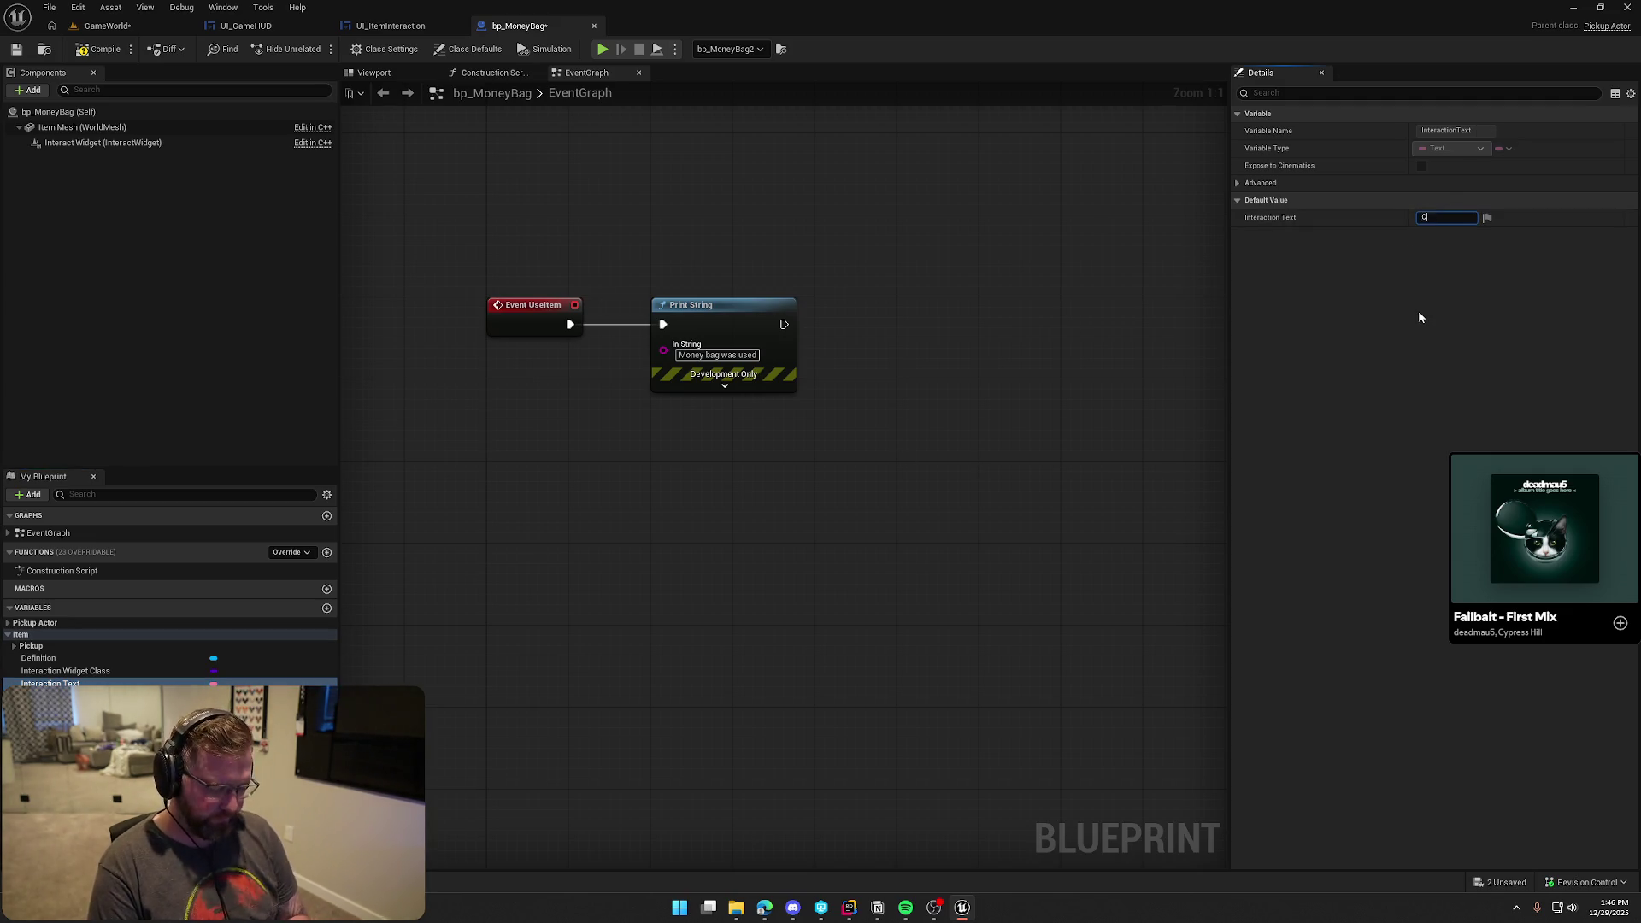
pyautogui.write(' Mon')
pyautogui.press('Return')
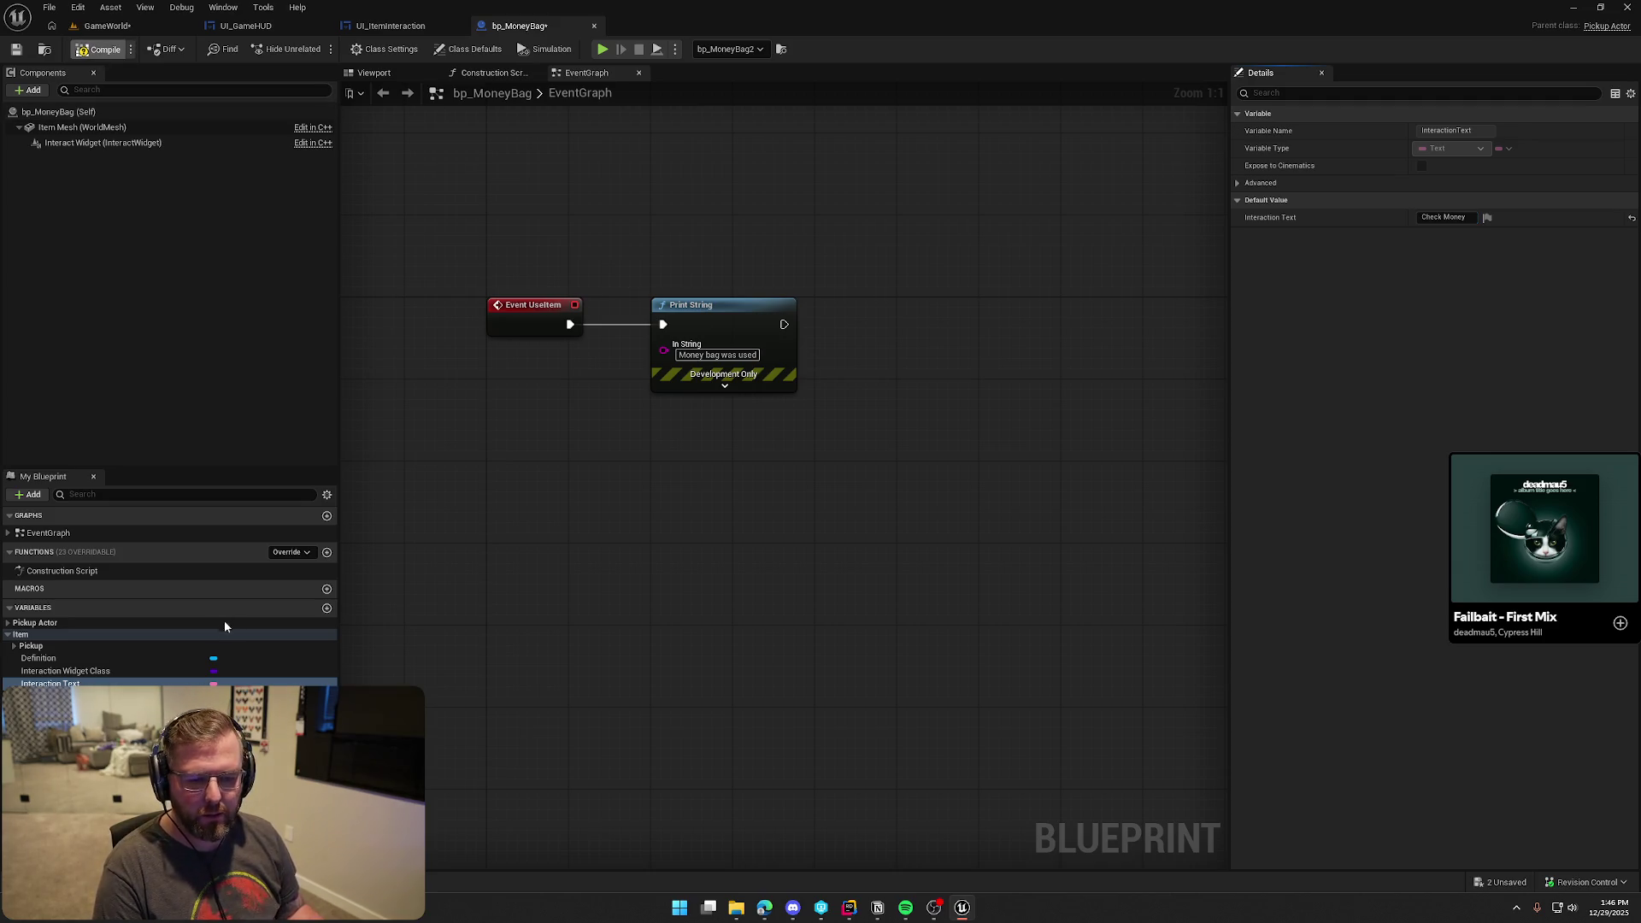
pyautogui.hotkey('ctrl', 's')
pyautogui.click(830, 597)
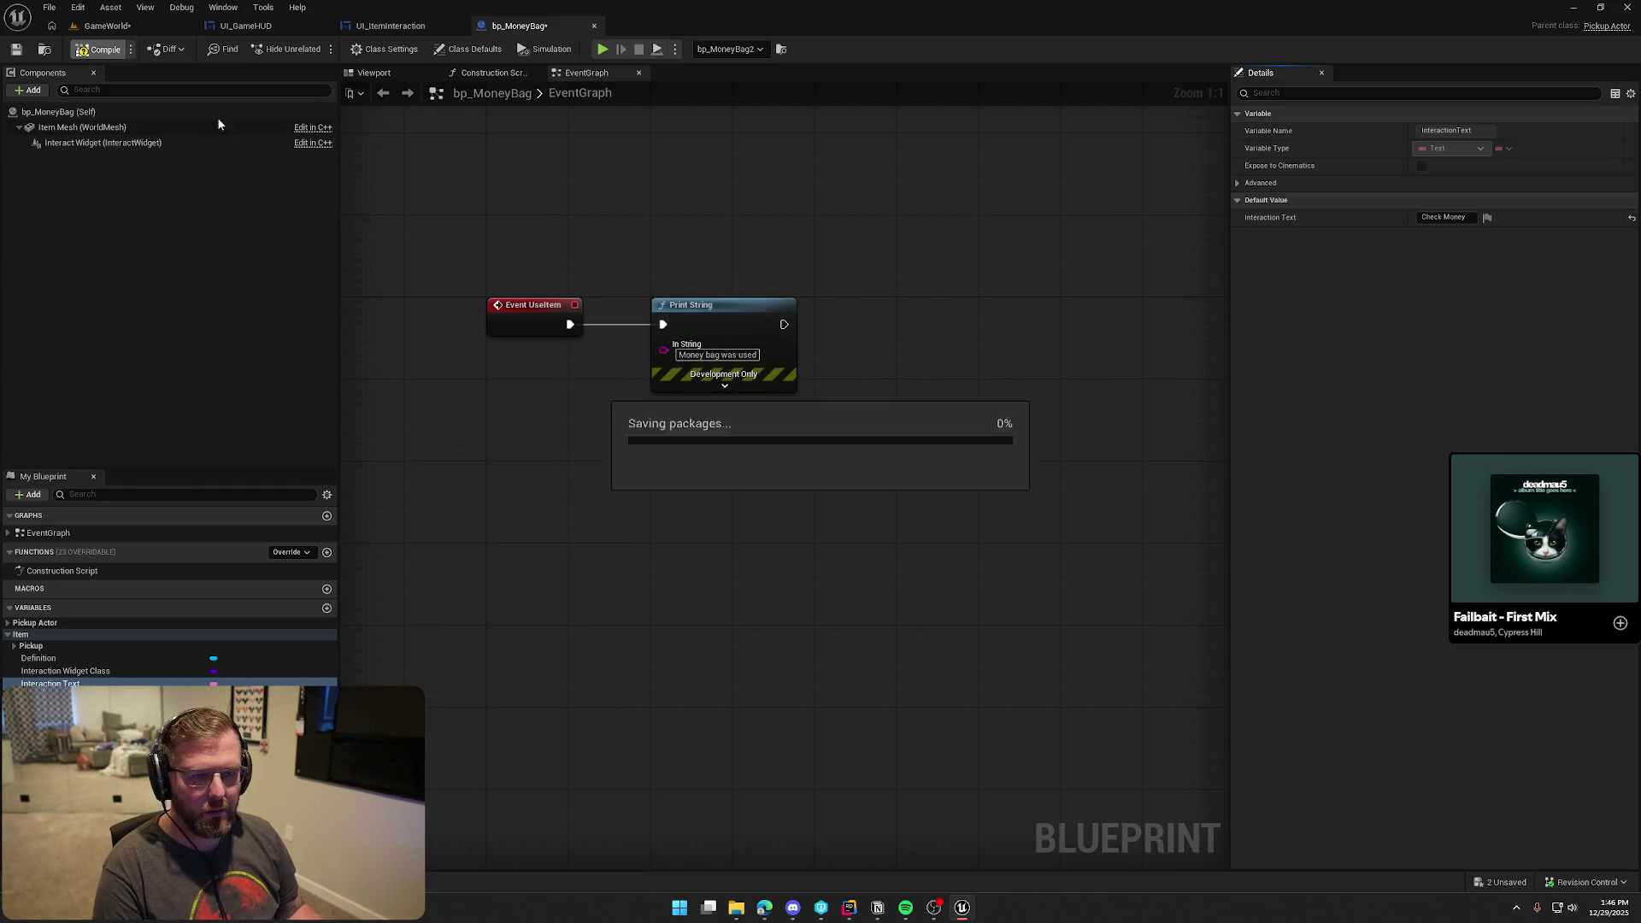
pyautogui.click(105, 26)
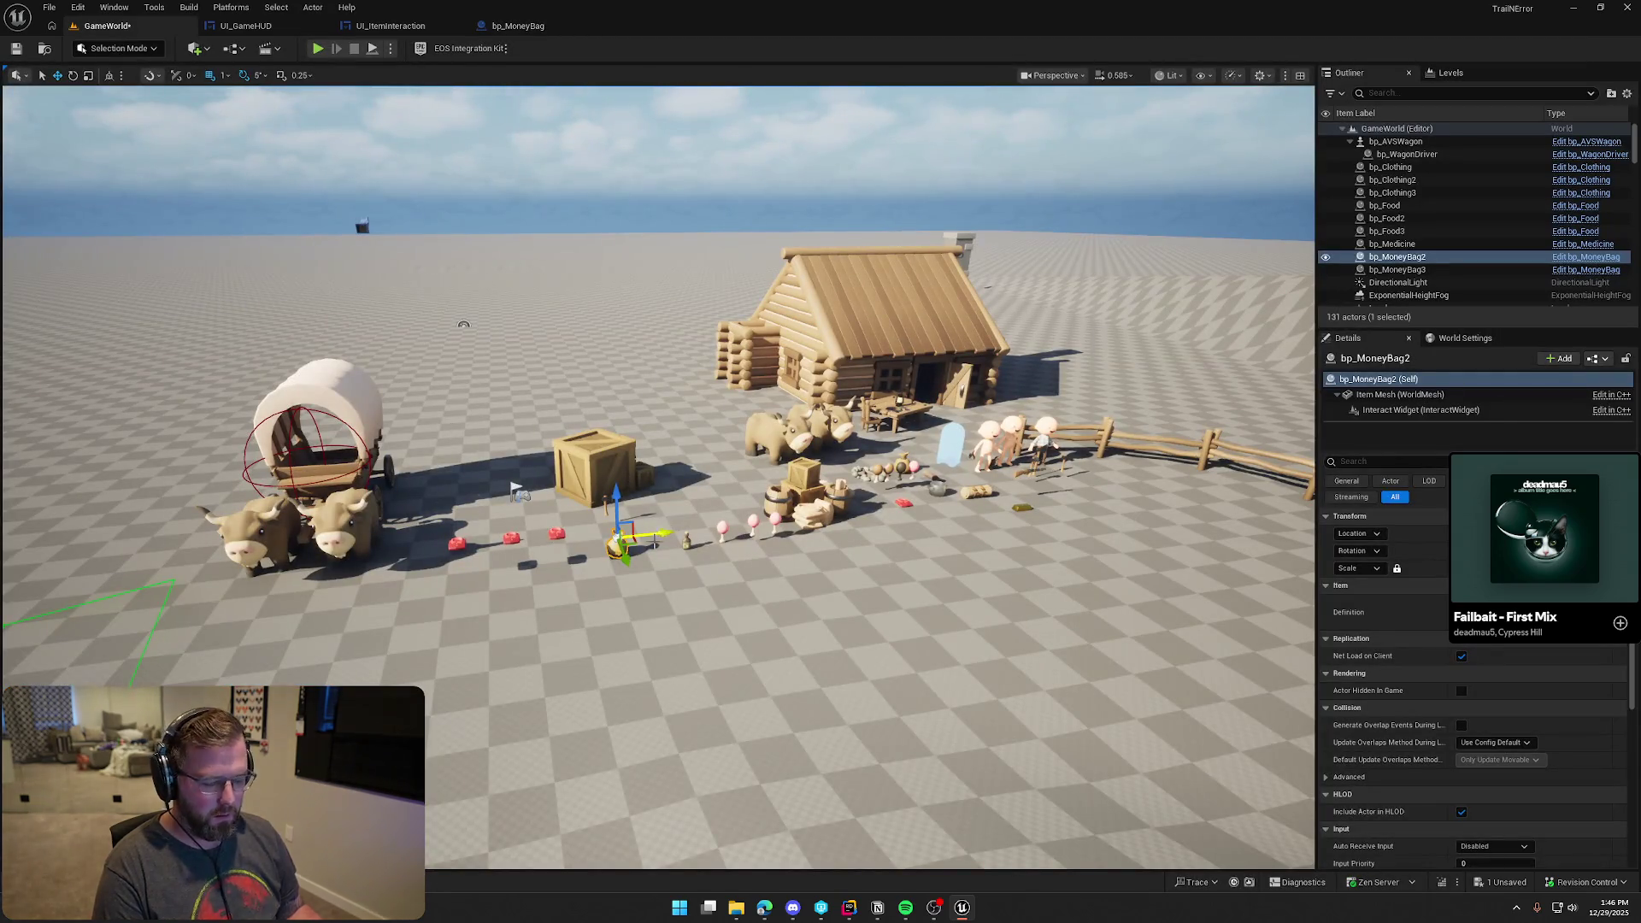
pyautogui.hotkey('ctrl', 'space')
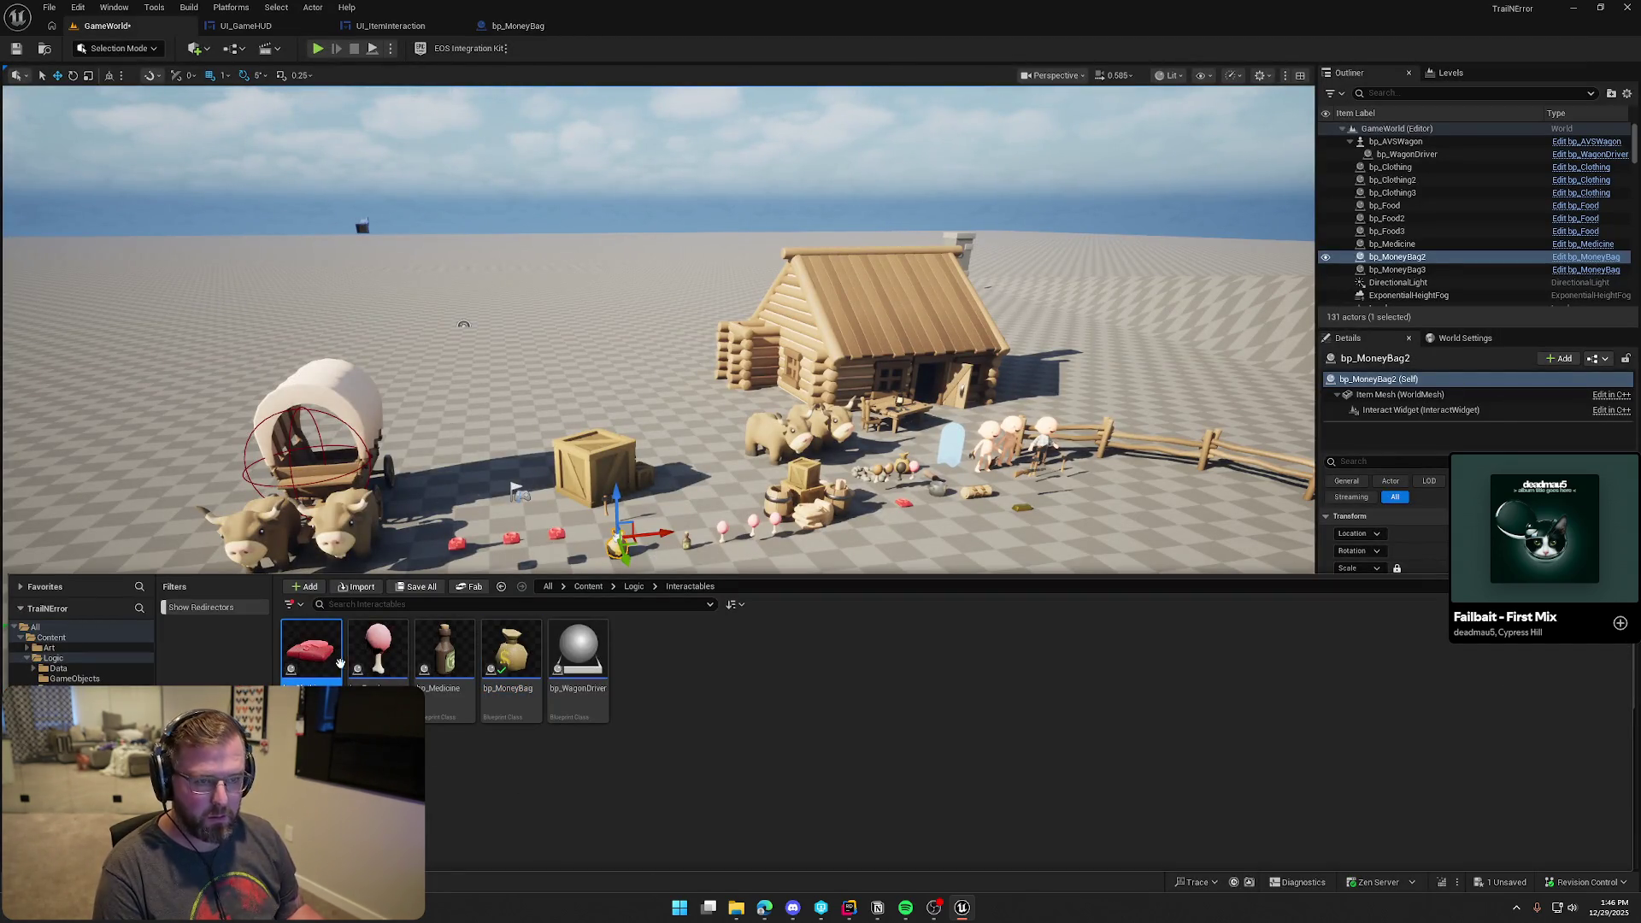
# Open bp_Clothing and set its Interaction Widget Class default to UI_ItemInteraction
pyautogui.doubleClick(339, 664)
pyautogui.click(21, 634)
pyautogui.click(77, 672)
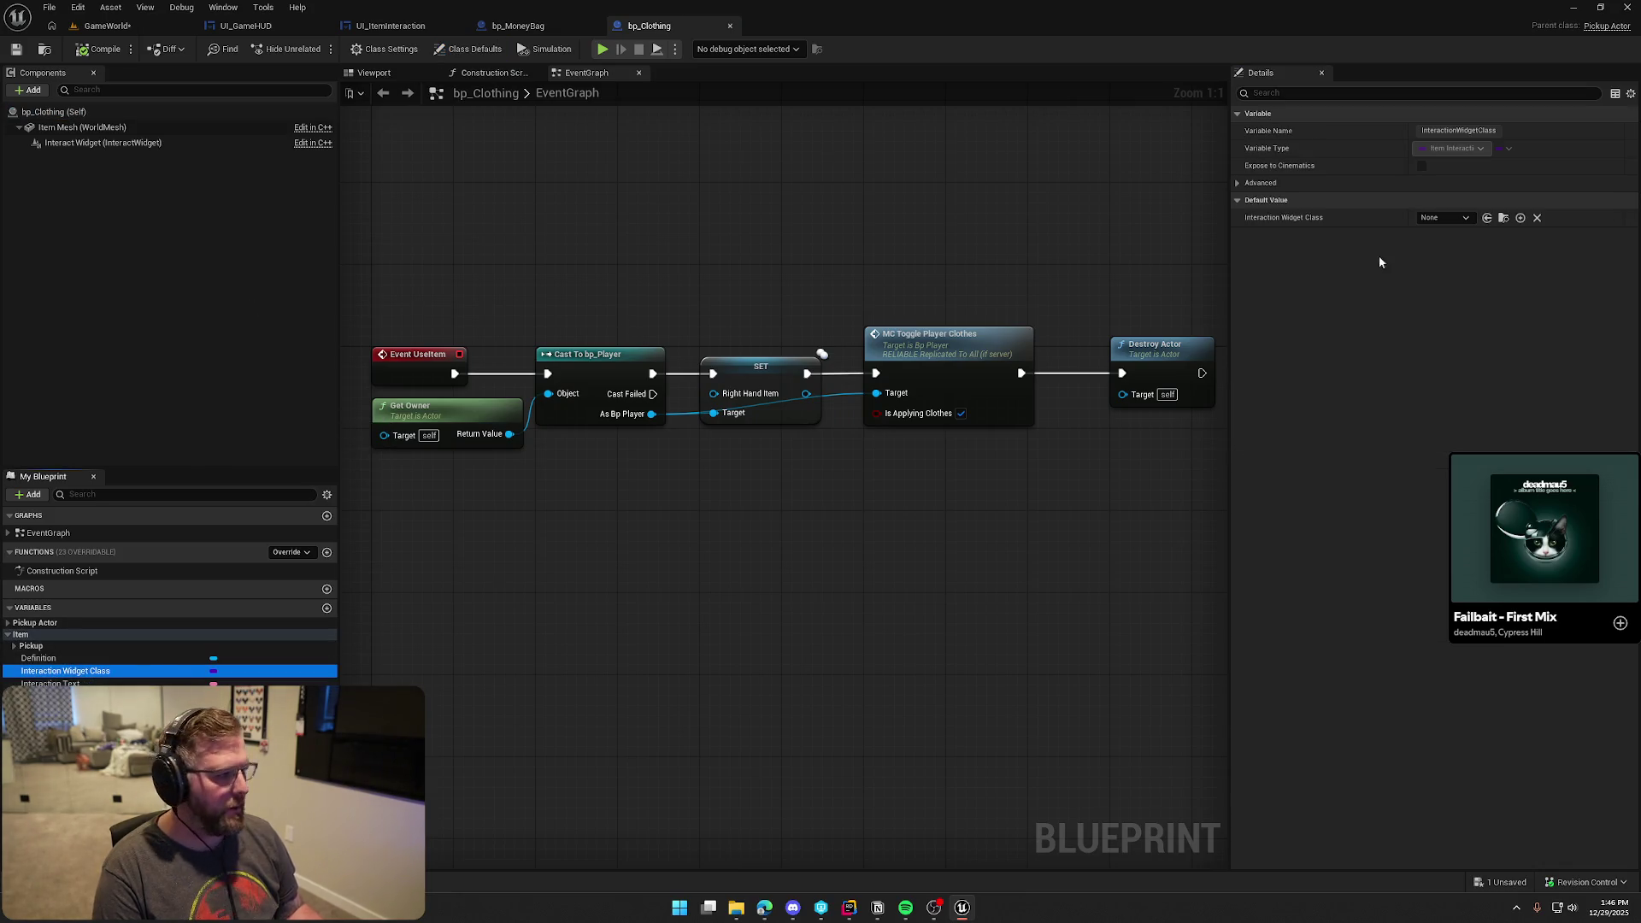
pyautogui.click(1445, 218)
pyautogui.click(1482, 277)
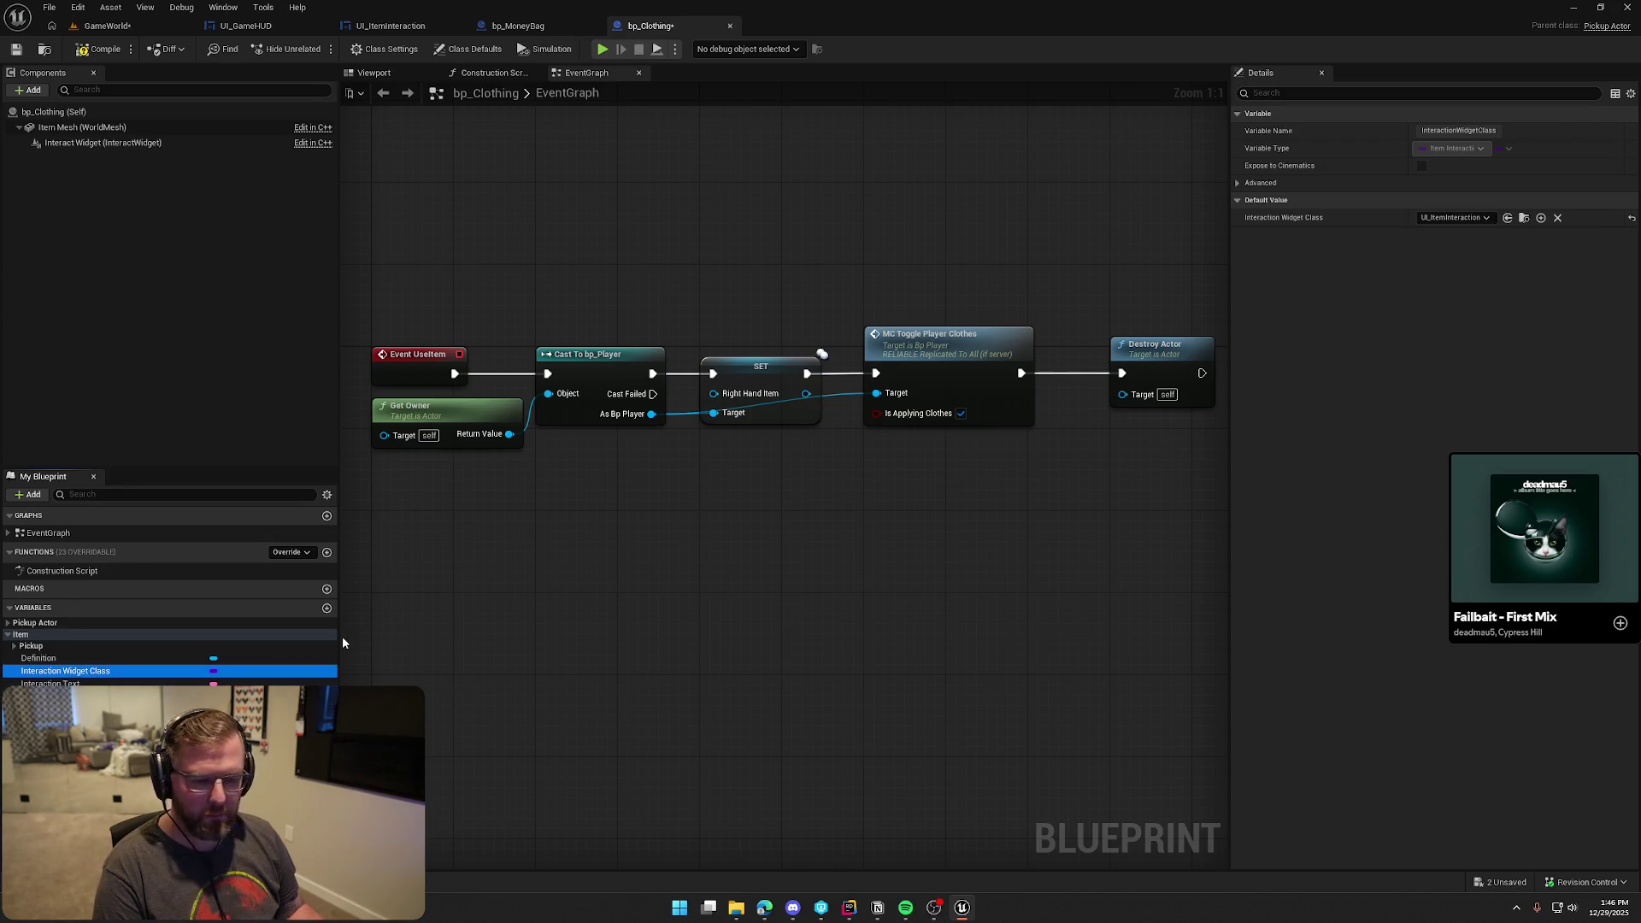
# Change the Interaction Text from 'Use Item' to 'Use Clothing', compile, and check out the asset
pyautogui.click(85, 683)
pyautogui.click(1463, 218)
pyautogui.doubleClick(1461, 217)
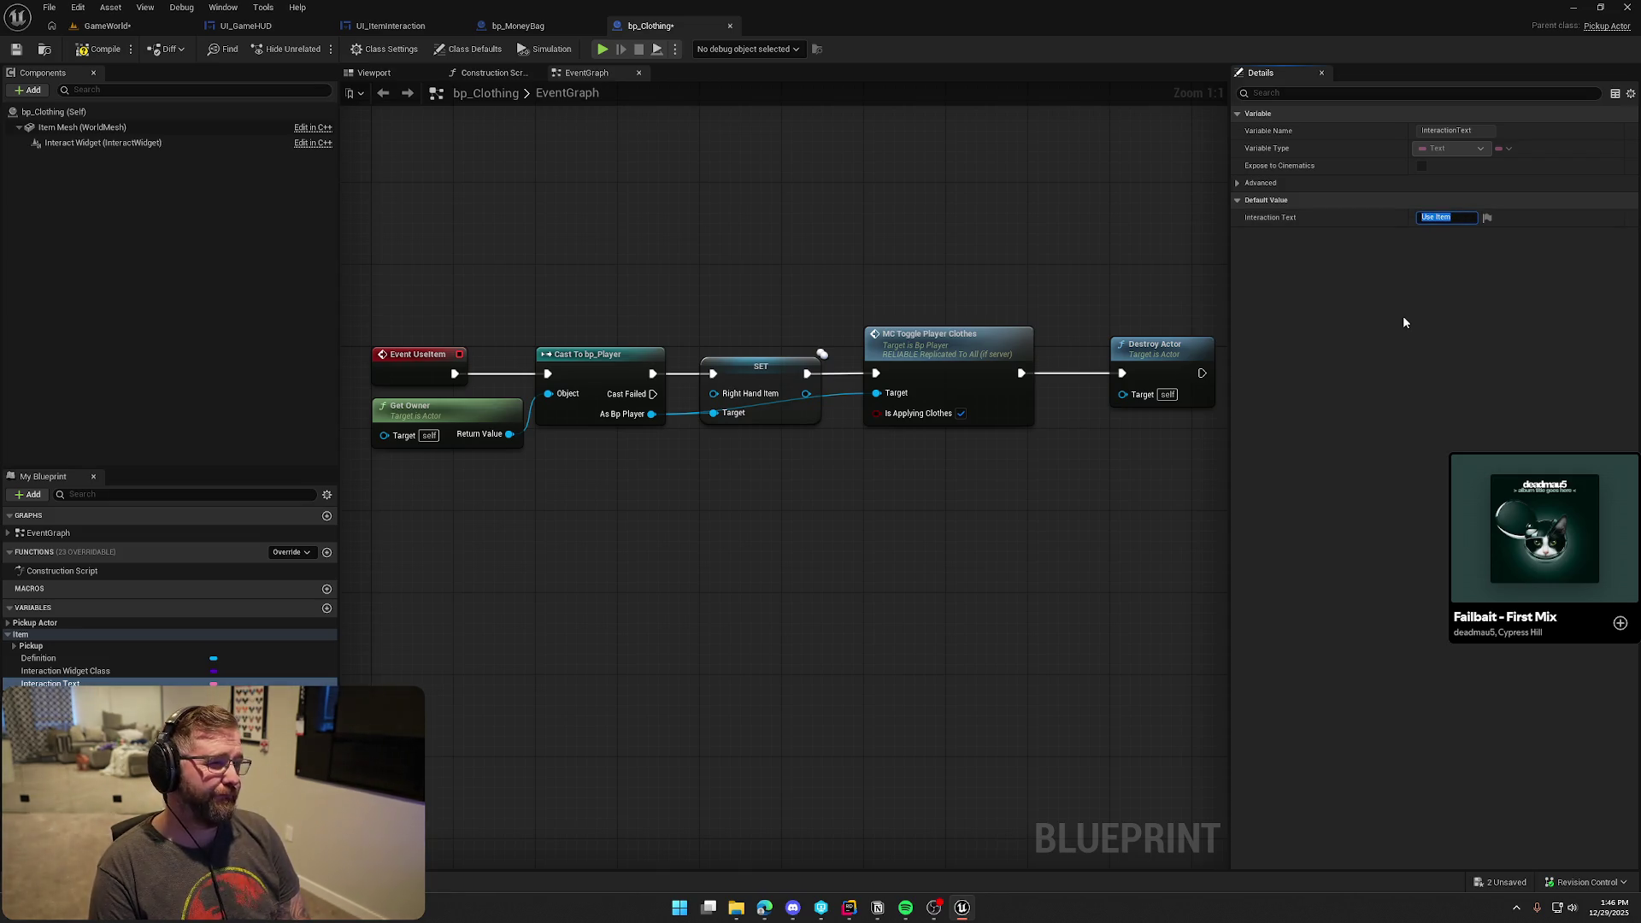
pyautogui.write('Use Clothing')
pyautogui.press('Return')
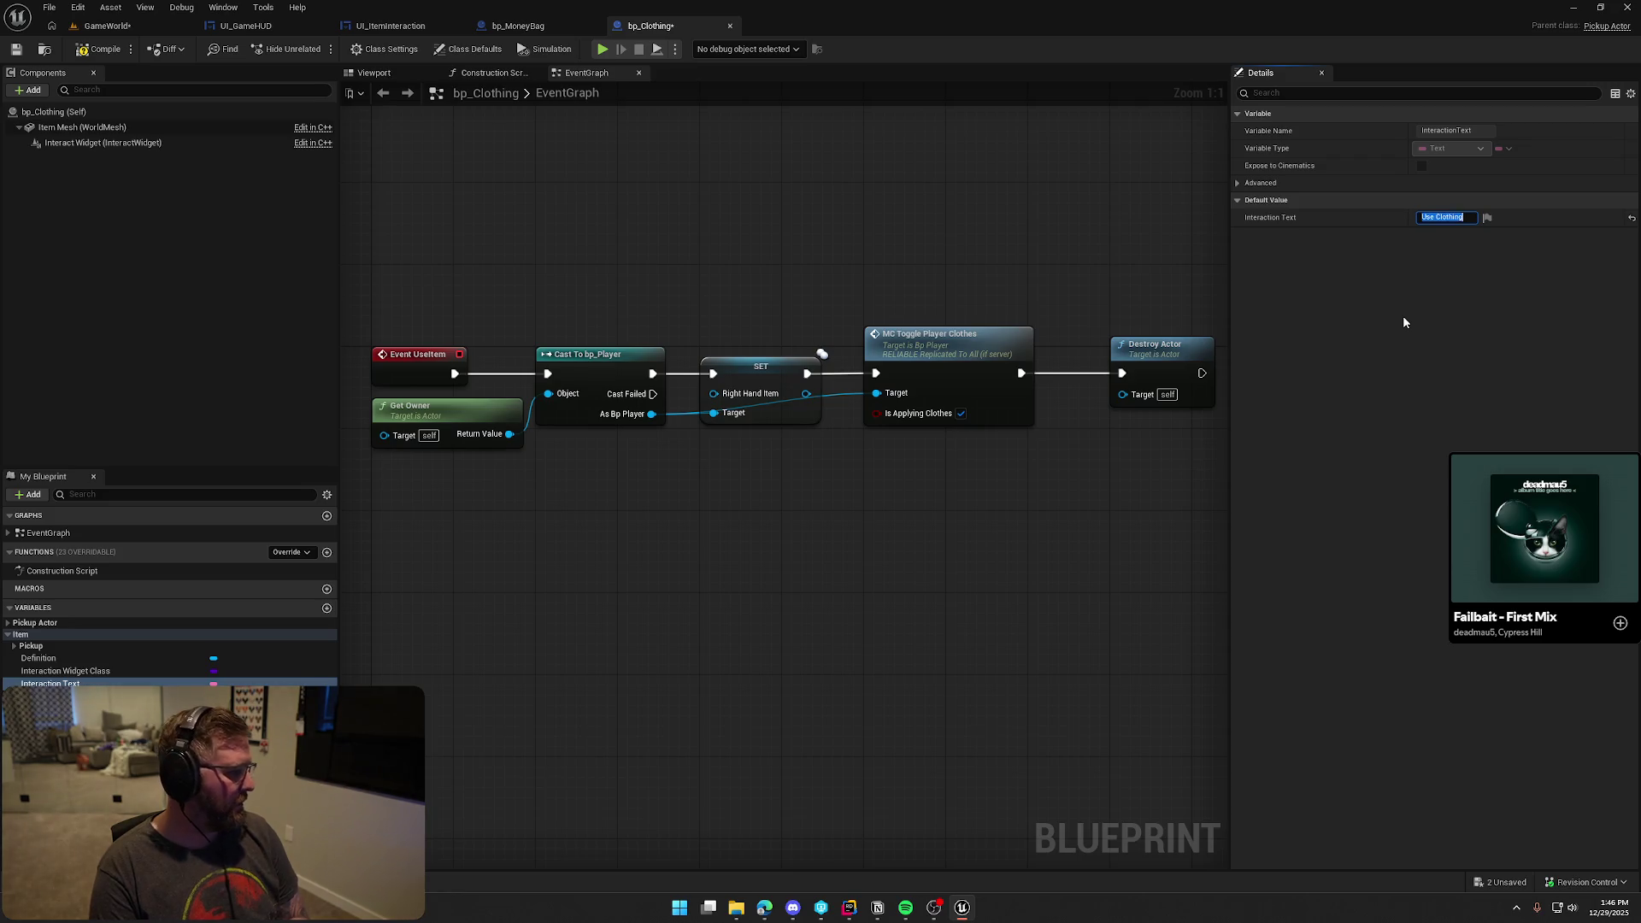
pyautogui.click(100, 49)
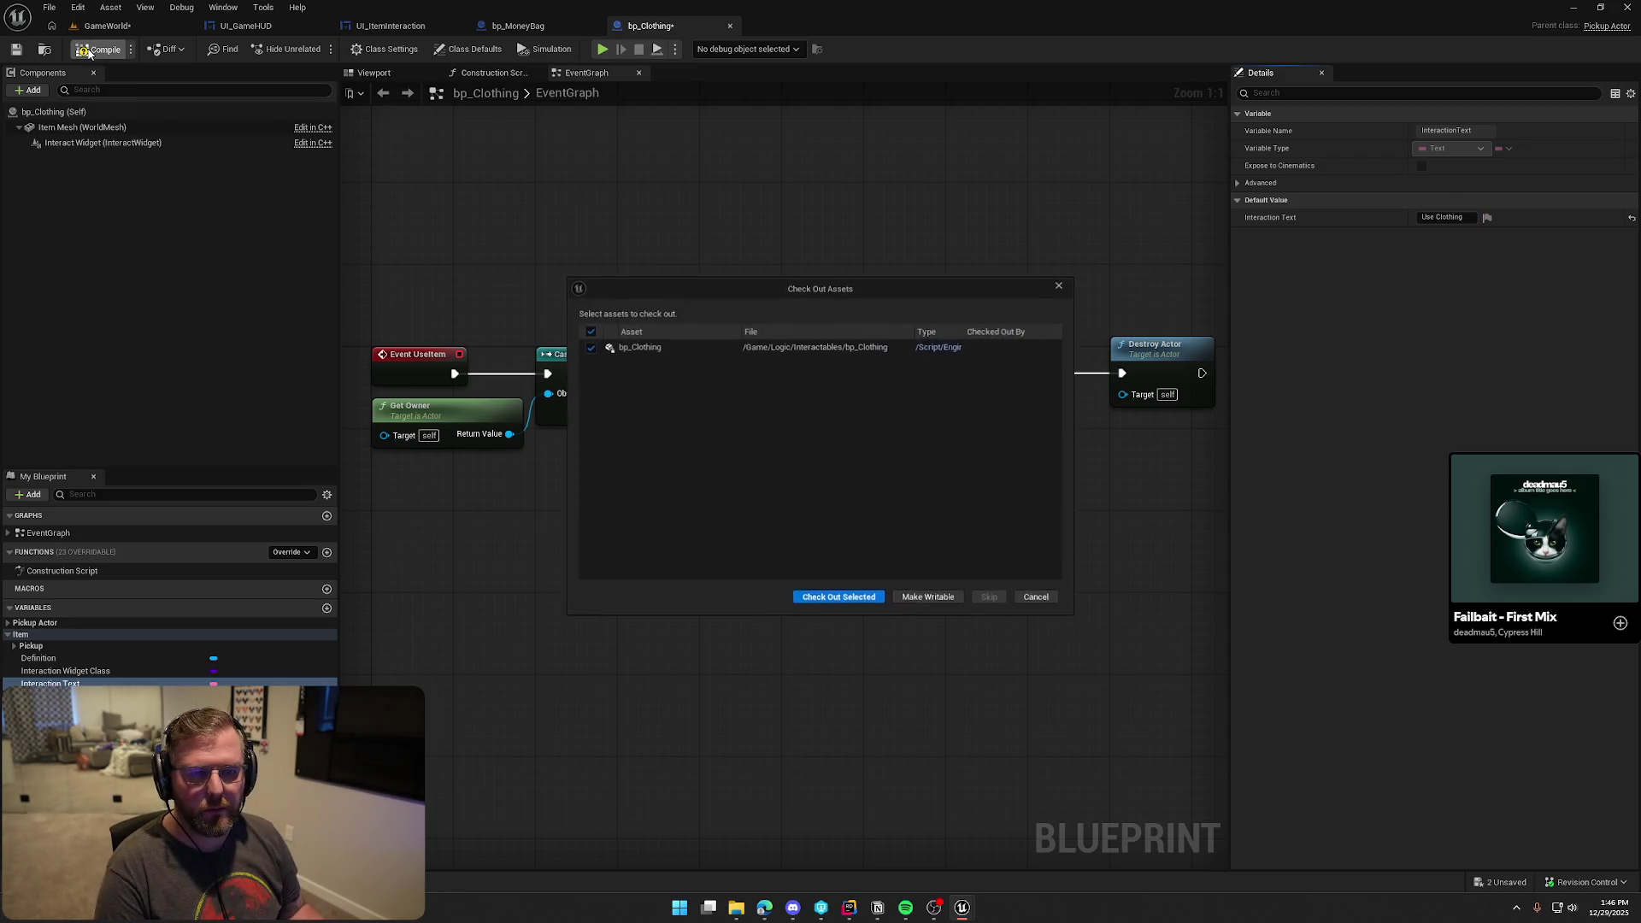
pyautogui.click(833, 592)
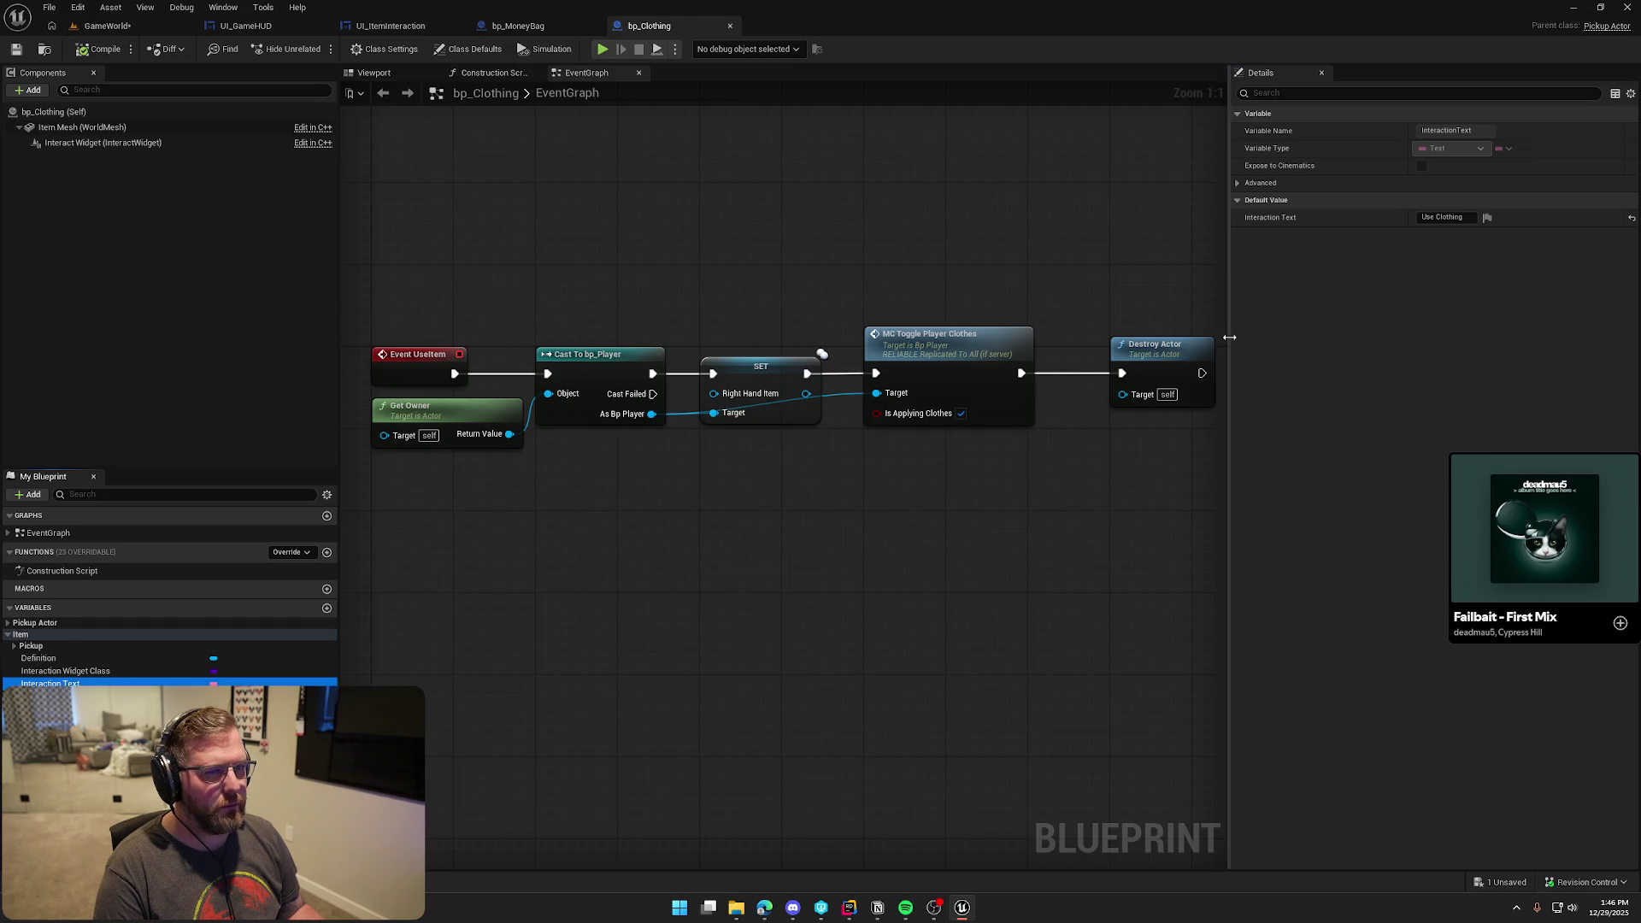
# Change the text to 'Equip Clothing', recompile and save, then open bp_Food
pyautogui.doubleClick(1428, 217)
pyautogui.write('Equip')
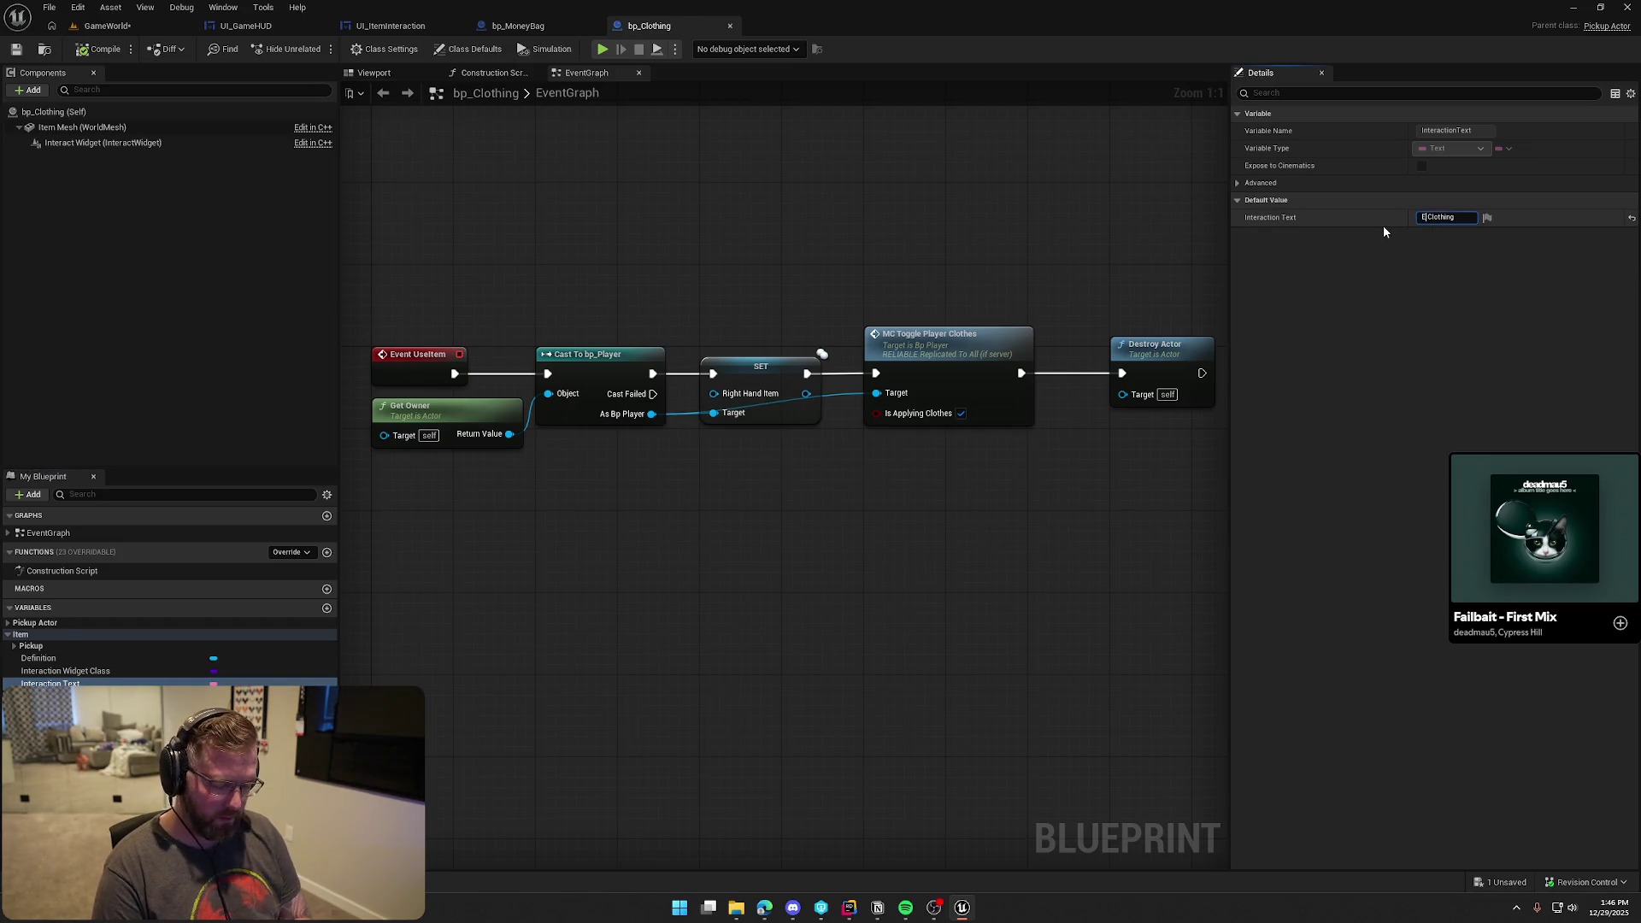
pyautogui.press('Return')
pyautogui.click(100, 49)
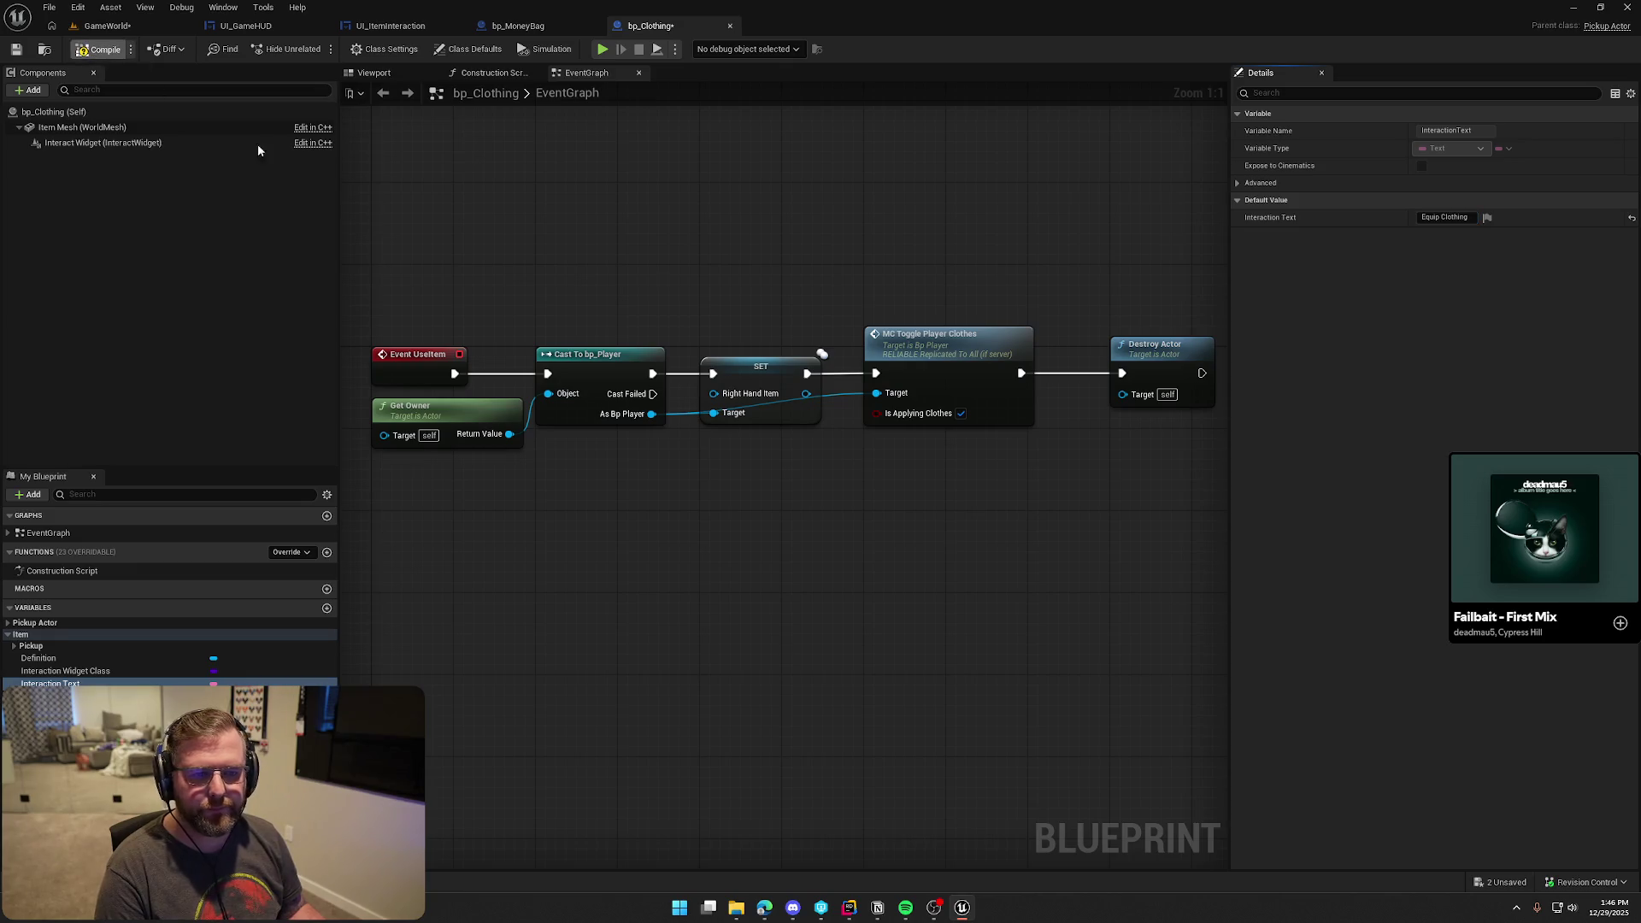
pyautogui.hotkey('ctrl', 'space')
pyautogui.doubleClick(377, 650)
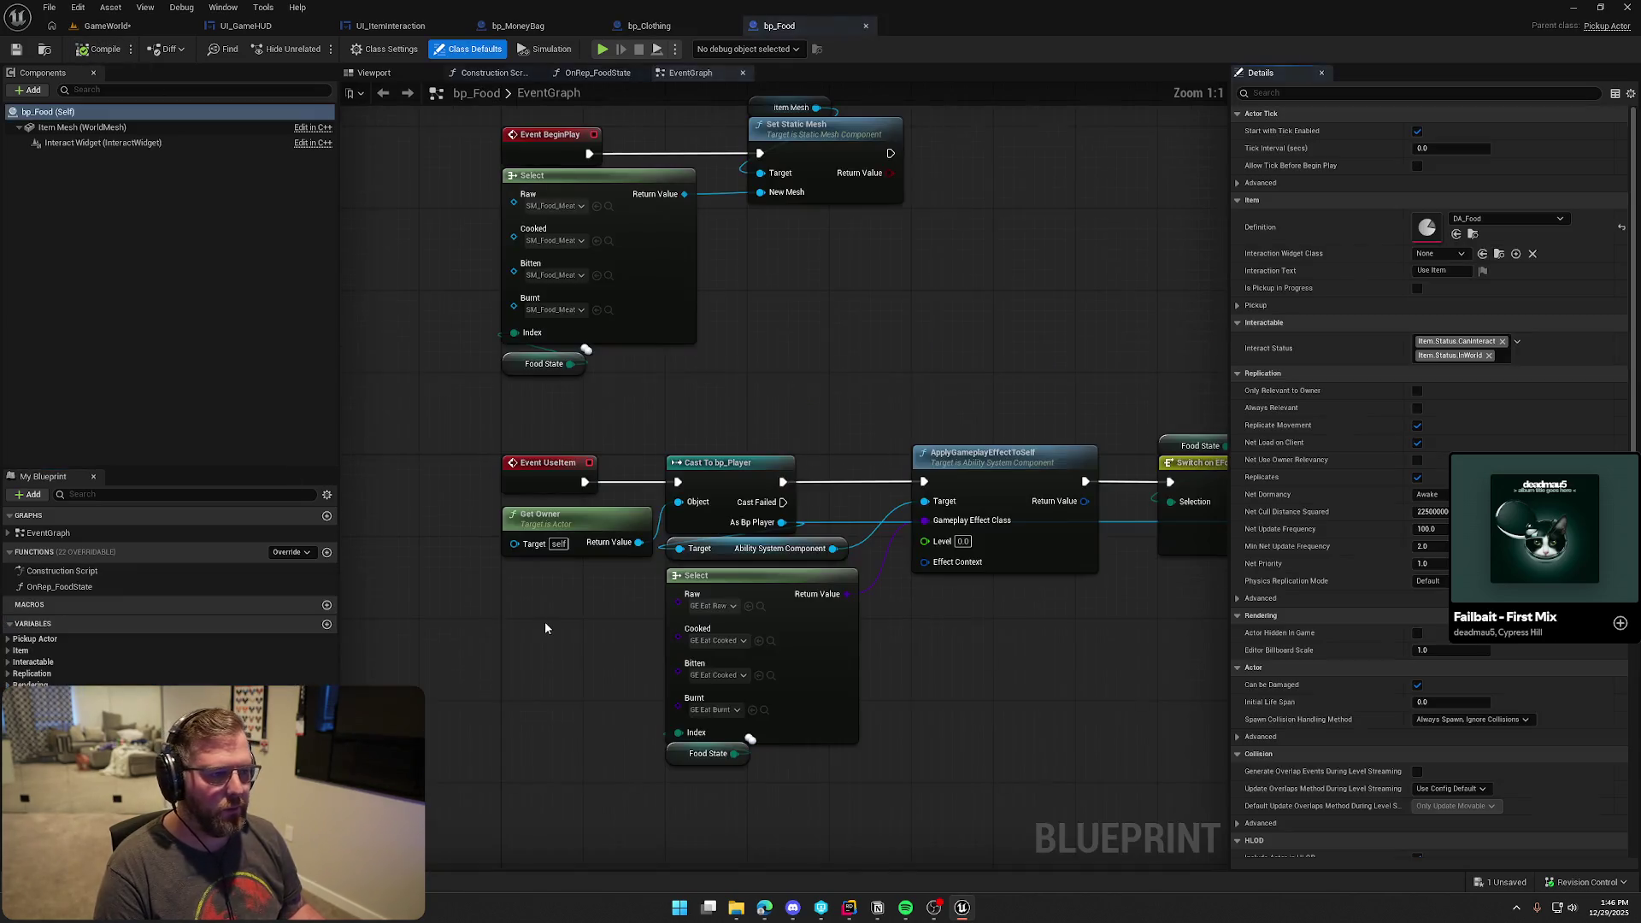
# Set bp_Food's Interaction Widget Class default to UI_ItemInteraction
pyautogui.click(11, 651)
pyautogui.click(51, 686)
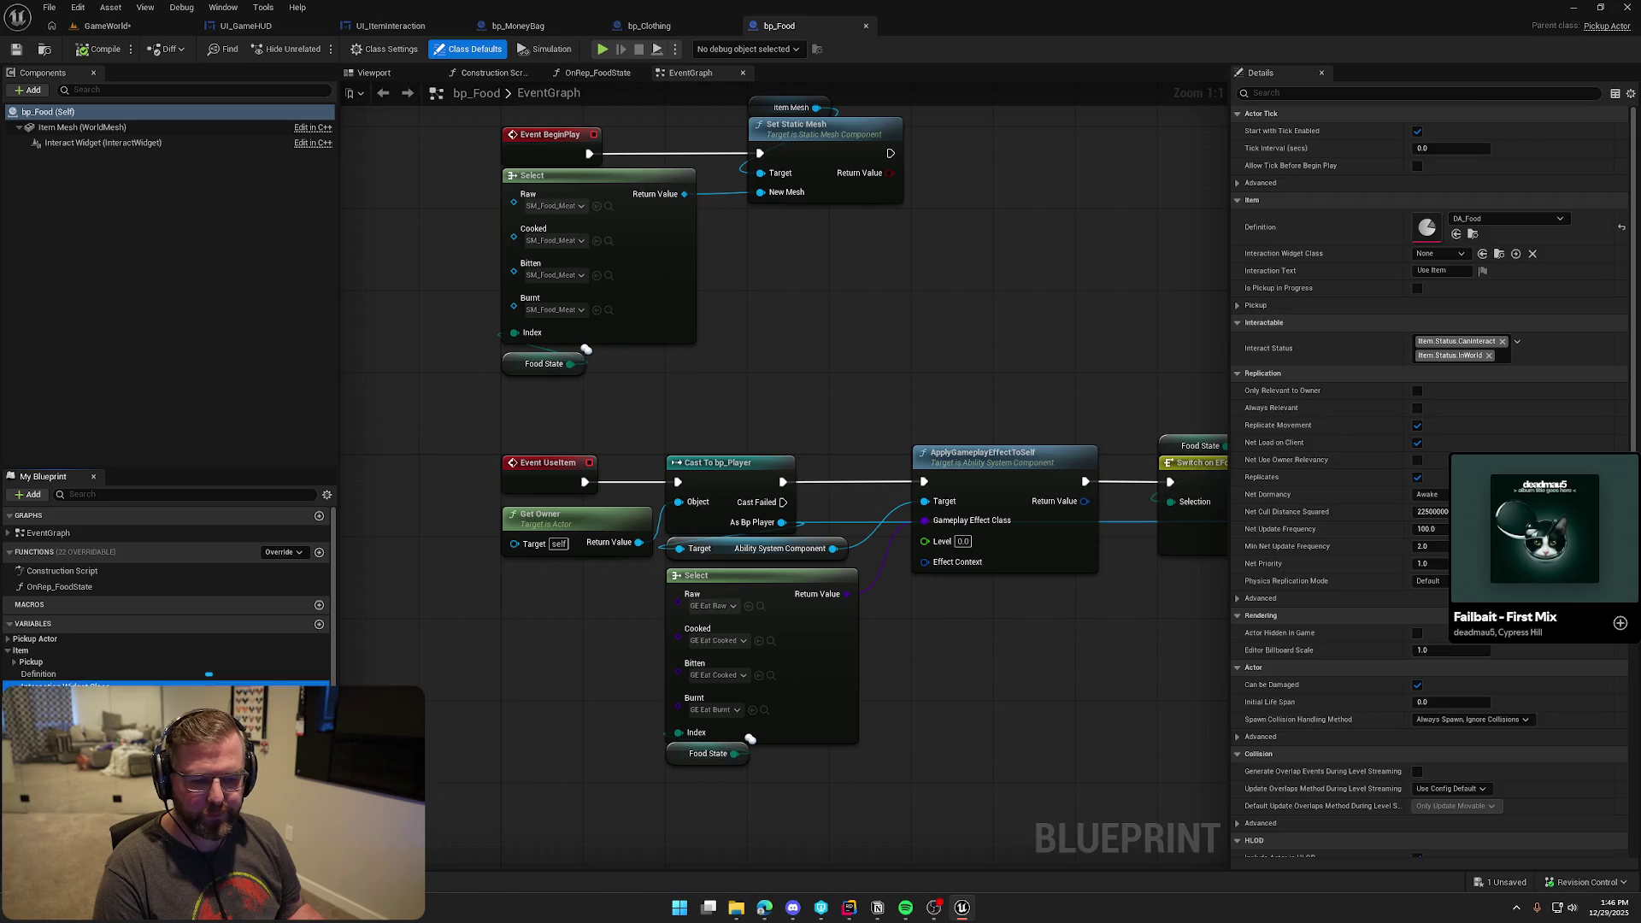
pyautogui.click(1426, 219)
pyautogui.click(1462, 274)
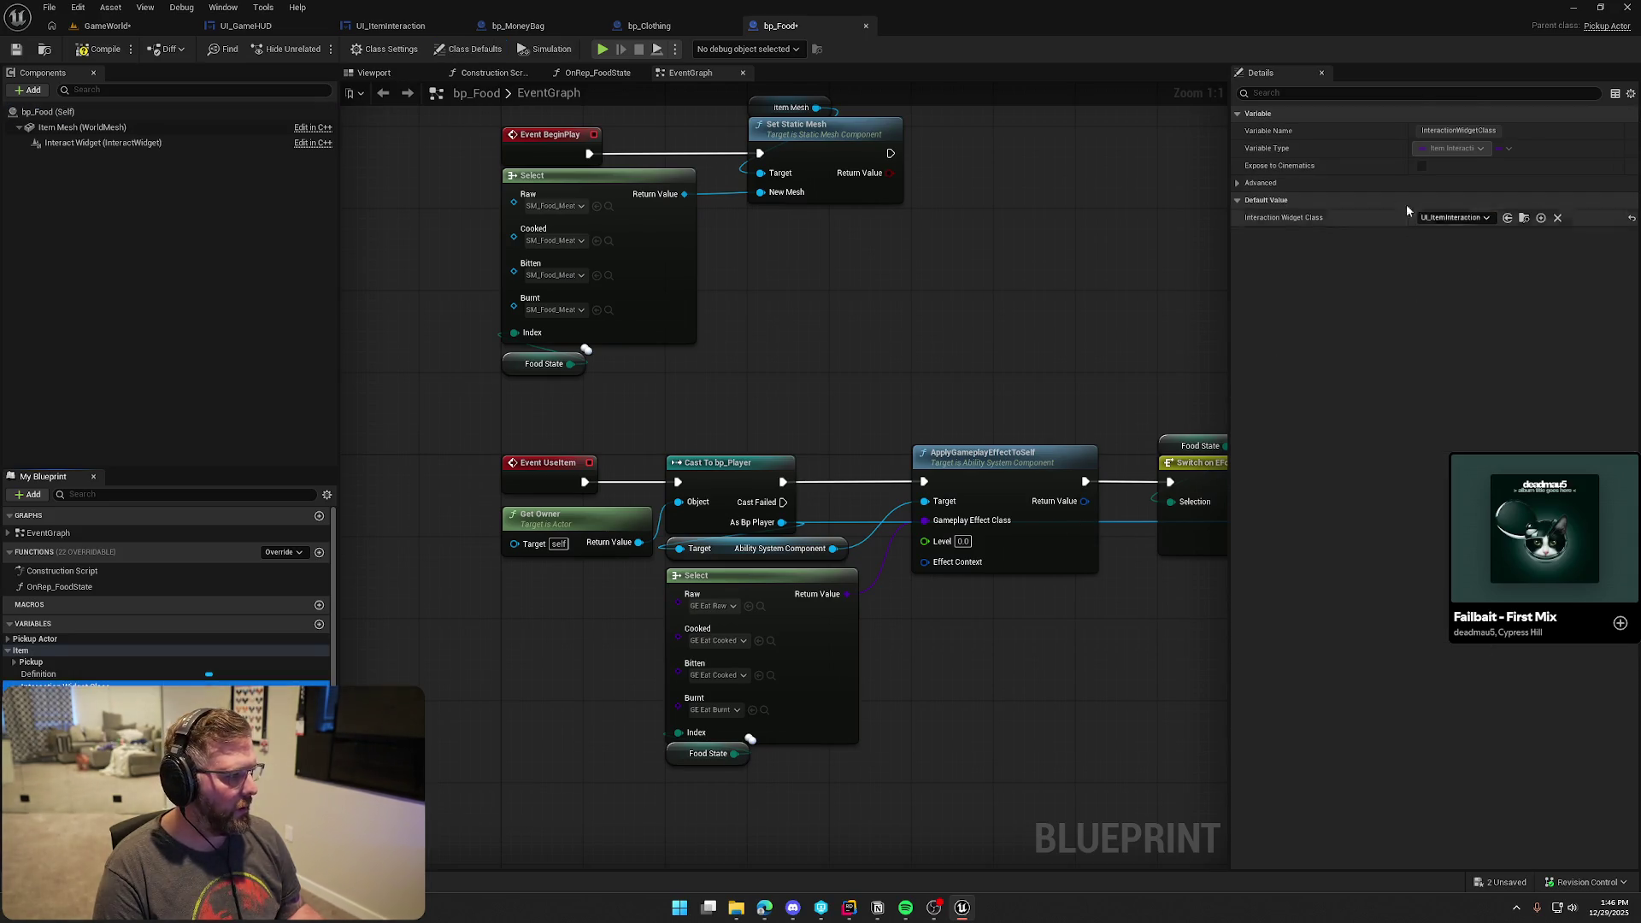
# Set the Interaction Text to 'Eat Food', compile, check out and save, then open bp_Medicine
pyautogui.click(256, 698)
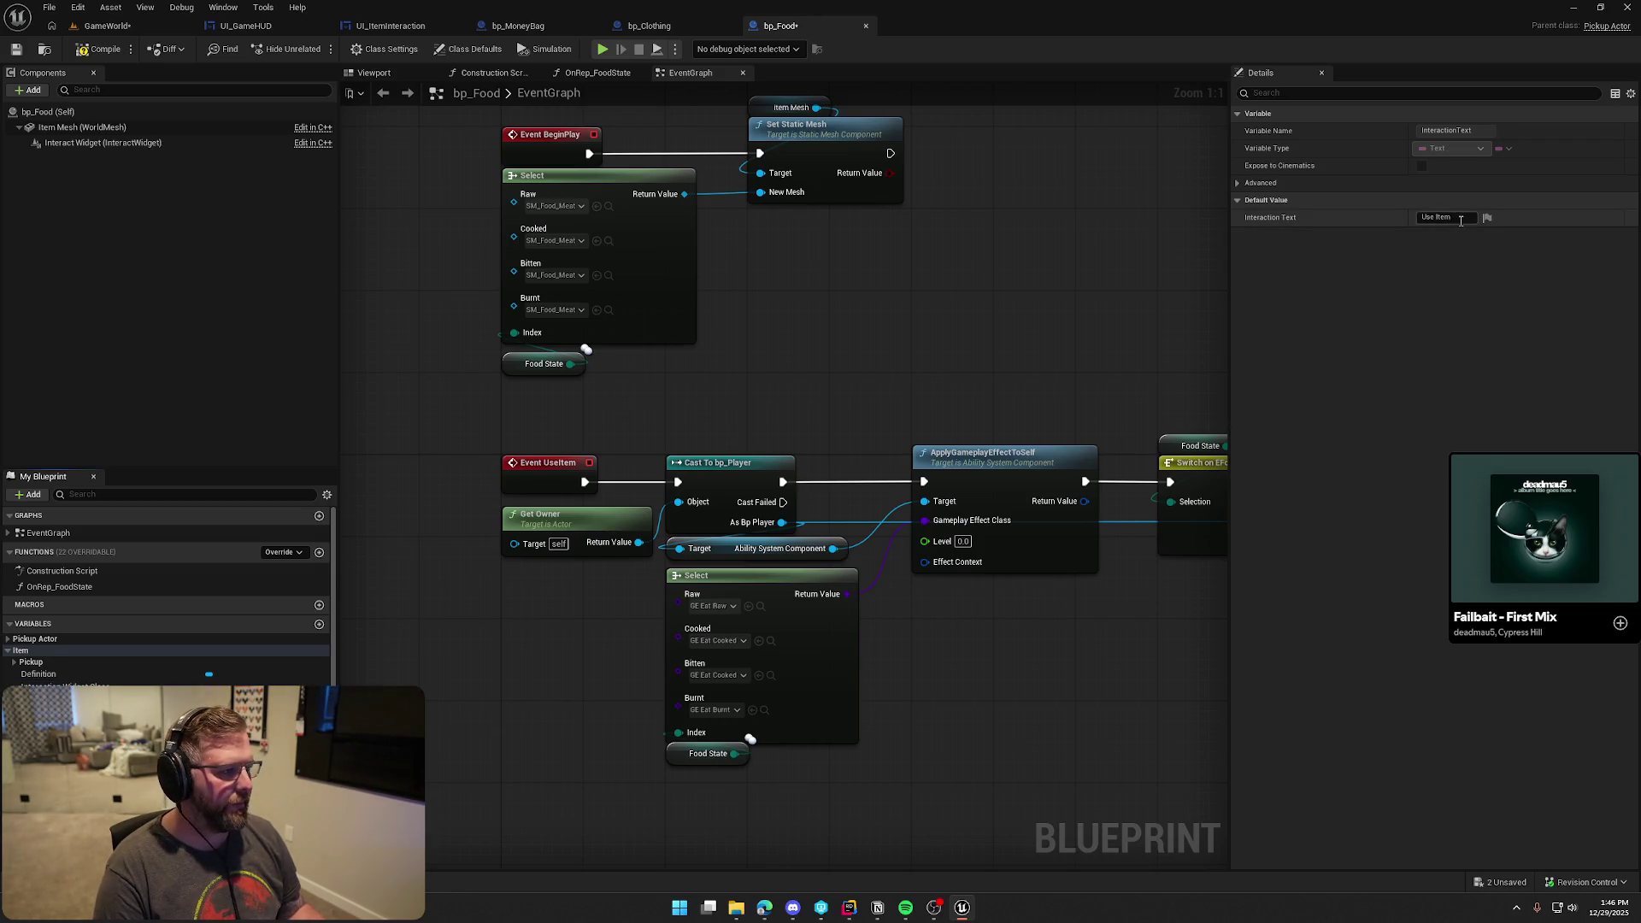
pyautogui.click(1444, 217)
pyautogui.write('Eat Food')
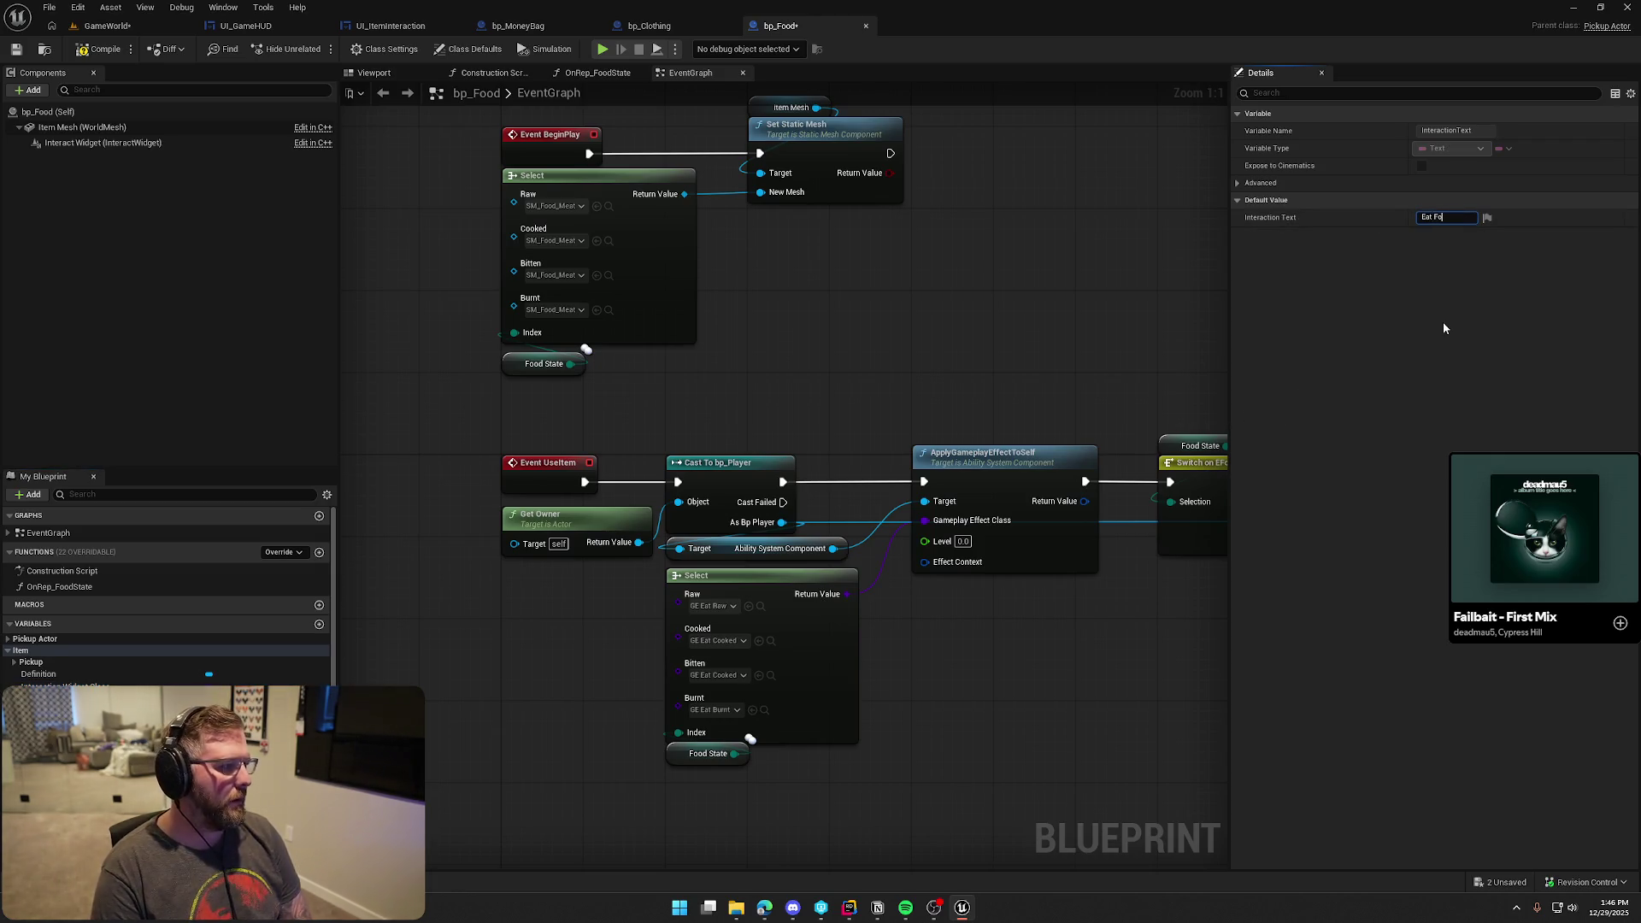
pyautogui.press('Return')
pyautogui.click(98, 49)
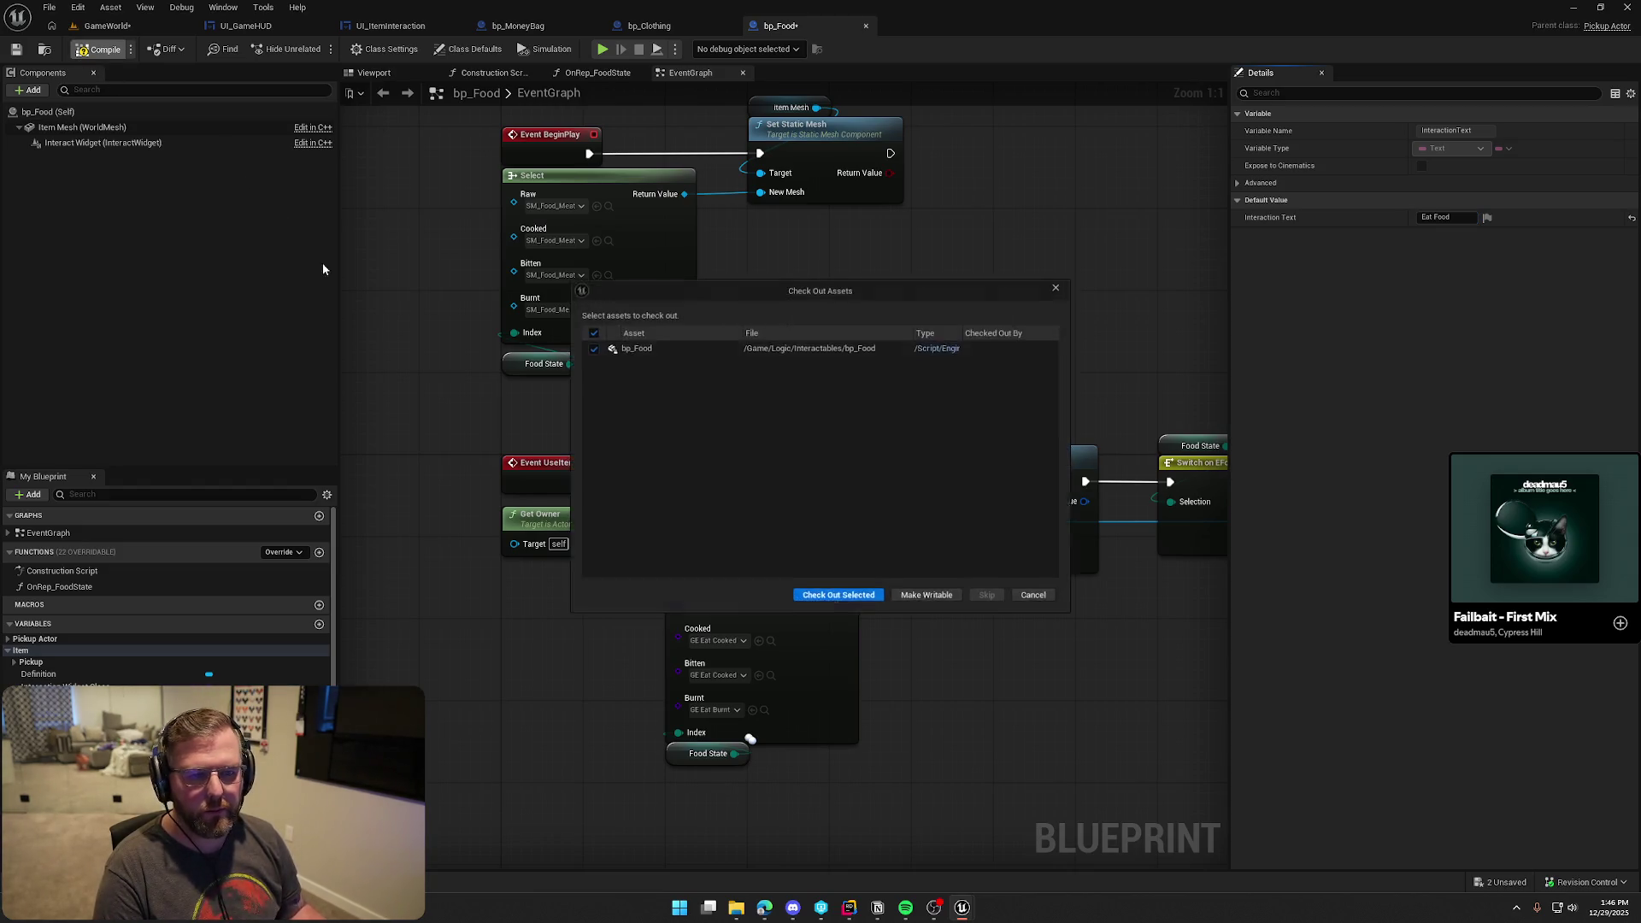
pyautogui.click(833, 601)
pyautogui.hotkey('ctrl', 's')
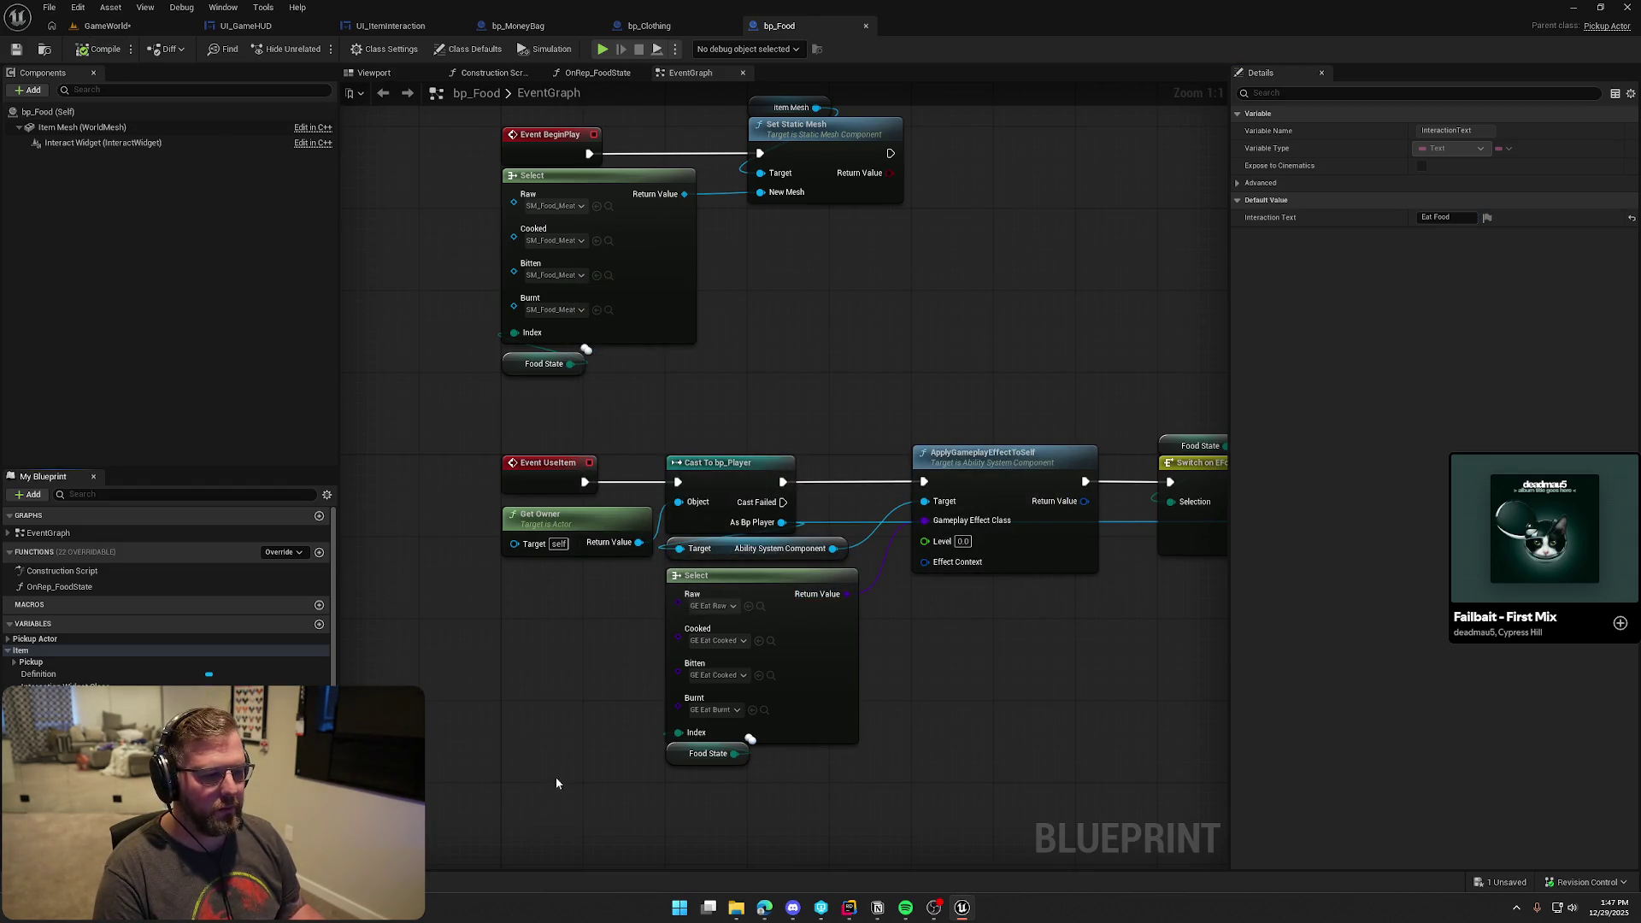
pyautogui.hotkey('ctrl', 'space')
pyautogui.doubleClick(445, 652)
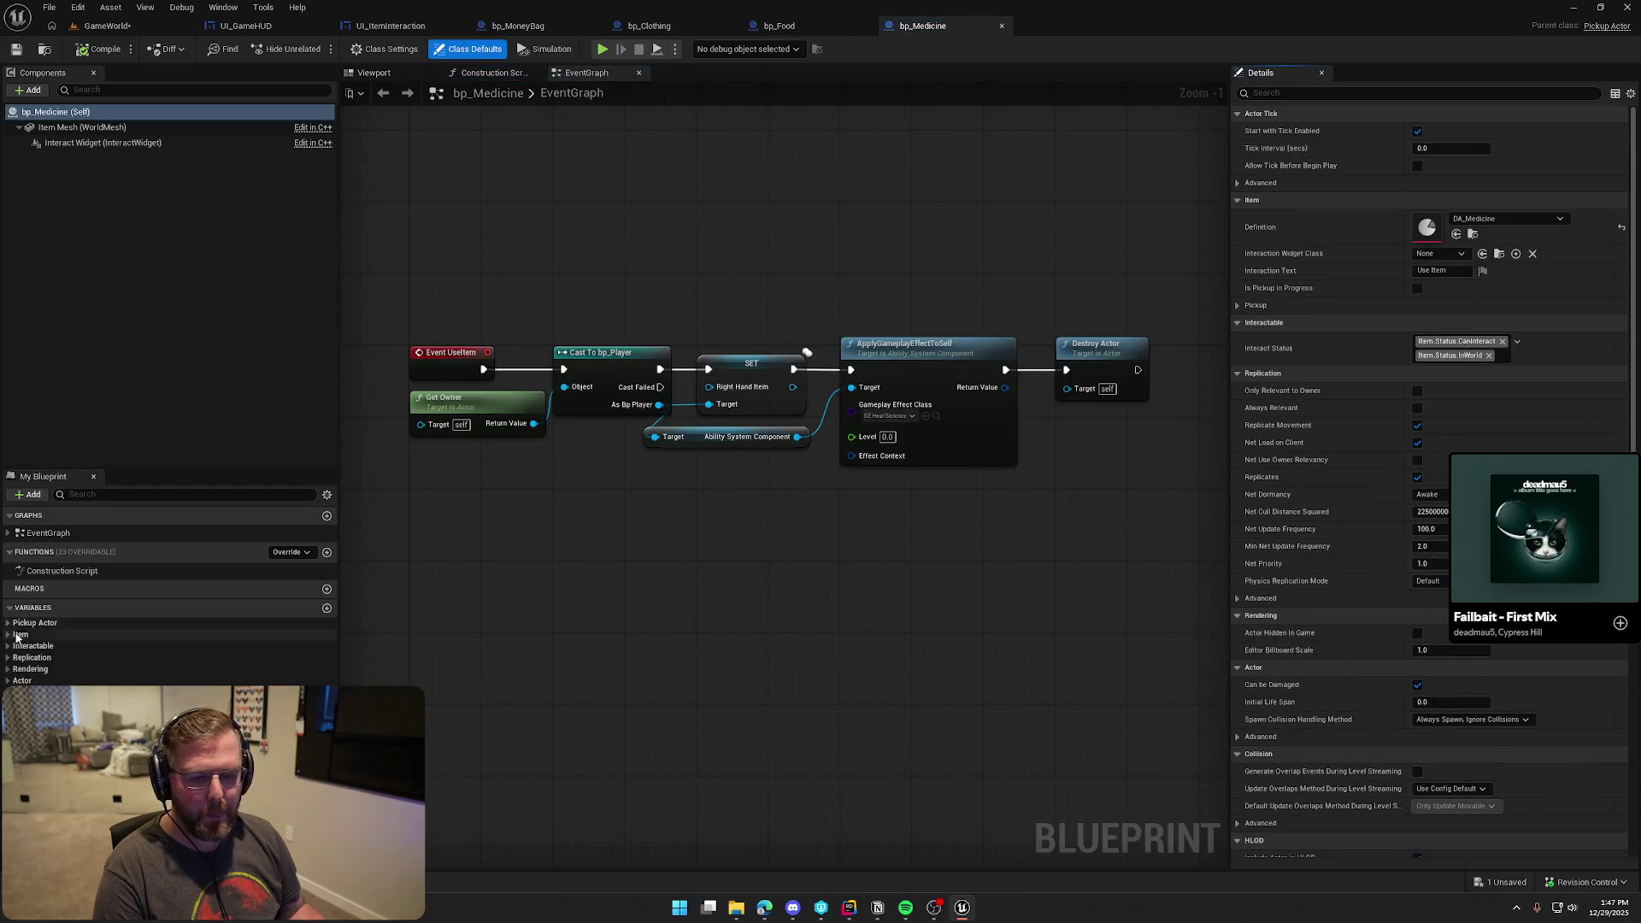
# Give bp_Medicine the UI_ItemInteraction widget class and 'Use Medicine' text, then compile and check out
pyautogui.click(65, 671)
pyautogui.click(1453, 217)
pyautogui.click(1453, 275)
pyautogui.click(51, 683)
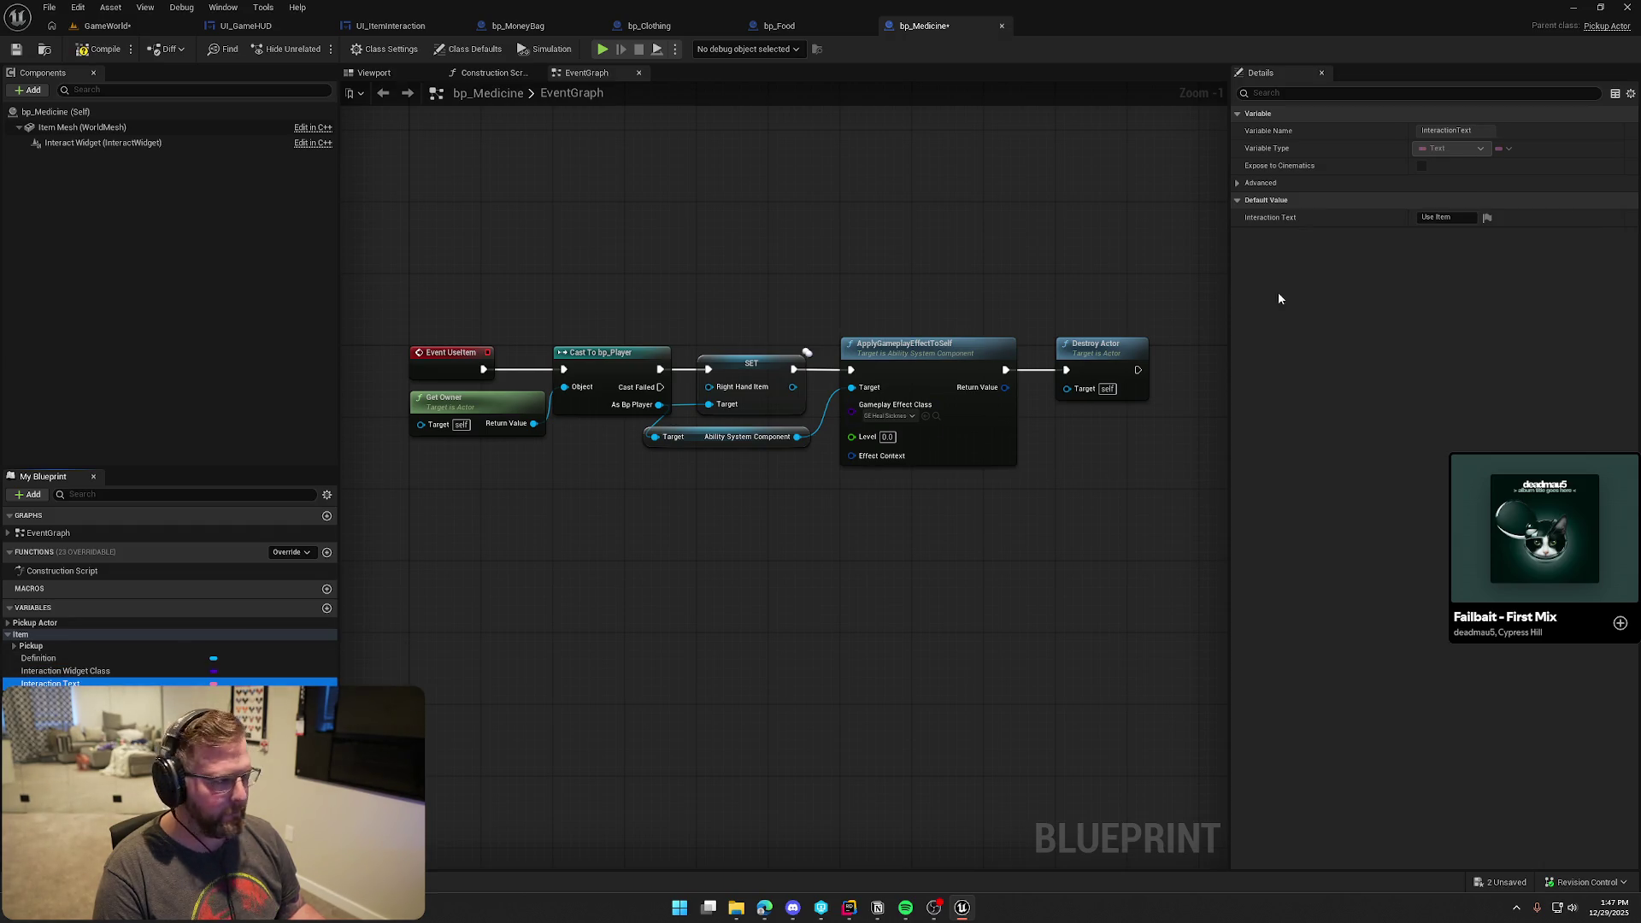
pyautogui.click(1419, 218)
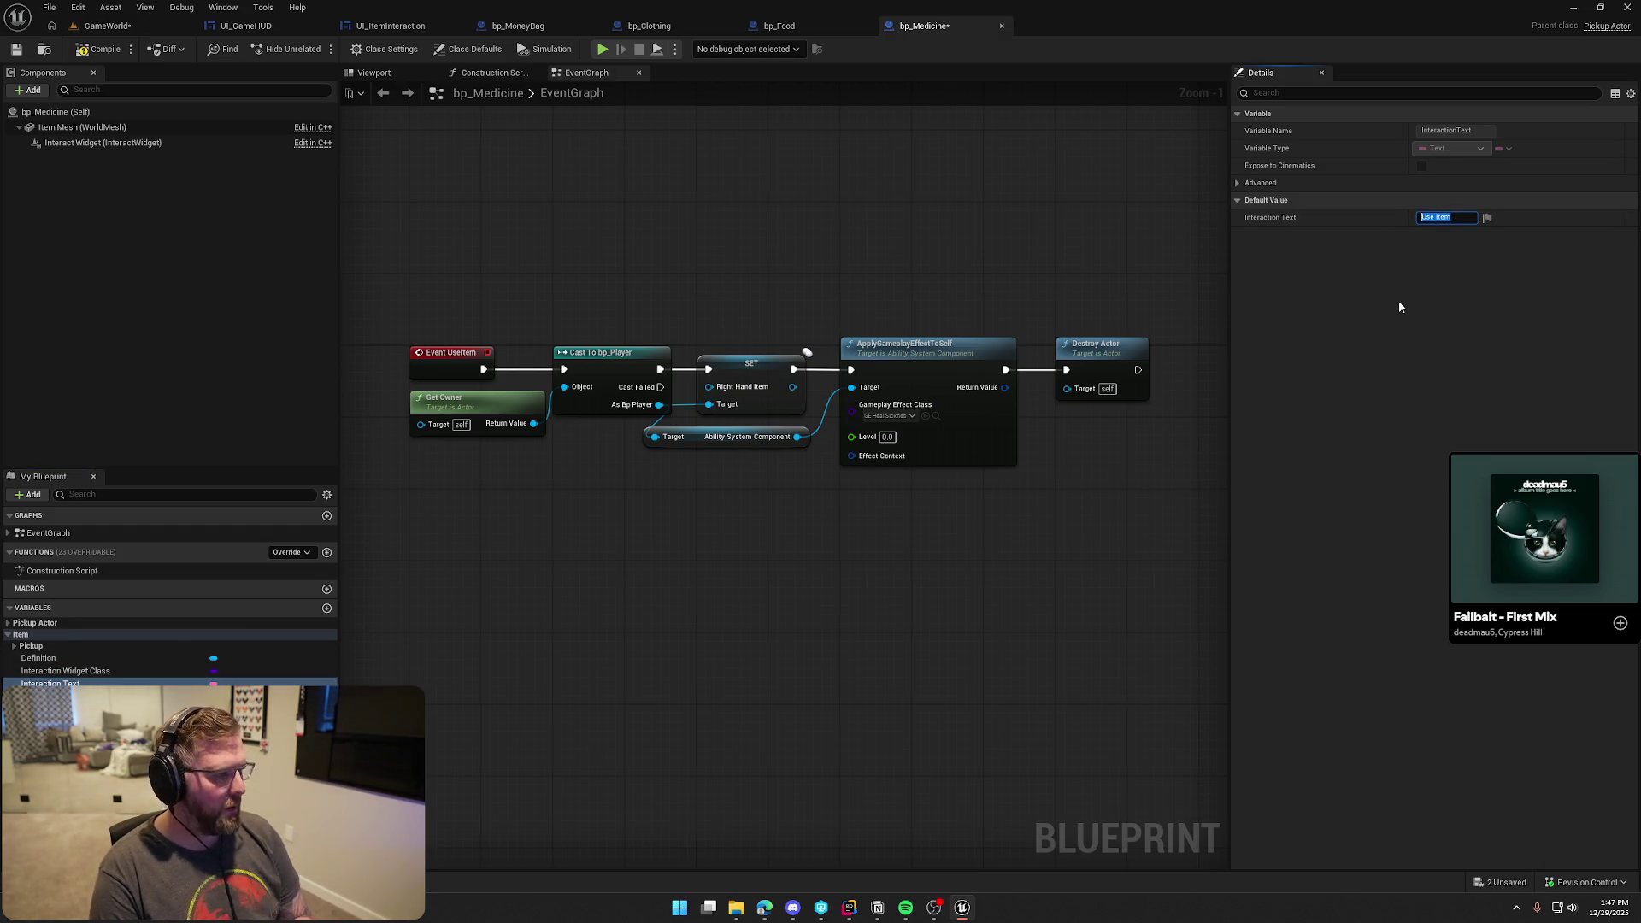
pyautogui.write('Use Me')
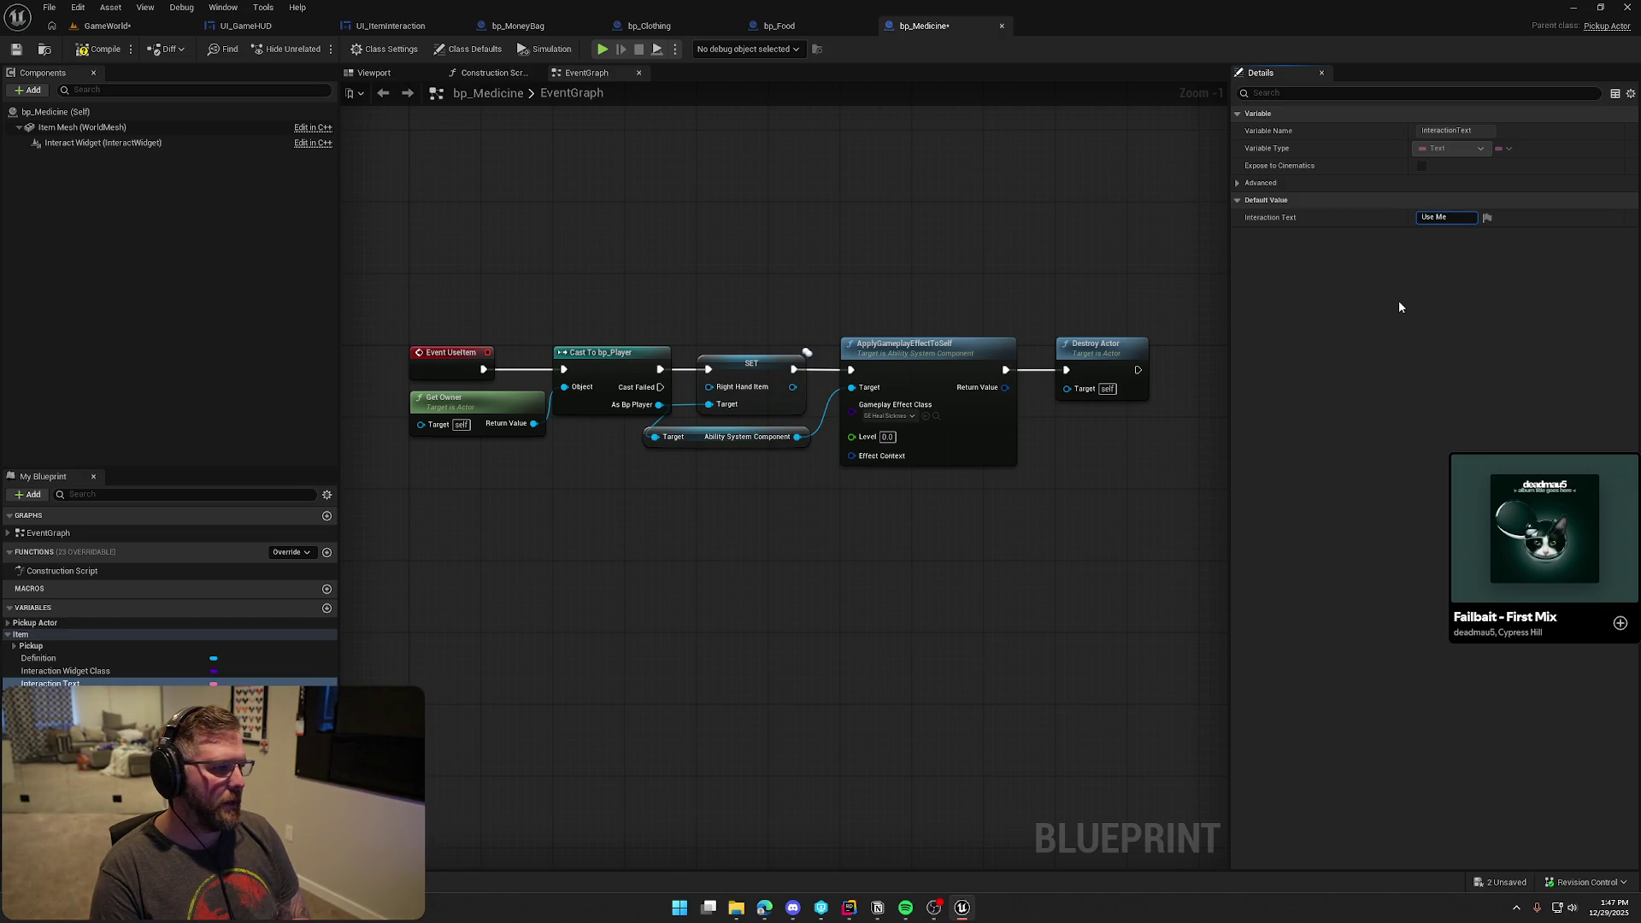
pyautogui.write('dicine')
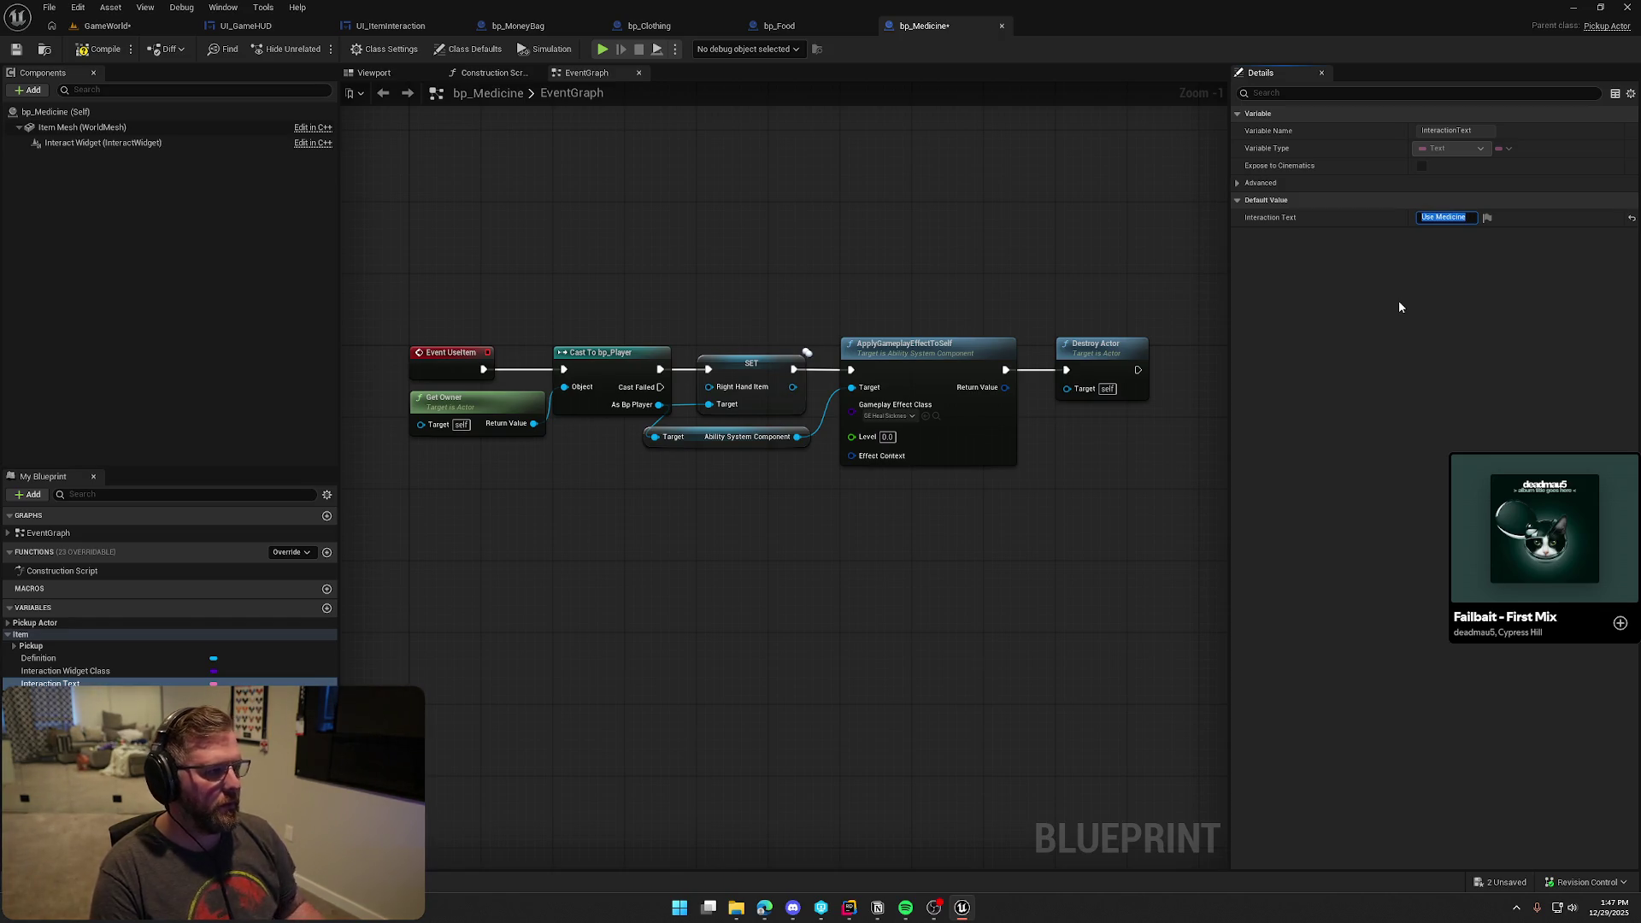
pyautogui.click(98, 49)
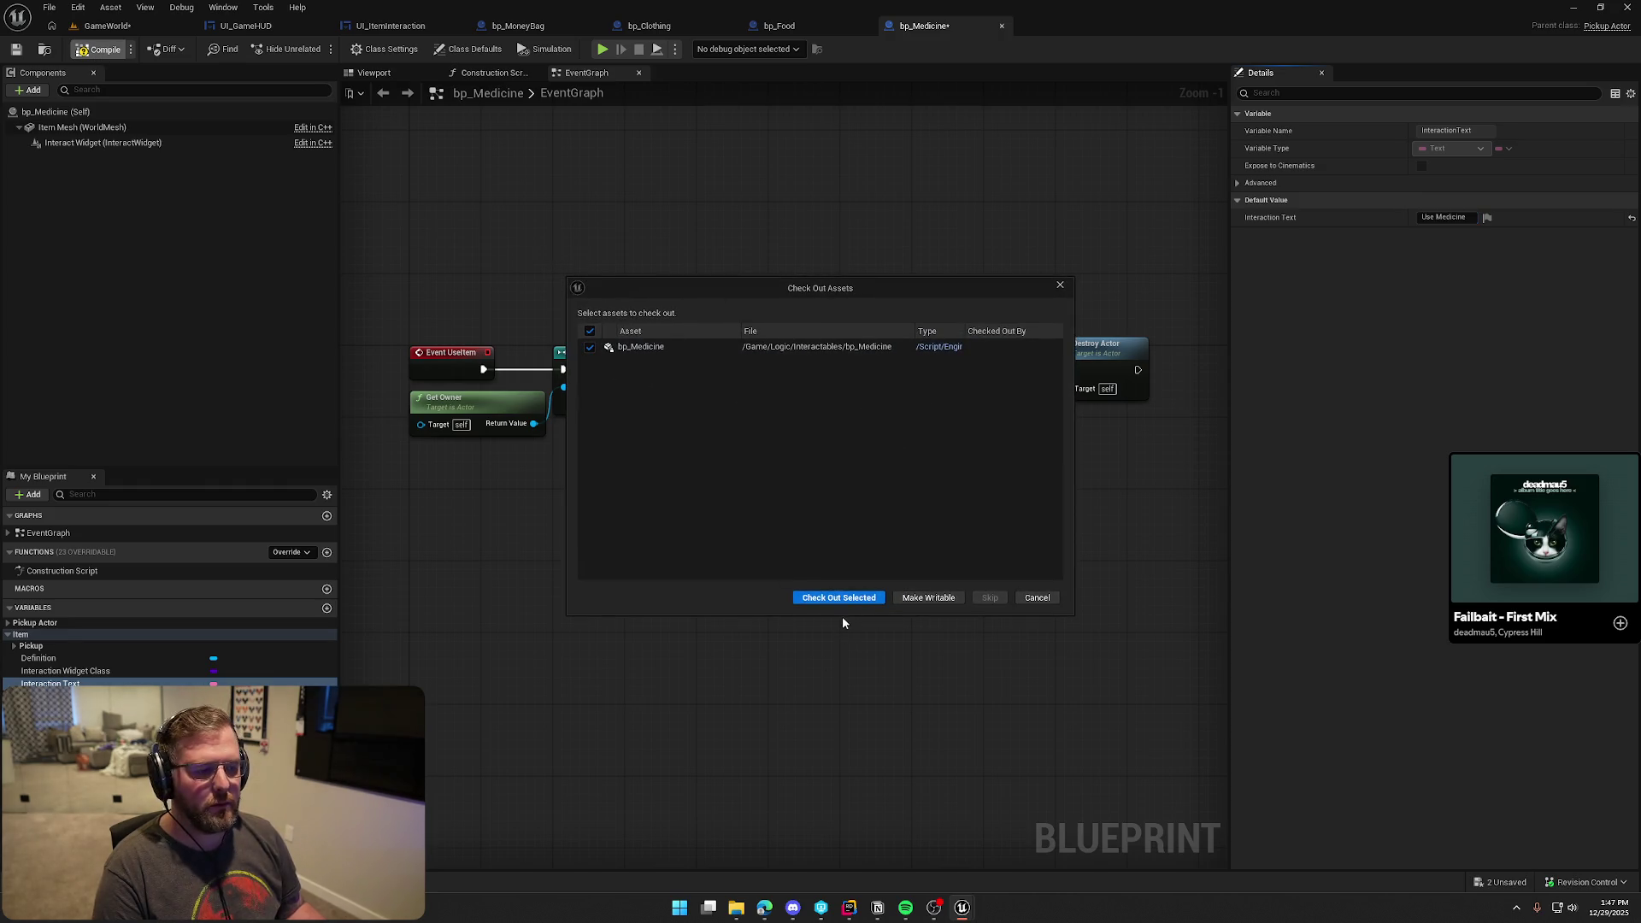
pyautogui.click(843, 617)
pyautogui.hotkey('ctrl', 'space')
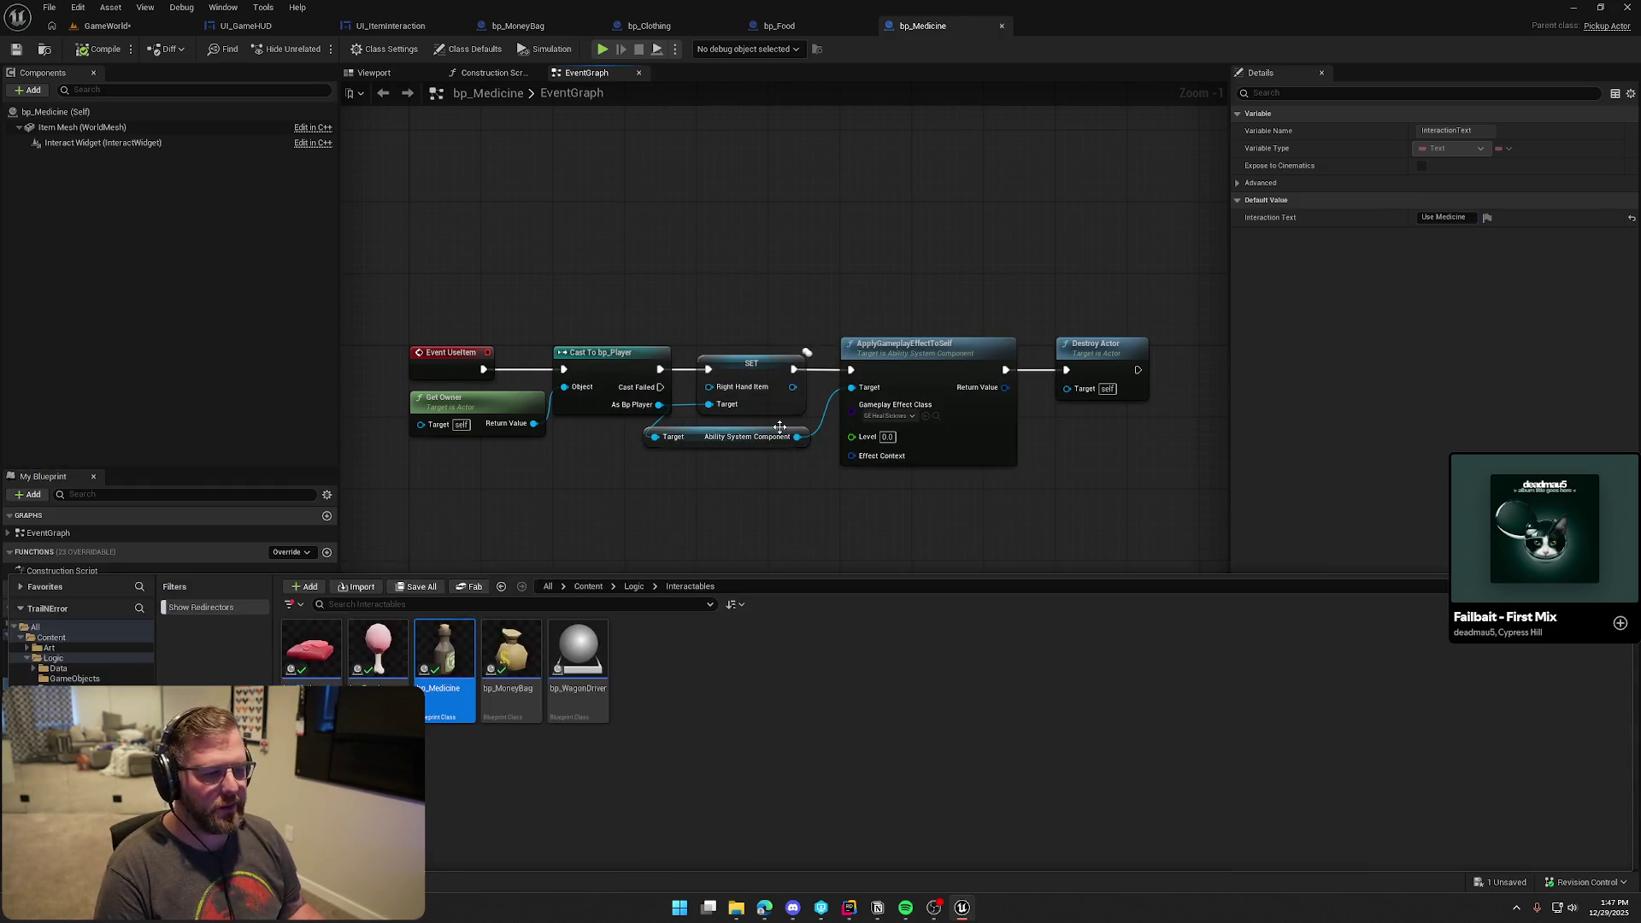
# Close the asset drawer, return to the GameWorld level, and save it
pyautogui.rightClick(590, 675)
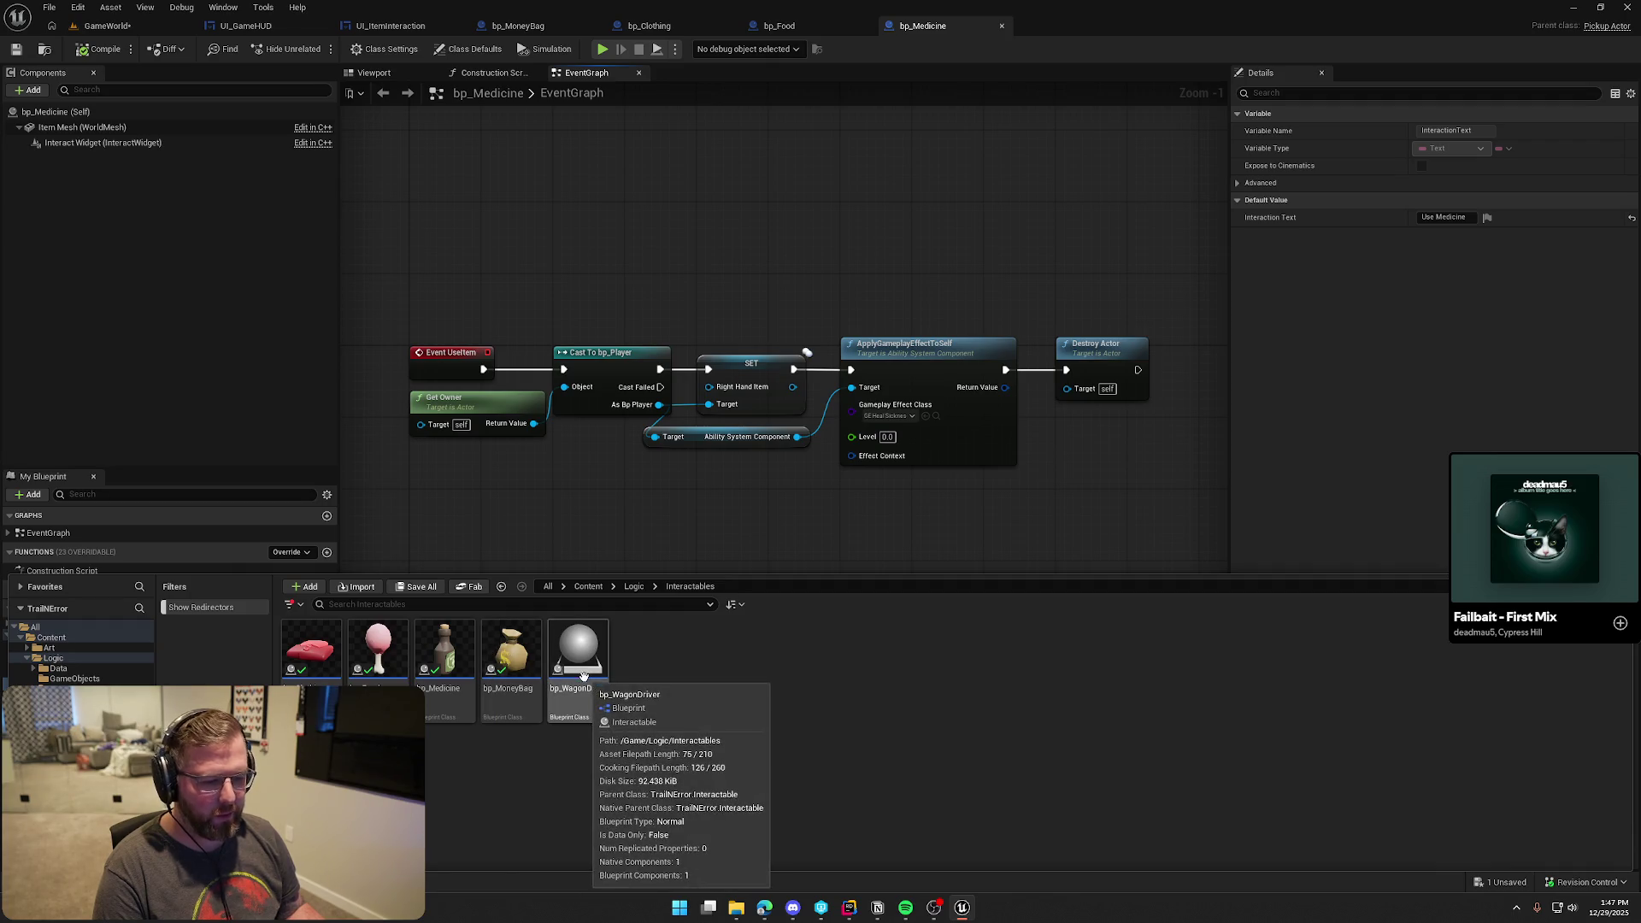
pyautogui.click(587, 256)
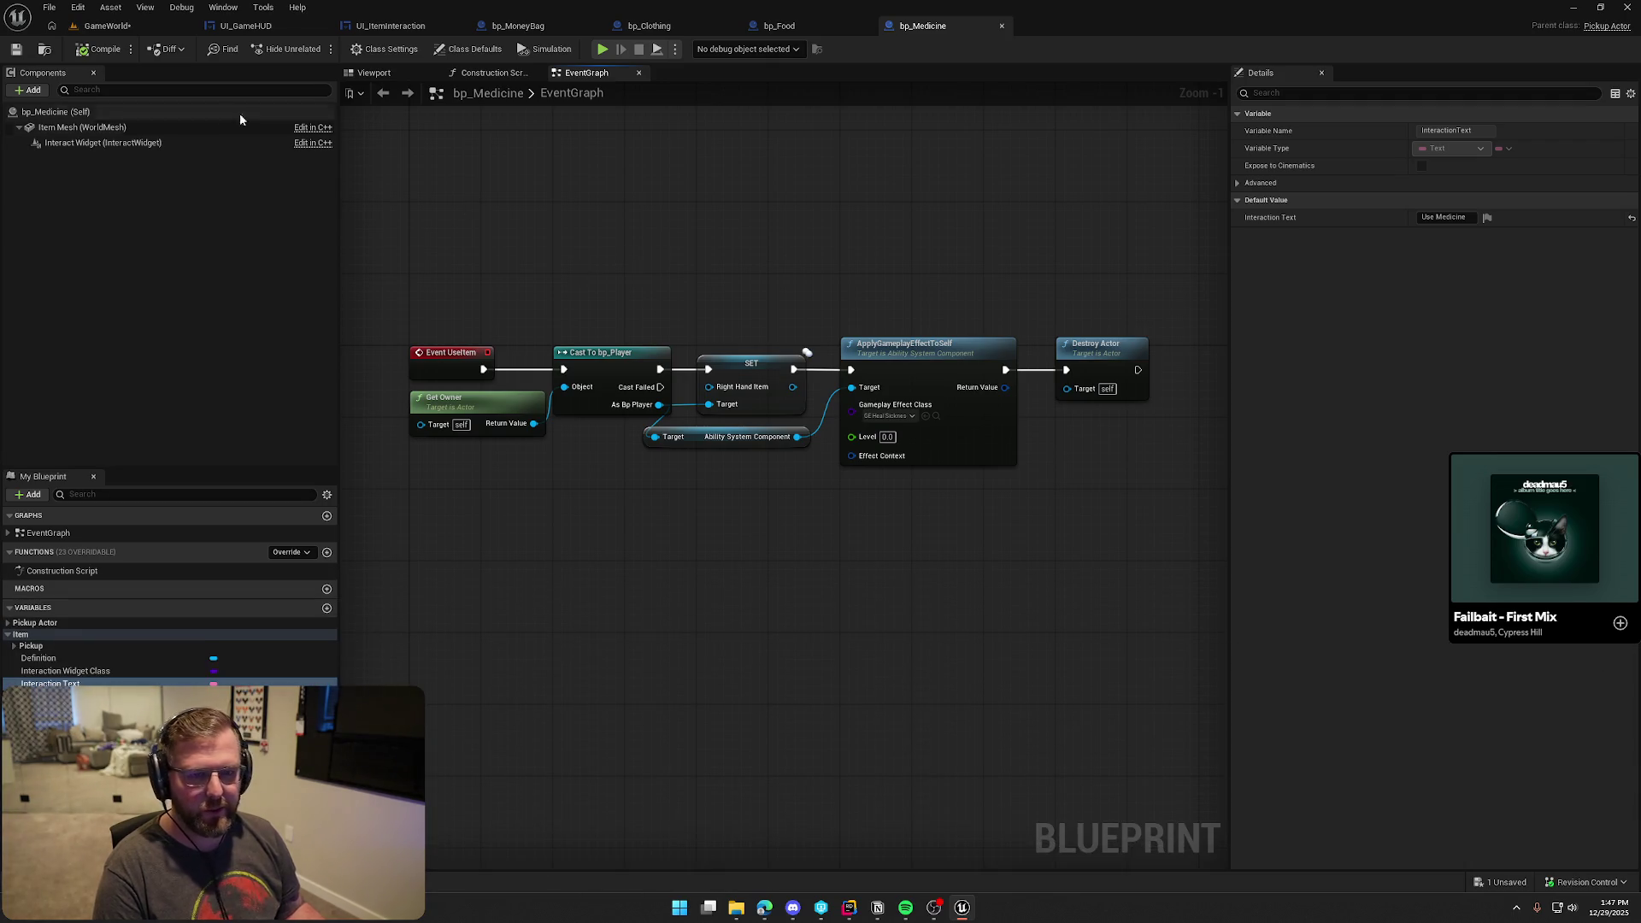
pyautogui.click(107, 26)
pyautogui.hotkey('ctrl', 's')
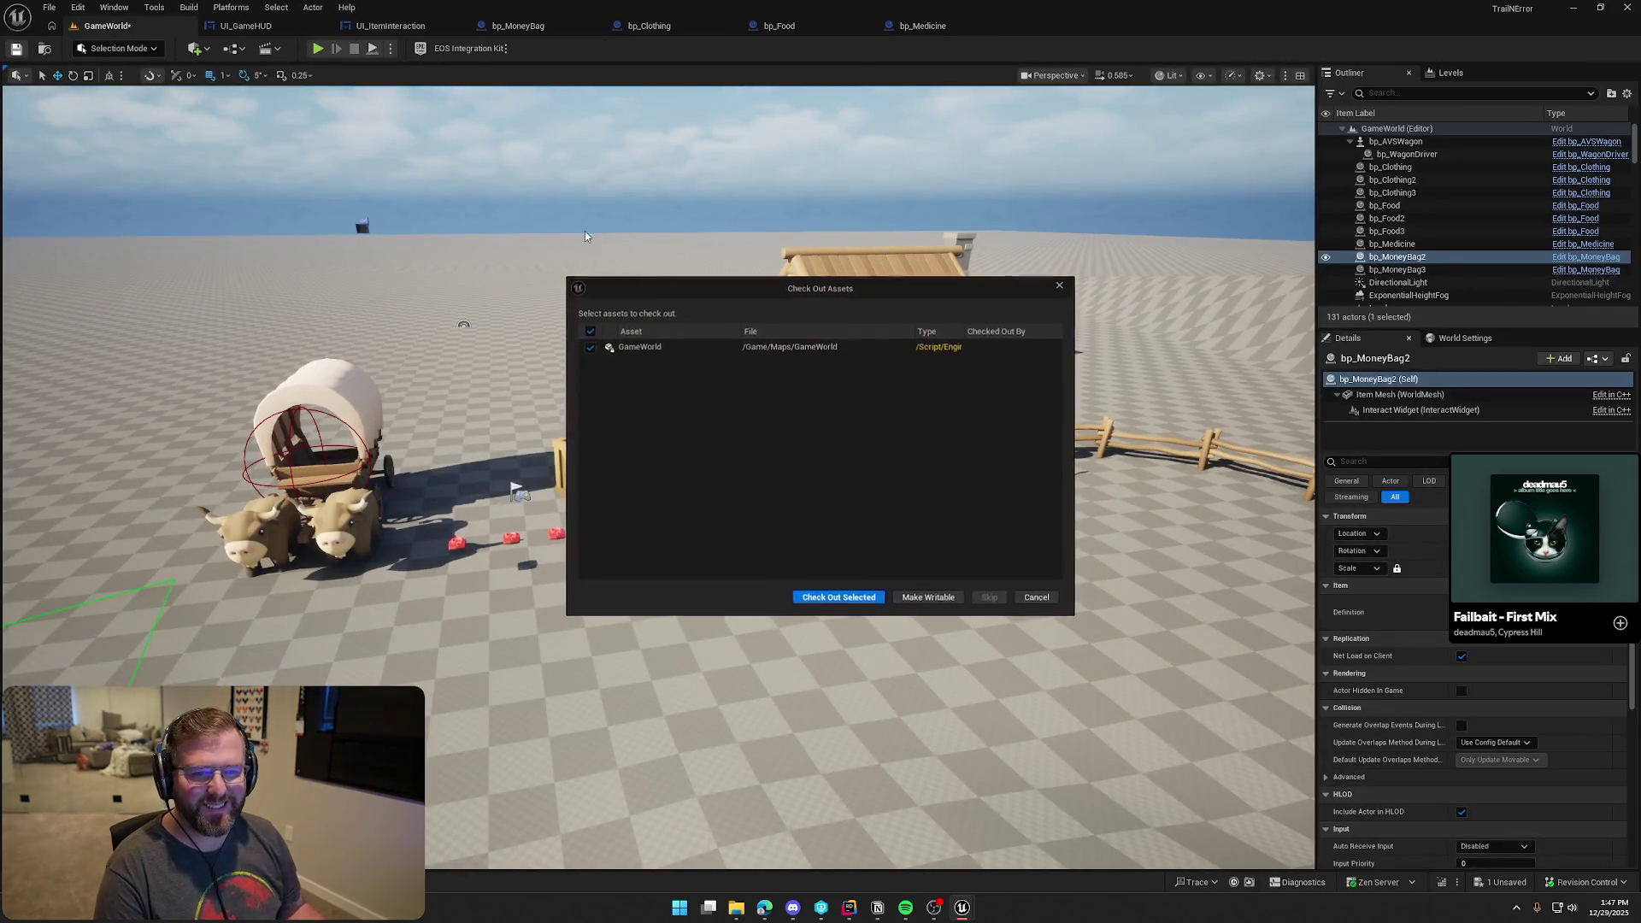
# Check out the level to save it, play, pick up the hat with E, walk away, then stop
pyautogui.click(836, 597)
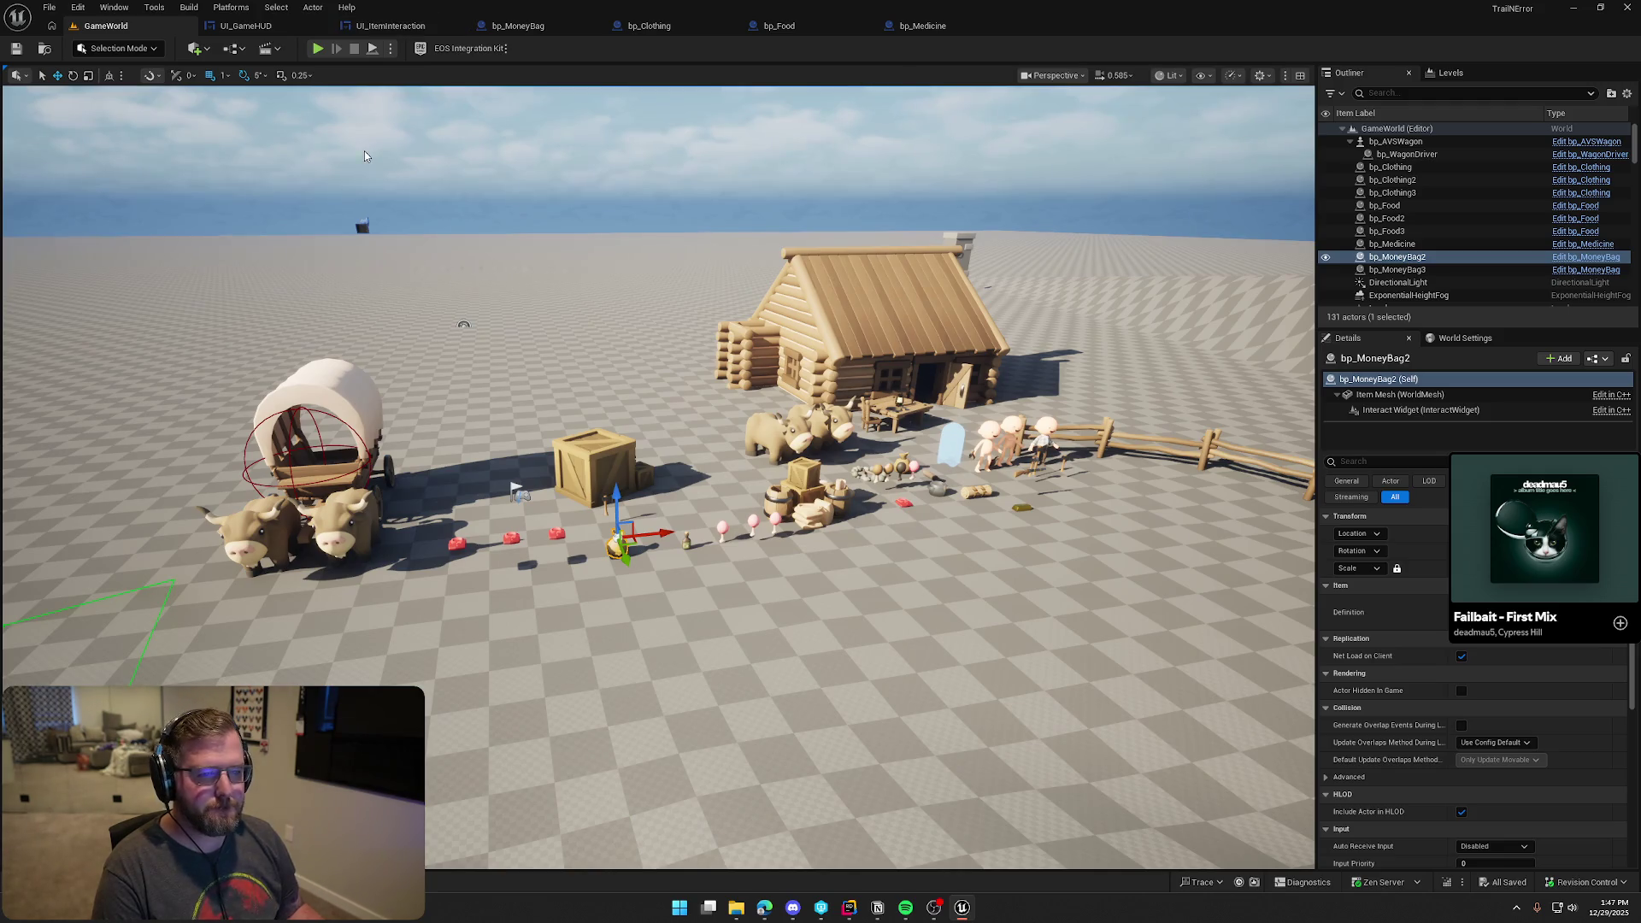
pyautogui.click(318, 48)
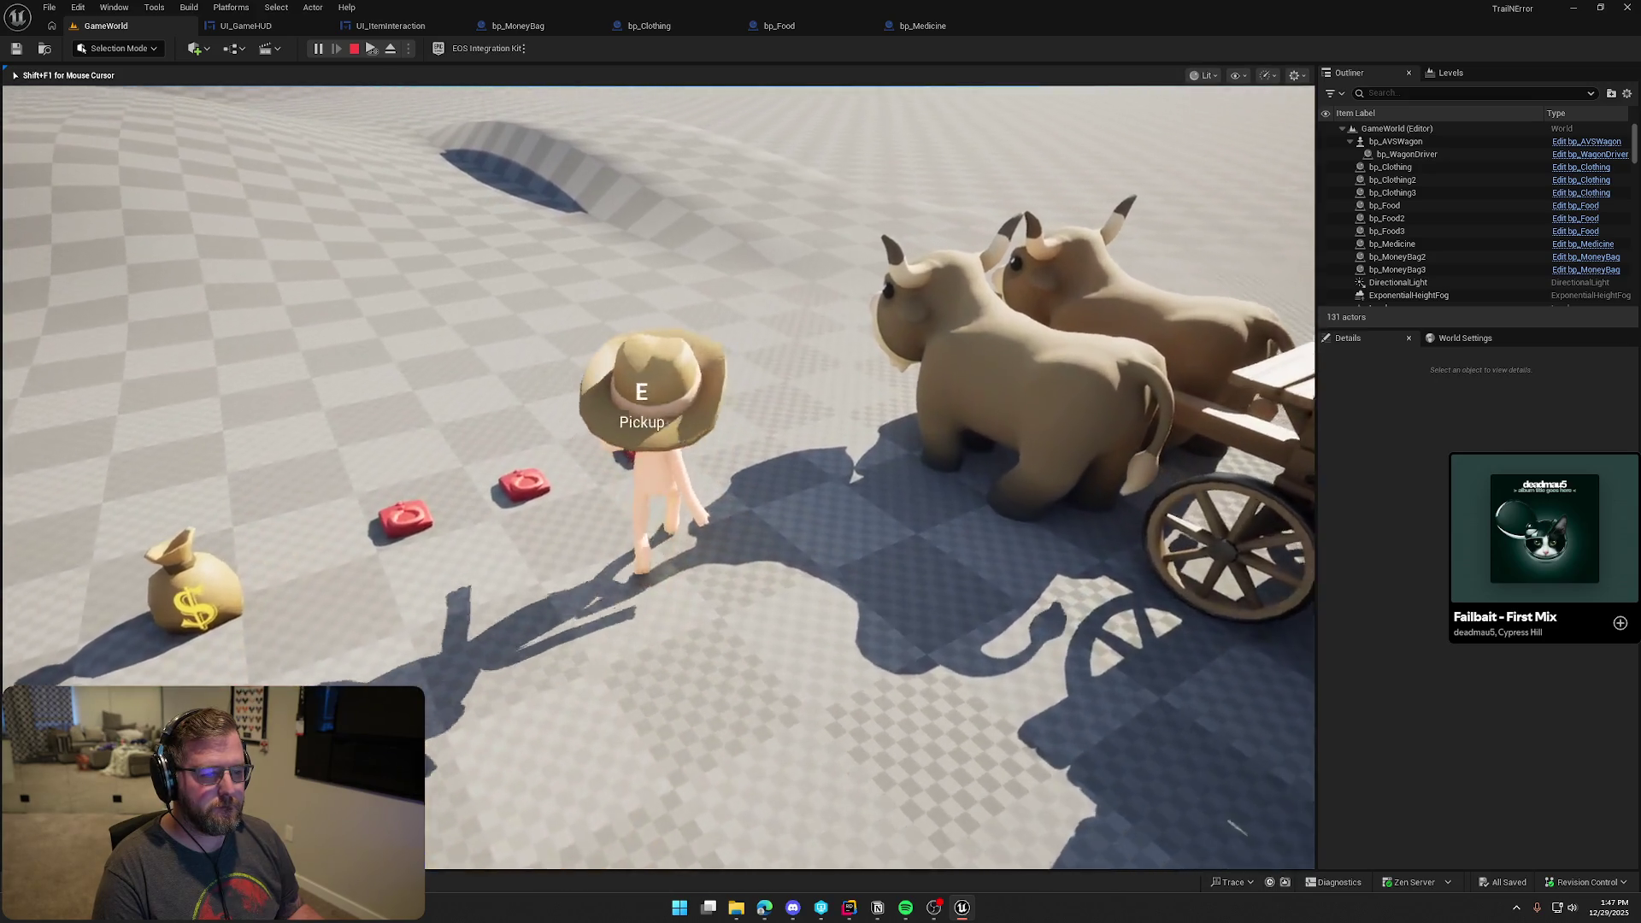
pyautogui.press('e')
pyautogui.hotkey('shift', 'w')
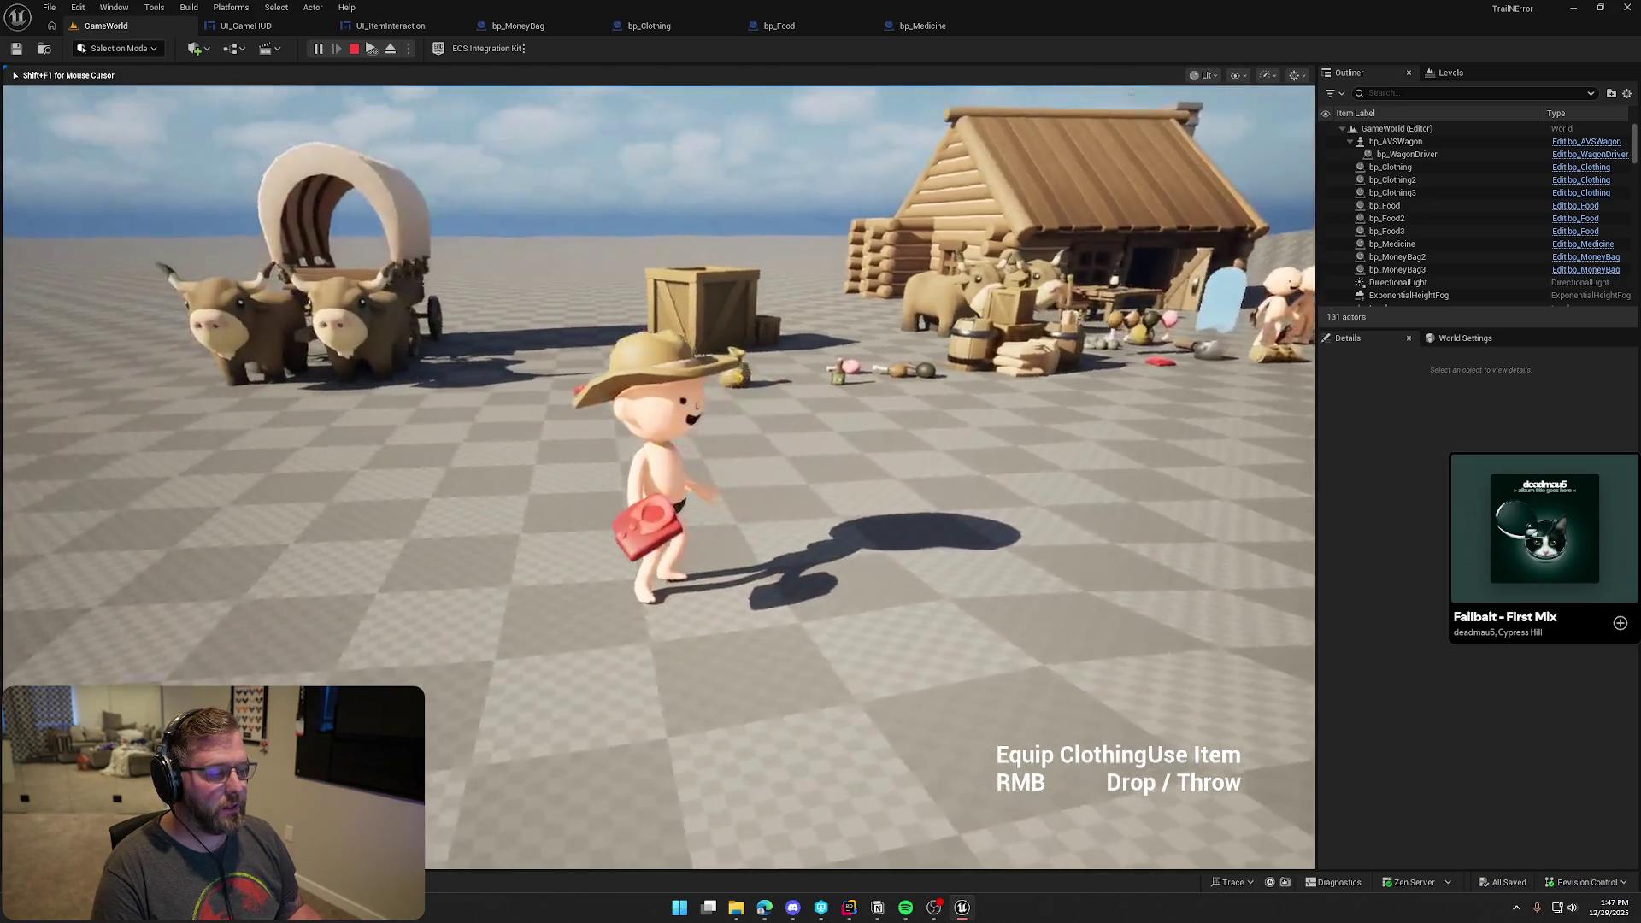
pyautogui.press('Escape')
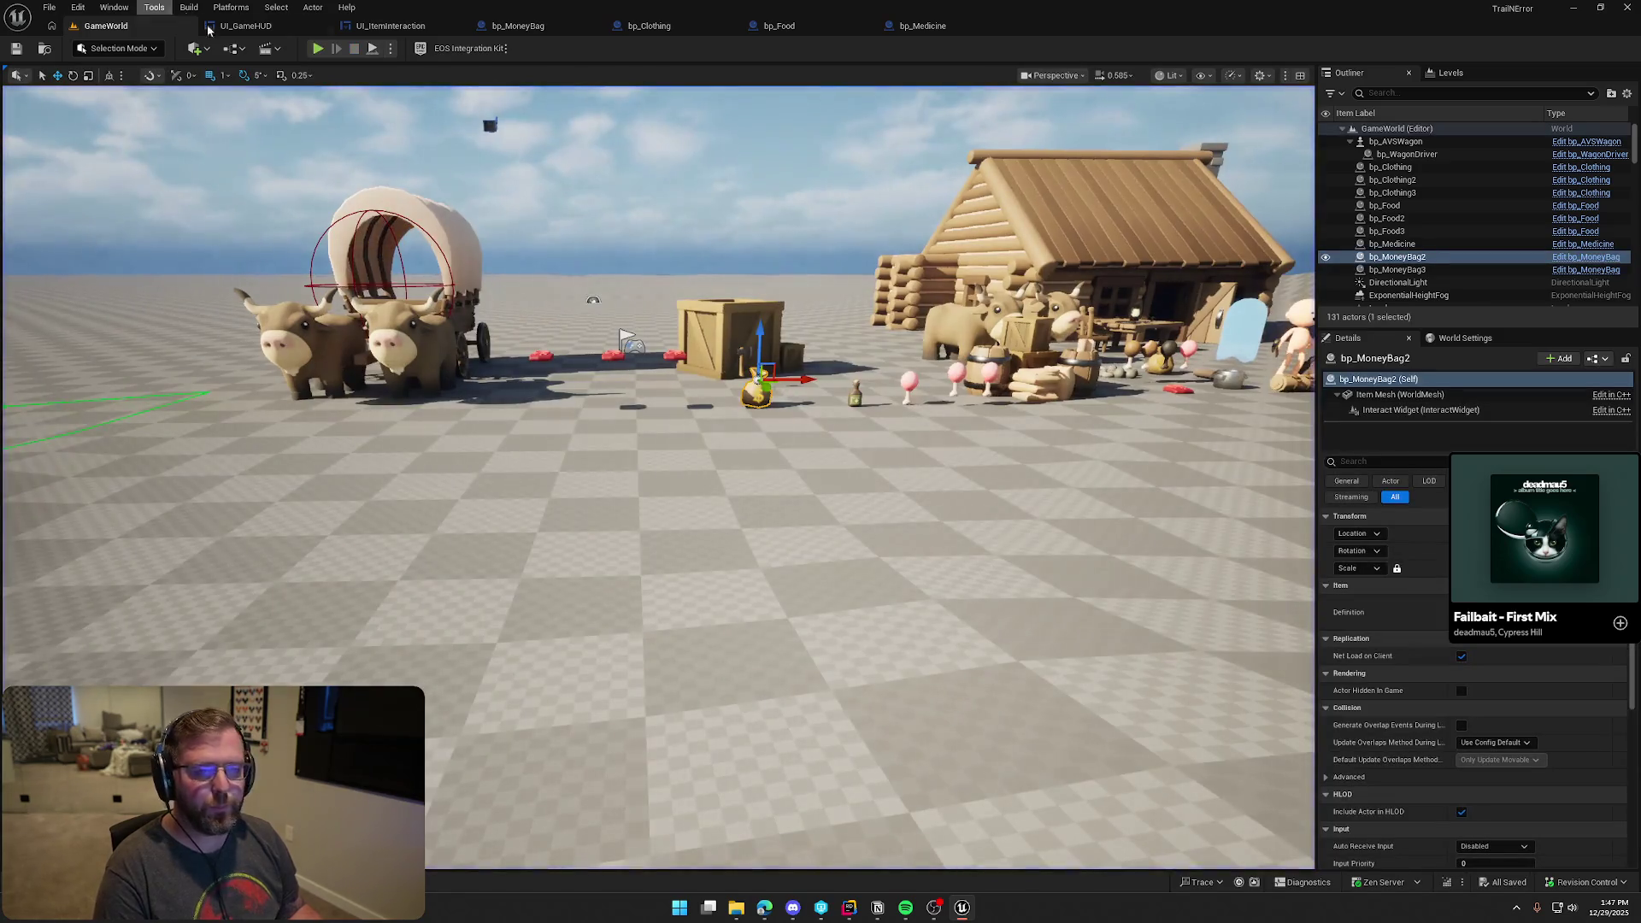
# In UI_ItemInteraction, rename the LMB text widget to InteractionBtnText
pyautogui.click(415, 26)
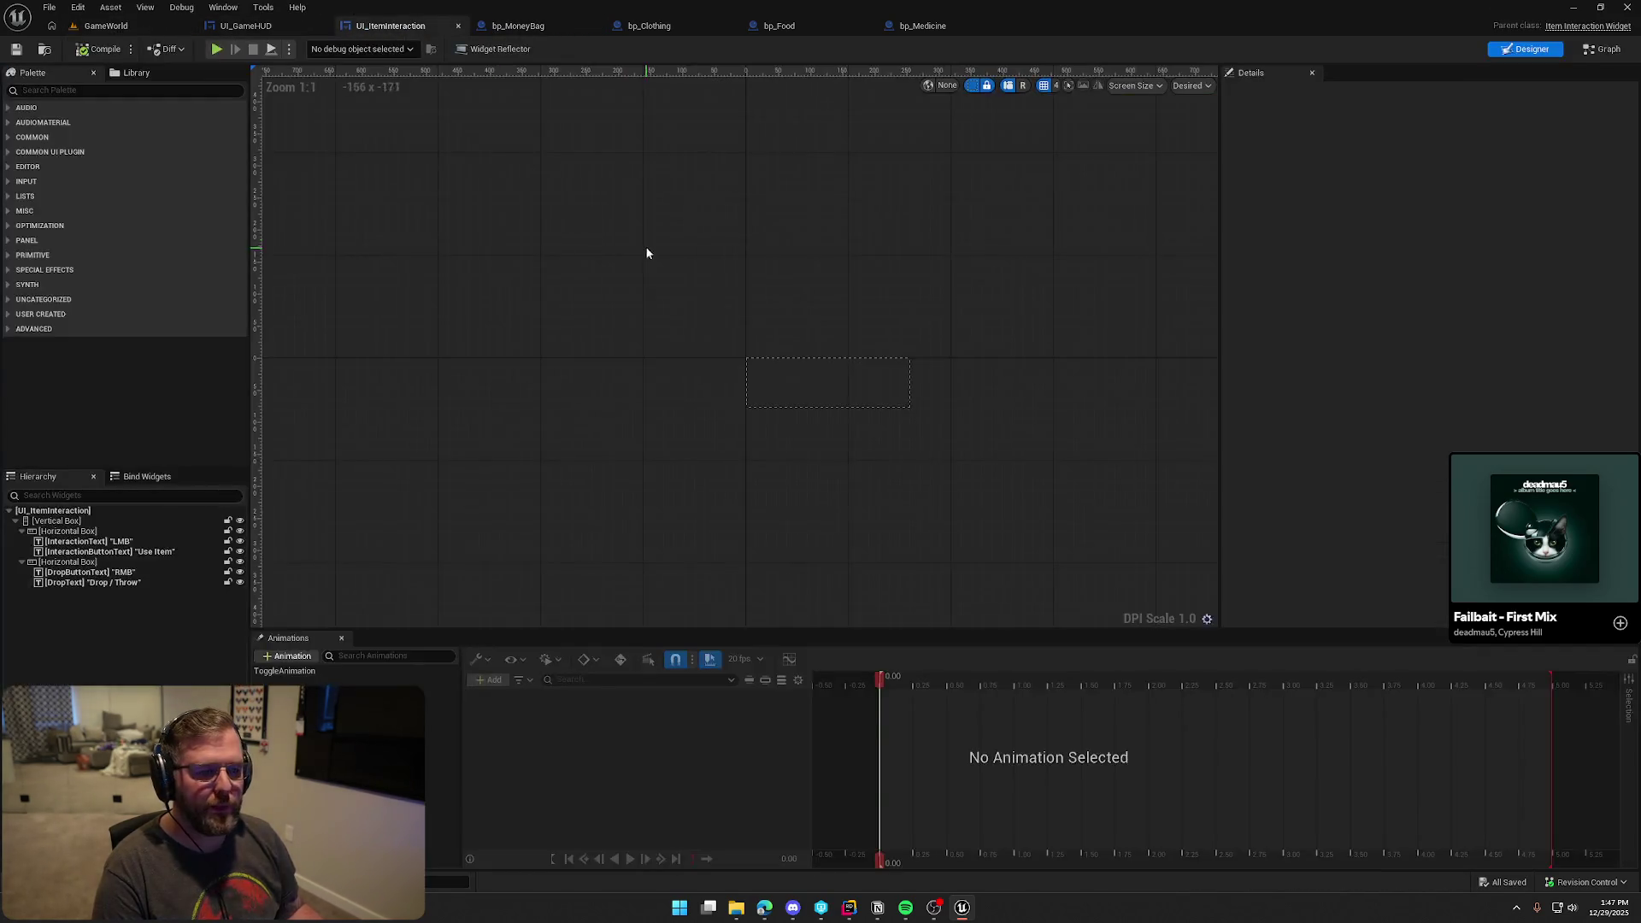
pyautogui.click(128, 542)
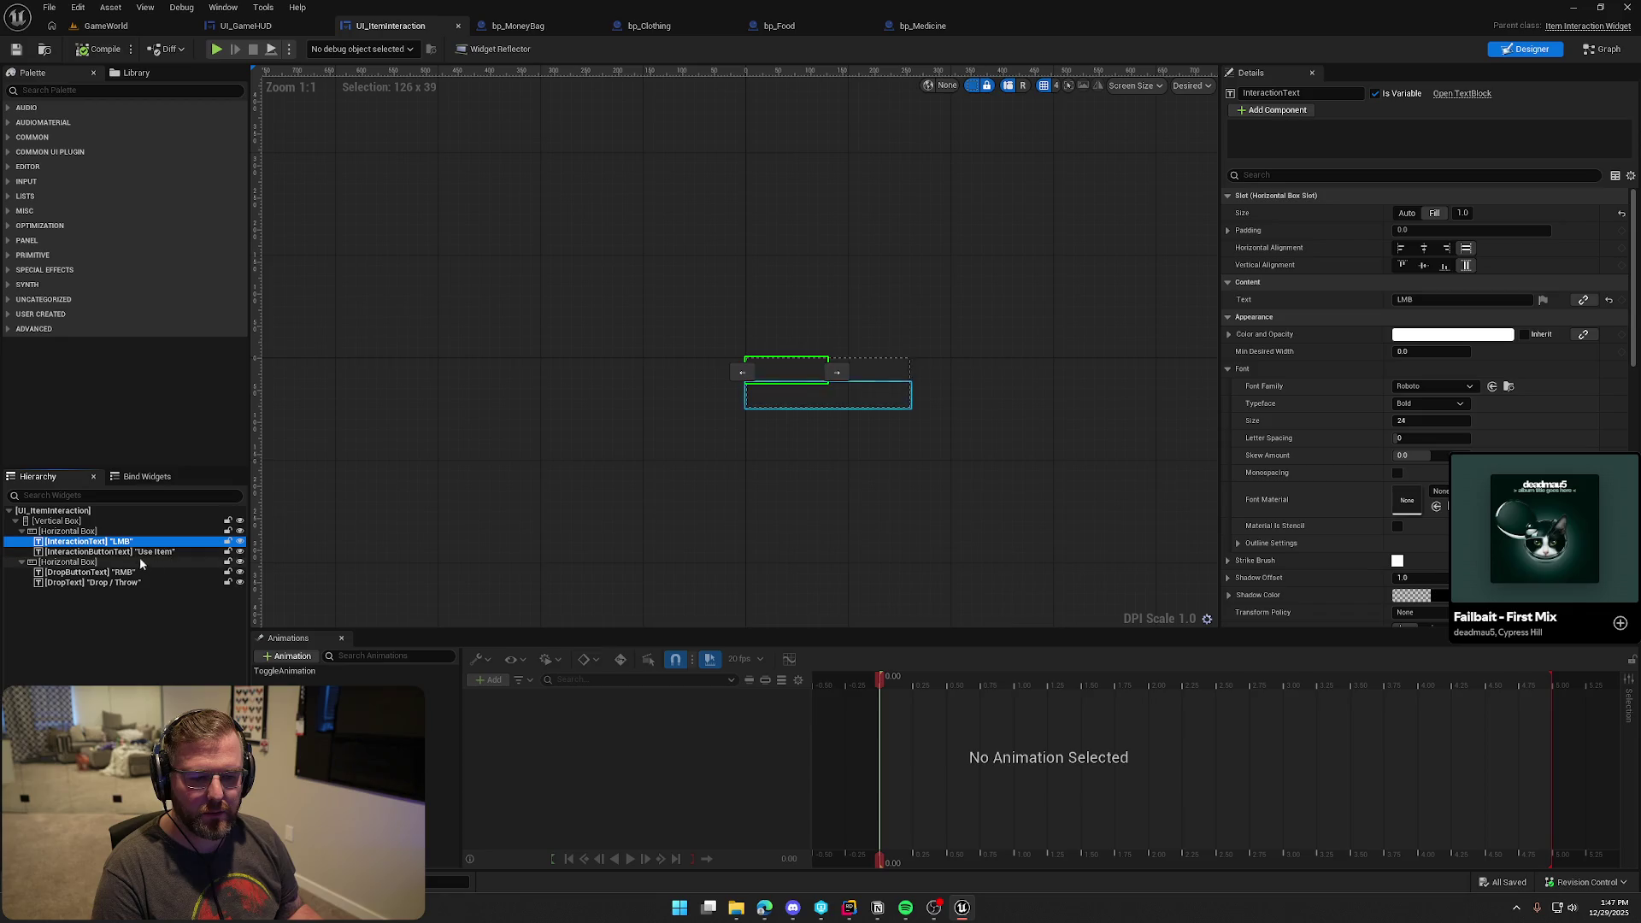
pyautogui.click(127, 553)
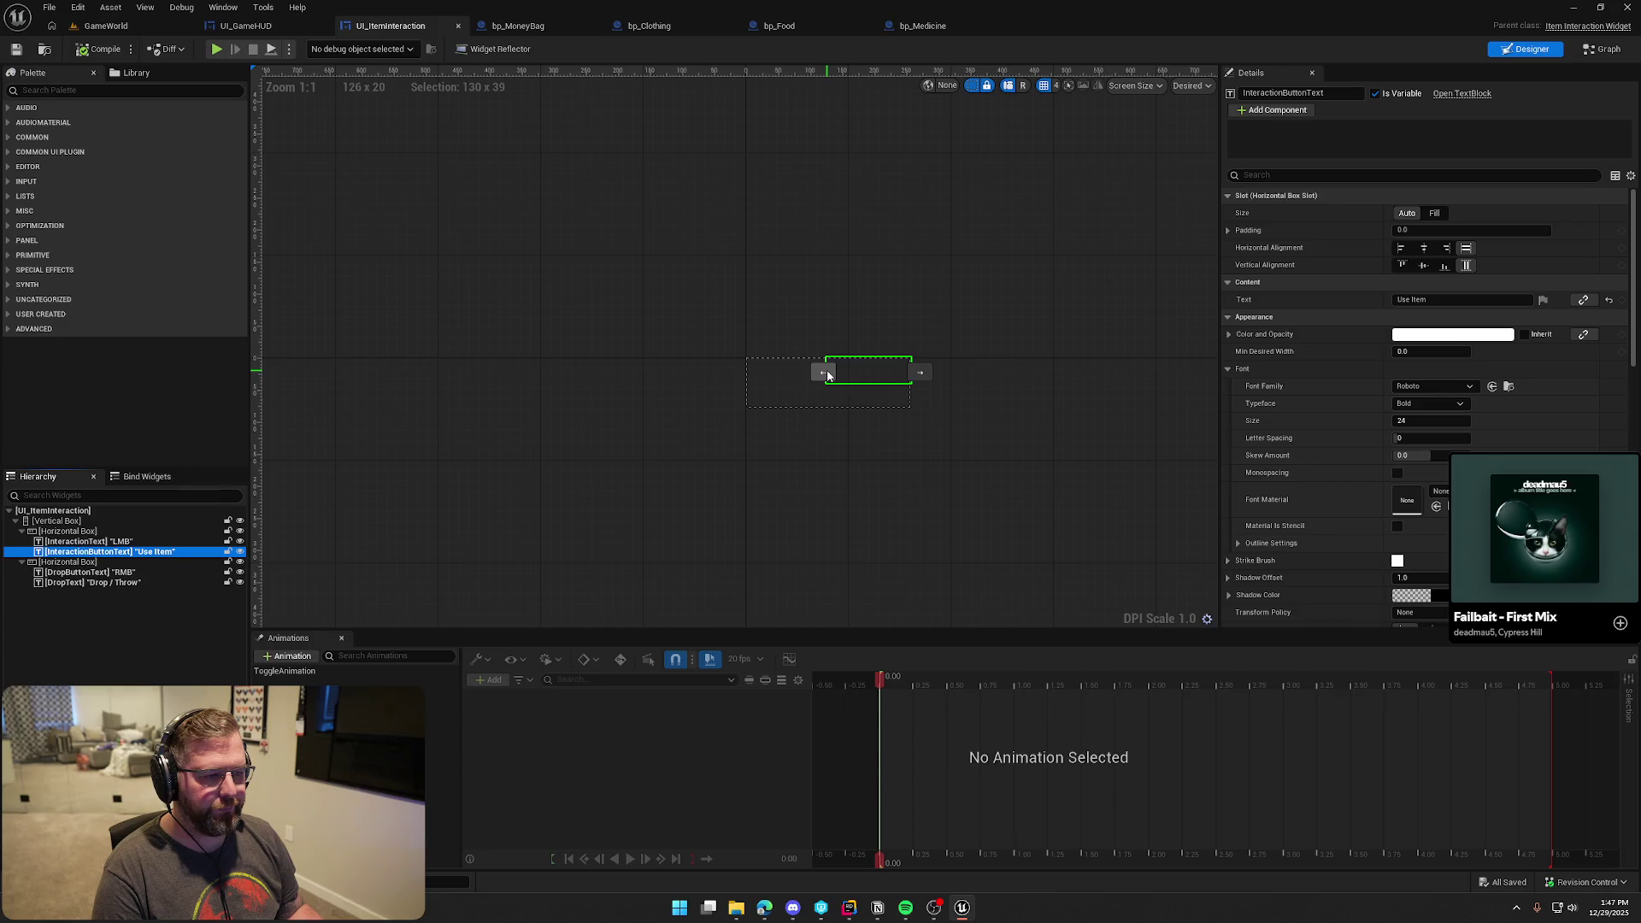
pyautogui.click(188, 542)
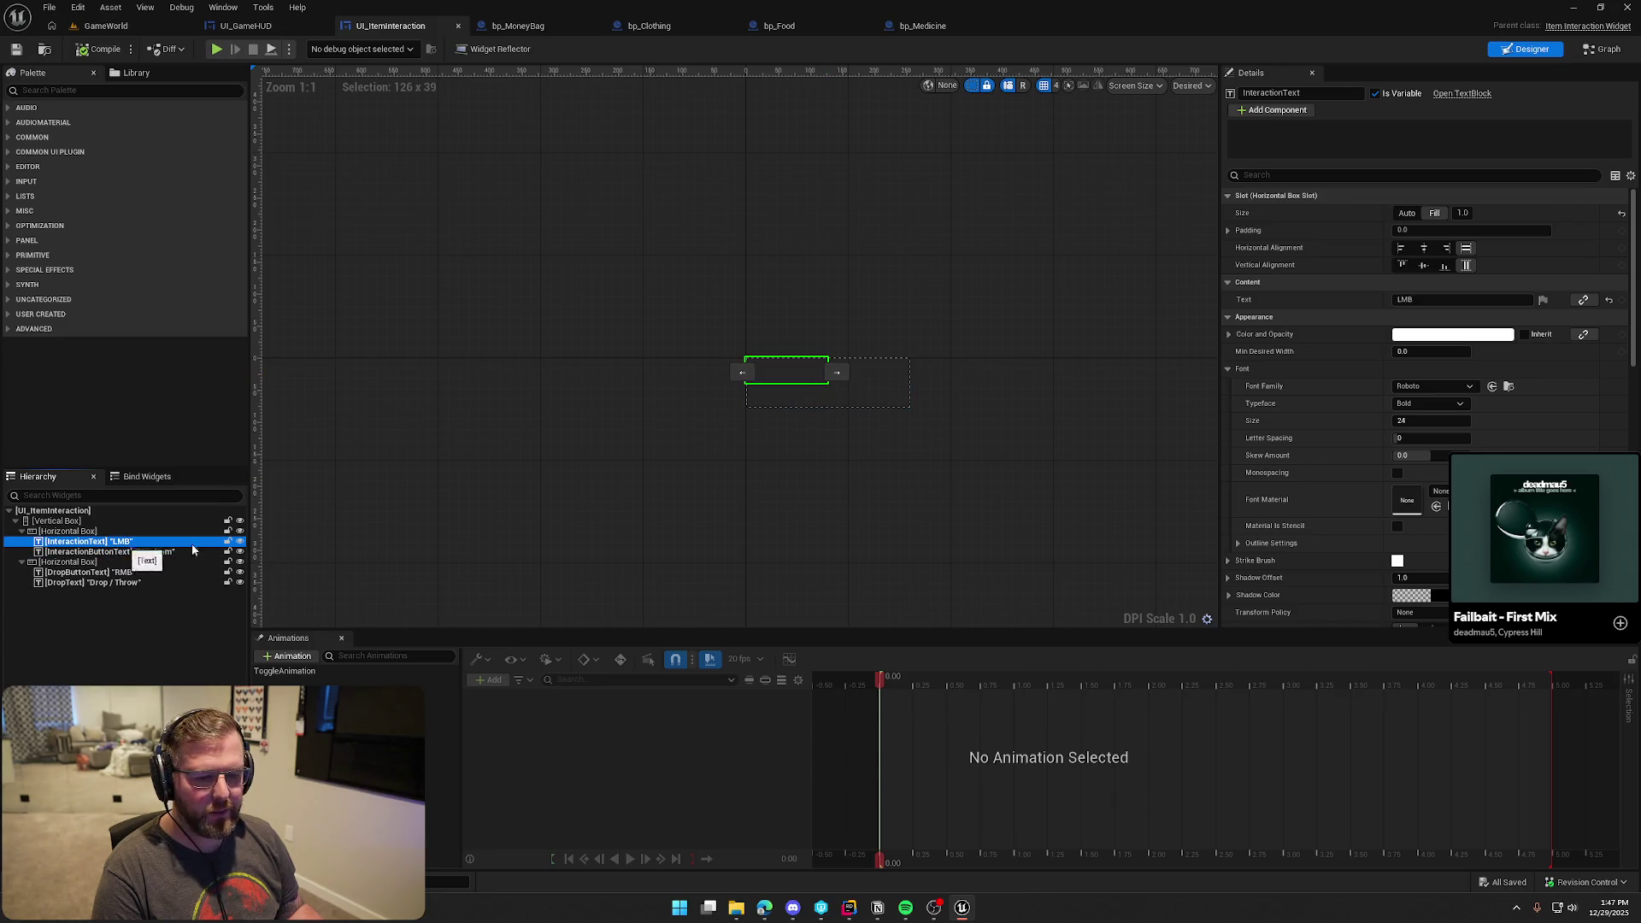
pyautogui.moveTo(1282, 95); pyautogui.dragTo(1372, 99)
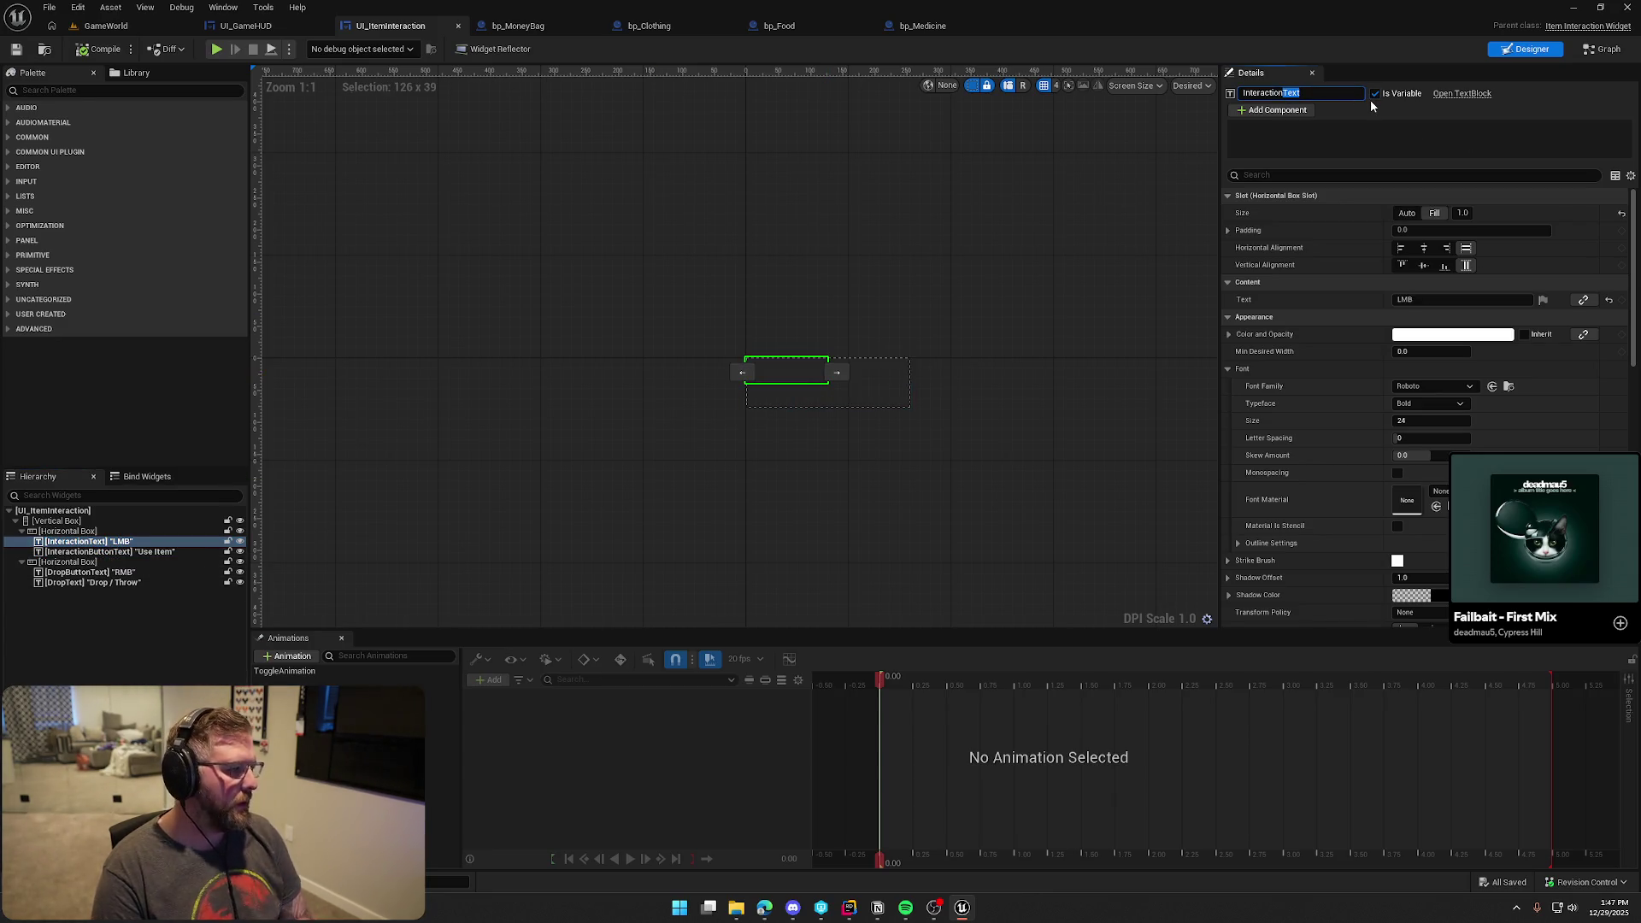
pyautogui.hotkey('ctrl', 'a')
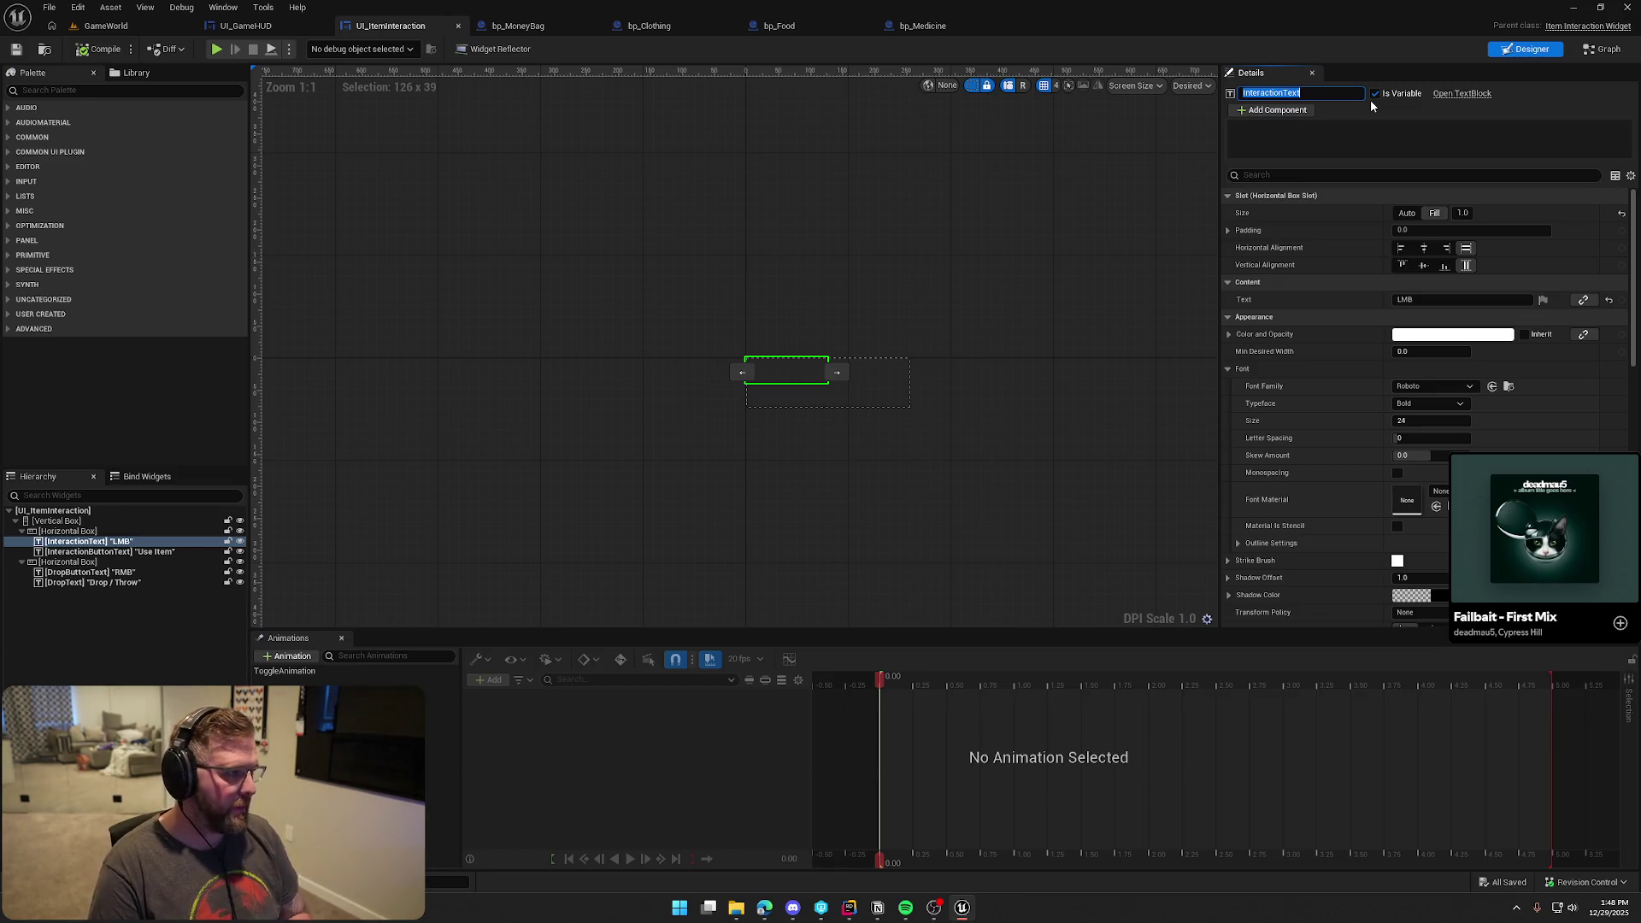
pyautogui.press('Right')
pyautogui.press('BackSpace')
pyautogui.press('BackSpace')
pyautogui.press('BackSpace')
pyautogui.write('B')
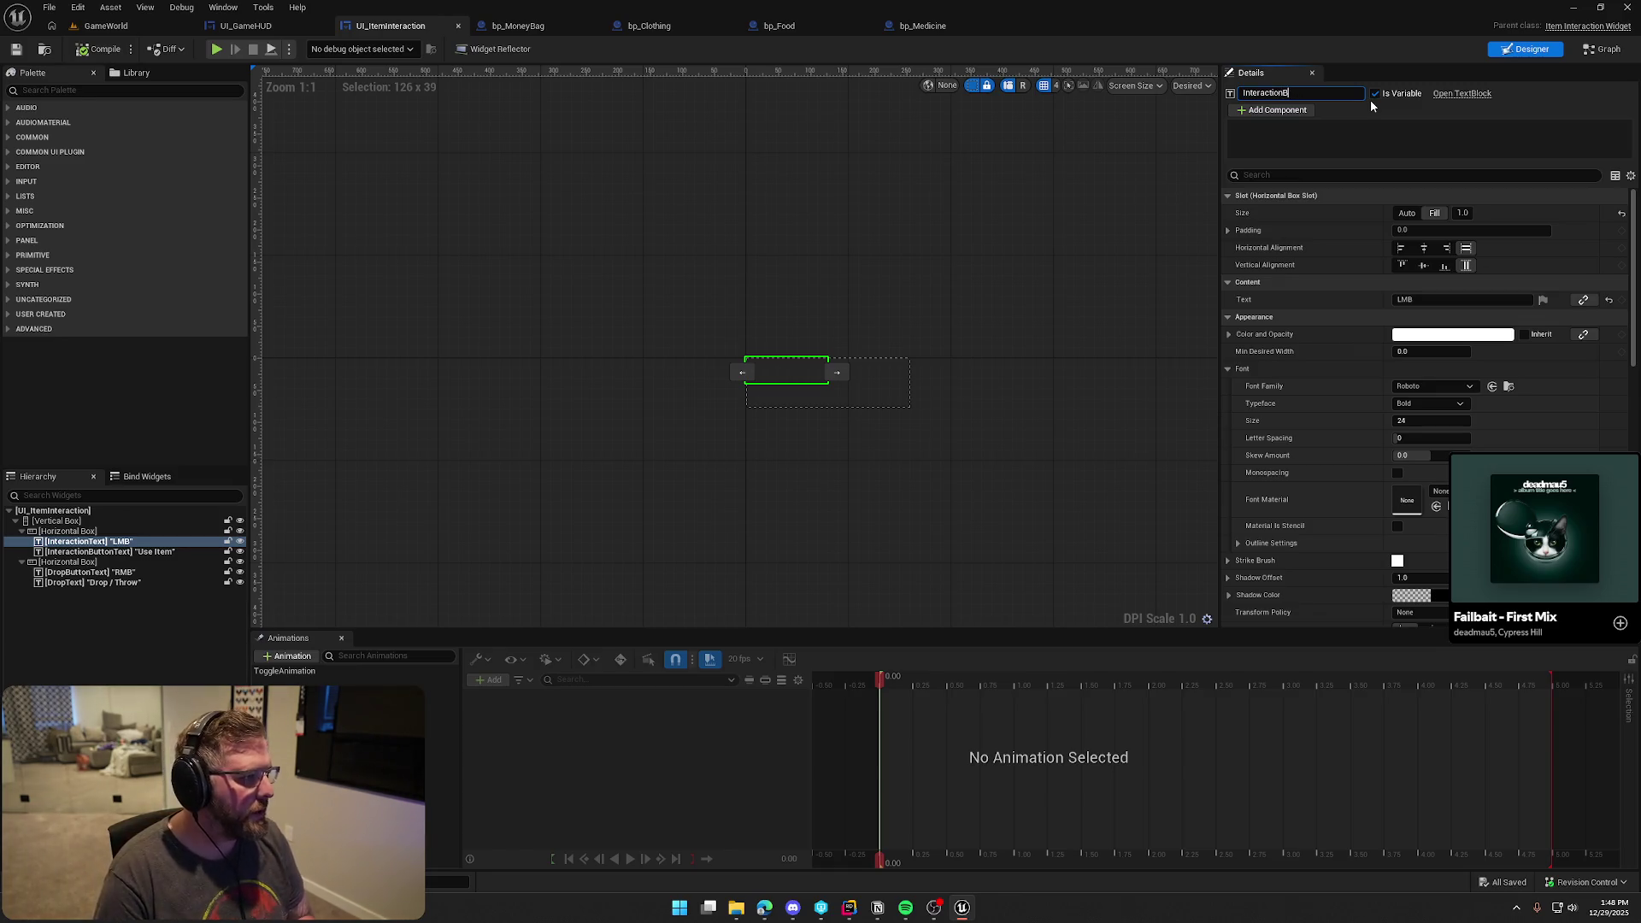
pyautogui.write('tnTex')
pyautogui.press('Return')
pyautogui.click(1332, 92)
pyautogui.write('t')
pyautogui.press('Return')
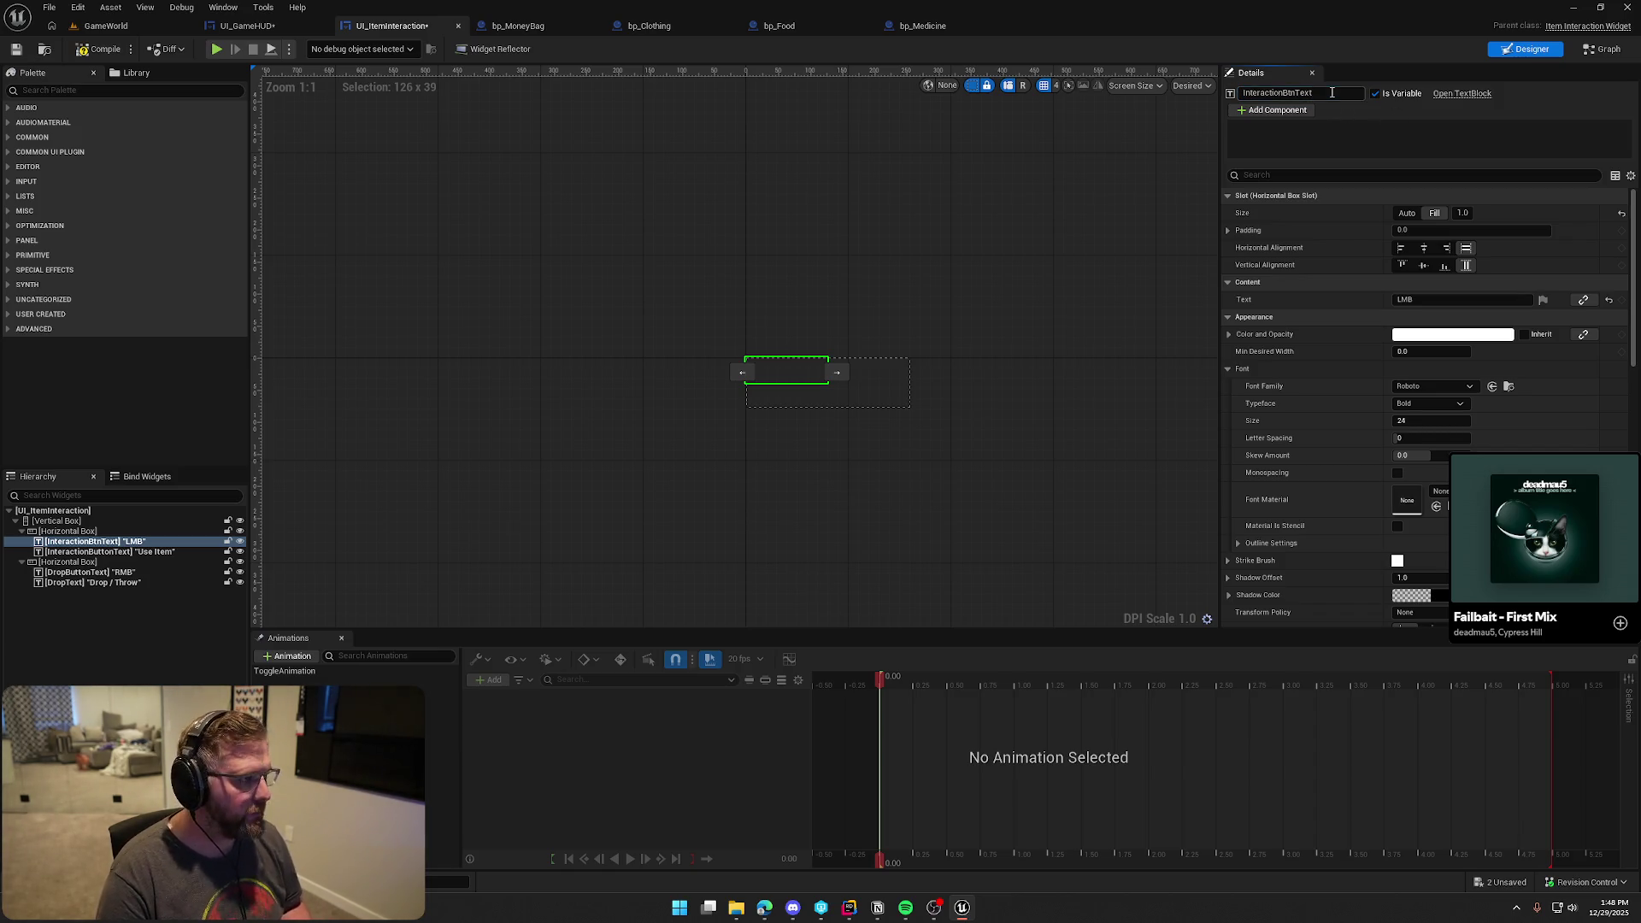
# Rename the Use Item text widget to InteractionText, save the widget, and switch to UI_GameHUD
pyautogui.click(870, 371)
pyautogui.click(1308, 92)
pyautogui.press('BackSpace')
pyautogui.press('BackSpace')
pyautogui.press('BackSpace')
pyautogui.press('Return')
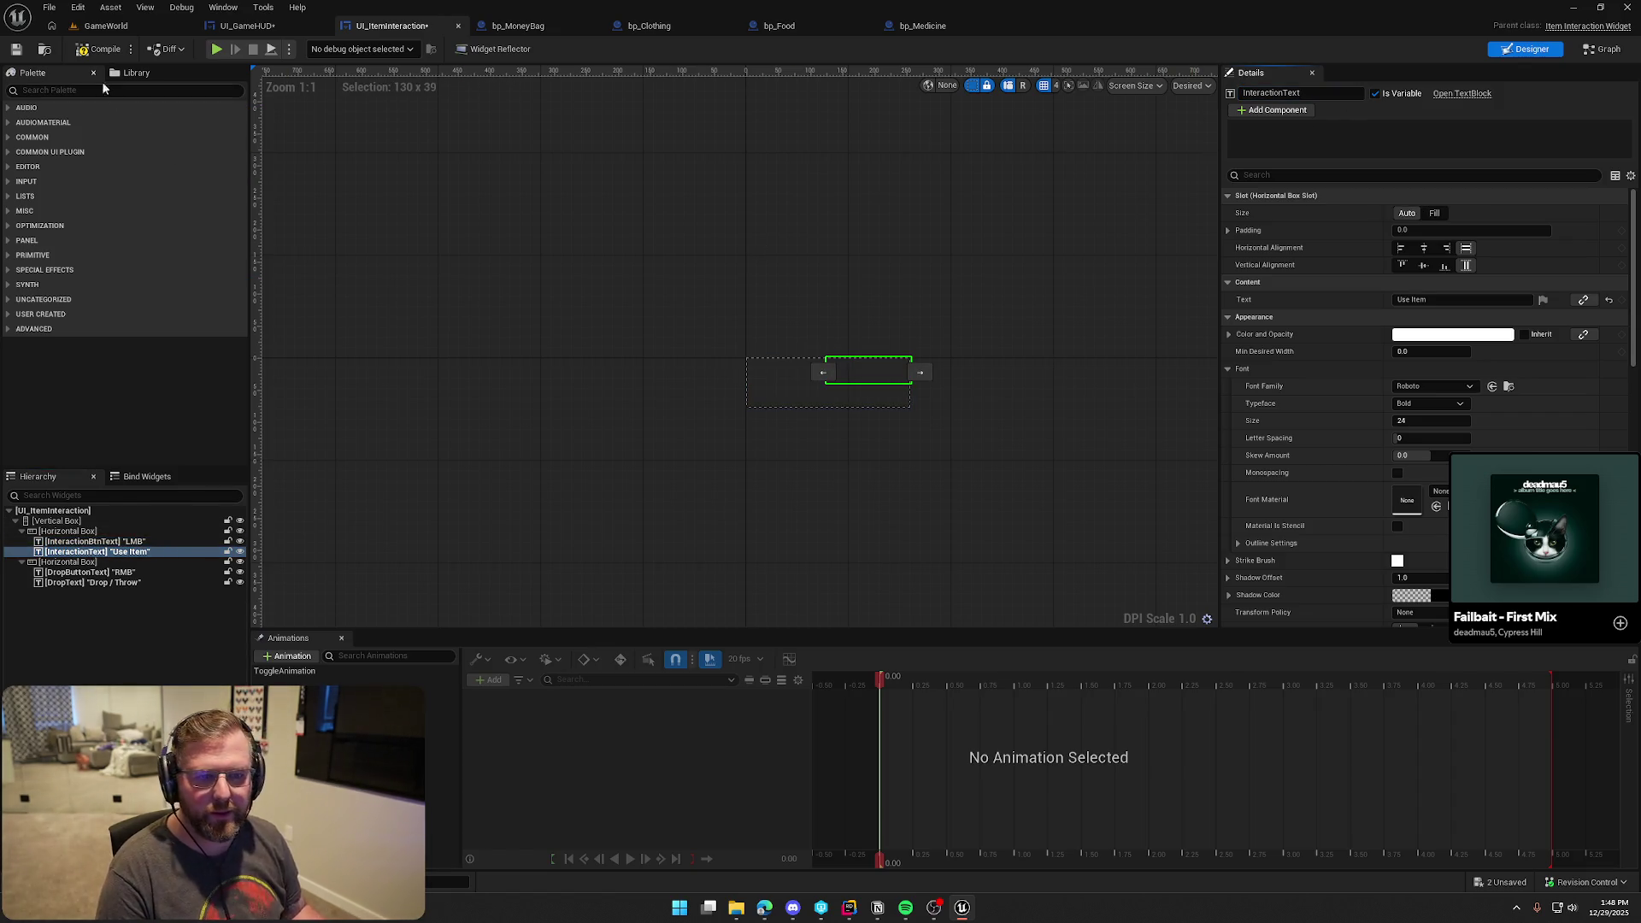
pyautogui.hotkey('ctrl', 's')
pyautogui.click(246, 26)
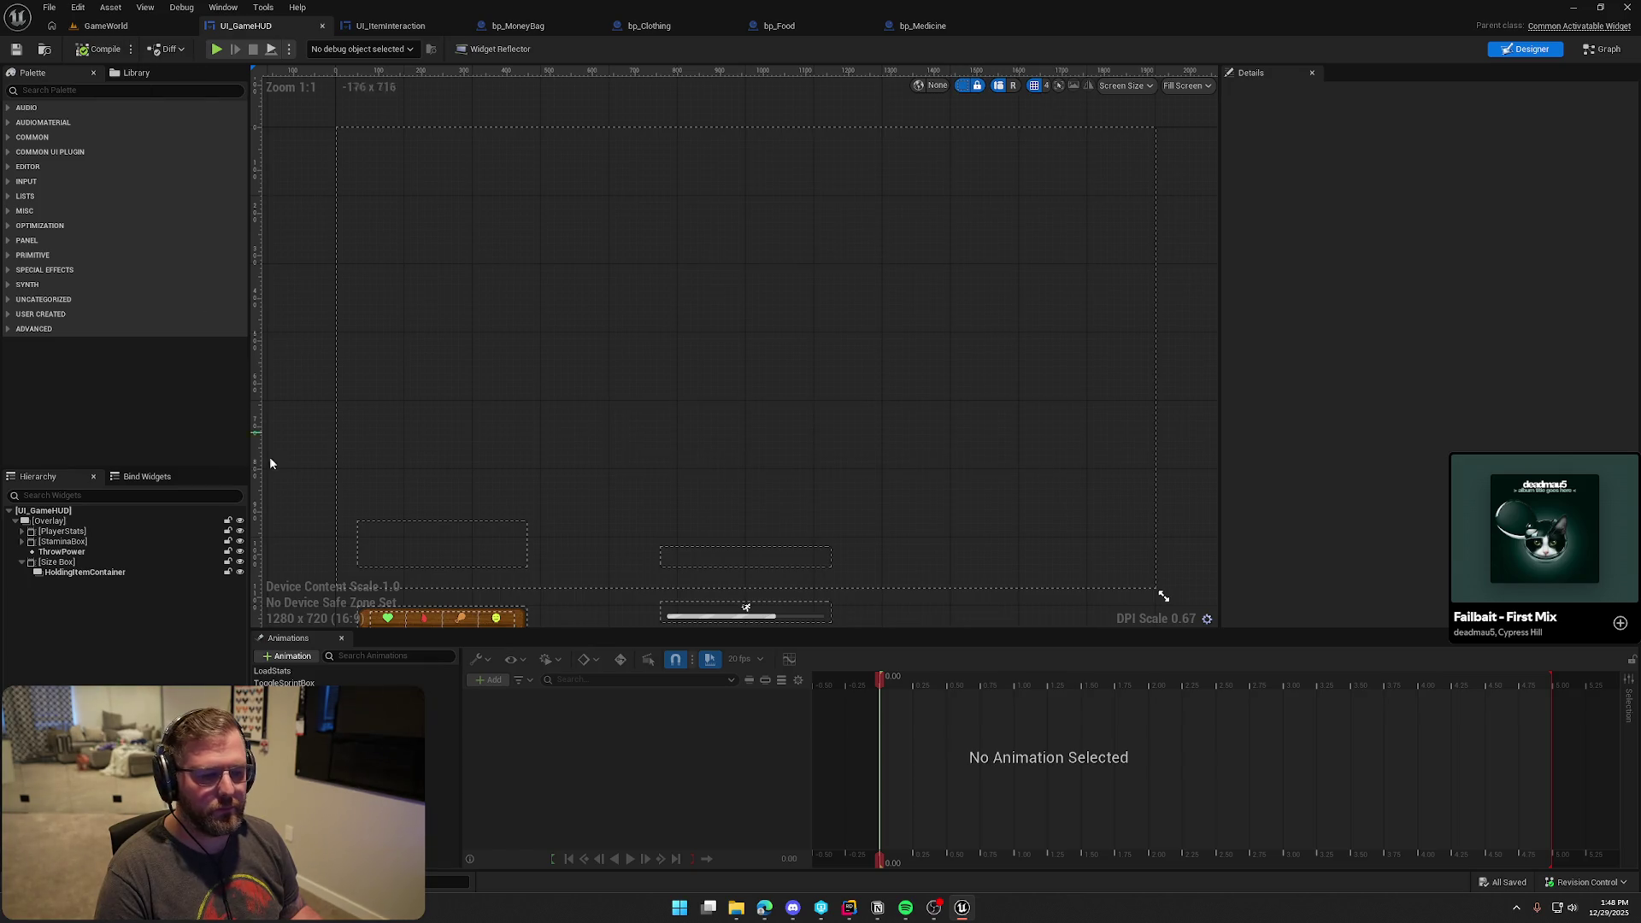
# Play in GameWorld, drop the red clothing with right-click, pick it up with E, then stop
pyautogui.click(342, 639)
pyautogui.click(116, 27)
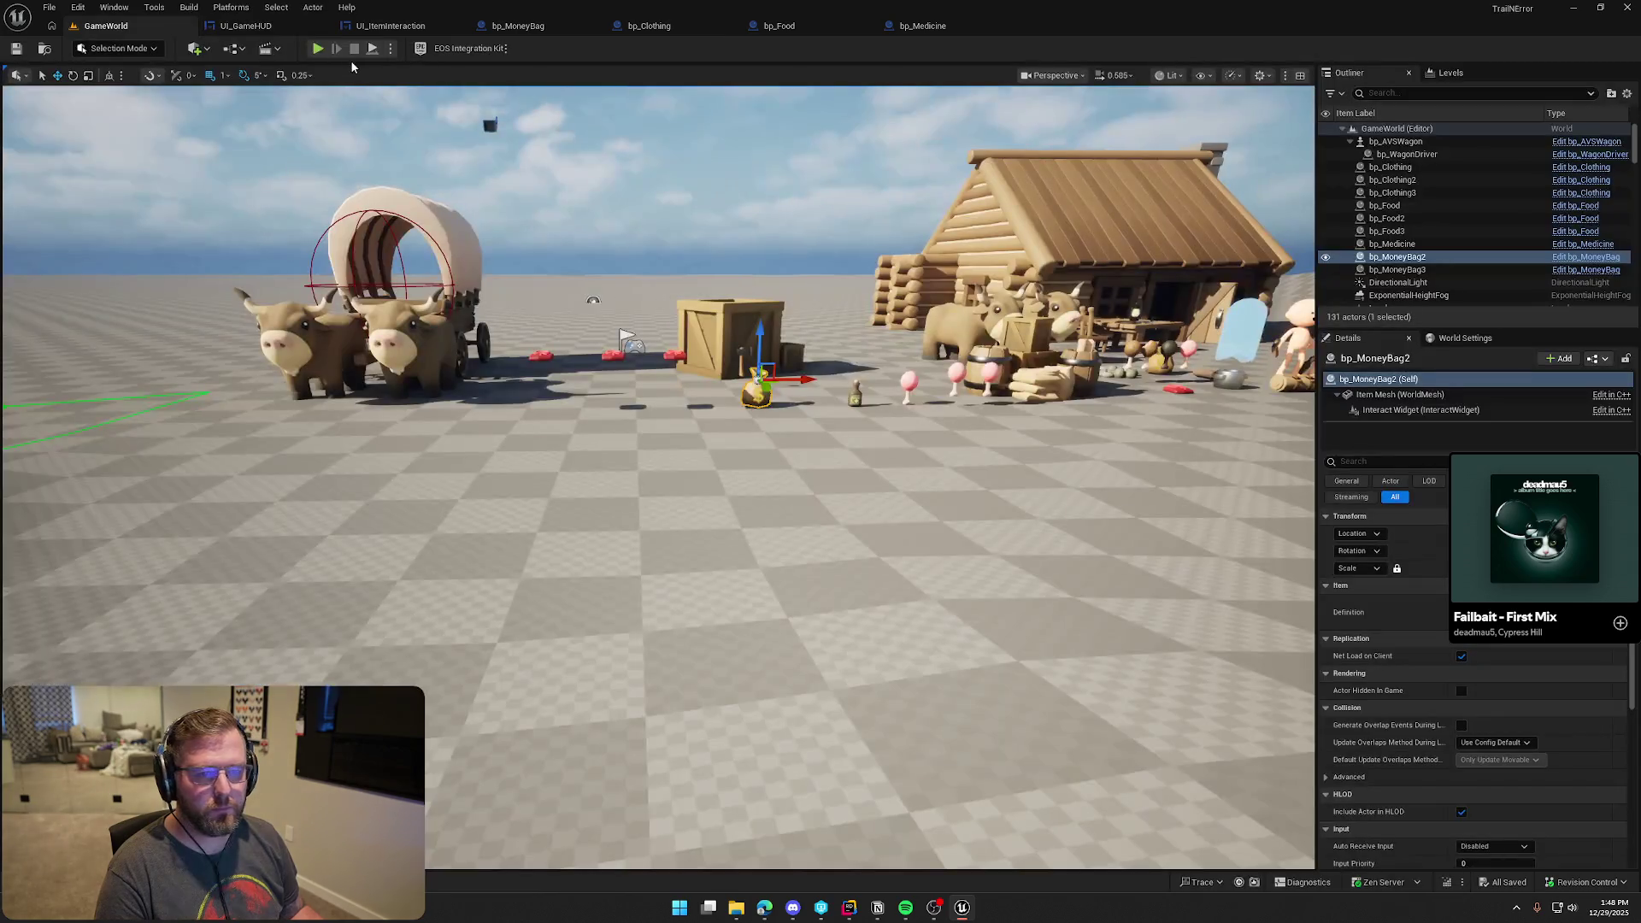
pyautogui.hotkey('alt', 'p')
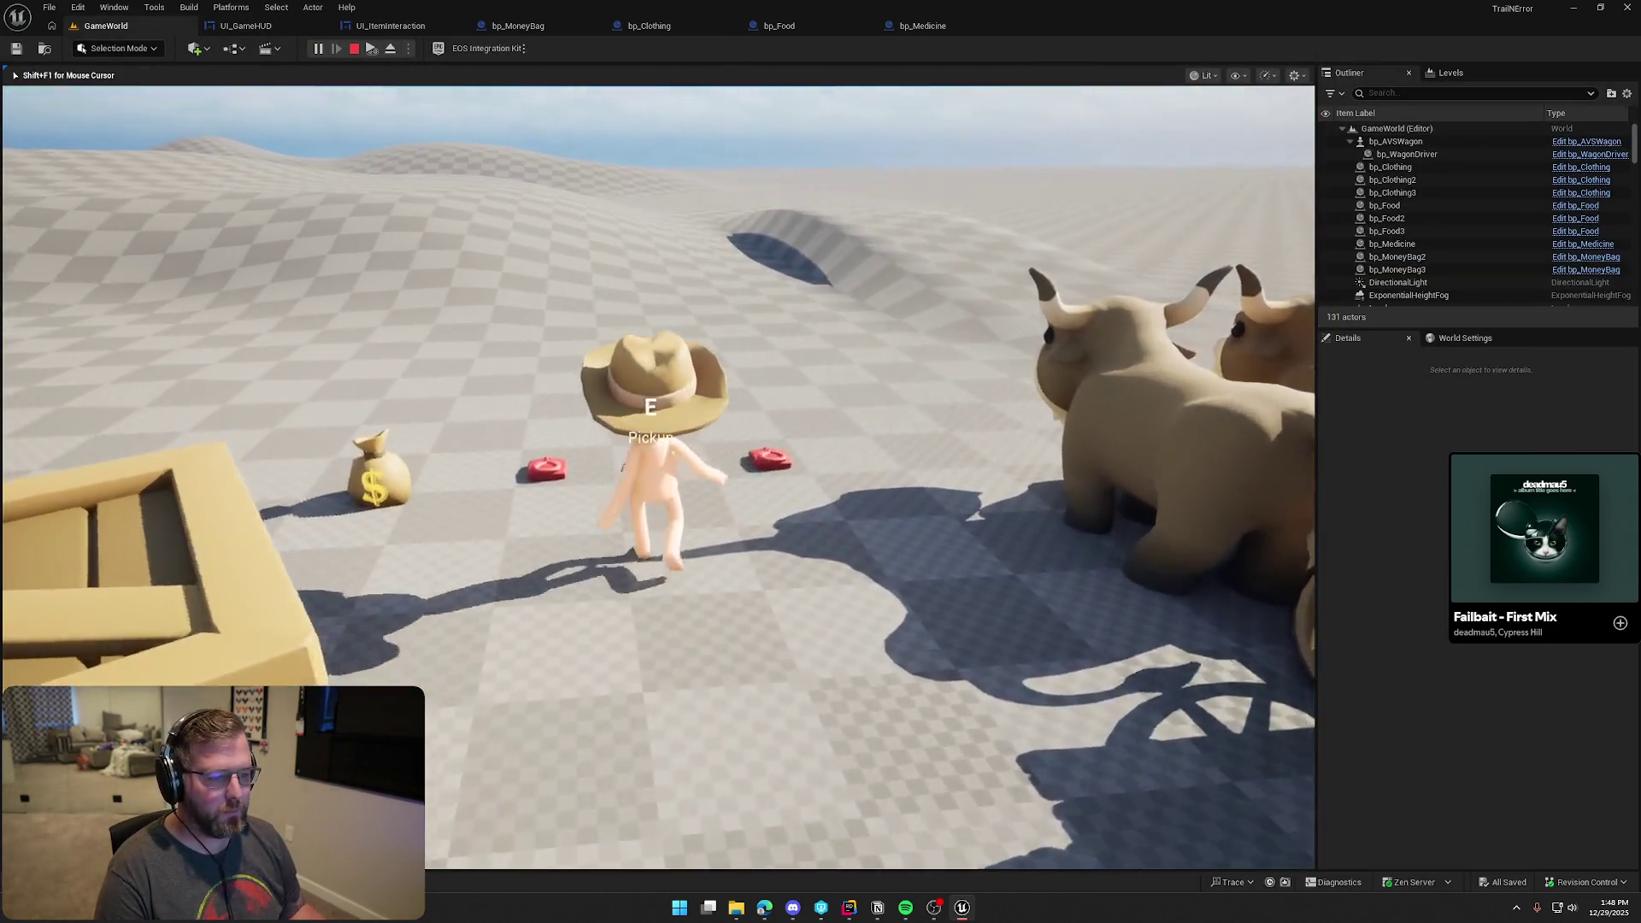
pyautogui.hotkey('shift', 'w')
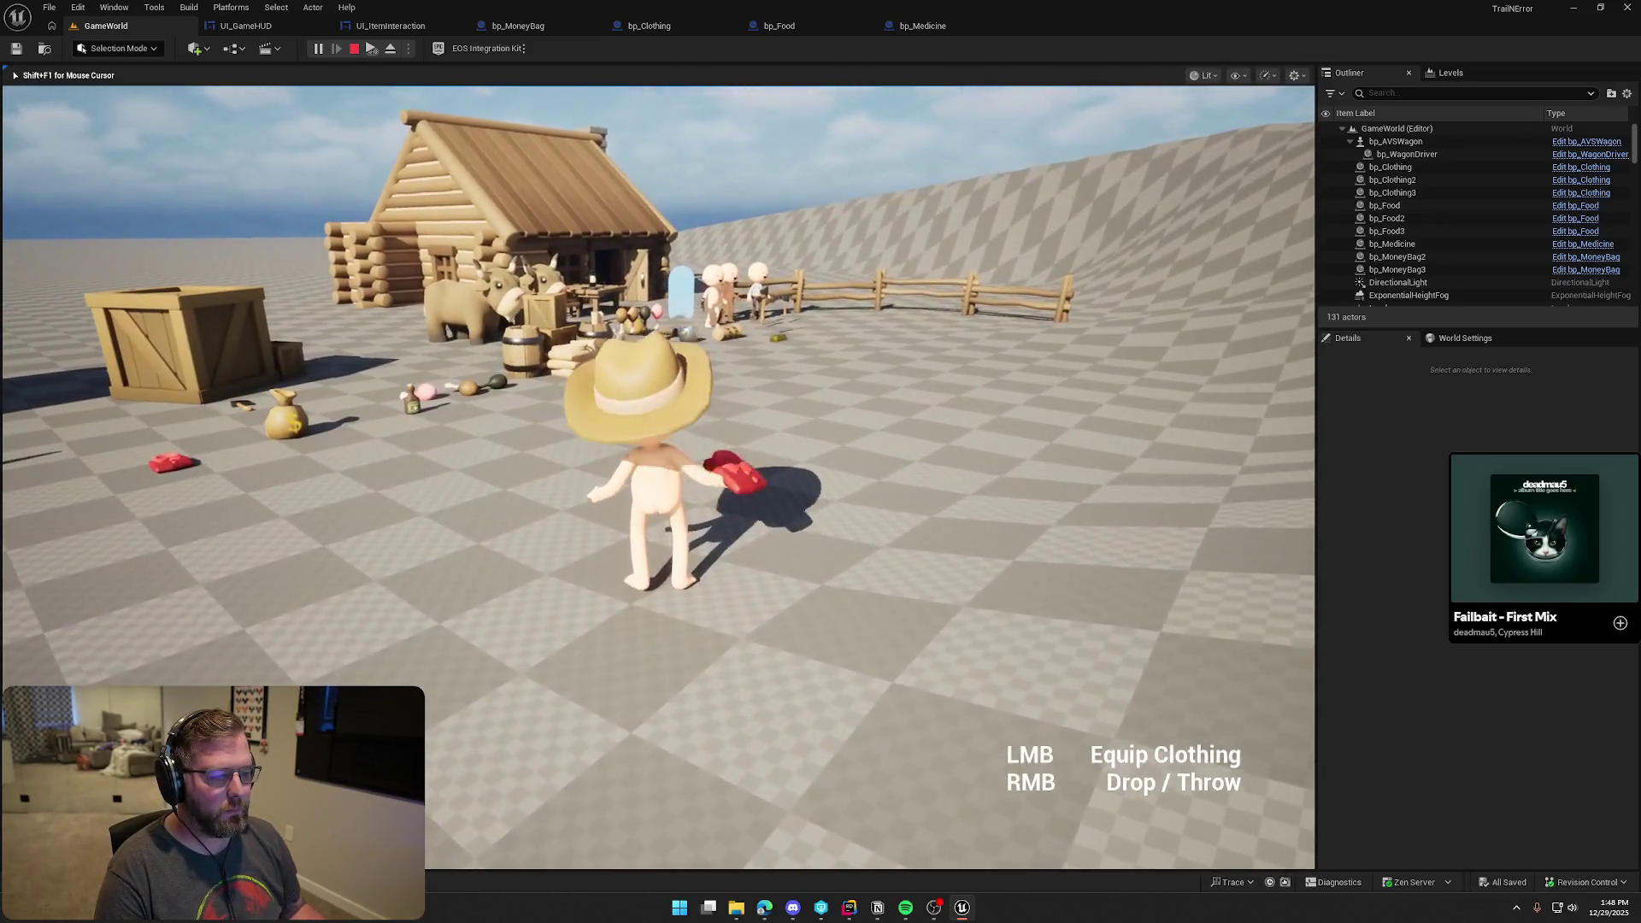
pyautogui.rightClick(658, 477)
pyautogui.press('e')
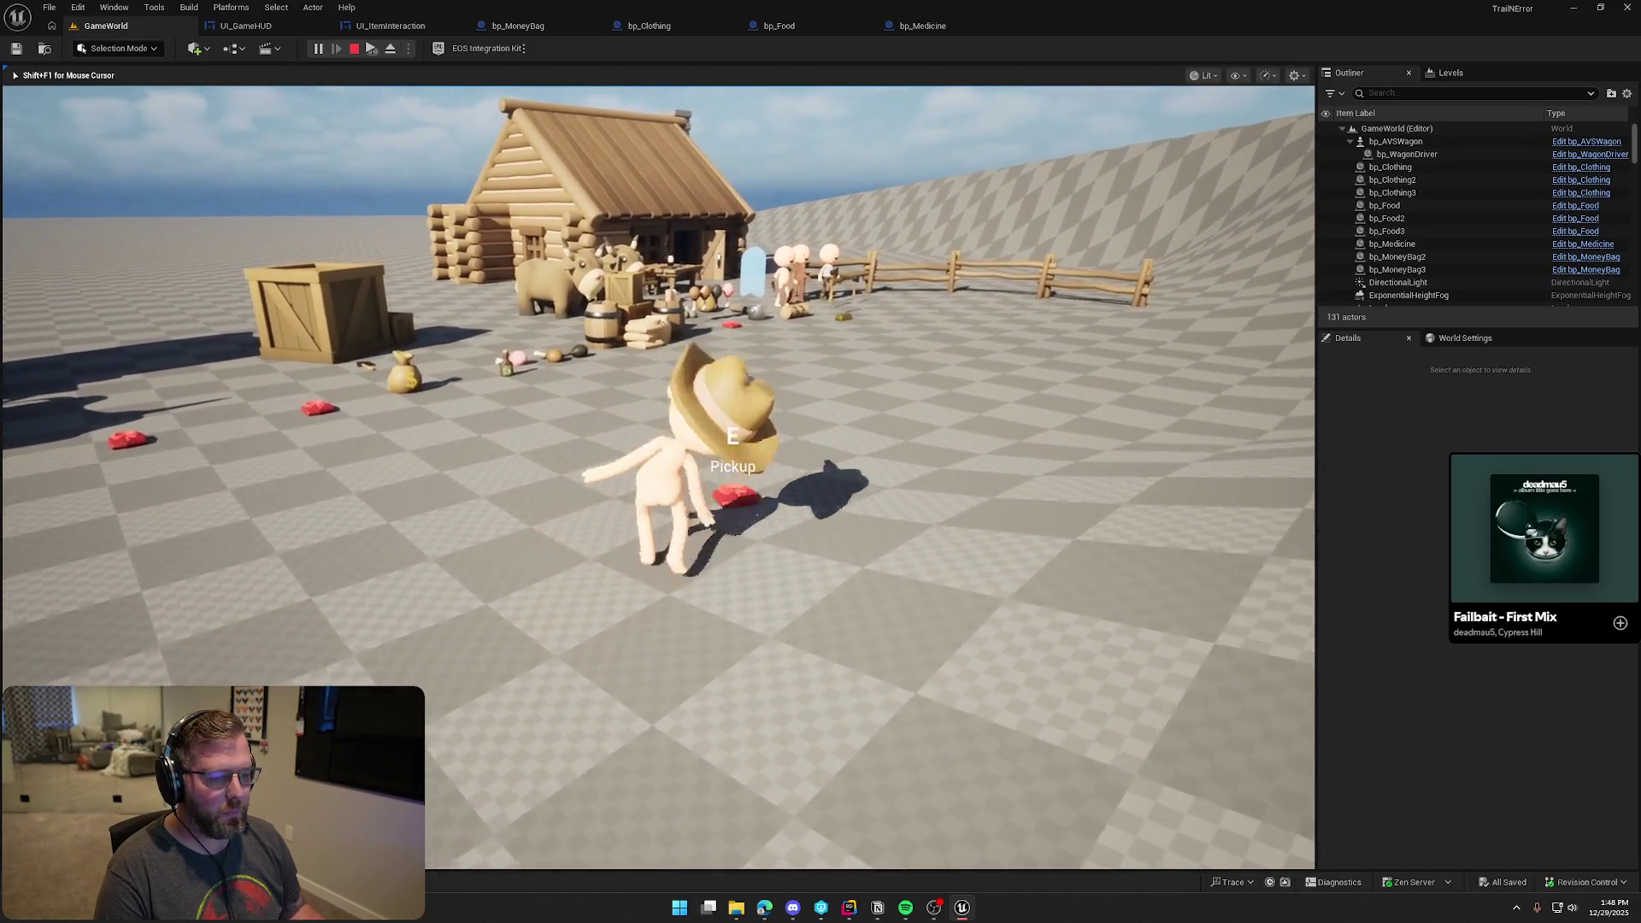
pyautogui.moveTo(656, 477)
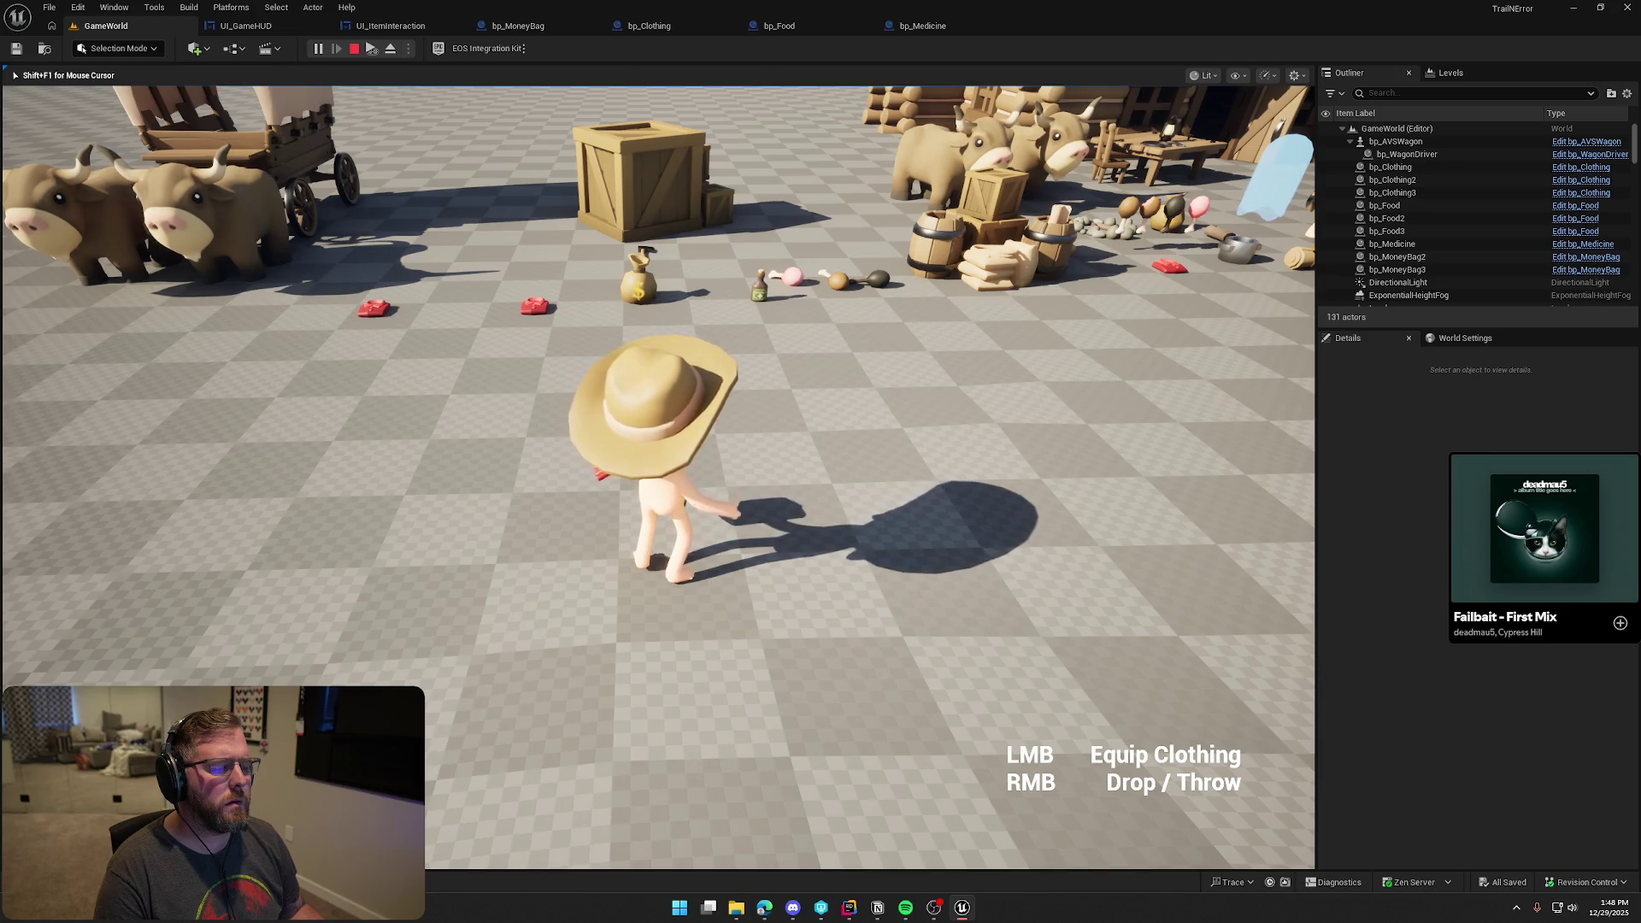
pyautogui.press('Escape')
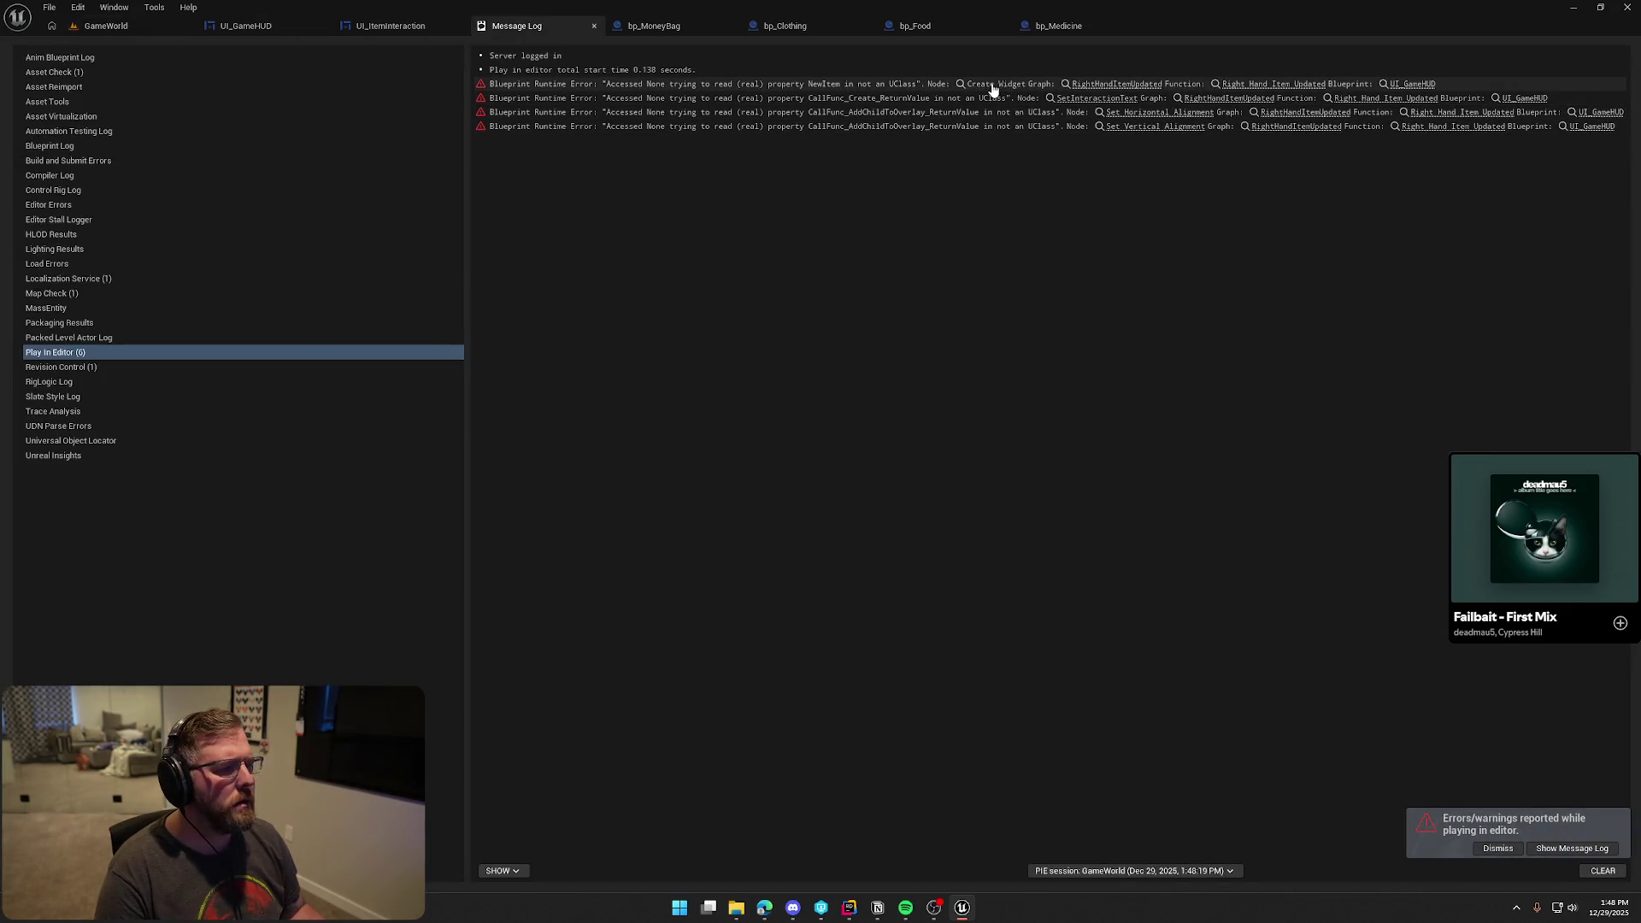
# Jump from the Message Log to the failing Create Widget node and spread the nodes to make room
pyautogui.click(992, 86)
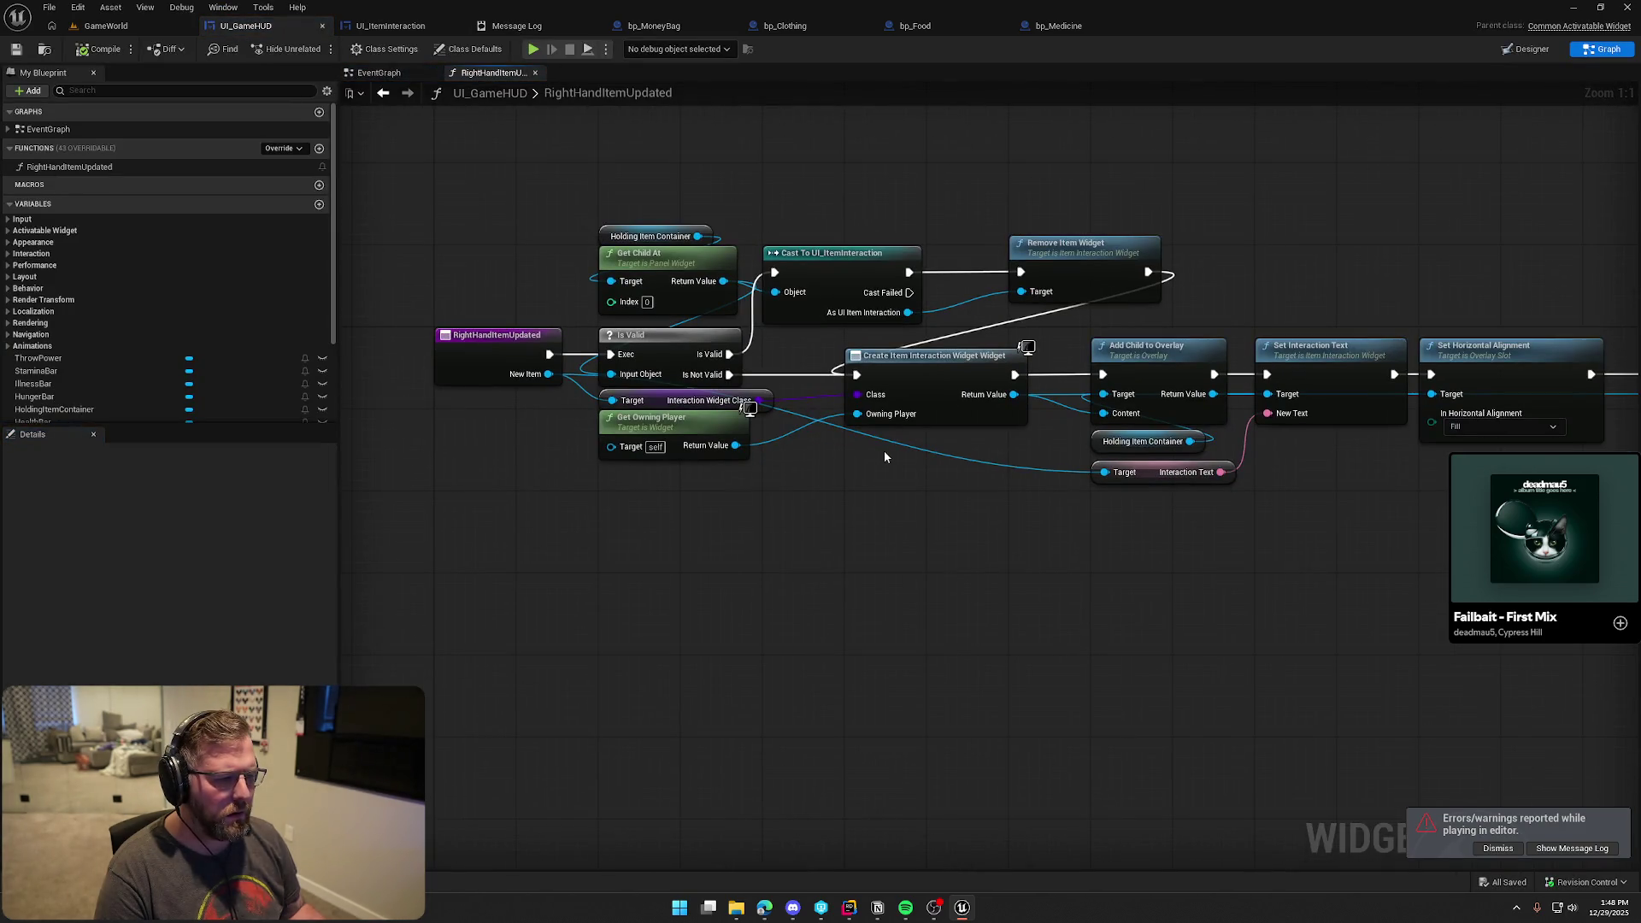
pyautogui.moveTo(769, 496)
pyautogui.mouseDown()
pyautogui.moveTo(675, 398)
pyautogui.moveTo(689, 470)
pyautogui.moveTo(675, 475)
pyautogui.mouseUp()
pyautogui.click(778, 516)
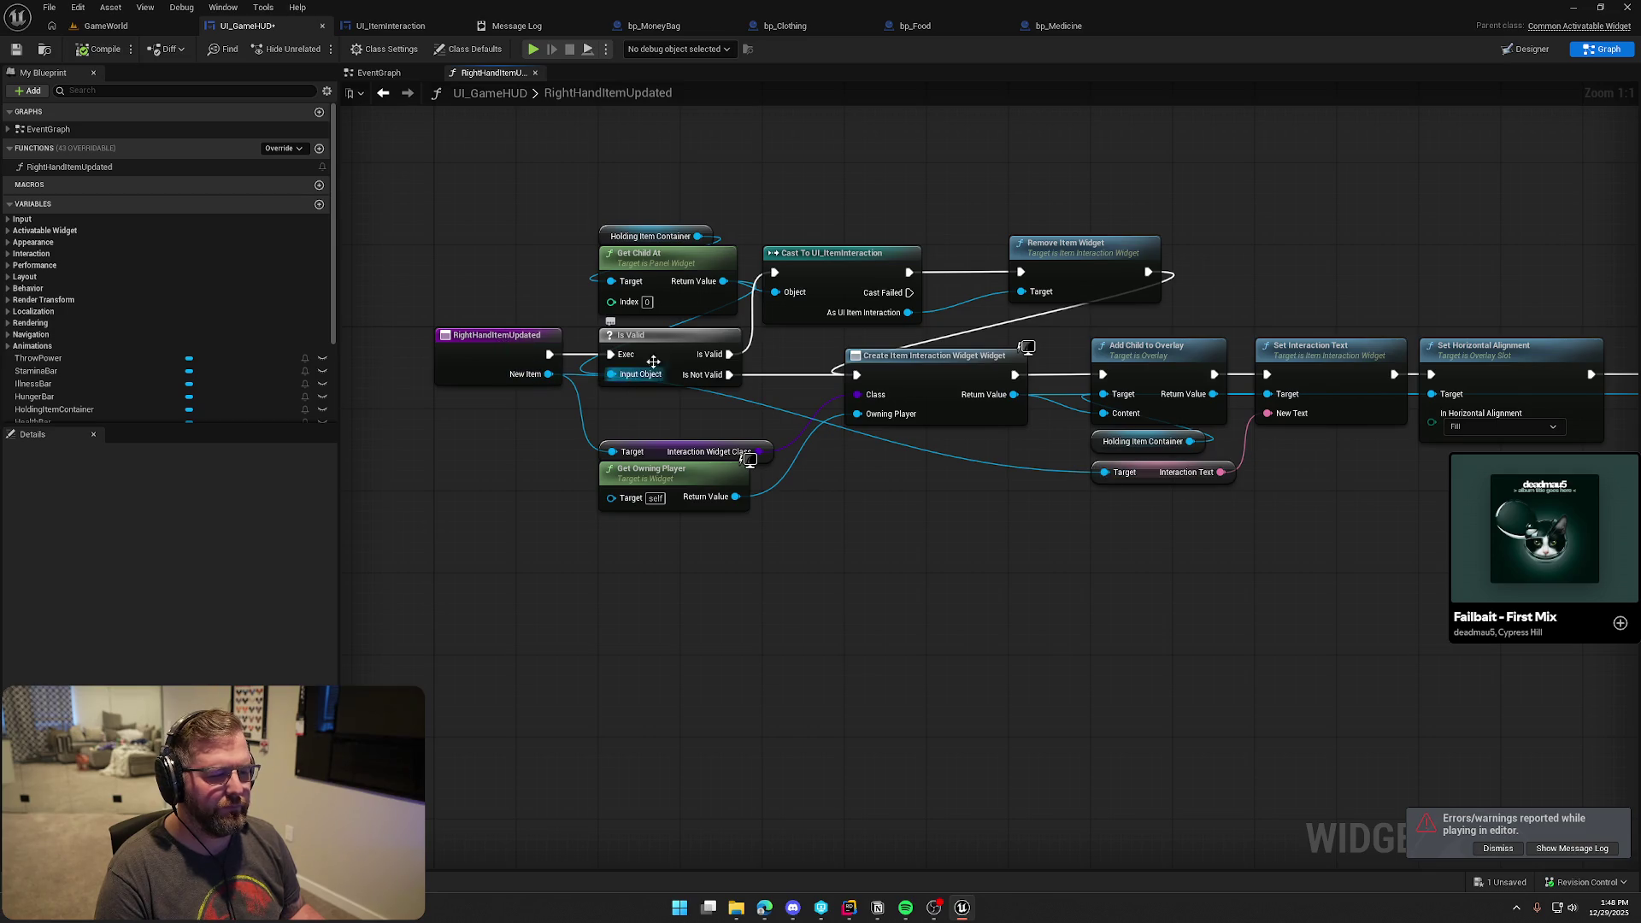
pyautogui.scroll(-1, 1005, 498)
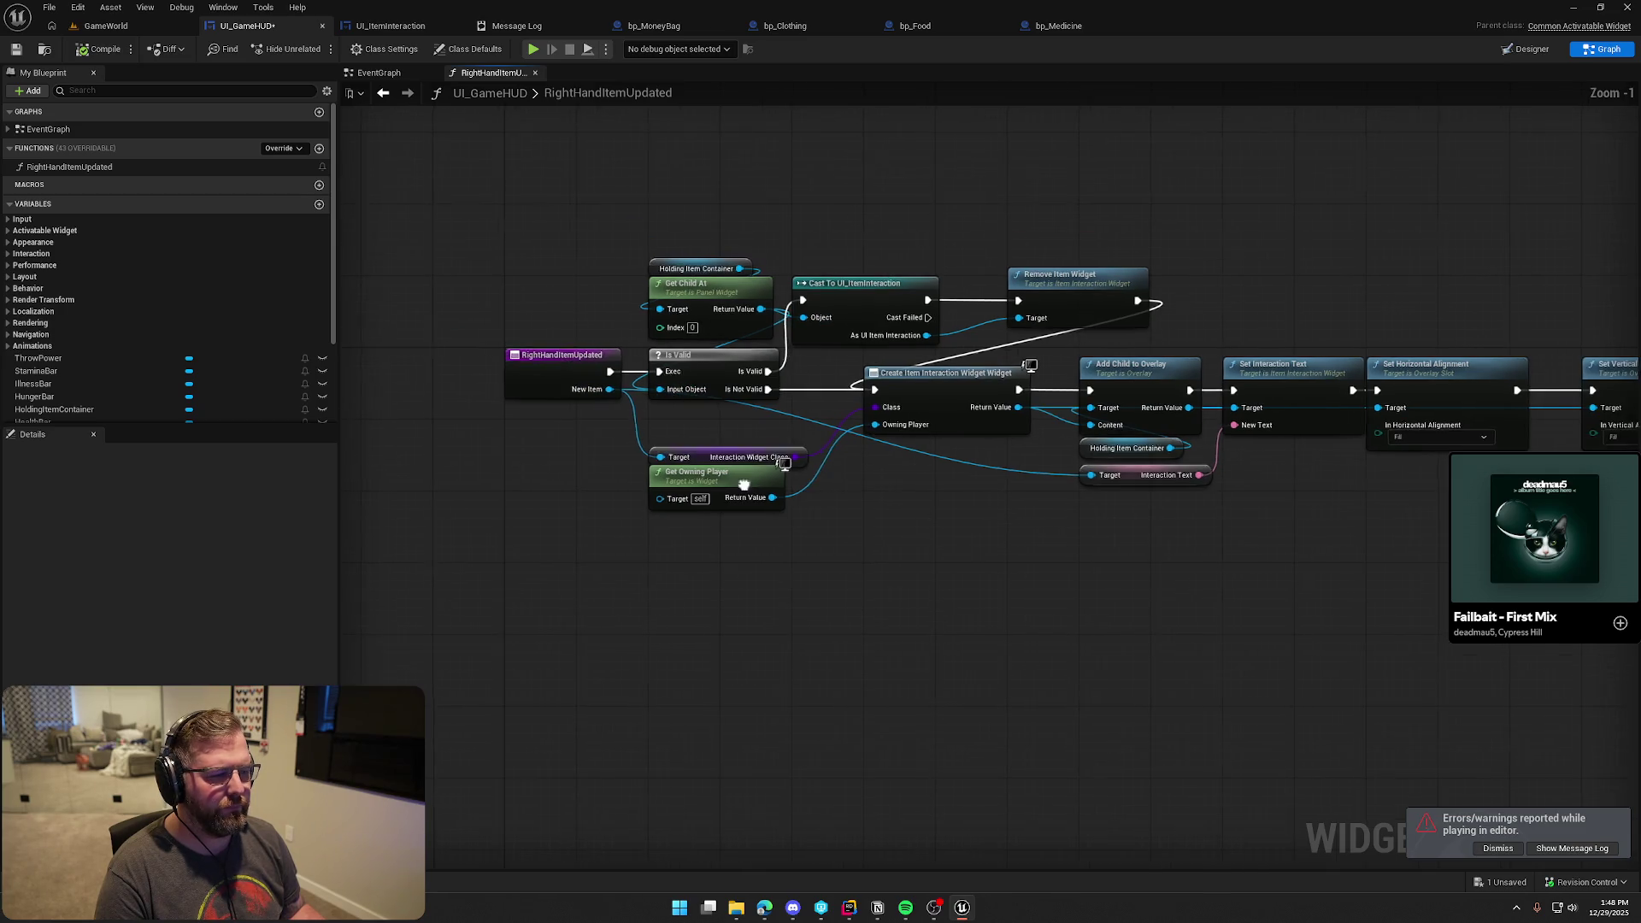
pyautogui.moveTo(1615, 491)
pyautogui.mouseDown()
pyautogui.moveTo(722, 336)
pyautogui.moveTo(856, 410)
pyautogui.mouseUp()
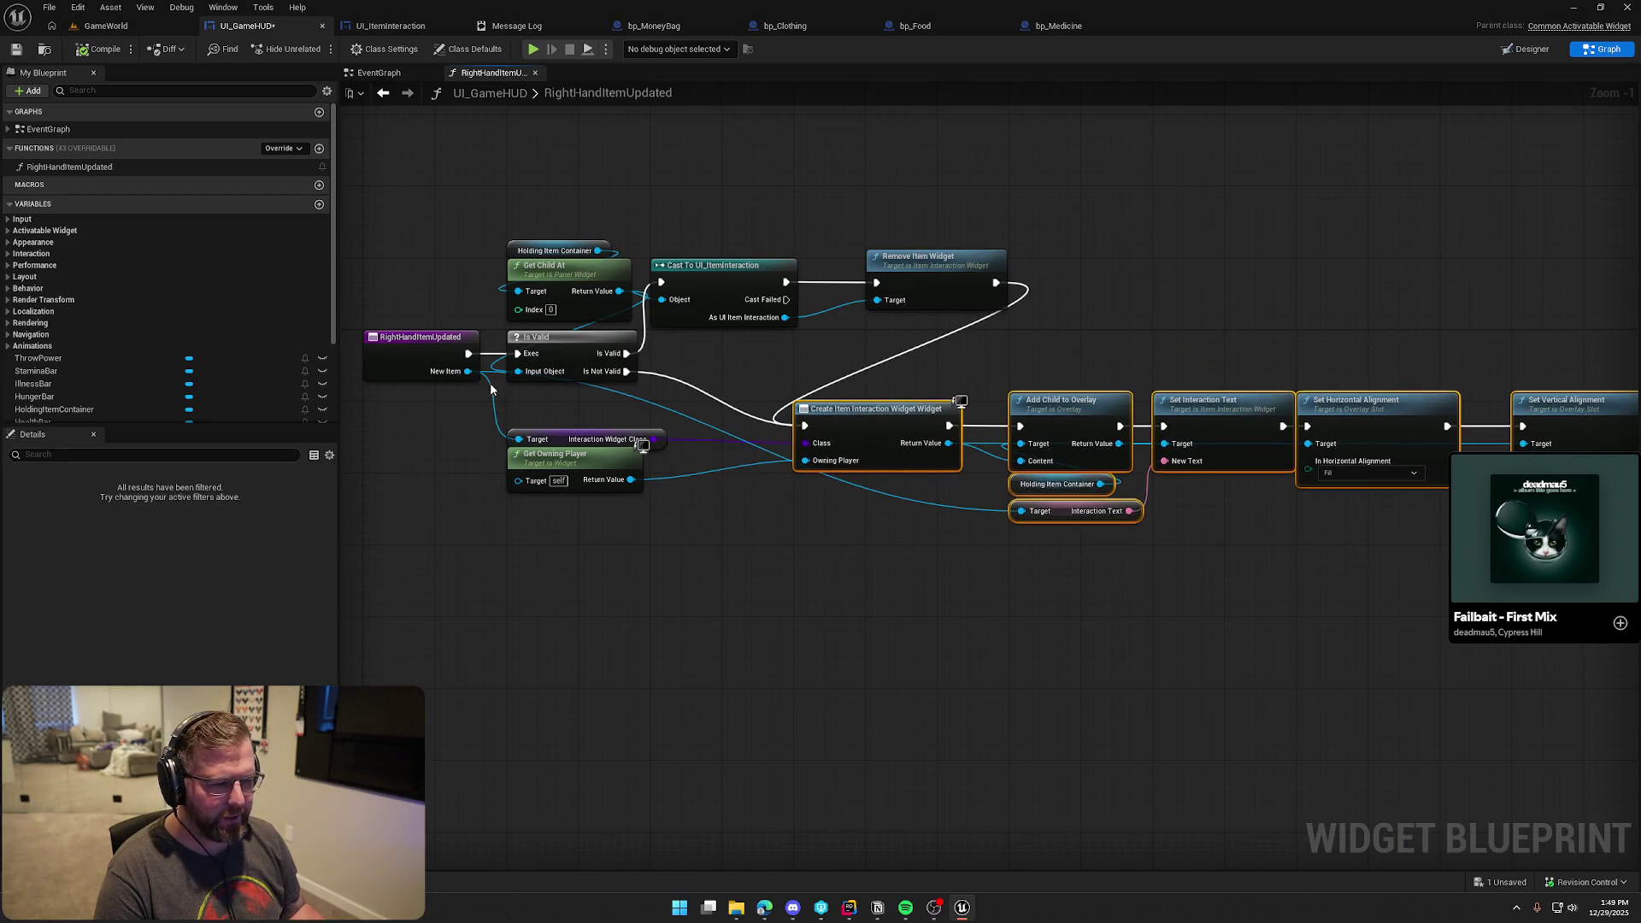
# Add an Is Valid node on New Item and place it beside the original Is Valid
pyautogui.moveTo(466, 372); pyautogui.dragTo(585, 399)
pyautogui.write('is va')
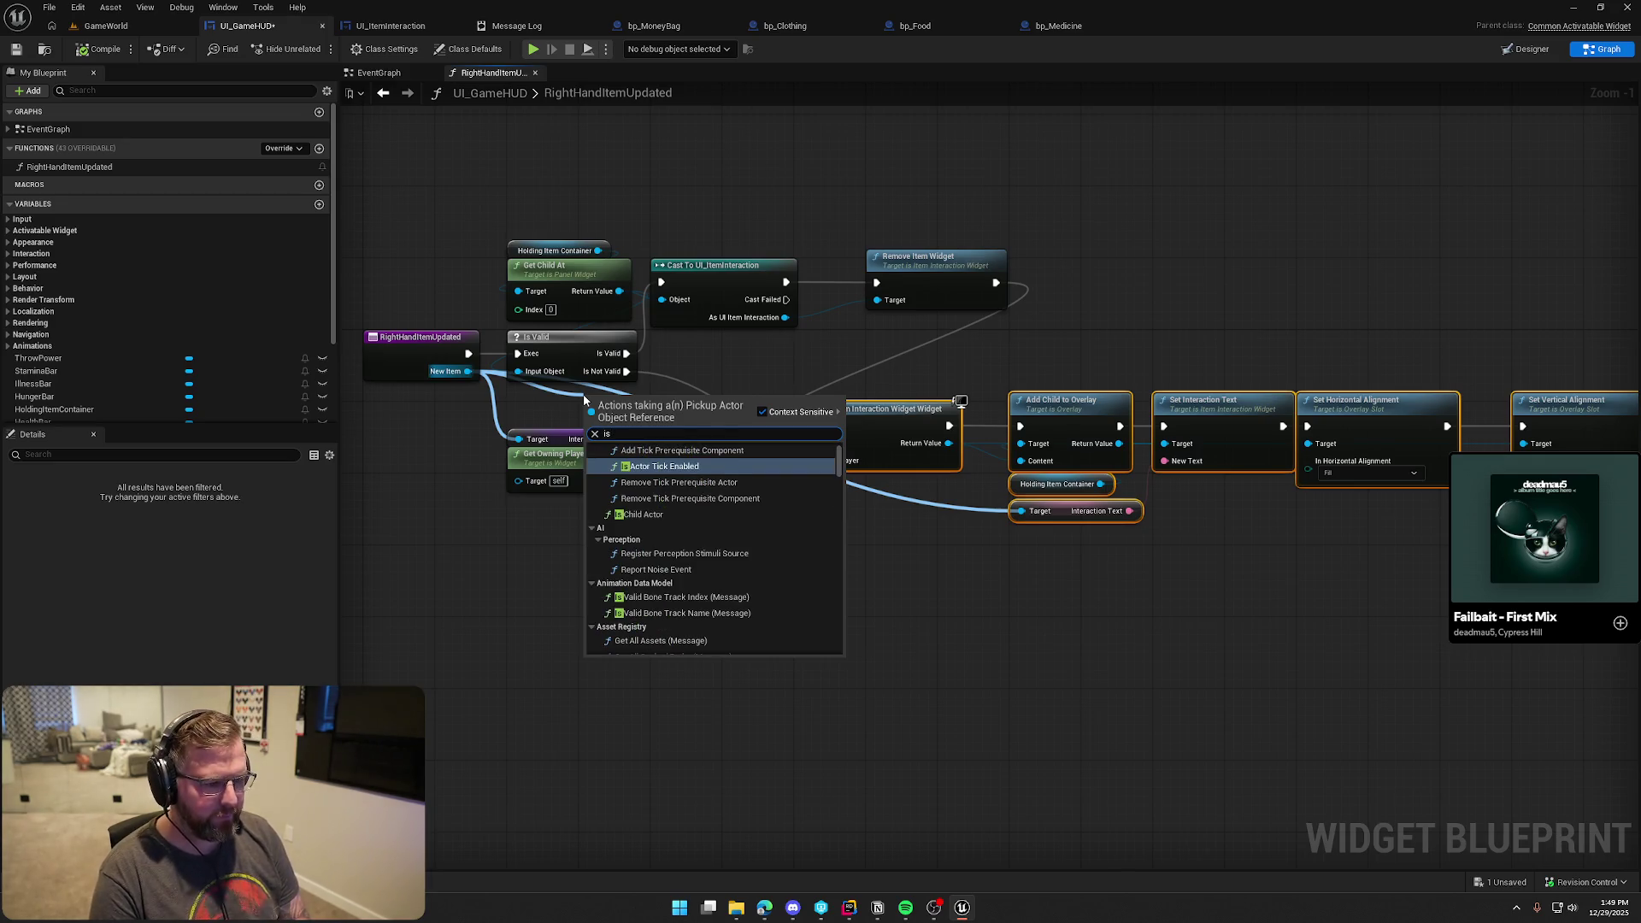
pyautogui.click(628, 478)
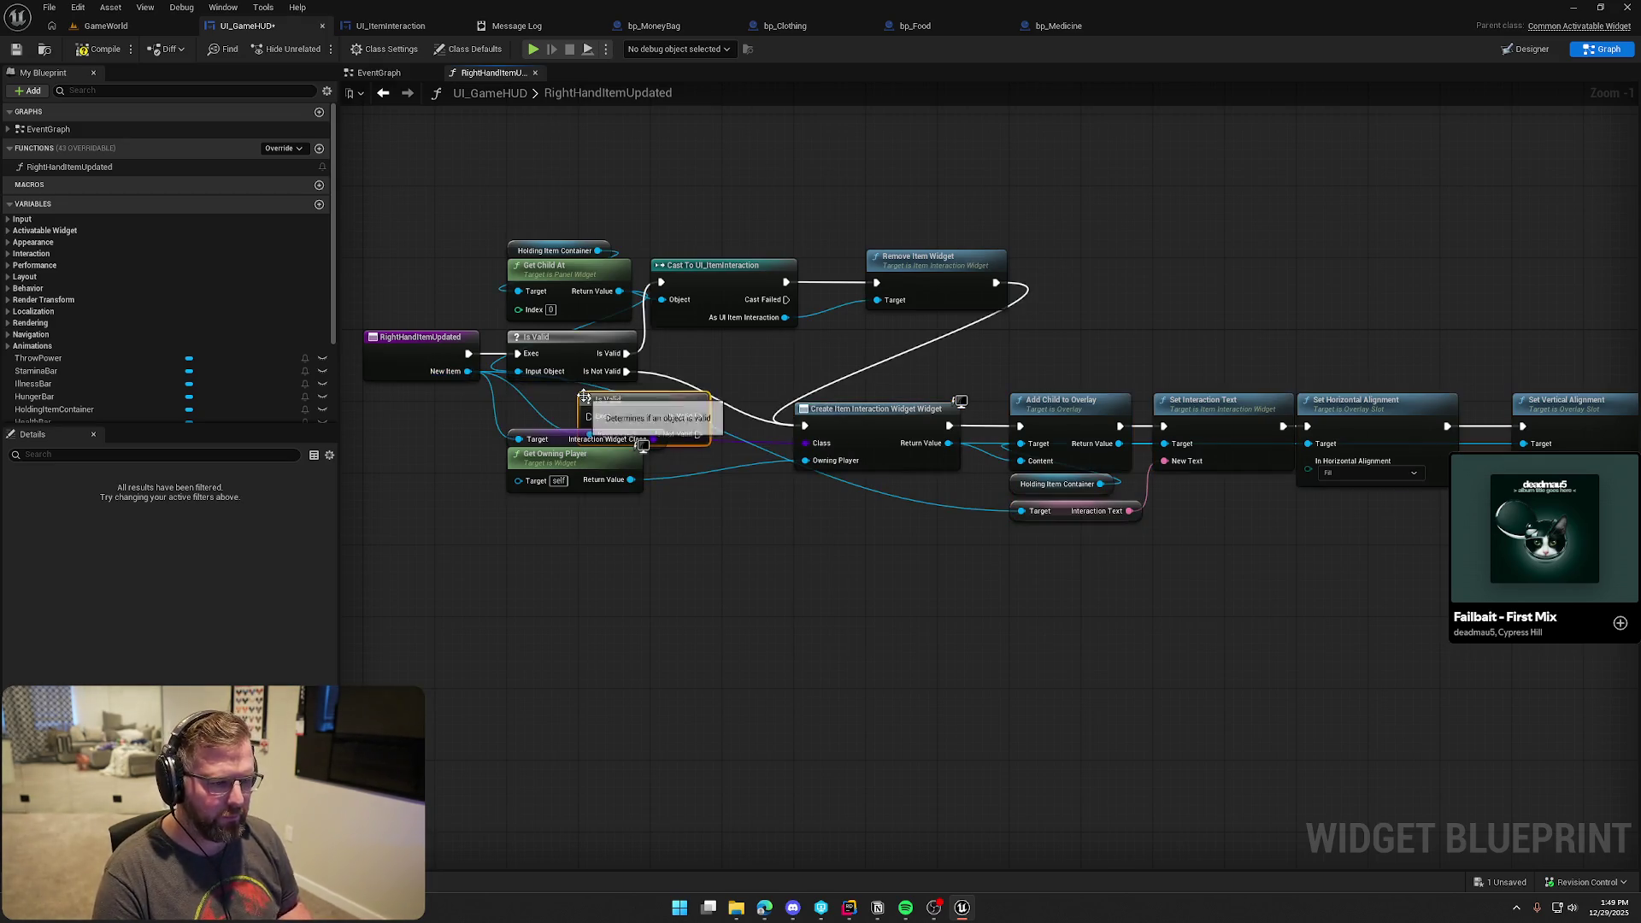
pyautogui.moveTo(630, 407)
pyautogui.mouseDown()
pyautogui.moveTo(726, 365)
pyautogui.moveTo(742, 575)
pyautogui.mouseUp()
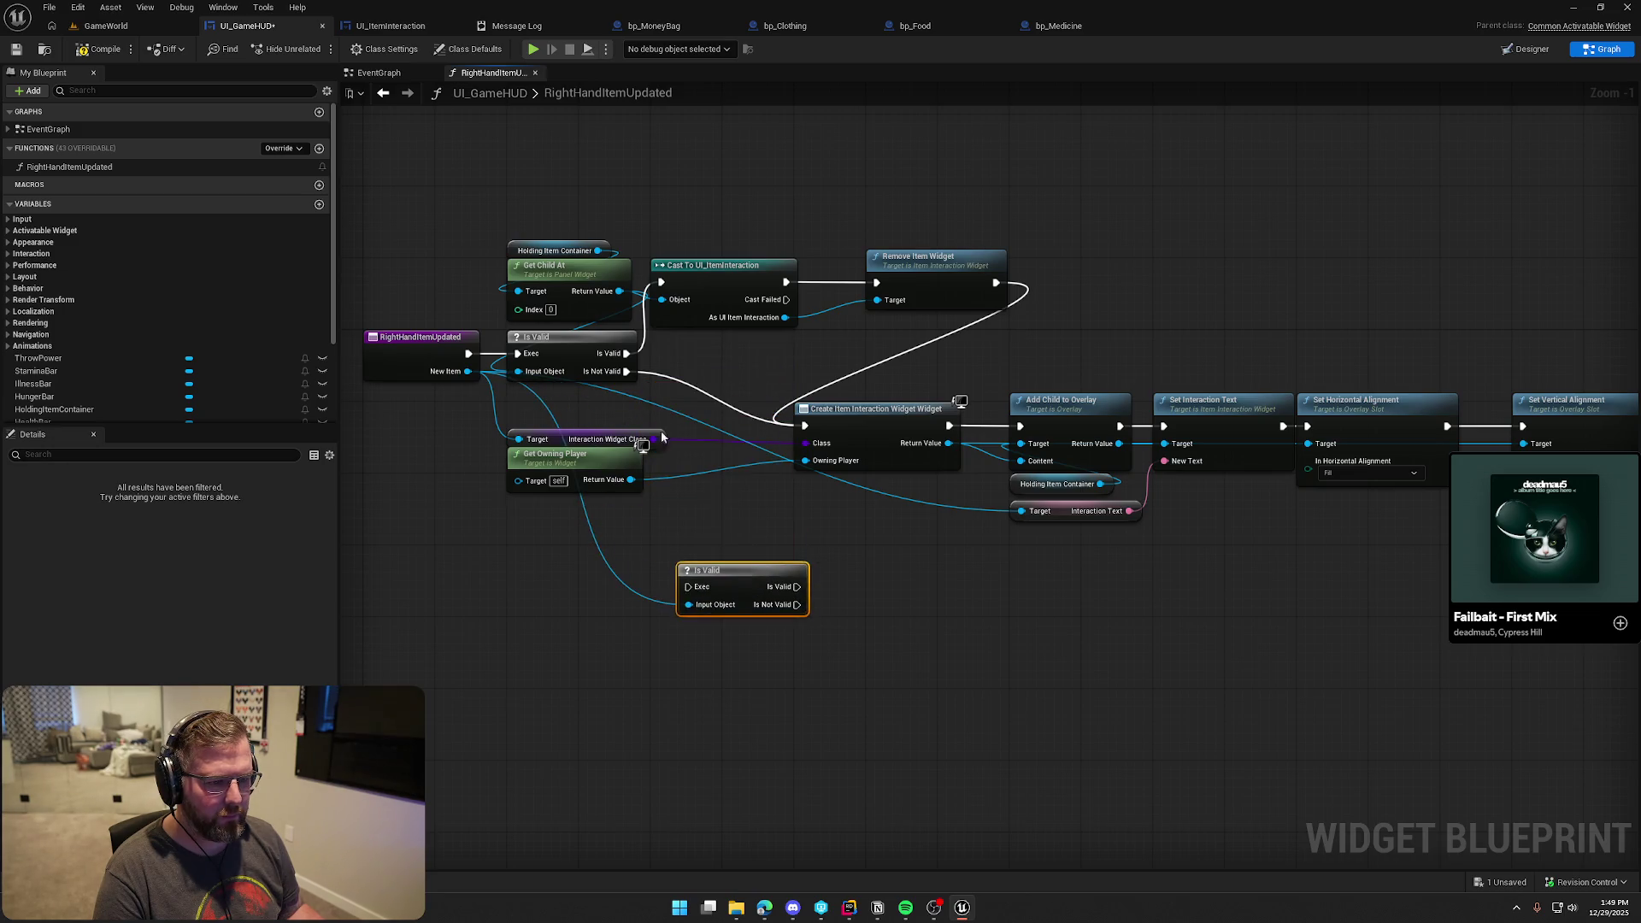
pyautogui.click(569, 346)
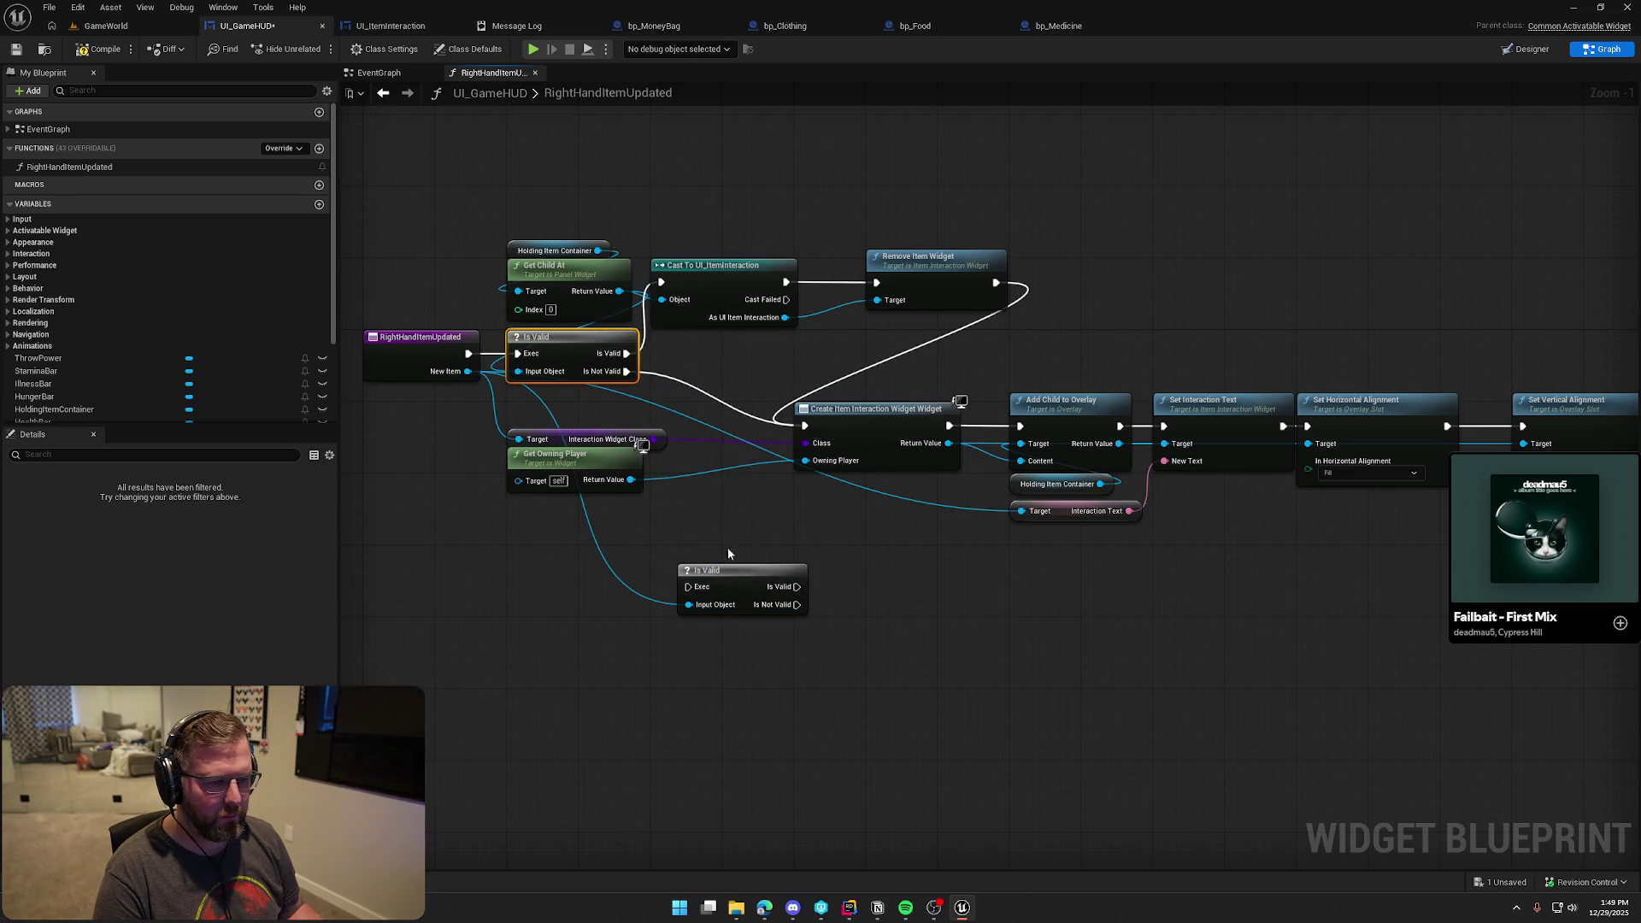
pyautogui.moveTo(681, 584)
pyautogui.mouseDown()
pyautogui.moveTo(659, 446)
pyautogui.moveTo(678, 369)
pyautogui.moveTo(641, 376)
pyautogui.moveTo(671, 372)
pyautogui.mouseUp()
pyautogui.press('Escape')
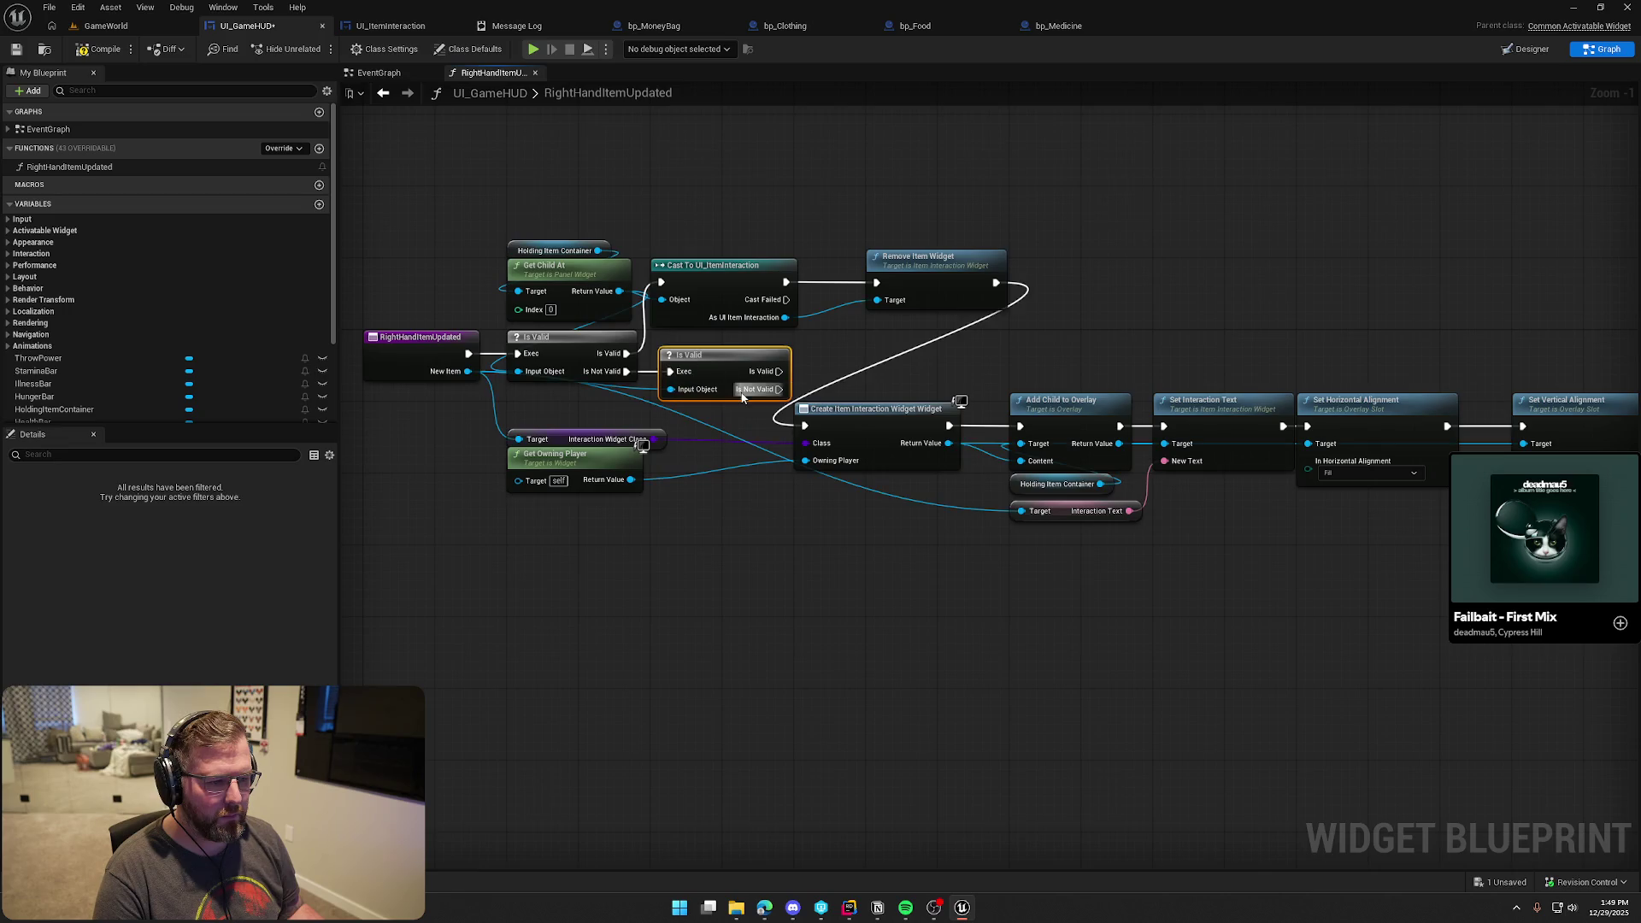
# Route the exec flow through the new Is Valid, tidy the nodes, and start a GameWorld play test
pyautogui.moveTo(780, 371)
pyautogui.mouseDown()
pyautogui.moveTo(805, 426)
pyautogui.moveTo(683, 367)
pyautogui.moveTo(726, 391)
pyautogui.moveTo(1522, 530)
pyautogui.mouseUp()
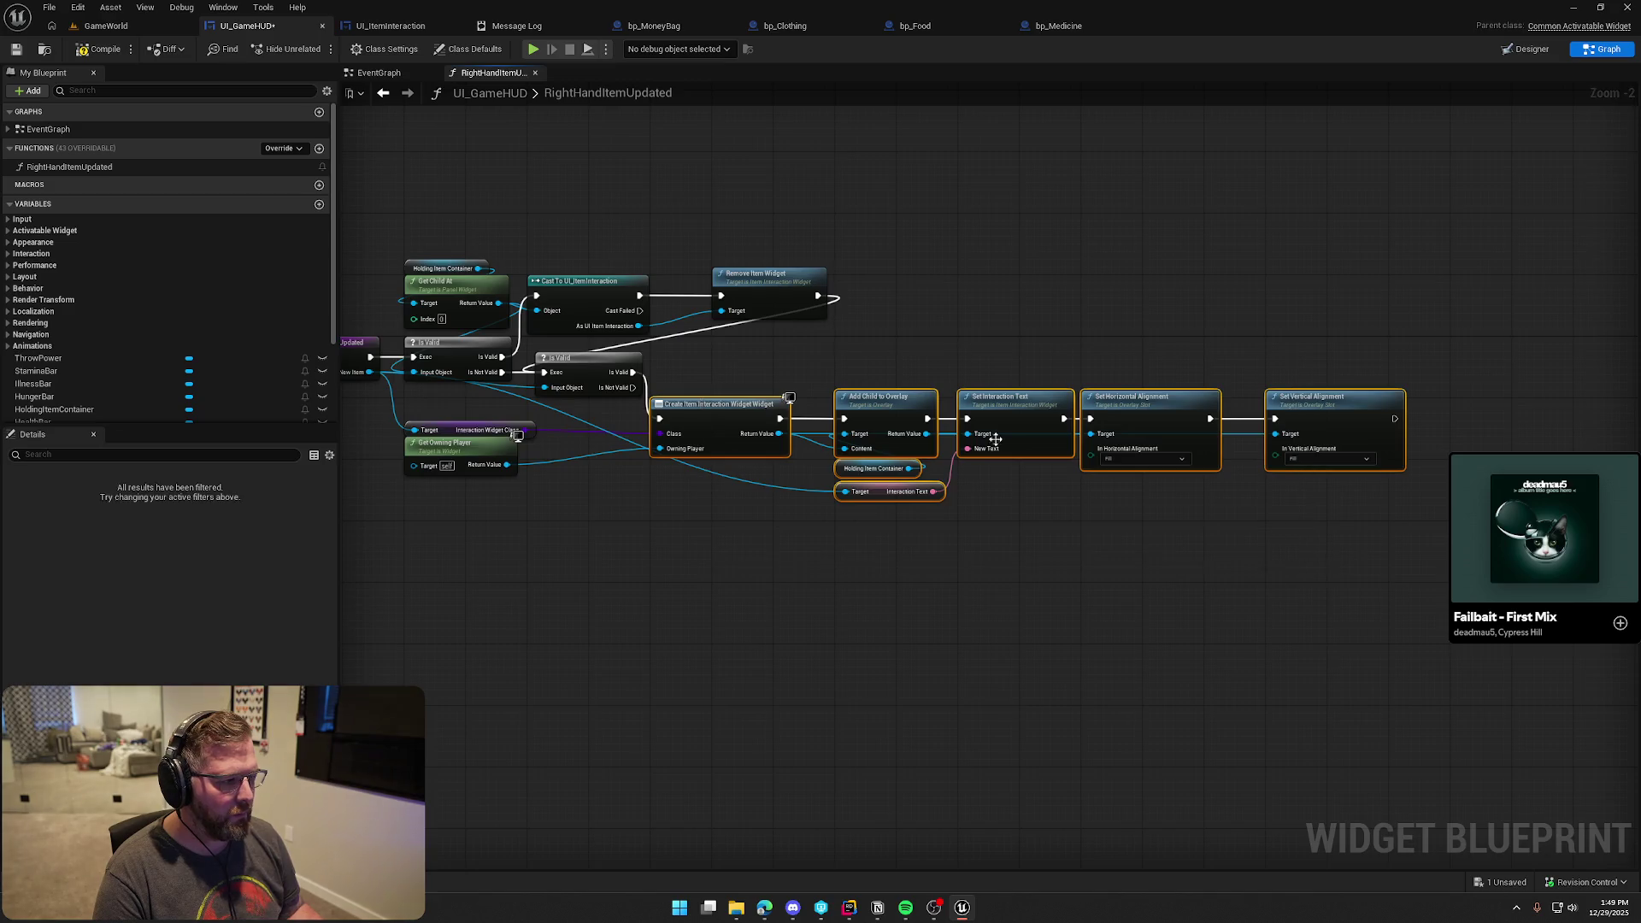
pyautogui.scroll(1, 693, 402)
pyautogui.moveTo(693, 410); pyautogui.dragTo(682, 350)
pyautogui.click(664, 342)
pyautogui.click(733, 508)
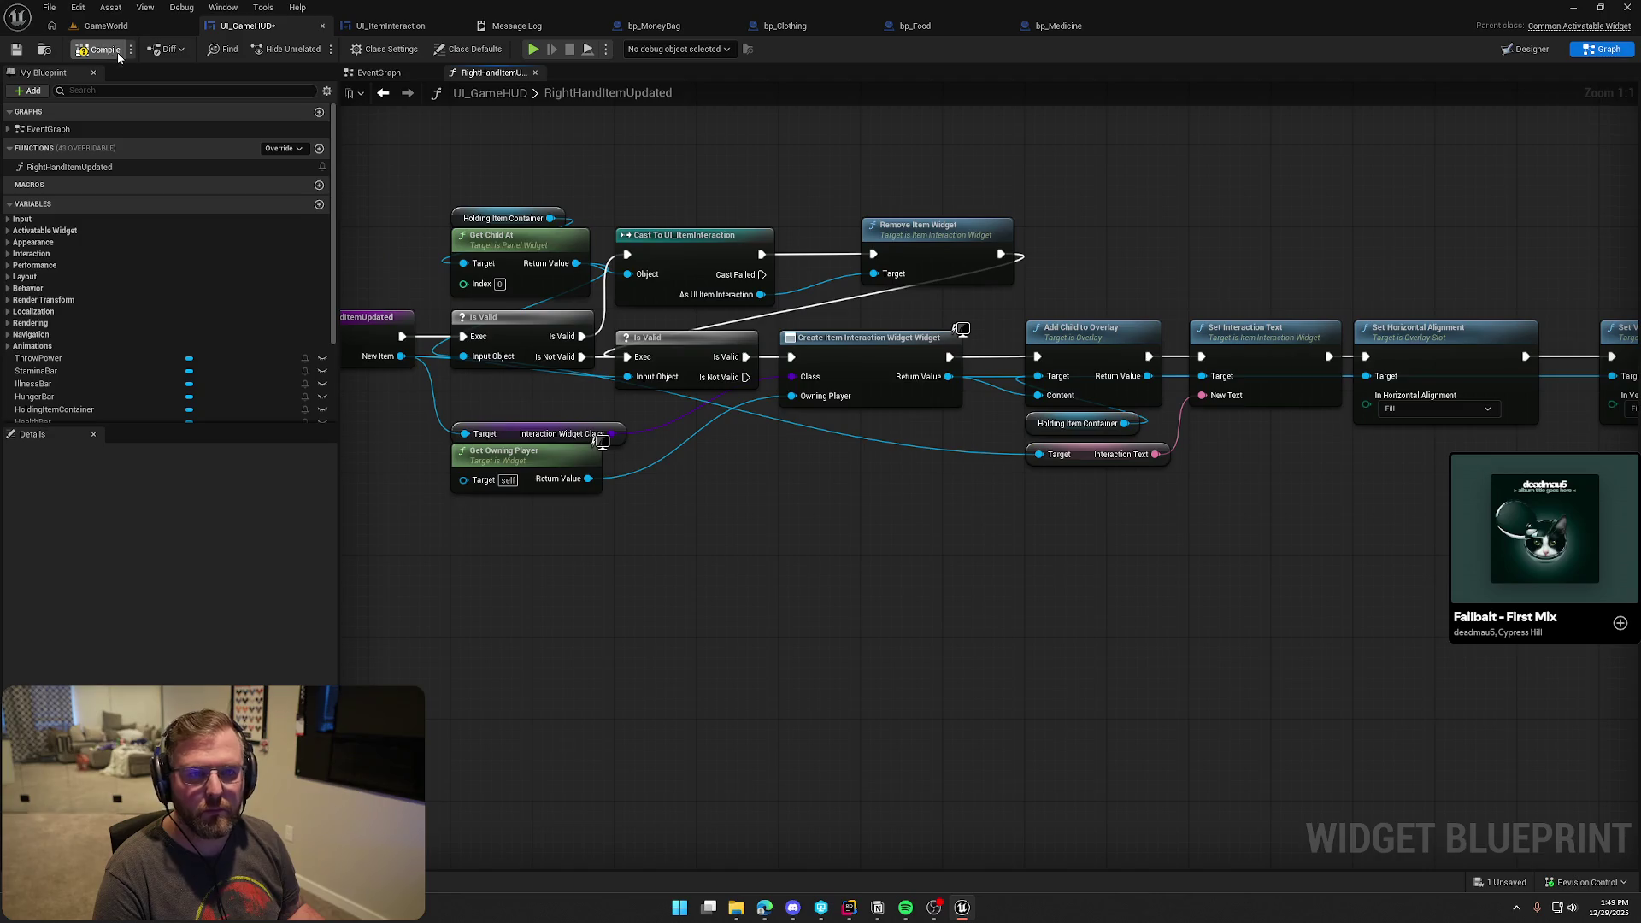
pyautogui.click(110, 26)
pyautogui.click(319, 48)
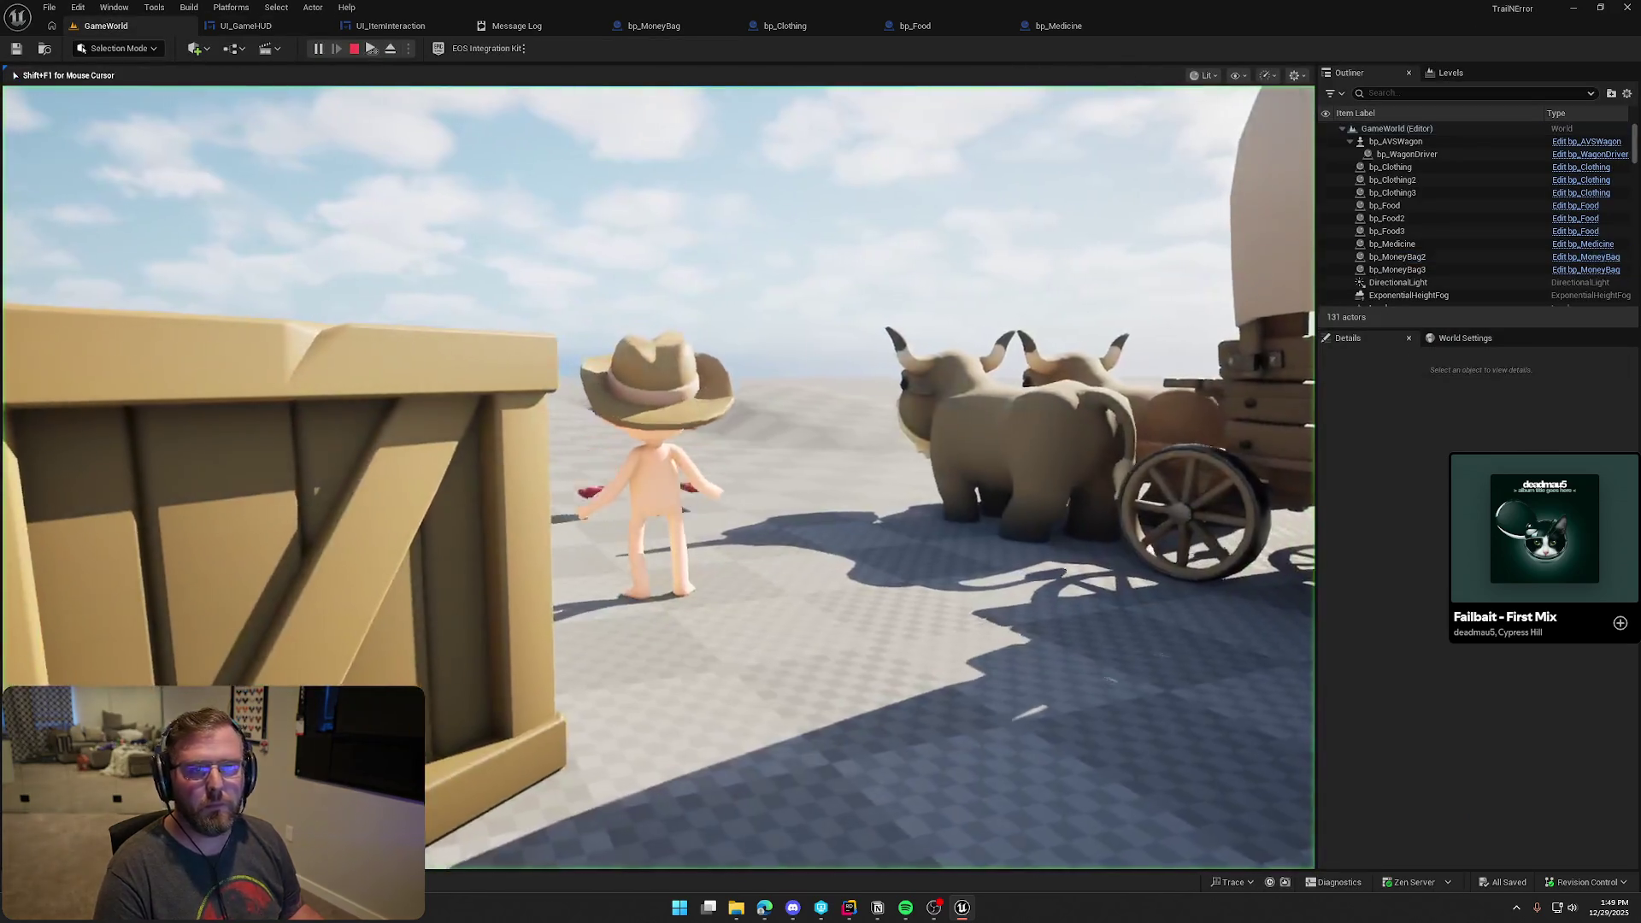
# Restart the play session and pick up both the money bag and the red clothing
pyautogui.press('w')
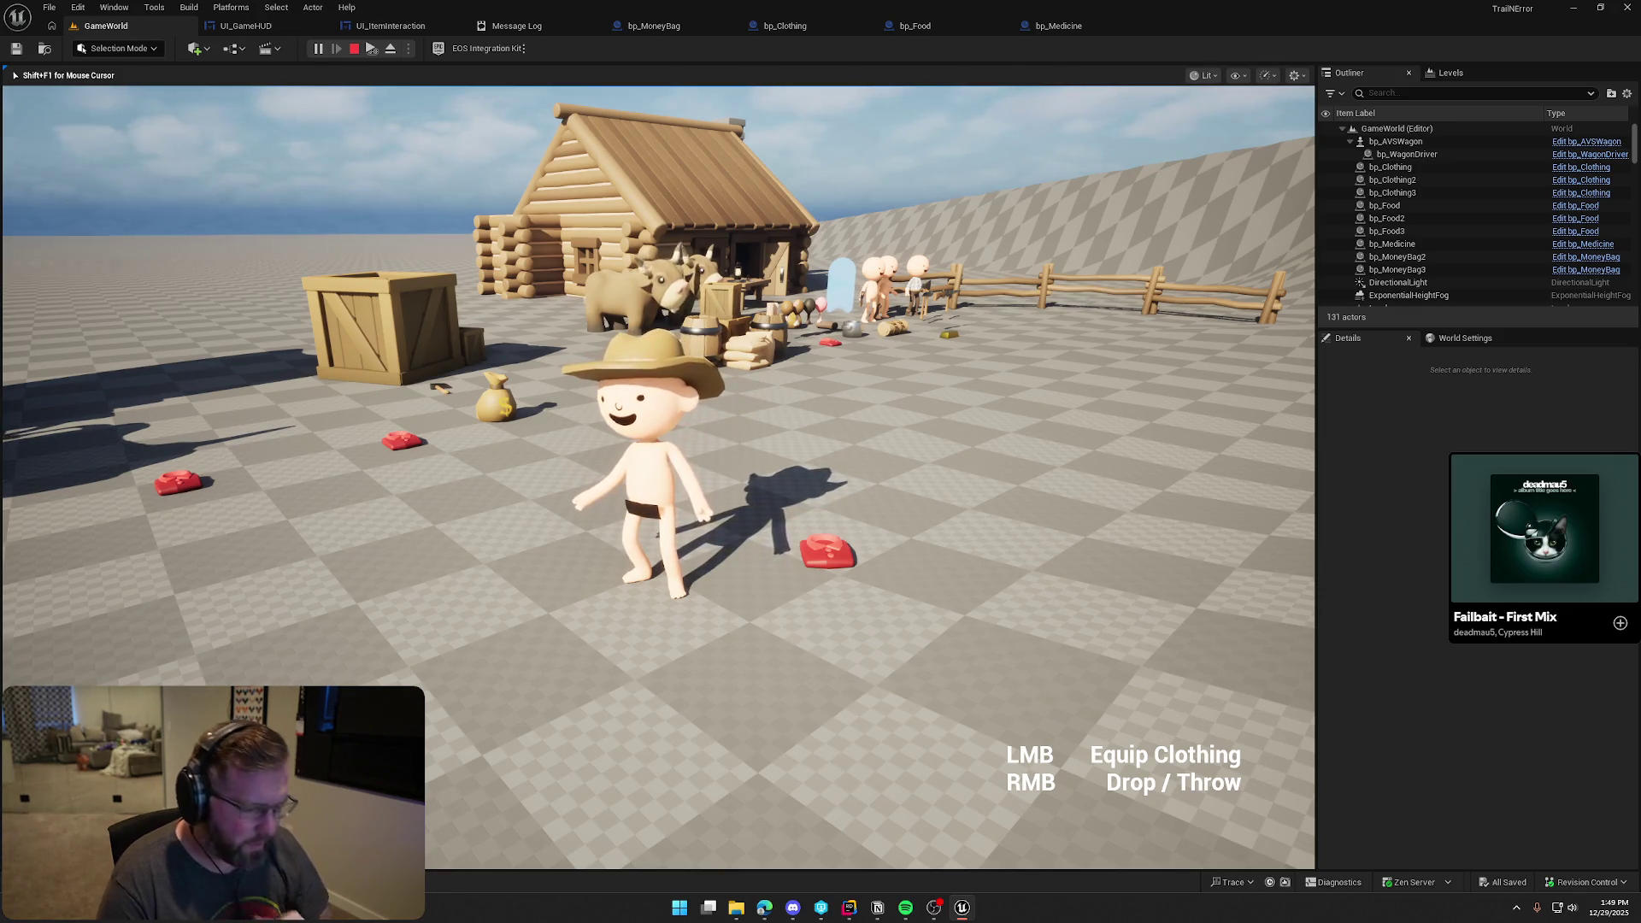
pyautogui.press('Escape')
pyautogui.hotkey('alt', 'p')
pyautogui.press('w')
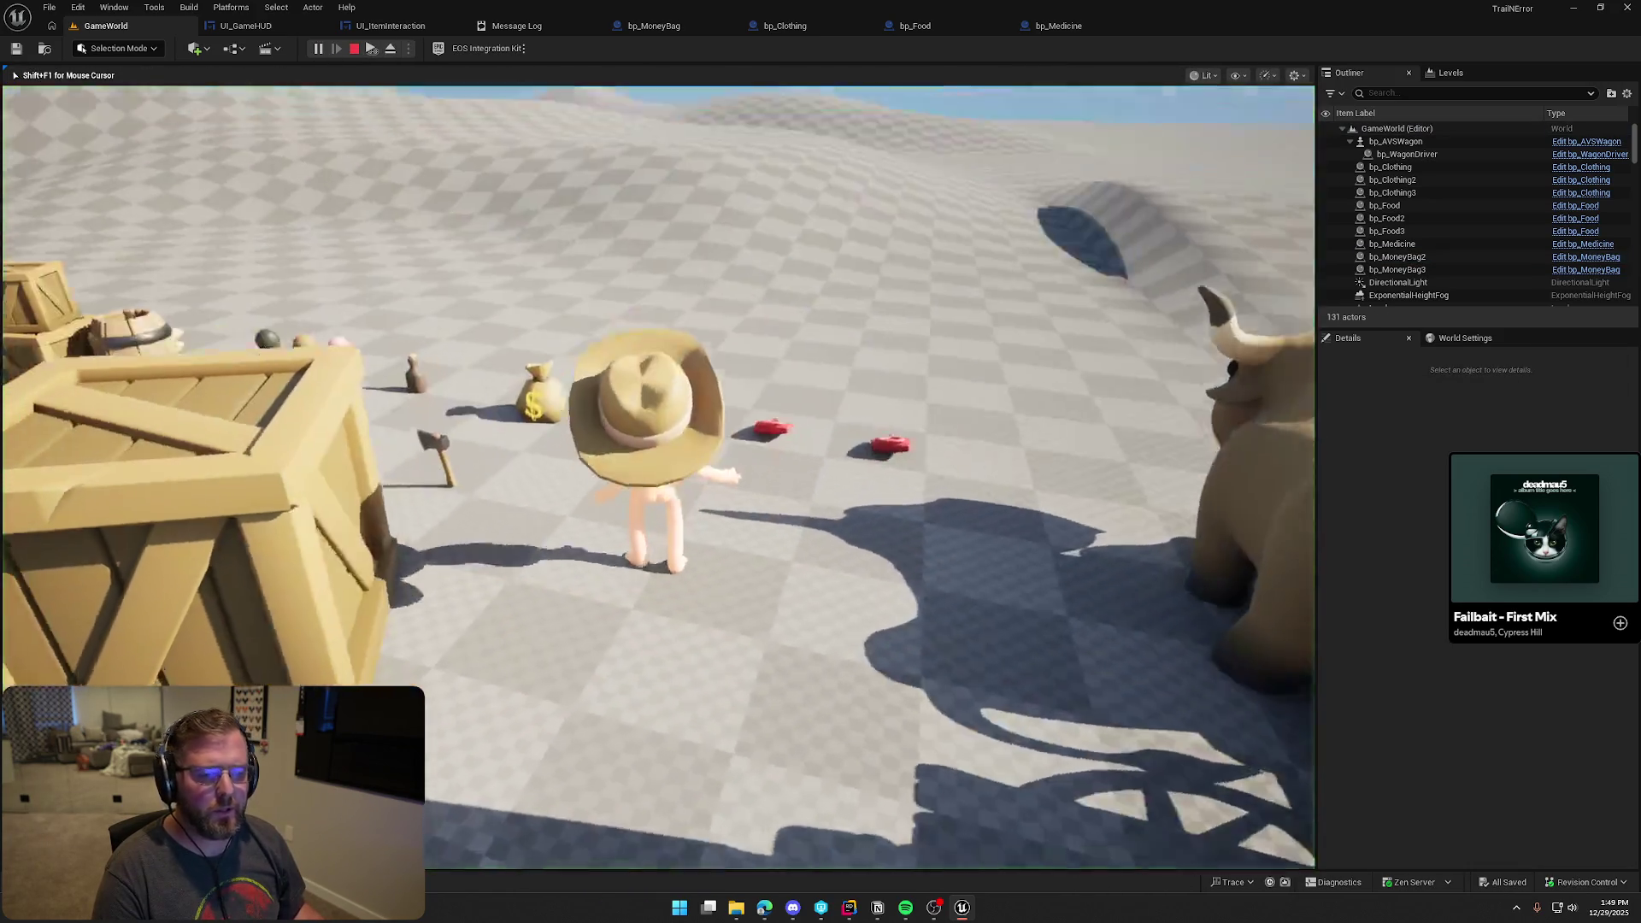
pyautogui.press('e')
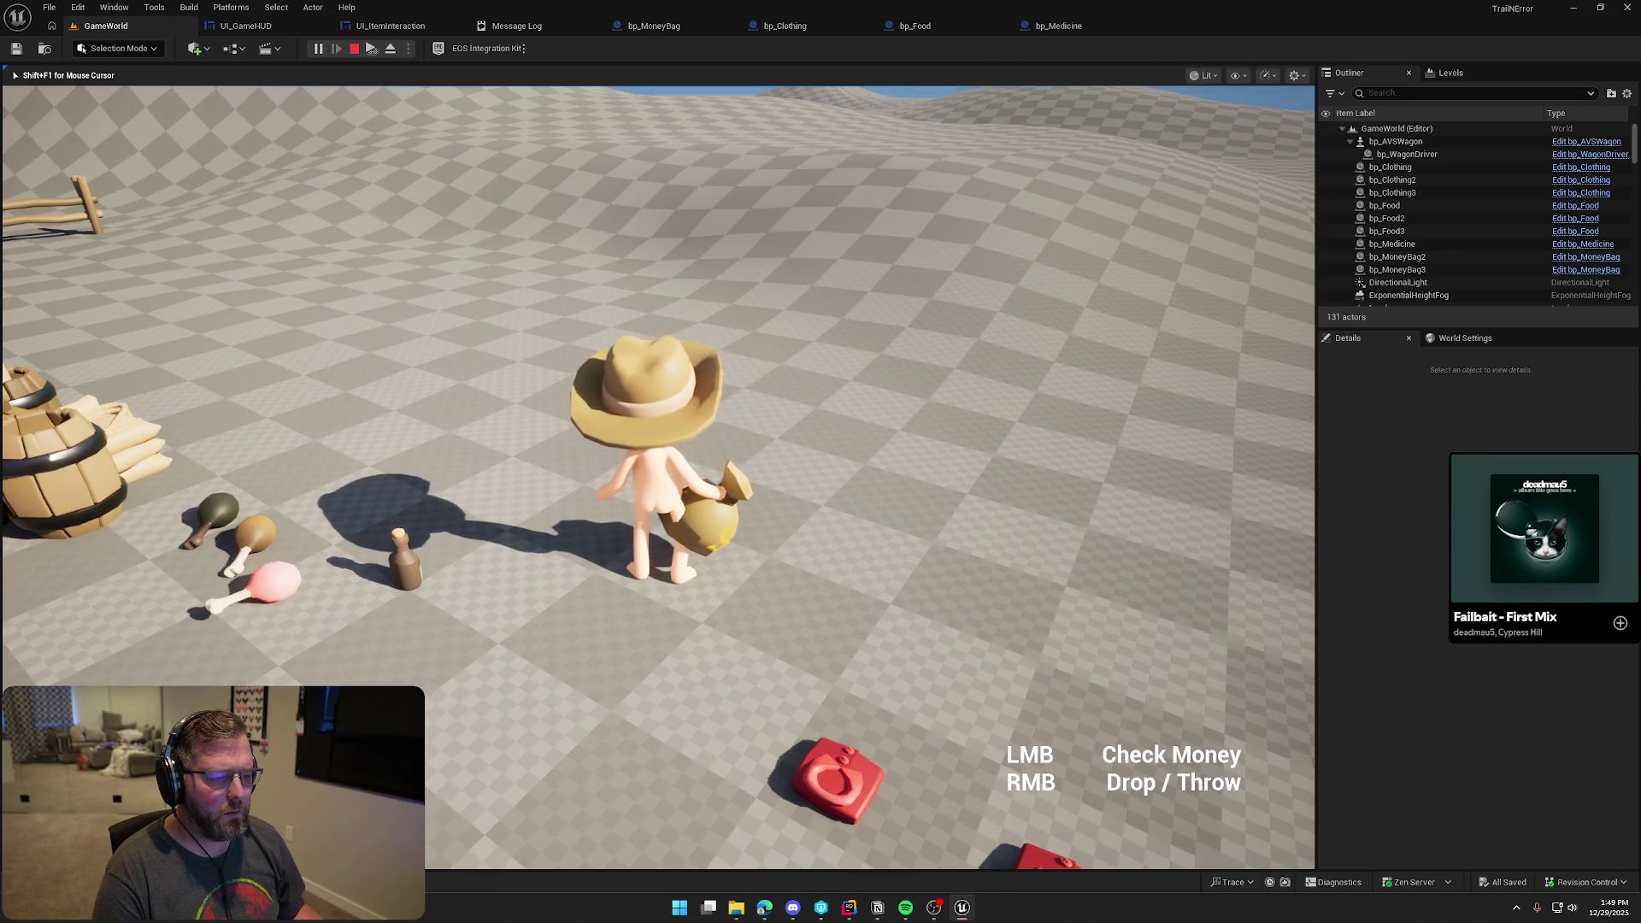
pyautogui.press('w')
pyautogui.press('e')
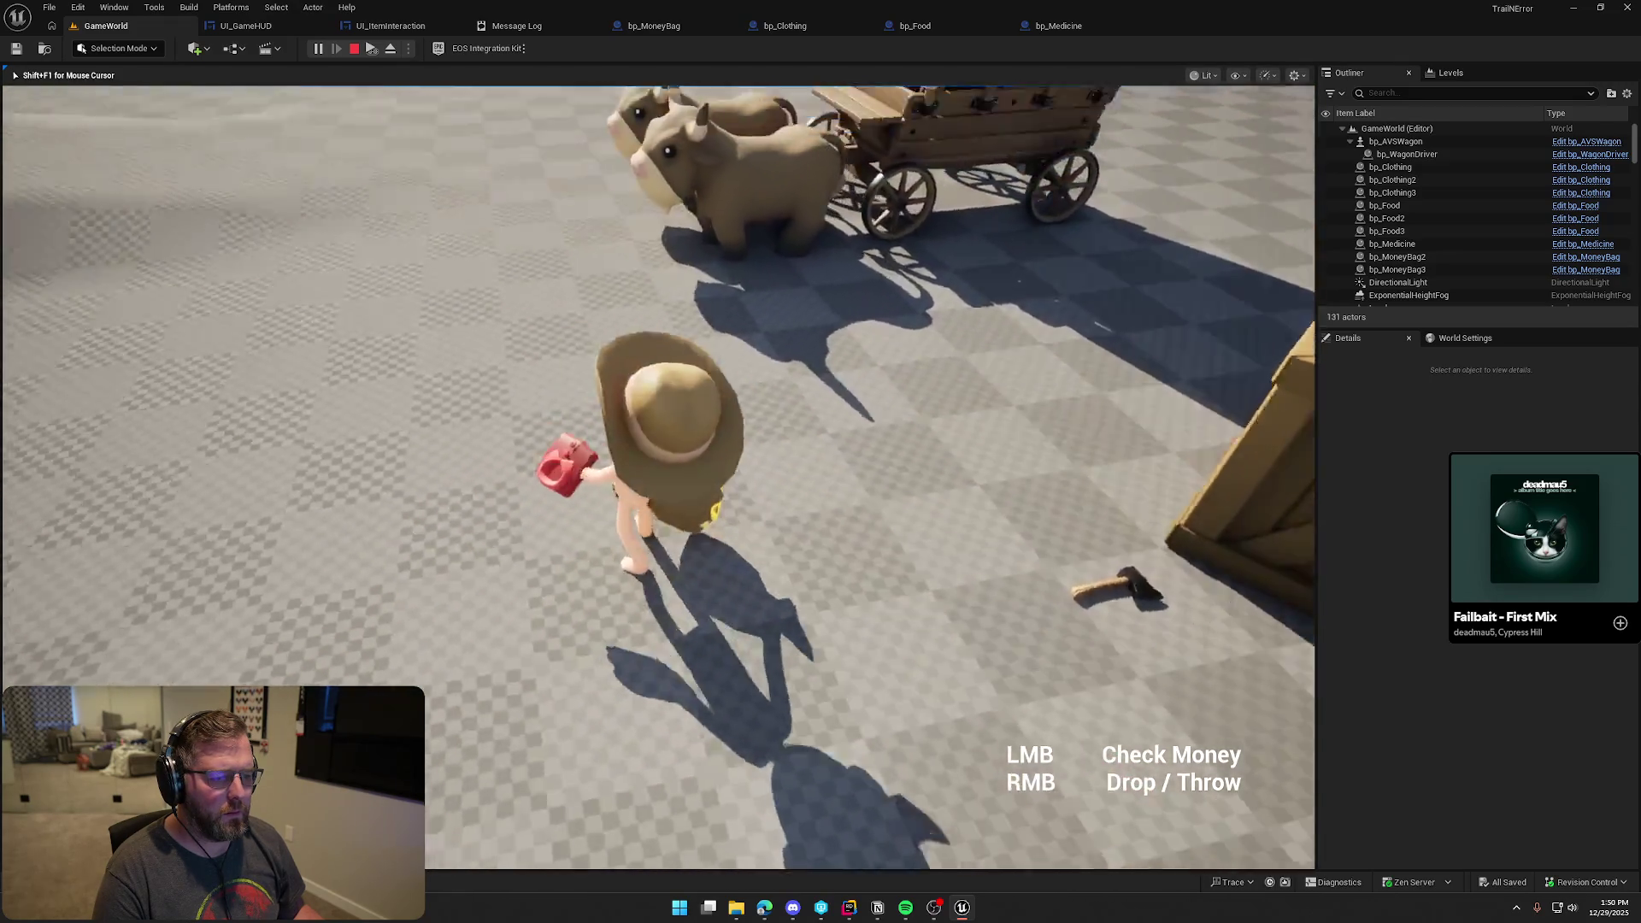
# Swap the items between hands, sprint away from the dropped bag, and stop the session
pyautogui.scroll(-1, 657, 477)
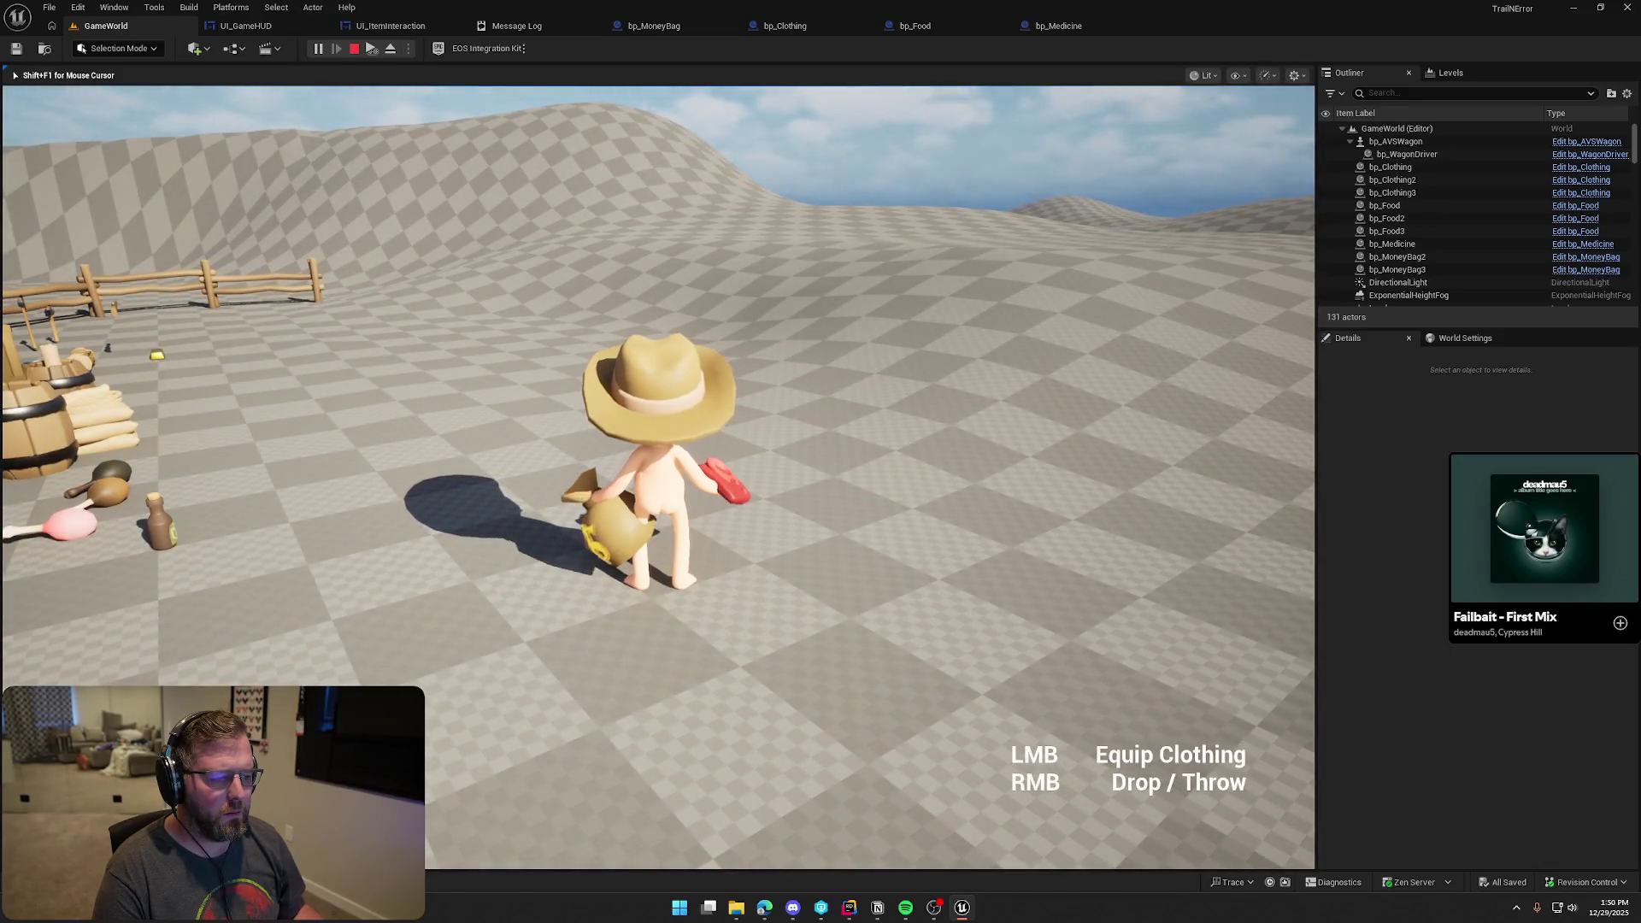
pyautogui.scroll(-1, 656, 477)
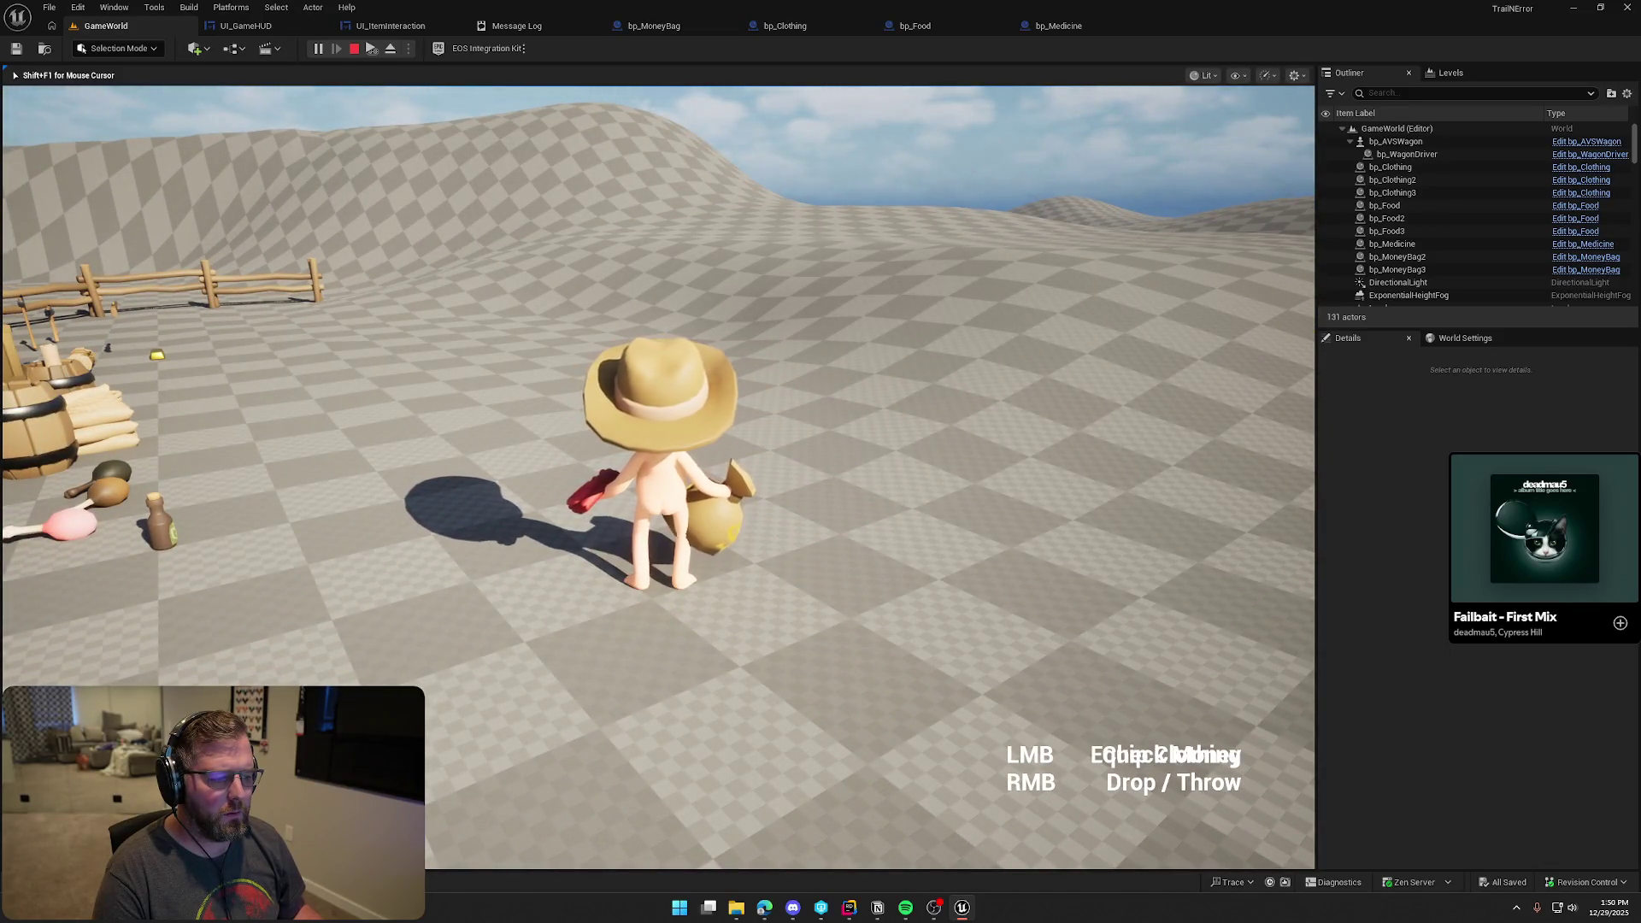
pyautogui.scroll(-1, 657, 478)
pyautogui.scroll(-1, 656, 477)
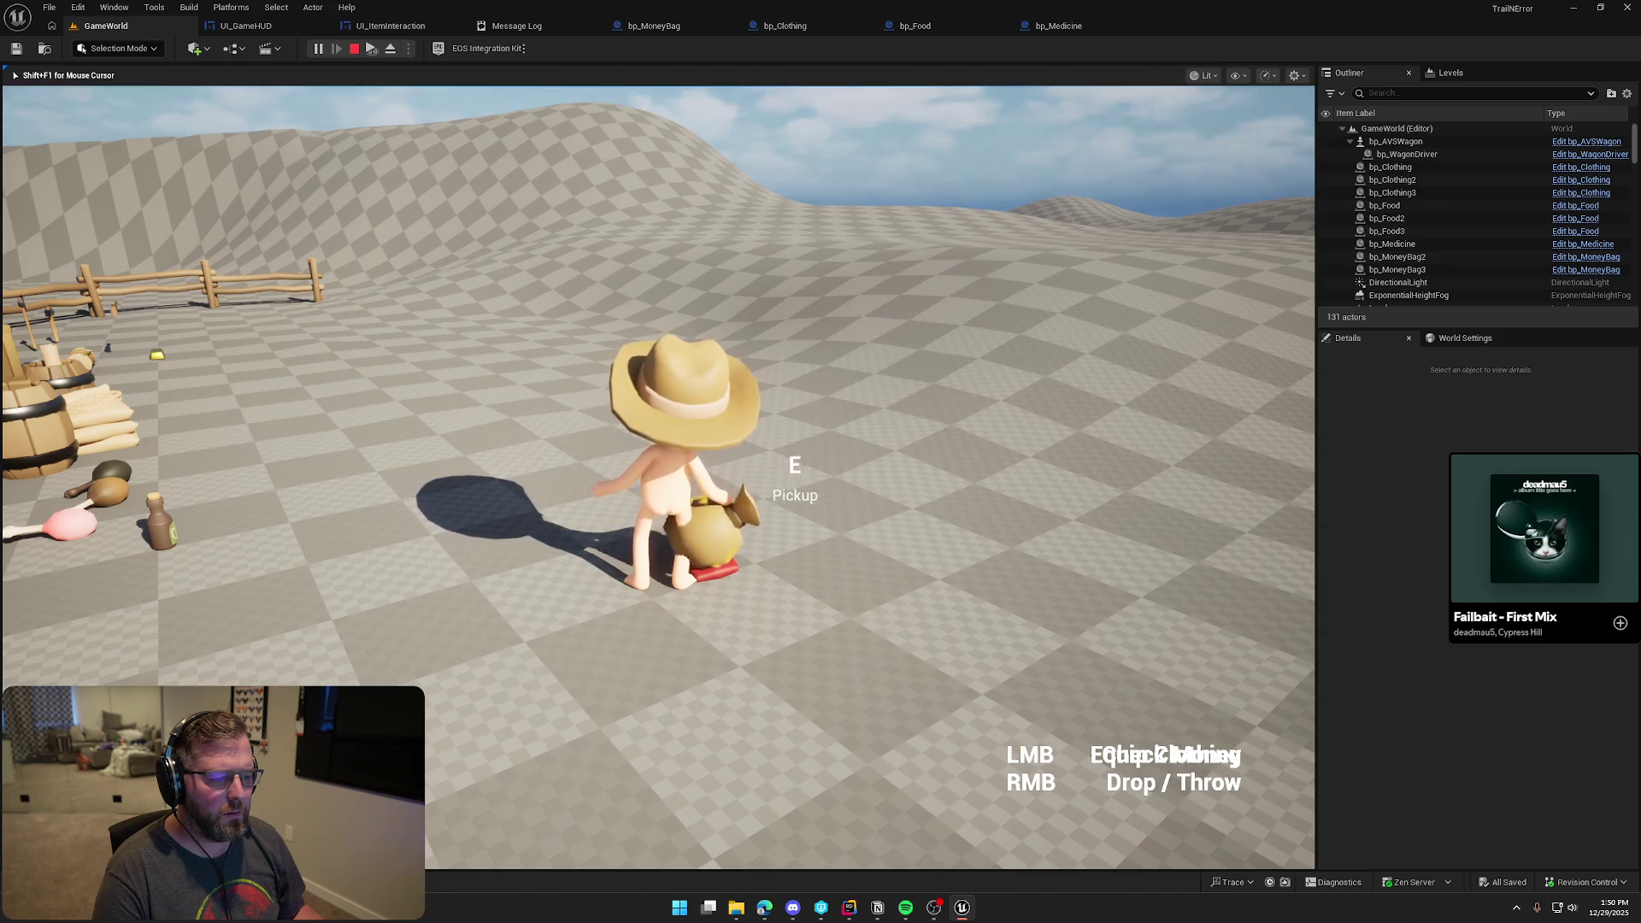
pyautogui.hotkey('shift', 'w')
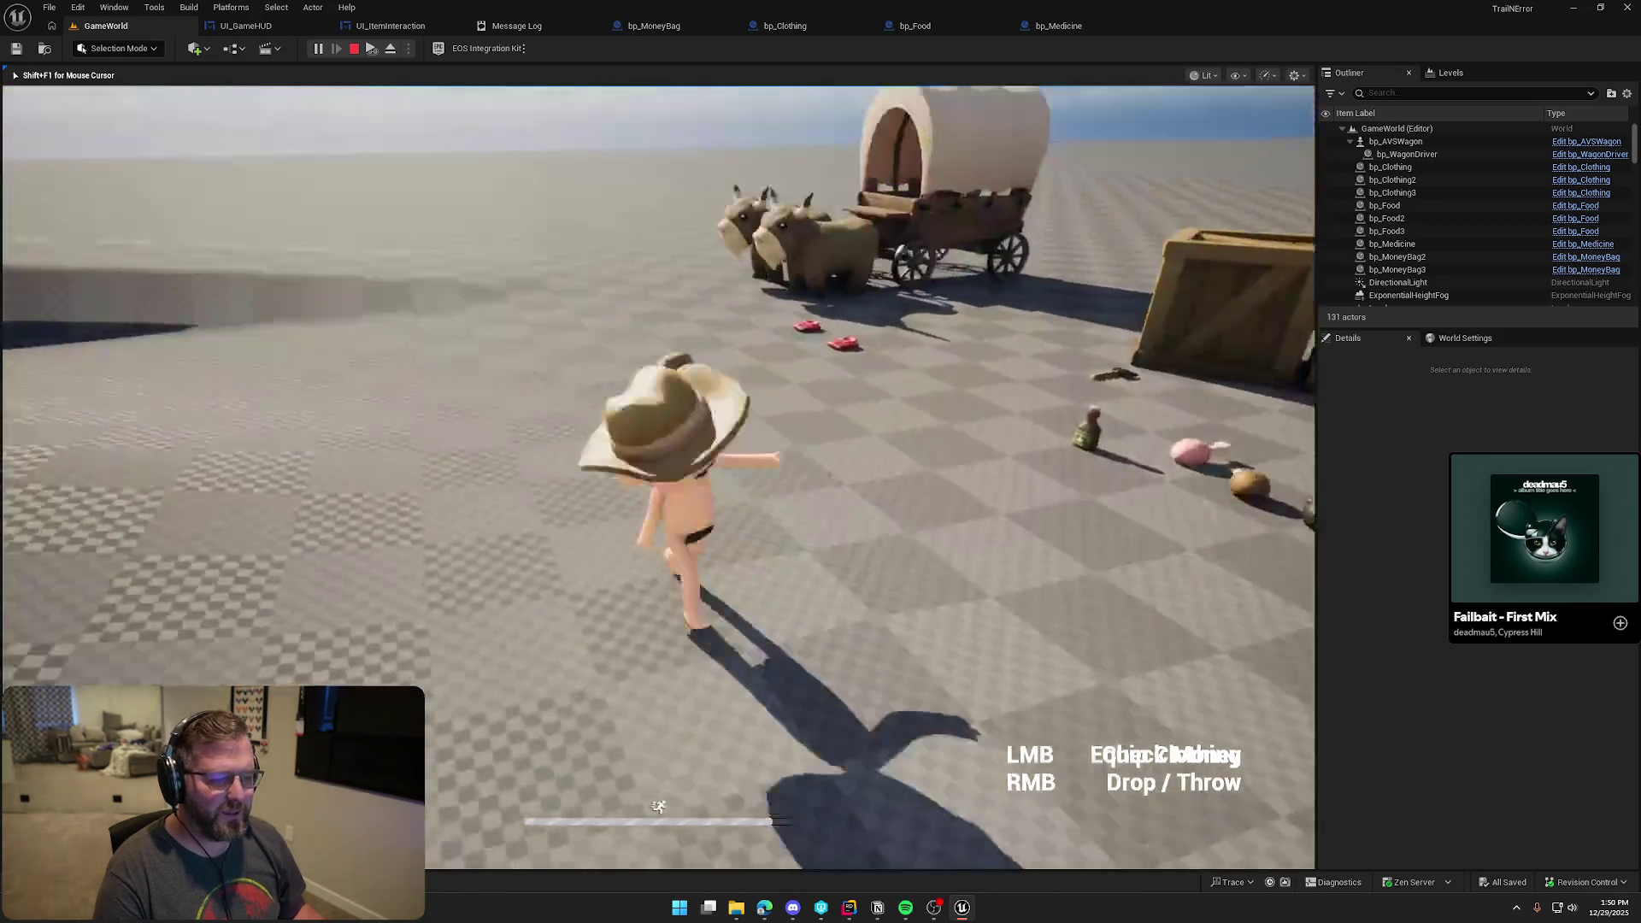
pyautogui.press('Escape')
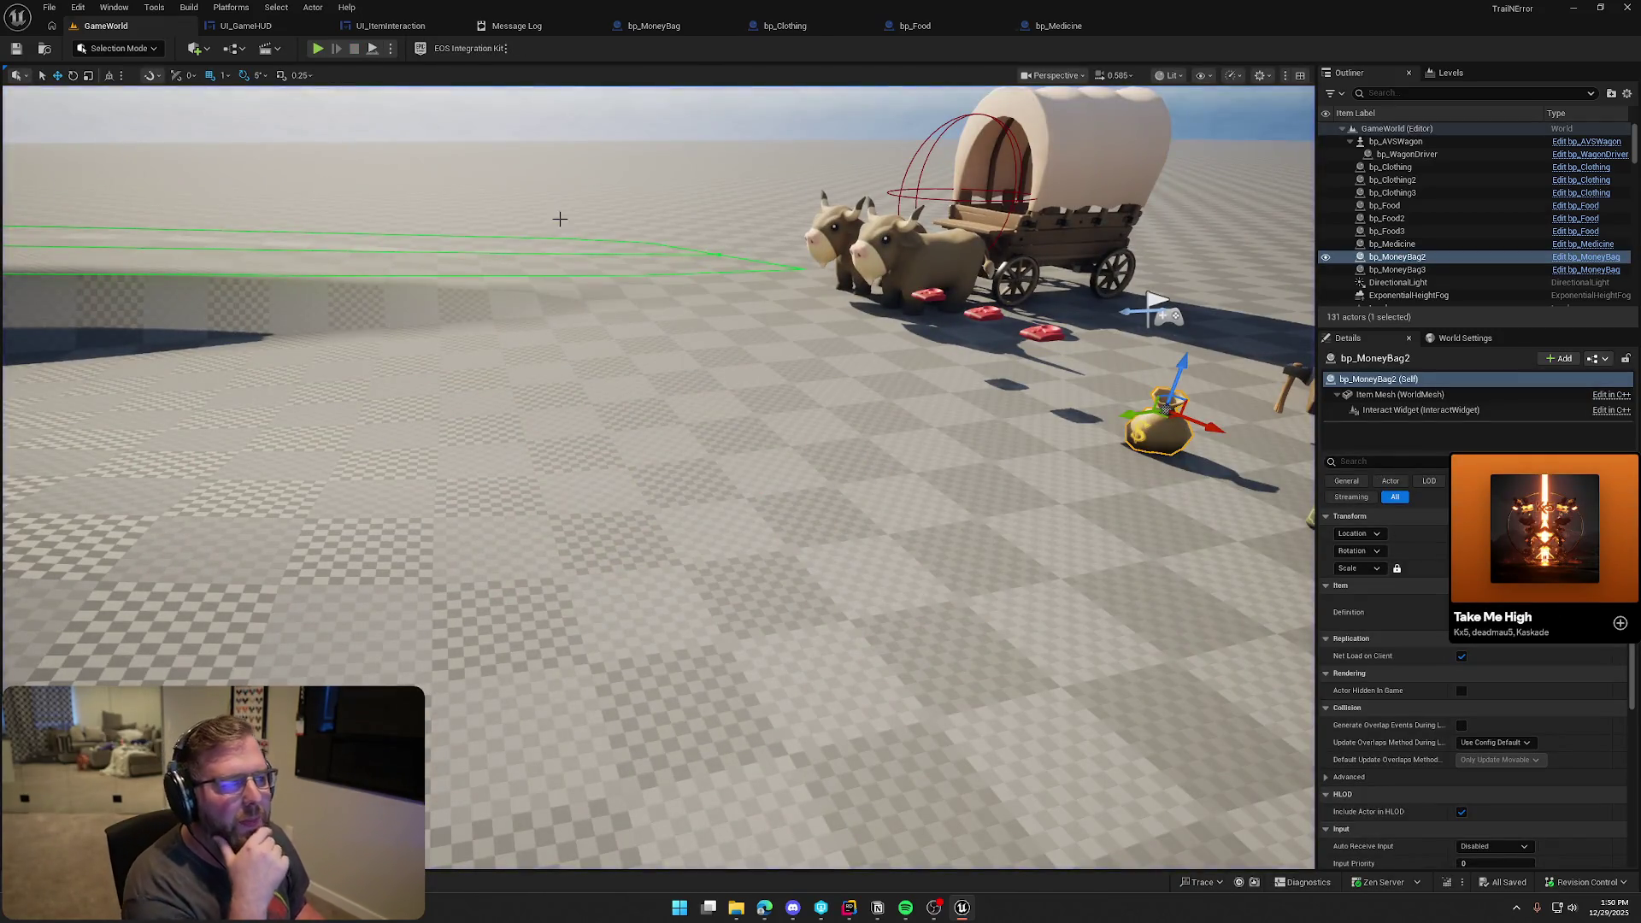
# Play-test picking up, checking, dropping and re-picking the money bag, then stop PIE
pyautogui.middleClick(513, 25)
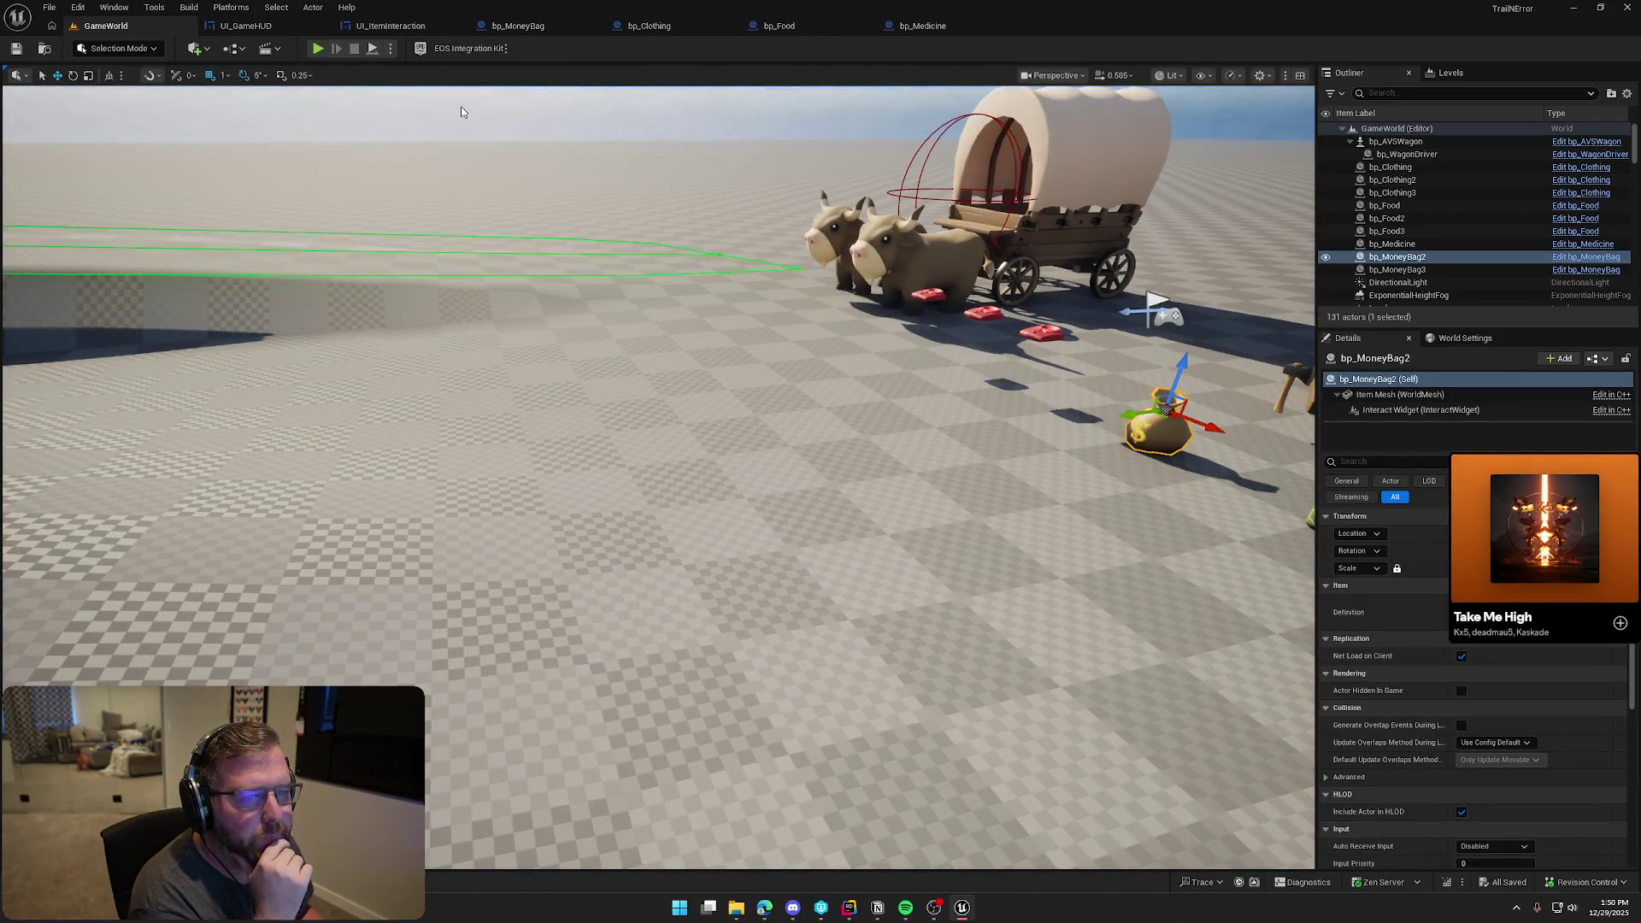
pyautogui.hotkey('alt', 'p')
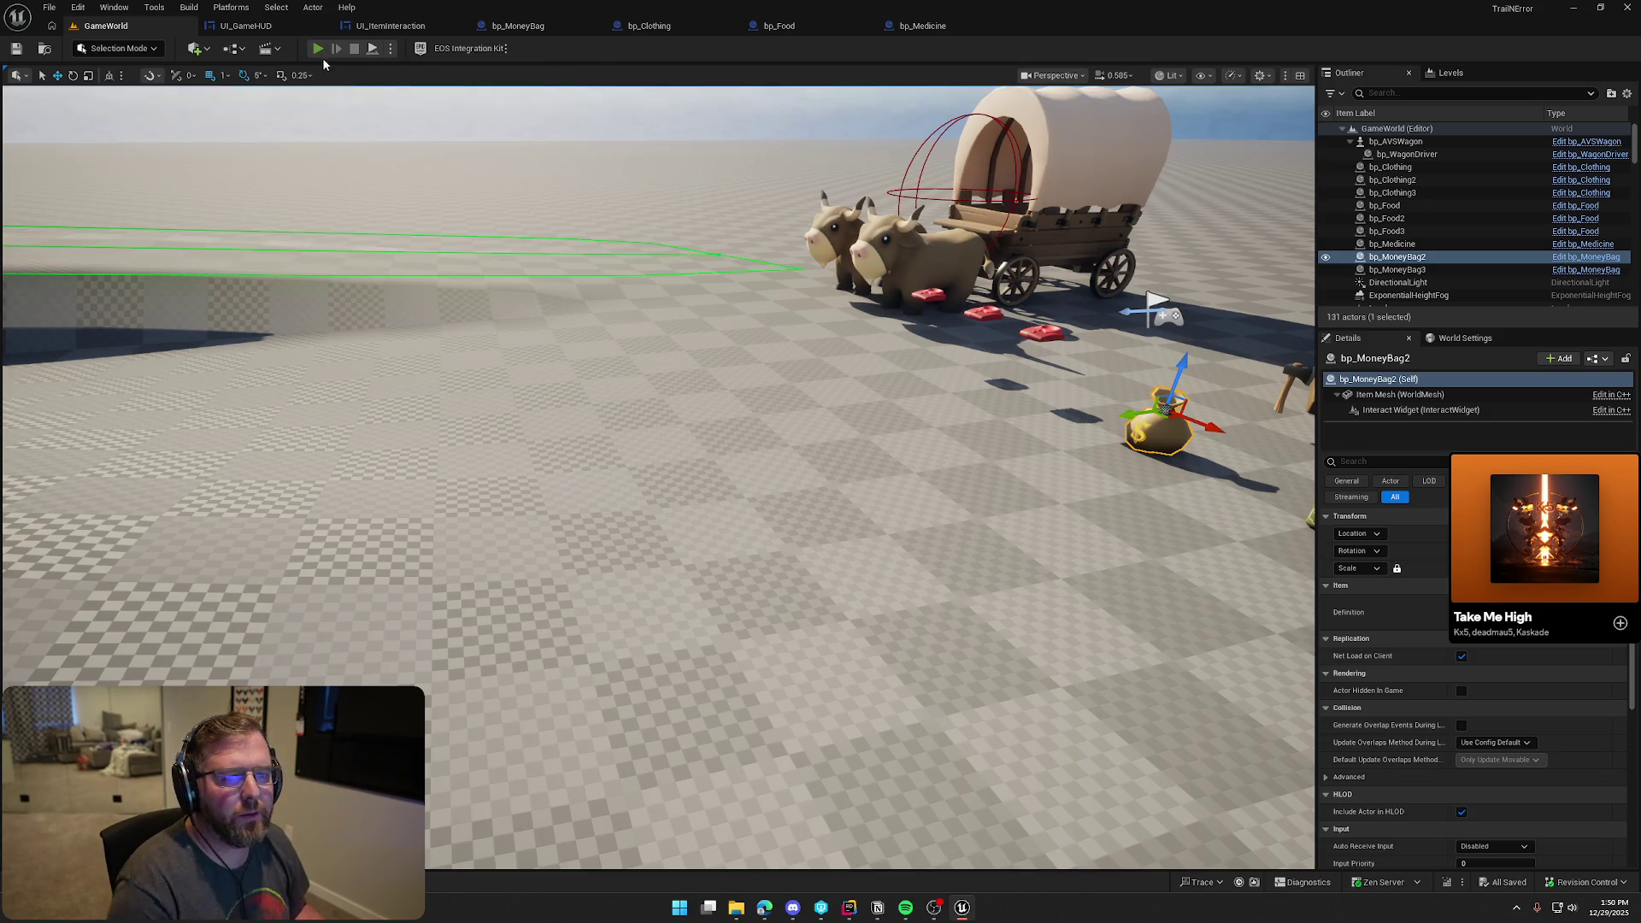
pyautogui.press('e')
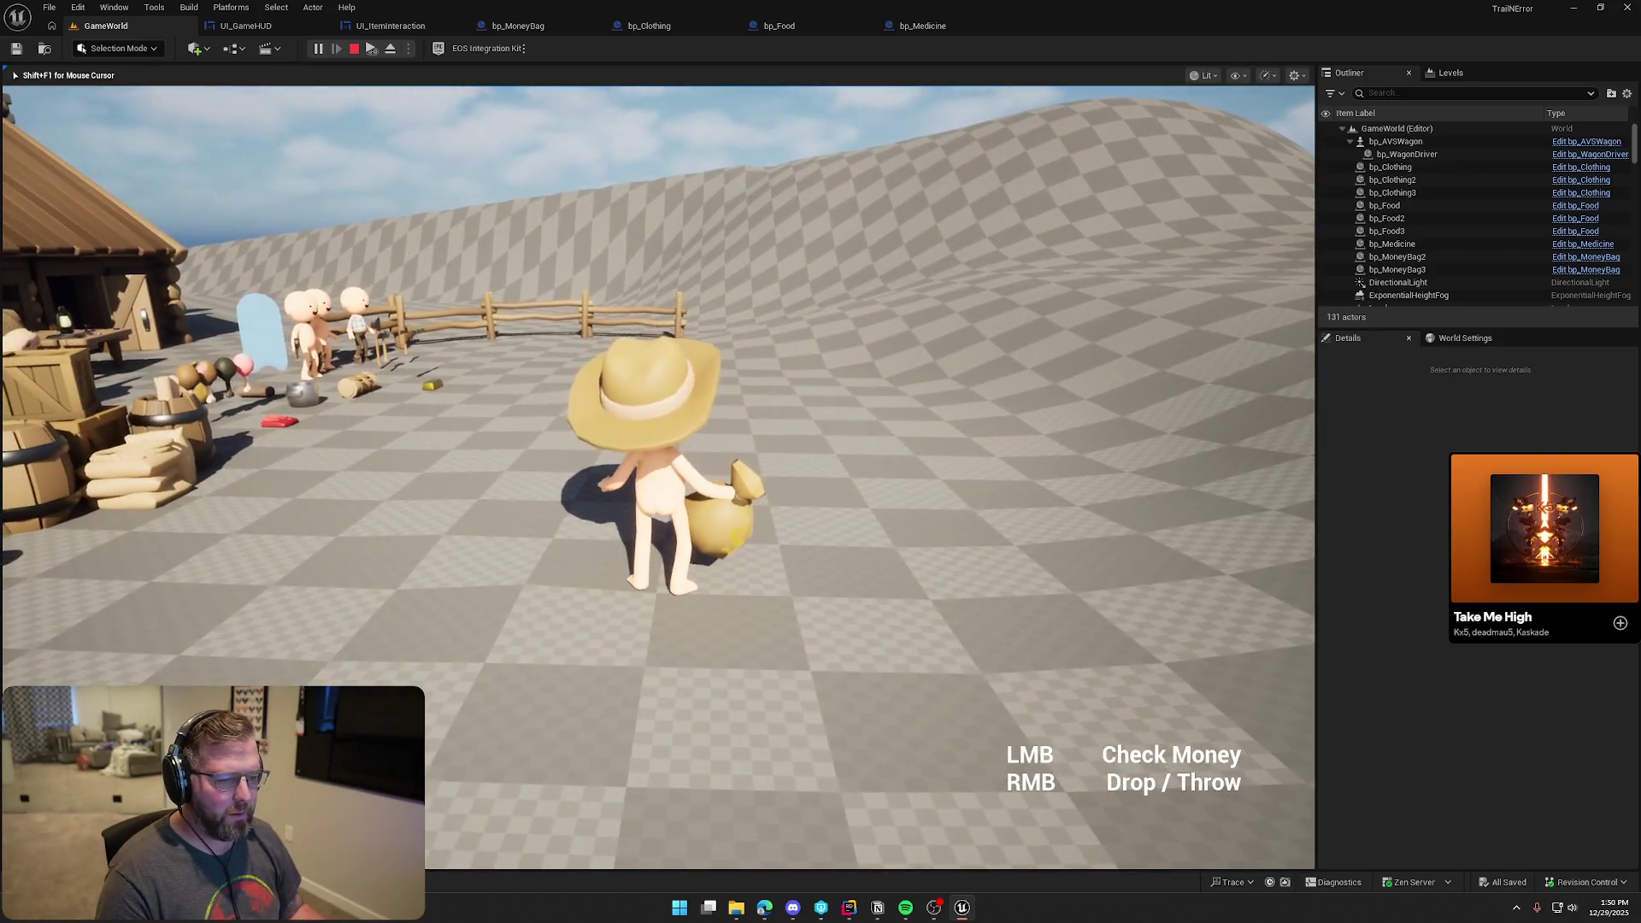
pyautogui.click(658, 477)
pyautogui.press('s')
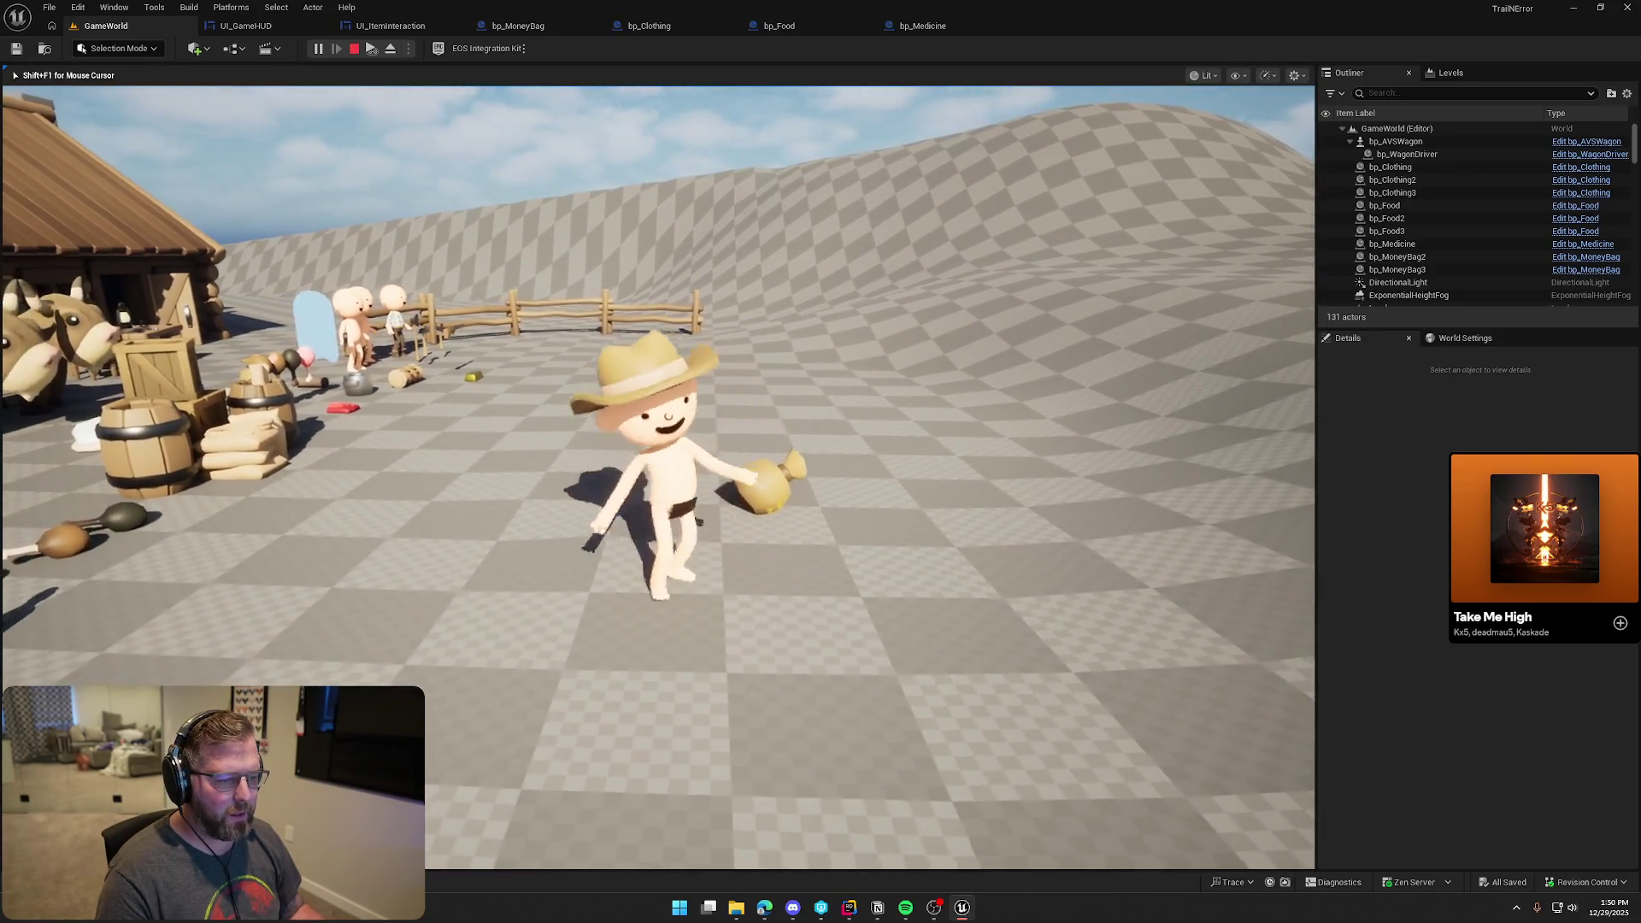
pyautogui.rightClick(658, 477)
pyautogui.press('e')
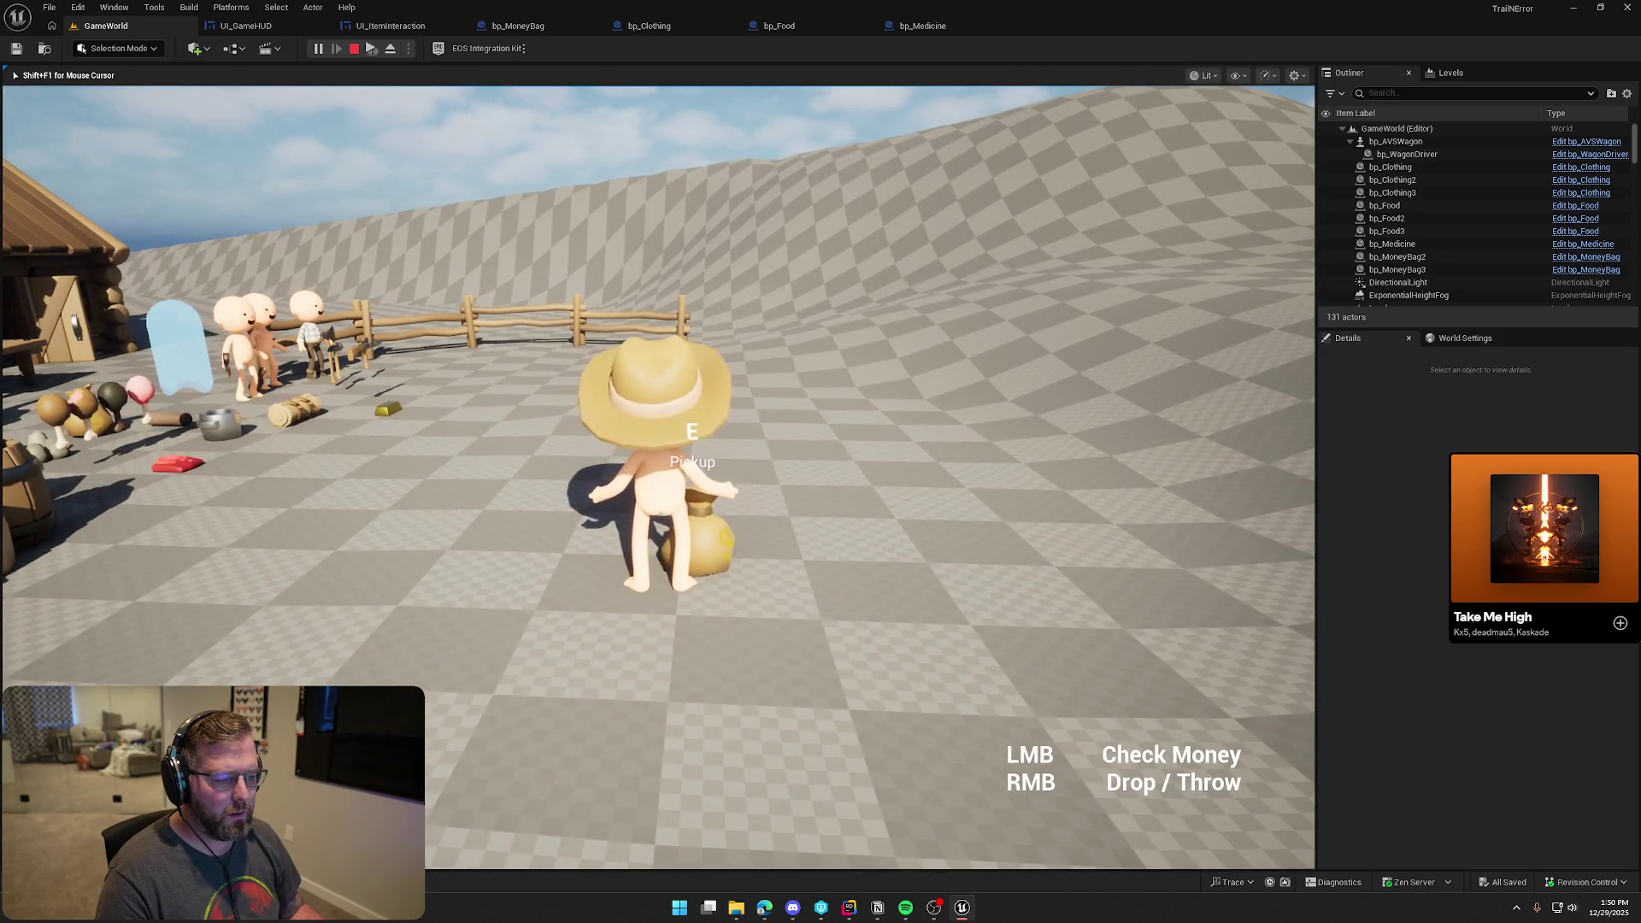
pyautogui.press('s')
pyautogui.press('w')
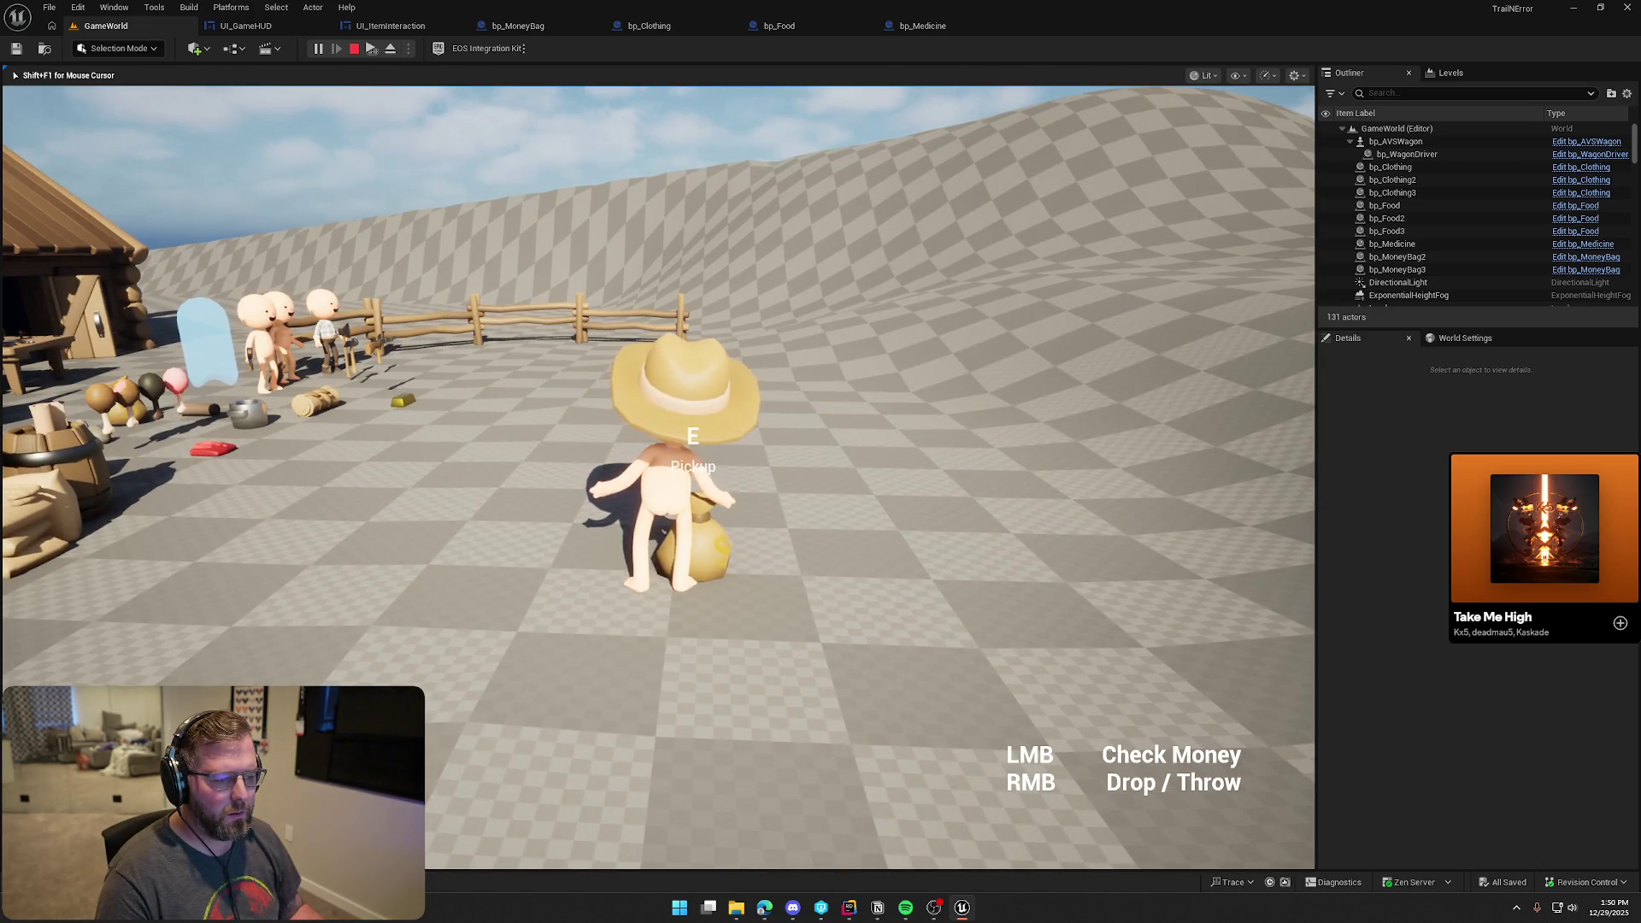
pyautogui.press('Escape')
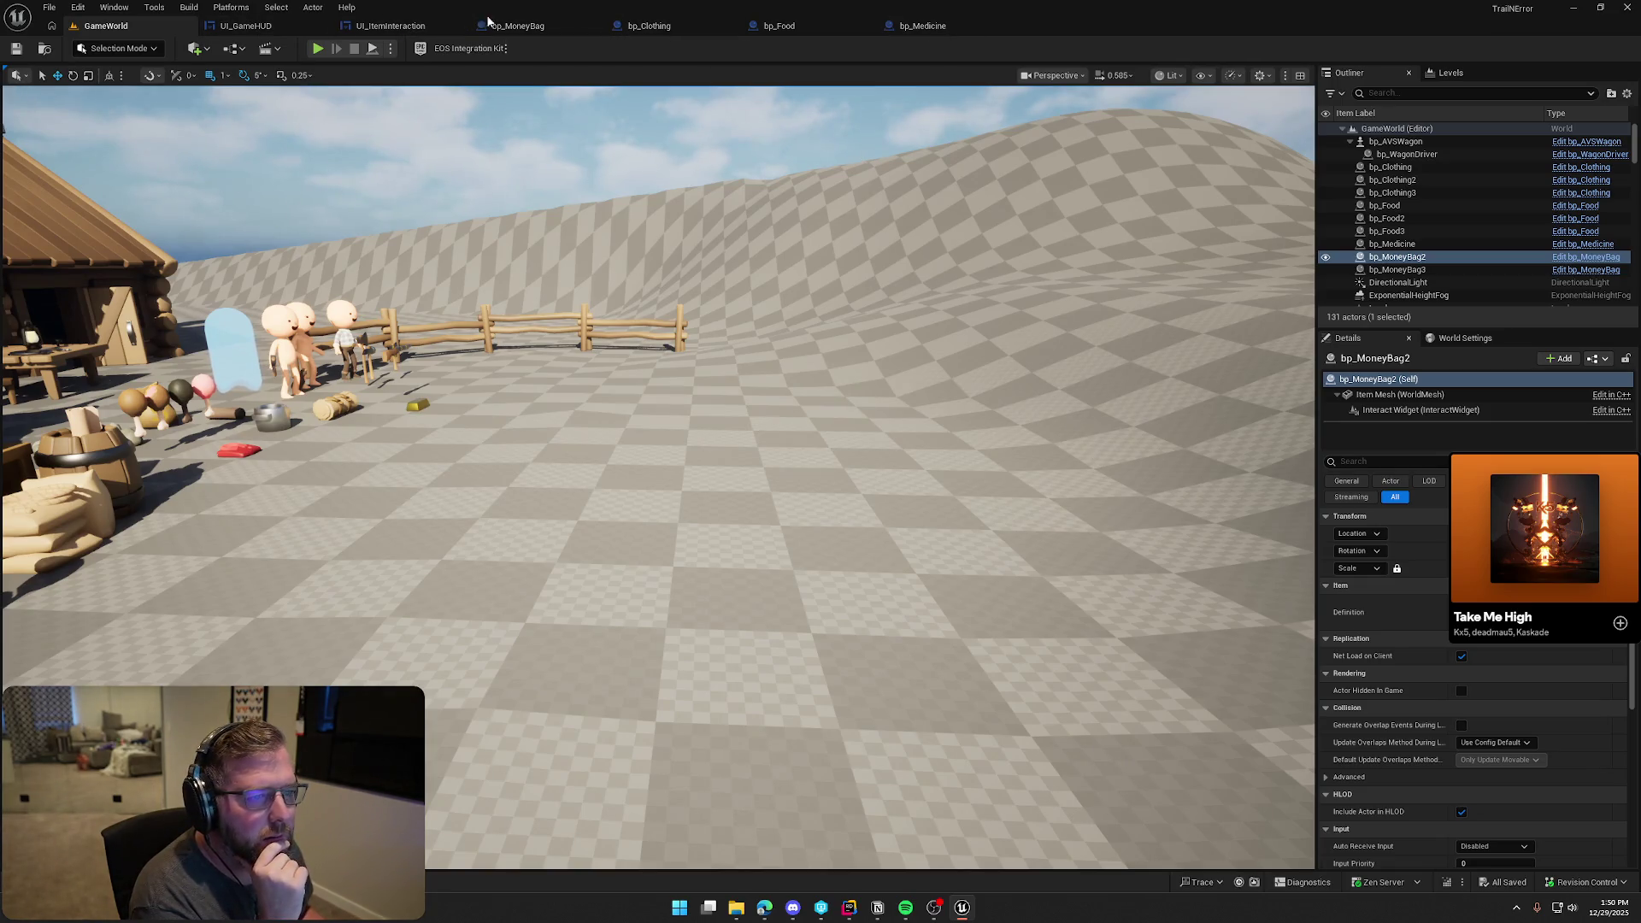
# Review UI_GameHUD's RightHandItemUpdated node, then bring up PickupActor.cpp in Rider
pyautogui.click(247, 26)
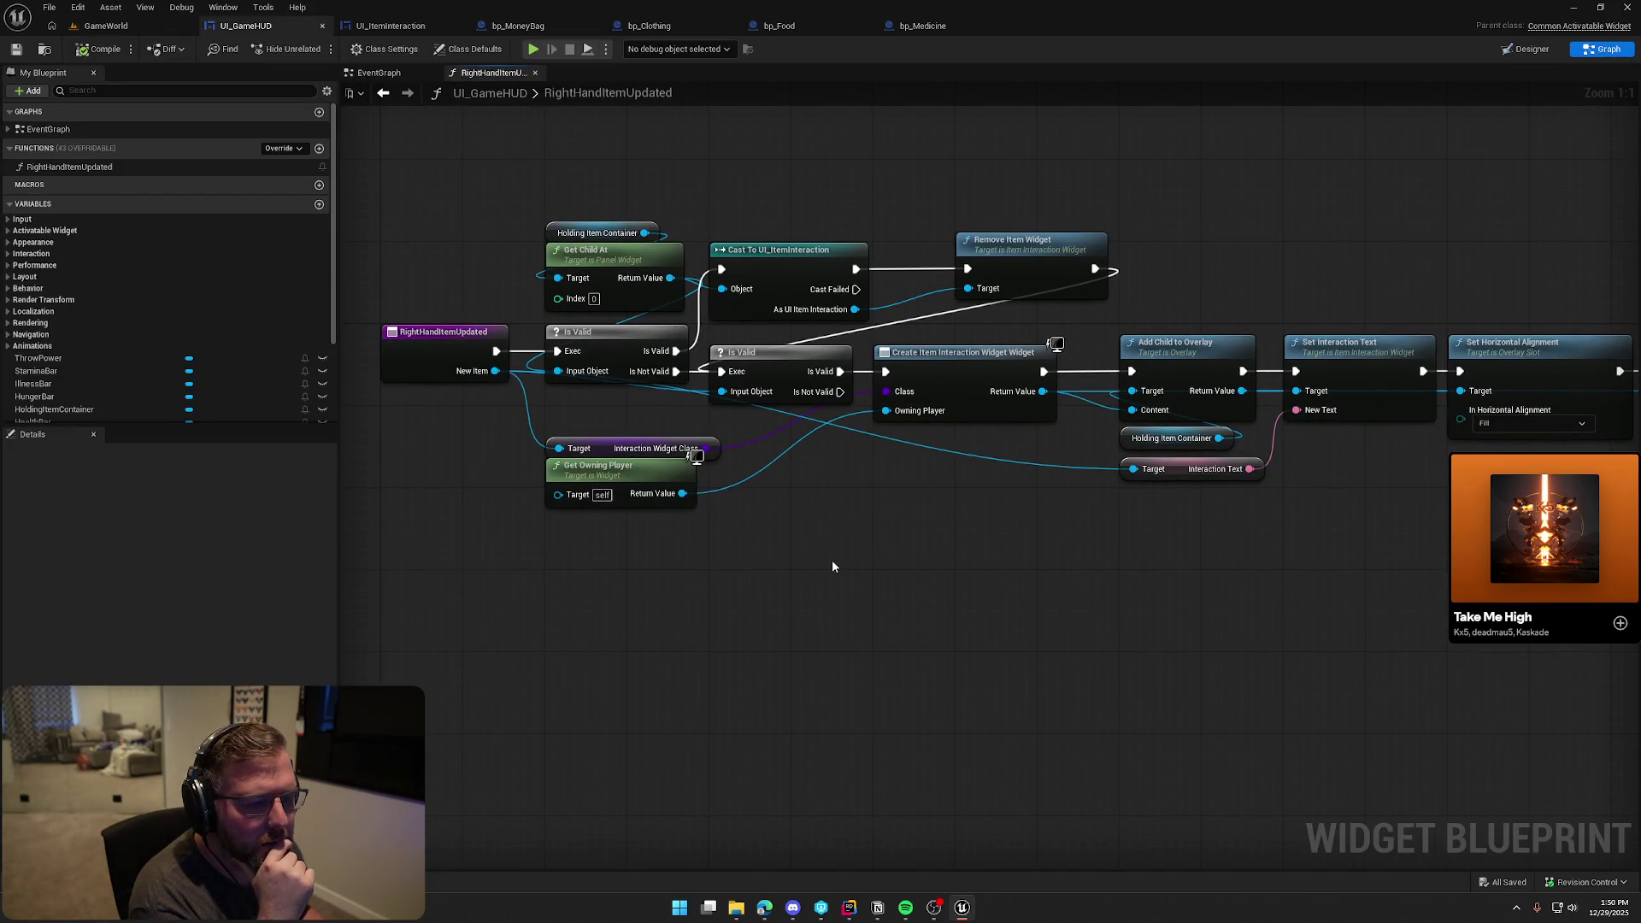
pyautogui.click(423, 346)
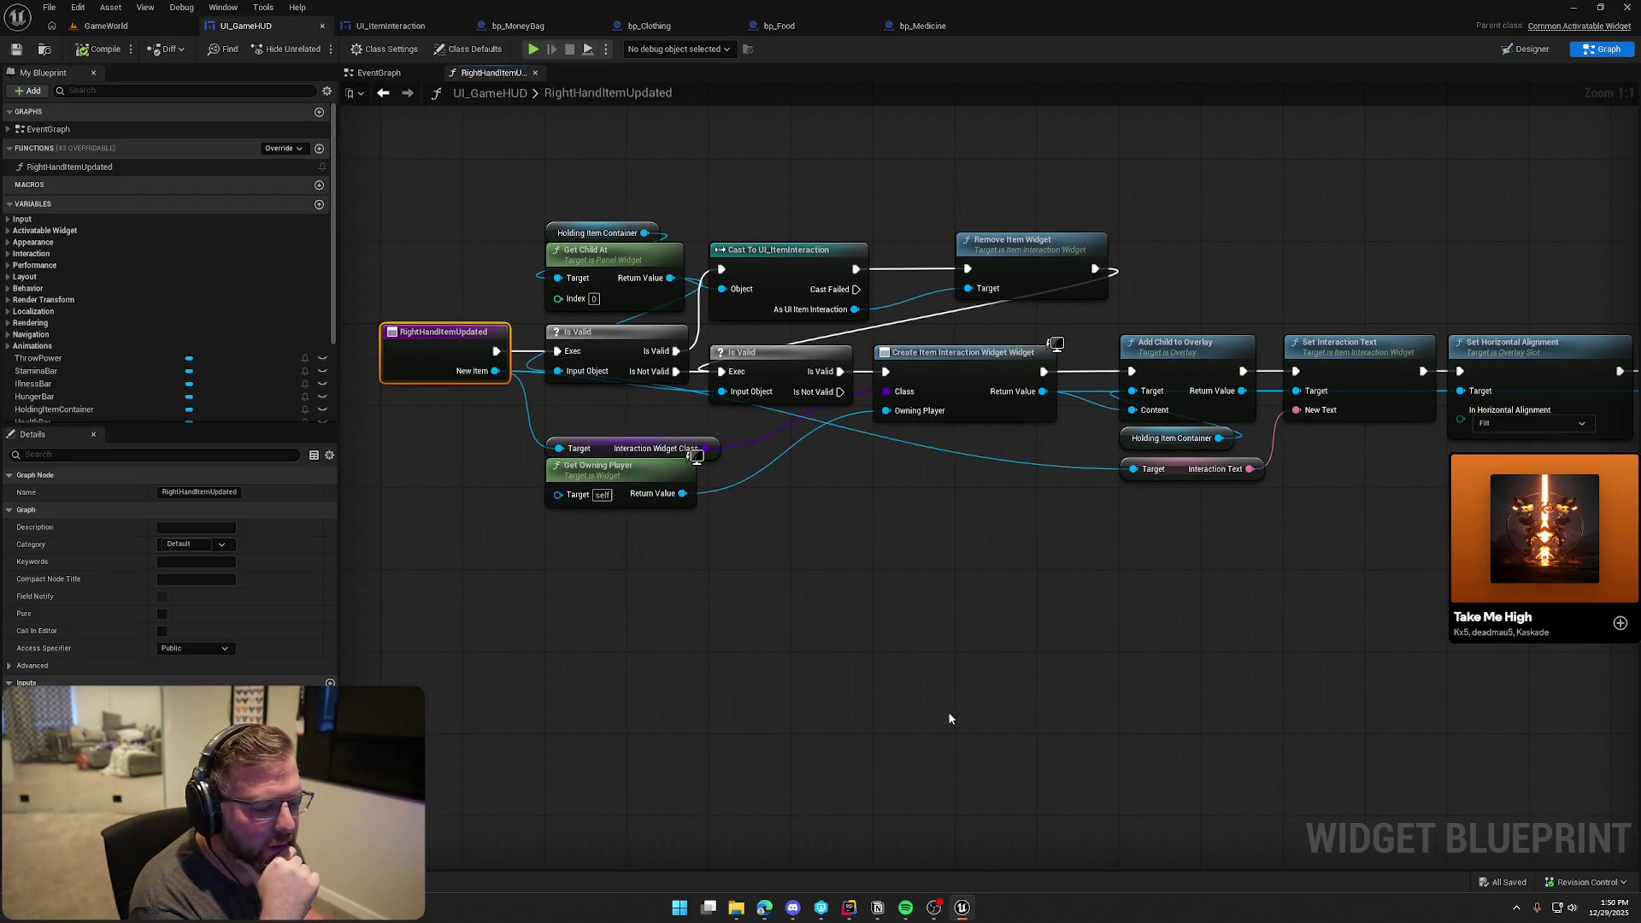
pyautogui.click(842, 913)
pyautogui.click(876, 40)
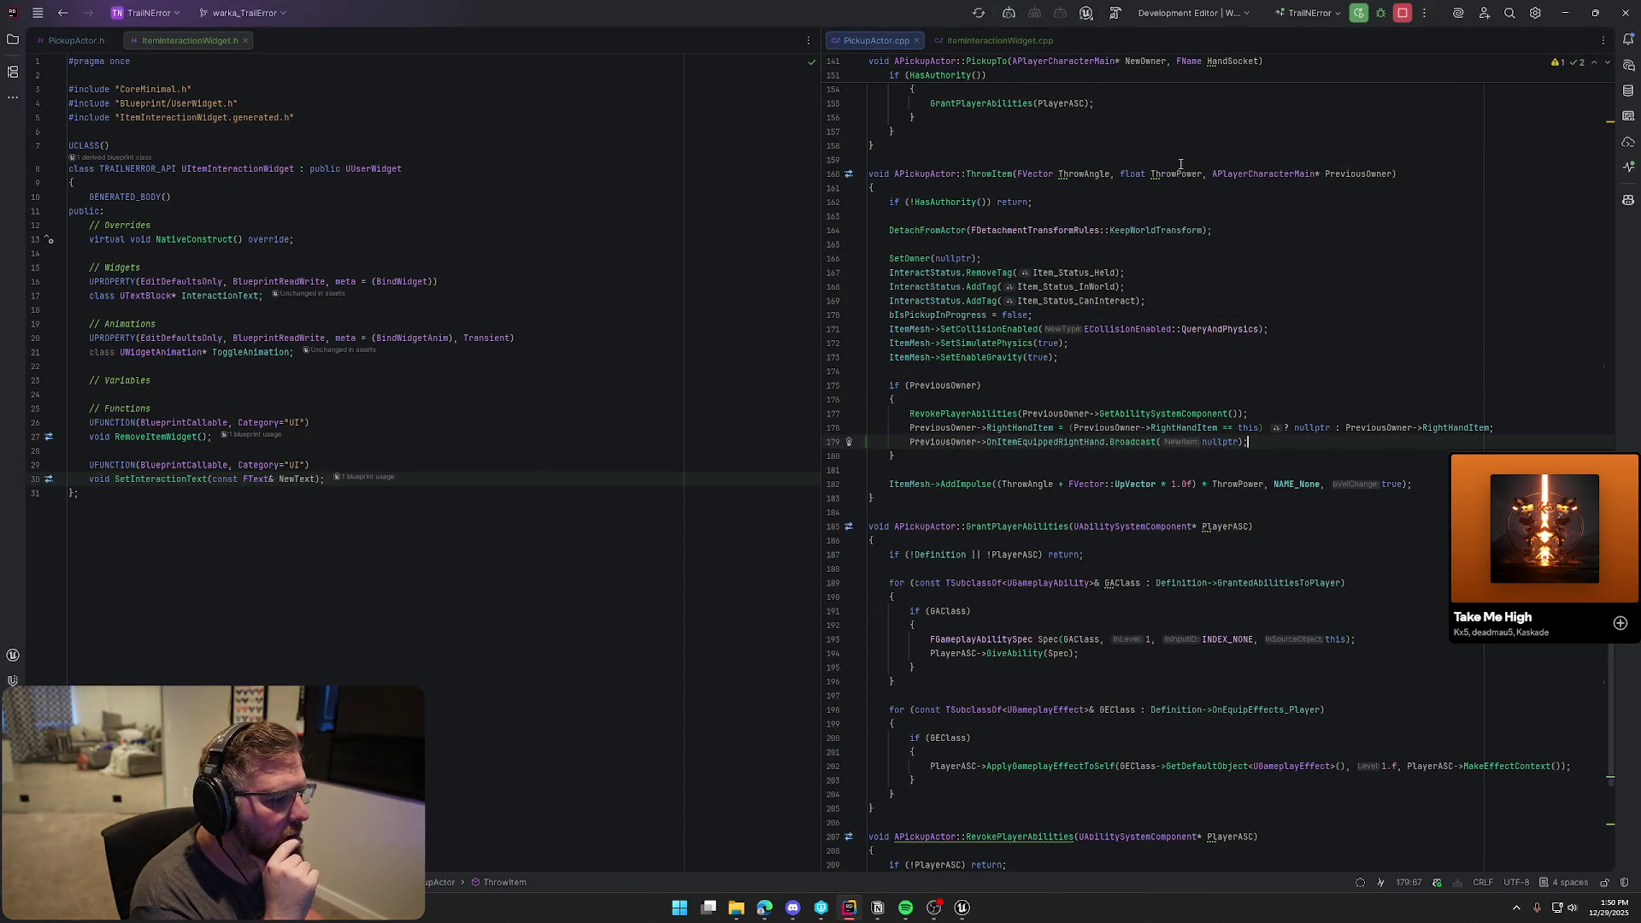
# Check PreviousOwner usages, then open GAS > Abilities > SwapHandsAbility.cpp from the Solution explorer
pyautogui.click(932, 385)
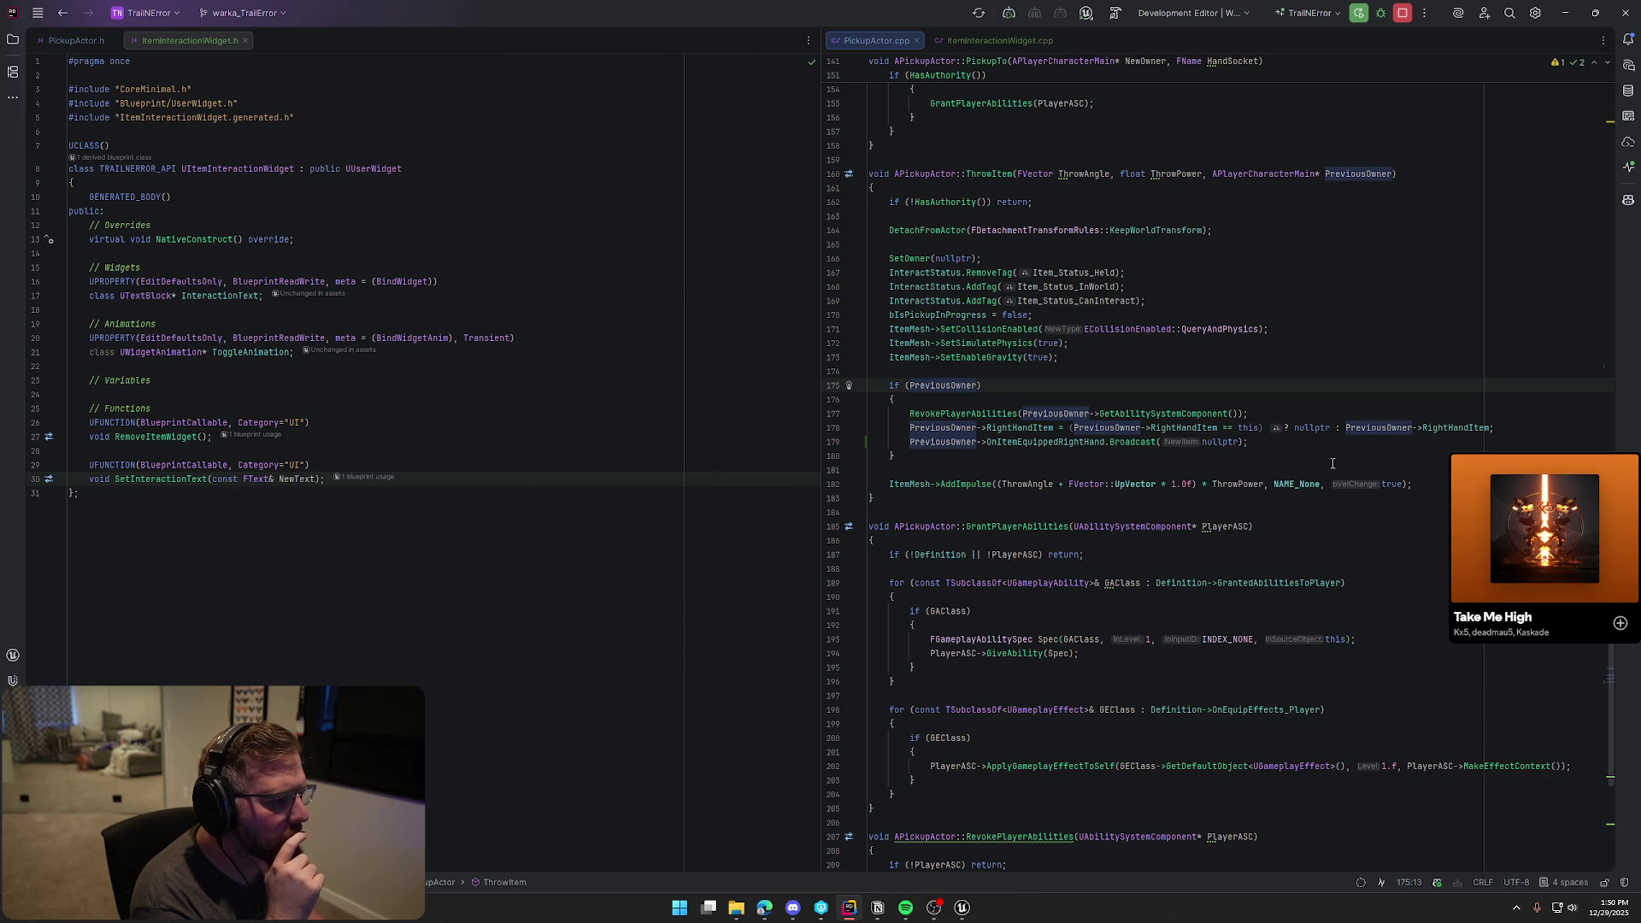
pyautogui.click(1308, 442)
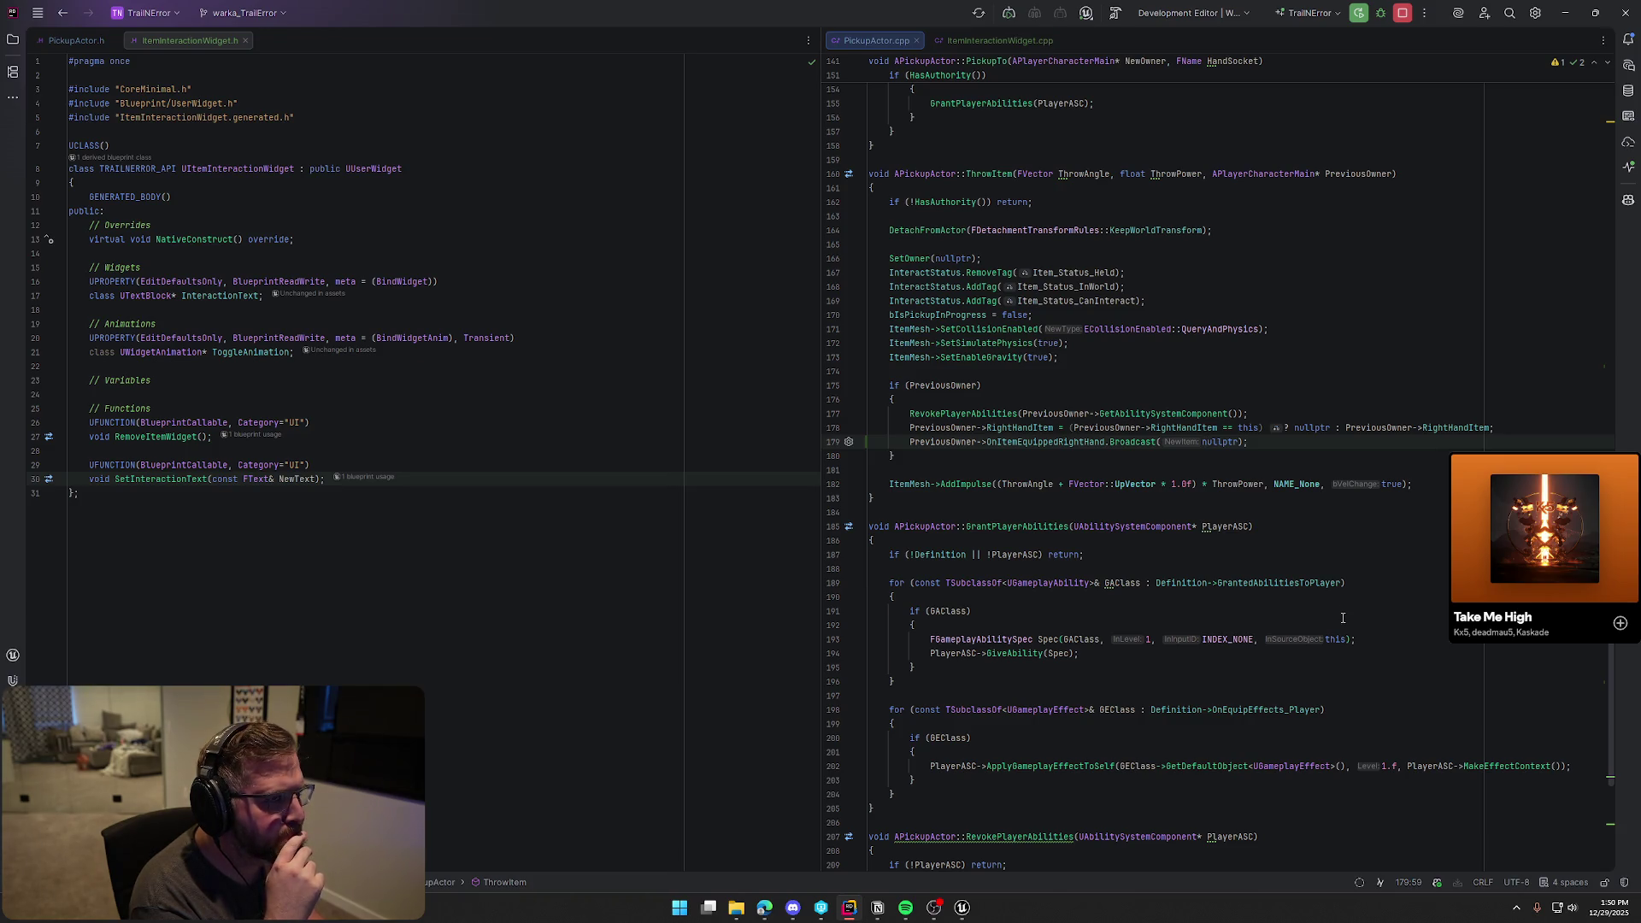
pyautogui.click(13, 40)
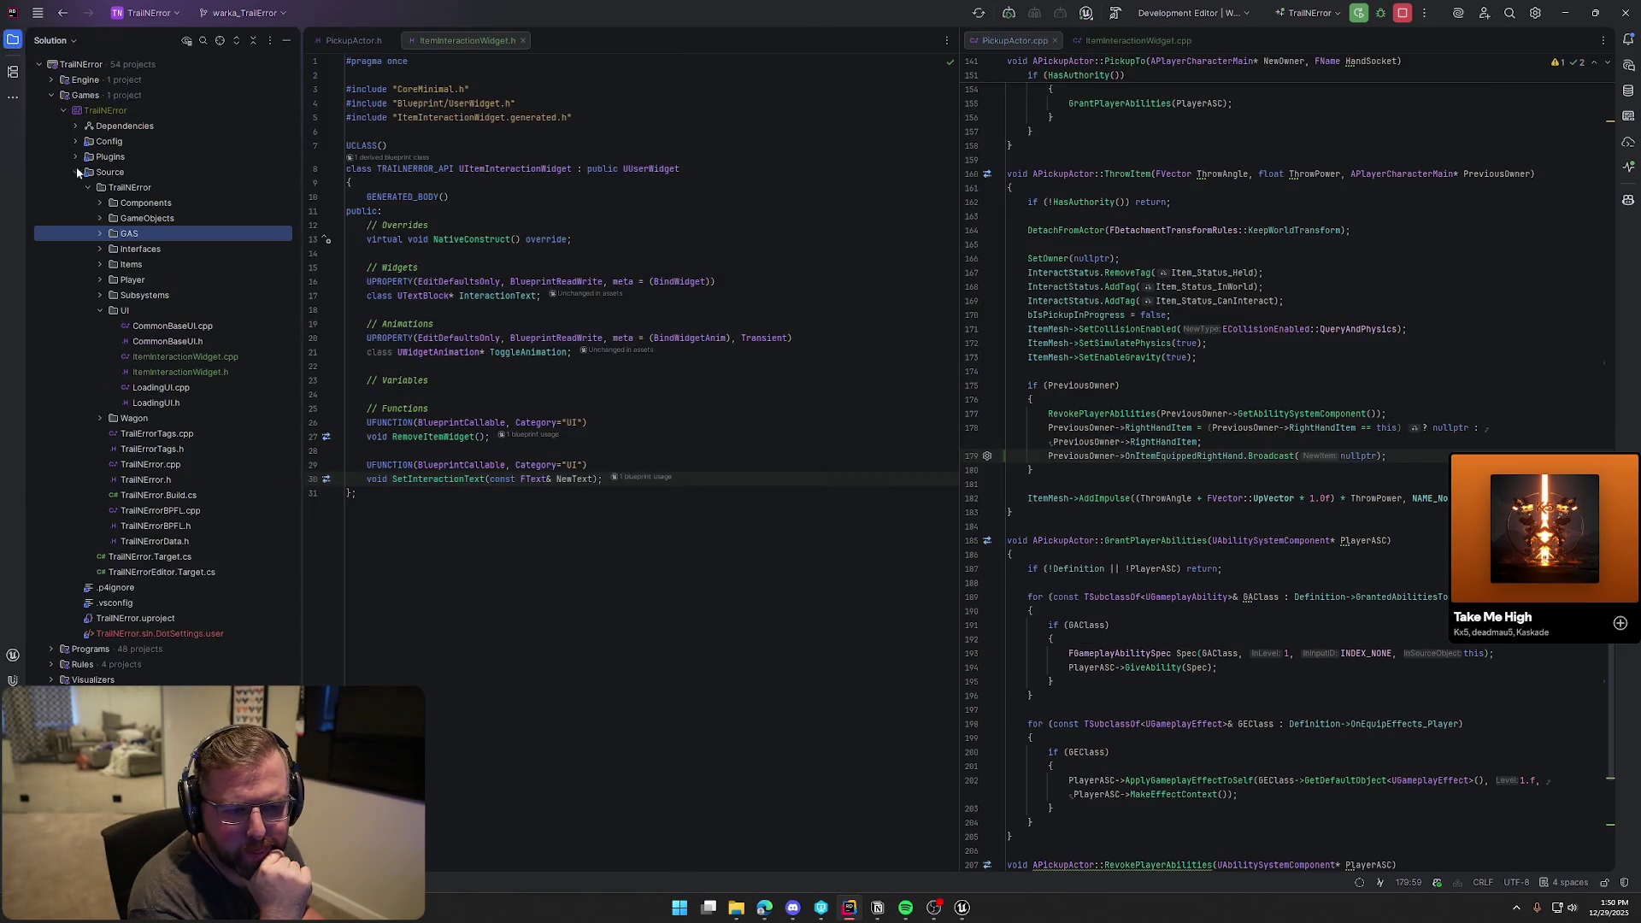
pyautogui.click(101, 234)
pyautogui.click(113, 249)
pyautogui.doubleClick(184, 326)
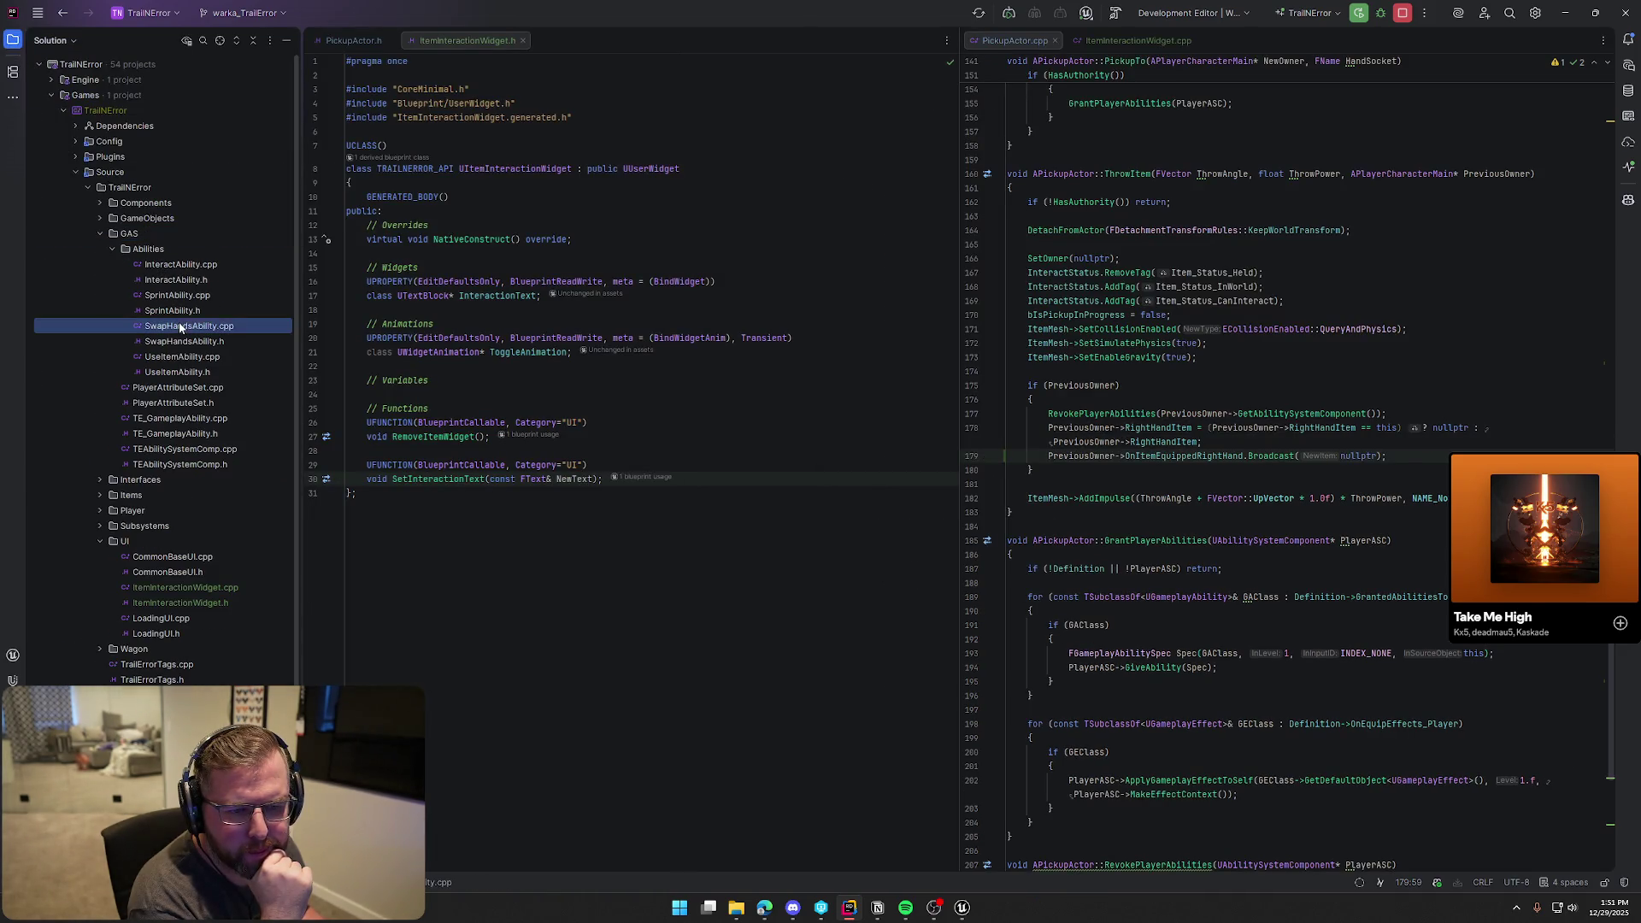
pyautogui.click(12, 40)
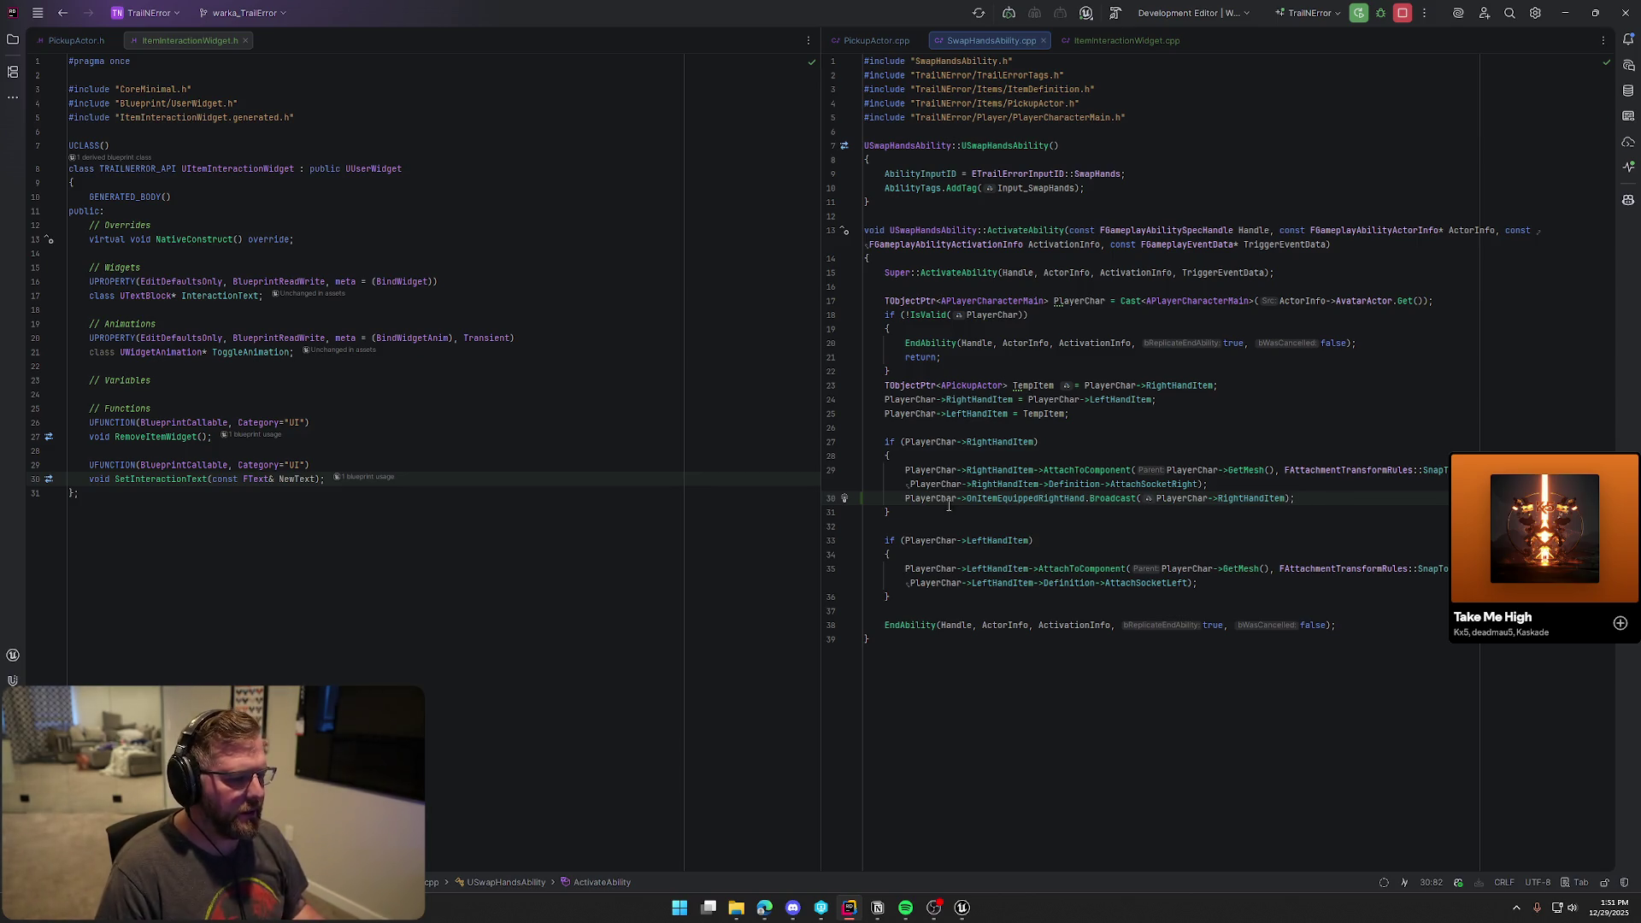
# Move the OnItemEquippedRightHand broadcast line above EndAbility, then return to Unreal's GameWorld level
pyautogui.moveTo(904, 499); pyautogui.dragTo(1298, 499)
pyautogui.hotkey('ctrl', 'c')
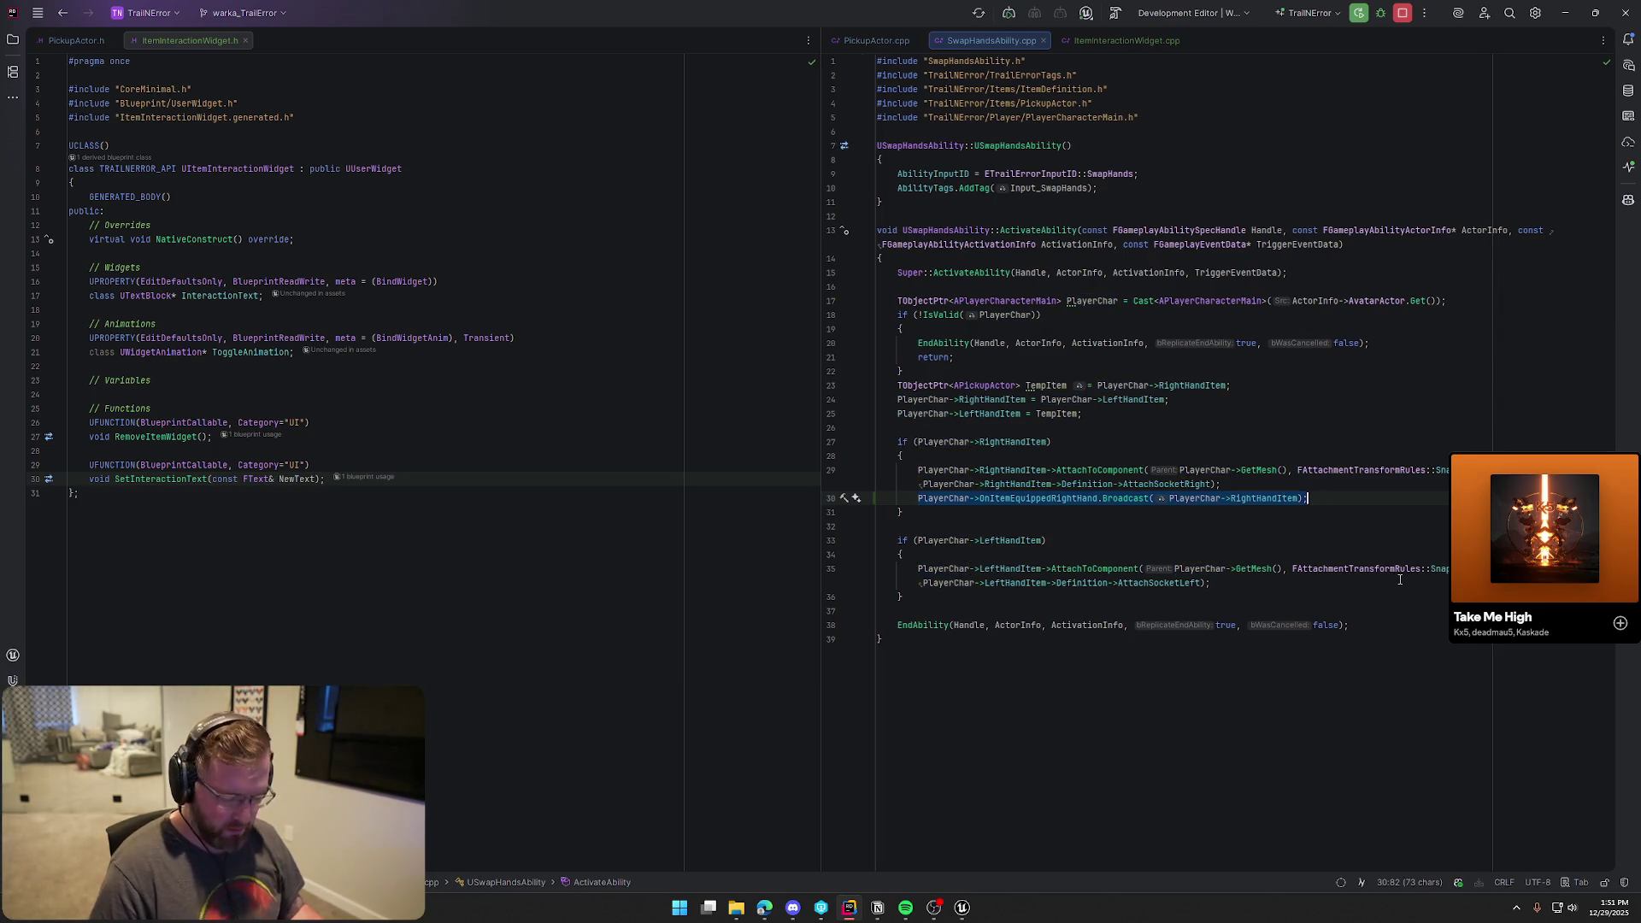
pyautogui.press('BackSpace')
pyautogui.press('BackSpace')
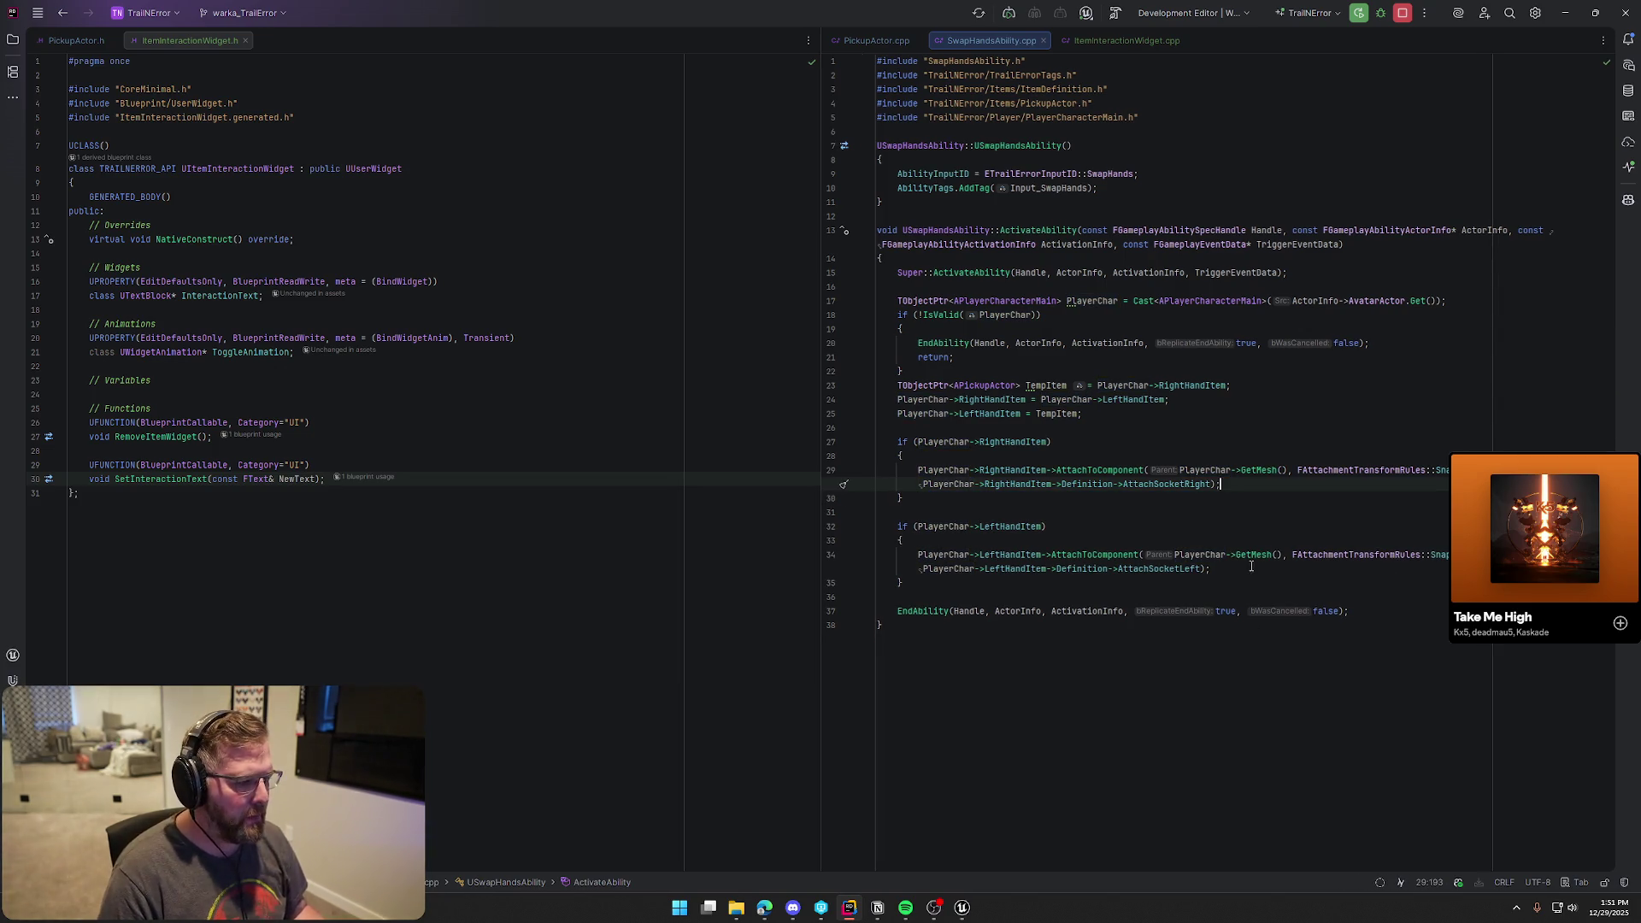
pyautogui.click(983, 592)
pyautogui.press('Return')
pyautogui.hotkey('ctrl', 'v')
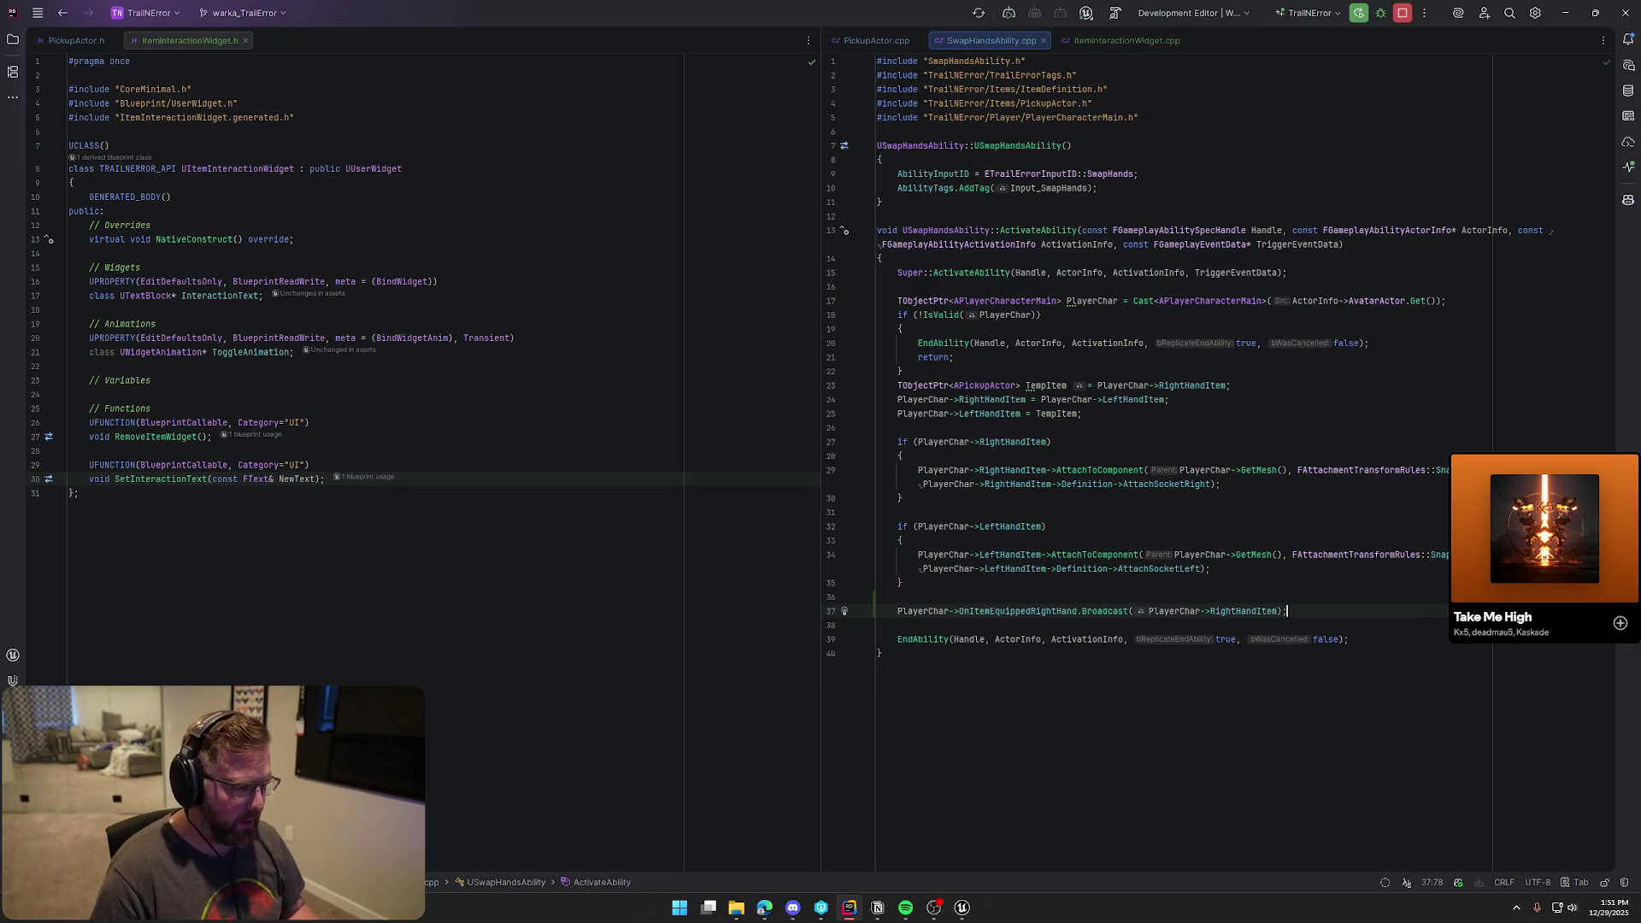
pyautogui.press('Delete')
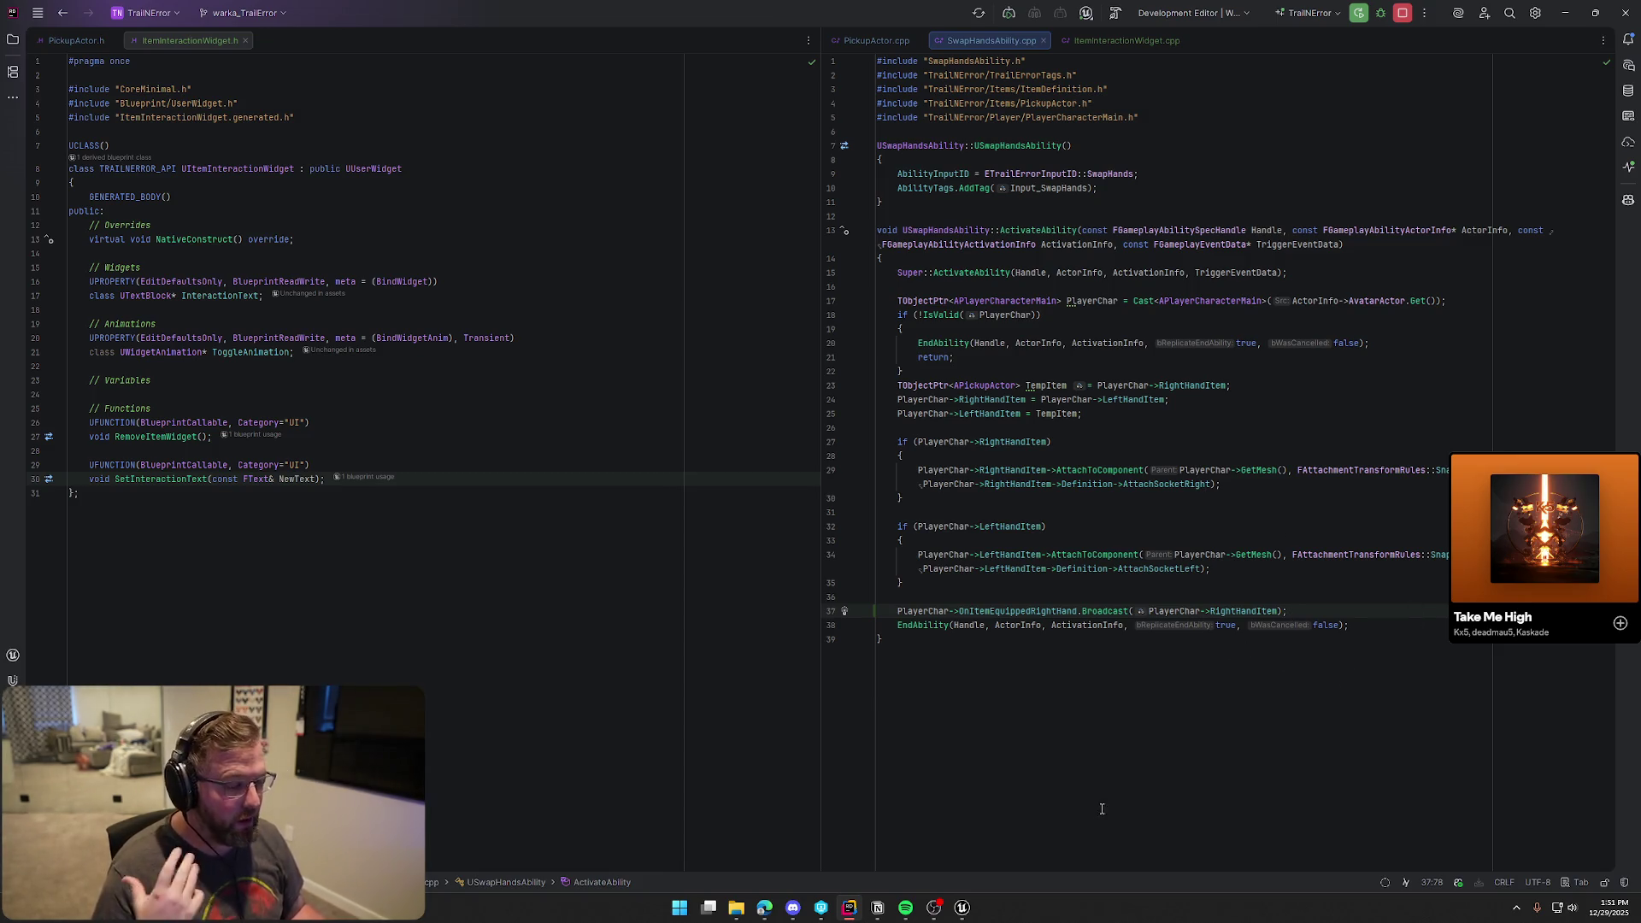
pyautogui.hotkey('alt', 'Tab')
pyautogui.click(106, 26)
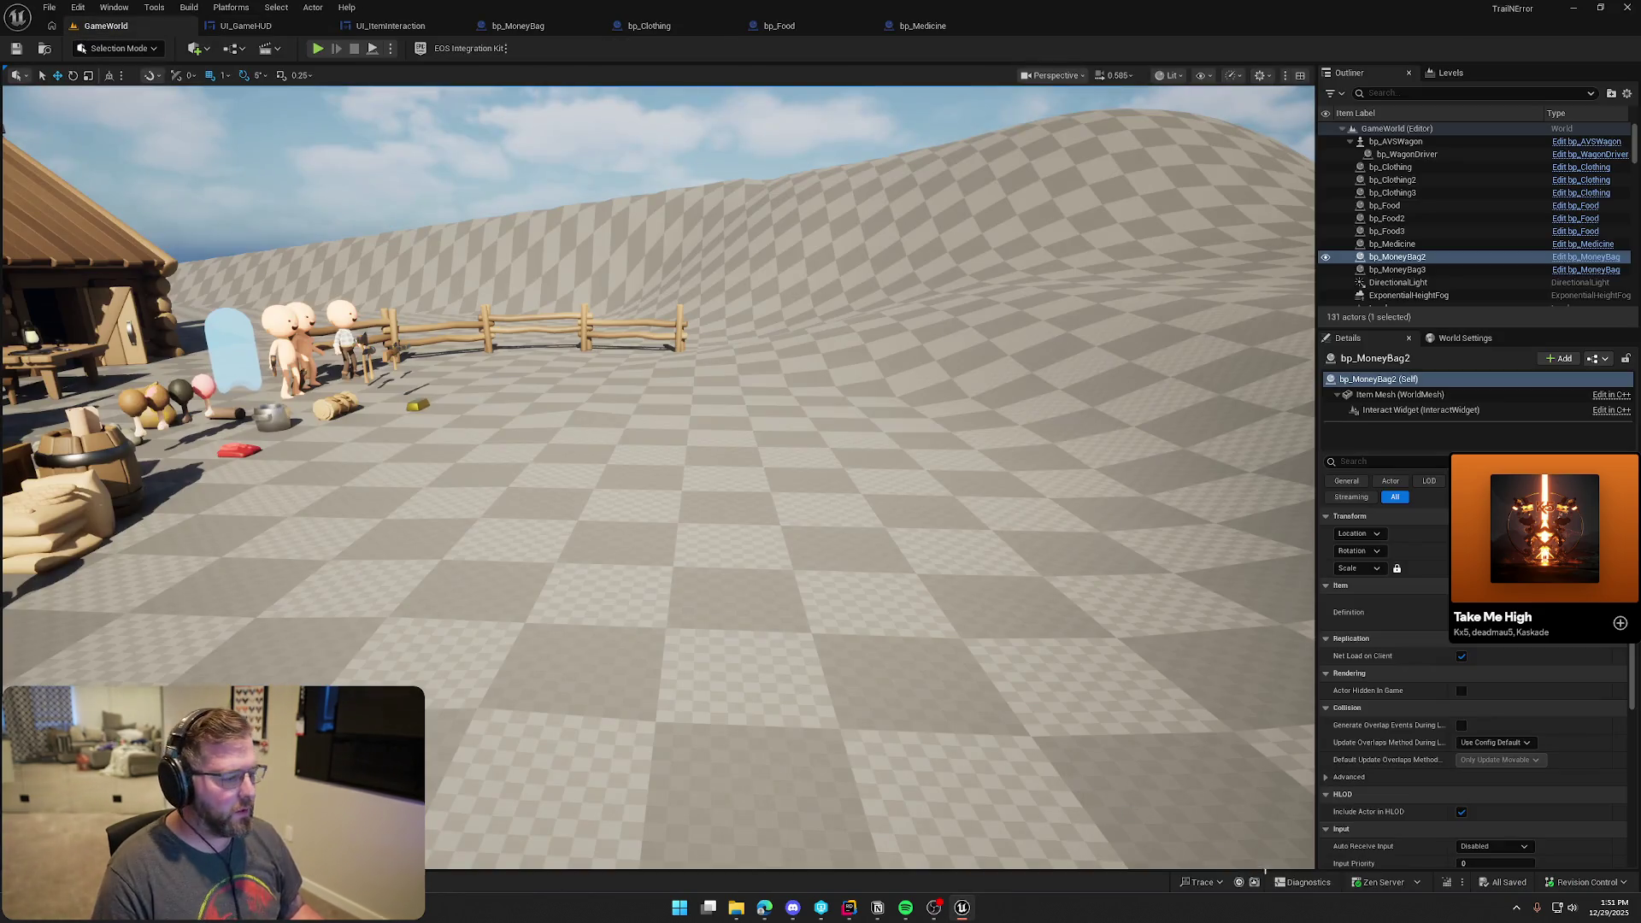
# Live-compile the C++ change, then play-test picking up and dropping the red clothing
pyautogui.hotkey('ctrl', 'alt', 'F11')
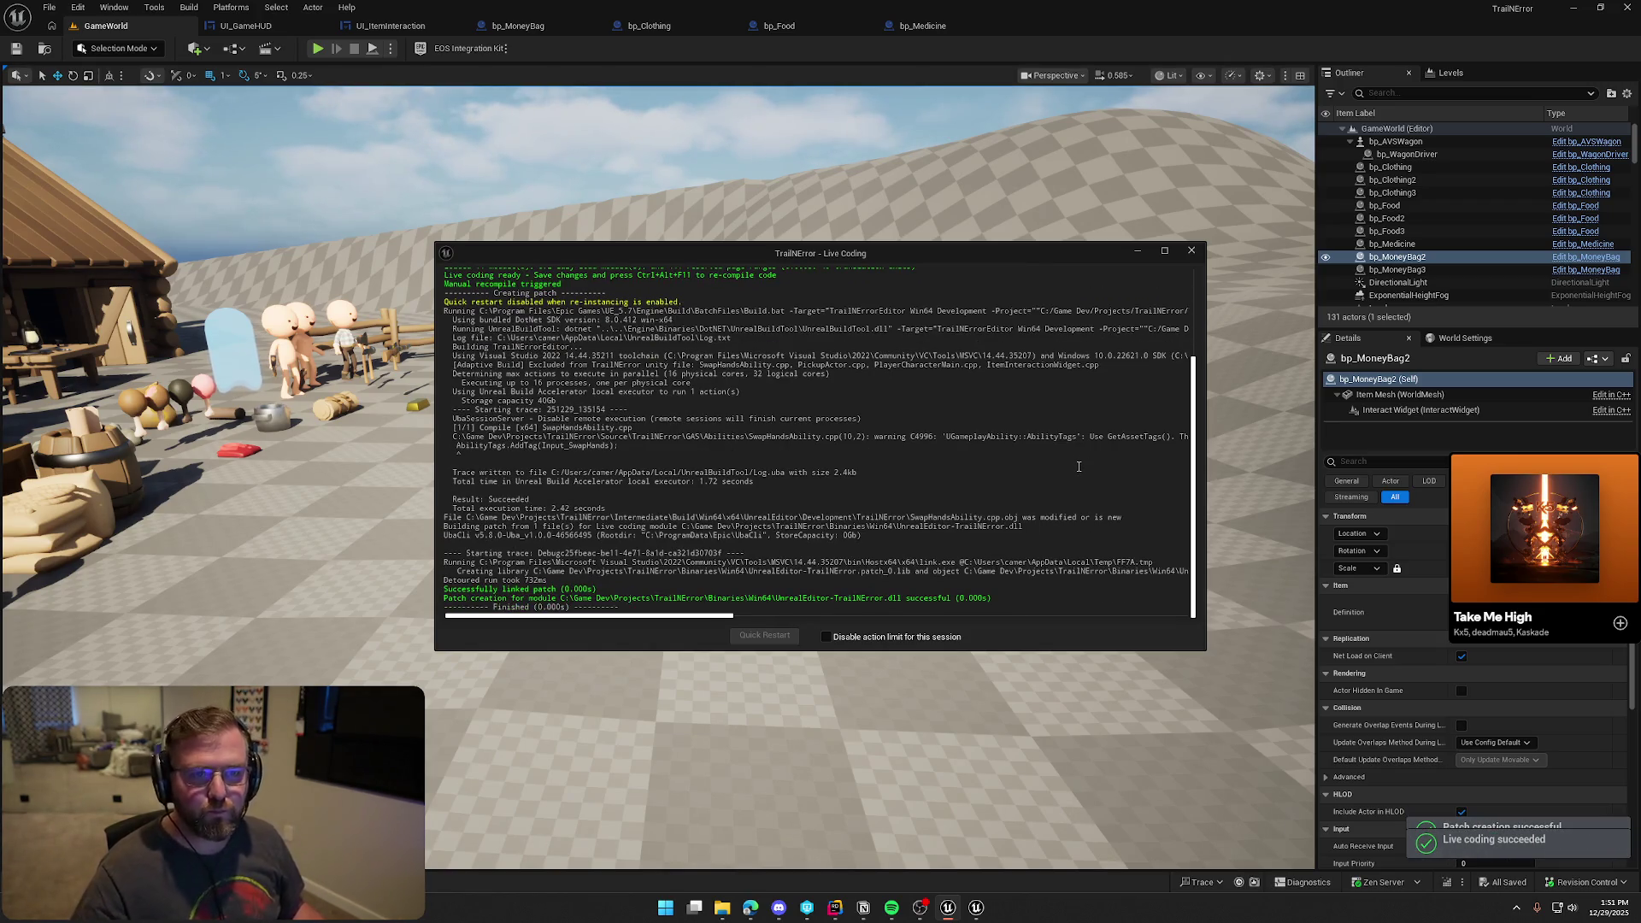
pyautogui.click(1191, 251)
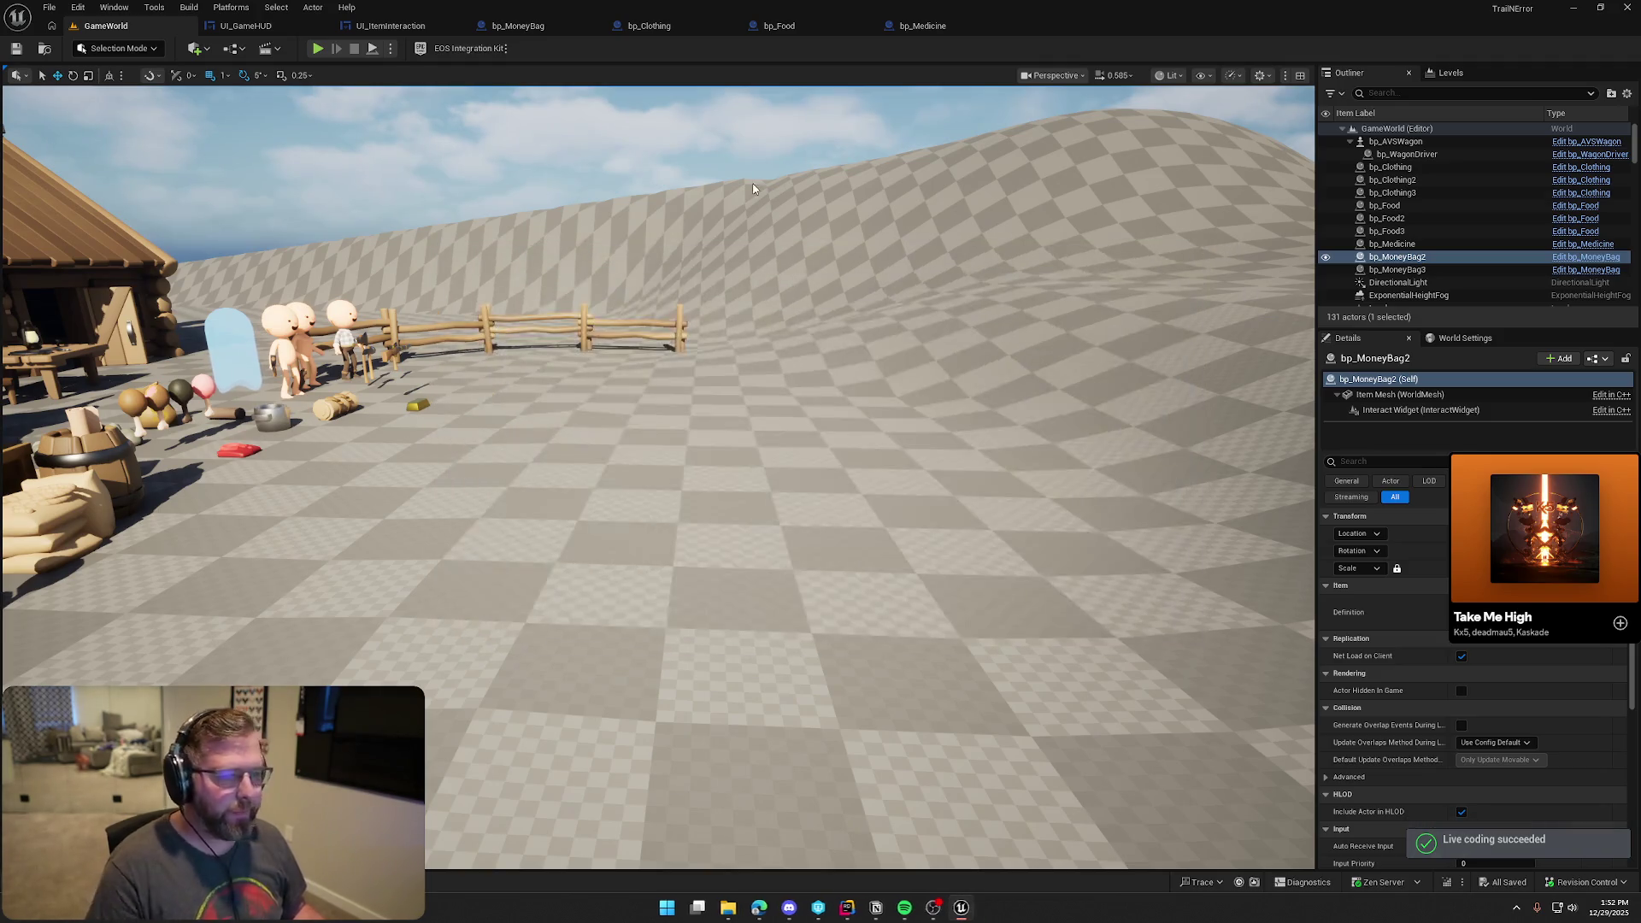
pyautogui.click(318, 48)
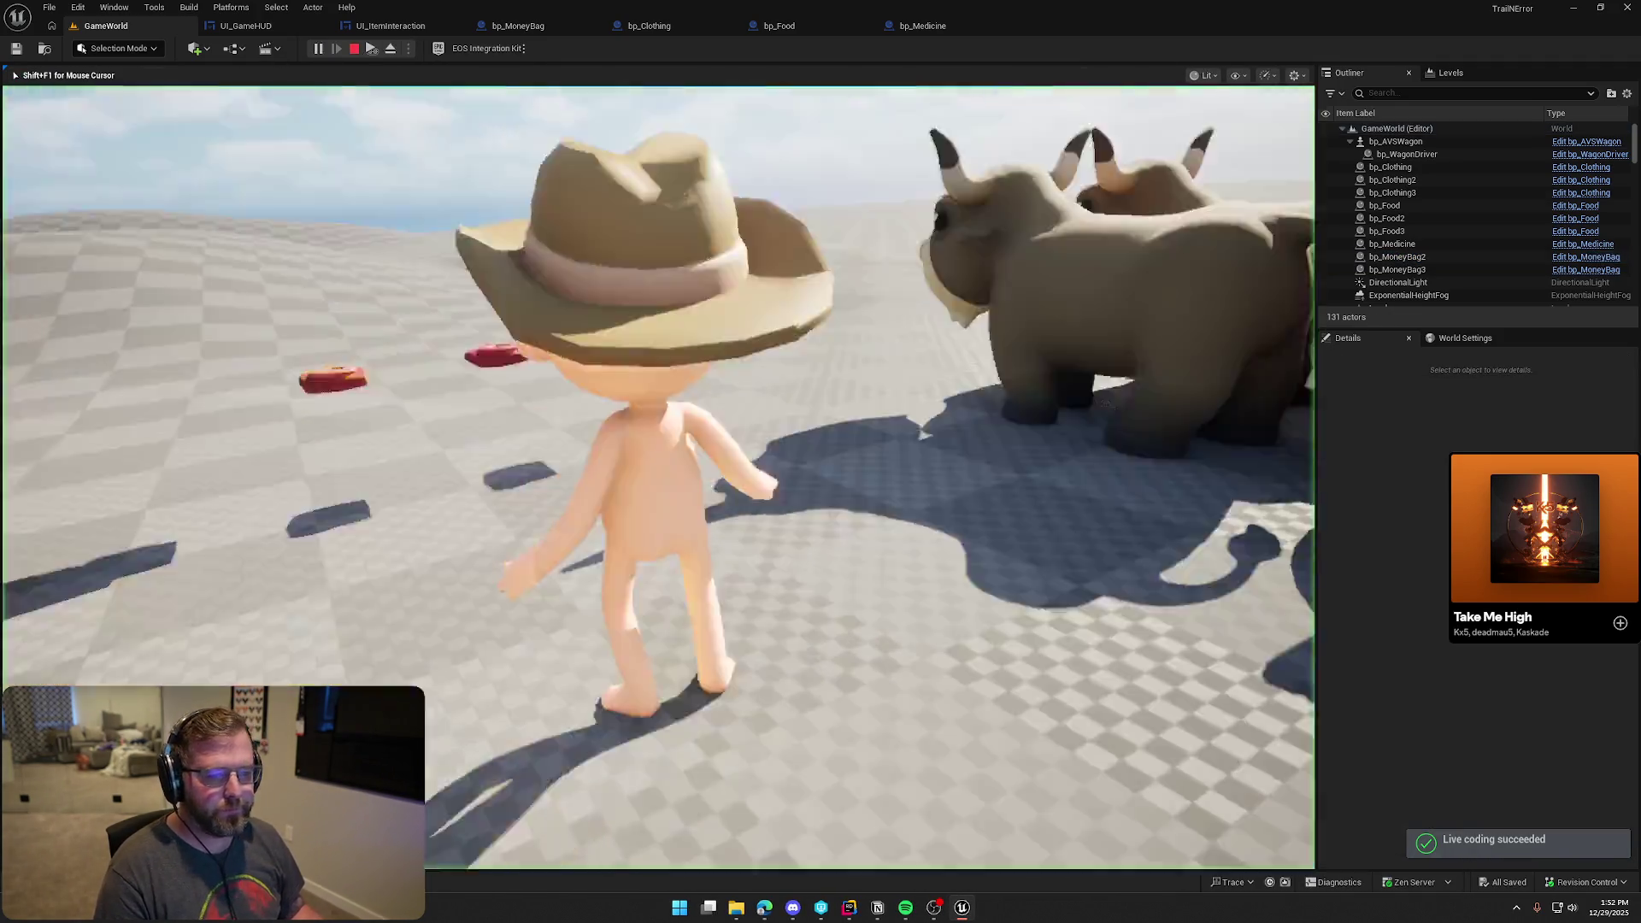
pyautogui.press('w')
pyautogui.press('e')
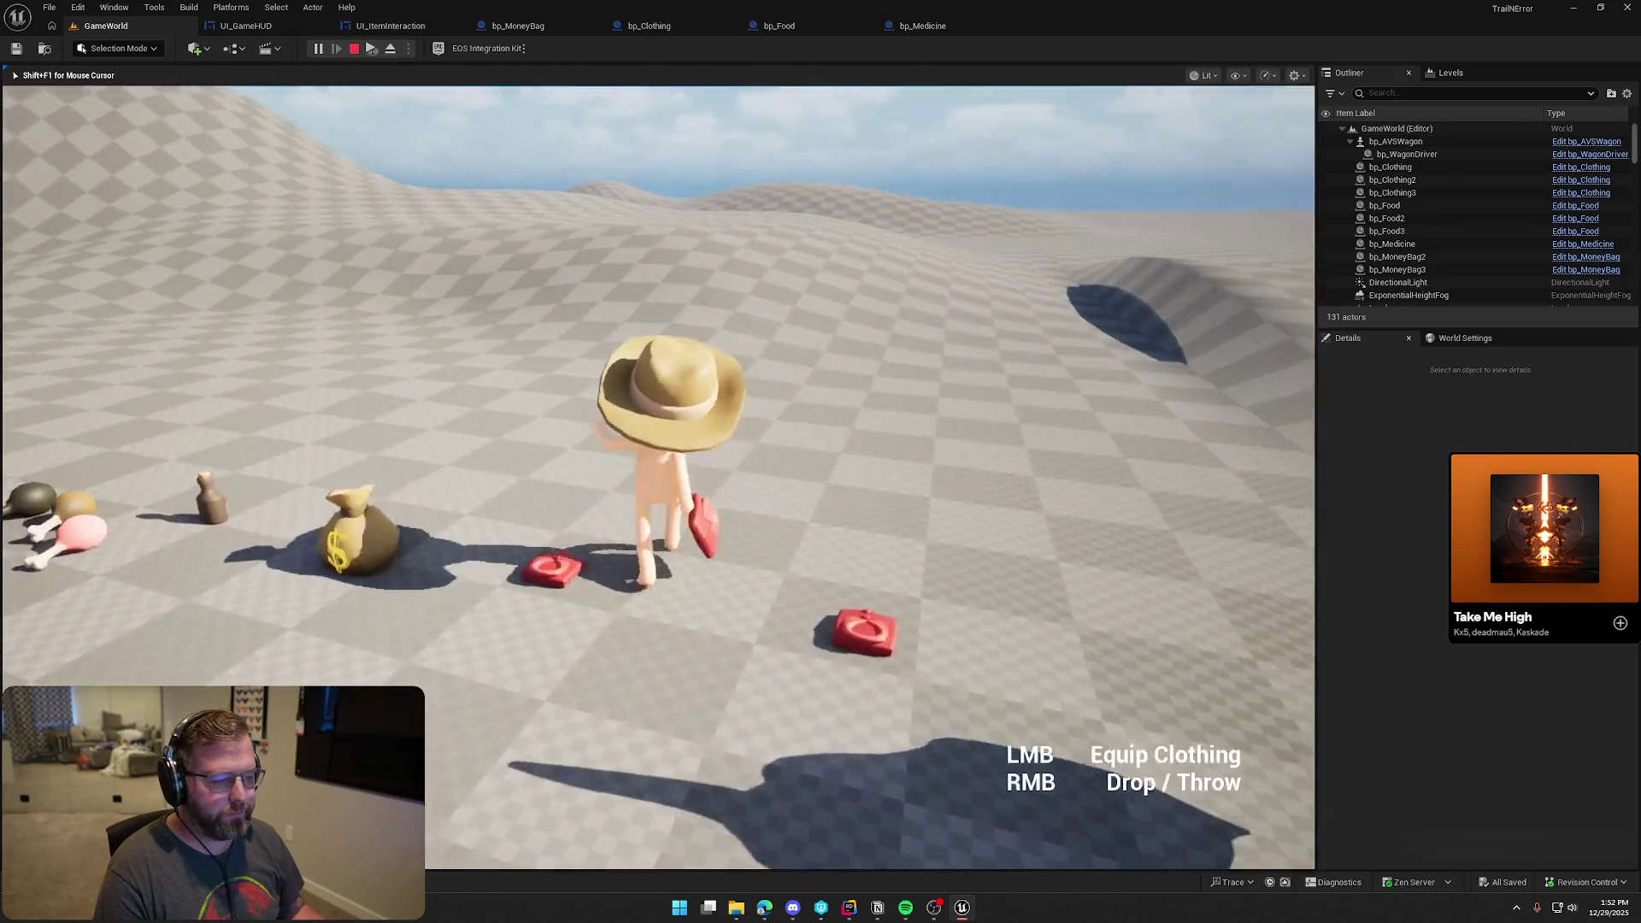
pyautogui.press('w')
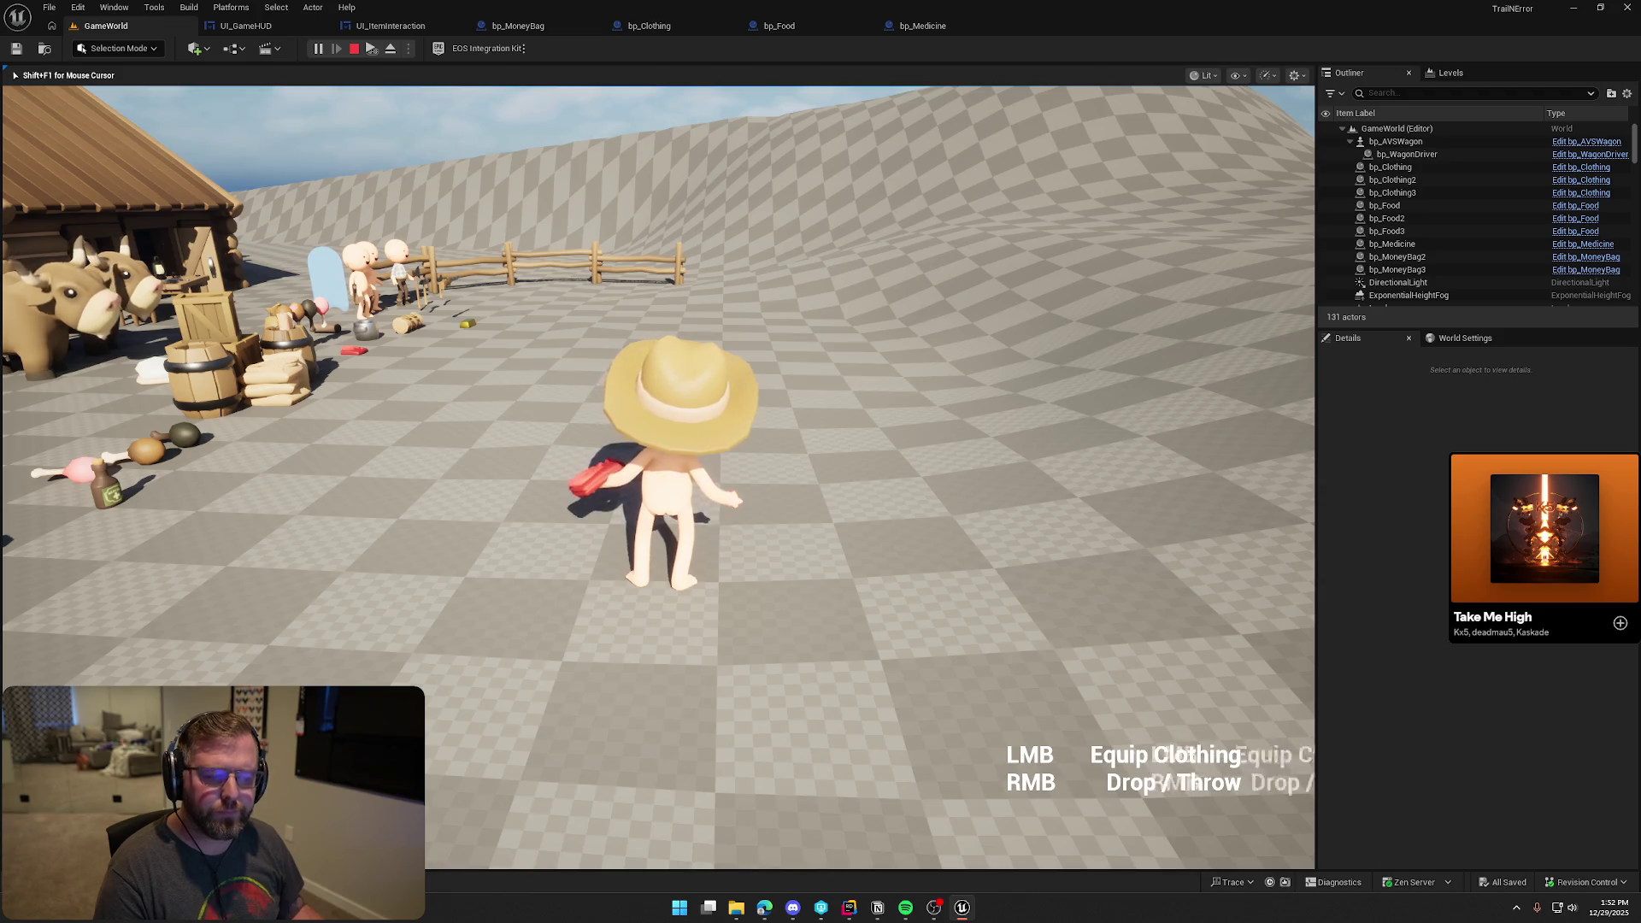
pyautogui.press('w')
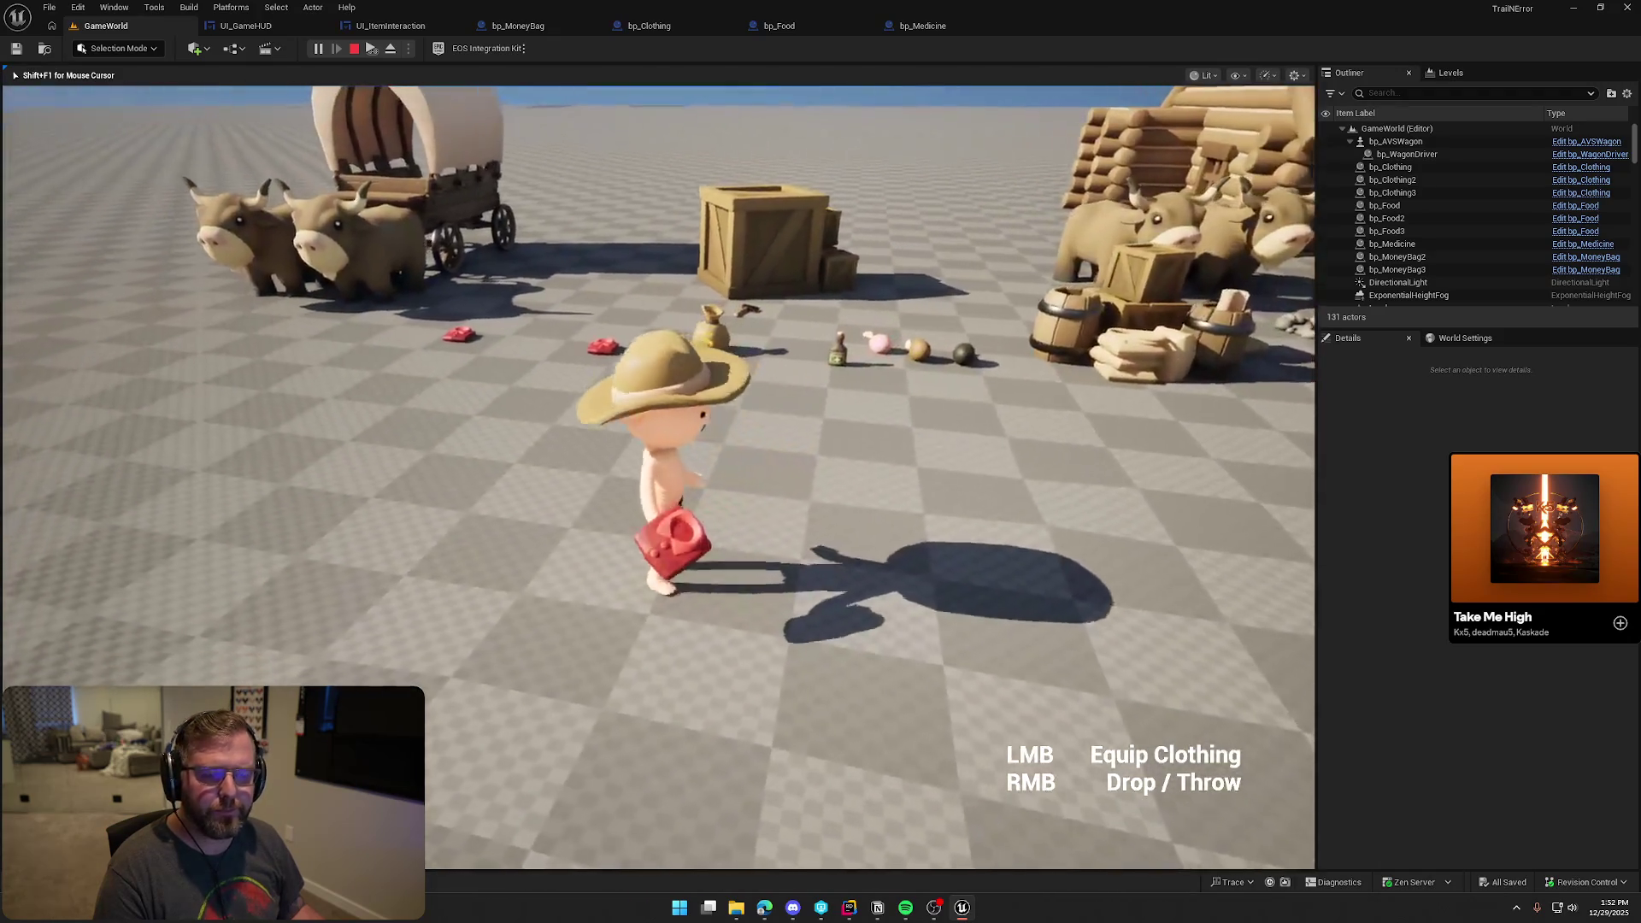
pyautogui.rightClick(658, 477)
pyautogui.press('a')
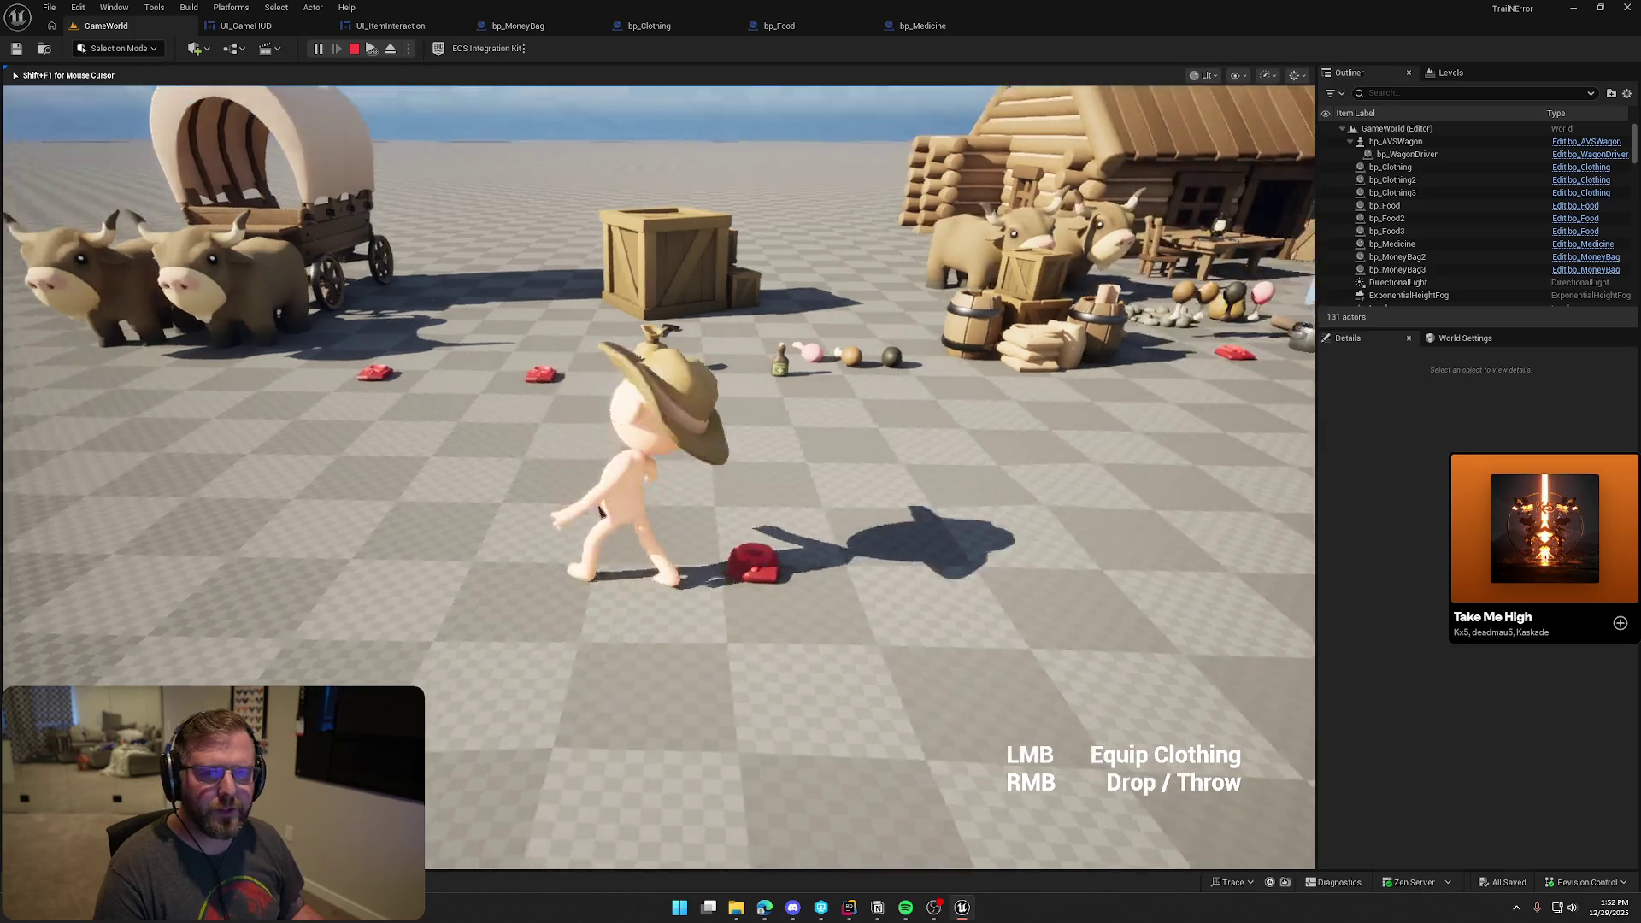
pyautogui.press('Escape')
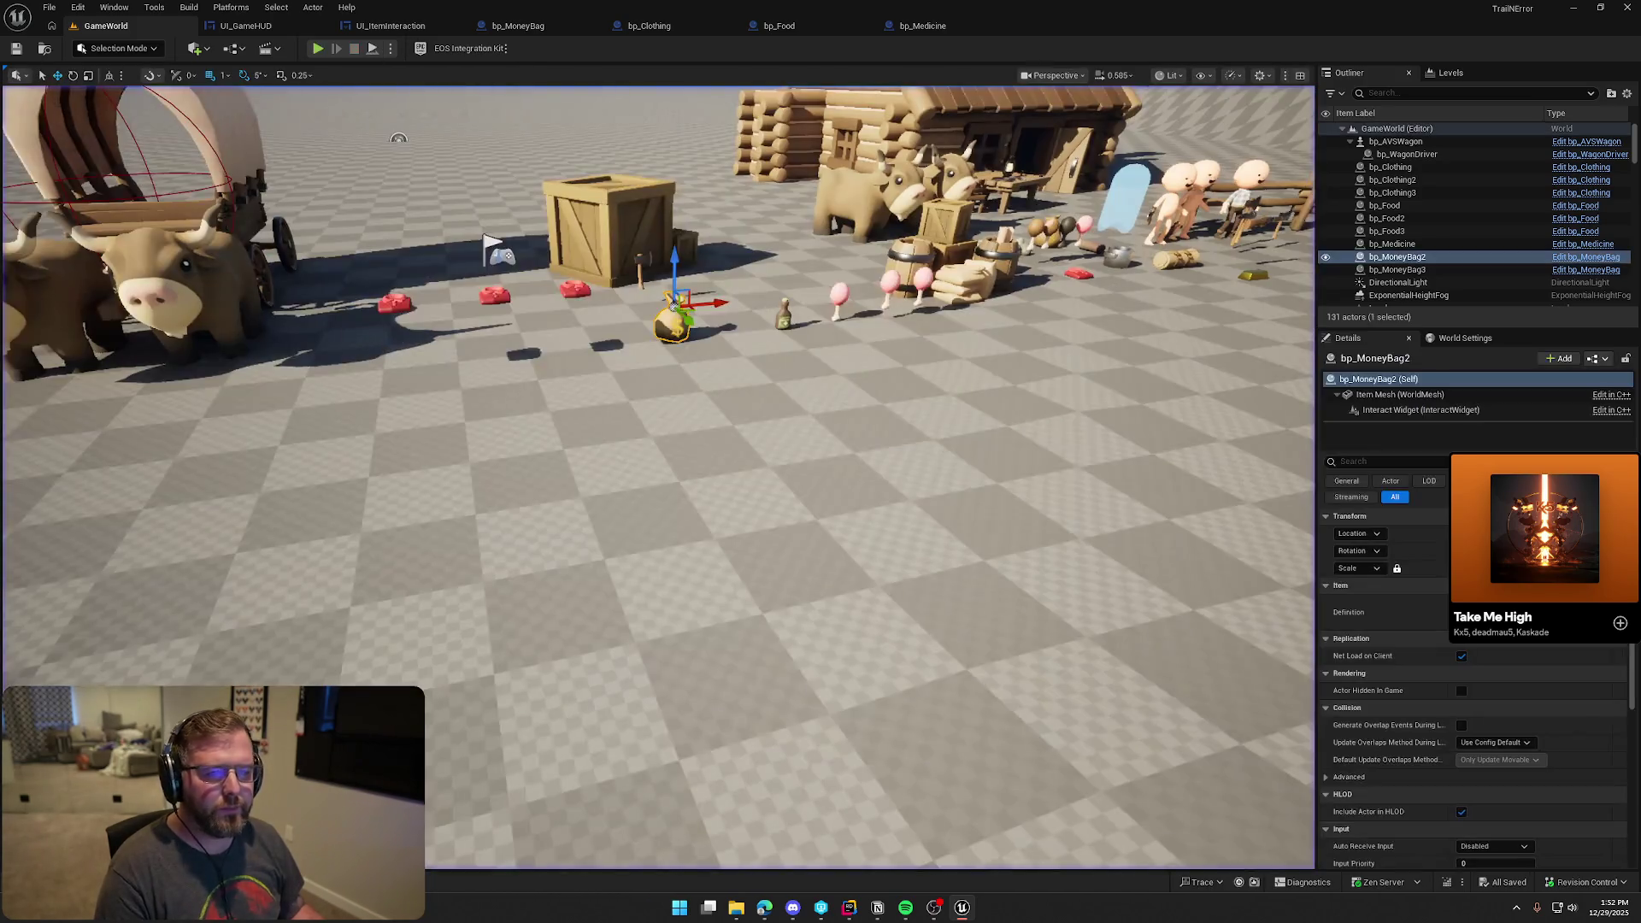
# Play-test again picking up red clothing and swapping hands, then open UI_GameHUD's graph
pyautogui.click(317, 49)
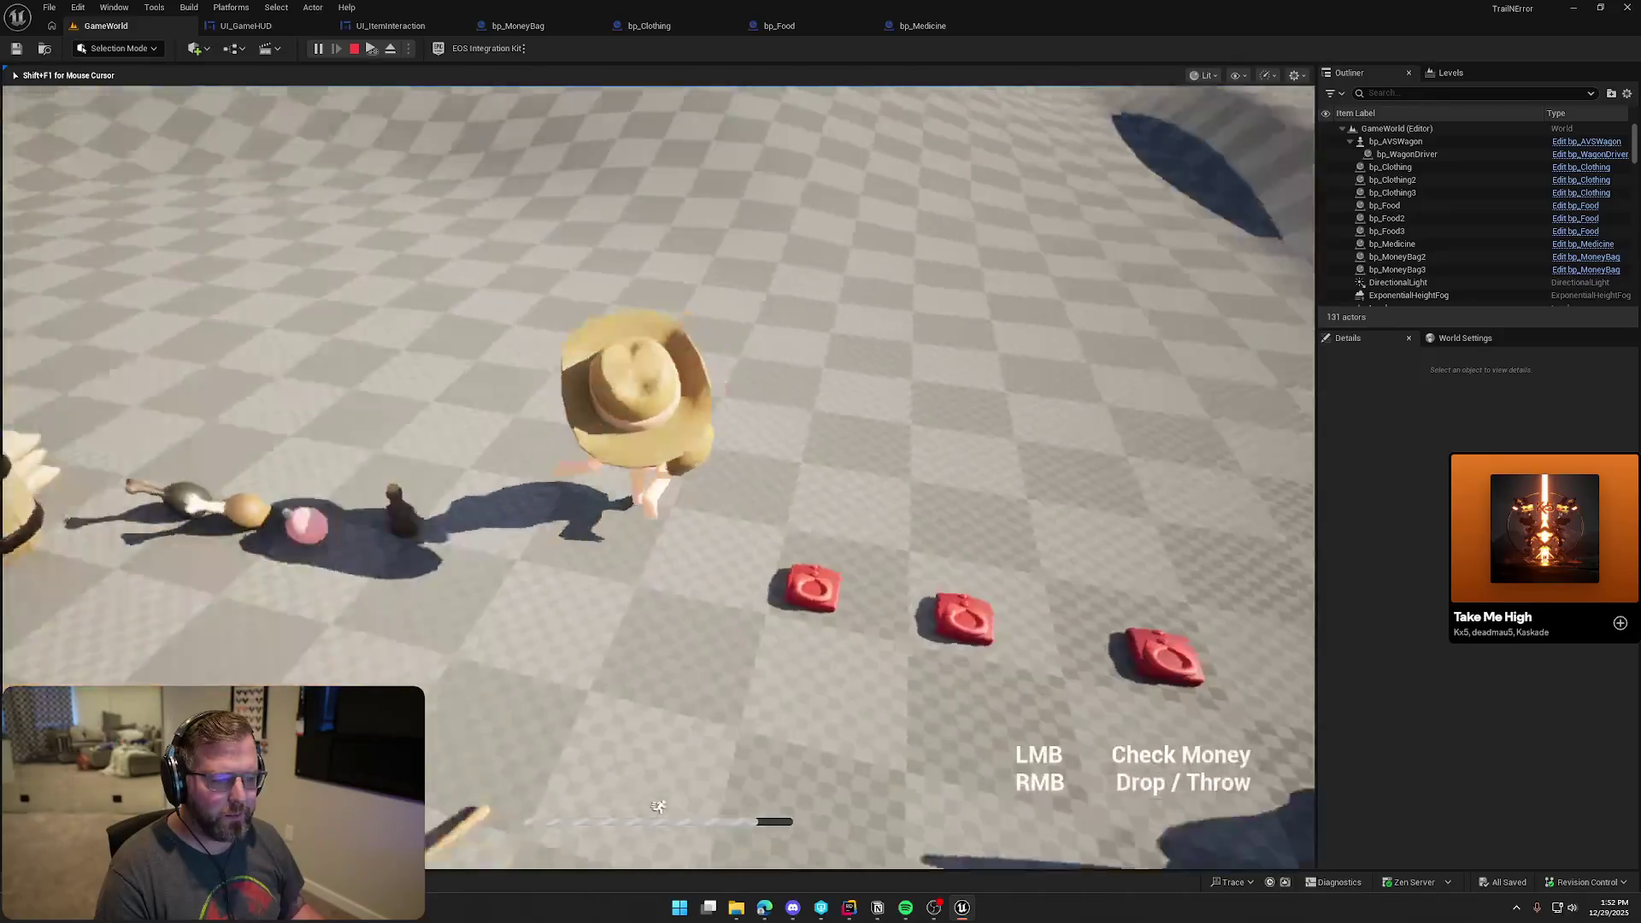
pyautogui.press('w')
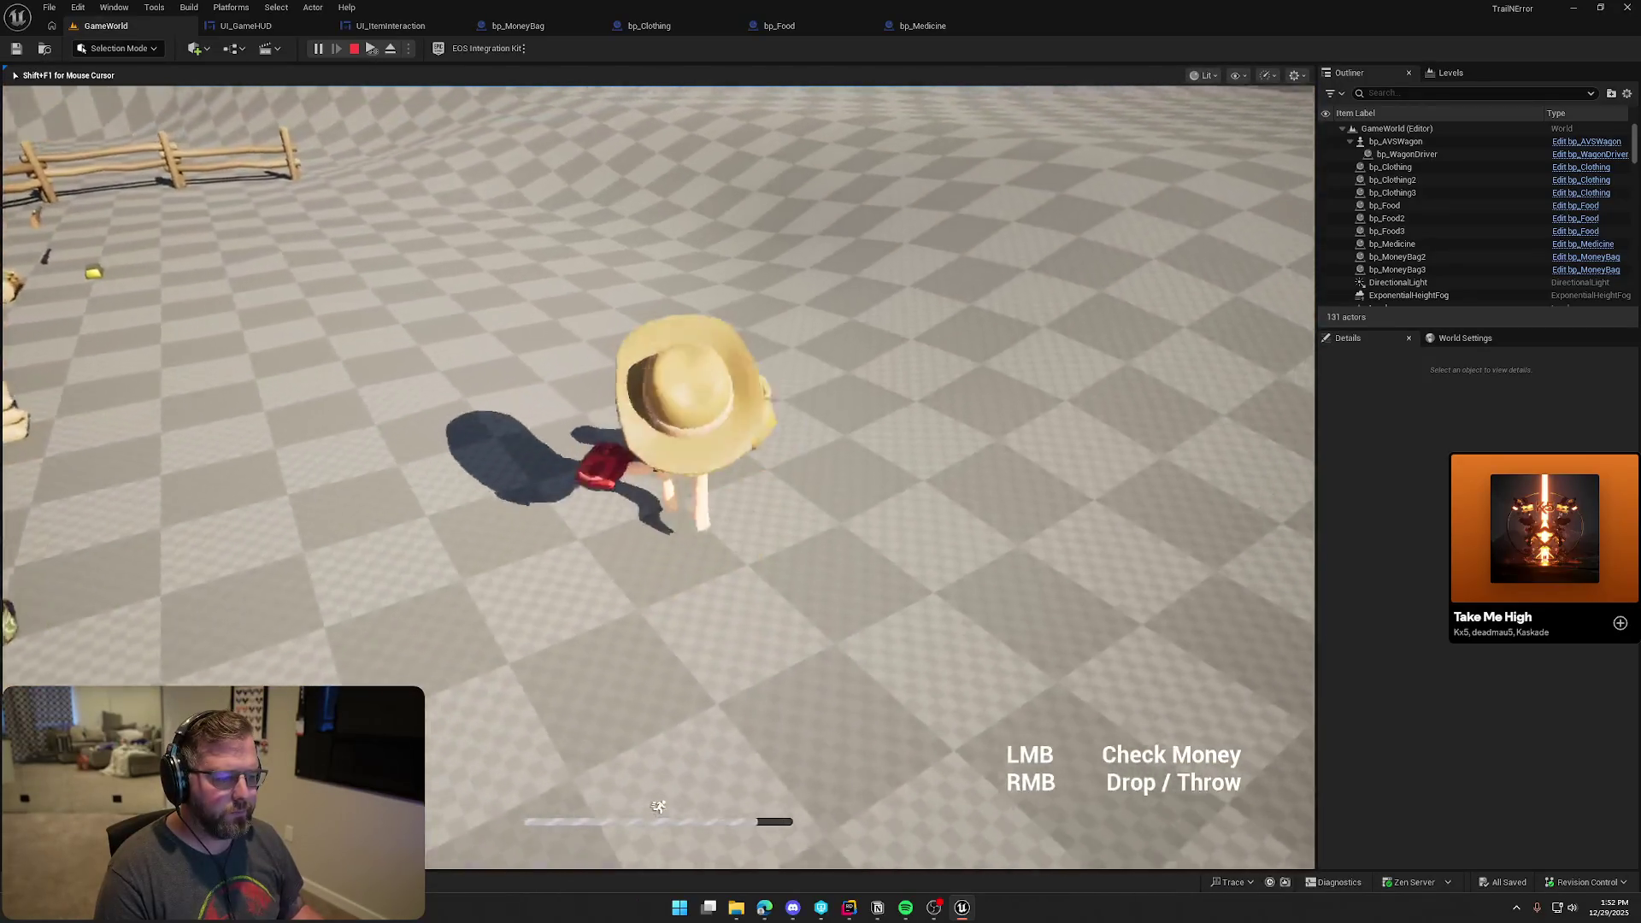
pyautogui.scroll(-1, 657, 477)
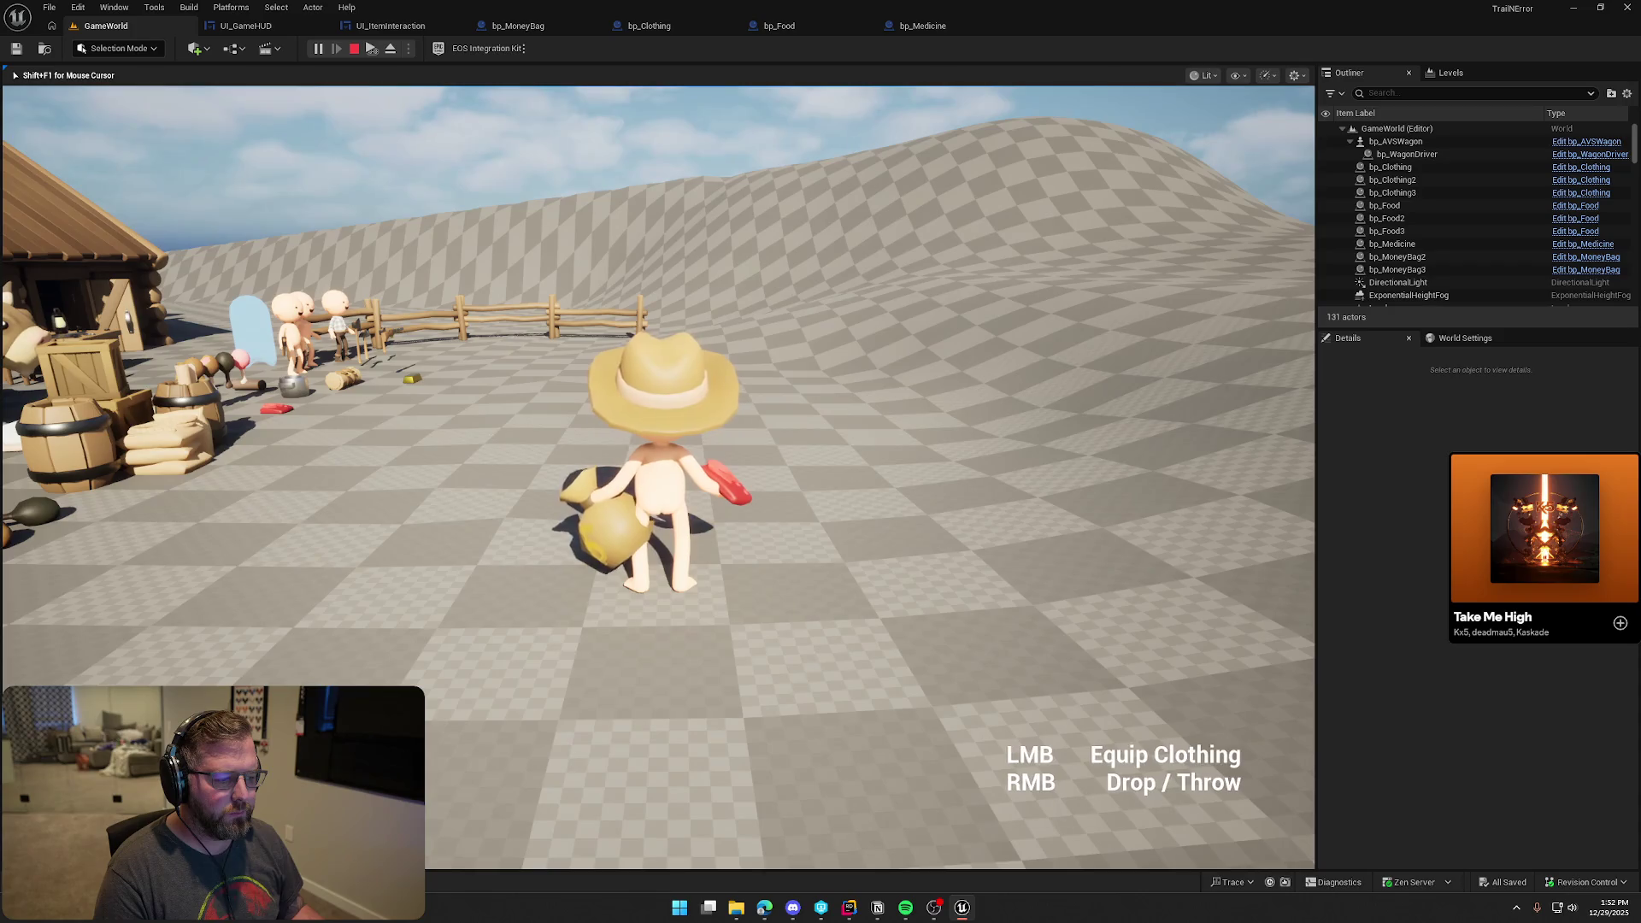
pyautogui.scroll(-1, 657, 477)
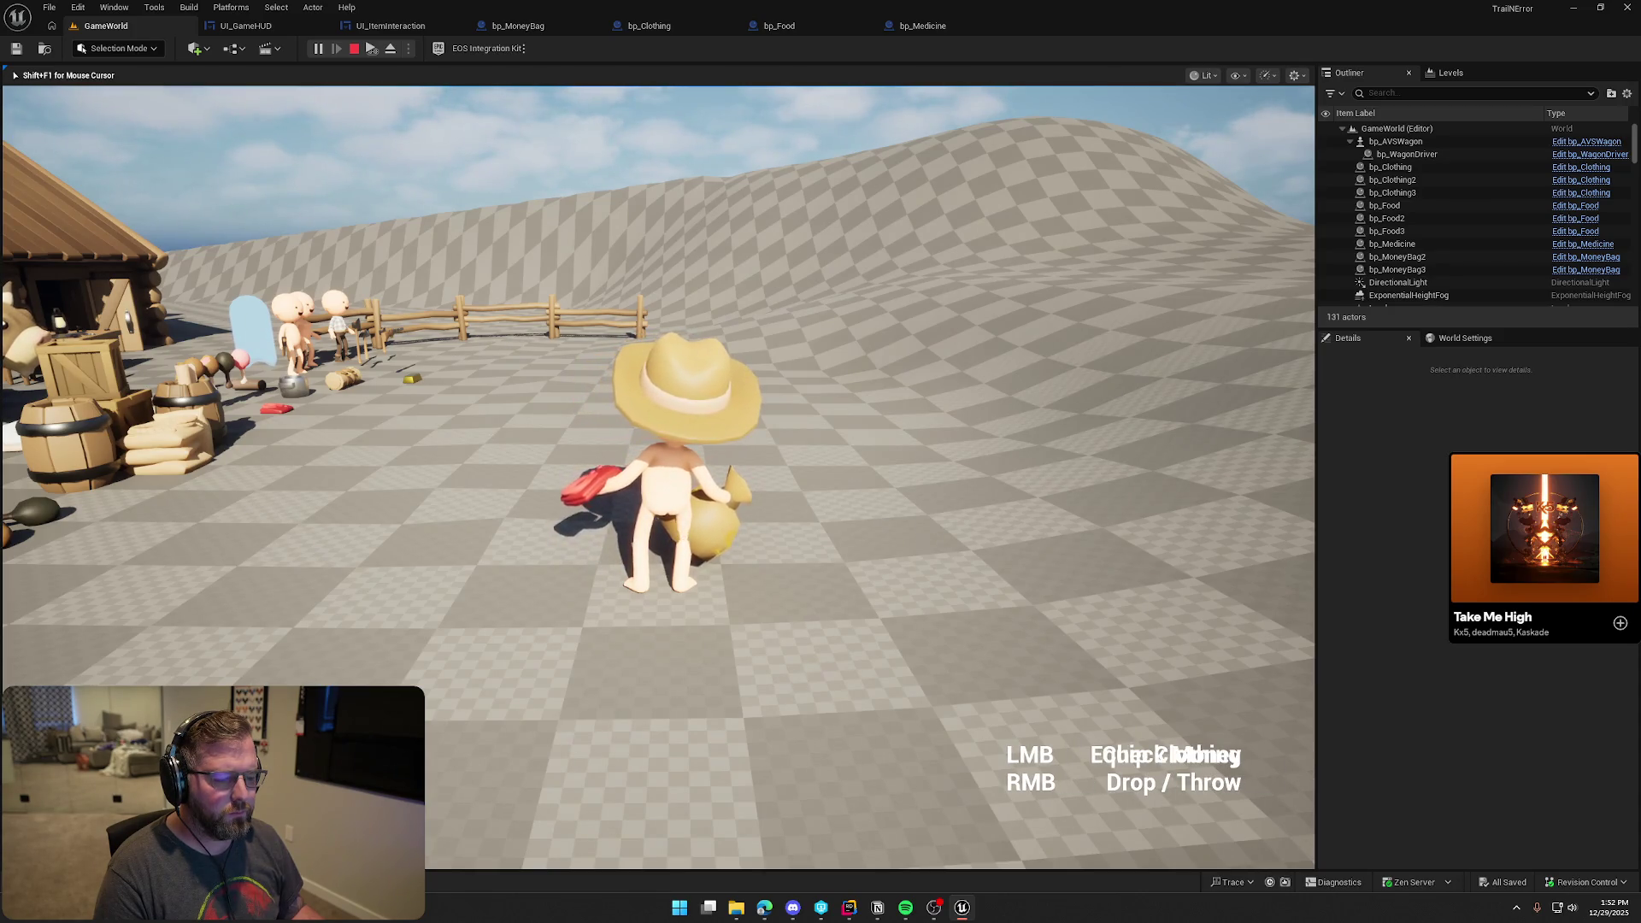
pyautogui.press('Escape')
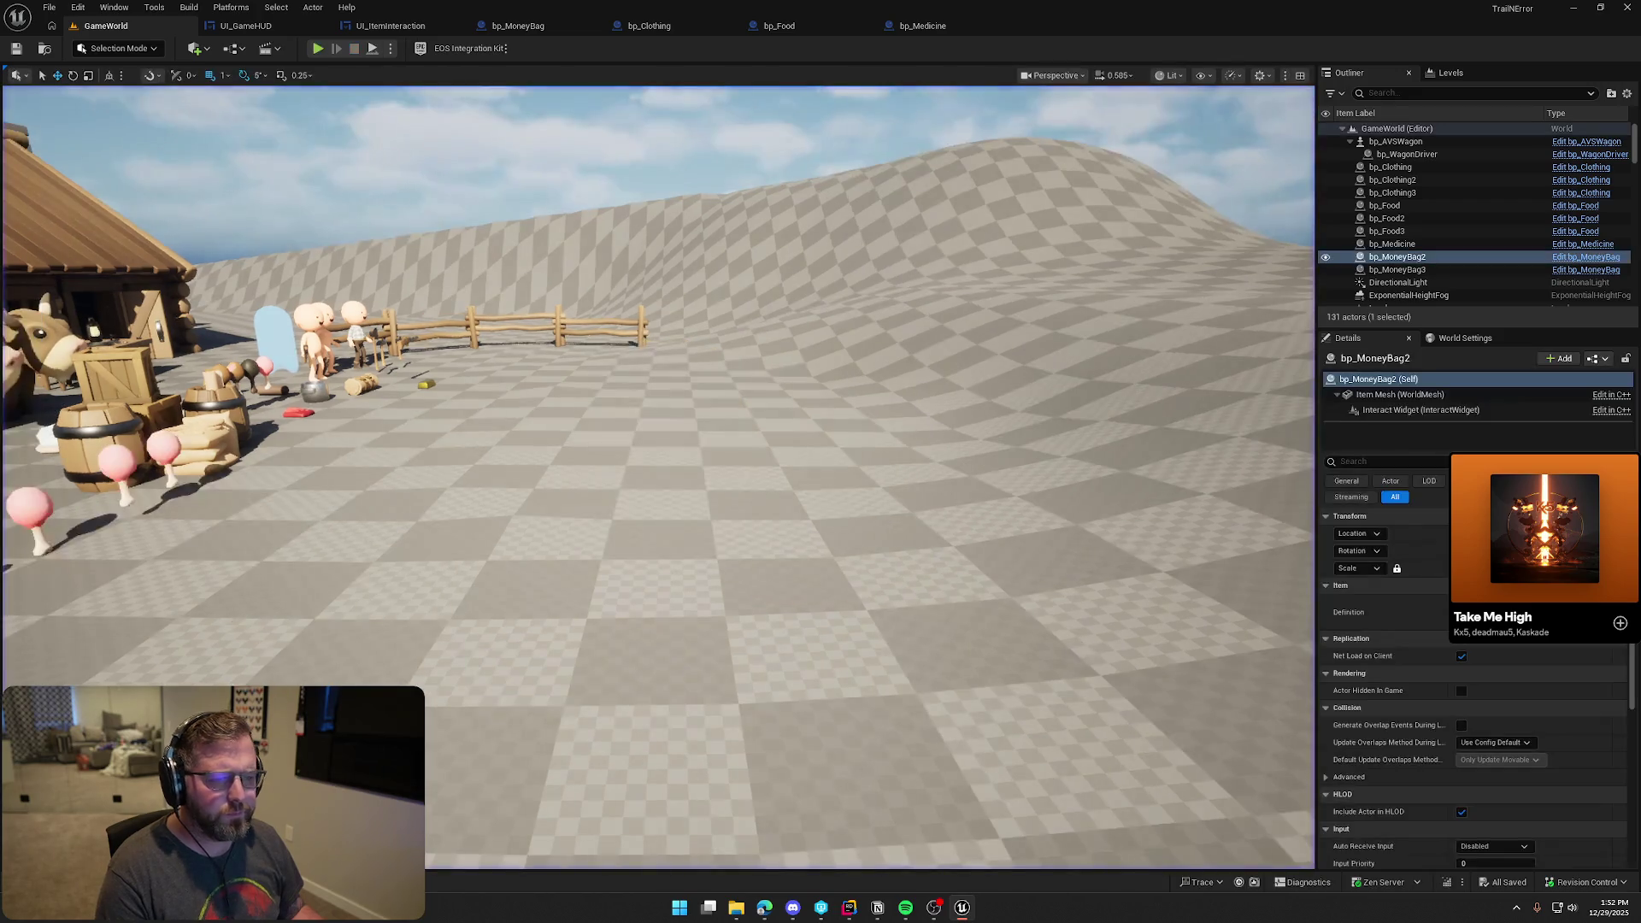
pyautogui.click(267, 29)
# Add a Print String 'WTF' on the cast's Cast Failed pin and start a GameWorld play-test
pyautogui.moveTo(511, 180); pyautogui.dragTo(1224, 295)
pyautogui.moveTo(1265, 159)
pyautogui.mouseDown()
pyautogui.moveTo(1121, 183)
pyautogui.moveTo(1283, 177)
pyautogui.mouseUp()
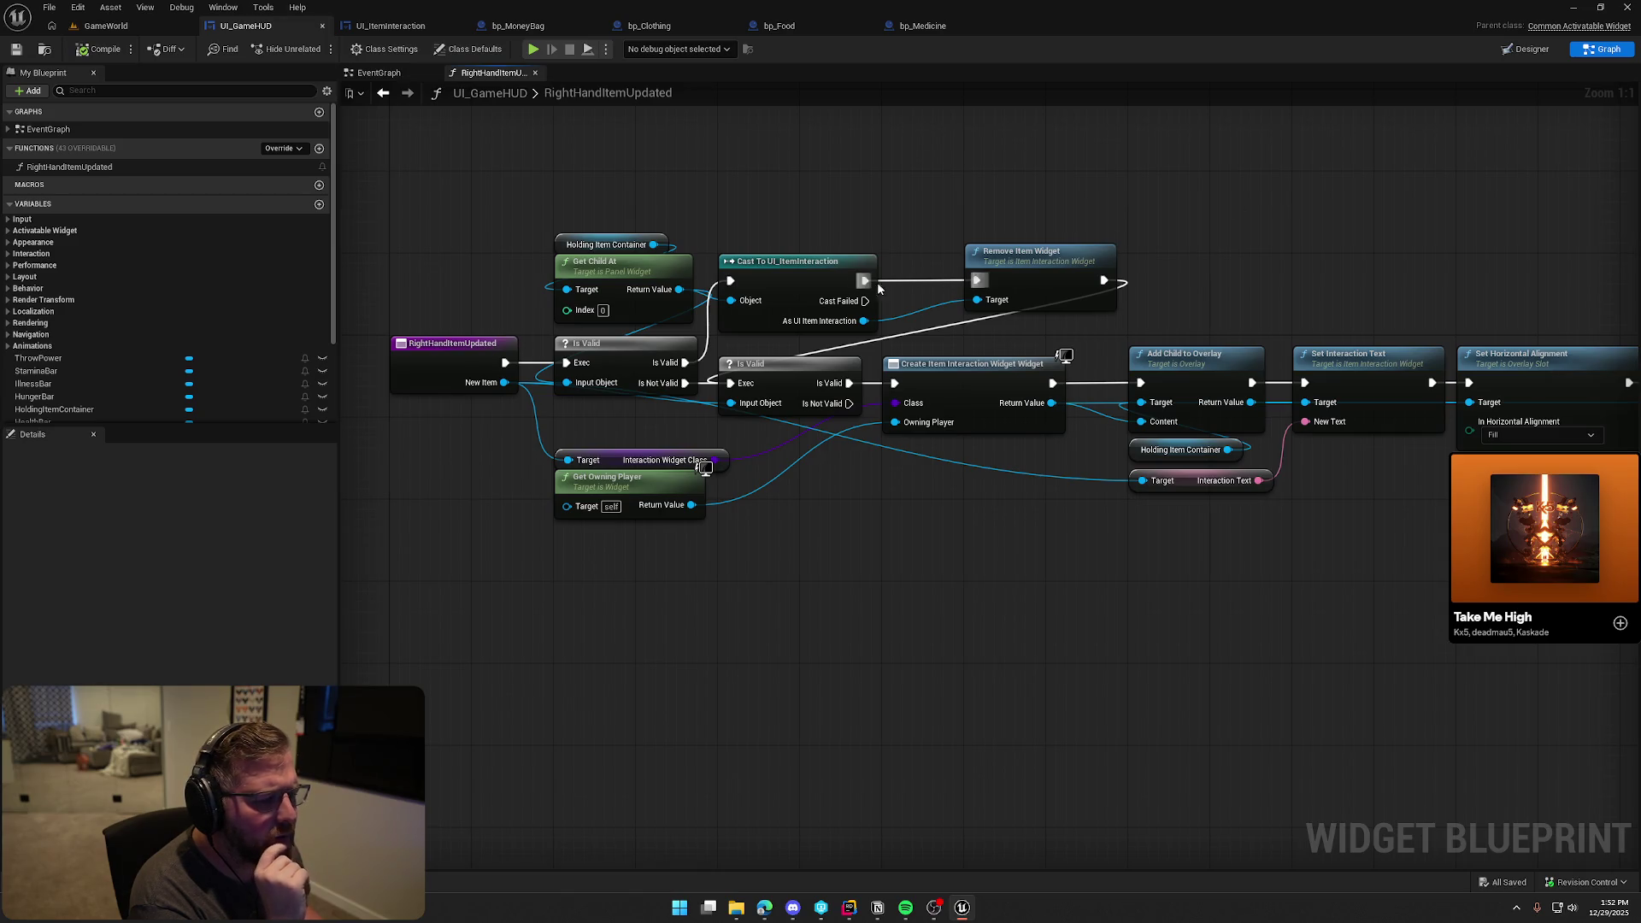
pyautogui.moveTo(865, 301); pyautogui.dragTo(934, 169)
pyautogui.write('print')
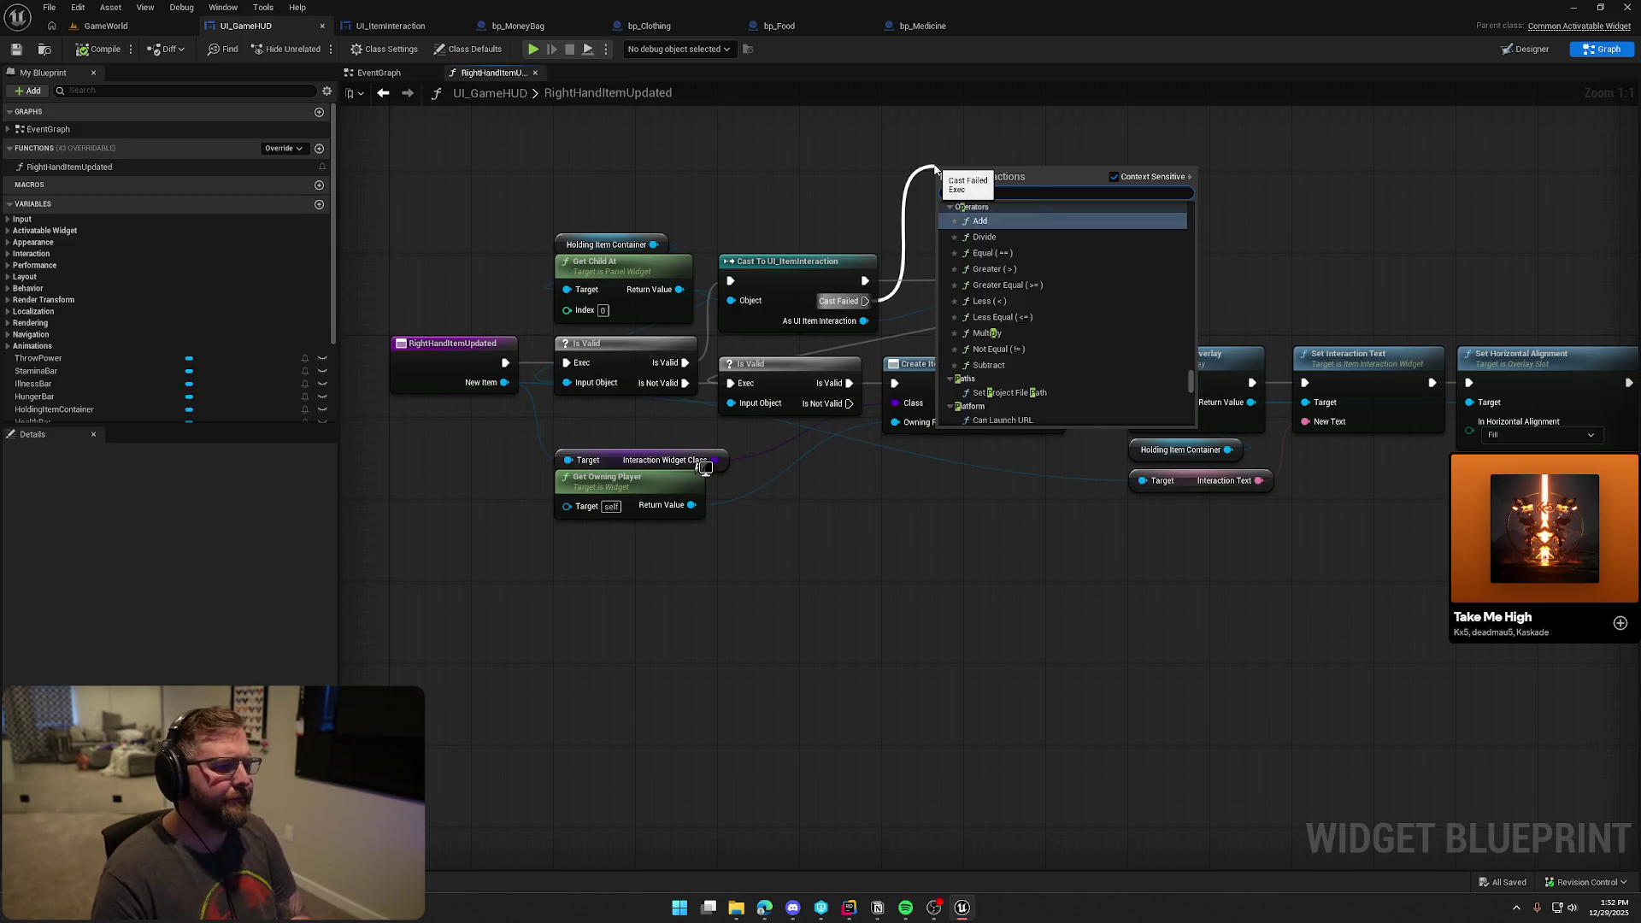
pyautogui.click(990, 392)
pyautogui.click(1020, 189)
pyautogui.write('WTF')
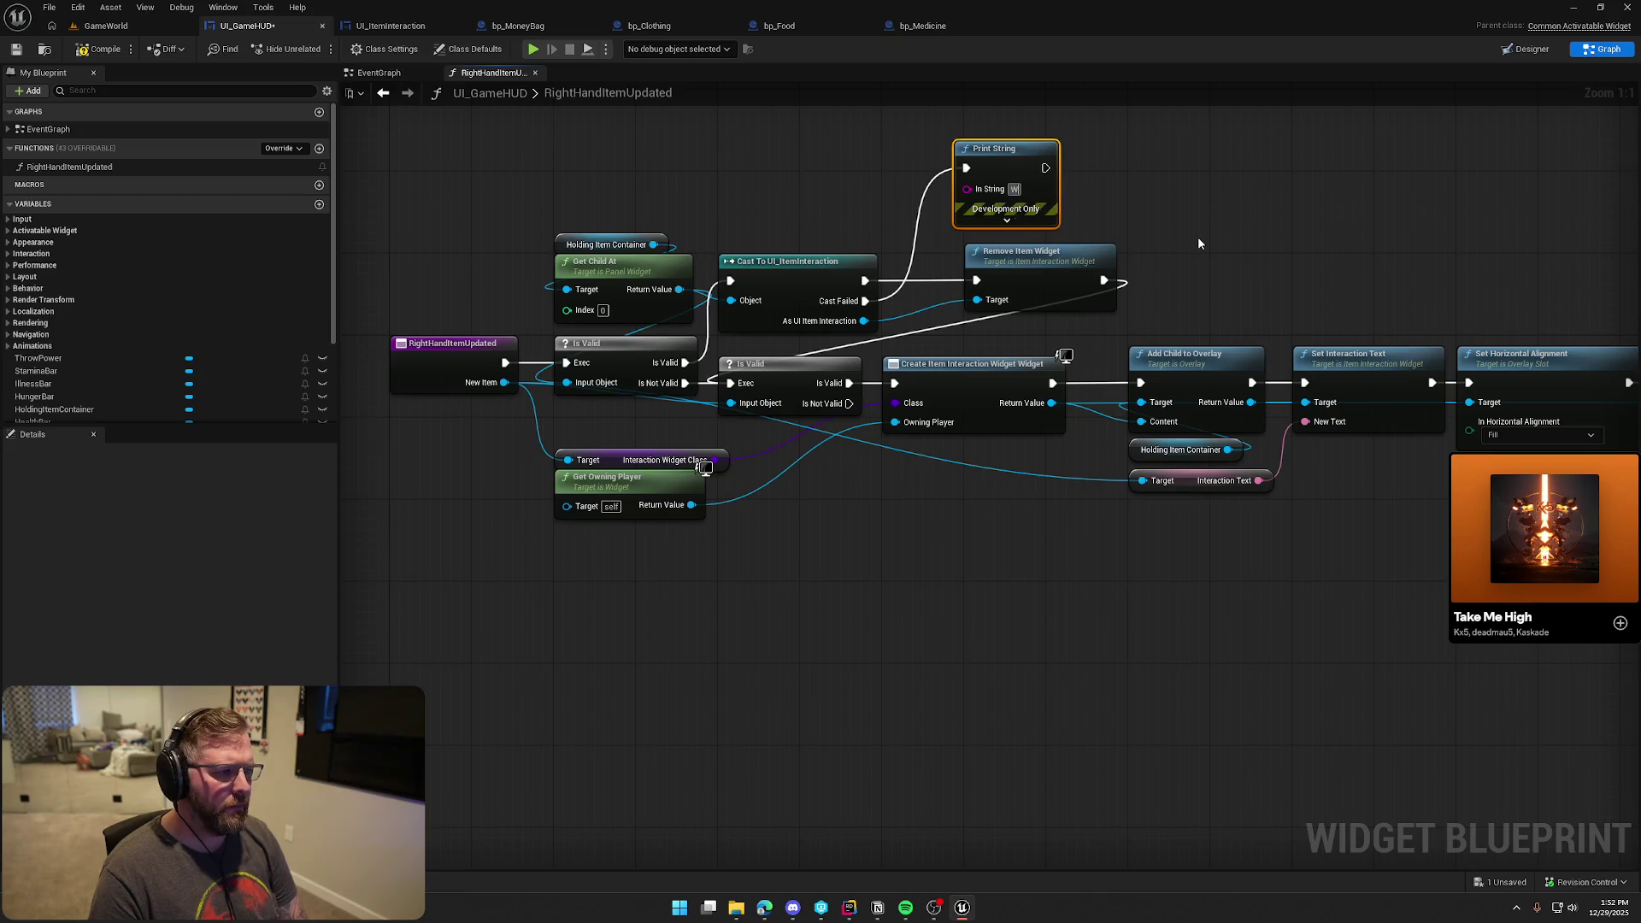
pyautogui.click(118, 26)
pyautogui.click(317, 50)
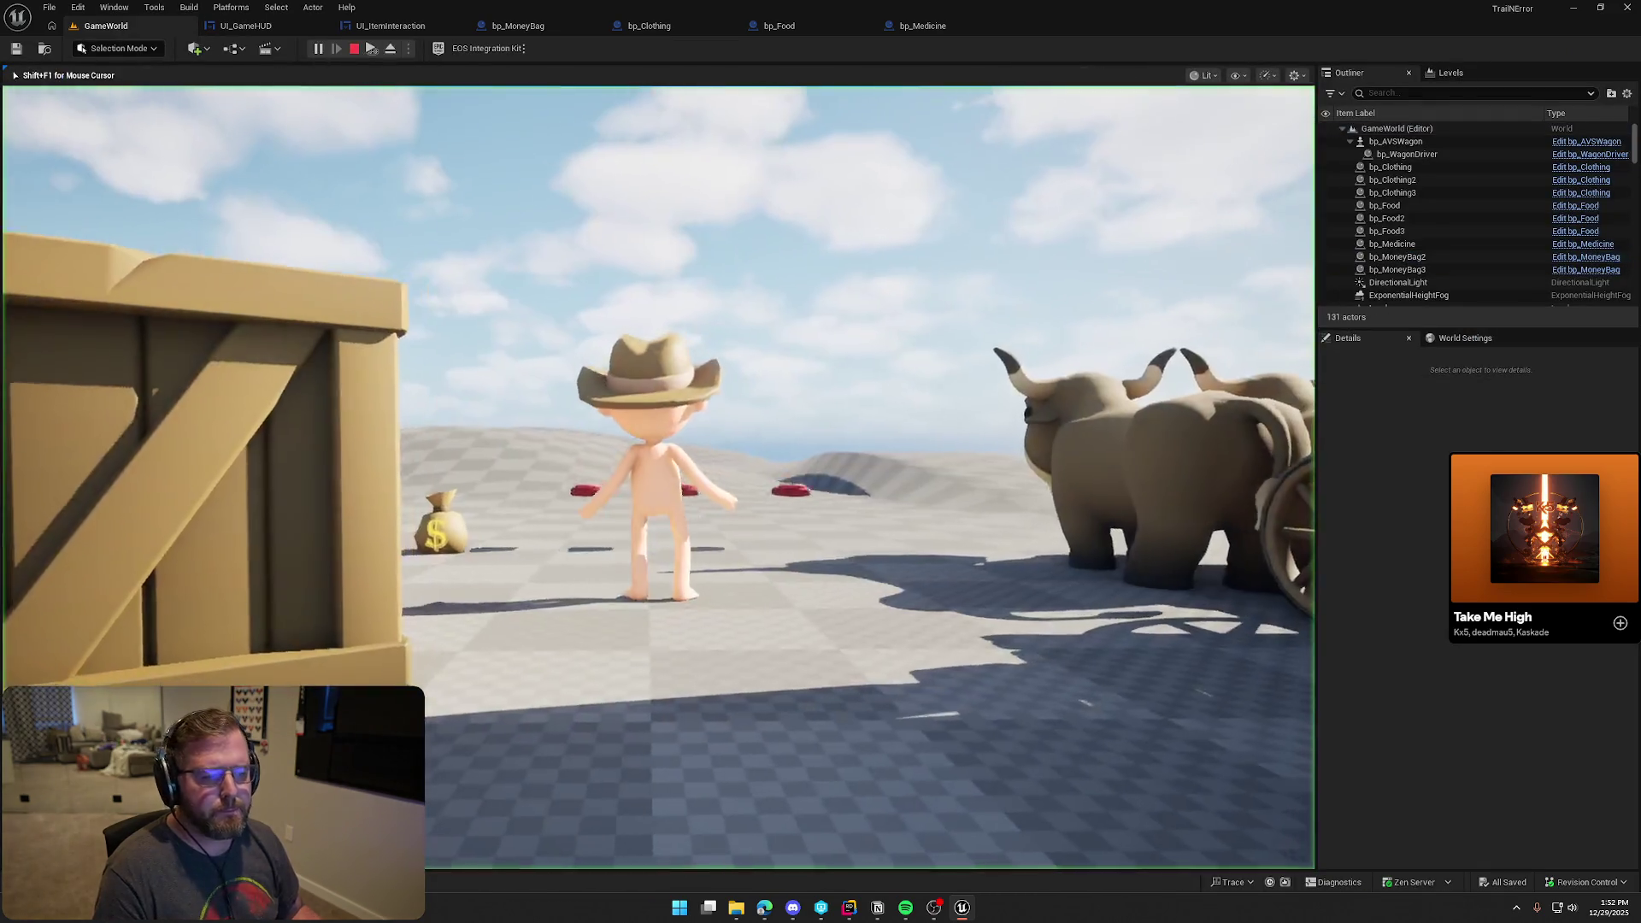
# Rewire Cast Failed through the WTF Print String into Remove Item Widget, then compile and save
pyautogui.press('w')
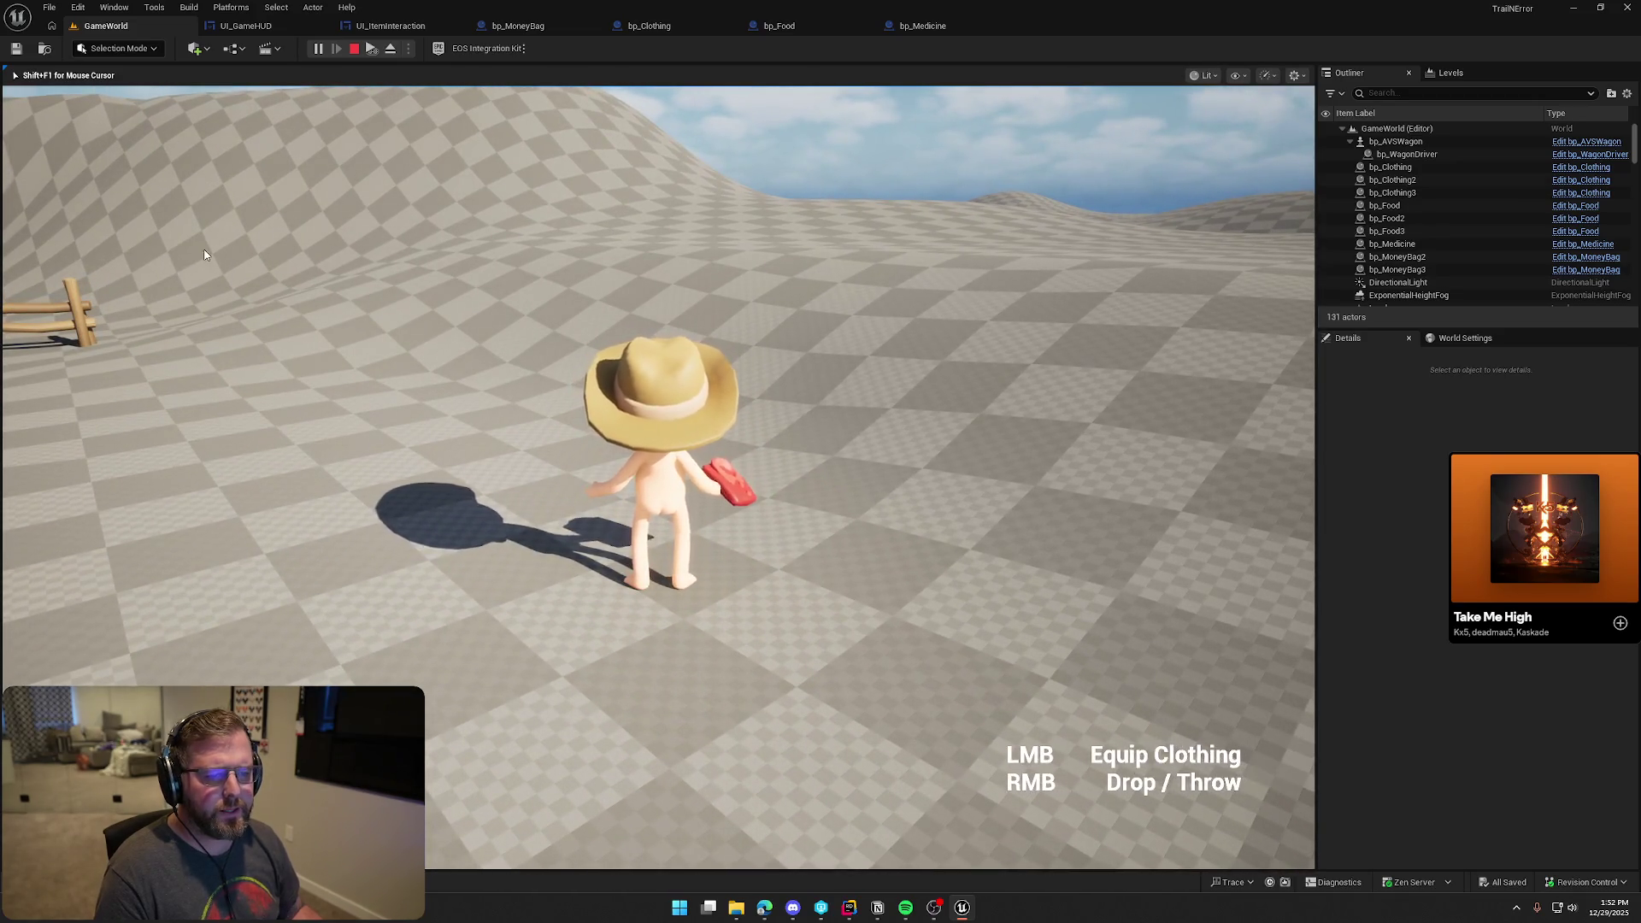
pyautogui.press('Escape')
pyautogui.click(246, 26)
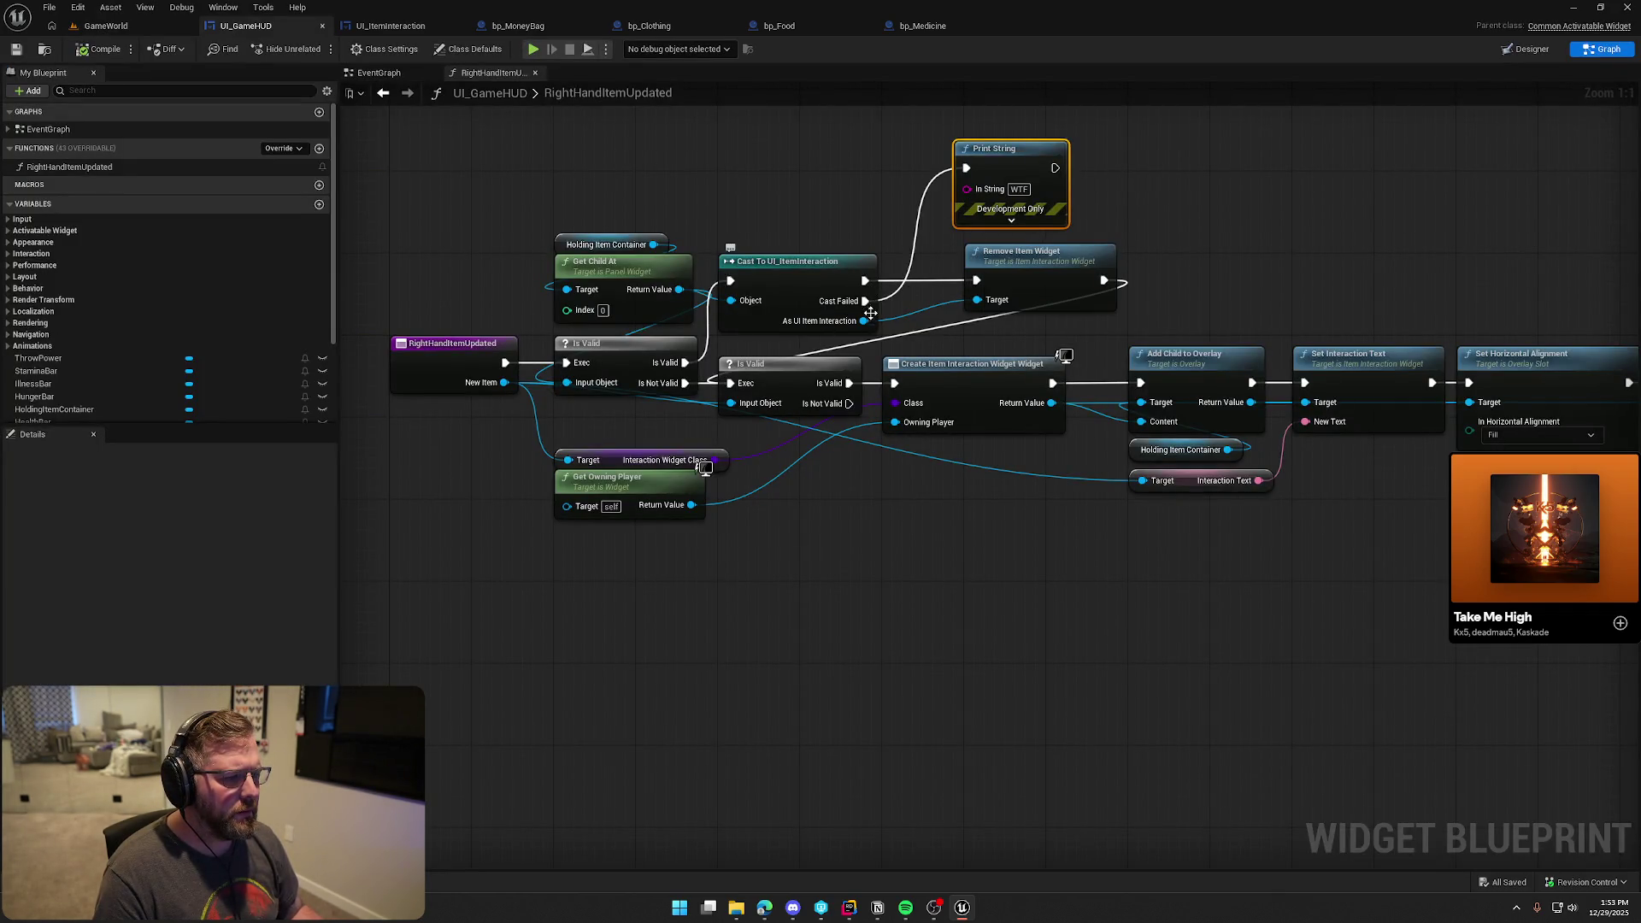
pyautogui.moveTo(865, 300)
pyautogui.mouseDown()
pyautogui.moveTo(1000, 179)
pyautogui.moveTo(961, 167)
pyautogui.mouseUp()
pyautogui.click(944, 174)
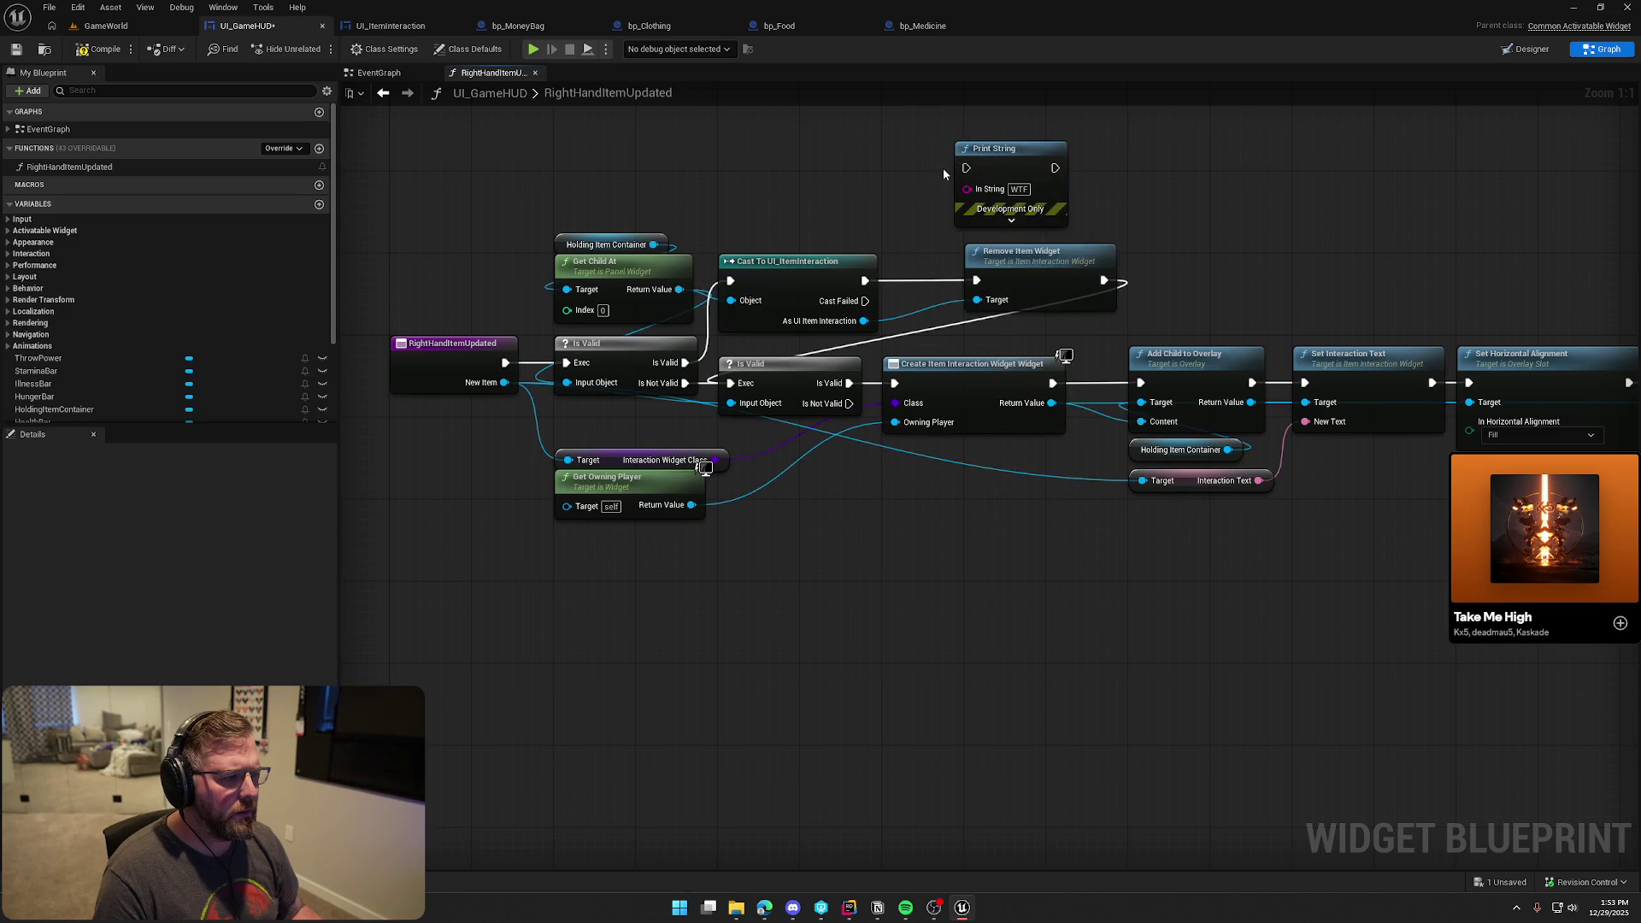
pyautogui.moveTo(865, 280)
pyautogui.mouseDown()
pyautogui.moveTo(966, 167)
pyautogui.moveTo(977, 279)
pyautogui.mouseUp()
pyautogui.click(101, 48)
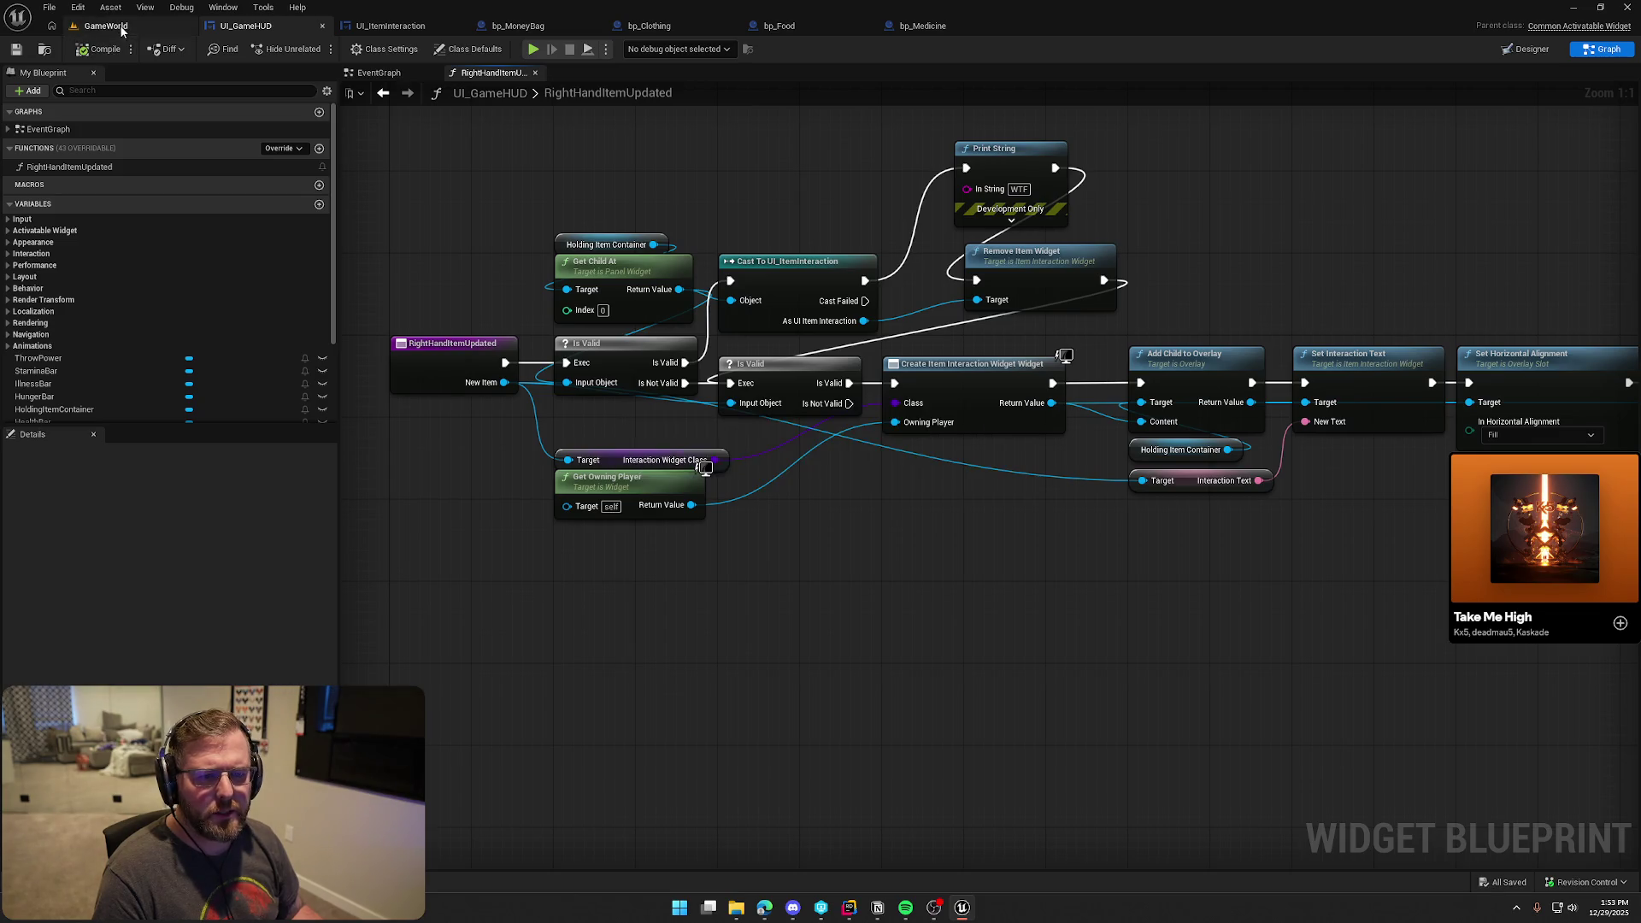
# Play-test picking up the red clothing, swapping hands and dropping it, then stop
pyautogui.click(122, 26)
pyautogui.click(317, 48)
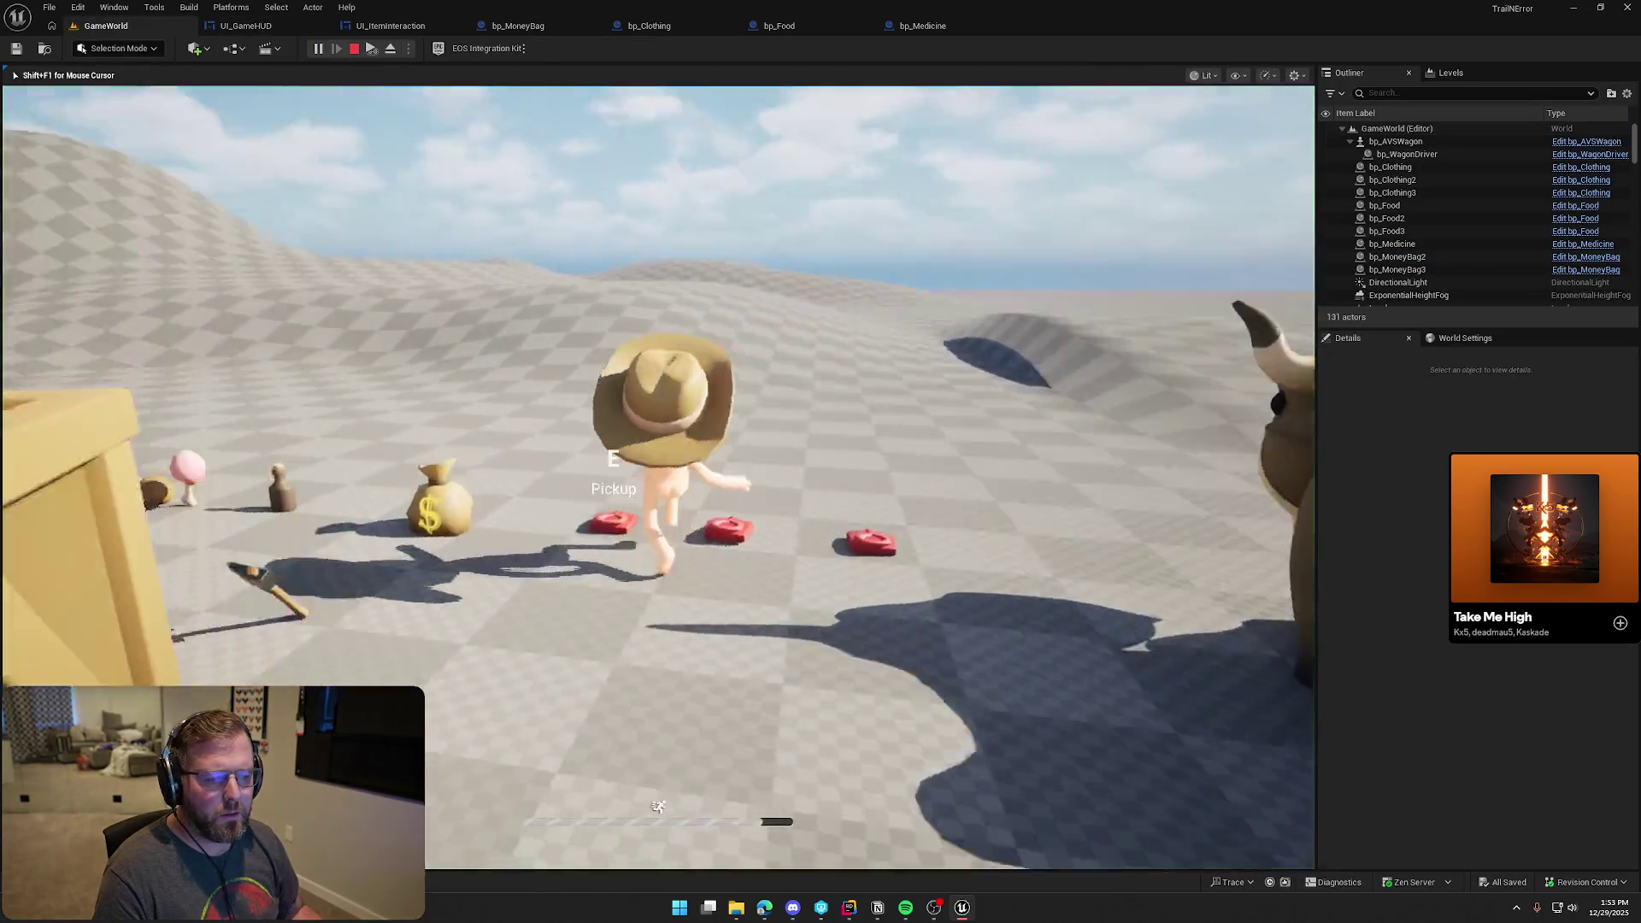
pyautogui.press('e')
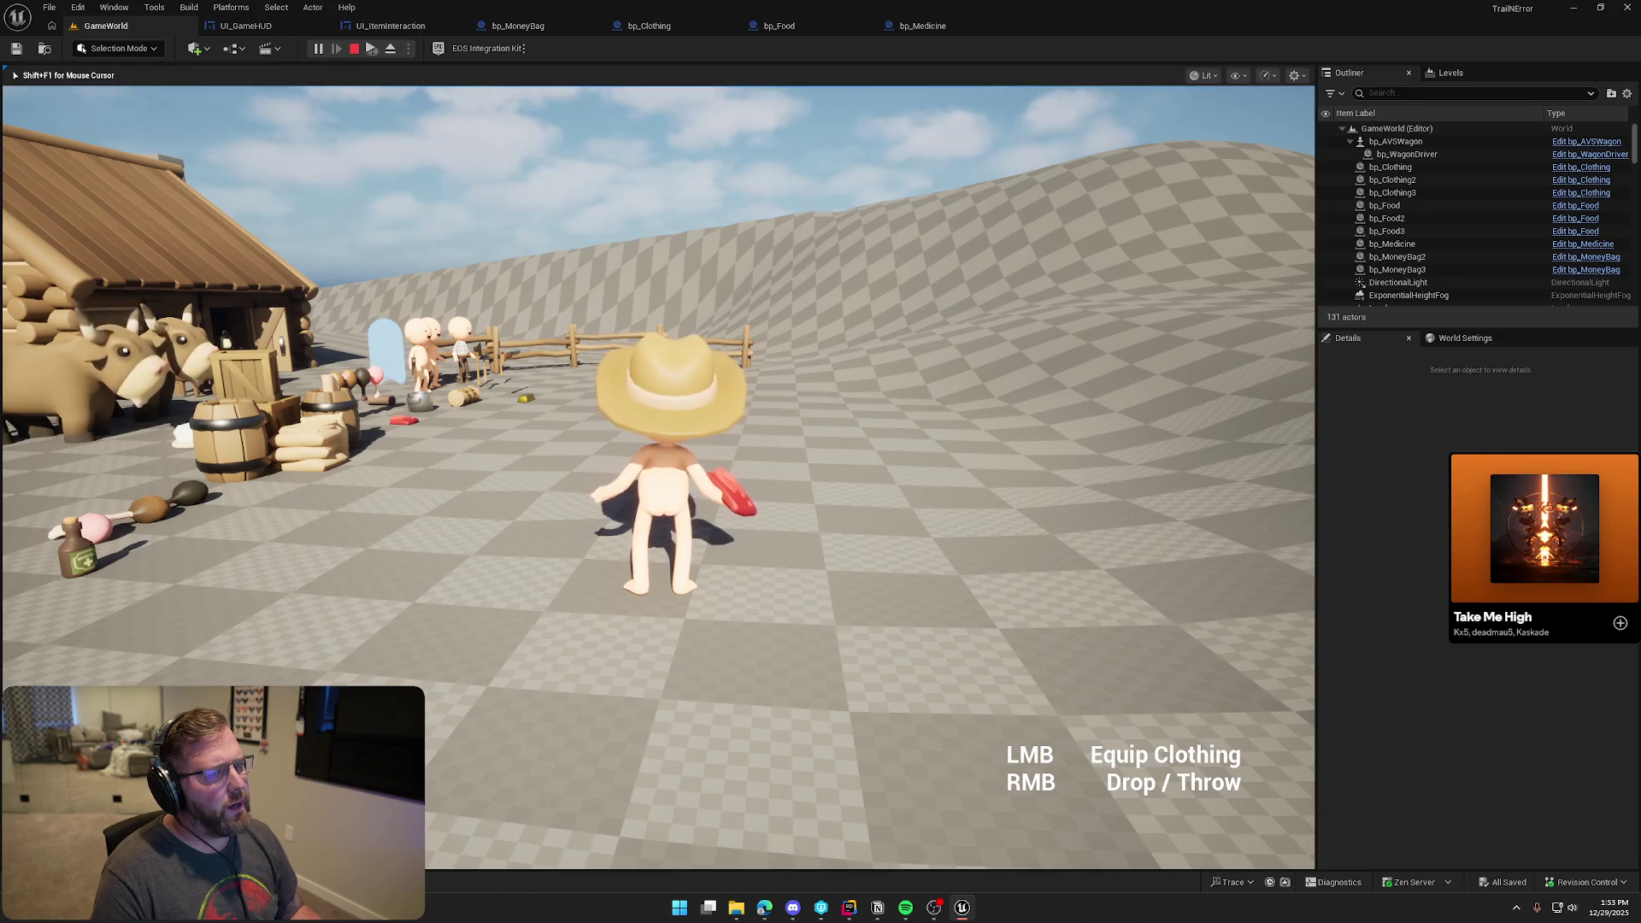
pyautogui.click(658, 477)
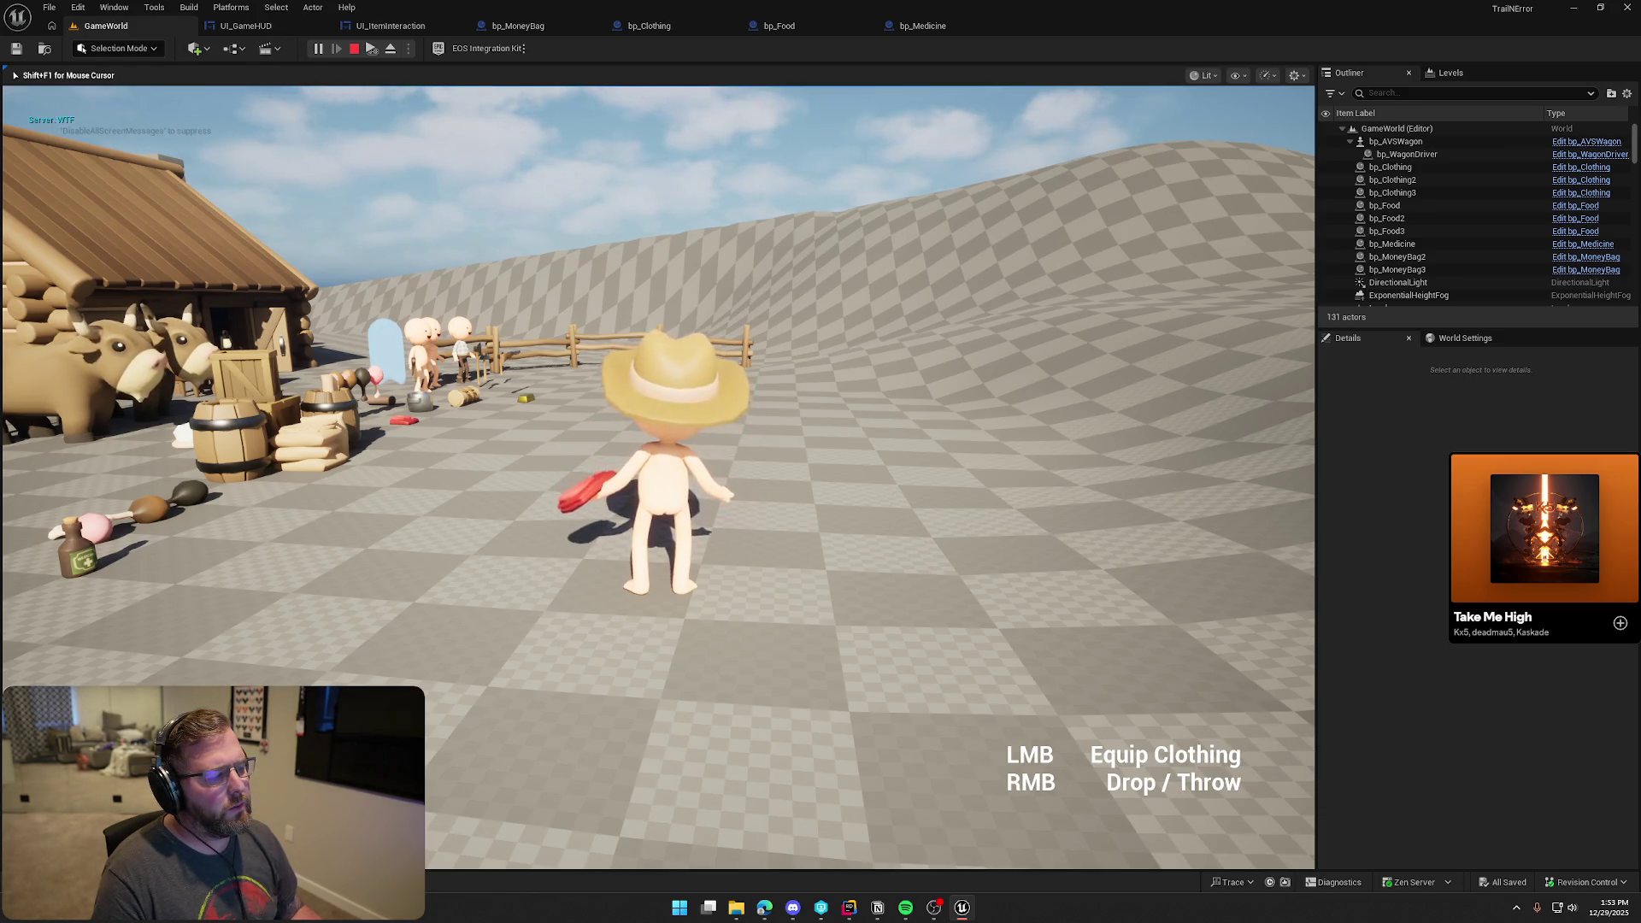
pyautogui.rightClick(658, 477)
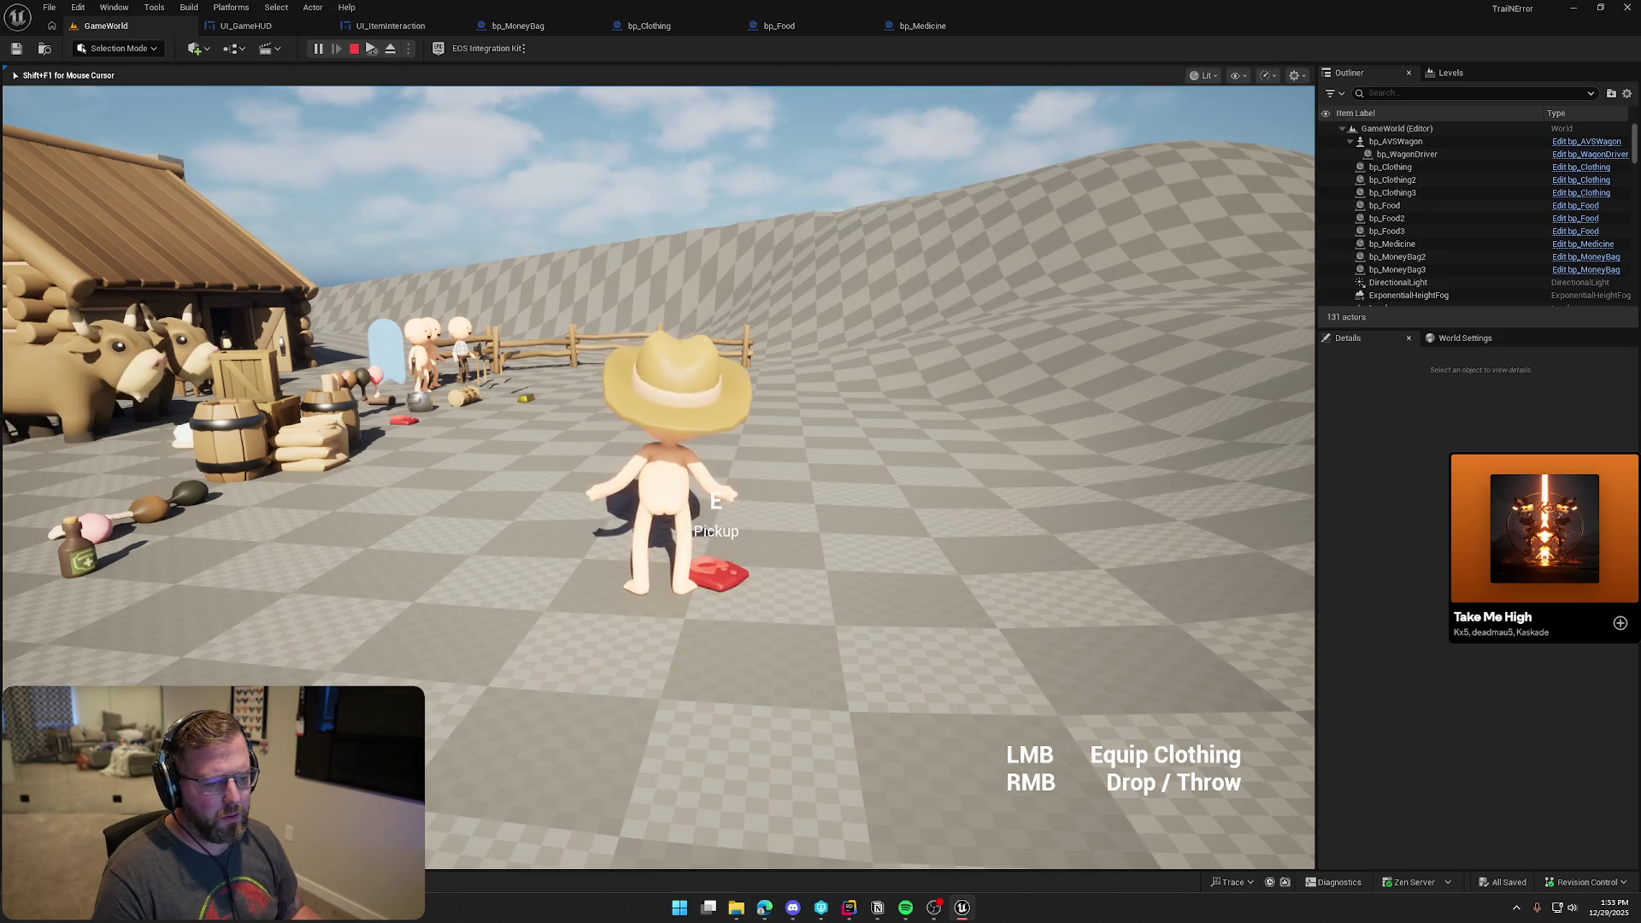
pyautogui.press('Escape')
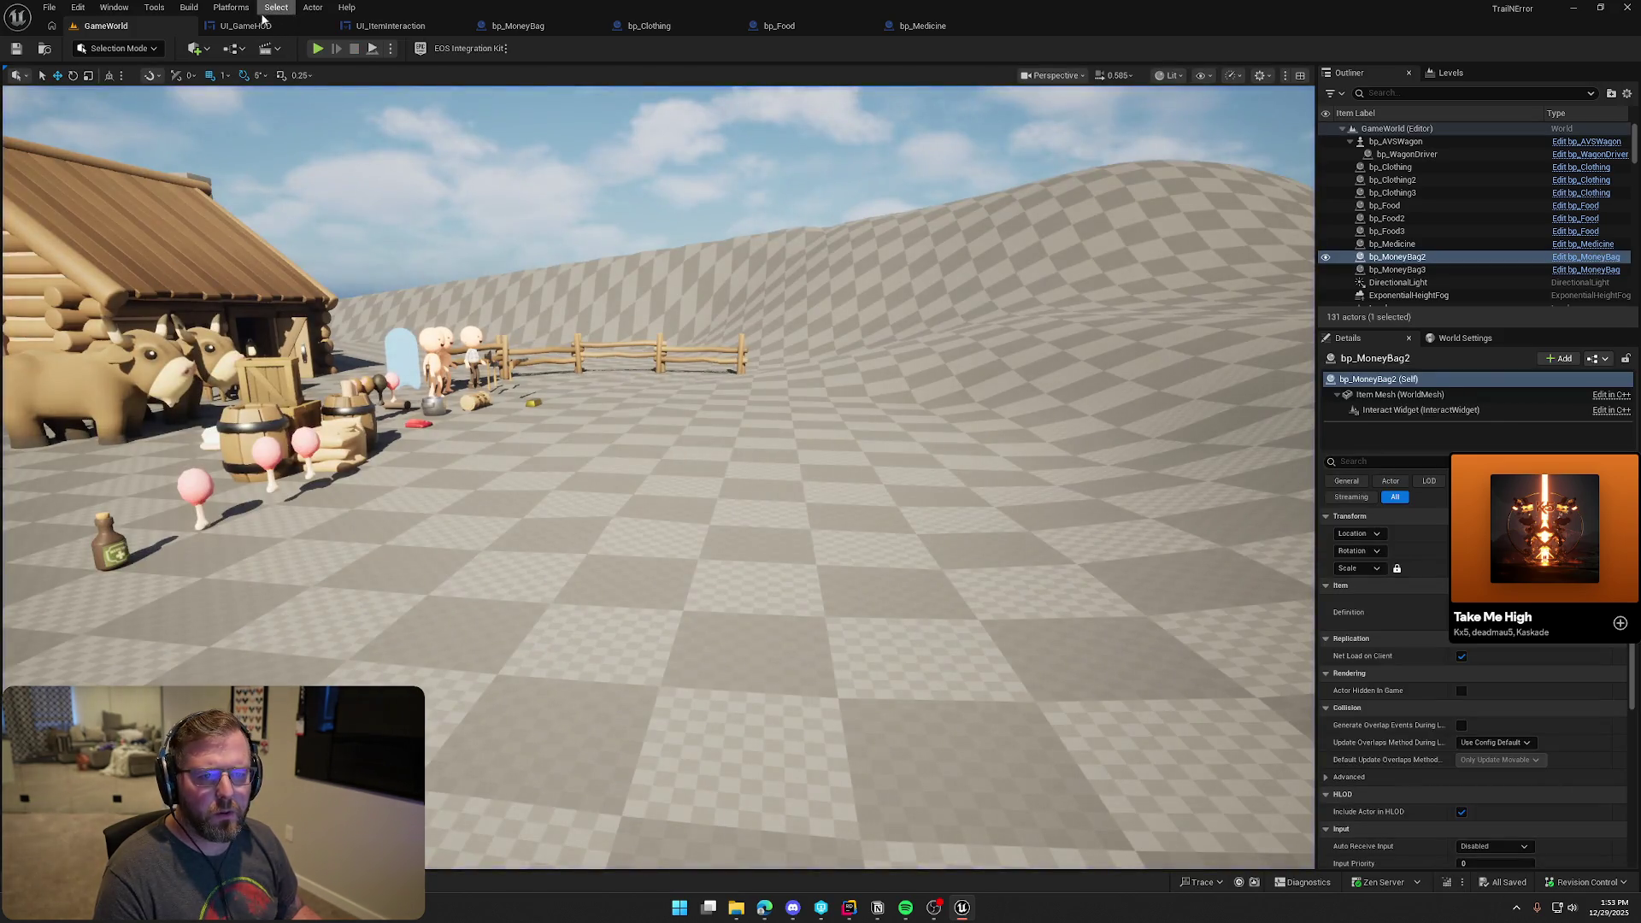
# Try a 'get chil' node search from Holding Item Container, cancel it, and switch to Rider
pyautogui.click(252, 25)
pyautogui.moveTo(454, 183)
pyautogui.mouseDown()
pyautogui.moveTo(855, 334)
pyautogui.moveTo(1019, 335)
pyautogui.mouseUp()
pyautogui.click(658, 162)
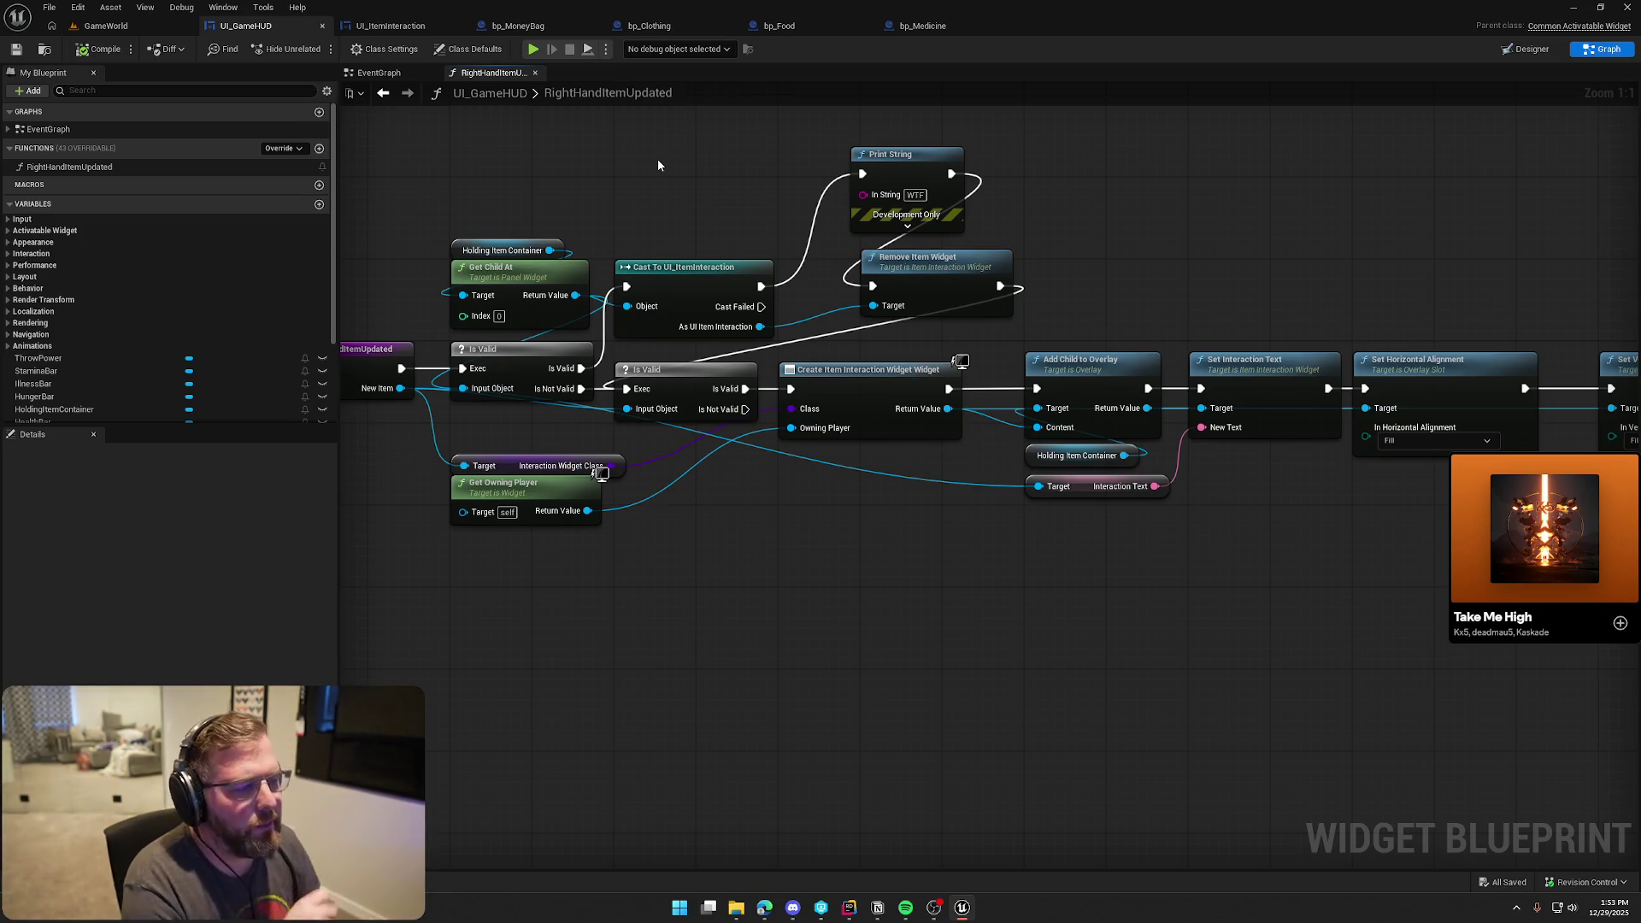
pyautogui.moveTo(584, 260); pyautogui.dragTo(668, 177)
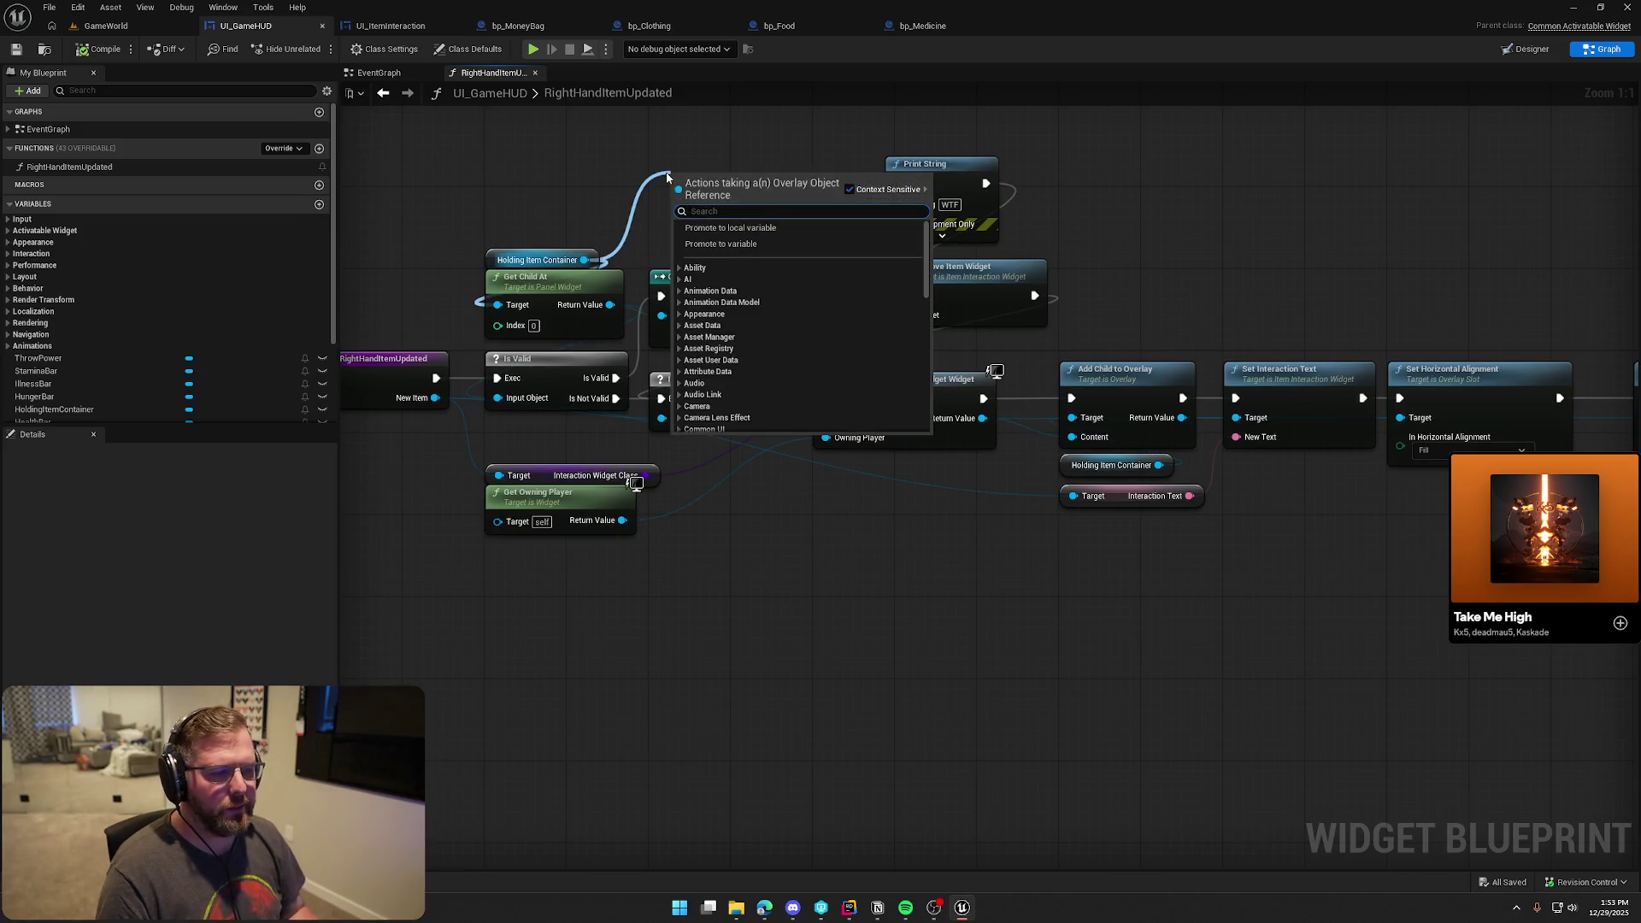
pyautogui.write('get chil')
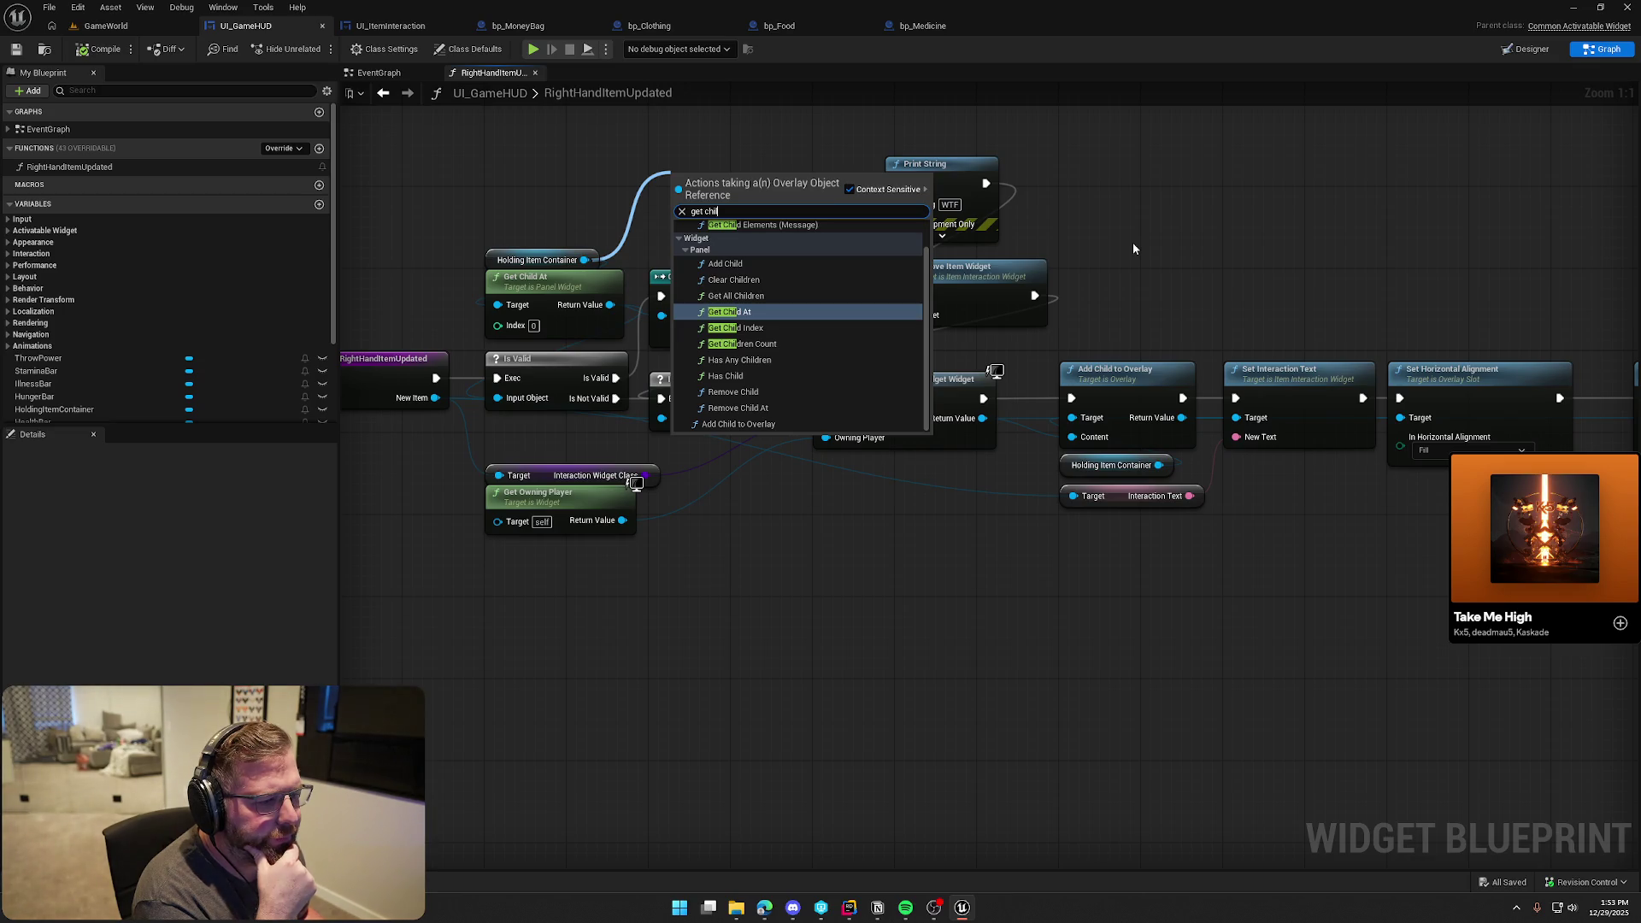
pyautogui.press('Return')
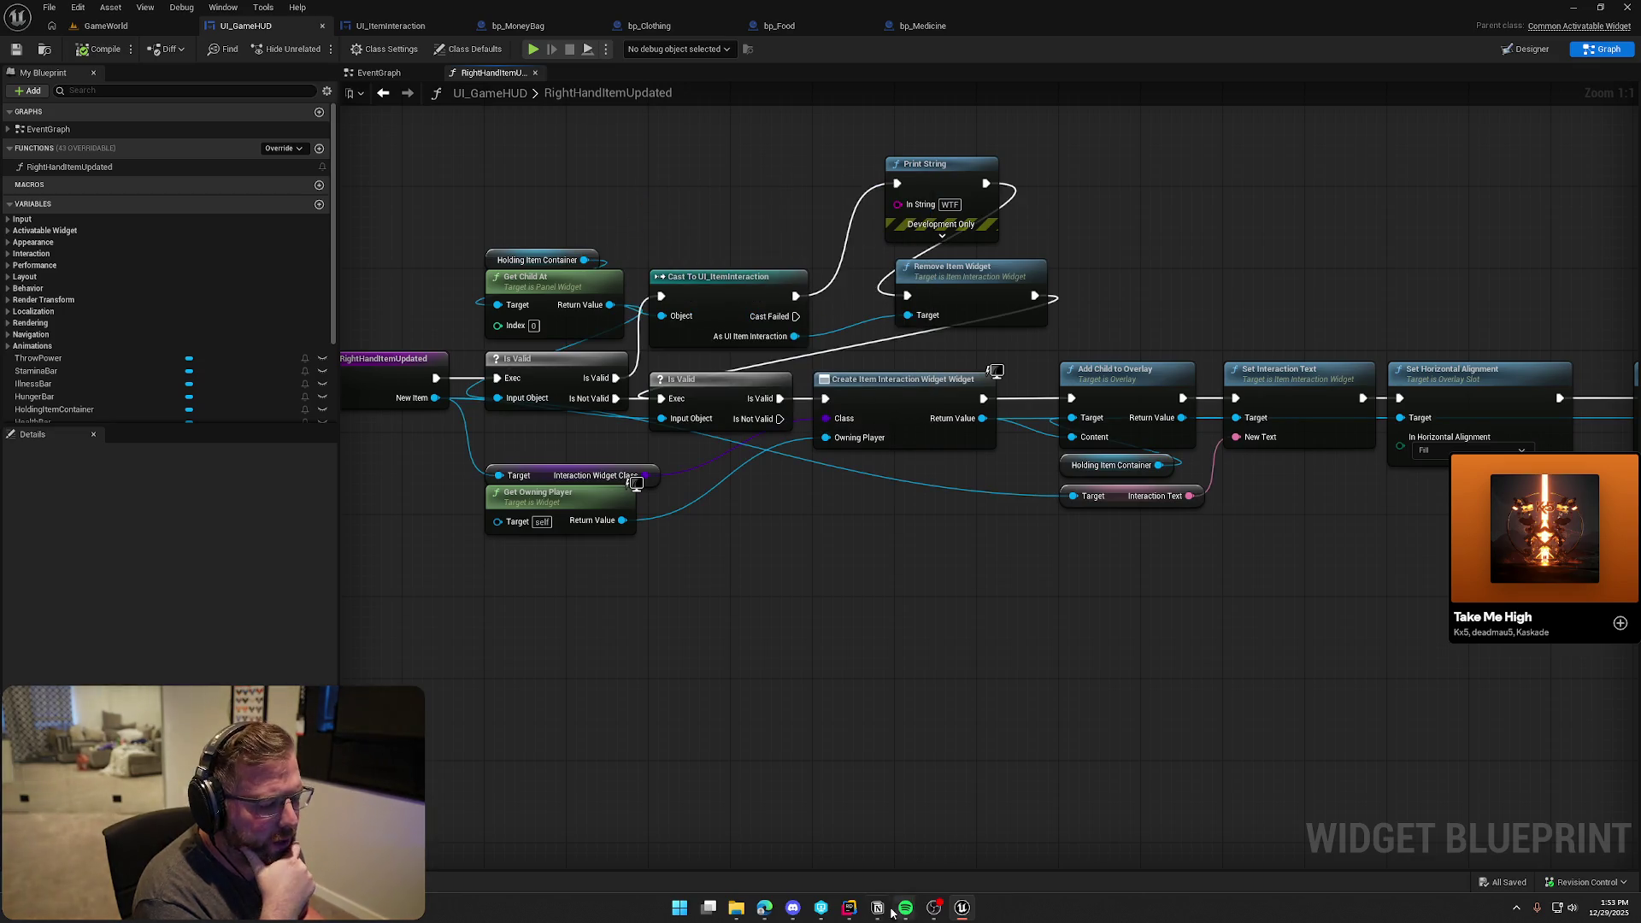
pyautogui.click(849, 908)
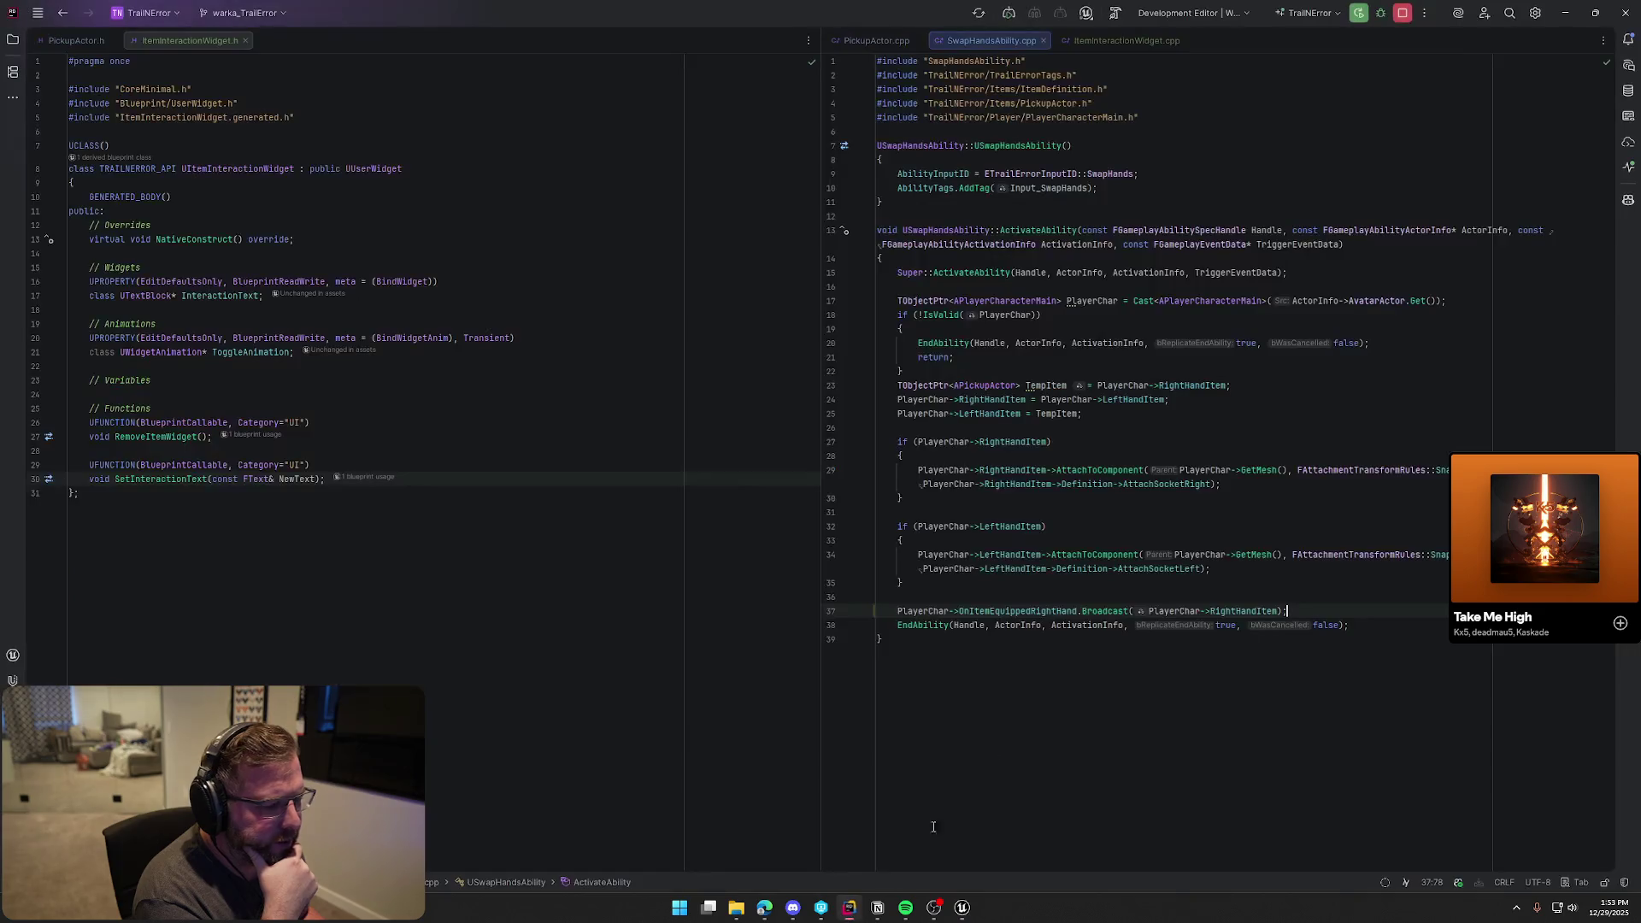
# In ItemInteractionWidget.cpp, insert an empty line after RemoveItemWidget's PlayAnimationReverse call
pyautogui.click(858, 40)
pyautogui.click(1110, 42)
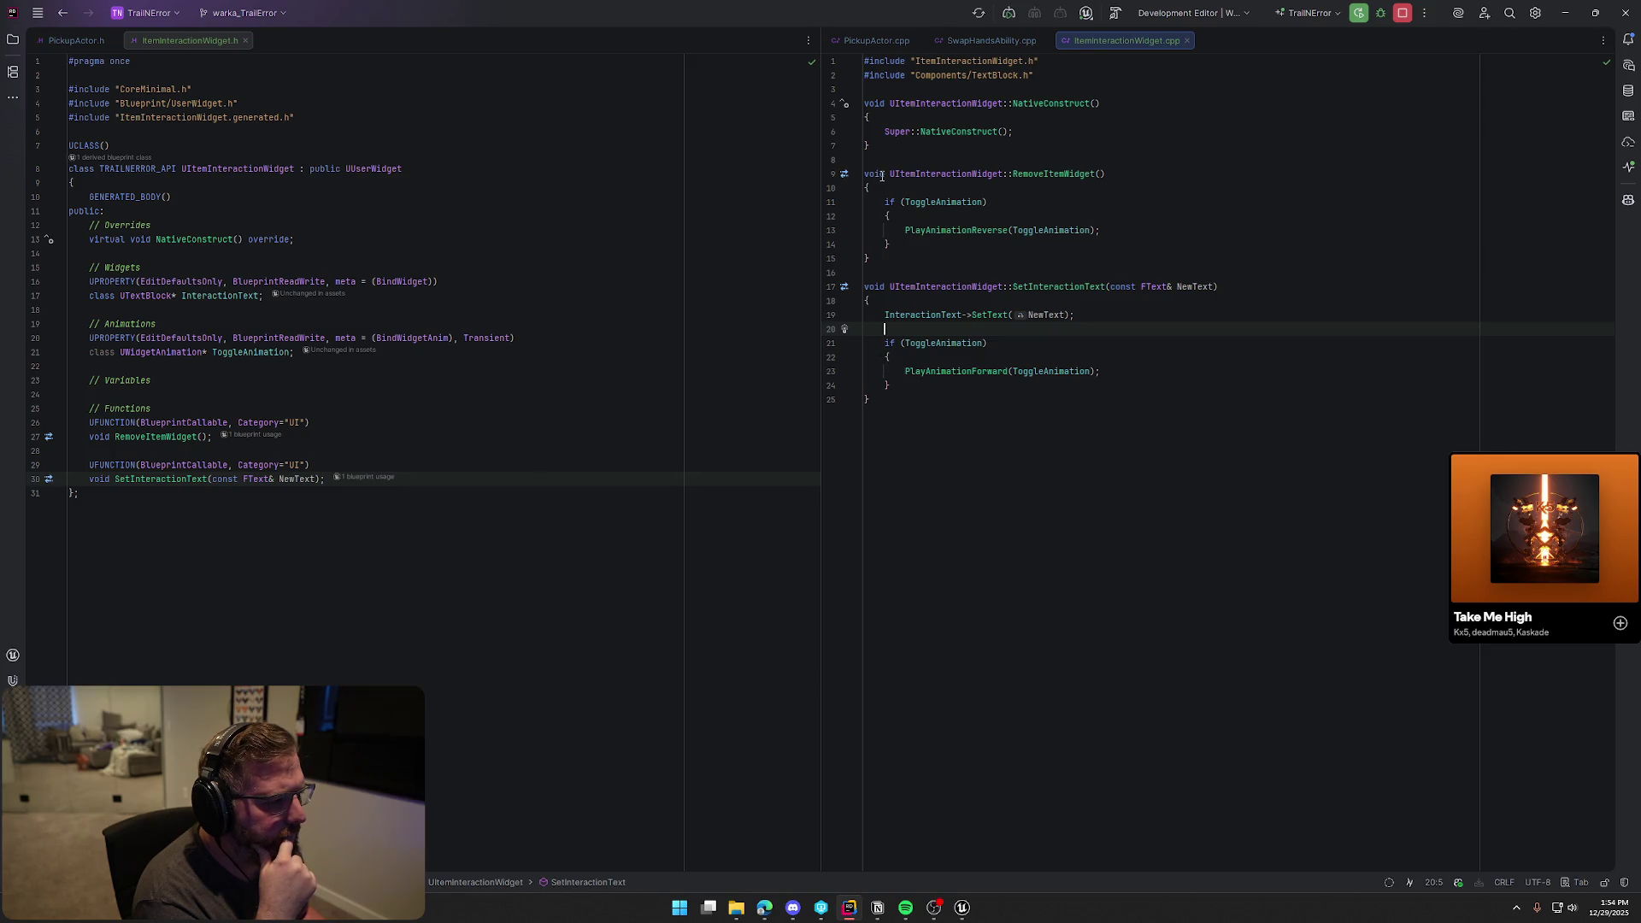
pyautogui.click(1011, 245)
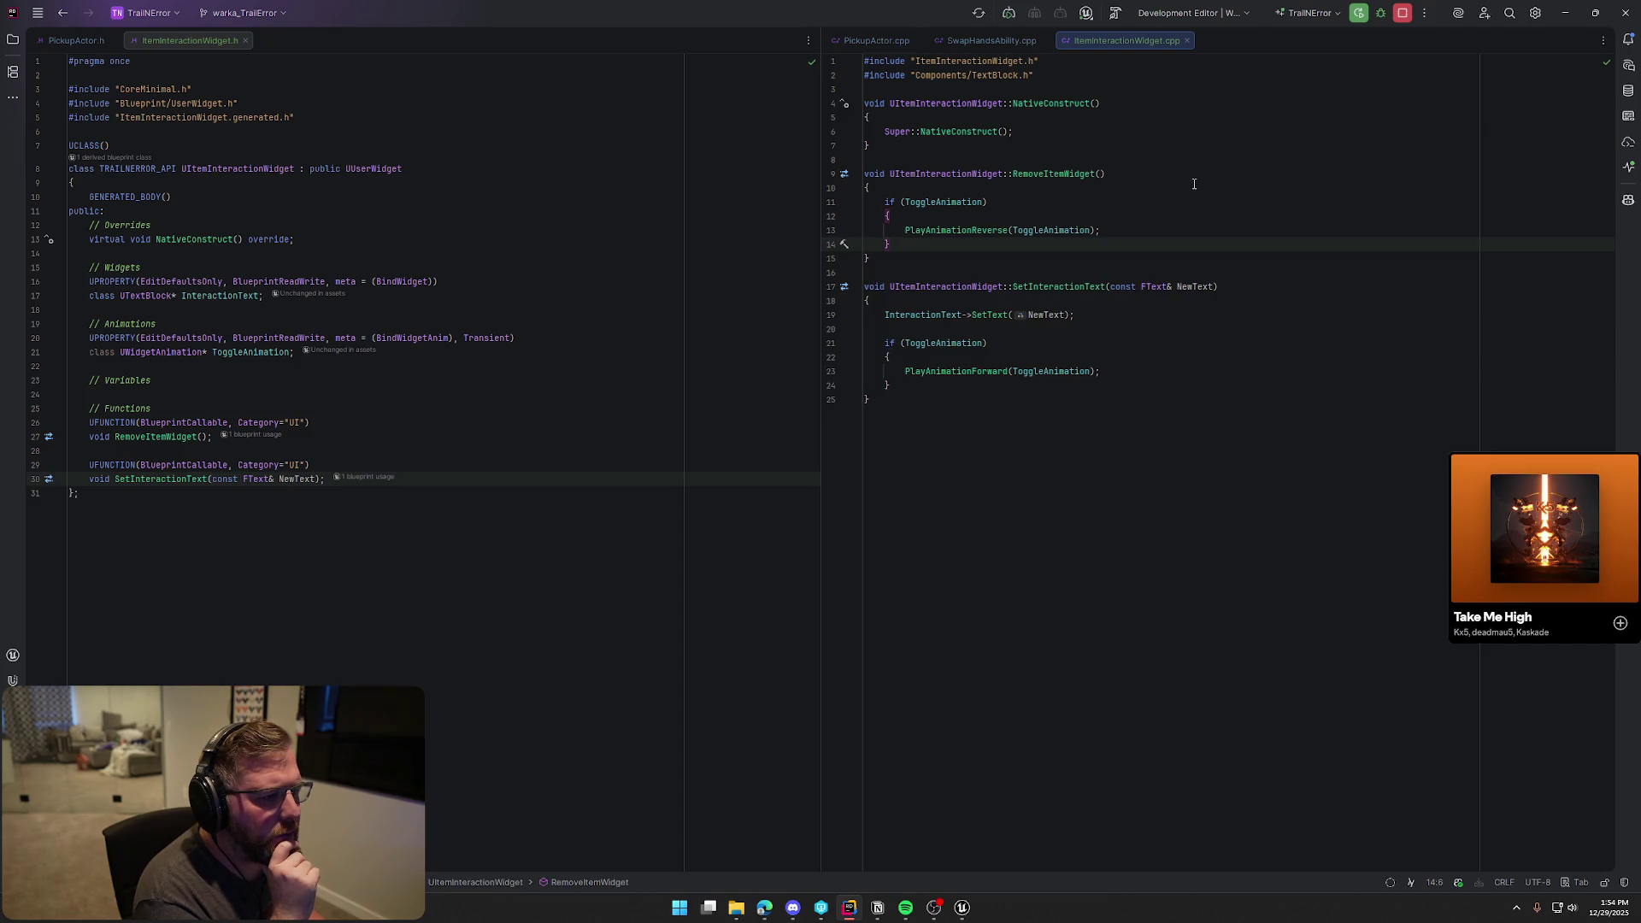
pyautogui.click(936, 230)
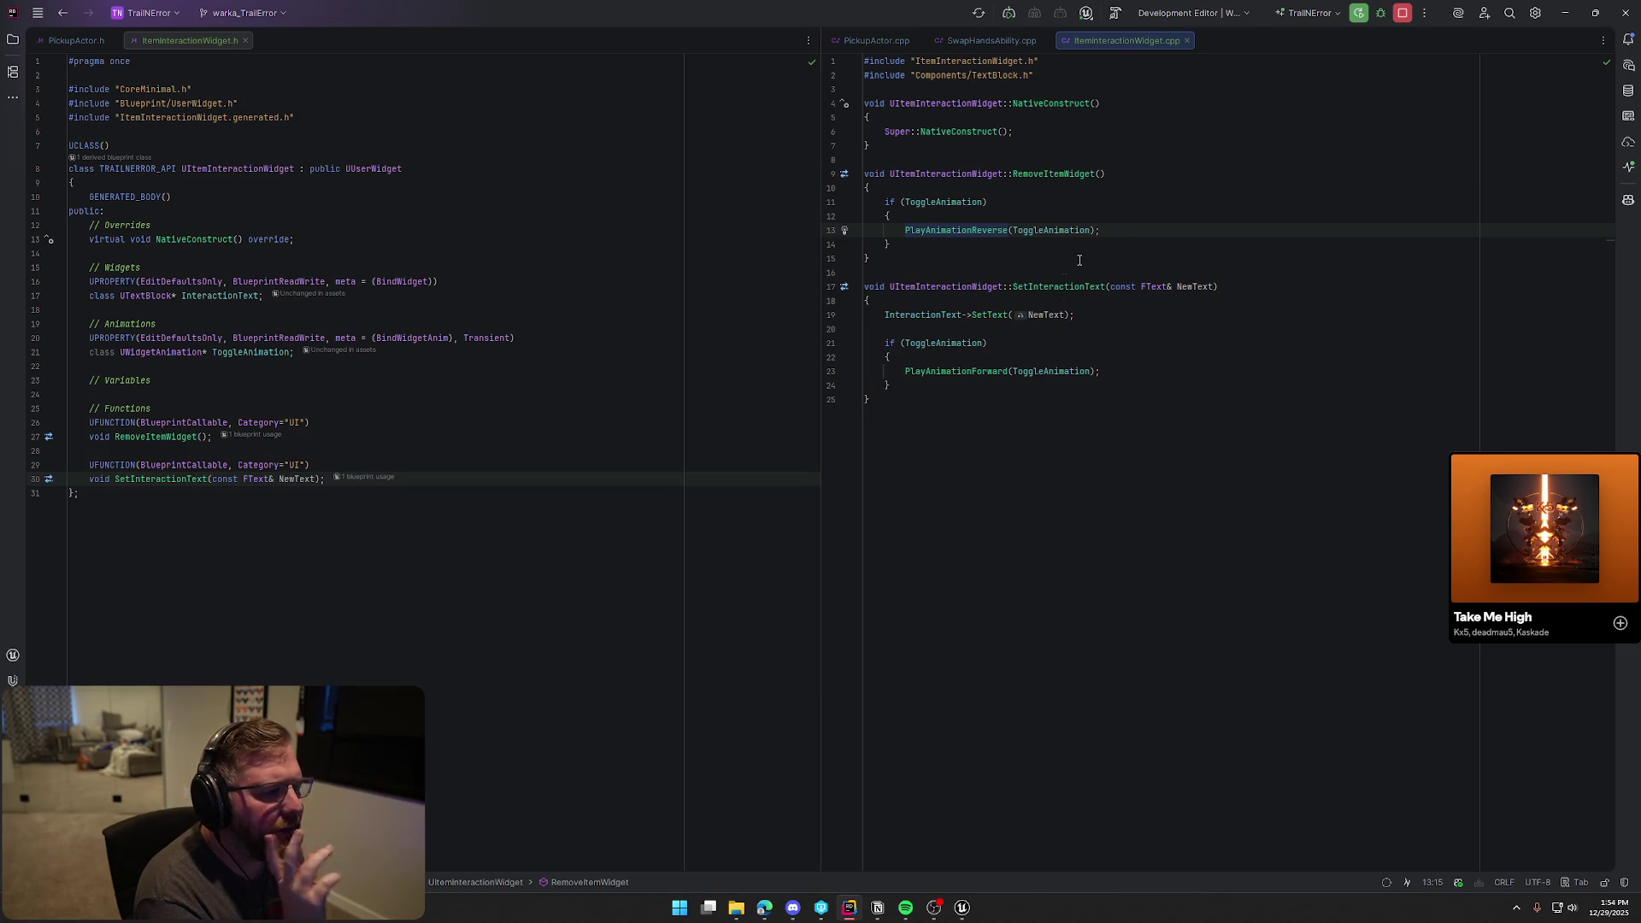
pyautogui.click(962, 907)
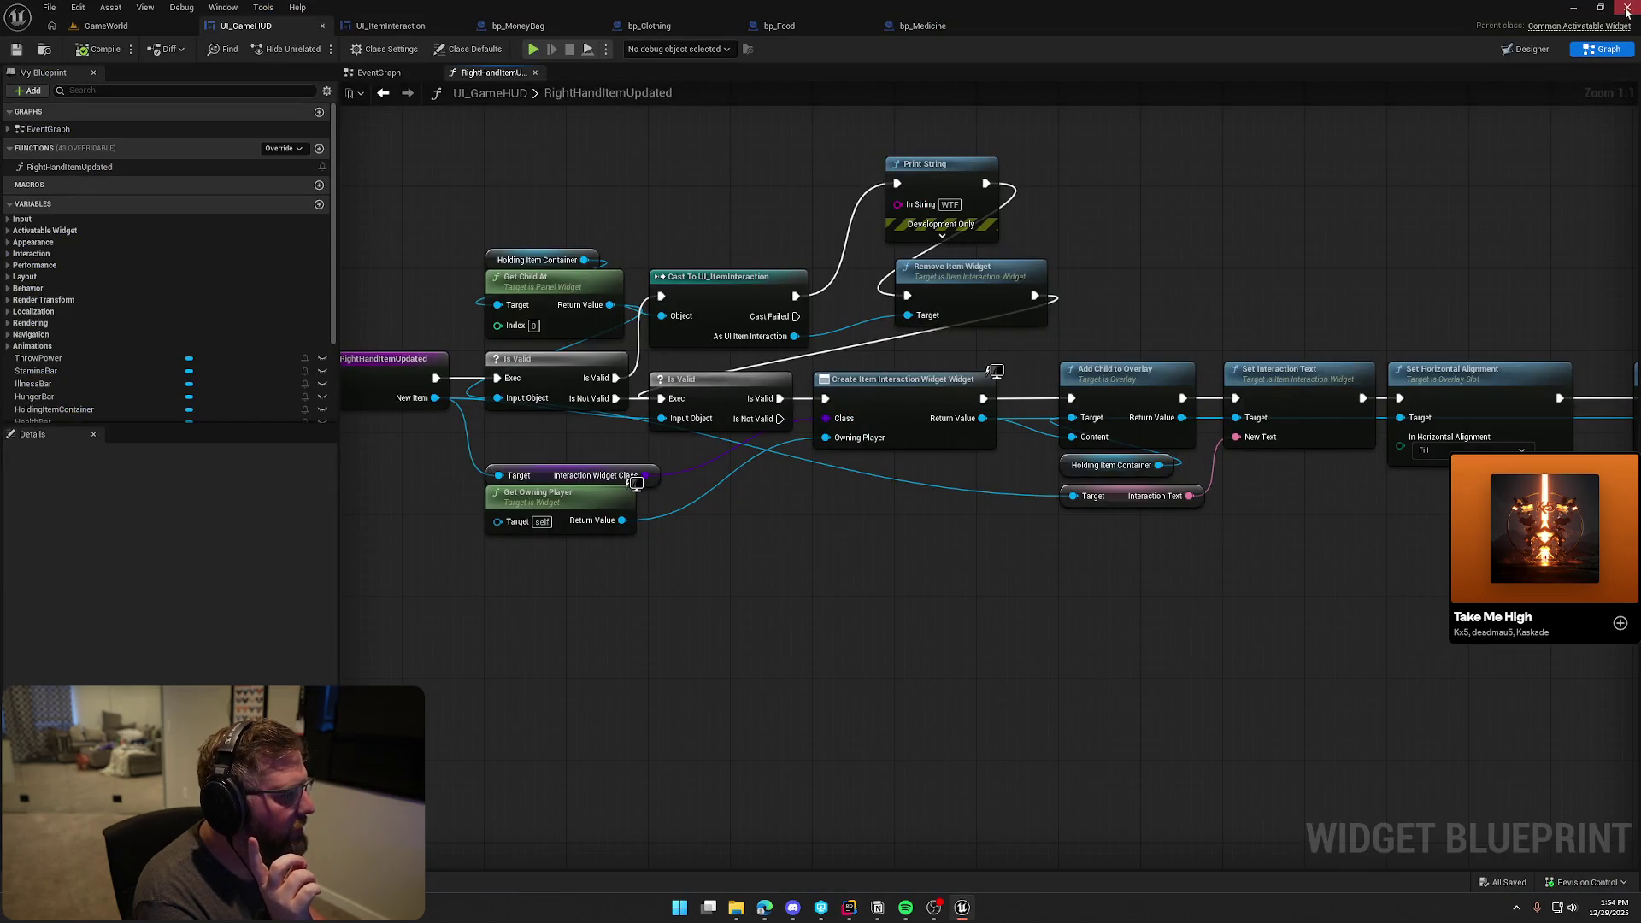
pyautogui.hotkey('alt', 'Tab')
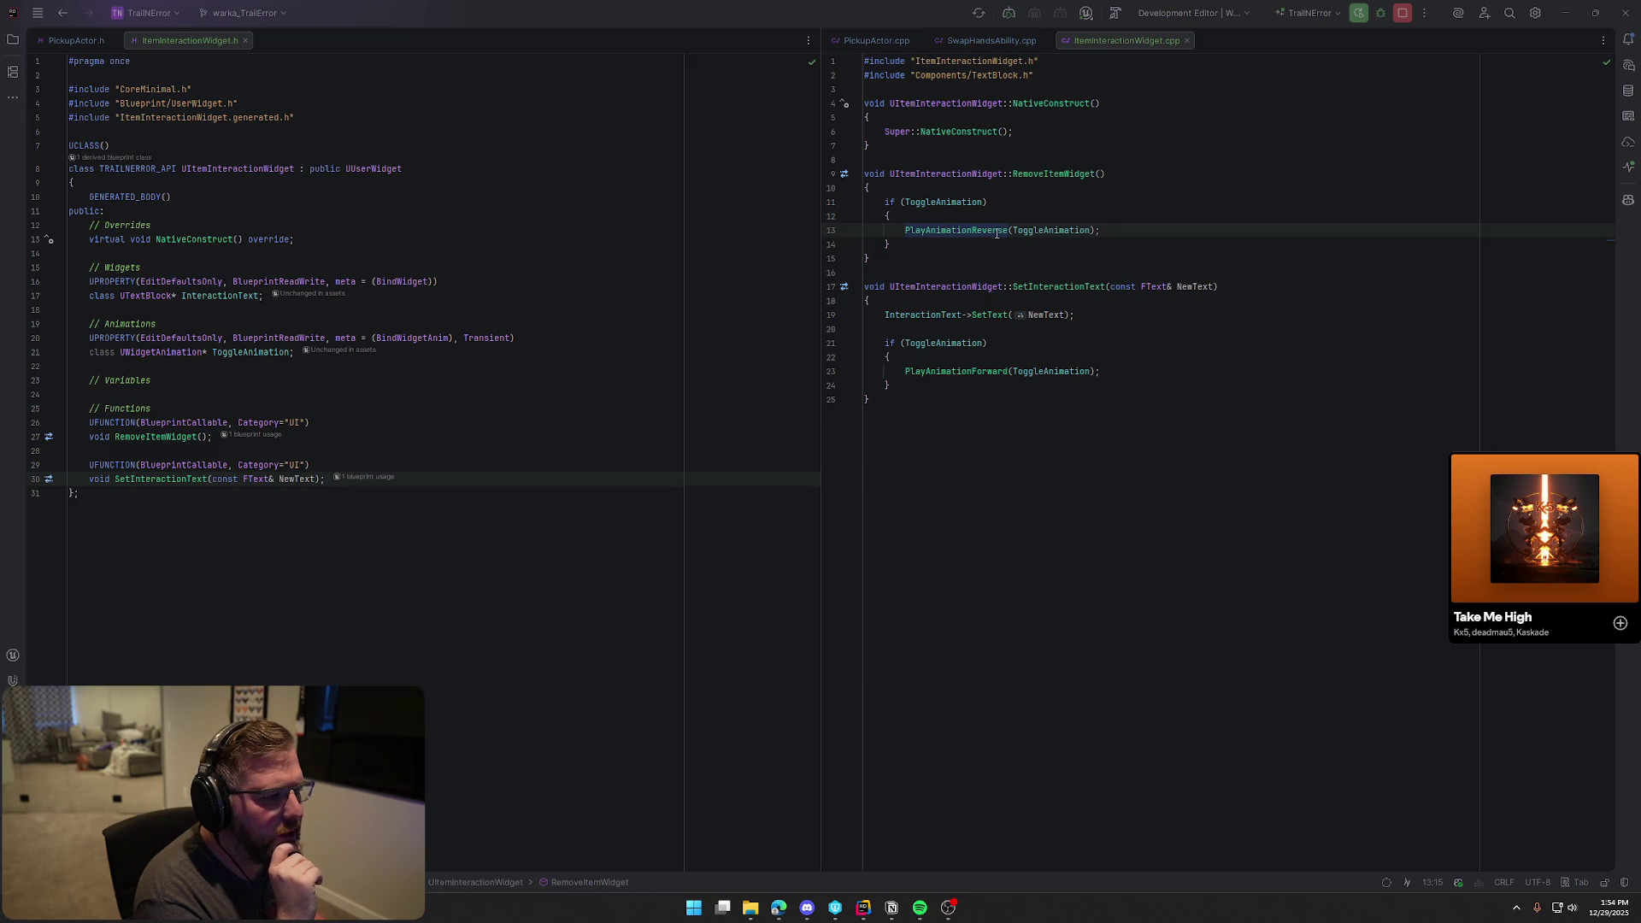
pyautogui.click(1105, 231)
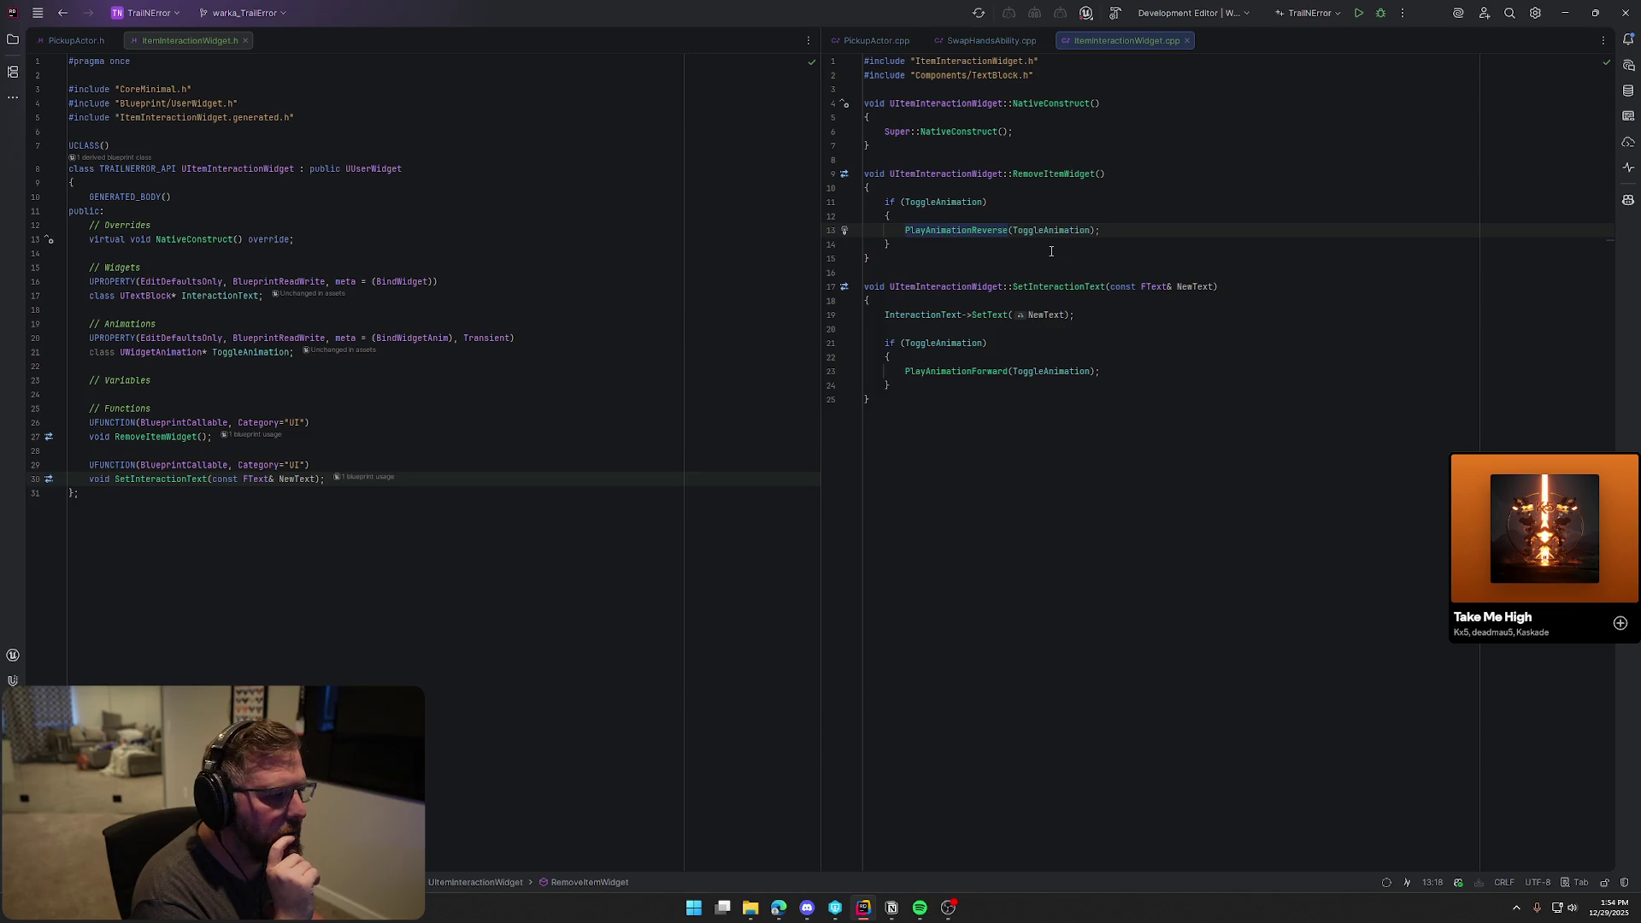
pyautogui.click(901, 243)
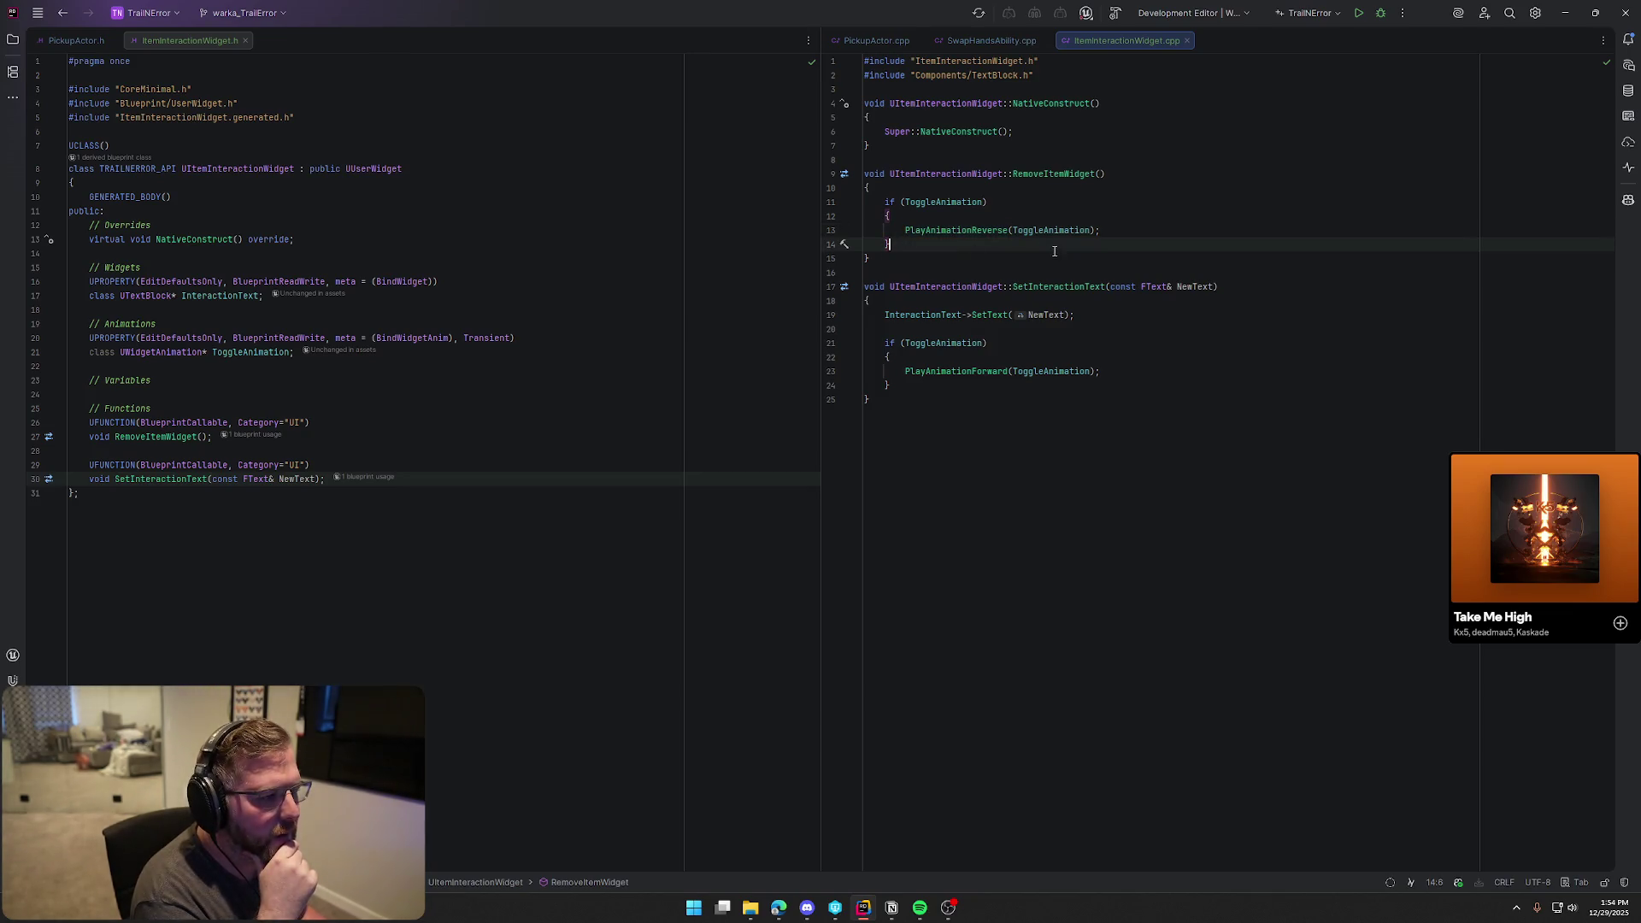
pyautogui.click(1111, 231)
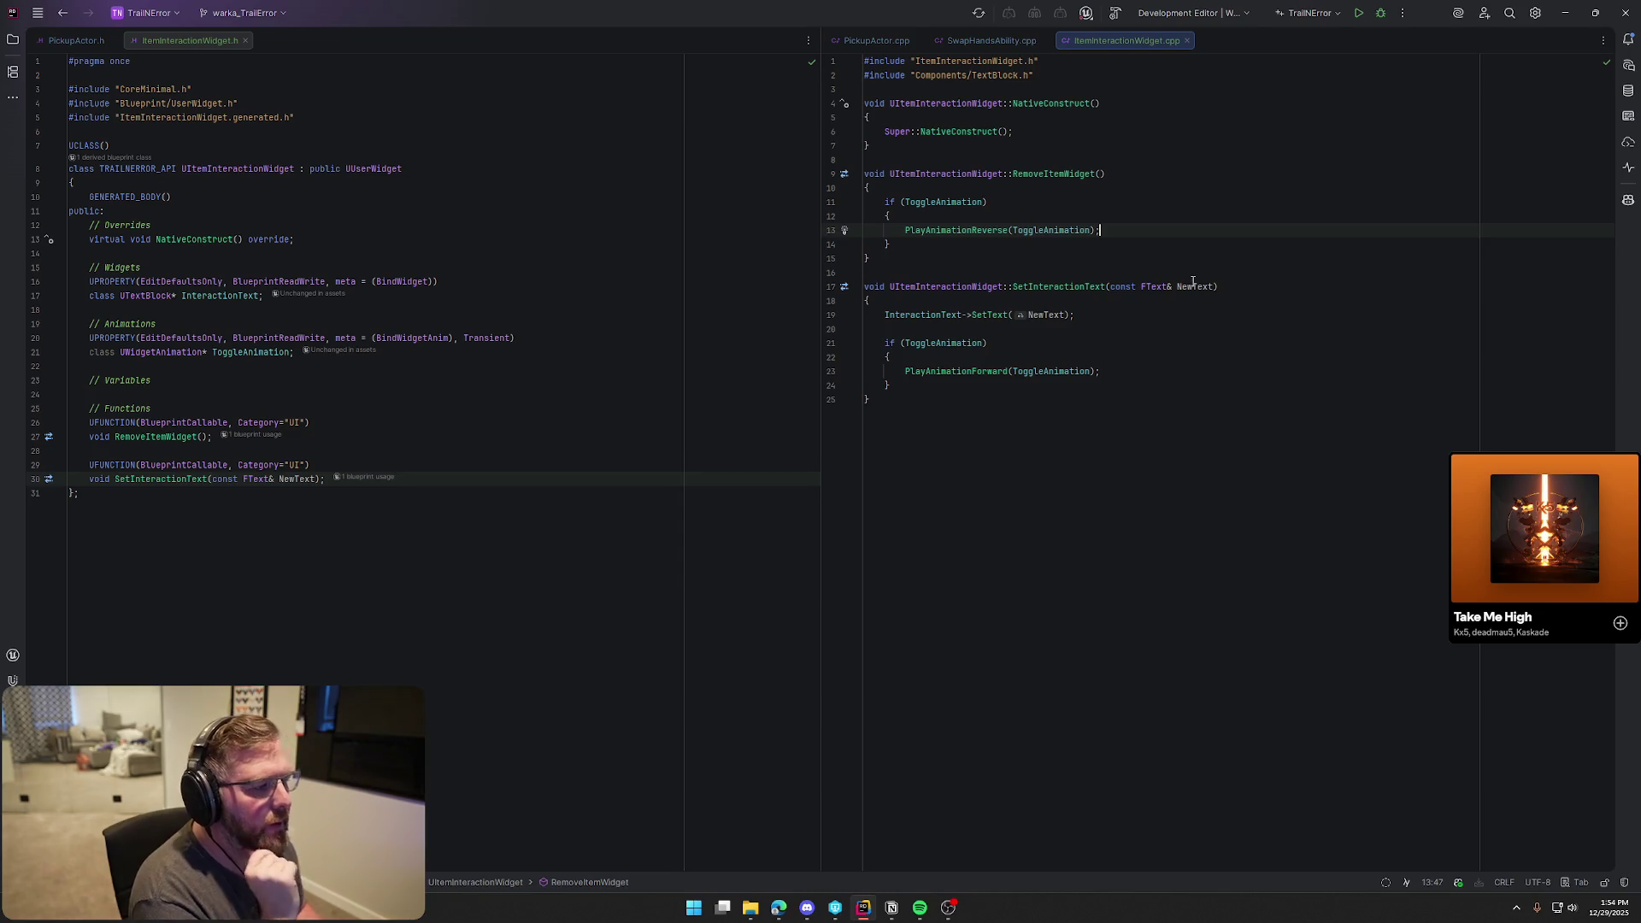
pyautogui.press('Return')
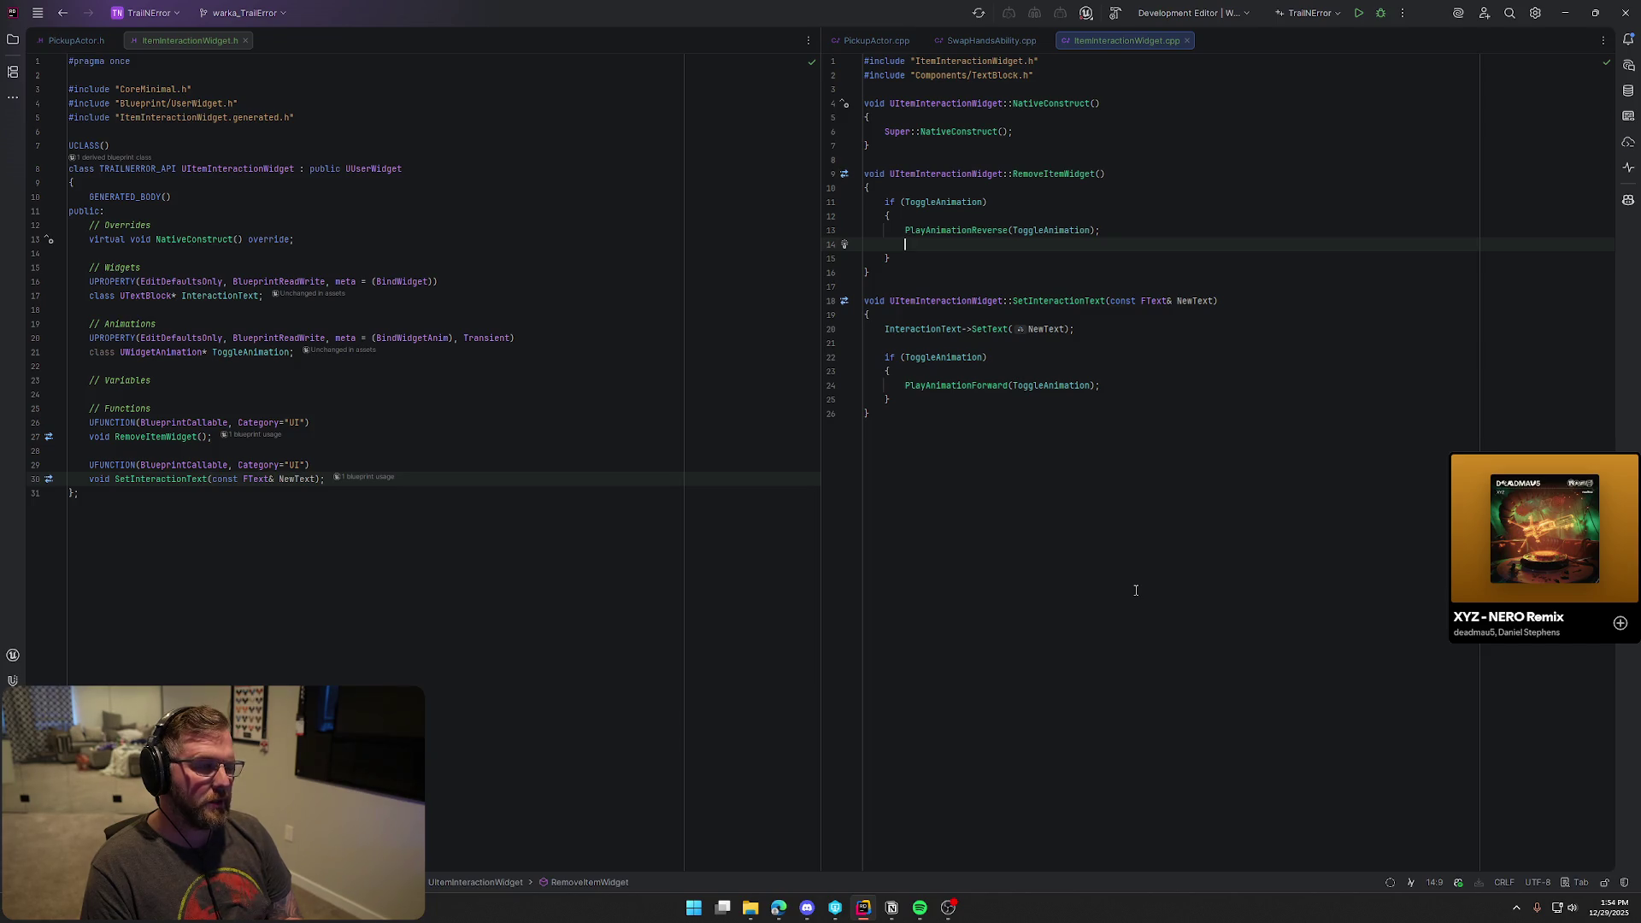
# Write a GetWorld()->GetTimerManager().SetTimer call with an FTimerHandle TimerHandle declared above it
pyautogui.write('Get')
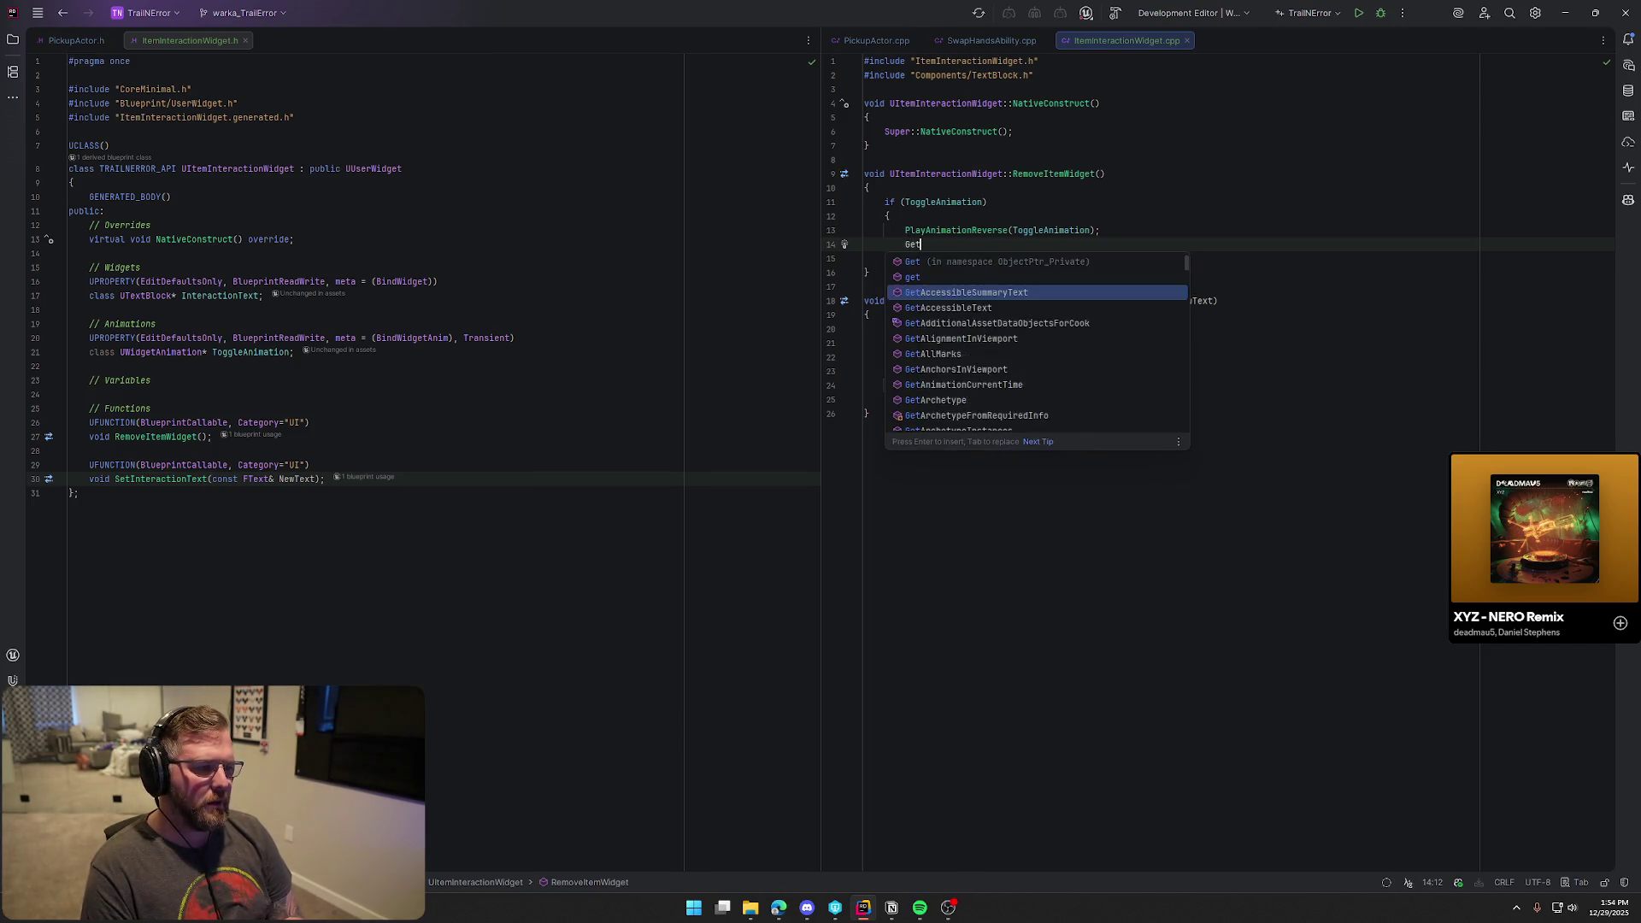
pyautogui.write('World->Get')
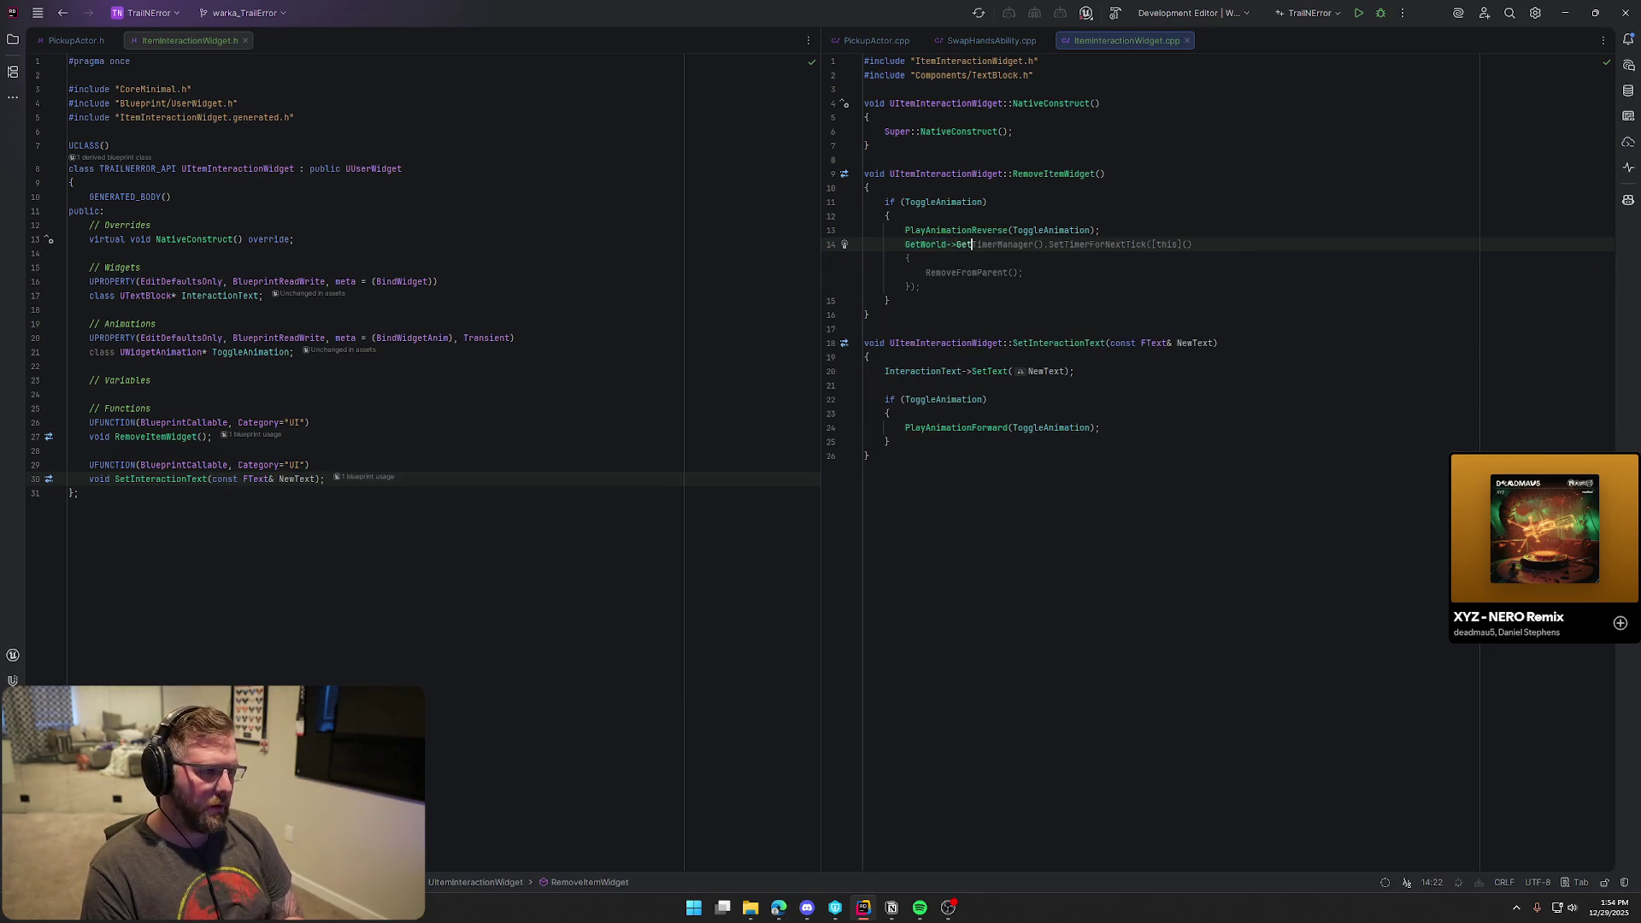
pyautogui.press('BackSpace')
pyautogui.press('BackSpace')
pyautogui.press('BackSpace')
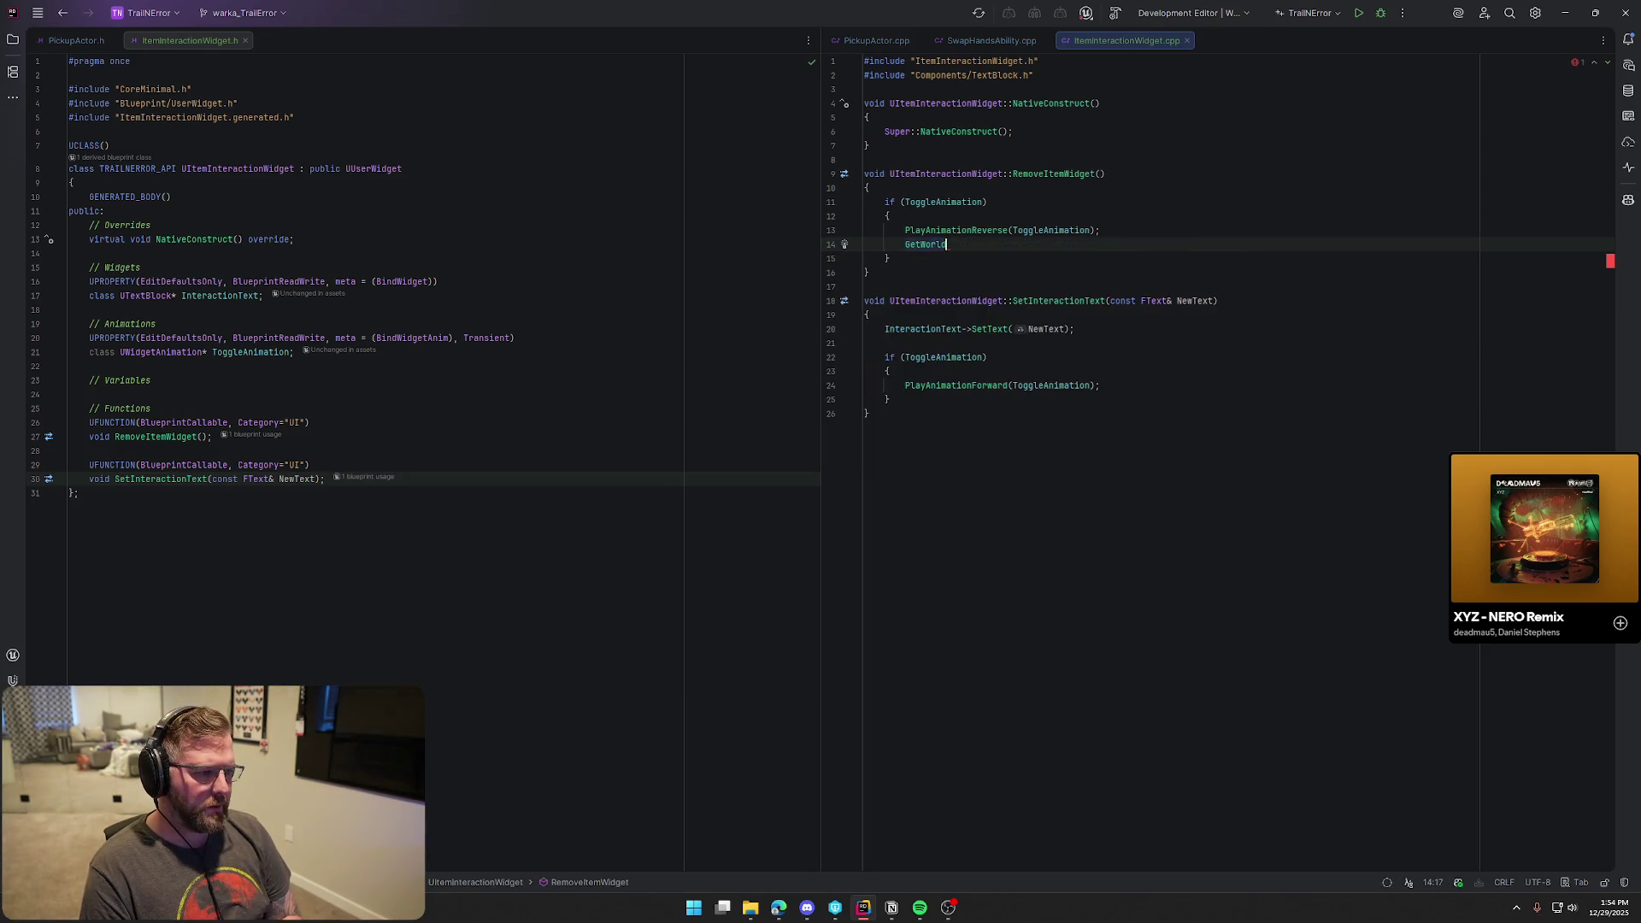
pyautogui.write('()->')
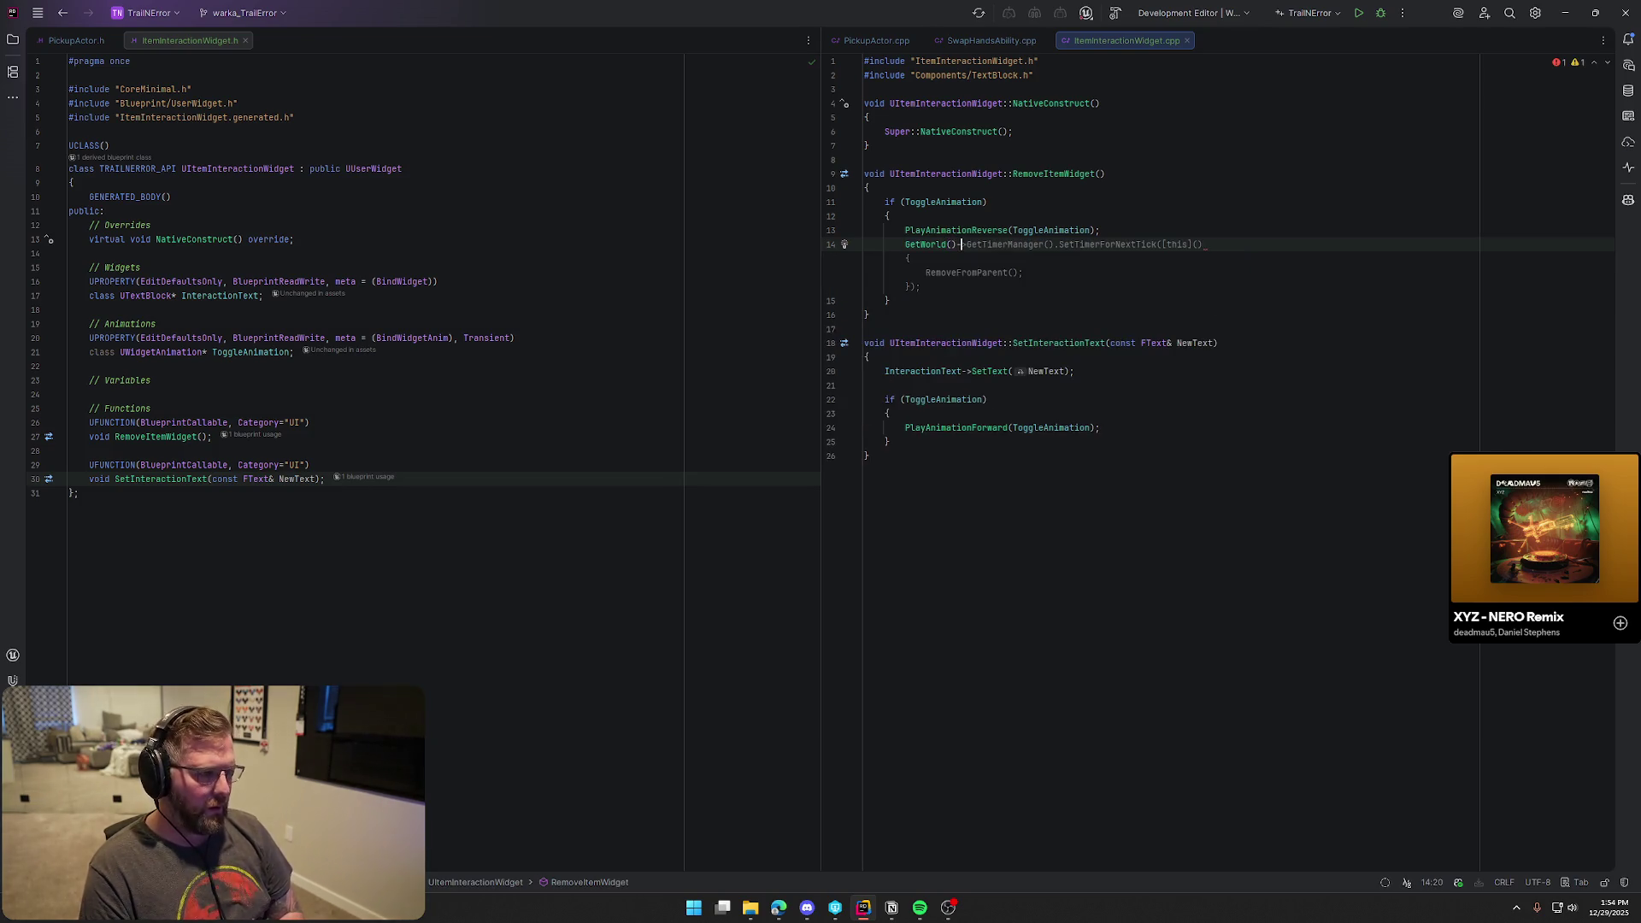
pyautogui.write(').')
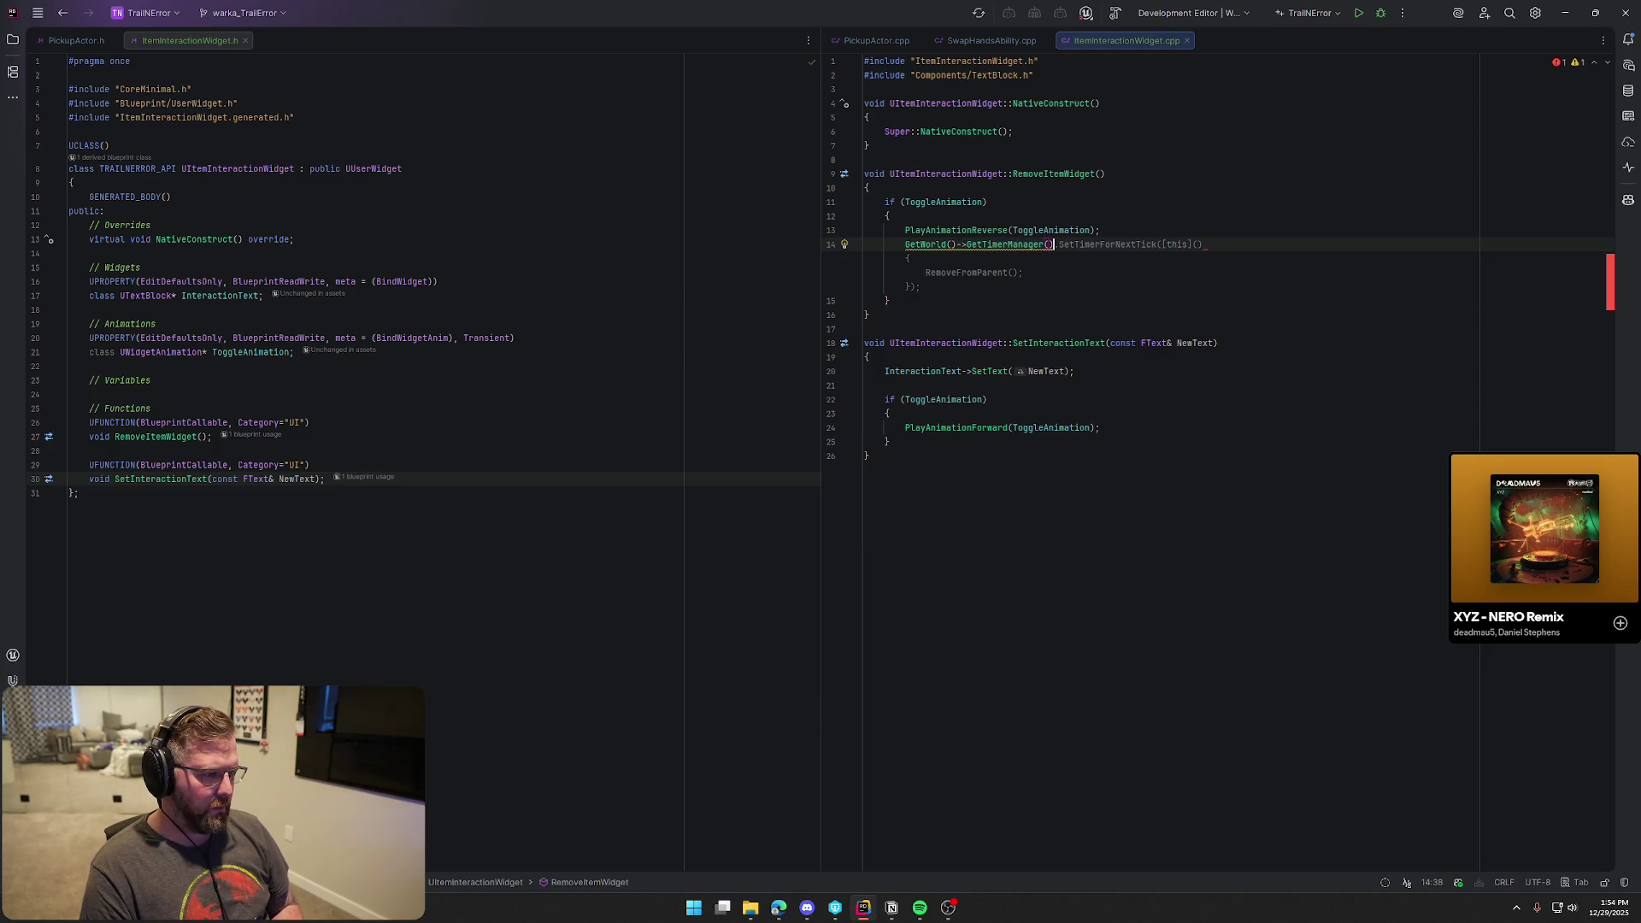
pyautogui.write('Set')
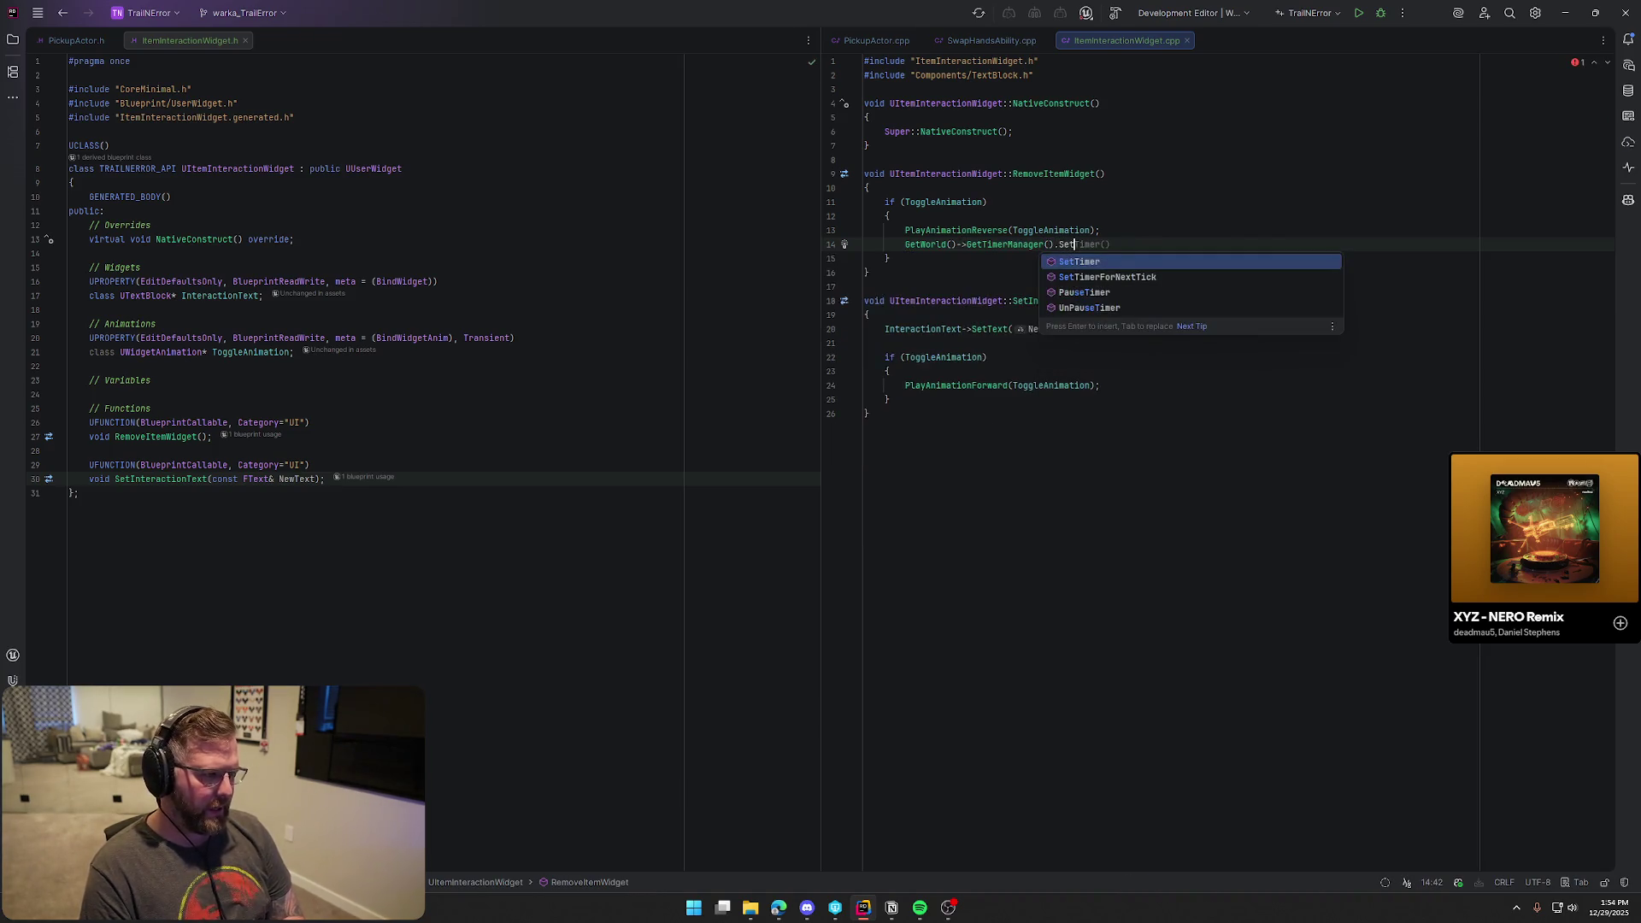
pyautogui.press('Return')
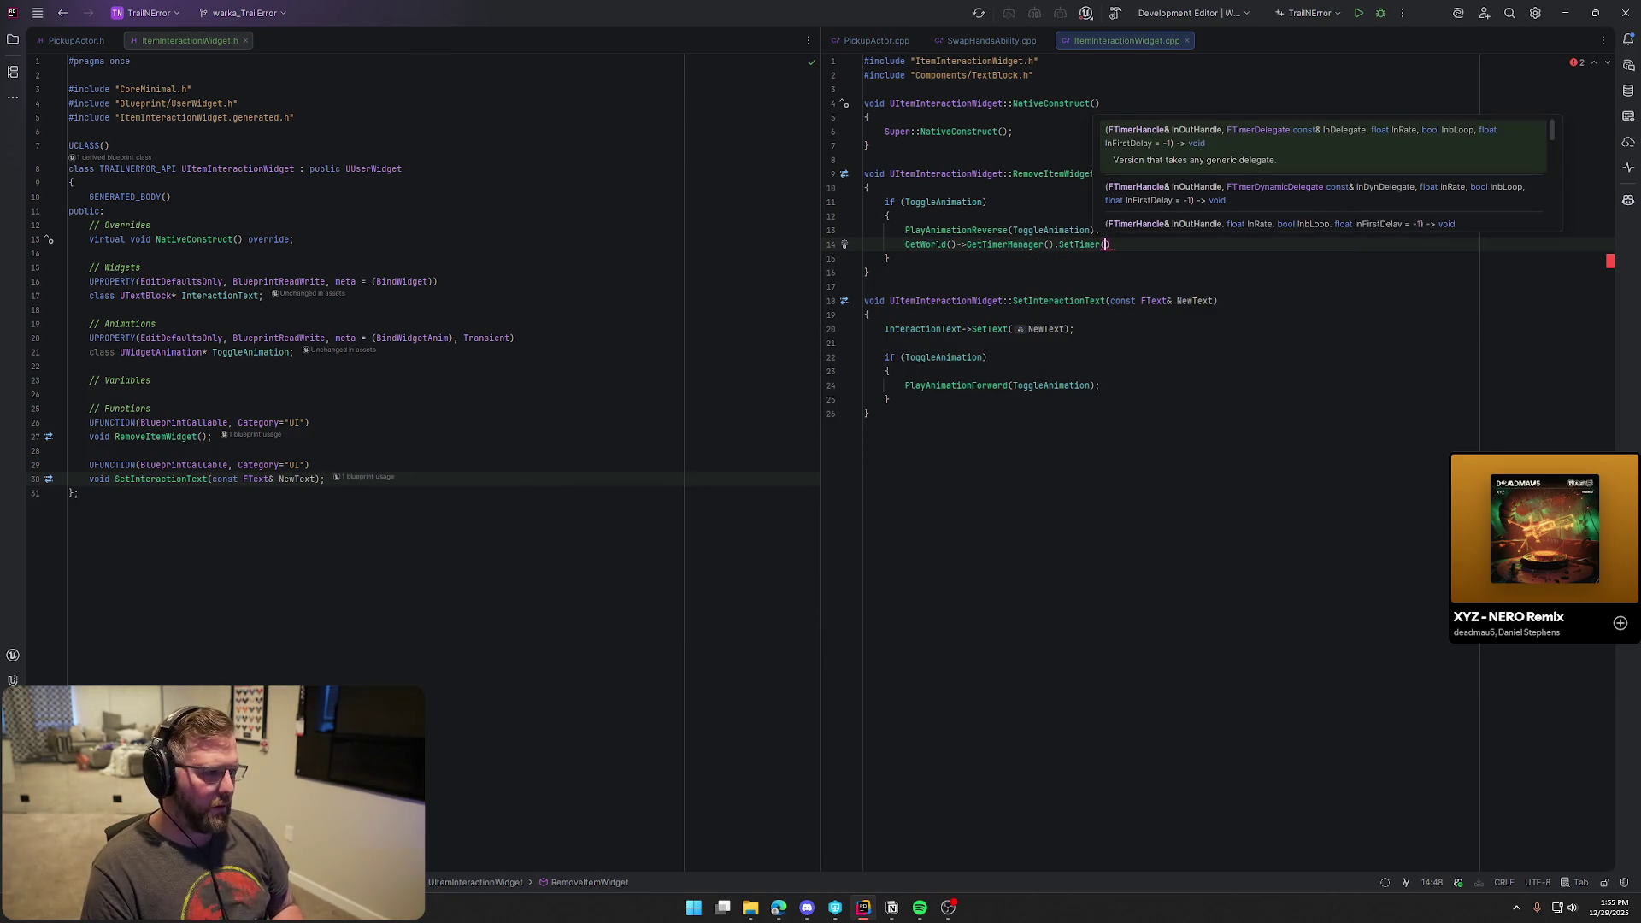
pyautogui.press('Up')
pyautogui.press('Return')
pyautogui.write('FTimerHandle TimerHandle;')
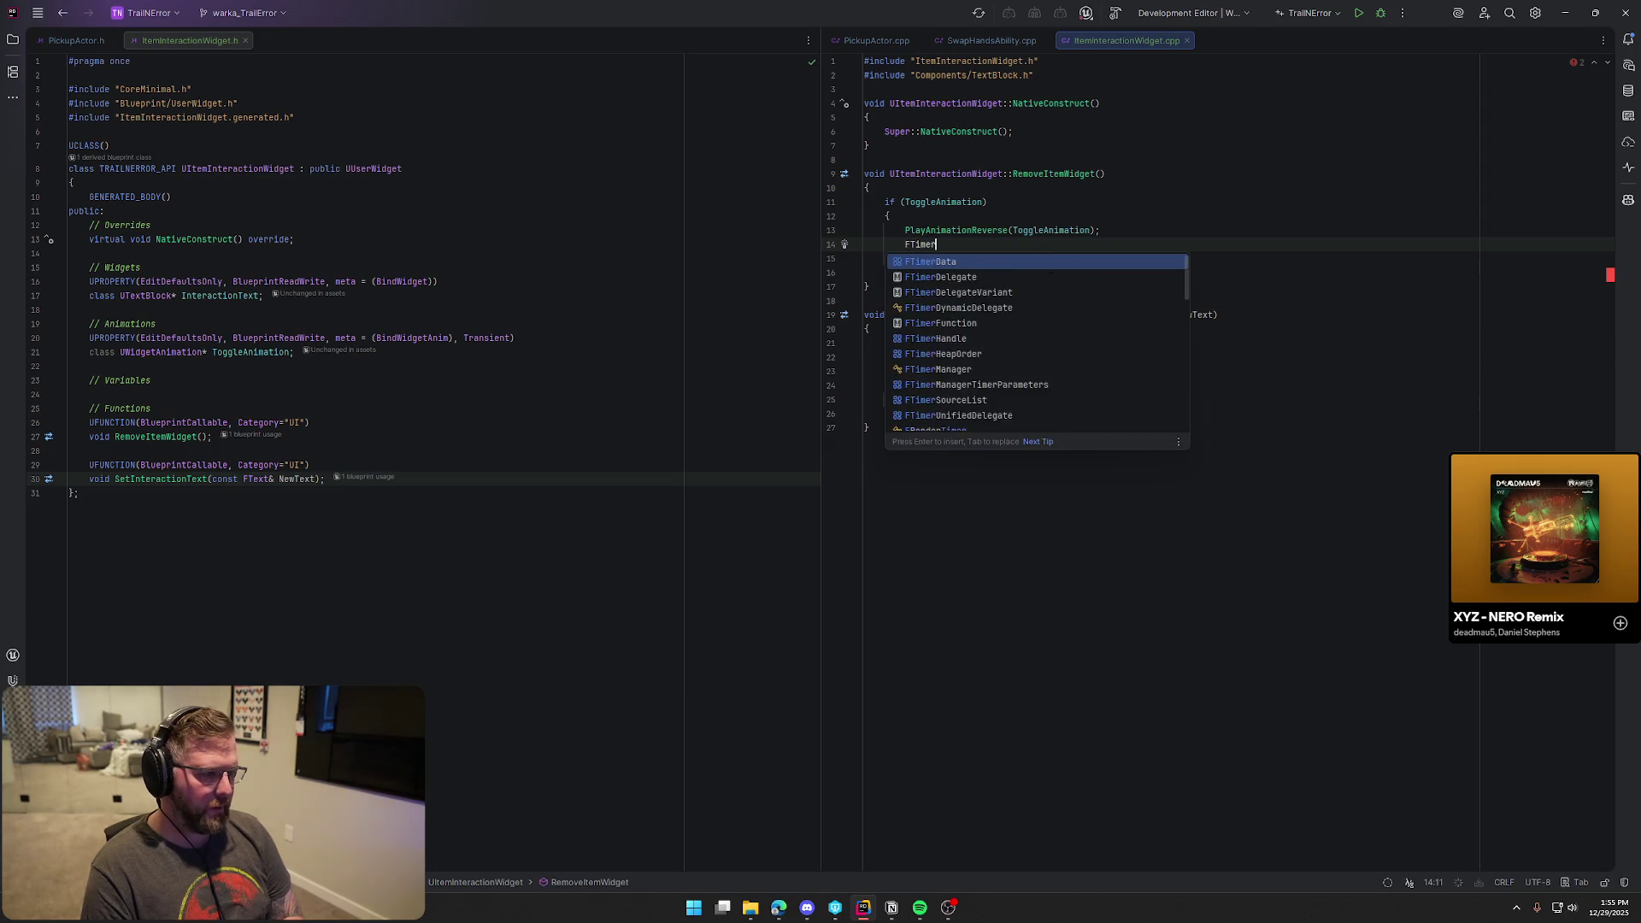
pyautogui.press('Down')
pyautogui.press('End')
pyautogui.write(';')
# Fill SetTimer with TimerHandle, a [this] lambda, and a non-looping GetEndTime delay
pyautogui.press('Left')
pyautogui.press('Left')
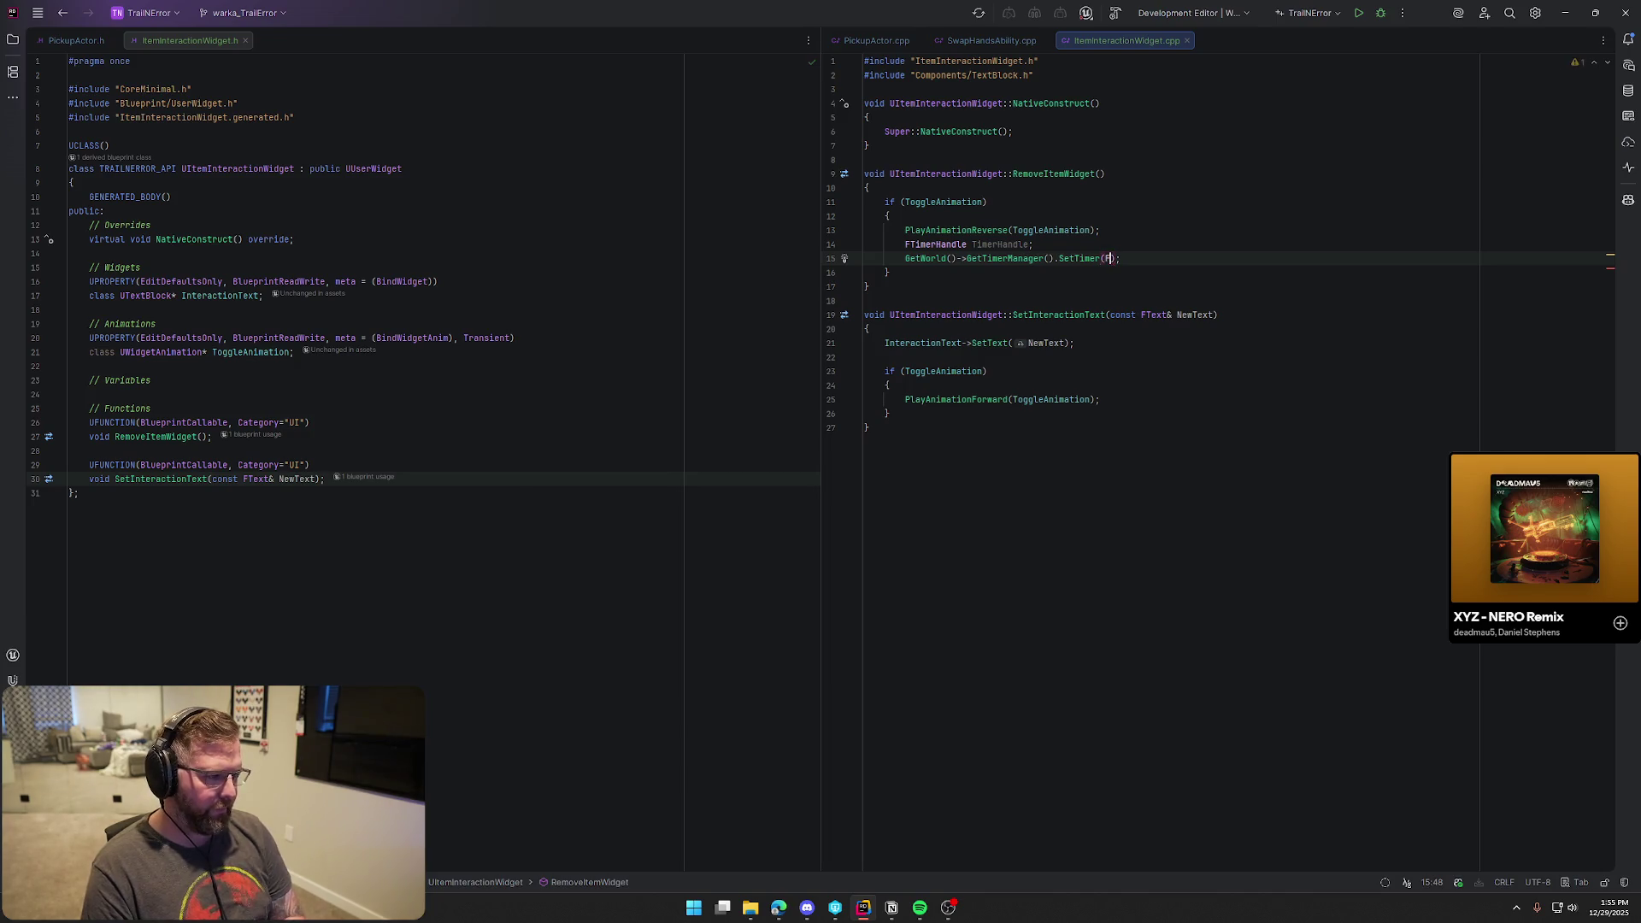
pyautogui.write('Timer')
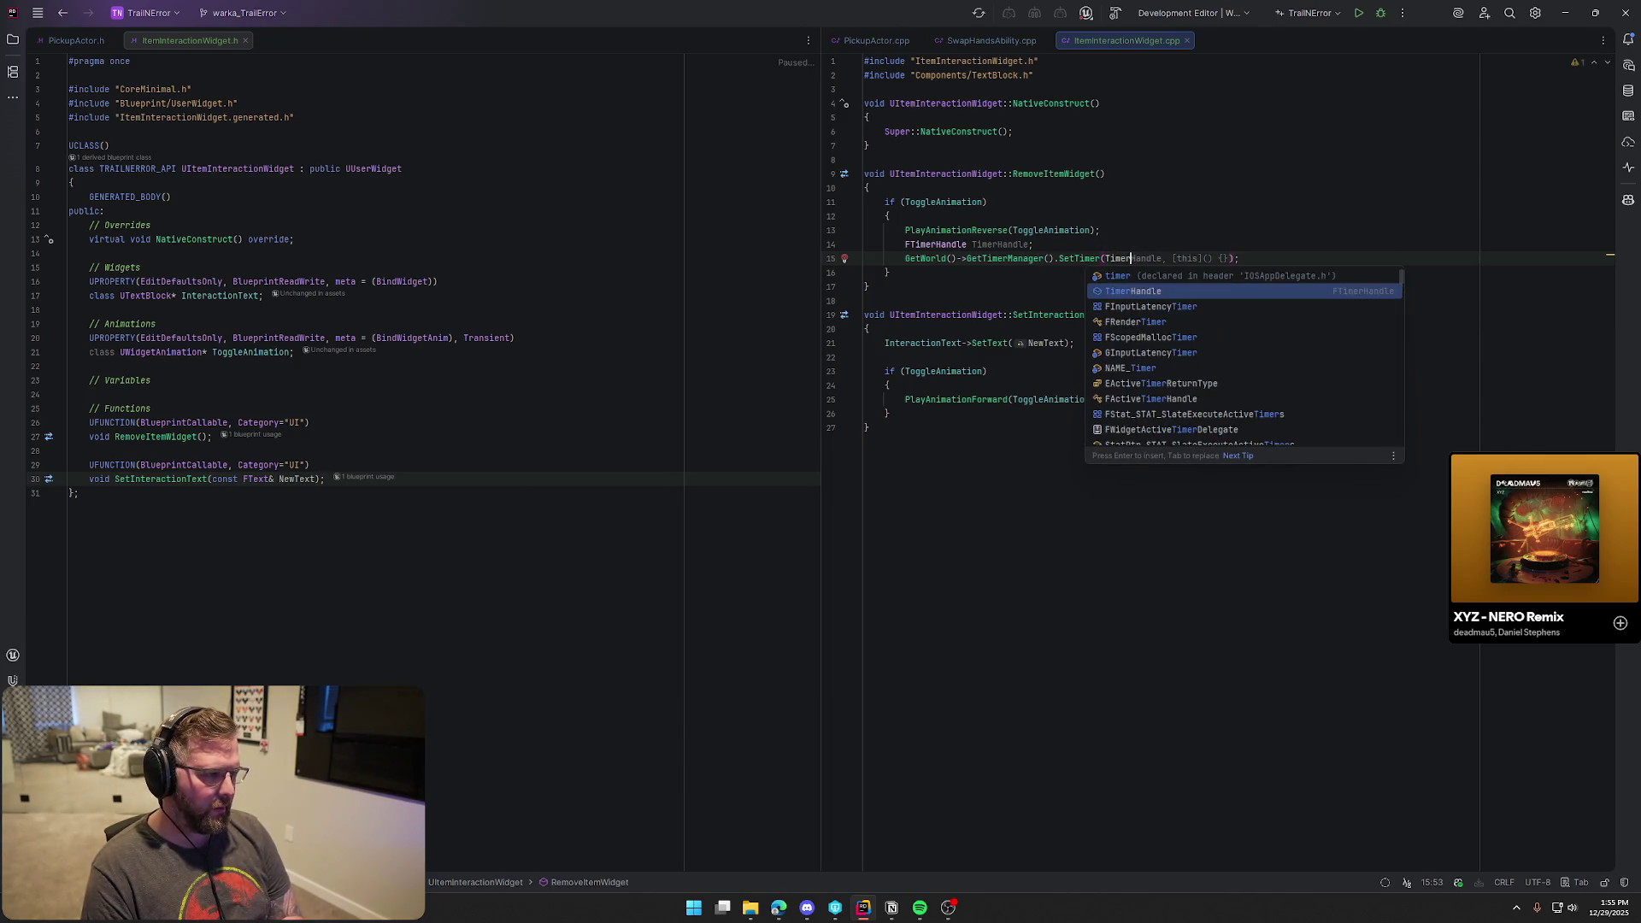
pyautogui.press('Return')
pyautogui.write(',')
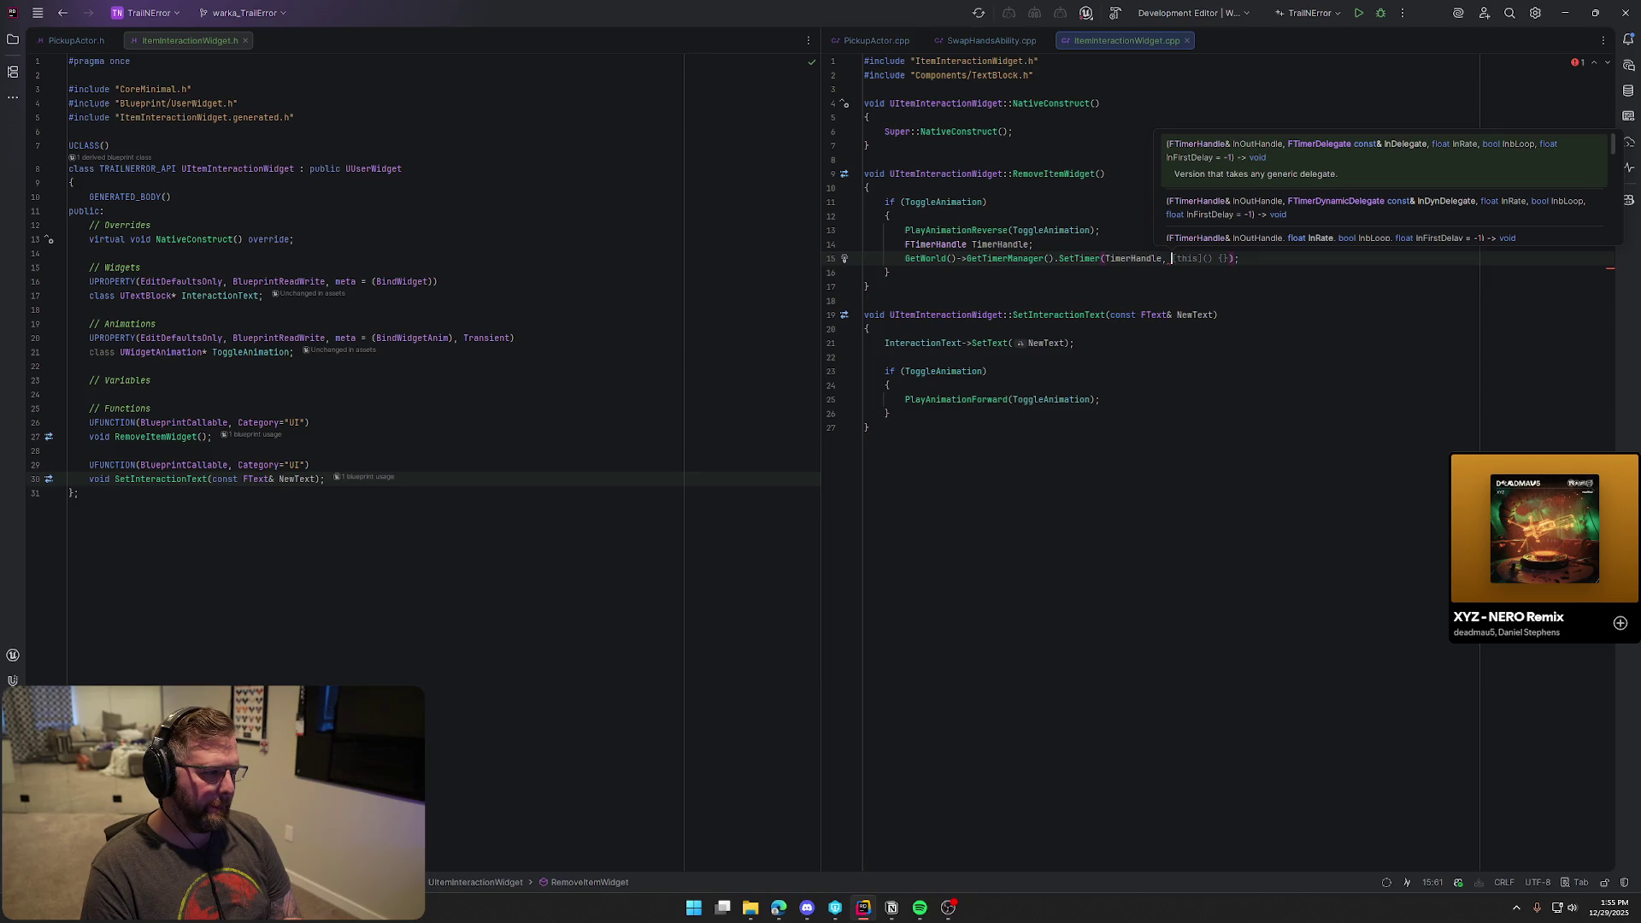
pyautogui.press('Tab')
pyautogui.press('Return')
pyautogui.click(917, 301)
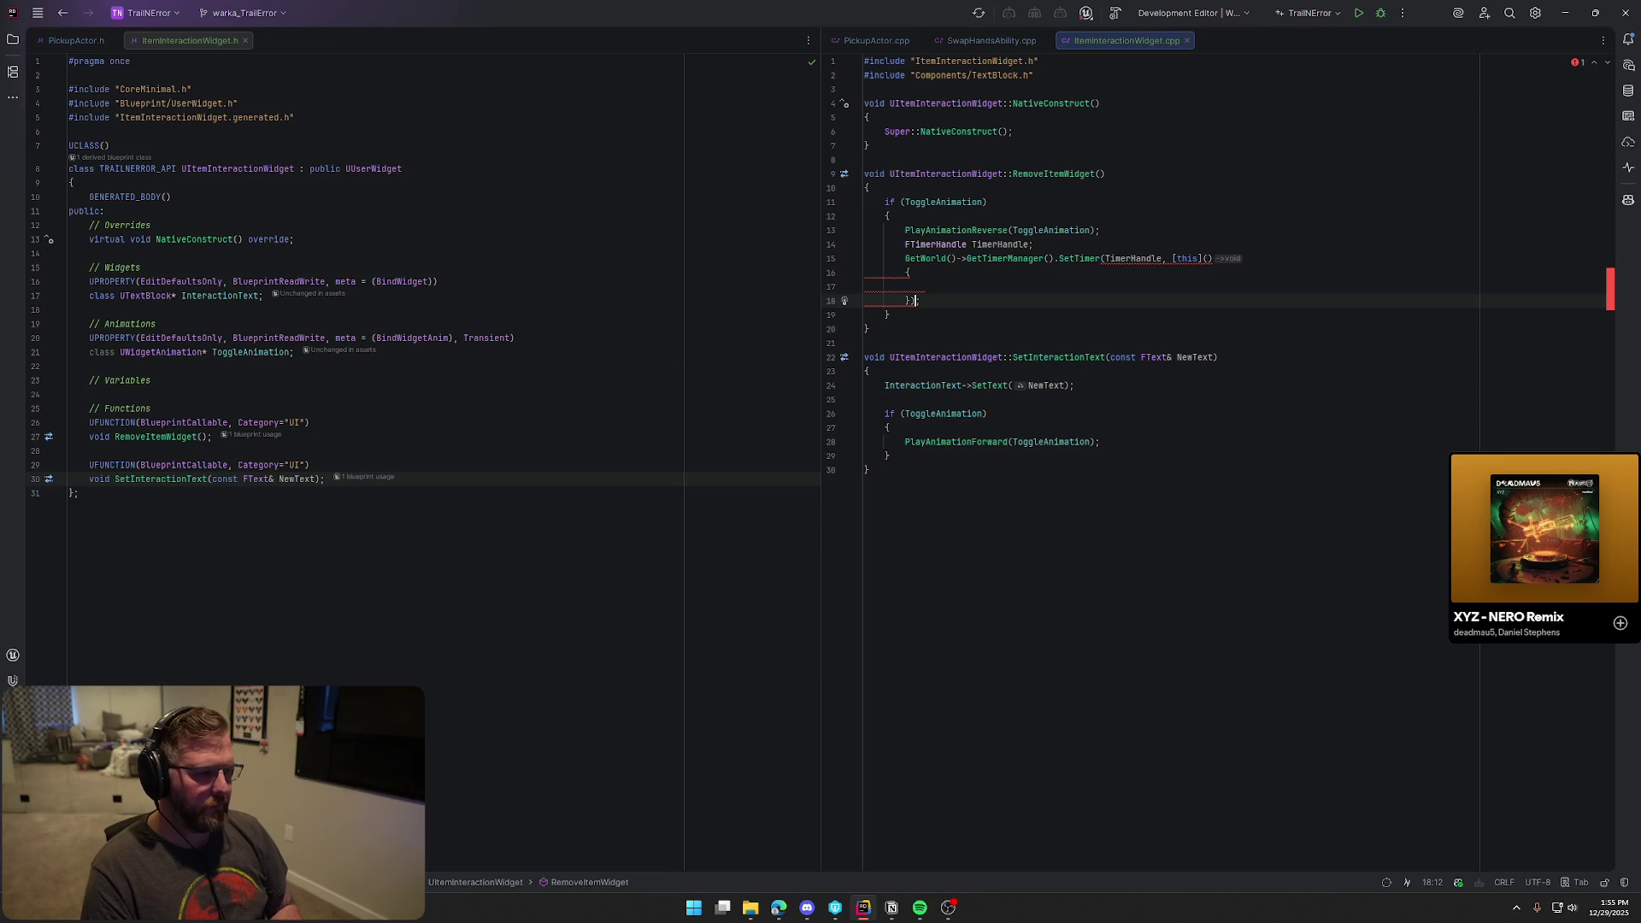
pyautogui.write(',')
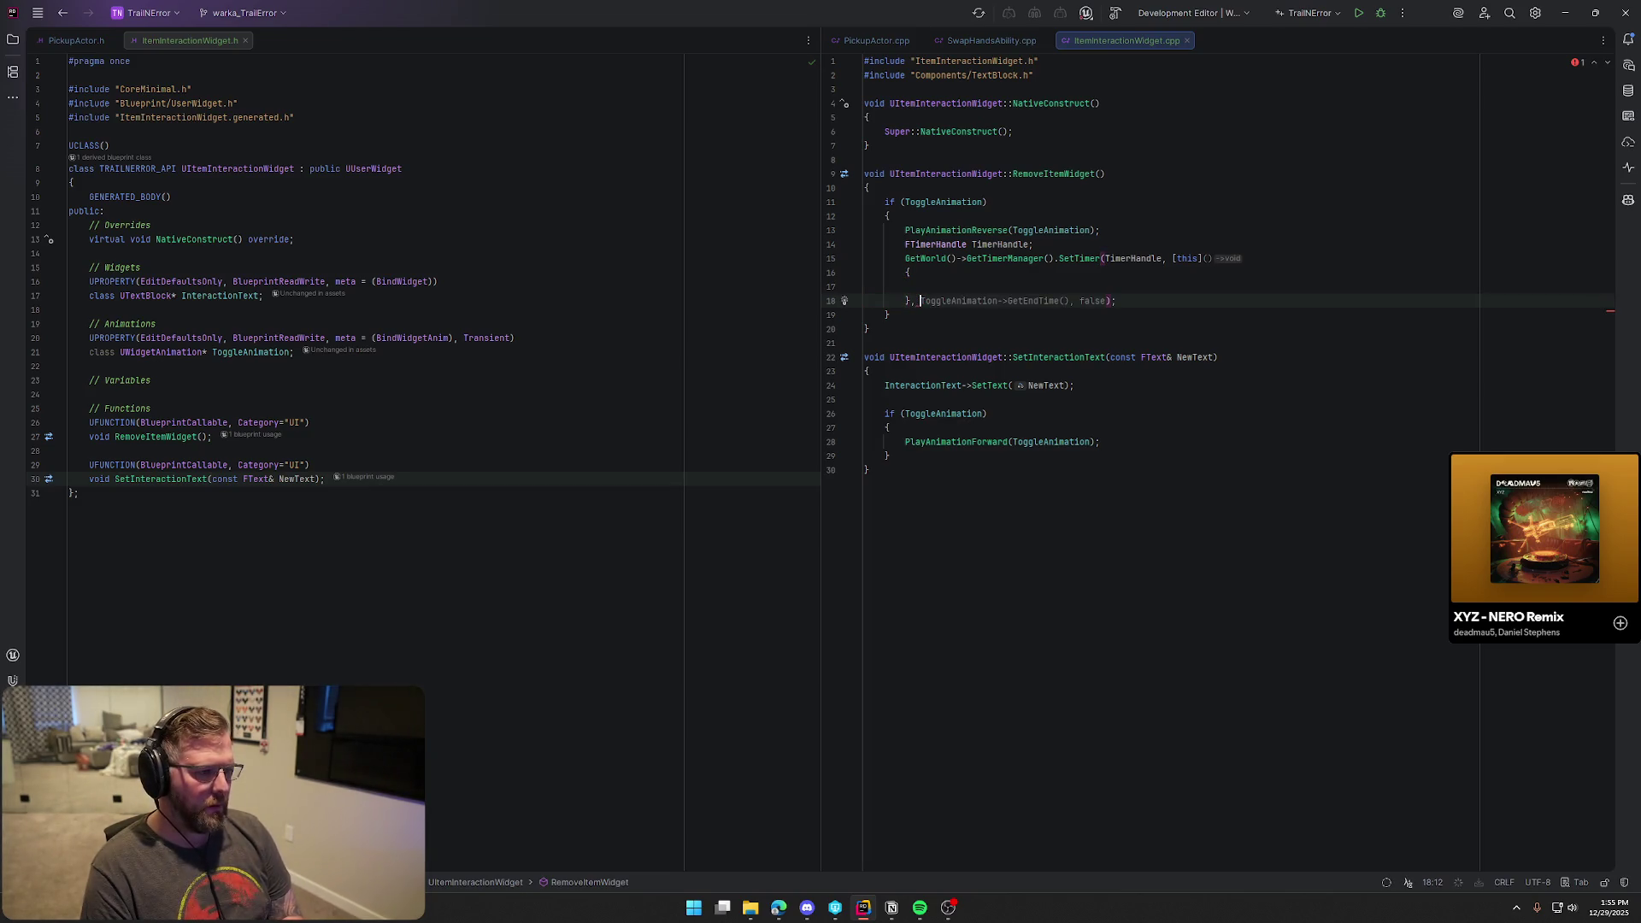
pyautogui.press('Tab')
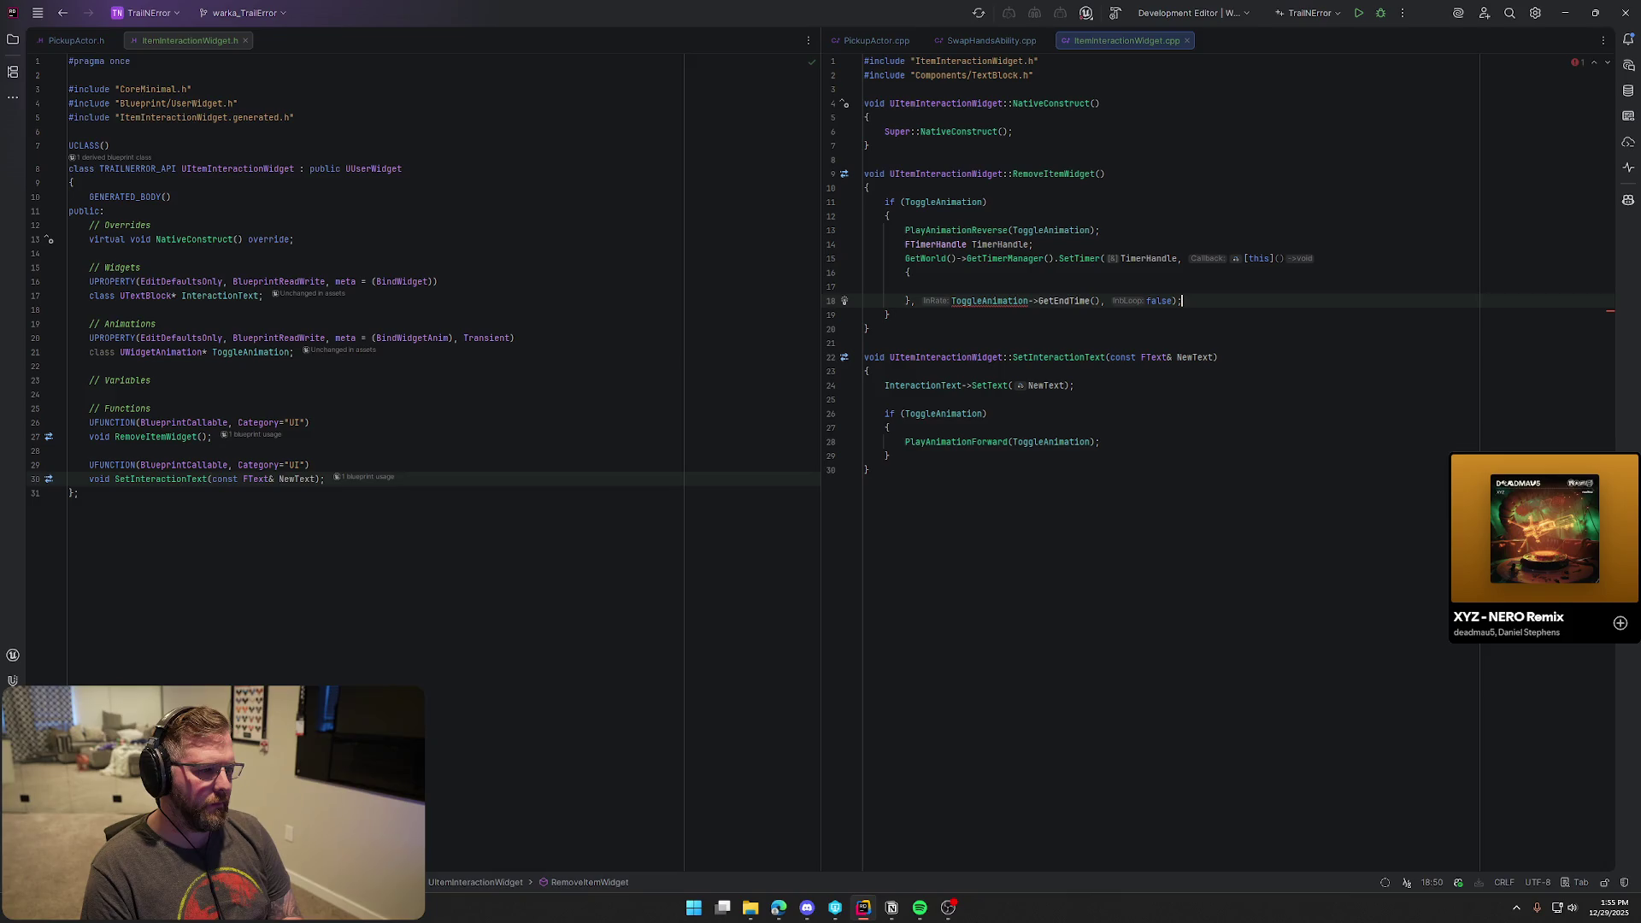
# Add the WidgetAnimation.h include for ToggleAnimation and tidy the include block
pyautogui.click(993, 305)
pyautogui.hotkey('alt', 'Return')
pyautogui.press('Return')
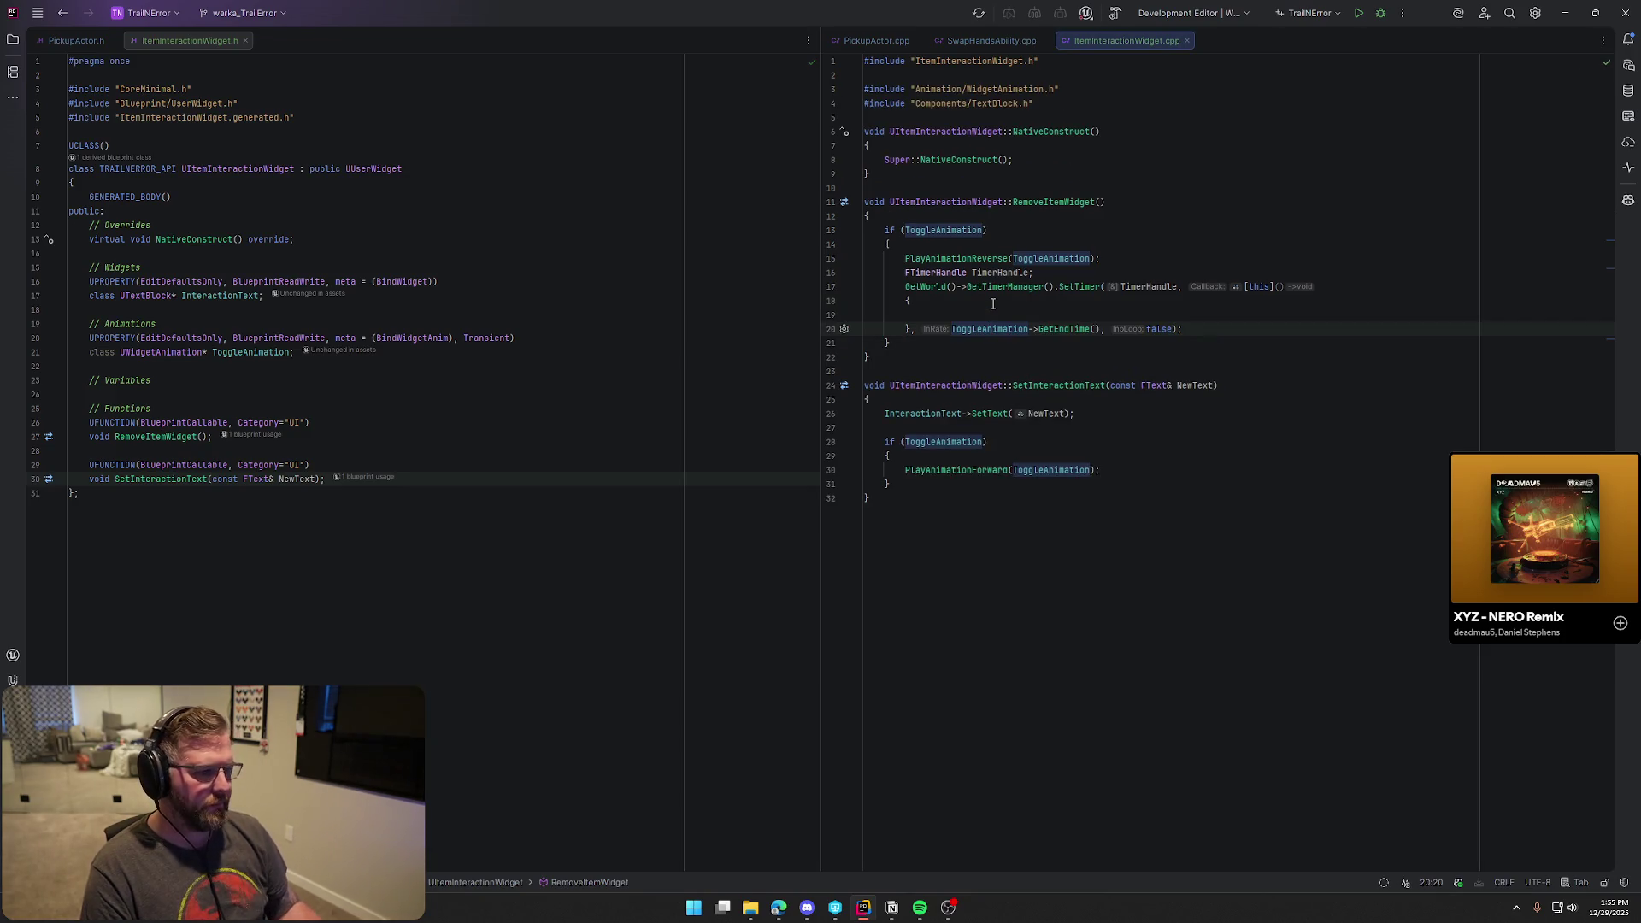
pyautogui.click(1026, 76)
pyautogui.press('BackSpace')
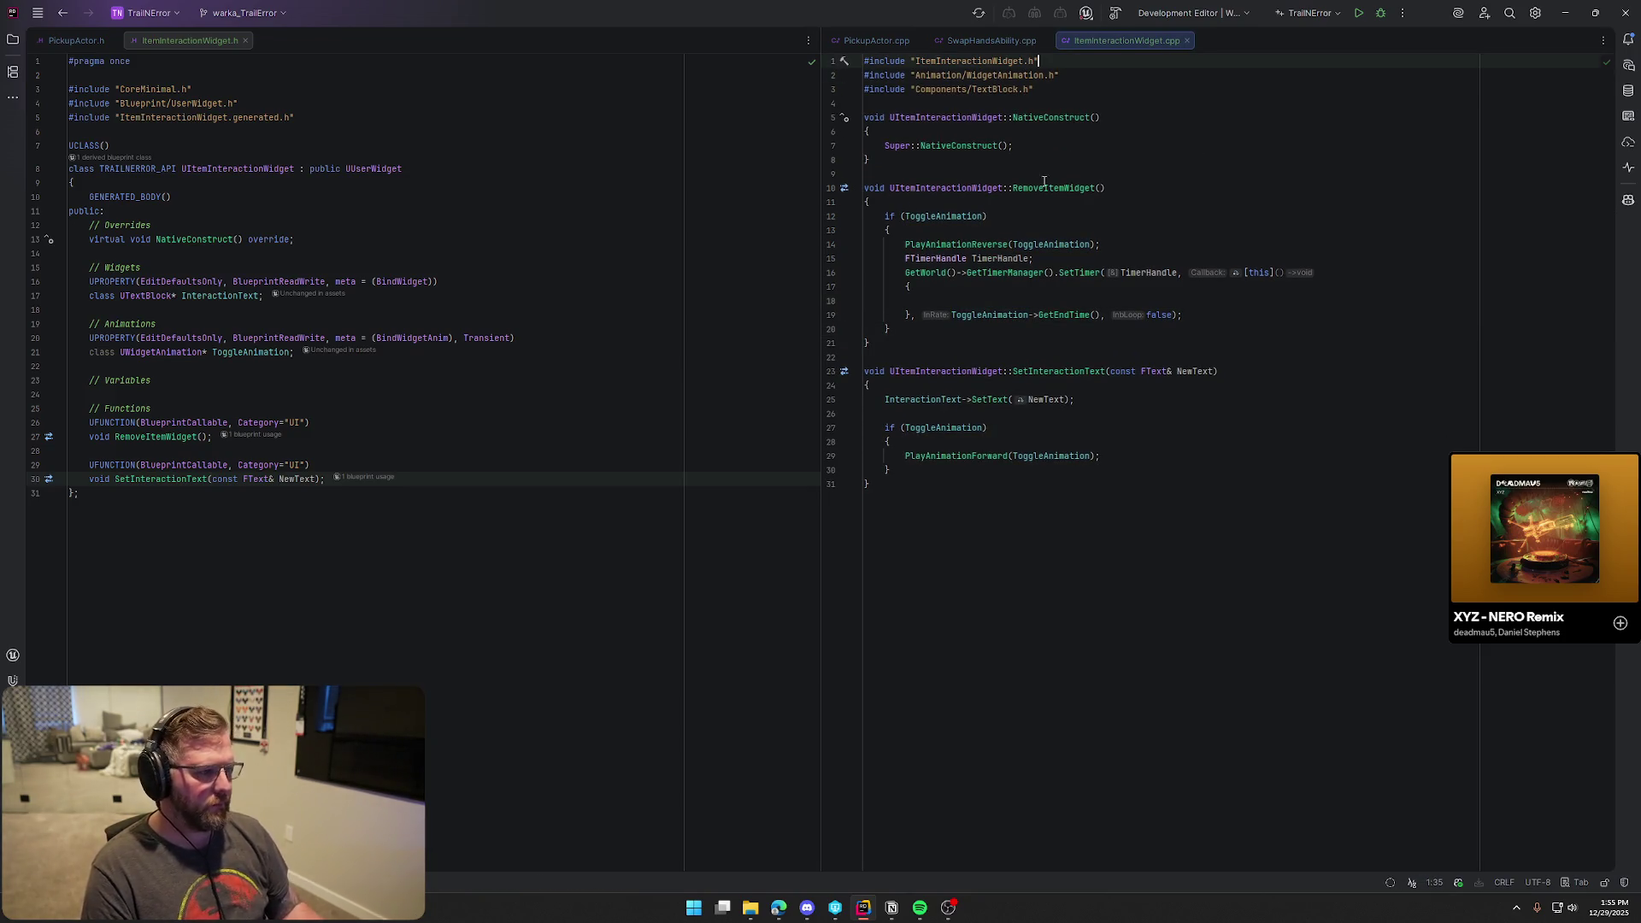
# Make the lambda call this->RemoveFromParent, then build the project
pyautogui.click(943, 296)
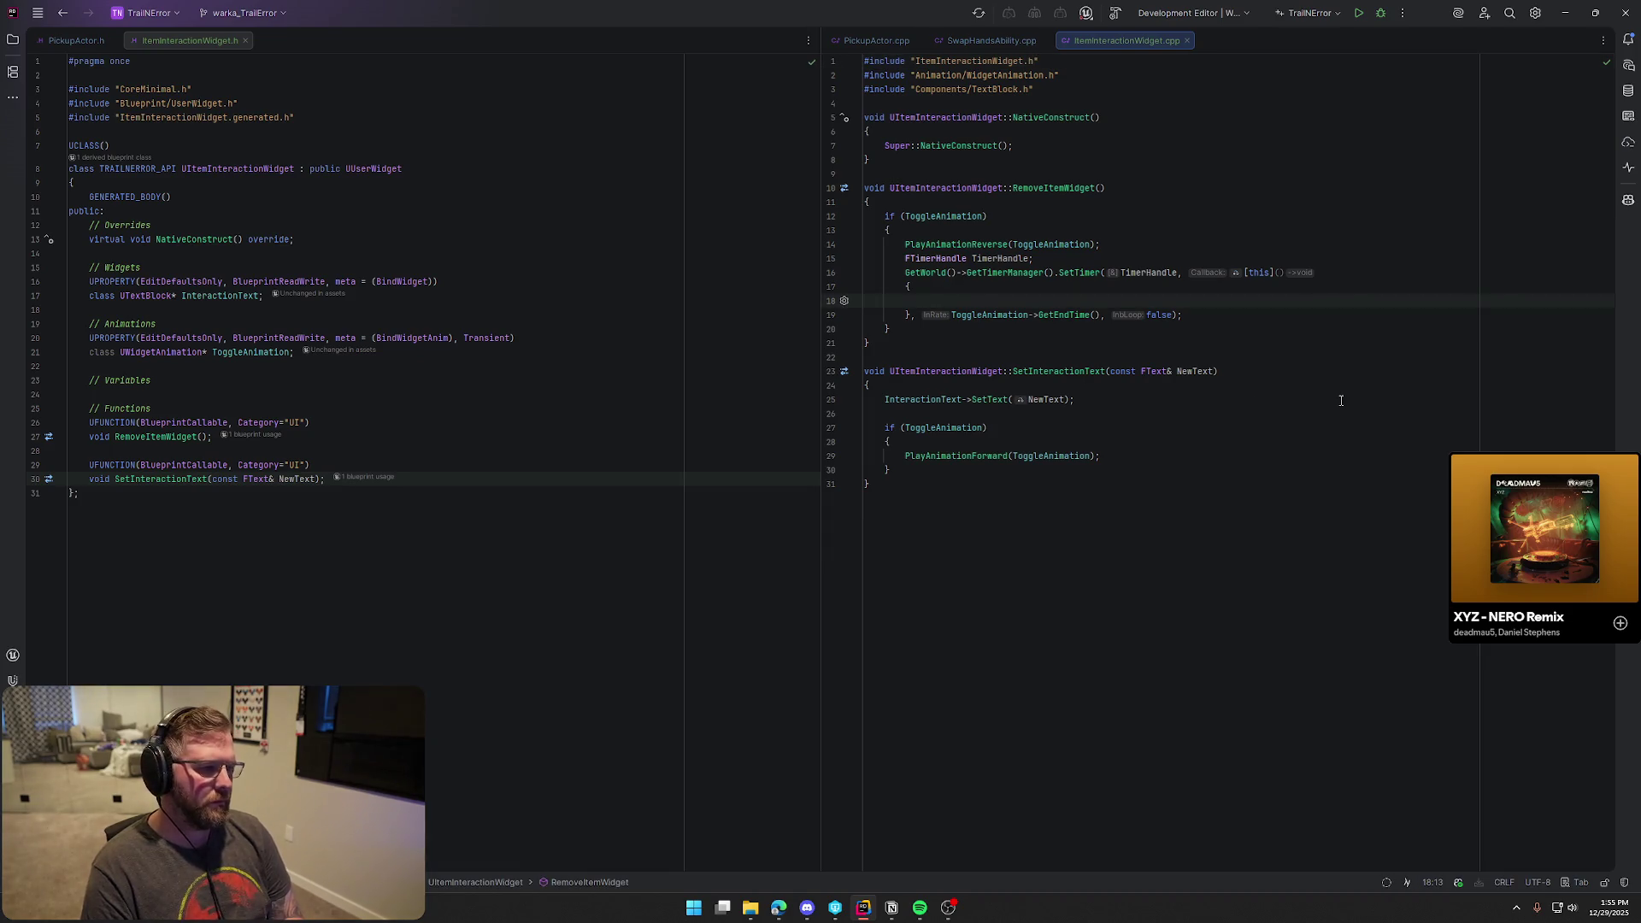
pyautogui.write('this-')
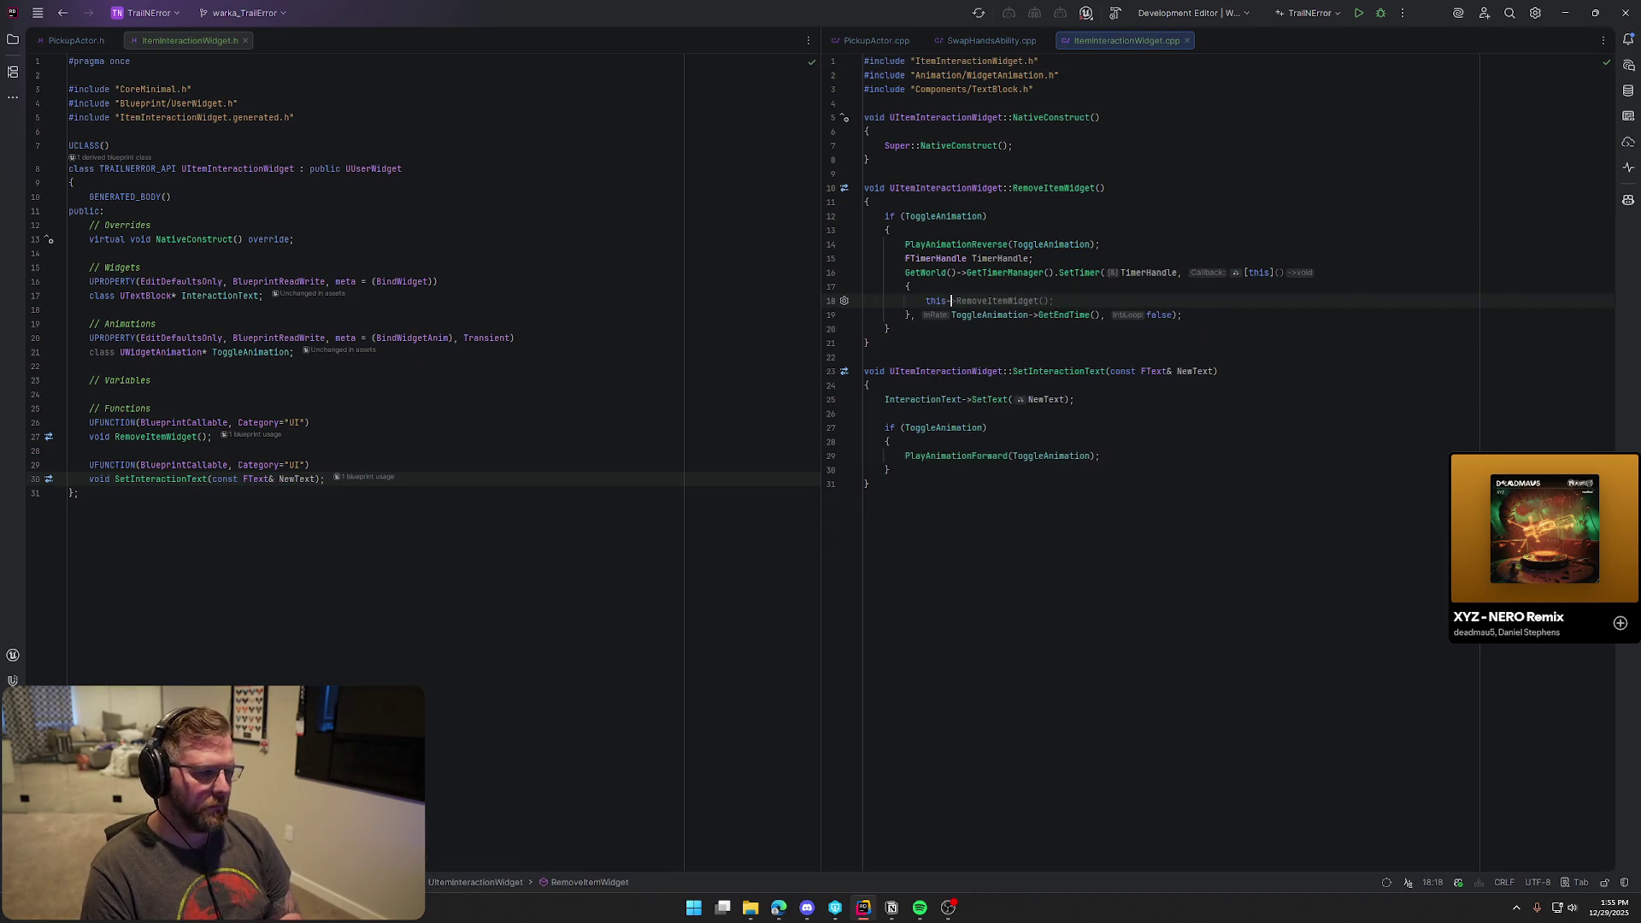
pyautogui.write('>RemoveFrom')
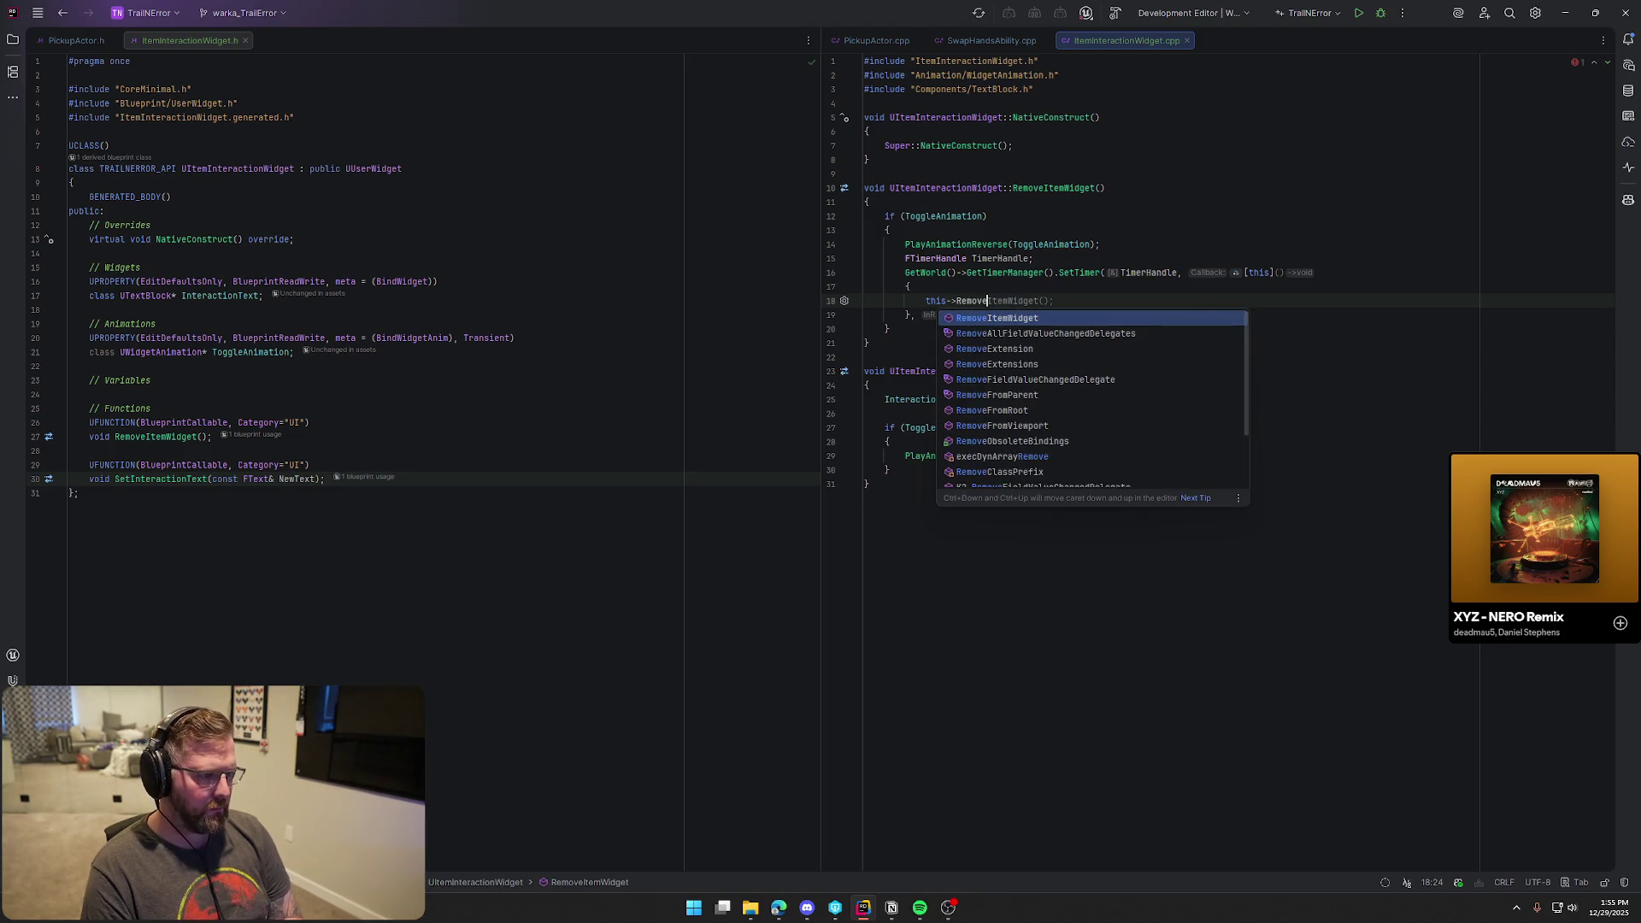
pyautogui.press('Return')
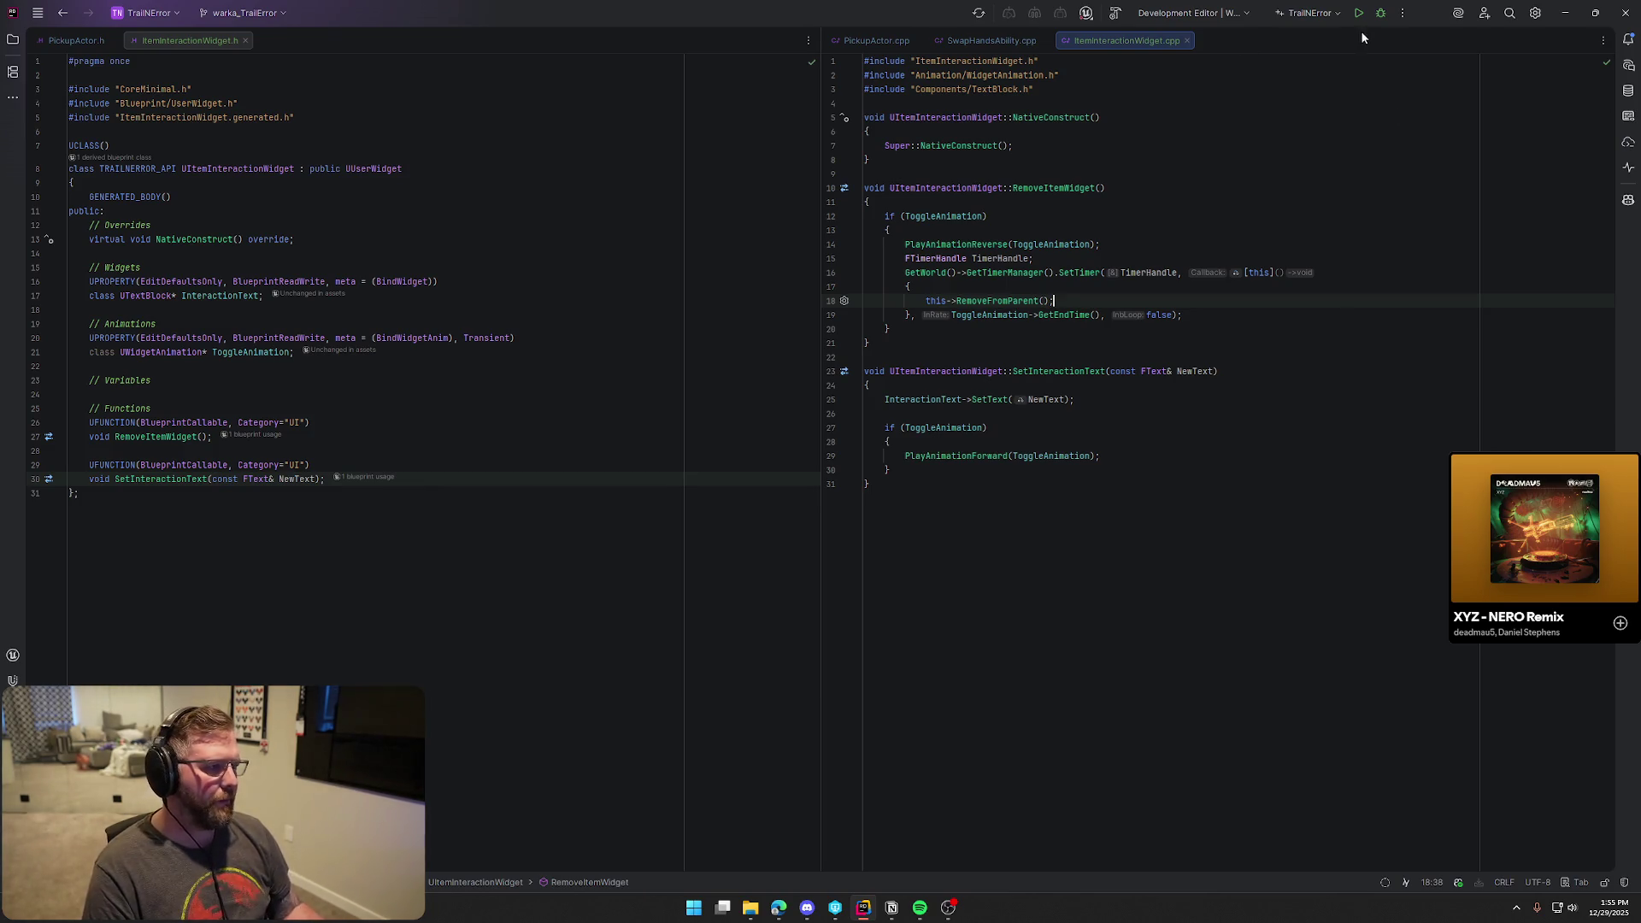
pyautogui.hotkey('ctrl', 'shift', 'b')
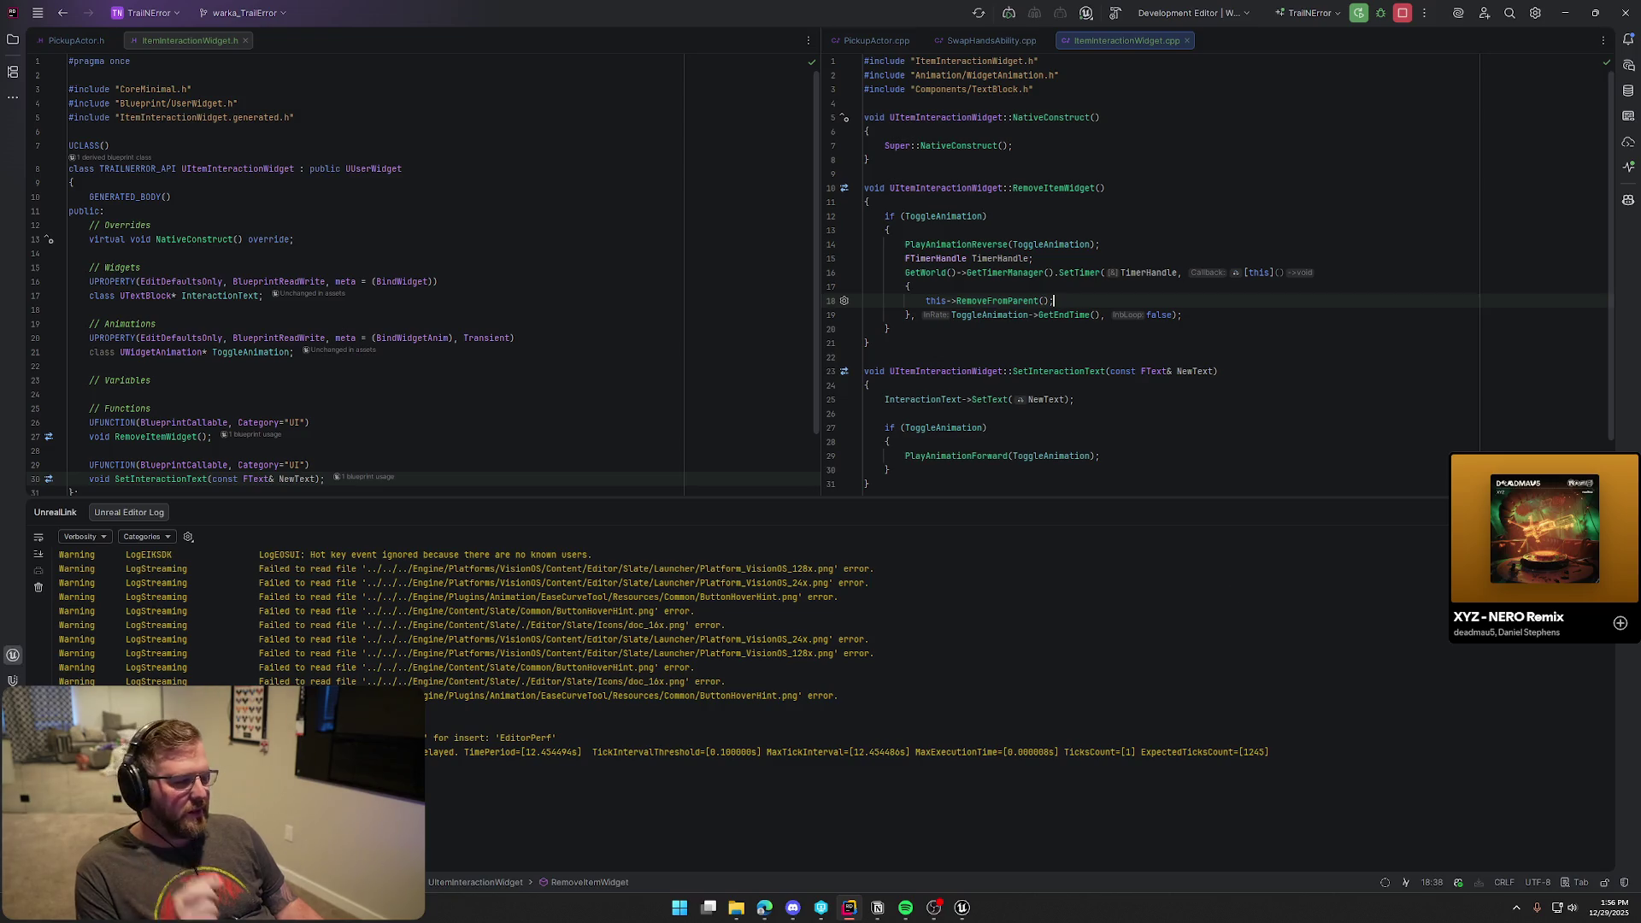
# Hide the Unreal Editor log and return to the GameWorld level tab in Unreal Editor
pyautogui.hotkey('shift', 'Escape')
pyautogui.click(972, 917)
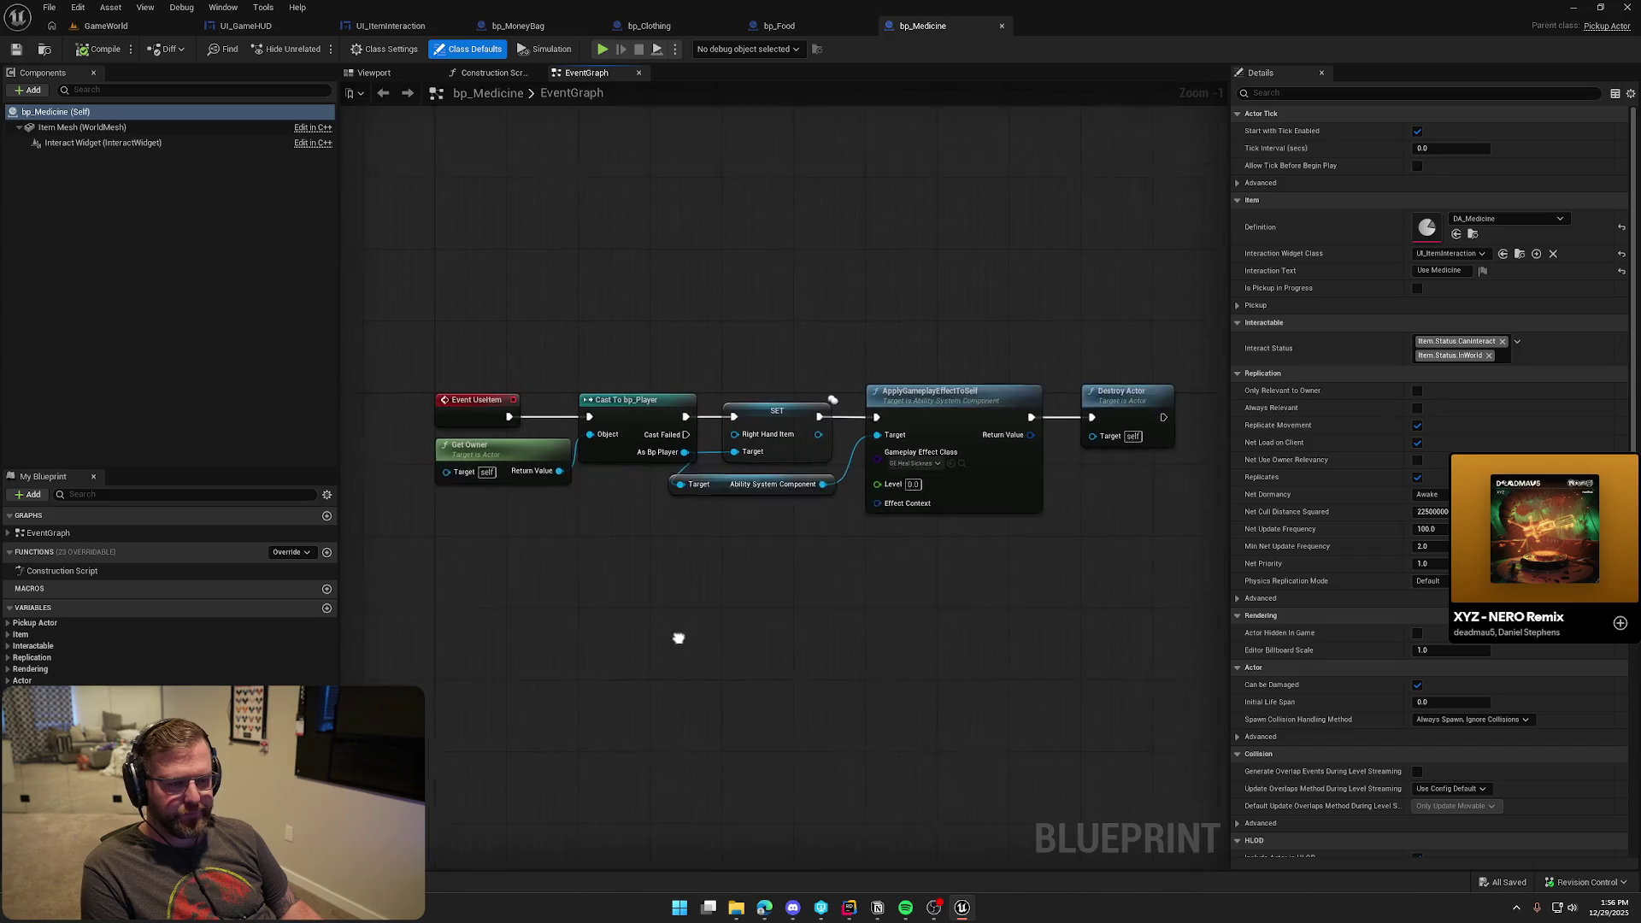
pyautogui.click(106, 26)
# Start a play test, pick up the red clothing item and swap held items between hands
pyautogui.click(317, 50)
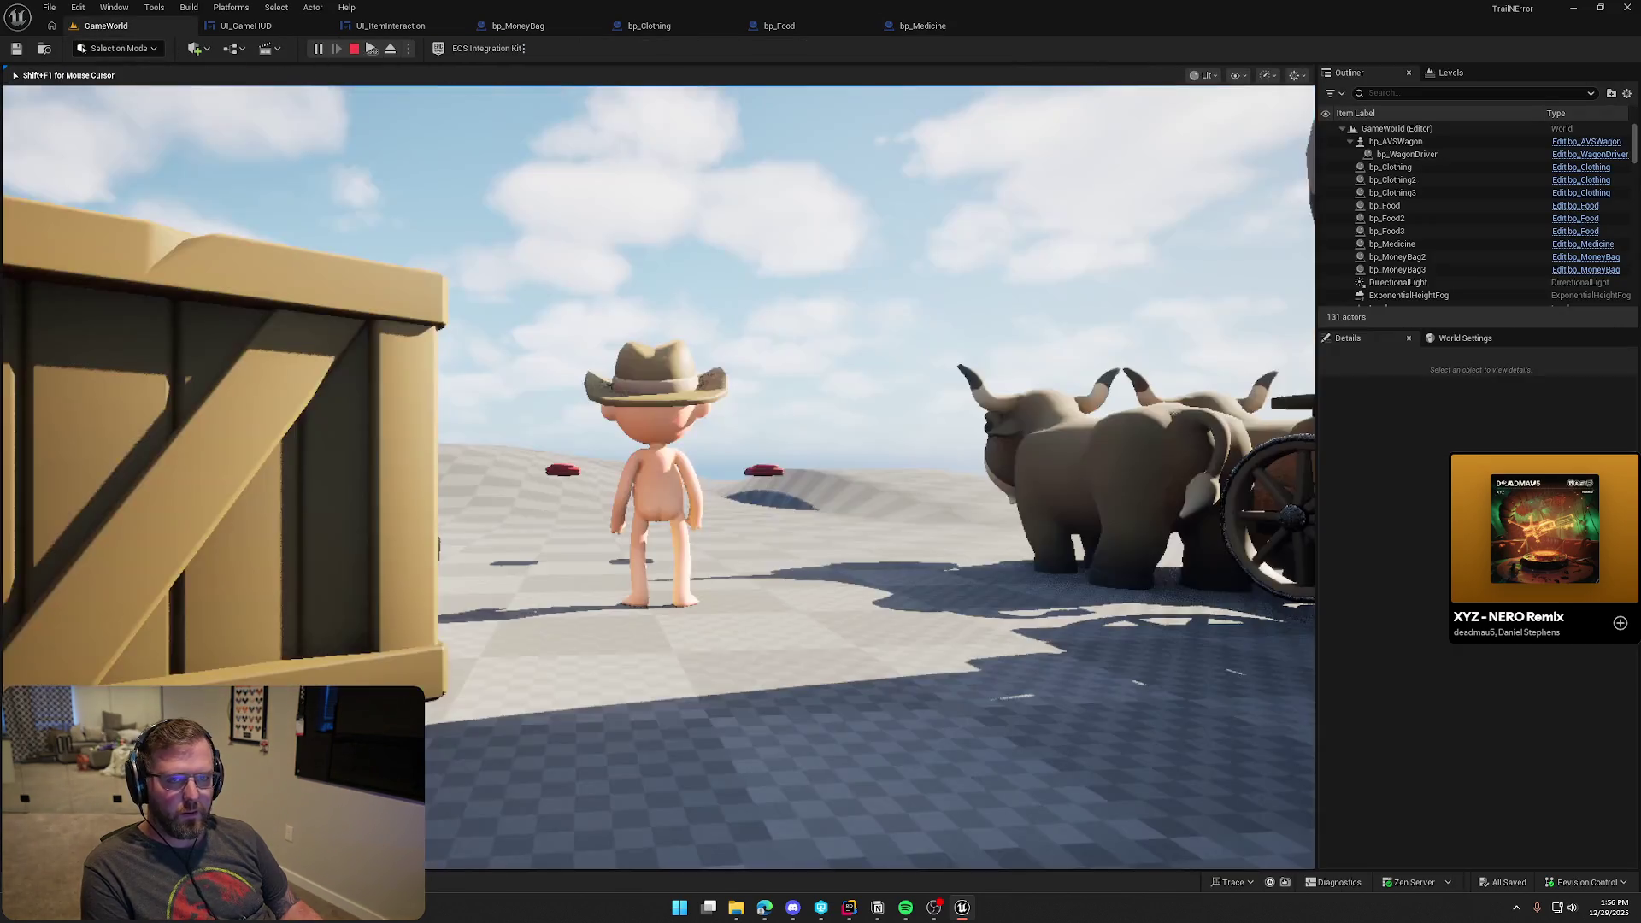
pyautogui.press('e')
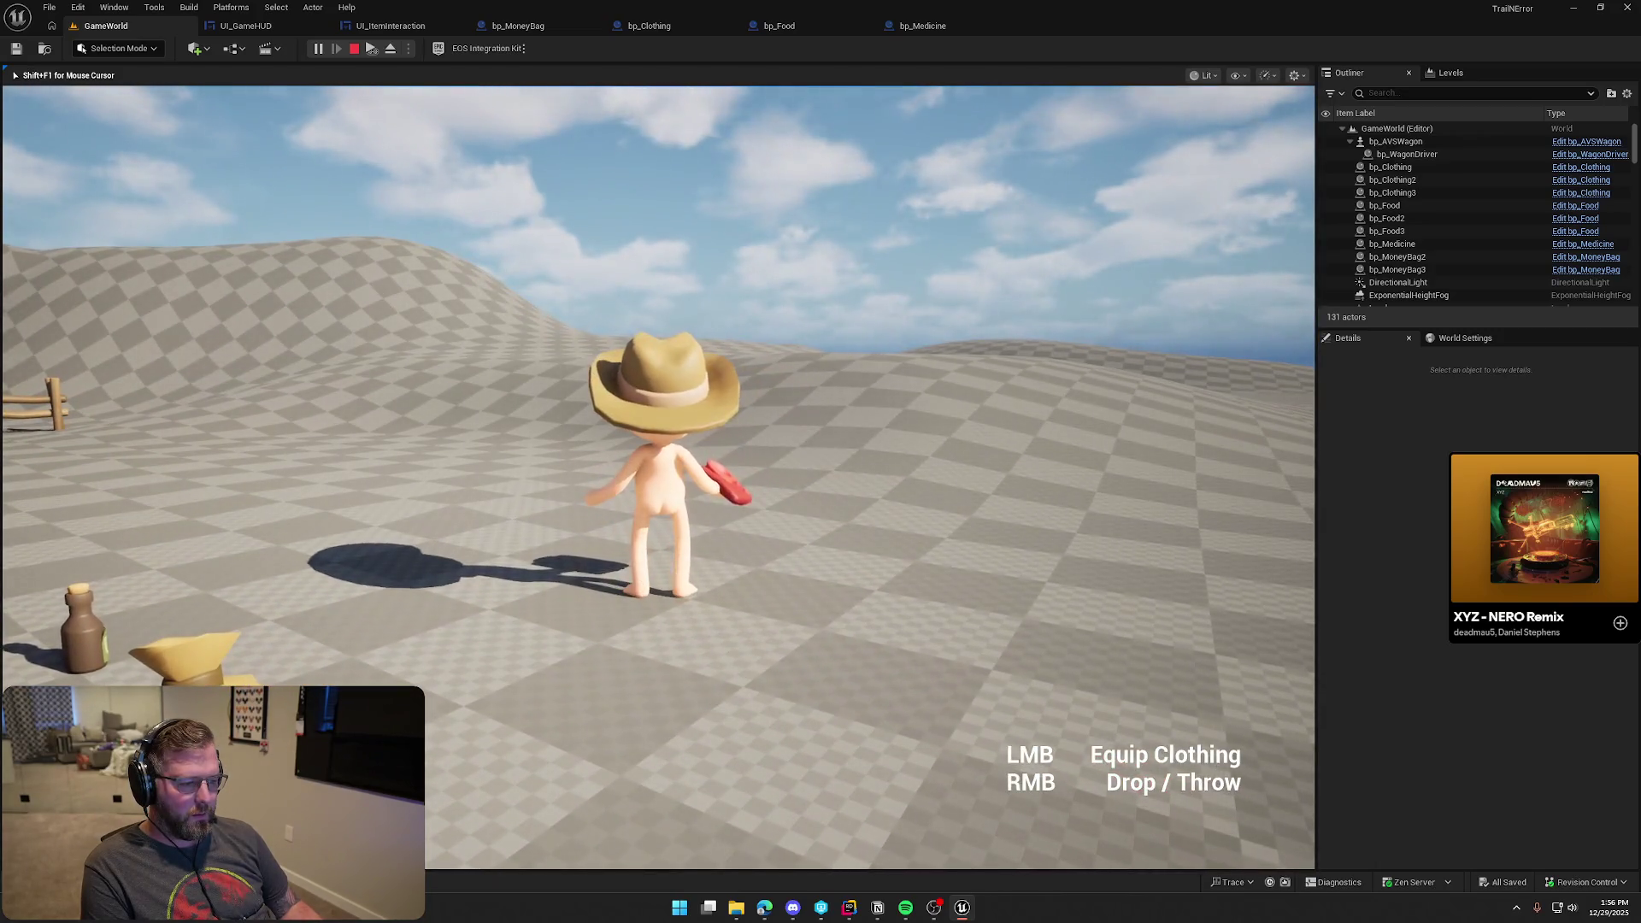
pyautogui.click(658, 471)
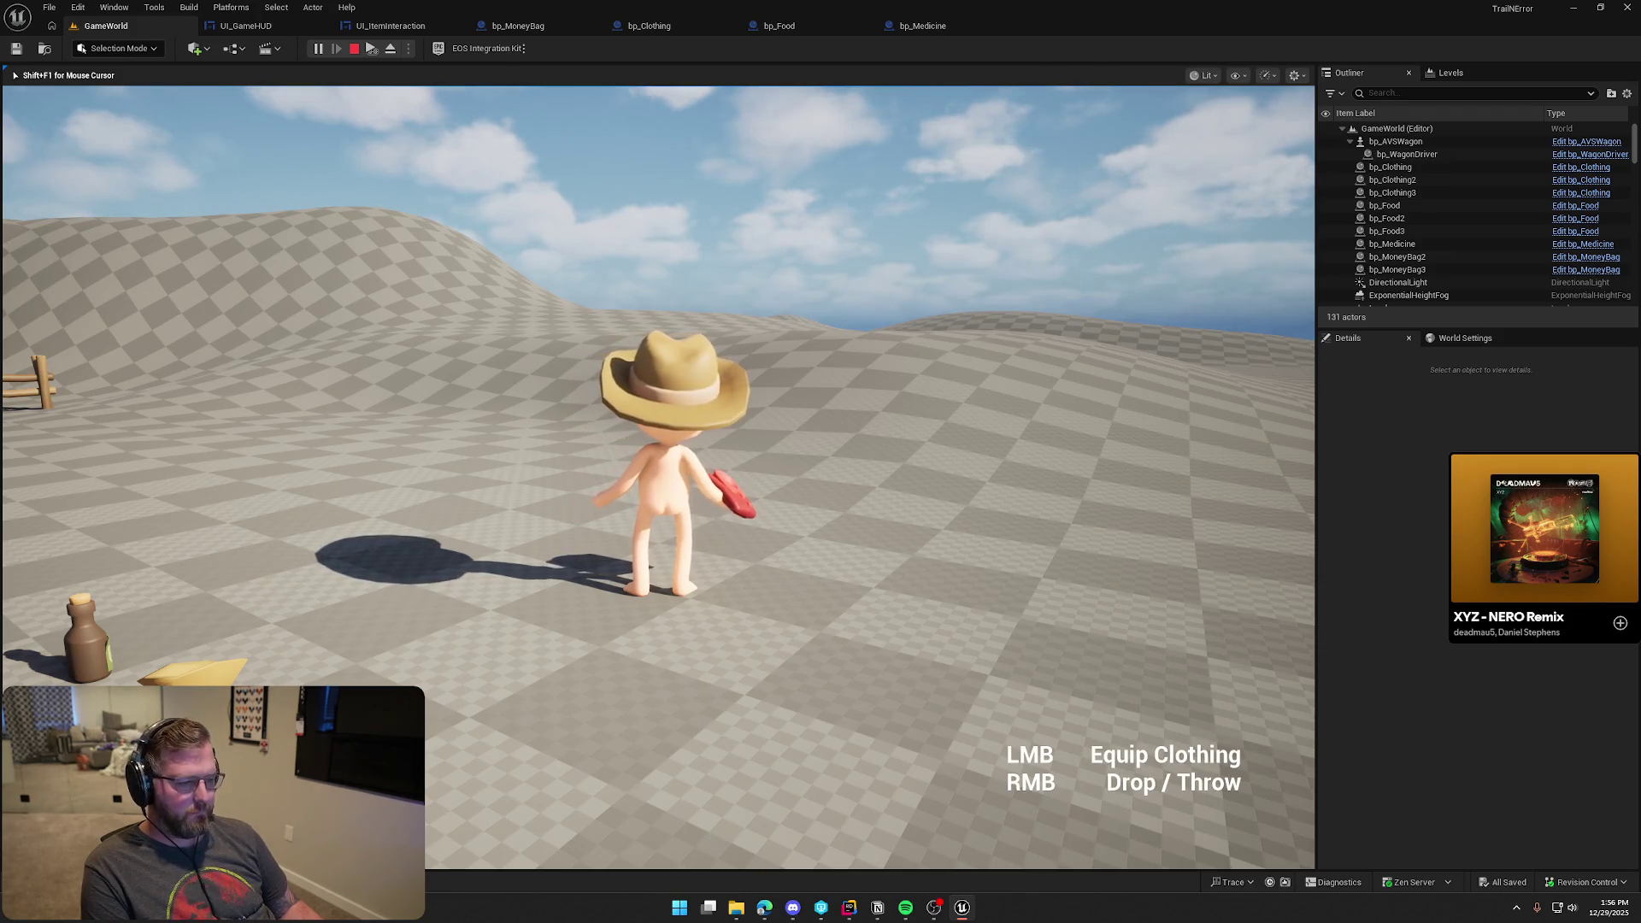
pyautogui.press('w')
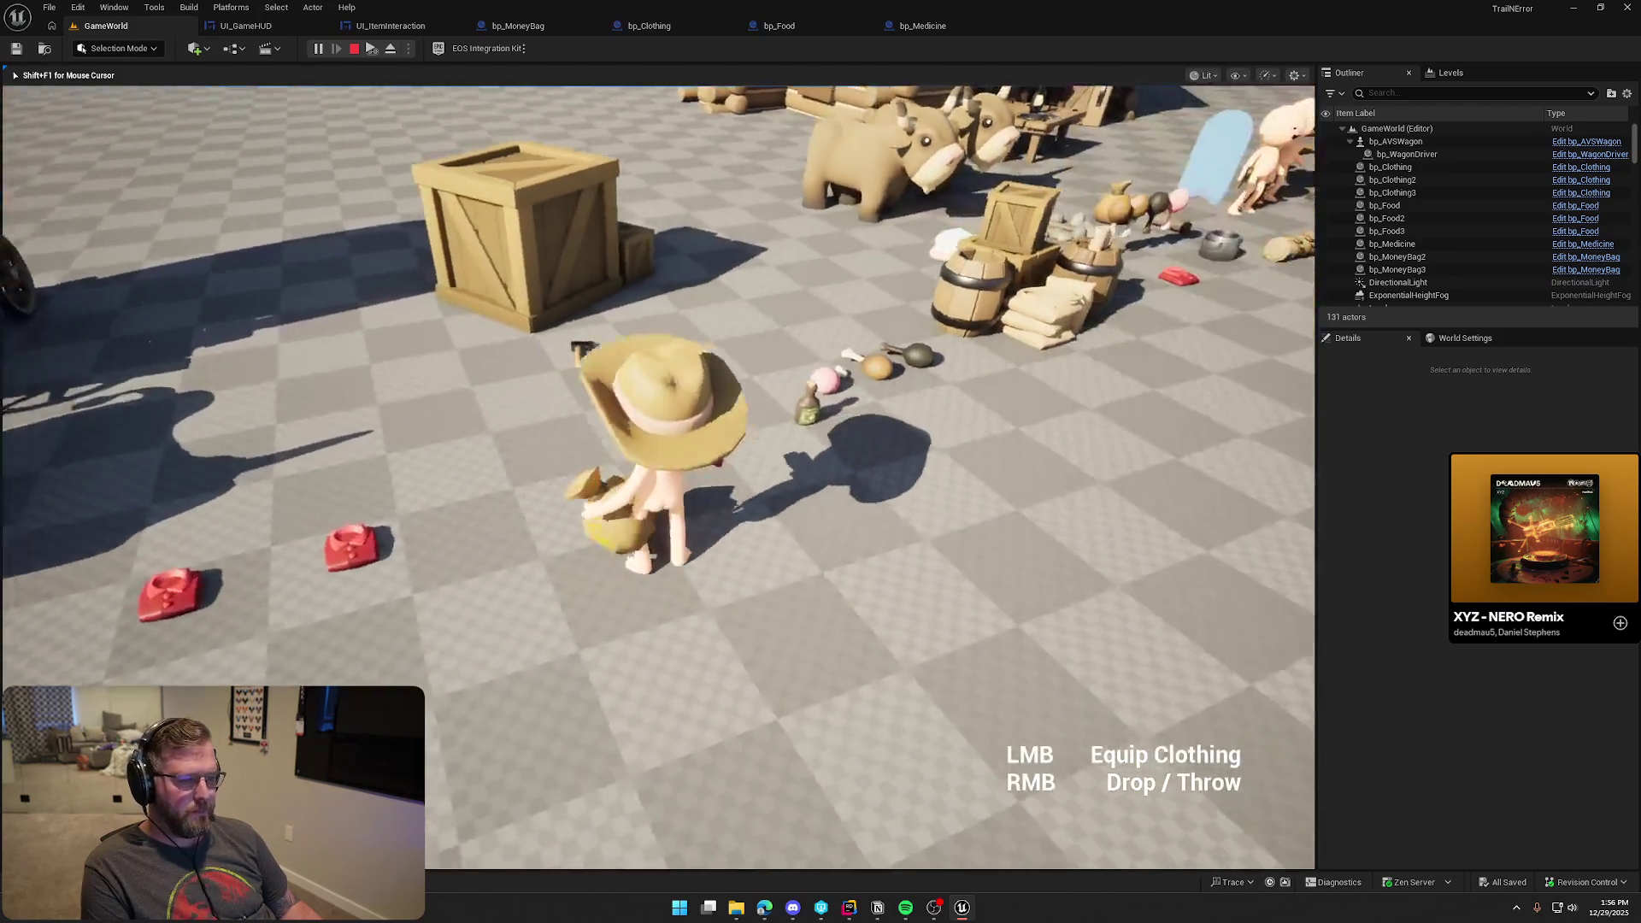
pyautogui.press('q')
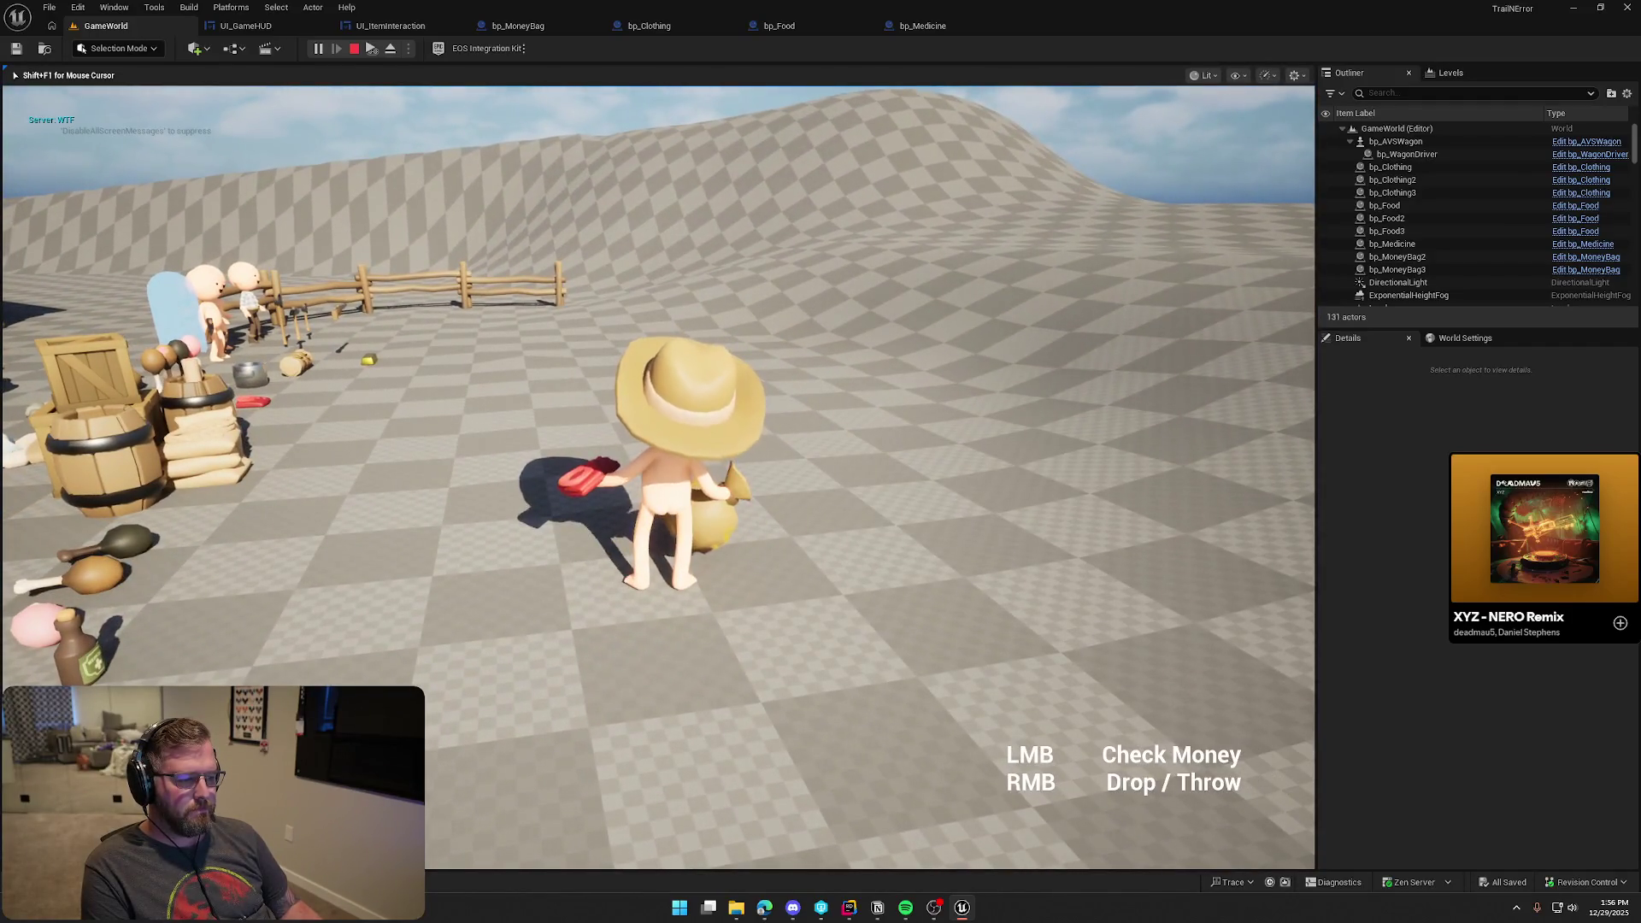
pyautogui.press('q')
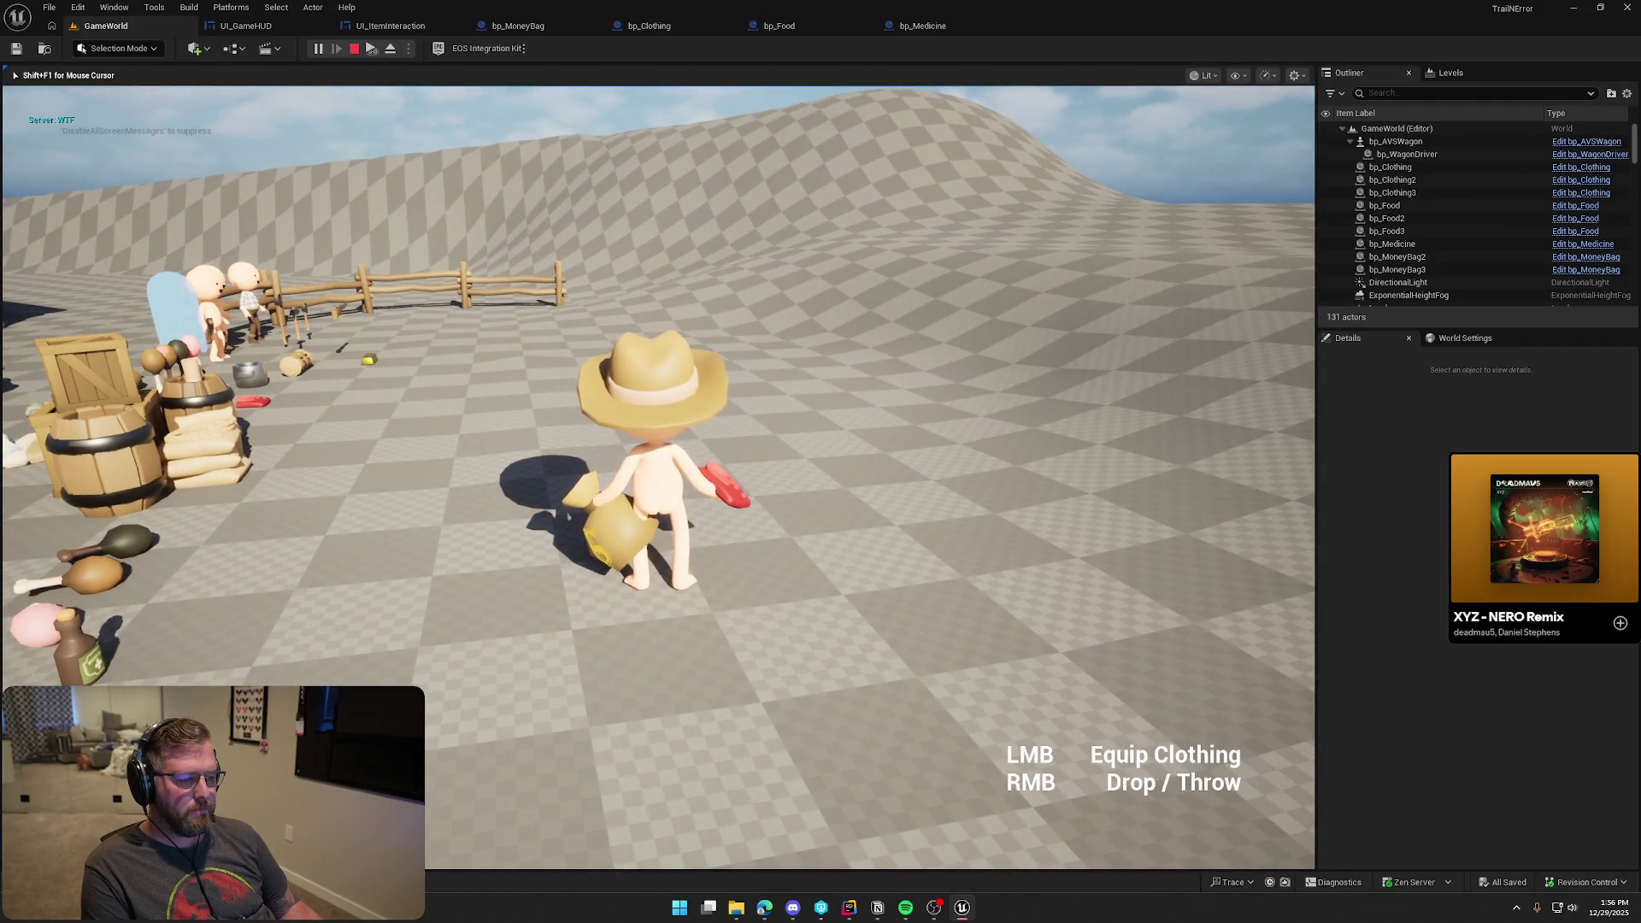
pyautogui.press('q')
# Drop and re-pick the money bag, throw it near the wagon, then equip the held clothing
pyautogui.rightClick(658, 477)
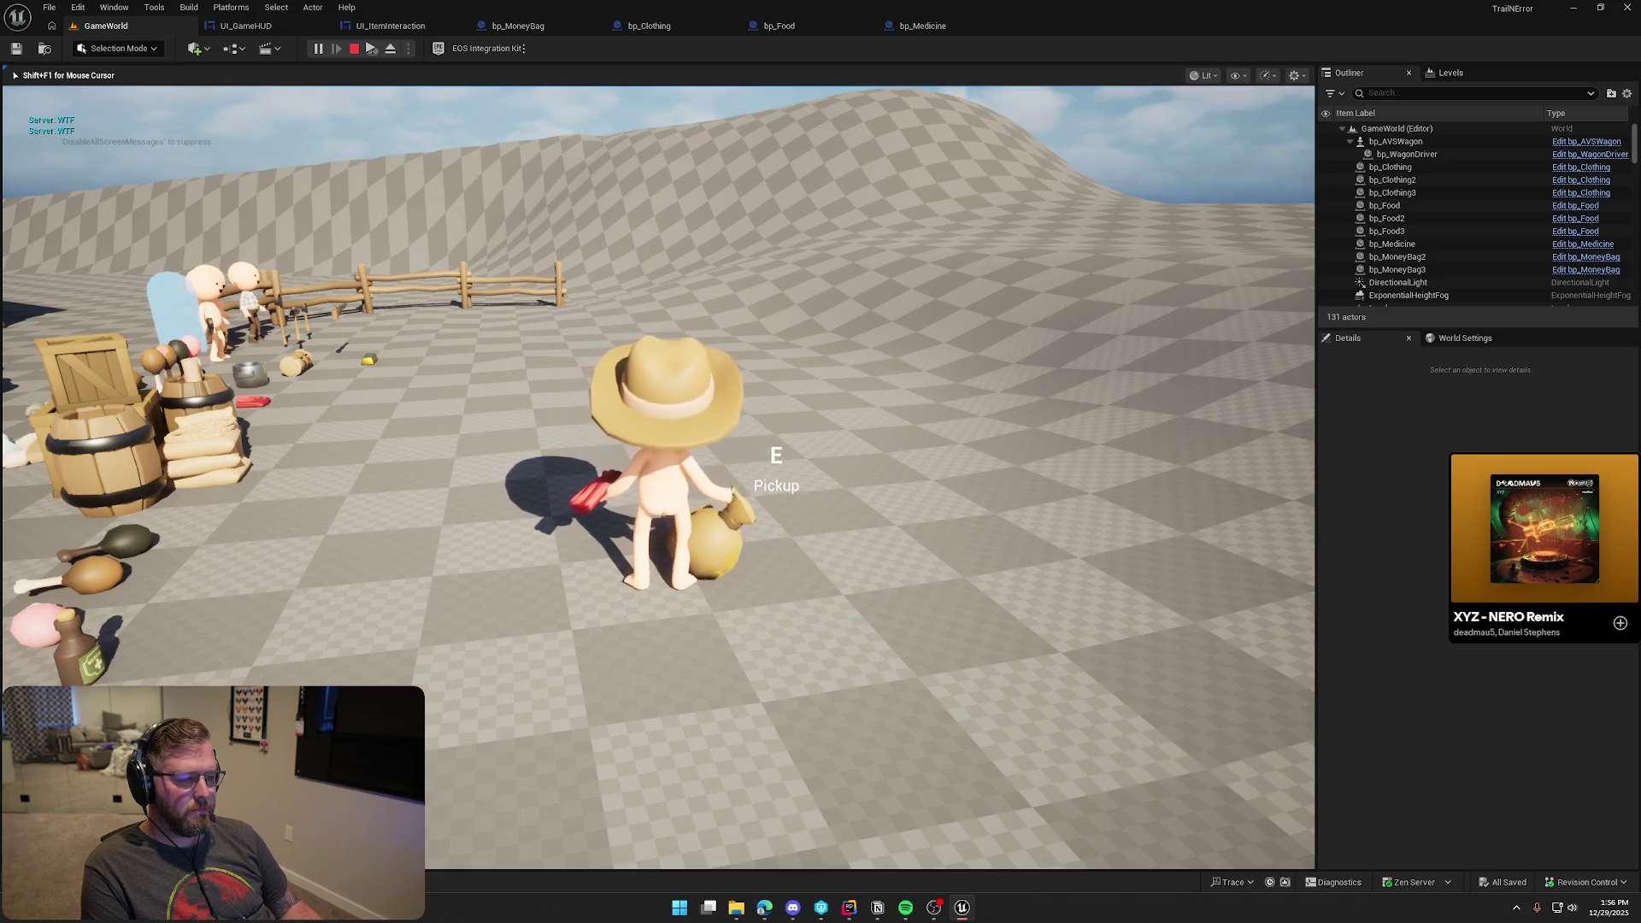
pyautogui.press('q')
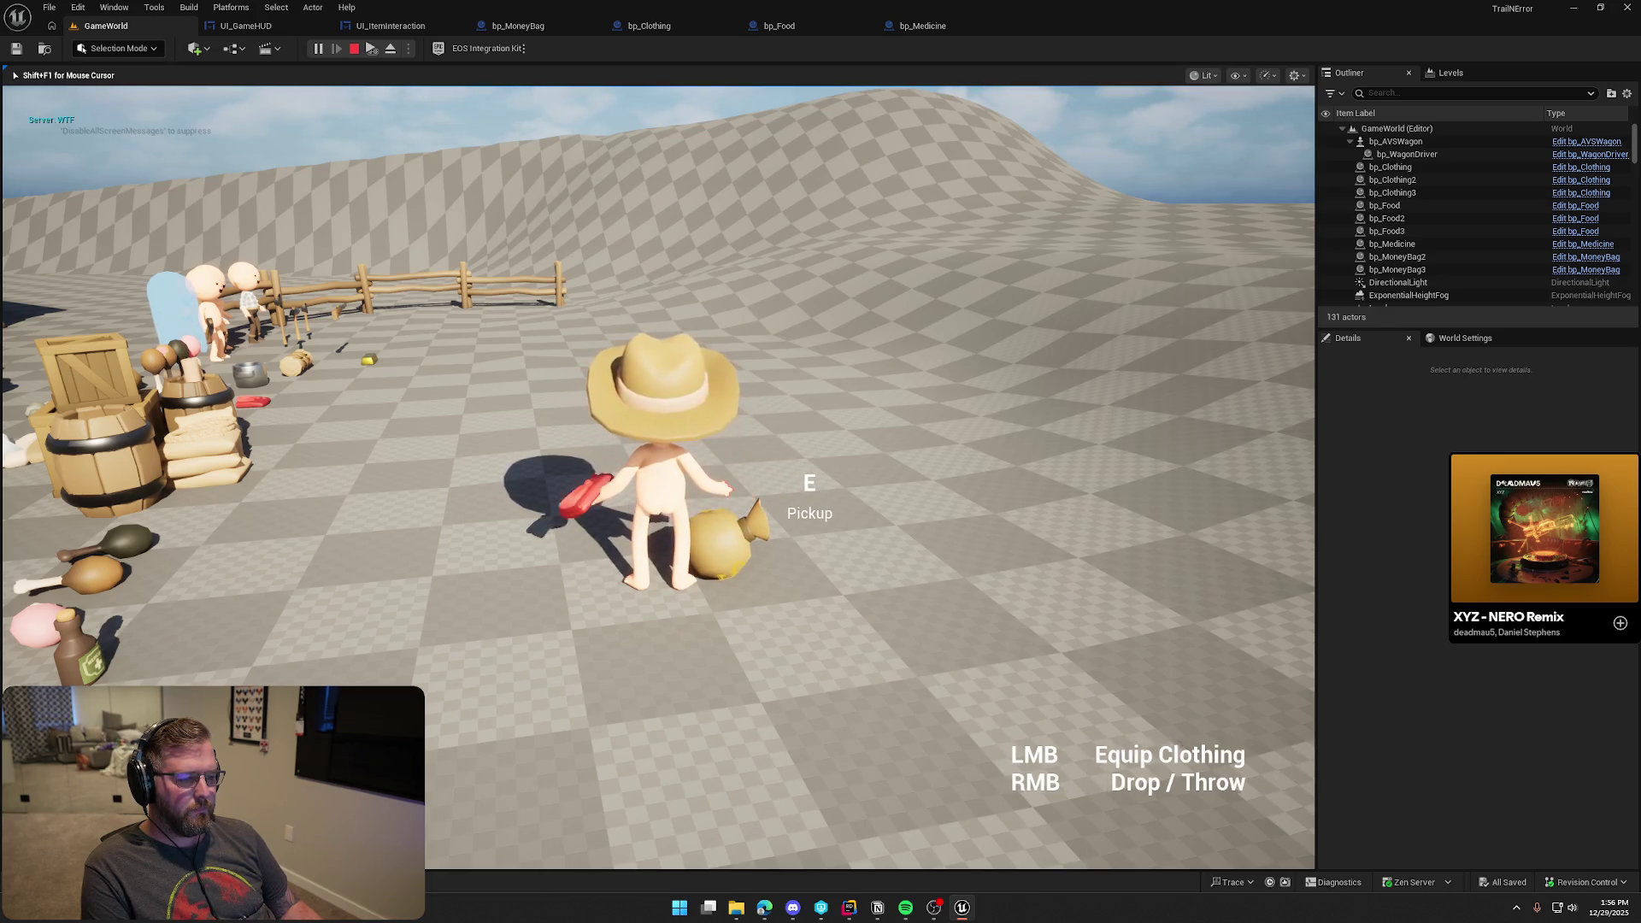
pyautogui.press('e')
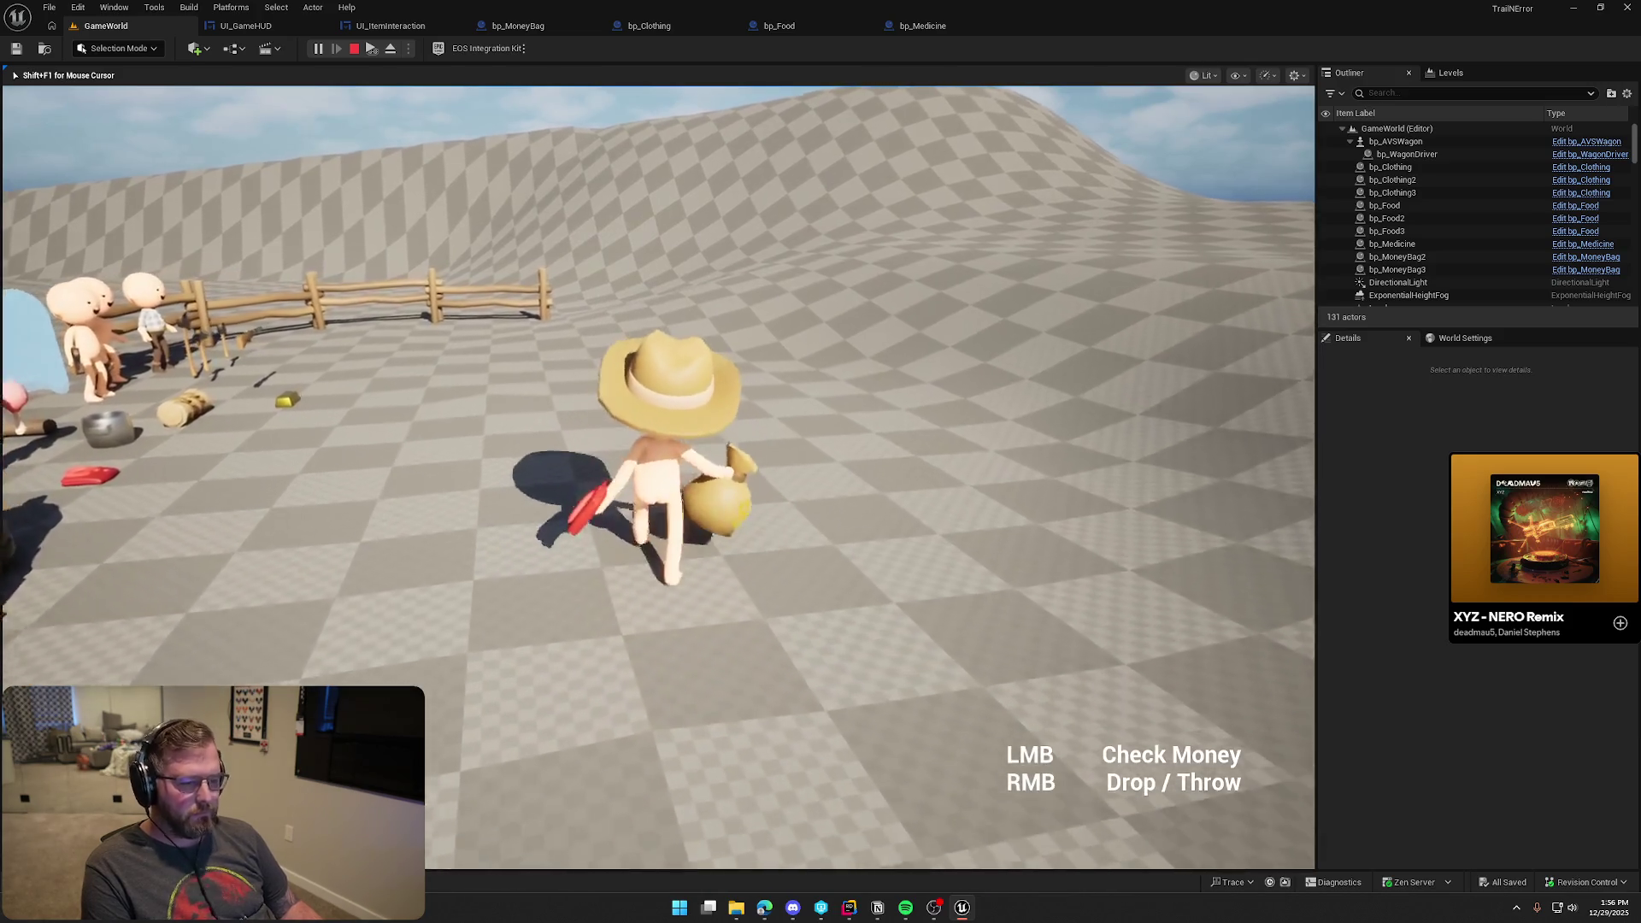
pyautogui.press('w')
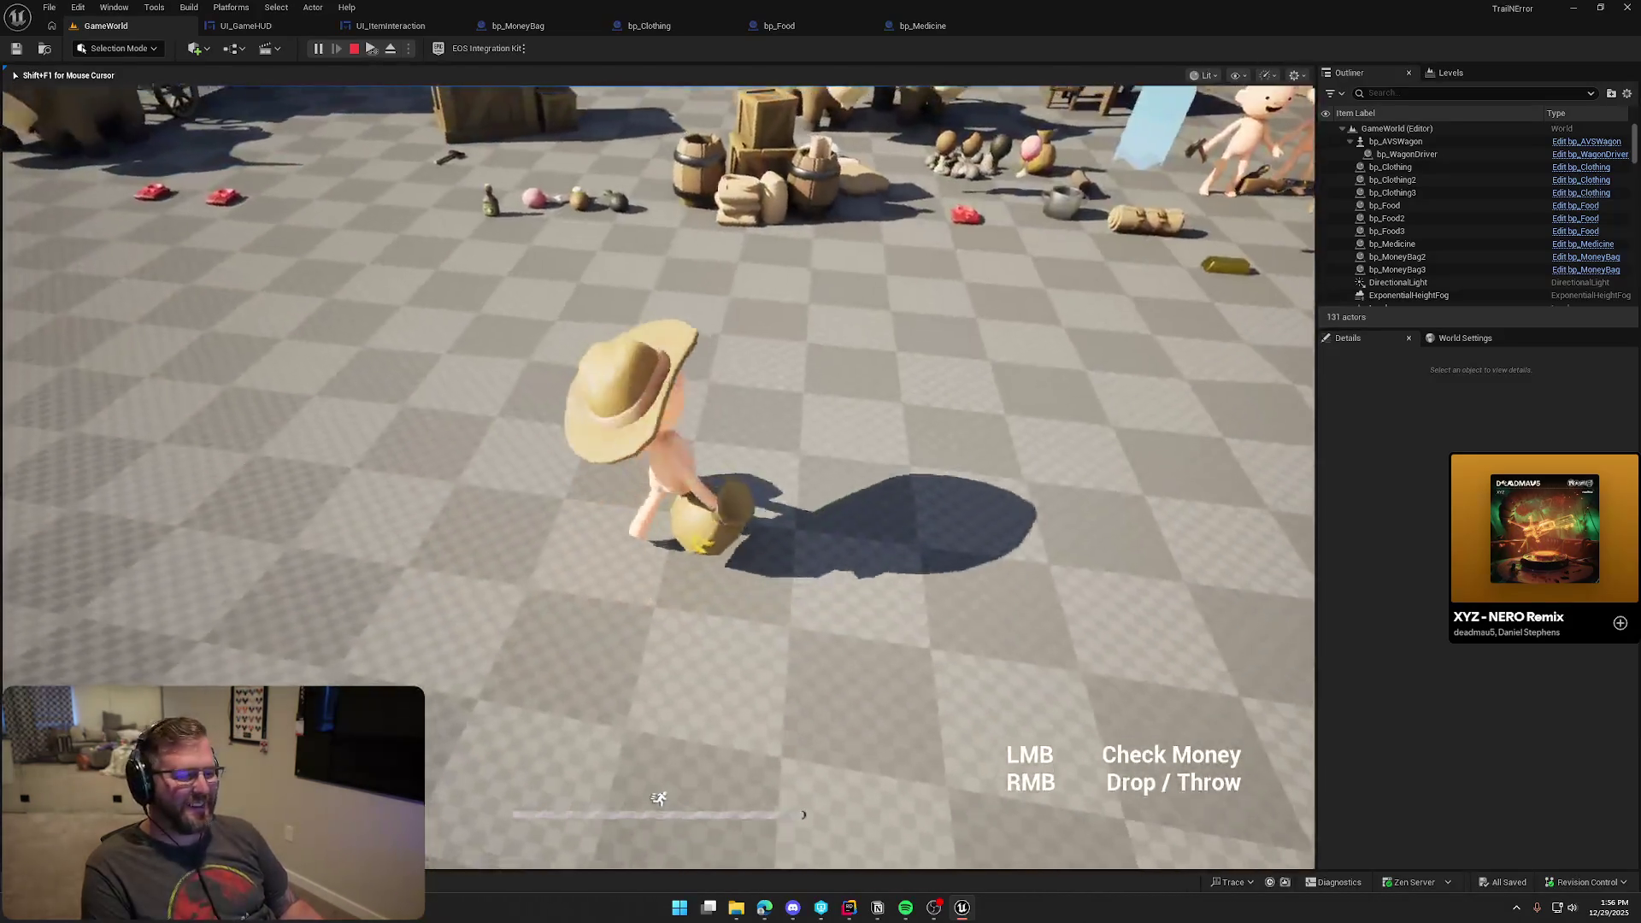
pyautogui.press('w')
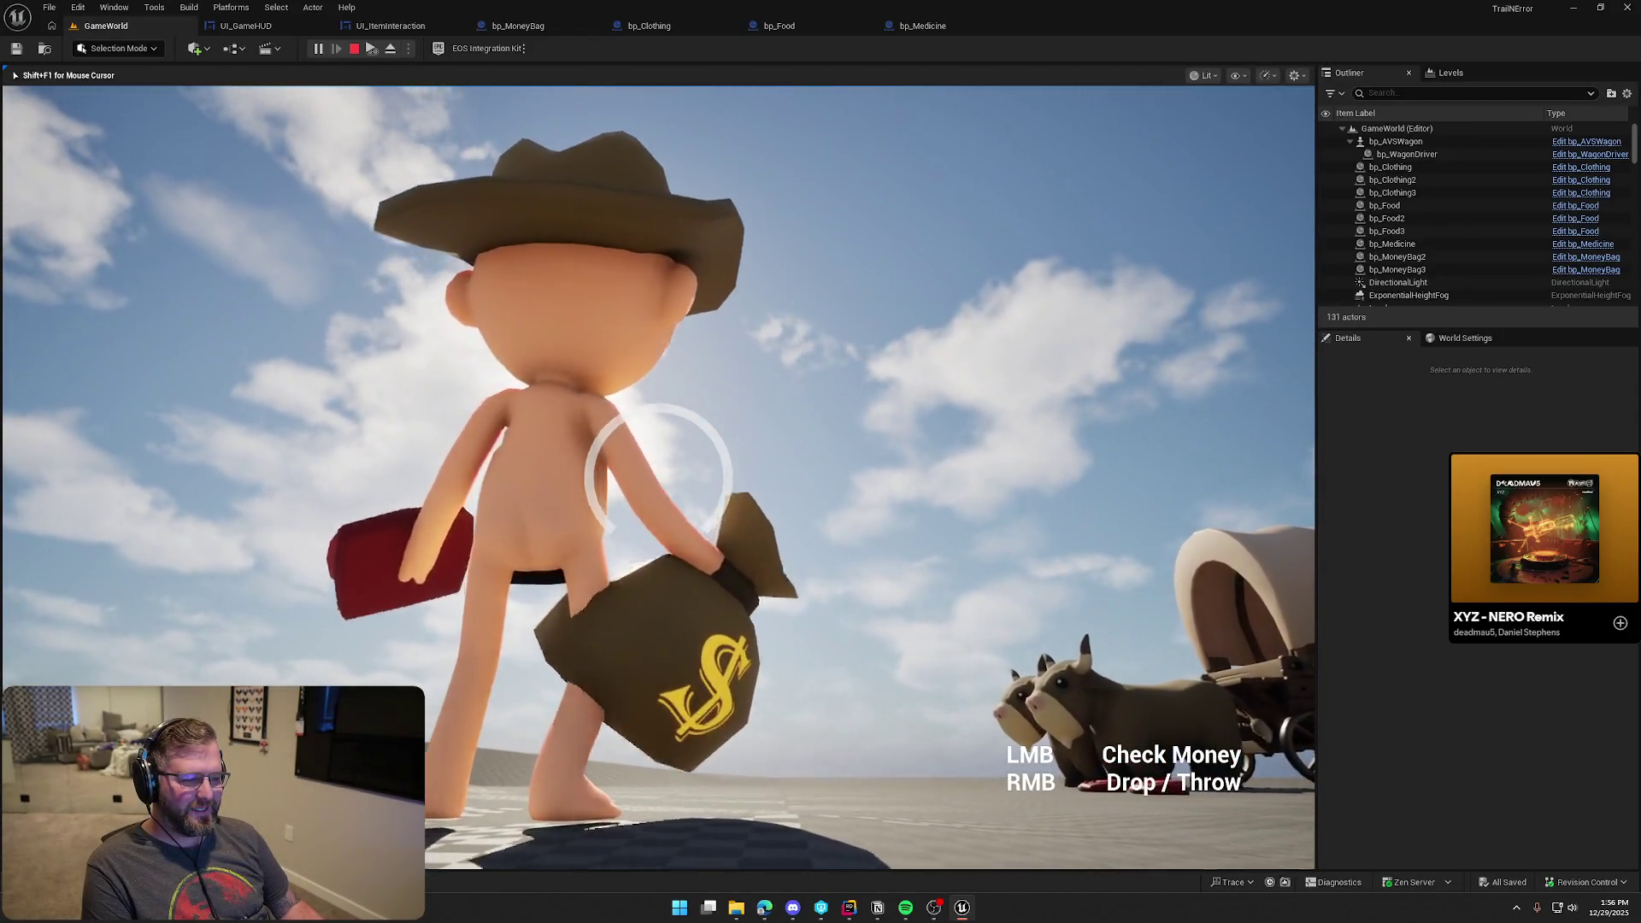
pyautogui.rightClick(658, 477)
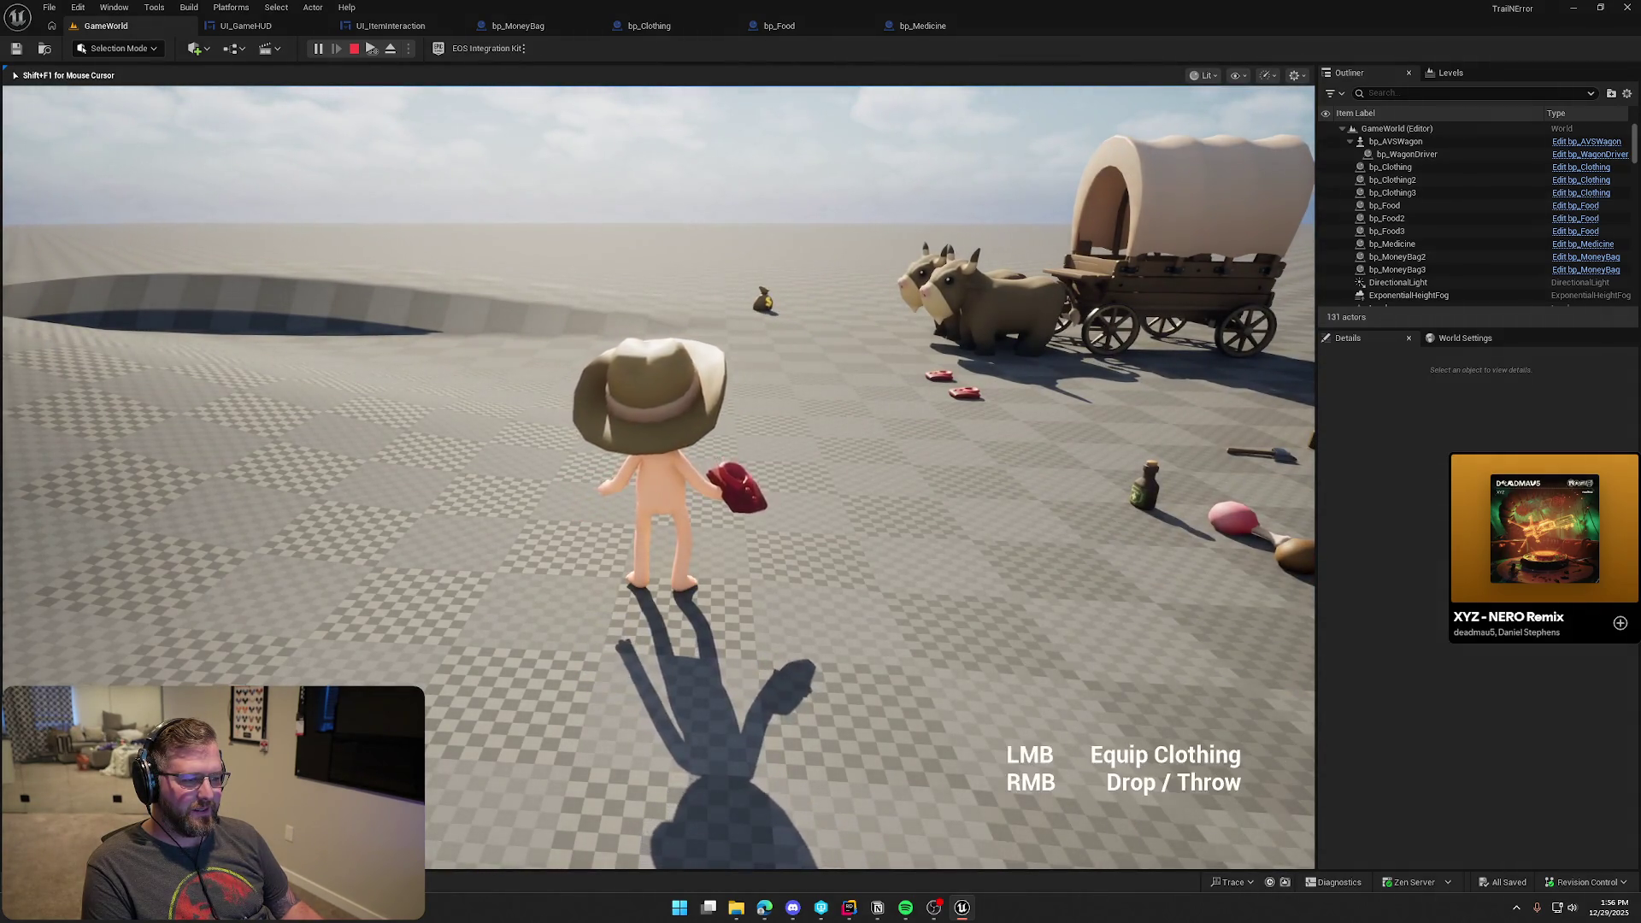
pyautogui.press('w')
pyautogui.click(658, 477)
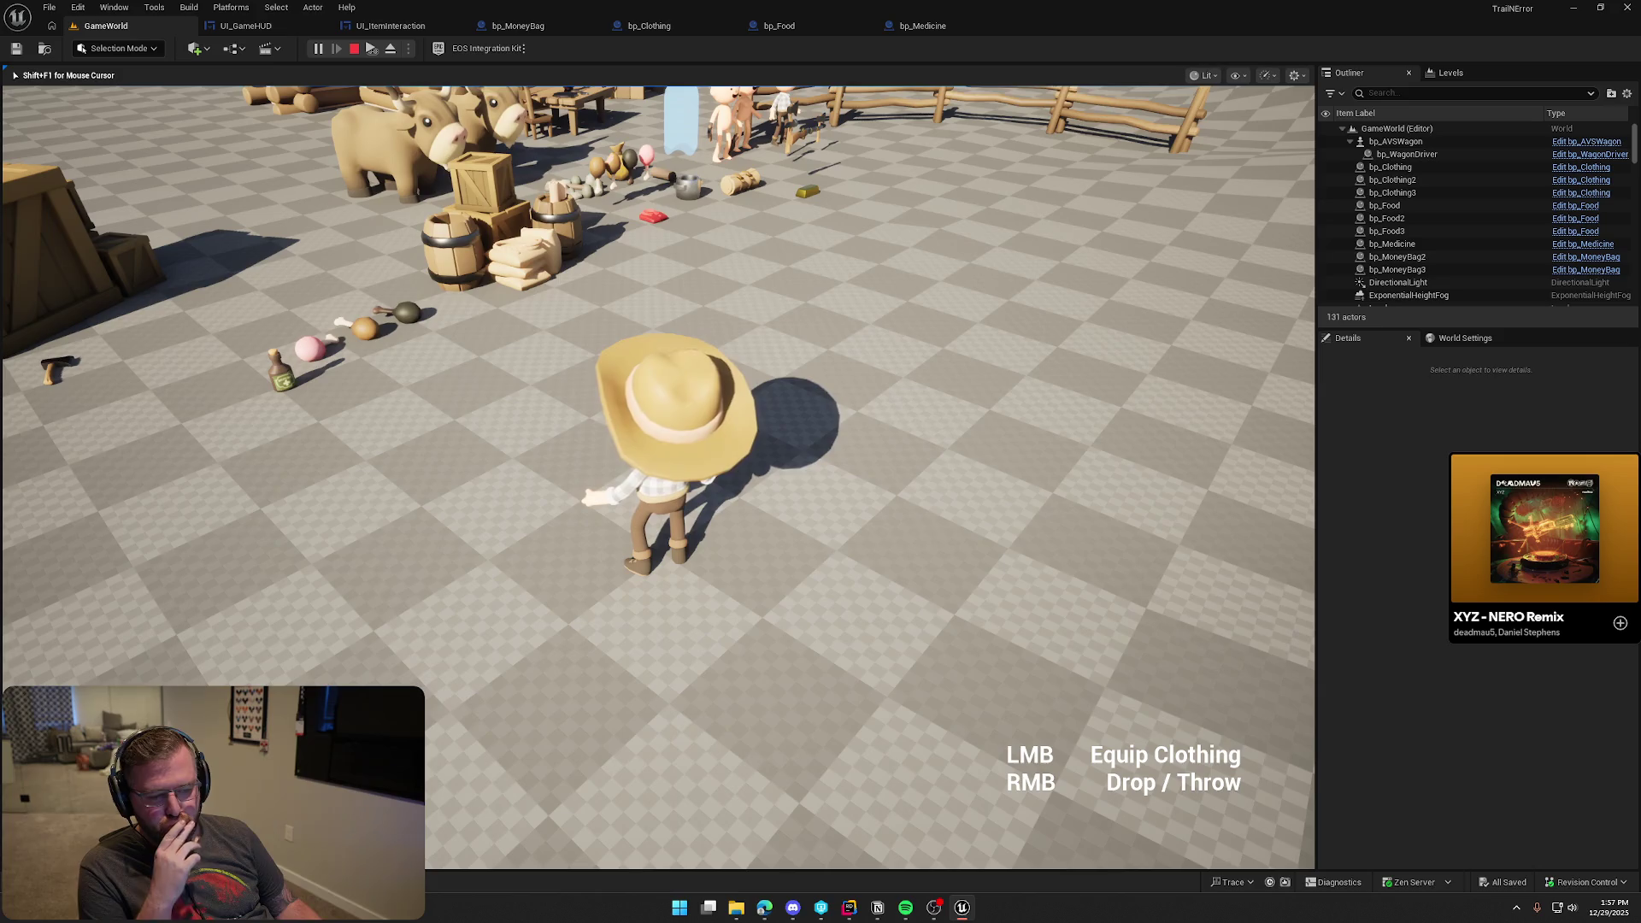
# Stop the play test and open bp_Player's MC_TogglePlayerClothes event from bp_Clothing to review its chain
pyautogui.press('Escape')
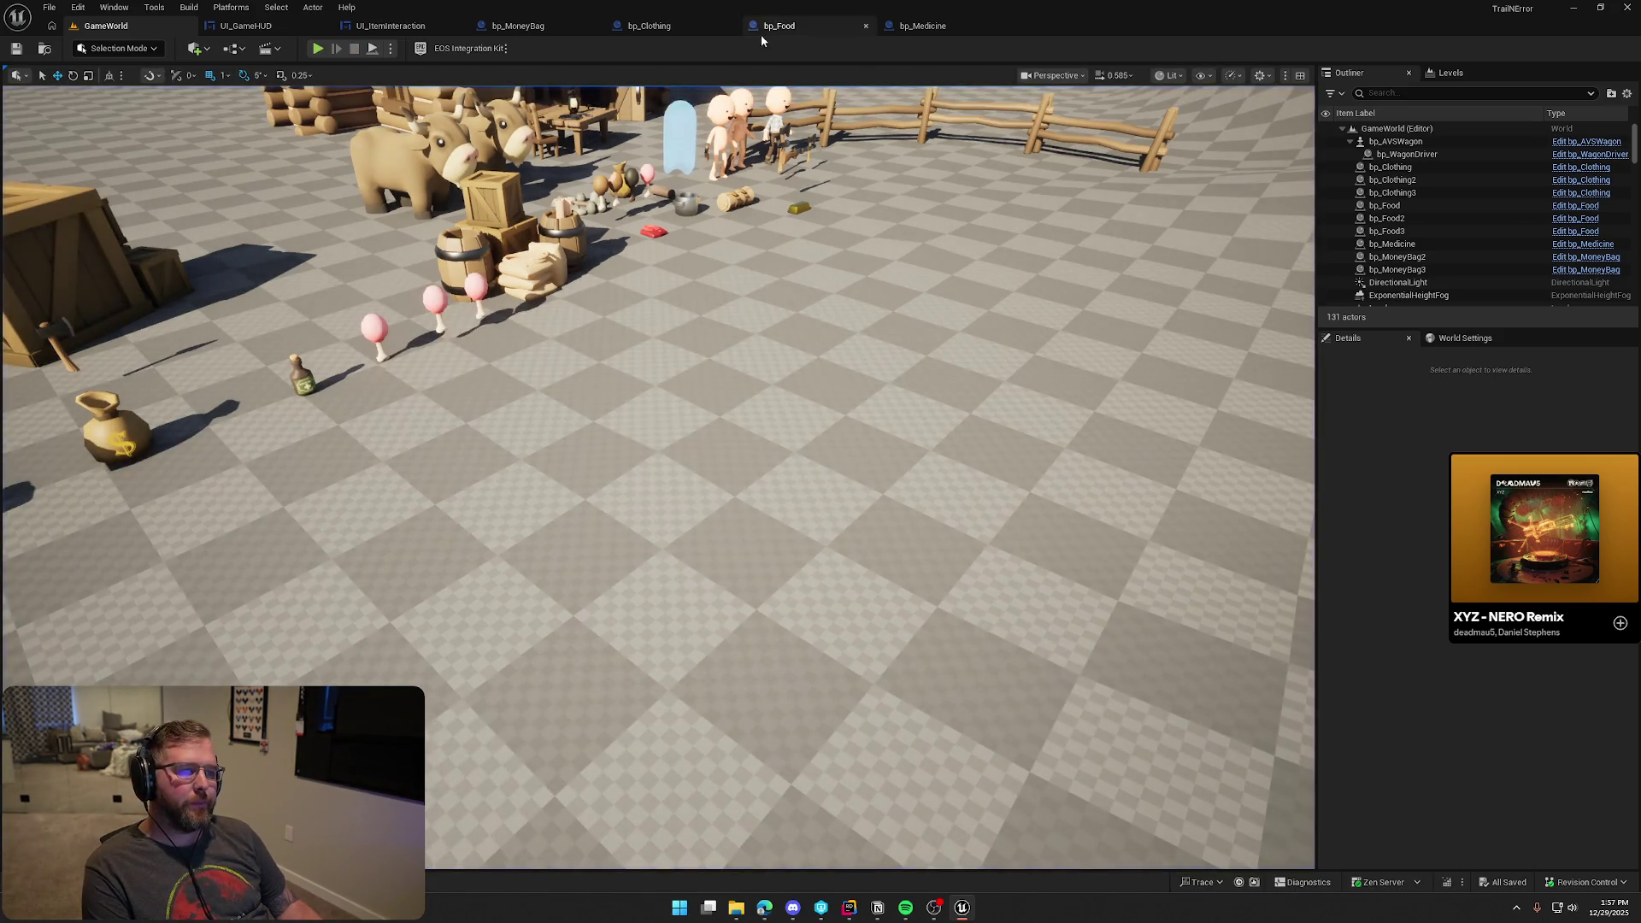
pyautogui.click(650, 26)
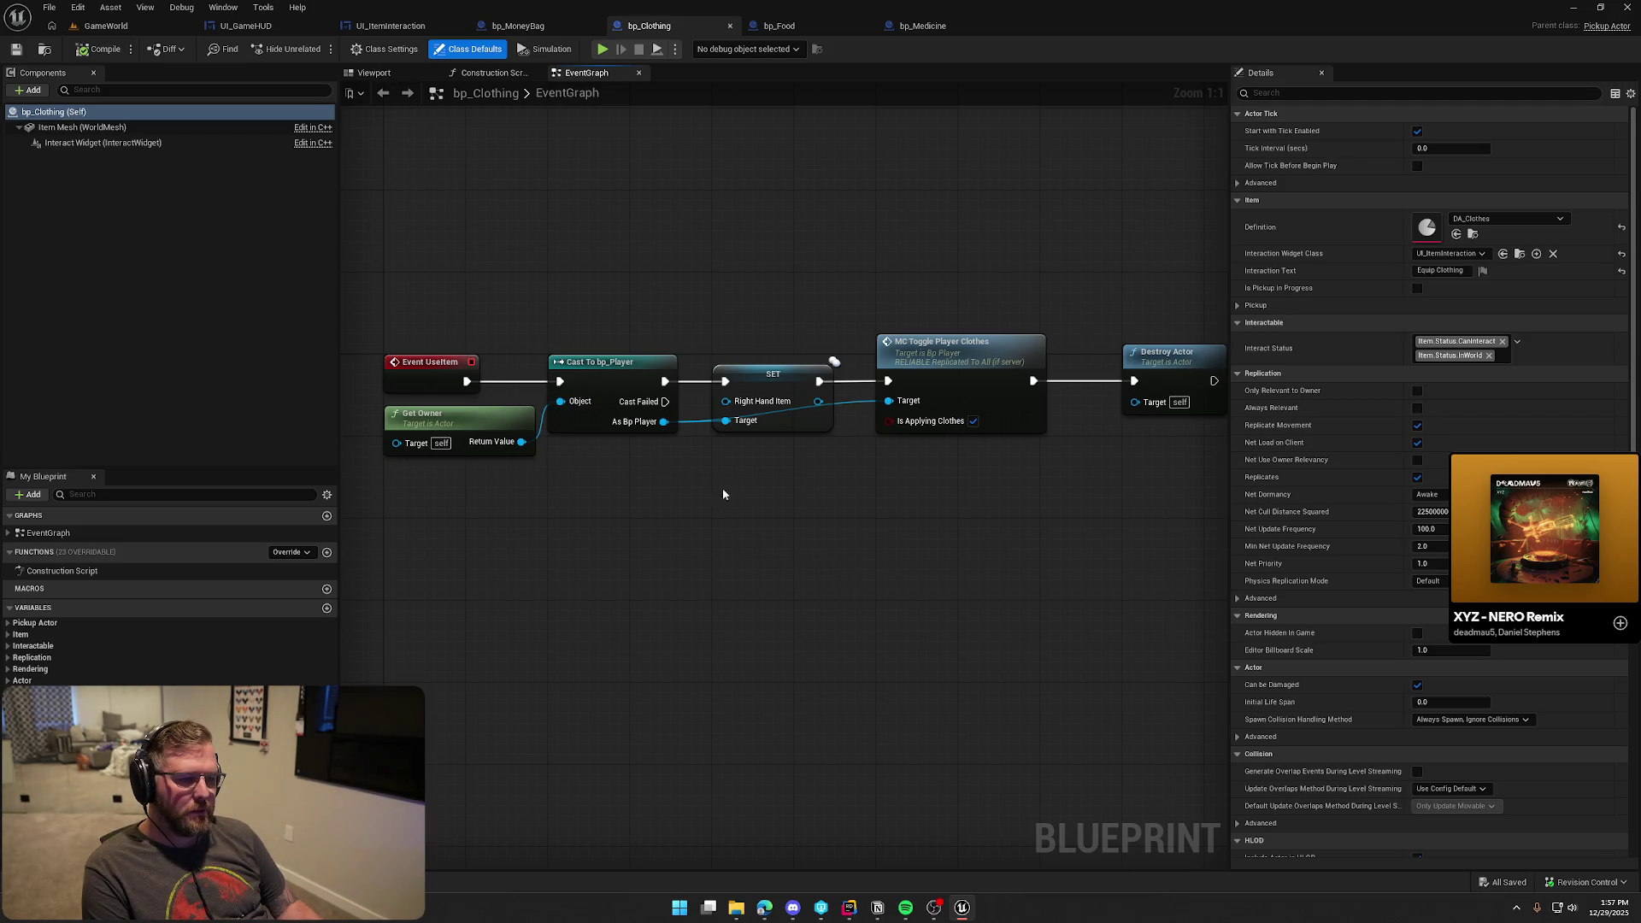
pyautogui.moveTo(817, 500); pyautogui.dragTo(745, 509)
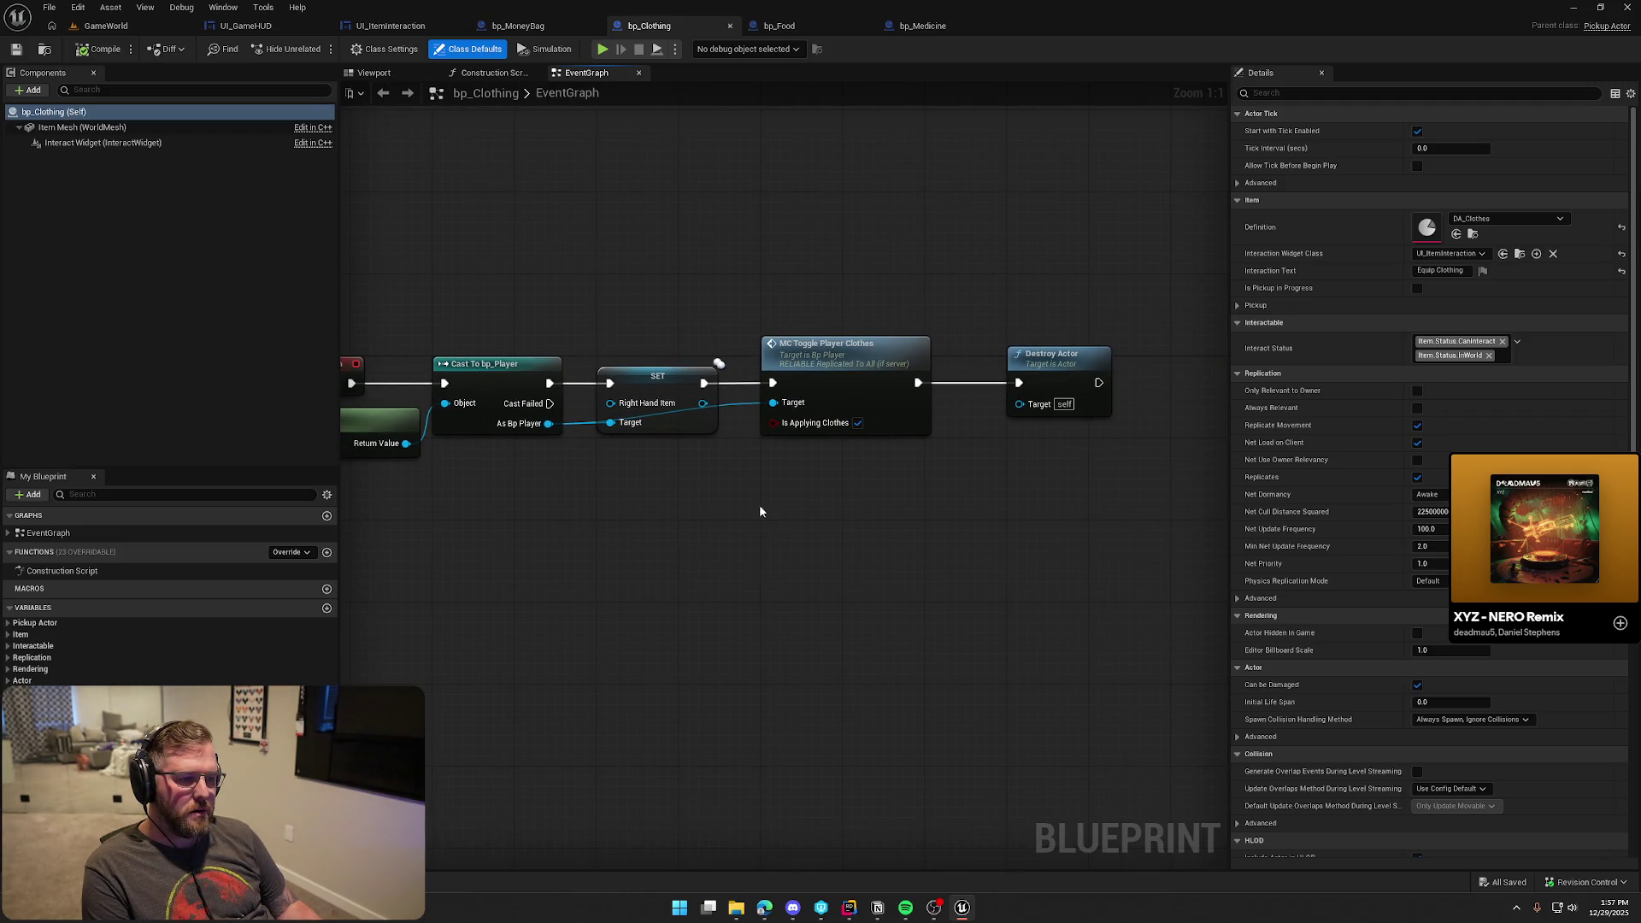
pyautogui.doubleClick(859, 368)
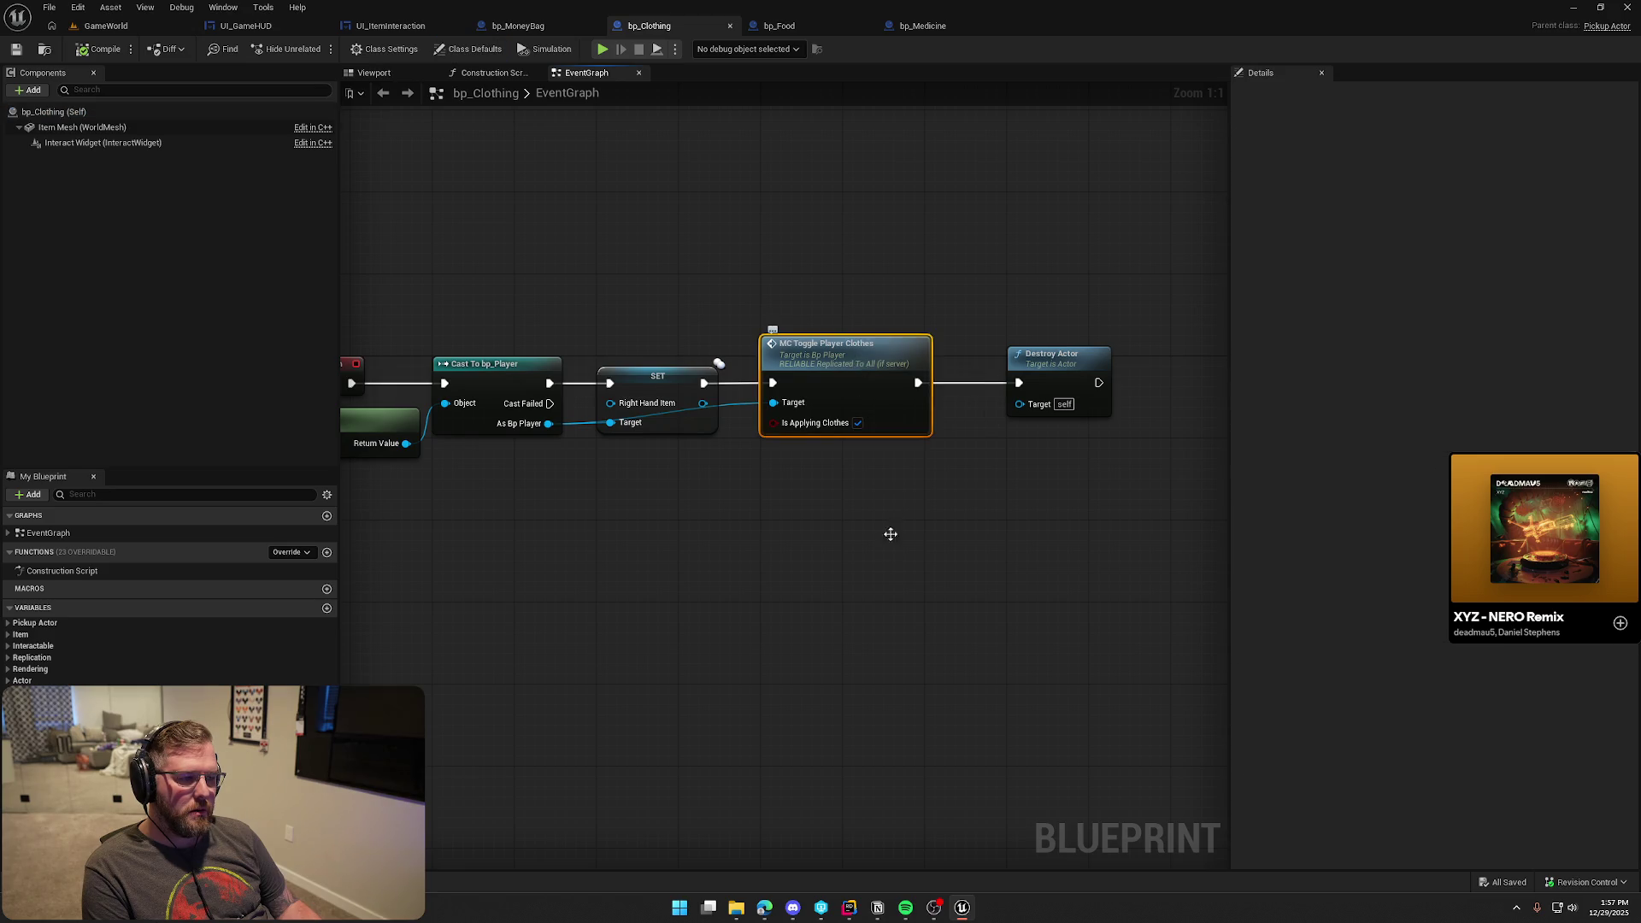
pyautogui.moveTo(886, 594)
pyautogui.mouseDown()
pyautogui.moveTo(696, 630)
pyautogui.moveTo(614, 589)
pyautogui.mouseUp()
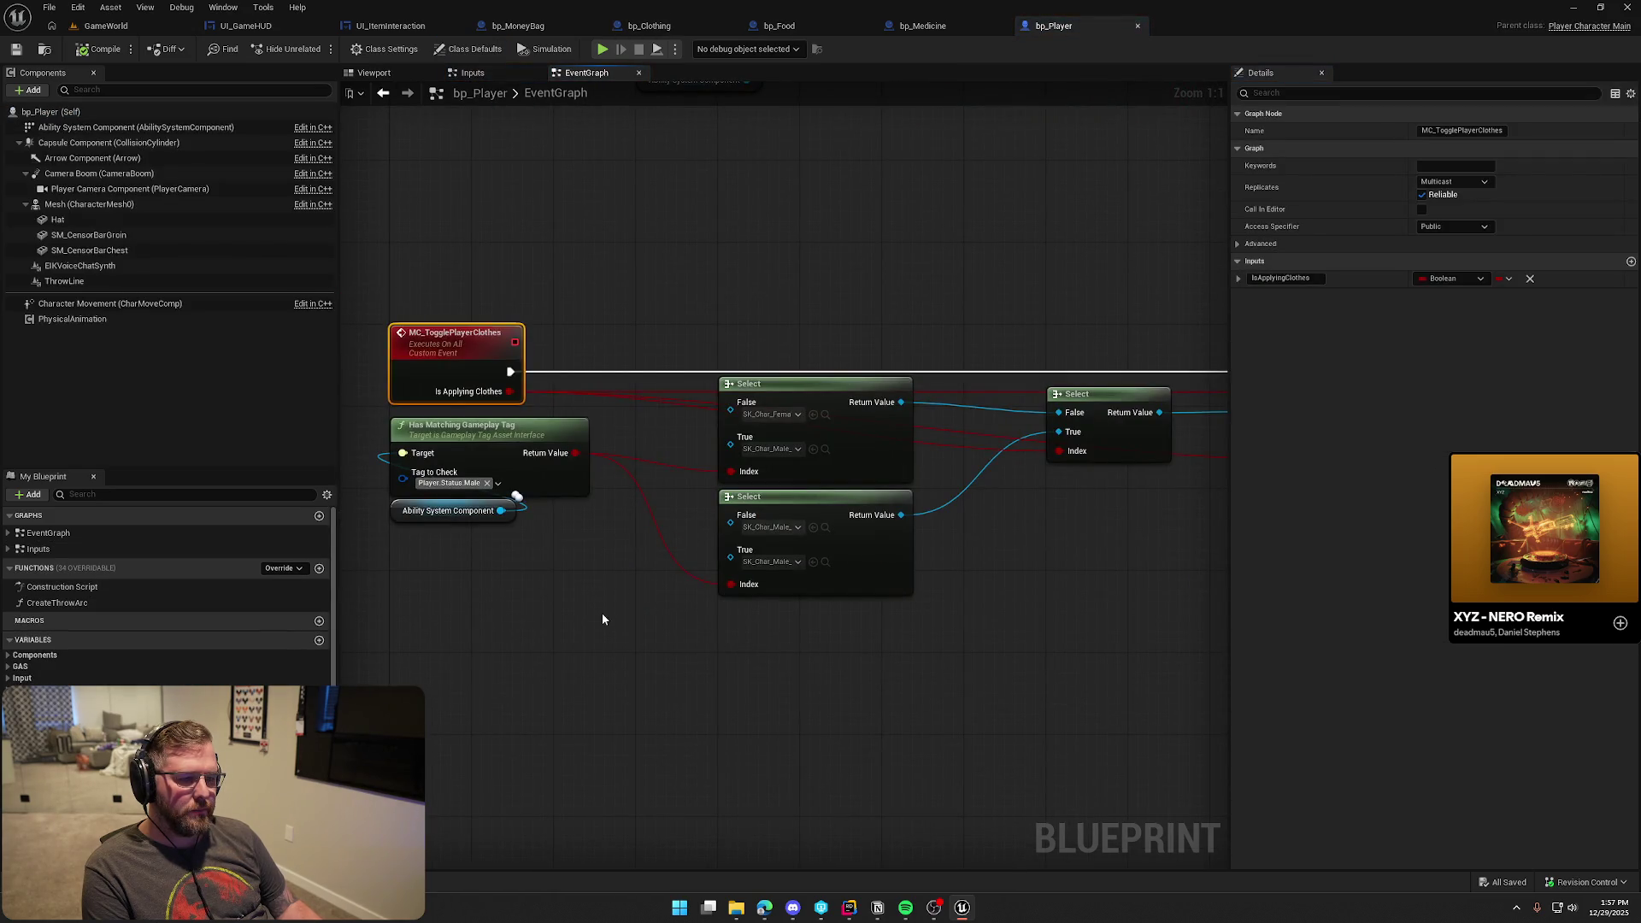
pyautogui.moveTo(869, 669); pyautogui.dragTo(663, 655)
pyautogui.moveTo(1171, 658); pyautogui.dragTo(754, 663)
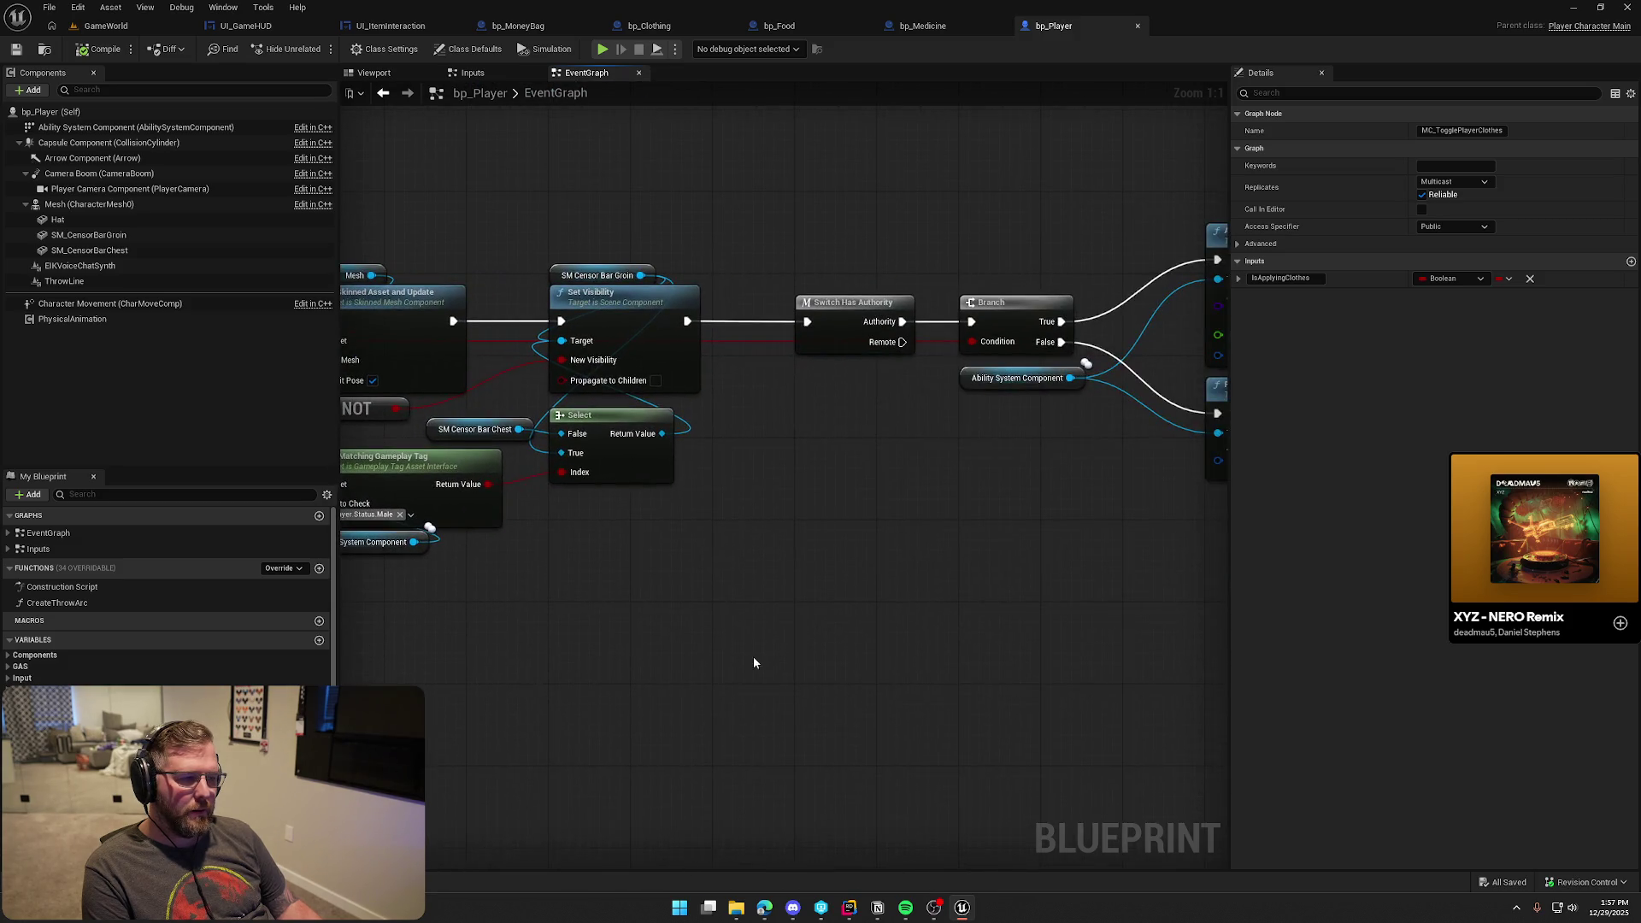
pyautogui.moveTo(957, 600); pyautogui.dragTo(597, 608)
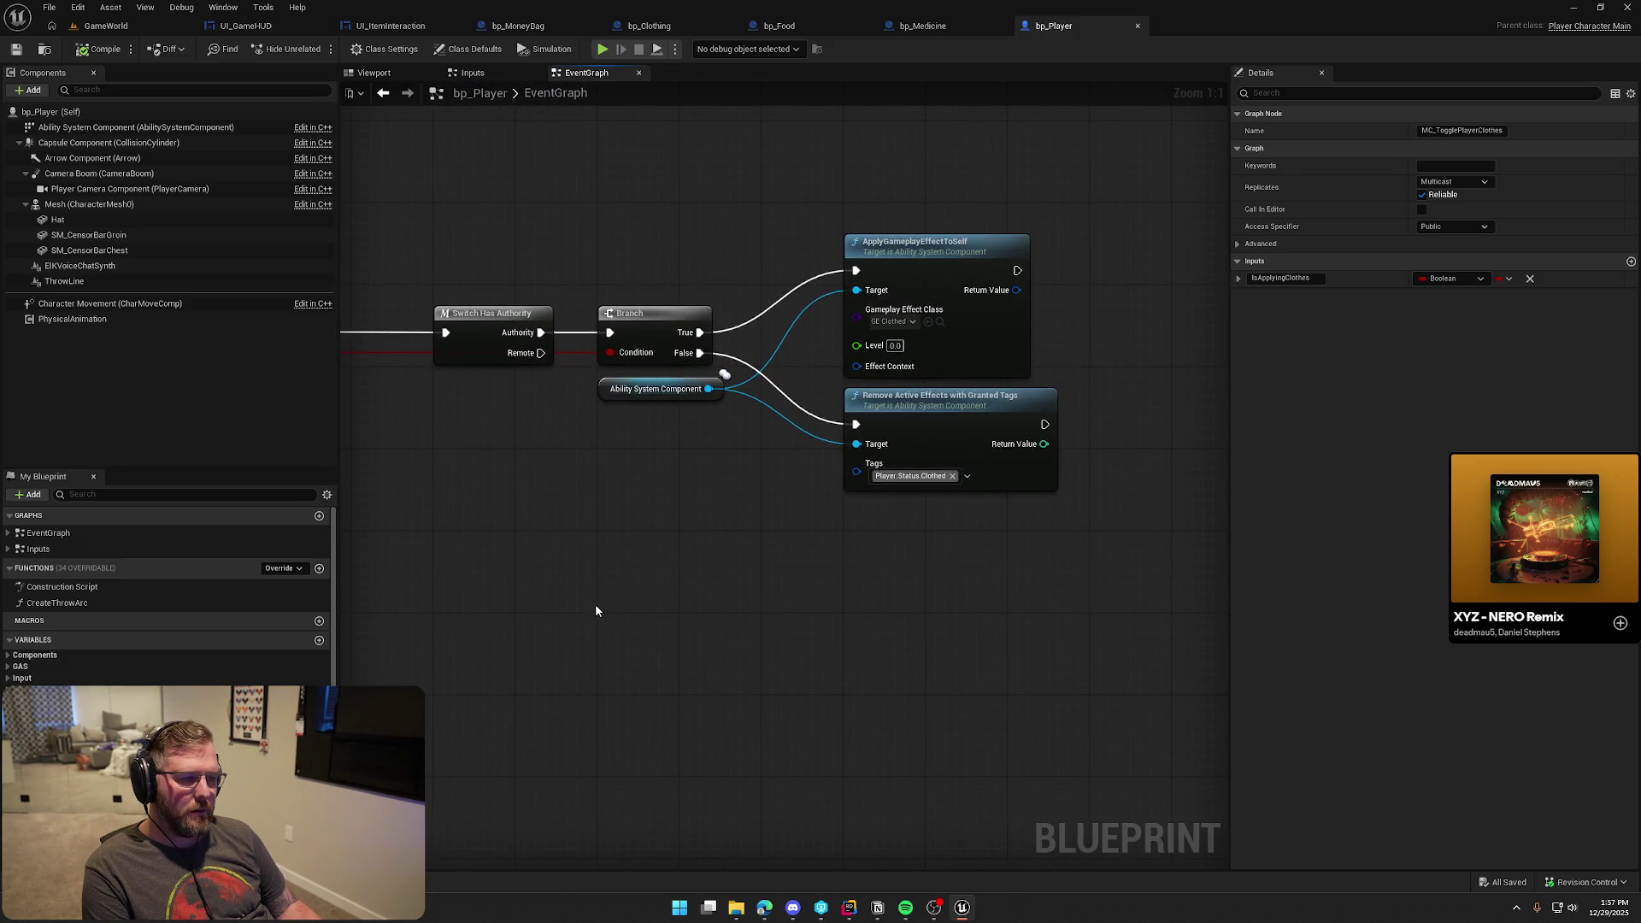
pyautogui.moveTo(552, 461)
pyautogui.mouseDown()
pyautogui.moveTo(766, 611)
pyautogui.moveTo(1089, 623)
pyautogui.mouseUp()
pyautogui.moveTo(675, 684)
pyautogui.mouseDown()
pyautogui.moveTo(825, 689)
pyautogui.moveTo(909, 663)
pyautogui.moveTo(1122, 651)
pyautogui.mouseUp()
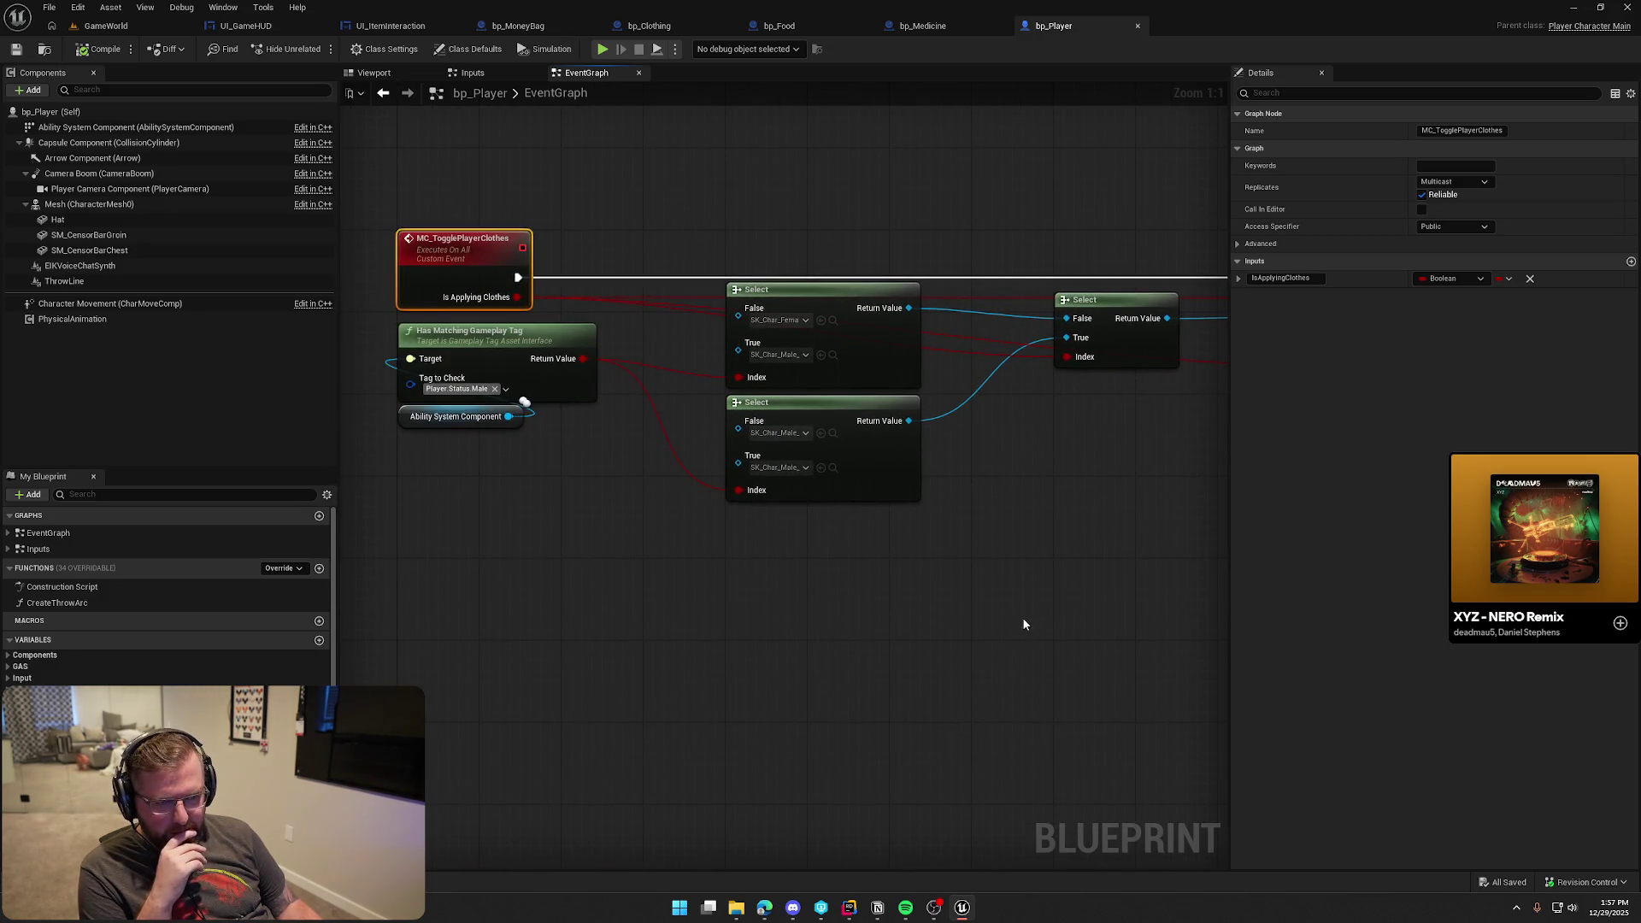
# Move the gameplay tag check nodes down and shift the authority switch chain right to make room
pyautogui.moveTo(571, 465)
pyautogui.mouseDown()
pyautogui.moveTo(462, 367)
pyautogui.moveTo(501, 418)
pyautogui.mouseUp()
pyautogui.click(526, 357)
pyautogui.moveTo(527, 357); pyautogui.dragTo(535, 395)
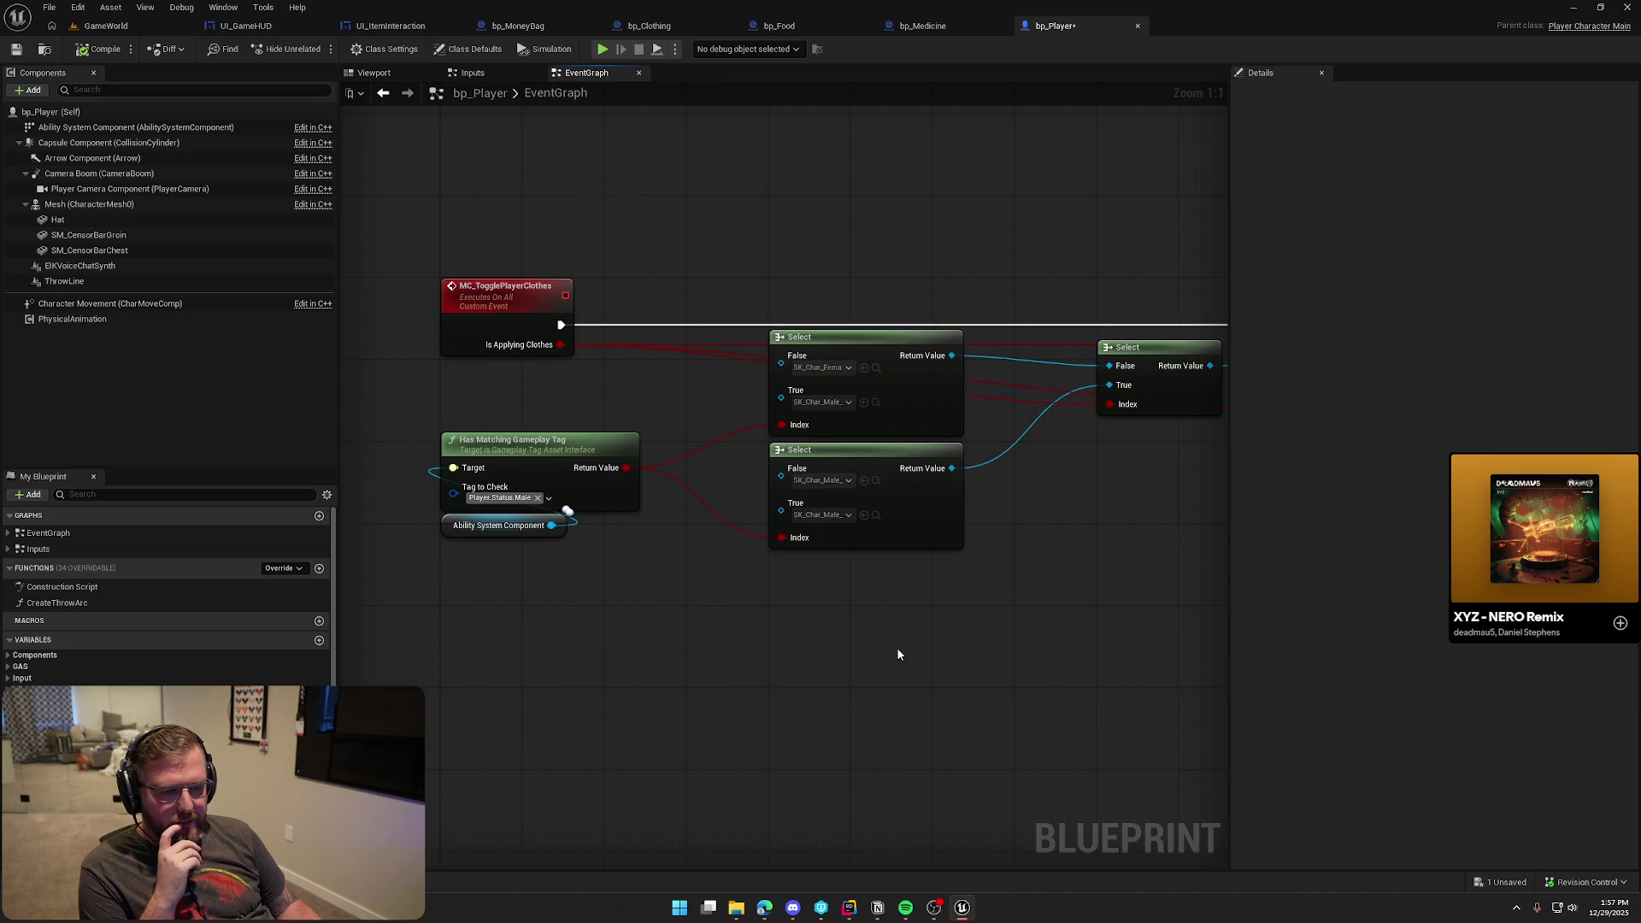
pyautogui.moveTo(898, 654)
pyautogui.mouseDown()
pyautogui.moveTo(836, 634)
pyautogui.moveTo(505, 651)
pyautogui.mouseUp()
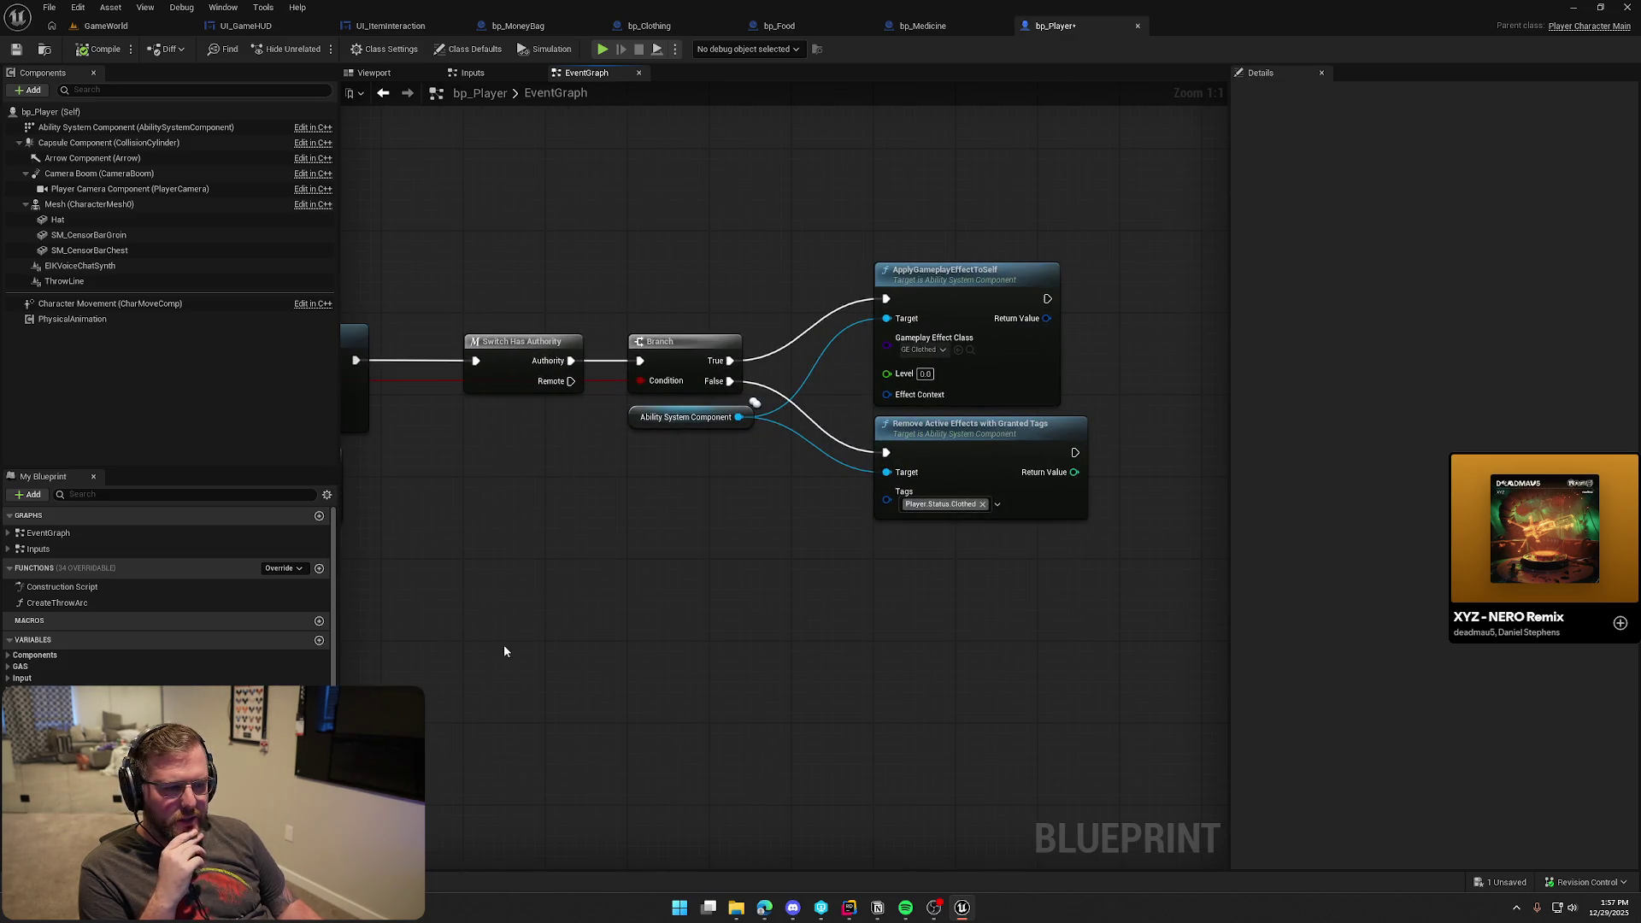
pyautogui.moveTo(444, 316); pyautogui.dragTo(1074, 564)
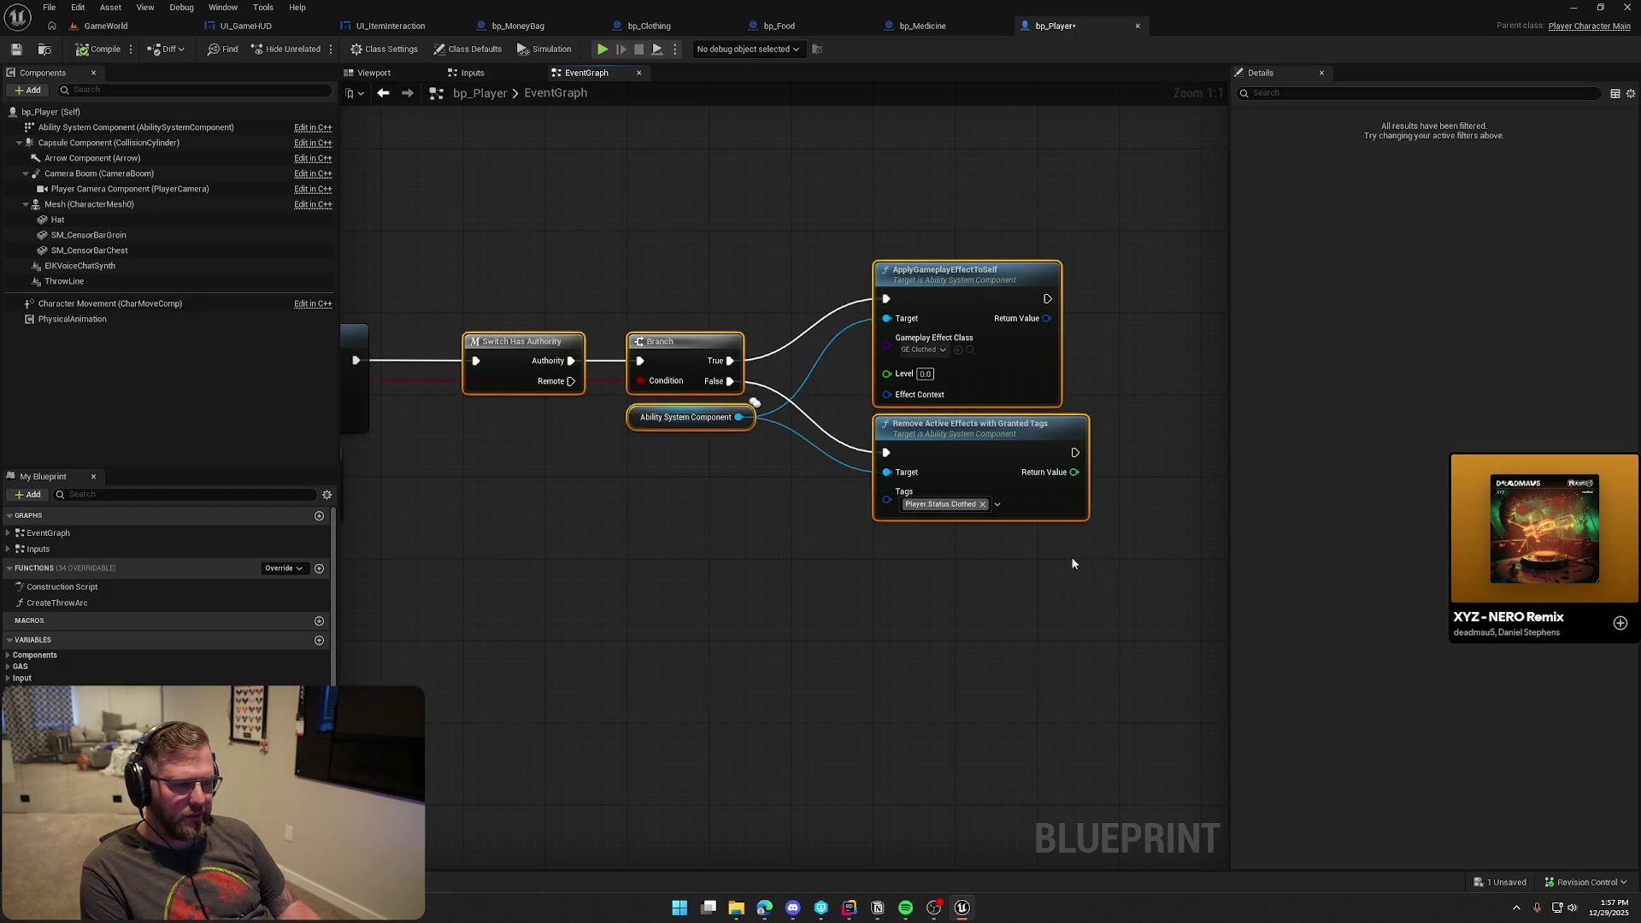
pyautogui.moveTo(497, 336); pyautogui.dragTo(770, 356)
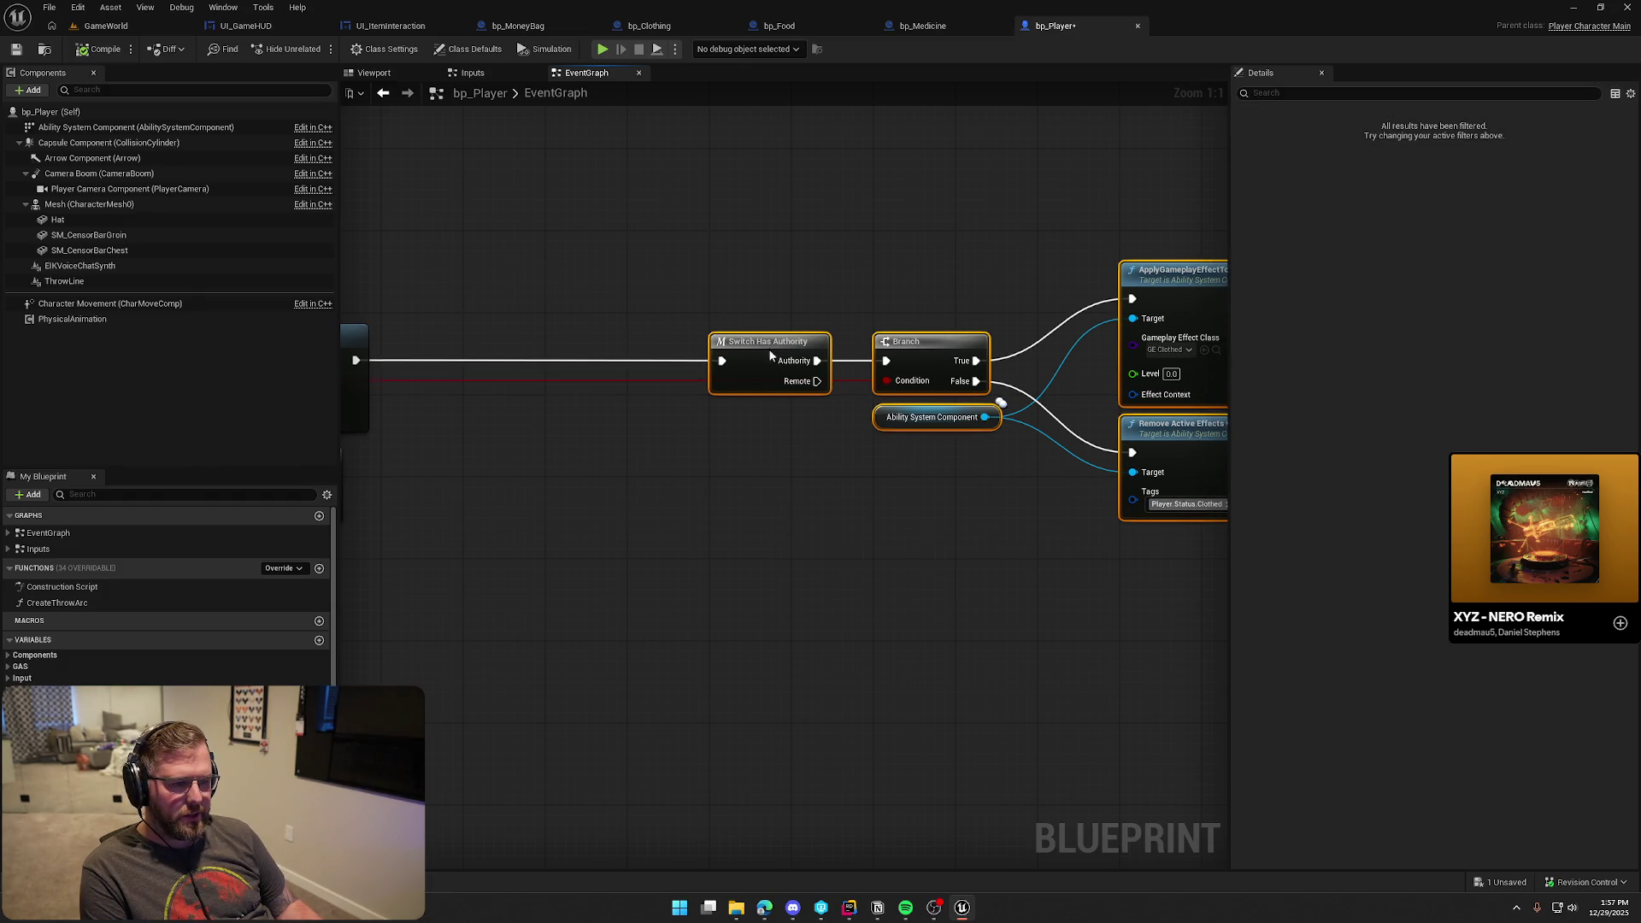
pyautogui.moveTo(556, 446); pyautogui.dragTo(620, 451)
pyautogui.rightClick(598, 412)
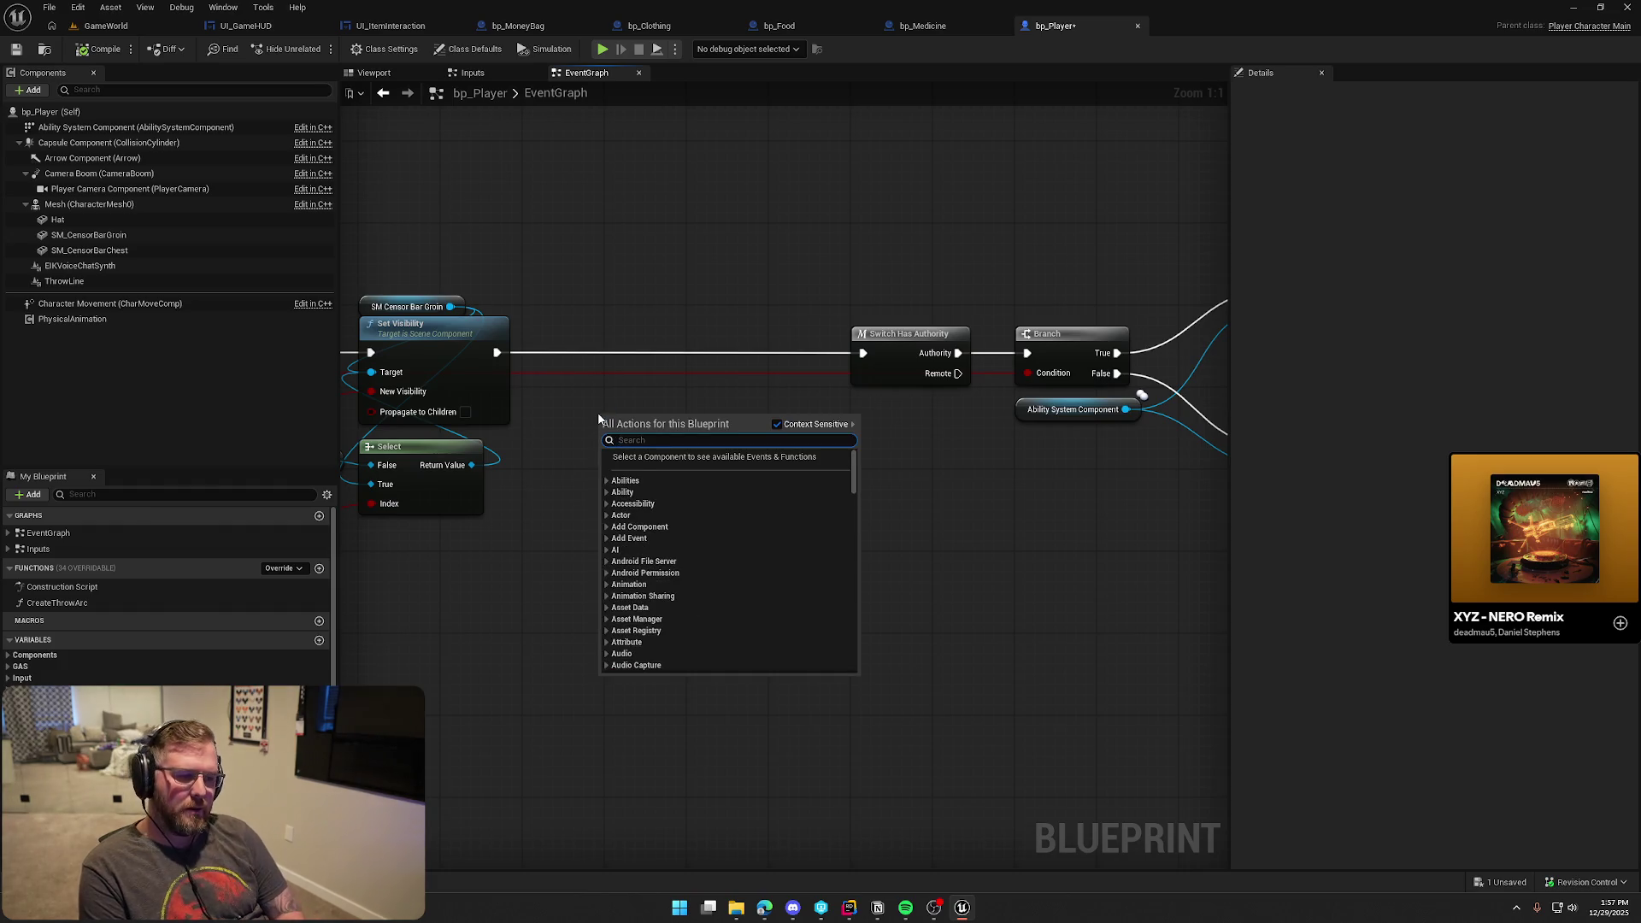
# Search the action menu for 'on right hand' and 'call on item', finding no call node
pyautogui.write('on right hand')
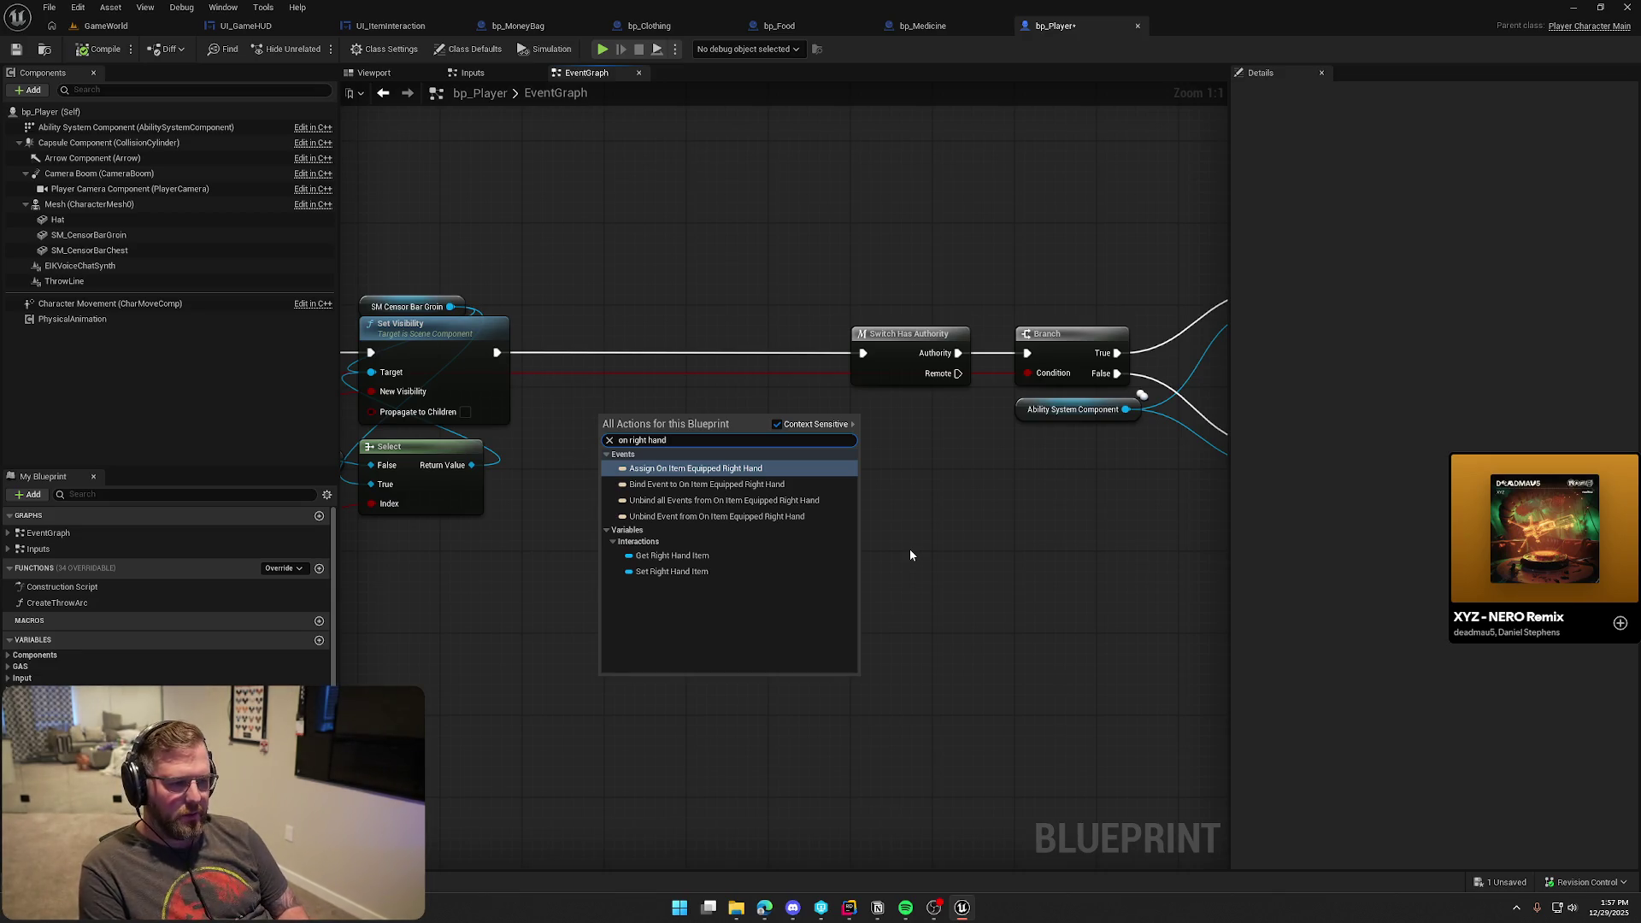
pyautogui.press('BackSpace')
pyautogui.press('BackSpace')
pyautogui.press('BackSpace')
pyautogui.press('BackSpace')
pyautogui.press('BackSpace')
pyautogui.press('BackSpace')
pyautogui.write('call on item')
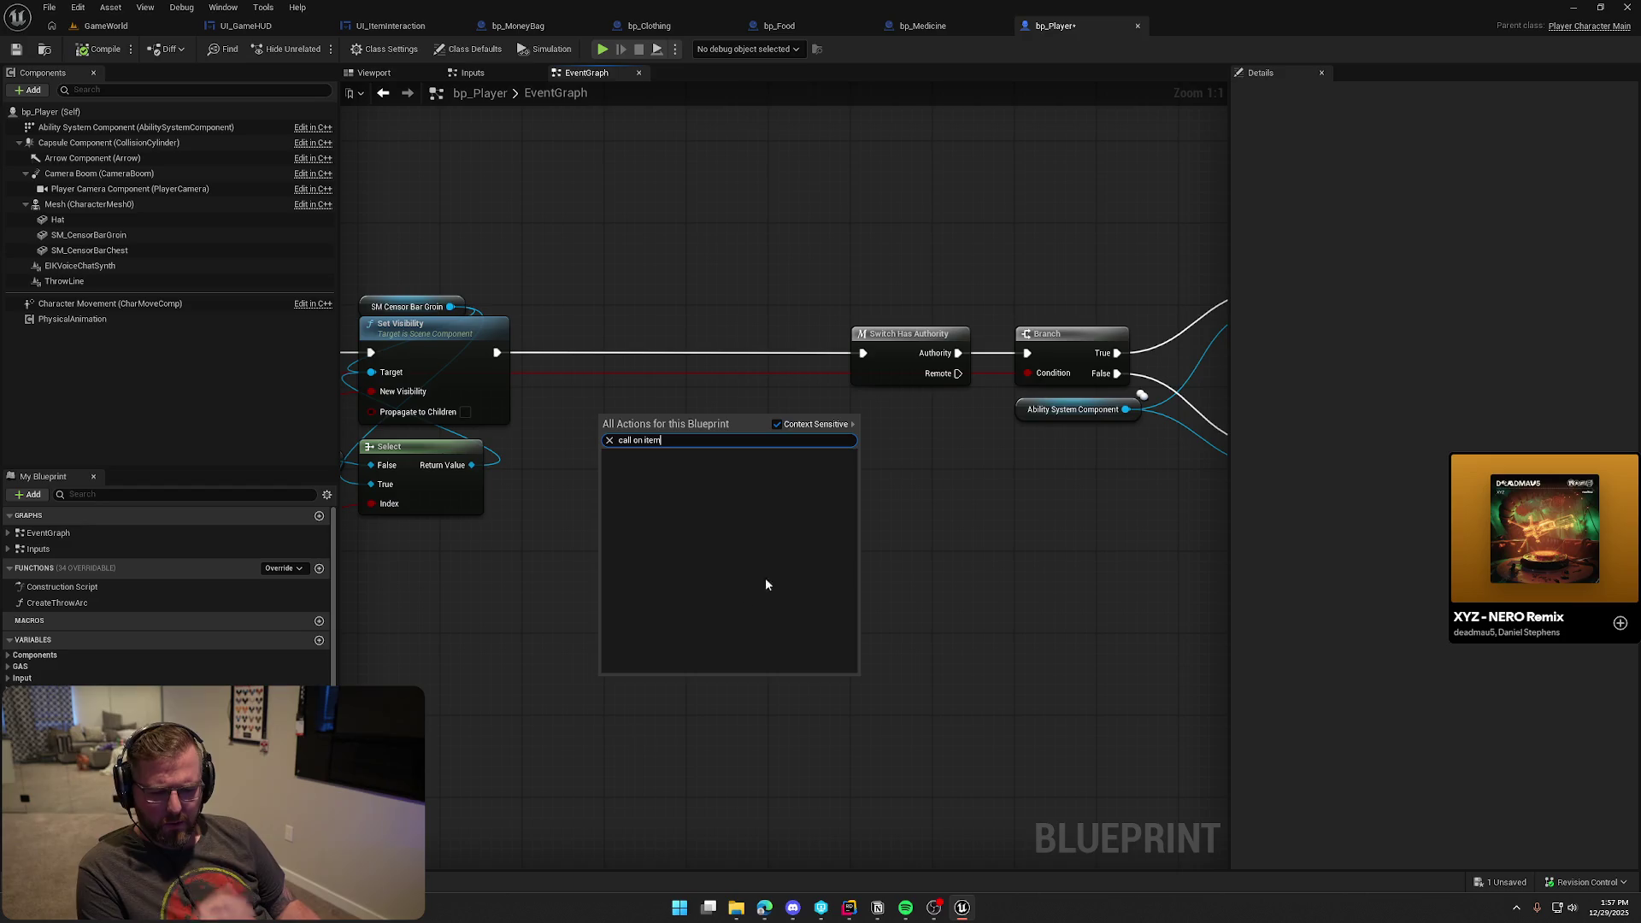
pyautogui.scroll(-1, 166, 599)
pyautogui.press('Escape')
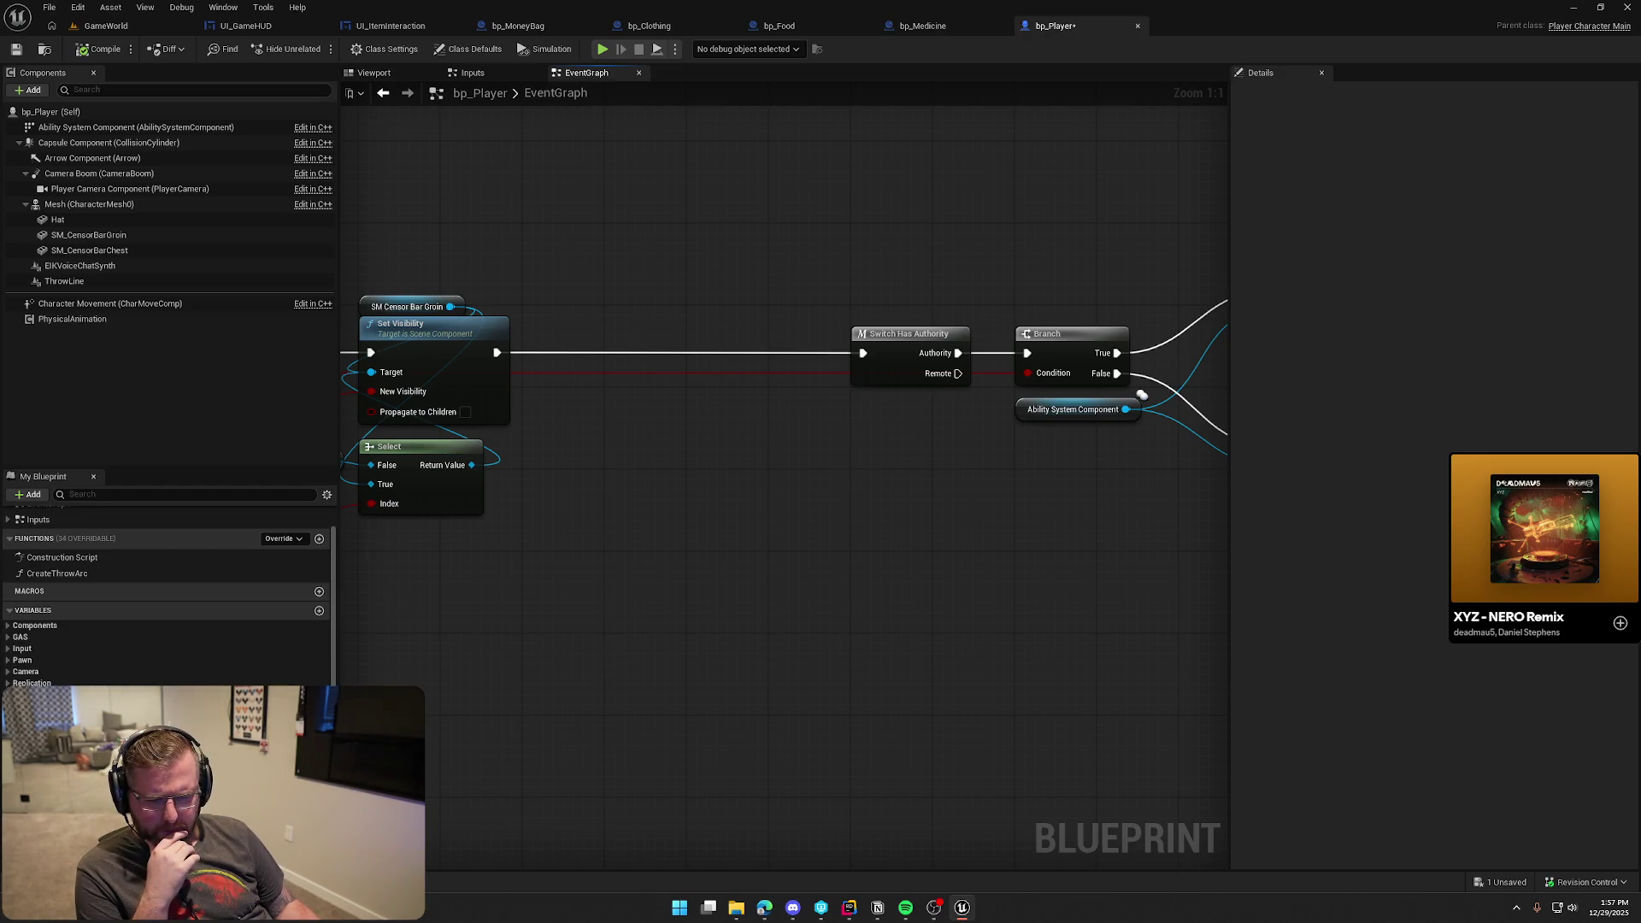
# Drag OnItemEquippedRightHand onto the graph, see no Call option, and dismiss the delegate menu
pyautogui.scroll(-1, 167, 599)
pyautogui.moveTo(69, 740); pyautogui.dragTo(599, 426)
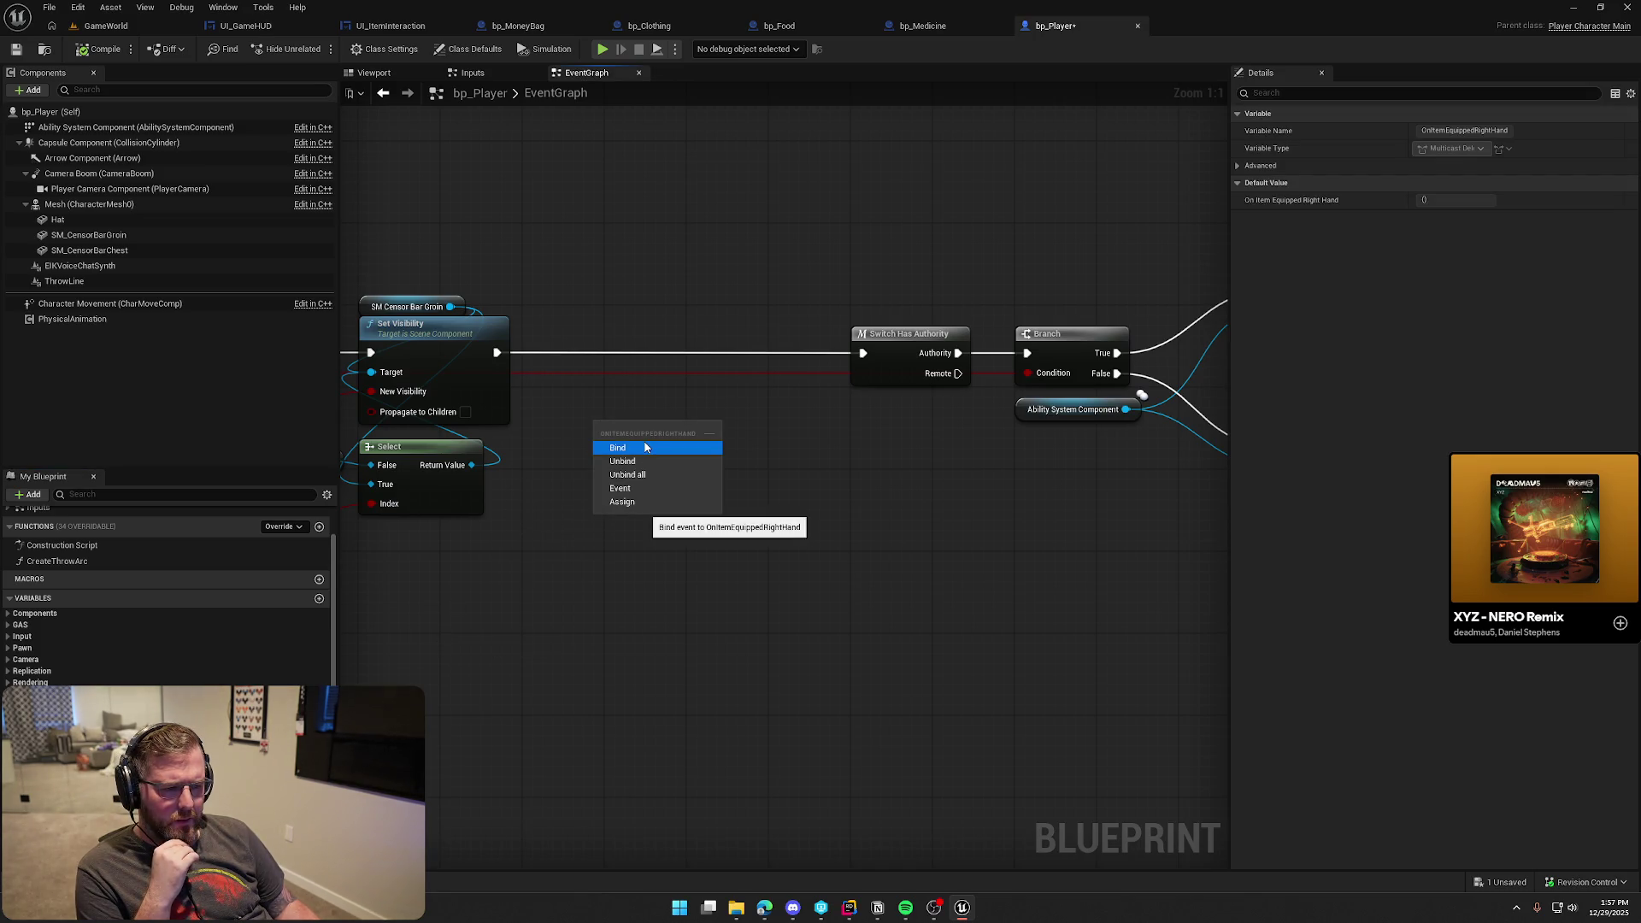
pyautogui.click(668, 571)
pyautogui.click(856, 914)
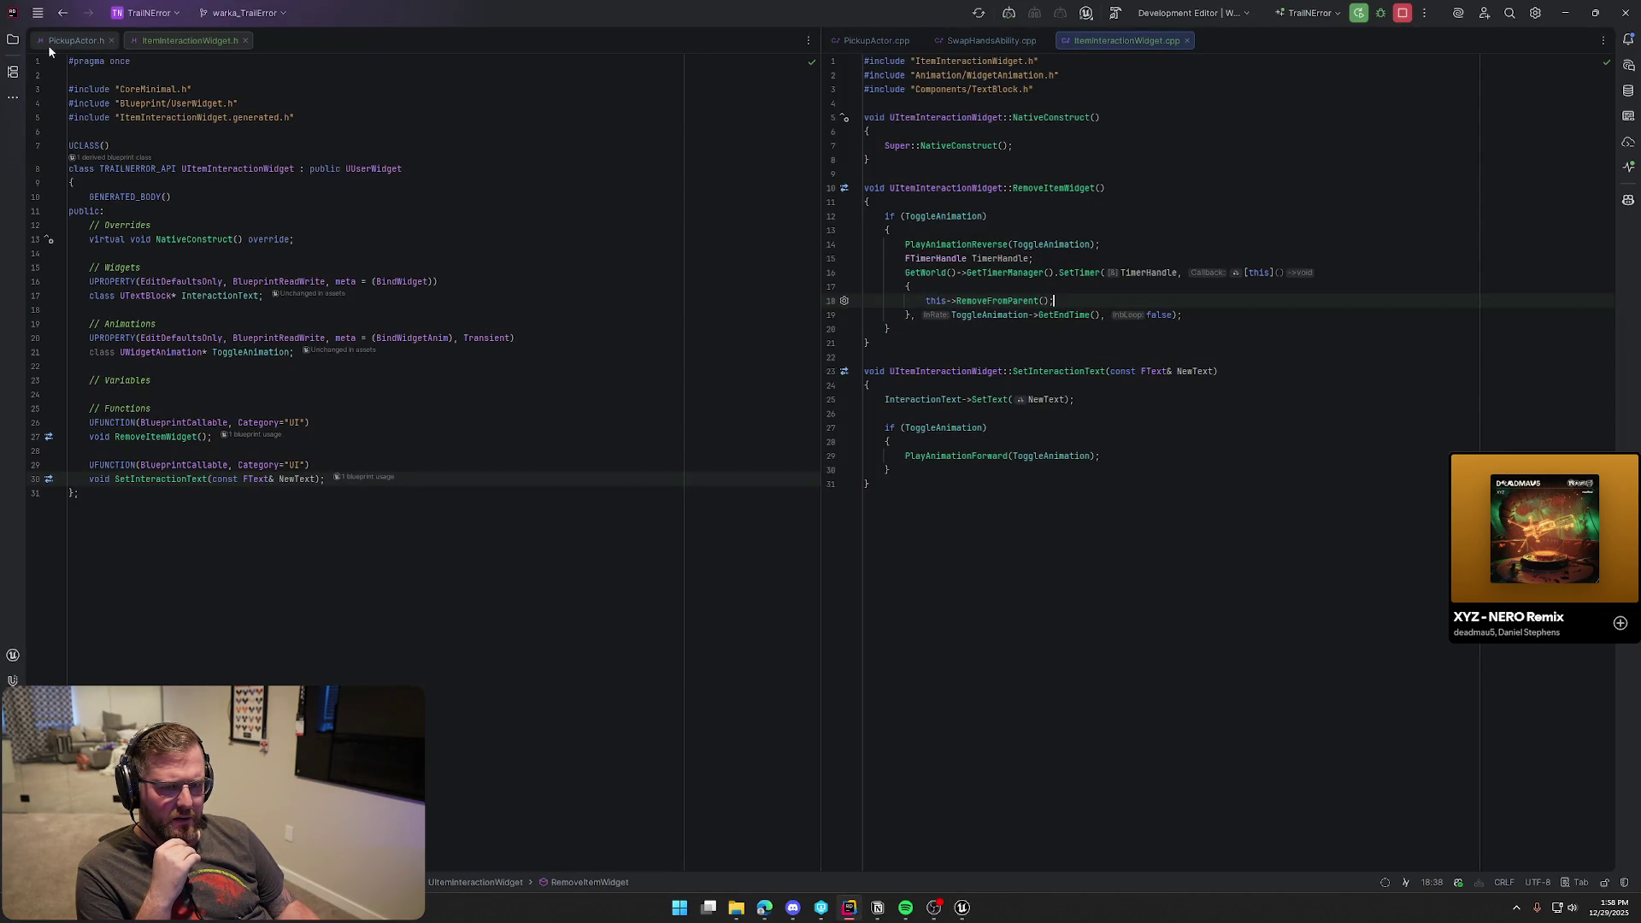
# Open PlayerCharacterMain.h in the left pane and add BlueprintCallable to OnItemEquippedRightHand's UPROPERTY
pyautogui.click(100, 541)
pyautogui.click(100, 510)
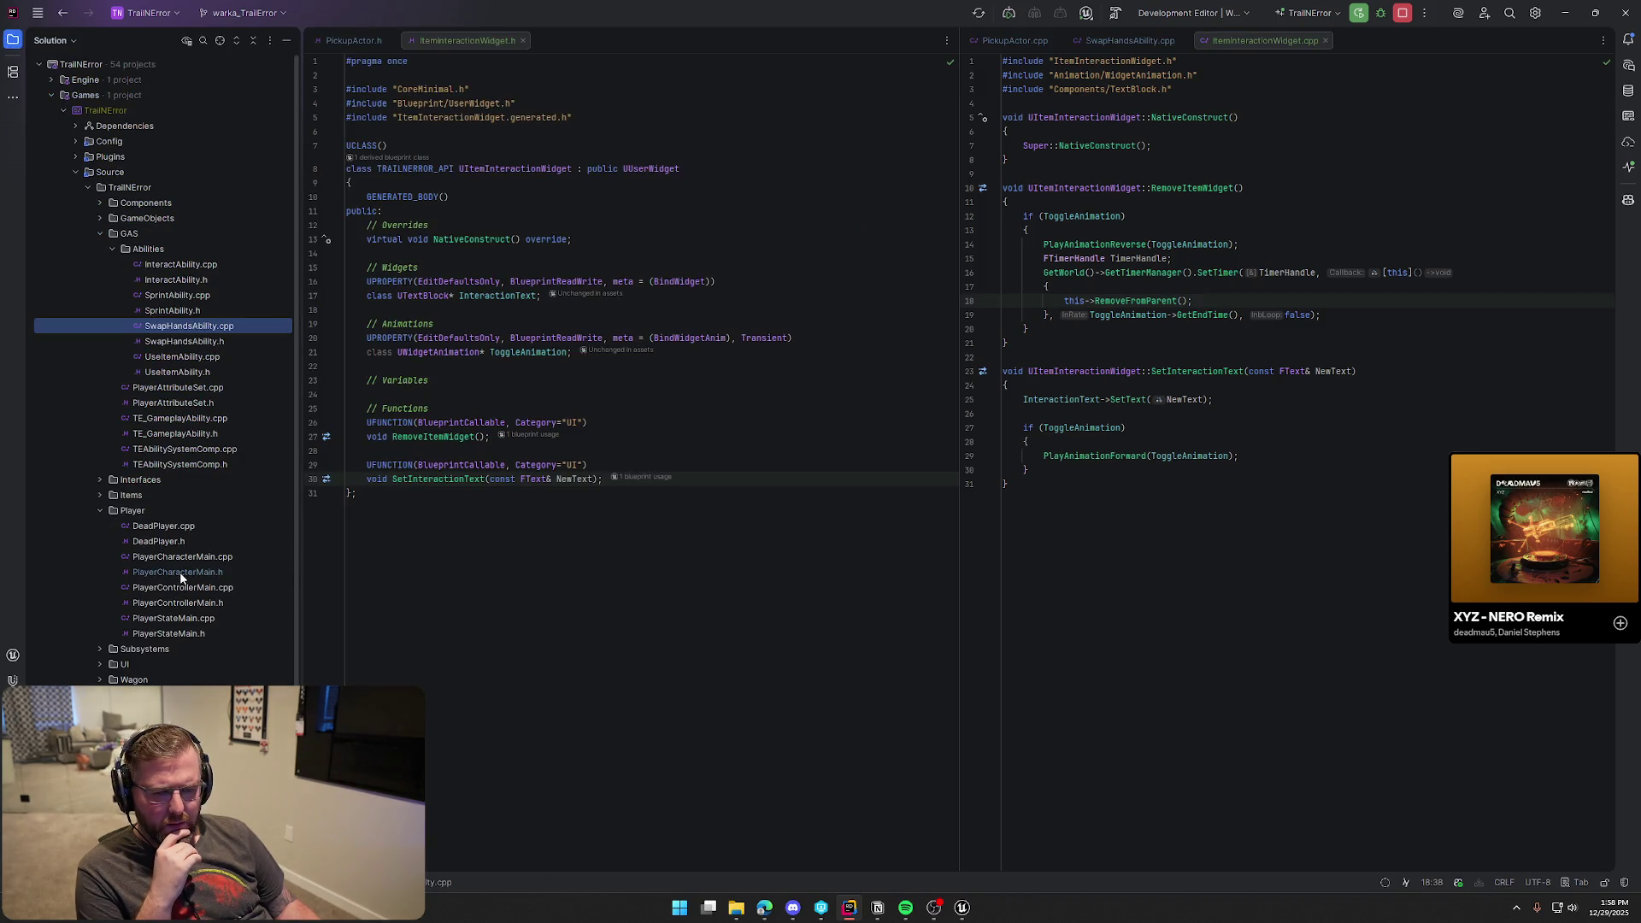
pyautogui.click(181, 578)
pyautogui.moveTo(1385, 40); pyautogui.dragTo(599, 41)
pyautogui.click(425, 766)
pyautogui.write('Blue')
pyautogui.write('printCa')
pyautogui.write(', Category="Events")')
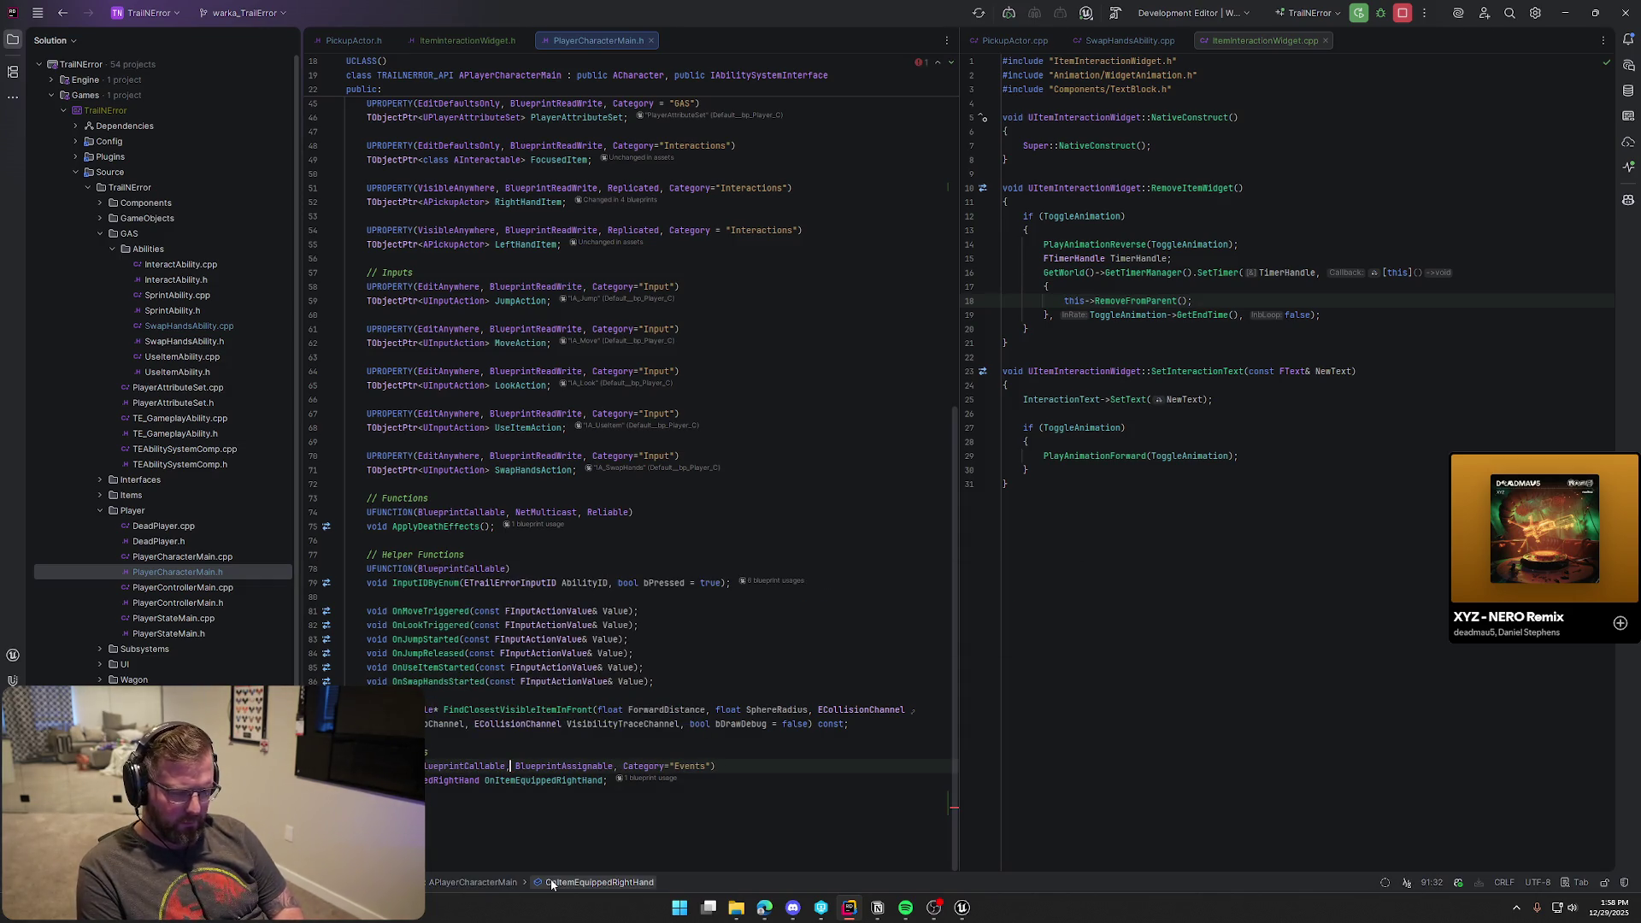
pyautogui.click(961, 909)
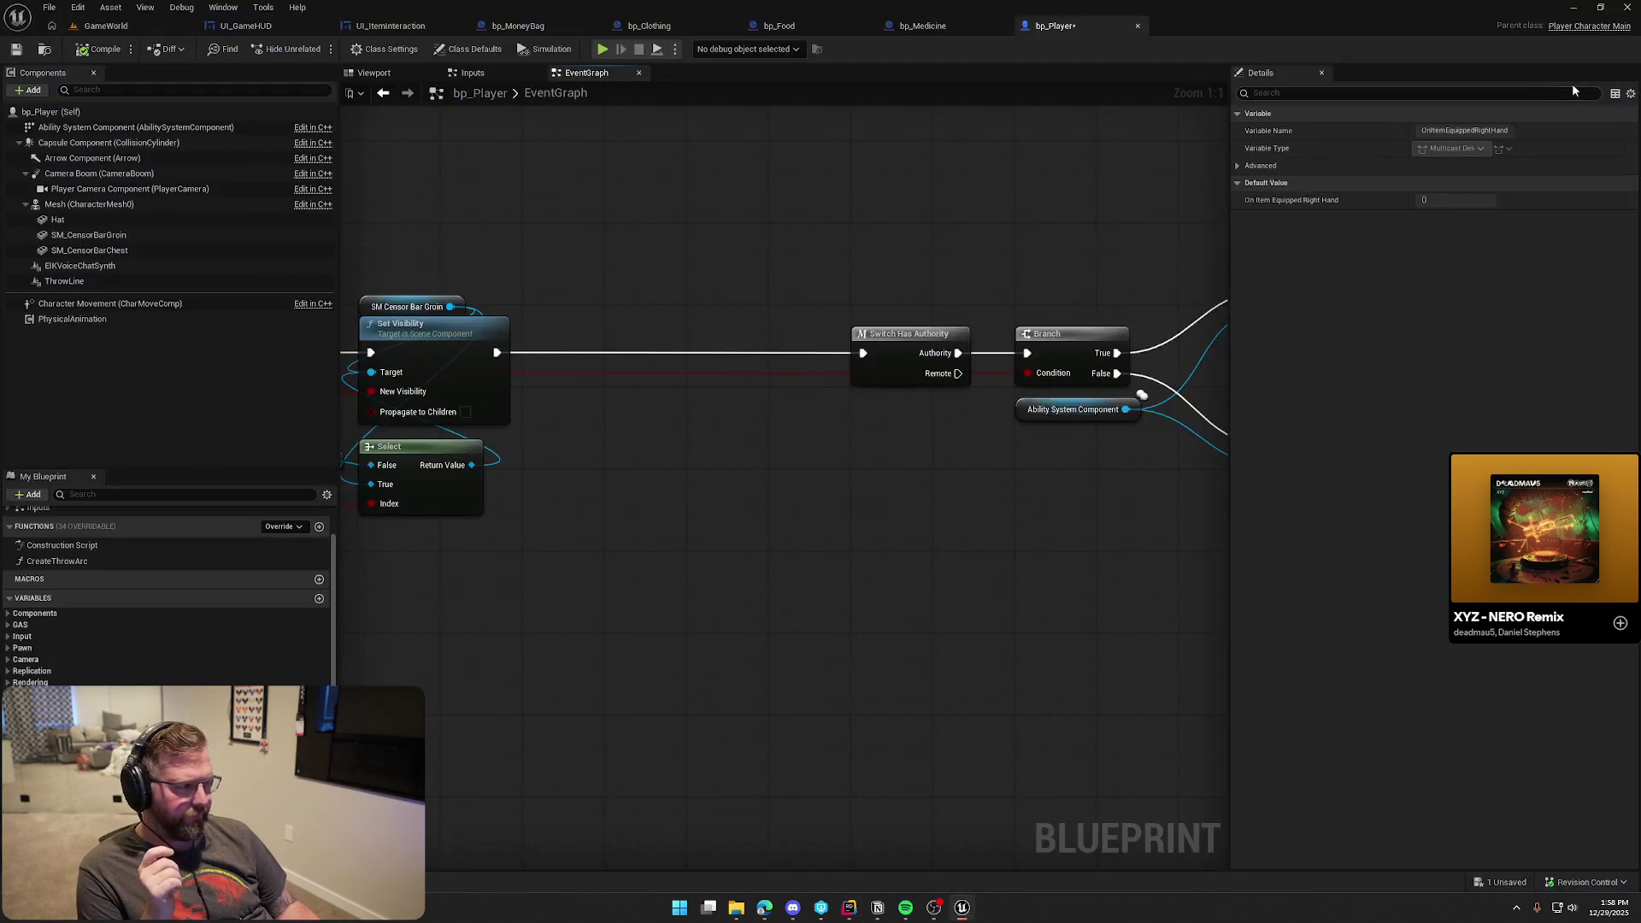
# Close Unreal Editor, saving bp_Player and checking it out via Check Out Selected
pyautogui.click(1629, 8)
pyautogui.press('Return')
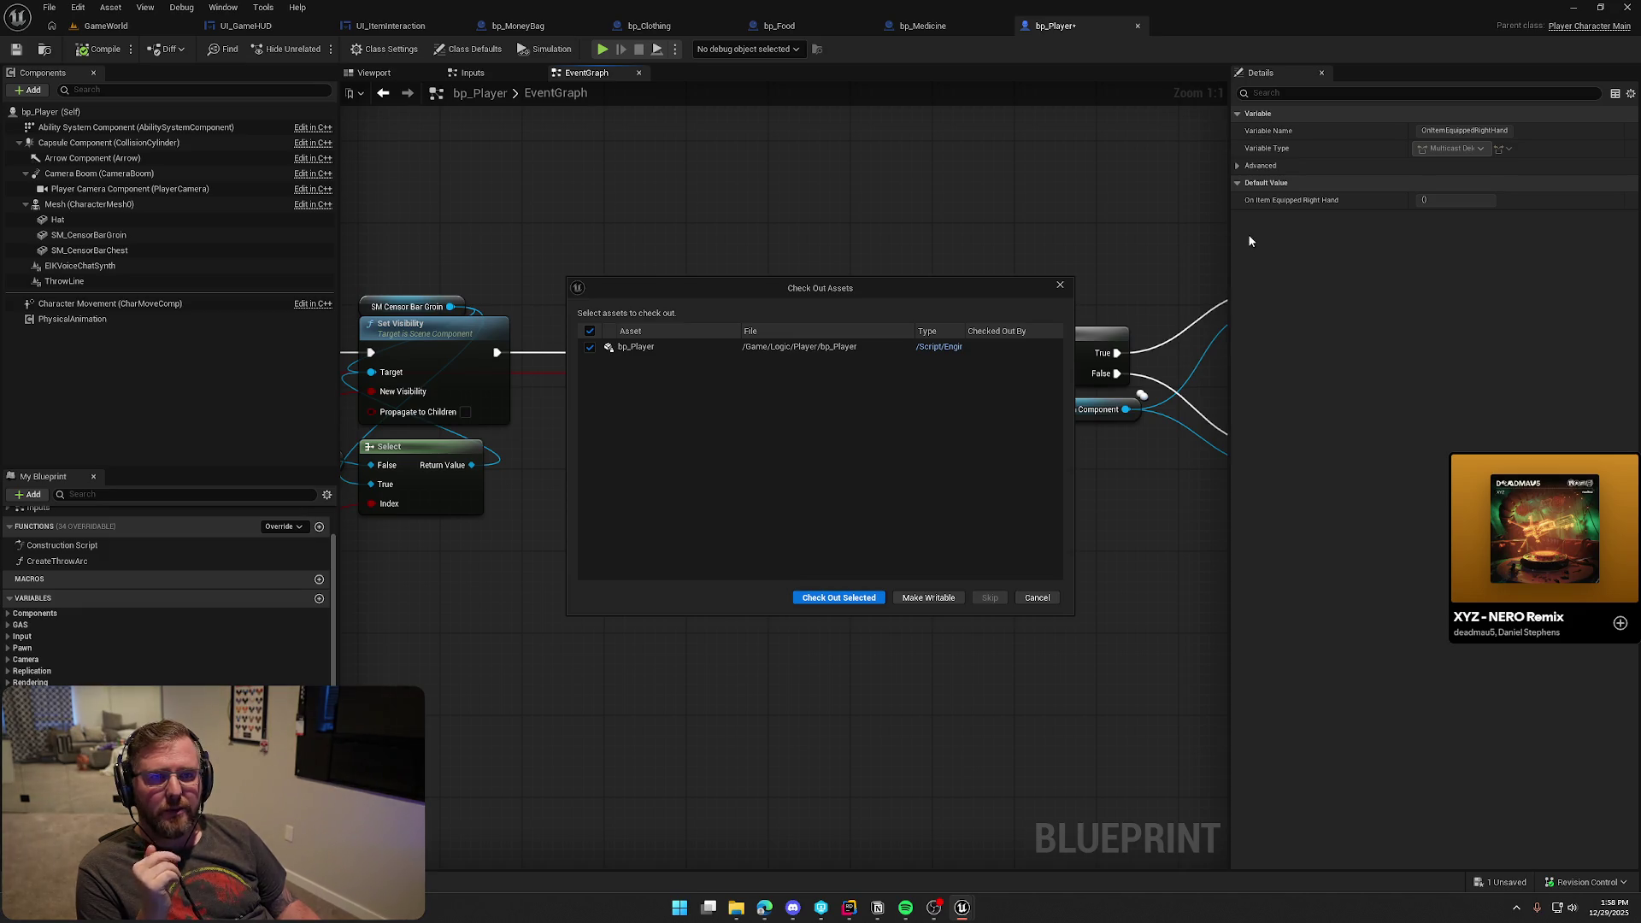
pyautogui.click(822, 596)
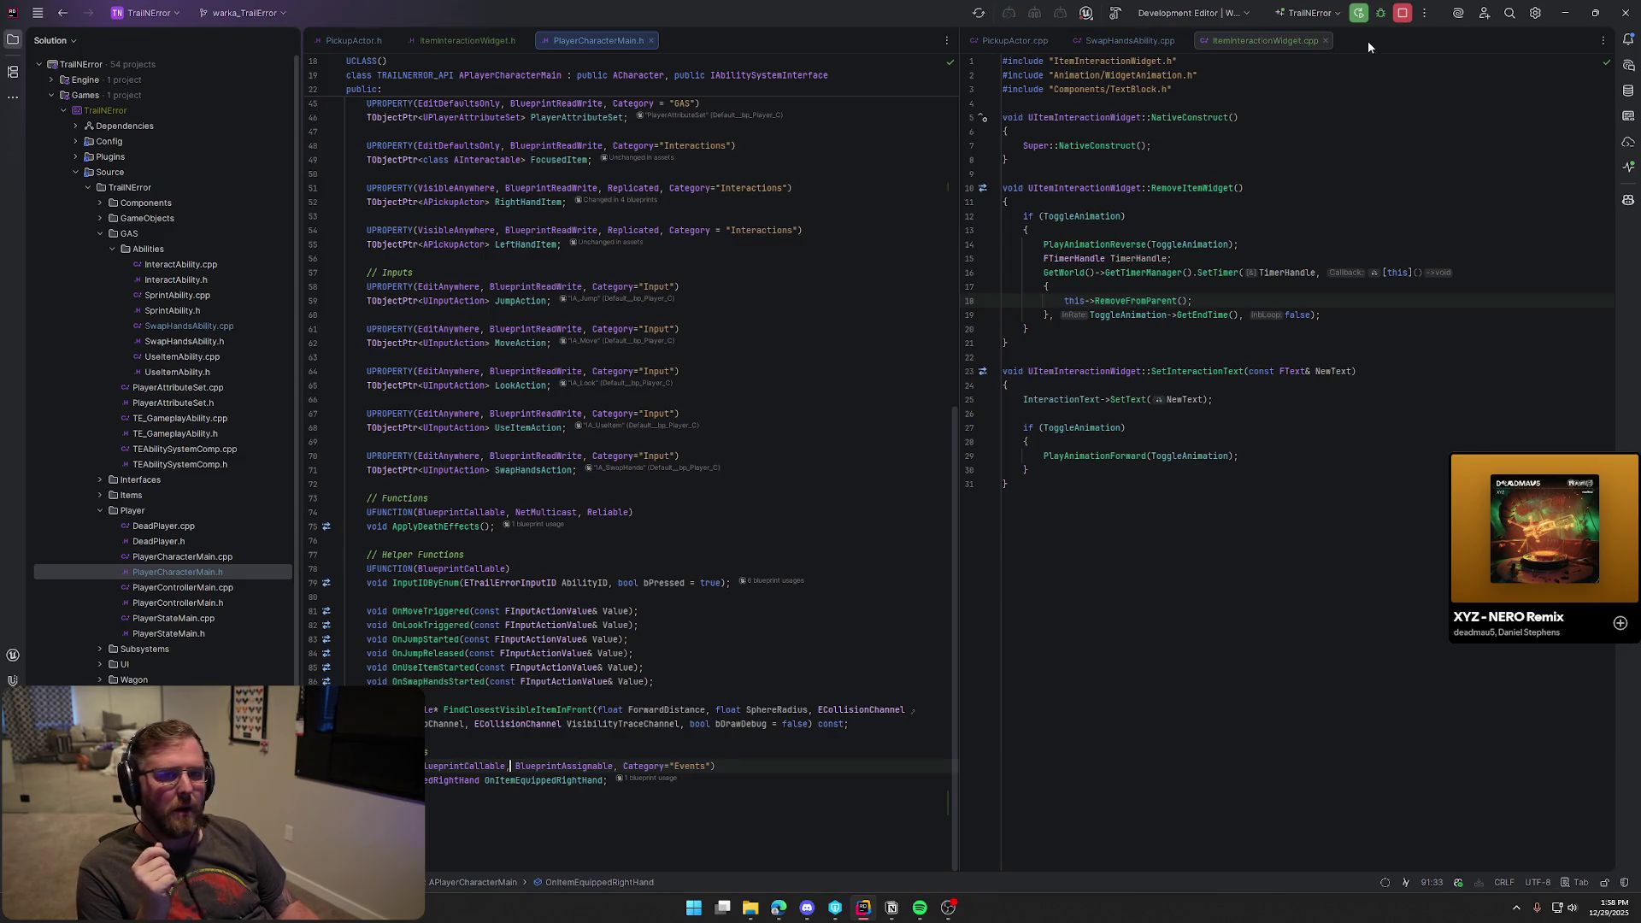
# Rebuild the TrailNError project to relaunch Unreal Editor, then hide the Unreal Editor log panel
pyautogui.hotkey('ctrl', 'shift', 'b')
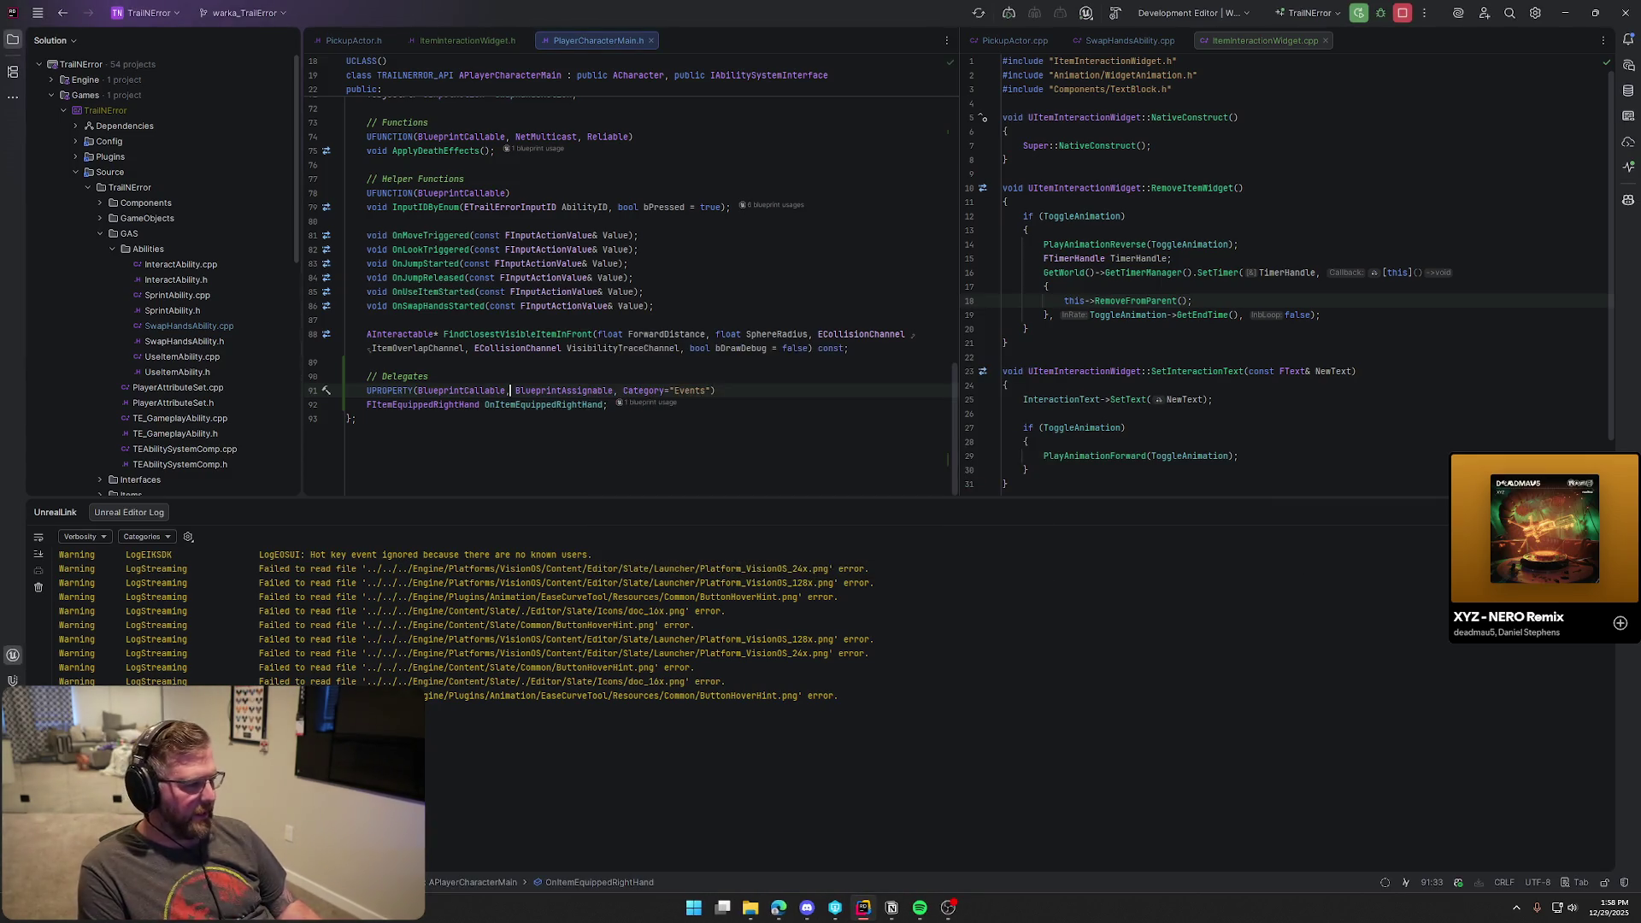
pyautogui.hotkey('shift', 'Escape')
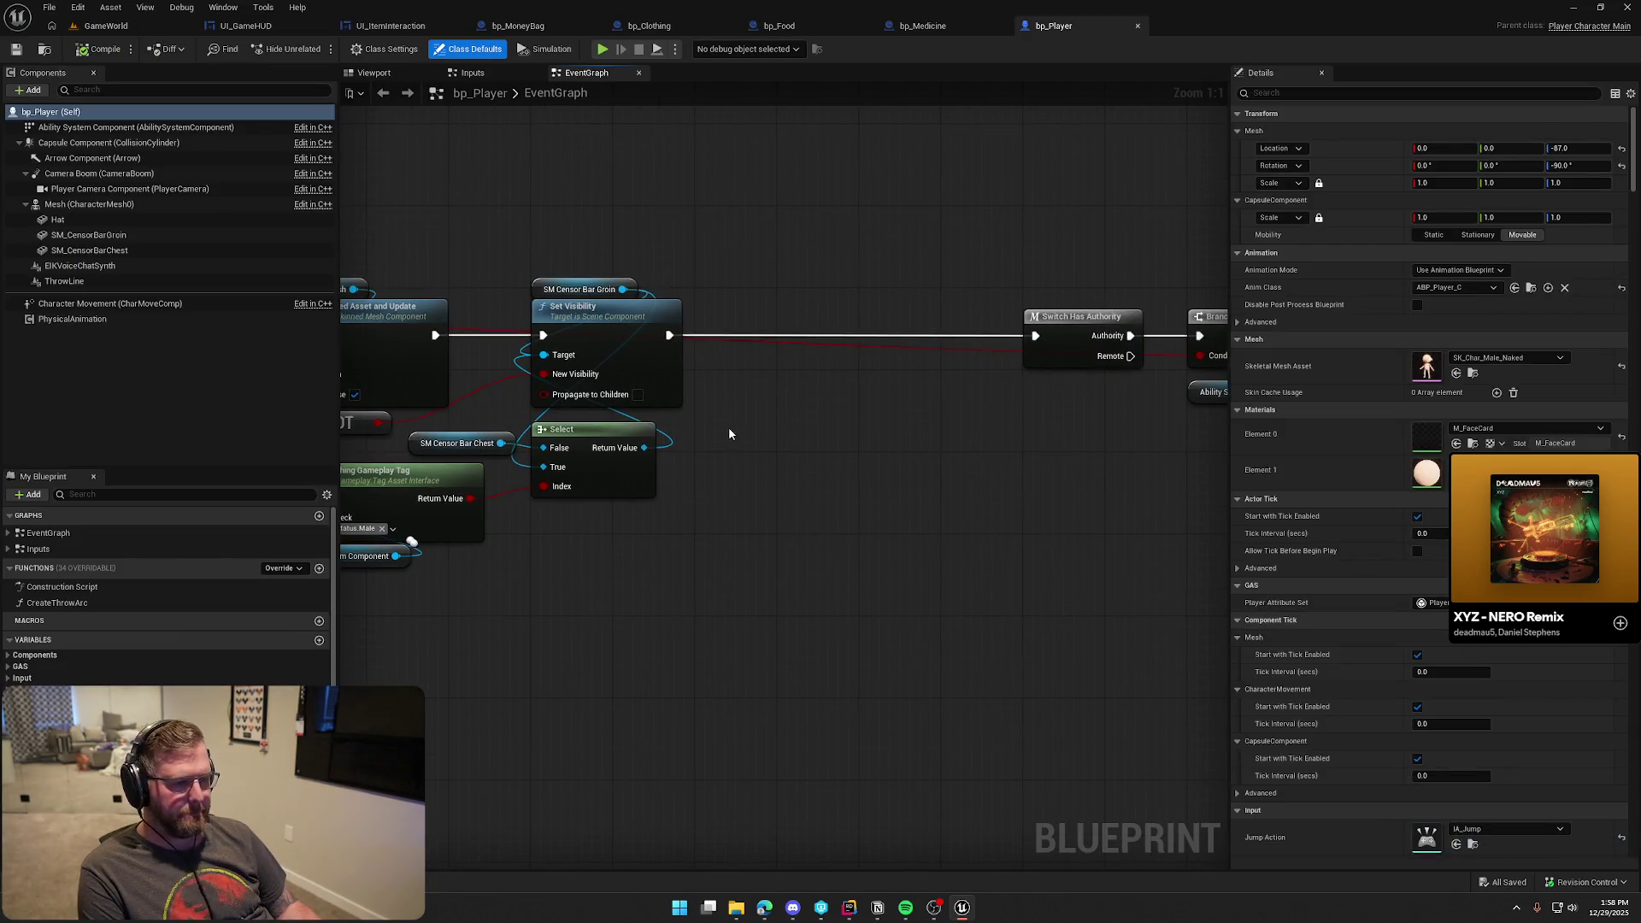
# Add a Call On Item Equipped Right Hand node wired right after Set Visibility
pyautogui.moveTo(729, 433)
pyautogui.mouseDown()
pyautogui.moveTo(886, 431)
pyautogui.moveTo(962, 464)
pyautogui.moveTo(672, 444)
pyautogui.moveTo(347, 504)
pyautogui.moveTo(147, 512)
pyautogui.mouseUp()
pyautogui.moveTo(1050, 342)
pyautogui.mouseDown()
pyautogui.moveTo(983, 384)
pyautogui.moveTo(852, 407)
pyautogui.moveTo(1043, 376)
pyautogui.moveTo(766, 454)
pyautogui.moveTo(672, 364)
pyautogui.mouseUp()
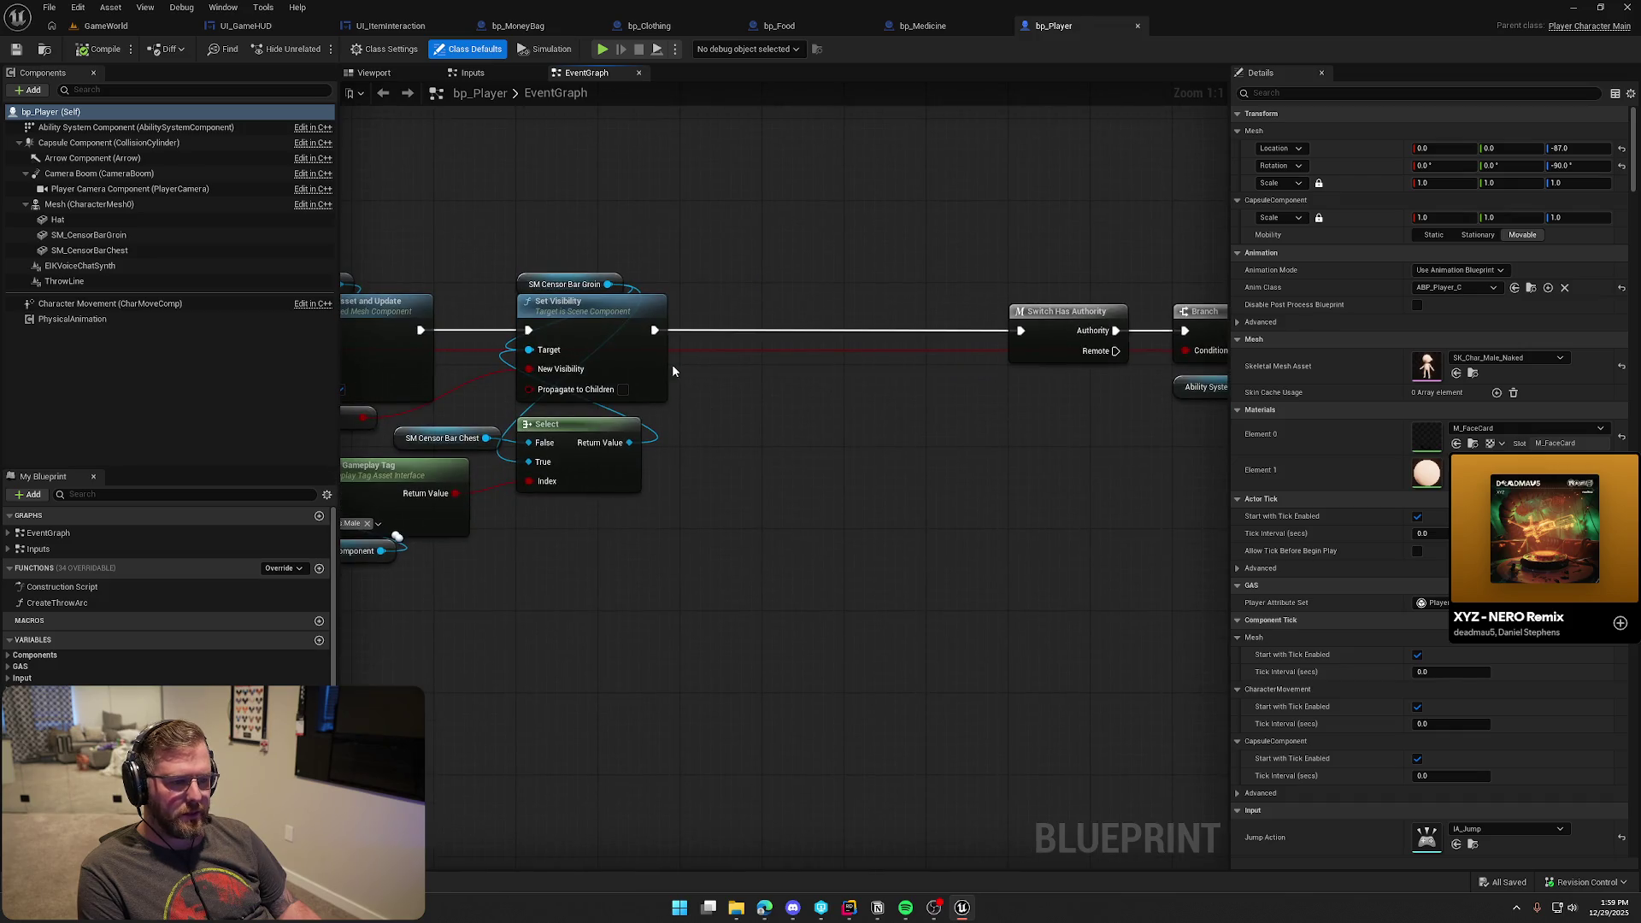
pyautogui.rightClick(732, 396)
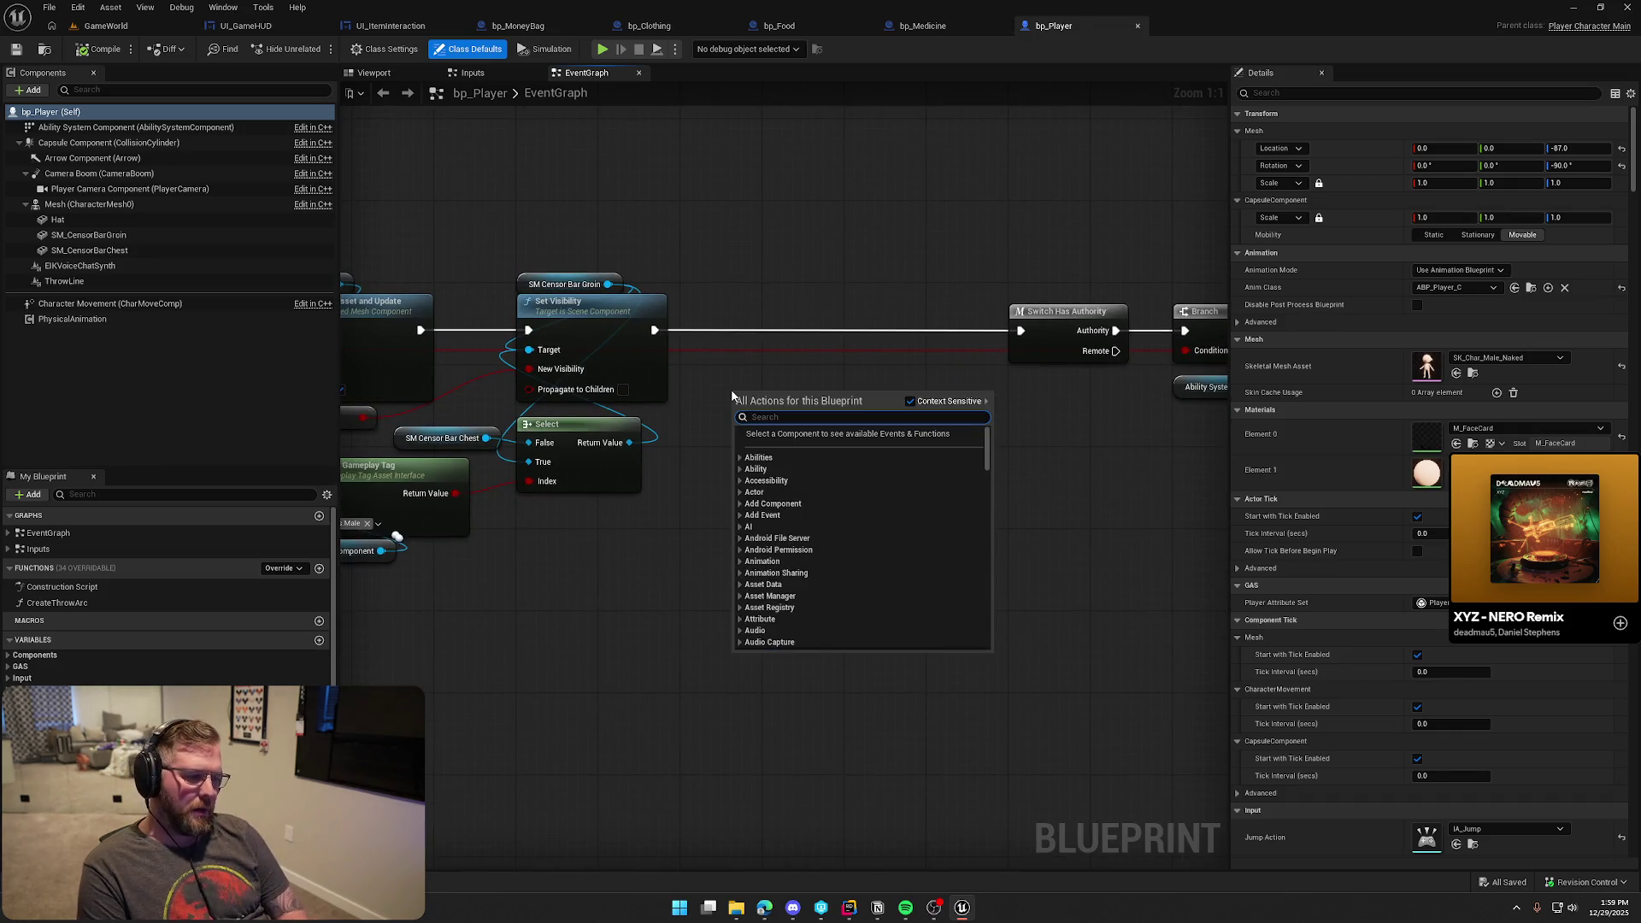
pyautogui.scroll(-1, 167, 616)
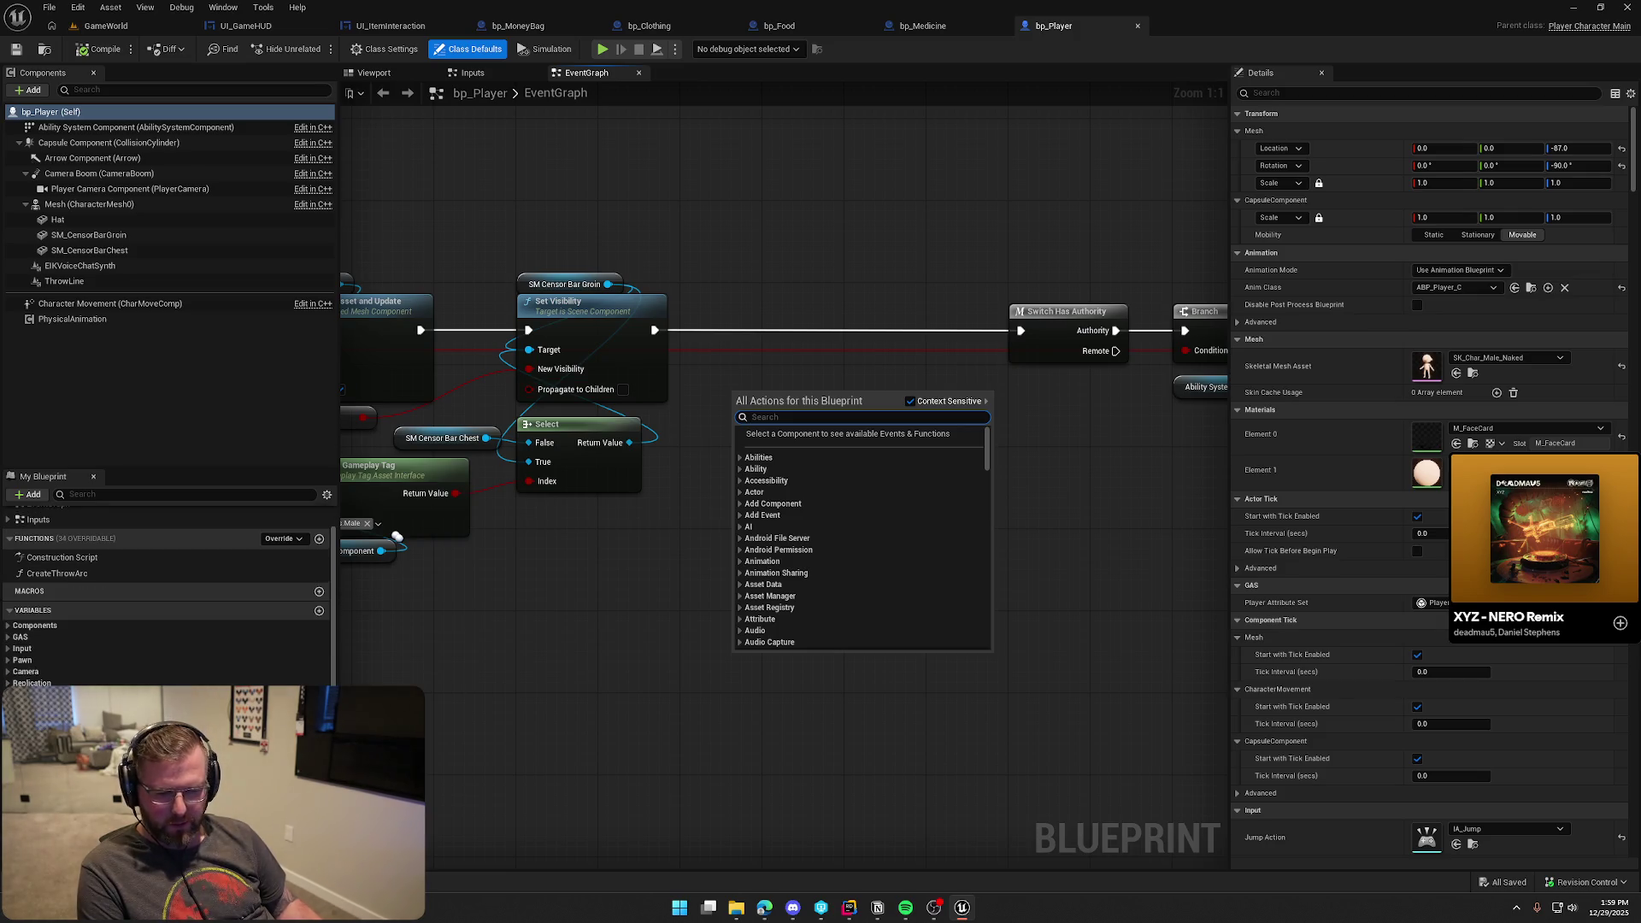
pyautogui.click(167, 615)
pyautogui.scroll(-1, 166, 615)
pyautogui.moveTo(69, 769)
pyautogui.mouseDown()
pyautogui.moveTo(742, 378)
pyautogui.moveTo(655, 330)
pyautogui.mouseUp()
pyautogui.click(785, 401)
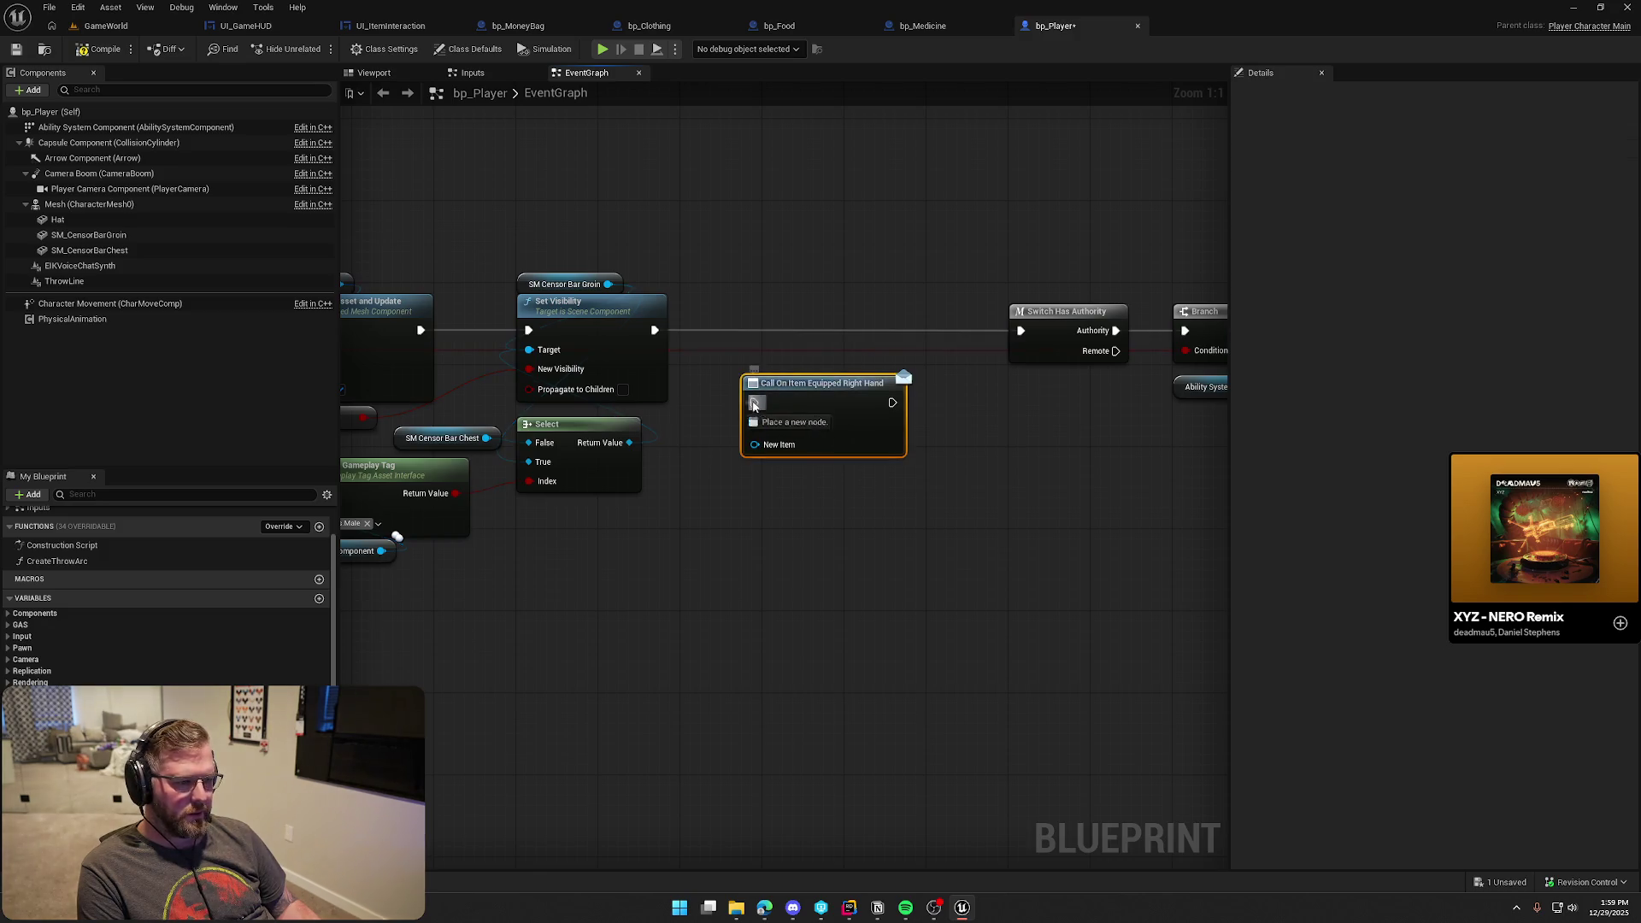
pyautogui.moveTo(808, 393)
pyautogui.mouseDown()
pyautogui.moveTo(749, 318)
pyautogui.moveTo(1020, 335)
pyautogui.mouseUp()
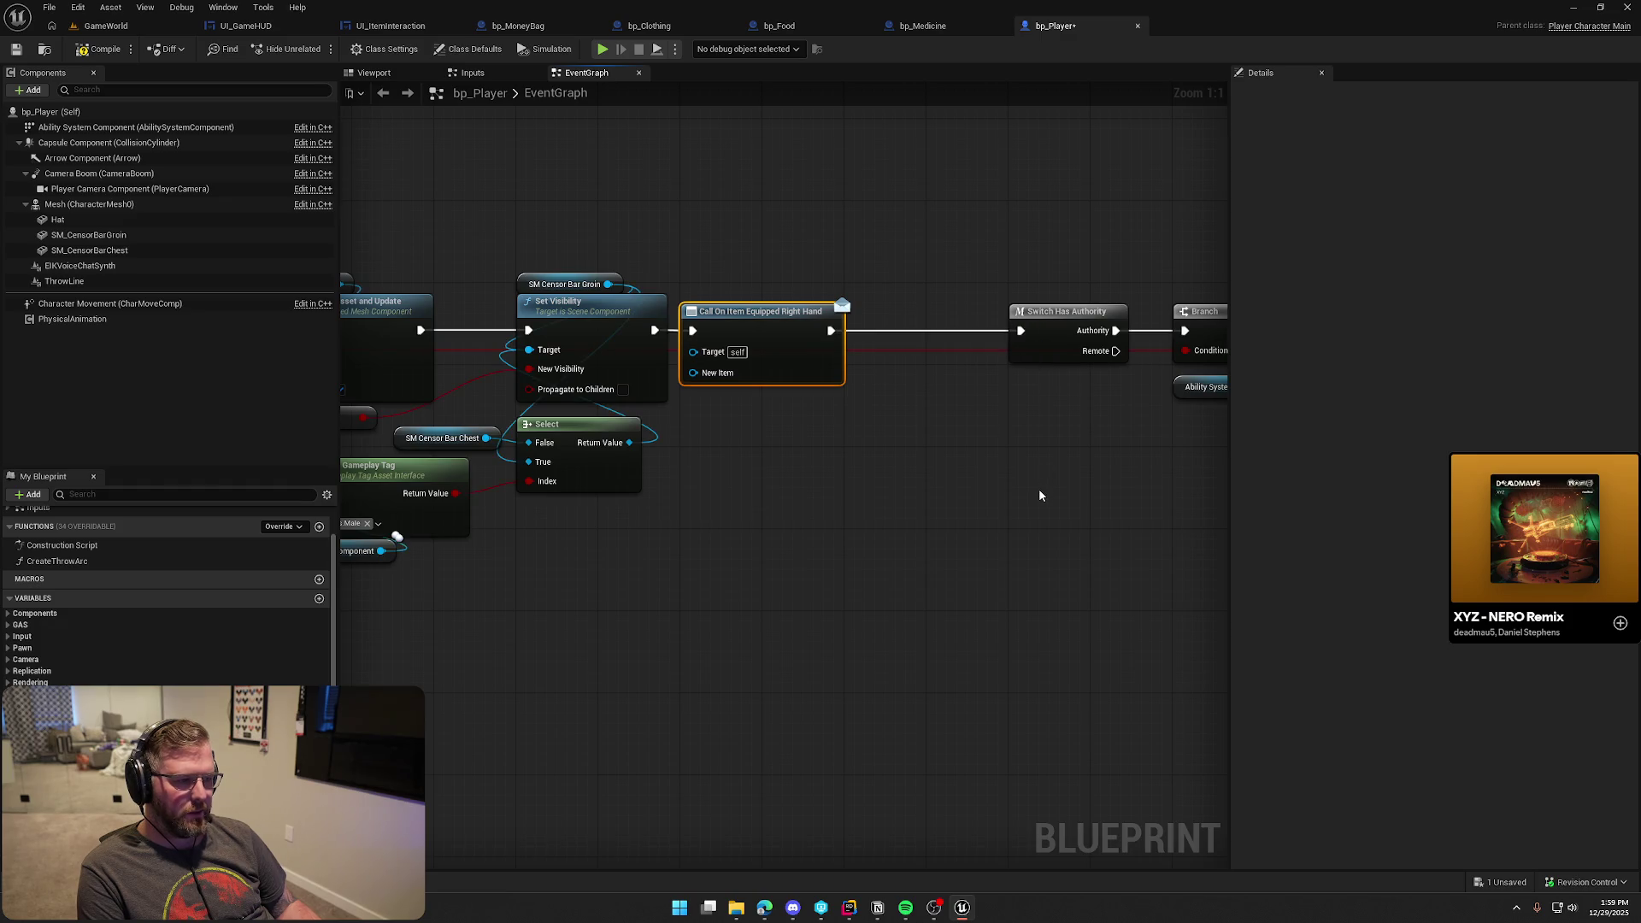
# Move the authority switch and branch nodes left, compile bp_Player, and play GameWorld
pyautogui.scroll(-2, 1029, 492)
pyautogui.moveTo(522, 479); pyautogui.dragTo(1010, 560)
pyautogui.scroll(2, 631, 561)
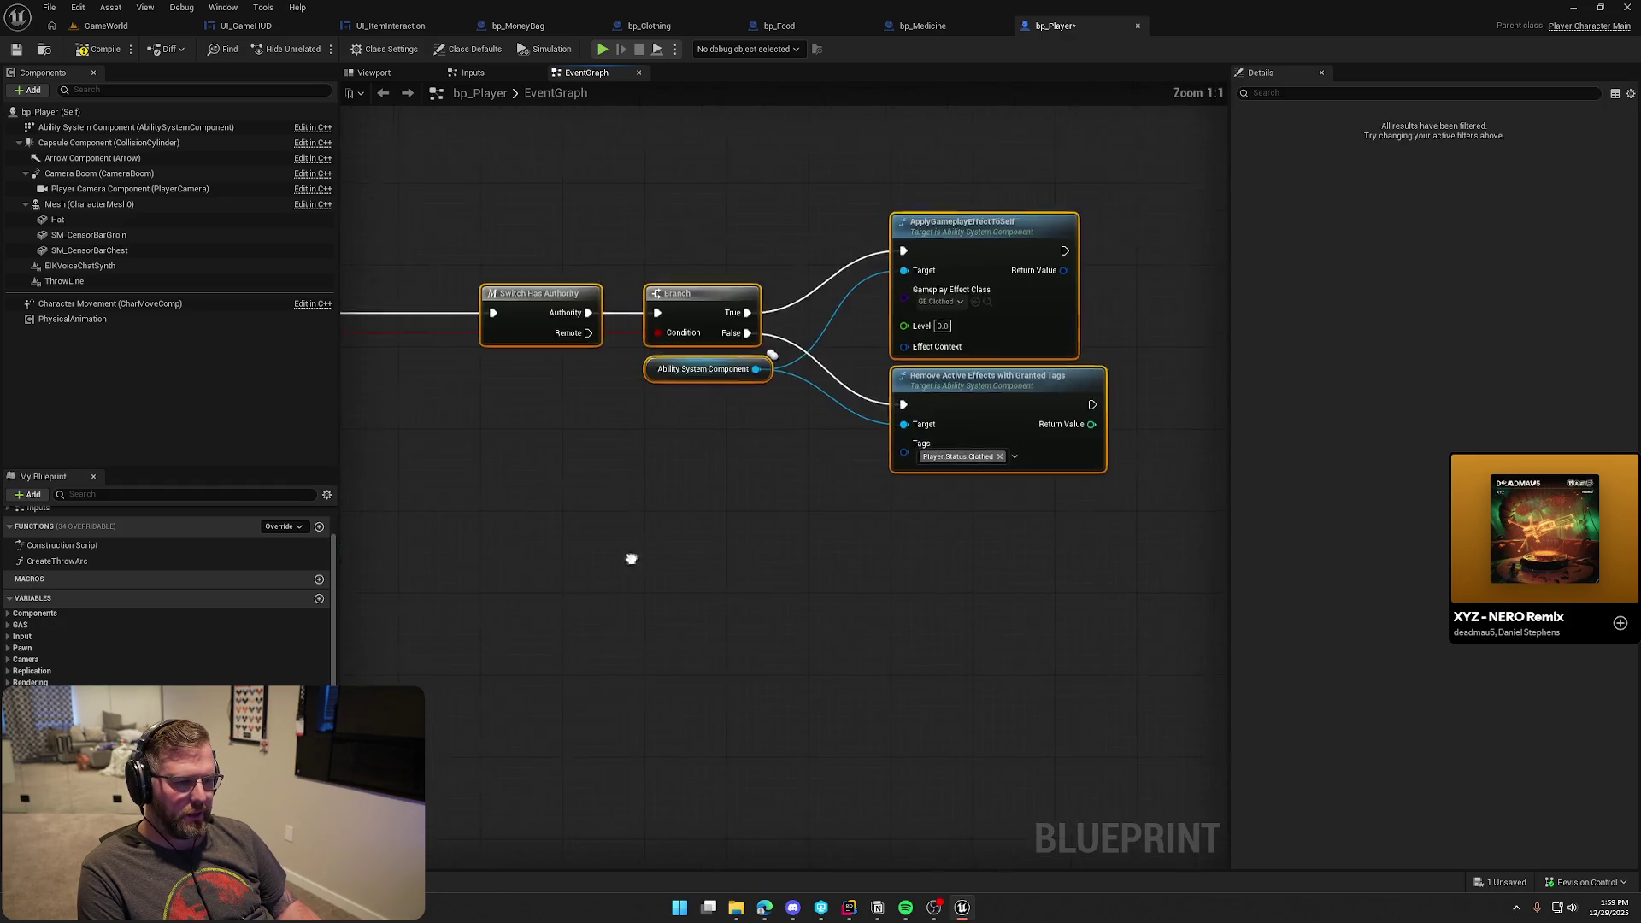
pyautogui.moveTo(1142, 416); pyautogui.dragTo(1050, 419)
pyautogui.click(975, 496)
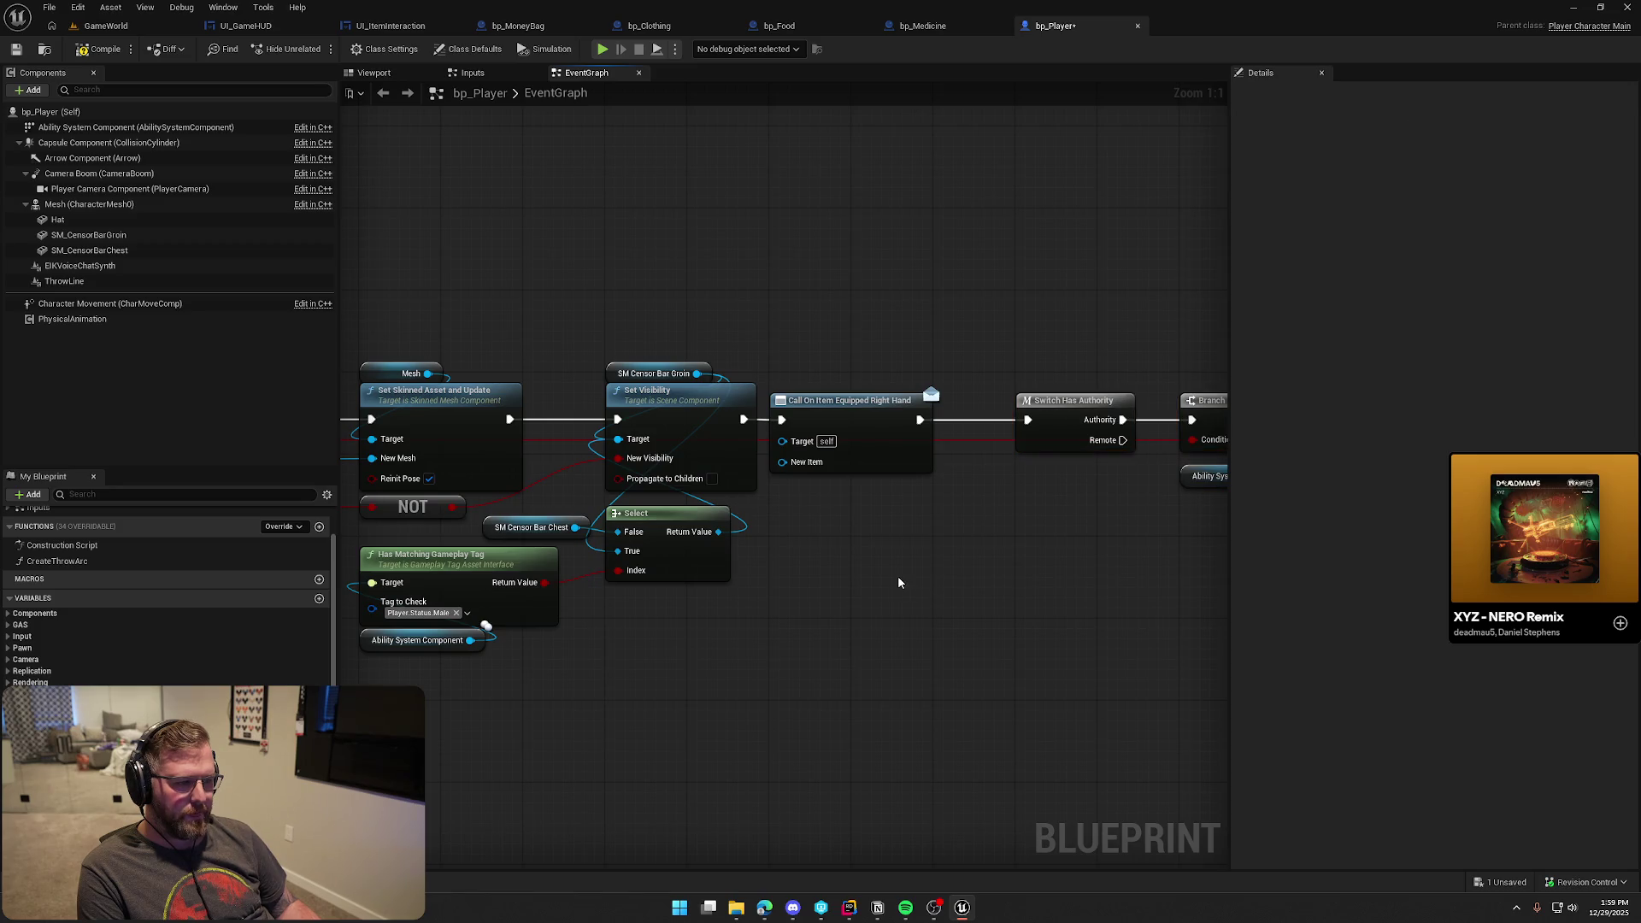
pyautogui.click(102, 49)
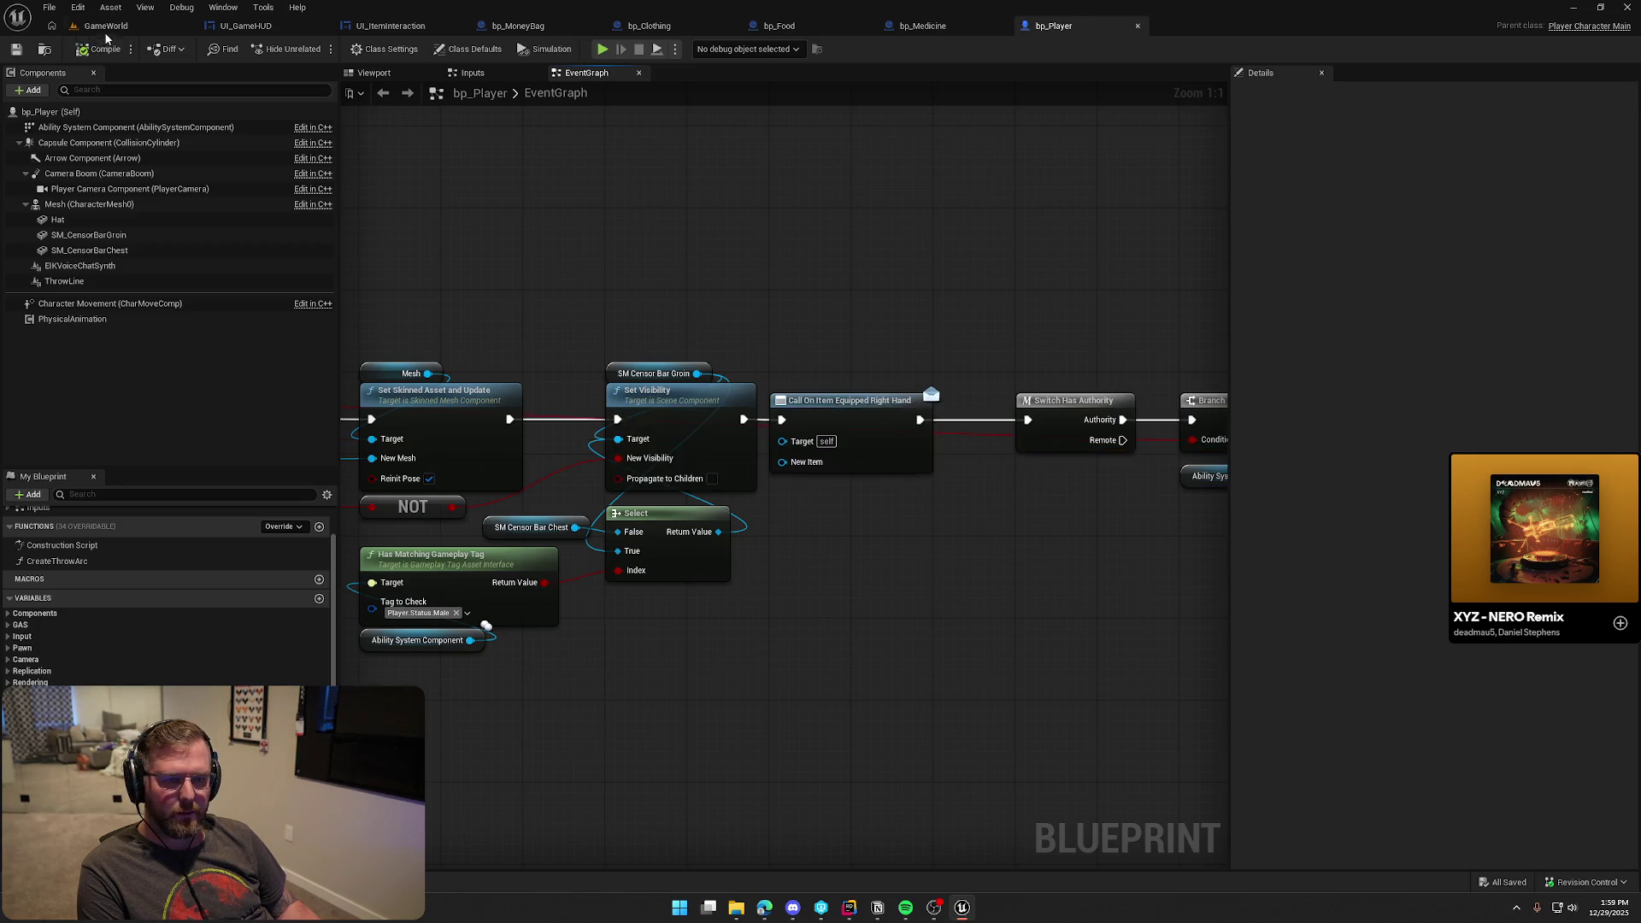
pyautogui.click(105, 25)
pyautogui.click(315, 48)
# Pick up and throw the red clothing, then pick up the money bag and run around the wagon
pyautogui.press('w')
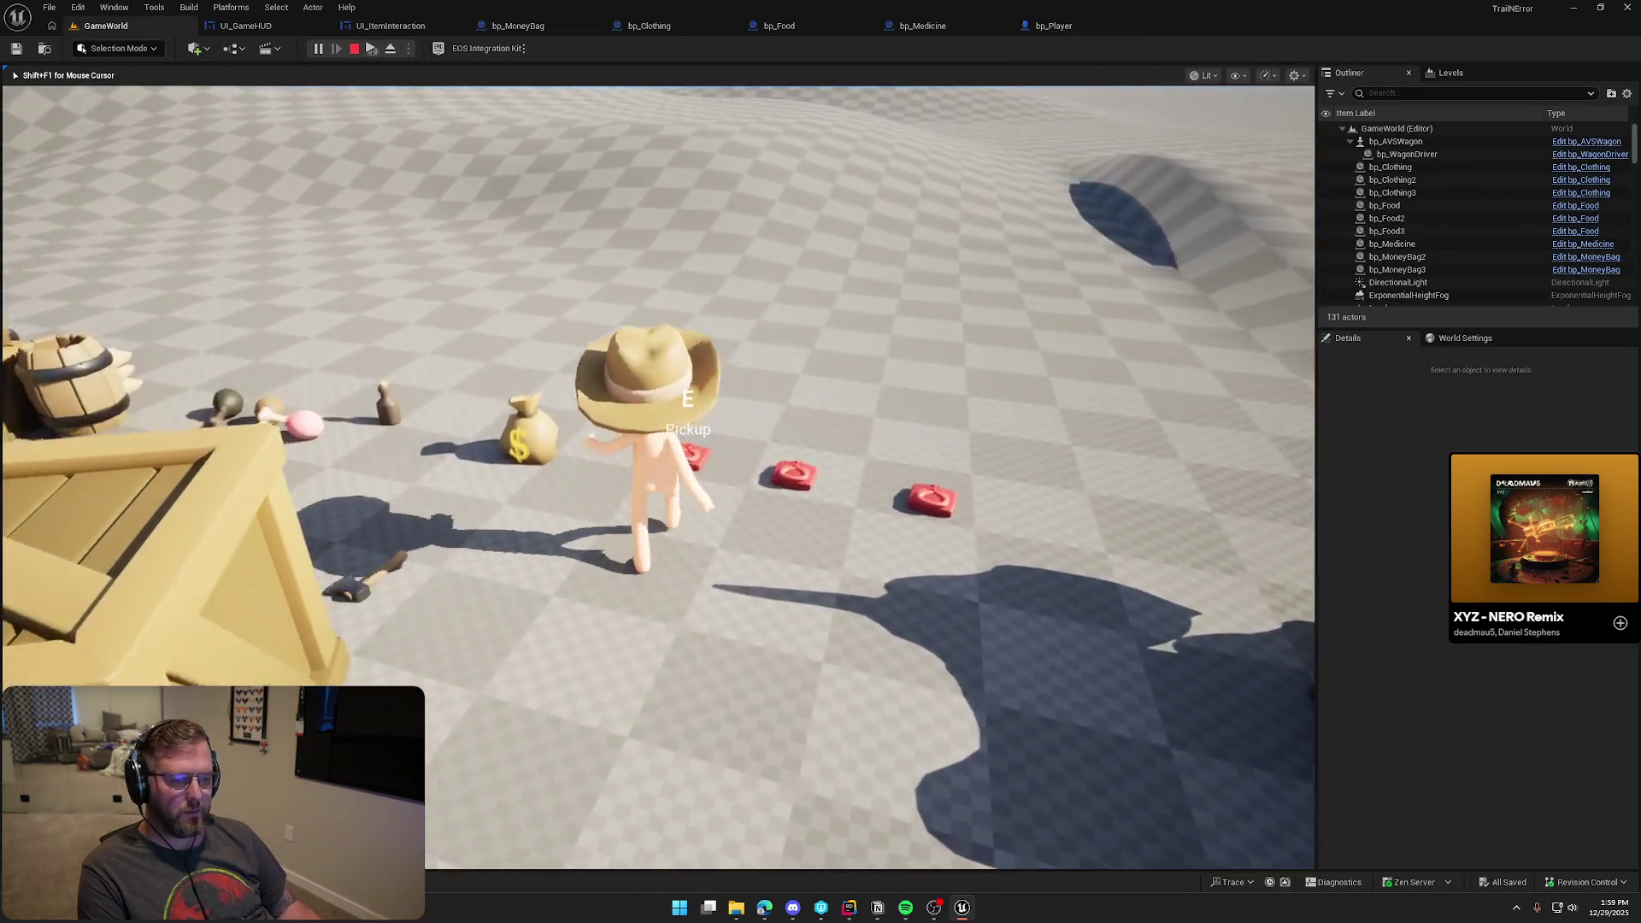
pyautogui.press('e')
pyautogui.rightClick(658, 477)
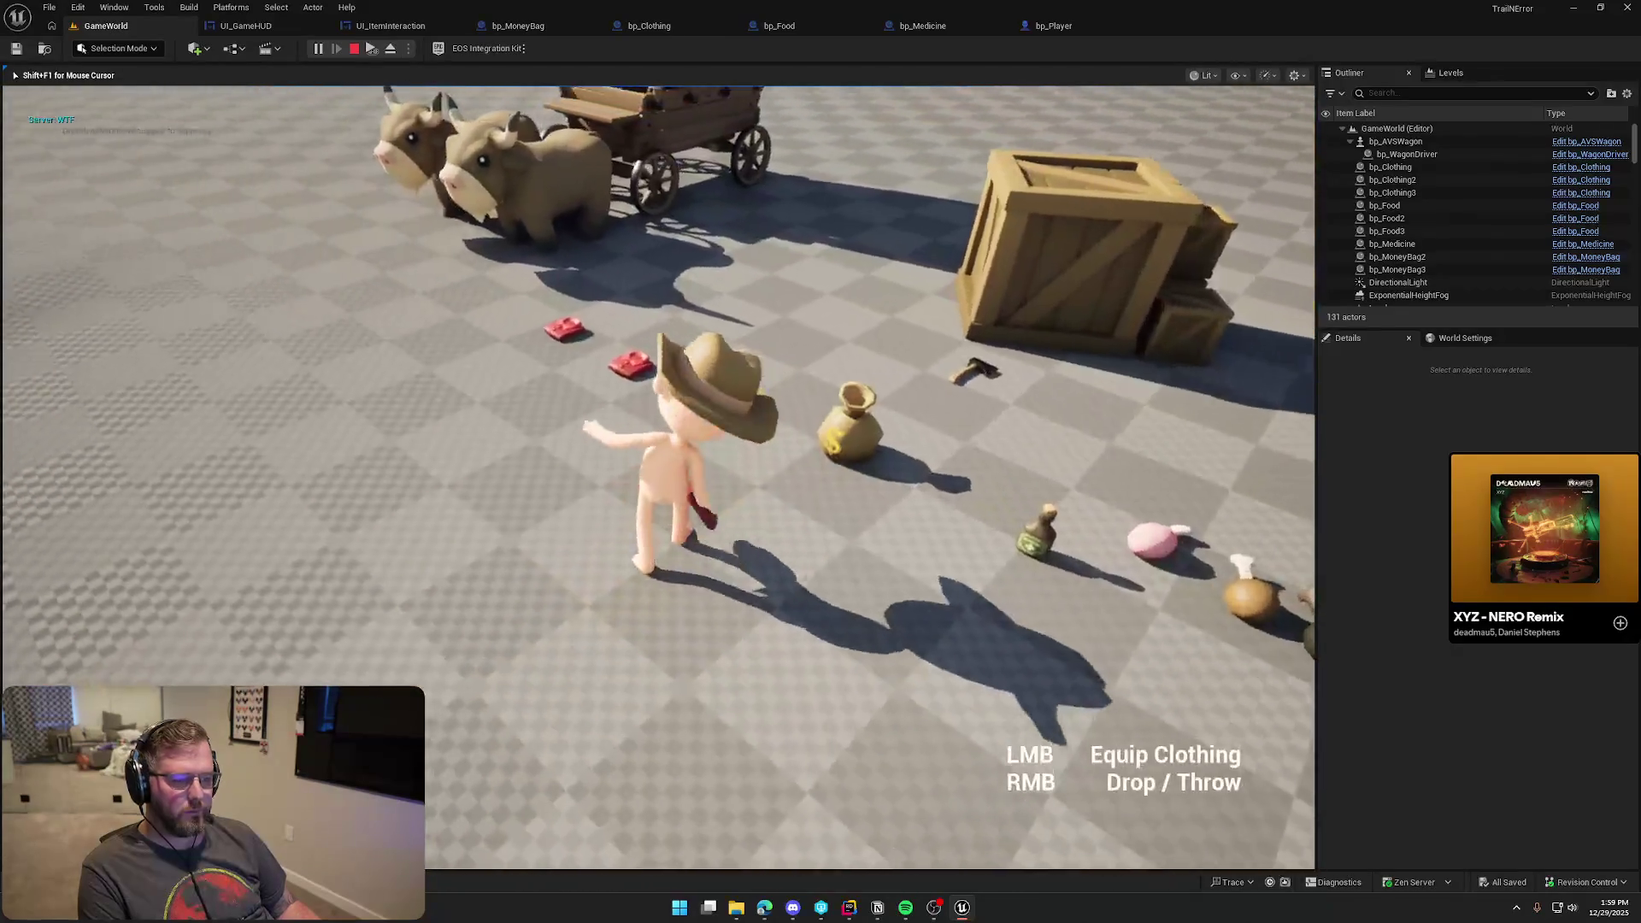
pyautogui.press('s')
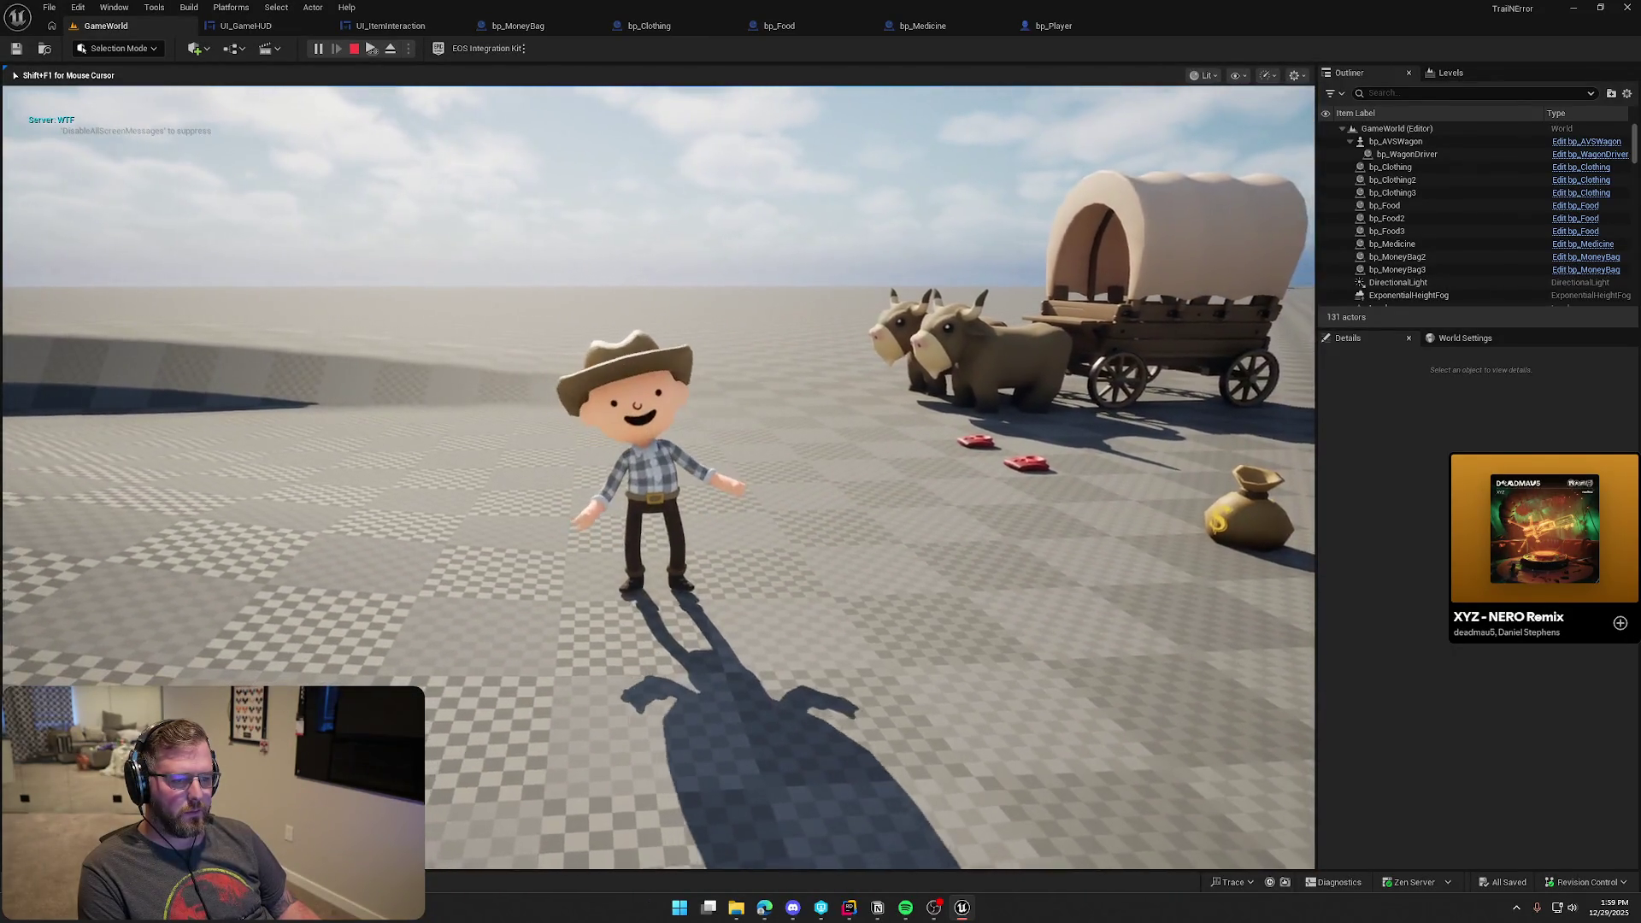
pyautogui.press('w')
pyautogui.press('e')
pyautogui.press('w')
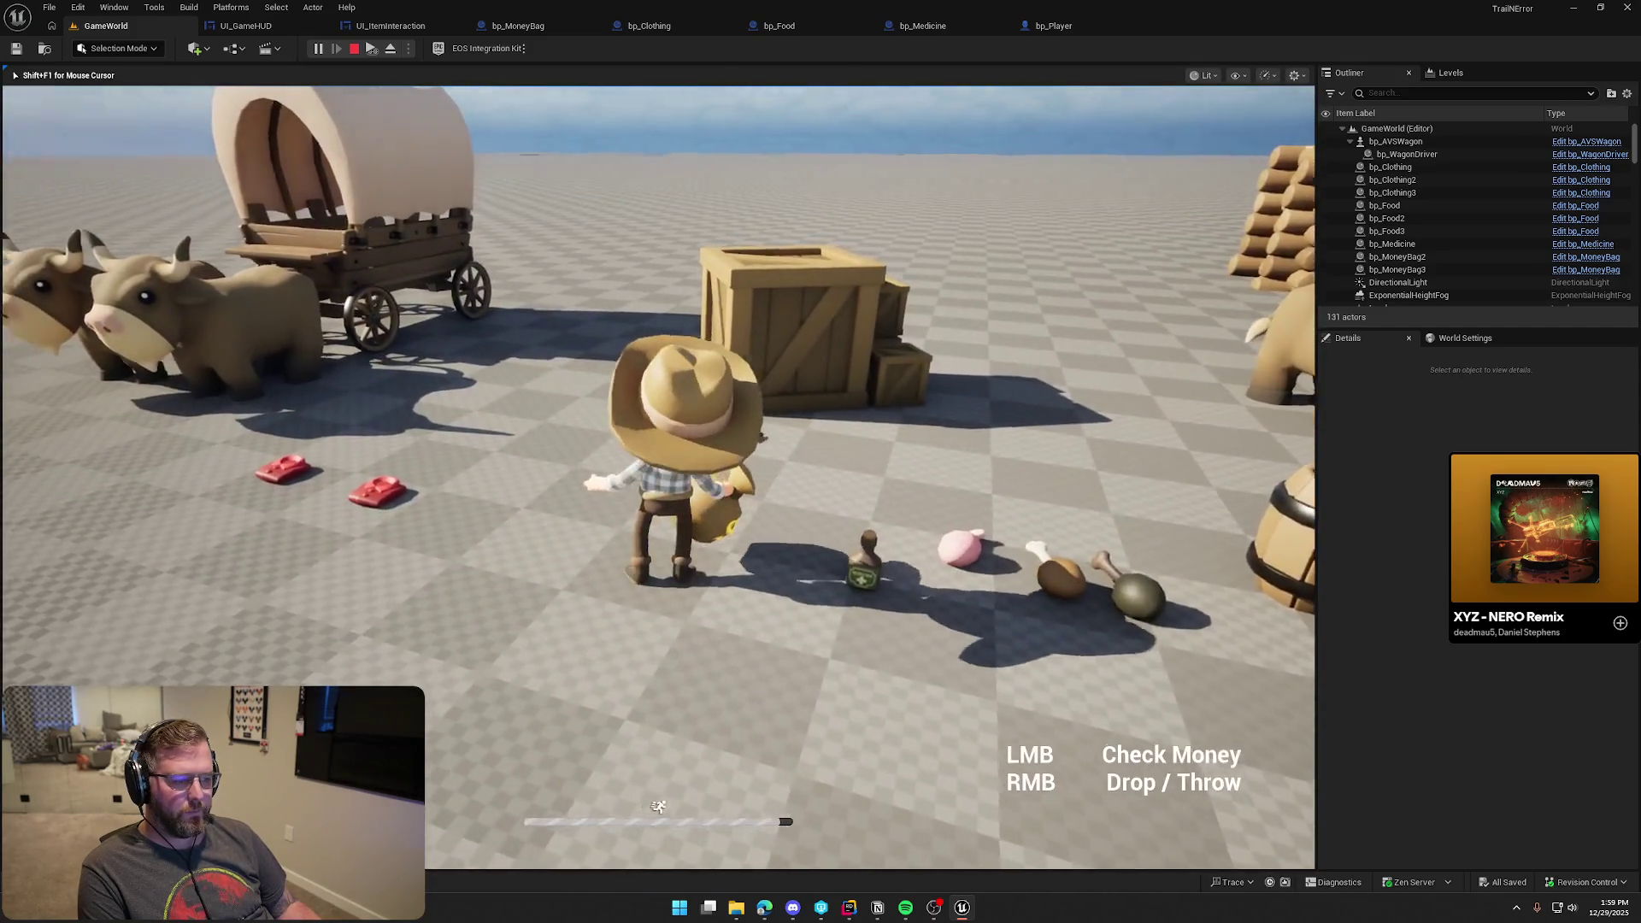
pyautogui.press('w')
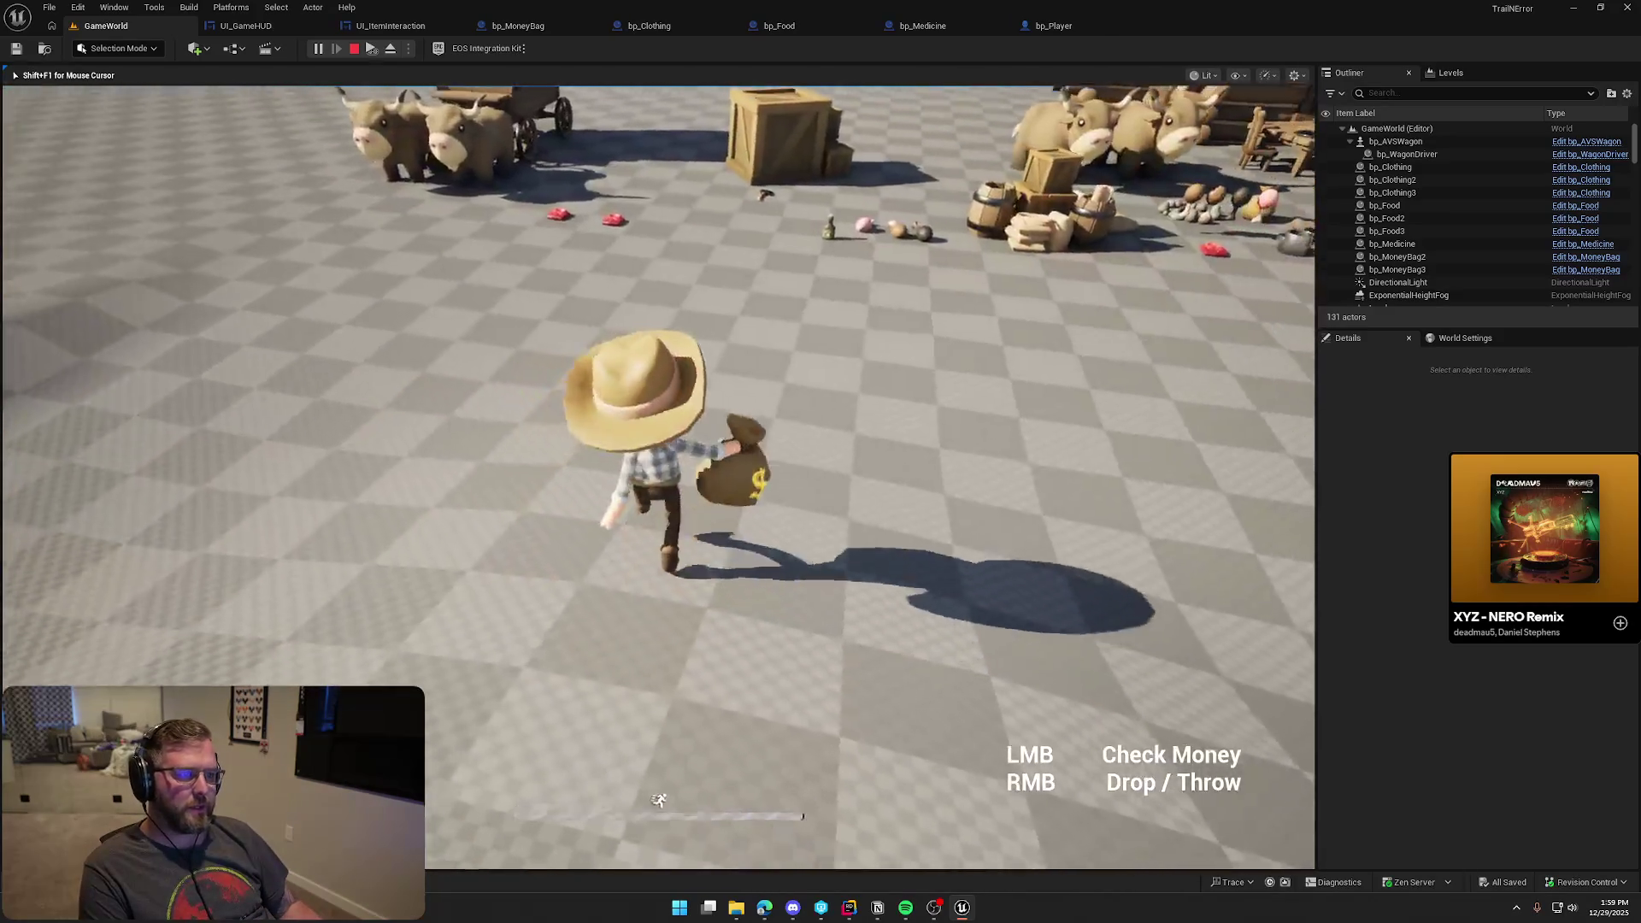
pyautogui.press('w')
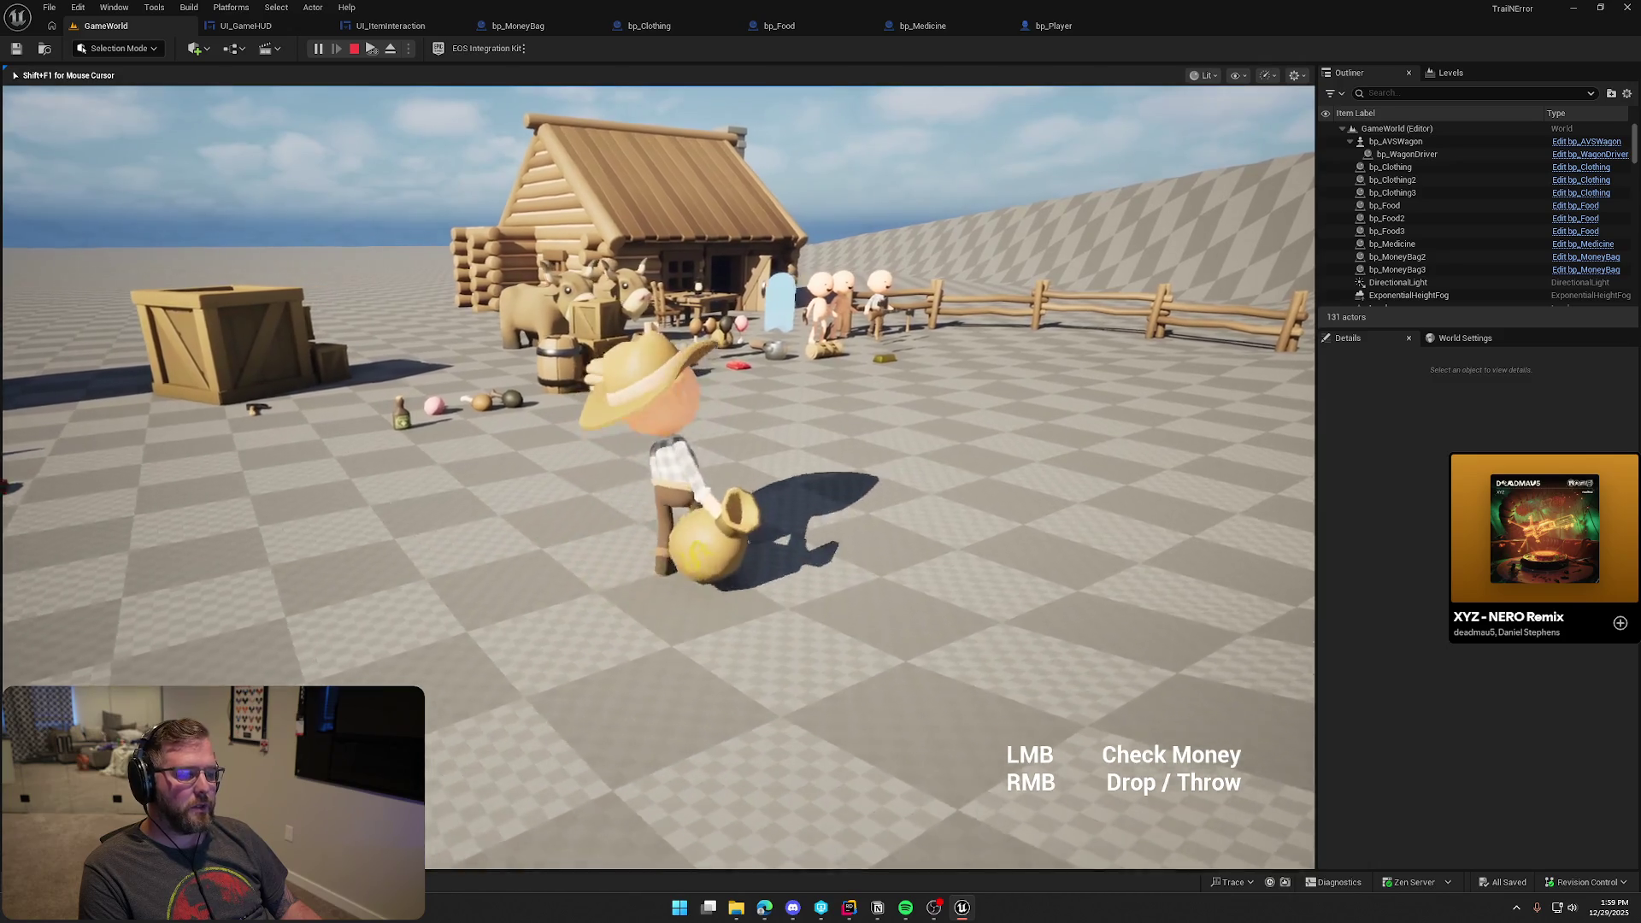
# Drop the money bag, pick up the medicine, walk toward the cabin, and end the play session
pyautogui.rightClick(658, 477)
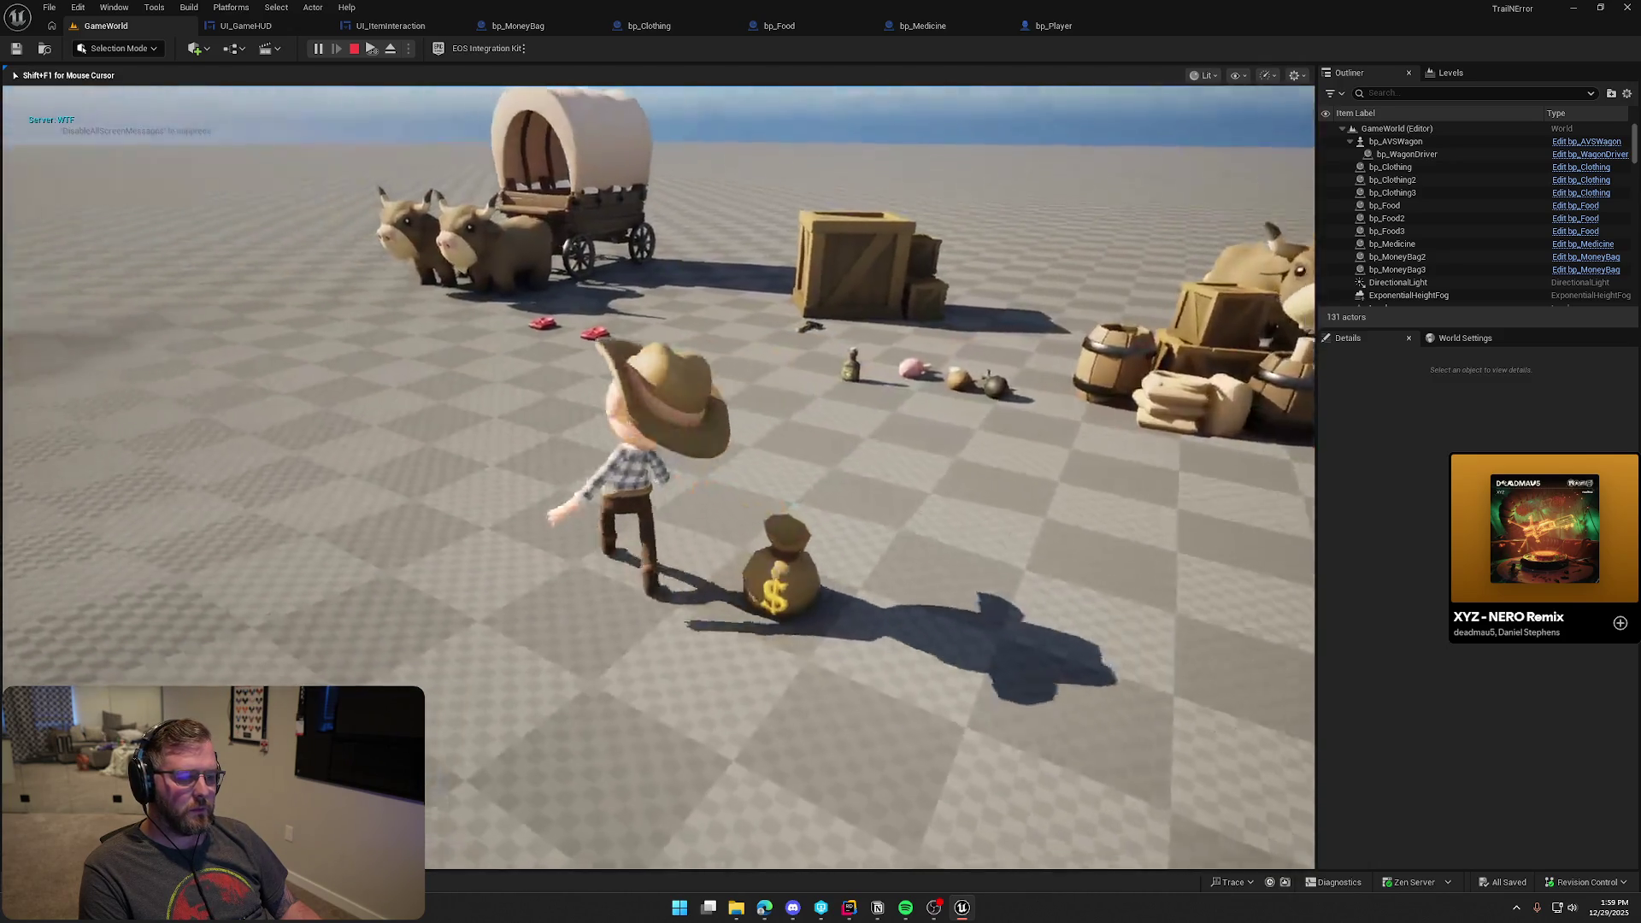
pyautogui.press('w')
pyautogui.press('e')
pyautogui.press('s')
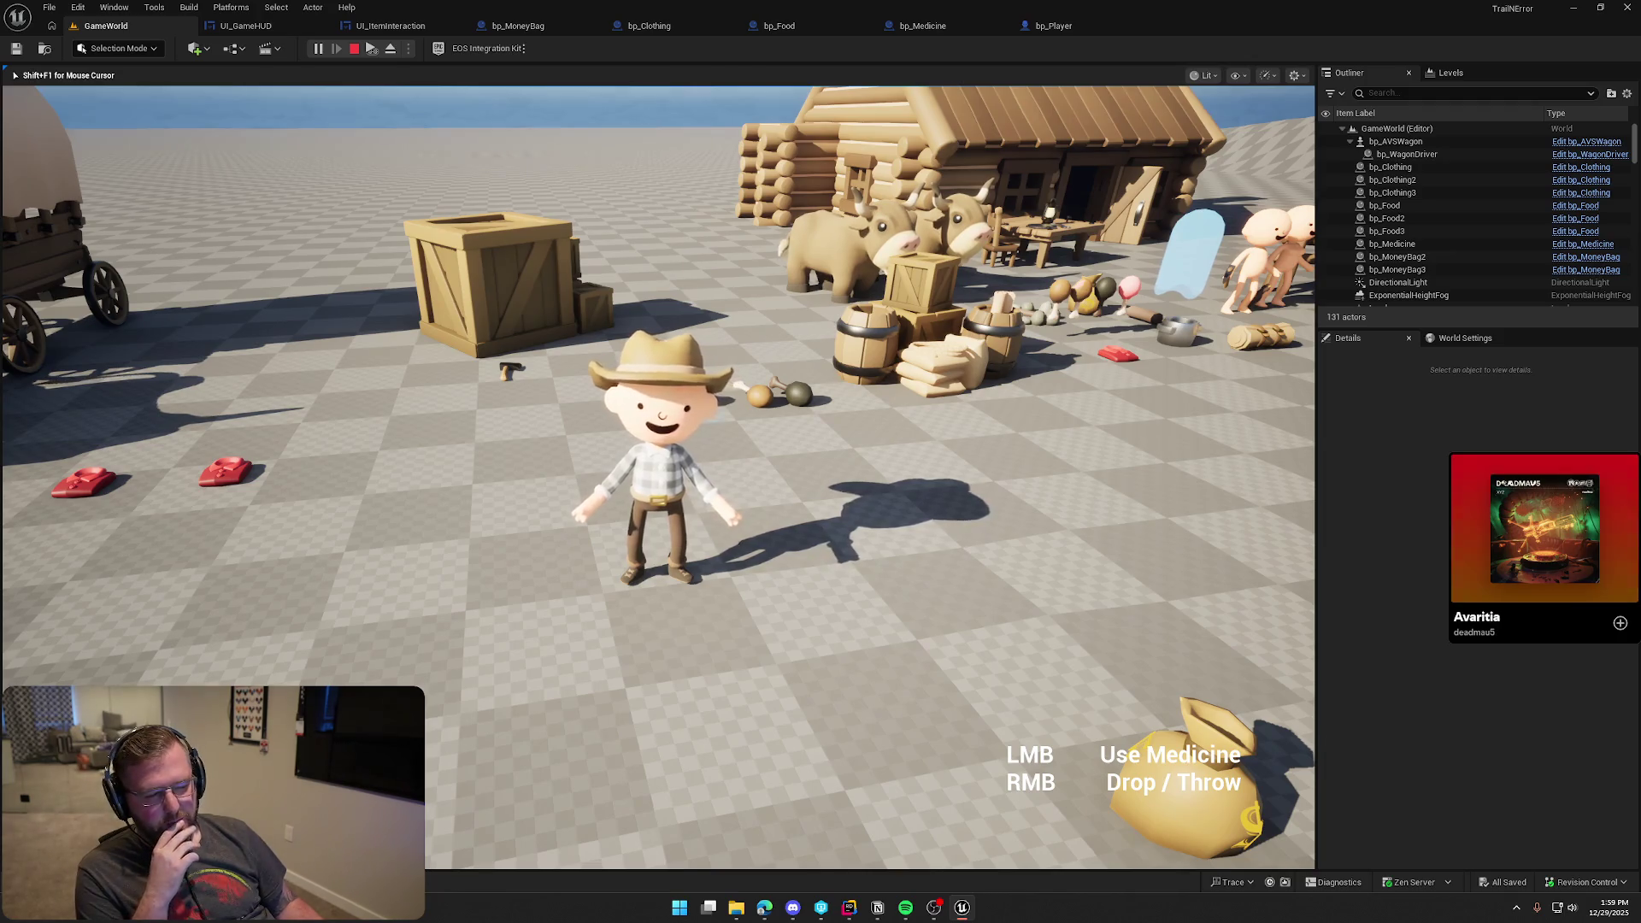
pyautogui.press('a')
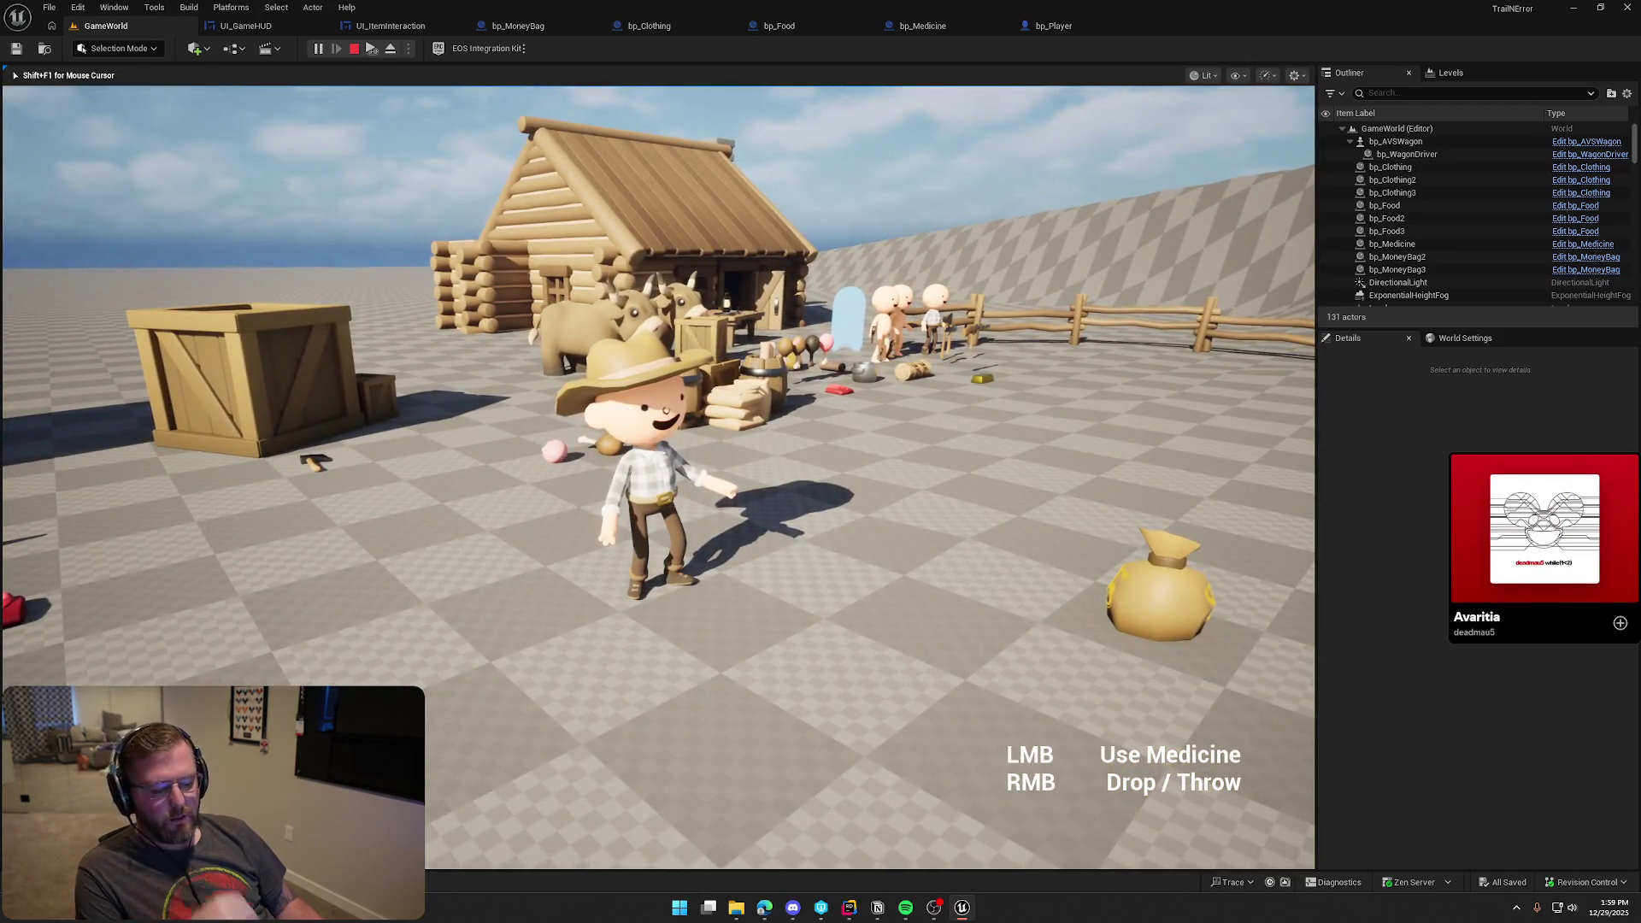
pyautogui.press('Escape')
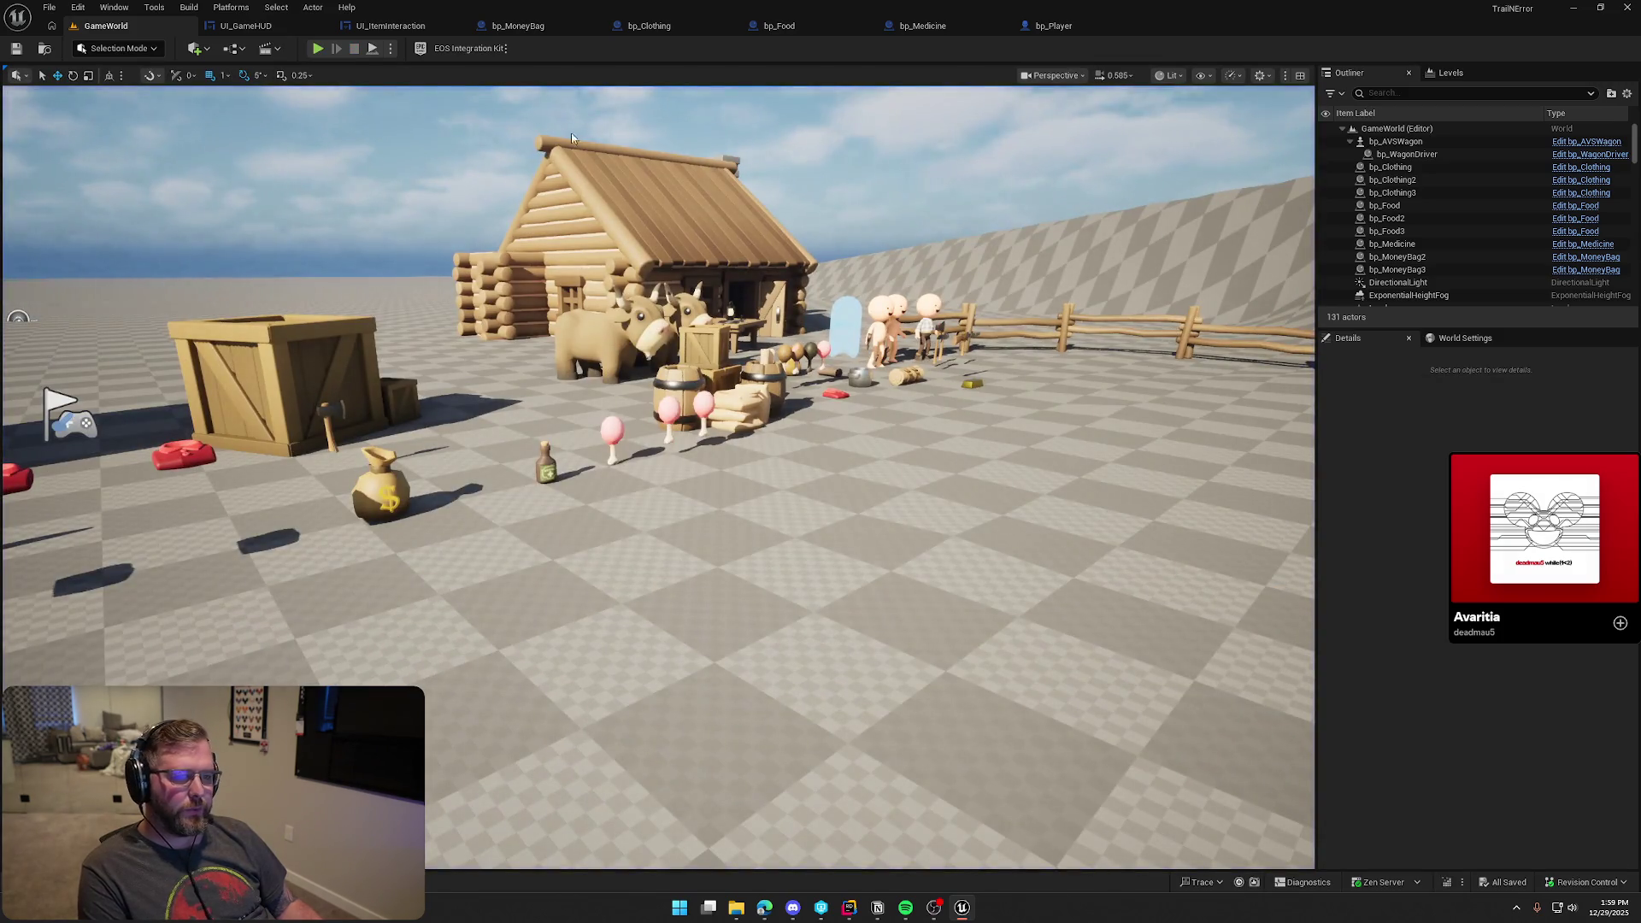
pyautogui.click(517, 26)
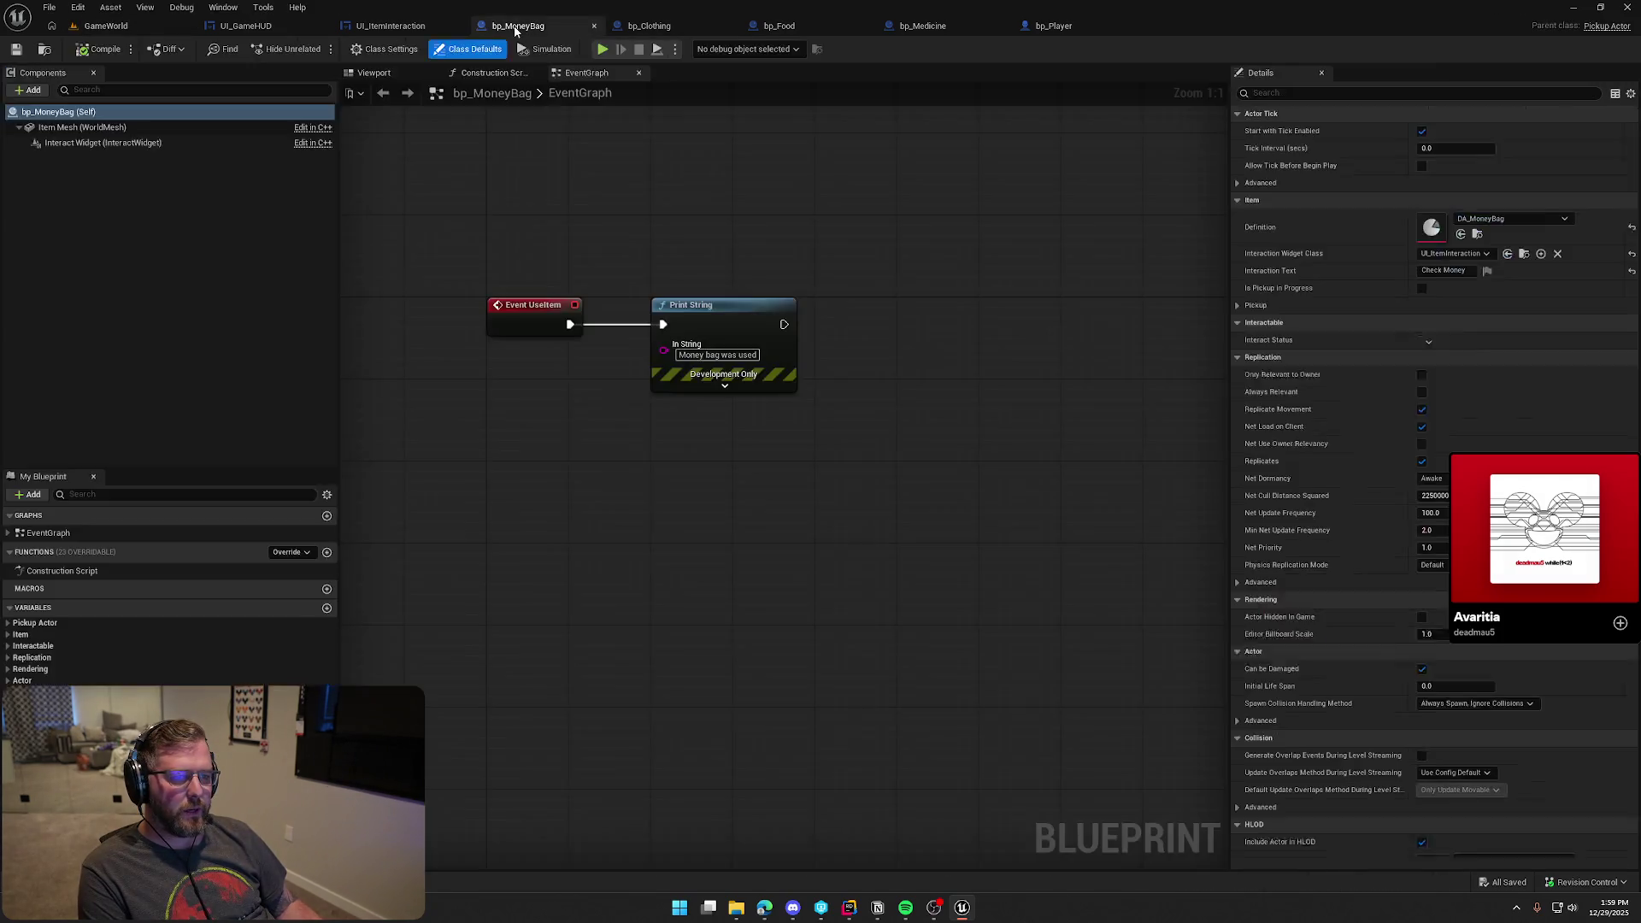
# Inspect bp_Clothing's EventGraph nodes including Destroy Actor, then open parent class Pickup Actor in Rider
pyautogui.click(685, 30)
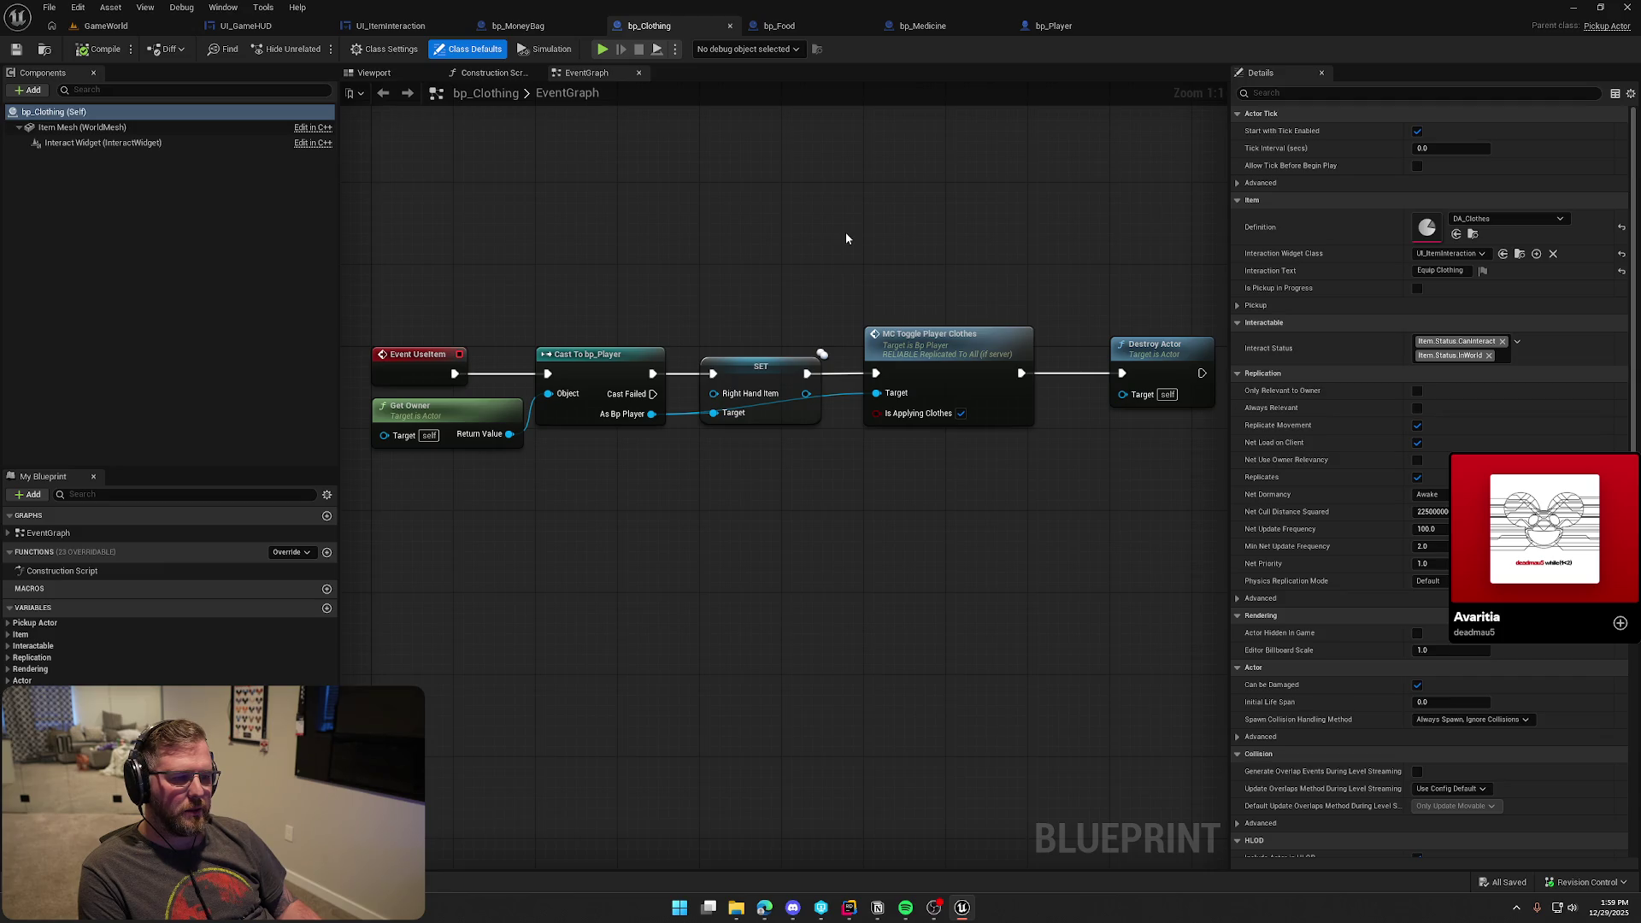
pyautogui.click(801, 265)
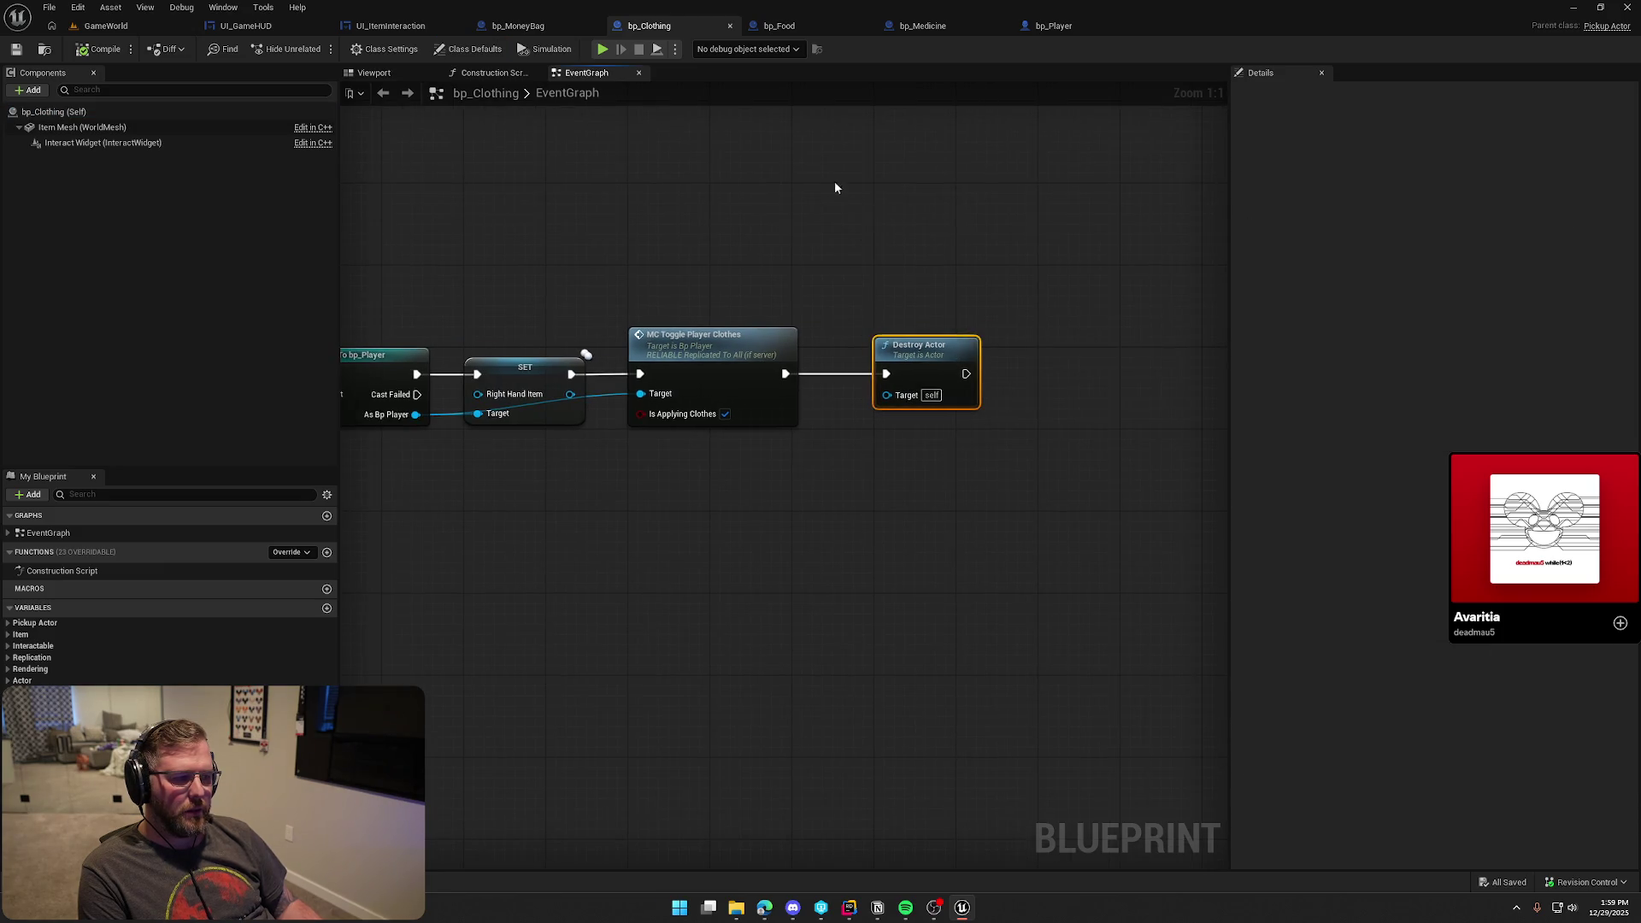
pyautogui.scroll(-1, 905, 175)
pyautogui.click(858, 207)
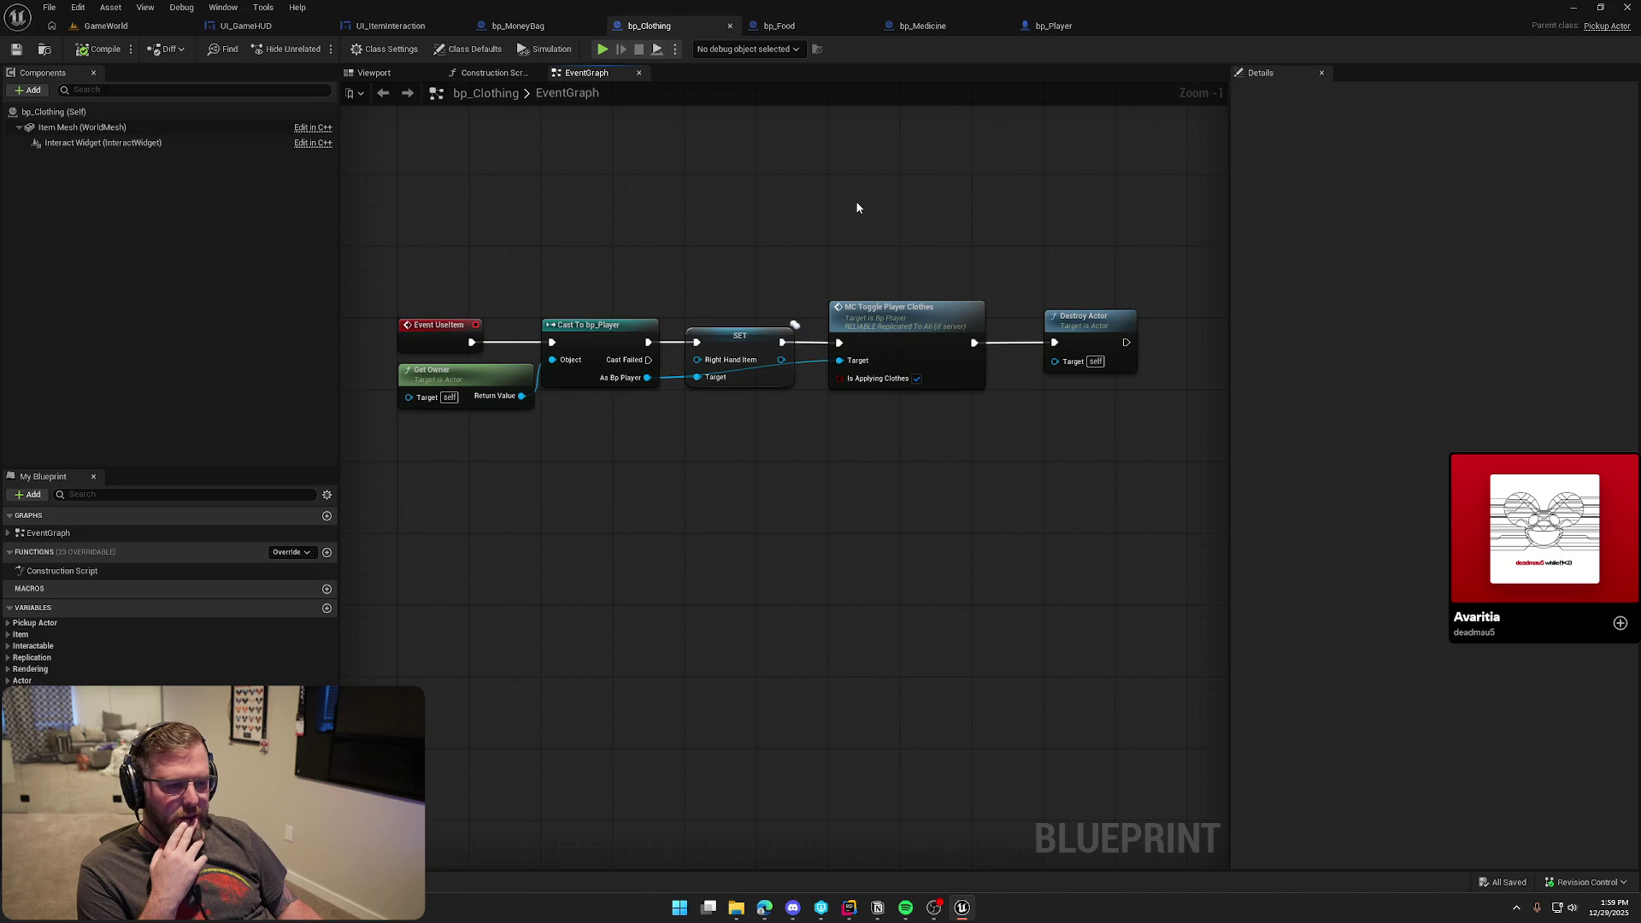
pyautogui.moveTo(435, 239); pyautogui.dragTo(1150, 519)
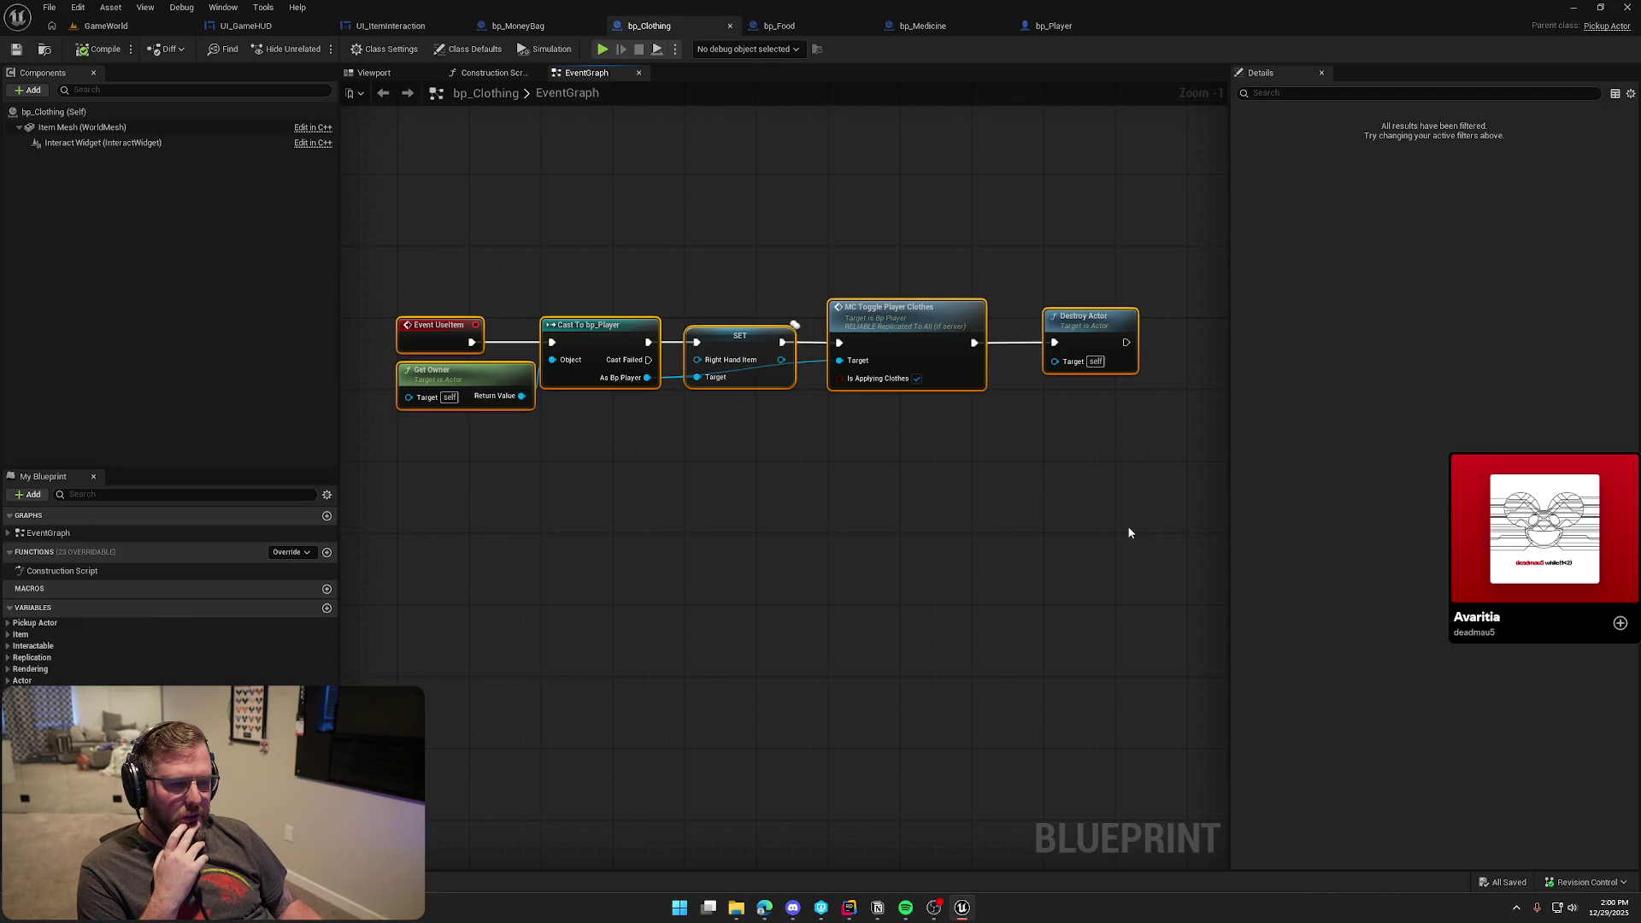
pyautogui.click(1050, 515)
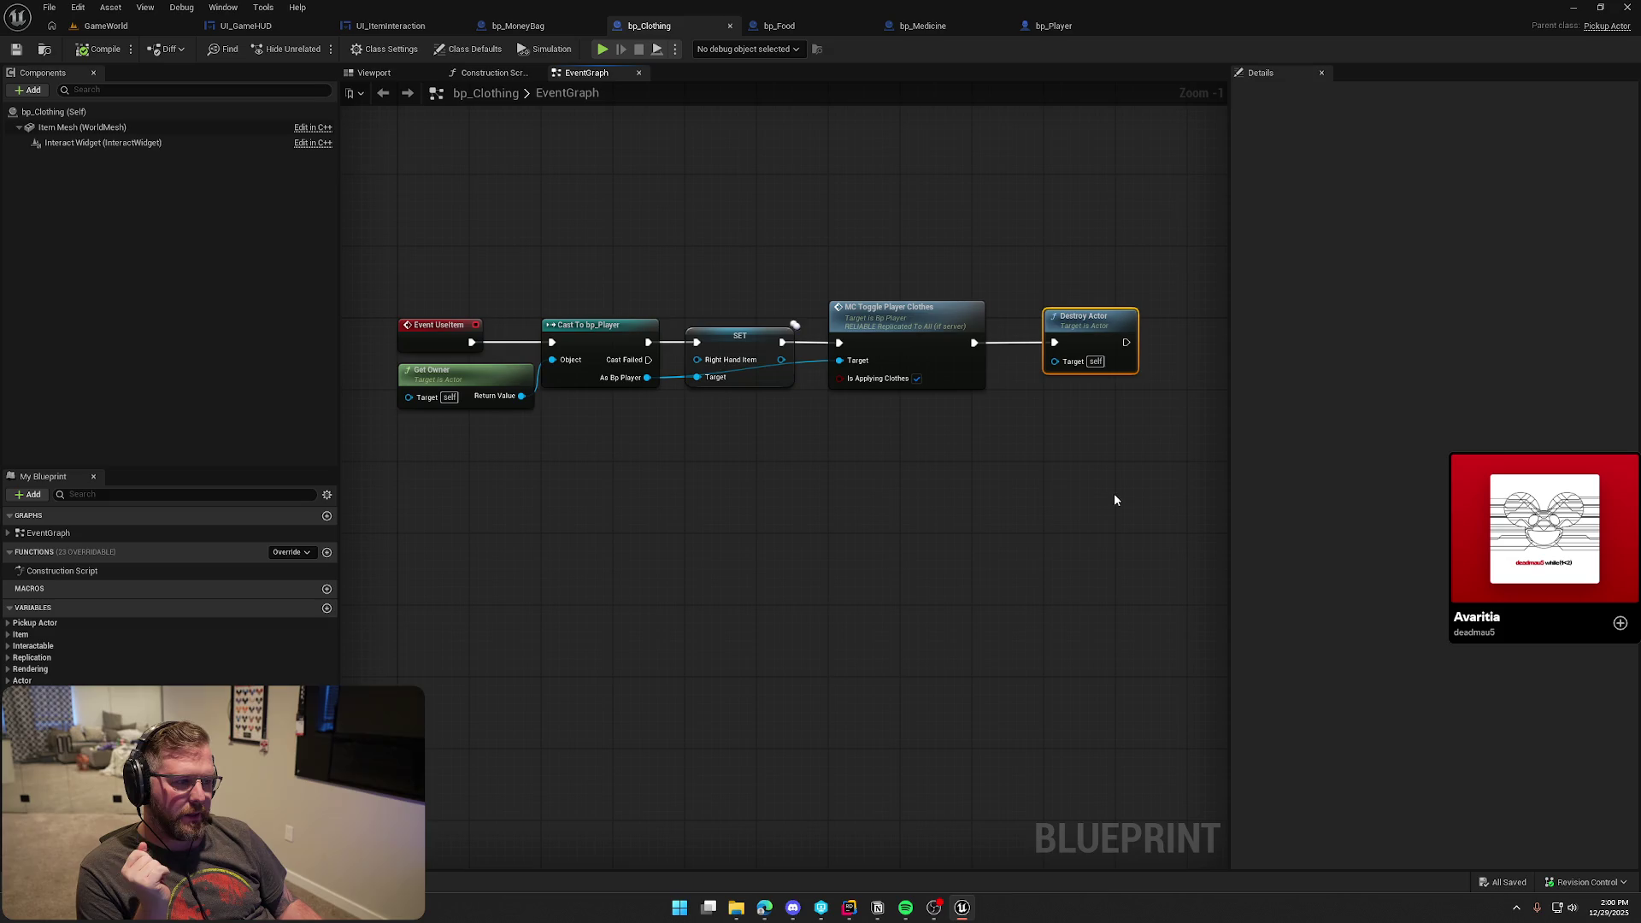
pyautogui.click(1599, 30)
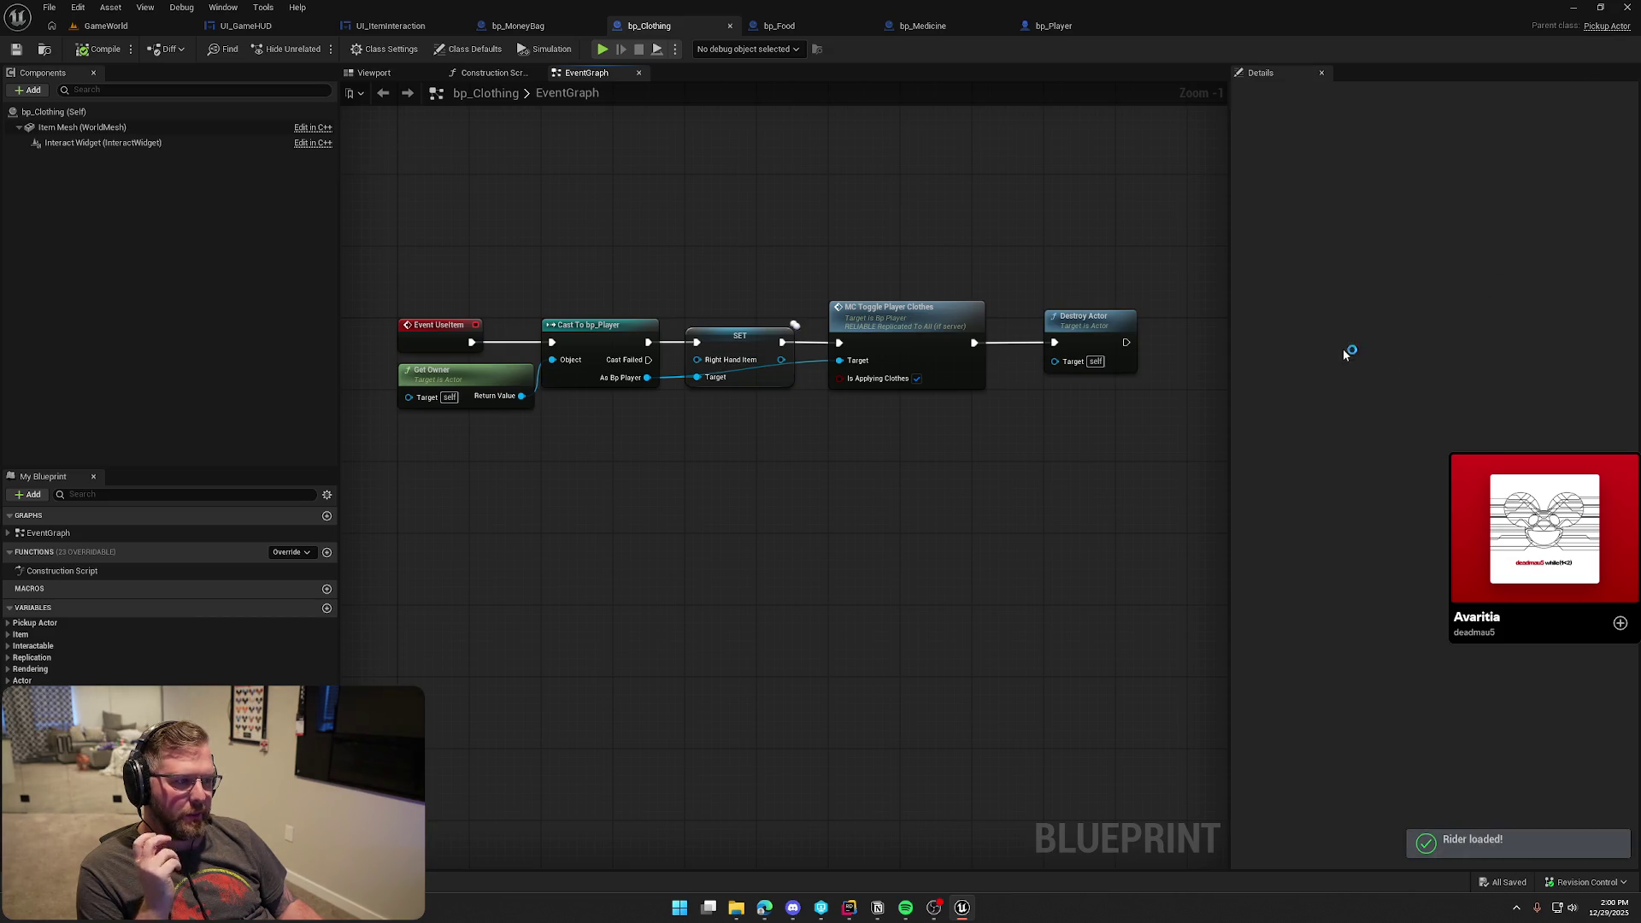
pyautogui.click(849, 907)
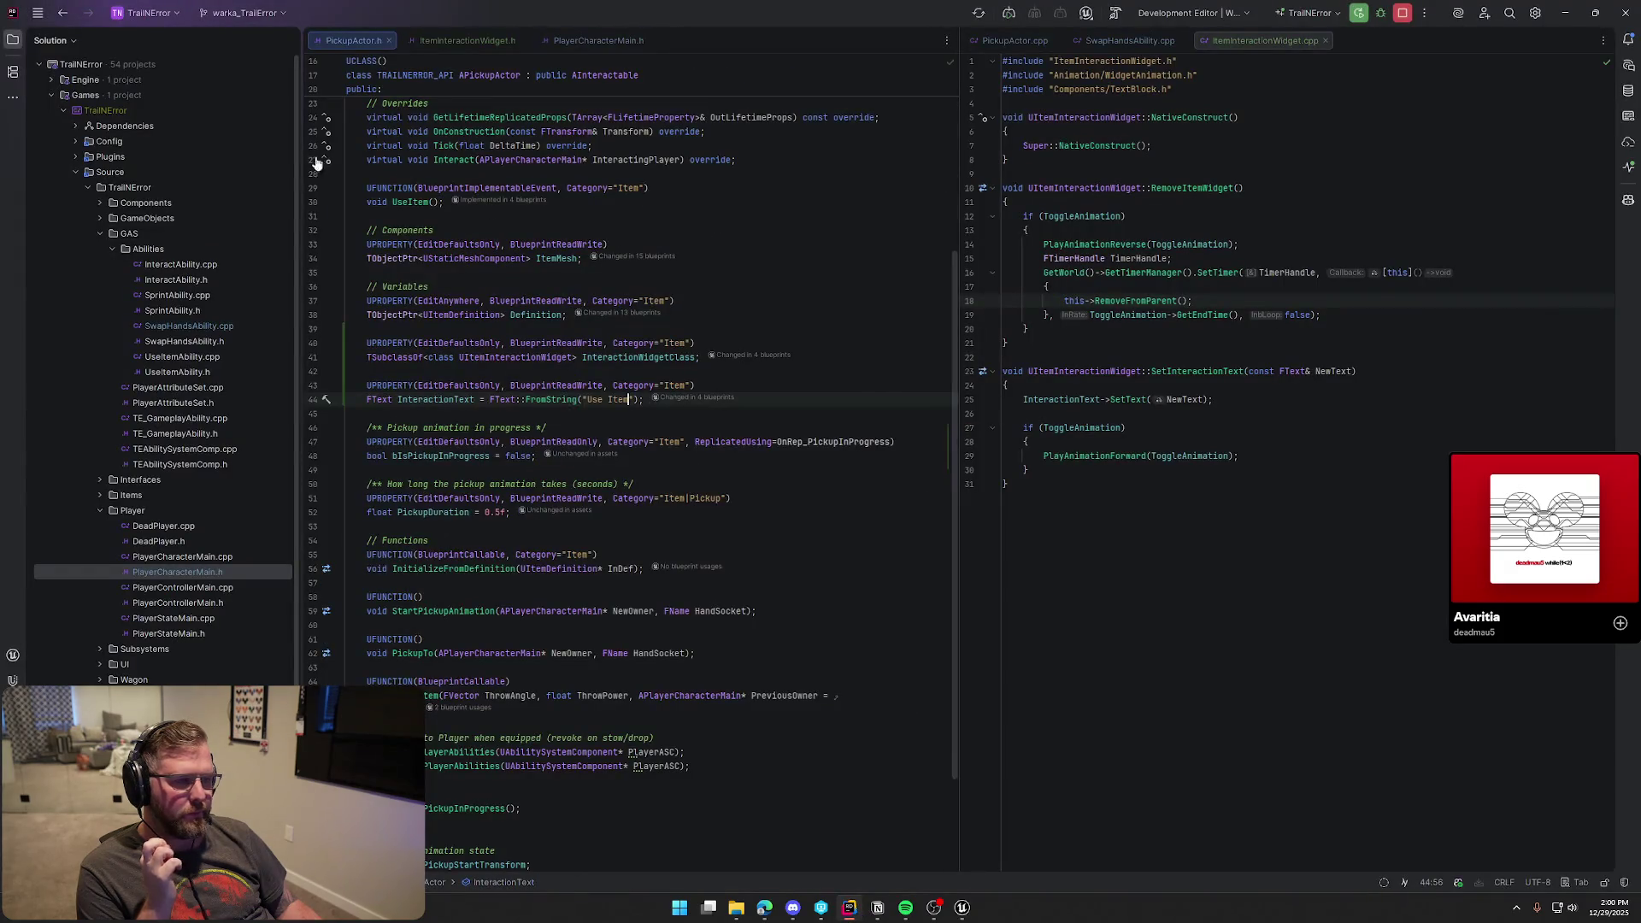
# Declare 'virtual void Destroyed() override;' below the Interact override in PickupActor.h
pyautogui.click(9, 47)
pyautogui.scroll(3, 342, 427)
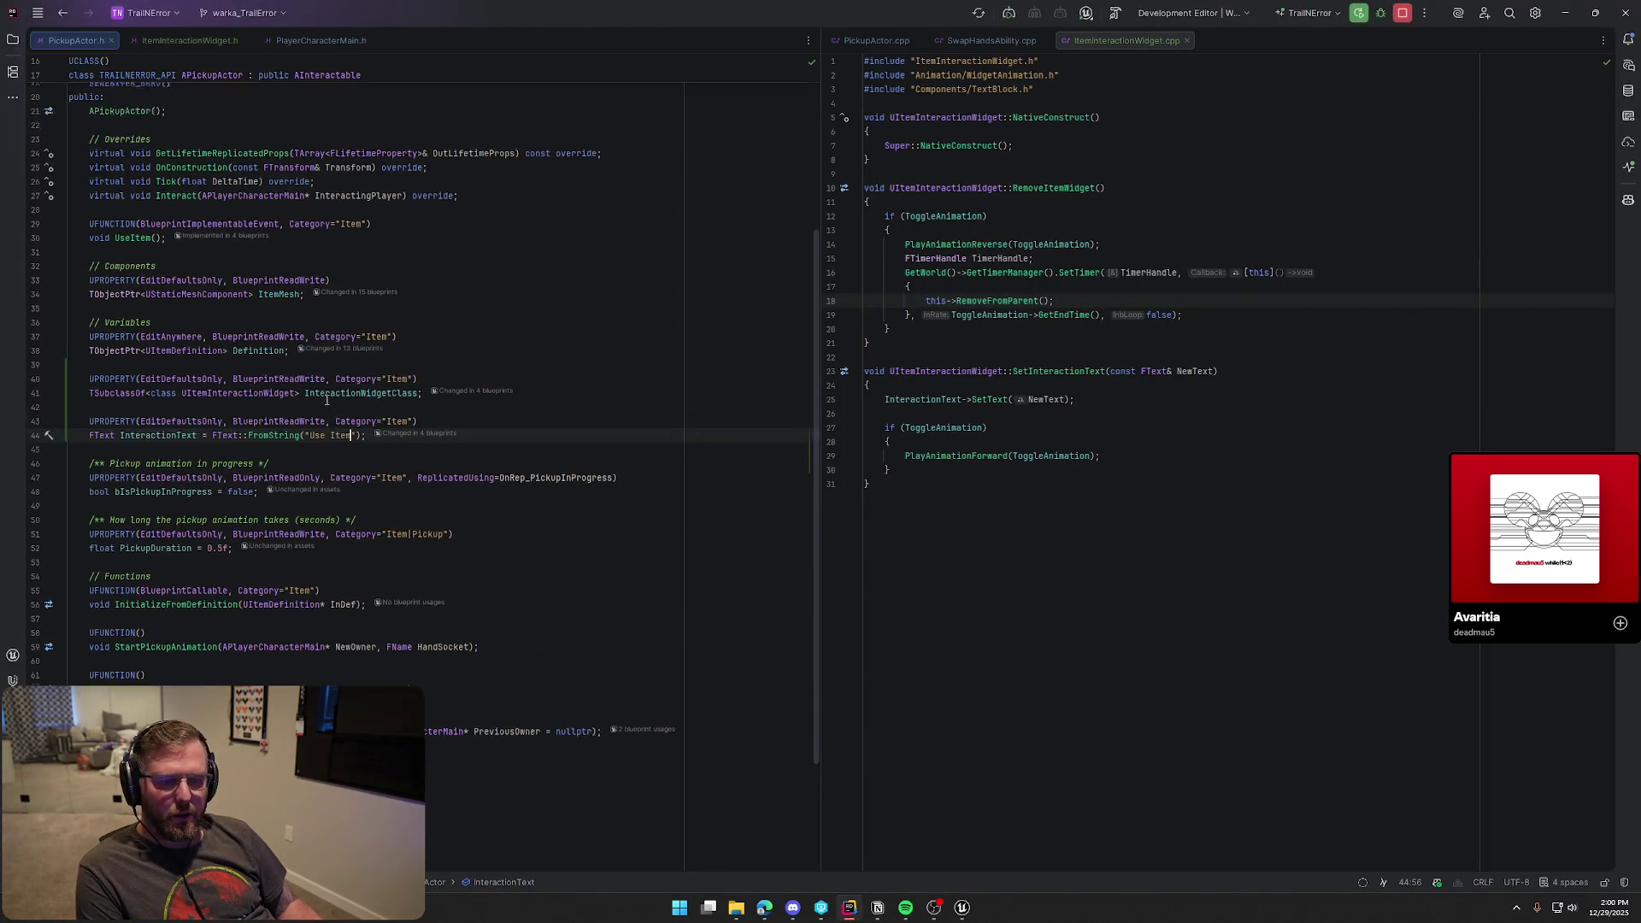
pyautogui.click(521, 287)
pyautogui.press('Return')
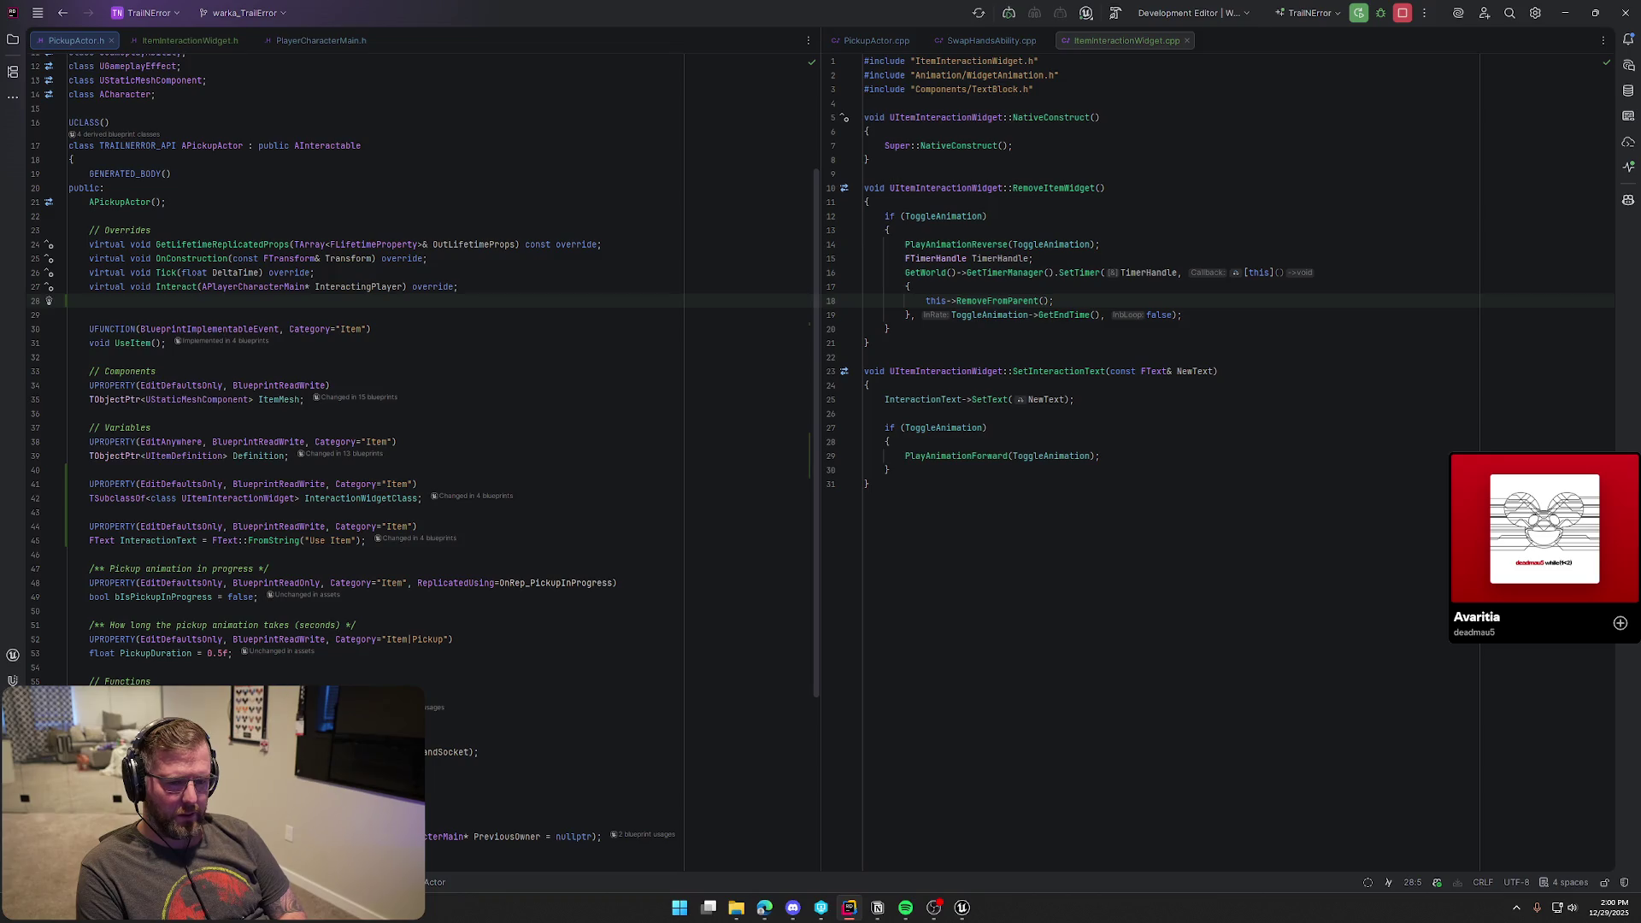
pyautogui.write('virtual void OND')
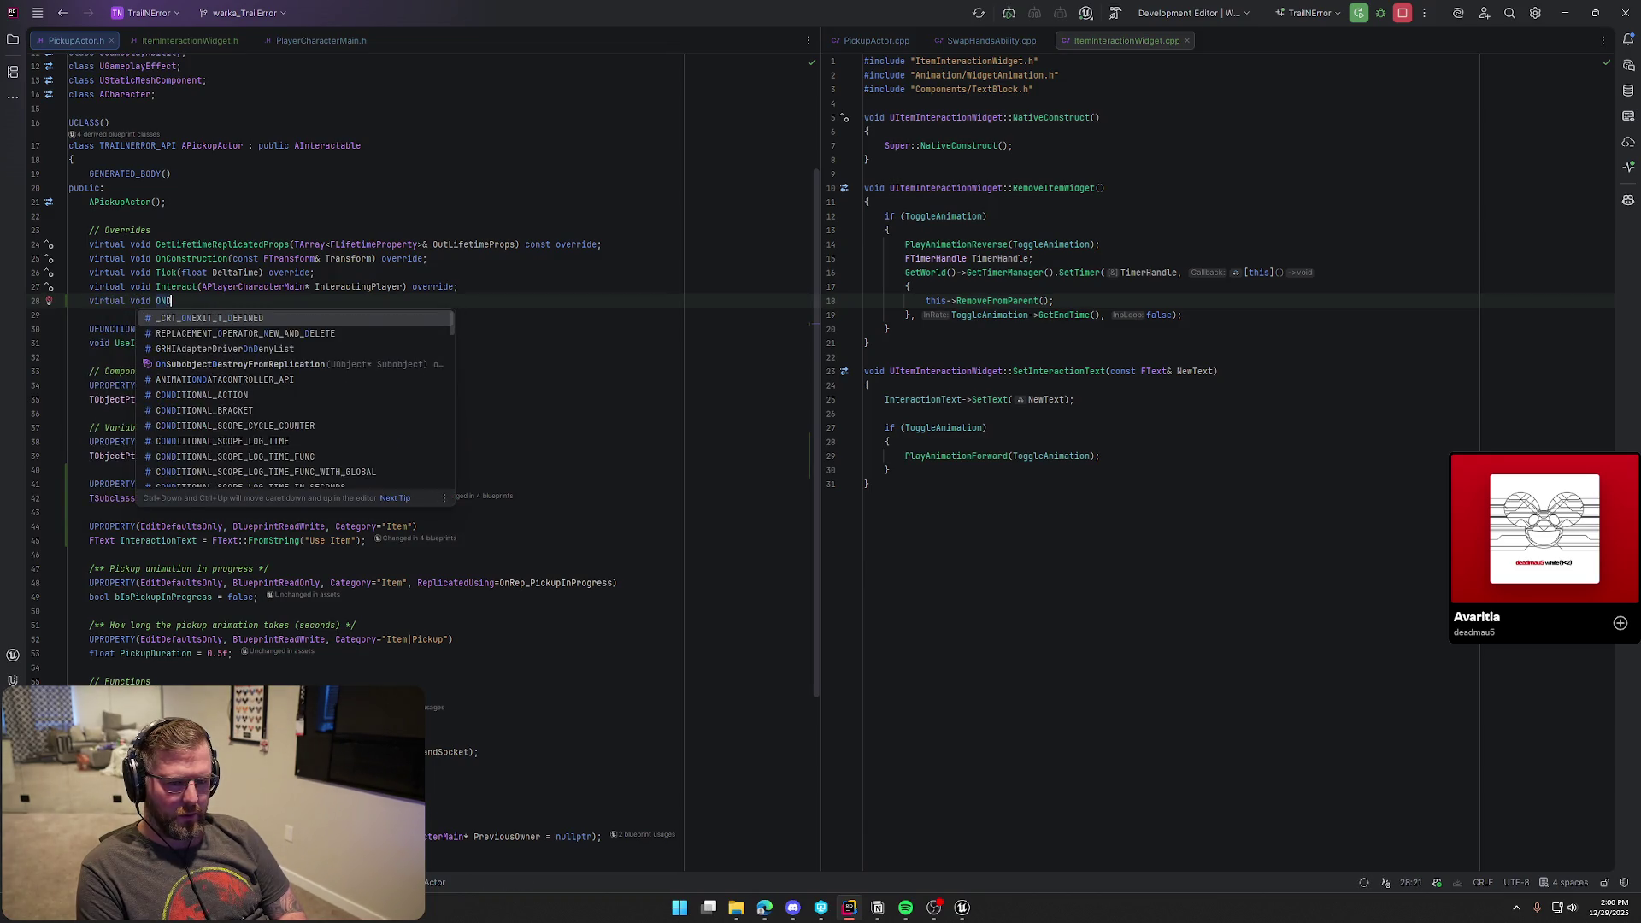
pyautogui.press('BackSpace')
pyautogui.write('n')
pyautogui.press('BackSpace')
pyautogui.write('Des')
pyautogui.press('Return')
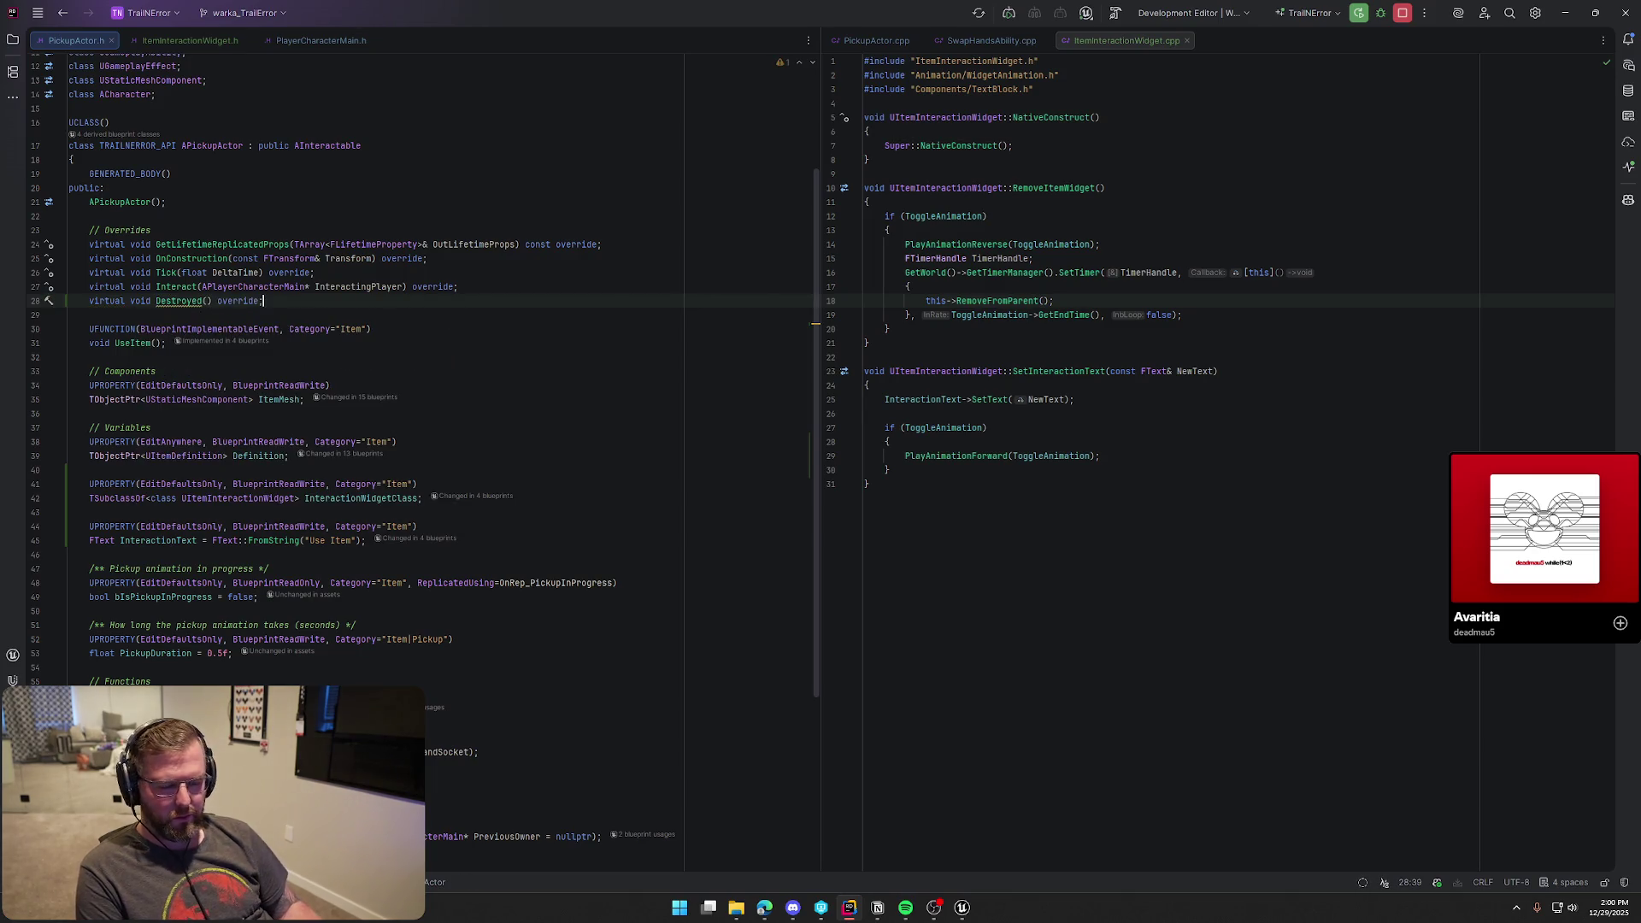
# Generate the Destroyed definition in PickupActor.cpp and open a line above Super::Destroyed for the Broadcast body
pyautogui.hotkey('alt', 'Return')
pyautogui.press('Return')
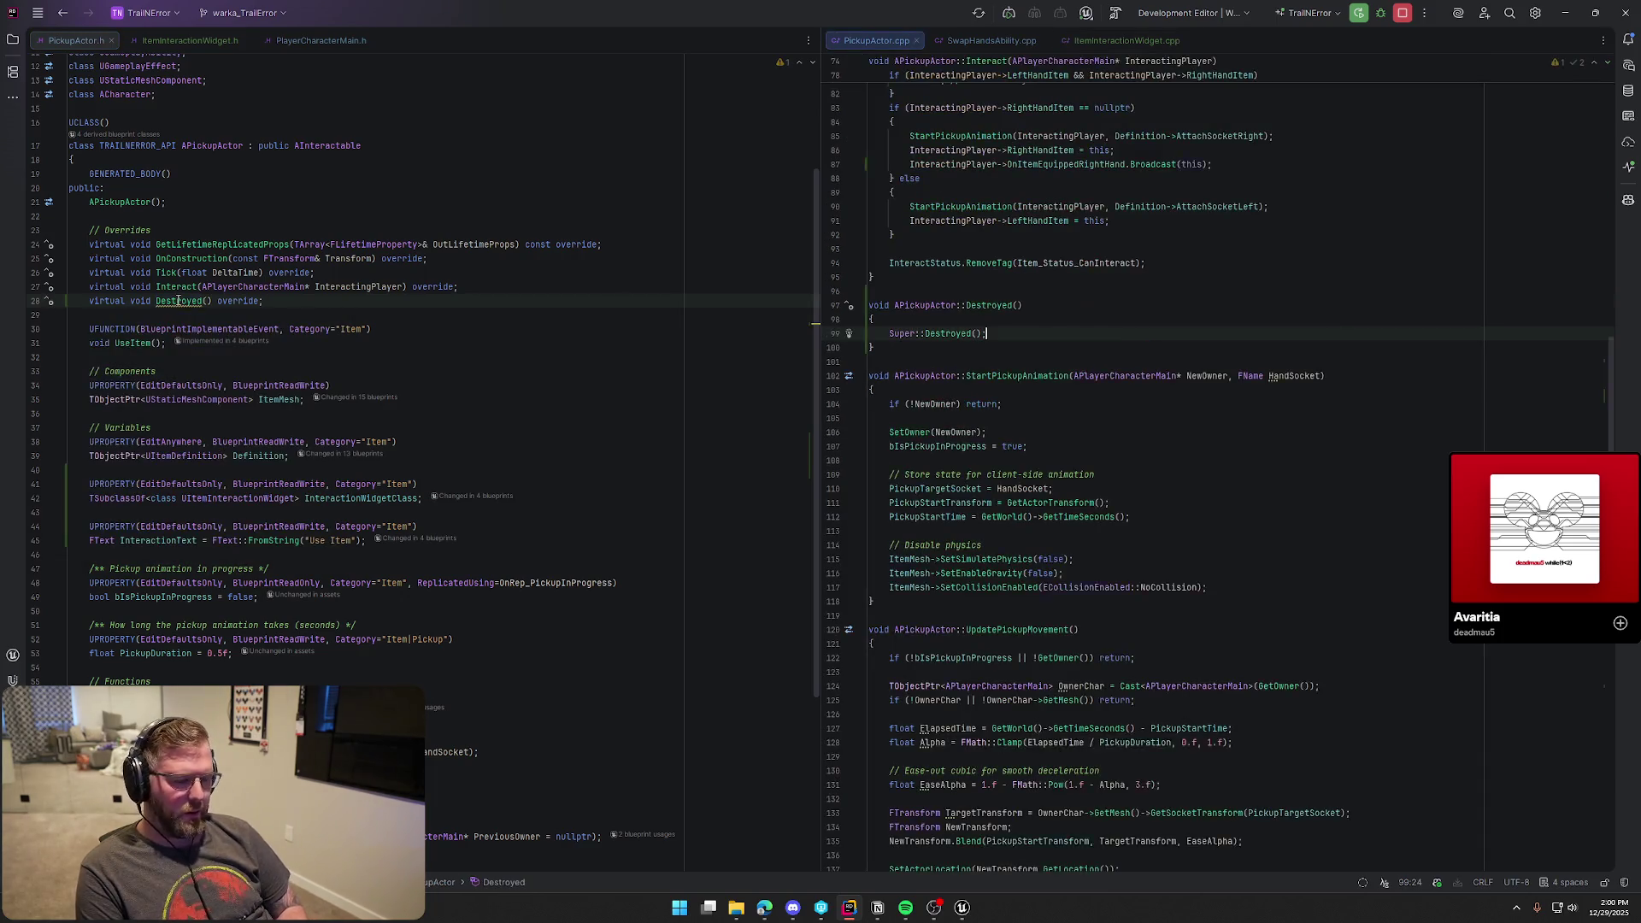
pyautogui.press('Up')
pyautogui.press('Return')
pyautogui.press('Return')
pyautogui.press('Up')
pyautogui.press('BackSpace')
pyautogui.press('Return')
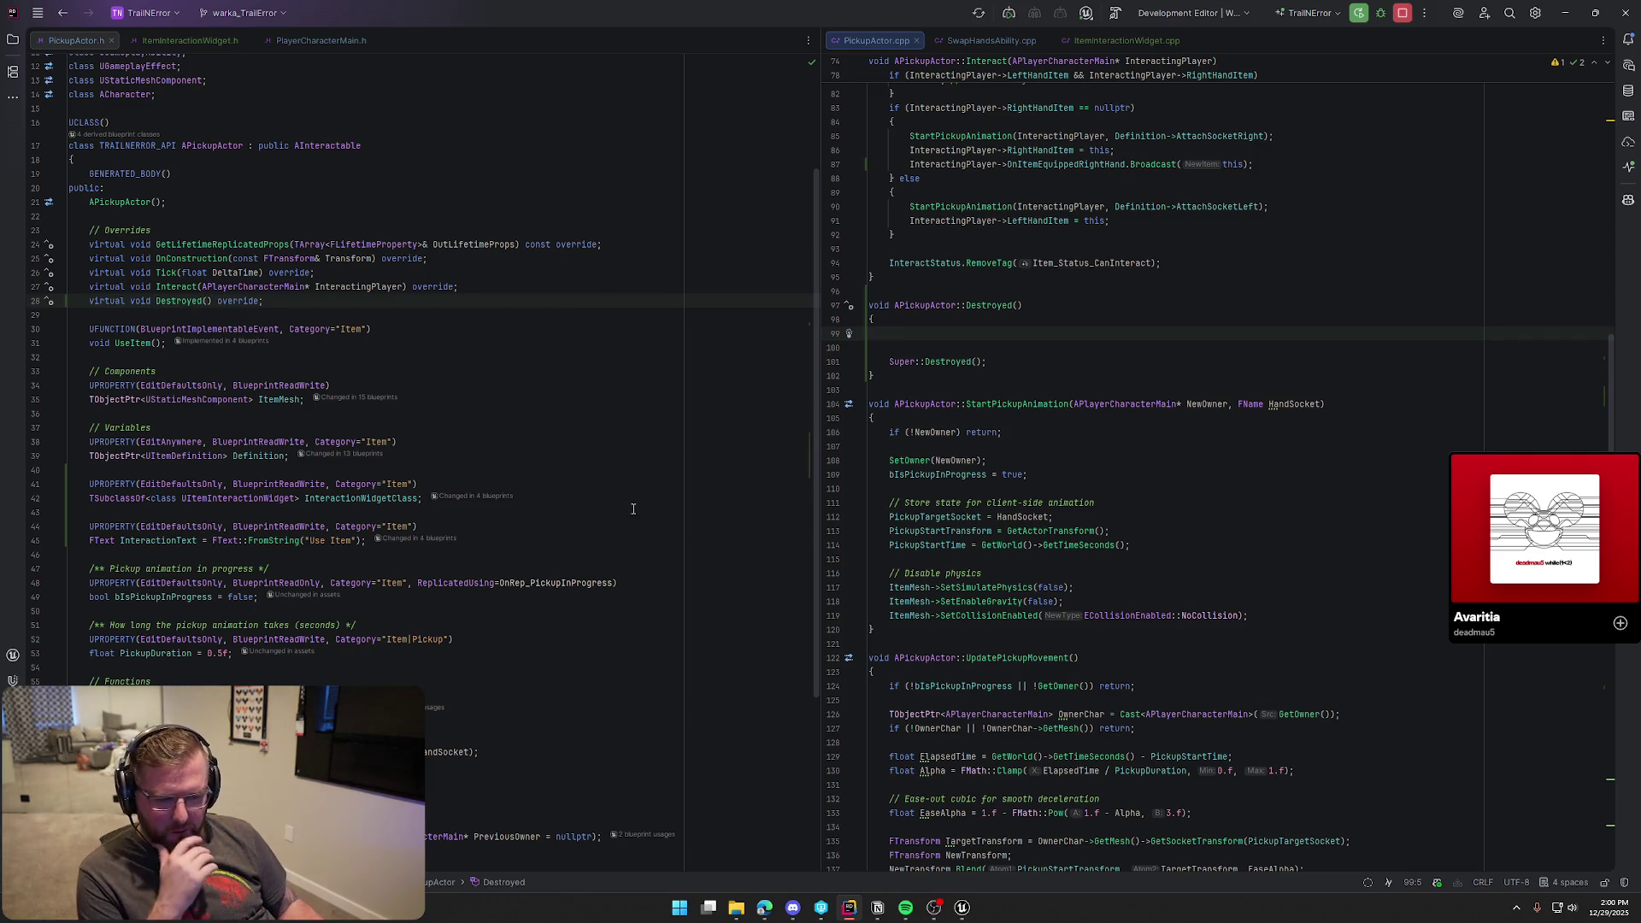
pyautogui.scroll(-5, 633, 509)
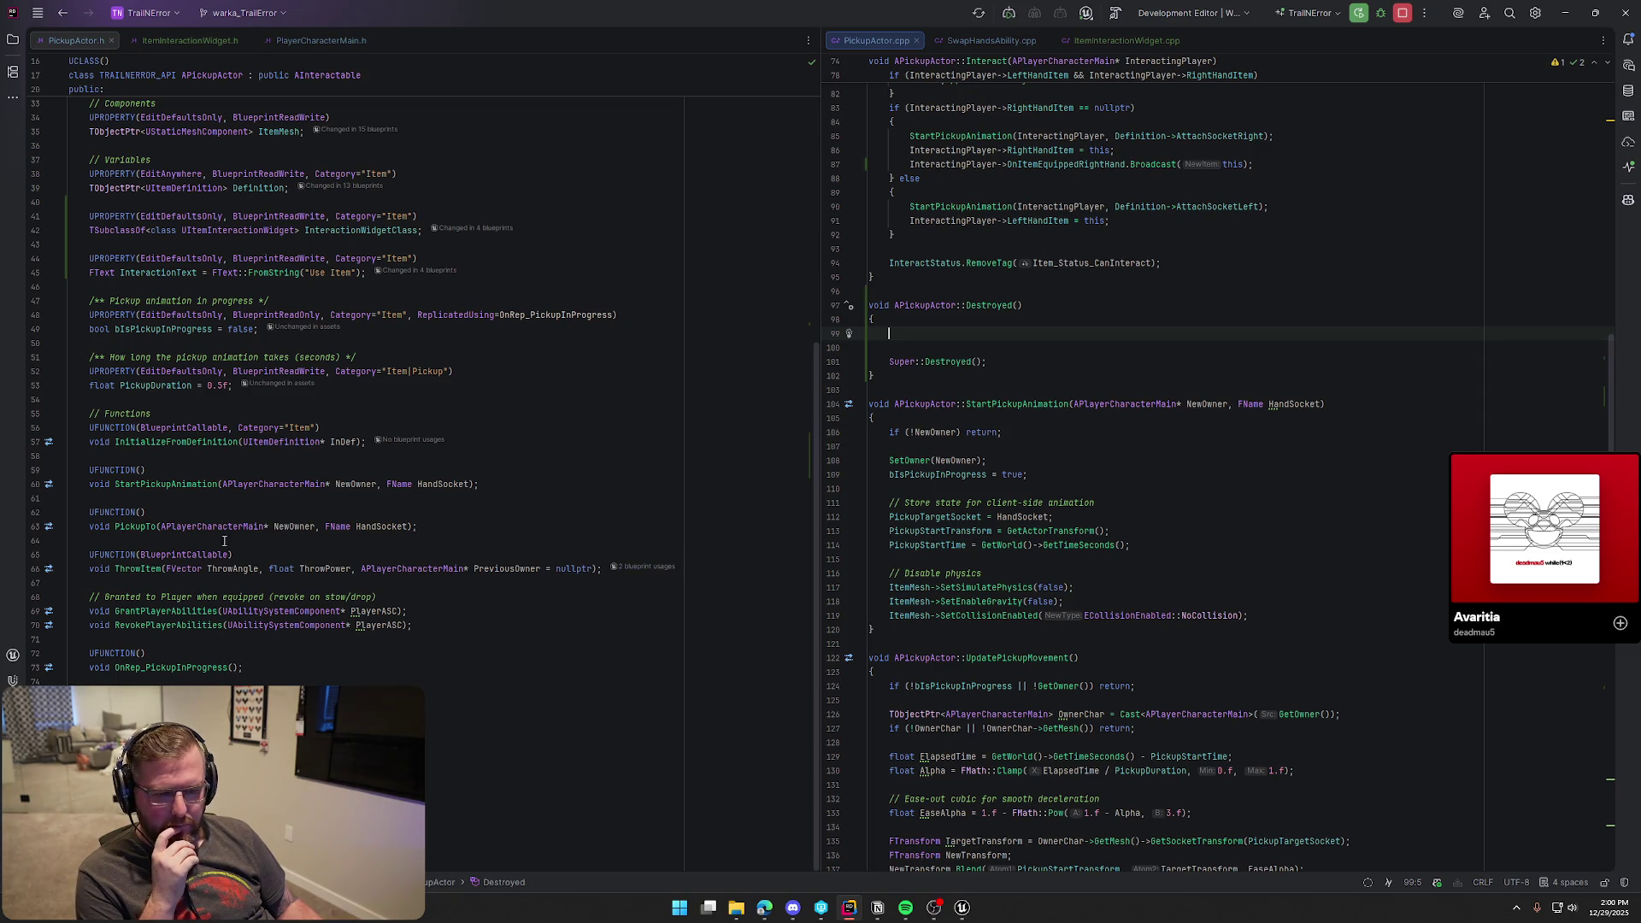
pyautogui.scroll(2, 309, 532)
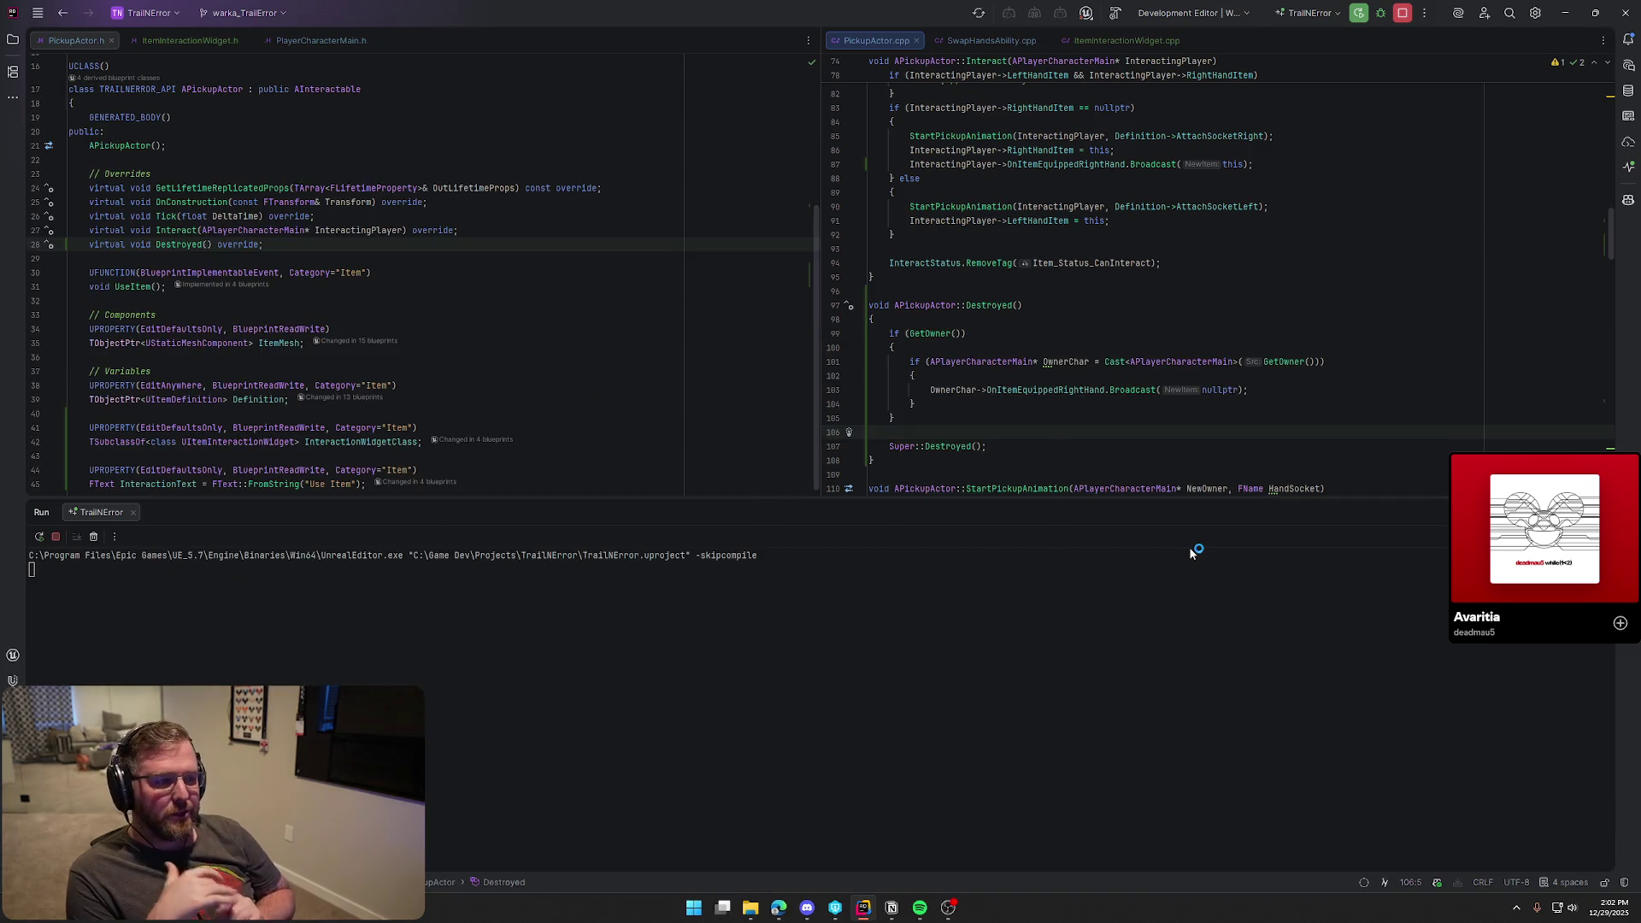
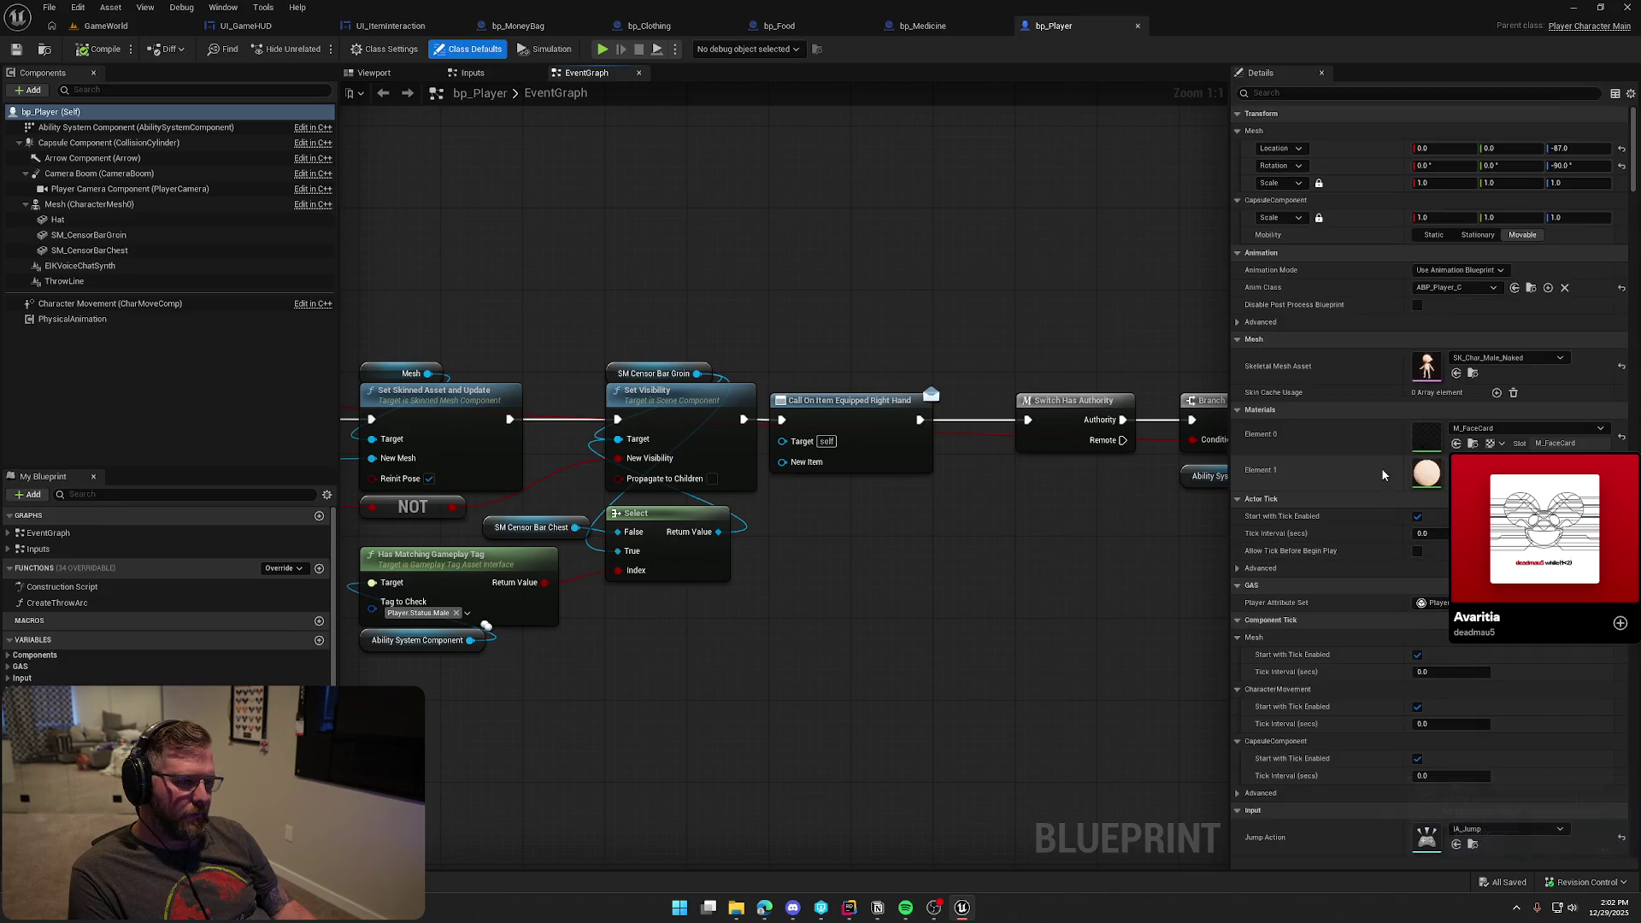
# Delete Call On Item Equipped Right Hand, wire Set Visibility into Switch Has Authority, then play GameWorld
pyautogui.press('Delete')
pyautogui.moveTo(744, 419); pyautogui.dragTo(1028, 420)
pyautogui.moveTo(753, 308); pyautogui.dragTo(1223, 676)
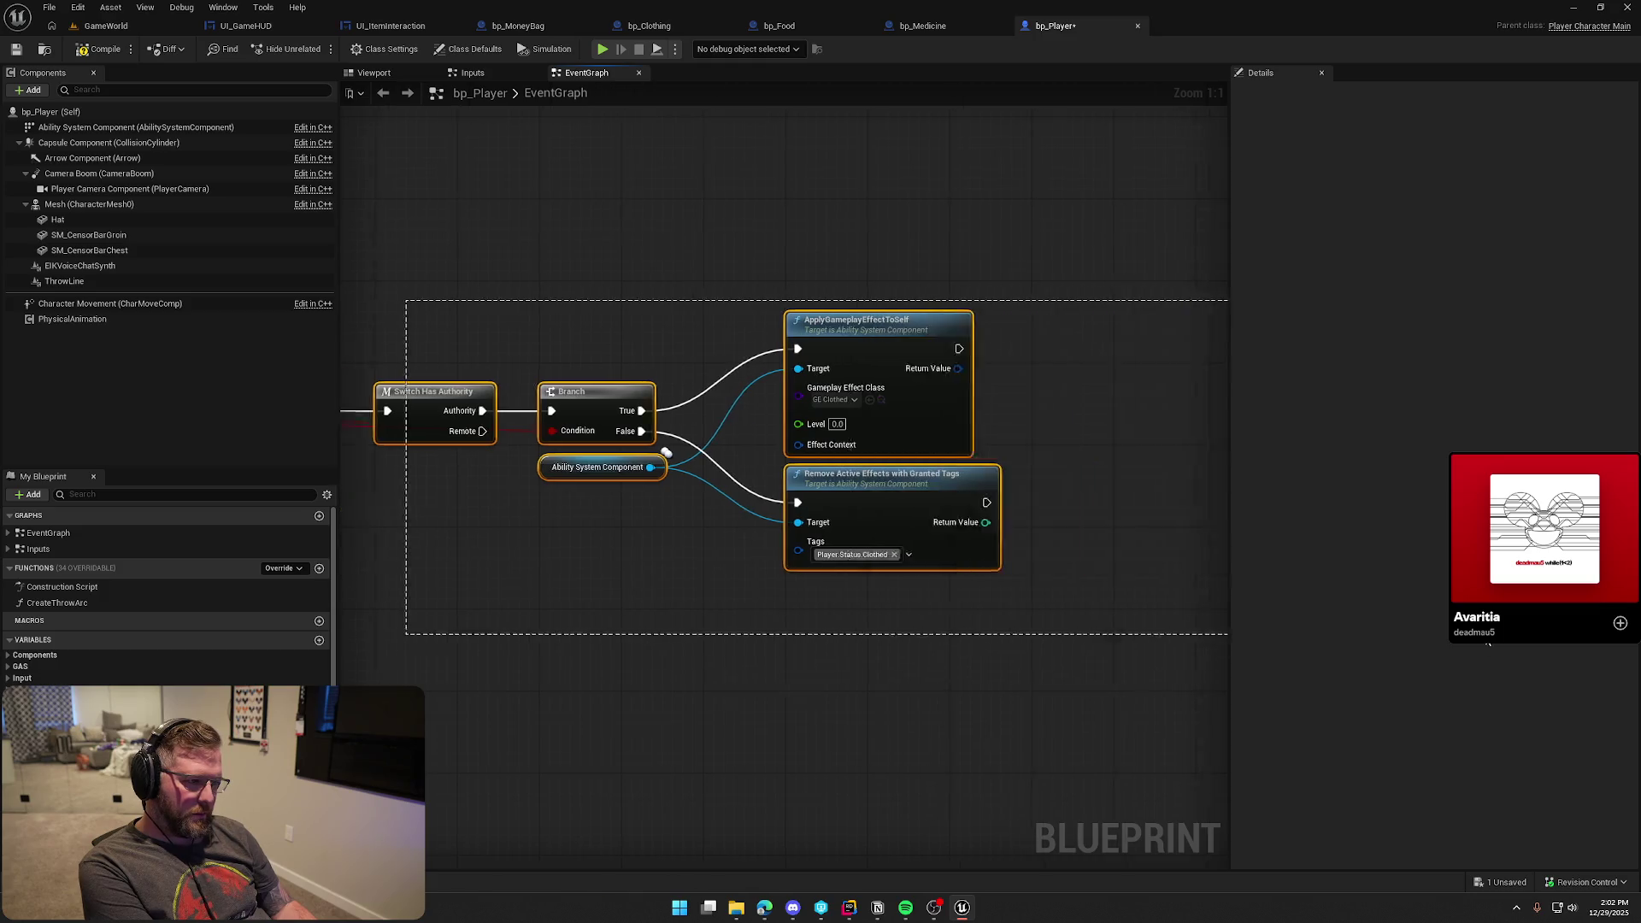
pyautogui.moveTo(910, 383); pyautogui.dragTo(663, 387)
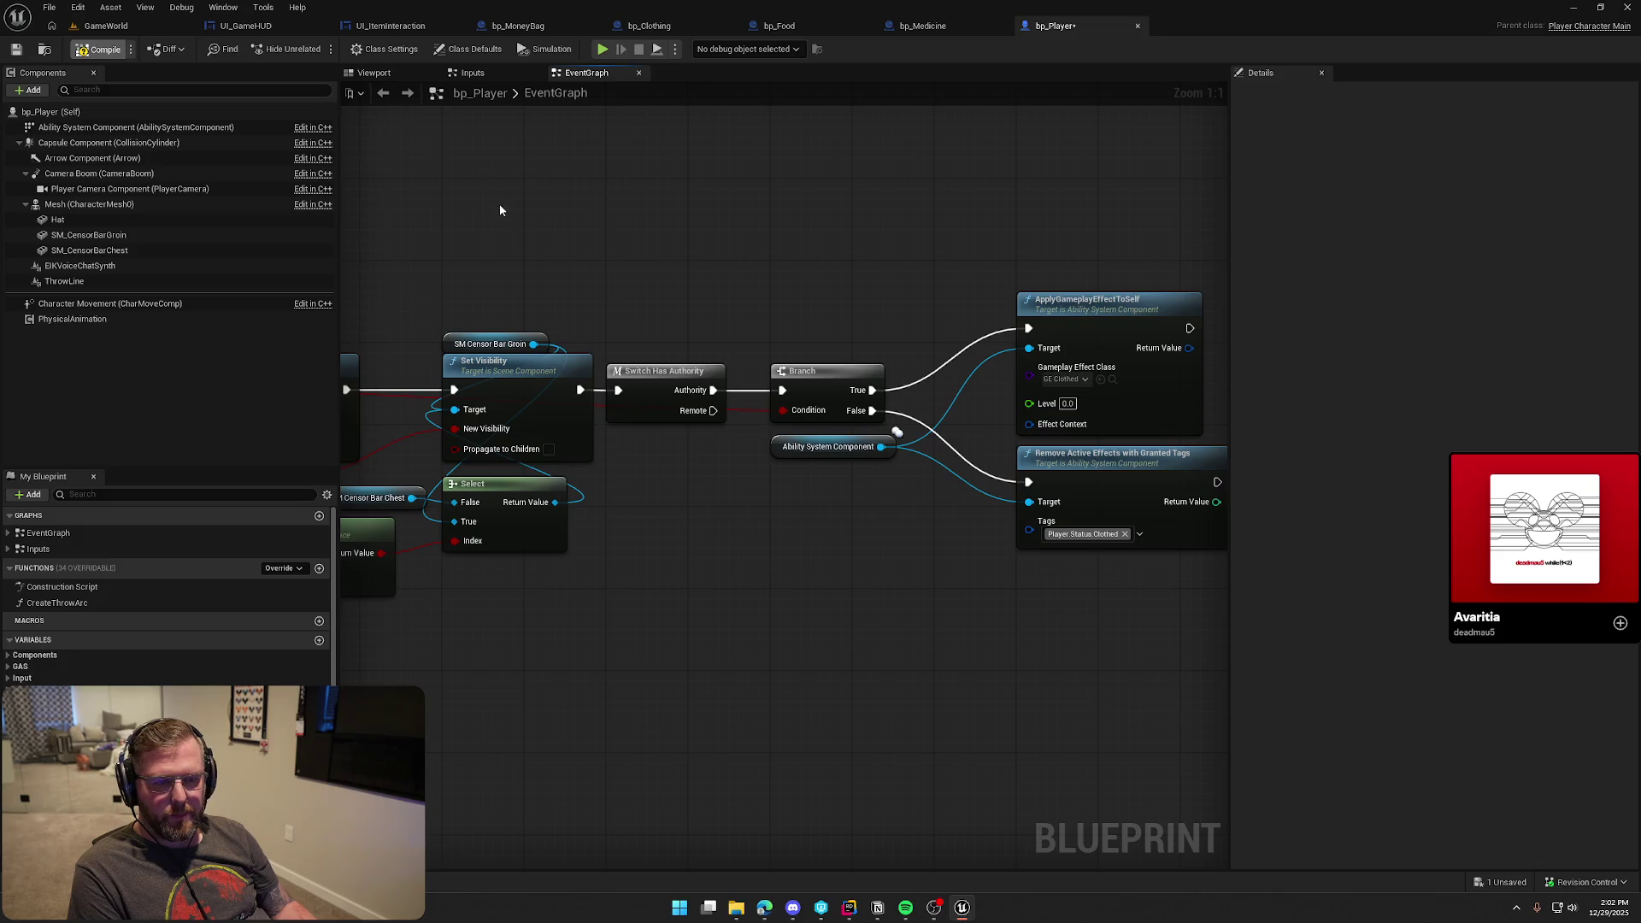
pyautogui.click(106, 26)
pyautogui.click(317, 49)
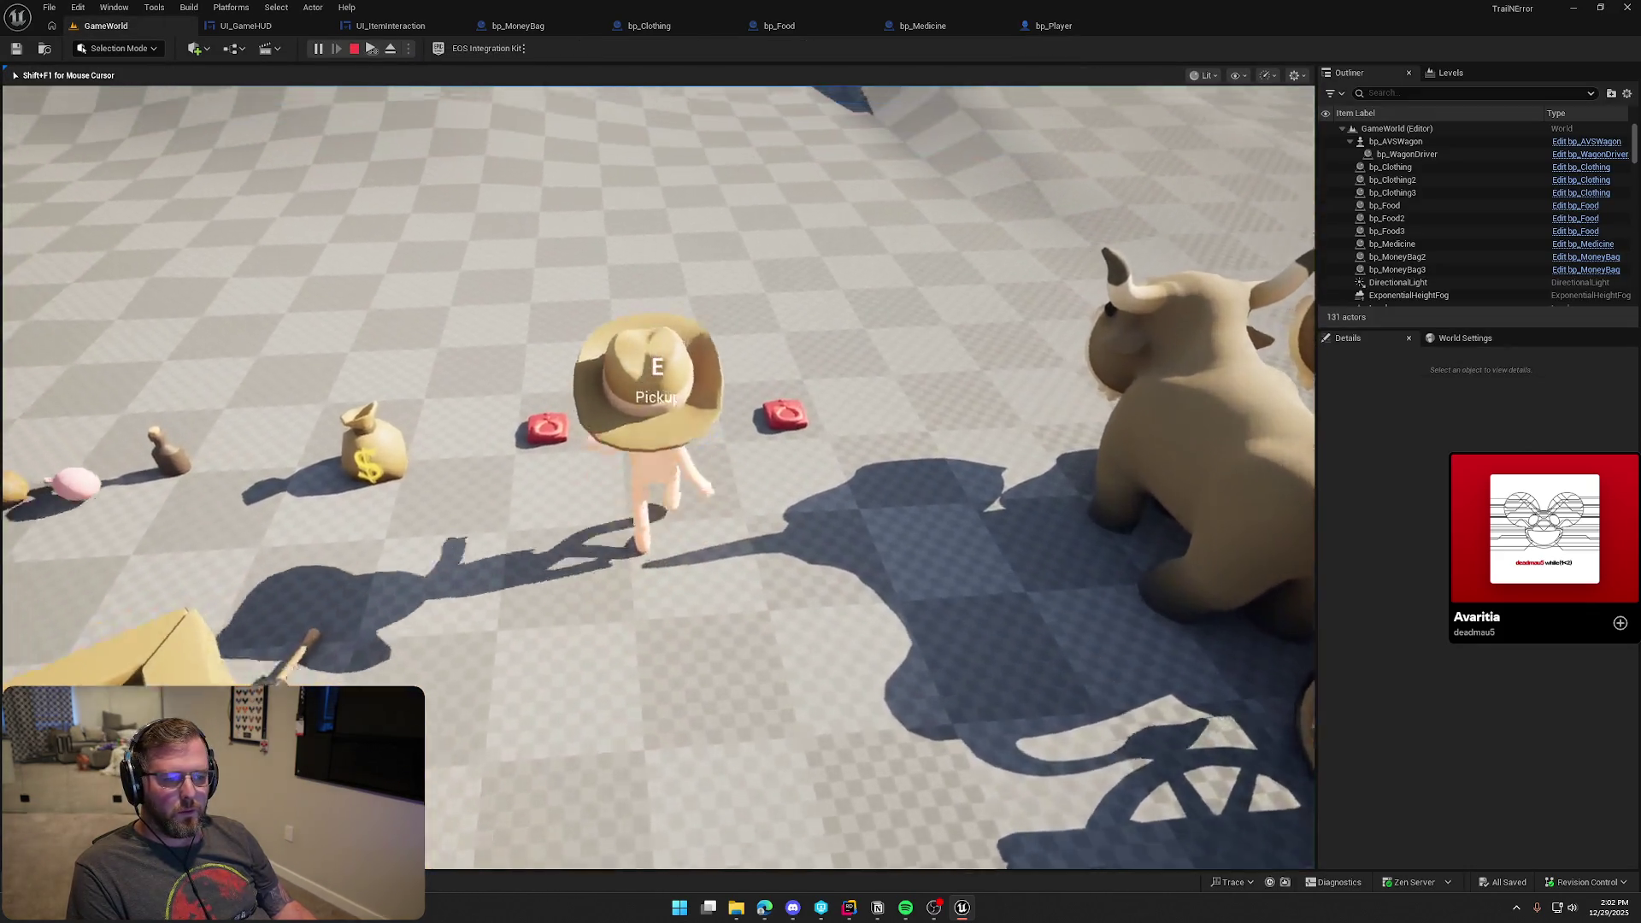
# Pick up and equip the red clothing, pick up and use the medicine, then grab the food
pyautogui.press('e')
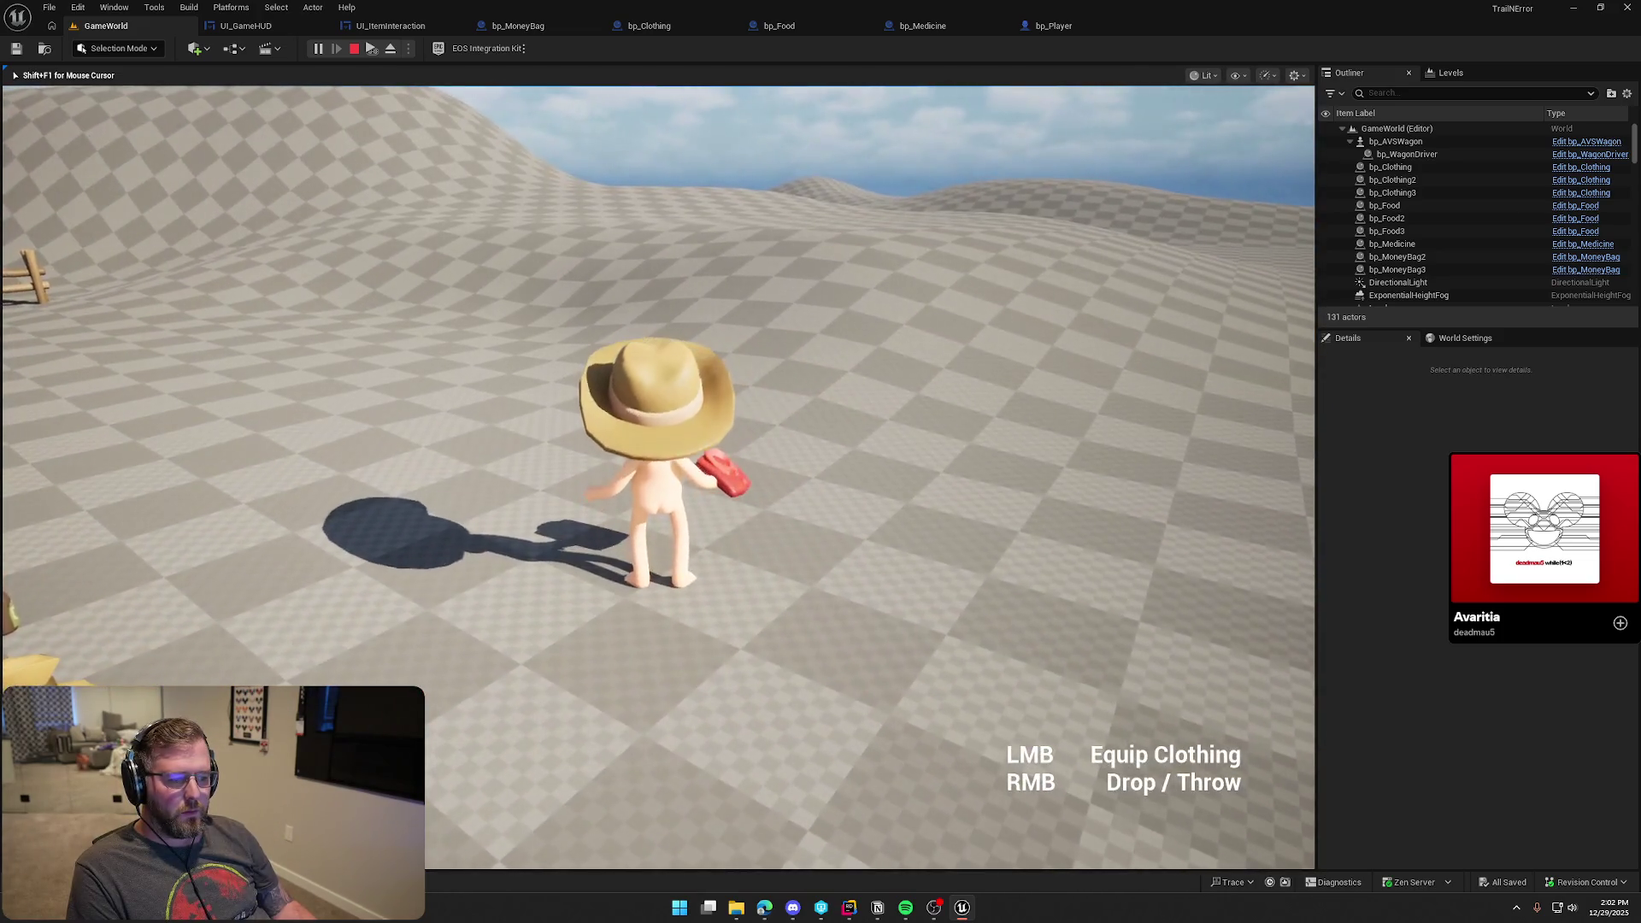
pyautogui.click(658, 477)
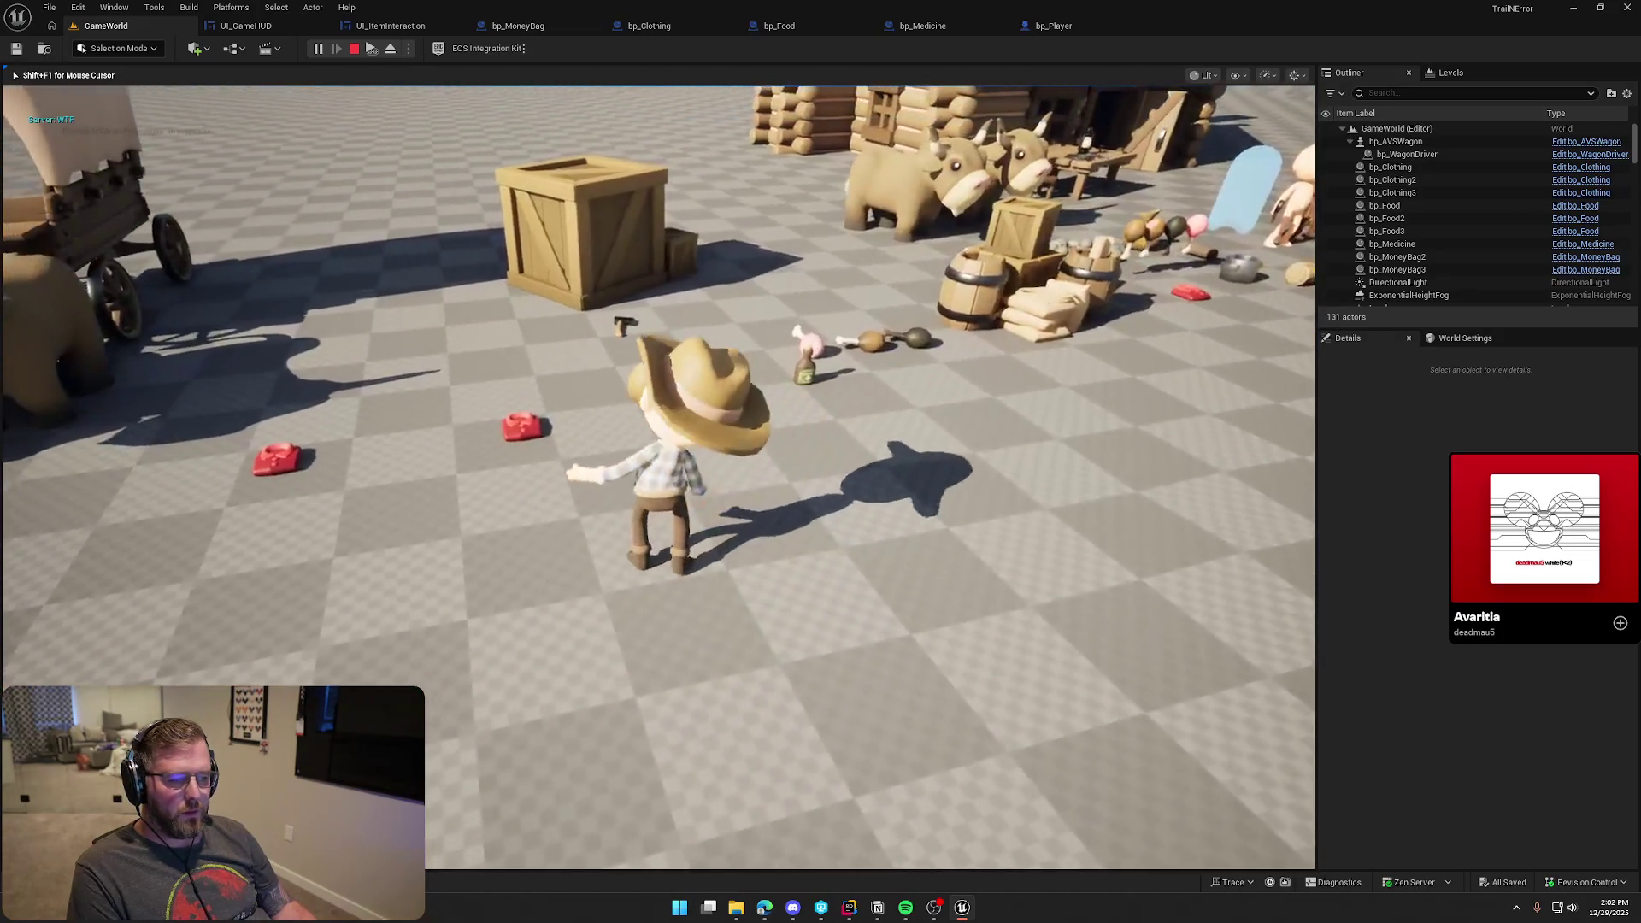
pyautogui.press('e')
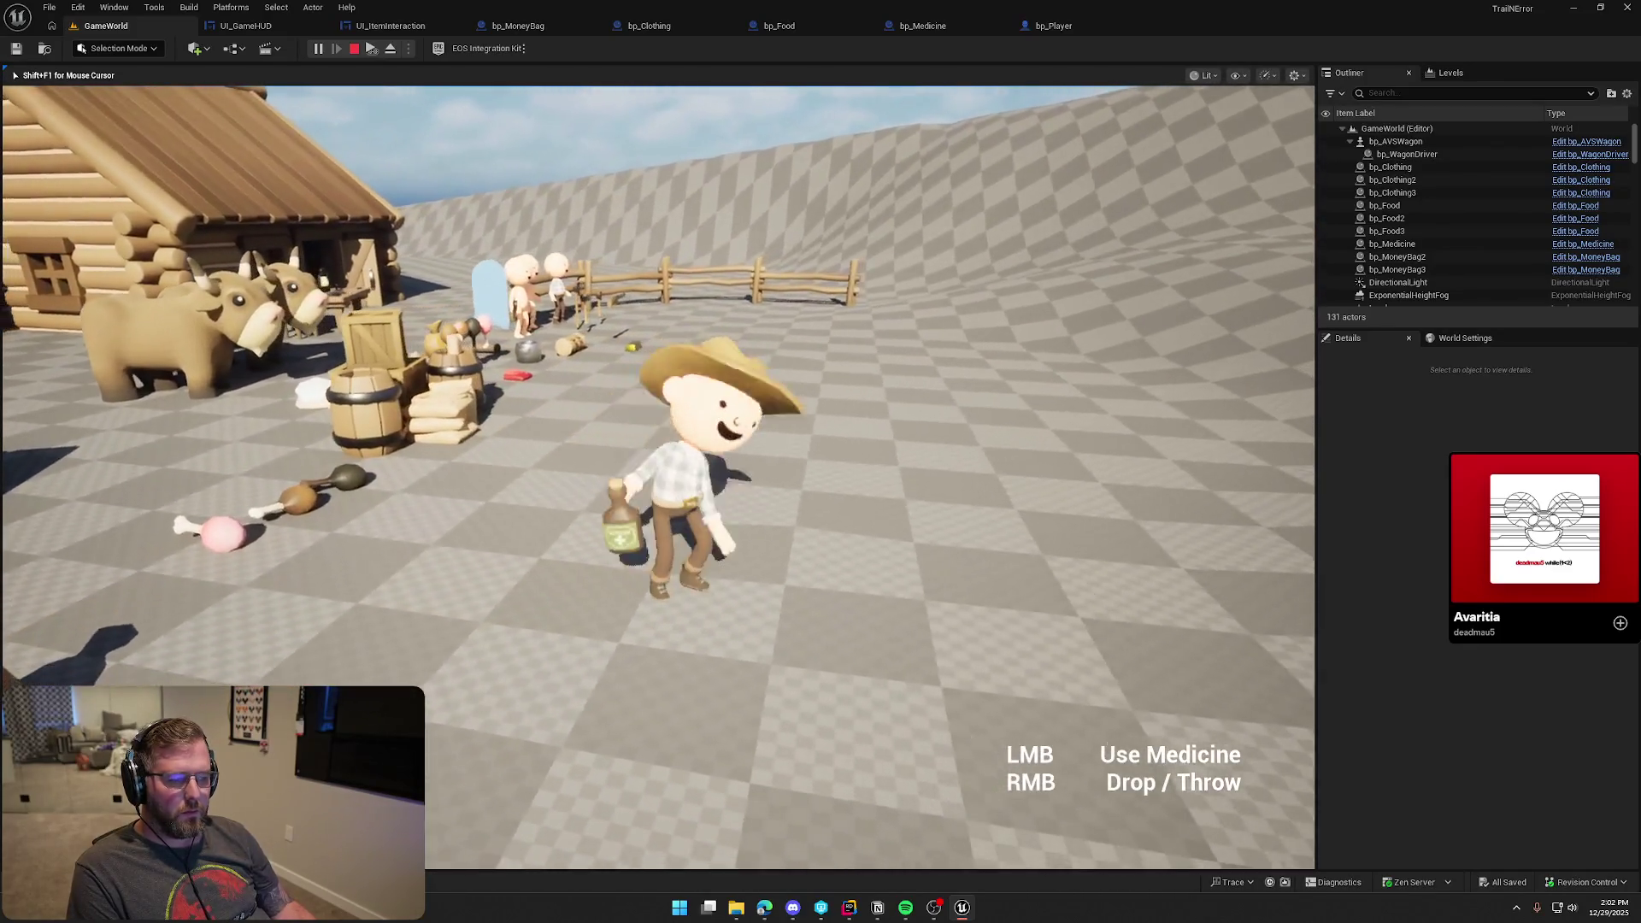
pyautogui.click(658, 477)
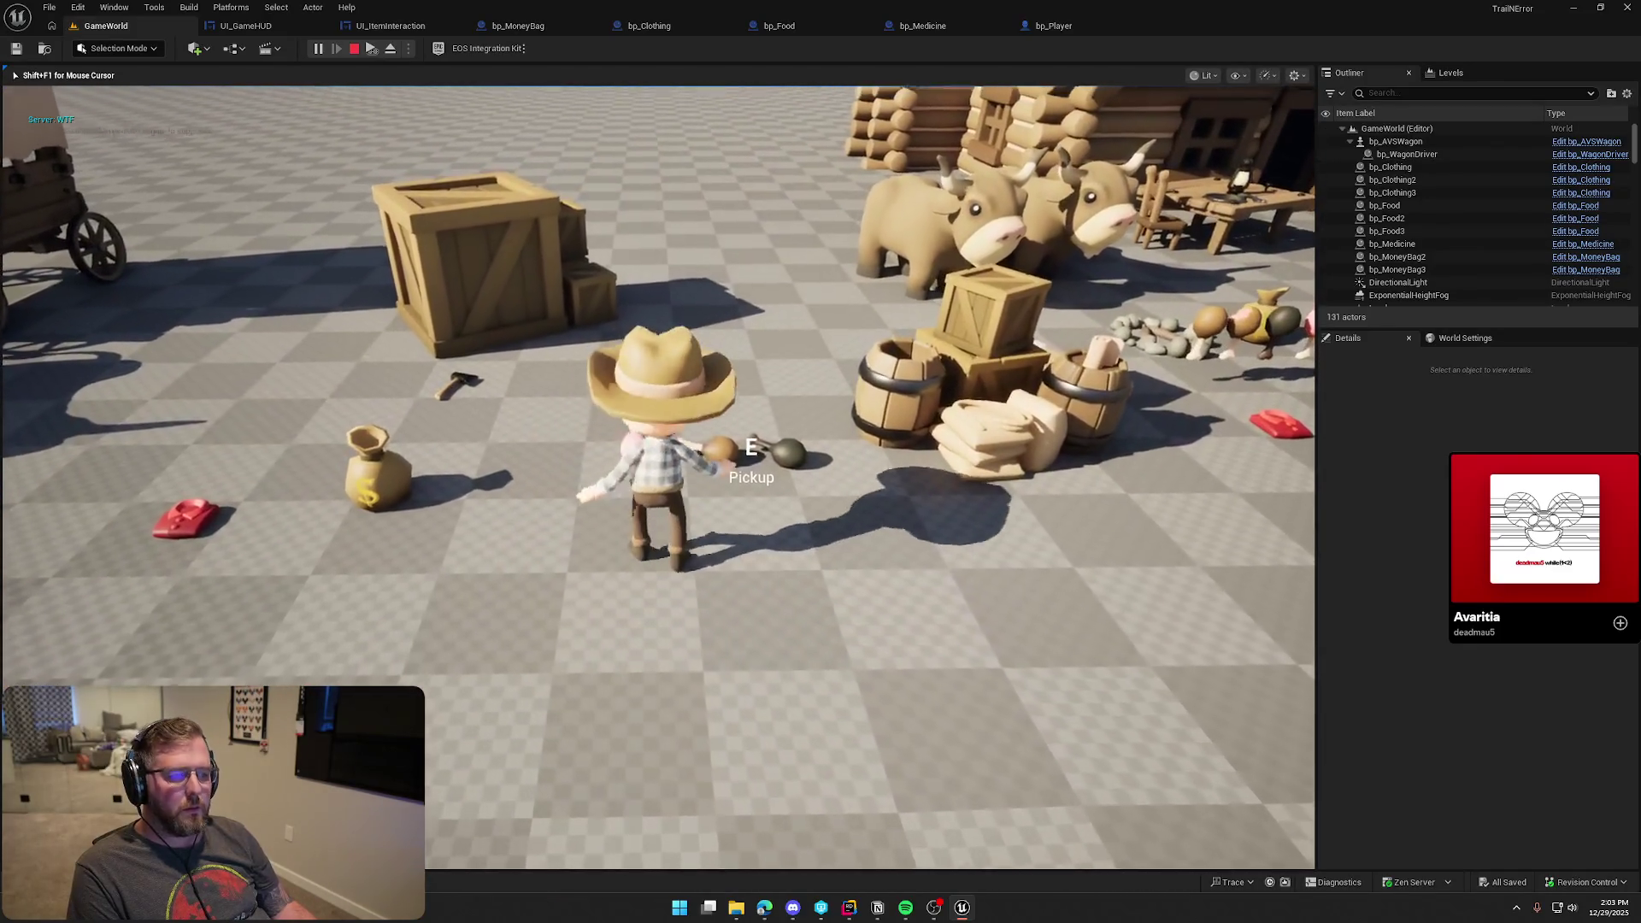
pyautogui.press('e')
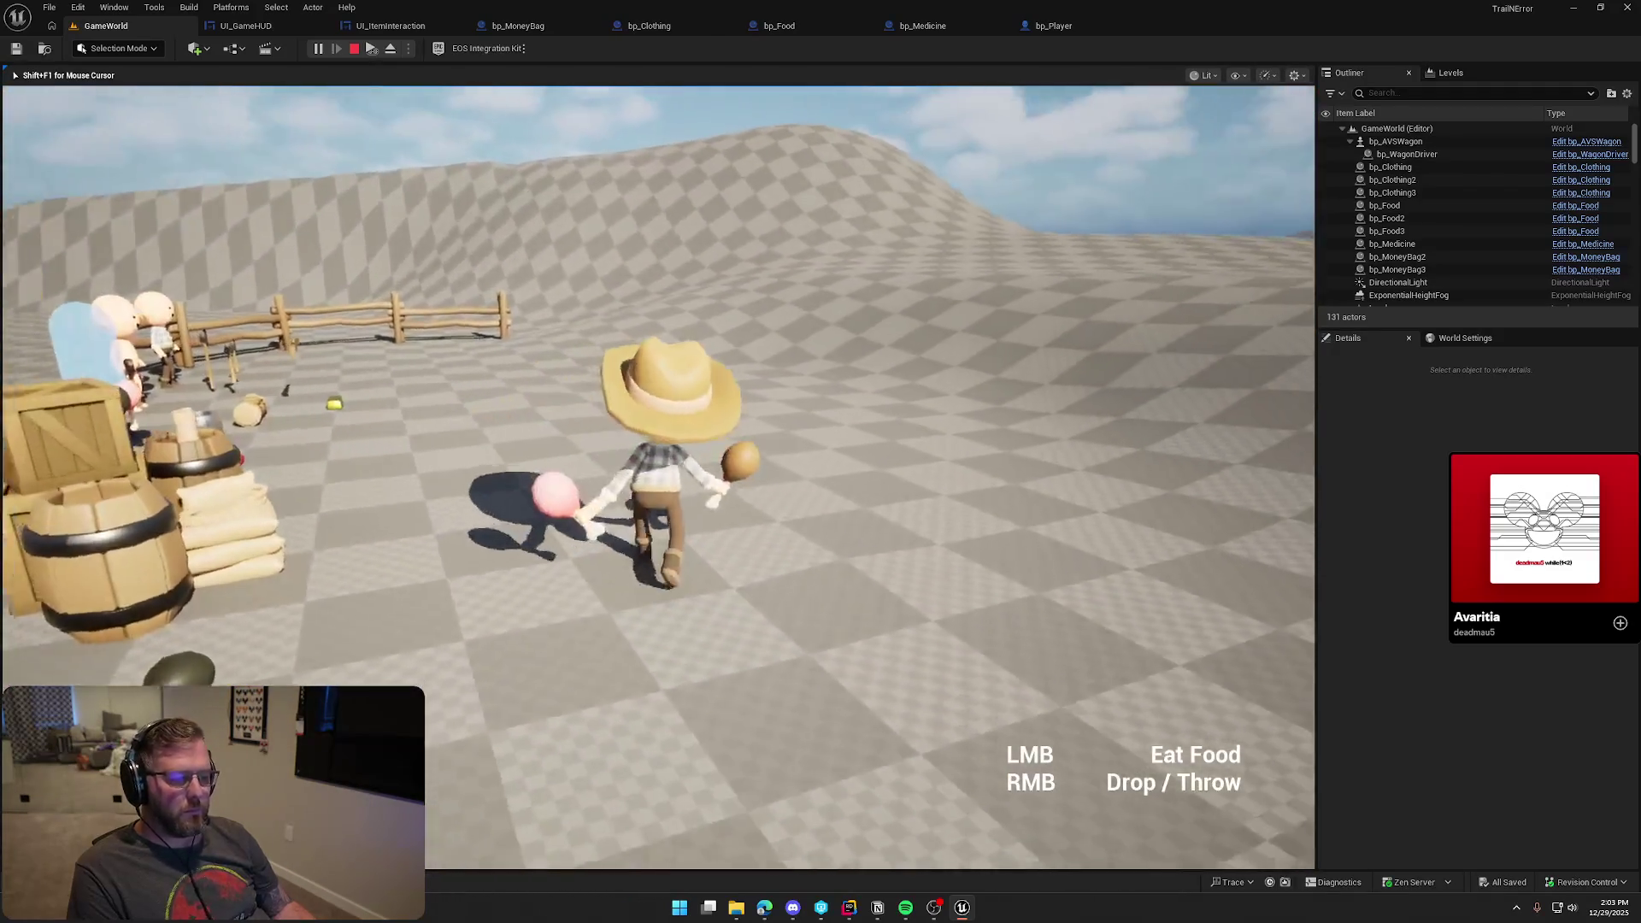
# Walk and sprint across the level toward the wagon and crates, dropping the money bag
pyautogui.press('w')
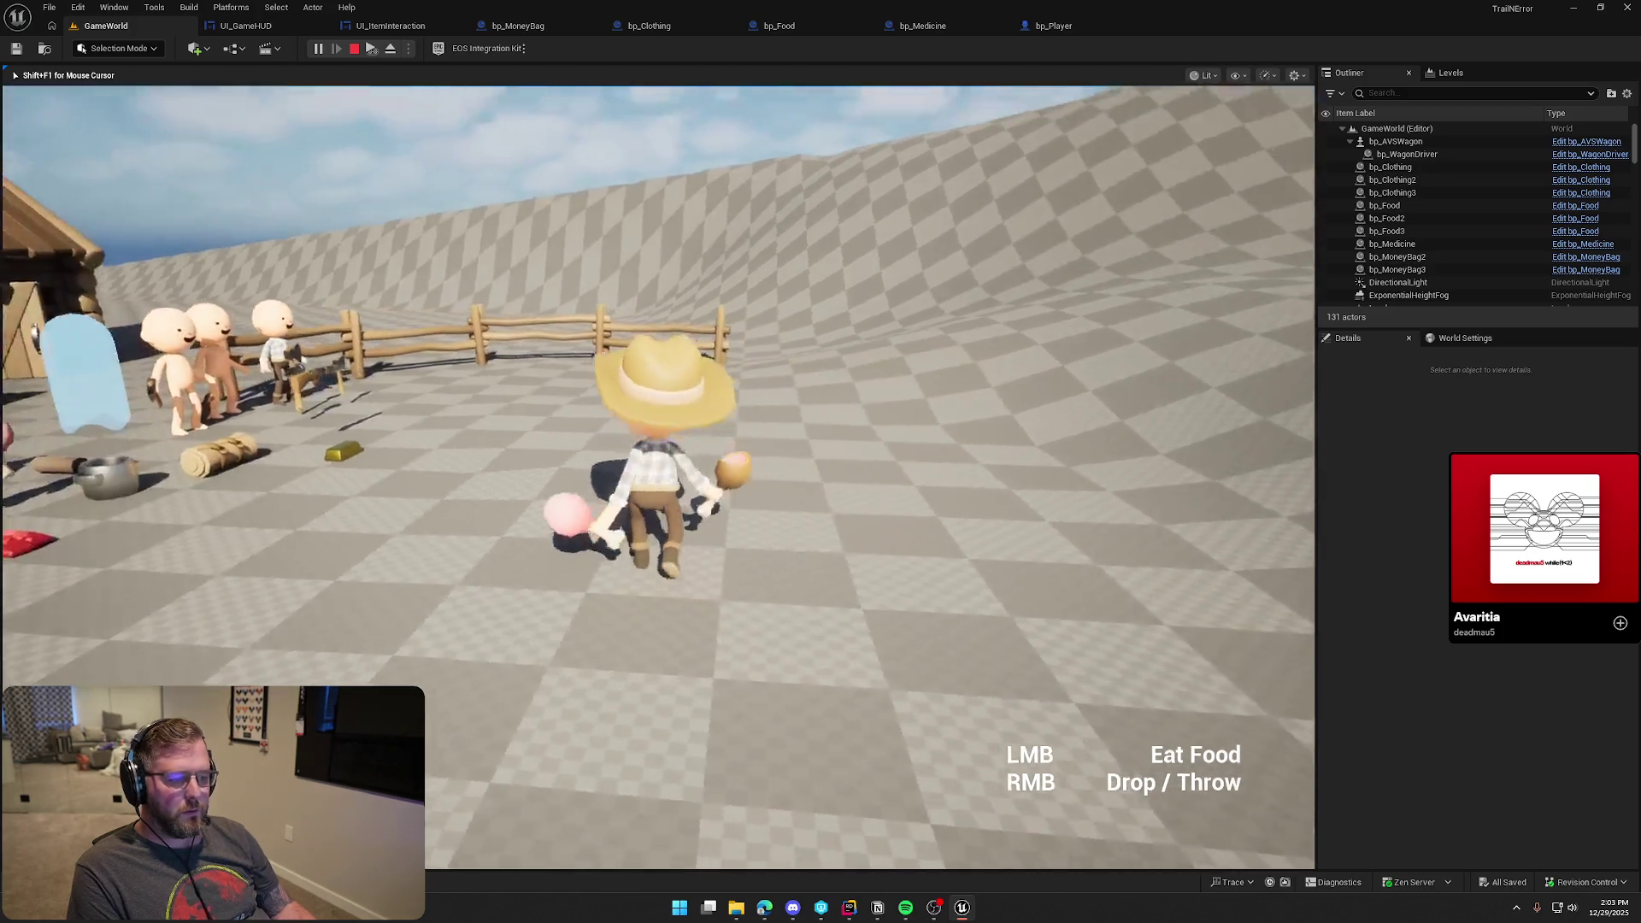
pyautogui.press('w')
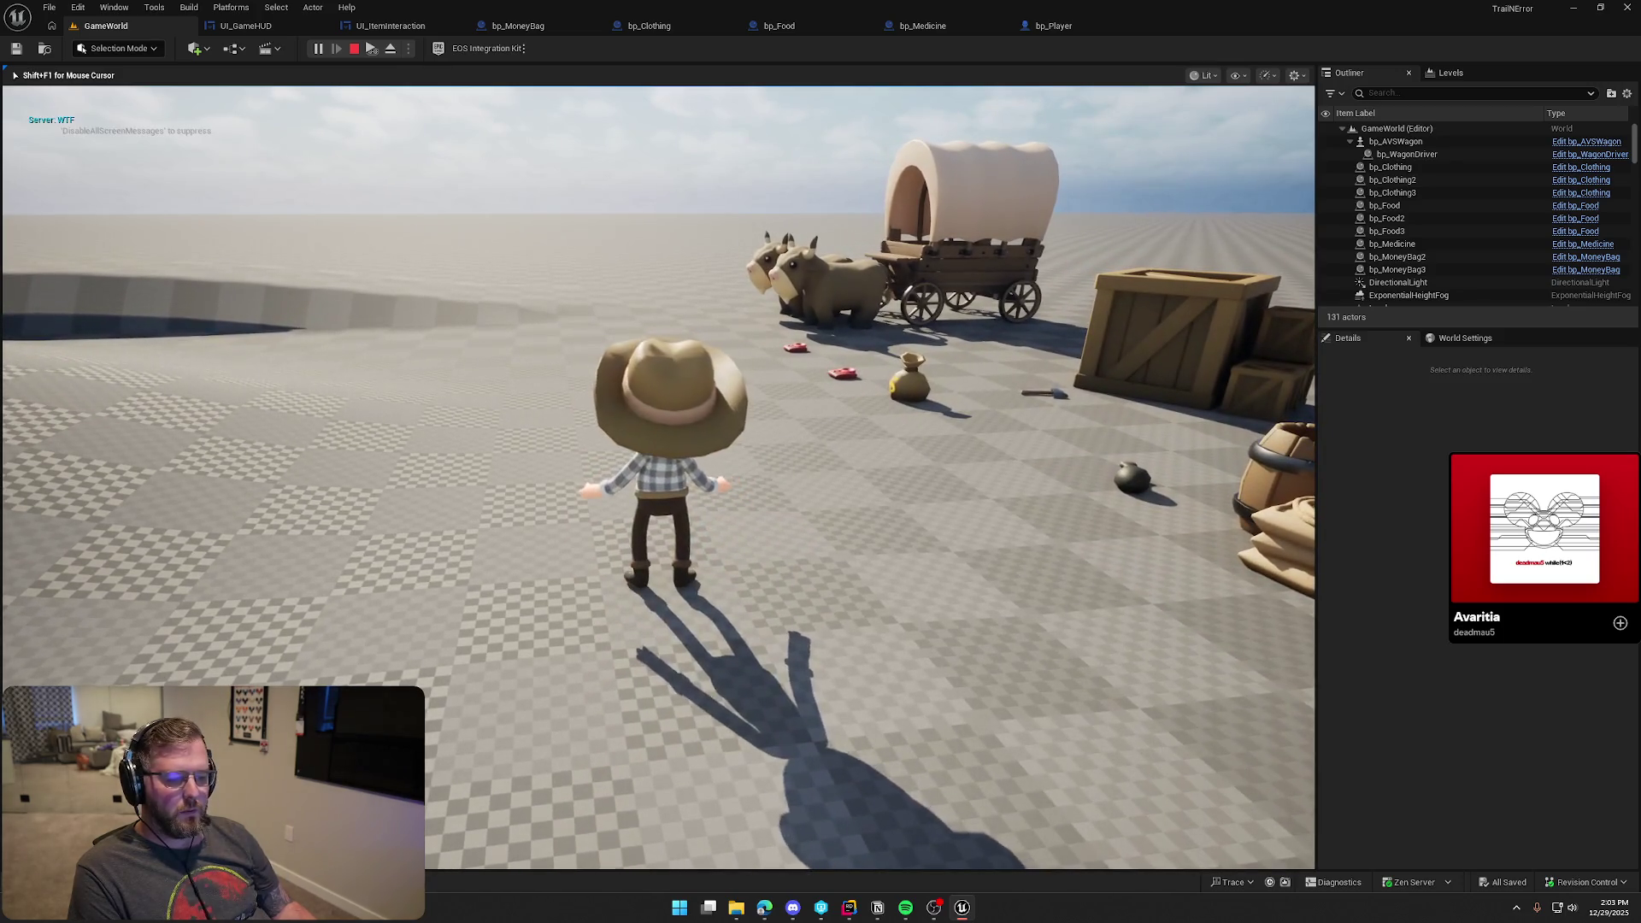
pyautogui.press('w')
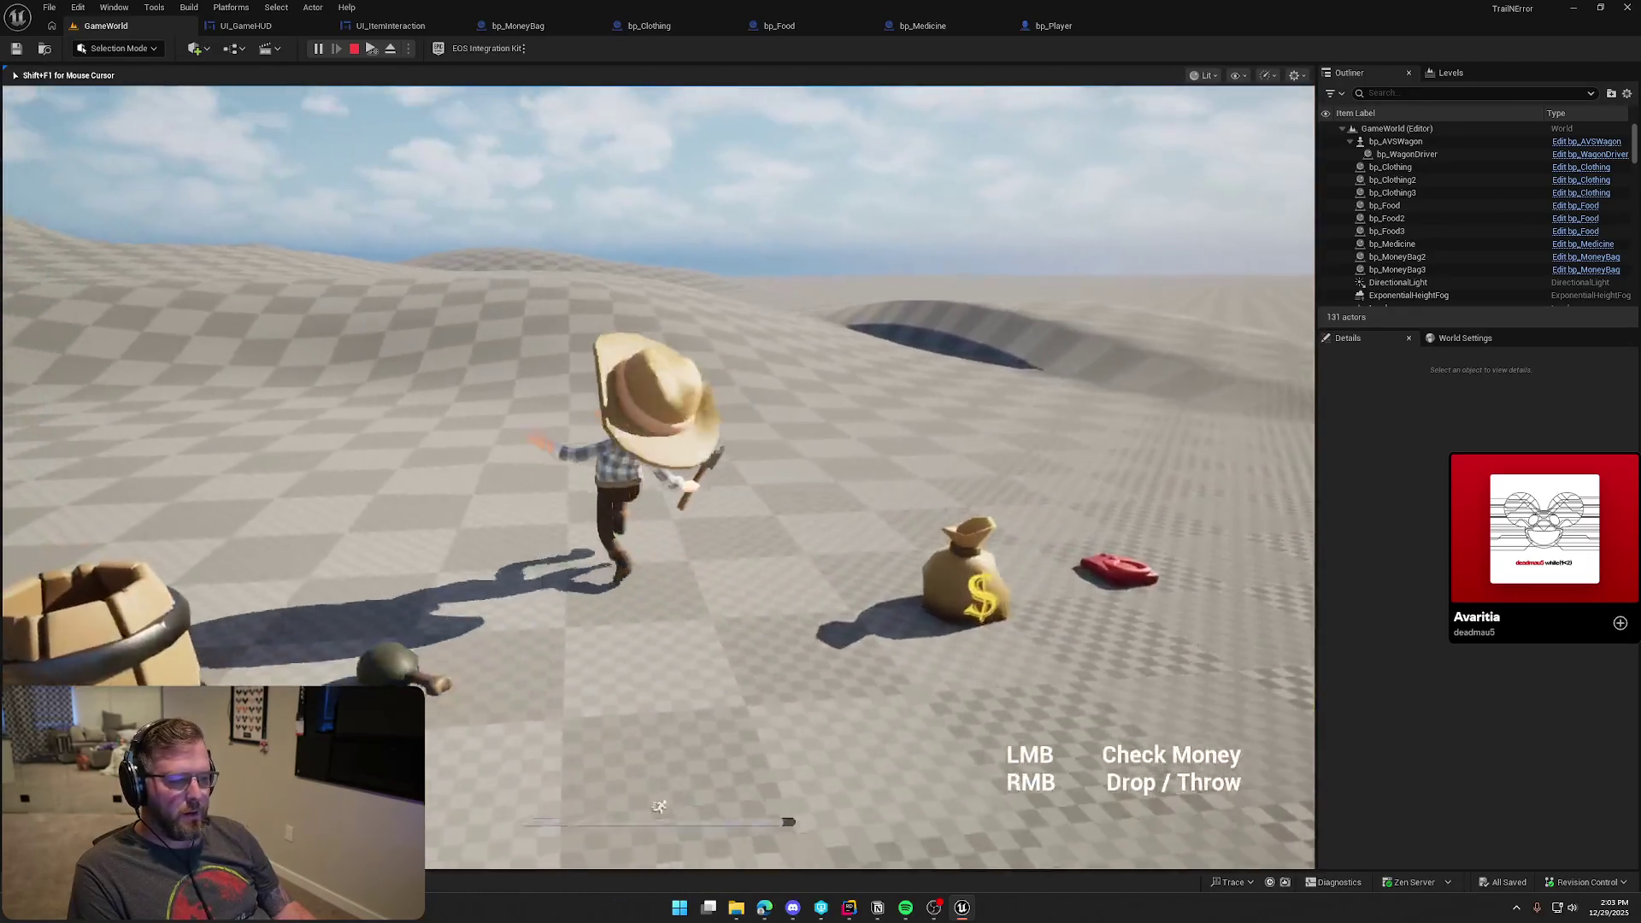
pyautogui.press('shift')
pyautogui.press('w')
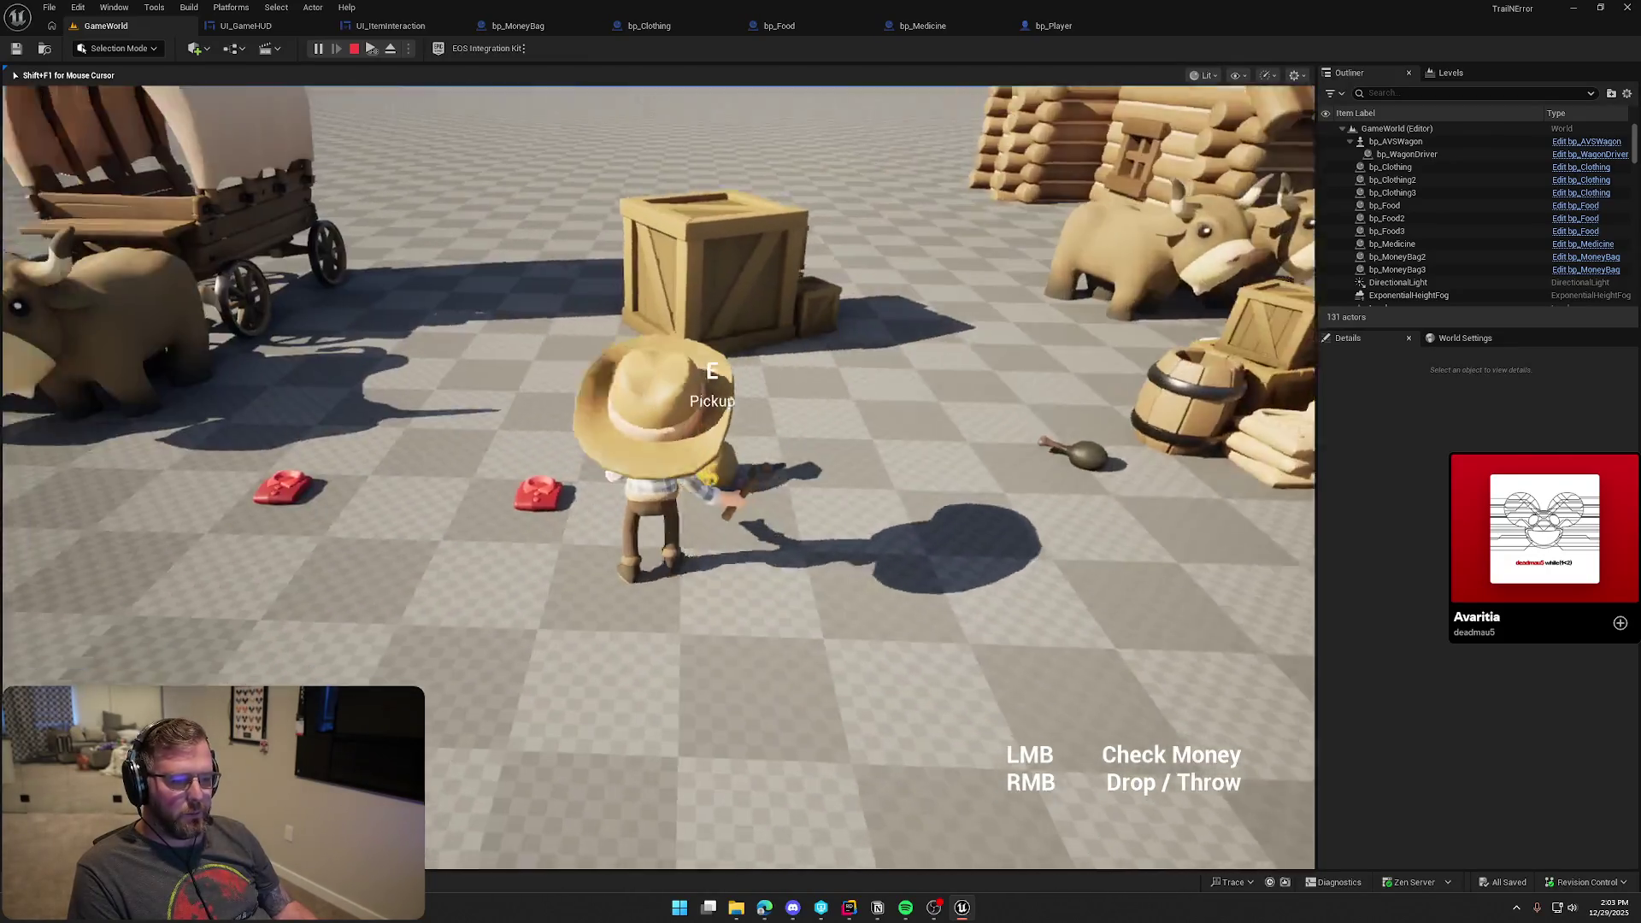
pyautogui.rightClick(658, 479)
# Pick up and use the red kit, take off the shirt, drop the axe, and stop playing
pyautogui.press('e')
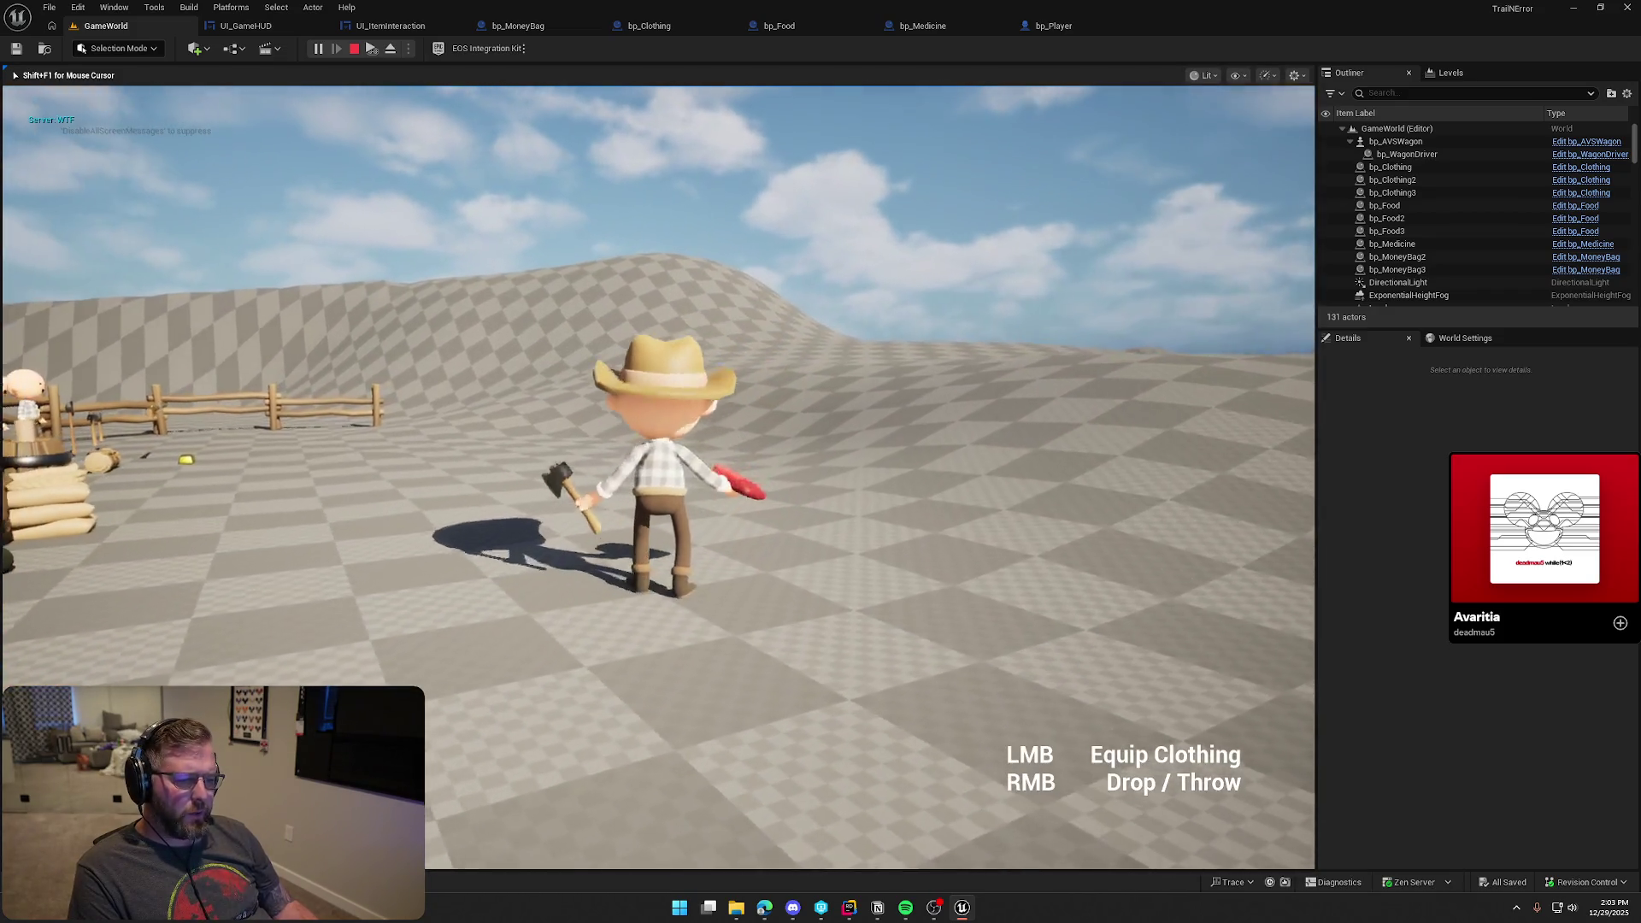
pyautogui.click(659, 479)
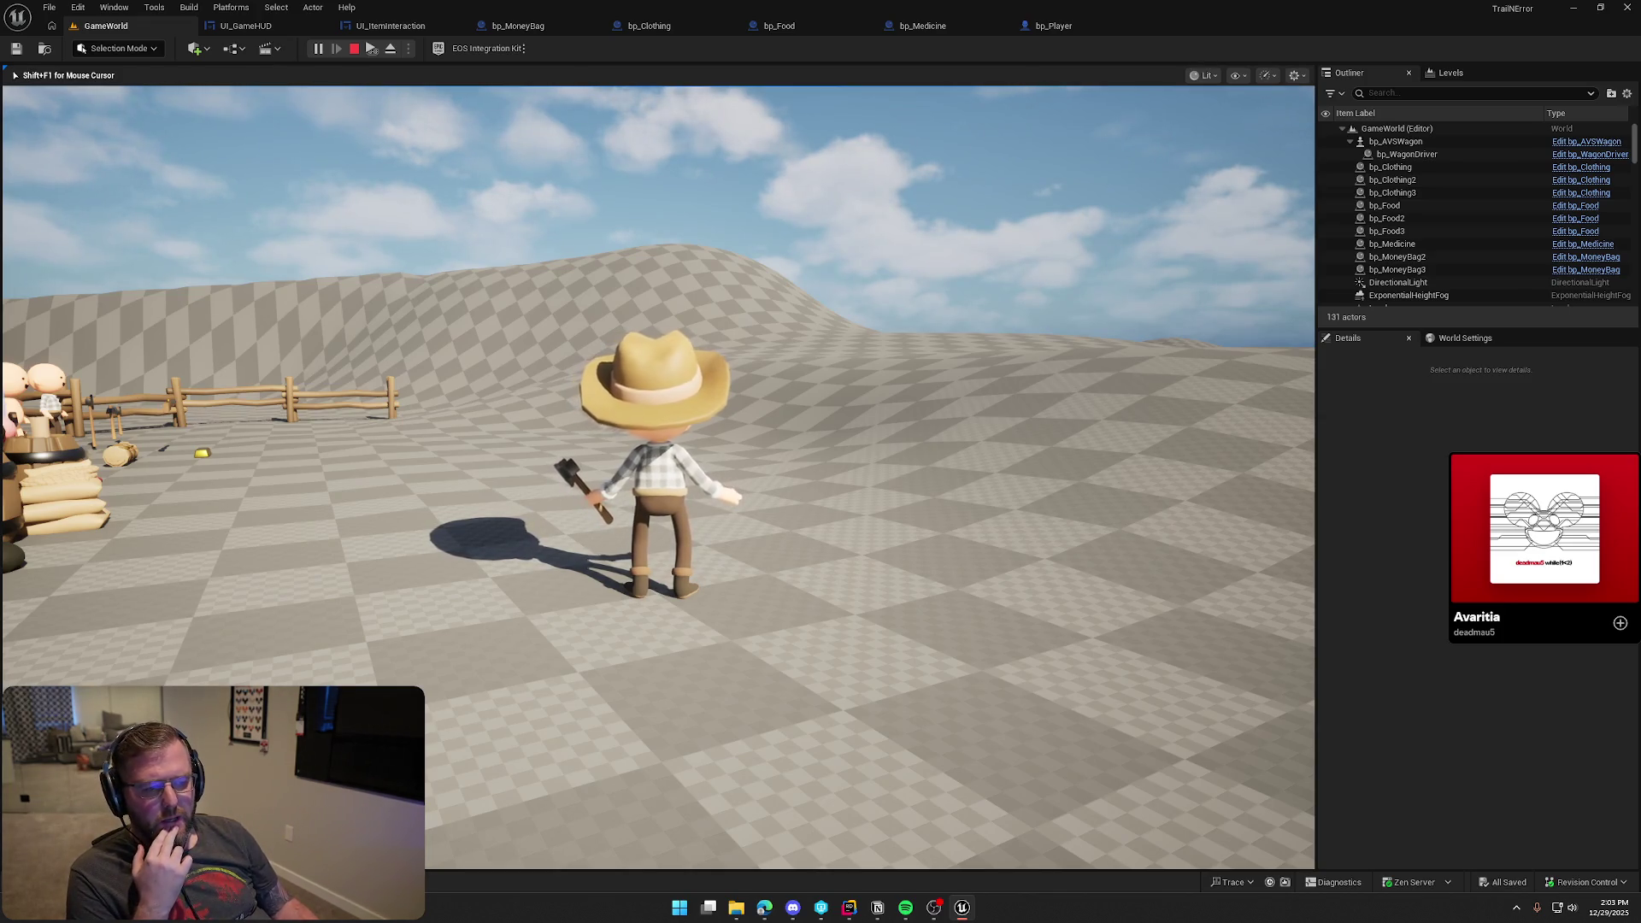
pyautogui.press('q')
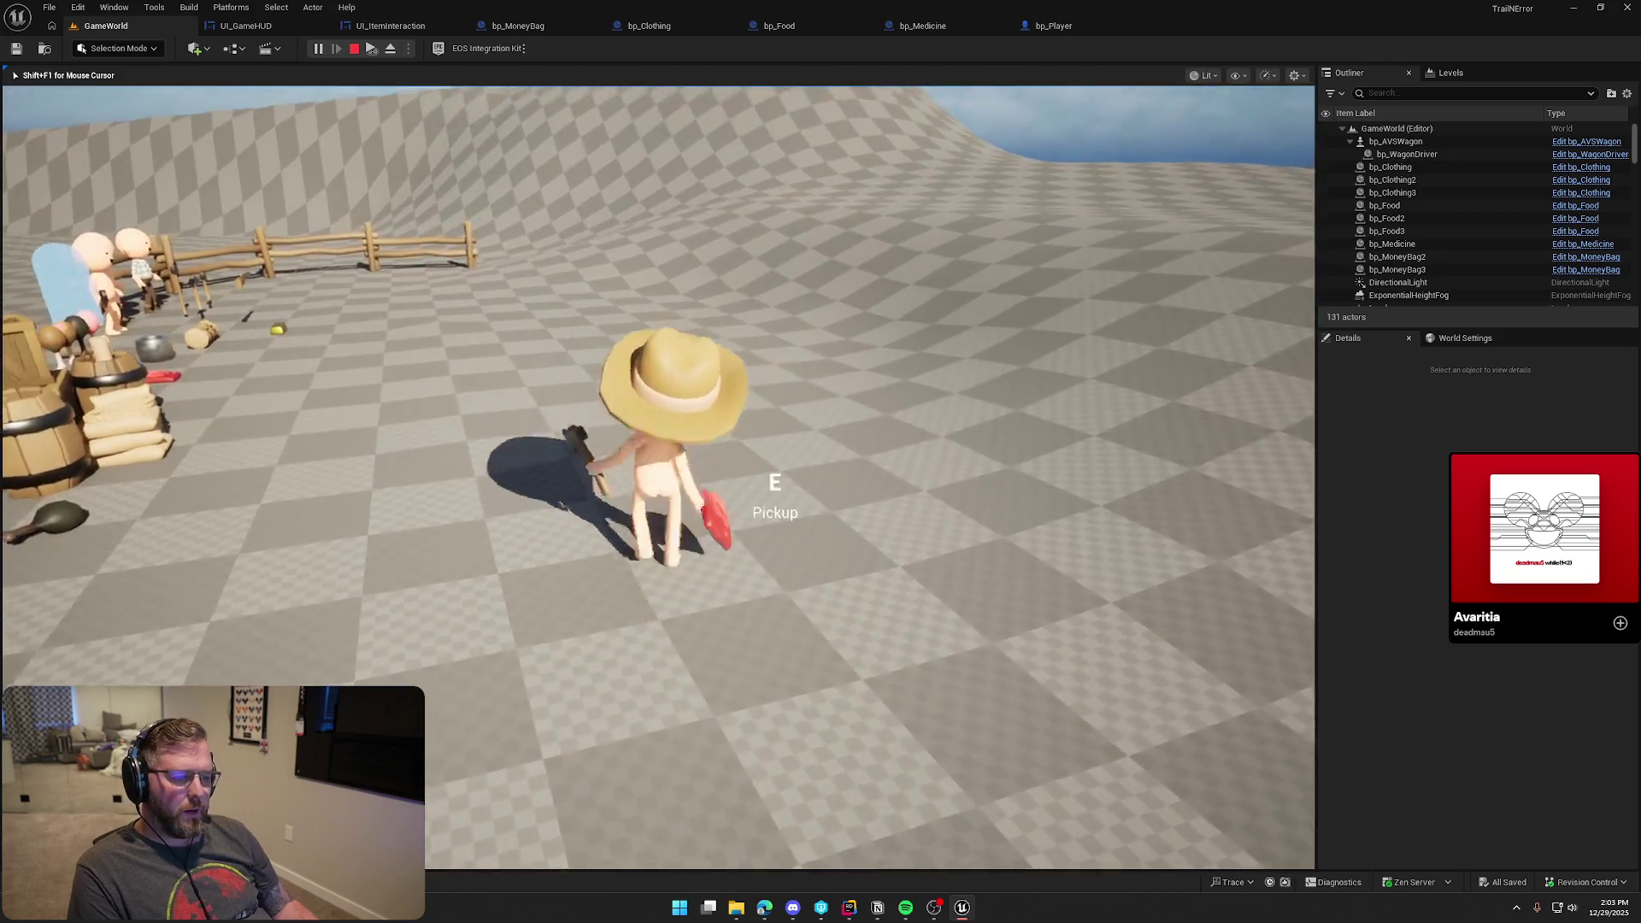
pyautogui.press('s')
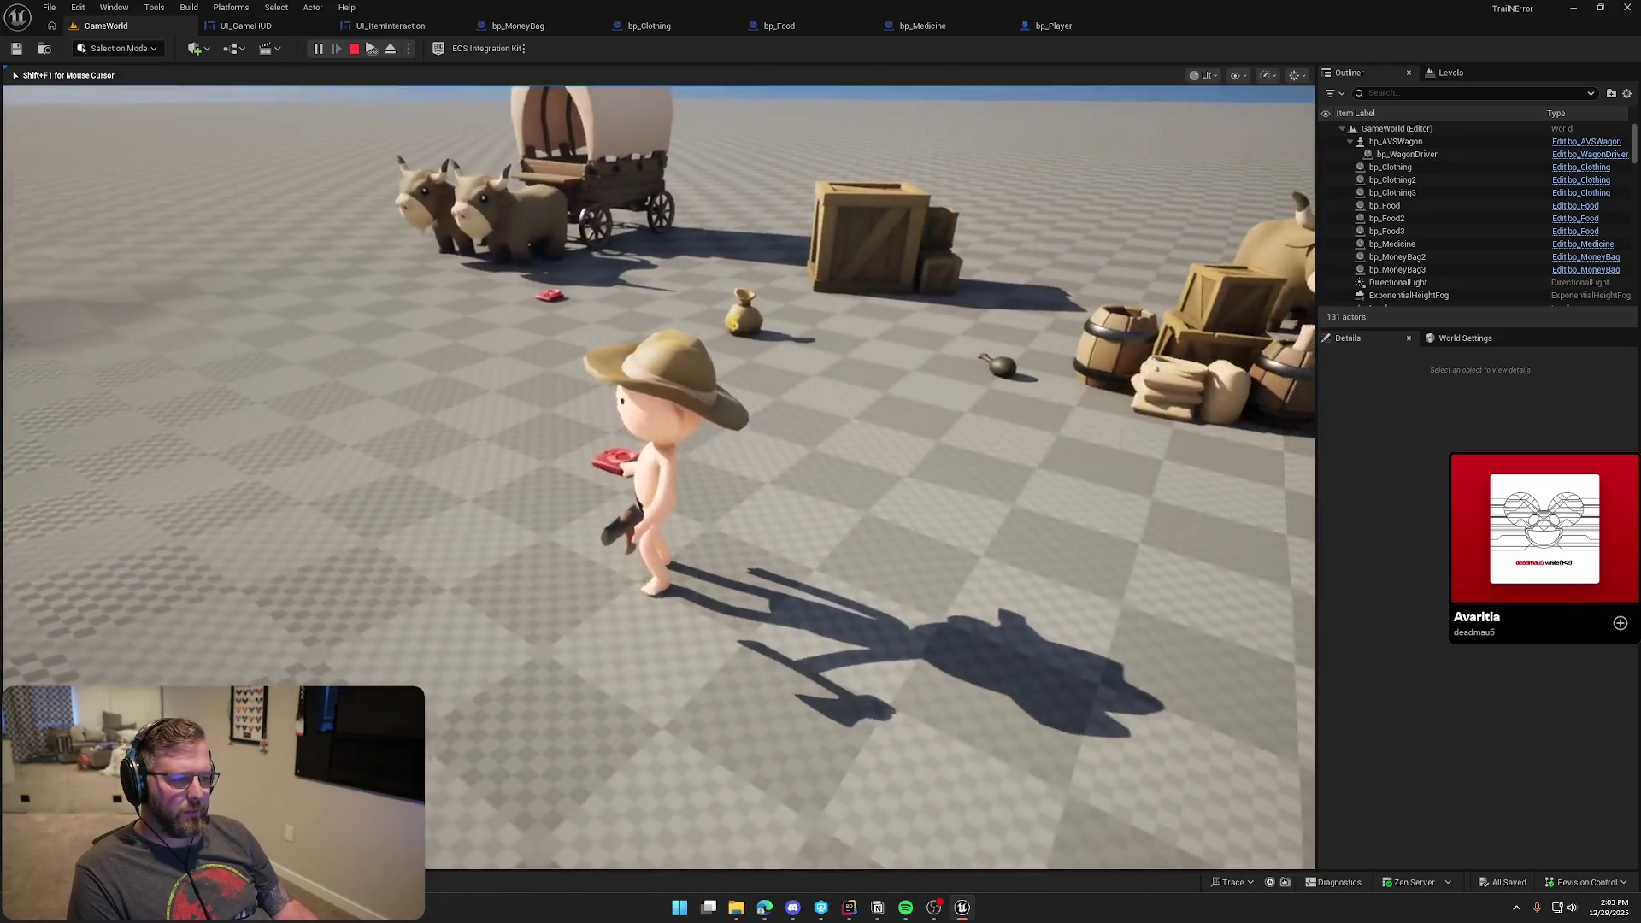
pyautogui.press('w')
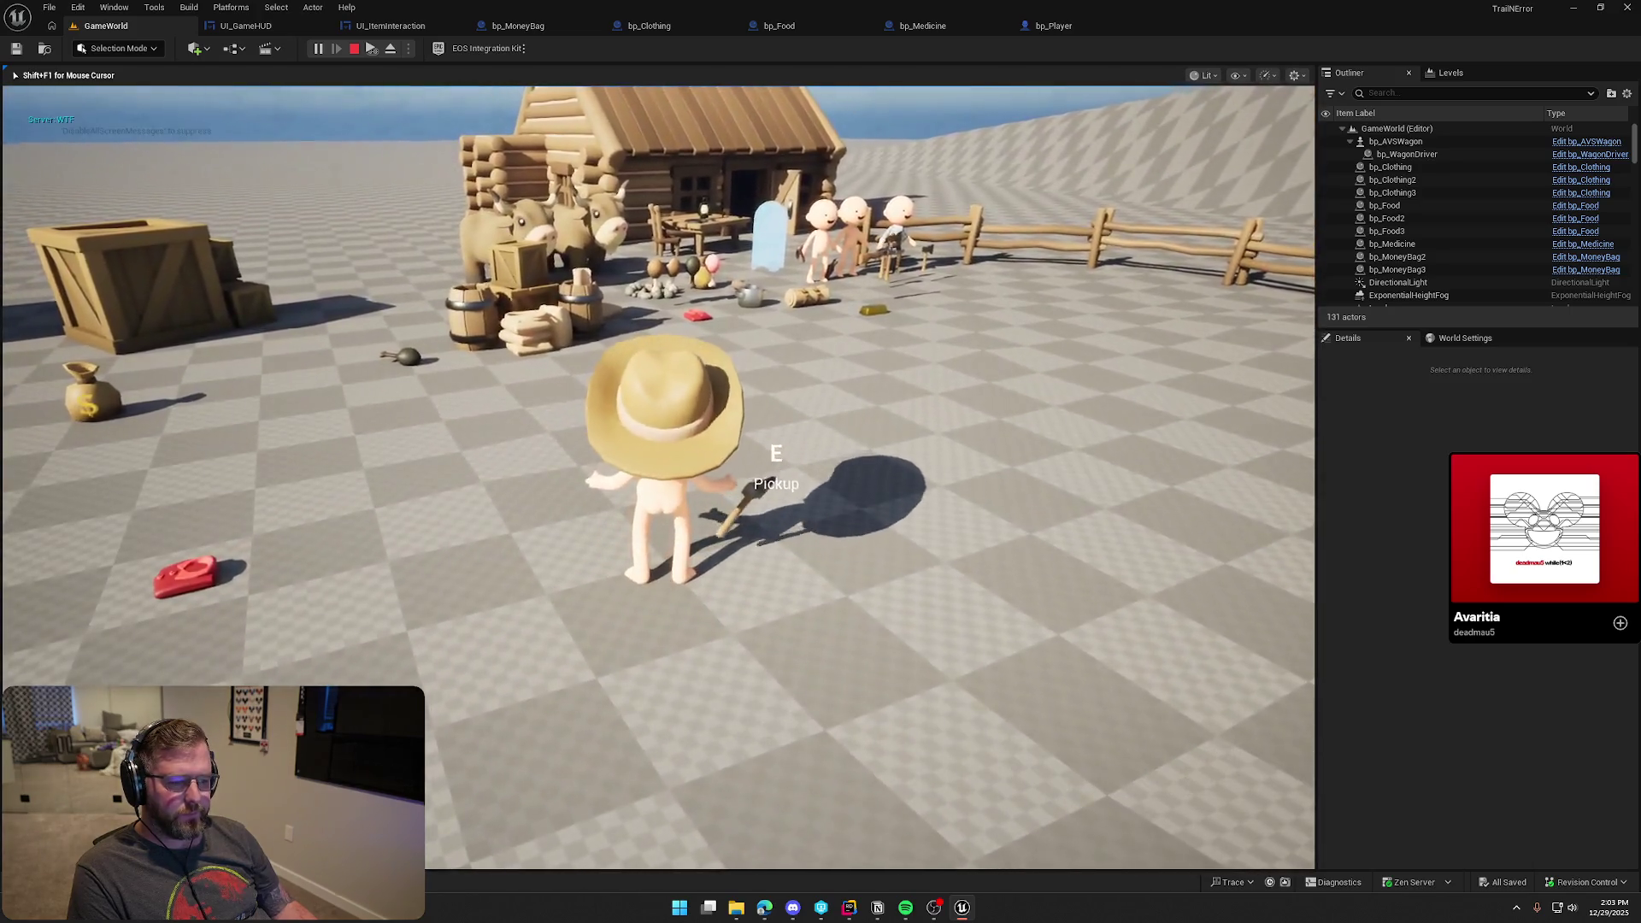
pyautogui.rightClick(821, 461)
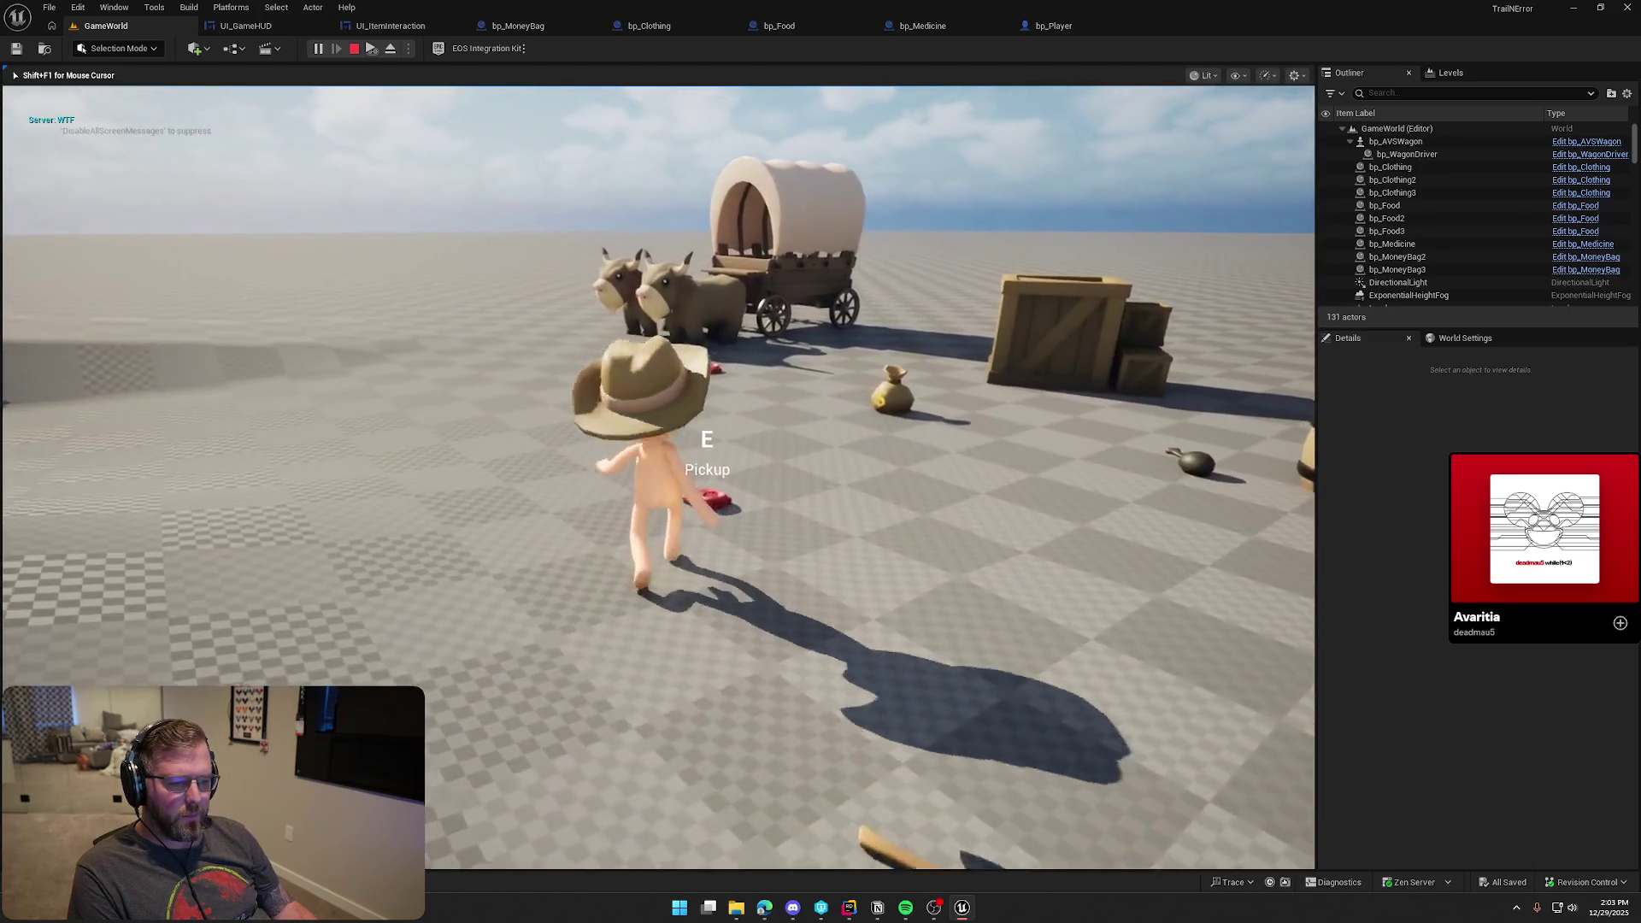
pyautogui.press('Escape')
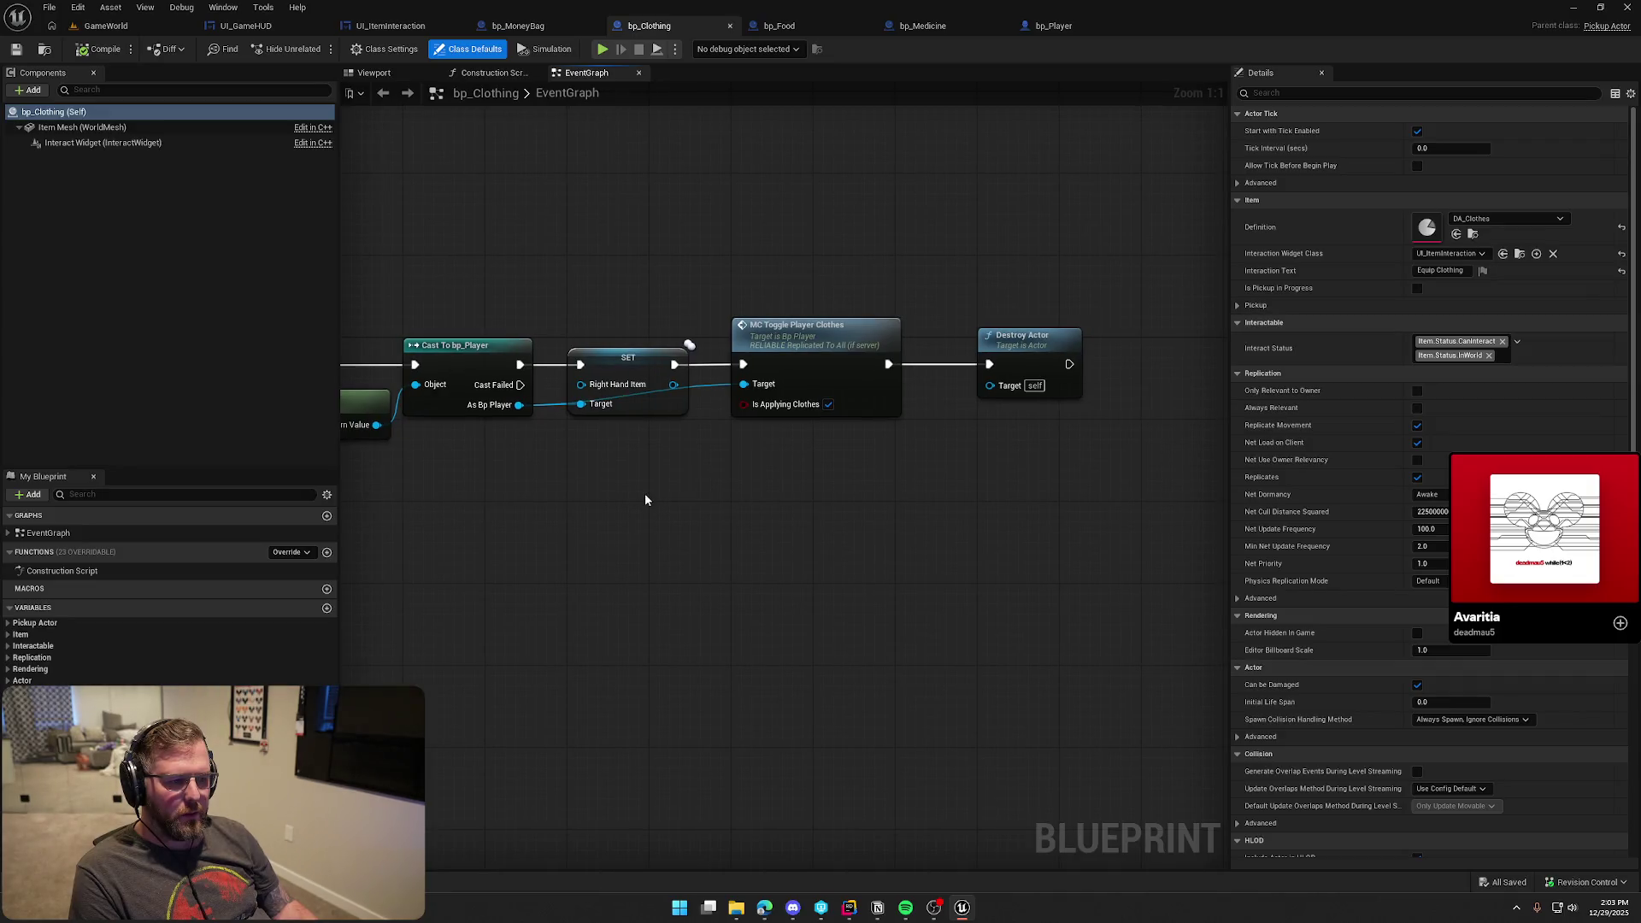
# Add a Get Ability System Component node from Cast To bp_Player's As Bp Player output
pyautogui.moveTo(615, 274)
pyautogui.mouseDown()
pyautogui.moveTo(876, 439)
pyautogui.moveTo(1009, 410)
pyautogui.mouseUp()
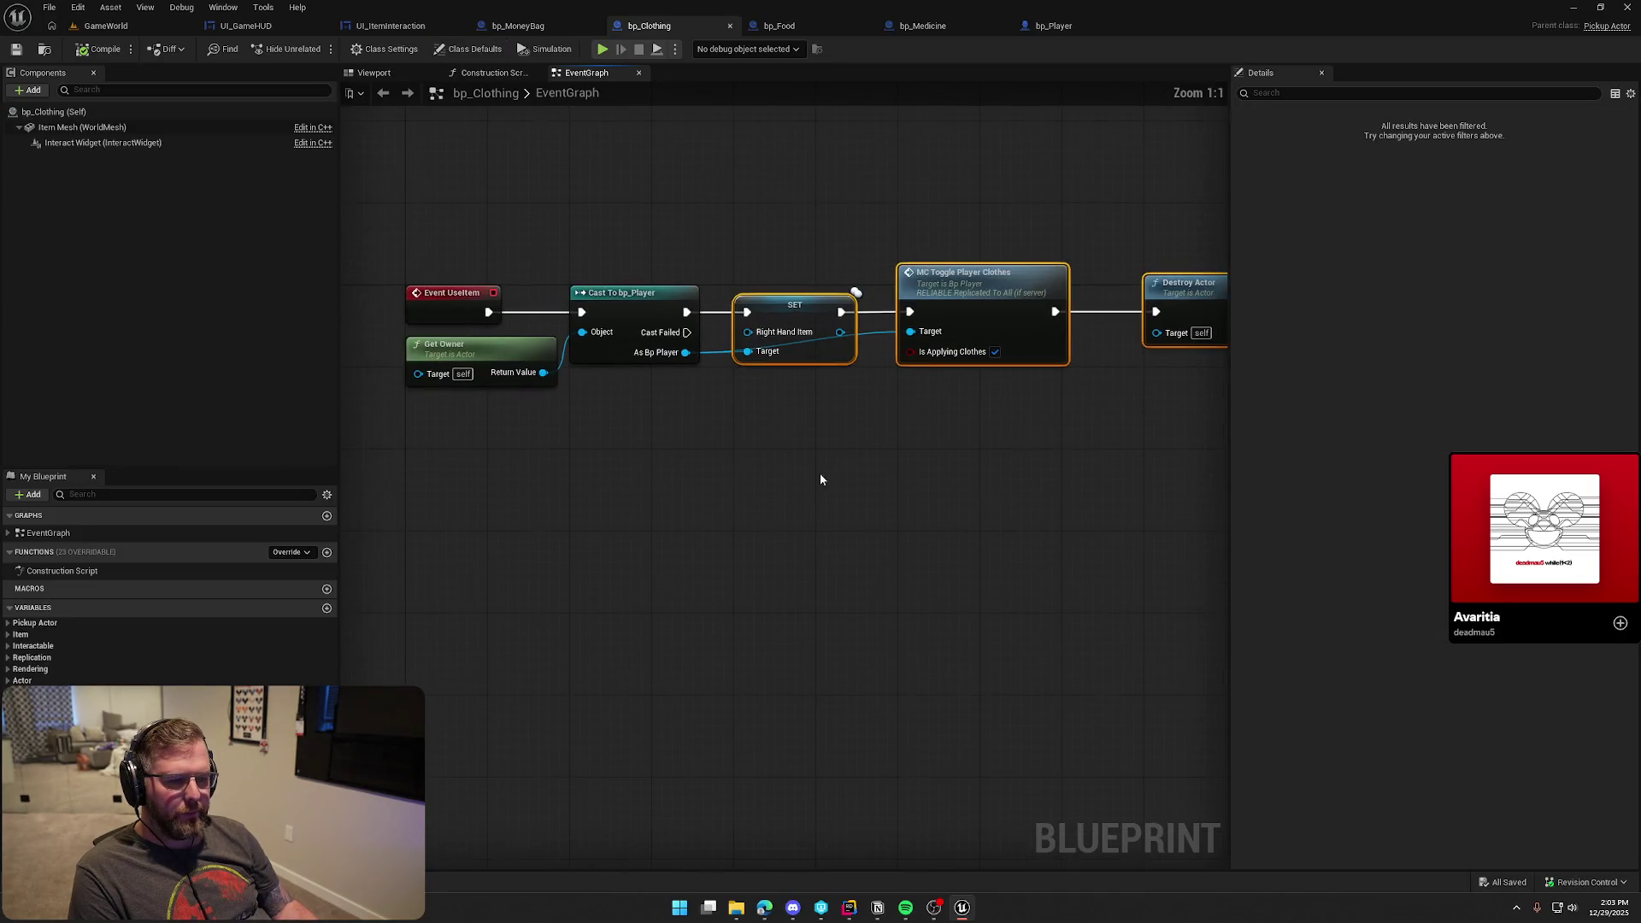
pyautogui.moveTo(625, 348); pyautogui.dragTo(646, 402)
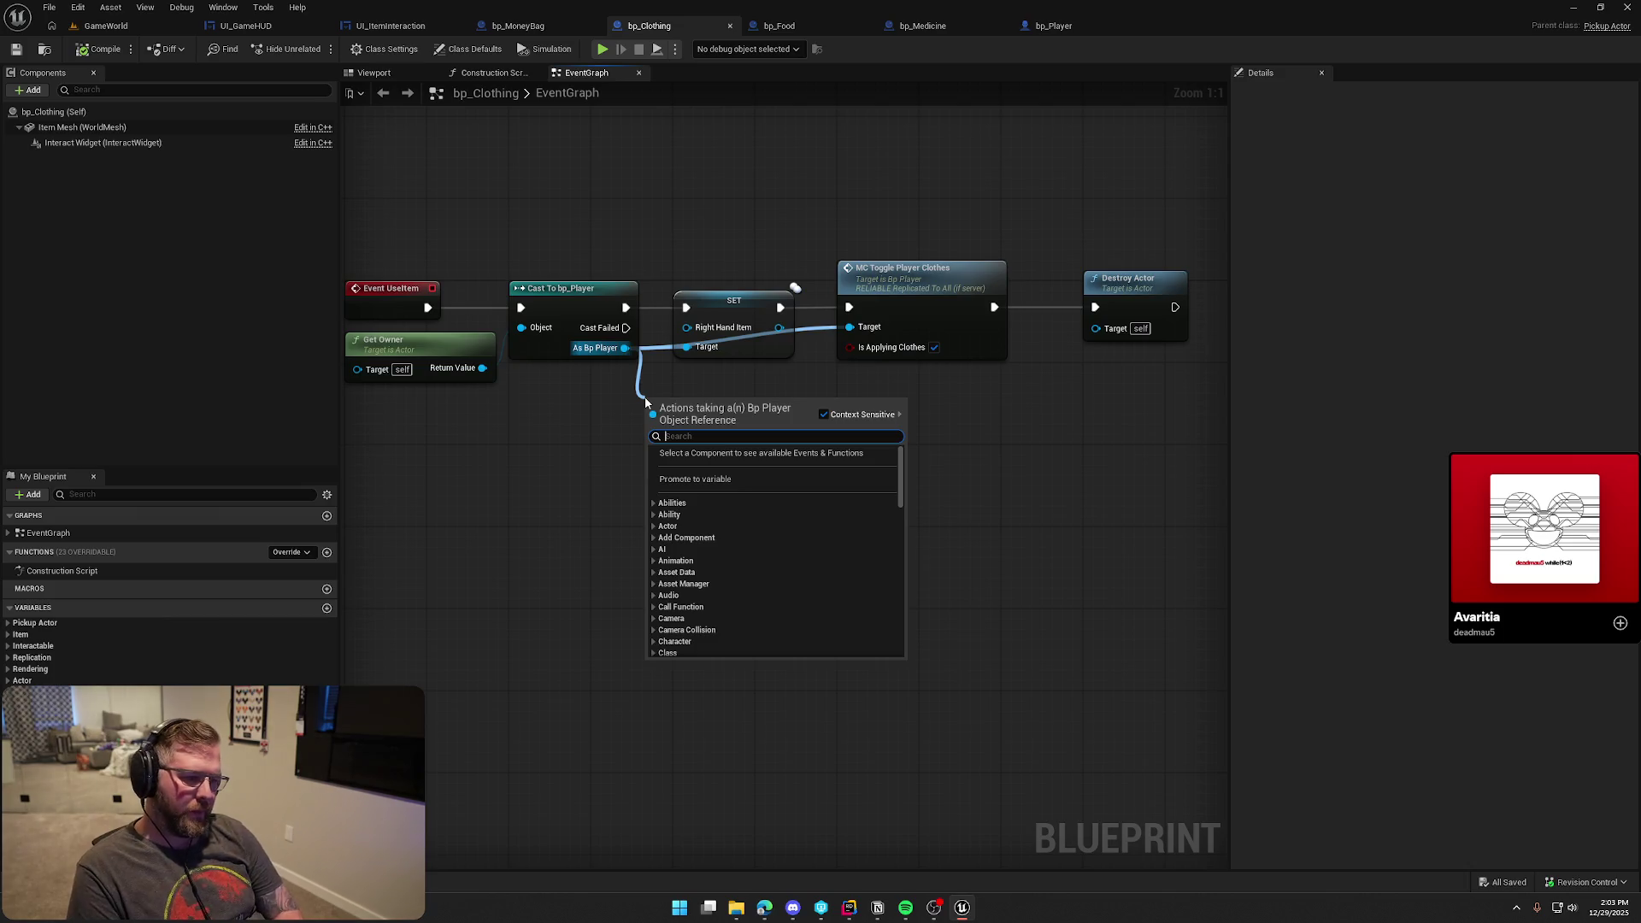
pyautogui.write('get ability')
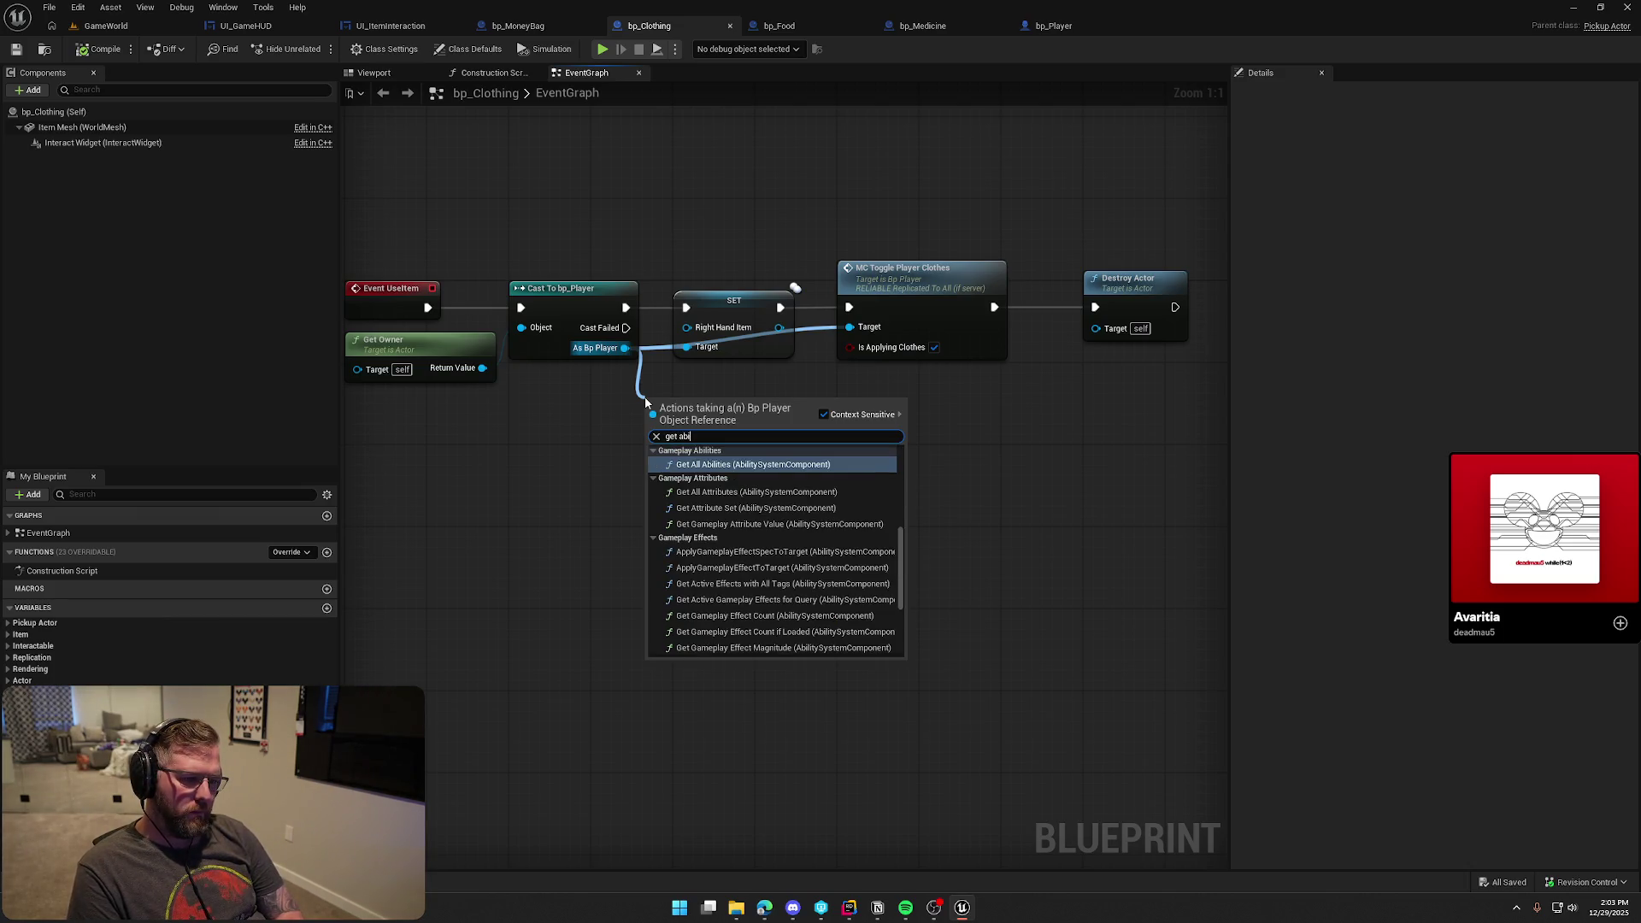
pyautogui.press('Return')
pyautogui.moveTo(716, 394)
pyautogui.mouseDown()
pyautogui.moveTo(583, 373)
pyautogui.moveTo(750, 463)
pyautogui.mouseUp()
# Add a Has Matching Gameplay Tag node checking for the Player.Status.Clothed tag
pyautogui.write('has m')
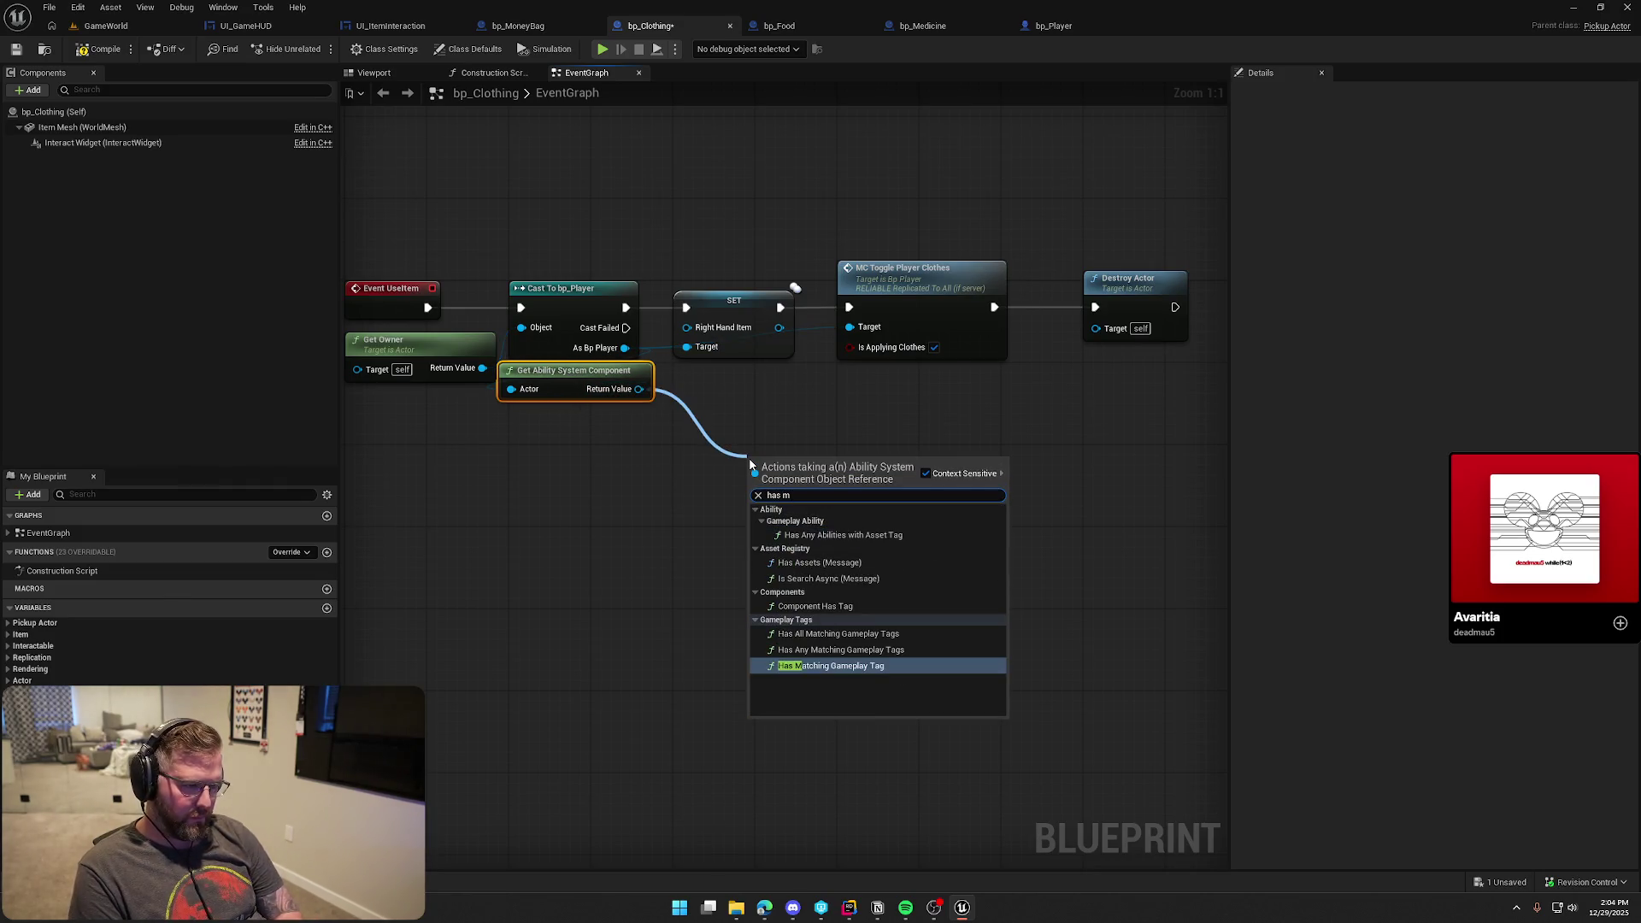
pyautogui.click(831, 693)
pyautogui.moveTo(557, 373); pyautogui.dragTo(568, 373)
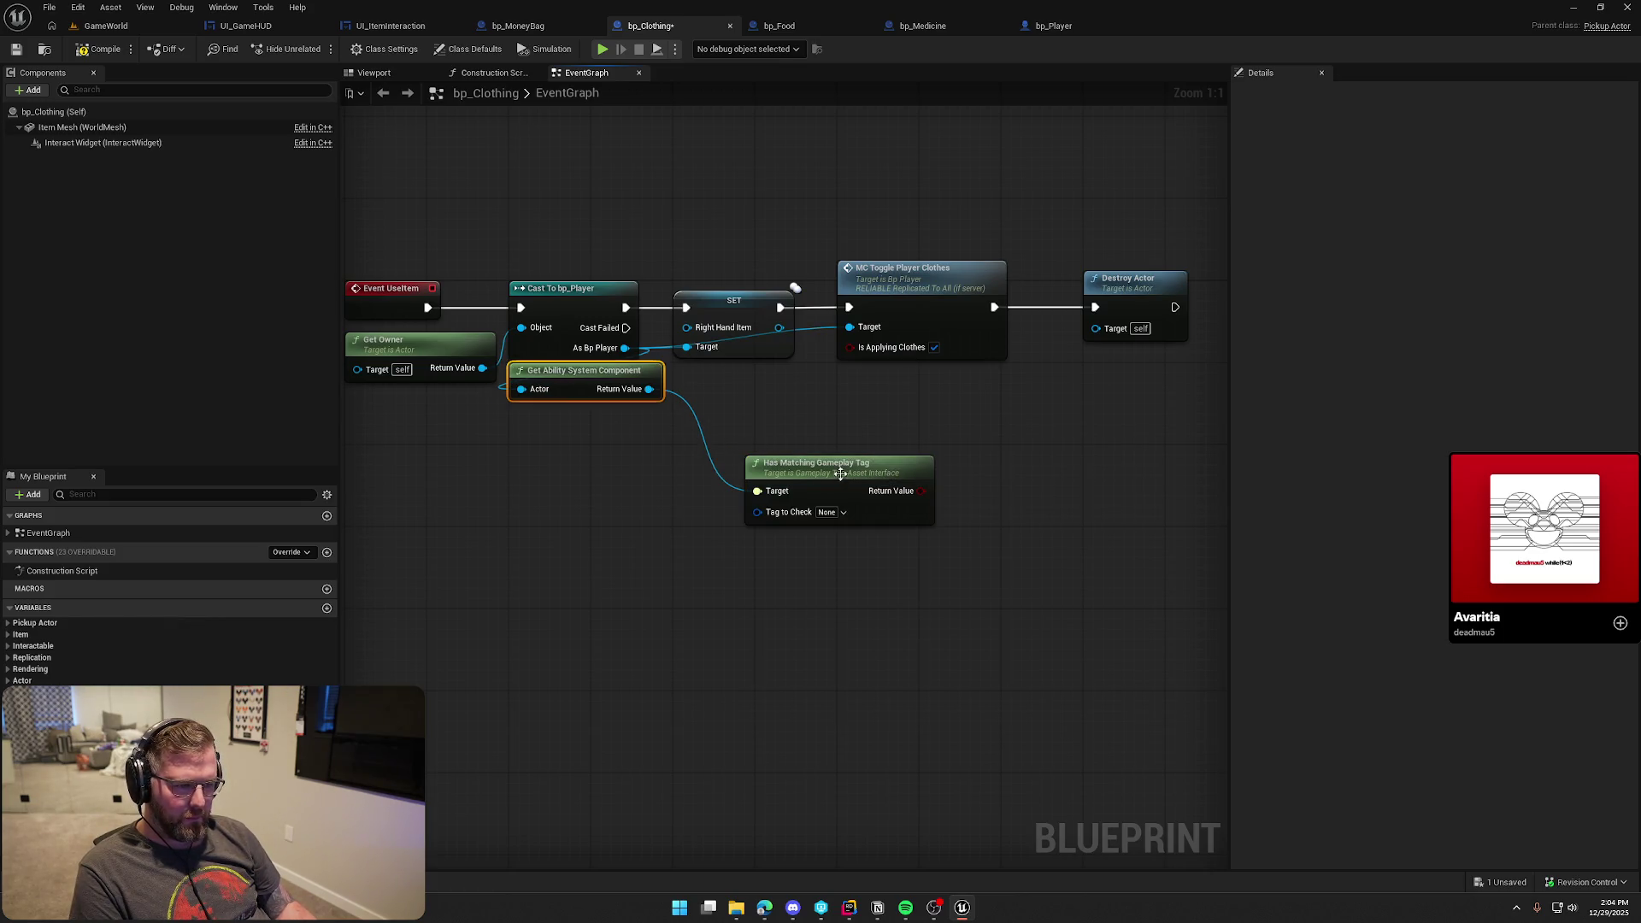
pyautogui.moveTo(841, 474); pyautogui.dragTo(771, 393)
pyautogui.click(755, 430)
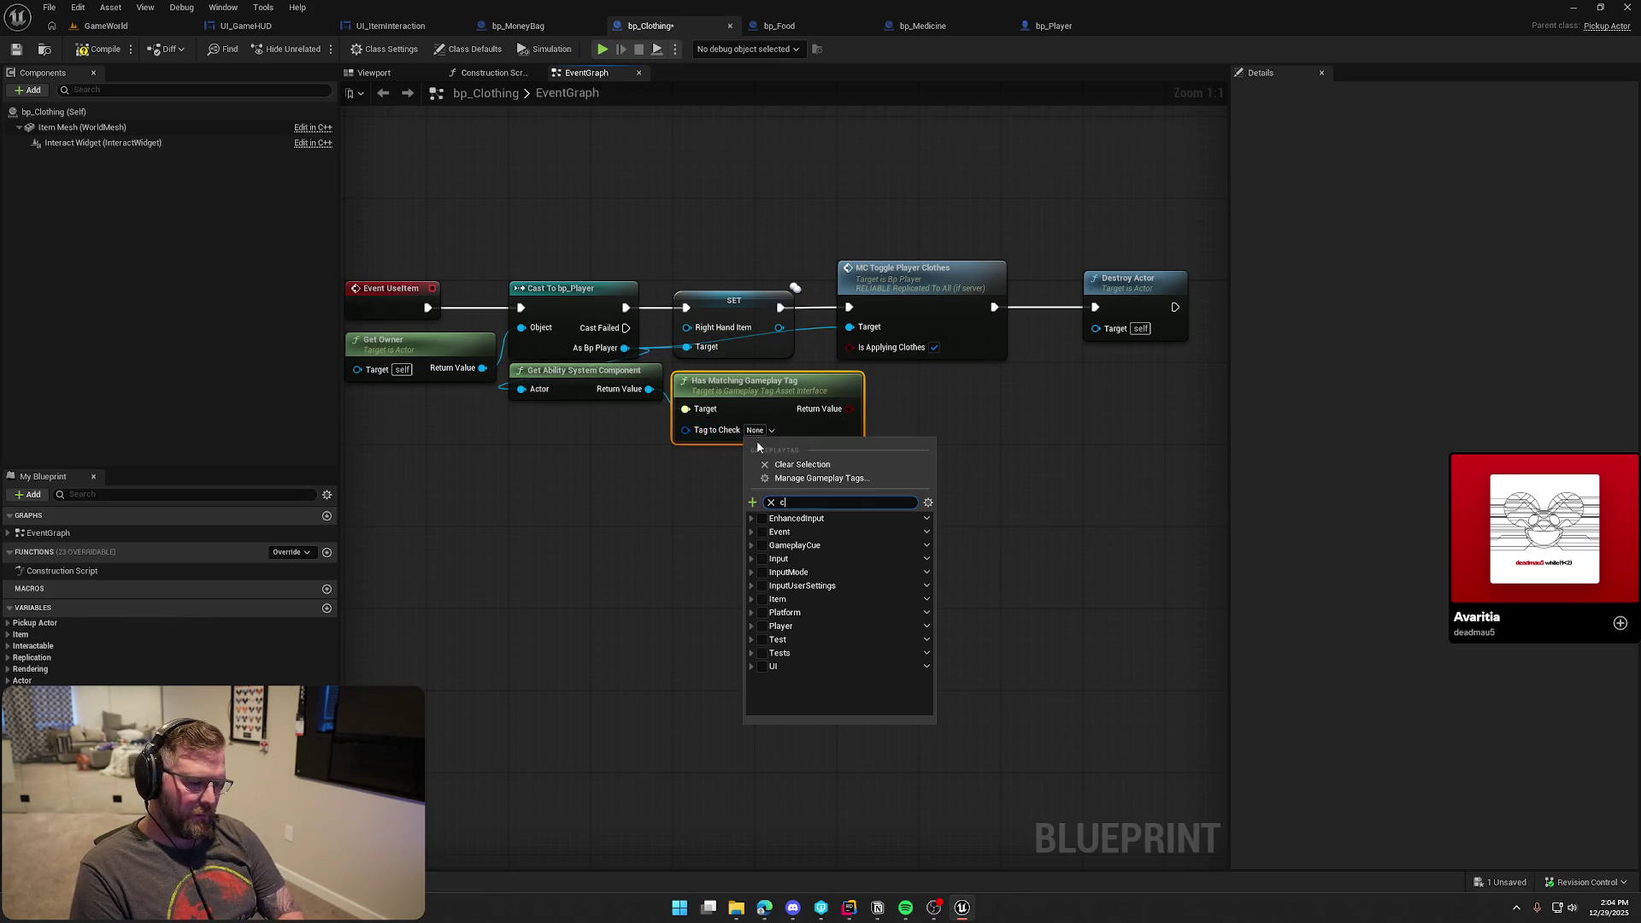
pyautogui.write('lo')
pyautogui.click(777, 546)
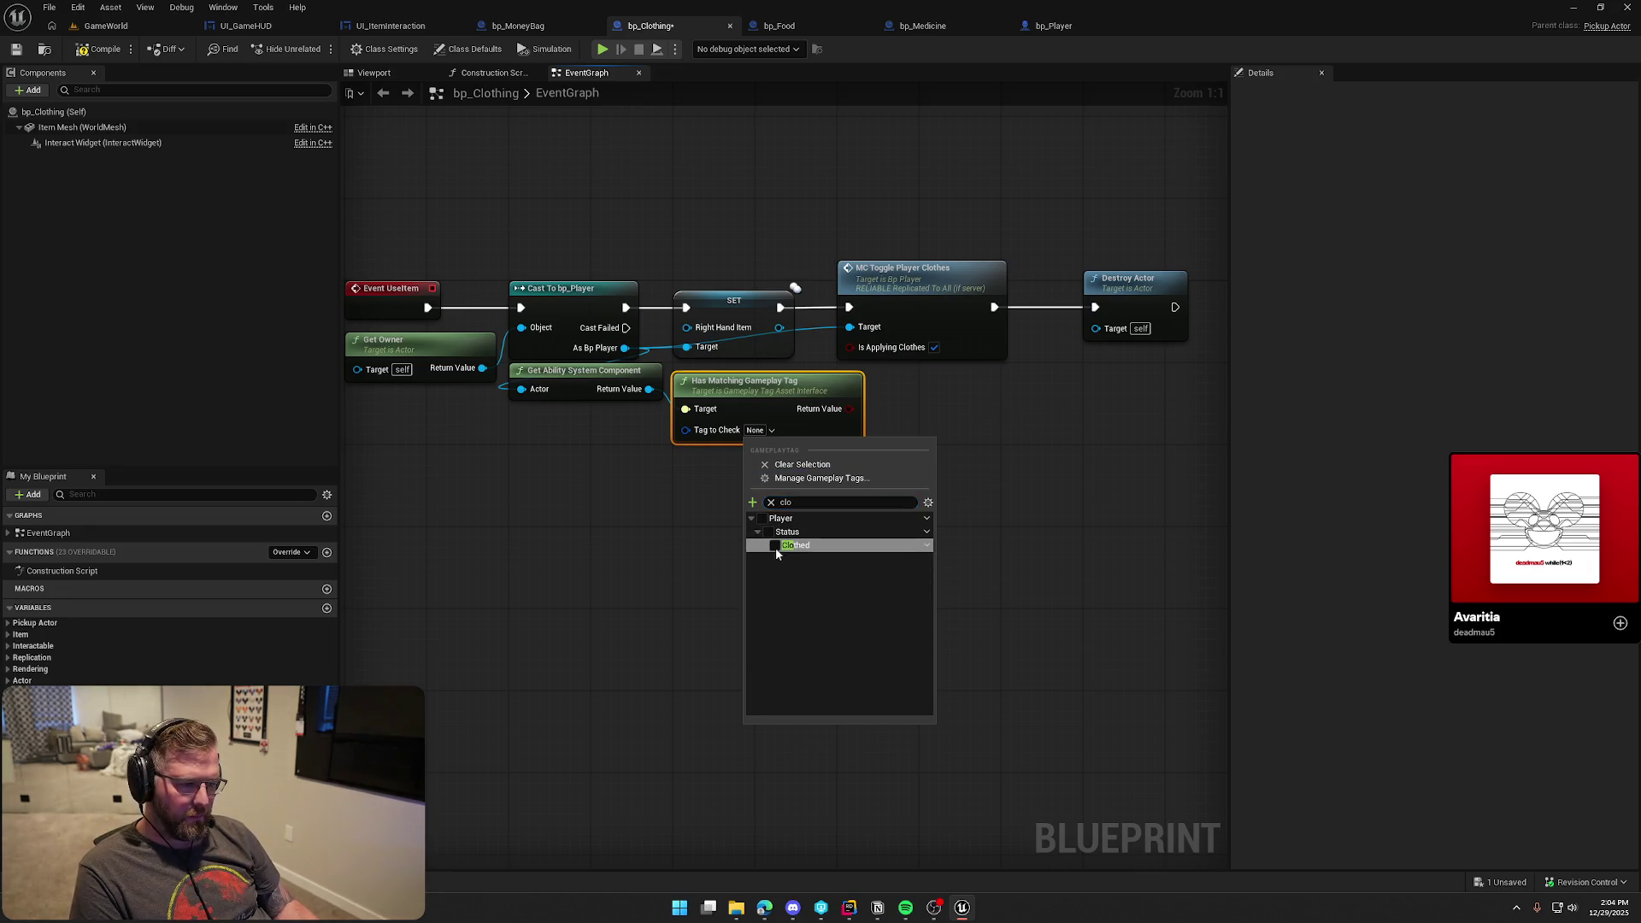
pyautogui.click(603, 561)
# Shift SET, MC Toggle Player Clothes and Destroy Actor right and add a Branch node
pyautogui.moveTo(684, 280); pyautogui.dragTo(1017, 359)
pyautogui.moveTo(680, 349); pyautogui.dragTo(996, 348)
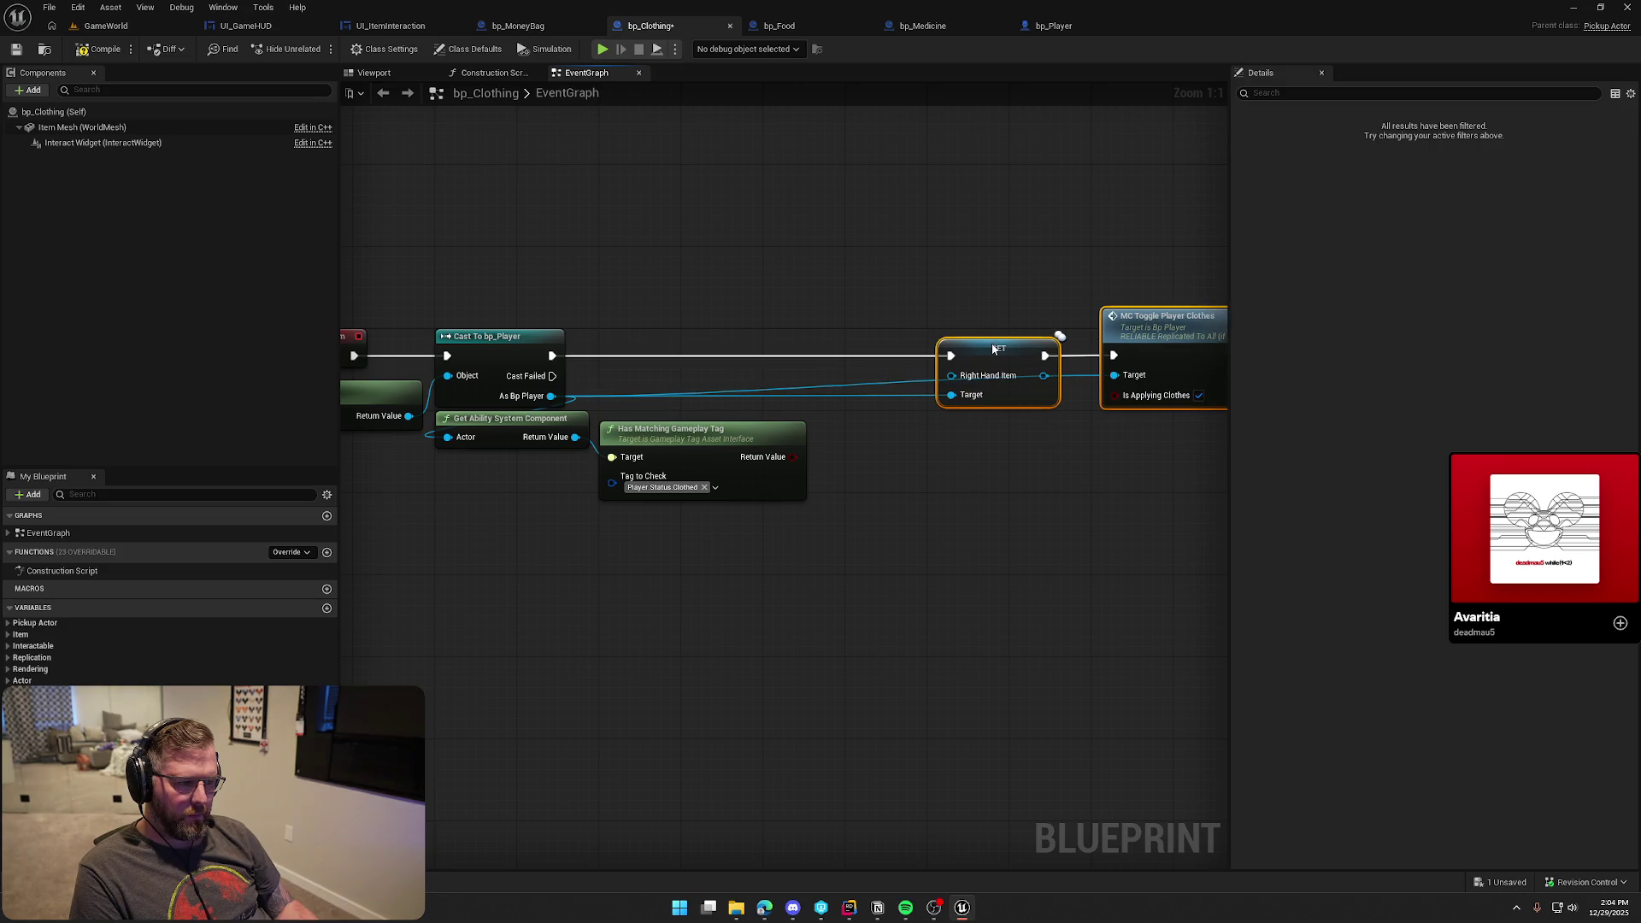
pyautogui.click(941, 530)
pyautogui.click(919, 487)
pyautogui.moveTo(927, 508); pyautogui.dragTo(609, 379)
pyautogui.moveTo(966, 488)
pyautogui.mouseDown()
pyautogui.moveTo(808, 357)
pyautogui.moveTo(608, 376)
pyautogui.mouseUp()
# Wire the cast and tag result into the Branch, its False output into SET, and save
pyautogui.moveTo(859, 478); pyautogui.dragTo(768, 397)
pyautogui.moveTo(849, 396)
pyautogui.mouseDown()
pyautogui.moveTo(916, 404)
pyautogui.moveTo(1008, 377)
pyautogui.mouseUp()
pyautogui.moveTo(771, 263); pyautogui.dragTo(1224, 463)
pyautogui.moveTo(706, 376)
pyautogui.mouseDown()
pyautogui.moveTo(624, 388)
pyautogui.moveTo(932, 264)
pyautogui.mouseUp()
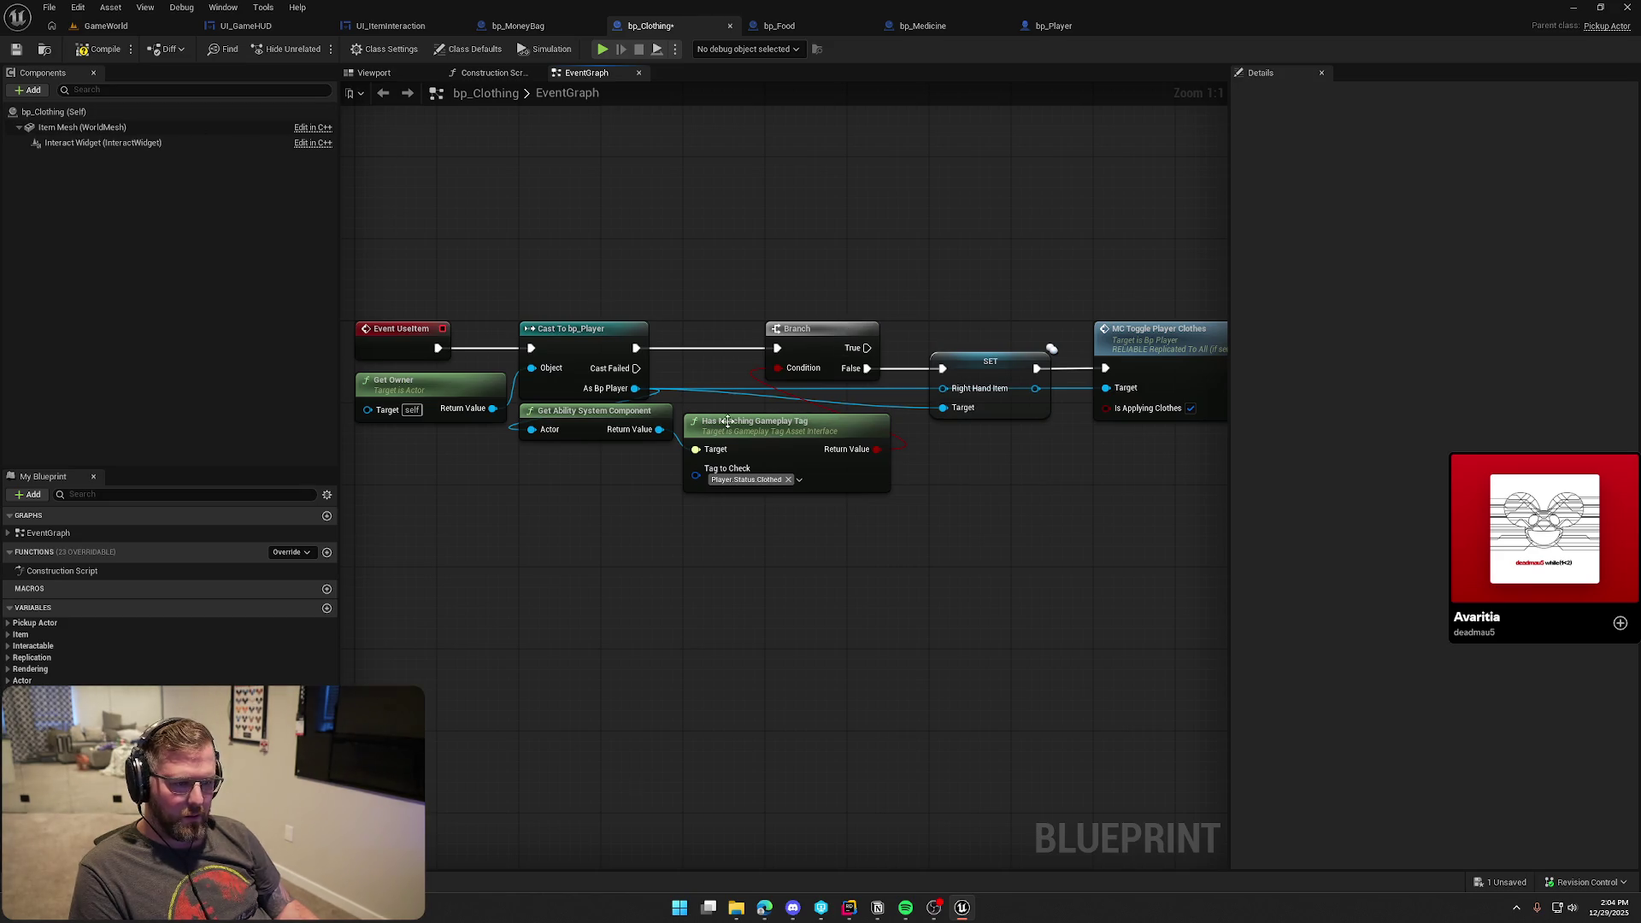
pyautogui.moveTo(727, 420); pyautogui.dragTo(727, 410)
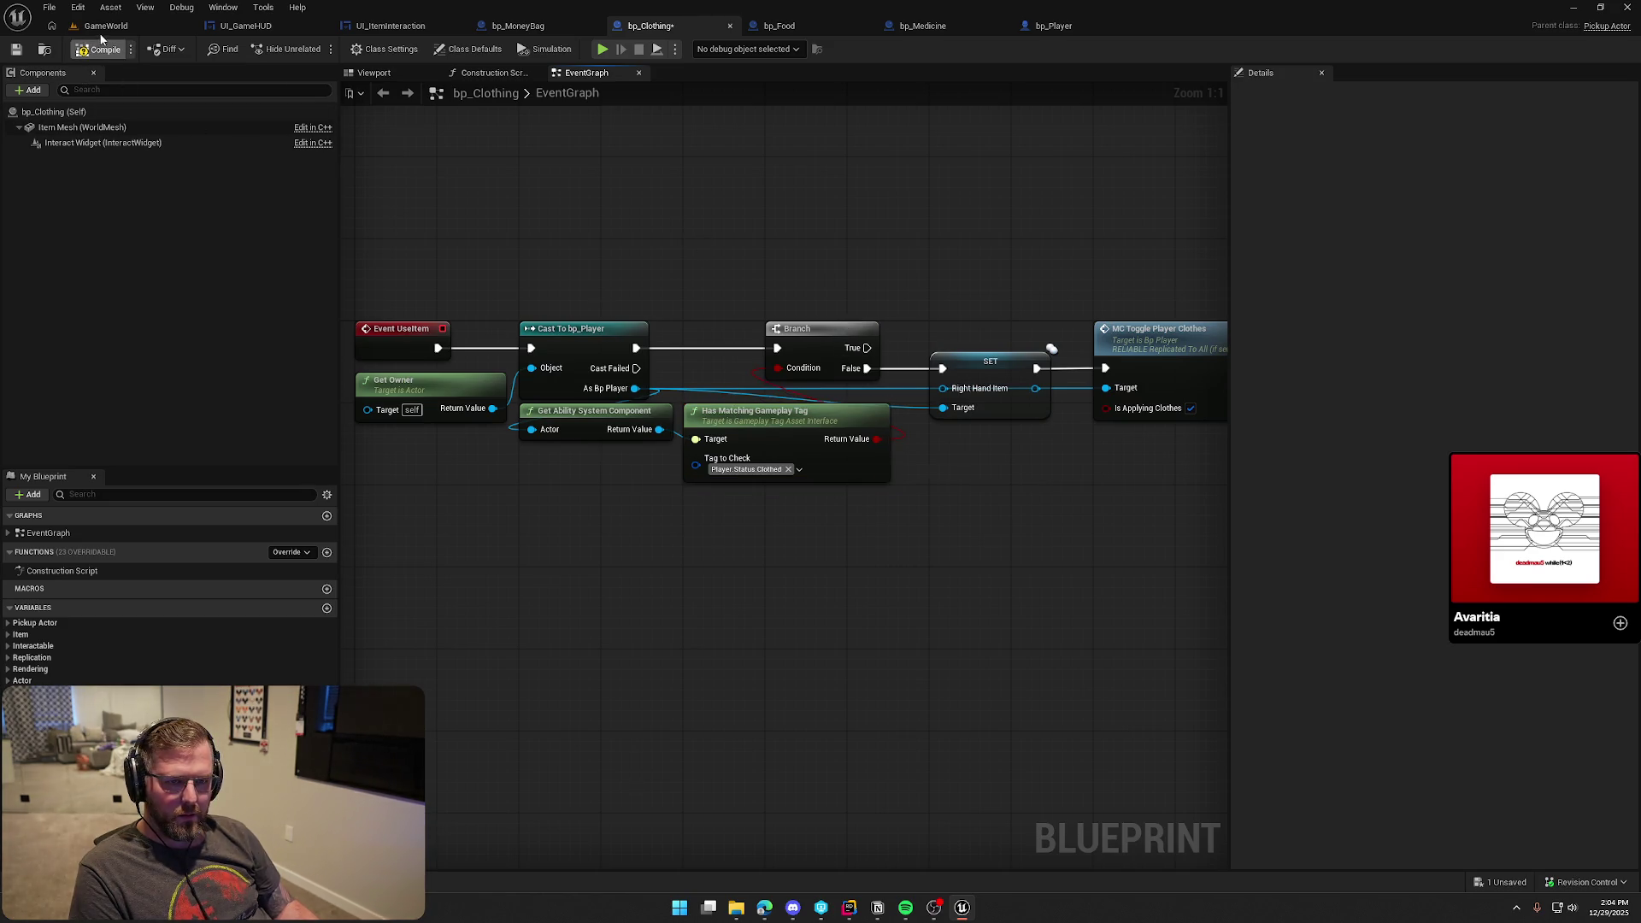
pyautogui.hotkey('ctrl', 's')
pyautogui.click(103, 27)
pyautogui.click(319, 49)
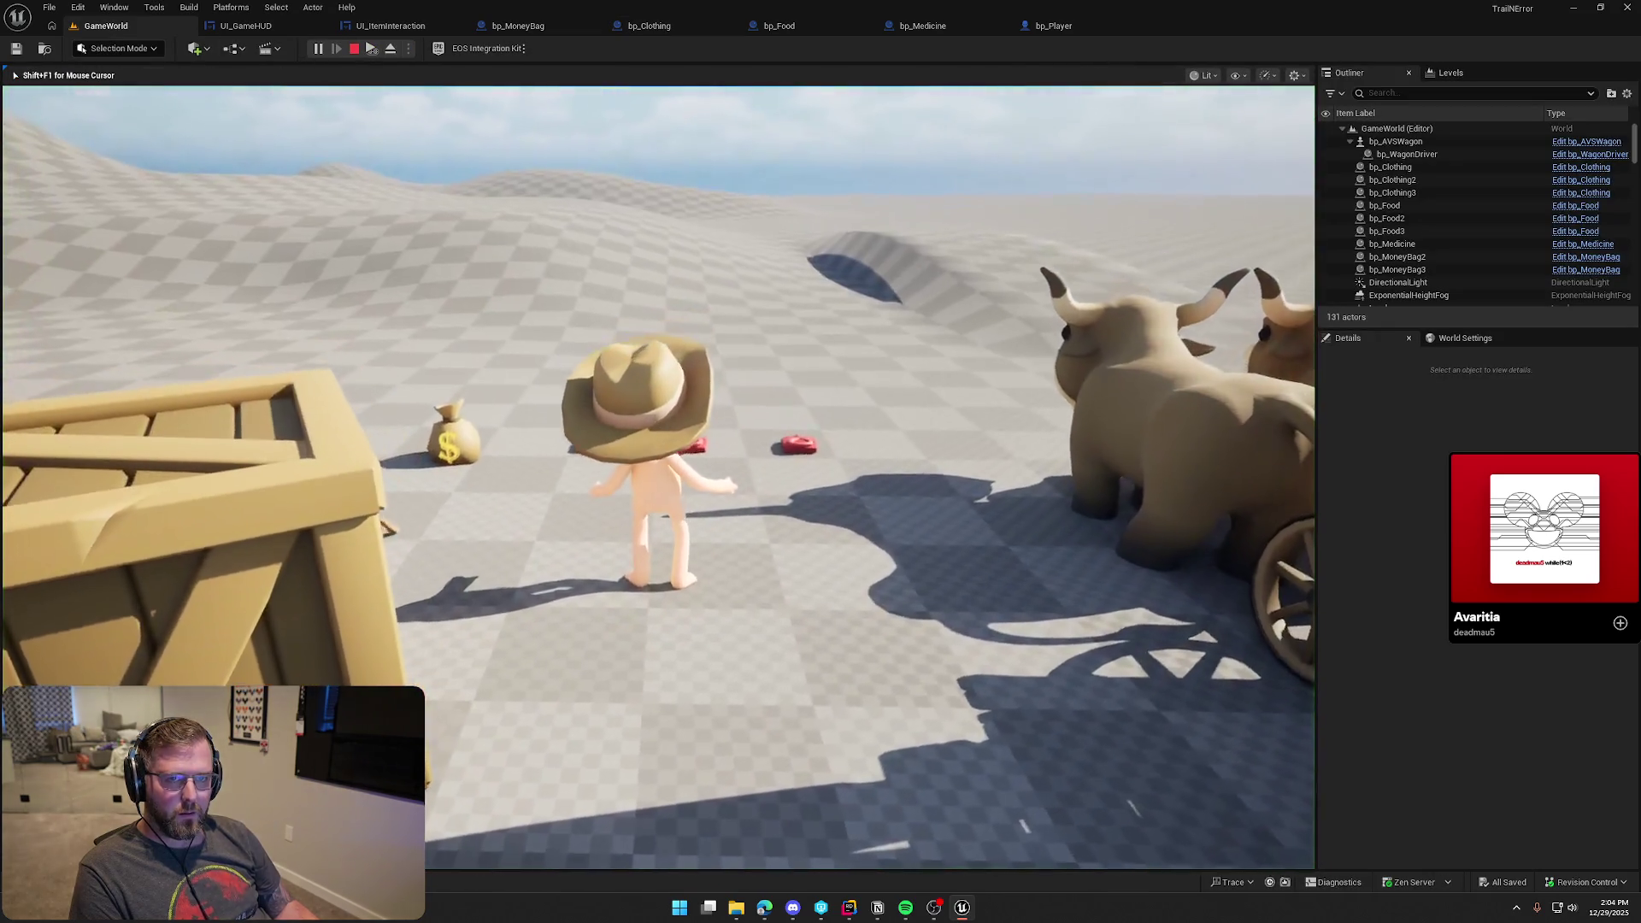
pyautogui.press('w')
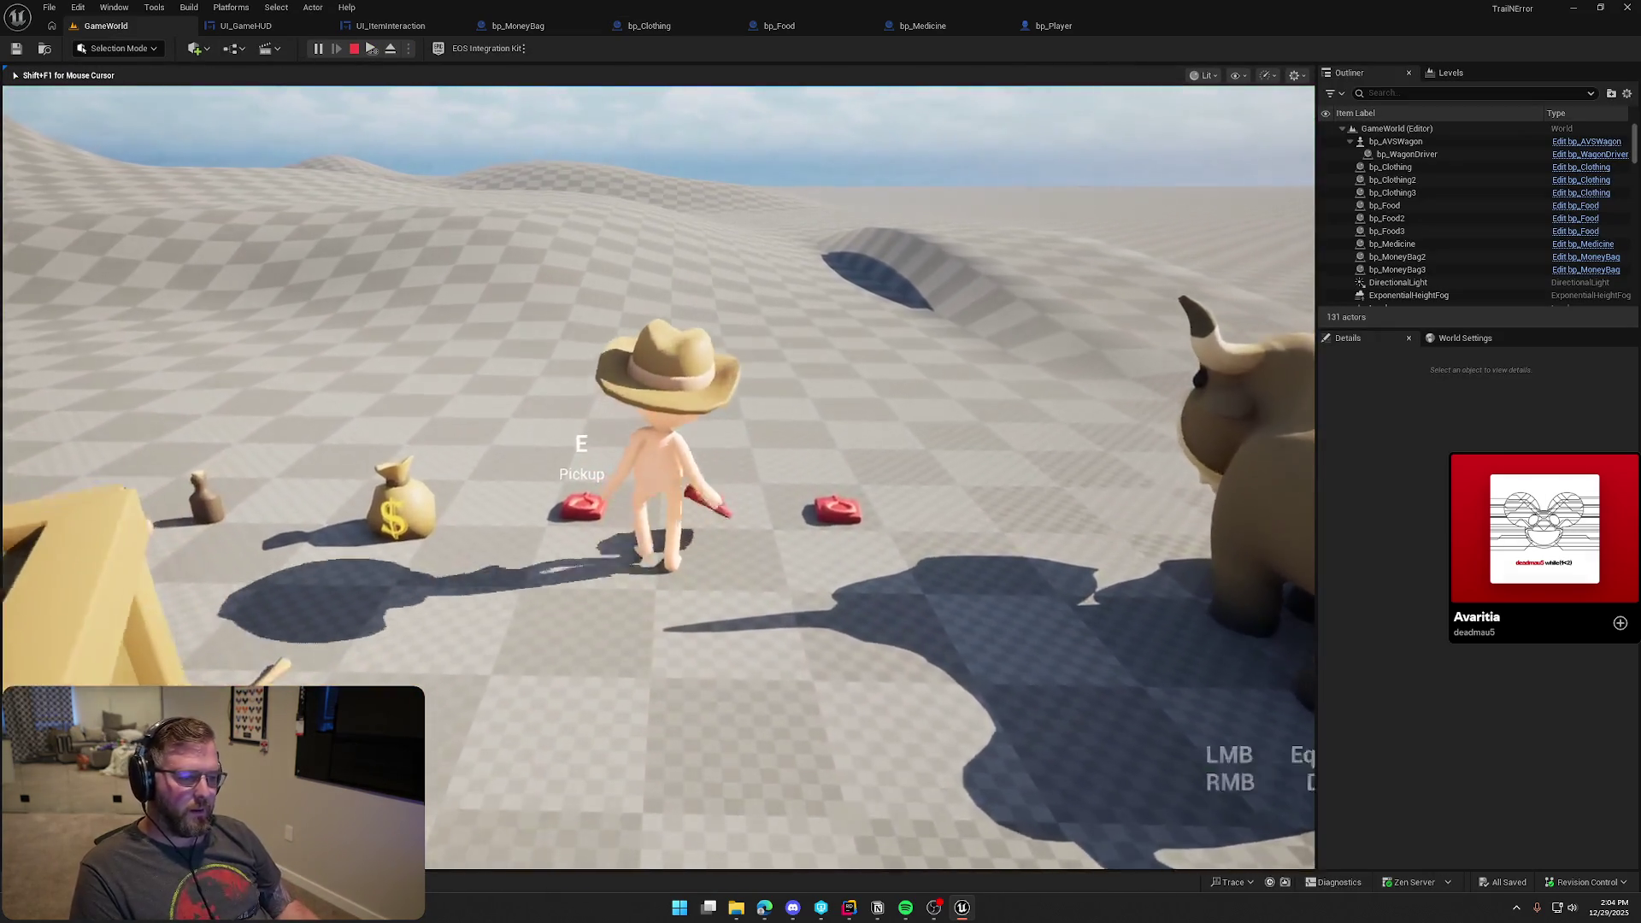
pyautogui.click(657, 477)
pyautogui.press('w')
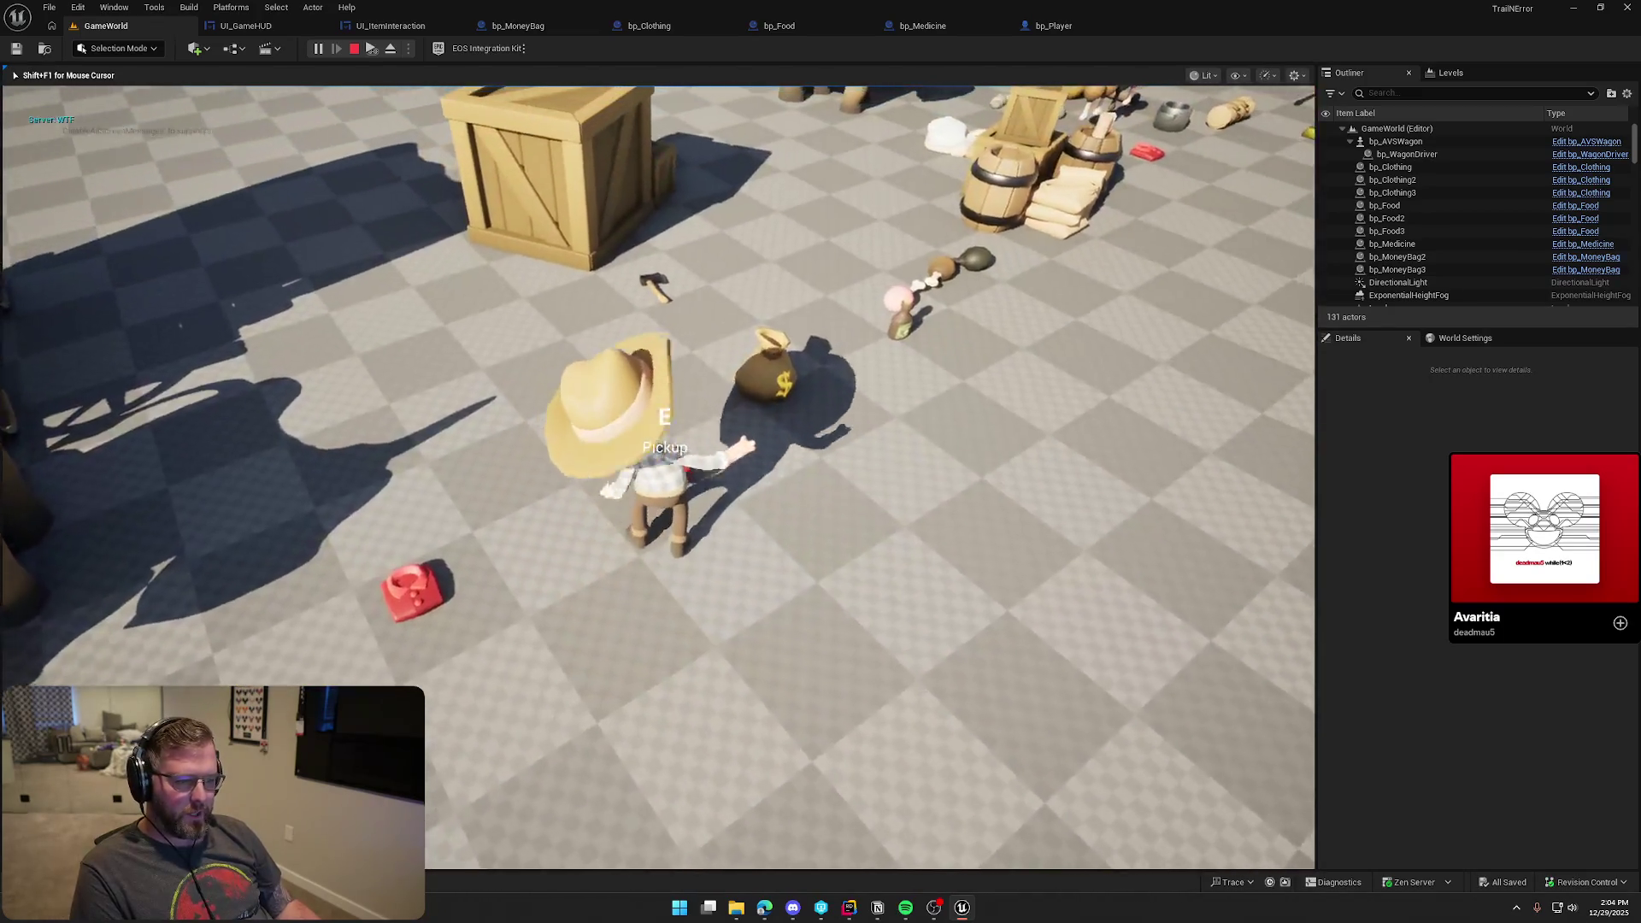
pyautogui.press('e')
pyautogui.press('w')
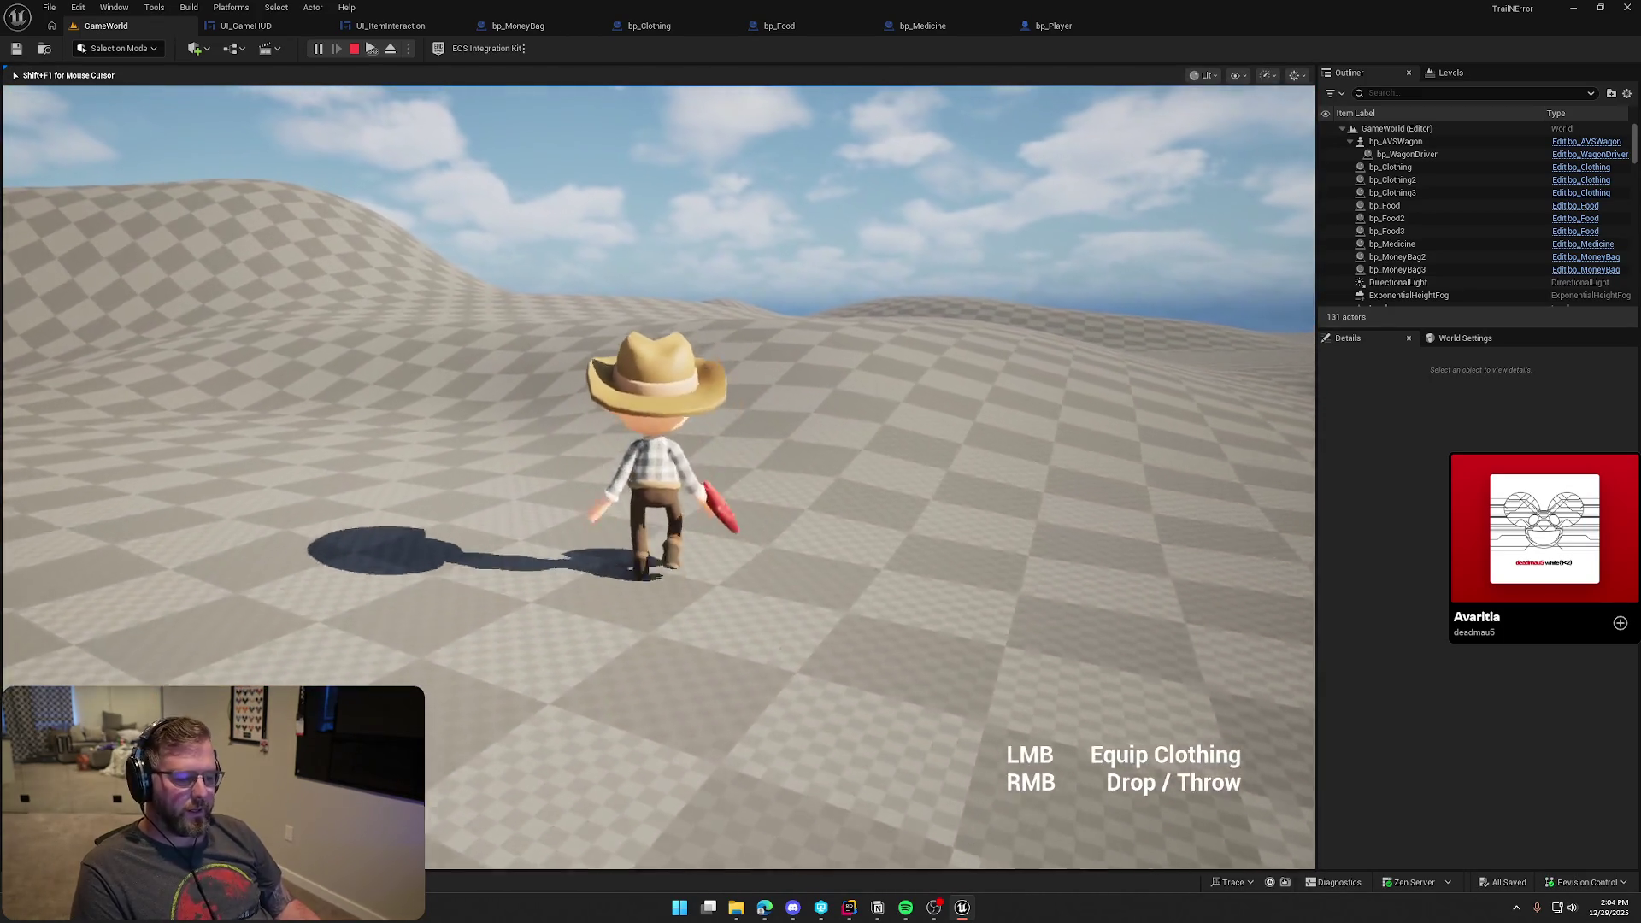
pyautogui.press('w')
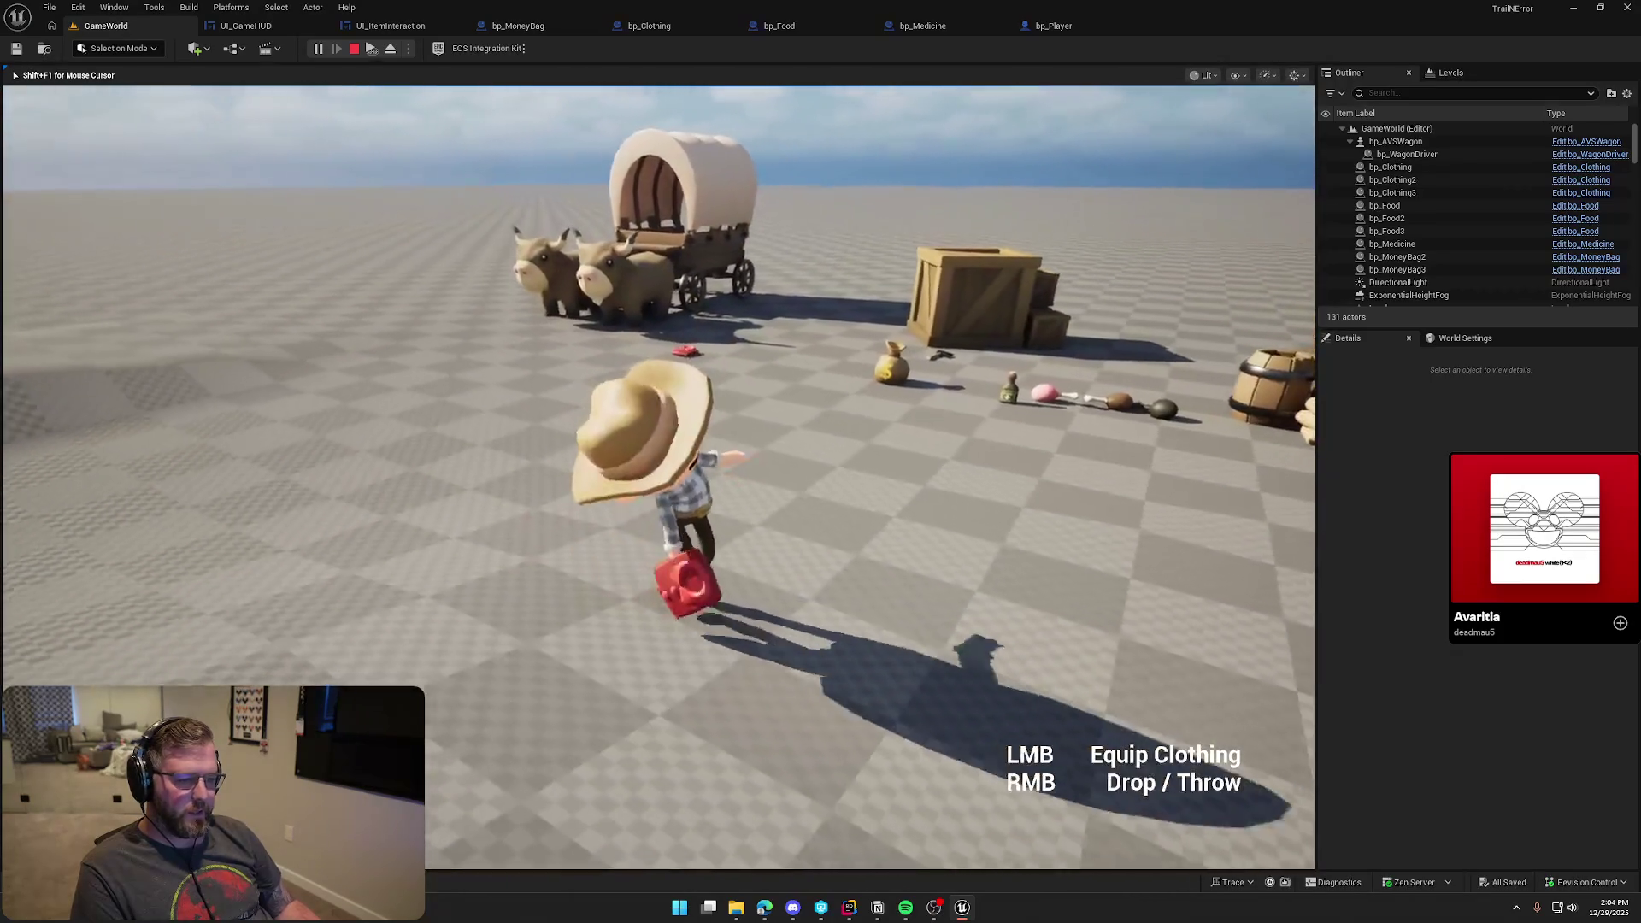
pyautogui.press('w')
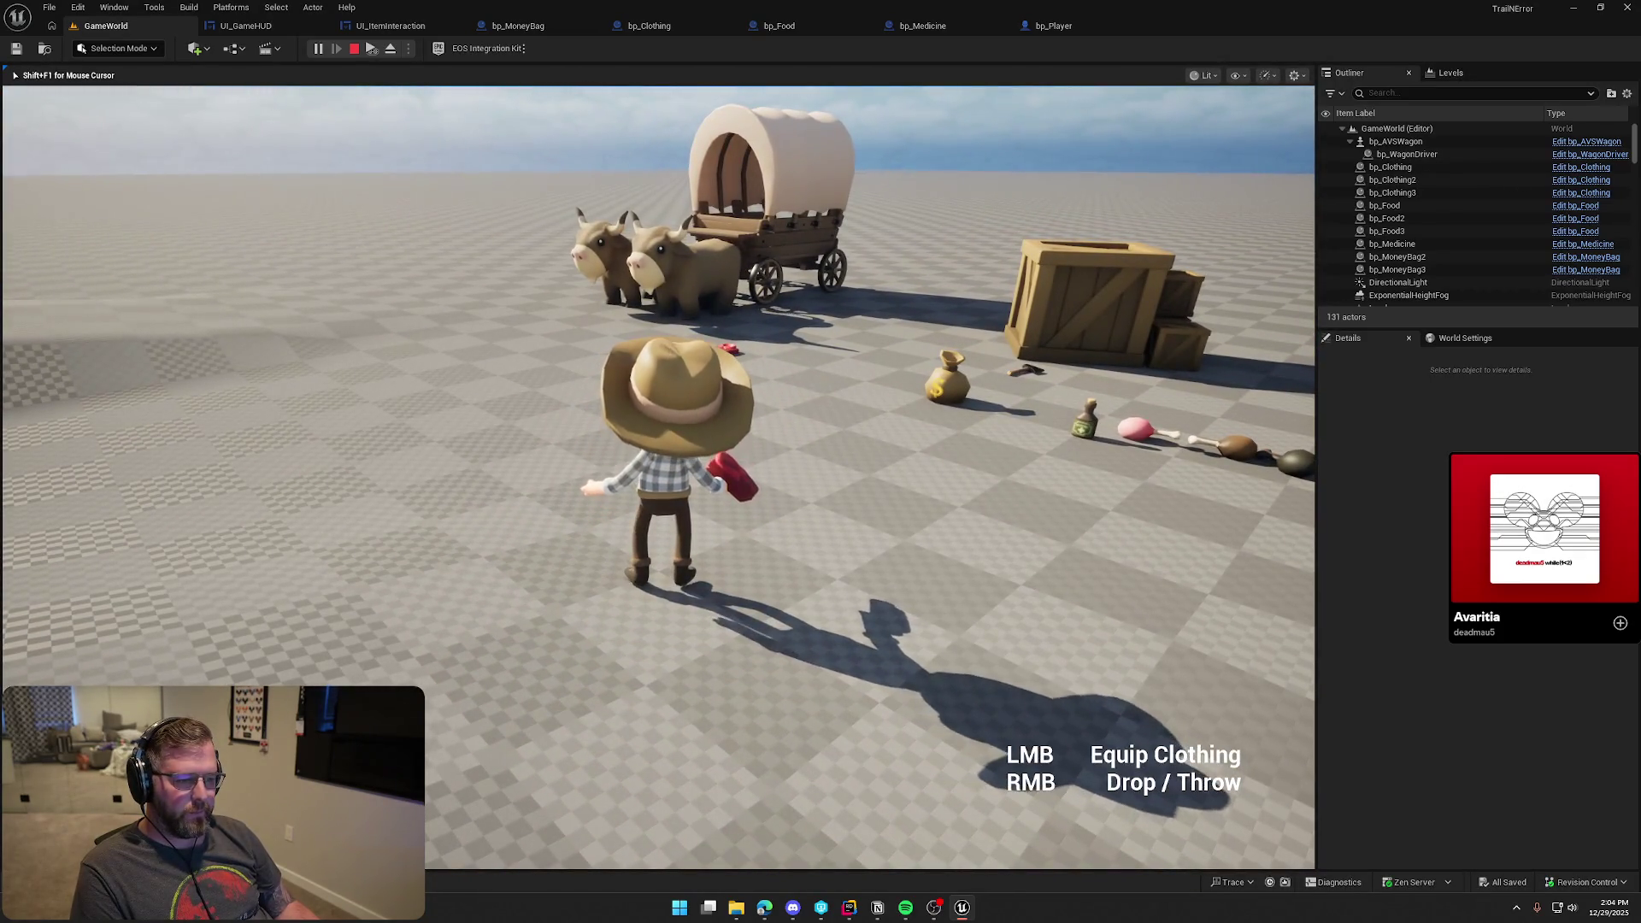
pyautogui.press('w')
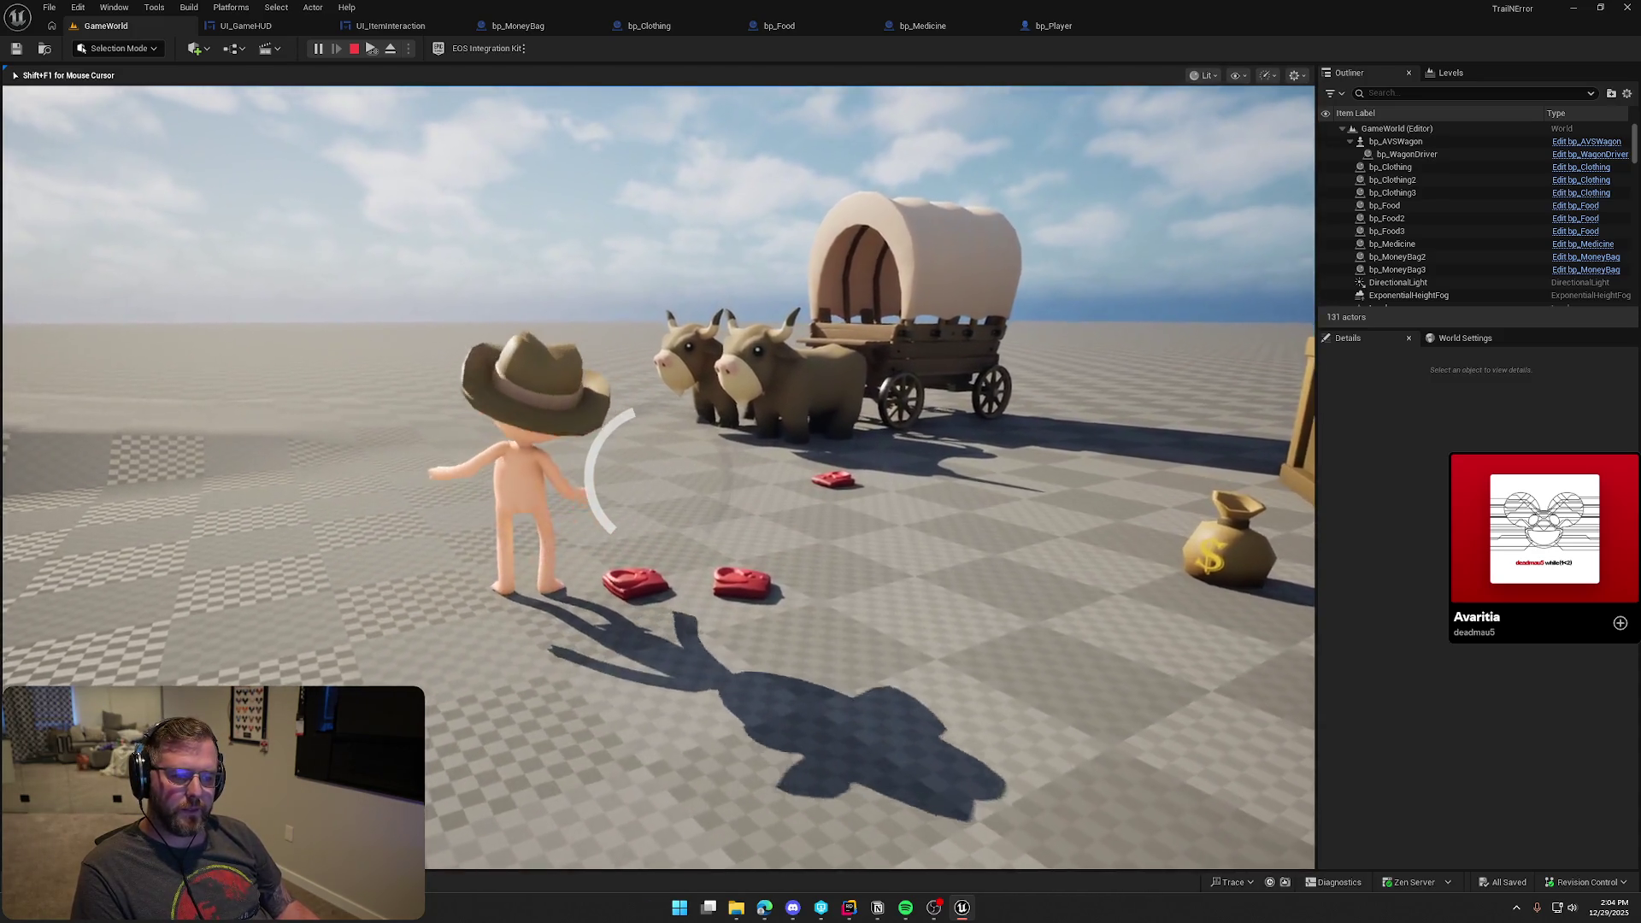
pyautogui.press('e')
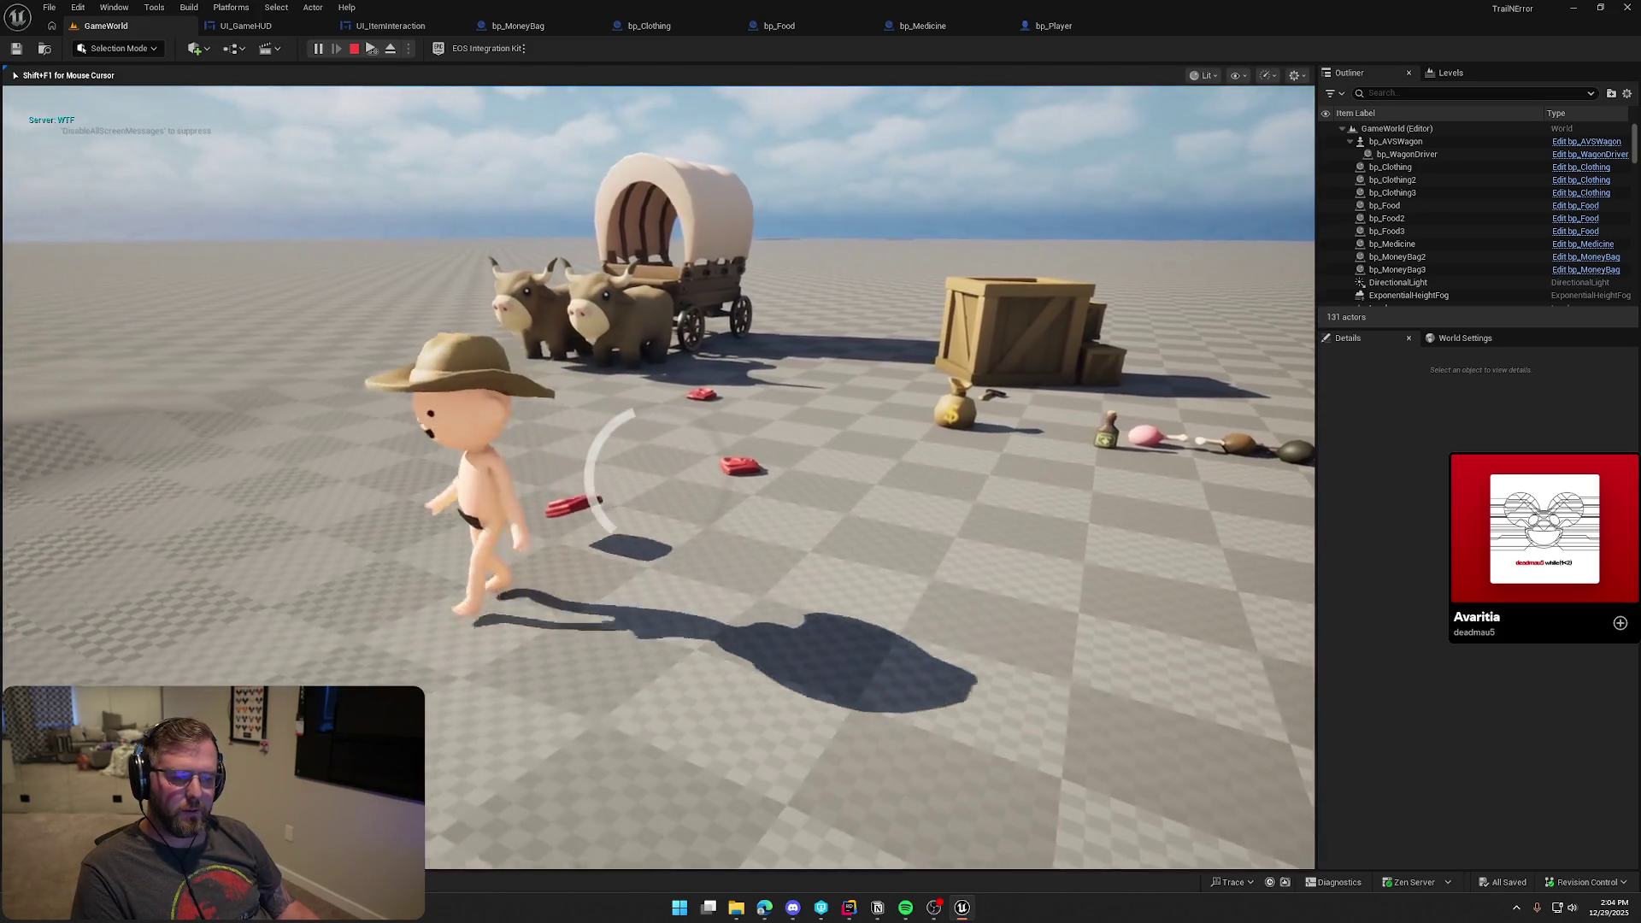
pyautogui.press('e')
pyautogui.rightClick(658, 474)
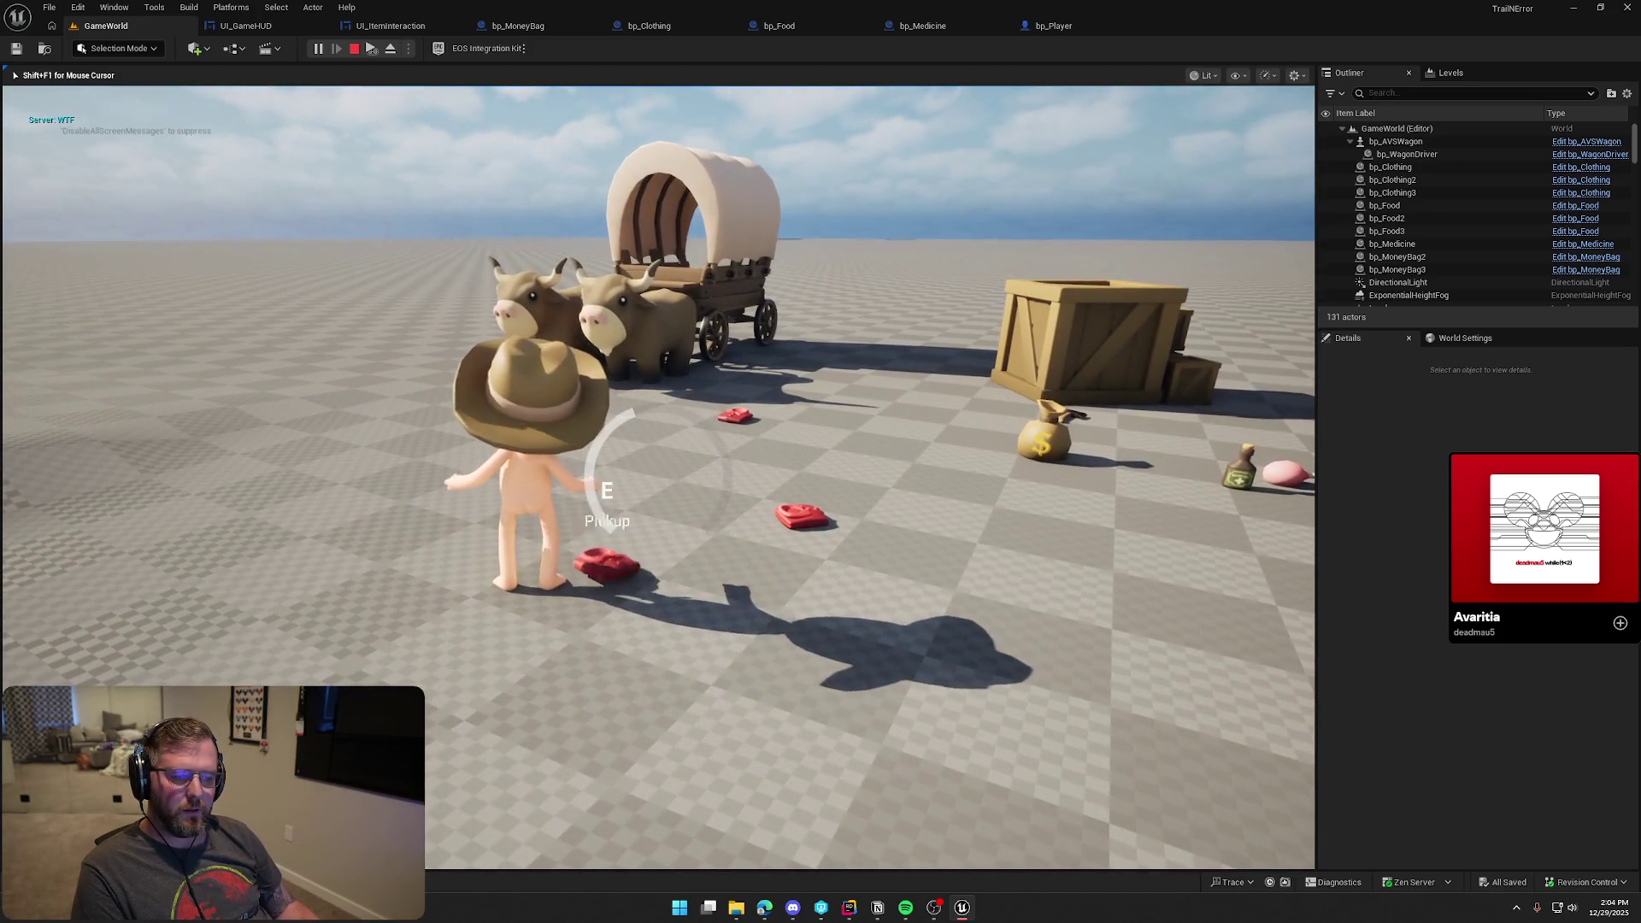
pyautogui.press('a')
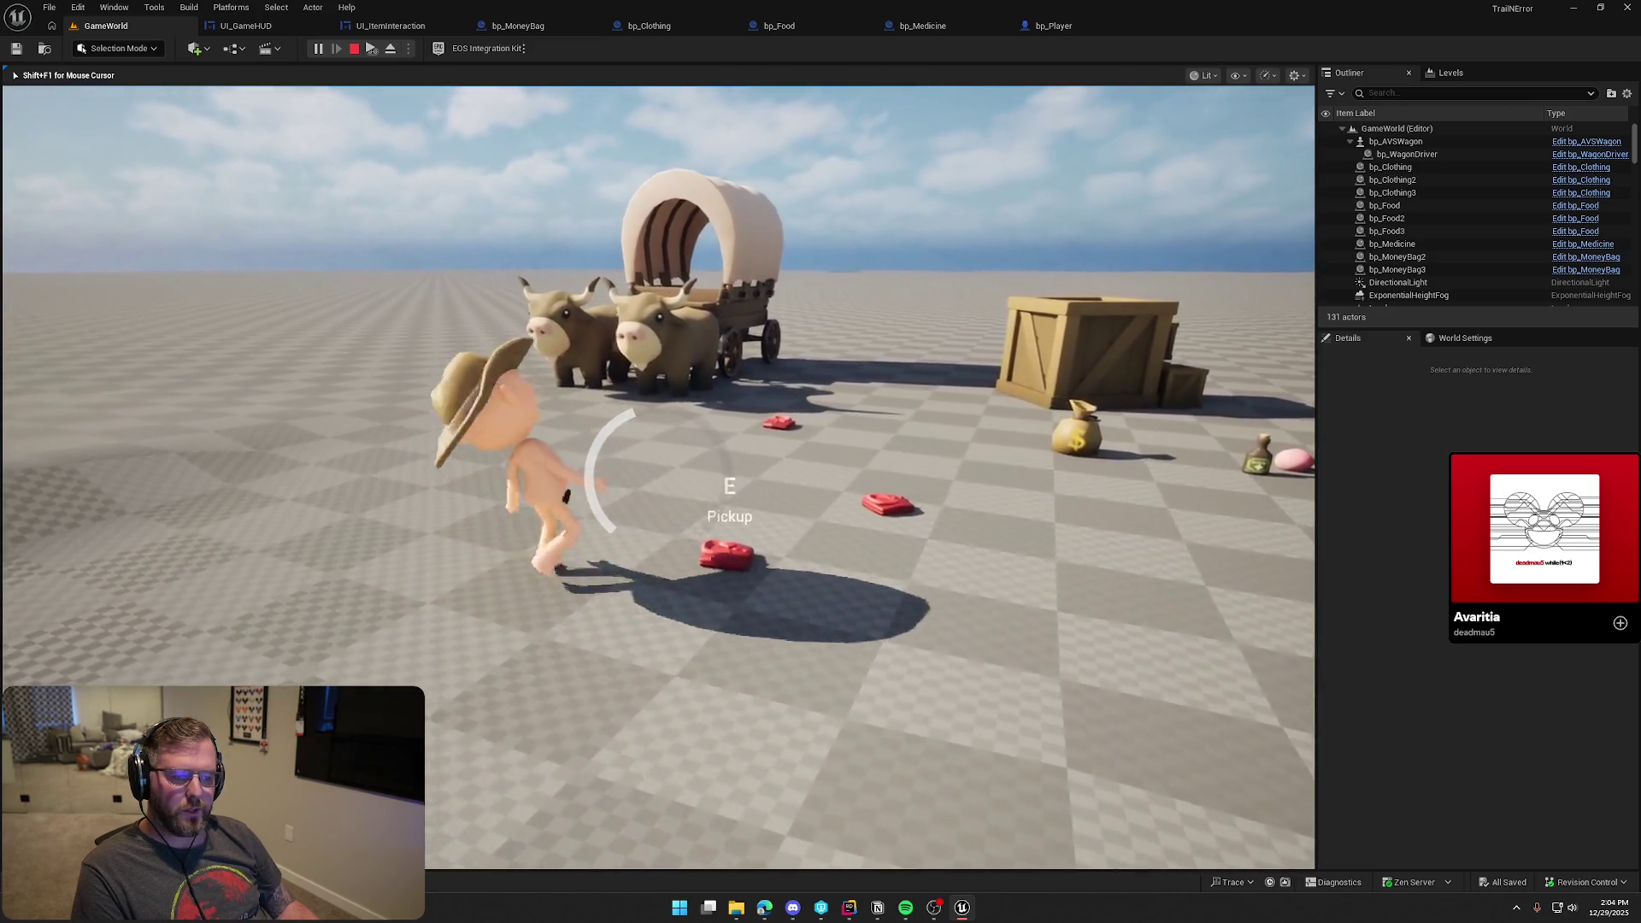
pyautogui.press('e')
pyautogui.rightClick(659, 475)
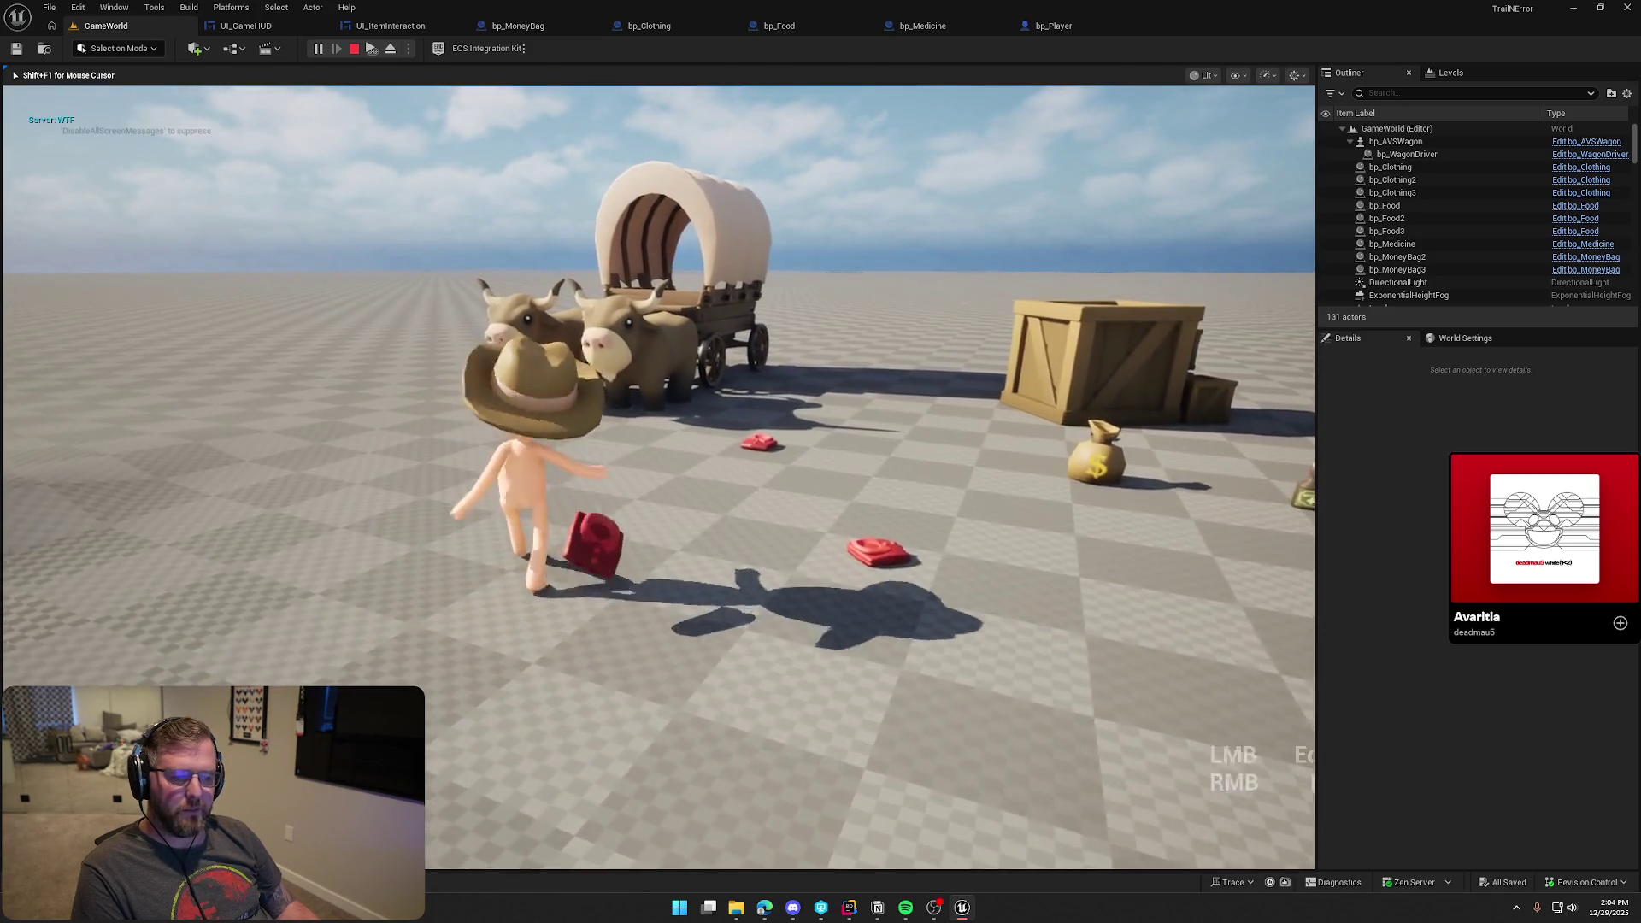
pyautogui.press('e')
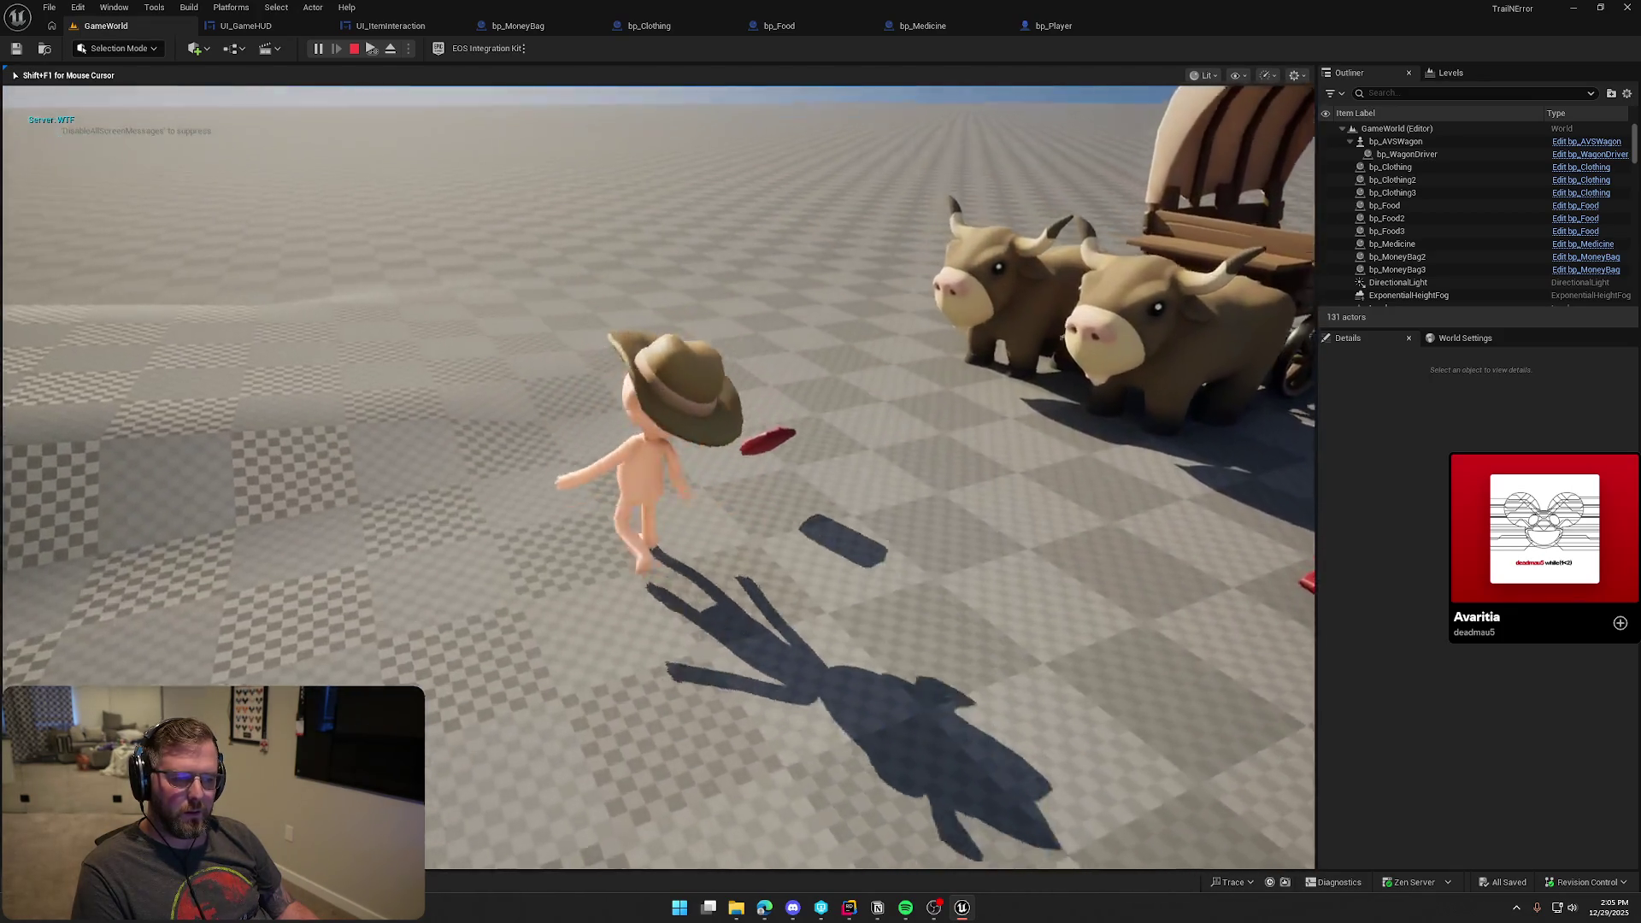
pyautogui.press('e')
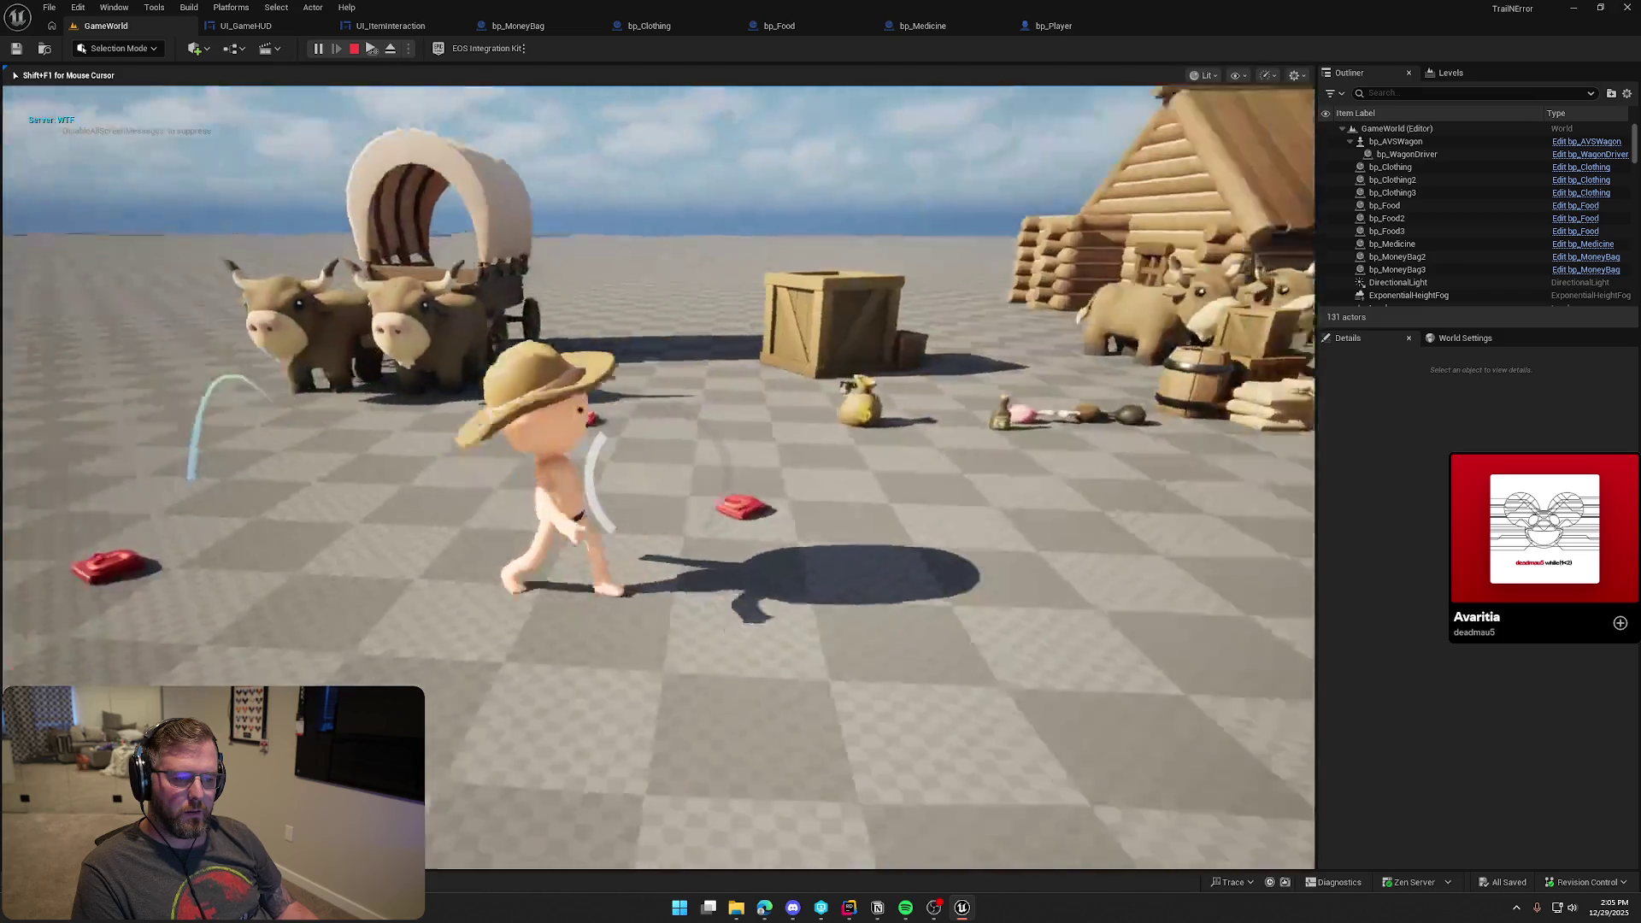
pyautogui.press('Escape')
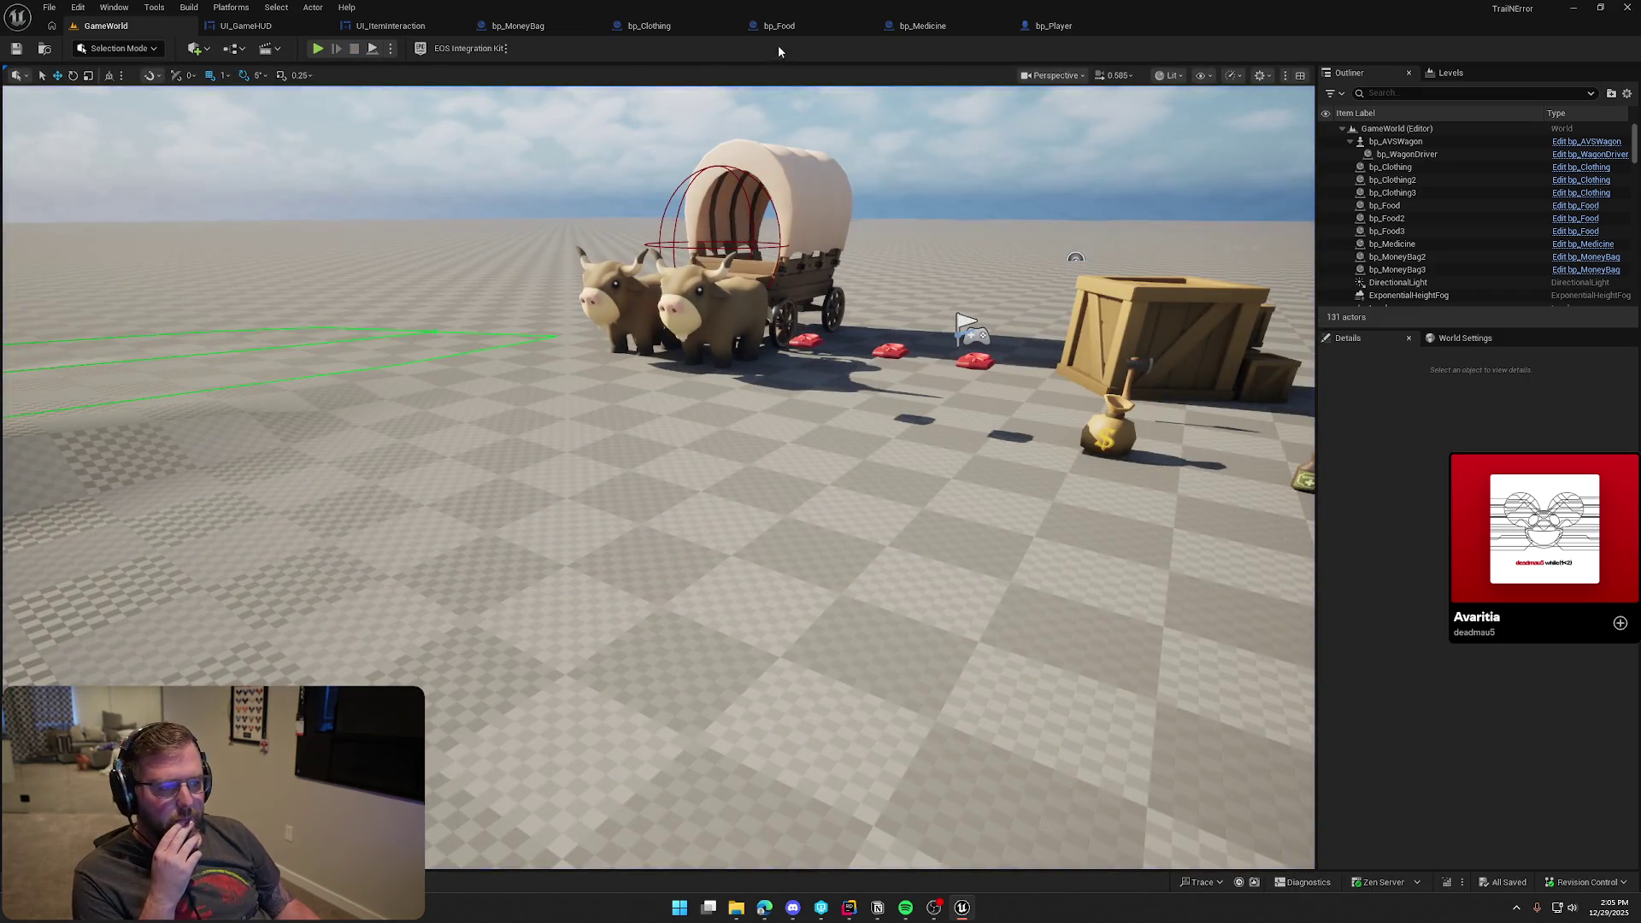
# Inspect the DropItem event and Right Hand Item getter in bp_Player's Inputs graph
pyautogui.click(1054, 25)
pyautogui.click(473, 73)
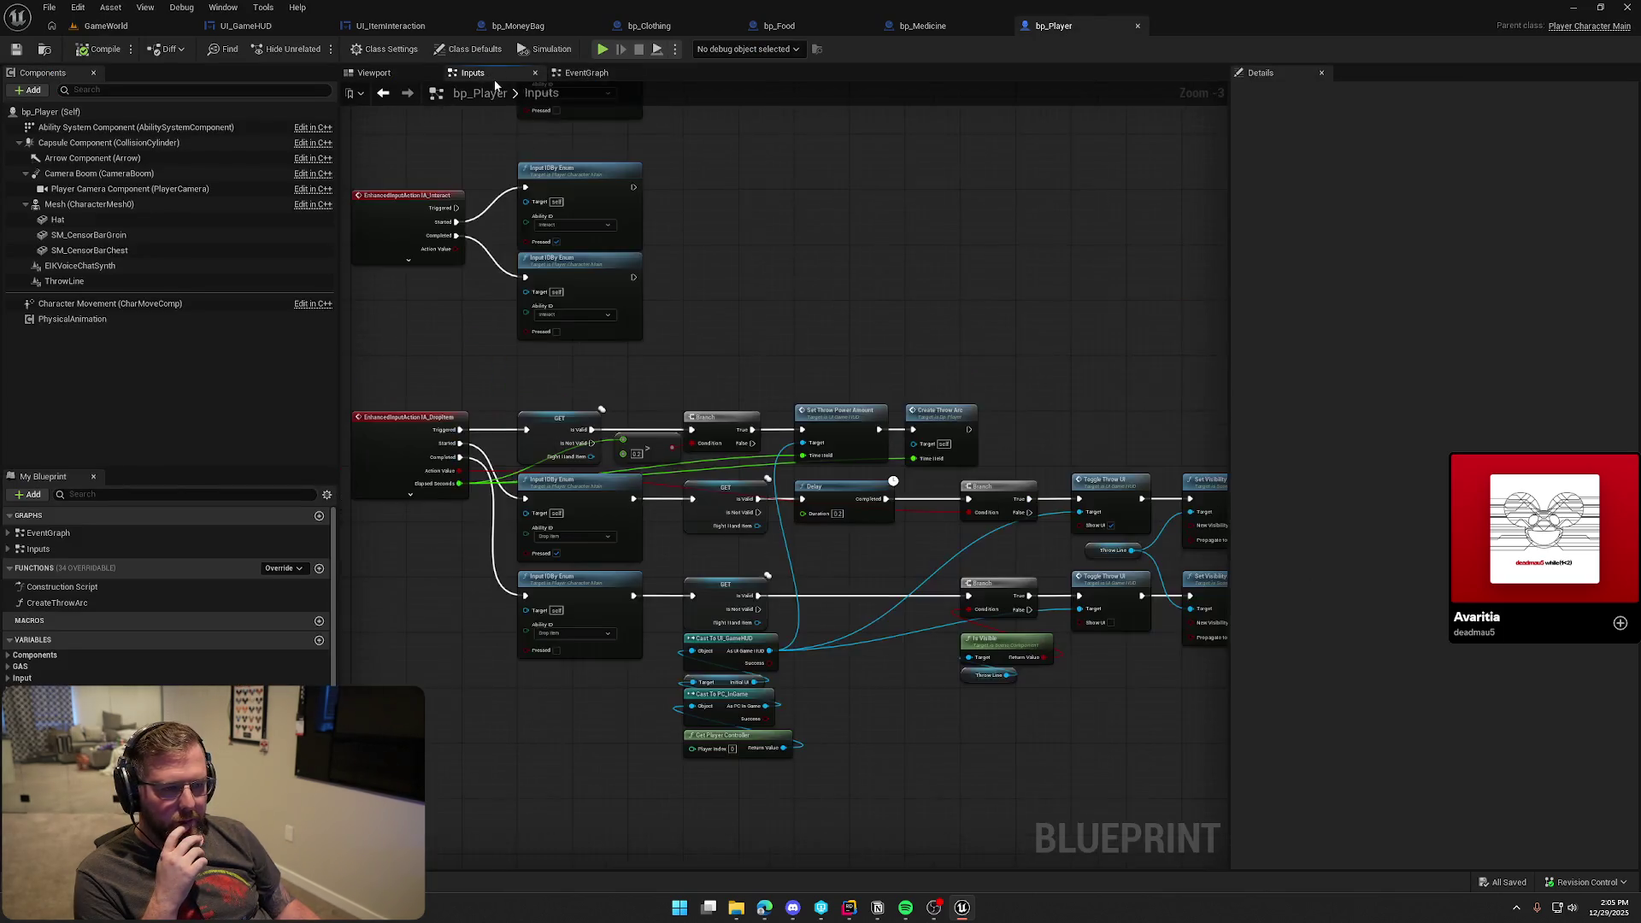
pyautogui.scroll(5, 651, 409)
pyautogui.moveTo(443, 590)
pyautogui.mouseDown()
pyautogui.moveTo(527, 472)
pyautogui.moveTo(465, 425)
pyautogui.mouseUp()
pyautogui.moveTo(722, 428); pyautogui.dragTo(643, 422)
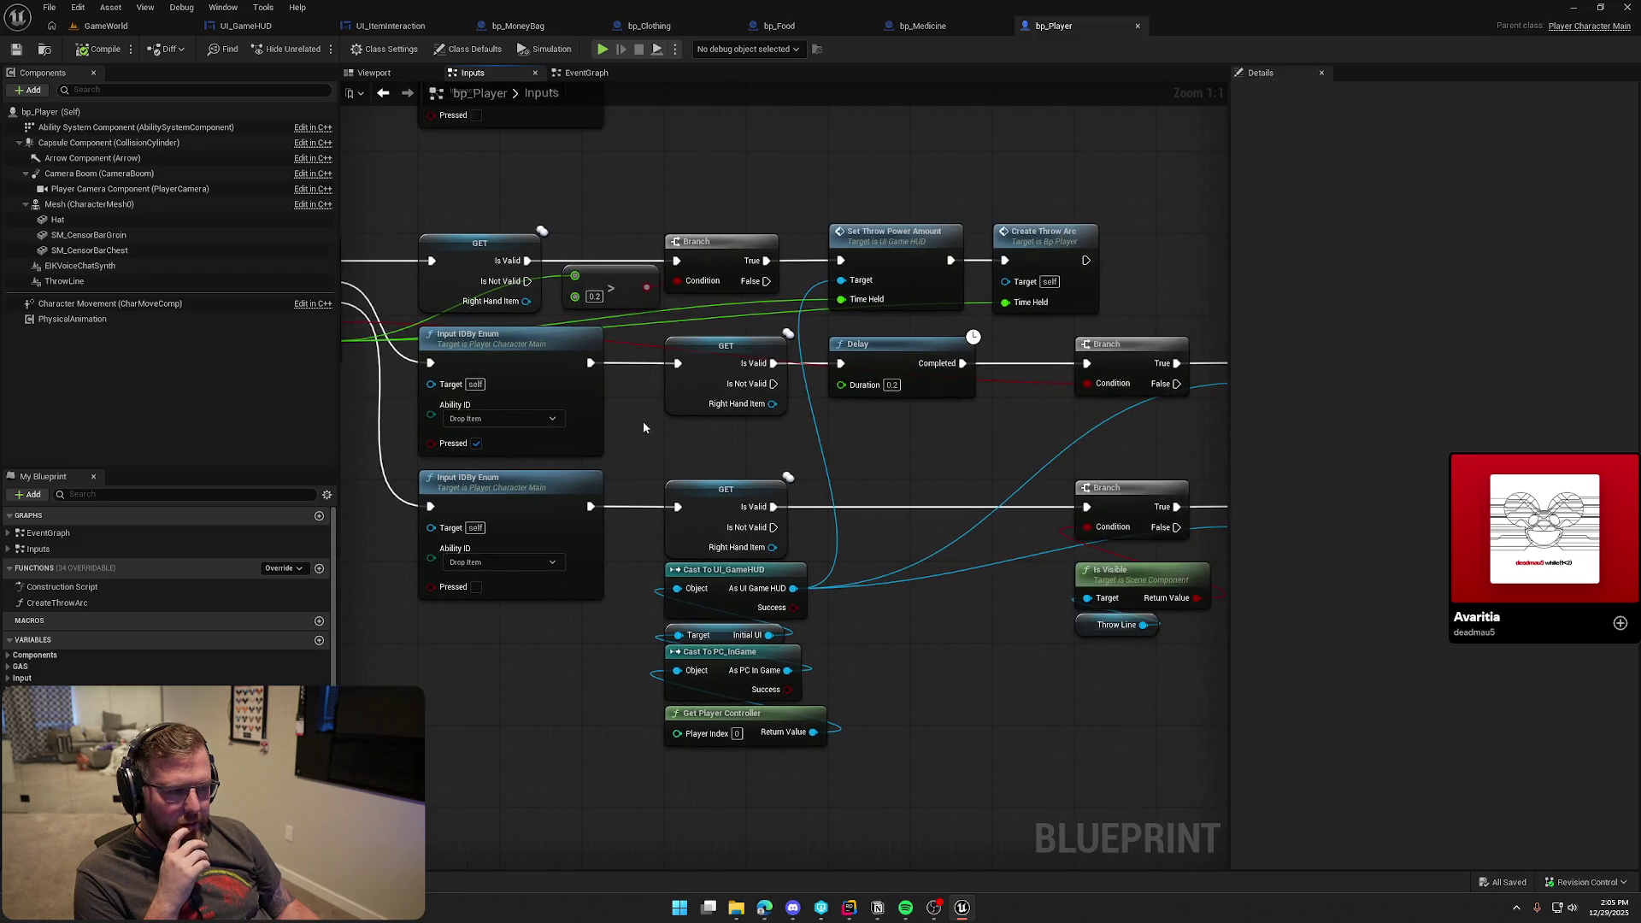
pyautogui.click(739, 409)
pyautogui.click(852, 439)
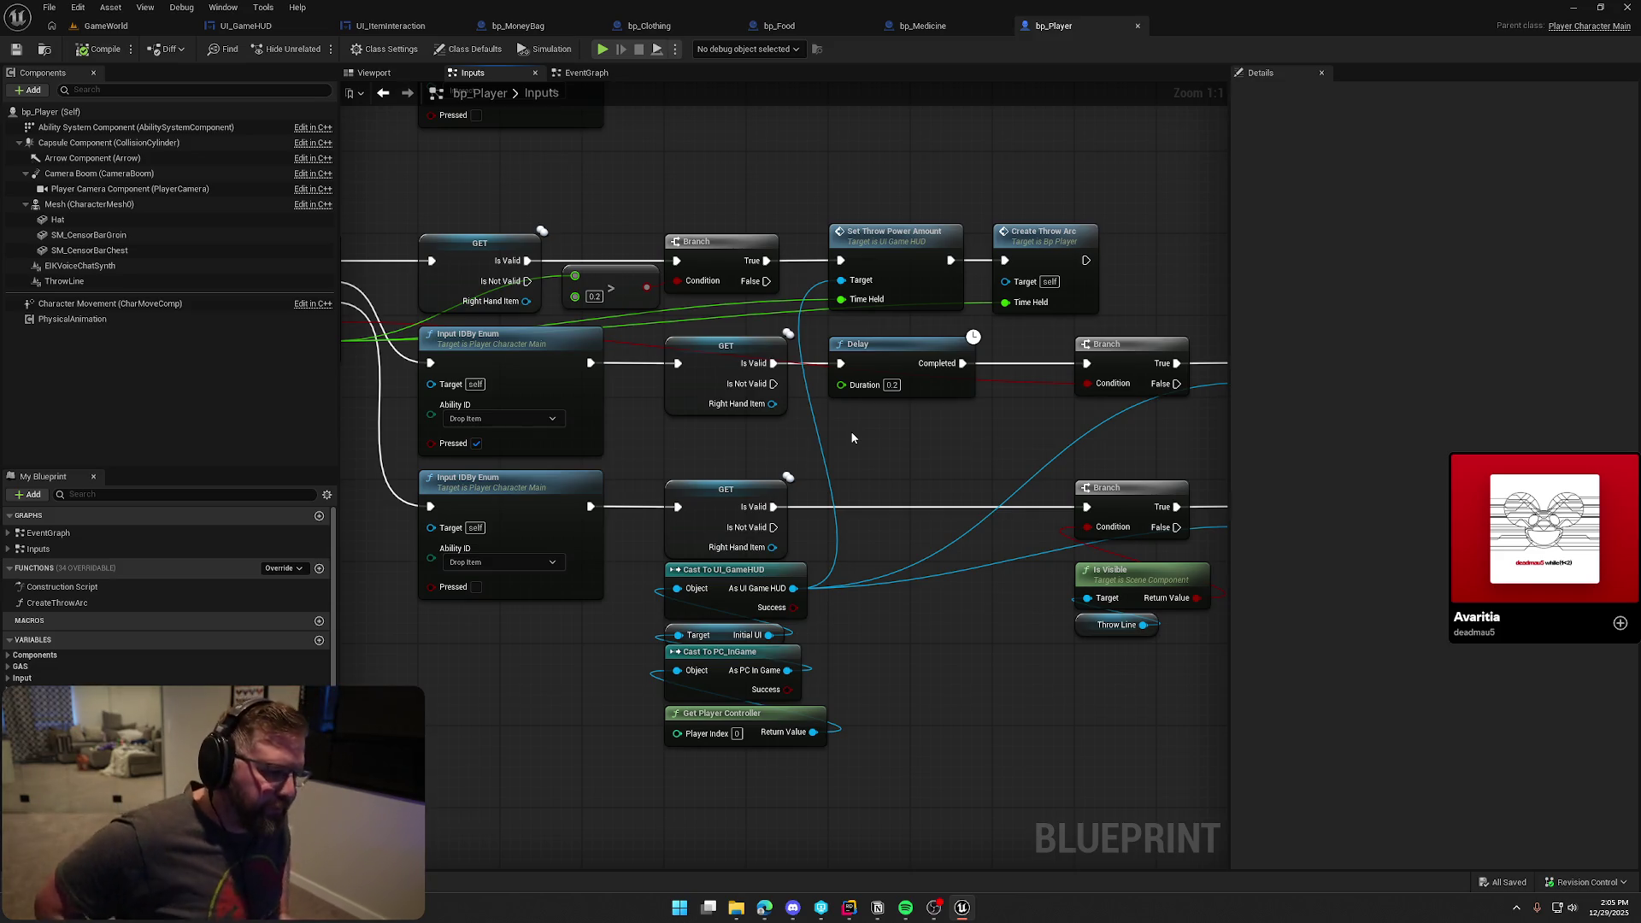
pyautogui.click(767, 409)
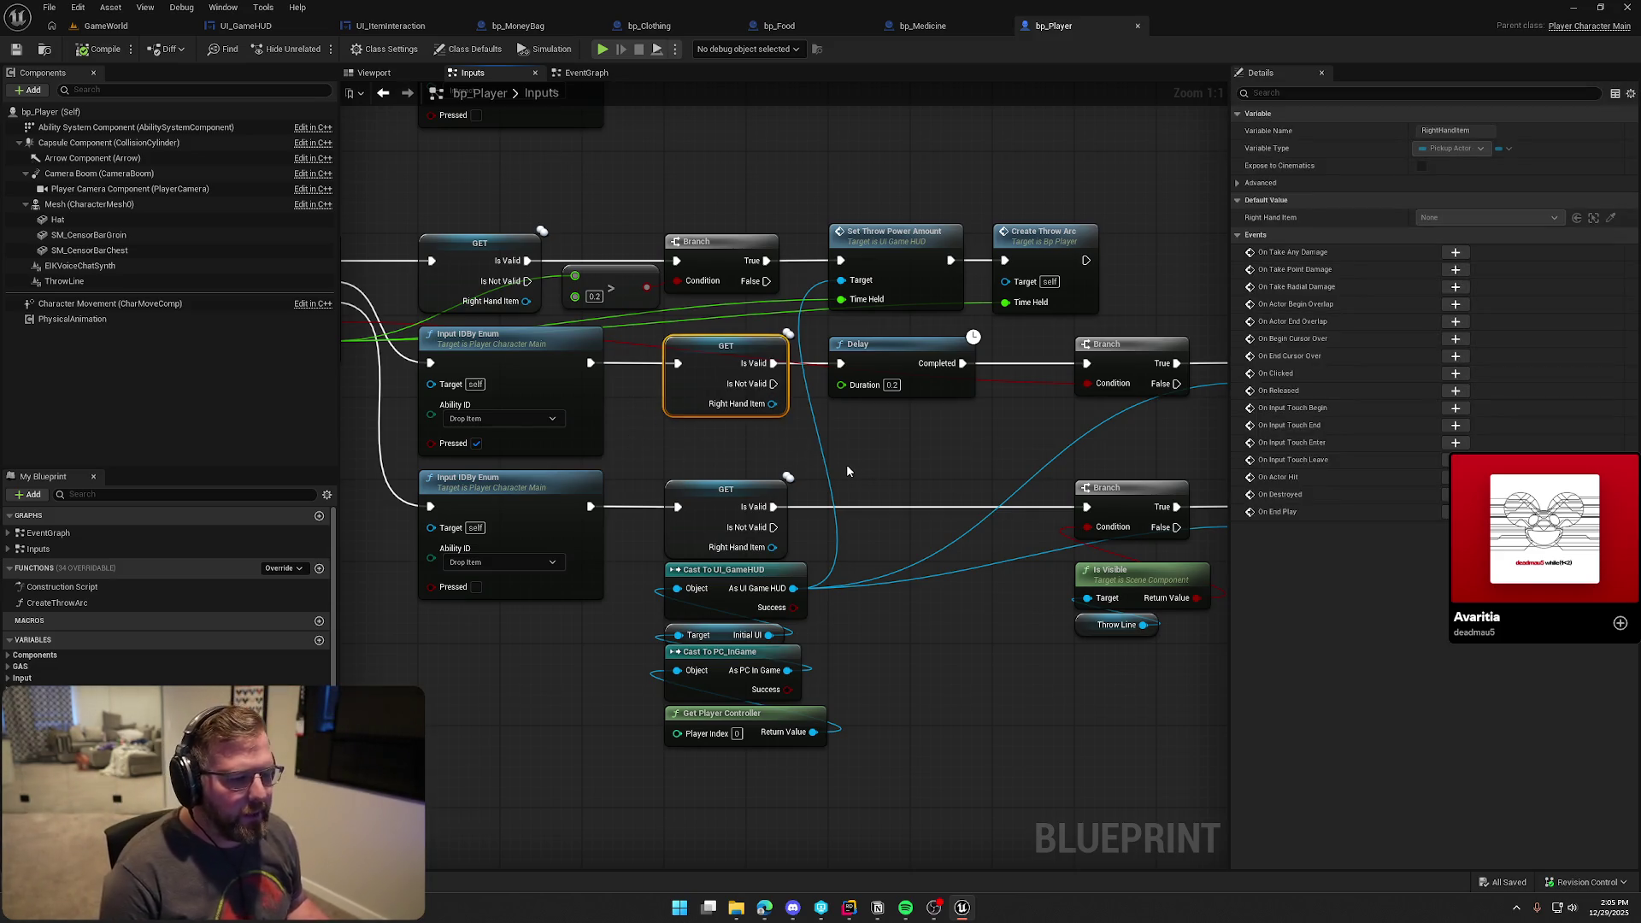
pyautogui.moveTo(848, 464); pyautogui.dragTo(930, 460)
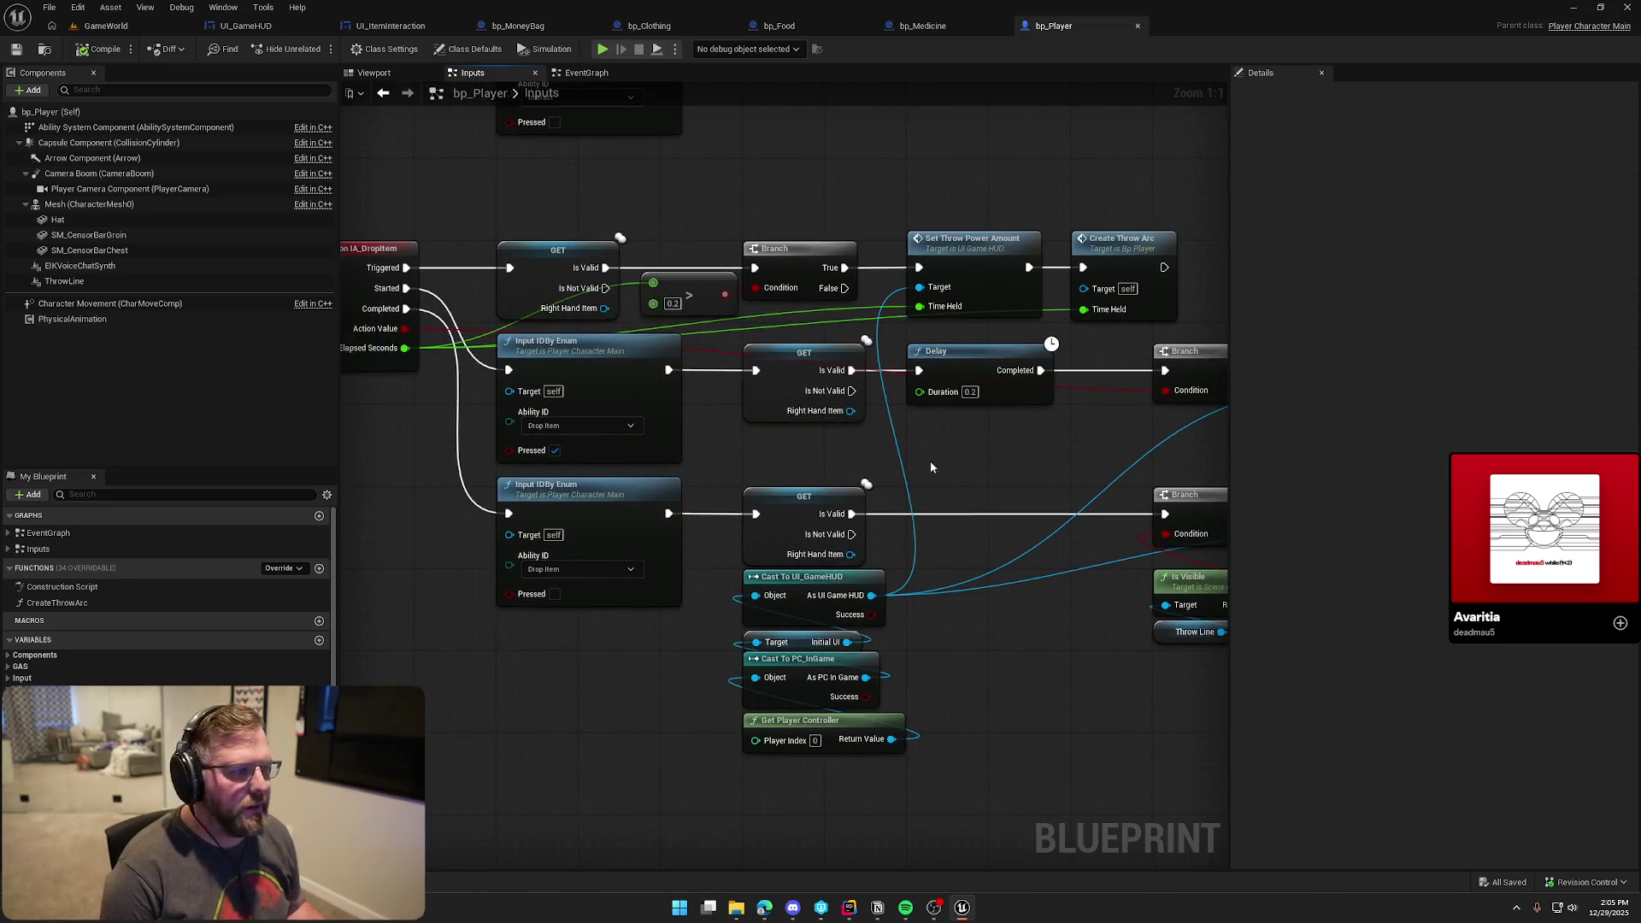
# Open GA_DropThrow from the Logic/GAS/Abilities folder in the Content Drawer
pyautogui.hotkey('ctrl', 'space')
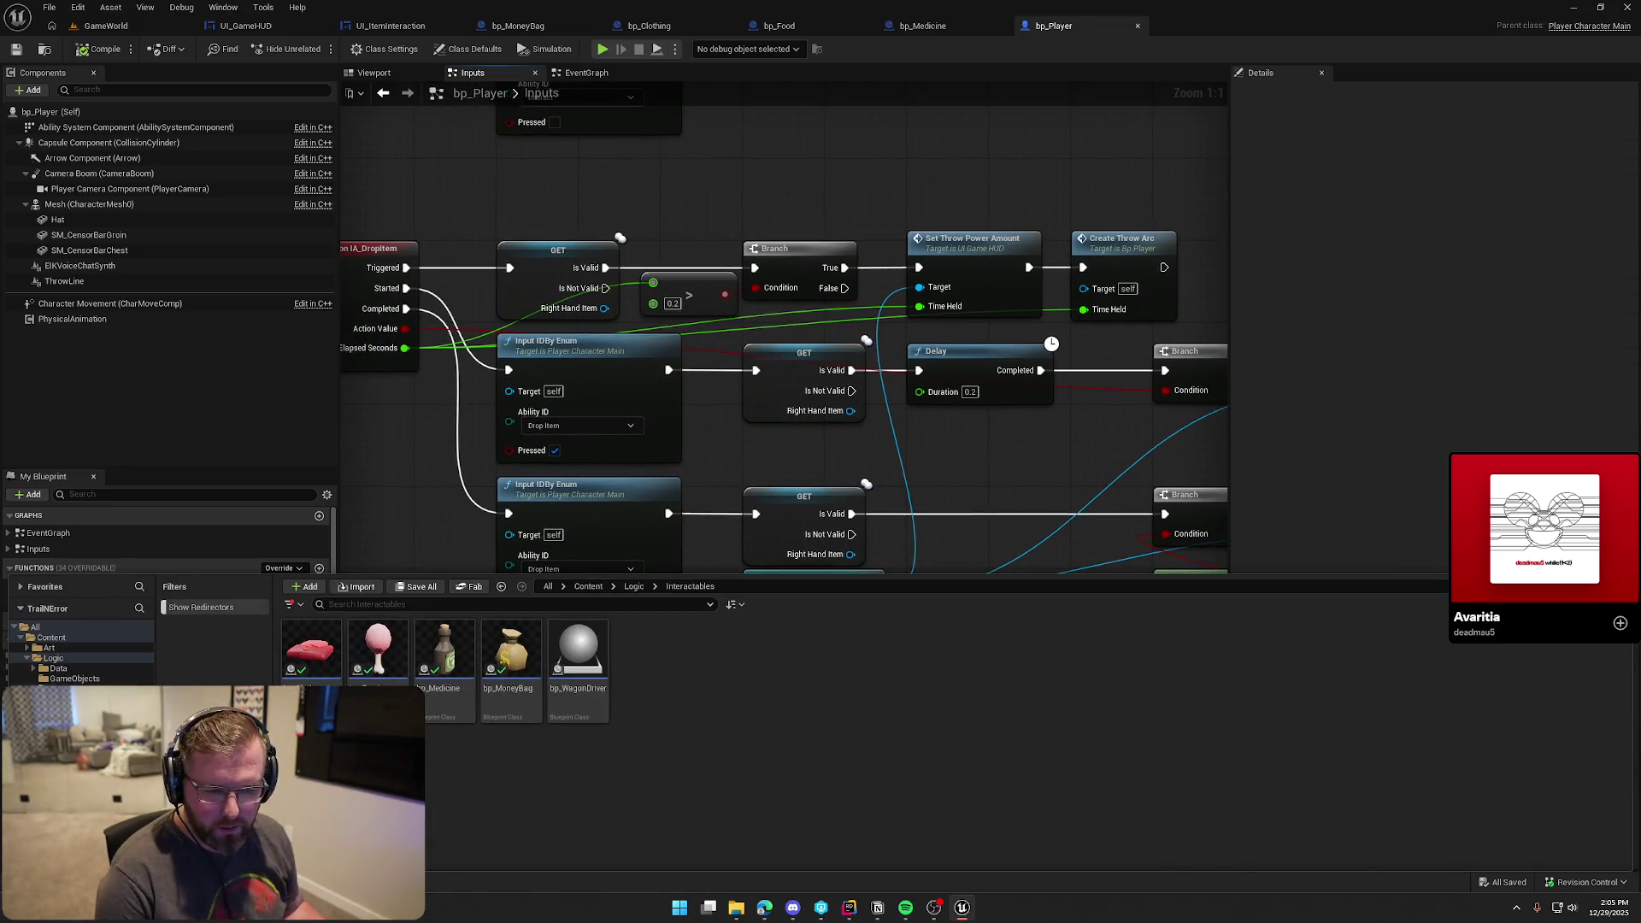
pyautogui.click(64, 699)
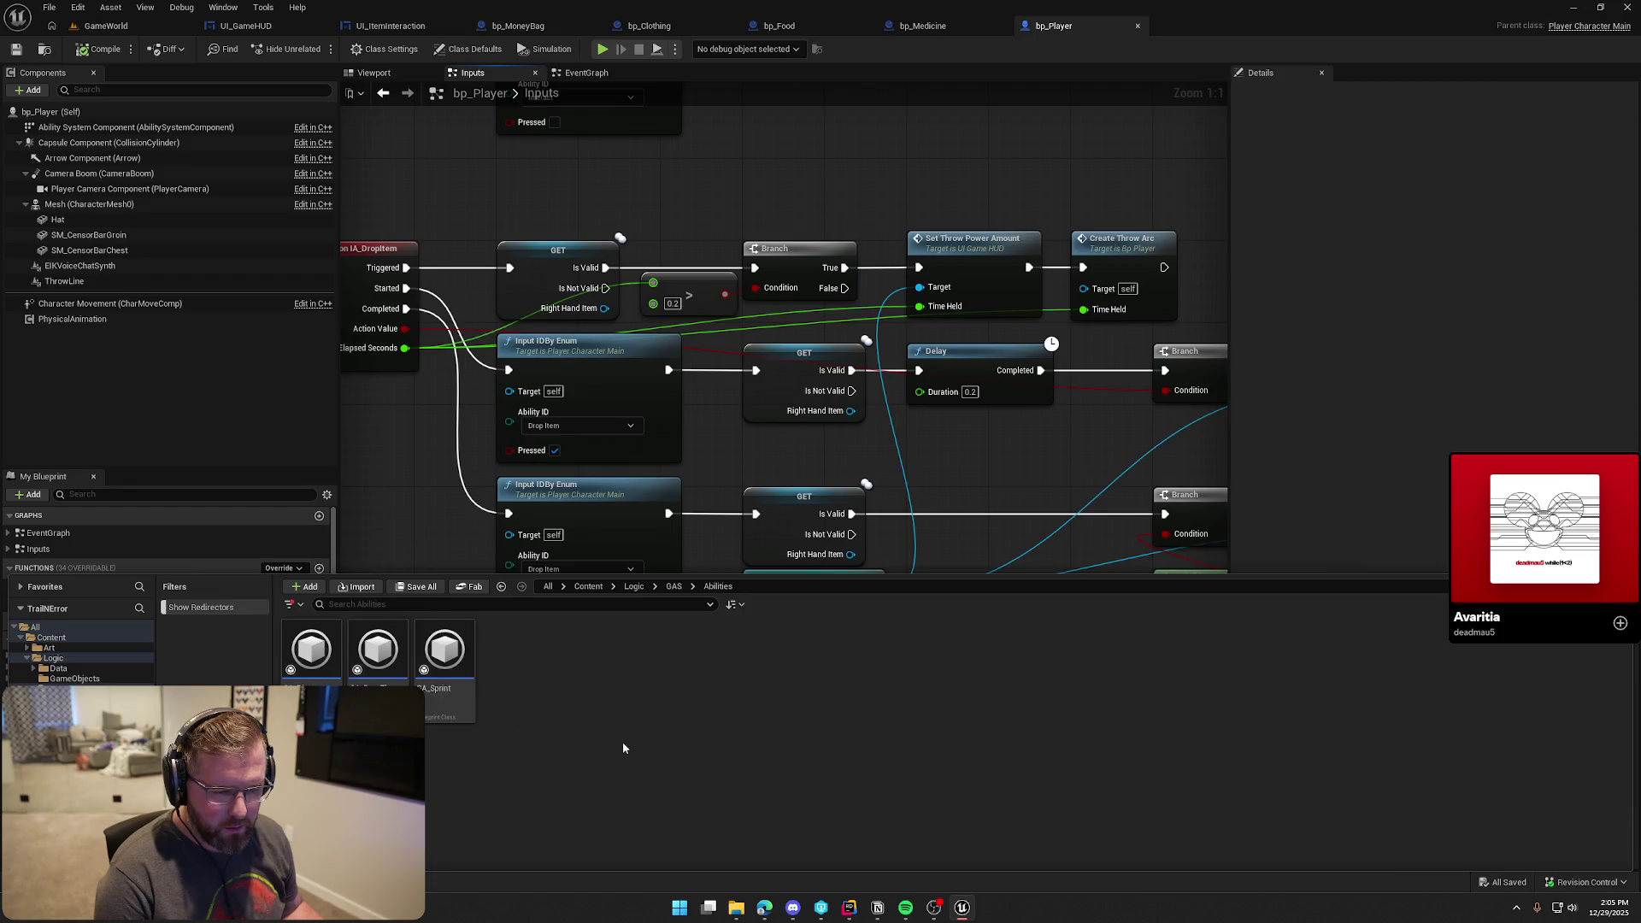
pyautogui.doubleClick(365, 655)
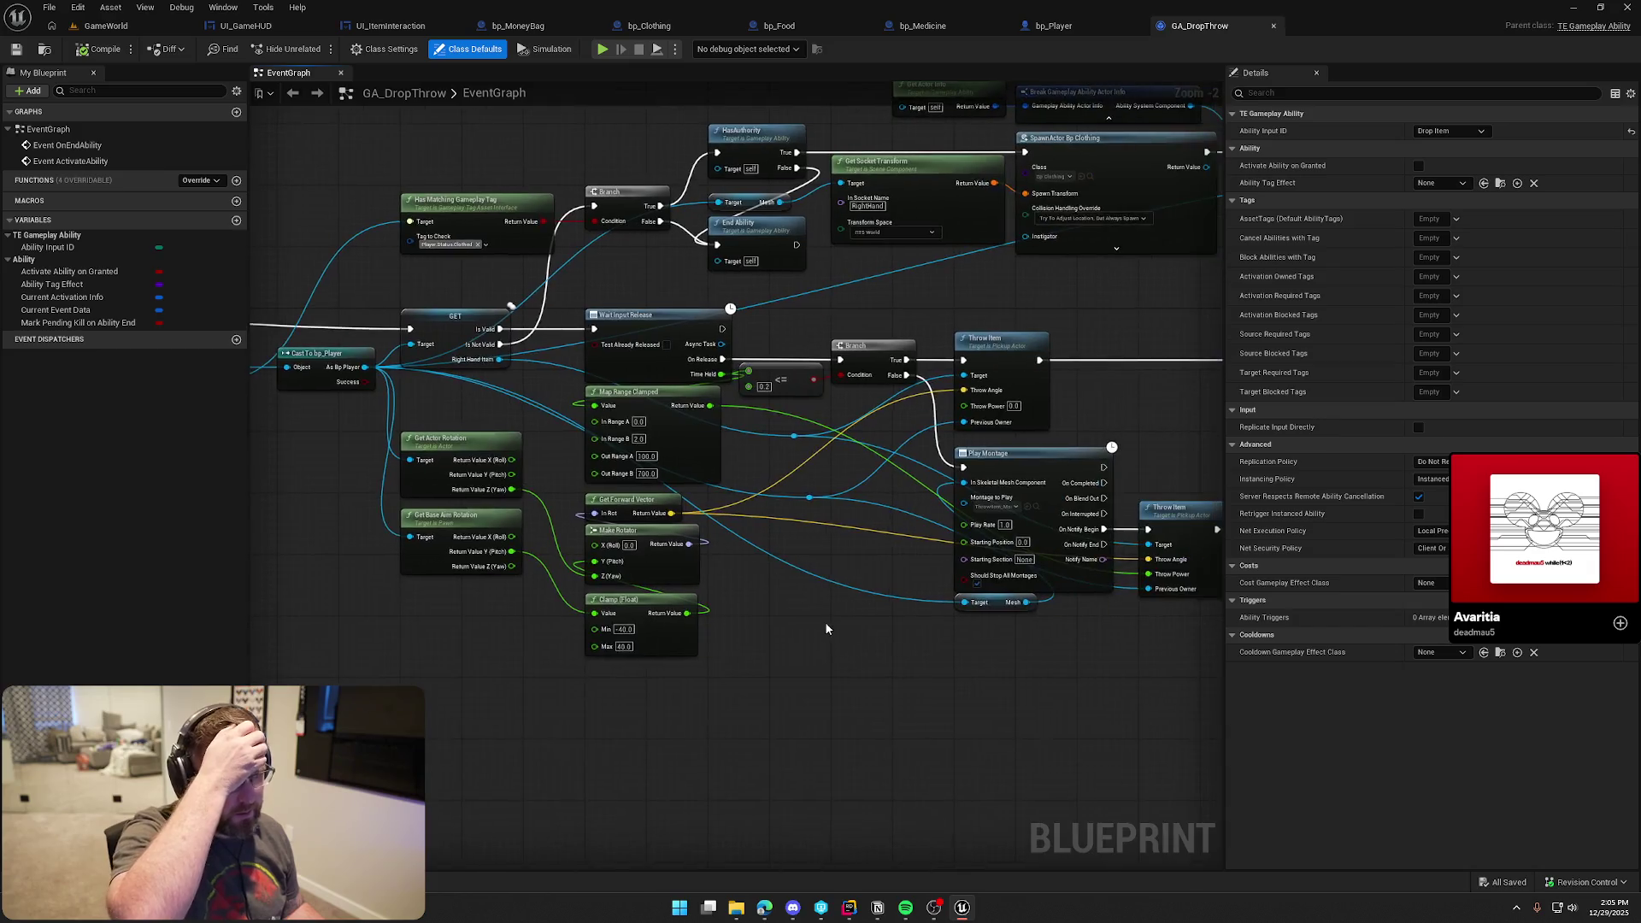
# View GA_DropThrow's Throw Item nodes, then switch to PickupActor.cpp in Rider
pyautogui.moveTo(825, 657); pyautogui.dragTo(661, 633)
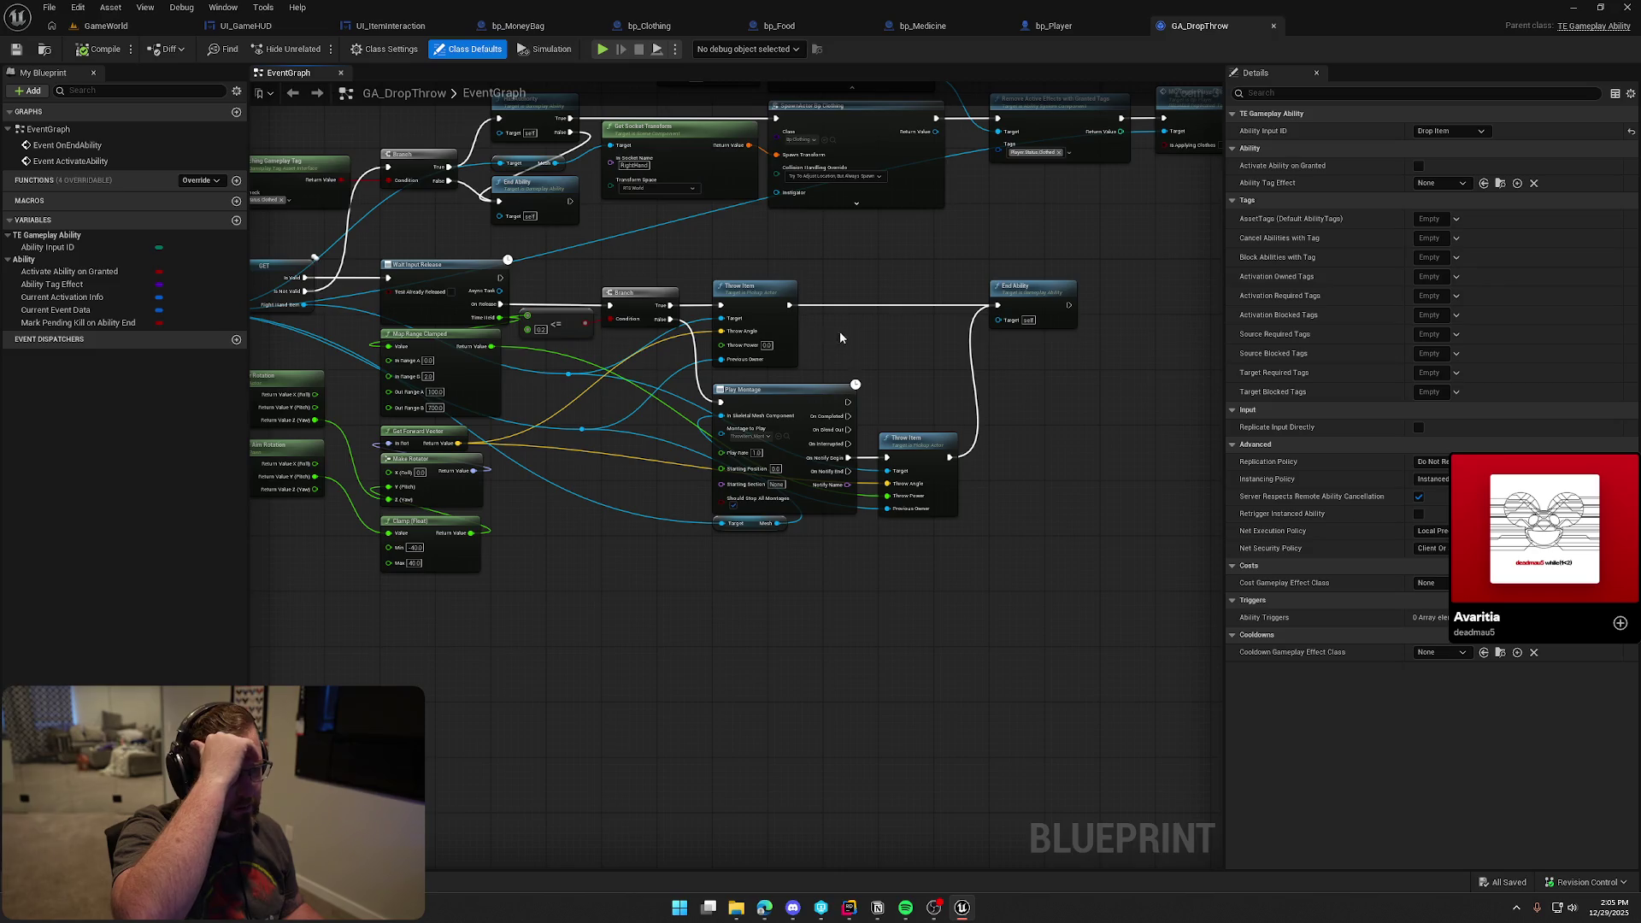
pyautogui.click(851, 908)
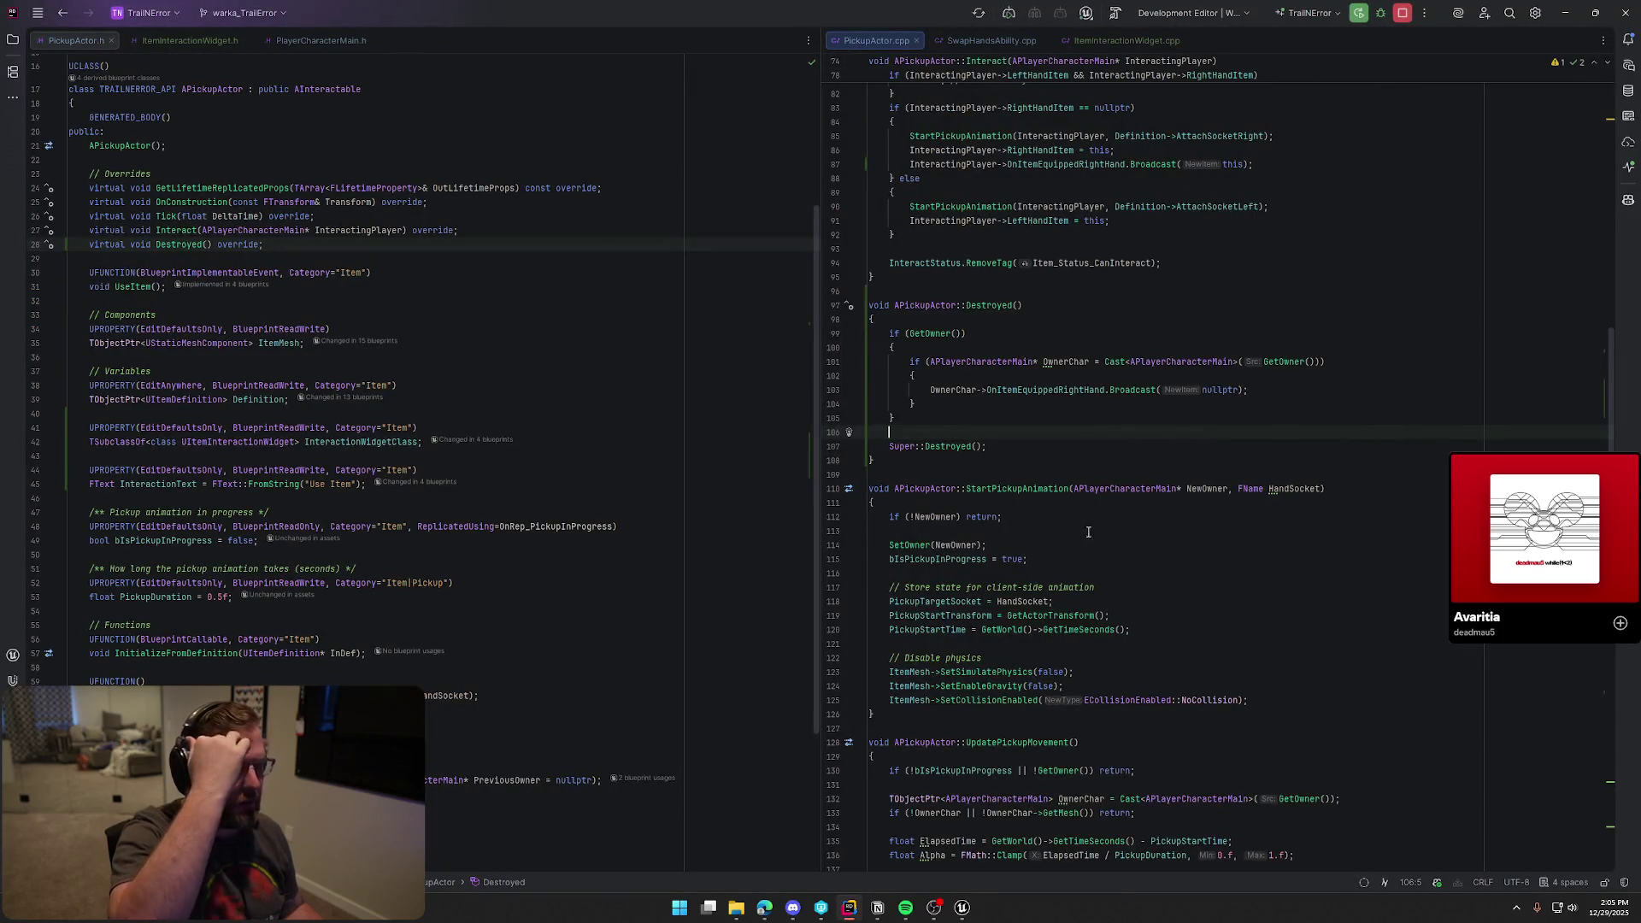
# Review ThrowItem's detach and gravity code and the PreviousOwner and RightHandItem usages, then return to Unreal
pyautogui.scroll(-13, 1091, 512)
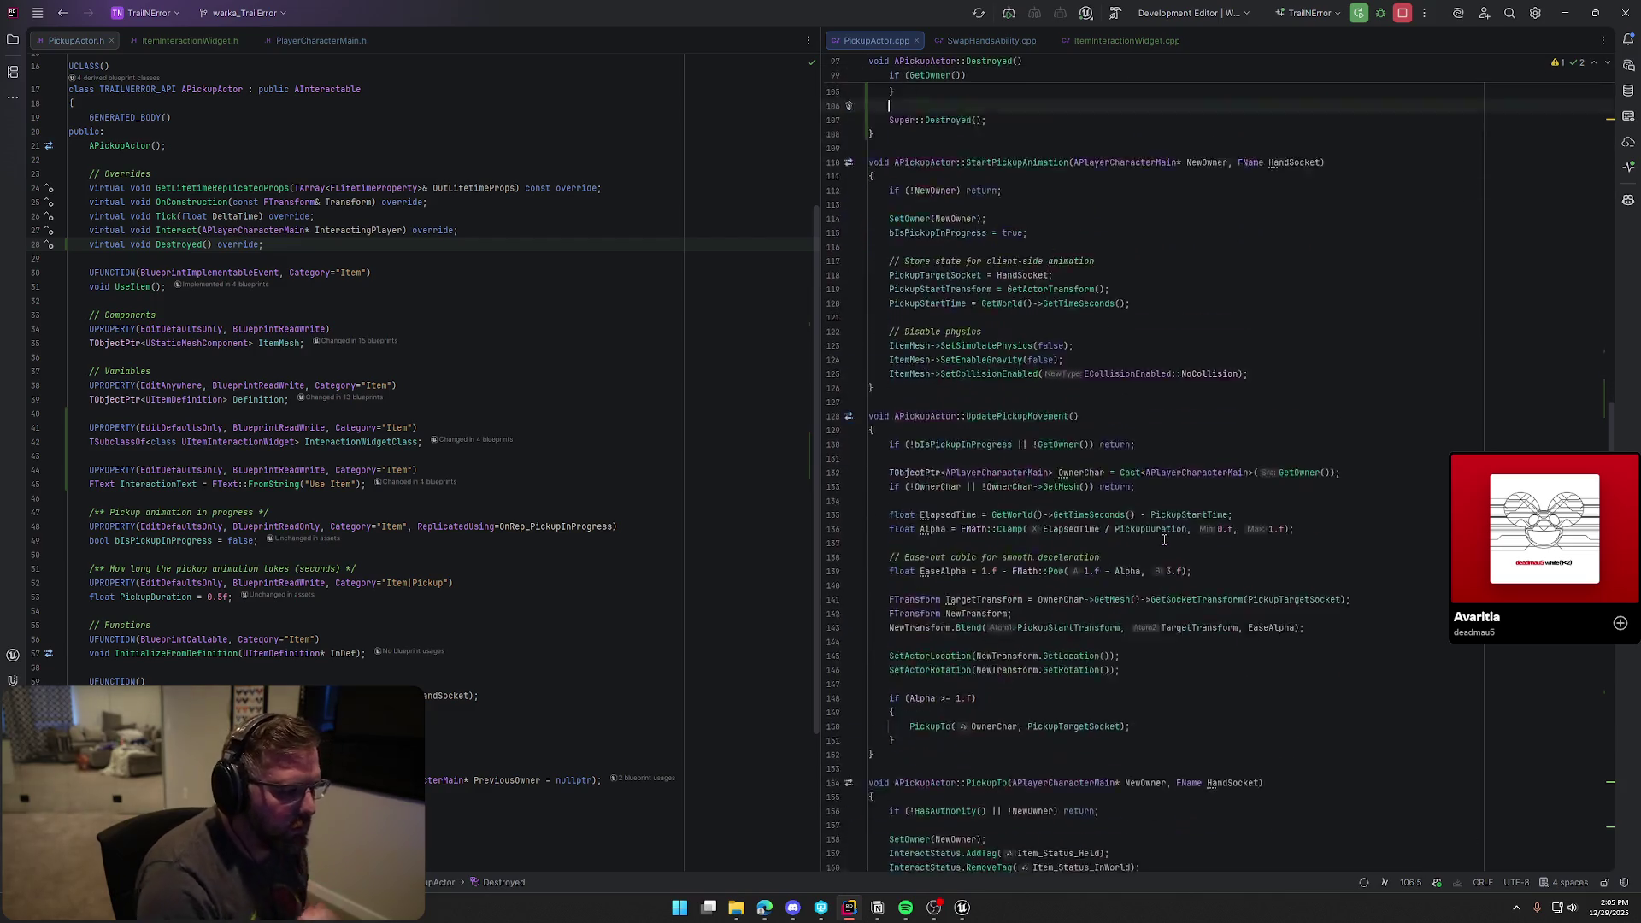
pyautogui.scroll(-13, 1165, 539)
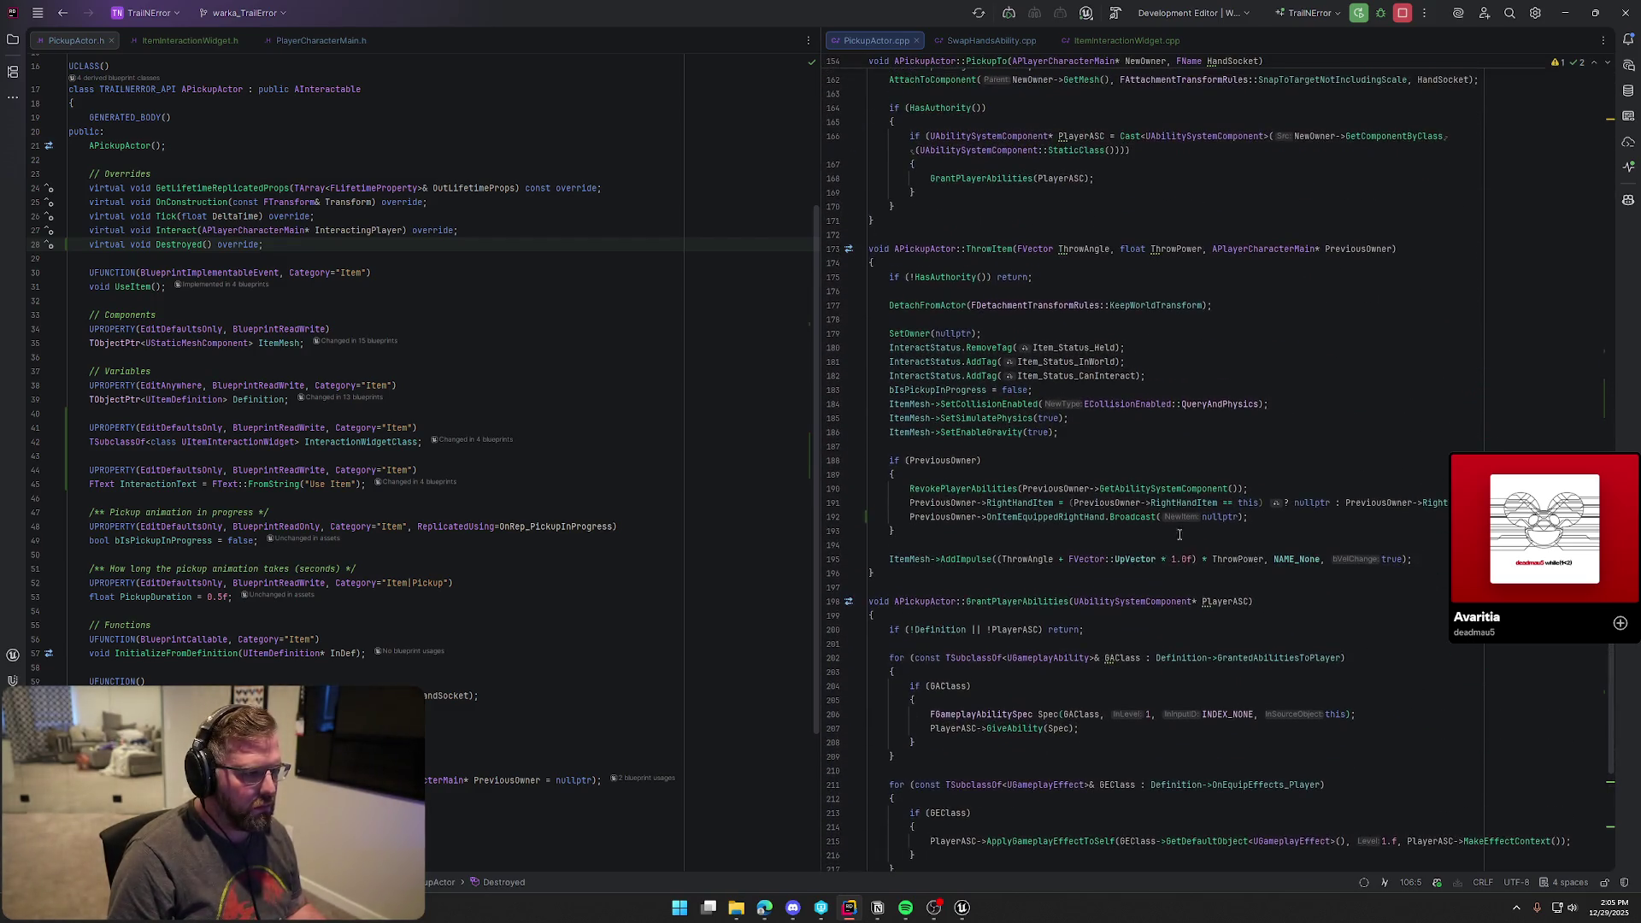
pyautogui.moveTo(889, 306); pyautogui.dragTo(1242, 305)
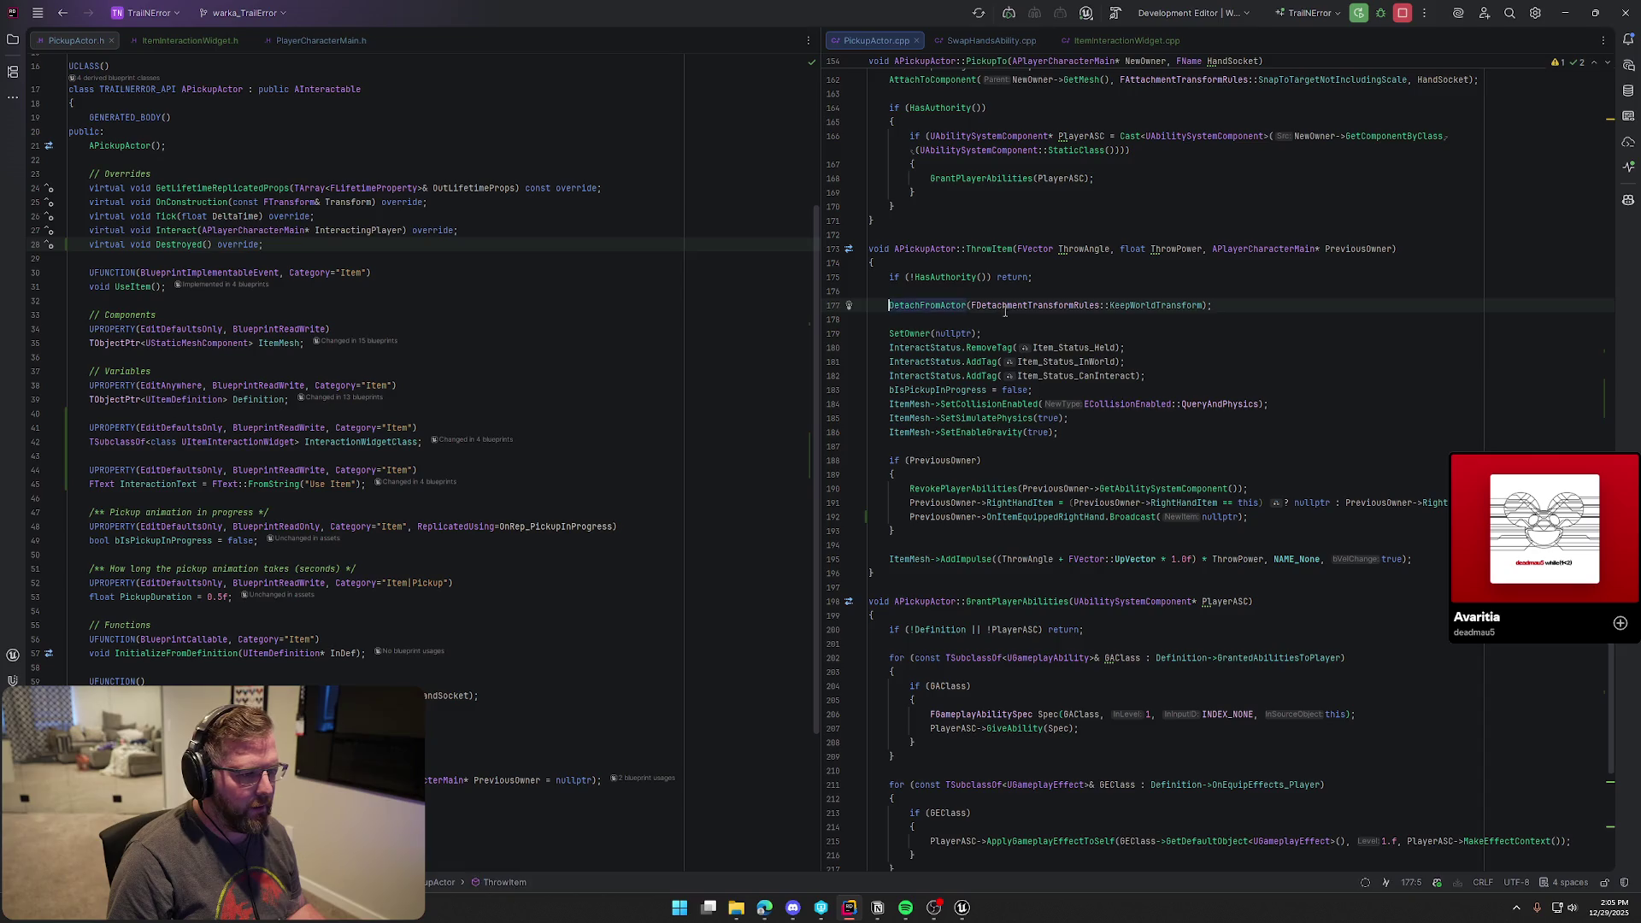
pyautogui.click(899, 334)
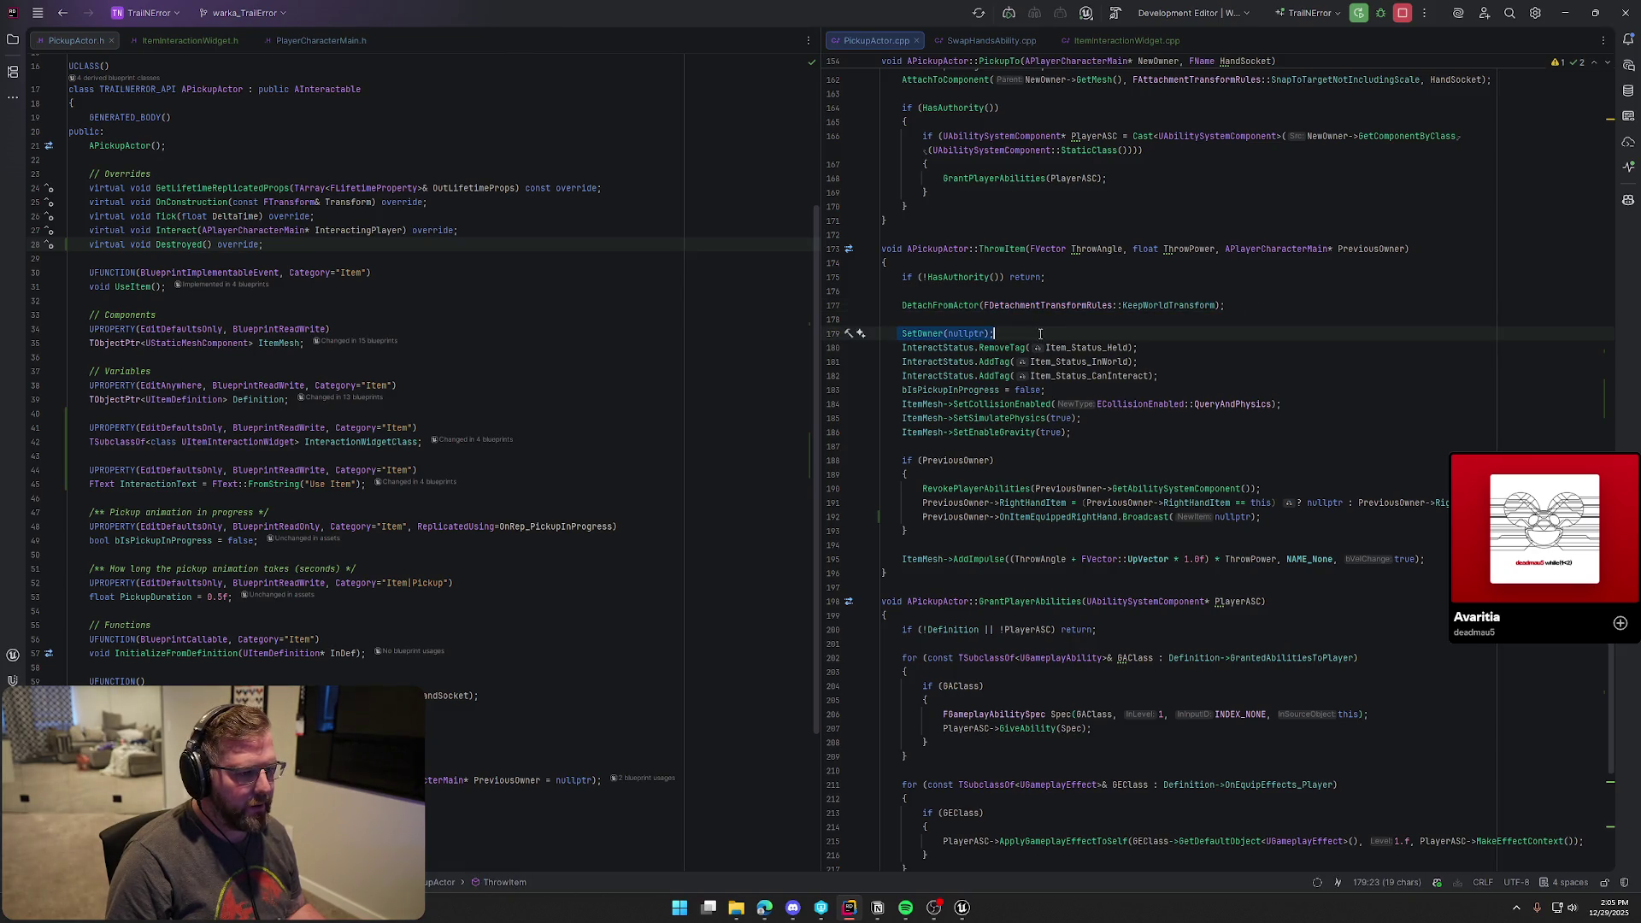
pyautogui.click(1113, 433)
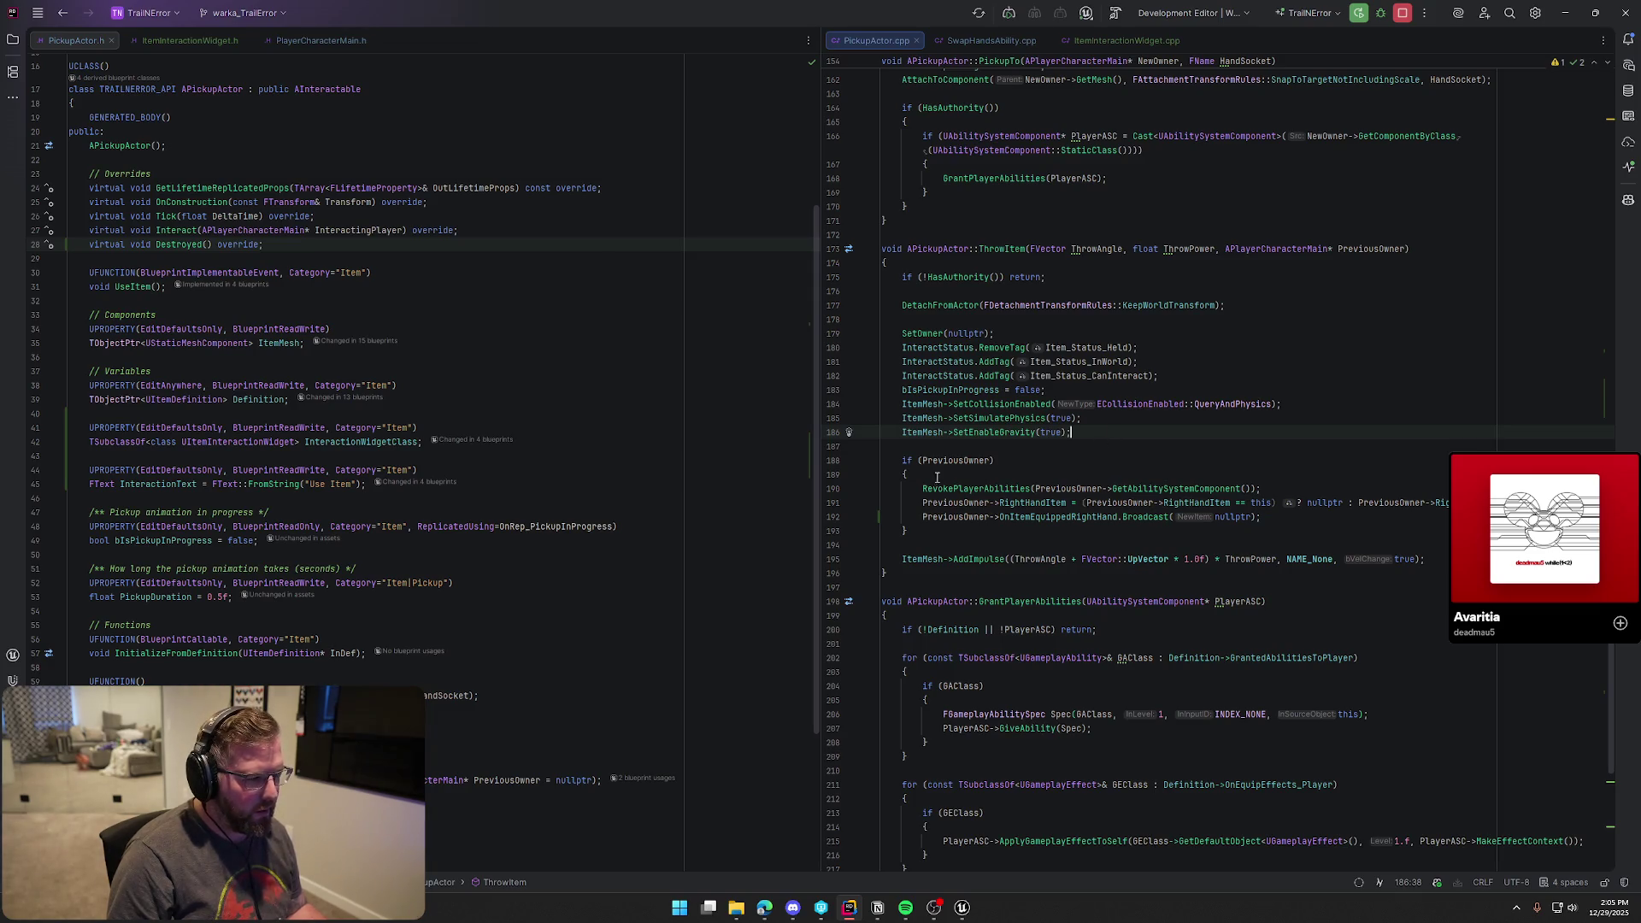
pyautogui.moveTo(904, 462); pyautogui.dragTo(908, 528)
pyautogui.click(953, 503)
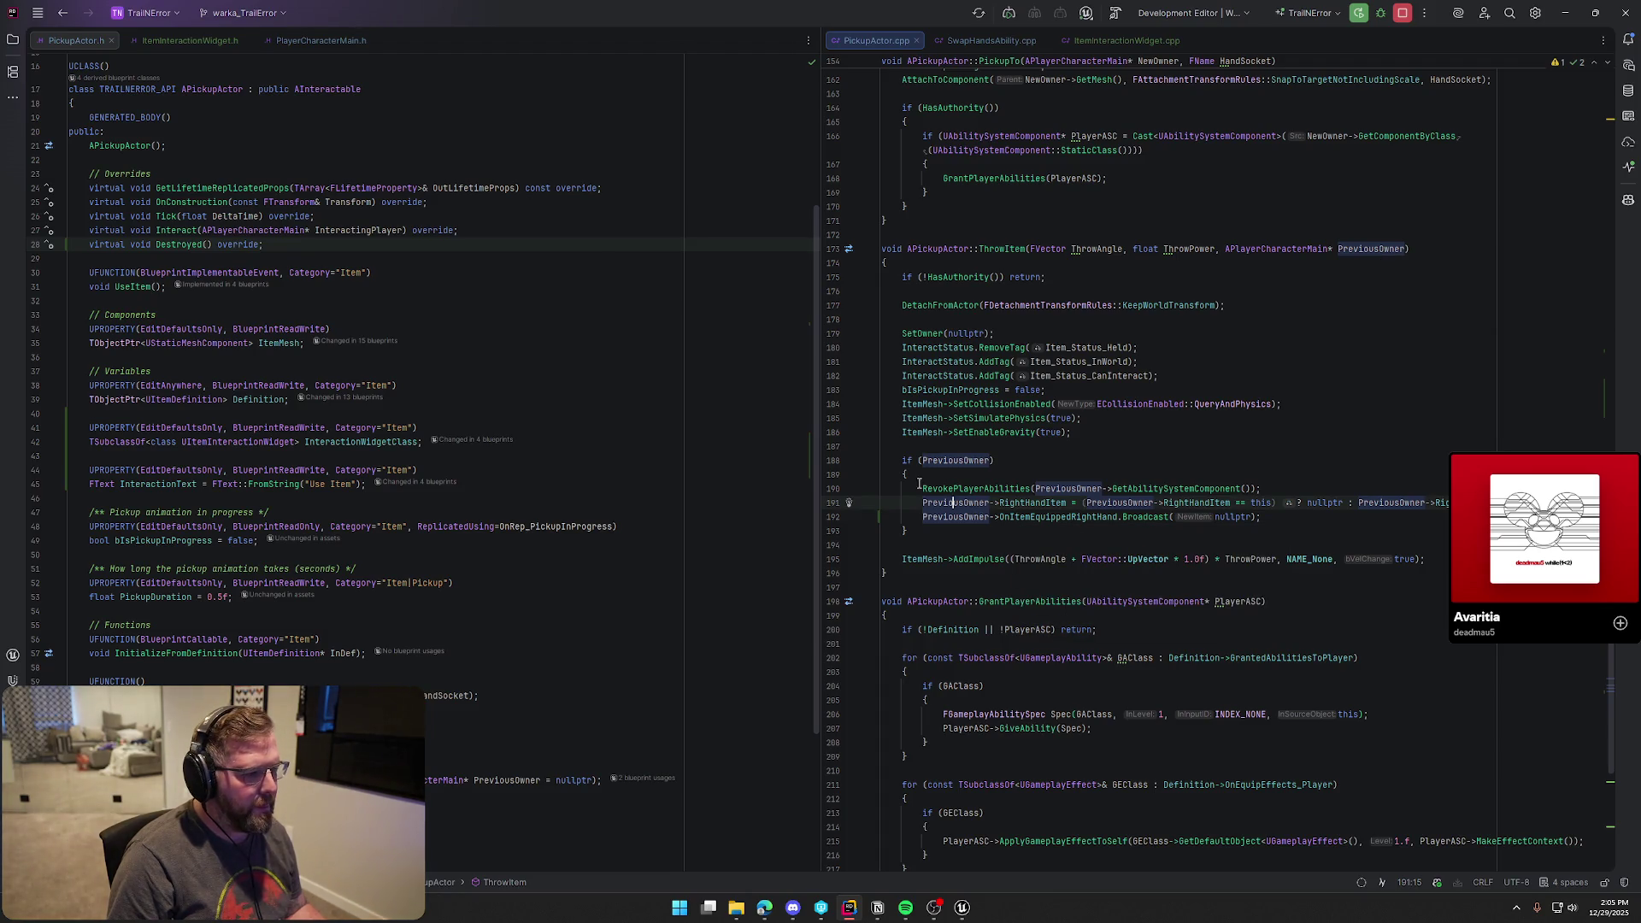
pyautogui.click(1019, 503)
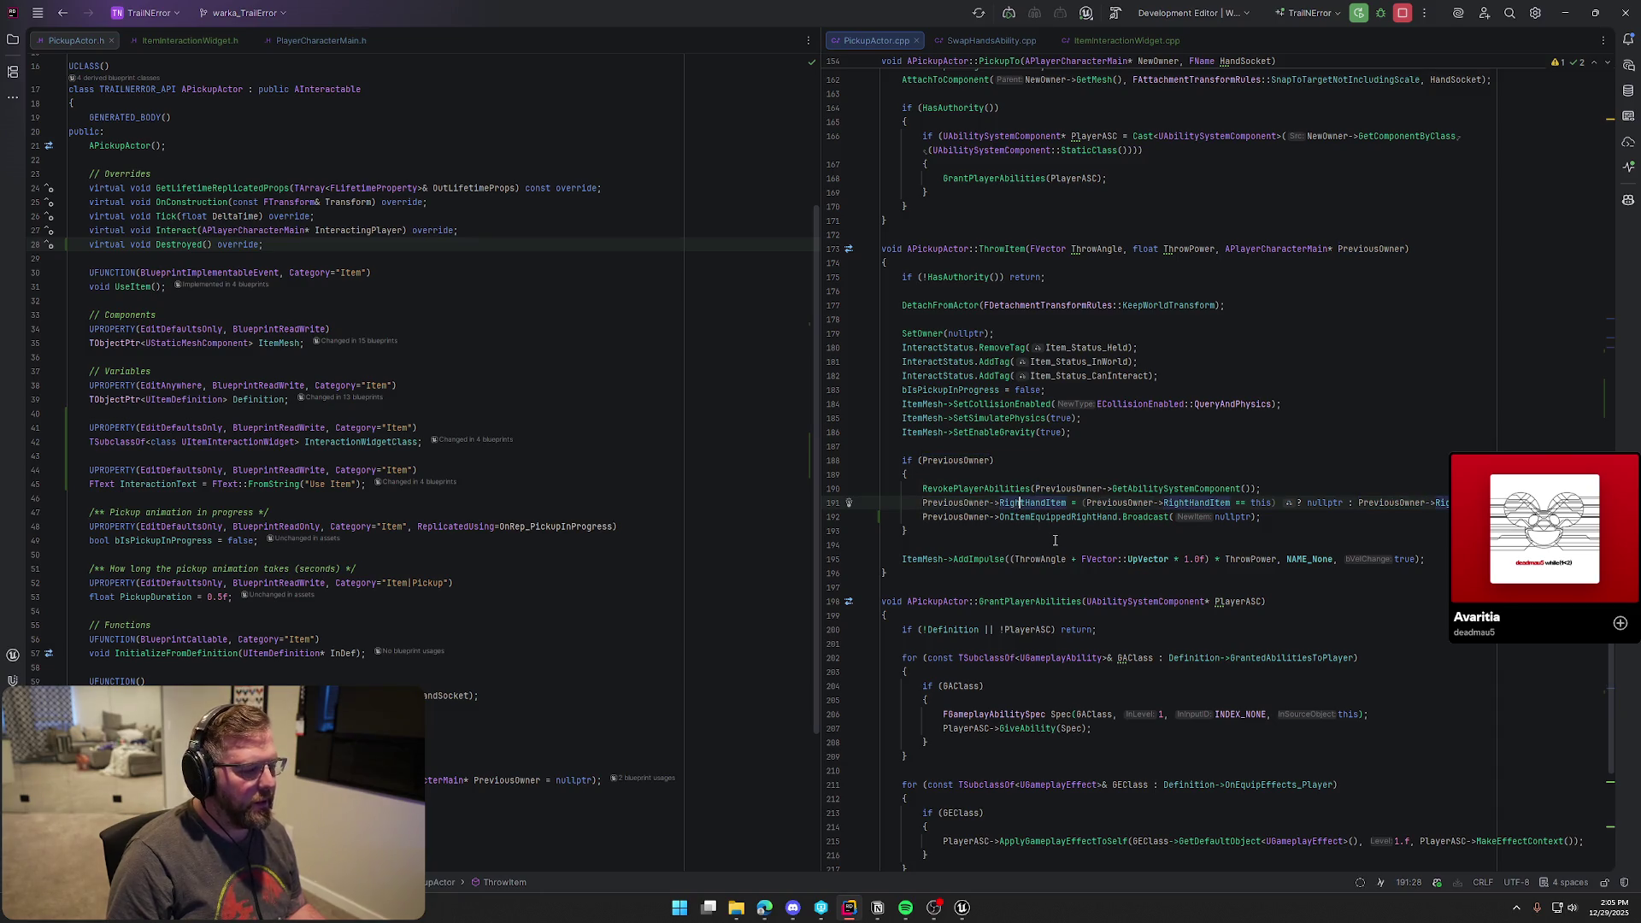
pyautogui.click(957, 913)
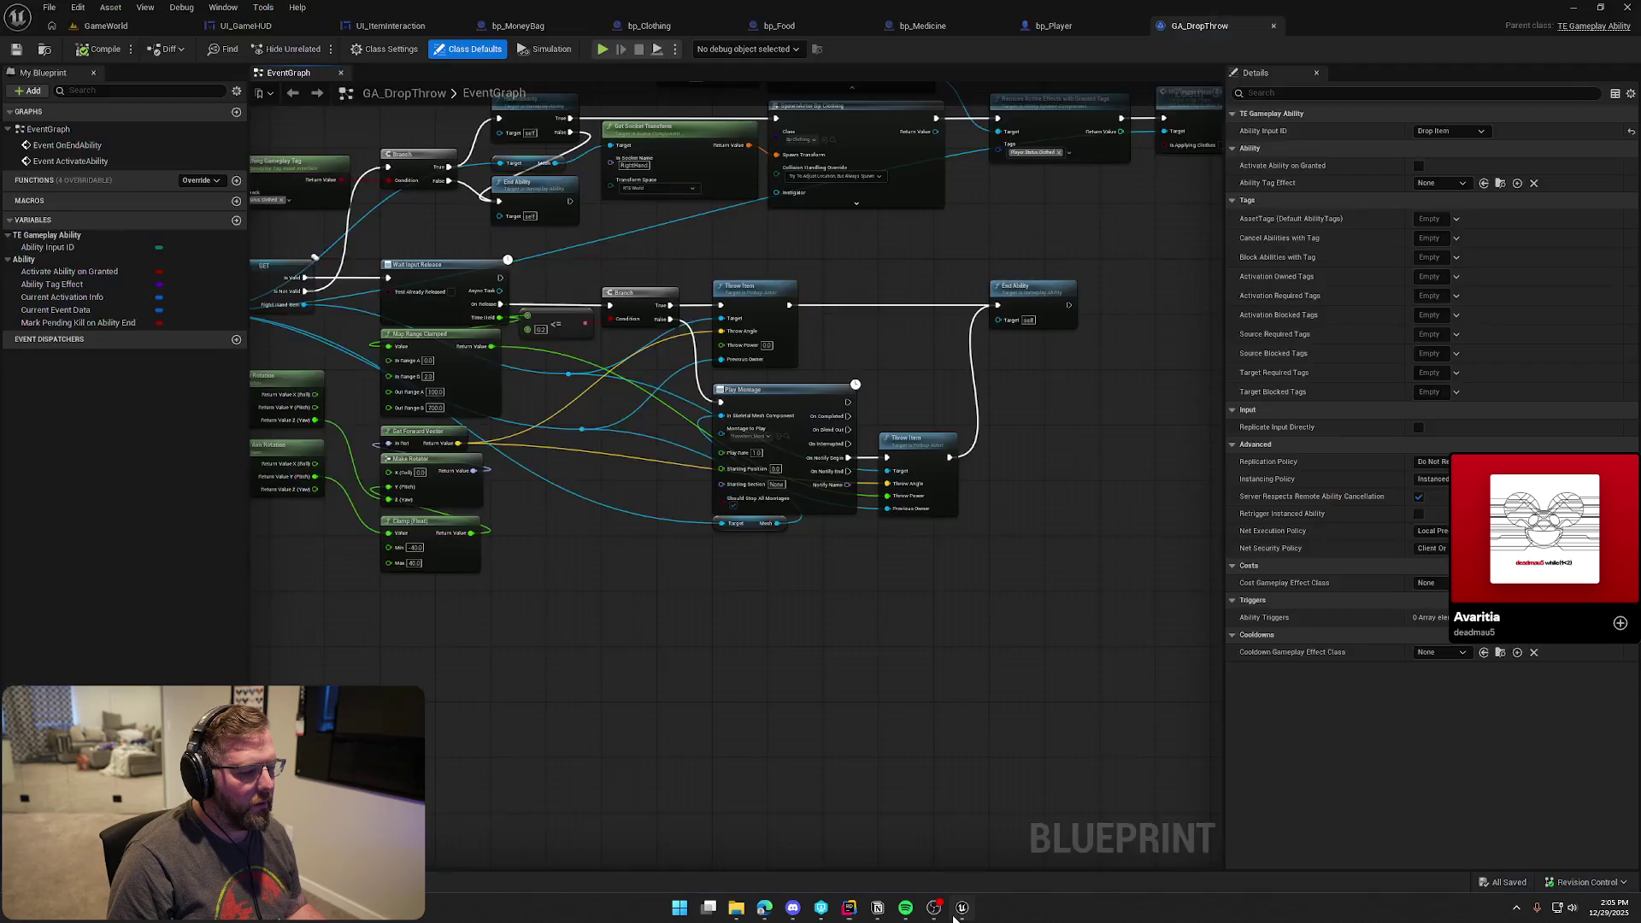
# Look over GameWorld, then select the IA_DropItem input event in bp_Player
pyautogui.moveTo(859, 637); pyautogui.dragTo(811, 653)
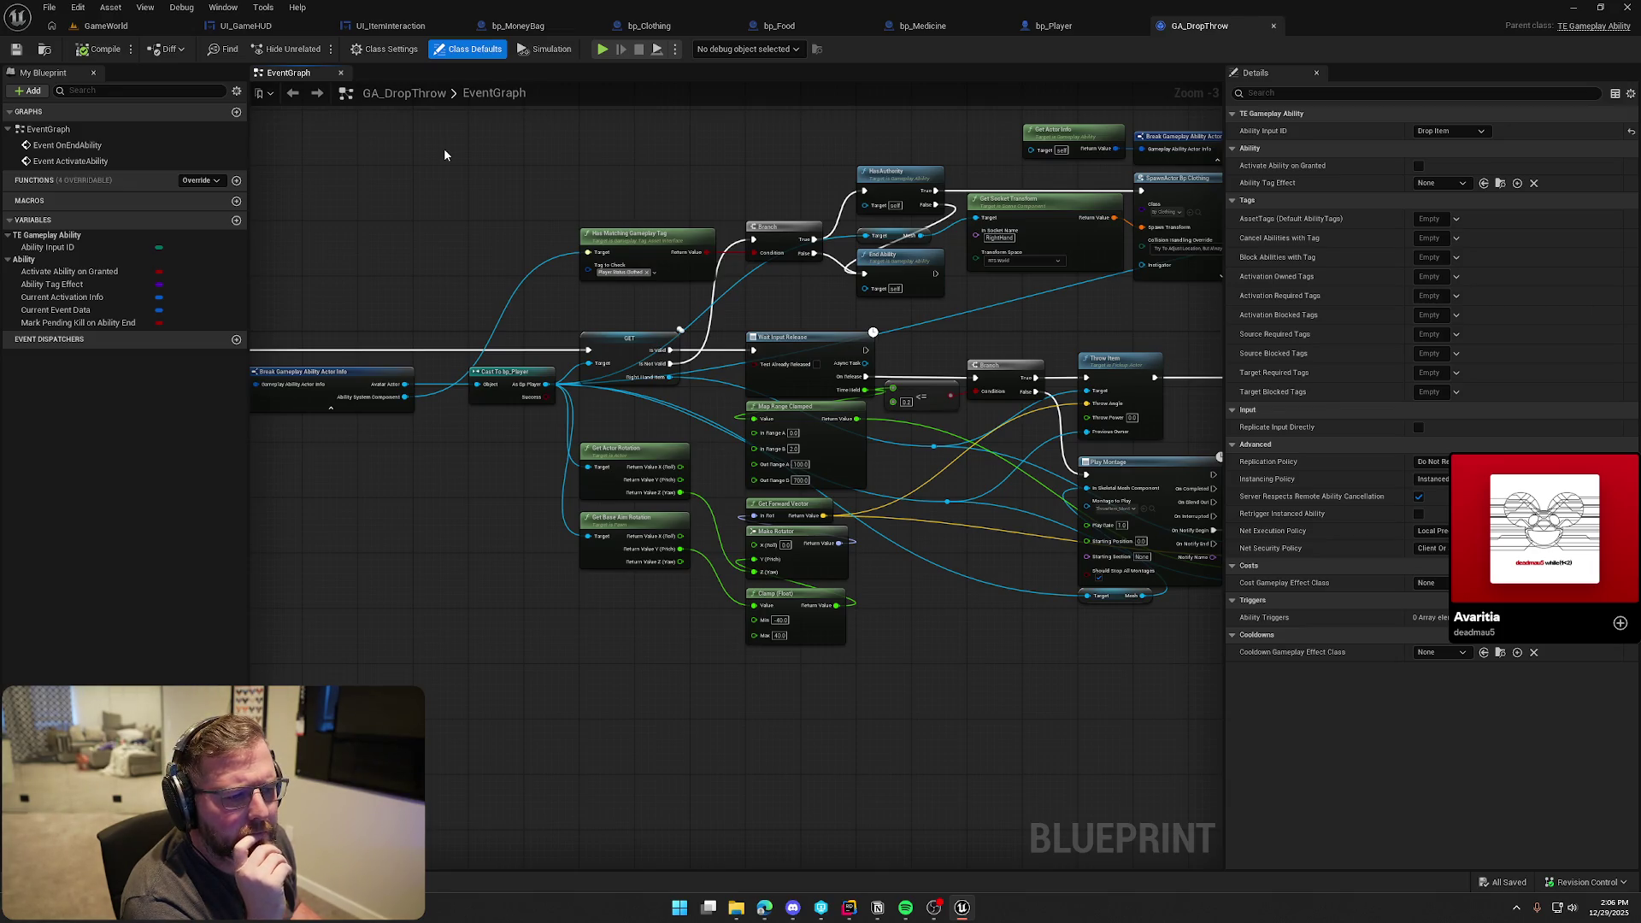
pyautogui.click(108, 29)
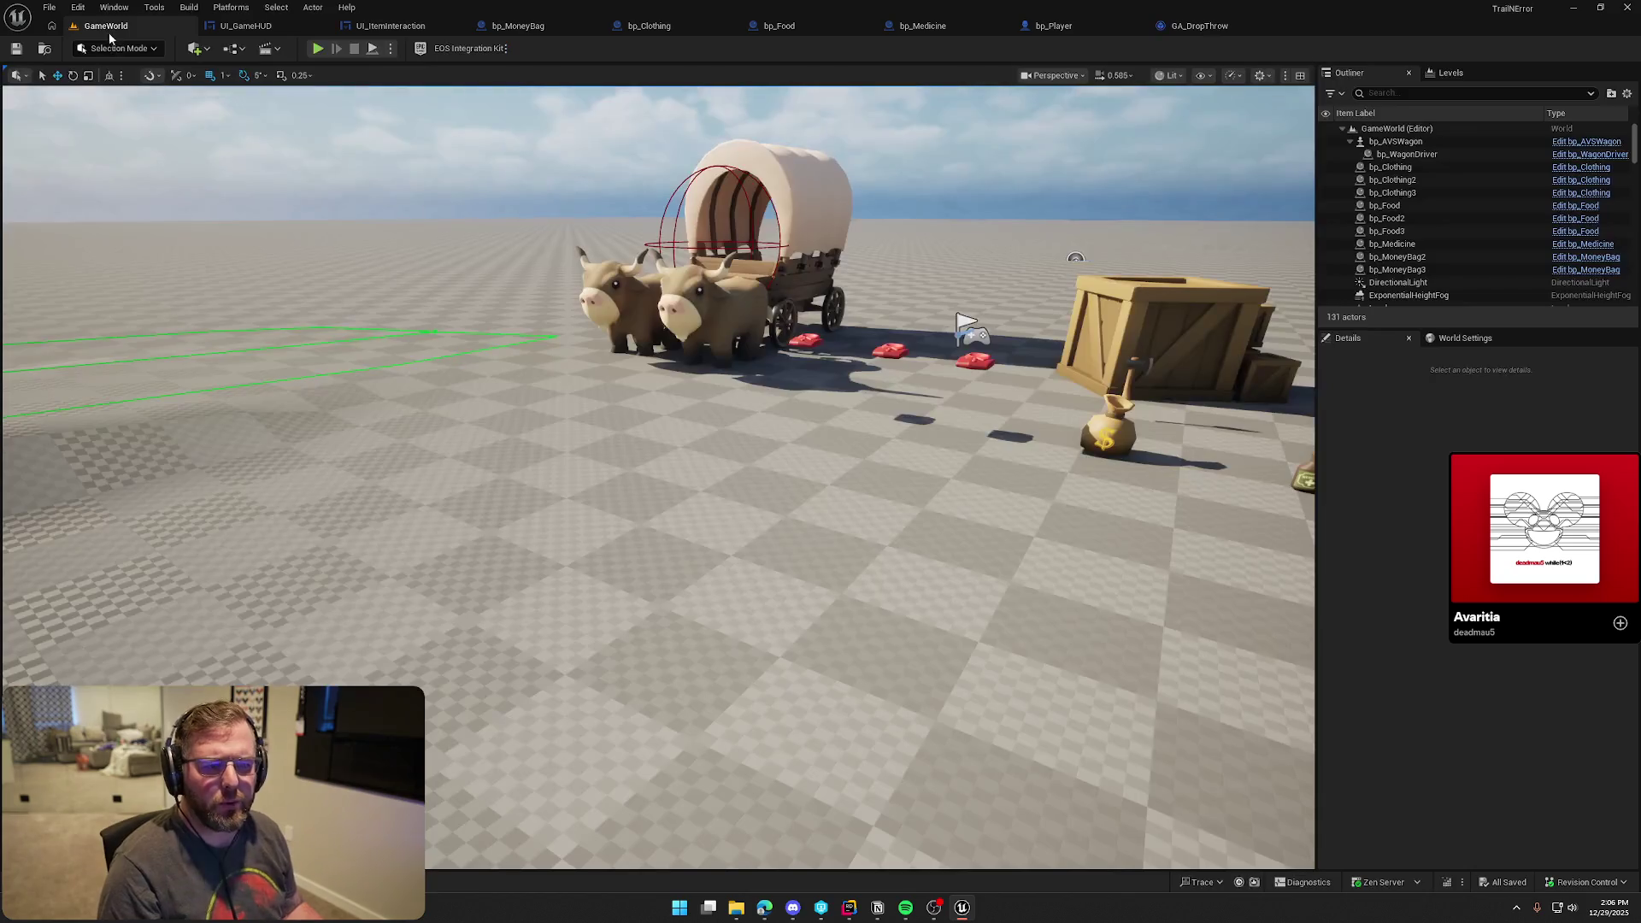
pyautogui.moveTo(538, 323)
pyautogui.mouseDown()
pyautogui.moveTo(547, 359)
pyautogui.moveTo(505, 320)
pyautogui.mouseUp()
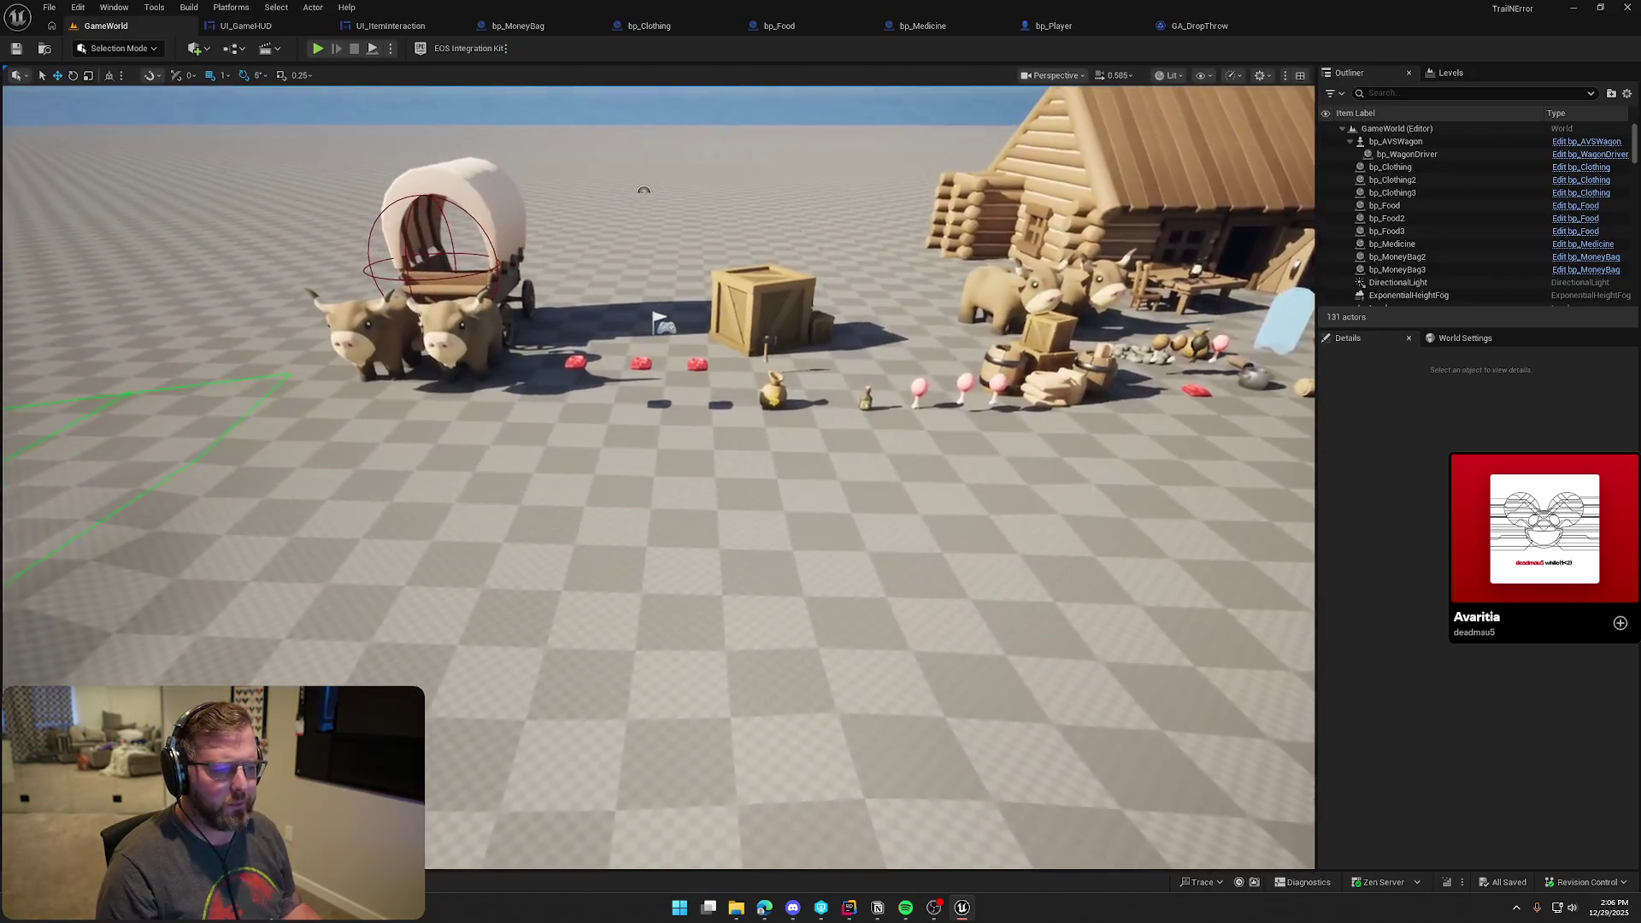
pyautogui.hotkey('ctrl', 'space')
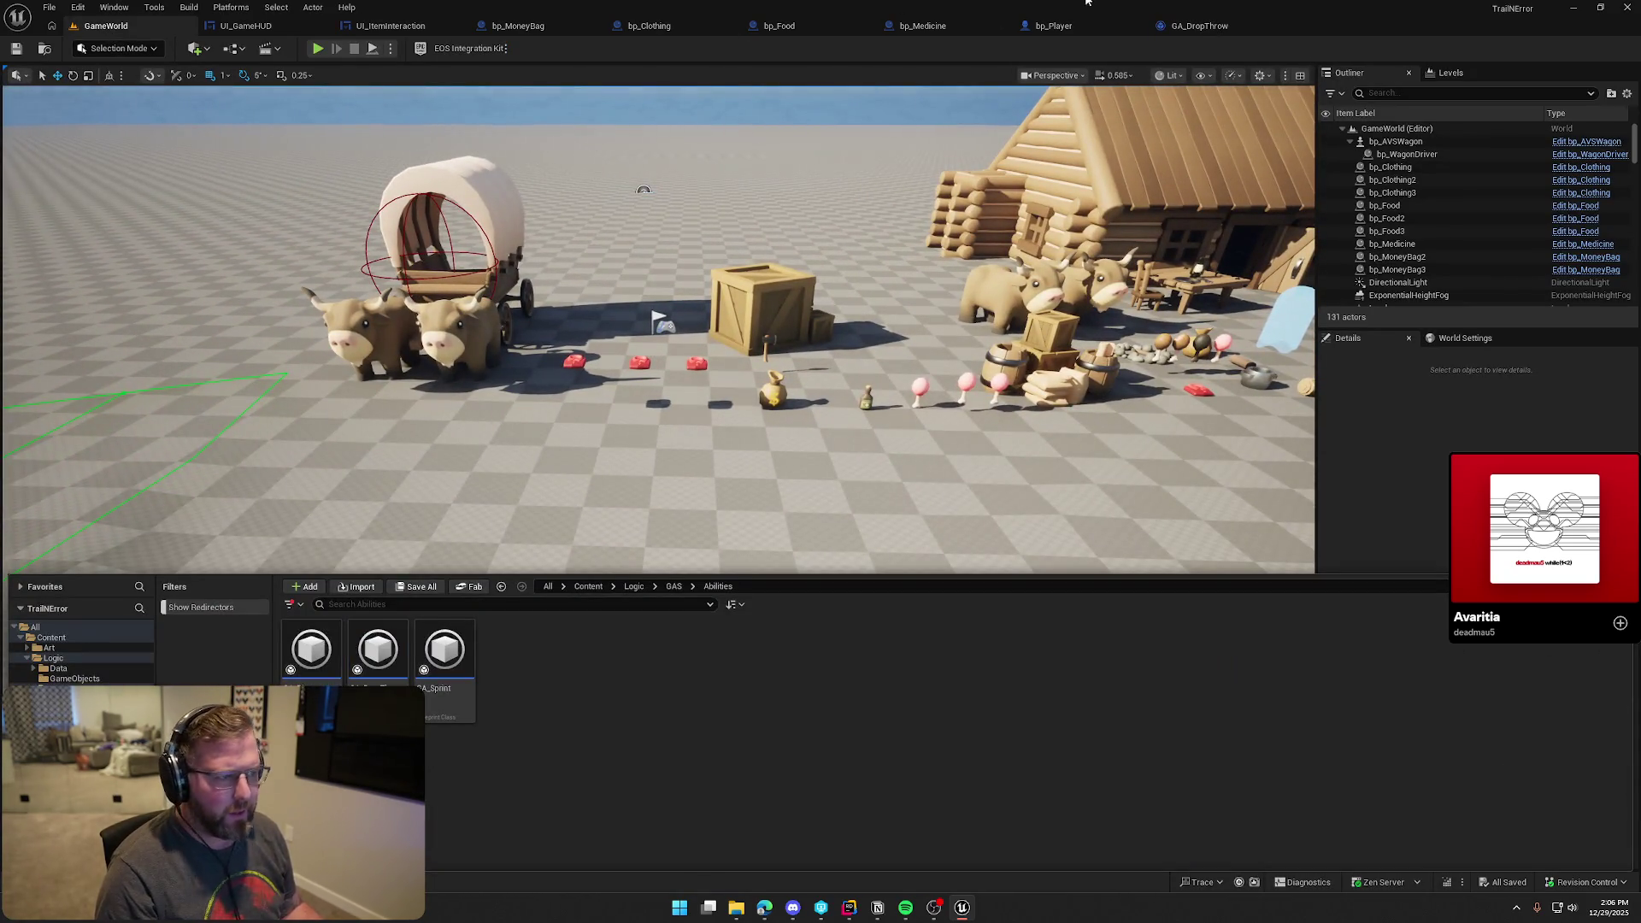
pyautogui.click(1084, 26)
pyautogui.click(537, 286)
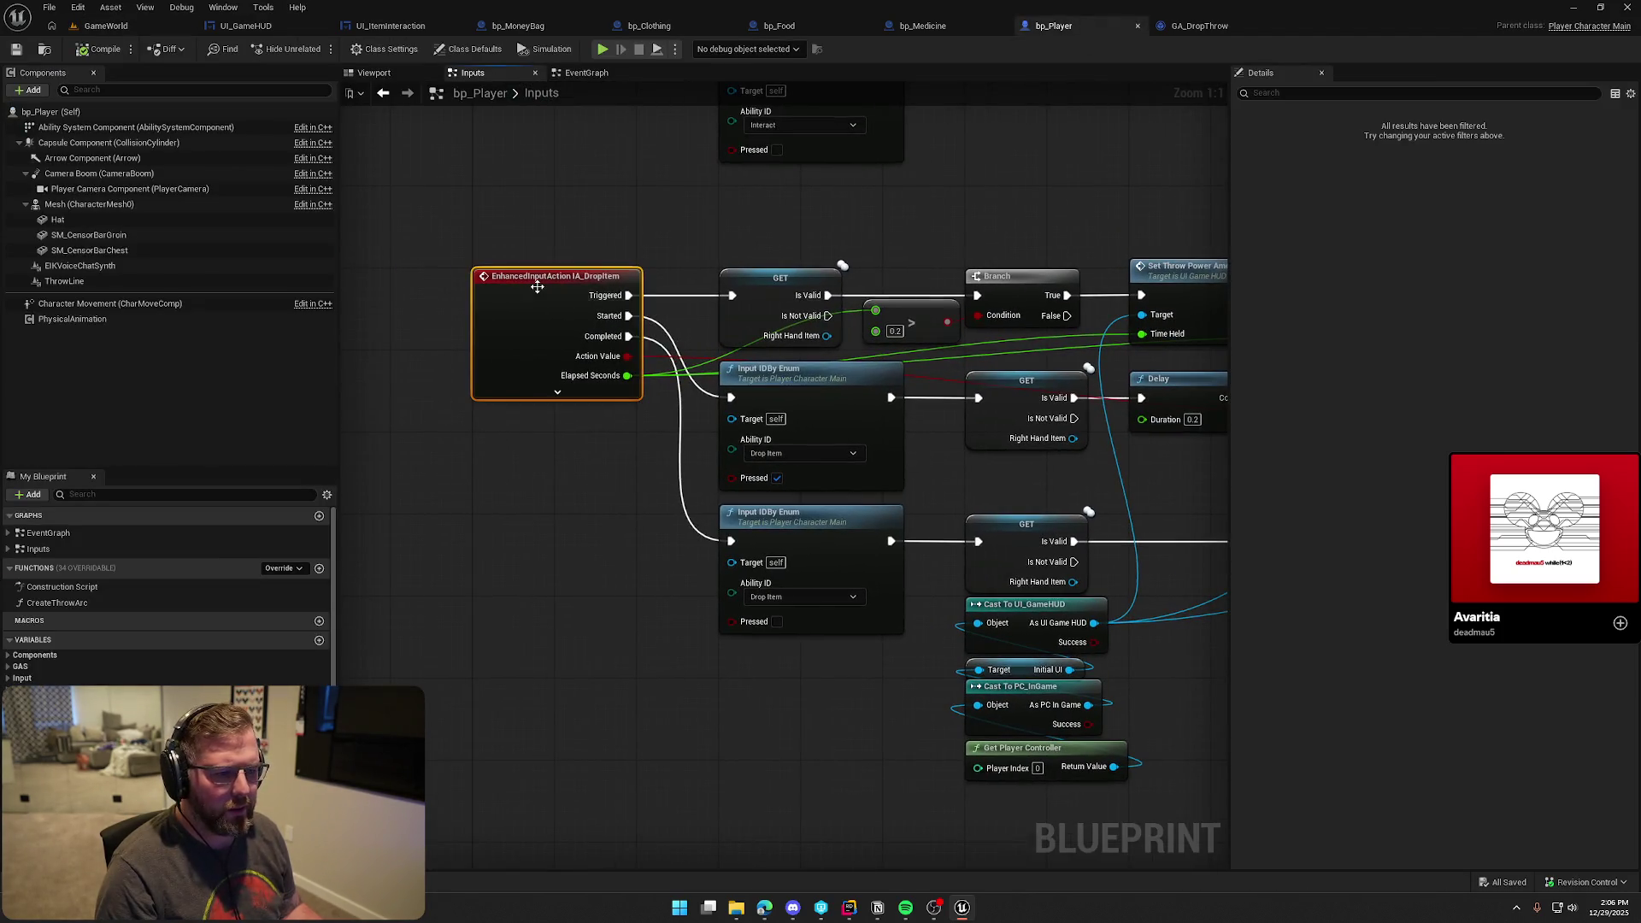
# Open the IMC_Default mapping context from the Logic/Input folder
pyautogui.hotkey('ctrl', 'space')
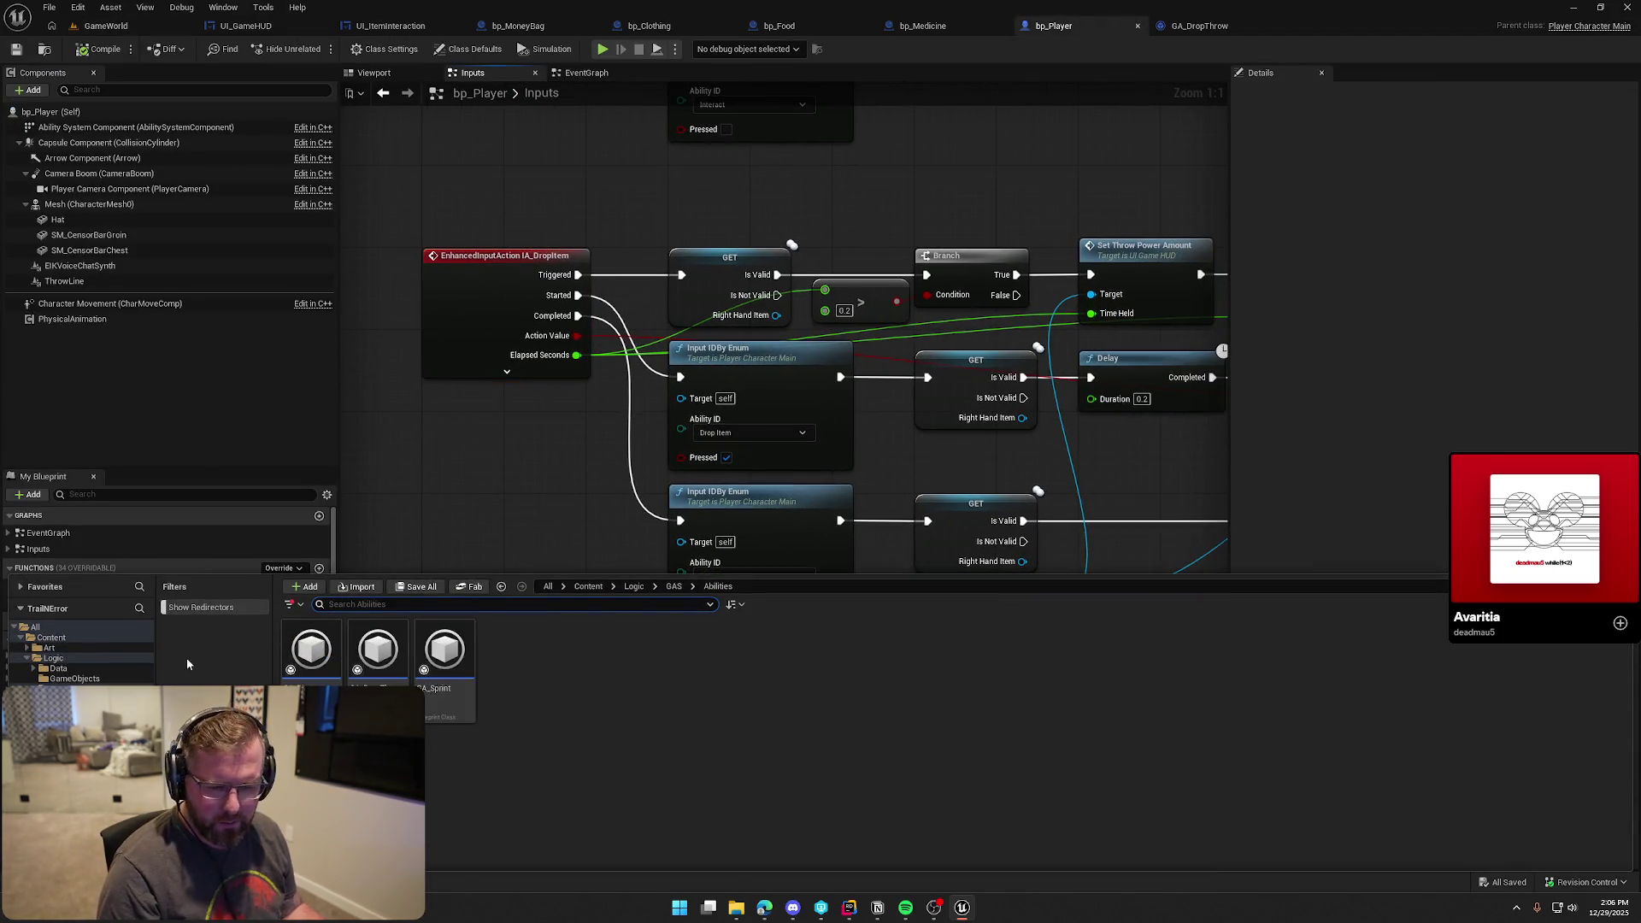
pyautogui.hotkey('alt', 'Left')
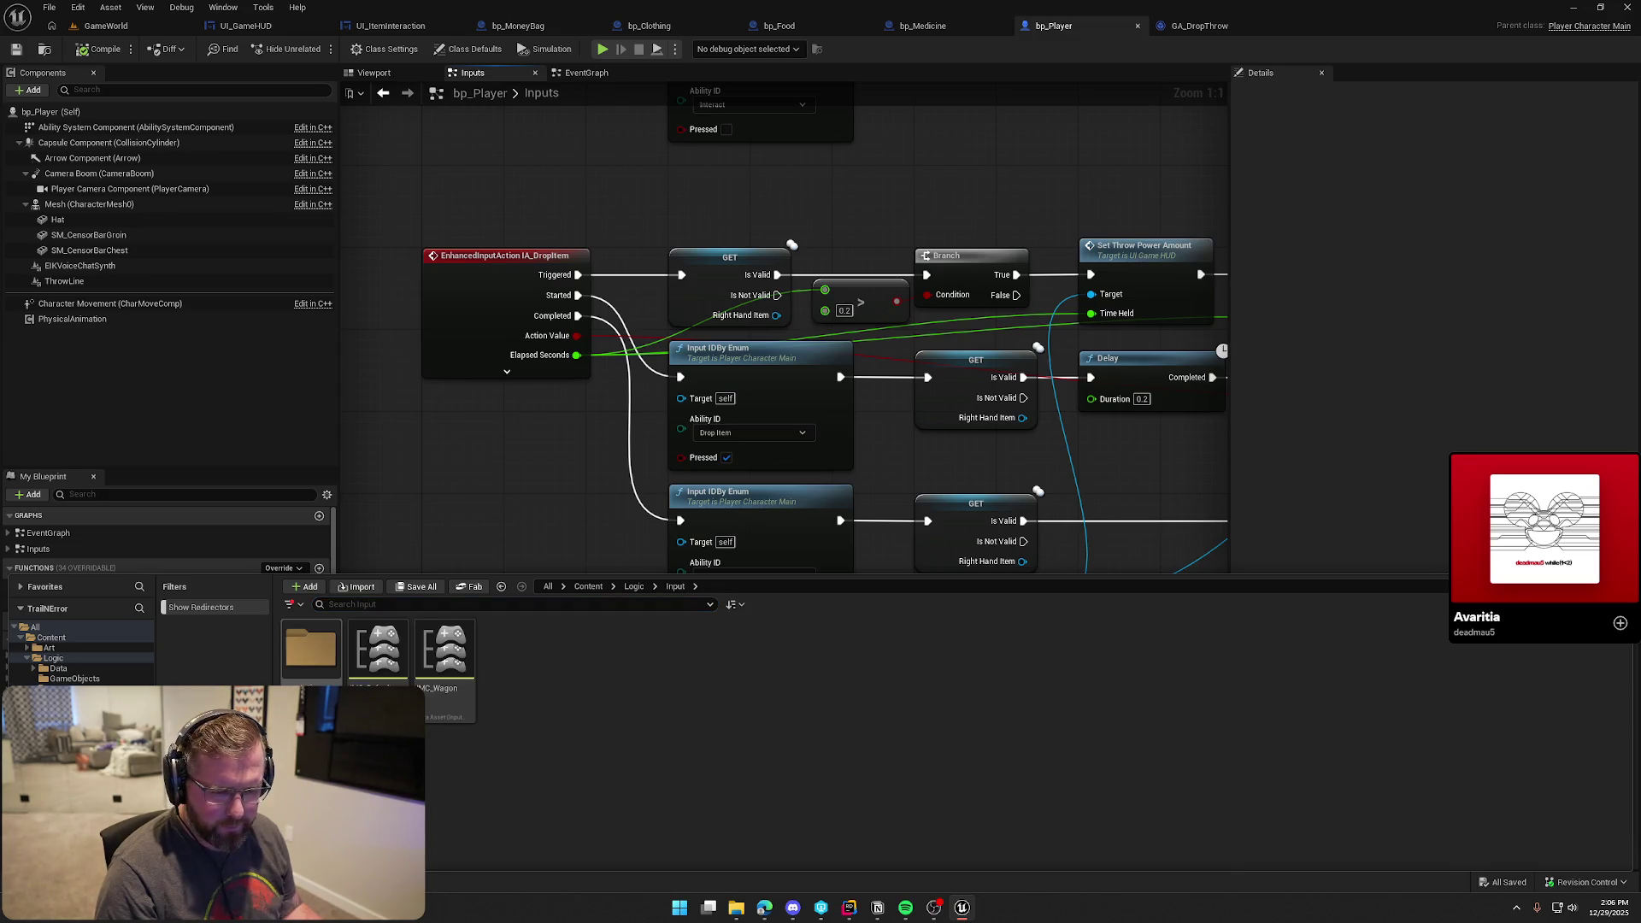
pyautogui.doubleClick(383, 658)
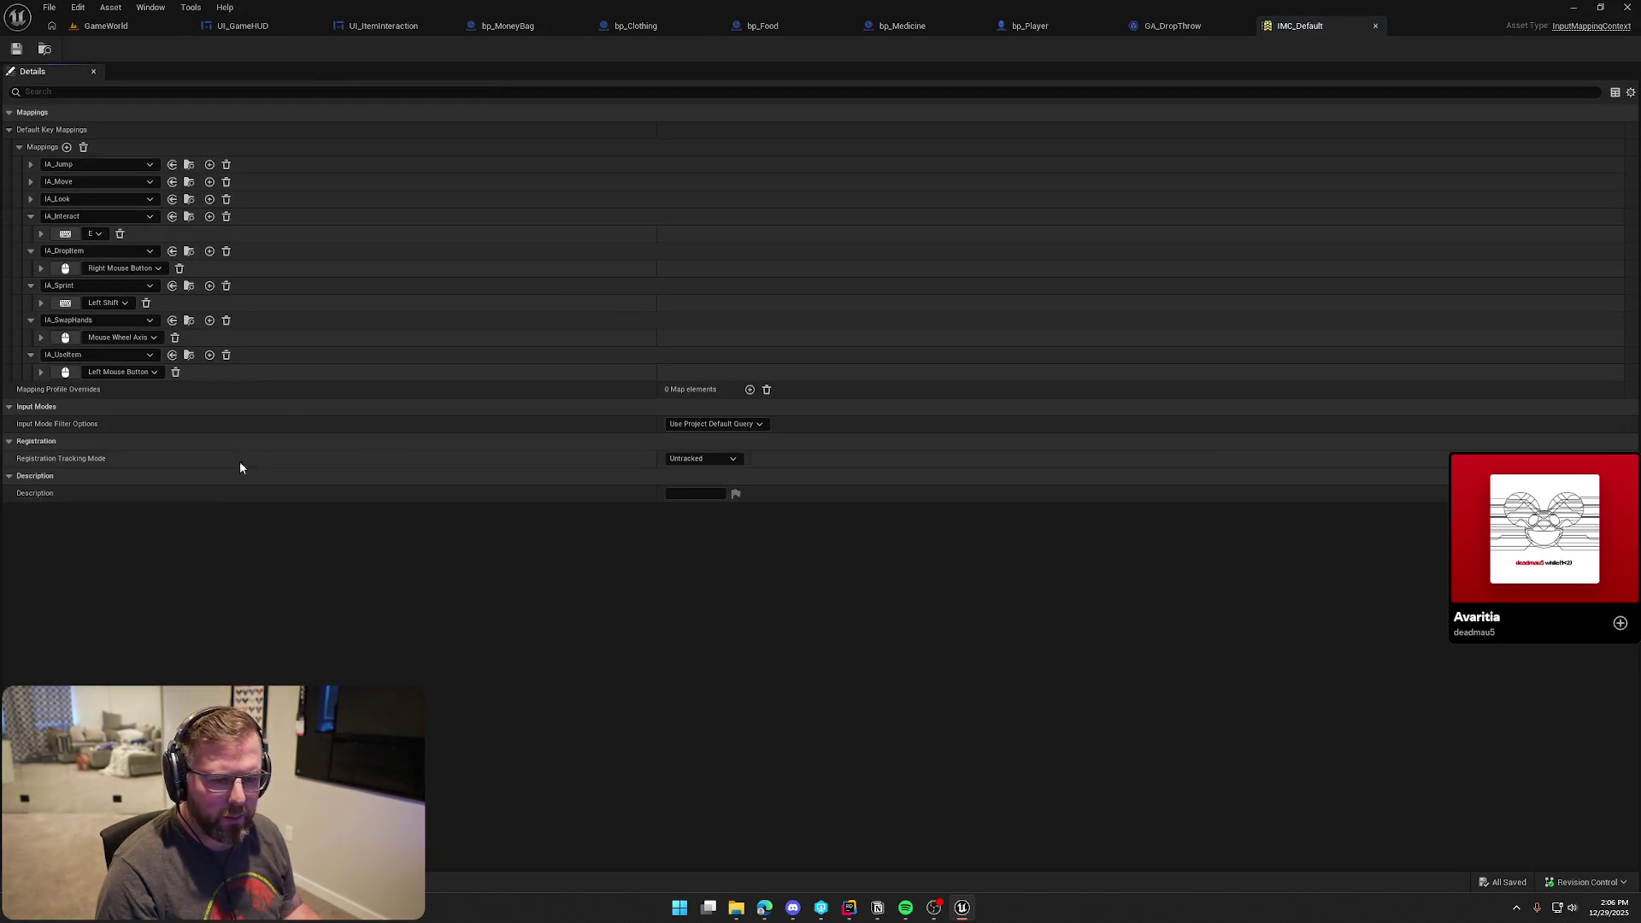
# Expand IA_DropItem's Right Mouse Button mapping, then add and remove a modifier
pyautogui.click(41, 269)
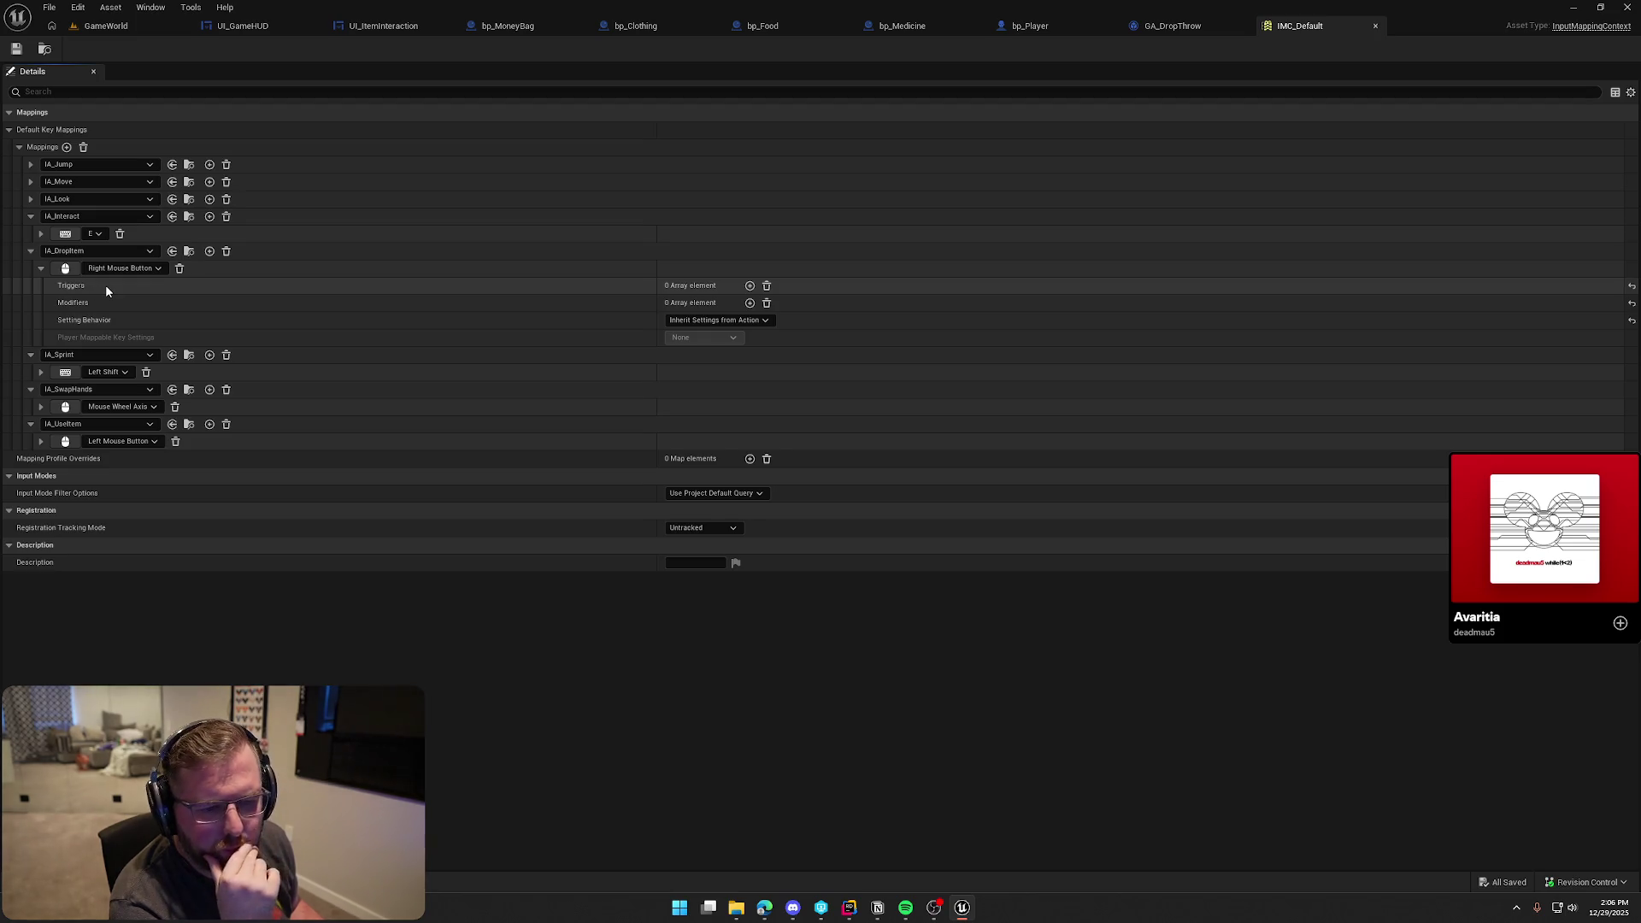
pyautogui.click(750, 304)
pyautogui.click(693, 320)
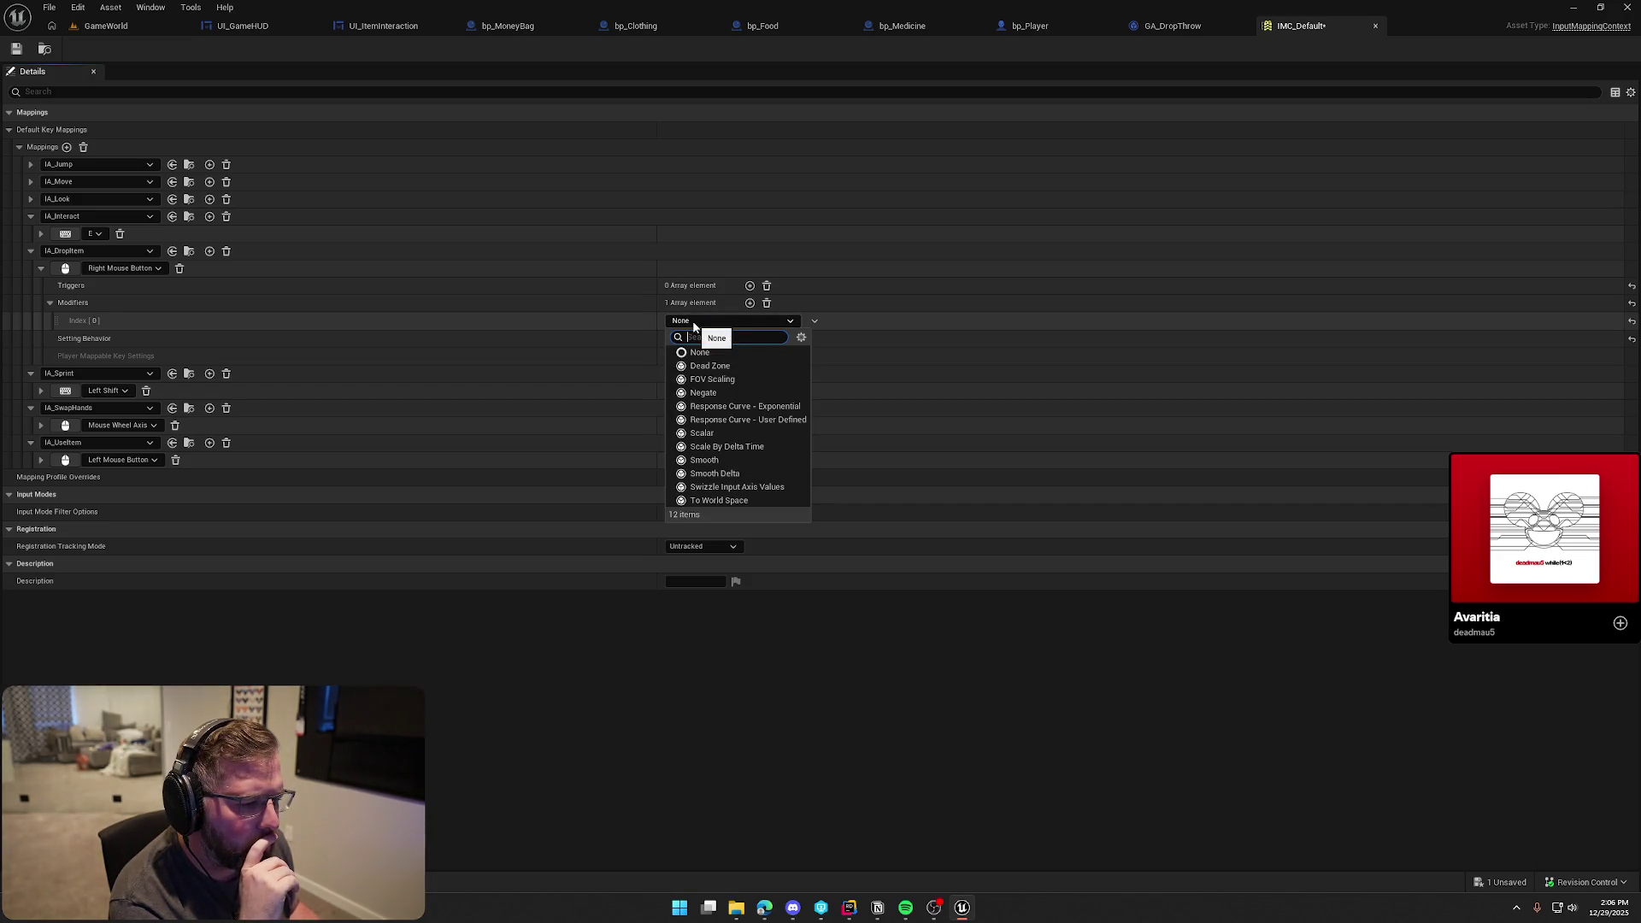
pyautogui.click(766, 304)
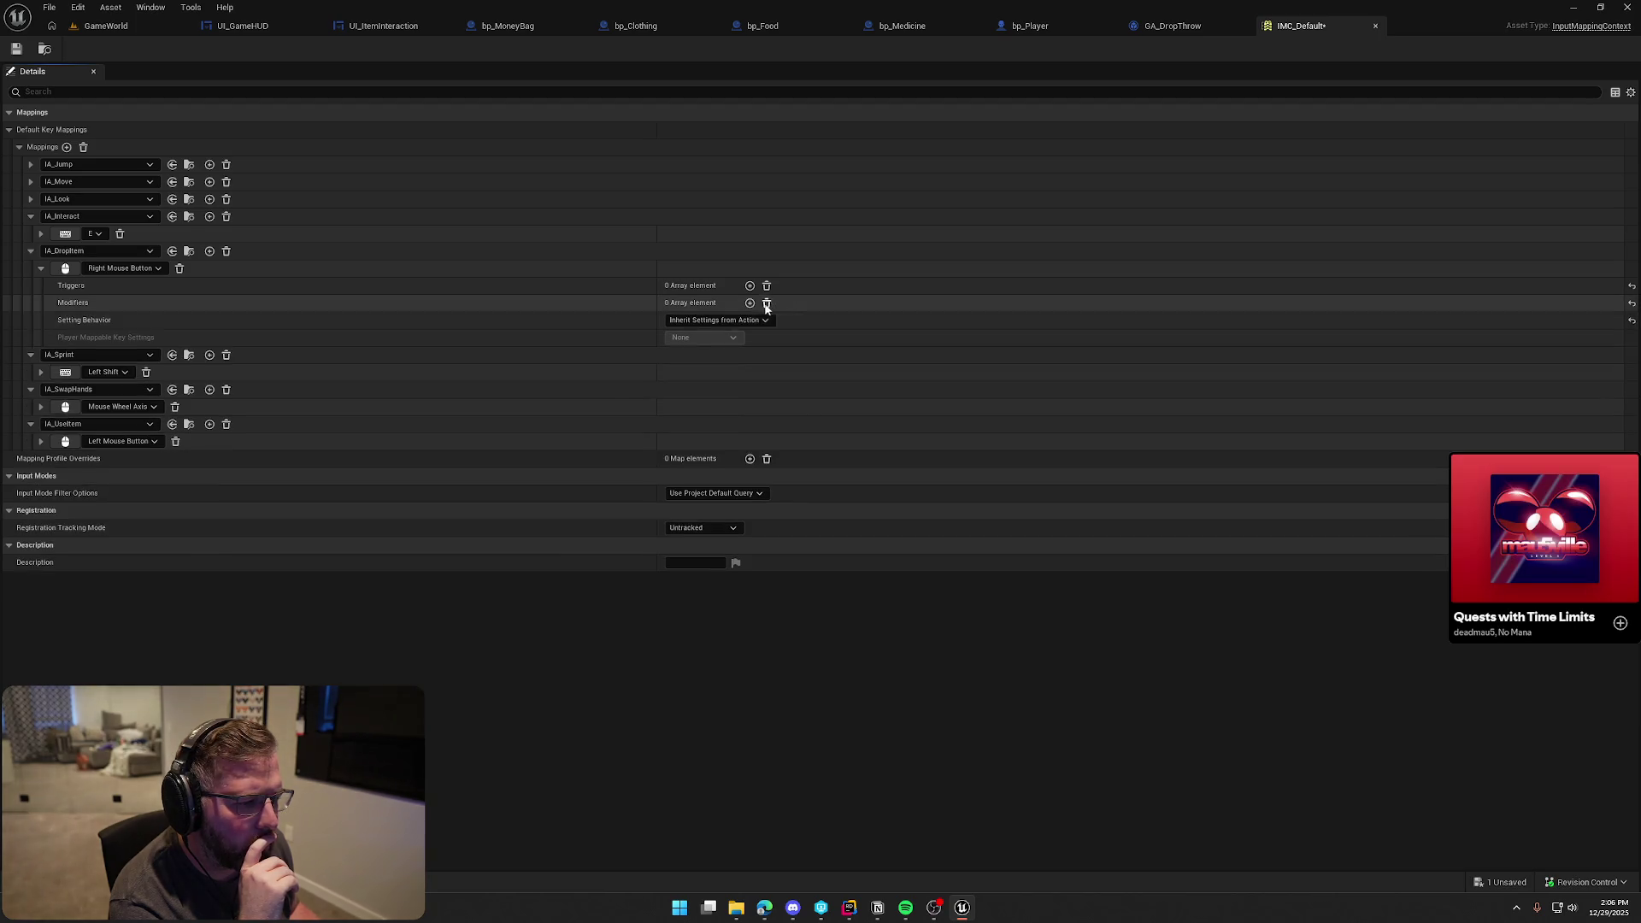
# Add and remove a trigger on that mapping, leaving none, and close IMC_Default
pyautogui.click(750, 286)
pyautogui.click(723, 305)
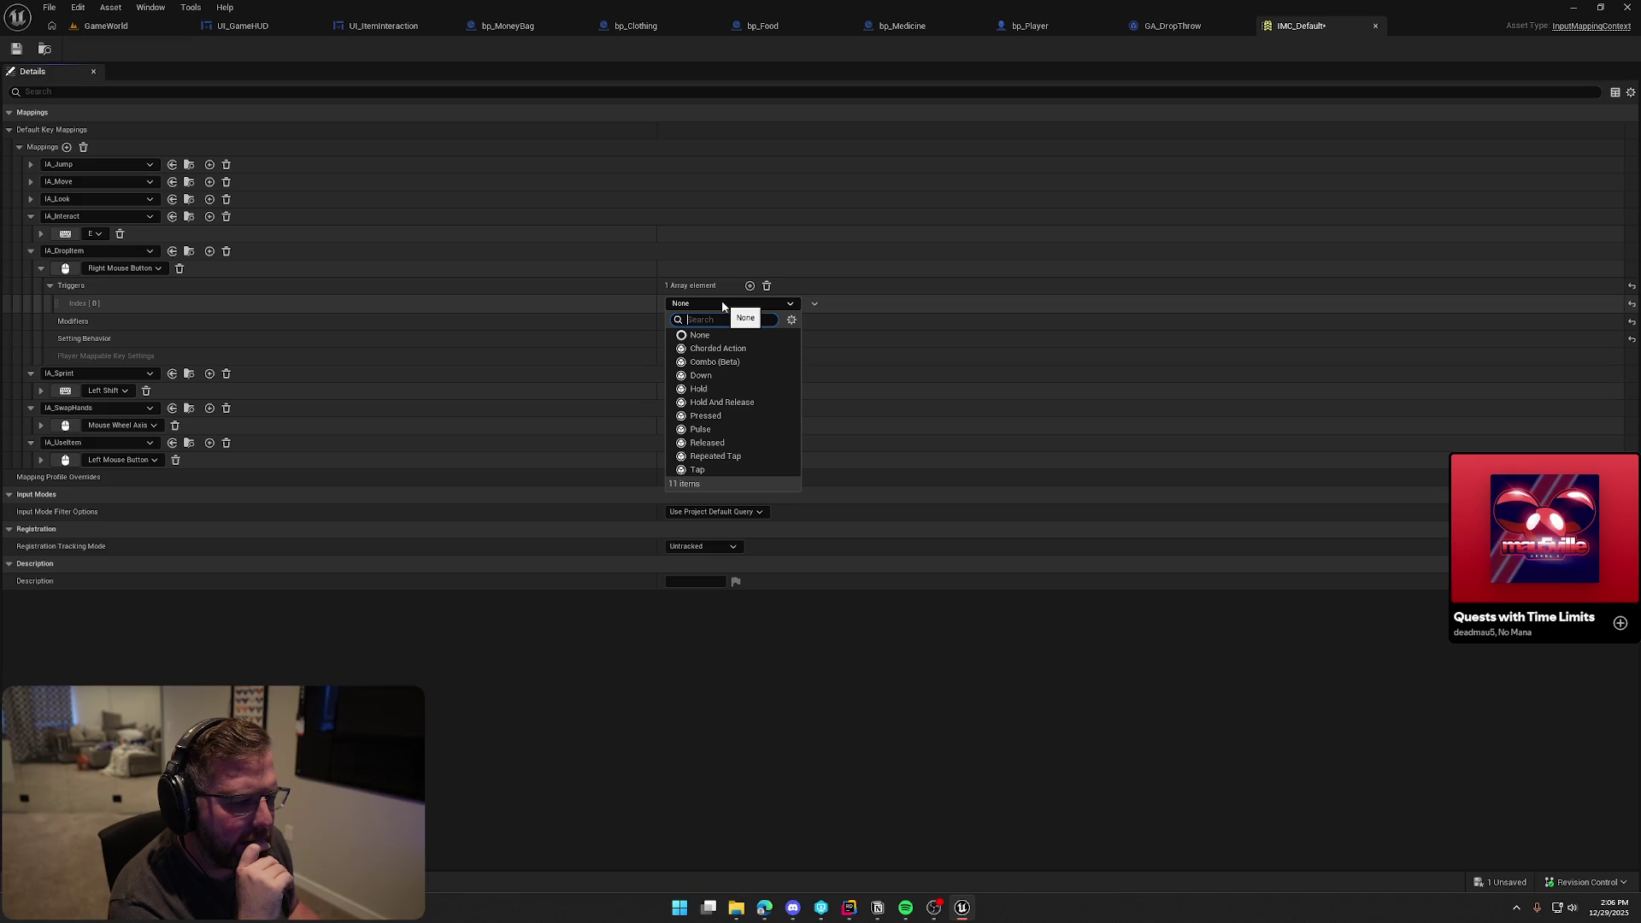
pyautogui.click(766, 285)
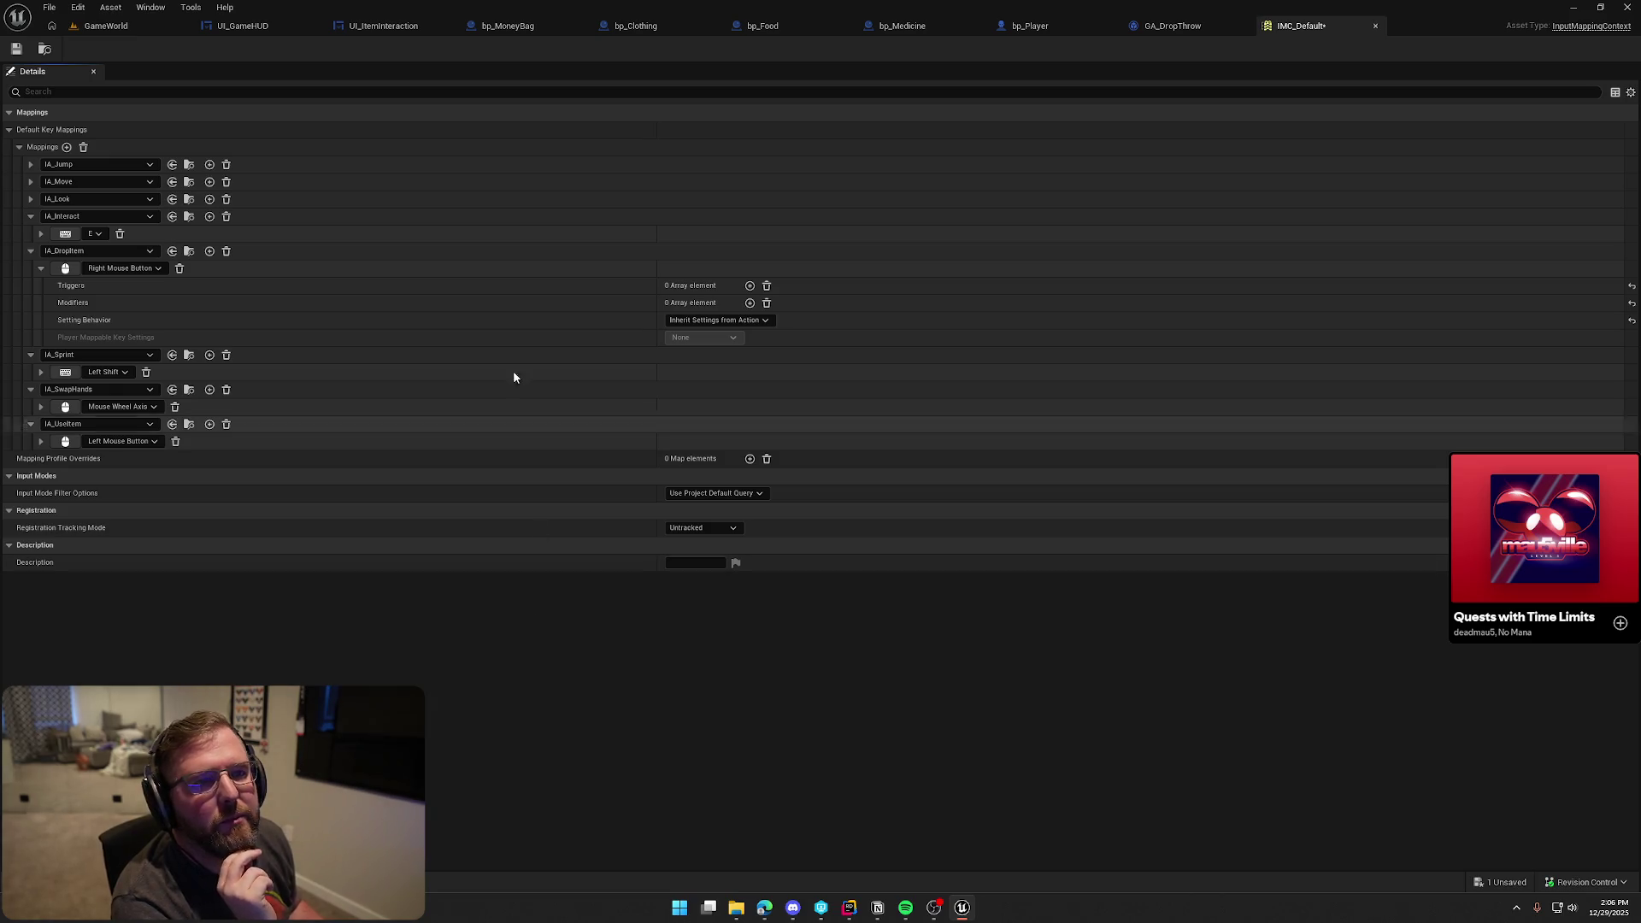
pyautogui.click(1376, 26)
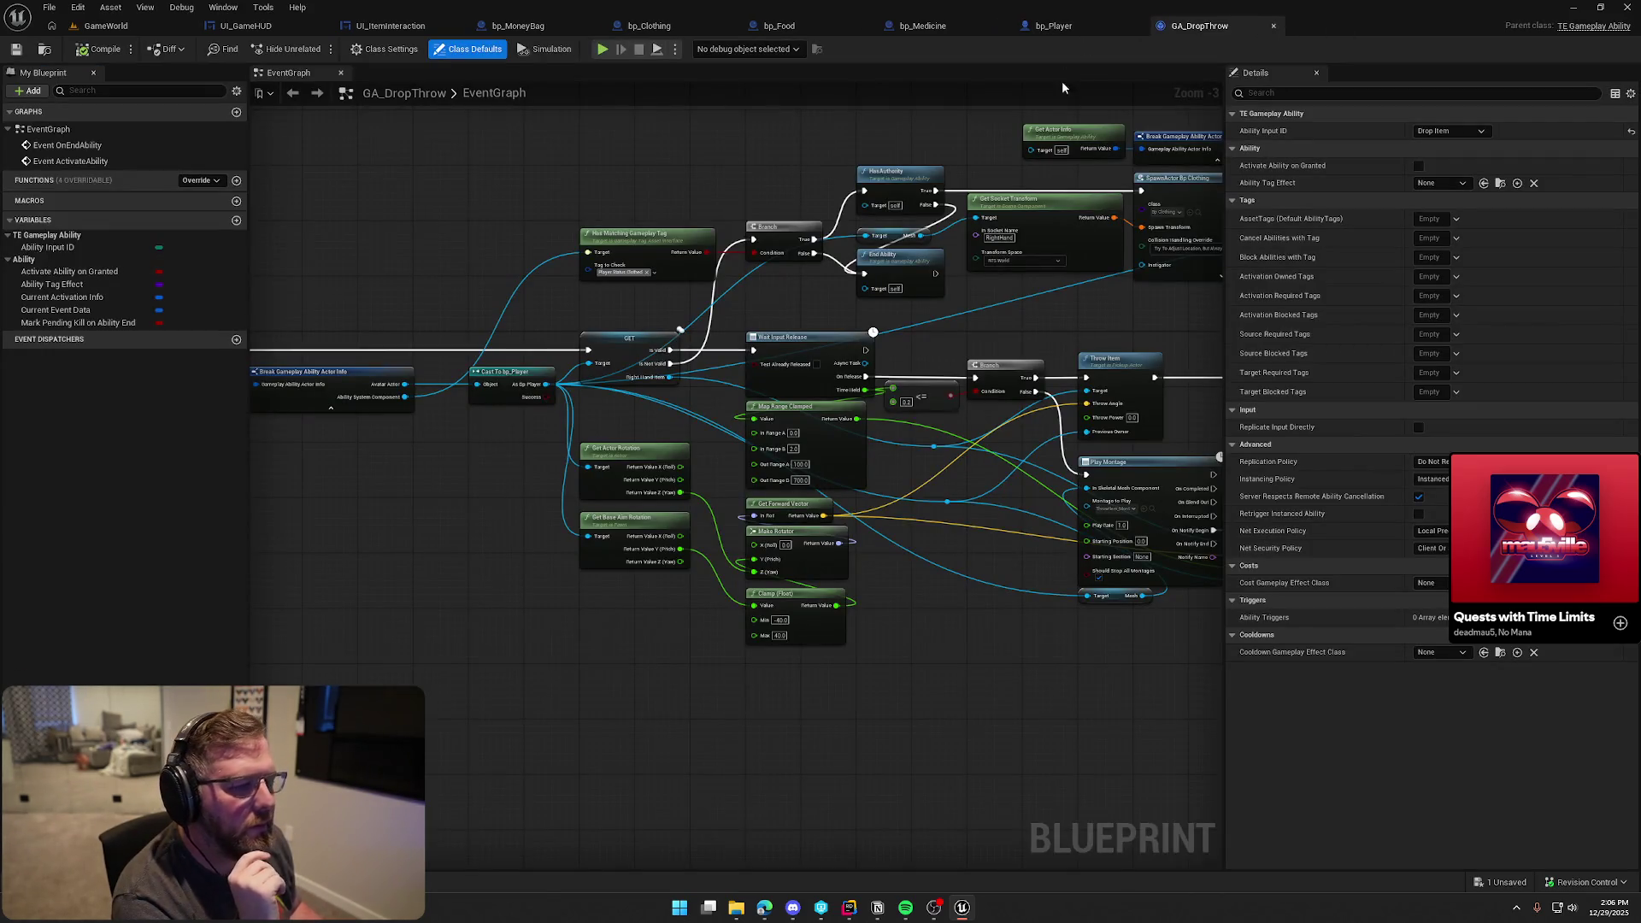
# Browse bp_Player's IA_DropItem logic including Create Throw Arc, then return to GameWorld
pyautogui.click(1054, 26)
pyautogui.moveTo(594, 653)
pyautogui.mouseDown()
pyautogui.moveTo(356, 586)
pyautogui.moveTo(612, 593)
pyautogui.moveTo(610, 608)
pyautogui.mouseUp()
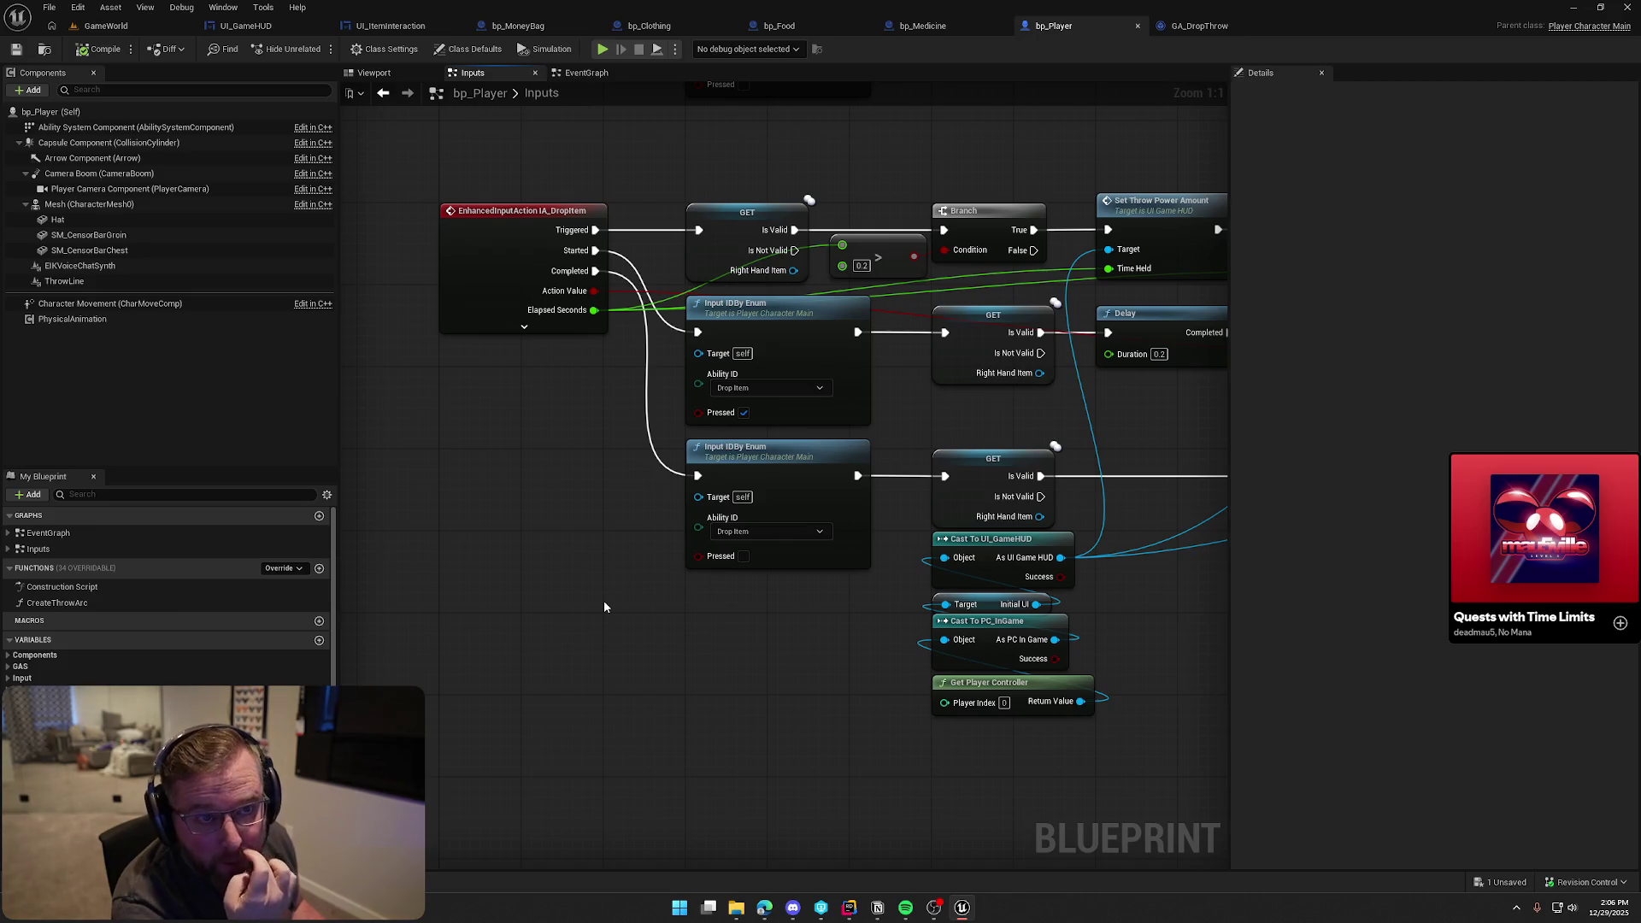
pyautogui.moveTo(604, 607); pyautogui.dragTo(535, 612)
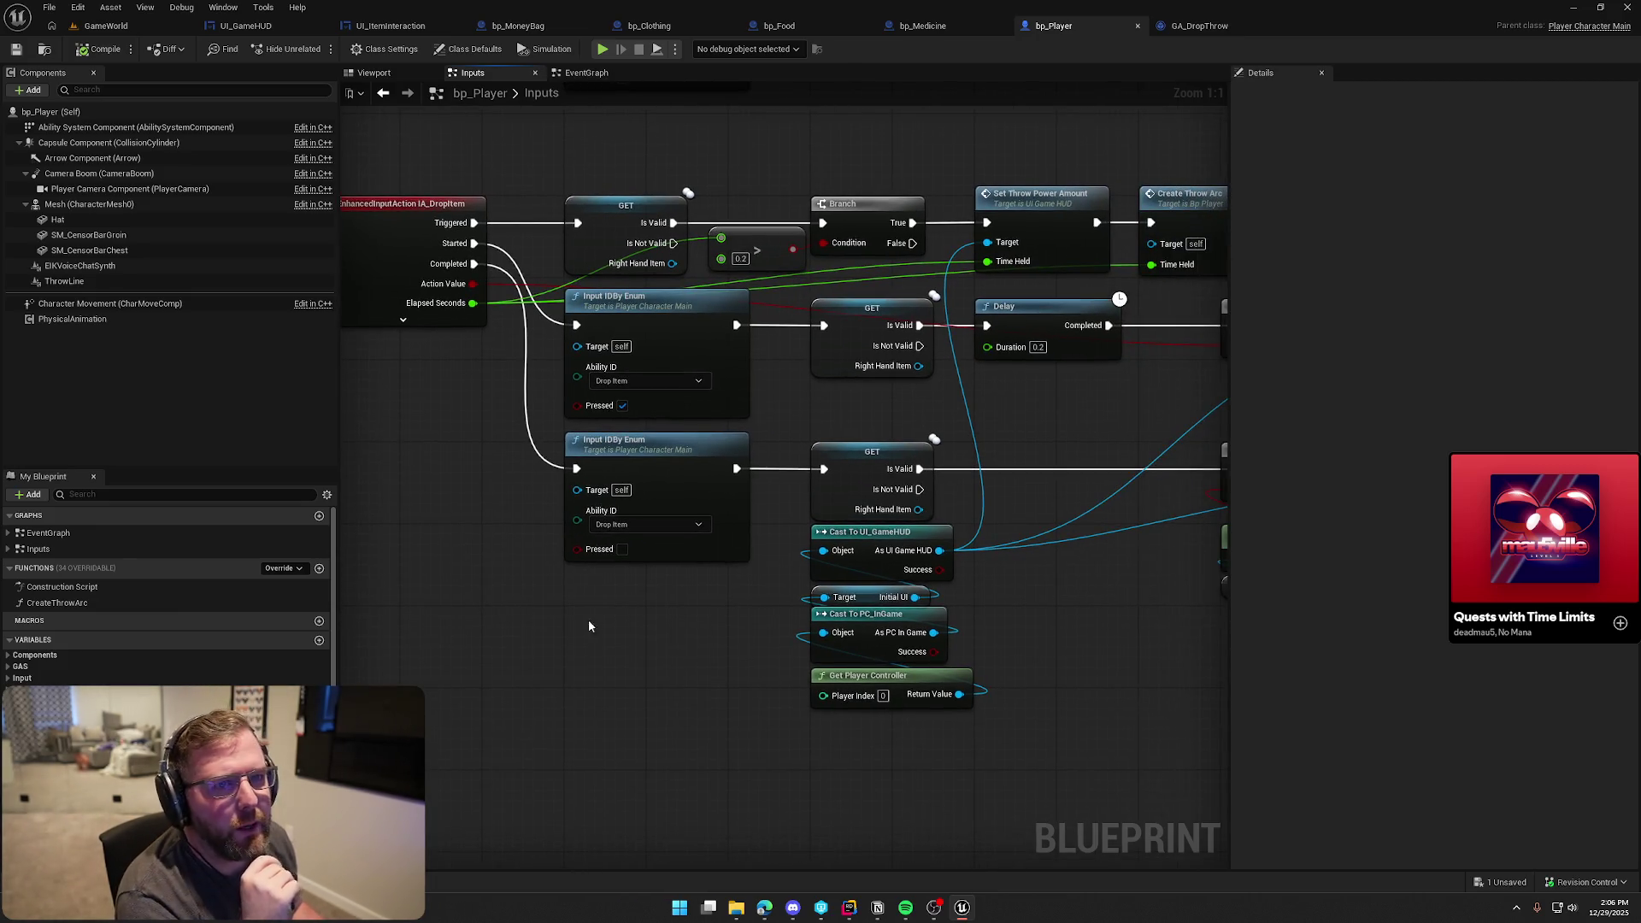
pyautogui.scroll(-2, 588, 626)
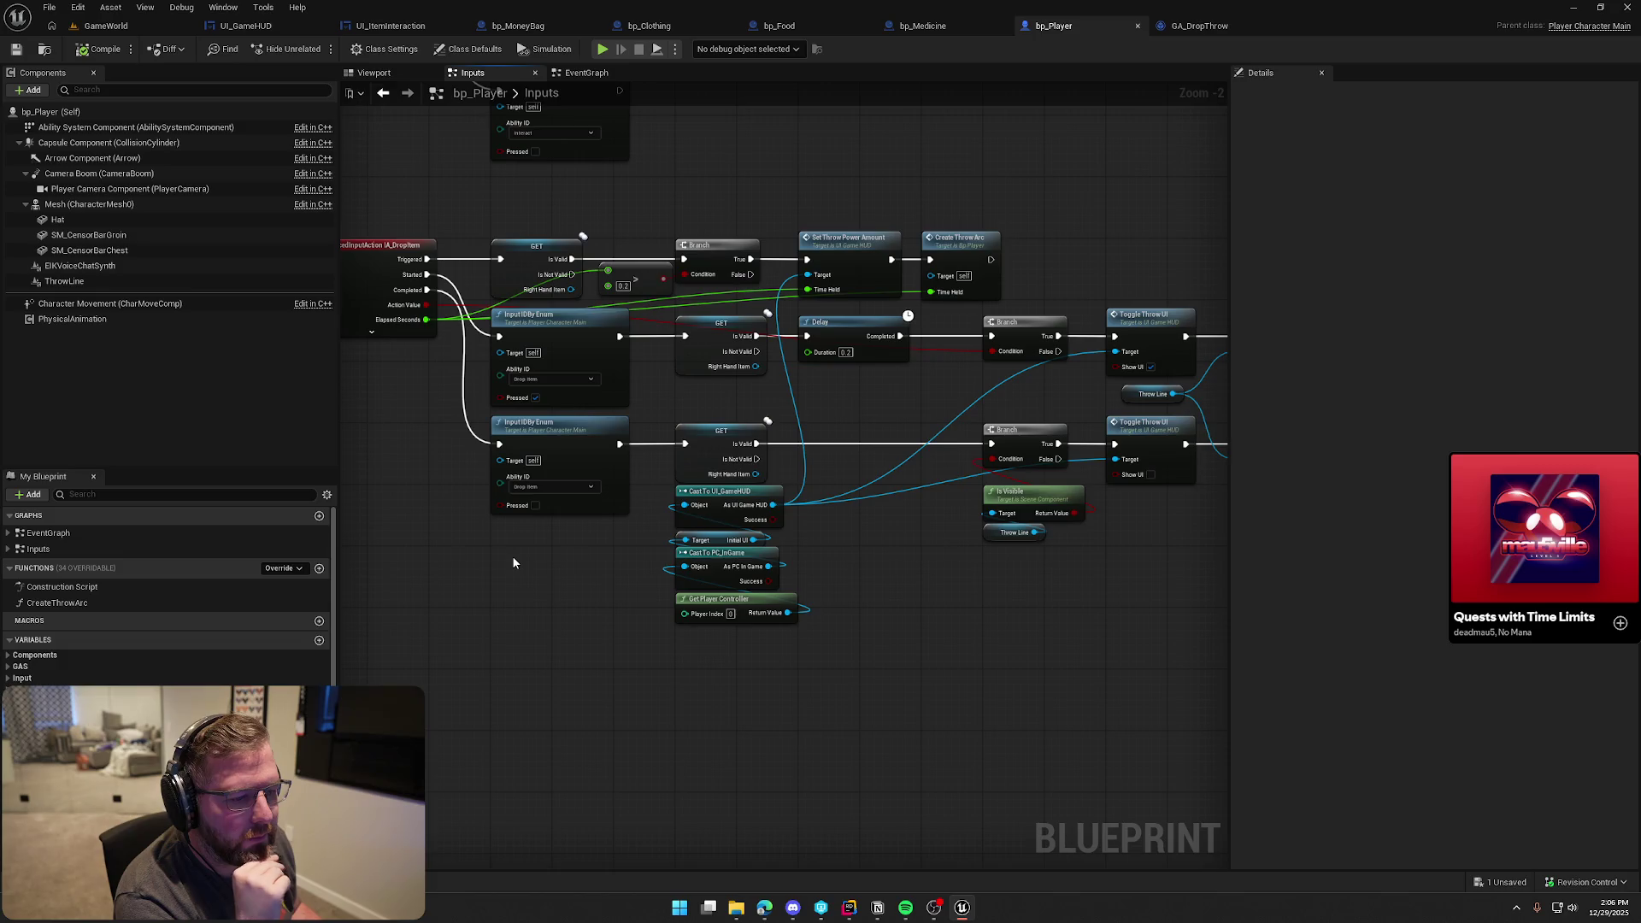
pyautogui.moveTo(513, 562); pyautogui.dragTo(538, 478)
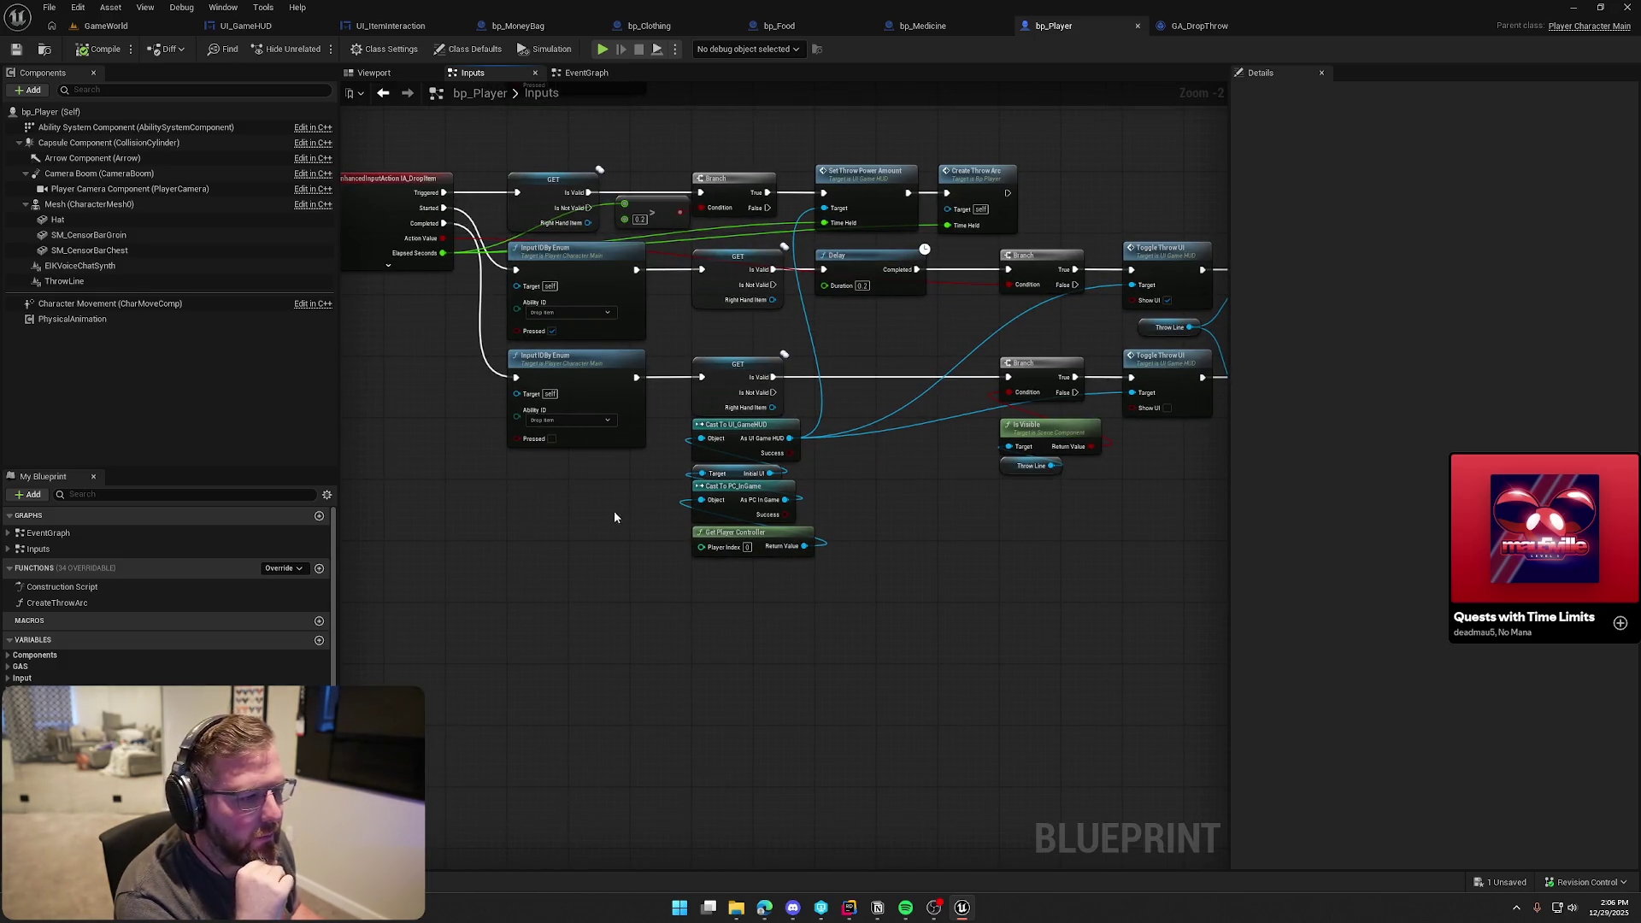
pyautogui.moveTo(911, 353)
pyautogui.mouseDown()
pyautogui.moveTo(601, 337)
pyautogui.moveTo(770, 385)
pyautogui.moveTo(936, 328)
pyautogui.mouseUp()
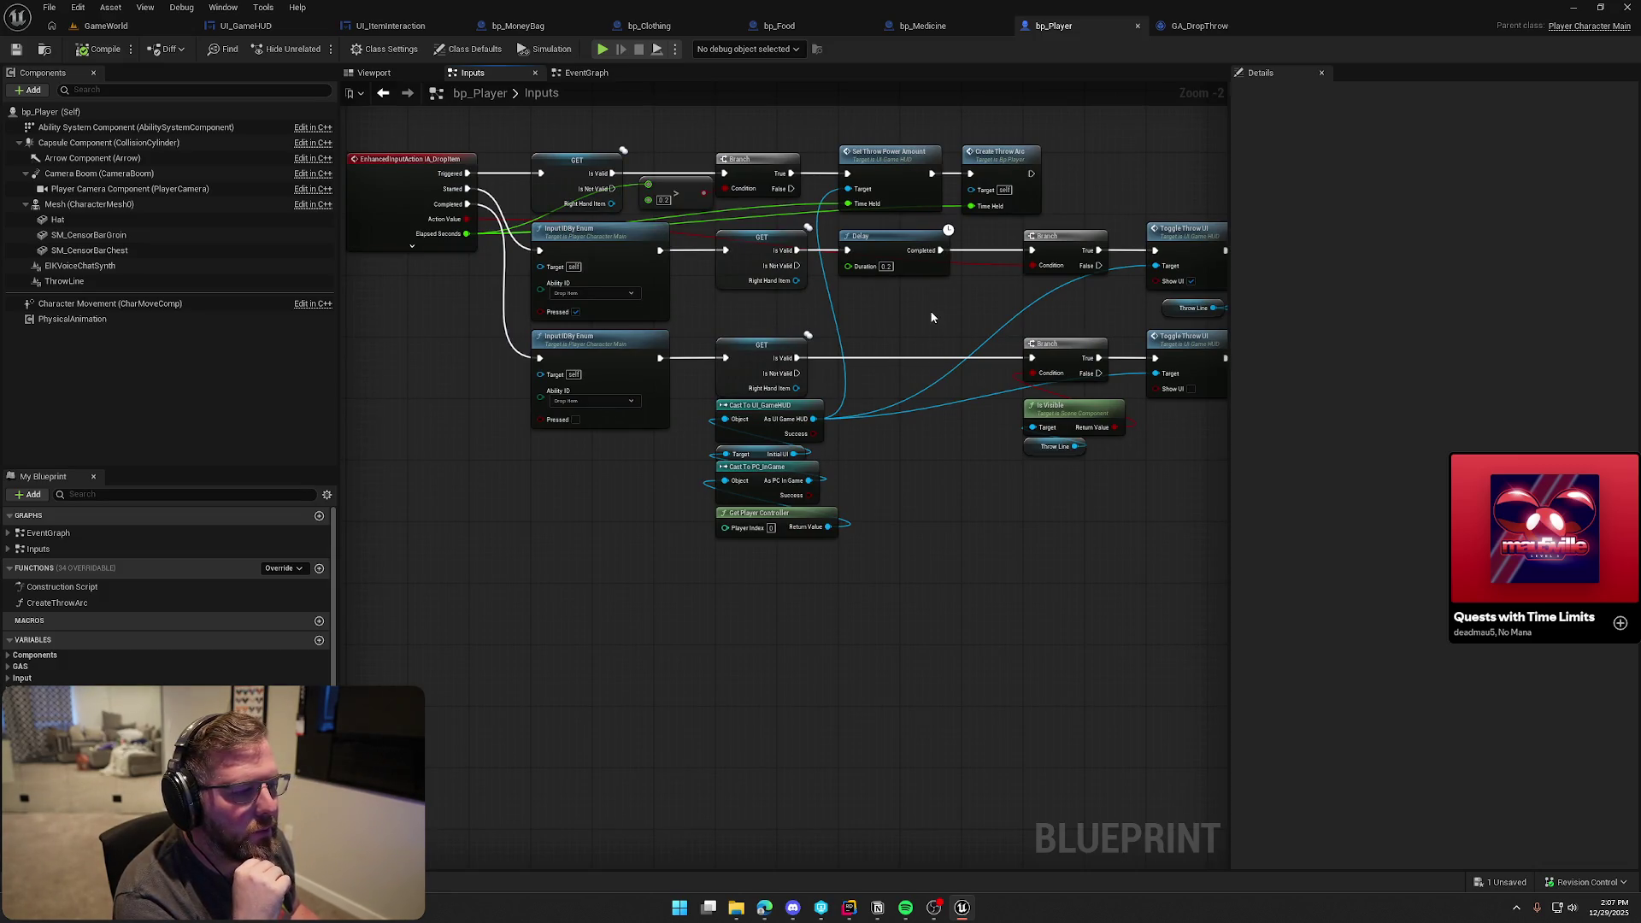
pyautogui.moveTo(931, 318)
pyautogui.mouseDown()
pyautogui.moveTo(813, 227)
pyautogui.moveTo(641, 305)
pyautogui.moveTo(1004, 306)
pyautogui.mouseUp()
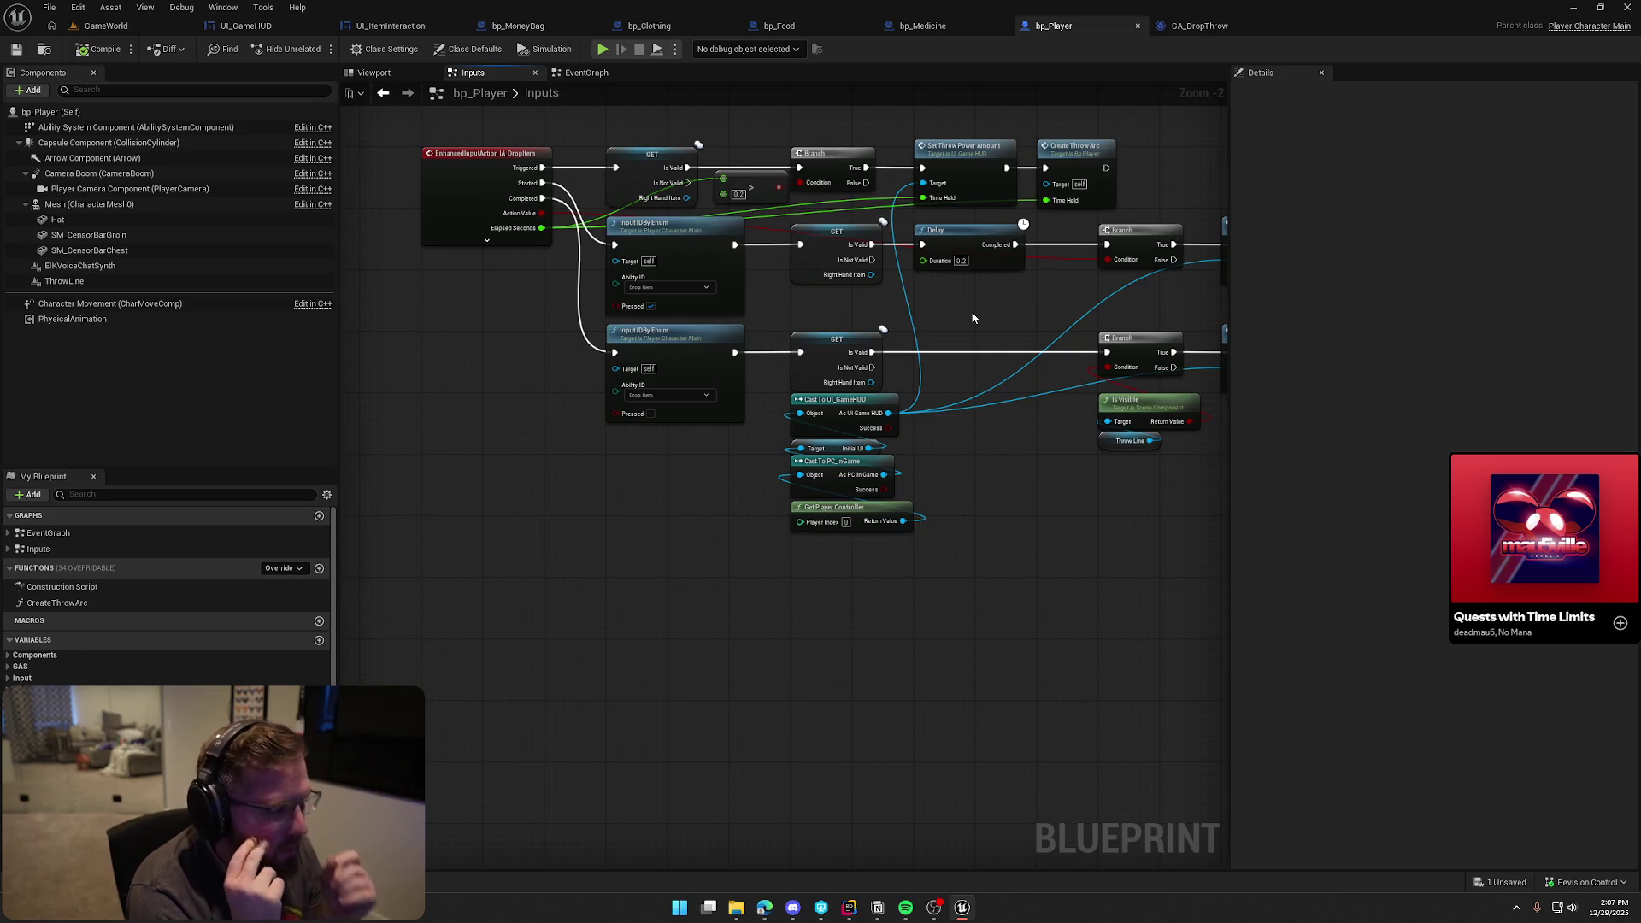
pyautogui.click(163, 26)
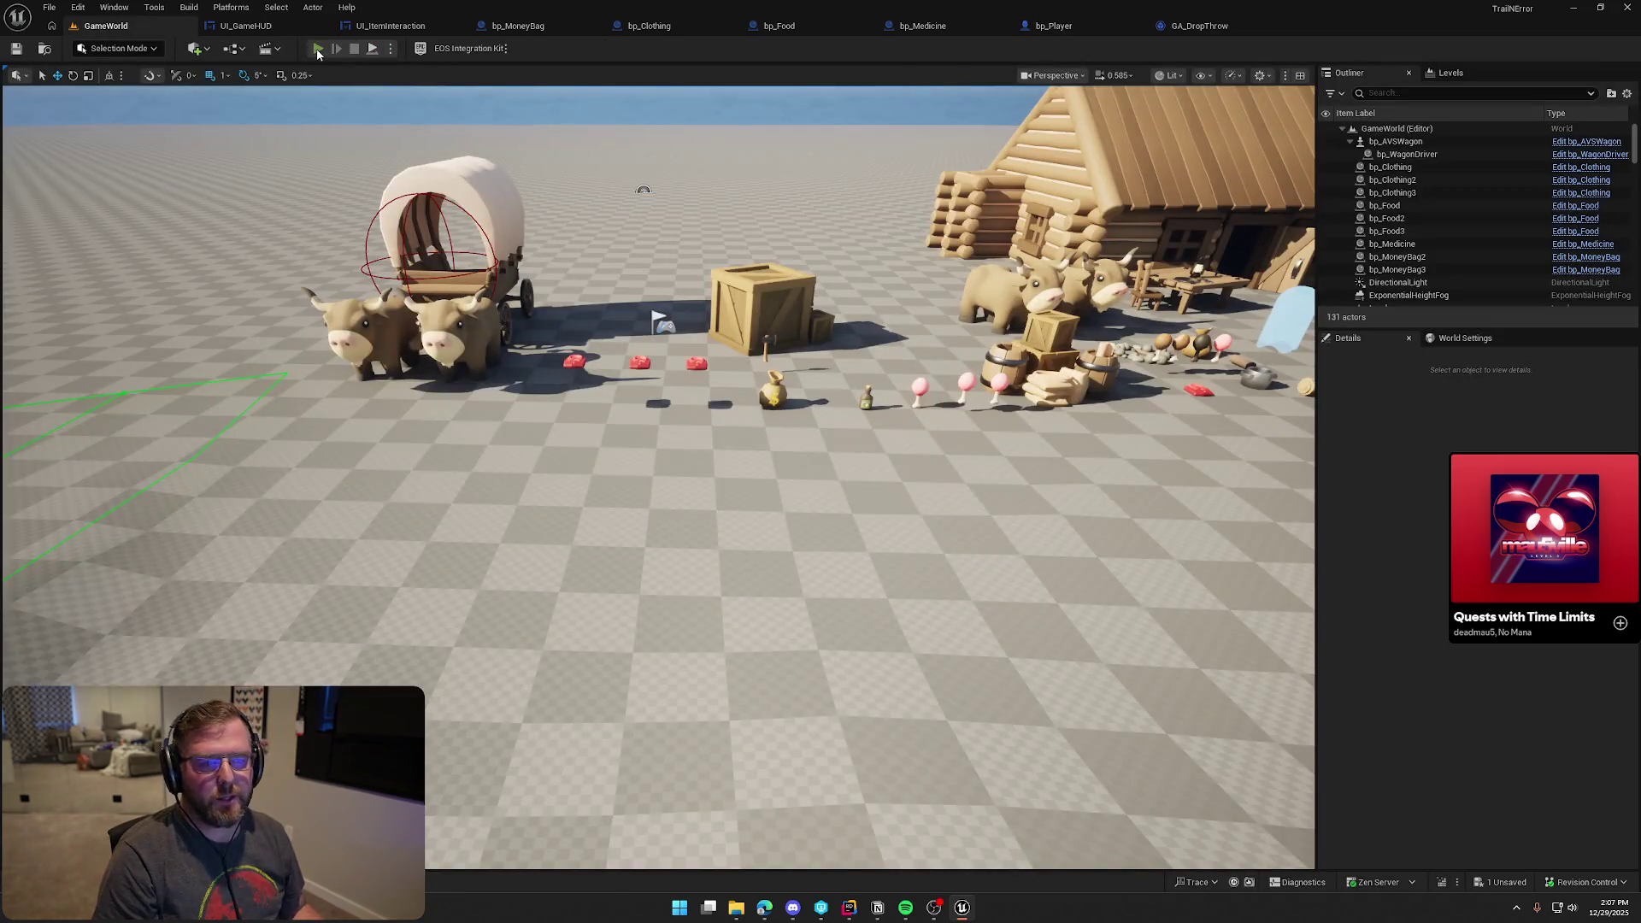
# Play GameWorld, walk to the dropped red item's E Pickup prompt, stop, and reopen bp_Player
pyautogui.click(317, 48)
pyautogui.press('w')
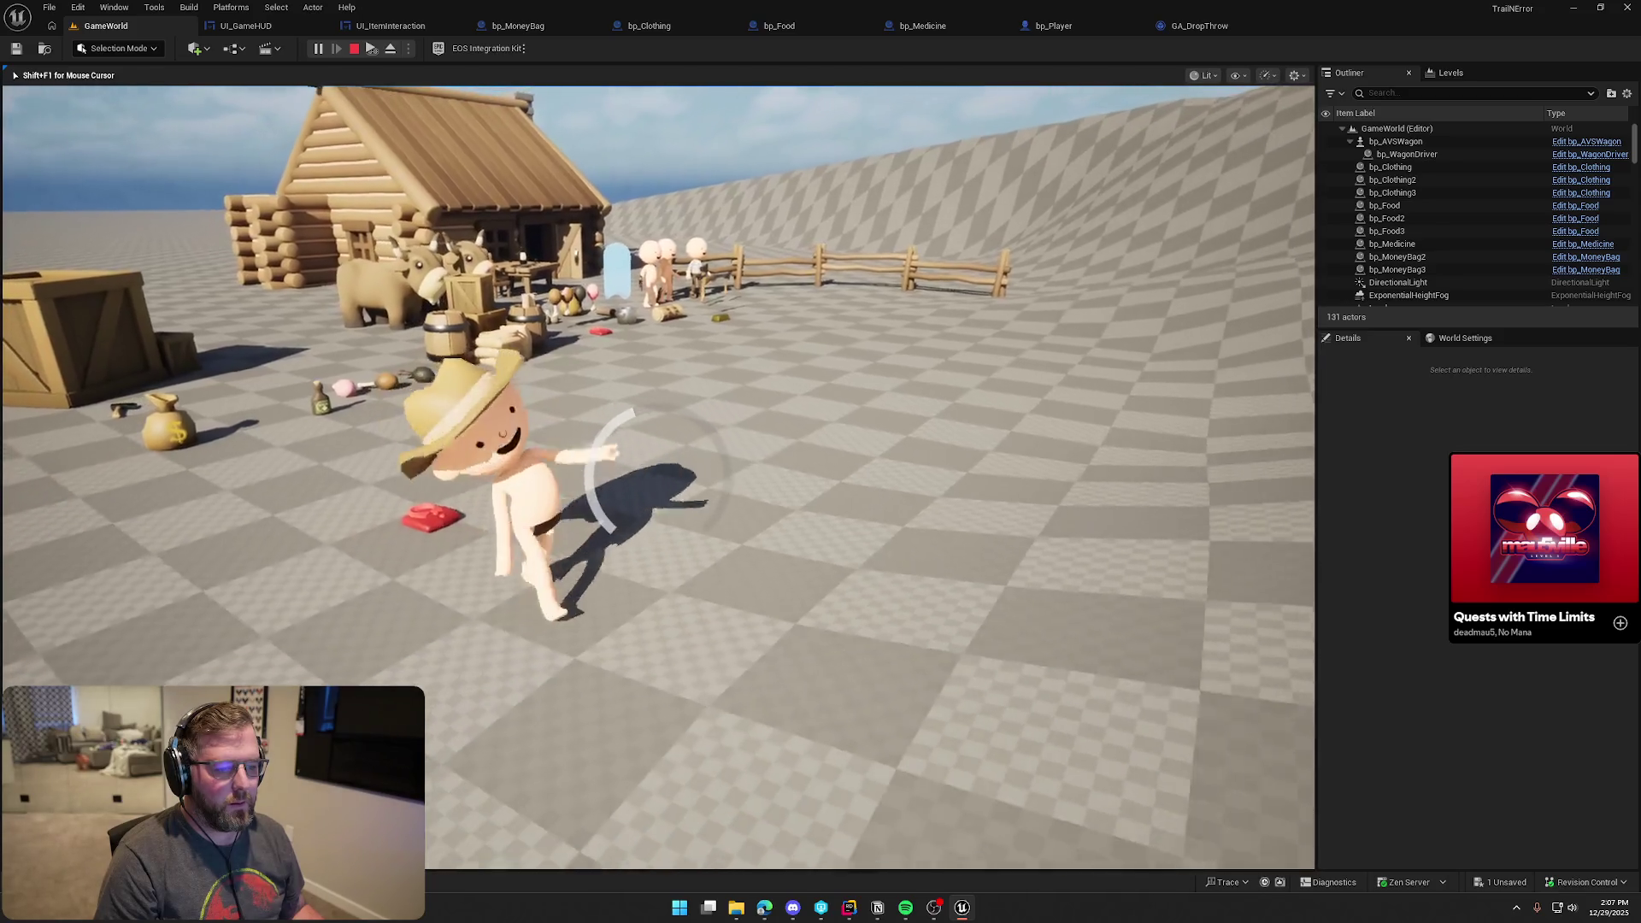
pyautogui.press('Escape')
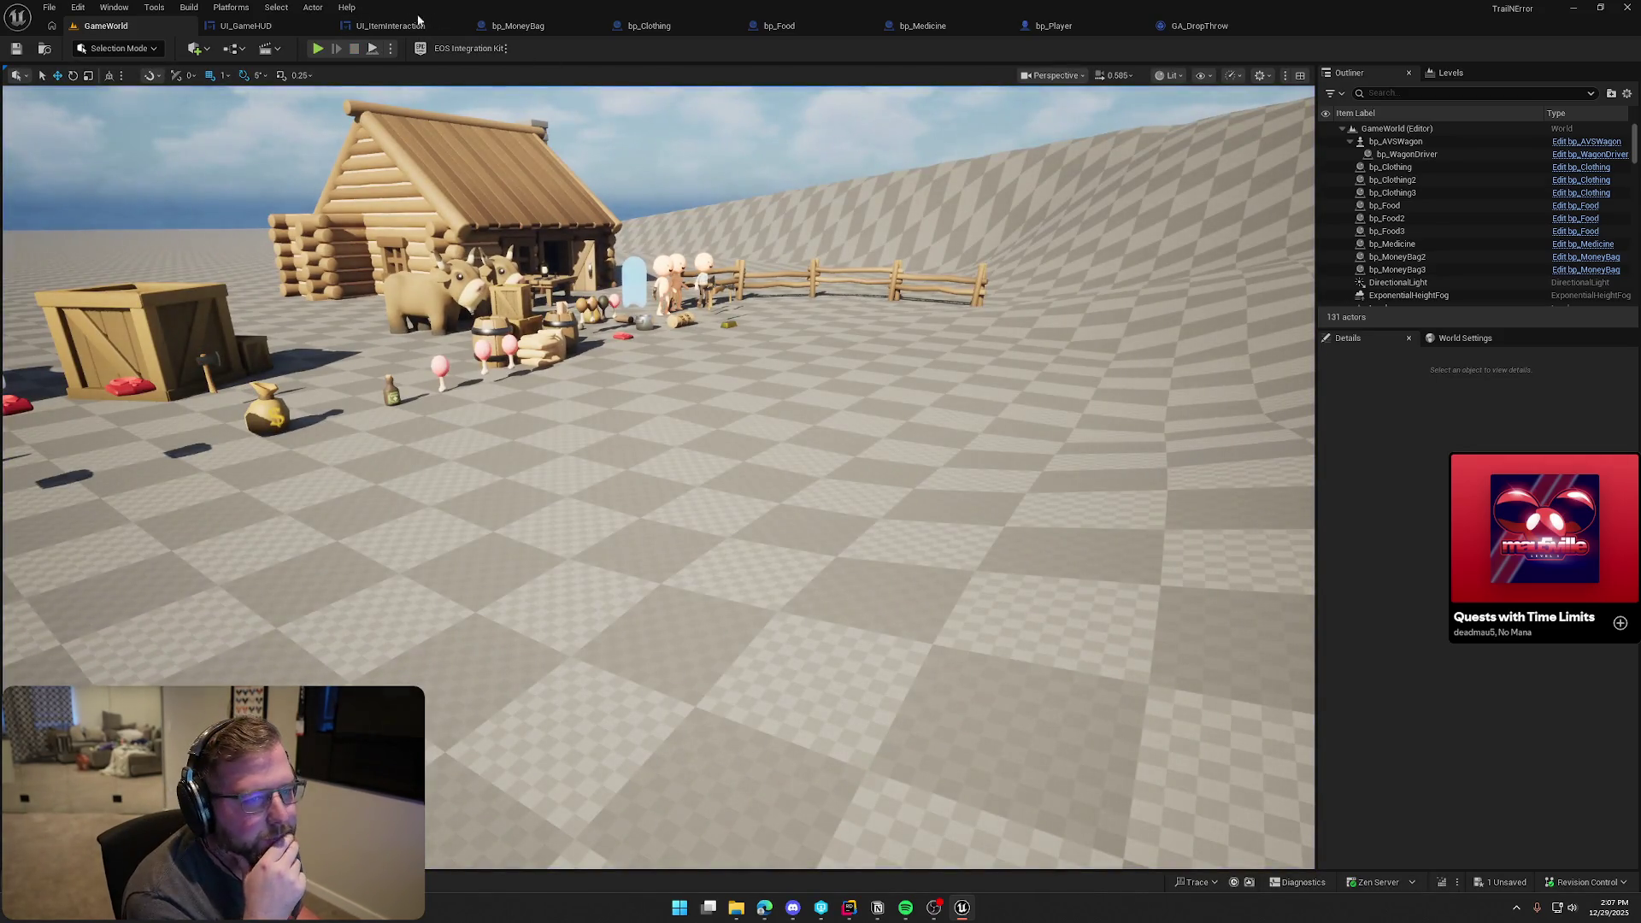
pyautogui.click(1048, 28)
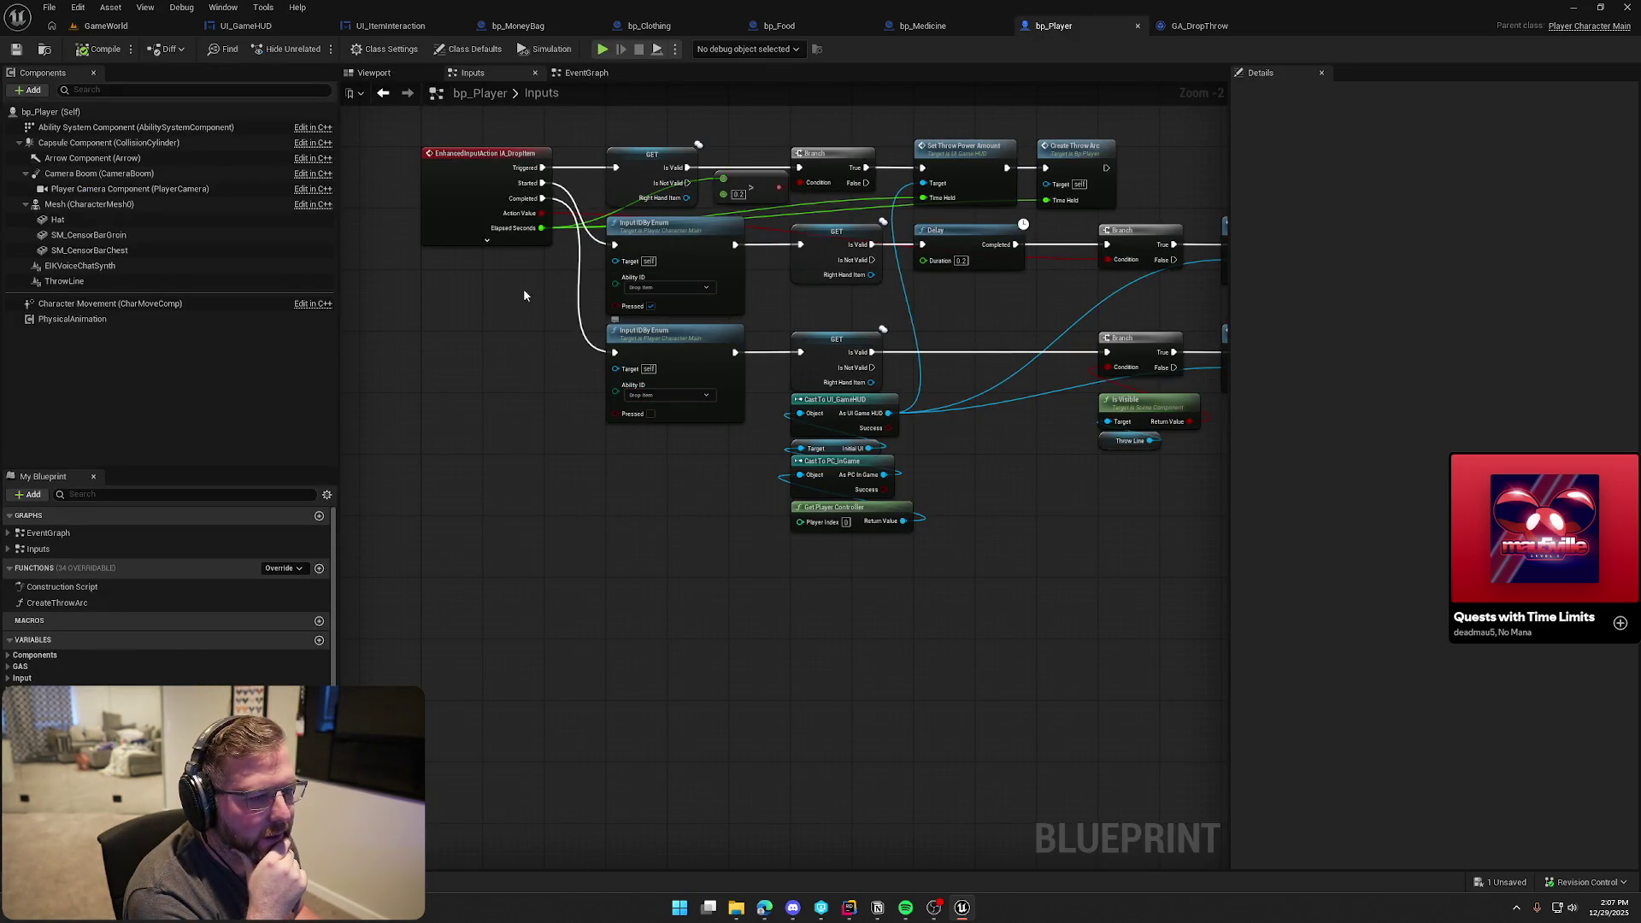
pyautogui.moveTo(738, 527); pyautogui.dragTo(523, 500)
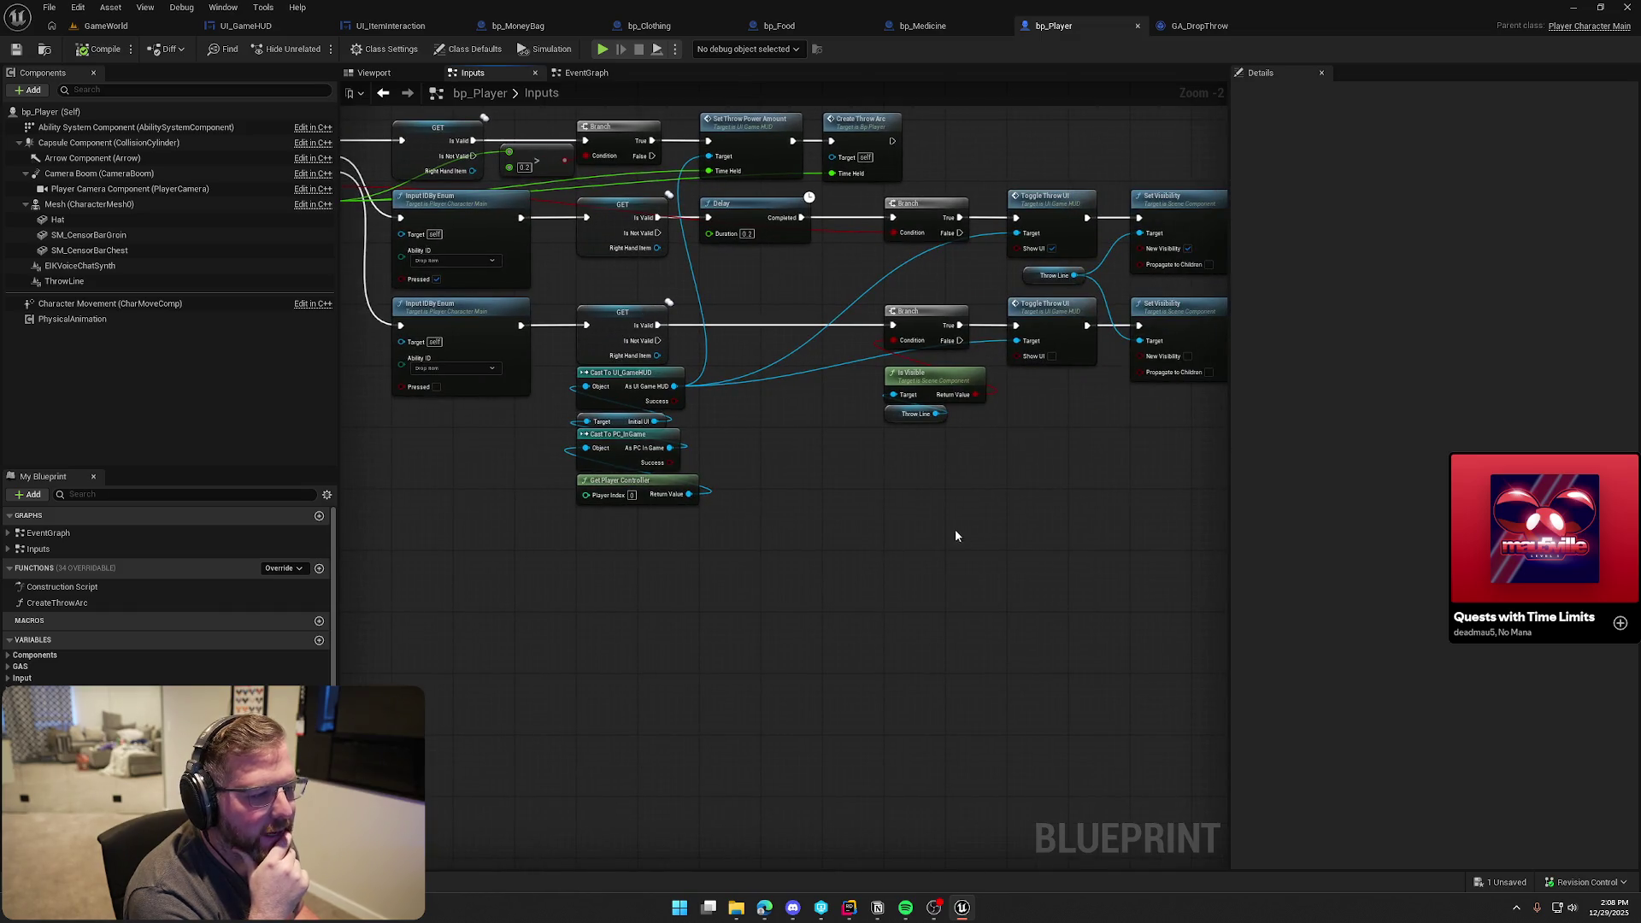
pyautogui.scroll(3, 886, 472)
pyautogui.scroll(-3, 948, 544)
pyautogui.moveTo(947, 545); pyautogui.dragTo(739, 425)
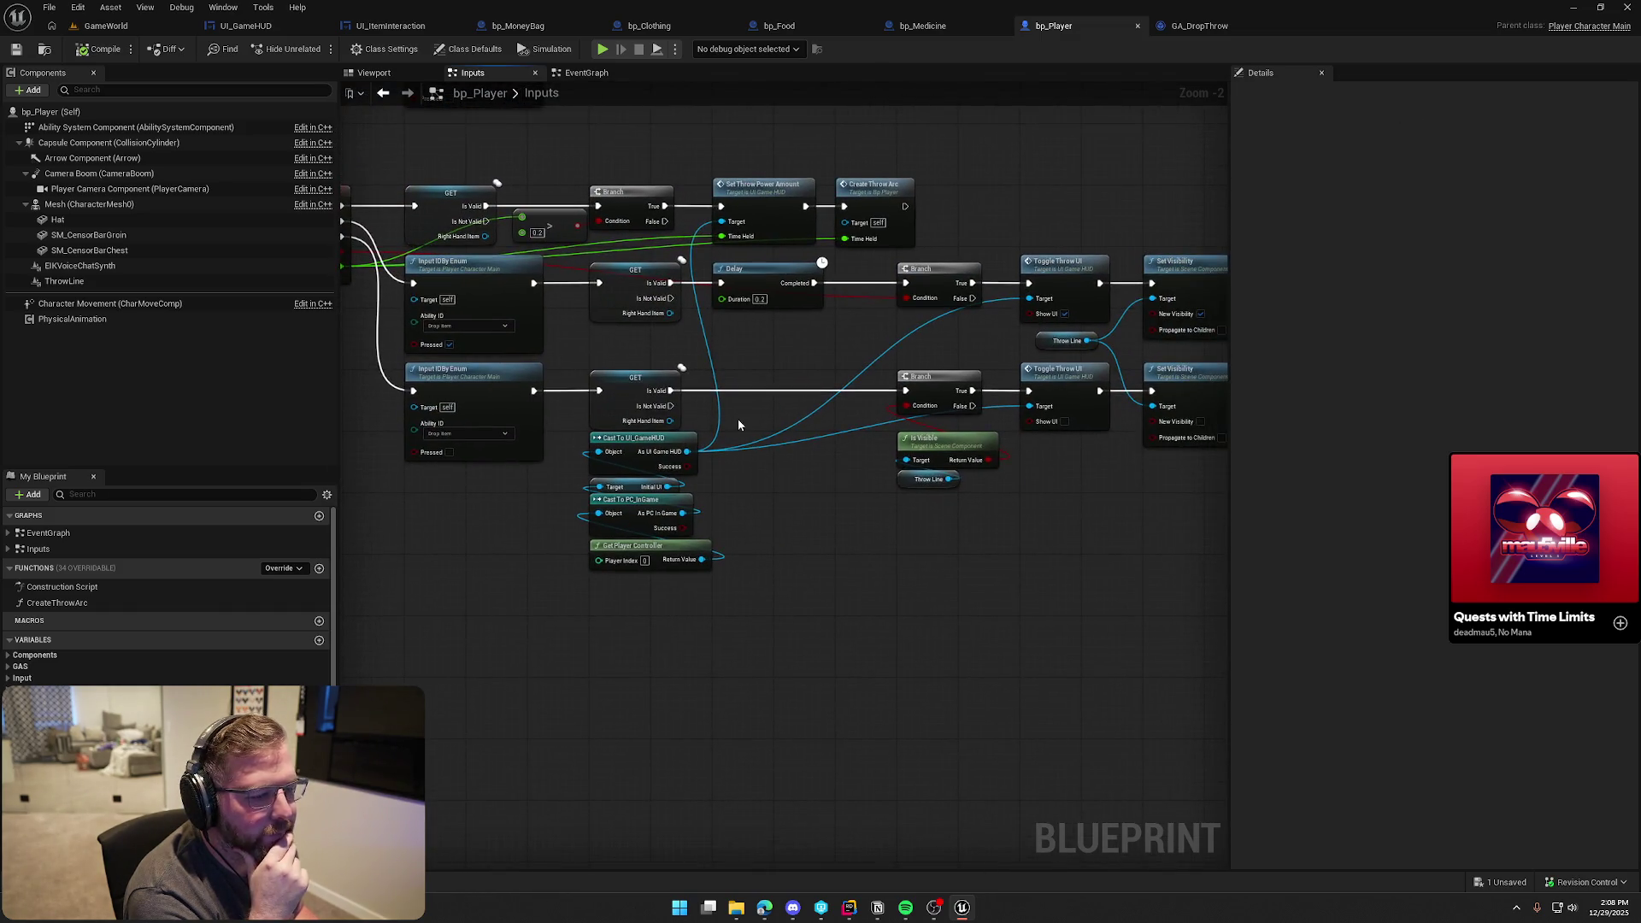
pyautogui.scroll(2, 761, 355)
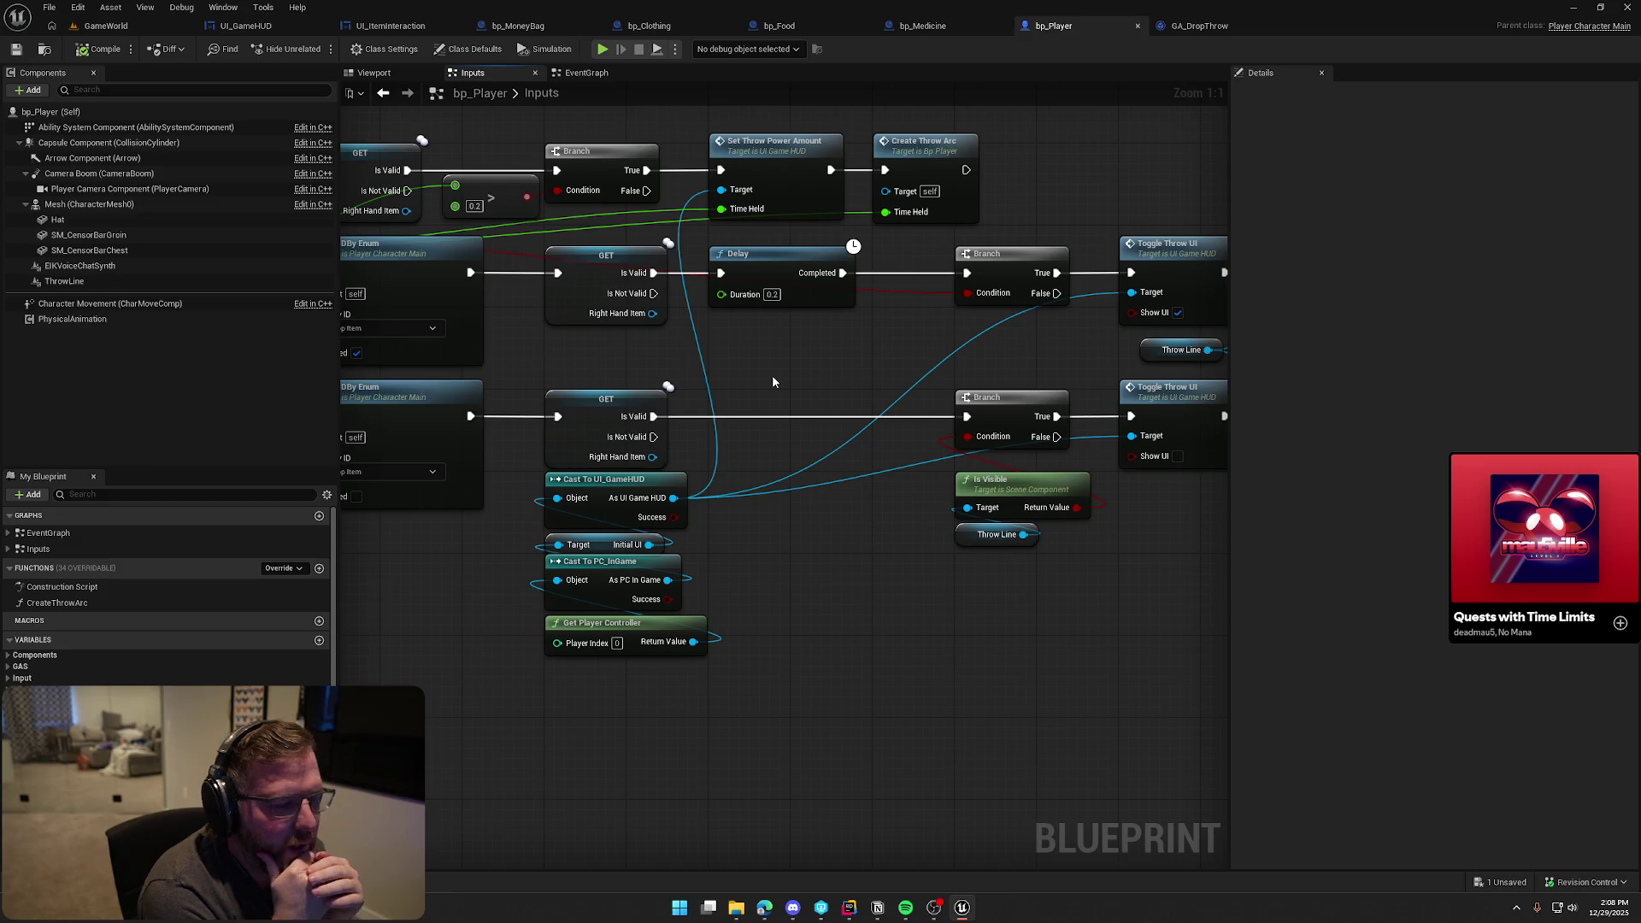
pyautogui.moveTo(772, 377); pyautogui.dragTo(888, 393)
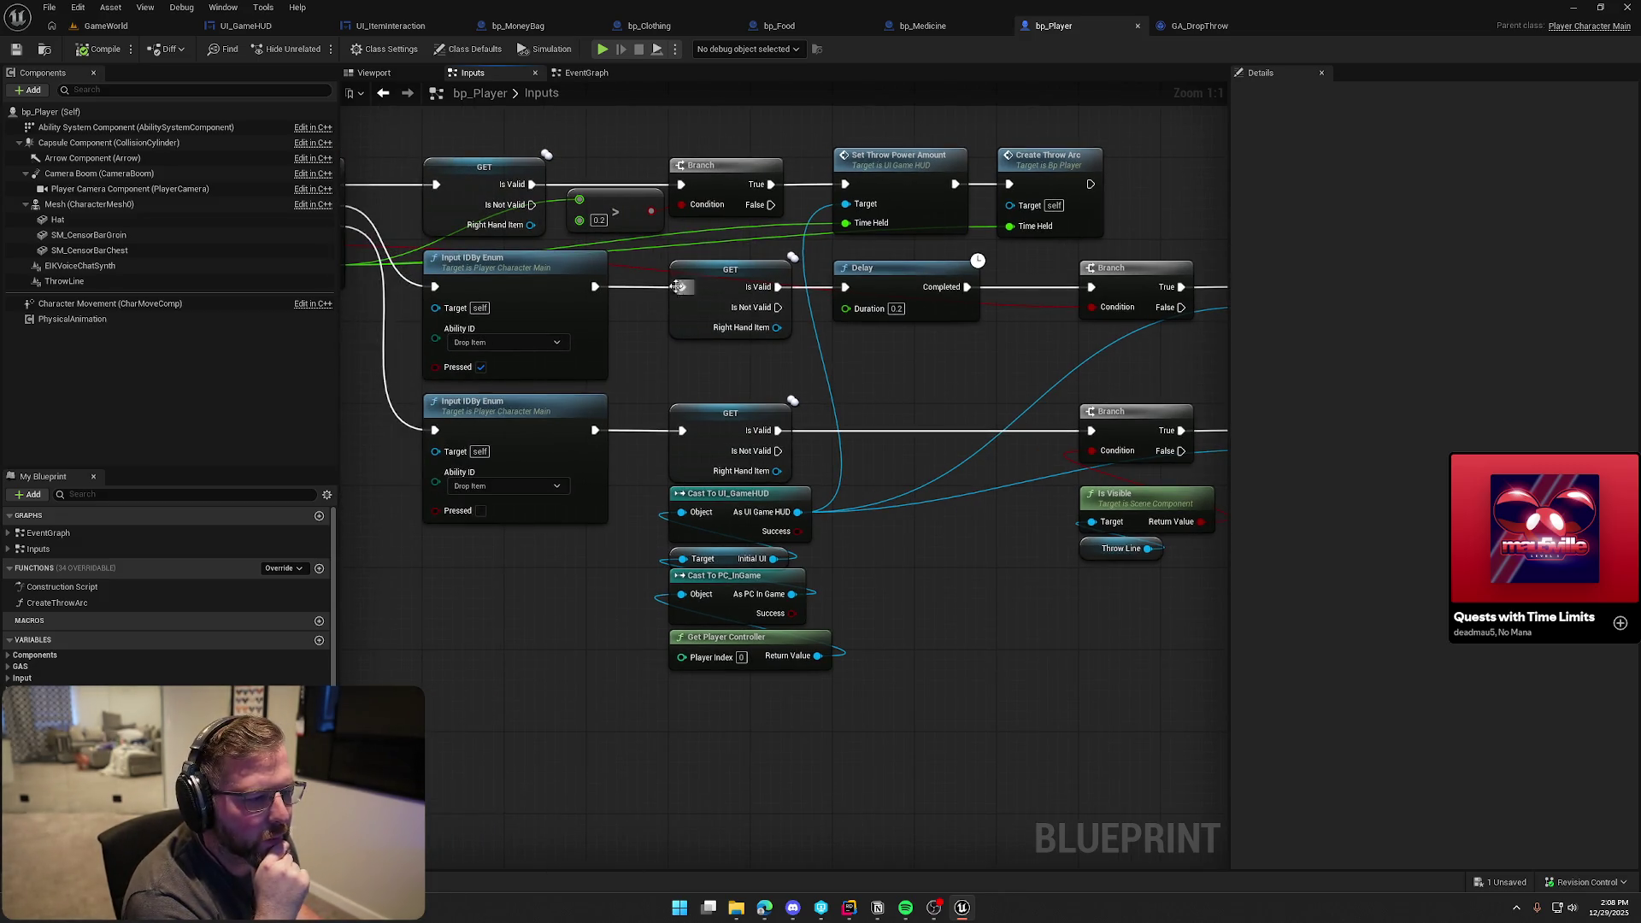
pyautogui.moveTo(657, 254)
pyautogui.mouseDown()
pyautogui.moveTo(829, 366)
pyautogui.moveTo(802, 366)
pyautogui.mouseUp()
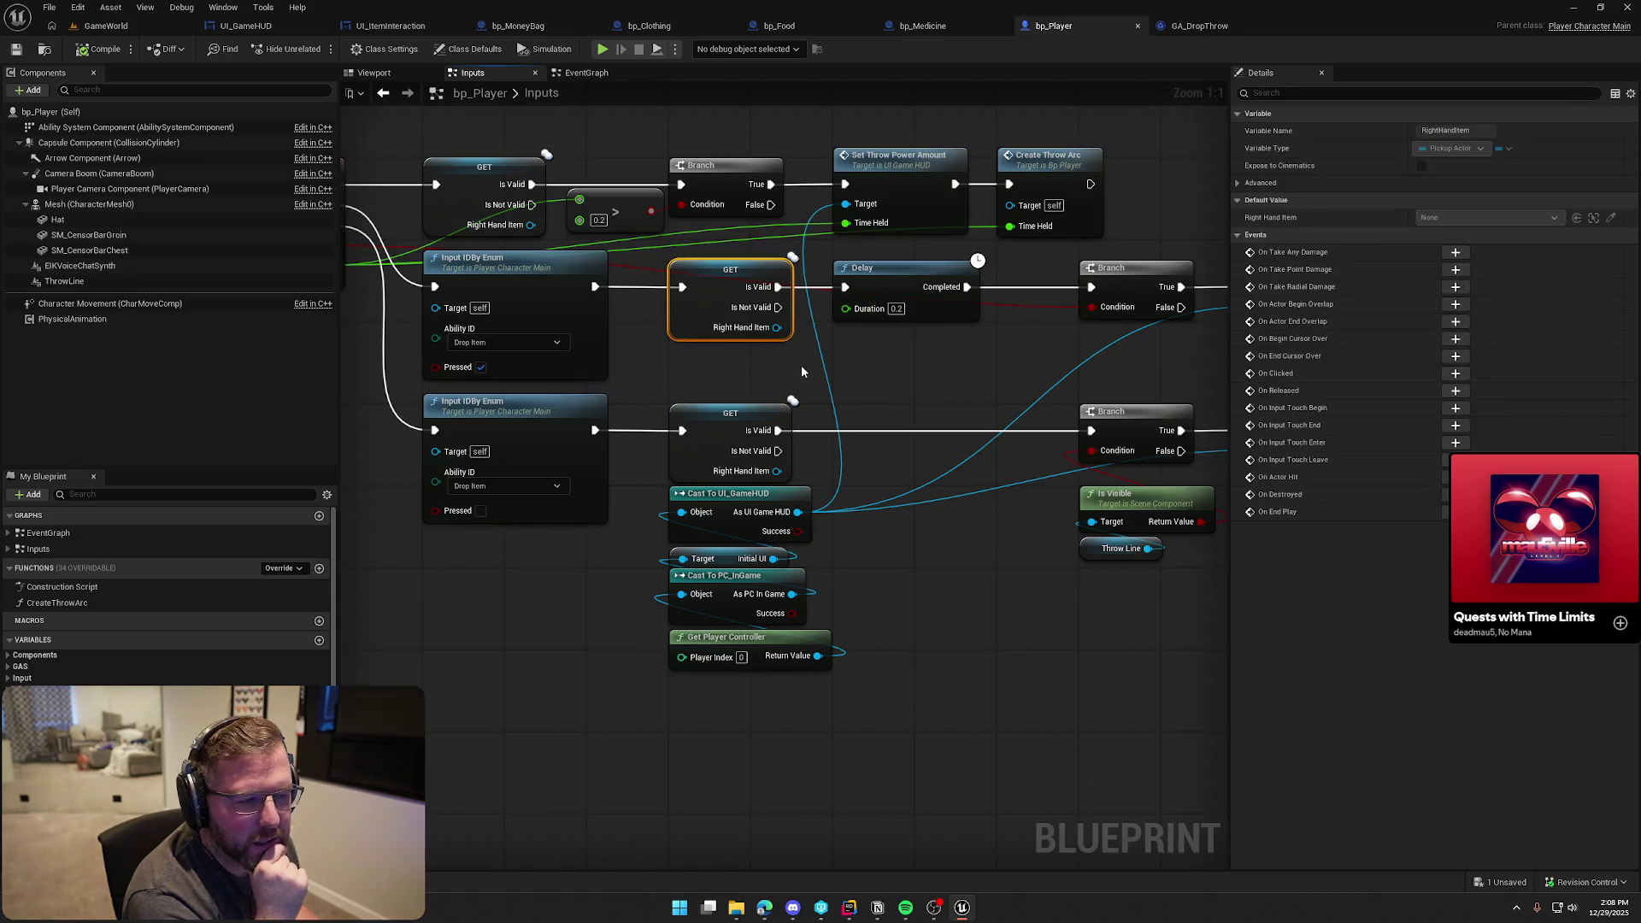
pyautogui.click(920, 364)
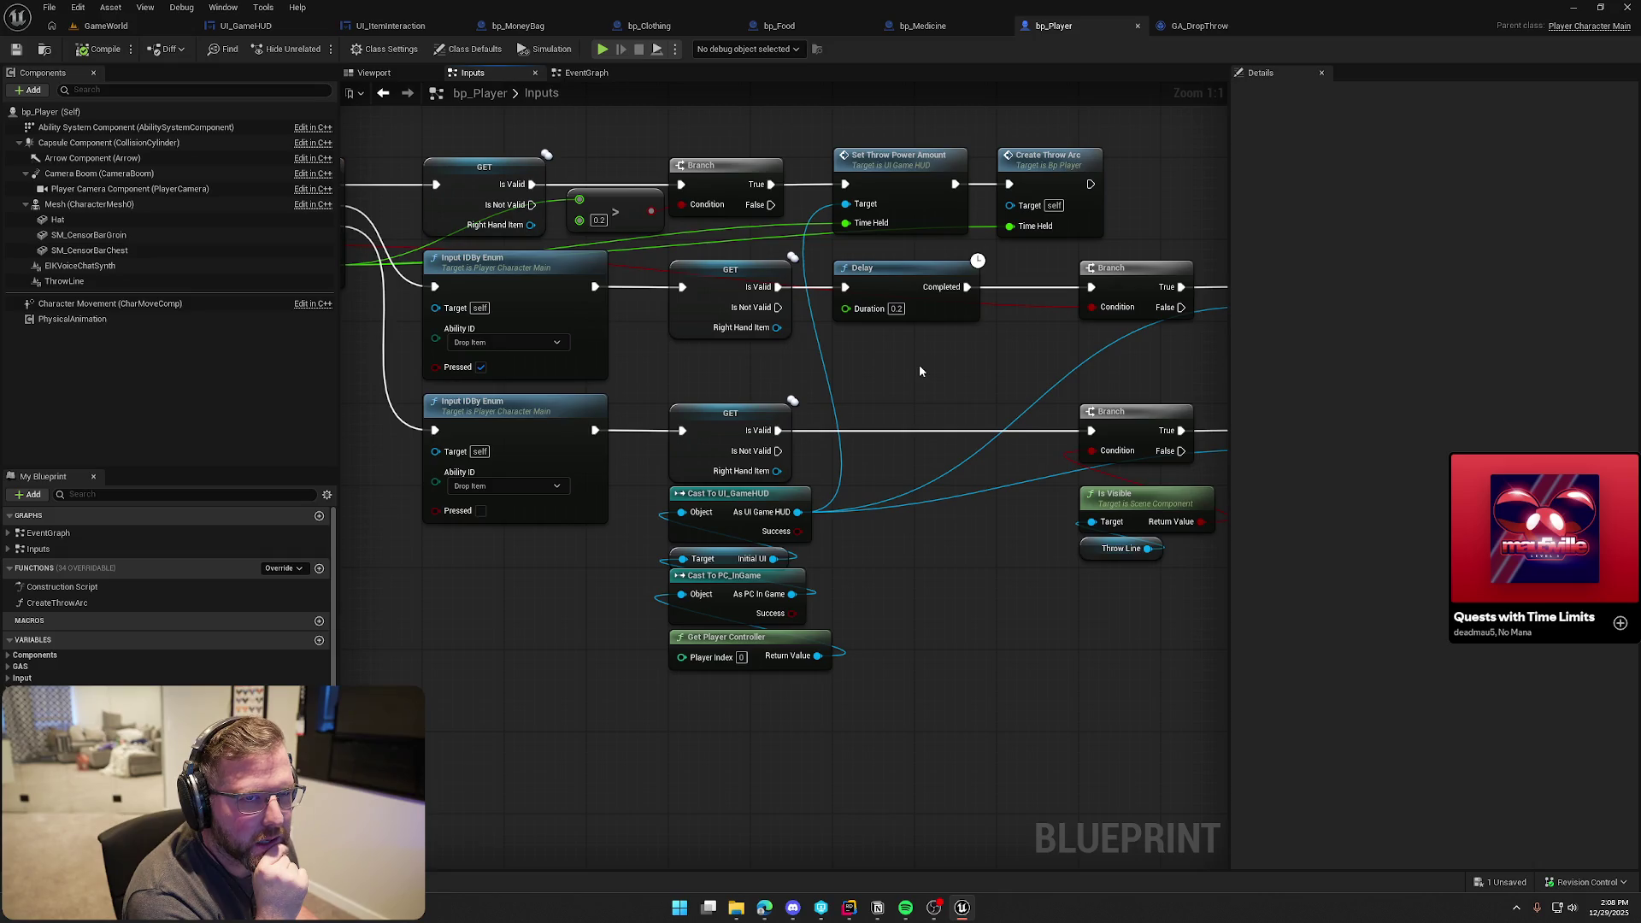
pyautogui.moveTo(919, 364); pyautogui.dragTo(980, 356)
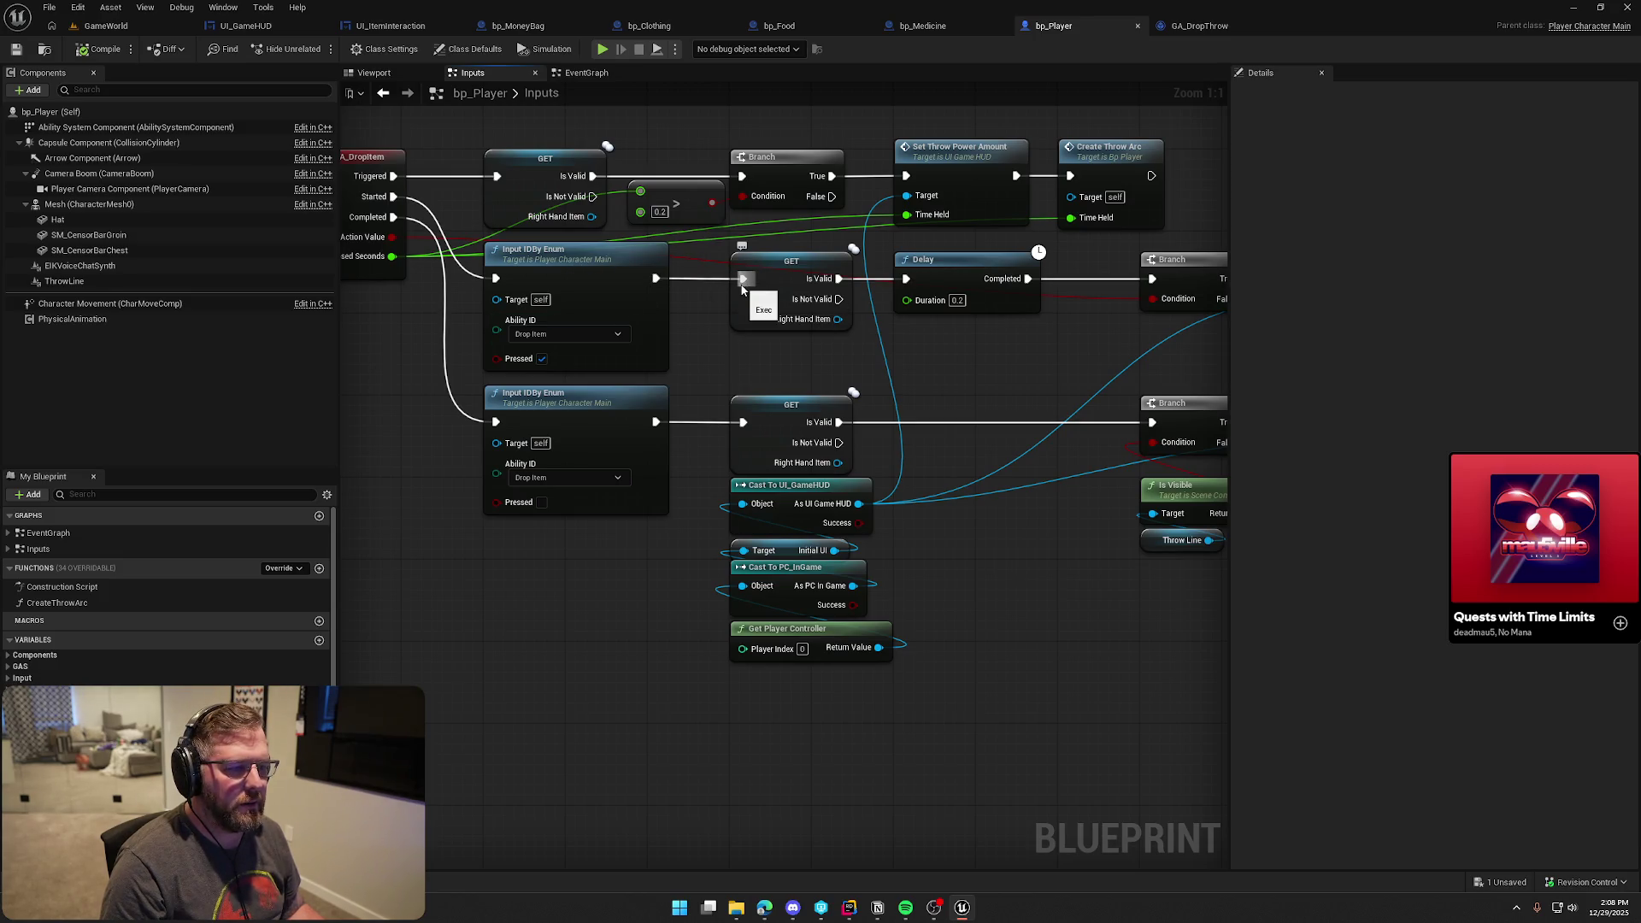
# Reroute the drop input through the 0.2 Delay, then into GET's Is Valid check and the Branch
pyautogui.keyDown('alt'); pyautogui.click(743, 278); pyautogui.keyUp('alt')
pyautogui.moveTo(800, 248)
pyautogui.mouseDown()
pyautogui.moveTo(913, 301)
pyautogui.moveTo(656, 278)
pyautogui.mouseUp()
pyautogui.moveTo(930, 277); pyautogui.dragTo(766, 277)
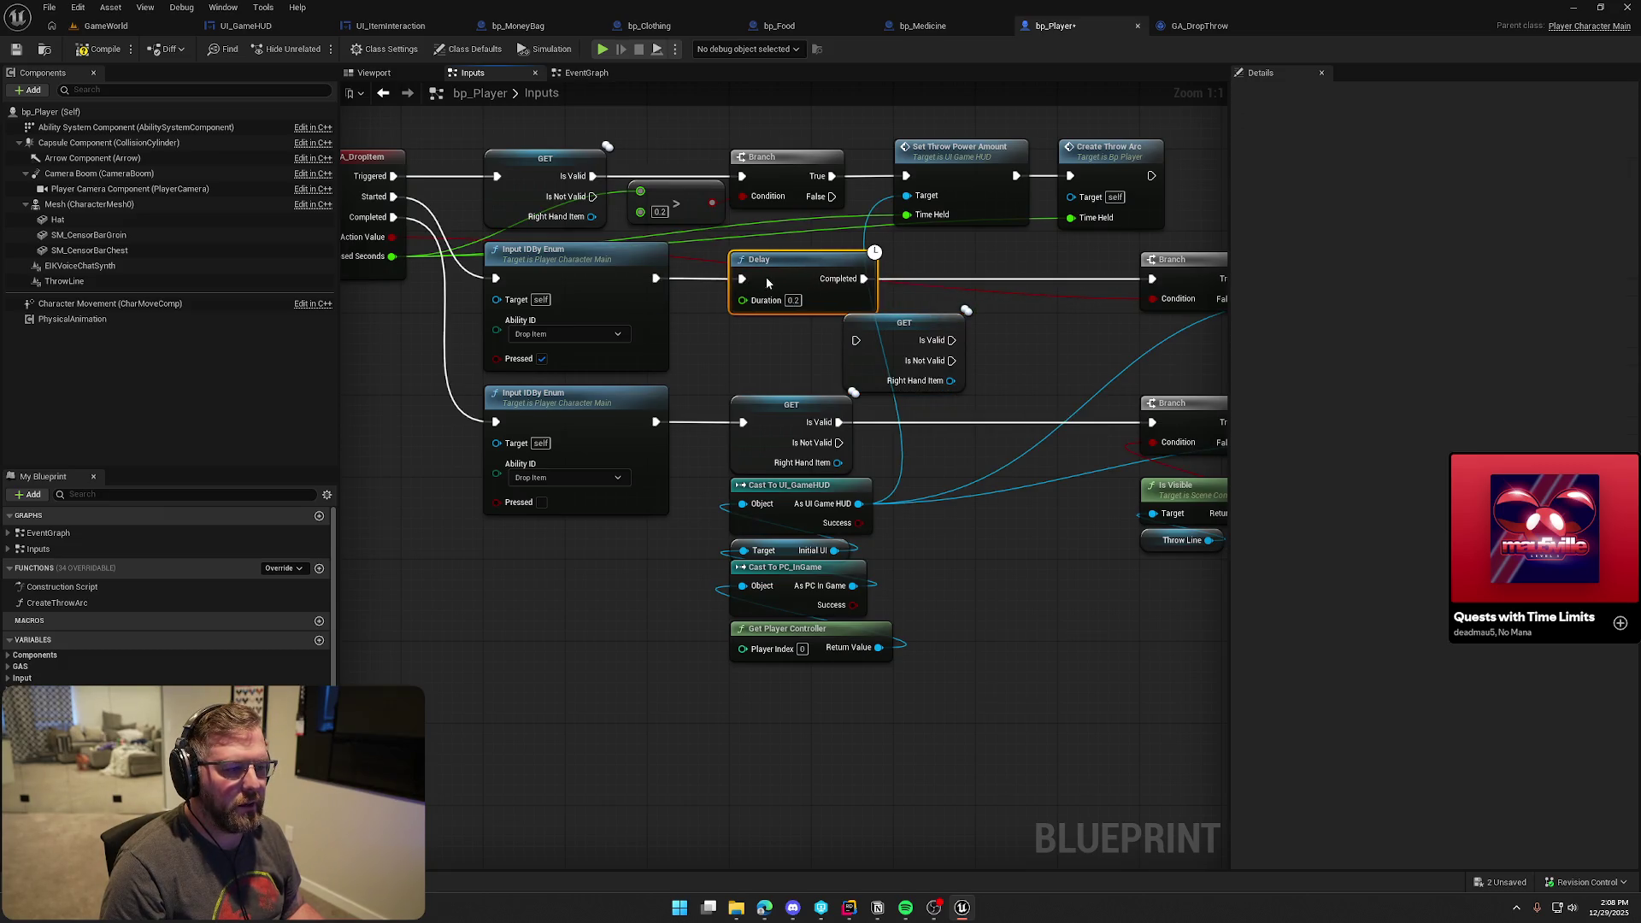
pyautogui.moveTo(855, 340)
pyautogui.mouseDown()
pyautogui.moveTo(864, 279)
pyautogui.moveTo(685, 311)
pyautogui.moveTo(701, 312)
pyautogui.moveTo(719, 272)
pyautogui.moveTo(906, 293)
pyautogui.mouseUp()
pyautogui.click(843, 362)
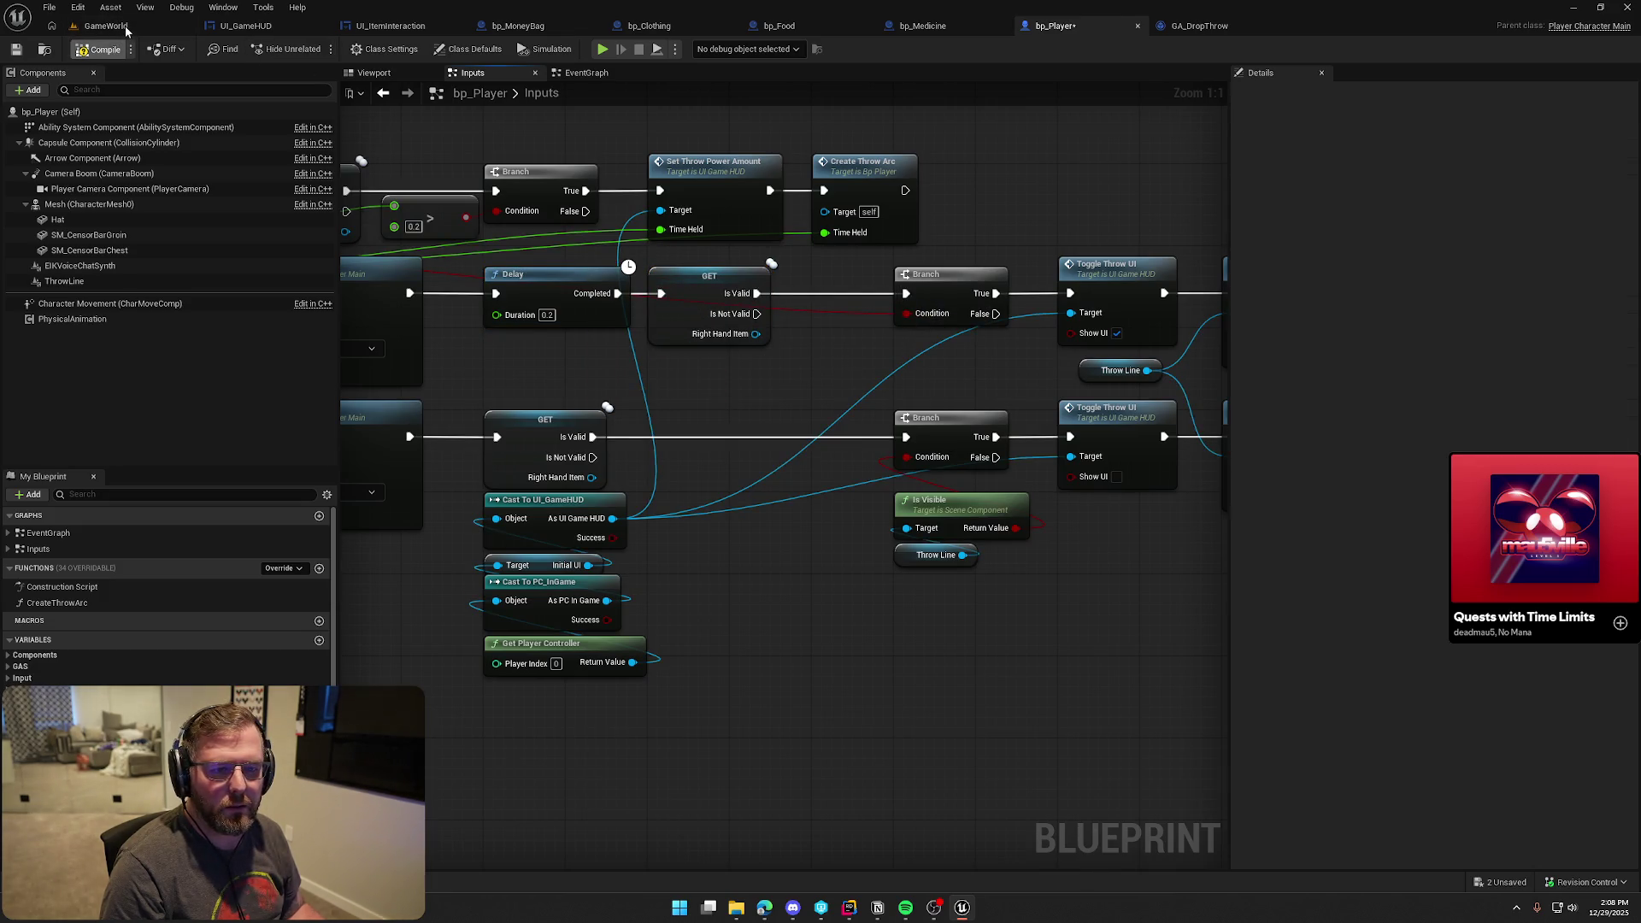
pyautogui.click(120, 25)
# Play the level, pick up the red clothing, throw it, and pick it back up
pyautogui.click(318, 49)
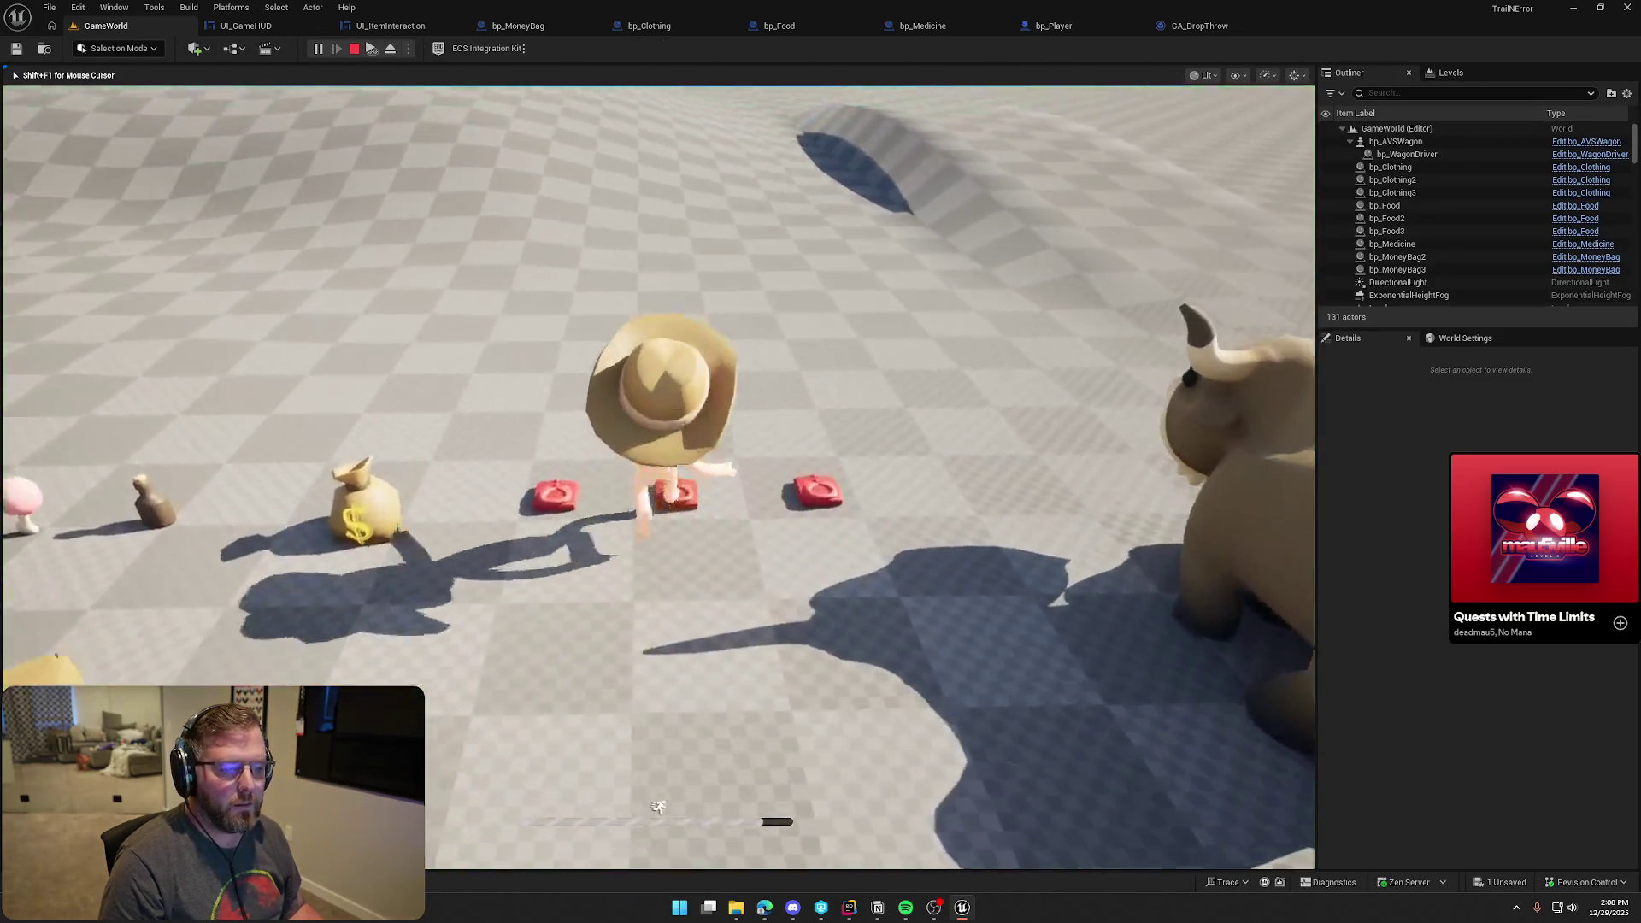
pyautogui.press('w')
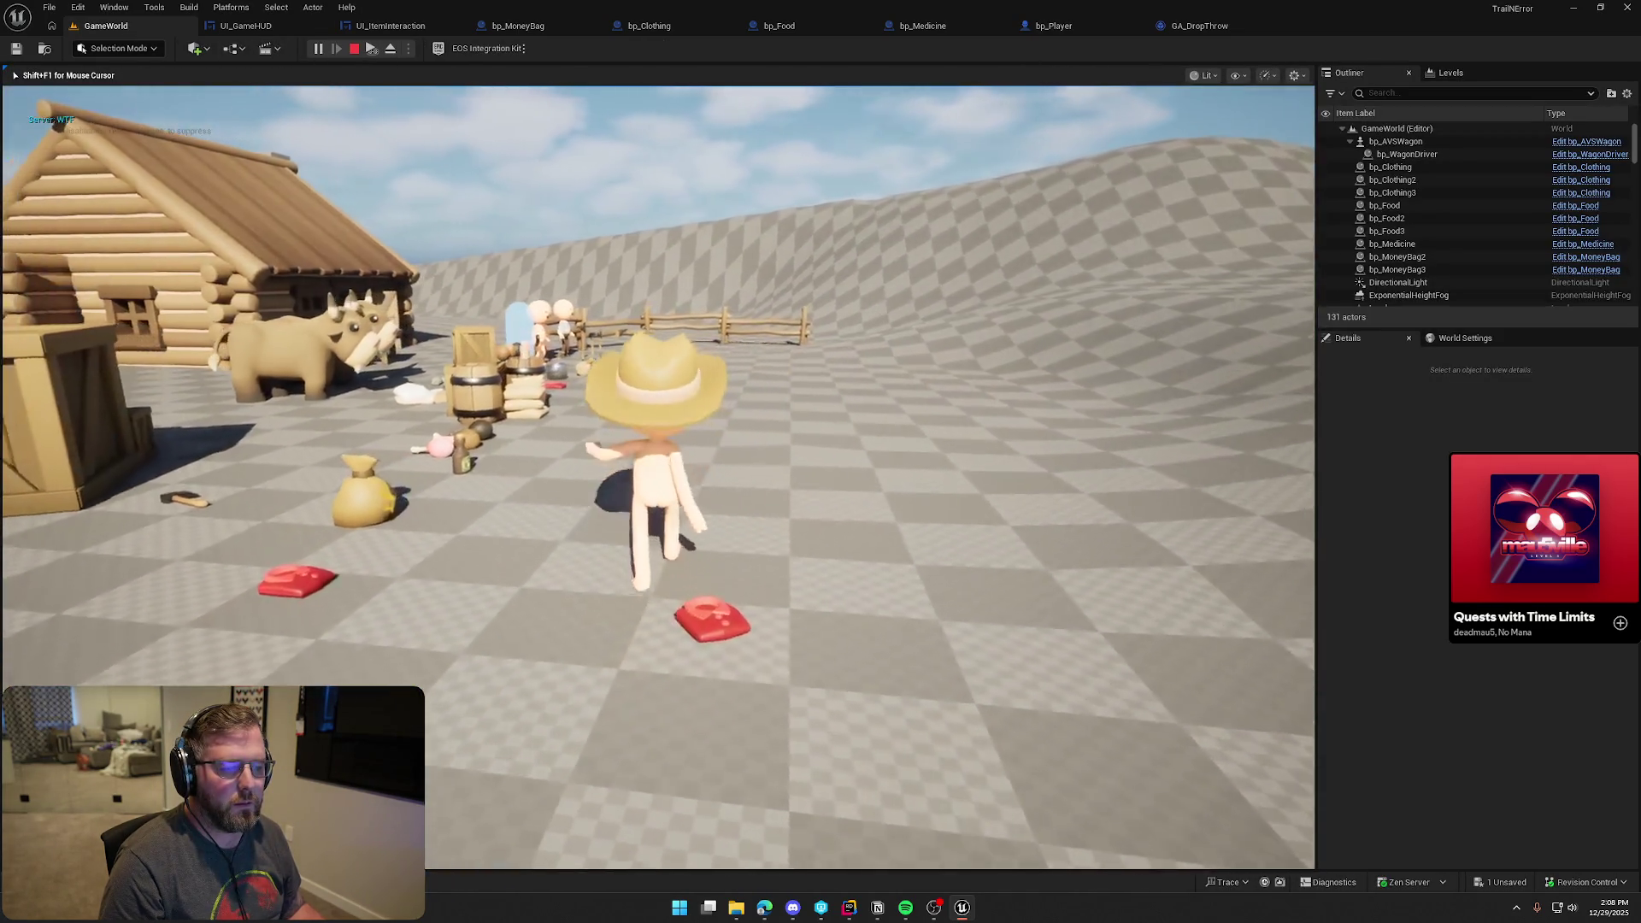
pyautogui.press('e')
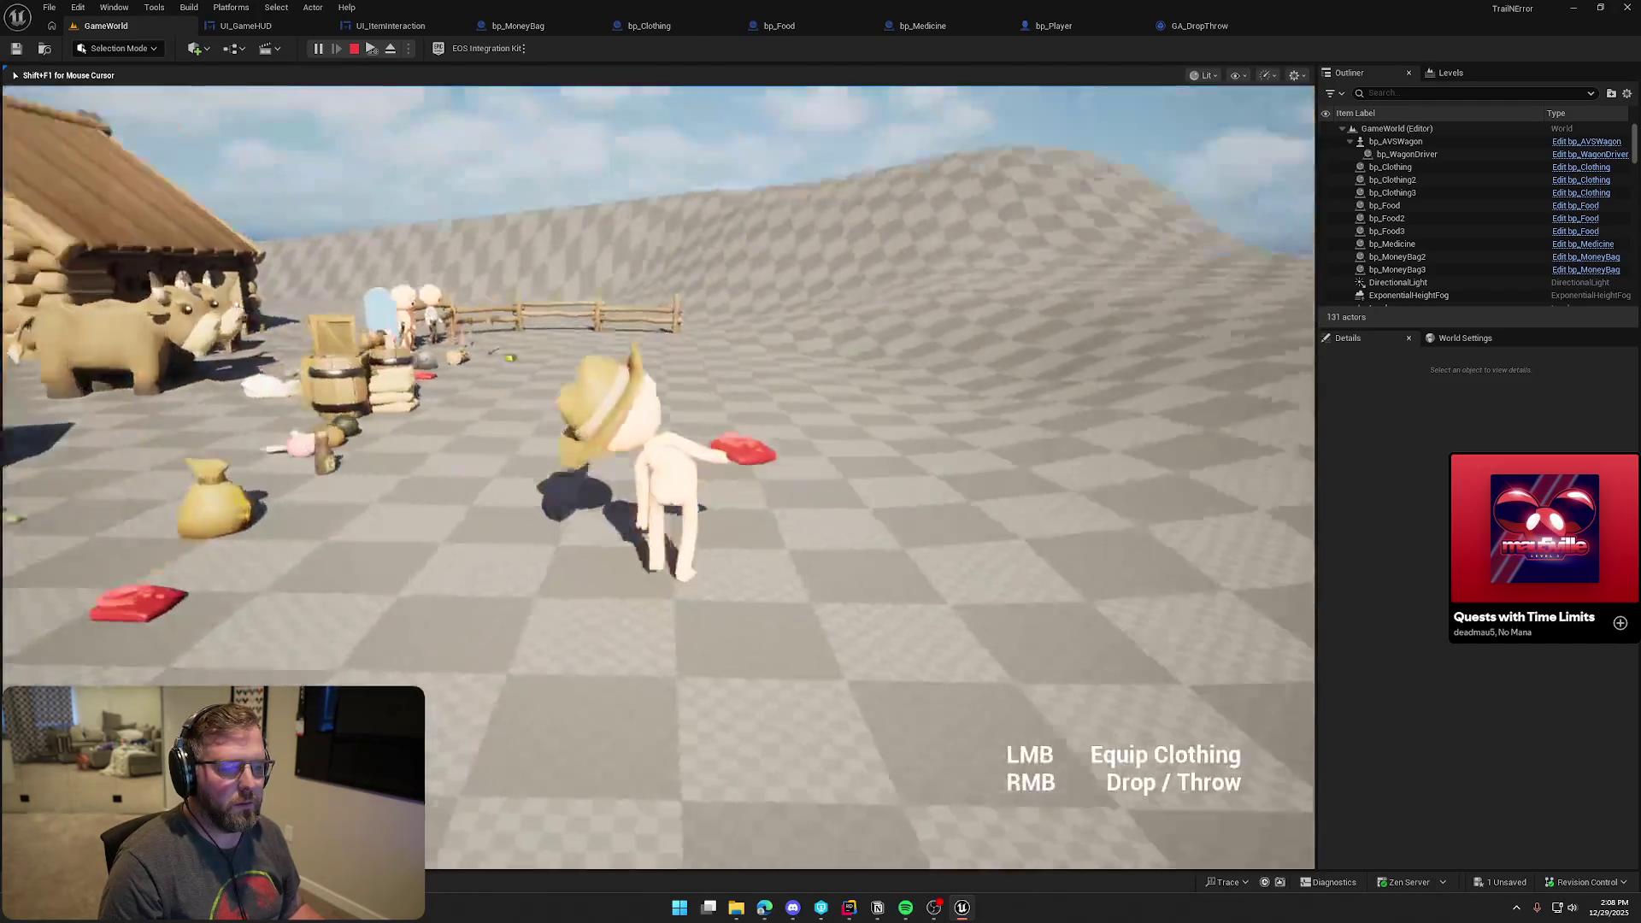
pyautogui.rightClick(658, 477)
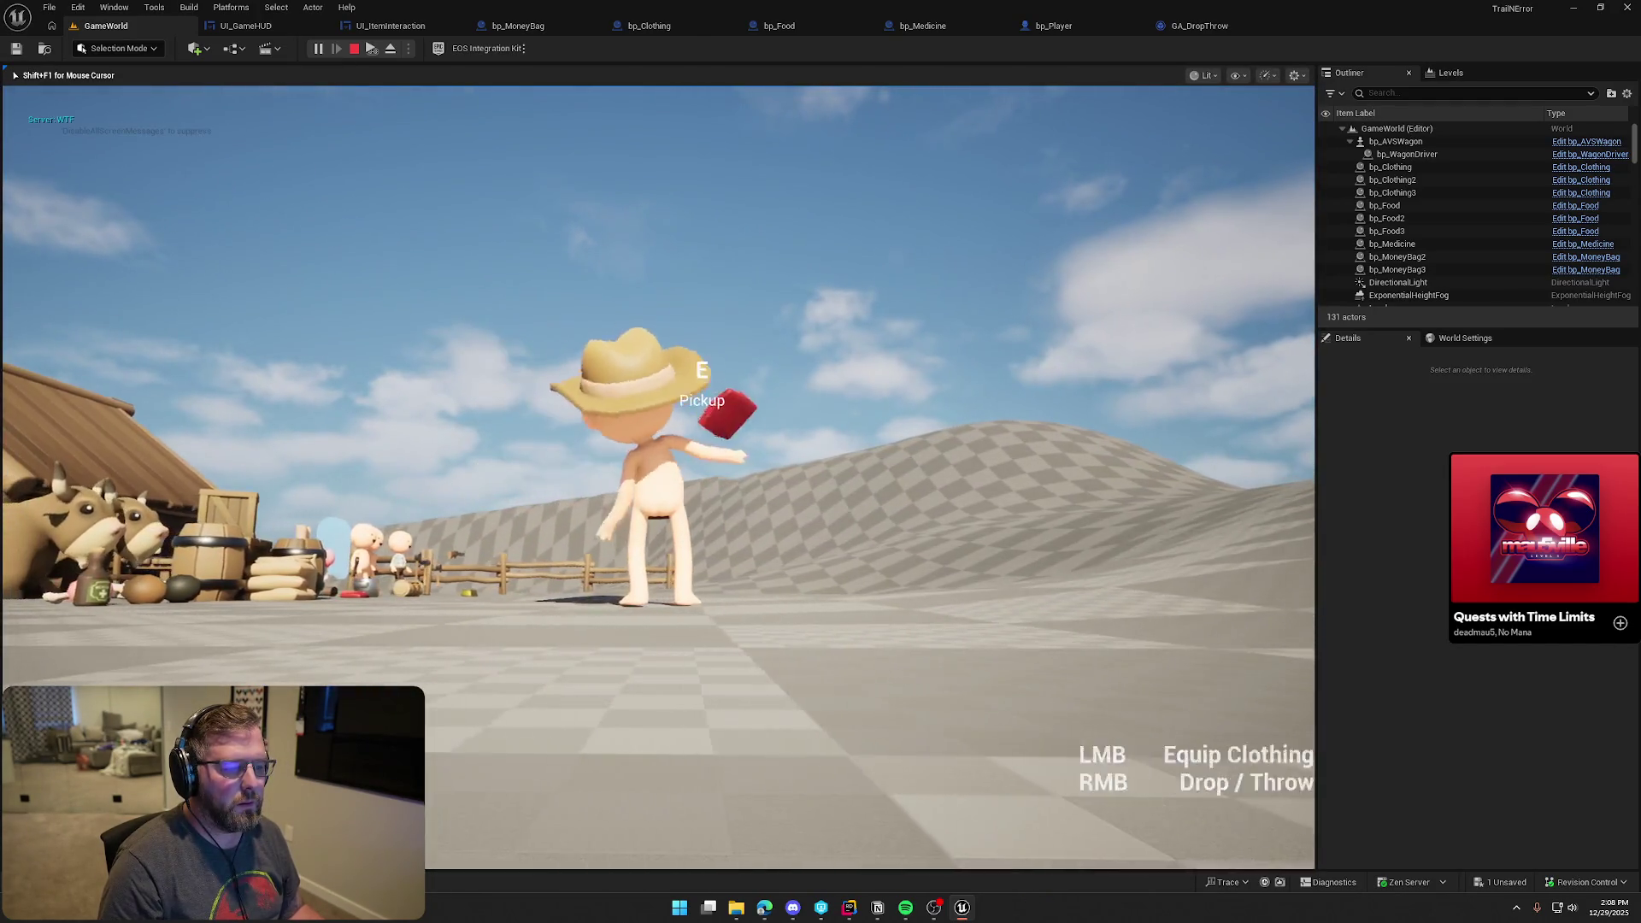
pyautogui.press('w')
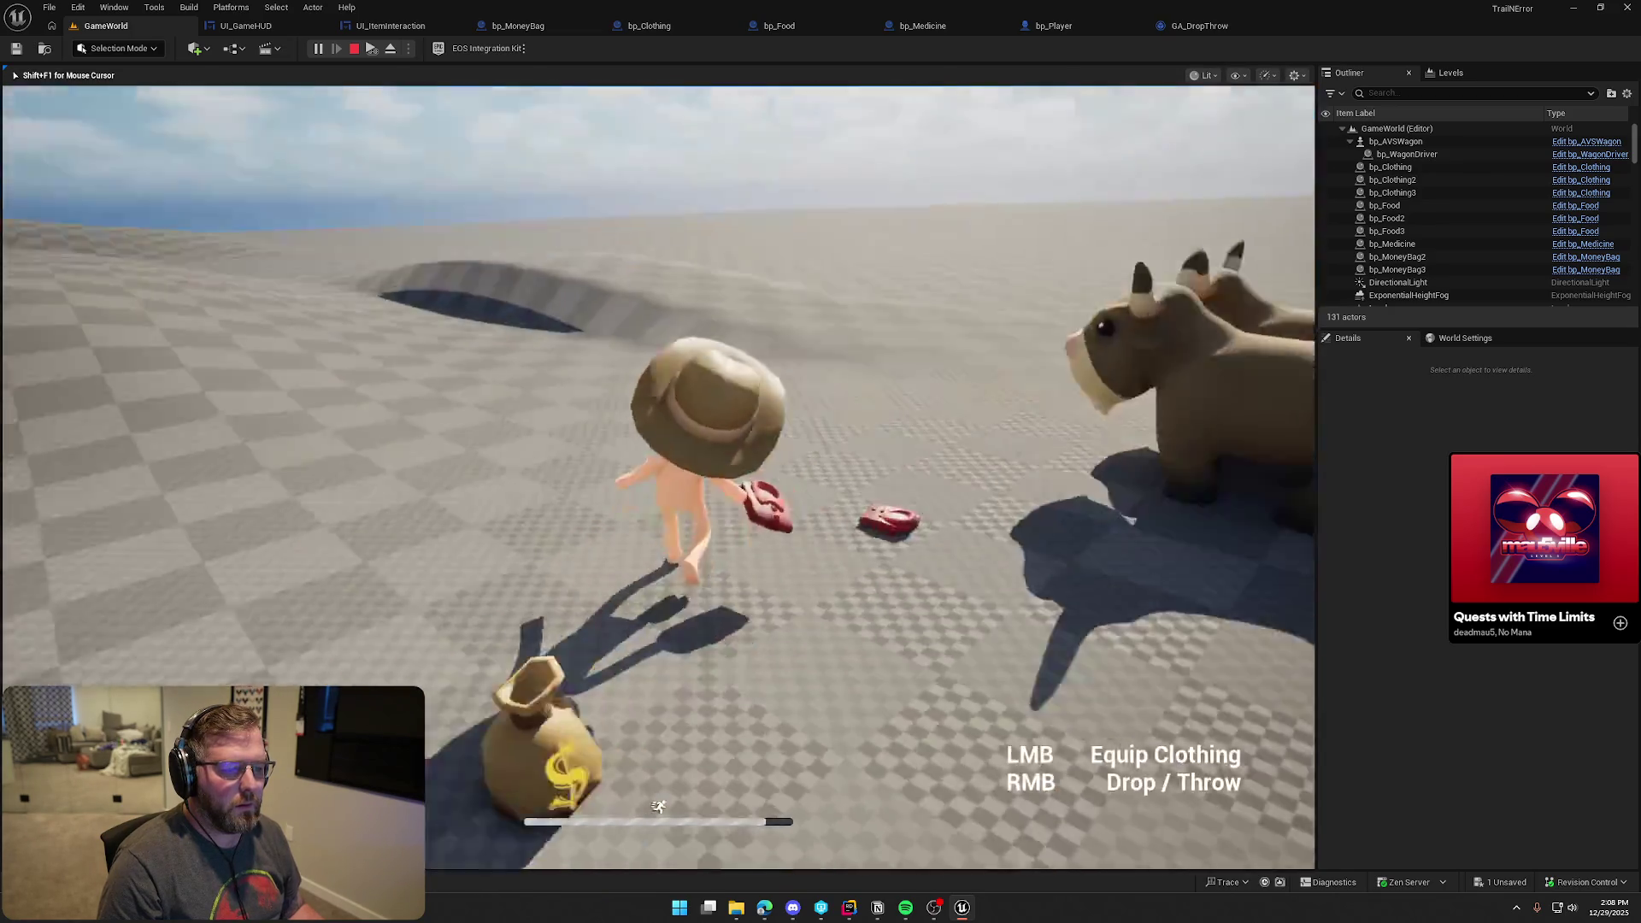
pyautogui.rightClick(658, 477)
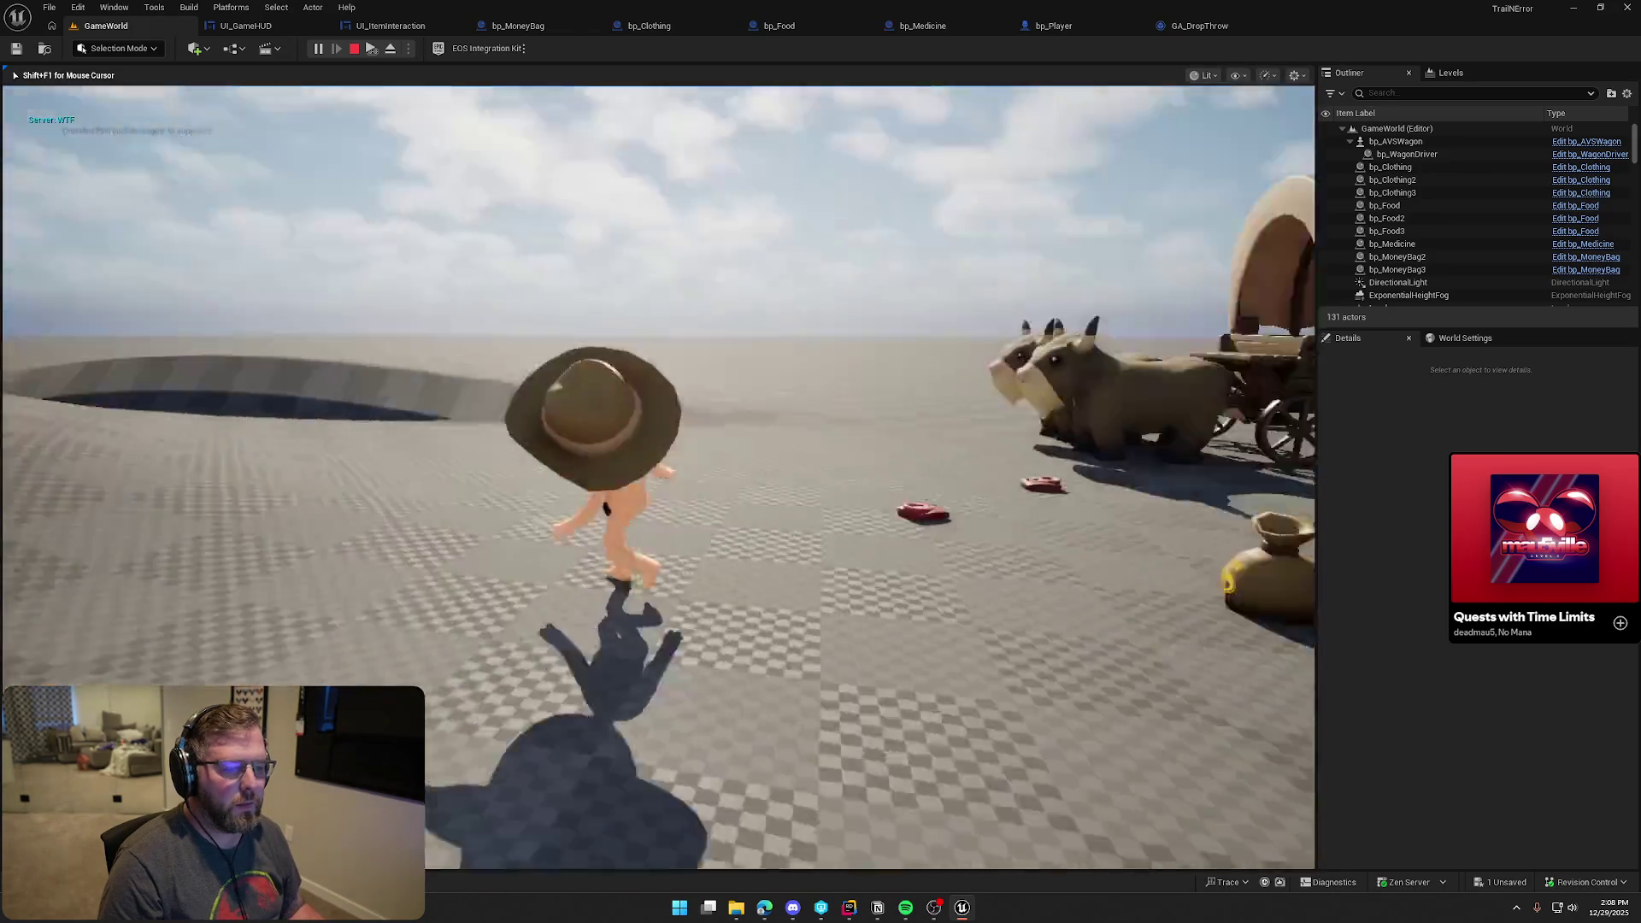
pyautogui.press('e')
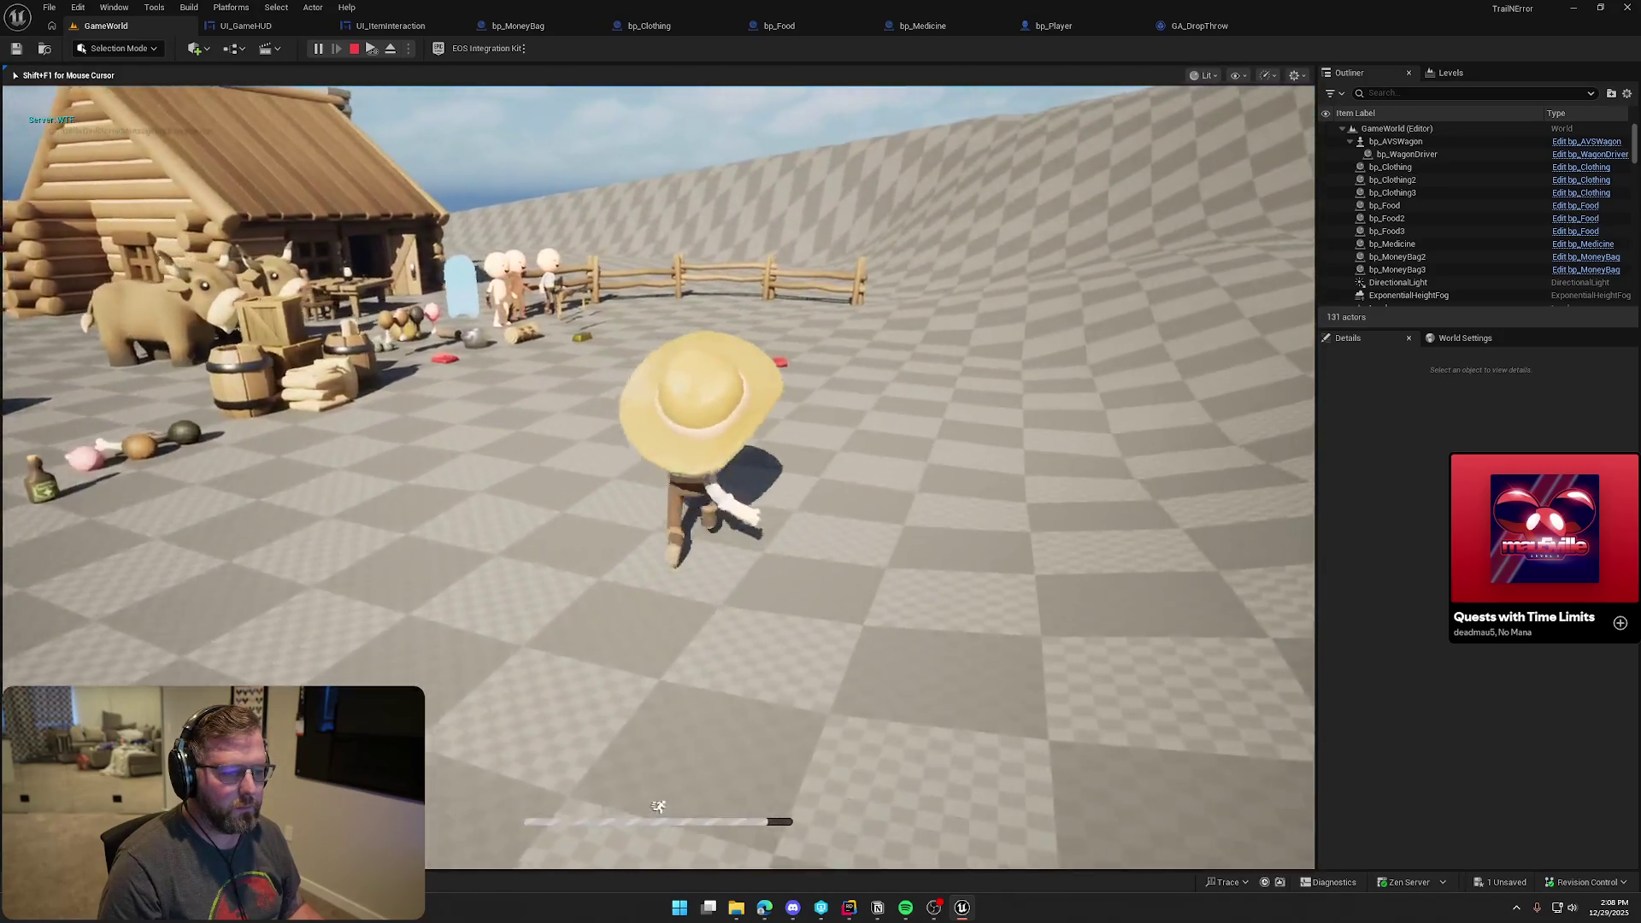
# Run to grab the money bag, swap hands back and forth, then end the play session
pyautogui.press('w')
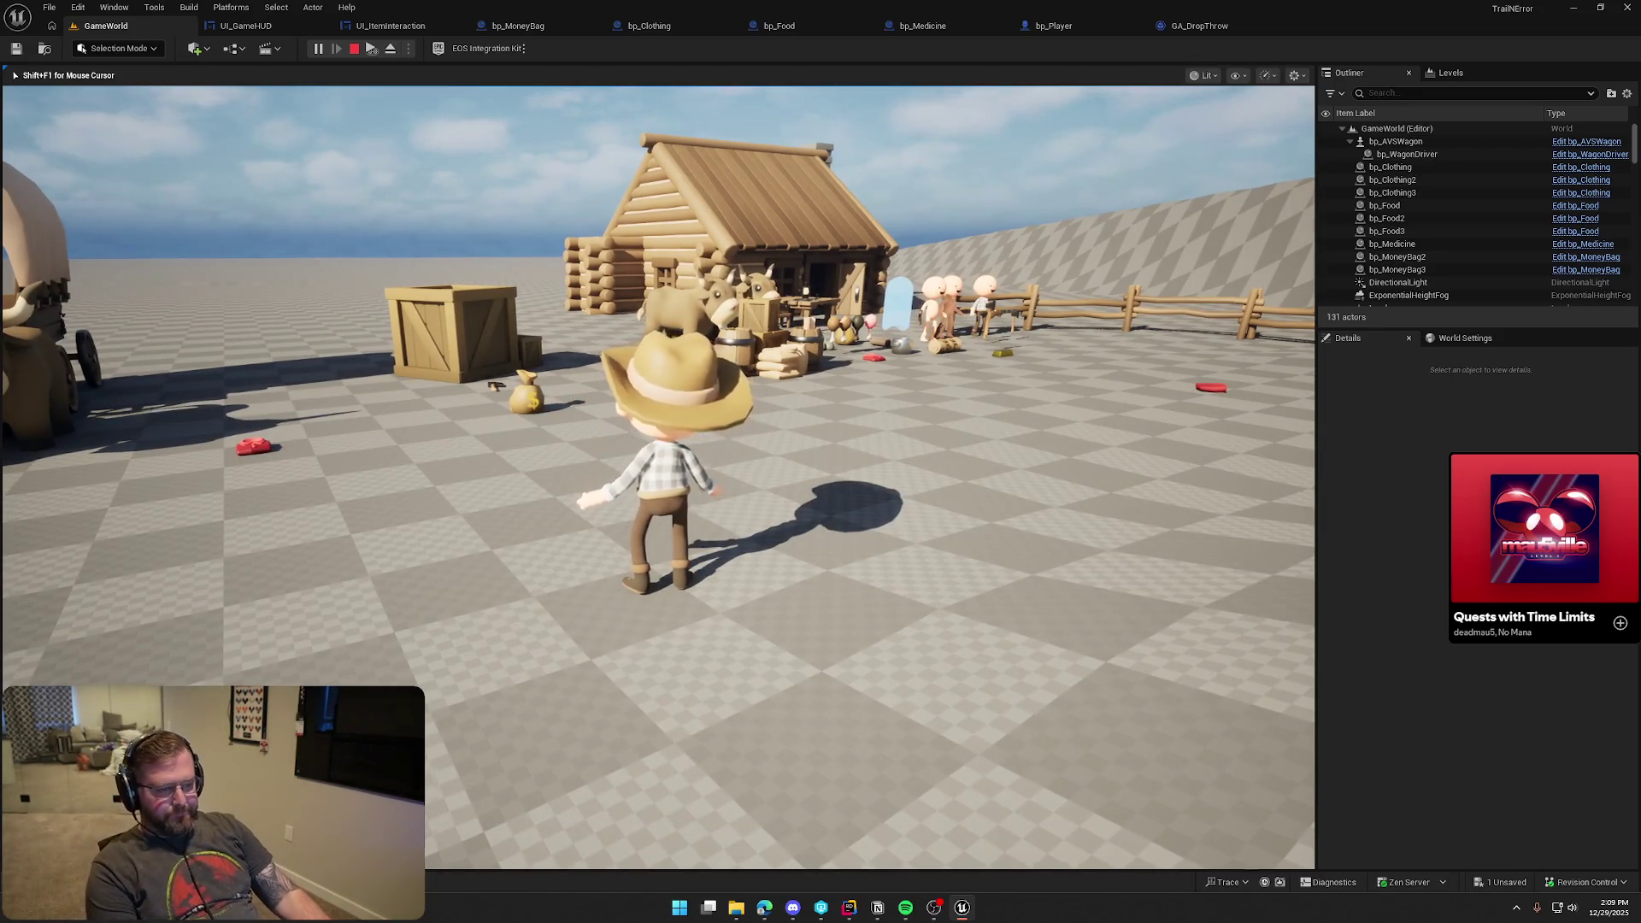
pyautogui.press('w')
pyautogui.press('1')
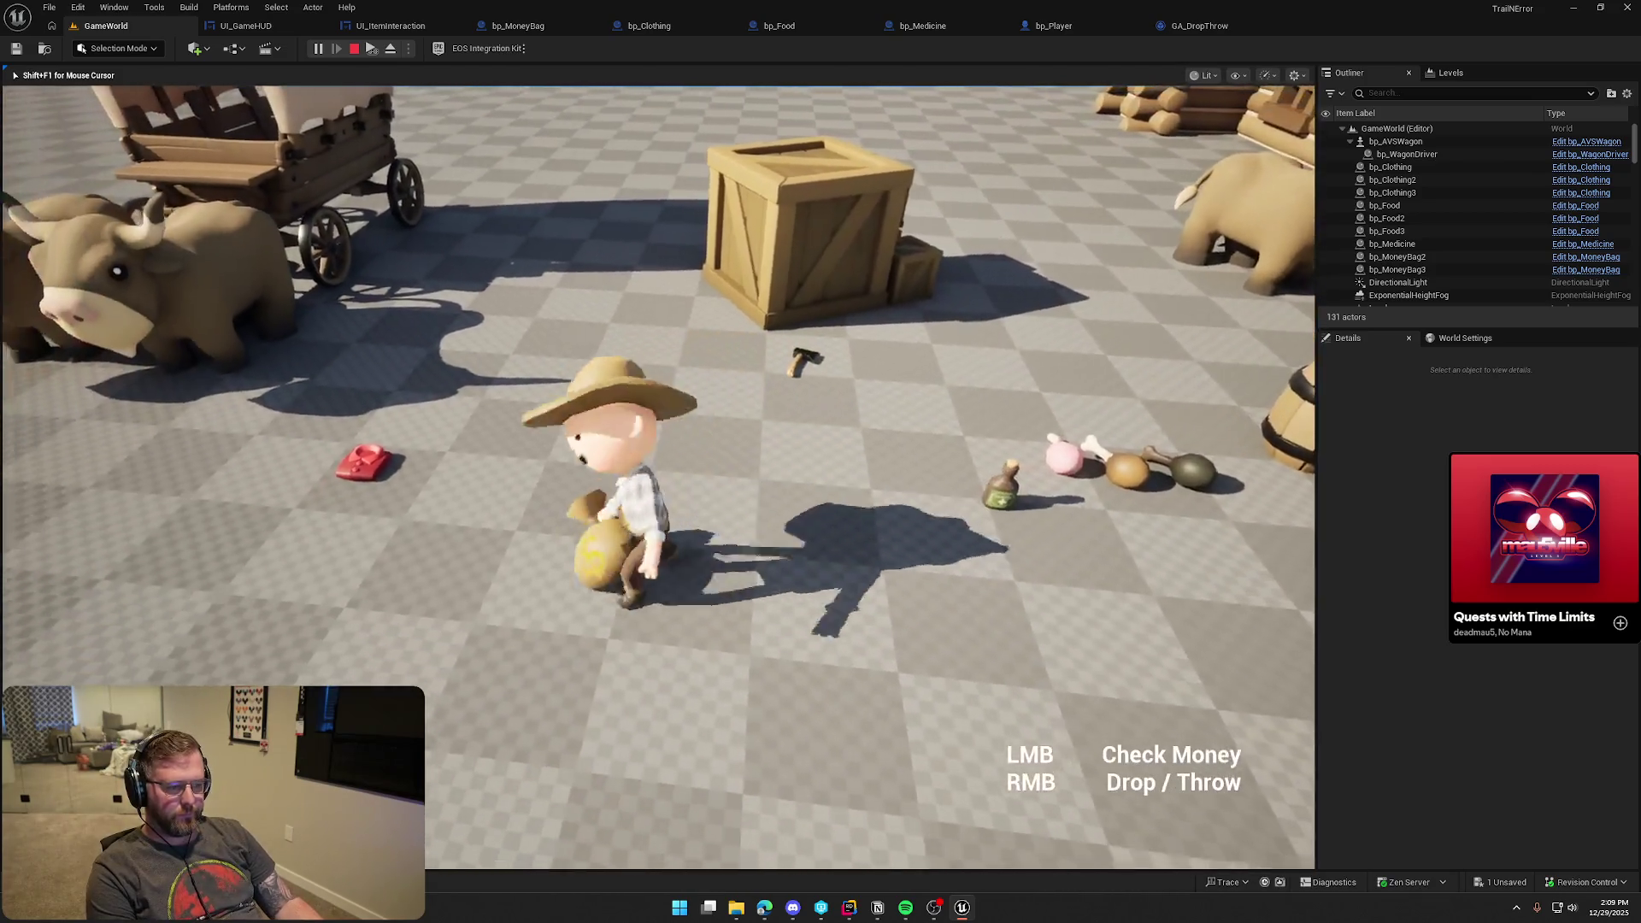
pyautogui.press('w')
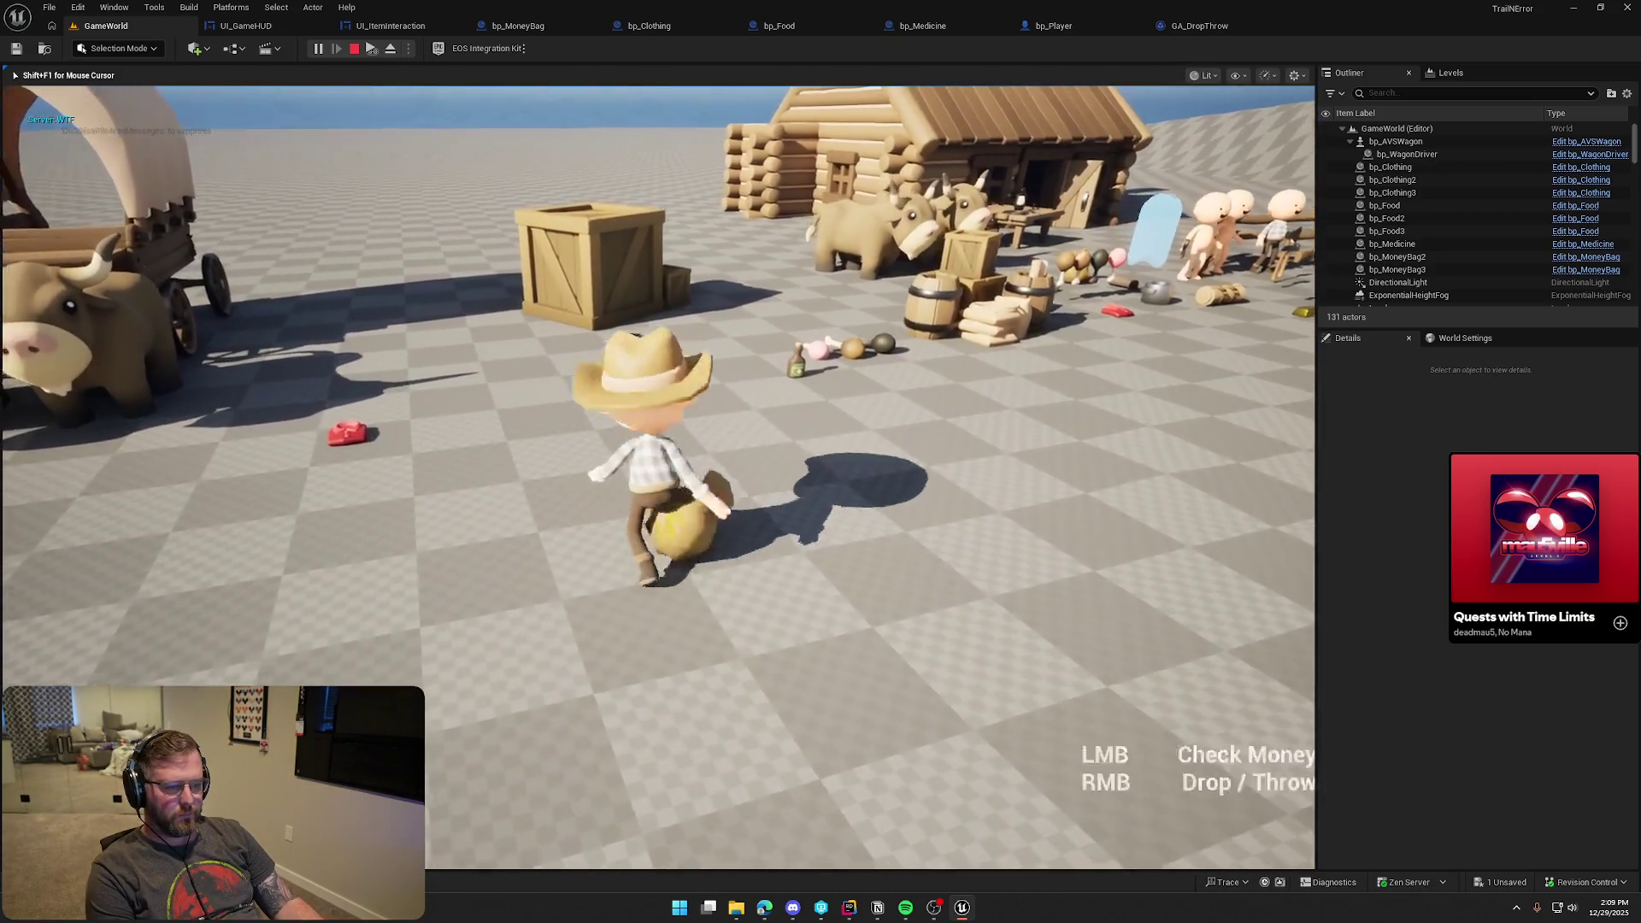
pyautogui.press('w')
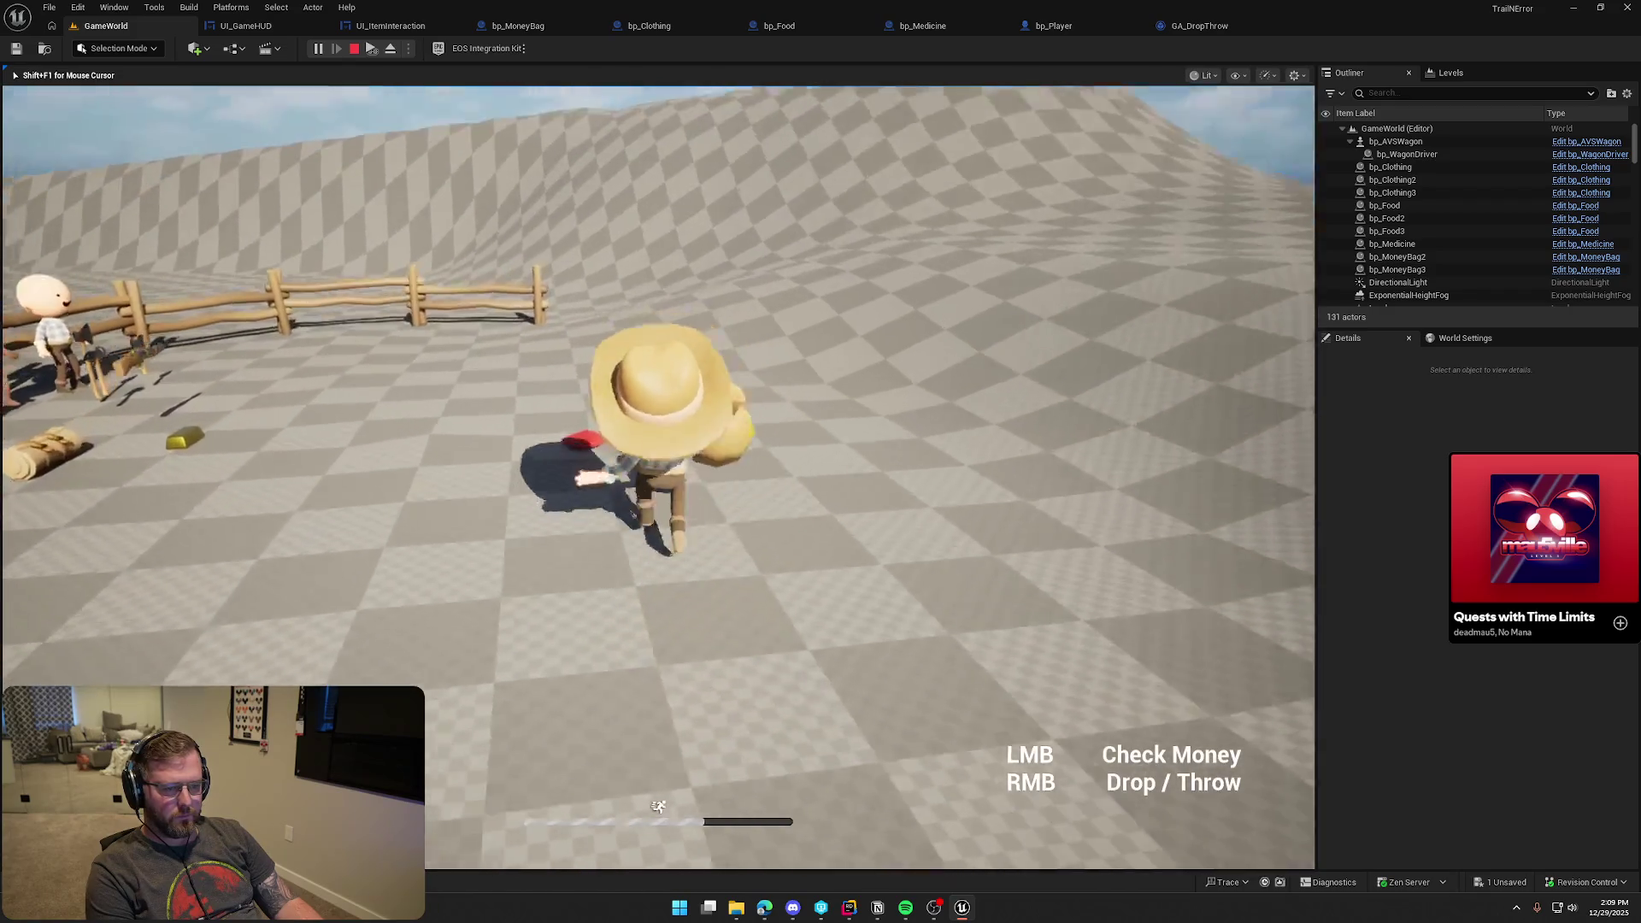
pyautogui.press('w')
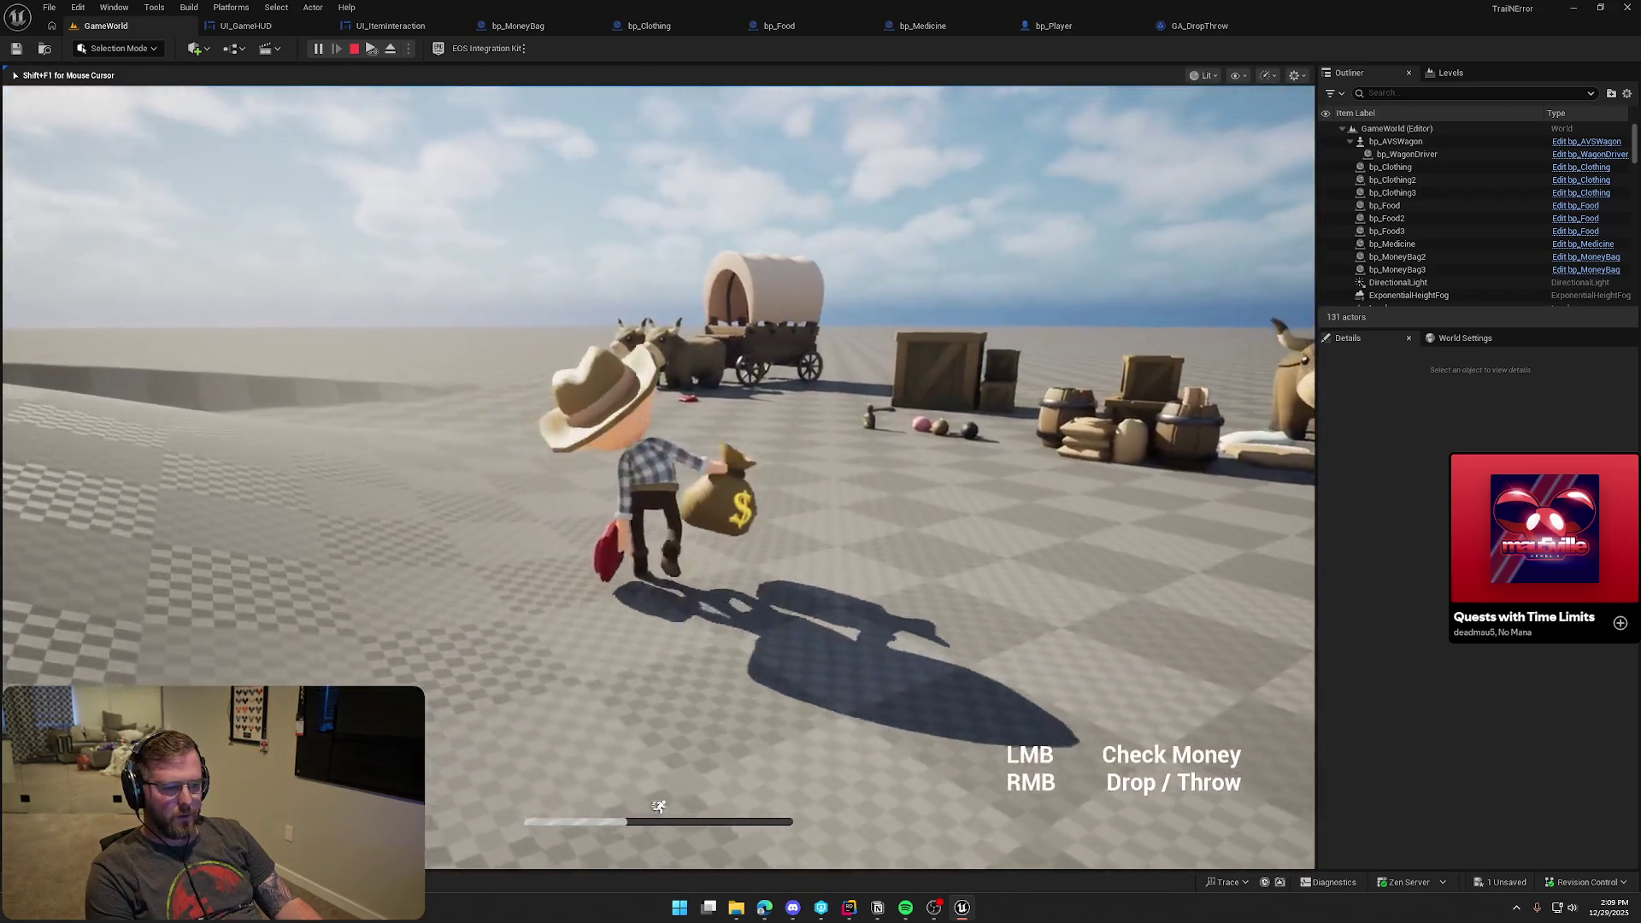
pyautogui.scroll(-1, 658, 461)
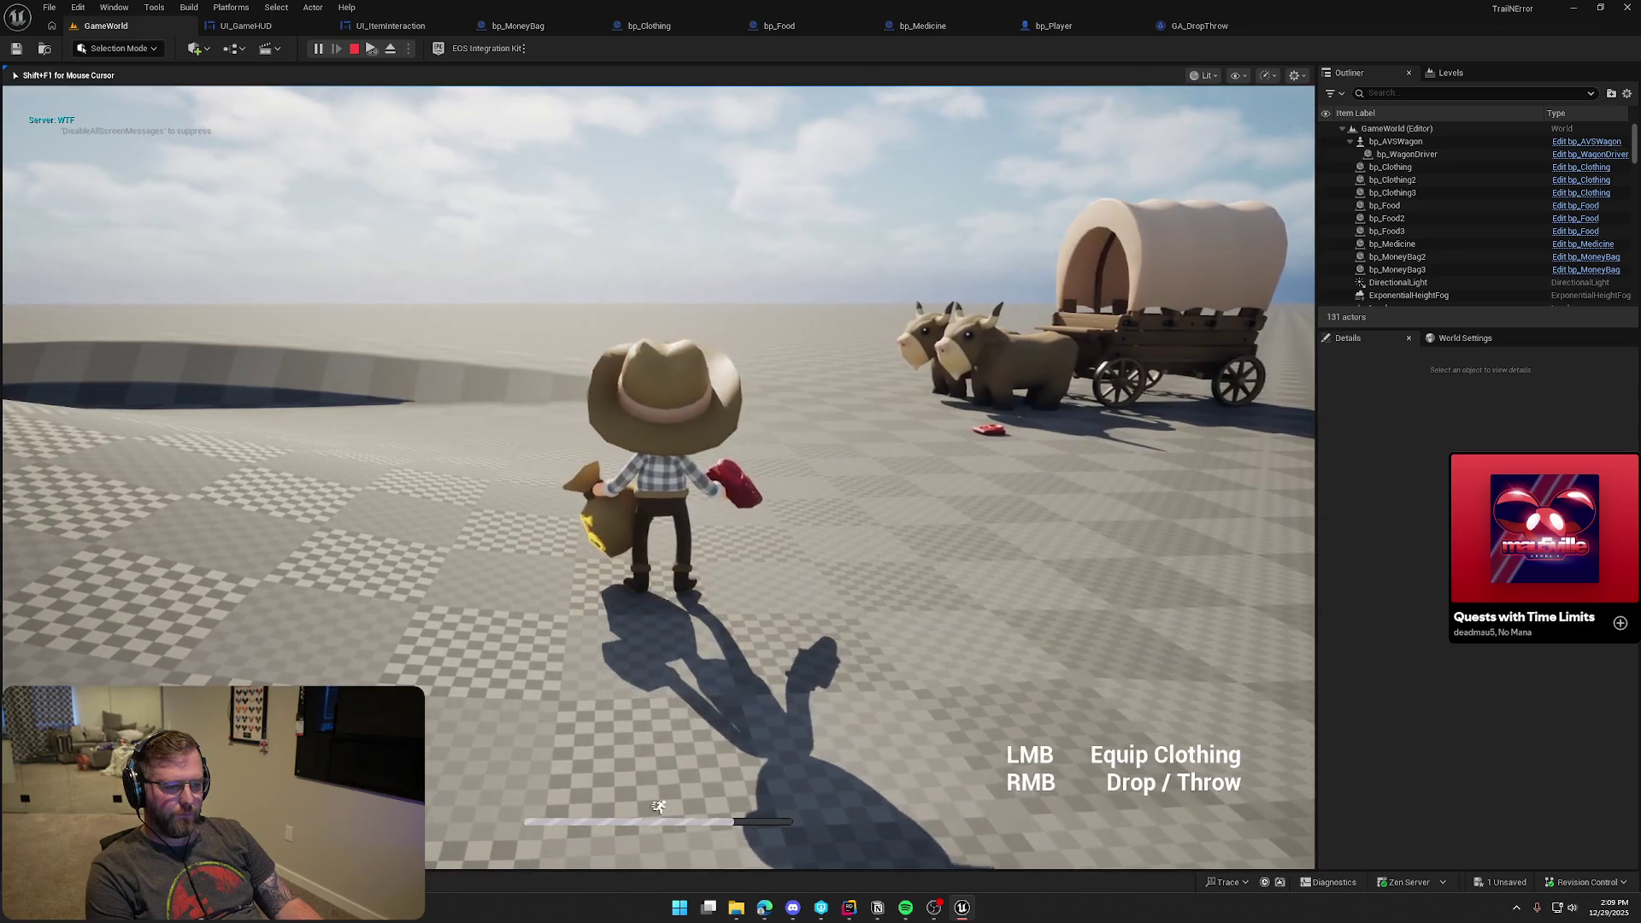
pyautogui.scroll(1, 659, 461)
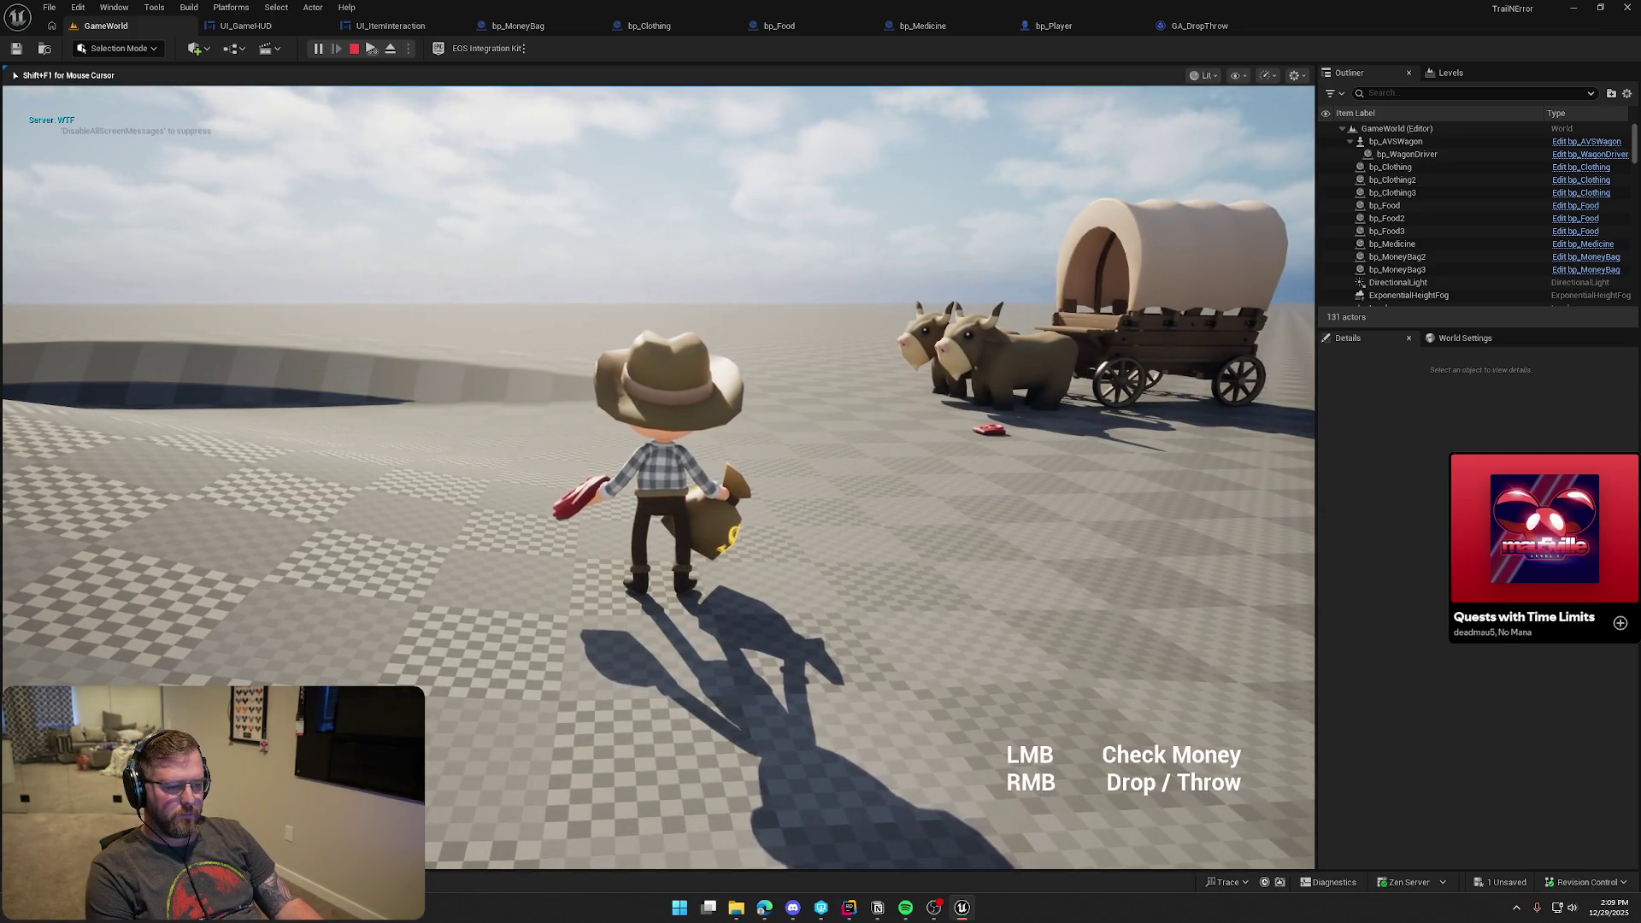
pyautogui.scroll(-1, 658, 462)
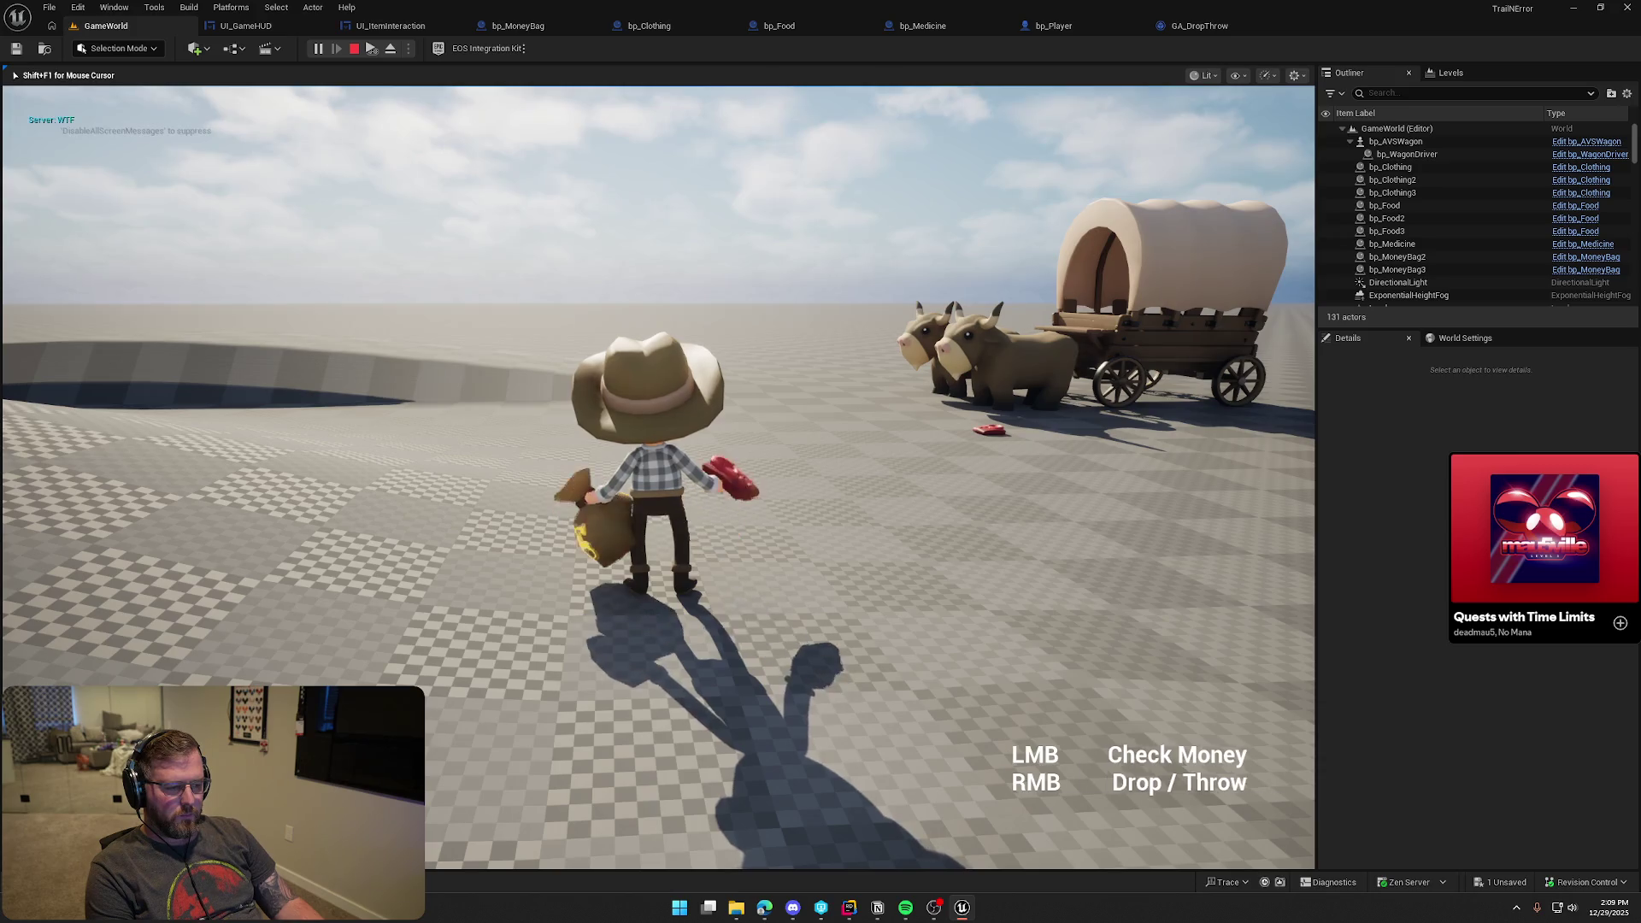
pyautogui.scroll(1, 658, 462)
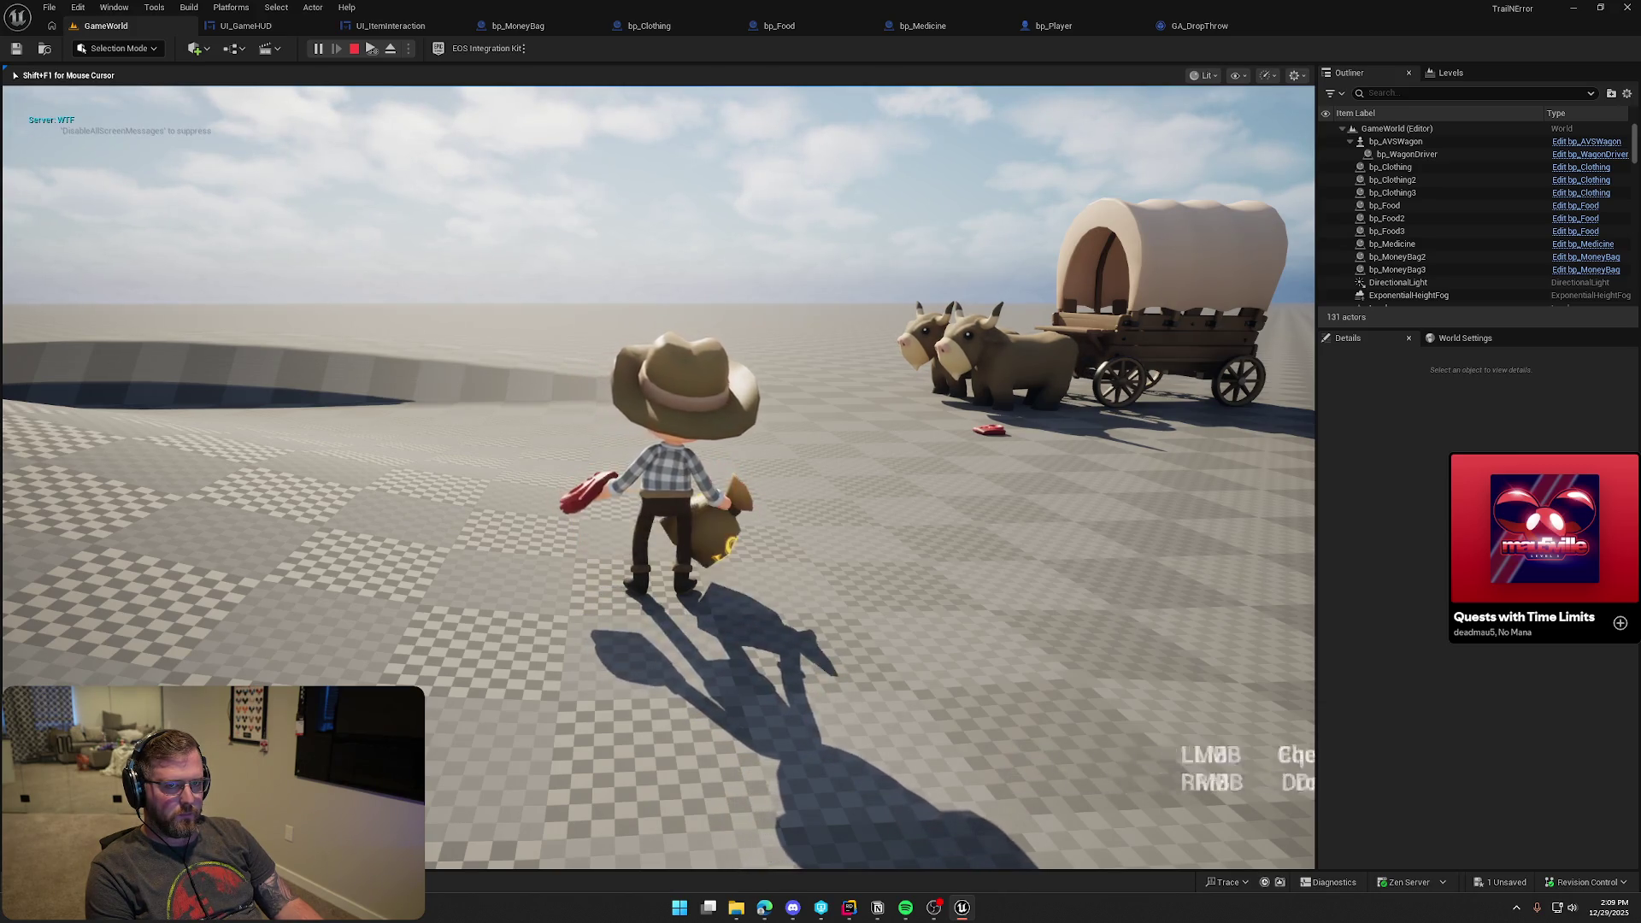
pyautogui.press('Escape')
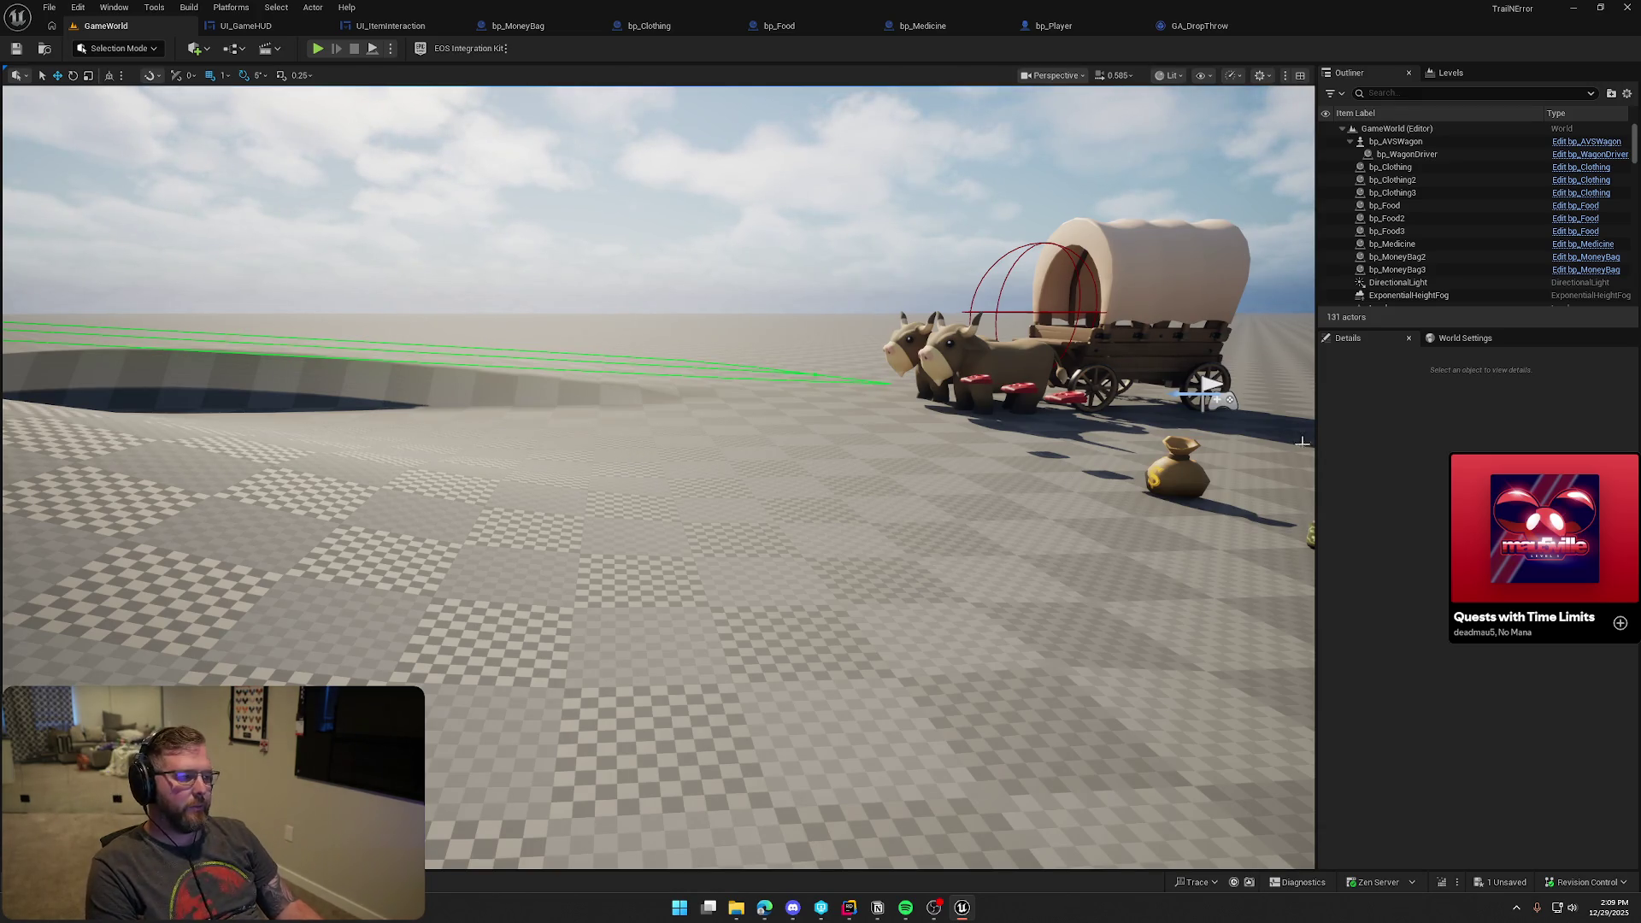
# Move the editor camera to a wide view of the farm around the cabin
pyautogui.moveTo(1302, 442)
pyautogui.mouseDown()
pyautogui.moveTo(156, 451)
pyautogui.moveTo(191, 304)
pyautogui.moveTo(356, 312)
pyautogui.mouseUp()
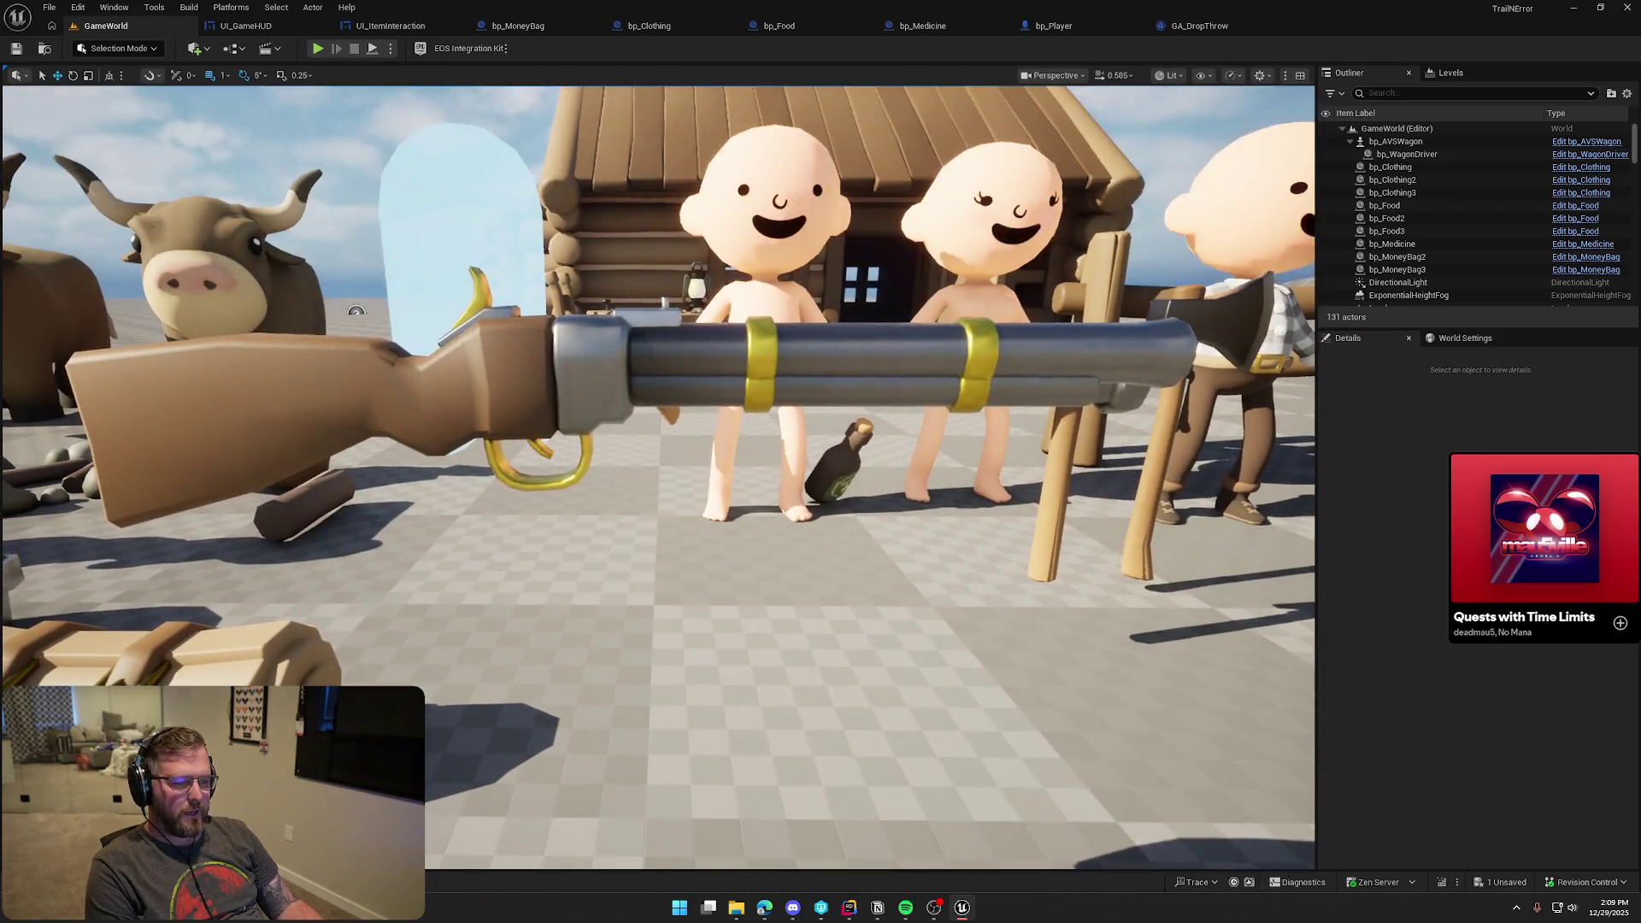
pyautogui.scroll(-5, 851, 398)
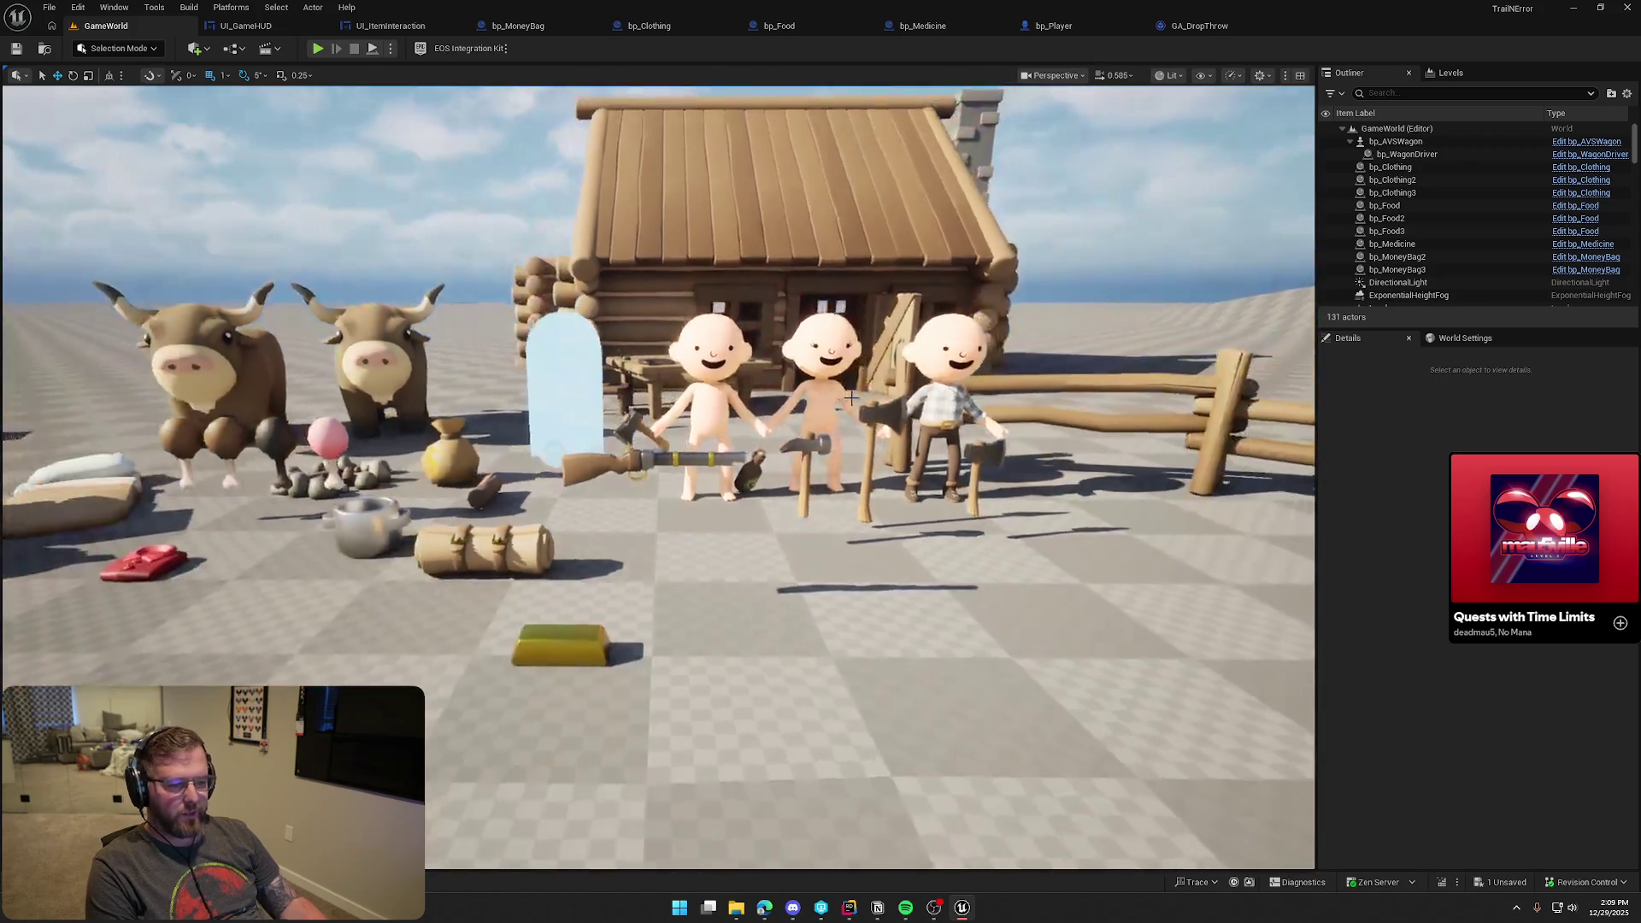
pyautogui.moveTo(850, 398); pyautogui.dragTo(850, 453)
pyautogui.moveTo(577, 182)
pyautogui.mouseDown()
pyautogui.moveTo(577, 257)
pyautogui.moveTo(496, 257)
pyautogui.moveTo(577, 182)
pyautogui.mouseUp()
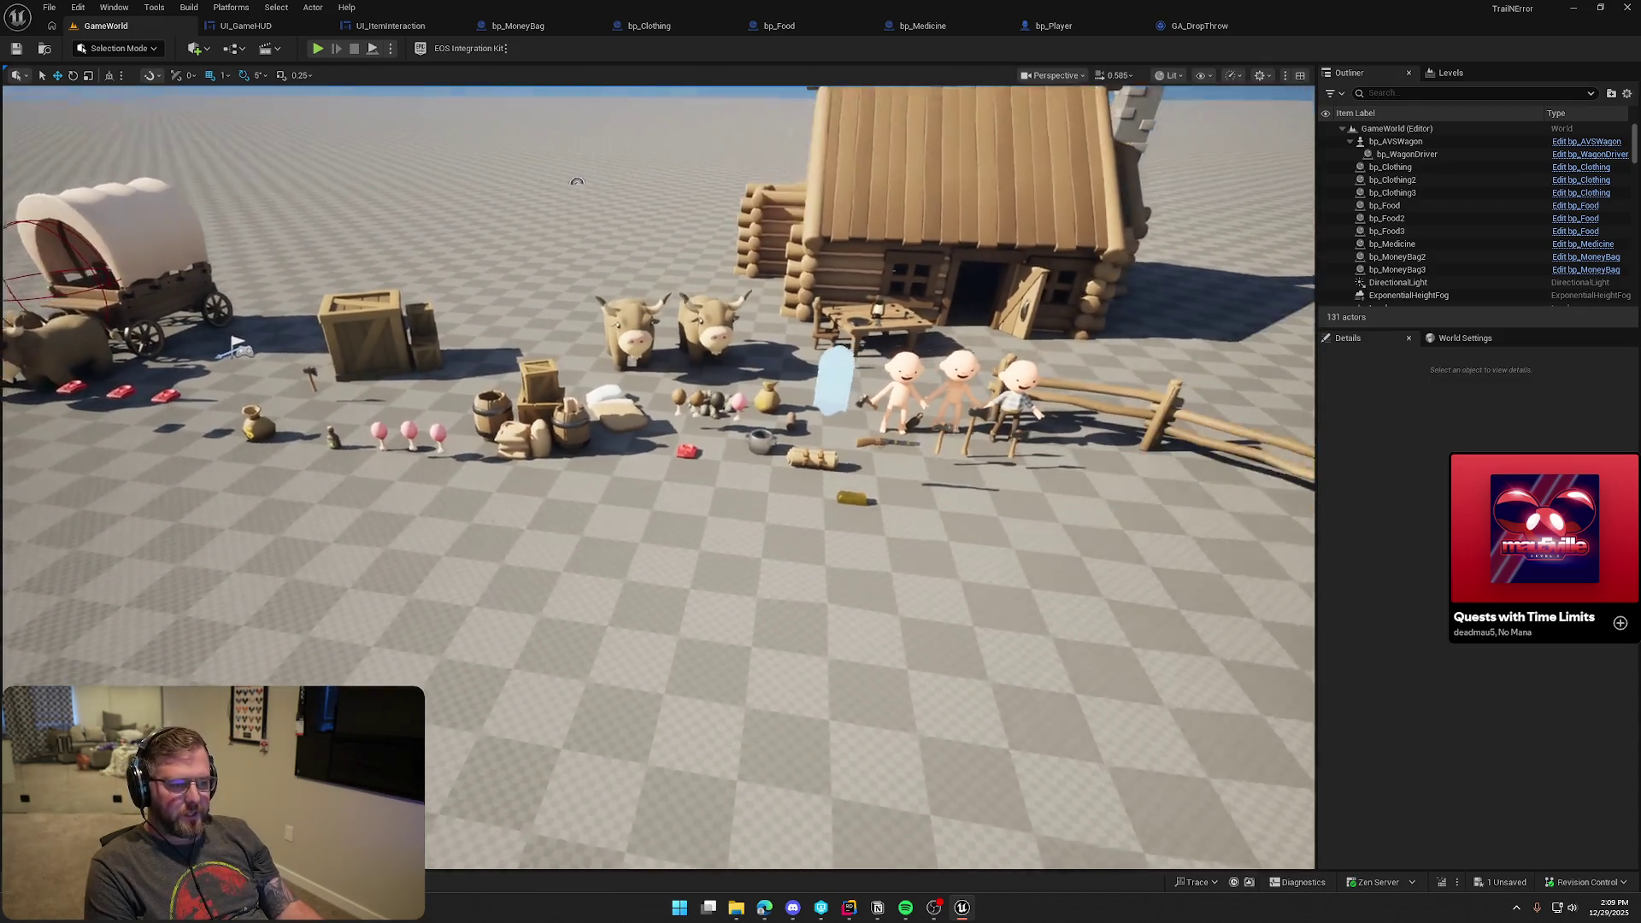
# Check out and save IMC_Default, then close the Content Drawer
pyautogui.hotkey('ctrl', 'space')
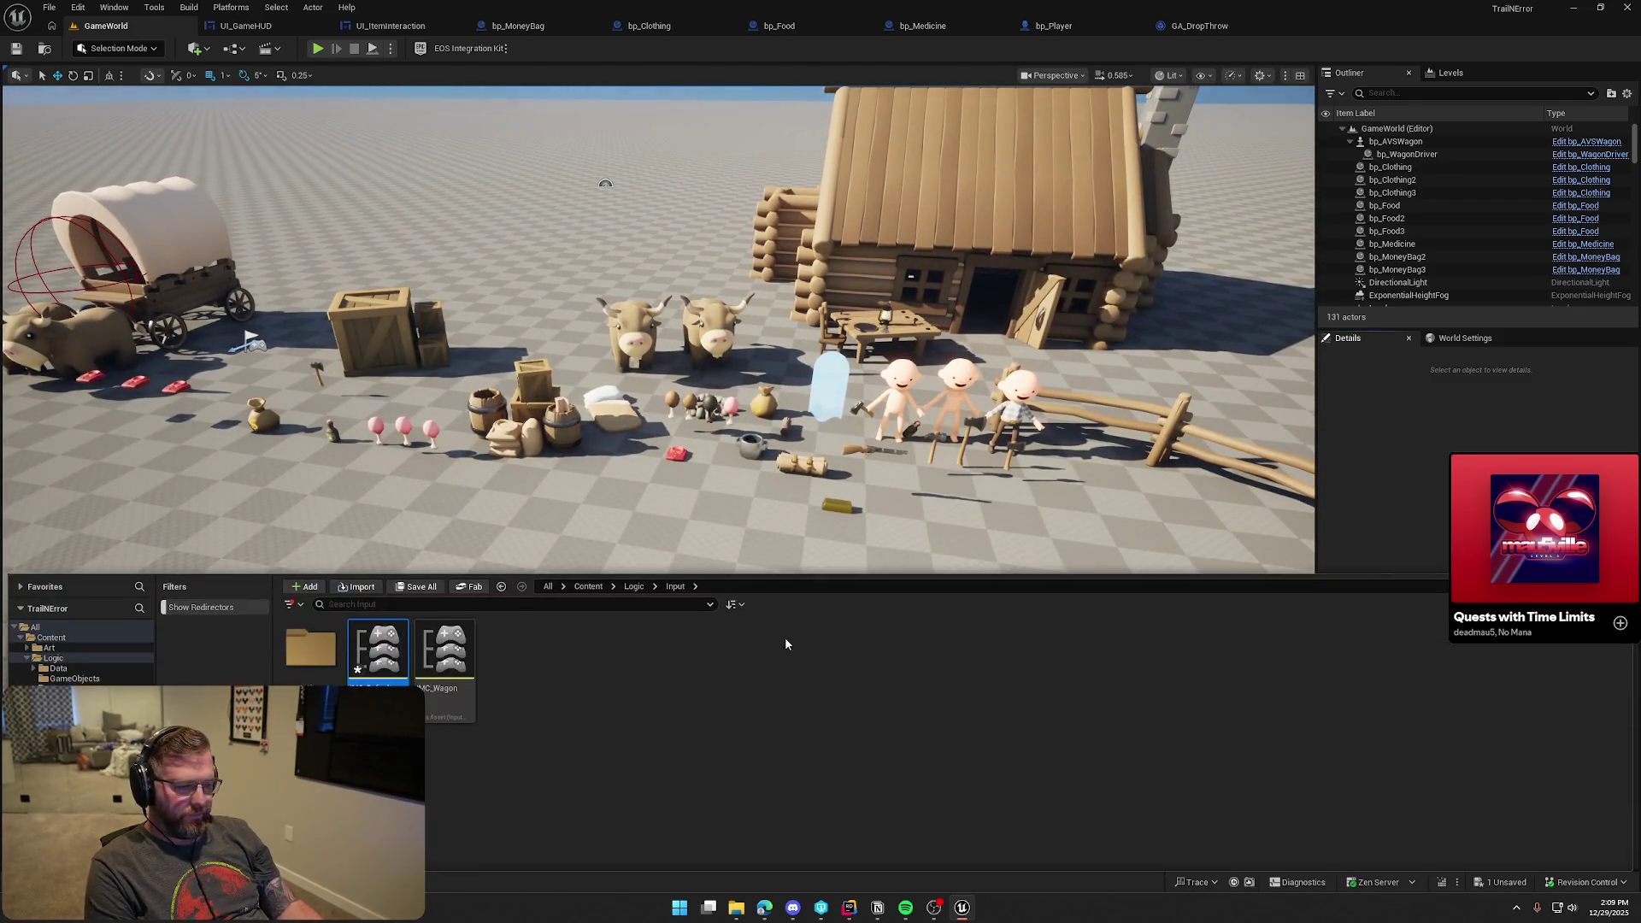
pyautogui.hotkey('ctrl', 's')
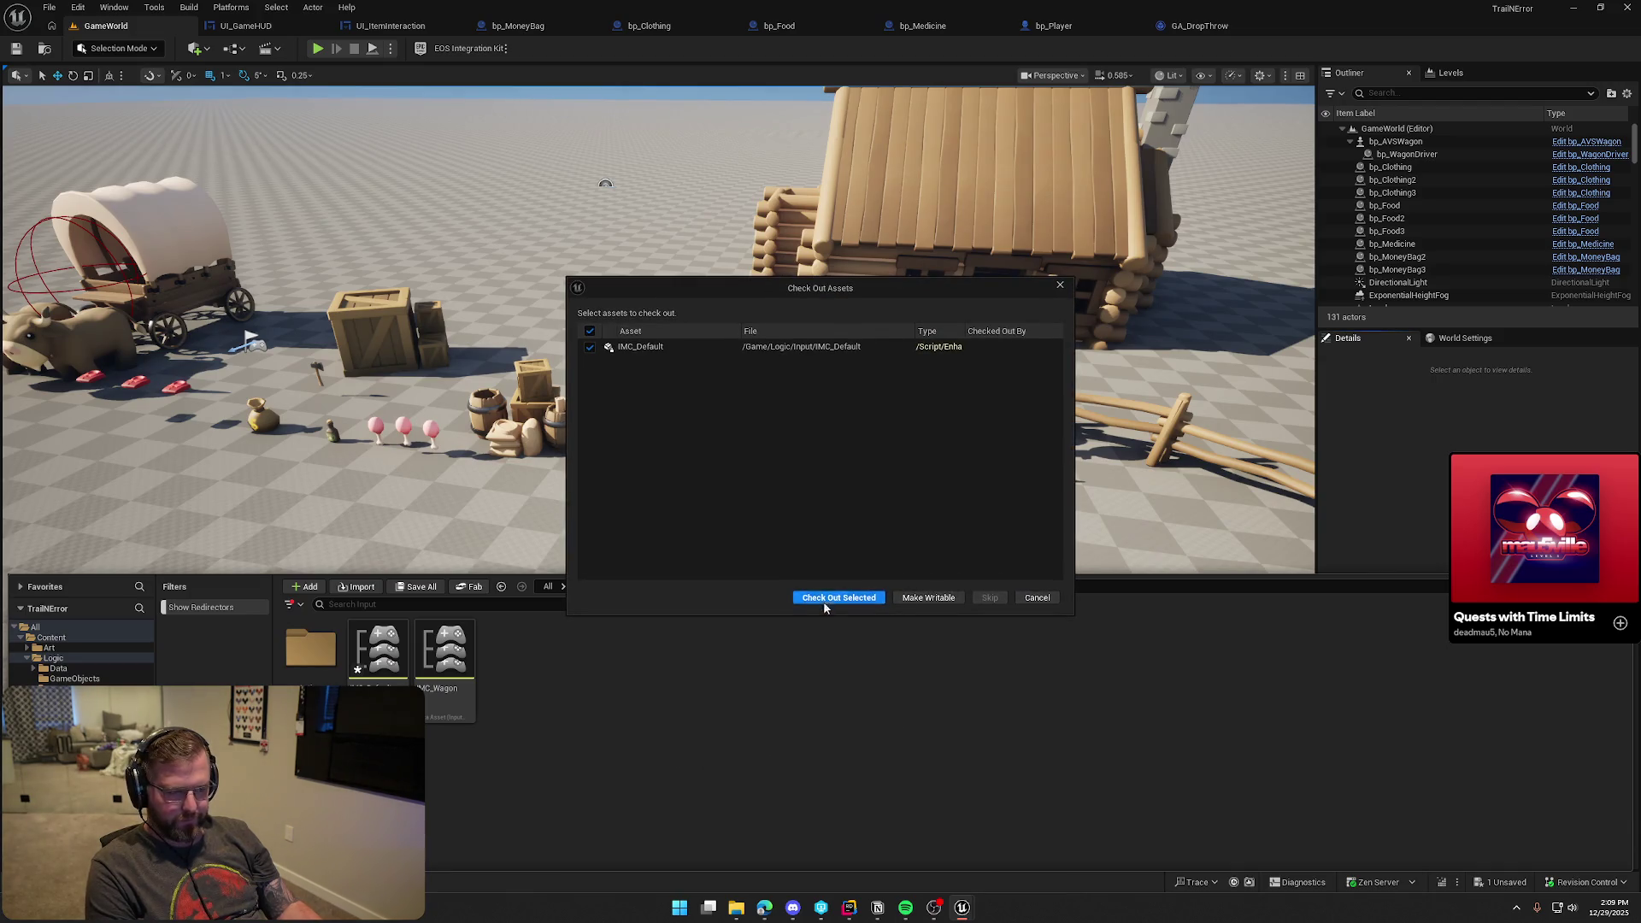
pyautogui.click(825, 599)
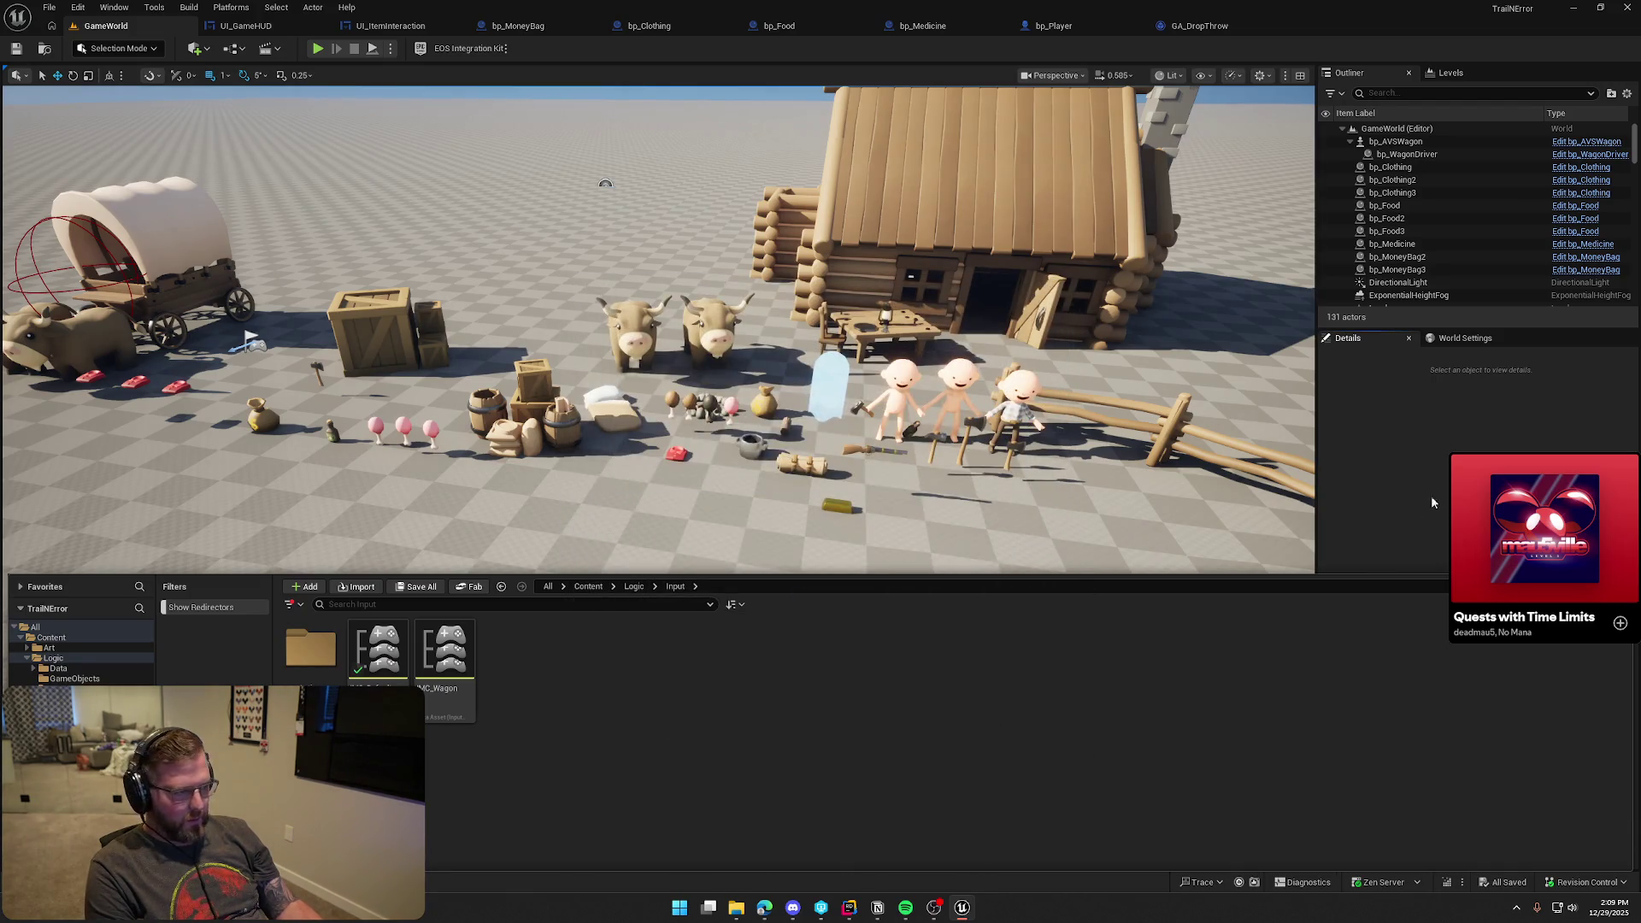
pyautogui.hotkey('ctrl', 'space')
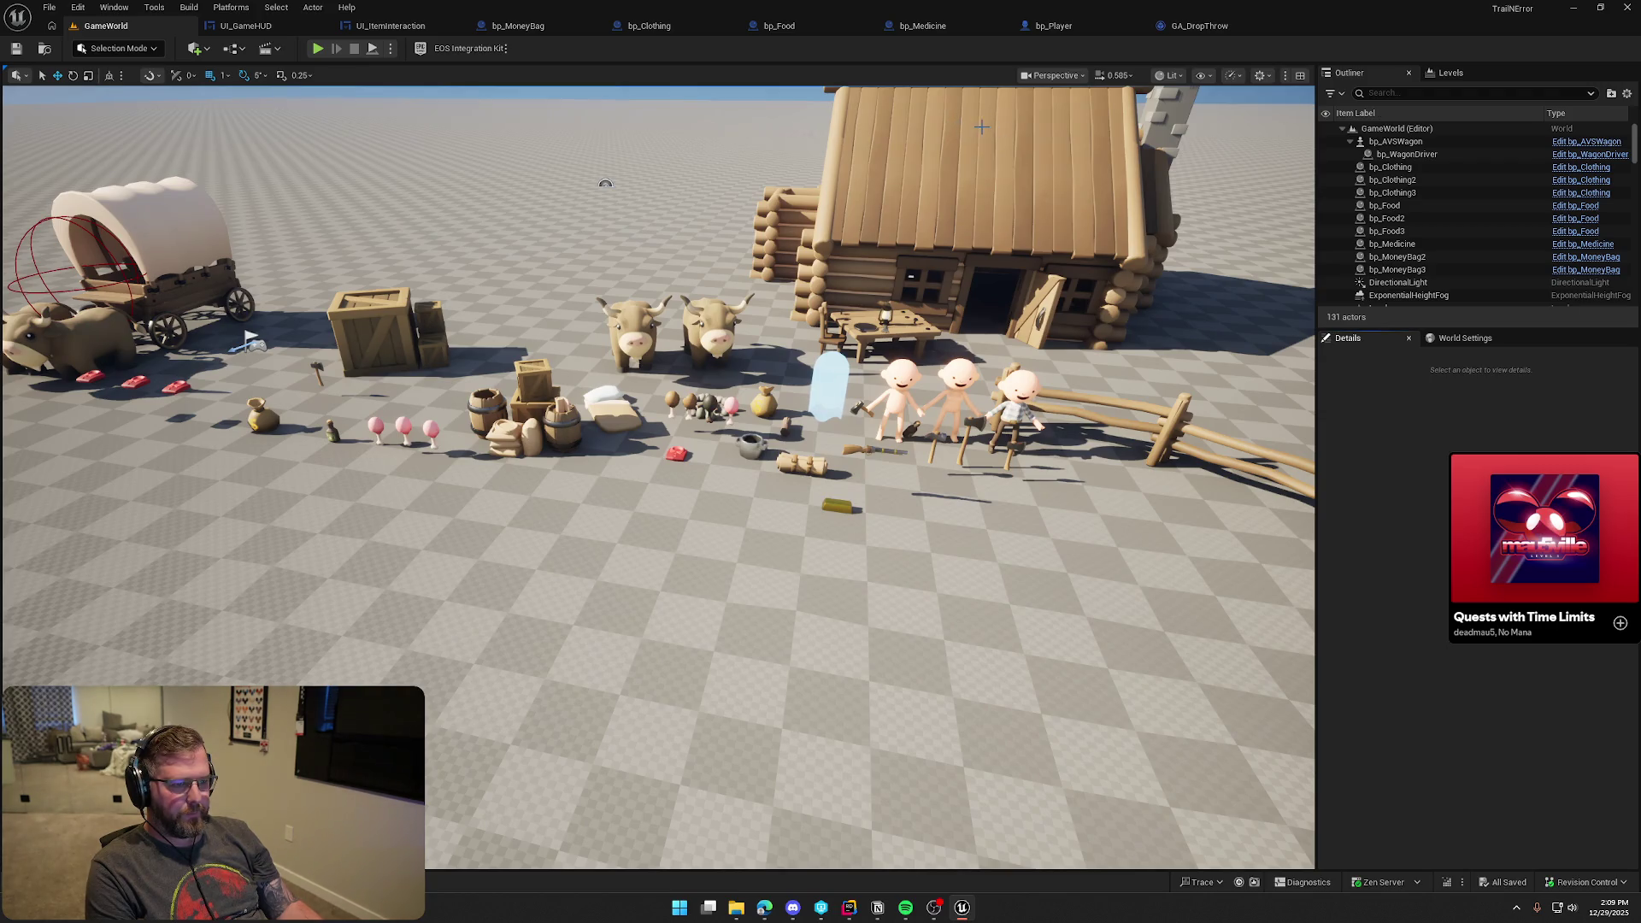
# Open UI_ItemInteraction's ToggleAnimation and preview it forward and in reverse
pyautogui.click(267, 28)
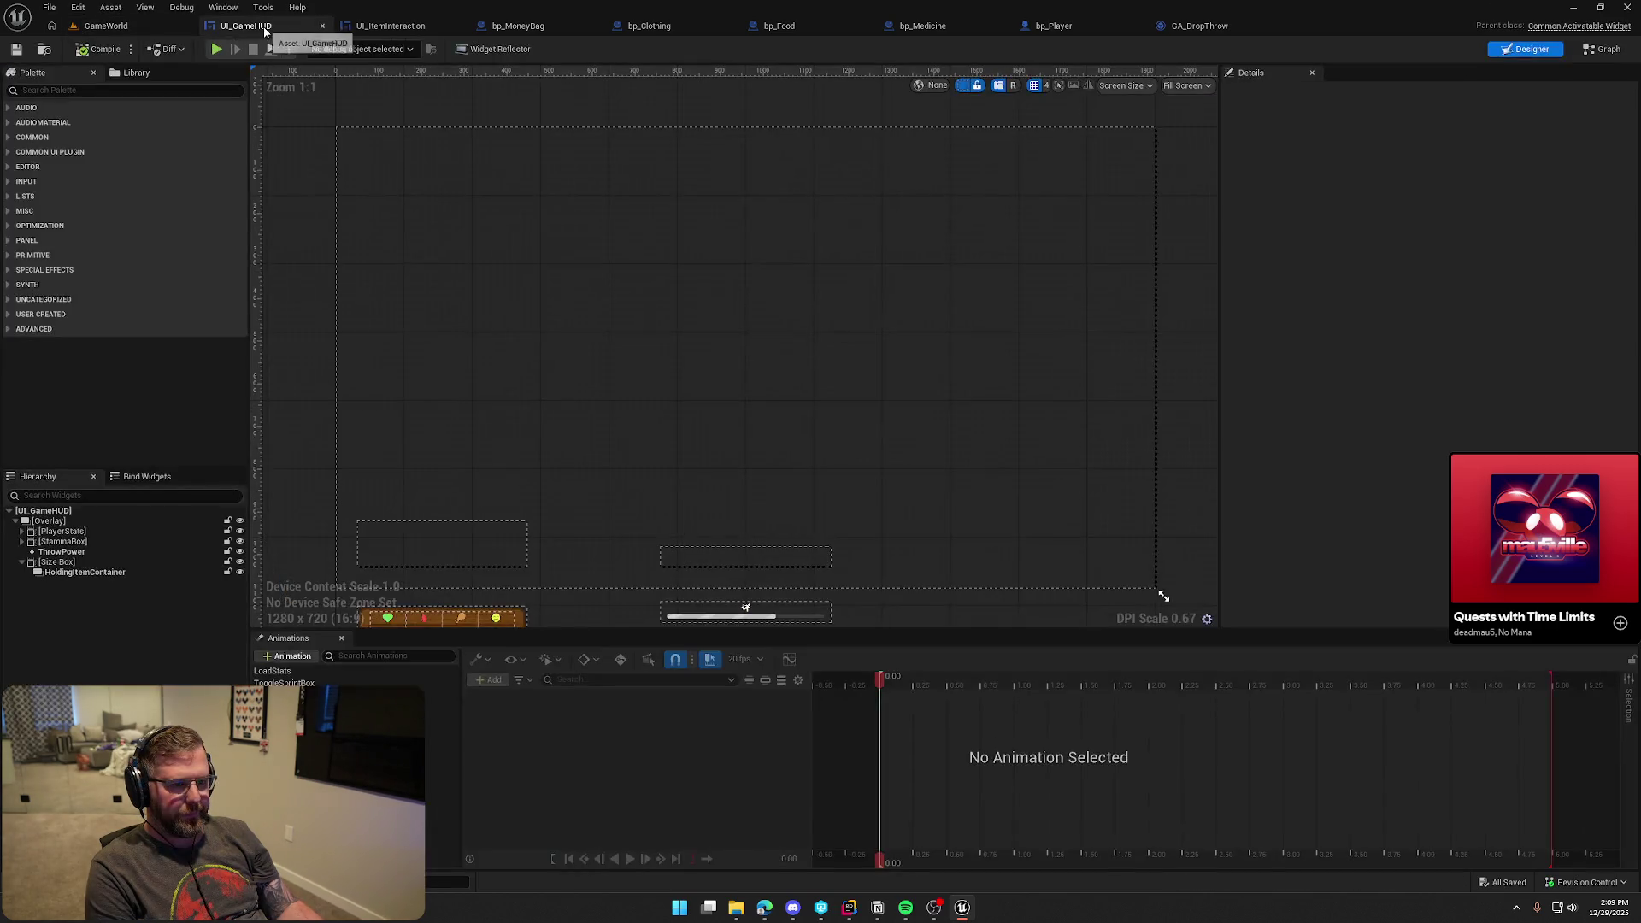
pyautogui.click(366, 26)
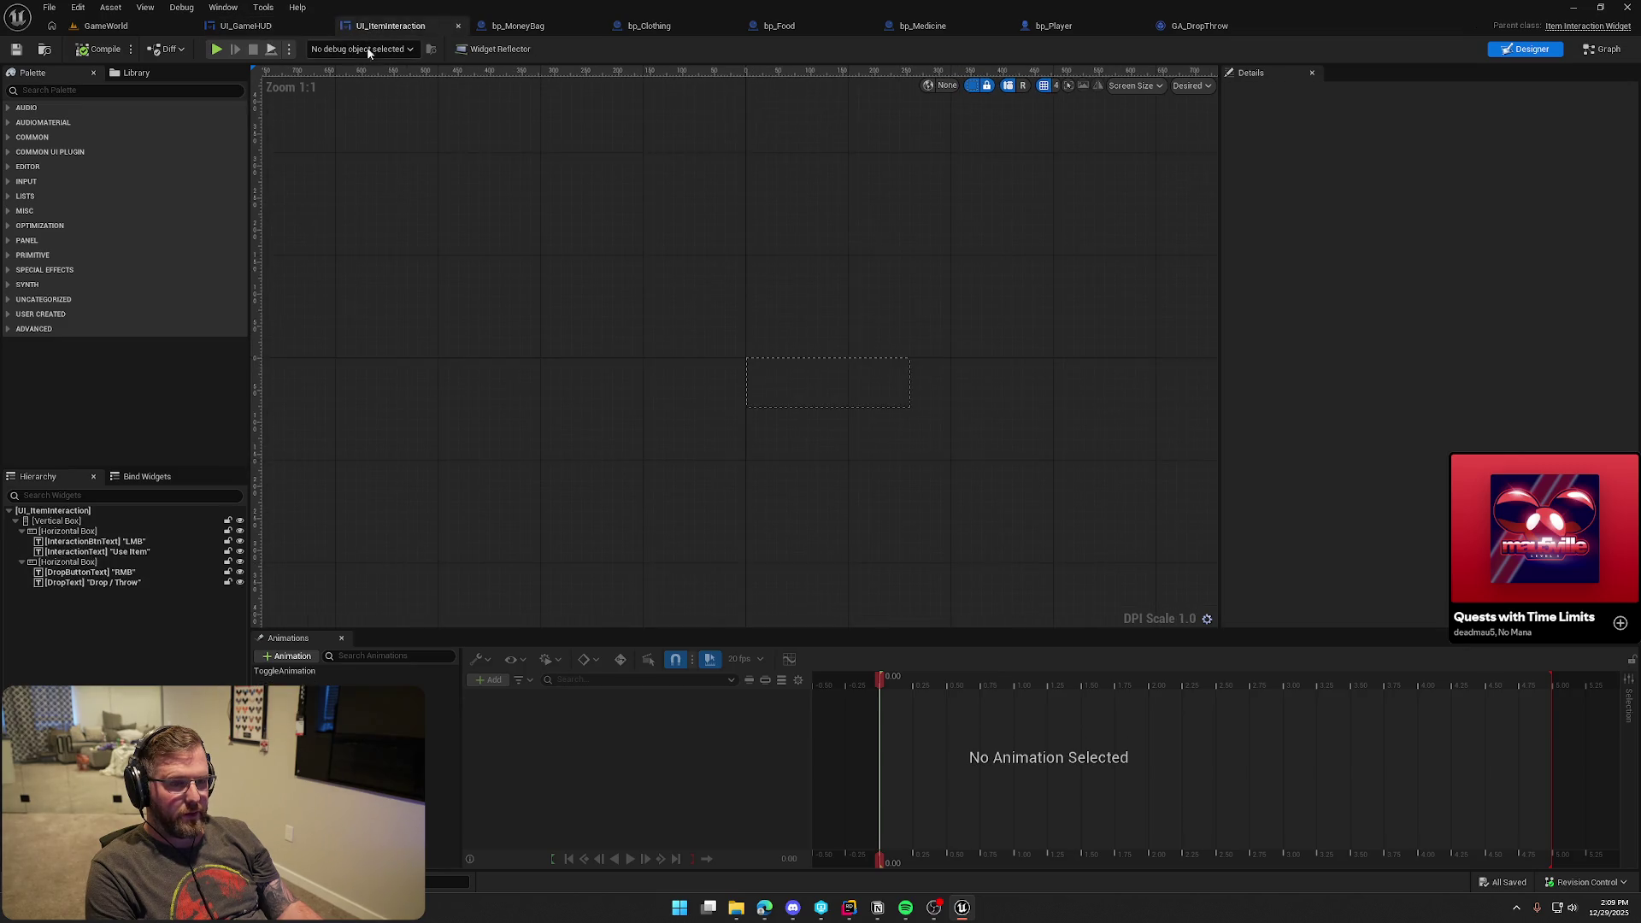
pyautogui.click(285, 671)
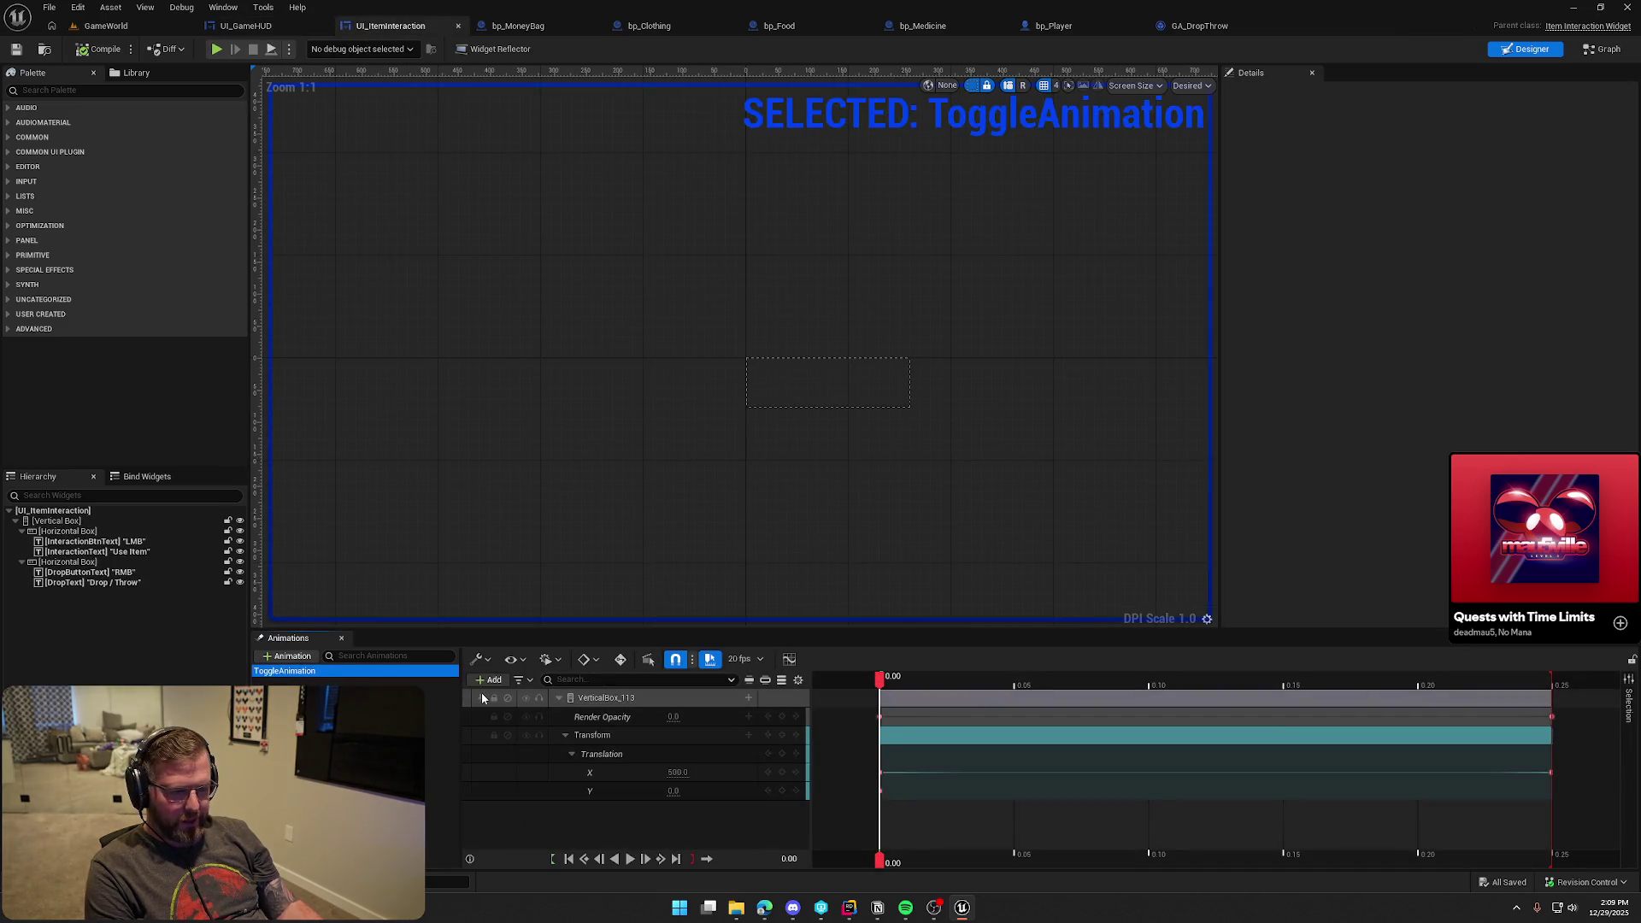
pyautogui.click(630, 860)
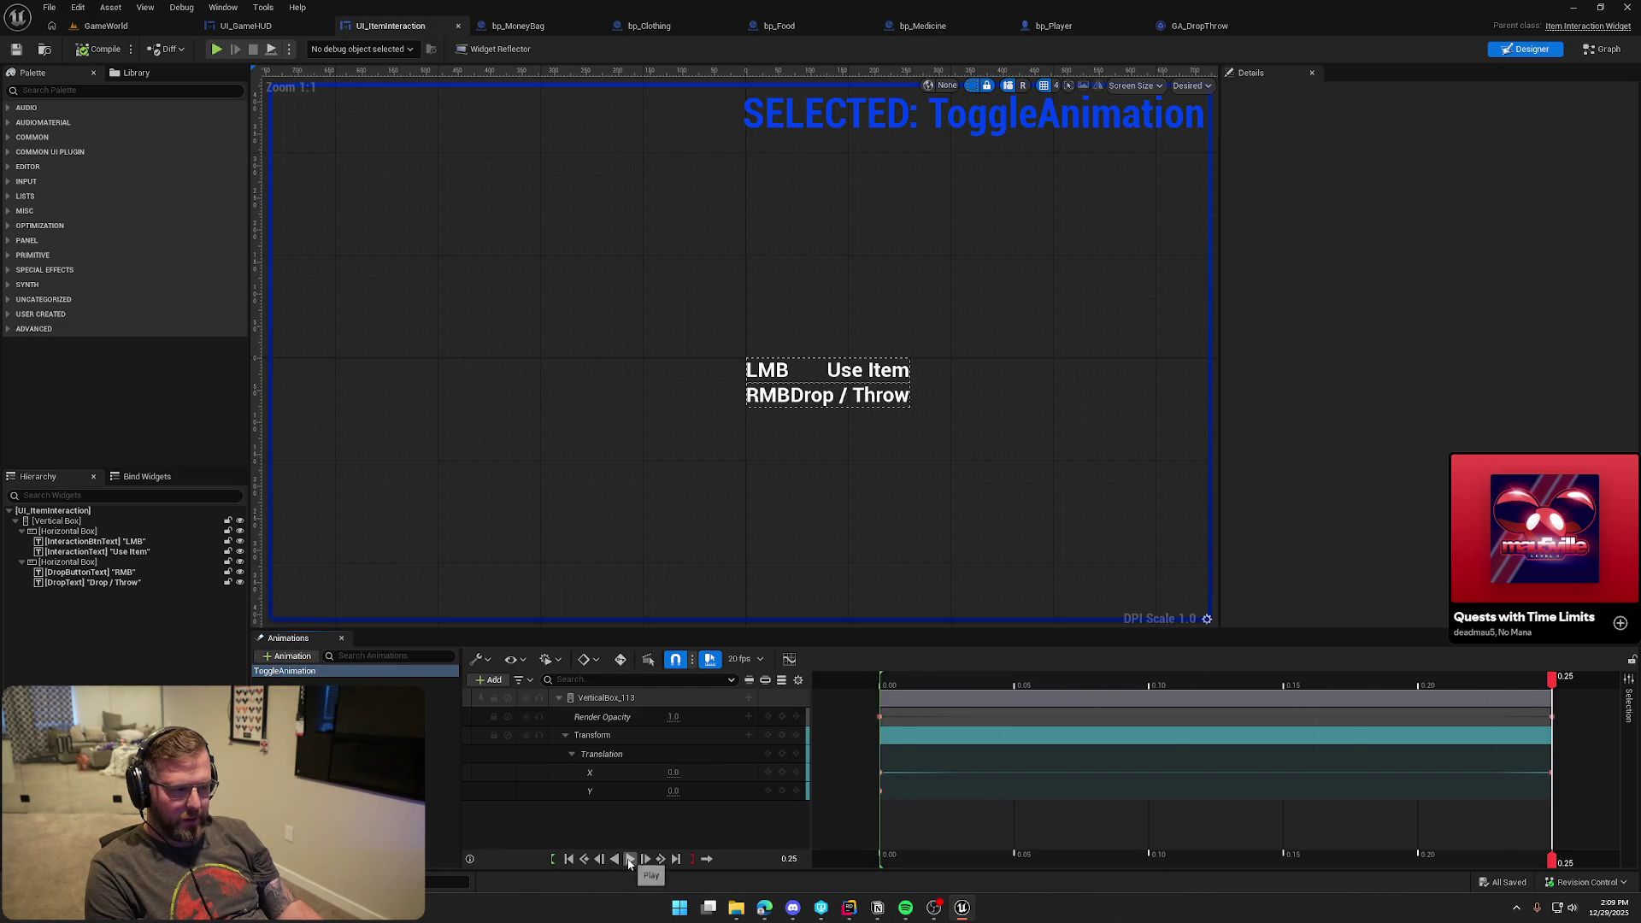
pyautogui.click(616, 860)
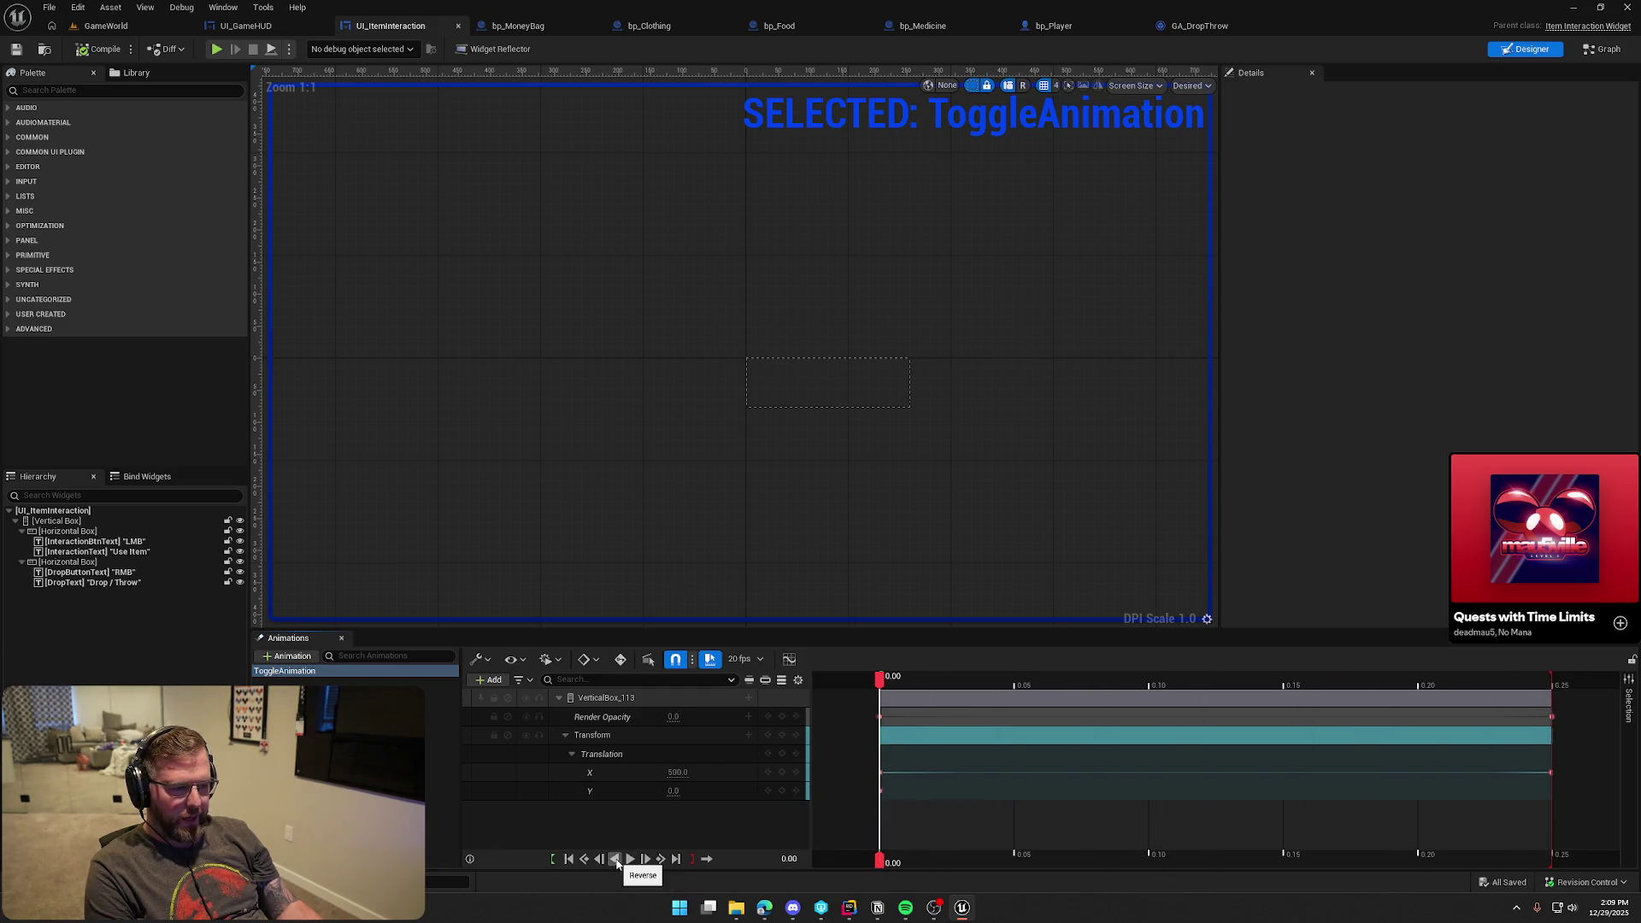
pyautogui.scroll(-3, 1172, 782)
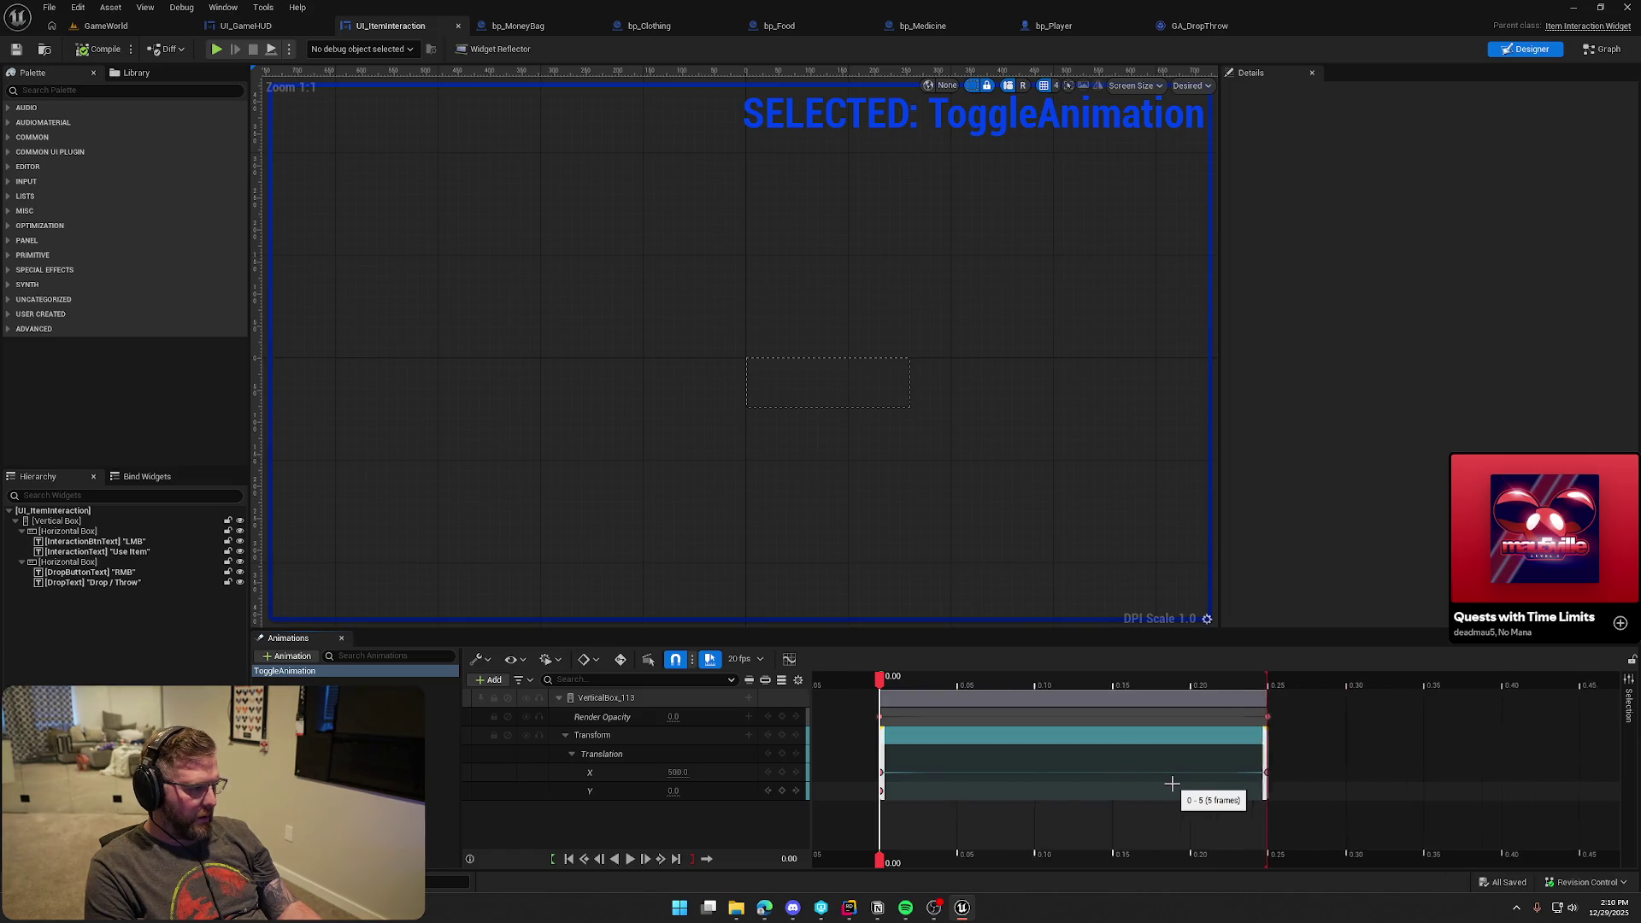
pyautogui.scroll(-3, 1171, 783)
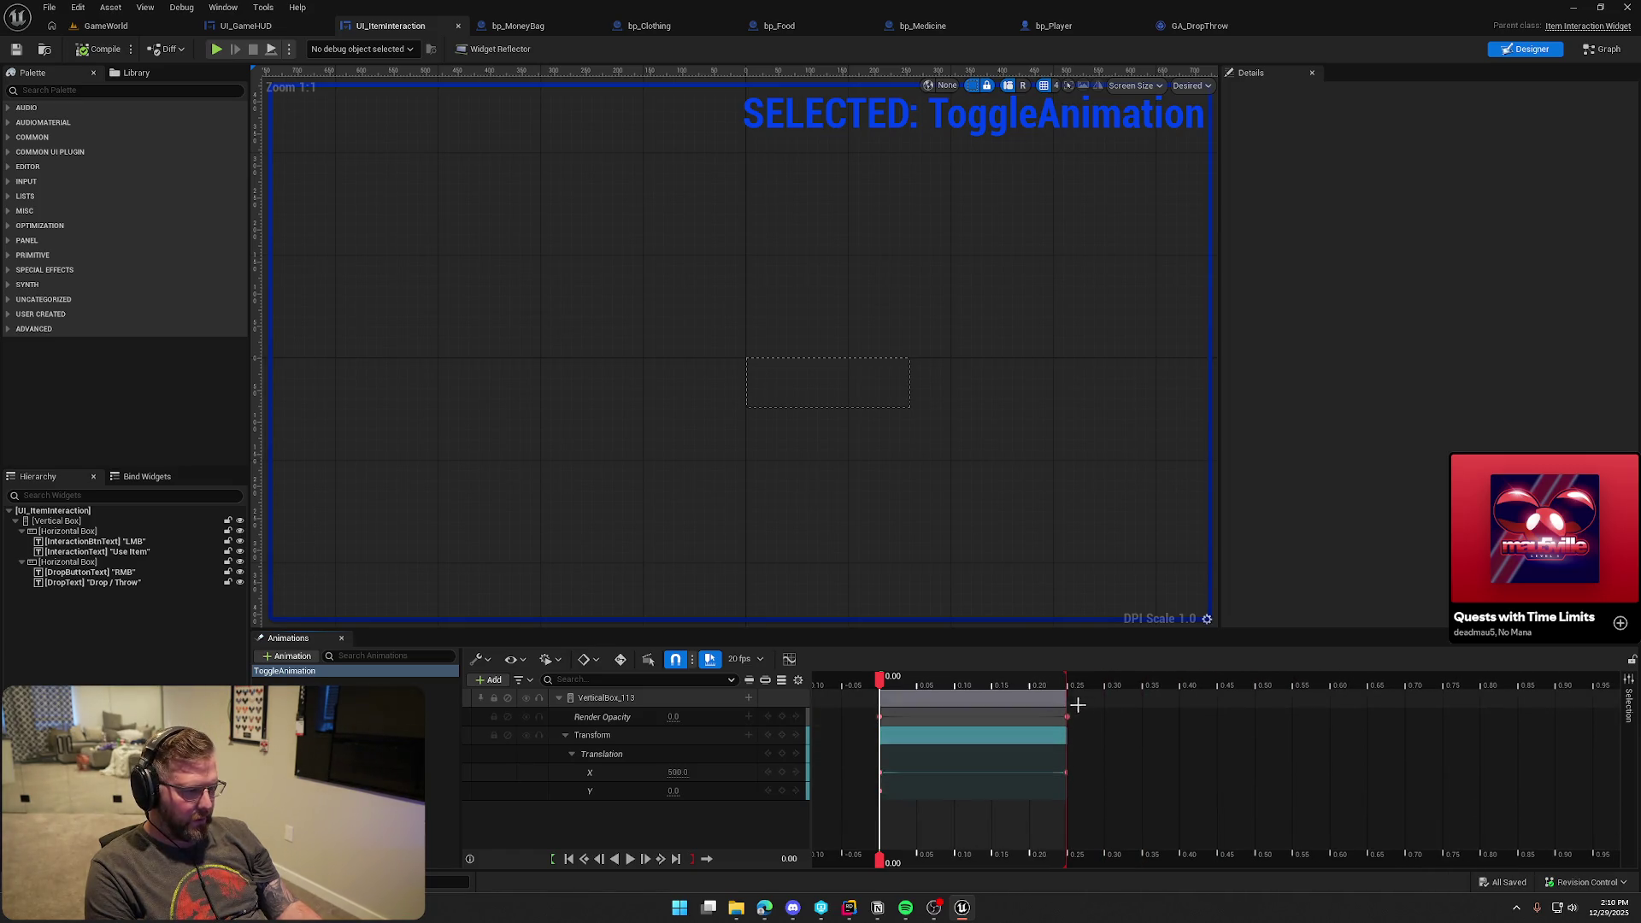
# Lengthen ToggleAnimation to 0.50 s, move opacity and X start keys to 0.25, and delete the Translation Y track
pyautogui.moveTo(1065, 698); pyautogui.dragTo(1245, 699)
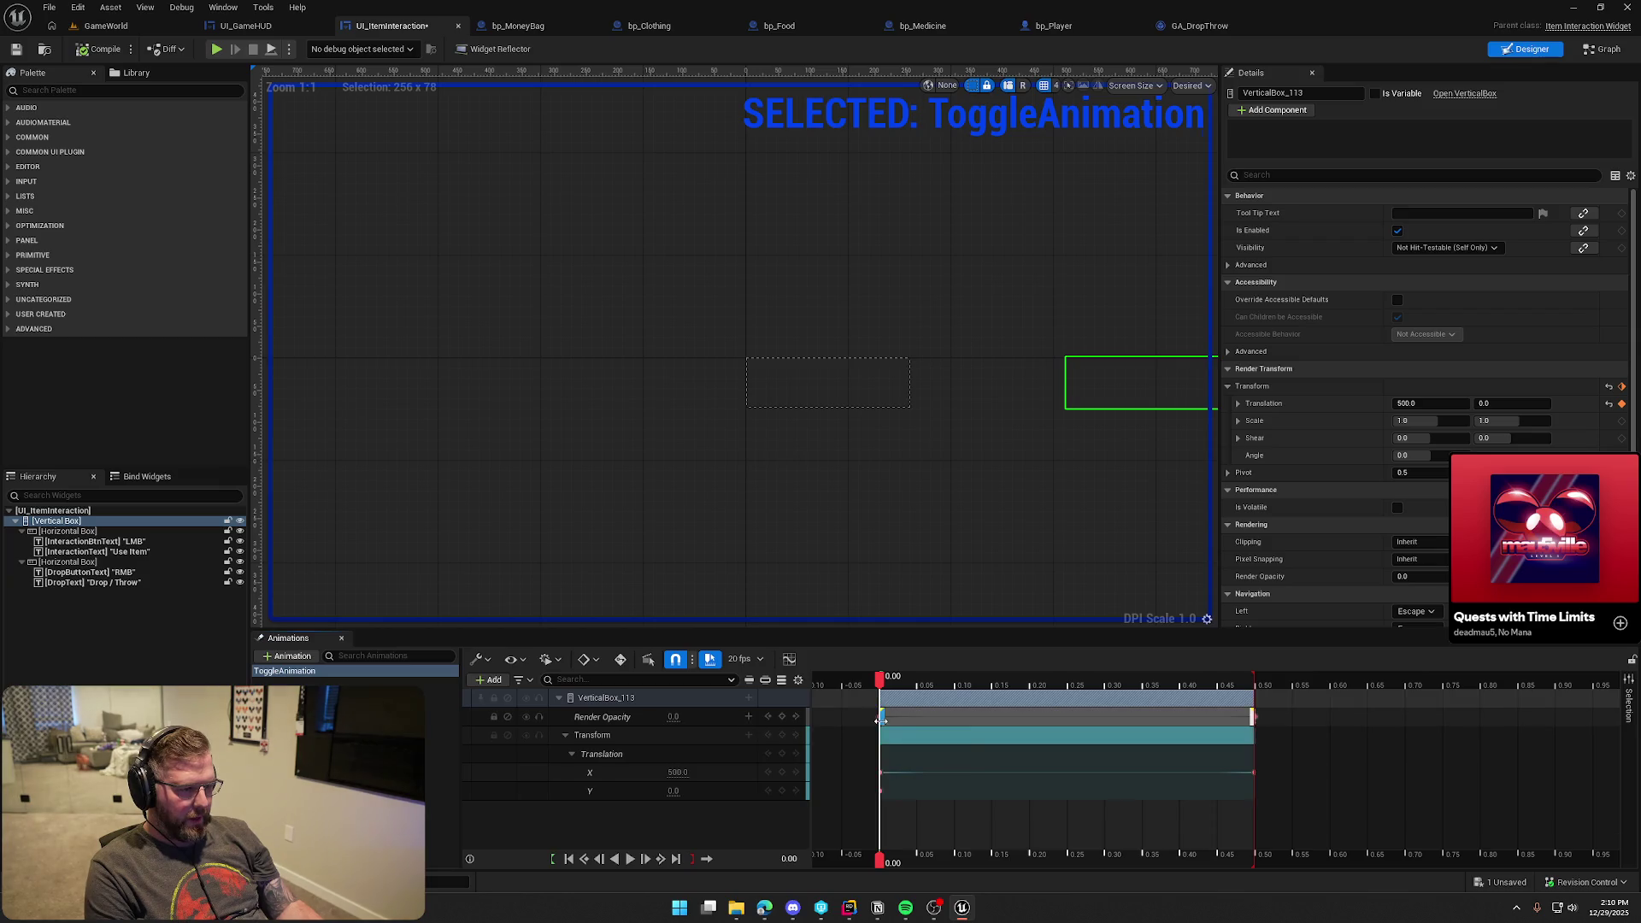
pyautogui.moveTo(880, 716); pyautogui.dragTo(1086, 716)
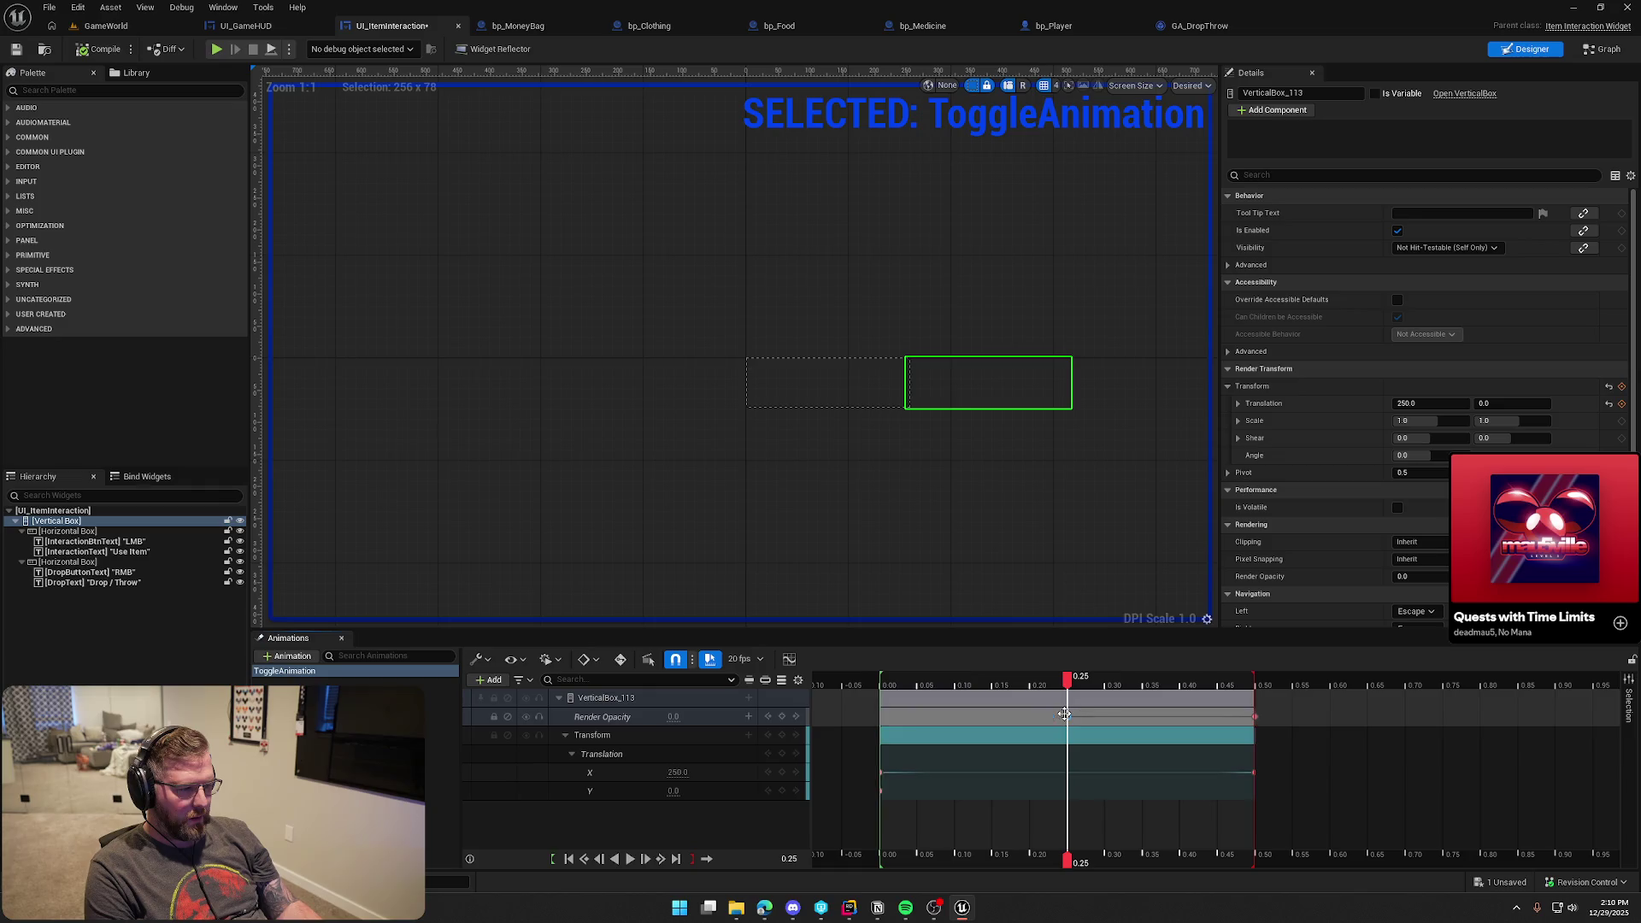
pyautogui.moveTo(882, 774); pyautogui.dragTo(1067, 772)
pyautogui.moveTo(883, 791); pyautogui.dragTo(1067, 791)
pyautogui.click(592, 792)
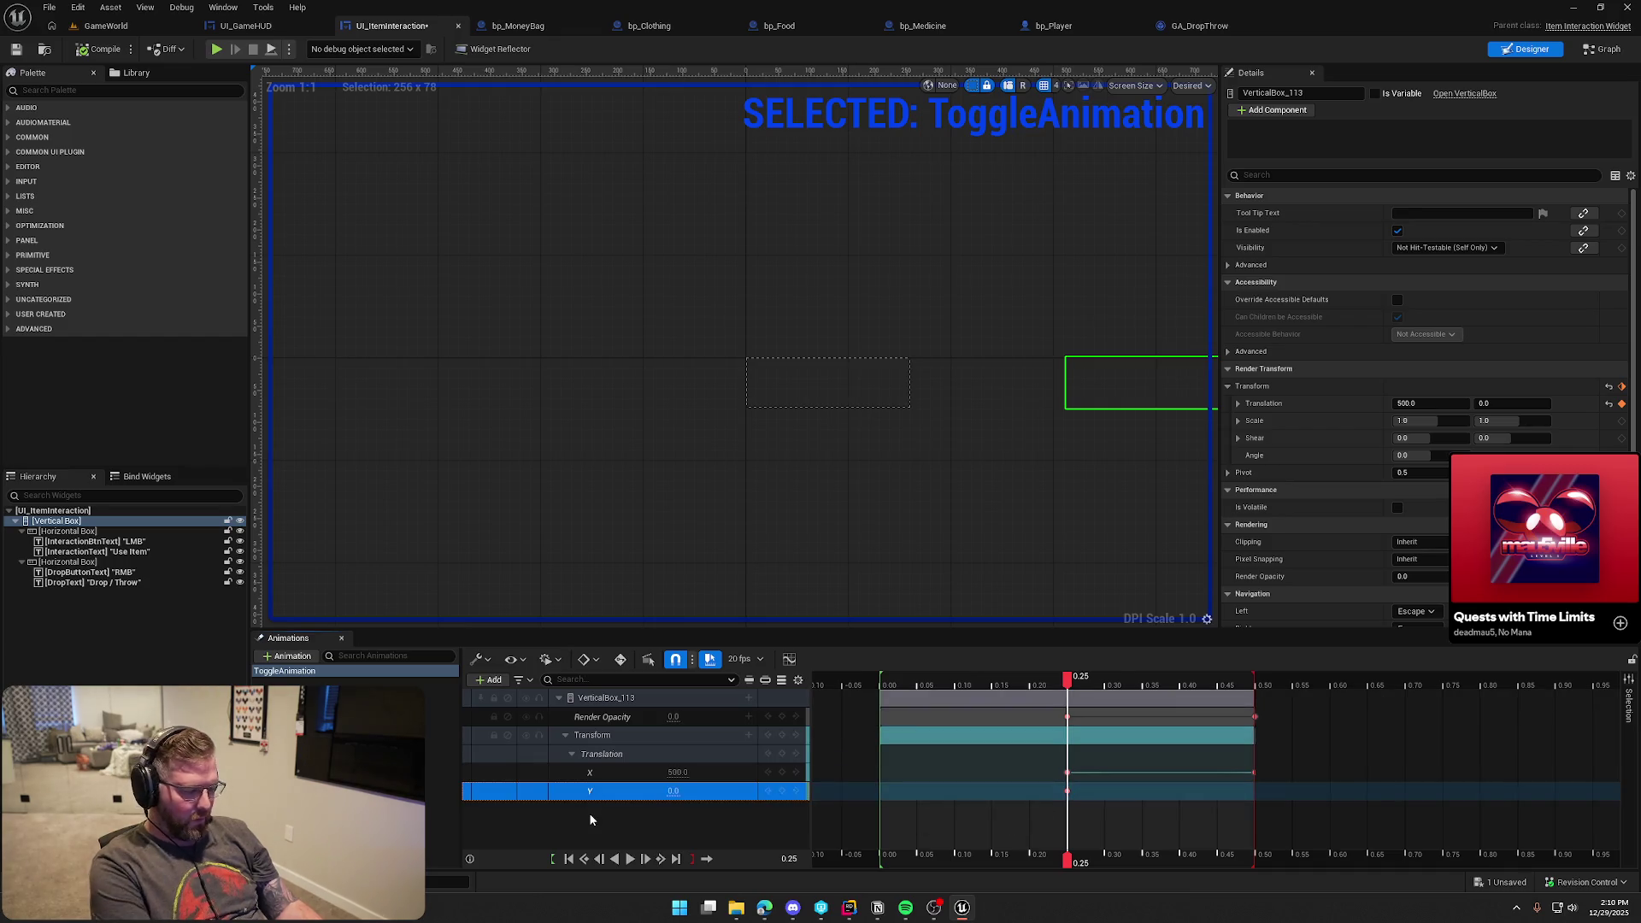
pyautogui.press('Delete')
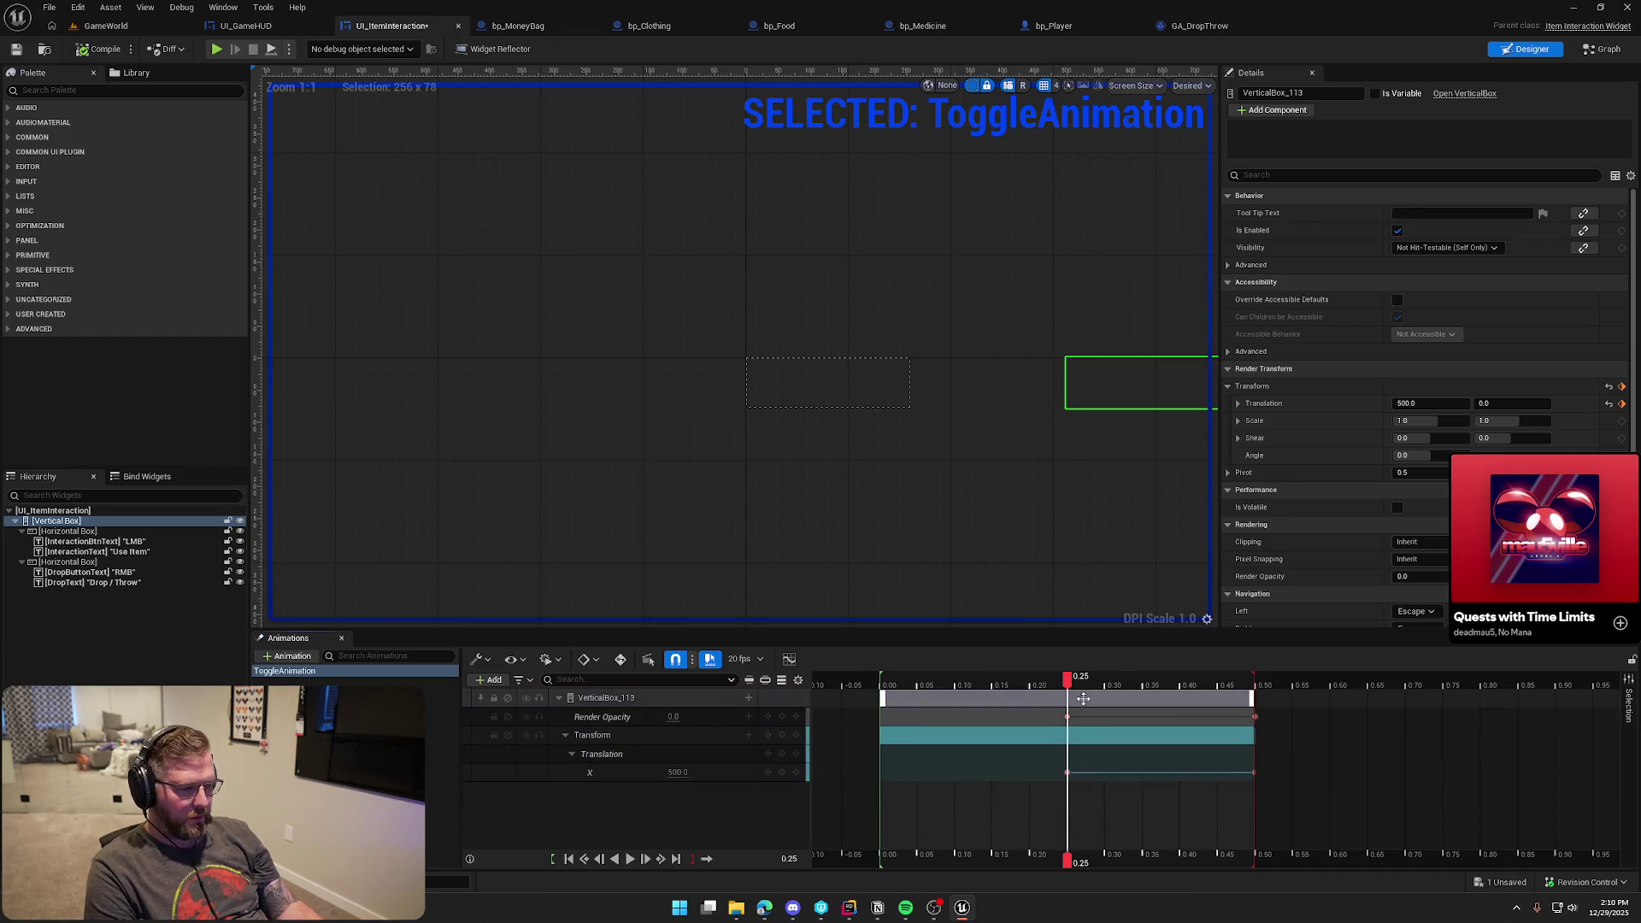
# Preview the retimed slide-in from the start, then compile and save the widget
pyautogui.moveTo(1066, 682); pyautogui.dragTo(883, 686)
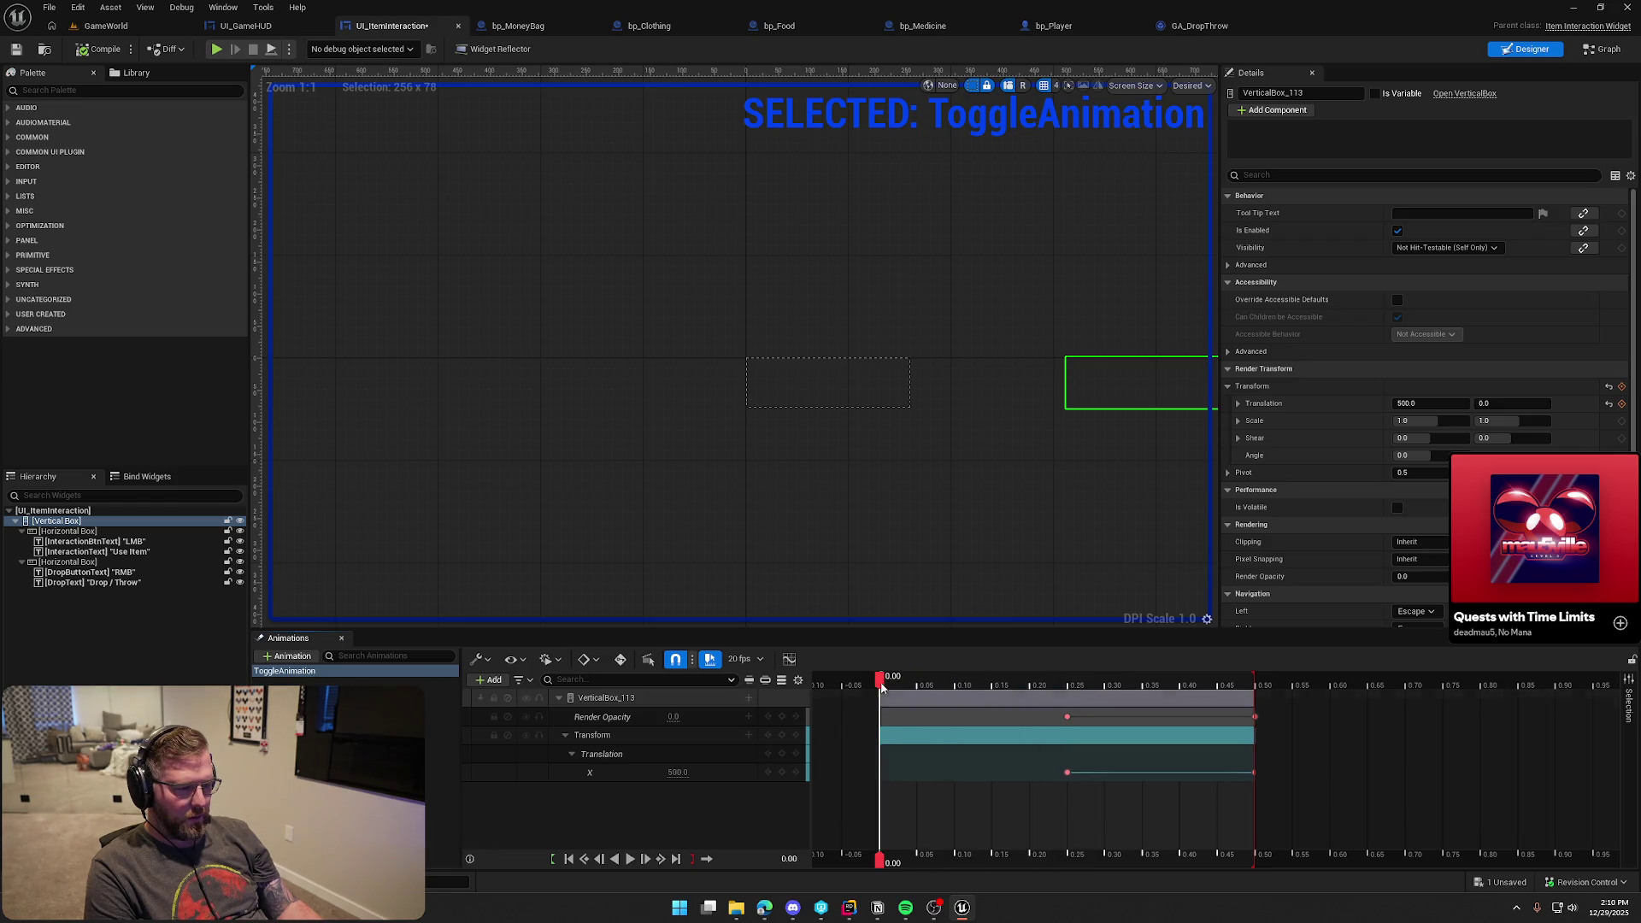
pyautogui.click(630, 860)
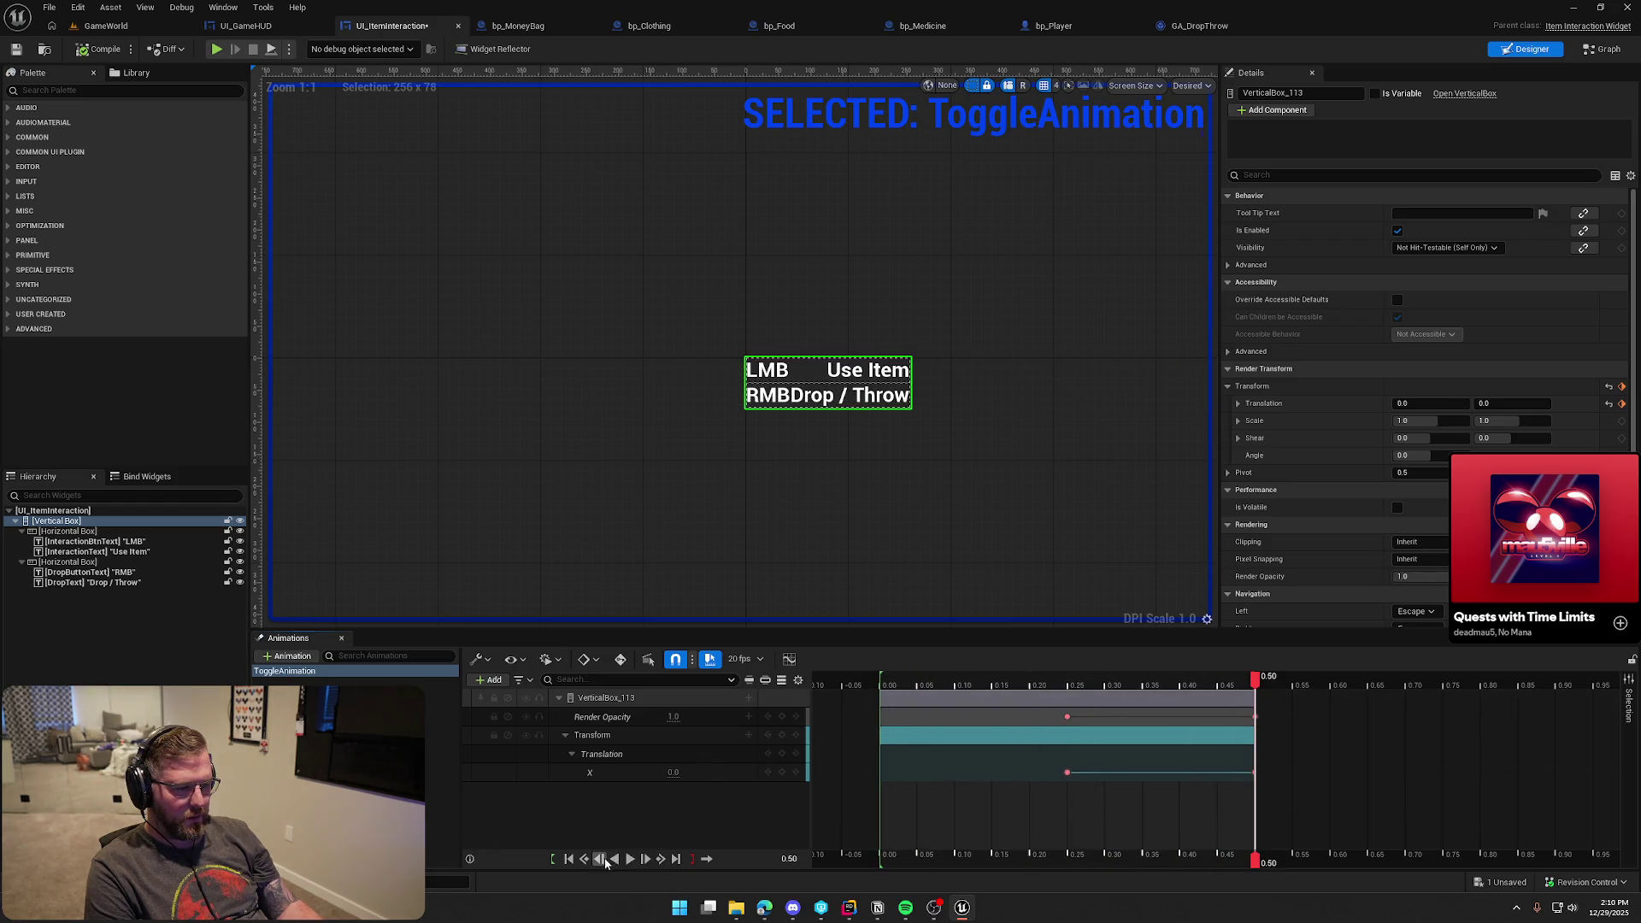
pyautogui.click(616, 859)
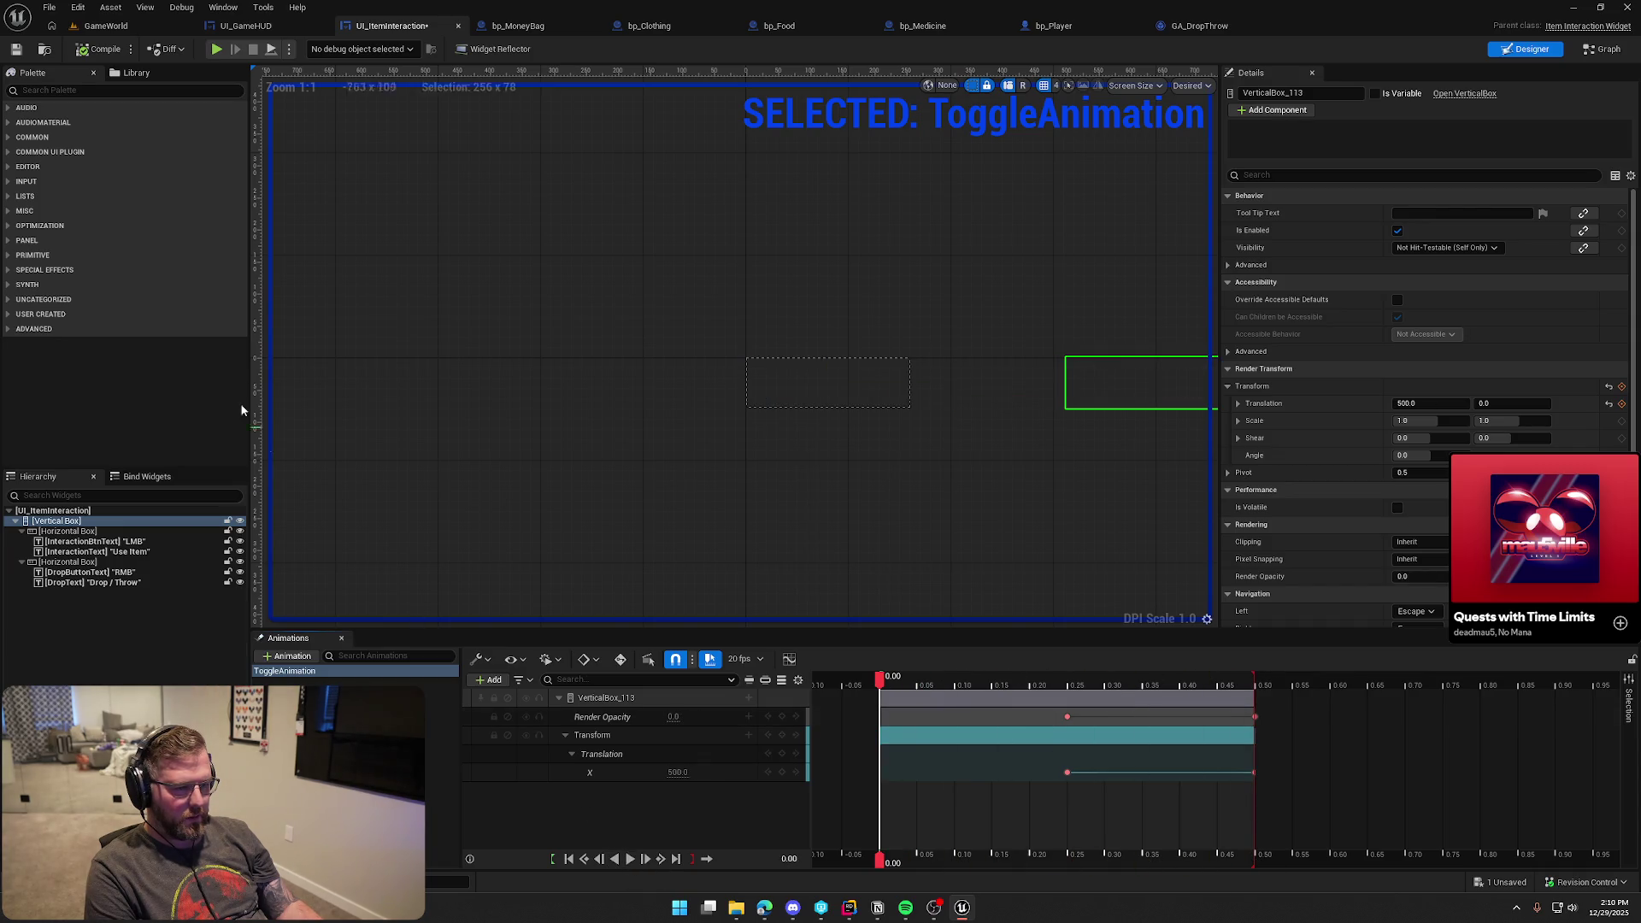
pyautogui.click(86, 44)
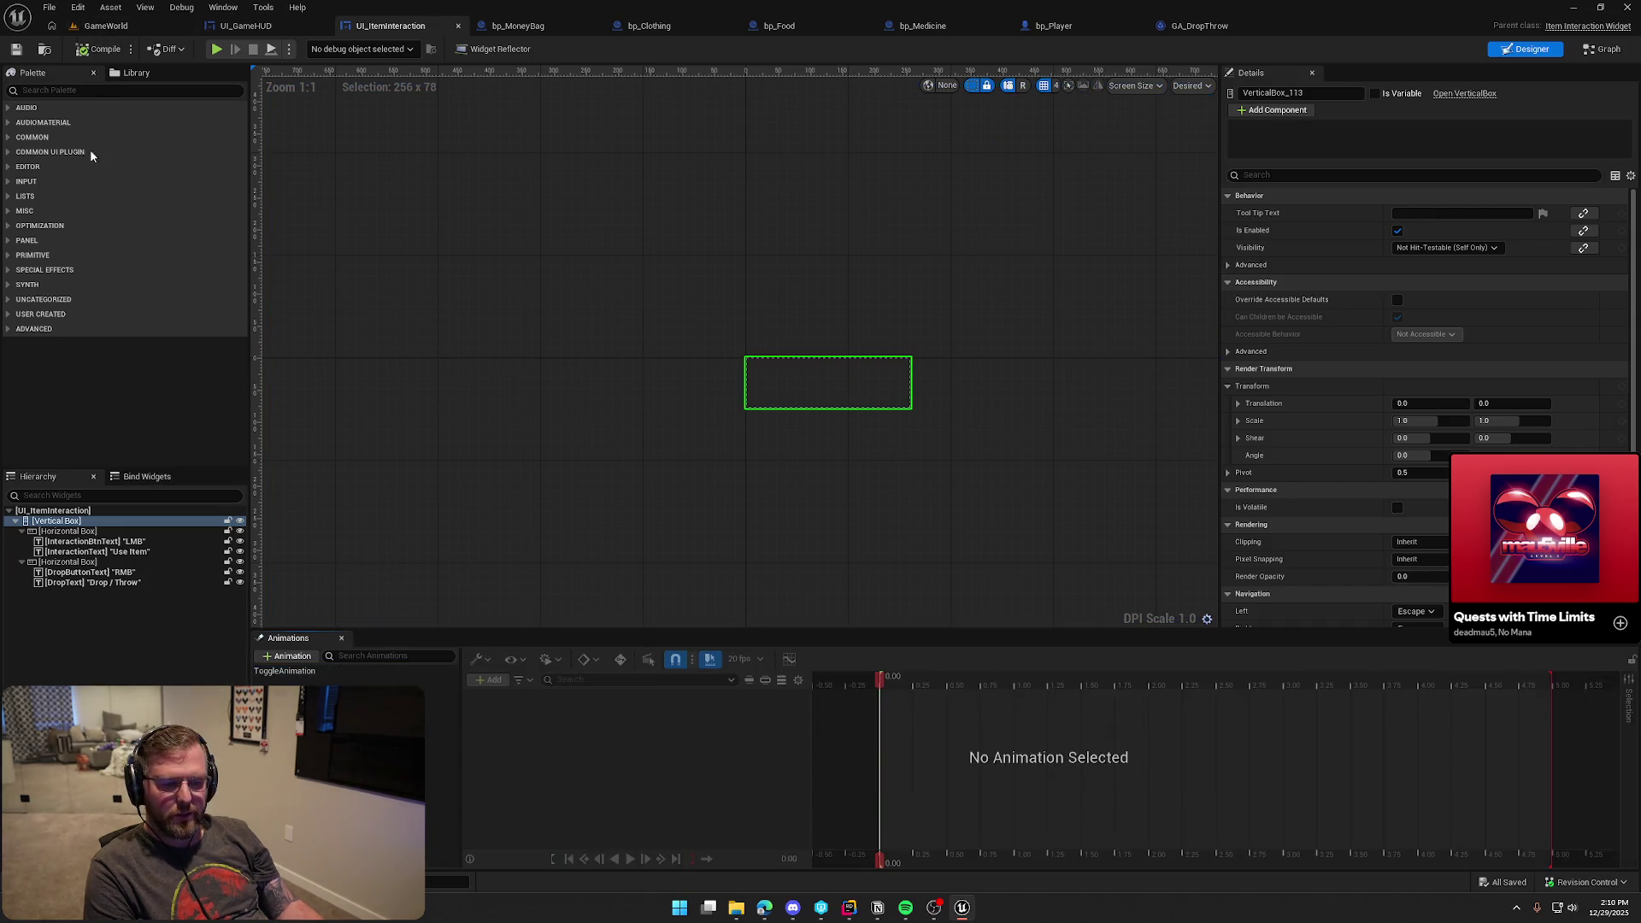
pyautogui.click(95, 25)
# Play GameWorld, walk toward the cabin, and use the held item
pyautogui.click(318, 49)
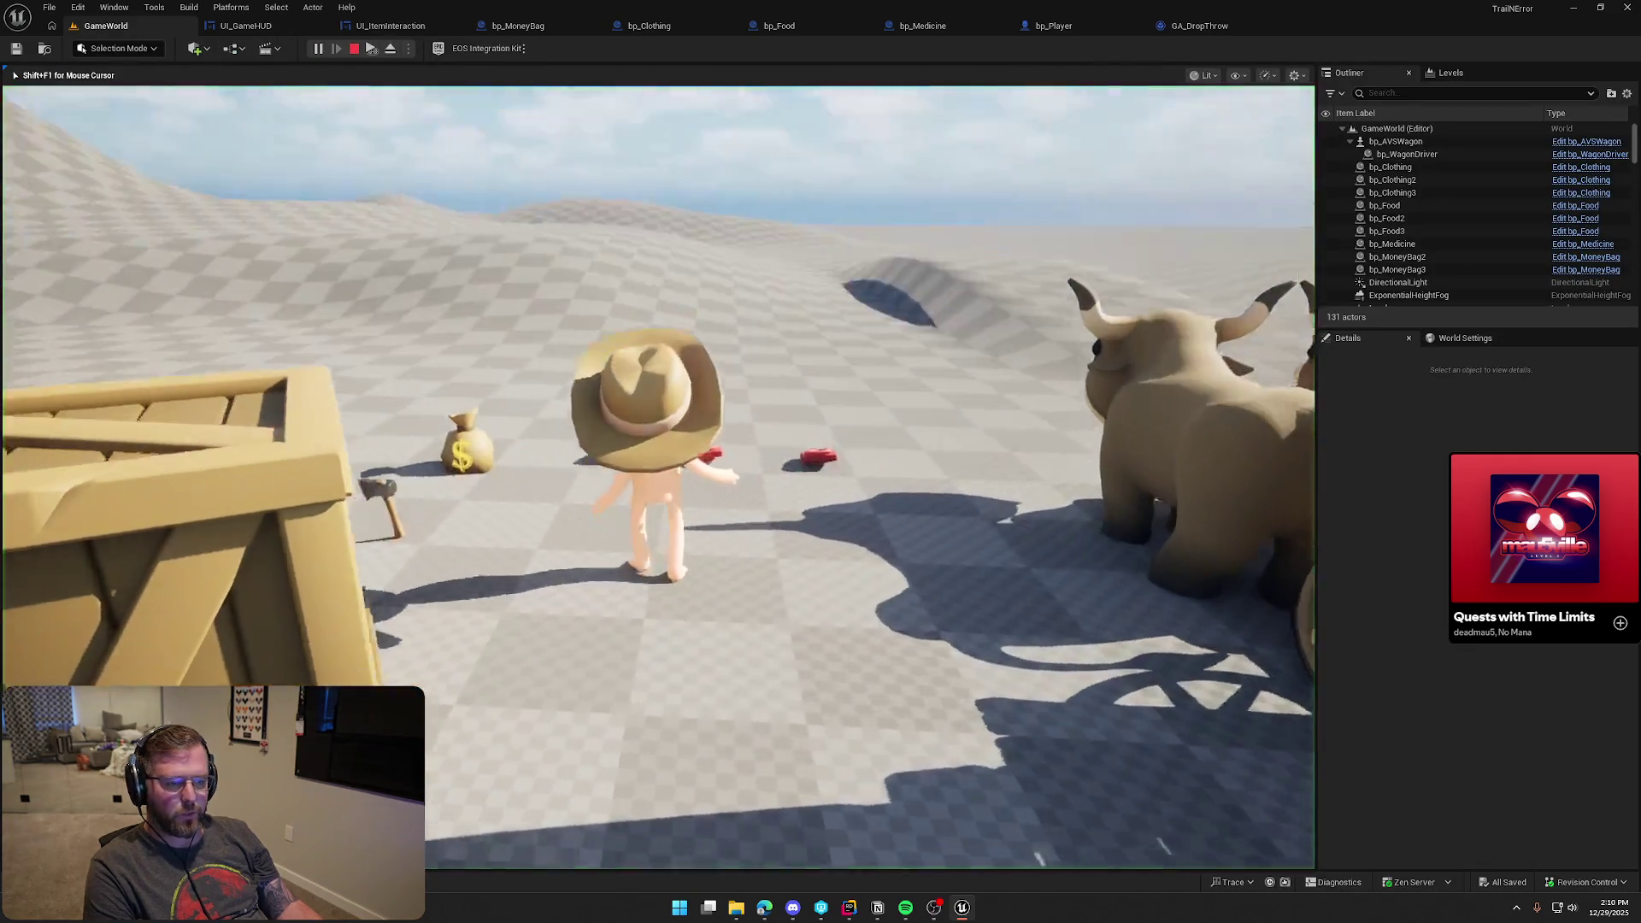
pyautogui.press('w')
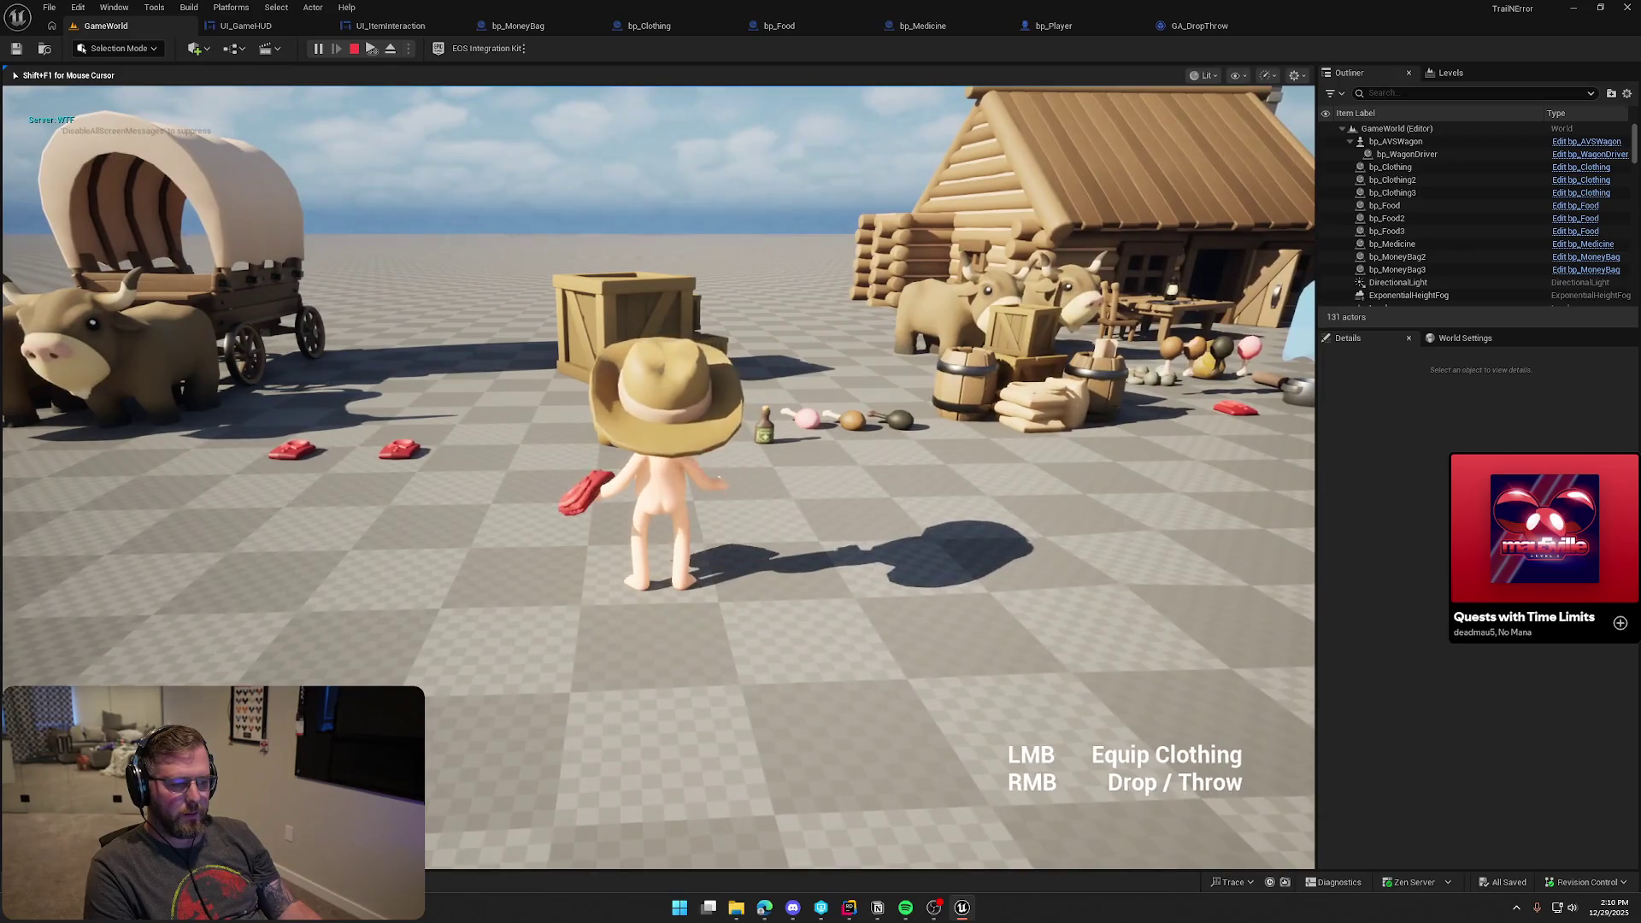
pyautogui.click(658, 477)
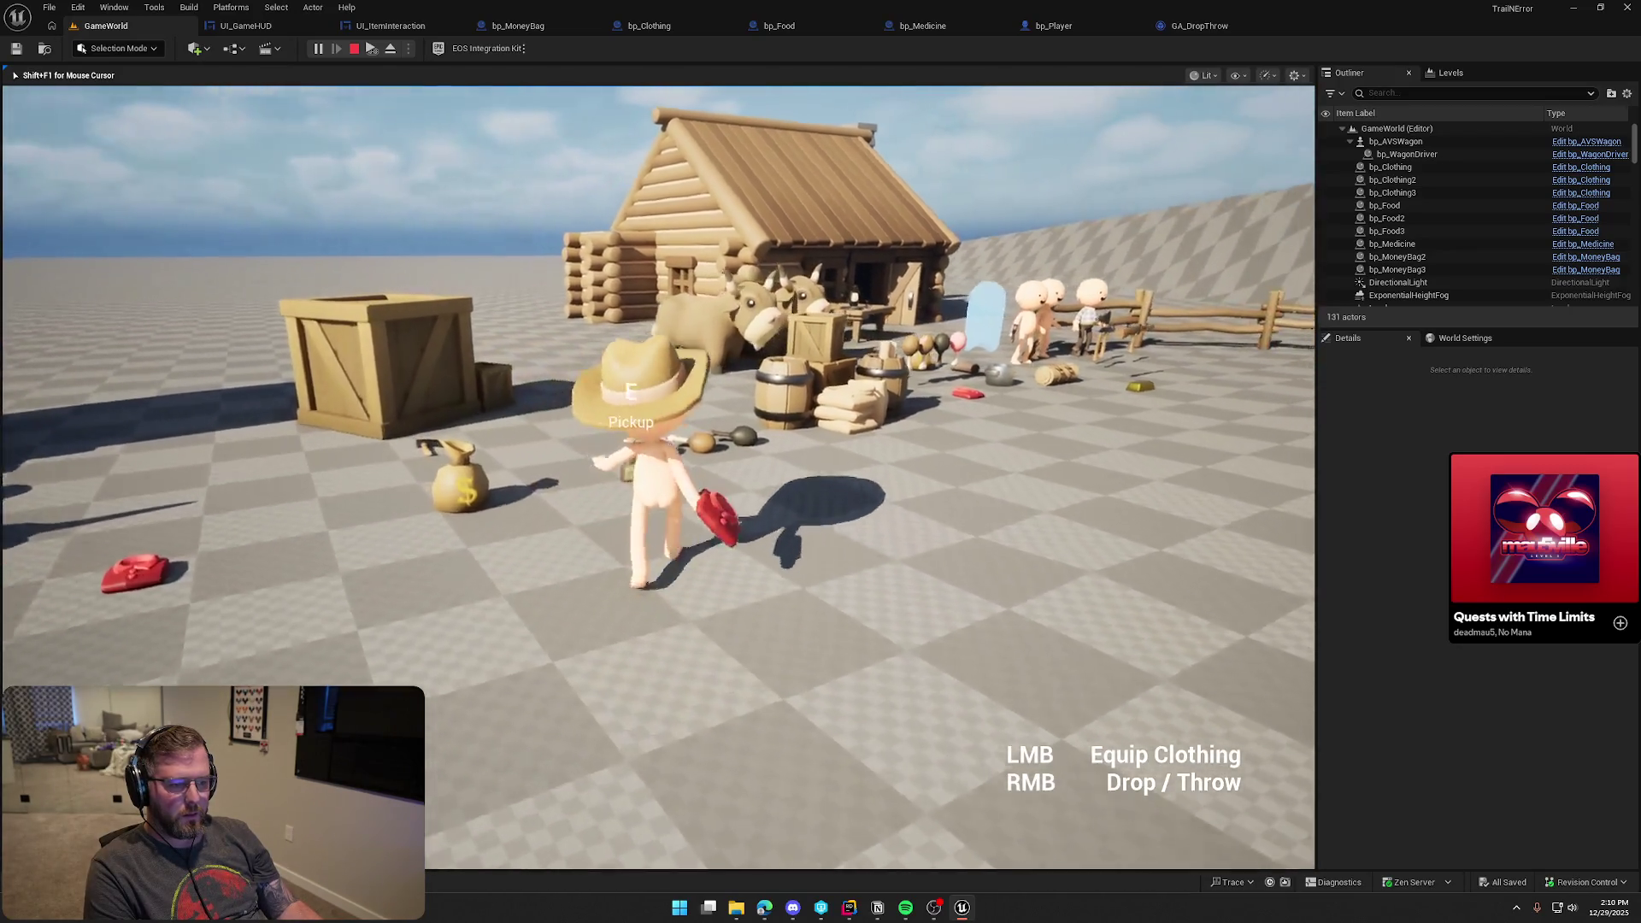
pyautogui.press('s')
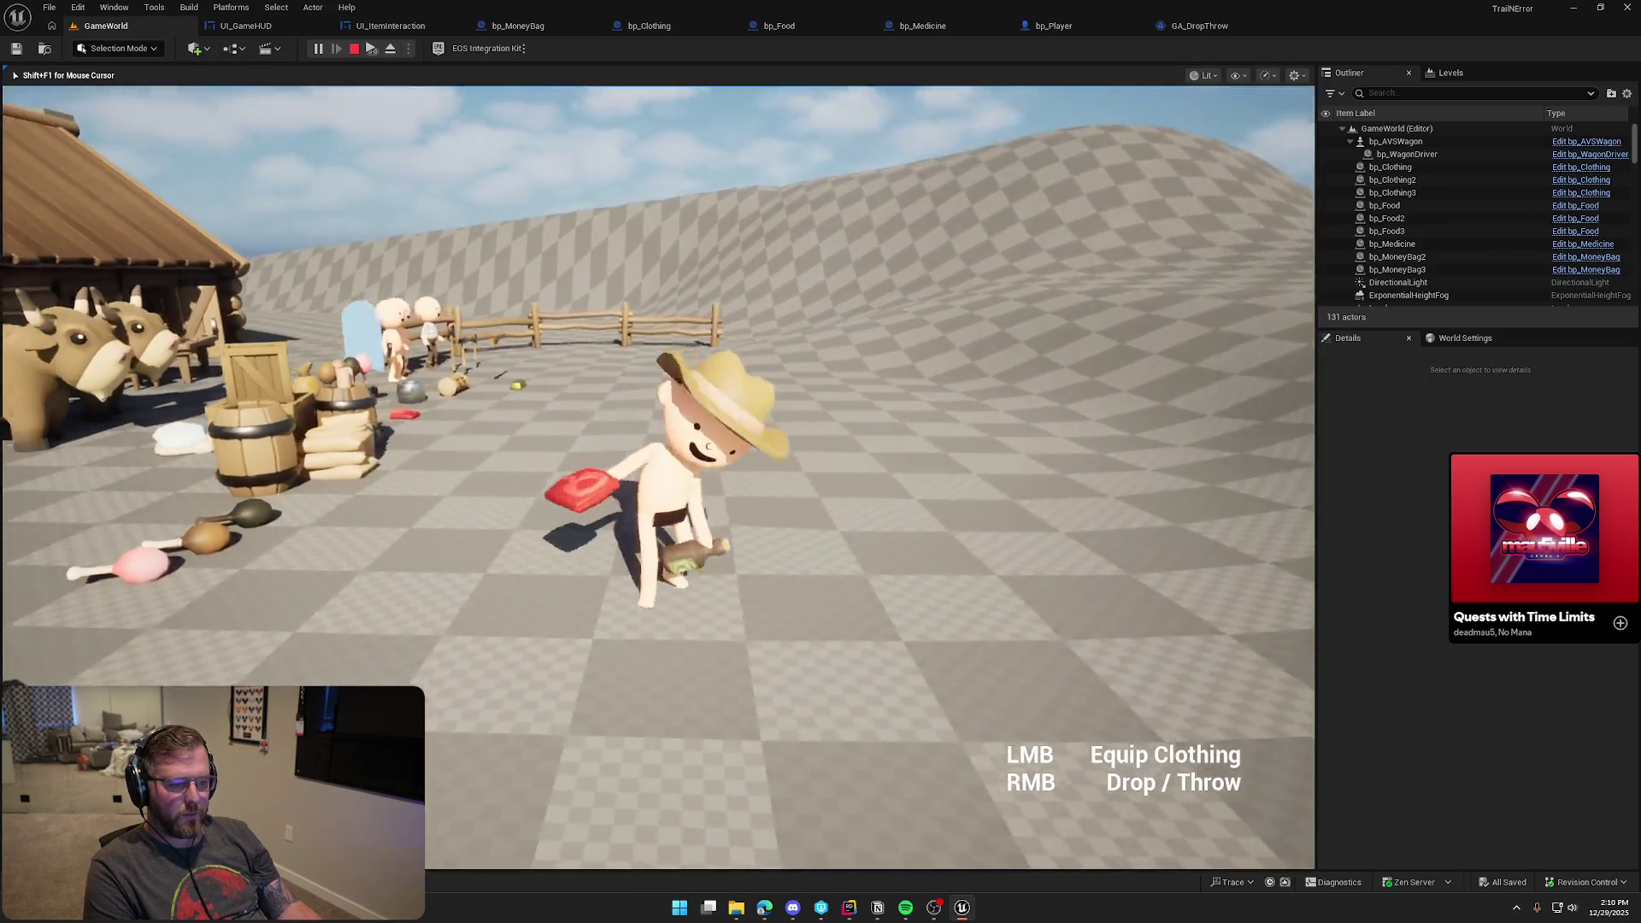
# Swap held items, drop the medicine bottle, use the new item twice, and stop playing
pyautogui.scroll(-1, 658, 477)
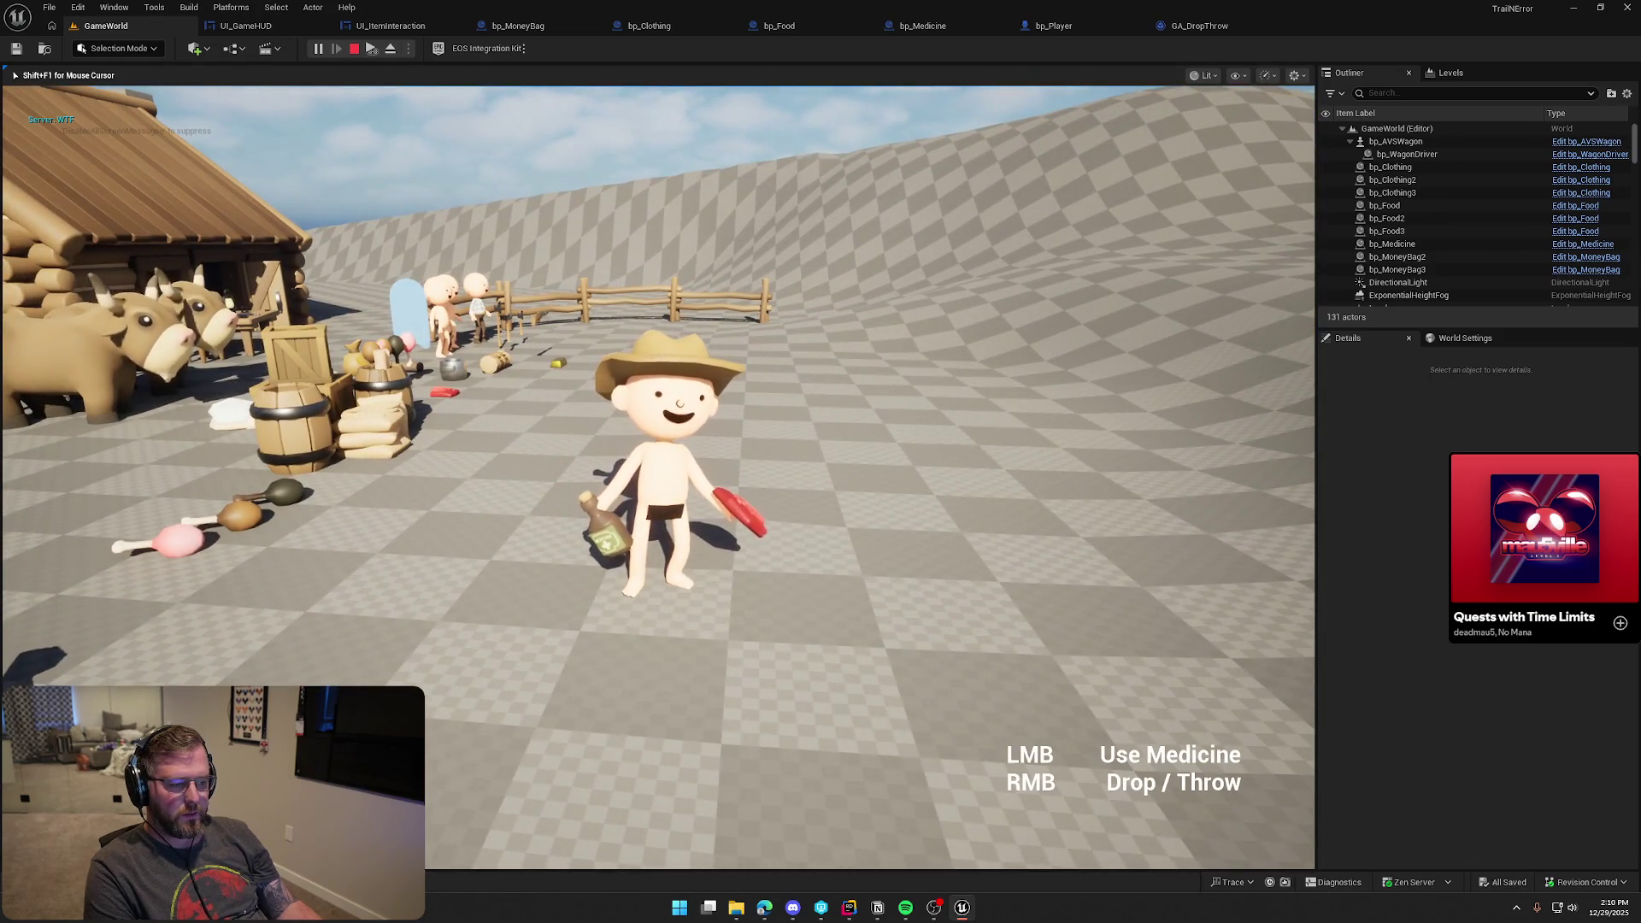
pyautogui.scroll(-1, 658, 477)
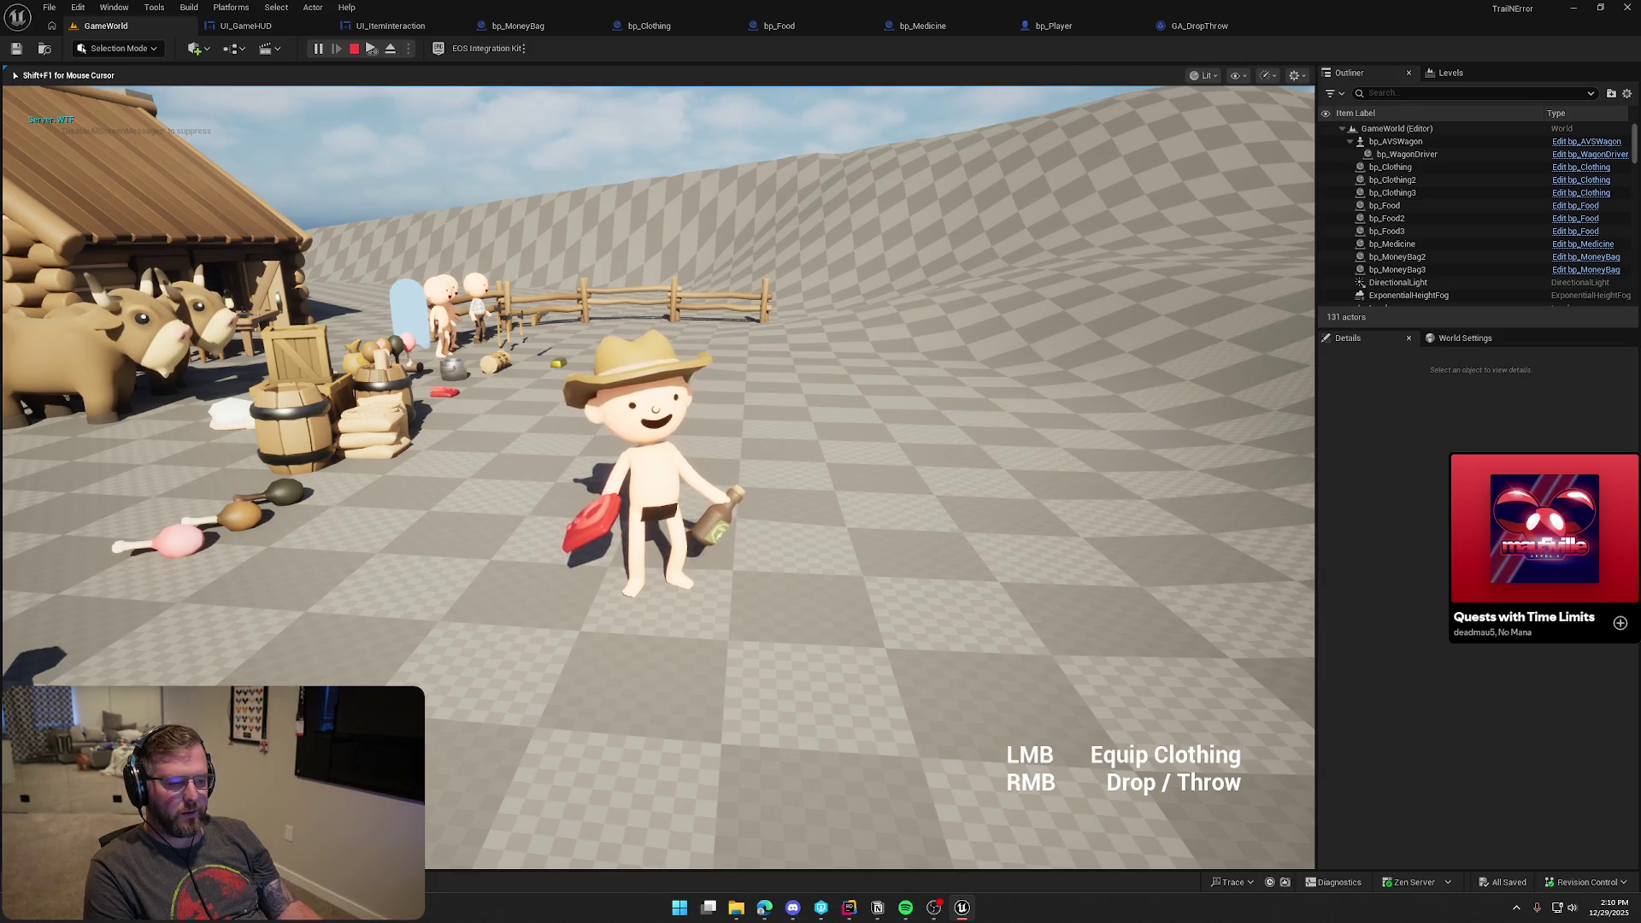
pyautogui.scroll(-1, 658, 477)
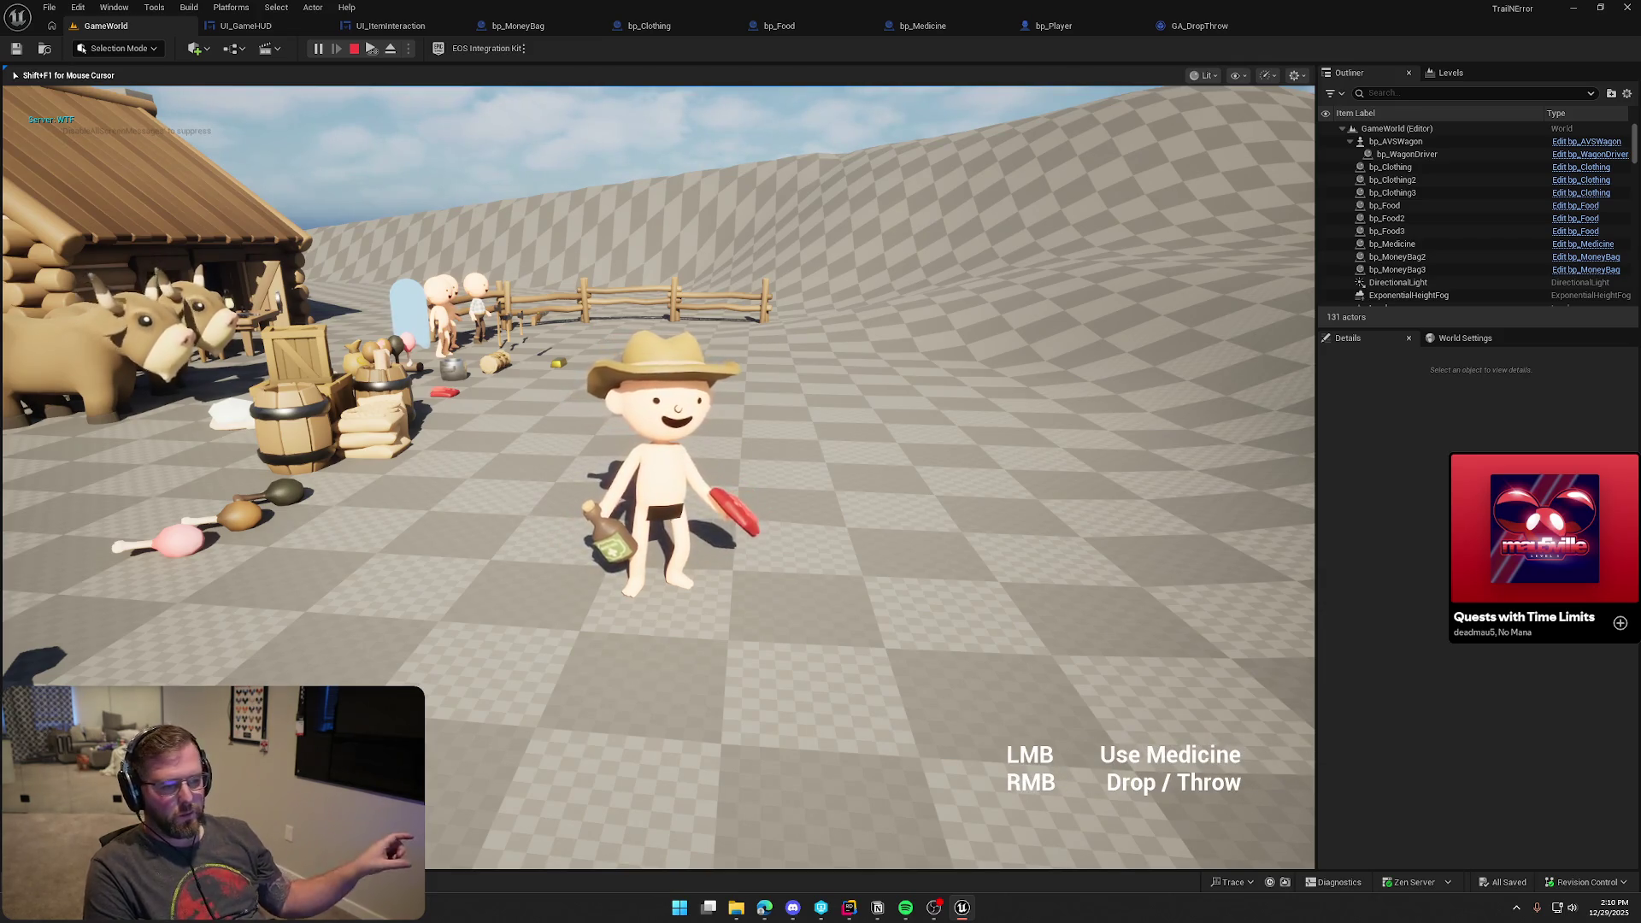
pyautogui.rightClick(658, 477)
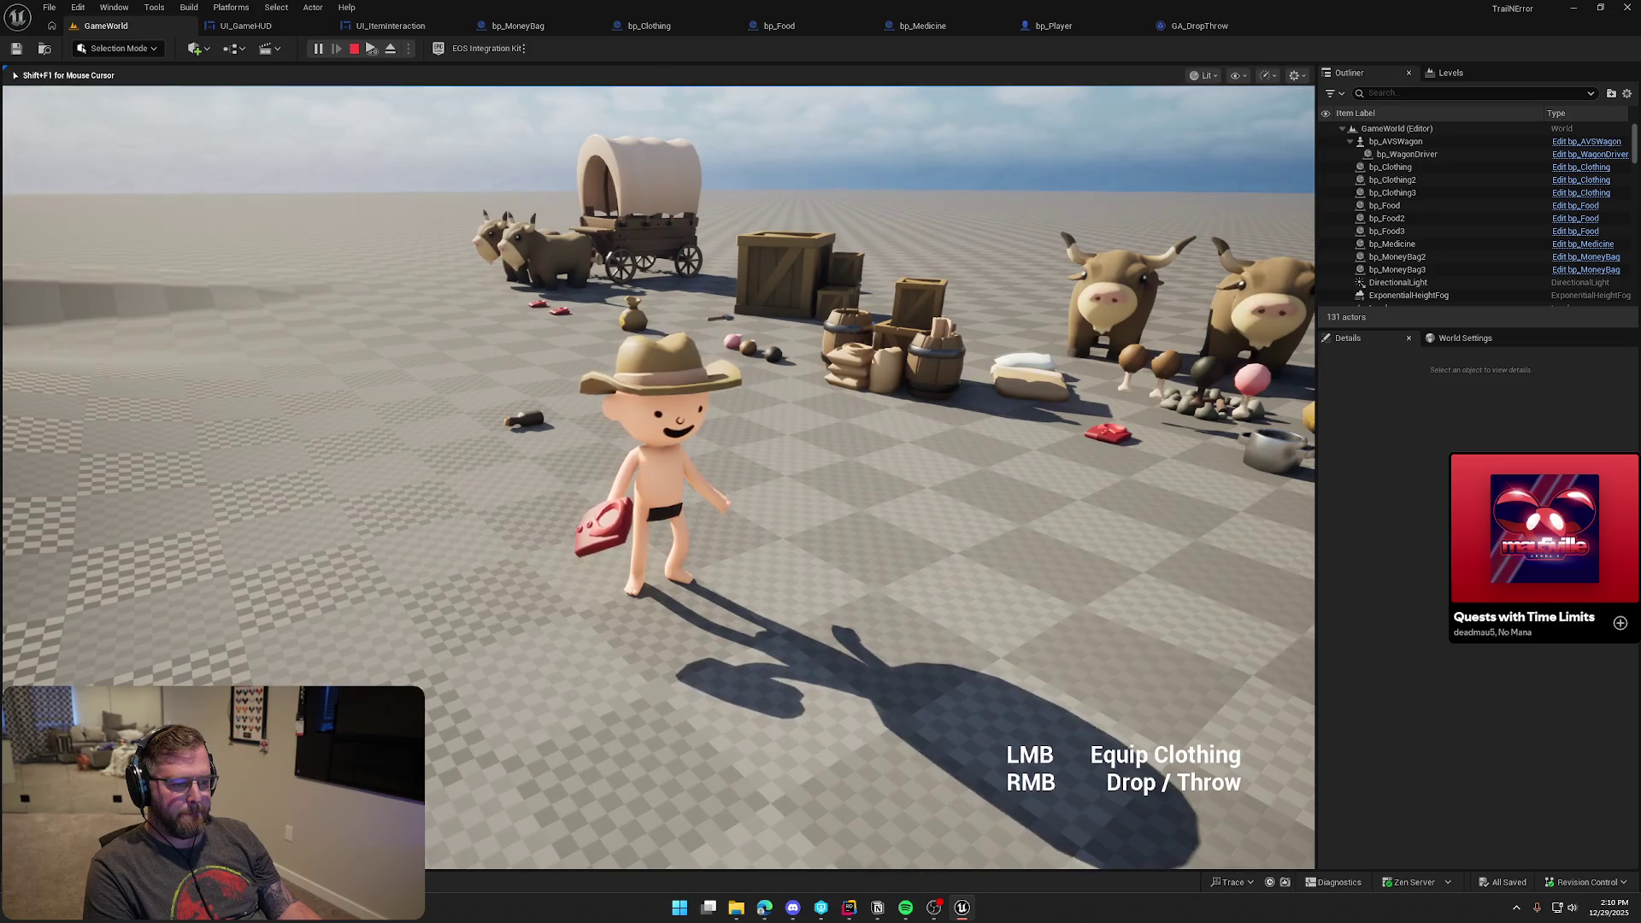
pyautogui.click(658, 477)
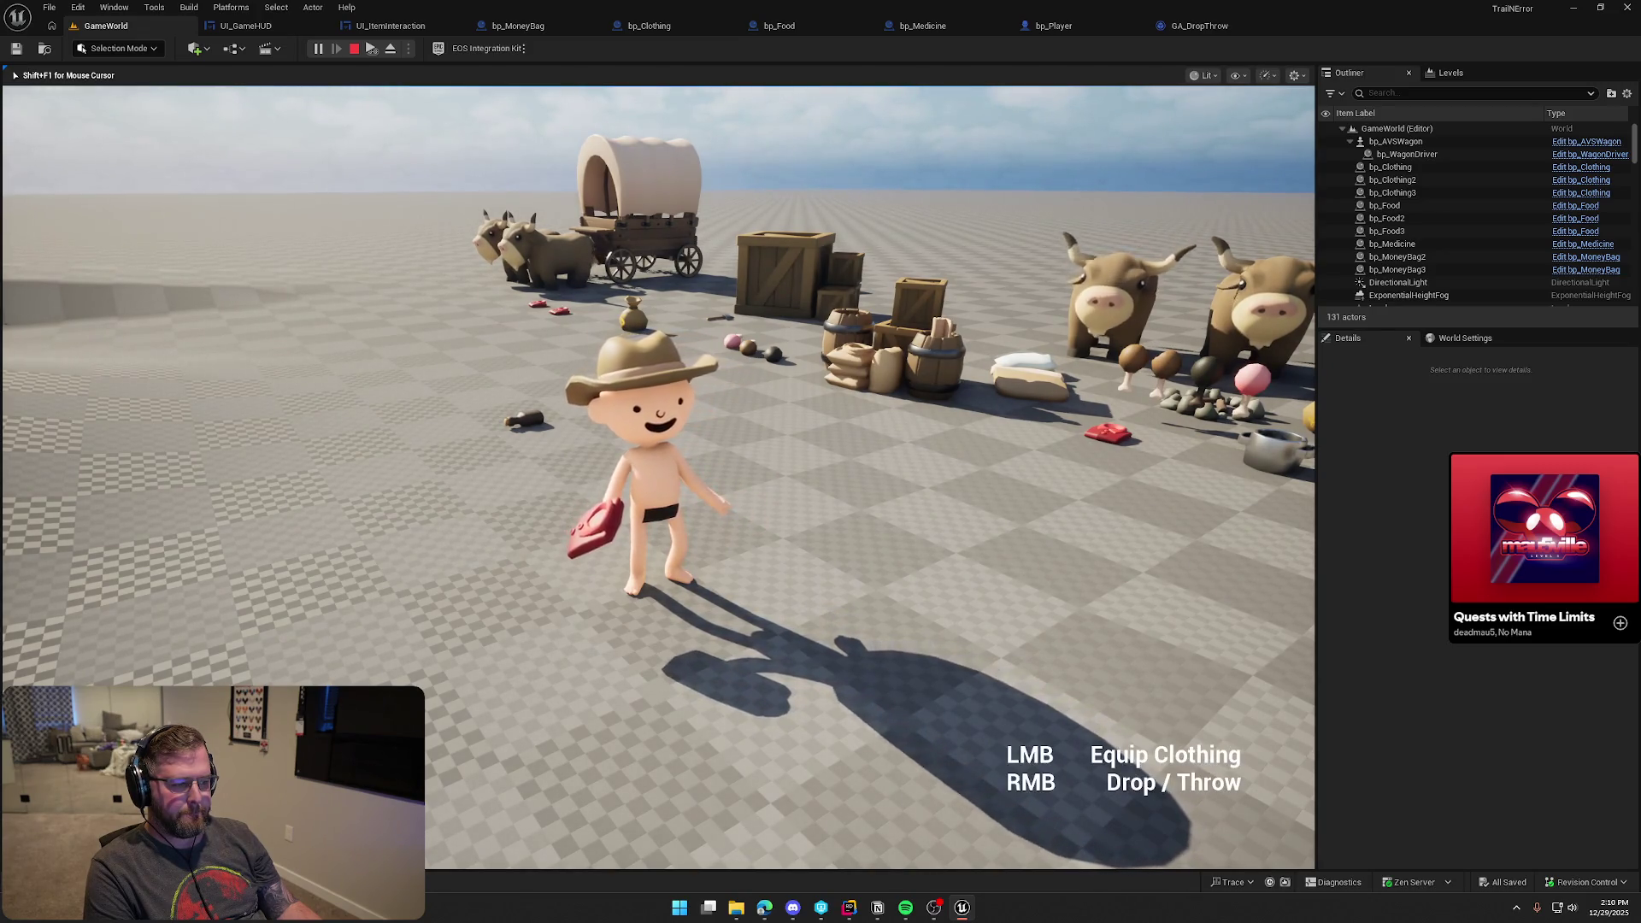
pyautogui.click(658, 478)
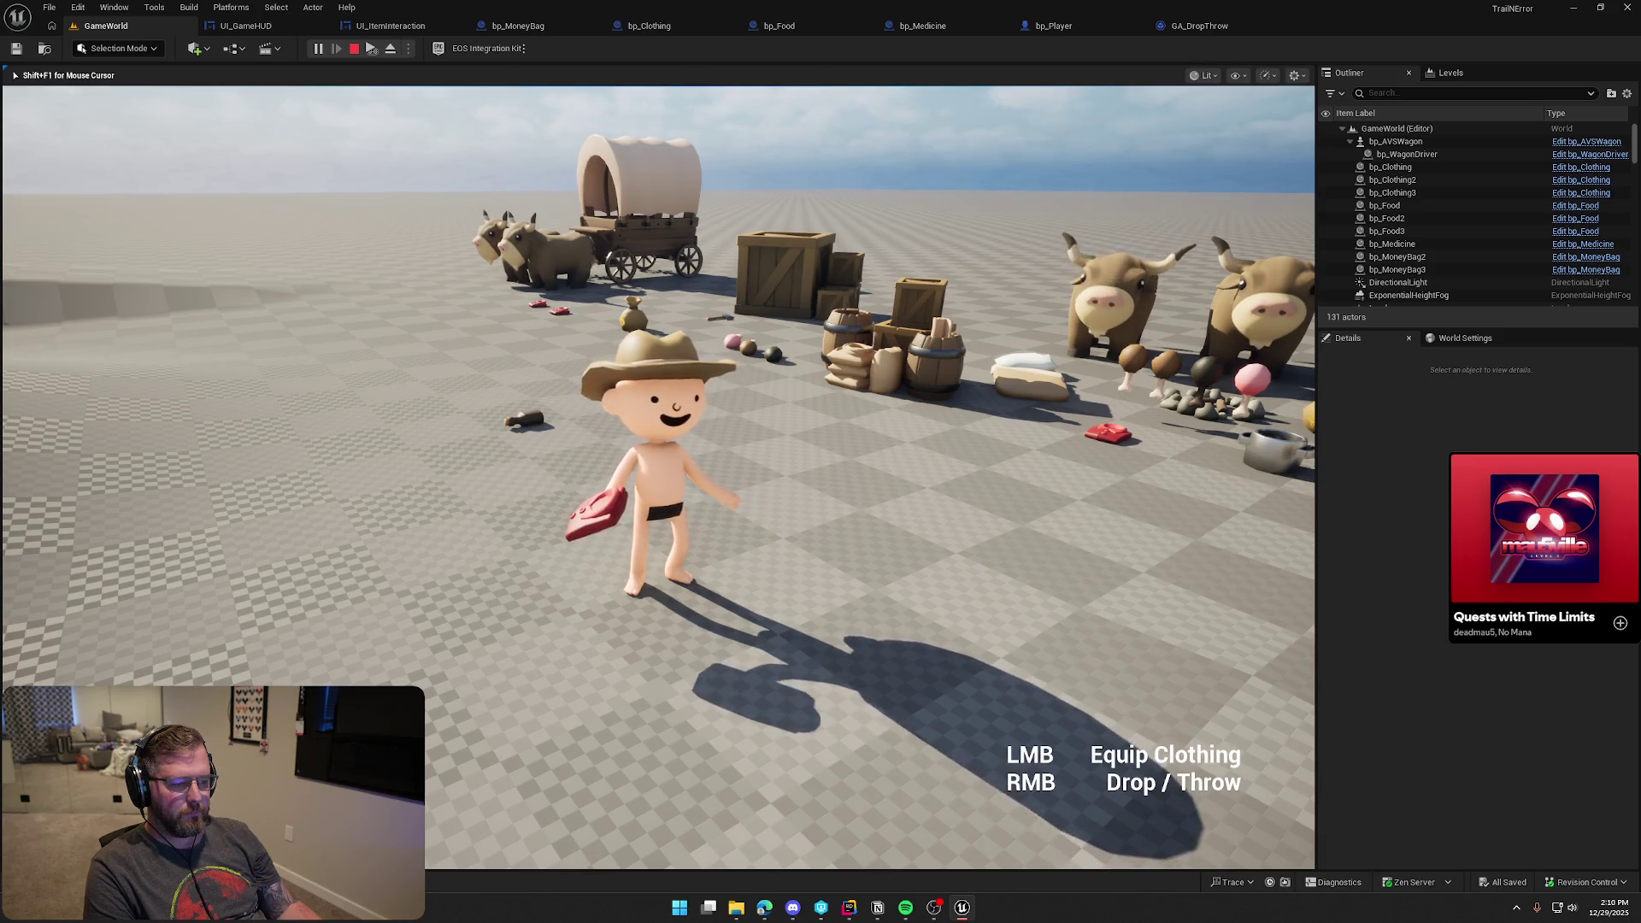
pyautogui.press('Escape')
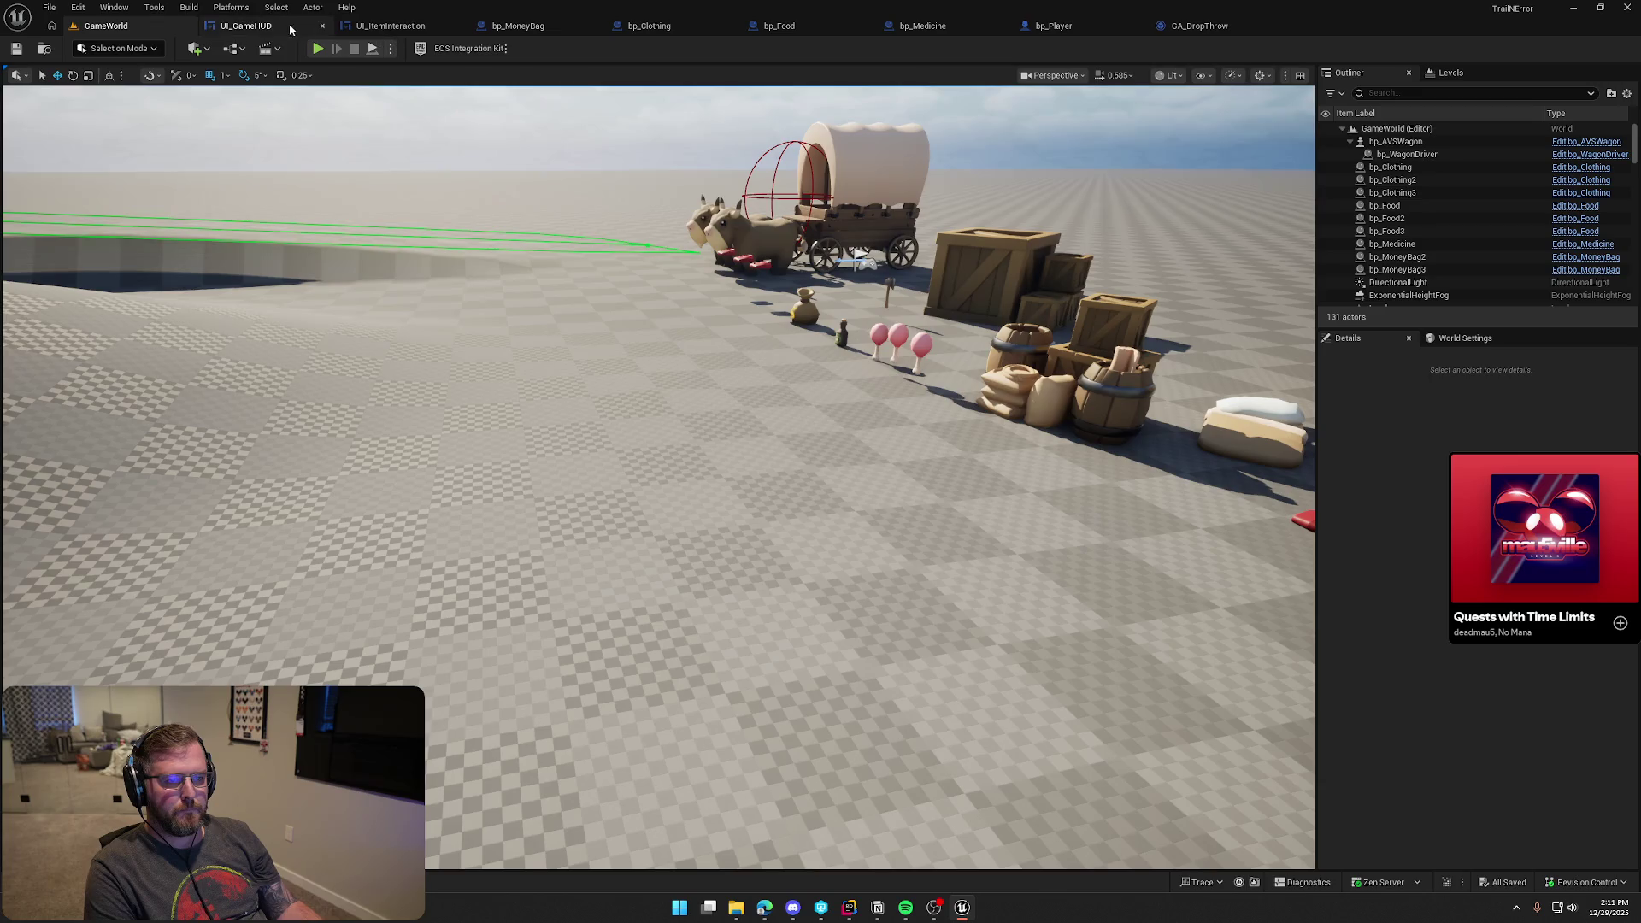
# Set ToggleAnimation's Translation X key at 0.25 s to 250
pyautogui.click(386, 26)
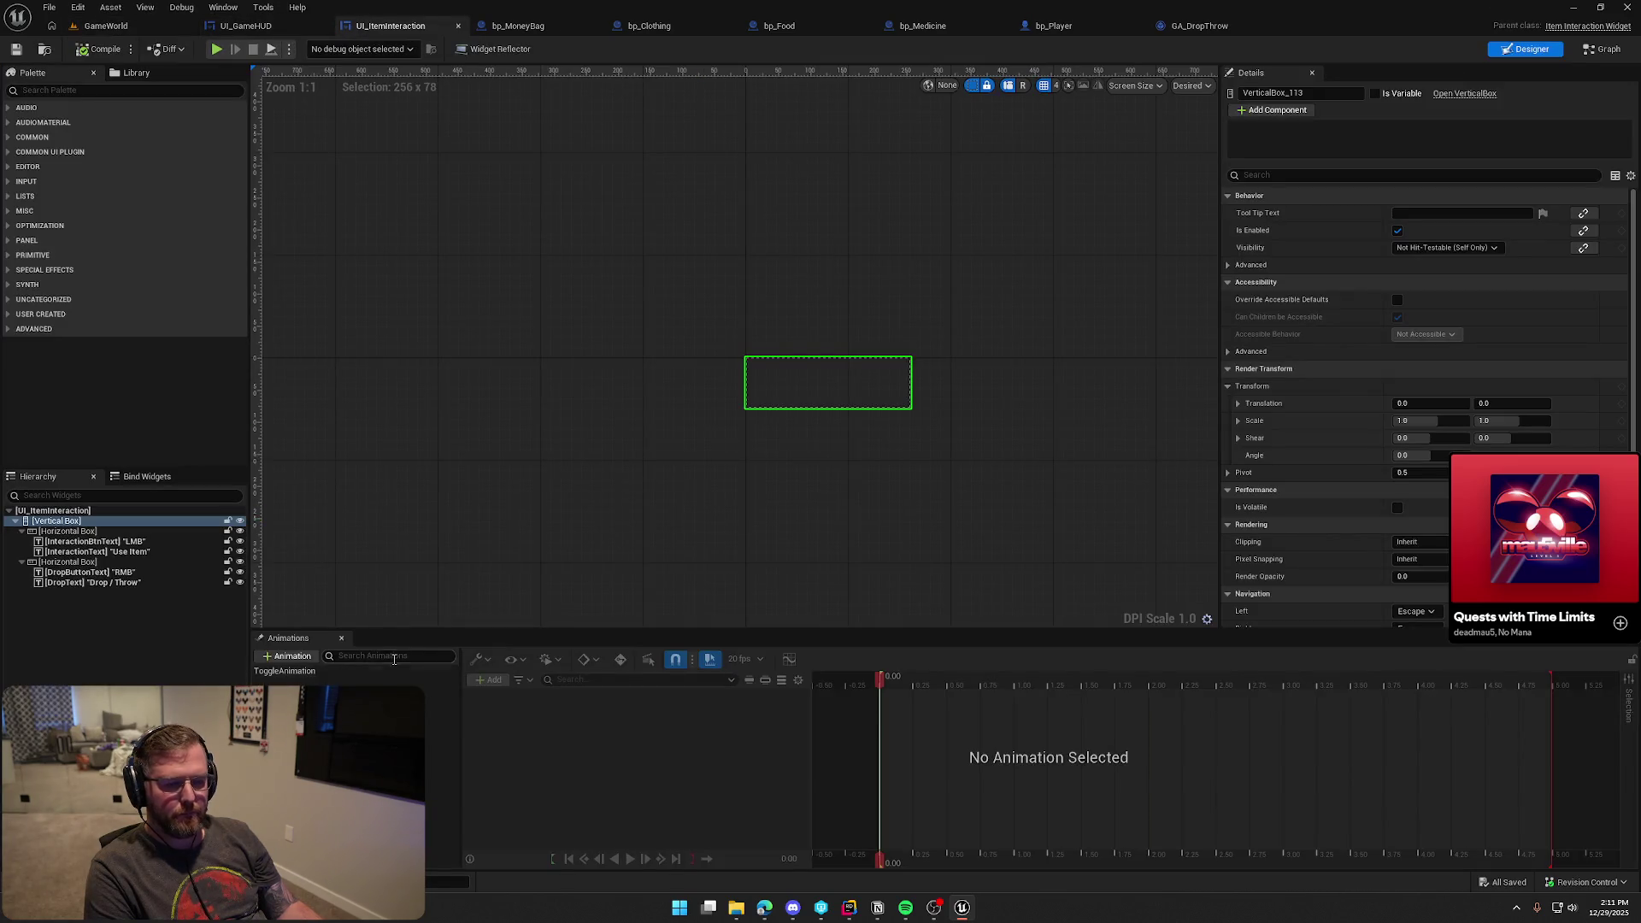
pyautogui.click(321, 670)
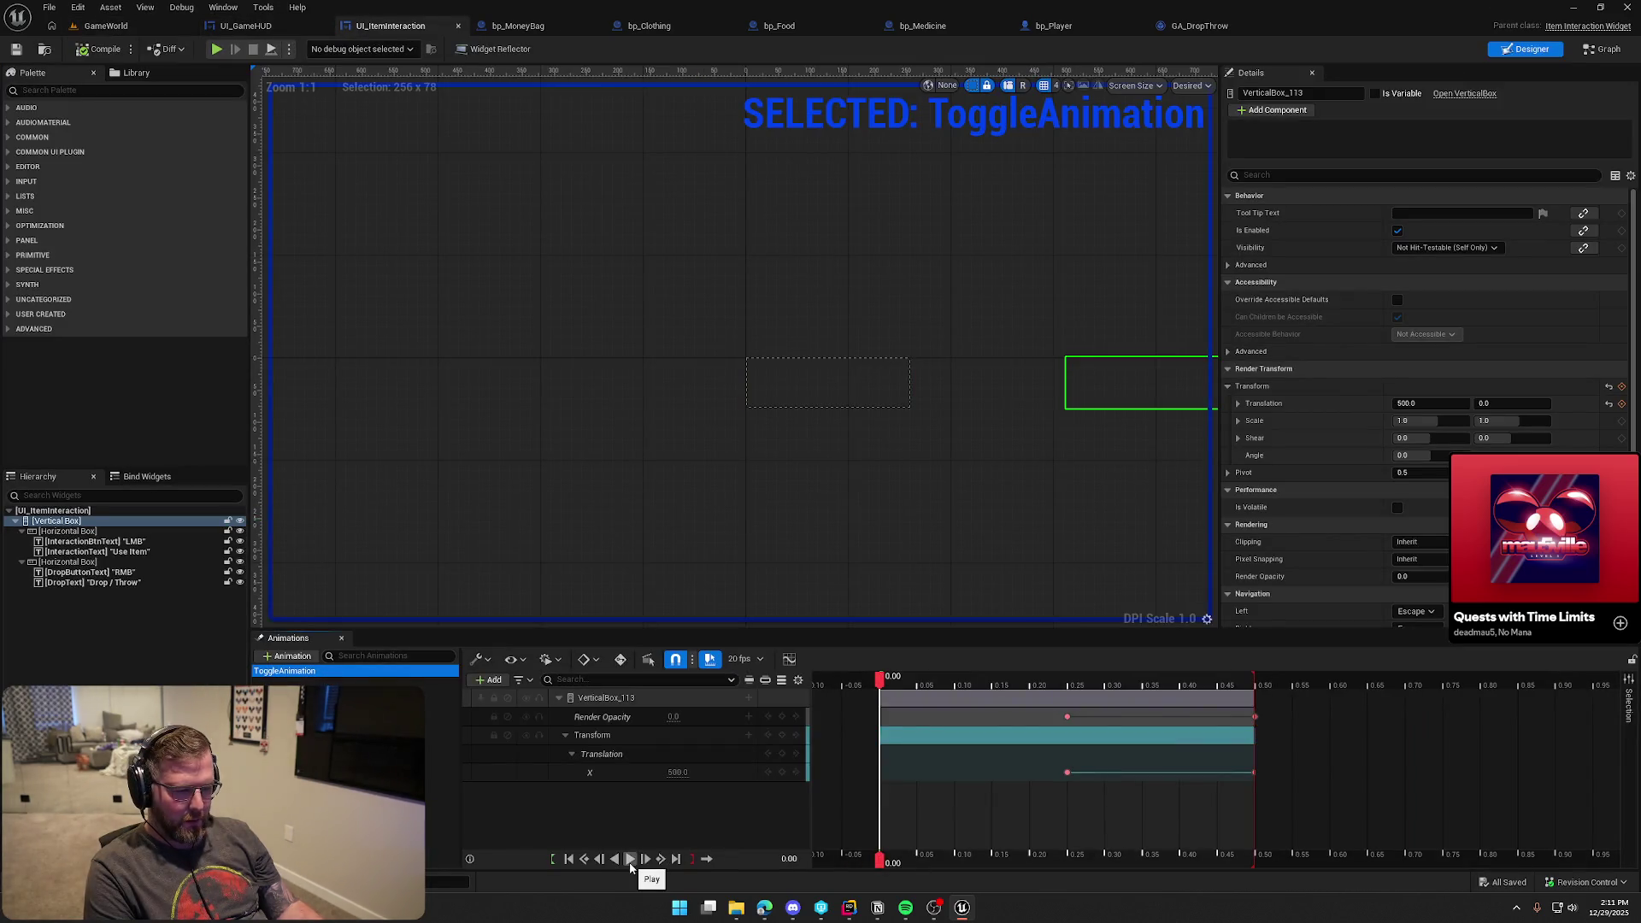
pyautogui.moveTo(883, 683); pyautogui.dragTo(1068, 683)
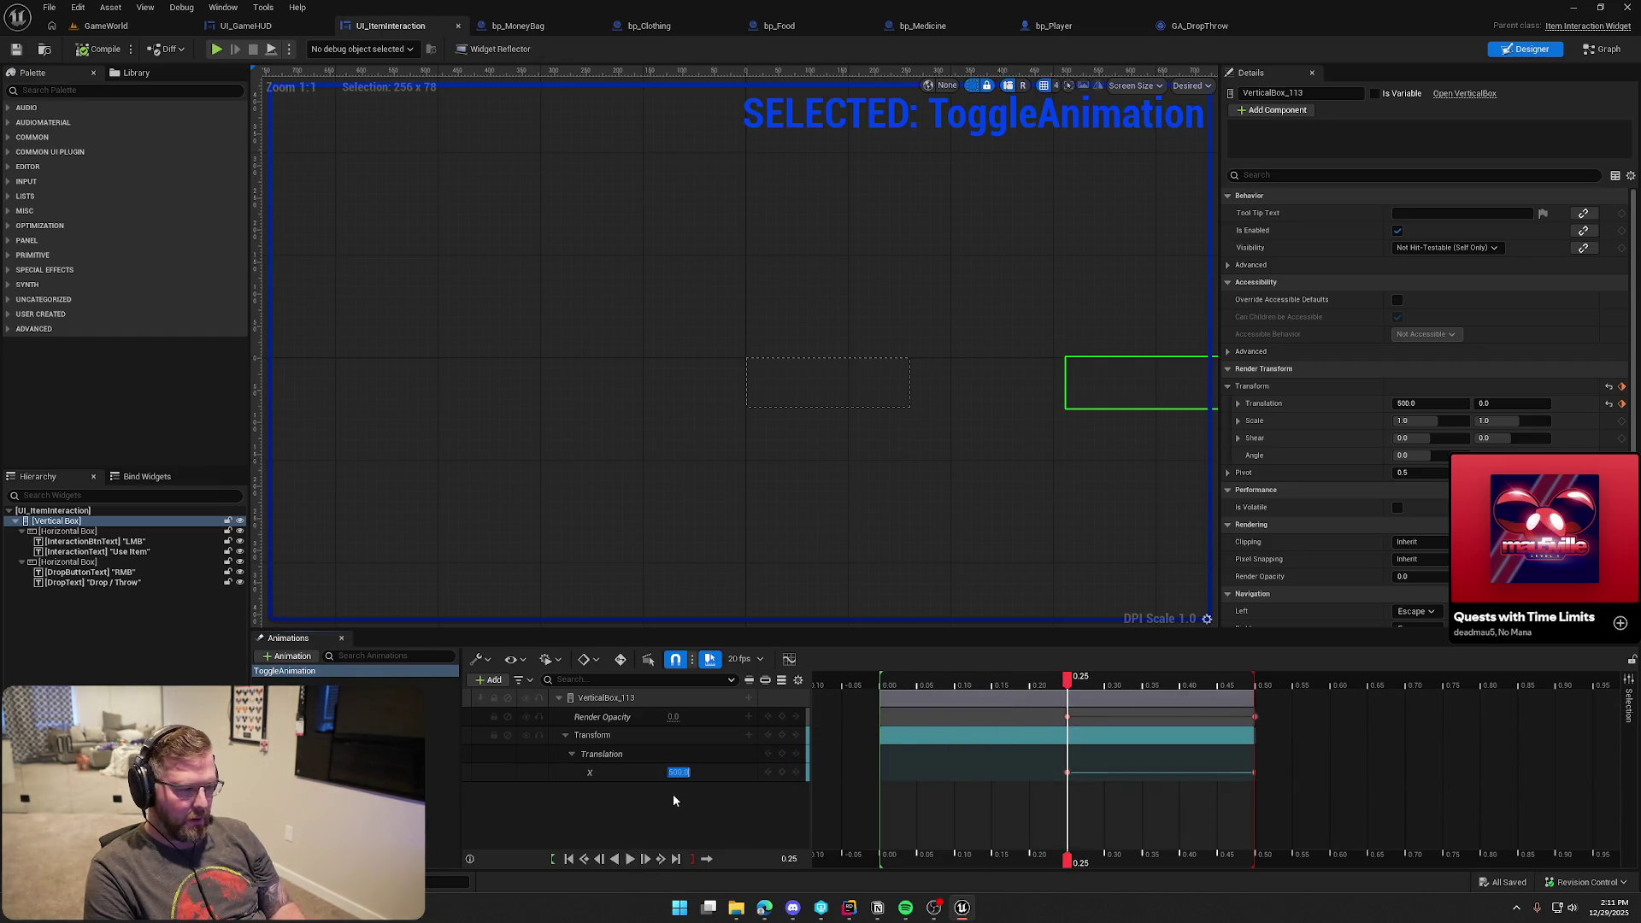
pyautogui.write('0')
pyautogui.press('Return')
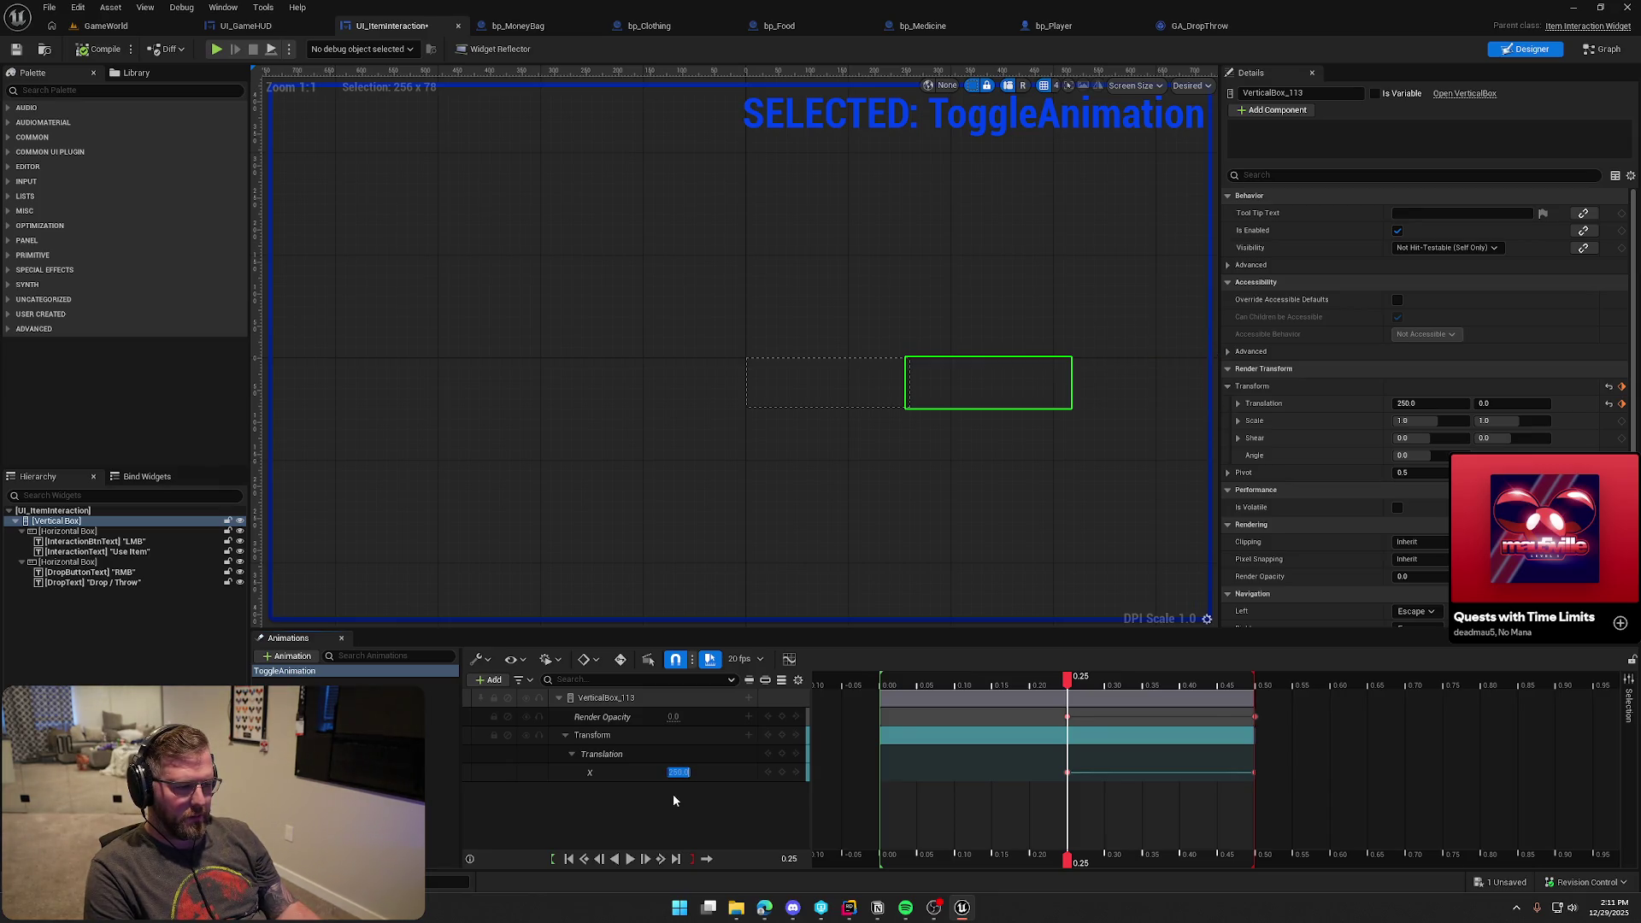
# Preview the shortened slide-in both ways, compile the widget, and start play in GameWorld
pyautogui.click(630, 859)
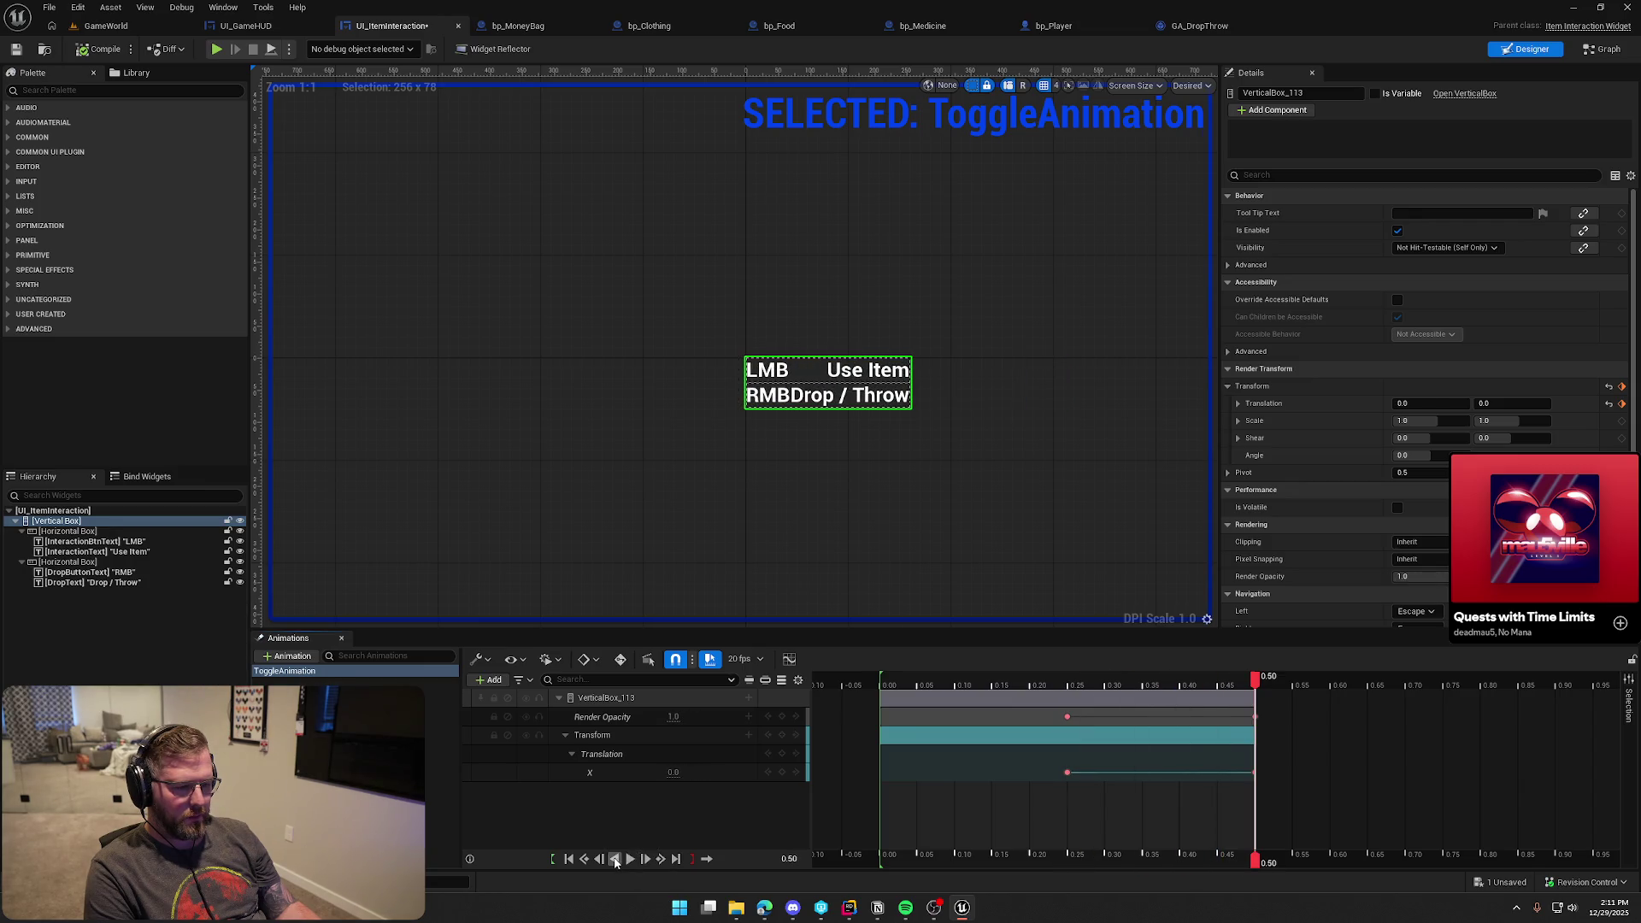
pyautogui.click(614, 860)
pyautogui.click(103, 48)
pyautogui.click(106, 25)
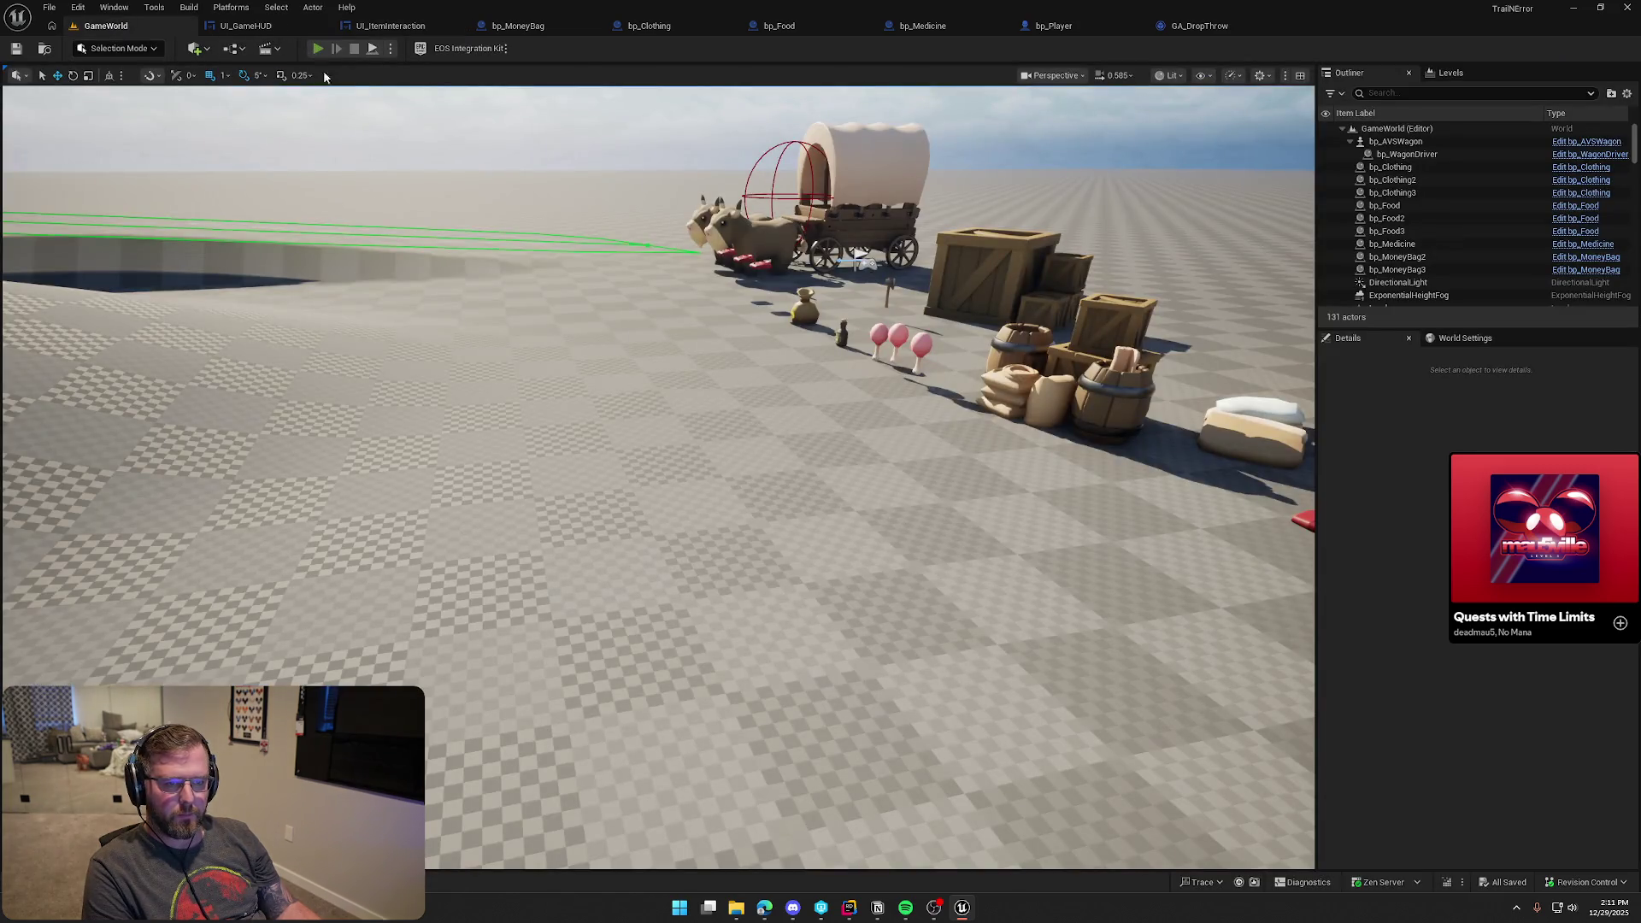
pyautogui.click(317, 49)
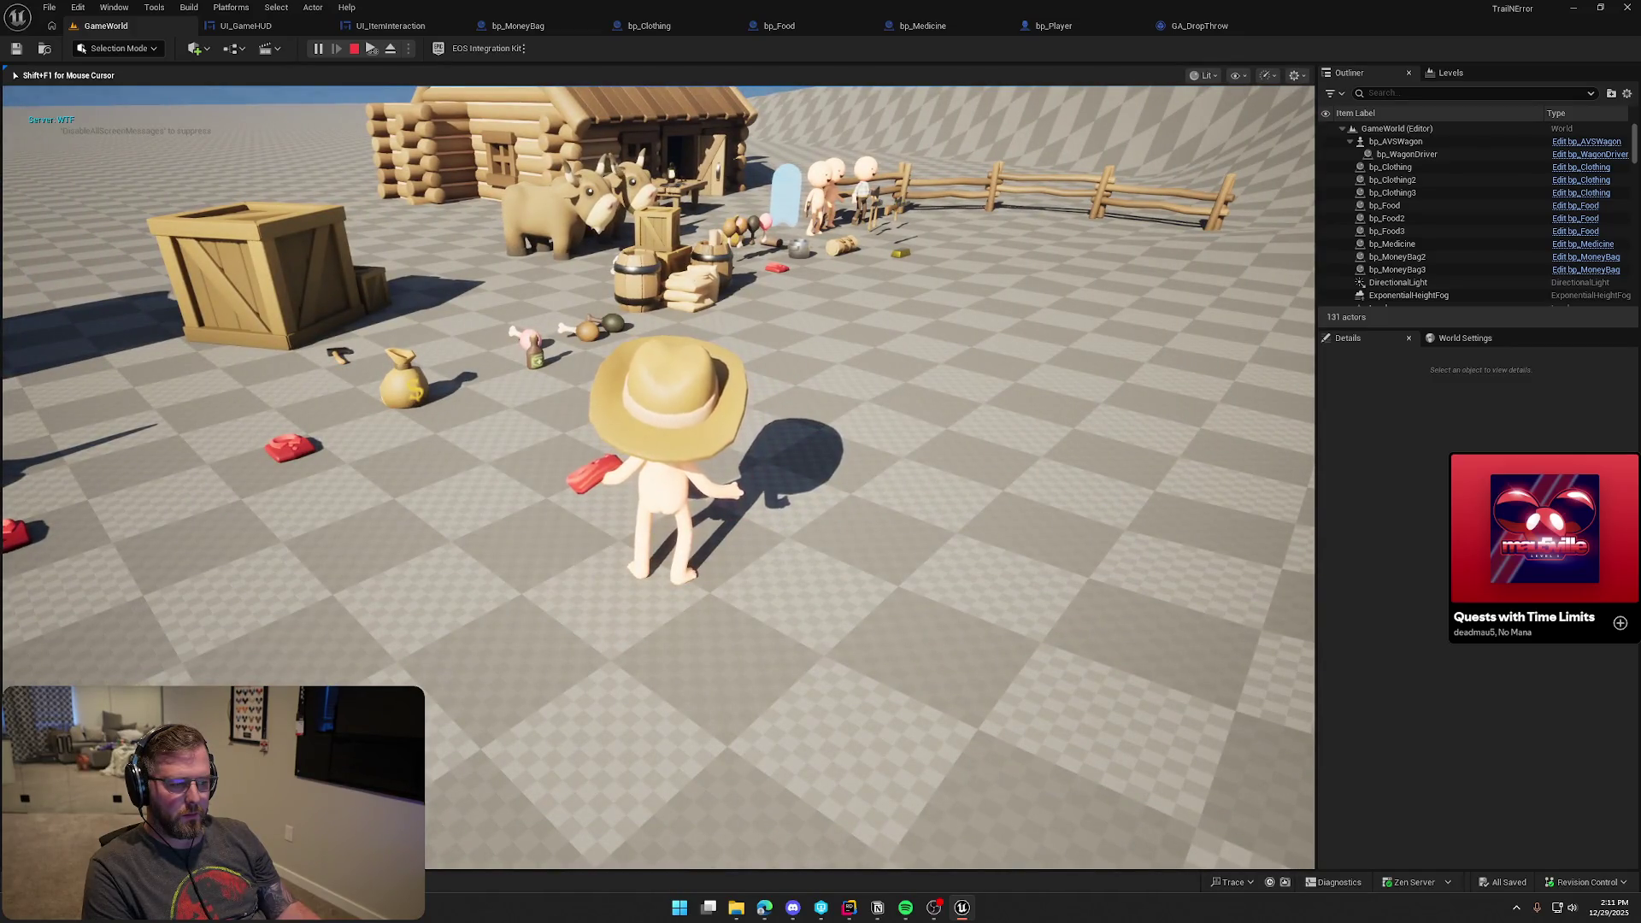
pyautogui.press('w')
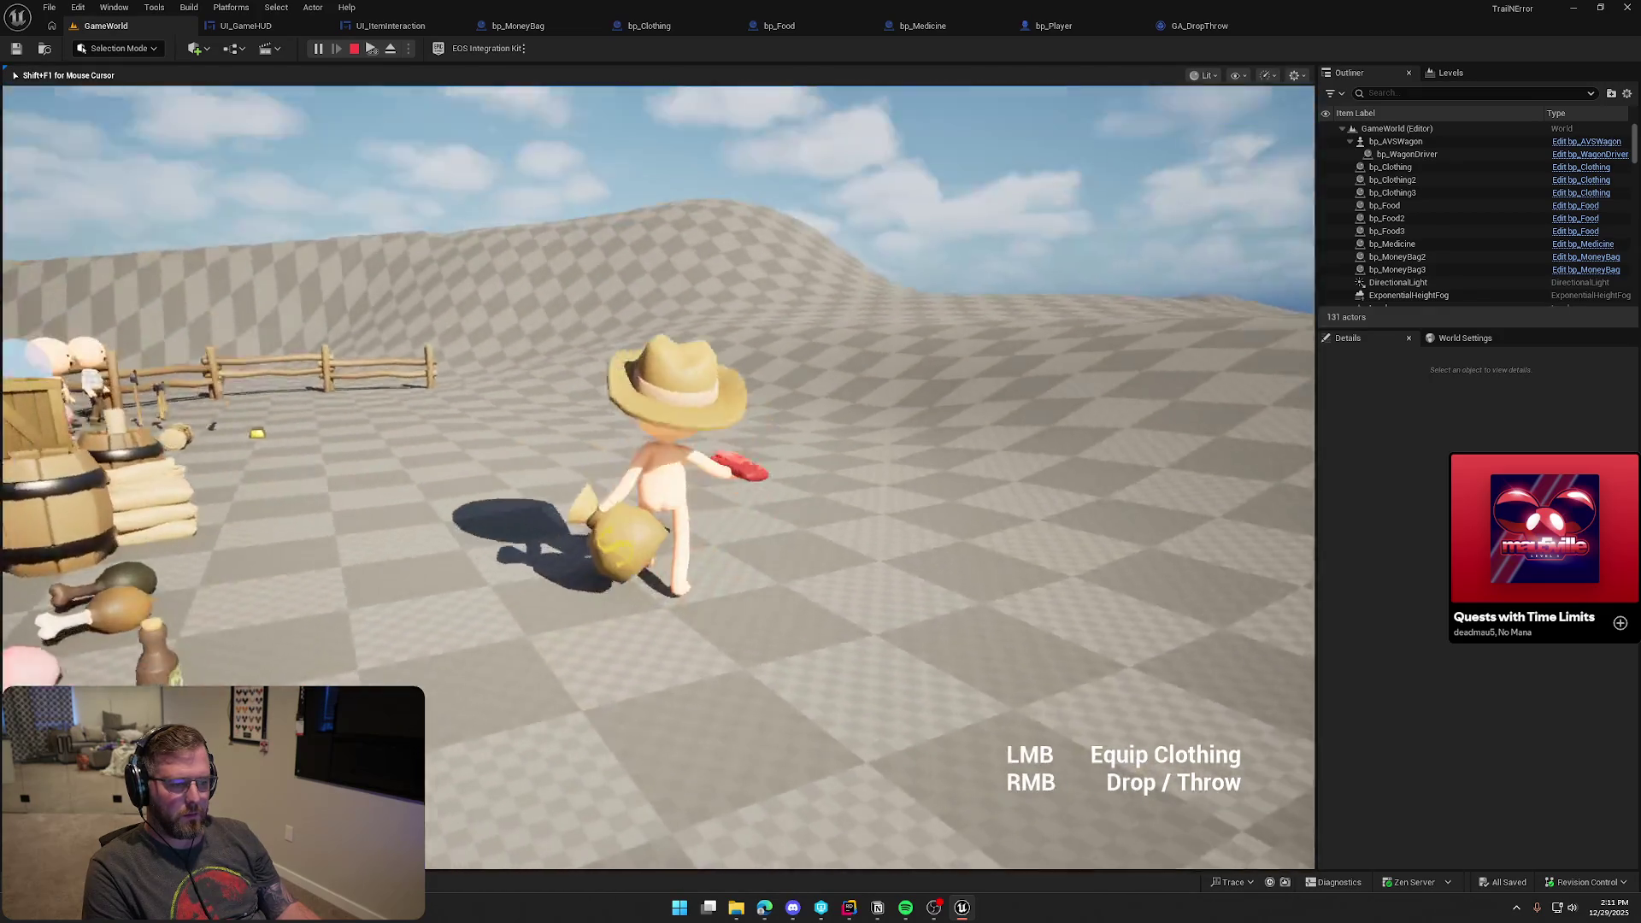
pyautogui.scroll(-1, 658, 477)
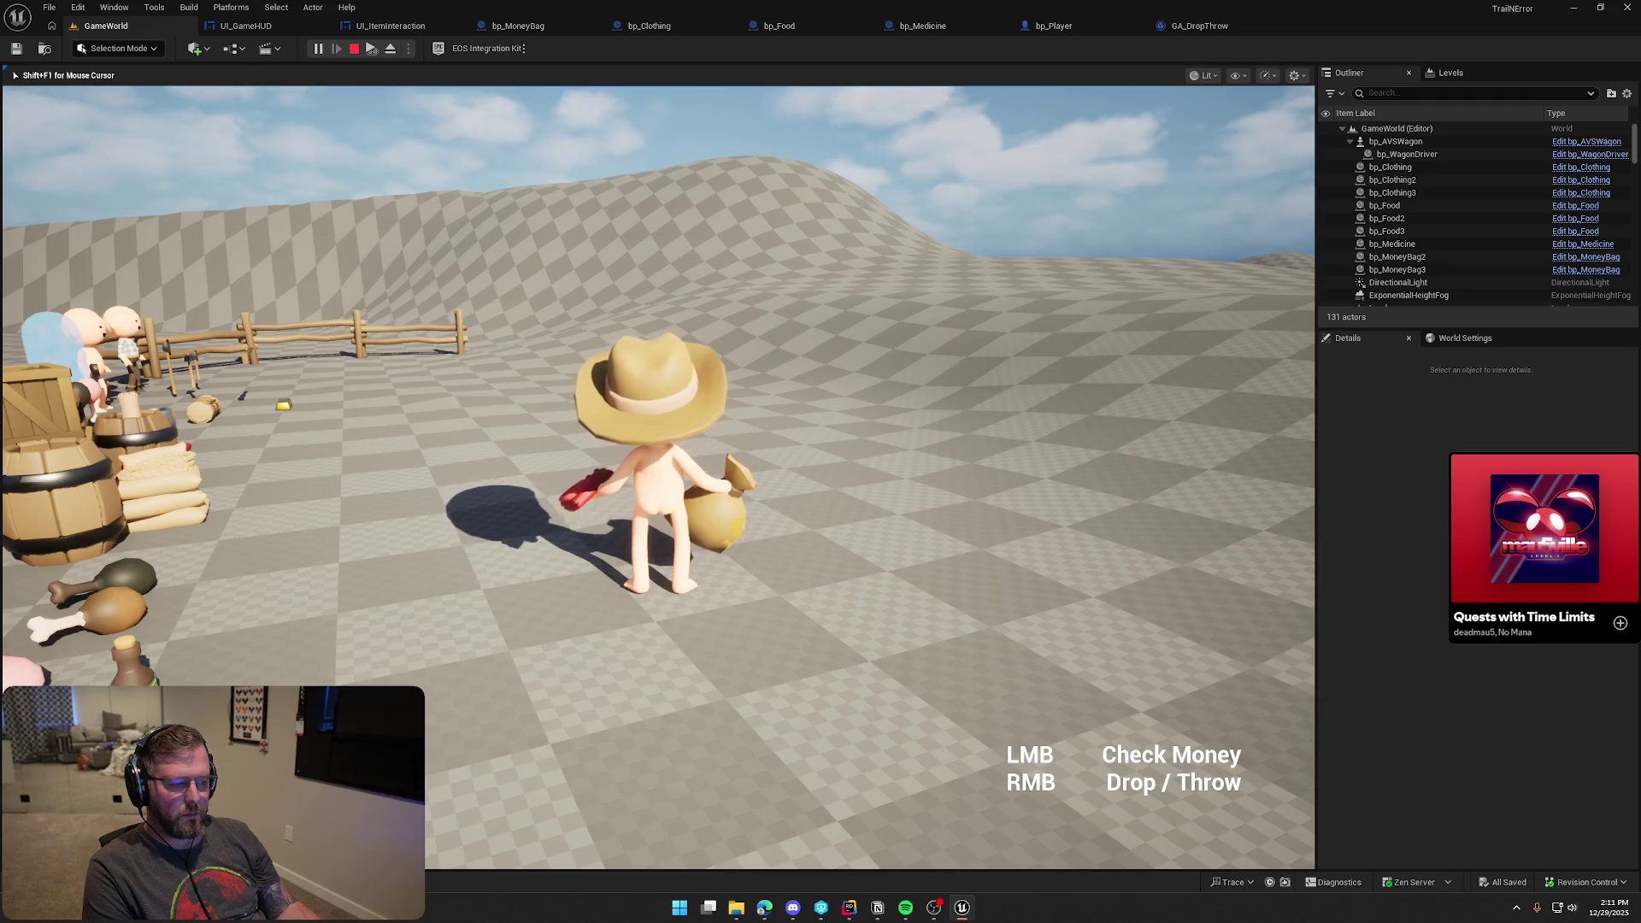
pyautogui.scroll(-1, 659, 477)
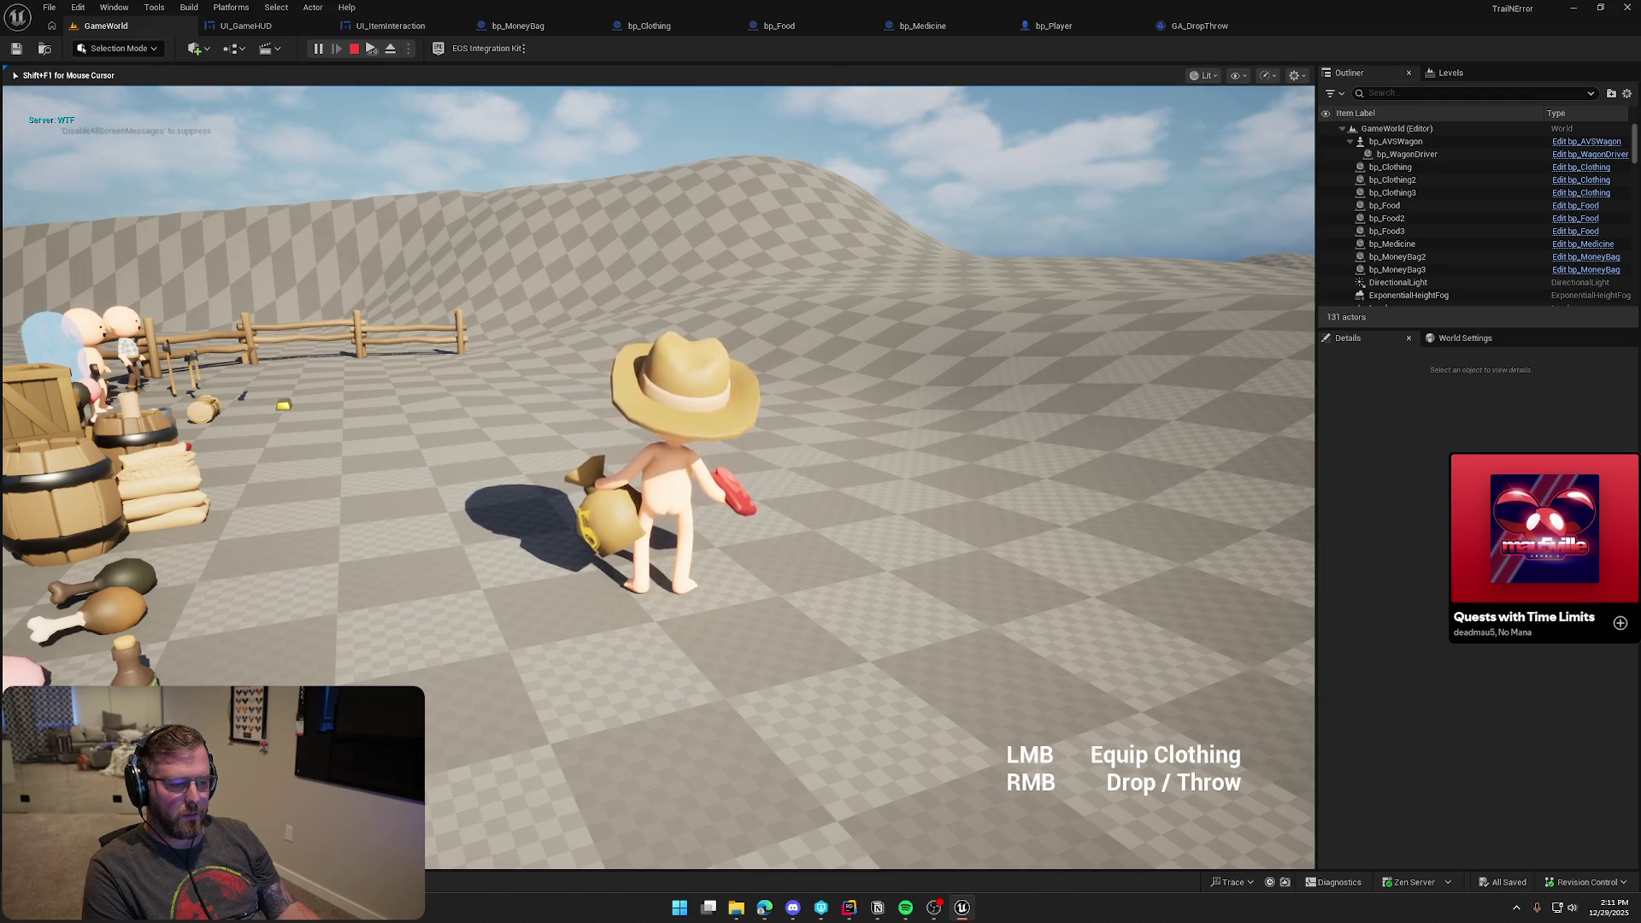
pyautogui.scroll(-1, 658, 477)
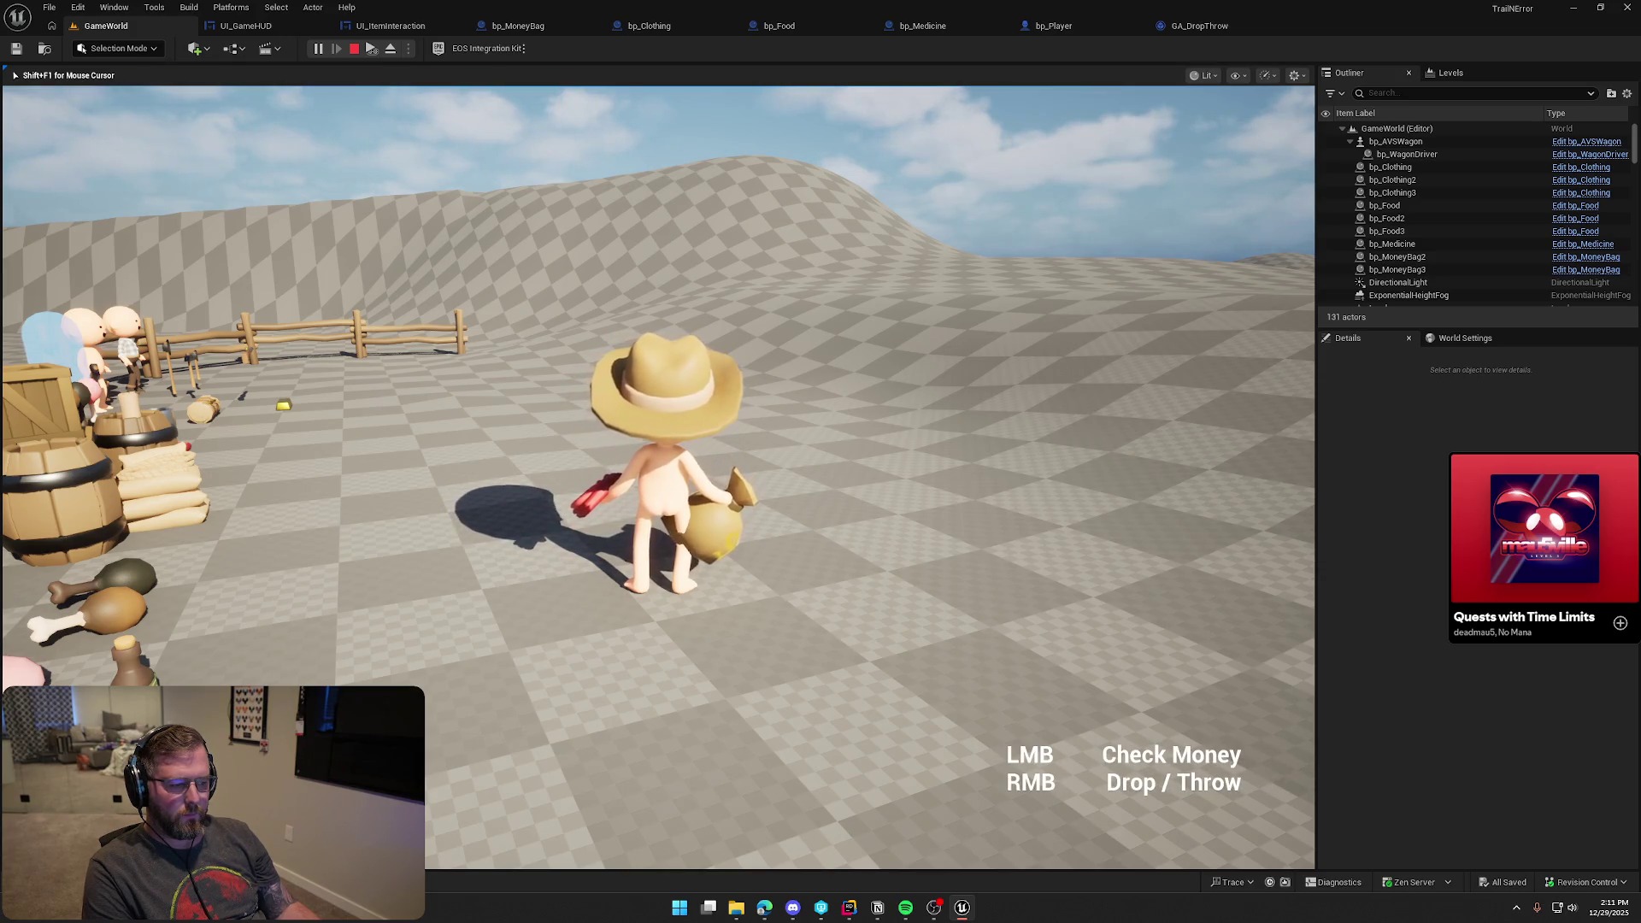
pyautogui.scroll(-1, 658, 477)
pyautogui.scroll(-1, 658, 477)
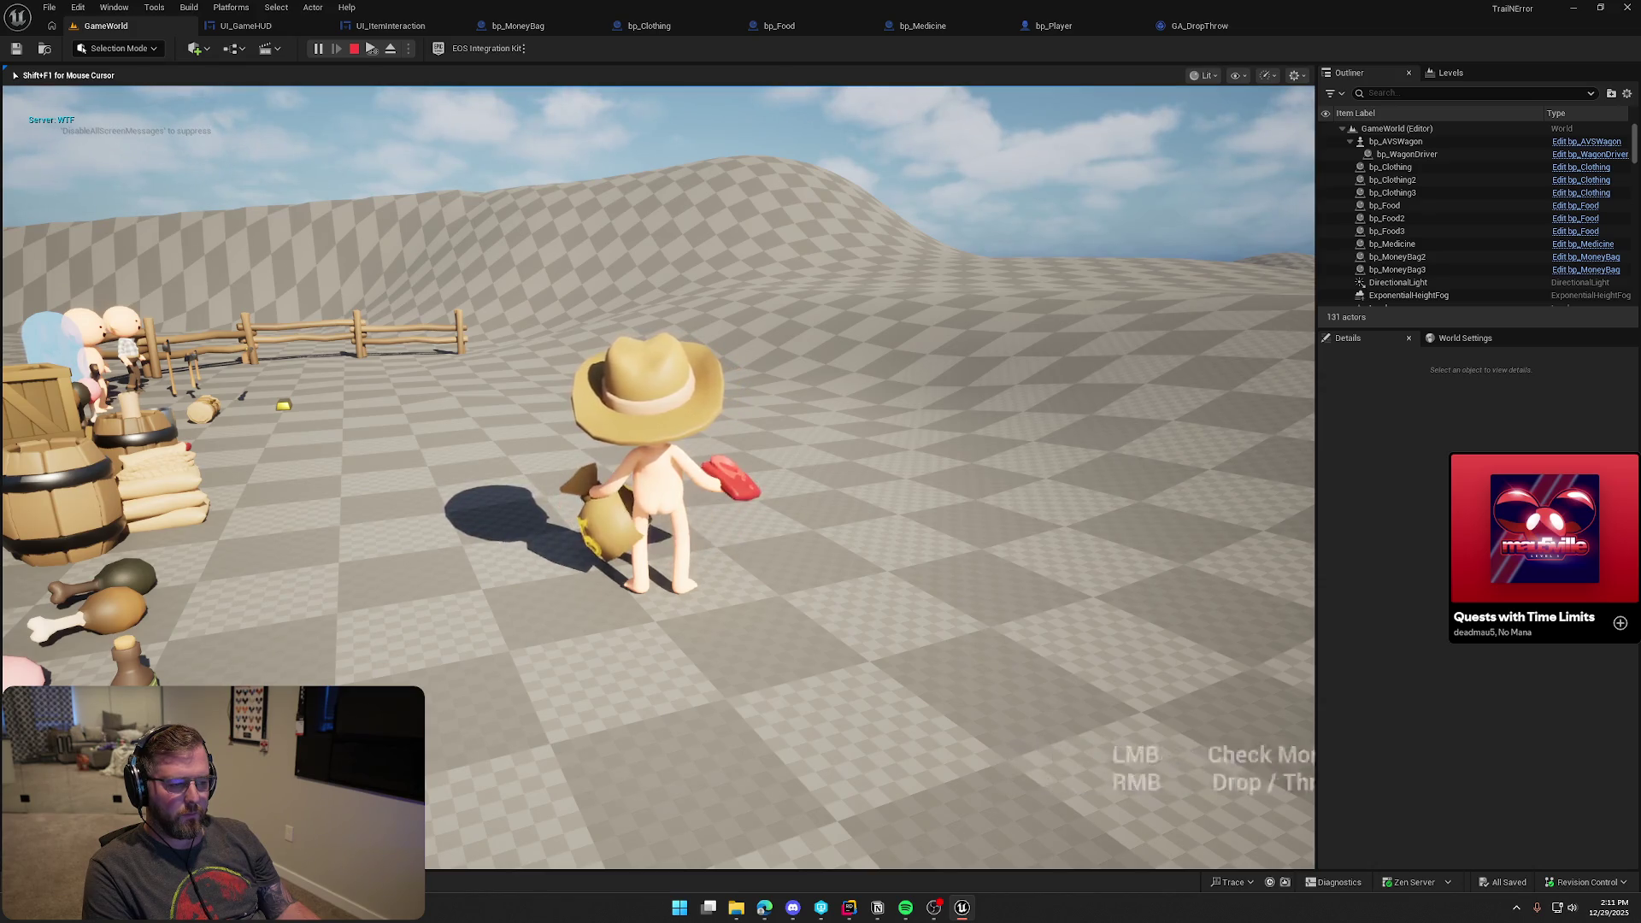
pyautogui.click(658, 477)
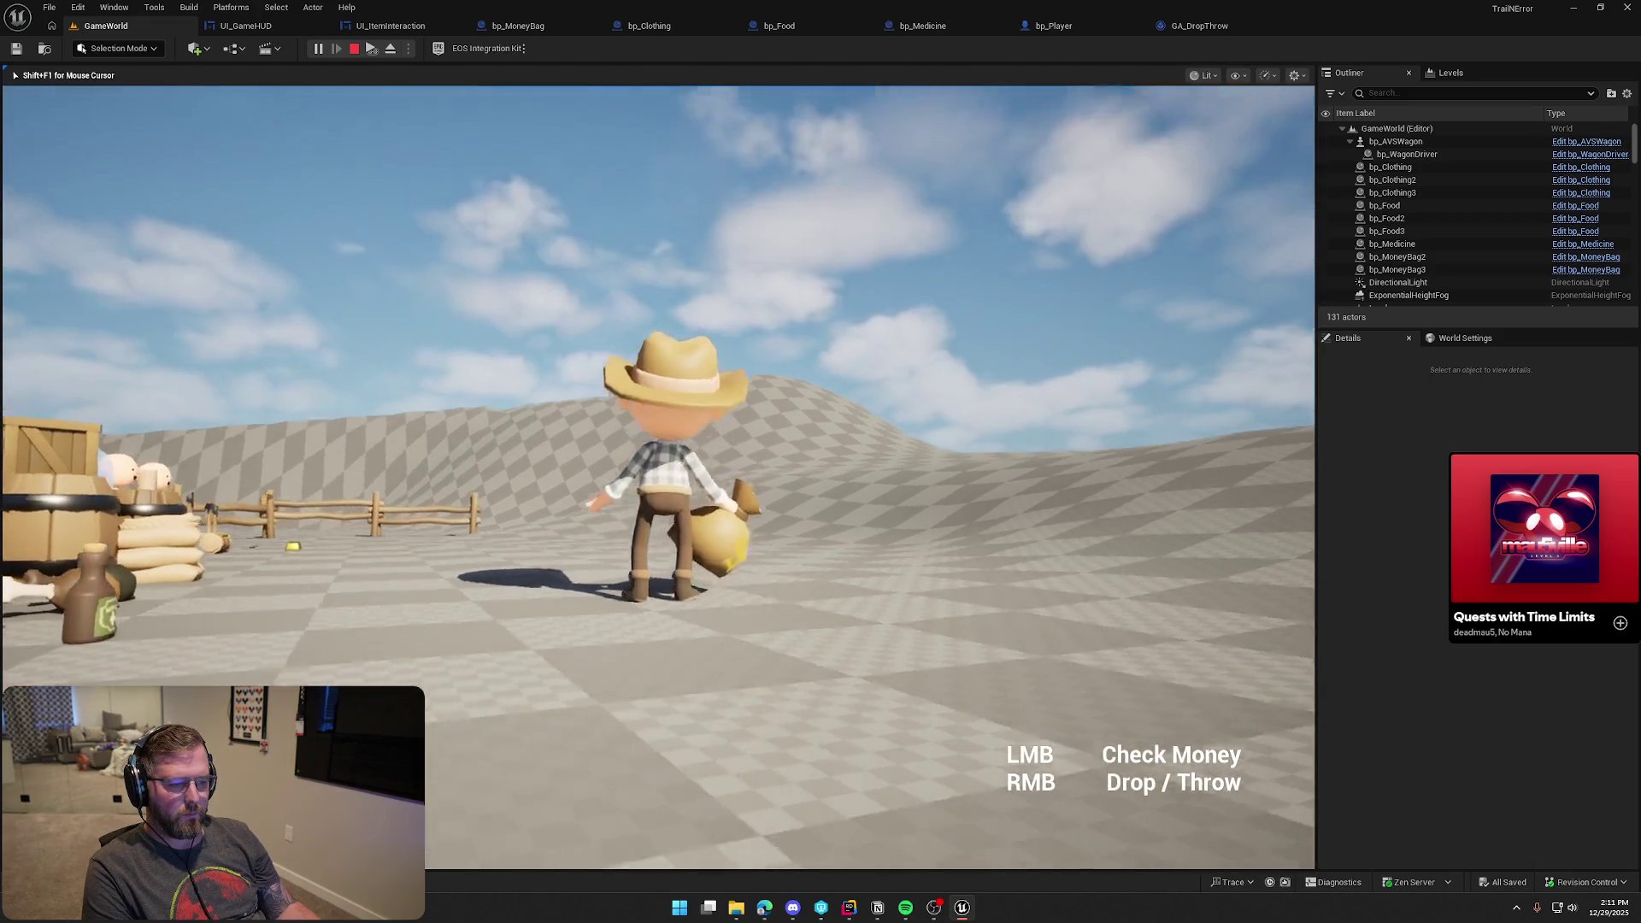
pyautogui.rightClick(658, 477)
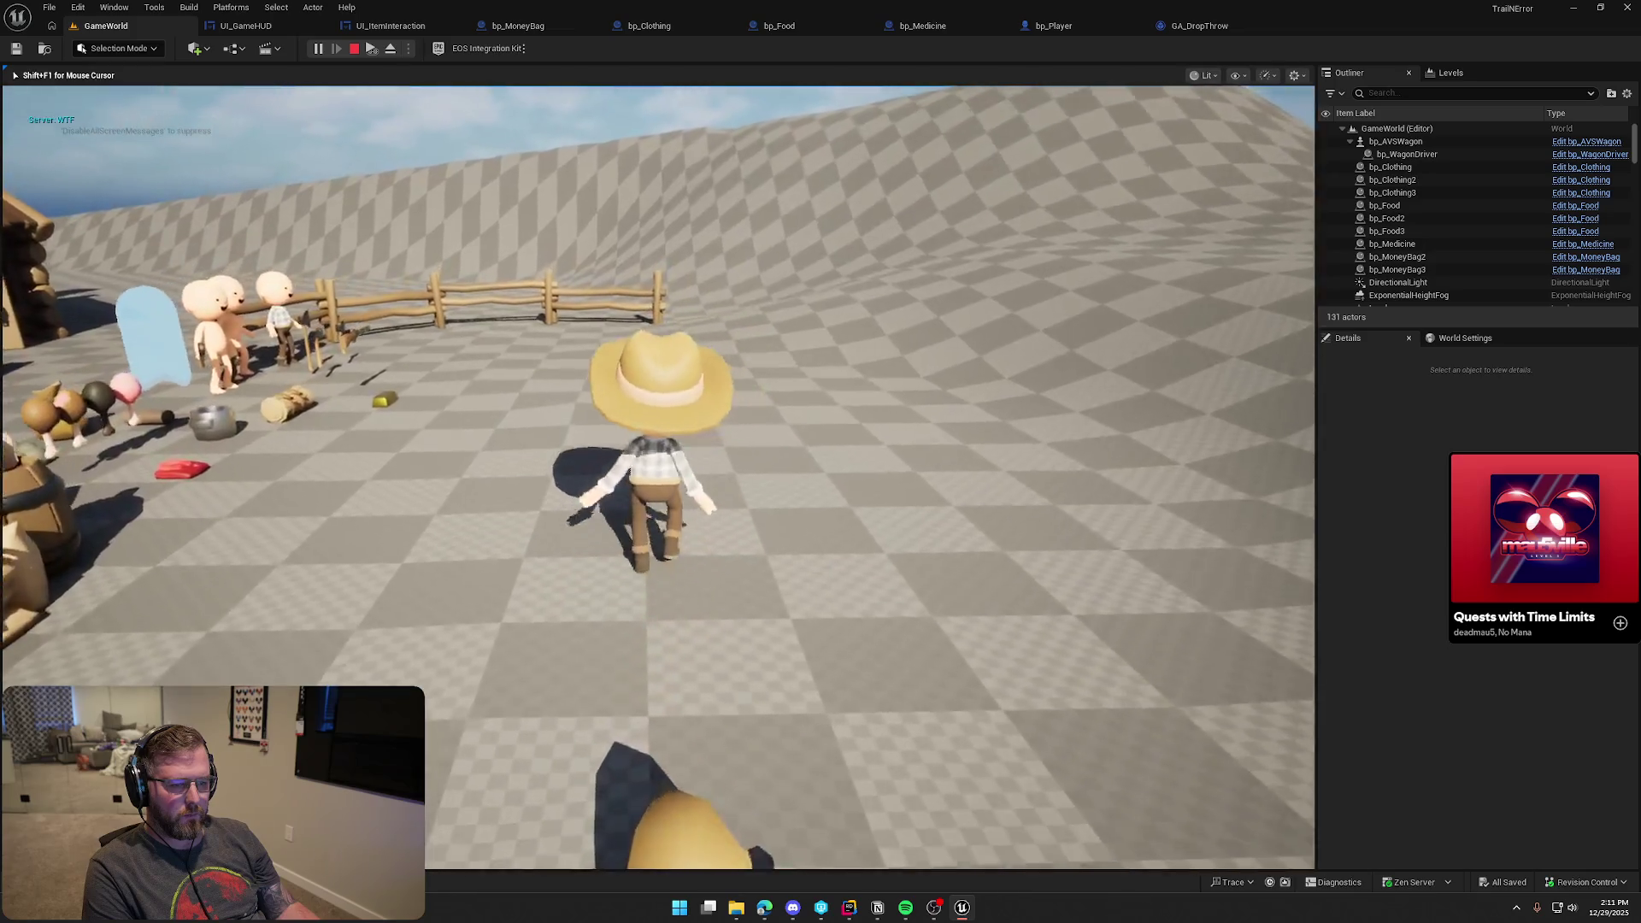
pyautogui.press('w')
pyautogui.press('e')
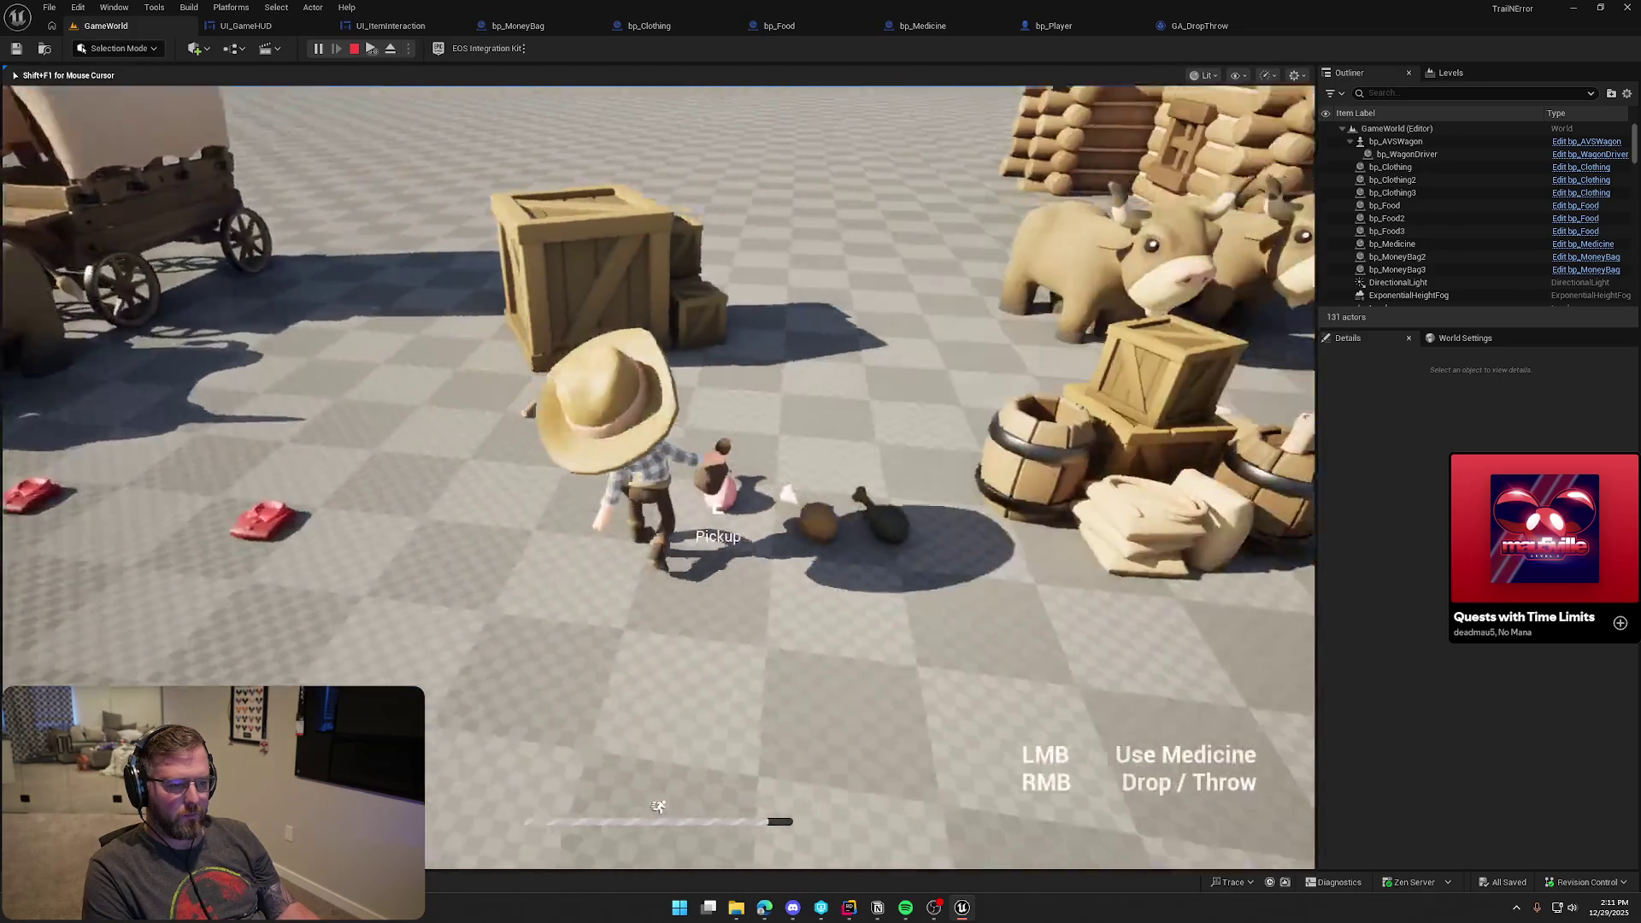
pyautogui.press('w')
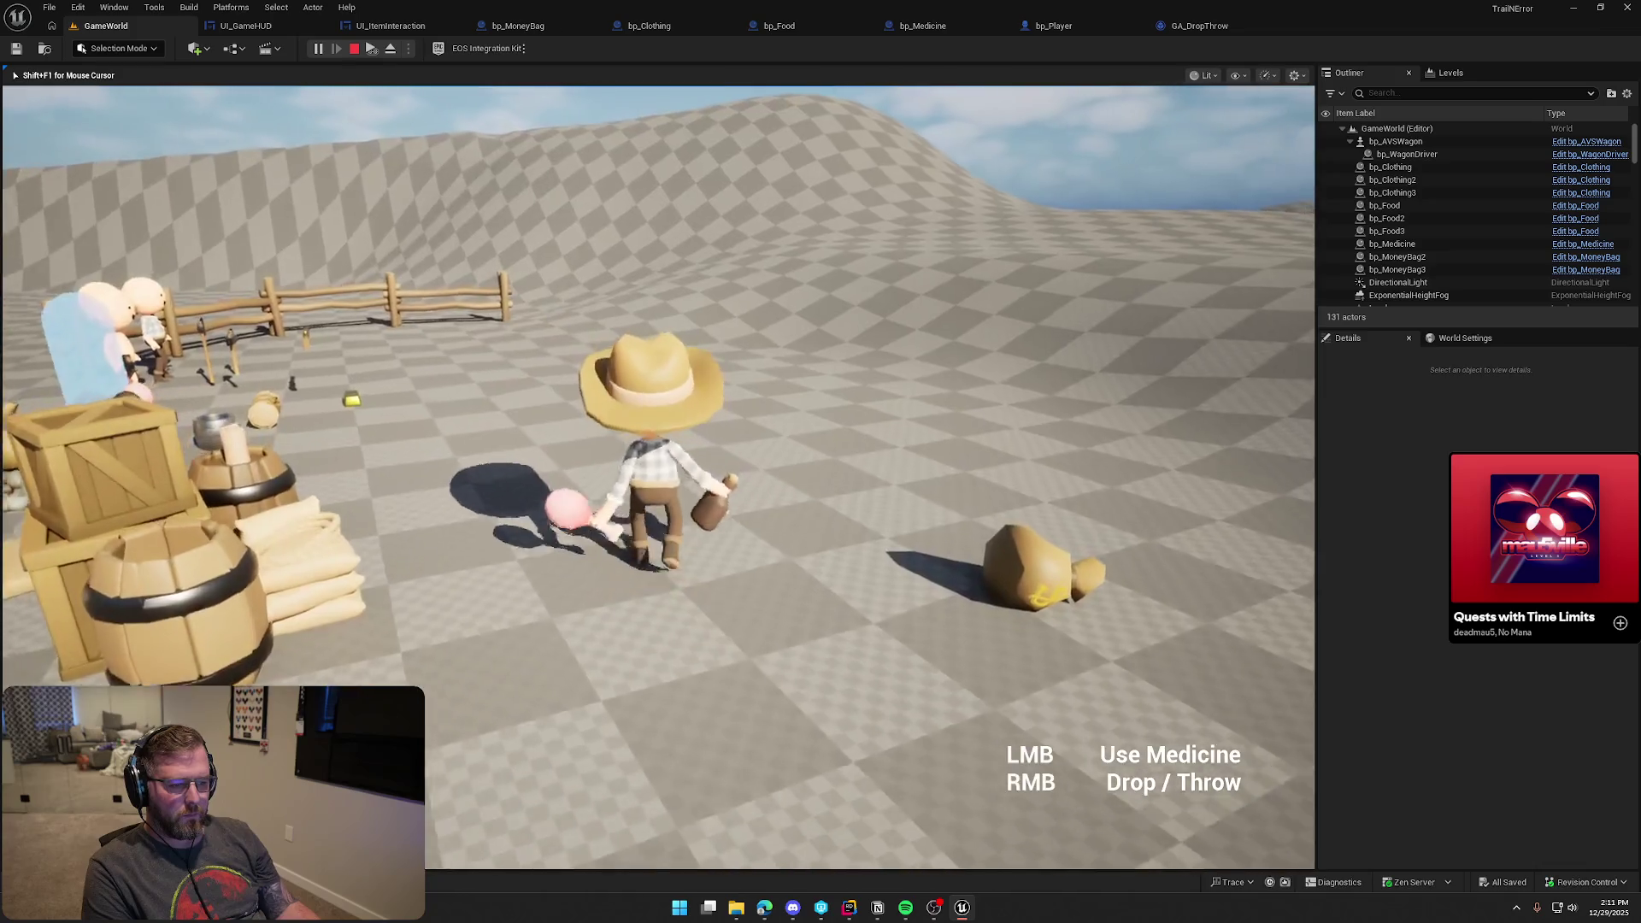
pyautogui.scroll(-1, 657, 477)
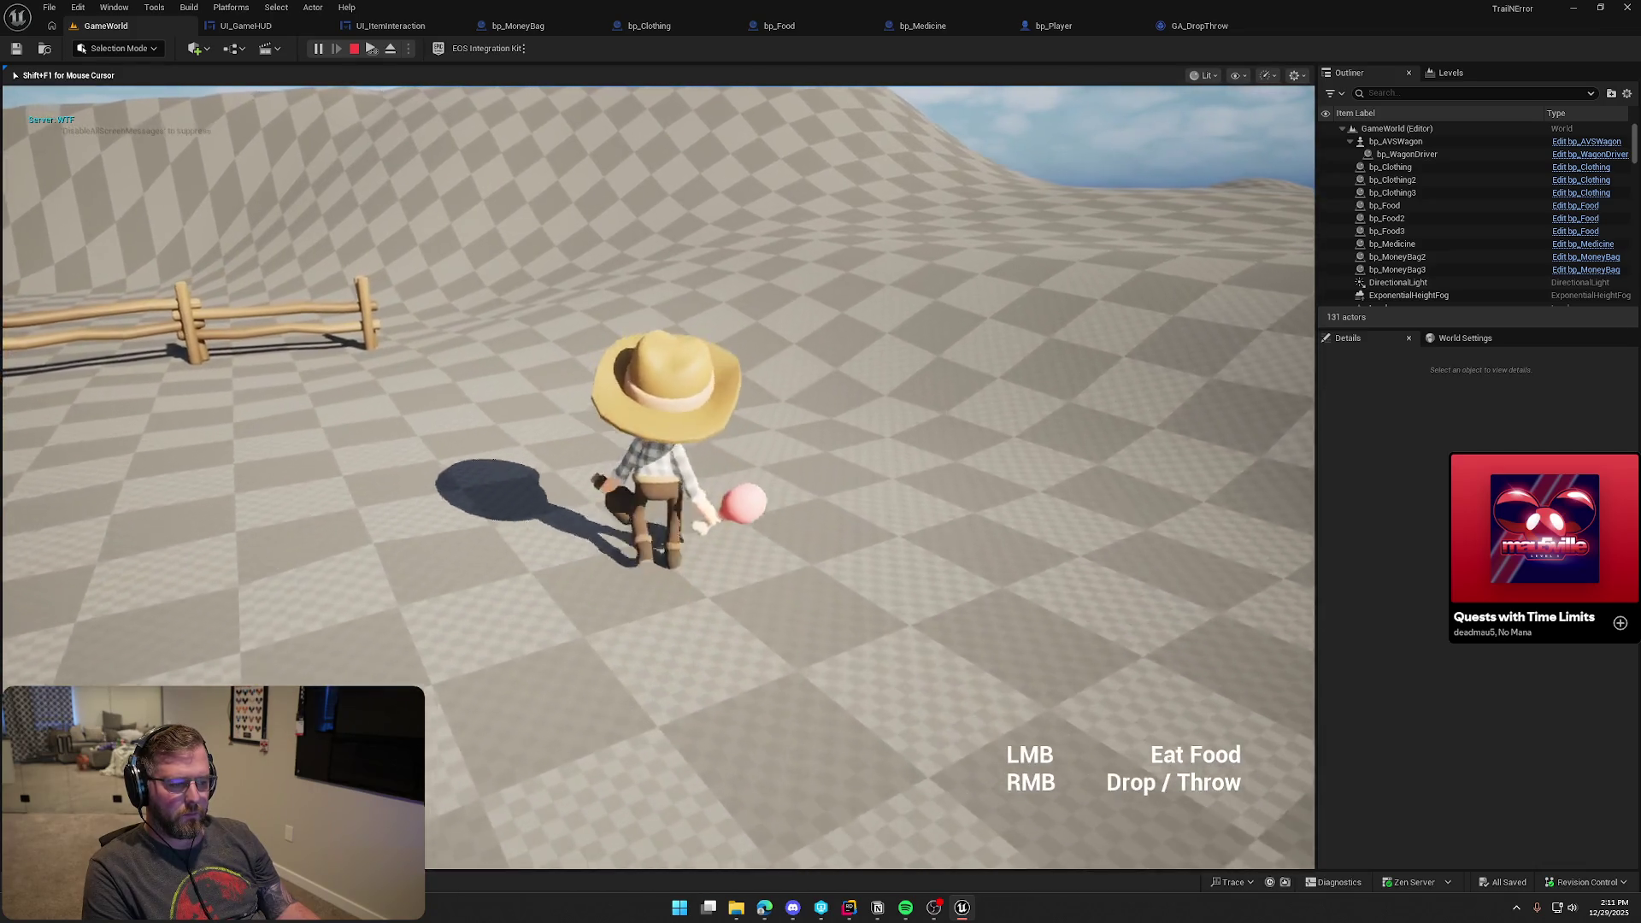
pyautogui.press('w')
pyautogui.click(657, 477)
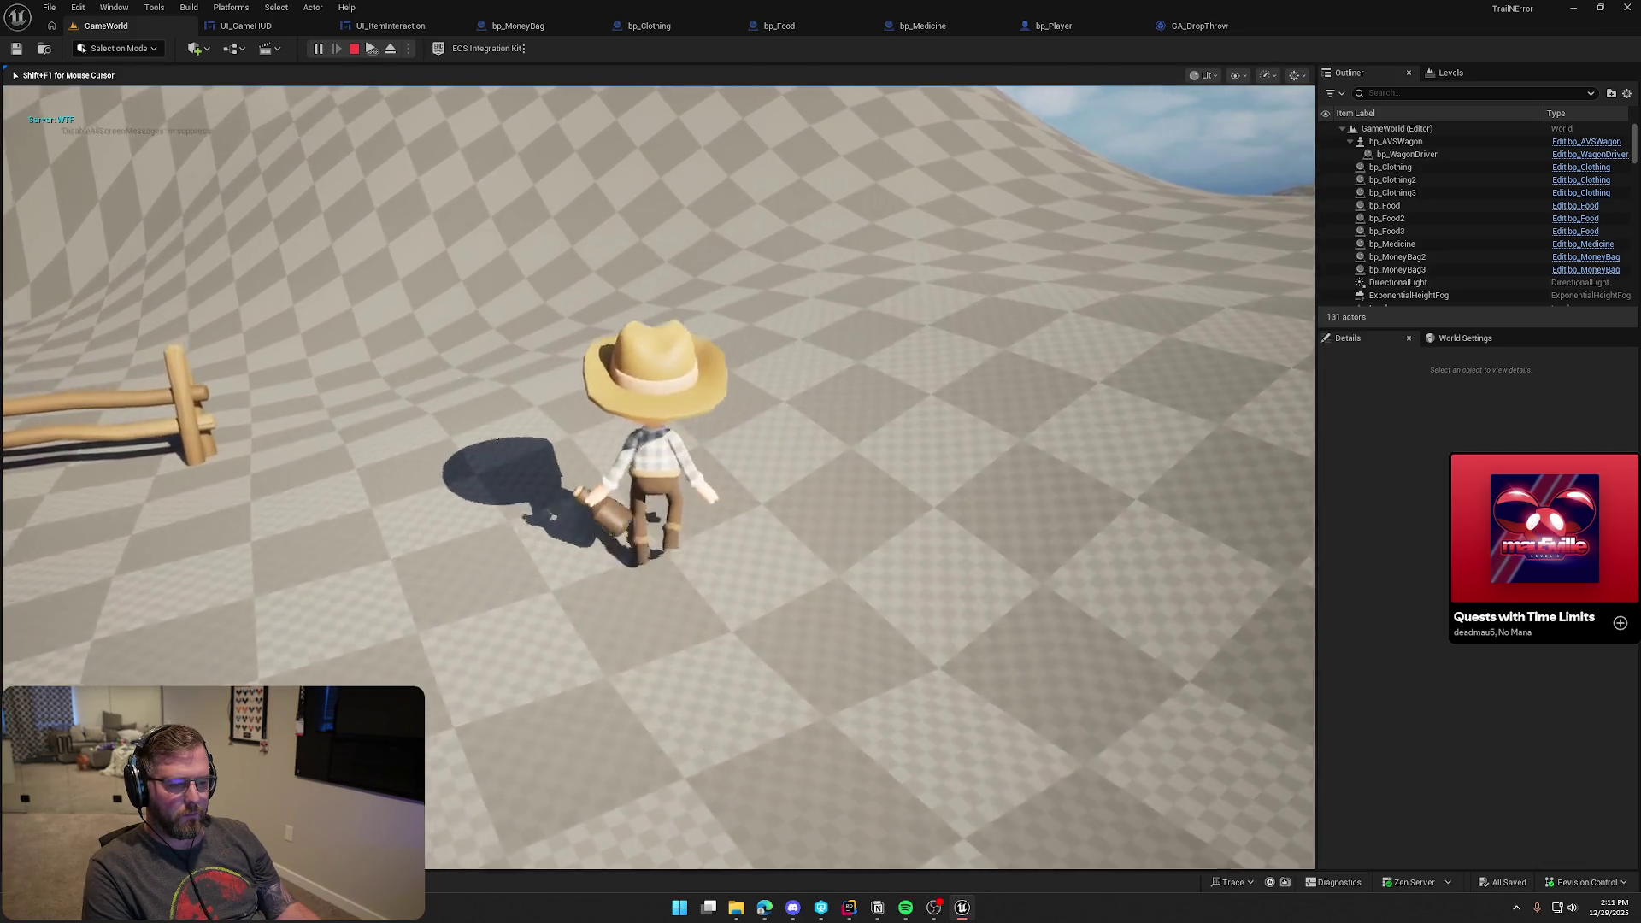
pyautogui.press('w')
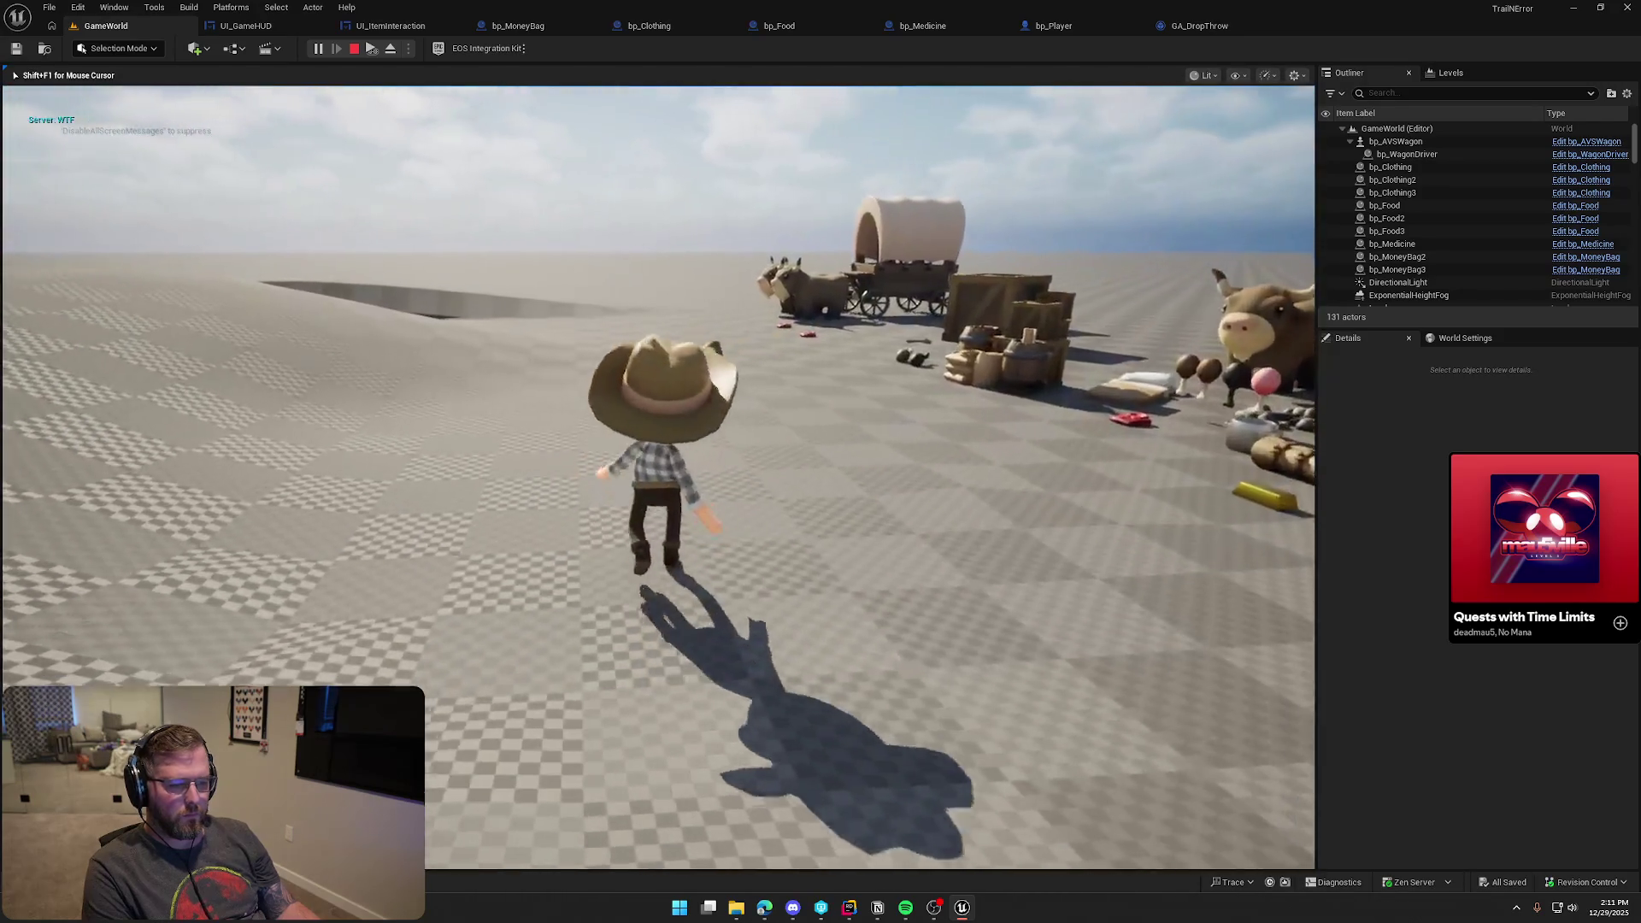
pyautogui.press('Escape')
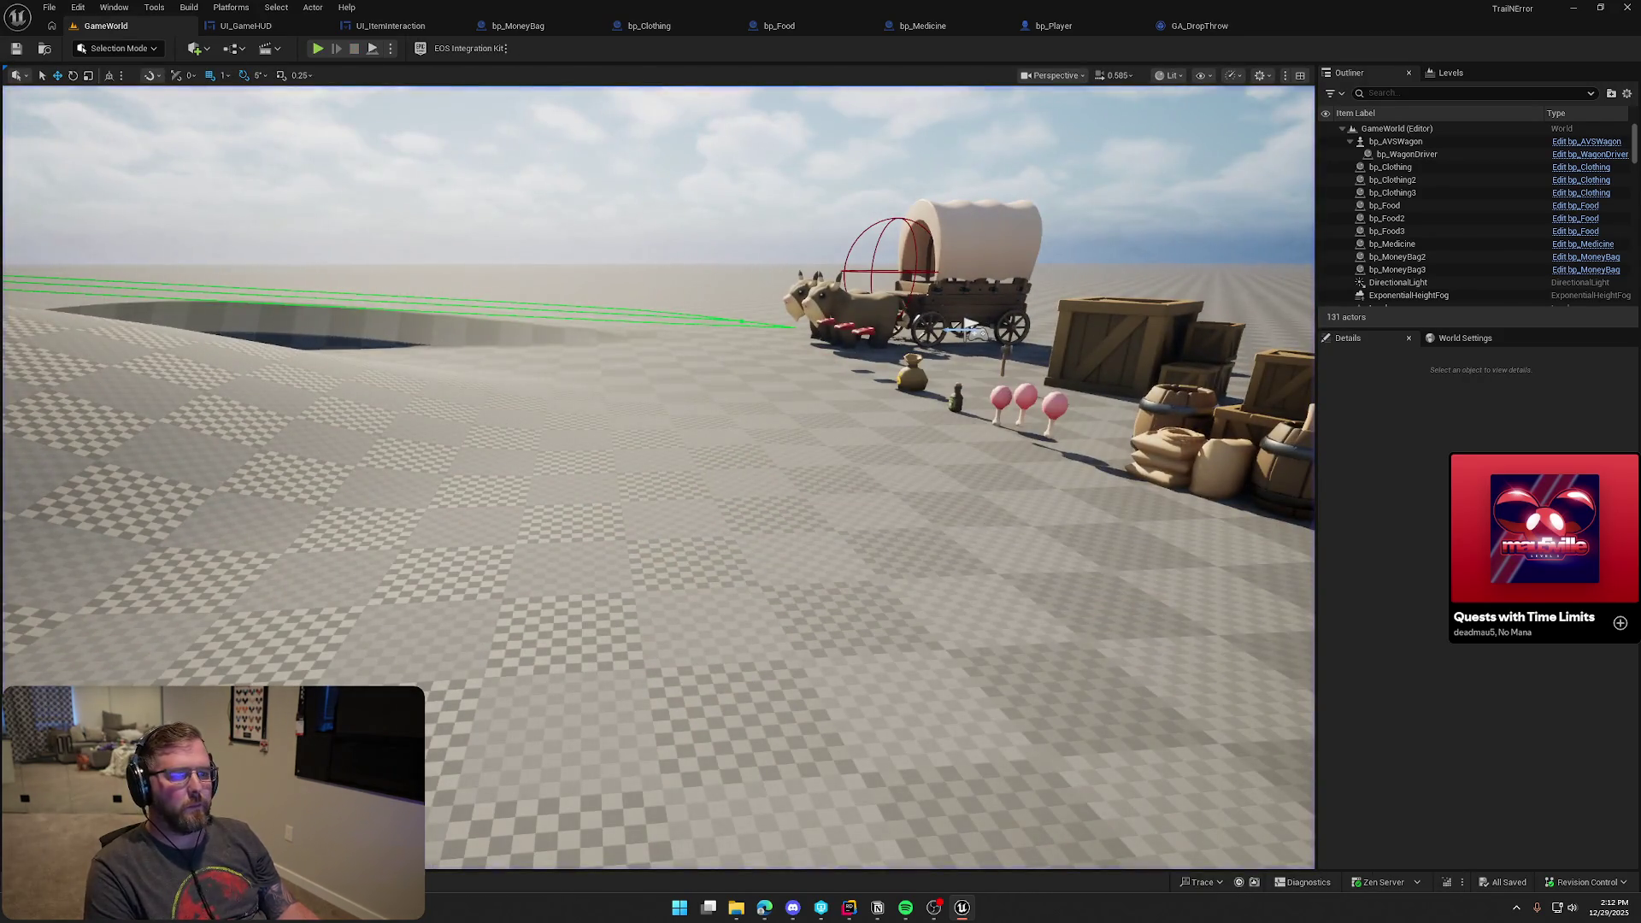
pyautogui.click(246, 26)
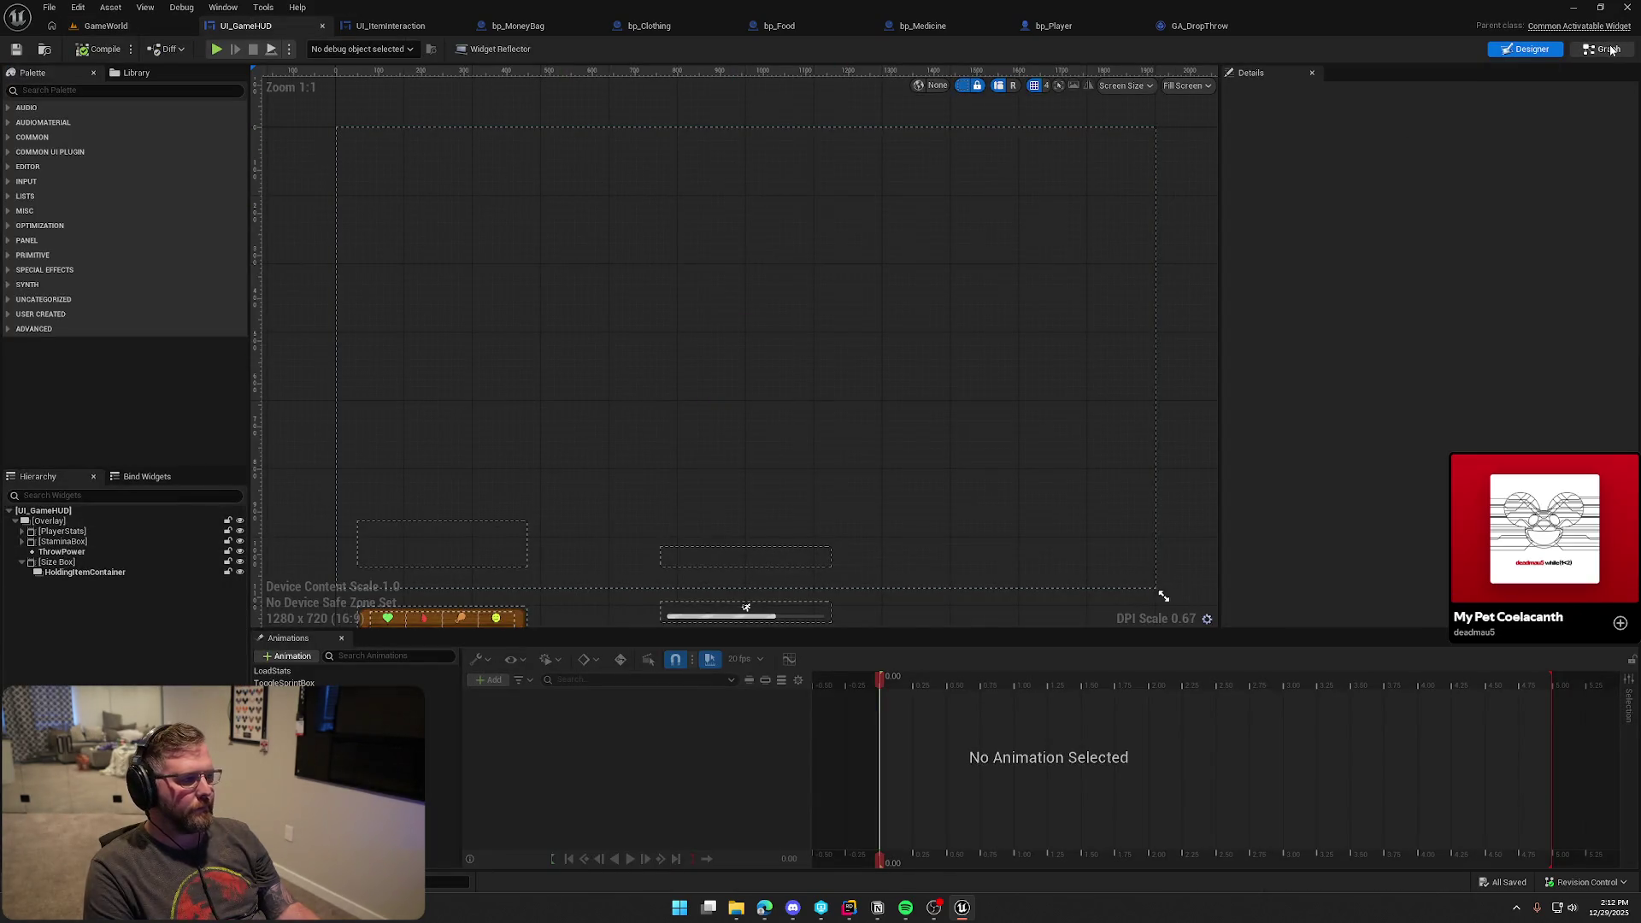
# Delete the debug Print String node from RightHandItemUpdated and compile-save UI_GameHUD
pyautogui.click(1607, 50)
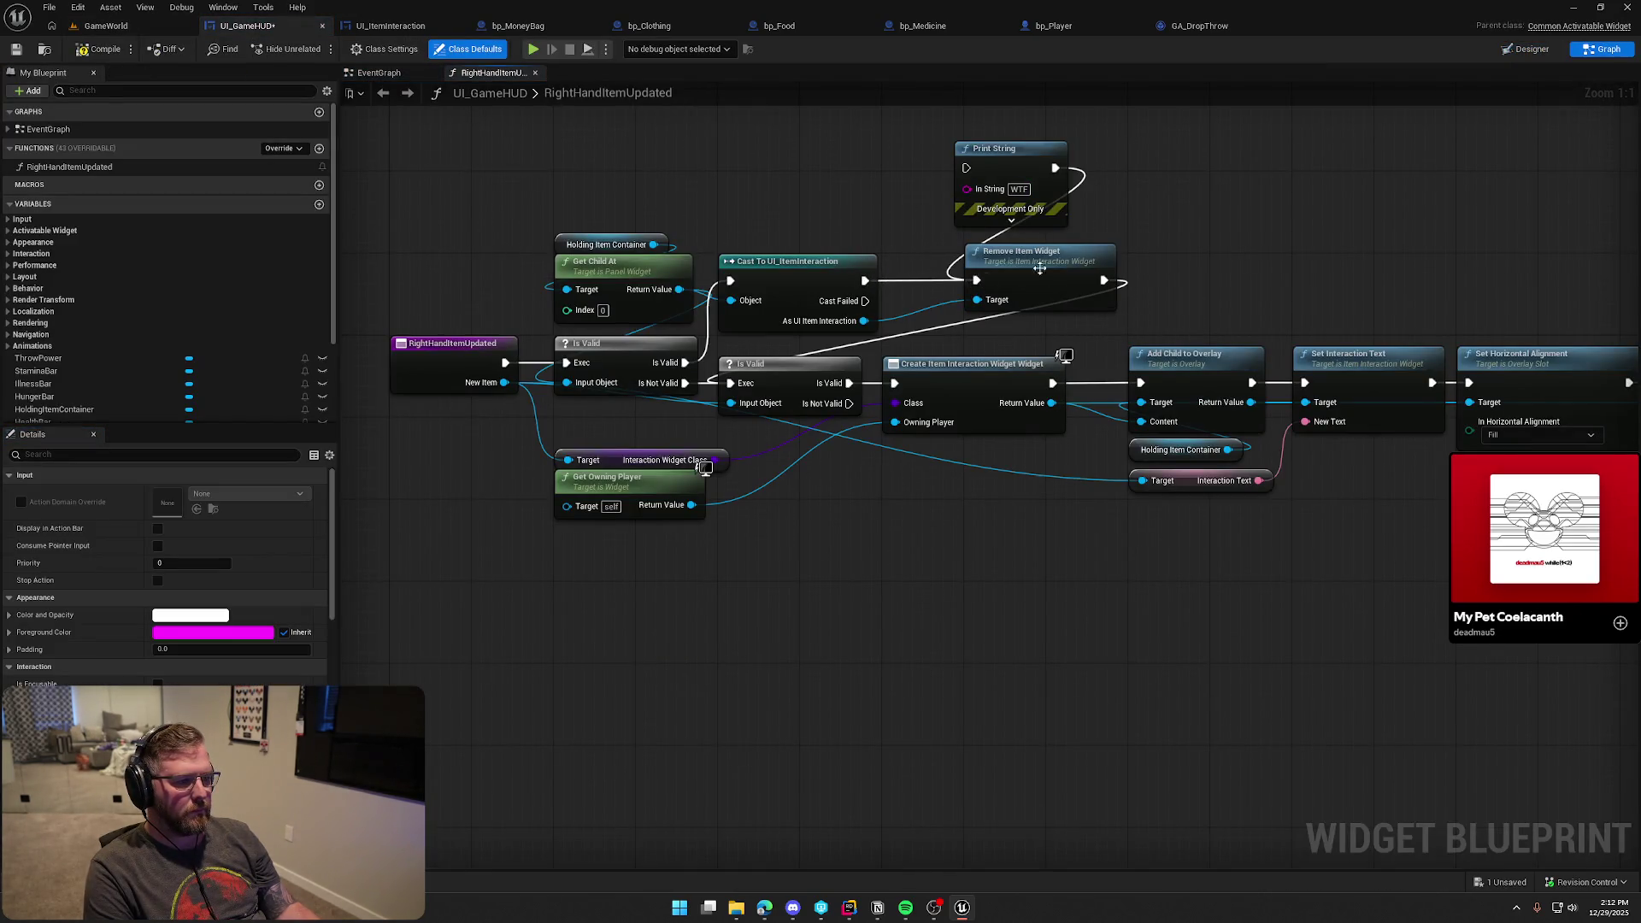
pyautogui.moveTo(1137, 205); pyautogui.dragTo(876, 152)
pyautogui.press('Delete')
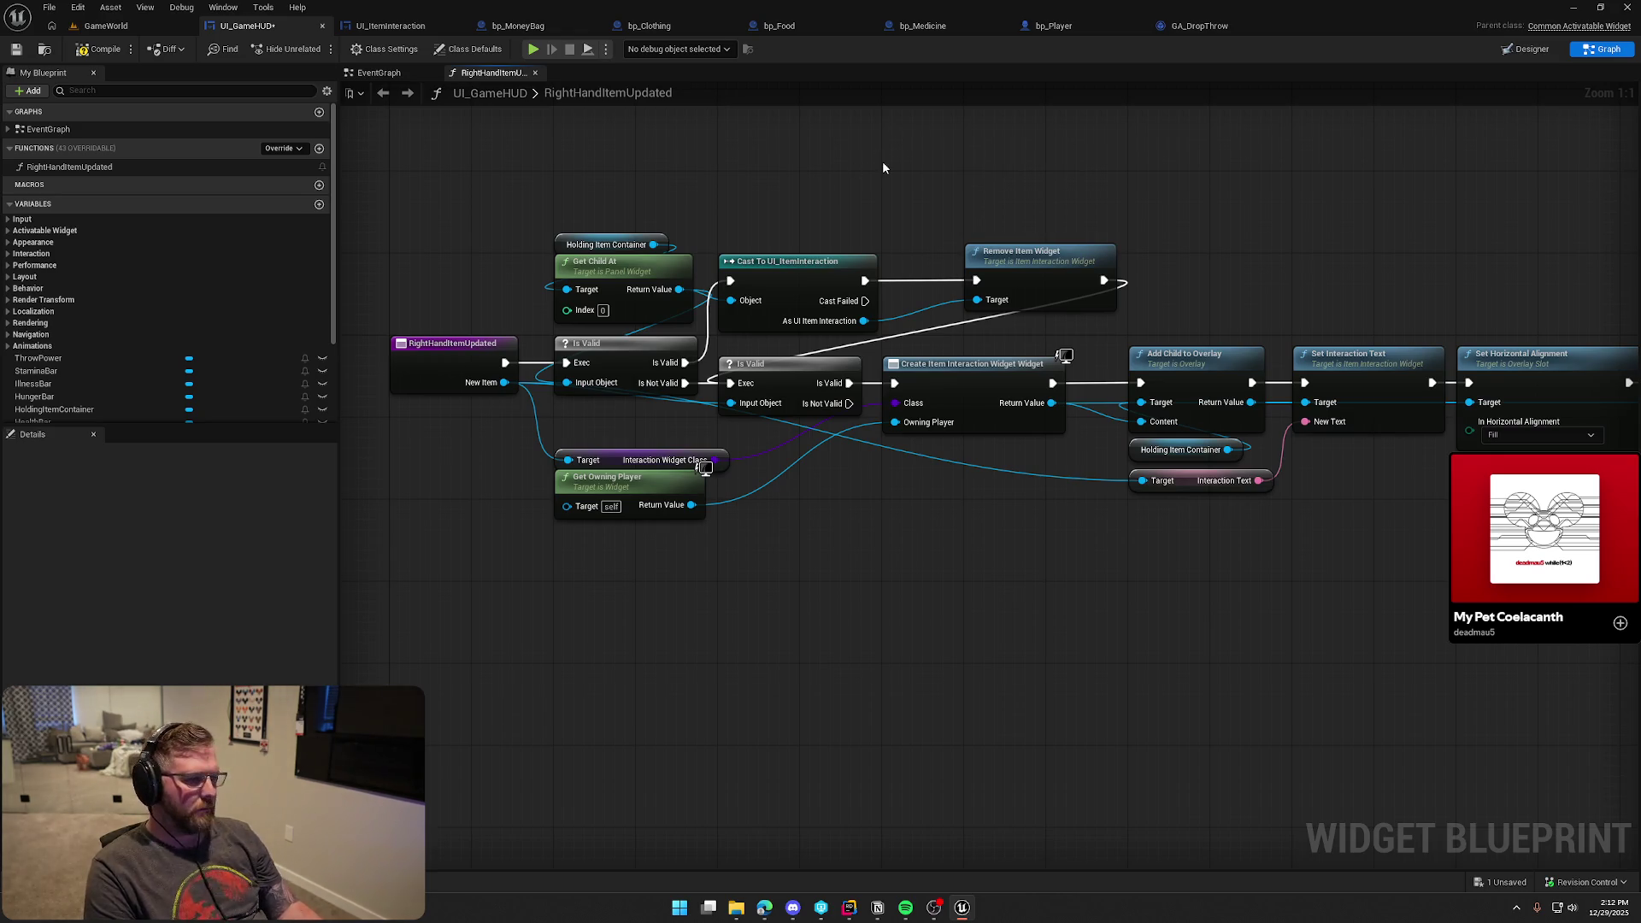
pyautogui.click(86, 53)
pyautogui.moveTo(620, 166)
pyautogui.mouseDown()
pyautogui.moveTo(351, 234)
pyautogui.moveTo(502, 256)
pyautogui.mouseUp()
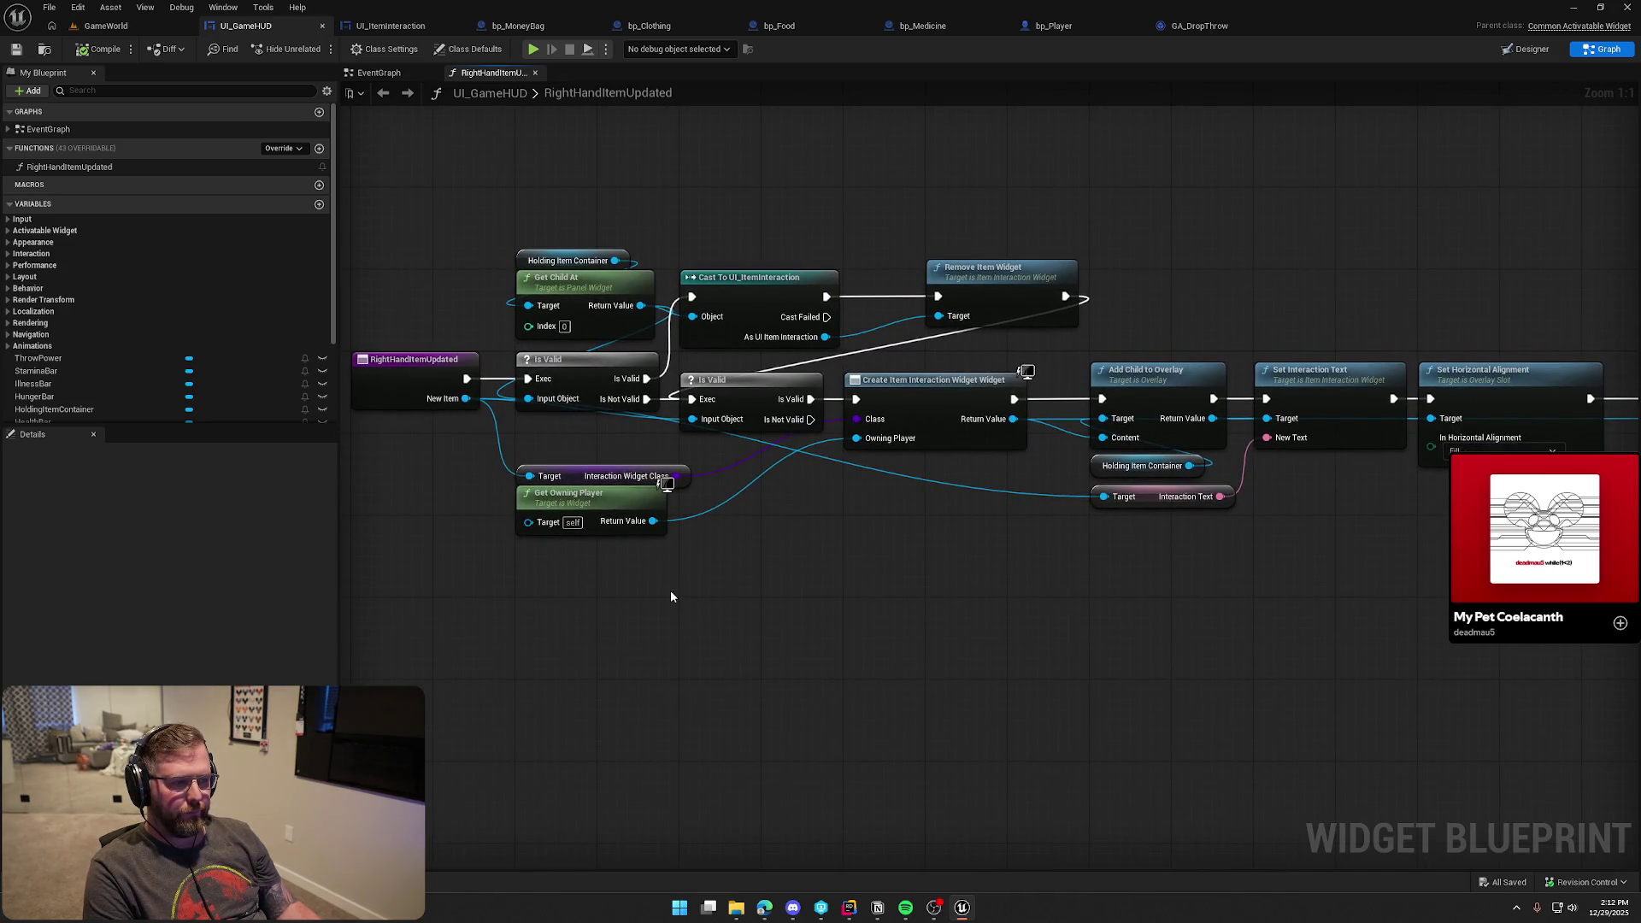
pyautogui.click(390, 25)
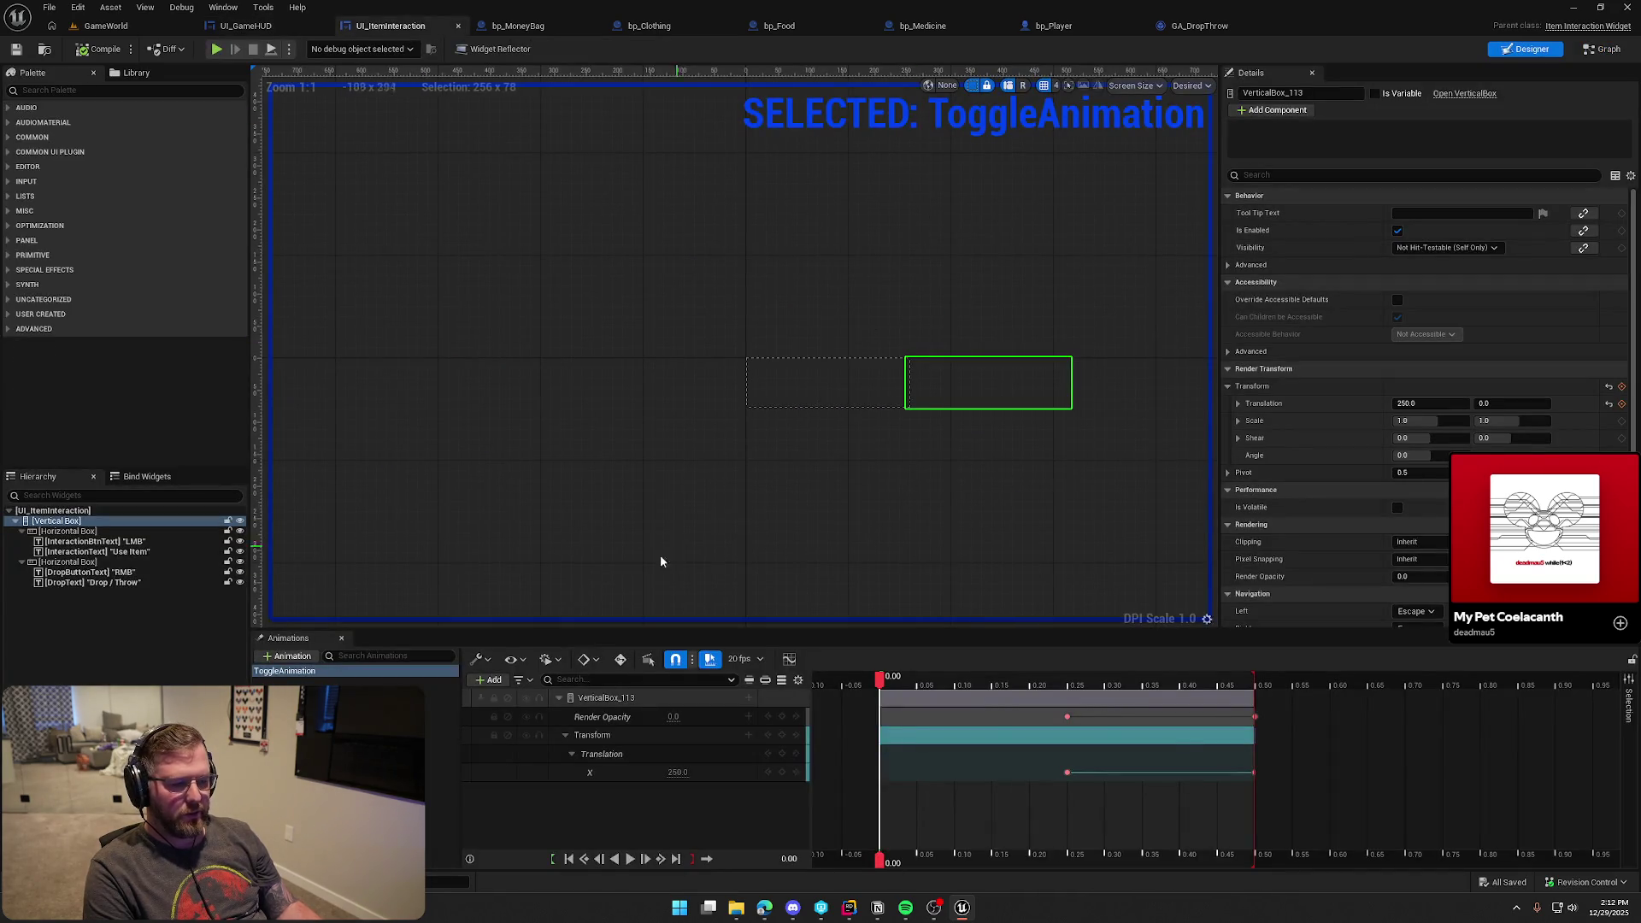
pyautogui.click(660, 561)
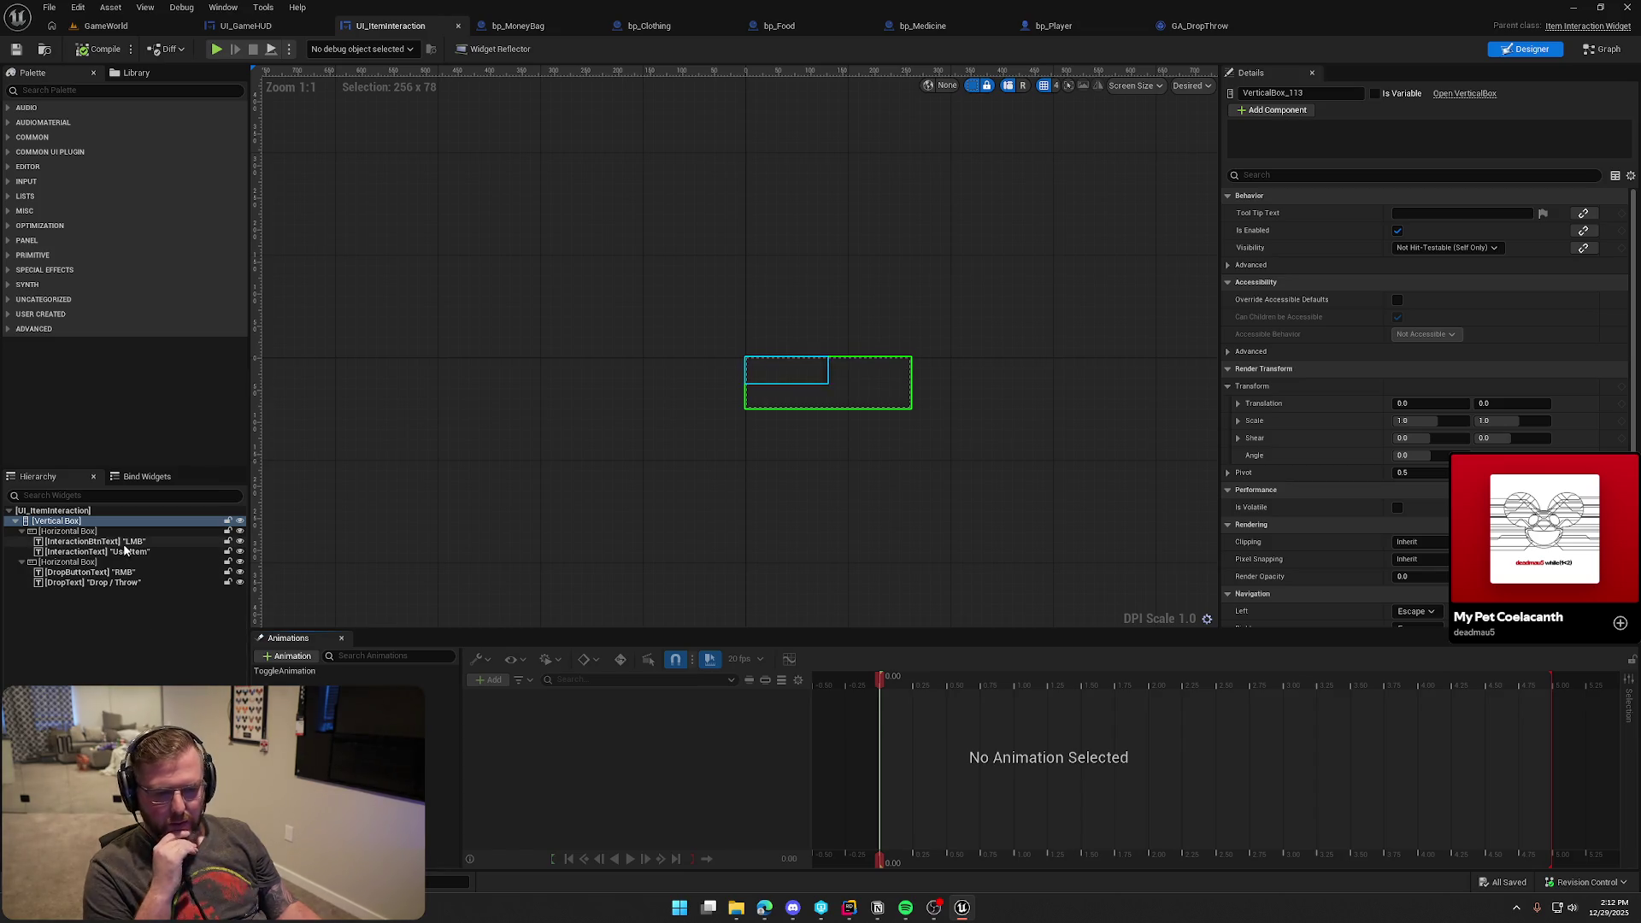
# Rename the item interaction widget asset in the Interaction folder to UI_Default_ItemInteraction
pyautogui.hotkey('ctrl', 'space')
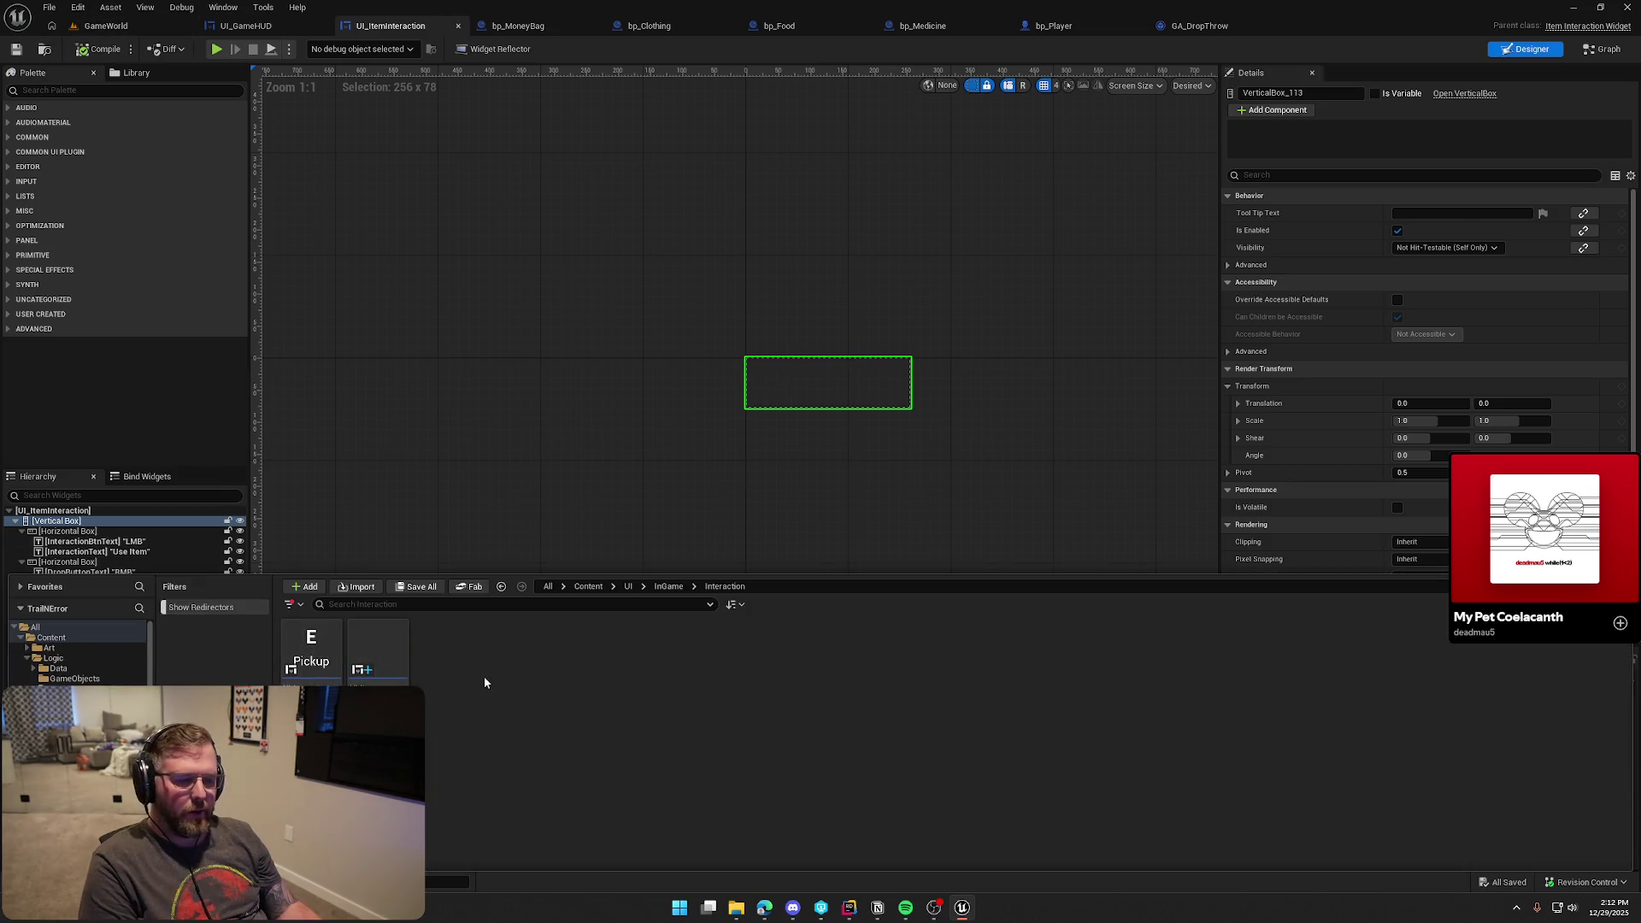
pyautogui.rightClick(401, 655)
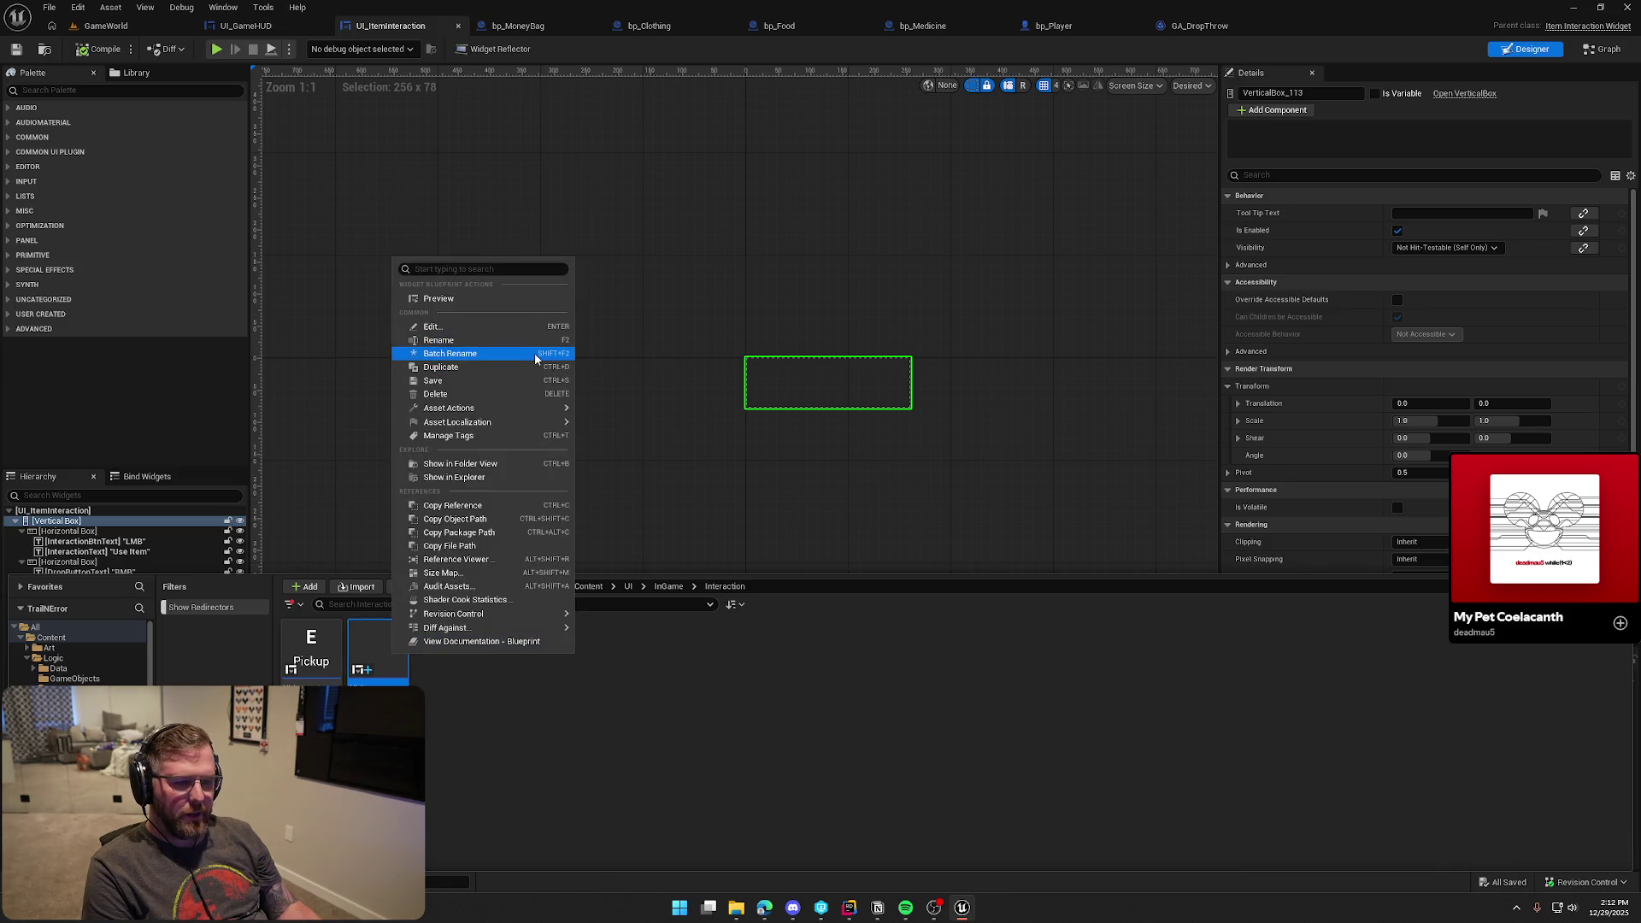
pyautogui.click(384, 650)
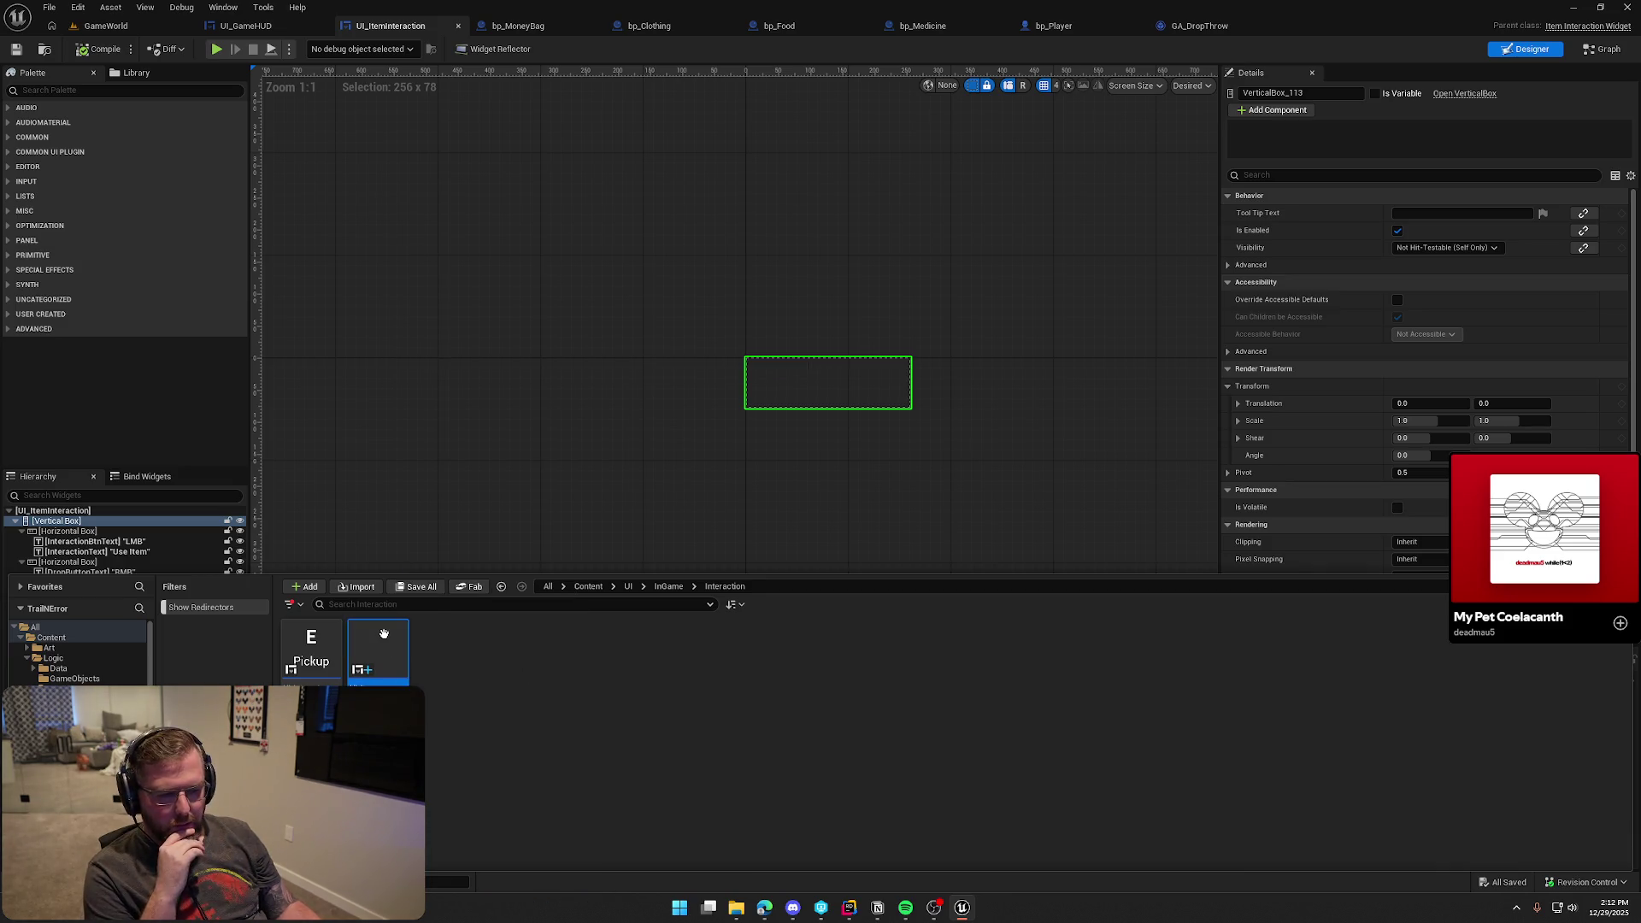
pyautogui.rightClick(384, 632)
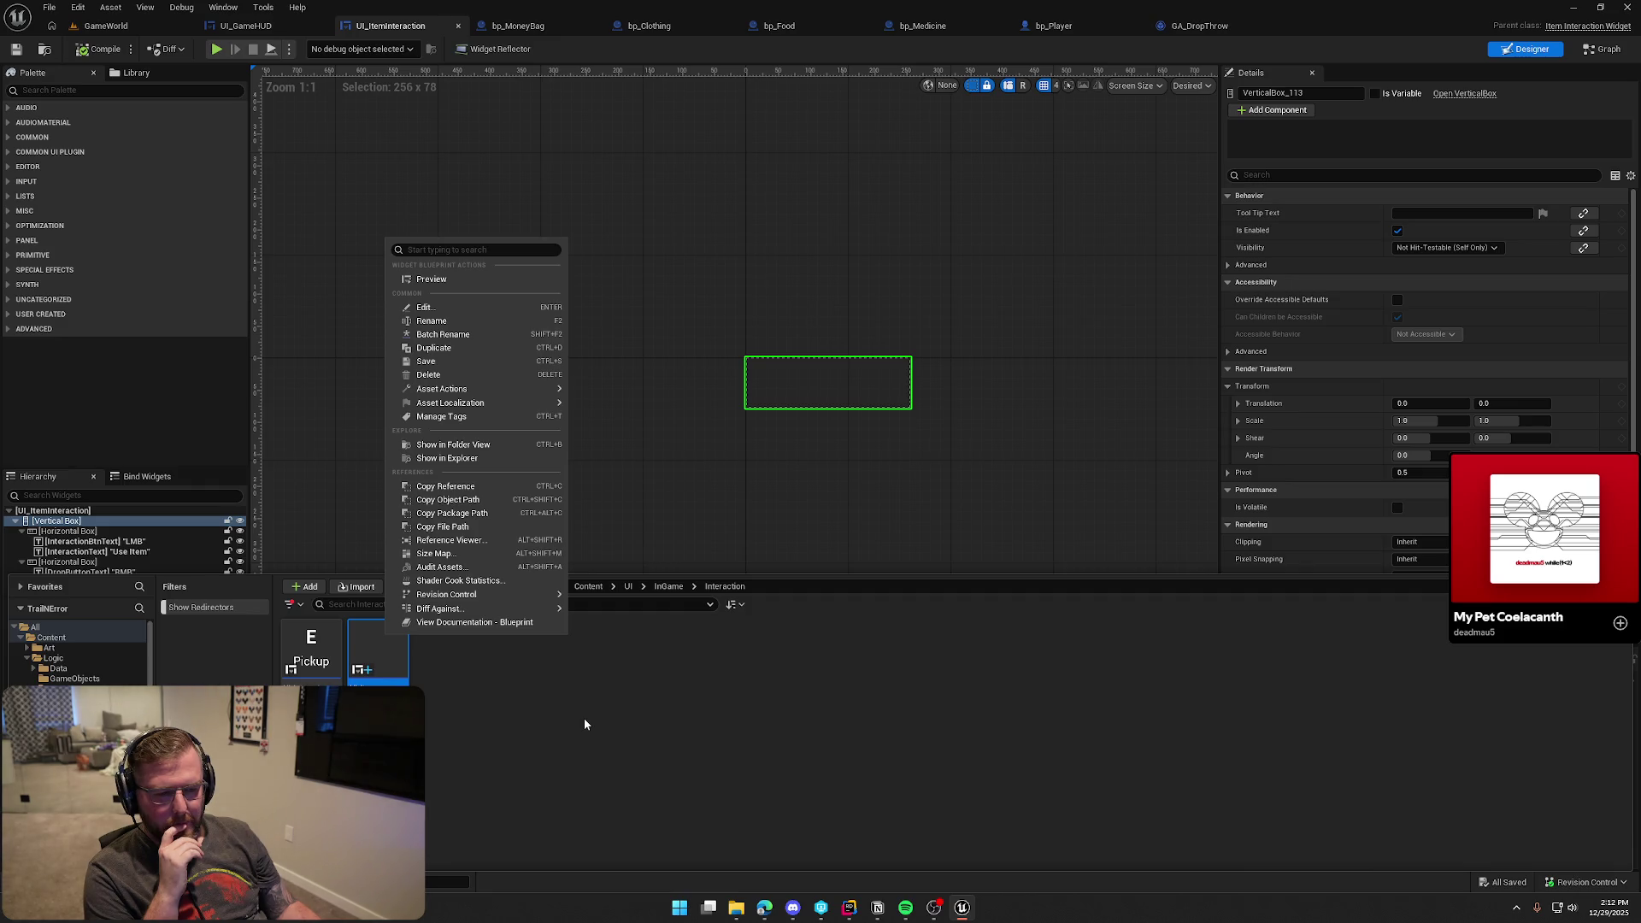
pyautogui.click(523, 705)
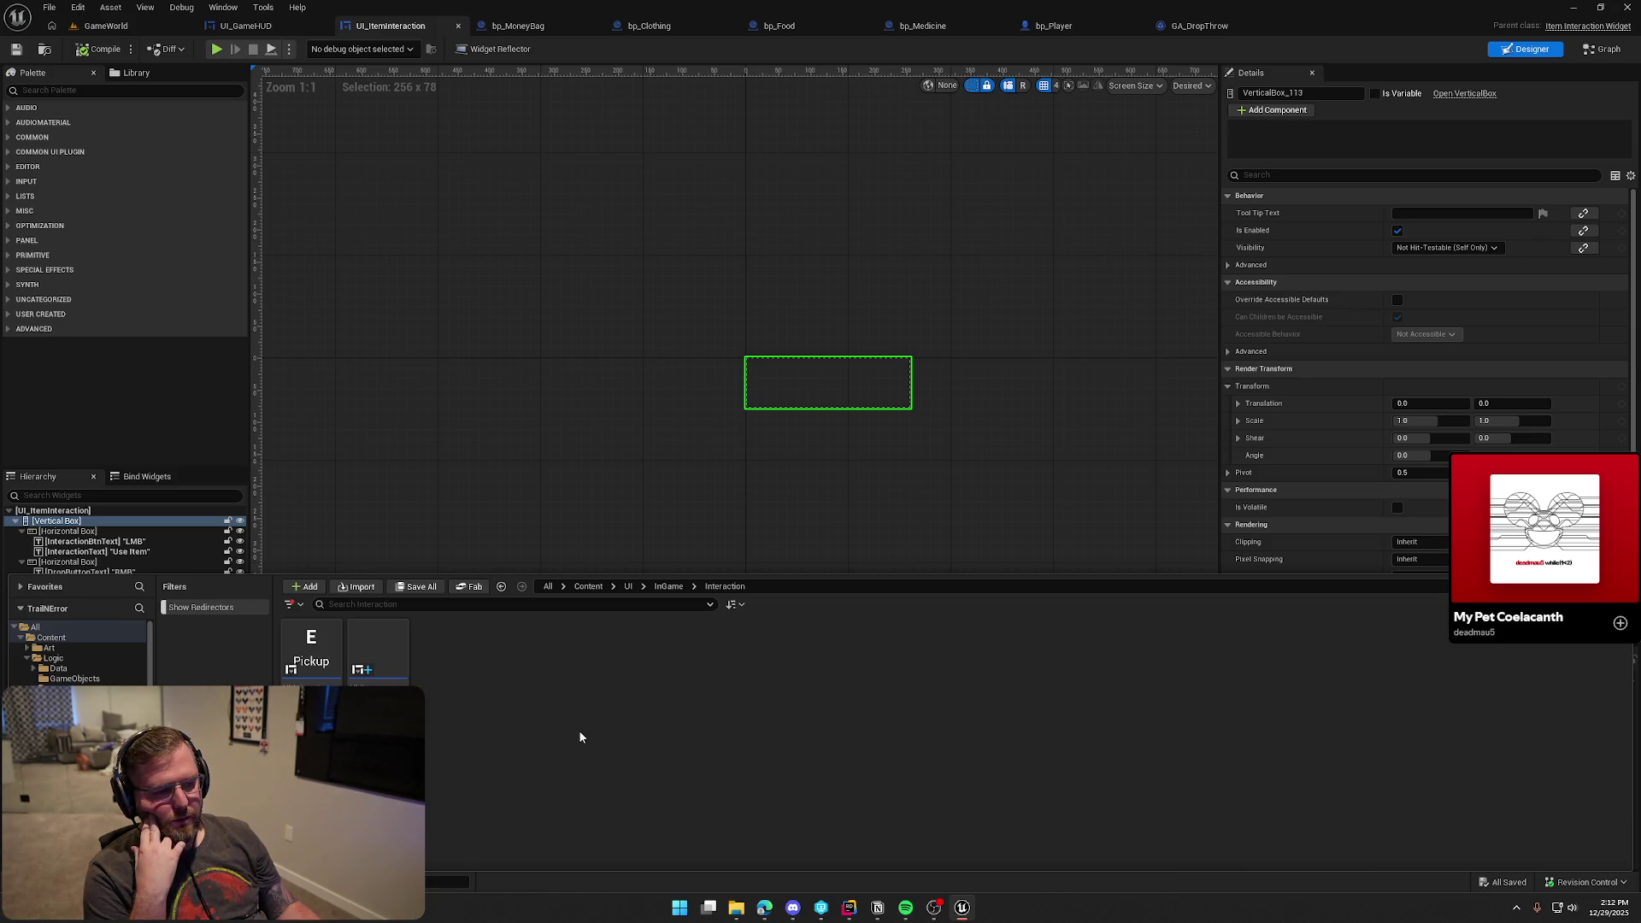
pyautogui.click(398, 653)
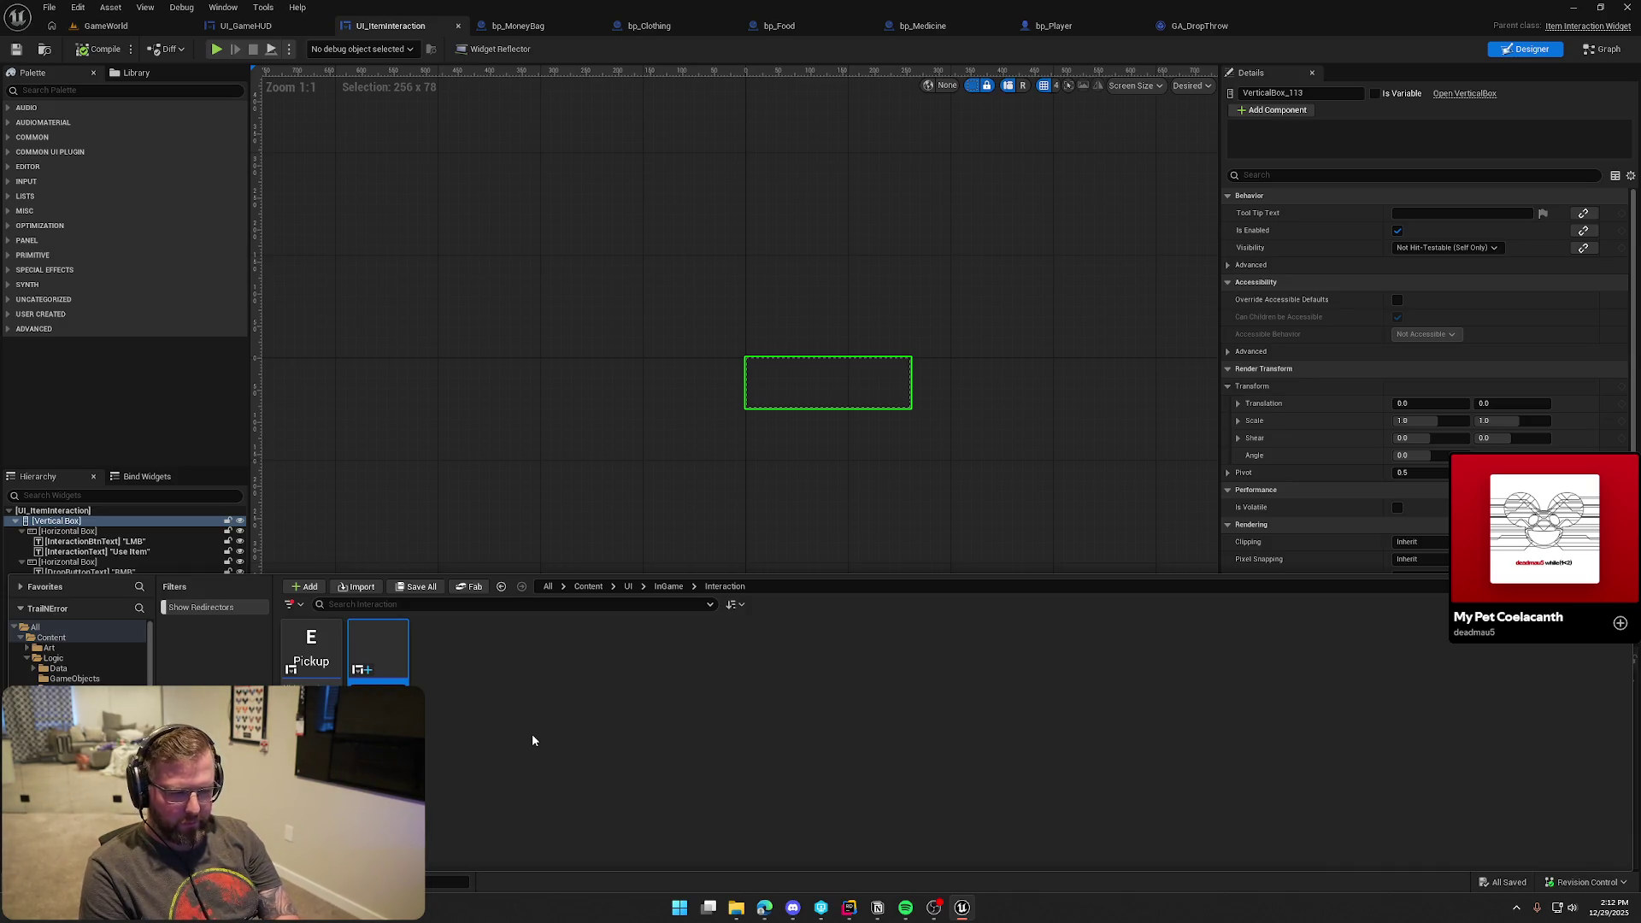
pyautogui.hotkey('ctrl', 's')
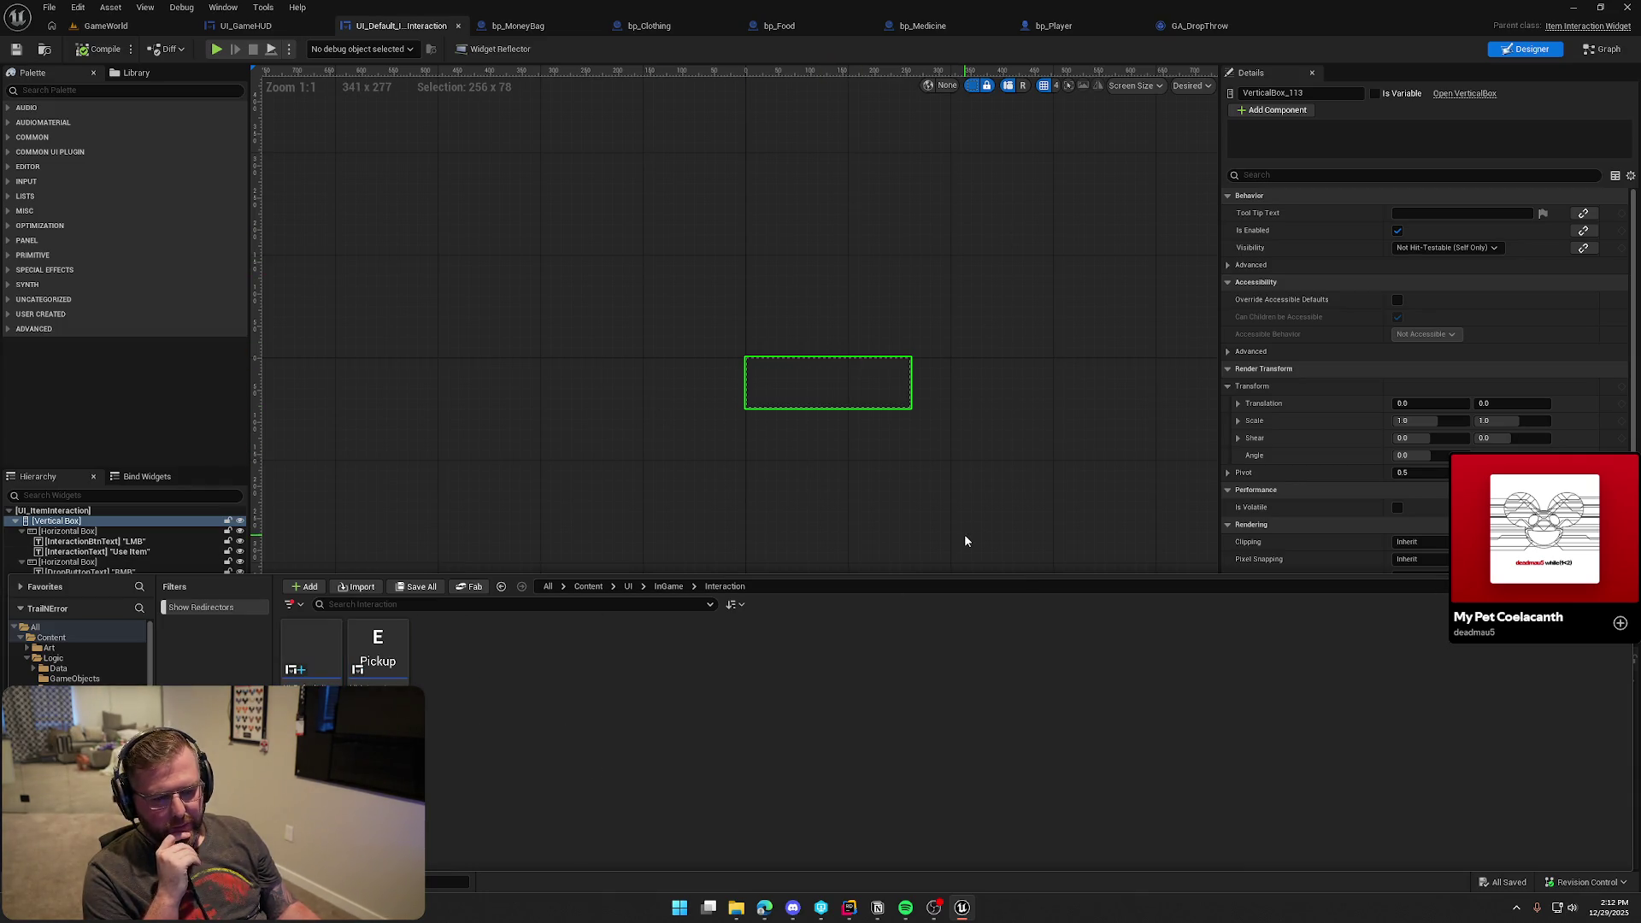
pyautogui.moveTo(333, 671)
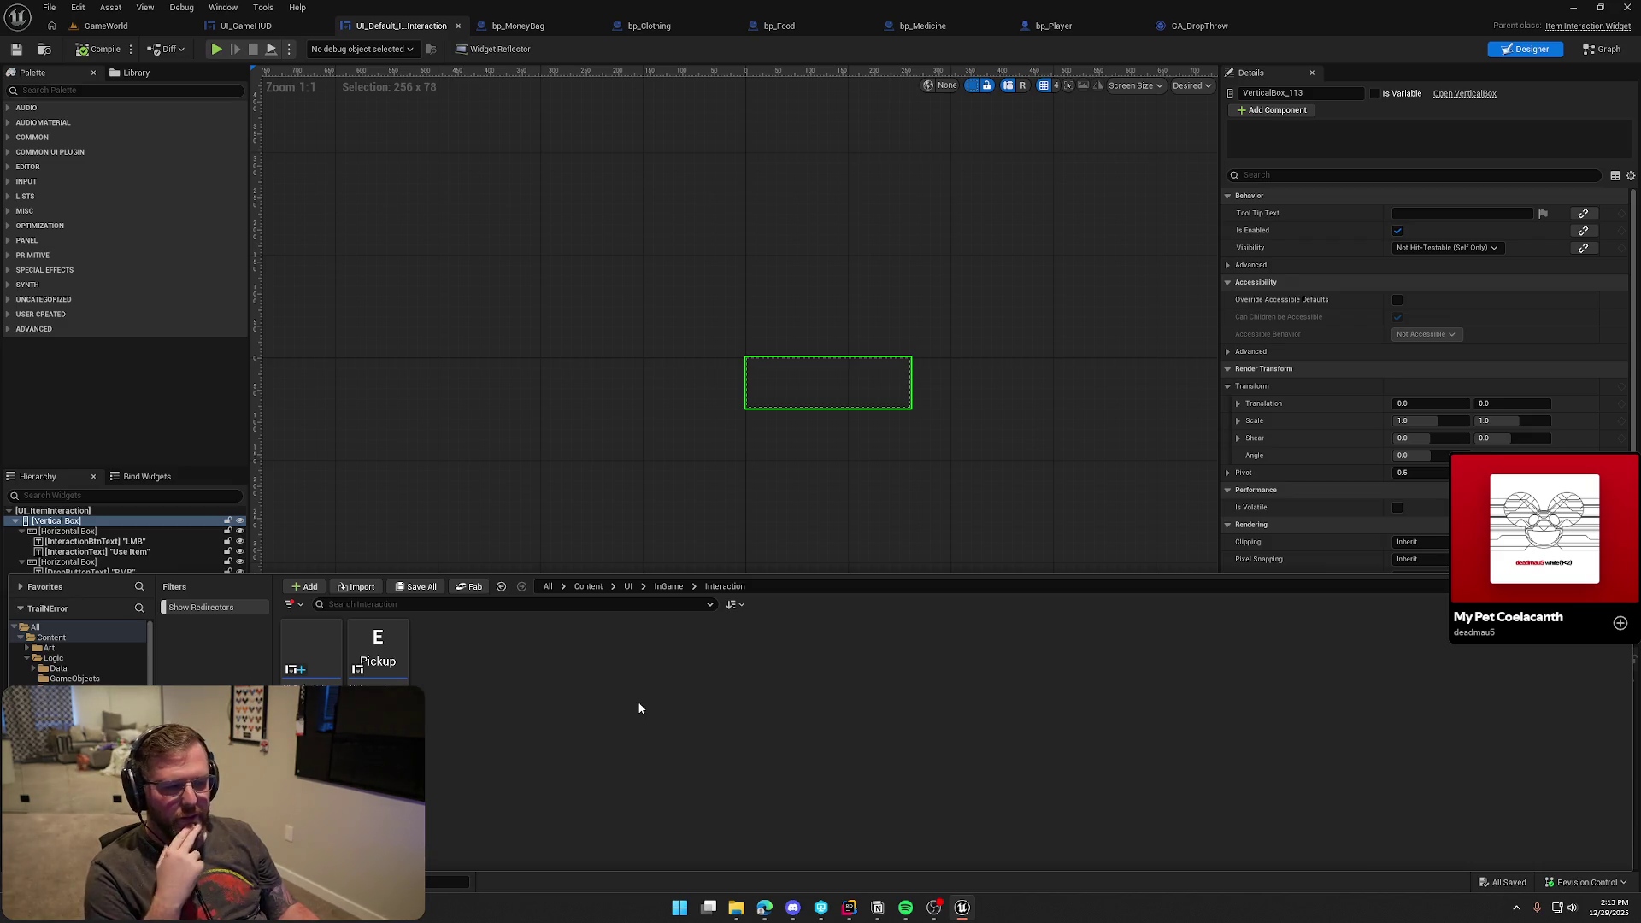
pyautogui.click(510, 454)
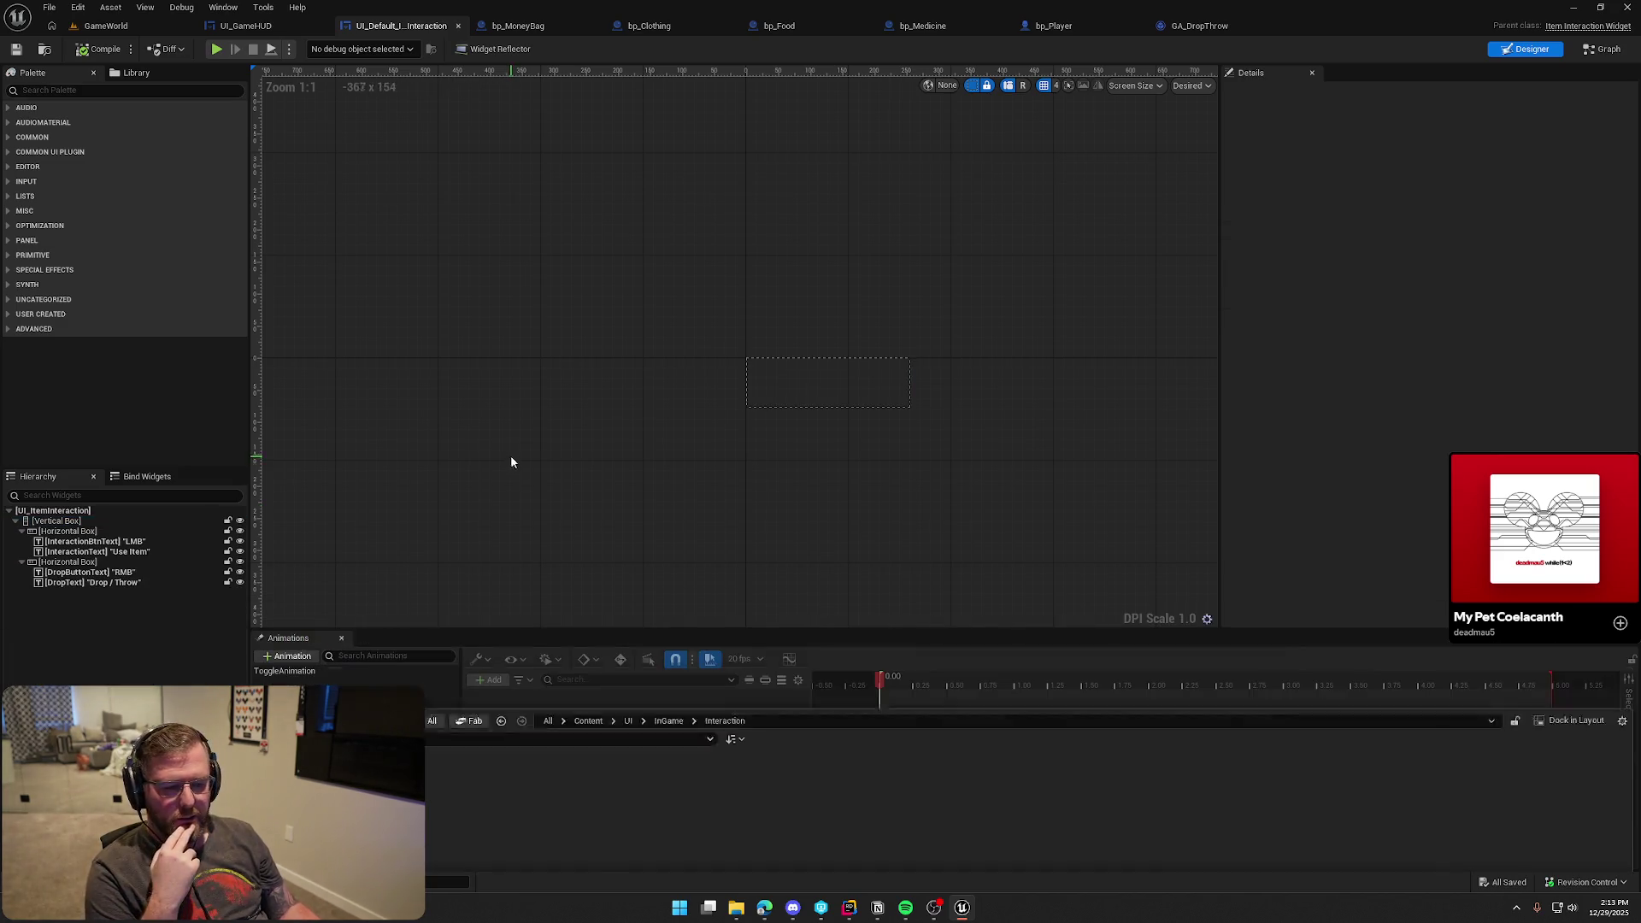
# Compile the renamed widget and review its use in UI_GameHUD, bp_MoneyBag, bp_Clothing, bp_Food and bp_Medicine
pyautogui.click(96, 52)
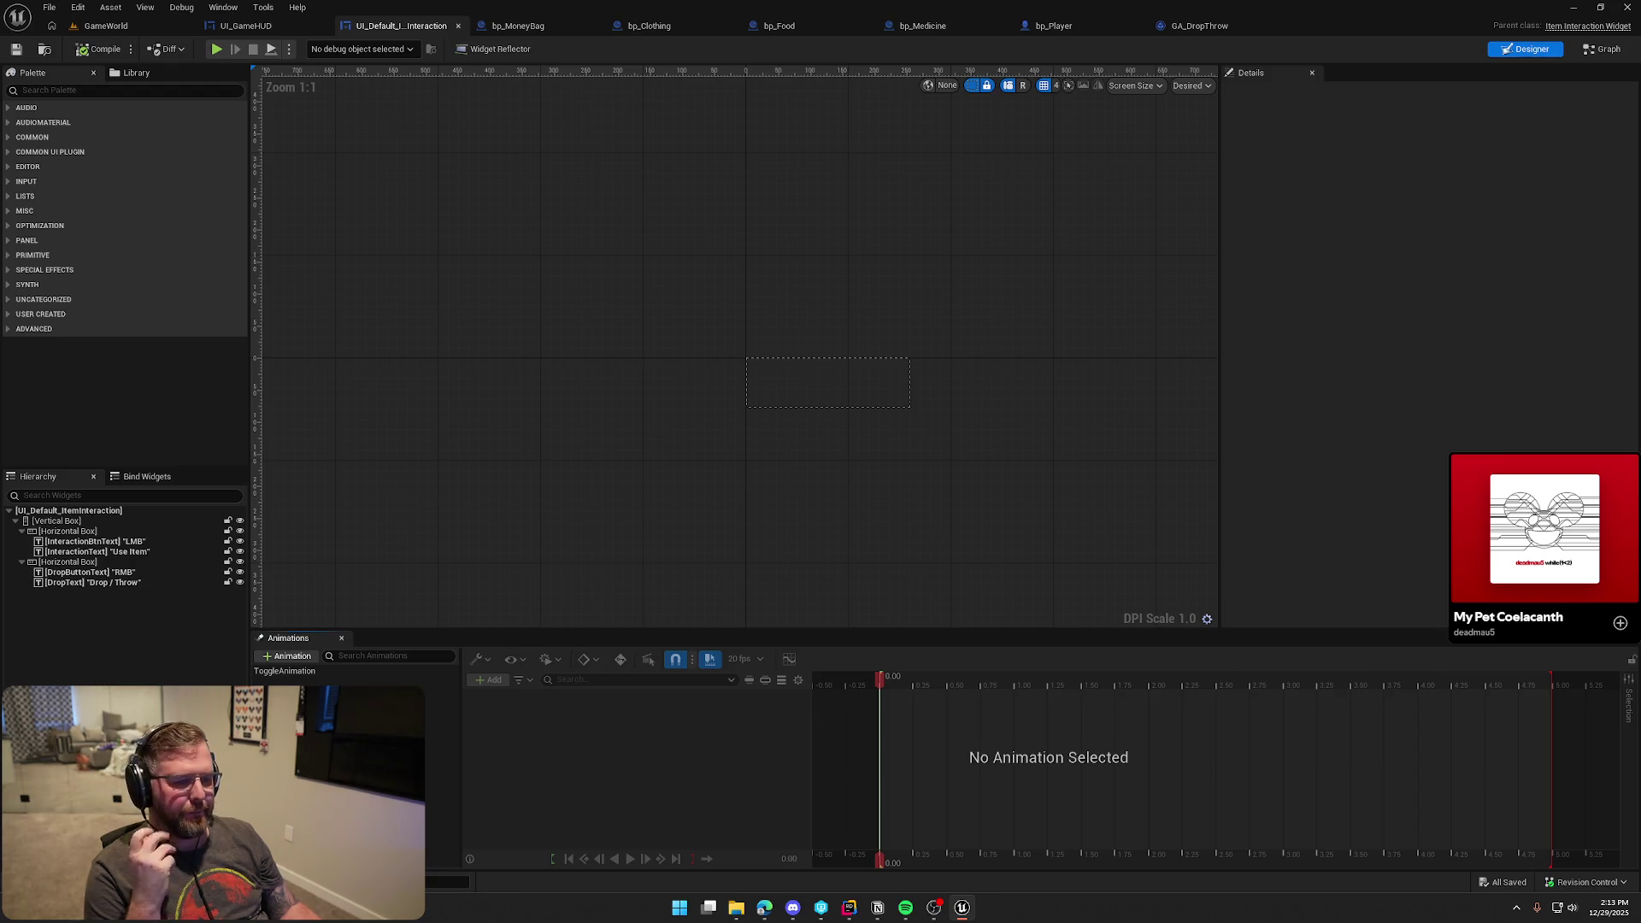
pyautogui.click(248, 27)
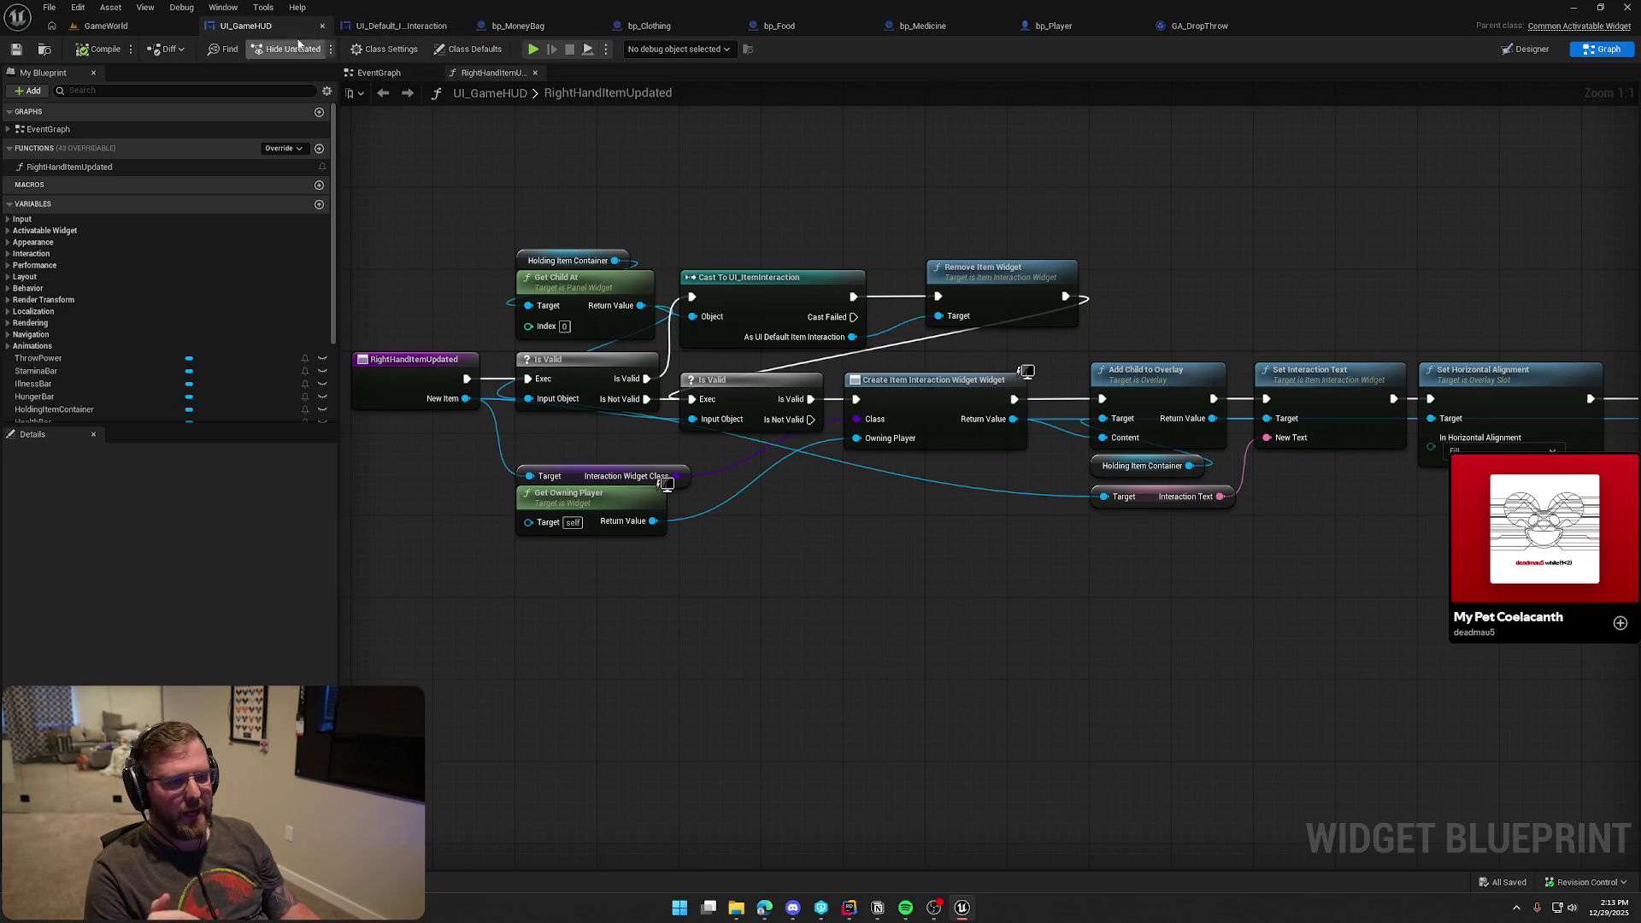
pyautogui.click(543, 31)
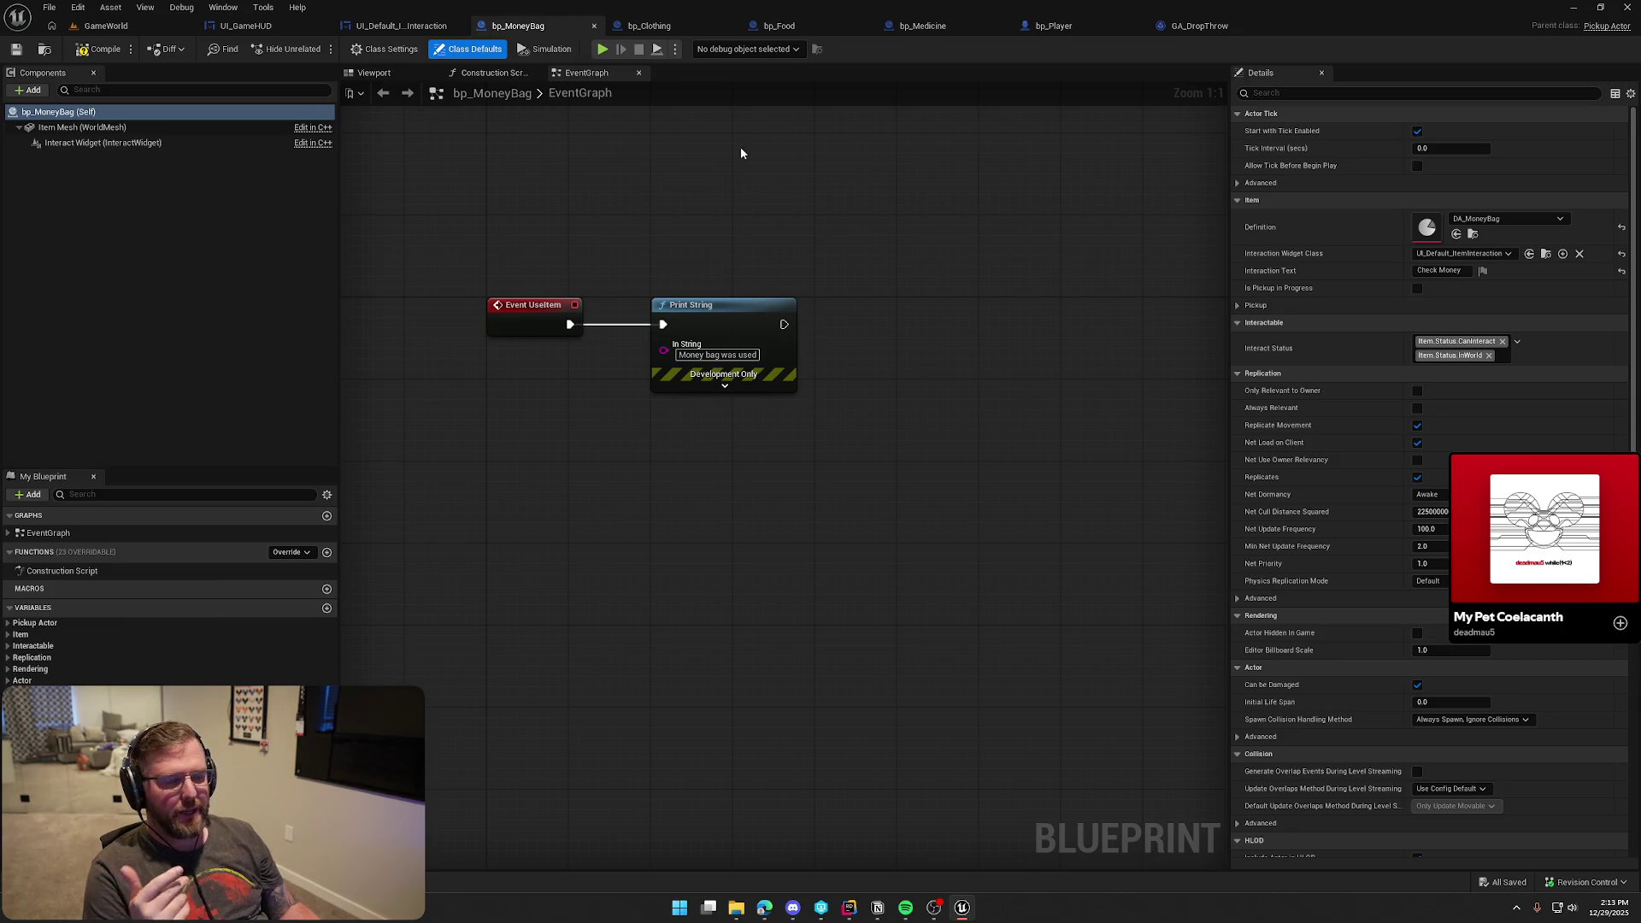
pyautogui.click(671, 27)
pyautogui.moveTo(835, 232)
pyautogui.mouseDown()
pyautogui.moveTo(655, 220)
pyautogui.moveTo(897, 220)
pyautogui.moveTo(619, 223)
pyautogui.moveTo(785, 219)
pyautogui.mouseUp()
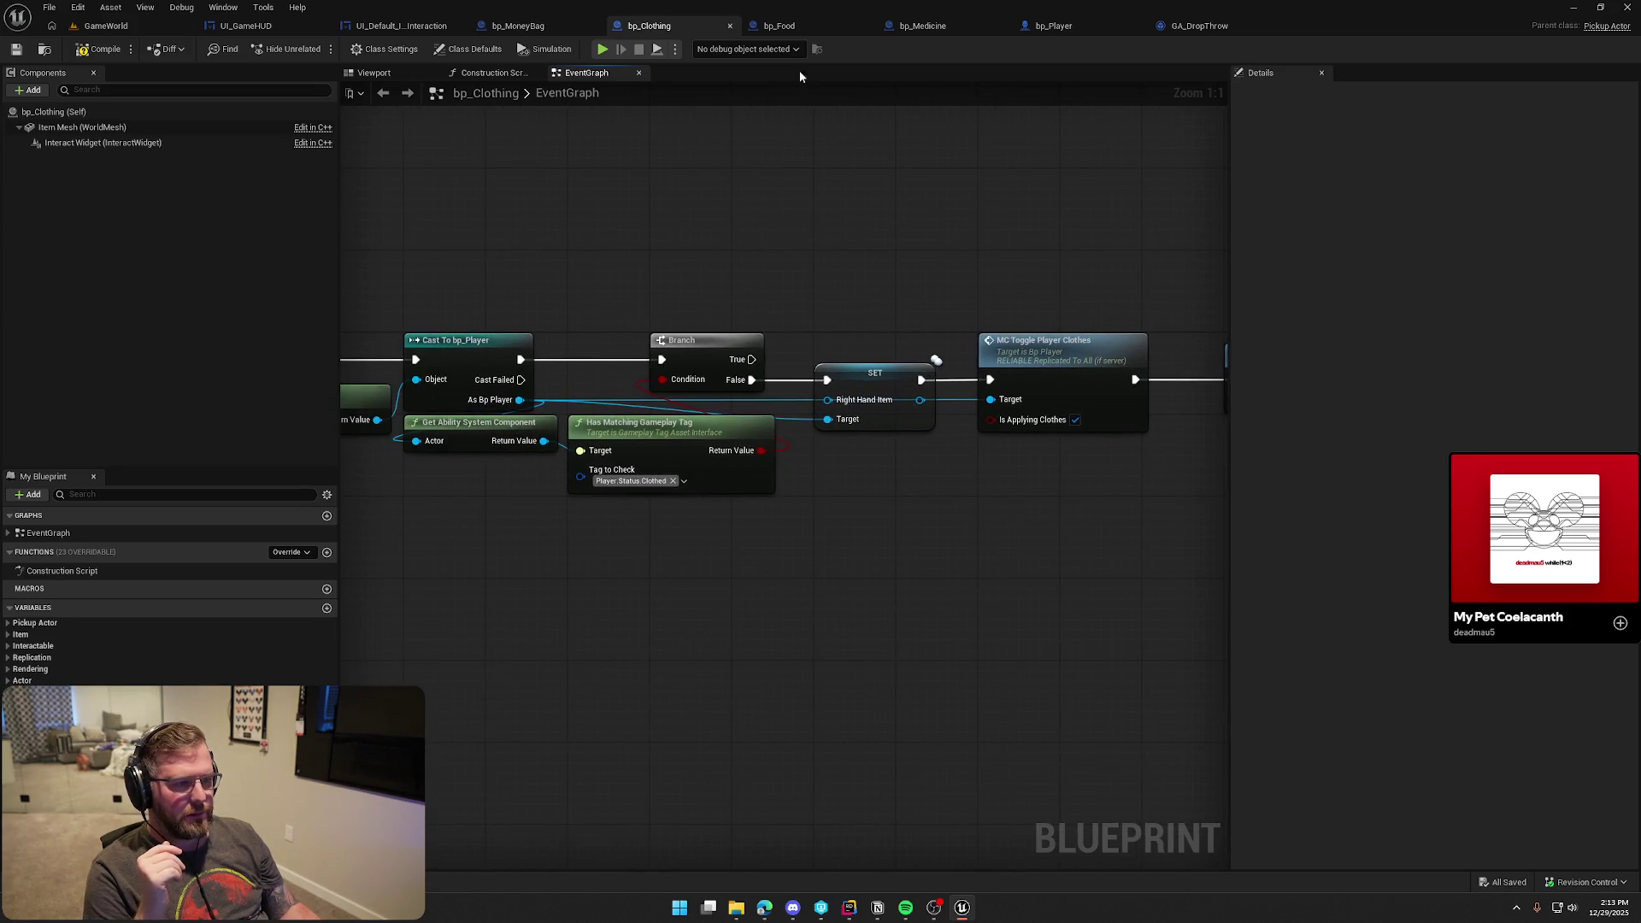
pyautogui.click(804, 26)
pyautogui.moveTo(950, 314); pyautogui.dragTo(558, 276)
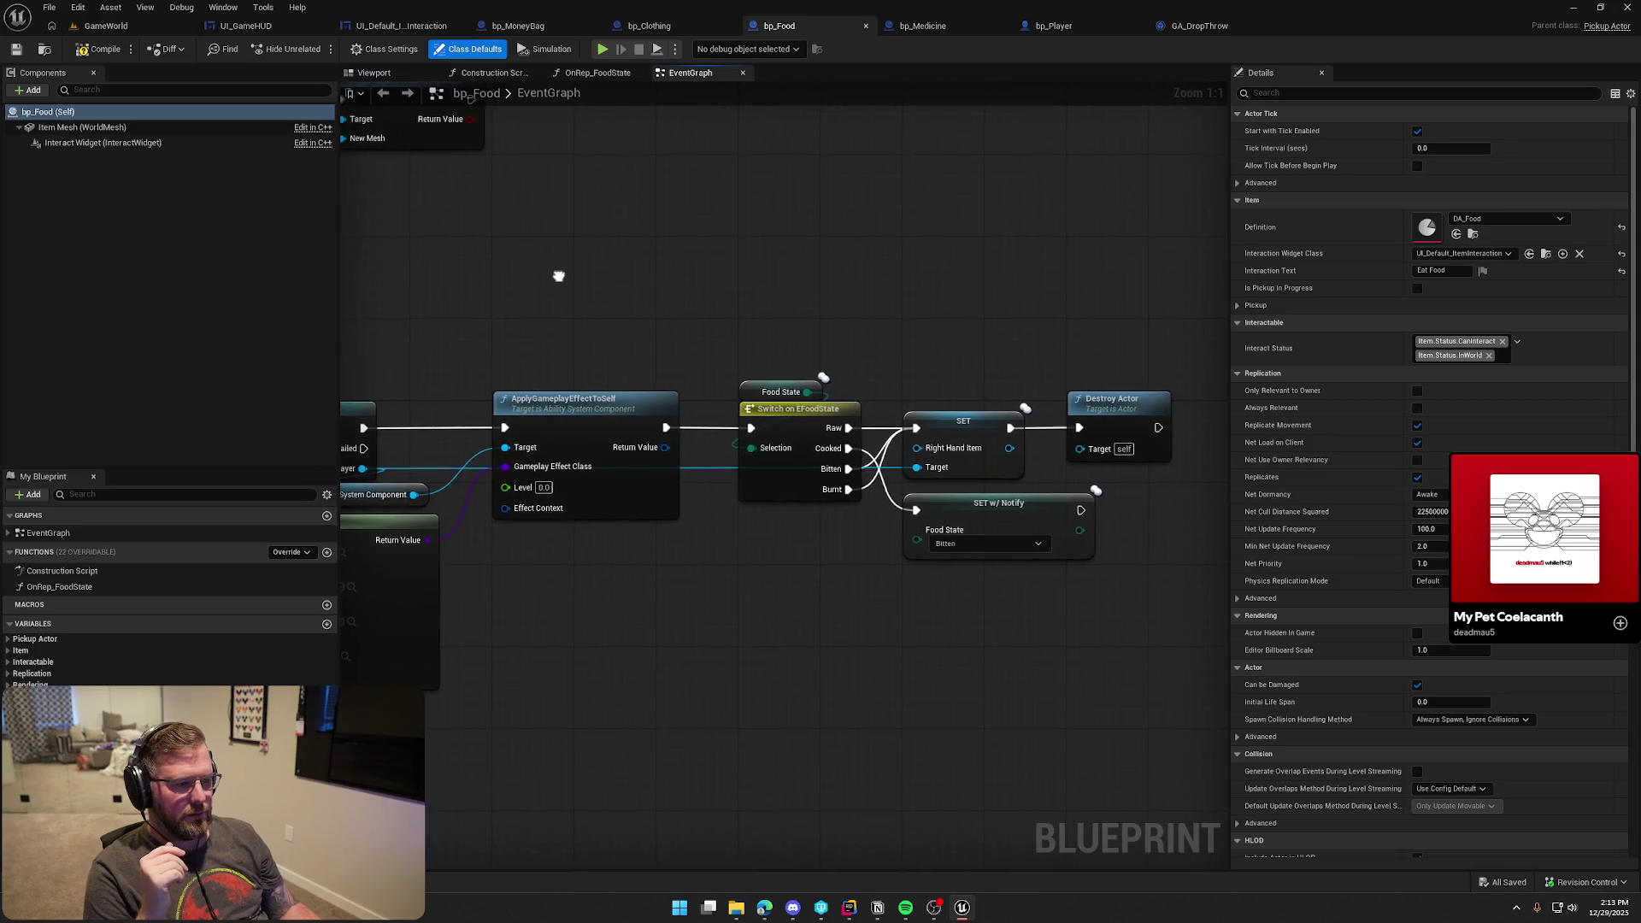
pyautogui.click(953, 25)
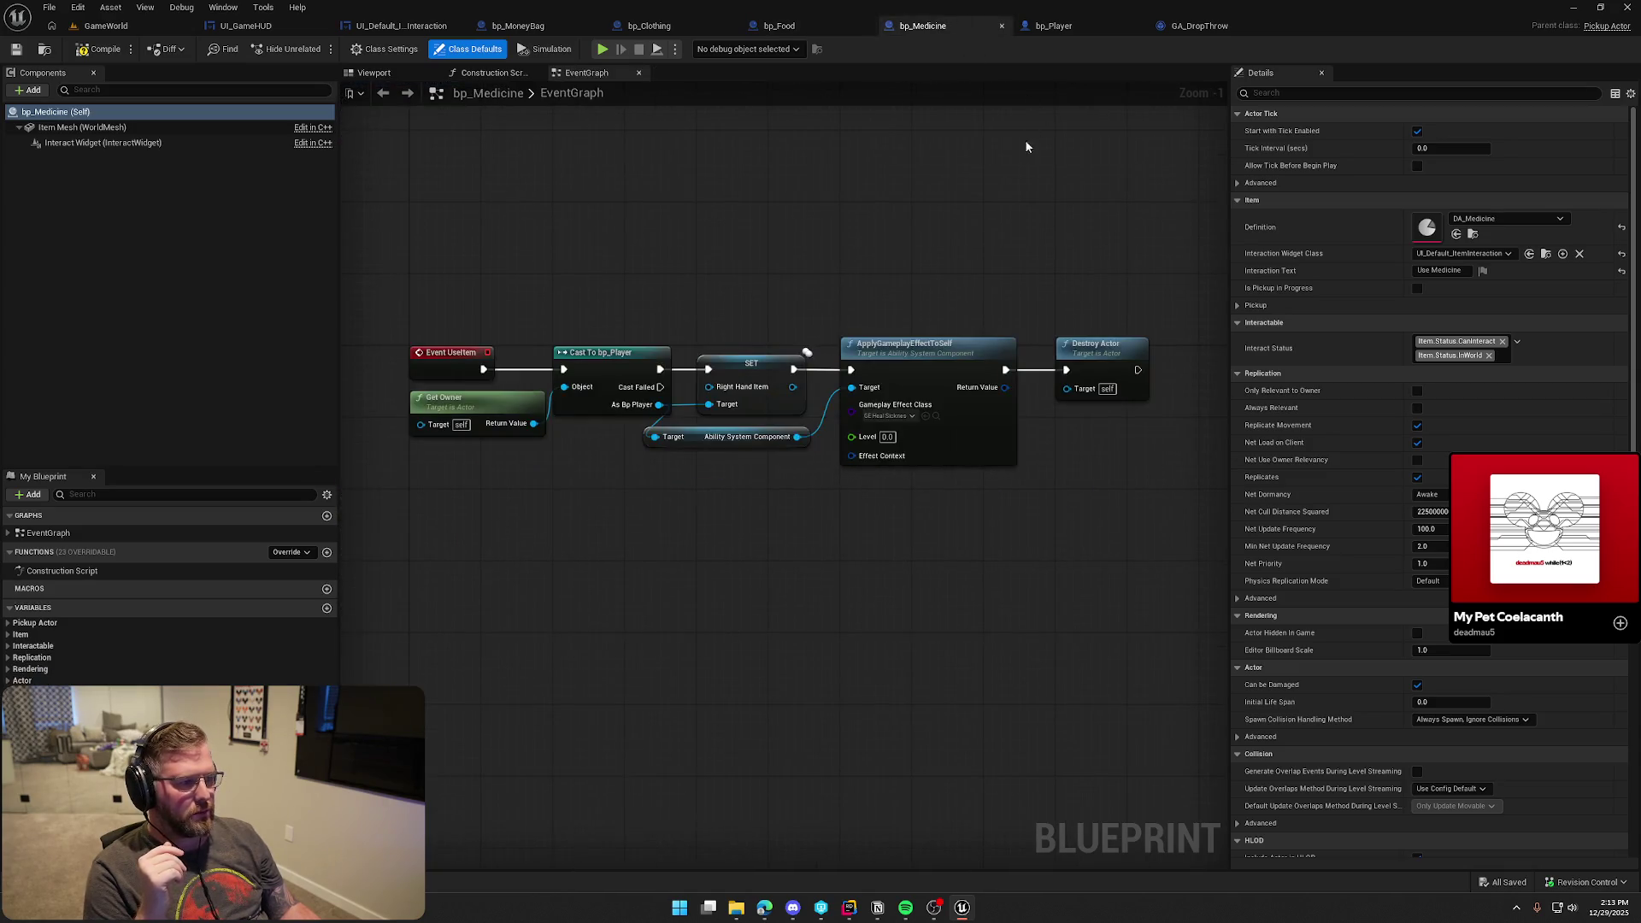
pyautogui.click(400, 26)
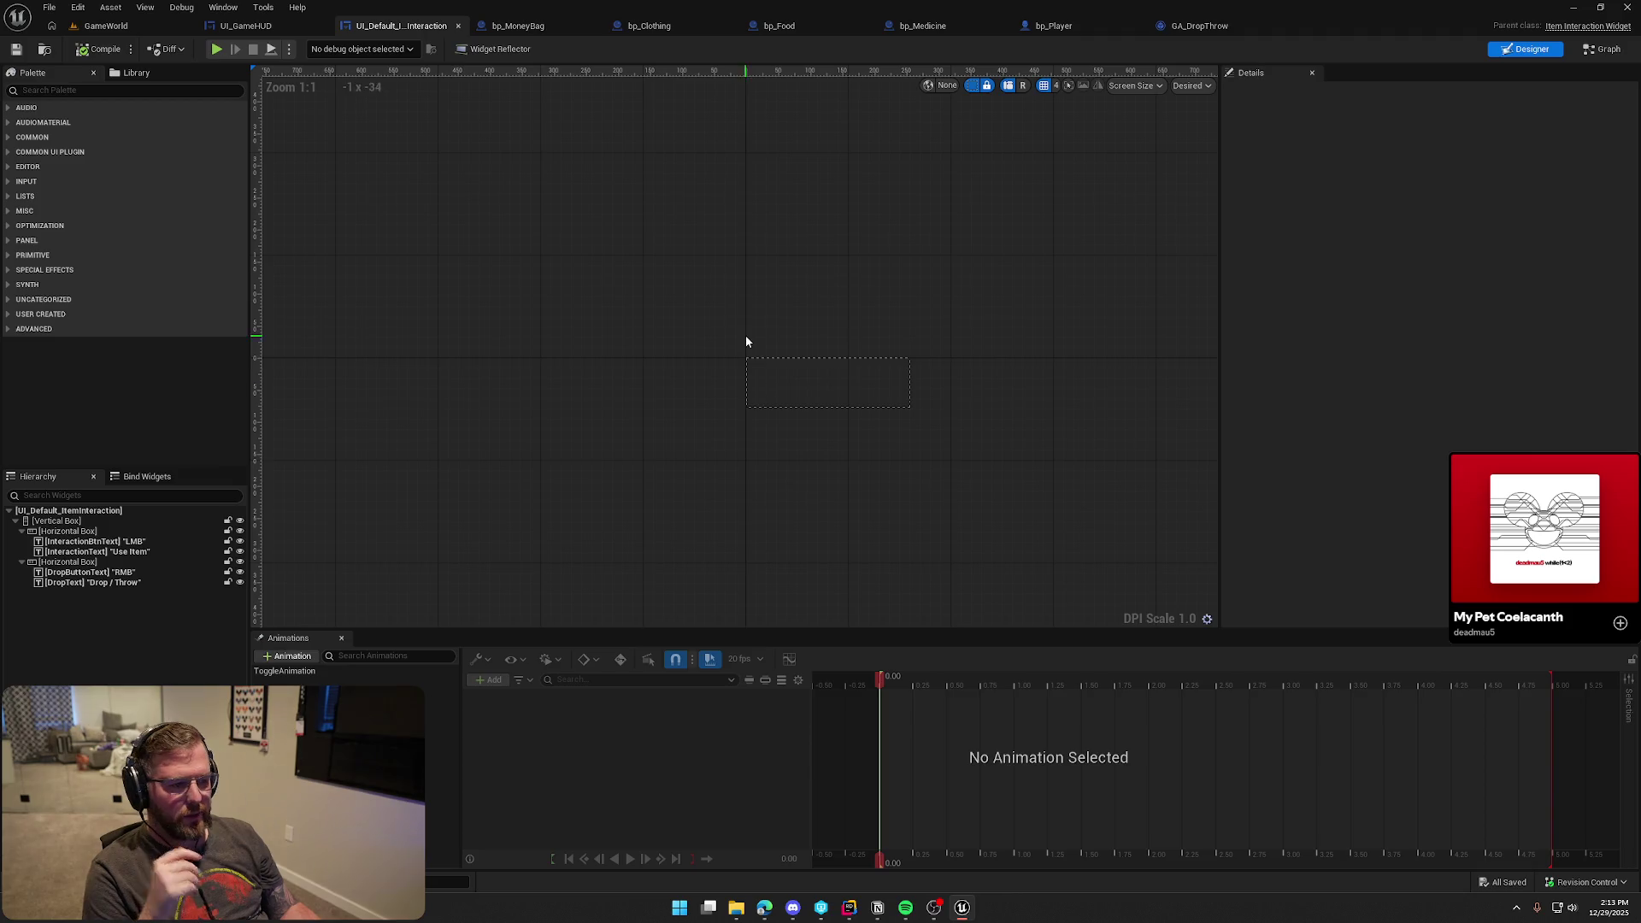
# Select the four prompt texts and browse the Font Family list without changing the font
pyautogui.click(128, 543)
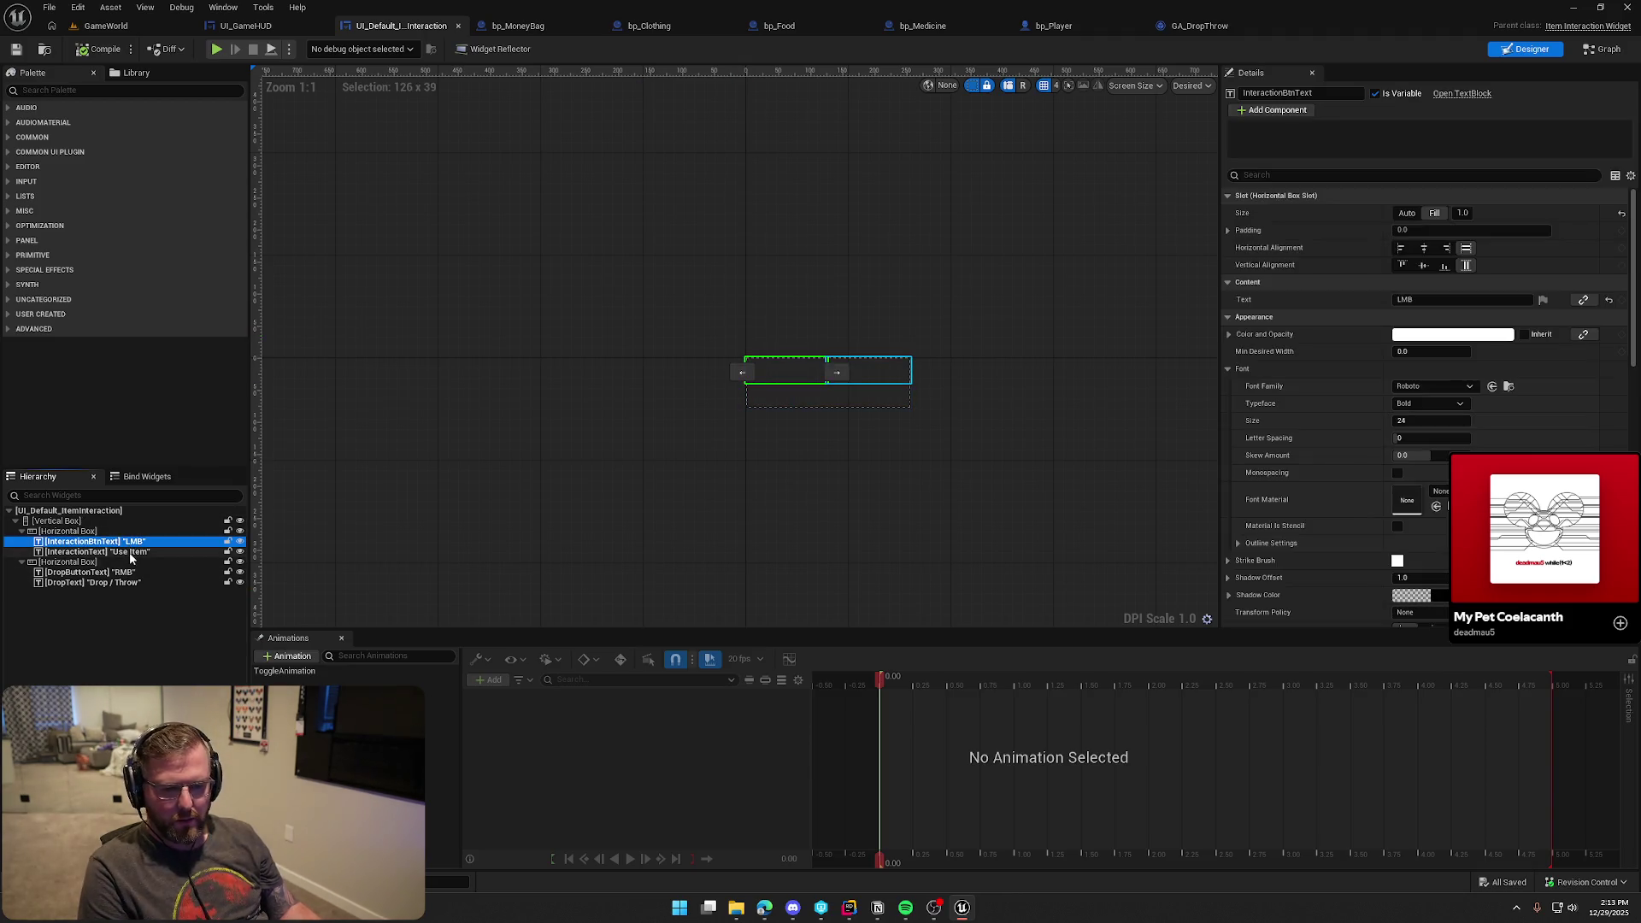
pyautogui.keyDown('ctrl'); pyautogui.click(130, 552); pyautogui.keyUp('ctrl')
pyautogui.keyDown('ctrl'); pyautogui.click(135, 572); pyautogui.keyUp('ctrl')
pyautogui.keyDown('ctrl'); pyautogui.click(137, 583); pyautogui.keyUp('ctrl')
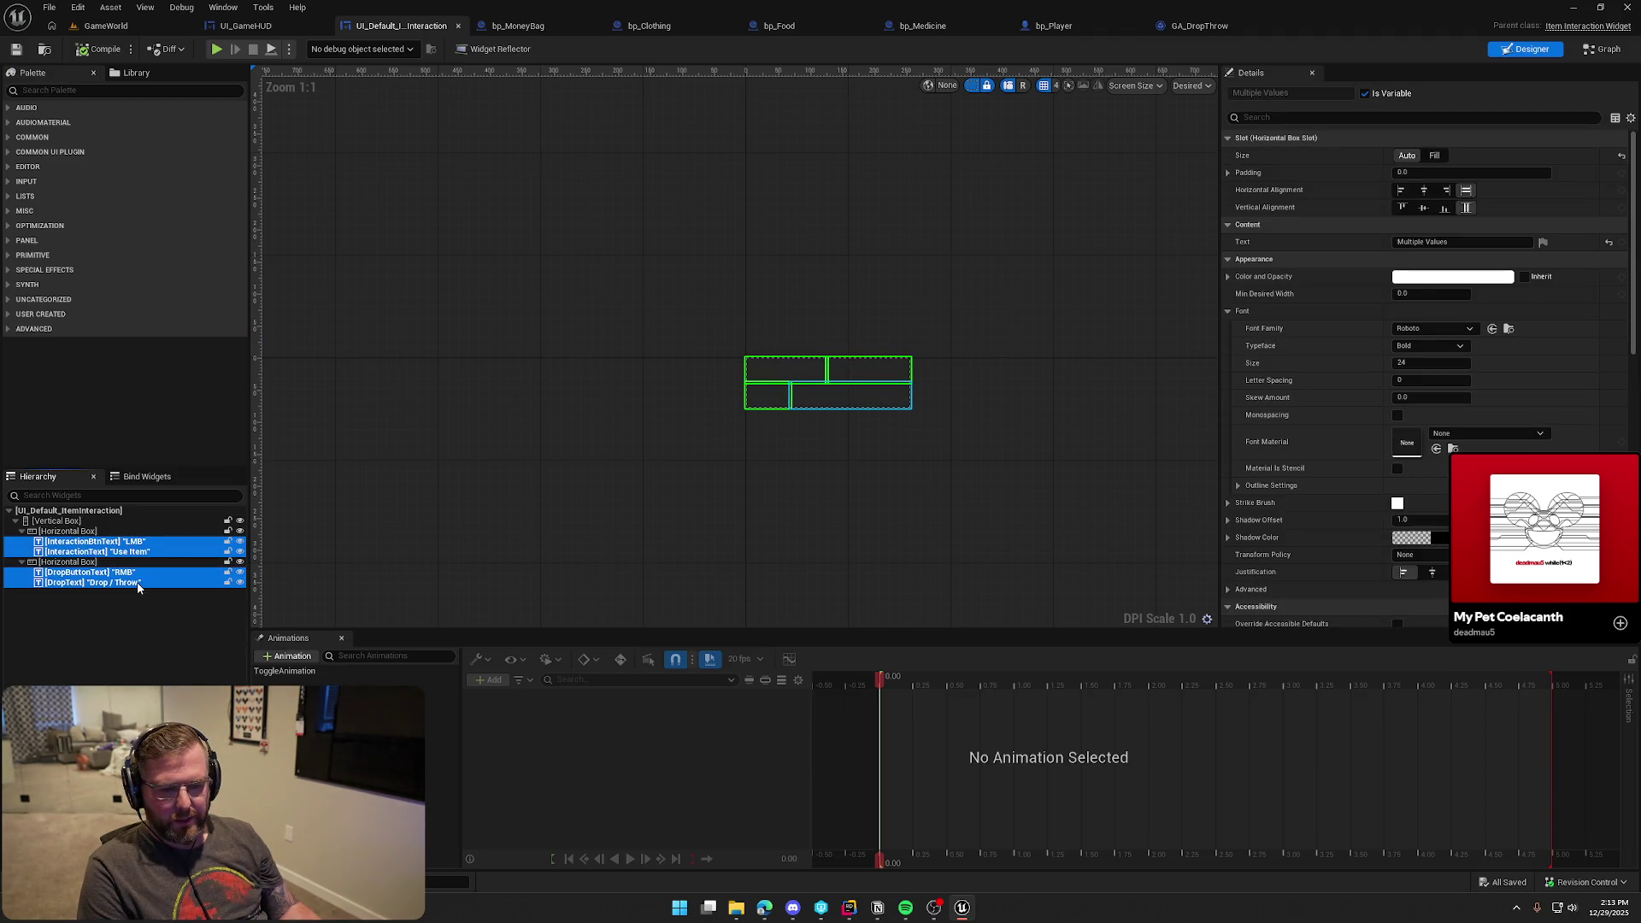
pyautogui.click(1445, 328)
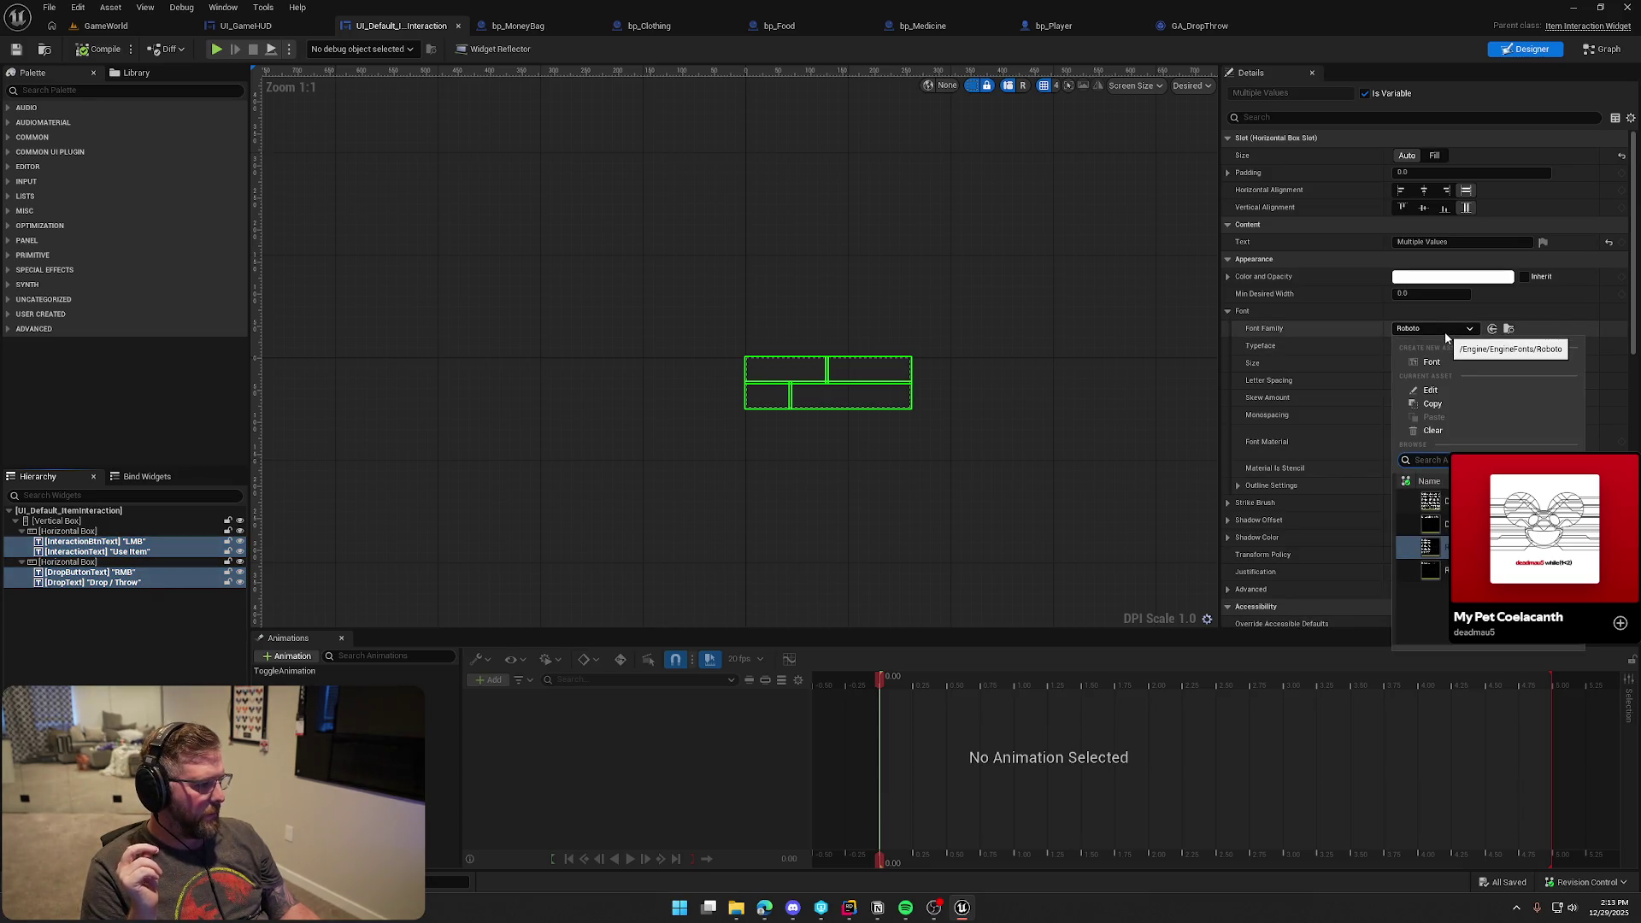
pyautogui.click(1445, 331)
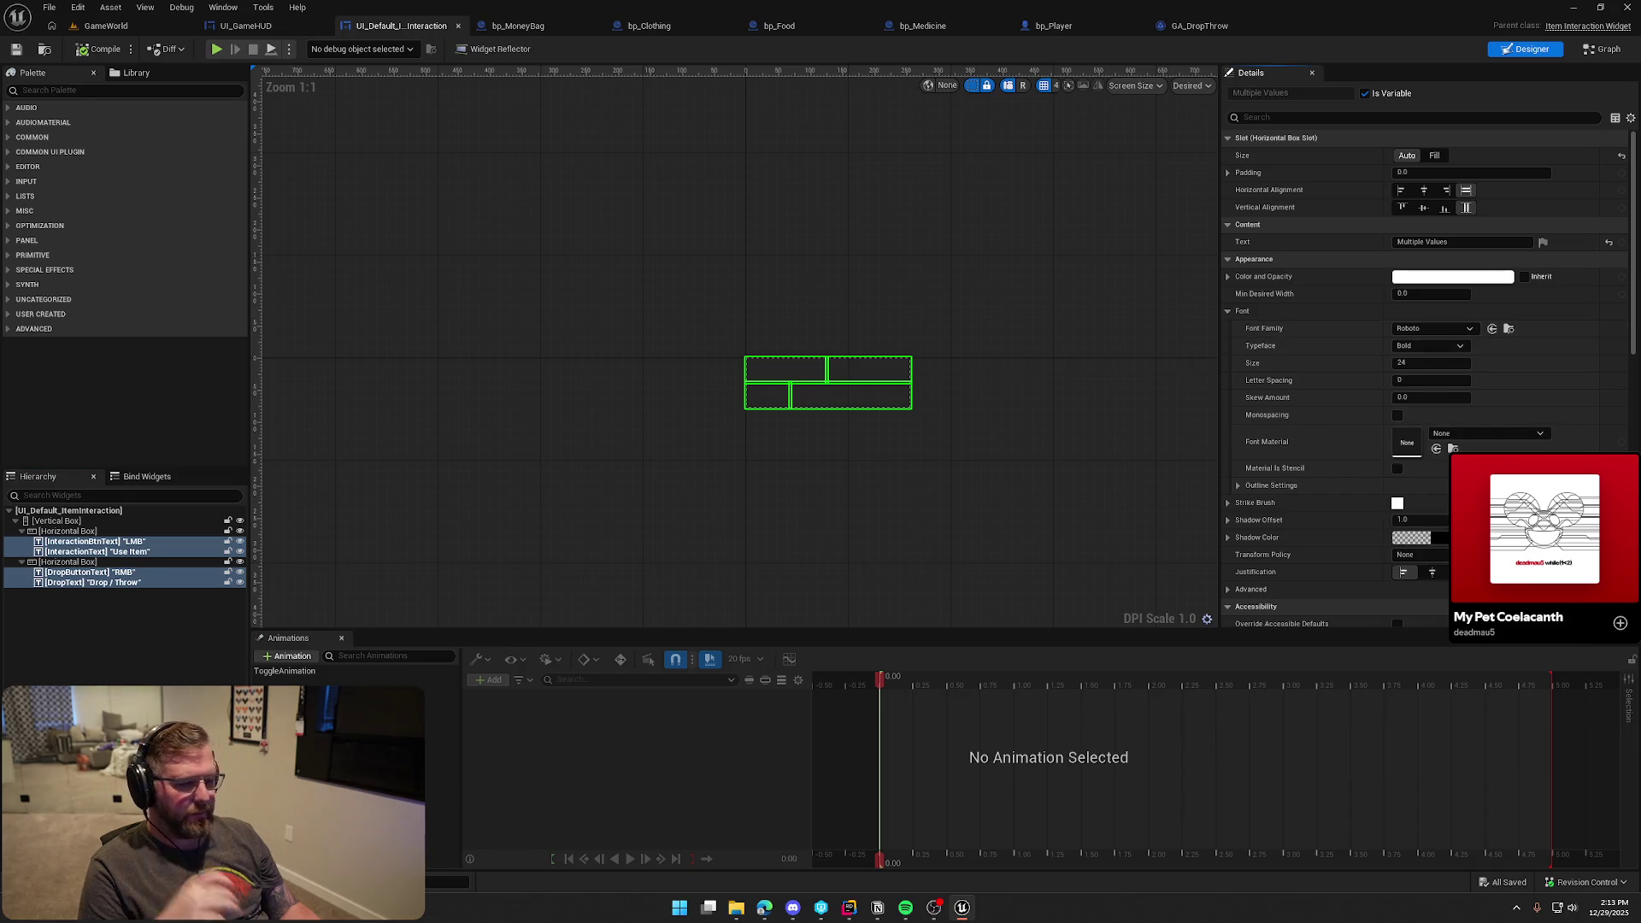
pyautogui.click(534, 536)
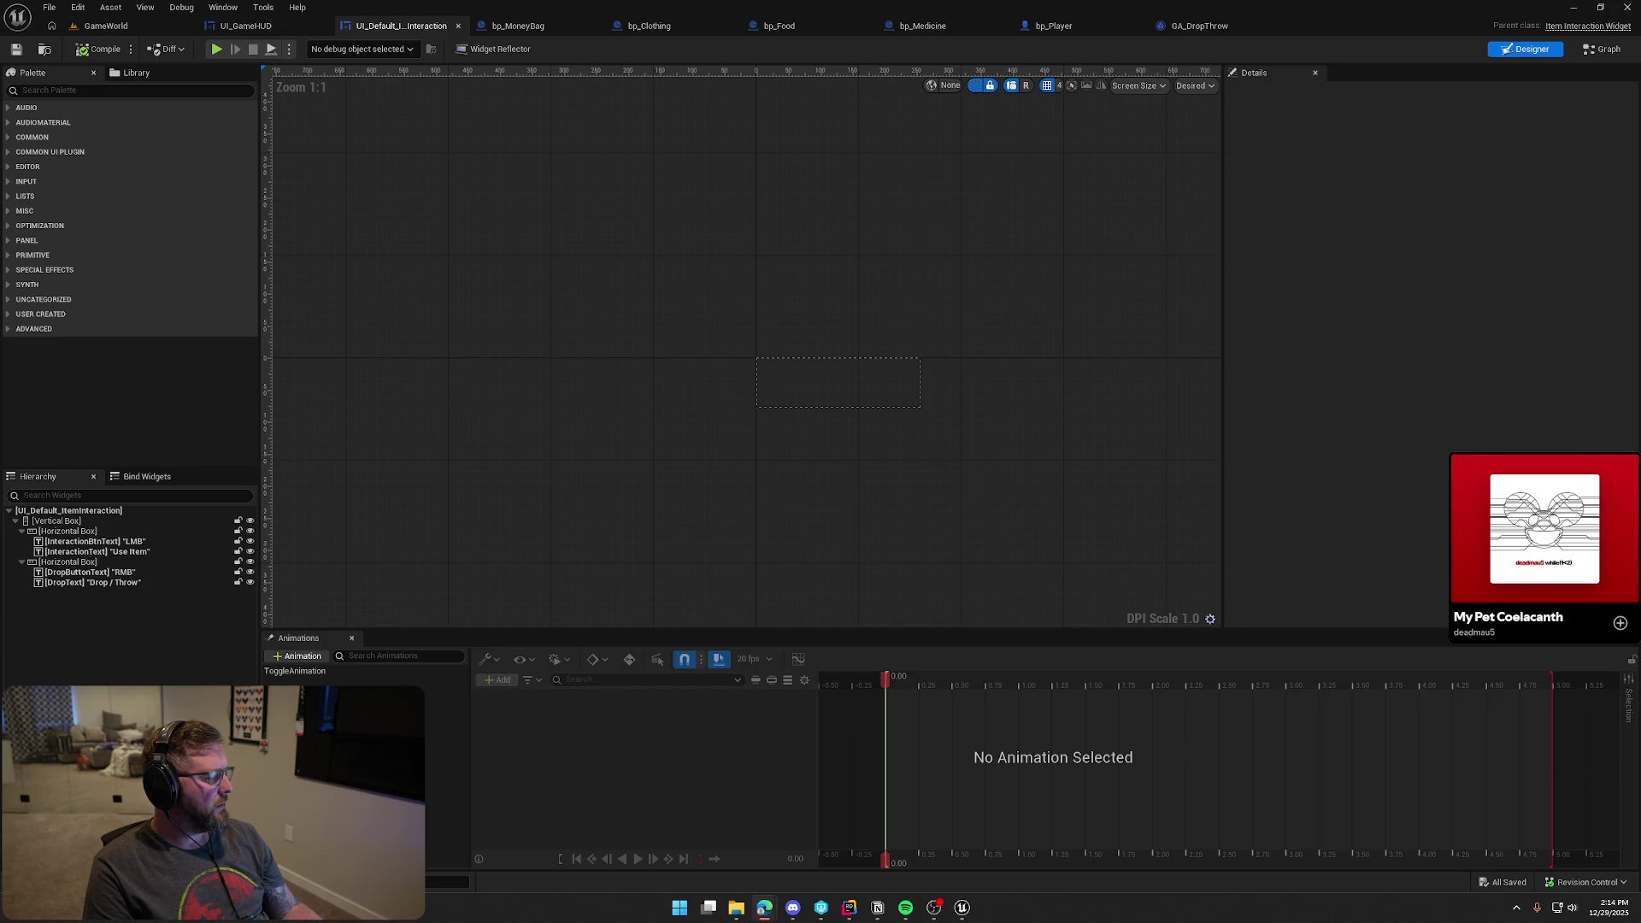
pyautogui.click(244, 25)
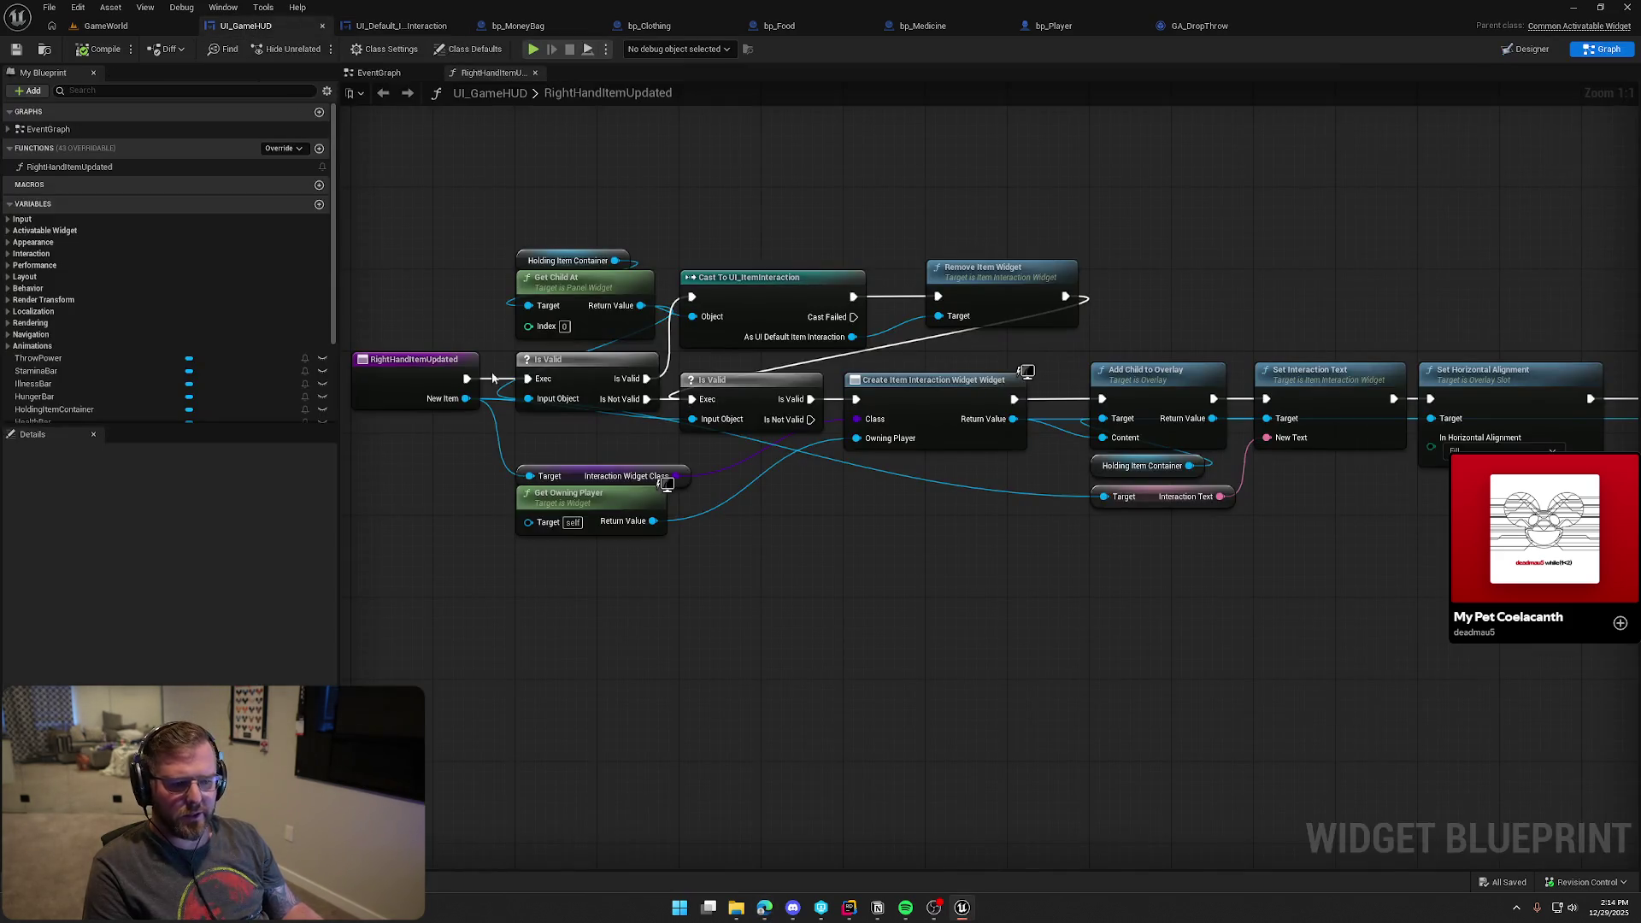
# View the UI_GameHUD Designer layout, pan to its lower widgets, then bring up the font browser
pyautogui.click(1530, 51)
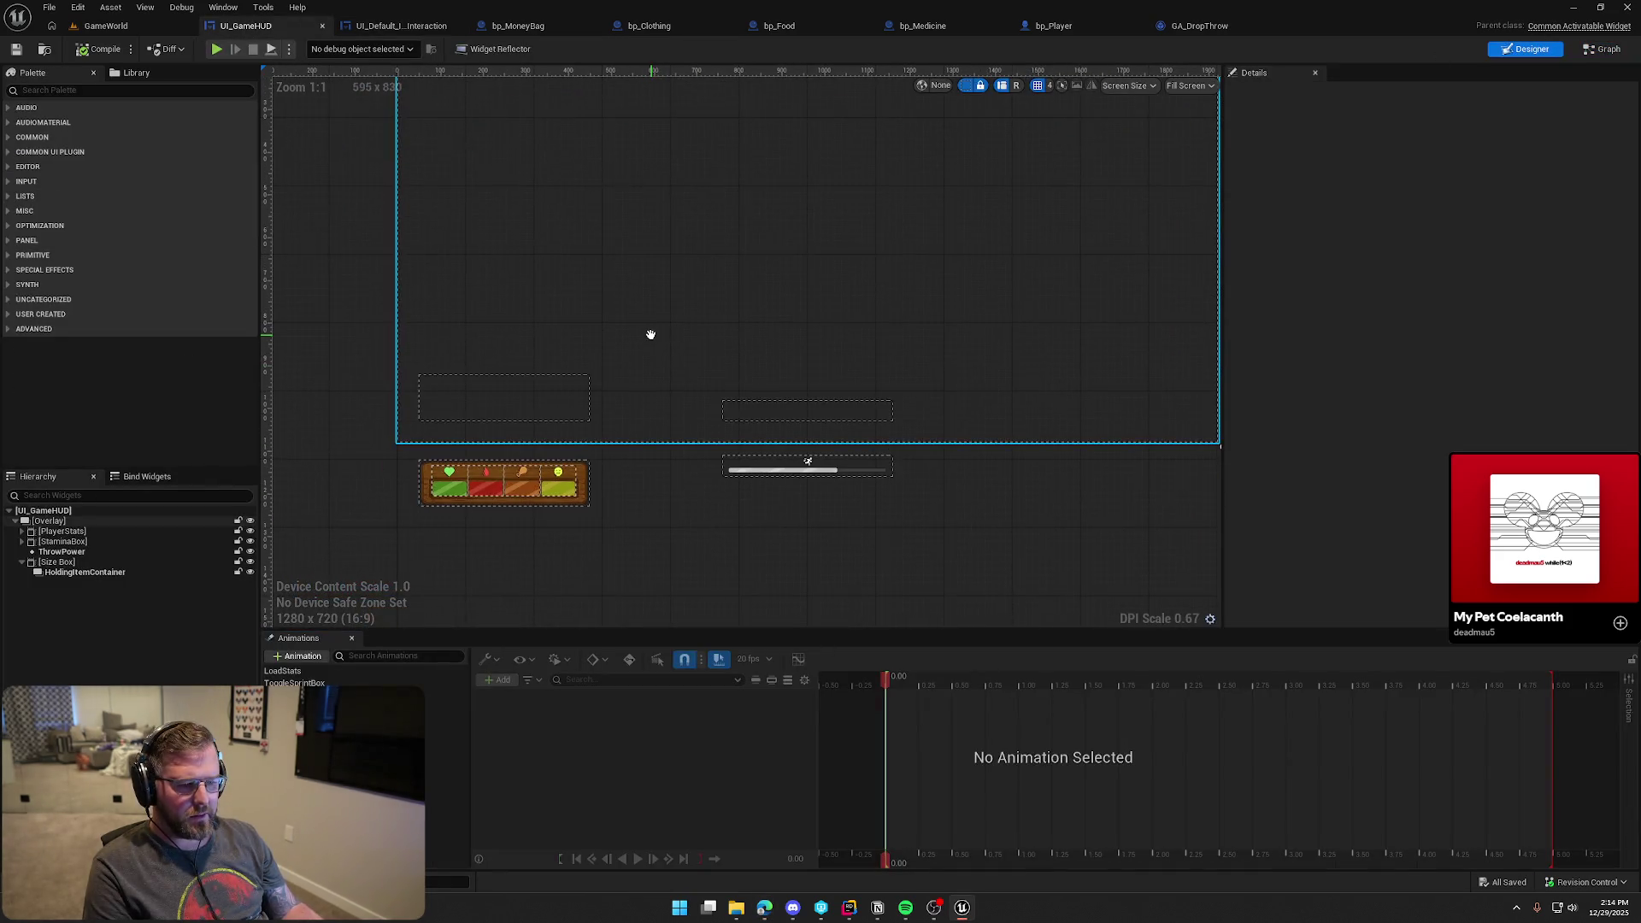
pyautogui.moveTo(1001, 500)
pyautogui.mouseDown()
pyautogui.moveTo(919, 634)
pyautogui.moveTo(928, 605)
pyautogui.mouseUp()
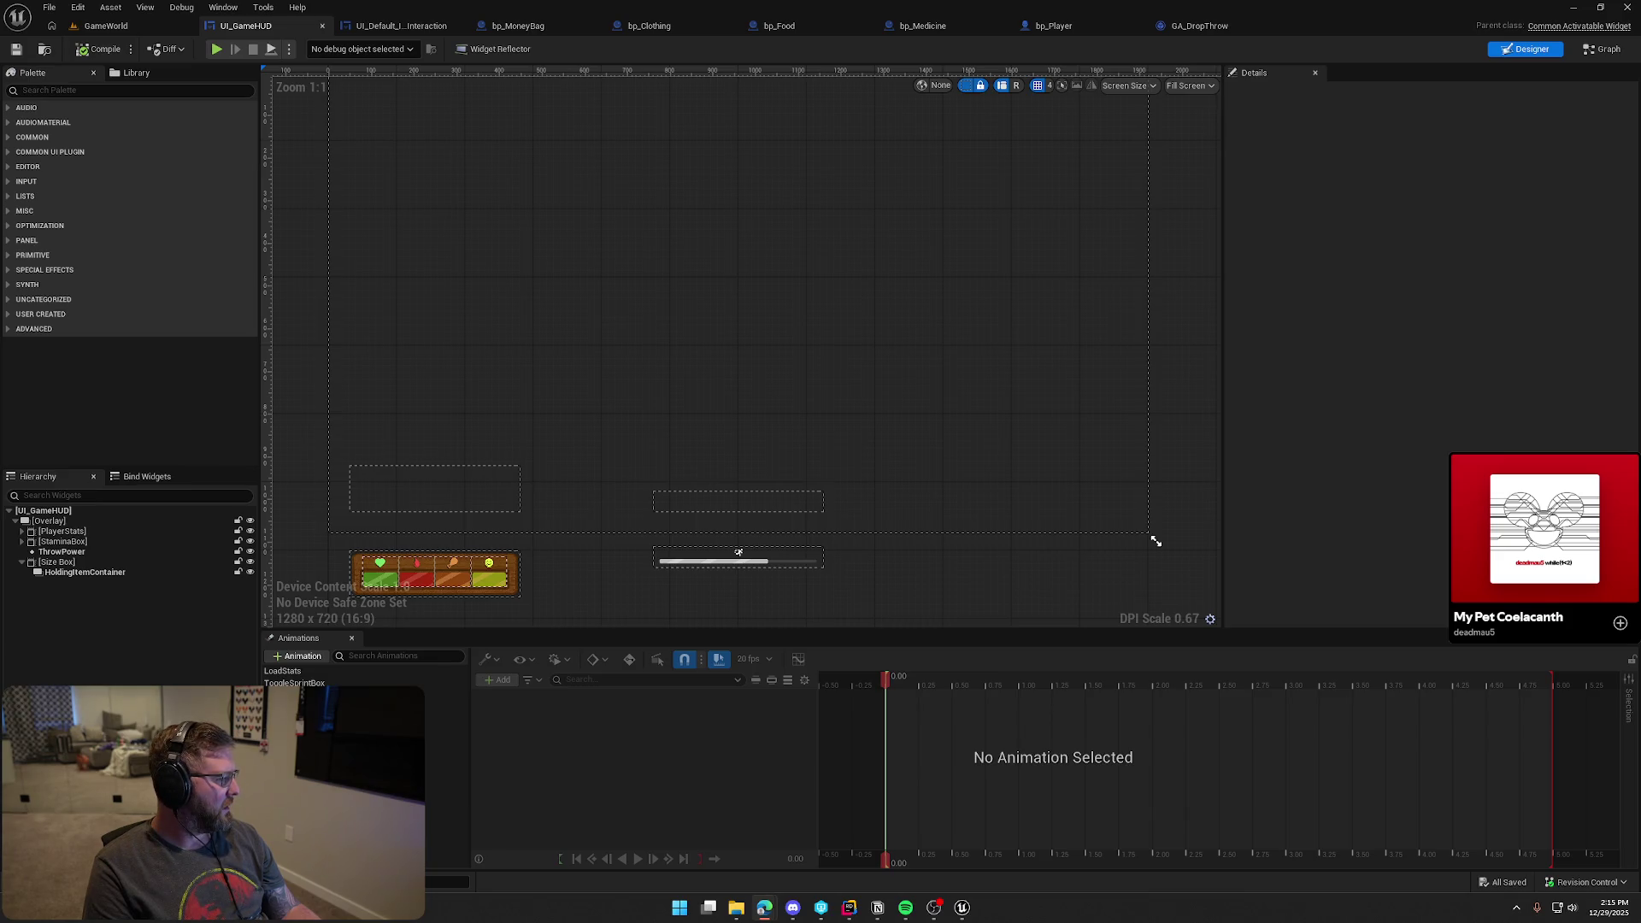
pyautogui.hotkey('alt', 'Tab')
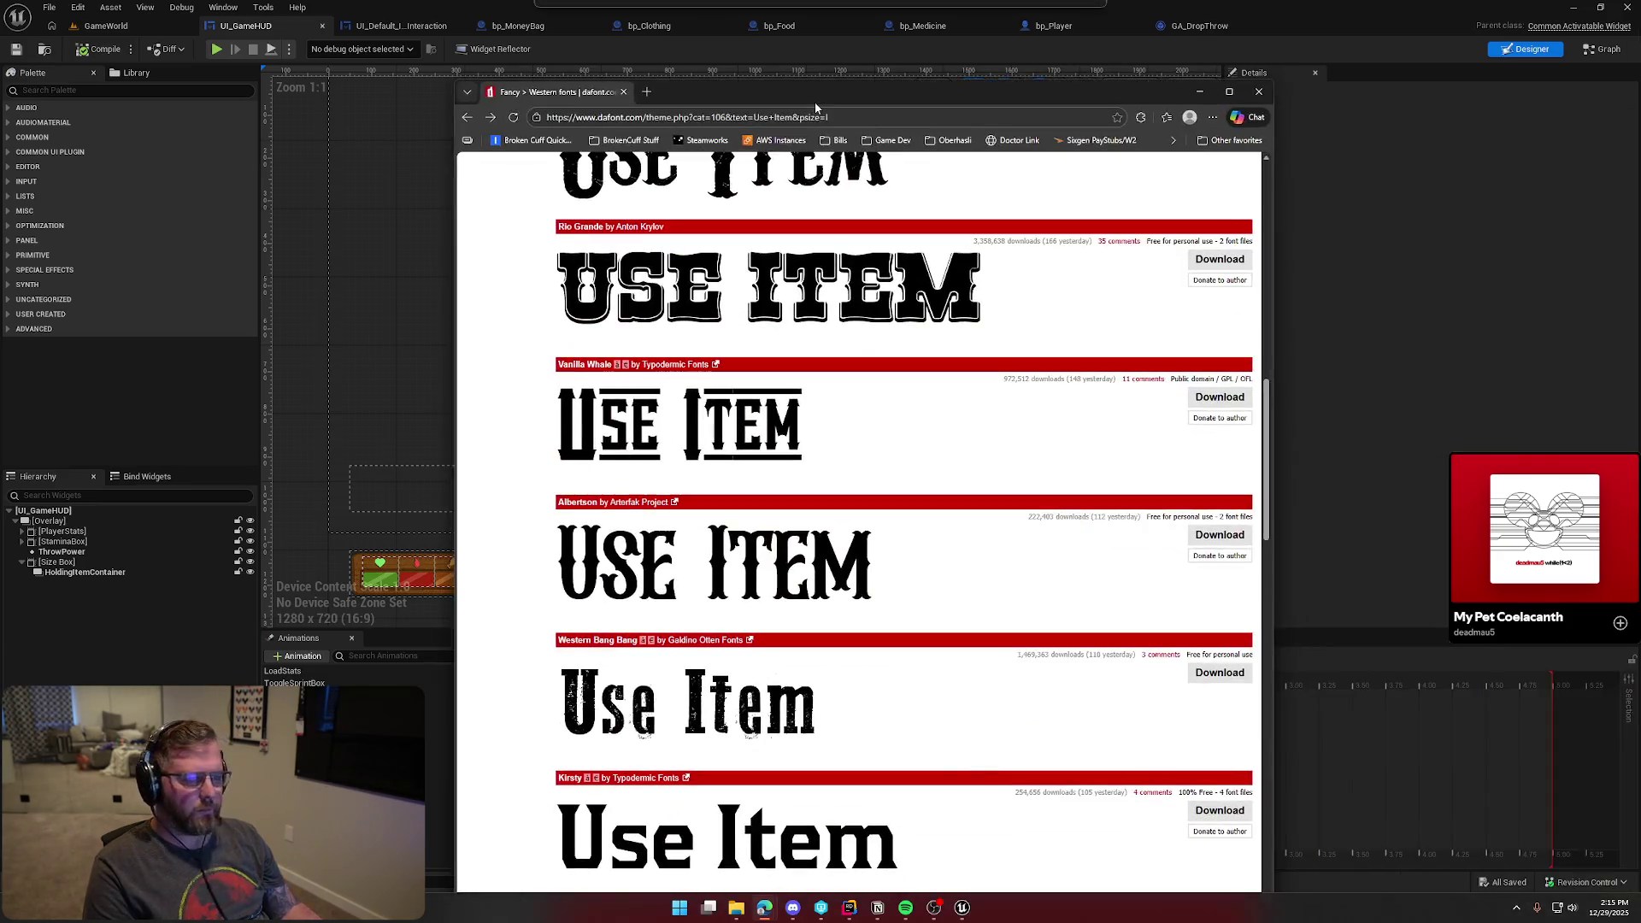
# Maximize the dafont window and check the font licence FAQ, then close that page
pyautogui.doubleClick(817, 99)
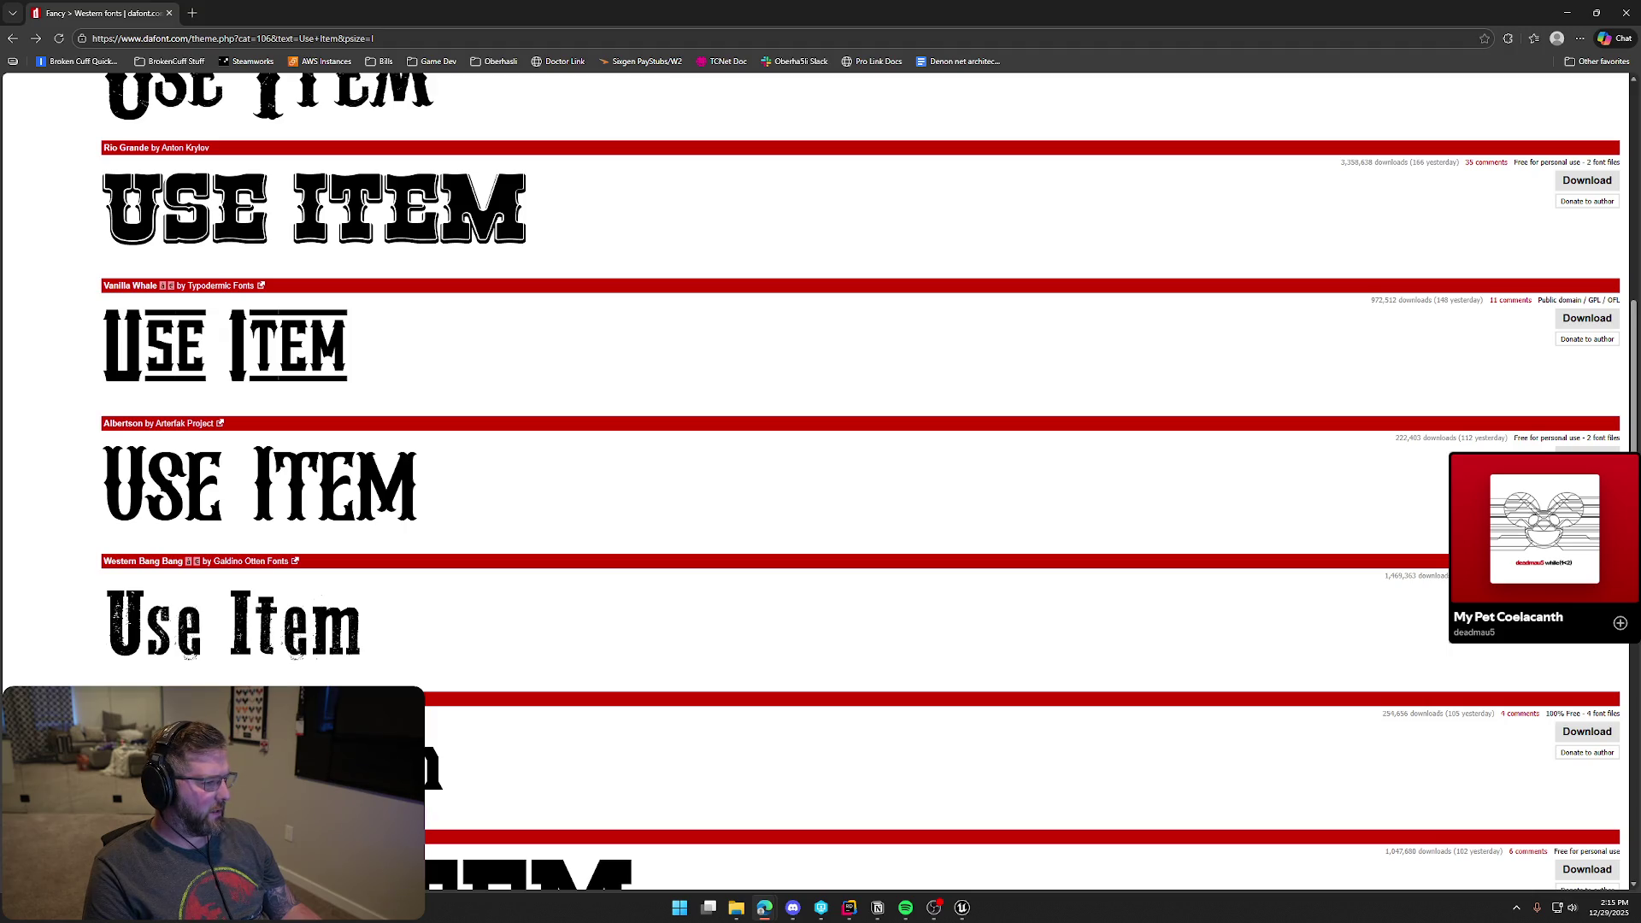
pyautogui.click(1547, 438)
pyautogui.scroll(6, 313, 251)
pyautogui.scroll(10, 295, 306)
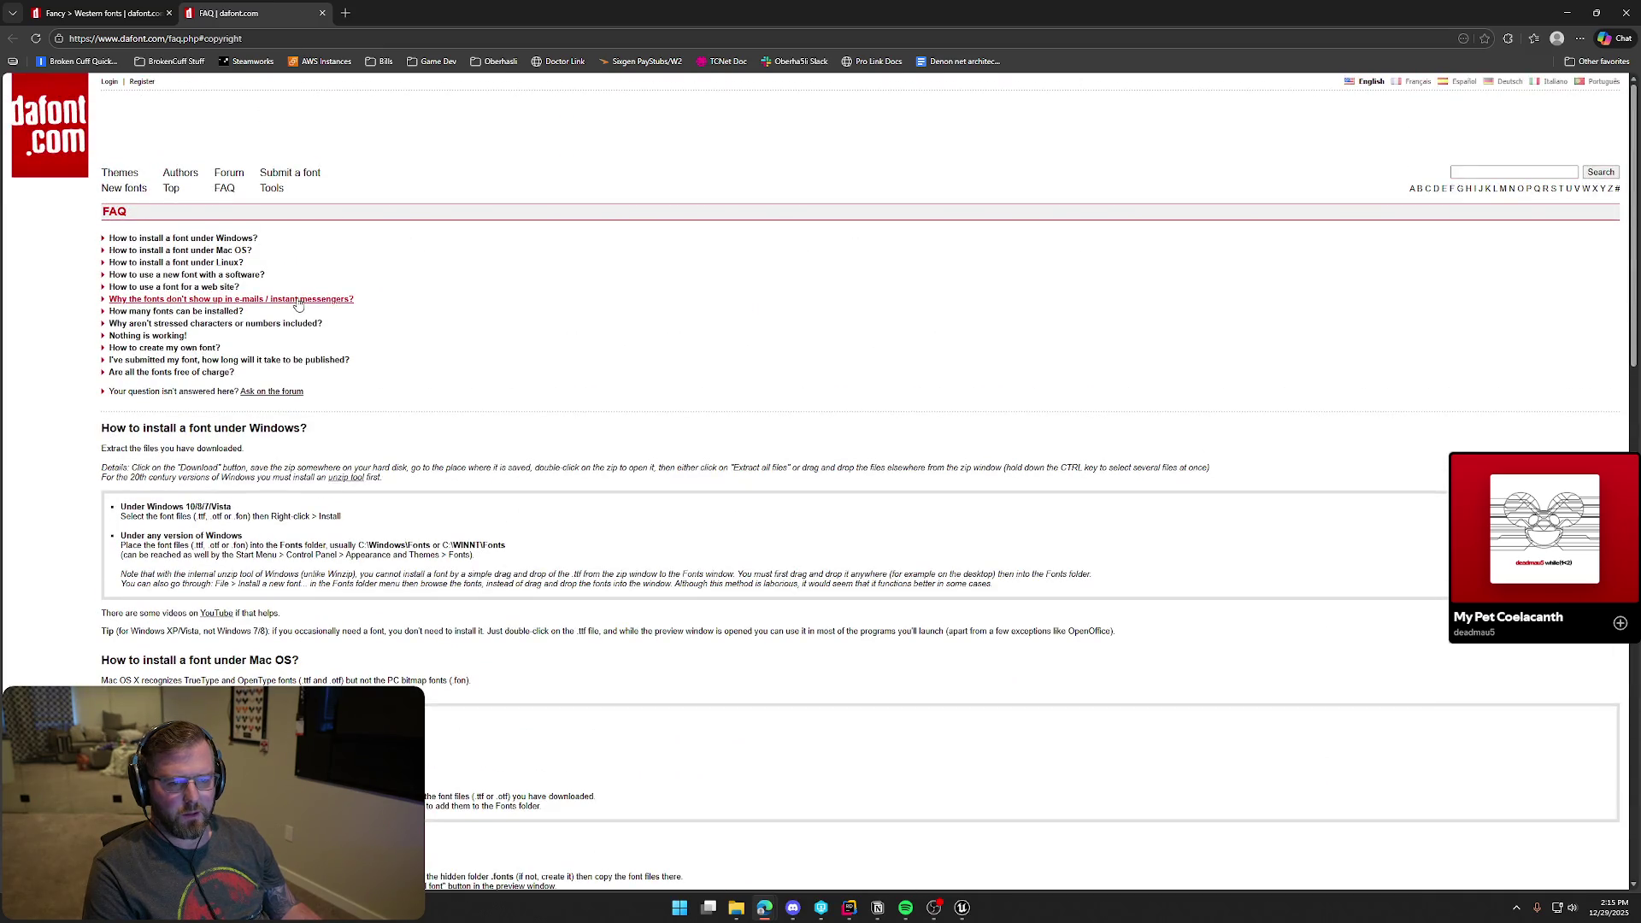
pyautogui.middleClick(251, 14)
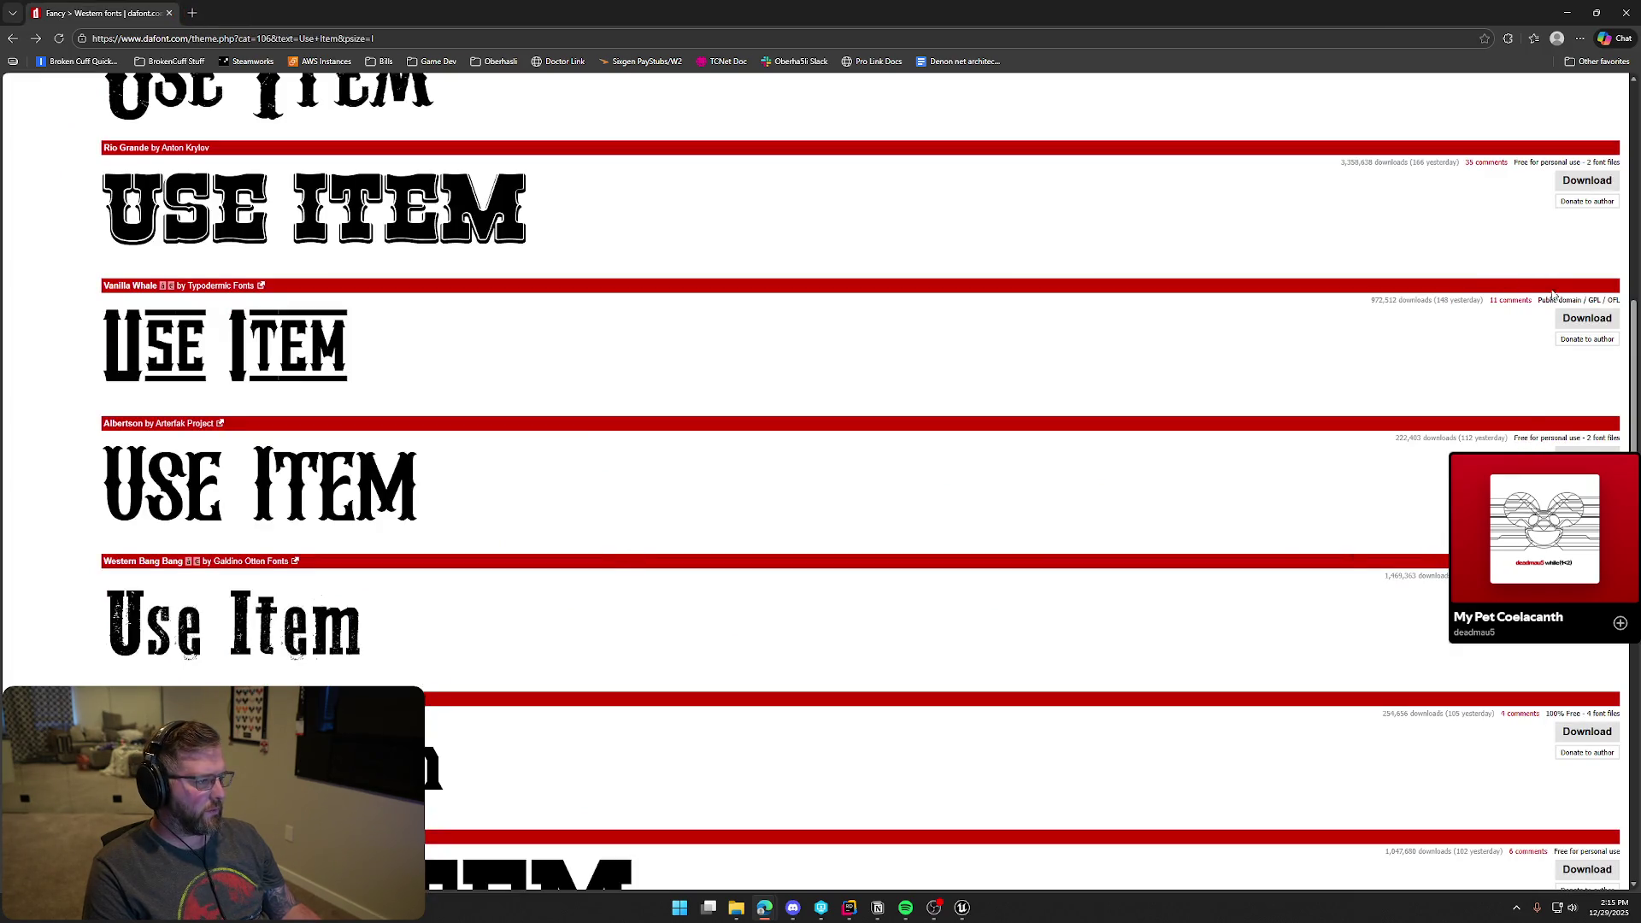
# Scroll through Western fonts previewing 'Use Item', such as Cowboy Movie, Bronco and Texas Tango
pyautogui.scroll(-2, 791, 496)
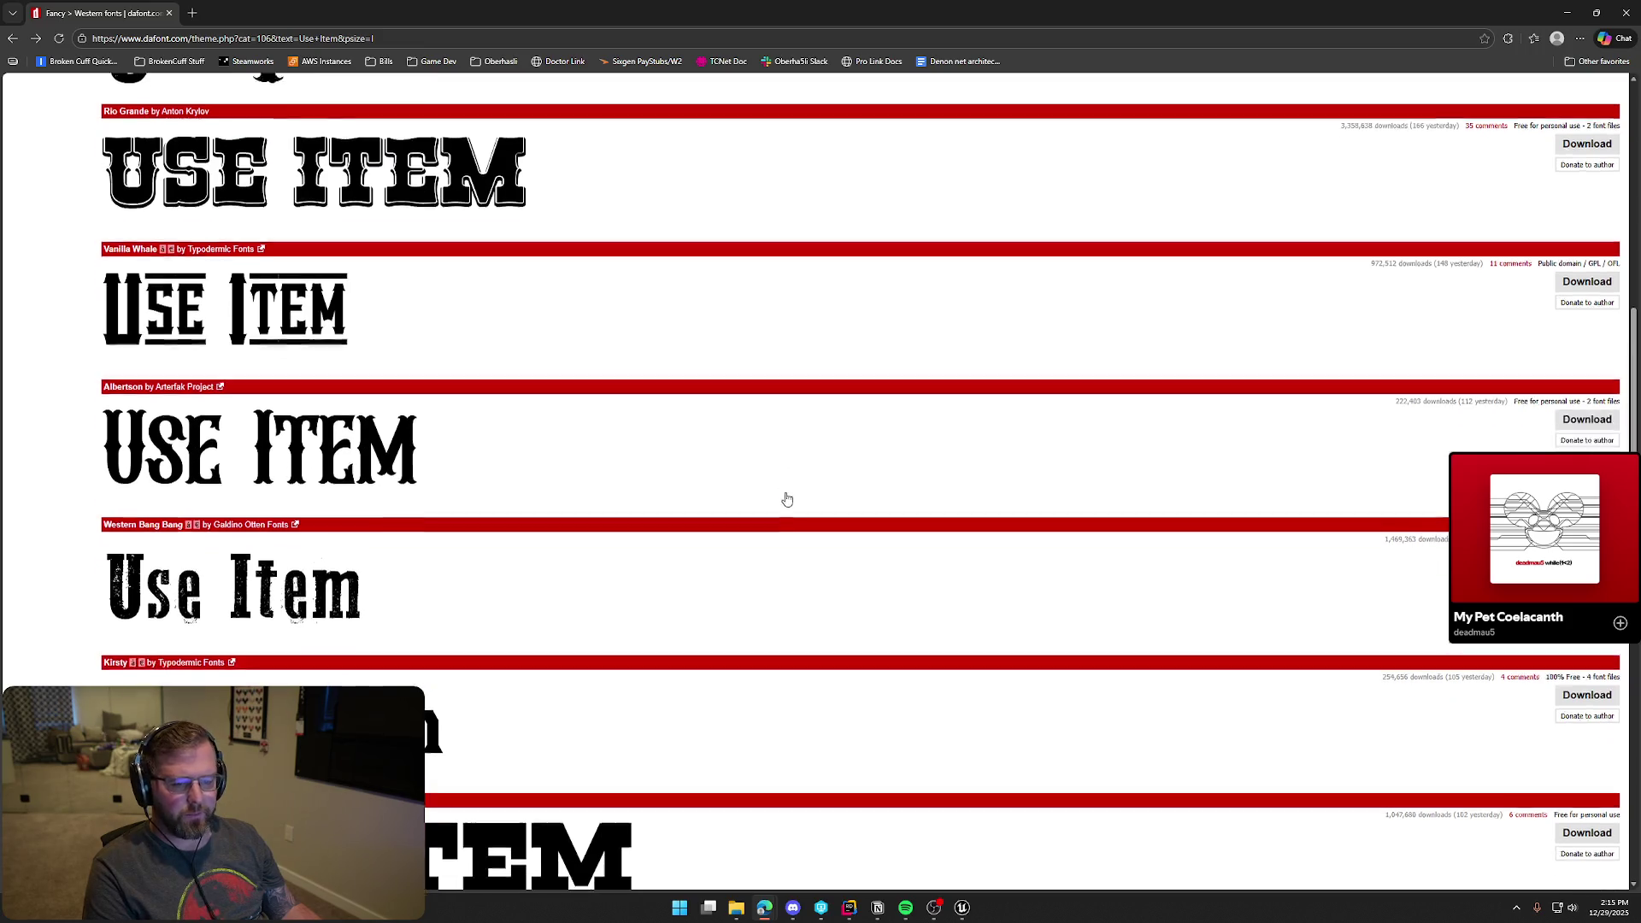
pyautogui.scroll(-1, 851, 575)
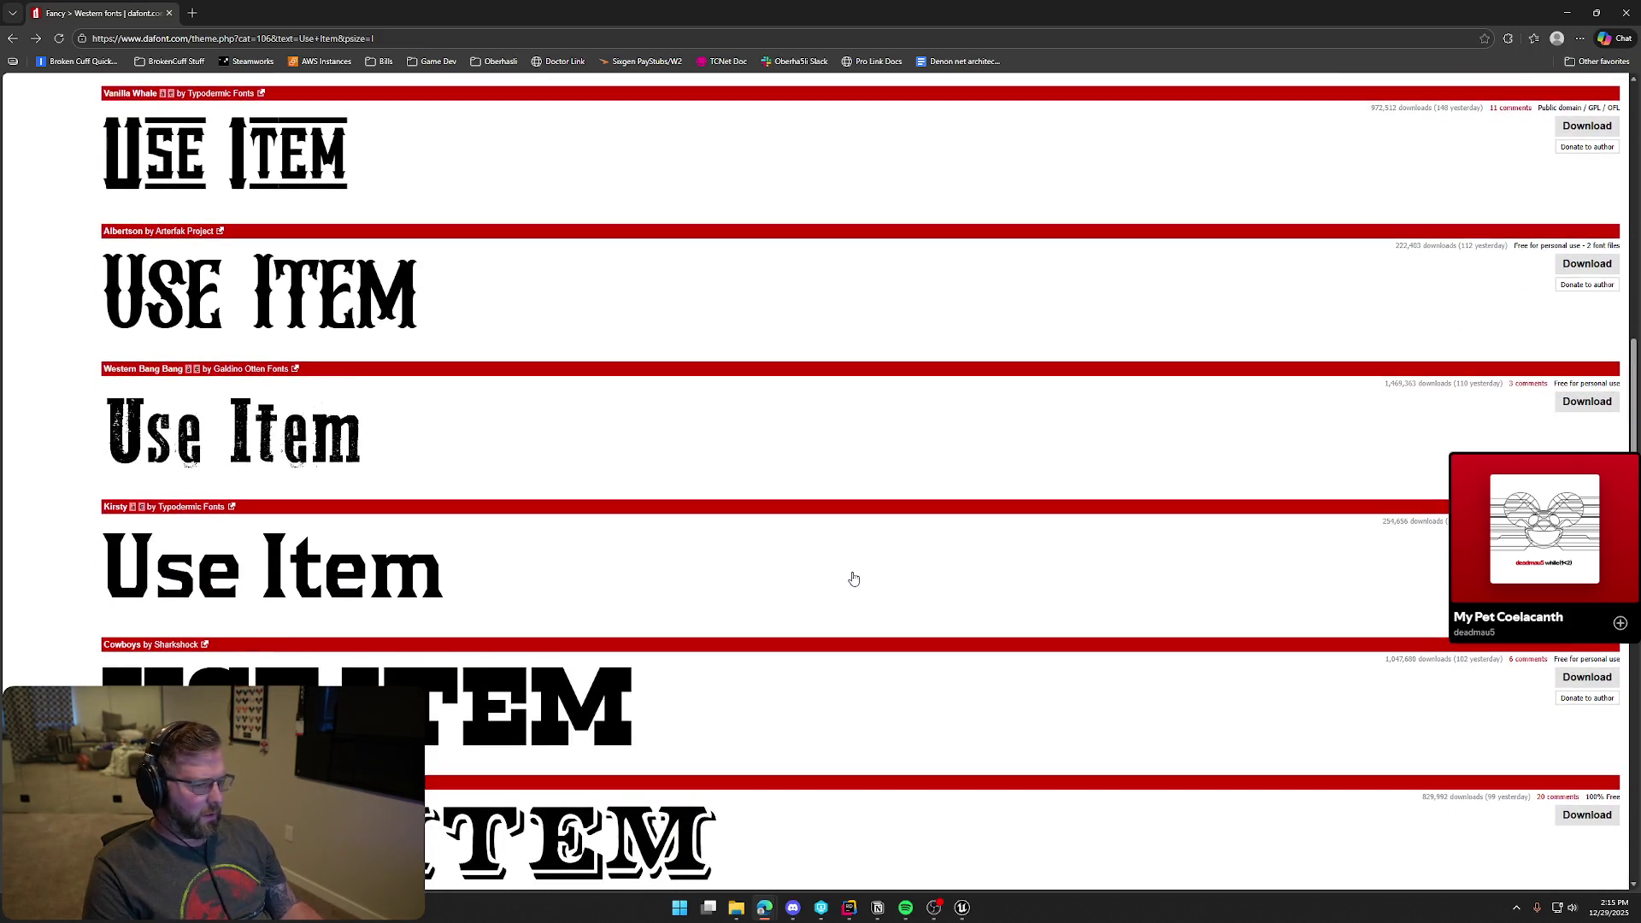
pyautogui.scroll(-3, 816, 582)
pyautogui.scroll(-3, 815, 584)
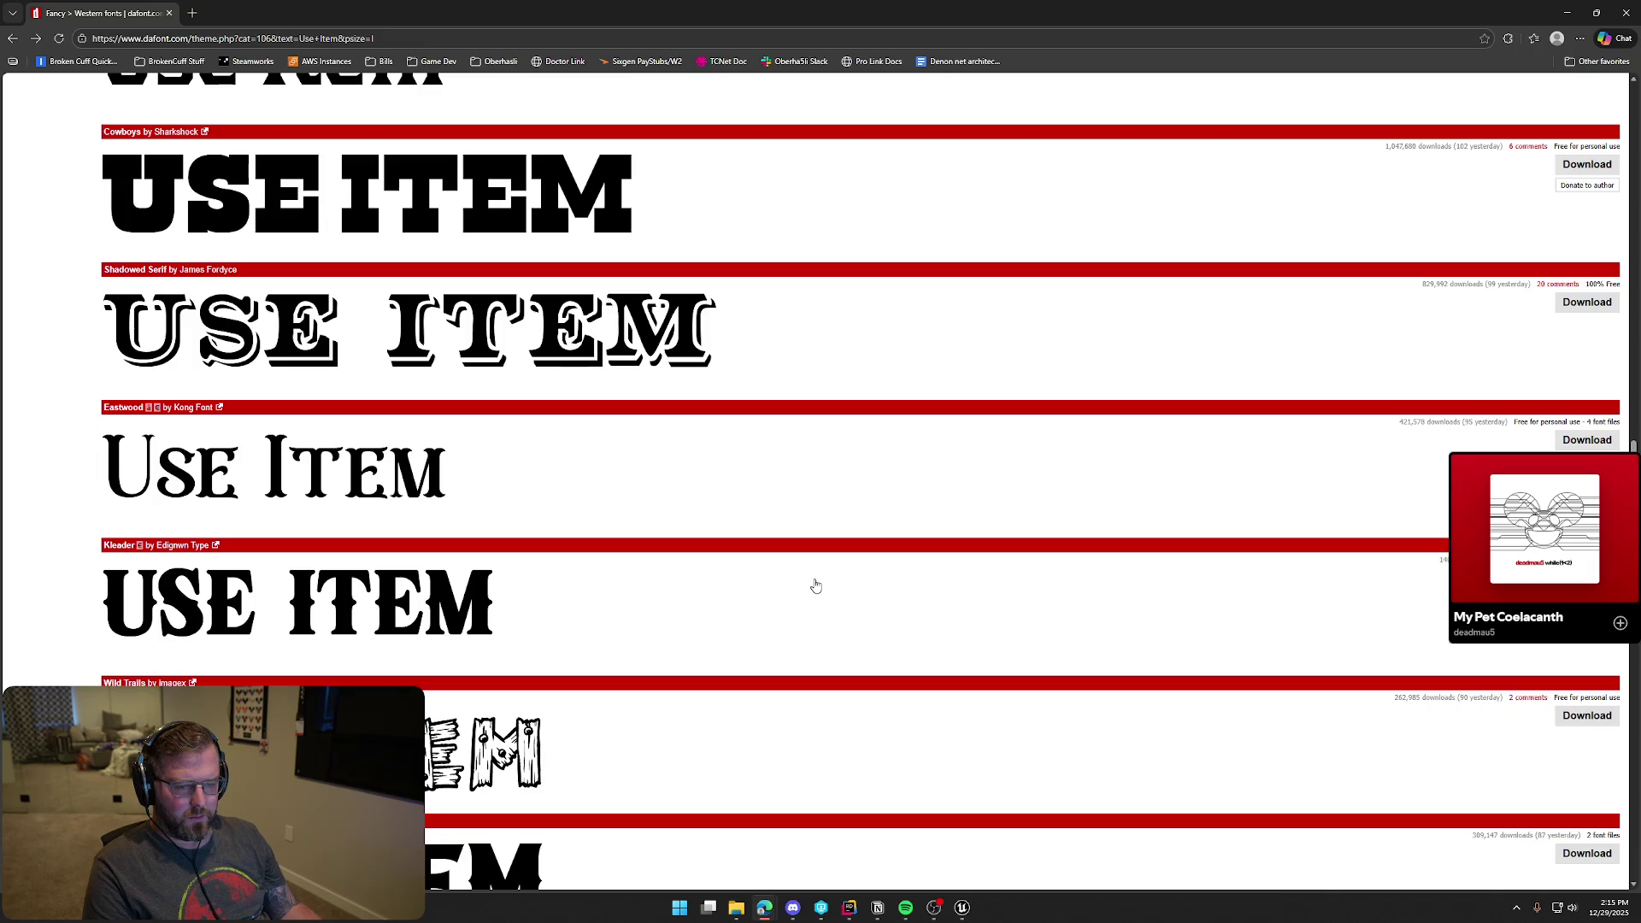
pyautogui.scroll(-3, 815, 584)
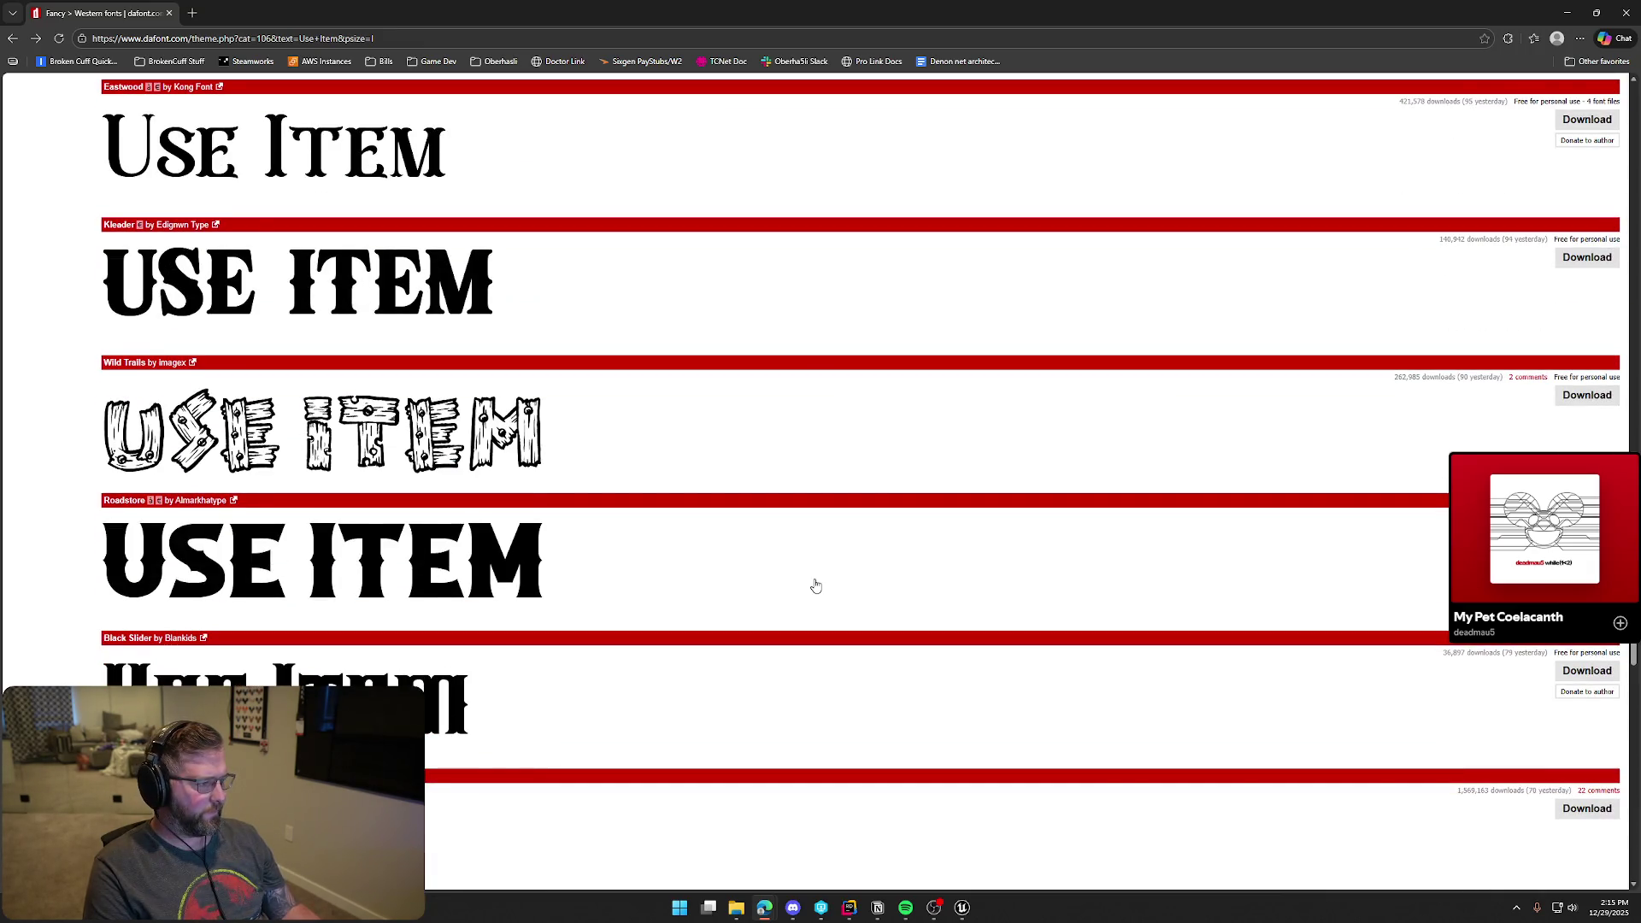
pyautogui.scroll(-3, 817, 585)
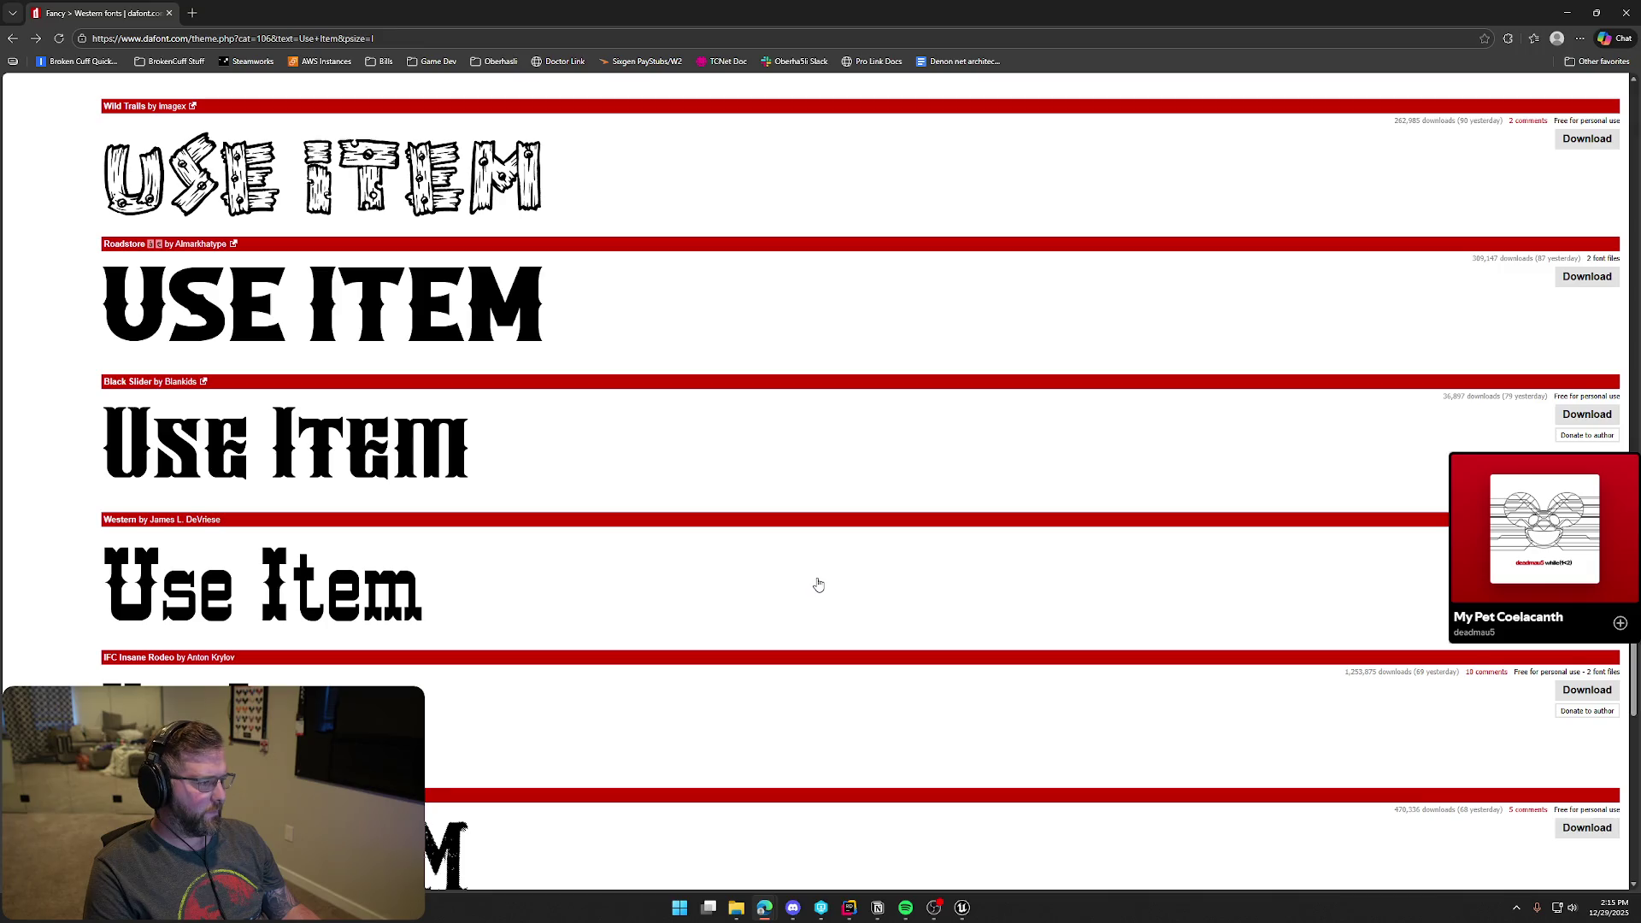
pyautogui.scroll(-3, 819, 584)
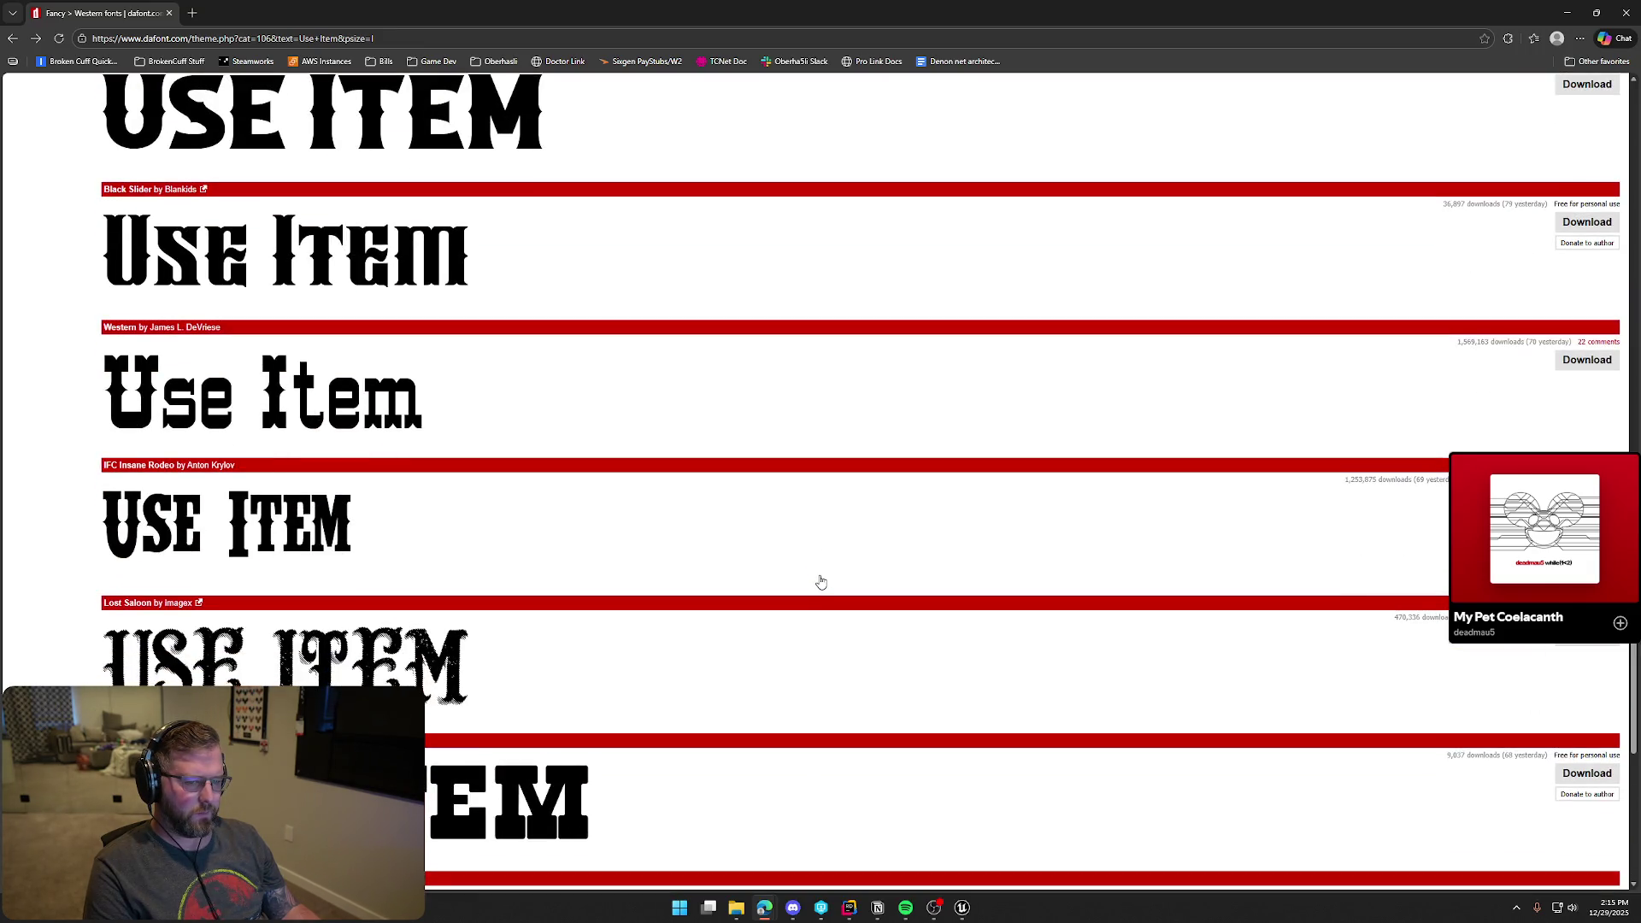
pyautogui.scroll(-15, 817, 573)
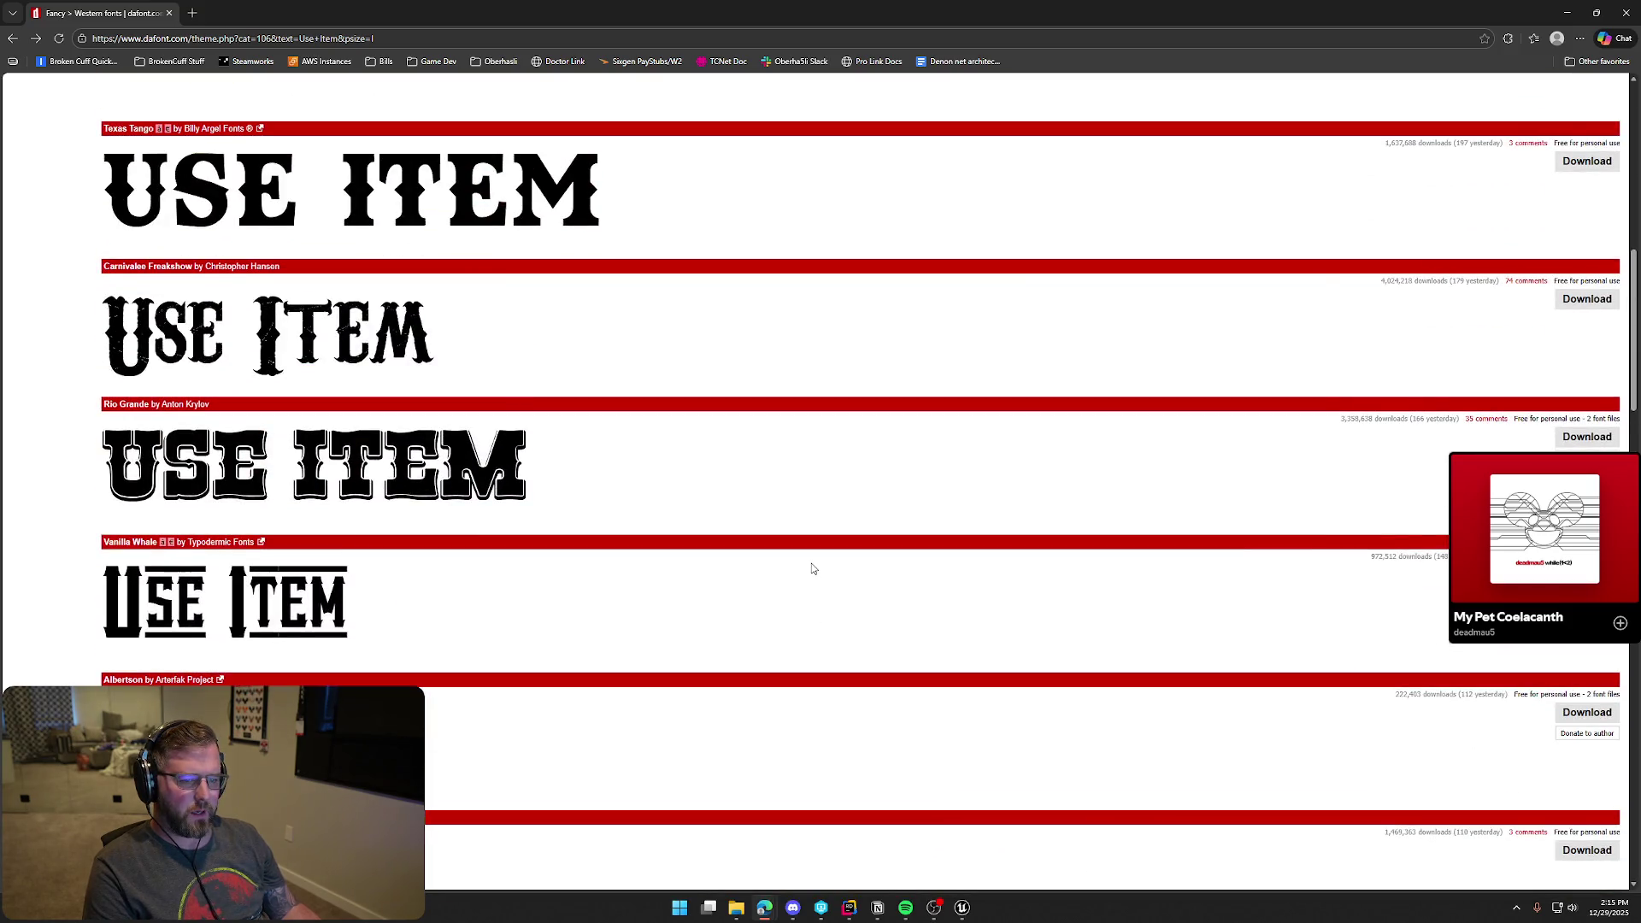
pyautogui.scroll(5, 812, 569)
pyautogui.scroll(-3, 812, 569)
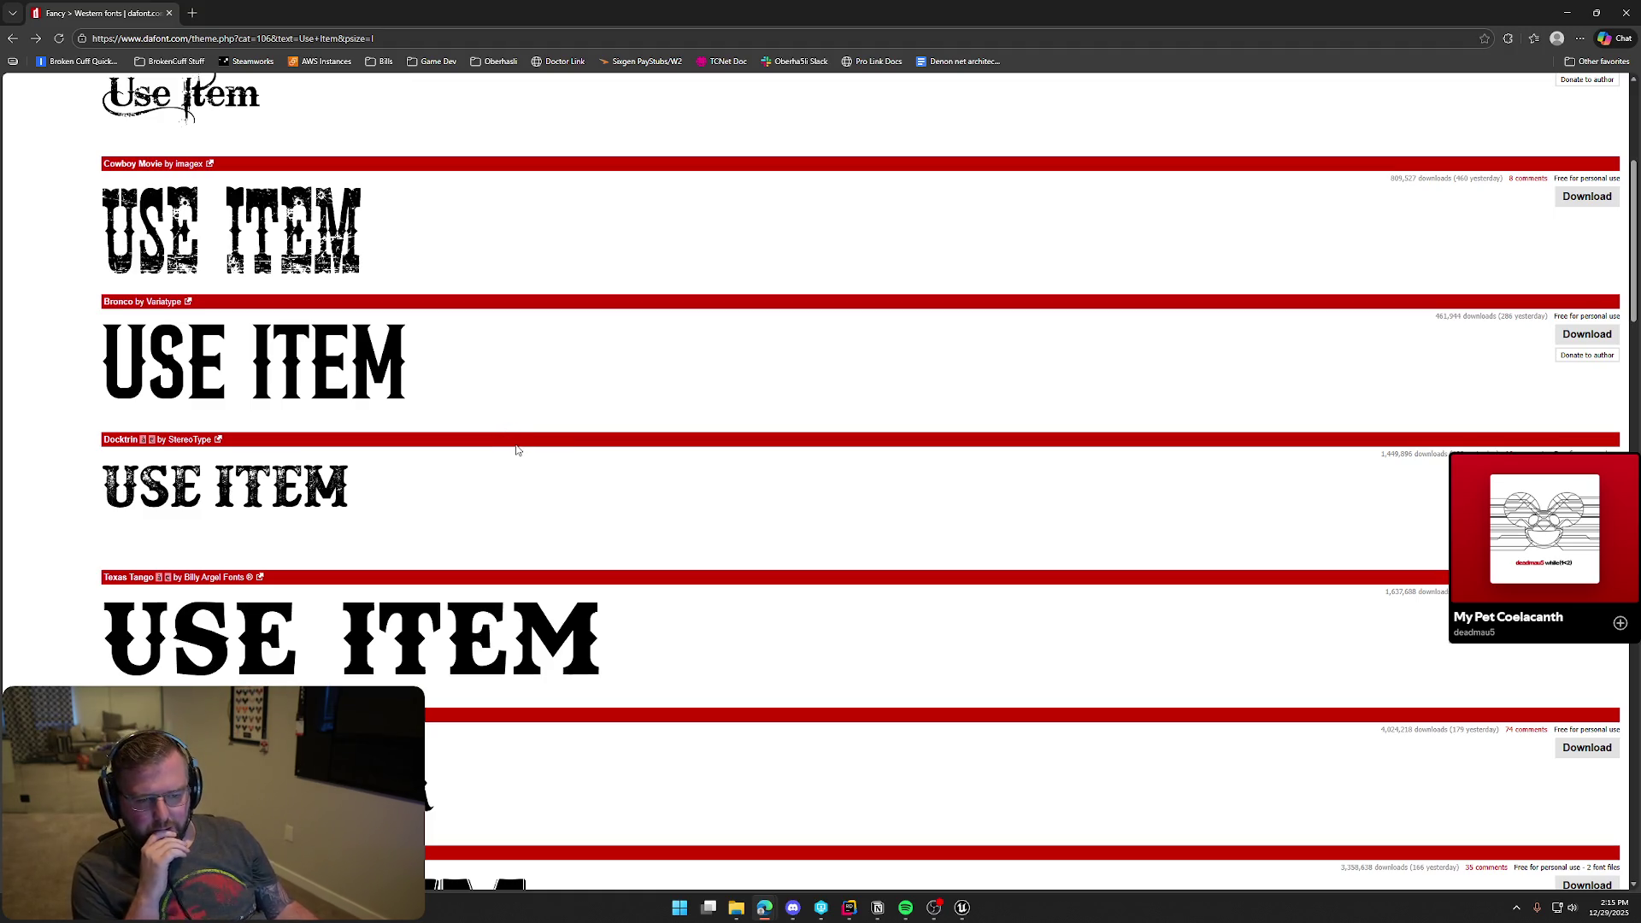
# Scroll further down to the Rio Grande, Vanilla Whale, Albertson and Western Bang Bang previews
pyautogui.scroll(5, 672, 475)
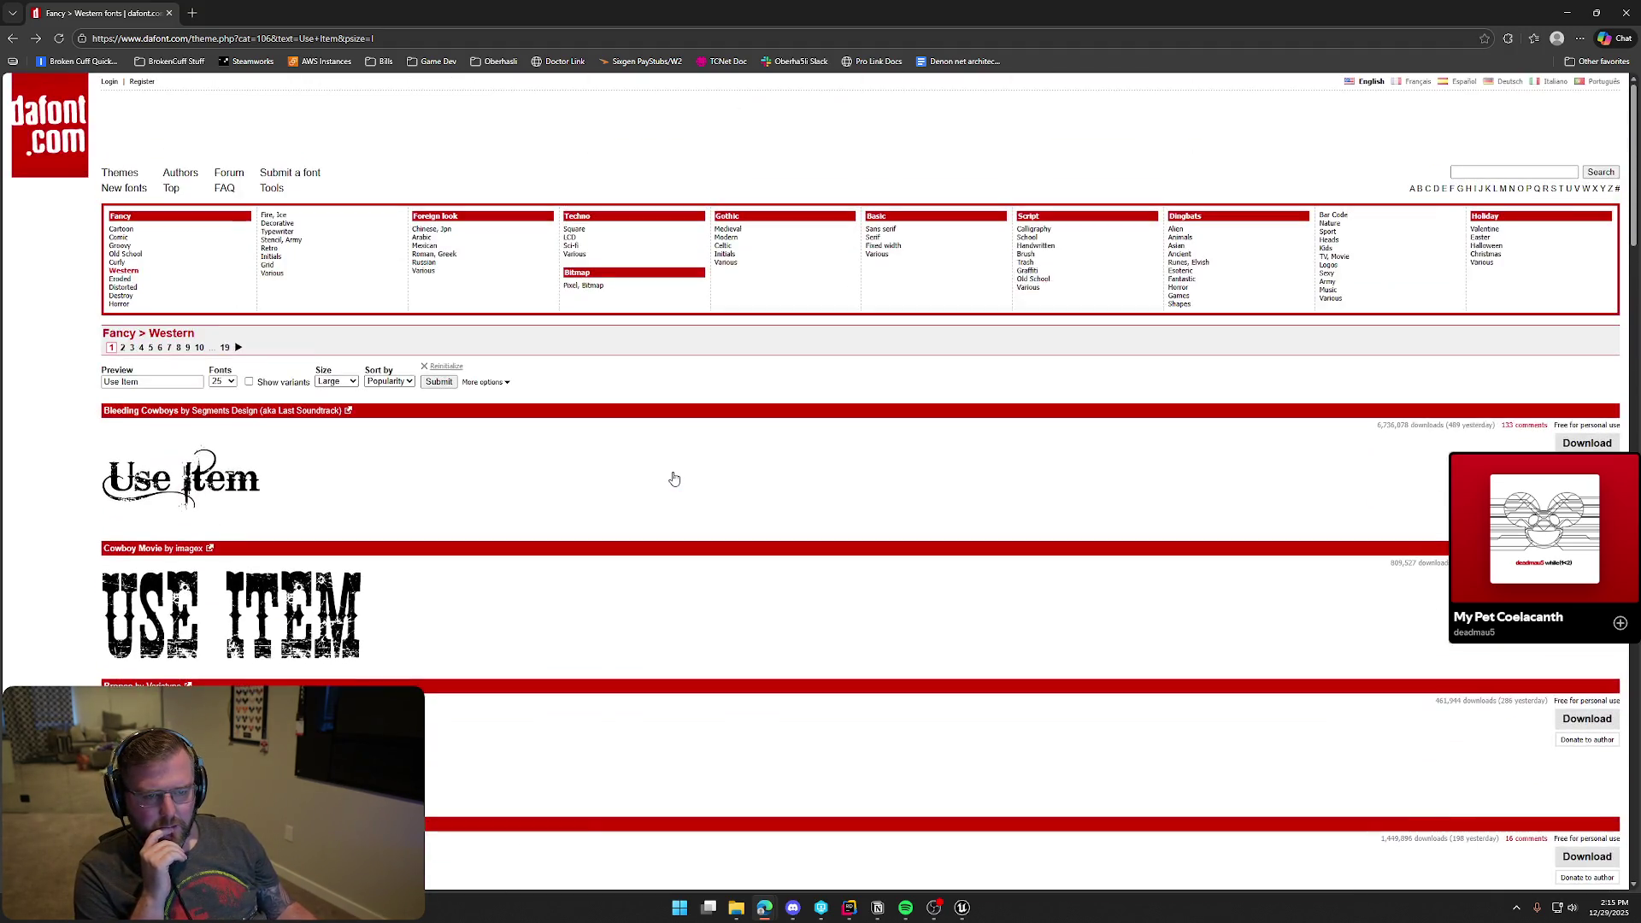
pyautogui.scroll(-10, 673, 478)
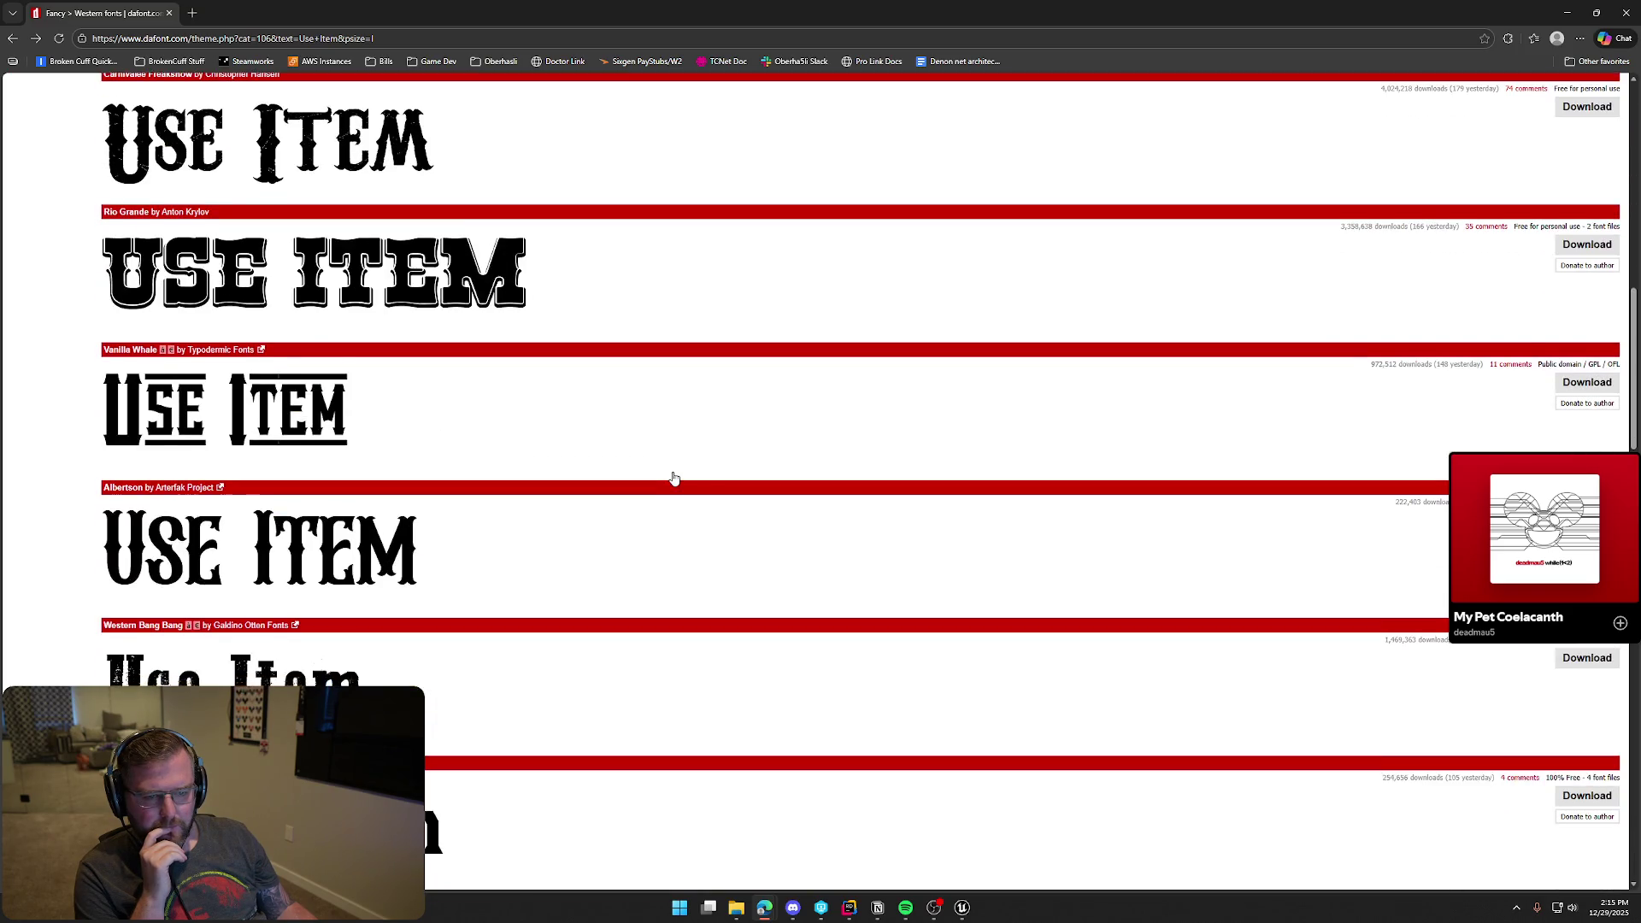
pyautogui.scroll(-4, 673, 479)
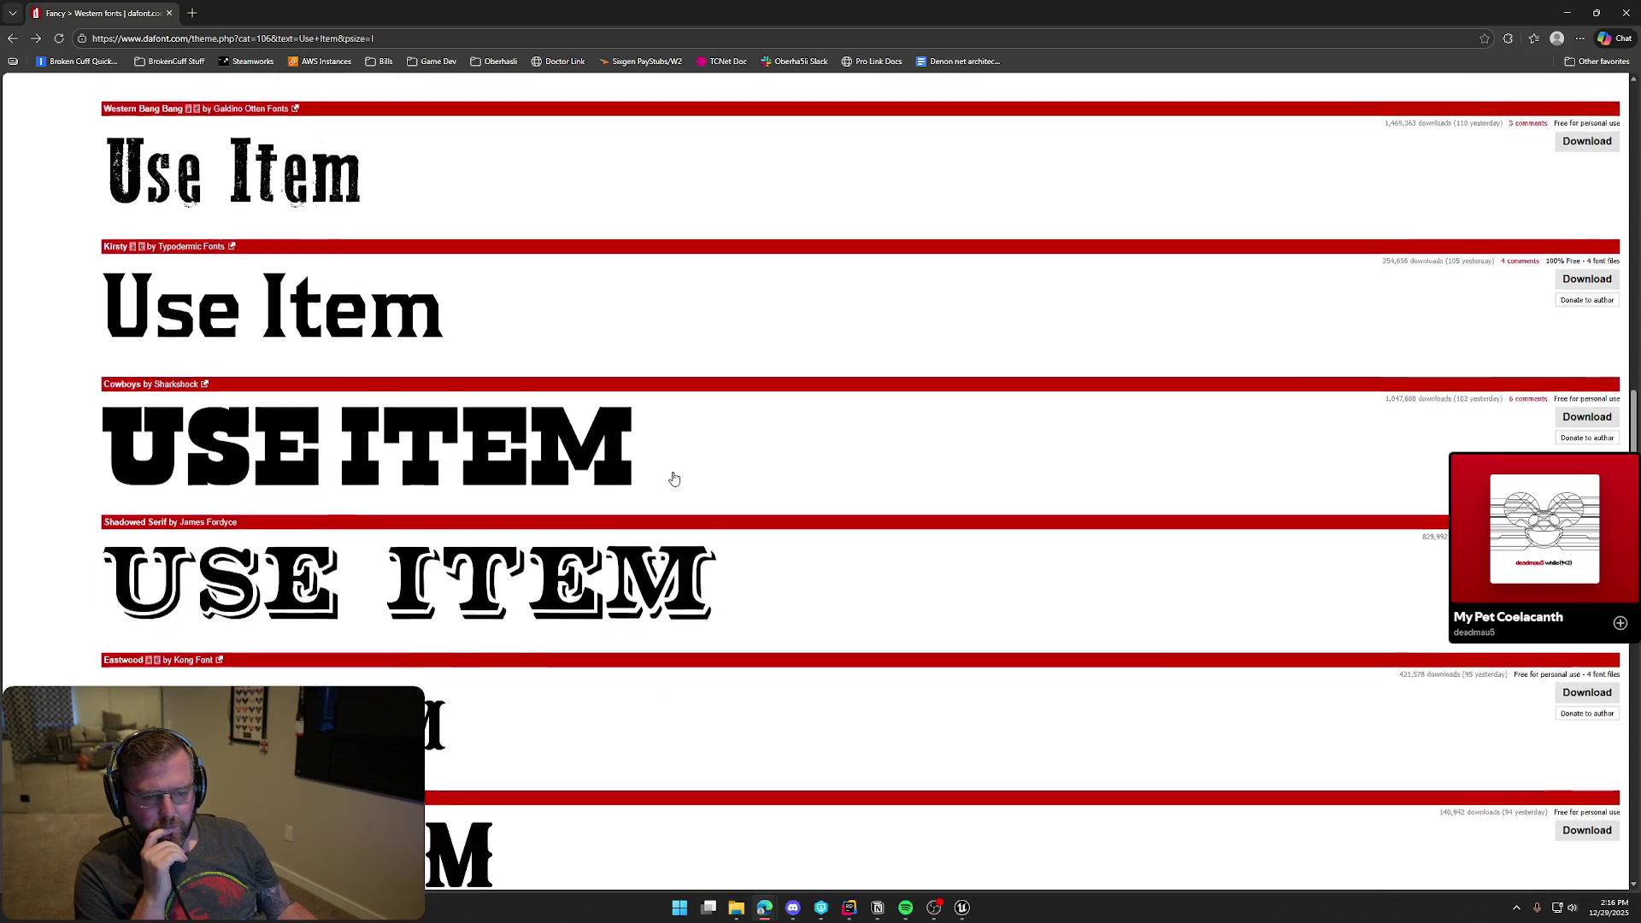
pyautogui.scroll(-4, 674, 479)
pyautogui.scroll(-8, 673, 478)
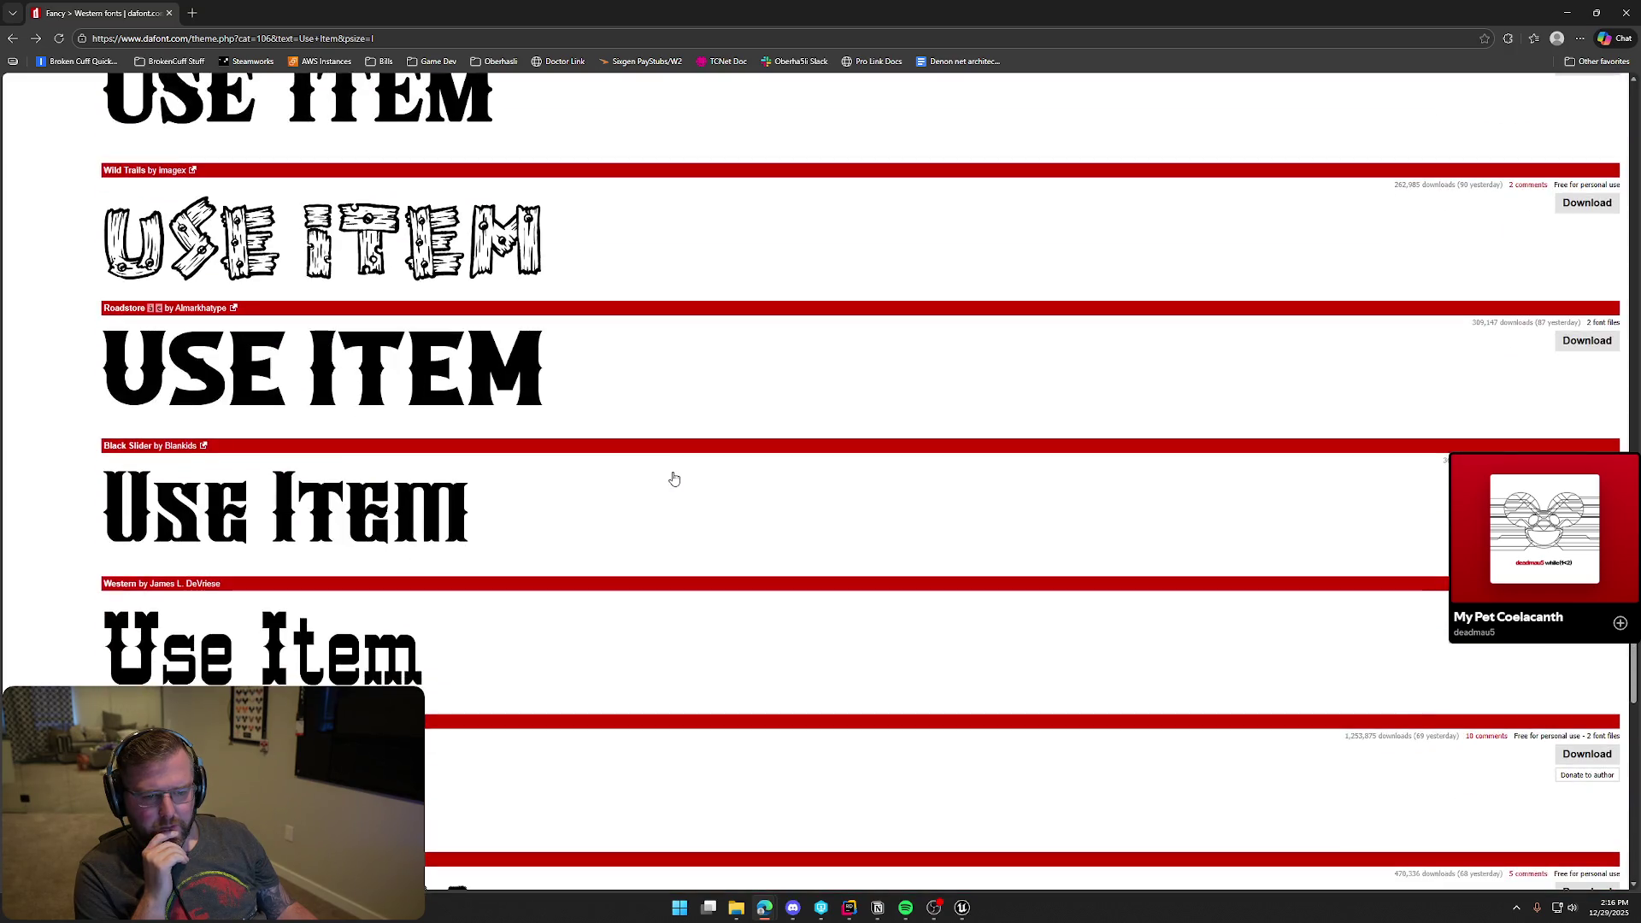
pyautogui.scroll(-7, 674, 478)
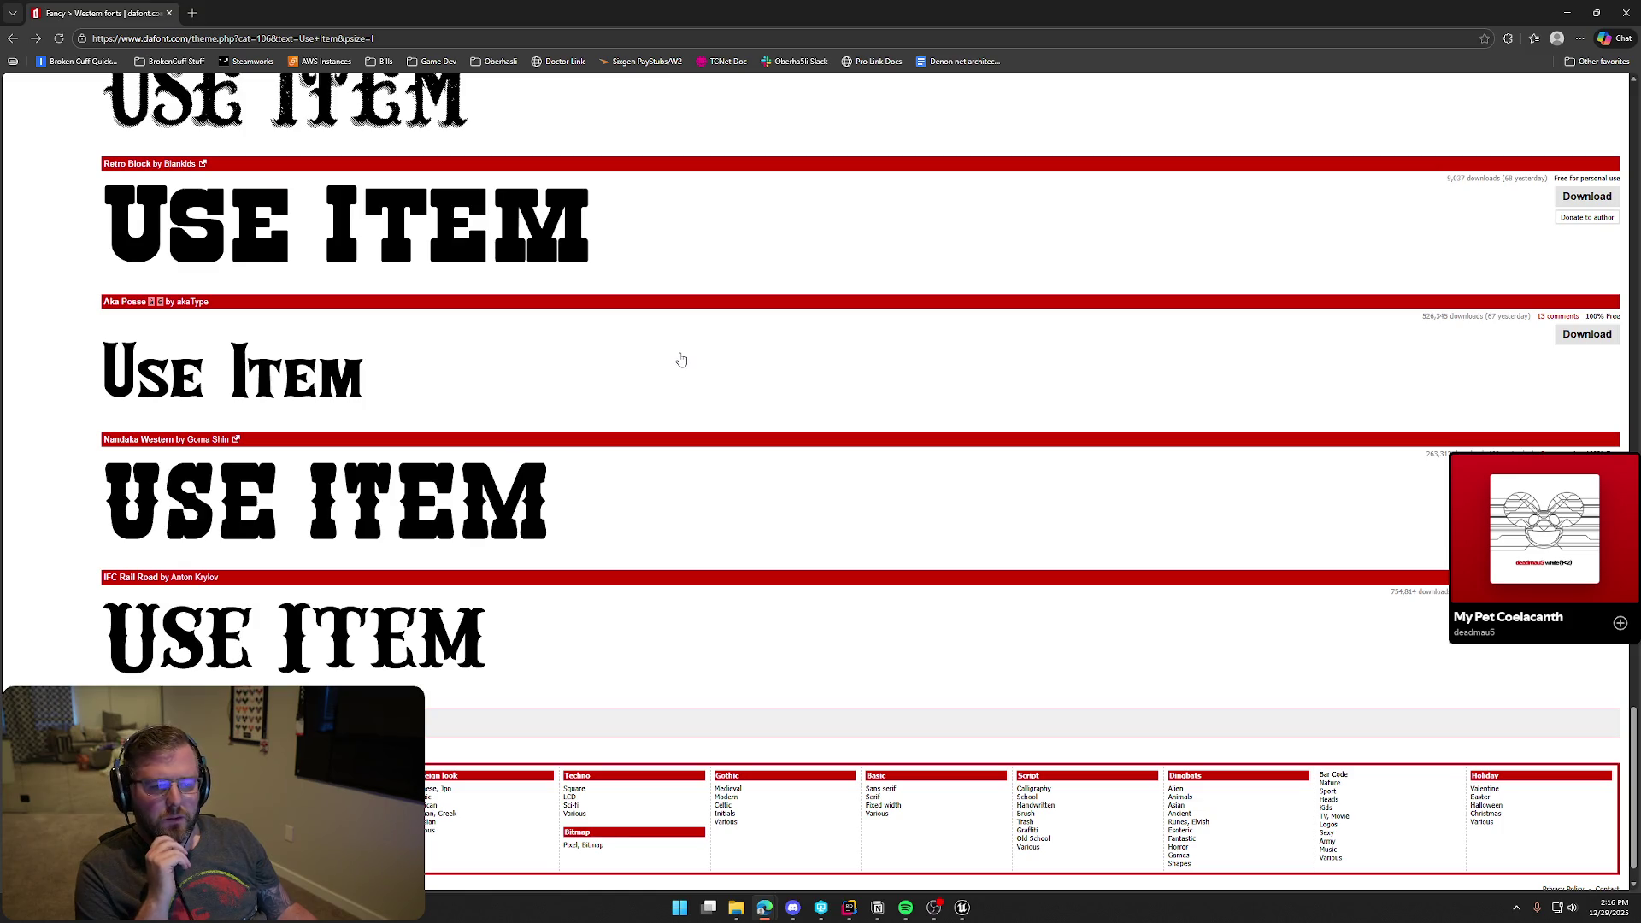
# Scroll back up and down the Western list to compare the 'Use Item' previews
pyautogui.scroll(7, 681, 359)
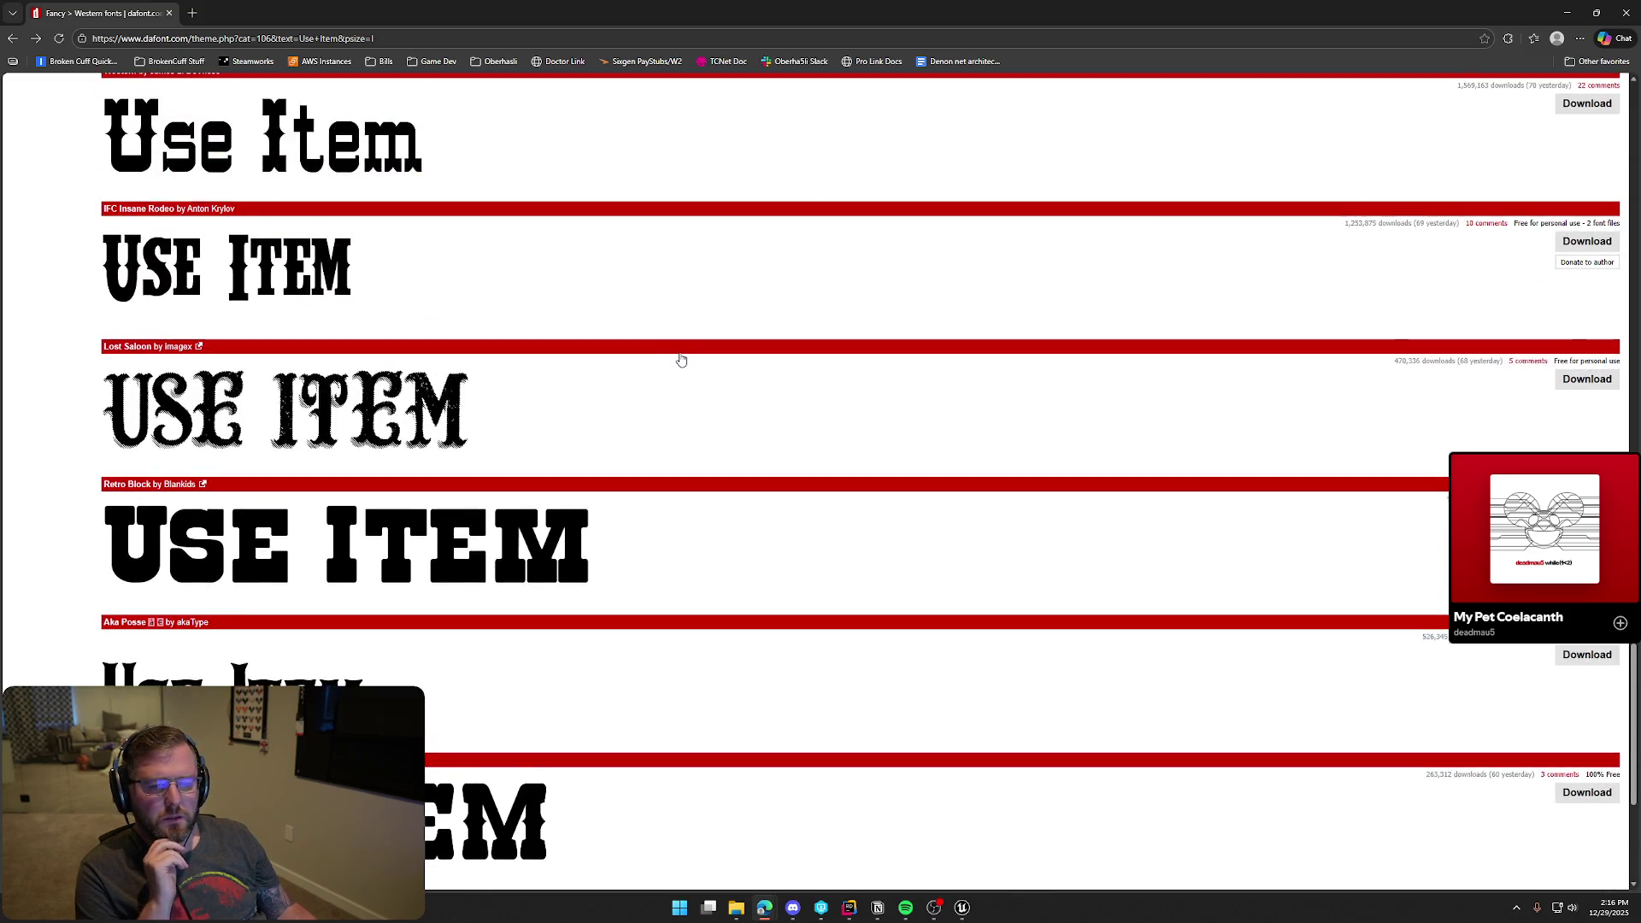
pyautogui.scroll(4, 682, 359)
pyautogui.scroll(3, 681, 359)
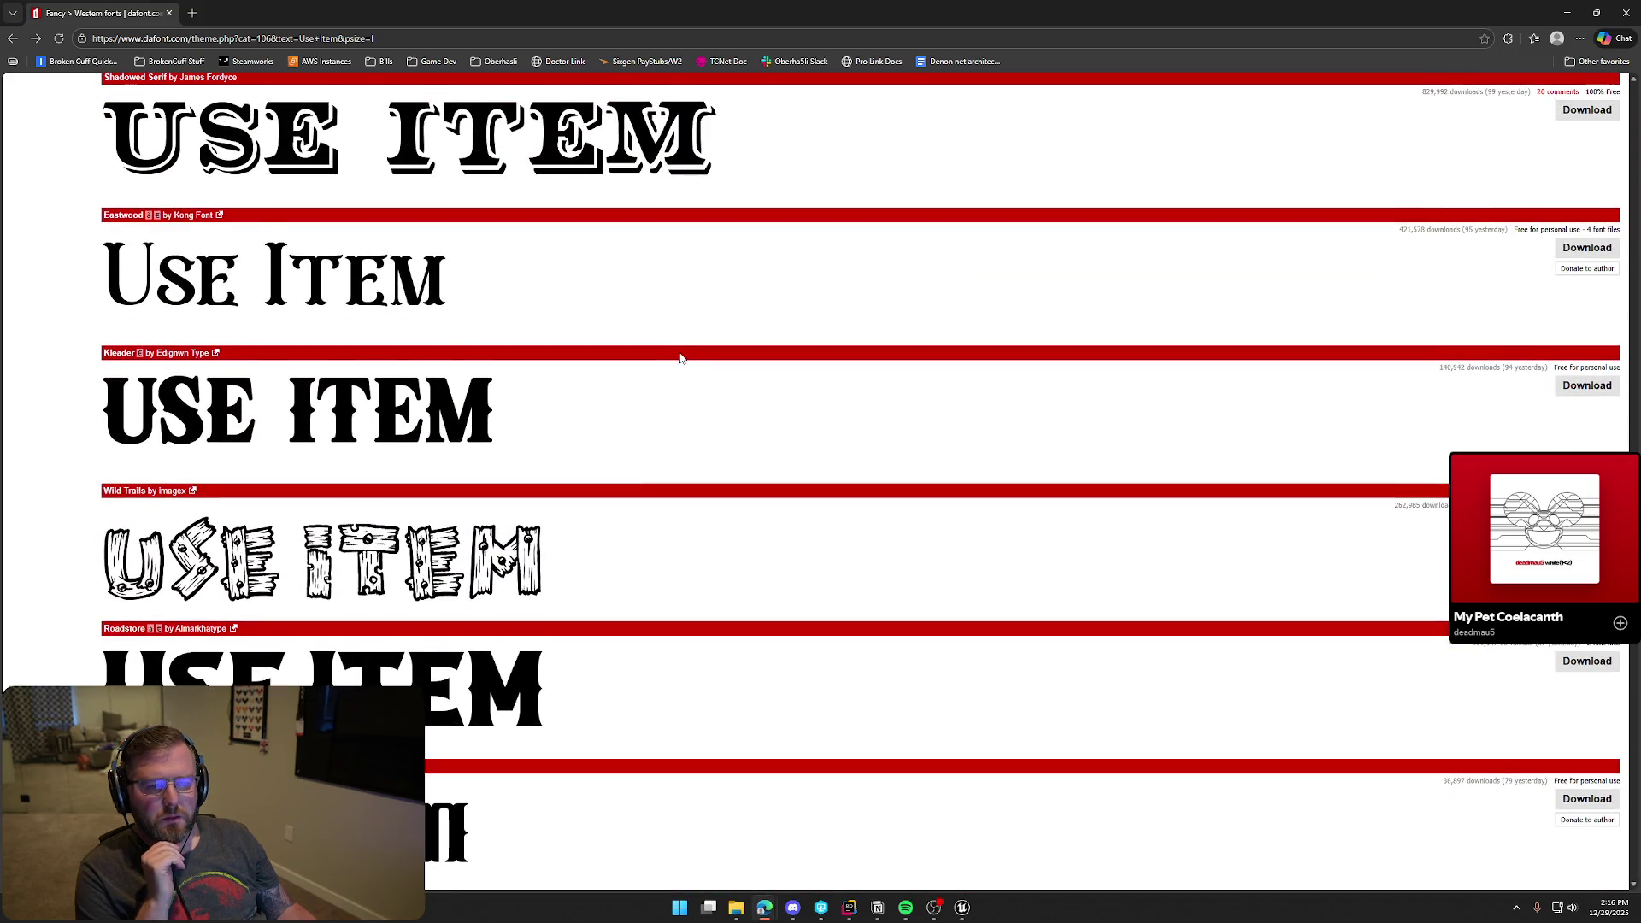
pyautogui.scroll(3, 681, 359)
pyautogui.scroll(3, 682, 359)
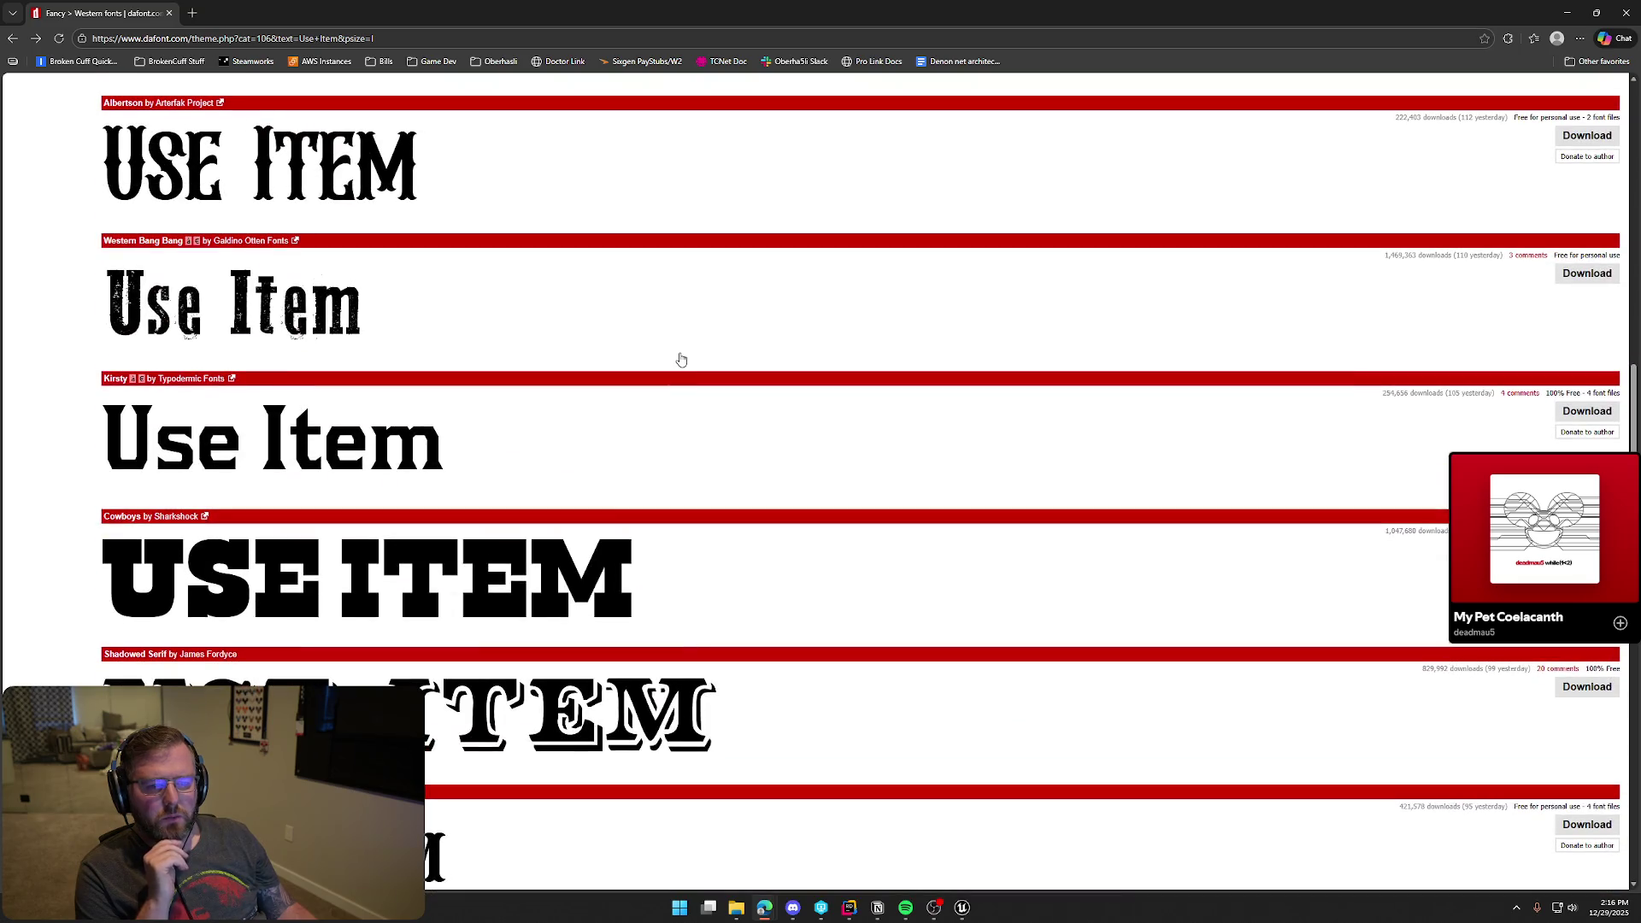
pyautogui.scroll(1, 682, 359)
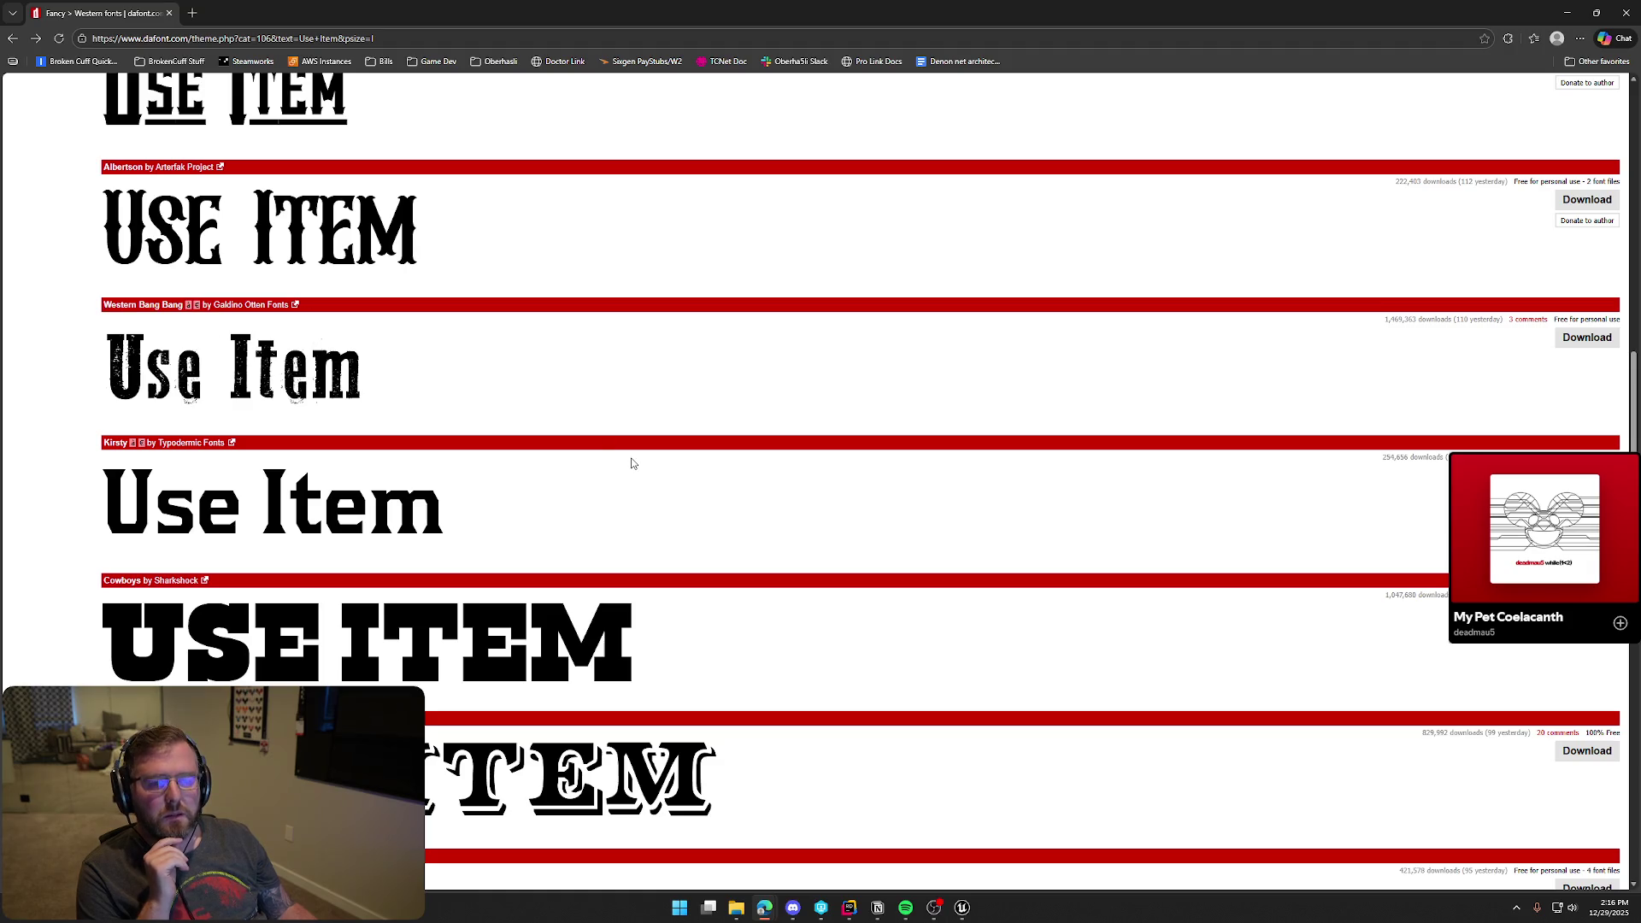
pyautogui.scroll(3, 633, 463)
pyautogui.scroll(3, 633, 464)
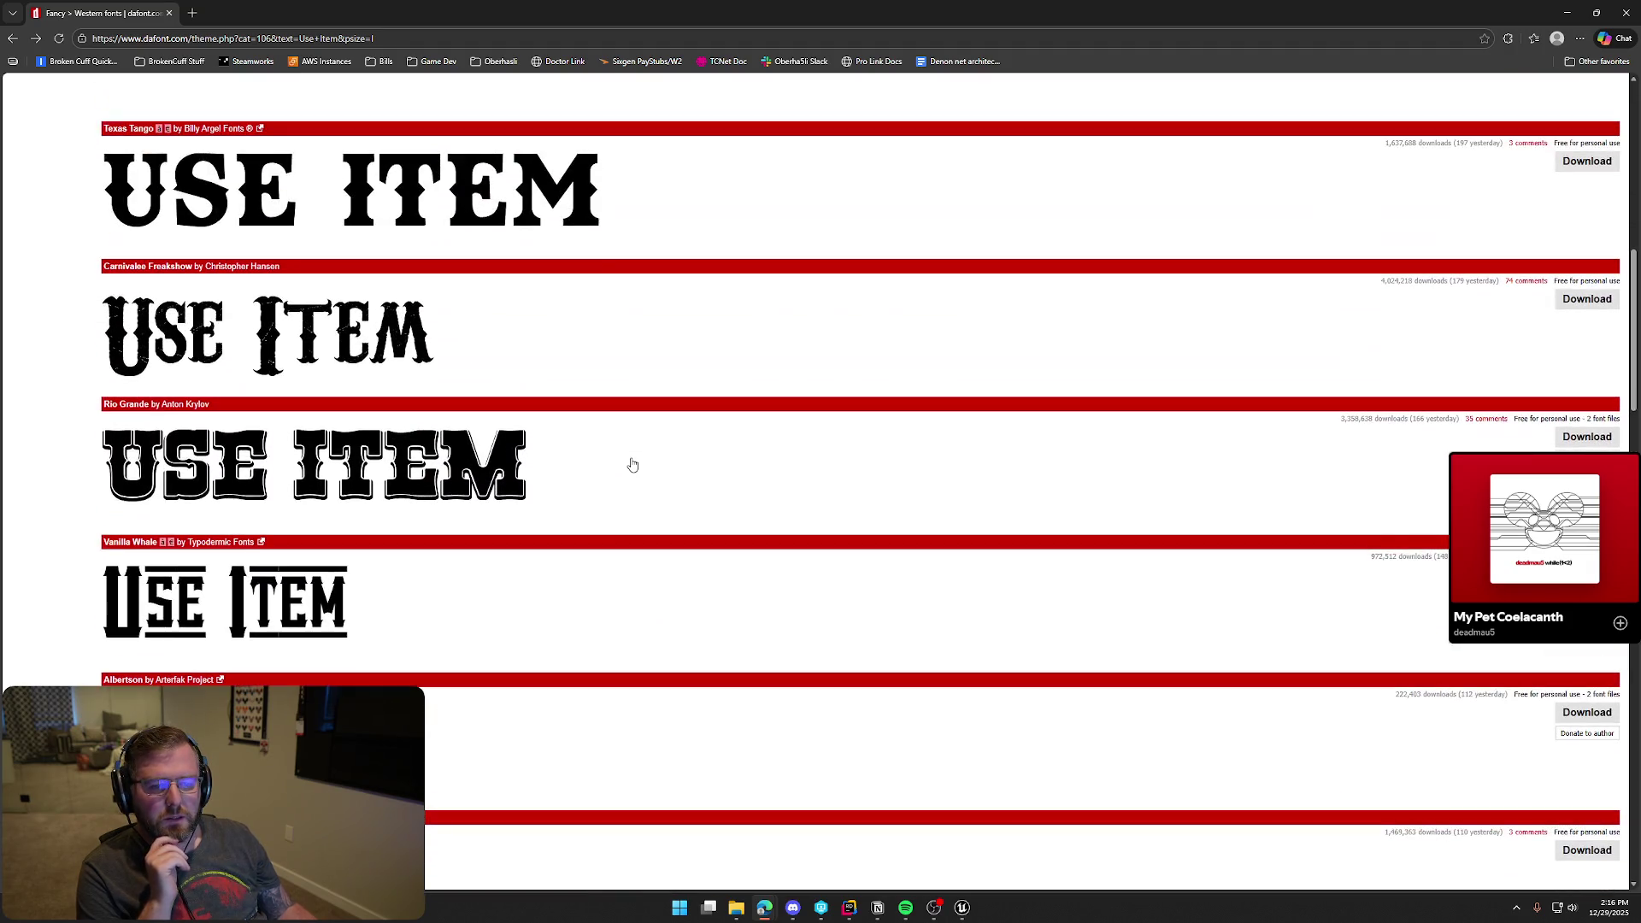
pyautogui.scroll(1, 633, 464)
pyautogui.scroll(-1, 633, 464)
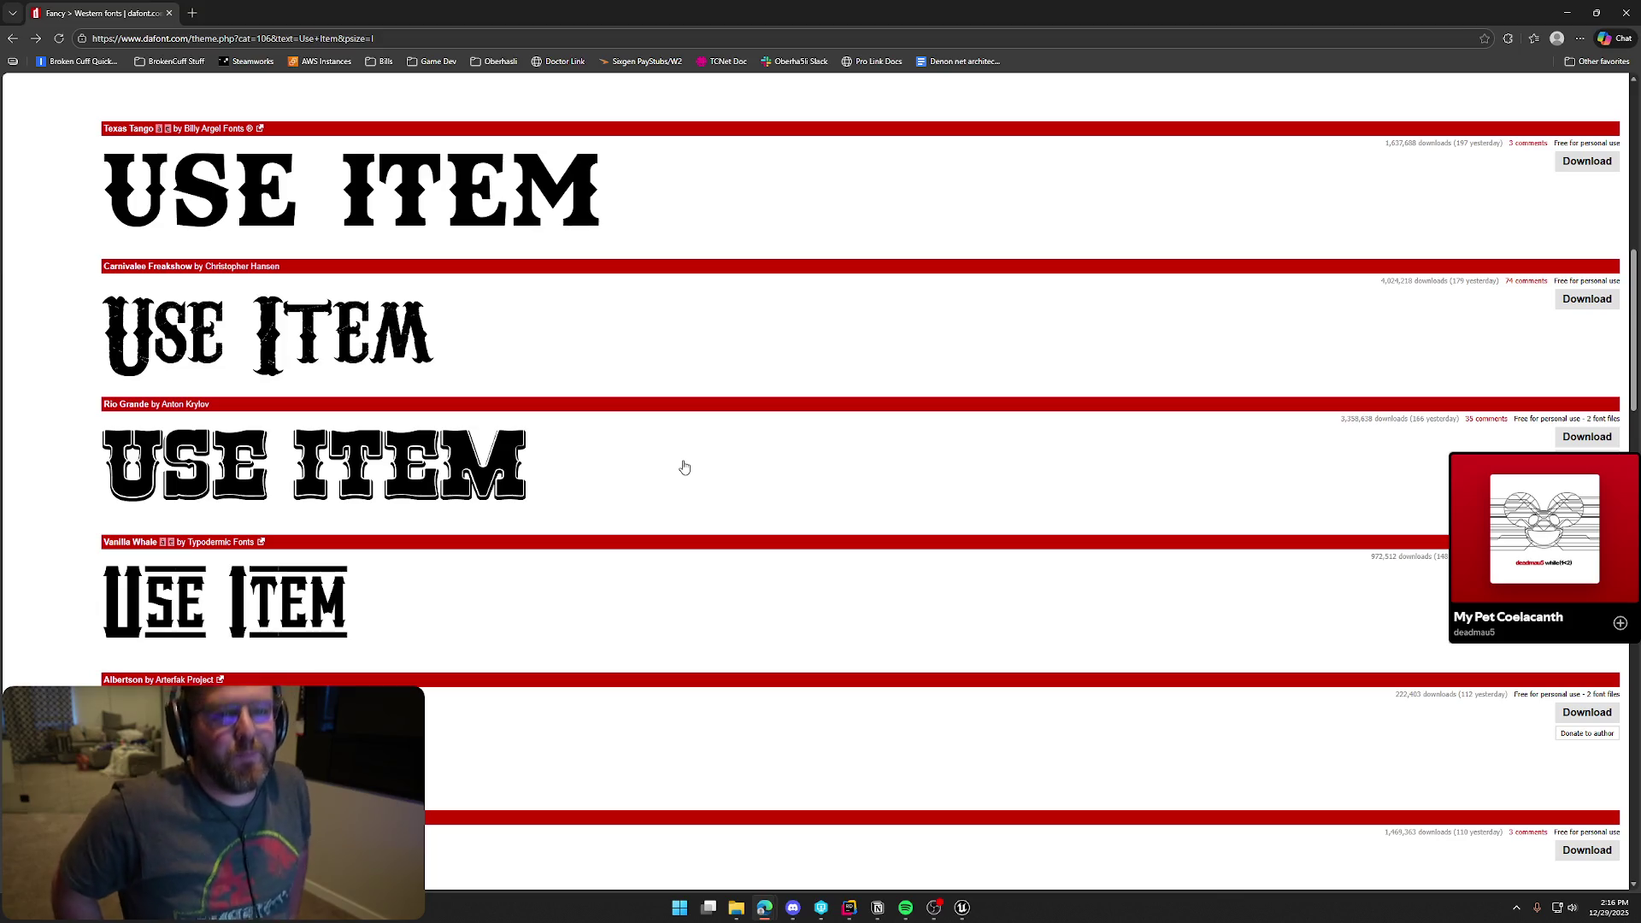
pyautogui.scroll(4, 684, 479)
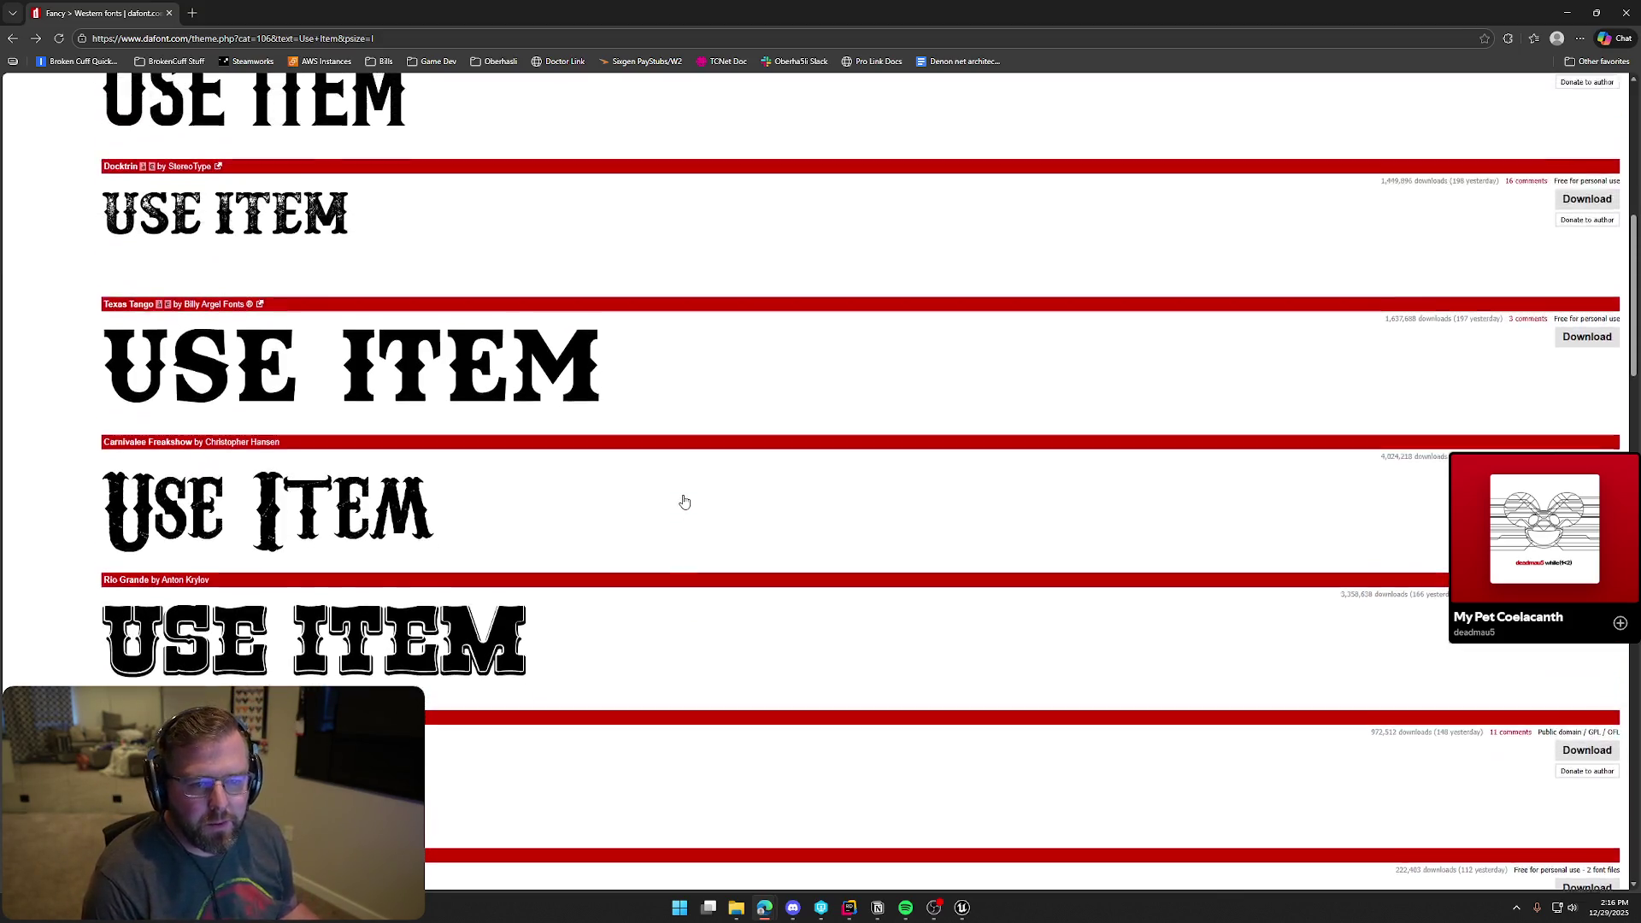
pyautogui.scroll(2, 683, 500)
pyautogui.scroll(-7, 688, 499)
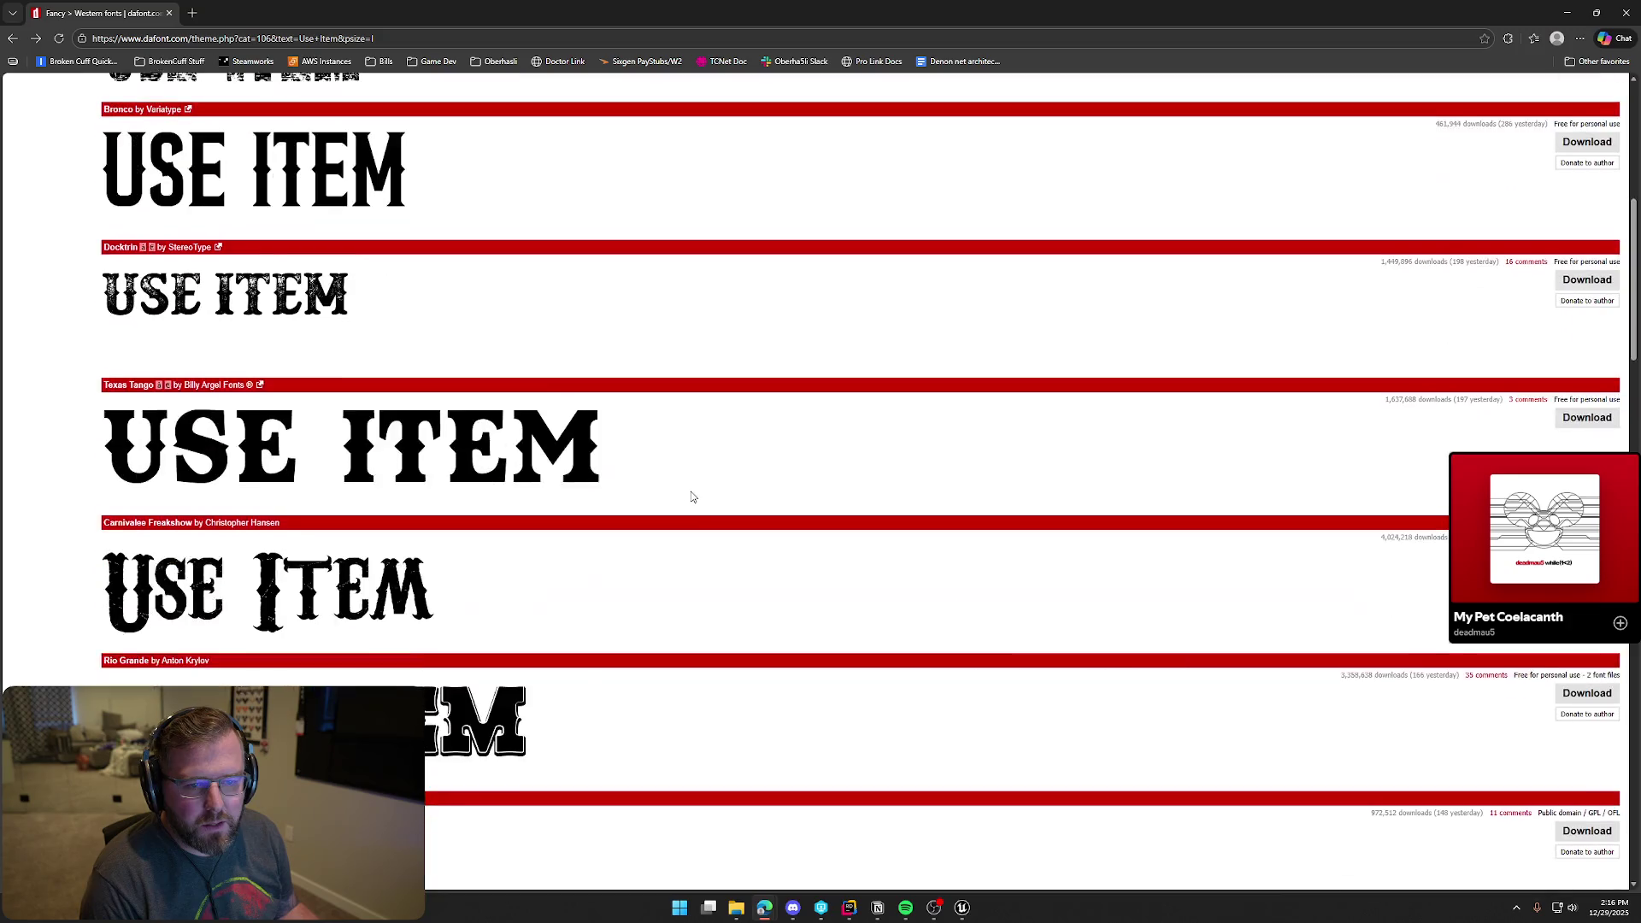
pyautogui.scroll(-3, 691, 496)
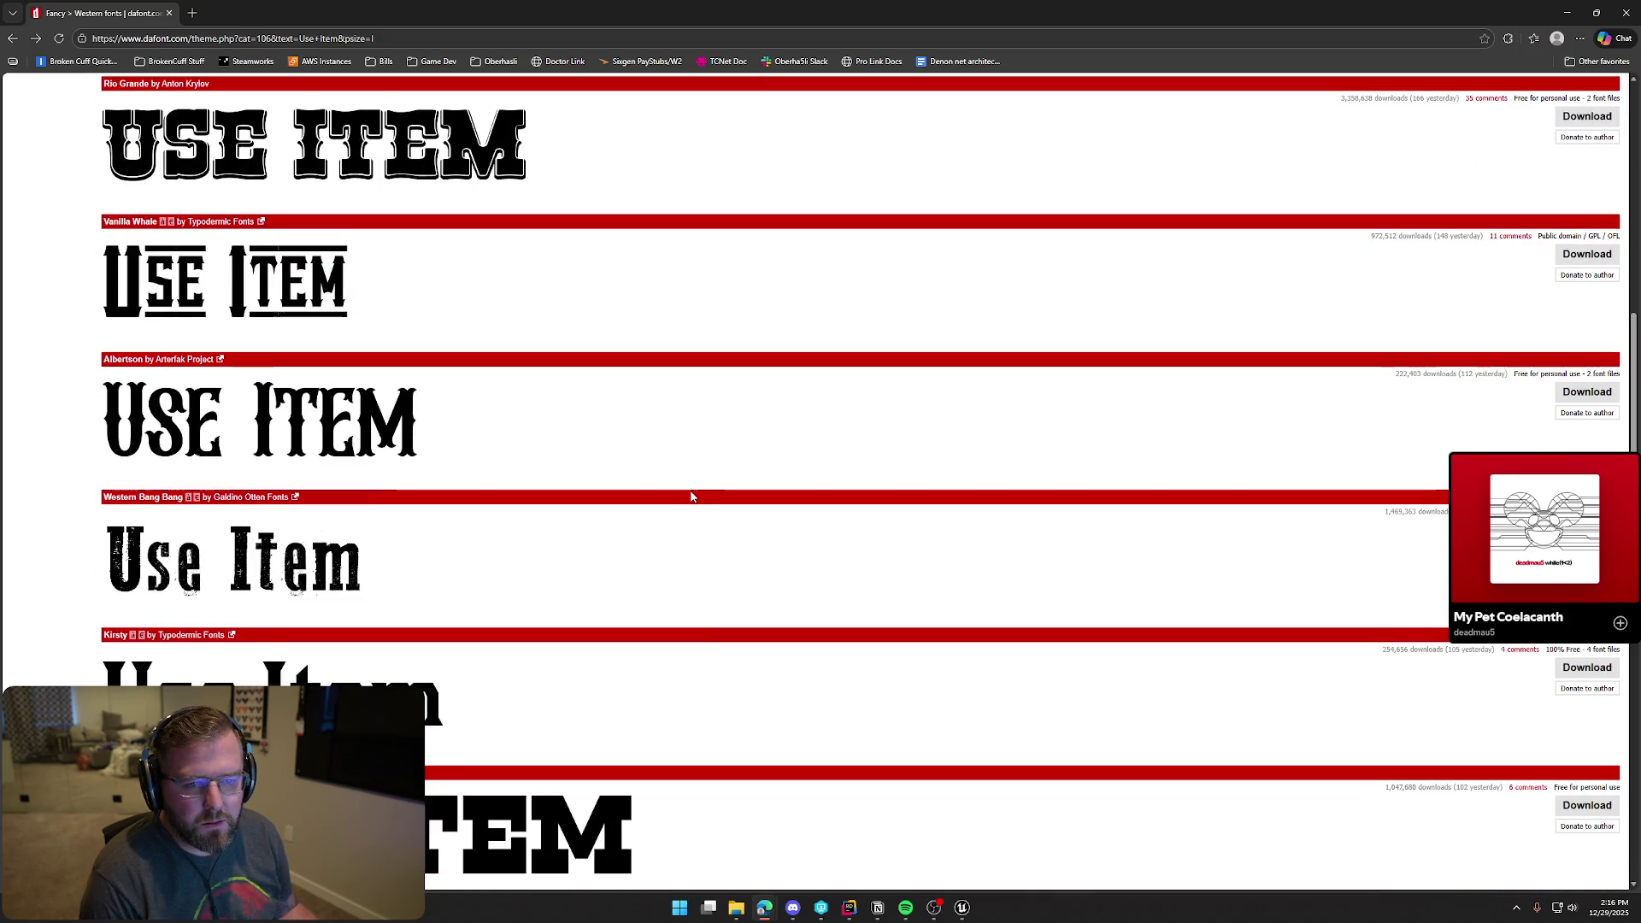
pyautogui.scroll(1, 692, 497)
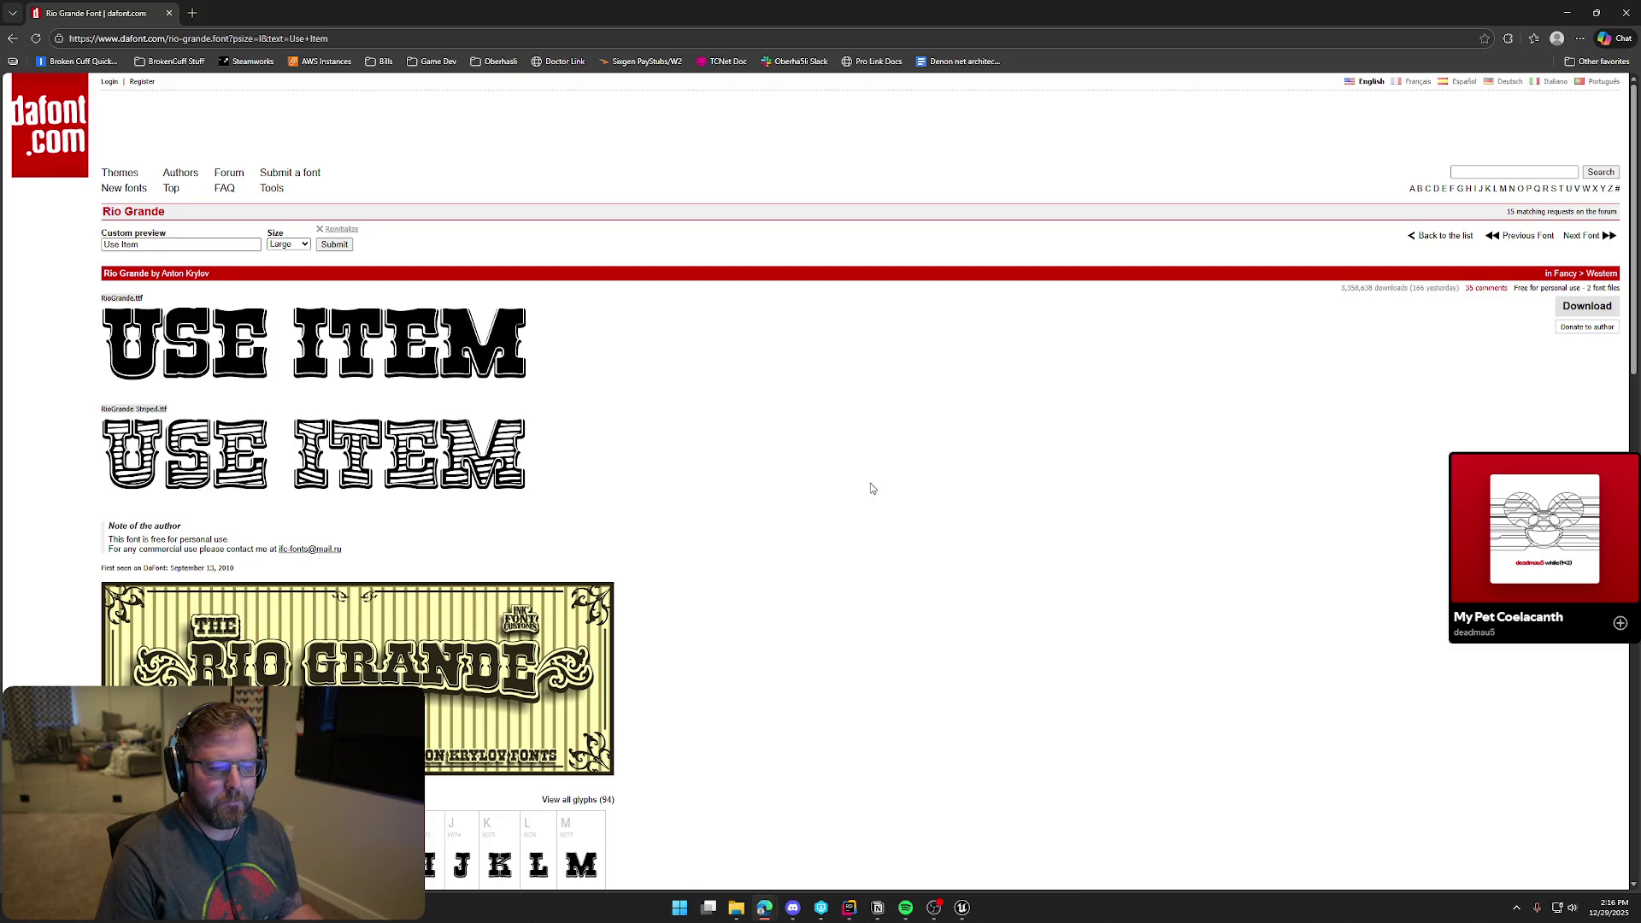
# Review Rio Grande's glyph tables on its font page, then return to the Unreal UI_GameHUD editor
pyautogui.scroll(-10, 945, 546)
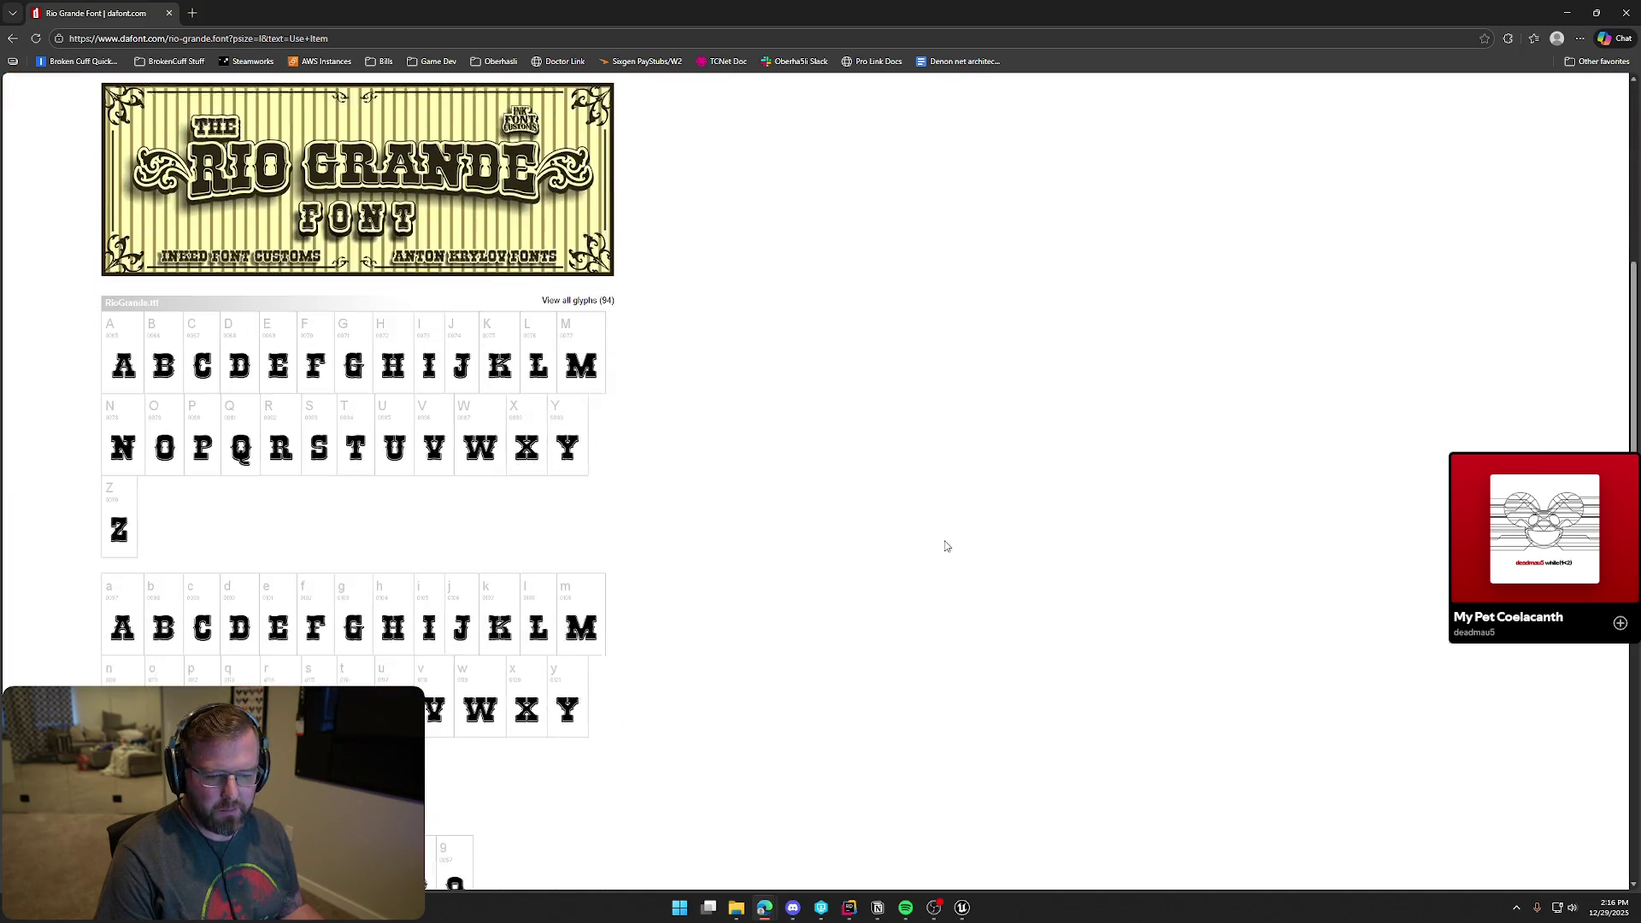
pyautogui.scroll(-5, 943, 544)
pyautogui.scroll(12, 932, 539)
pyautogui.scroll(1, 934, 538)
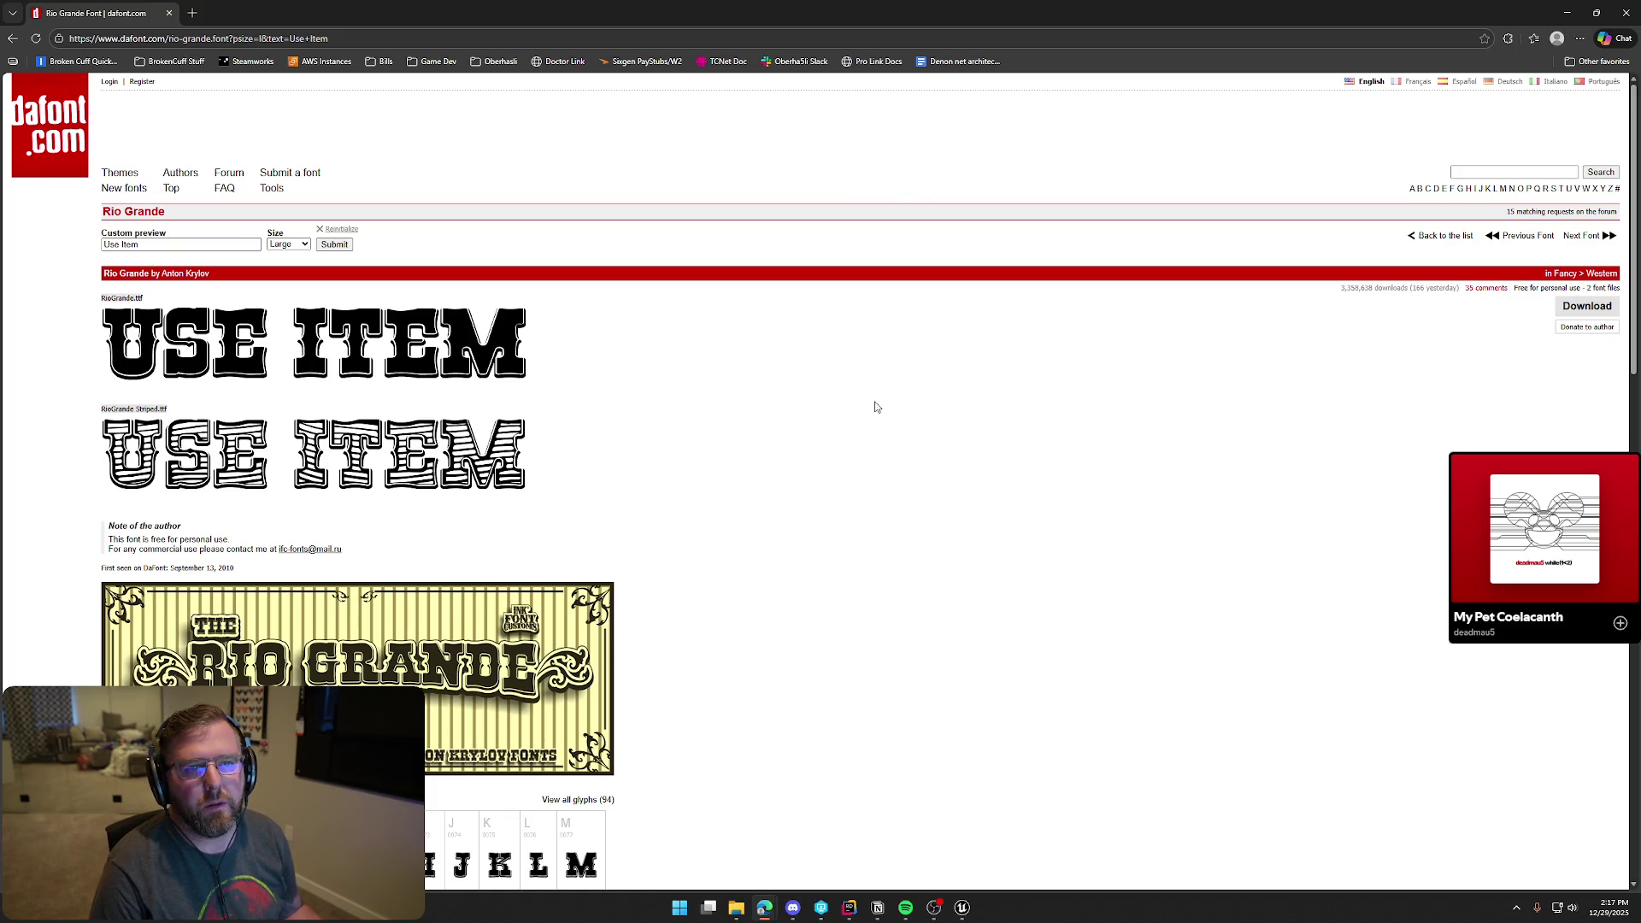
pyautogui.scroll(-6, 975, 525)
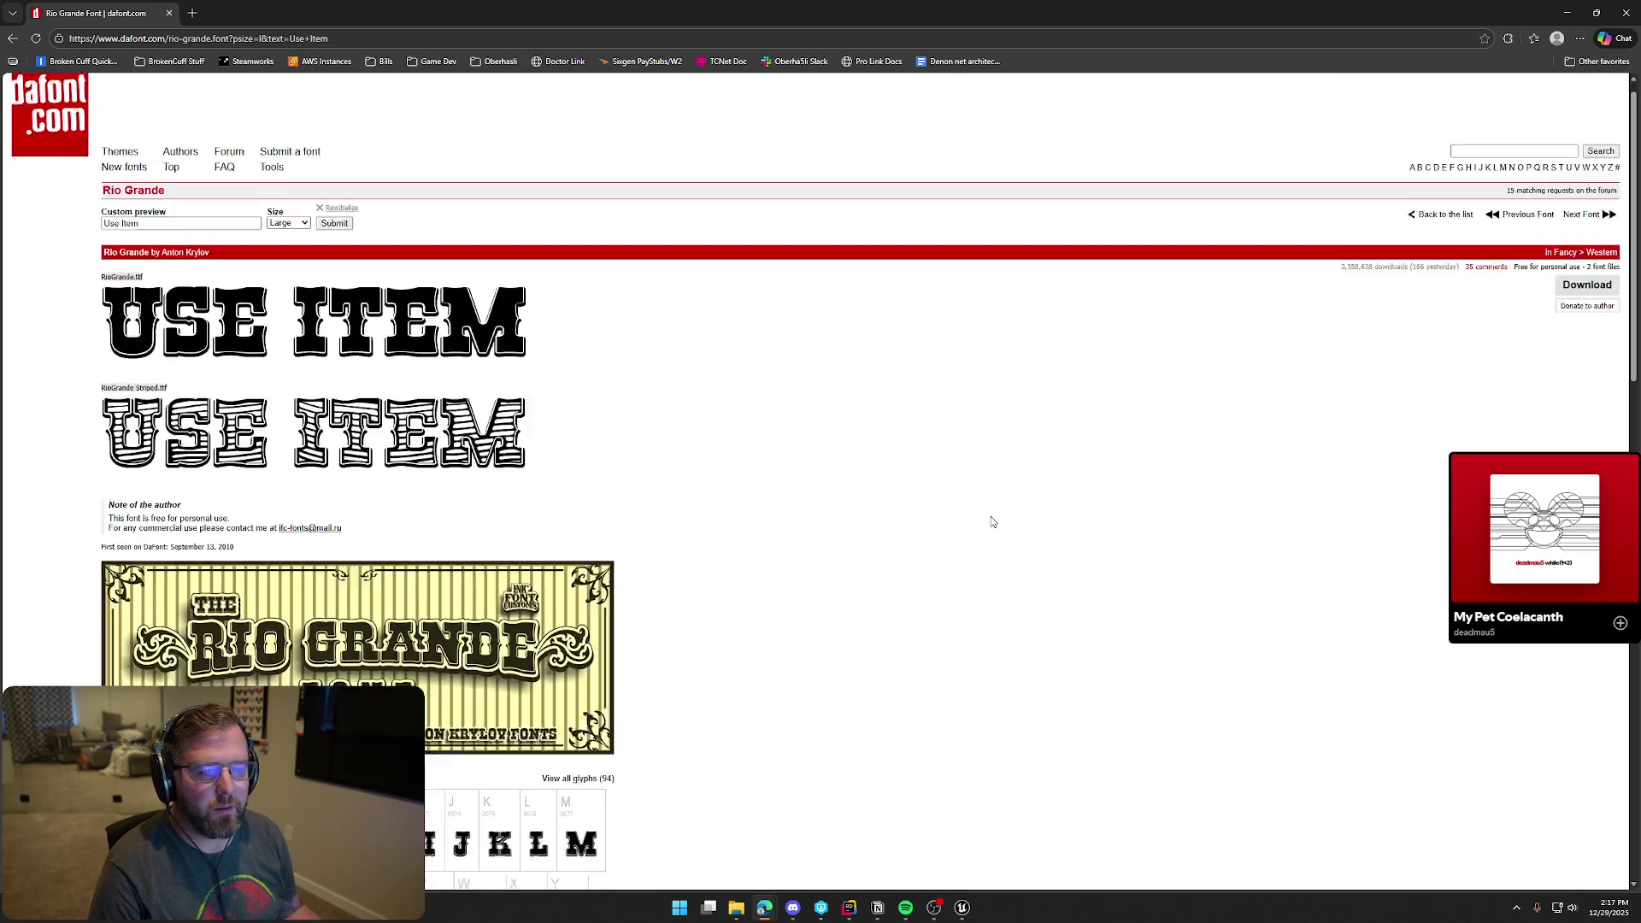
pyautogui.scroll(6, 995, 524)
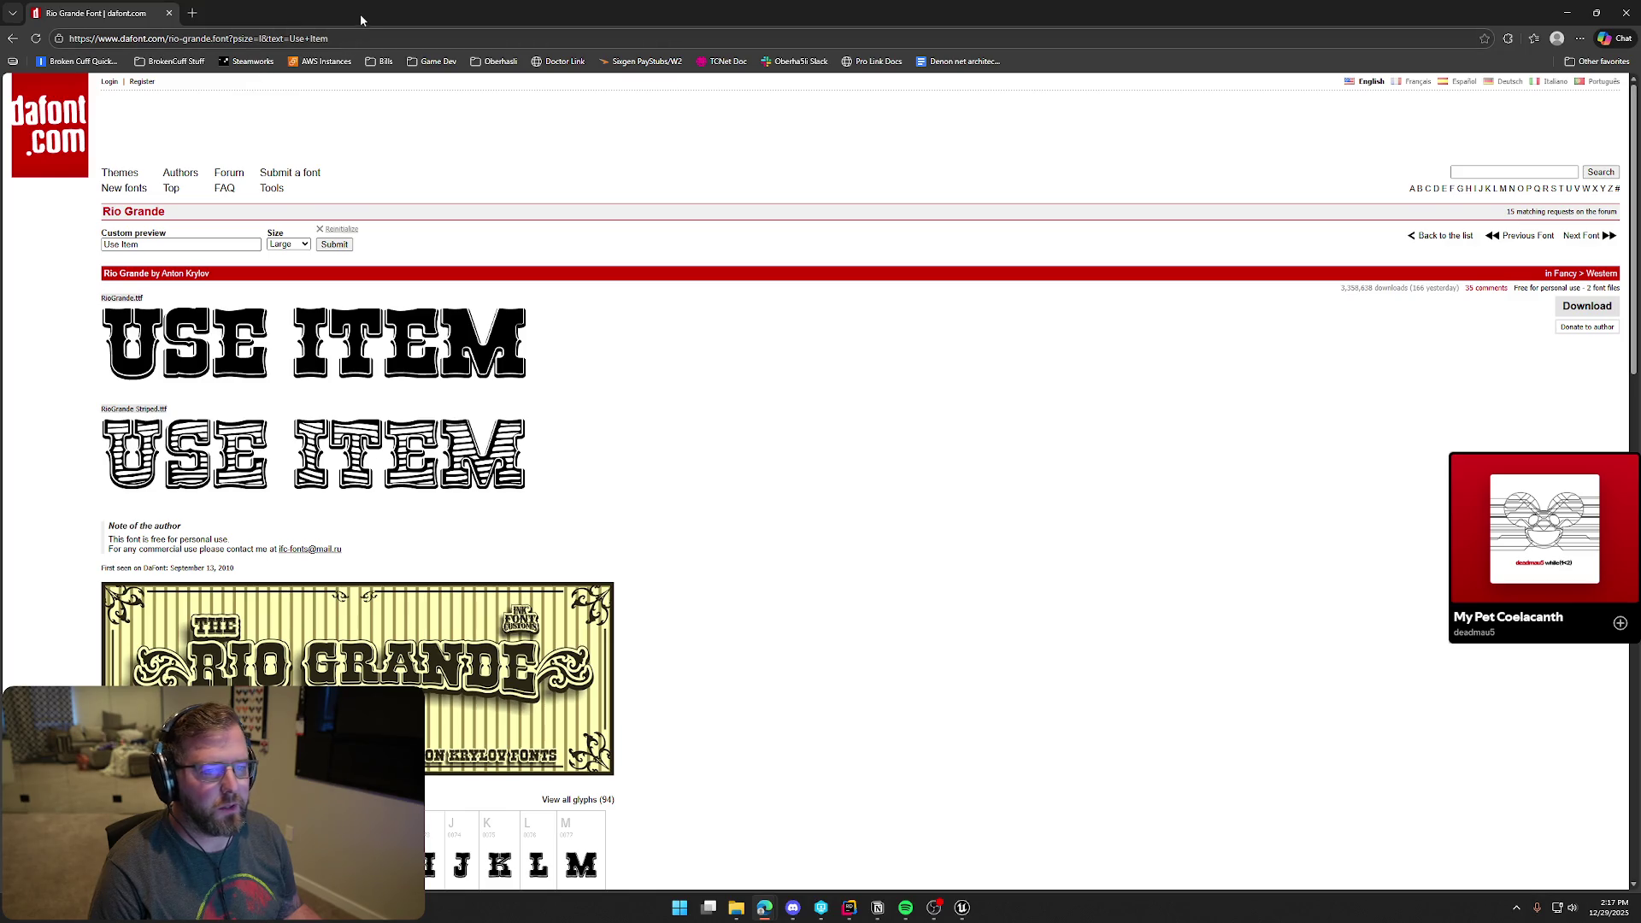
pyautogui.hotkey('alt', 'Tab')
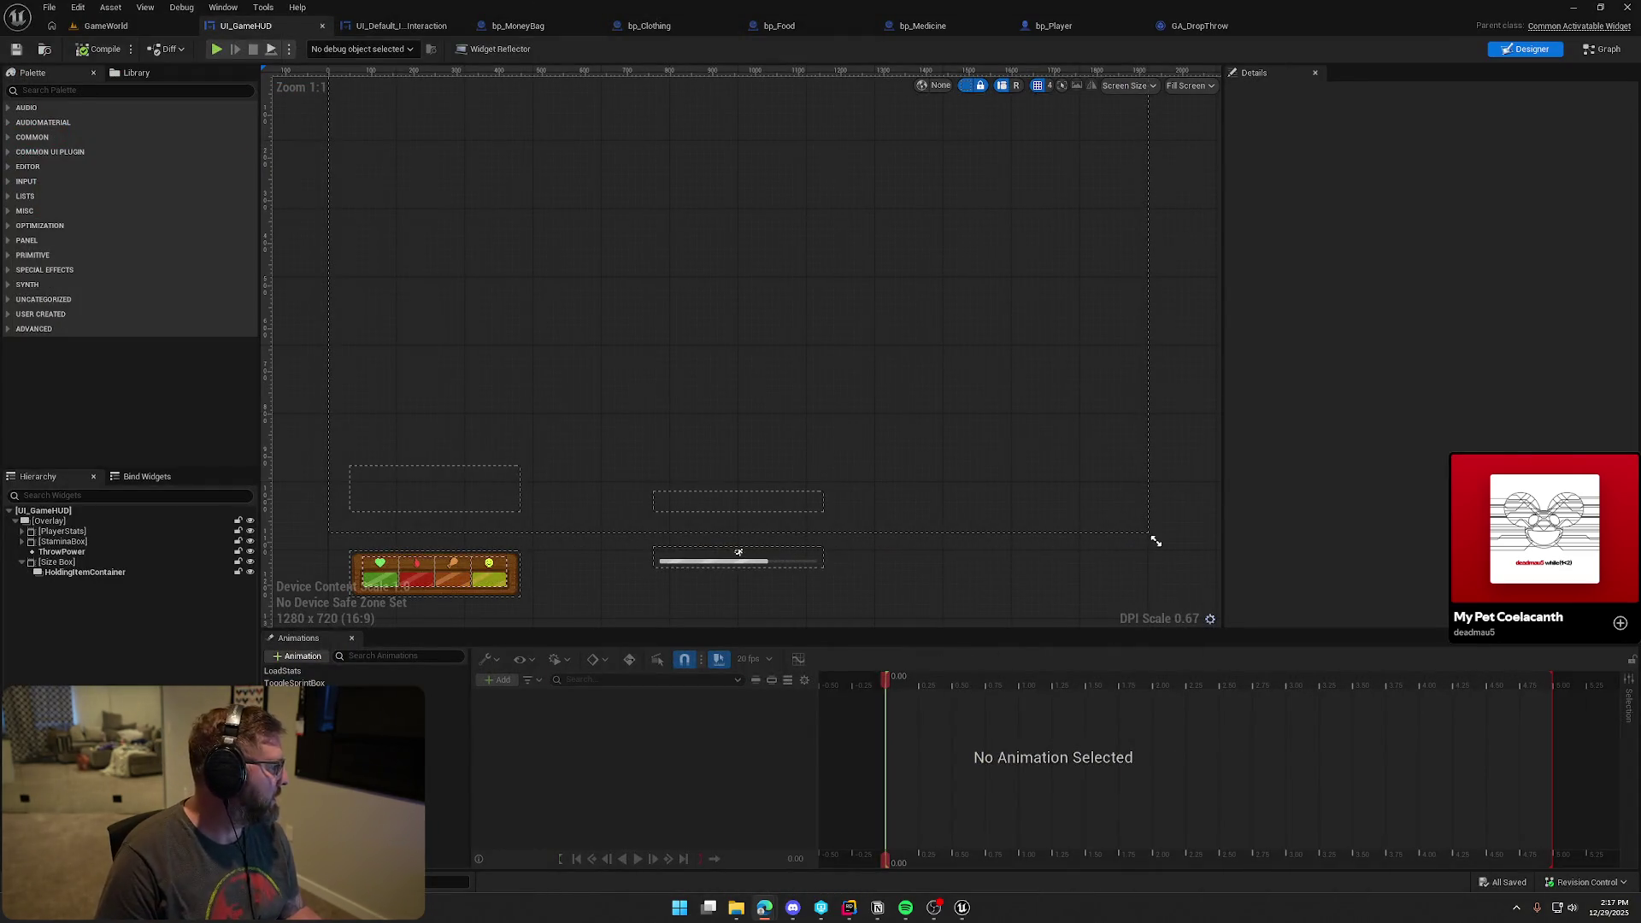
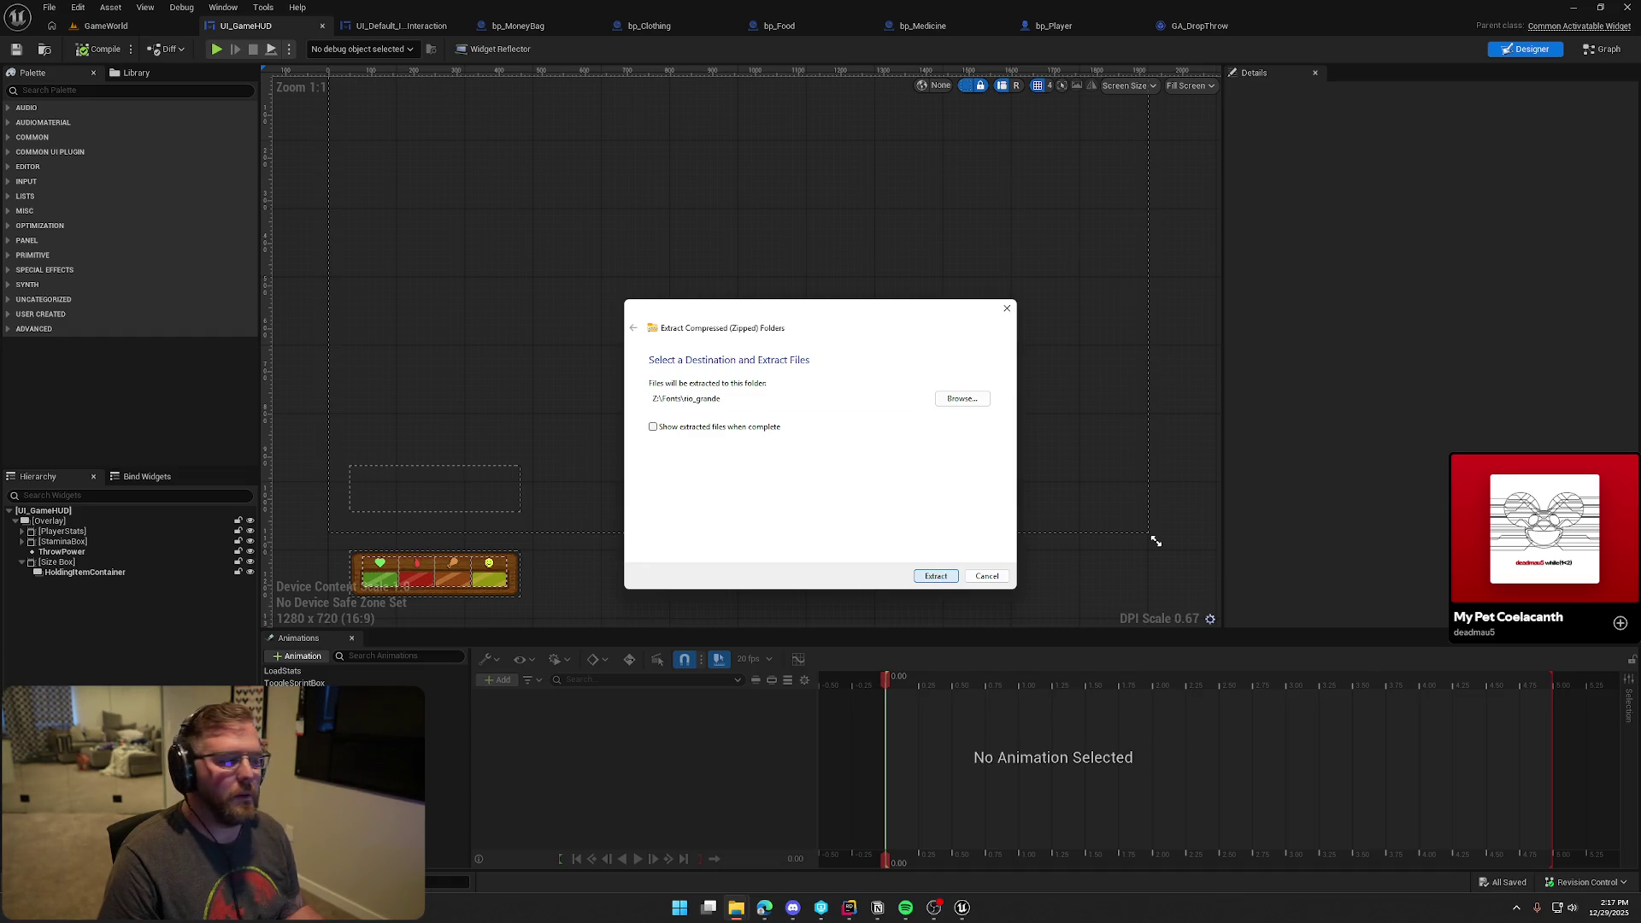
# Extract the rio_grande font archive and close its READ ME.txt file
pyautogui.click(936, 577)
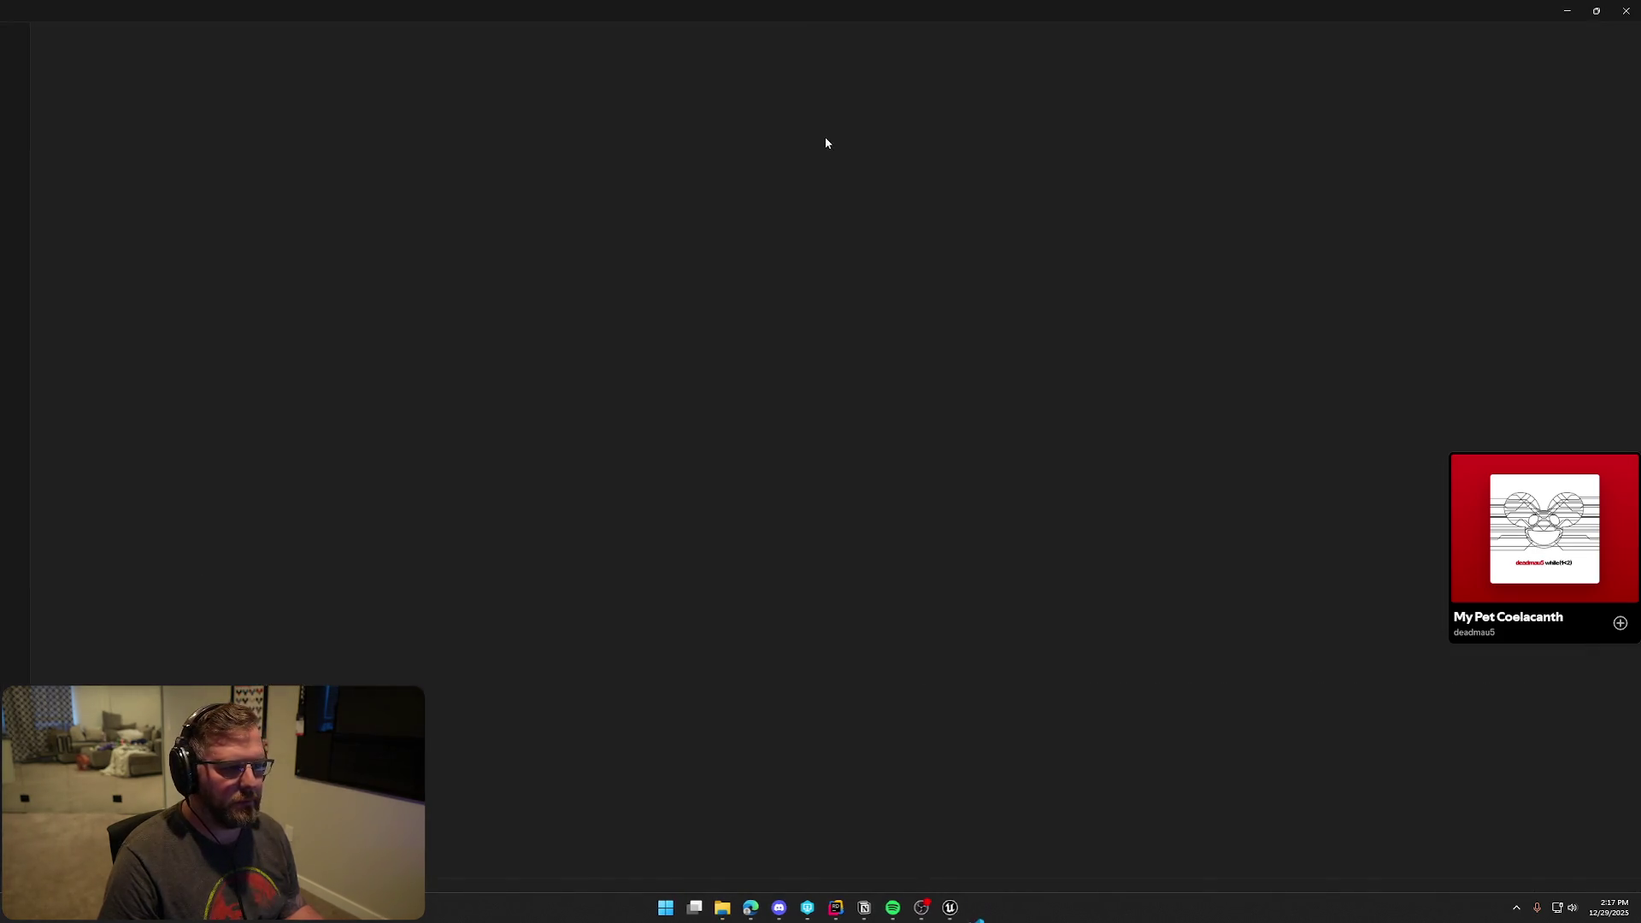
pyautogui.click(1567, 10)
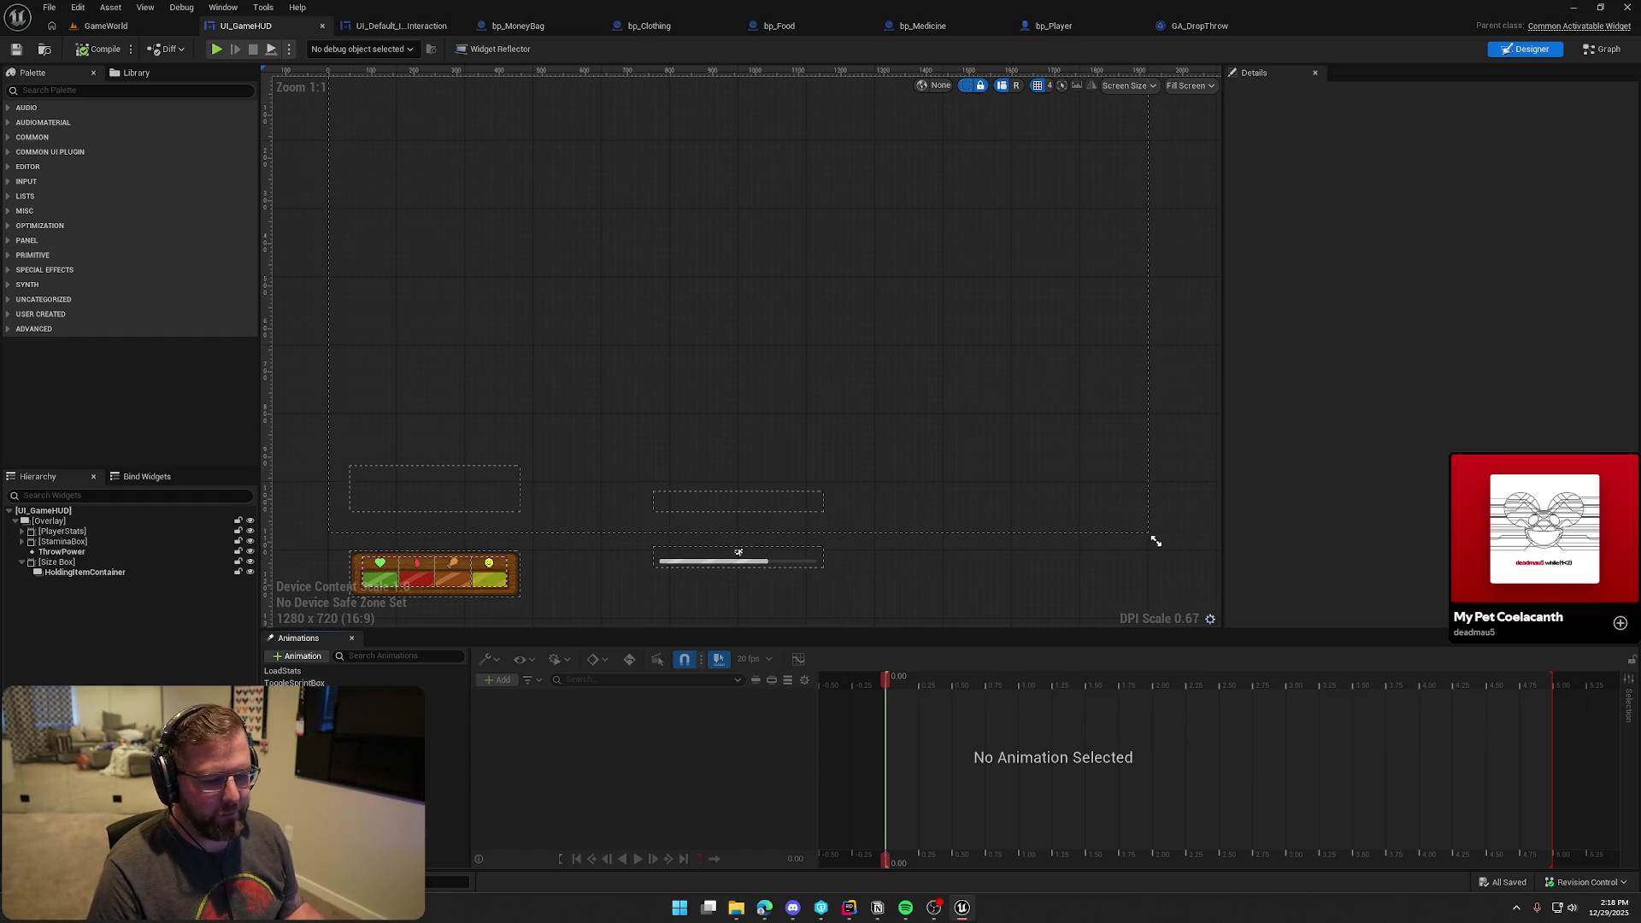
# Hide the Animations panel and switch to the UI_Default_ItemInteraction widget editor
pyautogui.click(352, 638)
pyautogui.moveTo(630, 773)
pyautogui.mouseDown()
pyautogui.moveTo(661, 800)
pyautogui.moveTo(648, 781)
pyautogui.mouseUp()
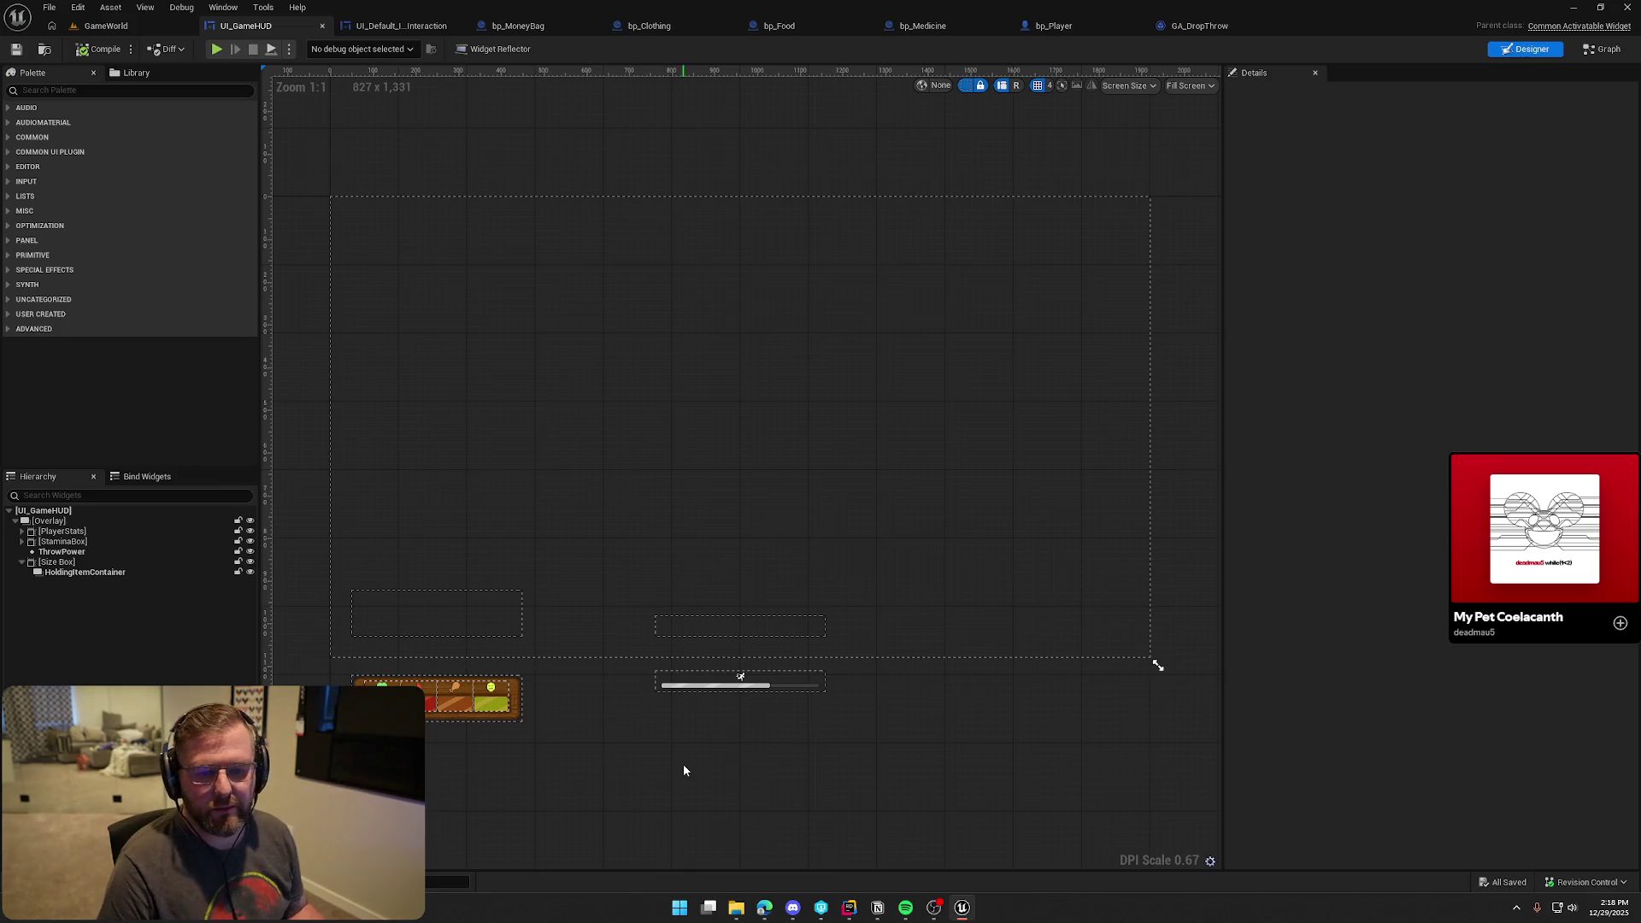
pyautogui.click(374, 29)
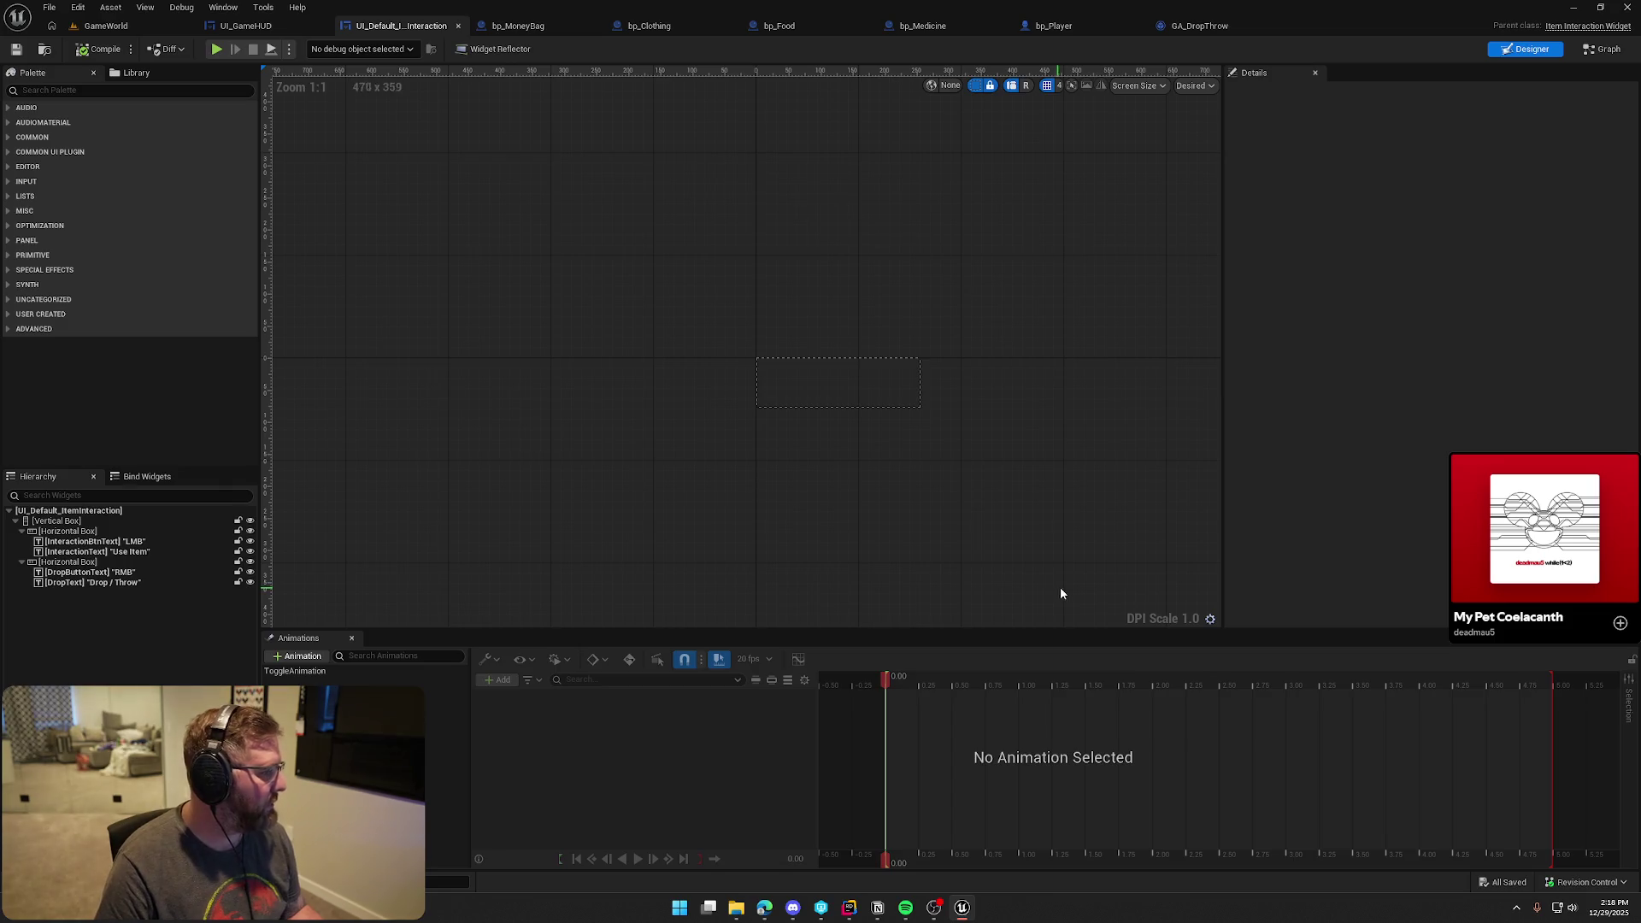
# Create a new folder named 'Fonts' in the UI Assets folder
pyautogui.hotkey('ctrl', 'space')
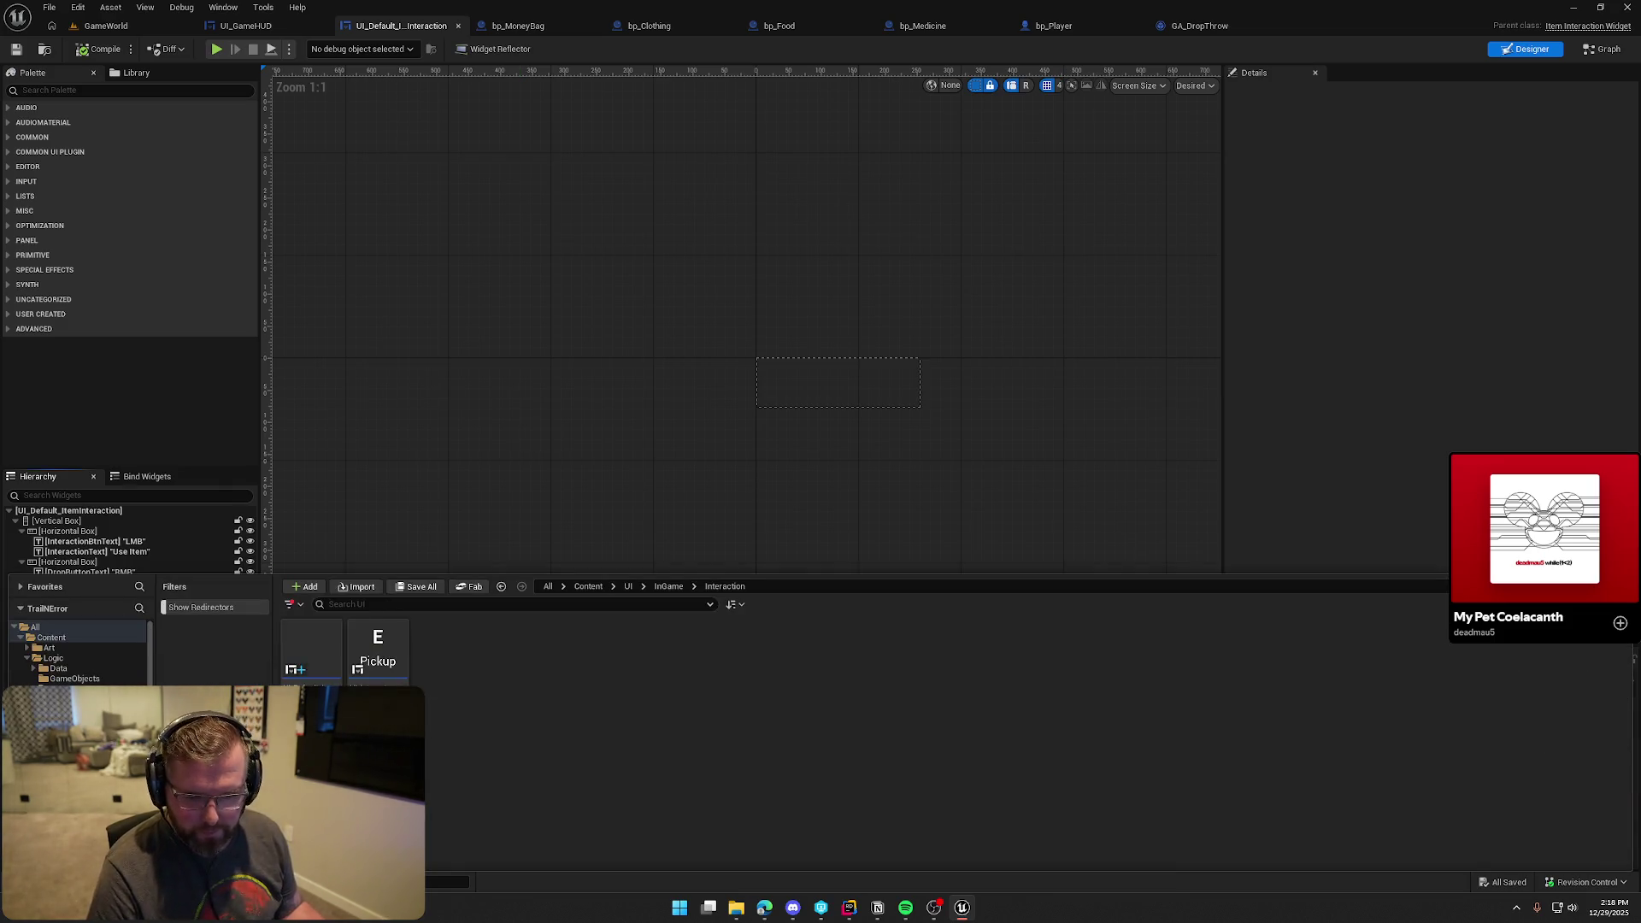
pyautogui.rightClick(756, 676)
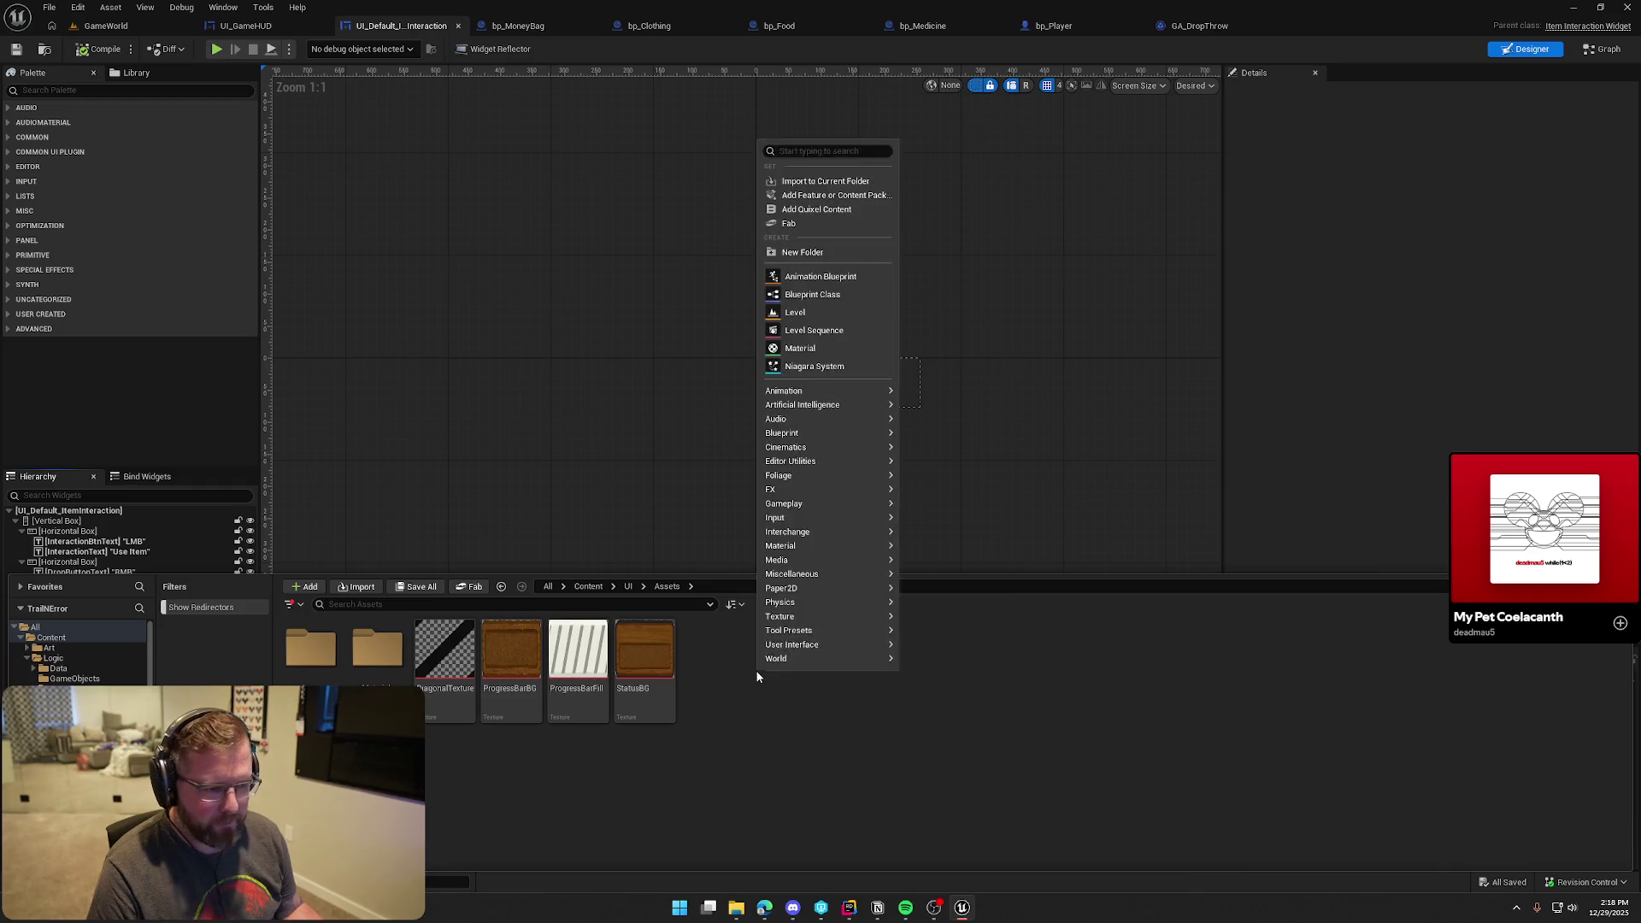
pyautogui.click(842, 253)
pyautogui.write('Fonts')
pyautogui.press('Return')
pyautogui.press('Return')
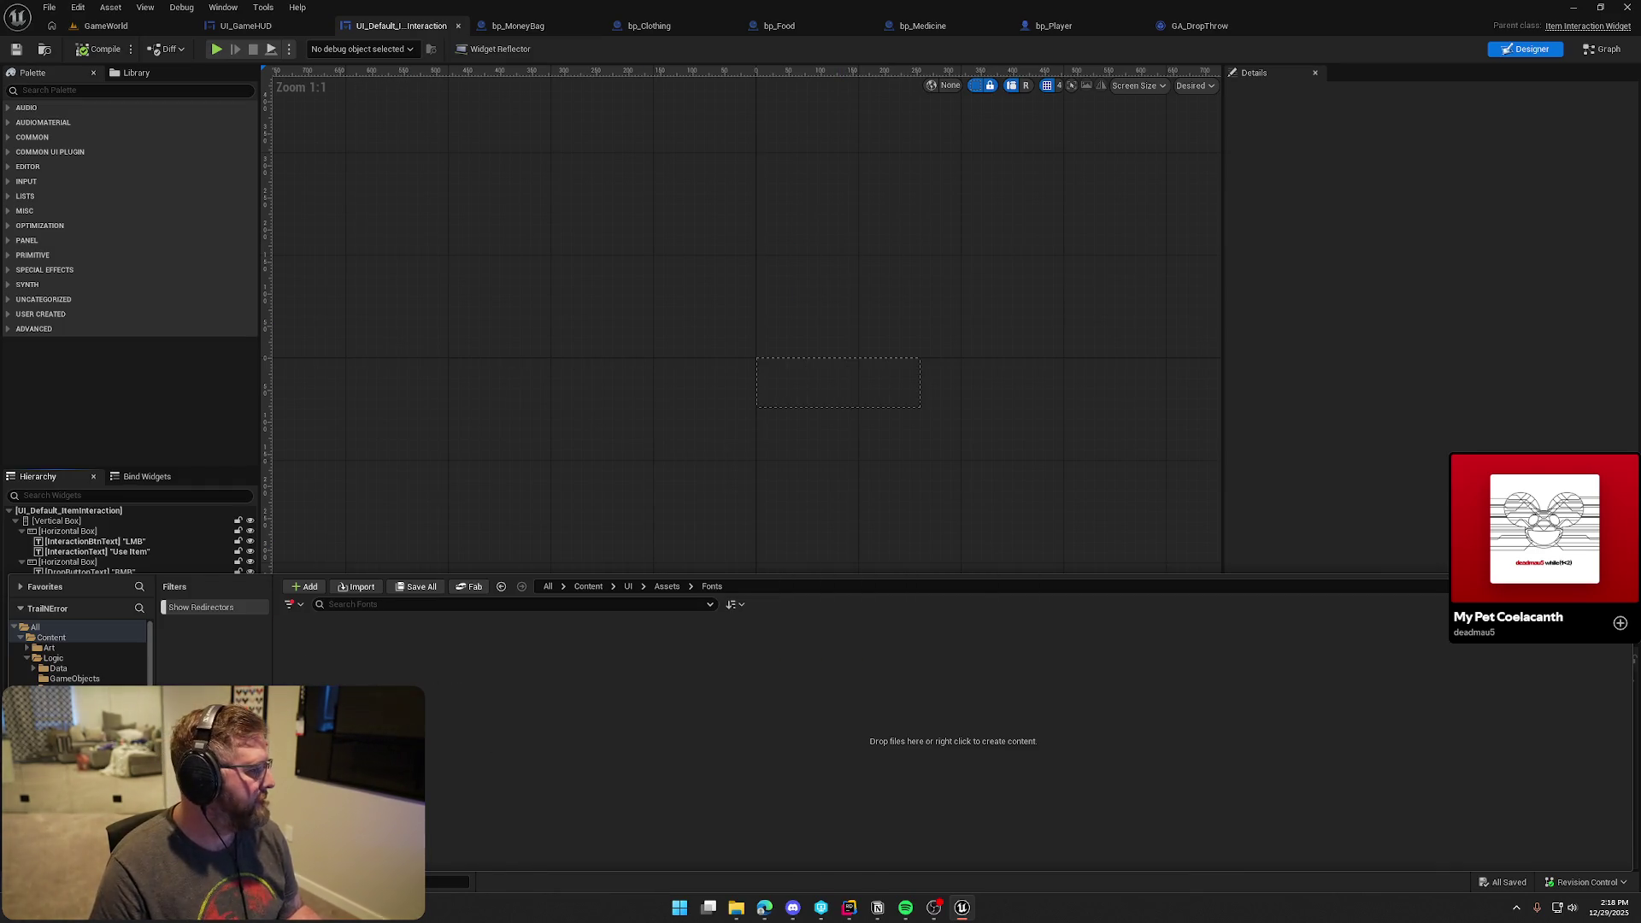
# Import the Rio Grande TTF as a font face plus Font asset, and save all
pyautogui.moveTo(0, 689); pyautogui.dragTo(592, 689)
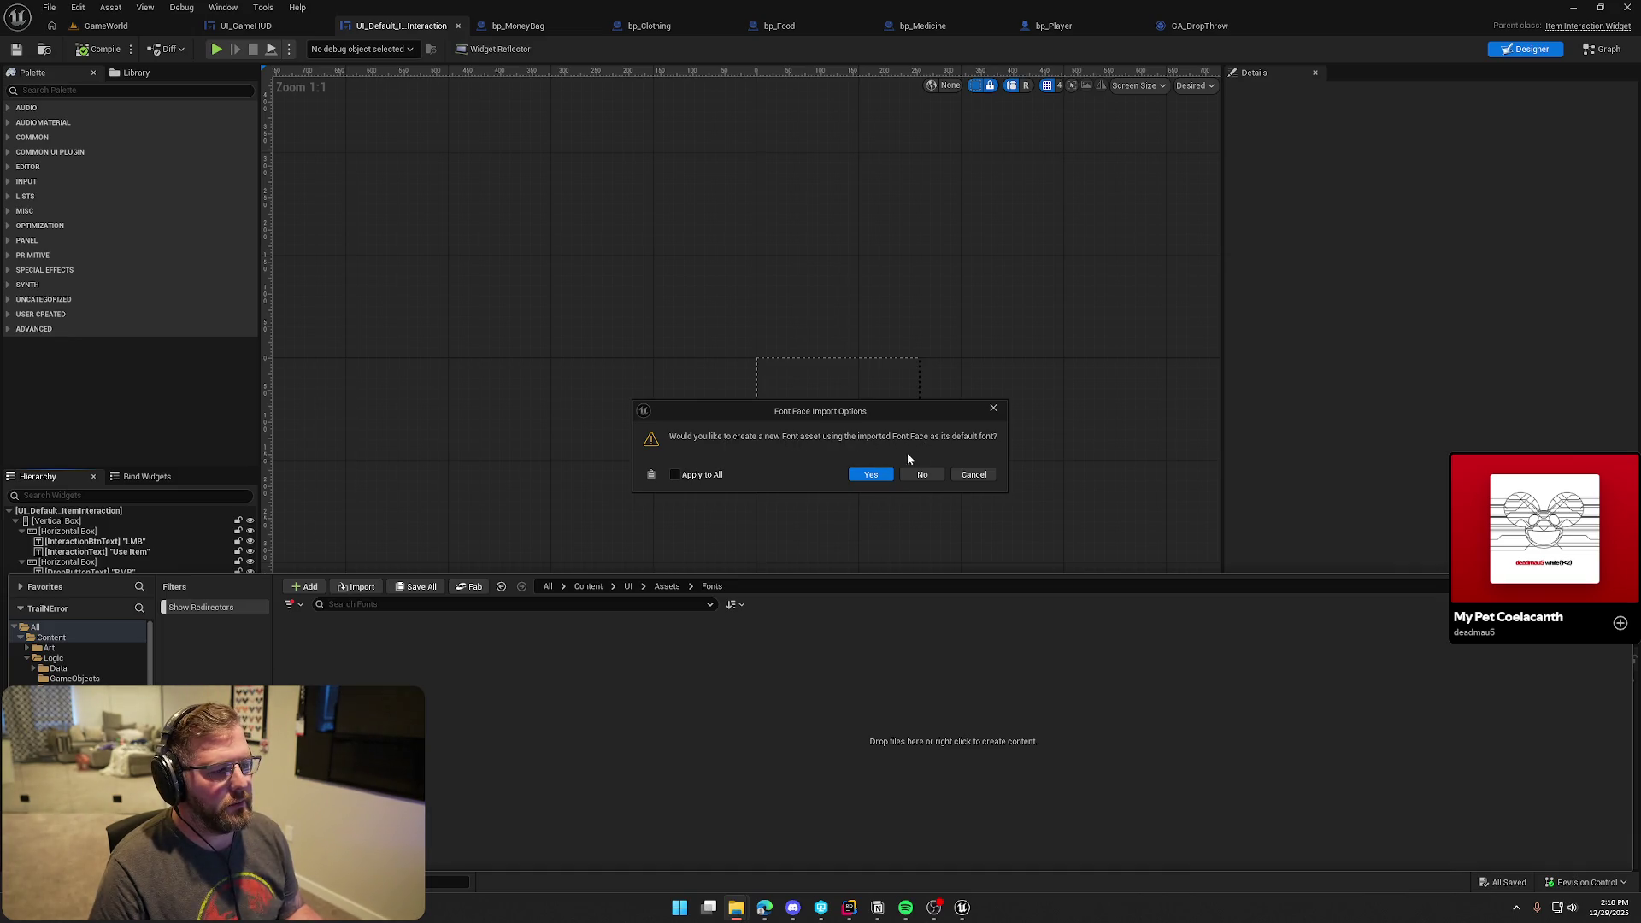
pyautogui.click(869, 475)
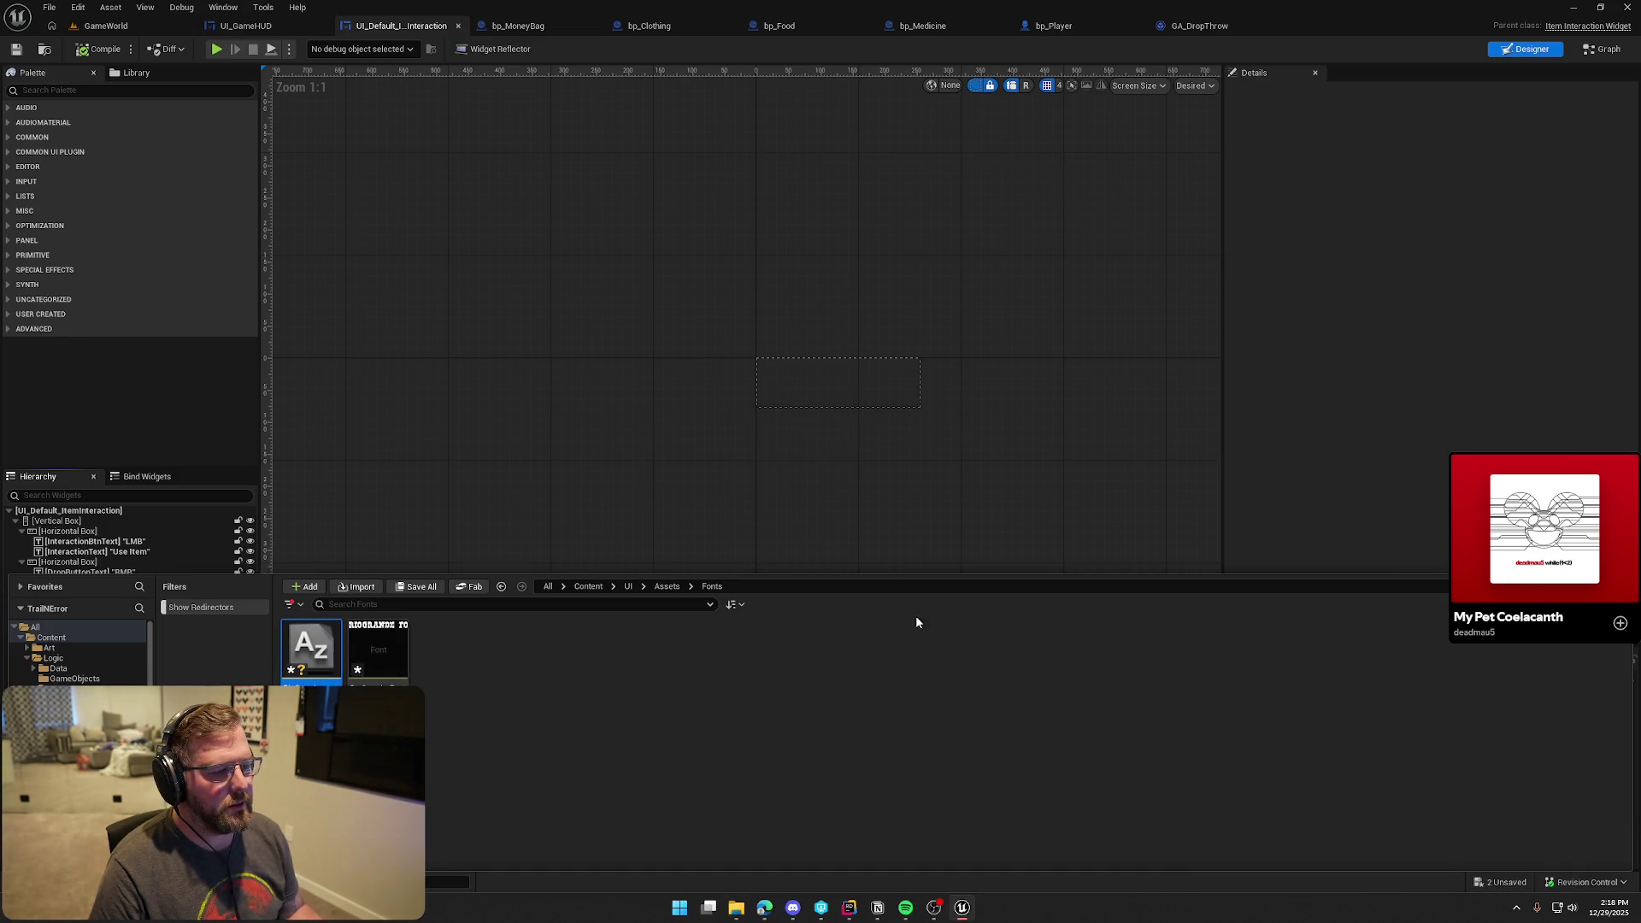
pyautogui.click(503, 704)
pyautogui.hotkey('ctrl', 'shift', 's')
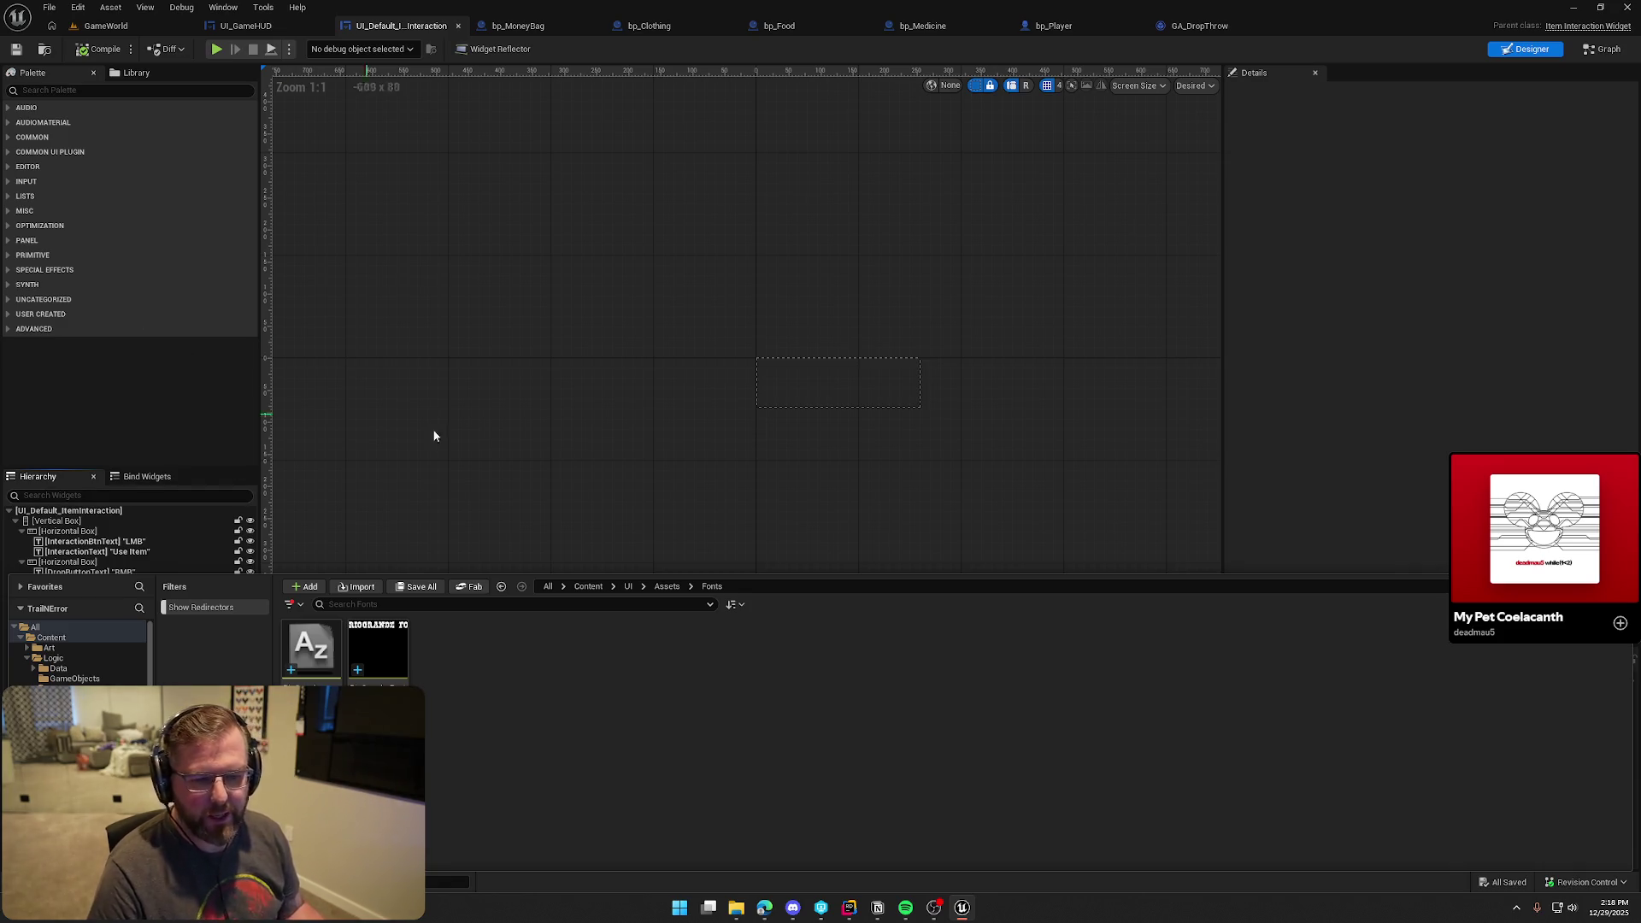
pyautogui.click(858, 378)
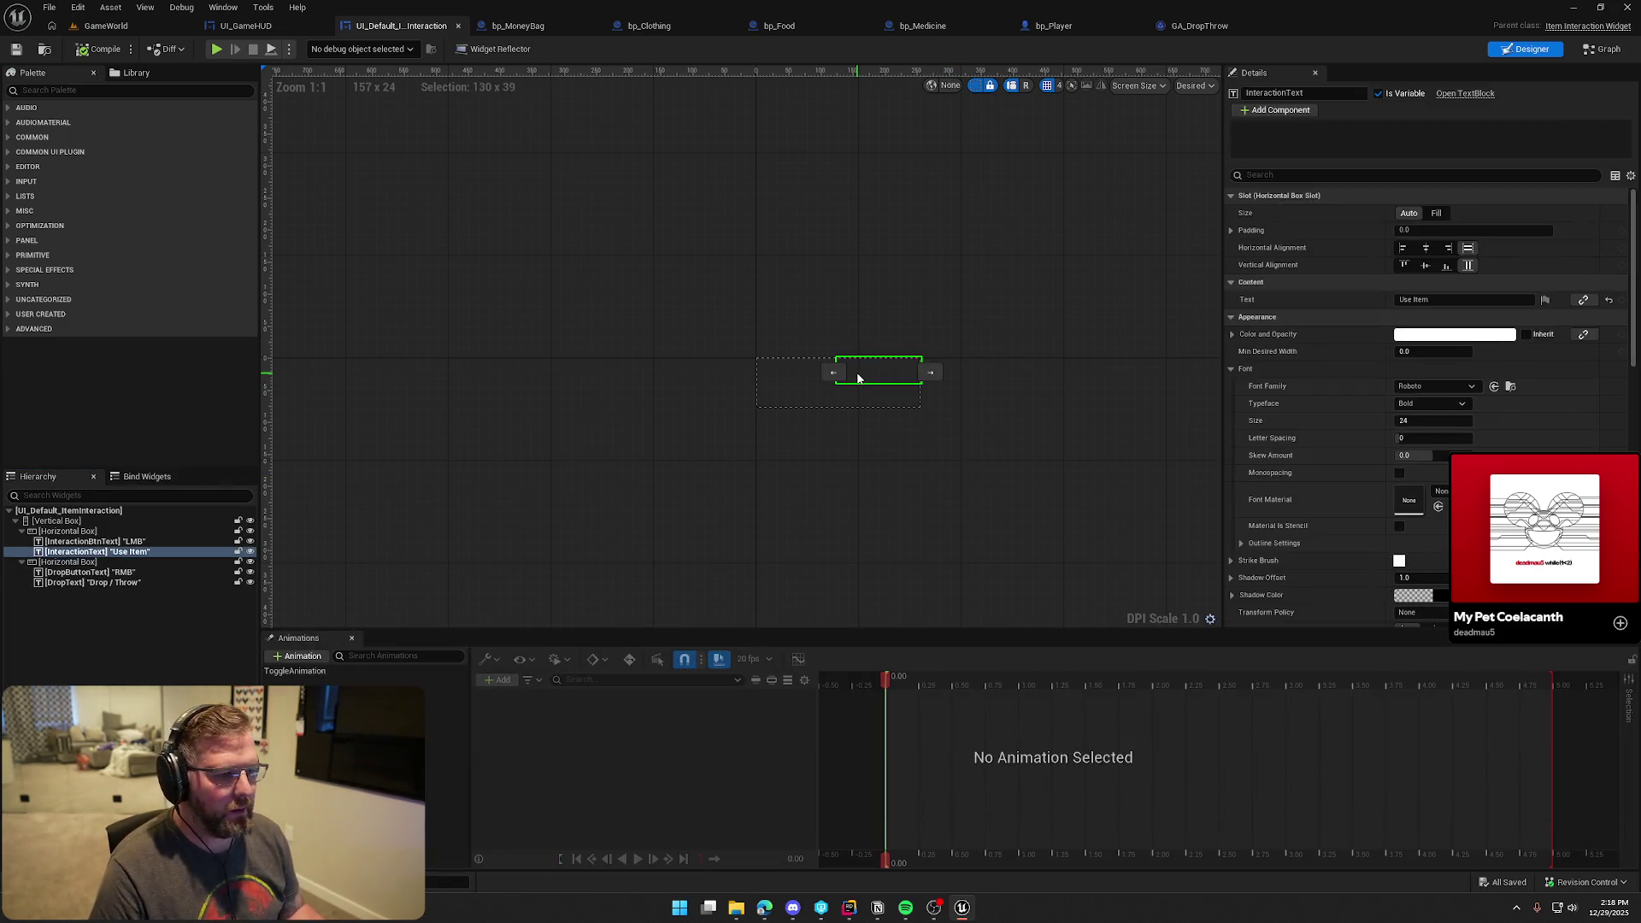
# Set the font family of the LMB, Use Item, RMB and Drop / Throw texts to RioGrande_Font
pyautogui.click(94, 541)
pyautogui.keyDown('ctrl'); pyautogui.click(97, 552); pyautogui.keyUp('ctrl')
pyautogui.keyDown('ctrl'); pyautogui.click(90, 572); pyautogui.keyUp('ctrl')
pyautogui.keyDown('ctrl'); pyautogui.click(94, 582); pyautogui.keyUp('ctrl')
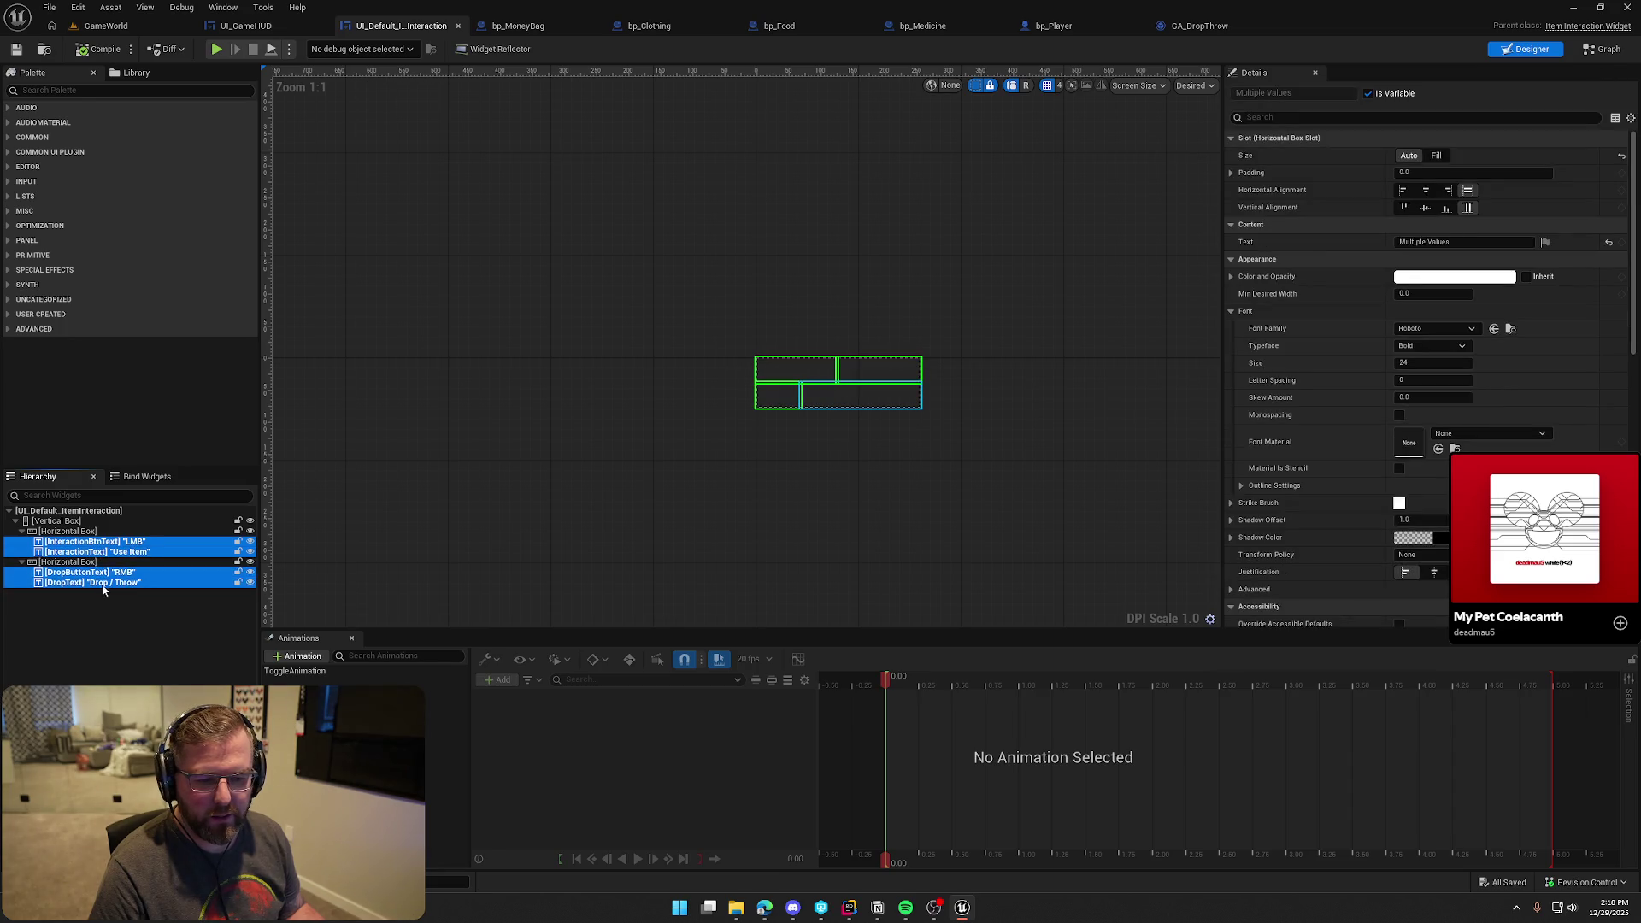
pyautogui.click(1428, 329)
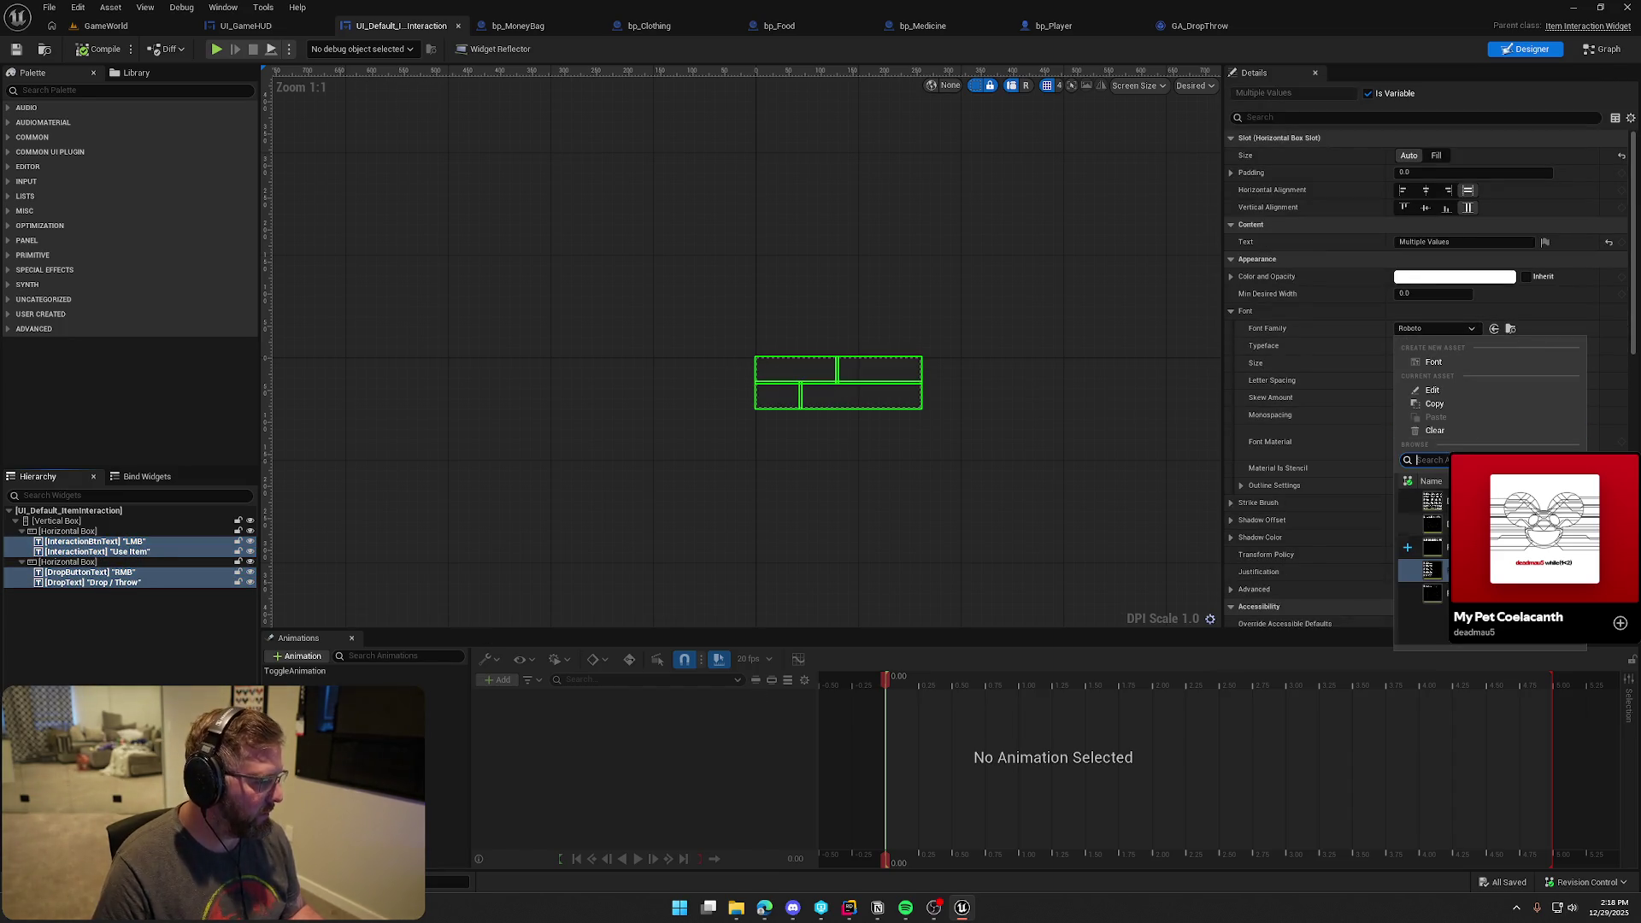
pyautogui.click(1427, 548)
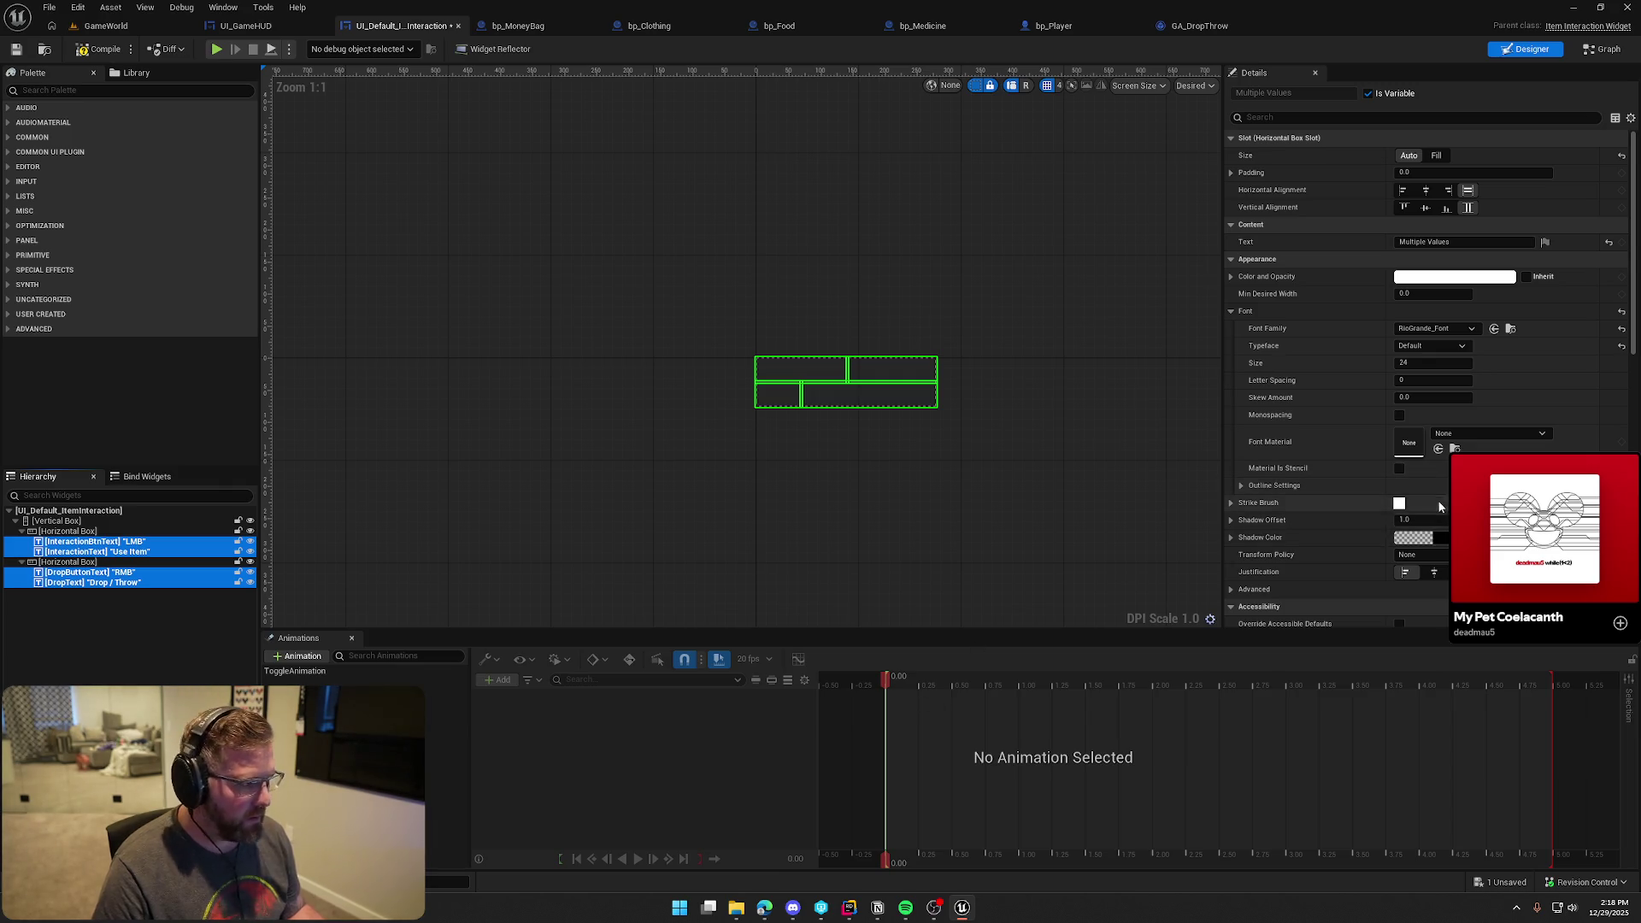
pyautogui.click(117, 523)
pyautogui.scroll(-3, 1368, 585)
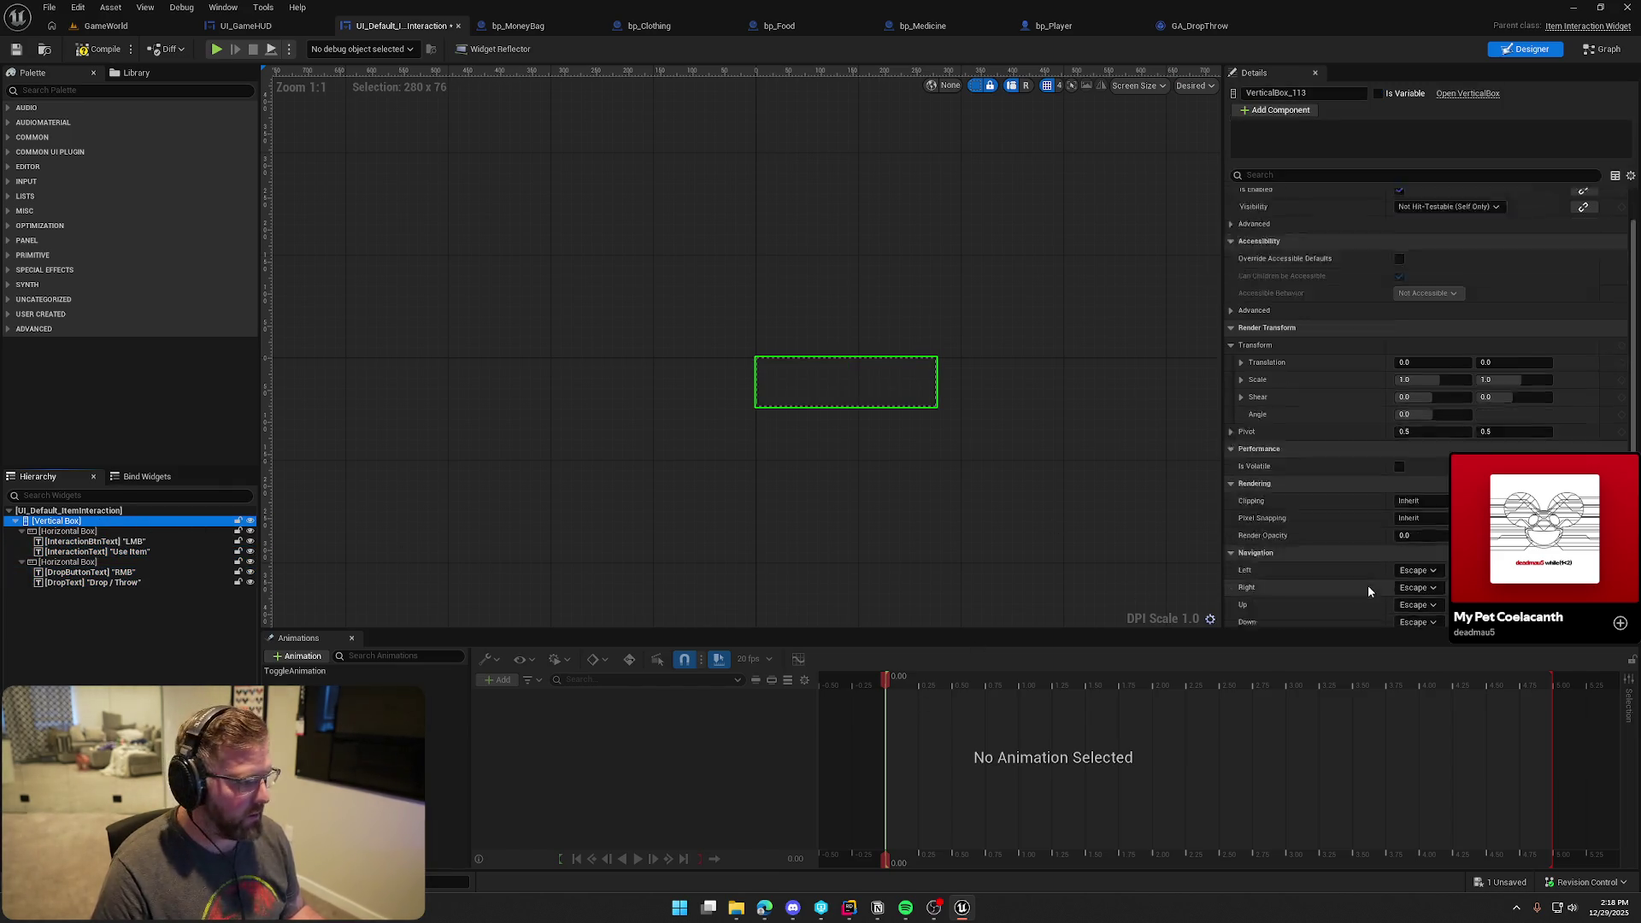
pyautogui.scroll(3, 803, 458)
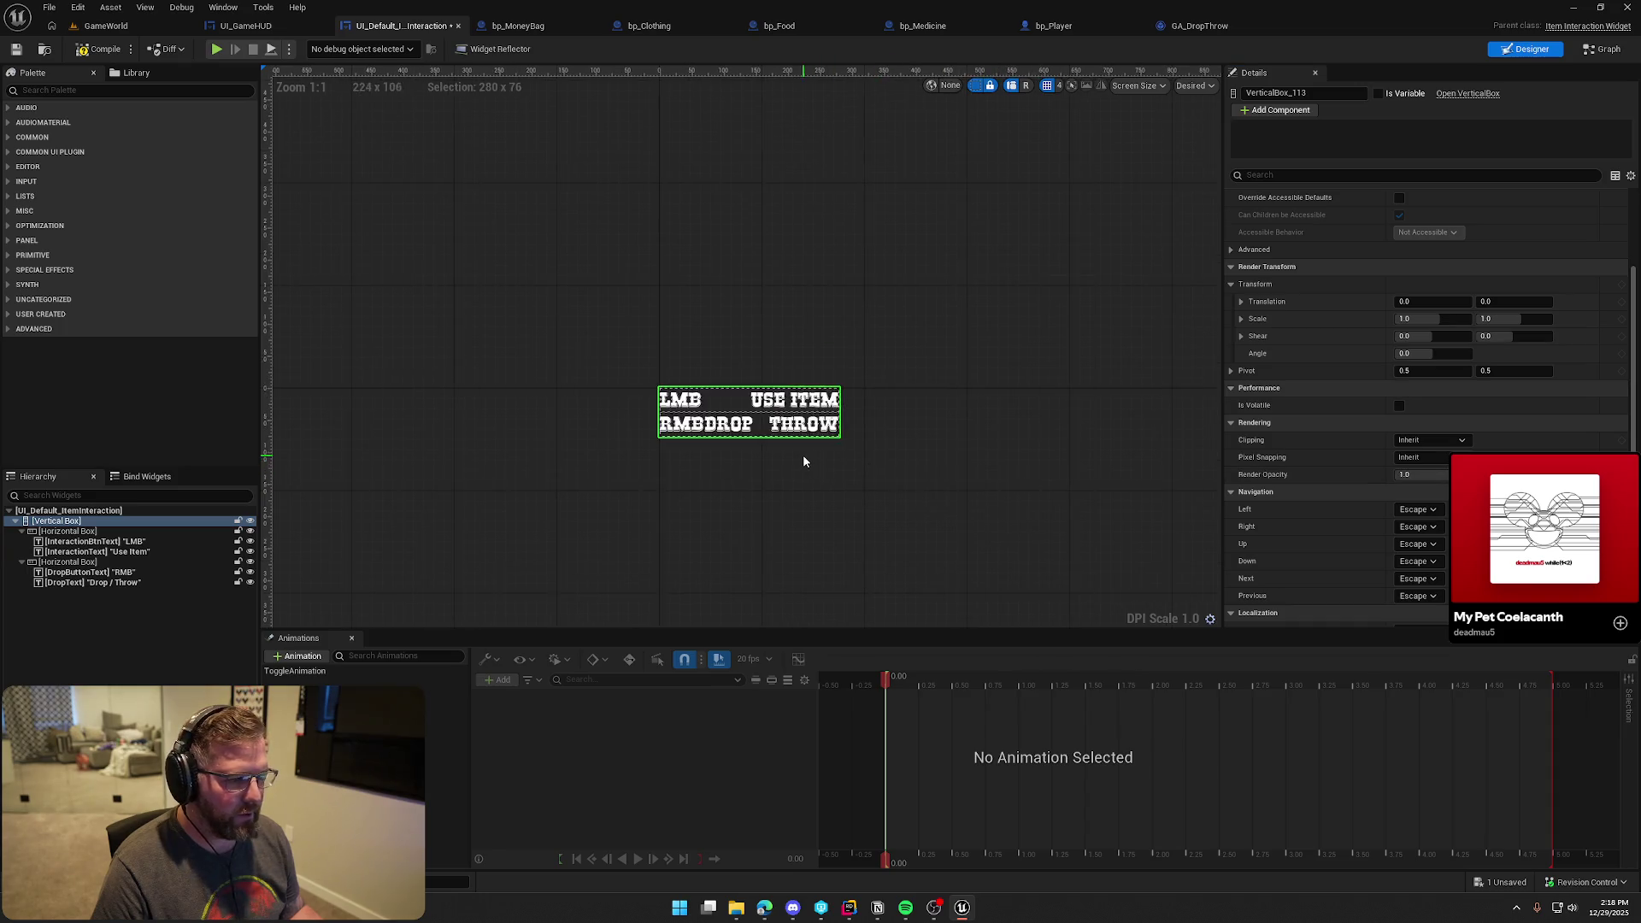
pyautogui.click(874, 471)
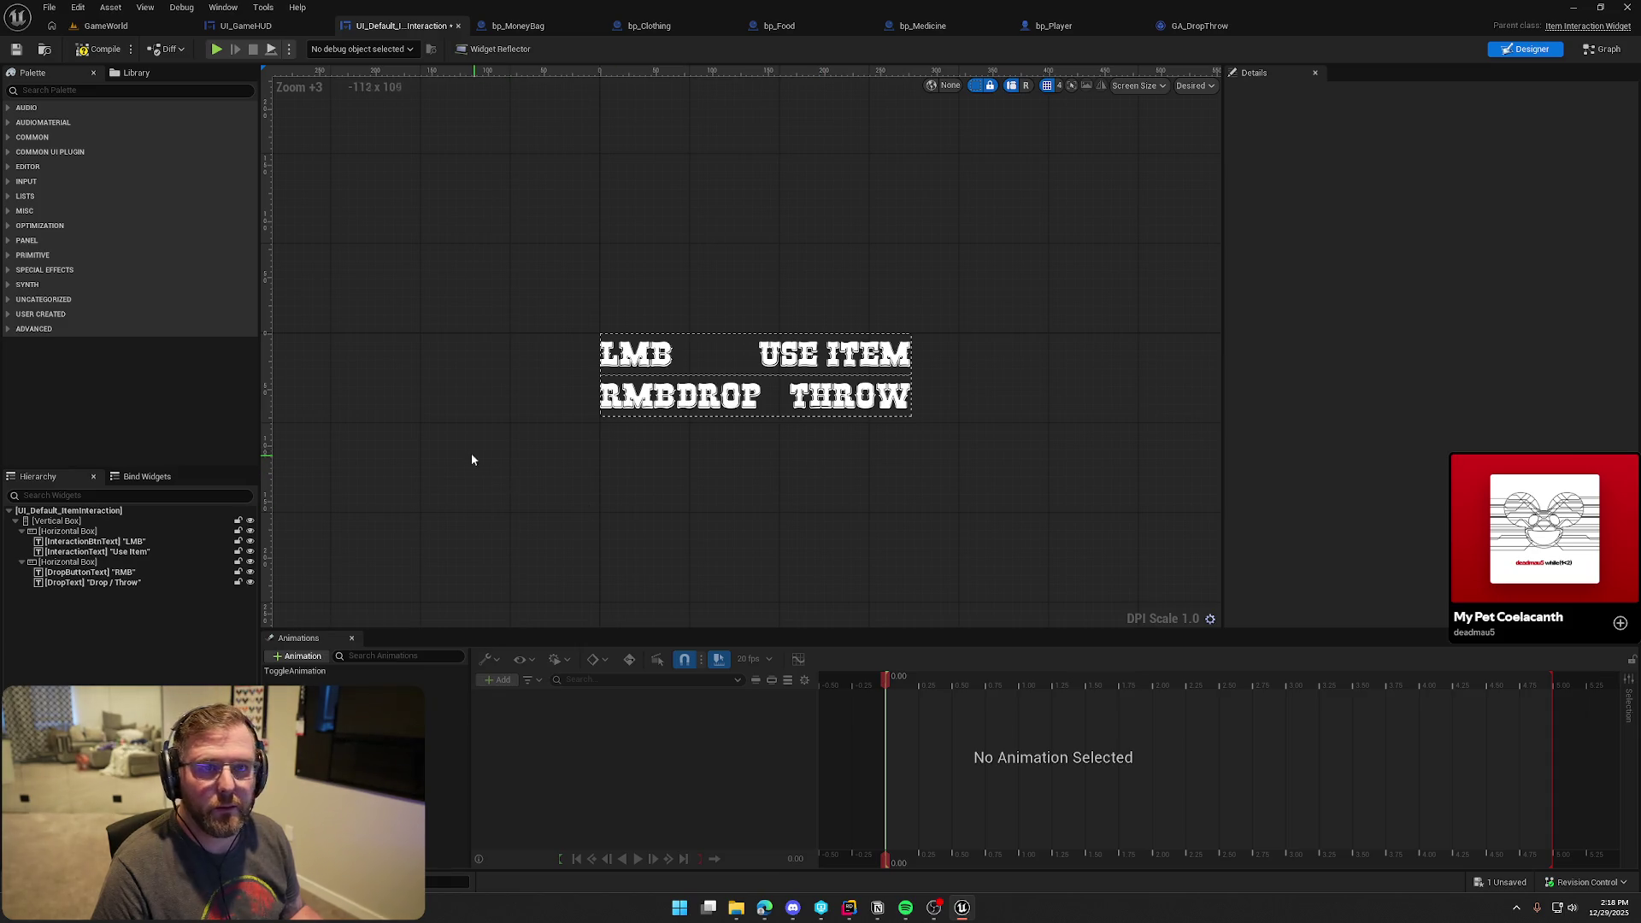
# Set the font size of all four prompt texts to 20
pyautogui.click(132, 542)
pyautogui.keyDown('ctrl'); pyautogui.click(132, 552); pyautogui.keyUp('ctrl')
pyautogui.keyDown('ctrl'); pyautogui.click(131, 573); pyautogui.keyUp('ctrl')
pyautogui.keyDown('ctrl'); pyautogui.click(128, 583); pyautogui.keyUp('ctrl')
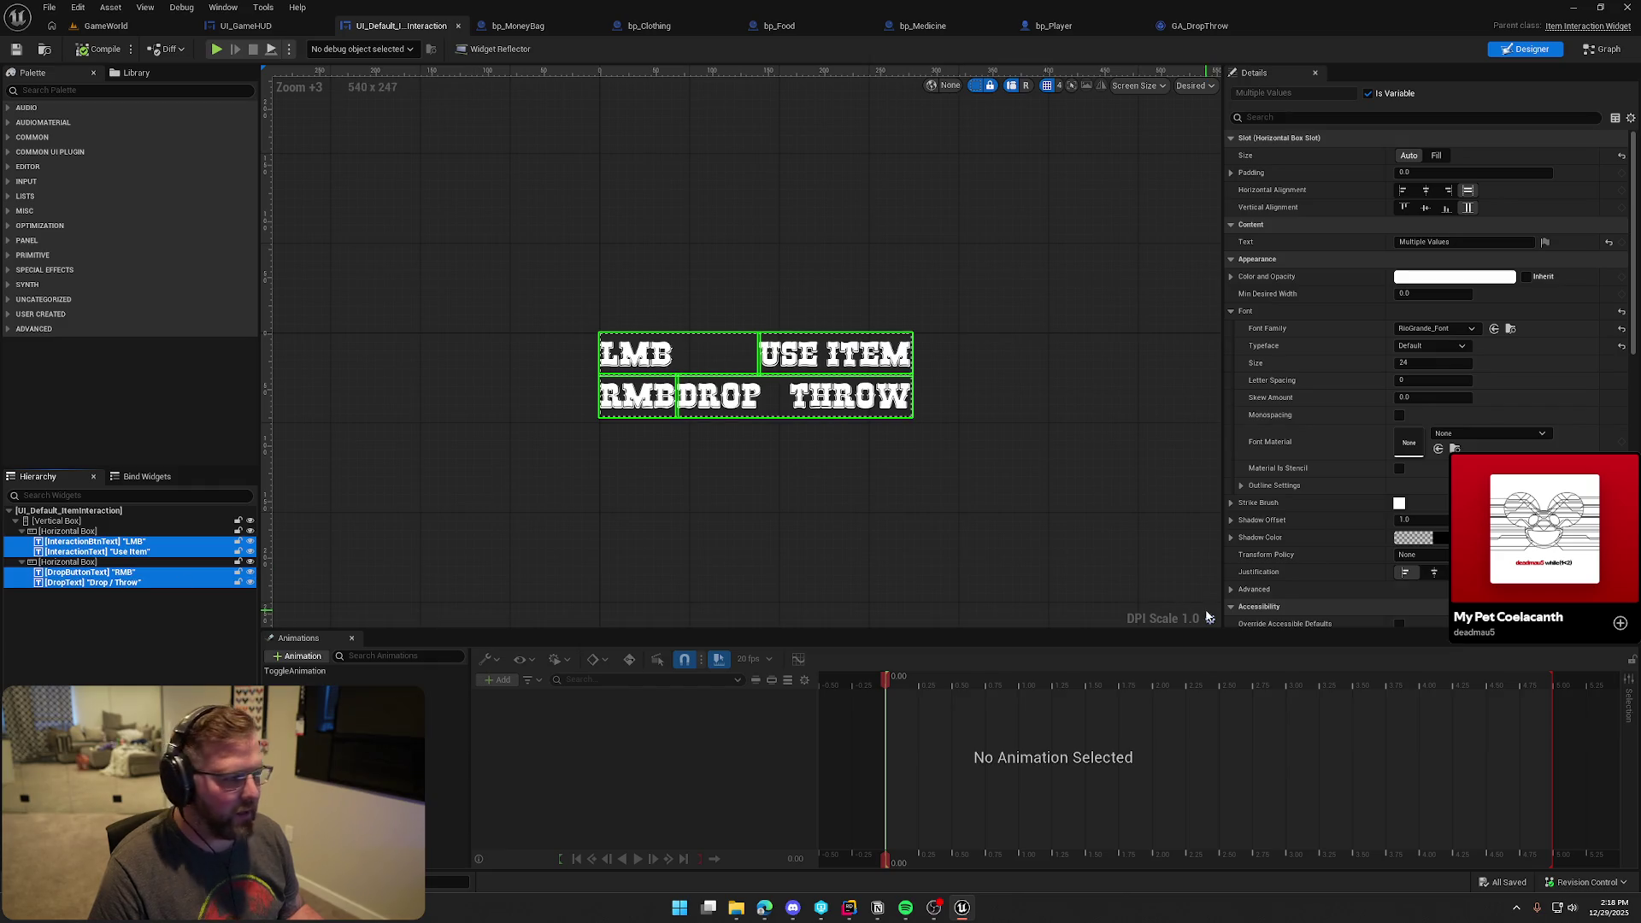
pyautogui.click(1421, 363)
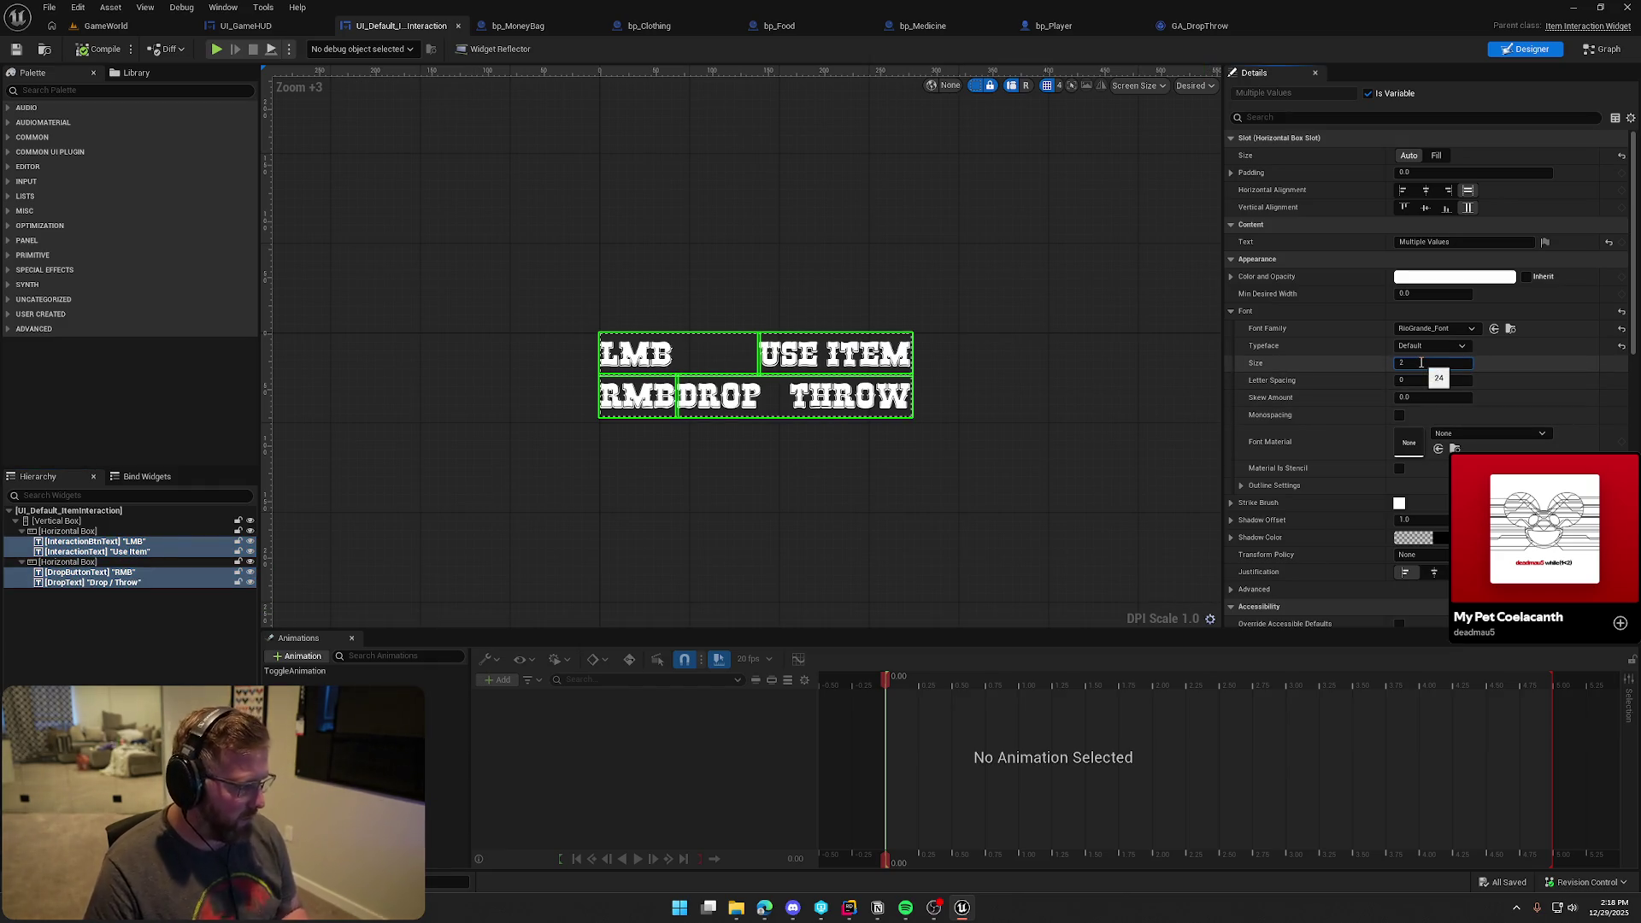
pyautogui.write('20')
pyautogui.press('Return')
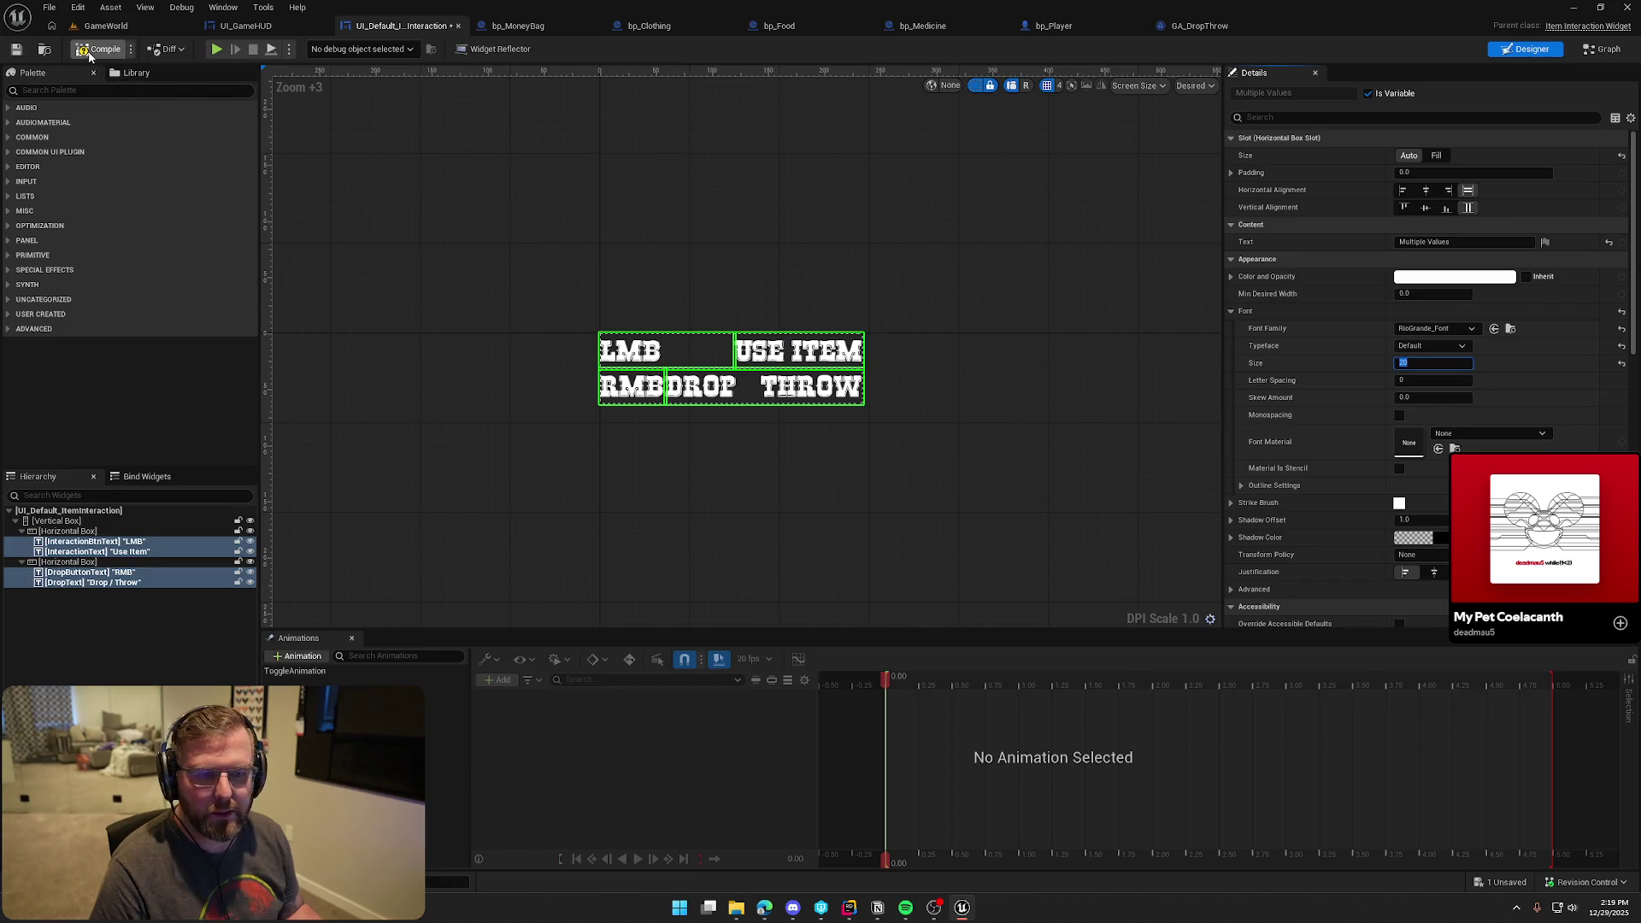
# Compile the widget and start playing the GameWorld level
pyautogui.click(487, 154)
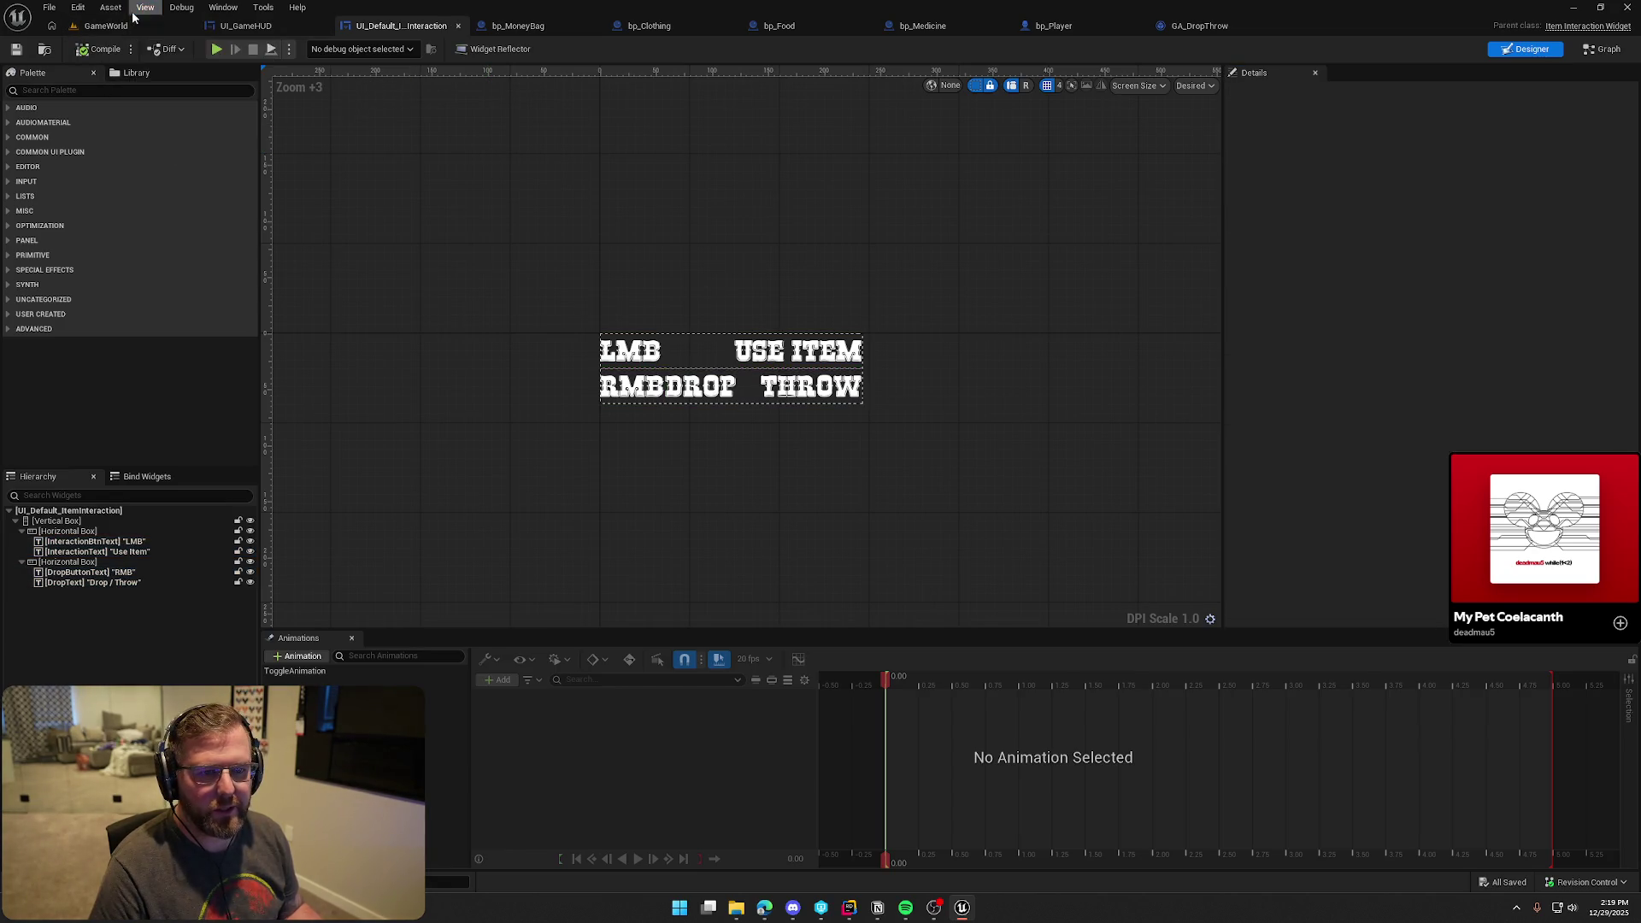
pyautogui.click(106, 26)
pyautogui.click(317, 49)
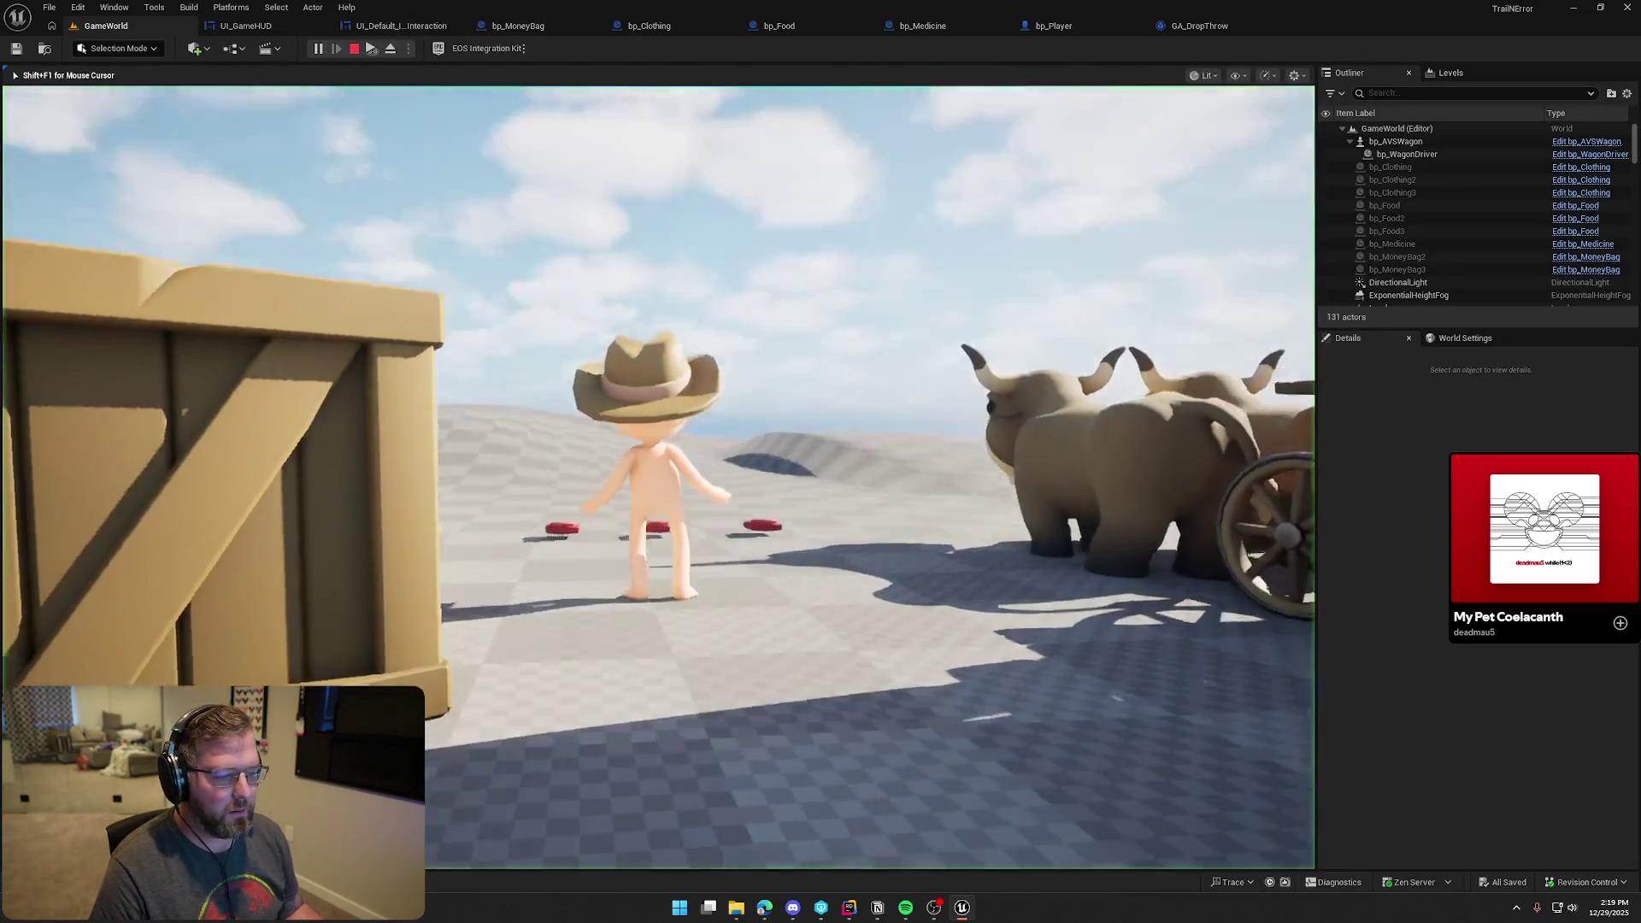
# Play-test the prompt by picking up and equipping clothing and grabbing the medicine, then stop
pyautogui.press('e')
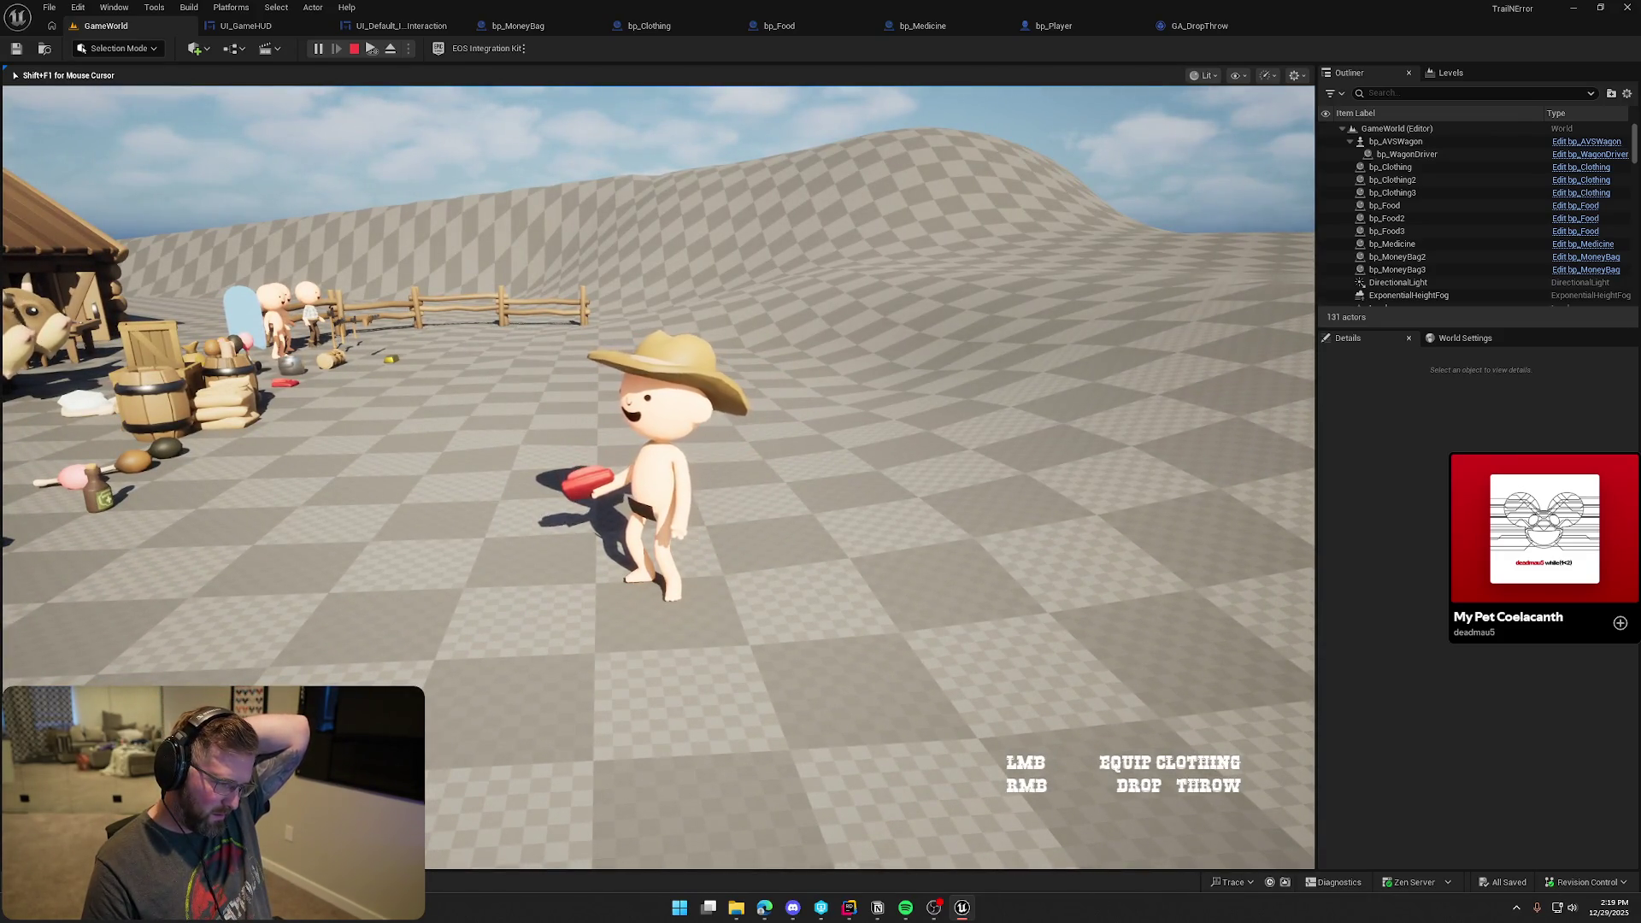
pyautogui.press('w')
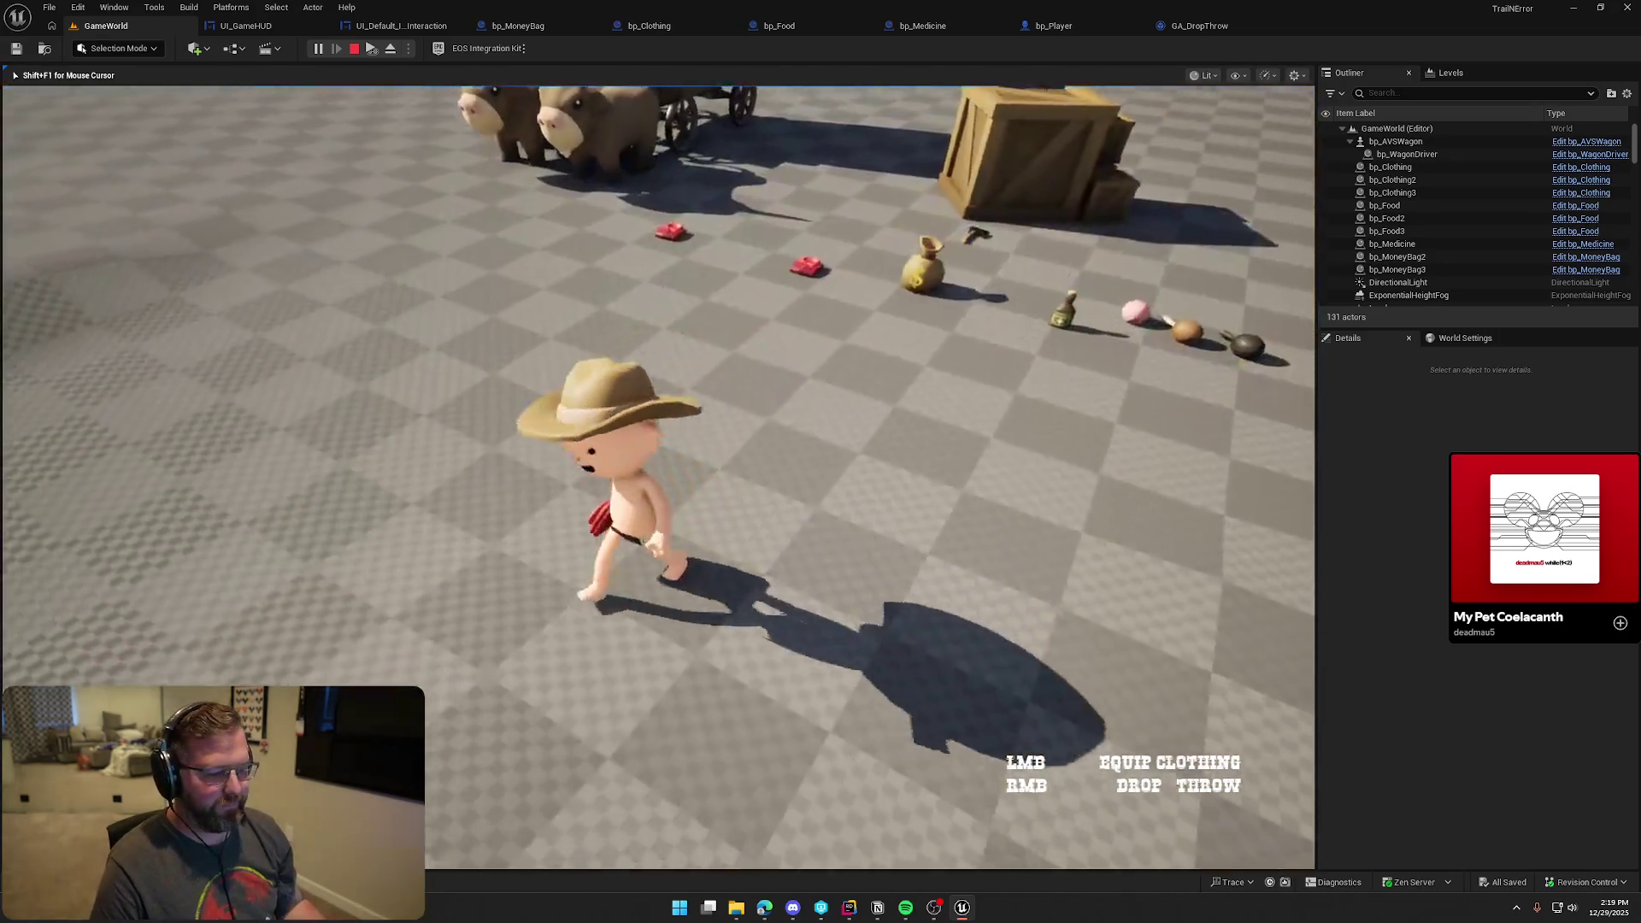
pyautogui.press('s')
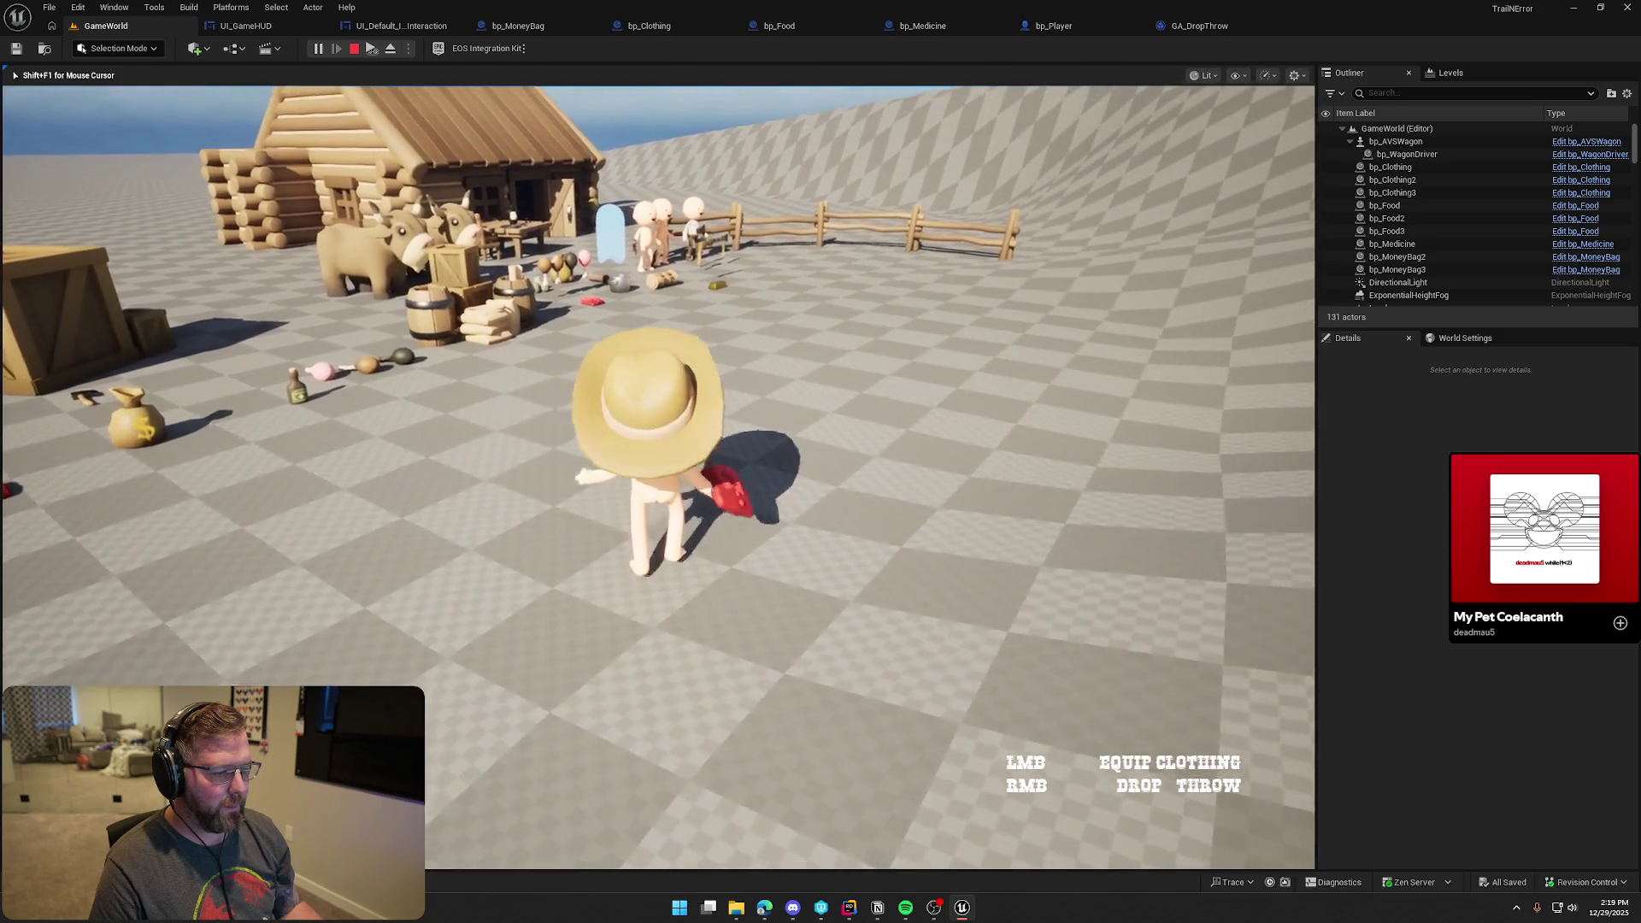
pyautogui.click(658, 477)
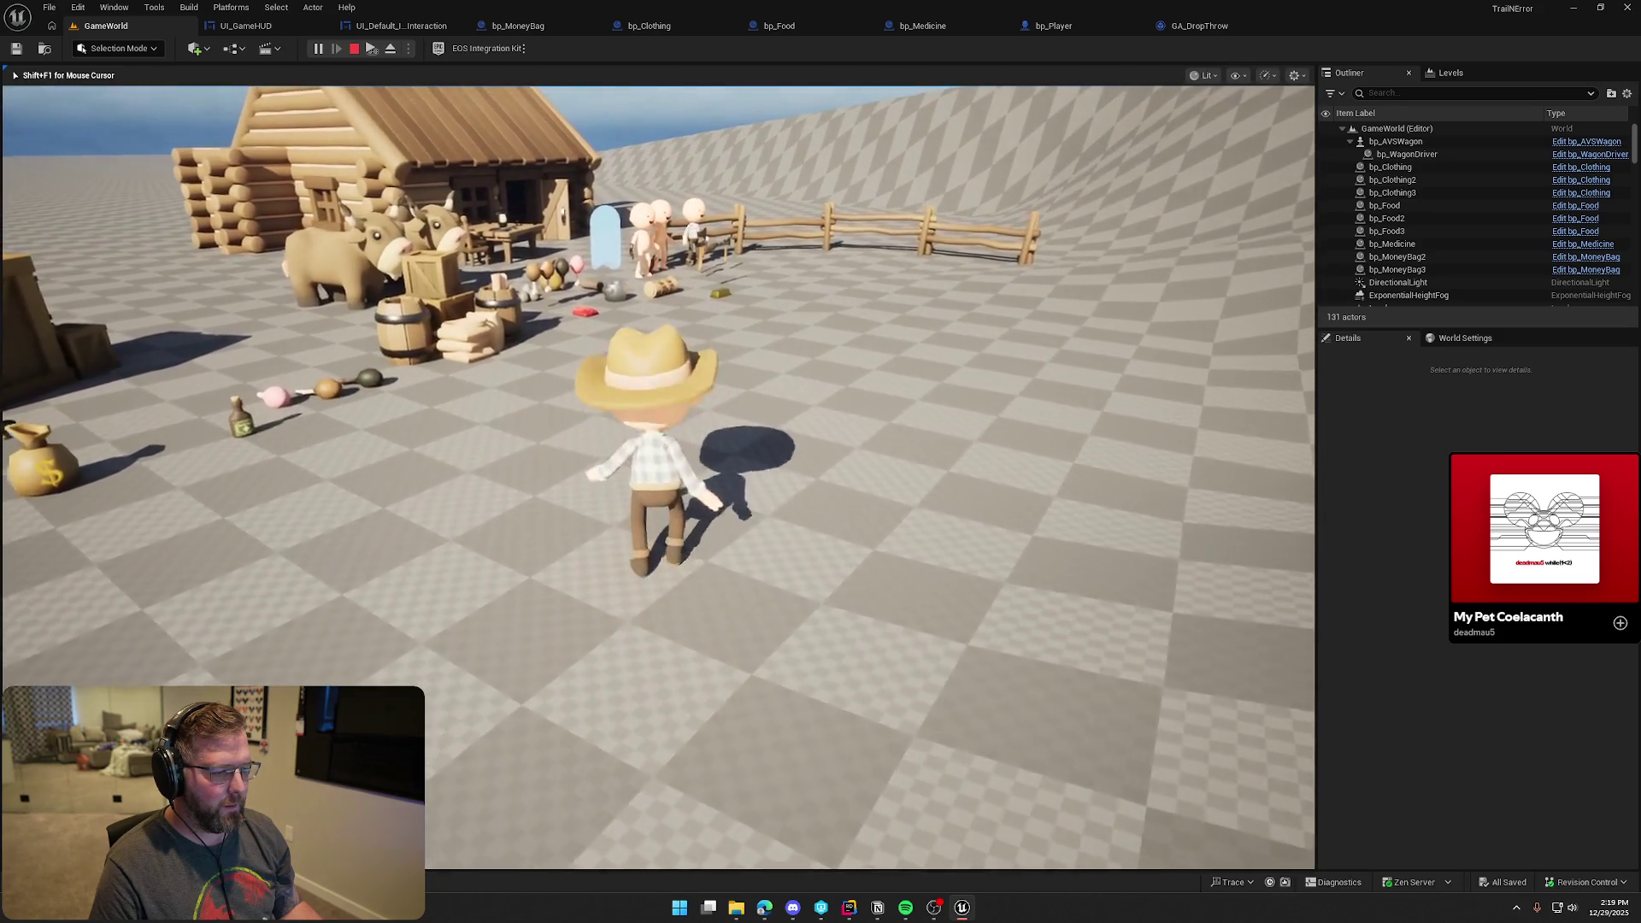
pyautogui.press('w')
pyautogui.press('e')
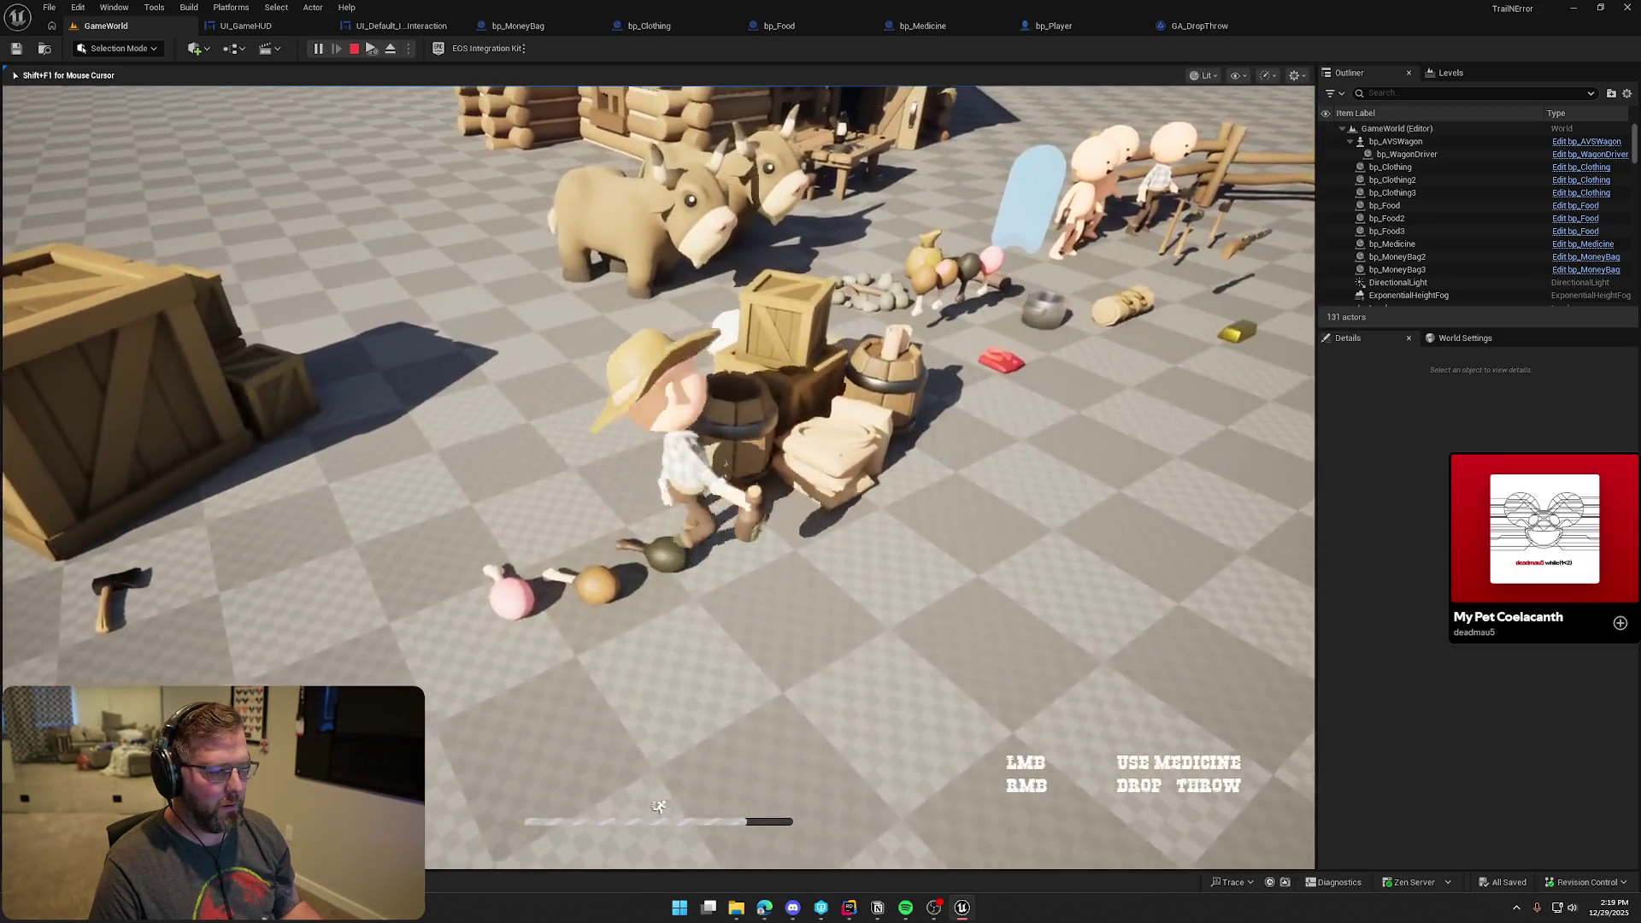
pyautogui.press('s')
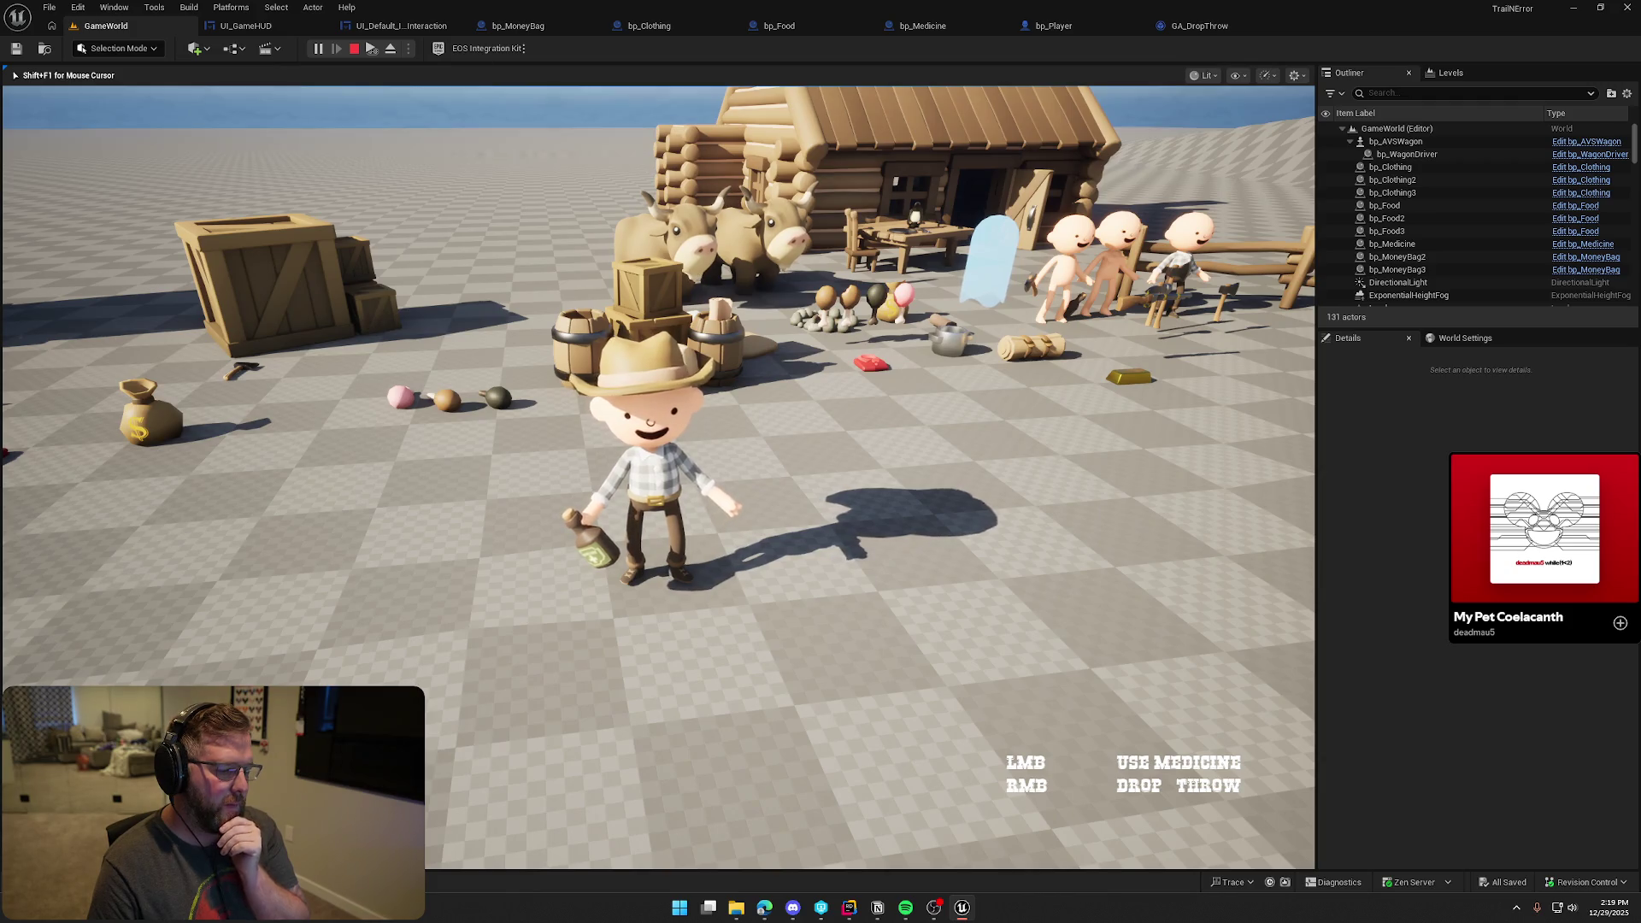
pyautogui.press('Escape')
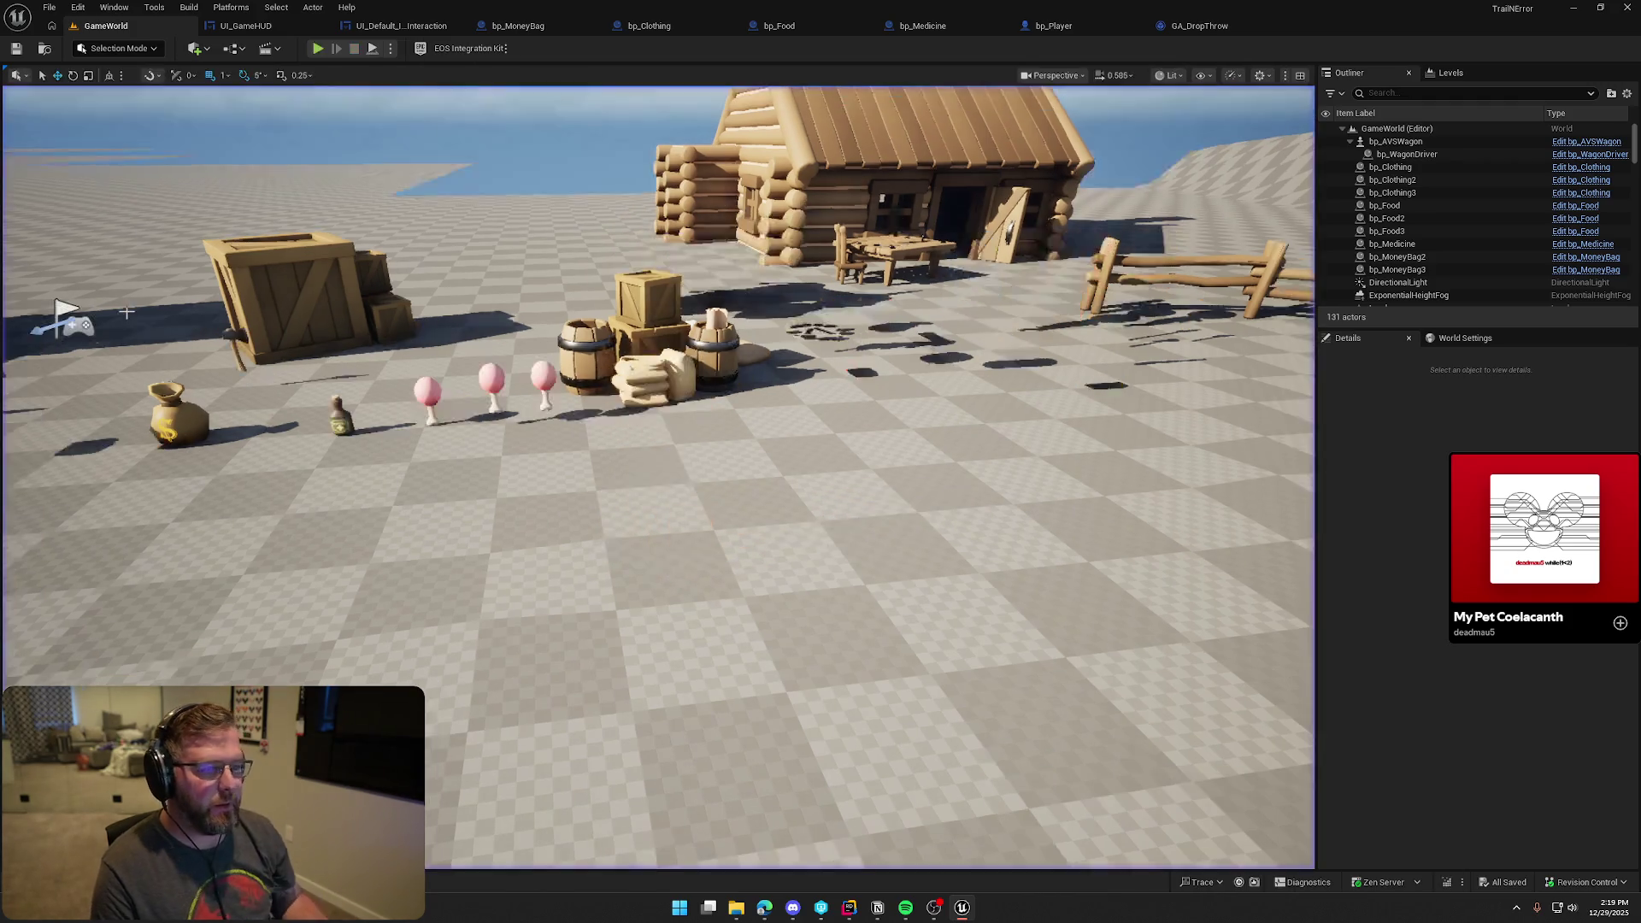
# Center the Use Item and Drop / Throw texts horizontally, then compile and save the widget
pyautogui.click(401, 26)
pyautogui.click(799, 351)
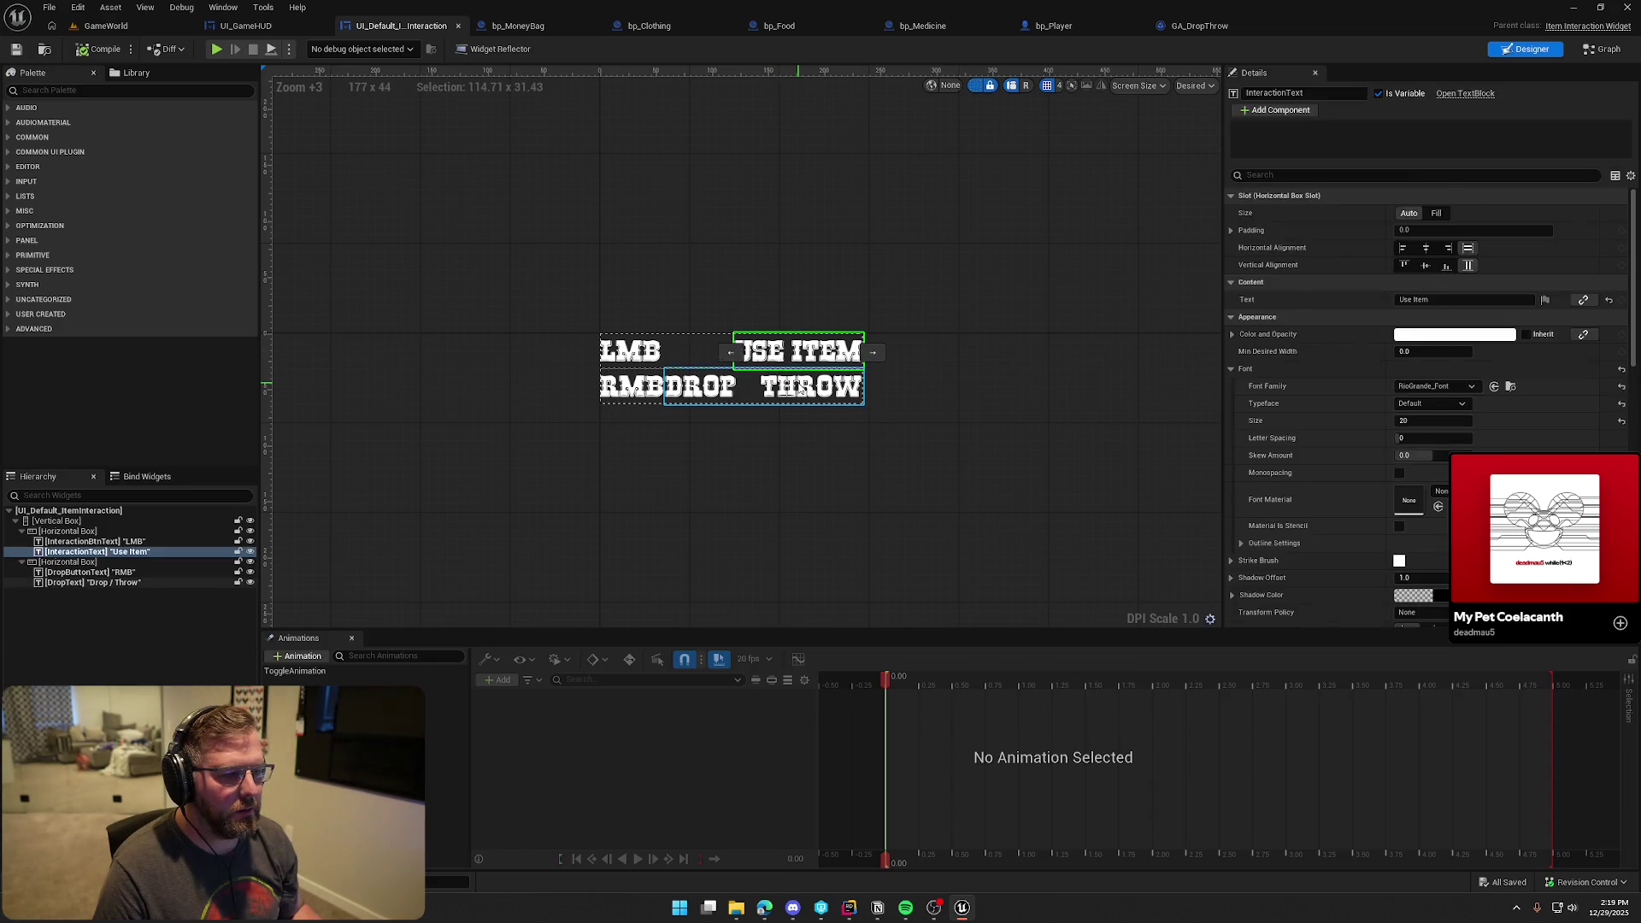
pyautogui.keyDown('ctrl'); pyautogui.click(801, 389); pyautogui.keyUp('ctrl')
pyautogui.click(1426, 190)
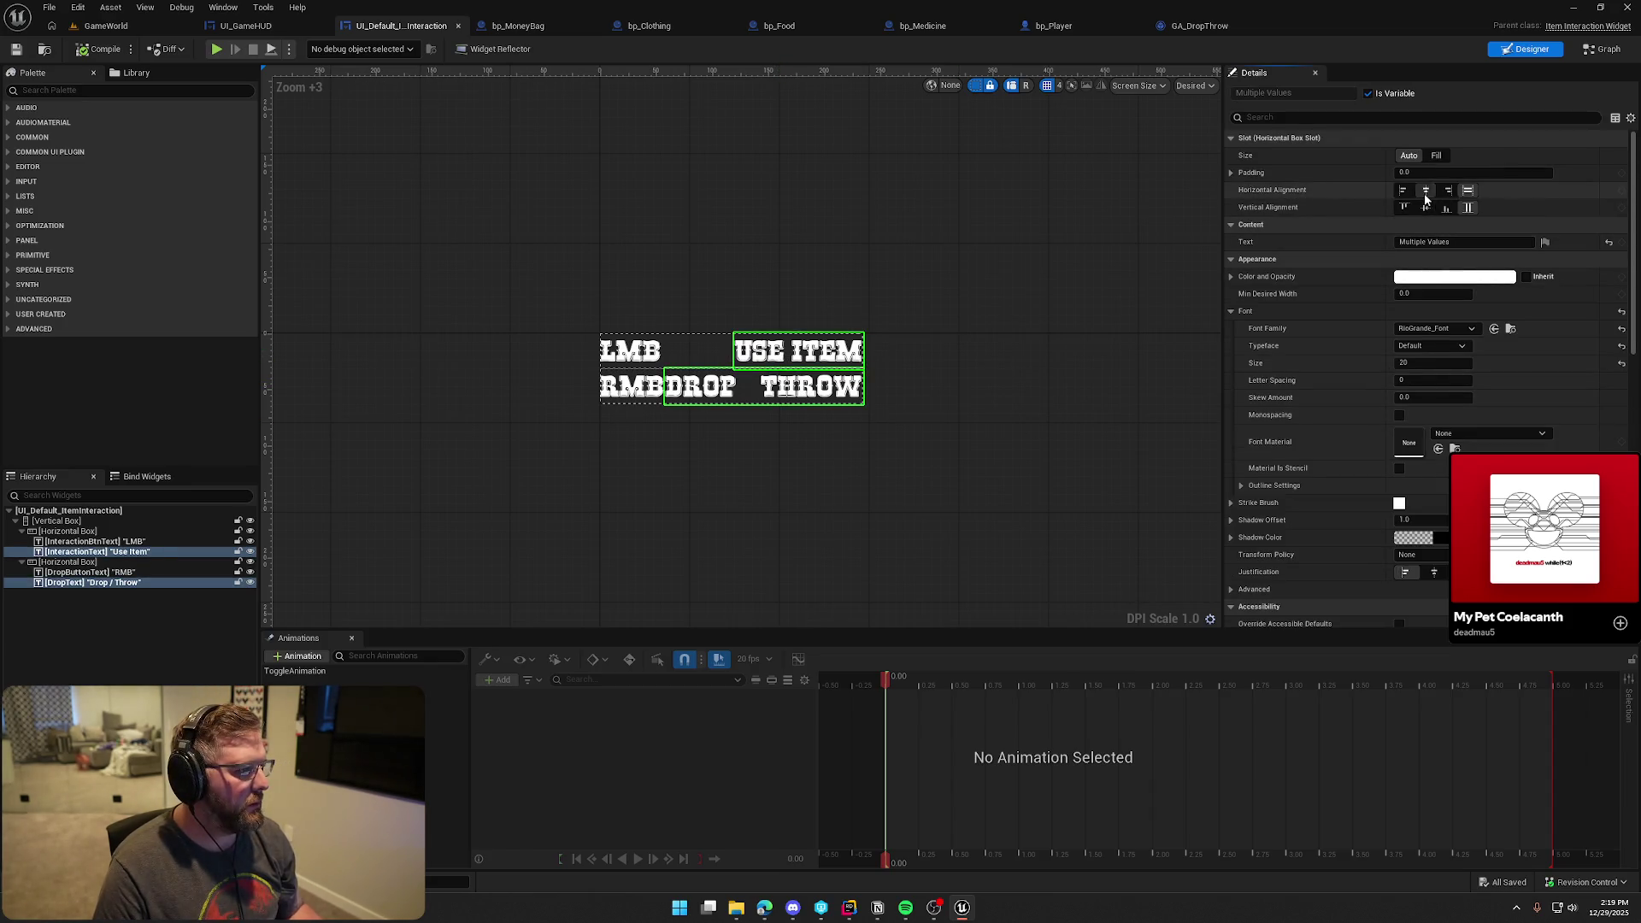
pyautogui.click(100, 49)
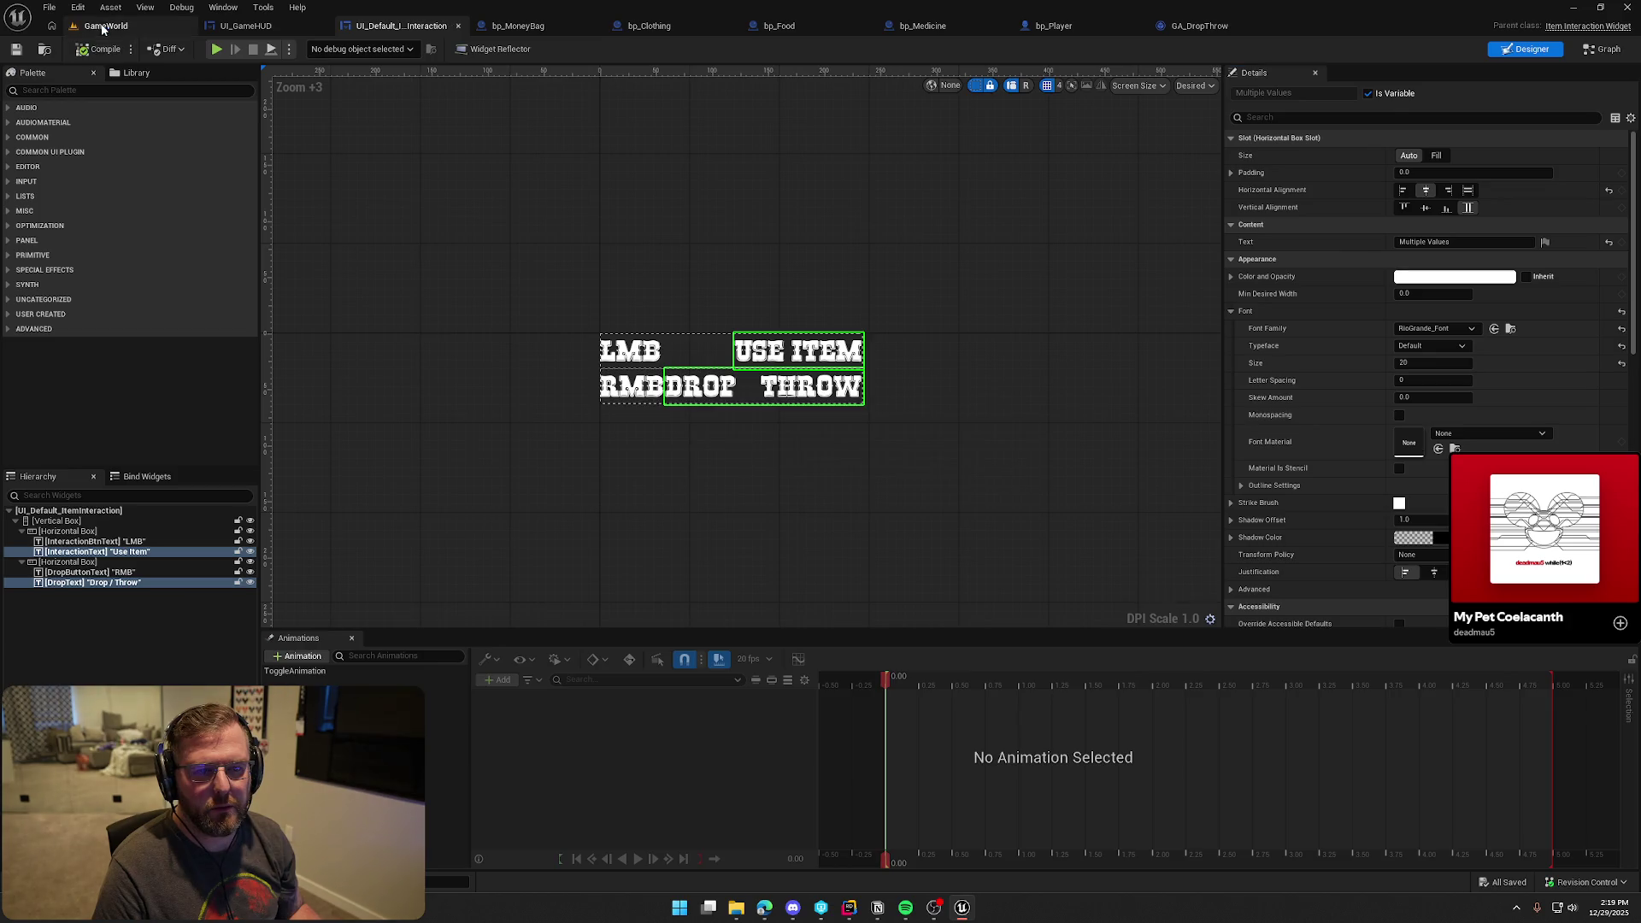
# Play GameWorld and pick up the medicine to check the prompt, then stop play
pyautogui.click(106, 26)
pyautogui.hotkey('alt', 'p')
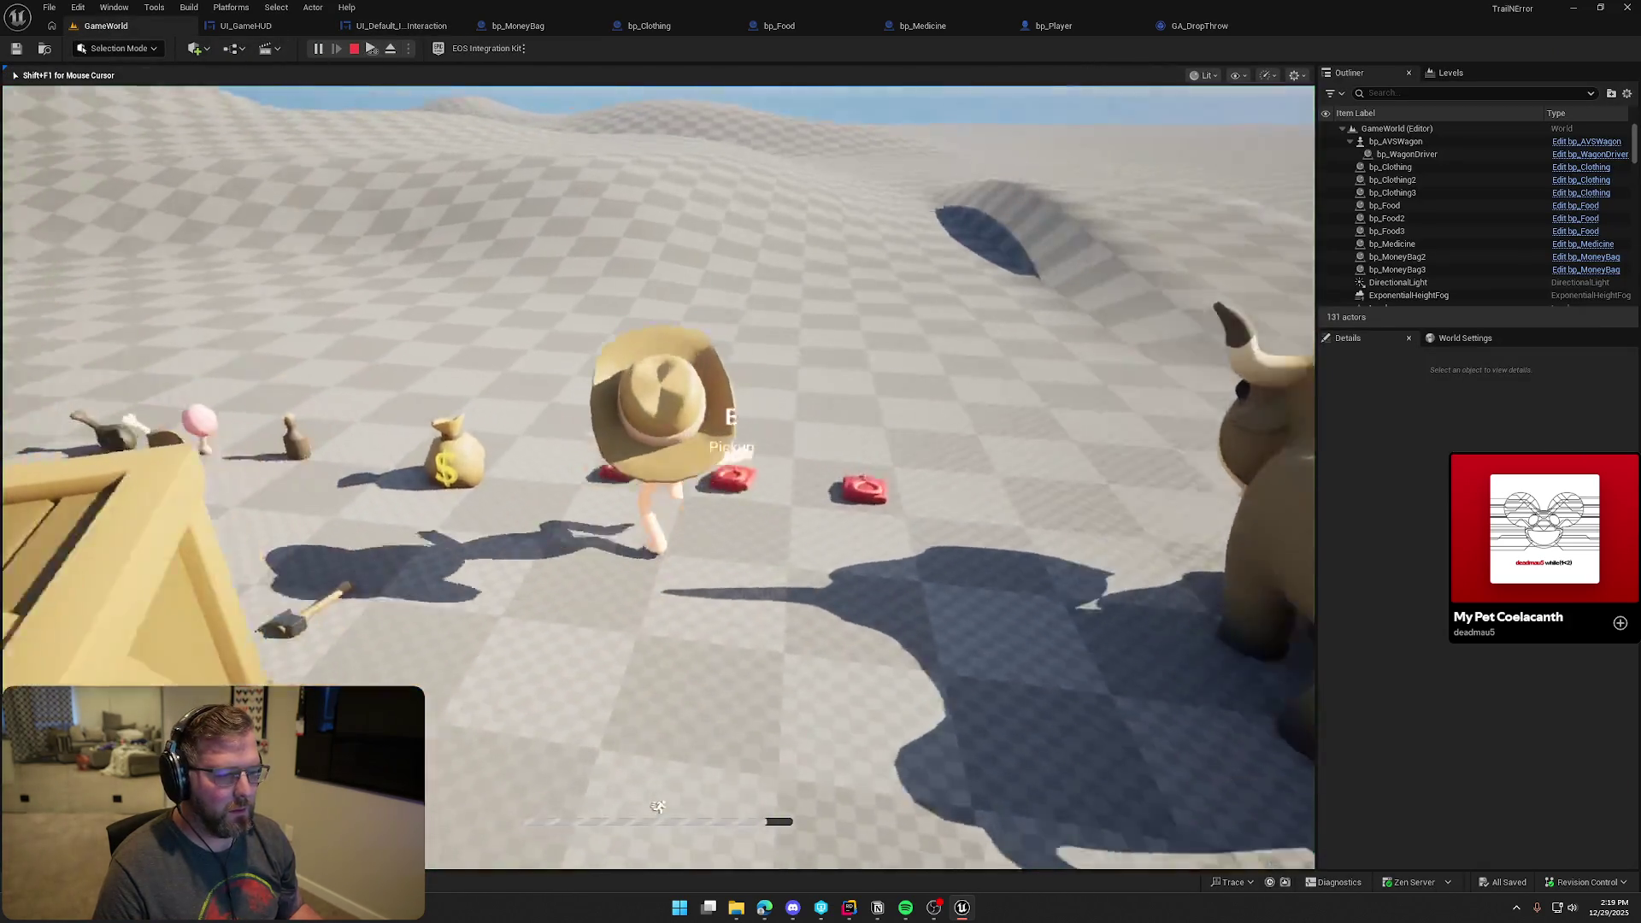
pyautogui.press('w')
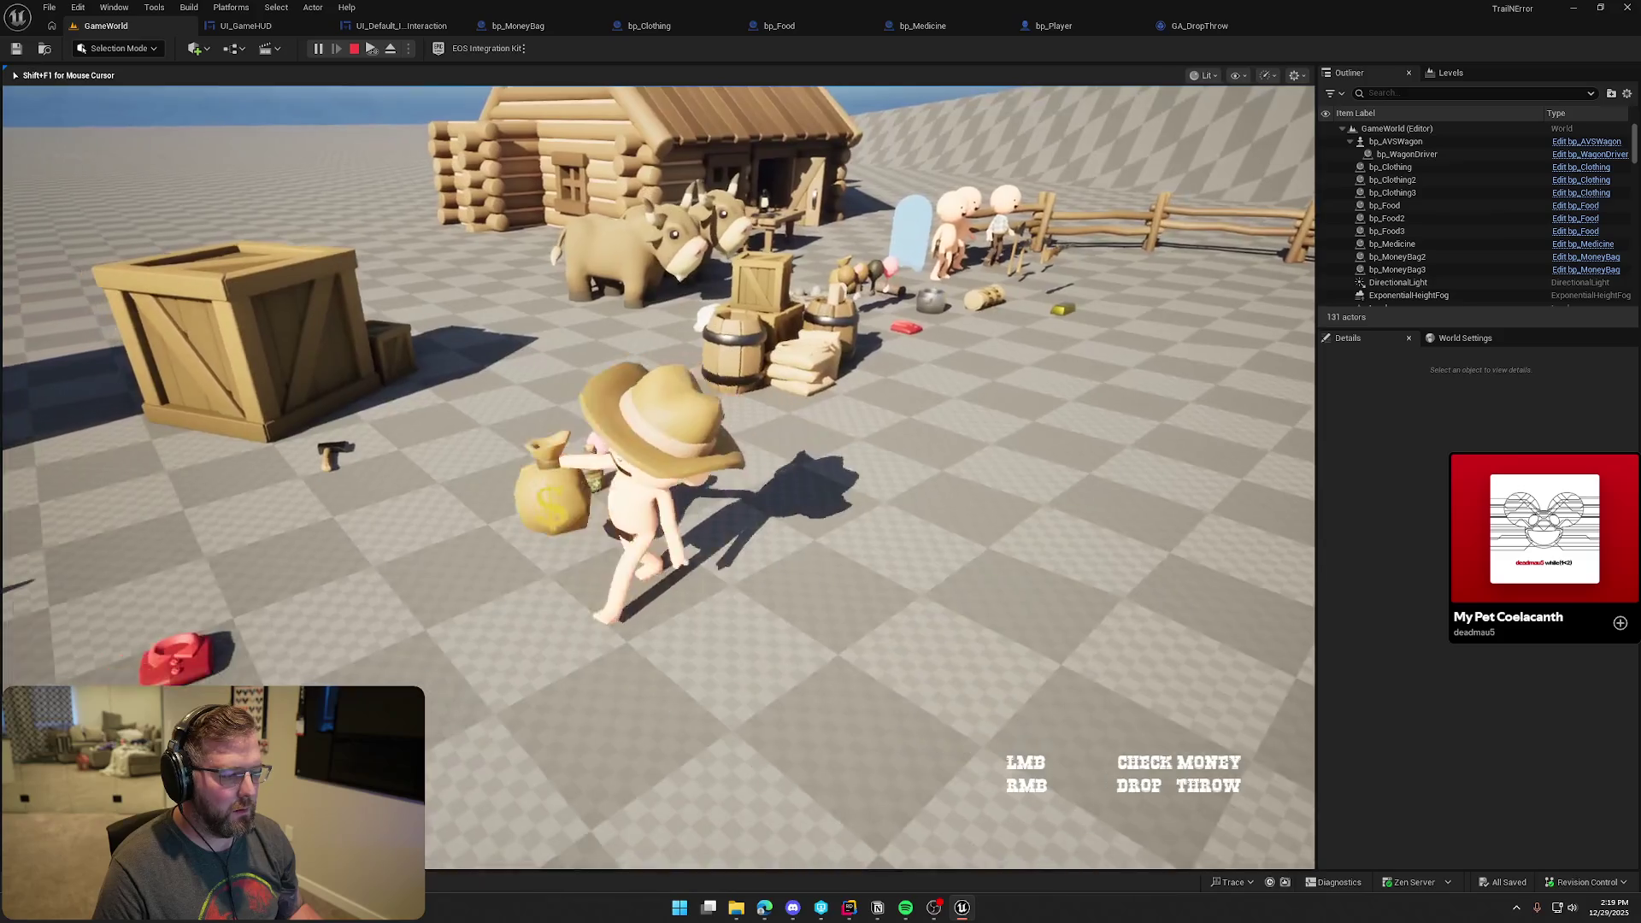
pyautogui.press('e')
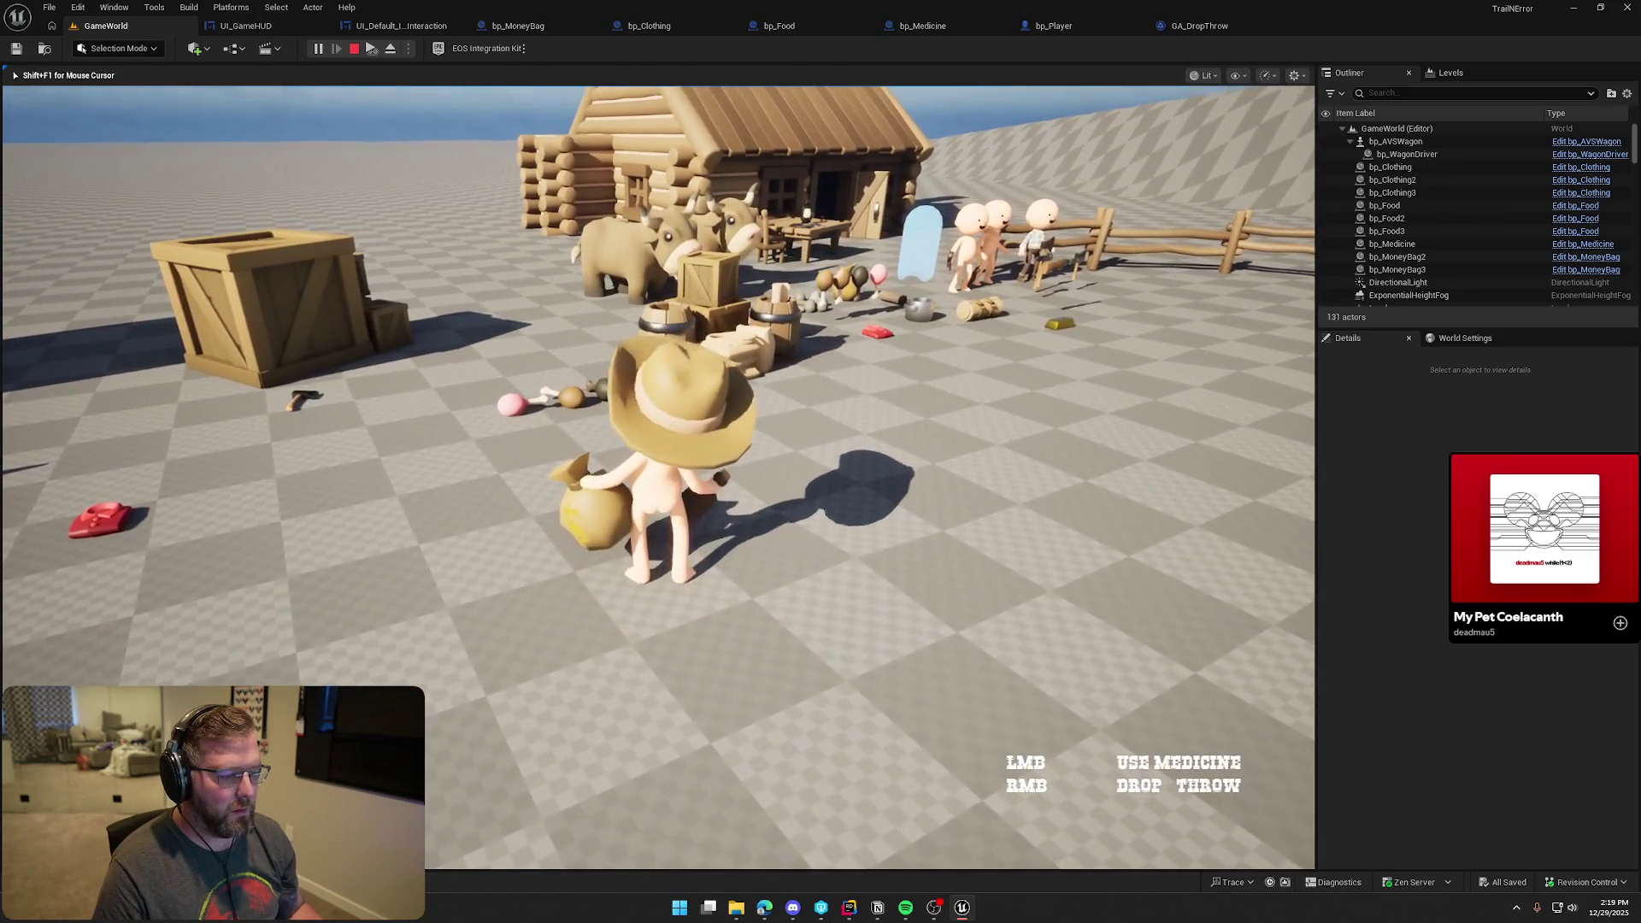
pyautogui.press('Escape')
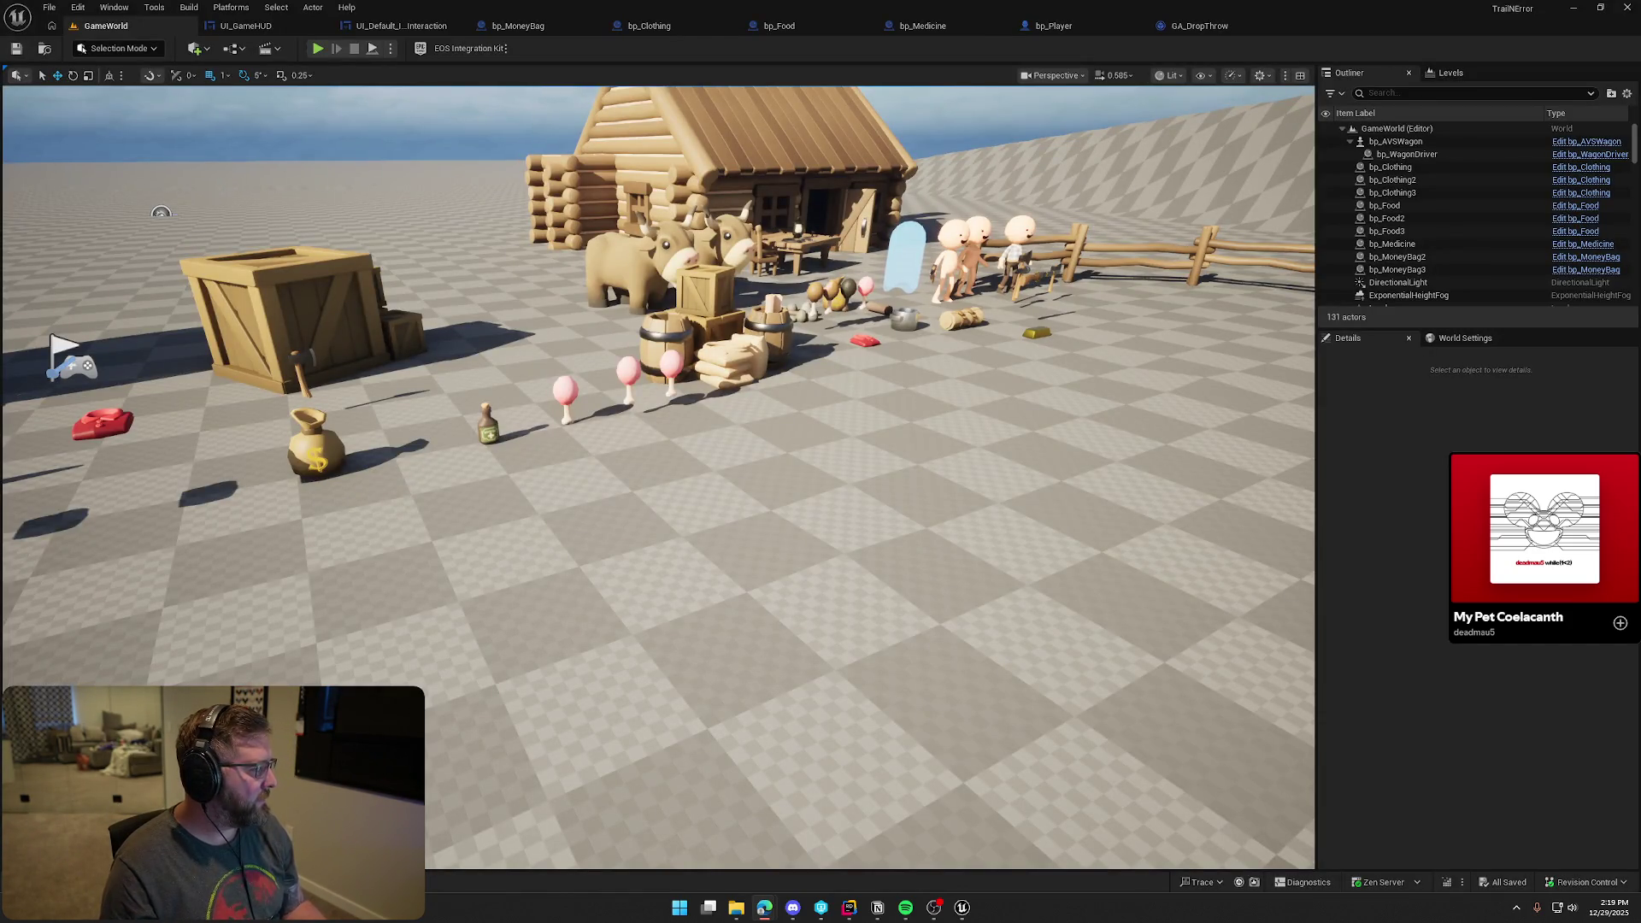
pyautogui.hotkey('alt', 'Tab')
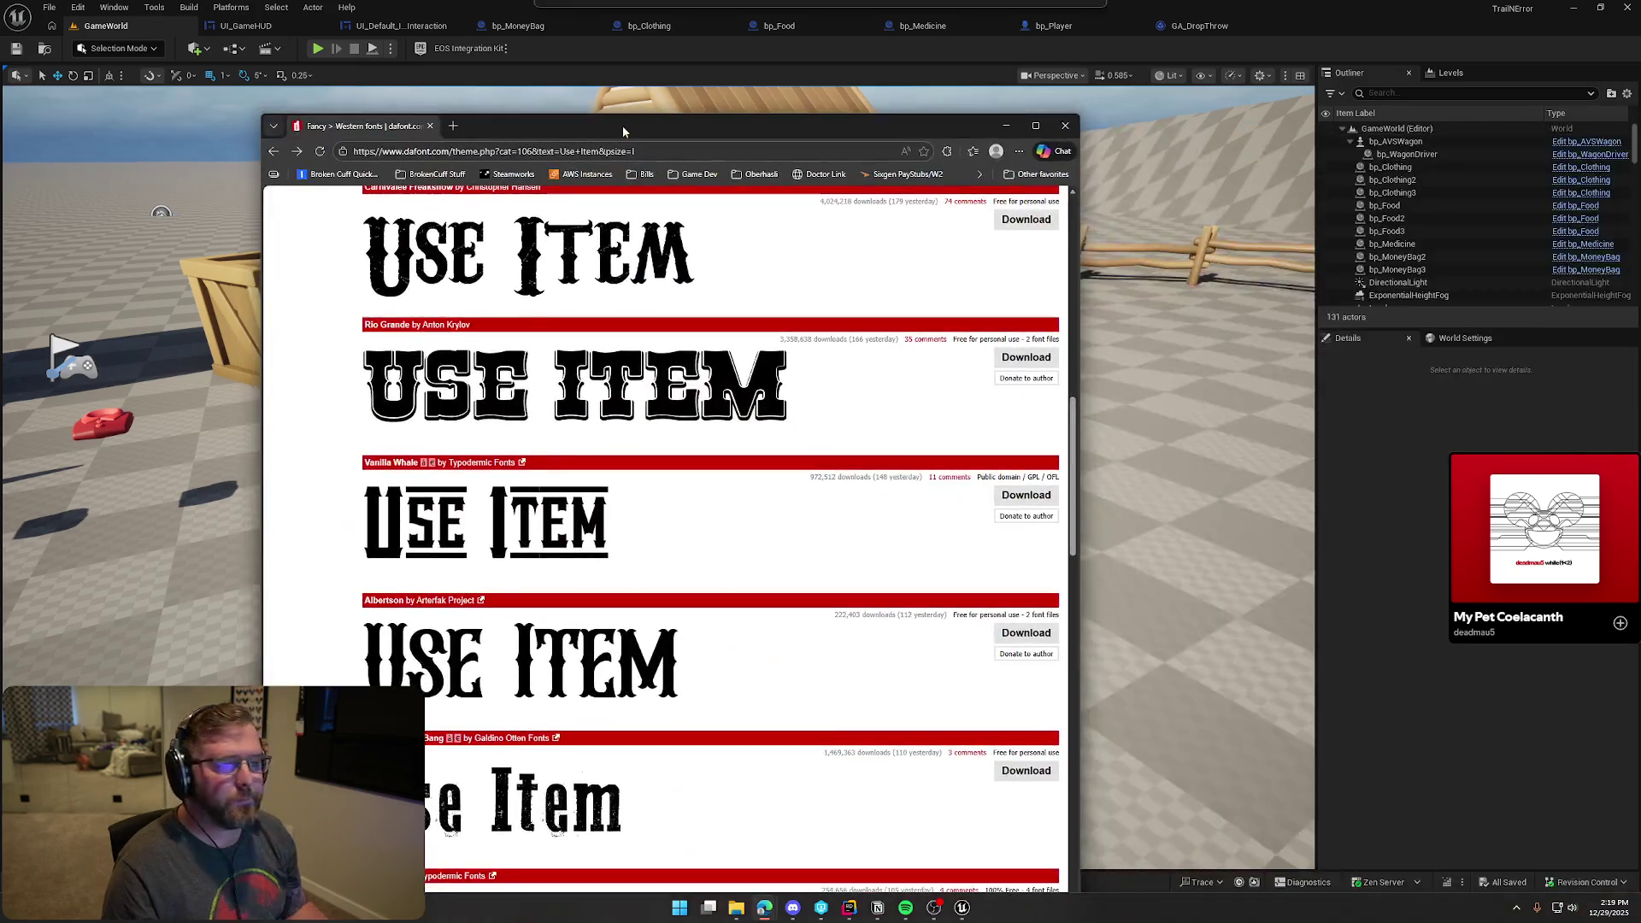
# Maximize the browser, compare DaFont's Western font previews, and go to page 2
pyautogui.doubleClick(623, 126)
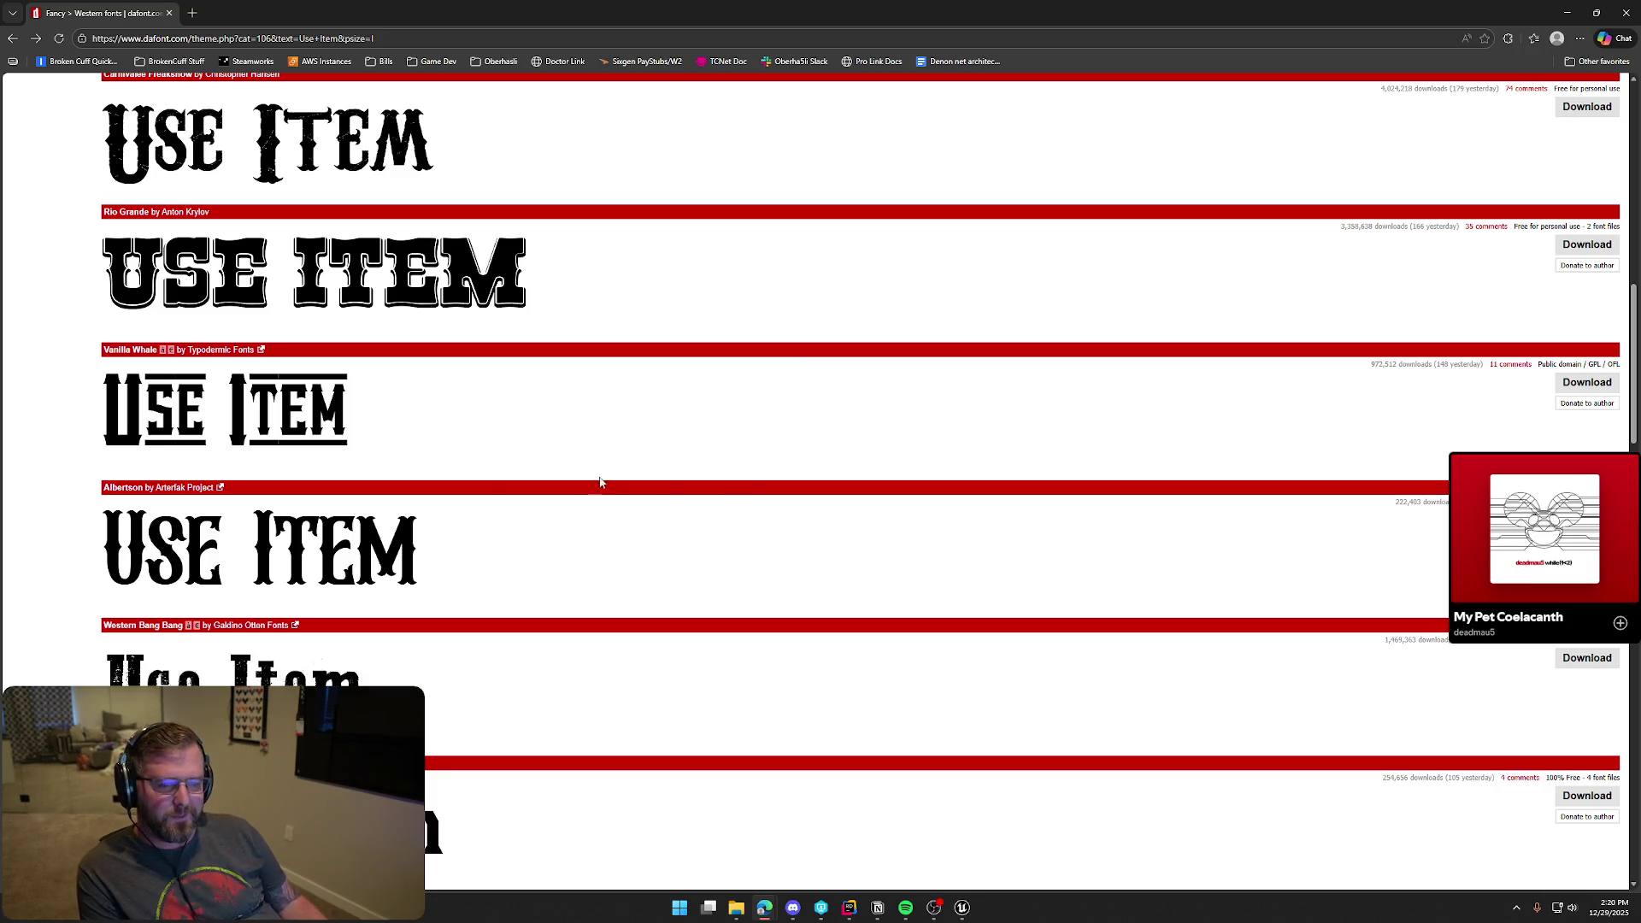
pyautogui.scroll(3, 598, 496)
pyautogui.scroll(3, 701, 533)
pyautogui.scroll(1, 701, 533)
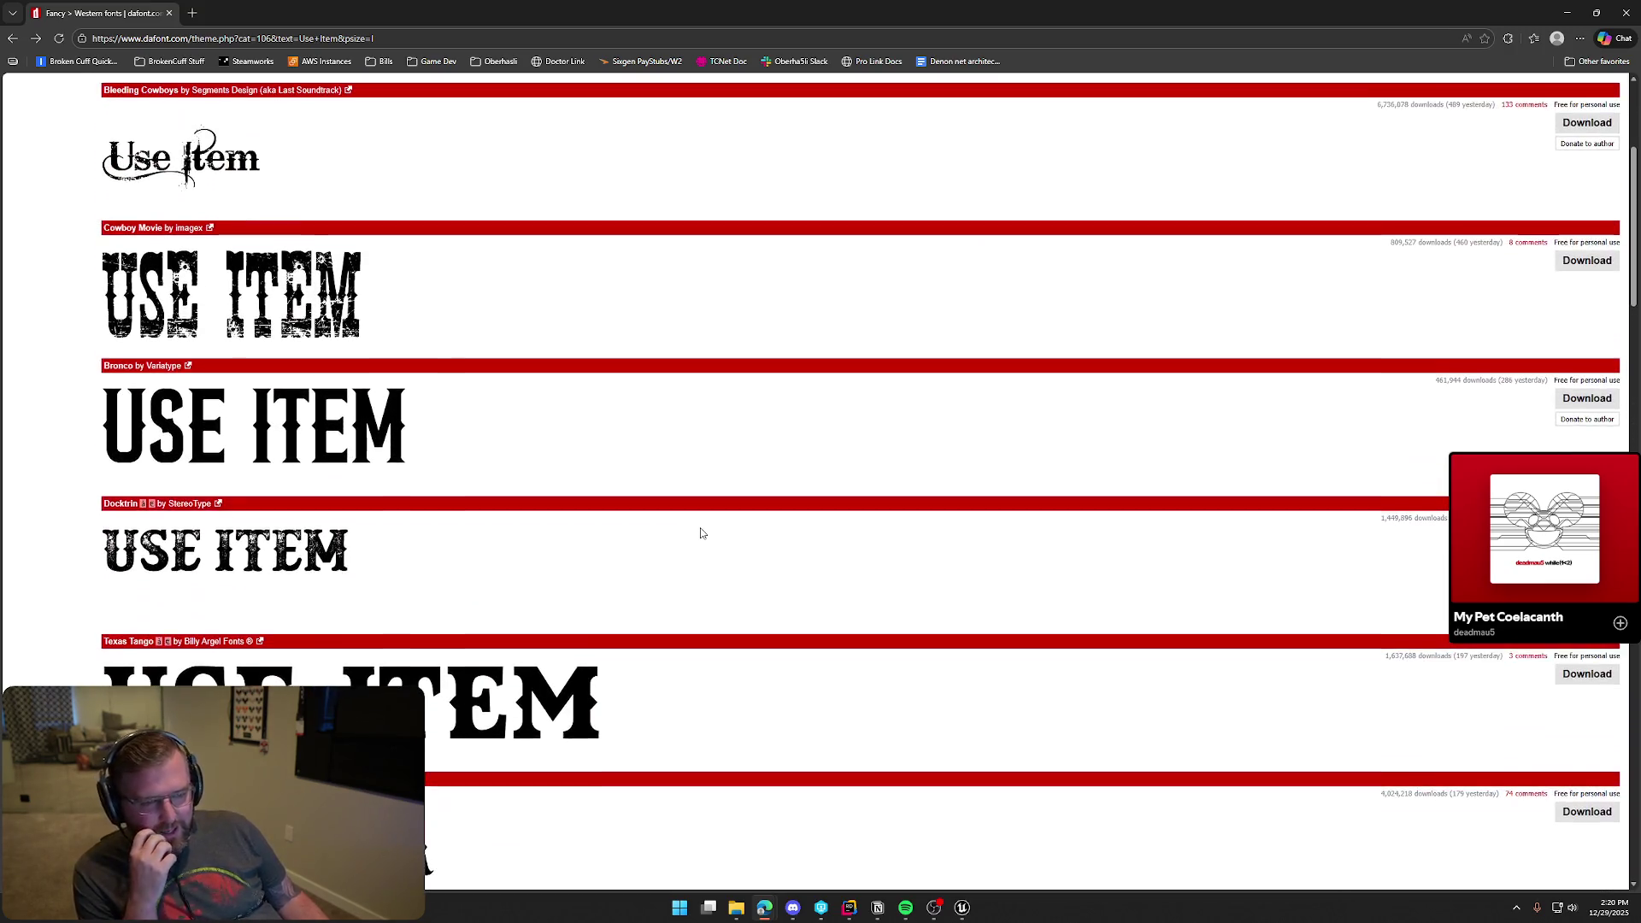
pyautogui.scroll(1, 701, 534)
pyautogui.scroll(-1, 701, 534)
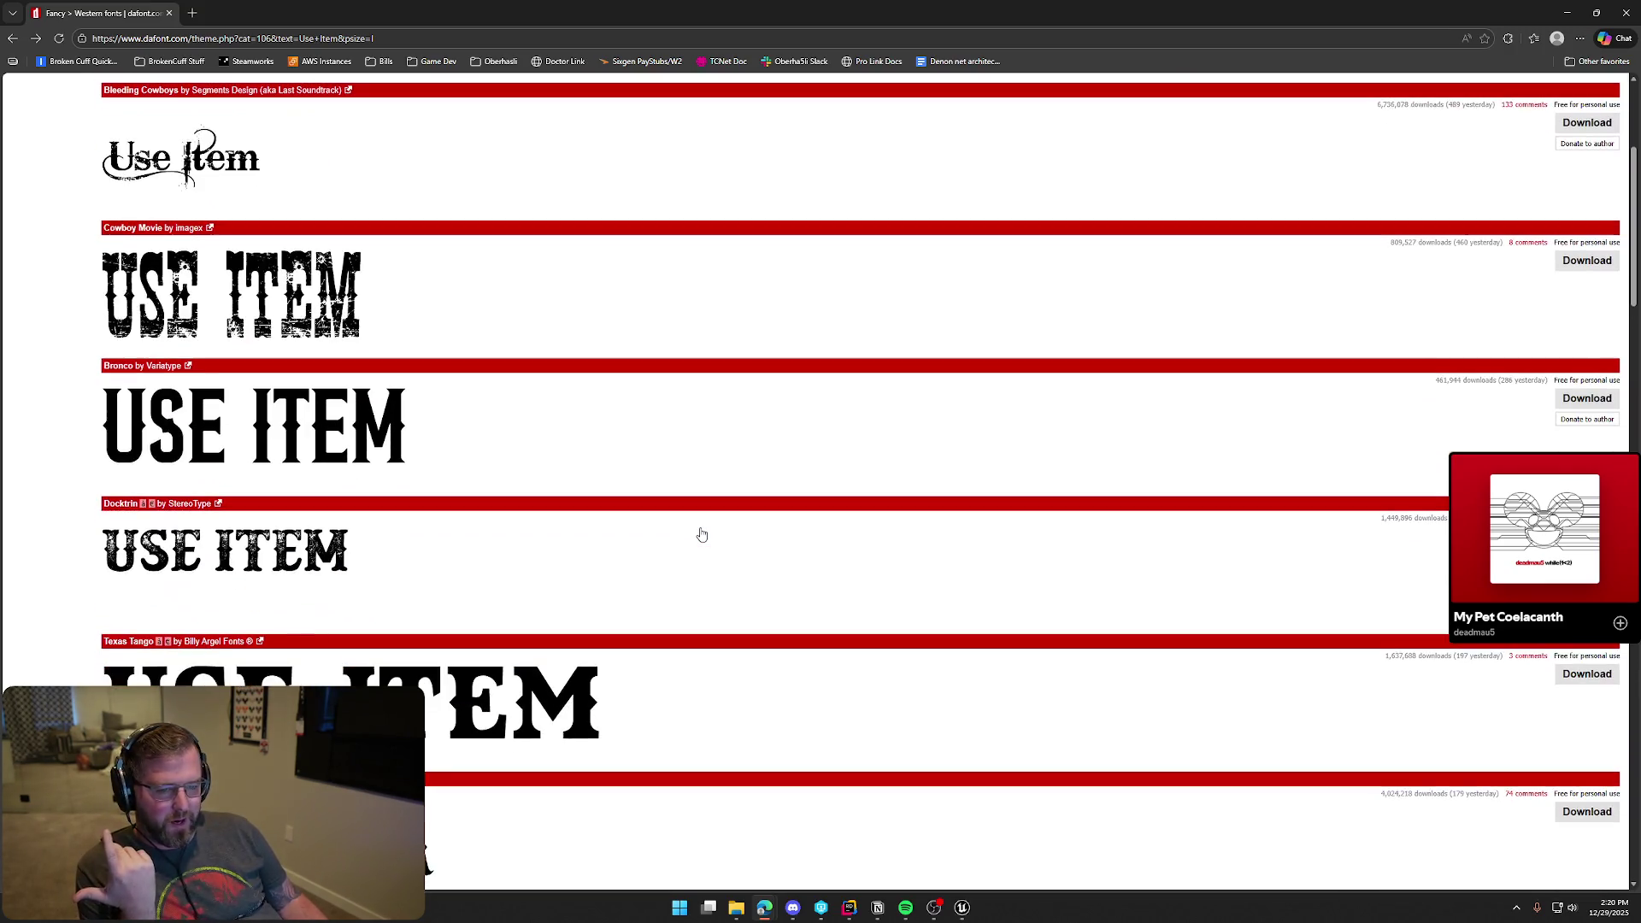
pyautogui.scroll(-1, 701, 534)
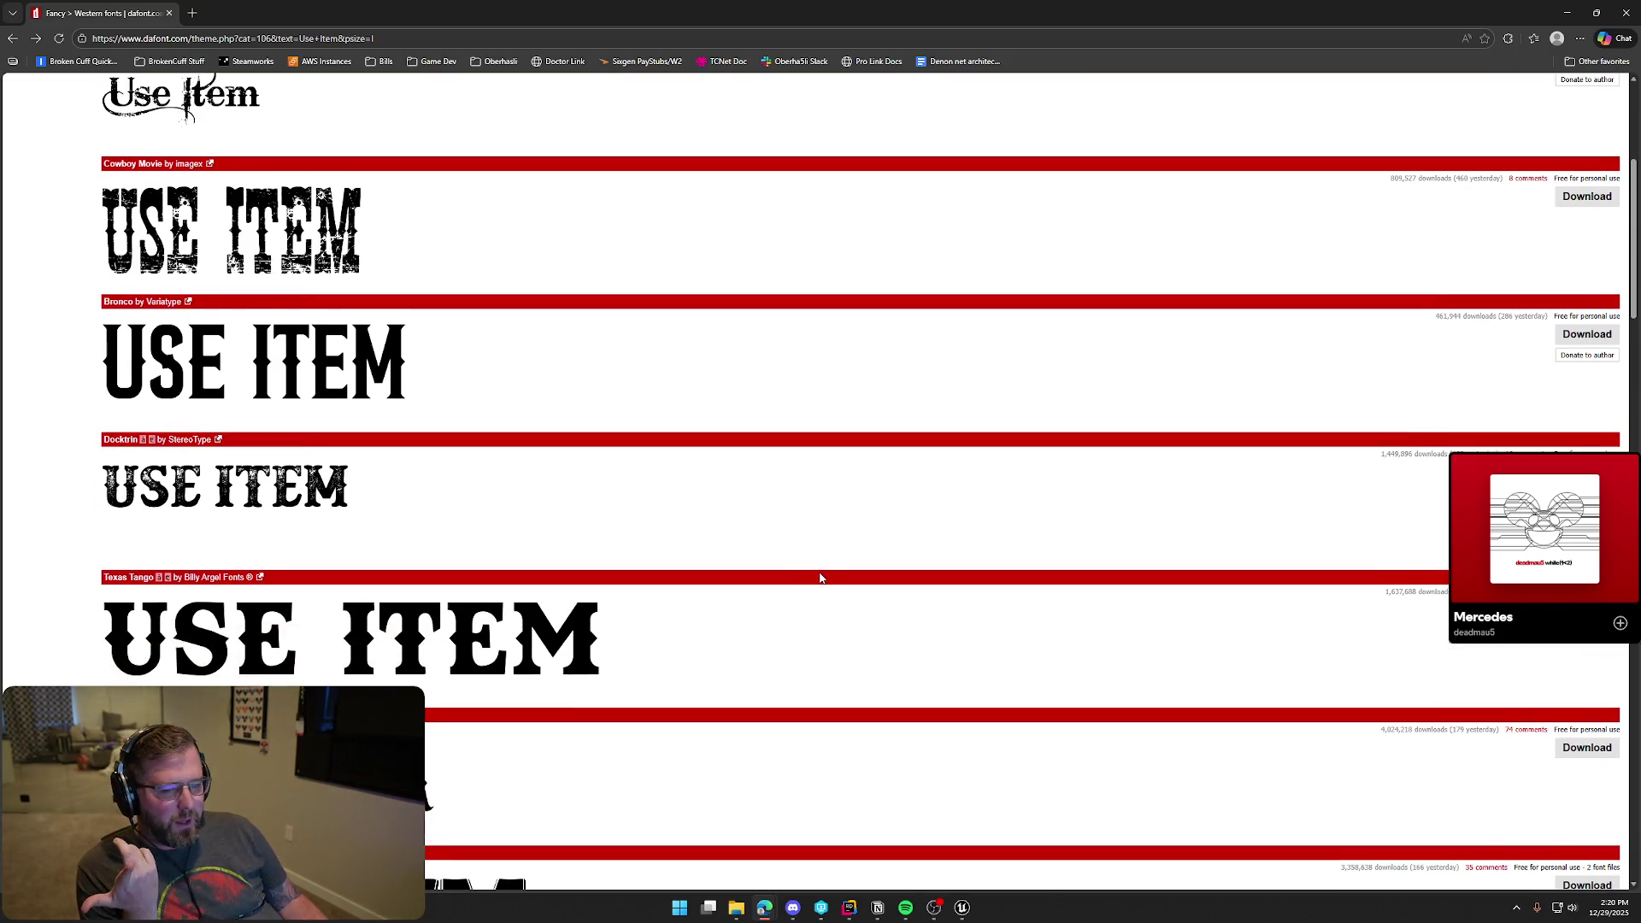
pyautogui.scroll(4, 808, 586)
pyautogui.scroll(-4, 805, 590)
pyautogui.scroll(-5, 803, 596)
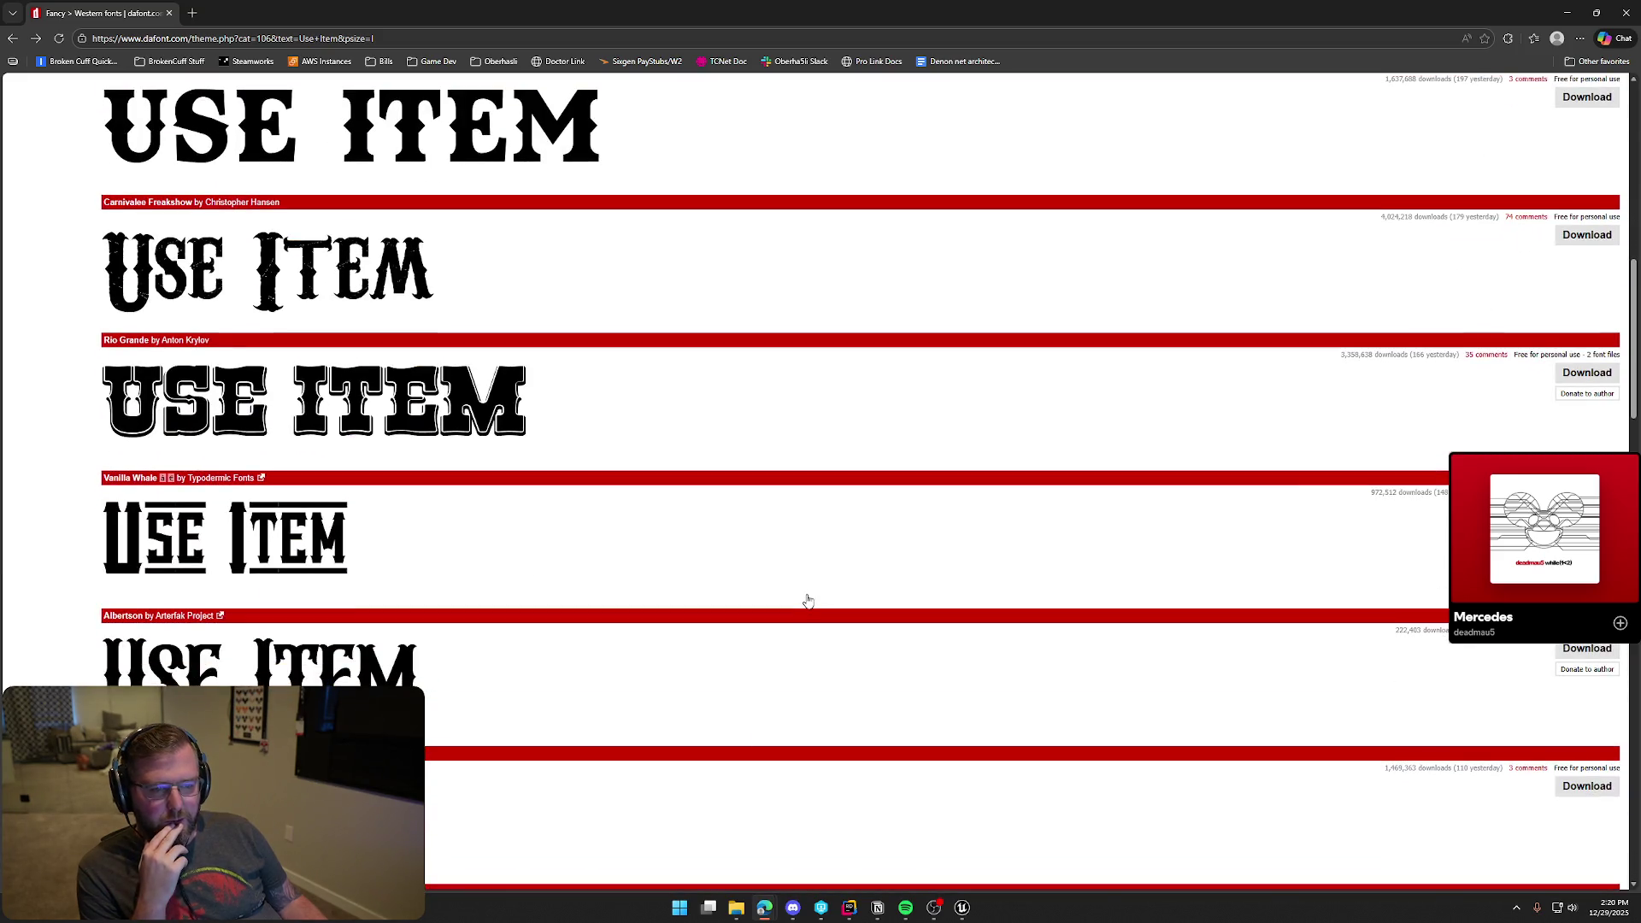
pyautogui.scroll(-1, 808, 601)
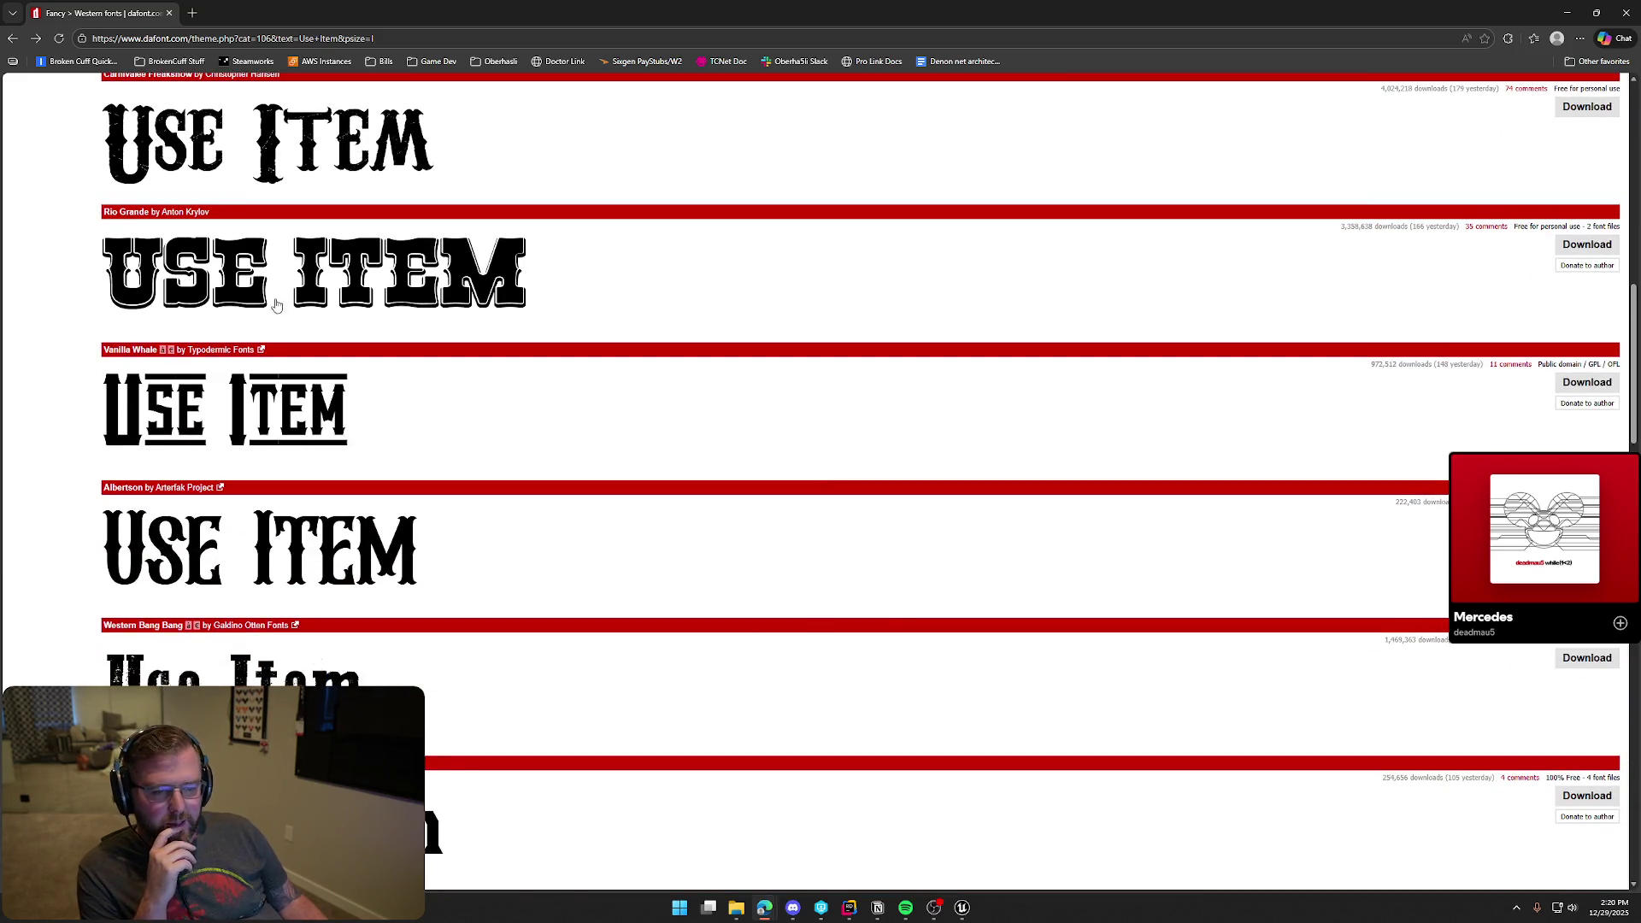
pyautogui.scroll(-3, 657, 625)
pyautogui.scroll(-5, 671, 624)
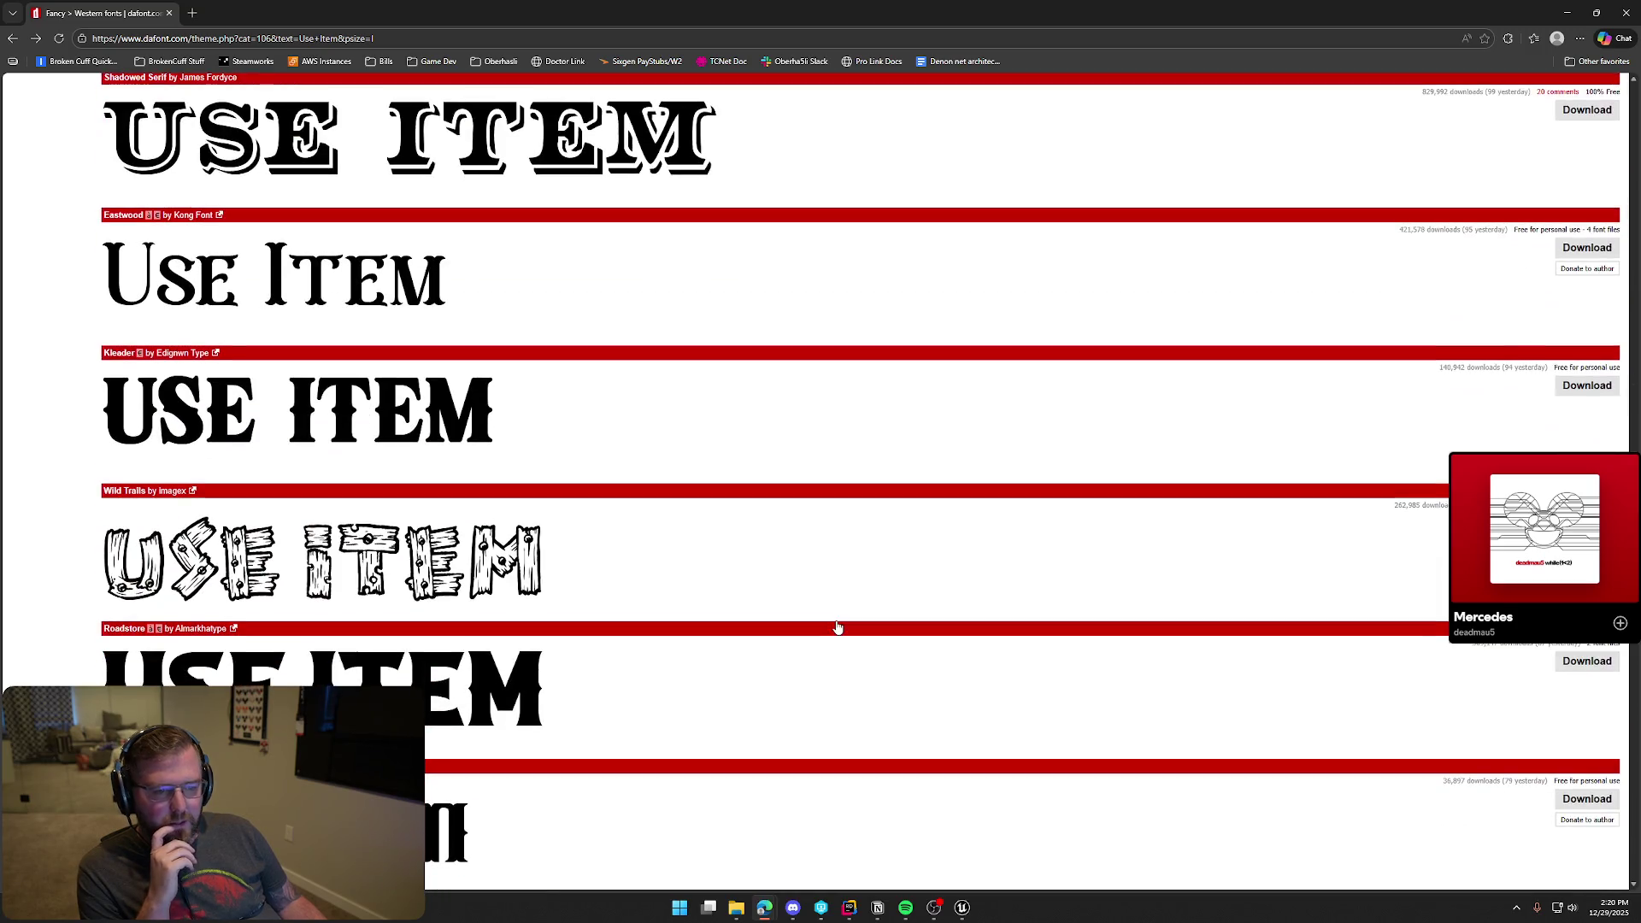
pyautogui.scroll(-1, 837, 629)
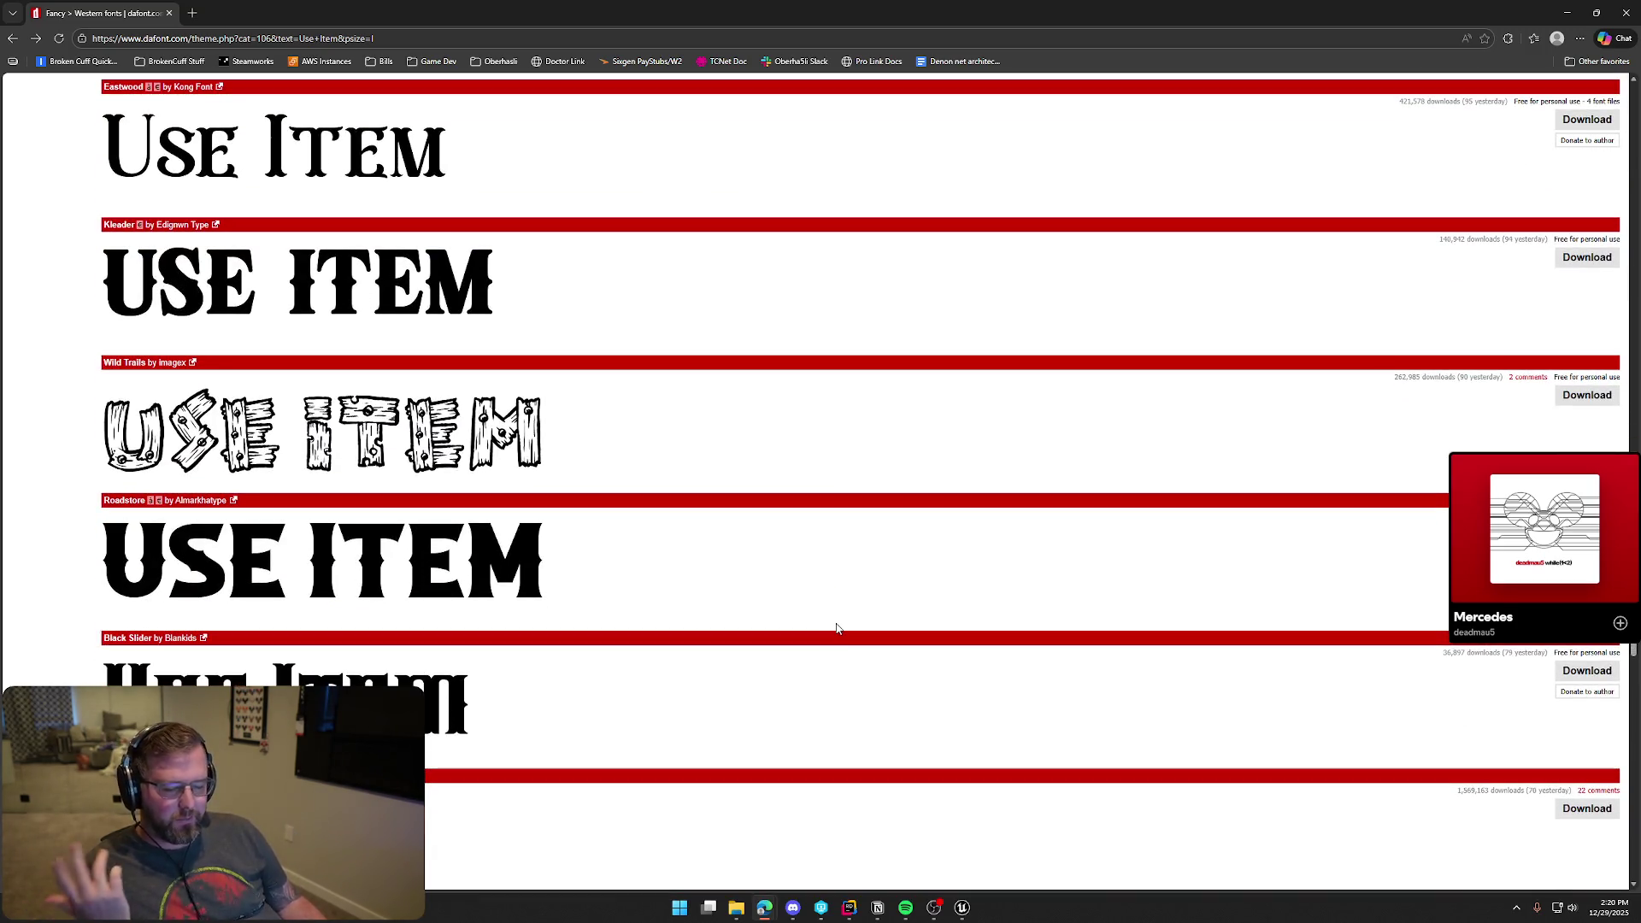
pyautogui.scroll(-3, 841, 630)
pyautogui.scroll(-2, 734, 589)
pyautogui.scroll(-4, 674, 579)
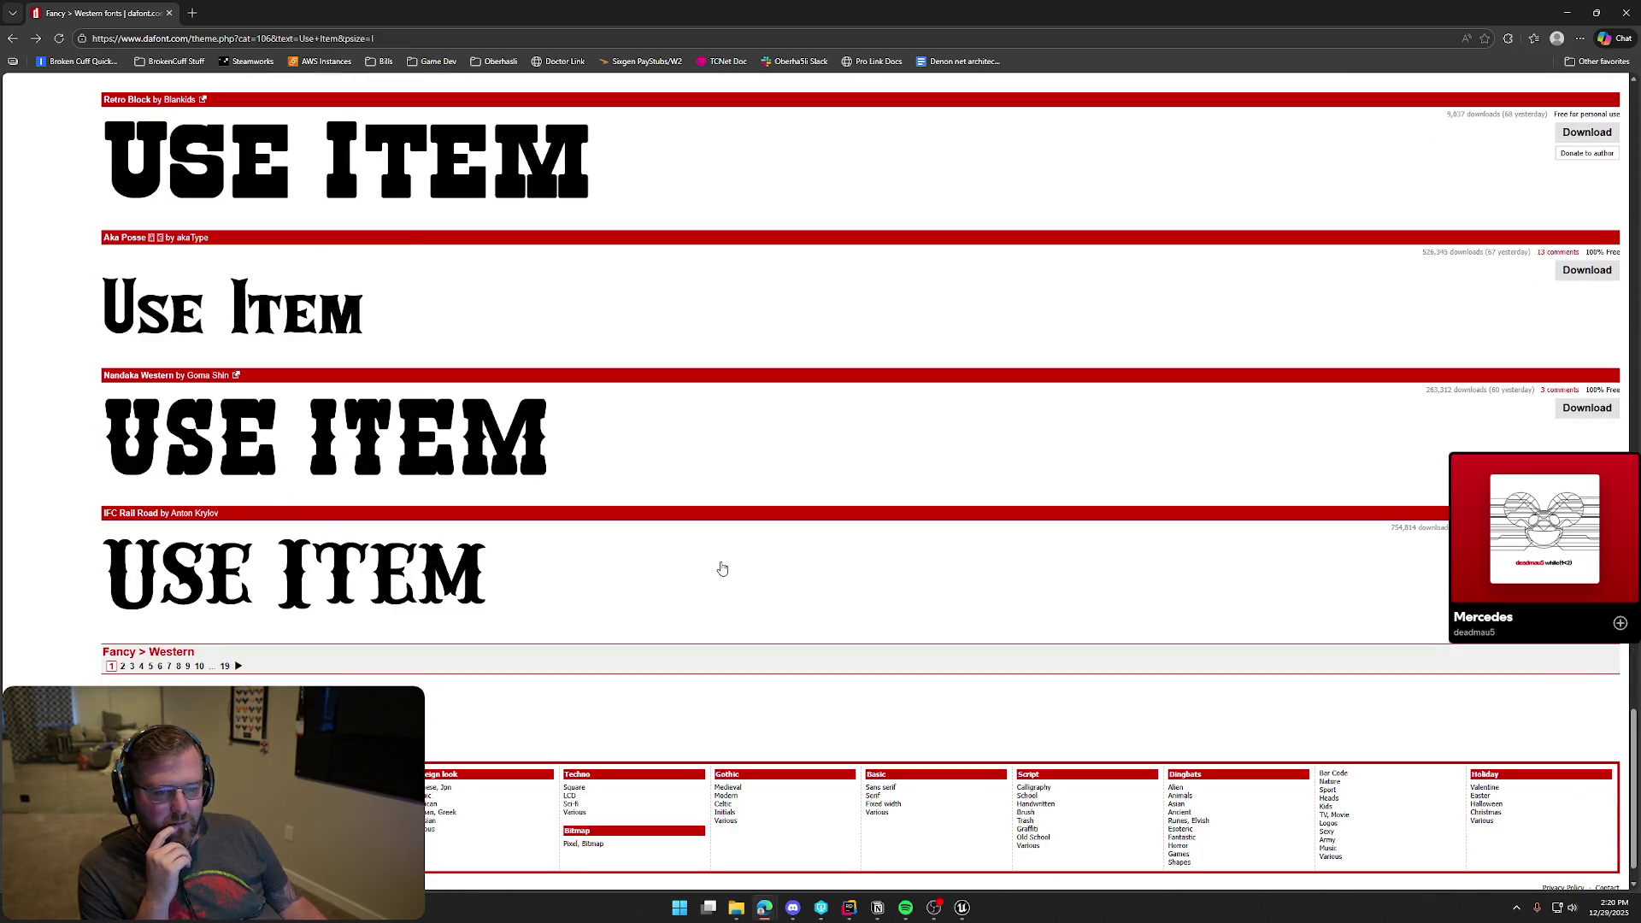
pyautogui.scroll(3, 722, 569)
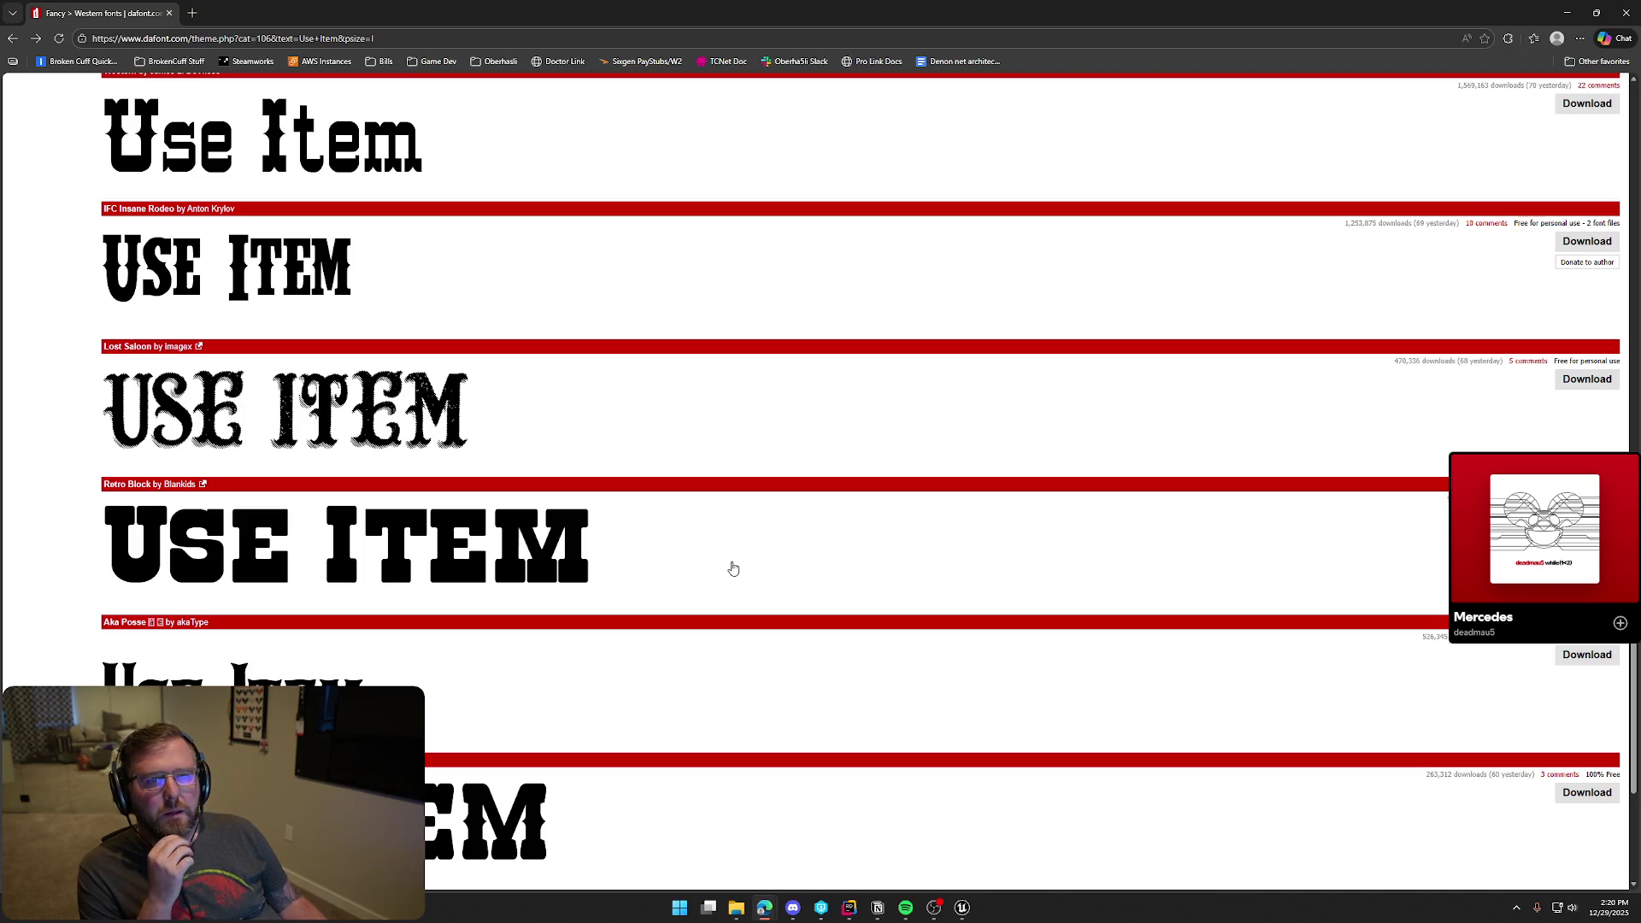
pyautogui.scroll(6, 852, 550)
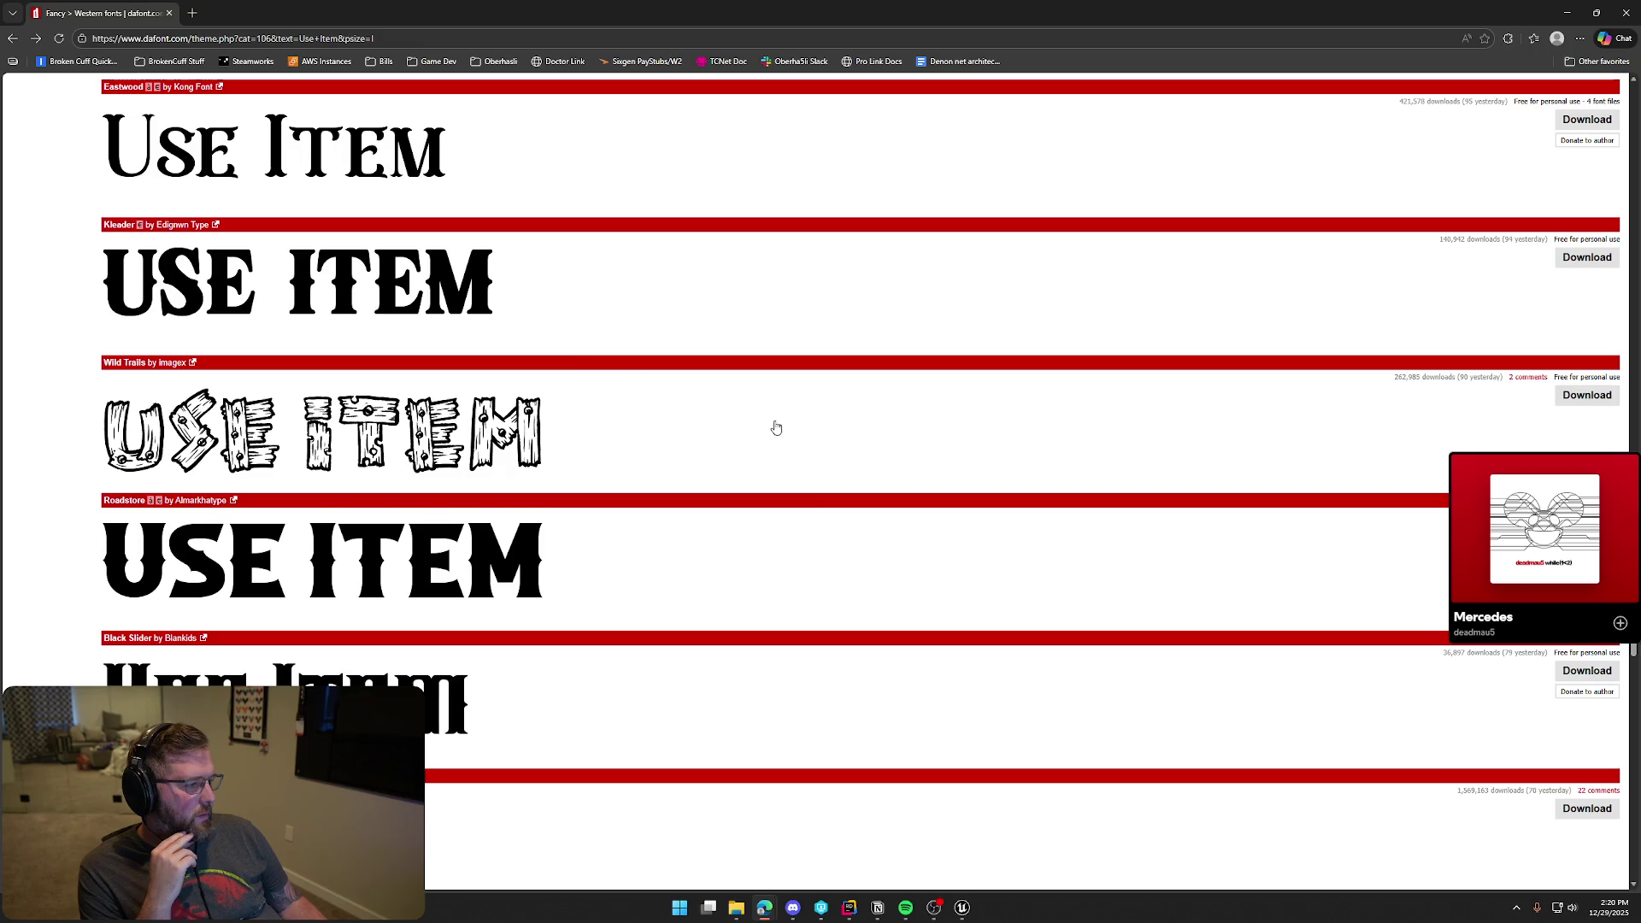
pyautogui.scroll(3, 772, 425)
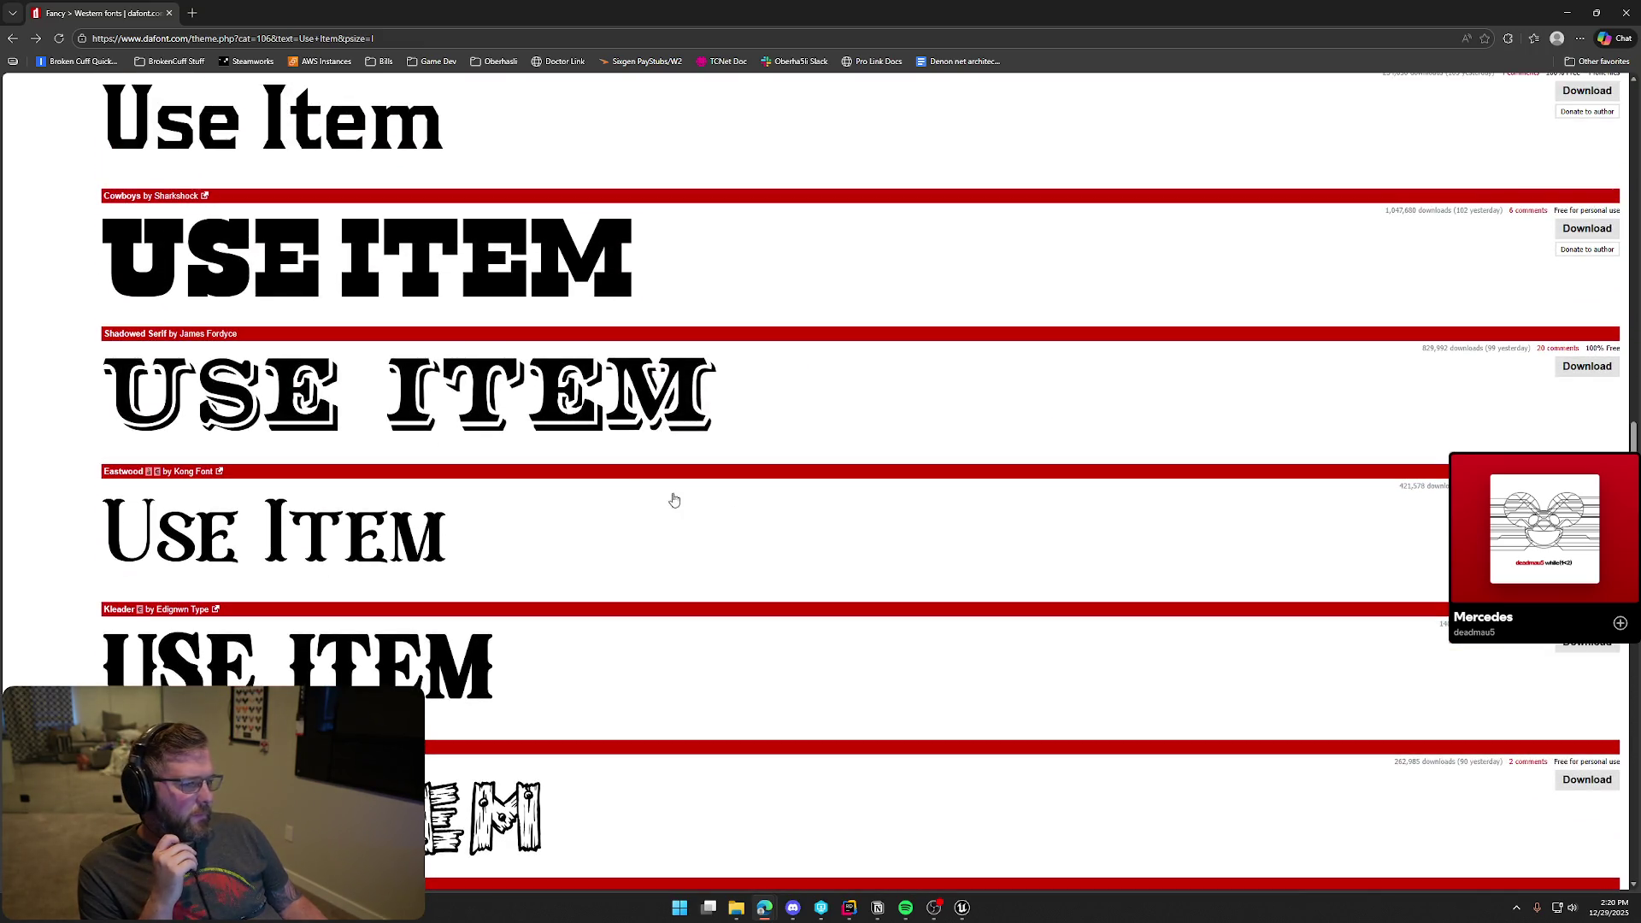
pyautogui.scroll(2, 675, 500)
pyautogui.scroll(1, 1087, 450)
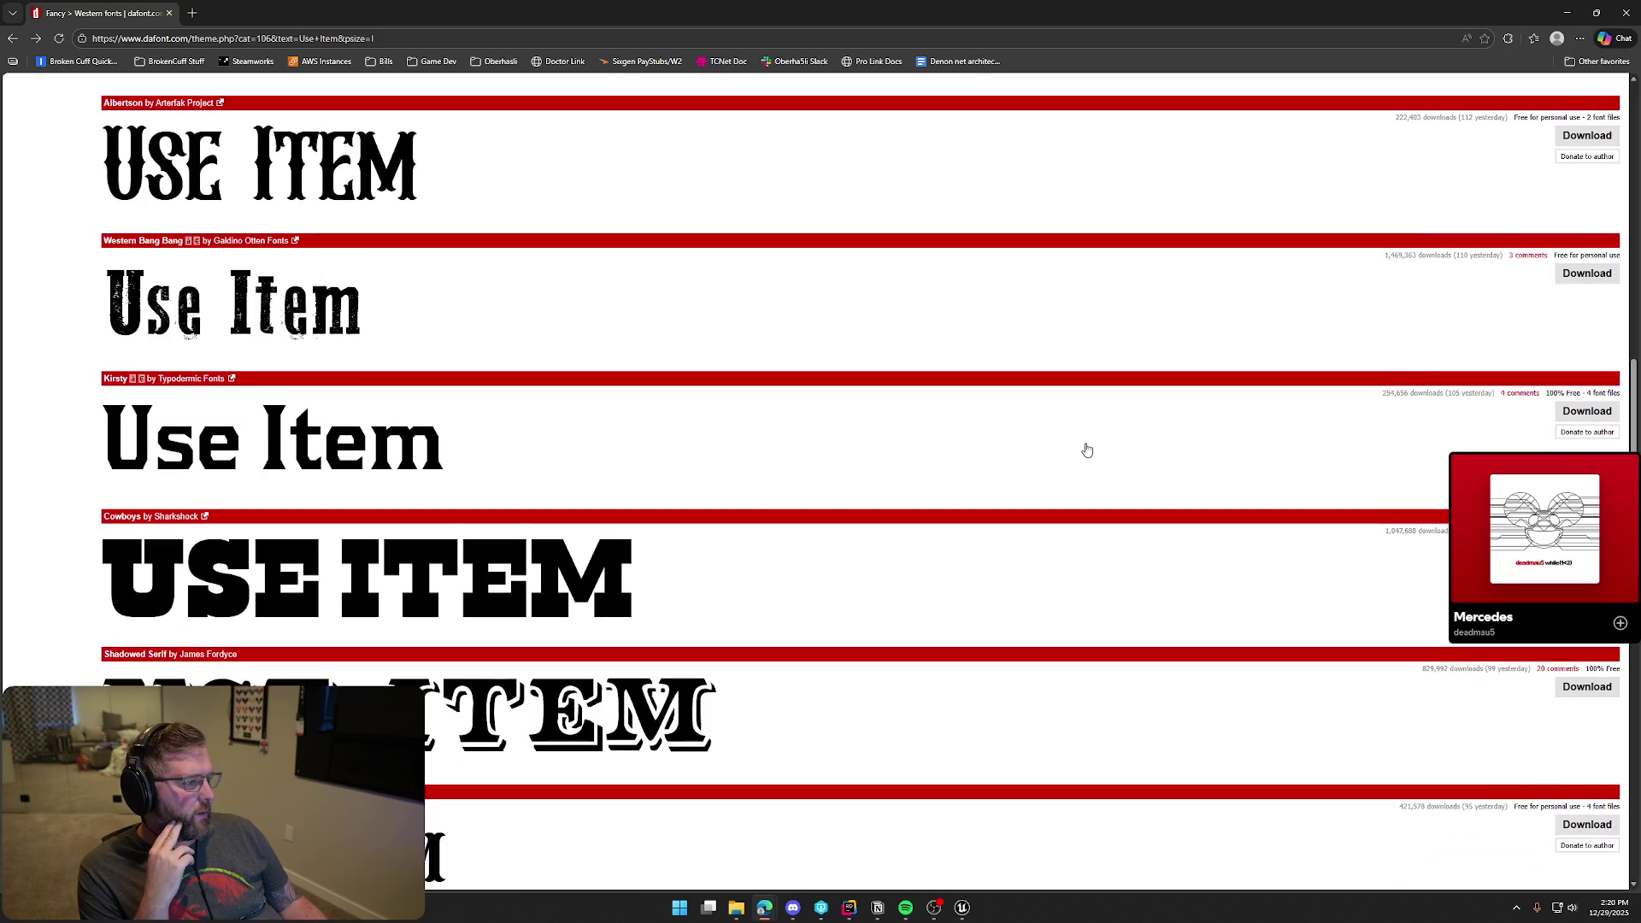
pyautogui.scroll(1, 1097, 500)
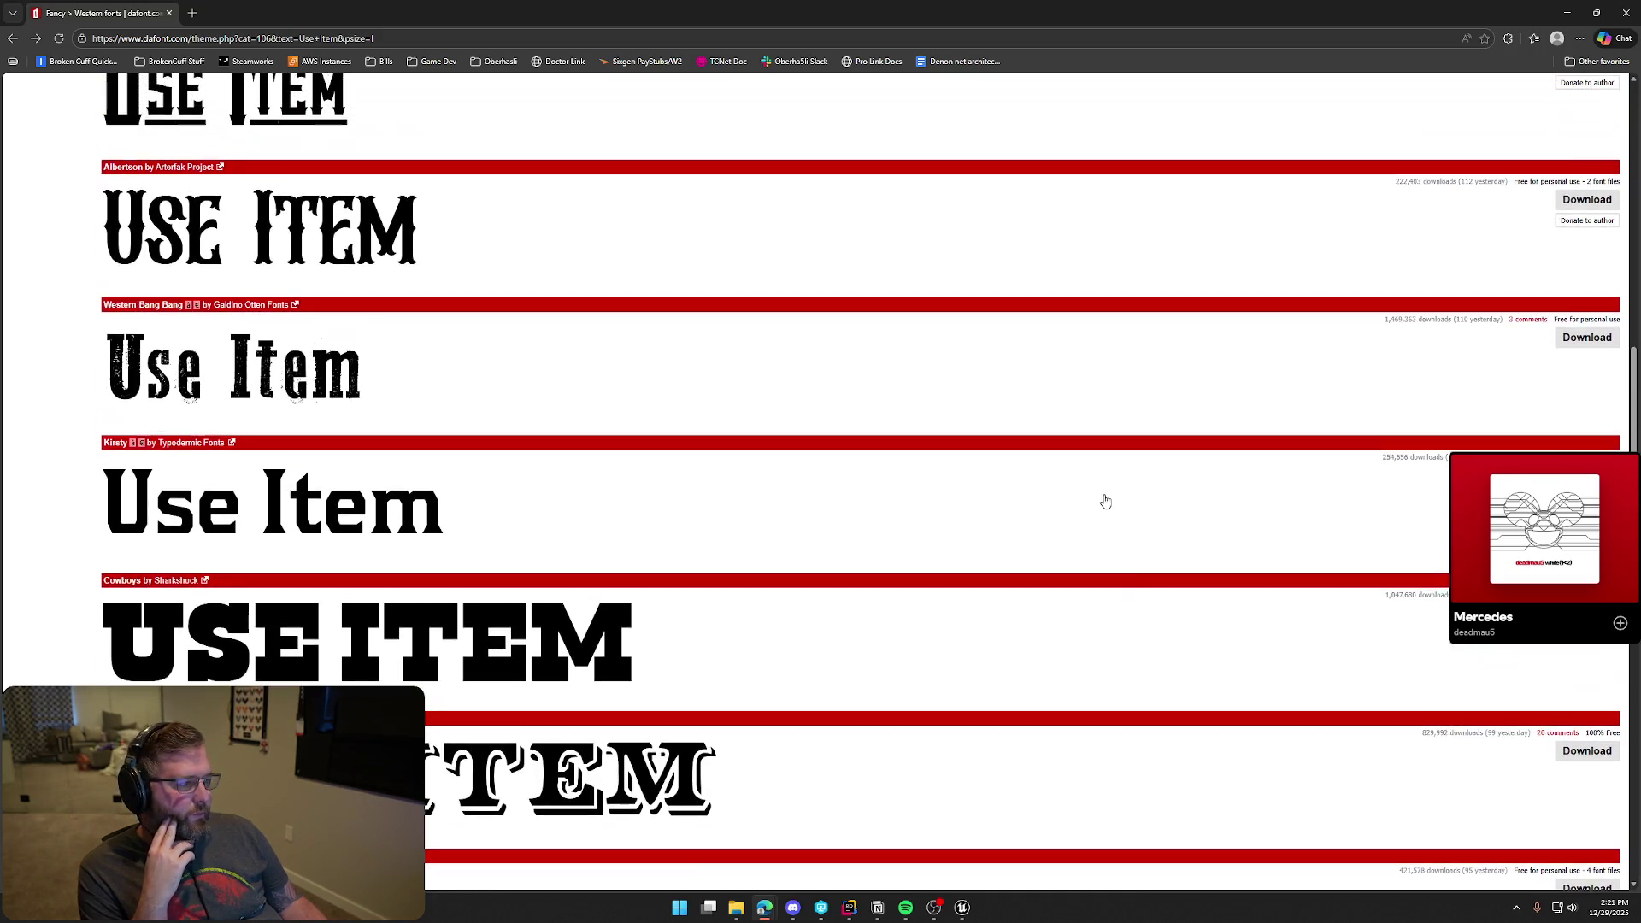
pyautogui.scroll(2, 1097, 499)
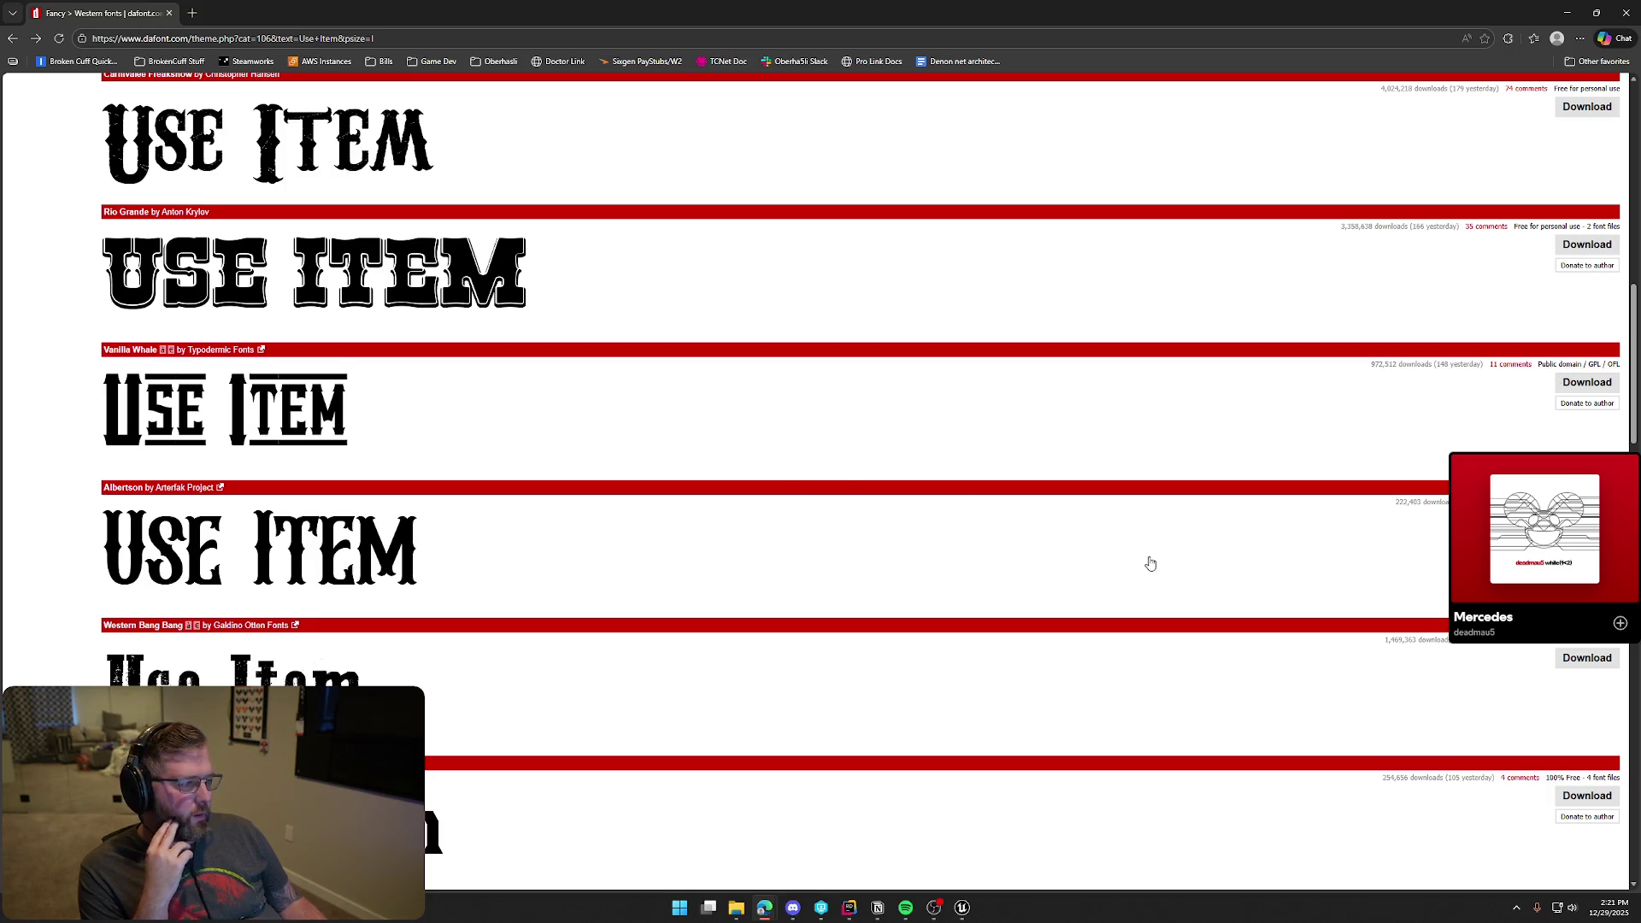
pyautogui.scroll(3, 1111, 568)
pyautogui.scroll(3, 1081, 571)
pyautogui.scroll(-10, 1081, 573)
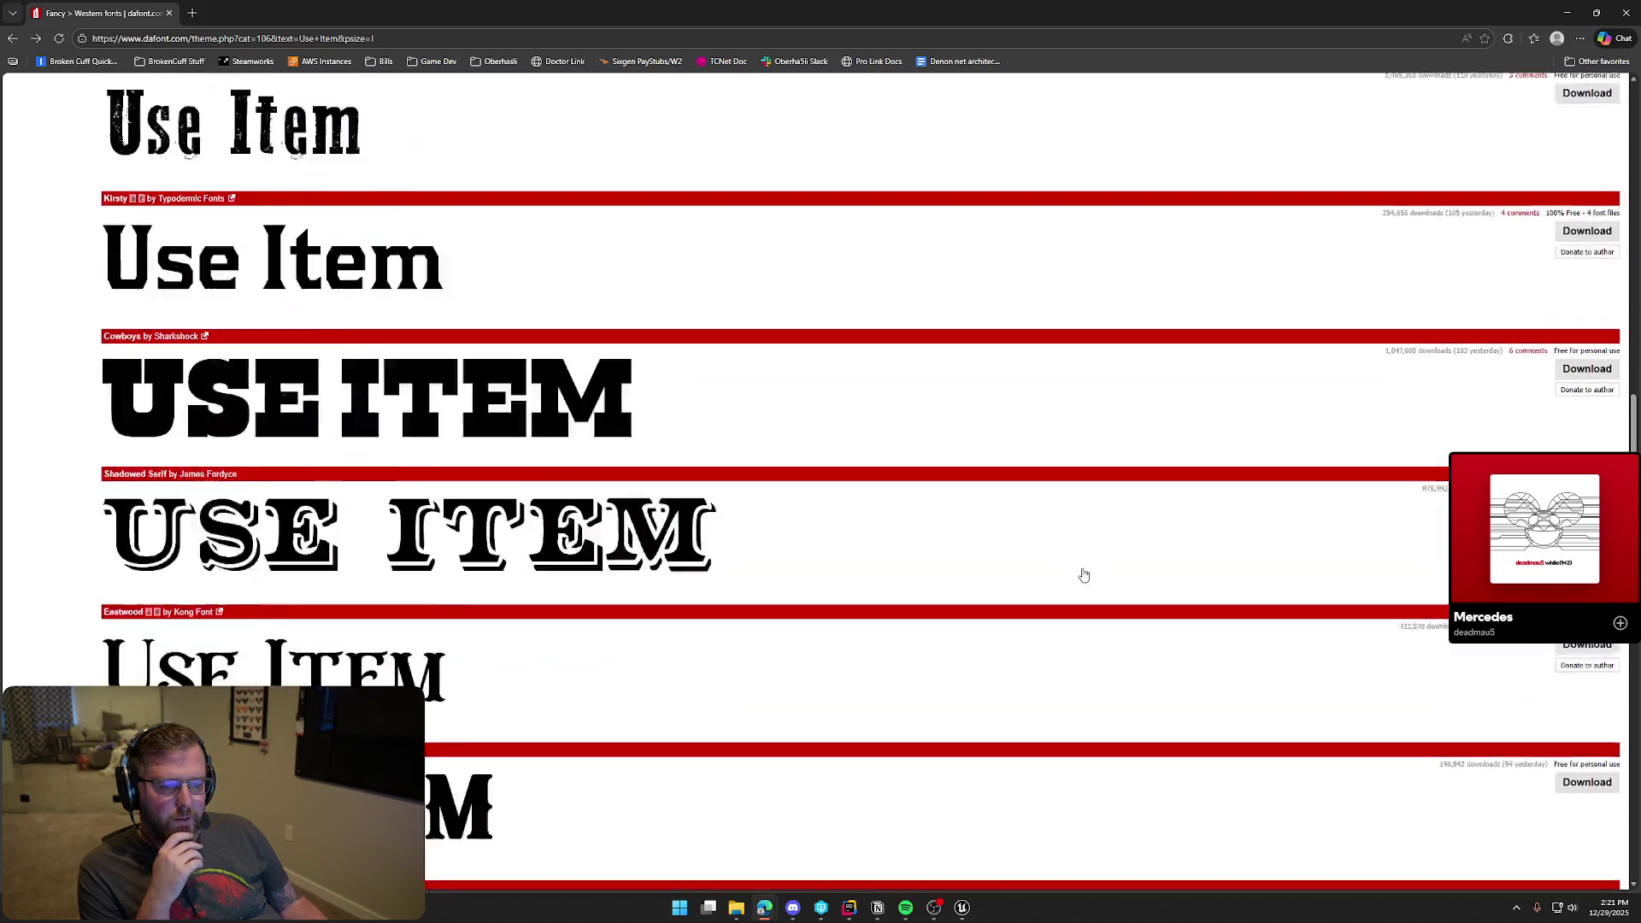
pyautogui.scroll(-6, 945, 607)
pyautogui.scroll(1, 580, 674)
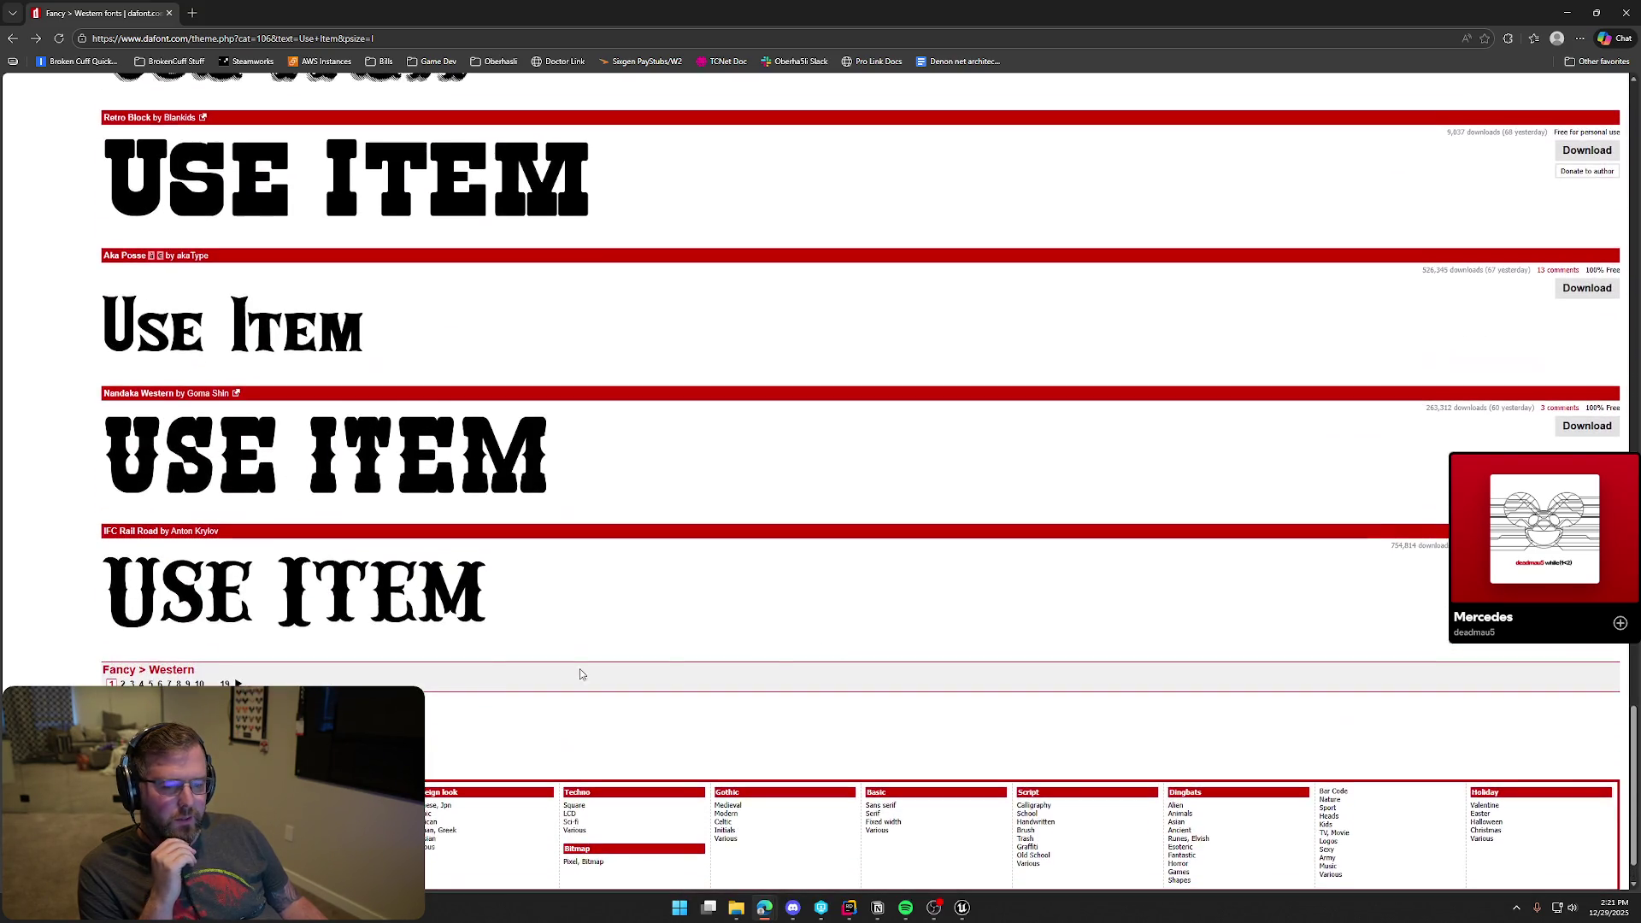
pyautogui.click(123, 684)
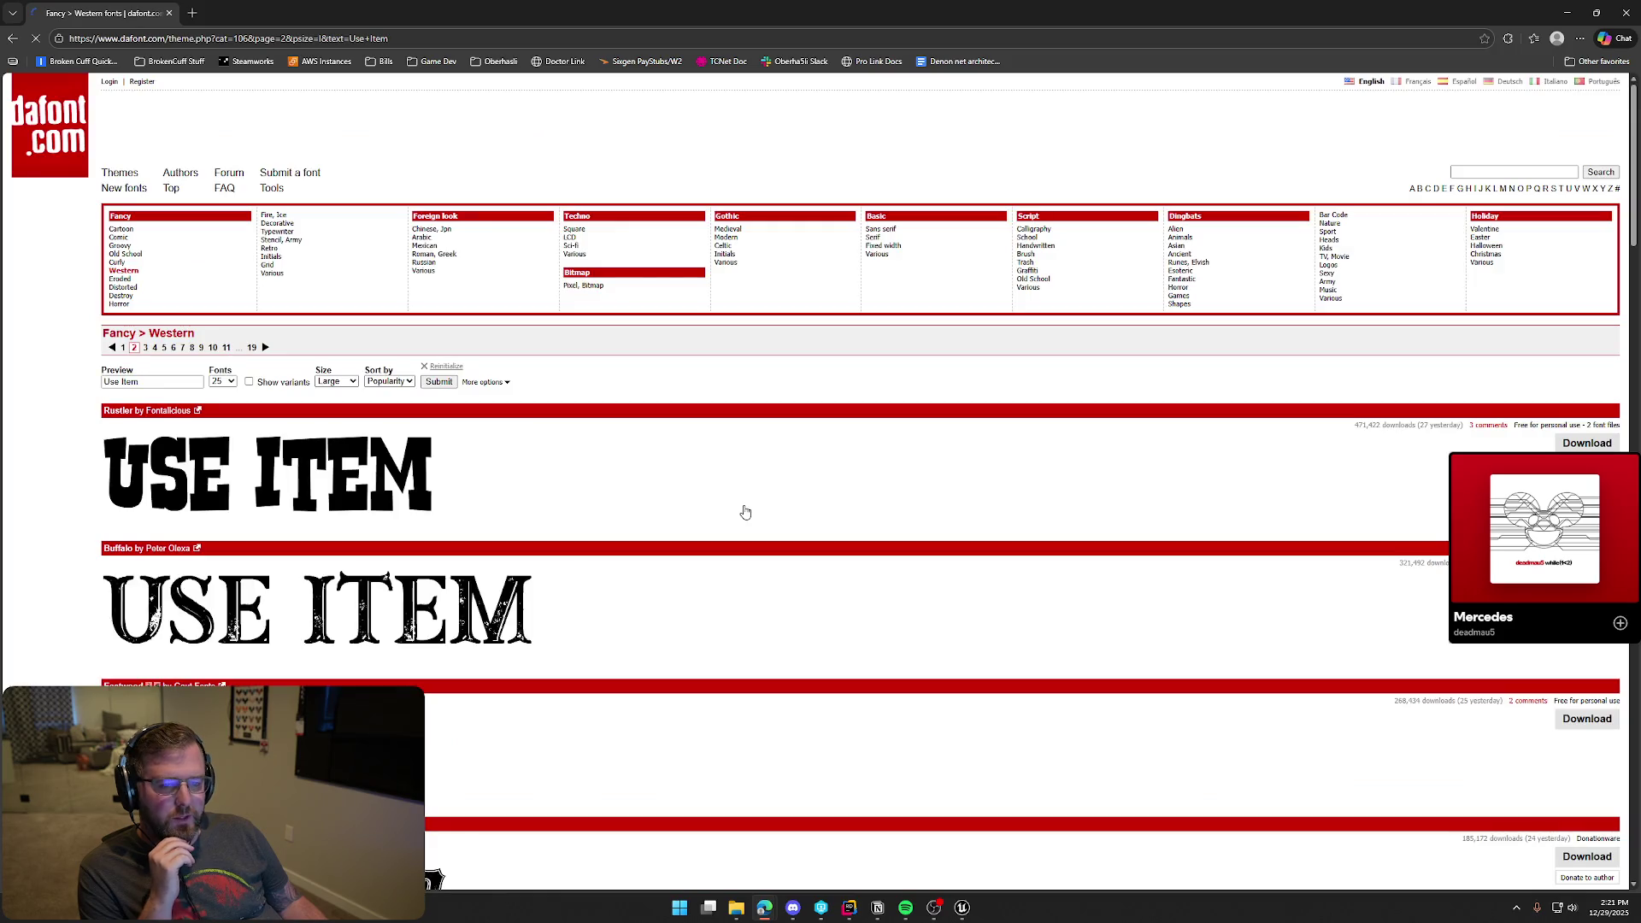
# Browse page 2 of the Western fonts, then dock the Google Fonts window as a browser tab
pyautogui.scroll(-3, 752, 512)
pyautogui.scroll(-3, 784, 513)
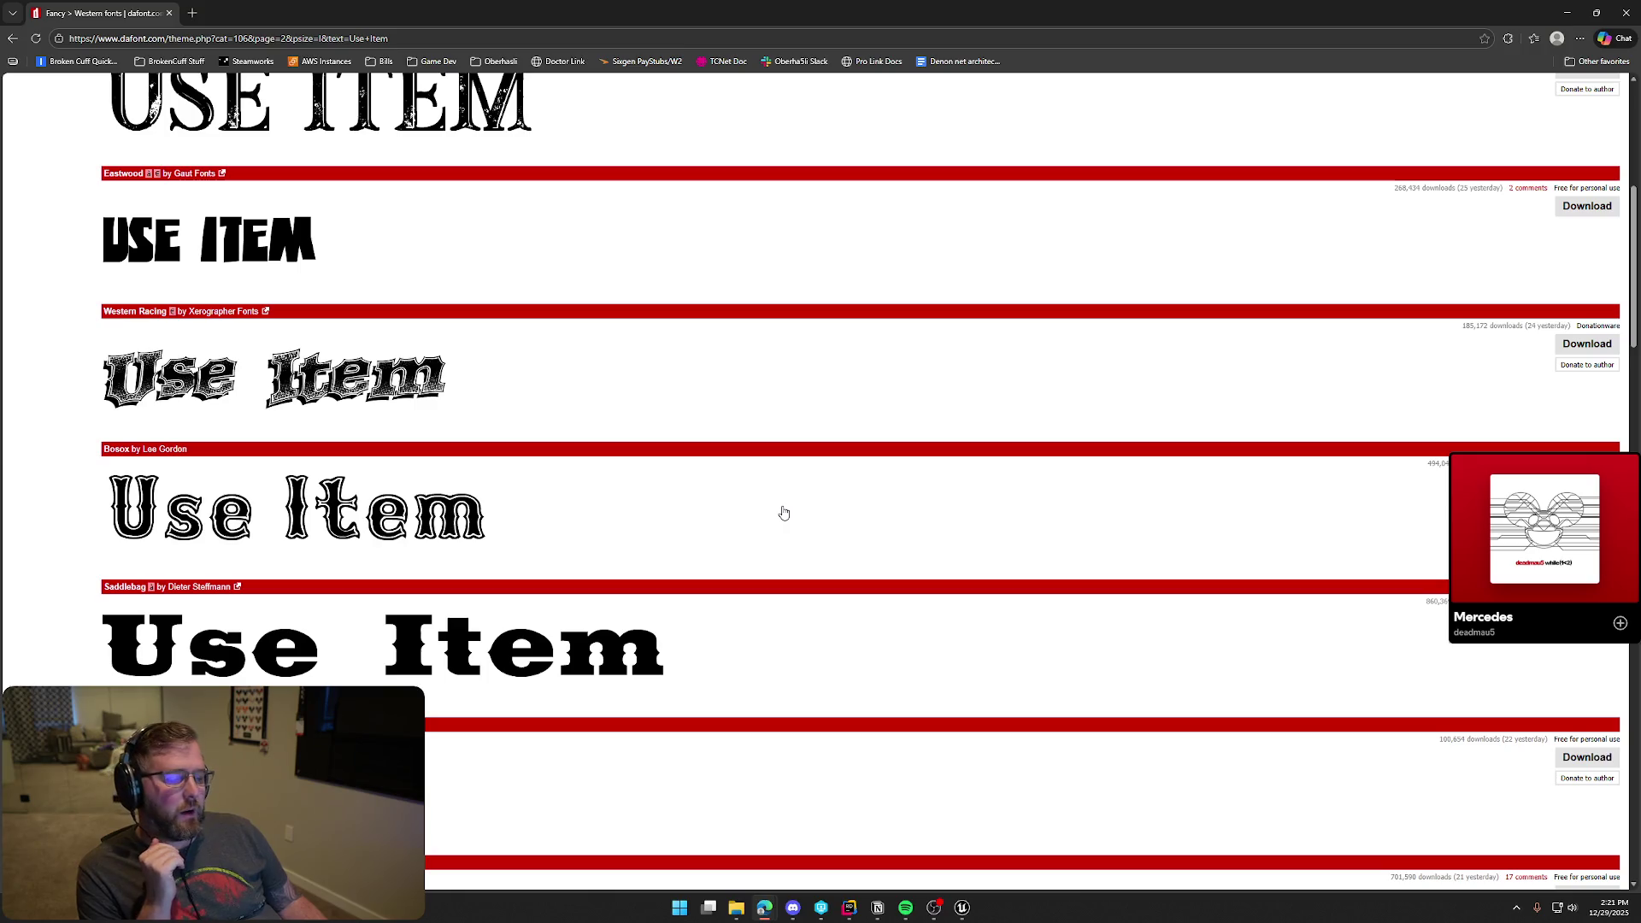
pyautogui.scroll(-5, 784, 513)
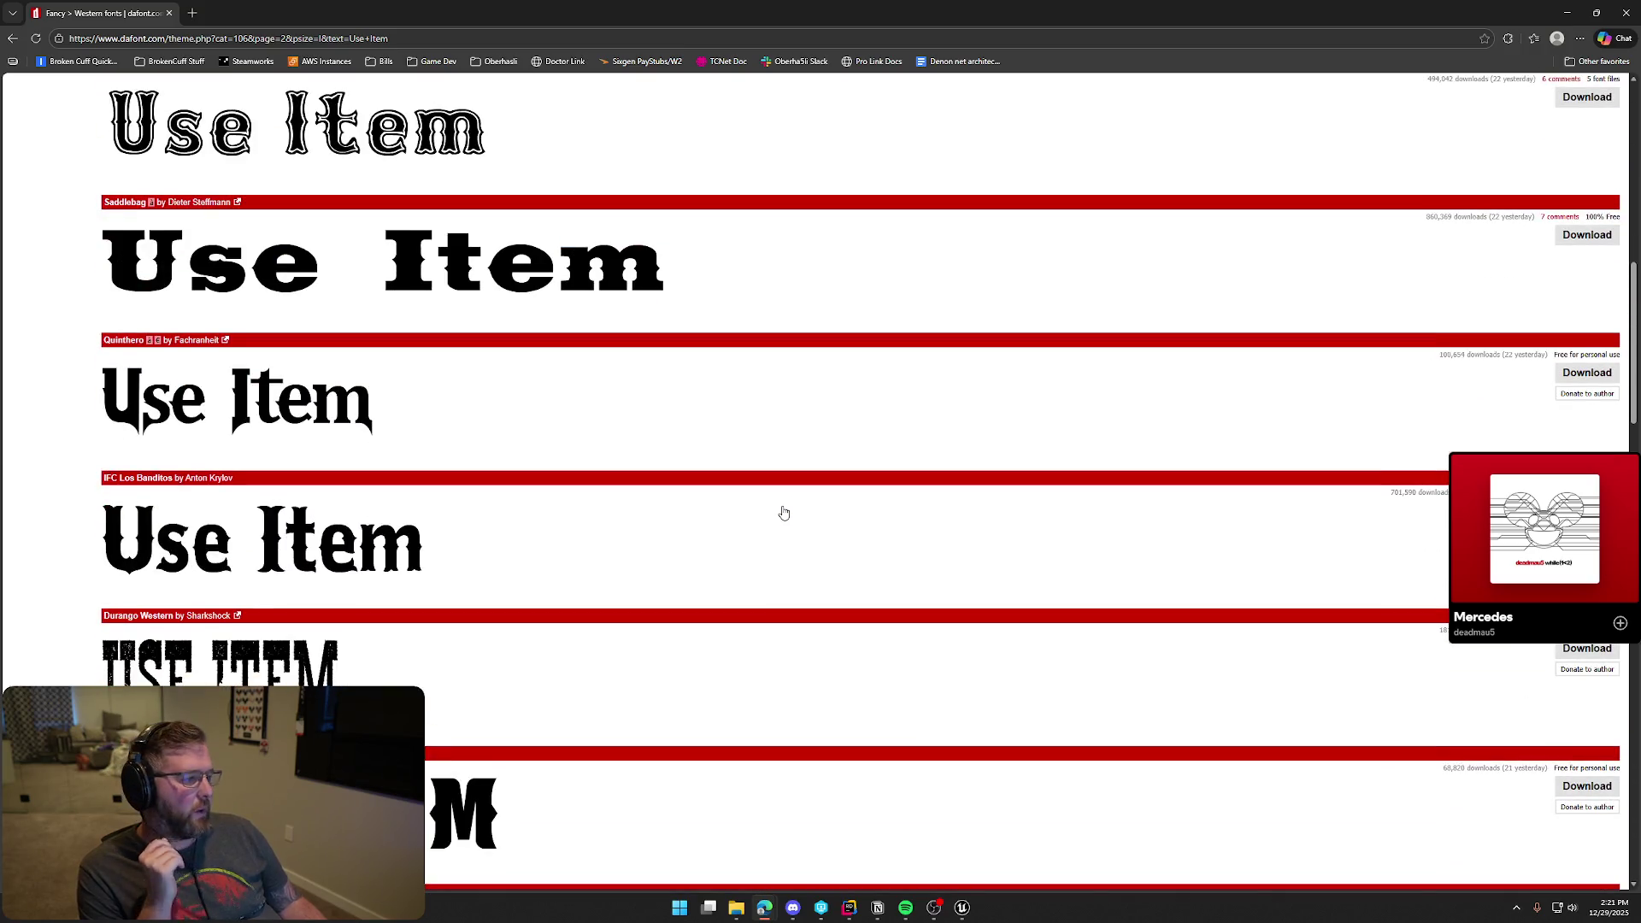
pyautogui.click(189, 13)
pyautogui.hotkey('ctrl', 'w')
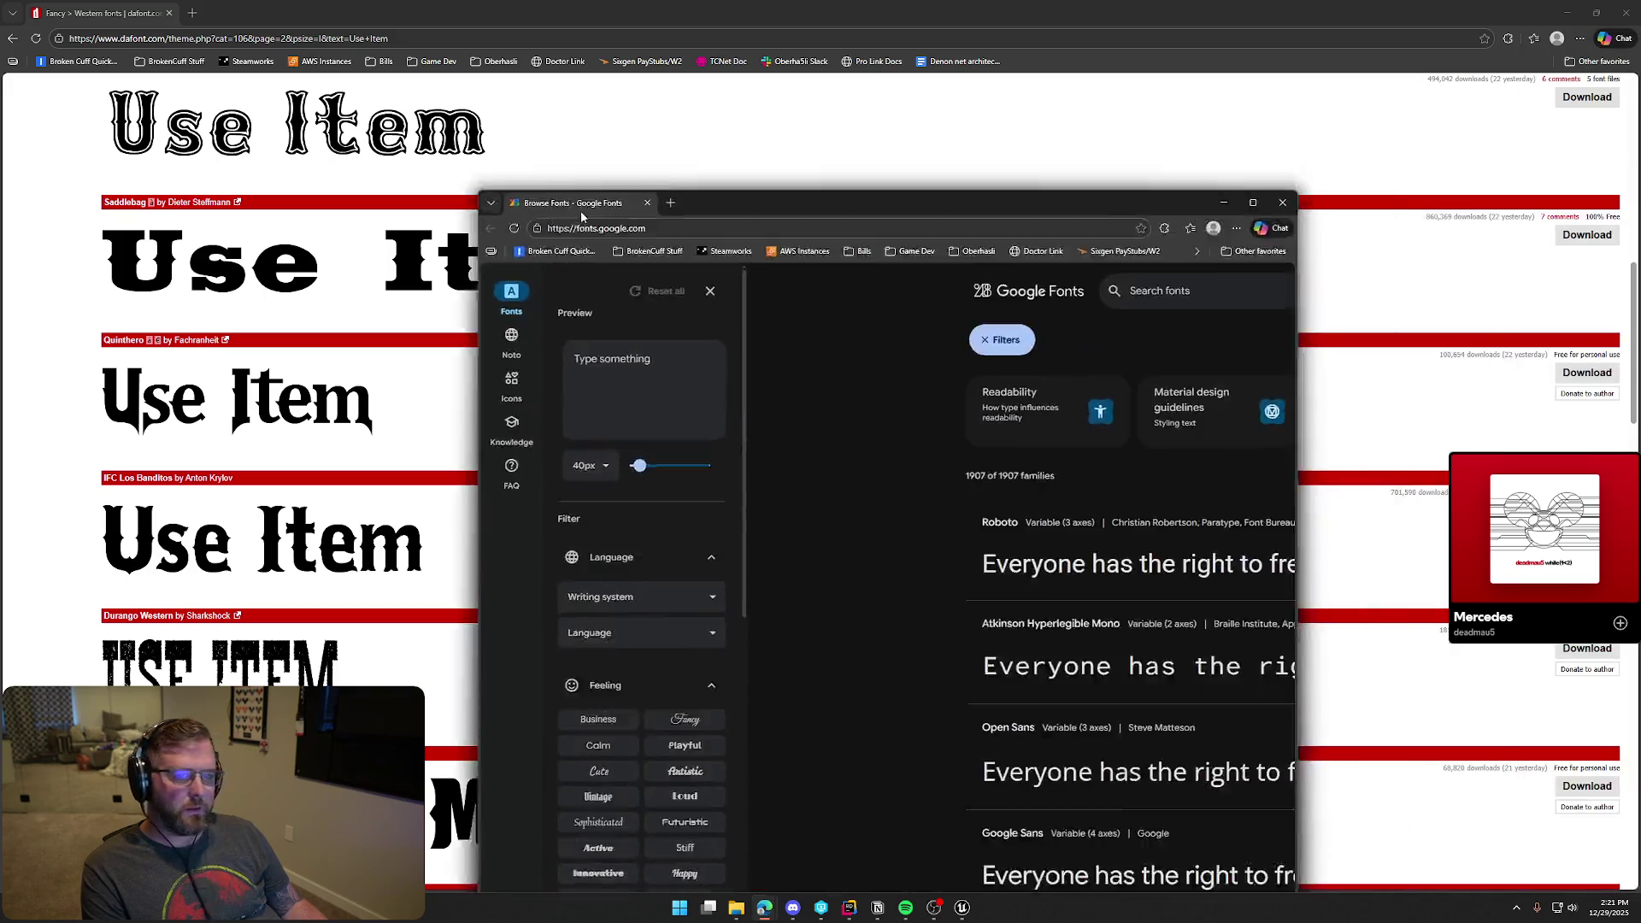
pyautogui.moveTo(513, 208); pyautogui.dragTo(248, 13)
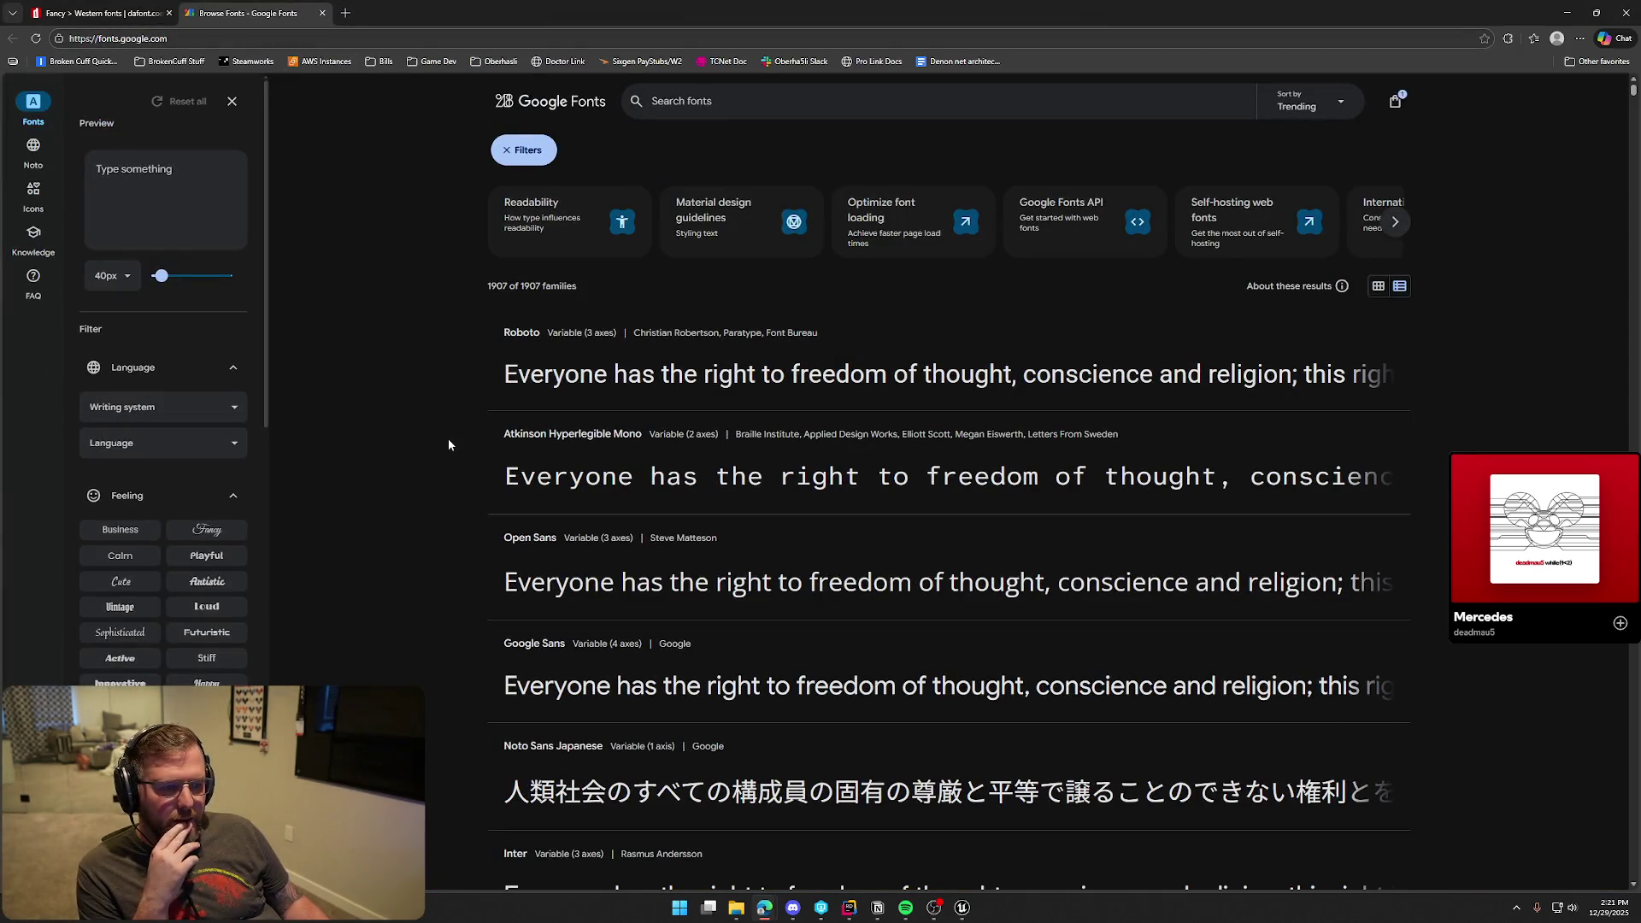
# Filter Google Fonts to Wood type in grid view, then switch to the Tuscan appearance
pyautogui.scroll(-2, 192, 599)
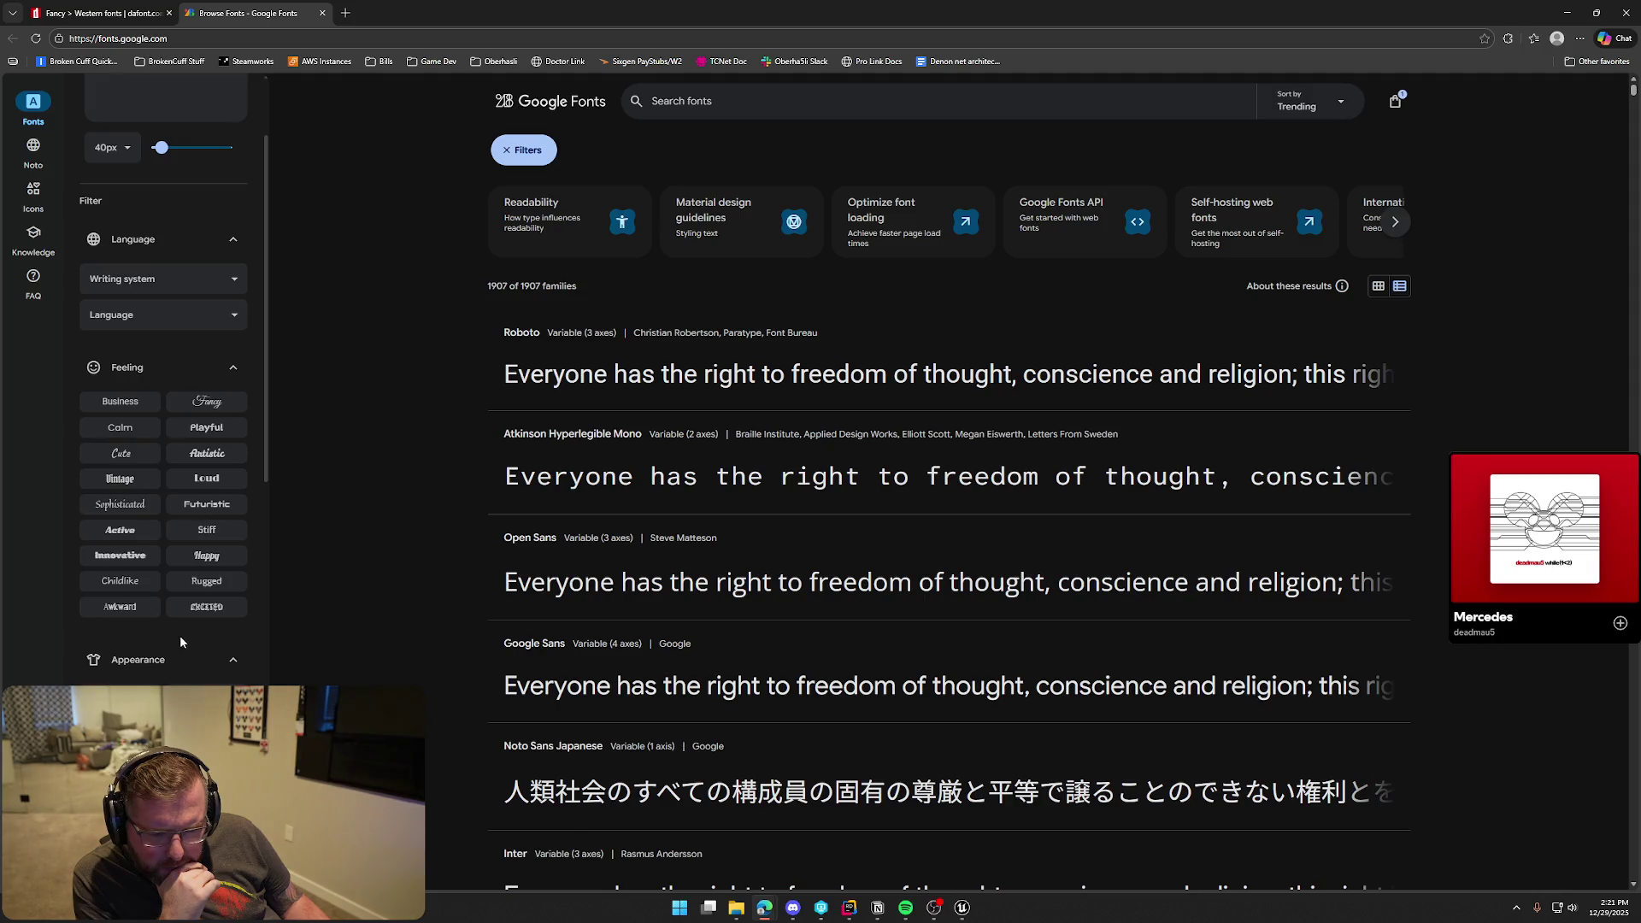
pyautogui.scroll(-3, 183, 634)
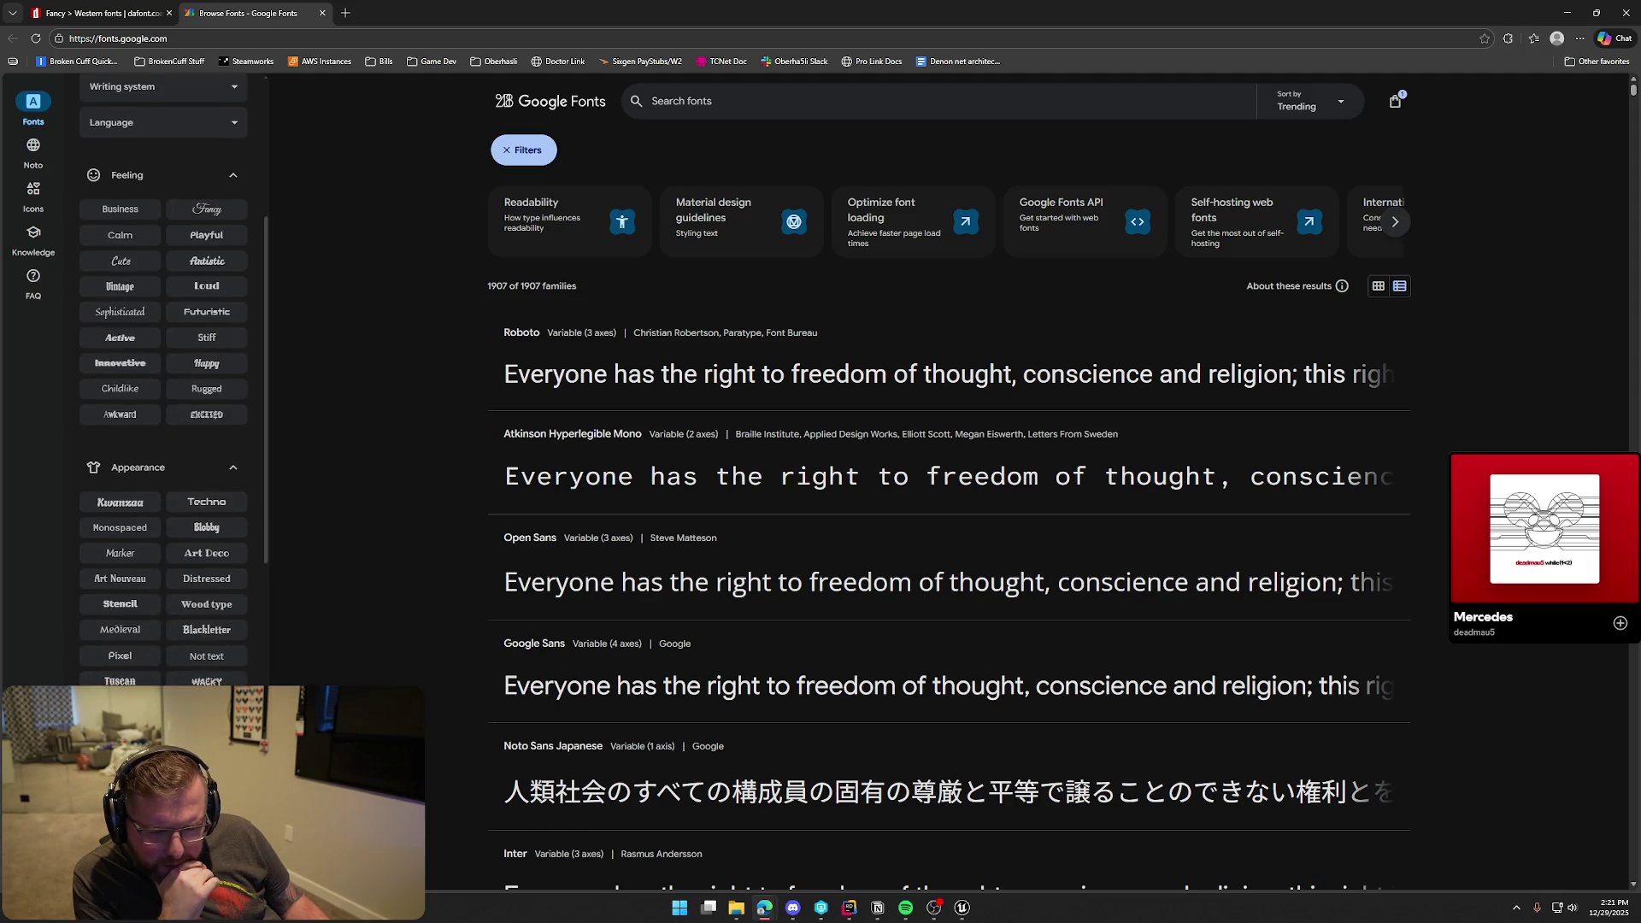
pyautogui.click(207, 607)
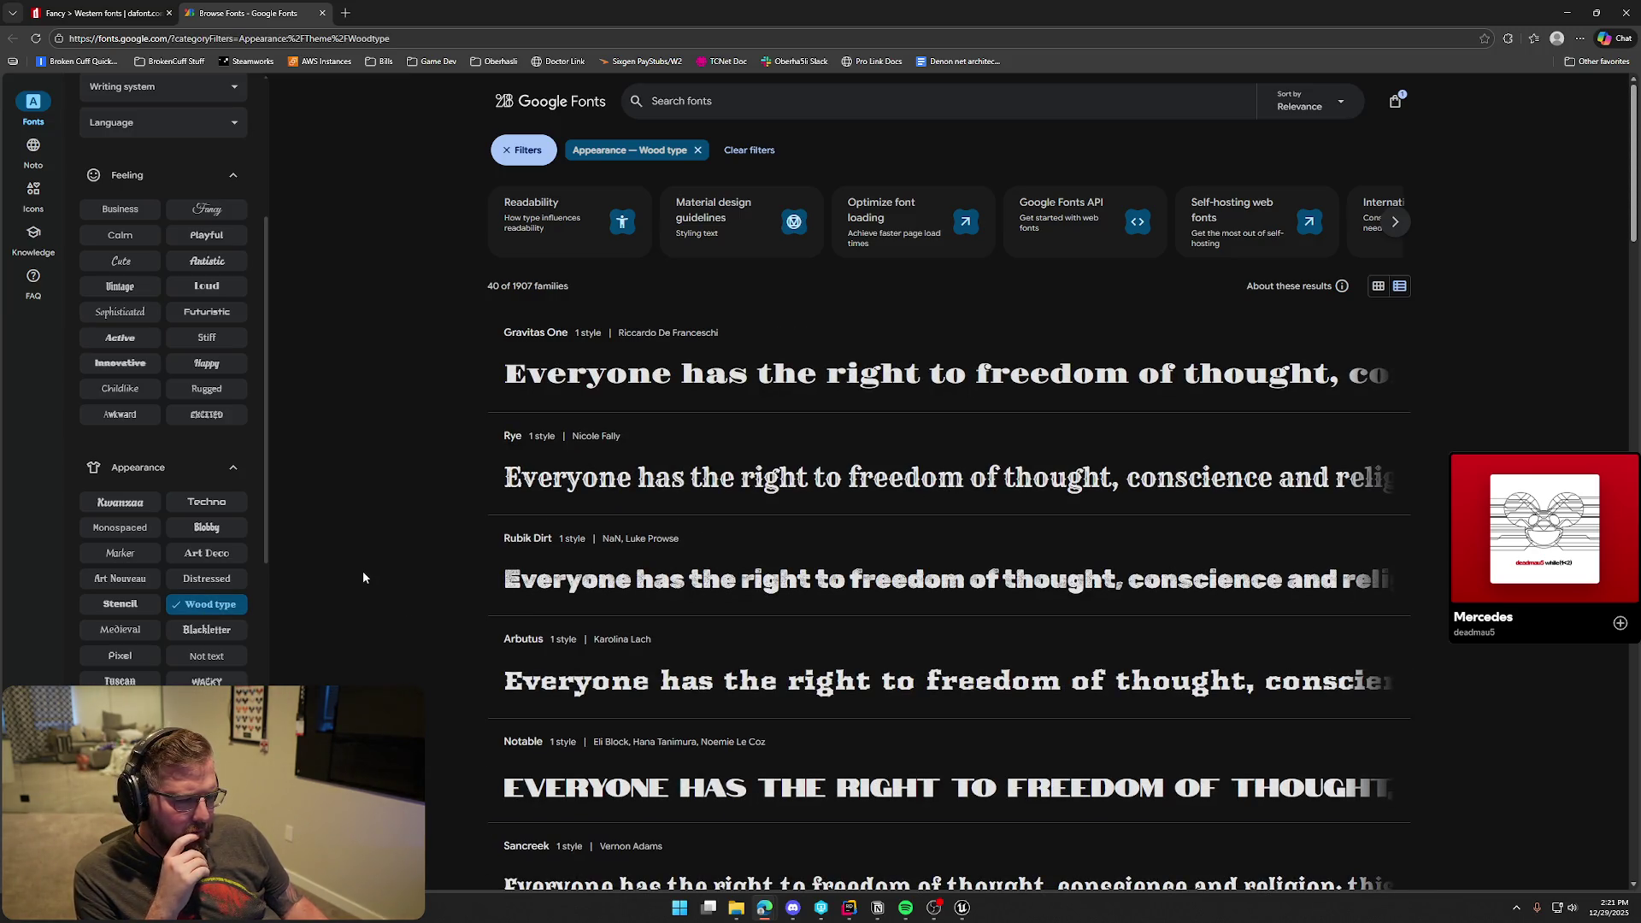
pyautogui.scroll(-1, 362, 571)
pyautogui.scroll(1, 372, 571)
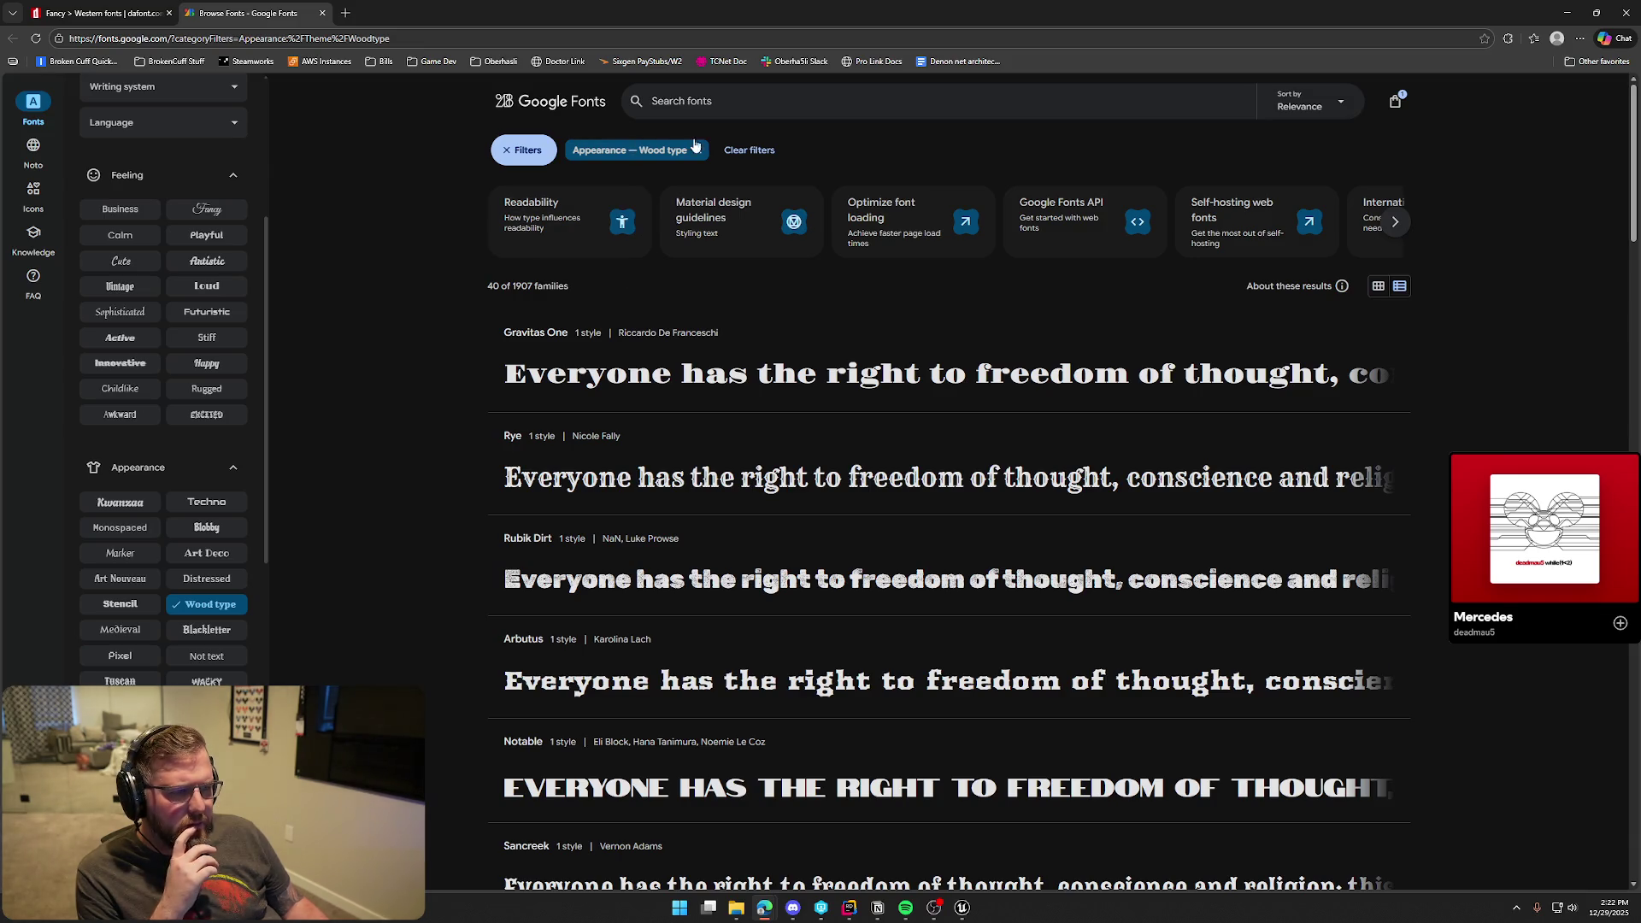
pyautogui.click(1378, 286)
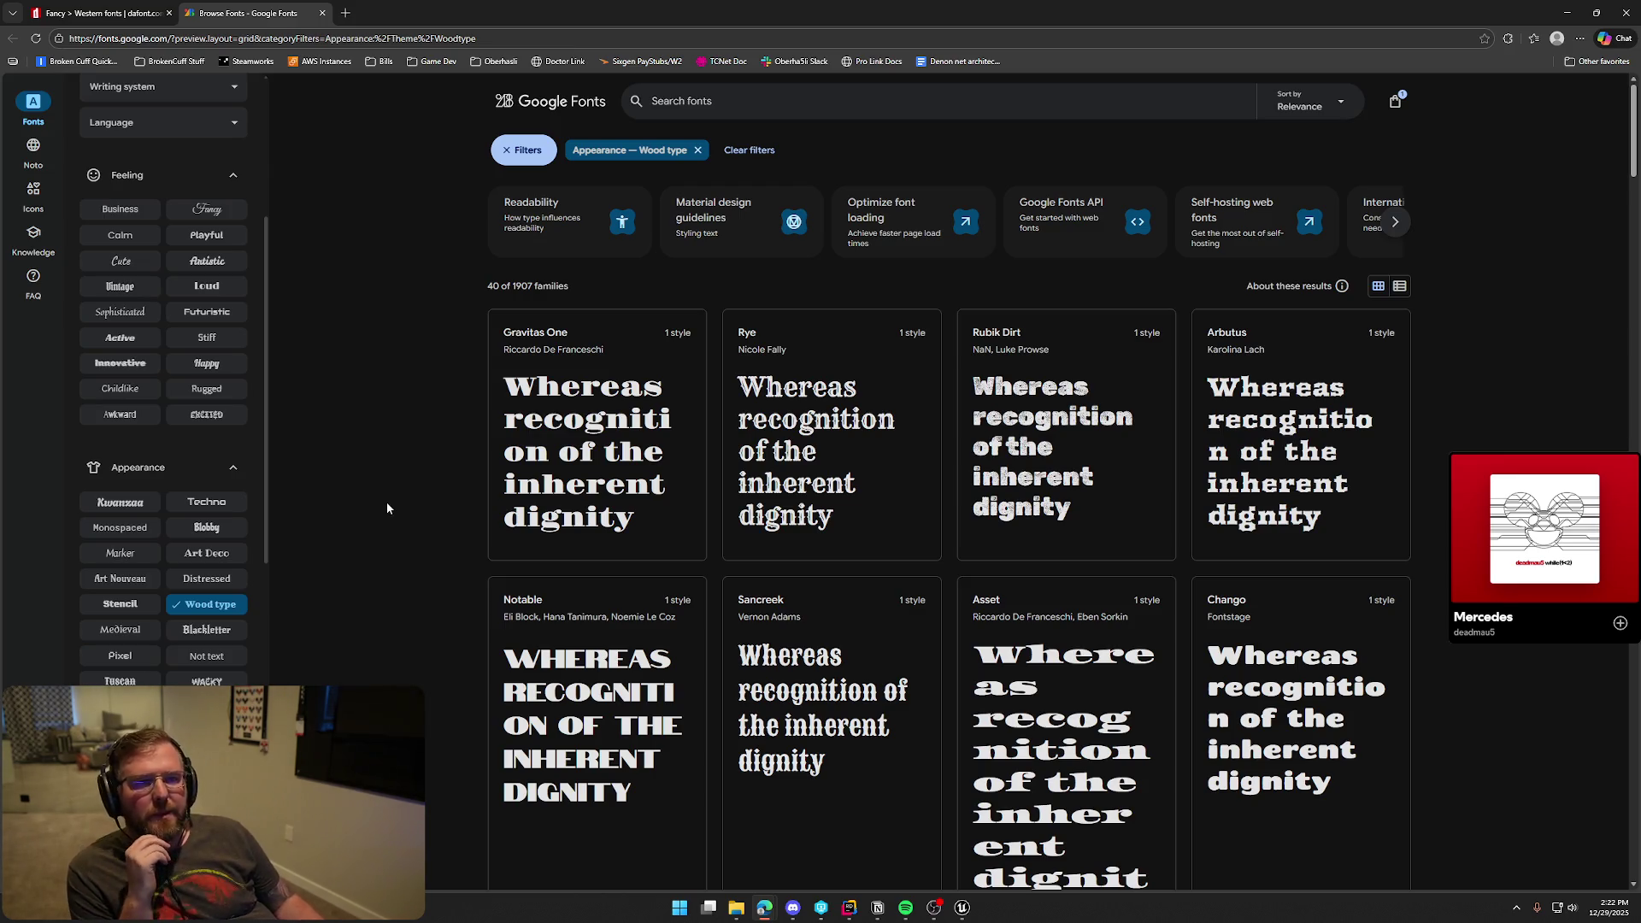
pyautogui.scroll(-2, 206, 629)
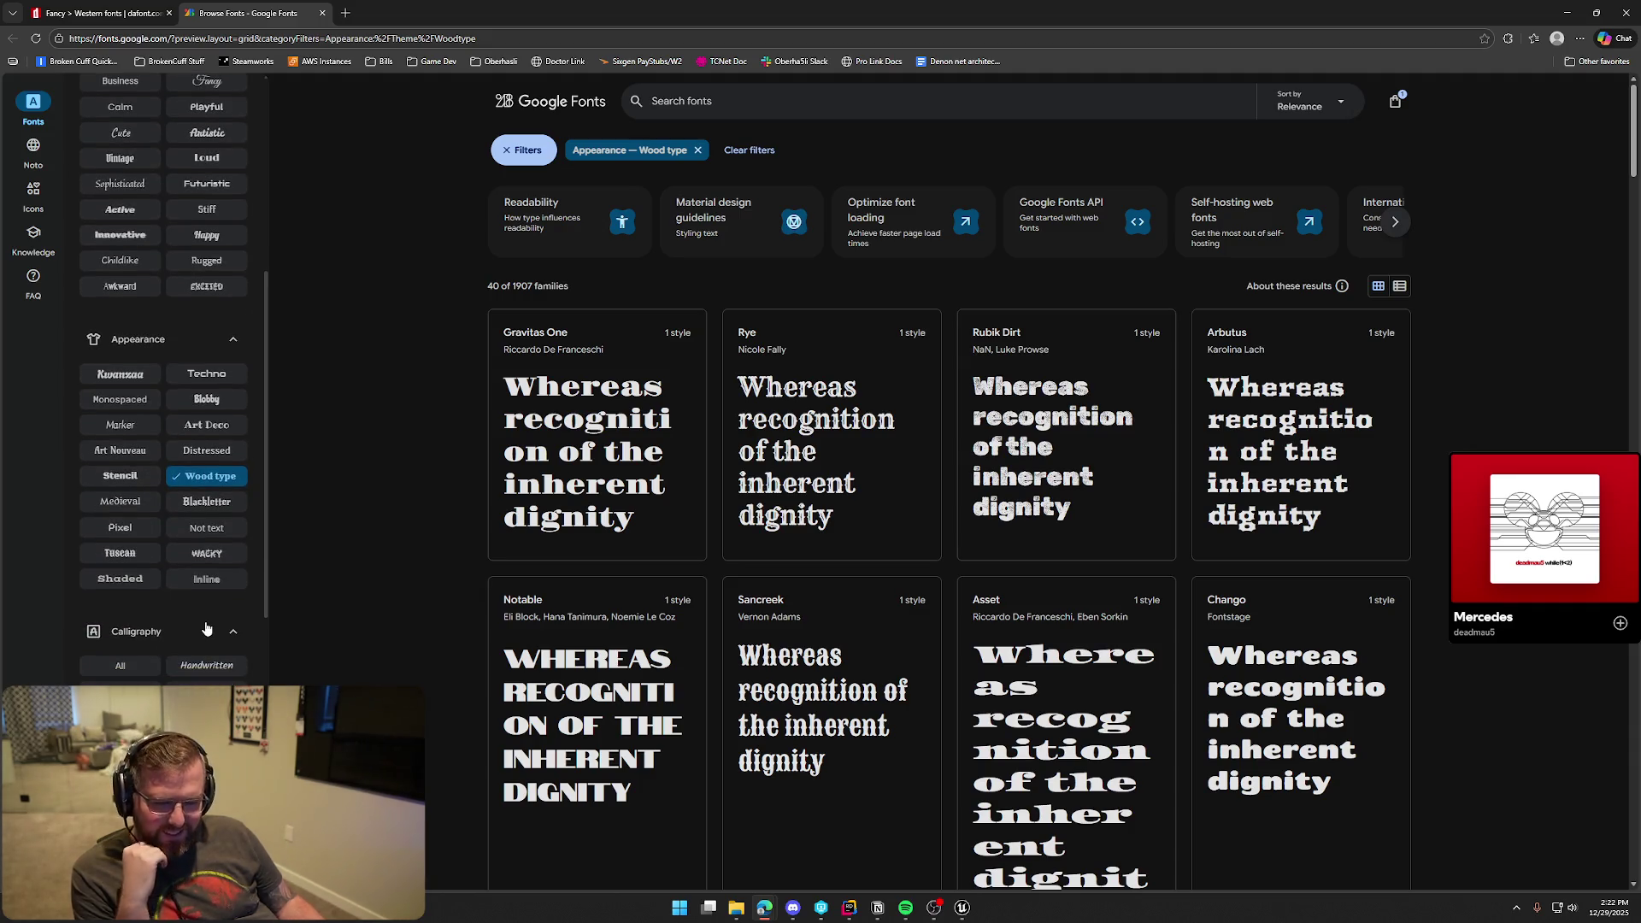
pyautogui.click(110, 554)
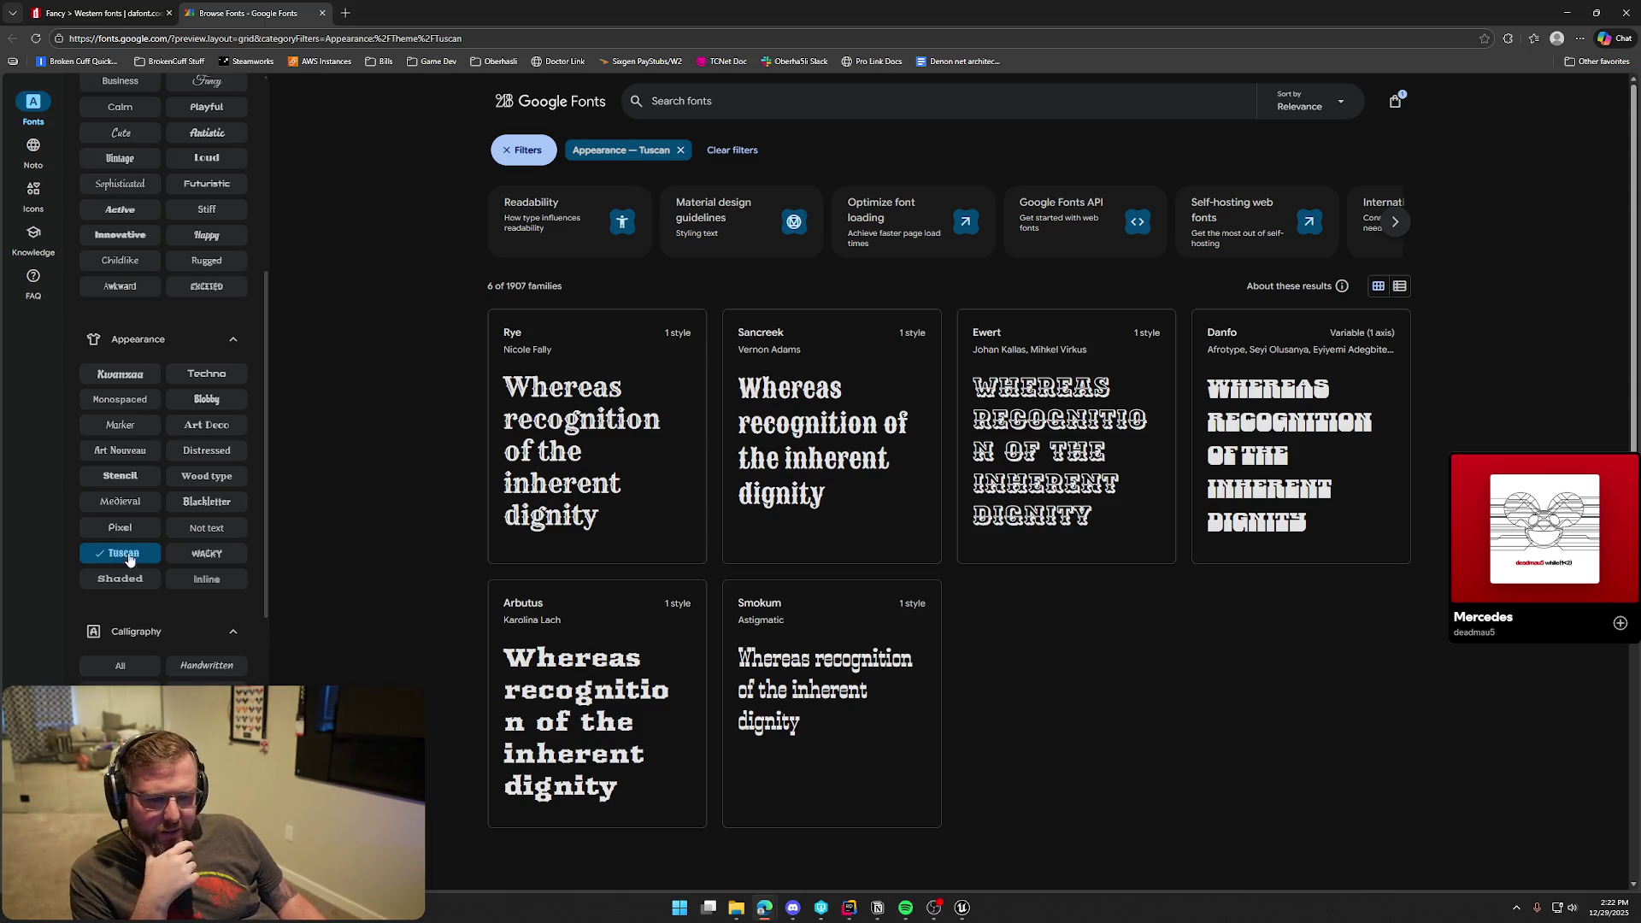
# Try the Blackletter, Innovative and Marker filters, removing each one in turn
pyautogui.click(202, 506)
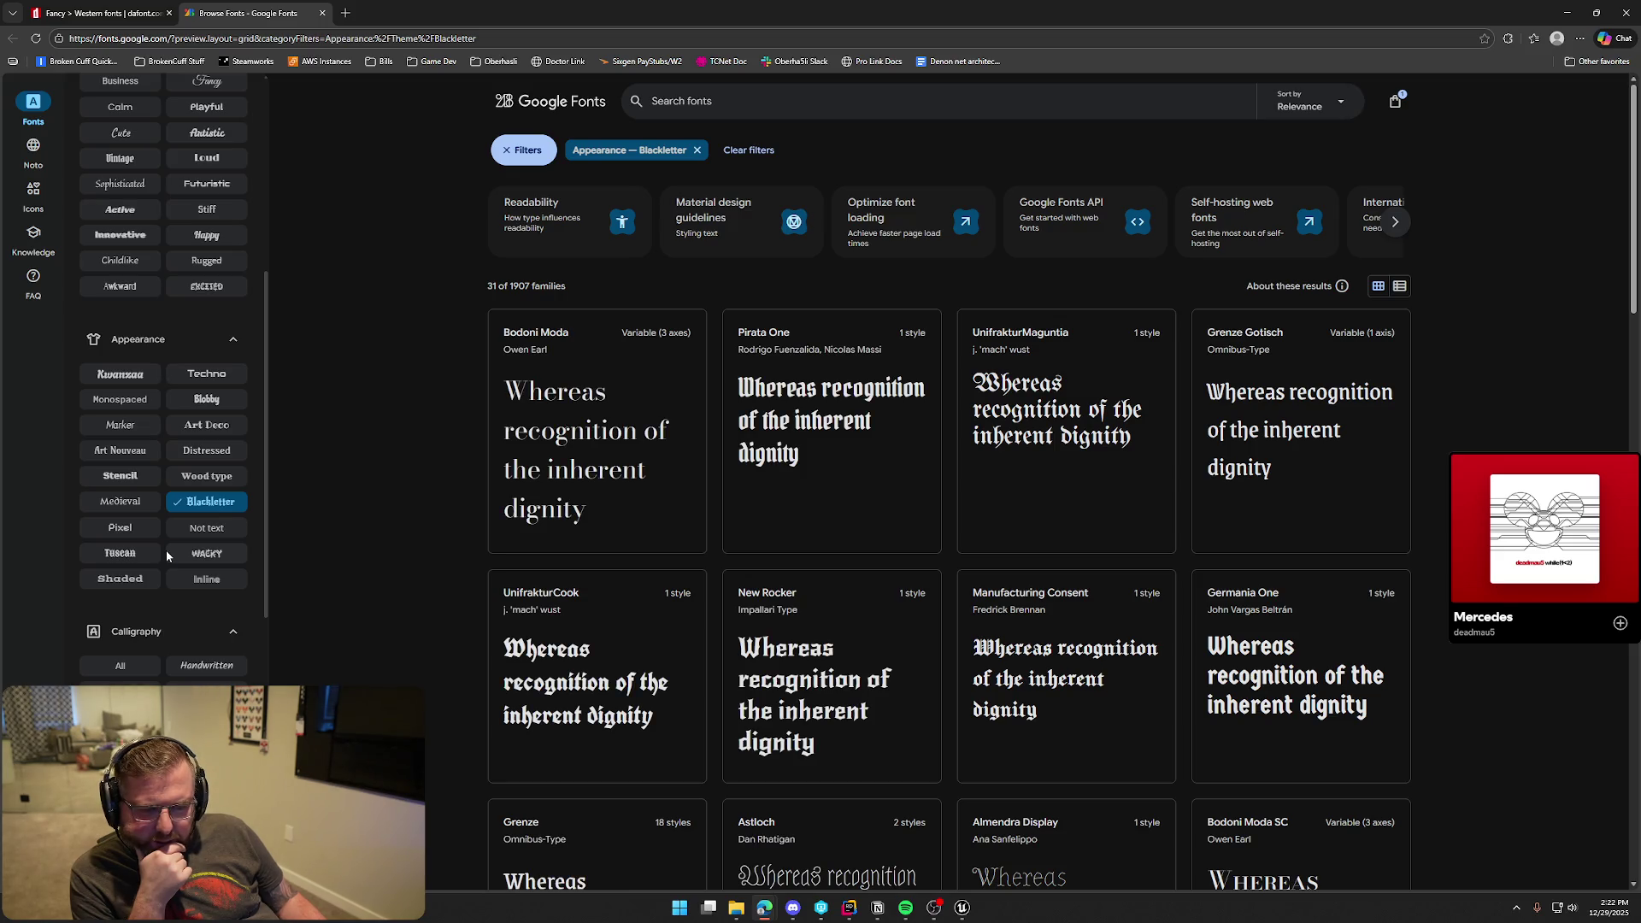
pyautogui.scroll(-5, 171, 564)
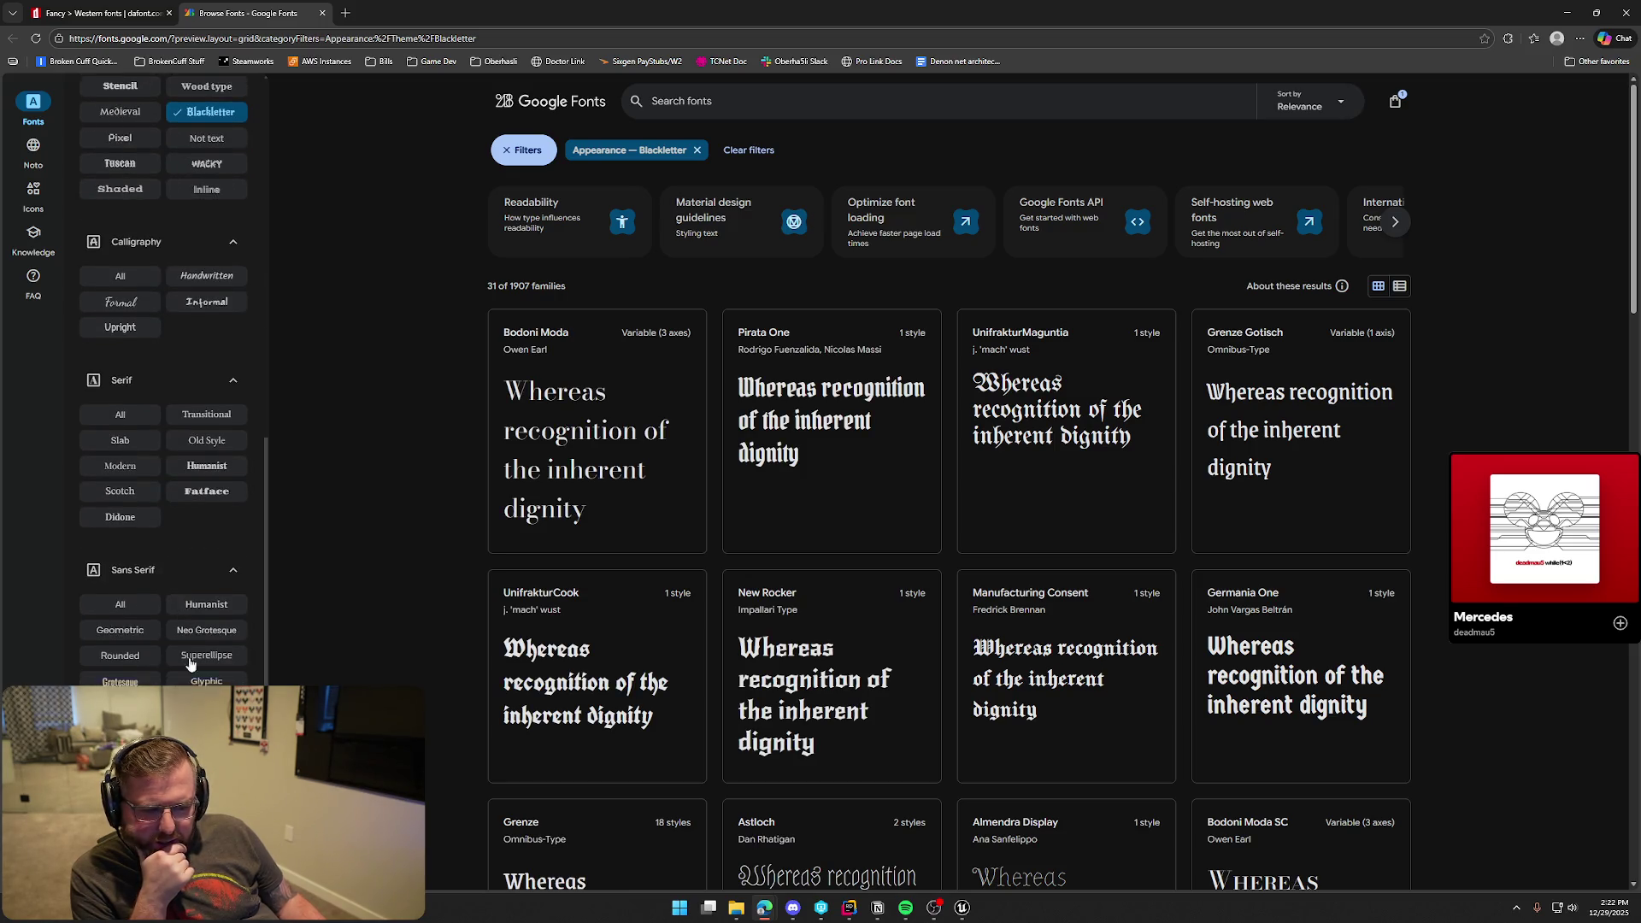
pyautogui.scroll(-2, 190, 664)
pyautogui.scroll(-1, 189, 674)
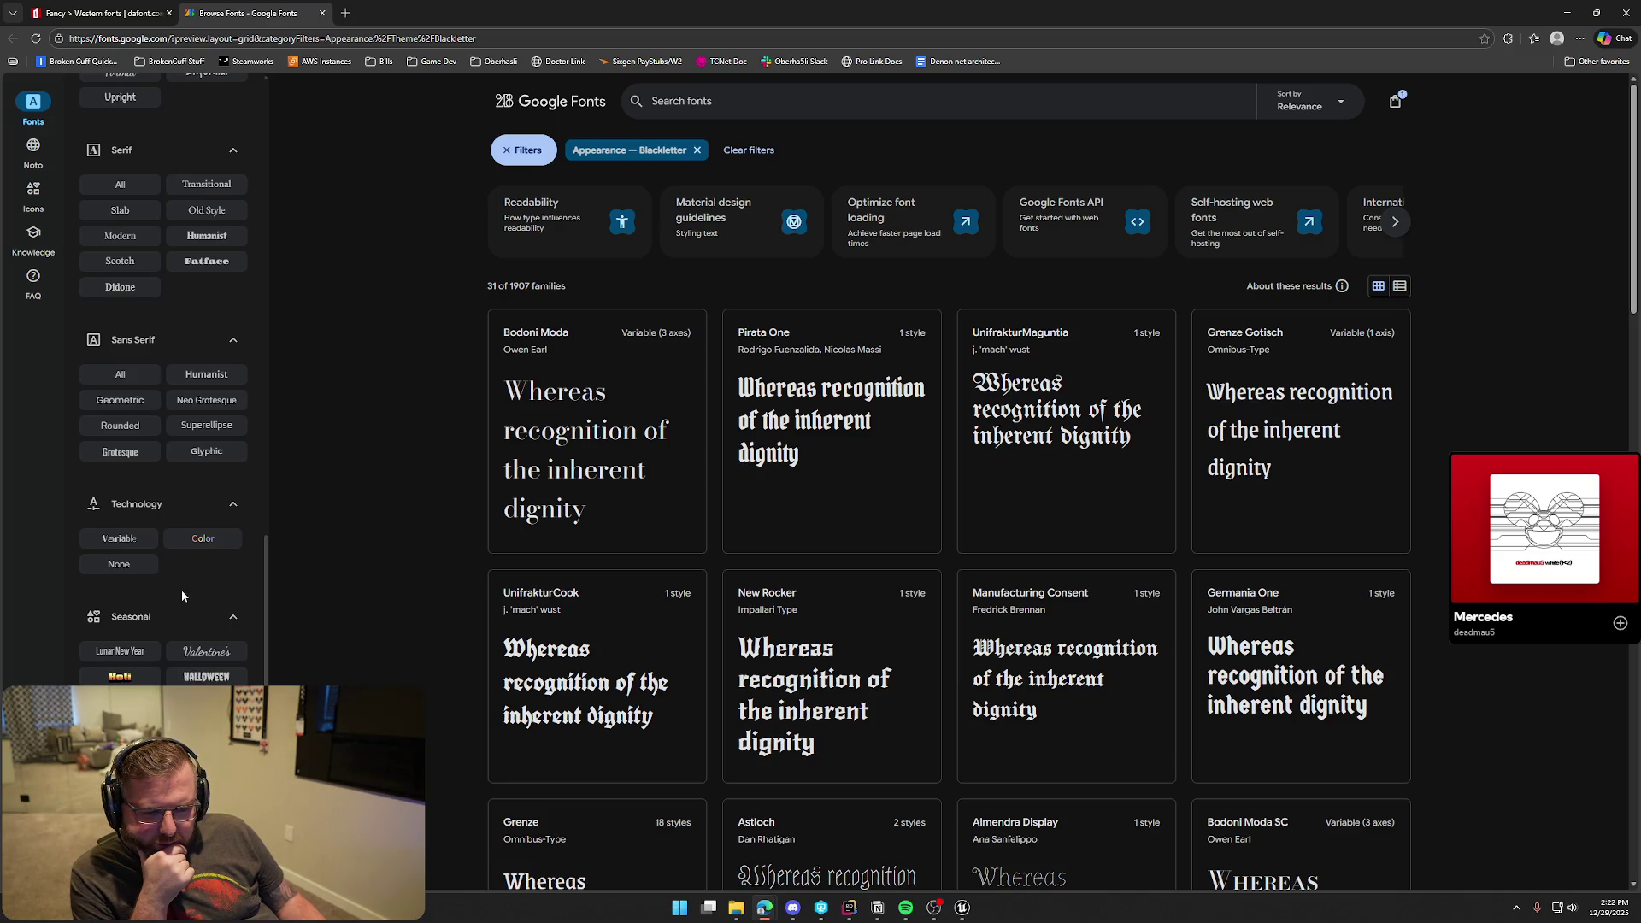
pyautogui.scroll(10, 182, 596)
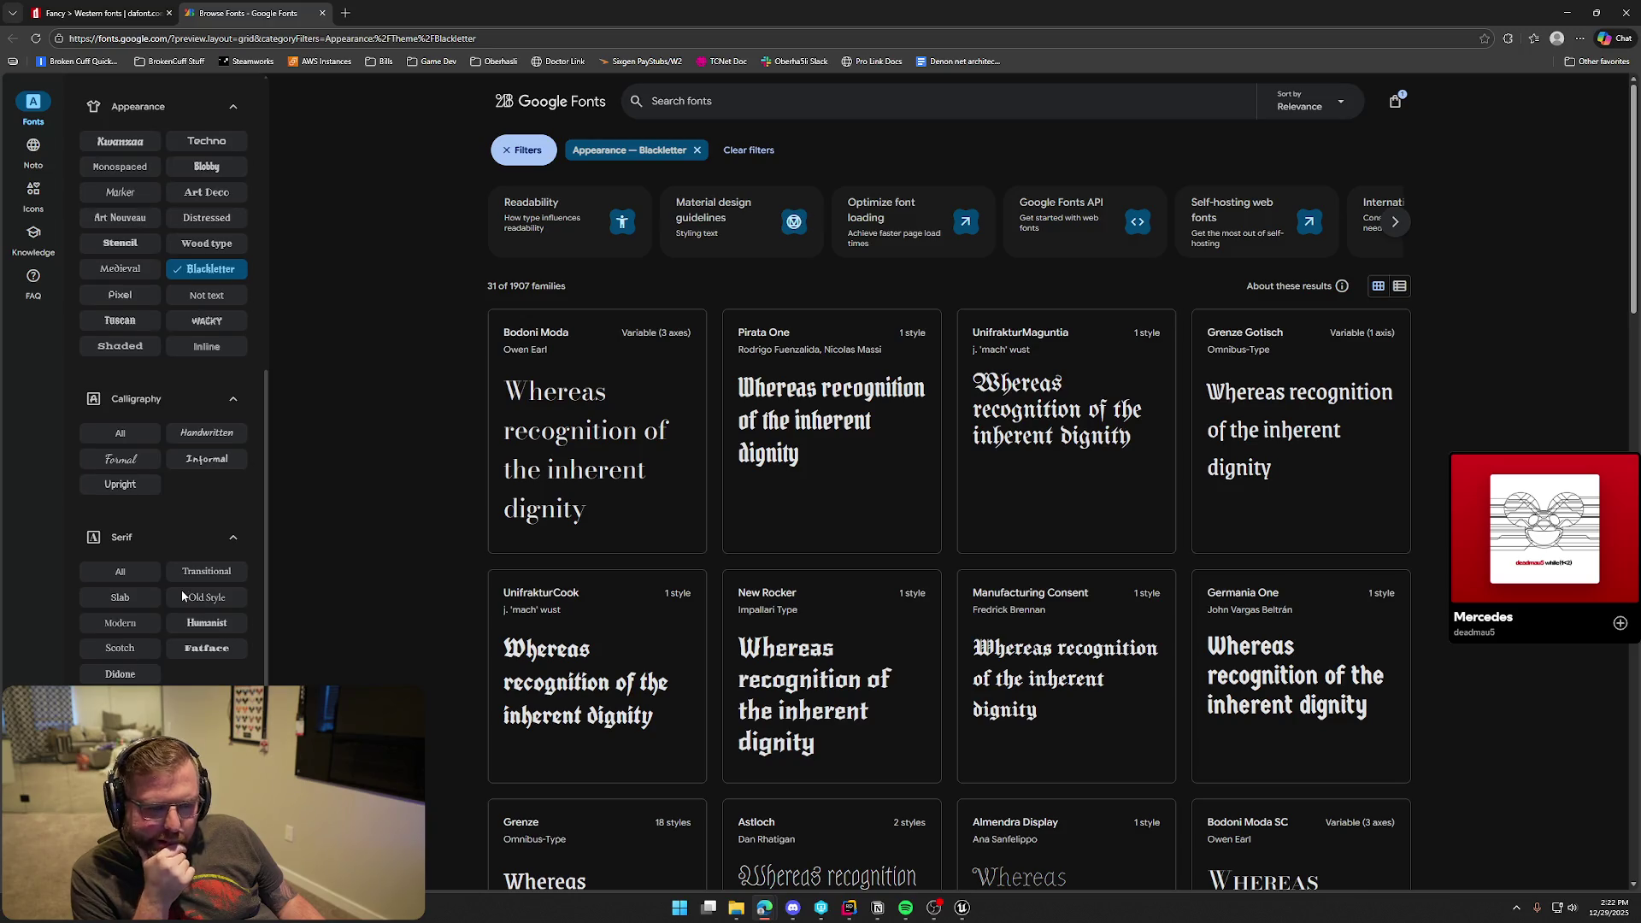
pyautogui.scroll(-3, 182, 596)
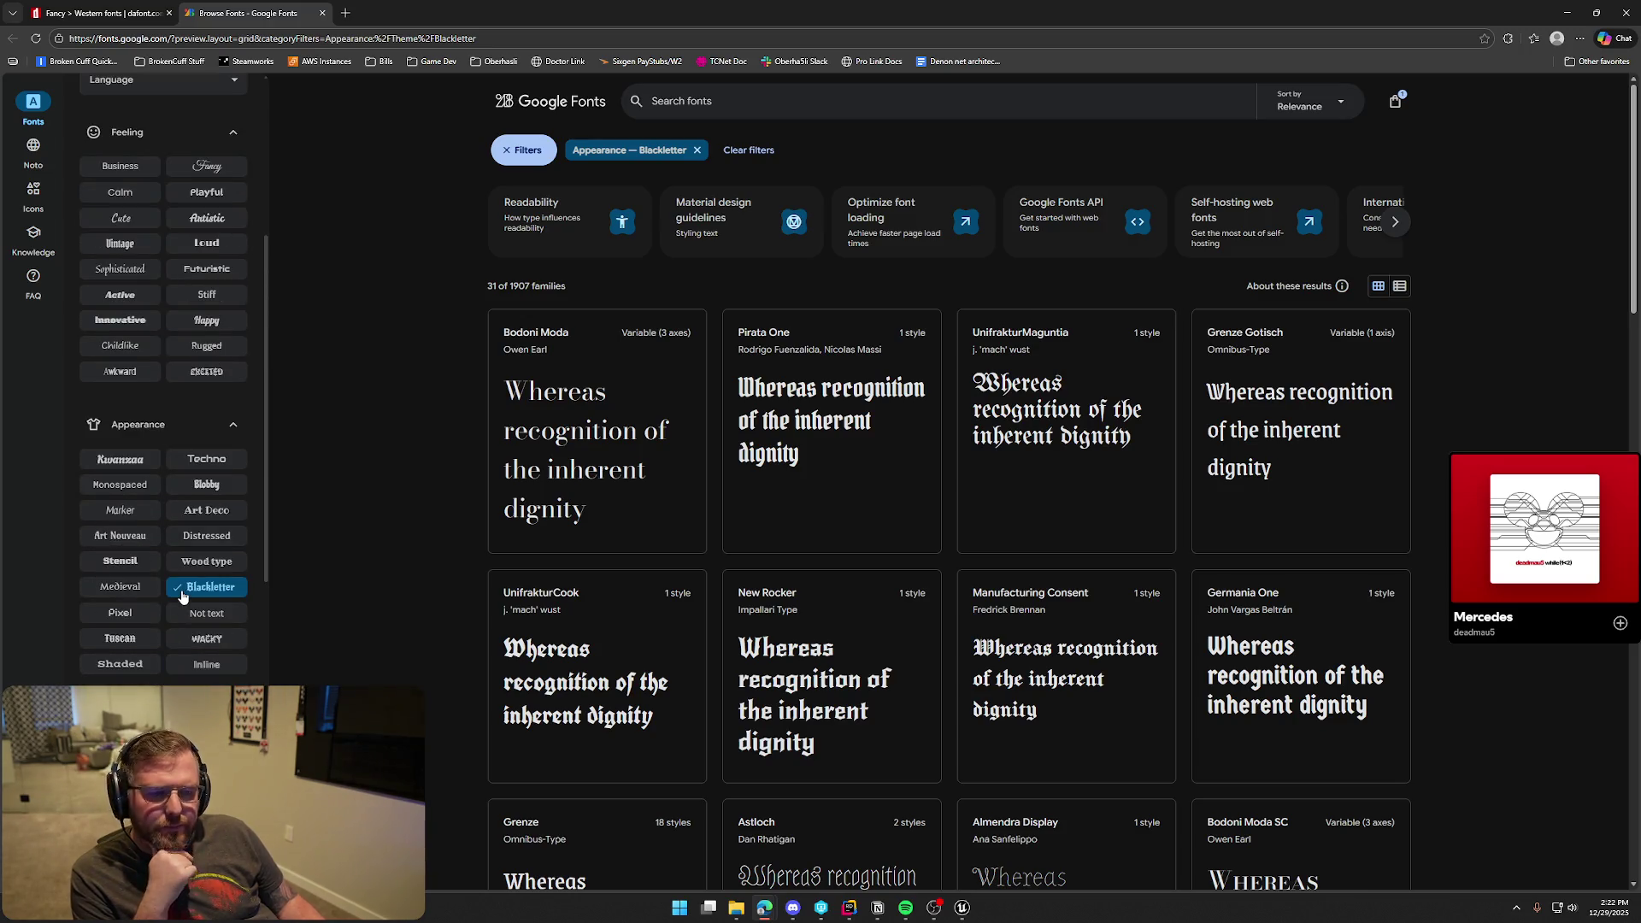
pyautogui.click(120, 329)
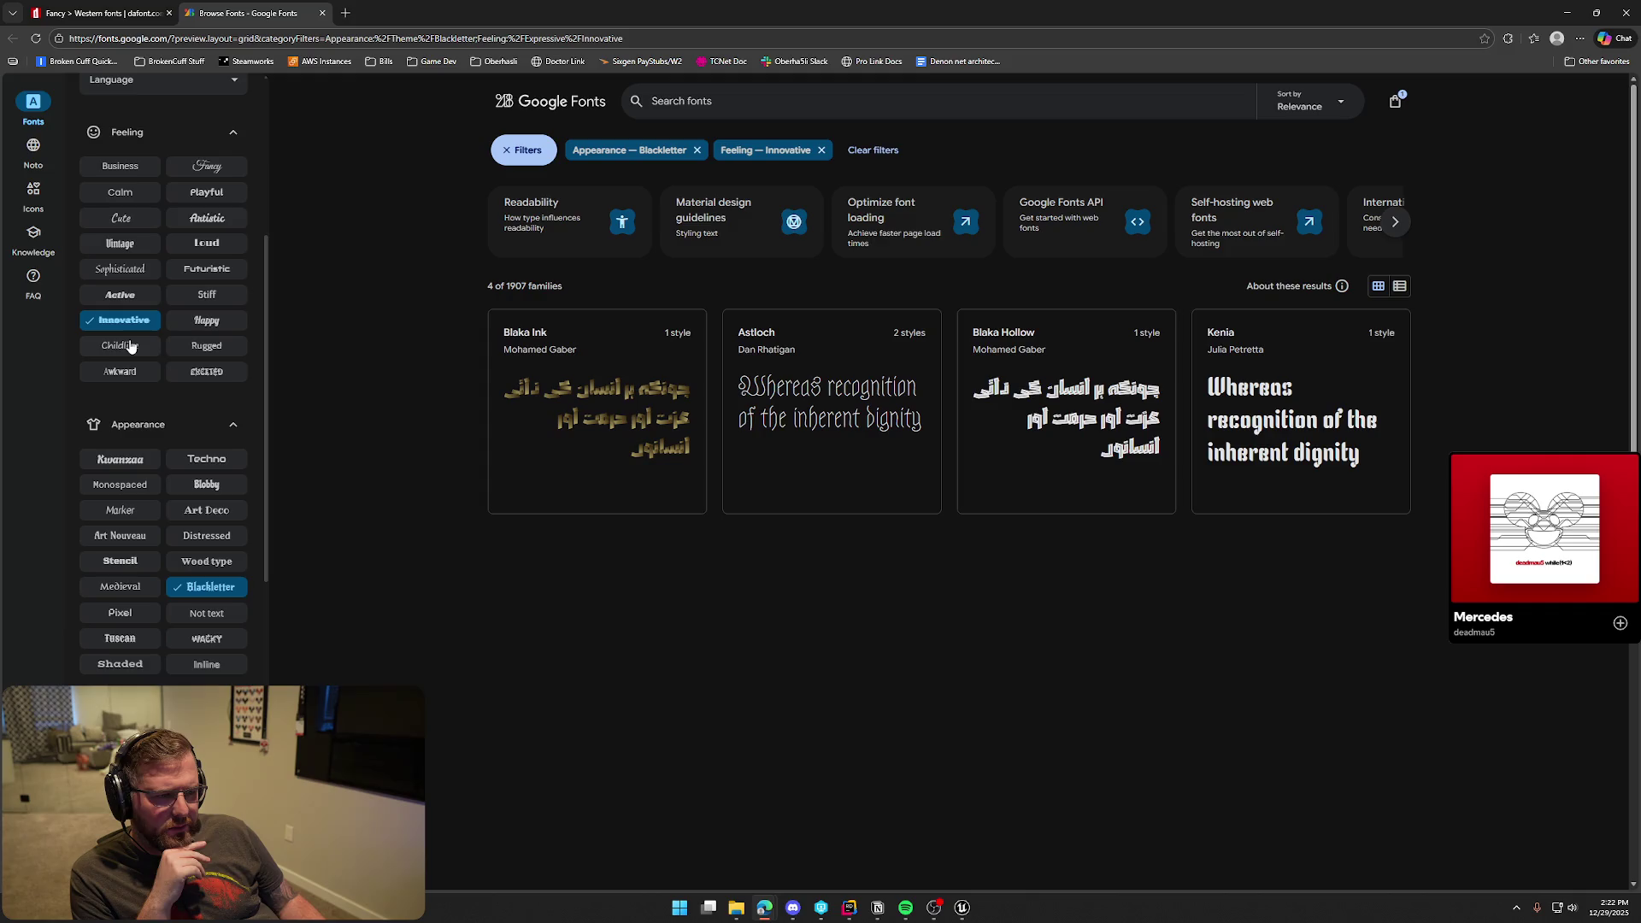
pyautogui.click(697, 151)
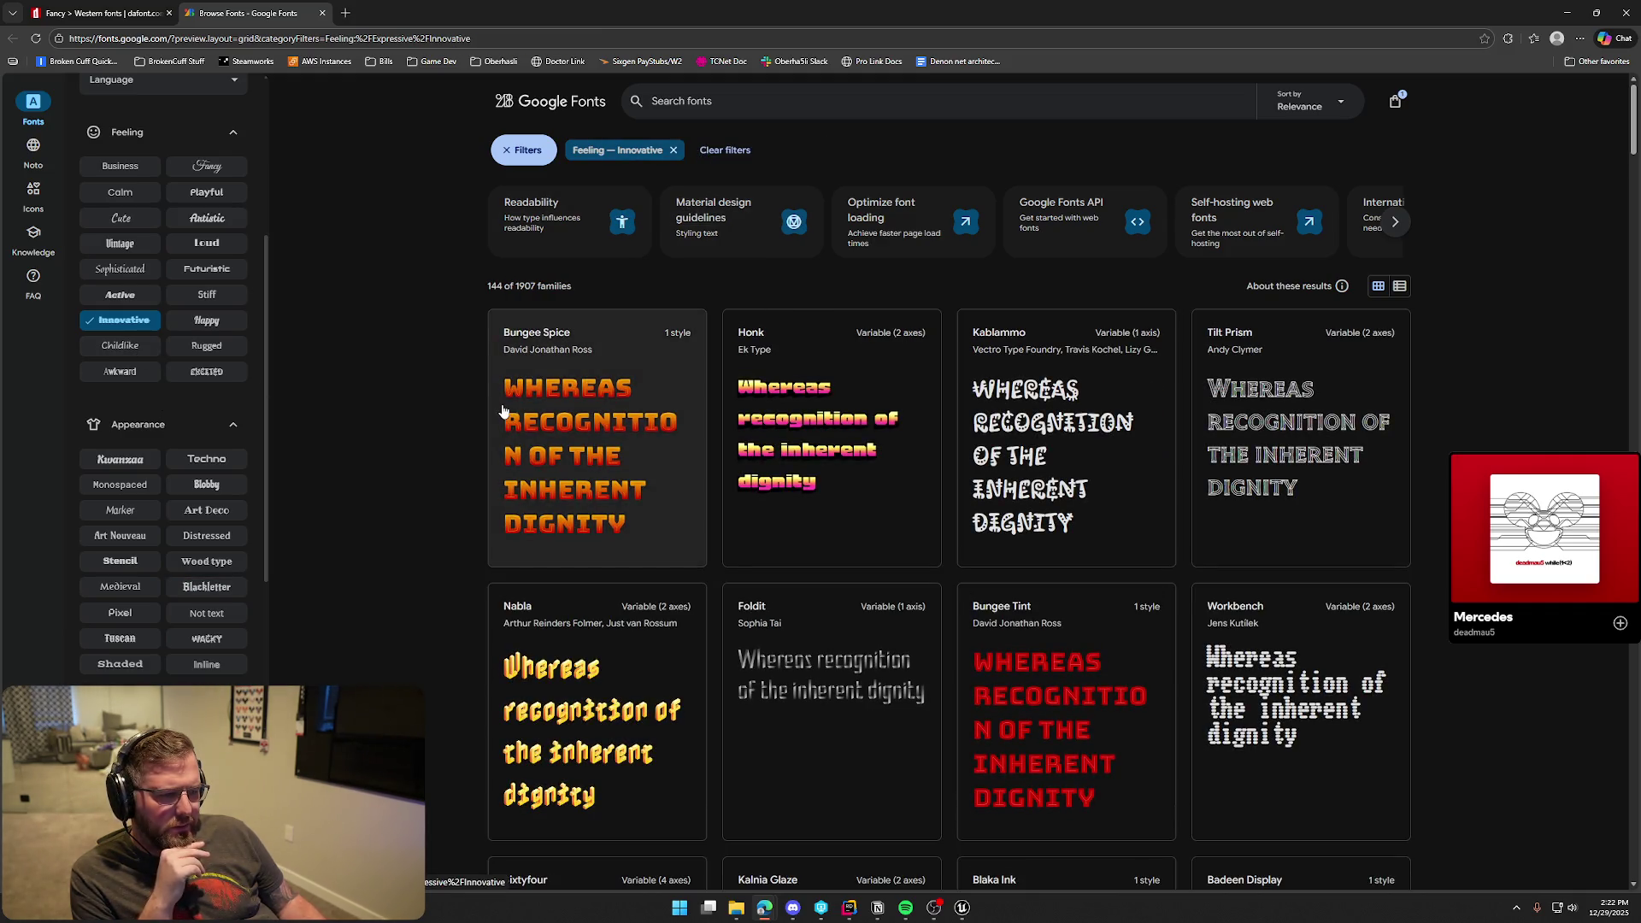
pyautogui.click(135, 516)
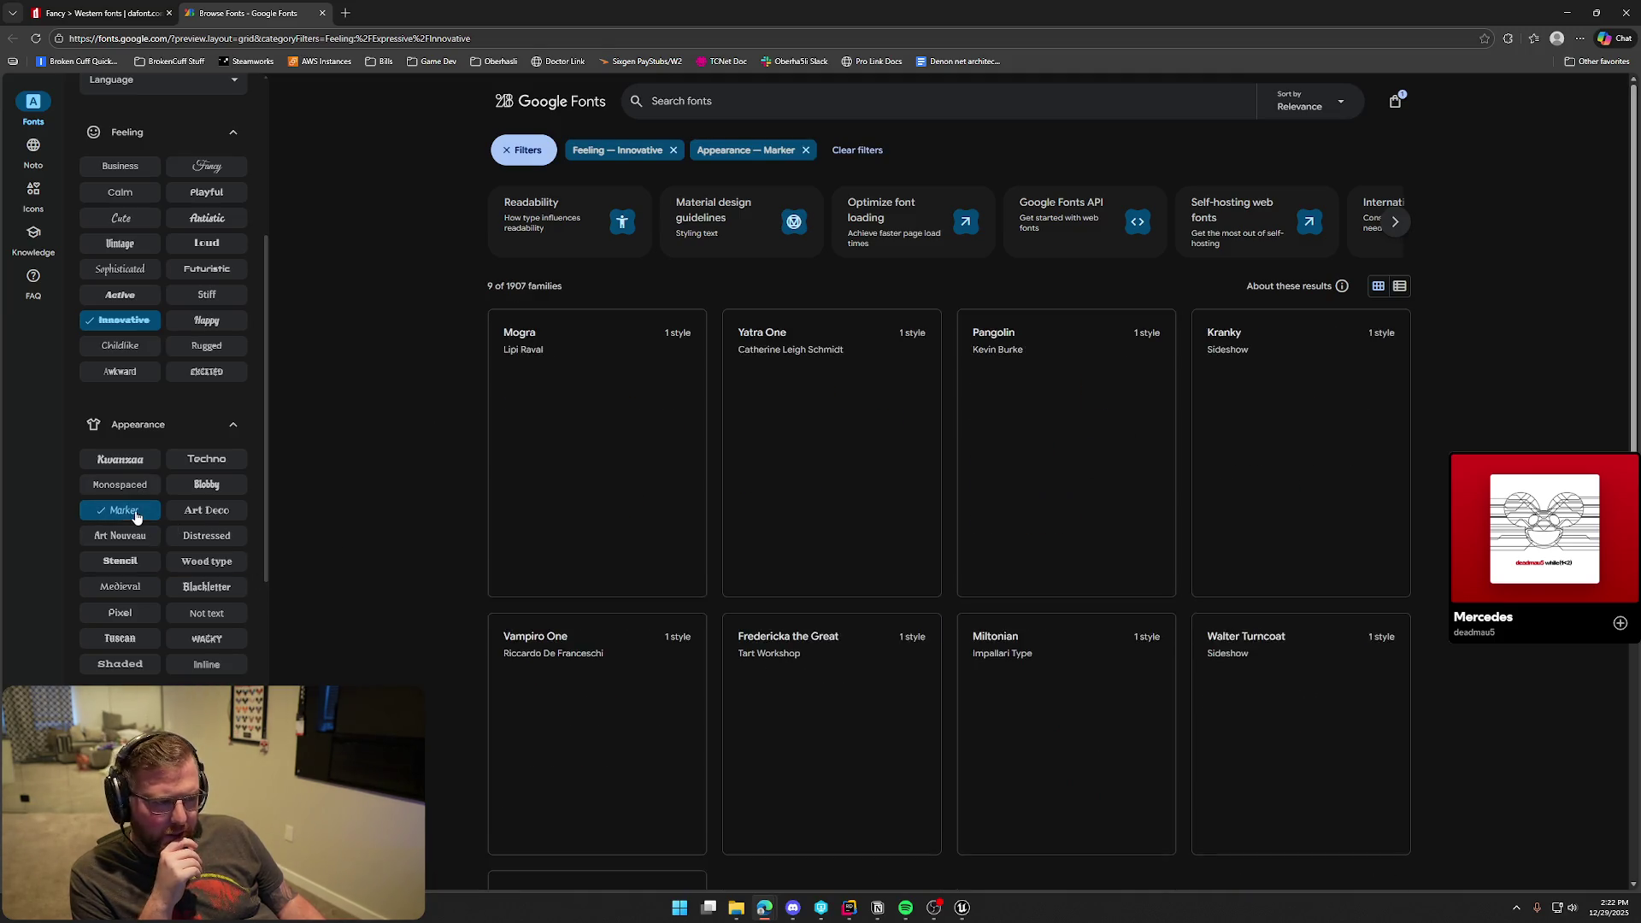
pyautogui.click(675, 152)
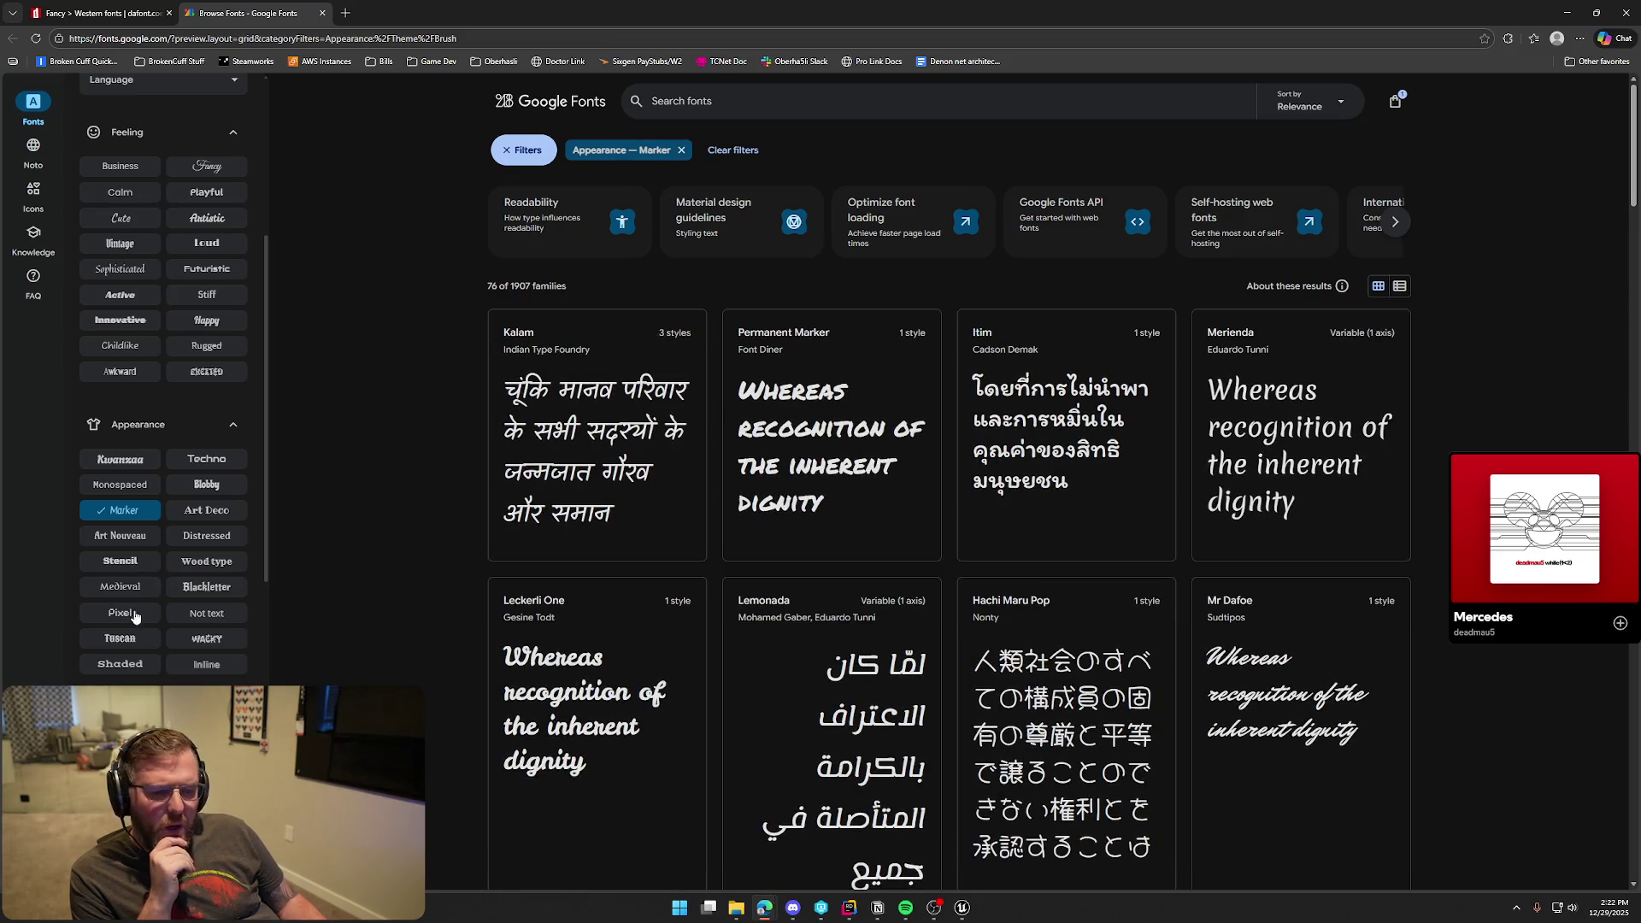
pyautogui.click(682, 150)
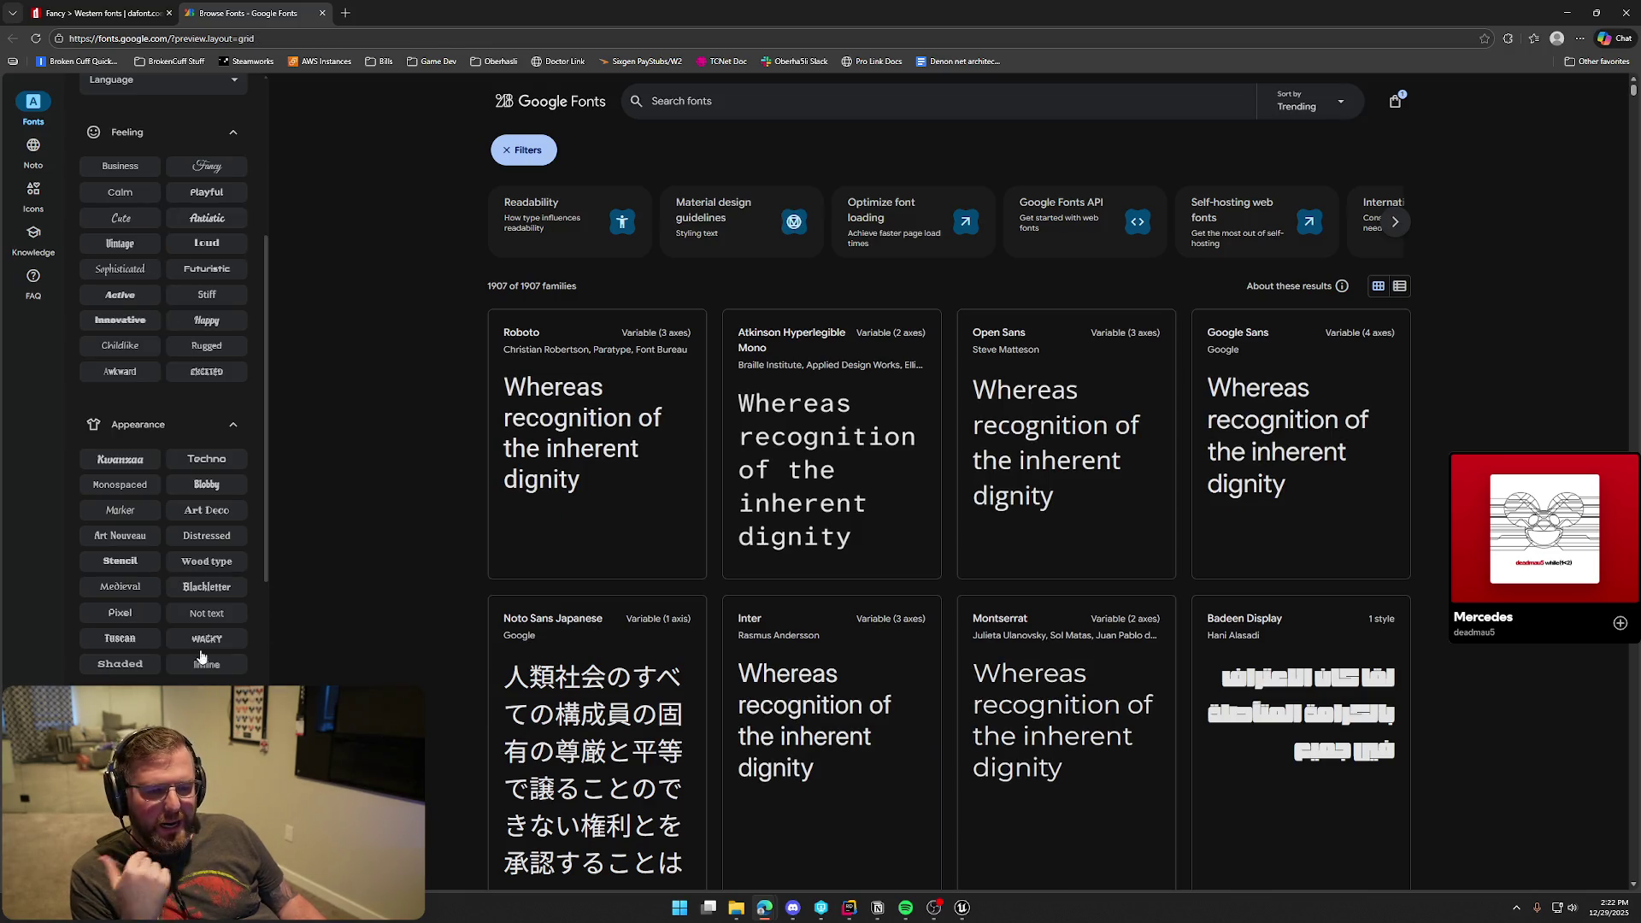
# Filter to Wood type fonts, browse the results, then clear the Wood type filter
pyautogui.scroll(-2, 188, 675)
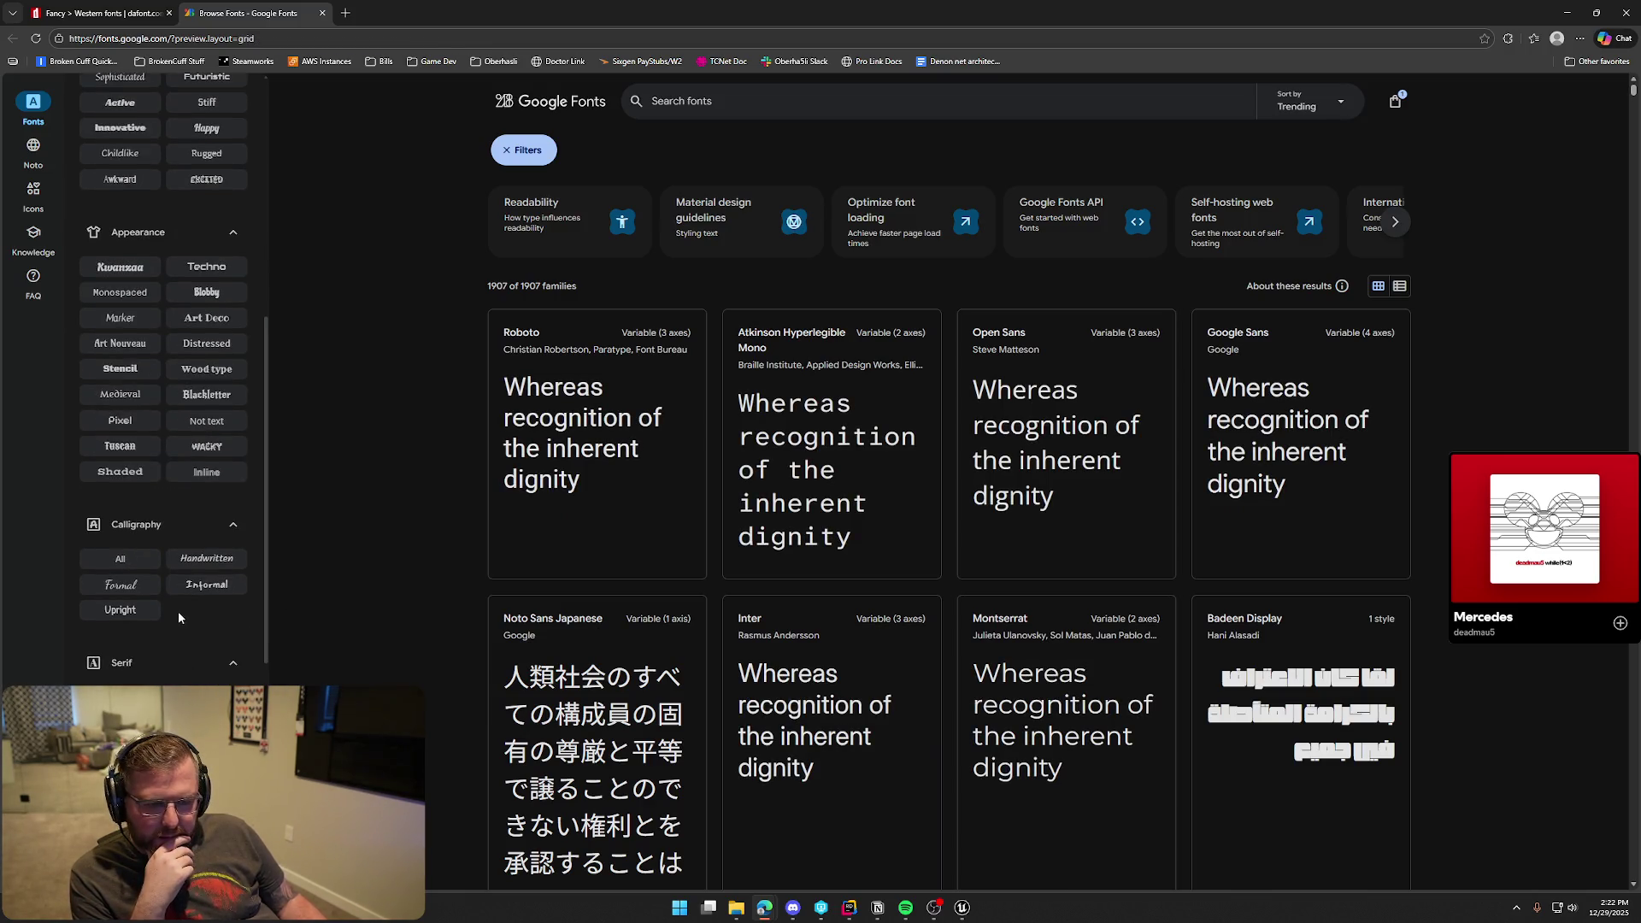
pyautogui.click(198, 374)
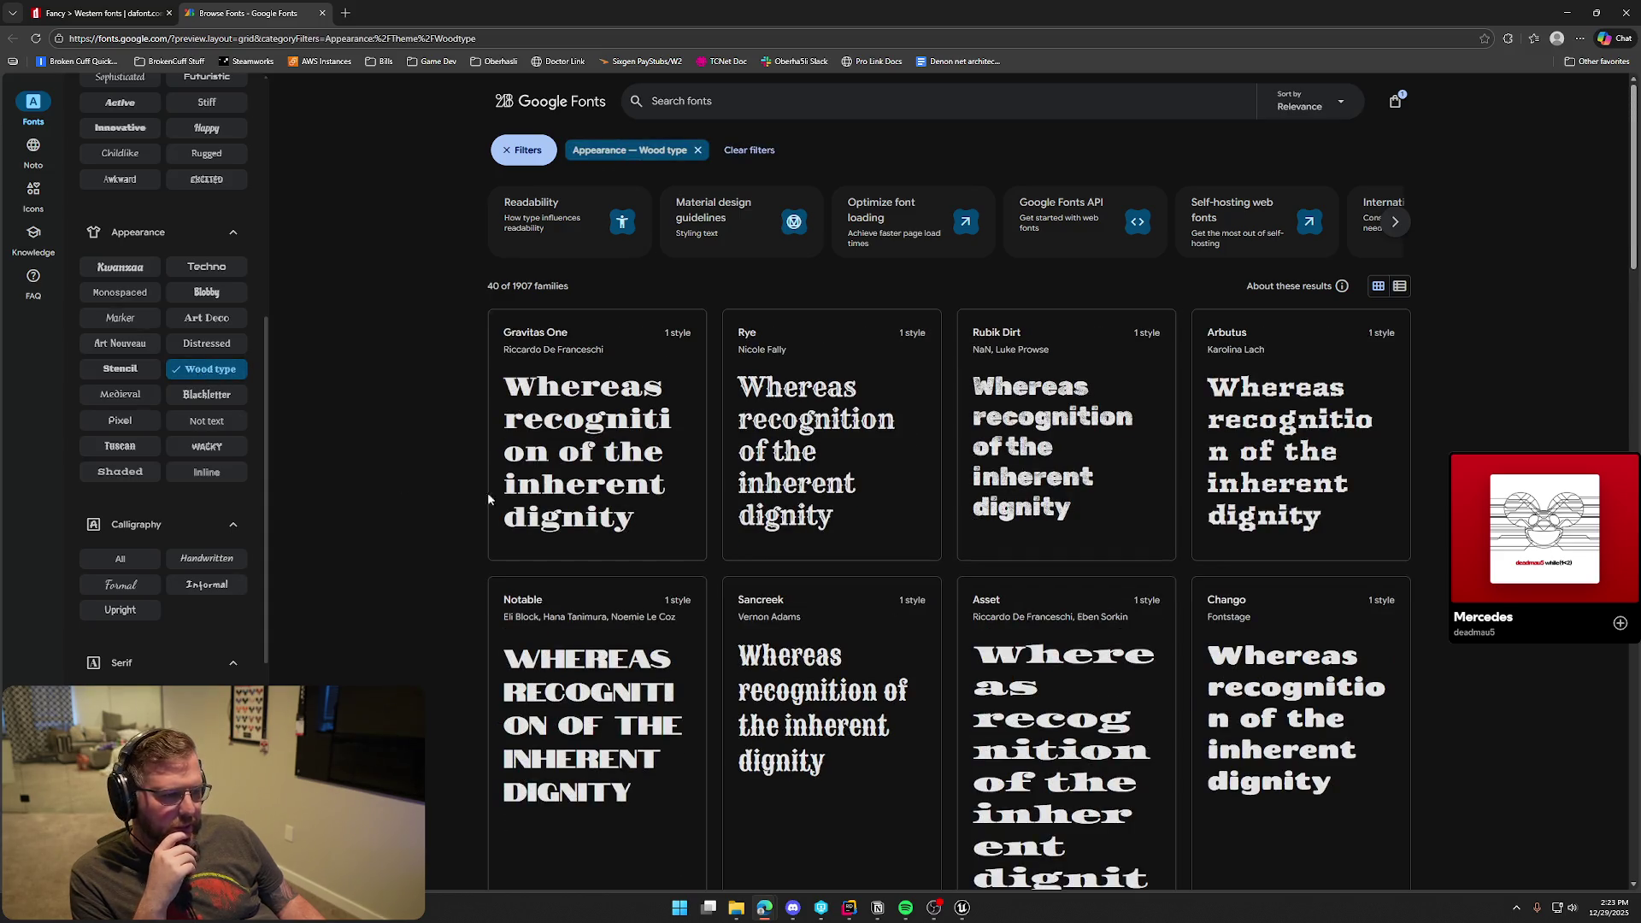
pyautogui.scroll(-6, 488, 499)
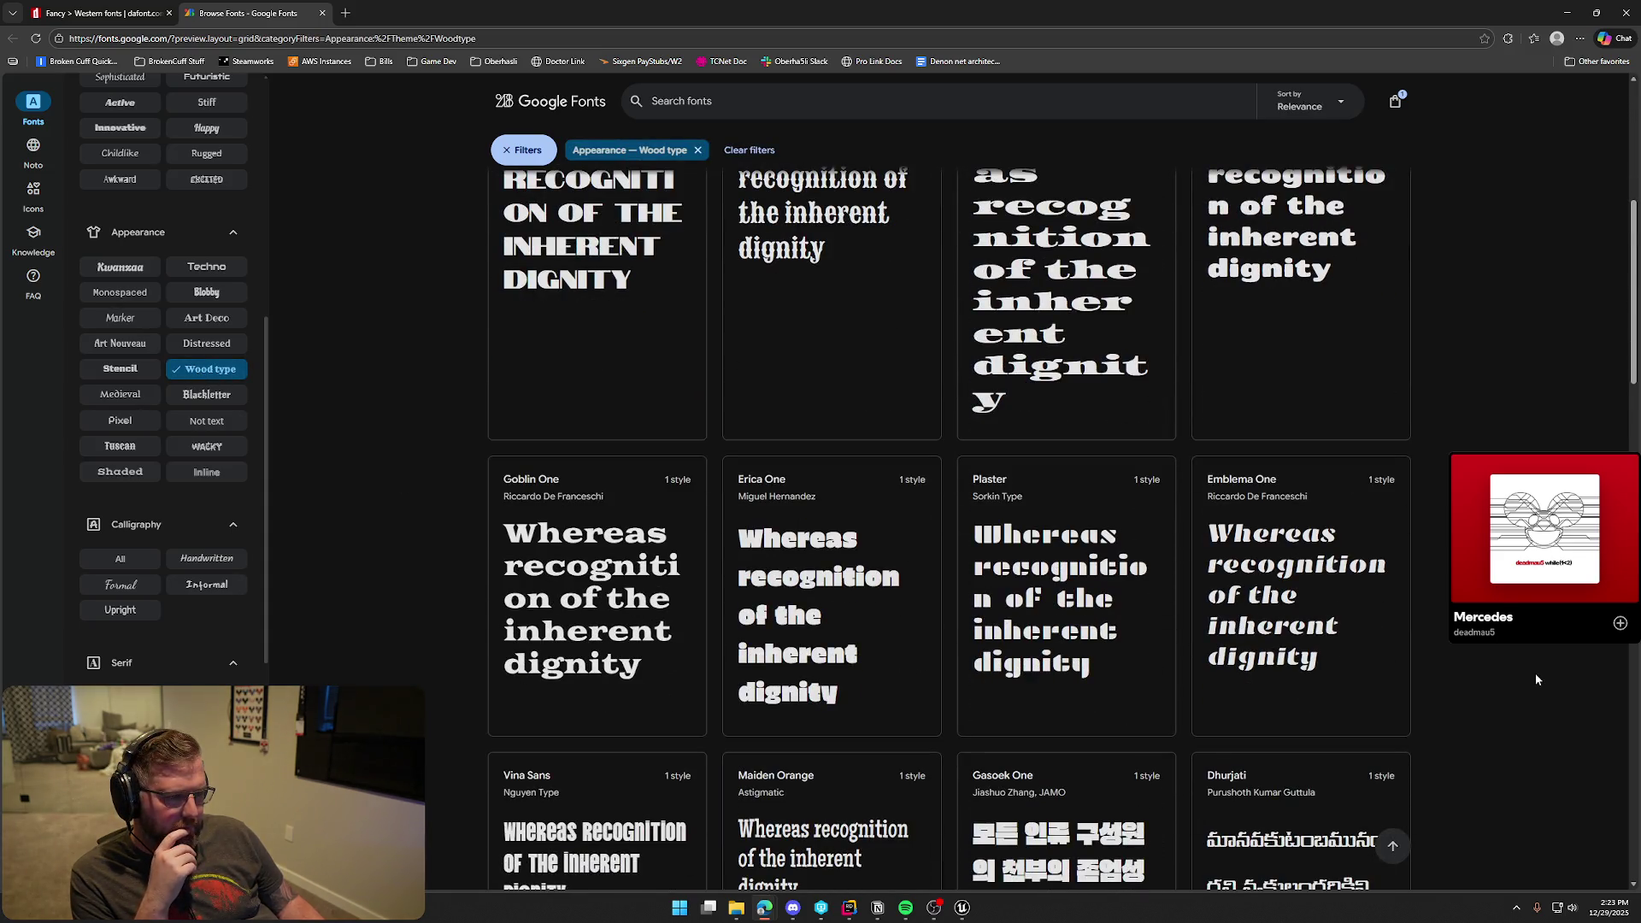
pyautogui.scroll(2, 1536, 680)
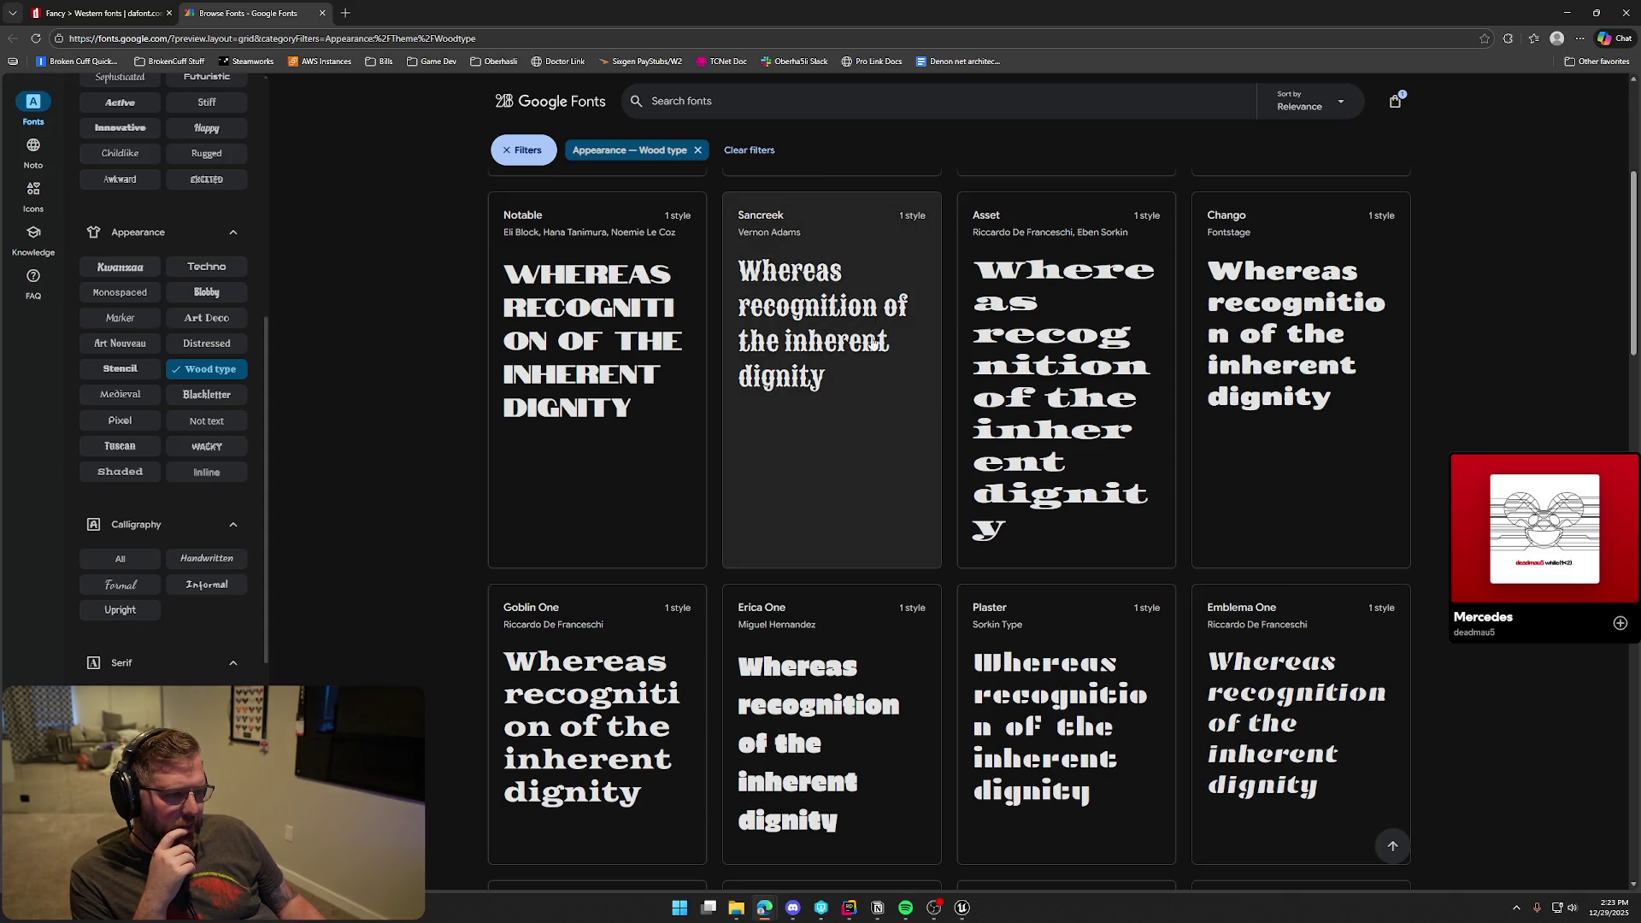
pyautogui.scroll(-3, 1489, 650)
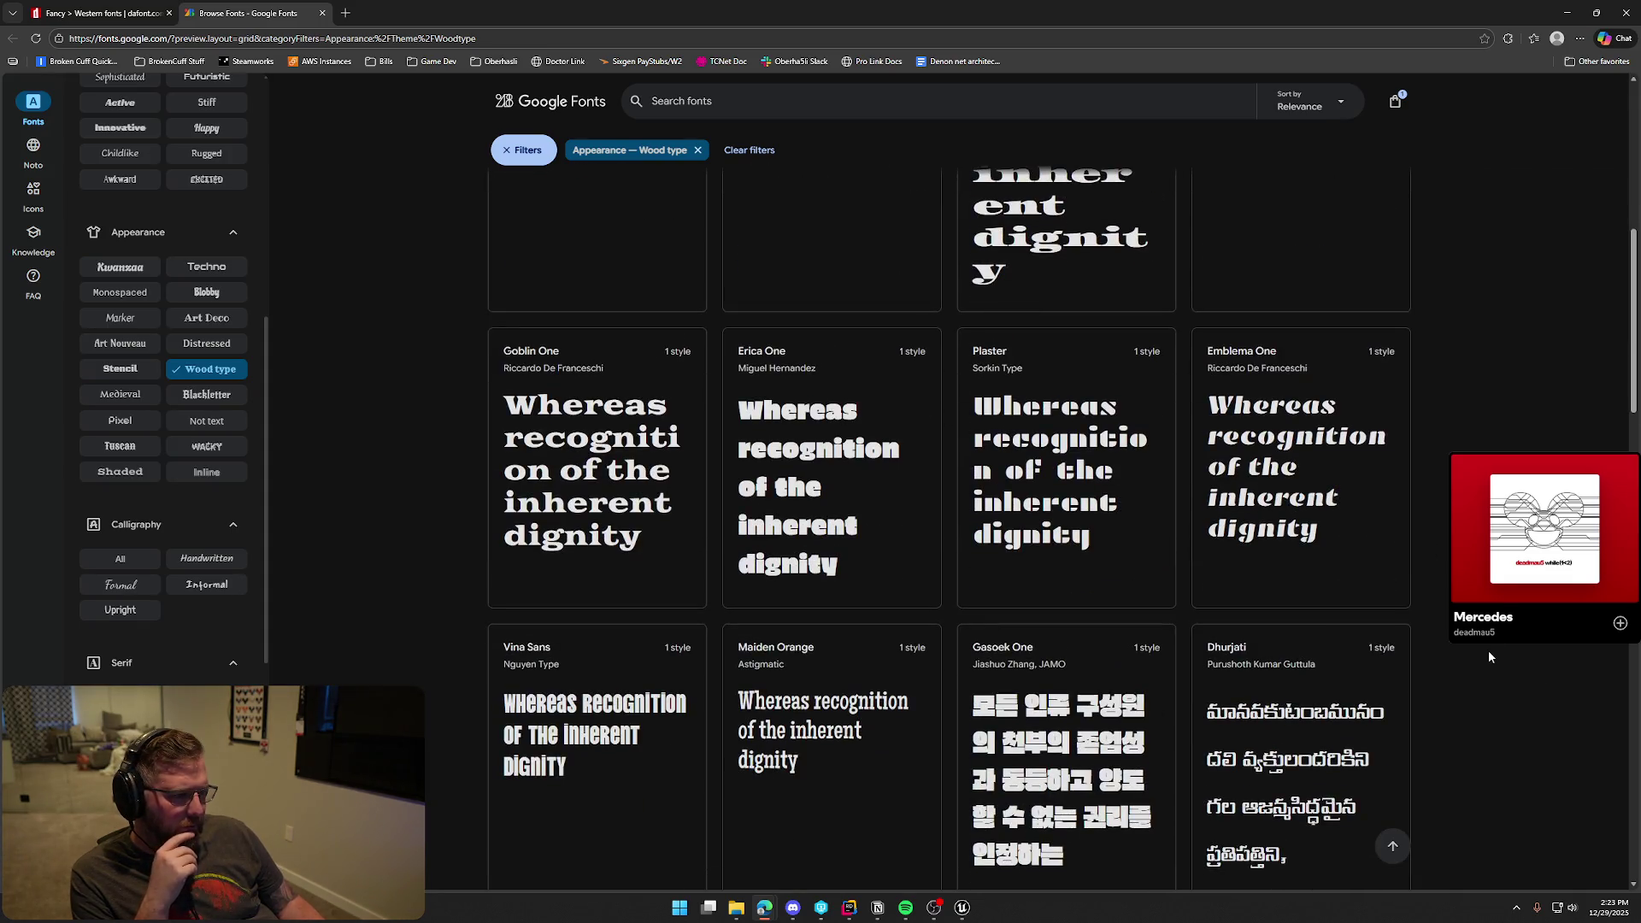
pyautogui.scroll(-4, 1489, 653)
pyautogui.scroll(-4, 1489, 657)
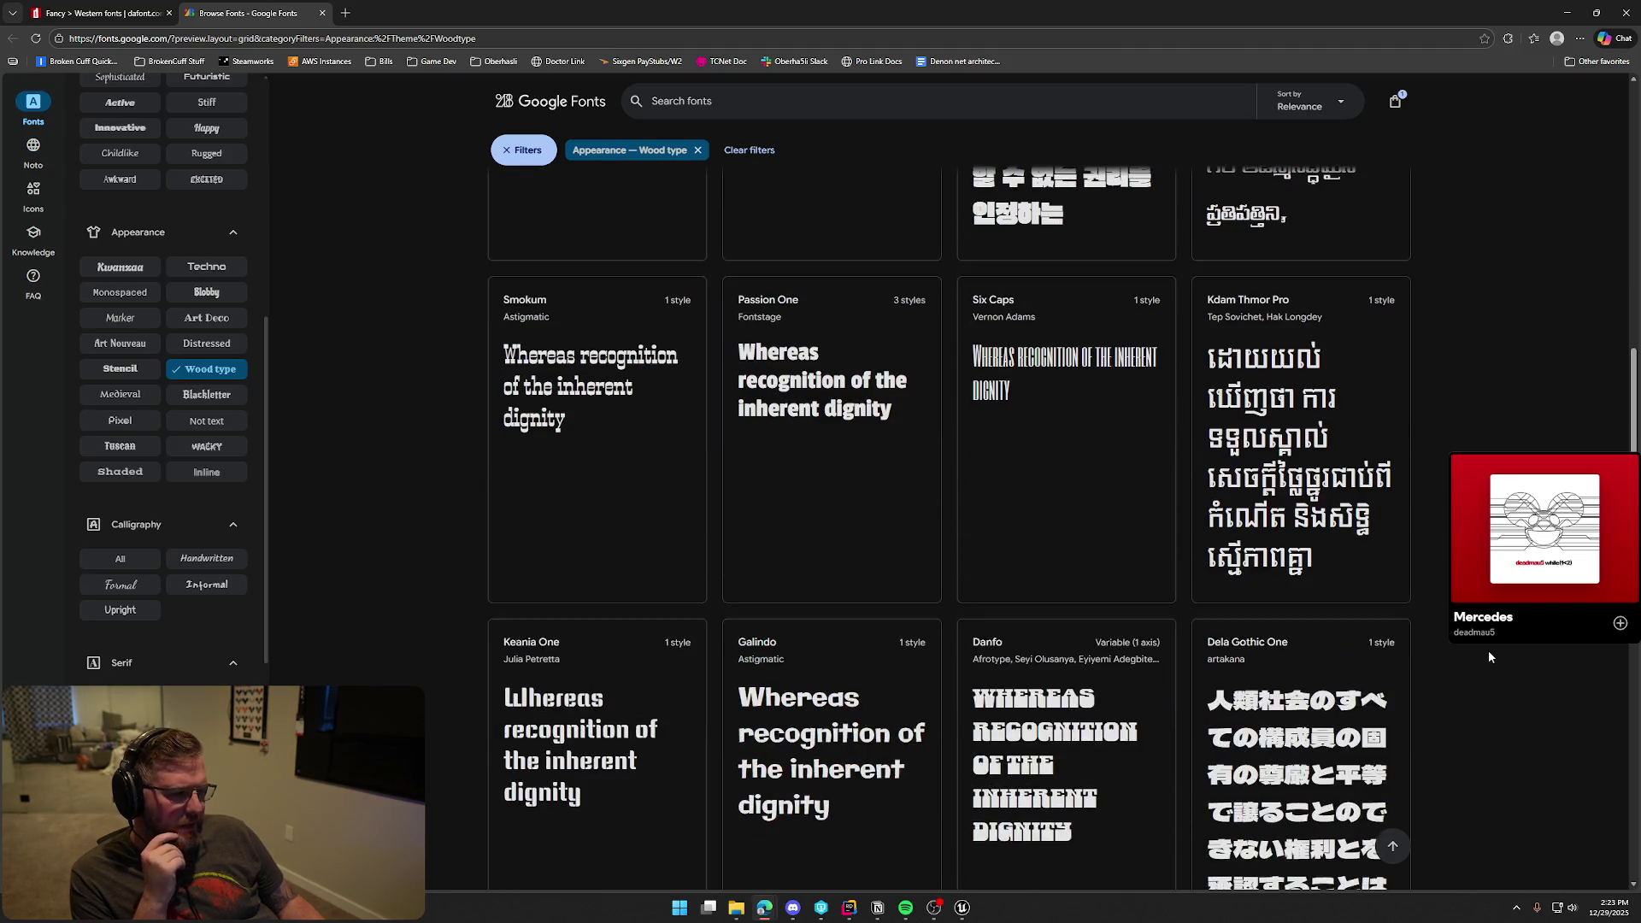
pyautogui.scroll(4, 356, 466)
pyautogui.scroll(5, 356, 466)
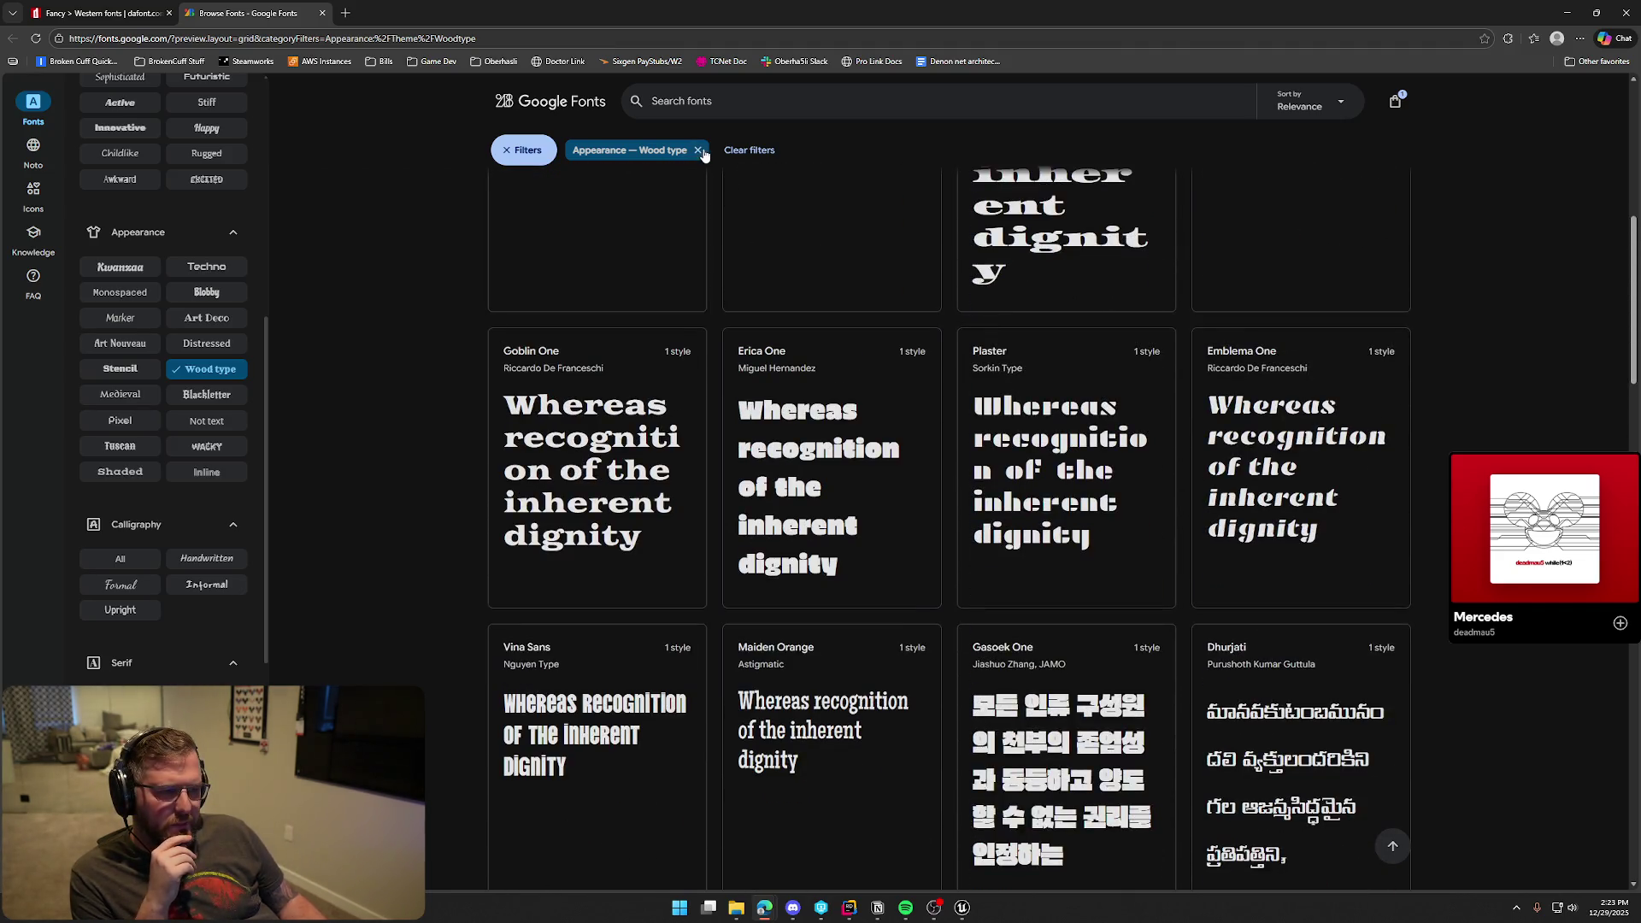
pyautogui.click(697, 149)
# Search Google Fonts for 'western', browse the results, then clear the search
pyautogui.write('western')
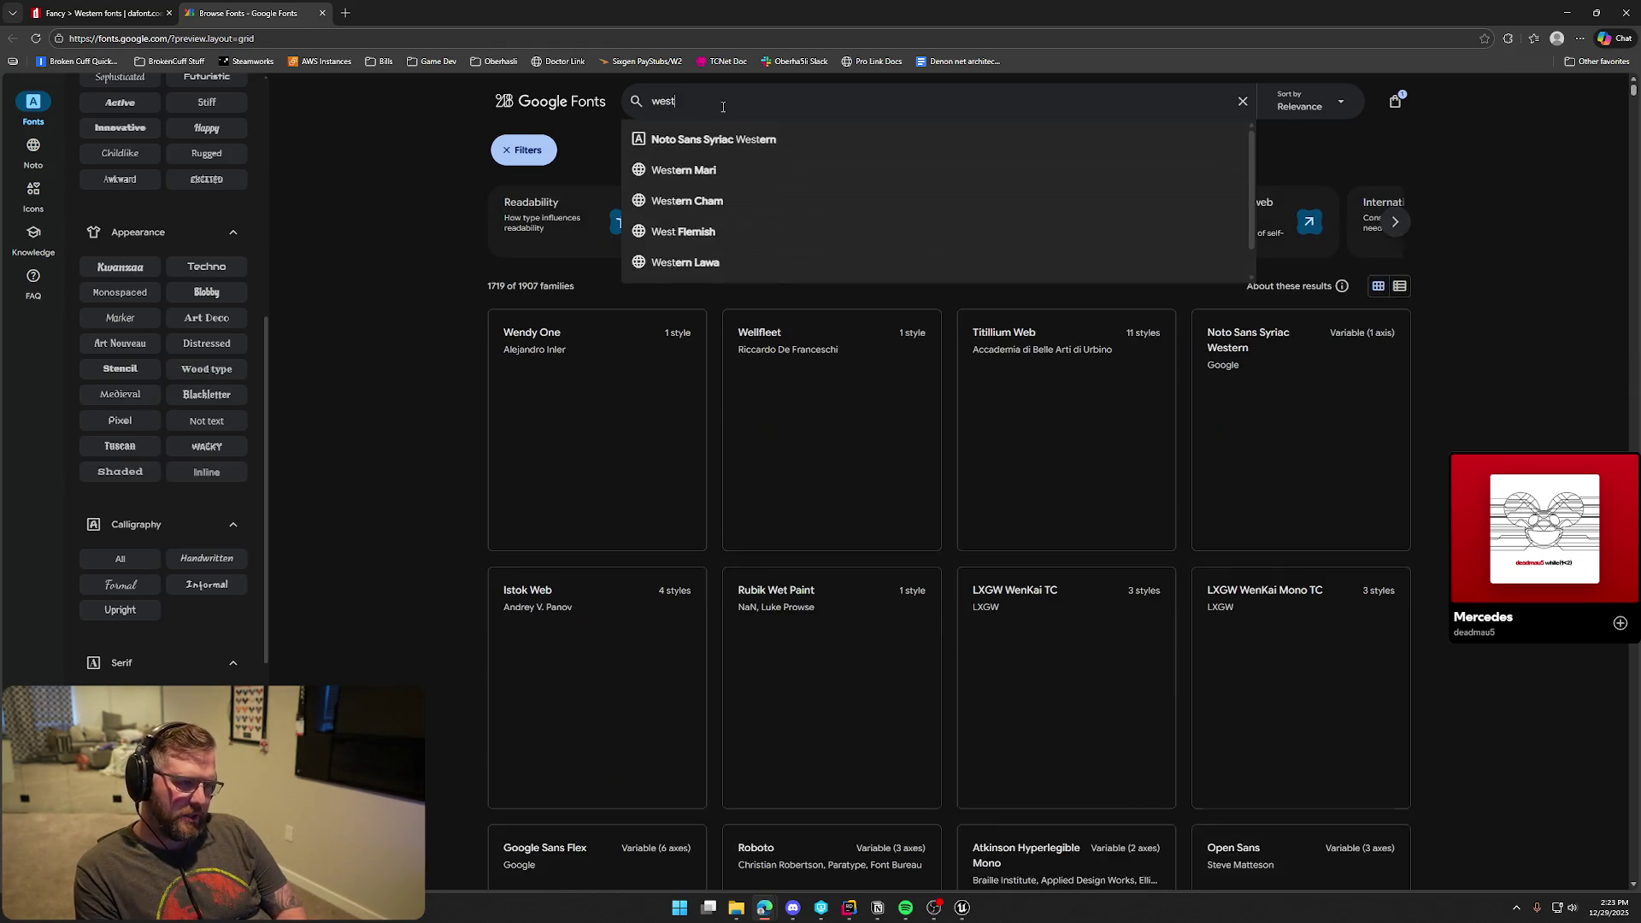
pyautogui.click(418, 444)
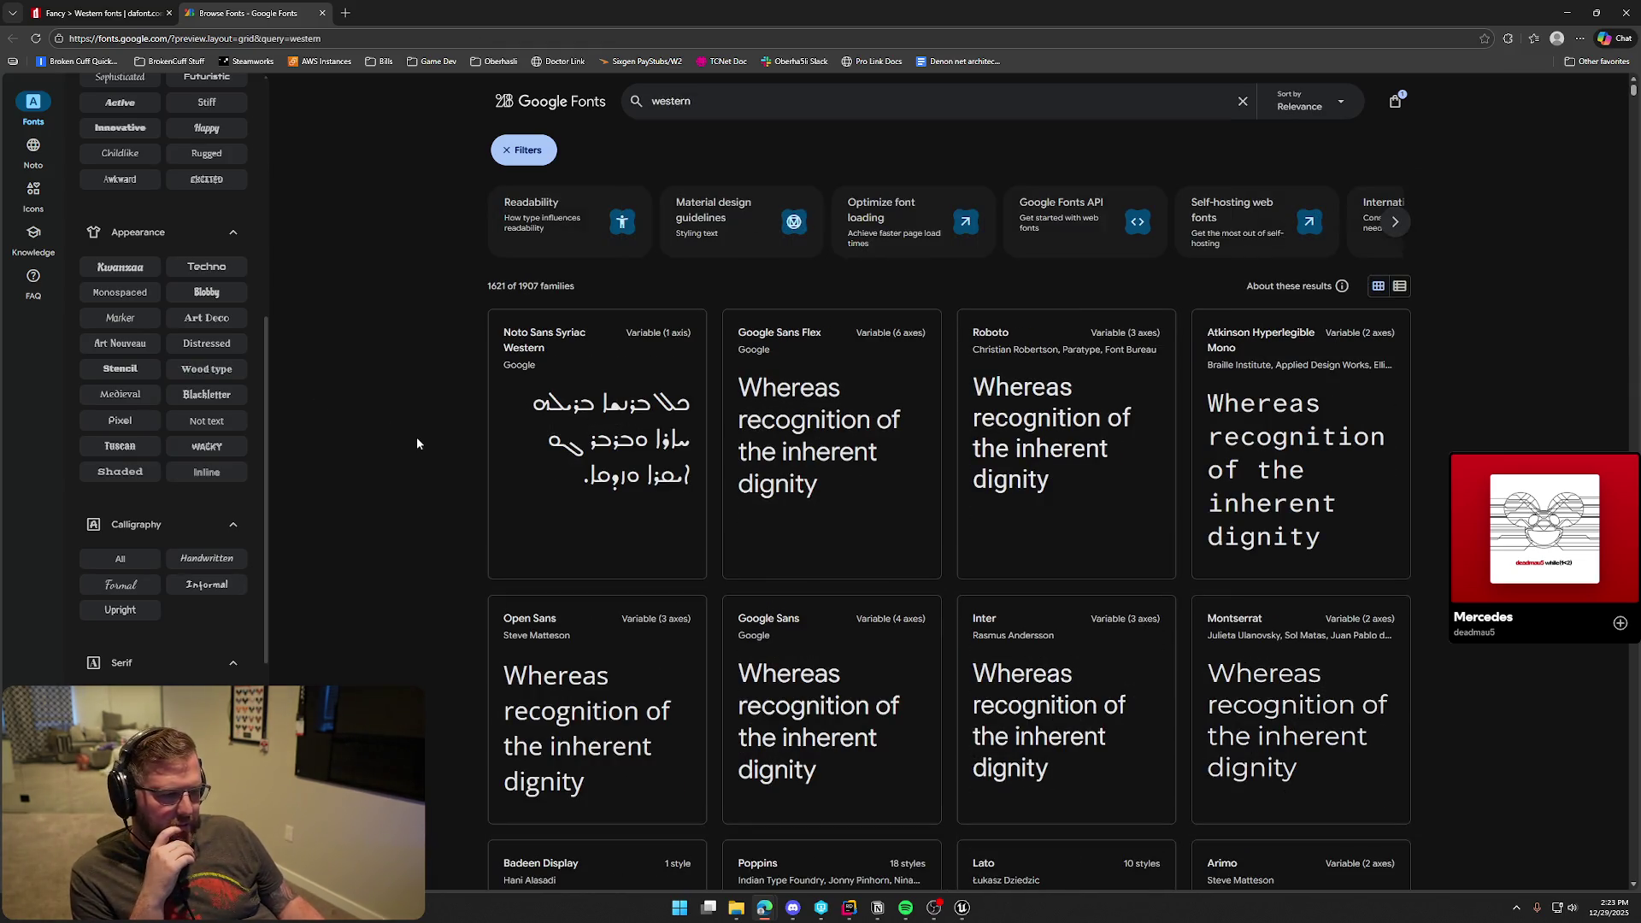
pyautogui.scroll(-8, 418, 443)
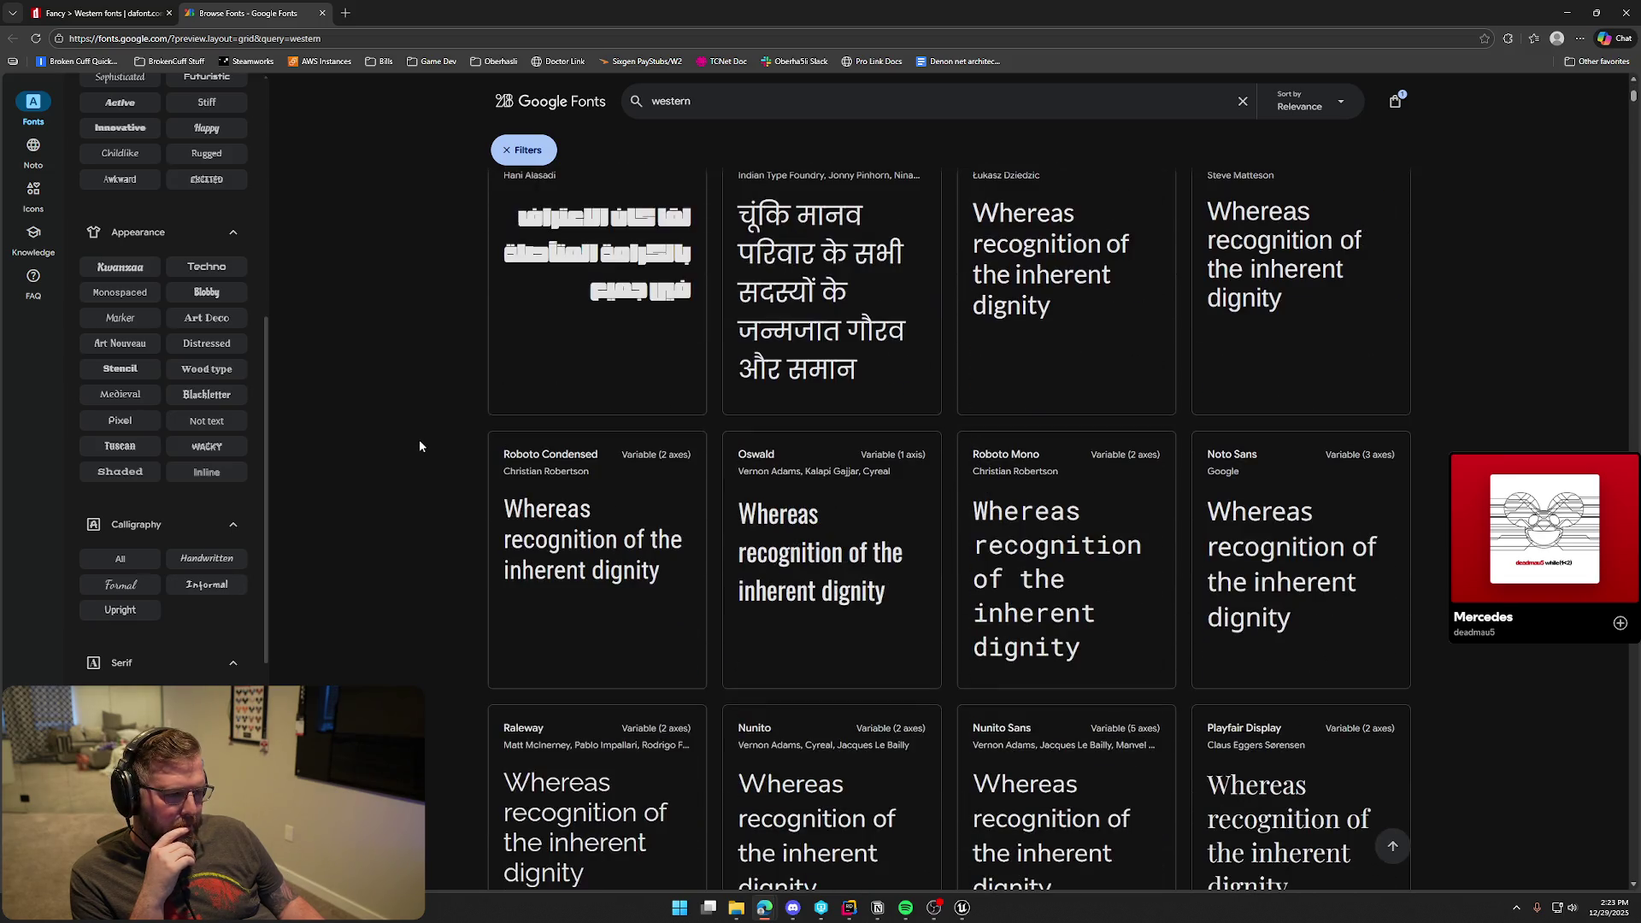
pyautogui.scroll(-4, 420, 444)
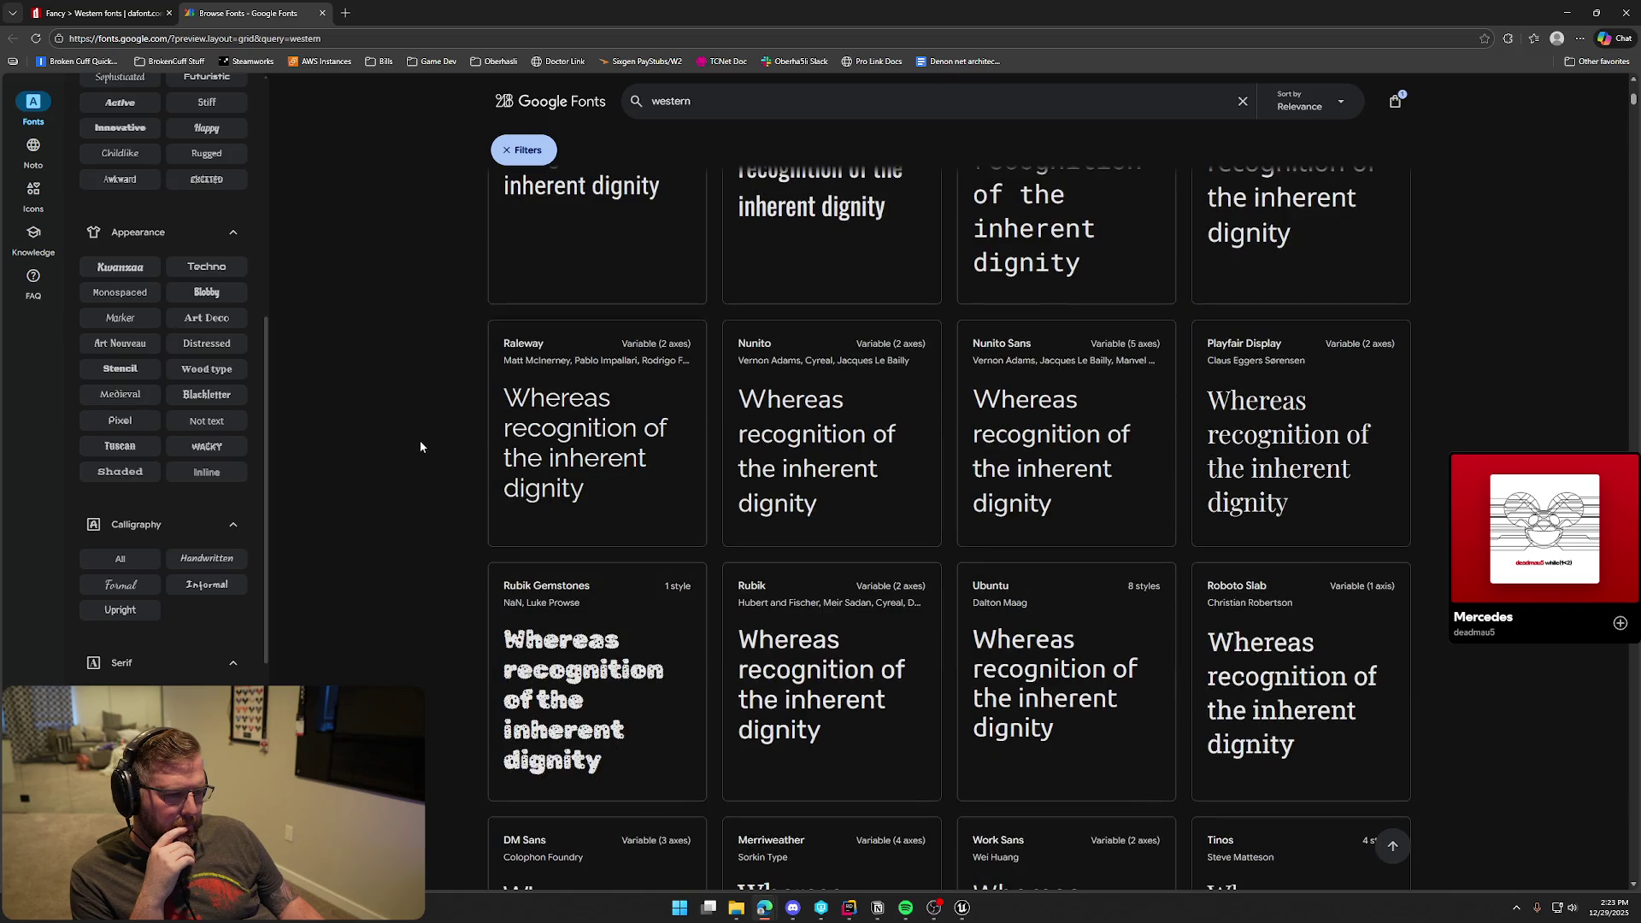
pyautogui.scroll(-4, 420, 446)
pyautogui.scroll(-4, 421, 445)
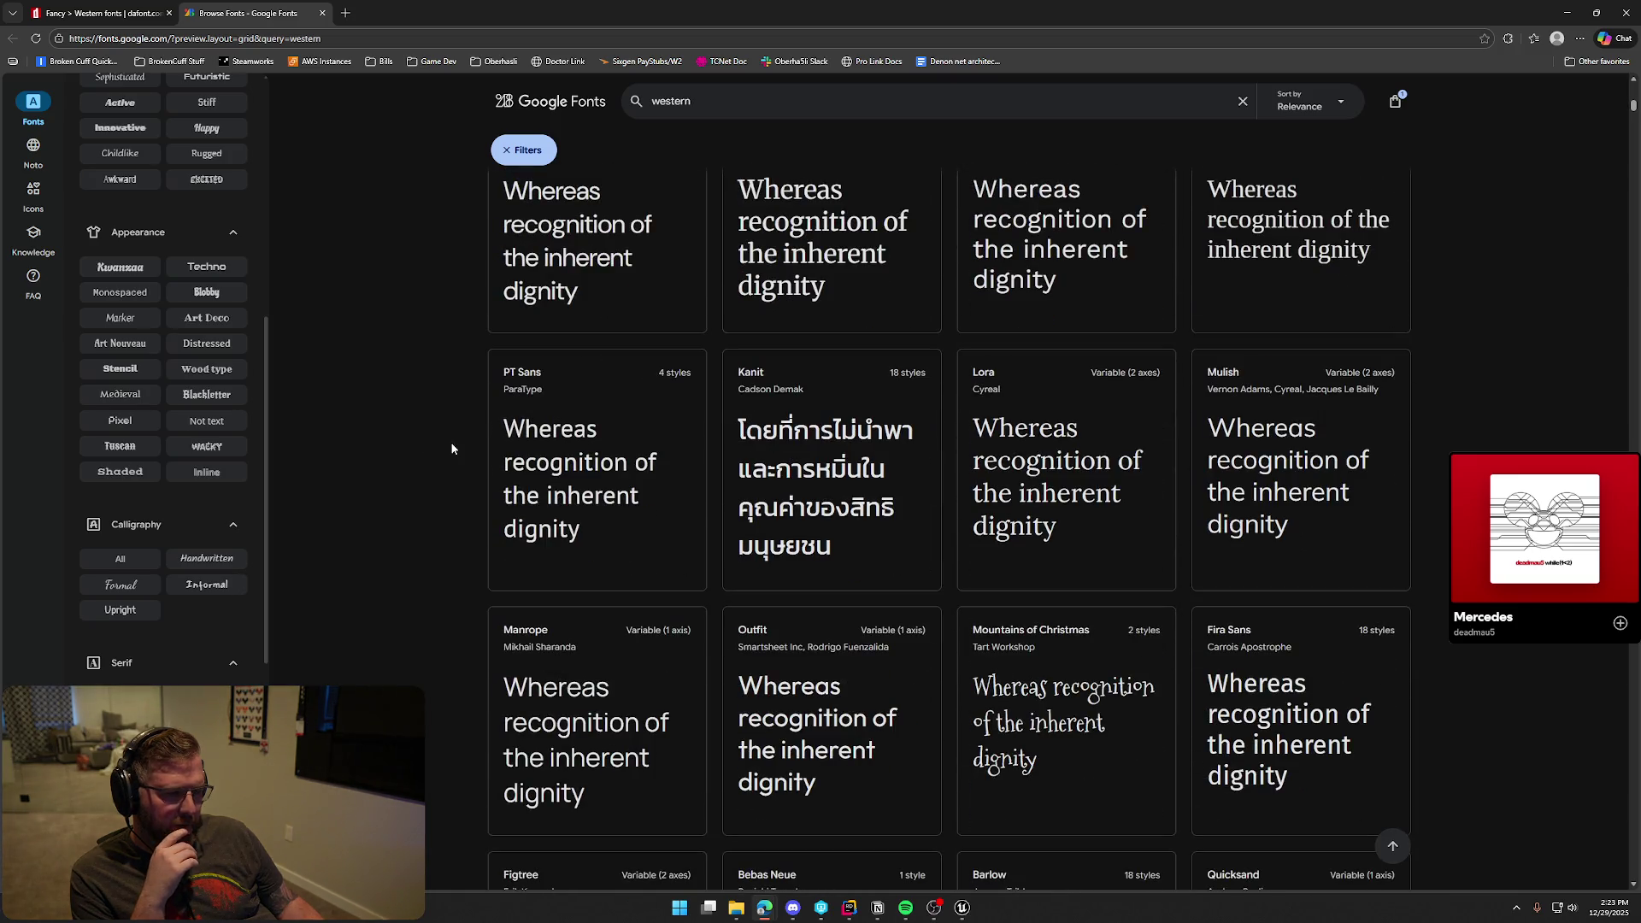
pyautogui.scroll(-4, 427, 453)
pyautogui.scroll(-12, 429, 457)
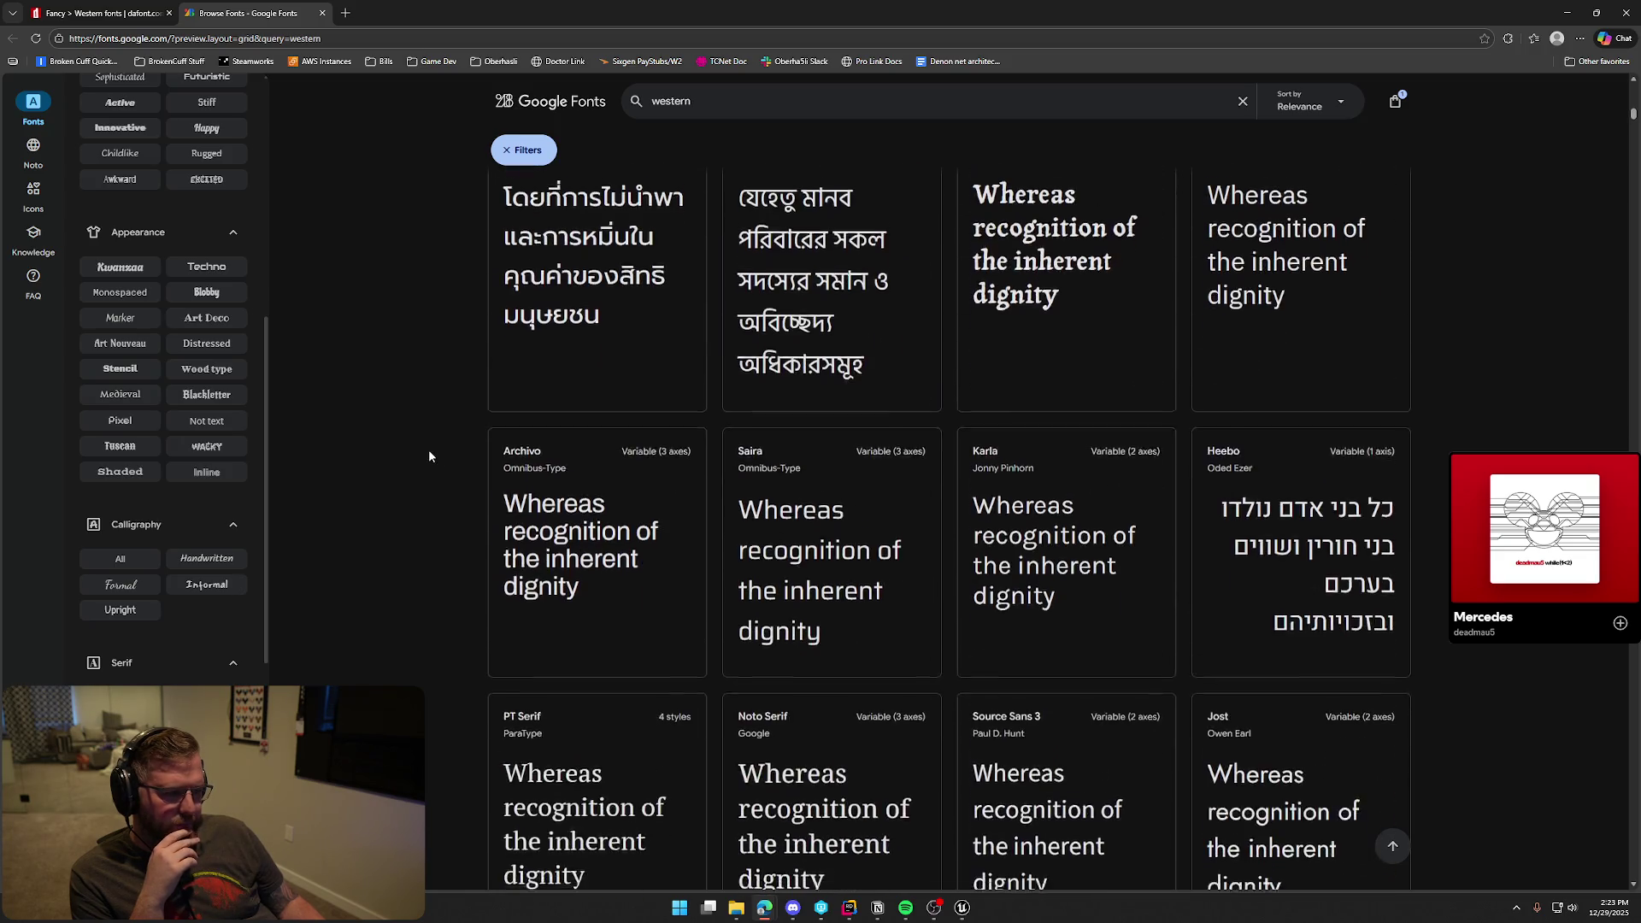
pyautogui.scroll(-3, 428, 457)
pyautogui.scroll(-7, 428, 456)
pyautogui.scroll(-10, 429, 457)
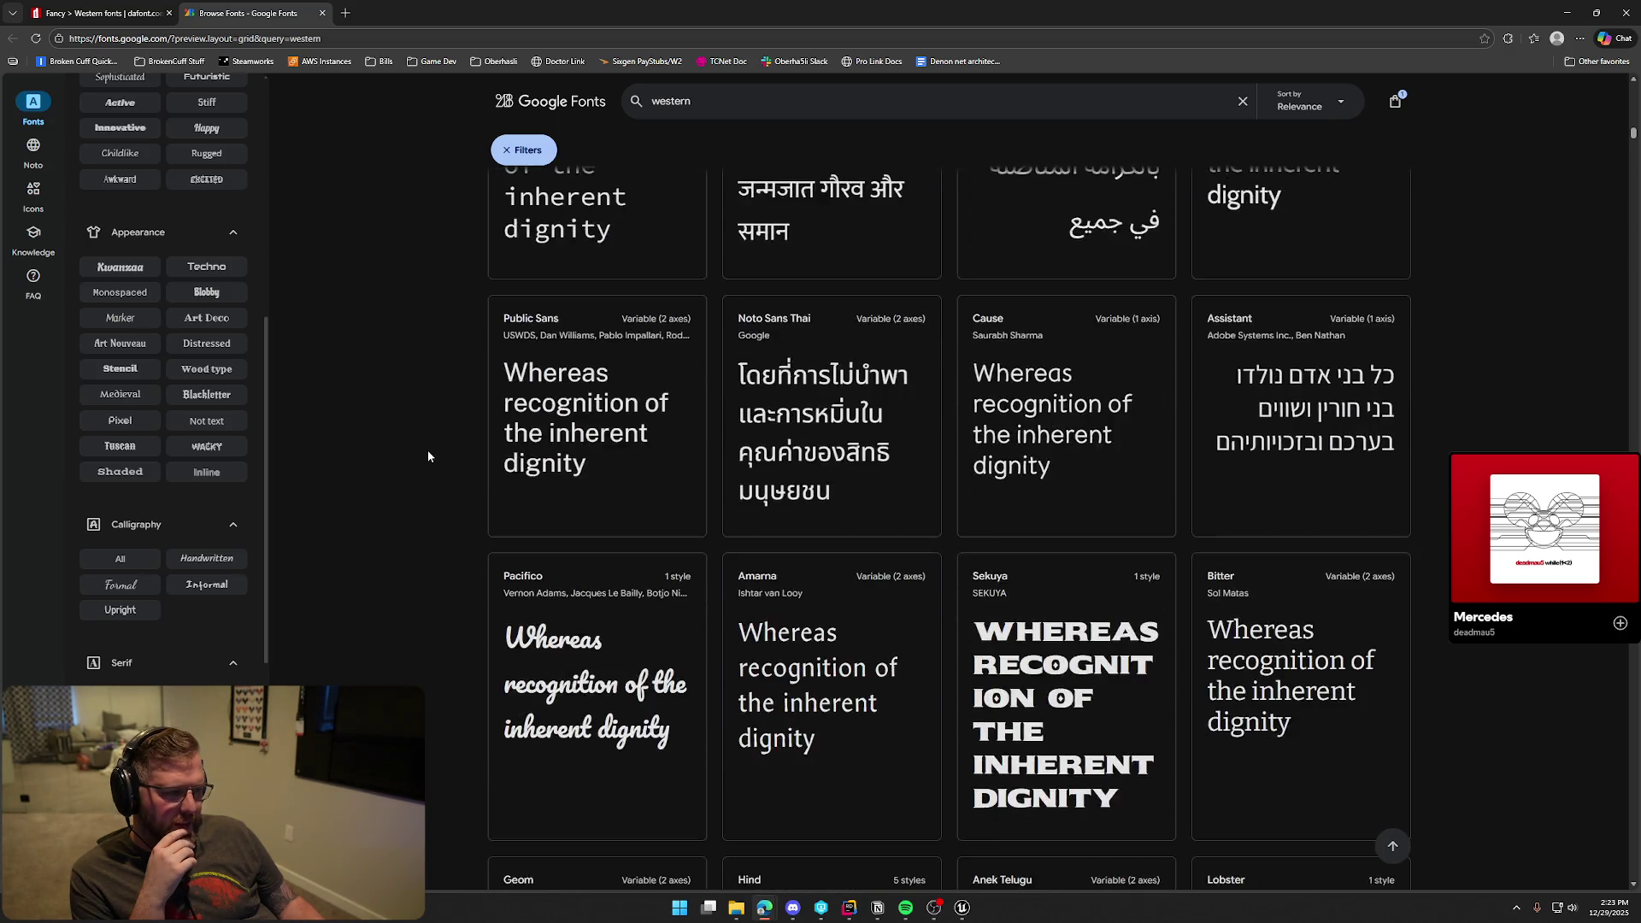
pyautogui.press('Home')
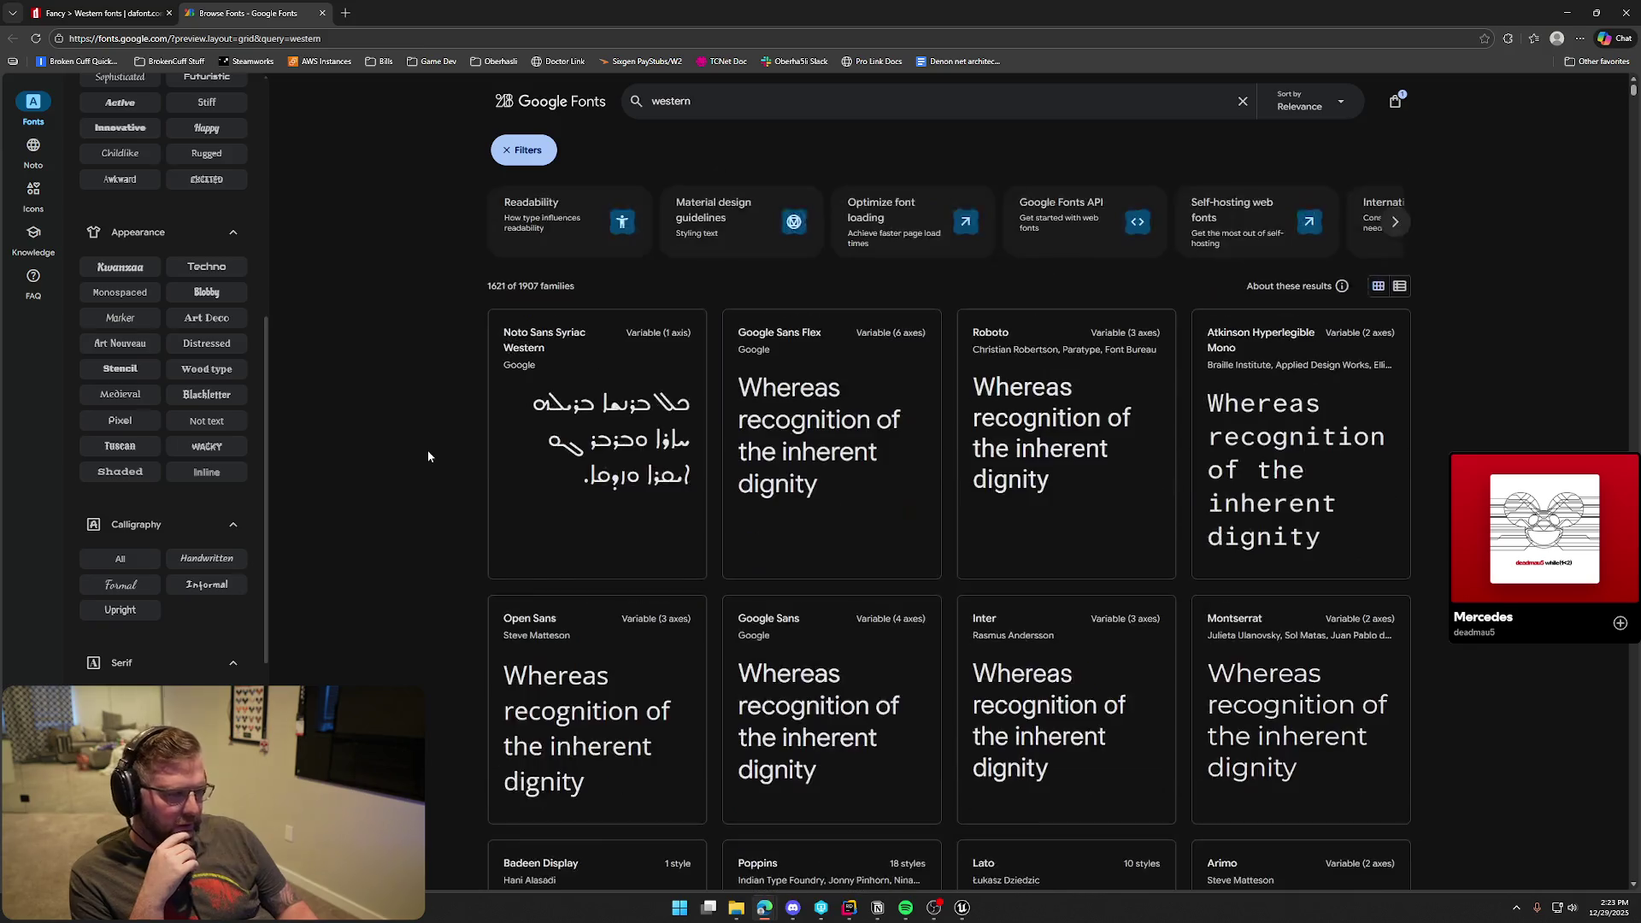
pyautogui.click(1243, 102)
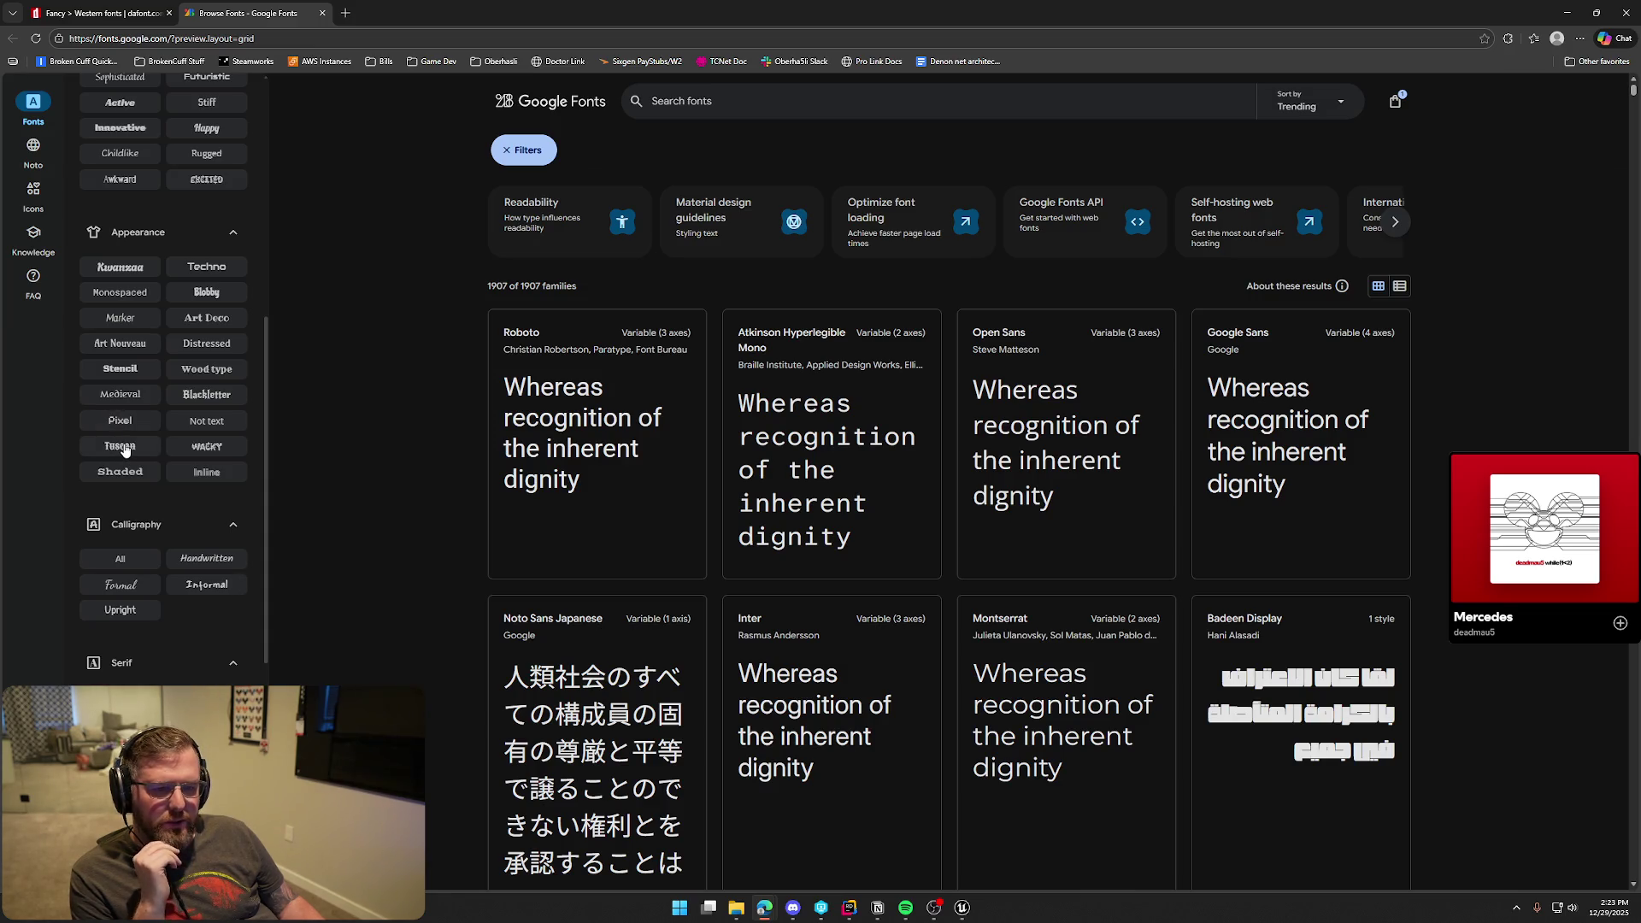
# Filter the fonts by Tuscan, then by Wood type, and open the Sancreek card
pyautogui.scroll(-6, 124, 451)
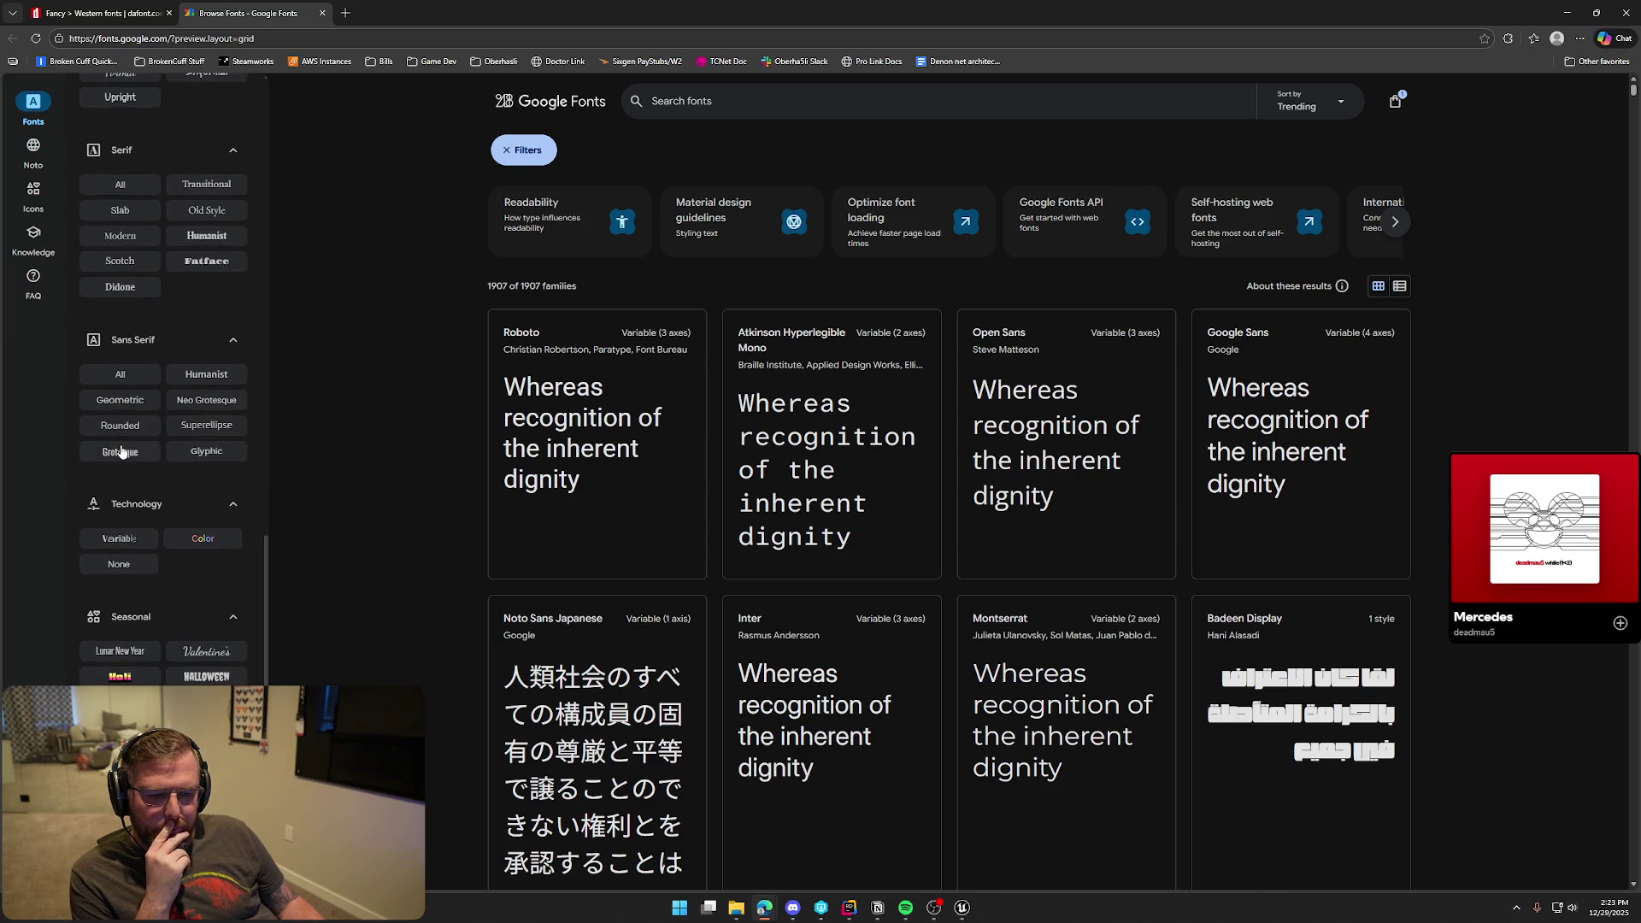
pyautogui.scroll(6, 120, 452)
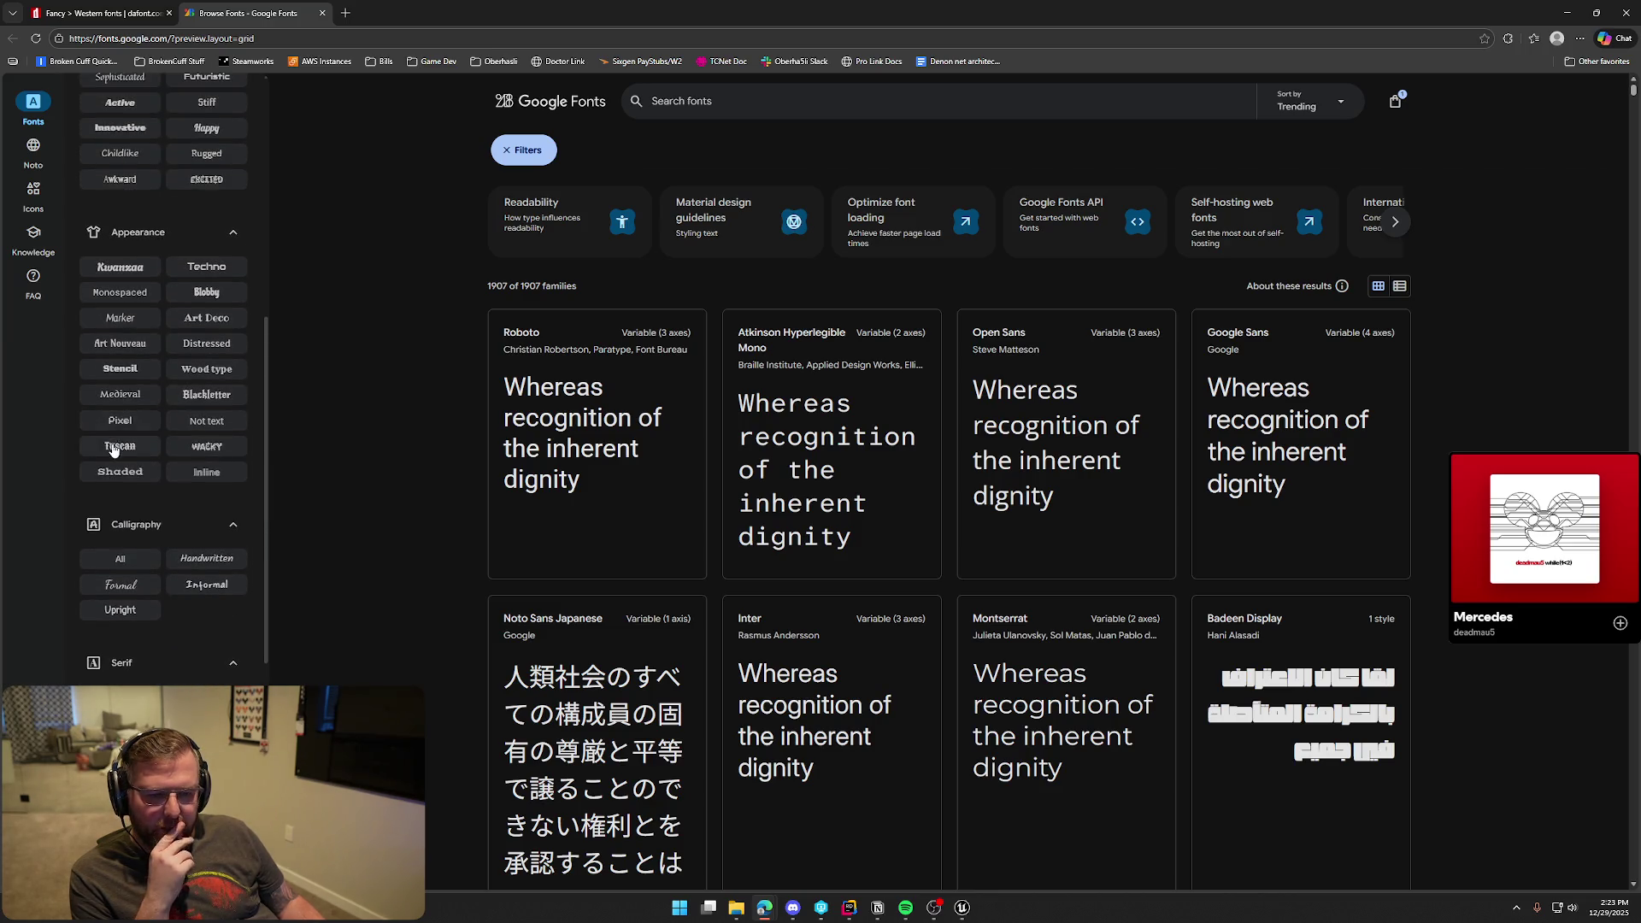
pyautogui.click(120, 447)
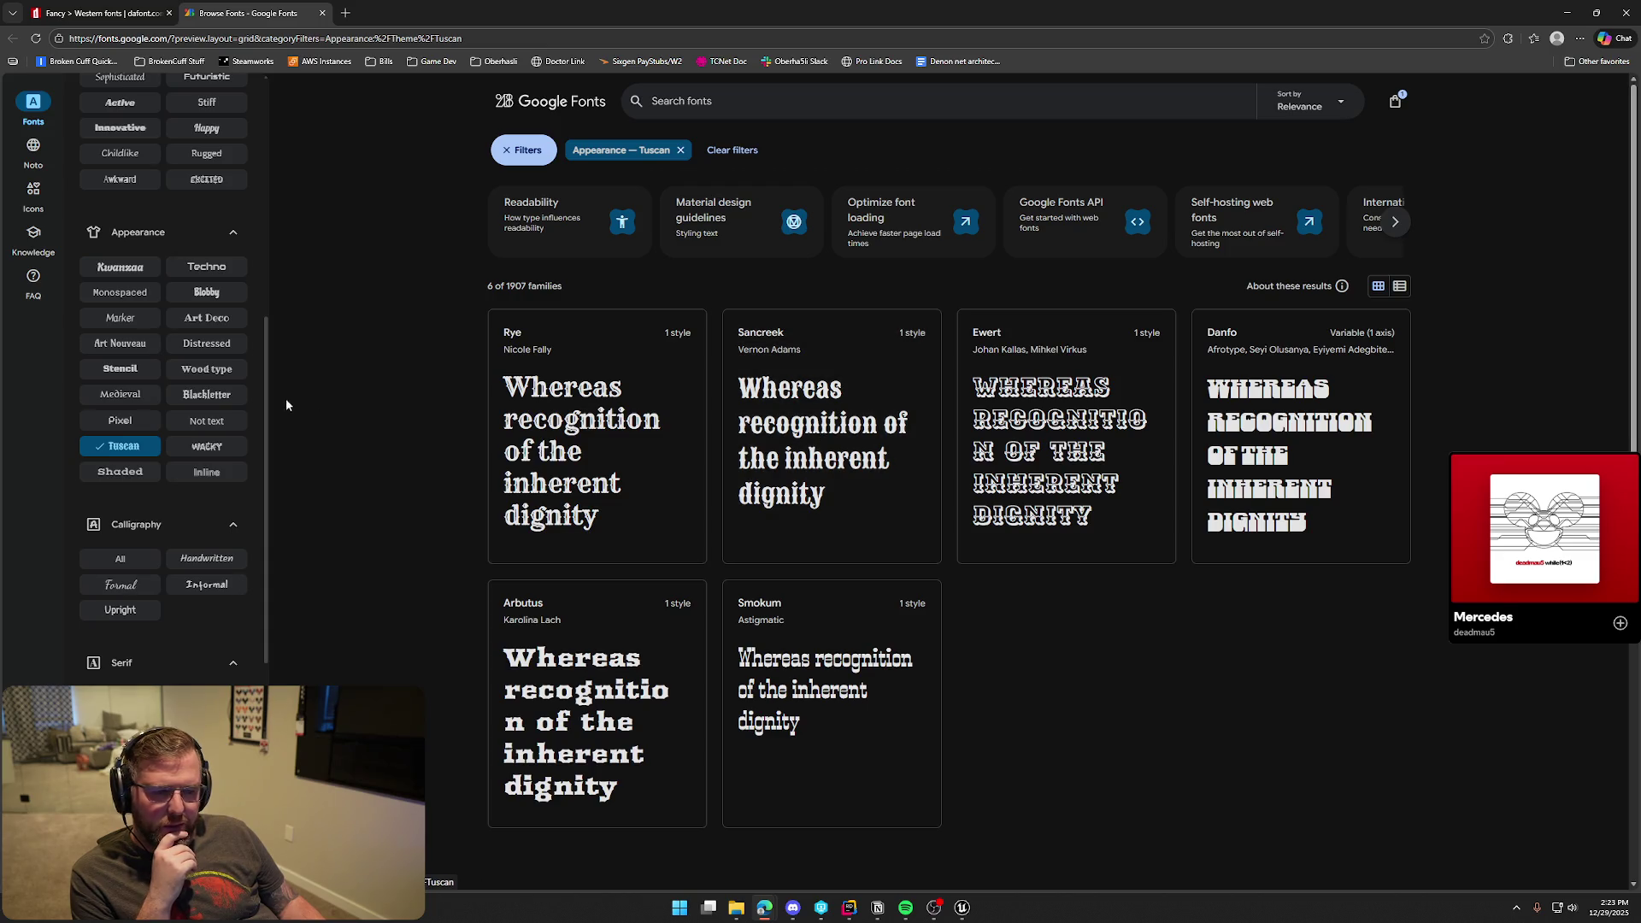
pyautogui.click(209, 371)
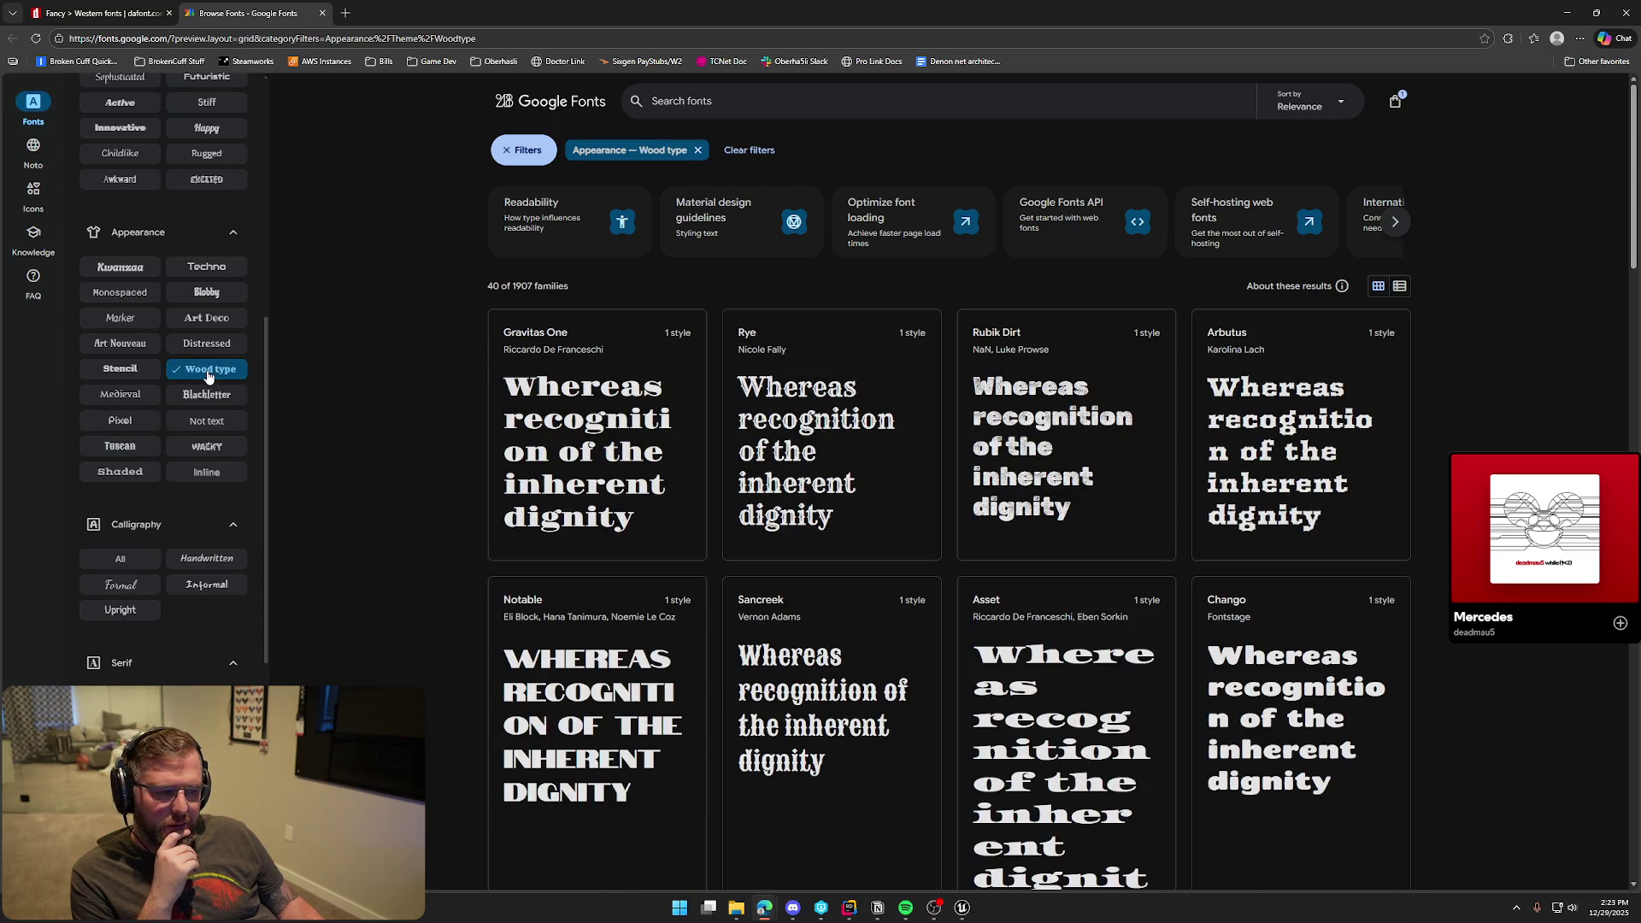
pyautogui.click(829, 710)
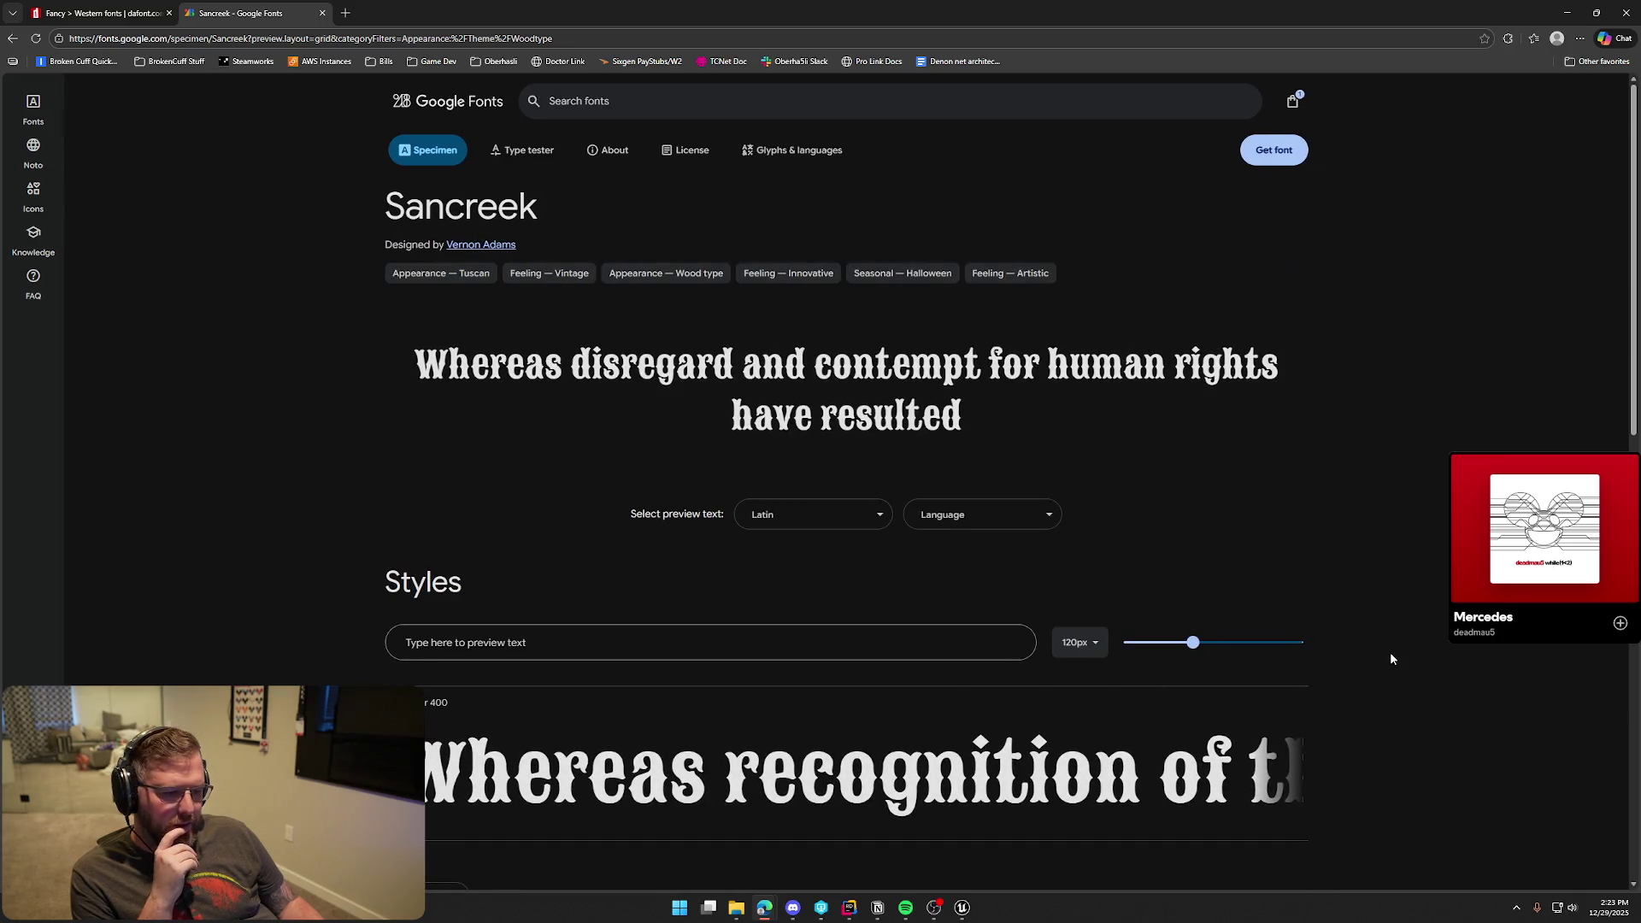
# Preview Sancreek with the sample text 'Use Item' and scroll through the specimen
pyautogui.click(599, 643)
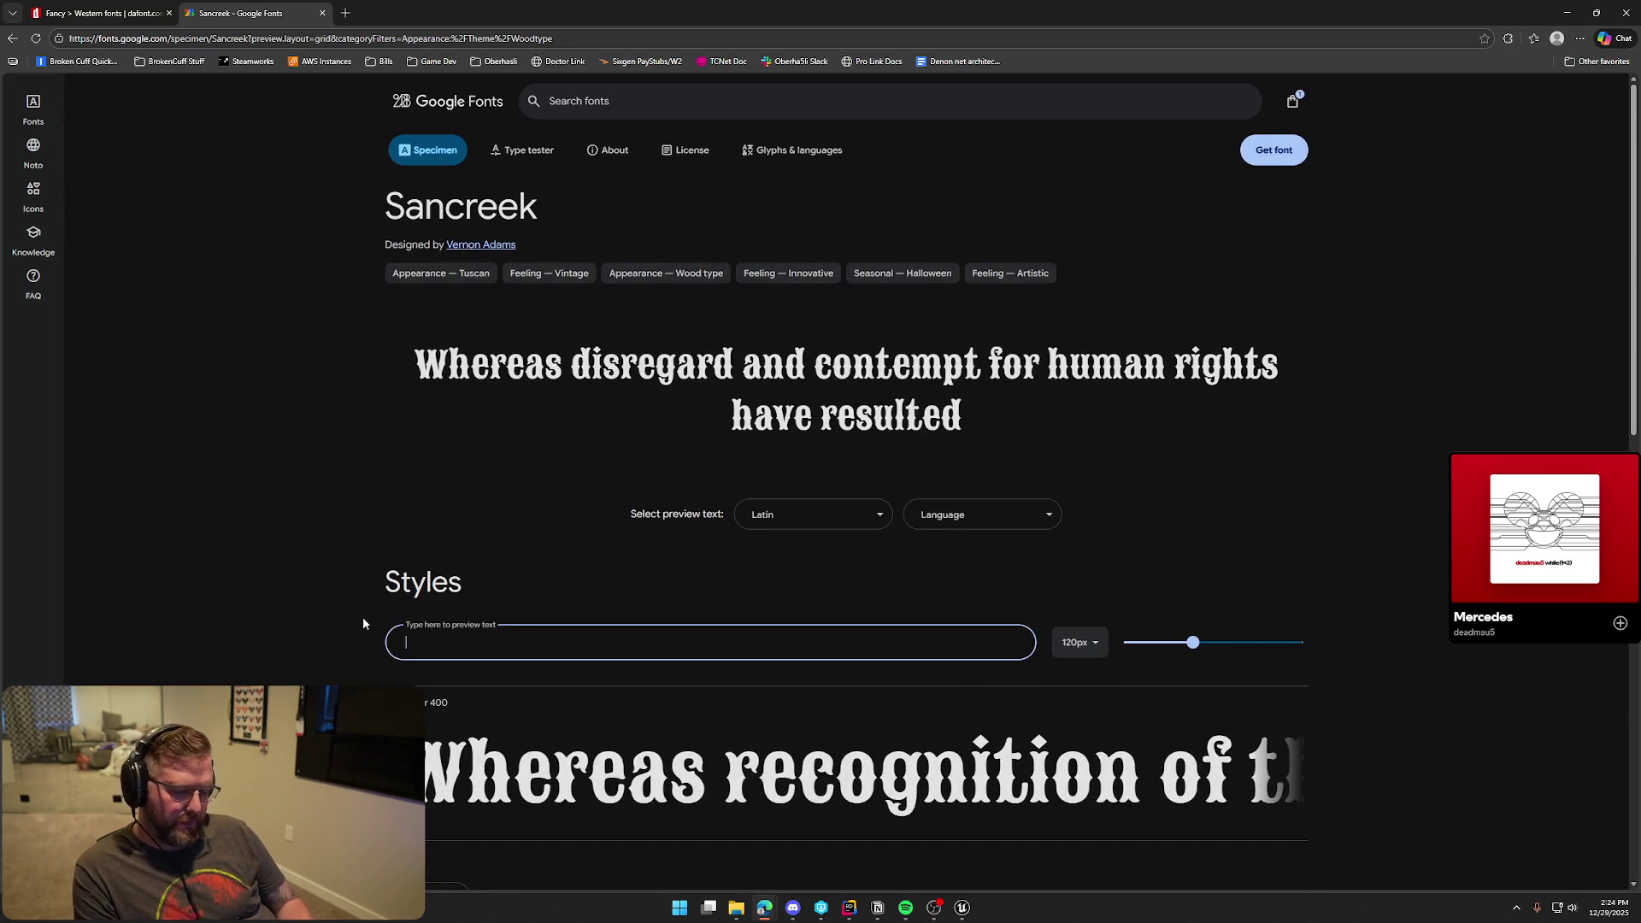
pyautogui.write('Use Item')
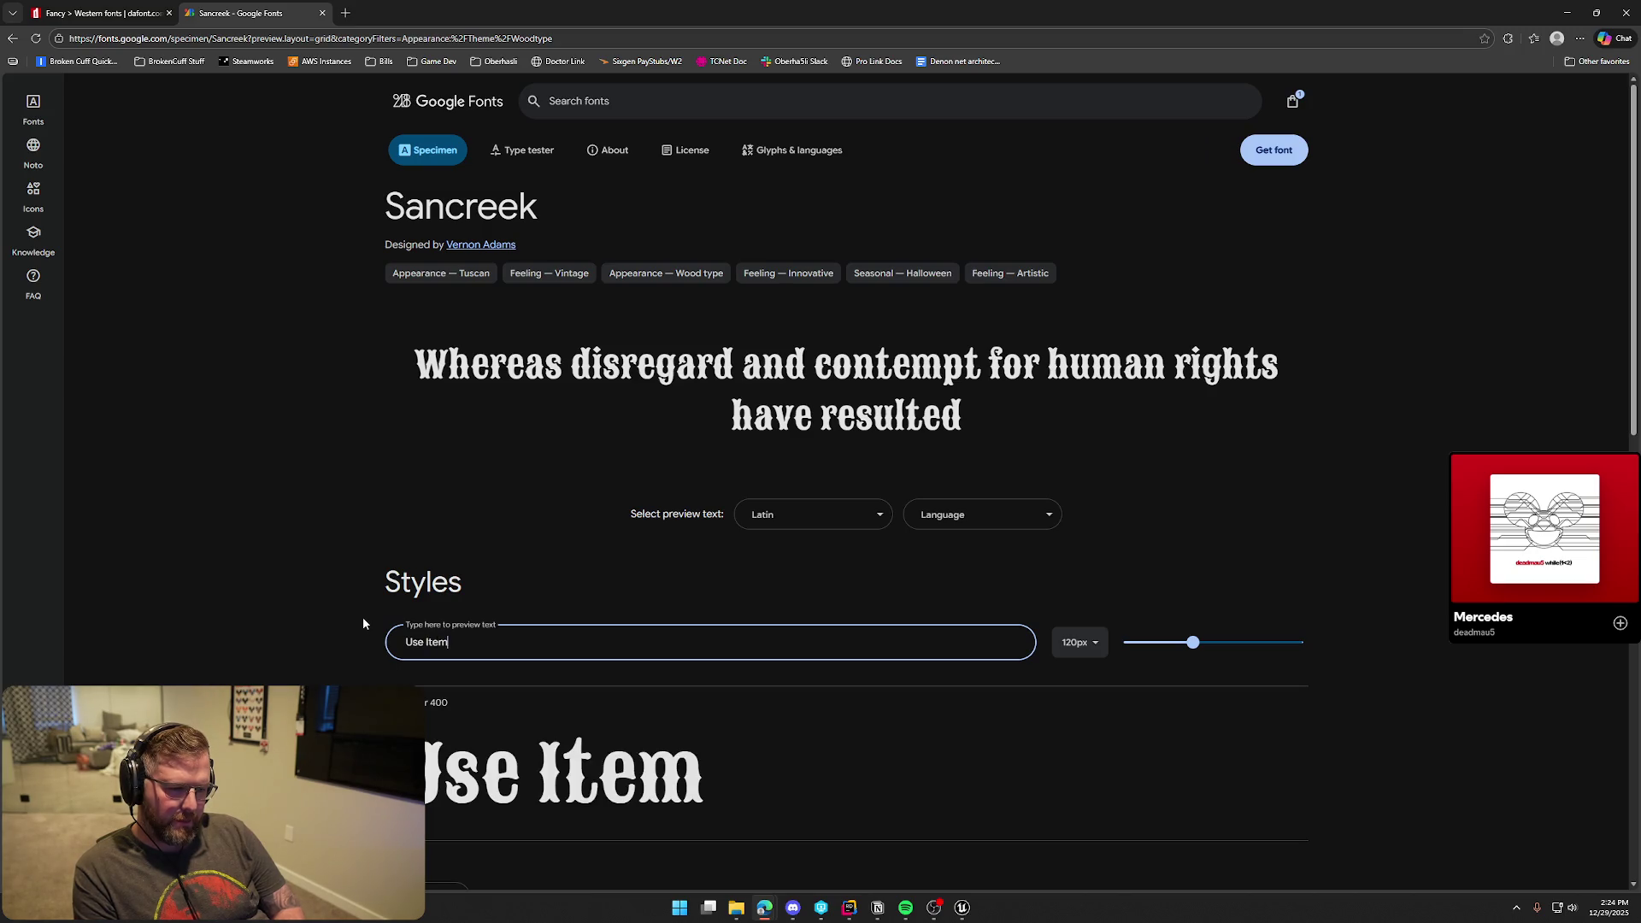
pyautogui.scroll(-2, 363, 617)
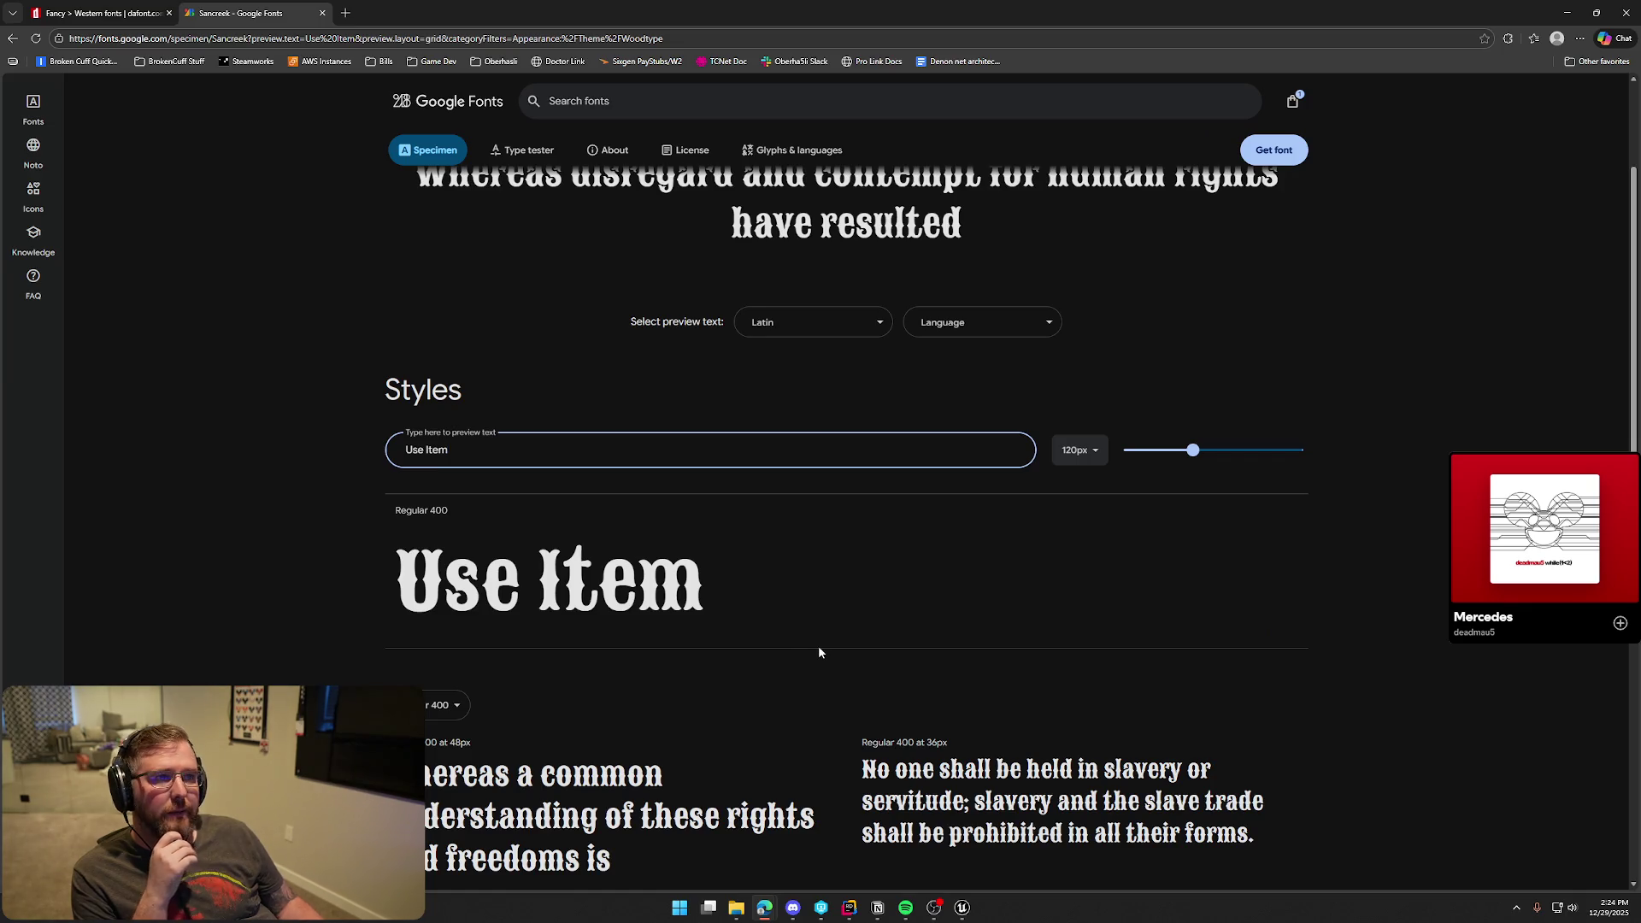
pyautogui.scroll(-2, 821, 649)
pyautogui.scroll(-2, 889, 551)
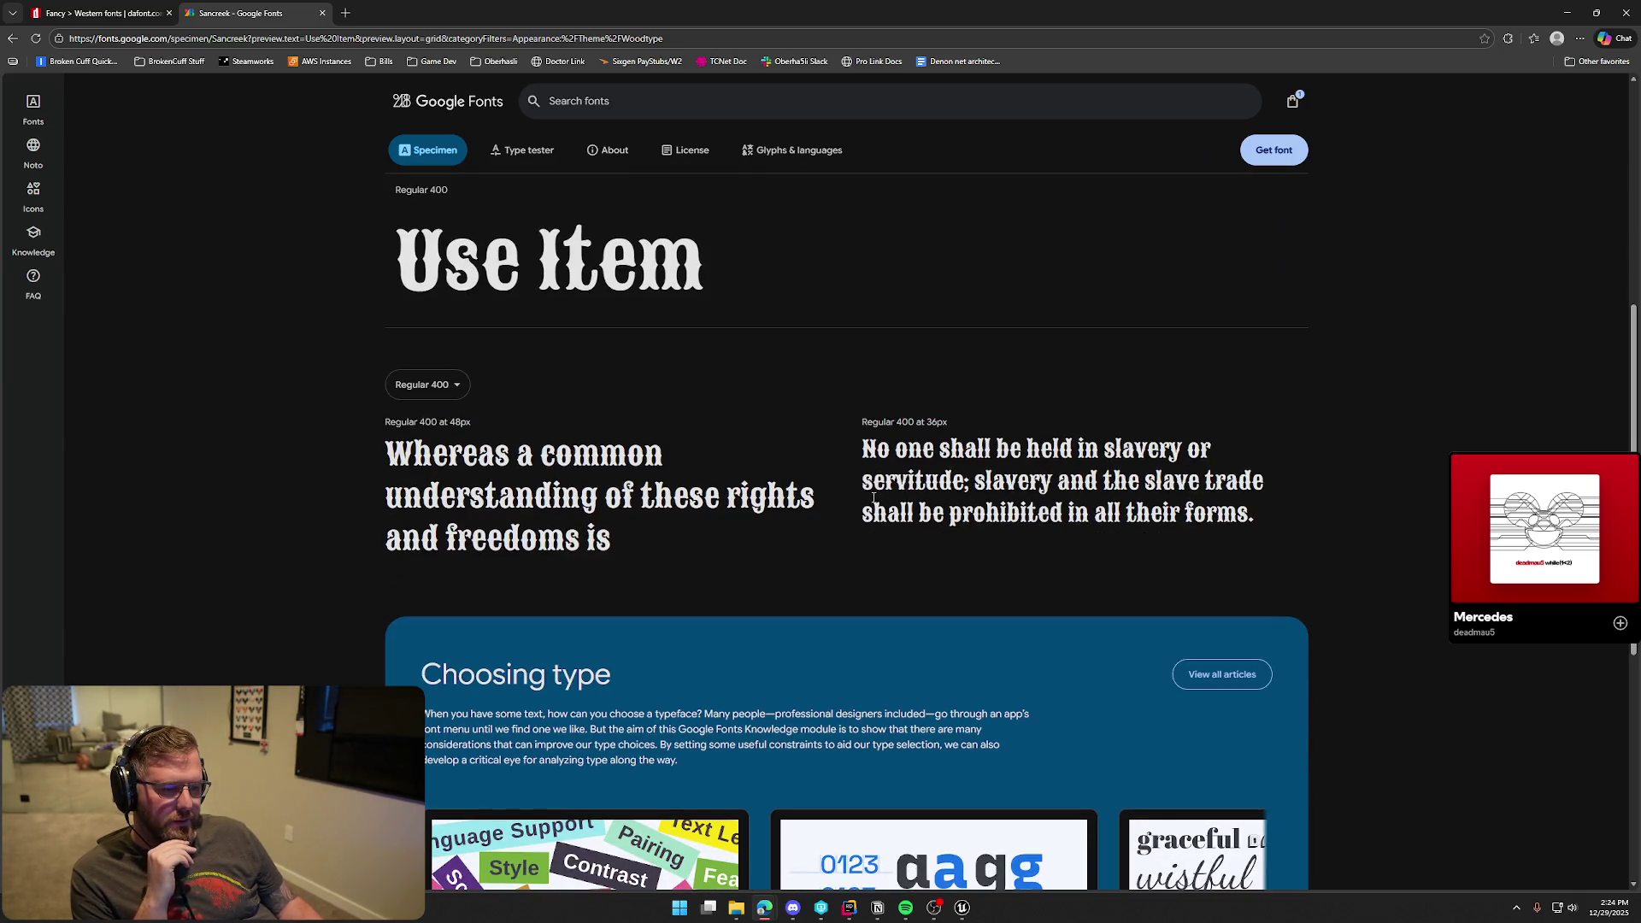
pyautogui.scroll(-3, 267, 599)
pyautogui.scroll(1, 266, 598)
pyautogui.scroll(-3, 286, 601)
pyautogui.scroll(4, 285, 601)
pyautogui.scroll(4, 285, 598)
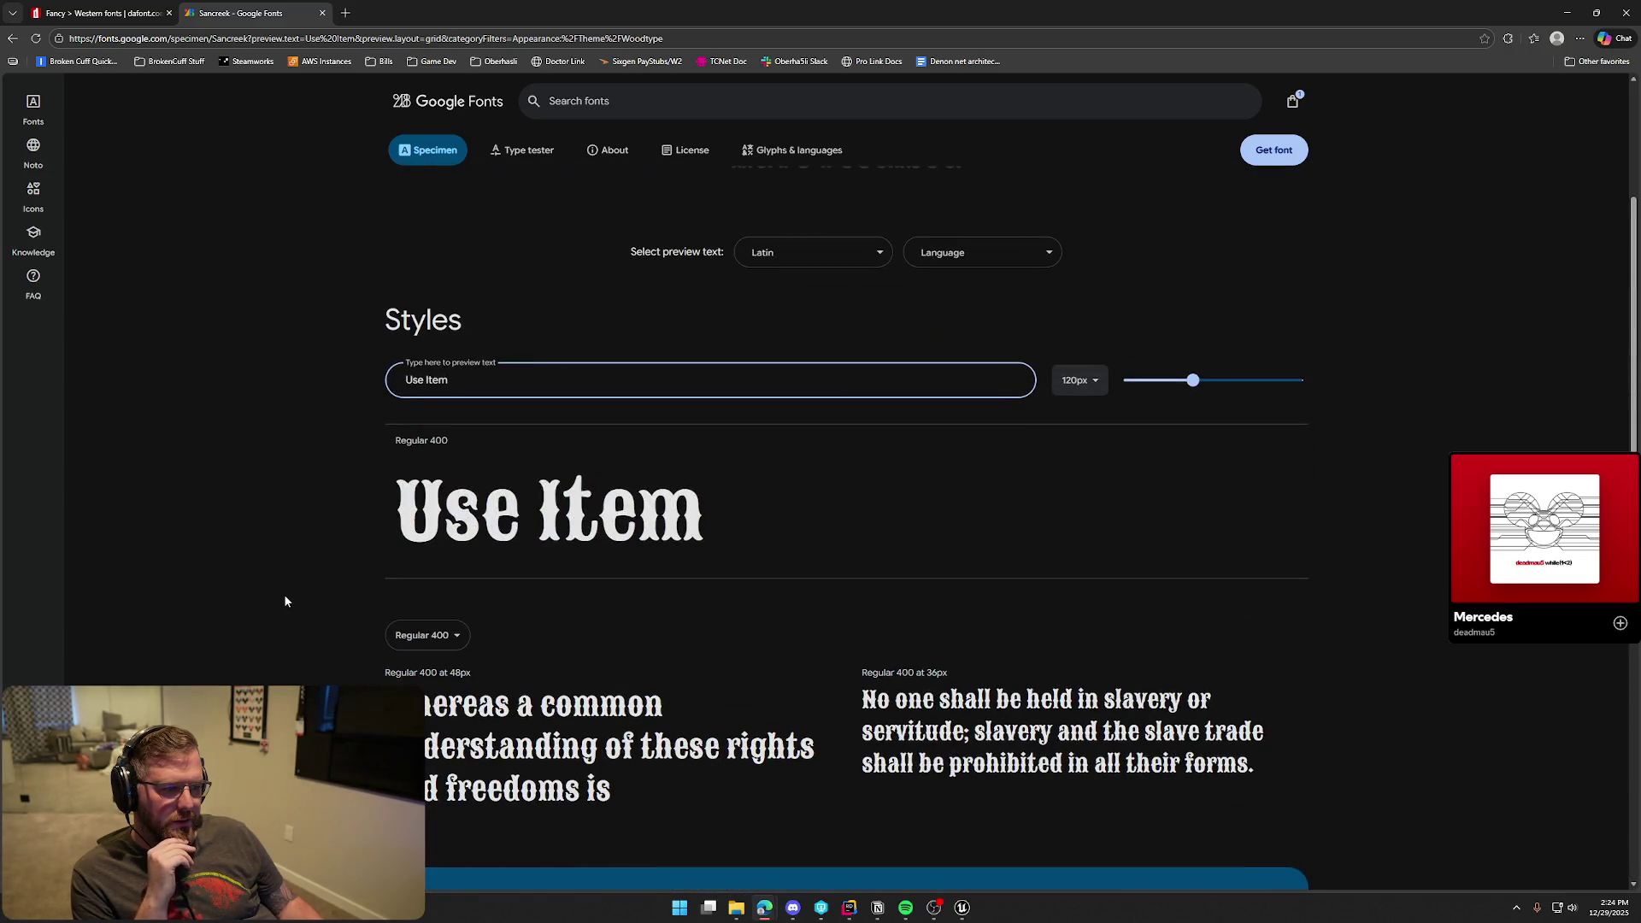
pyautogui.scroll(2, 284, 593)
# Check the writing-system and language options, change the preview to 'Drop / Throw', and close the tab
pyautogui.click(789, 380)
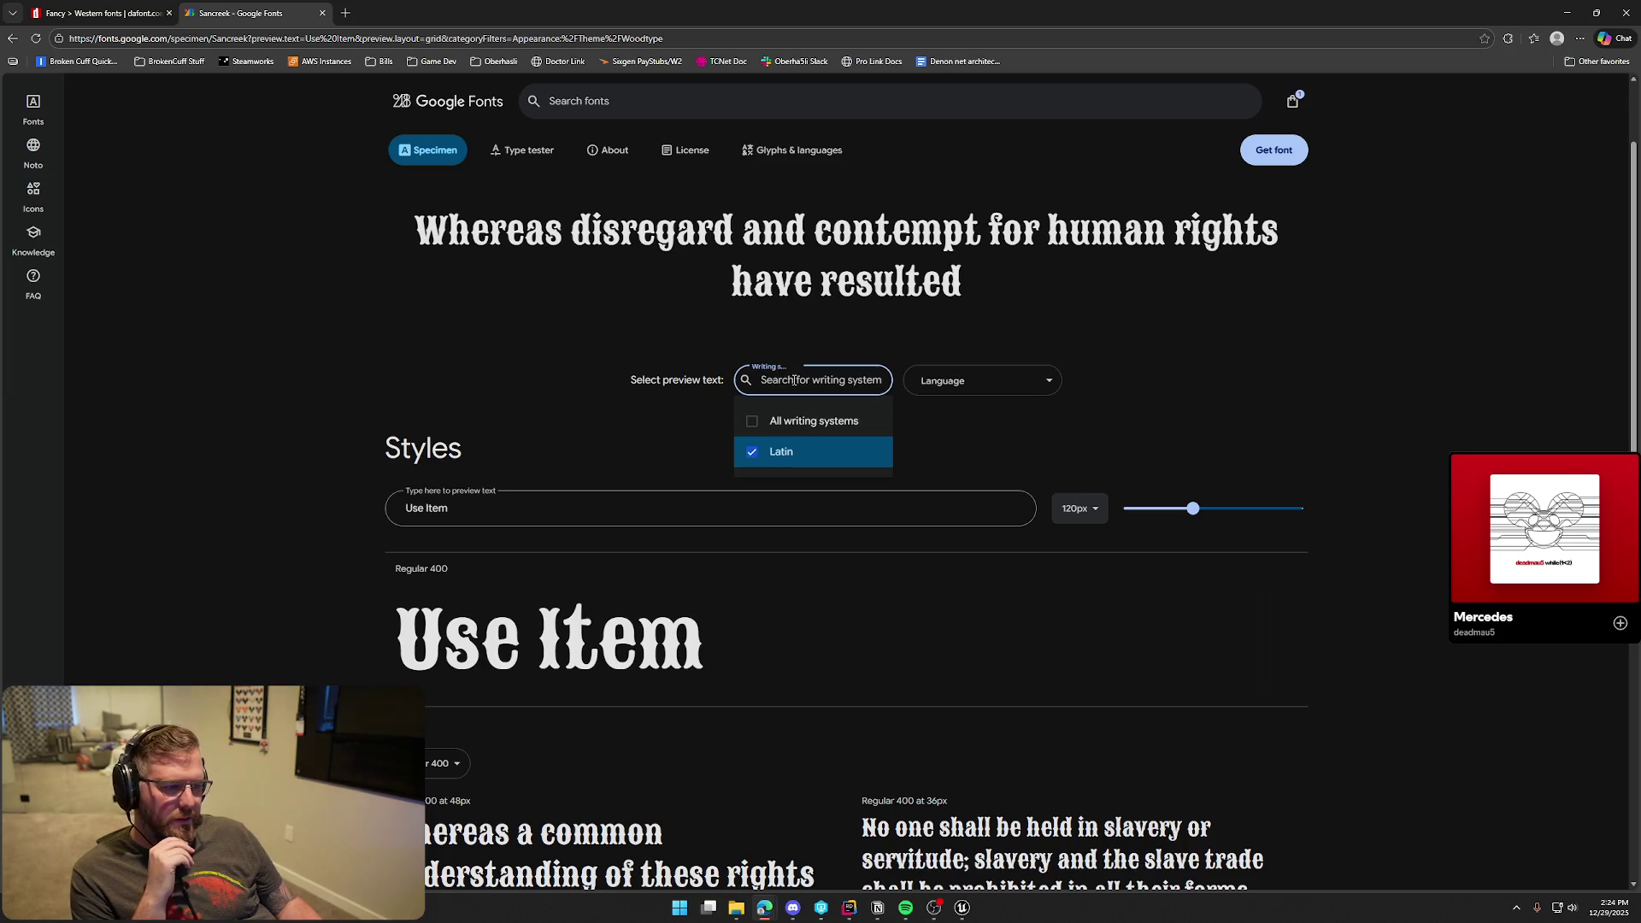
pyautogui.click(1015, 380)
pyautogui.click(487, 508)
pyautogui.press('BackSpace')
pyautogui.press('BackSpace')
pyautogui.press('BackSpace')
pyautogui.press('BackSpace')
pyautogui.press('BackSpace')
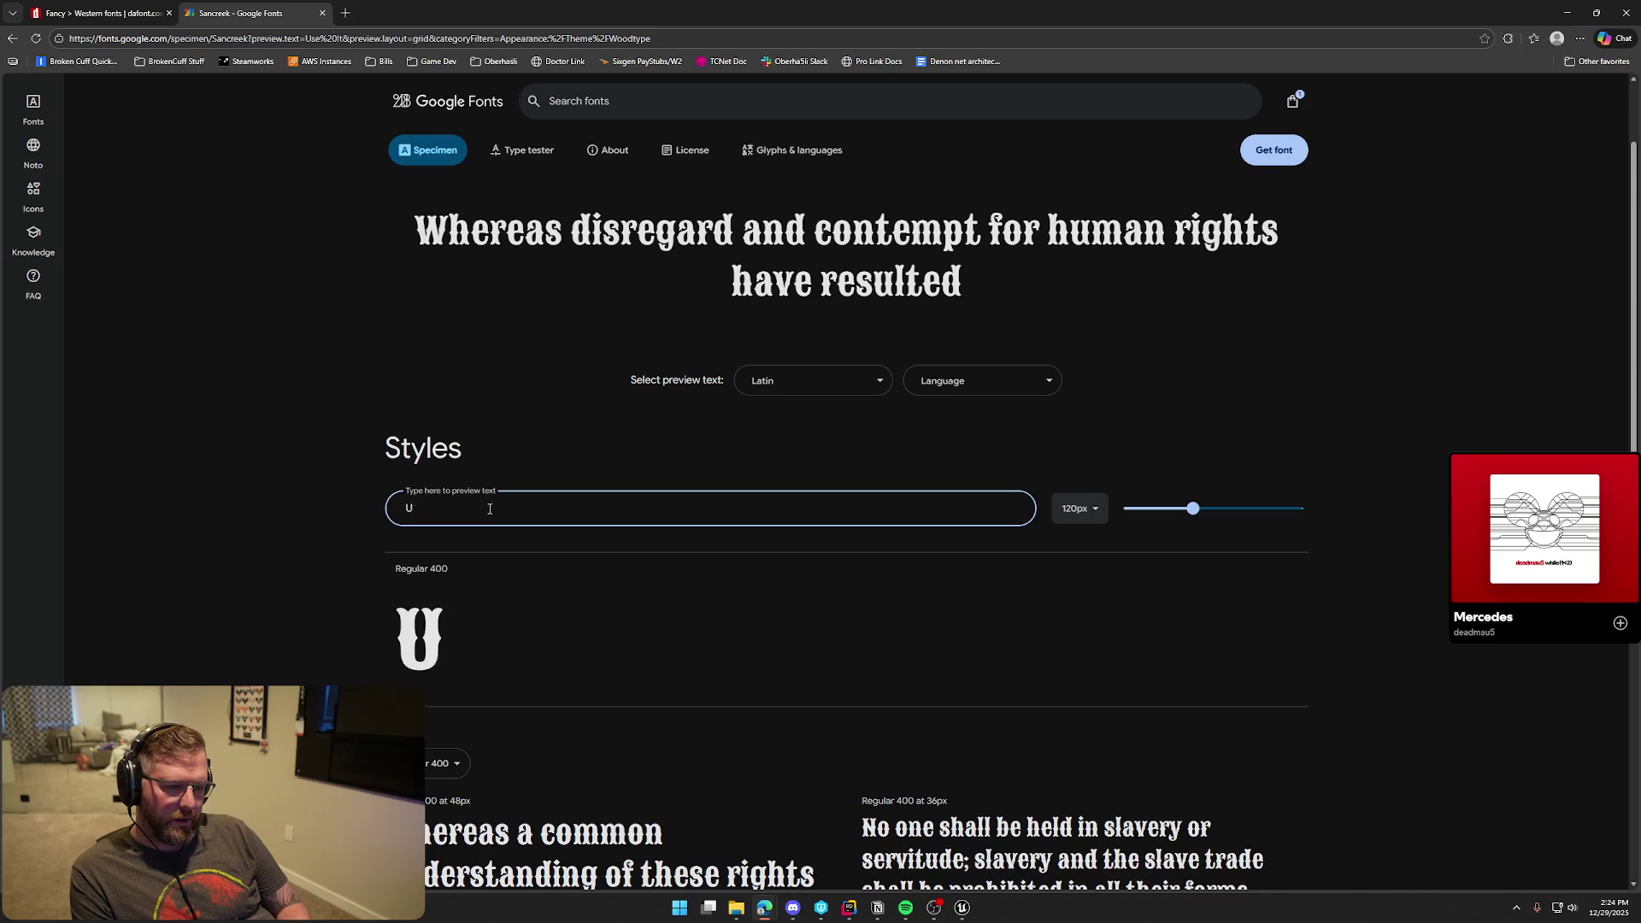
pyautogui.write('Drop / Thr')
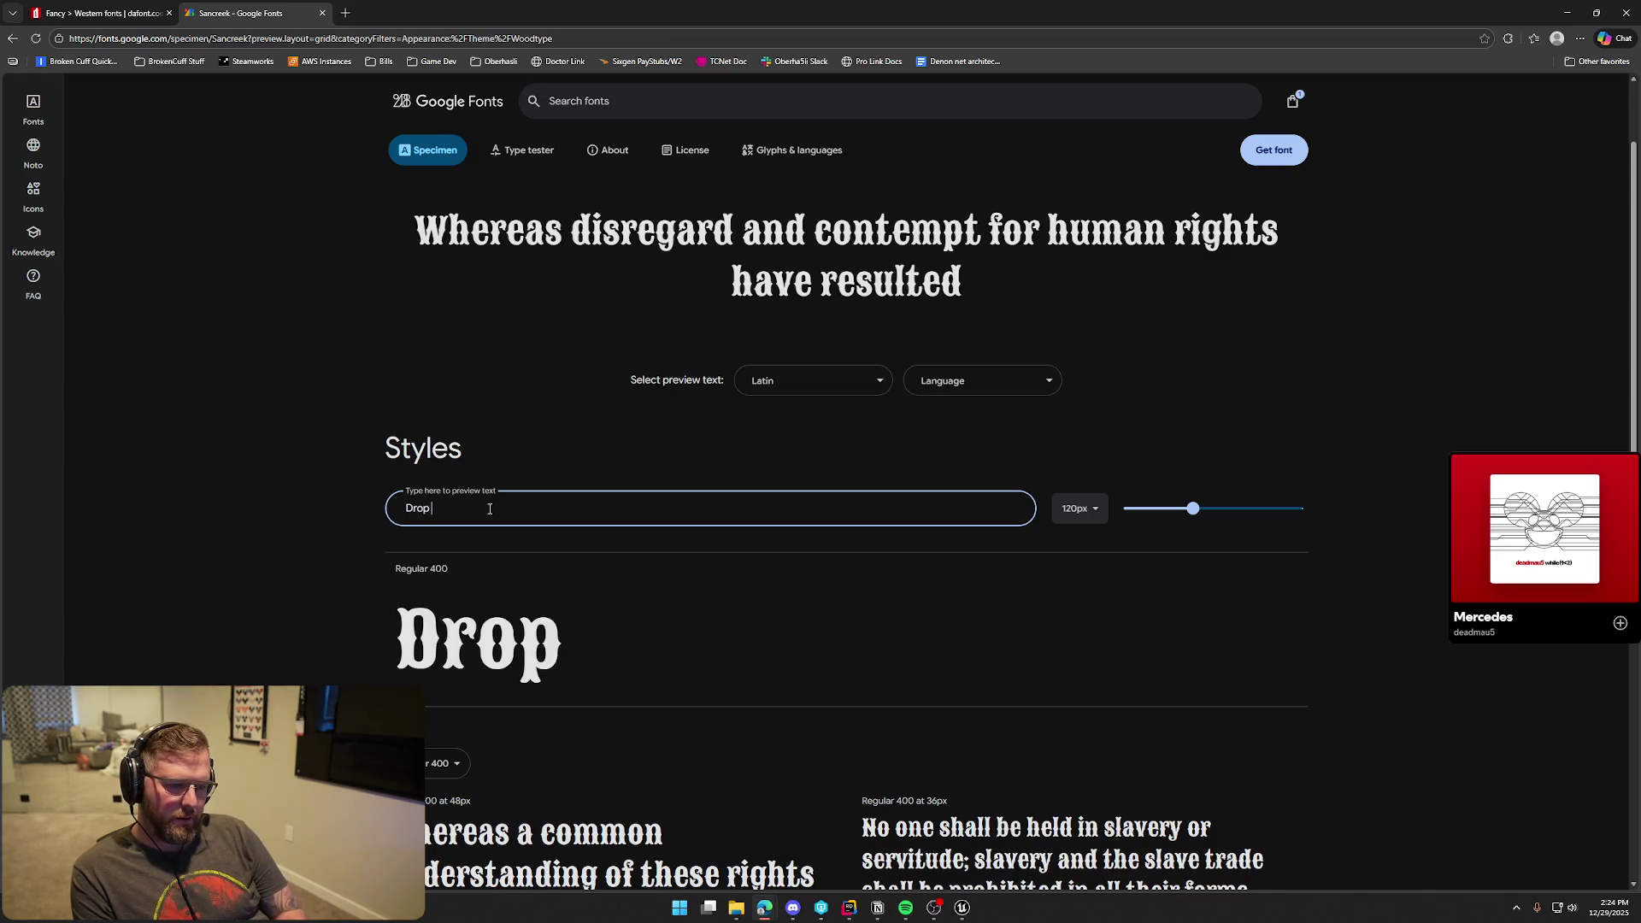
pyautogui.write('ow')
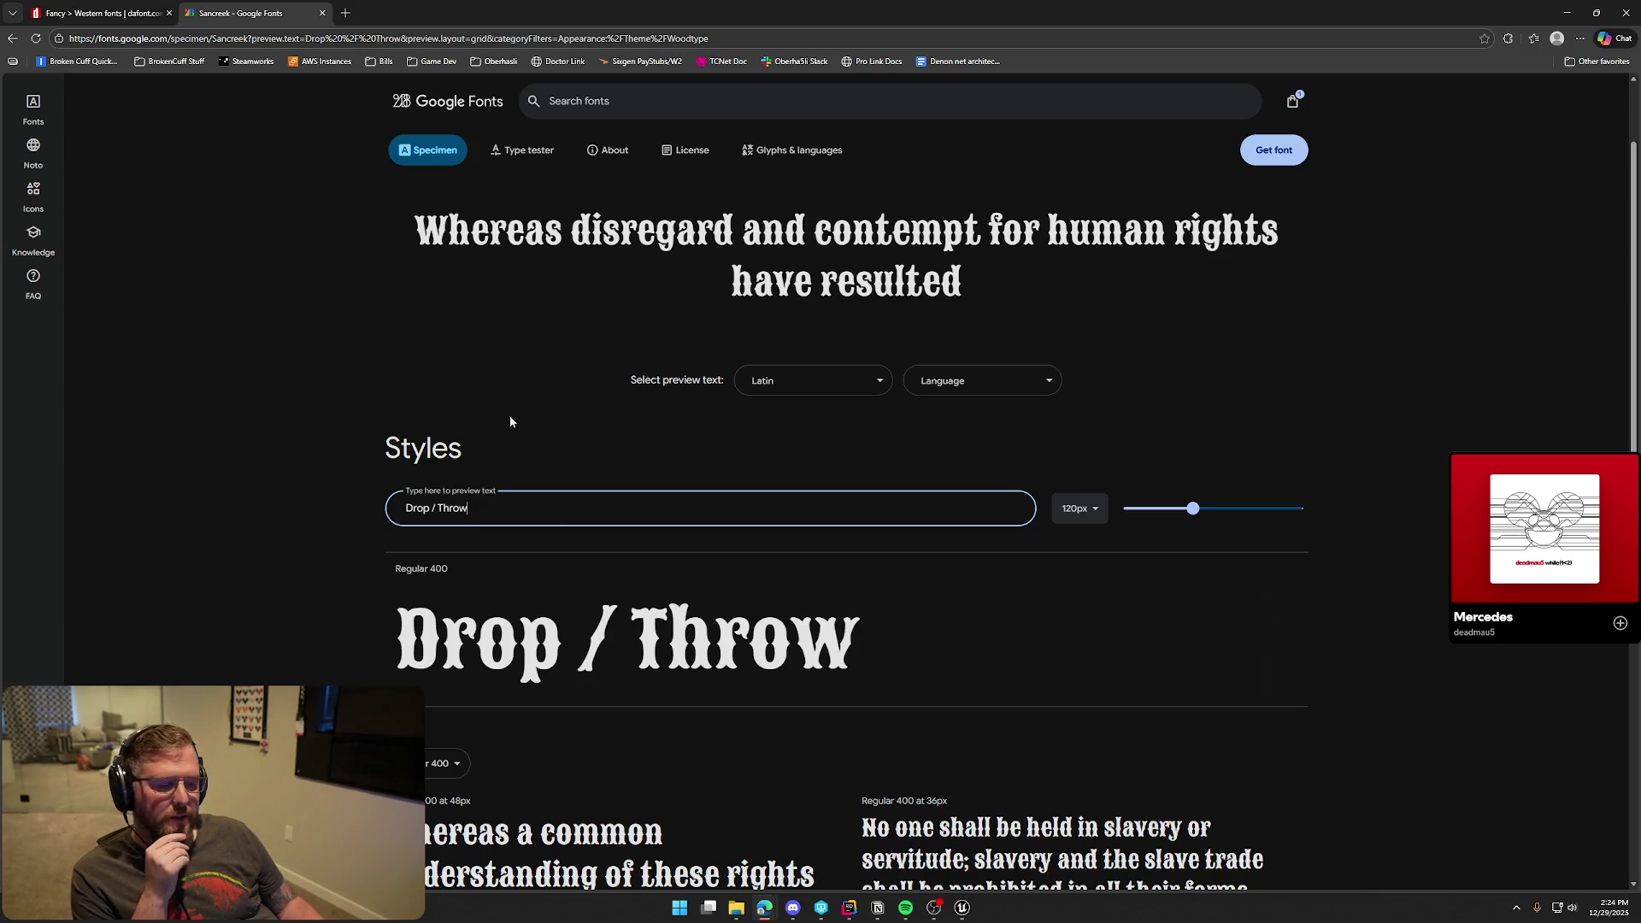
pyautogui.scroll(2, 472, 422)
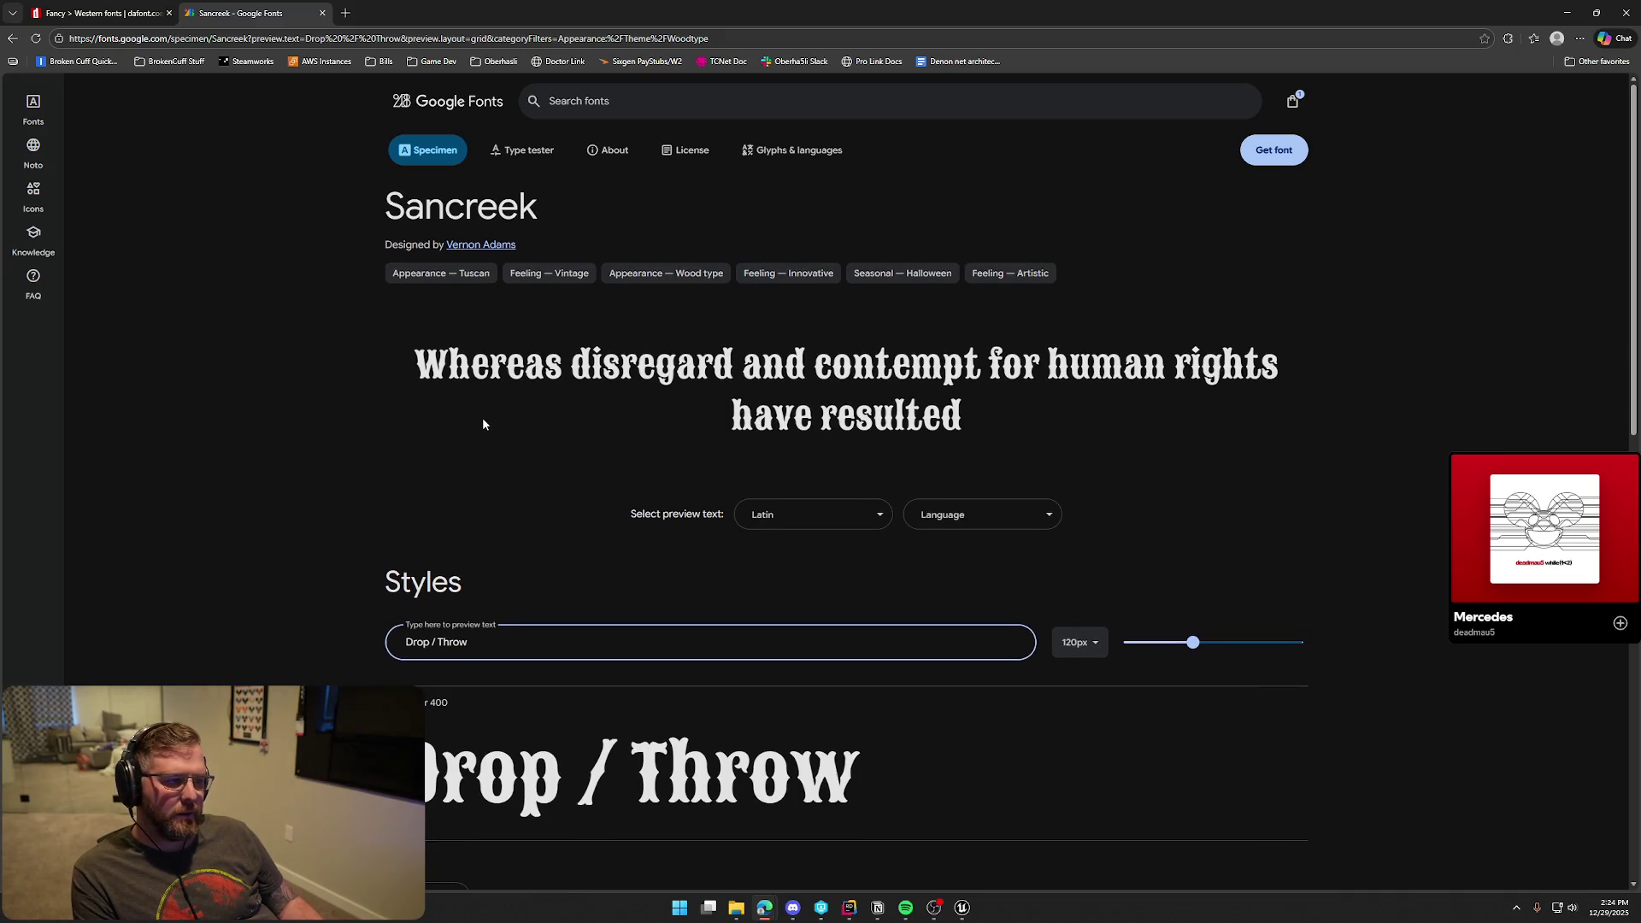
pyautogui.middleClick(250, 17)
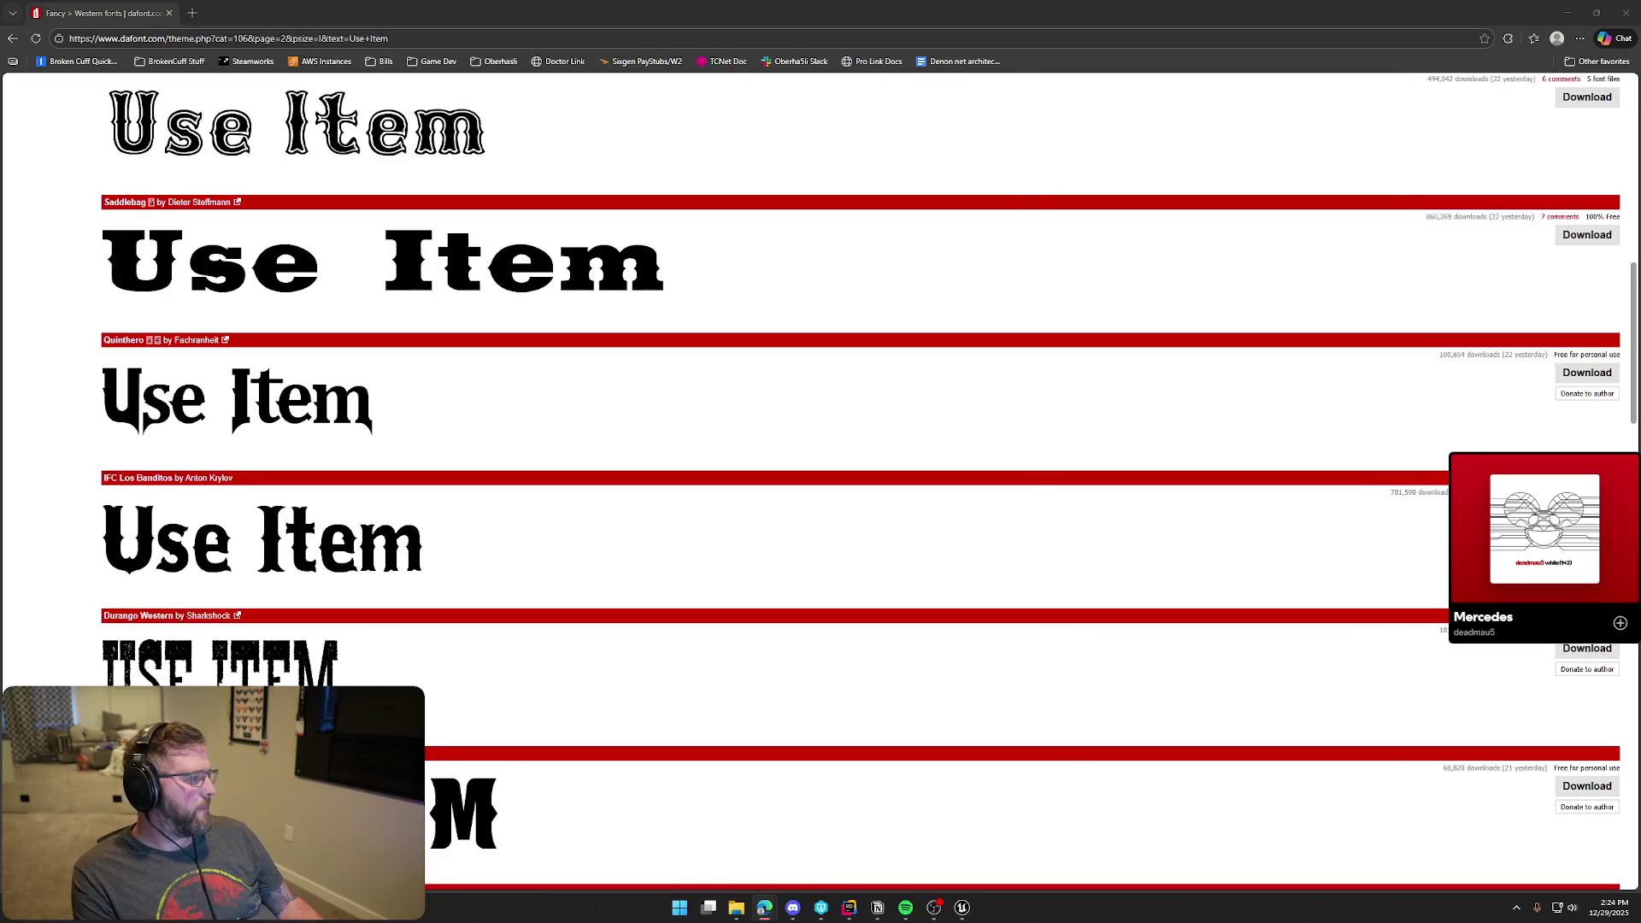
# Switch from the browser back to the Unreal Editor window with Alt+Tab
pyautogui.hotkey('alt', 'Tab')
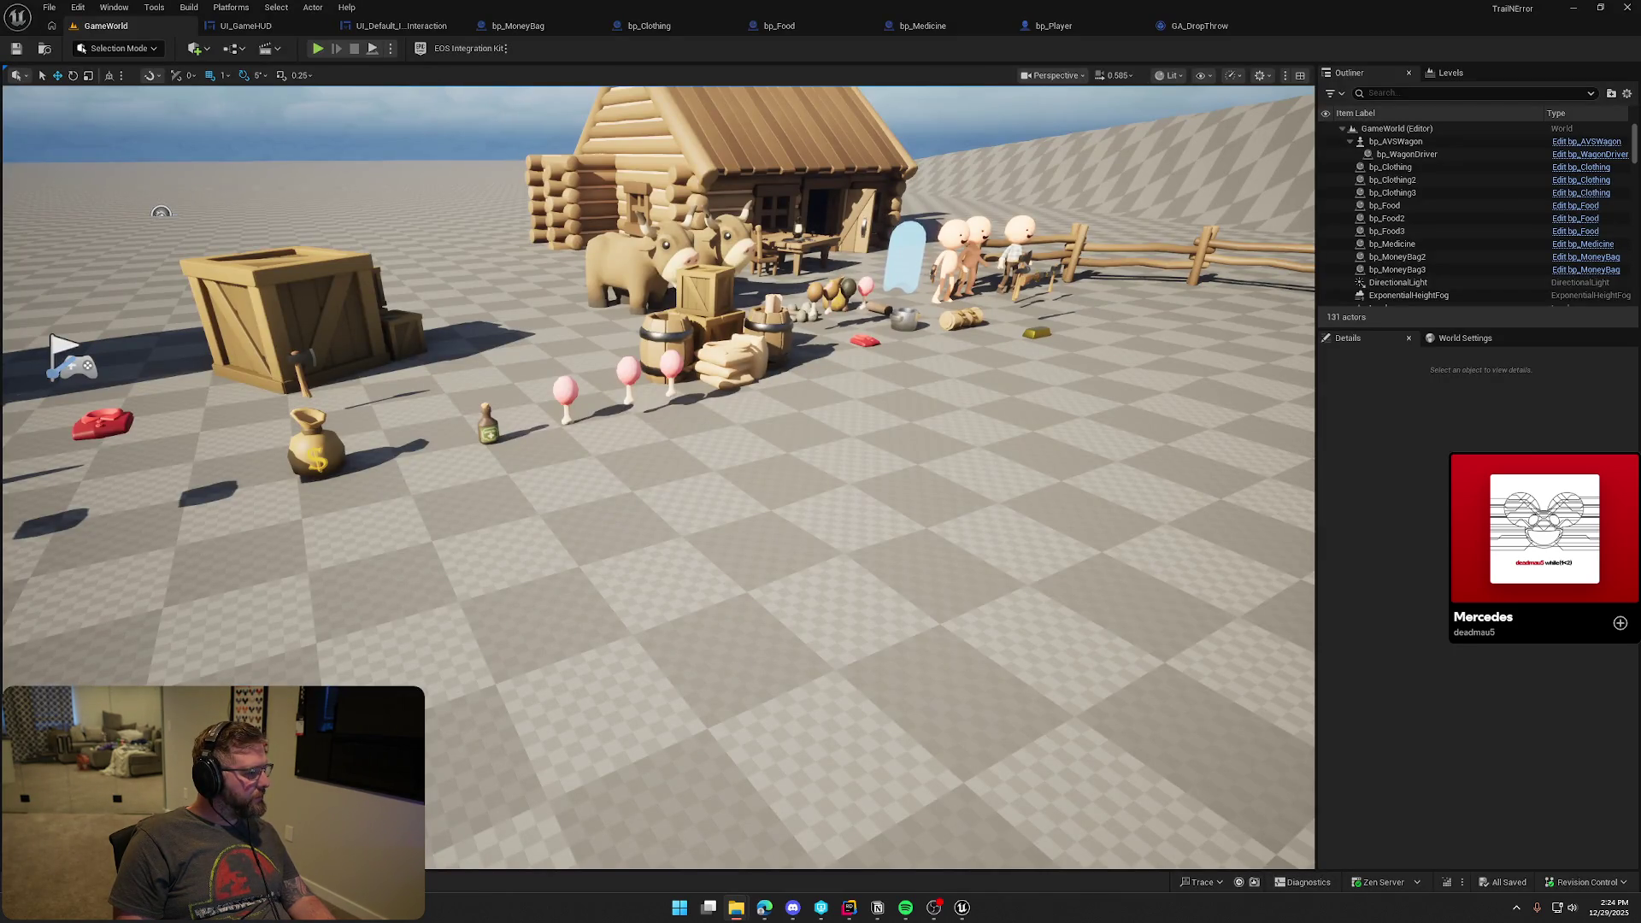
# Import the Sancreek font file into the UI Fonts folder as a font asset and save it
pyautogui.click(934, 578)
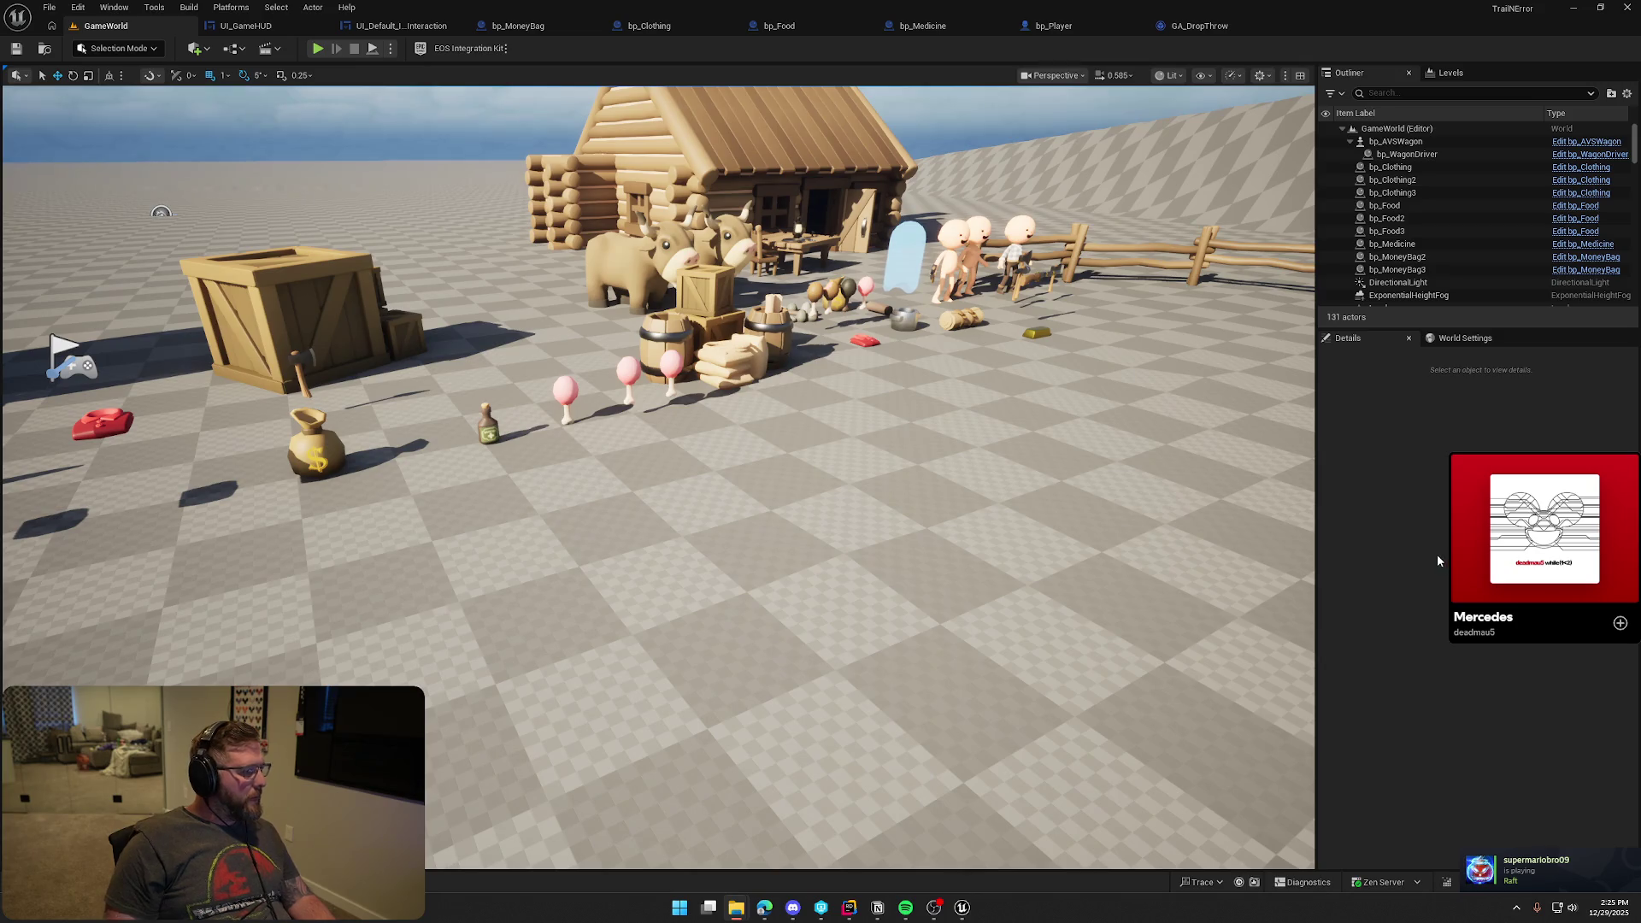
pyautogui.hotkey('ctrl', 'space')
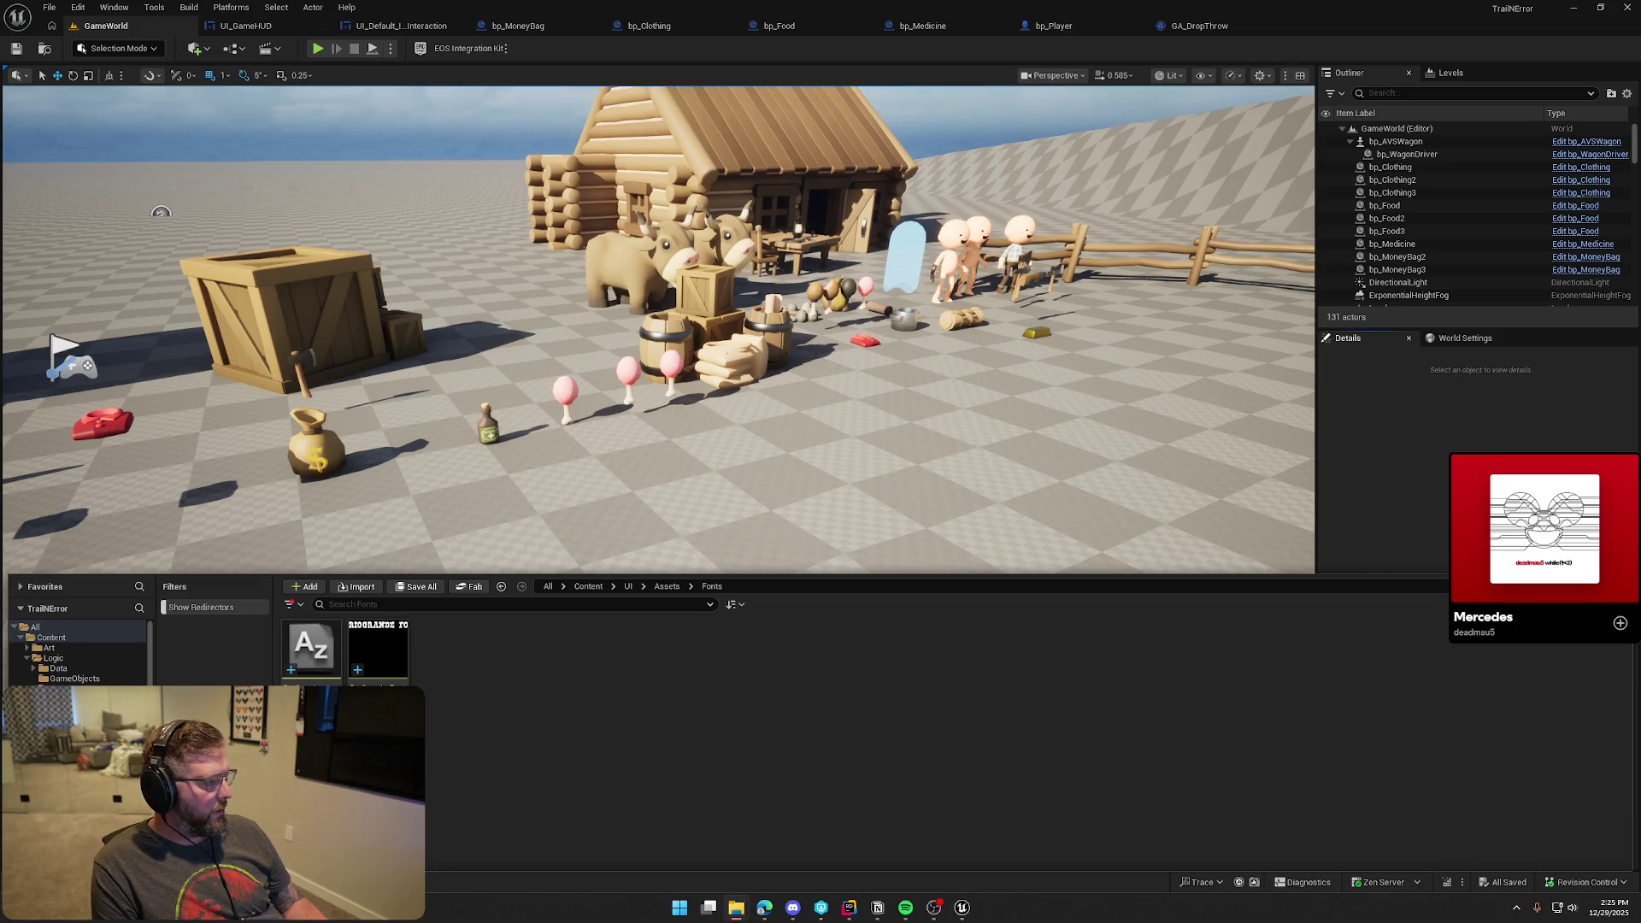
pyautogui.moveTo(497, 670); pyautogui.dragTo(523, 667)
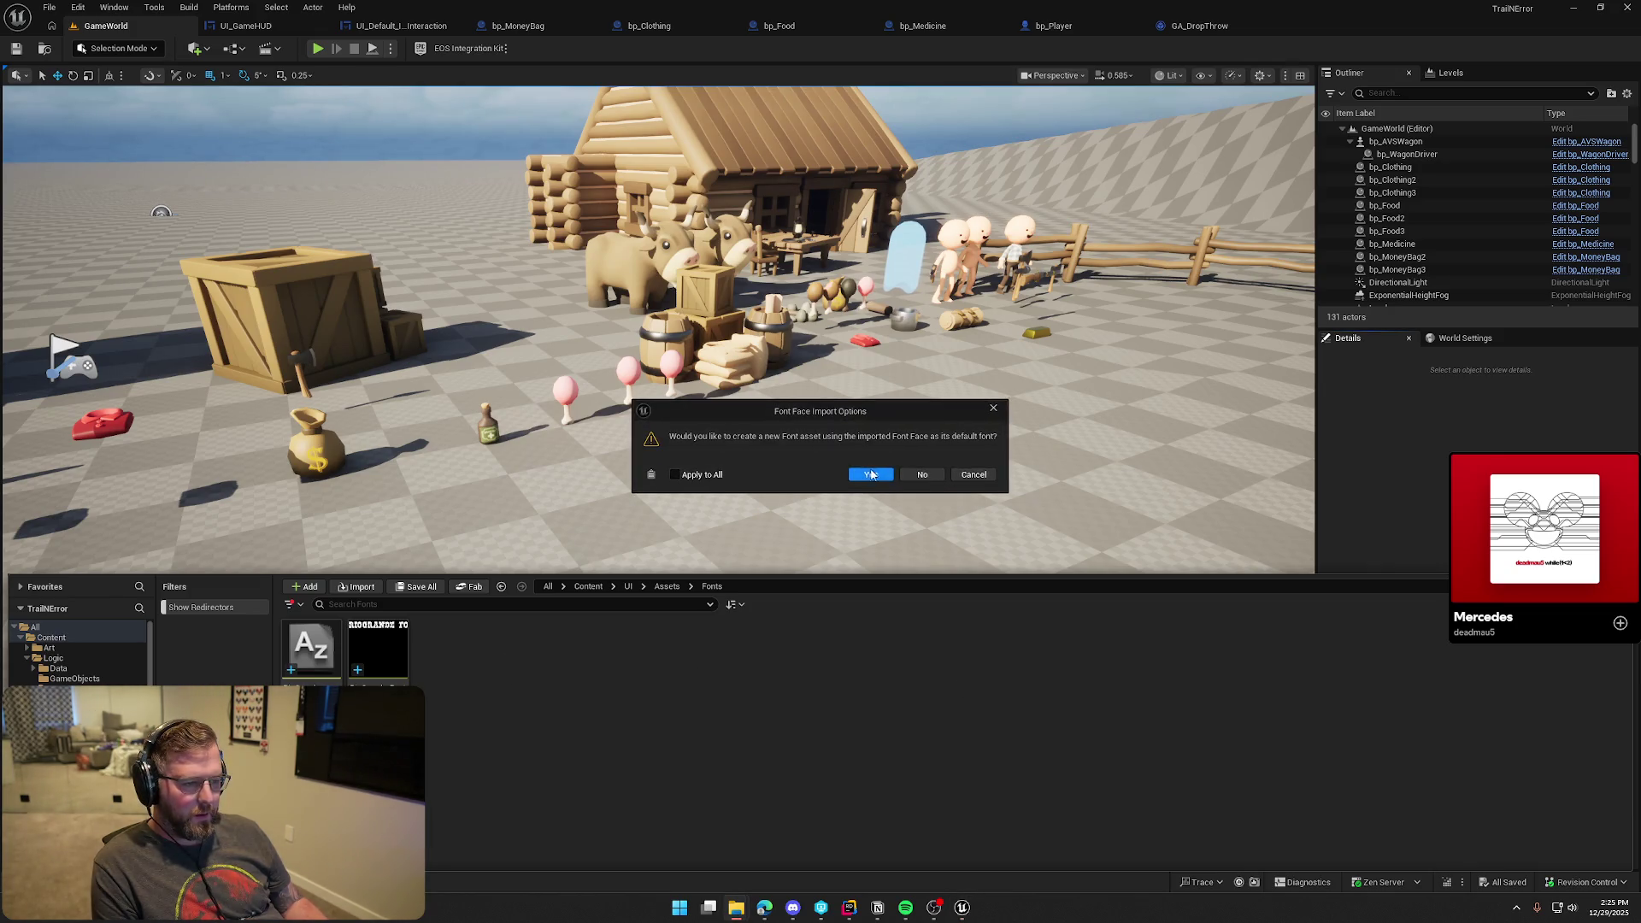
pyautogui.press('Return')
pyautogui.click(934, 764)
pyautogui.hotkey('ctrl', 'shift', 's')
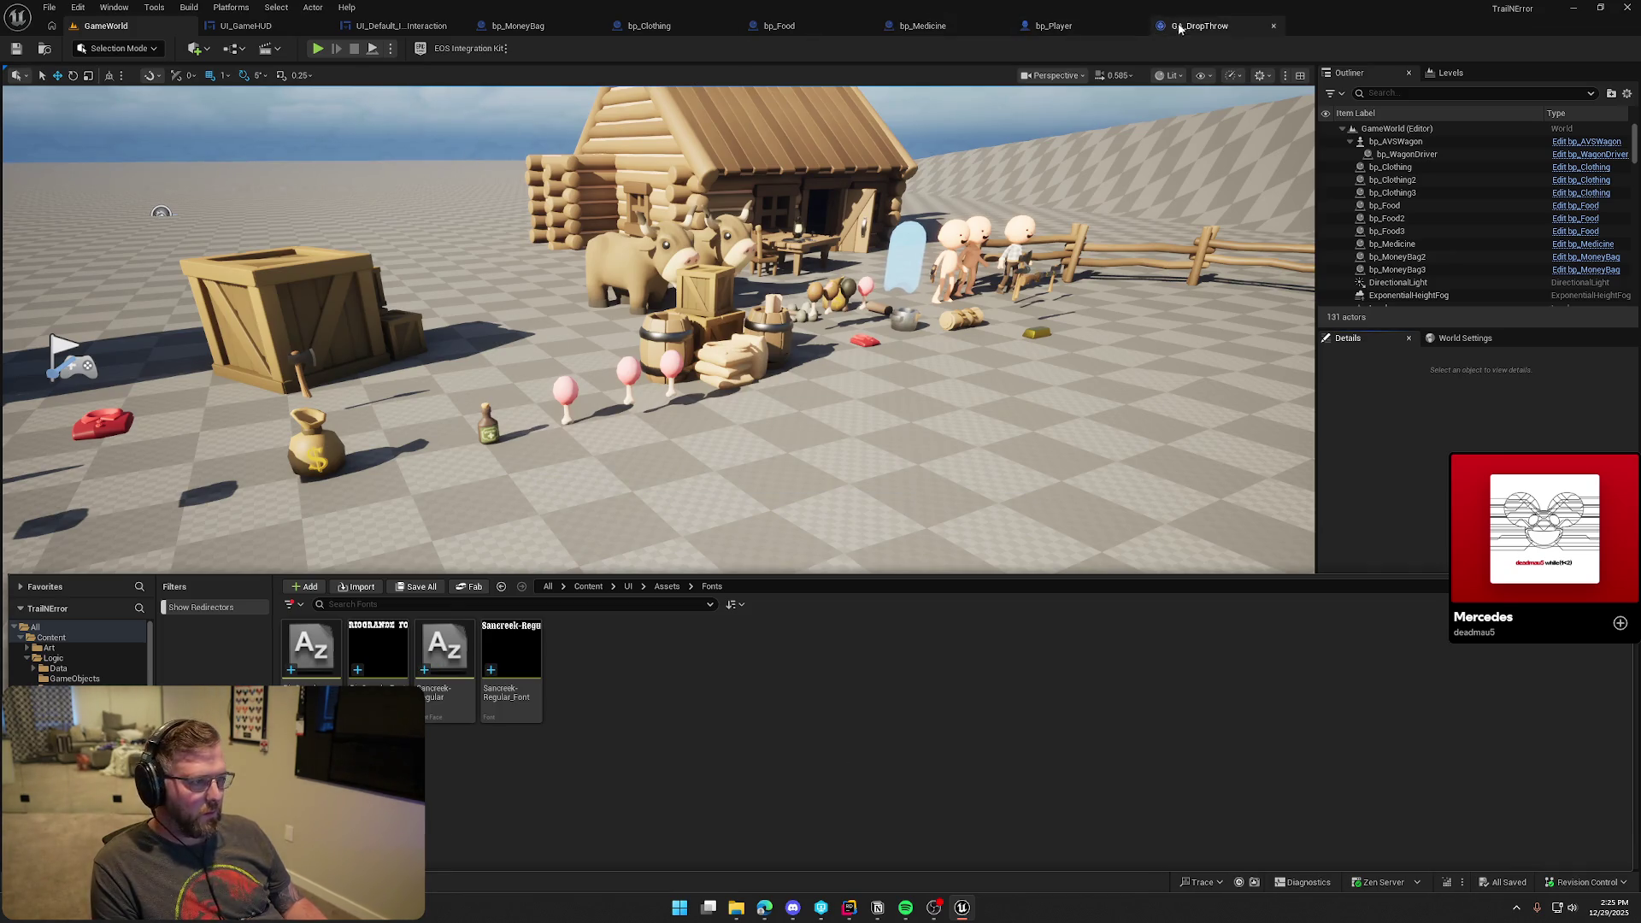
# Close the GA_DropThrow, bp_Player, bp_Medicine, bp_Food, bp_Clothing and bp_MoneyBag blueprint tabs
pyautogui.click(1216, 31)
pyautogui.middleClick(1216, 26)
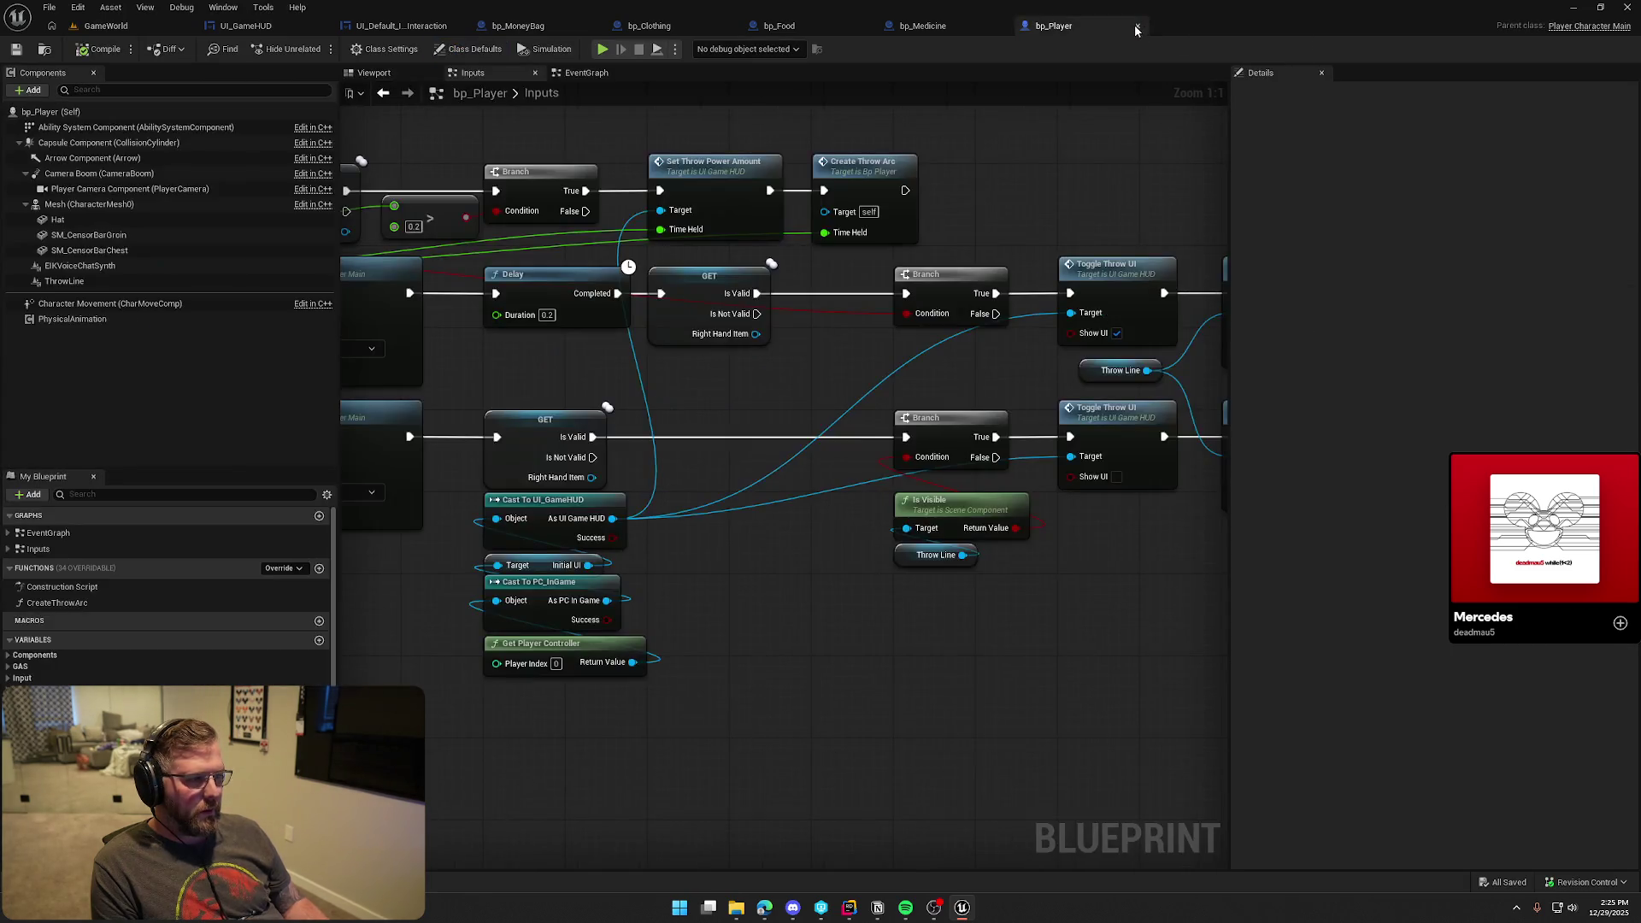
pyautogui.middleClick(1132, 24)
pyautogui.middleClick(982, 22)
pyautogui.middleClick(812, 24)
pyautogui.middleClick(671, 26)
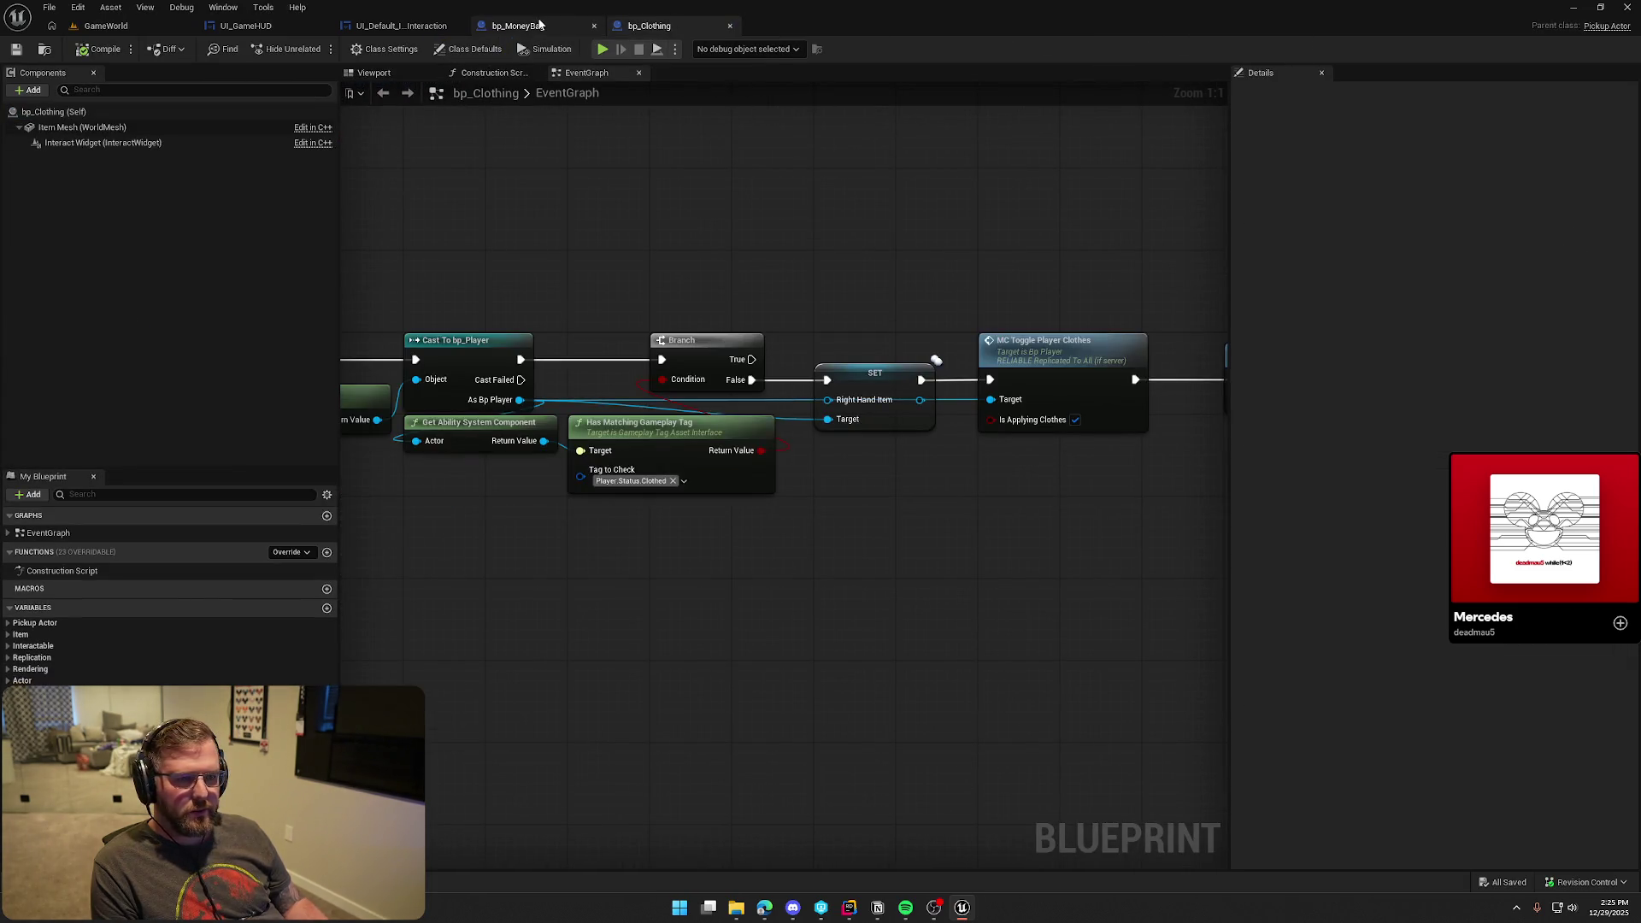
pyautogui.middleClick(517, 25)
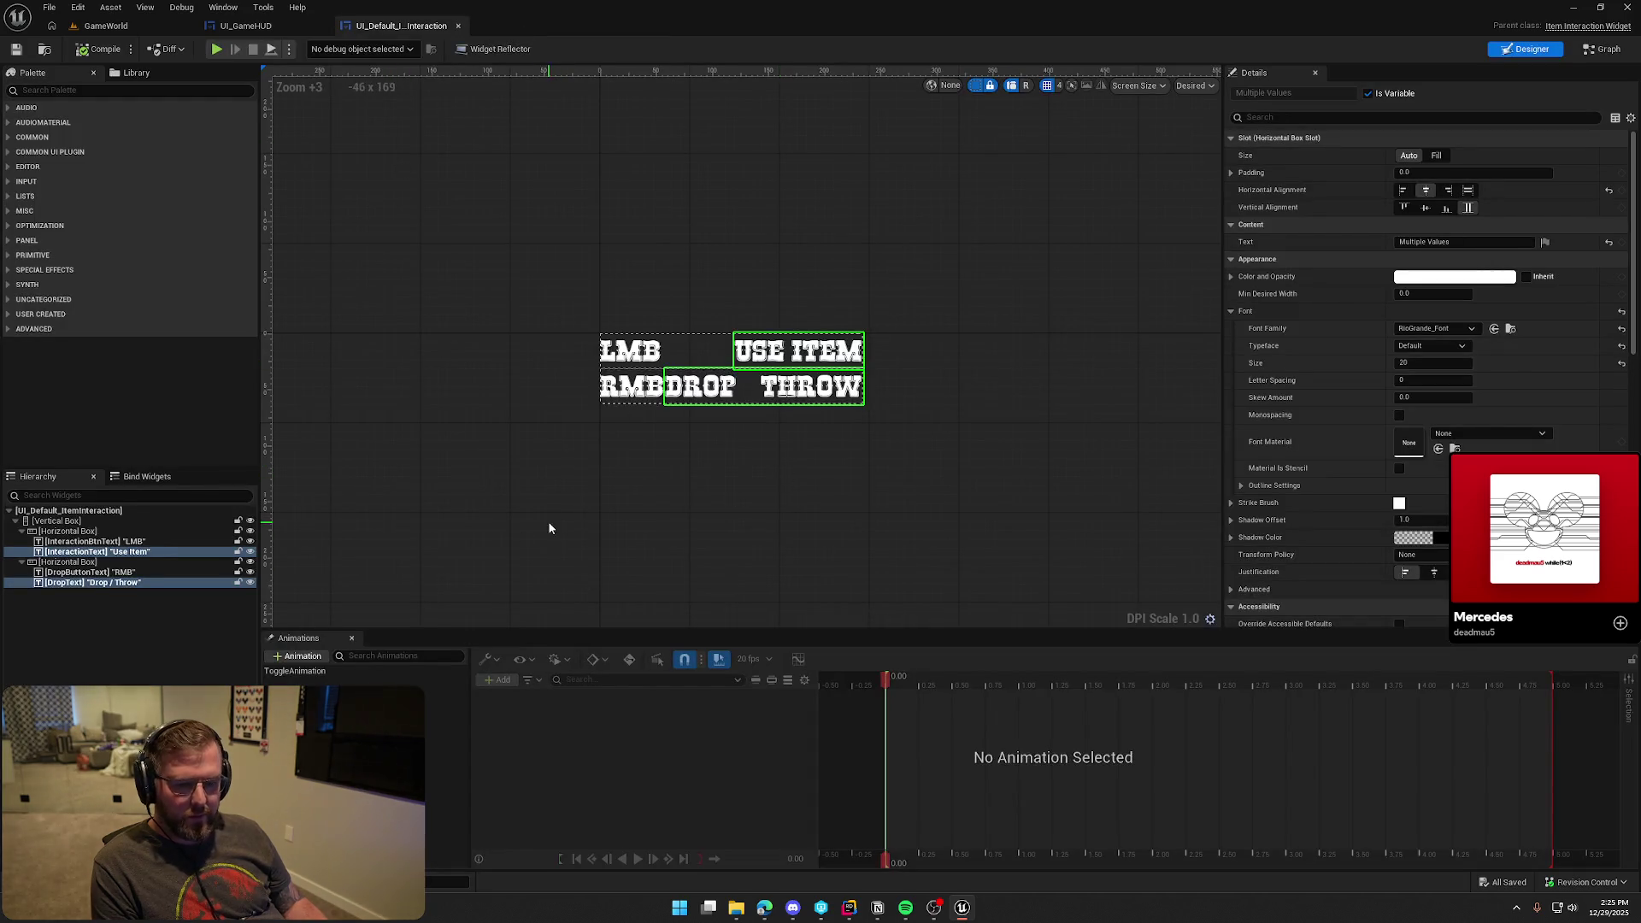
# Select the LMB, Use Item, RMB and Drop / Throw texts and set their font to Sancreek-Regular_Font
pyautogui.click(94, 541)
pyautogui.keyDown('ctrl'); pyautogui.click(98, 551); pyautogui.keyUp('ctrl')
pyautogui.keyDown('ctrl'); pyautogui.click(111, 572); pyautogui.keyUp('ctrl')
pyautogui.keyDown('ctrl'); pyautogui.click(126, 582); pyautogui.keyUp('ctrl')
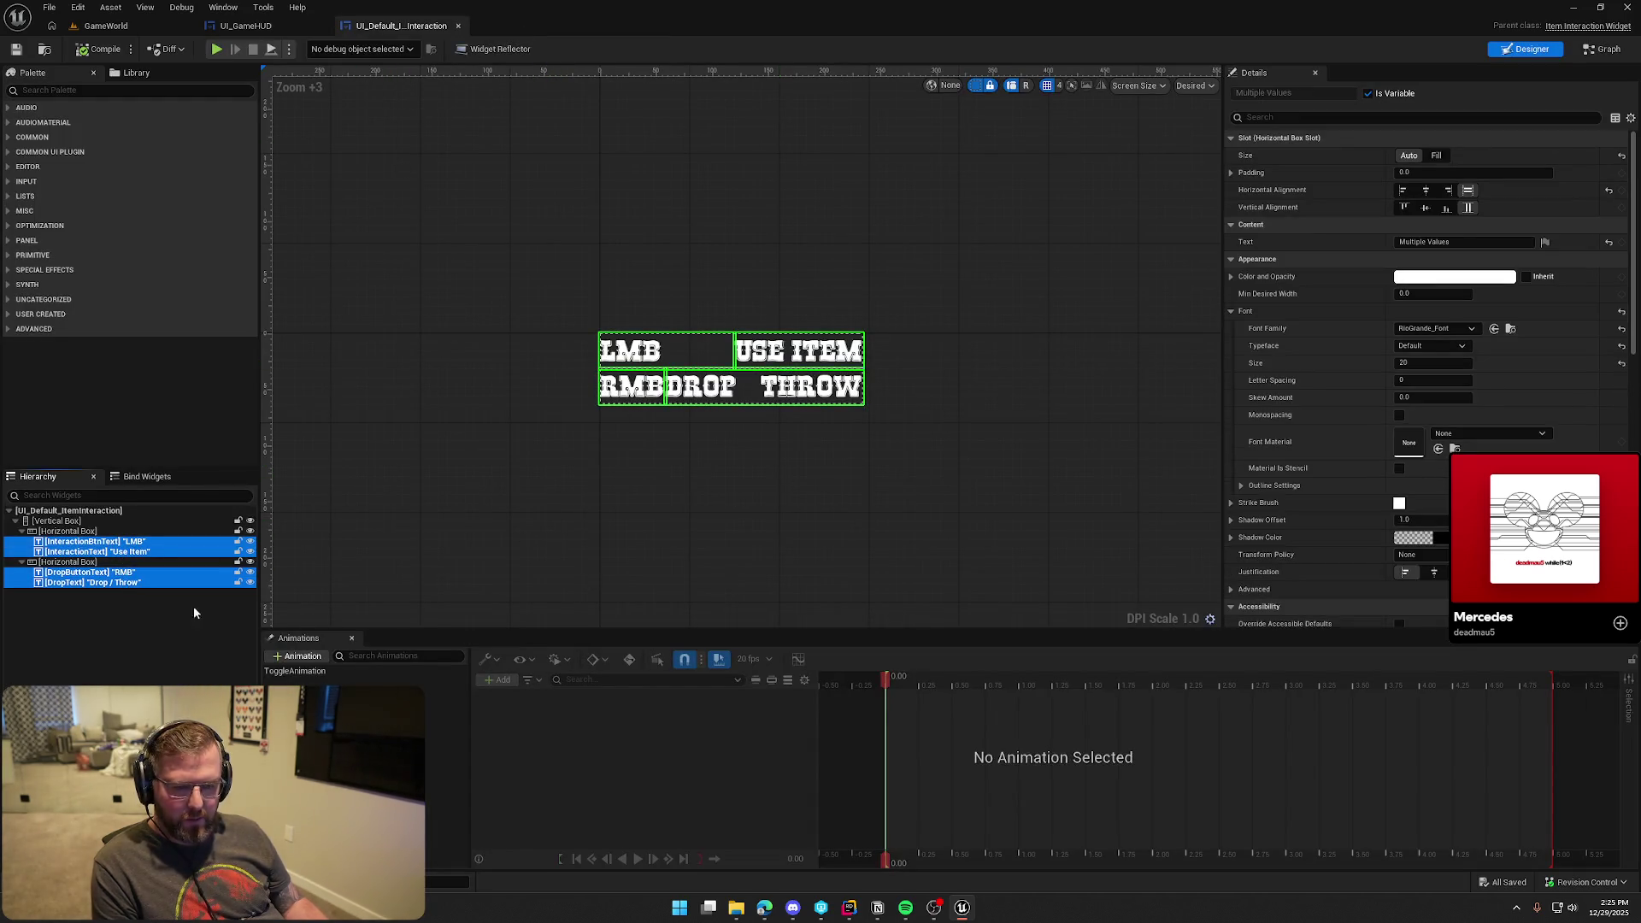
pyautogui.click(1426, 330)
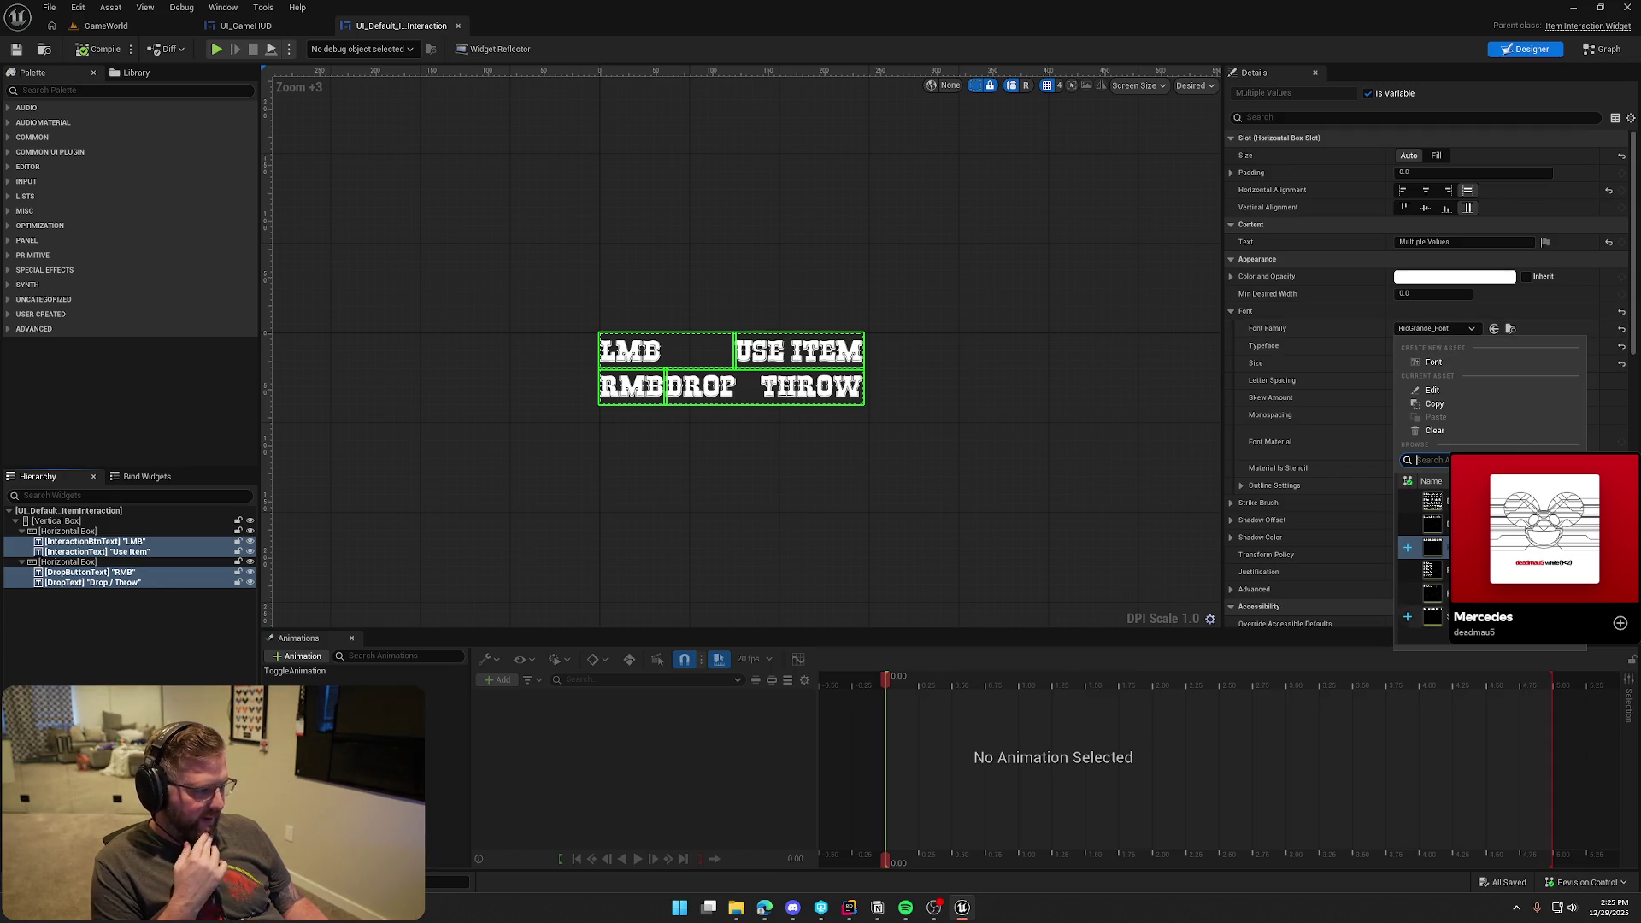
pyautogui.click(1433, 547)
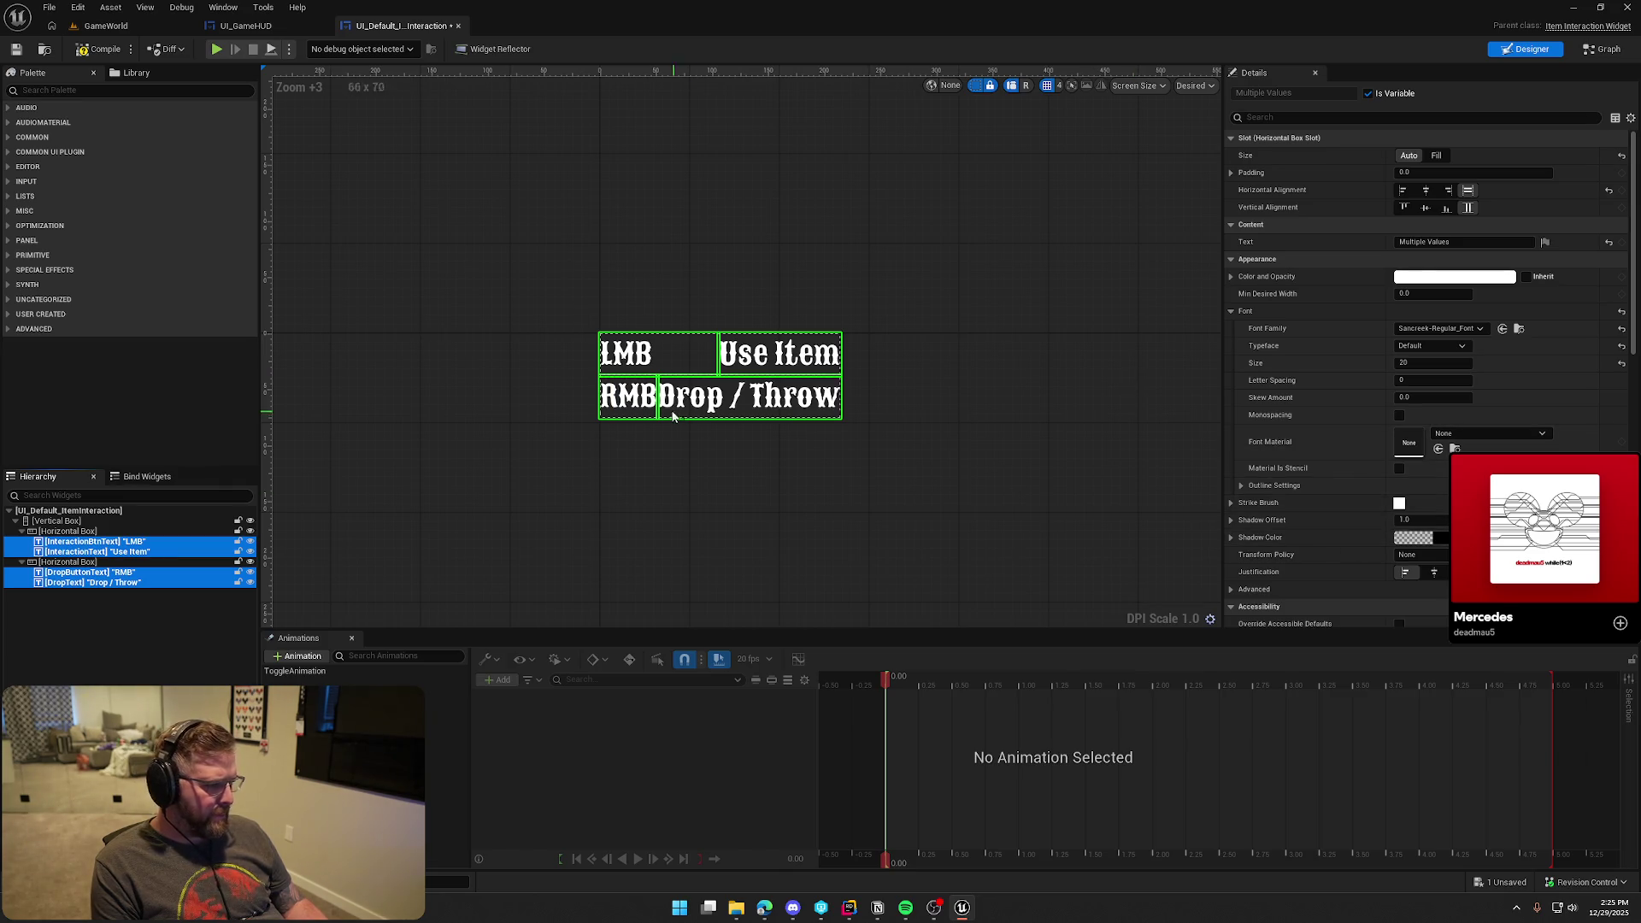
# Give the texts a black, fully opaque drop shadow with a shadow offset of 2.0
pyautogui.scroll(5, 720, 437)
pyautogui.scroll(3, 720, 437)
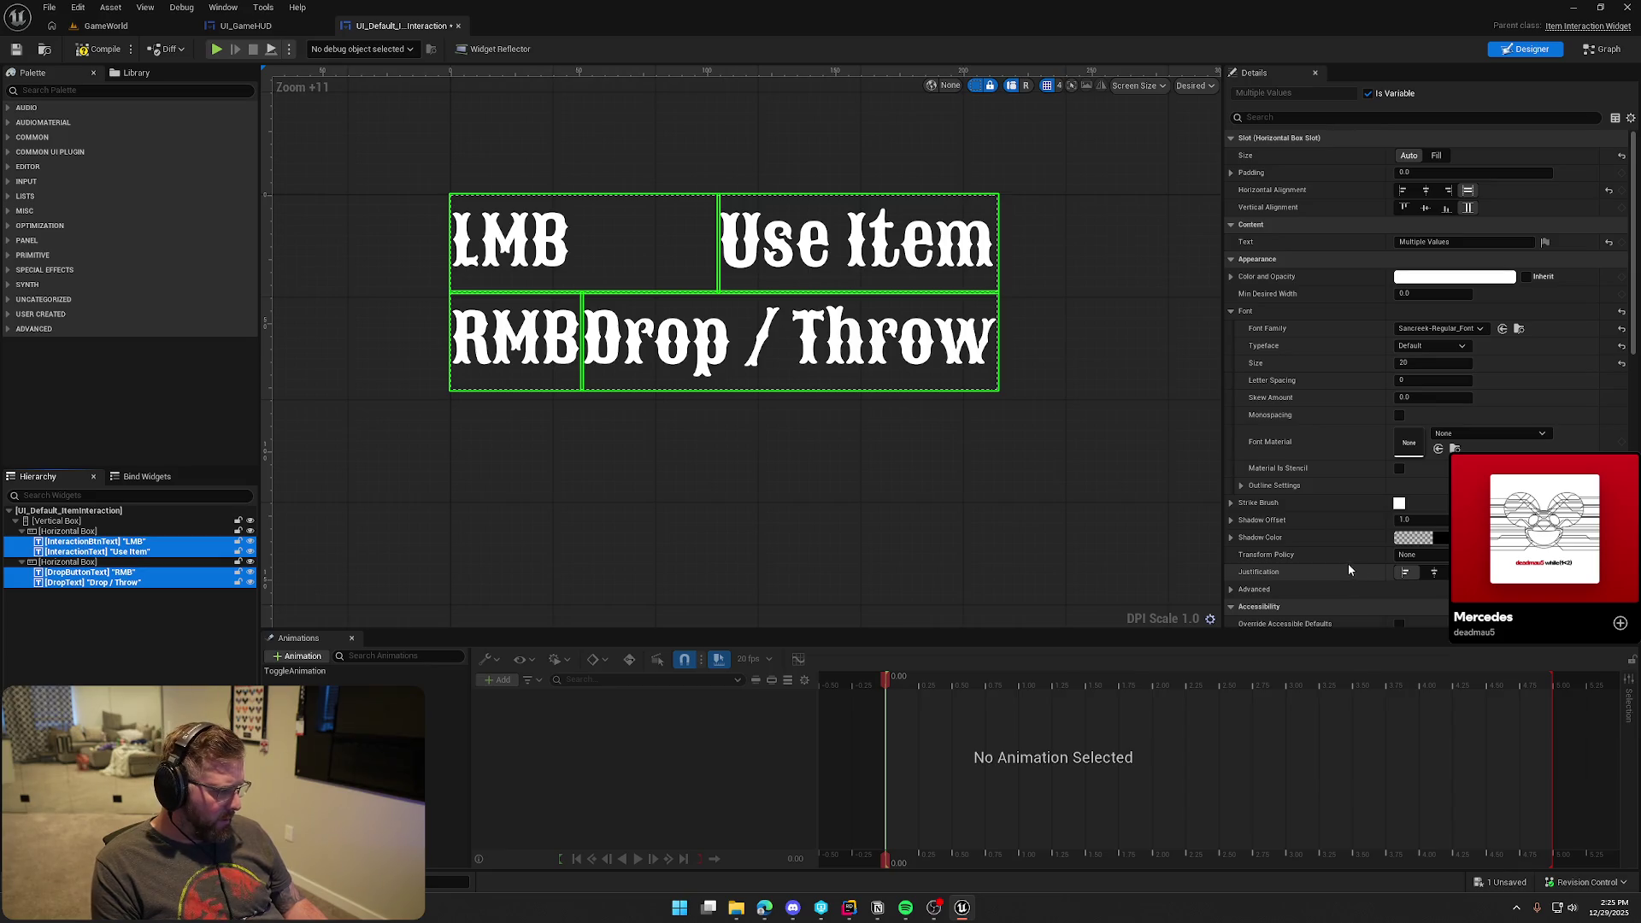
pyautogui.click(1415, 537)
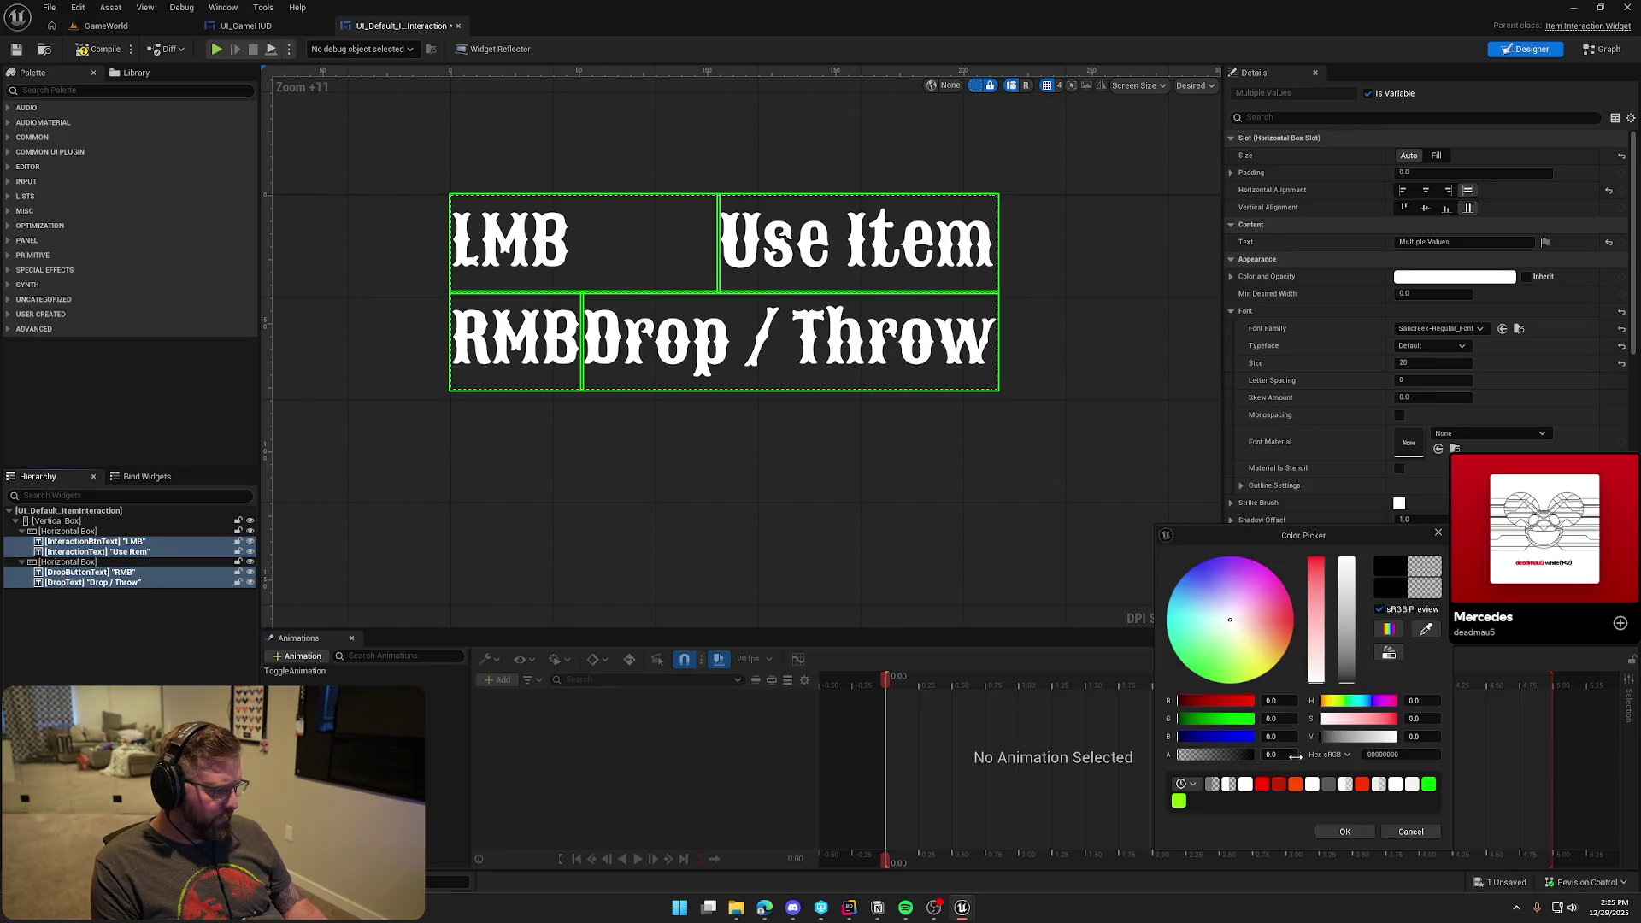
pyautogui.moveTo(1347, 693); pyautogui.dragTo(1356, 525)
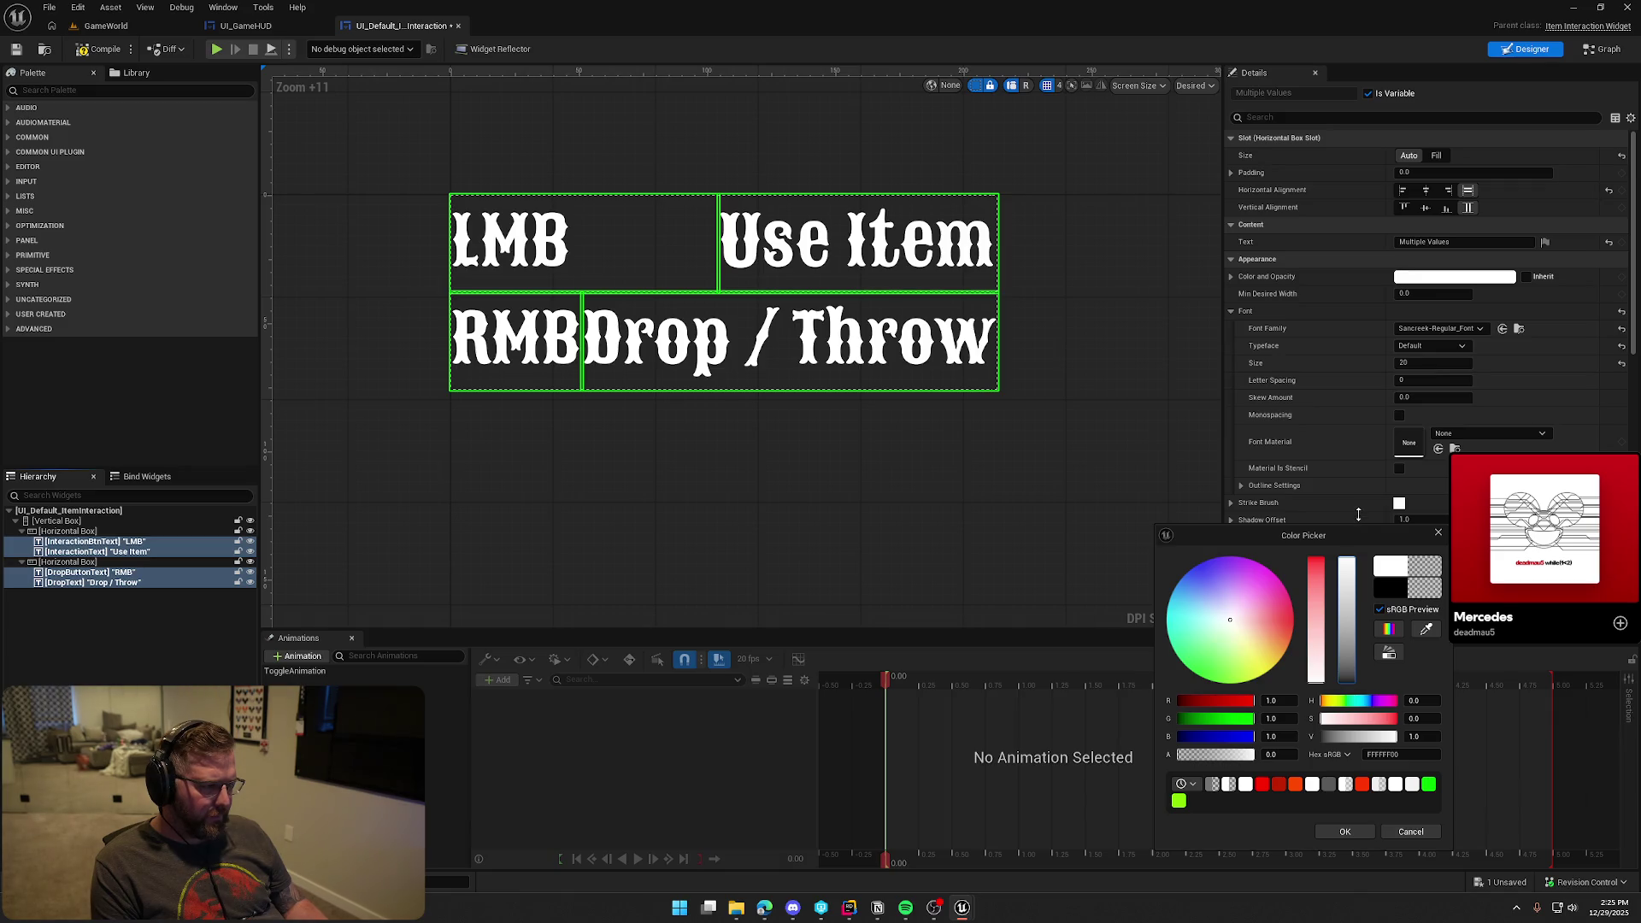
pyautogui.moveTo(1357, 603); pyautogui.dragTo(1359, 720)
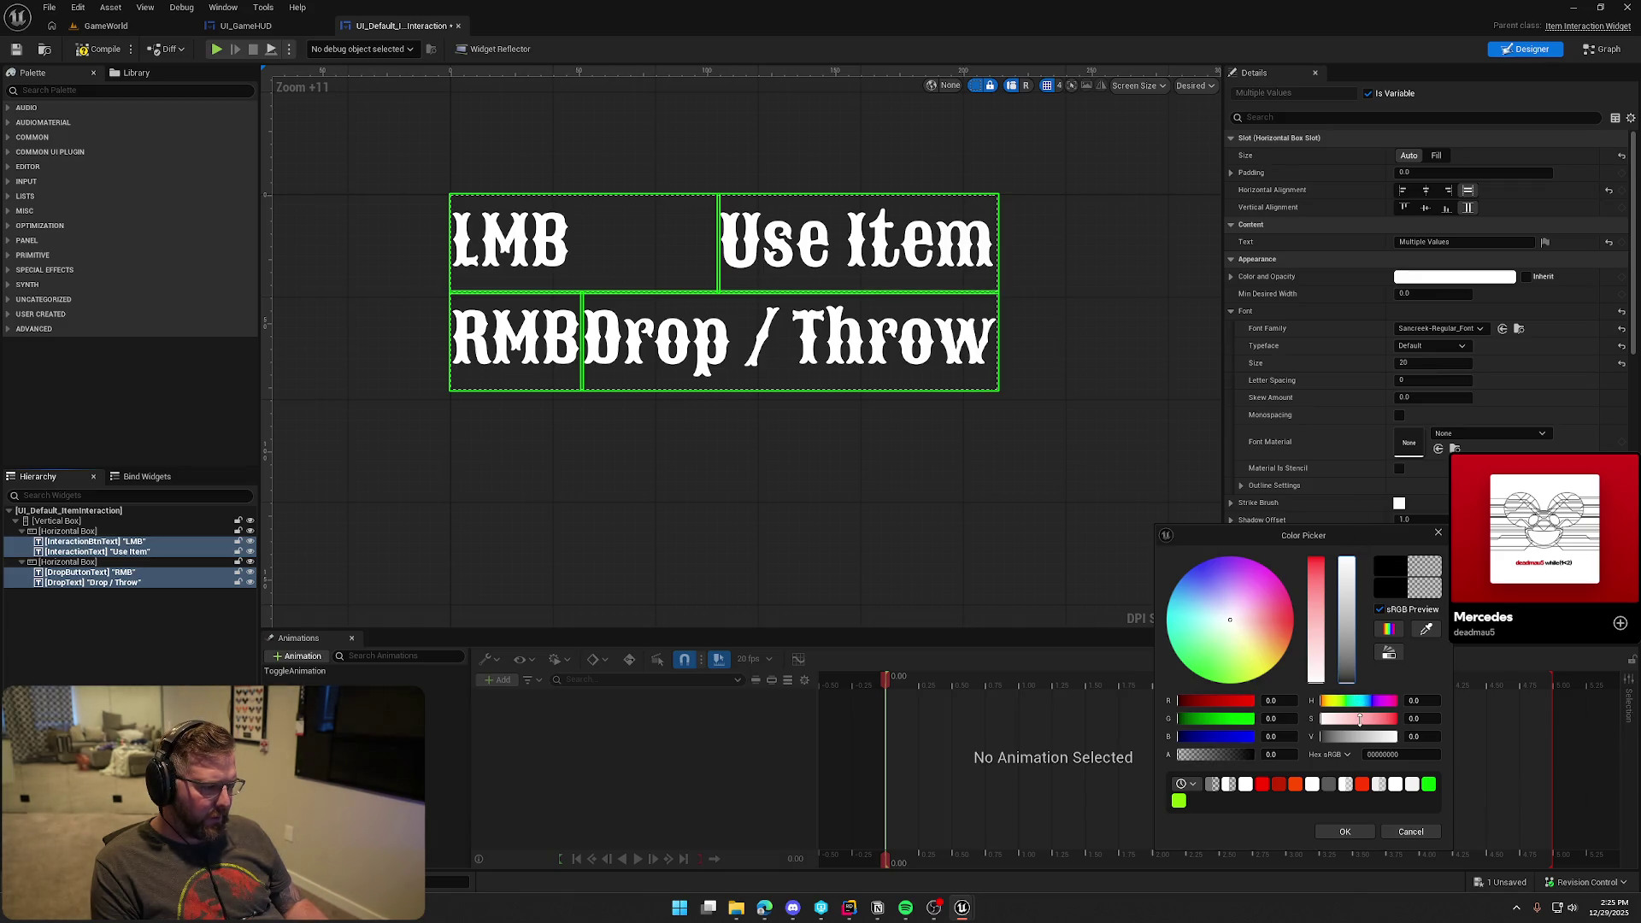
pyautogui.click(1285, 756)
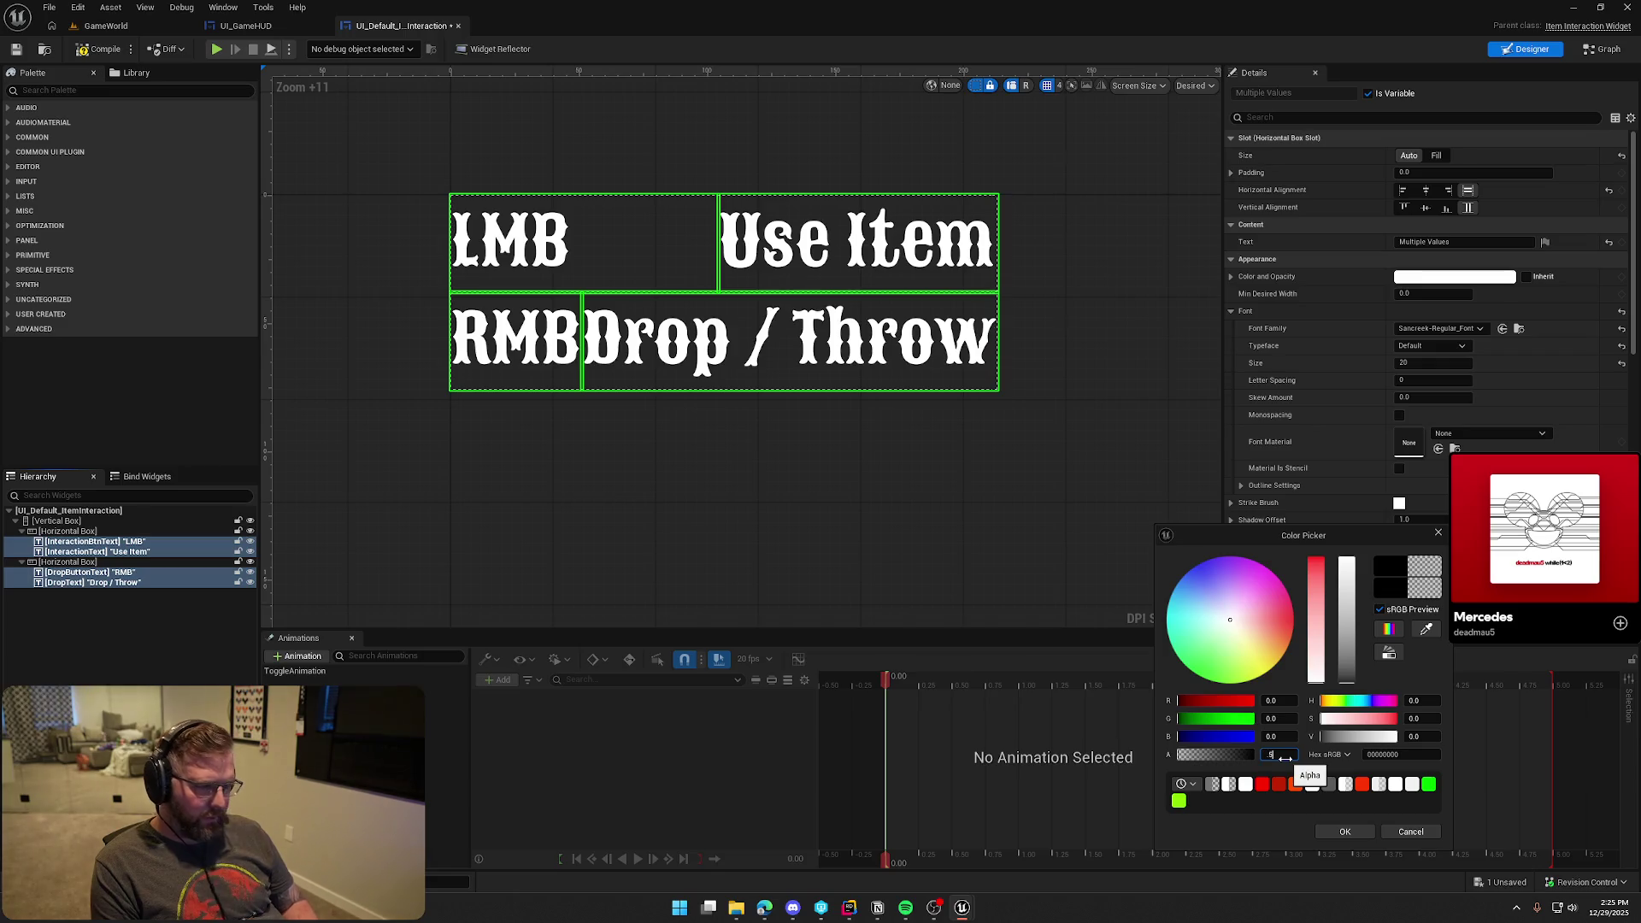
pyautogui.press('Return')
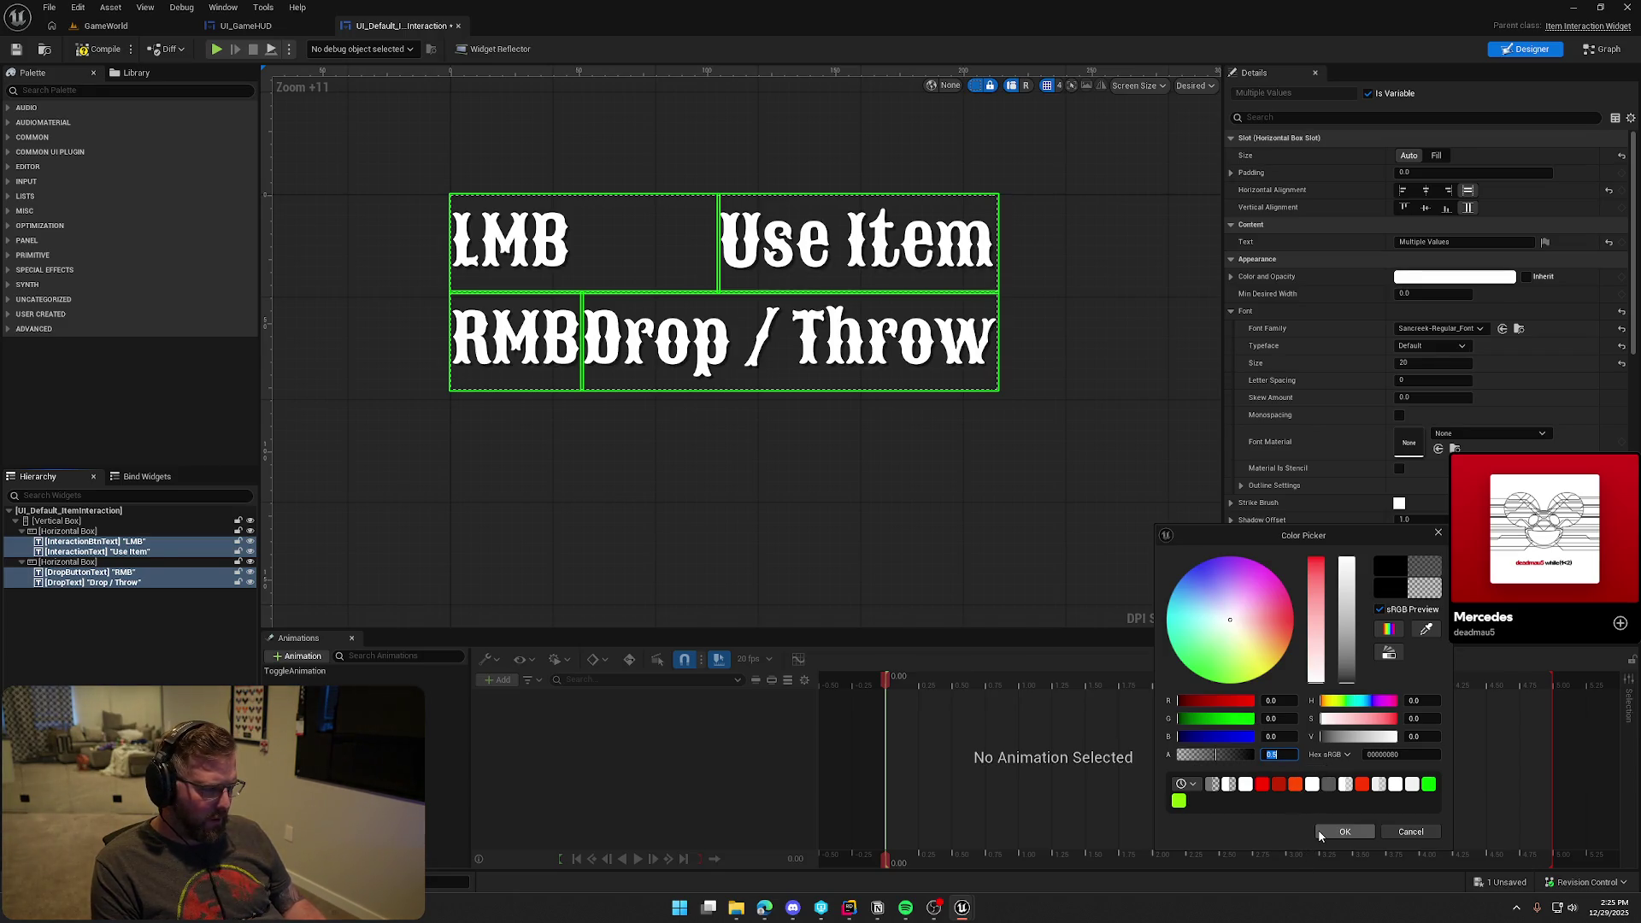
pyautogui.write('1')
pyautogui.press('Return')
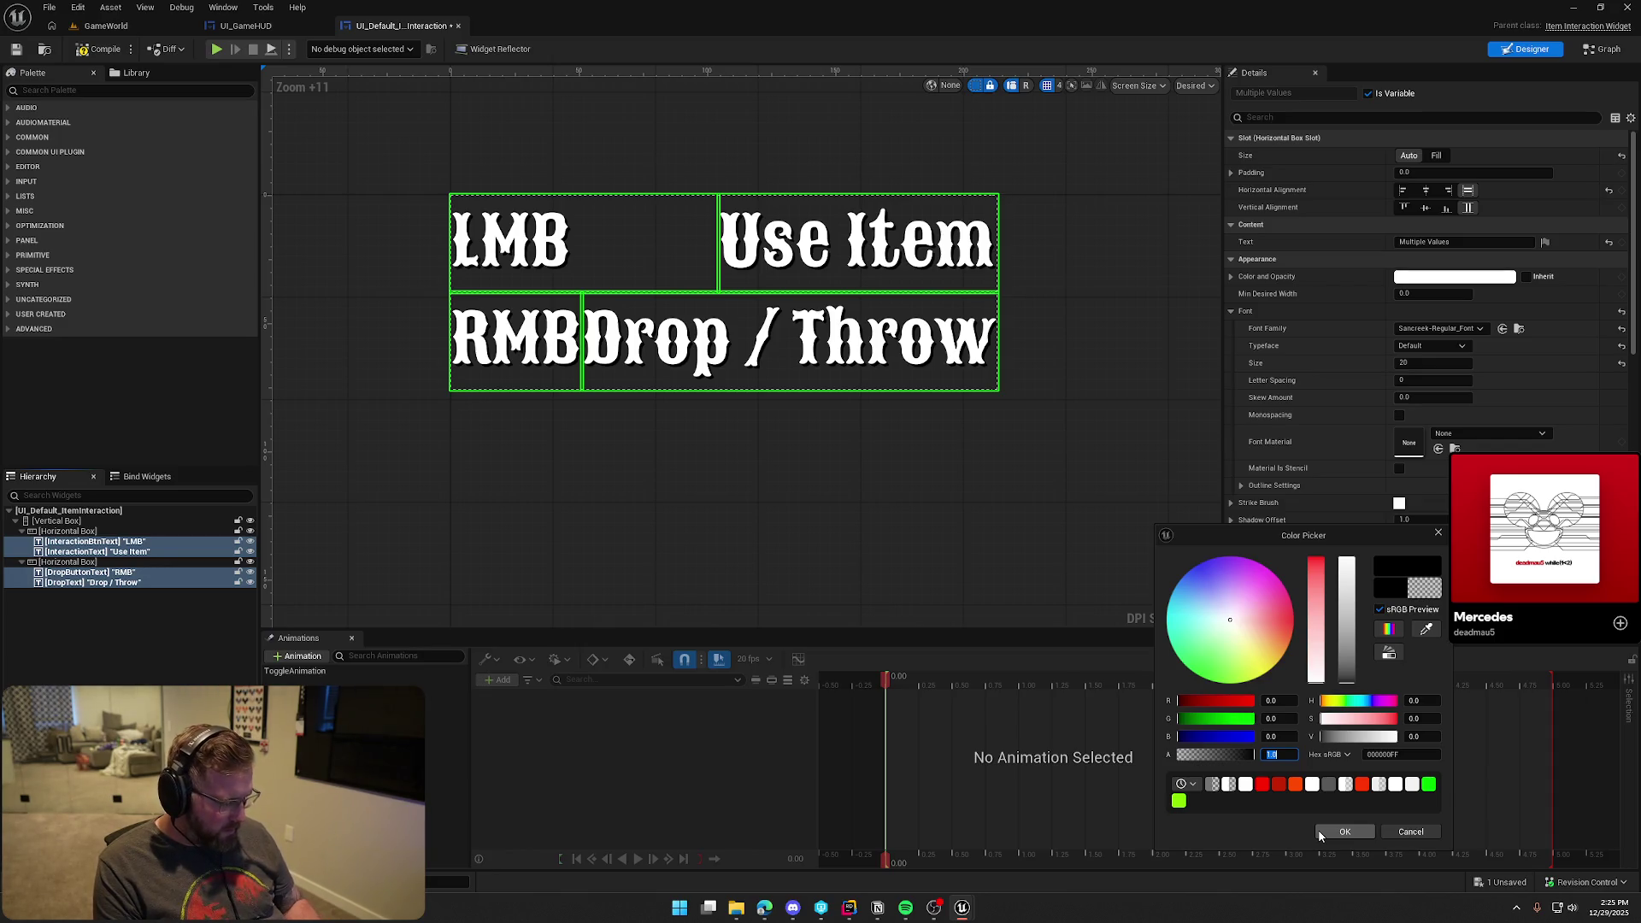
pyautogui.click(1345, 832)
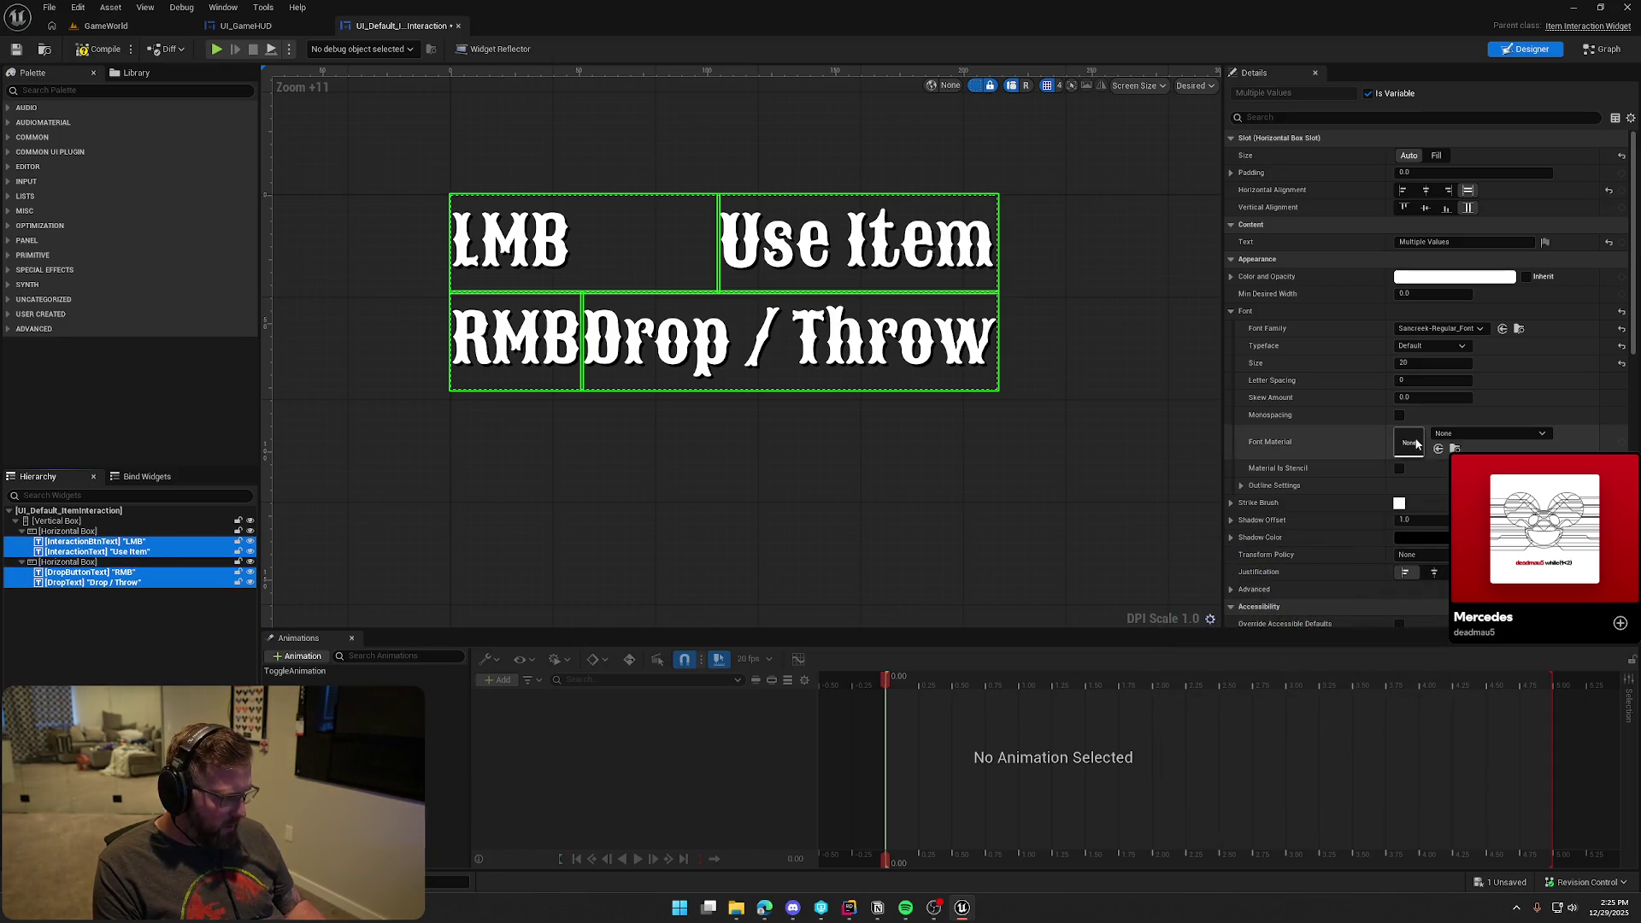
pyautogui.click(1434, 520)
pyautogui.write('2')
pyautogui.press('Return')
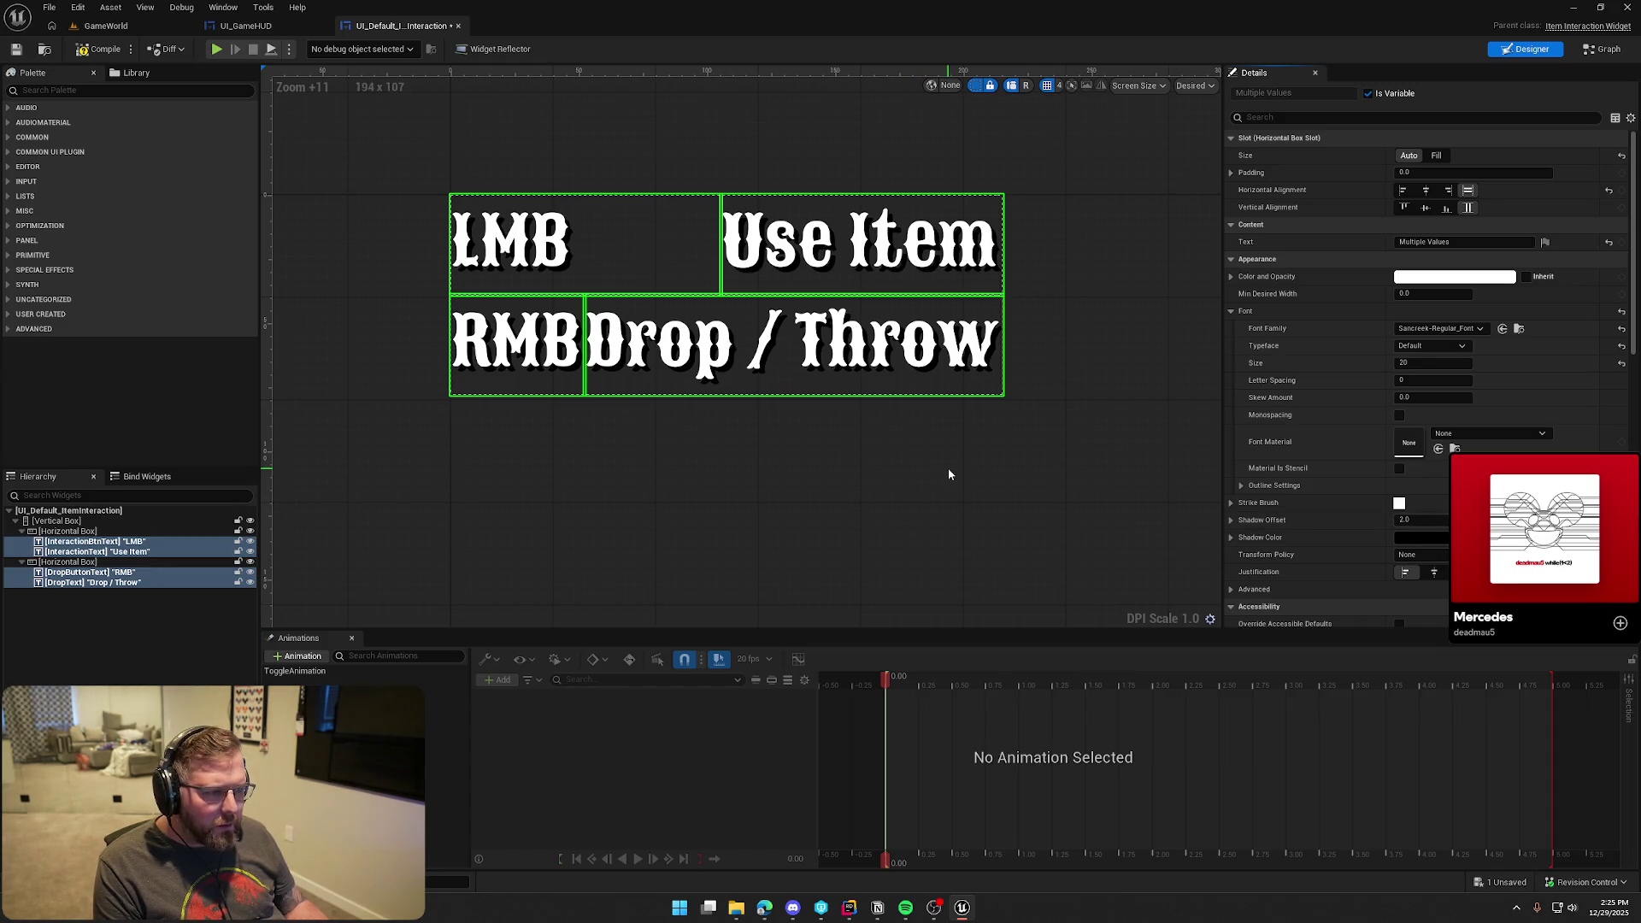
# Lower the shadow colour's alpha to 0.5 and deselect the widgets
pyautogui.click(1415, 538)
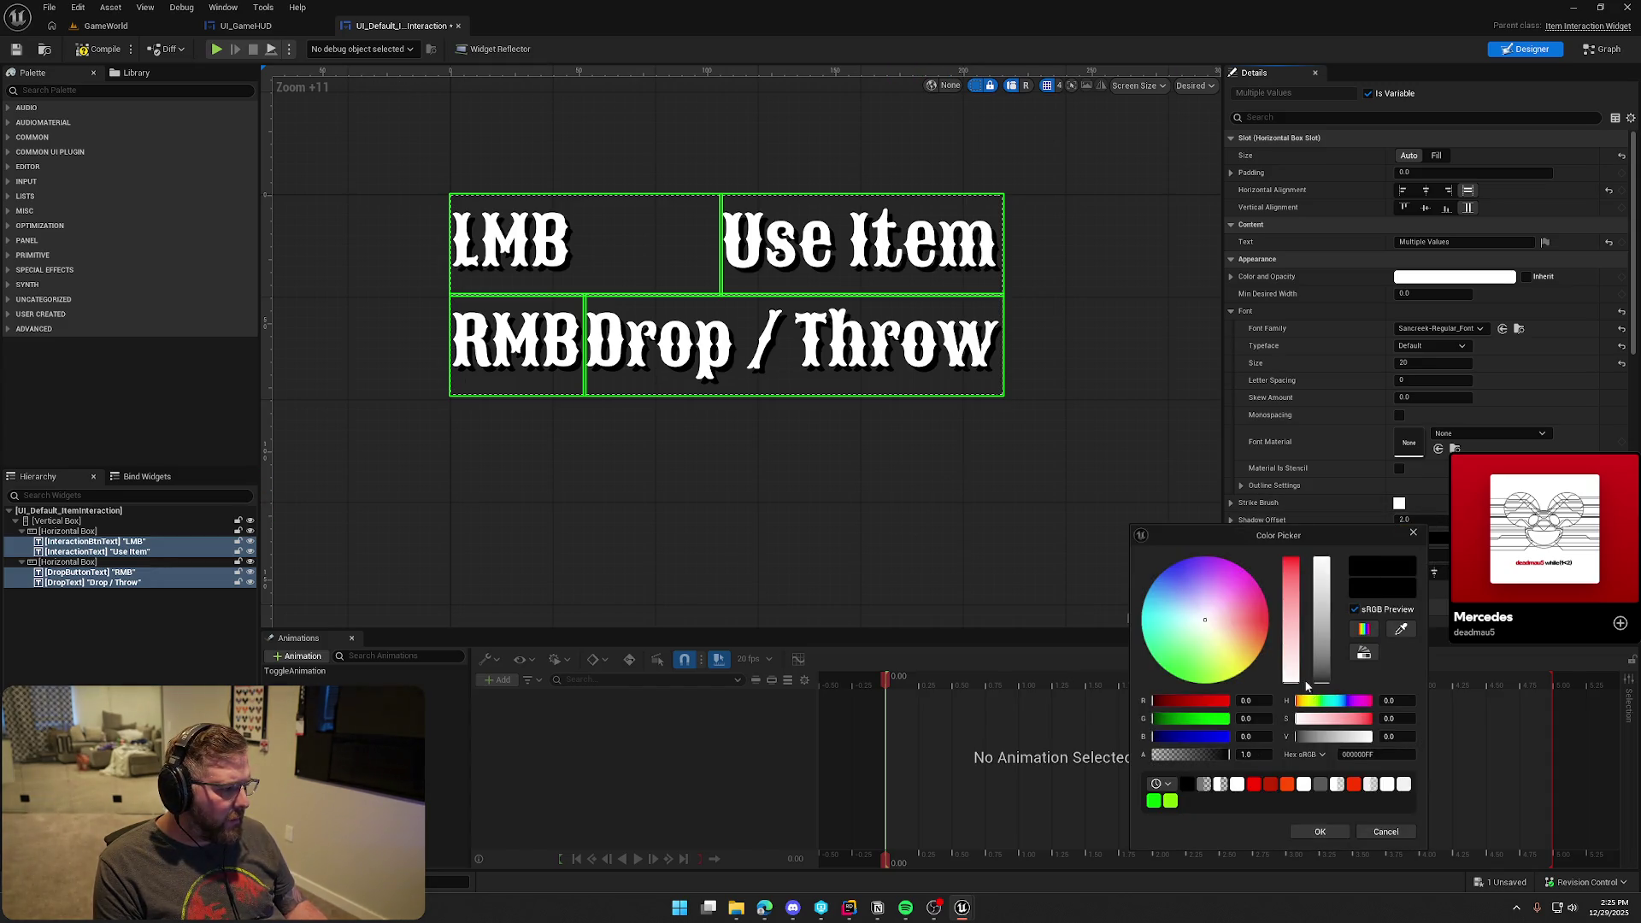
pyautogui.click(1254, 754)
pyautogui.write('0.5')
pyautogui.press('Return')
pyautogui.click(1305, 834)
pyautogui.click(977, 469)
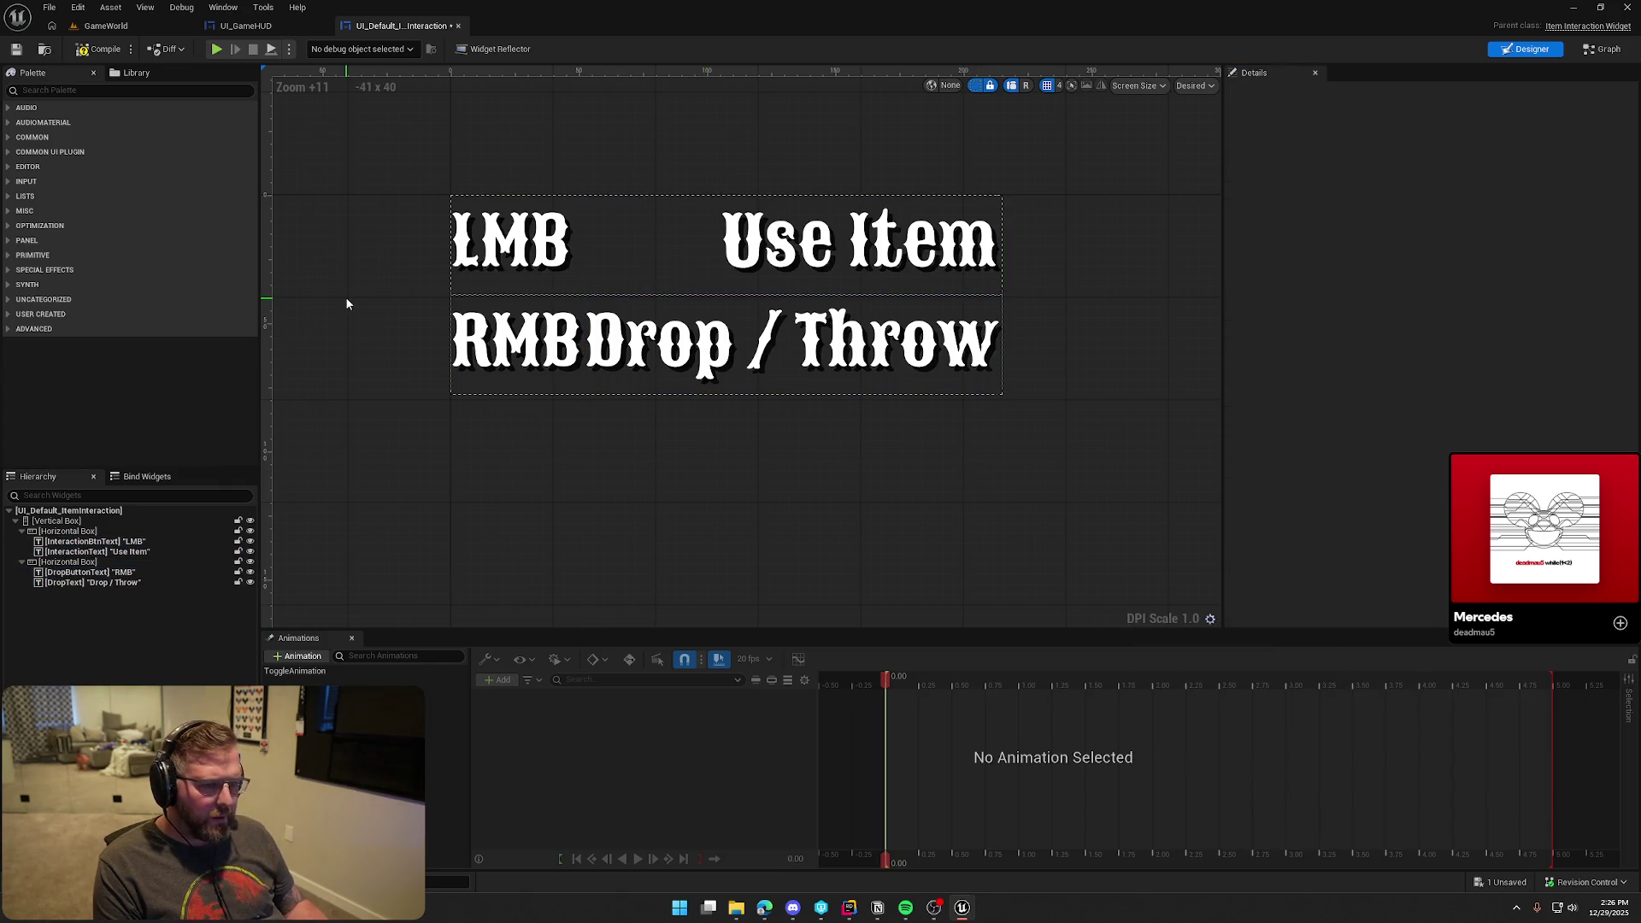
pyautogui.click(107, 26)
pyautogui.click(318, 49)
pyautogui.press('e')
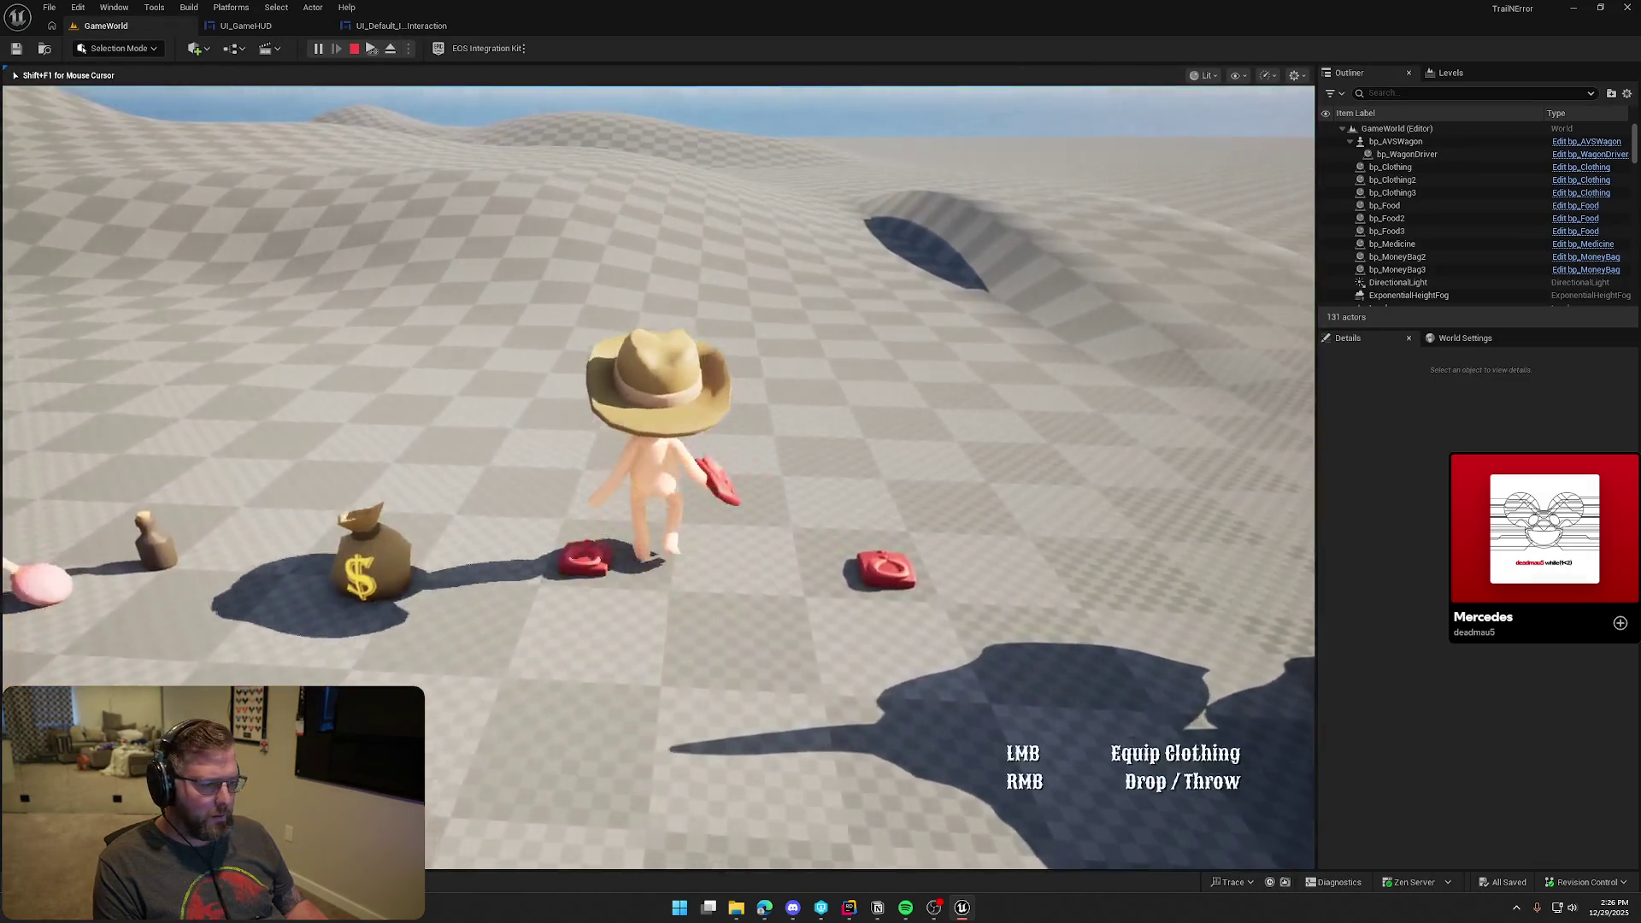
pyautogui.press('w')
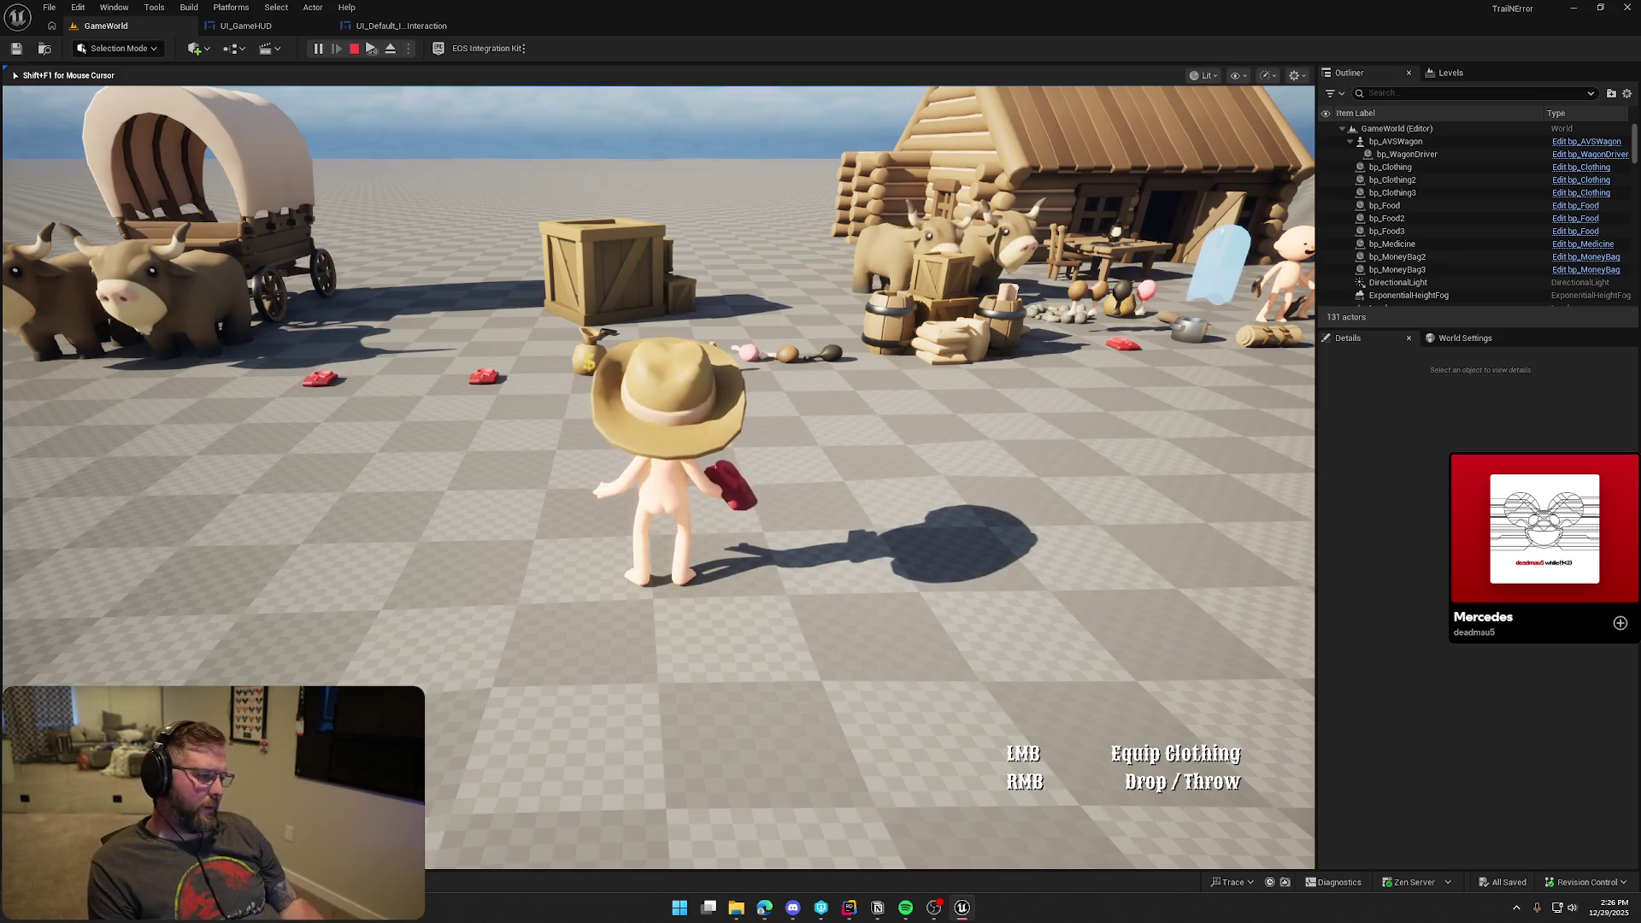
pyautogui.moveTo(657, 461)
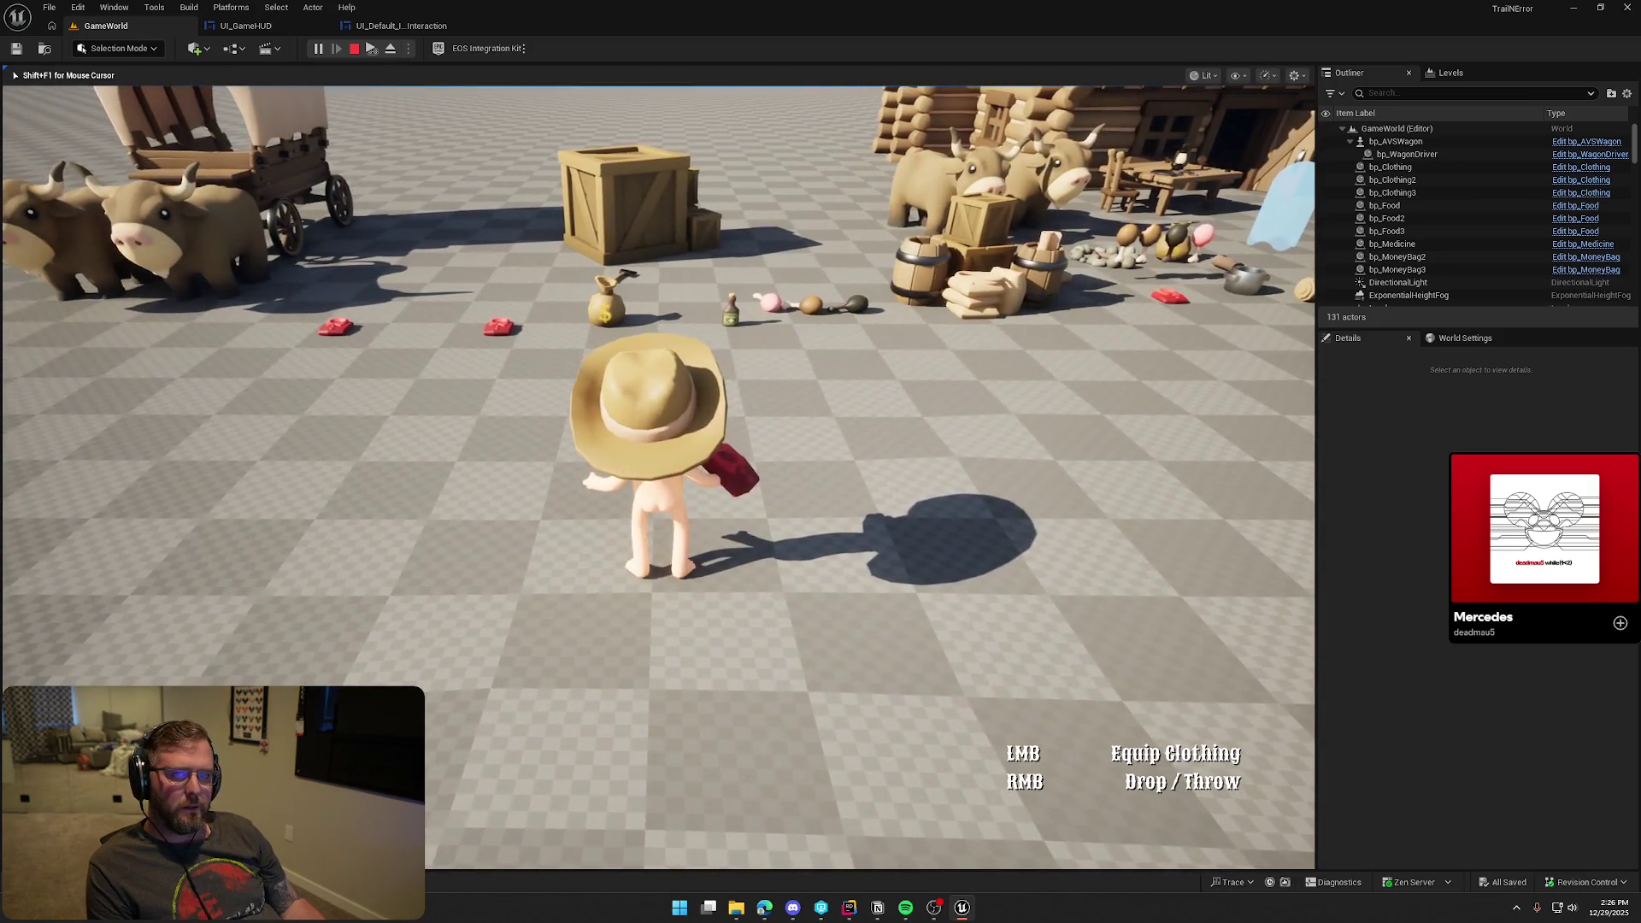
pyautogui.press('w')
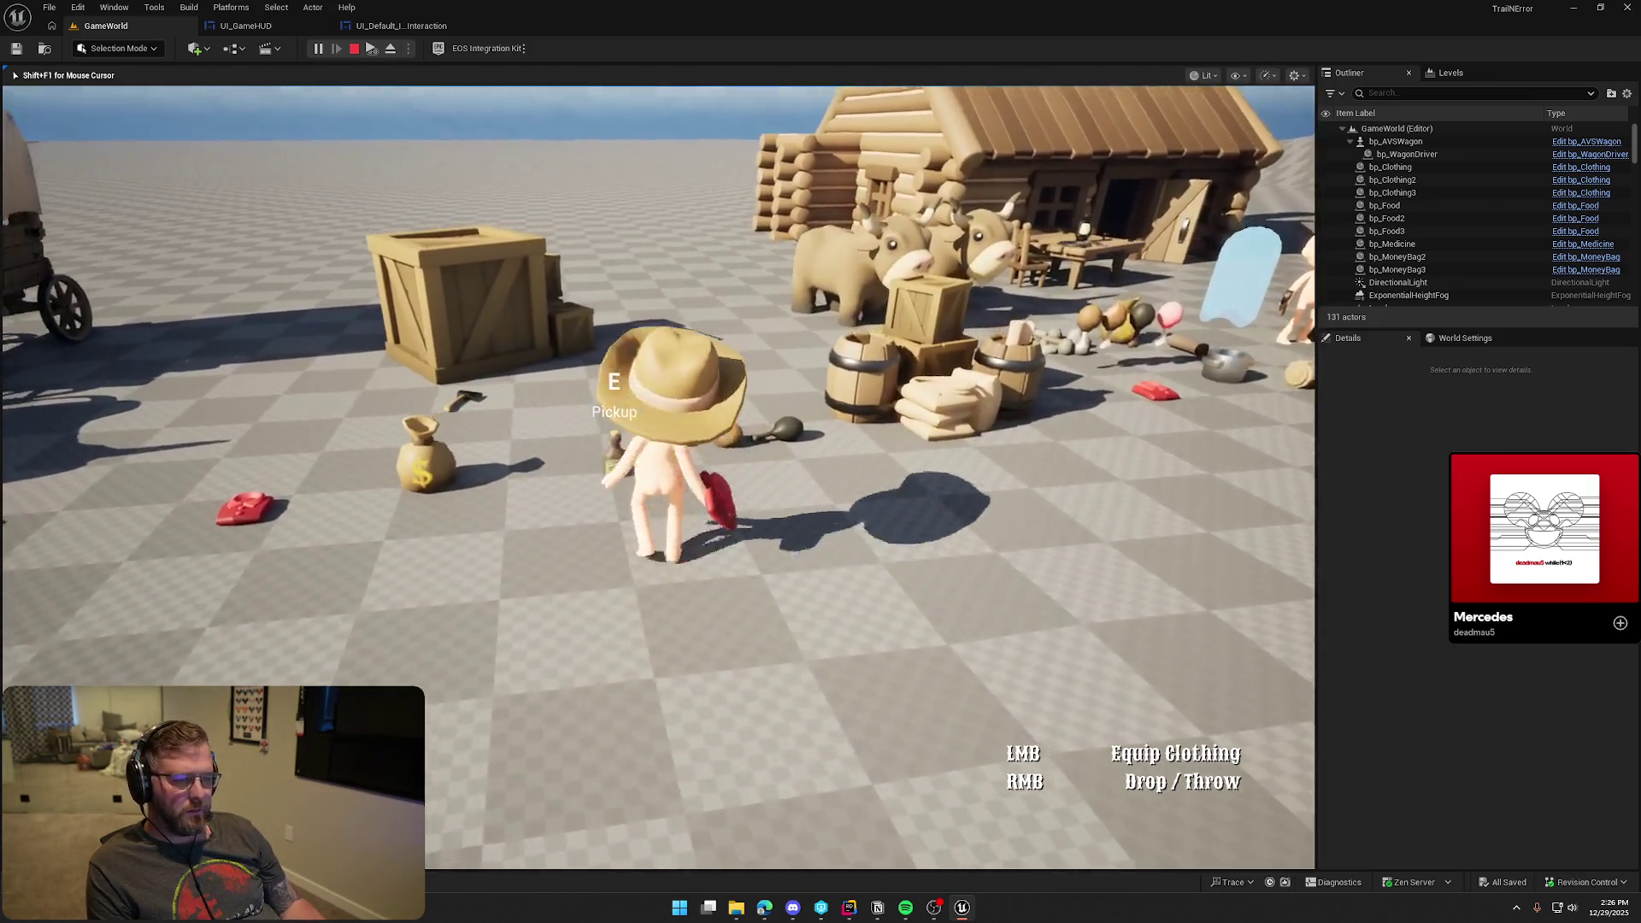
pyautogui.scroll(-1, 657, 462)
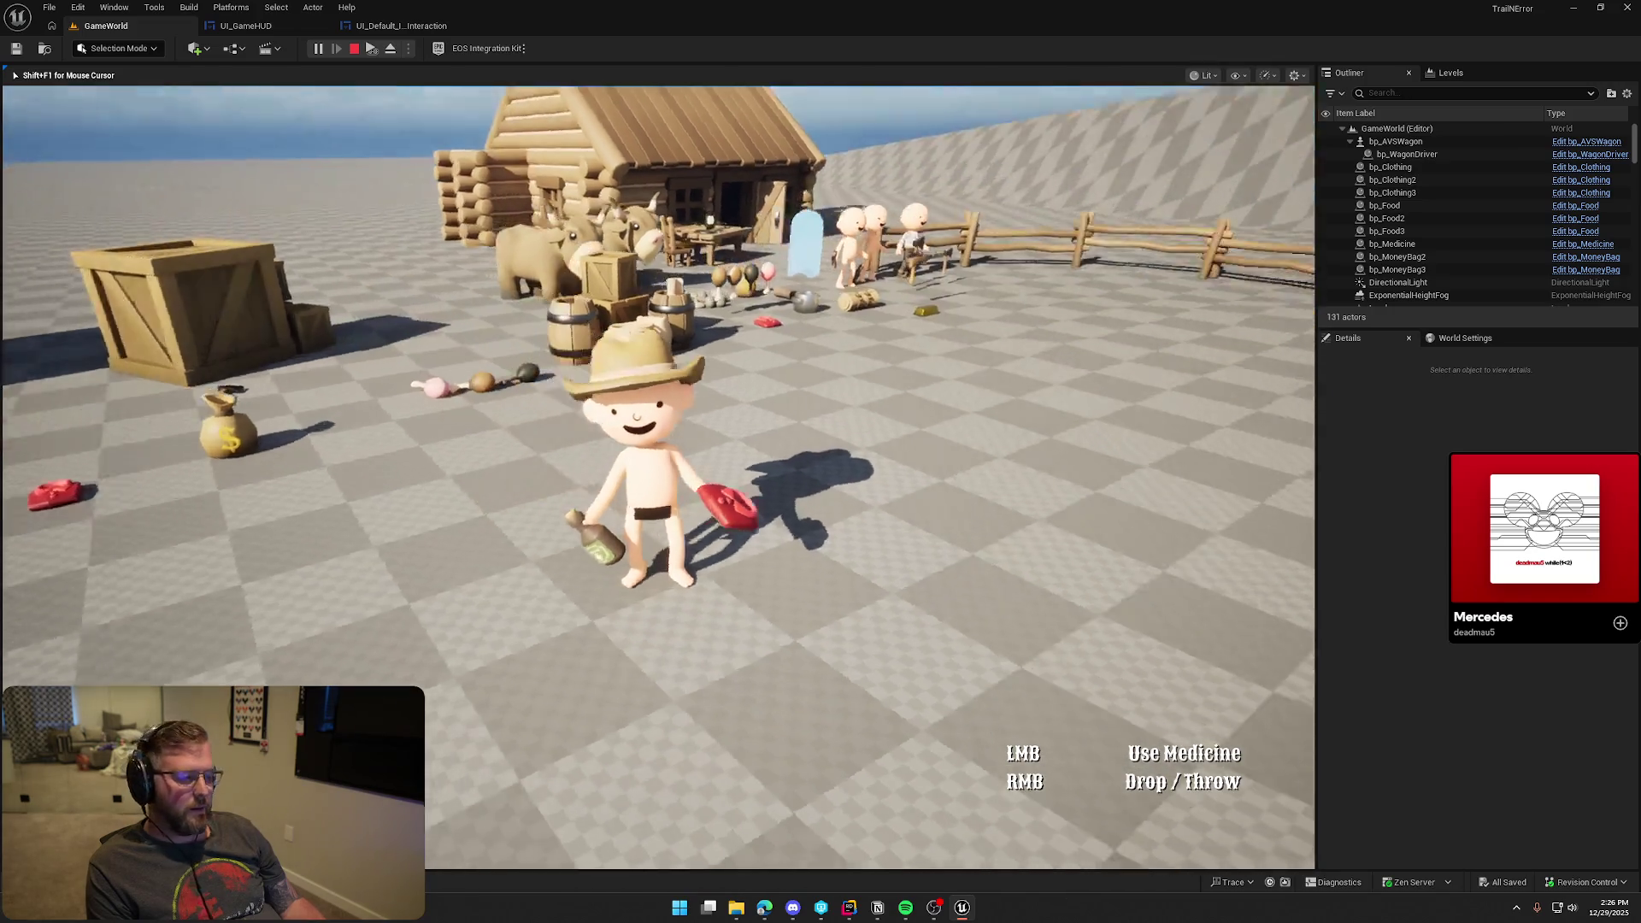
pyautogui.press('w')
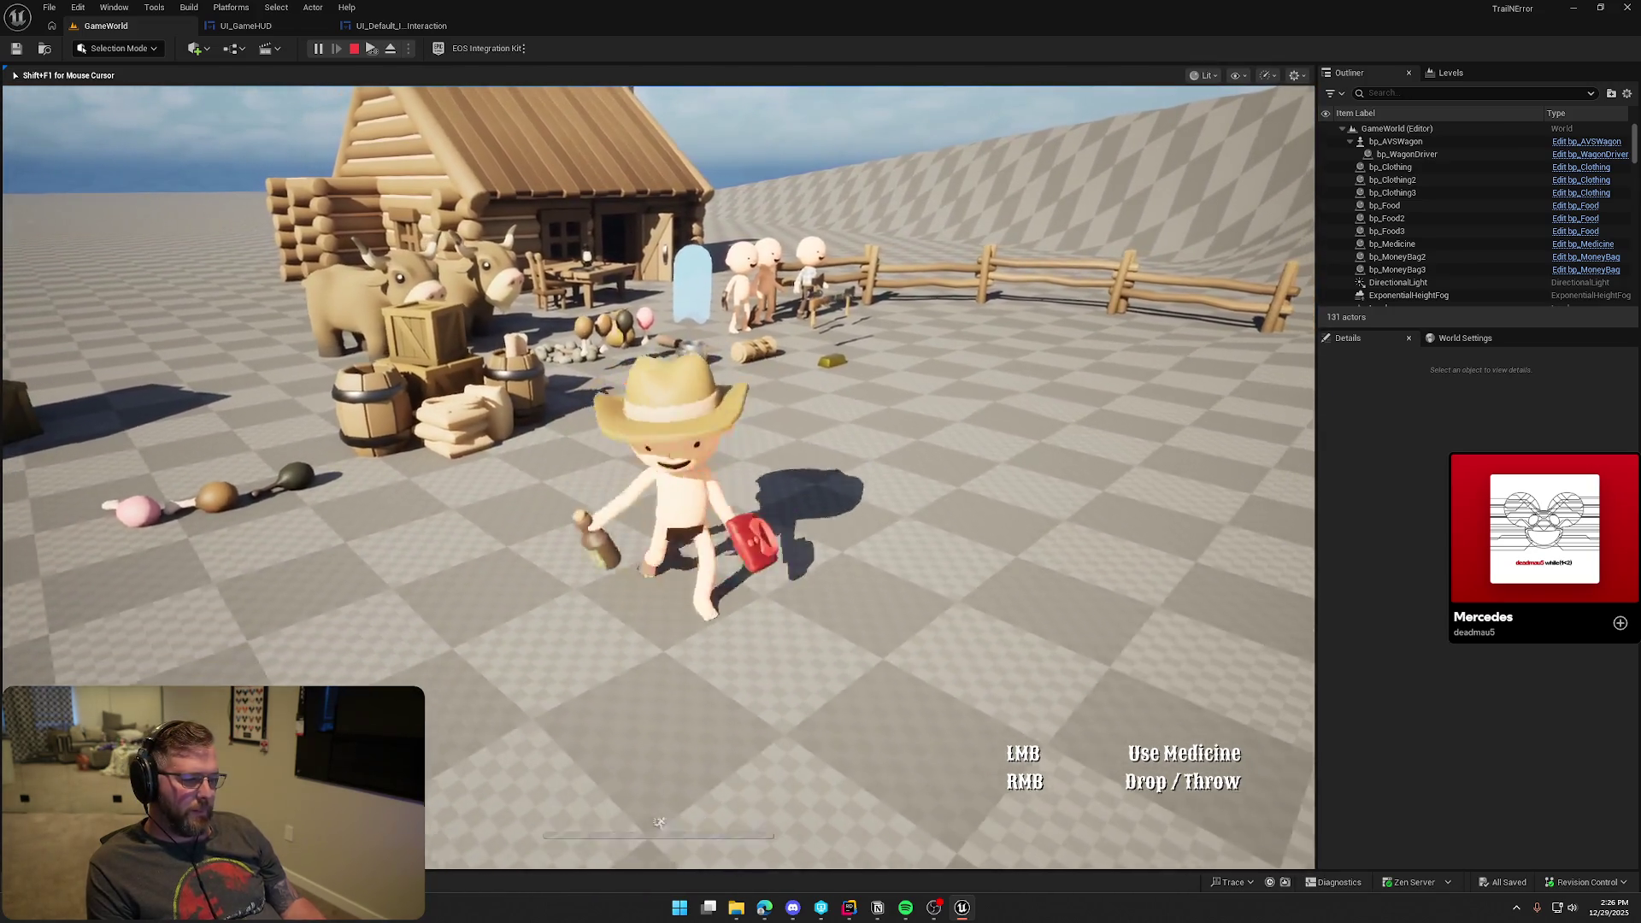
pyautogui.hotkey('shift', 'F1')
pyautogui.click(401, 26)
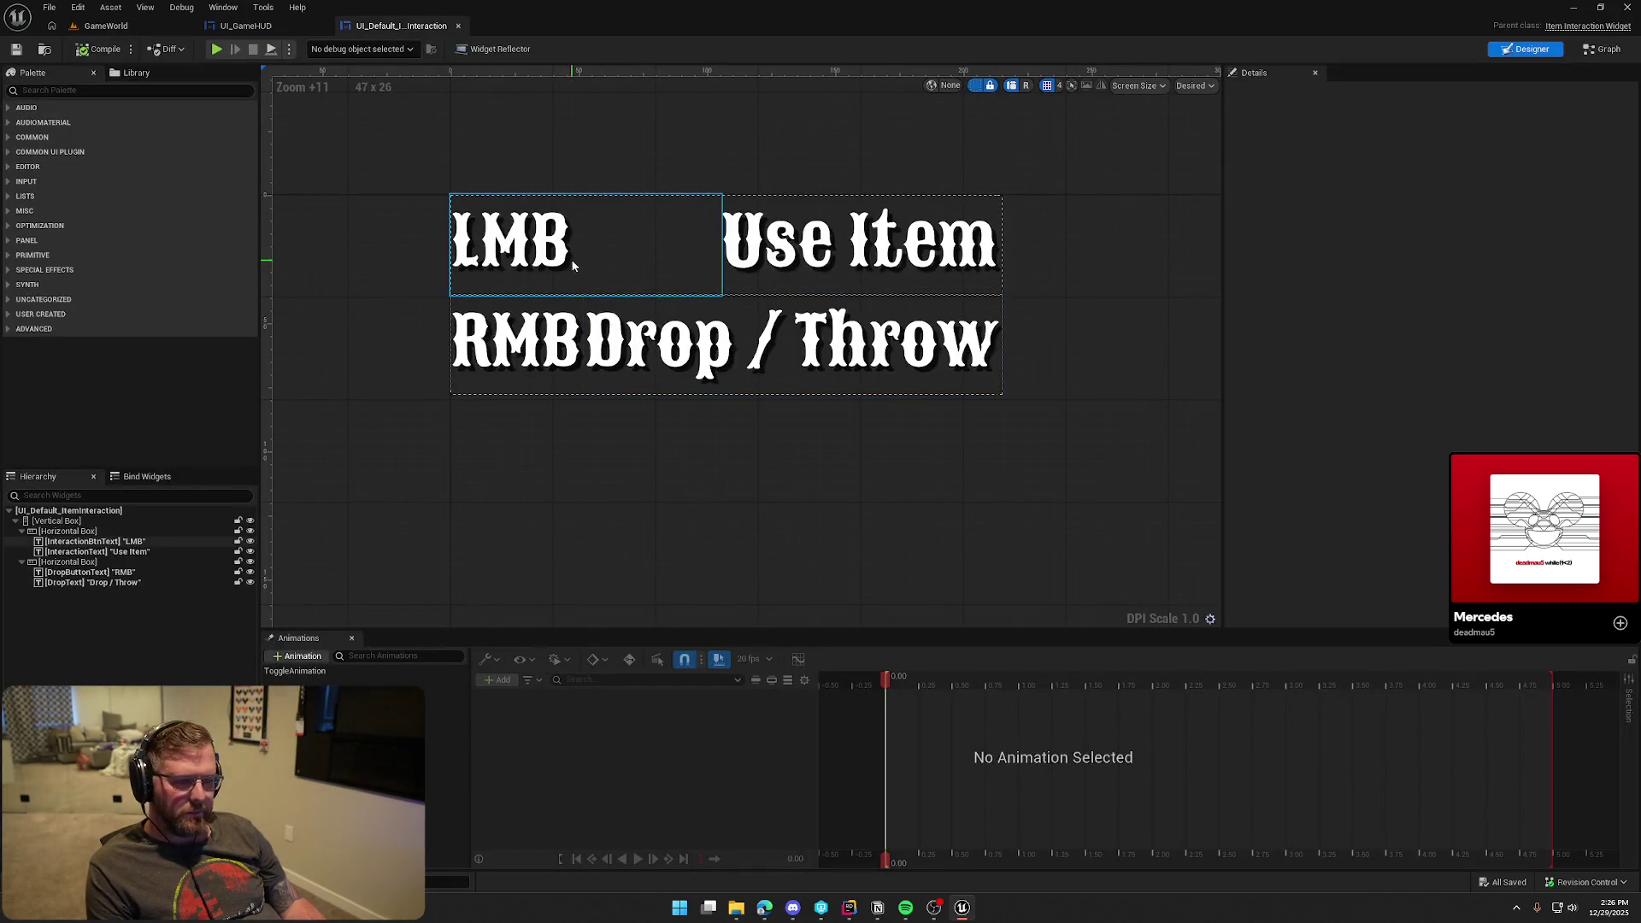
# Add the RMB and Drop / Throw labels to the selection and set Letter Spacing to 50
pyautogui.keyDown('ctrl'); pyautogui.click(106, 572); pyautogui.keyUp('ctrl')
pyautogui.keyDown('ctrl'); pyautogui.click(103, 583); pyautogui.keyUp('ctrl')
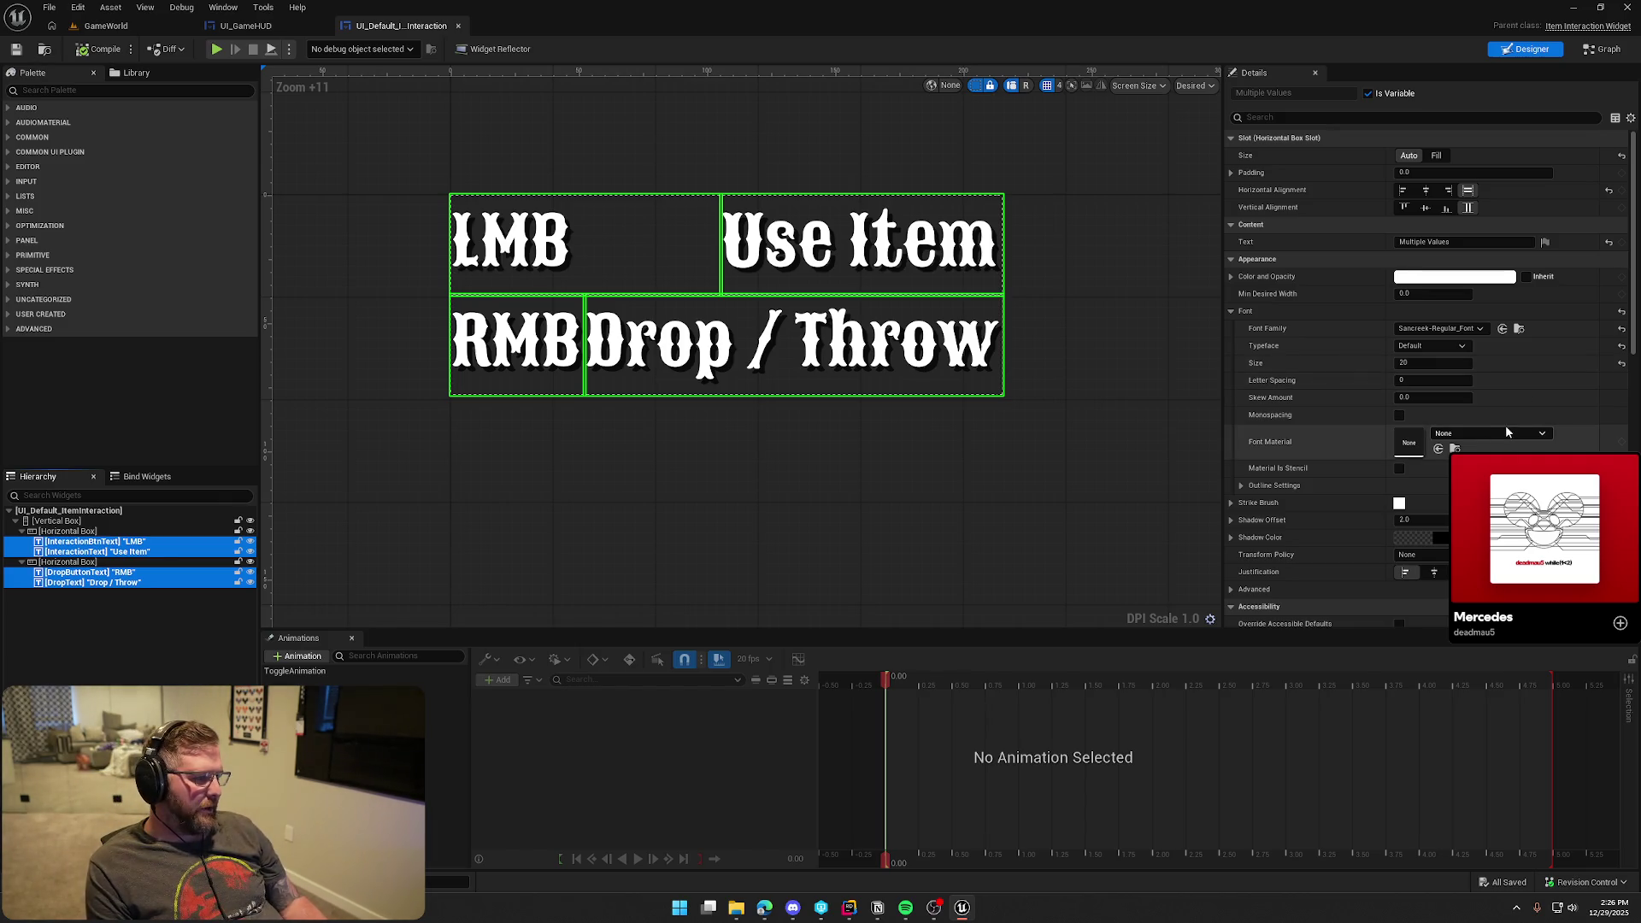
pyautogui.click(1433, 380)
pyautogui.write('50')
pyautogui.press('Return')
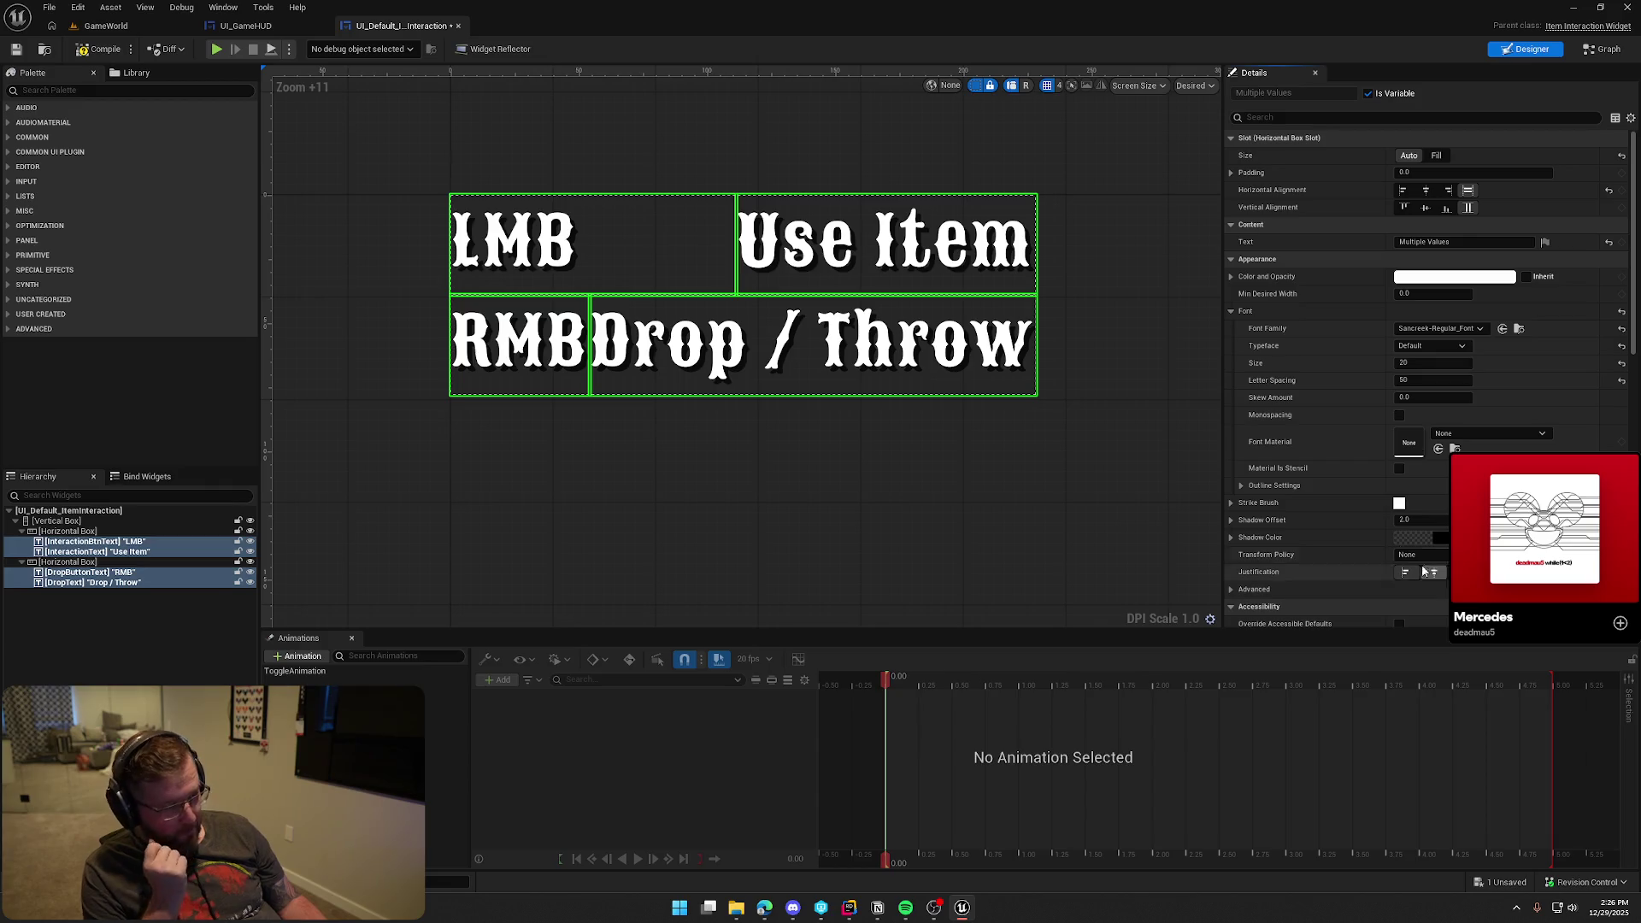
# Play the GameWorld level, walk toward the cabin to check the prompt, then return to the widget
pyautogui.click(106, 26)
pyautogui.hotkey('alt', 'p')
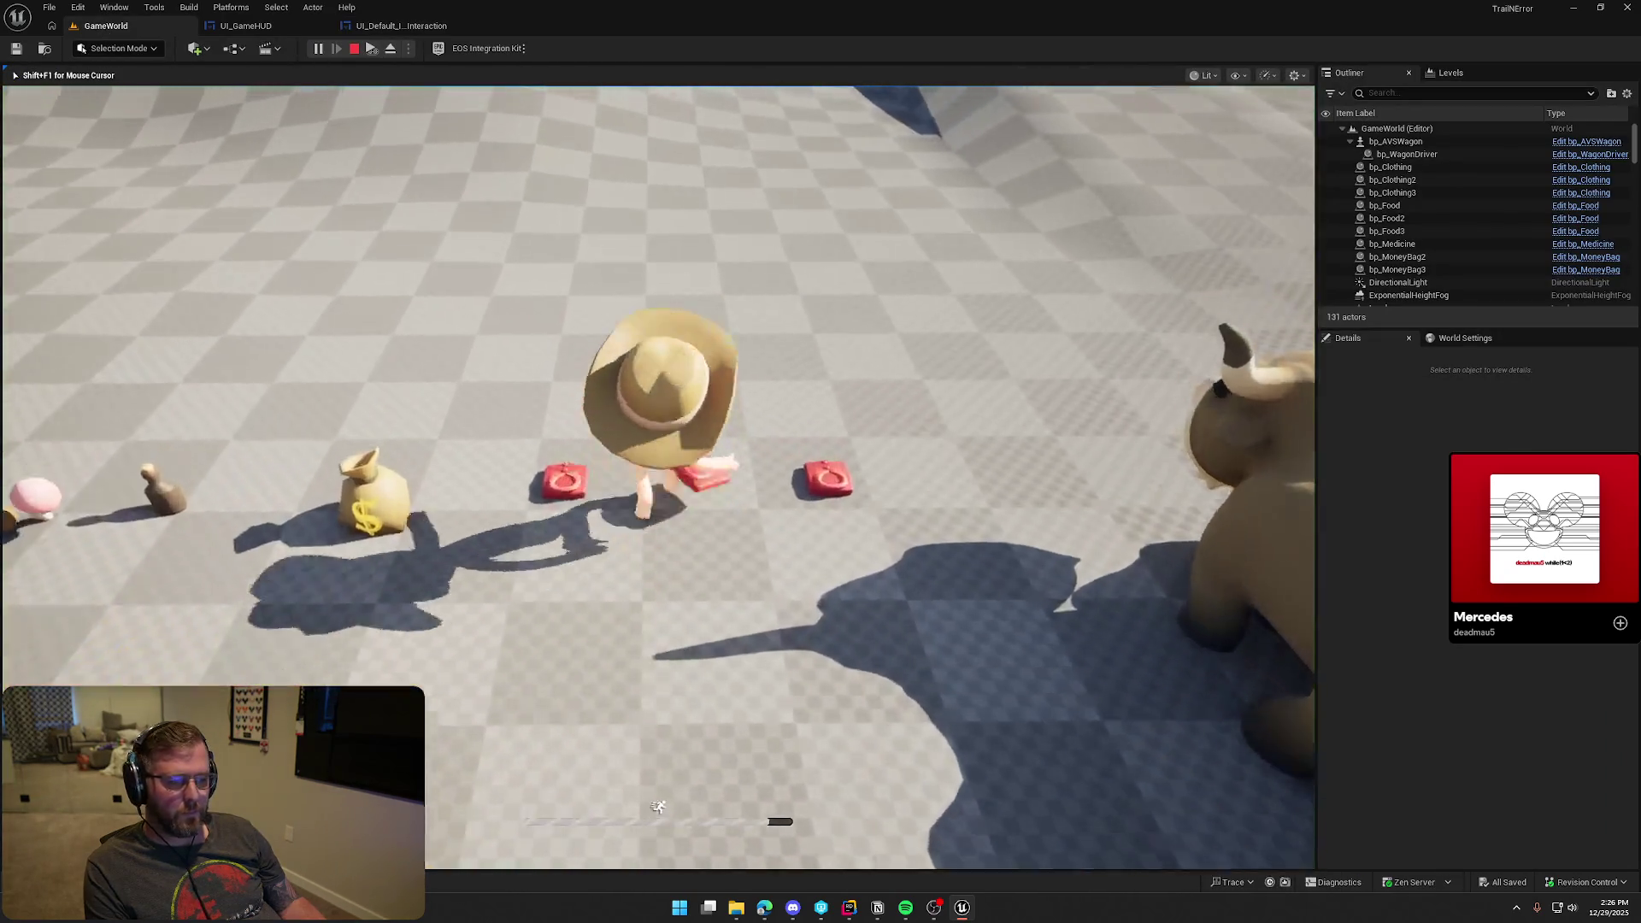
pyautogui.press('w')
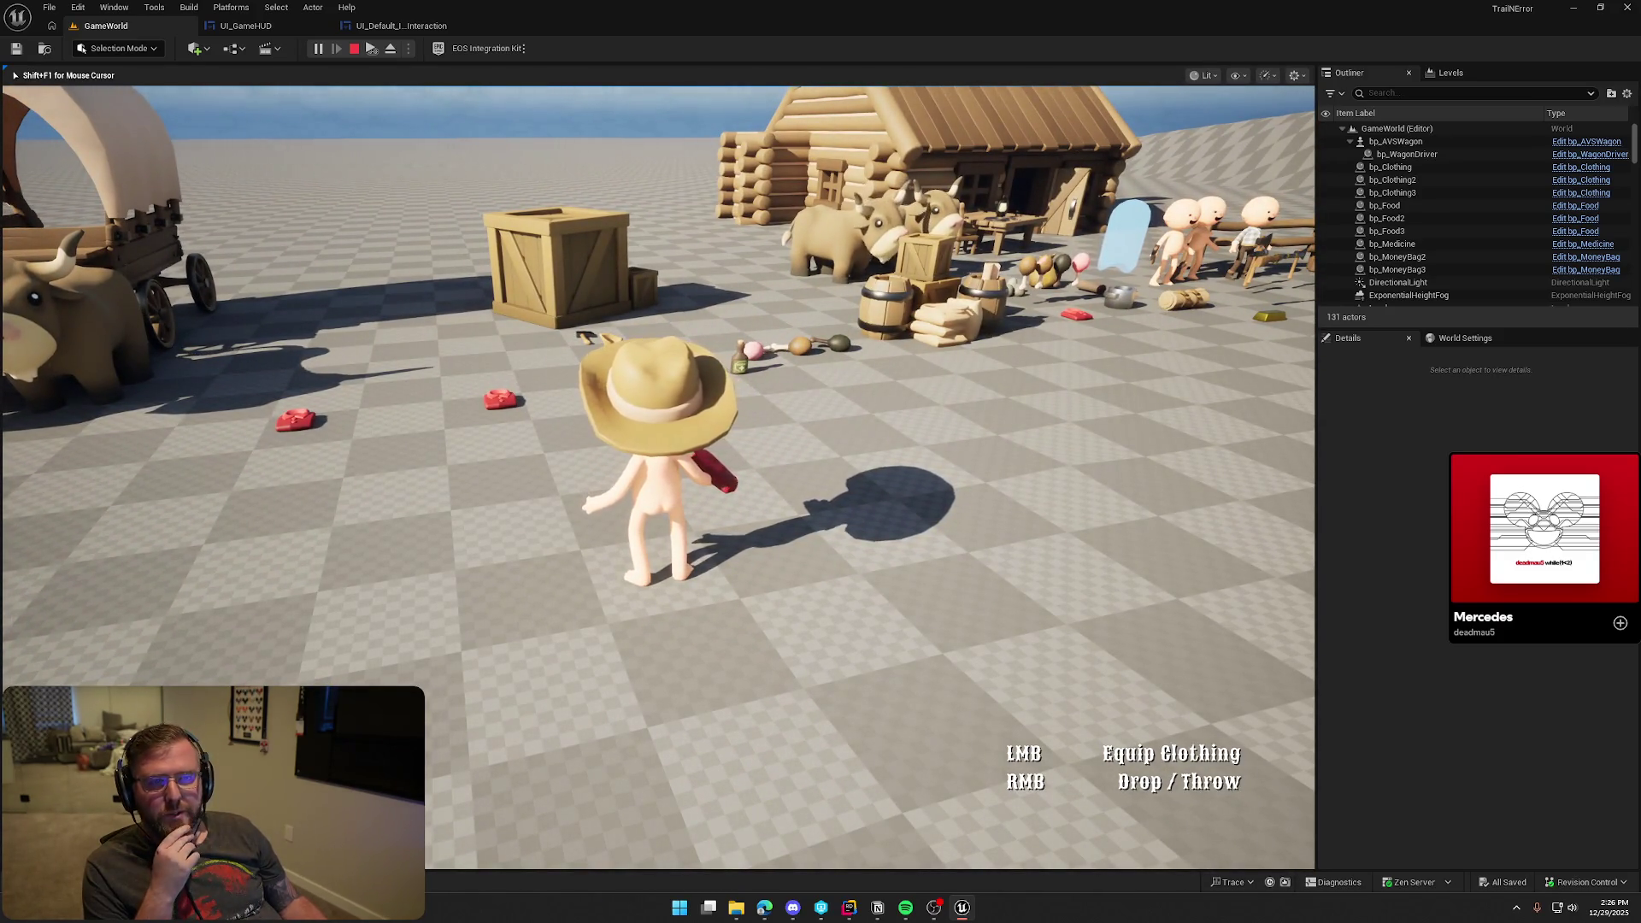
pyautogui.moveTo(658, 477)
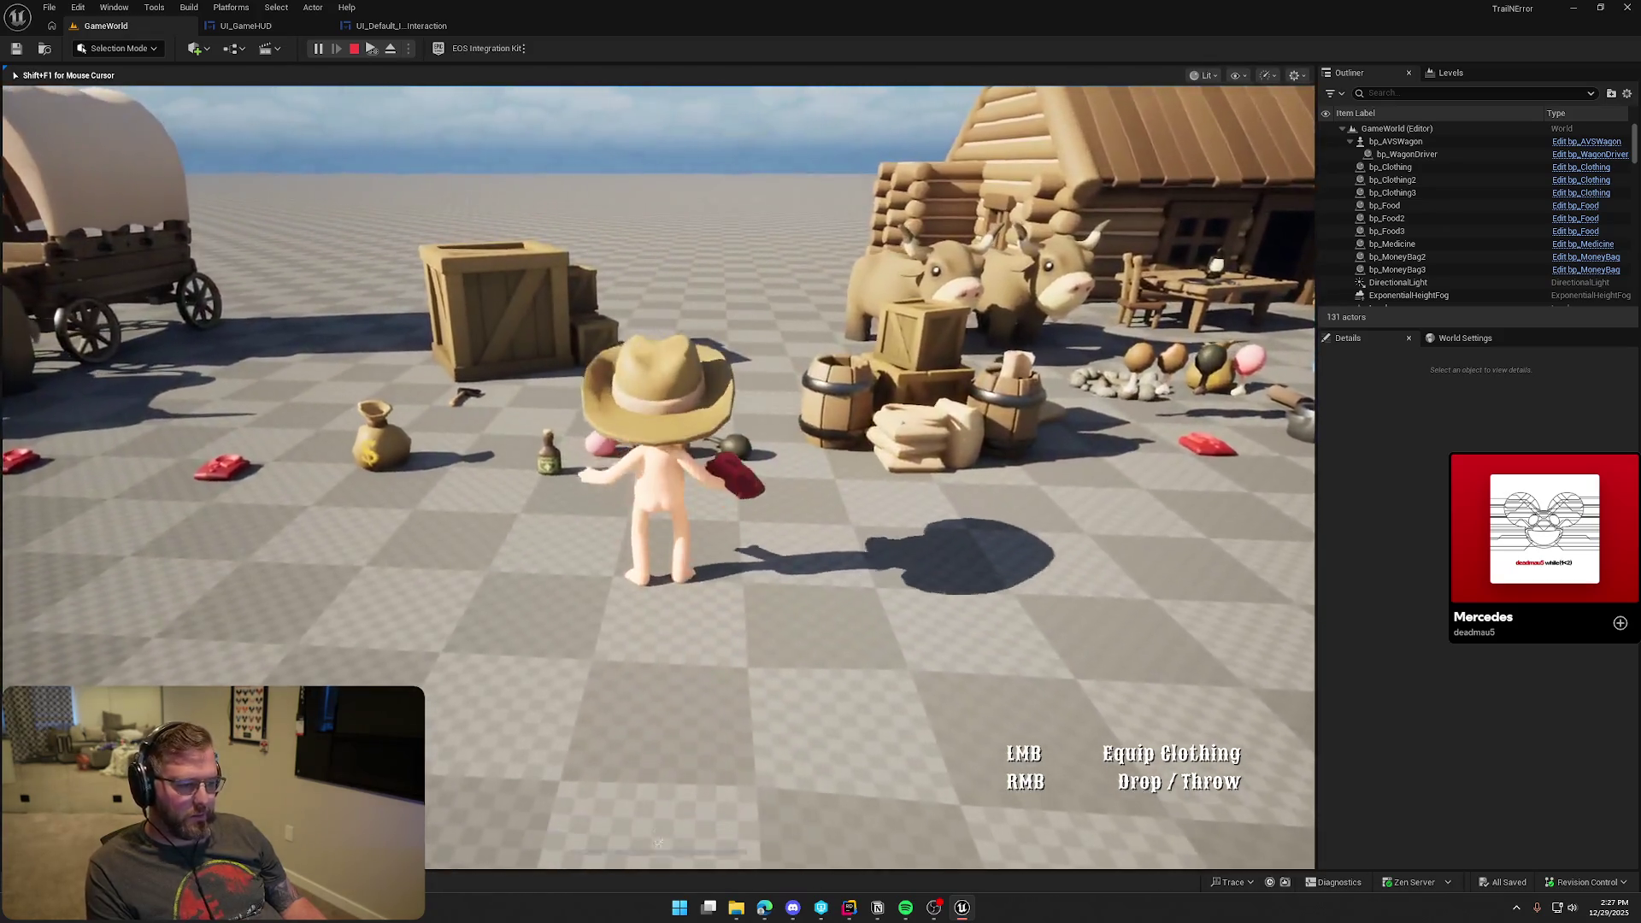
pyautogui.press('Escape')
pyautogui.click(395, 29)
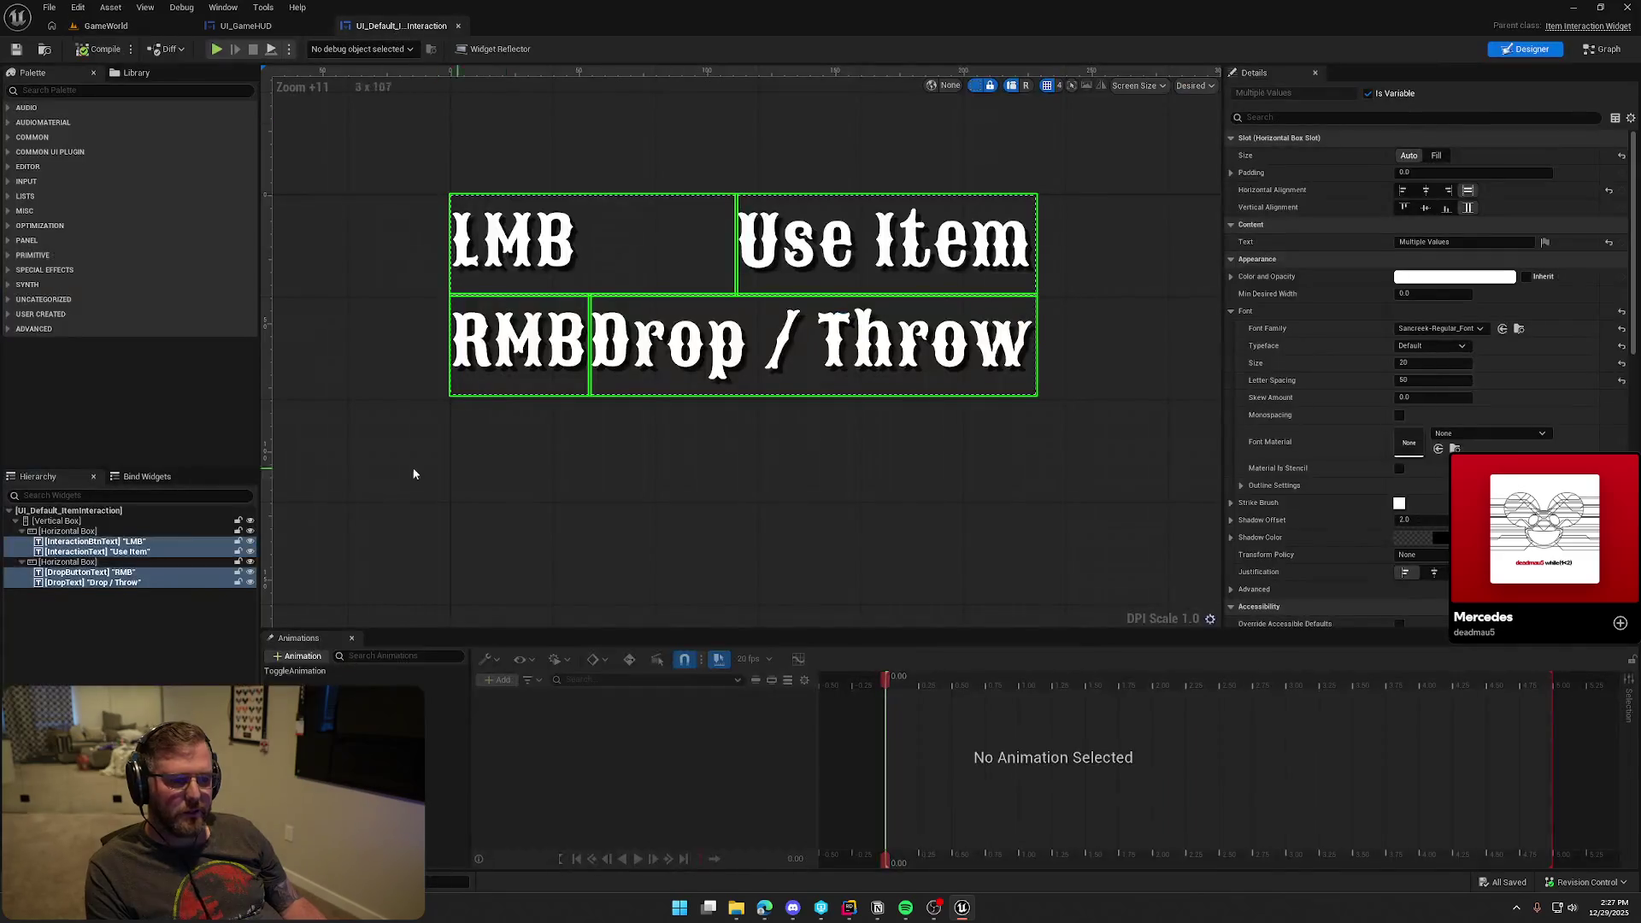
# Check the UI_GameHUD Size Box's Min Desired Width of 275, then play the GameWorld level
pyautogui.click(248, 25)
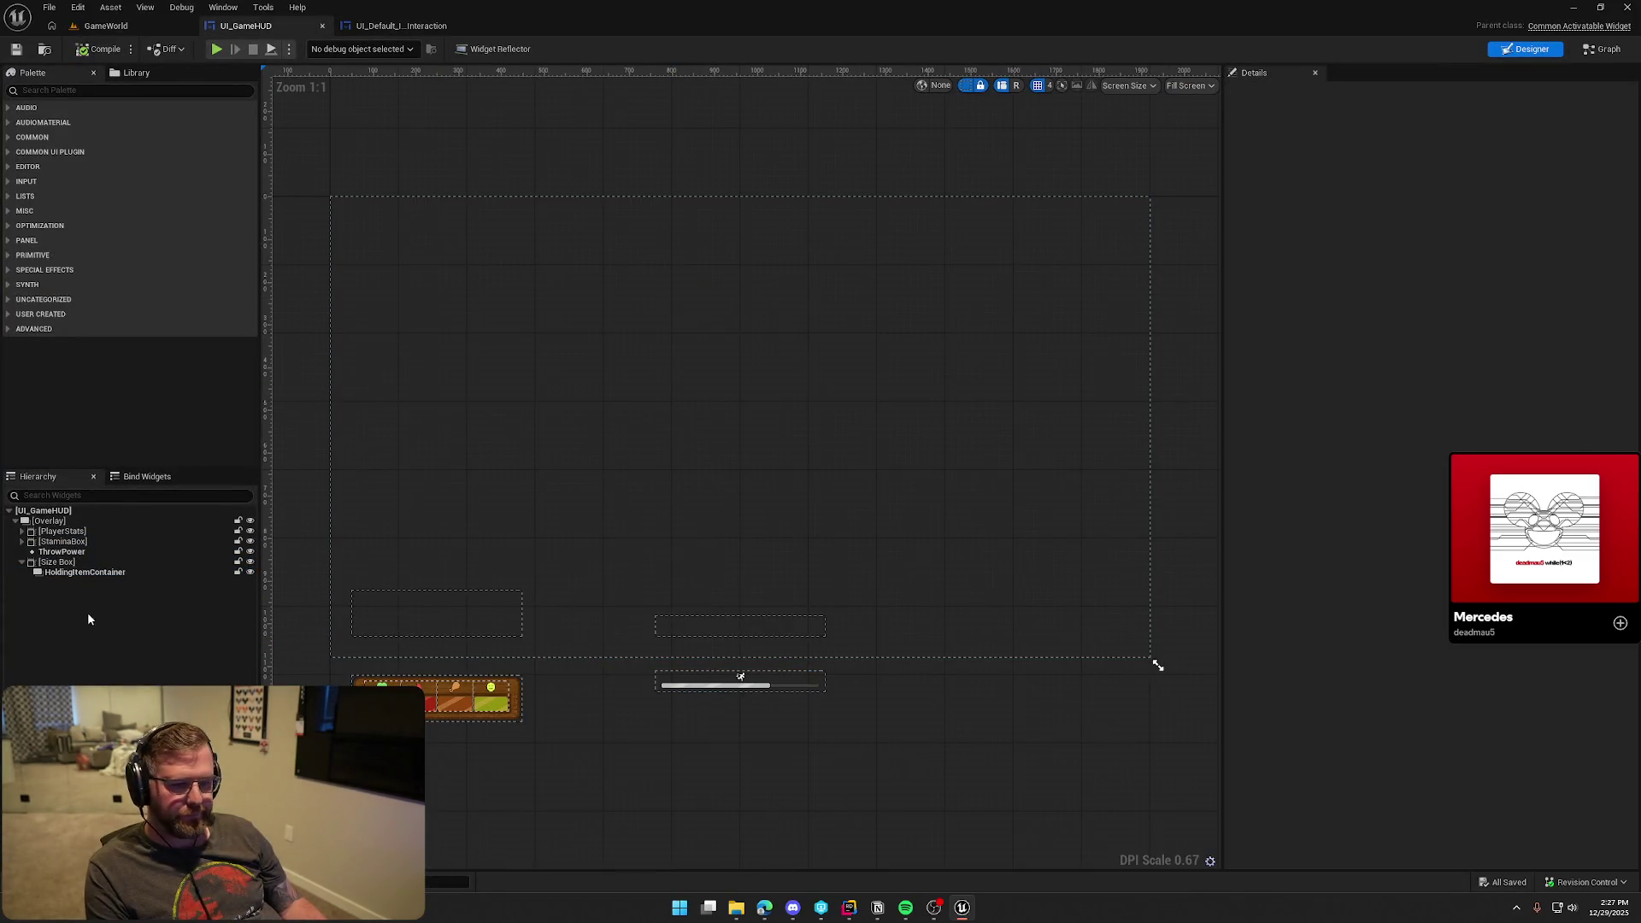
pyautogui.click(56, 561)
pyautogui.click(1425, 389)
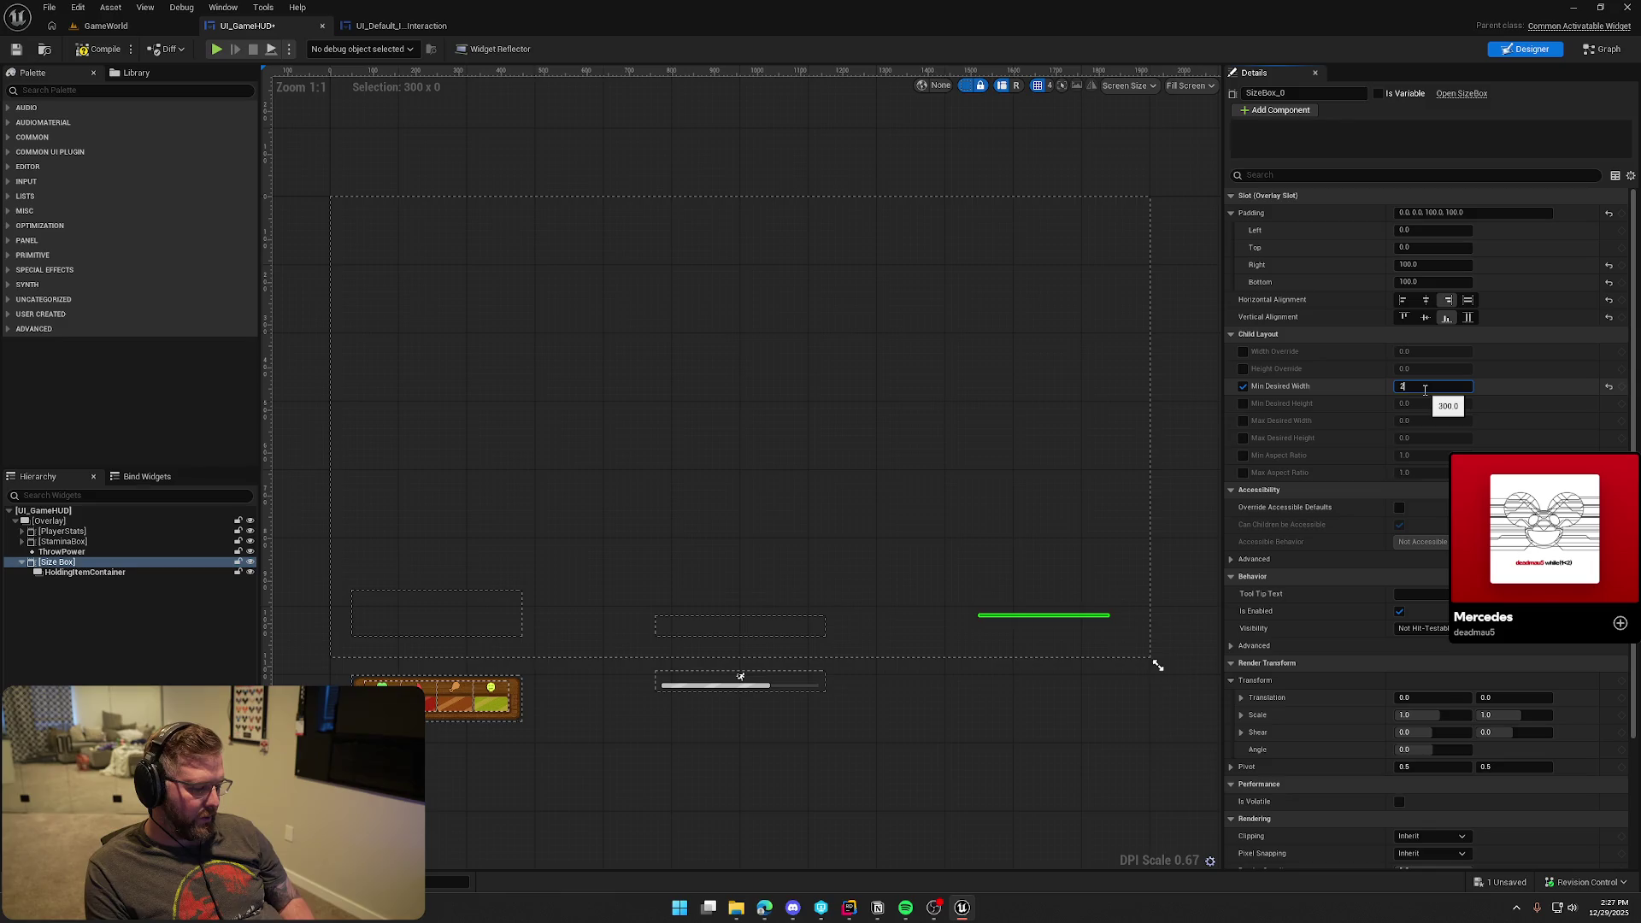
pyautogui.click(106, 26)
pyautogui.click(318, 49)
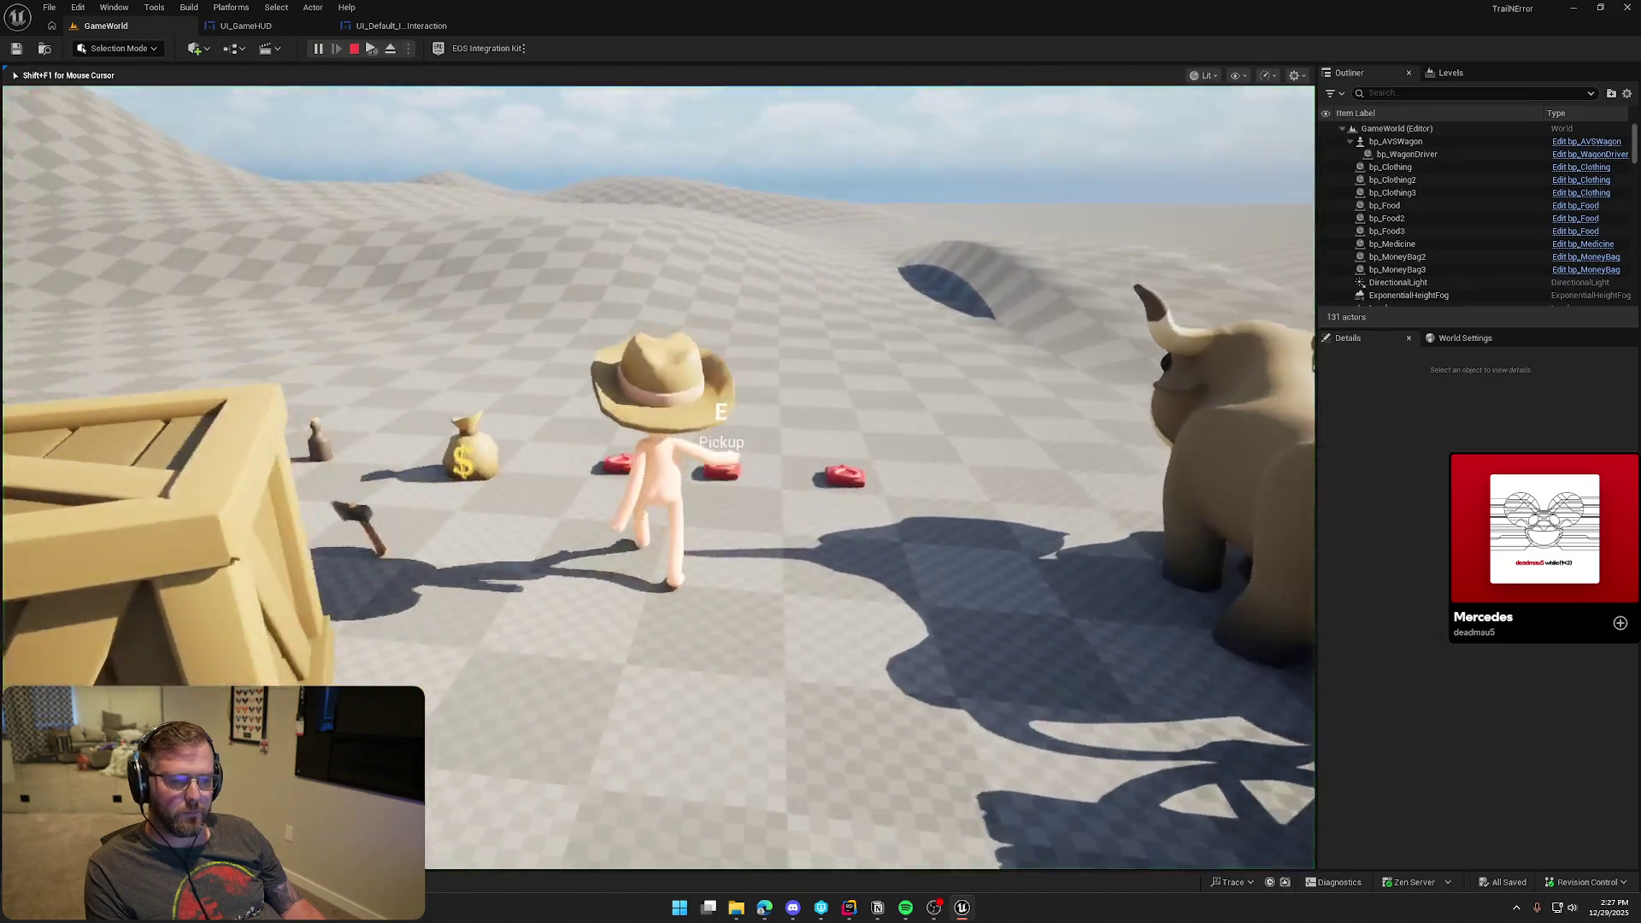
# Walk to the items in game, dropping the medicine bottle and picking up a dark food item
pyautogui.press('w')
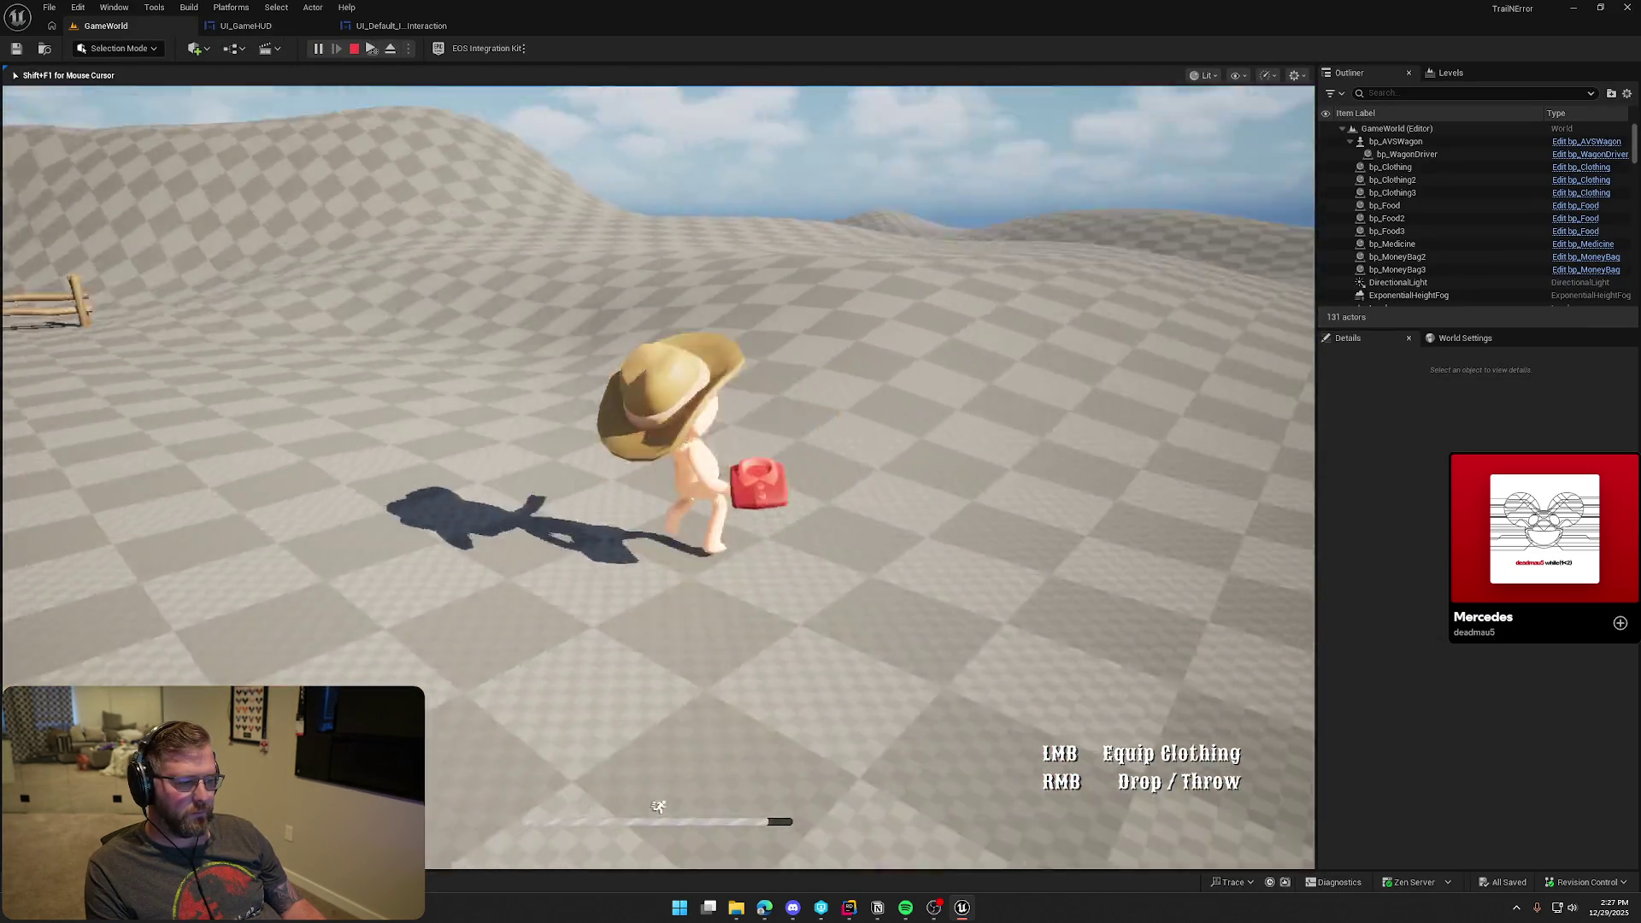
pyautogui.press('w')
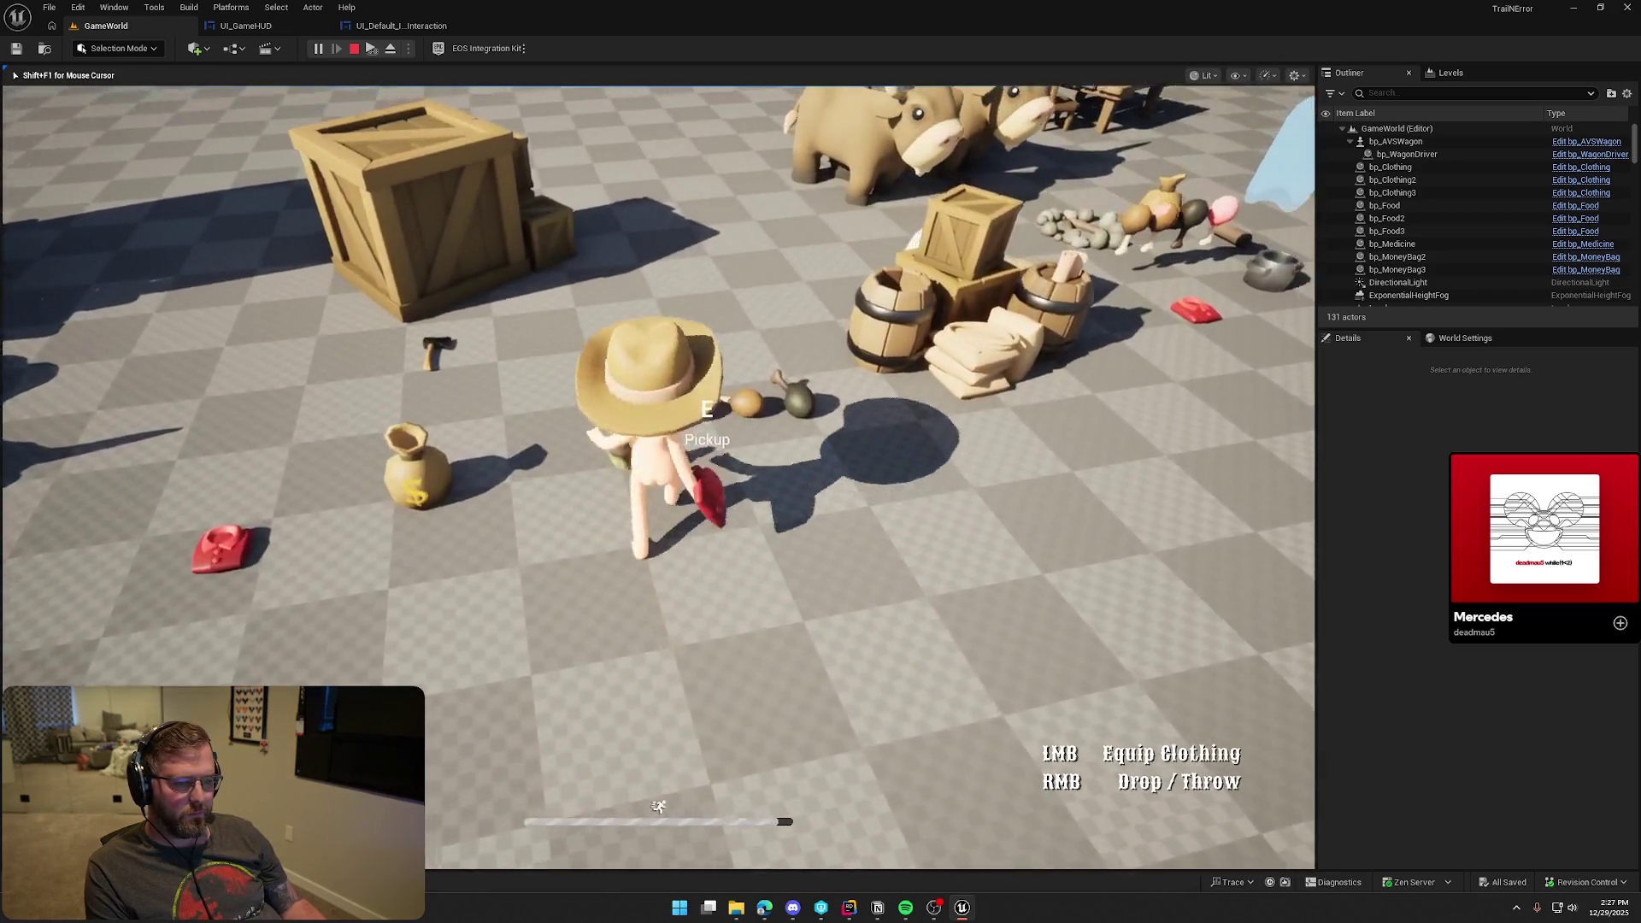
pyautogui.press('w')
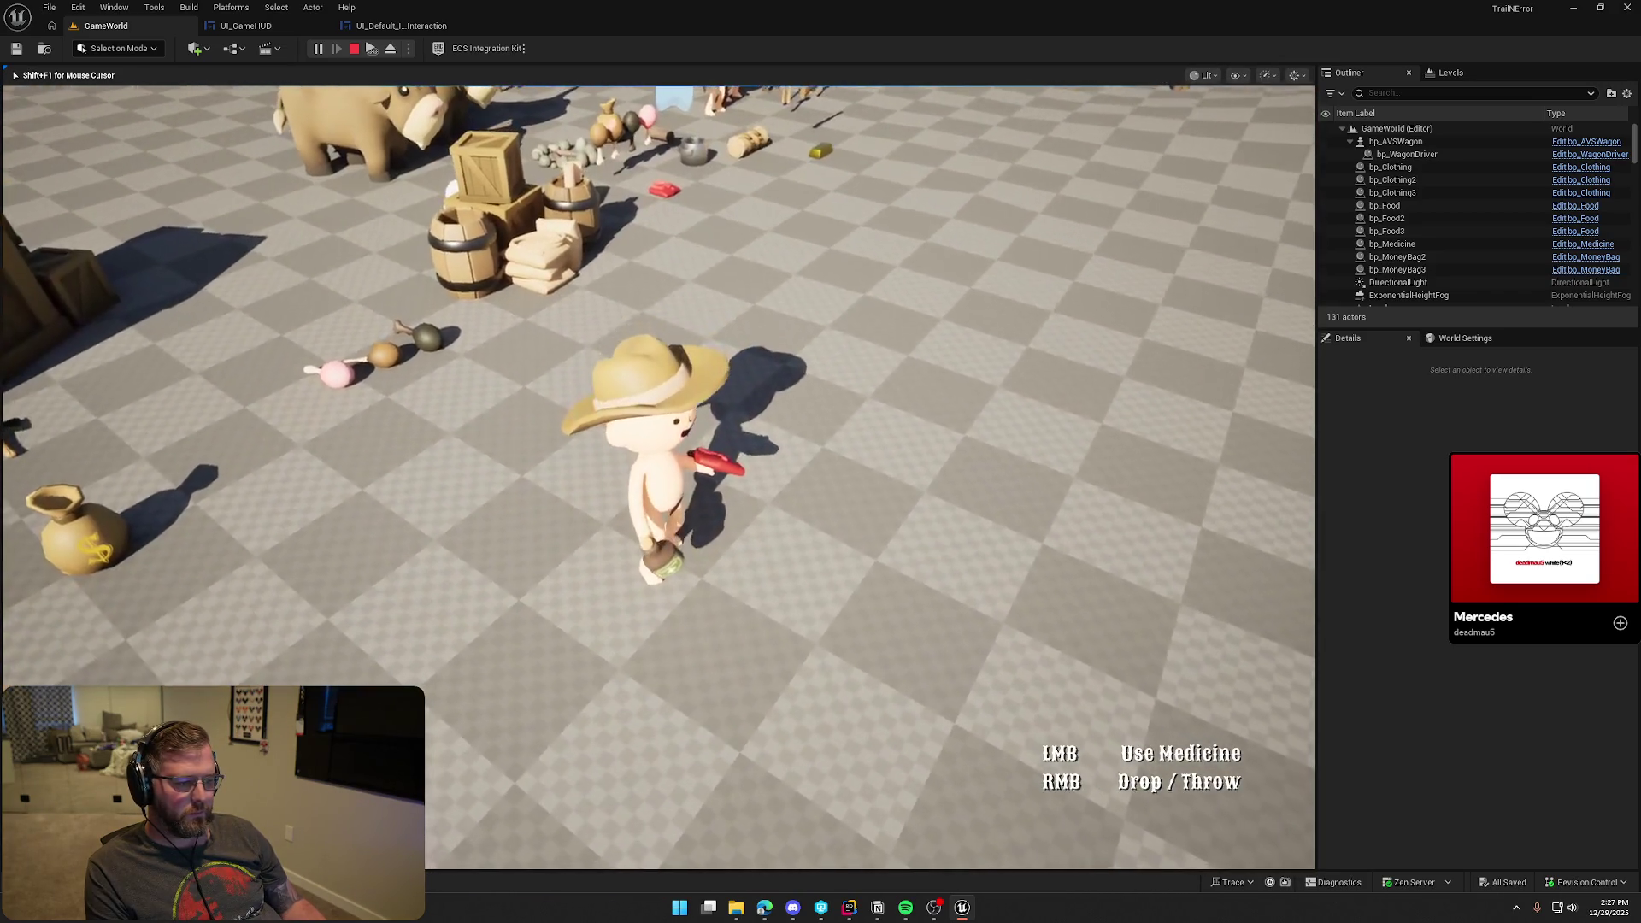
pyautogui.press('w')
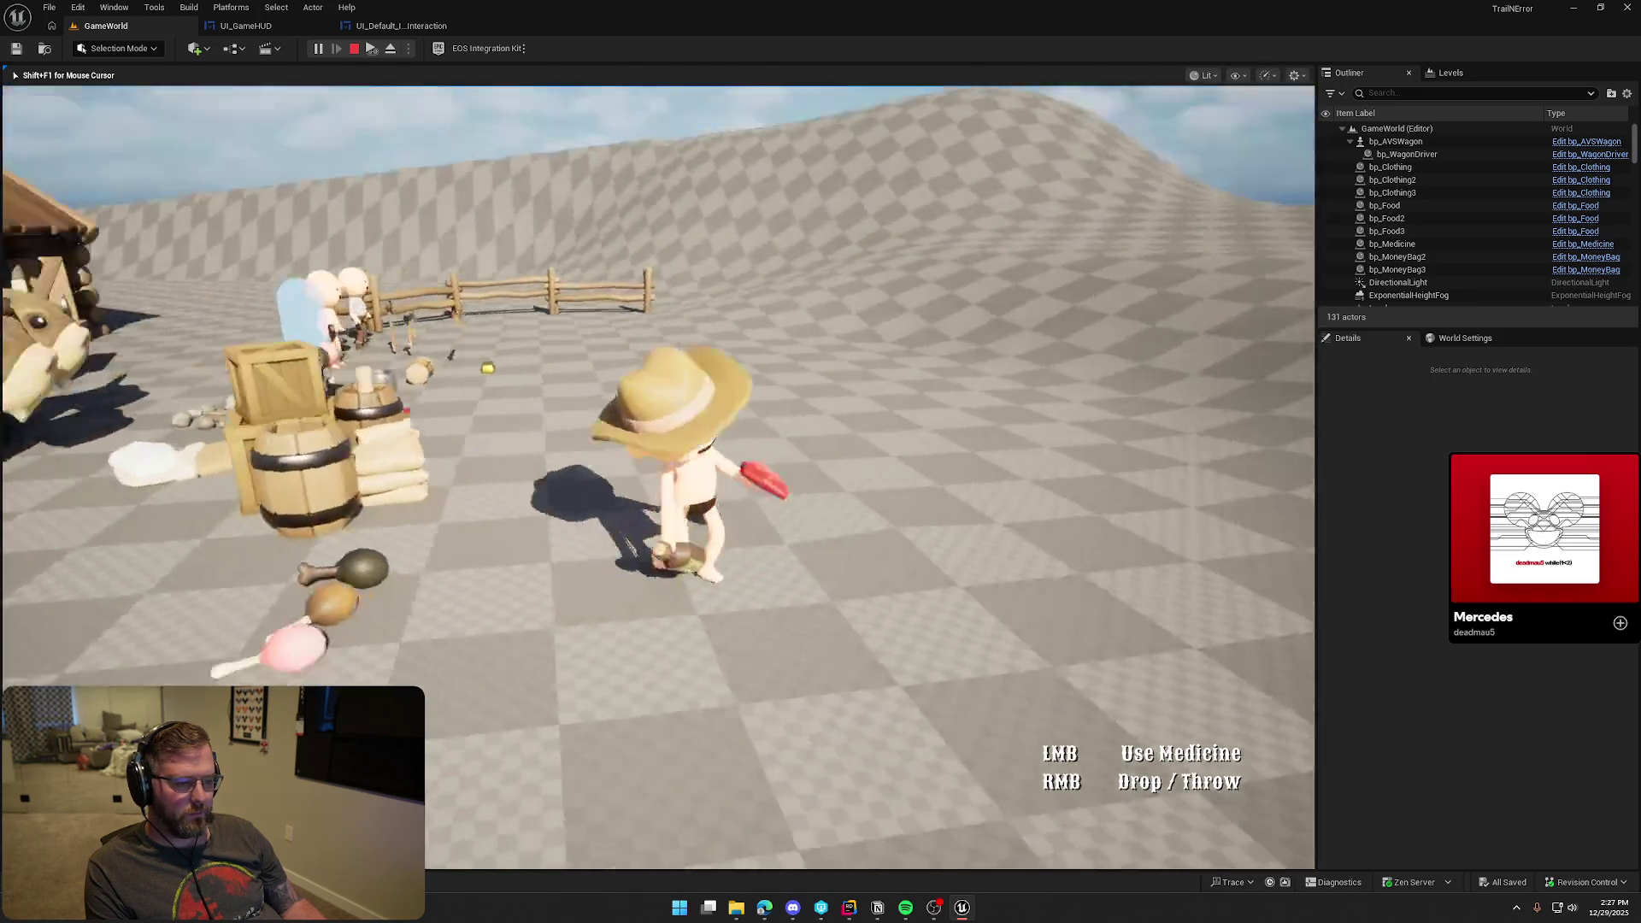
pyautogui.press('e')
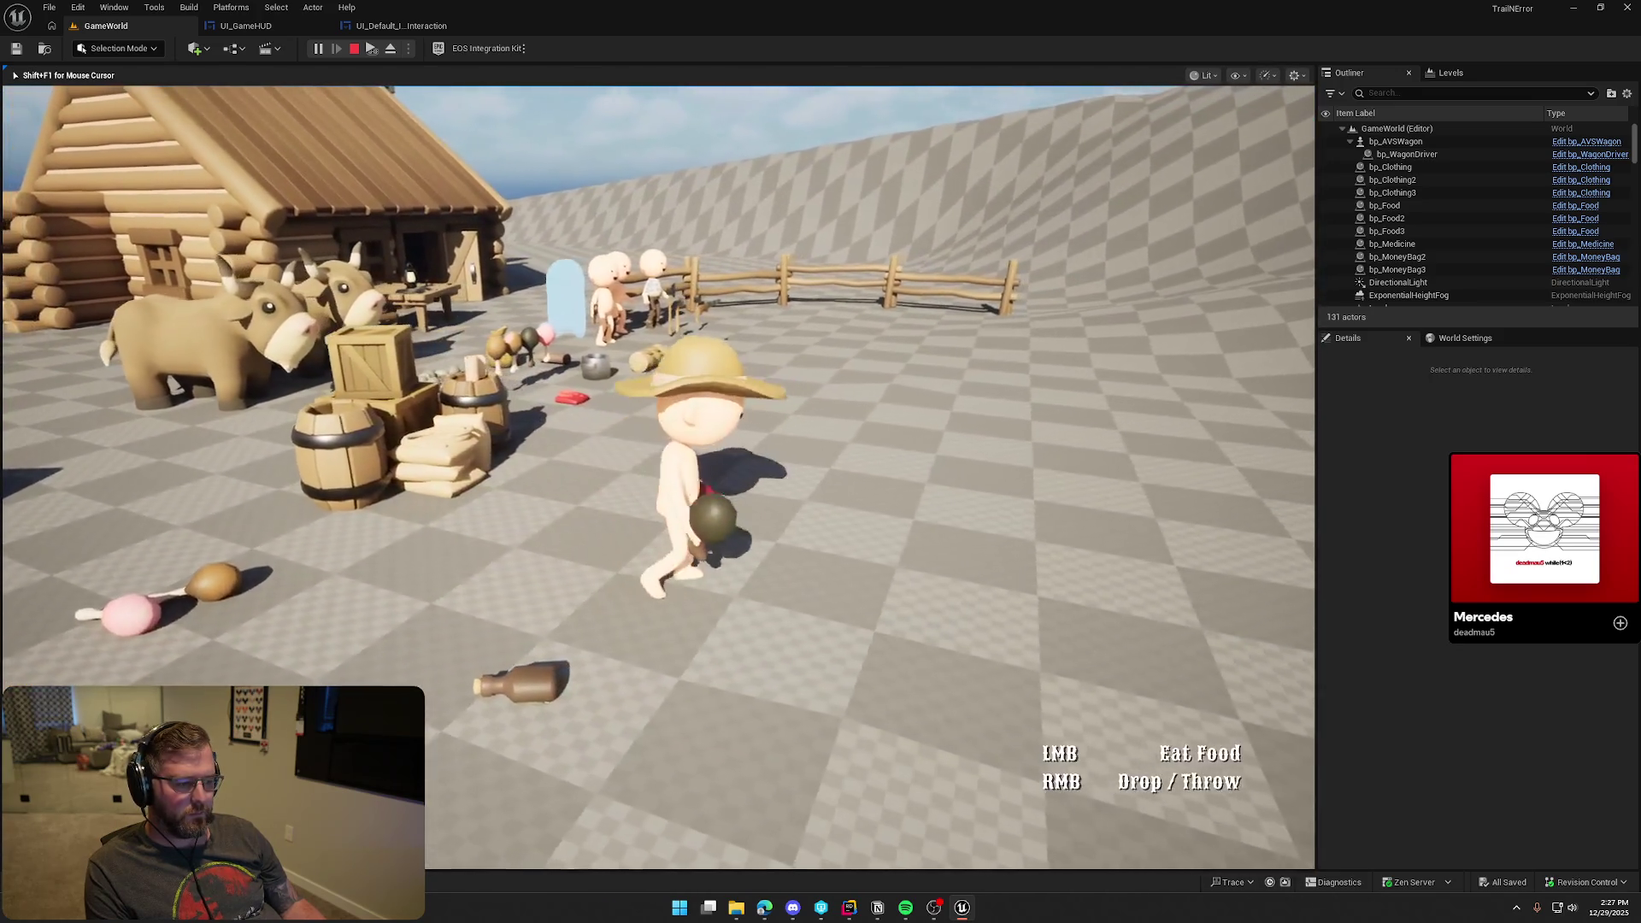
pyautogui.press('w')
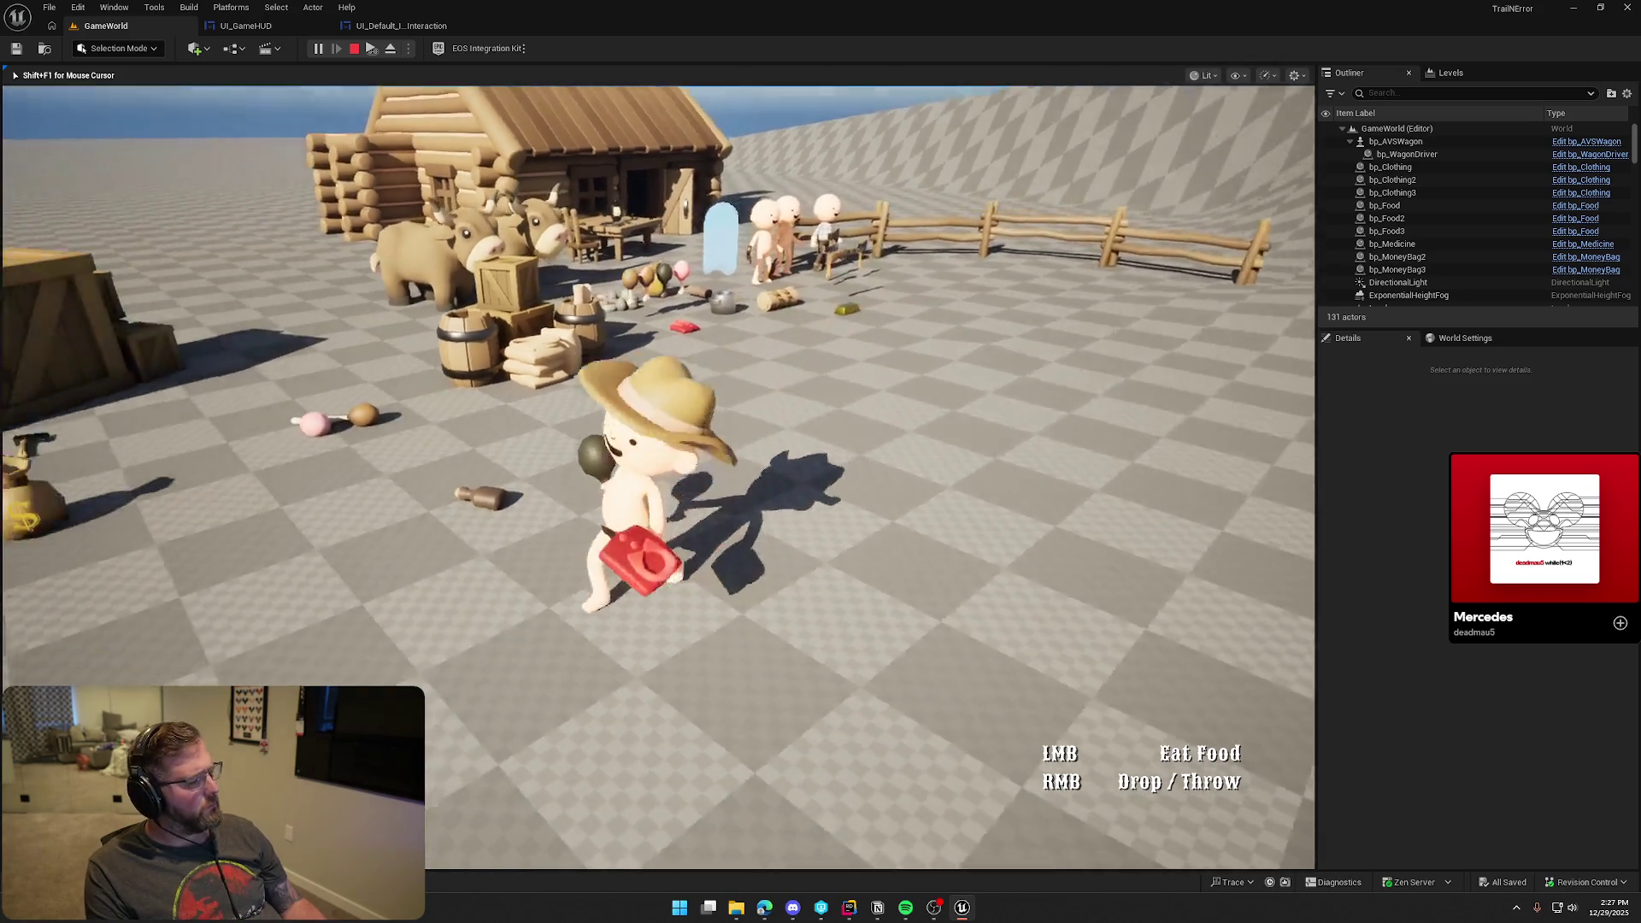
pyautogui.press('w')
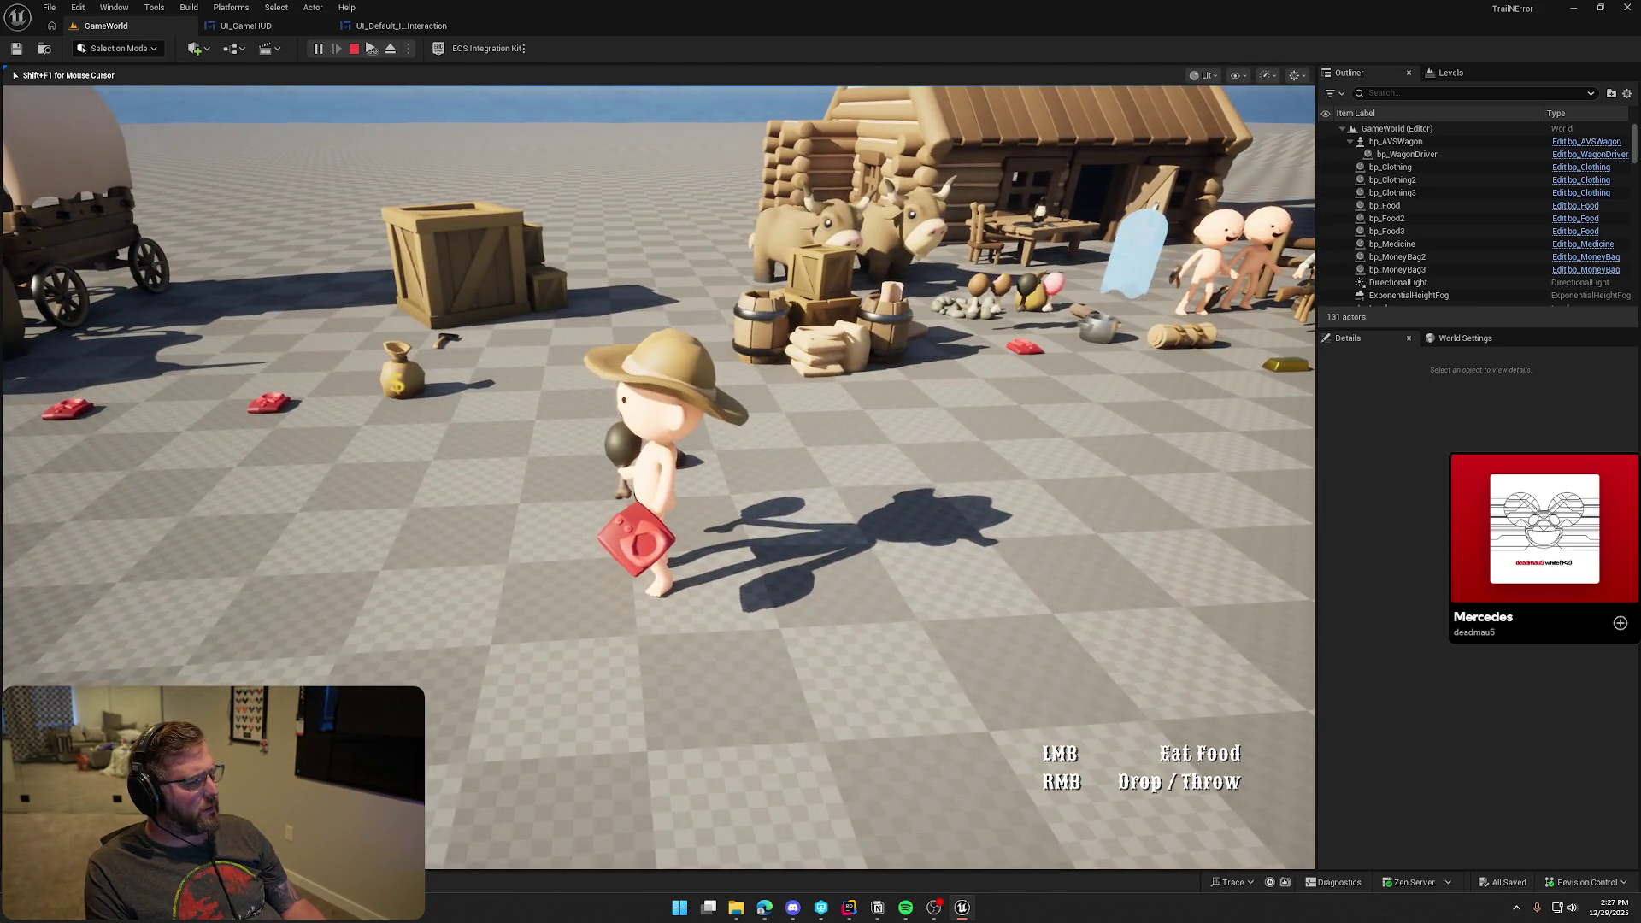
# Drop the held items, pick up the red food, then end play and reopen the interaction widget
pyautogui.rightClick(658, 477)
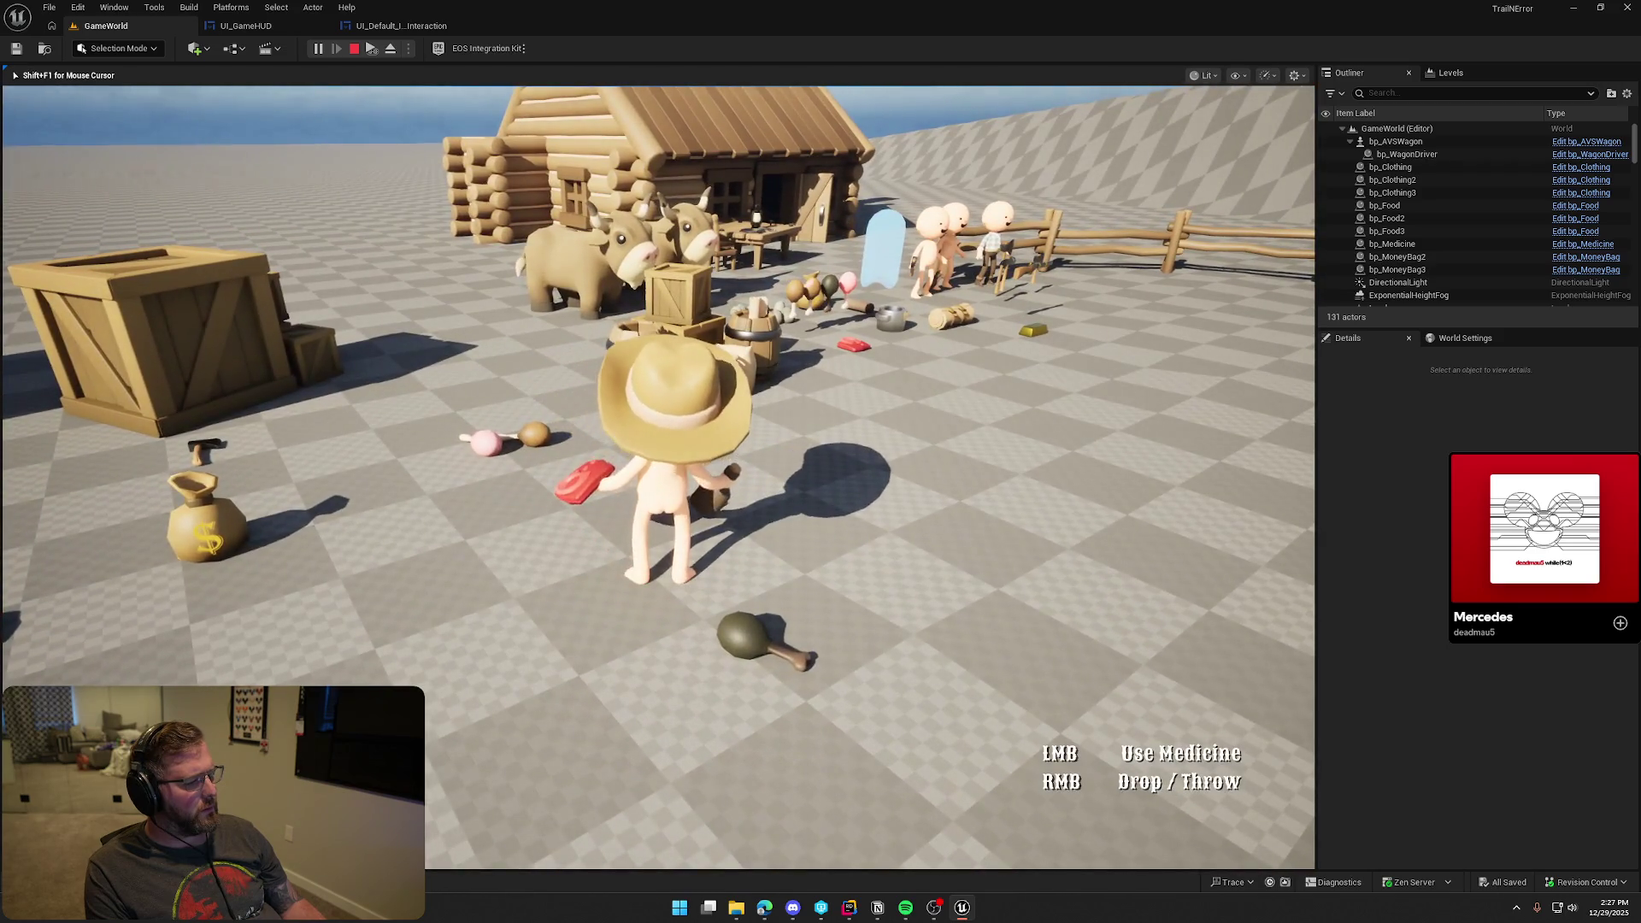
pyautogui.rightClick(658, 477)
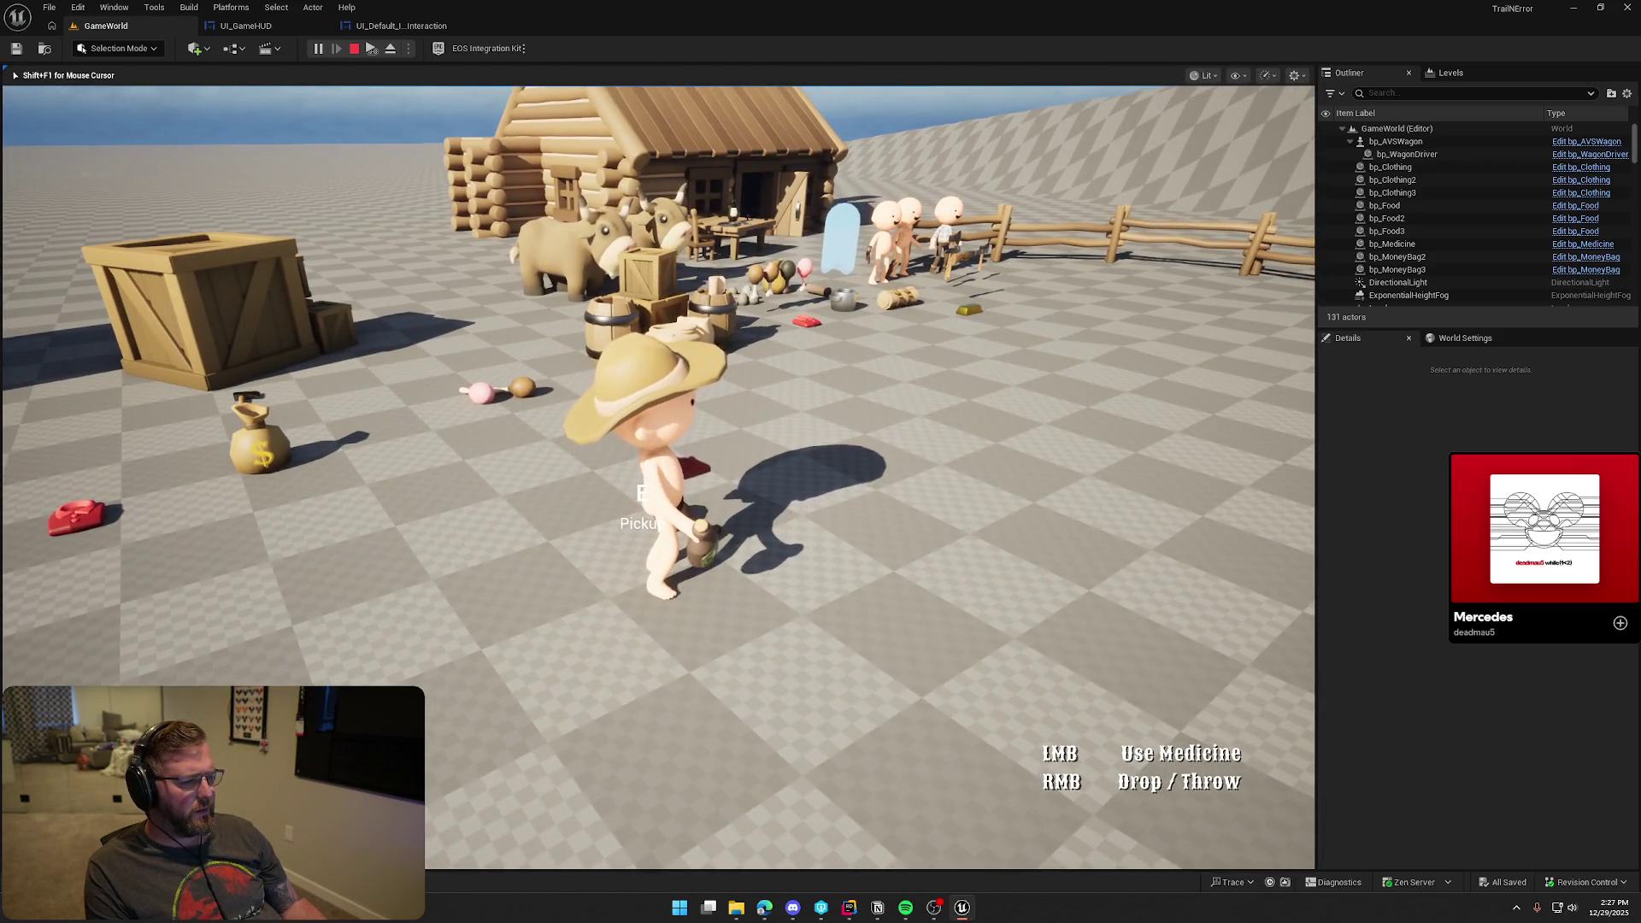
pyautogui.rightClick(658, 477)
pyautogui.press('e')
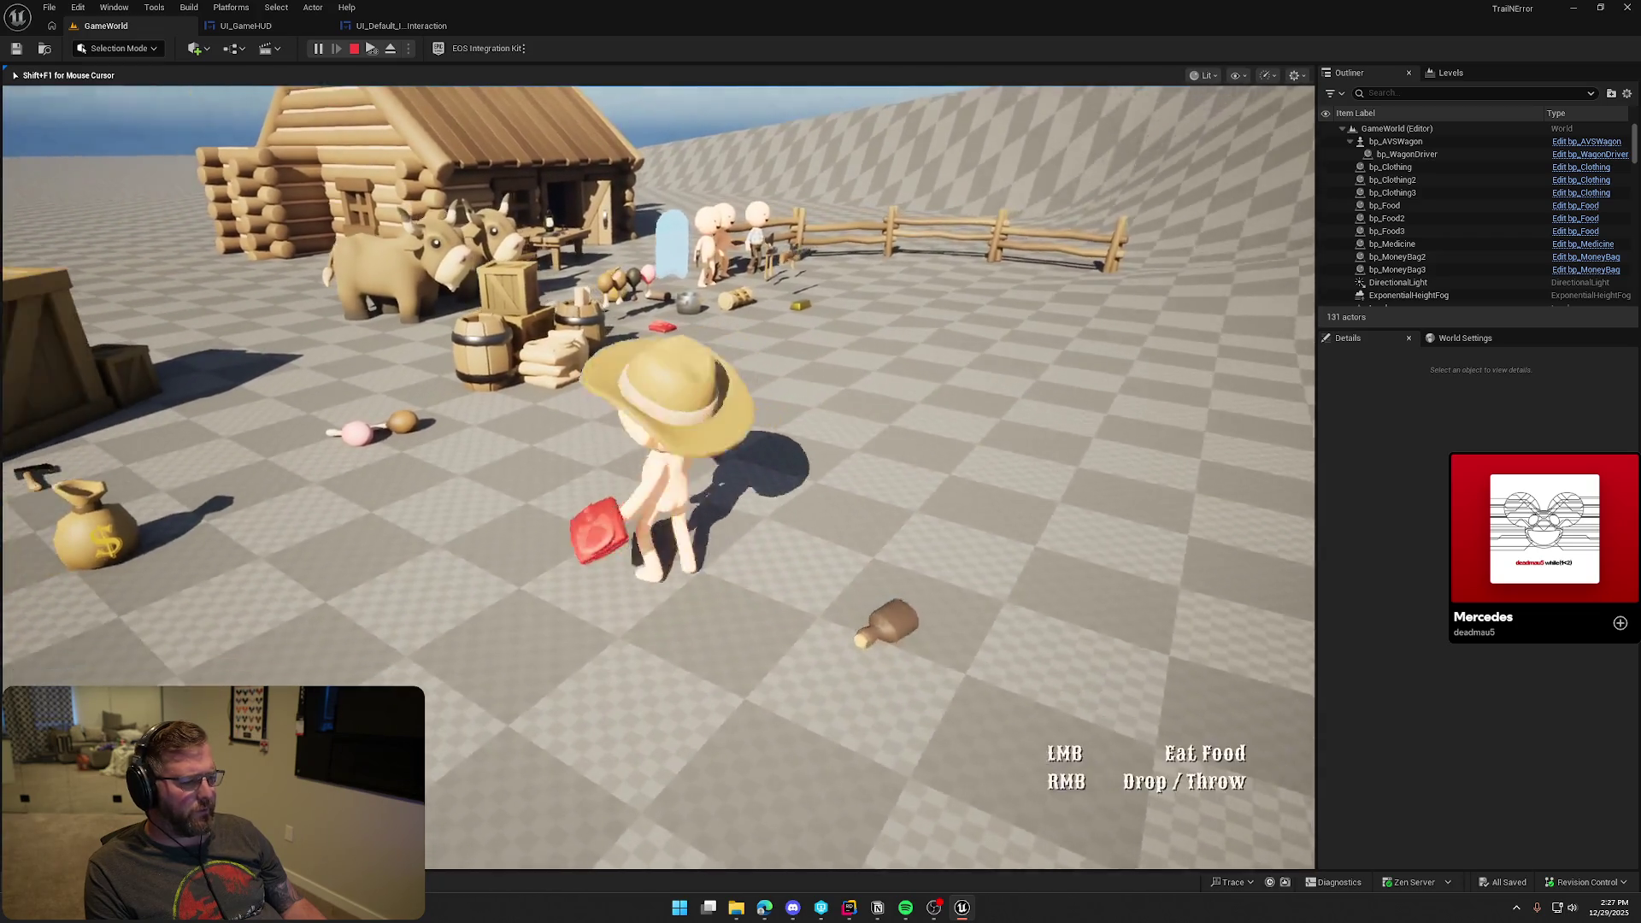
pyautogui.press('w')
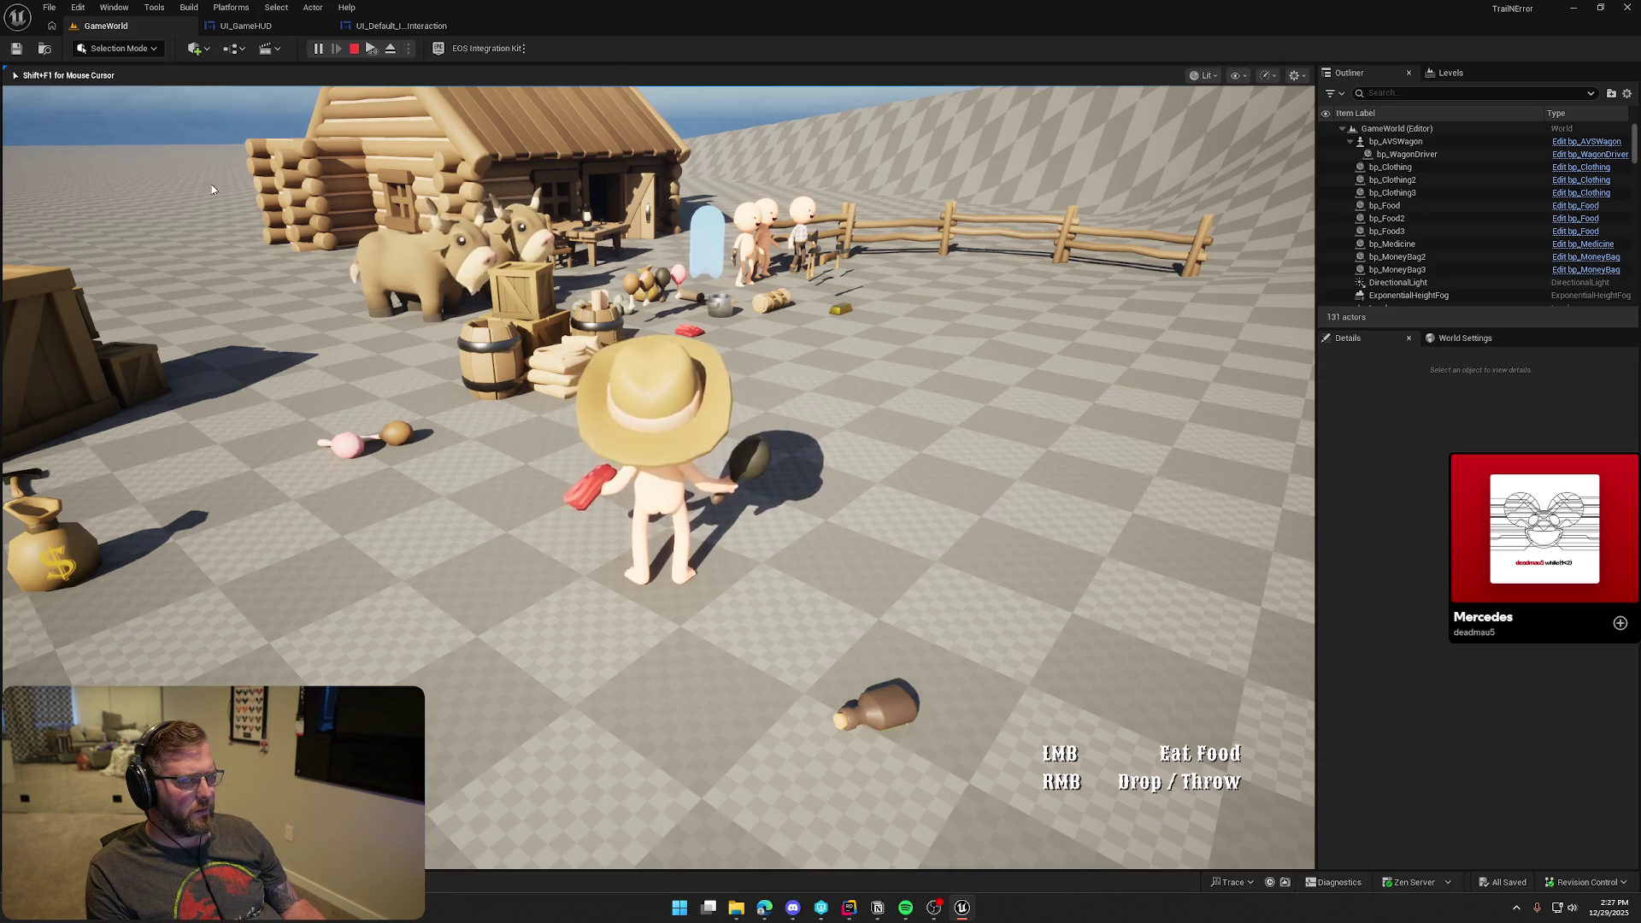
pyautogui.press('Escape')
pyautogui.click(370, 29)
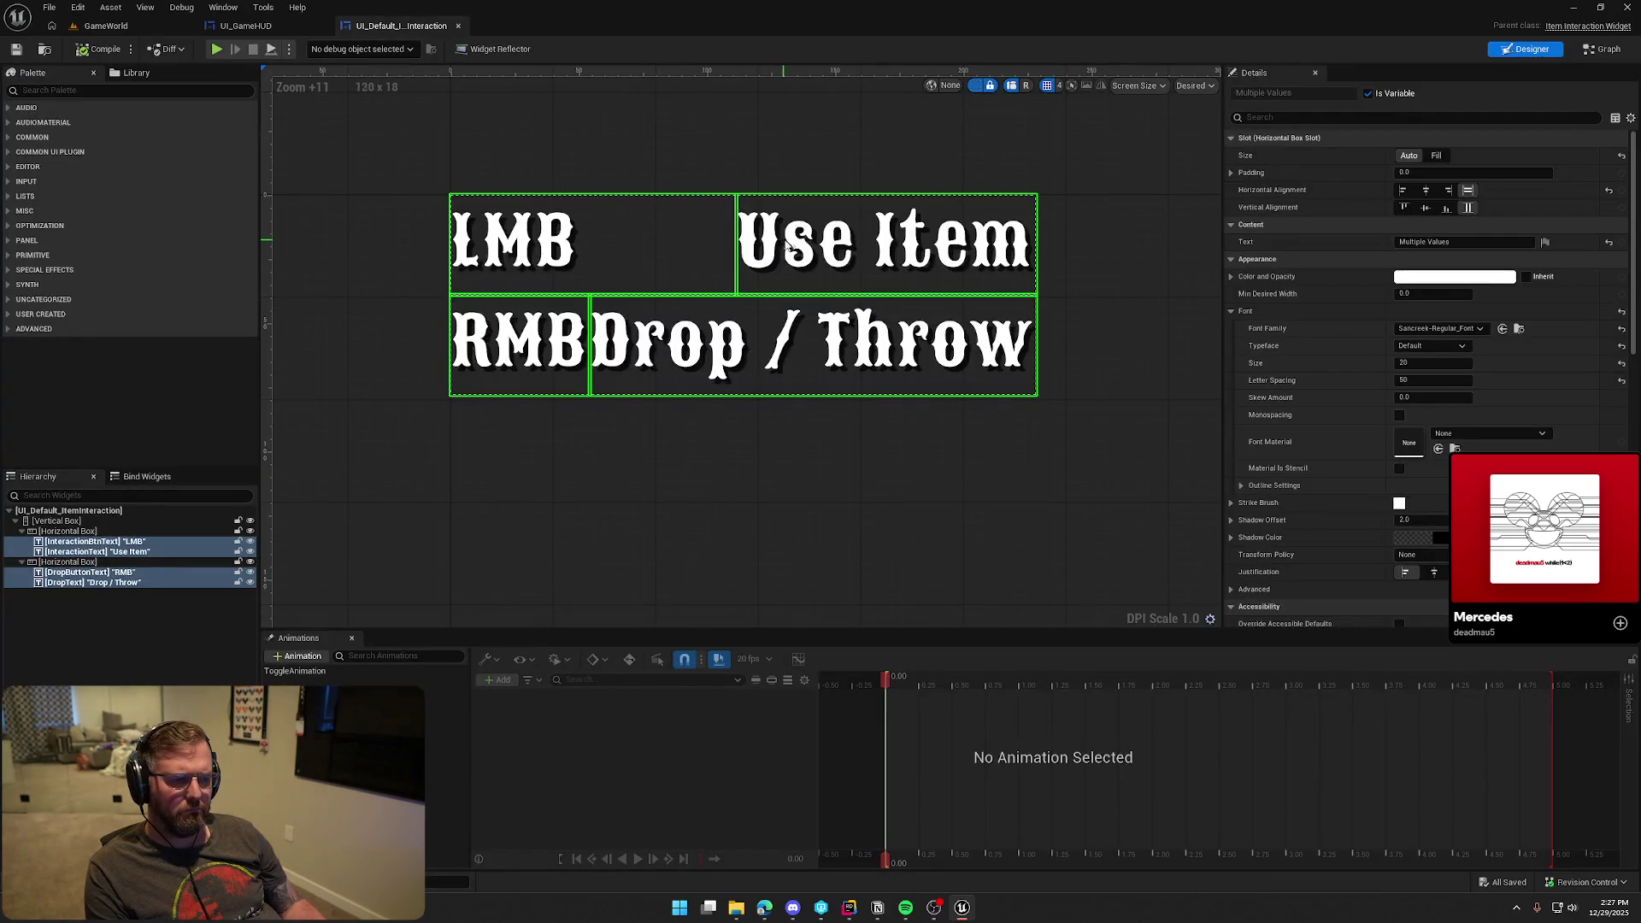
# Set the Use Item and Drop / Throw texts' slot Size to Fill, then switch to the GameWorld tab
pyautogui.click(119, 553)
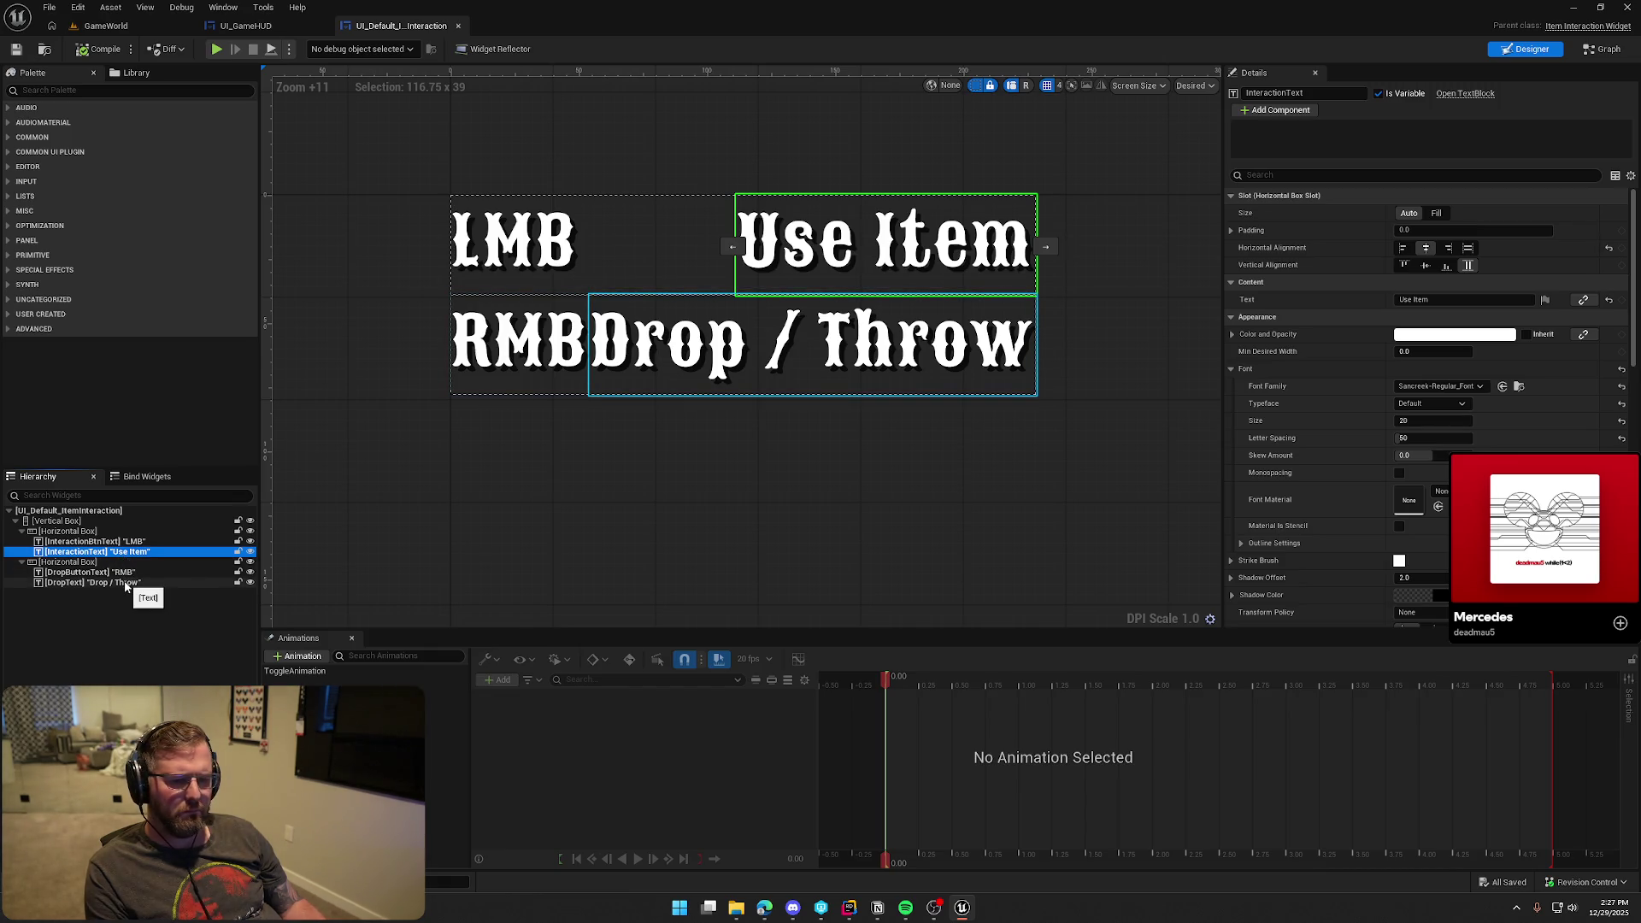
pyautogui.click(125, 583)
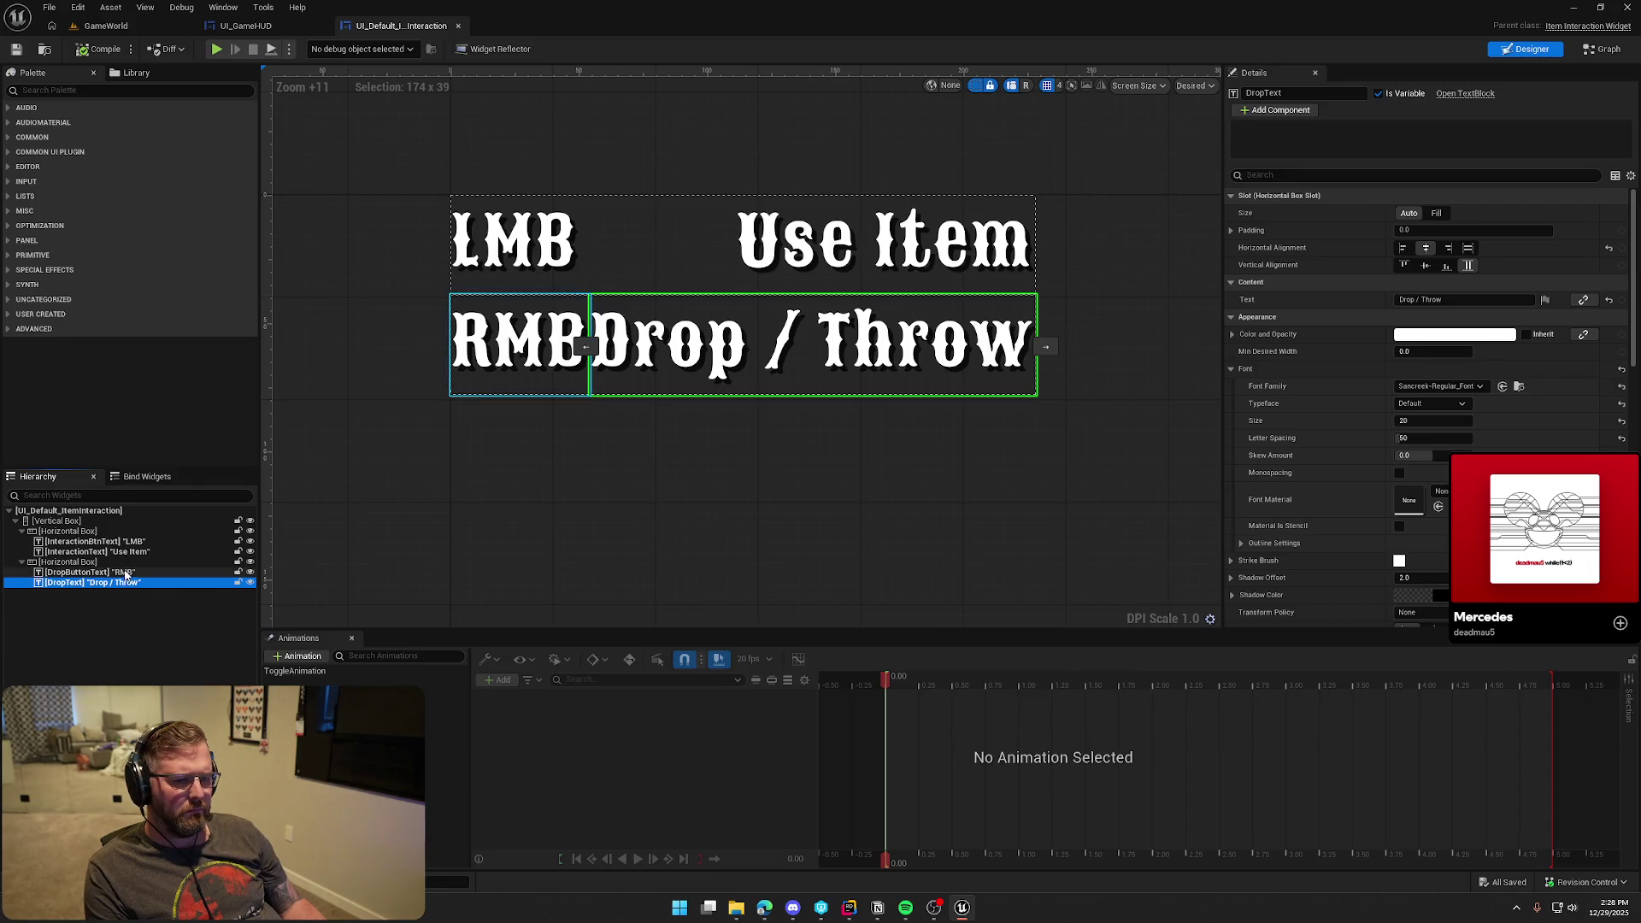
pyautogui.click(130, 552)
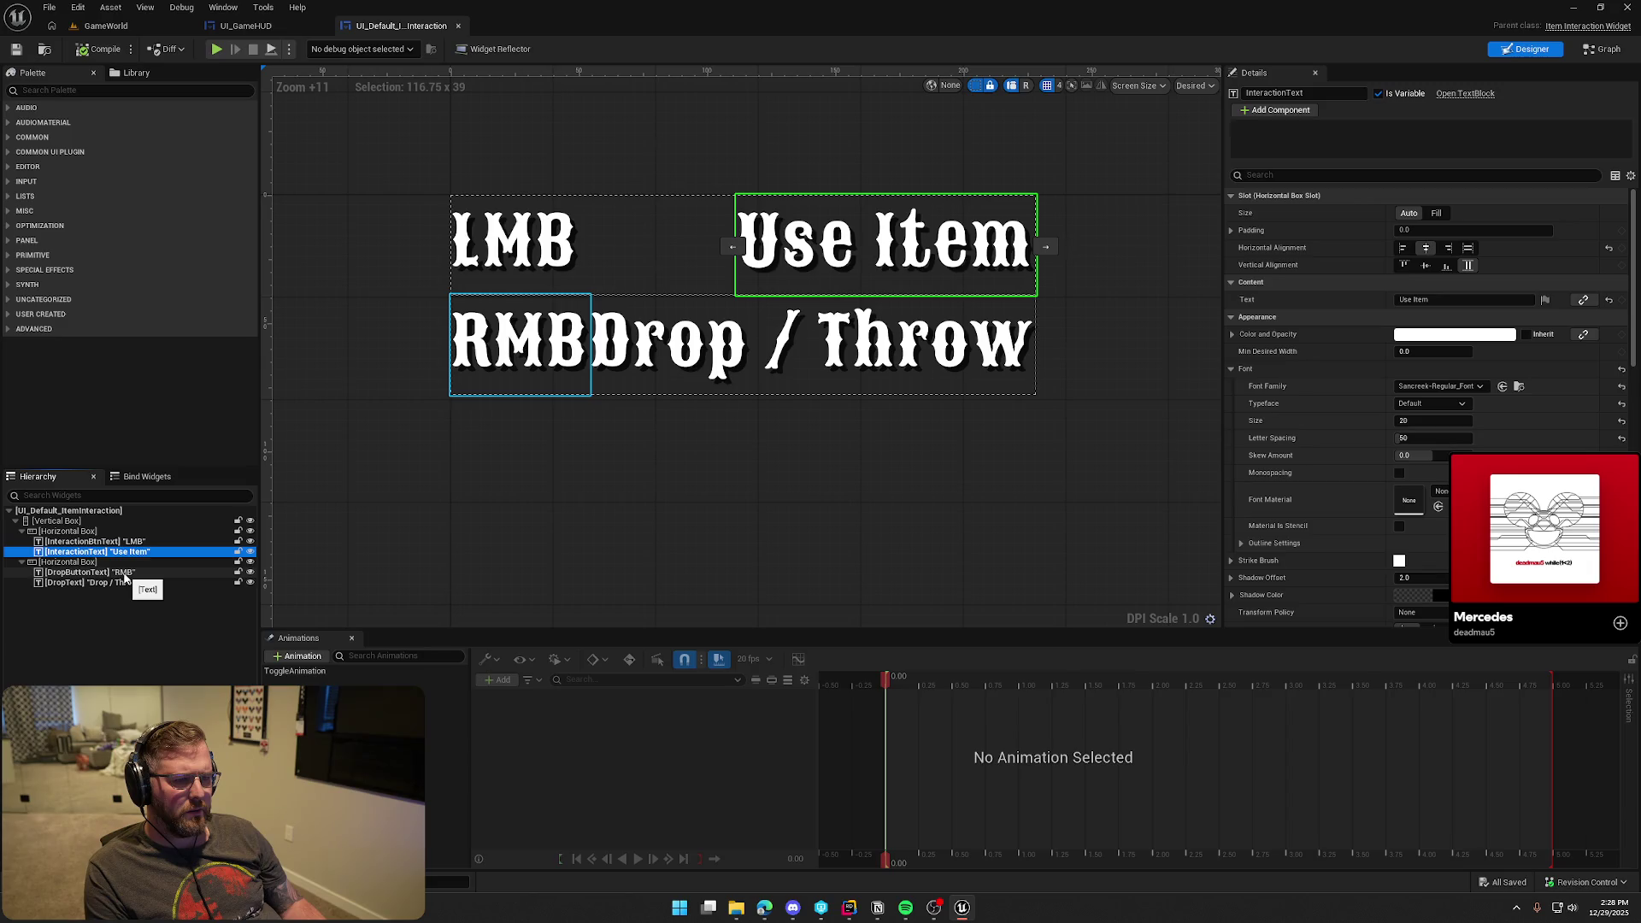
pyautogui.click(124, 574)
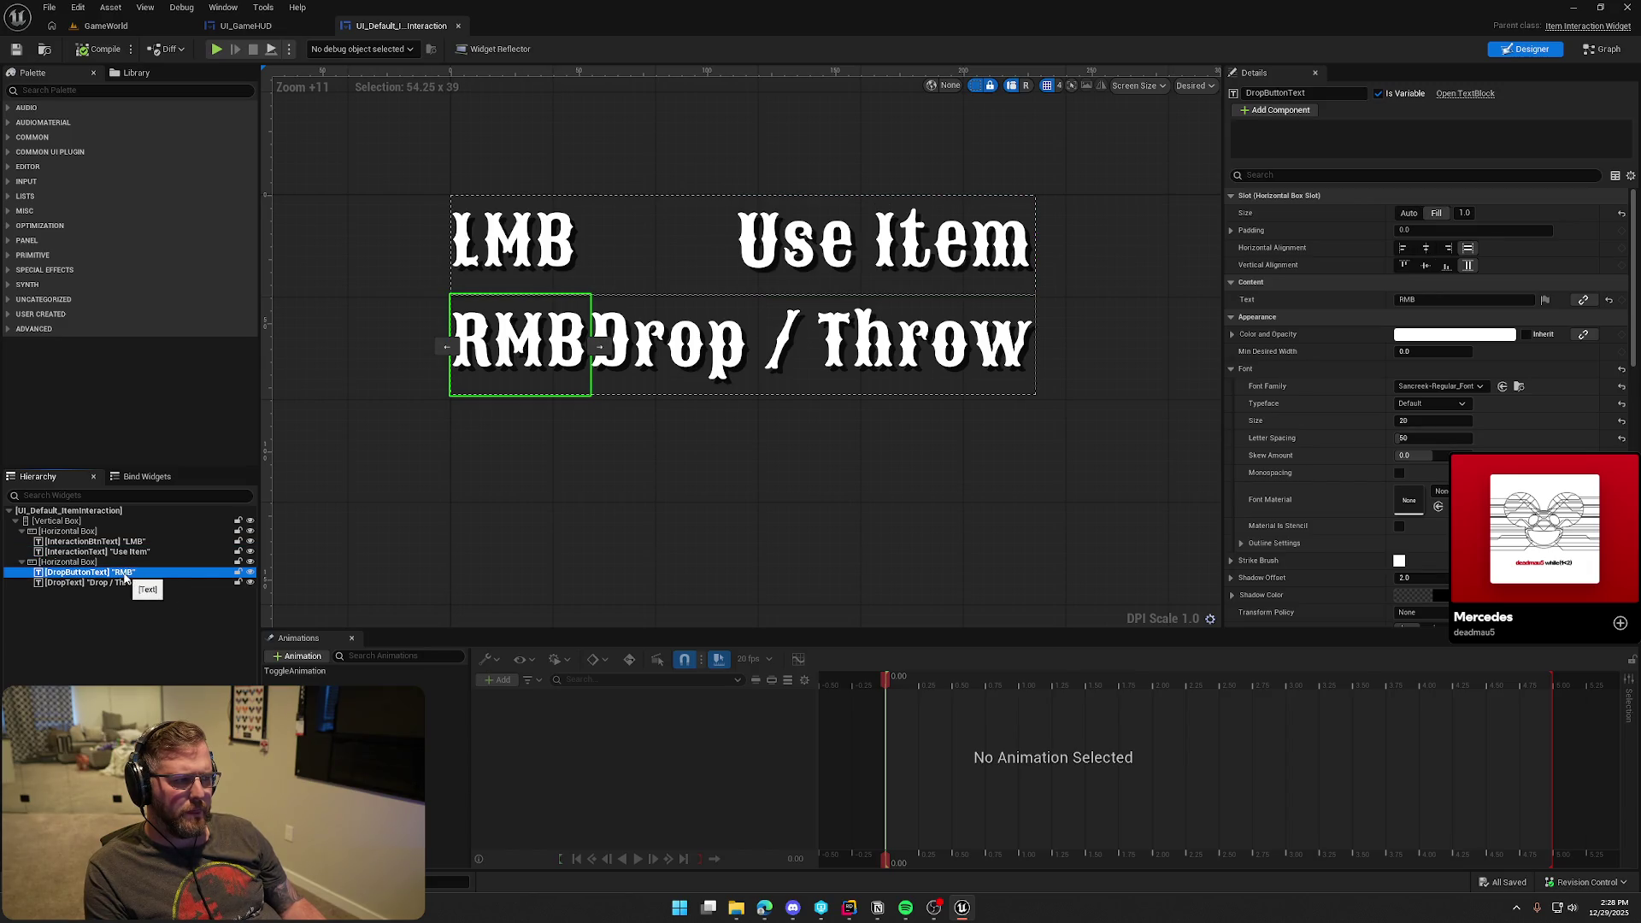
pyautogui.click(119, 542)
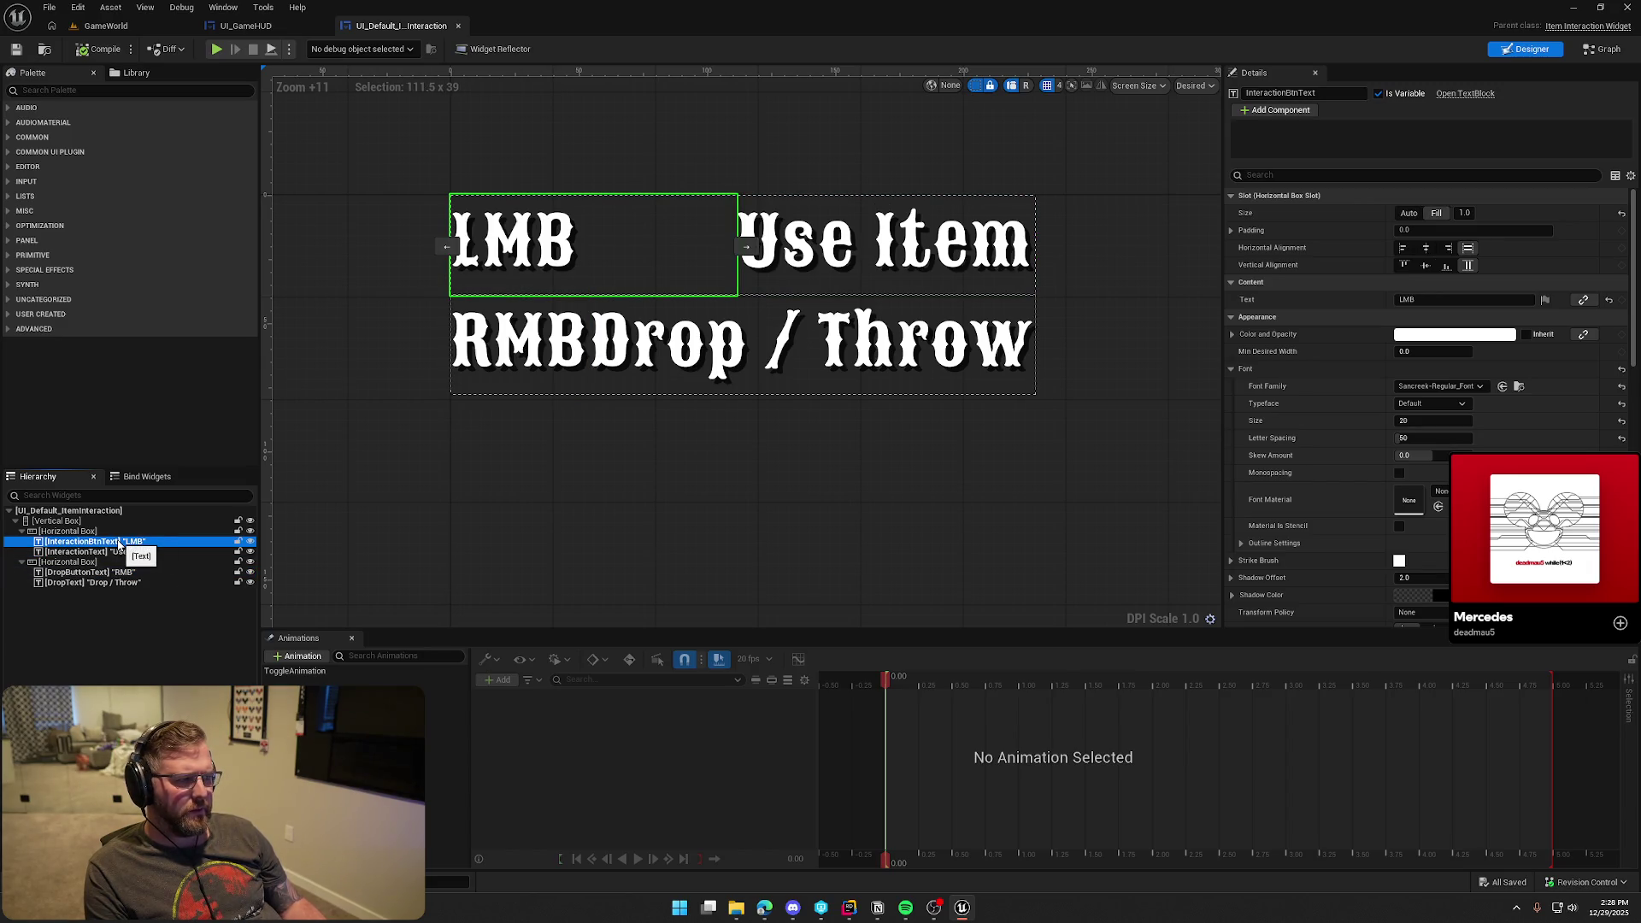
pyautogui.click(107, 553)
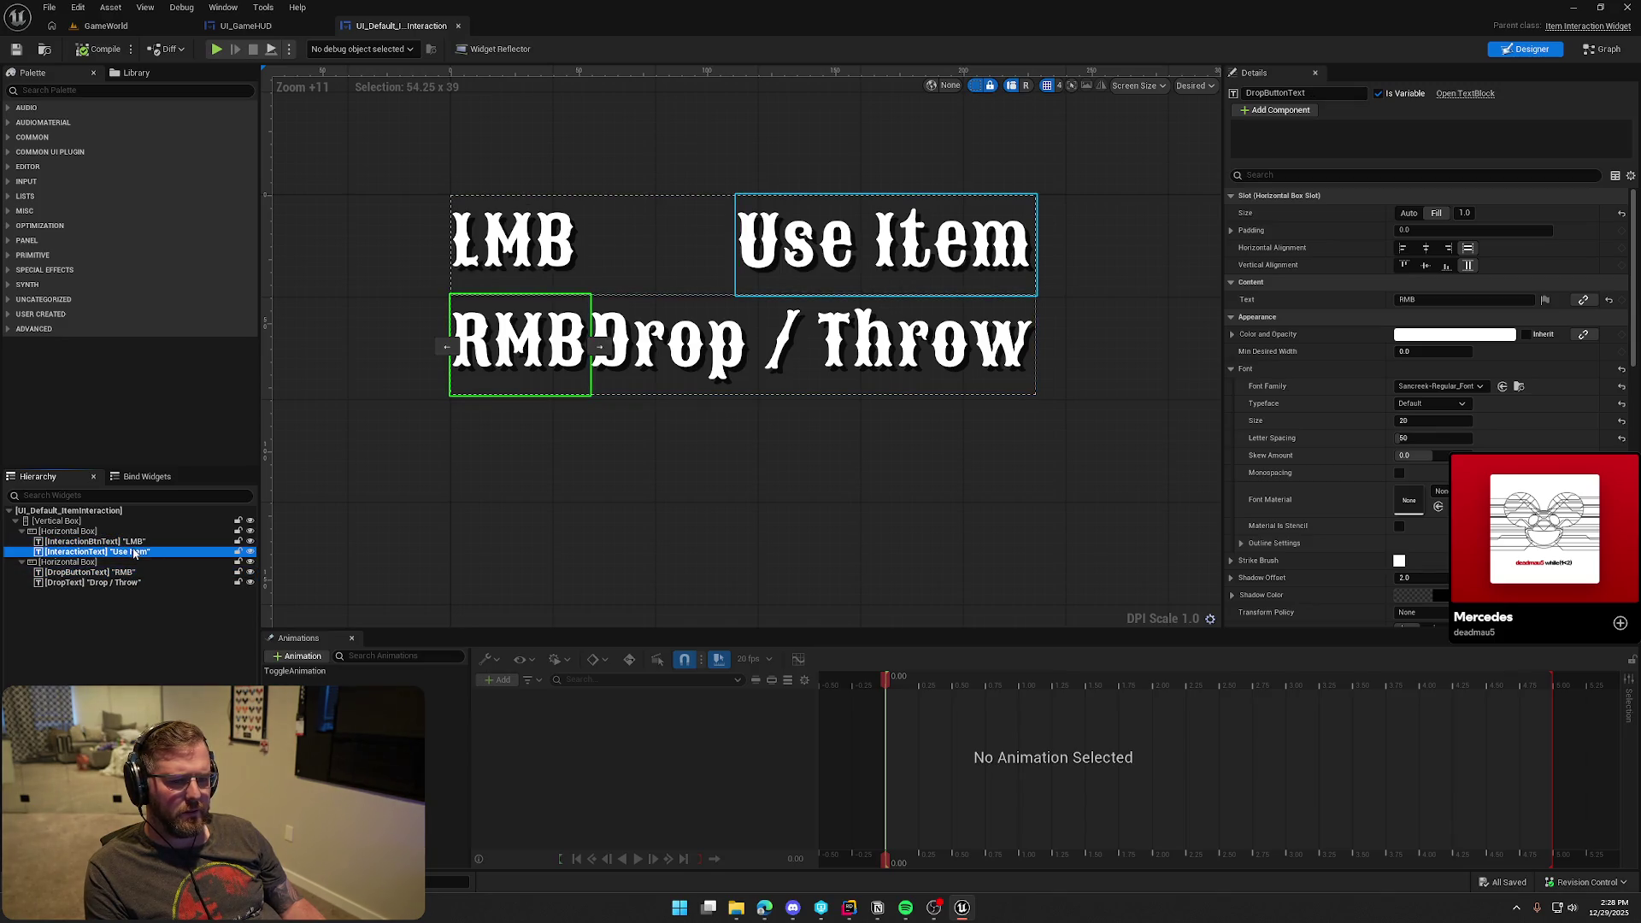
pyautogui.keyDown('ctrl'); pyautogui.click(122, 584); pyautogui.keyUp('ctrl')
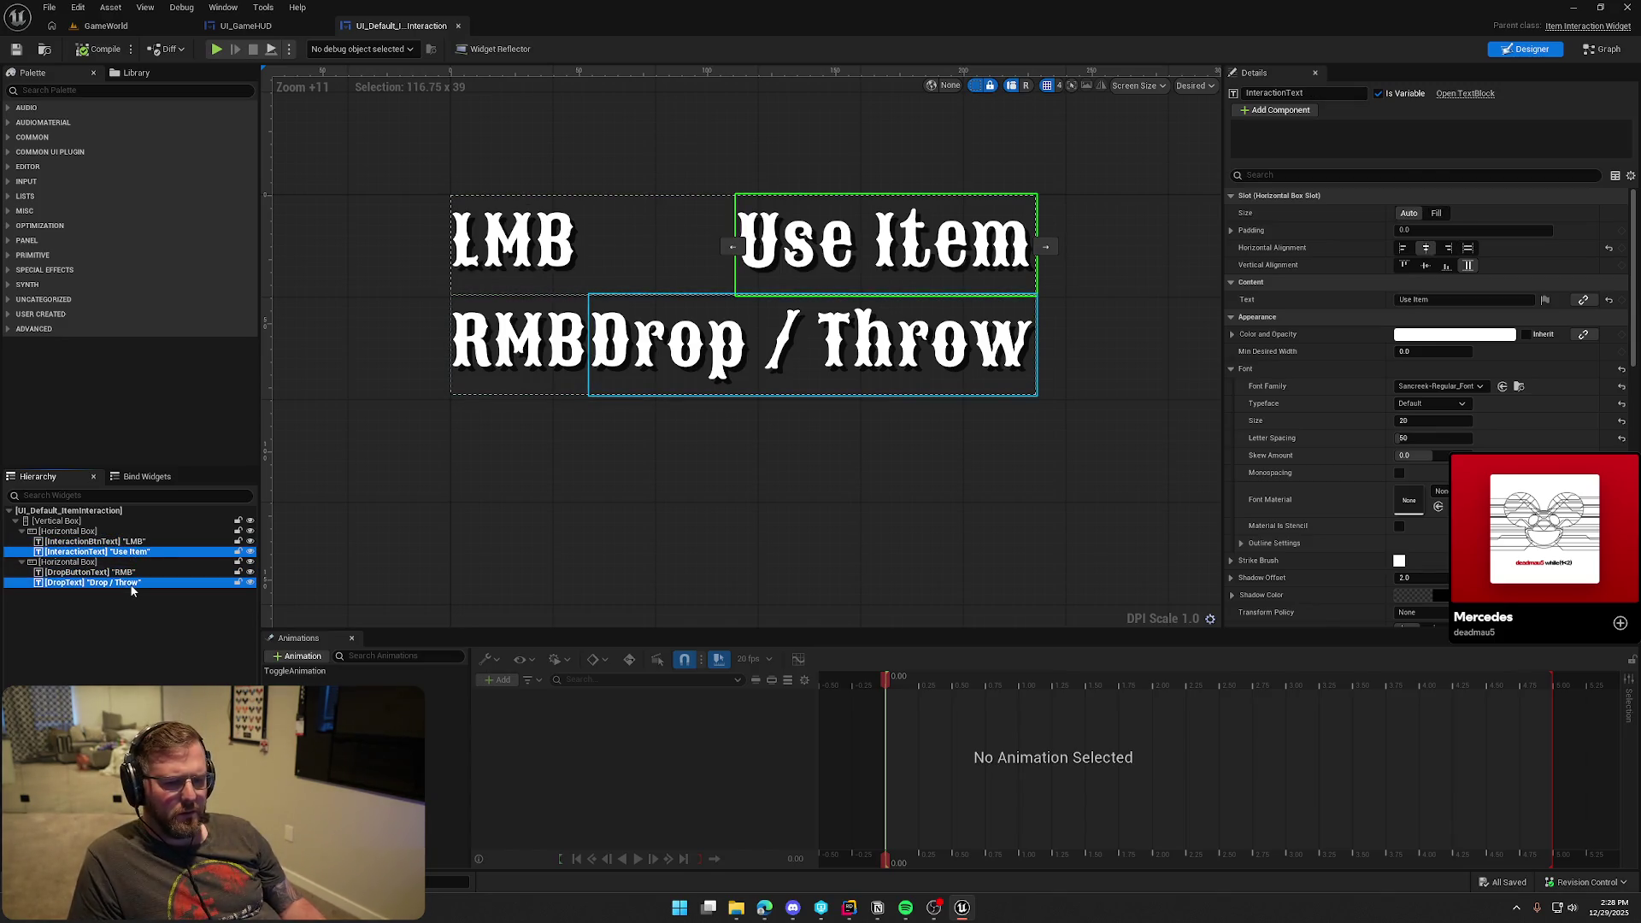
pyautogui.click(1437, 156)
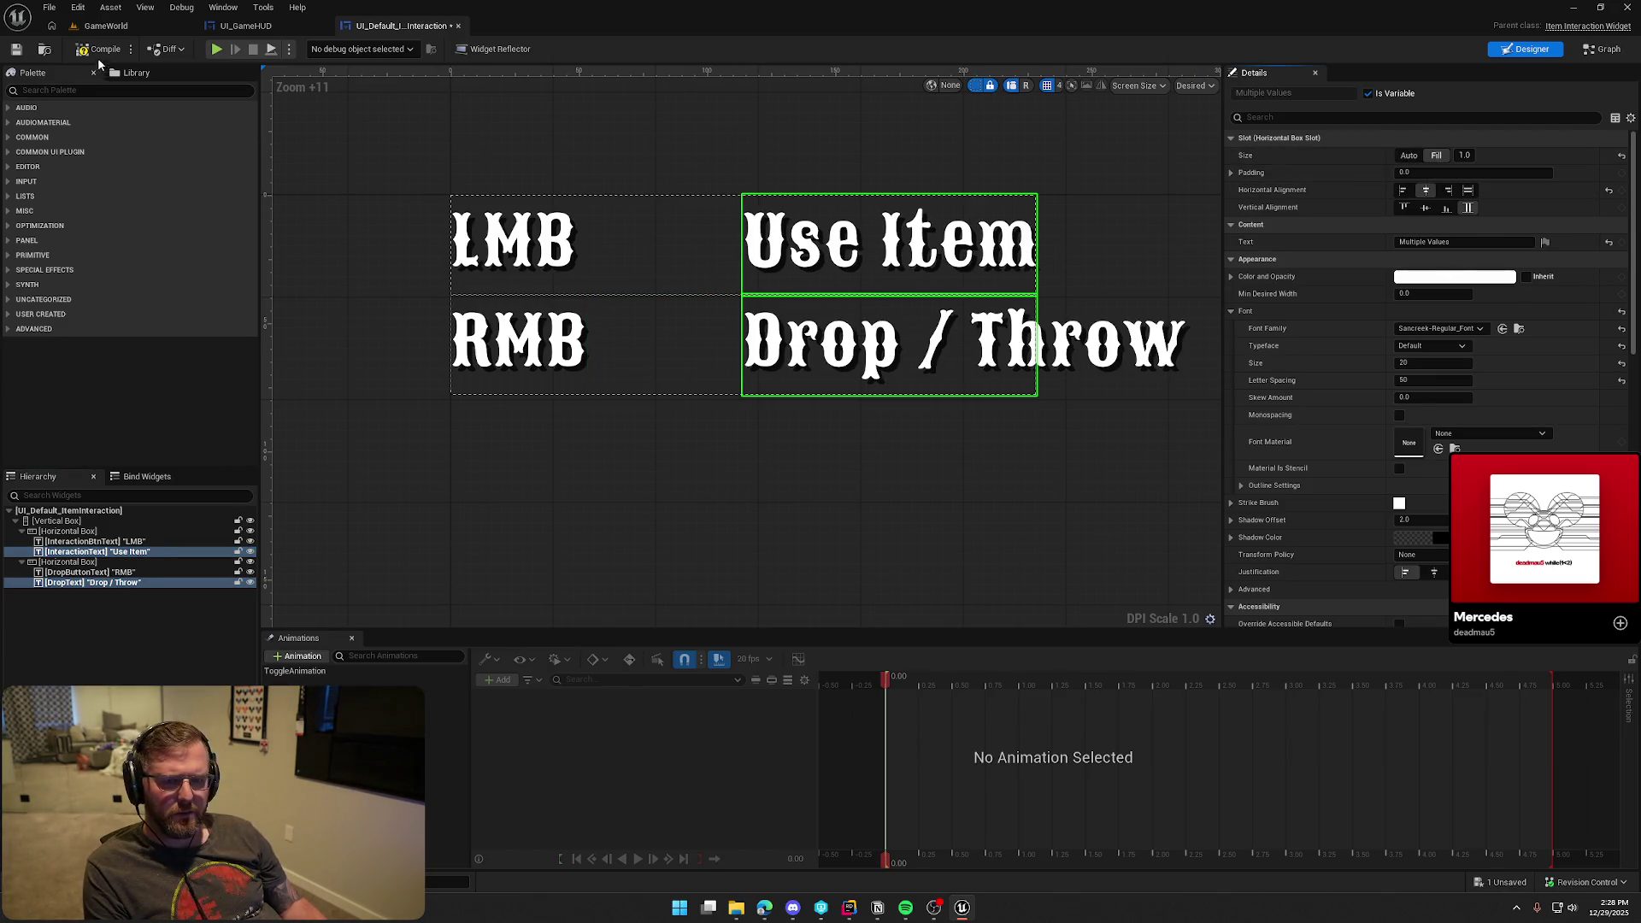
pyautogui.click(104, 26)
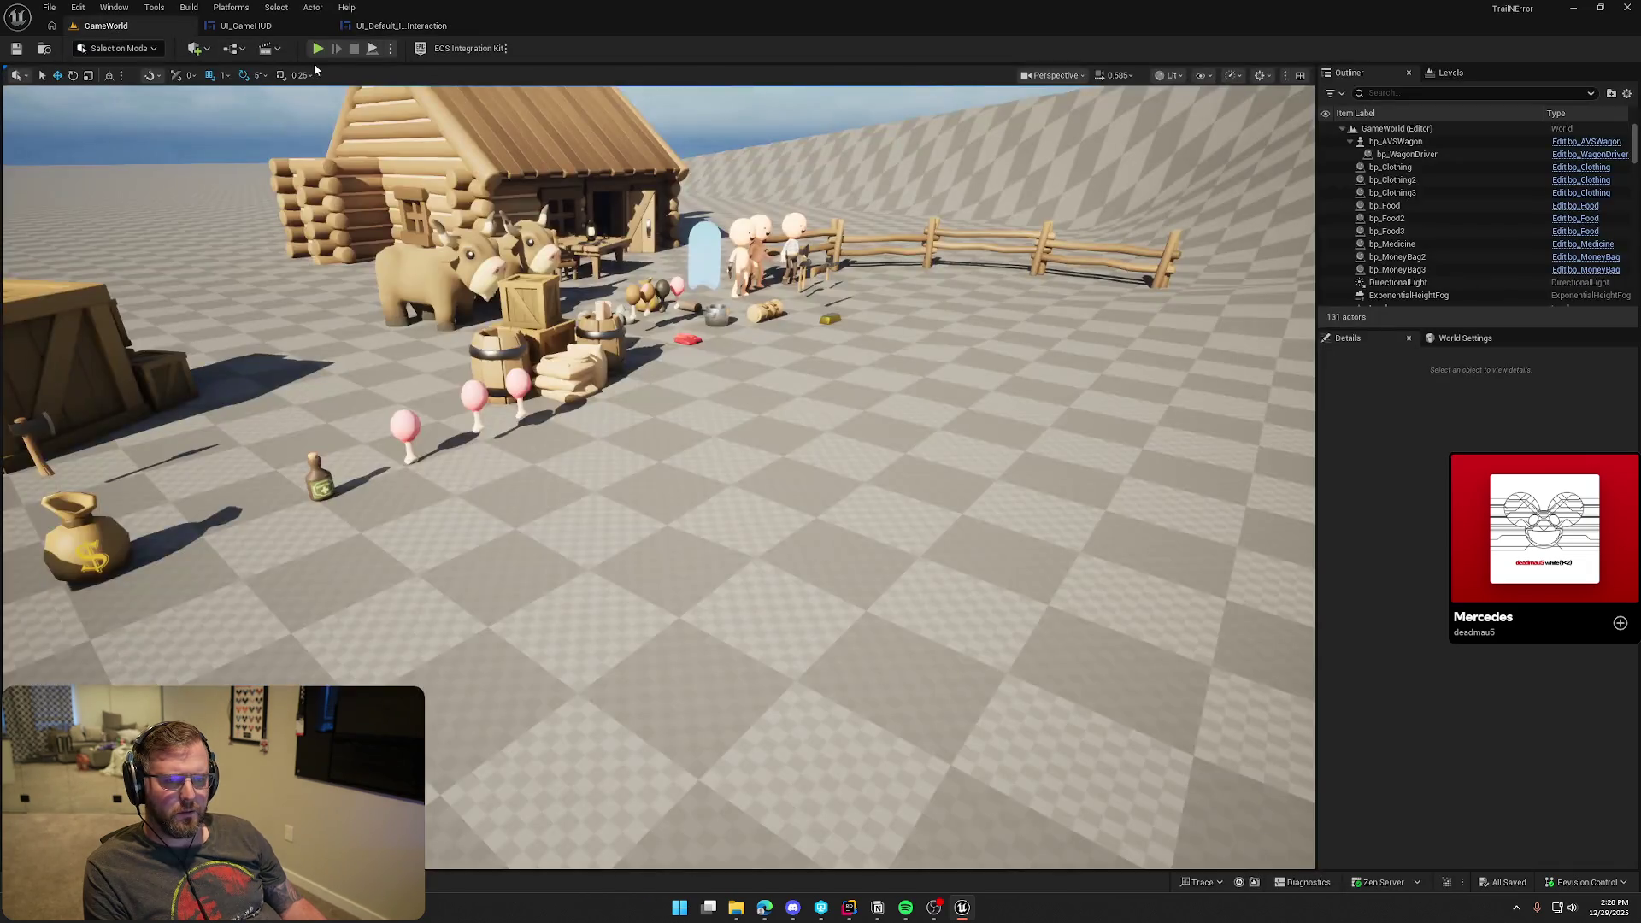
# Play the level, walk to the village items and switch to food, then return to the widget designer
pyautogui.hotkey('alt', 'p')
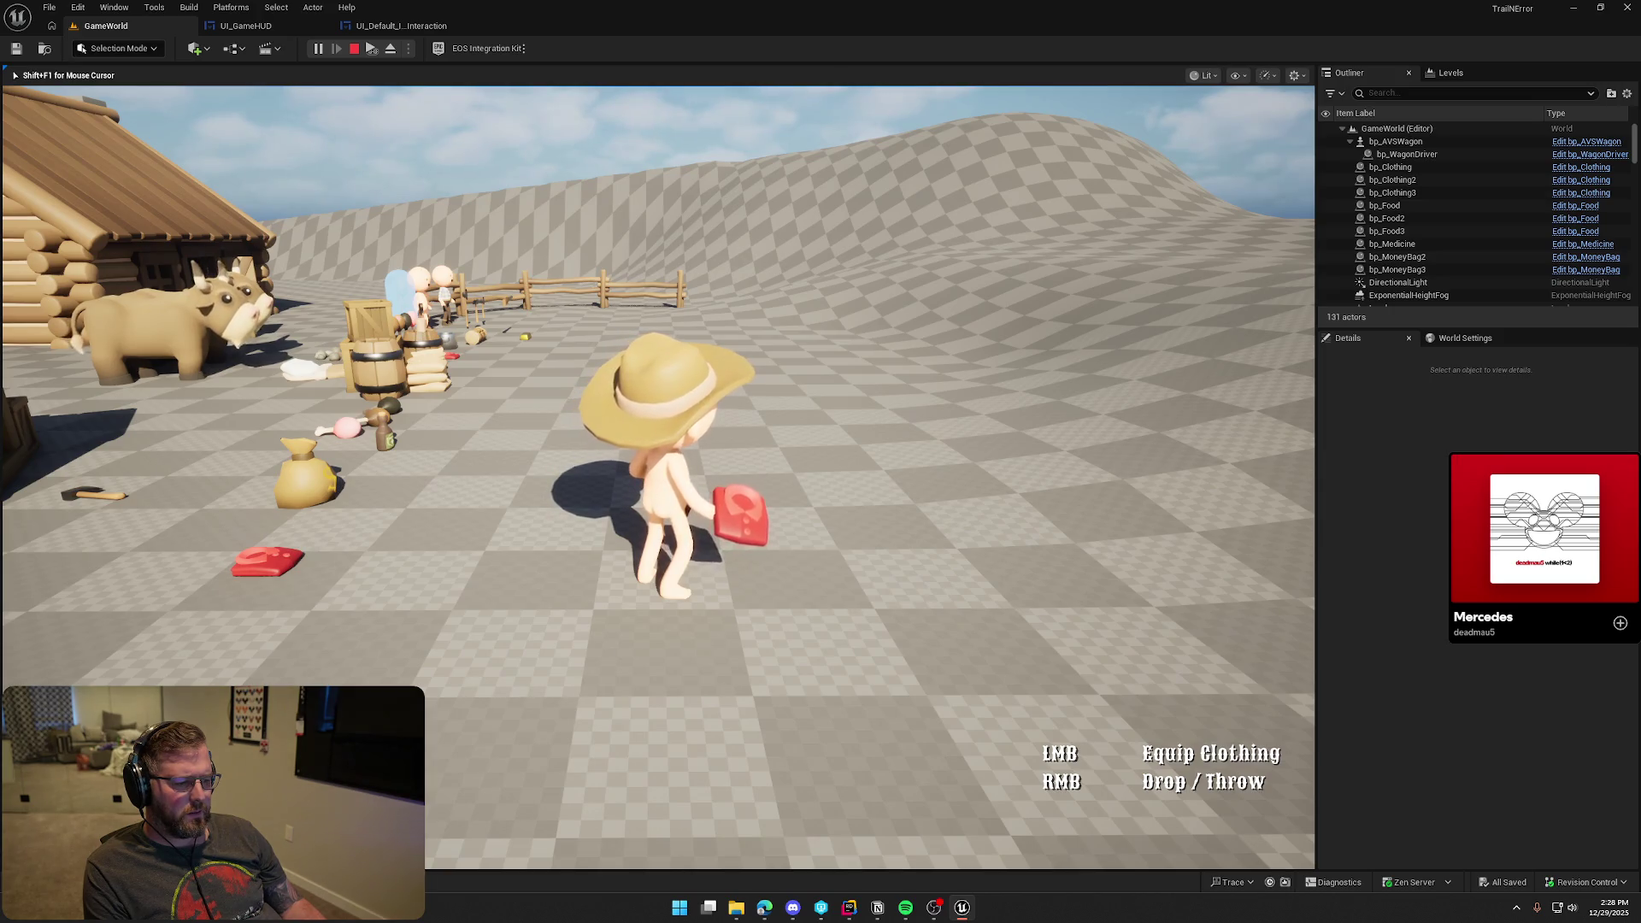
pyautogui.press('w')
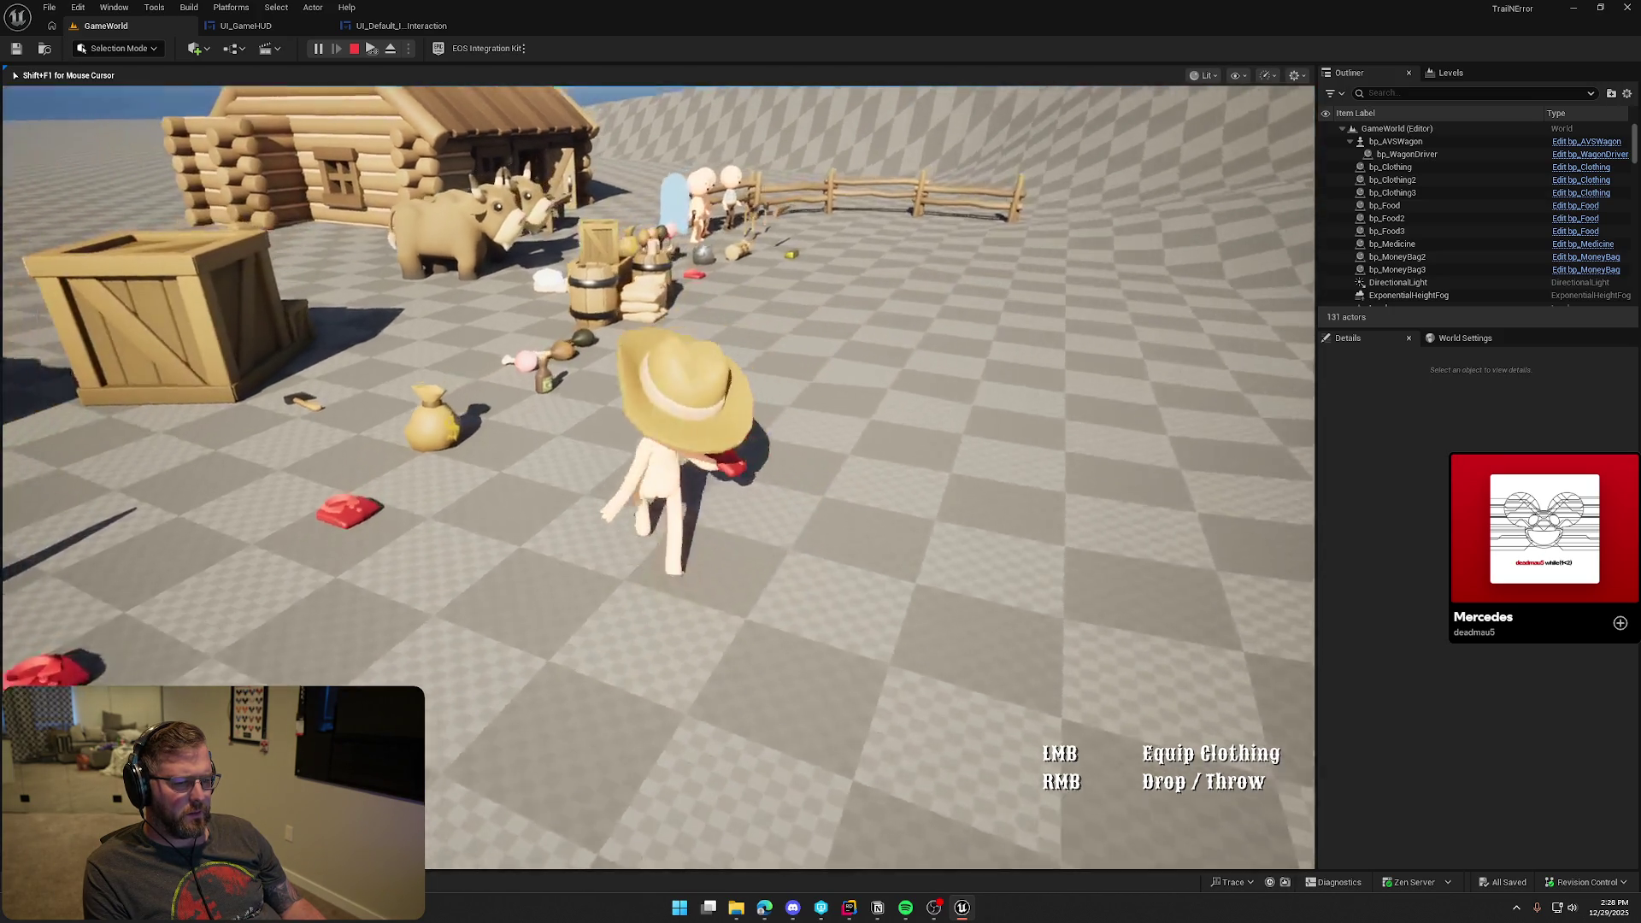
pyautogui.press('2')
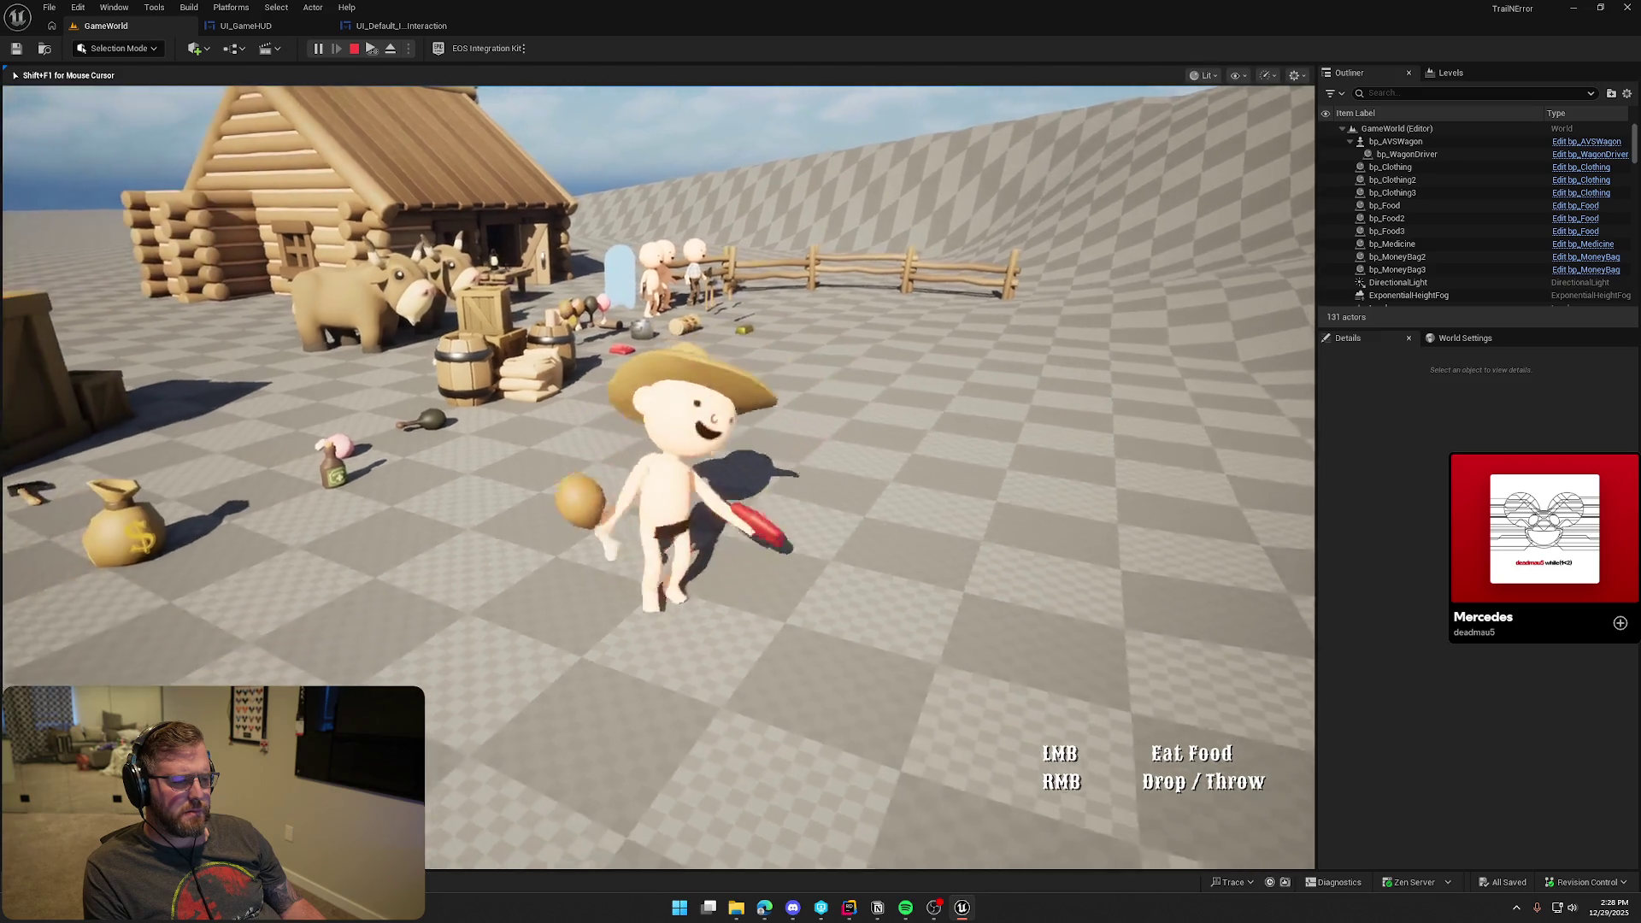
pyautogui.press('Escape')
pyautogui.click(401, 25)
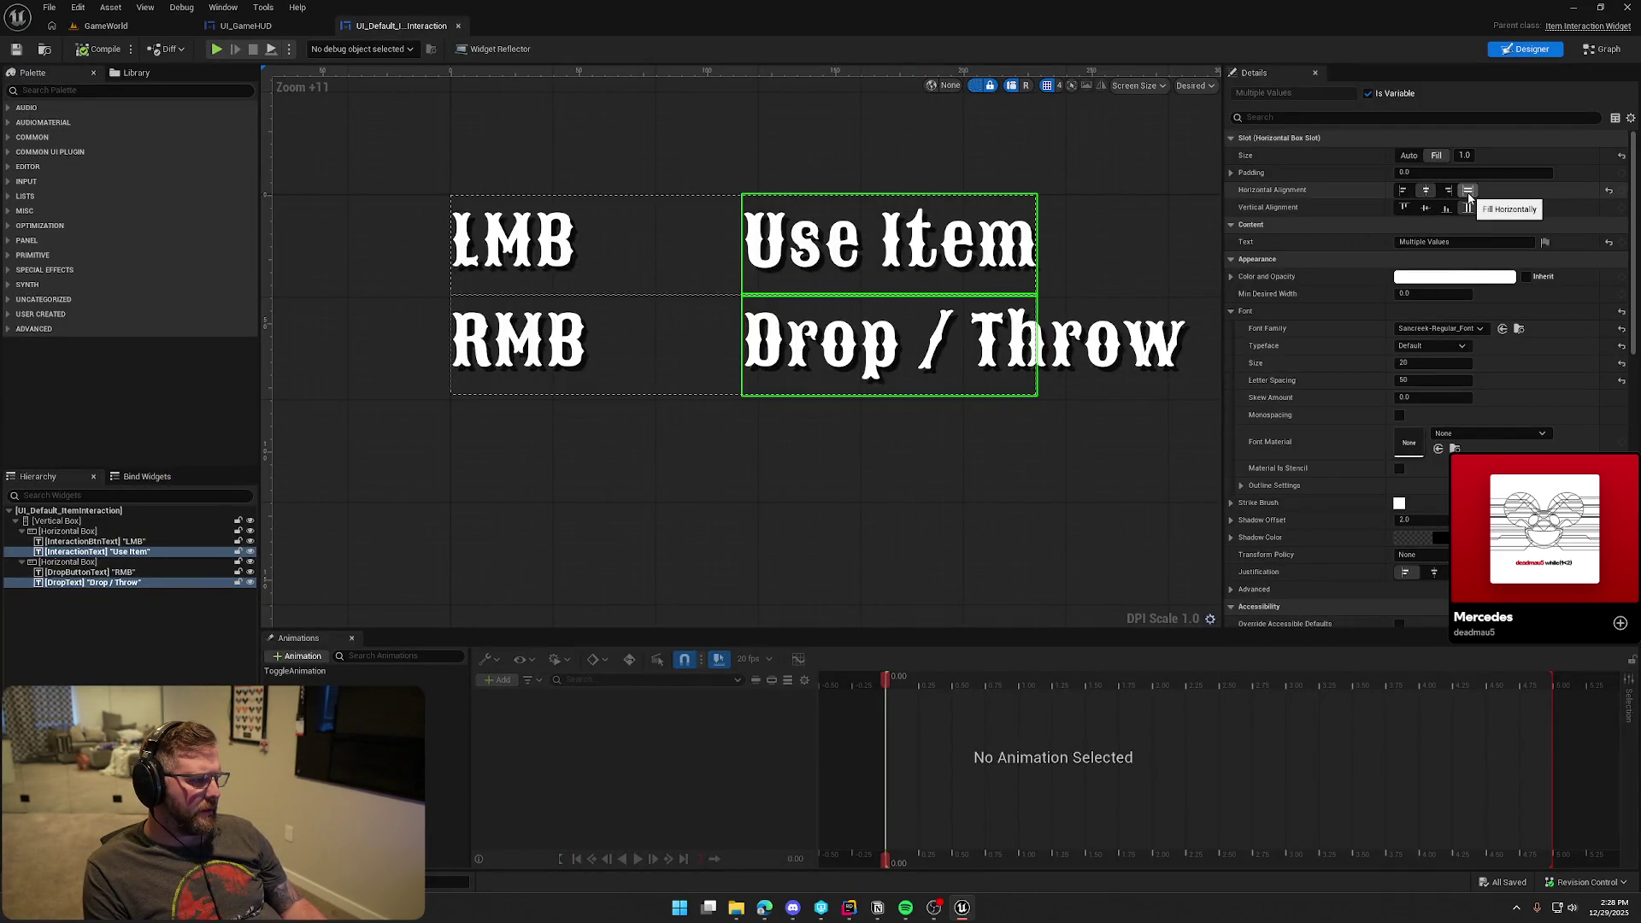
# Size the action texts to Auto, tint the LMB and RMB labels pale orange, and reopen GameWorld
pyautogui.click(1406, 156)
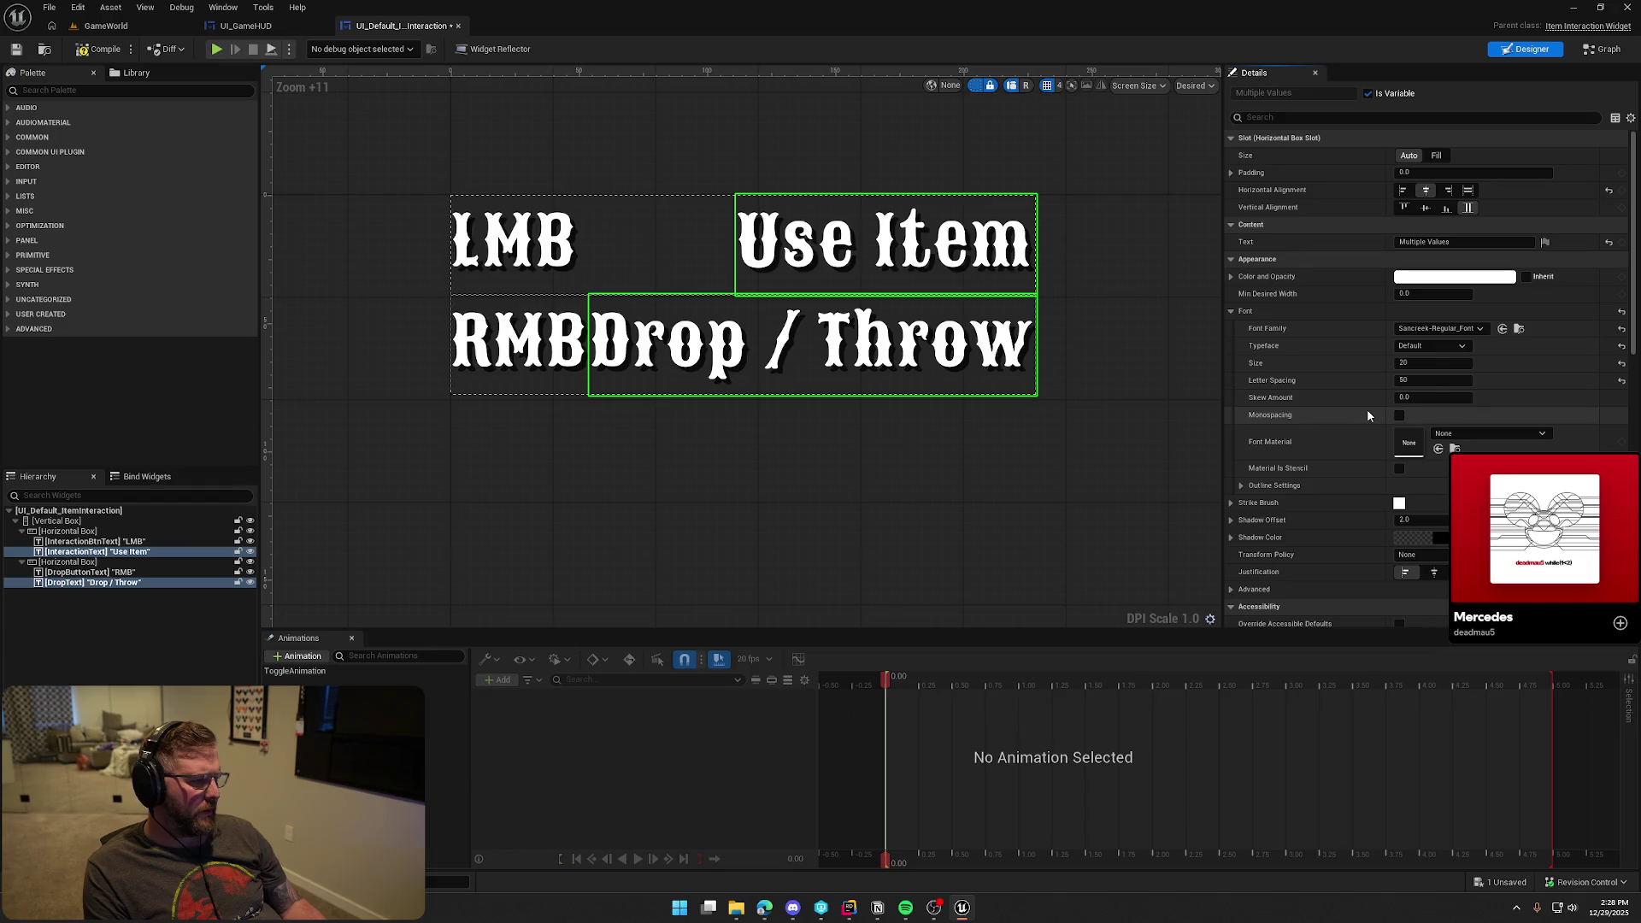
pyautogui.click(538, 269)
pyautogui.keyDown('ctrl'); pyautogui.click(523, 331); pyautogui.keyUp('ctrl')
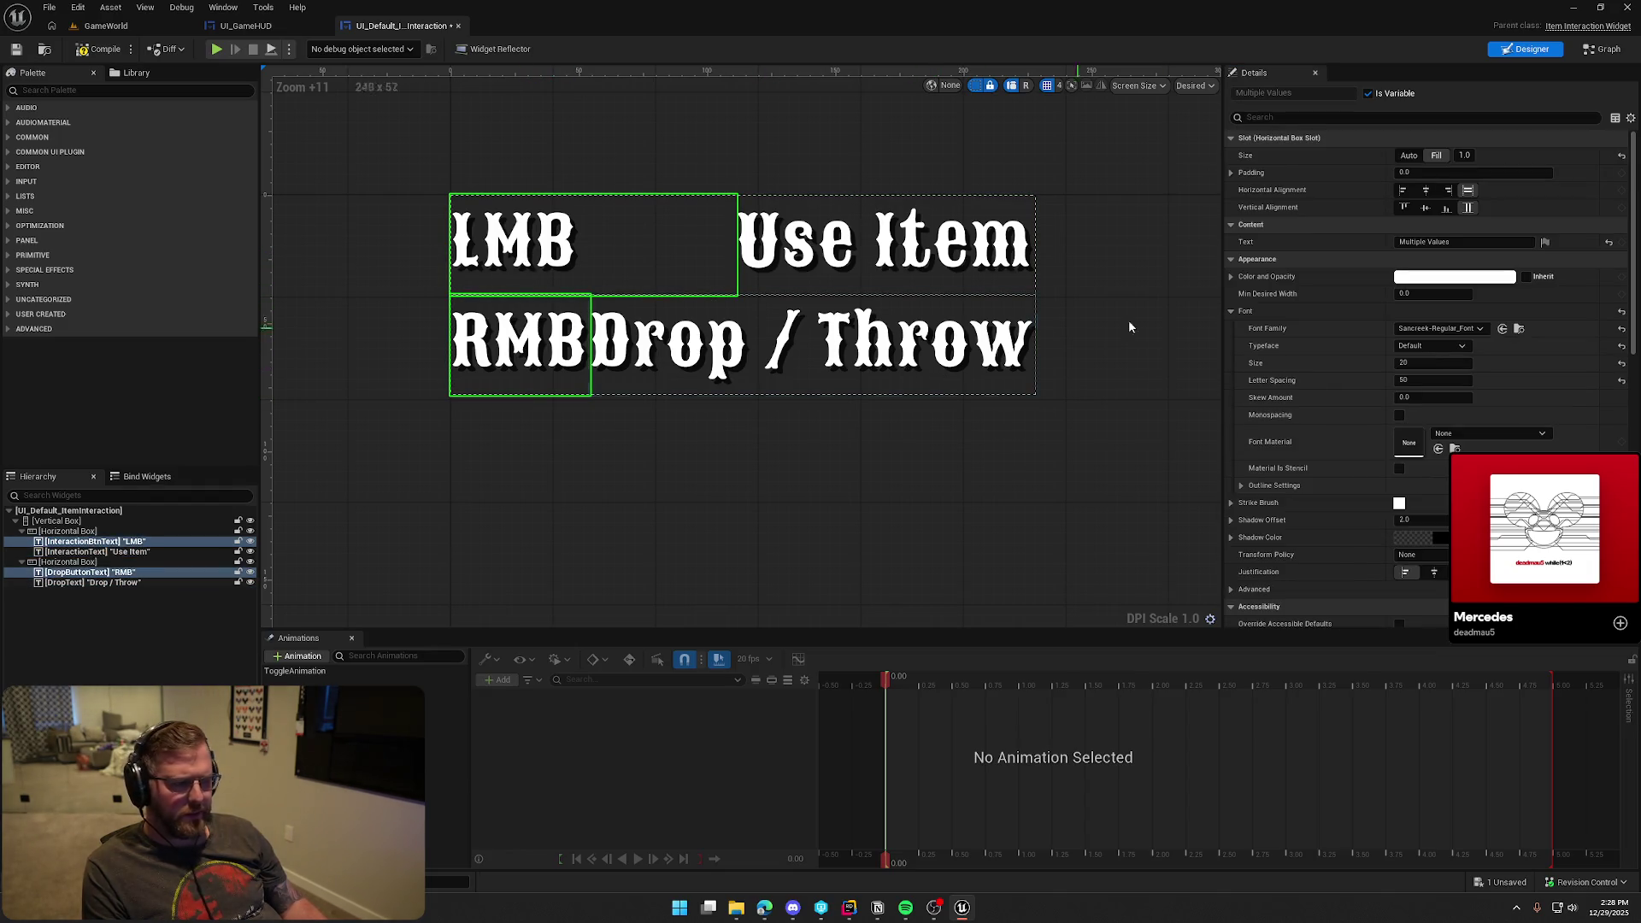
pyautogui.click(1456, 278)
pyautogui.moveTo(1356, 397)
pyautogui.mouseDown()
pyautogui.moveTo(1356, 427)
pyautogui.moveTo(1347, 263)
pyautogui.mouseUp()
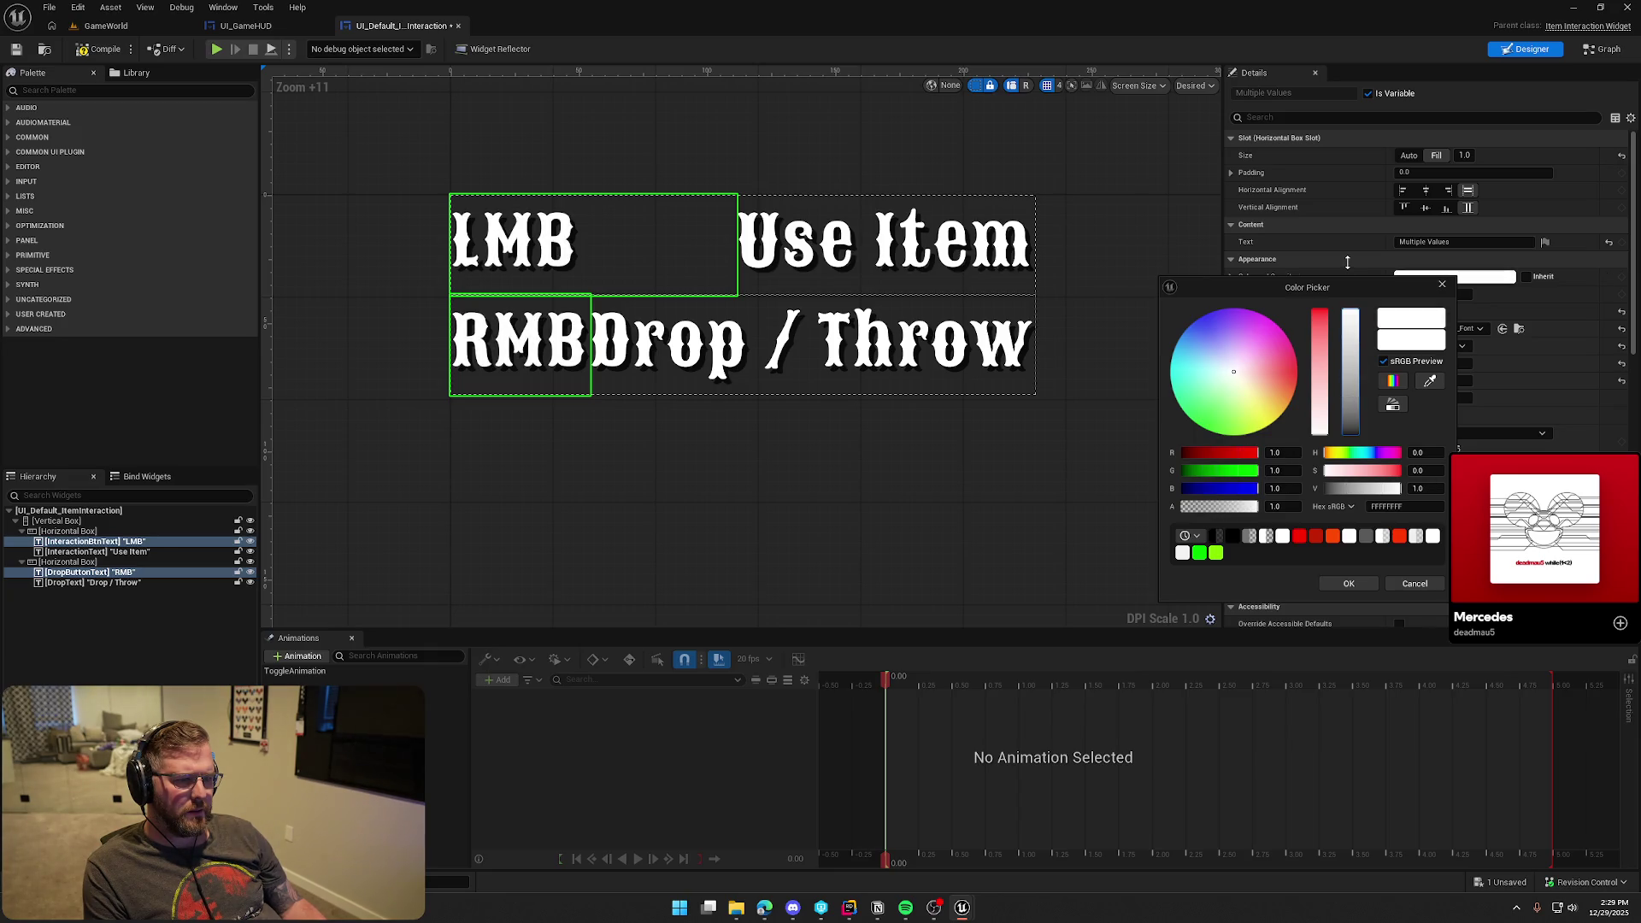
pyautogui.click(1354, 410)
pyautogui.moveTo(1354, 411); pyautogui.dragTo(1351, 290)
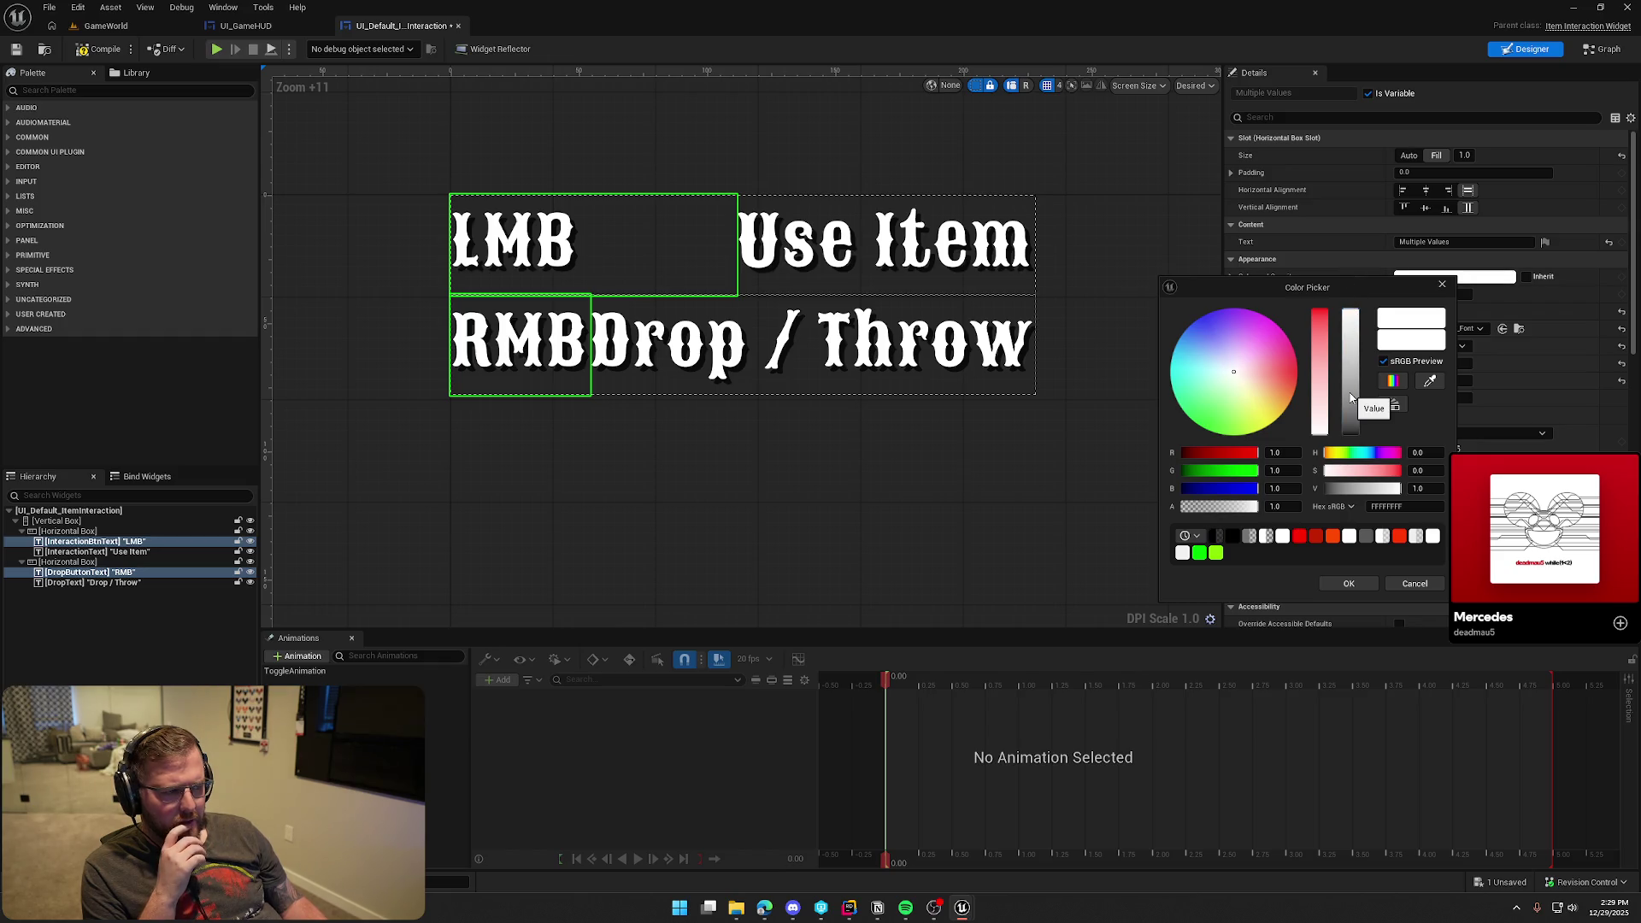
pyautogui.moveTo(1249, 391)
pyautogui.mouseDown()
pyautogui.moveTo(1214, 428)
pyautogui.moveTo(1231, 355)
pyautogui.moveTo(1270, 421)
pyautogui.moveTo(1298, 376)
pyautogui.moveTo(1285, 410)
pyautogui.moveTo(1258, 386)
pyautogui.moveTo(1280, 397)
pyautogui.mouseUp()
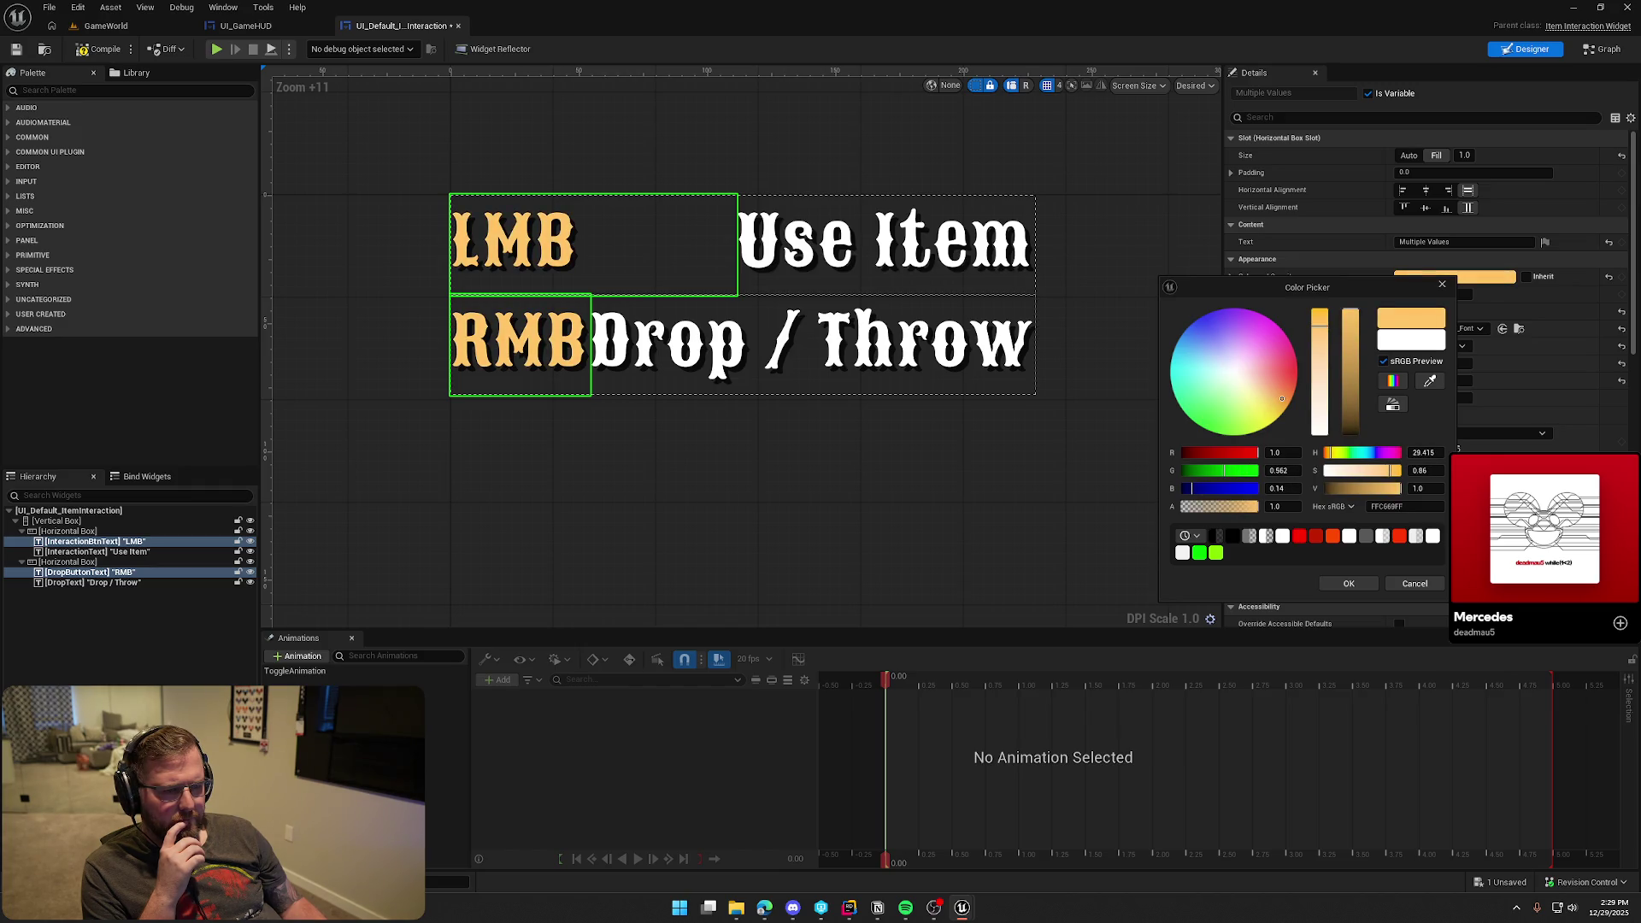
pyautogui.click(1371, 584)
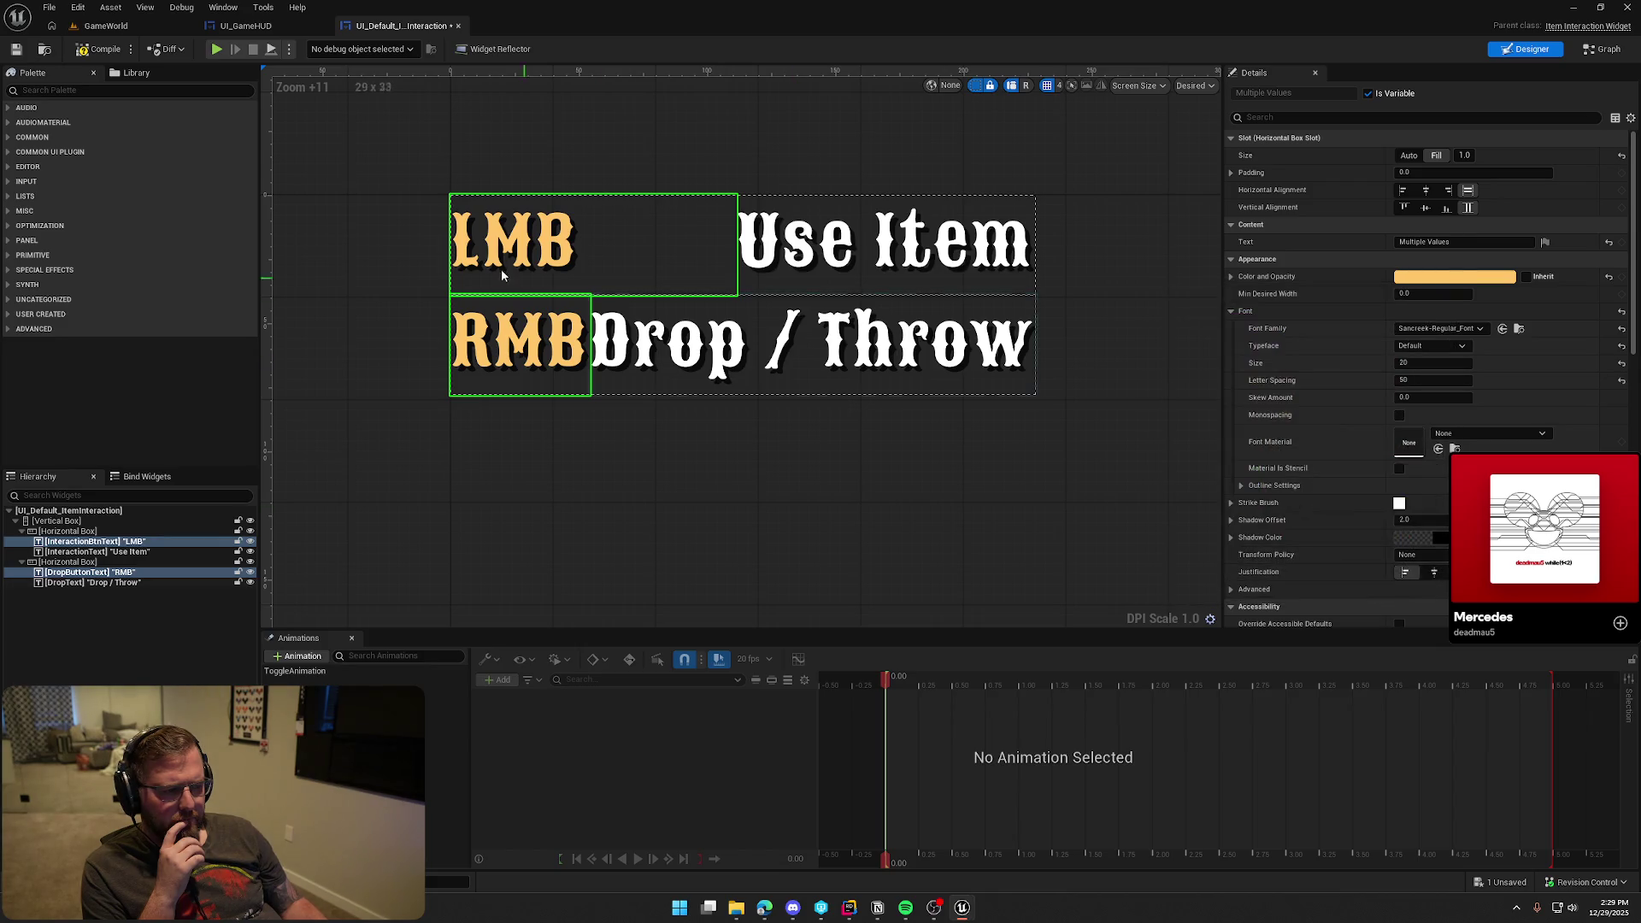
pyautogui.click(116, 29)
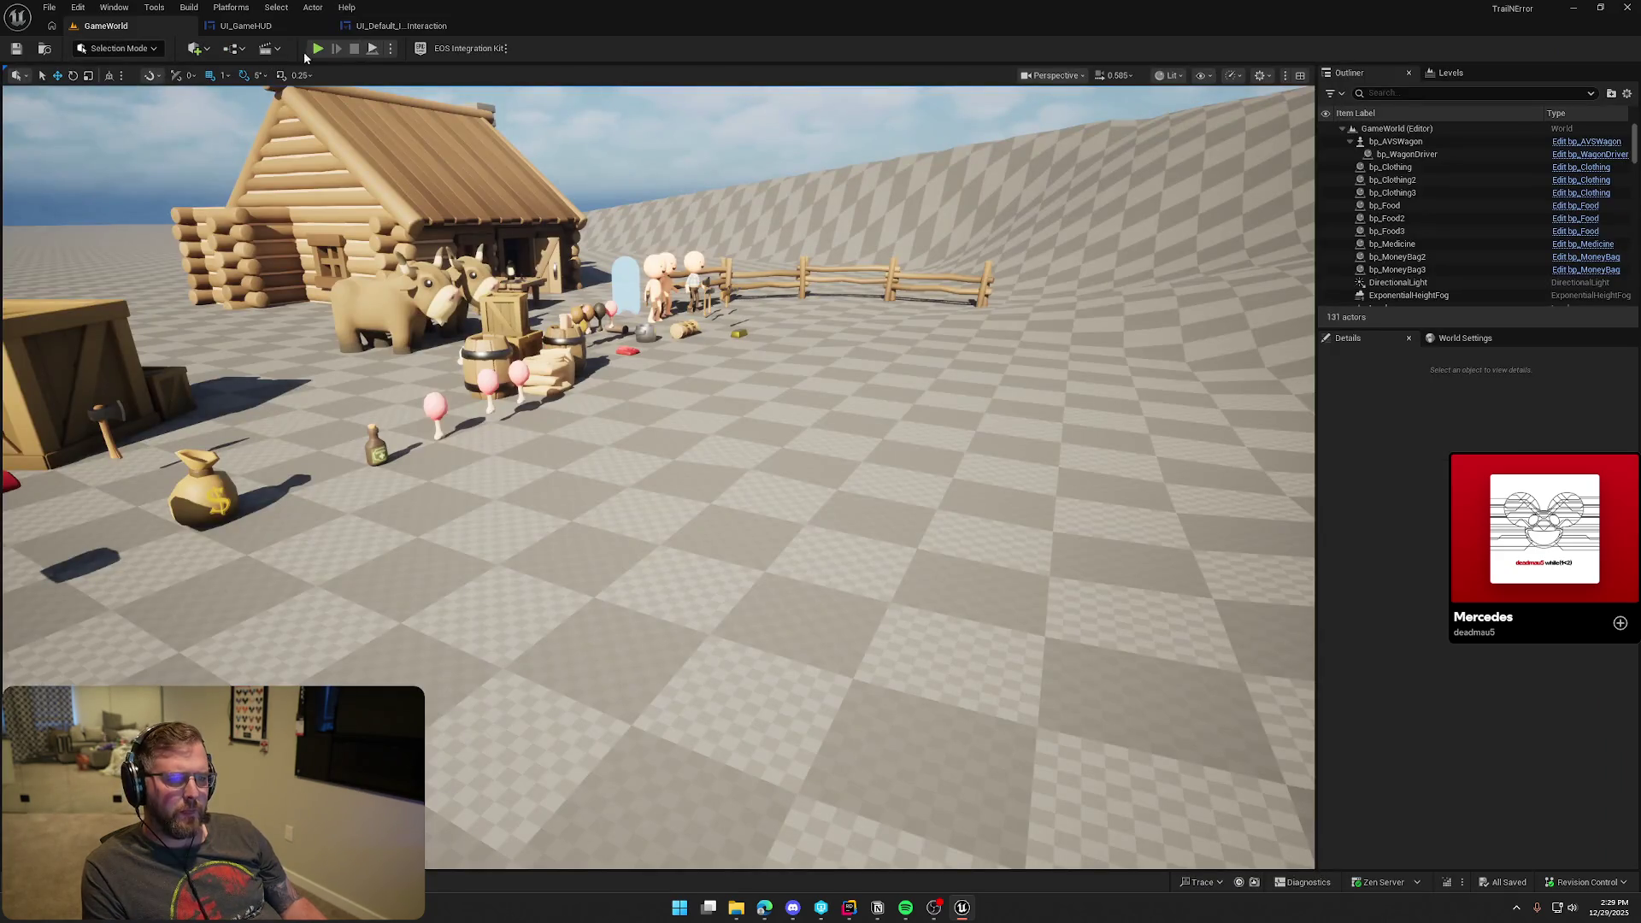
# Play in editor to check the orange labels on the Use Medicine and Eat Food prompts
pyautogui.hotkey('alt', 'p')
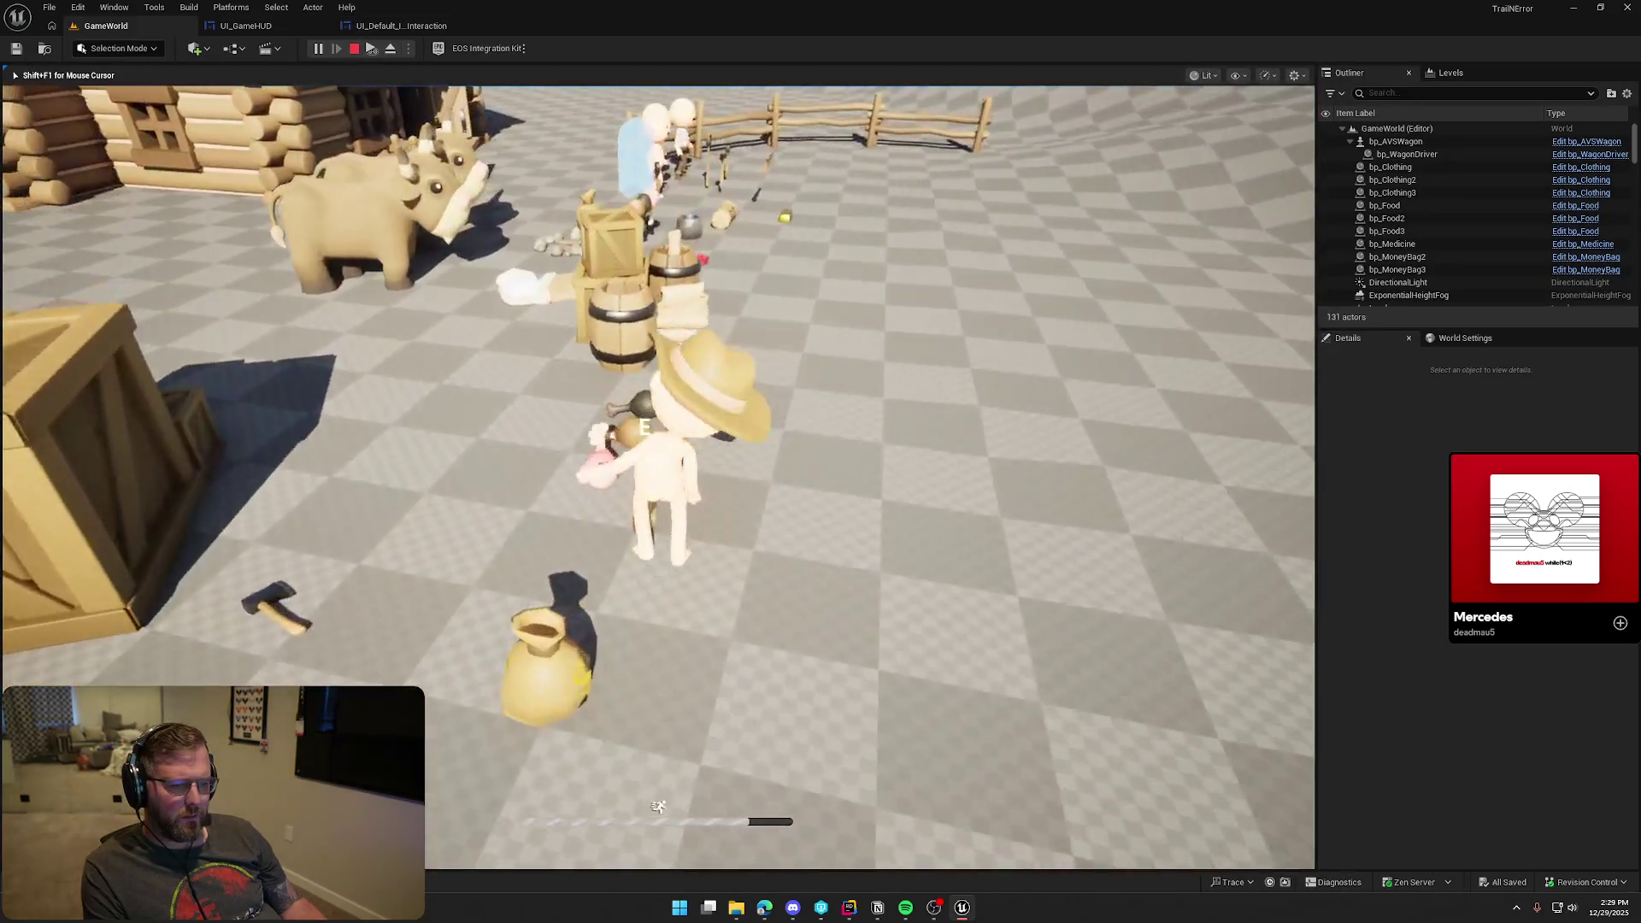
pyautogui.press('w')
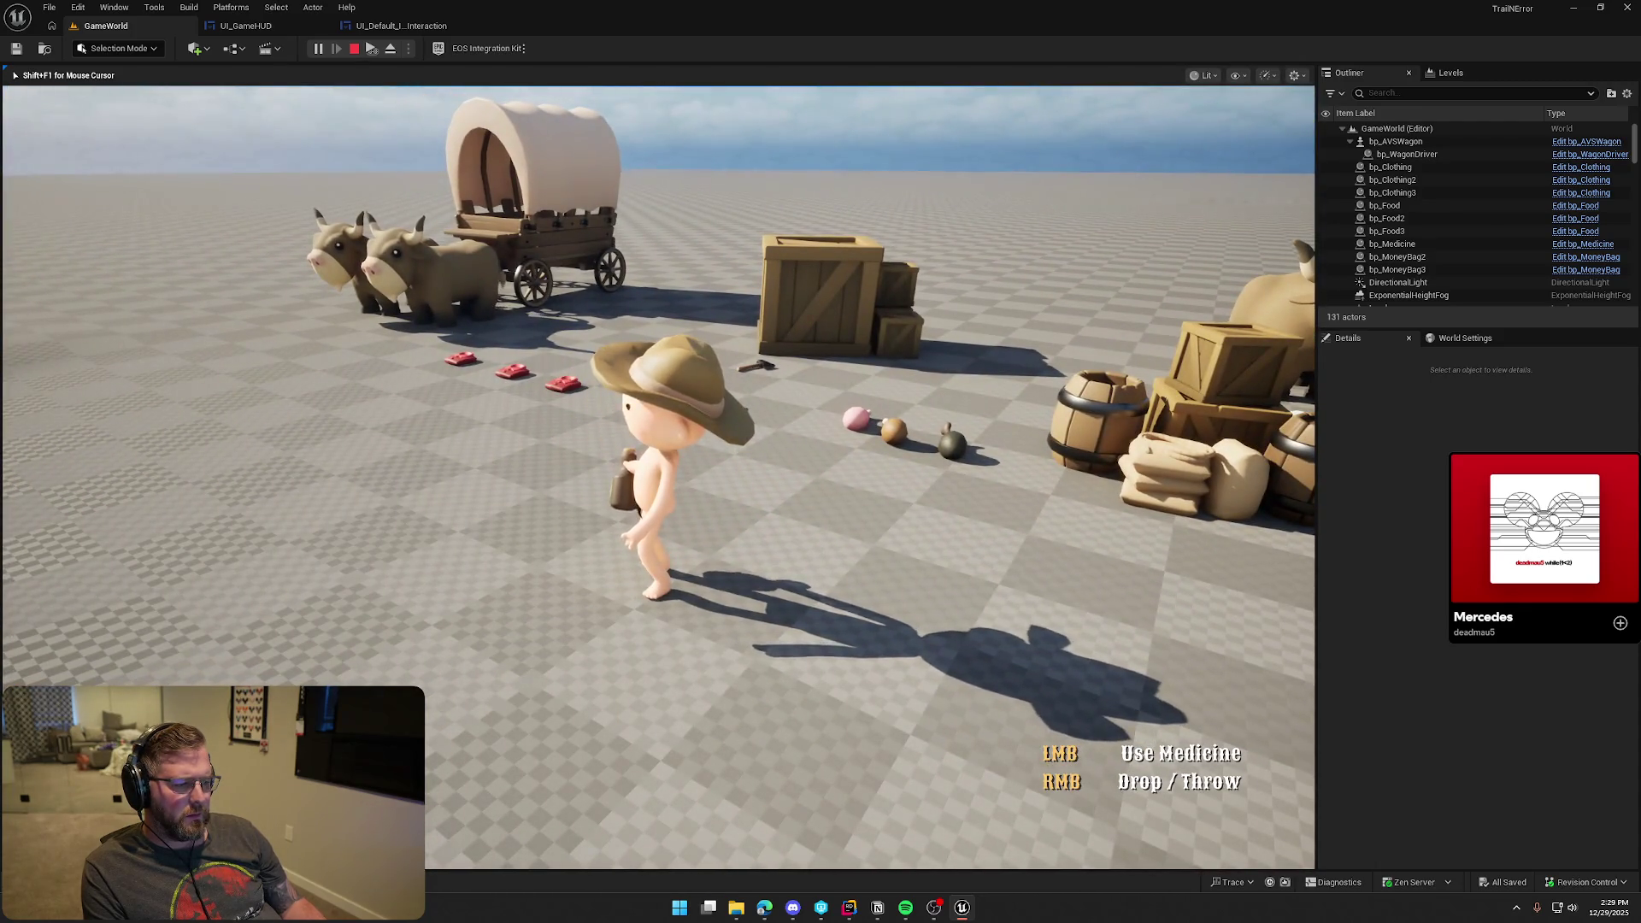
pyautogui.press('w')
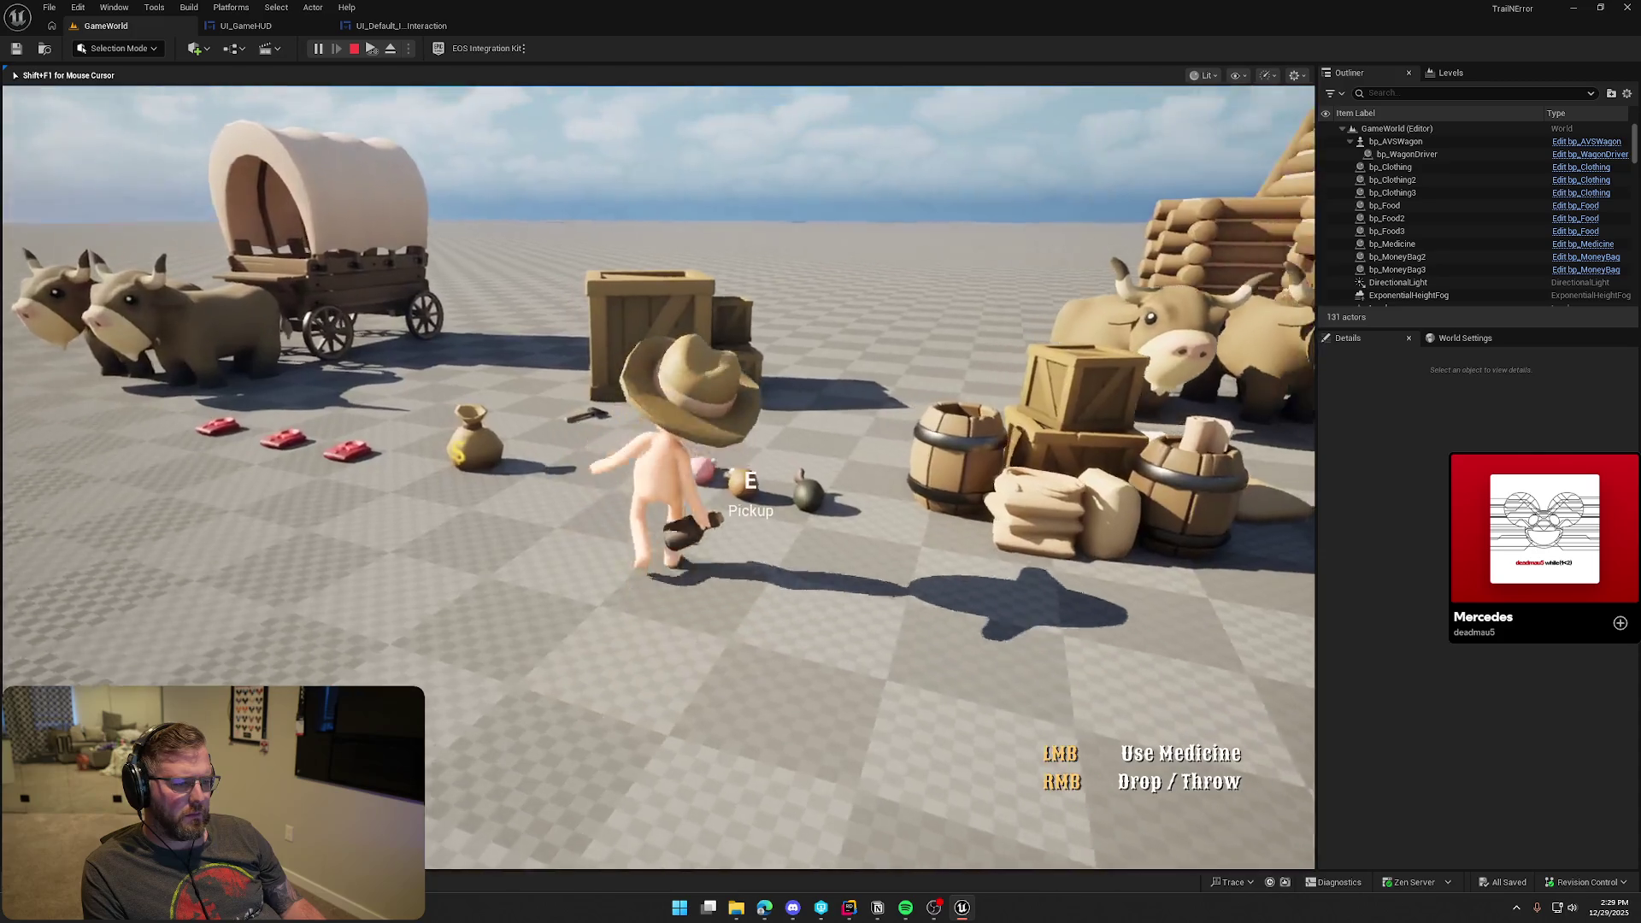
pyautogui.scroll(-1, 658, 478)
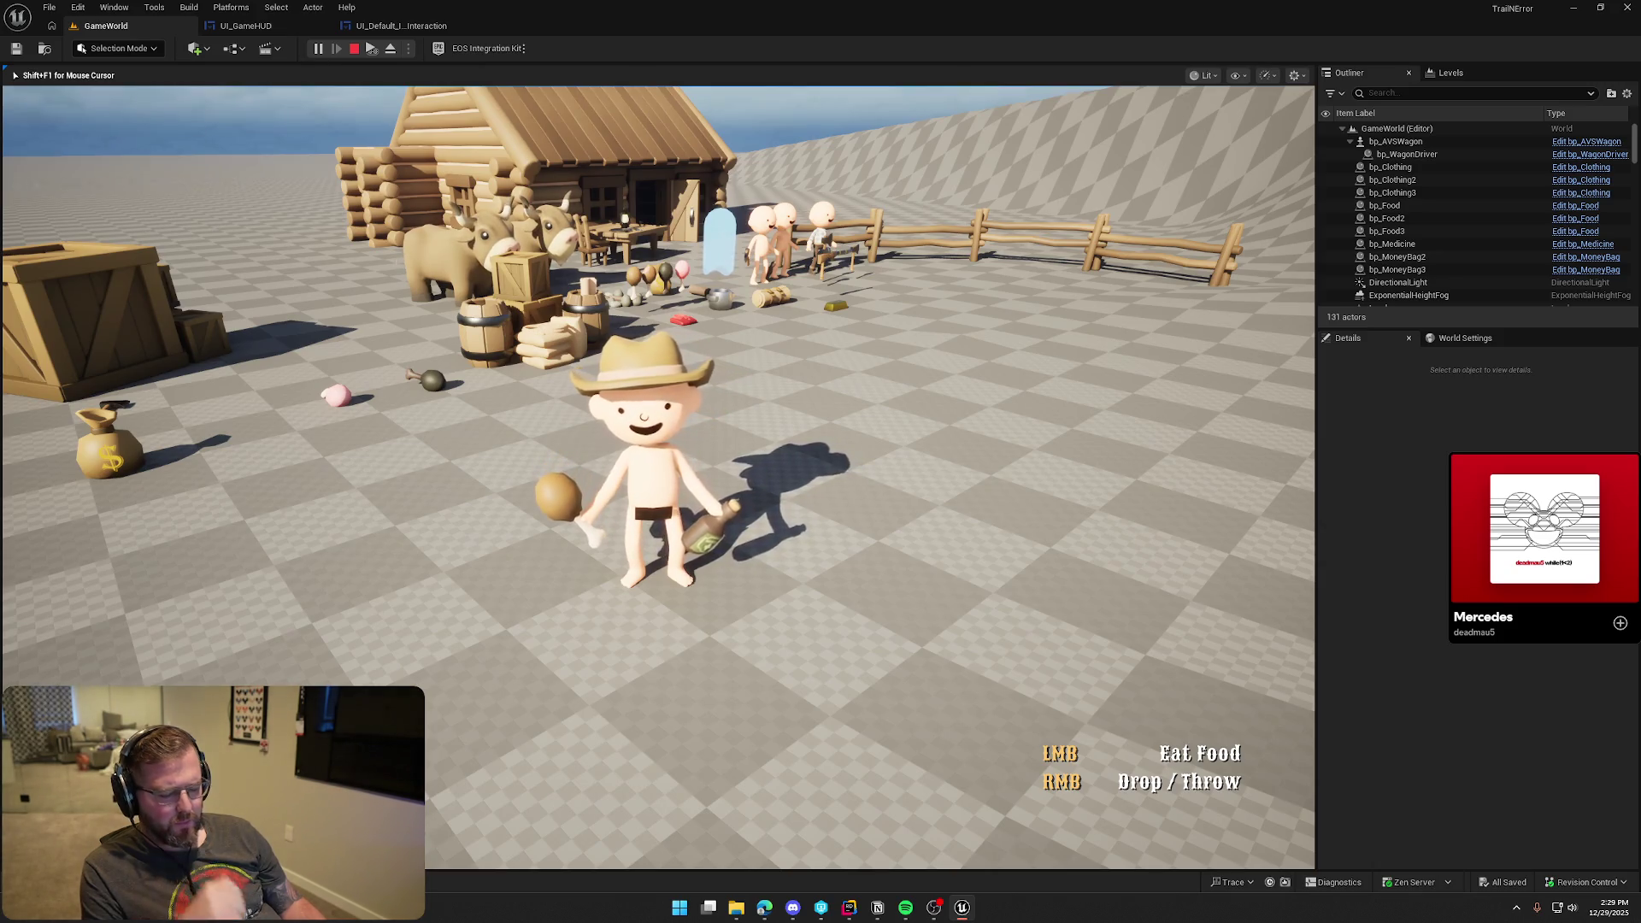
pyautogui.press('Escape')
pyautogui.click(401, 26)
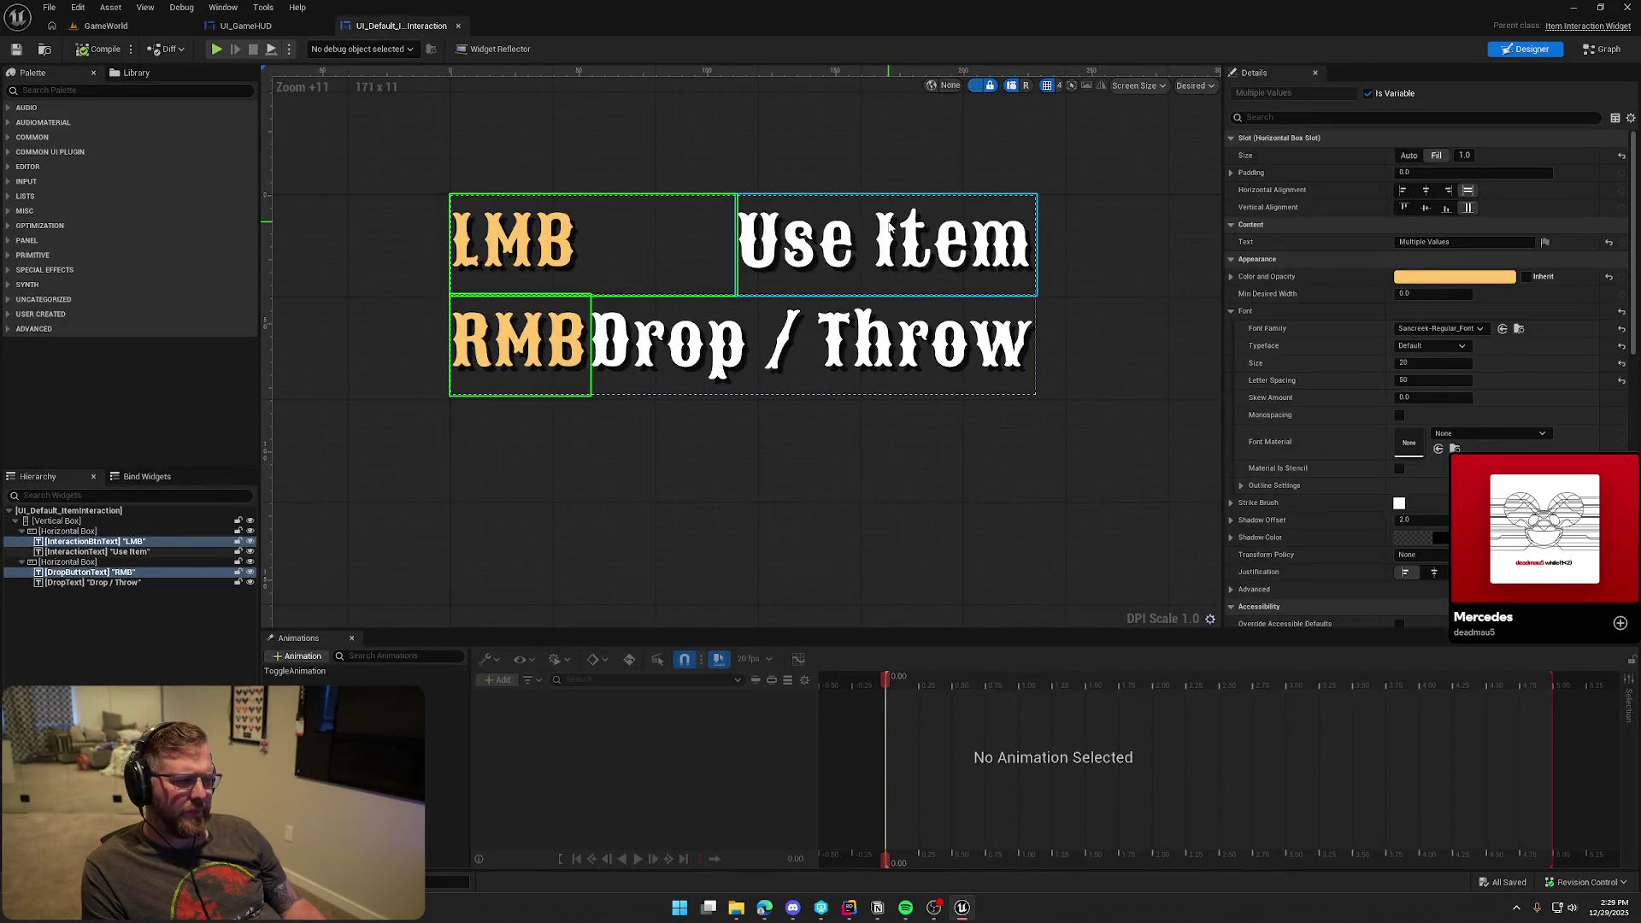
# Right-align the Use Item and Drop / Throw action texts
pyautogui.keyDown('ctrl'); pyautogui.click(889, 273); pyautogui.keyUp('ctrl')
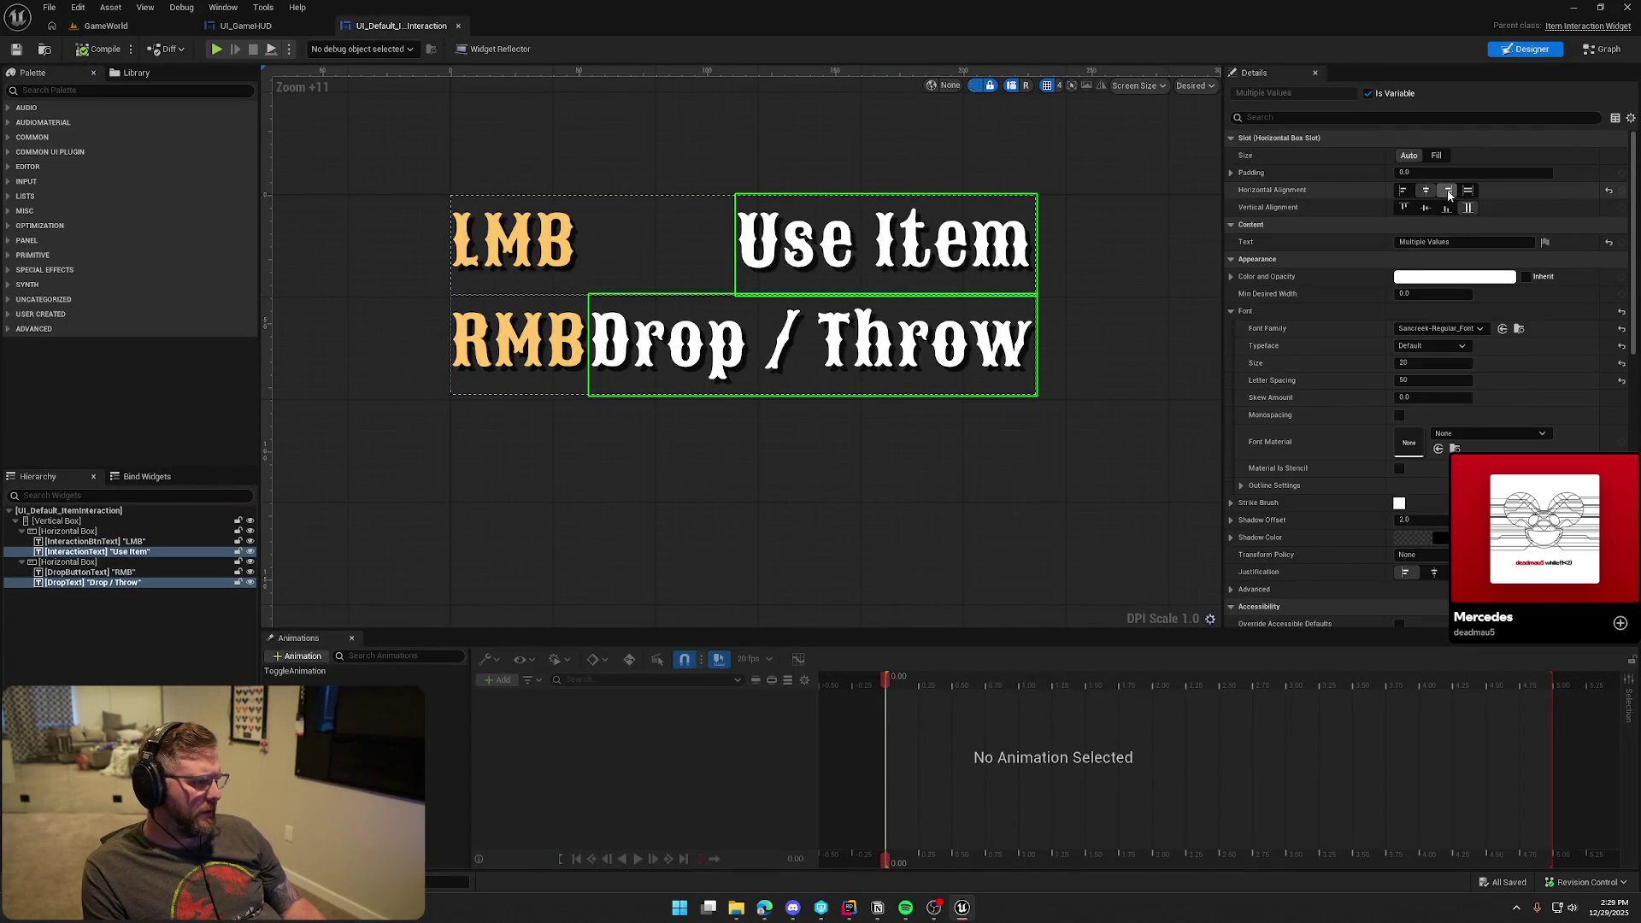
pyautogui.click(1450, 191)
pyautogui.click(1449, 191)
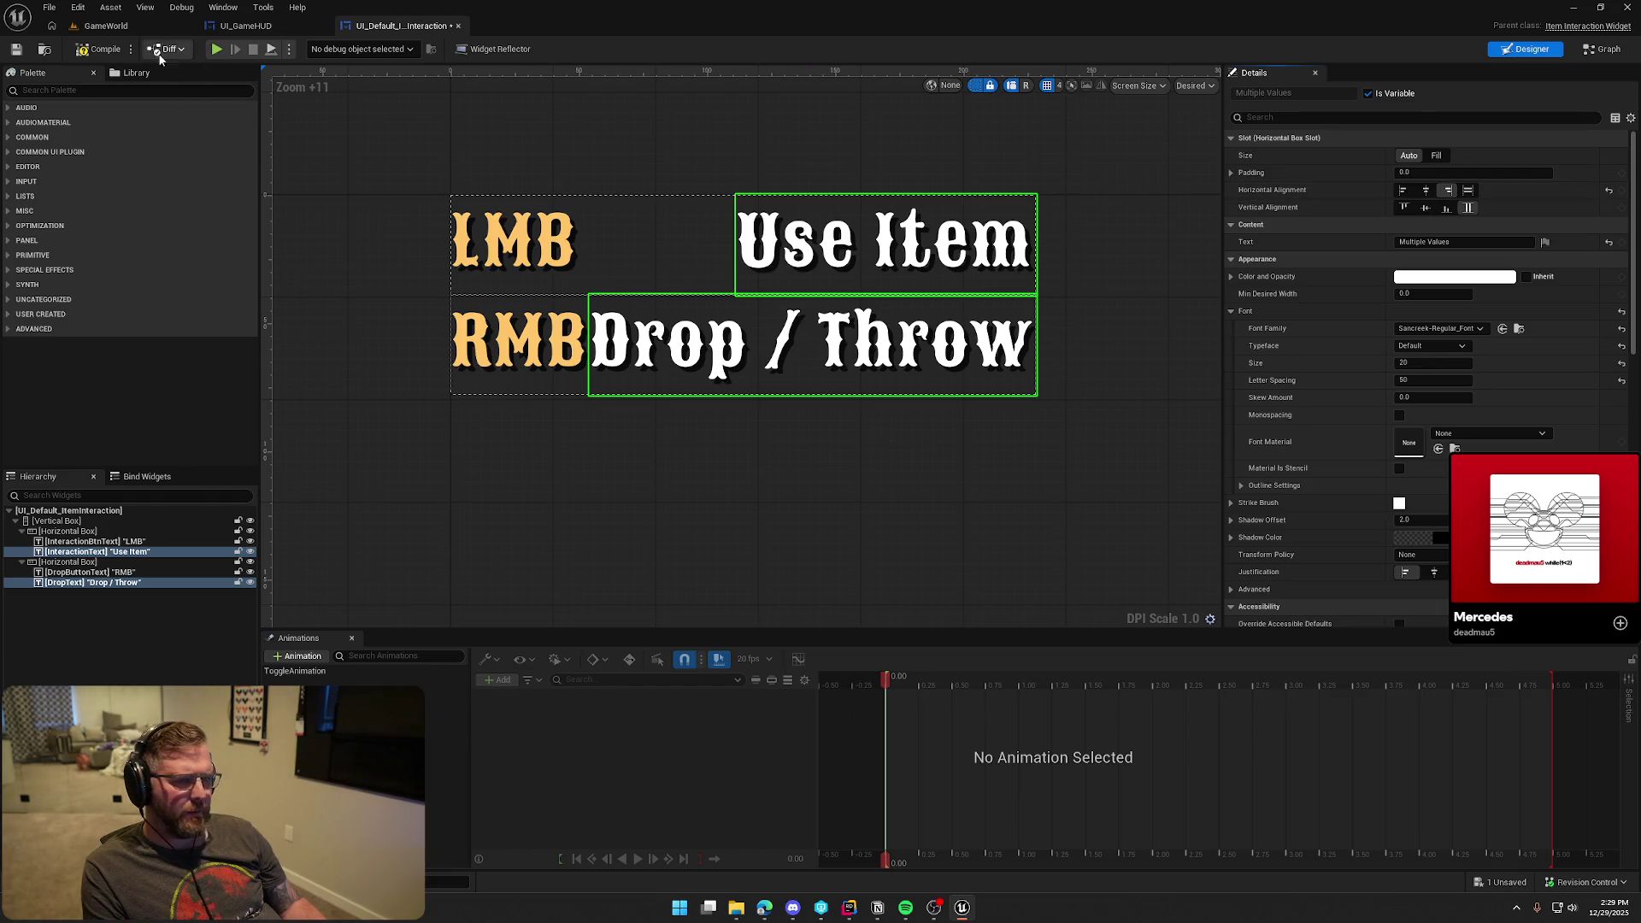
# Play the GameWorld level, drop the drumstick, then pick up and wear the red clothing
pyautogui.click(106, 26)
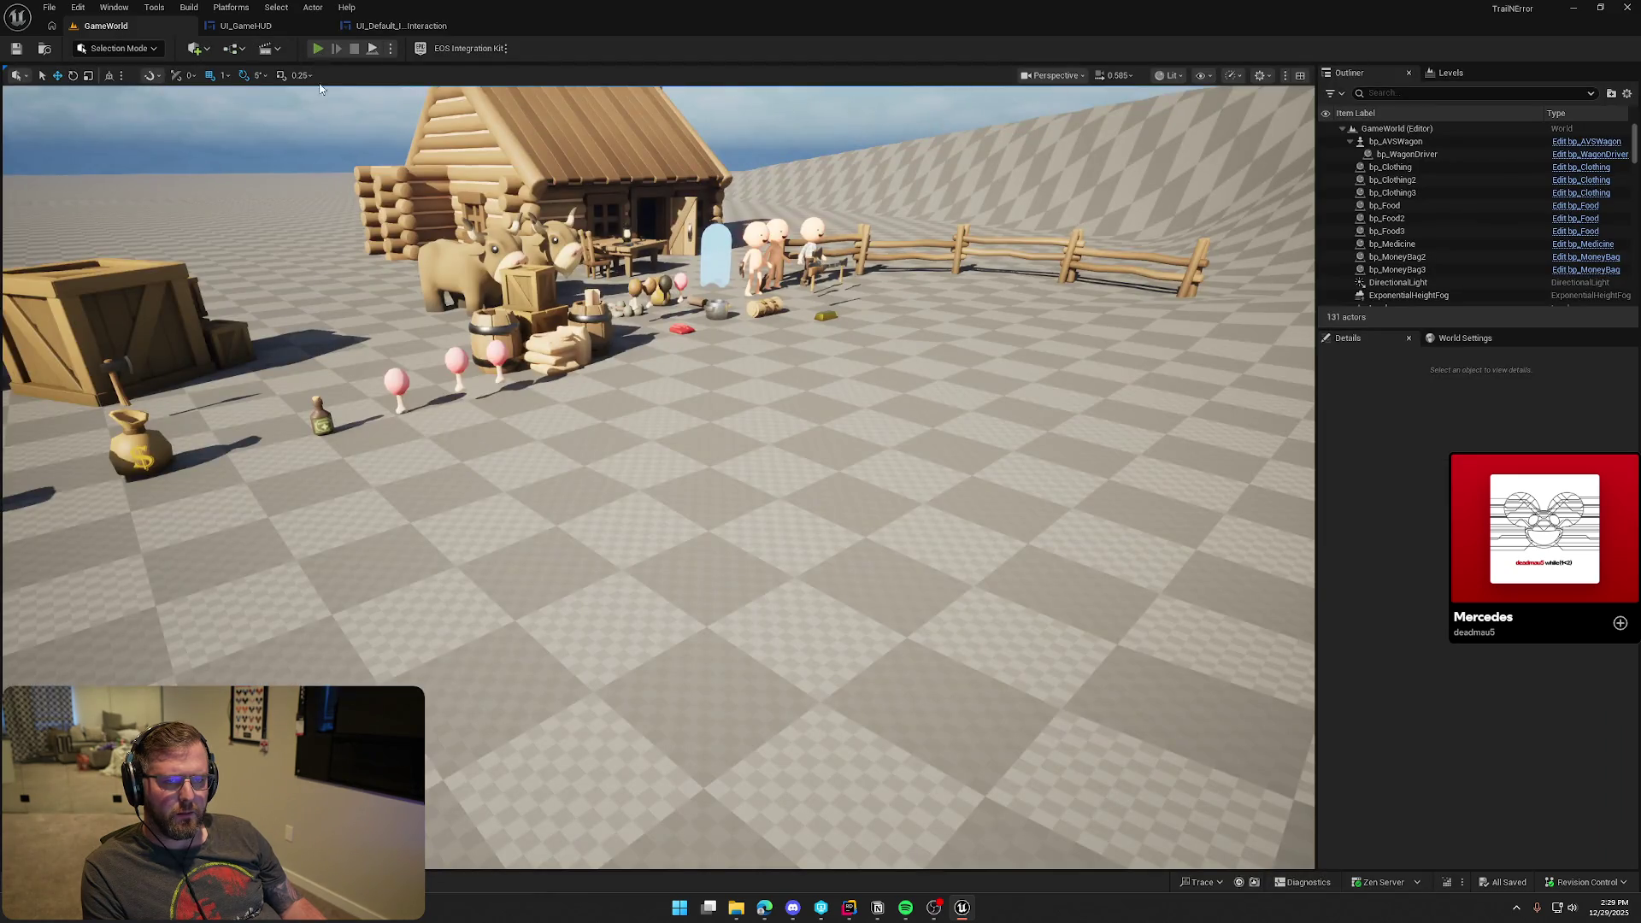
pyautogui.click(317, 48)
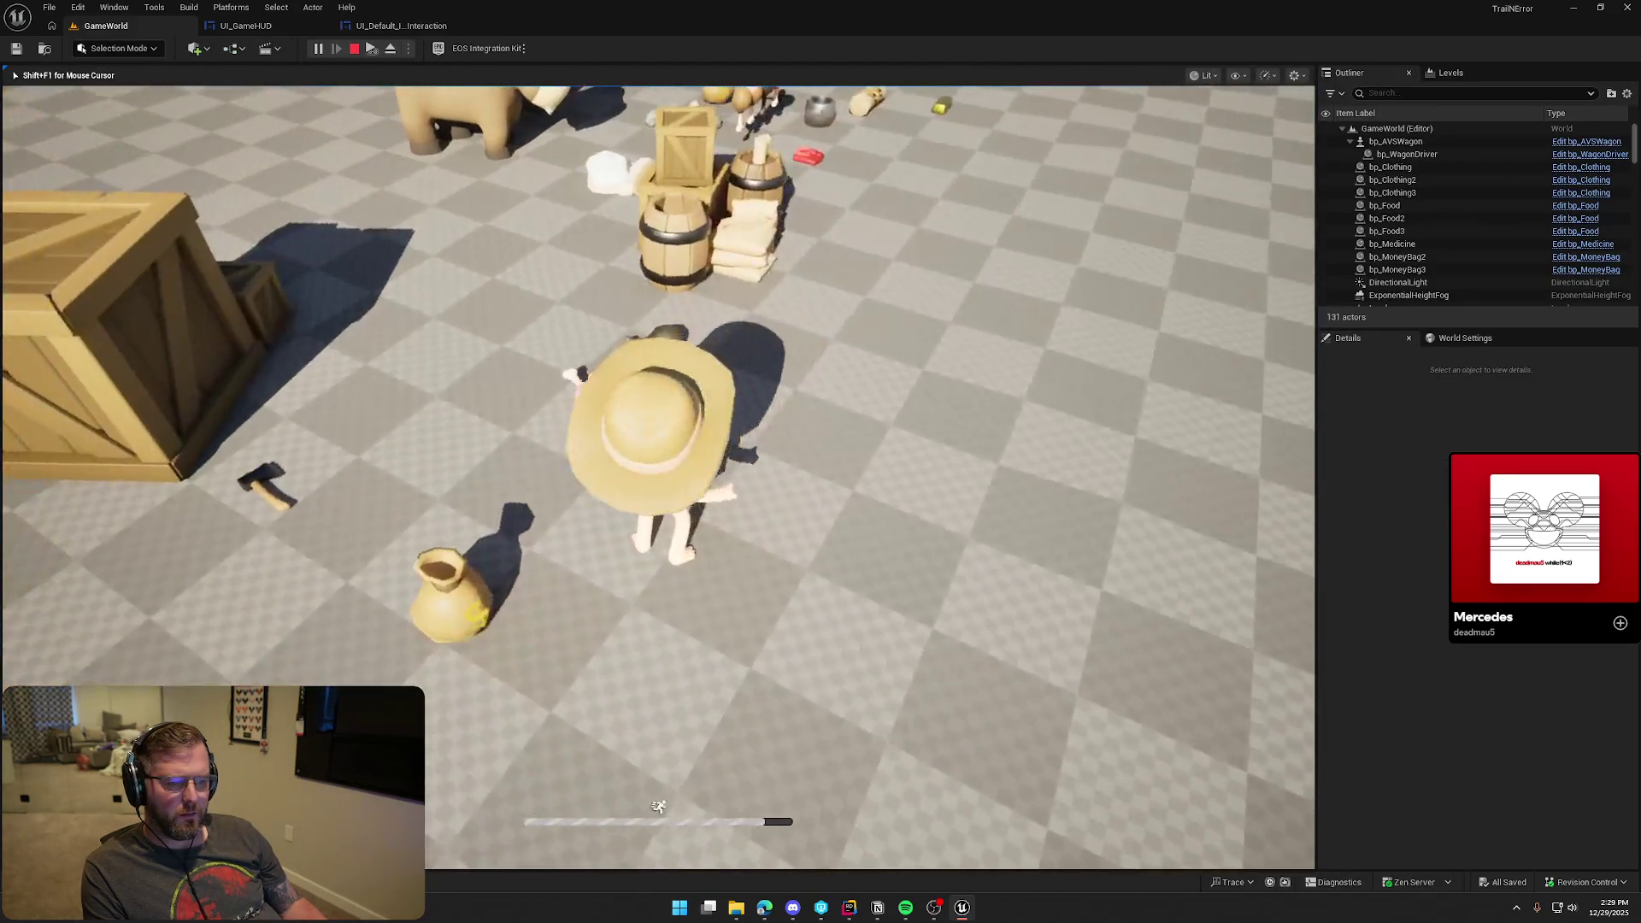
pyautogui.press('e')
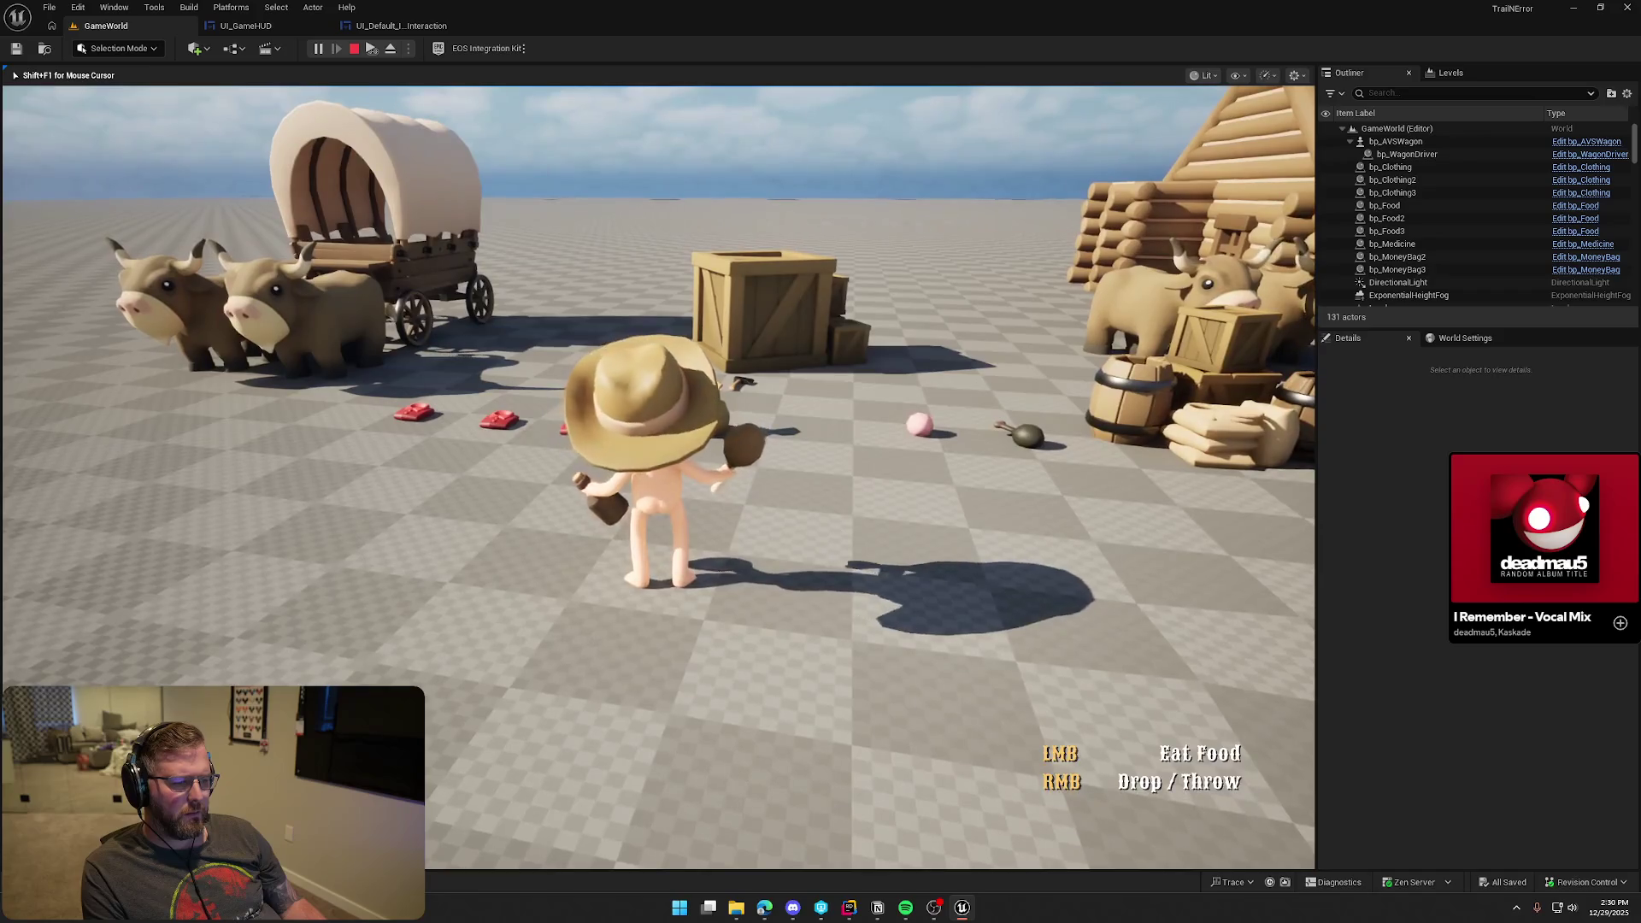
pyautogui.rightClick(658, 477)
pyautogui.press('e')
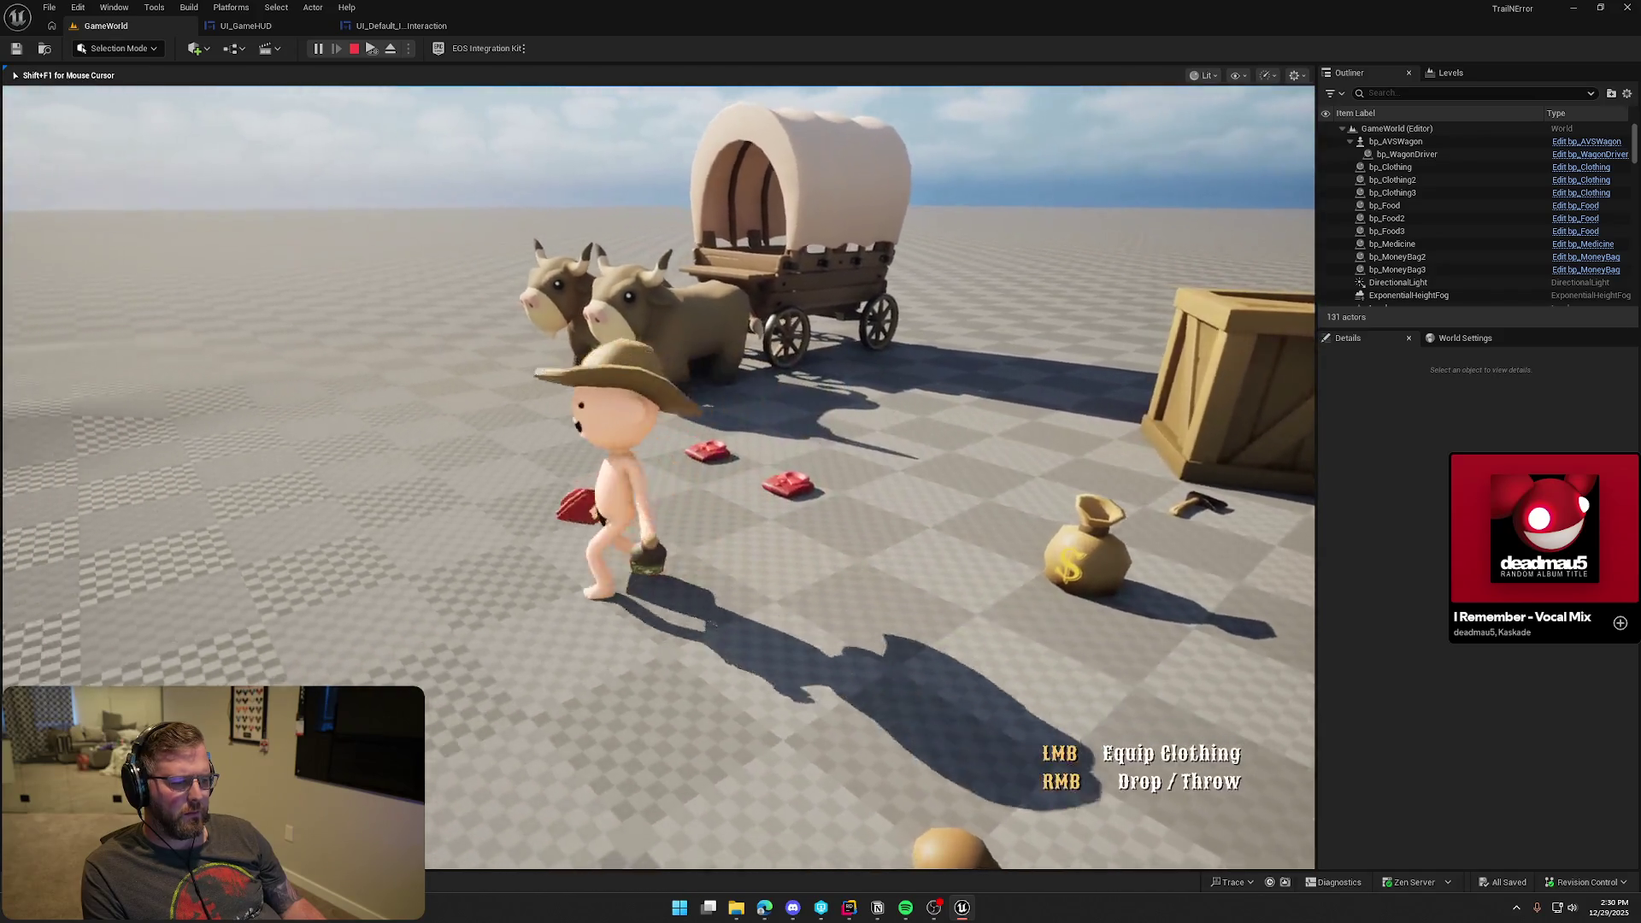
pyautogui.press('w')
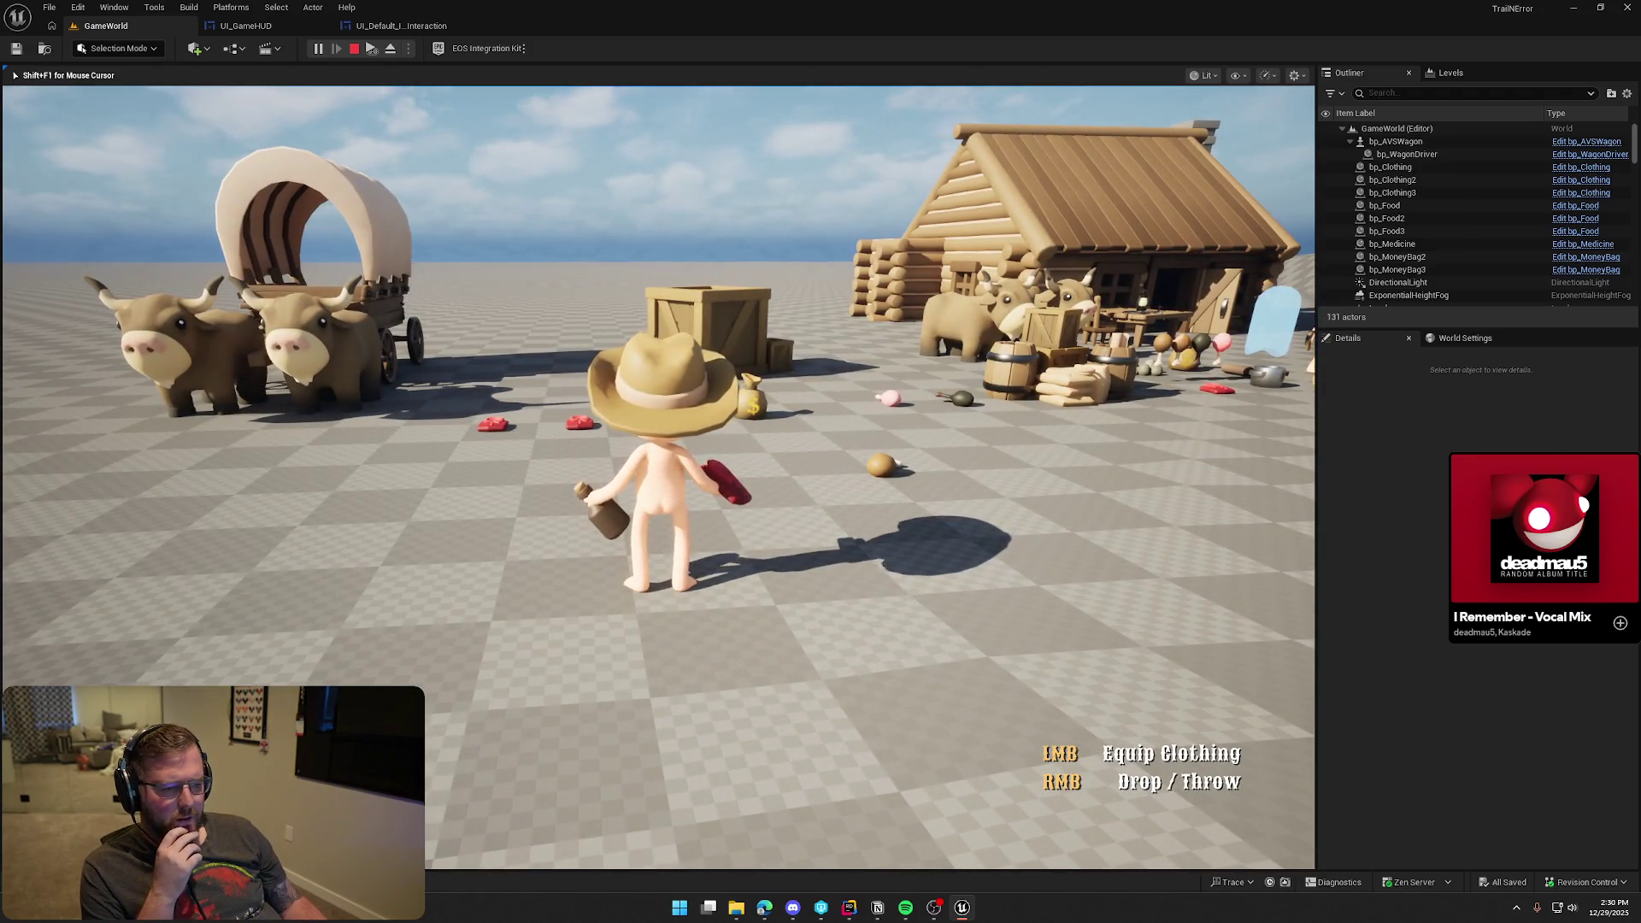
pyautogui.click(658, 477)
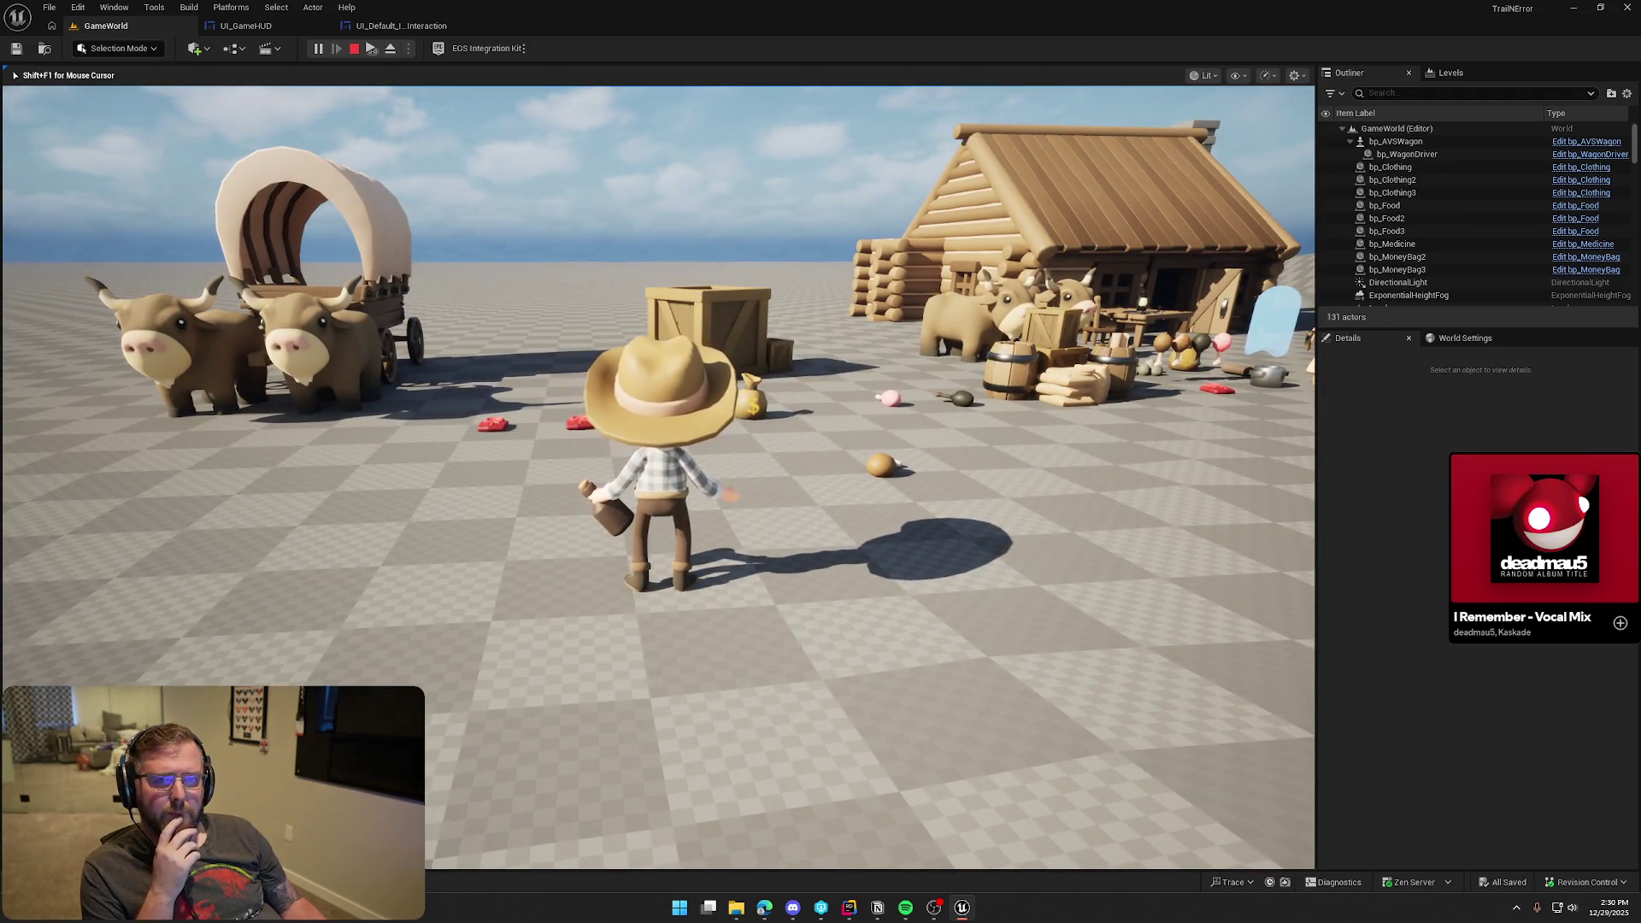
pyautogui.press('w')
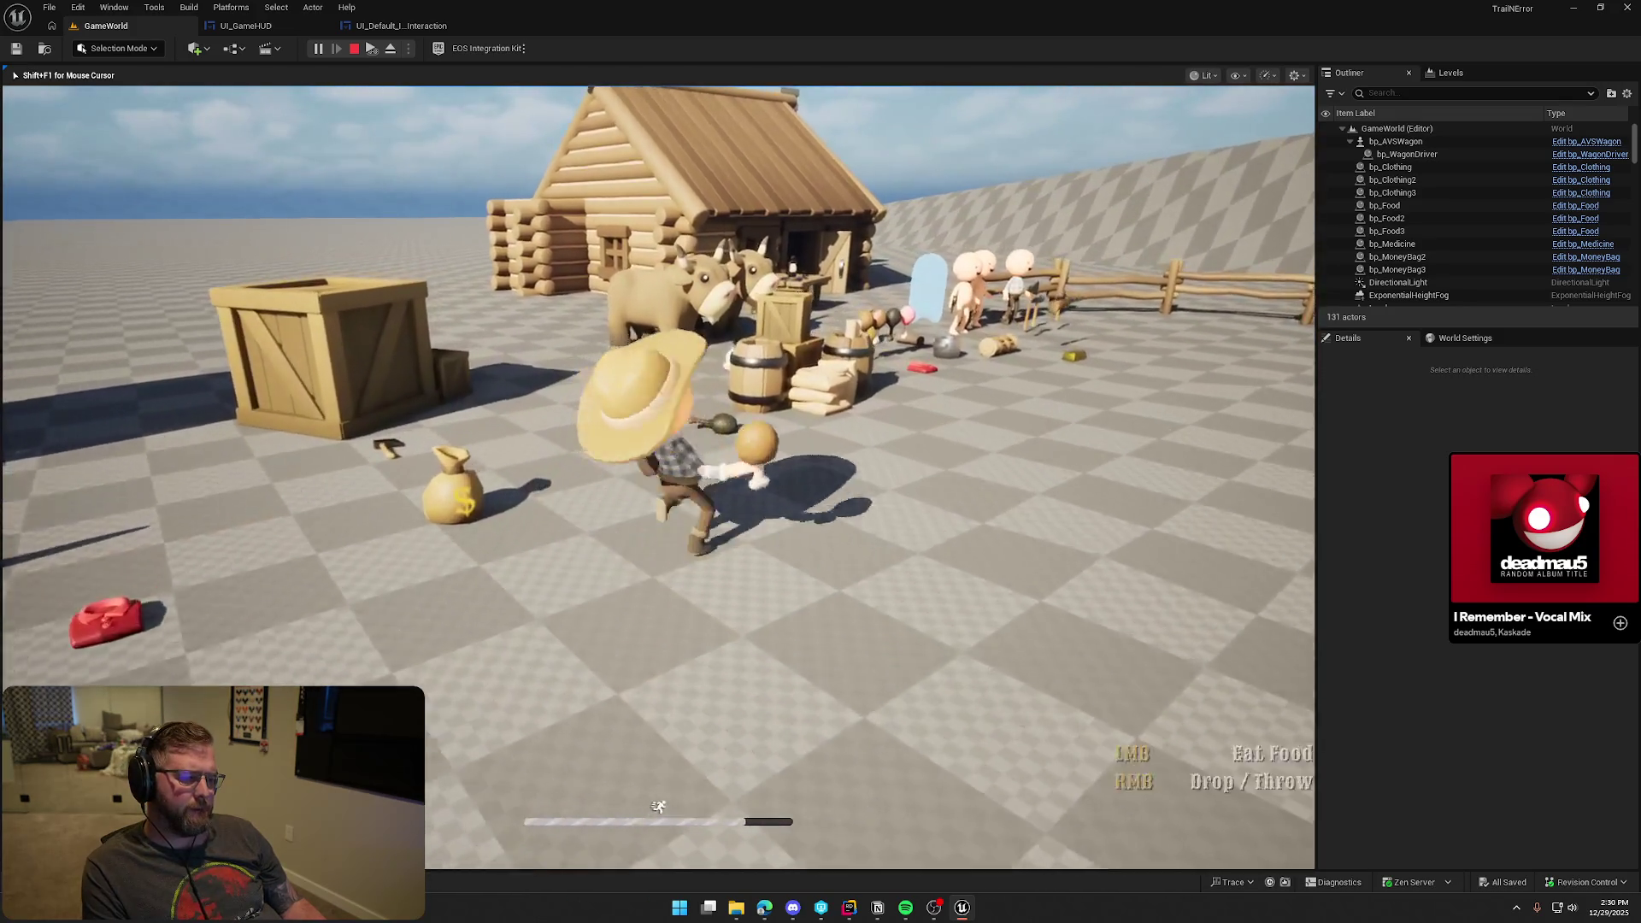
pyautogui.press('e')
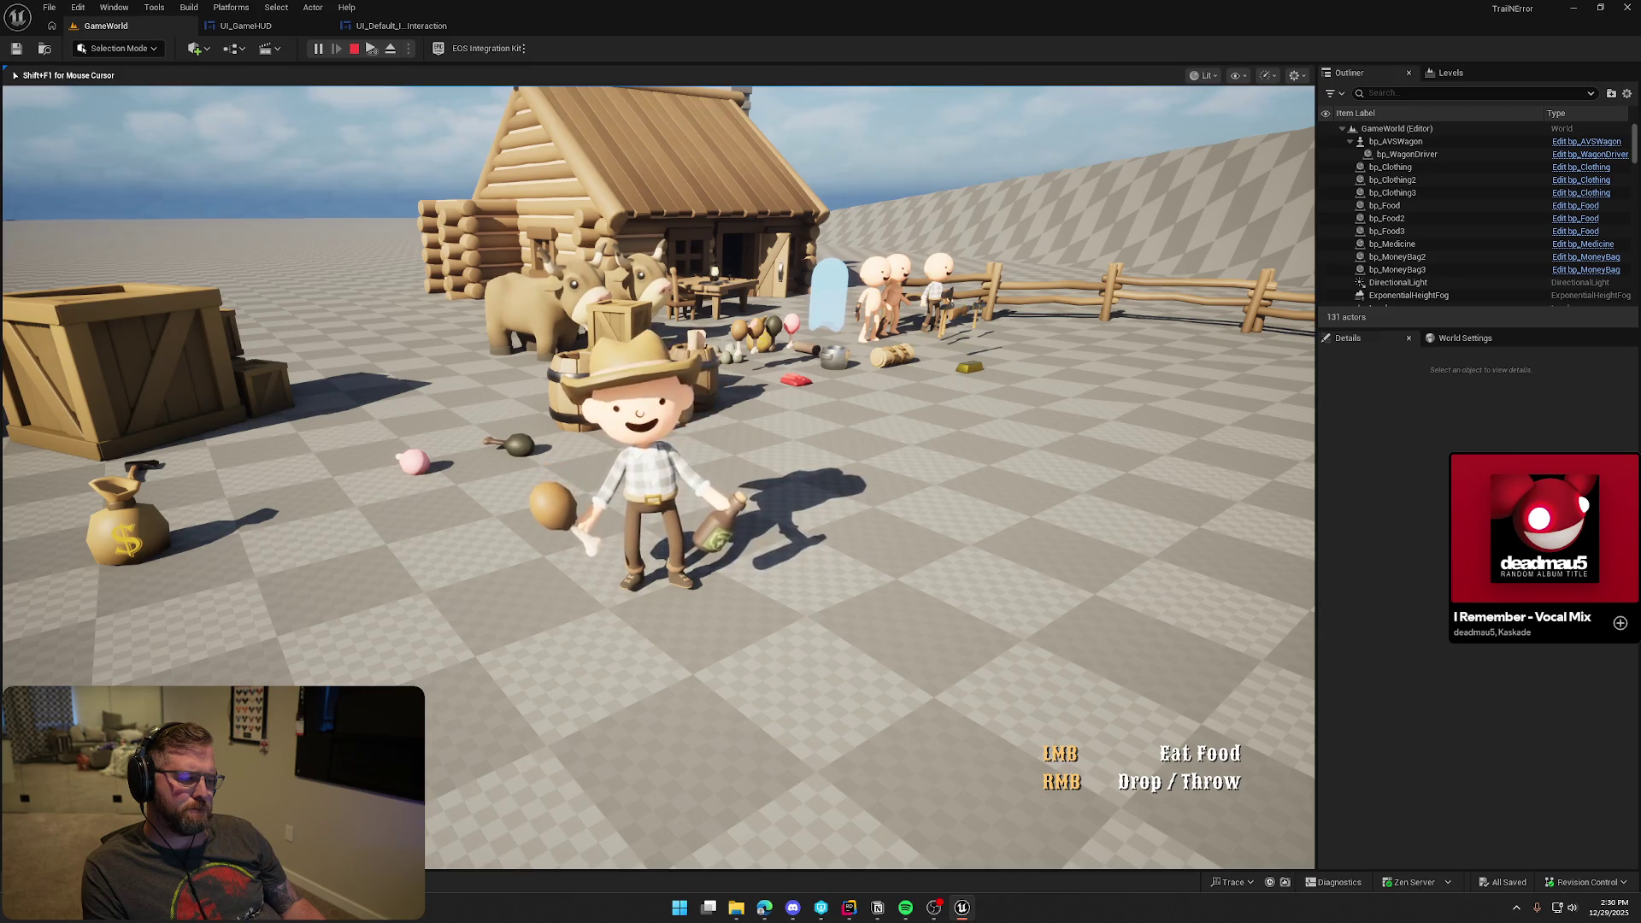
# Run across the level to pick up the money bag, then walk toward the cabin
pyautogui.press('w')
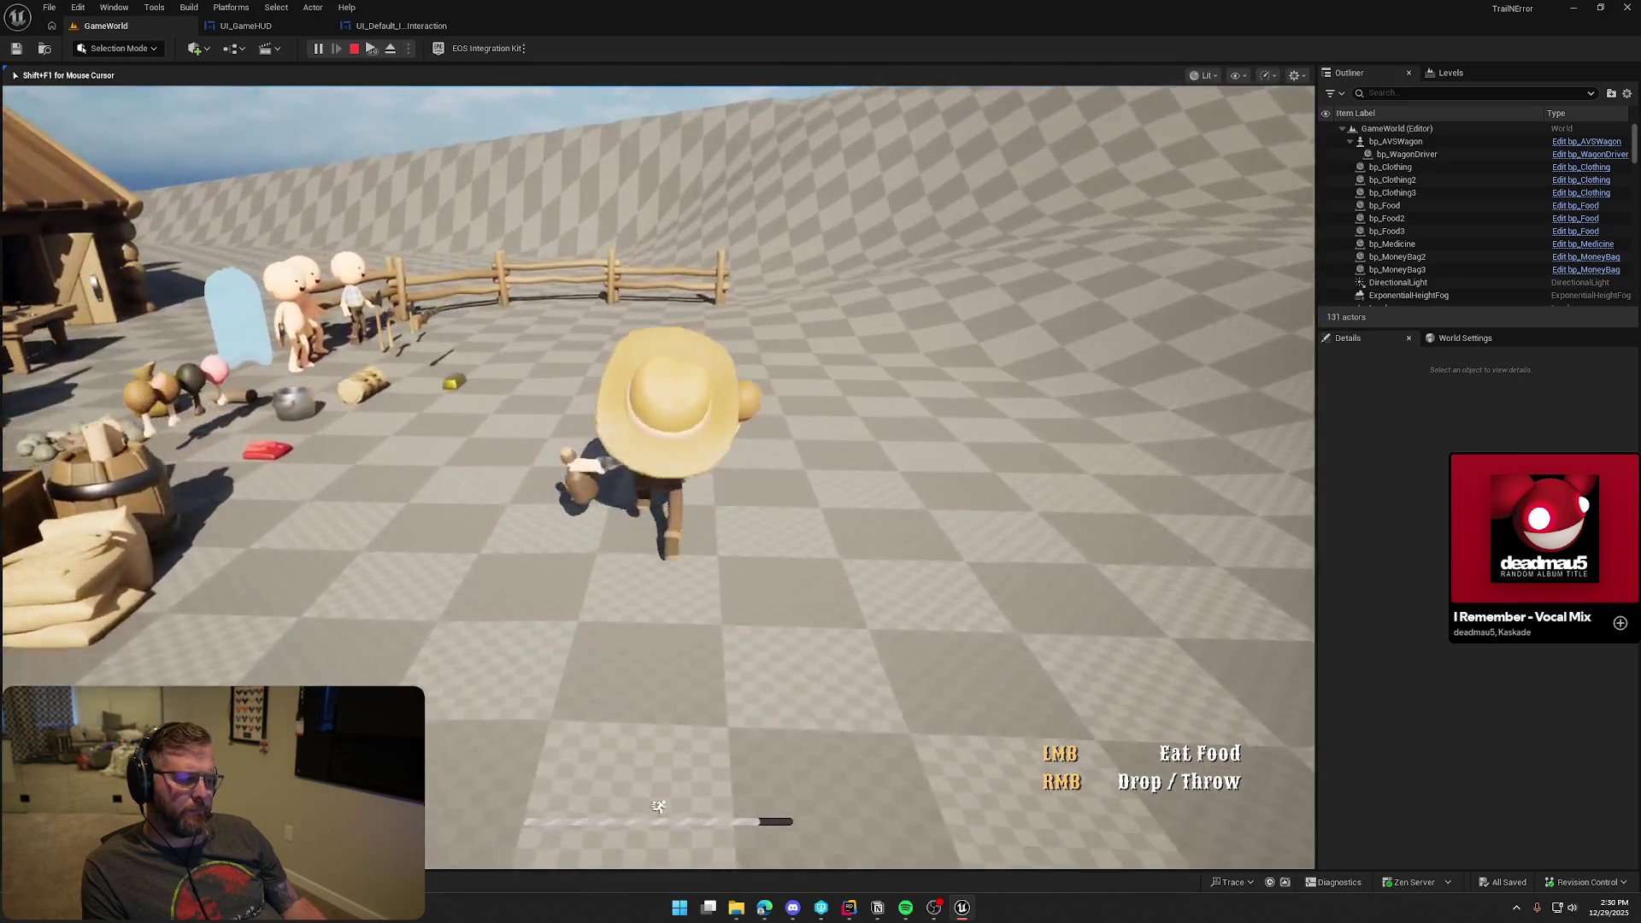
pyautogui.press('w')
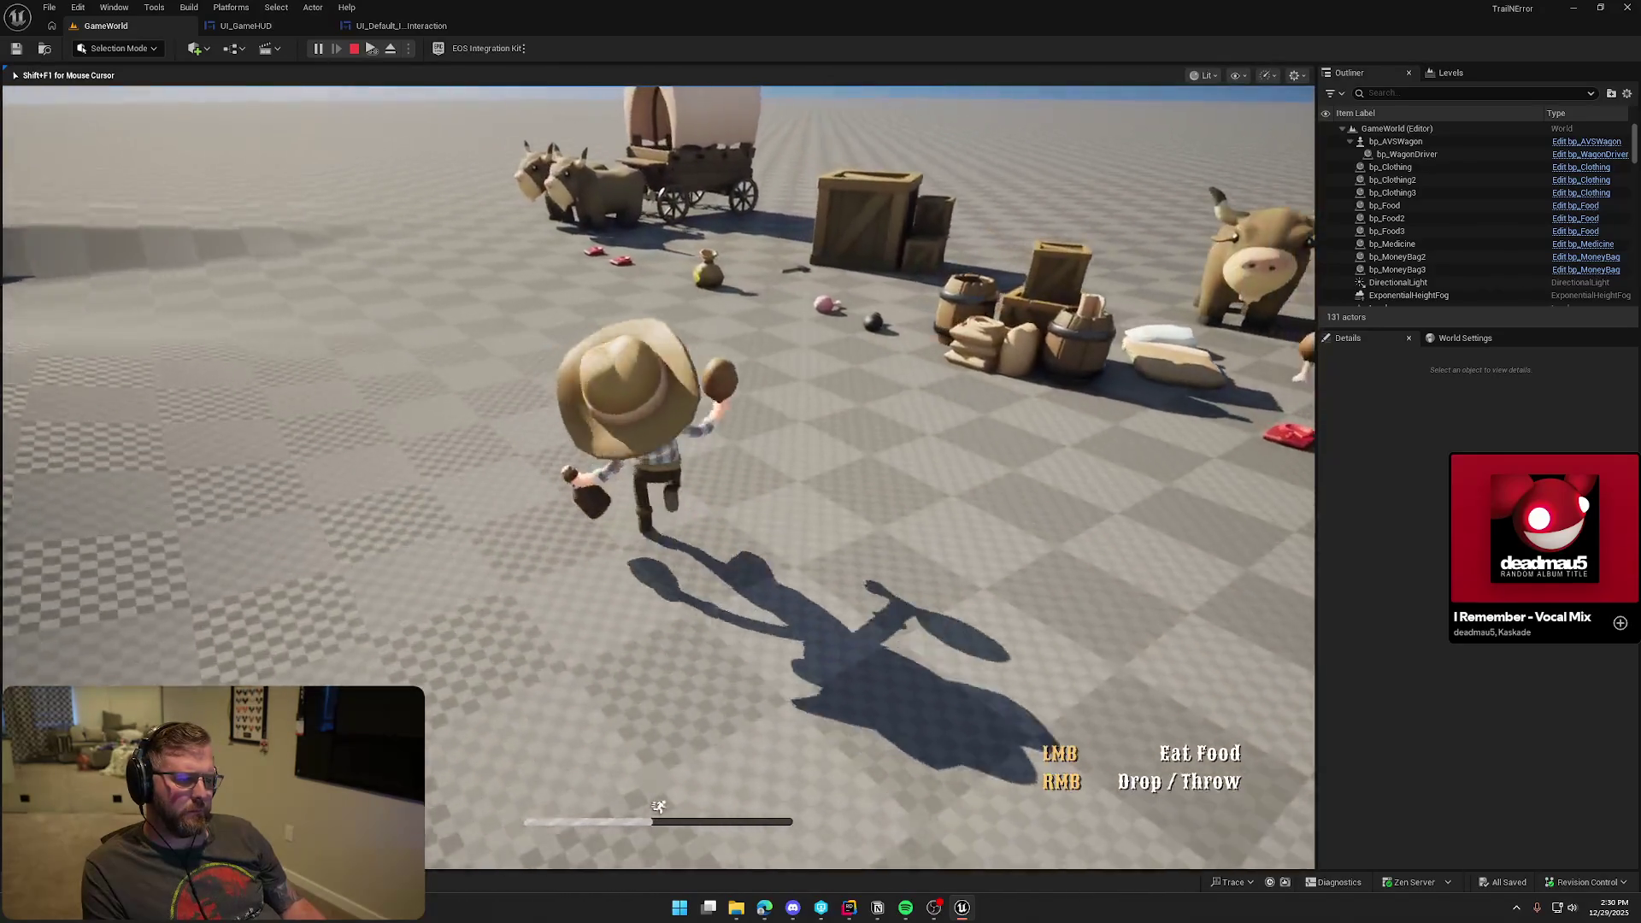
pyautogui.press('w')
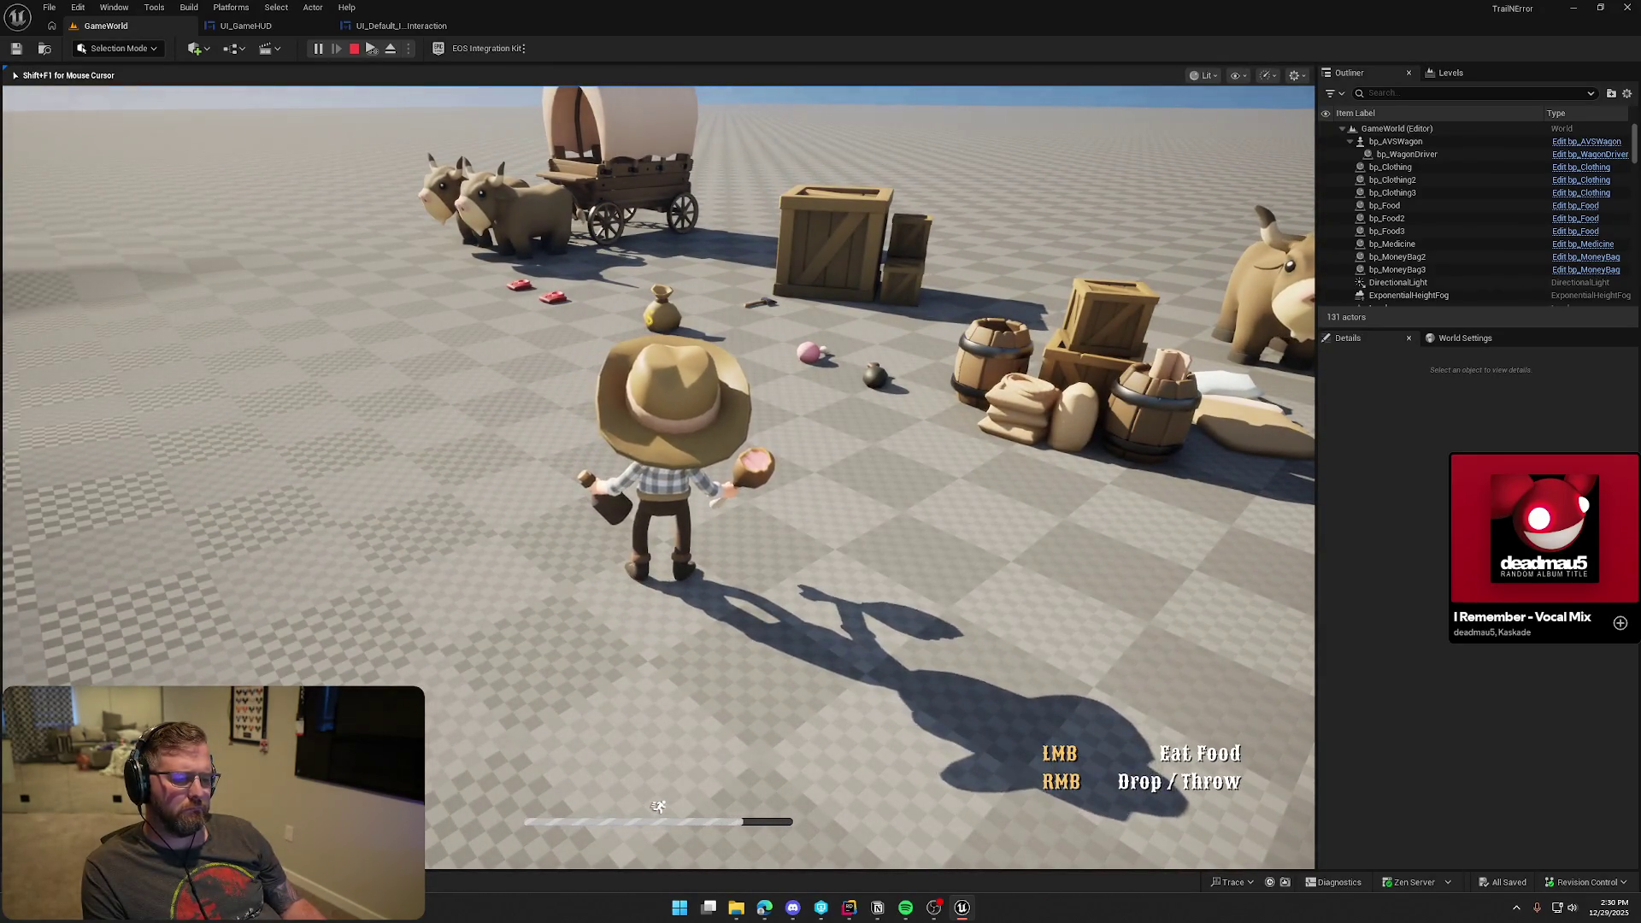
pyautogui.press('s')
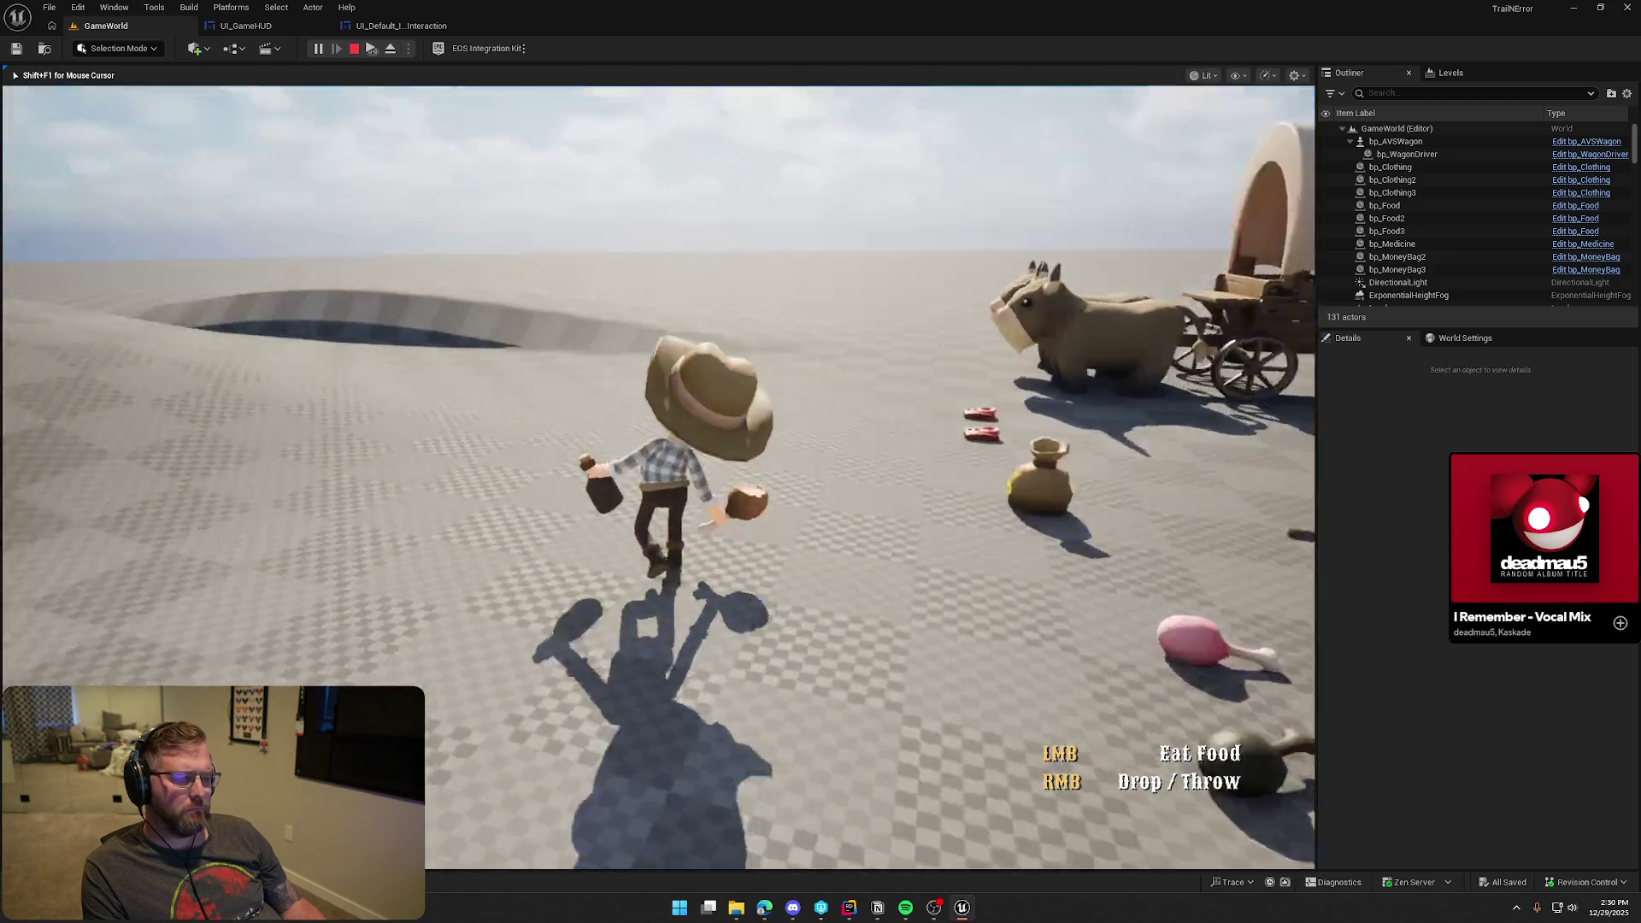
pyautogui.press('w')
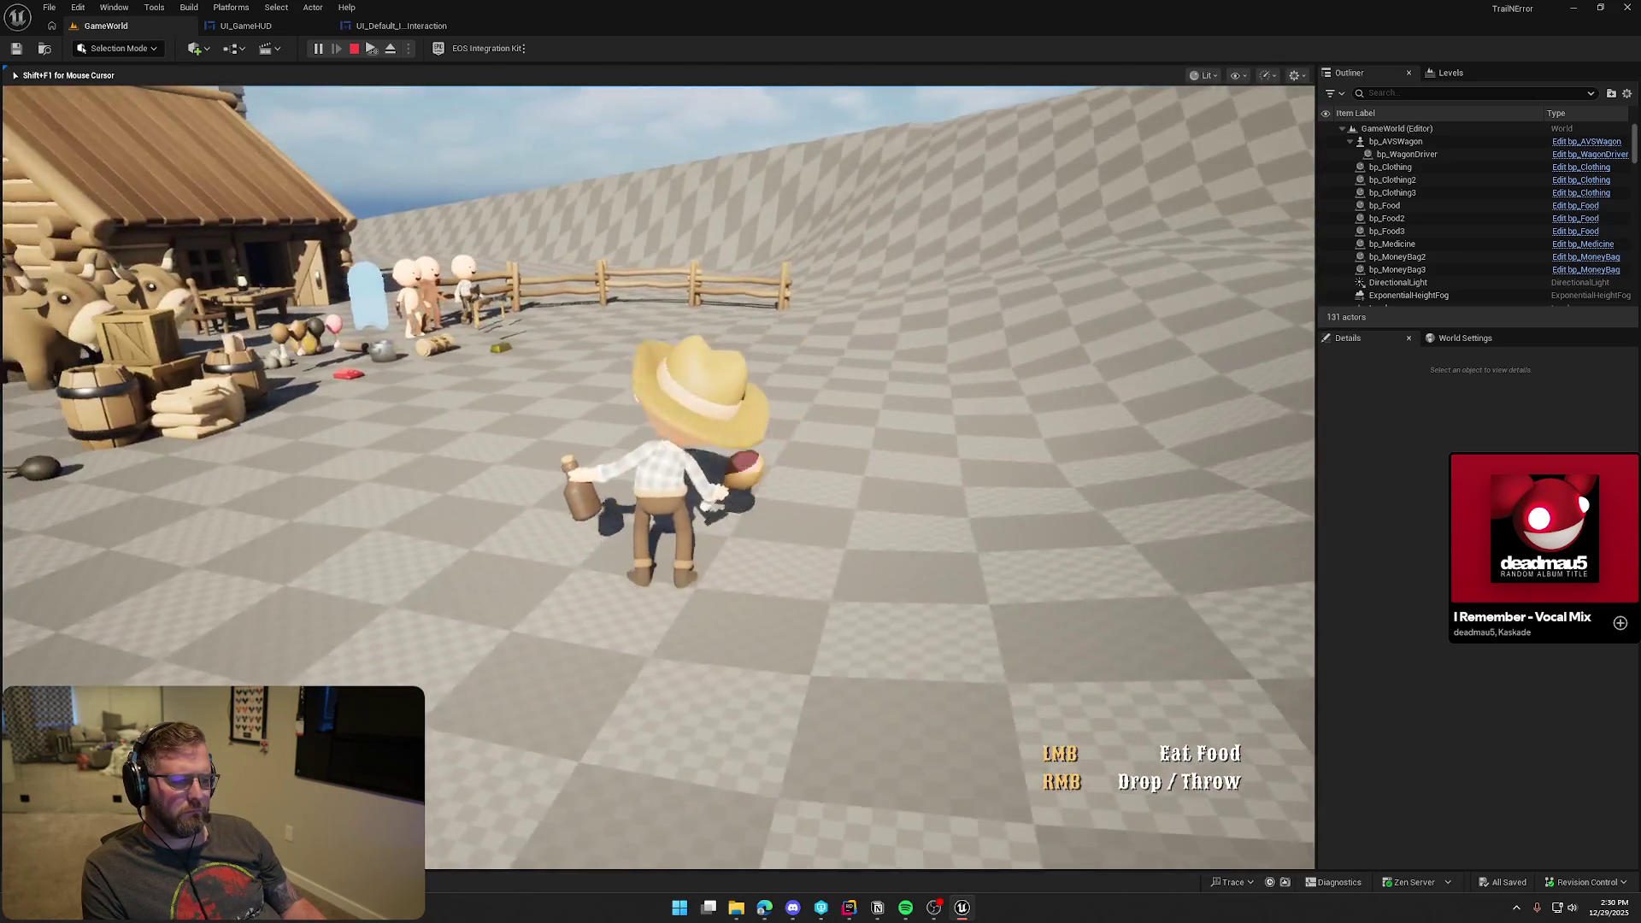
pyautogui.press('w')
pyautogui.hotkey('shift', 'w')
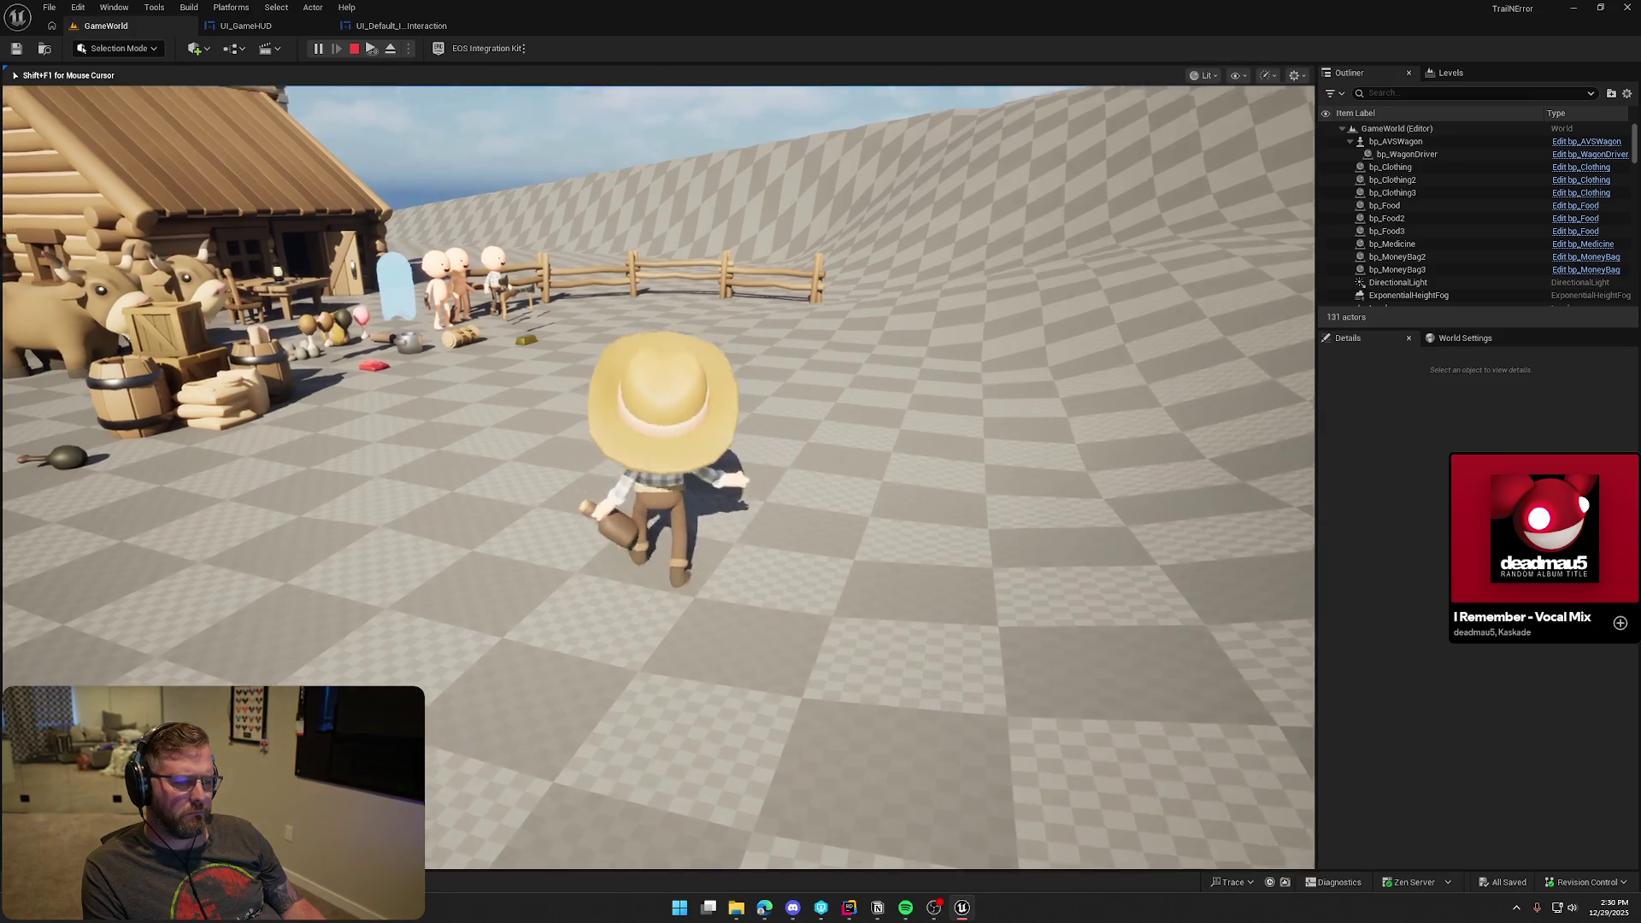
pyautogui.hotkey('shift', 'w')
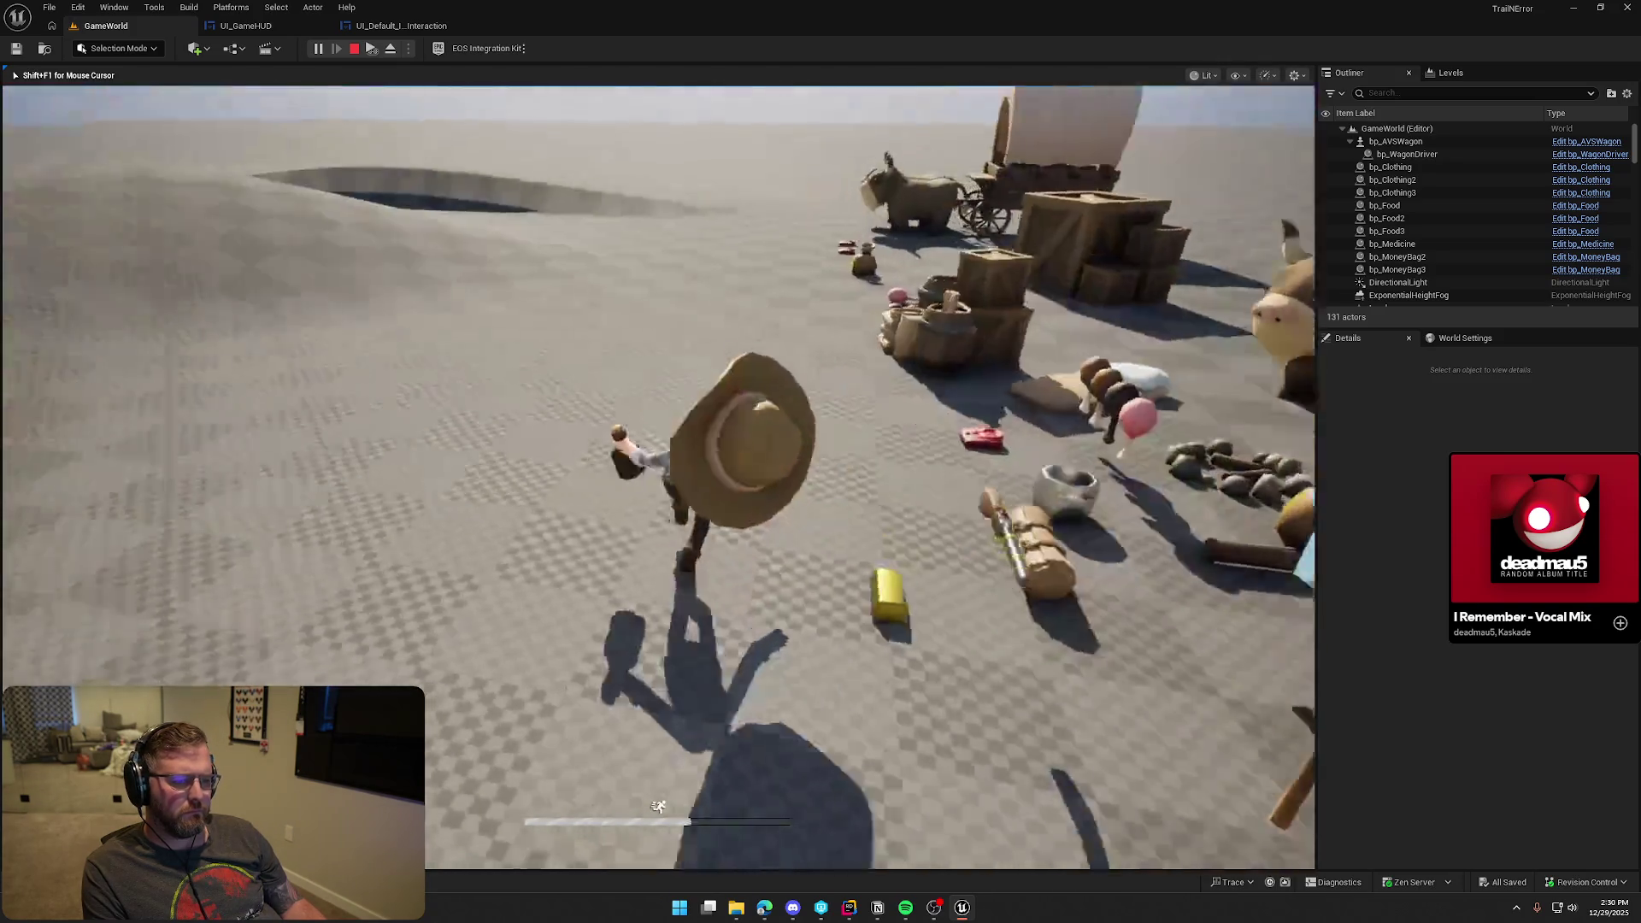
pyautogui.hotkey('shift', 'w')
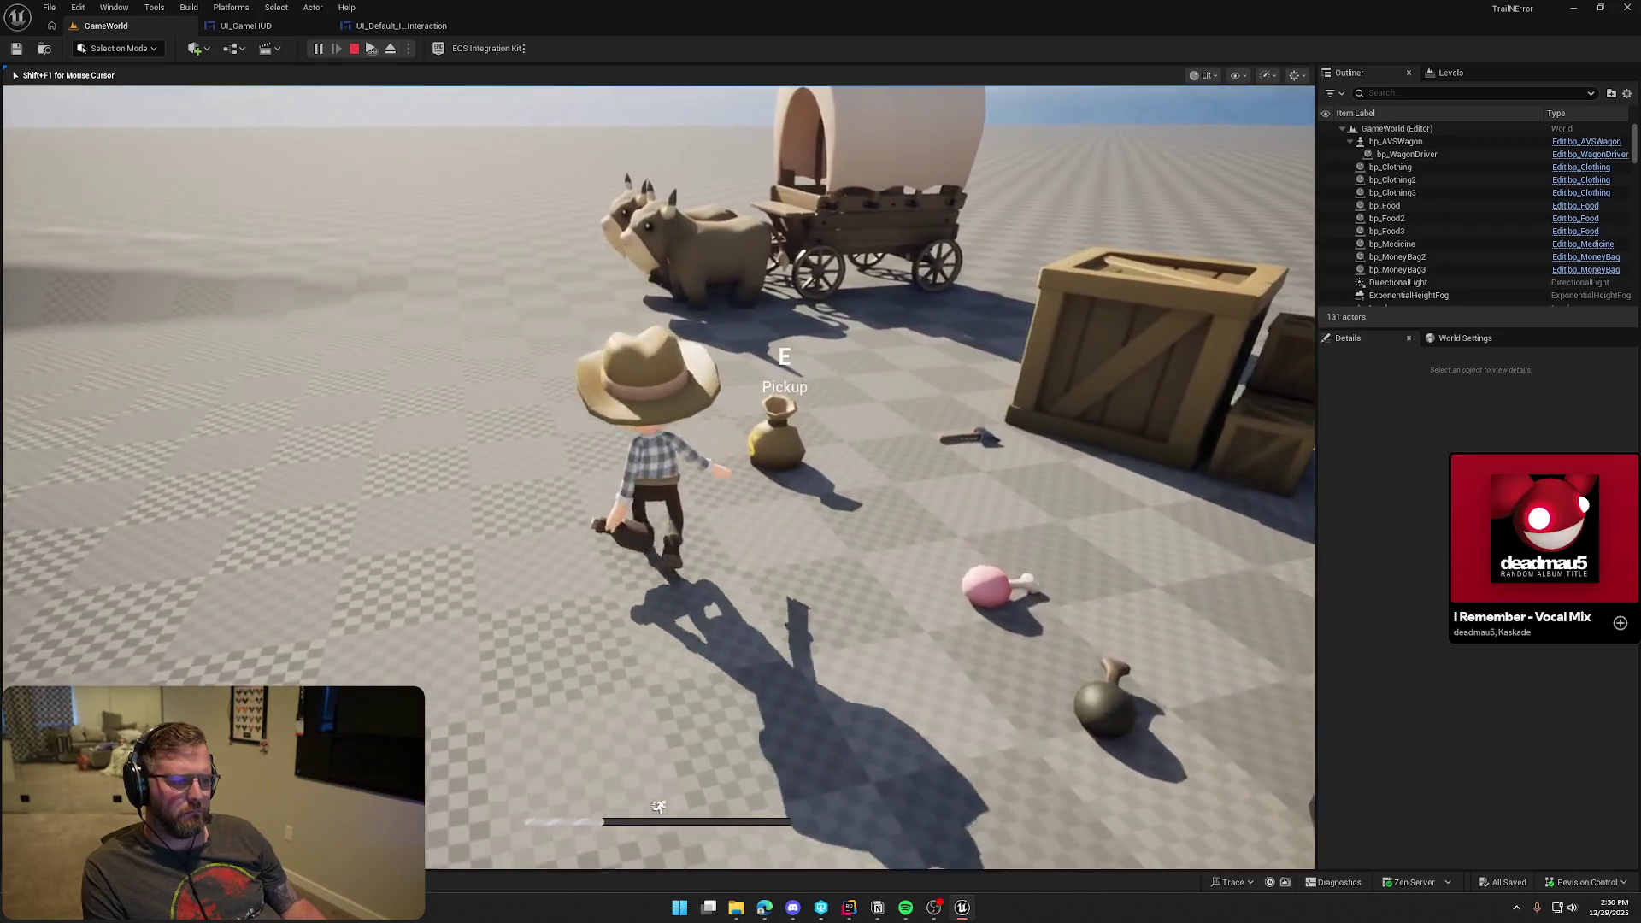
pyautogui.press('e')
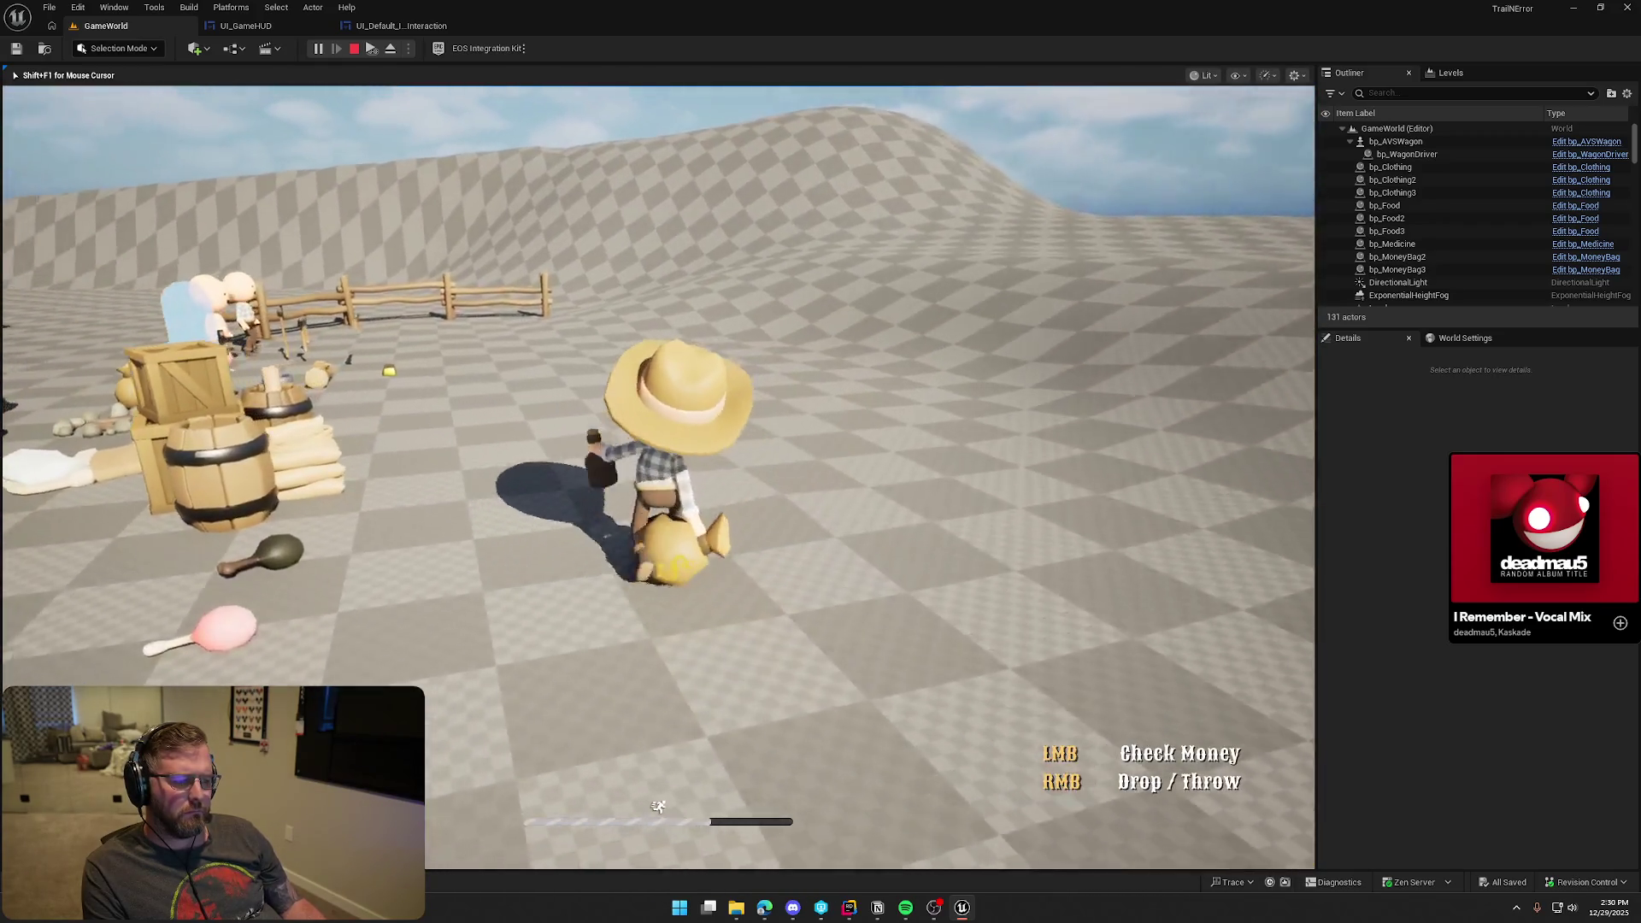
pyautogui.press('w')
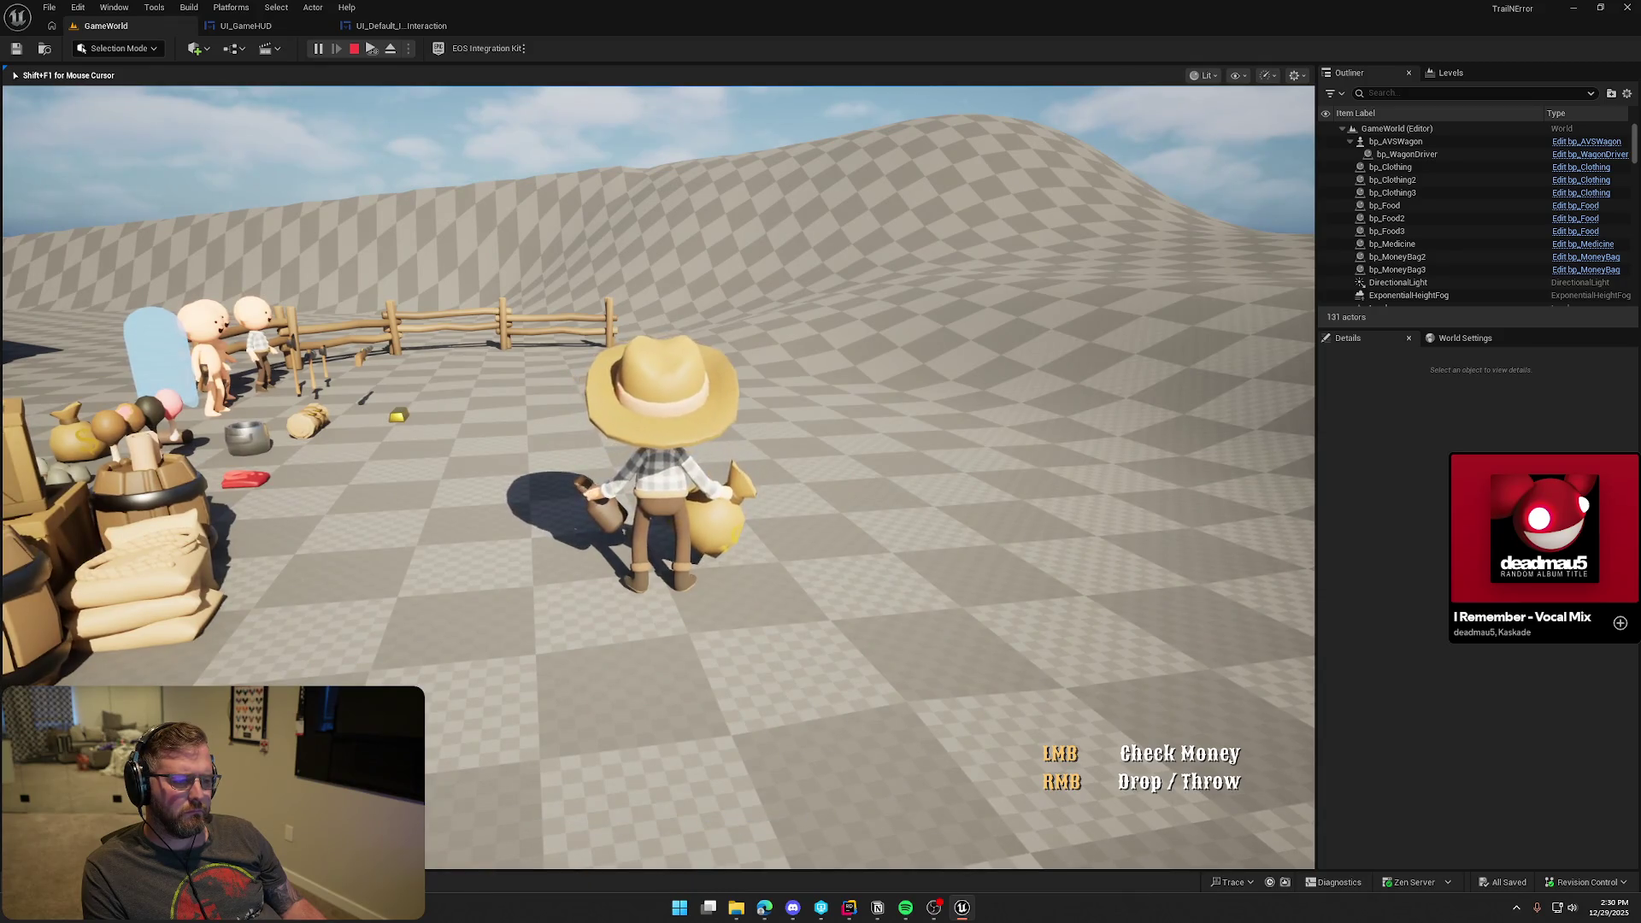
pyautogui.press('w')
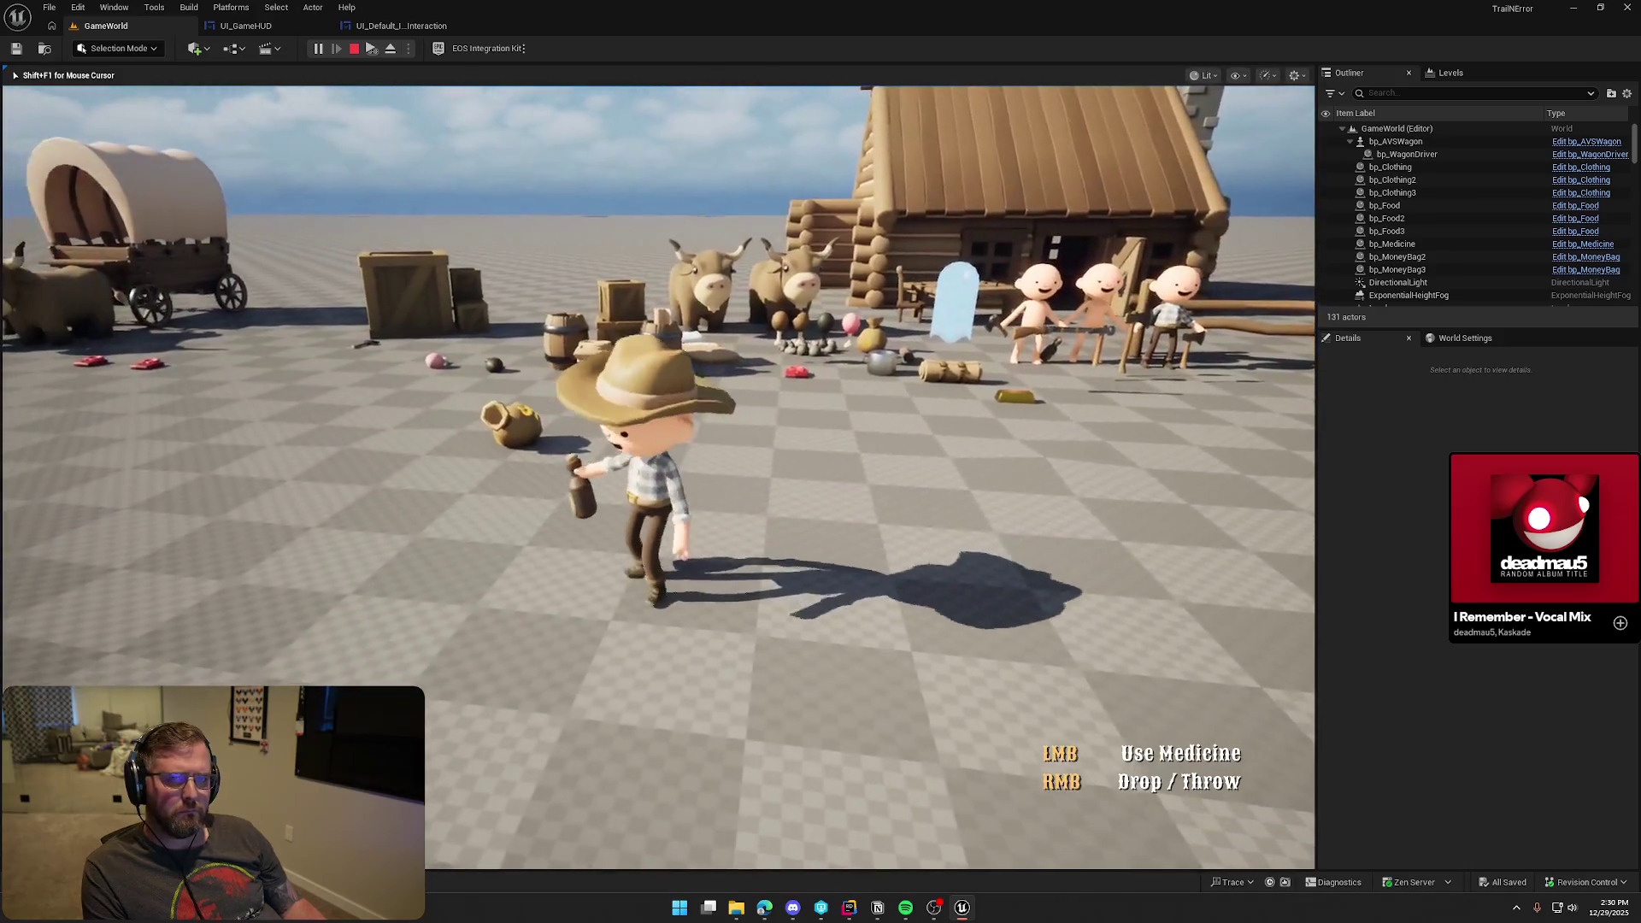
pyautogui.press('w')
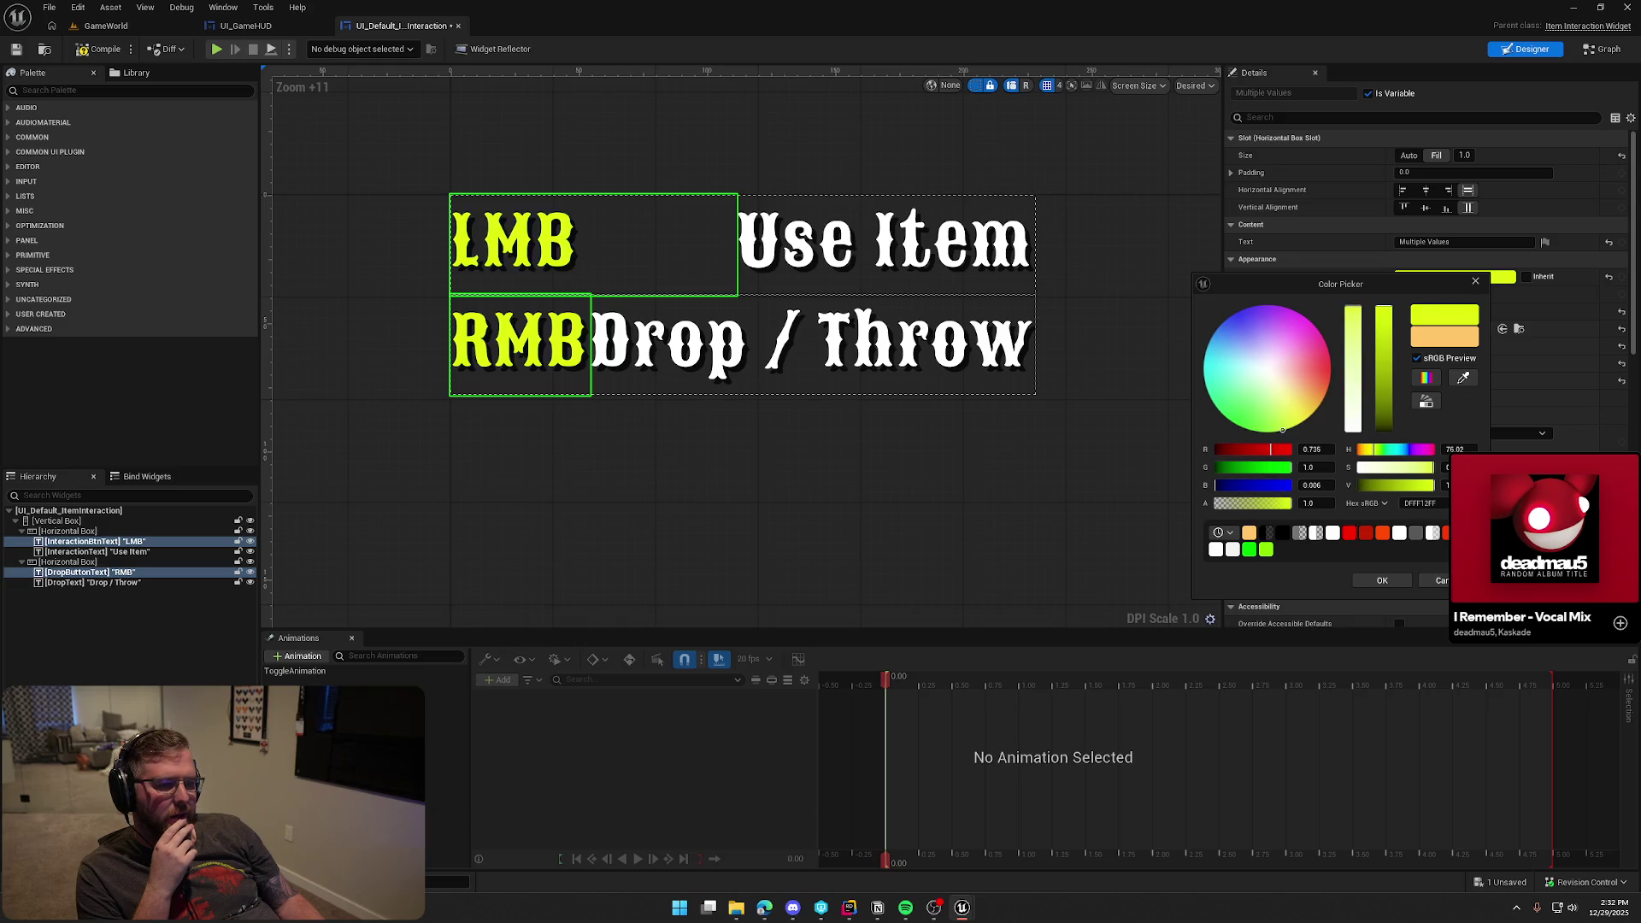
# Shift the key label colour to pale peach, glance at UI_GameHUD, and reopen the label colour picker
pyautogui.moveTo(1305, 416)
pyautogui.mouseDown()
pyautogui.moveTo(1308, 383)
pyautogui.moveTo(1249, 347)
pyautogui.moveTo(1219, 357)
pyautogui.moveTo(1278, 346)
pyautogui.moveTo(1314, 389)
pyautogui.moveTo(1331, 374)
pyautogui.moveTo(1299, 376)
pyautogui.moveTo(1326, 391)
pyautogui.moveTo(1308, 380)
pyautogui.mouseUp()
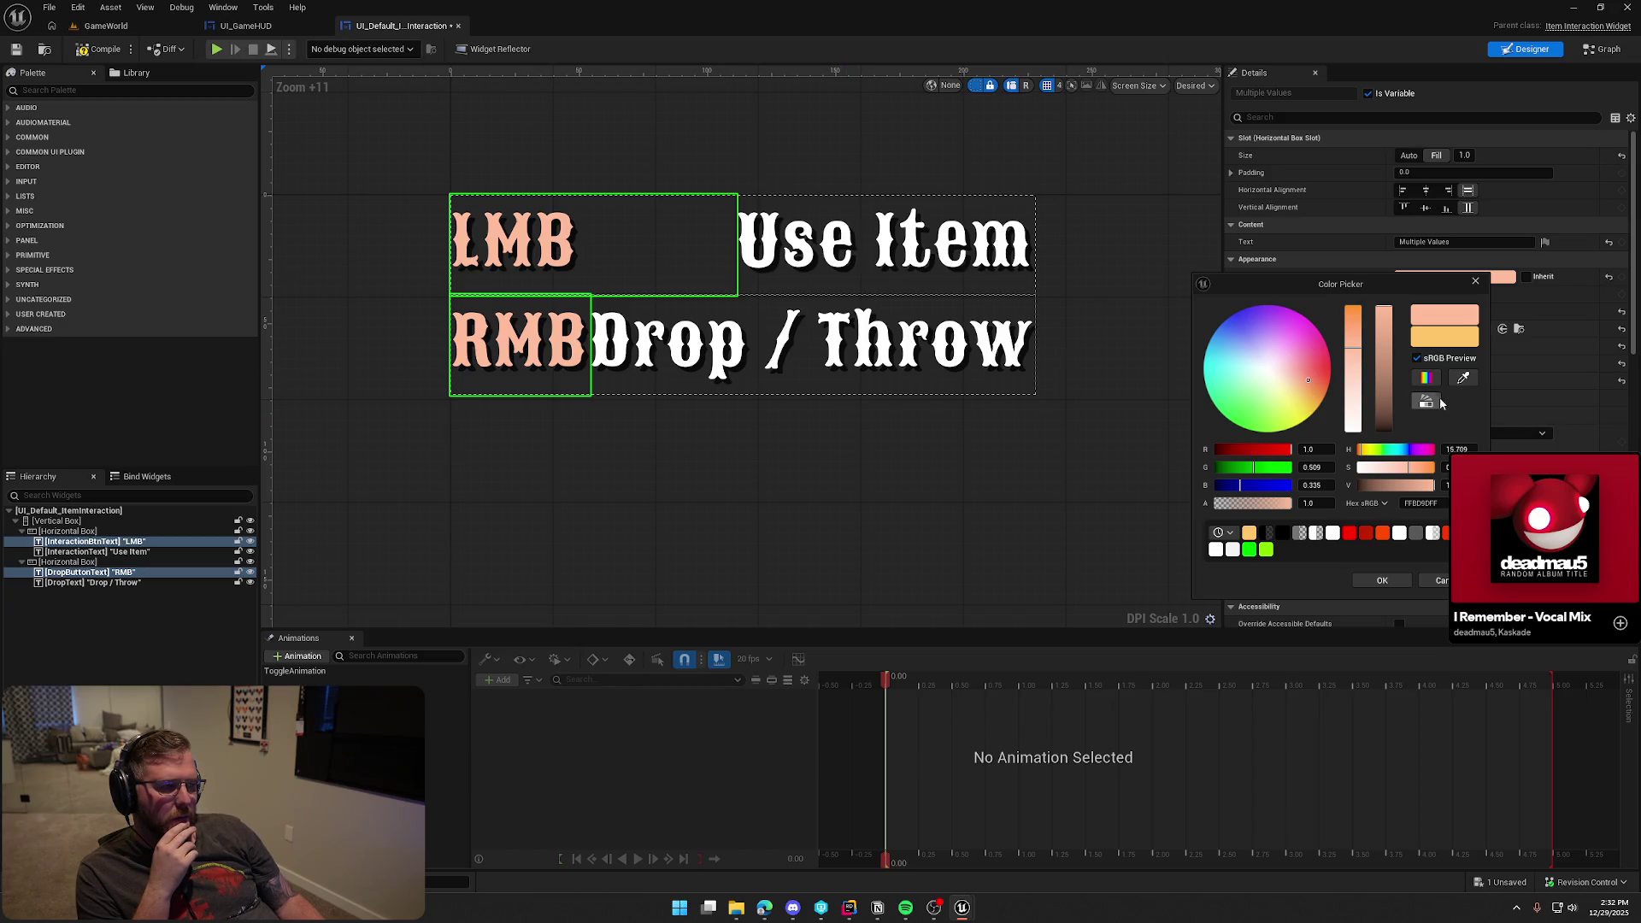
pyautogui.moveTo(1376, 285); pyautogui.dragTo(1640, 285)
pyautogui.click(223, 6)
pyautogui.click(231, 26)
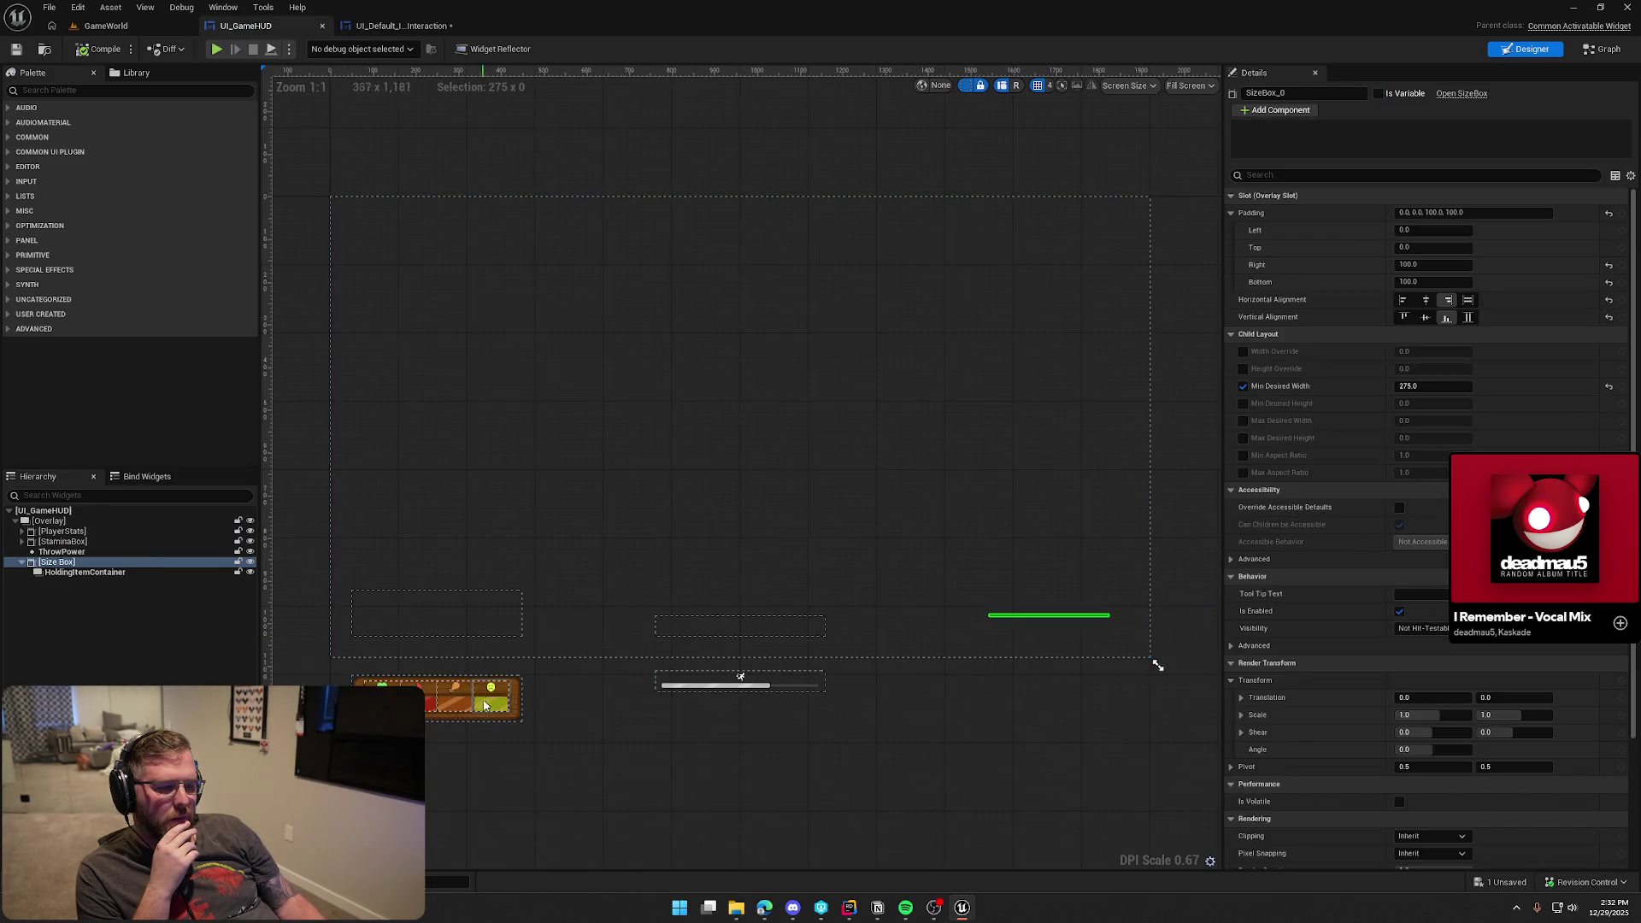
pyautogui.scroll(9, 492, 704)
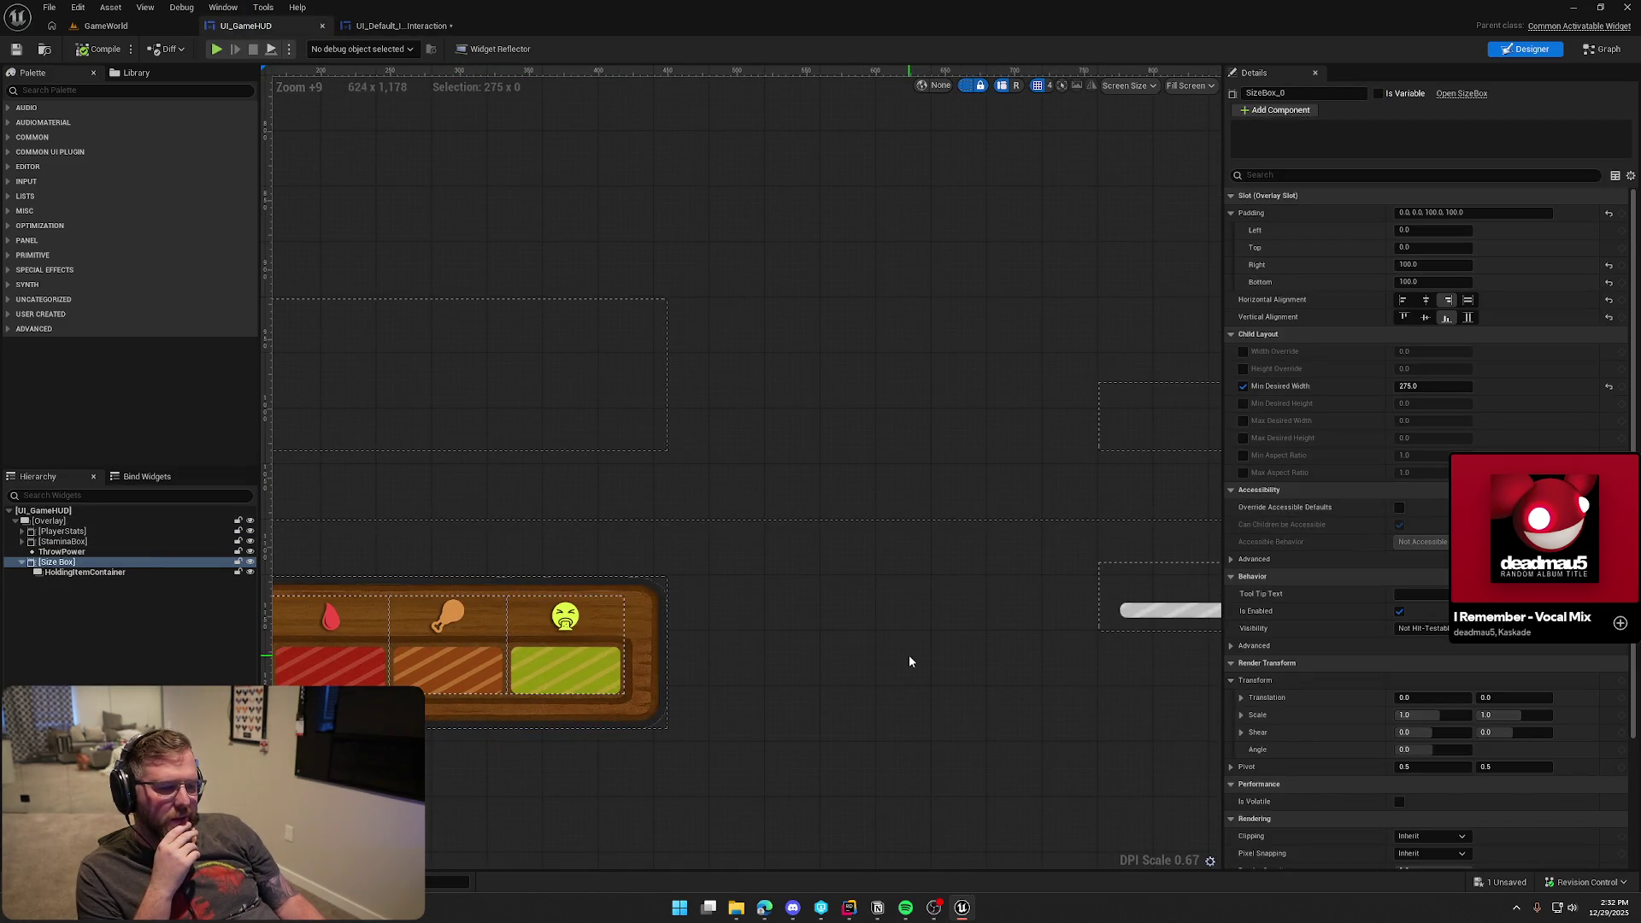
pyautogui.click(398, 25)
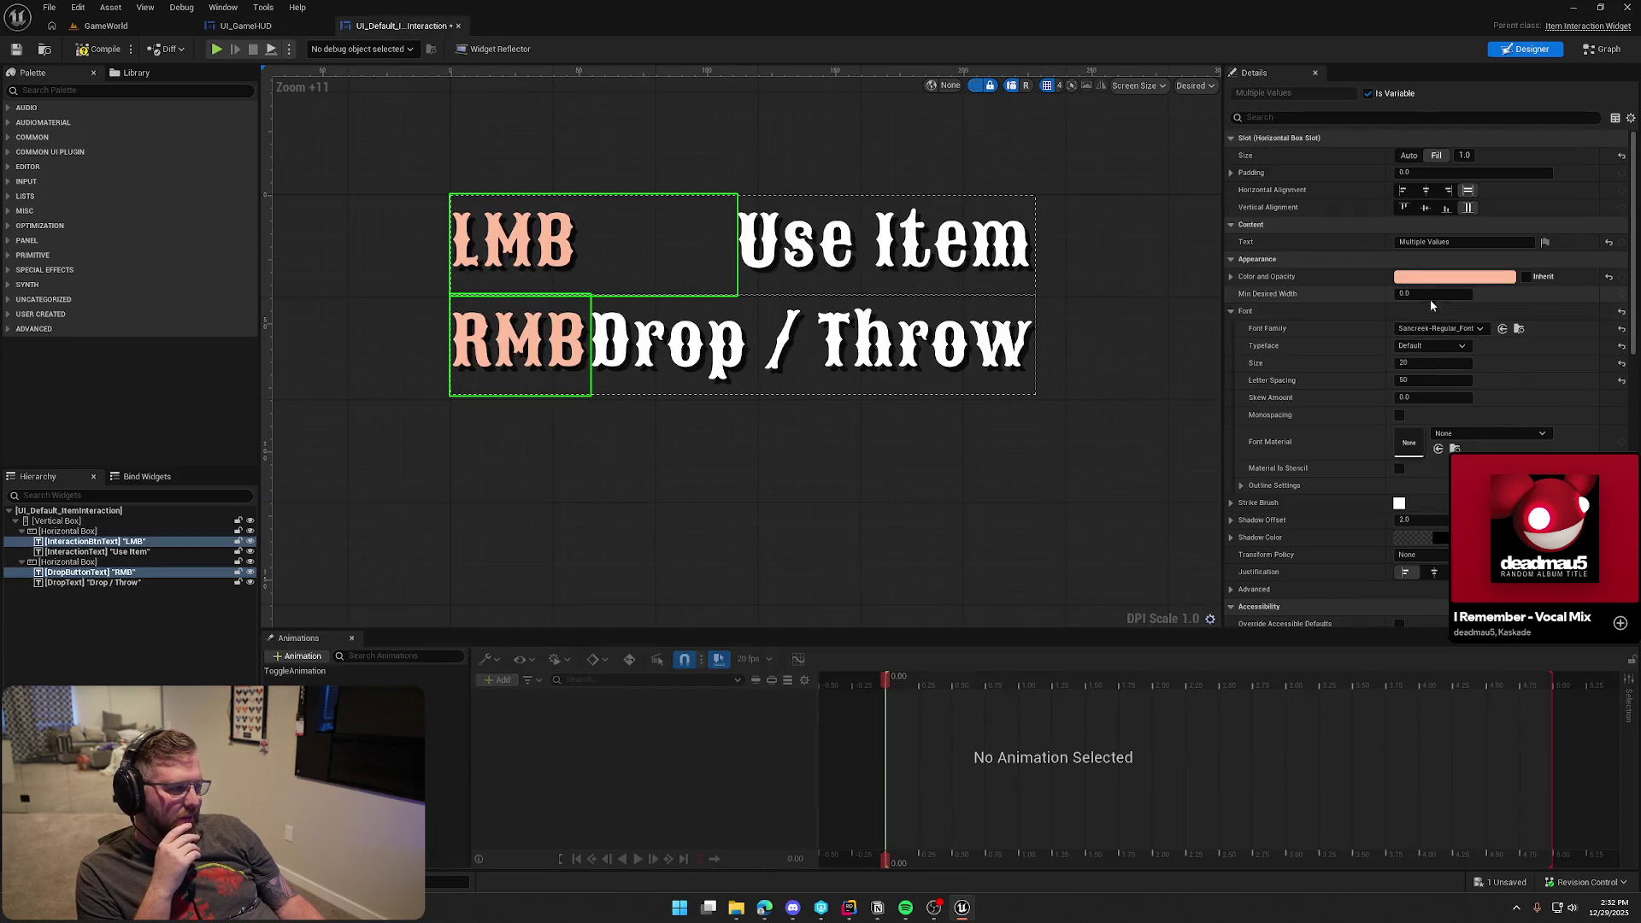
pyautogui.click(1455, 276)
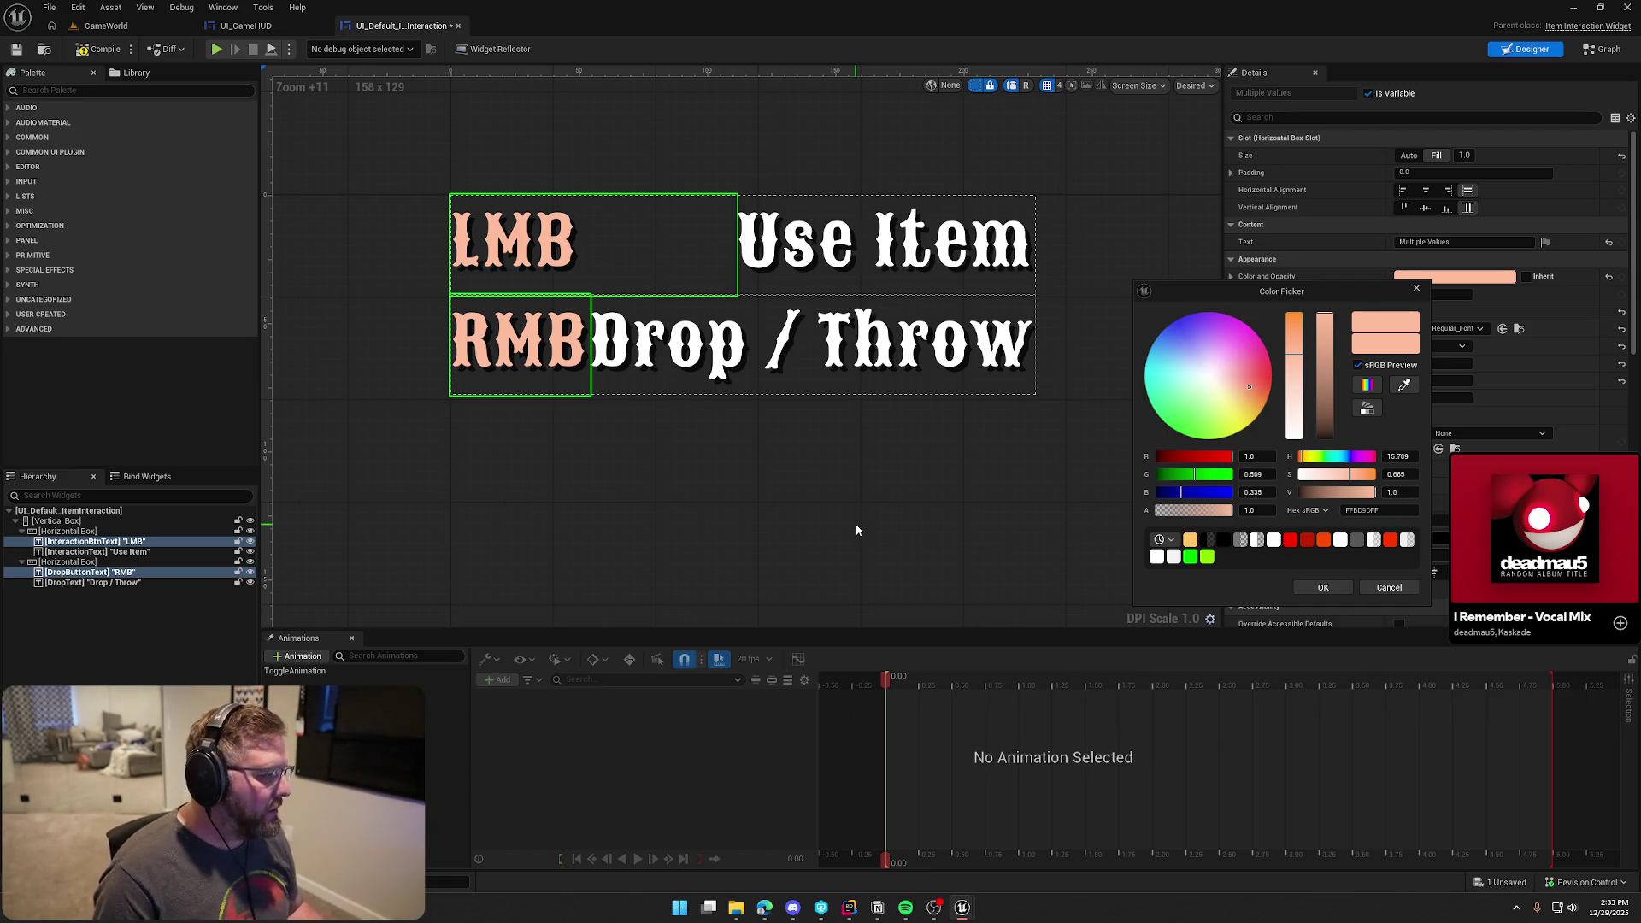
# Try orange, then apply hex A52A2A to make the key labels deep brick red
pyautogui.moveTo(1261, 388); pyautogui.dragTo(1264, 398)
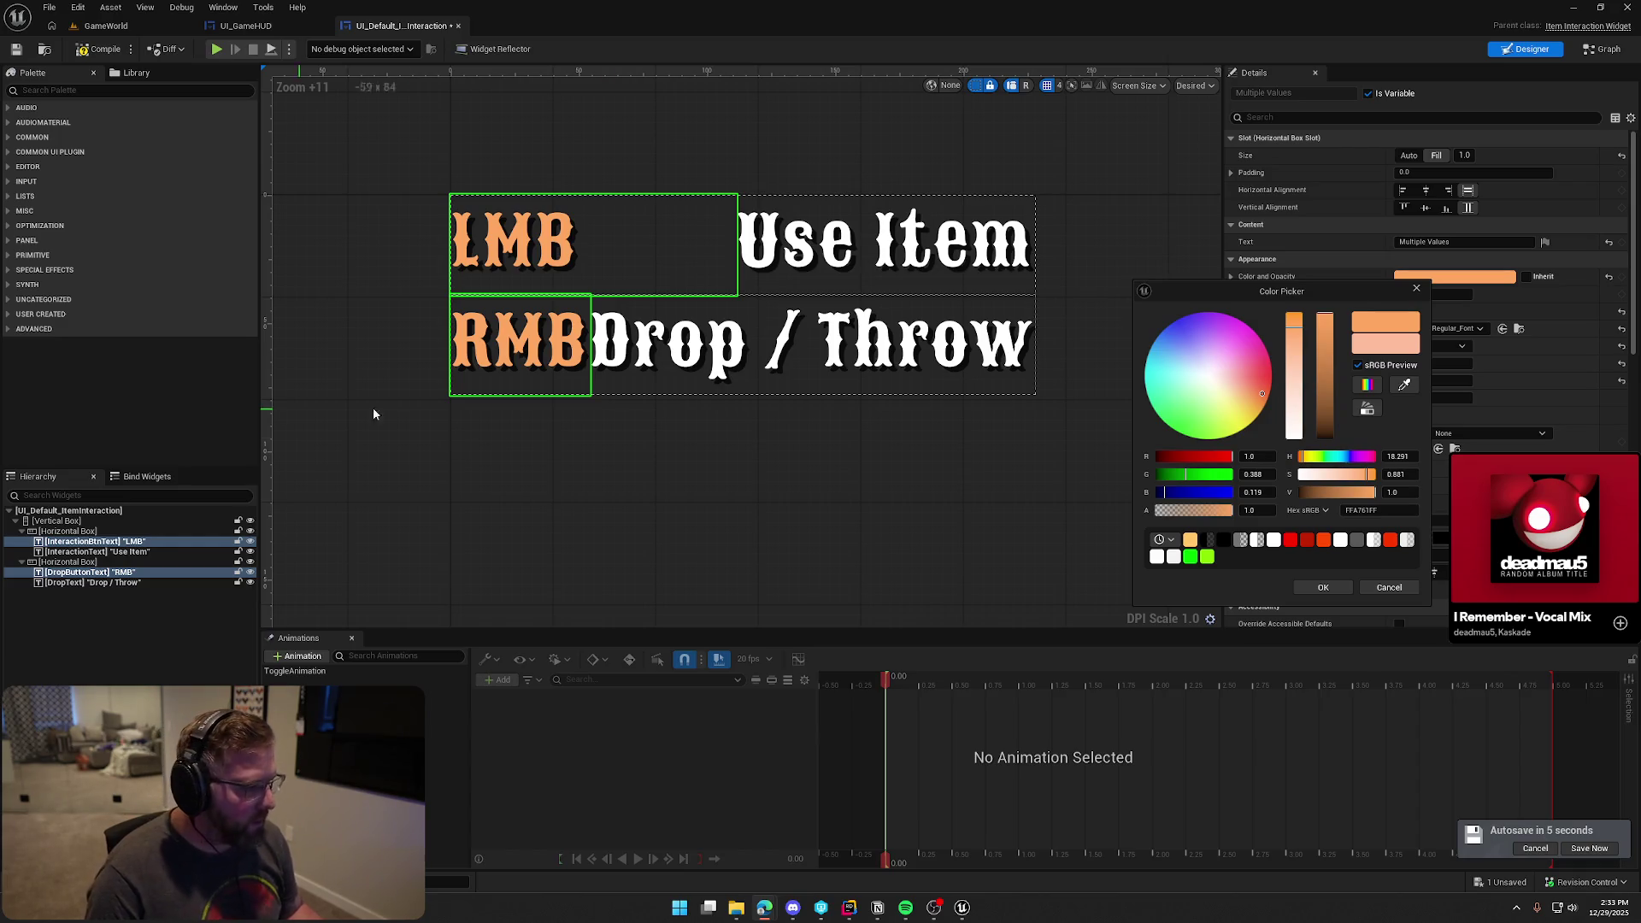
pyautogui.click(1378, 510)
pyautogui.write('#A52A2A')
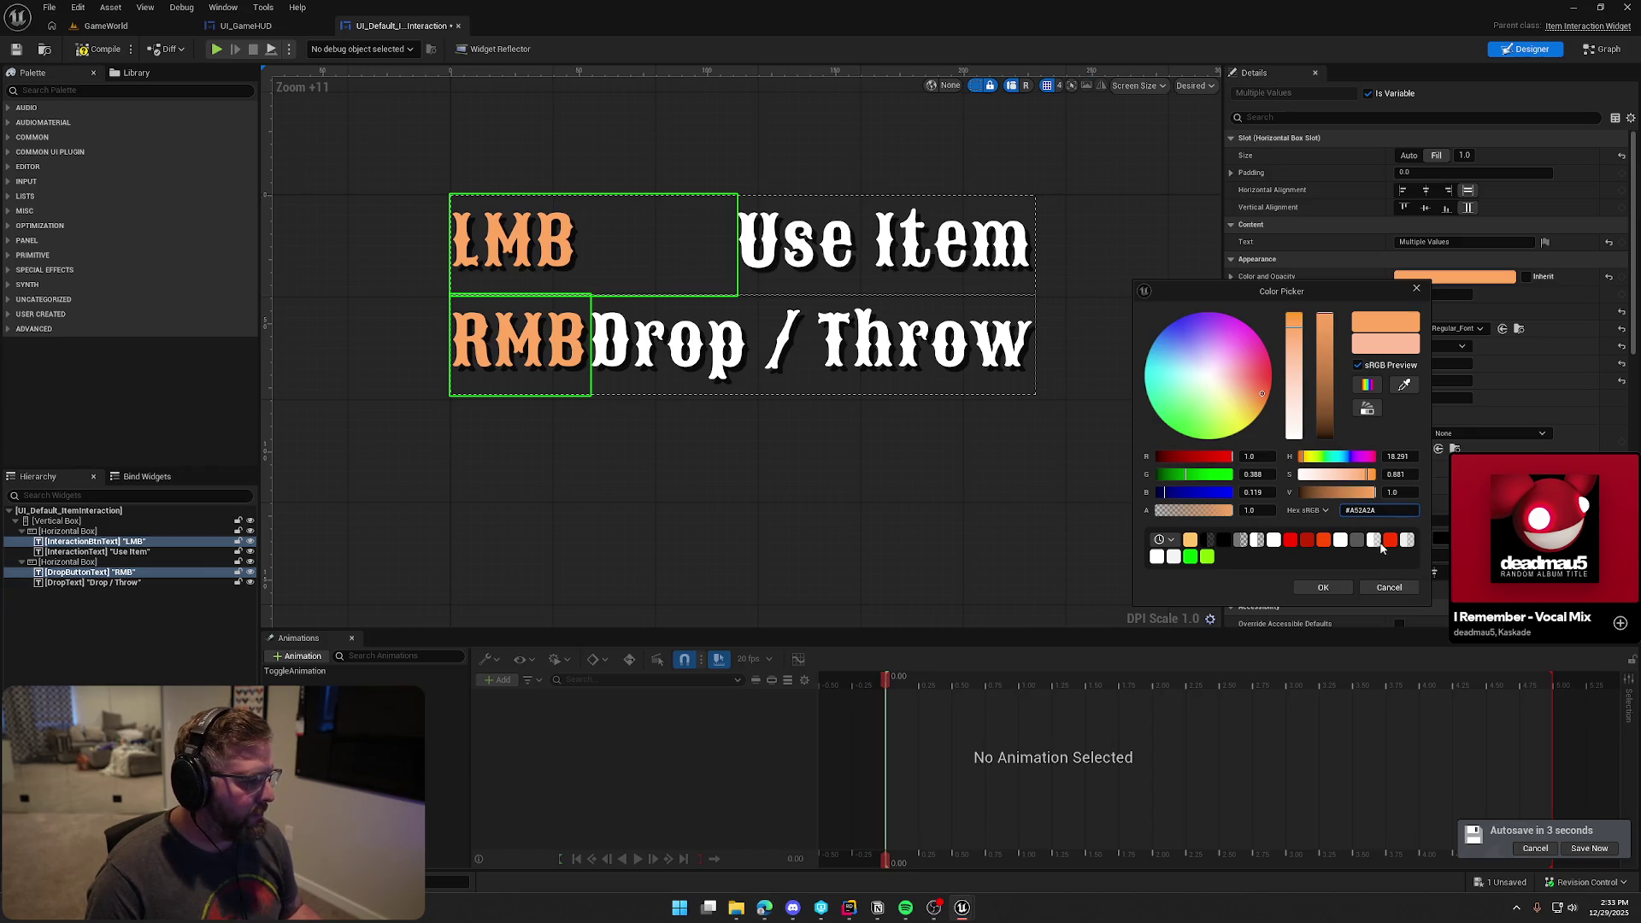
pyautogui.press('Escape')
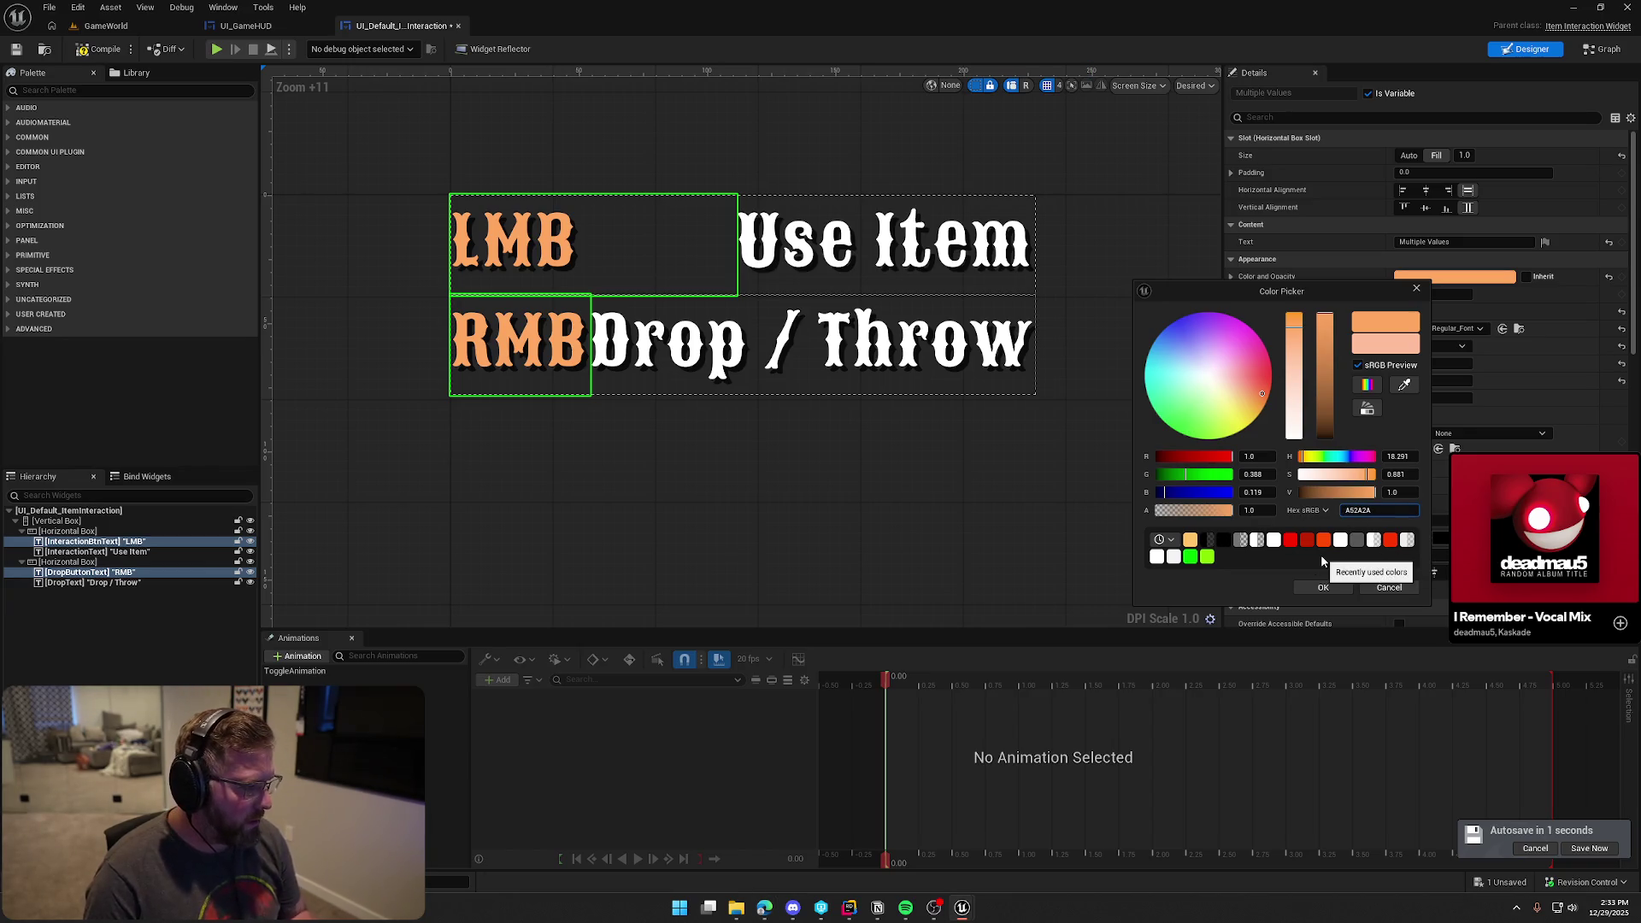
pyautogui.hotkey('ctrl', 'a')
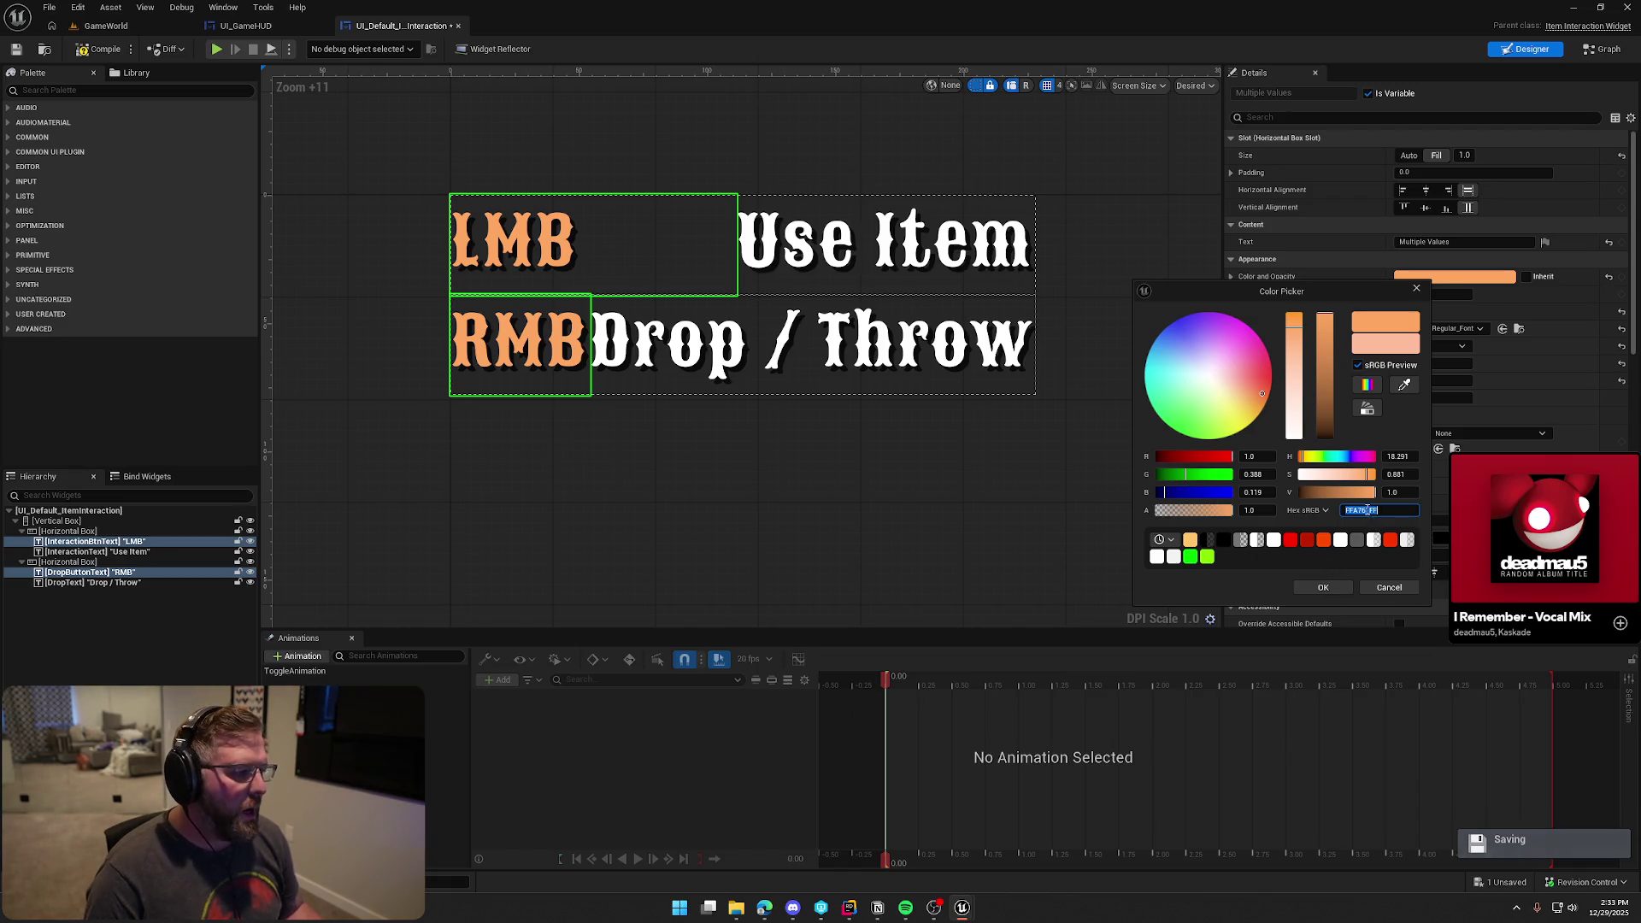
pyautogui.write('#A52A2A')
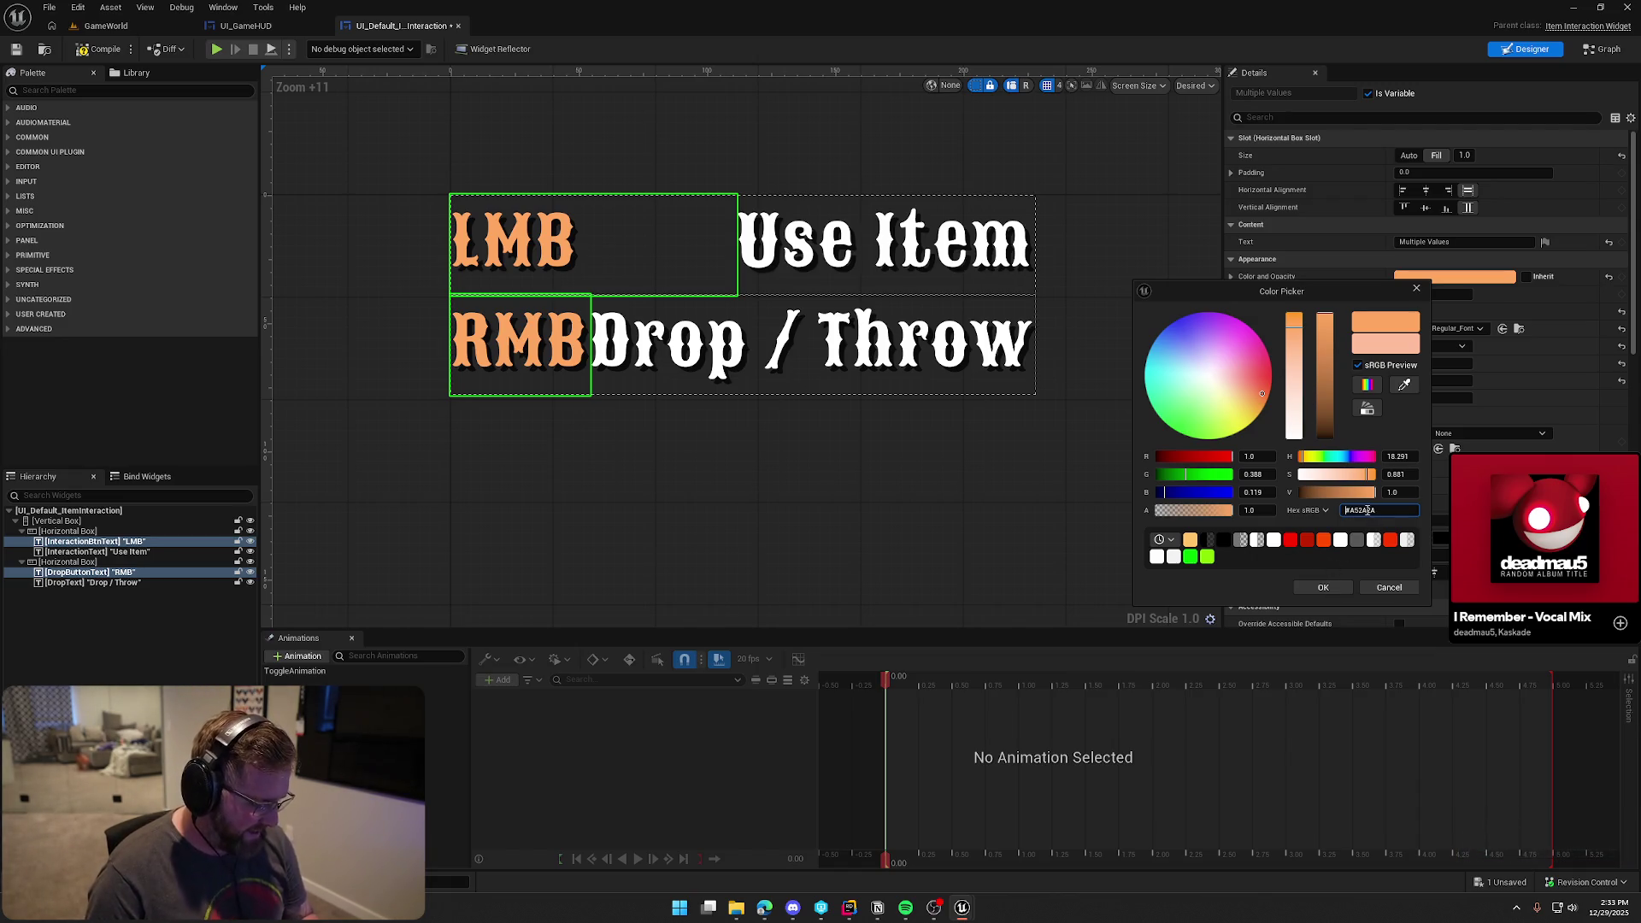
pyautogui.press('Return')
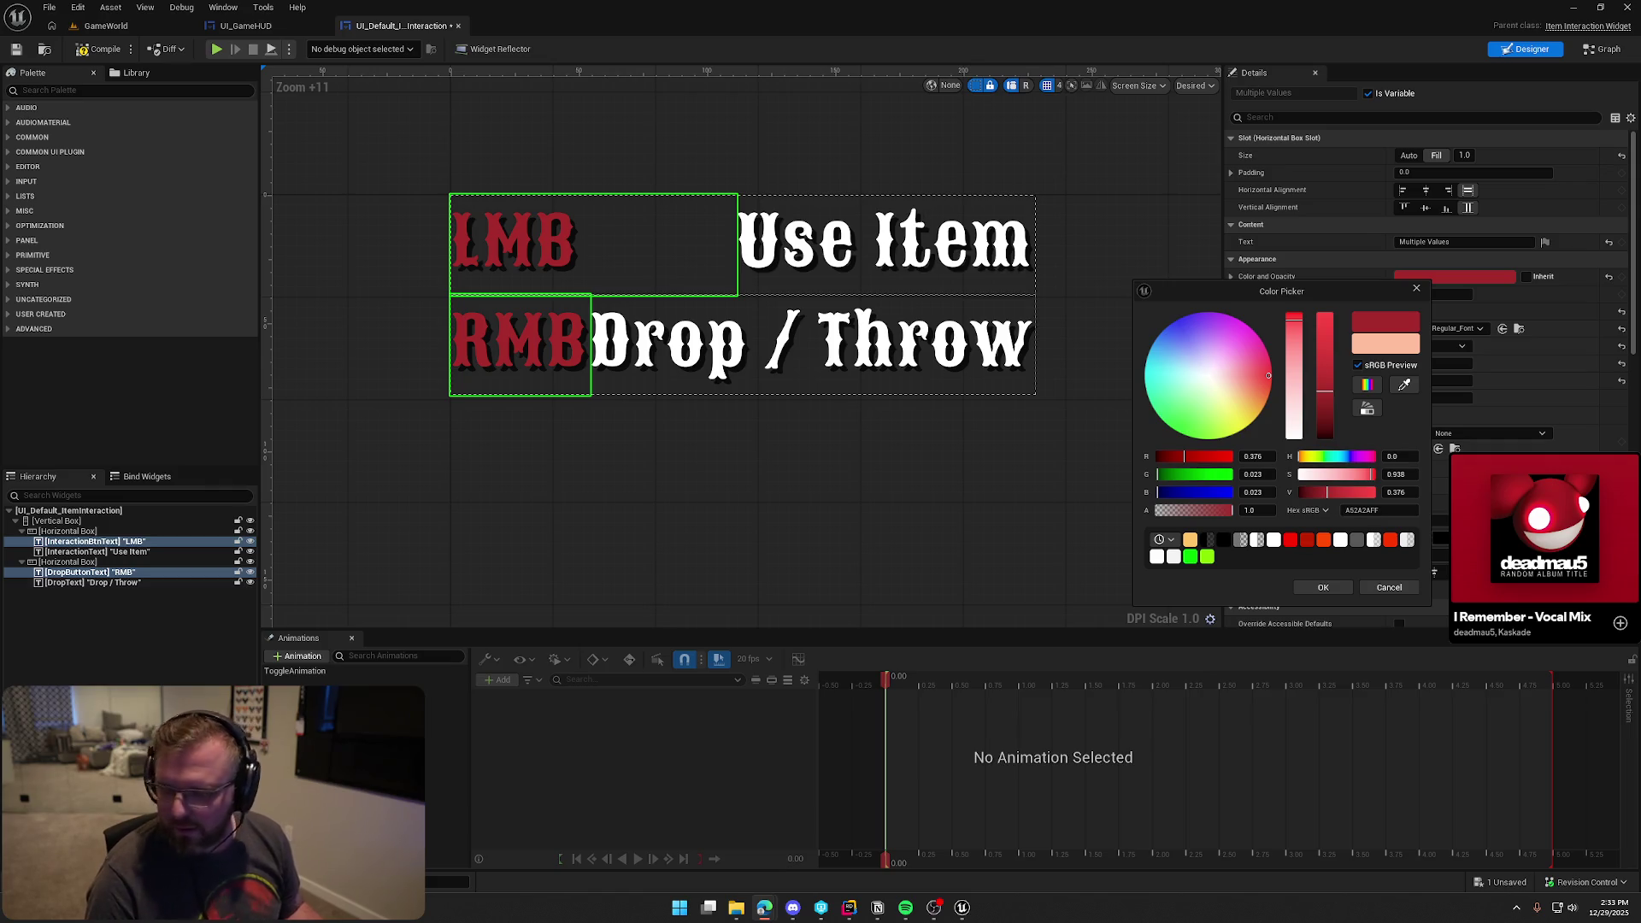
pyautogui.click(1350, 512)
# Try hex 704F38, then settle on brown 964B00 for the key labels and confirm it
pyautogui.moveTo(1345, 511); pyautogui.dragTo(1370, 512)
pyautogui.write('#704F38')
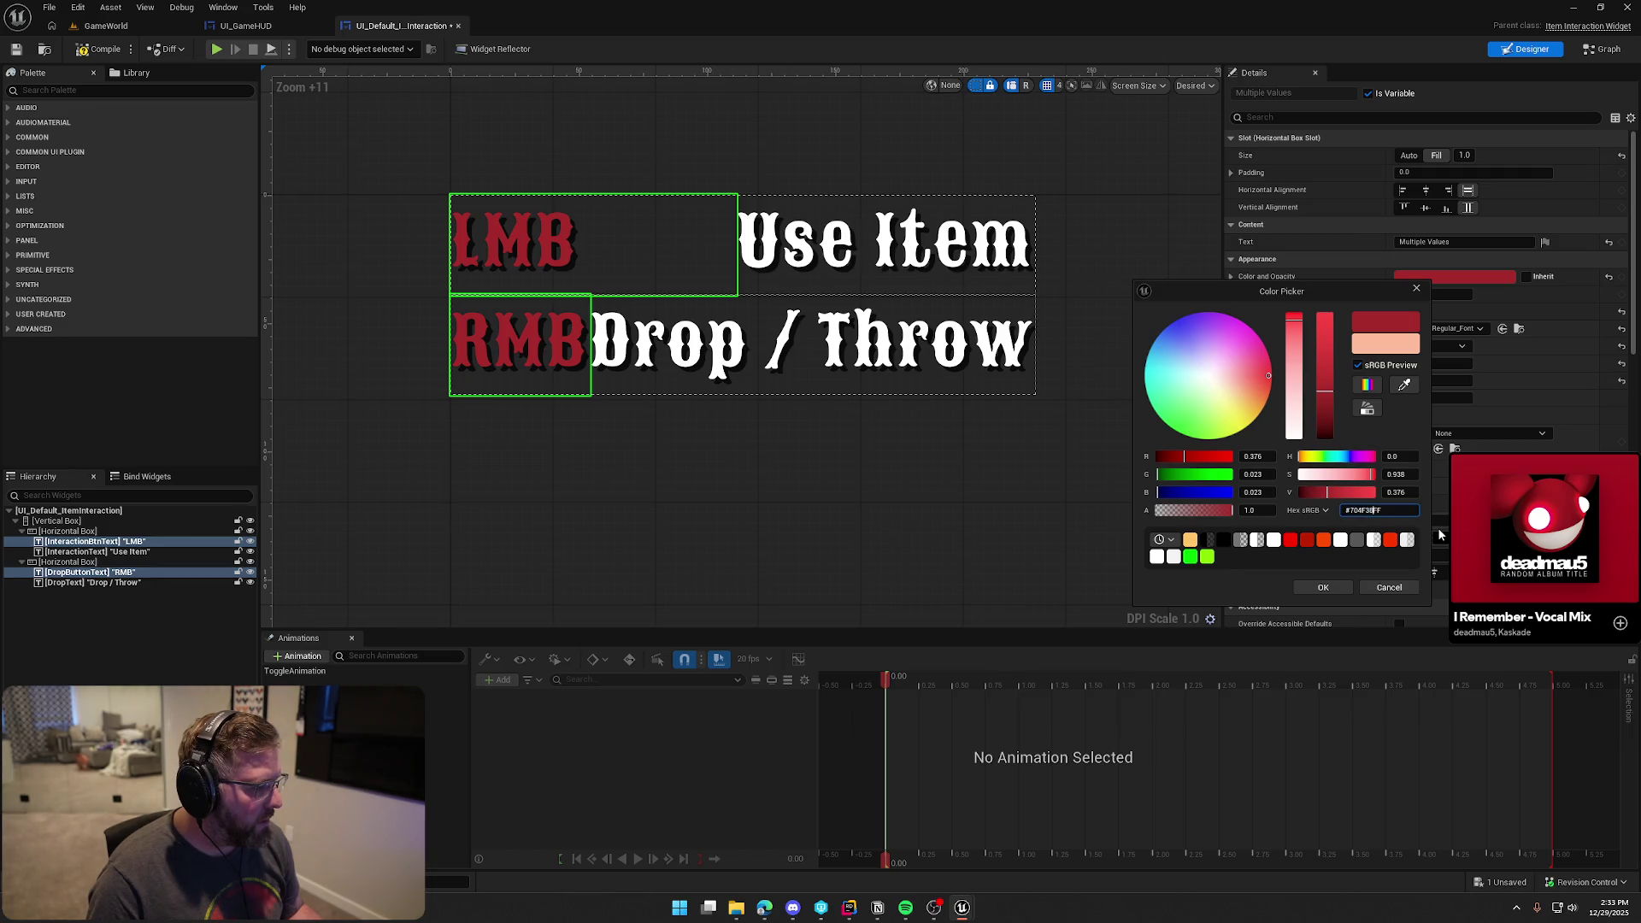
pyautogui.press('Home')
pyautogui.press('Delete')
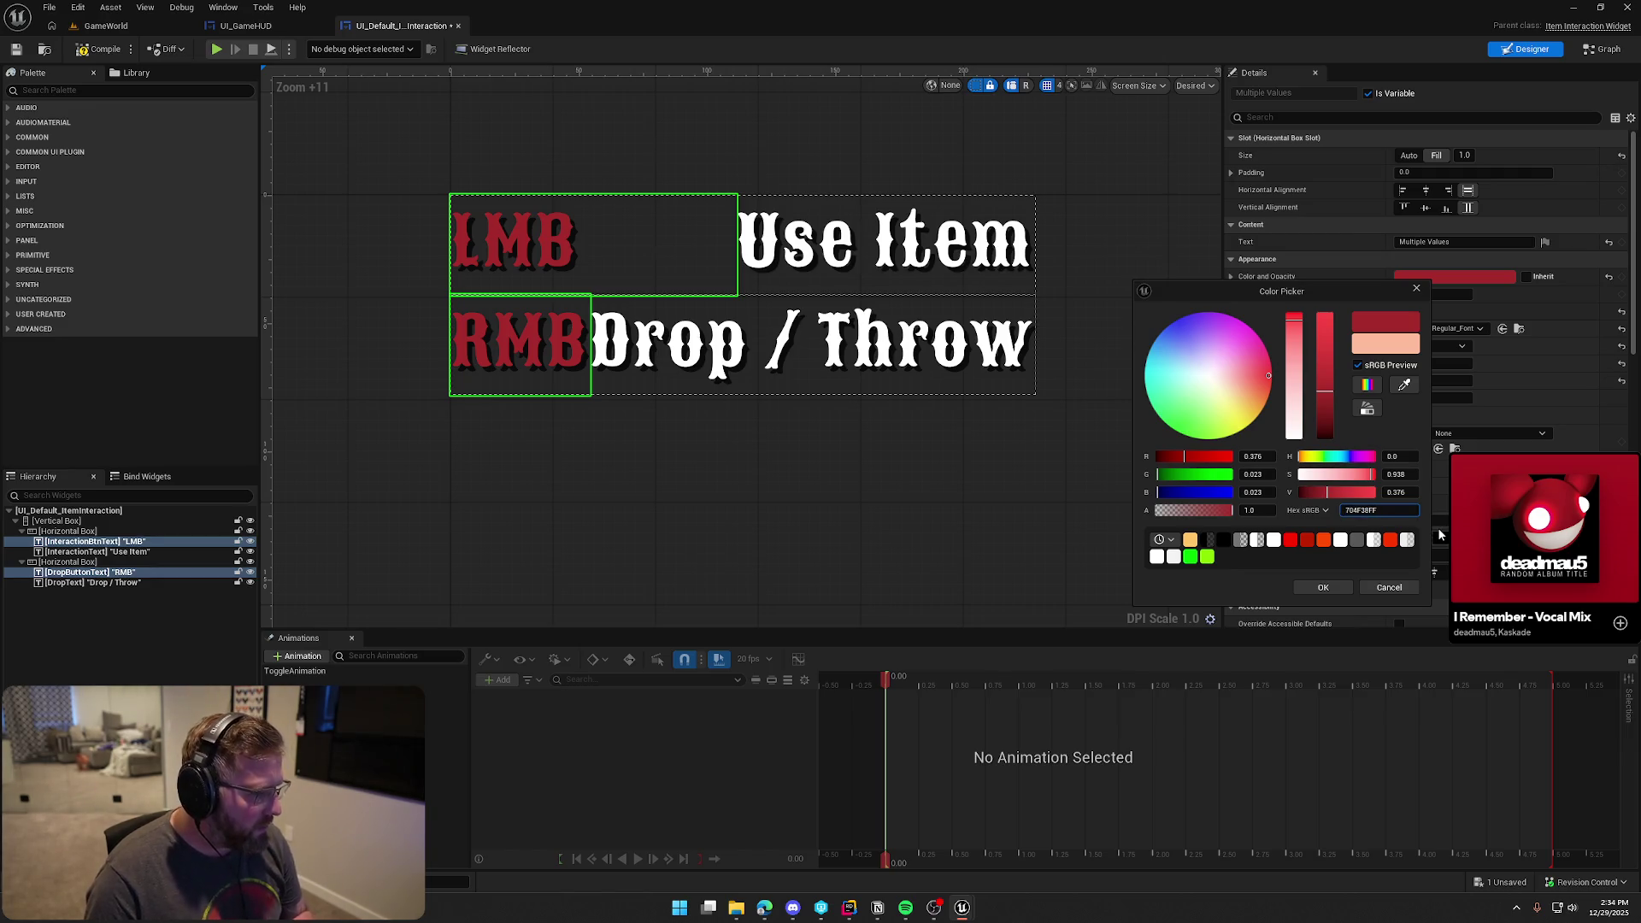
pyautogui.press('Return')
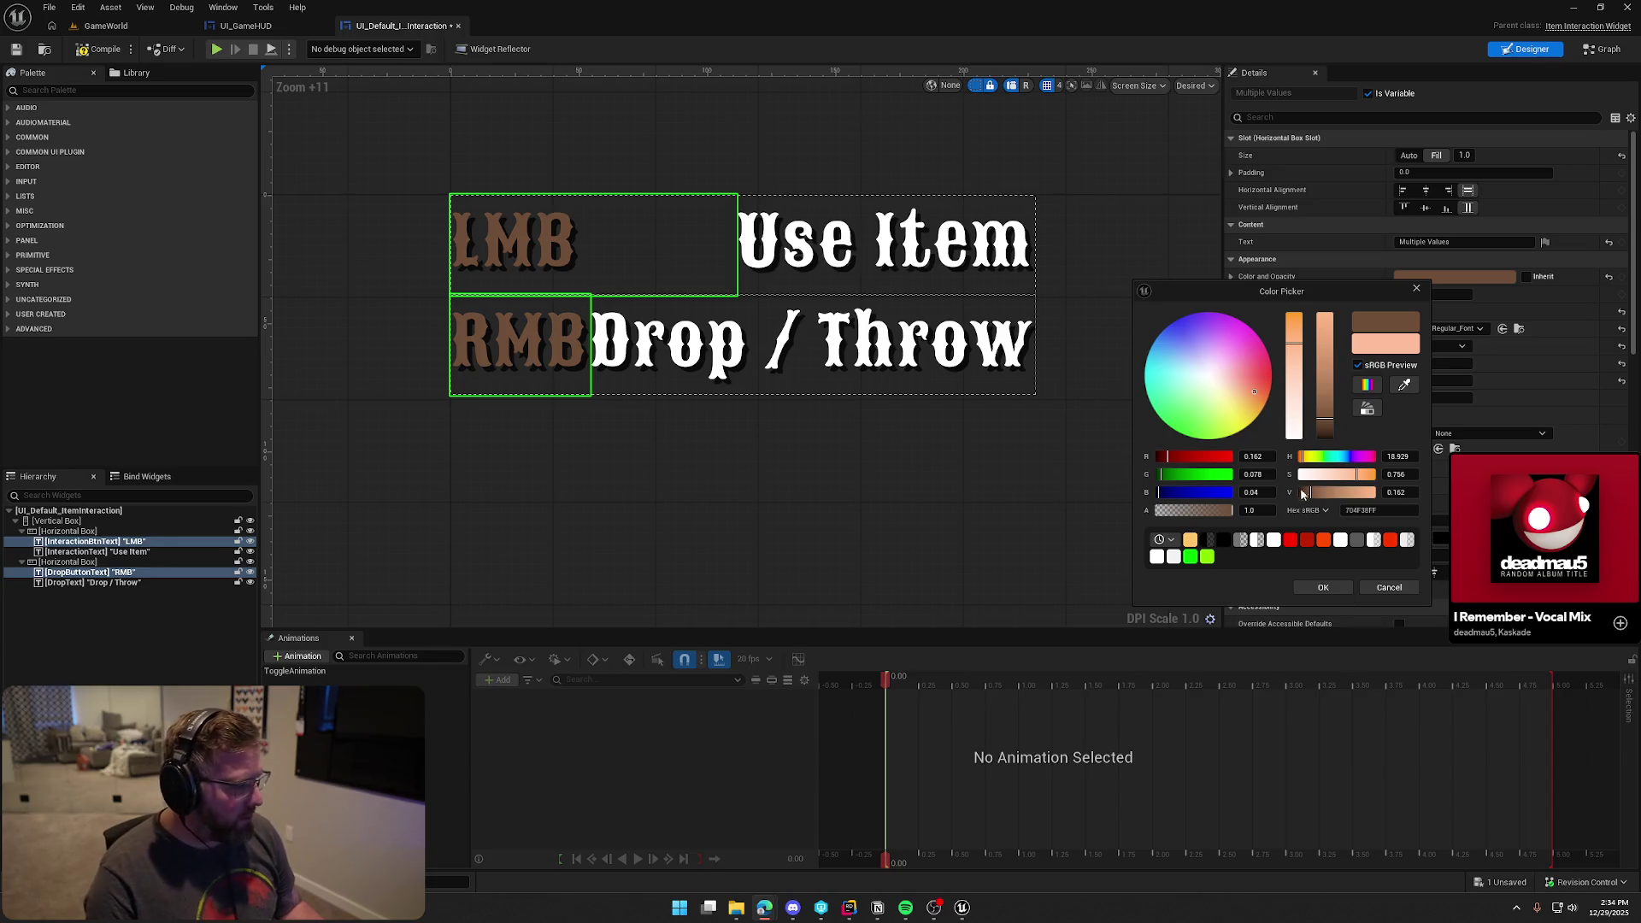
pyautogui.click(1381, 510)
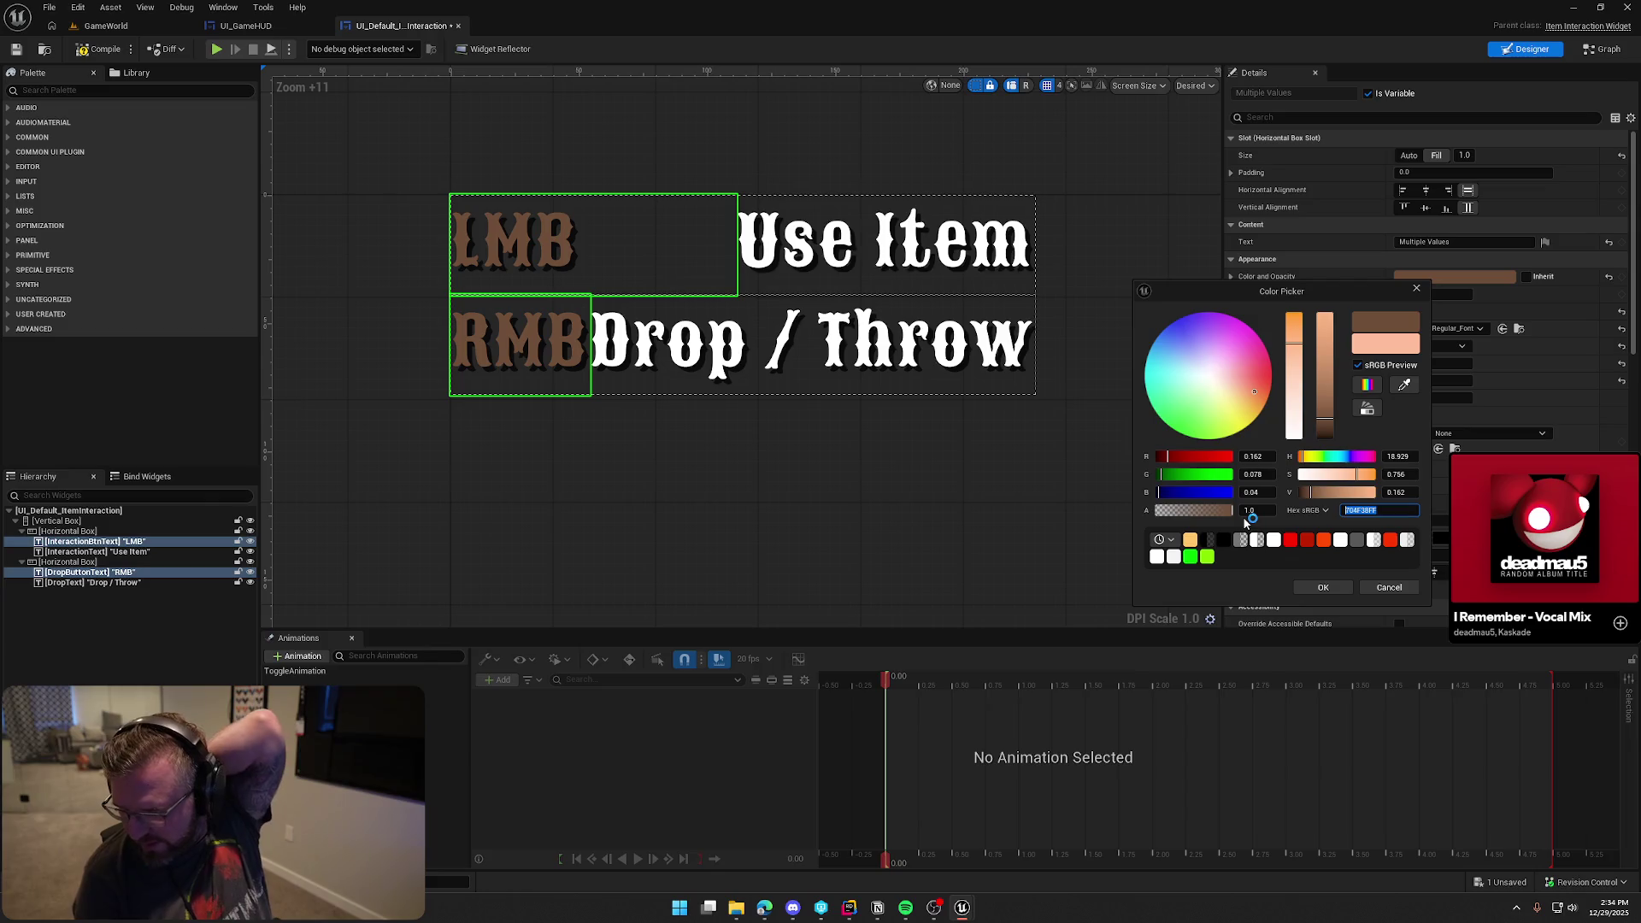
pyautogui.write('8b4411')
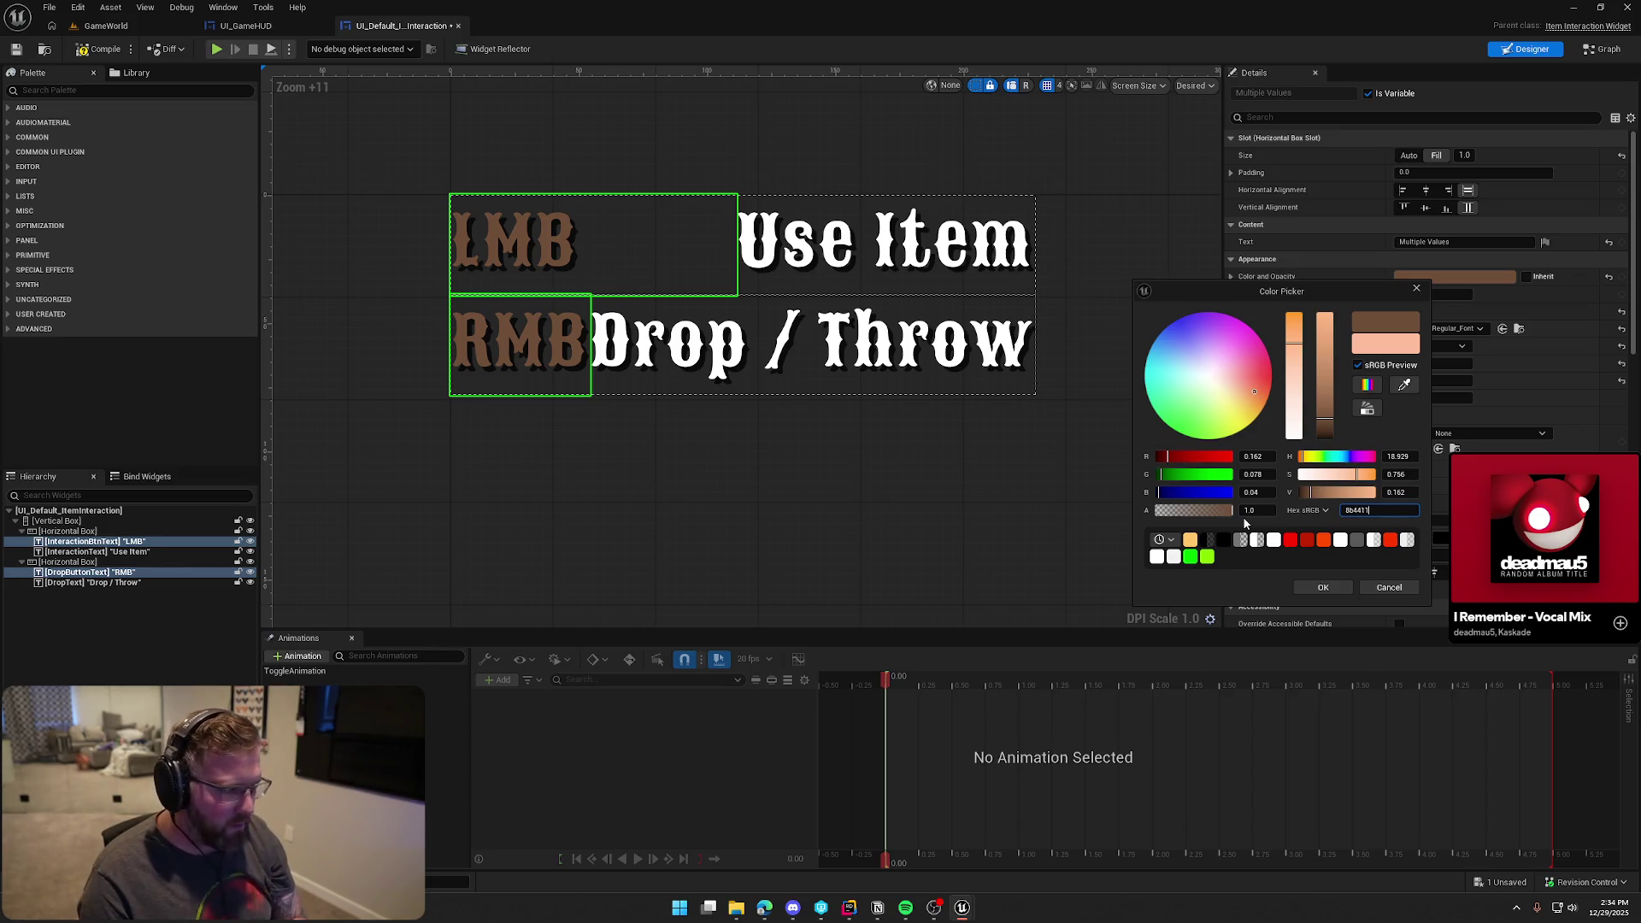
pyautogui.press('Return')
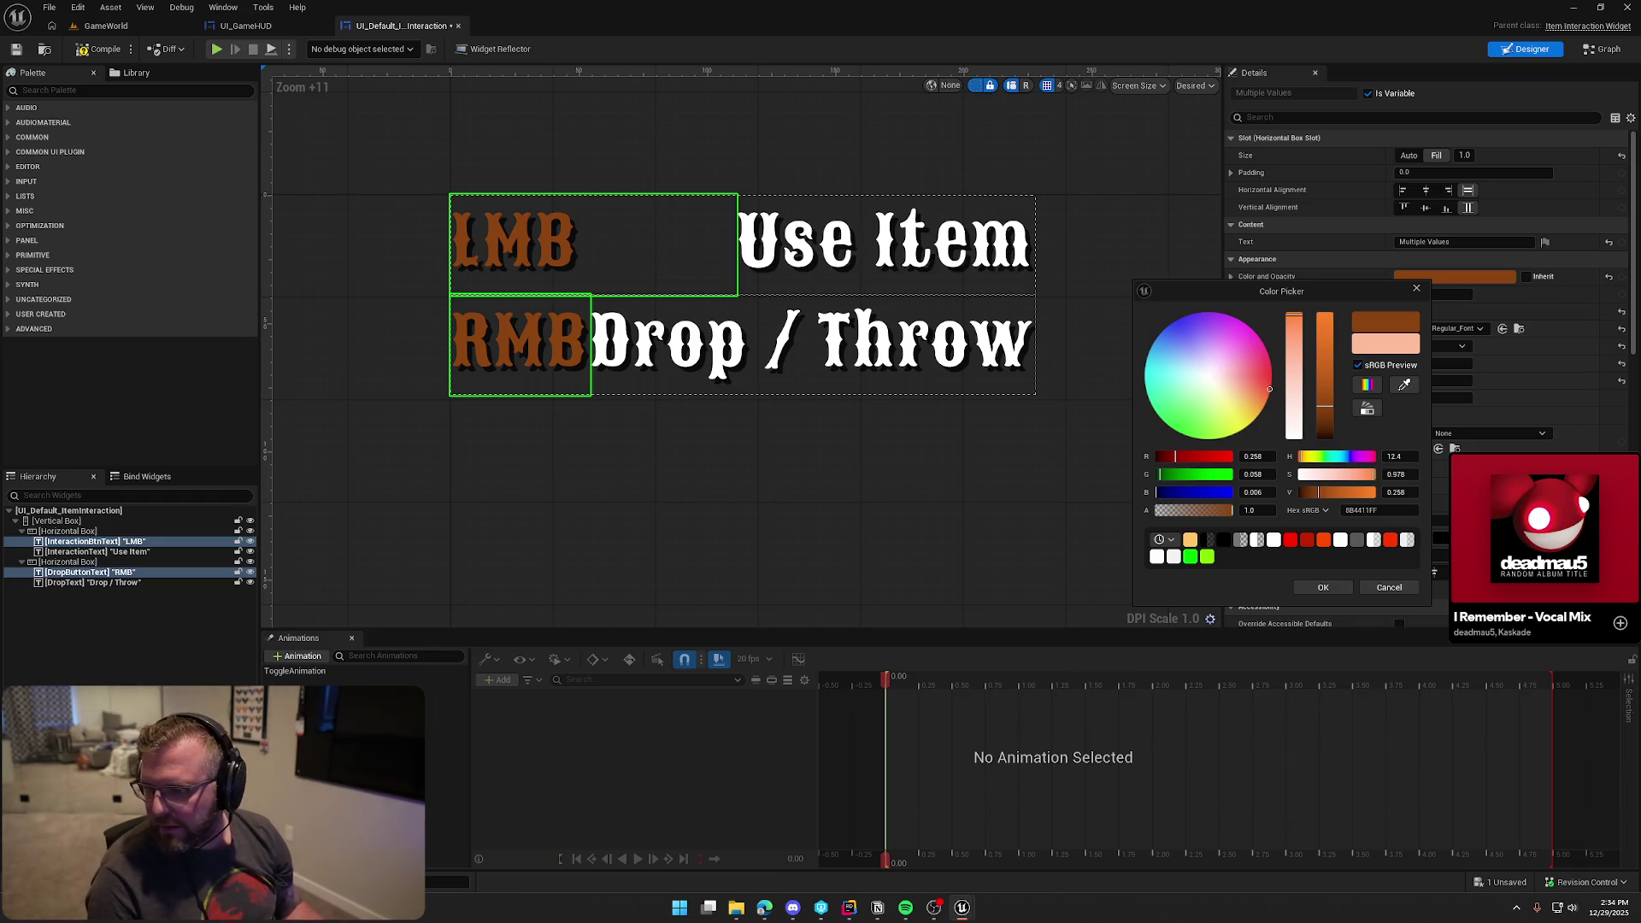
pyautogui.moveTo(1415, 510); pyautogui.dragTo(1306, 514)
pyautogui.write('964b00')
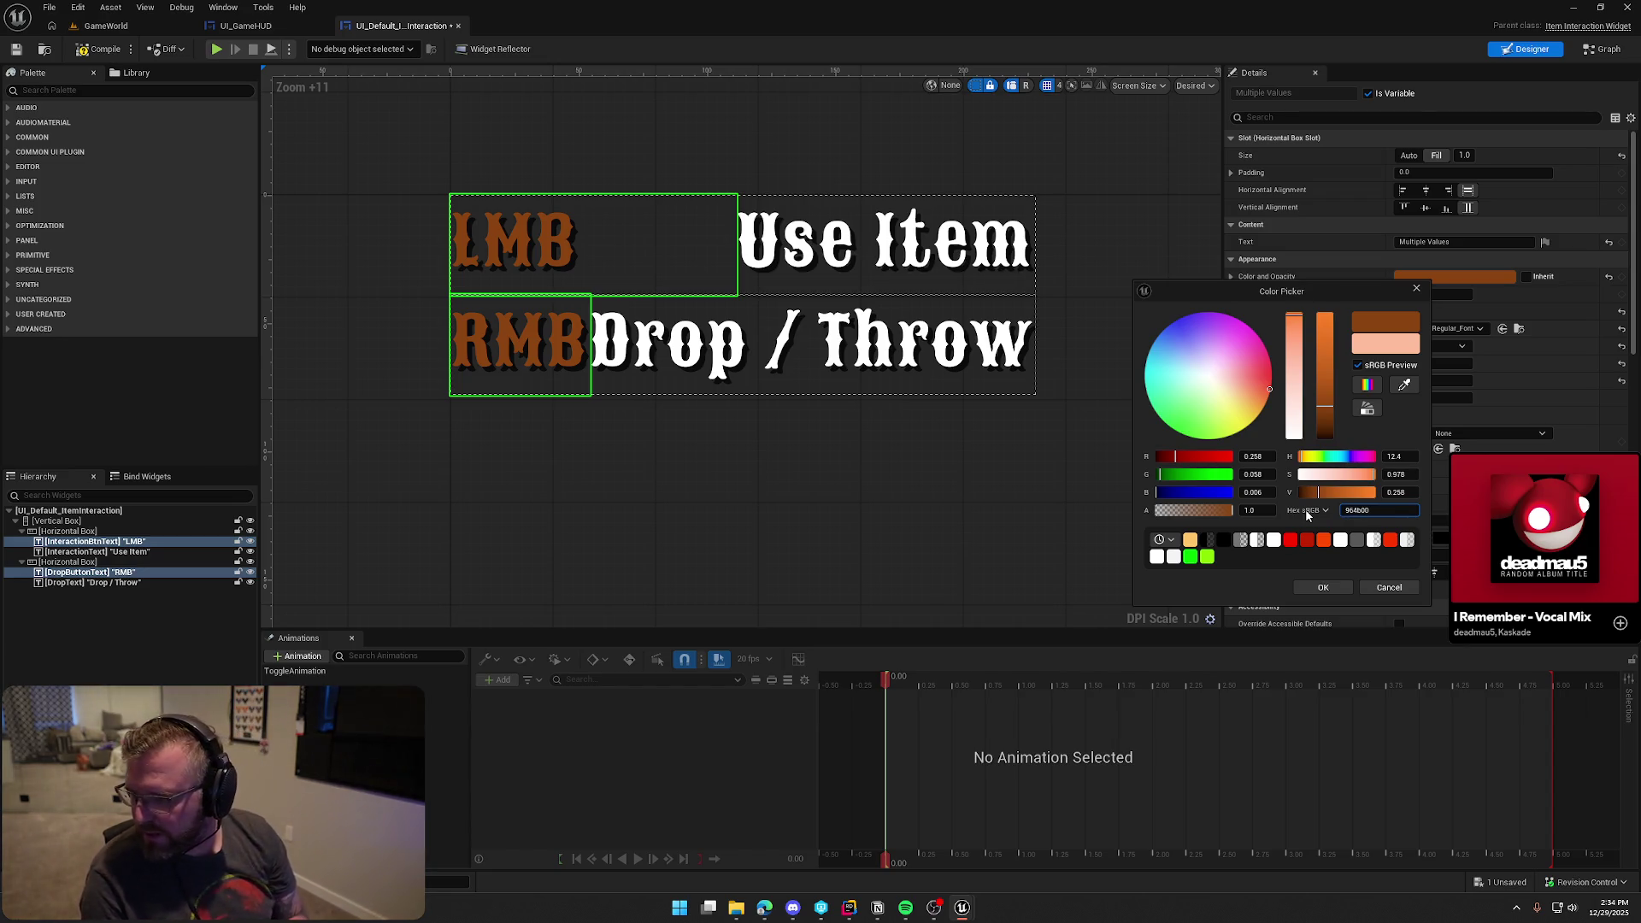
pyautogui.press('Return')
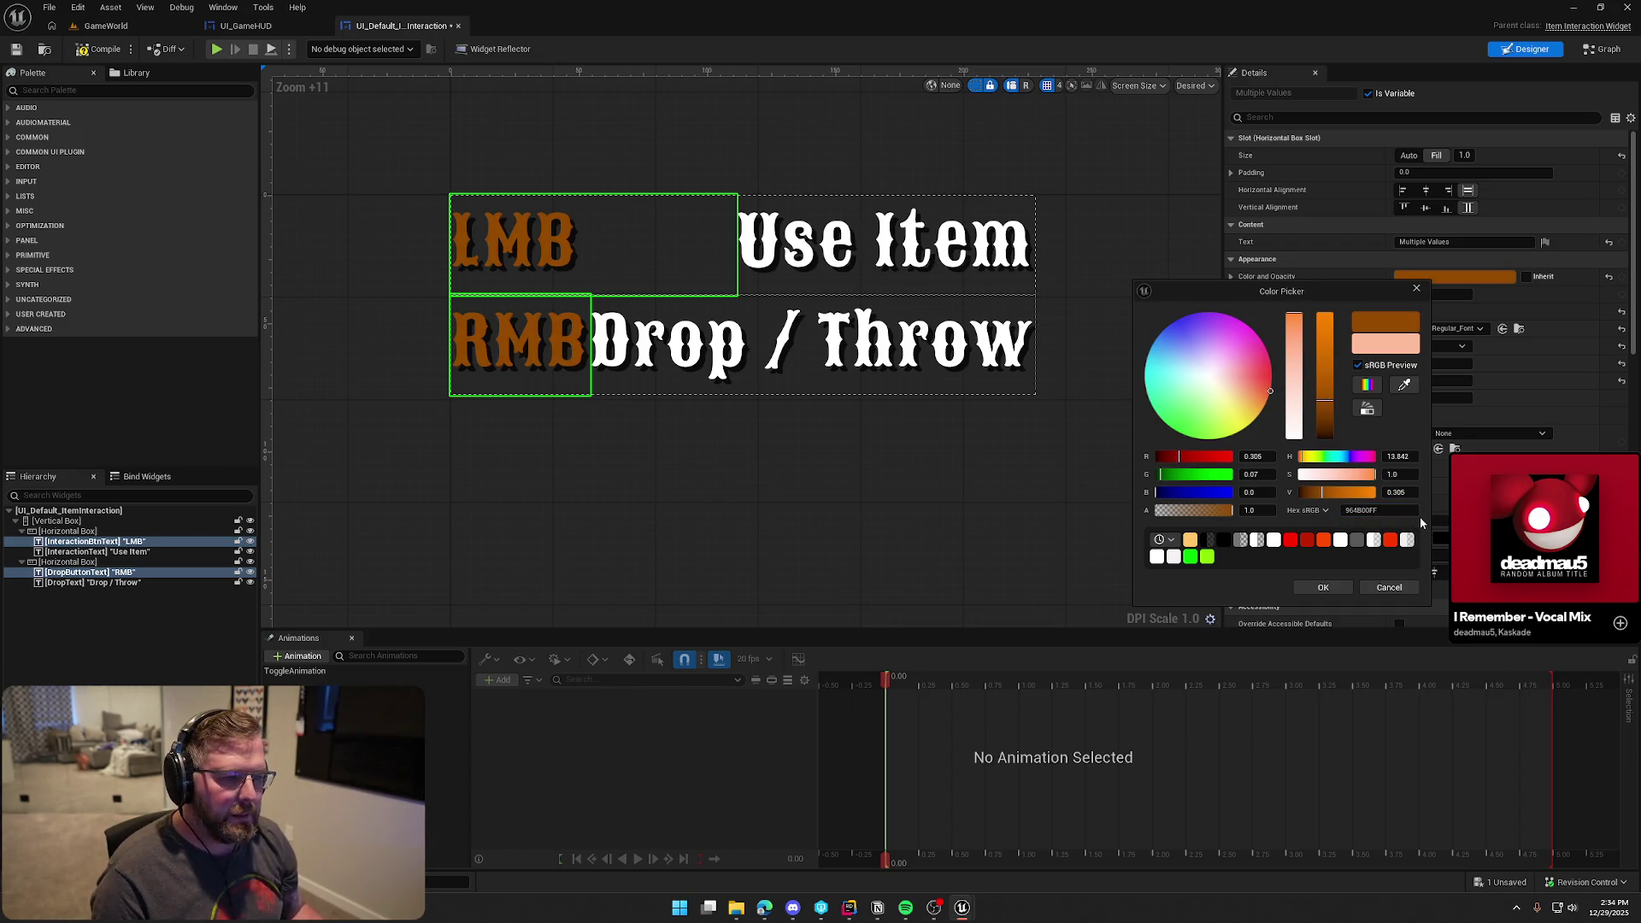
pyautogui.click(1323, 588)
# Play-test the level to view the current key label colour, then return to the prompt widget
pyautogui.click(106, 27)
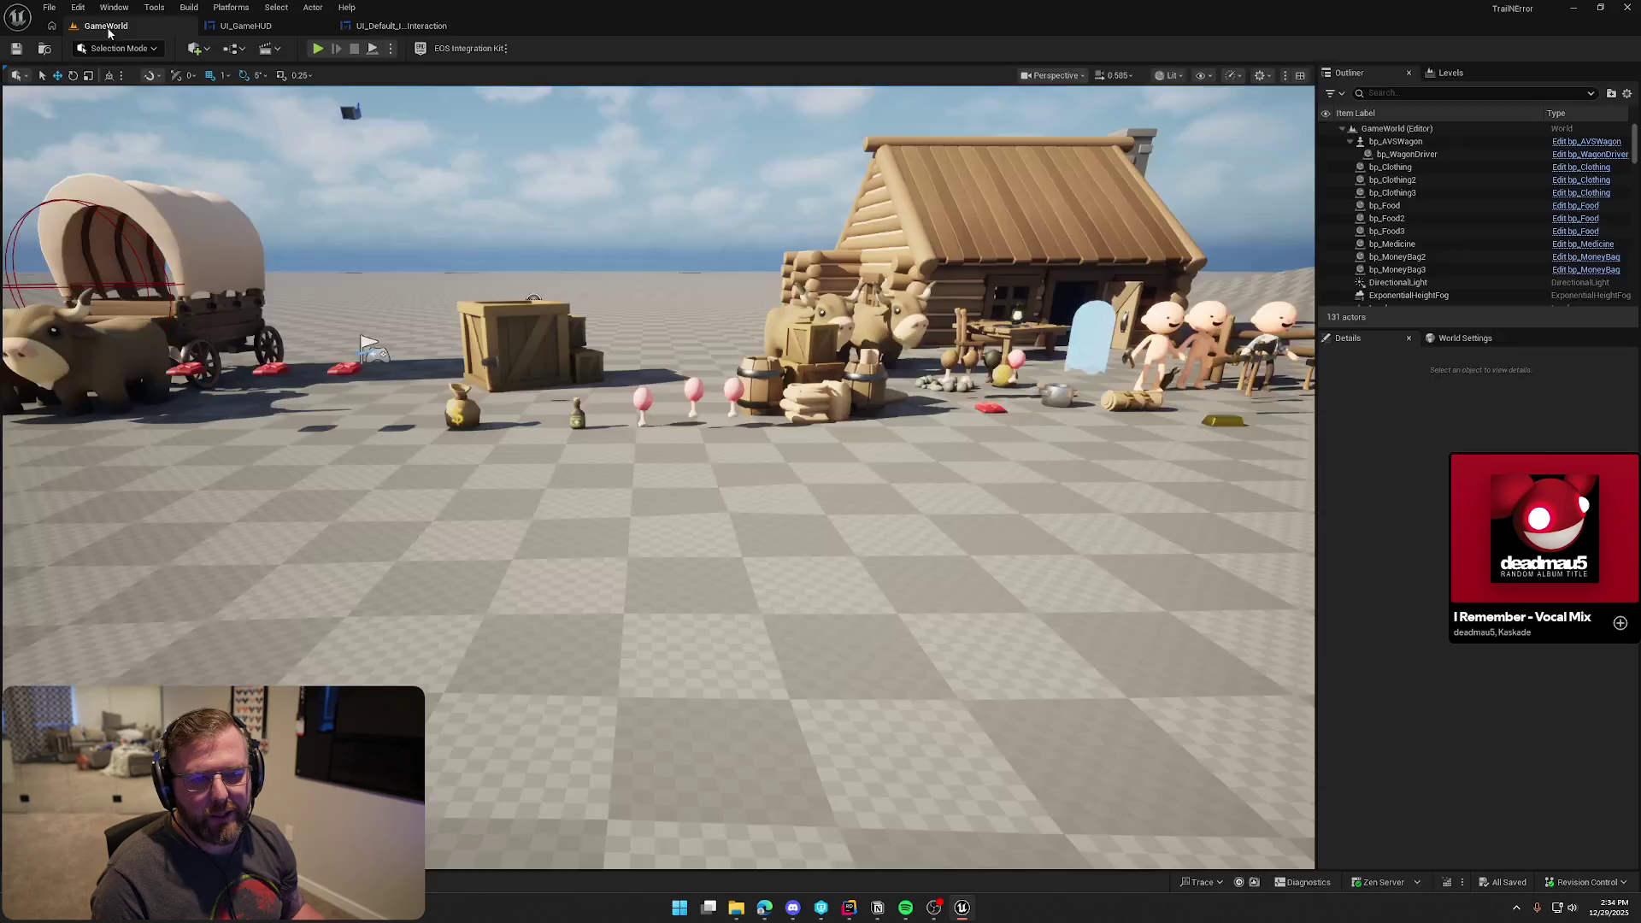
pyautogui.hotkey('alt', 'p')
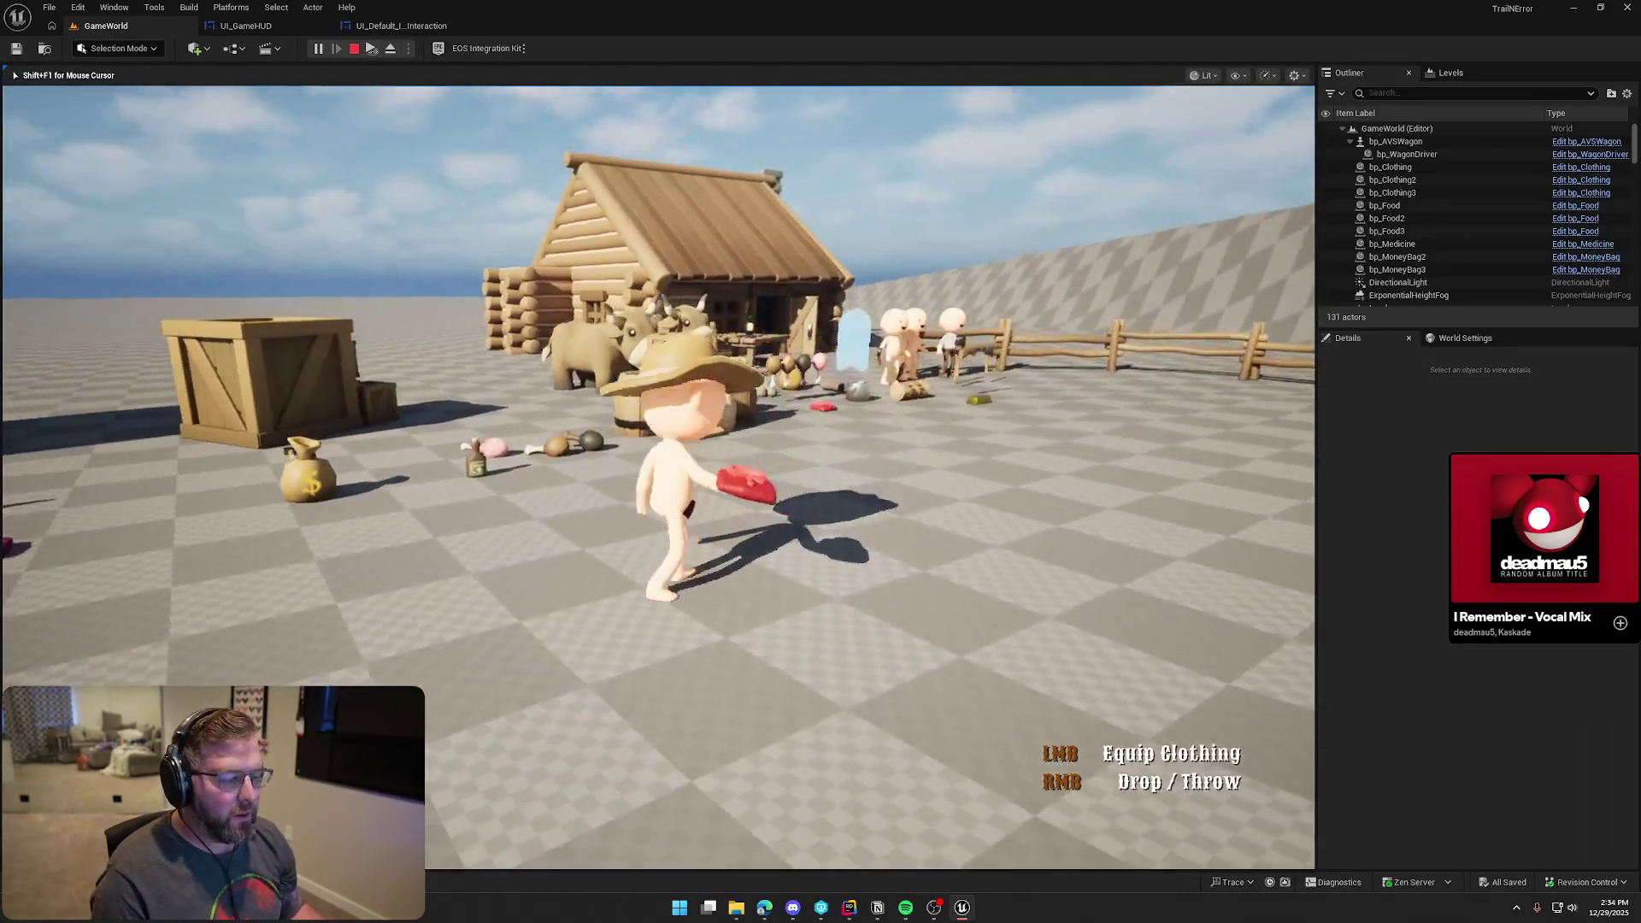
pyautogui.press('Escape')
pyautogui.click(246, 25)
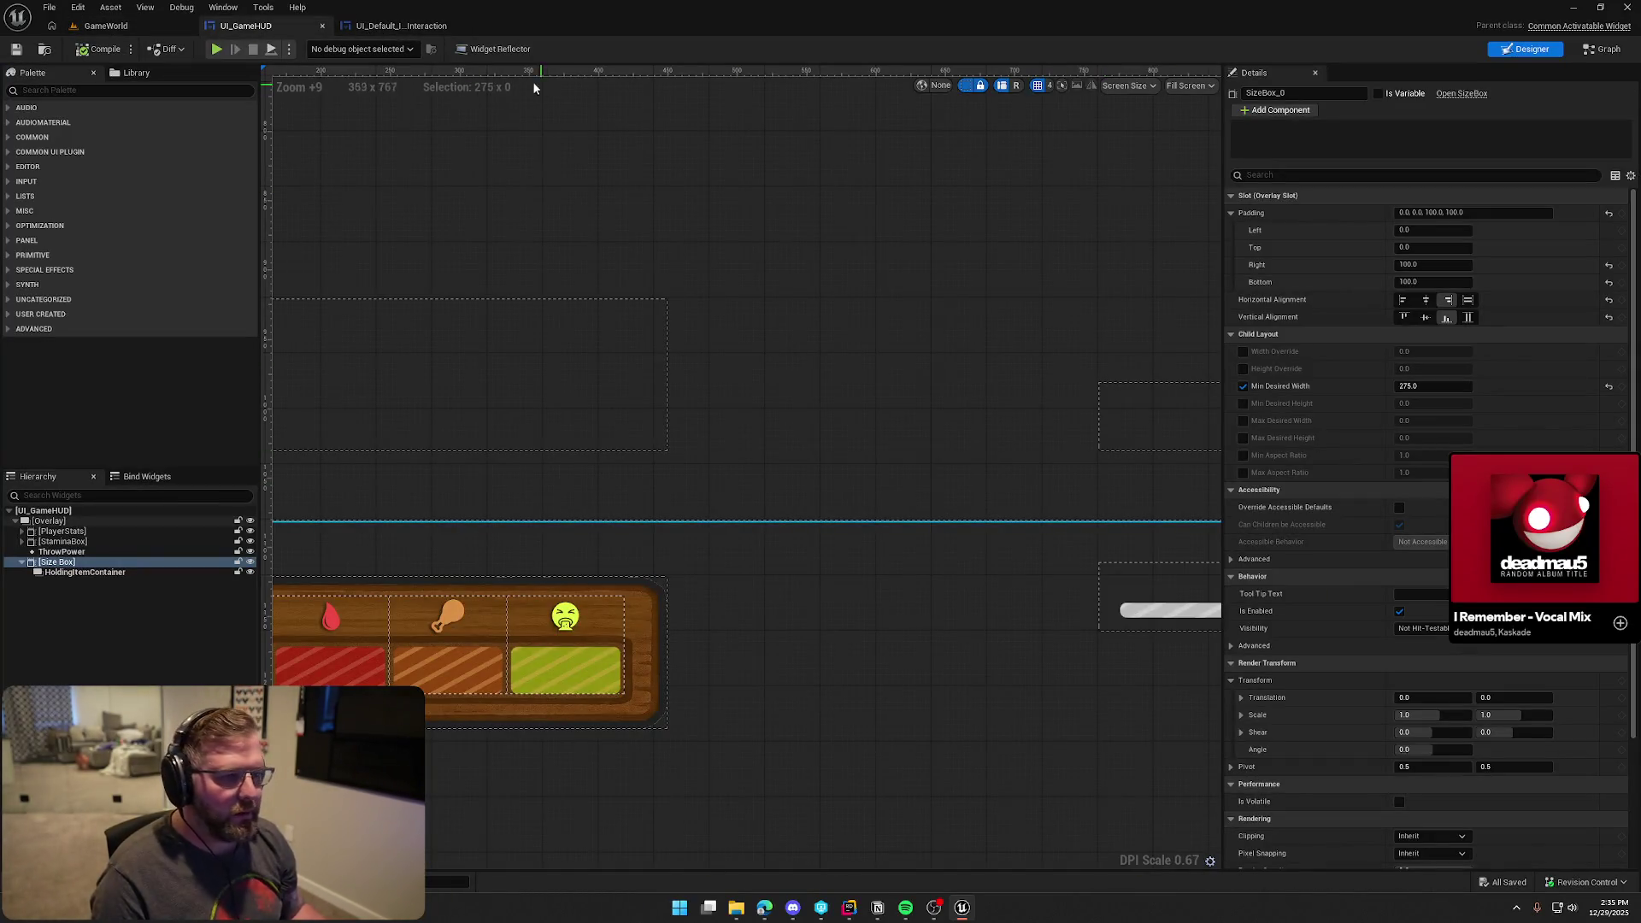
pyautogui.click(401, 25)
# Mute the key label colour's saturation, brighten it slightly, and accept it
pyautogui.click(1453, 276)
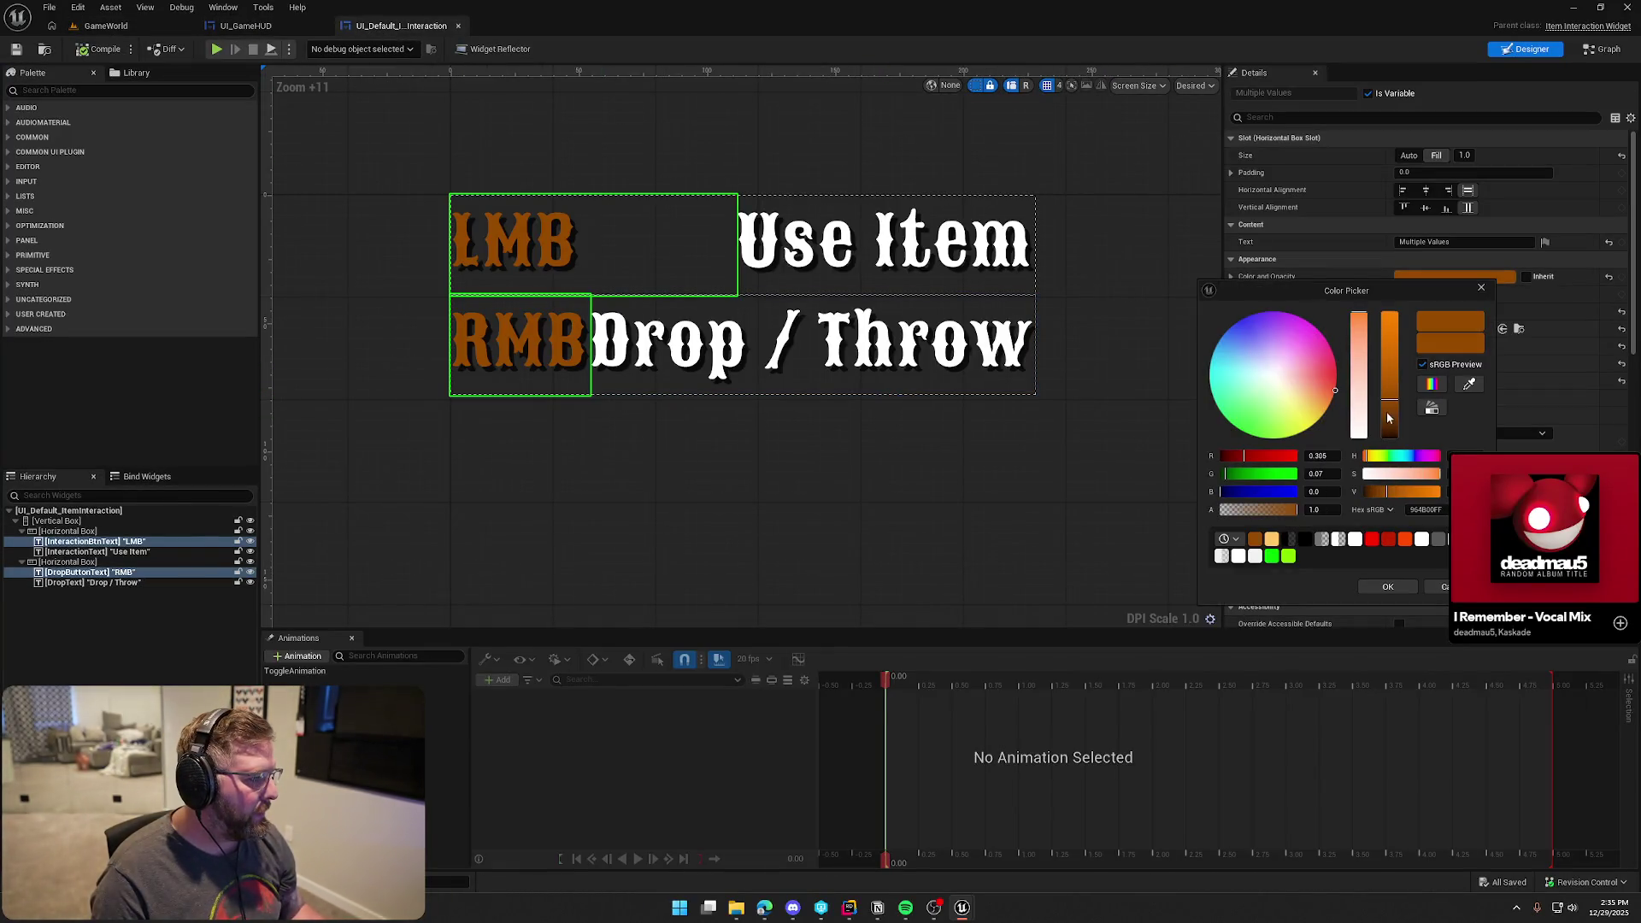
pyautogui.moveTo(1360, 317); pyautogui.dragTo(1360, 332)
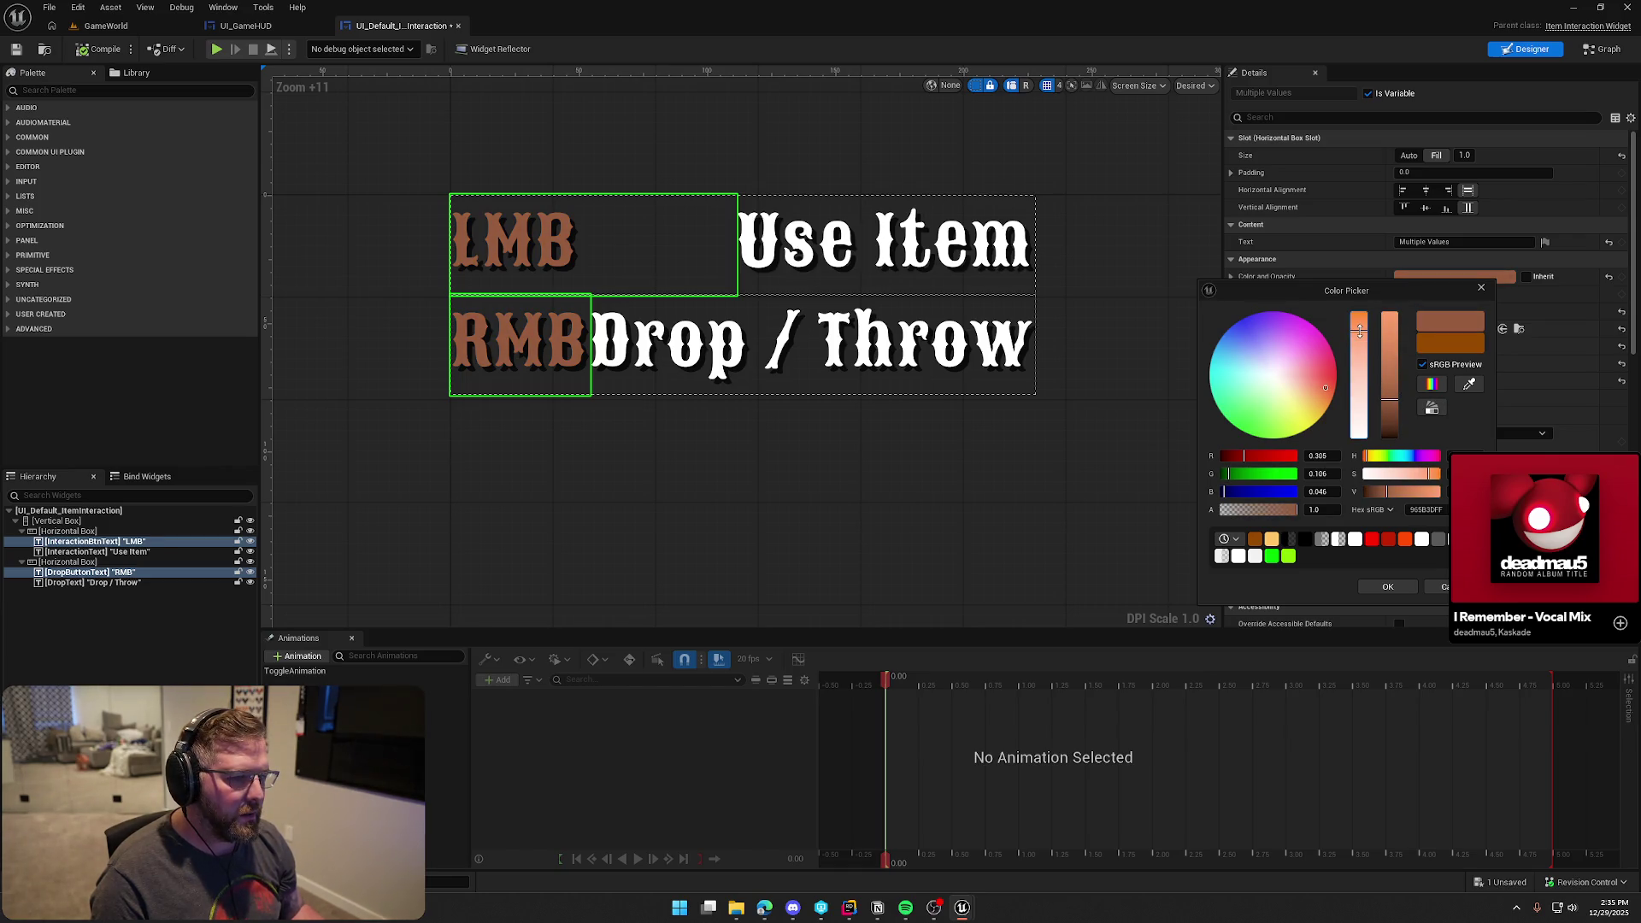
pyautogui.moveTo(1390, 400); pyautogui.dragTo(1393, 384)
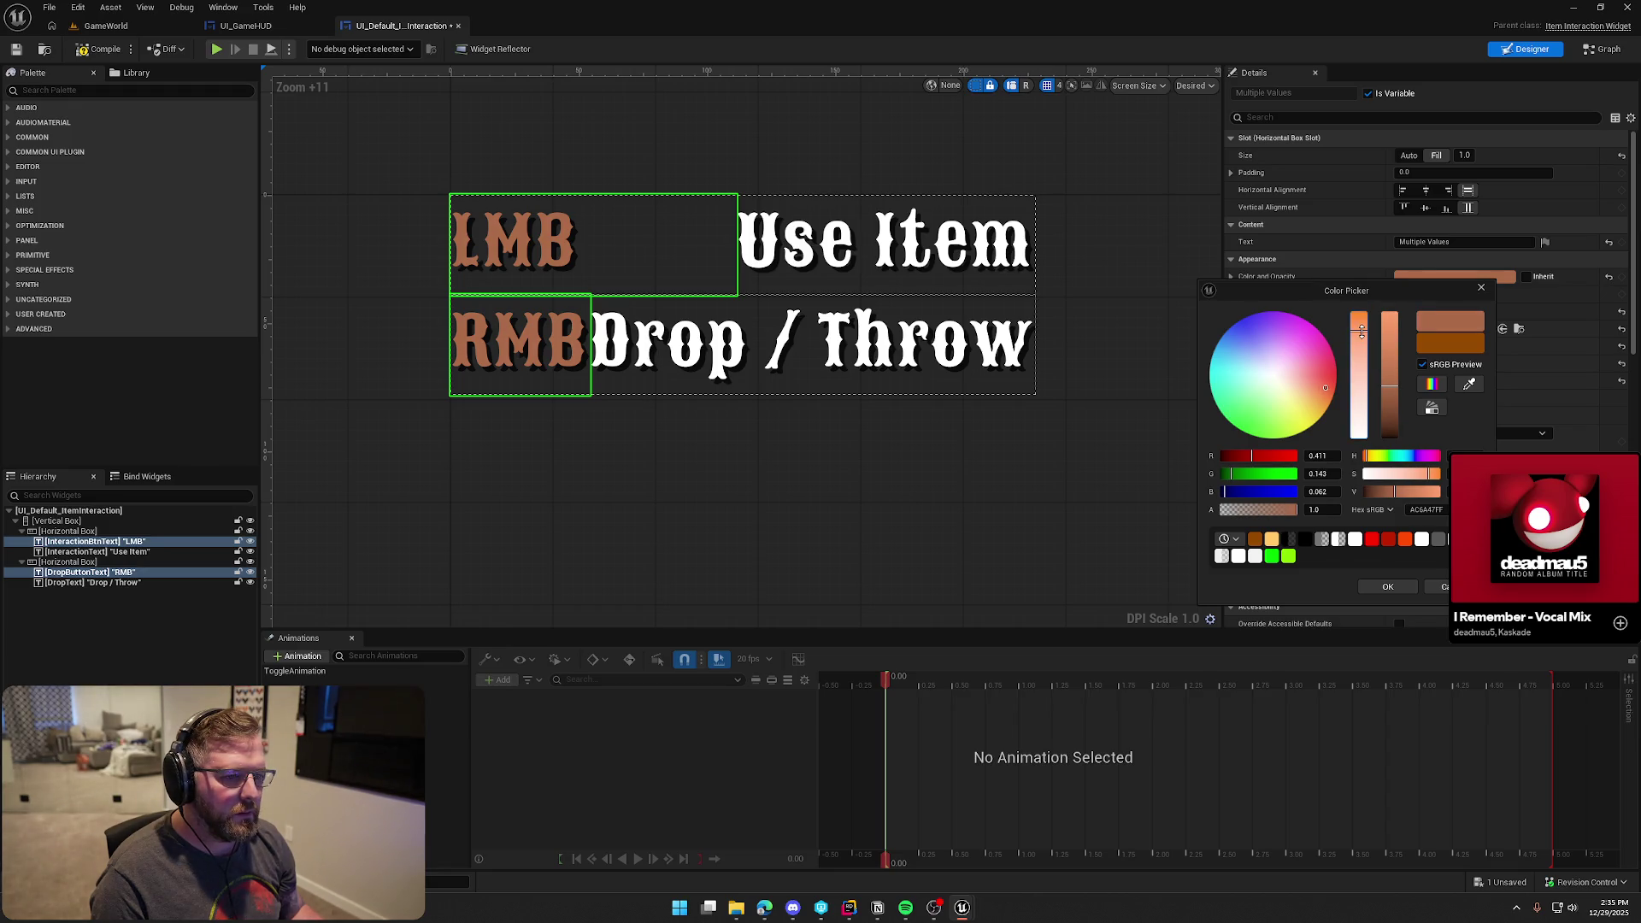
pyautogui.click(1367, 587)
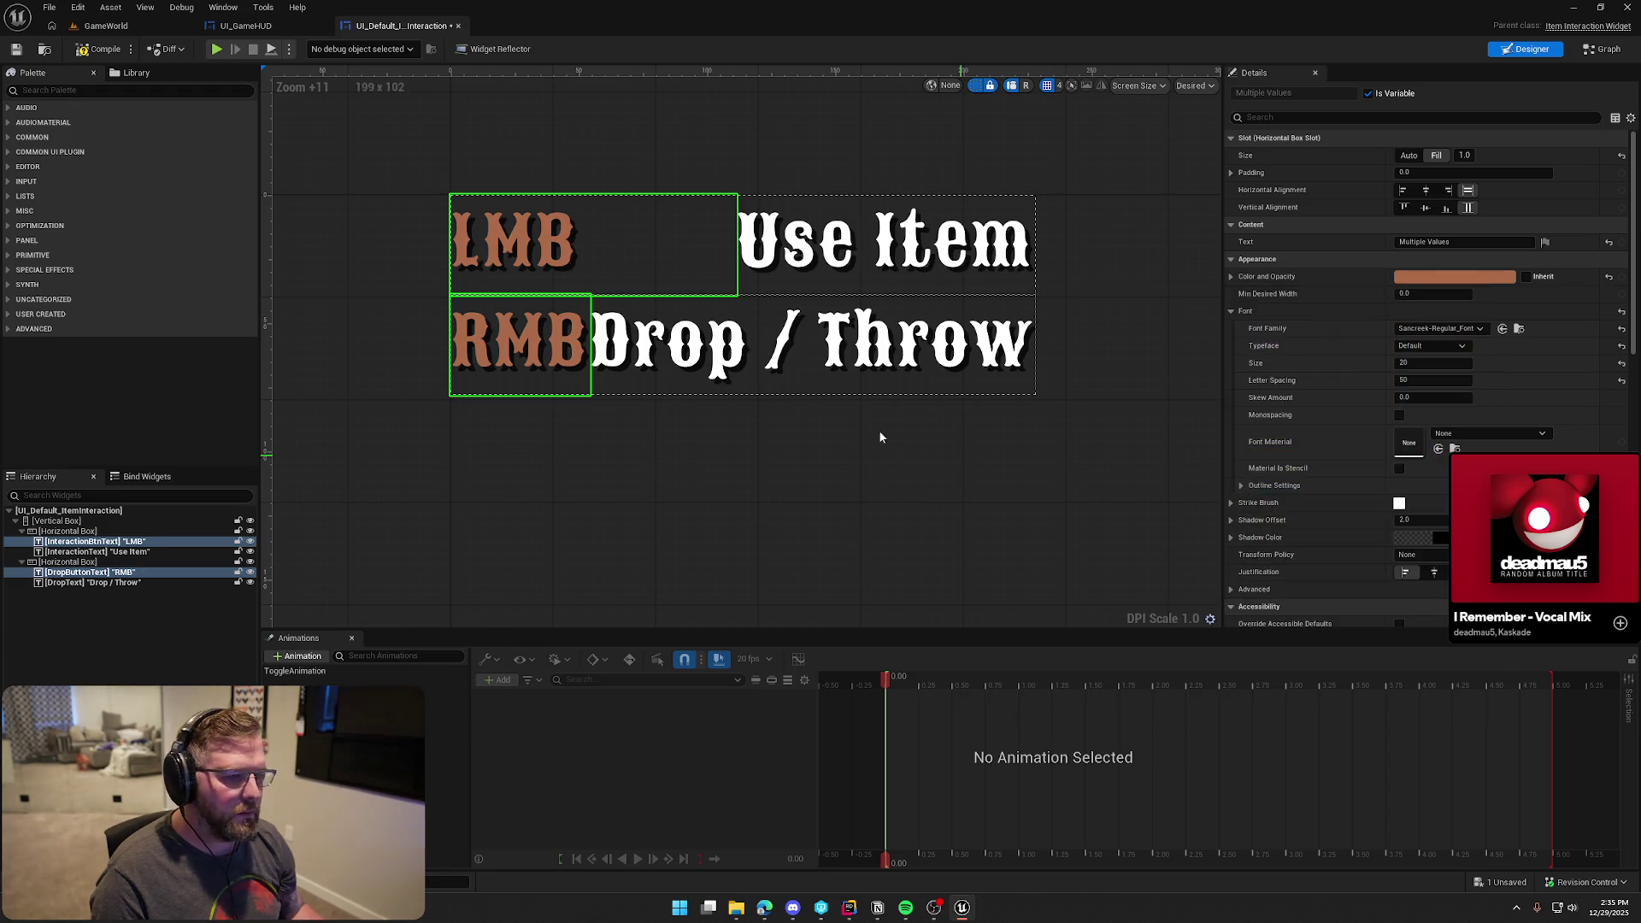
# Compile the prompt widget and play-test the updated labels in the game level
pyautogui.click(97, 50)
pyautogui.click(217, 48)
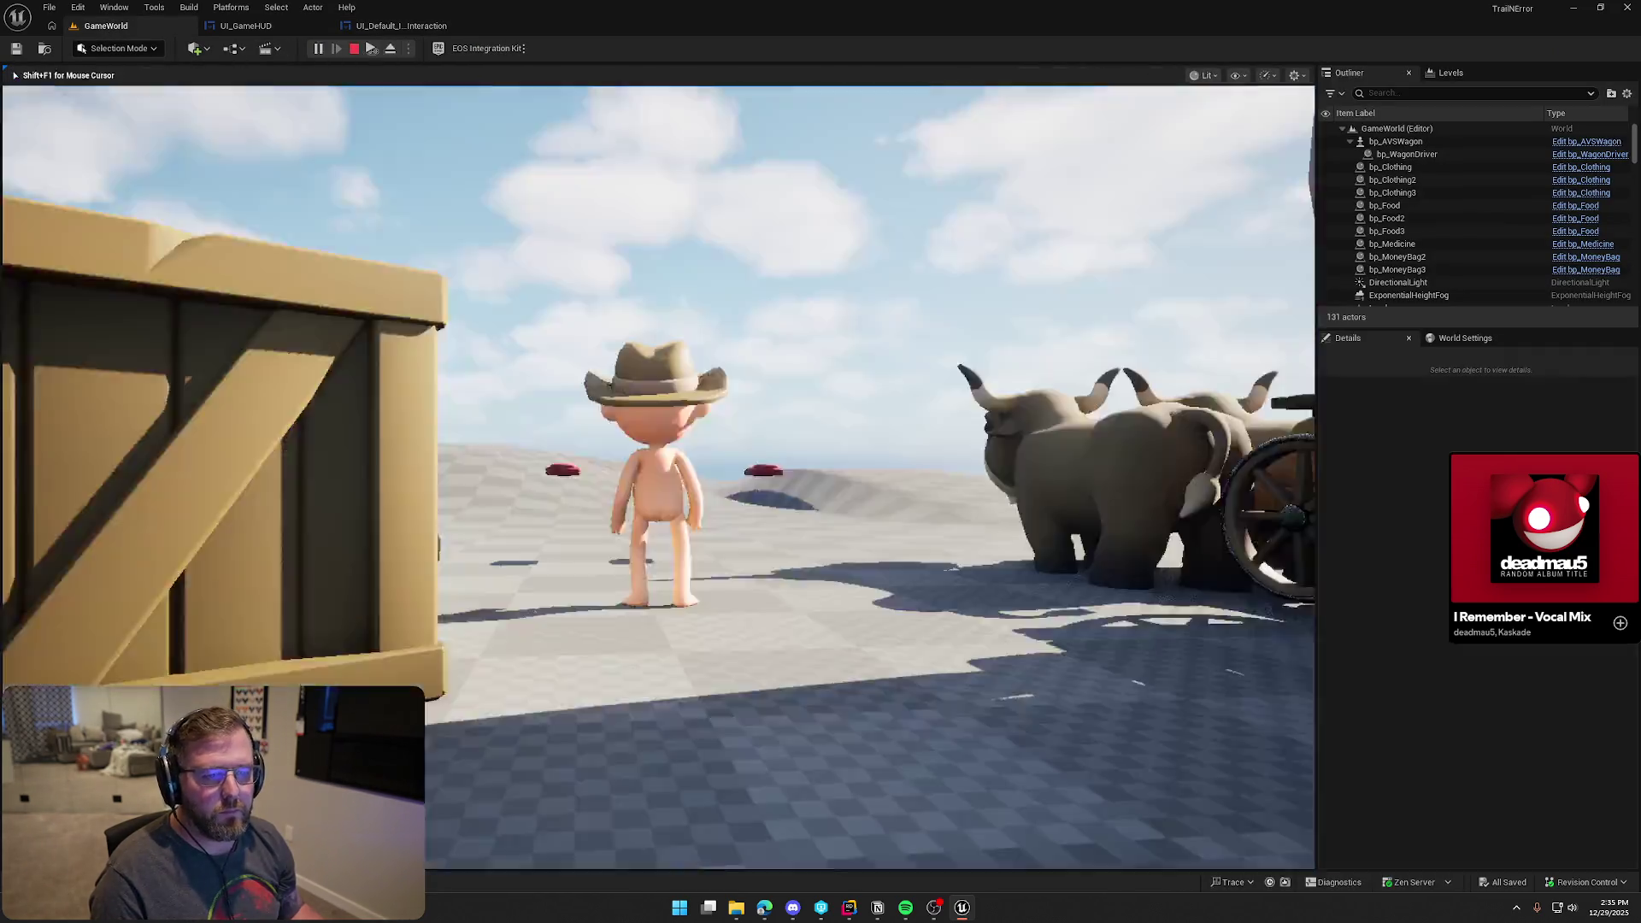
pyautogui.press('e')
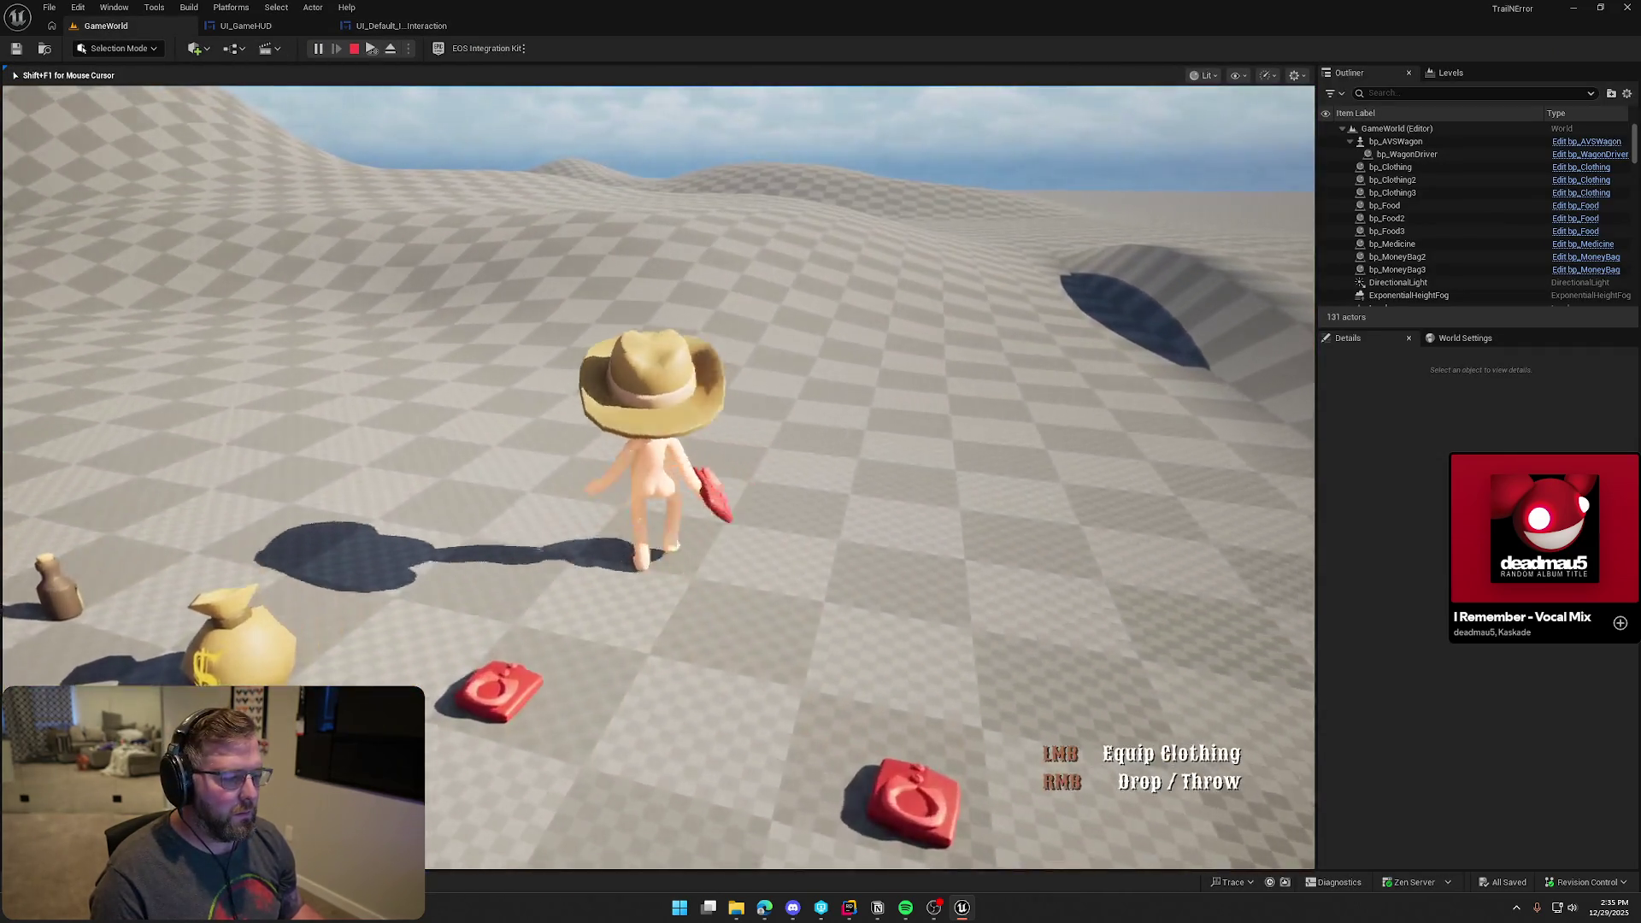
pyautogui.press('Escape')
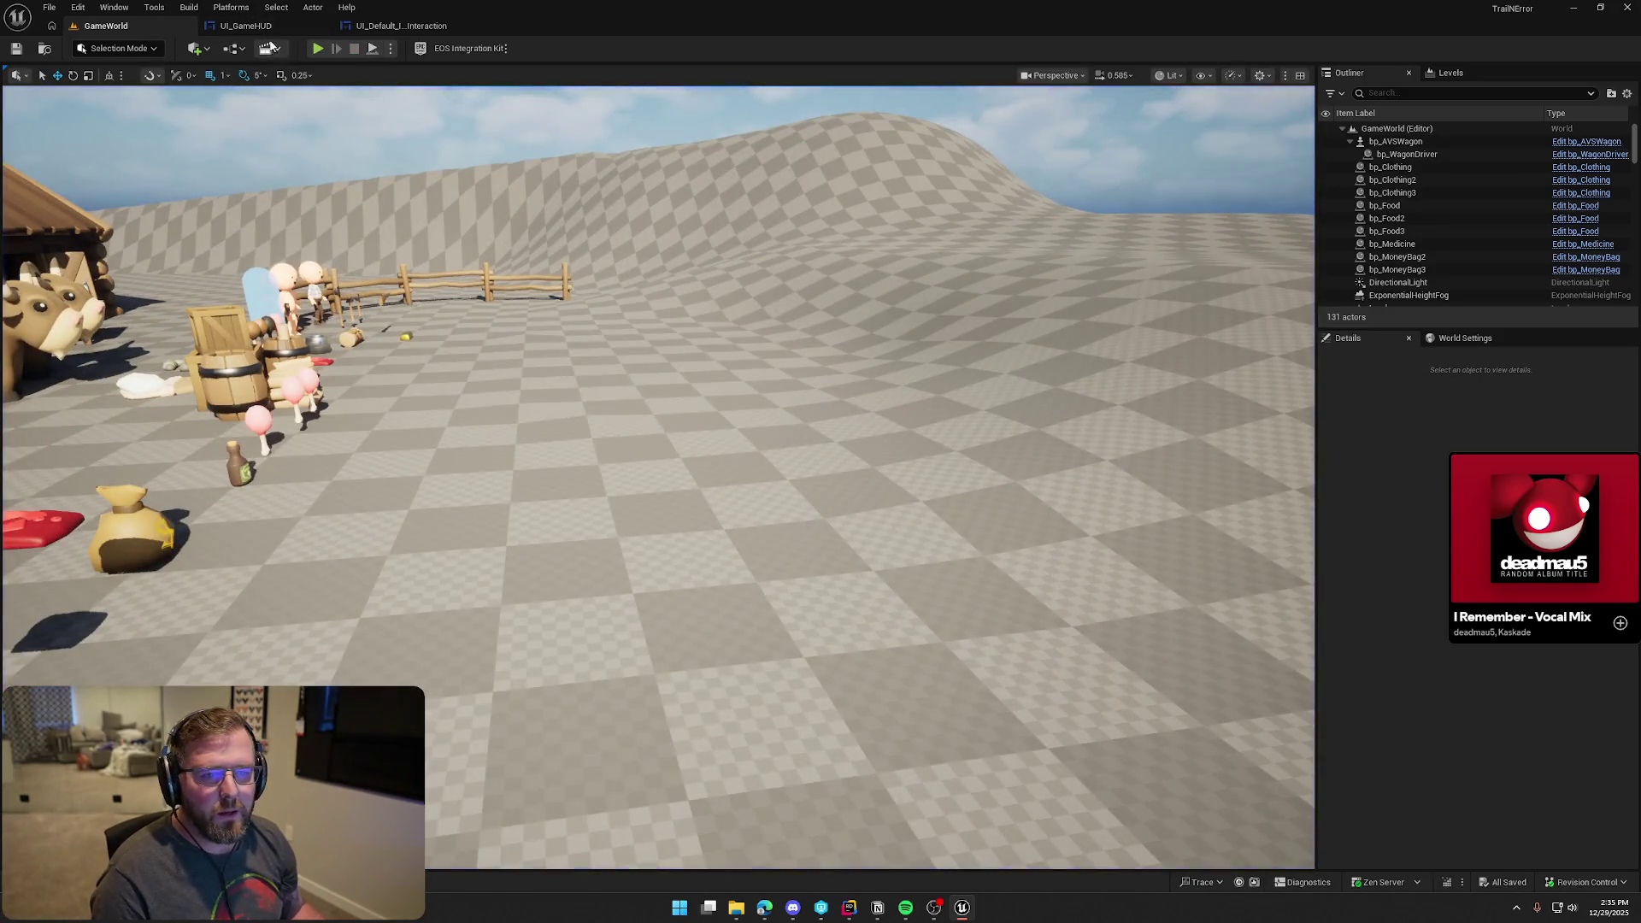
pyautogui.click(246, 26)
pyautogui.click(419, 26)
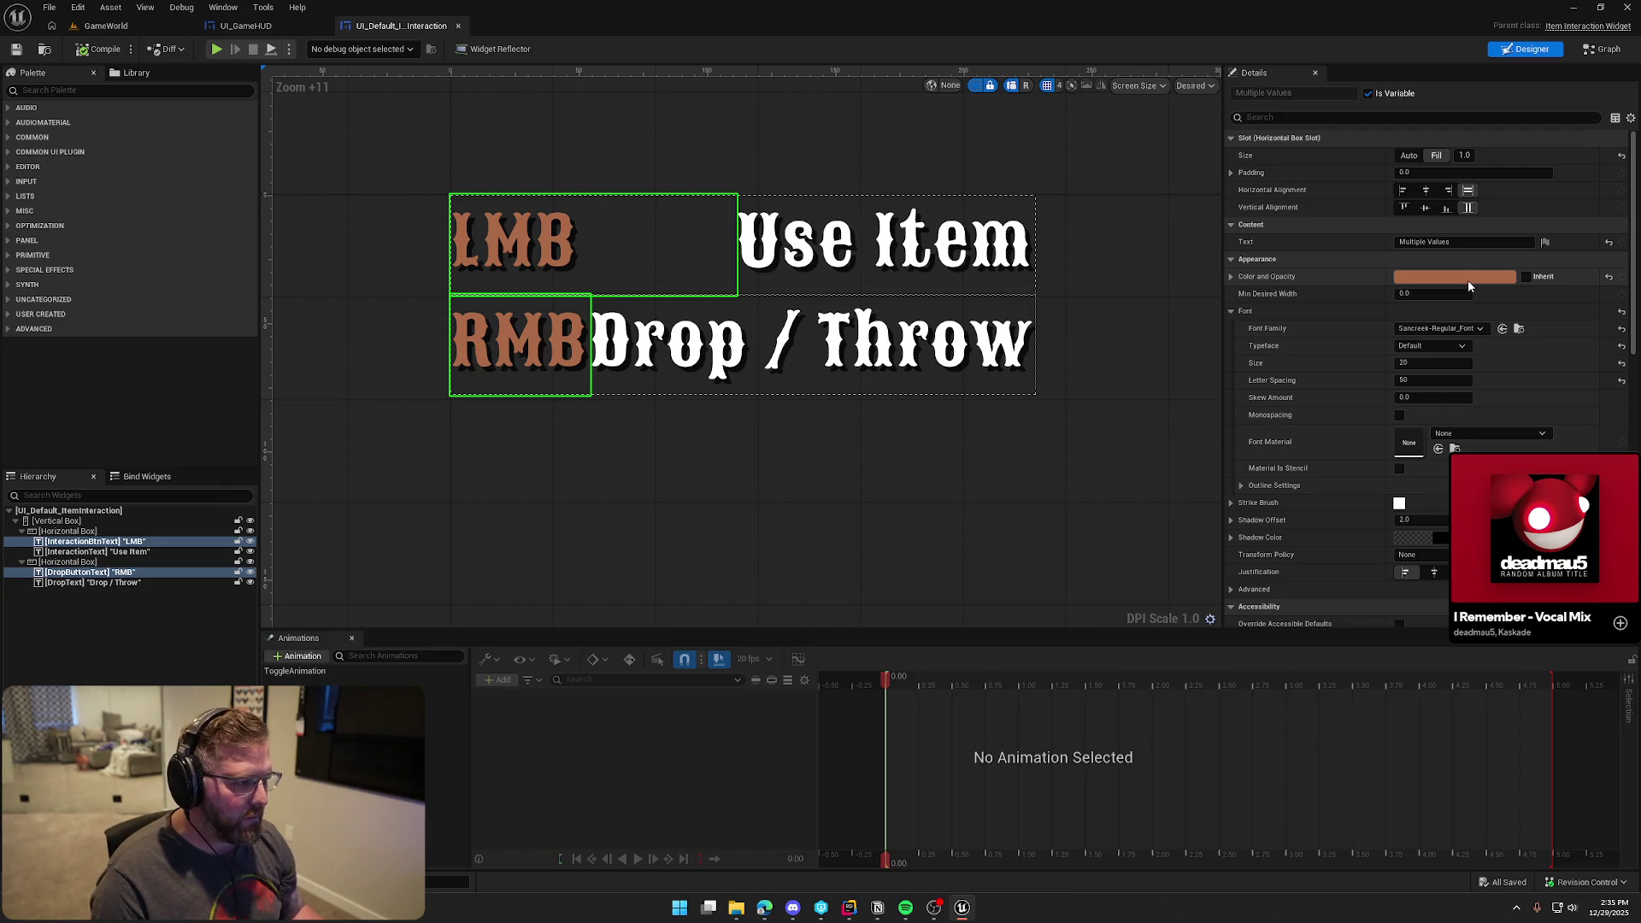
# Set the LMB and RMB labels' Letter Spacing to 100
pyautogui.click(1428, 381)
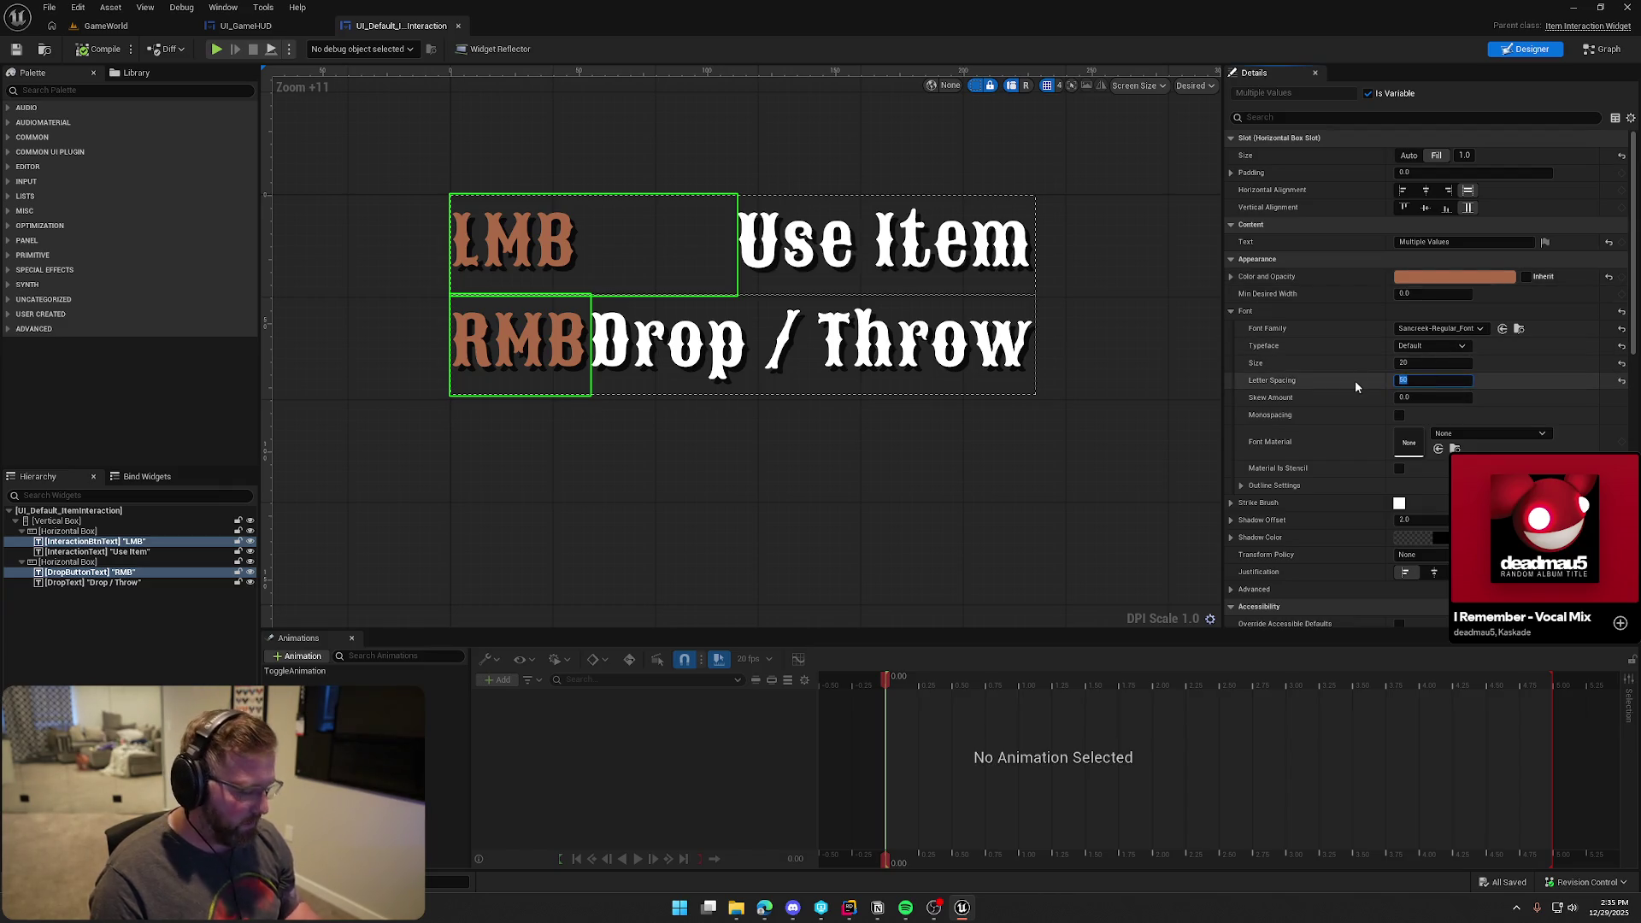
pyautogui.write('100')
pyautogui.press('Return')
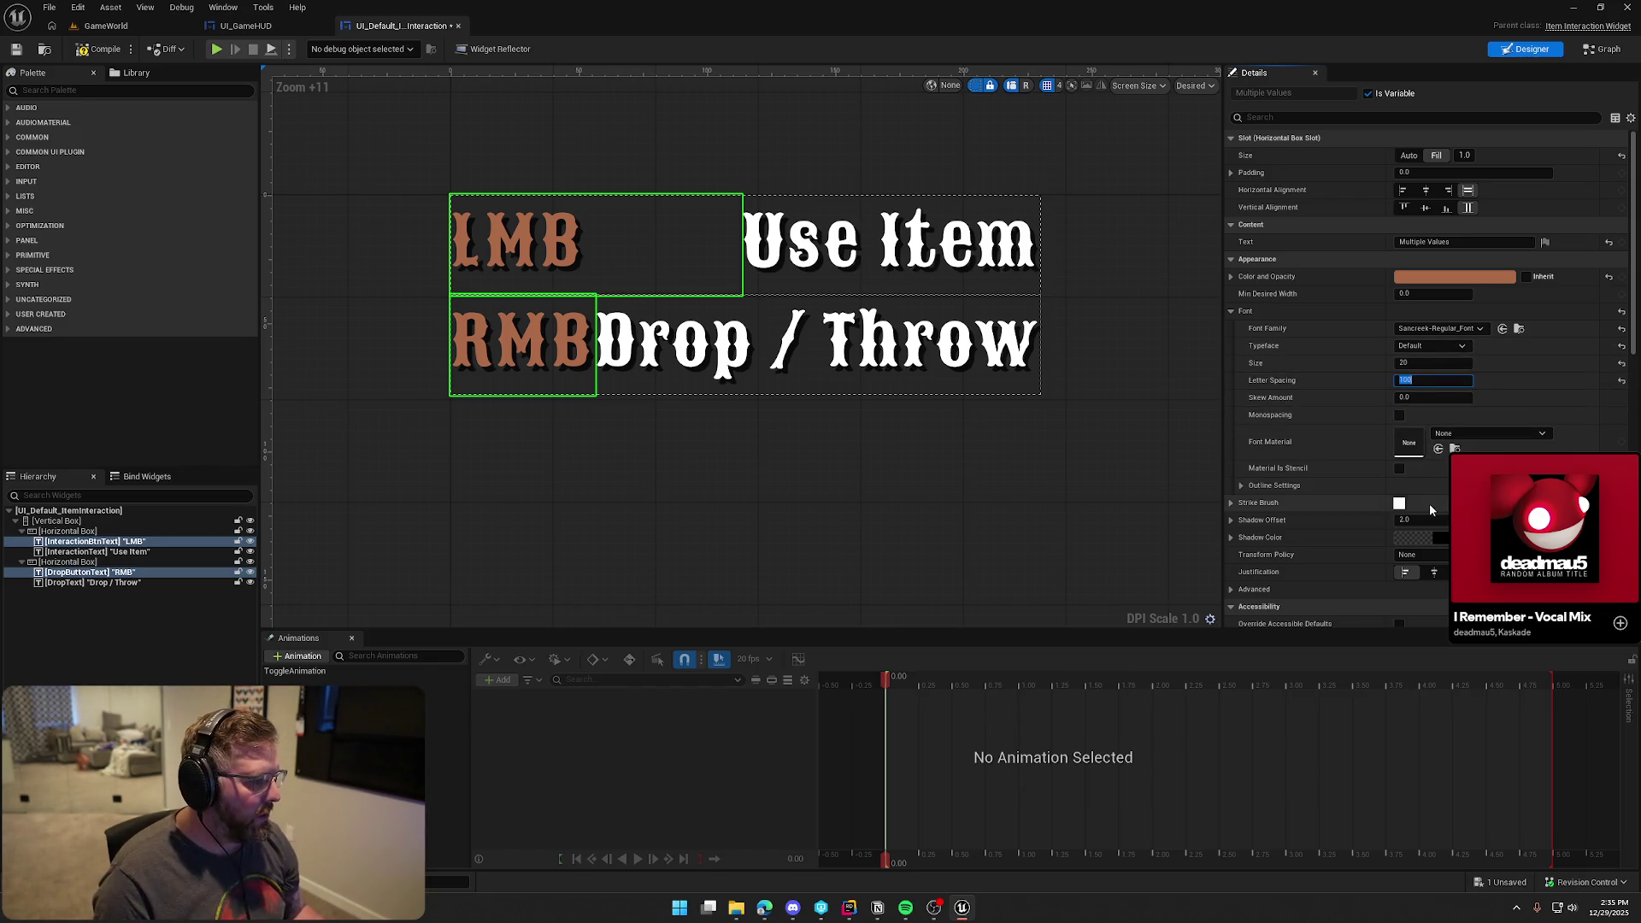
# Recolour the key labels to a brighter warm orange, CF8D36FF
pyautogui.click(1450, 277)
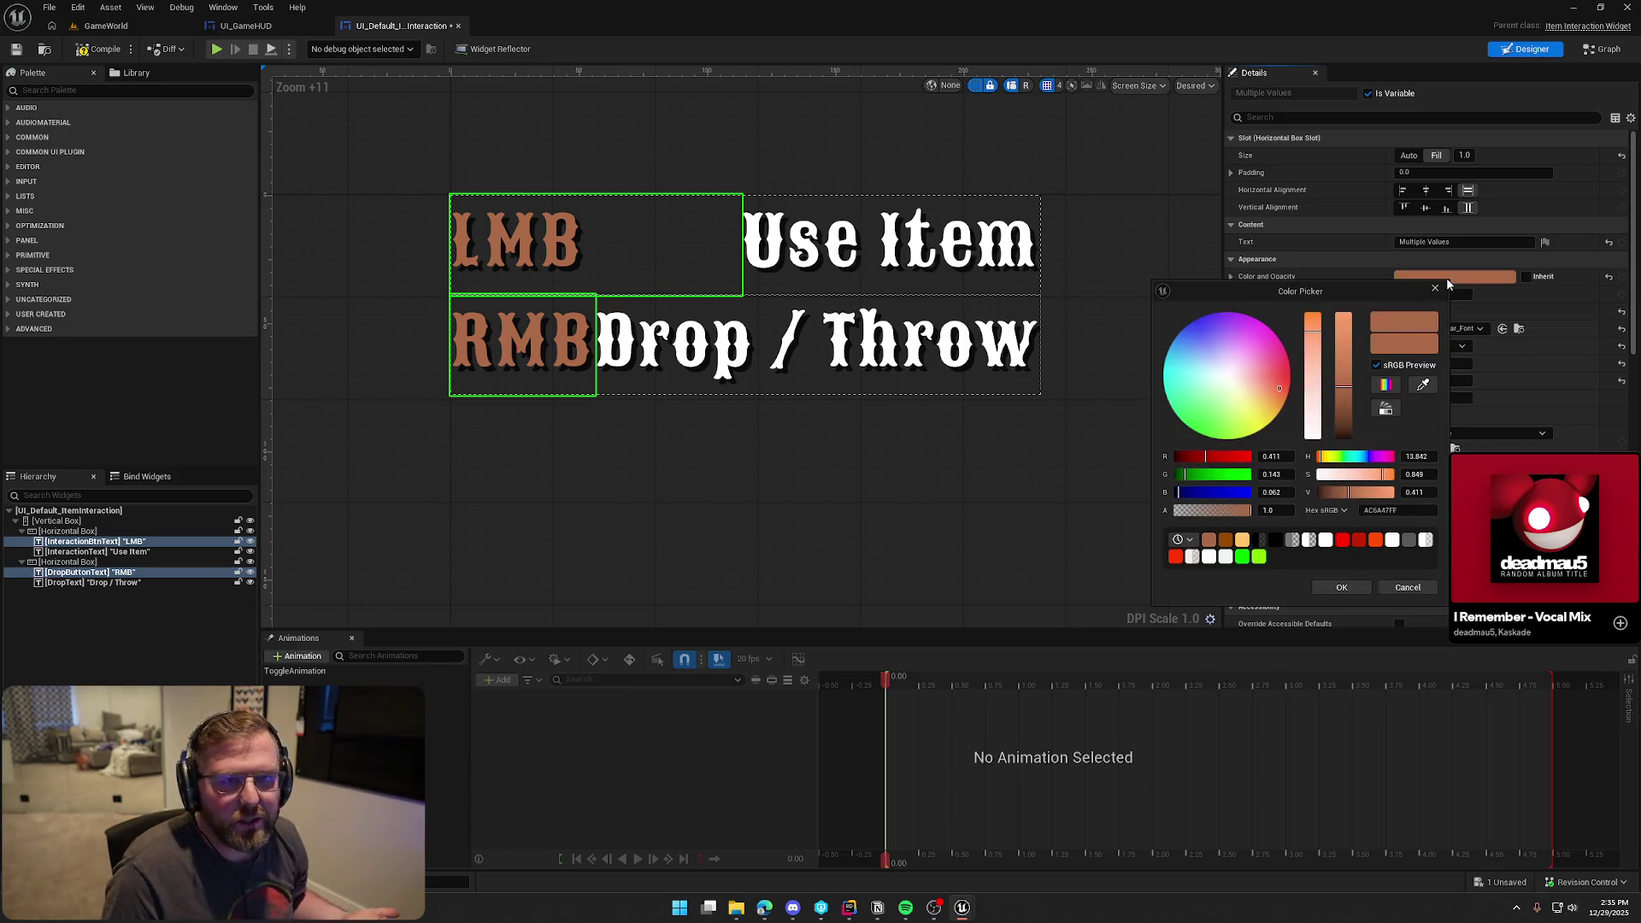
pyautogui.moveTo(1269, 398); pyautogui.dragTo(1272, 389)
pyautogui.click(1281, 400)
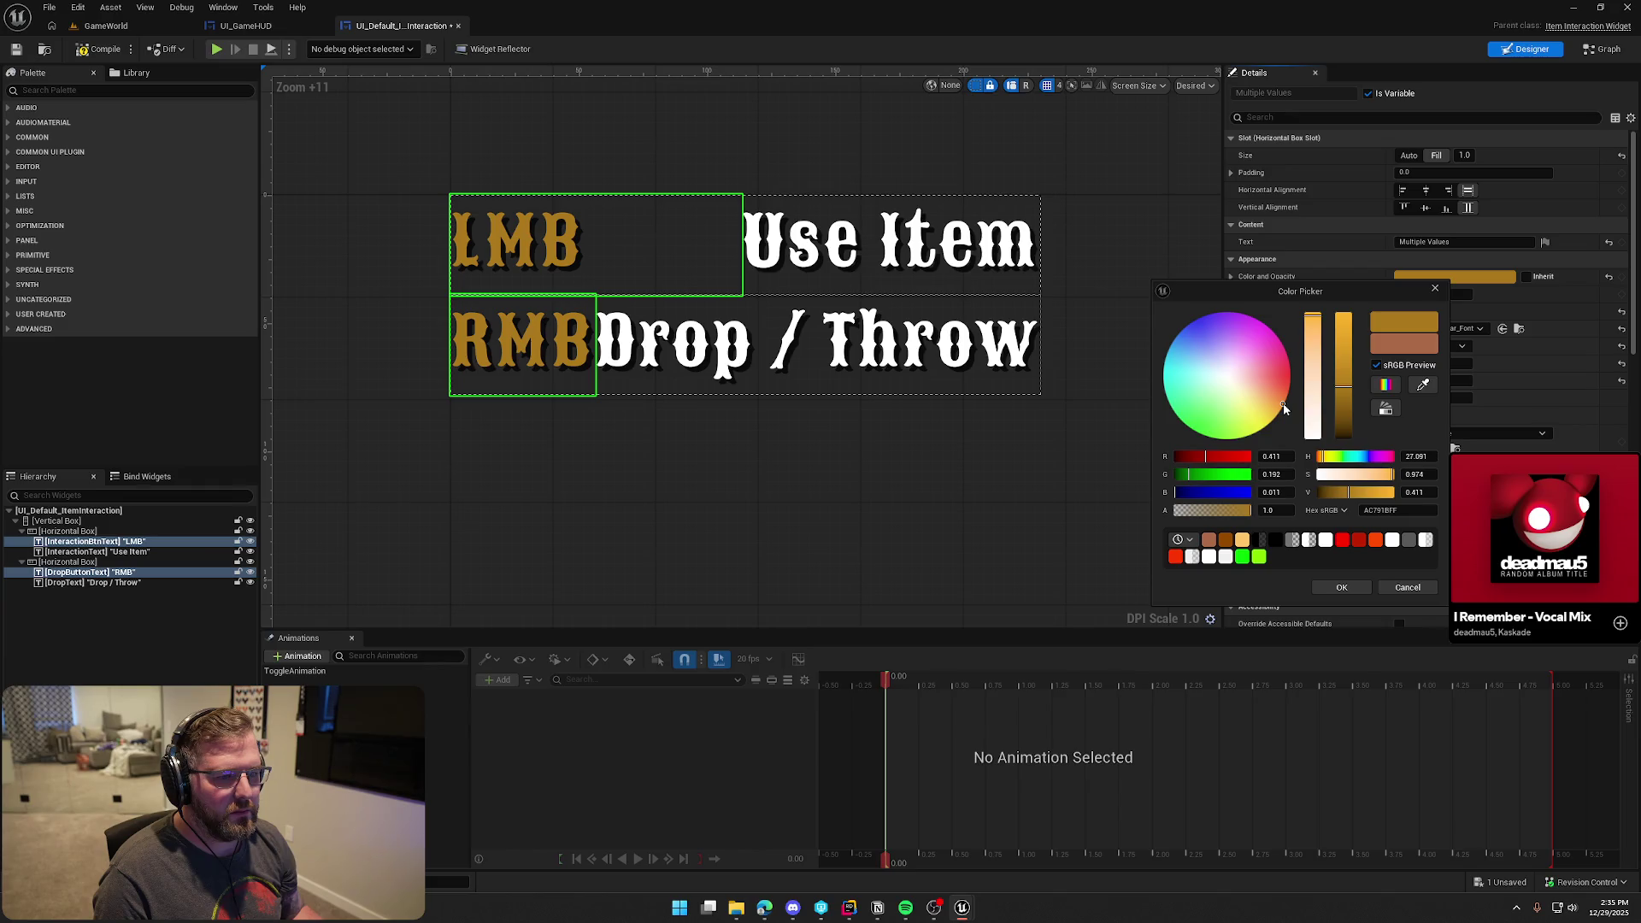
pyautogui.click(1283, 401)
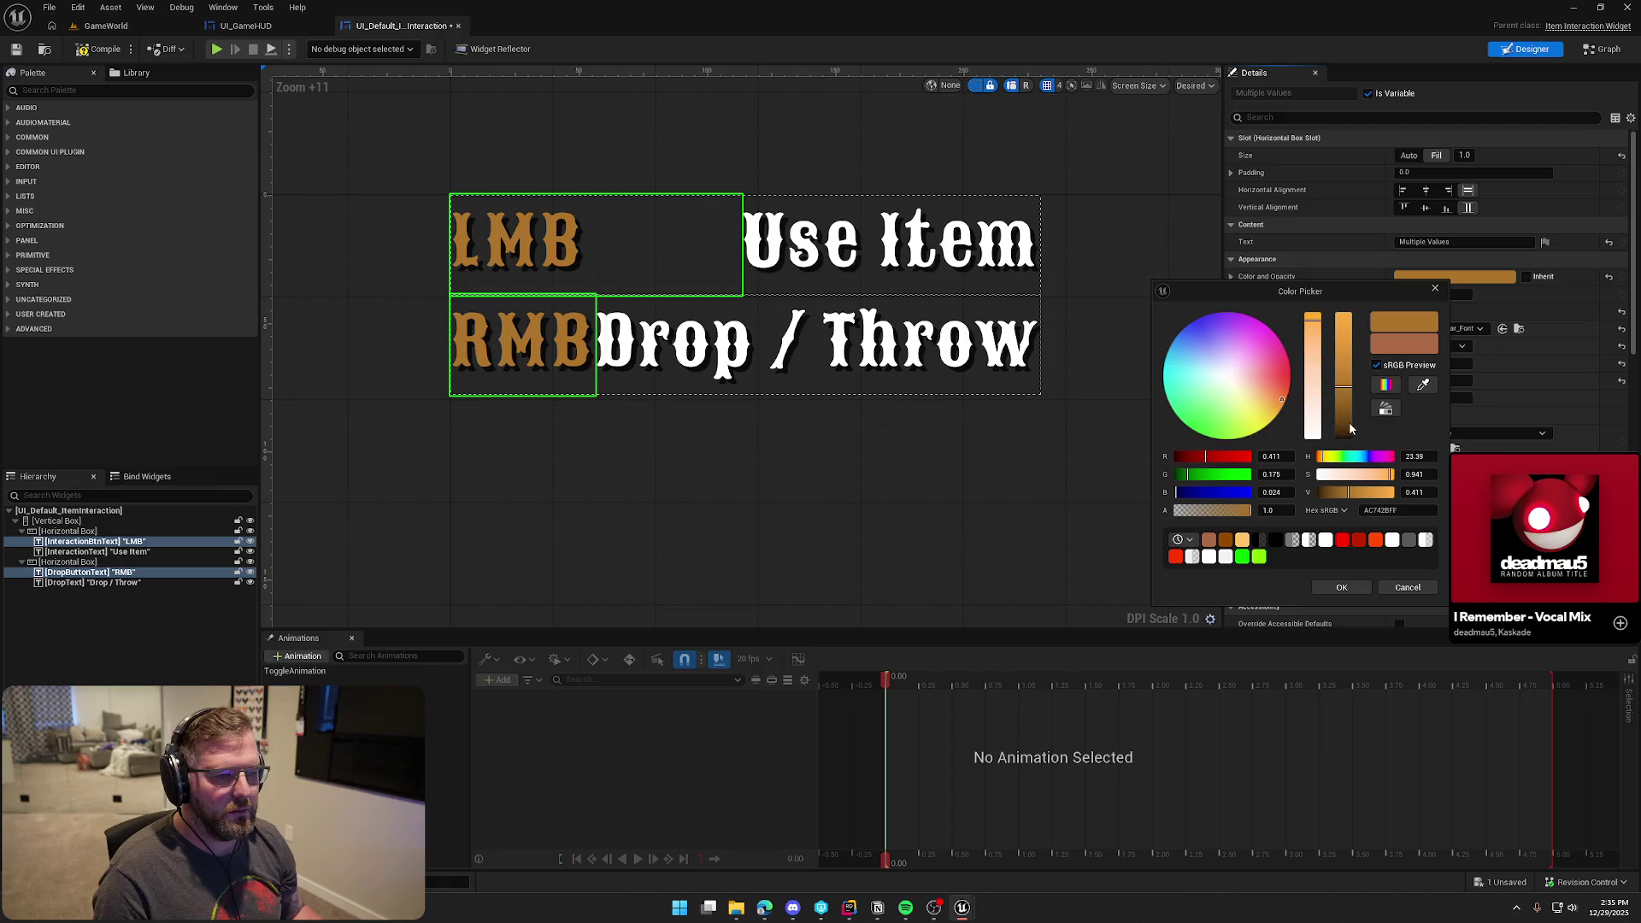
pyautogui.moveTo(1339, 388); pyautogui.dragTo(1346, 342)
pyautogui.click(1341, 588)
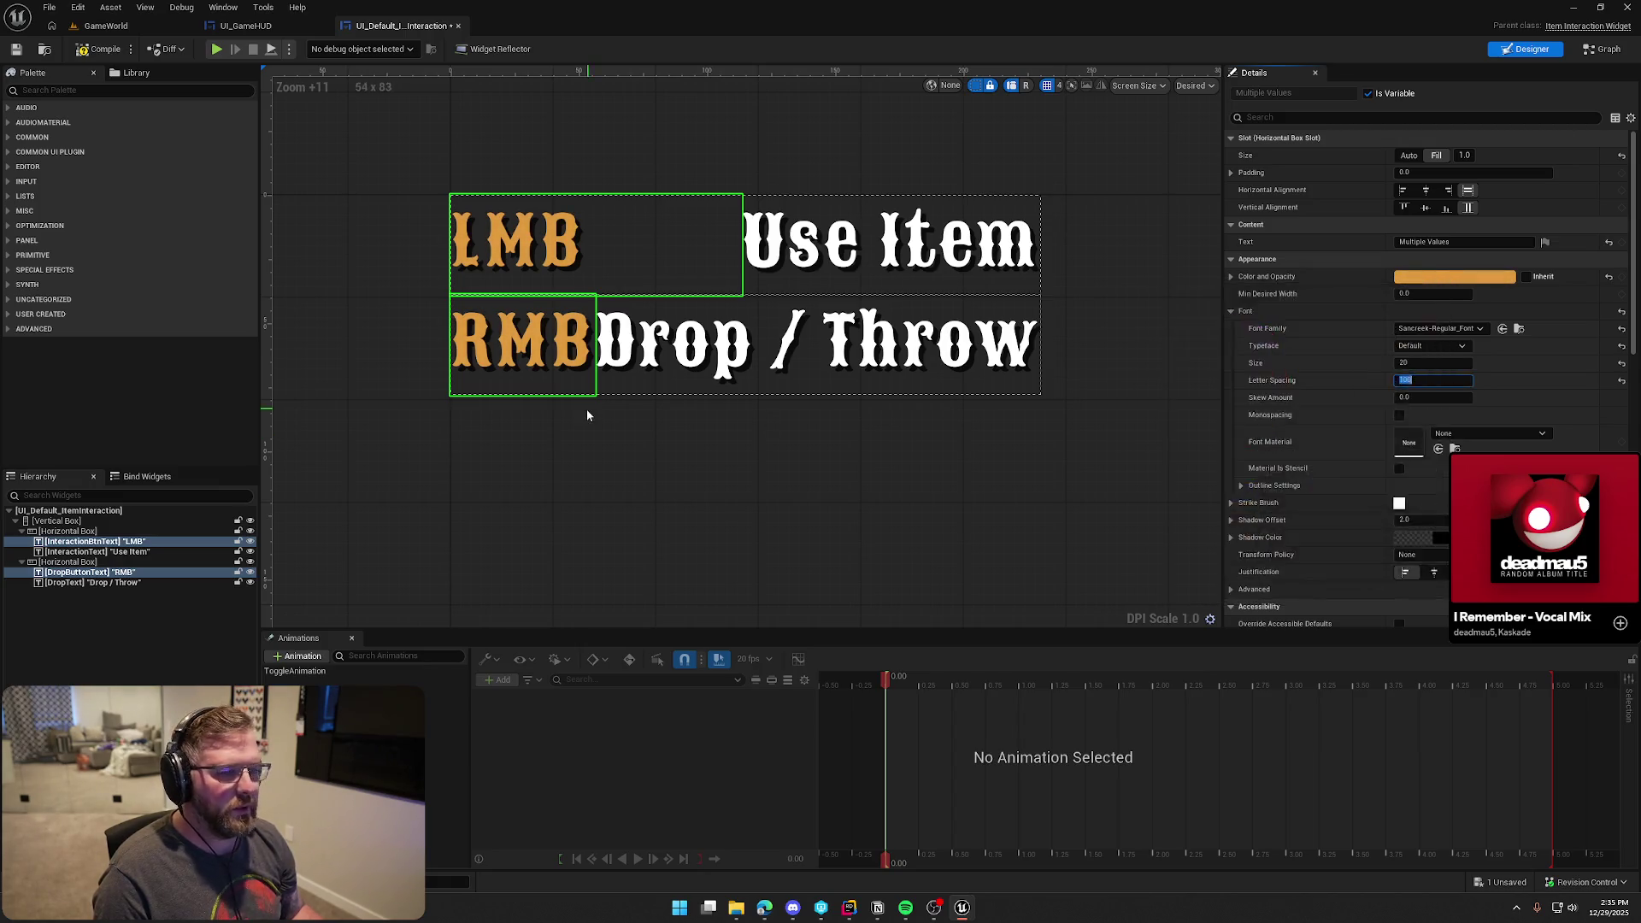
# Compile and save the prompt widget and start another playtest
pyautogui.click(586, 413)
pyautogui.click(107, 49)
pyautogui.hotkey('alt', 'p')
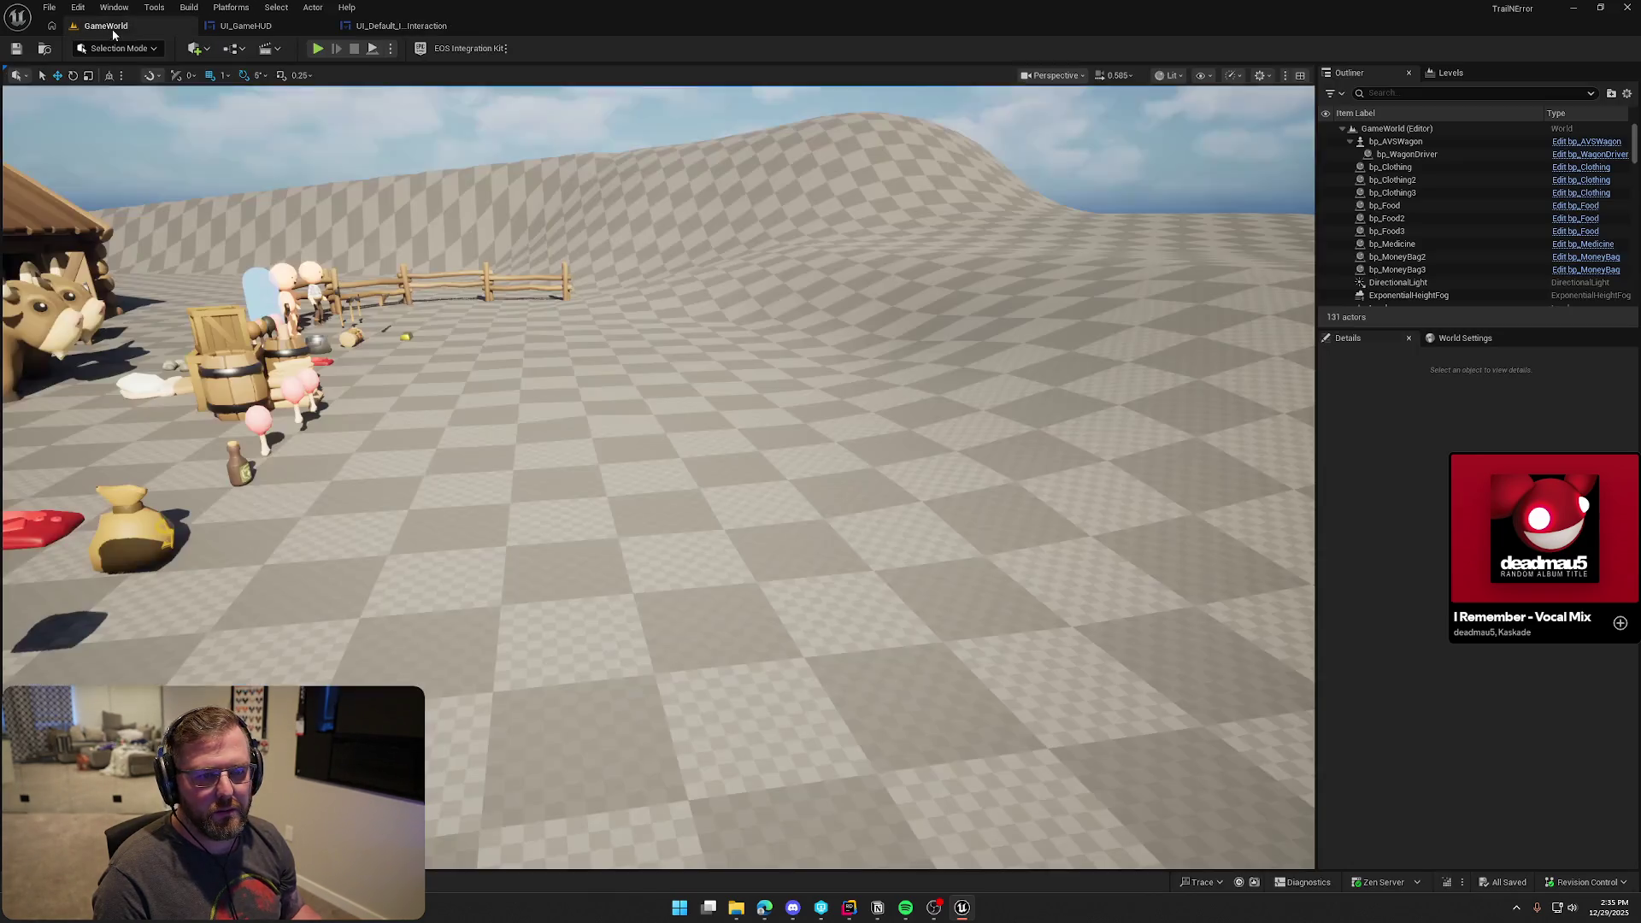
# Check the E Pickup prompt on the hat in play, then return to the prompt widget
pyautogui.press('e')
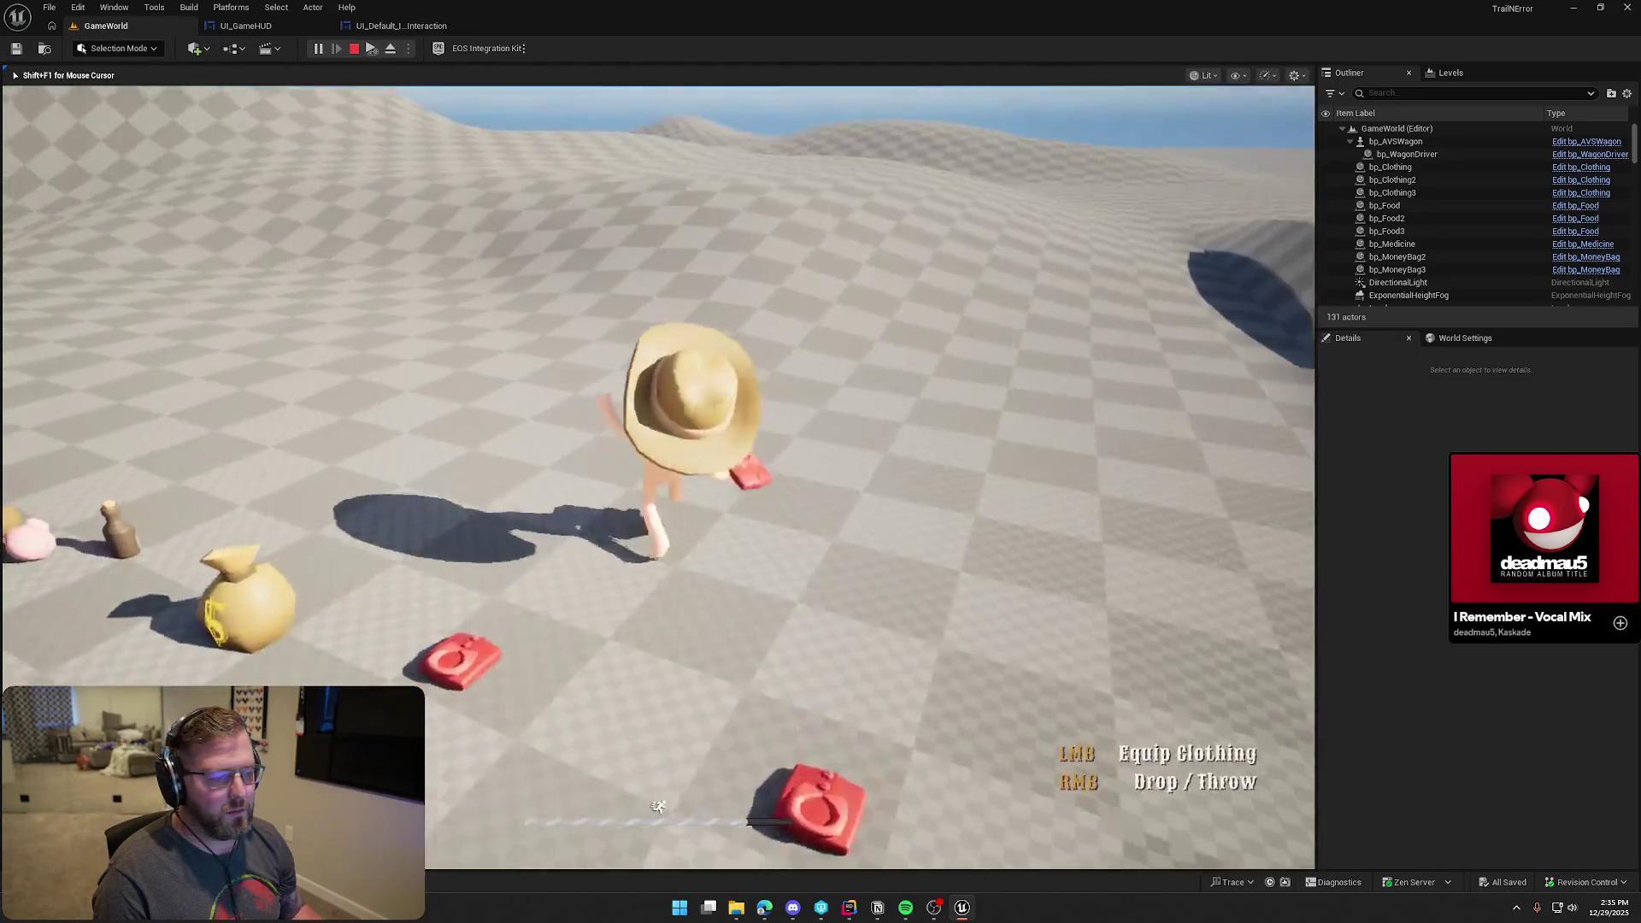
pyautogui.press('w')
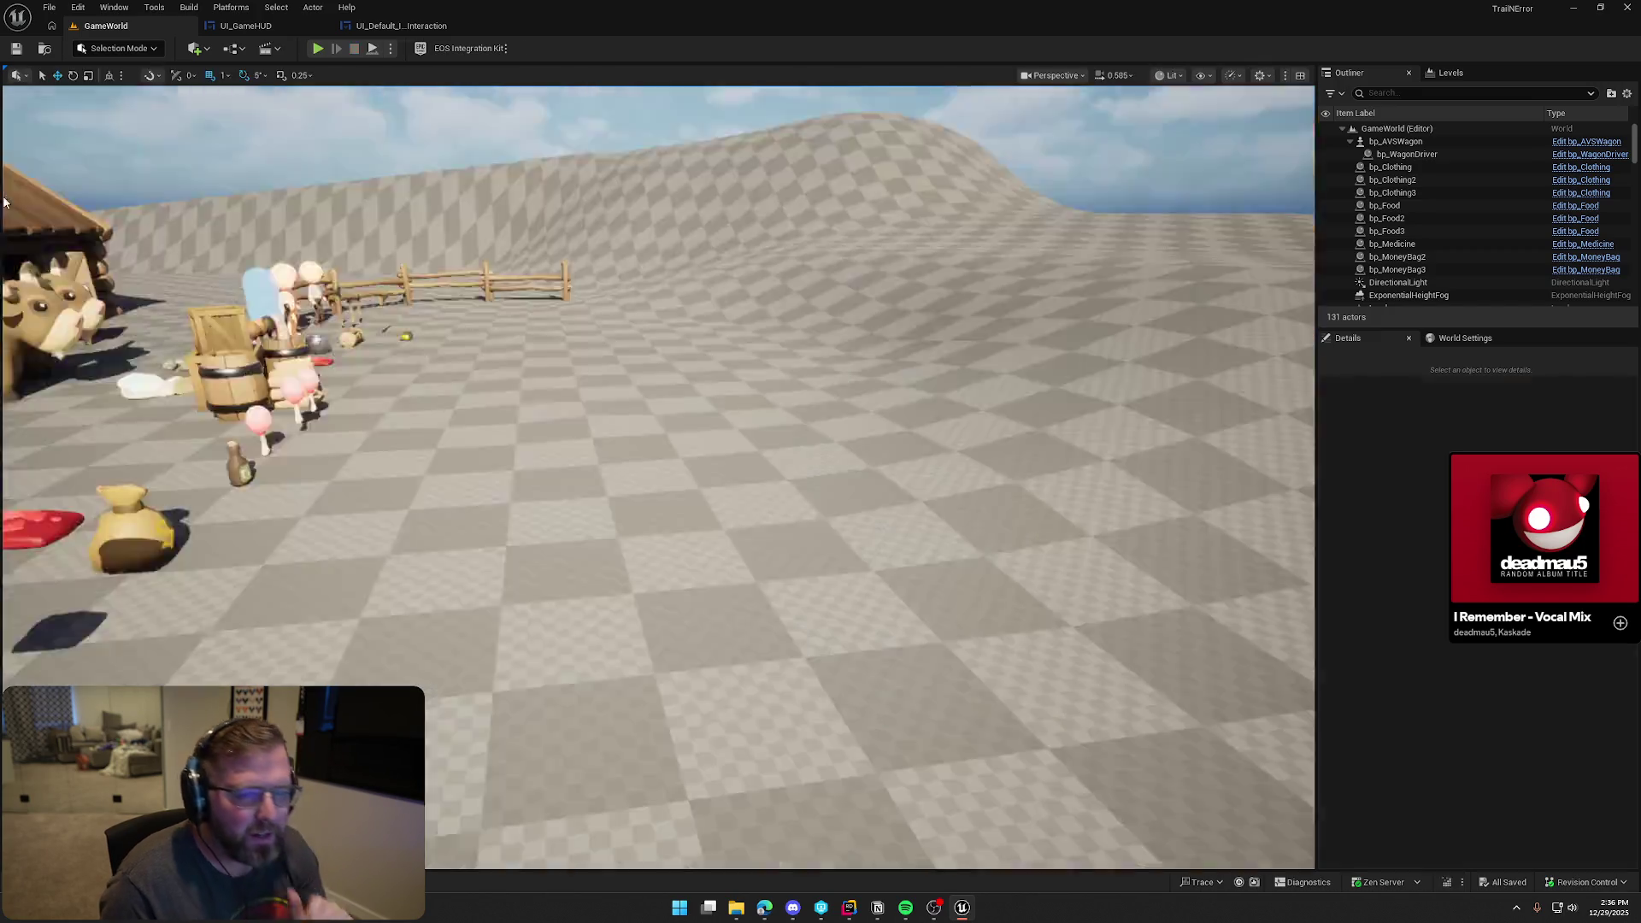
pyautogui.press('Escape')
pyautogui.click(403, 28)
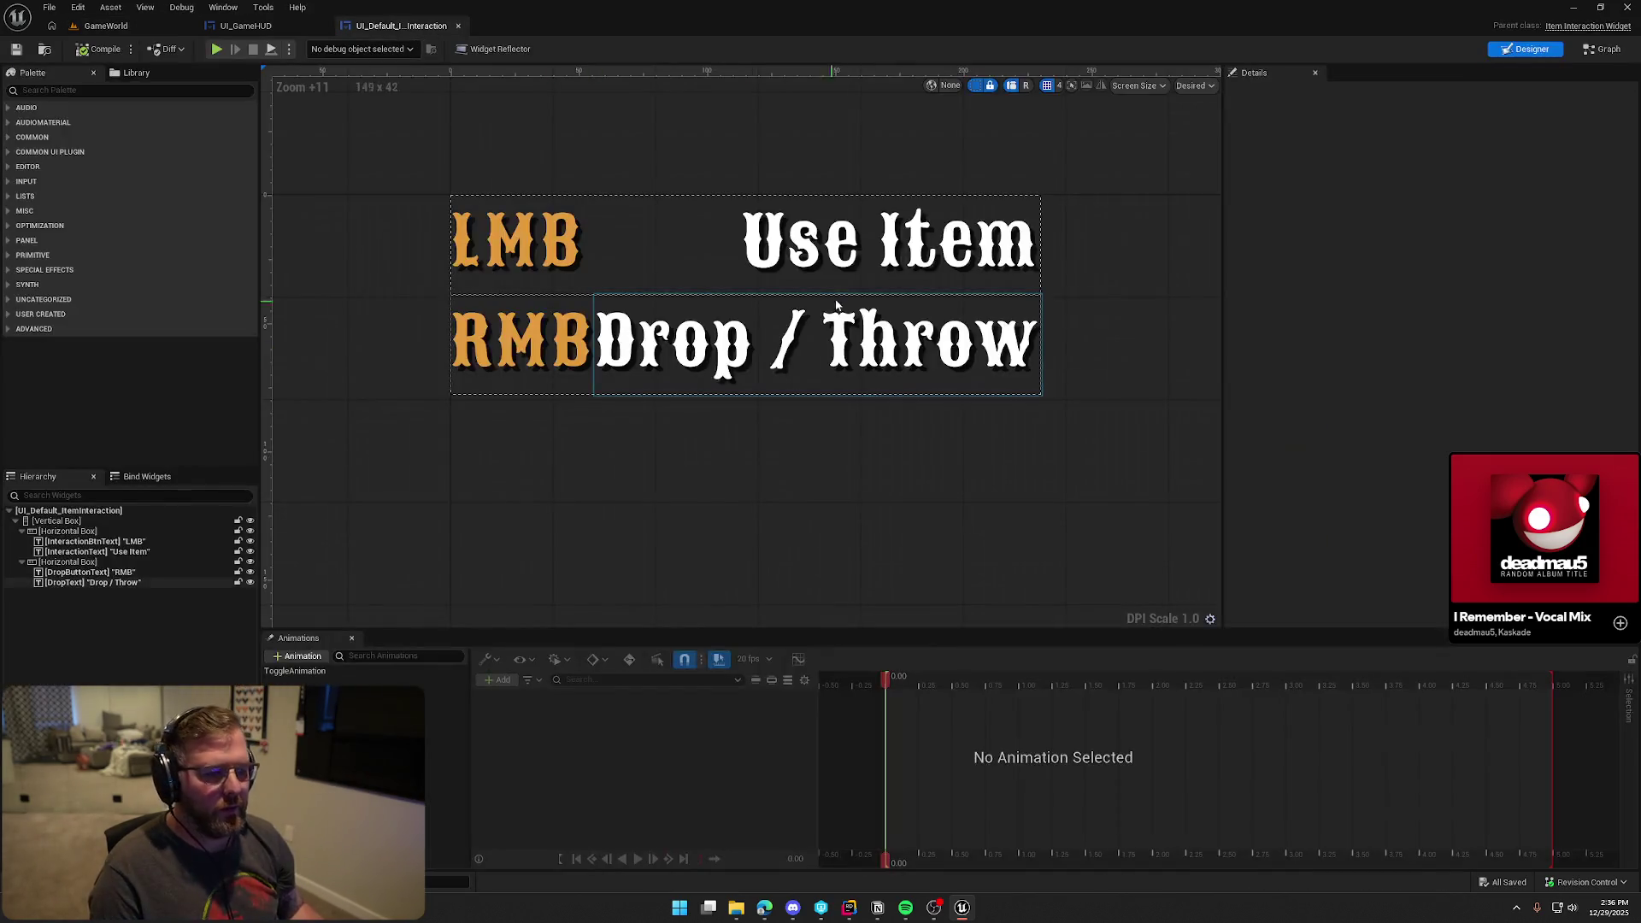
# Left-align the Use Item and Drop / Throw action texts
pyautogui.click(812, 342)
pyautogui.keyDown('ctrl'); pyautogui.click(834, 257); pyautogui.keyUp('ctrl')
pyautogui.click(1403, 190)
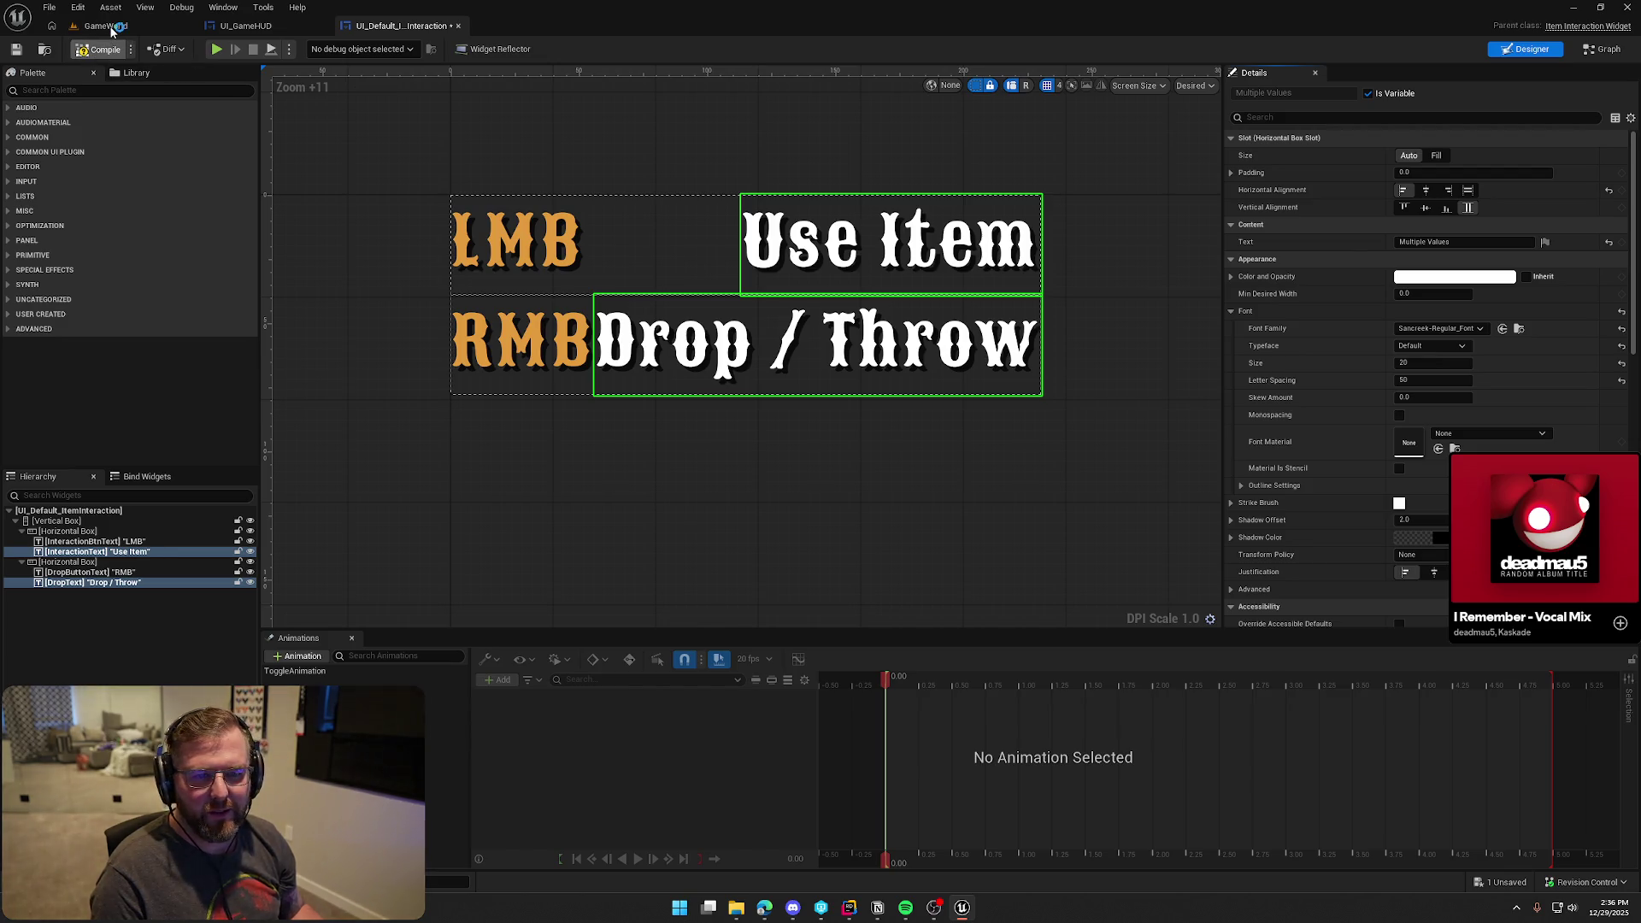
# Run a quick playtest of the left-aligned prompt in the game level
pyautogui.click(110, 27)
pyautogui.click(315, 49)
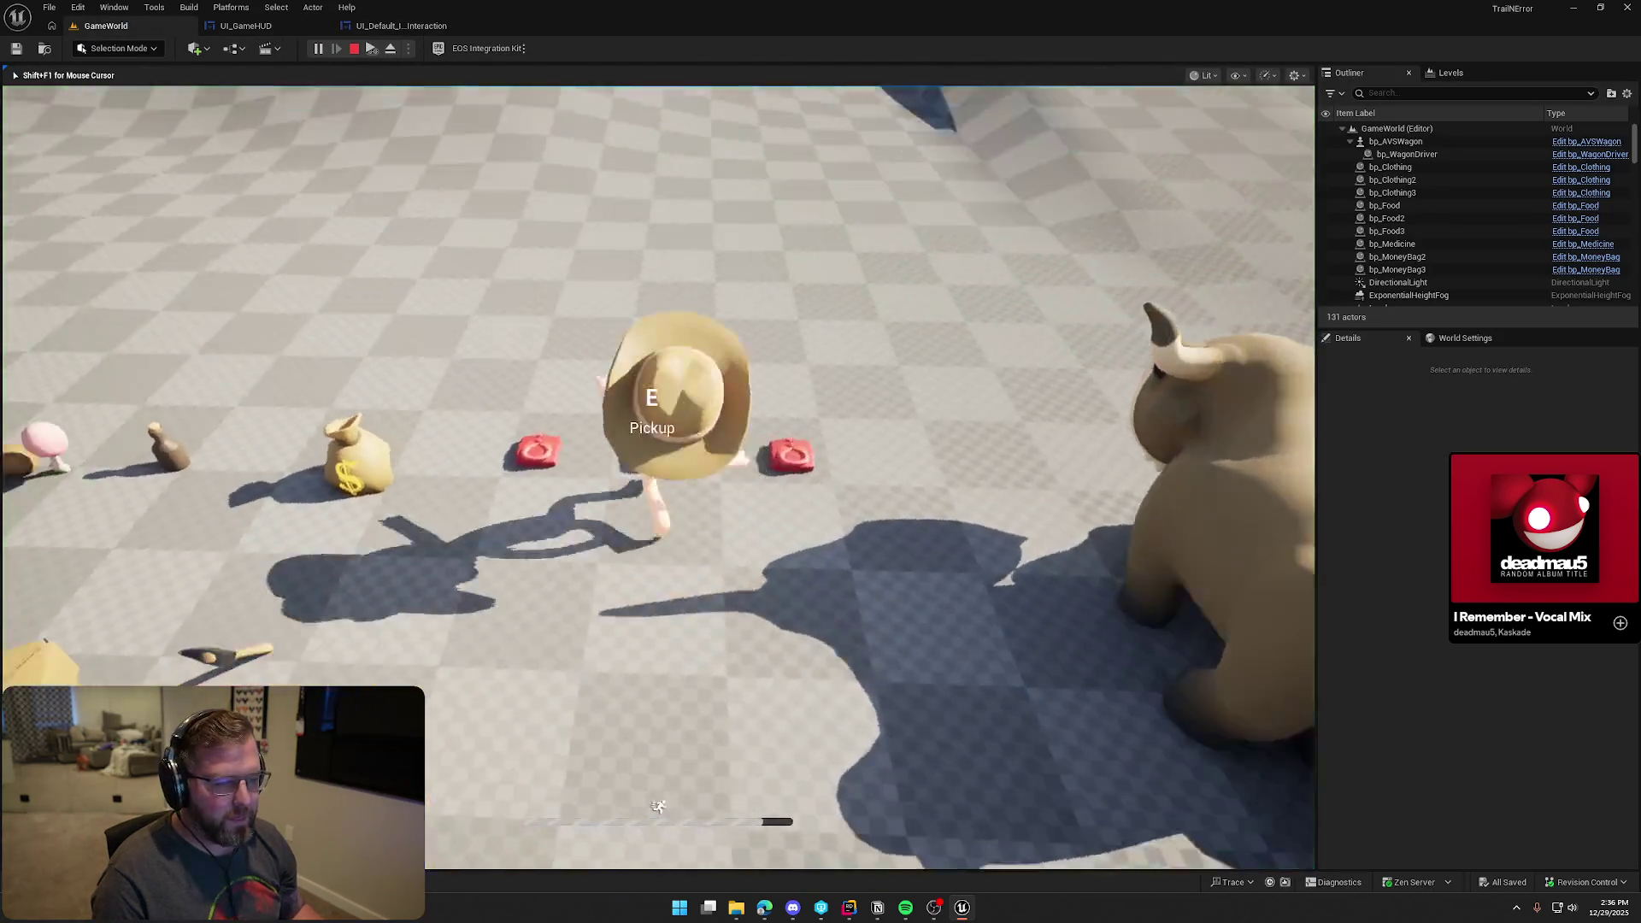
pyautogui.press('Escape')
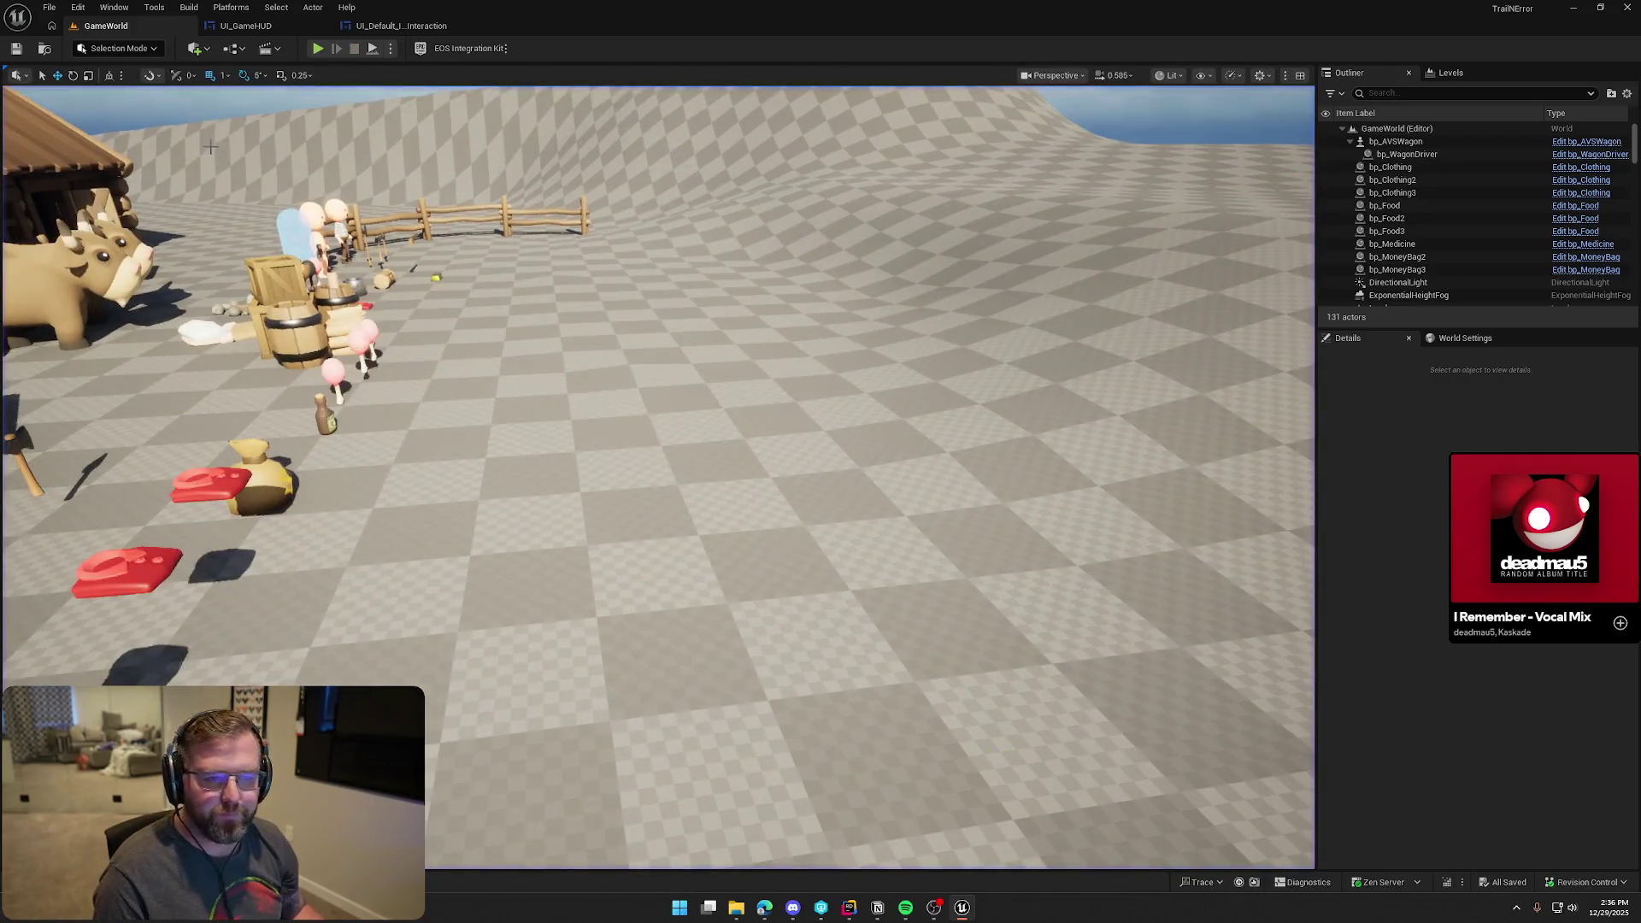
pyautogui.click(241, 27)
pyautogui.click(406, 26)
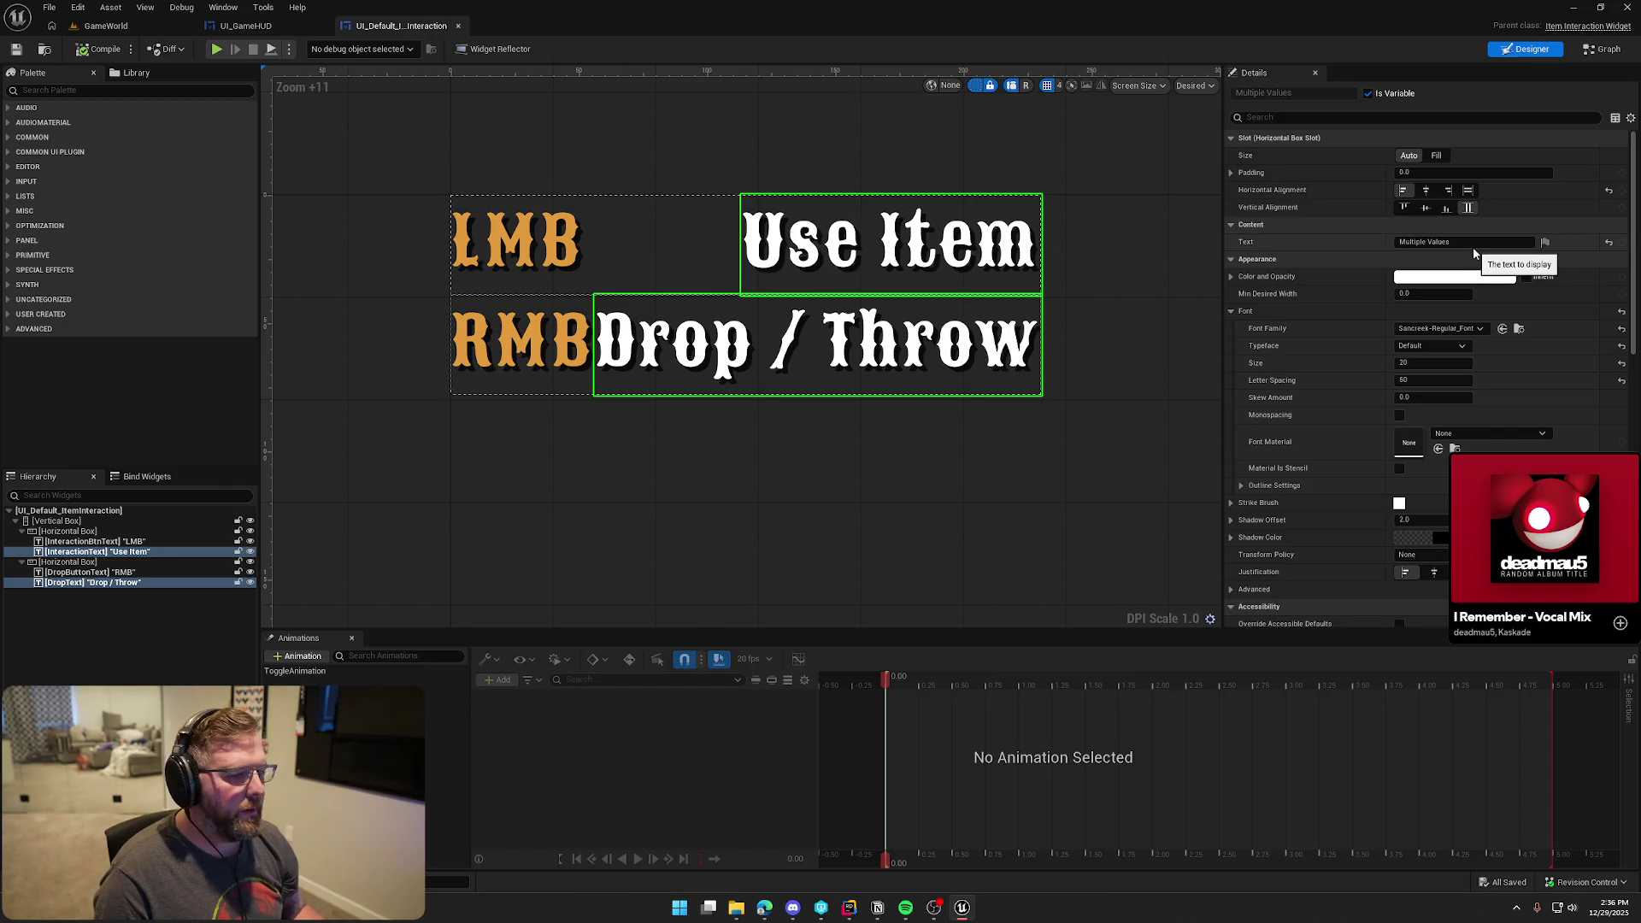
pyautogui.click(523, 248)
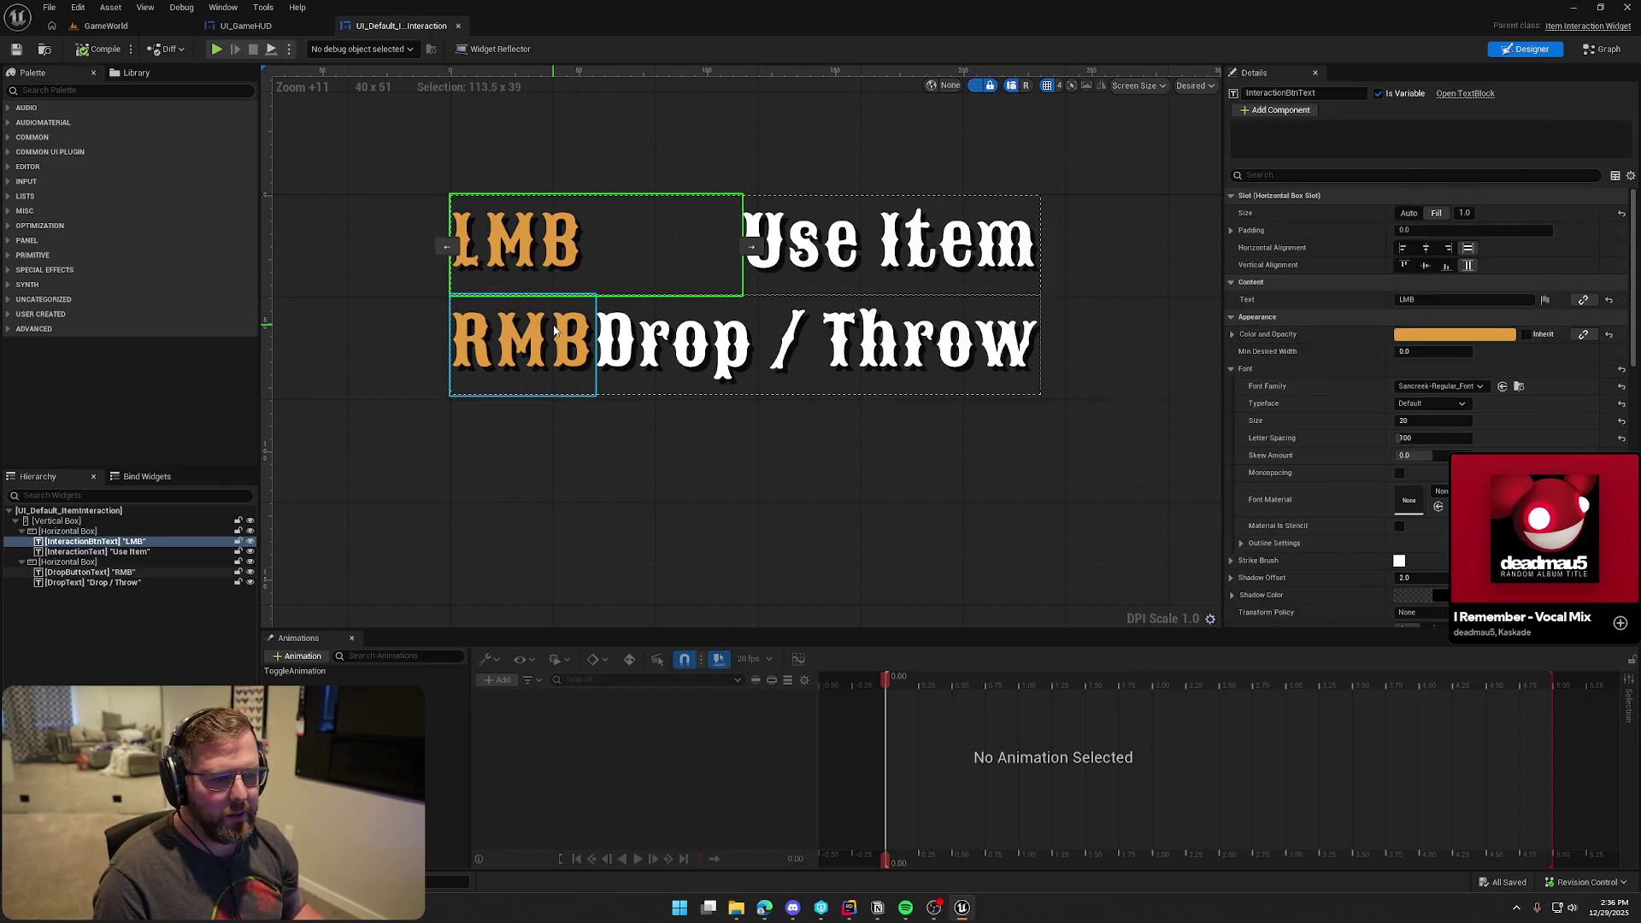
# Set the key labels to Auto size and give the action texts Fill size with left padding 10
pyautogui.keyDown('ctrl'); pyautogui.click(524, 342); pyautogui.keyUp('ctrl')
pyautogui.click(1409, 154)
pyautogui.click(727, 244)
pyautogui.keyDown('ctrl'); pyautogui.click(812, 342); pyautogui.keyUp('ctrl')
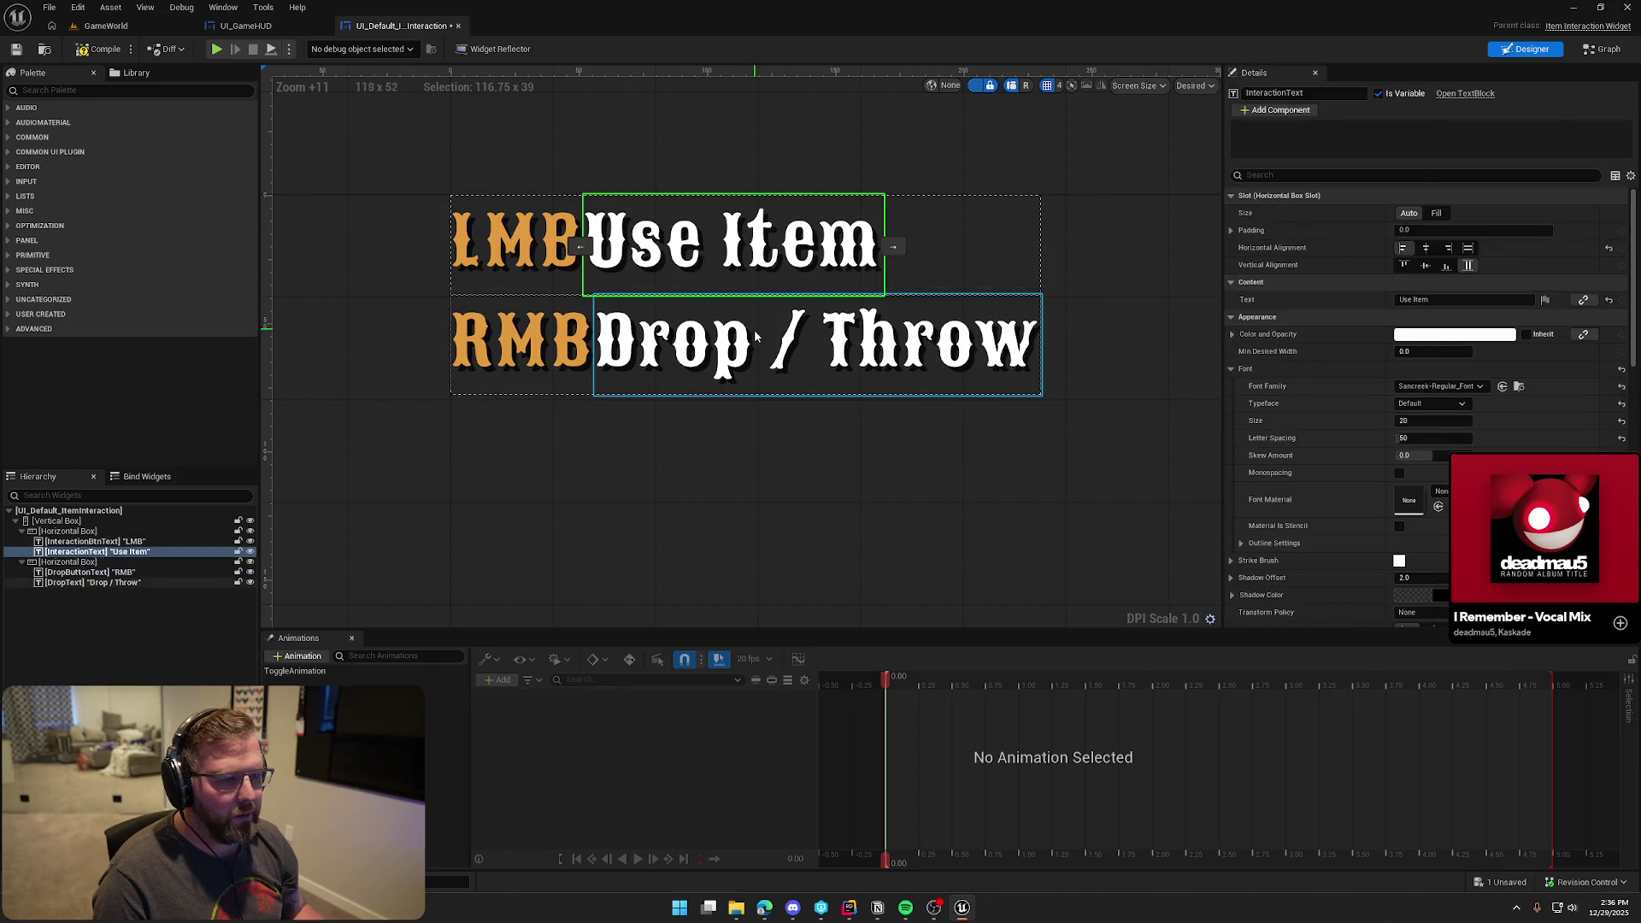
pyautogui.click(1436, 155)
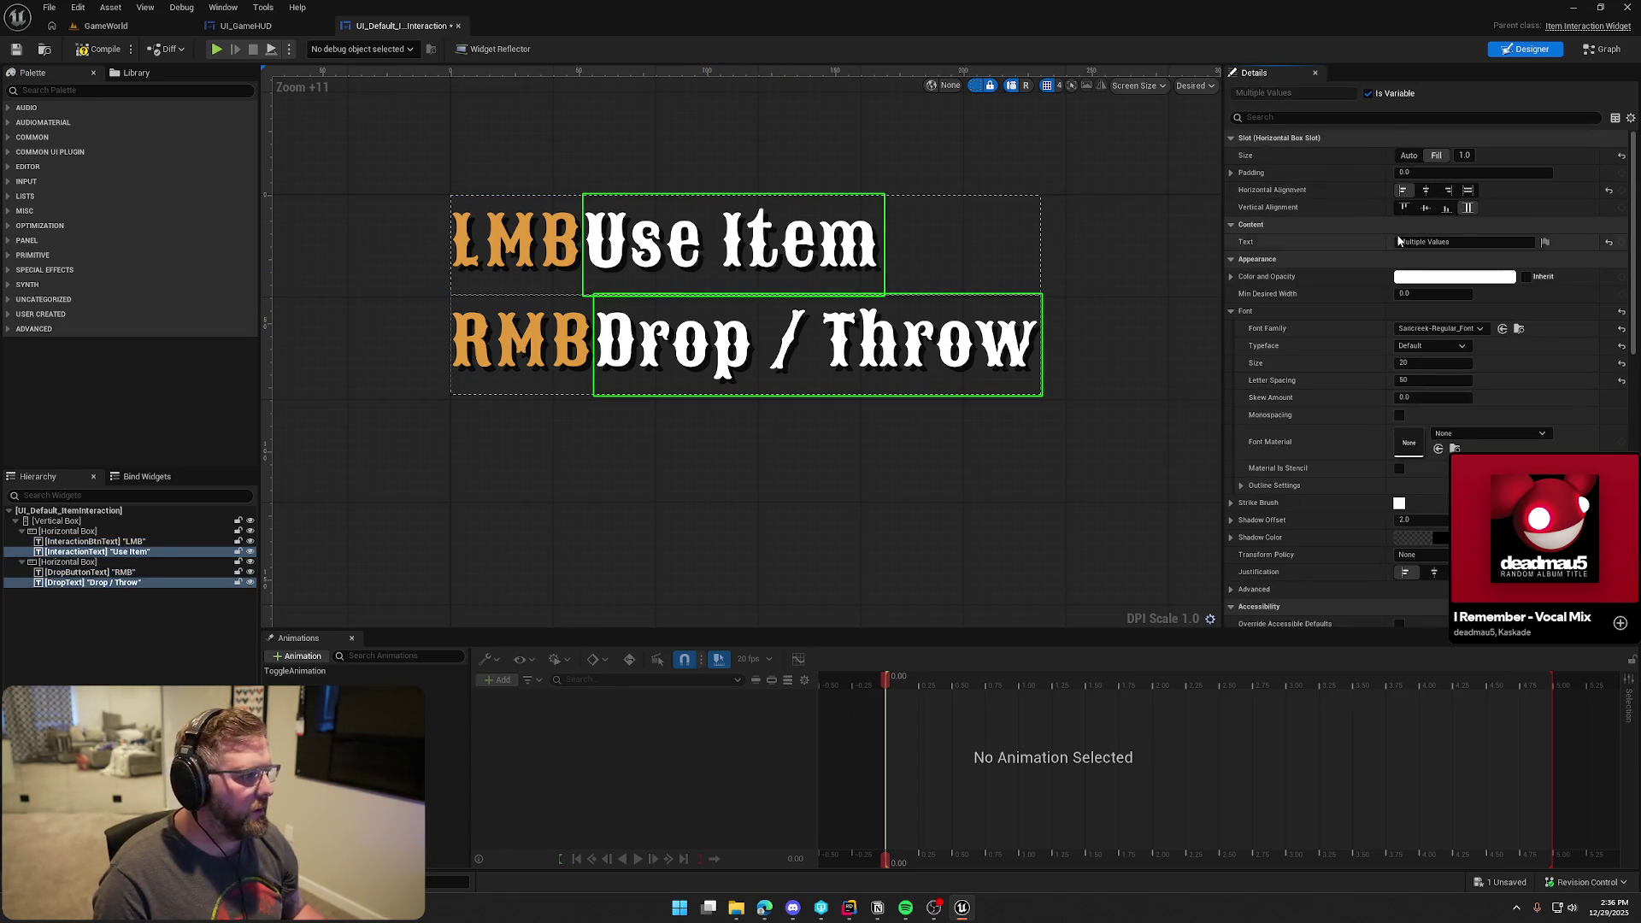
pyautogui.click(1231, 172)
pyautogui.click(1425, 190)
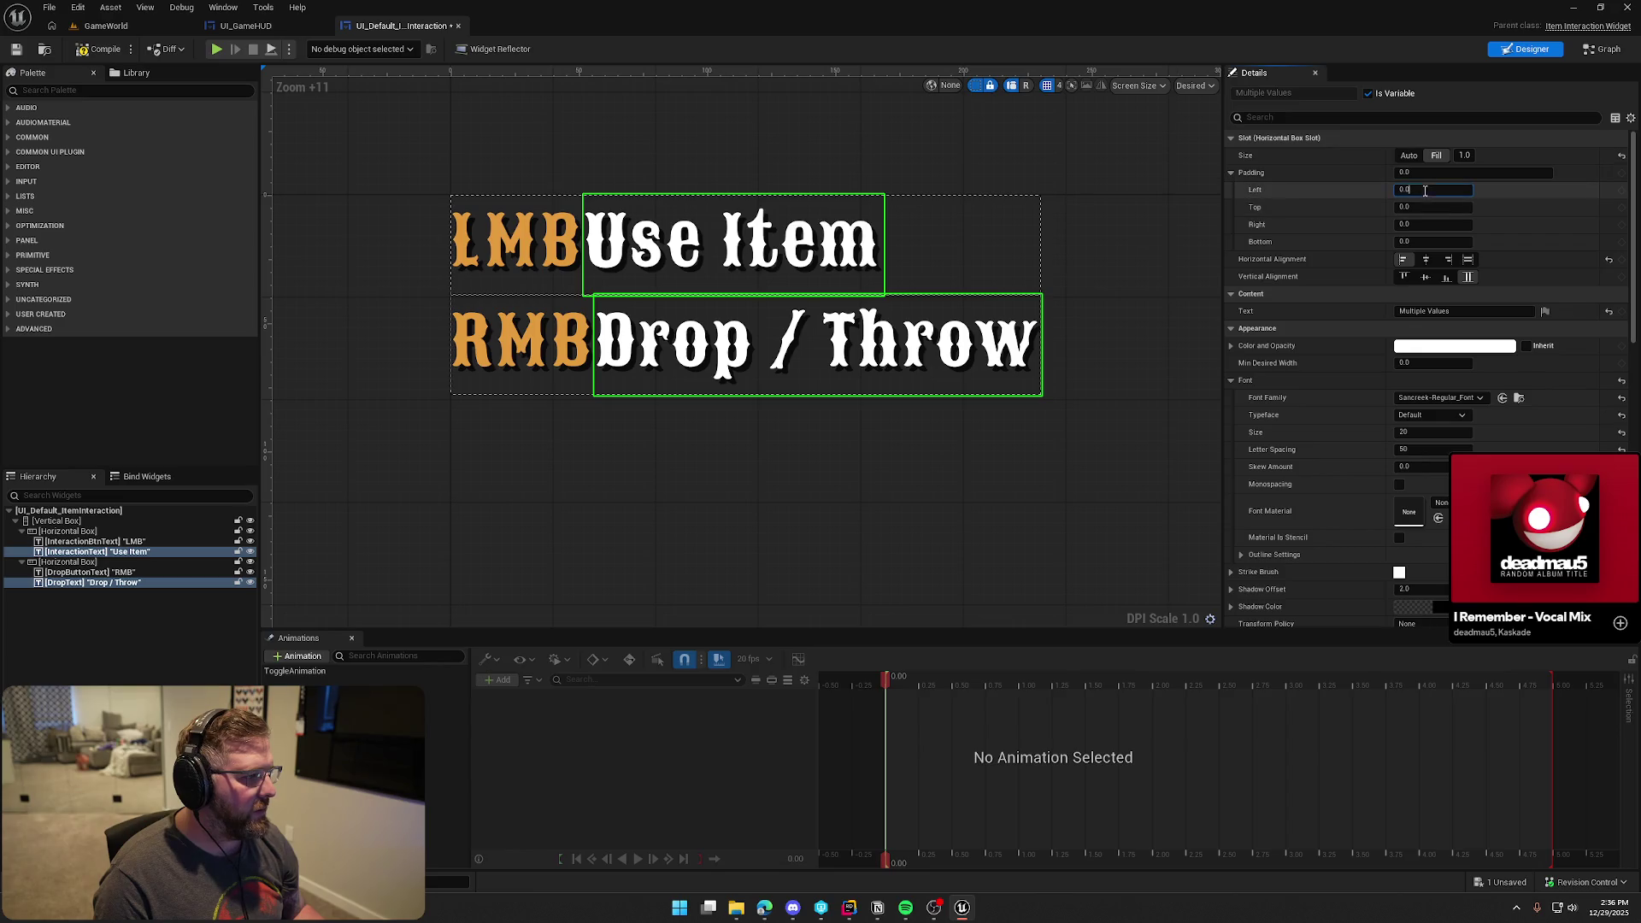
pyautogui.write('10')
pyautogui.press('Return')
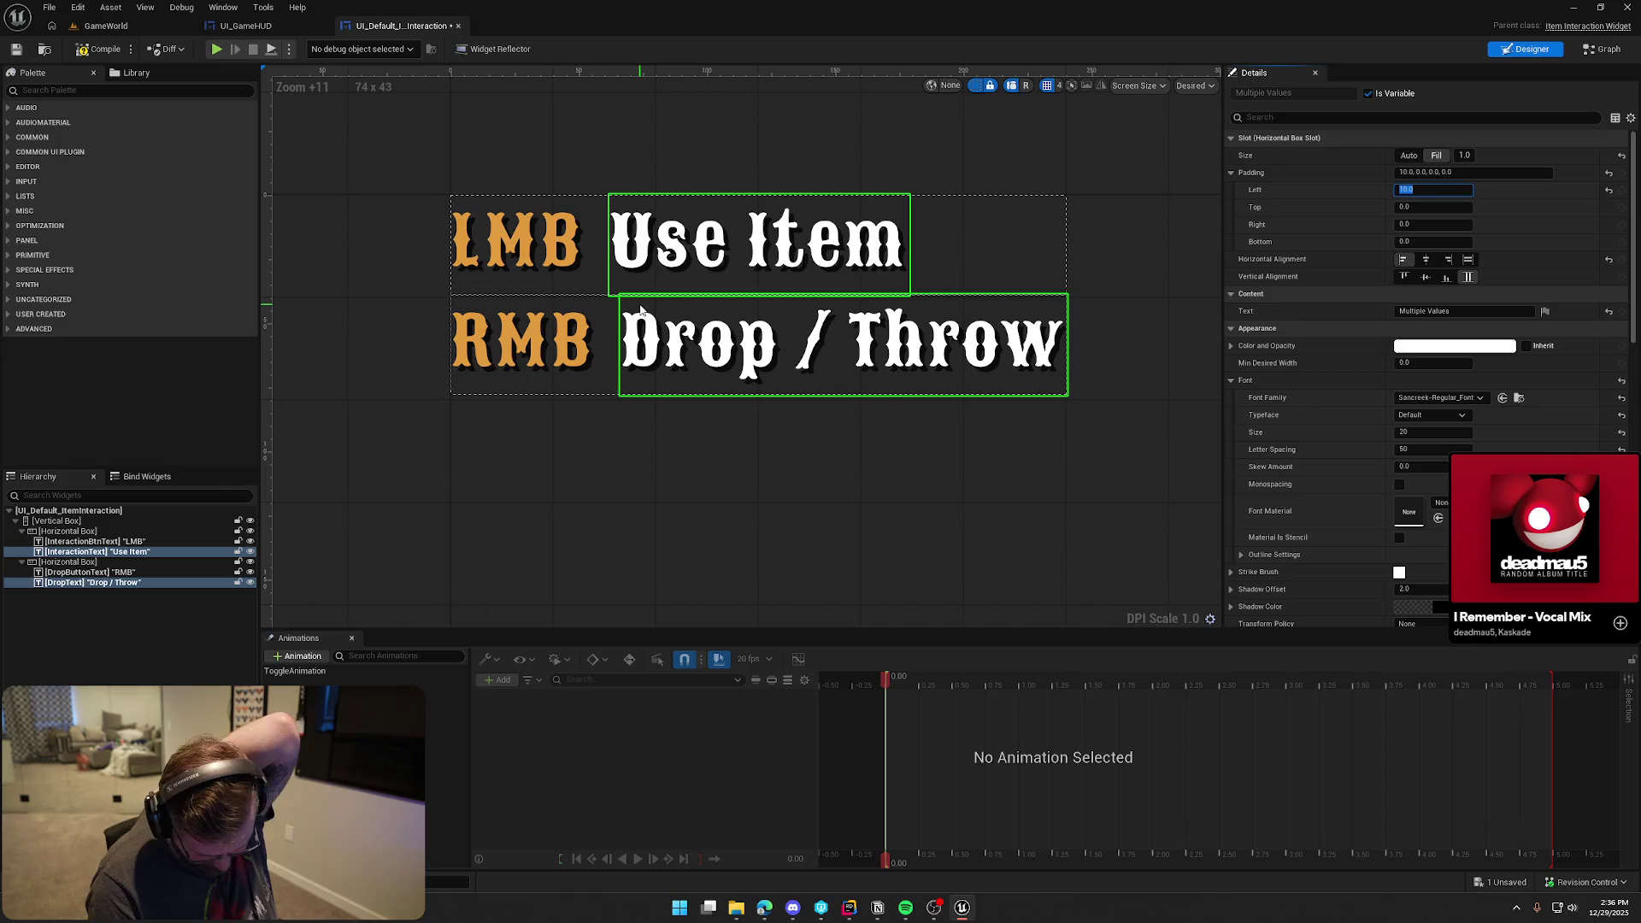
pyautogui.click(1470, 260)
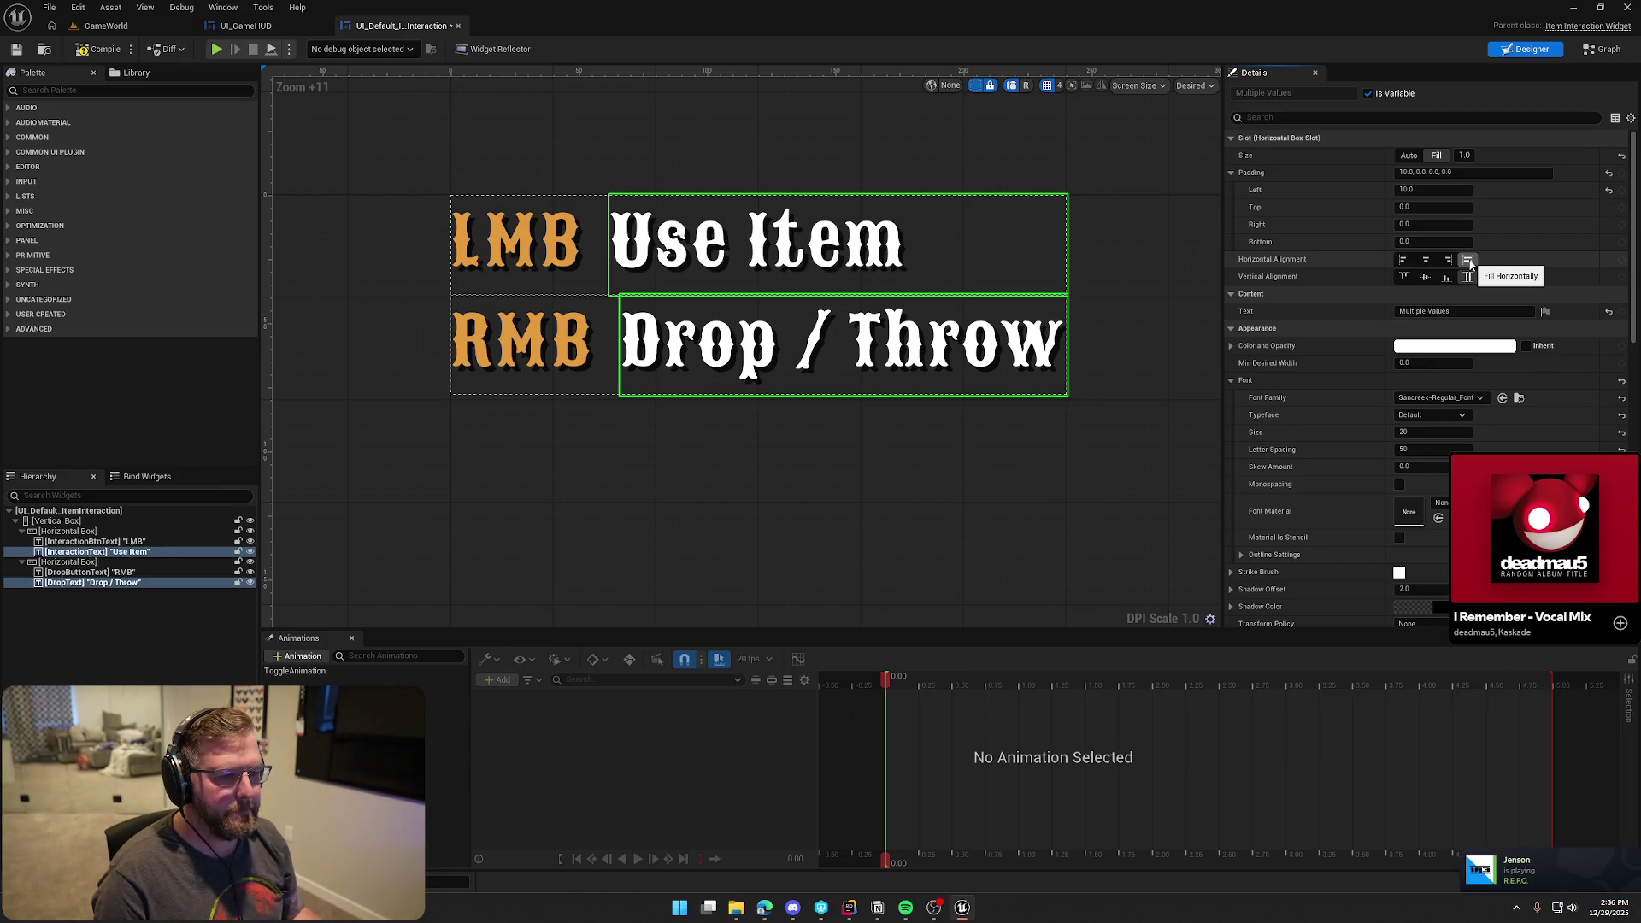
# Set the LMB and RMB labels' slot to Fill with a 0.5 share, after trying 0.1
pyautogui.click(521, 342)
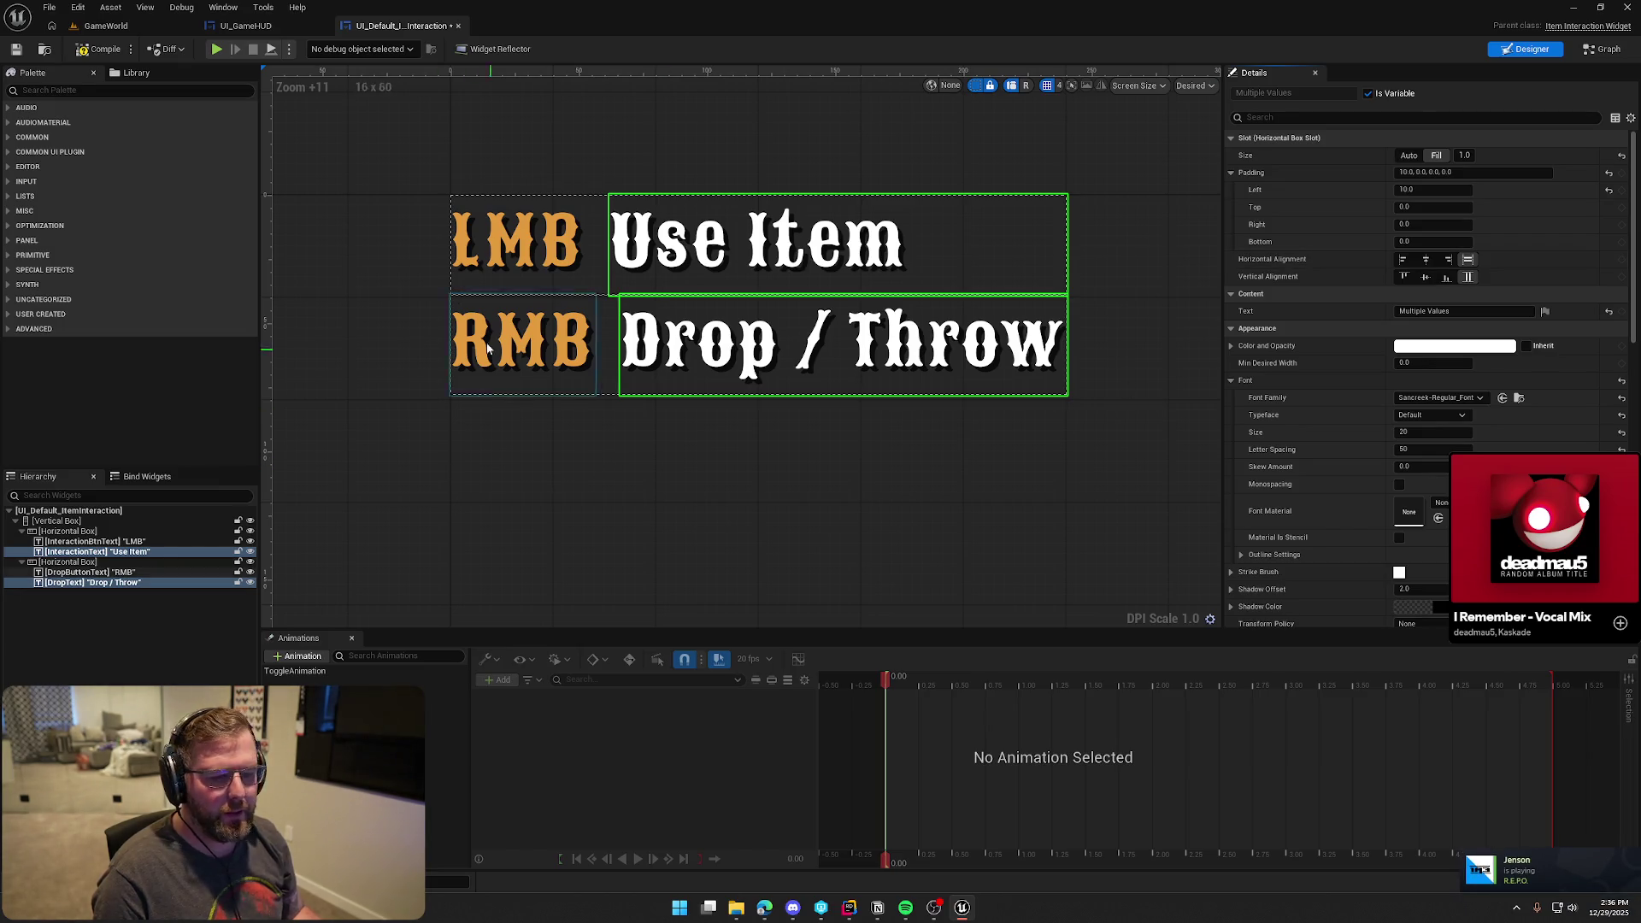
pyautogui.keyDown('ctrl'); pyautogui.click(517, 243); pyautogui.keyUp('ctrl')
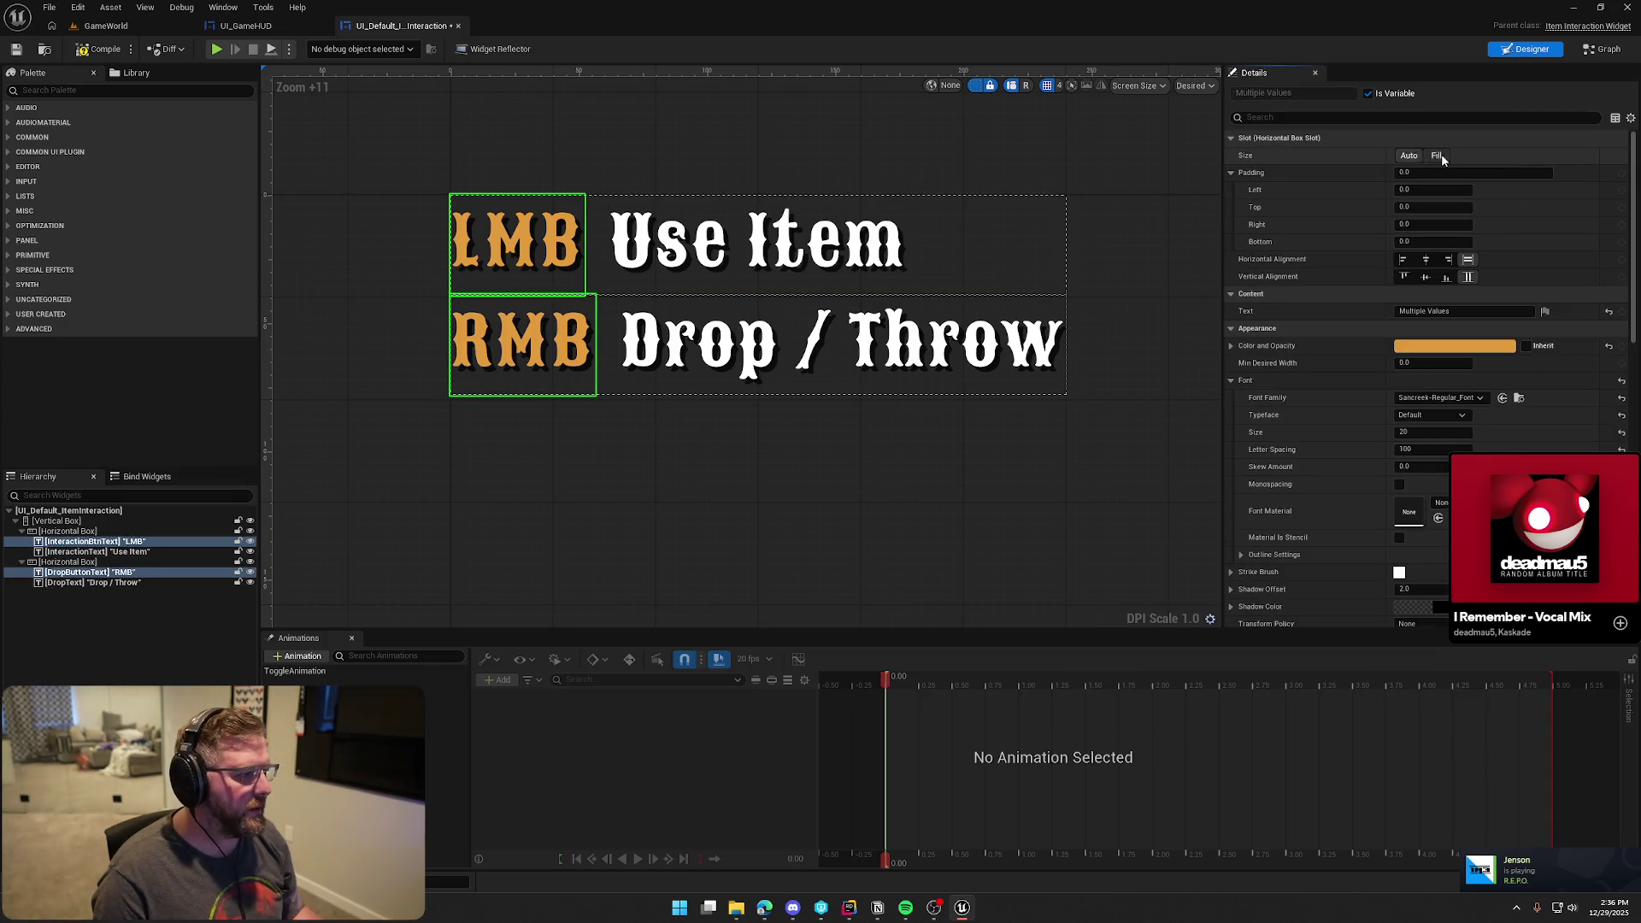
pyautogui.click(1436, 155)
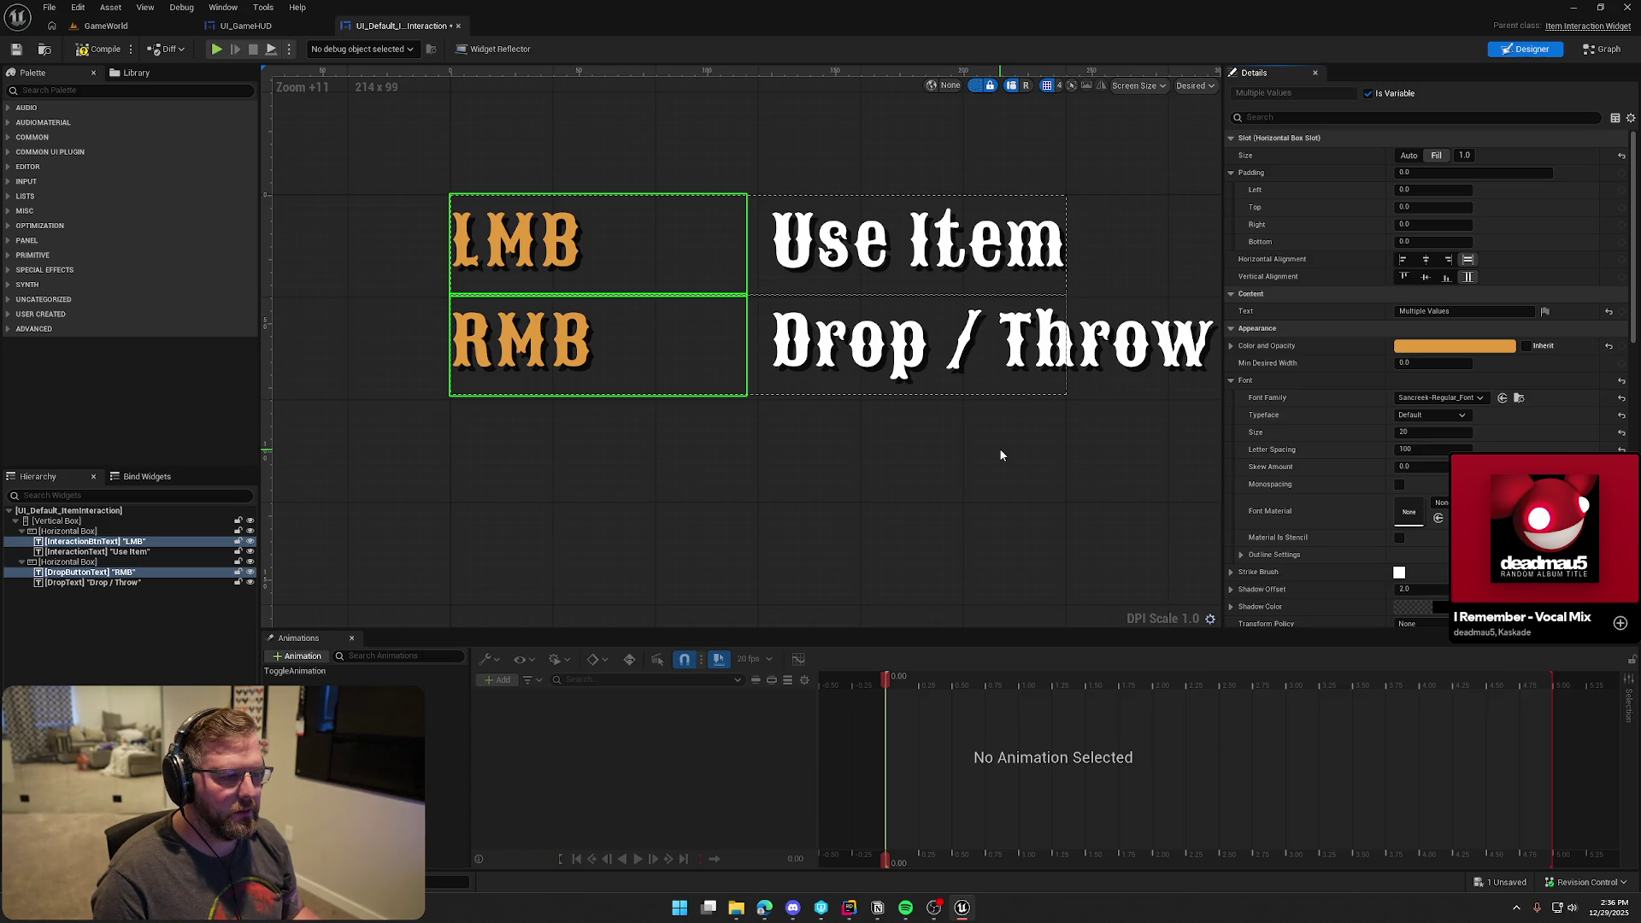
pyautogui.click(1409, 154)
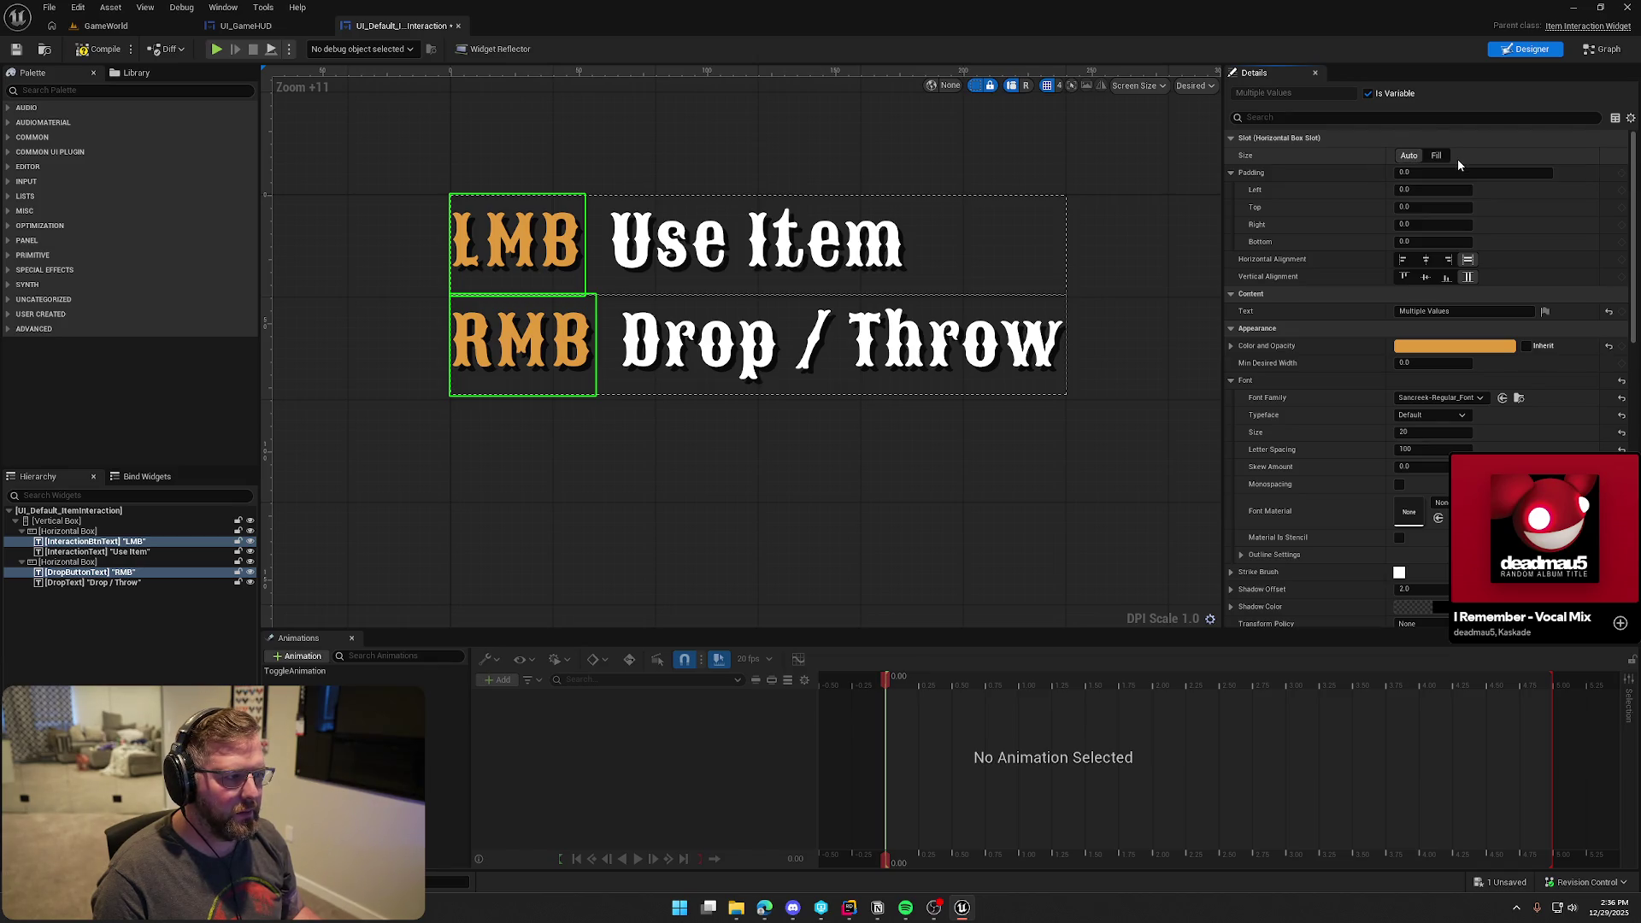
pyautogui.click(1442, 156)
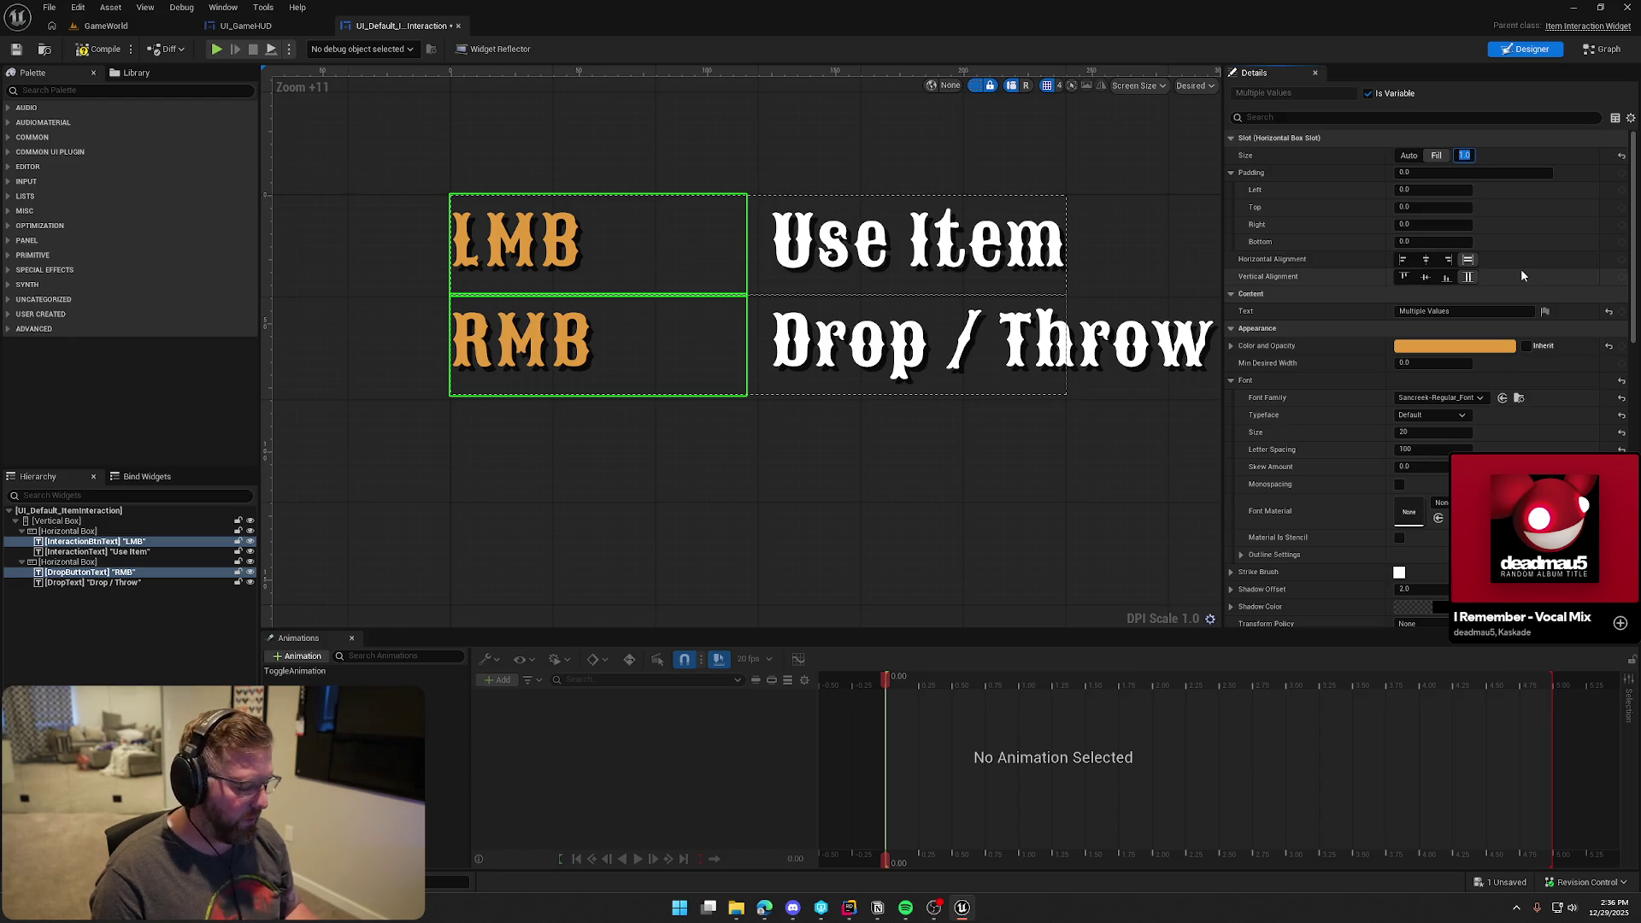
pyautogui.write('0.1')
pyautogui.press('Return')
pyautogui.write('0.5')
pyautogui.press('Return')
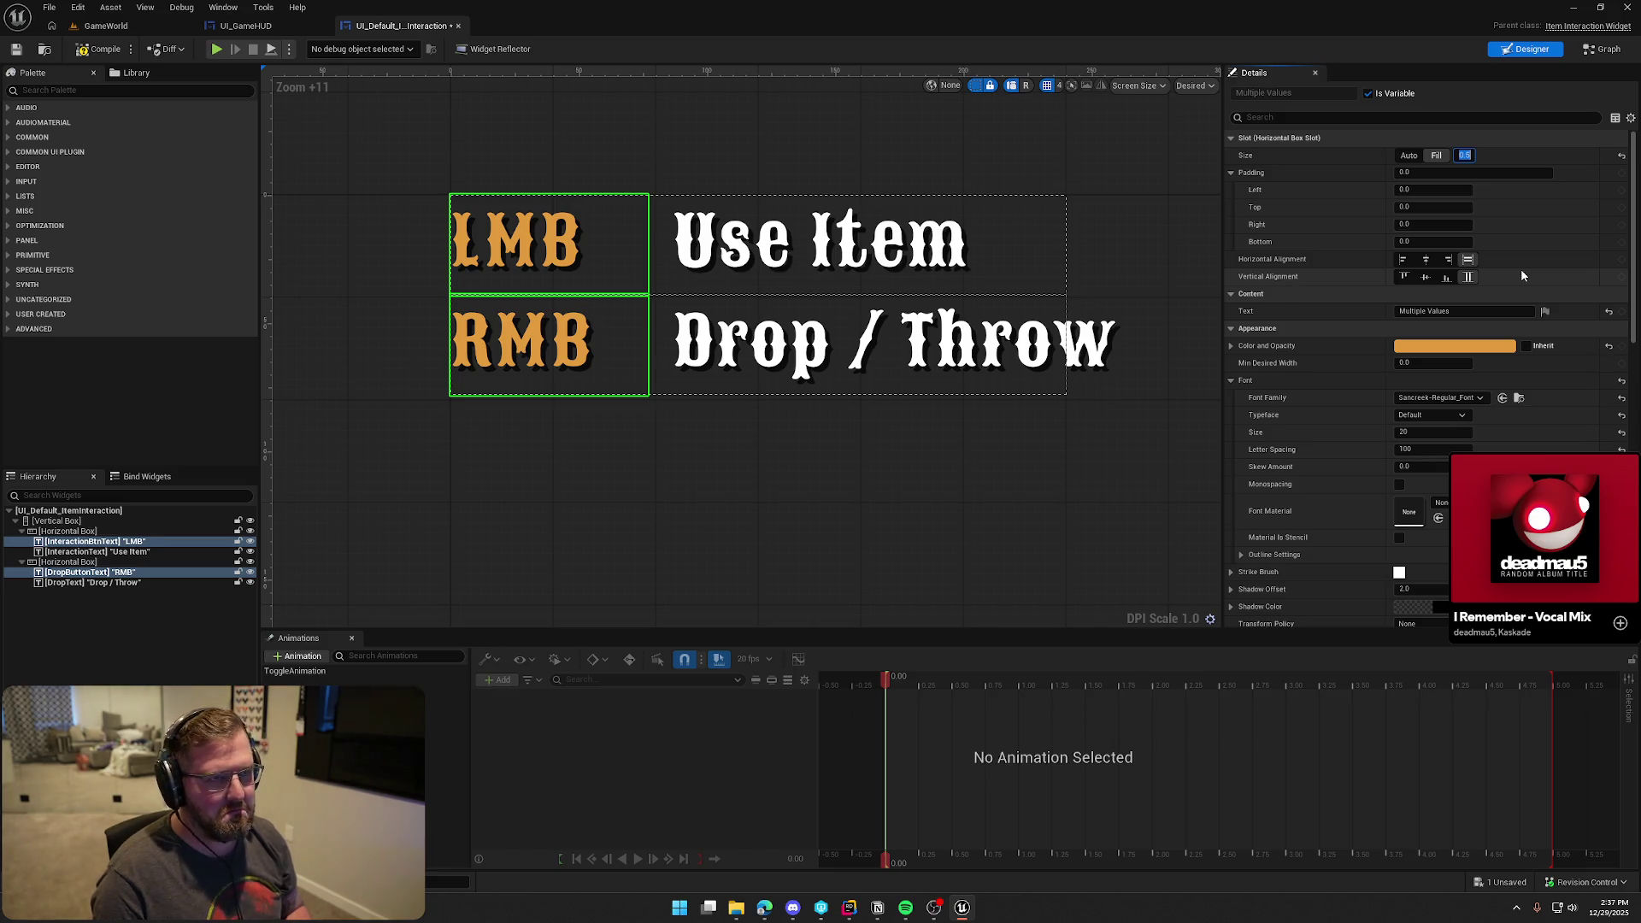
# Review the Use Item and Drop / Throw padding, then deselect everything
pyautogui.click(774, 257)
pyautogui.keyDown('ctrl'); pyautogui.click(778, 335); pyautogui.keyUp('ctrl')
pyautogui.click(1419, 172)
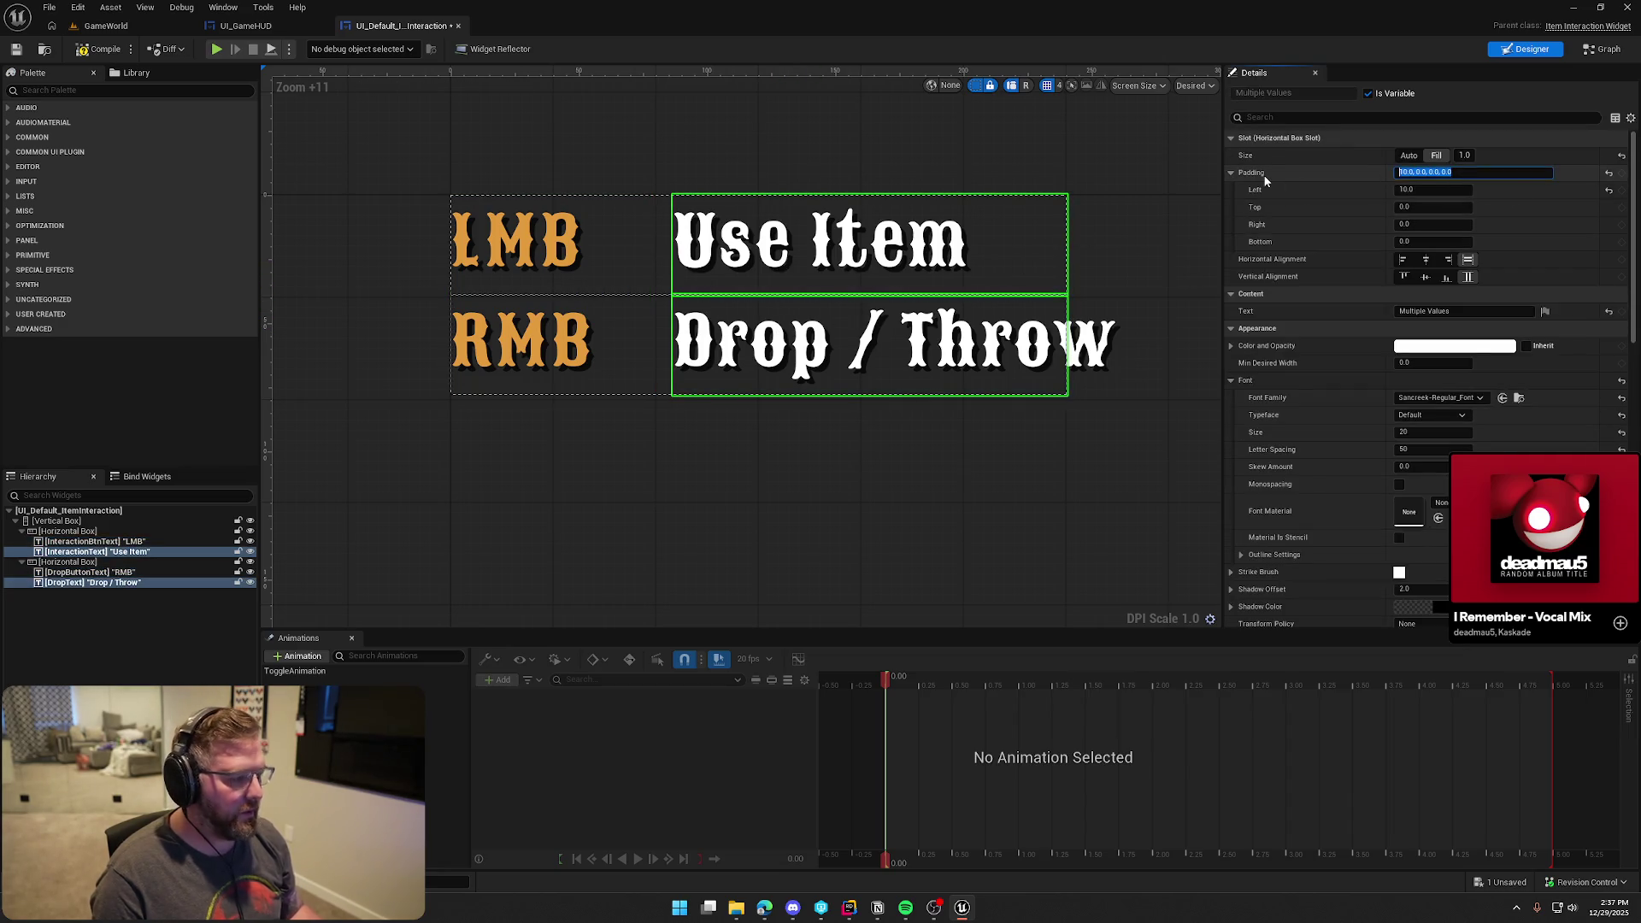
pyautogui.click(790, 172)
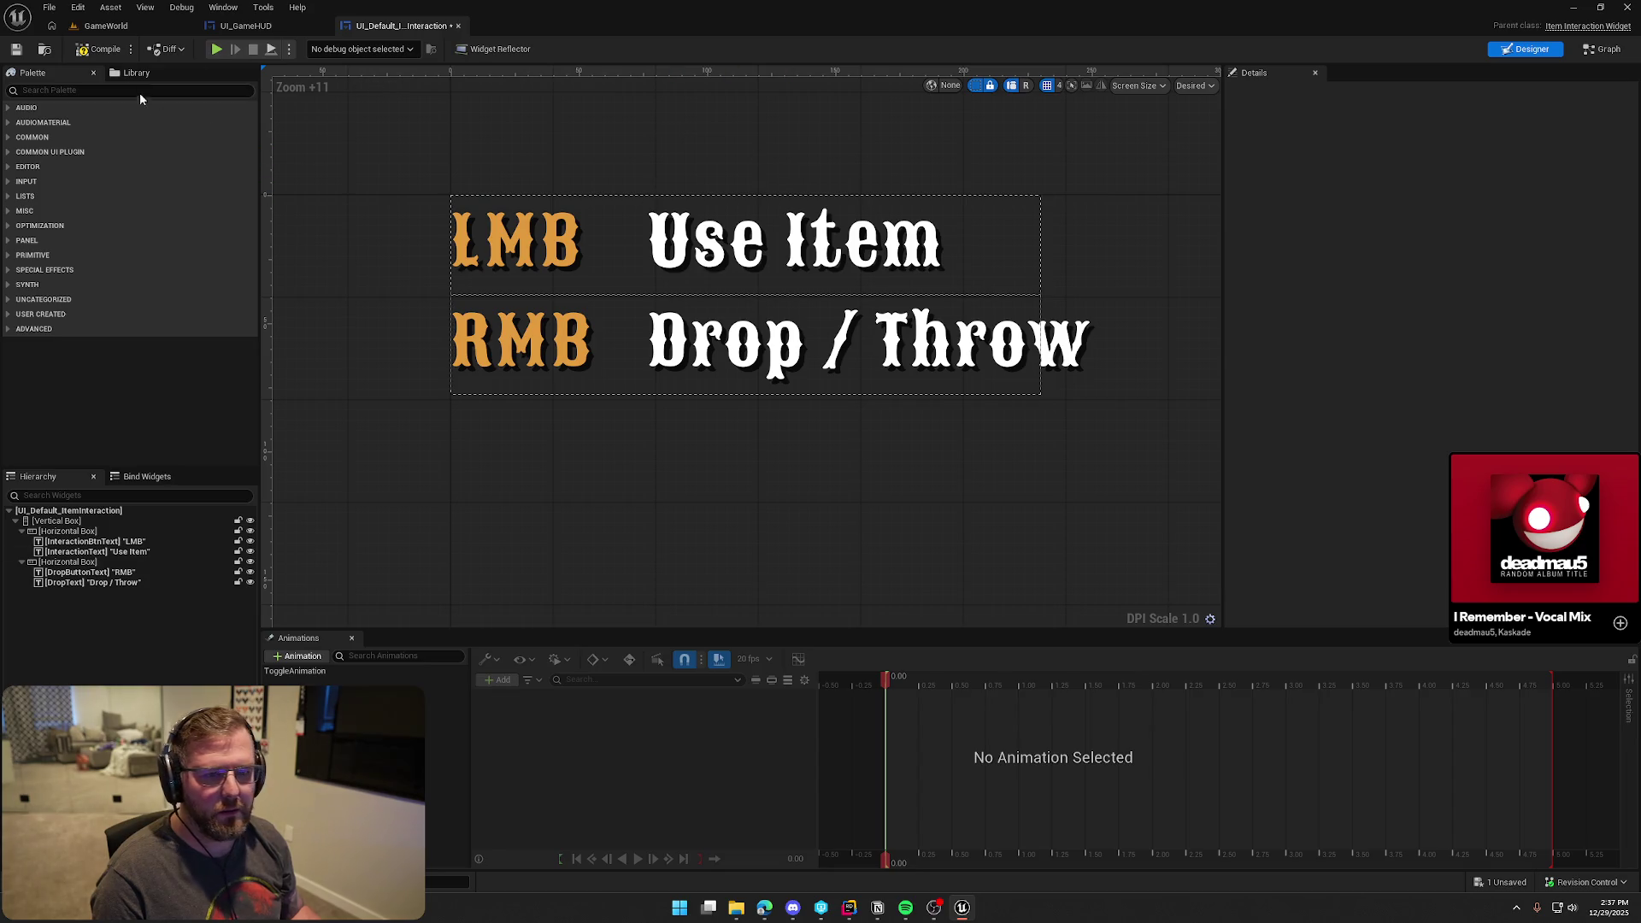
# Playtest GameWorld, picking up clothing and food to check the Equip Clothing and Eat Food prompts
pyautogui.click(106, 25)
pyautogui.click(318, 48)
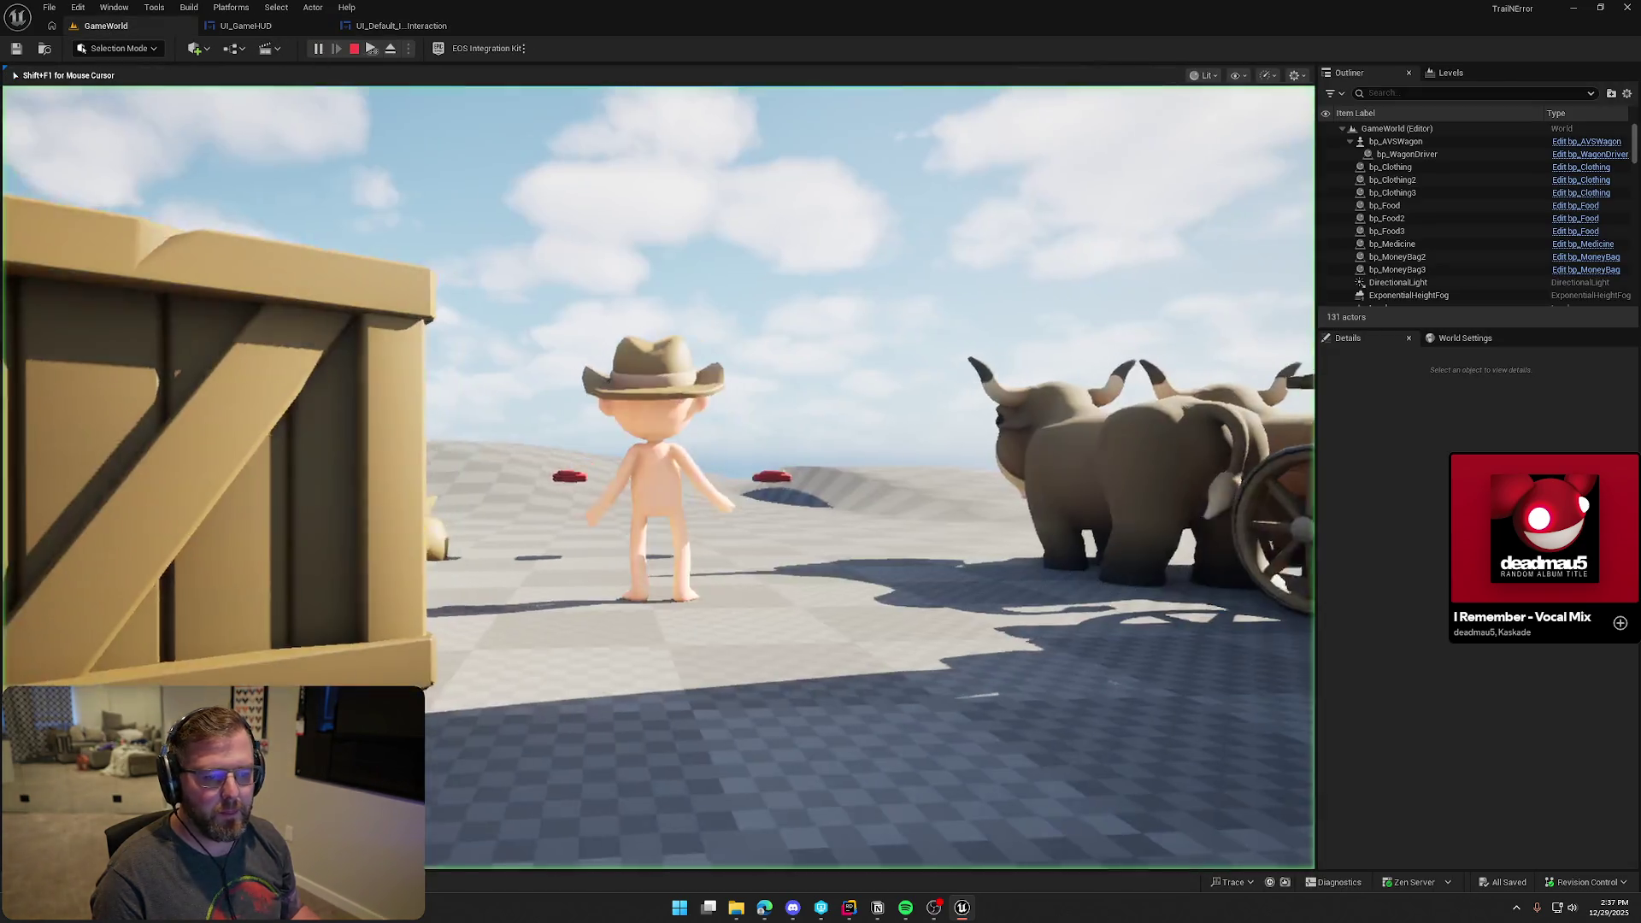
pyautogui.press('w')
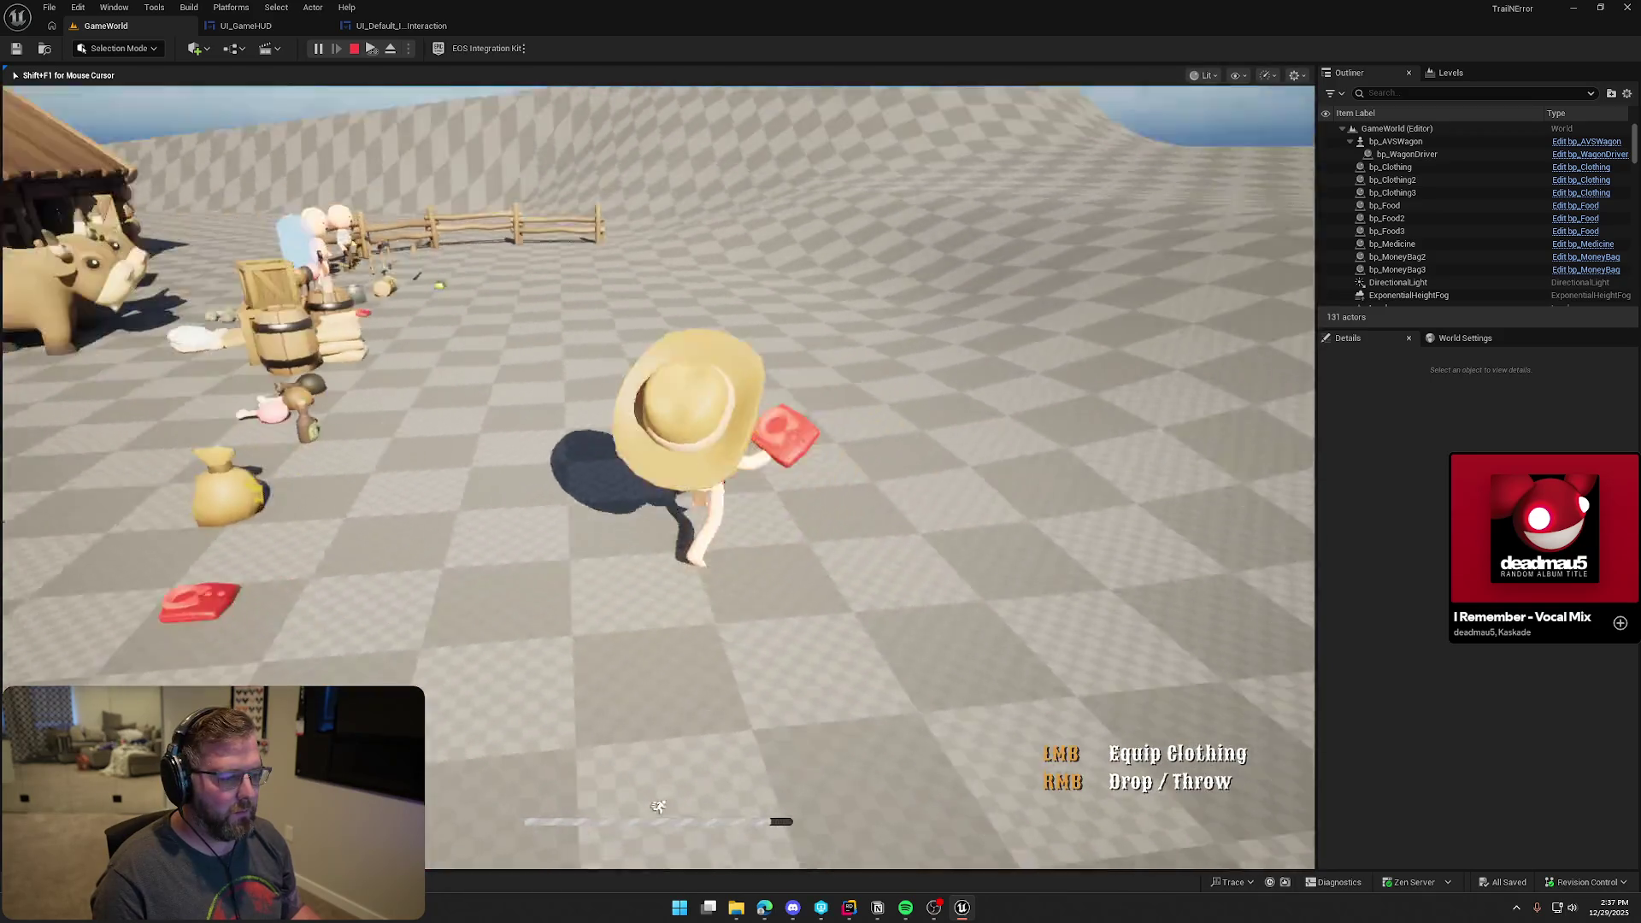
pyautogui.press('w')
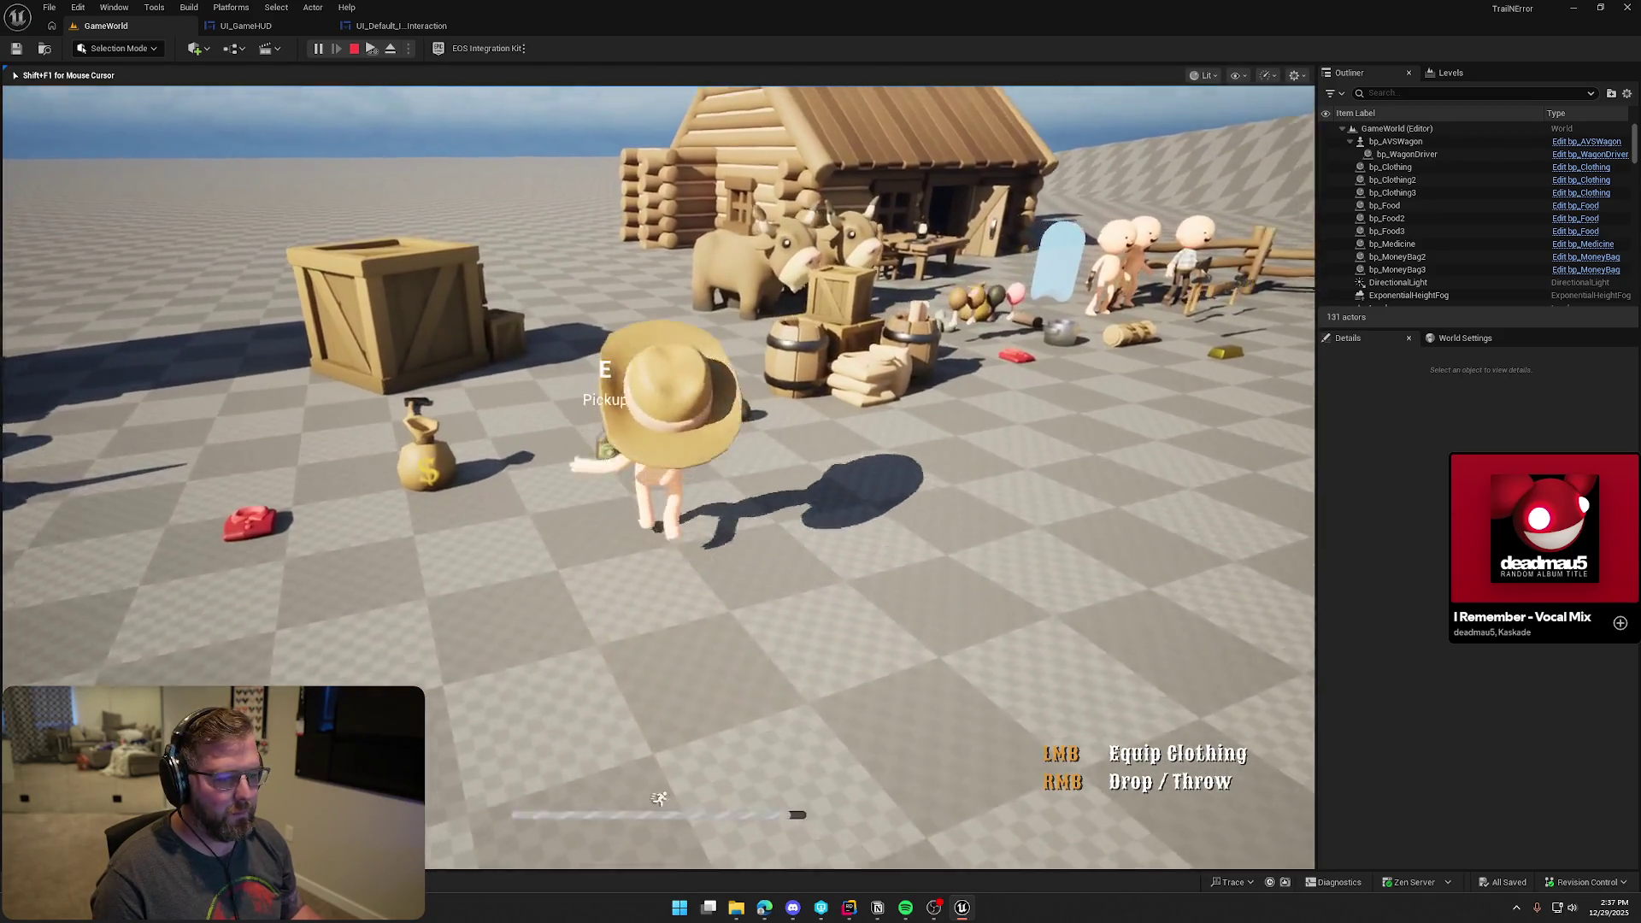
pyautogui.press('e')
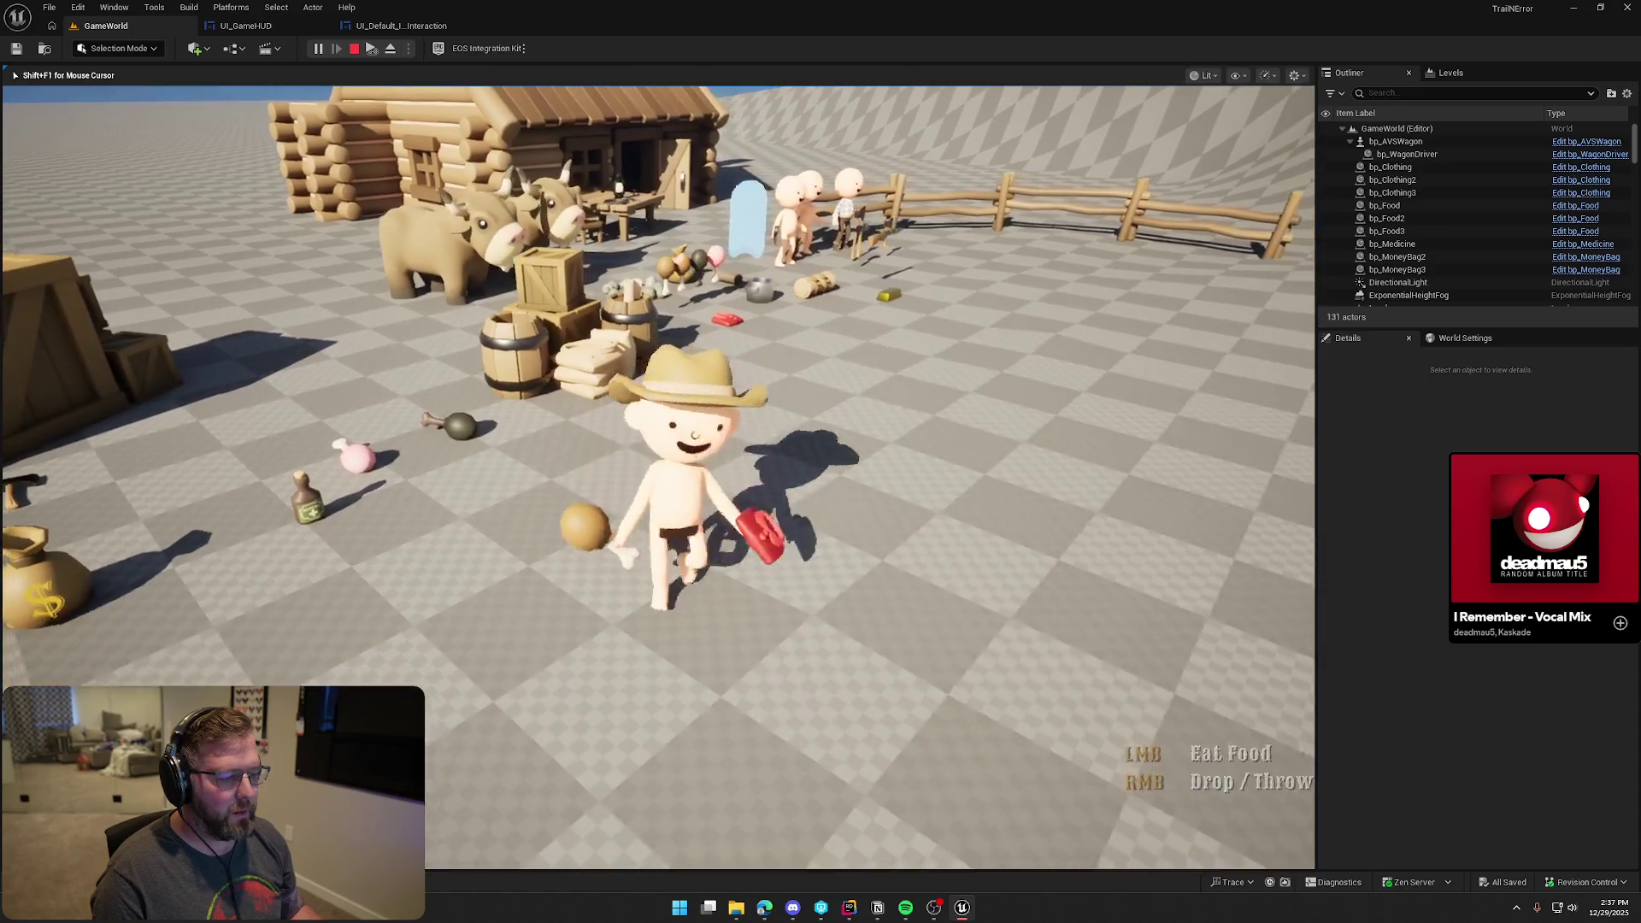
pyautogui.press('s')
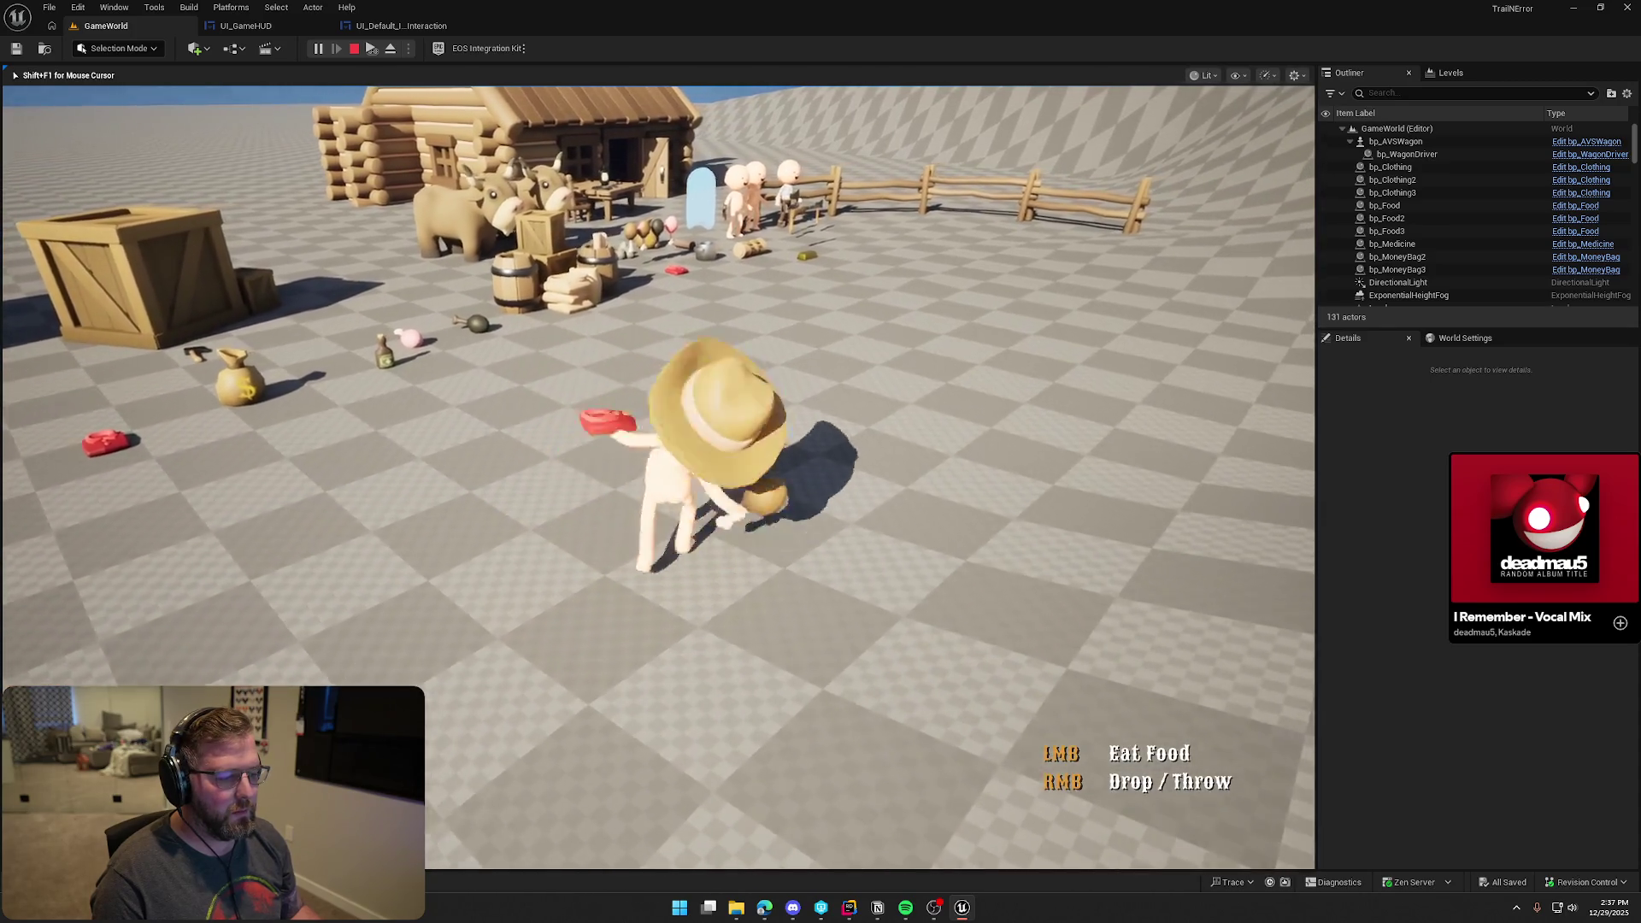
pyautogui.press('Escape')
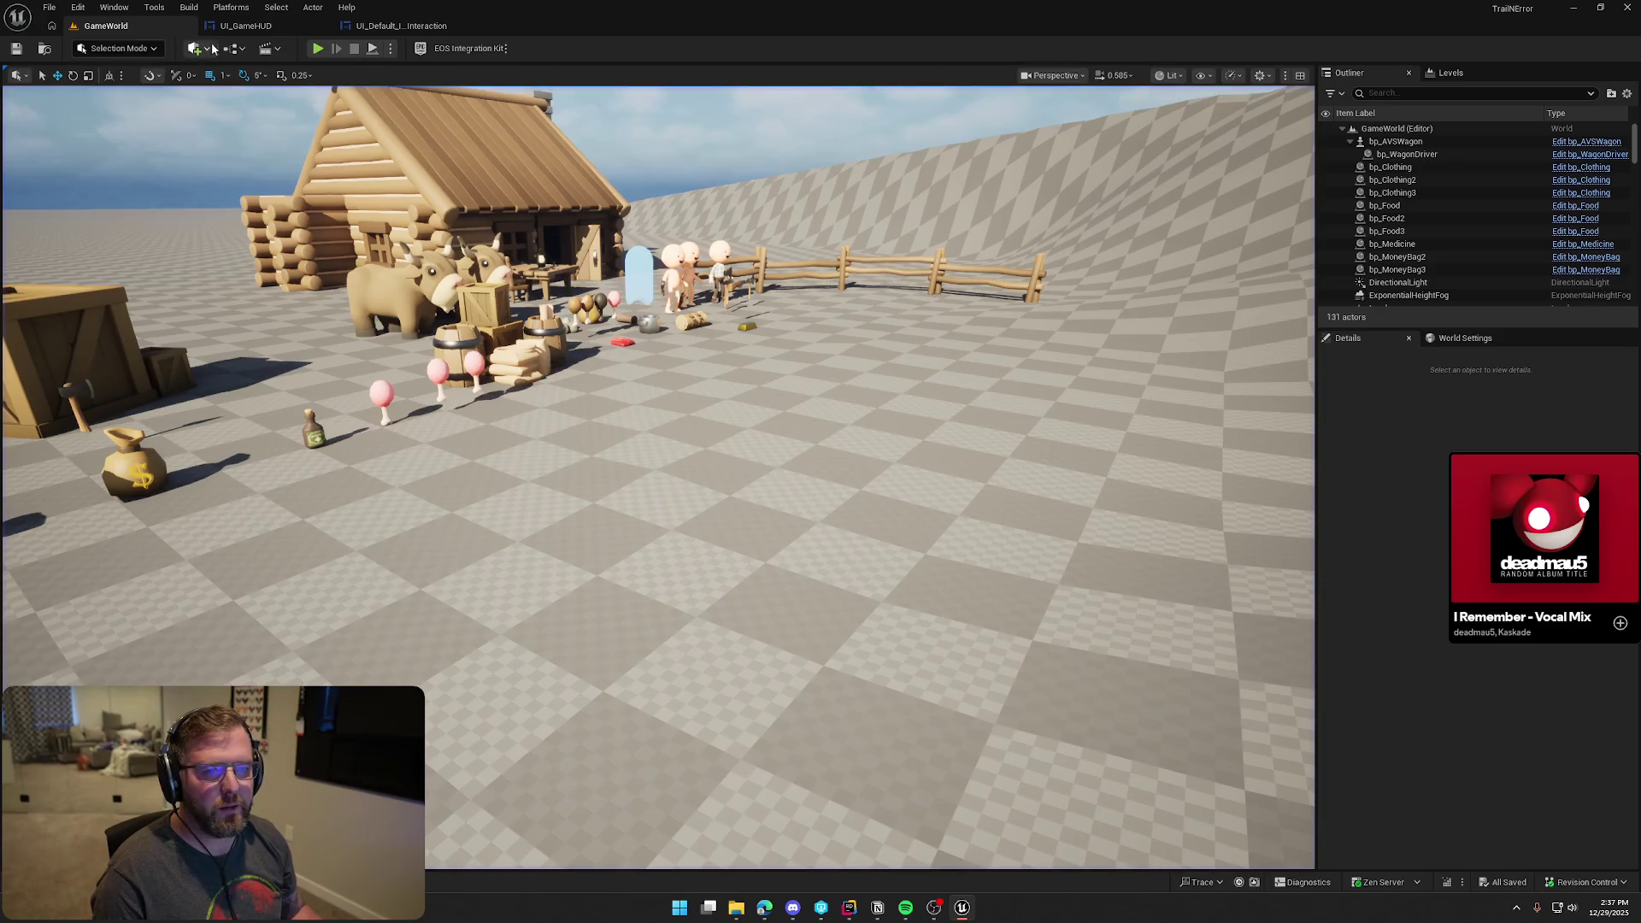
# Back in the prompt widget, select the LMB and RMB key labels and open their Color and Opacity picker
pyautogui.click(401, 25)
pyautogui.click(517, 241)
pyautogui.keyDown('ctrl'); pyautogui.click(521, 342); pyautogui.keyUp('ctrl')
pyautogui.click(1453, 346)
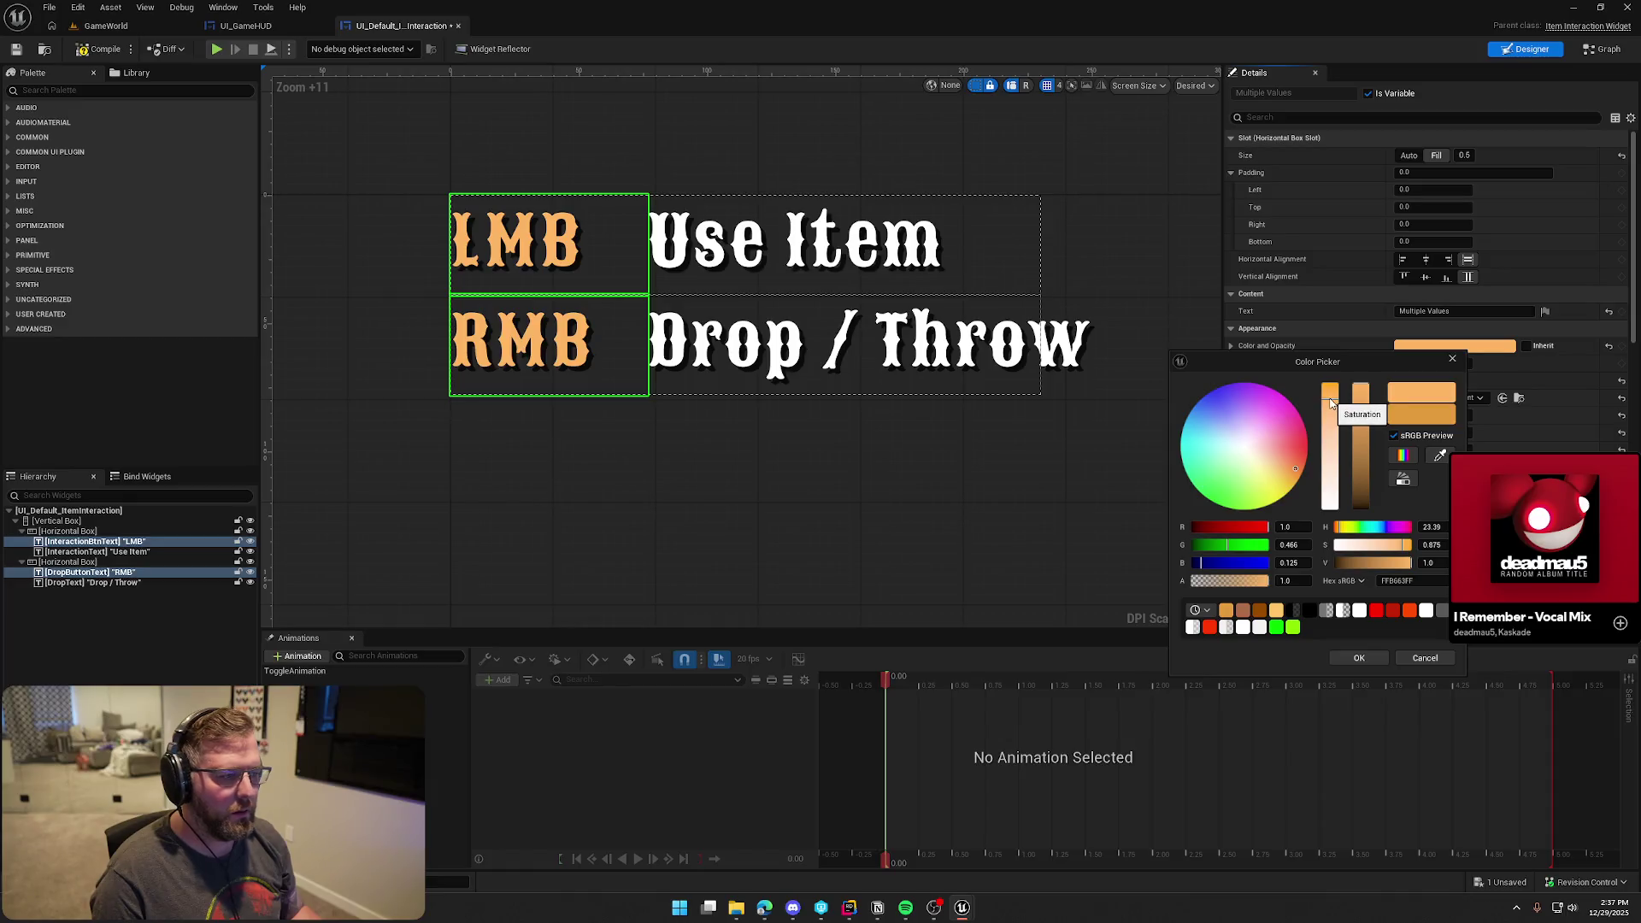
# Apply the lighter orange key-label colour and save the interaction prompt widget
pyautogui.click(1360, 659)
pyautogui.click(878, 526)
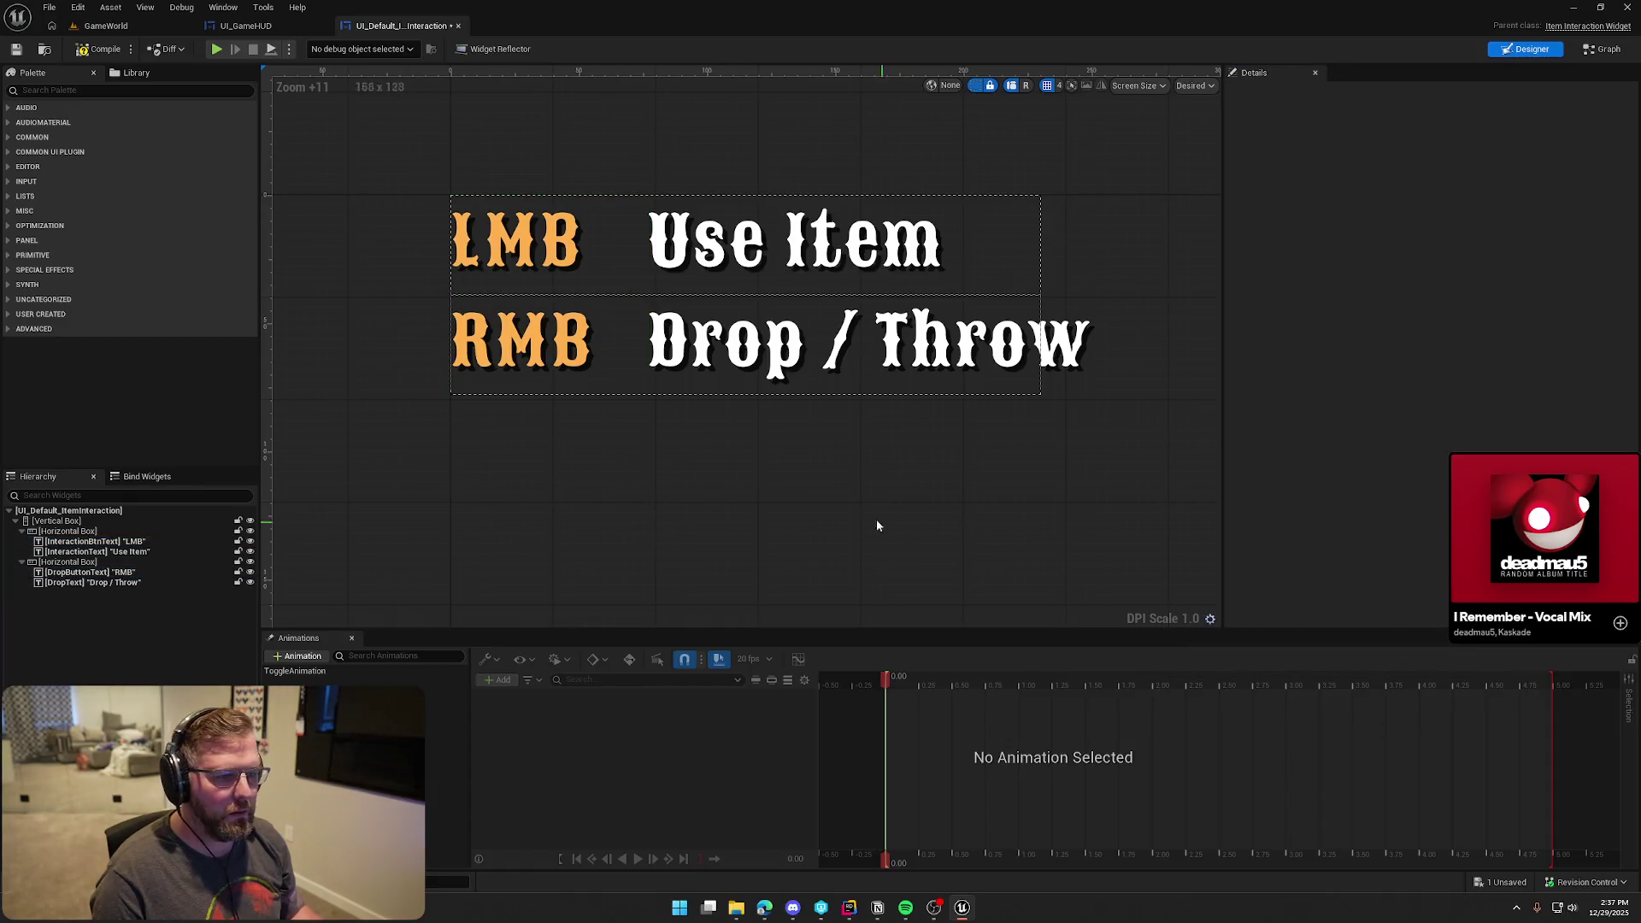
pyautogui.hotkey('ctrl', 's')
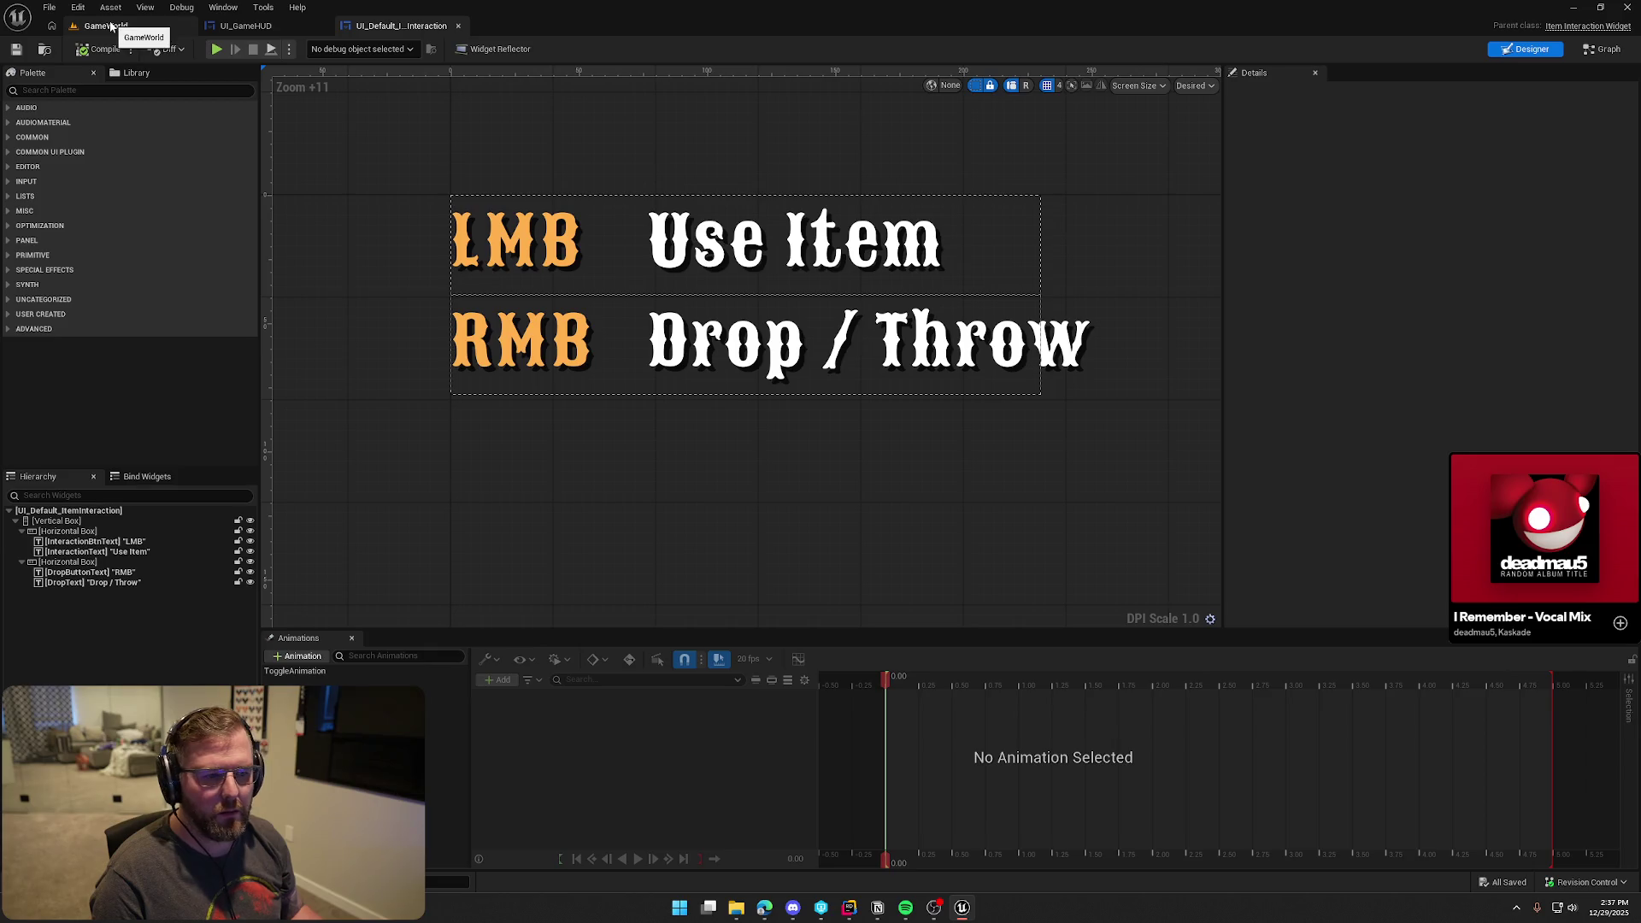
# Set the Shadow Color alpha to 0.5 on the LMB, Use Item, RMB and Drop / Throw texts
pyautogui.click(94, 541)
pyautogui.keyDown('ctrl'); pyautogui.click(97, 552); pyautogui.keyUp('ctrl')
pyautogui.keyDown('ctrl'); pyautogui.click(90, 572); pyautogui.keyUp('ctrl')
pyautogui.keyDown('ctrl'); pyautogui.click(93, 582); pyautogui.keyUp('ctrl')
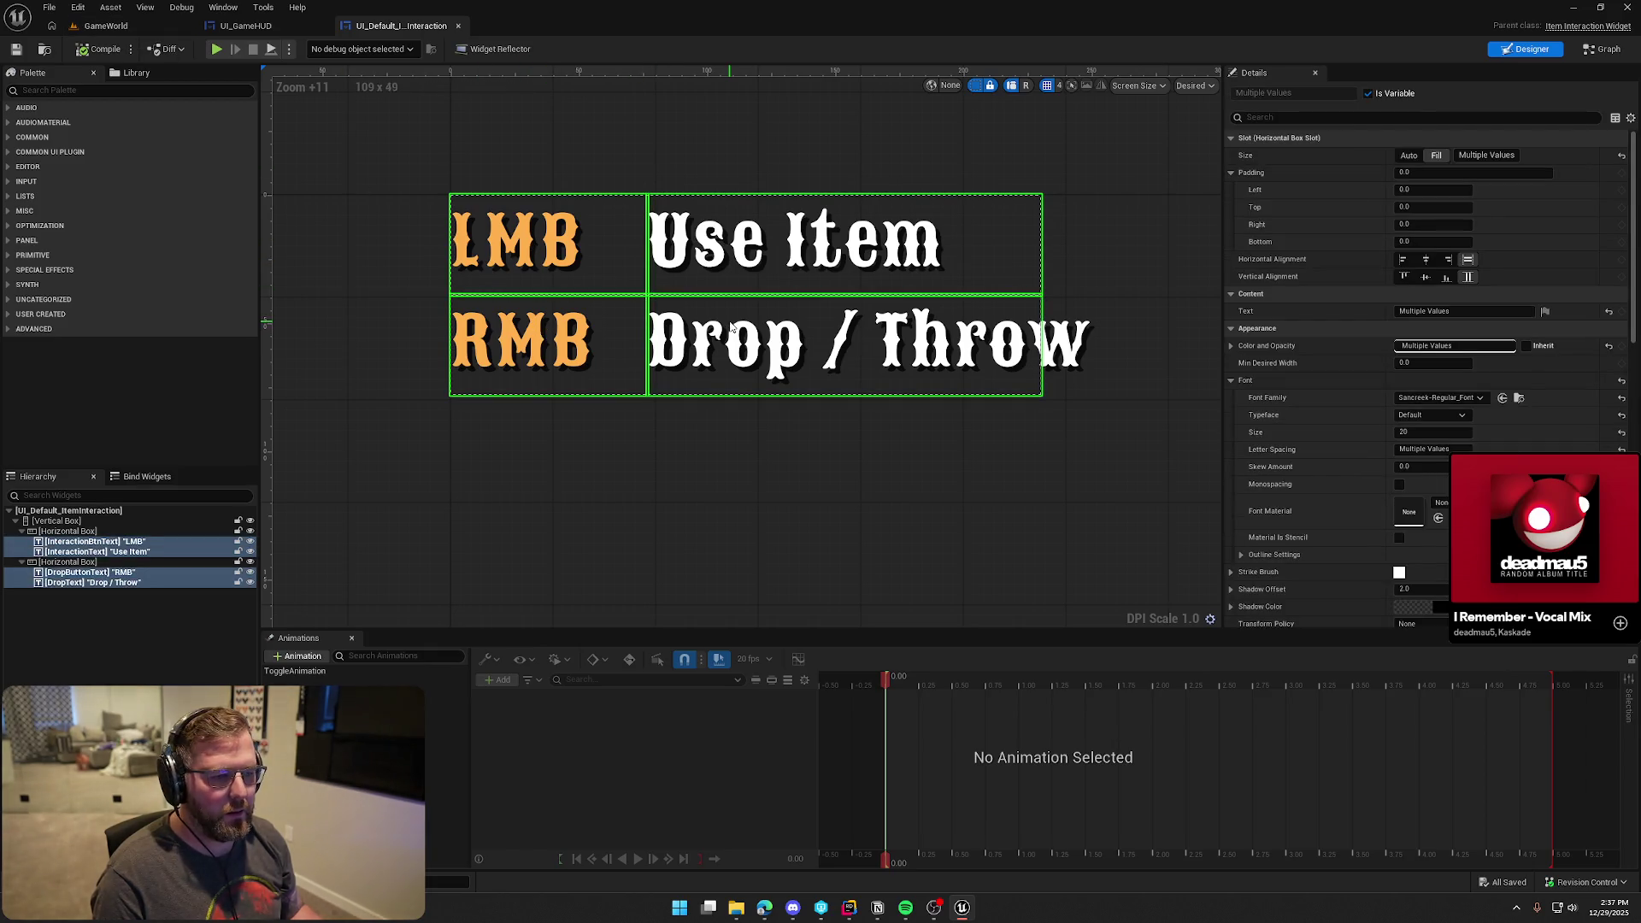
pyautogui.click(1415, 606)
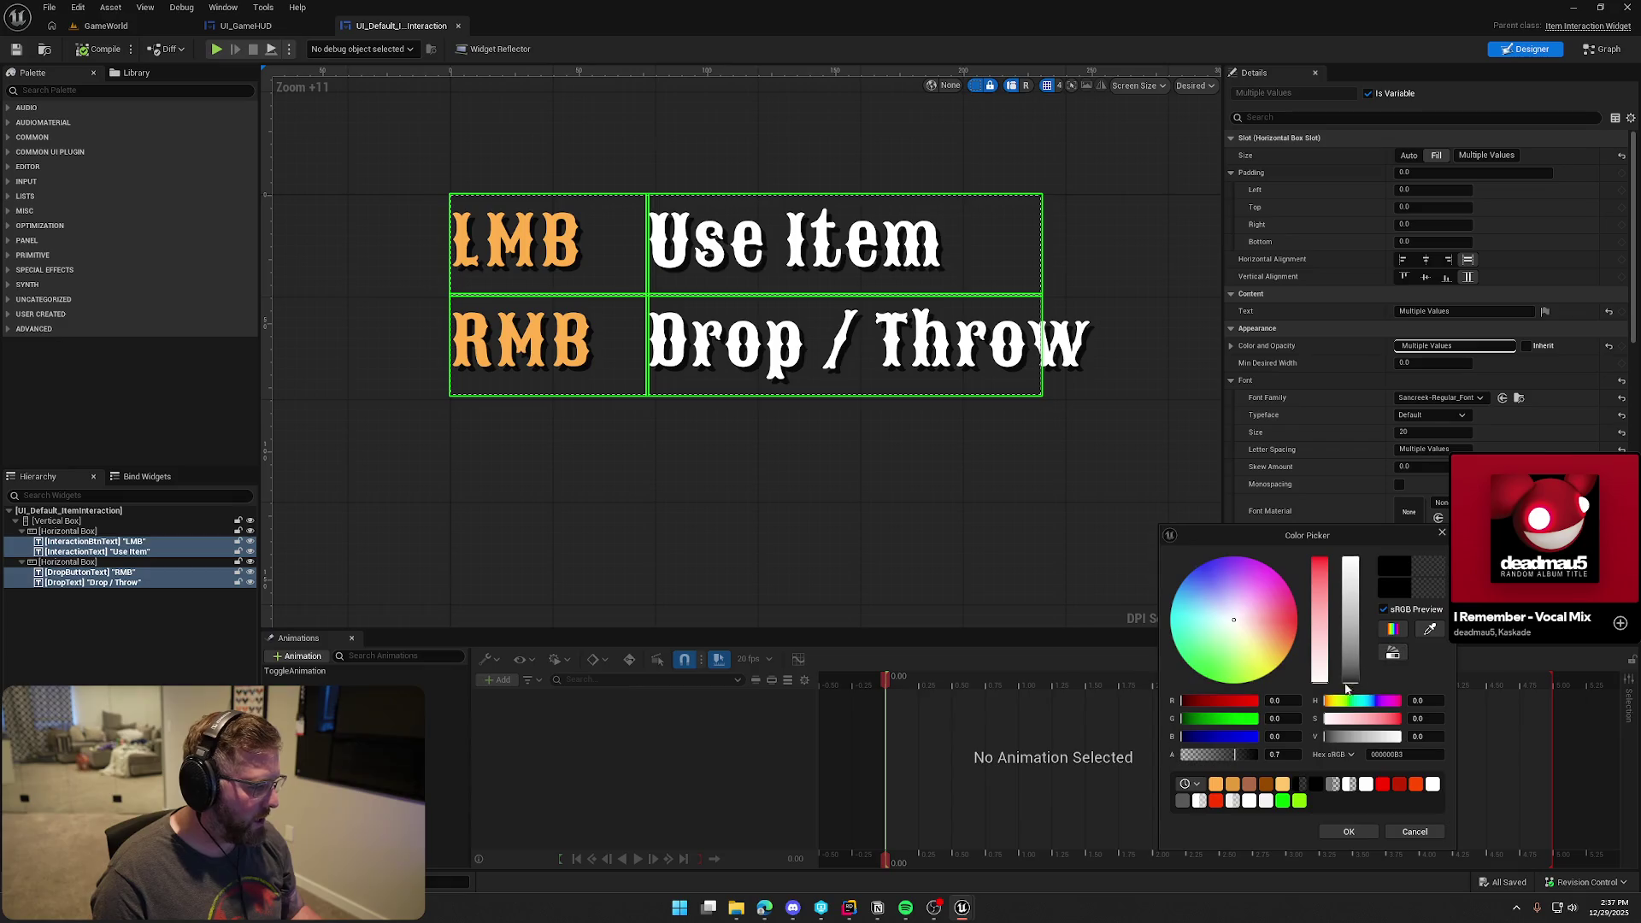
pyautogui.click(1282, 754)
pyautogui.write('0.5')
pyautogui.press('Return')
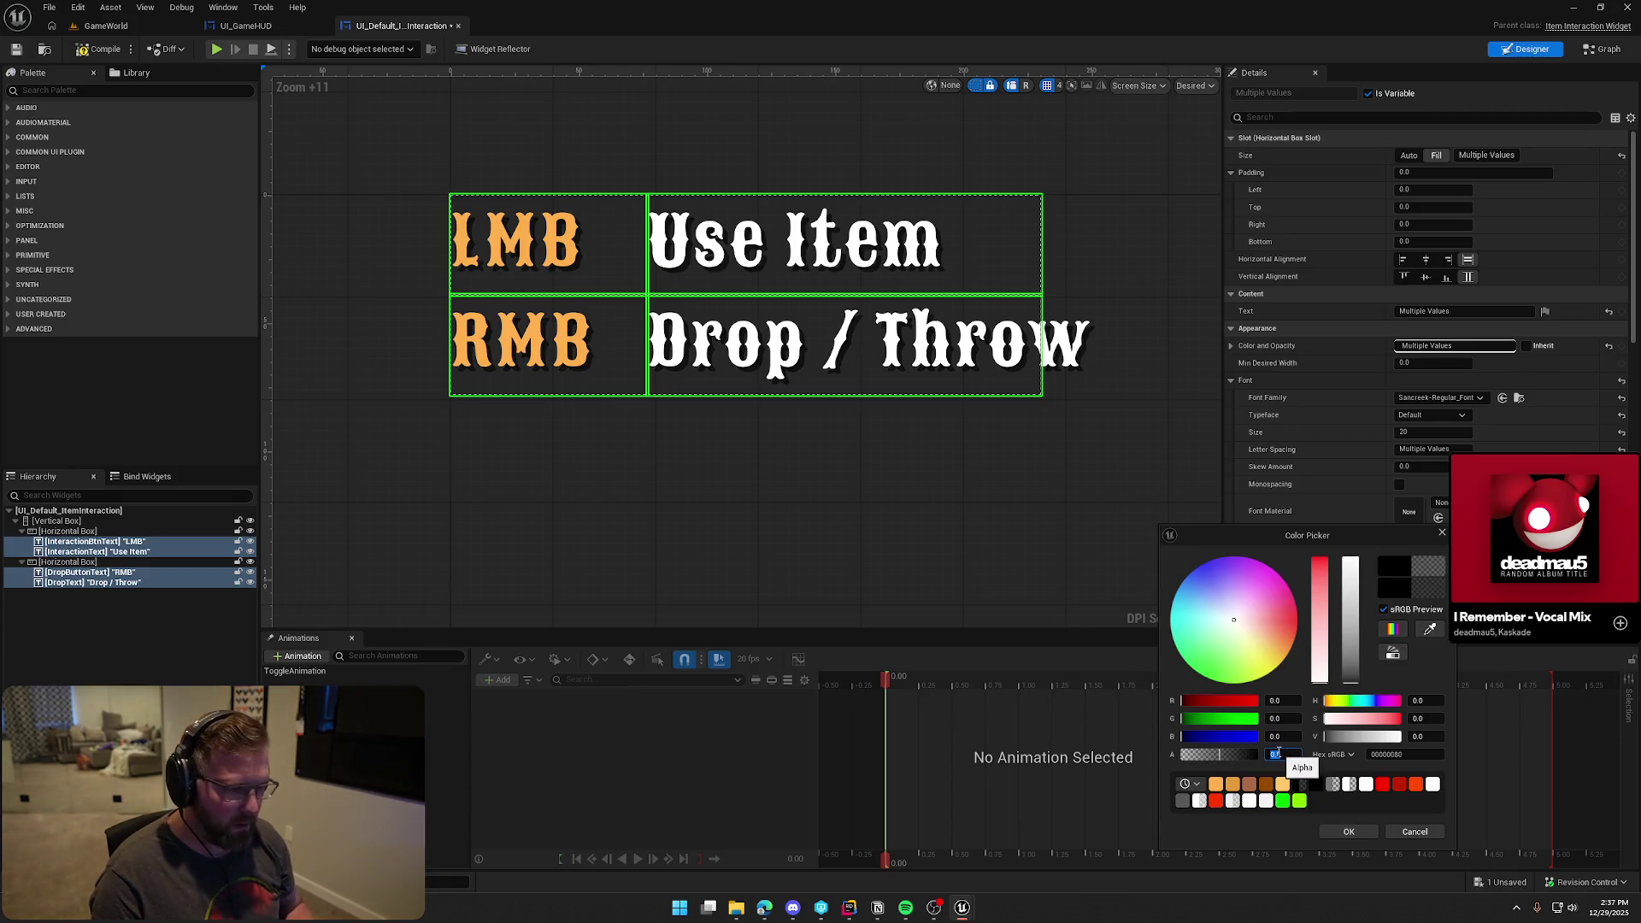
pyautogui.click(1348, 832)
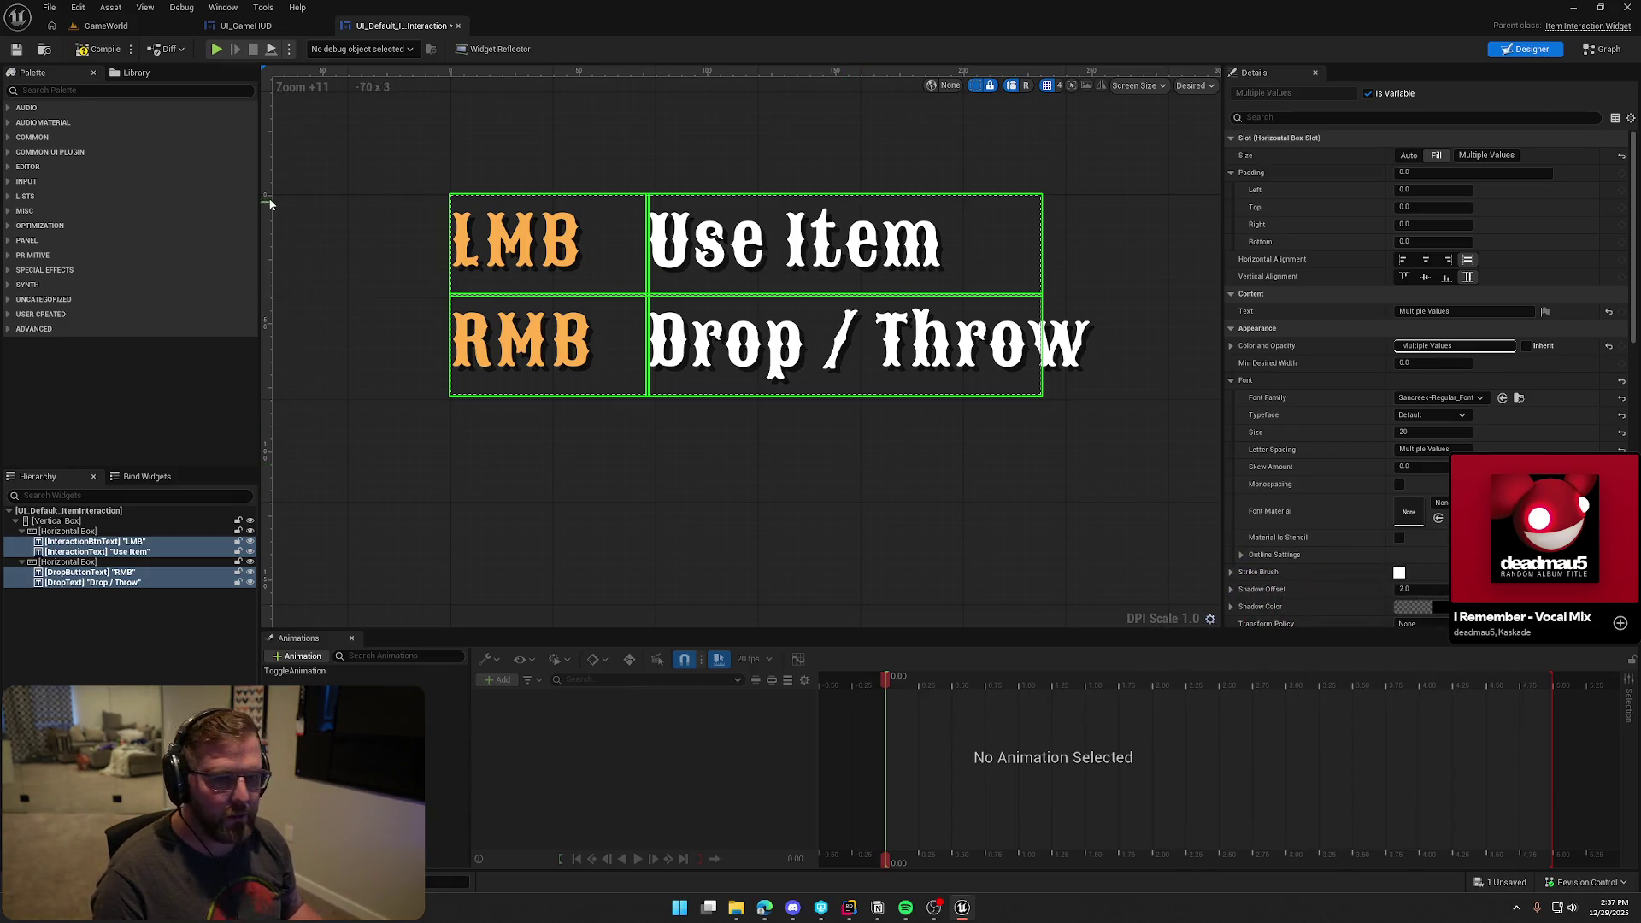
# Playtest GameWorld again, picking up clothing and a drumstick to check the Eat Food prompt
pyautogui.click(105, 27)
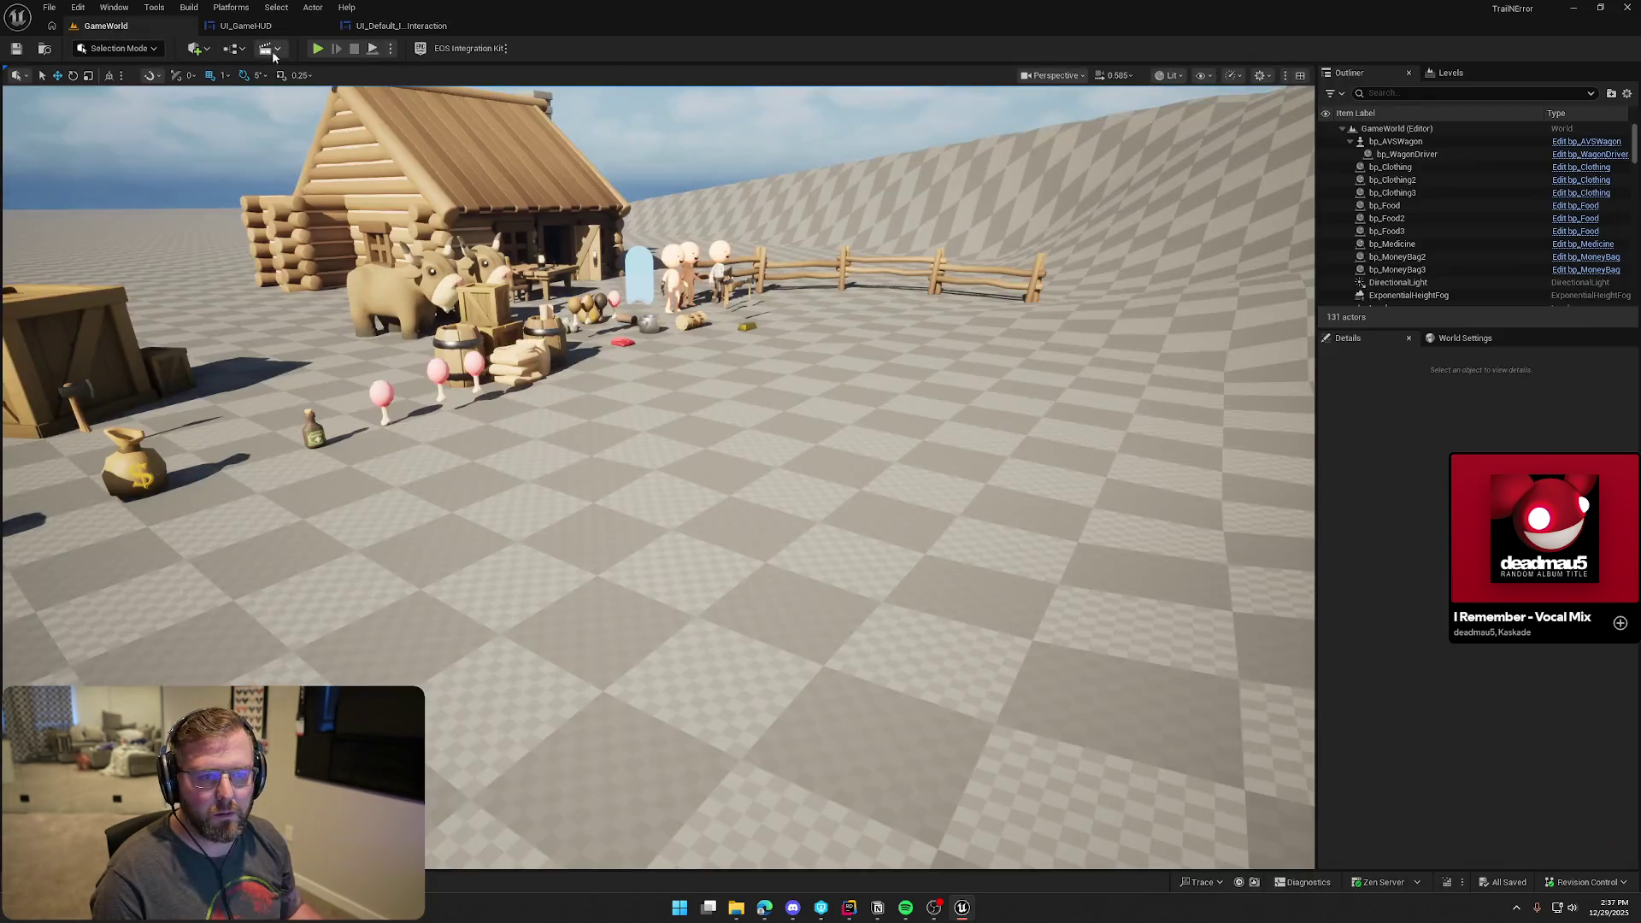
pyautogui.click(318, 48)
pyautogui.press('e')
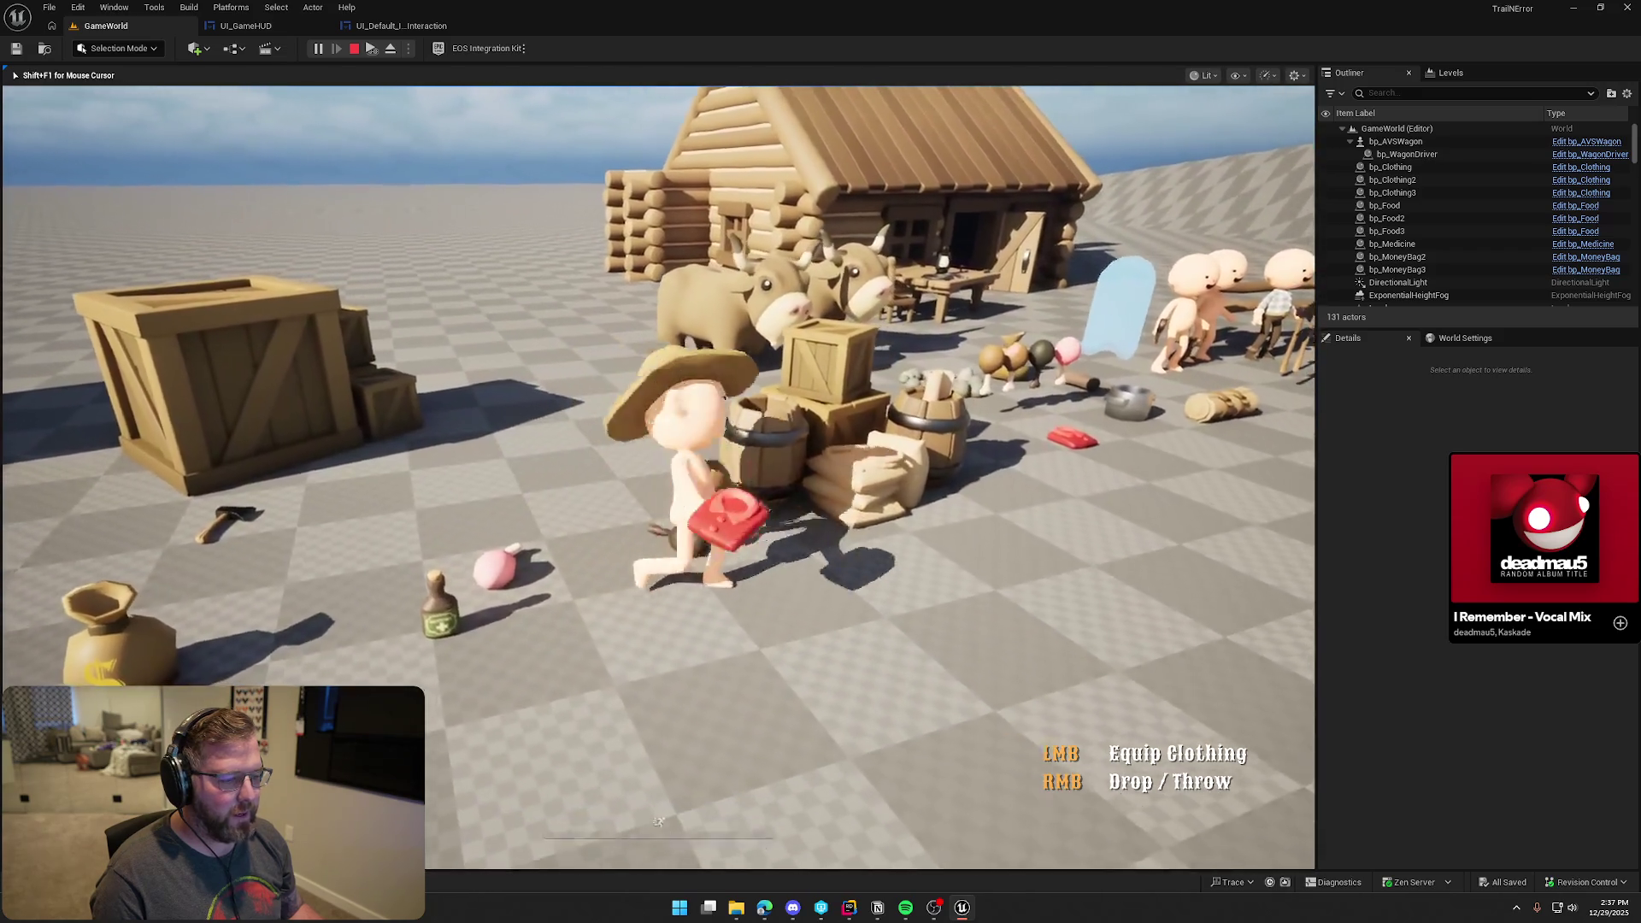
pyautogui.press('e')
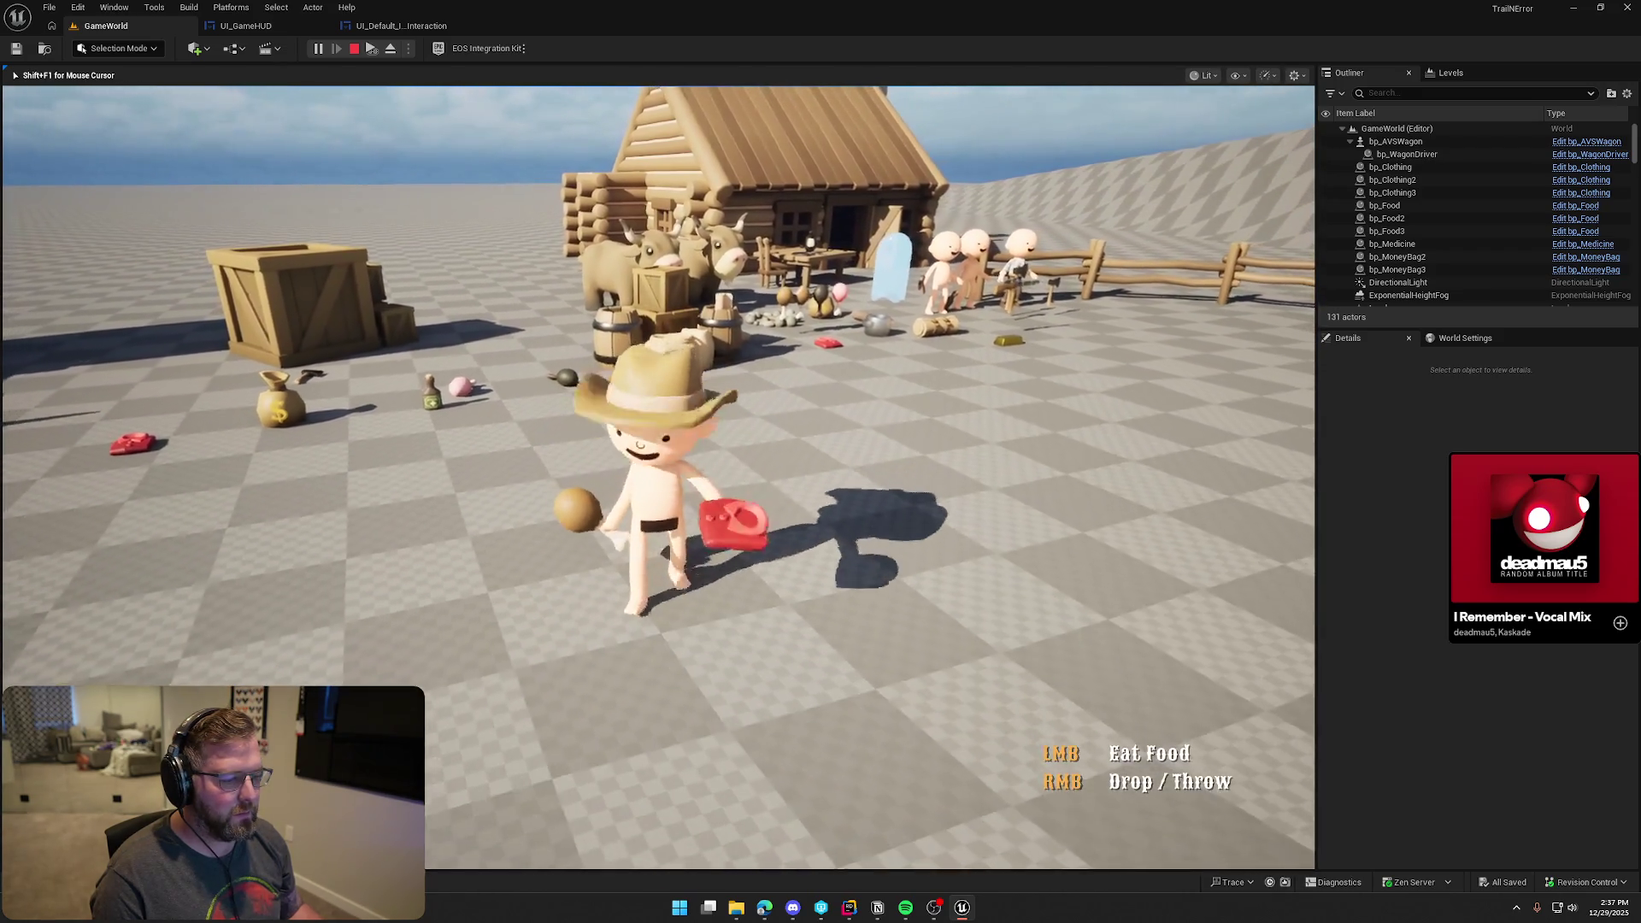
pyautogui.press('w')
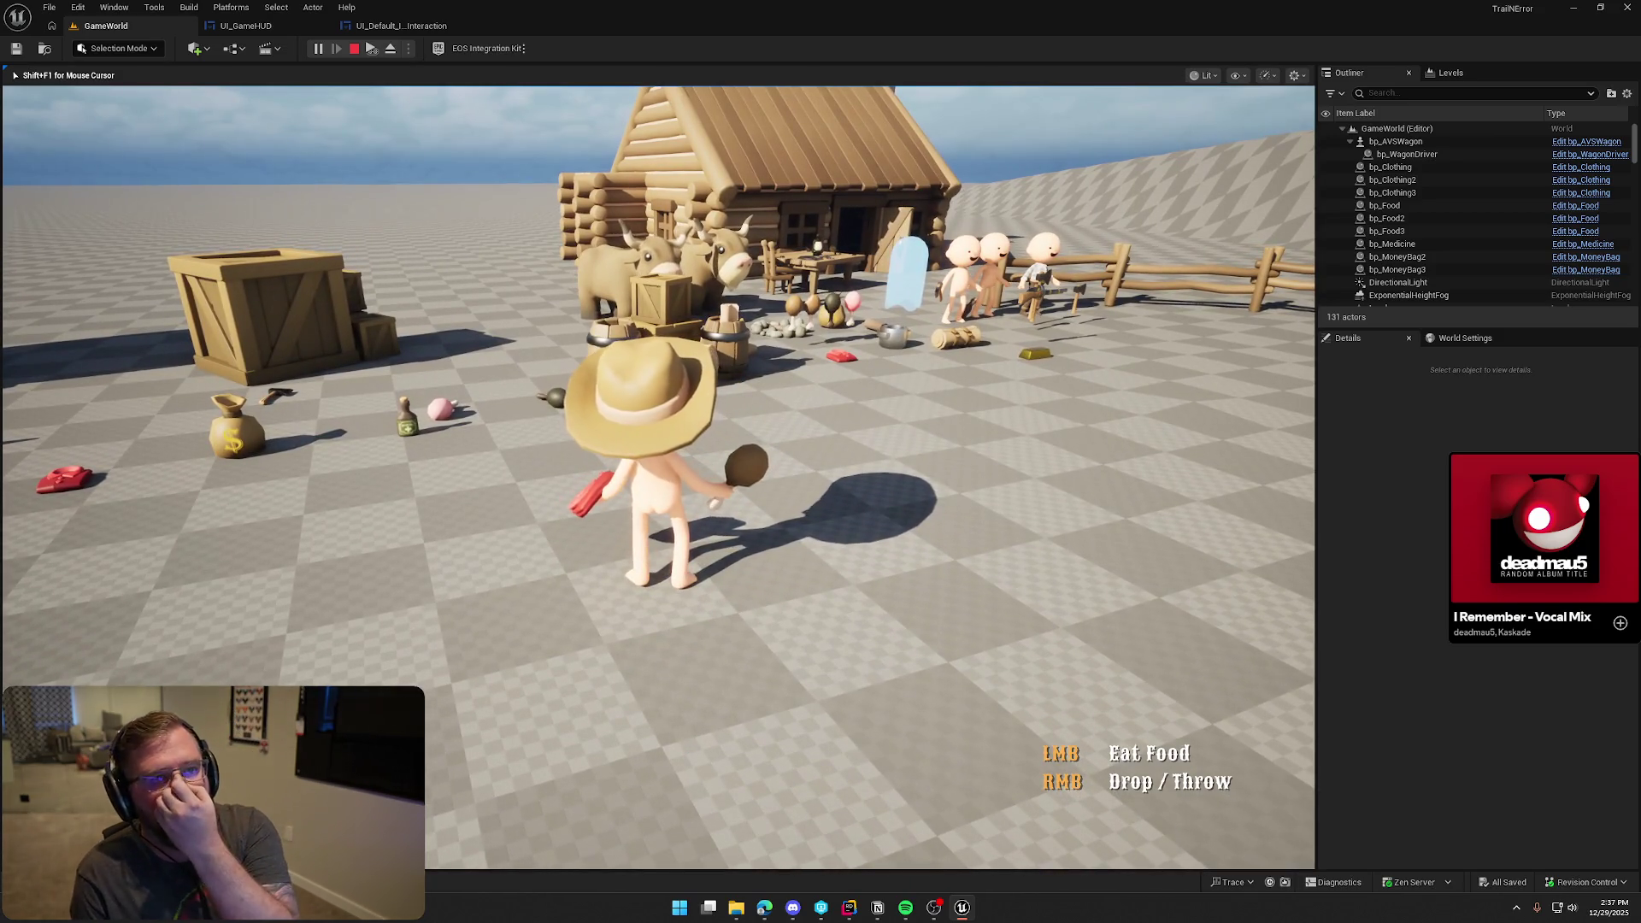
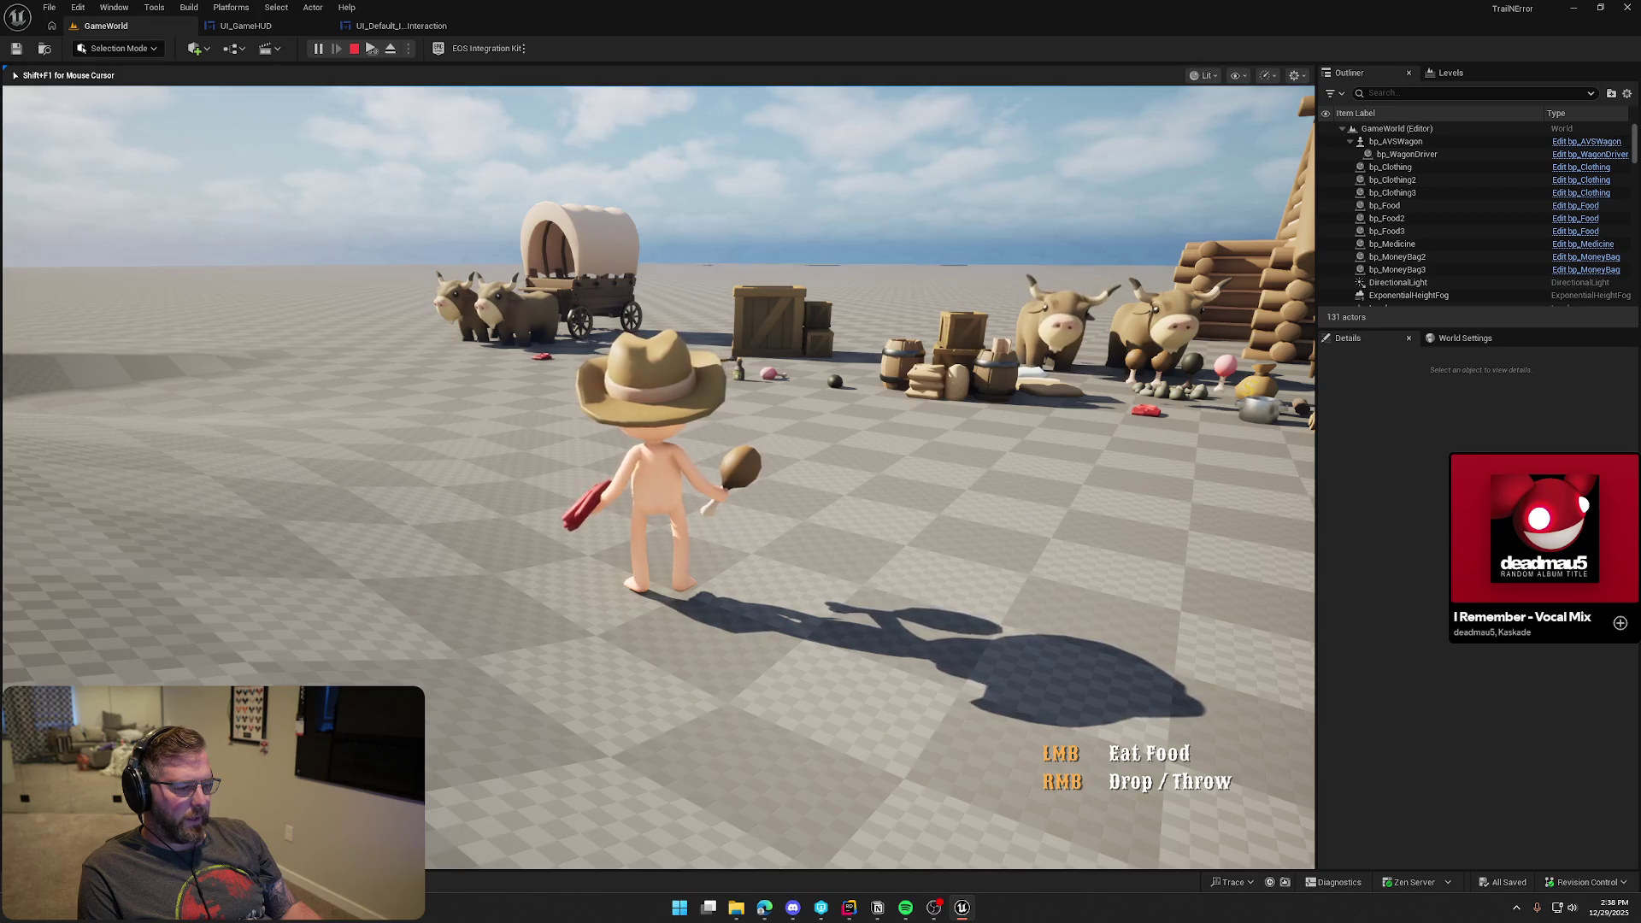
# Stop the game and relabel the key texts 'Left Mouse' and 'Right Mouse'
pyautogui.press('Escape')
pyautogui.click(394, 27)
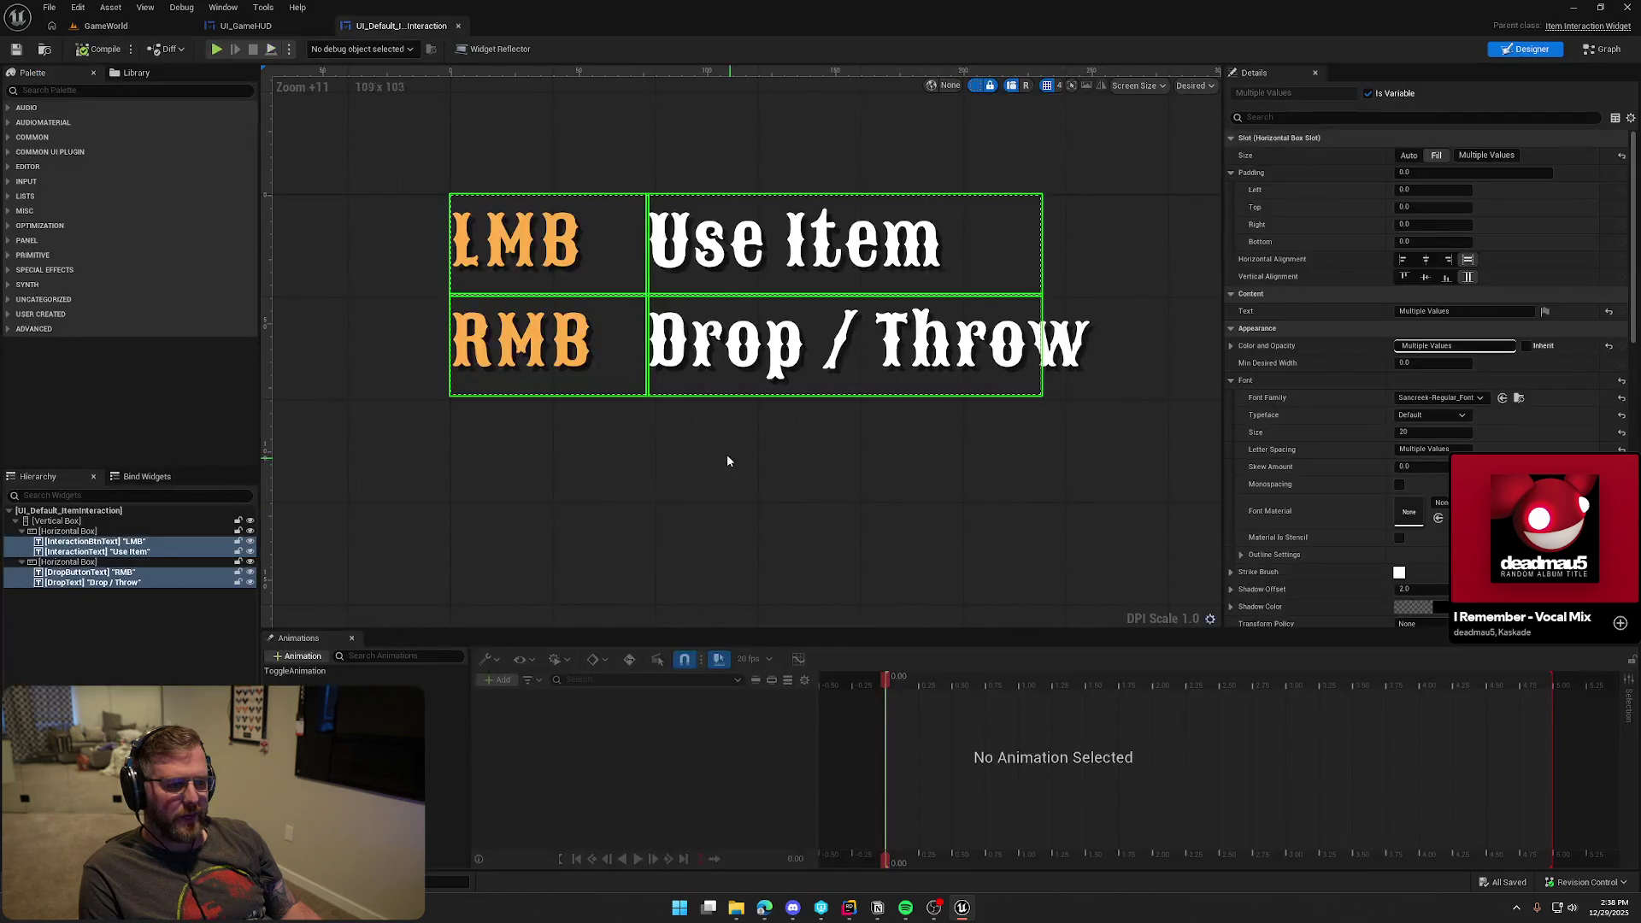
pyautogui.click(509, 230)
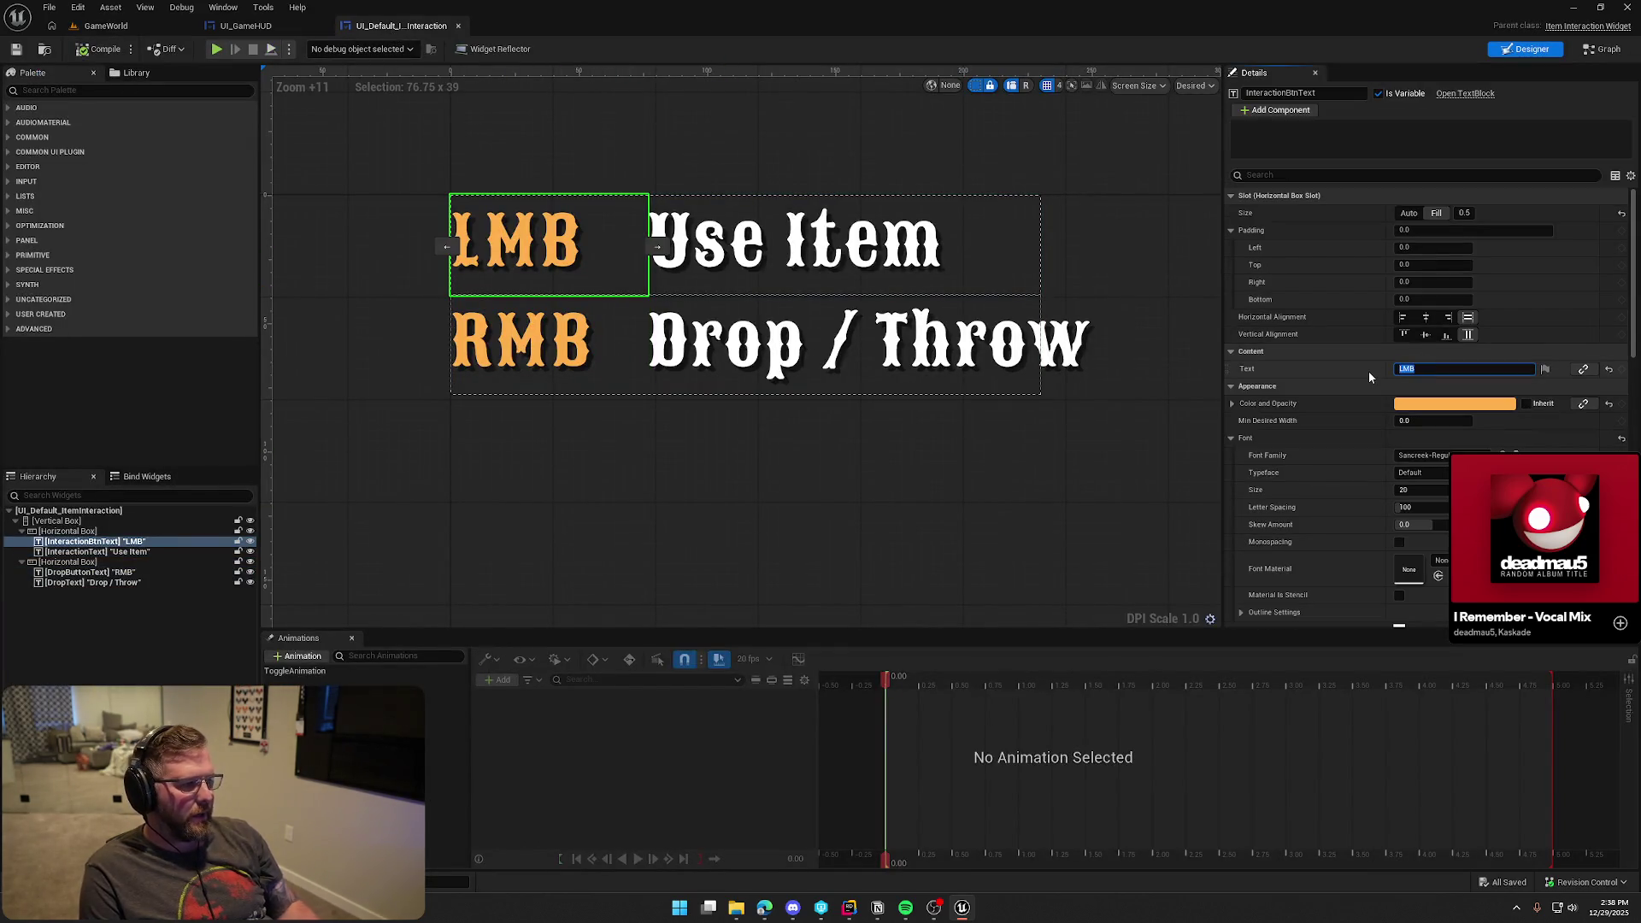
pyautogui.write('Mouse')
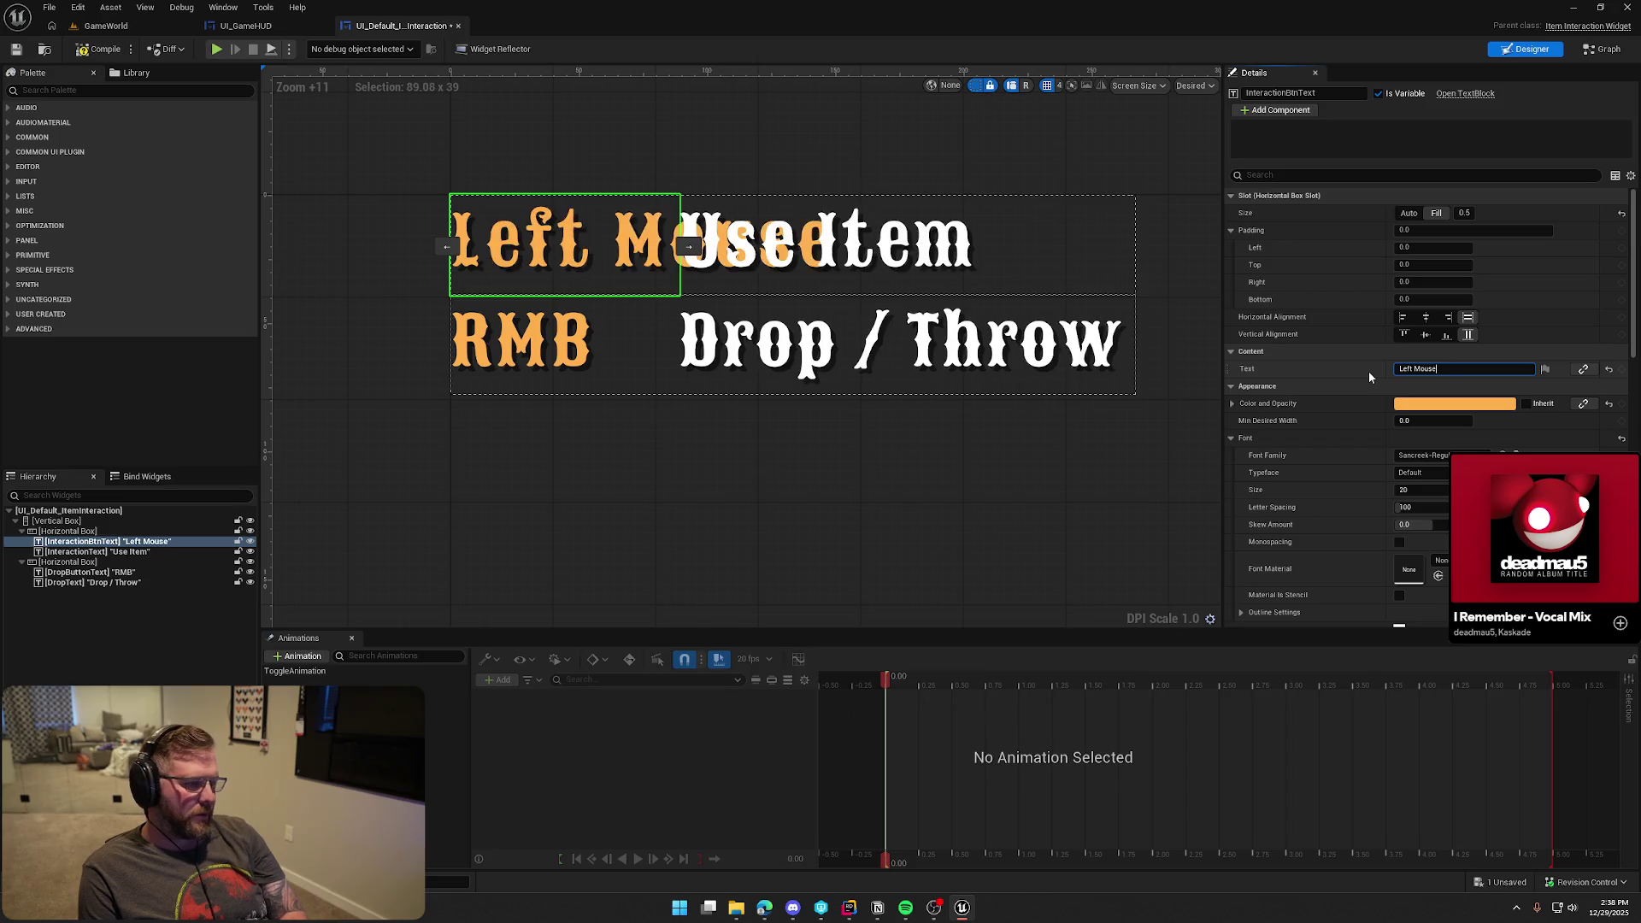
pyautogui.click(550, 363)
pyautogui.click(1433, 368)
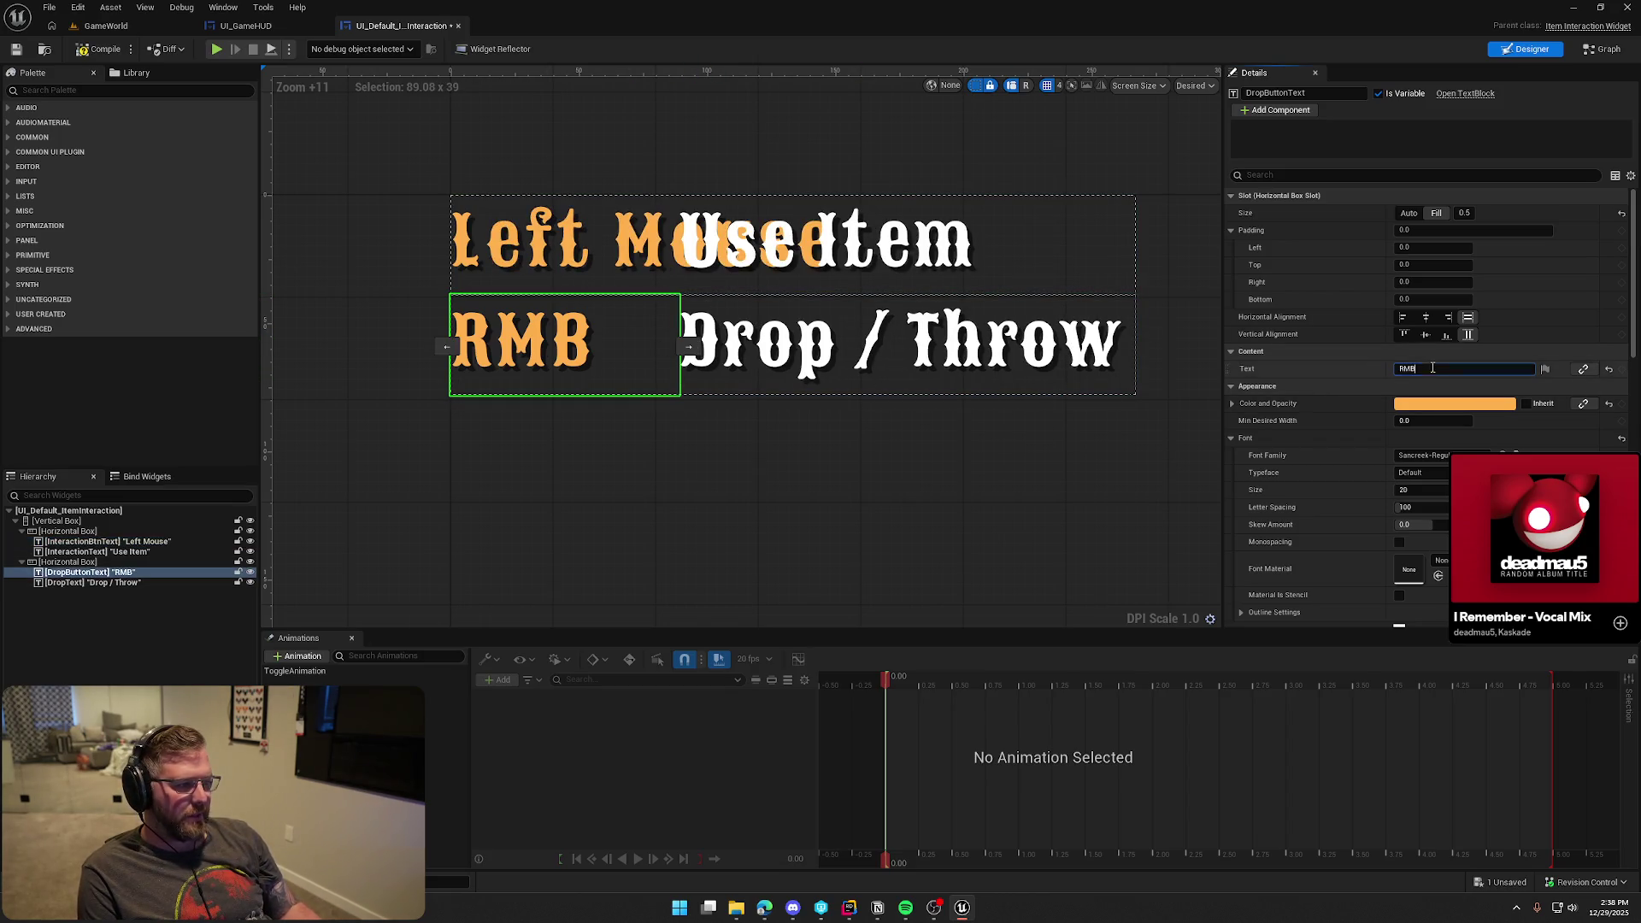
pyautogui.write('ght Mouse')
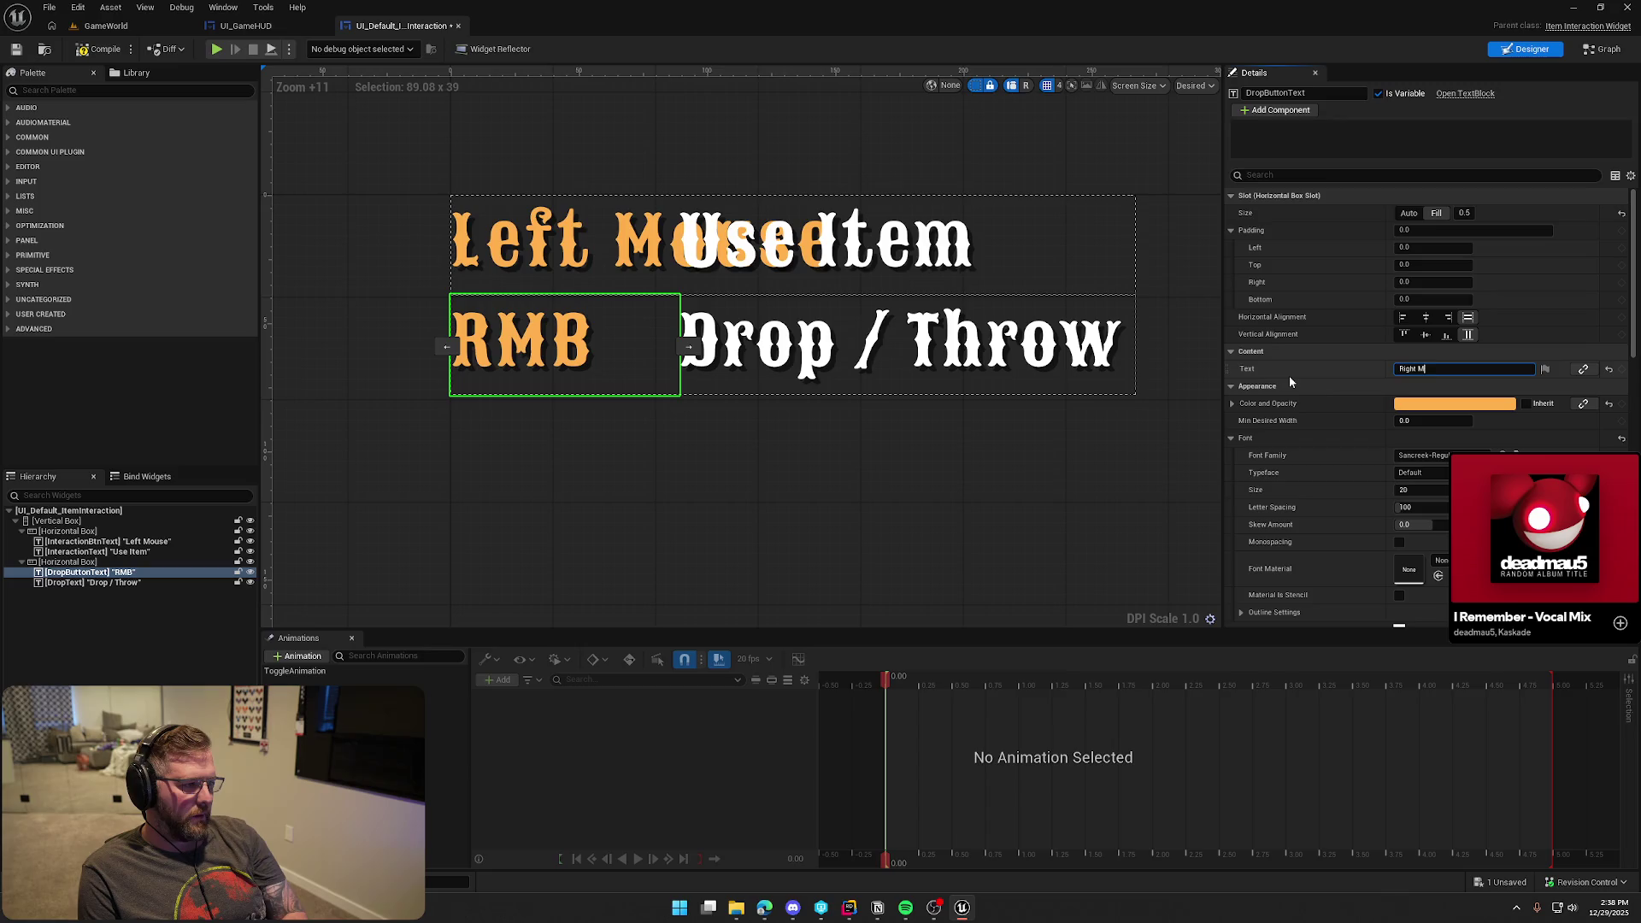
pyautogui.press('Return')
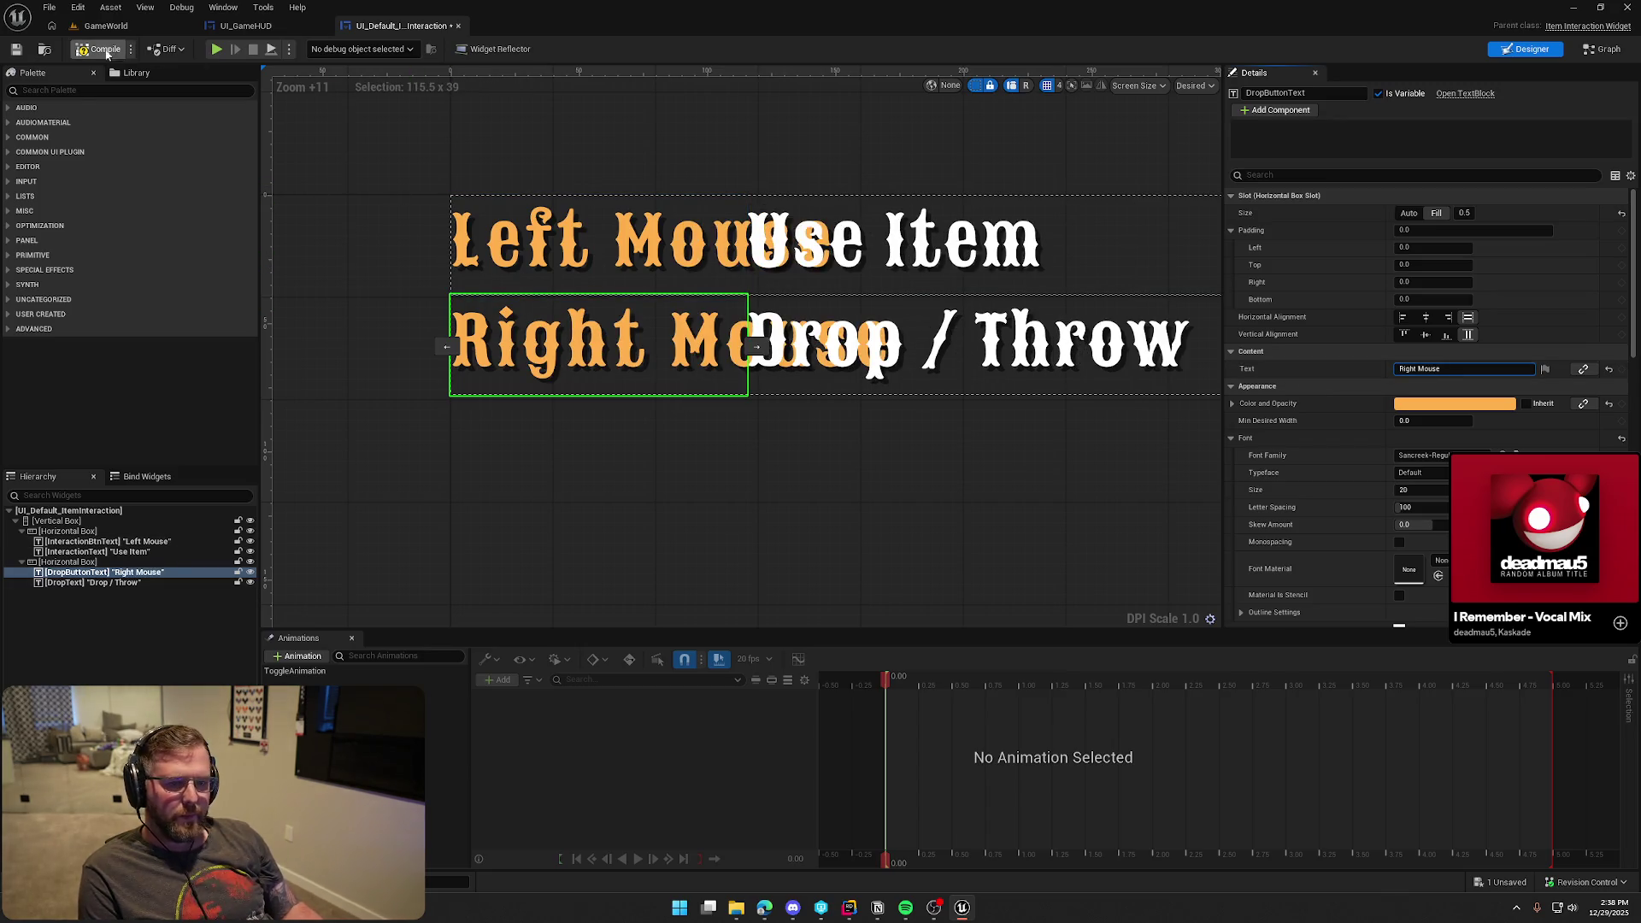
# Compile and playtest the new key labels, then return to the item interaction widget designer
pyautogui.hotkey('alt', 'p')
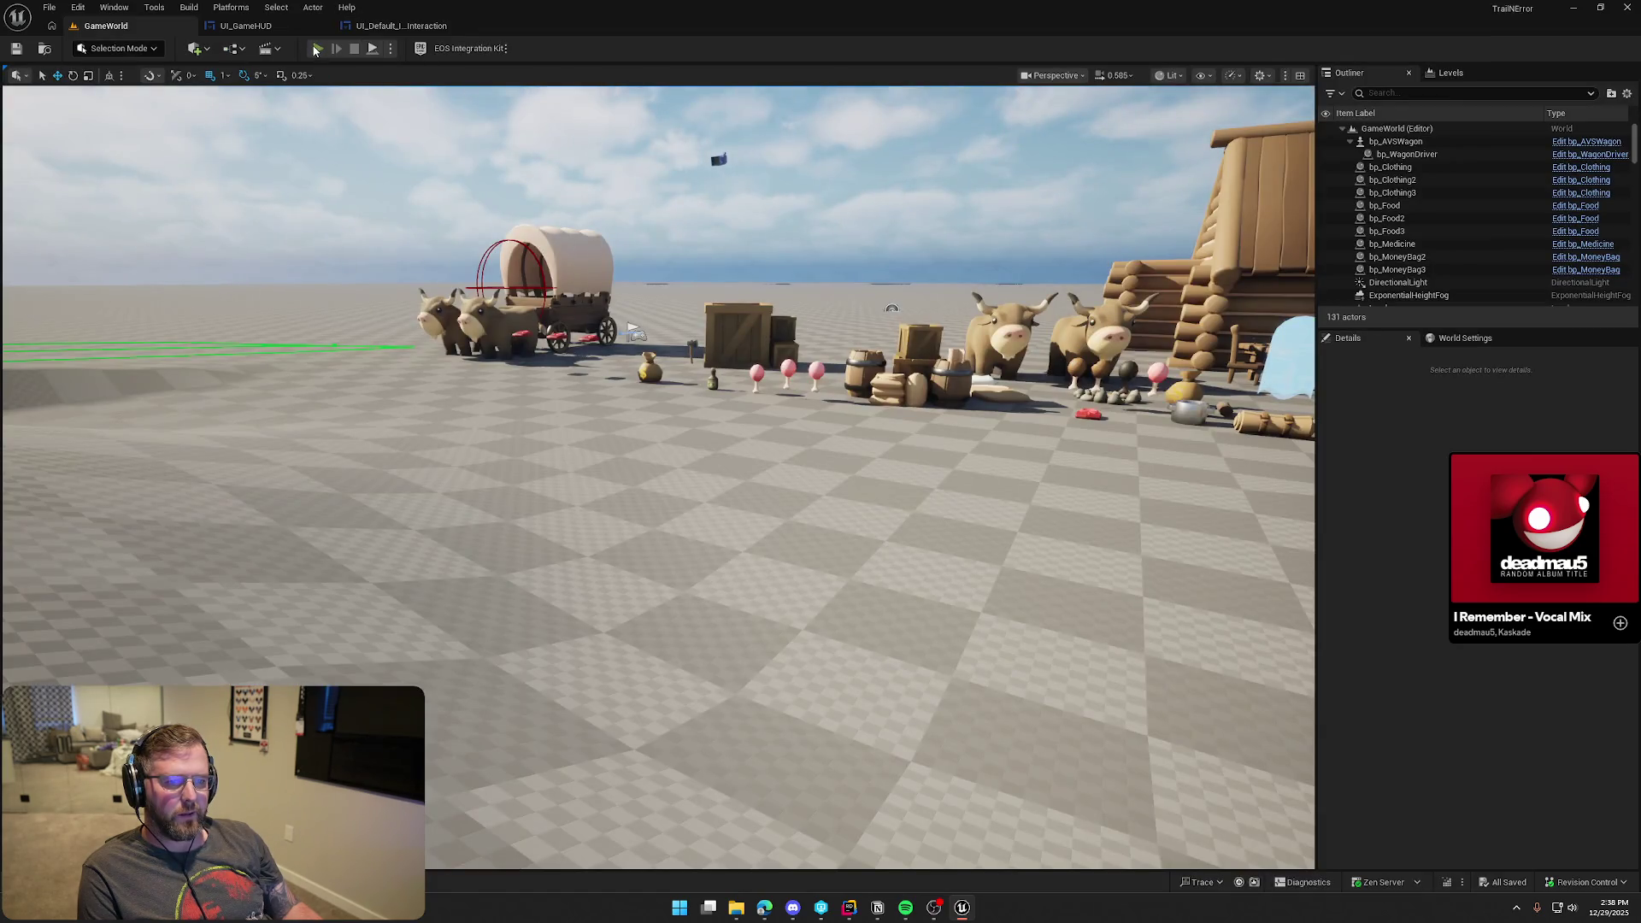
pyautogui.press('w')
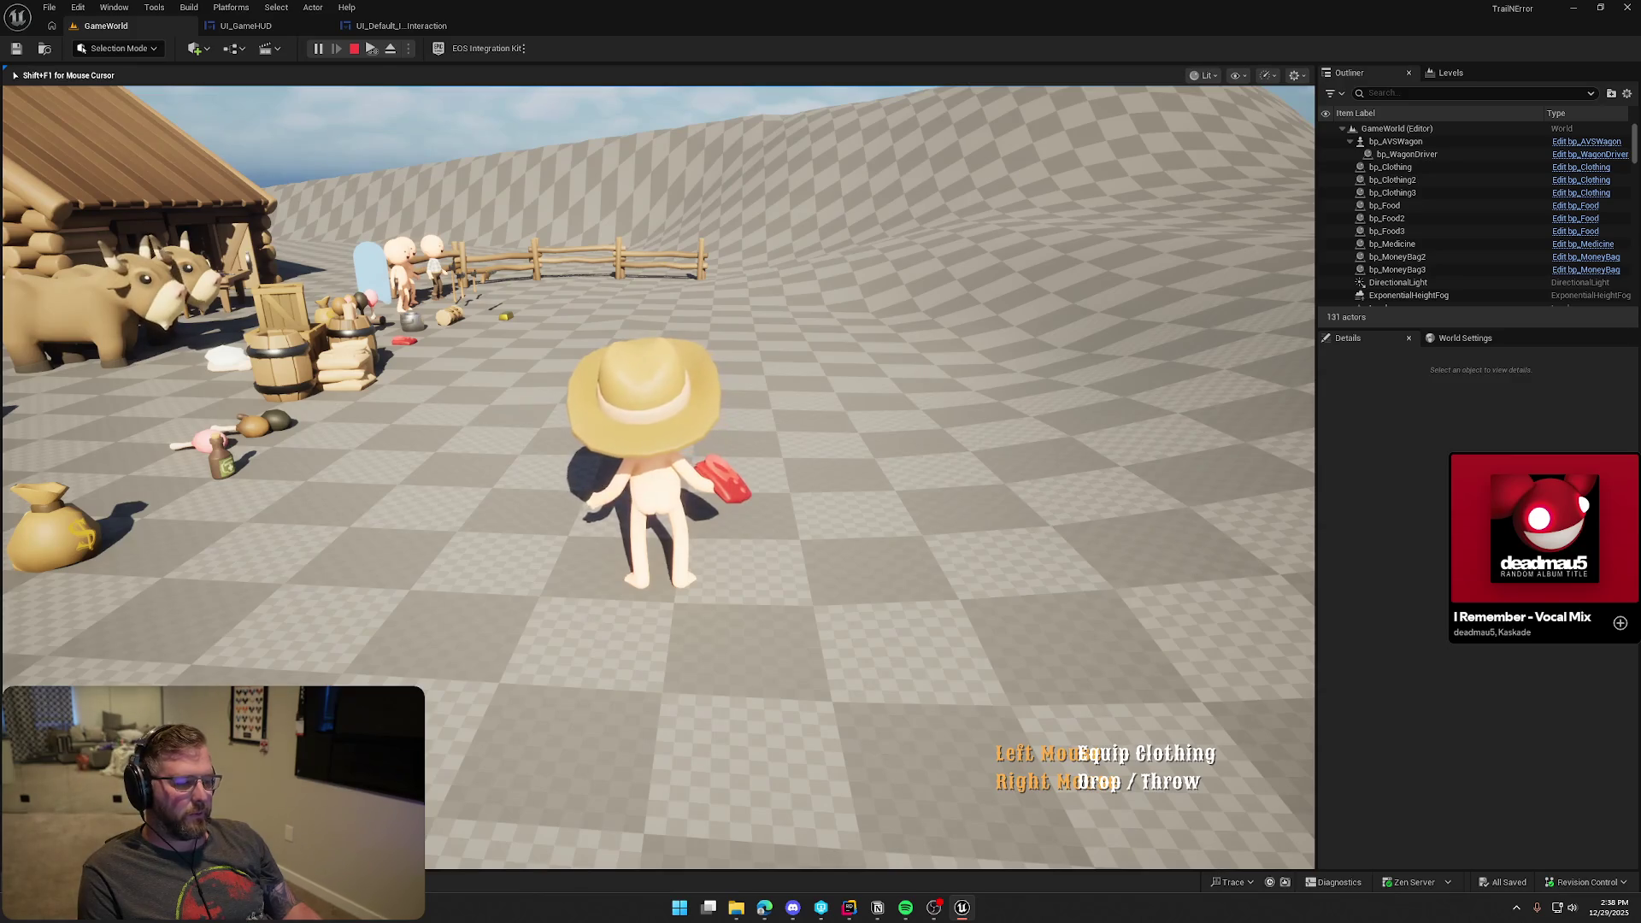
pyautogui.press('Escape')
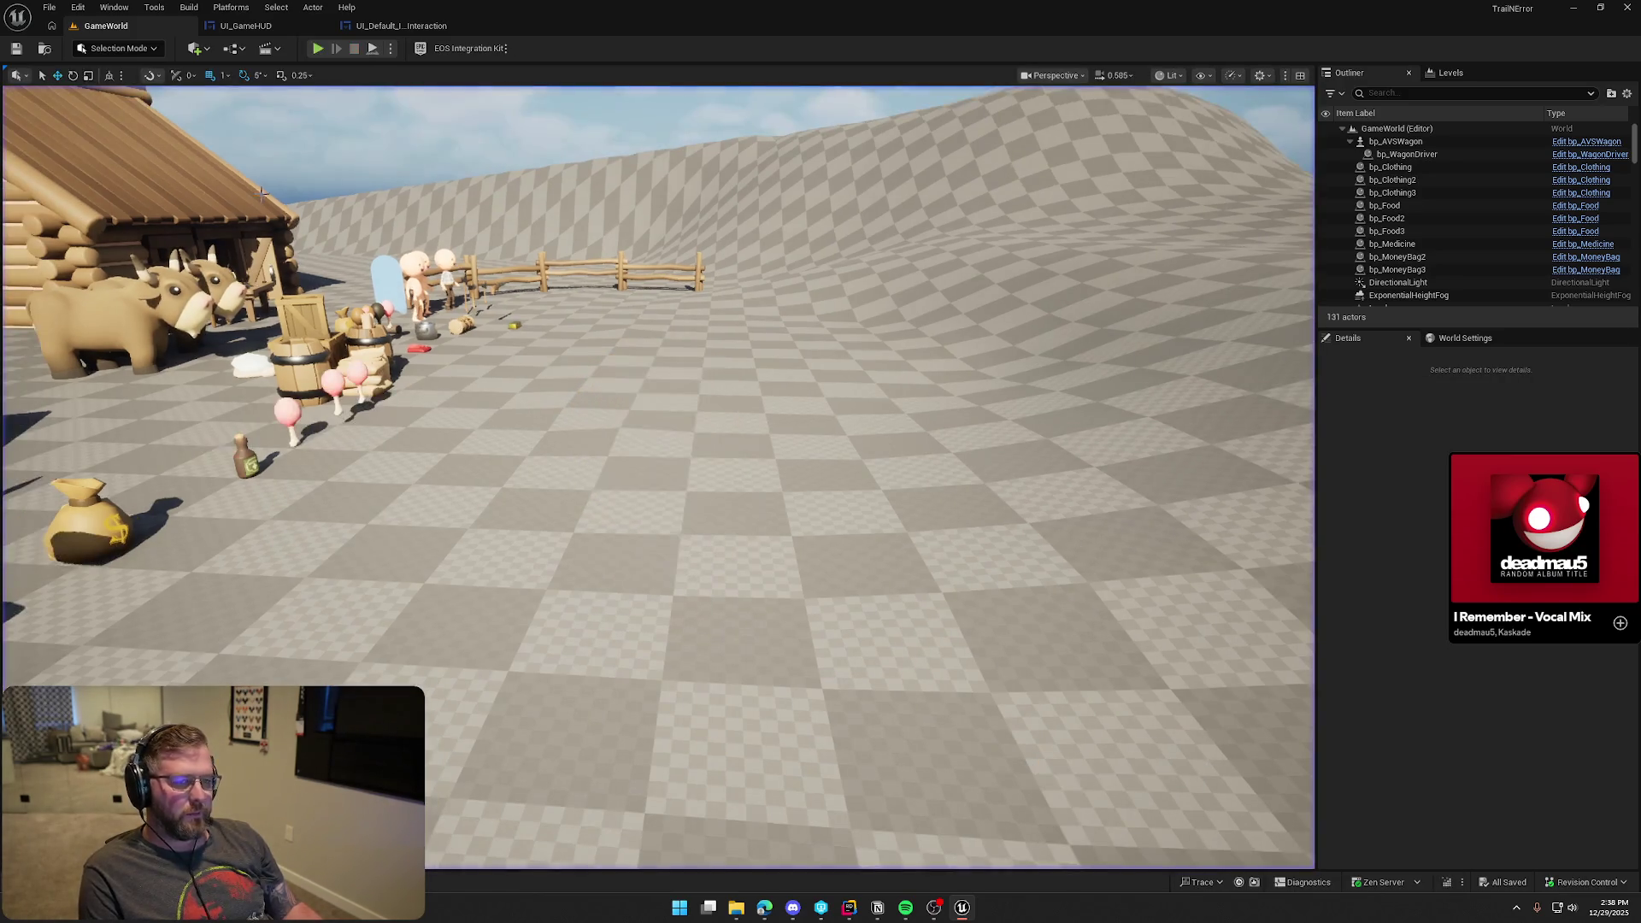
pyautogui.click(257, 25)
pyautogui.click(400, 26)
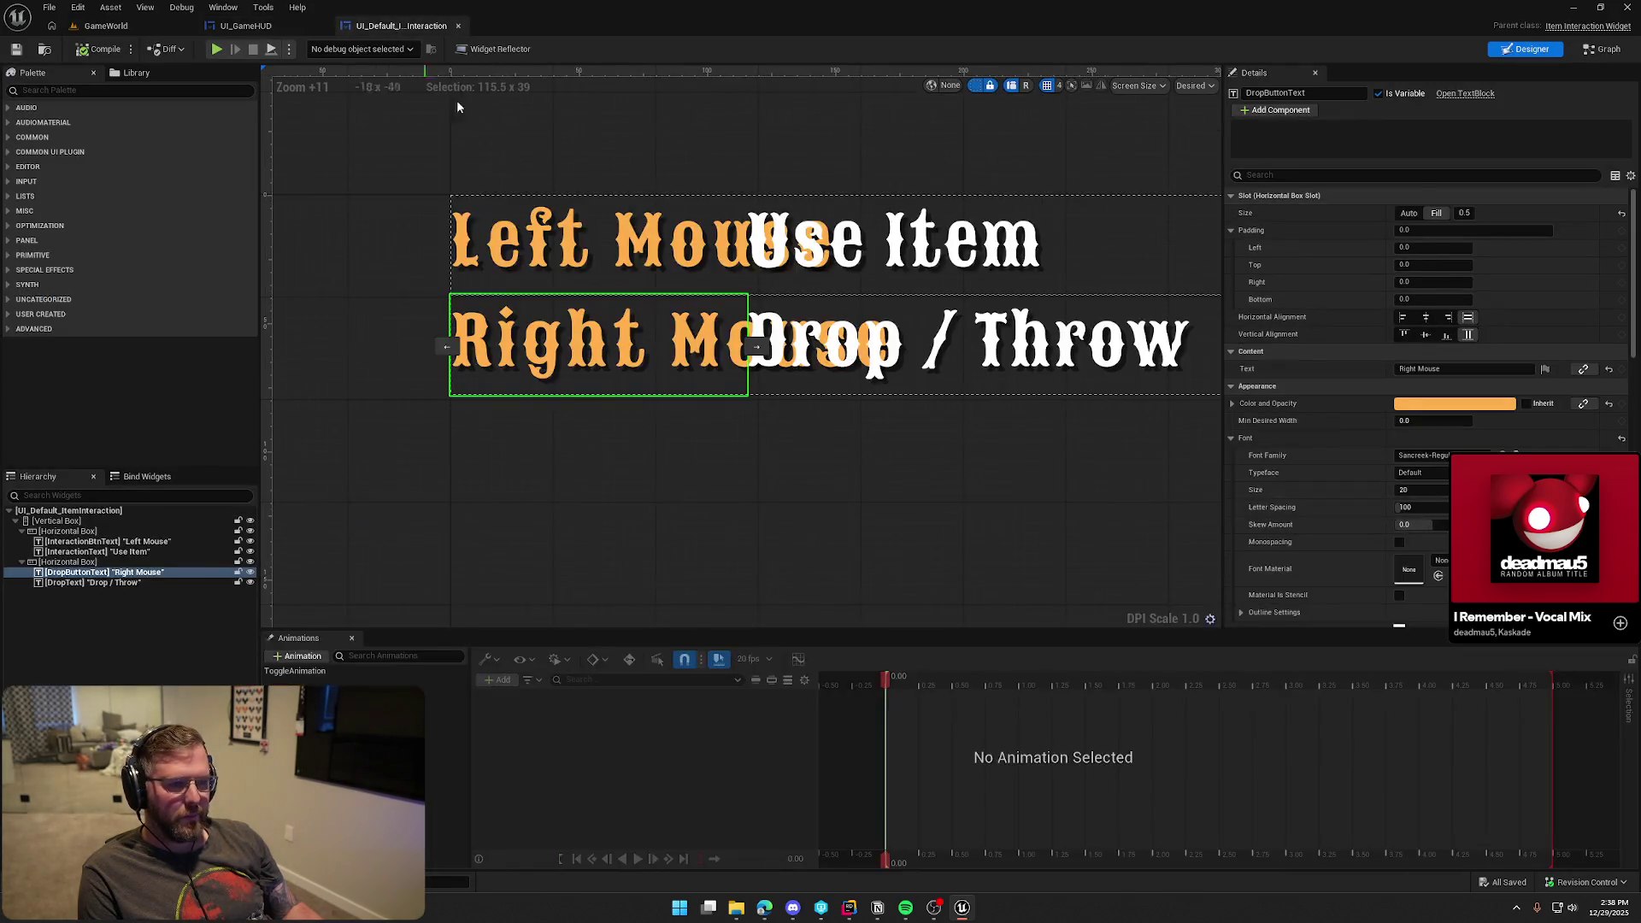
# Change the key labels back to 'LMB' and 'RMB' and save the widget
pyautogui.keyDown('ctrl'); pyautogui.click(605, 254); pyautogui.keyUp('ctrl')
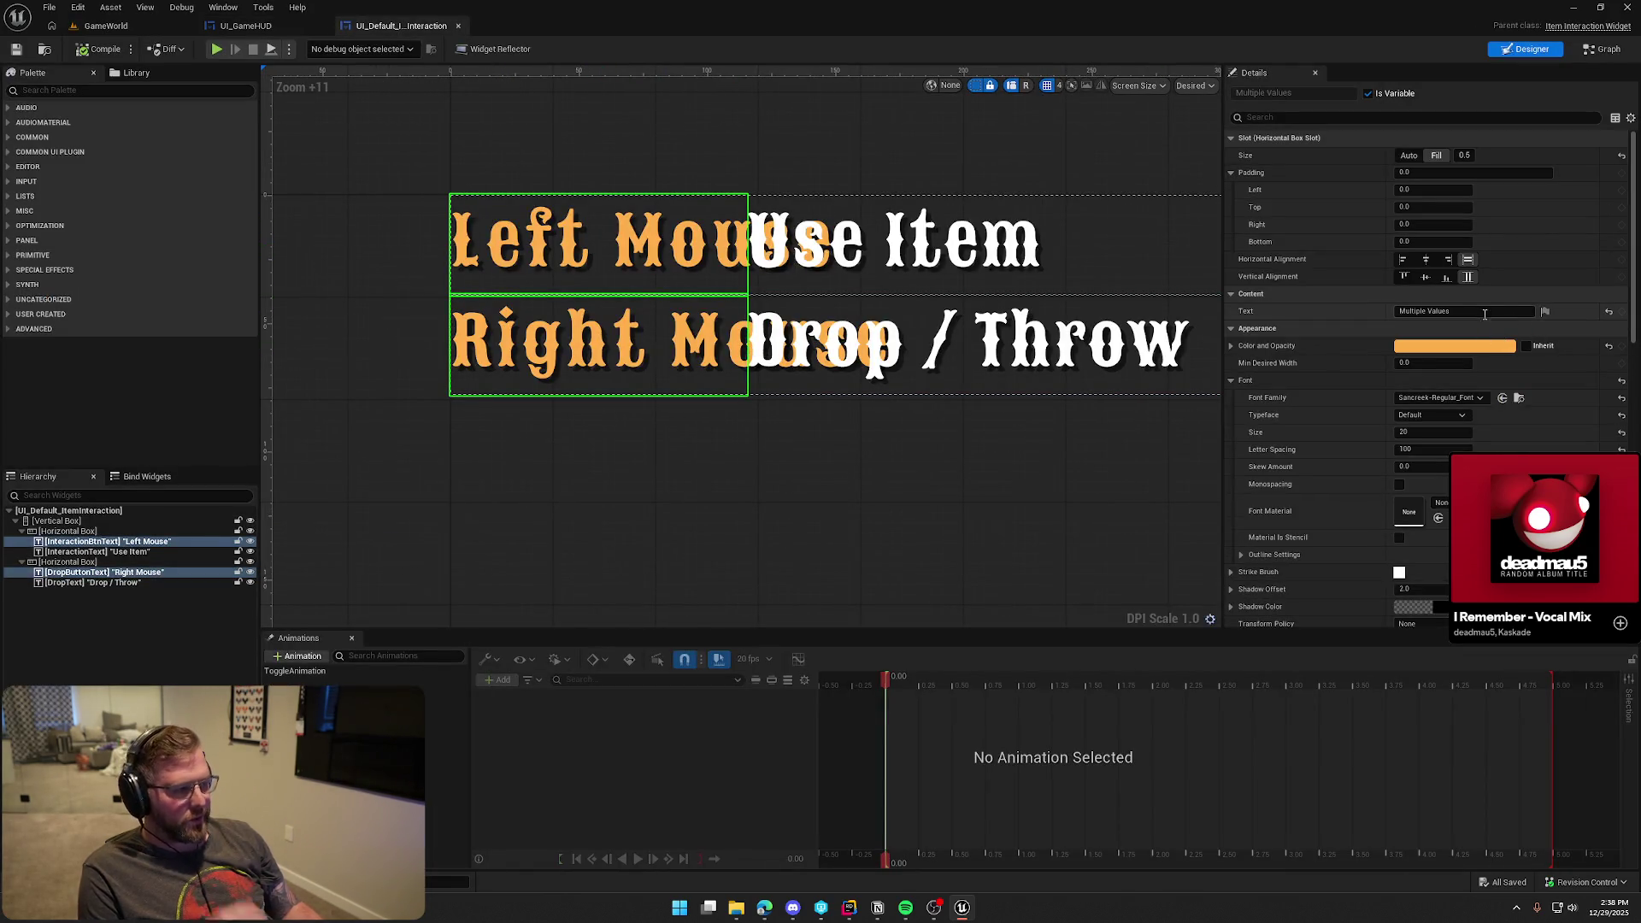
pyautogui.click(1479, 315)
pyautogui.click(599, 244)
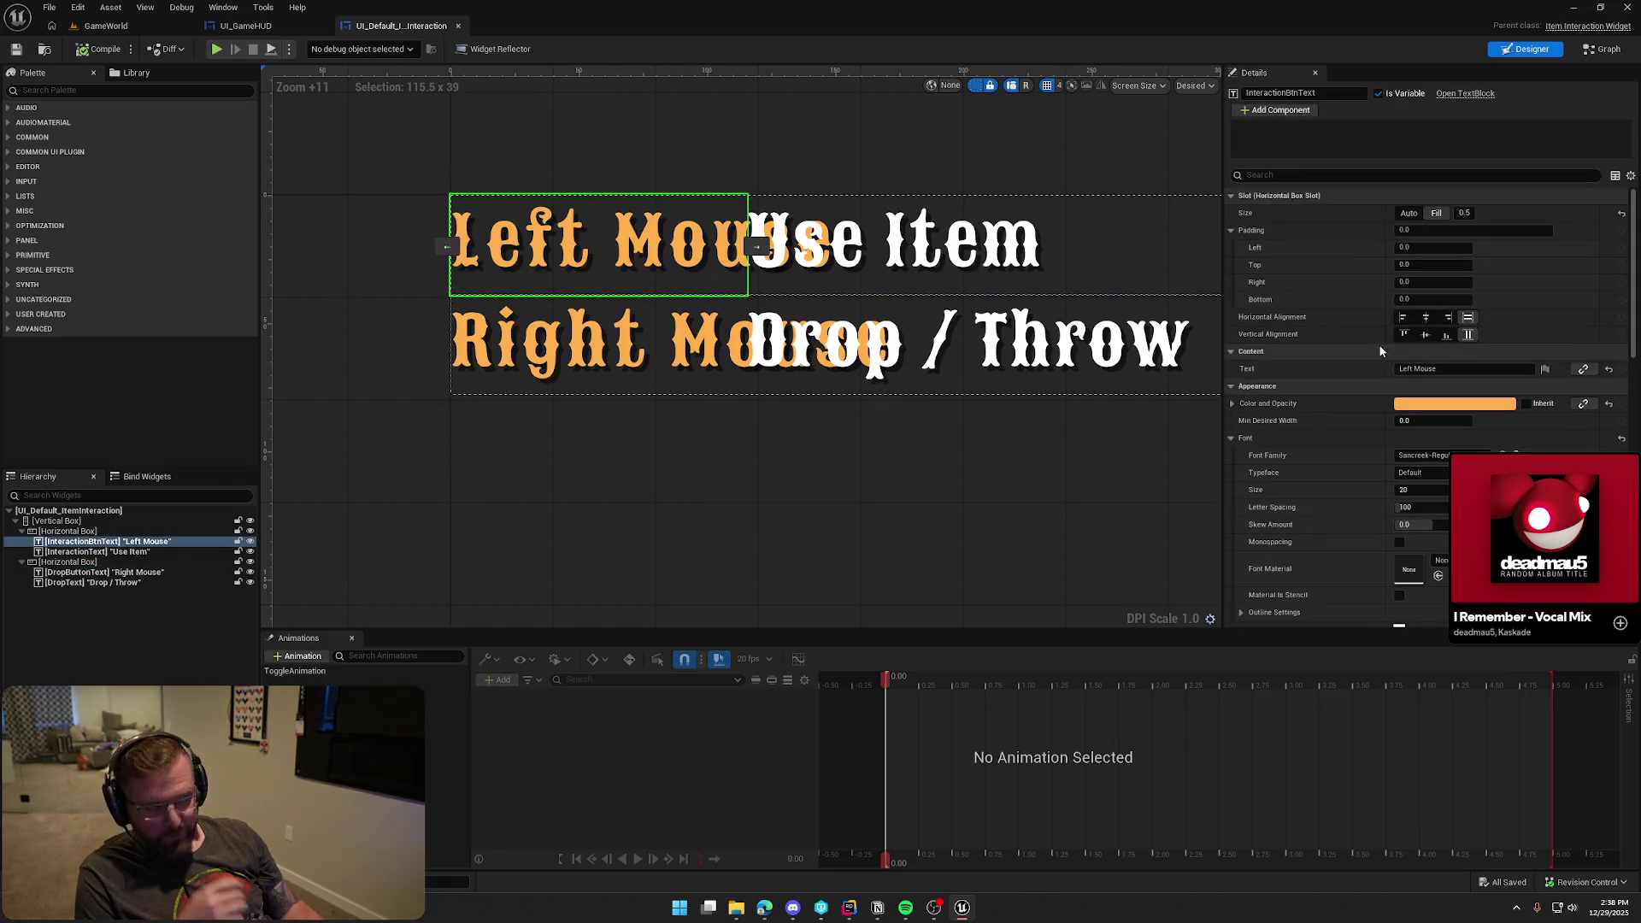
pyautogui.write('LMB')
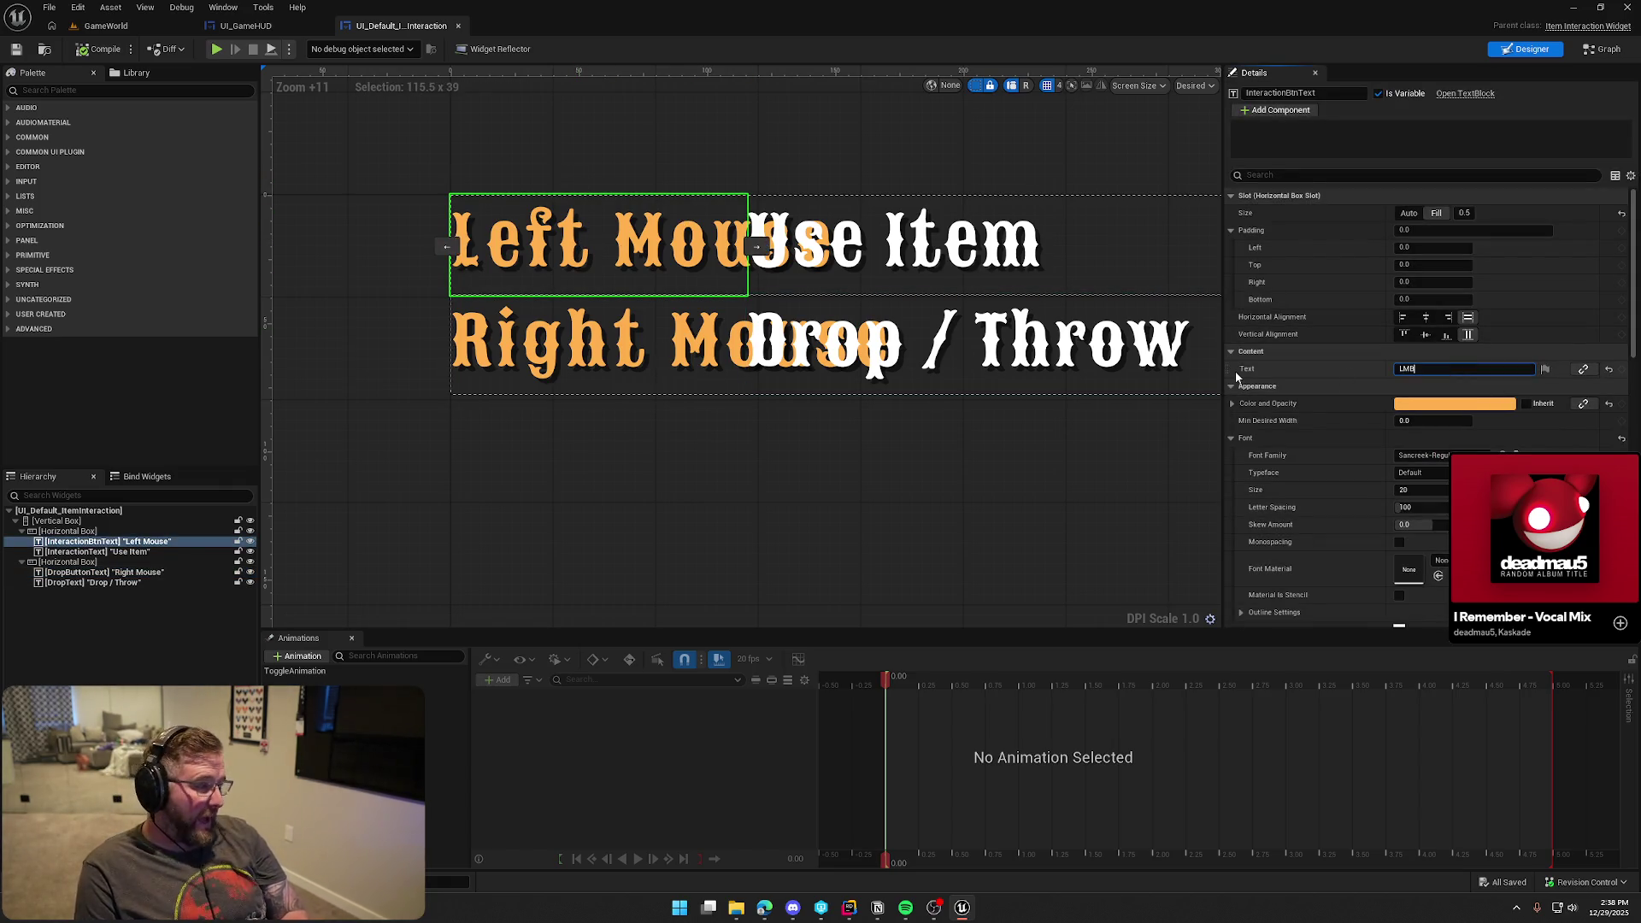
pyautogui.press('Return')
pyautogui.click(598, 342)
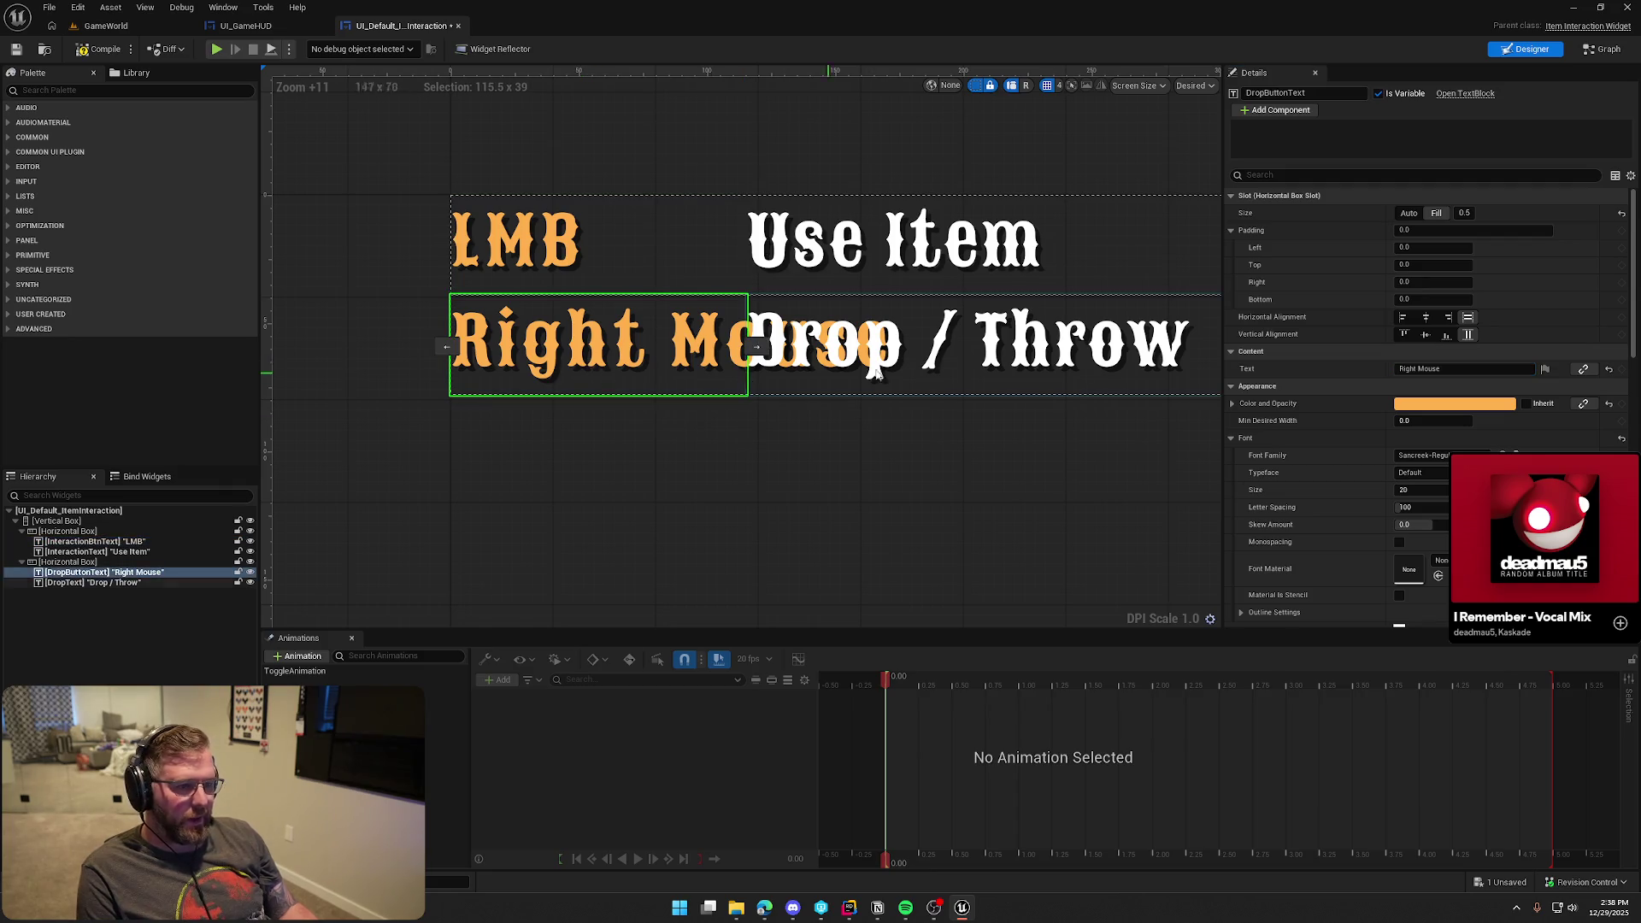
pyautogui.write('RMB')
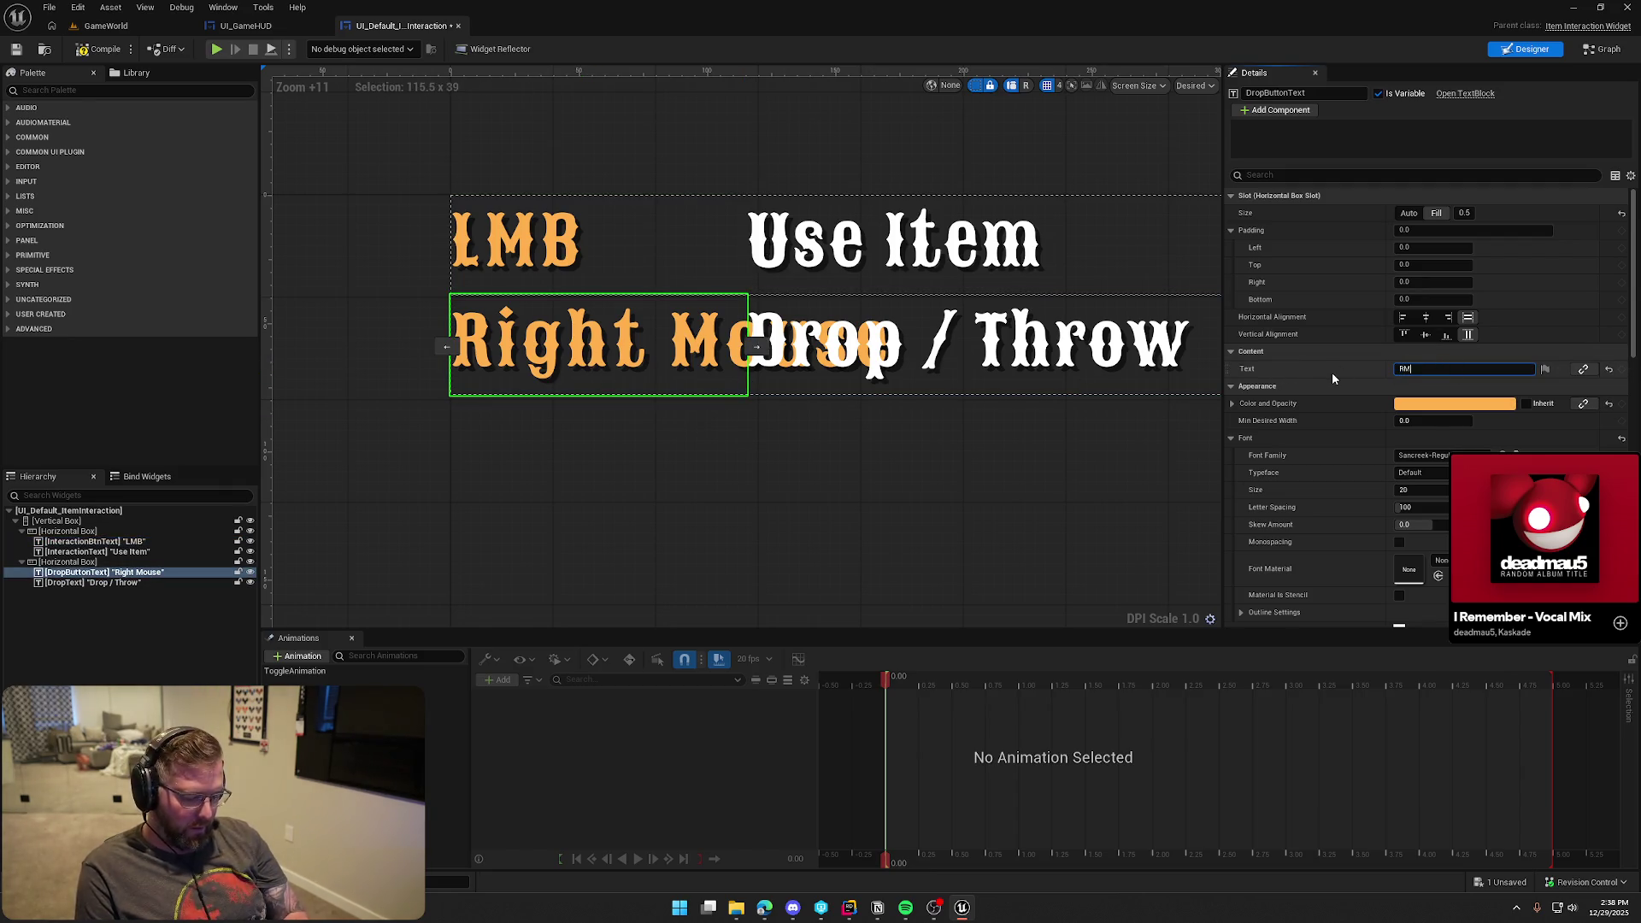
pyautogui.press('Return')
pyautogui.click(699, 541)
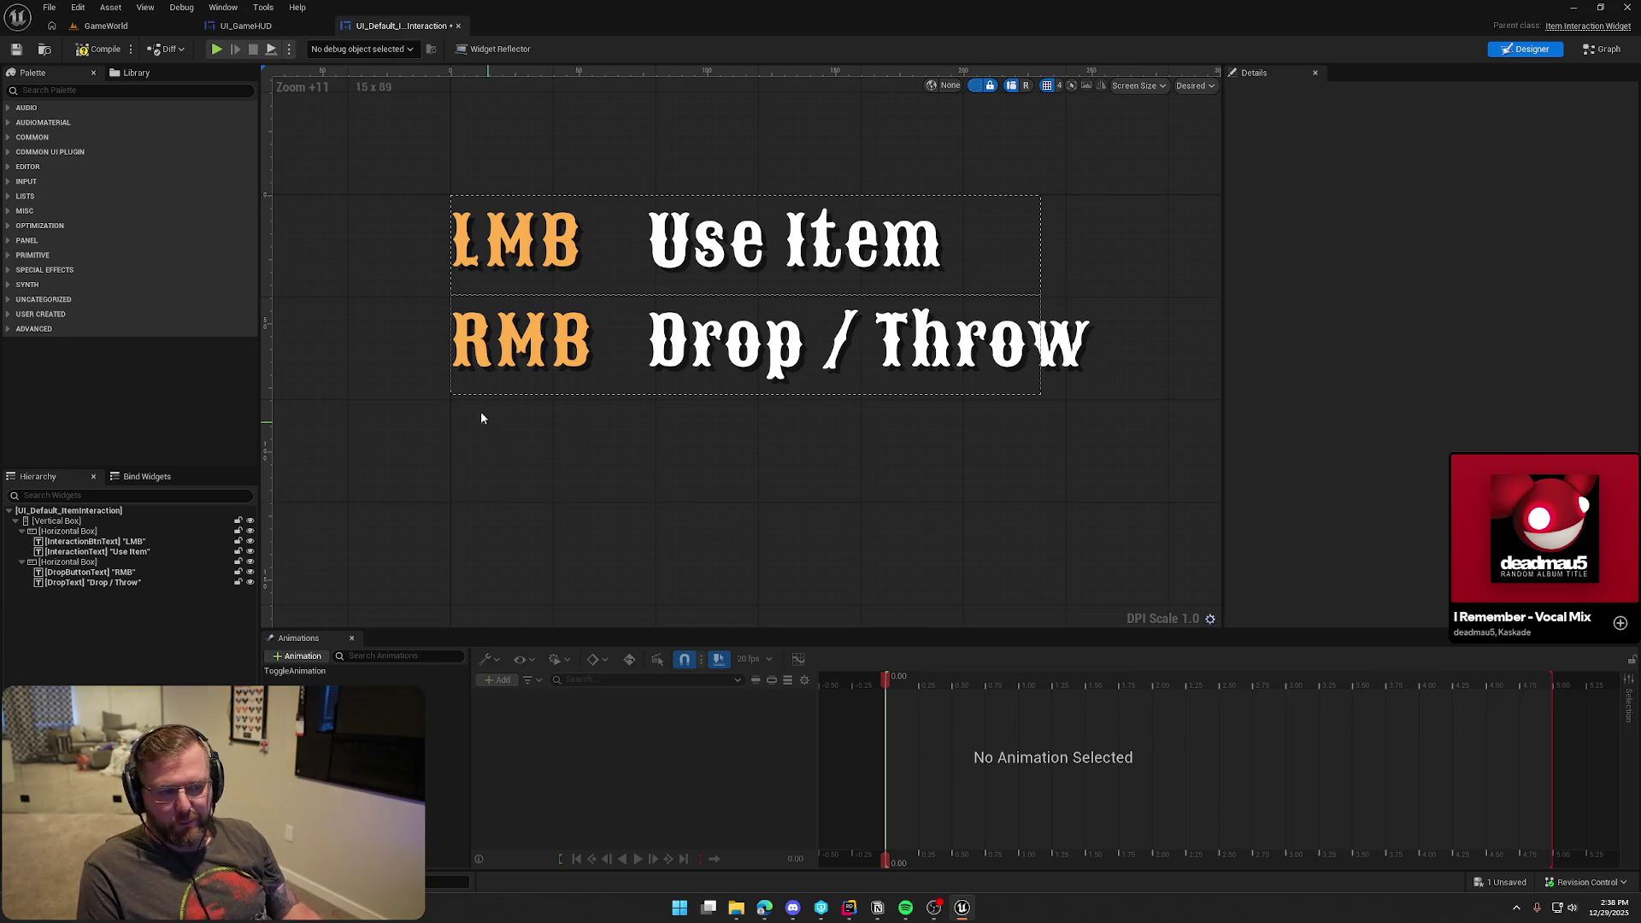
pyautogui.hotkey('ctrl', 's')
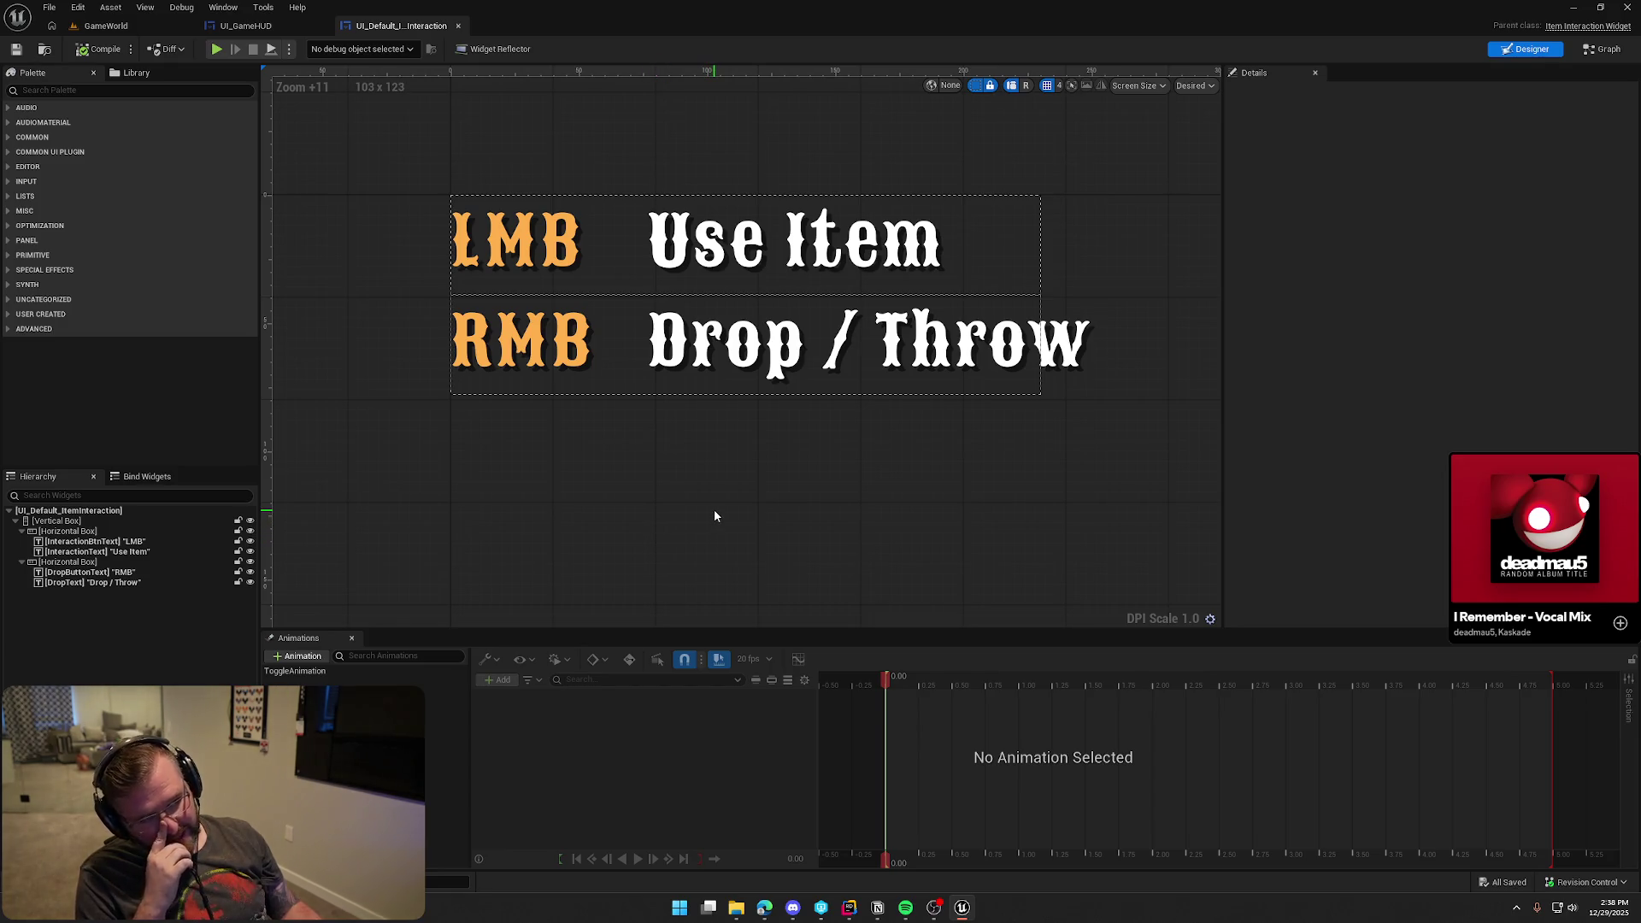
# Right-justify the 'Use Item' and 'Drop / Throw' texts and start the game
pyautogui.click(835, 283)
pyautogui.keyDown('ctrl'); pyautogui.click(842, 355); pyautogui.keyUp('ctrl')
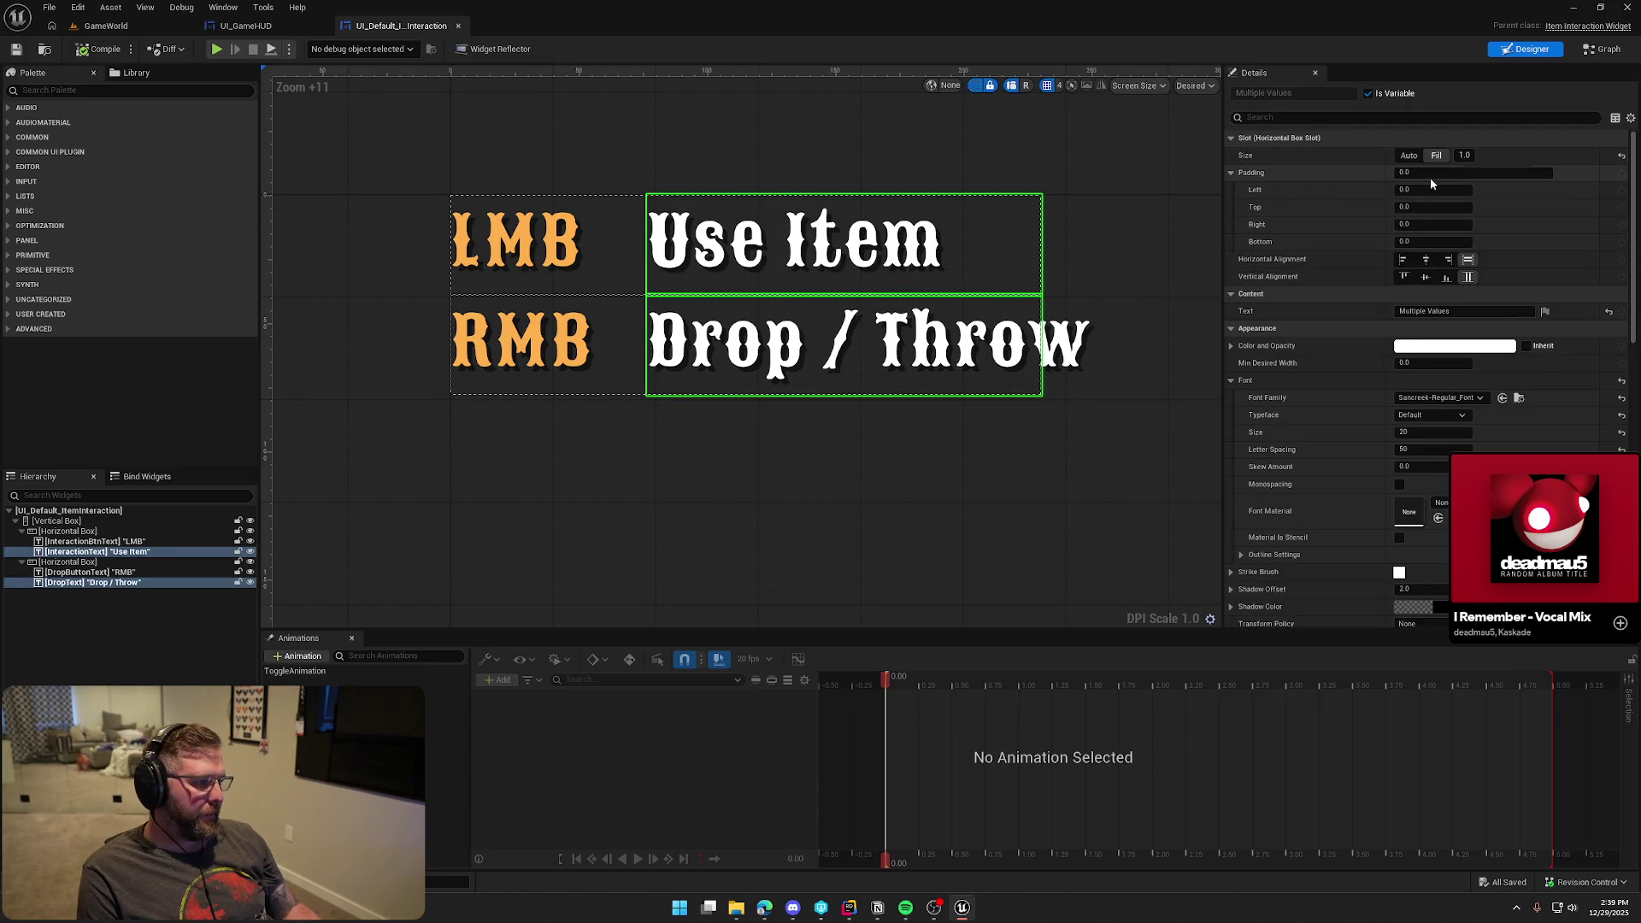
pyautogui.scroll(-5, 1459, 282)
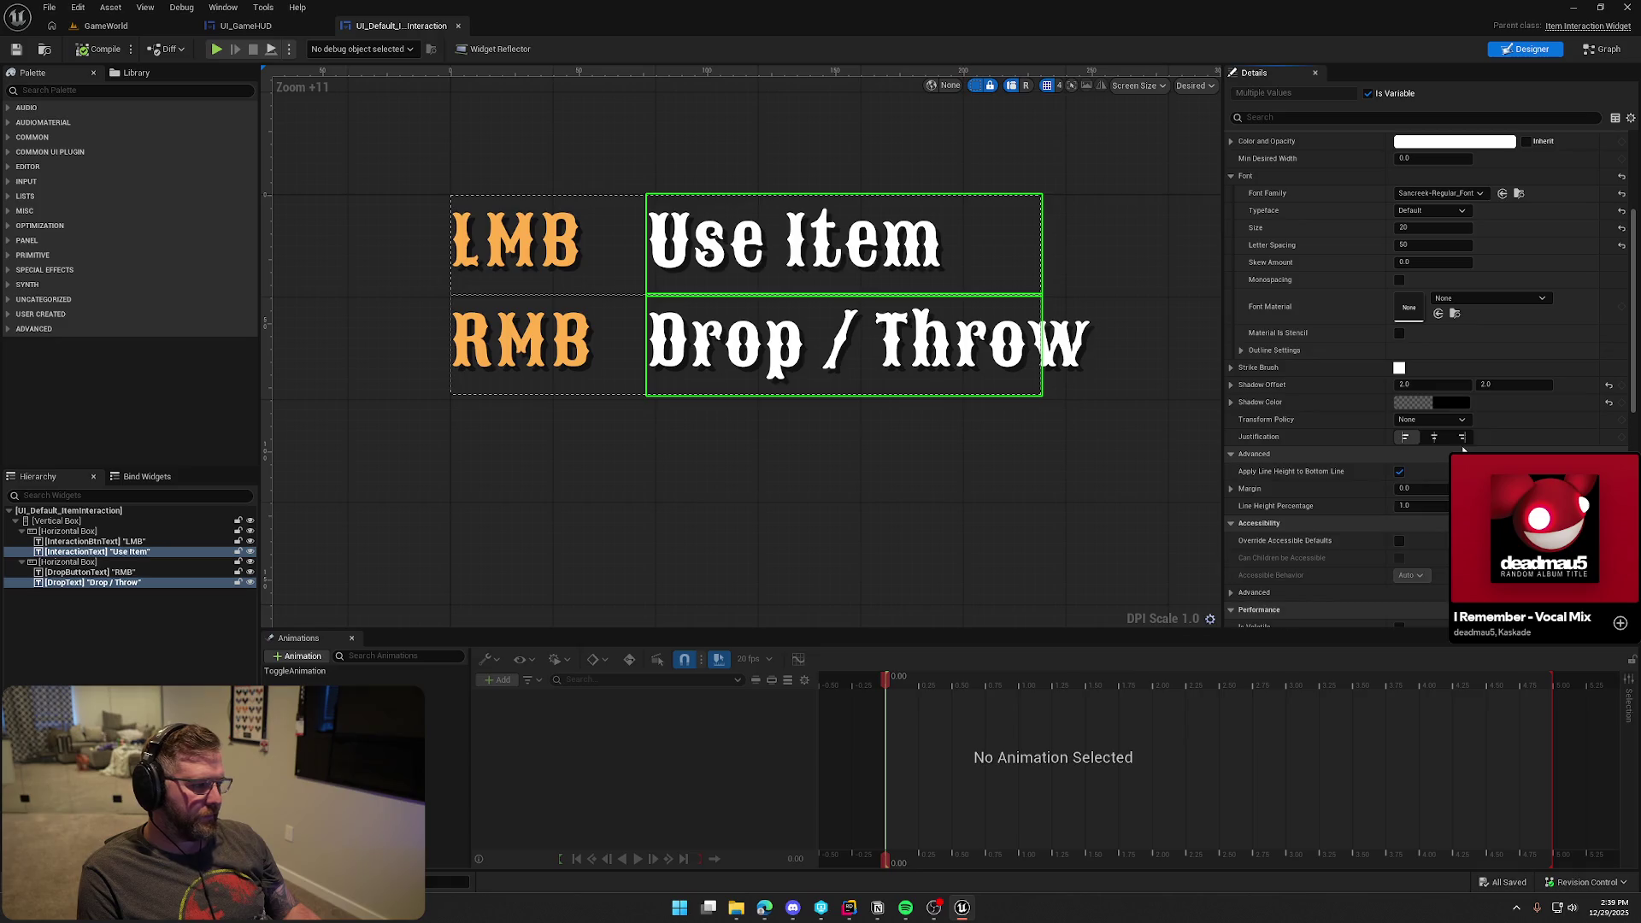
pyautogui.click(1462, 437)
pyautogui.click(1131, 544)
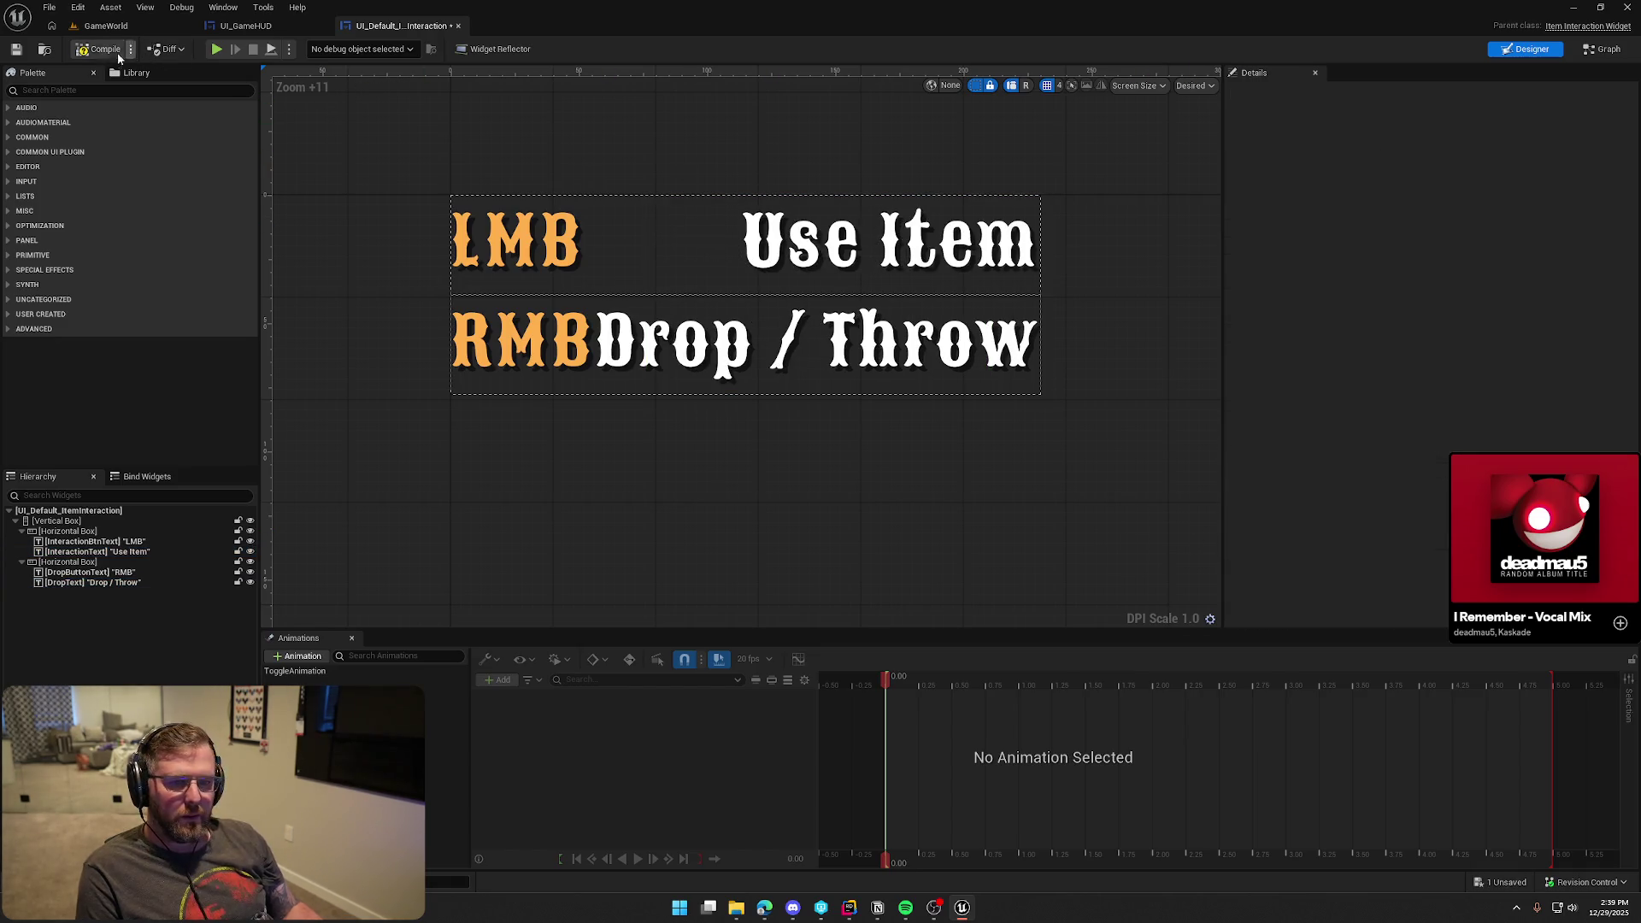
pyautogui.click(106, 26)
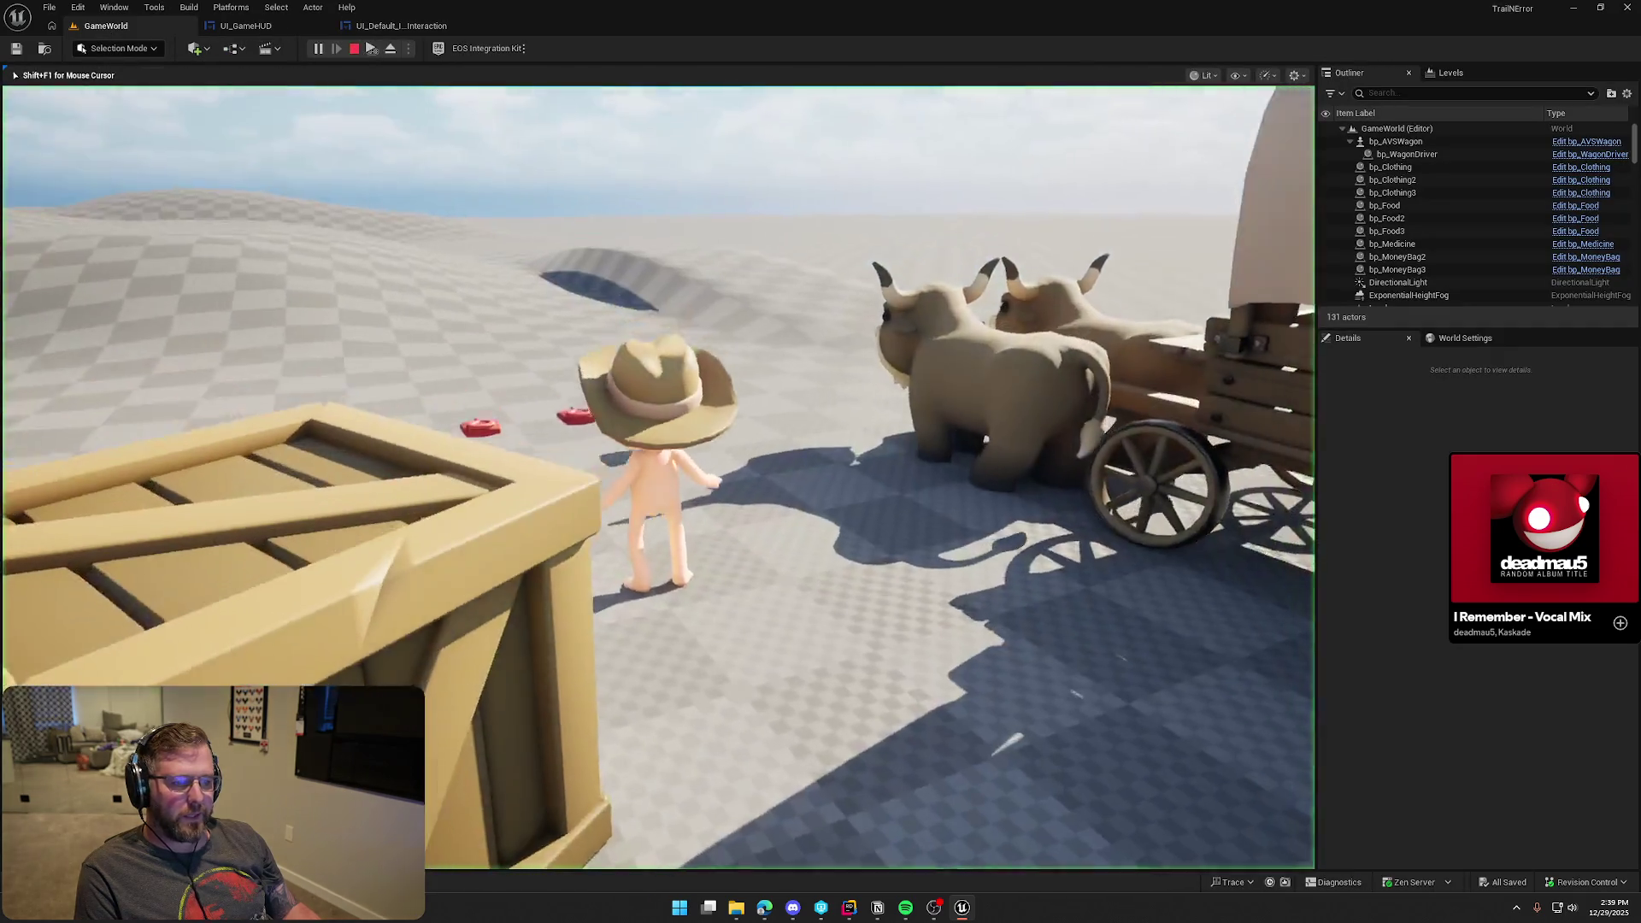
# Pick up a red clothing item and a food item, then swap the active held item
pyautogui.press('e')
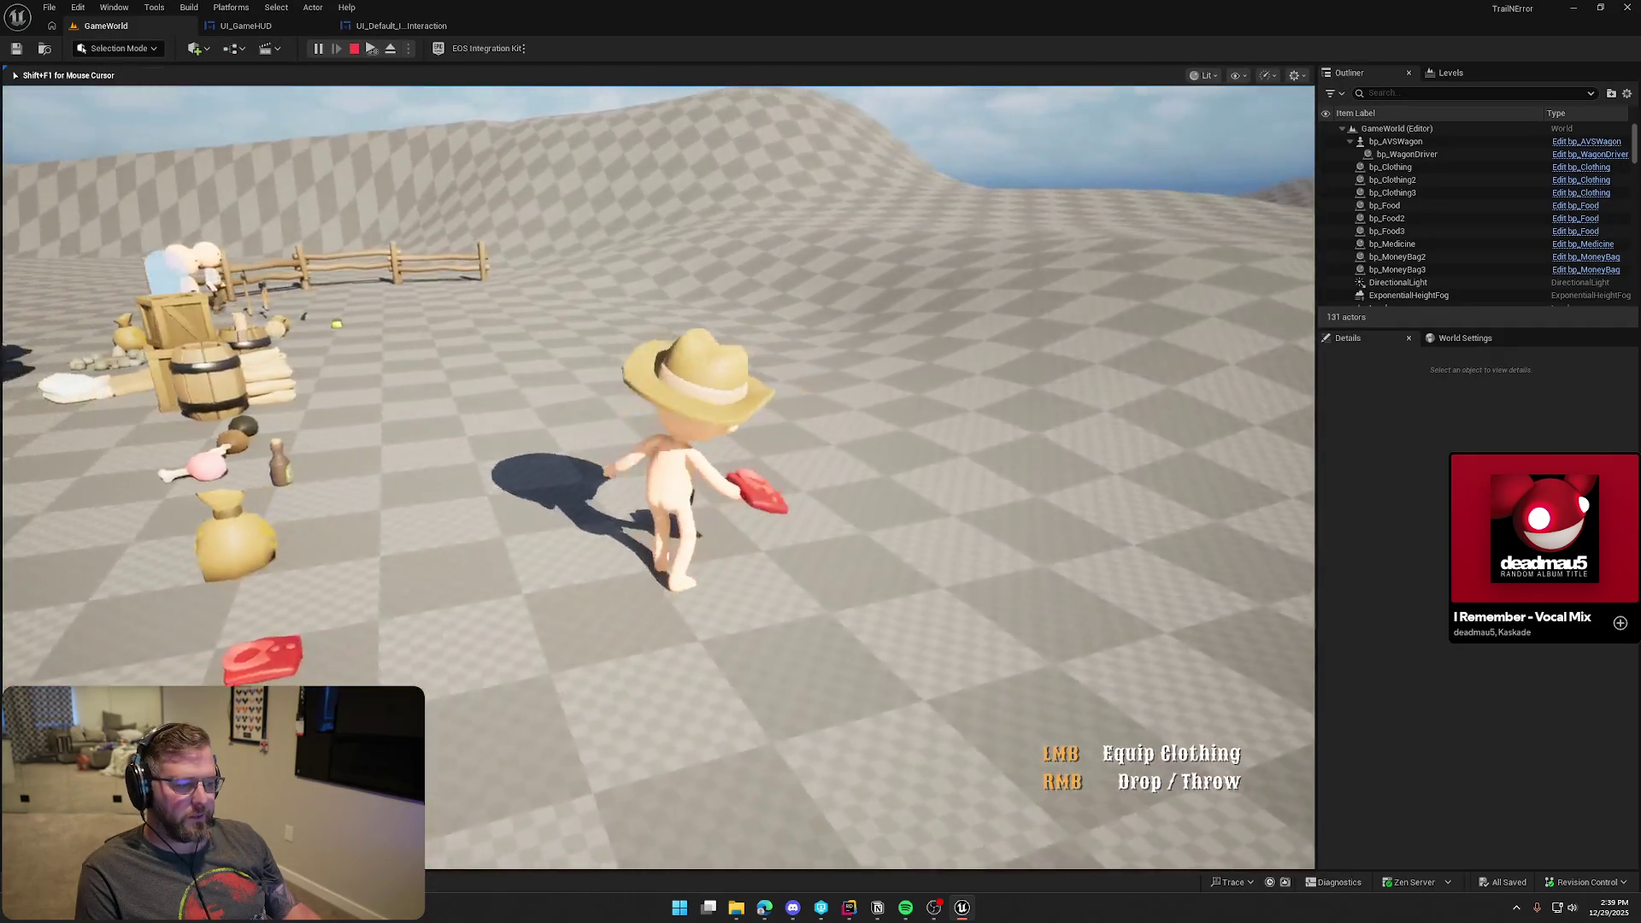
pyautogui.press('w')
pyautogui.press('e')
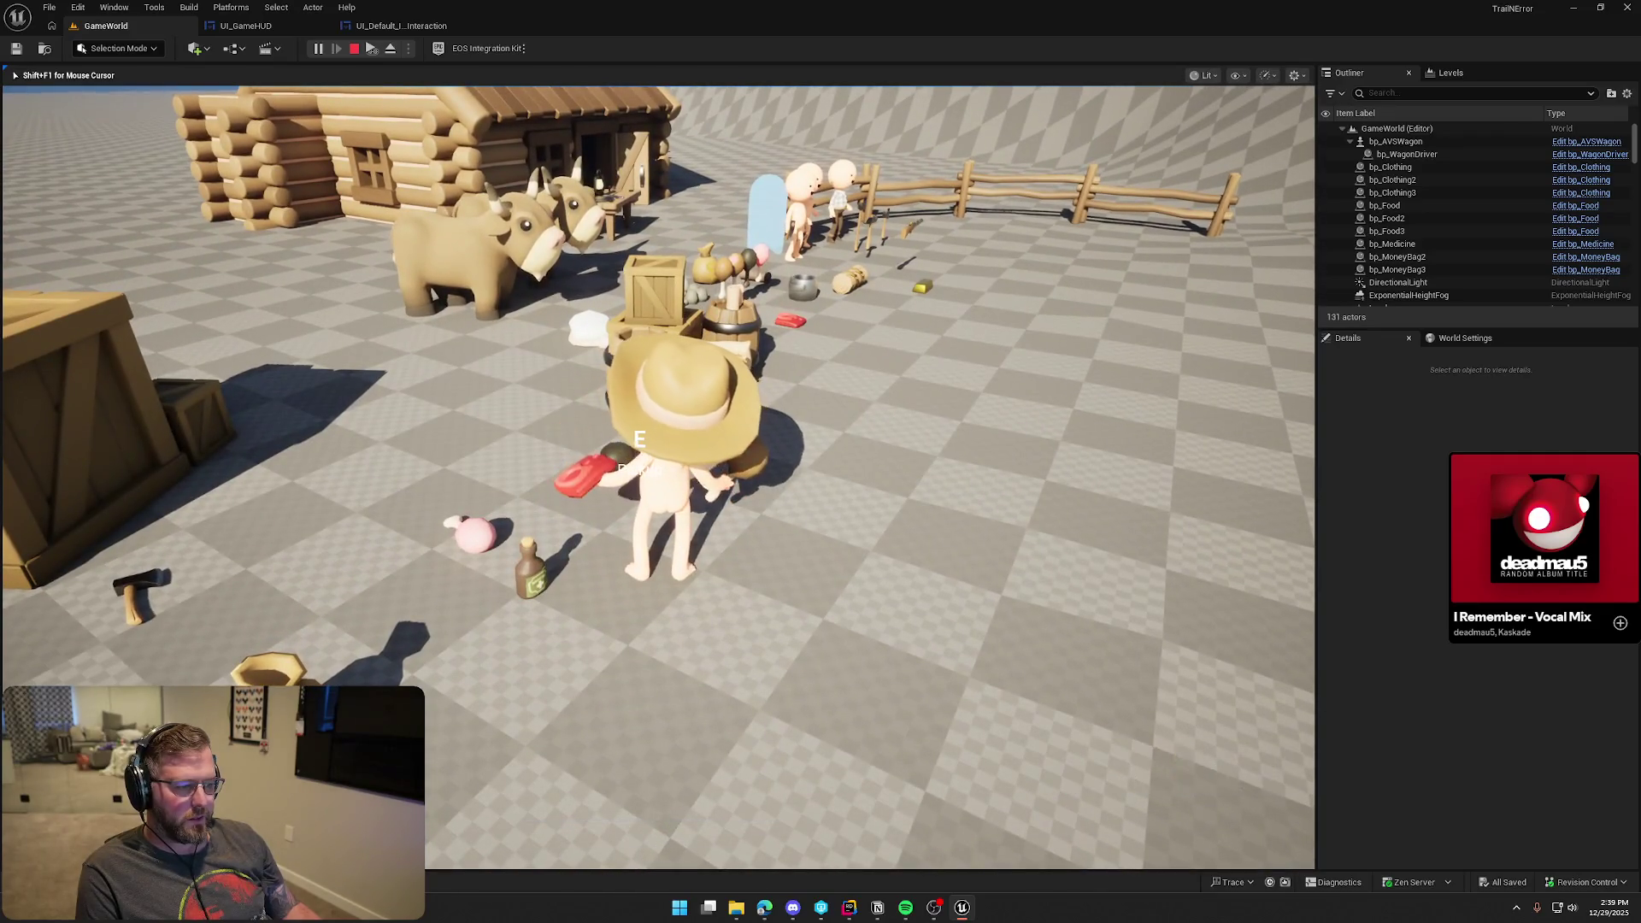
pyautogui.press('s')
pyautogui.press('a')
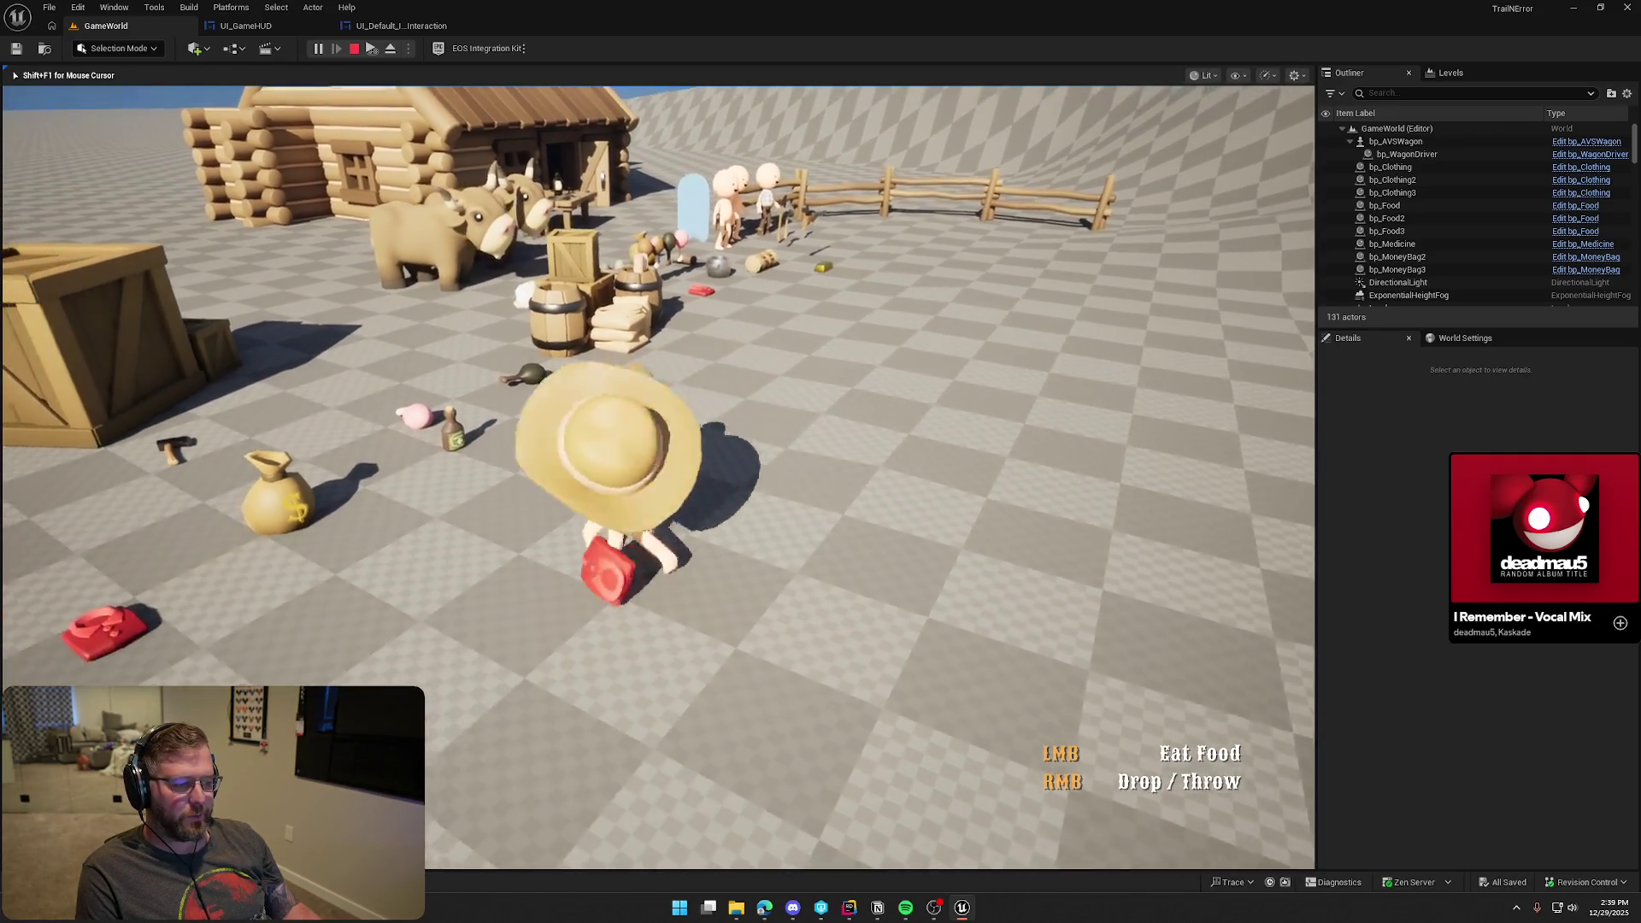
pyautogui.press('a')
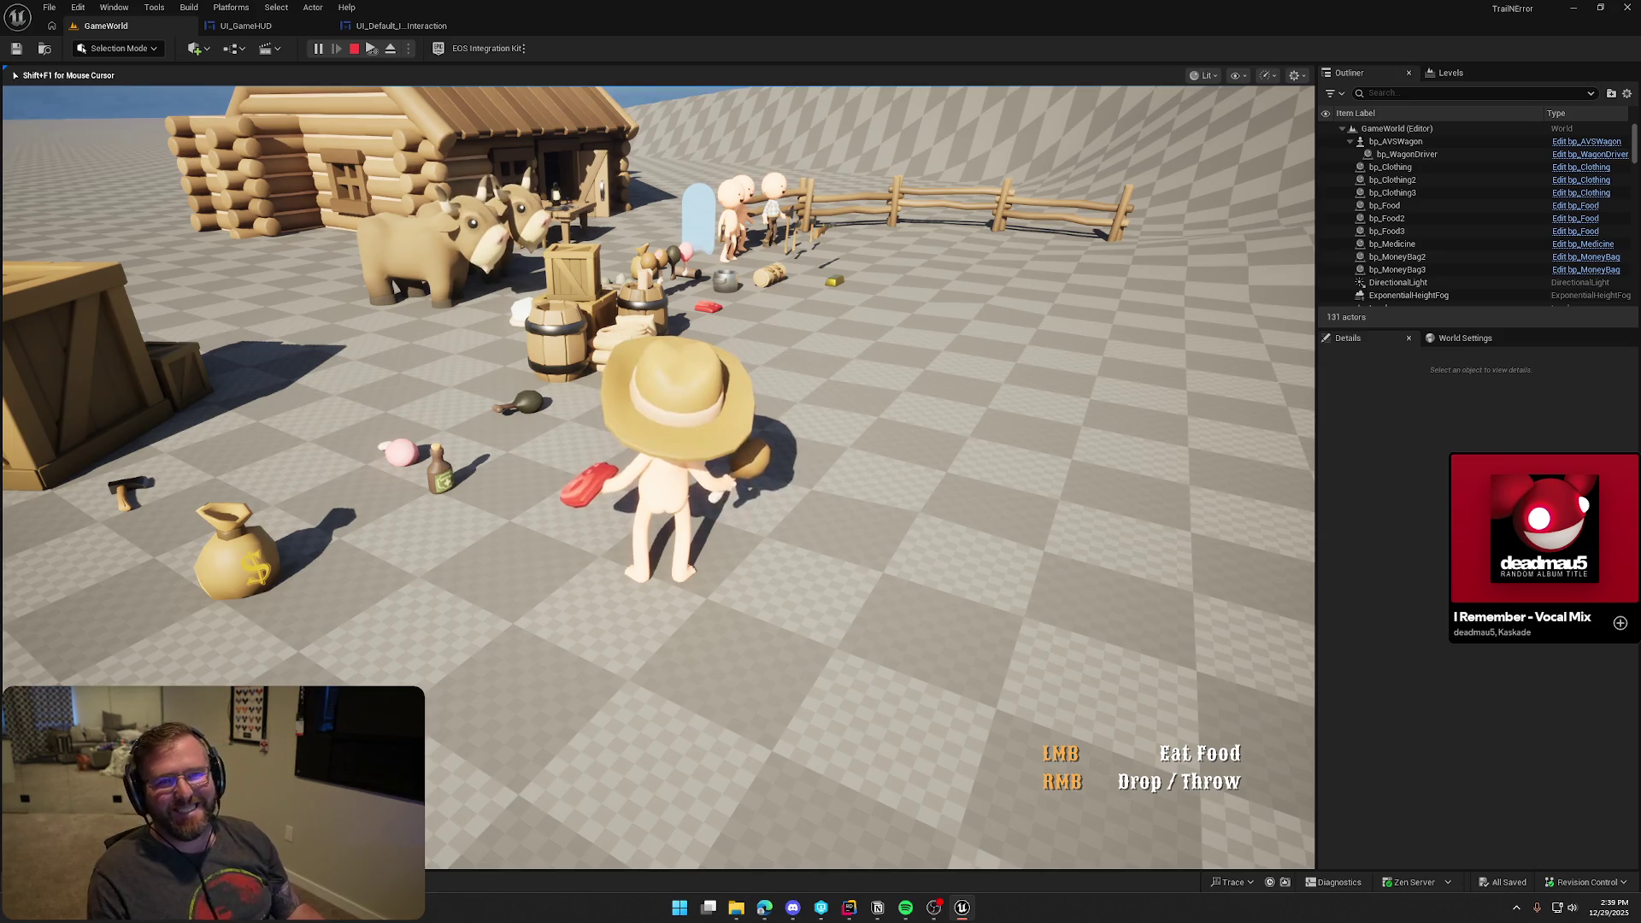
pyautogui.press('a')
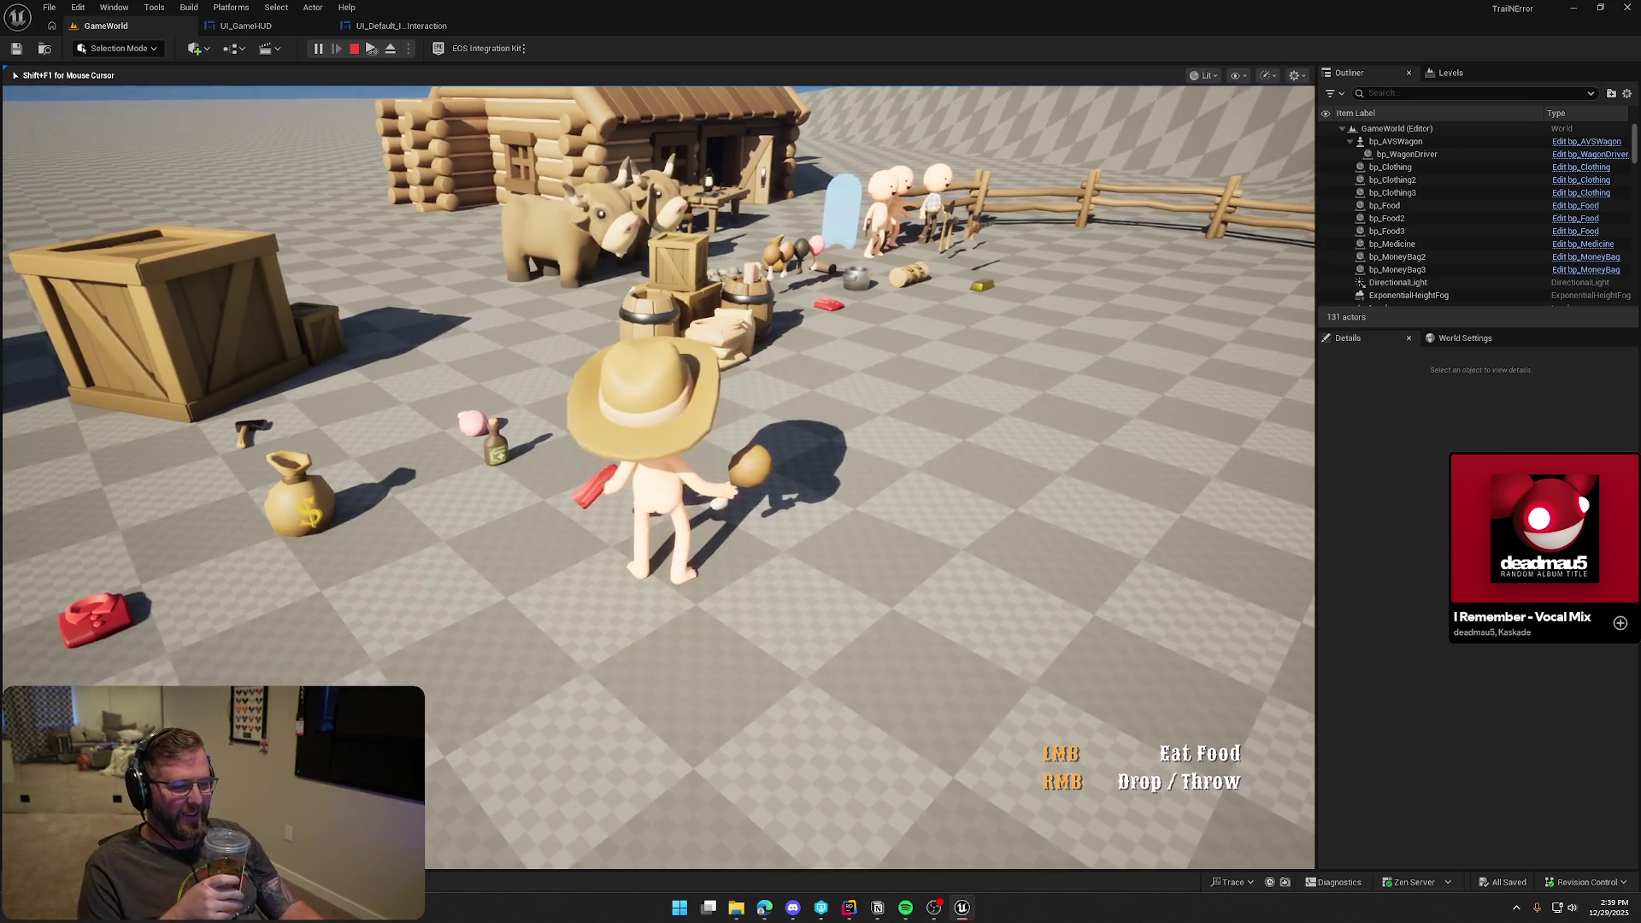
pyautogui.press('d')
pyautogui.scroll(-1, 656, 461)
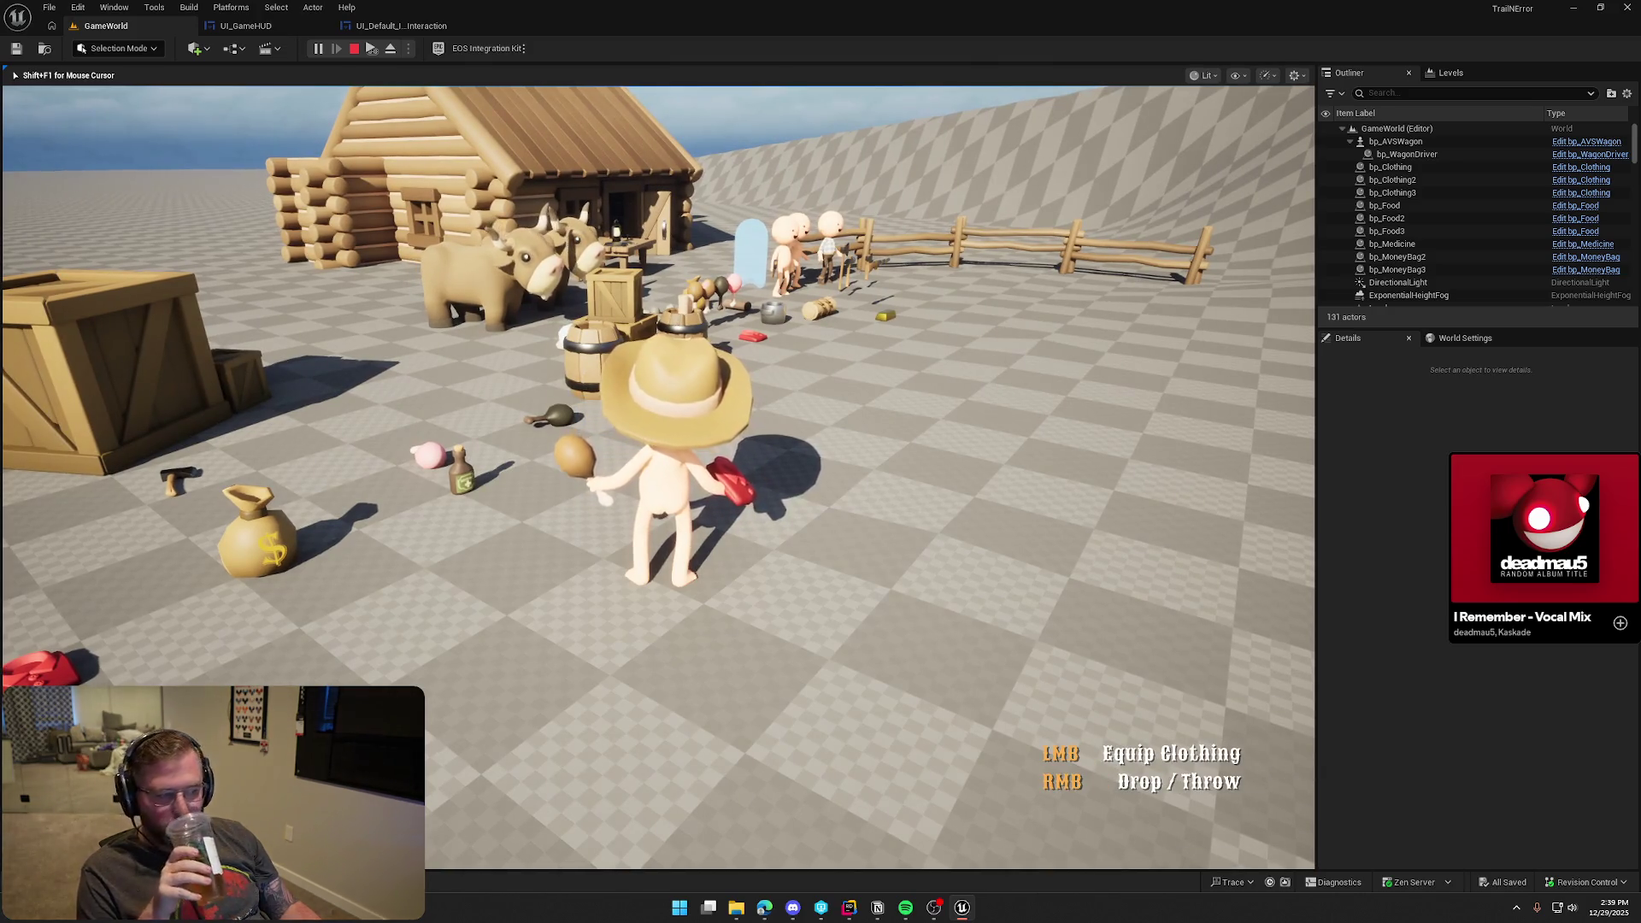
pyautogui.scroll(-1, 657, 462)
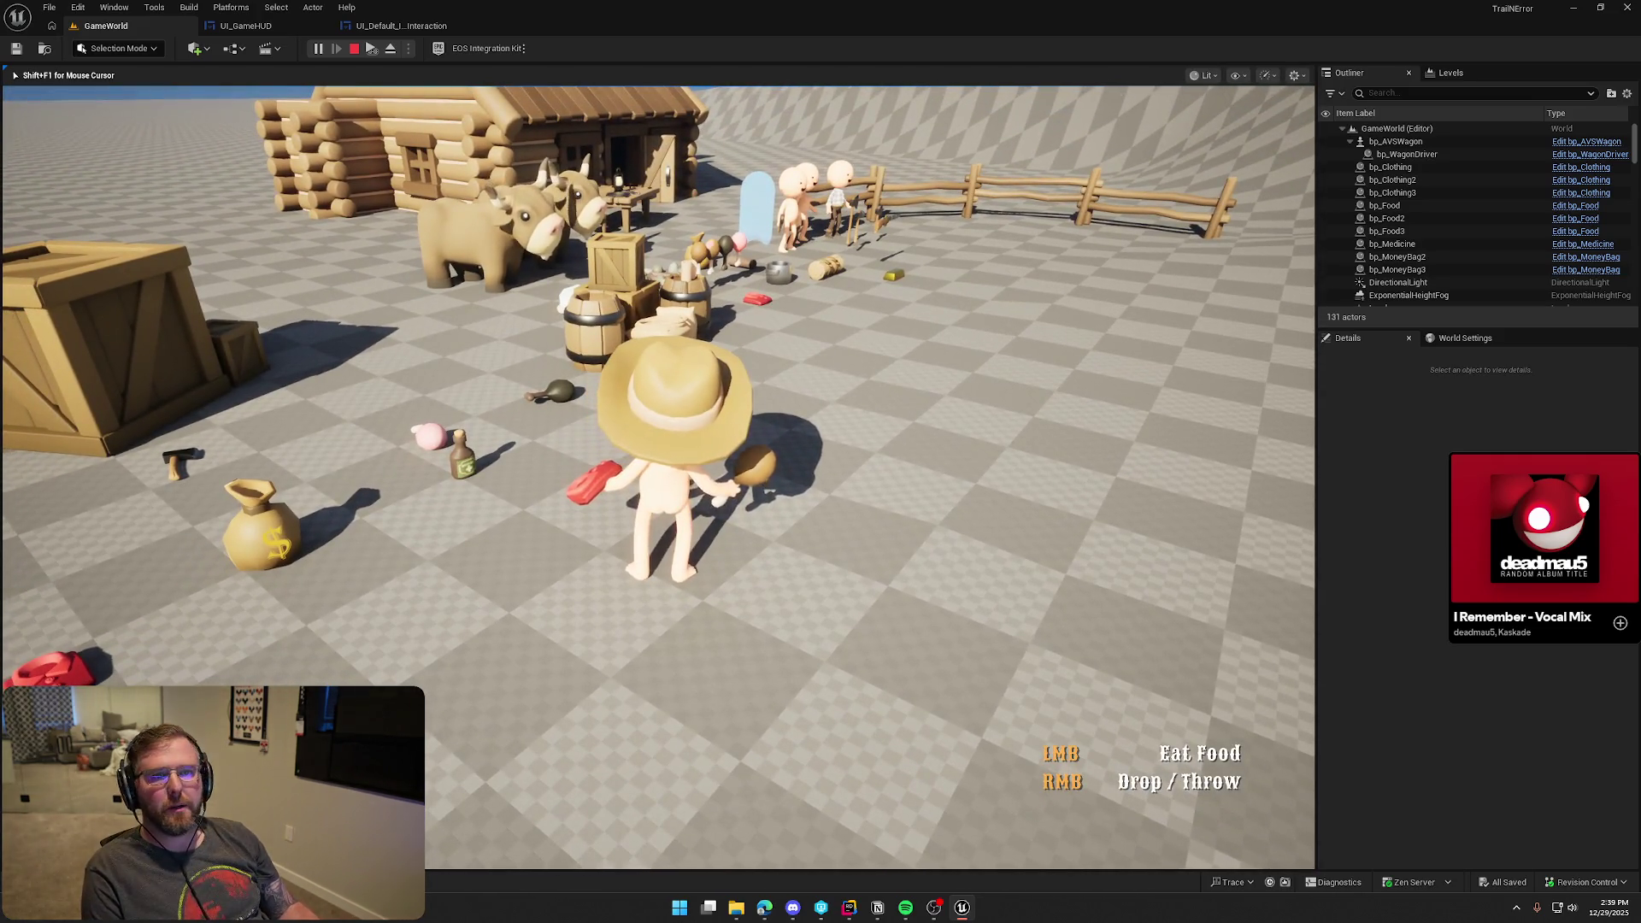
pyautogui.press('s')
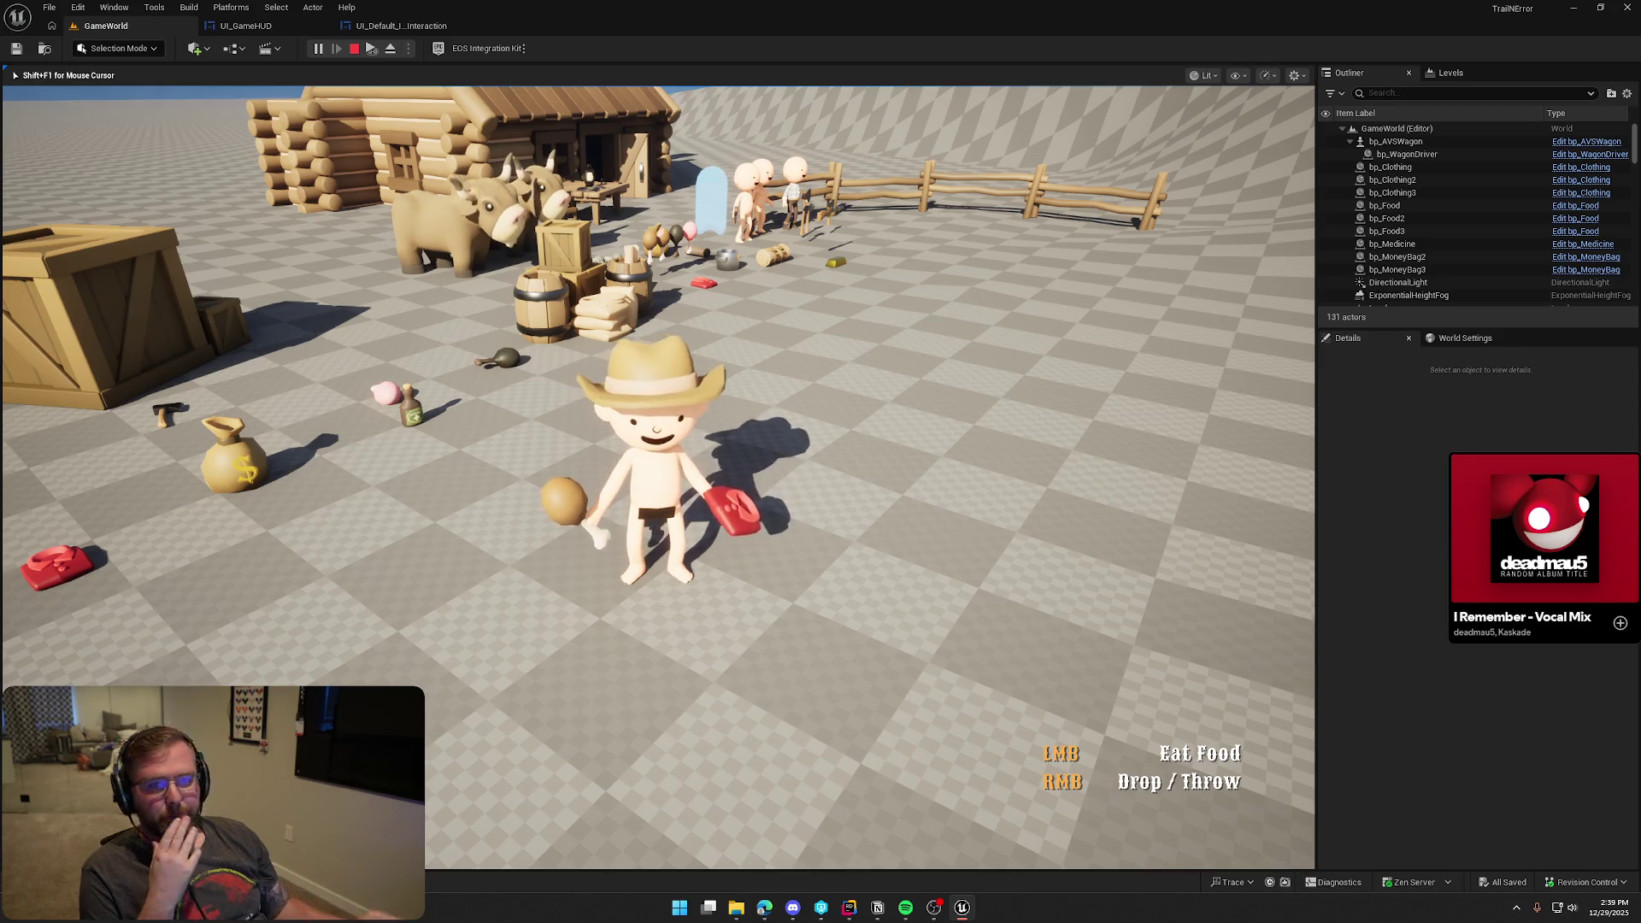
# Put on the clothing and eat the held food, then stop the play session
pyautogui.moveTo(821, 462)
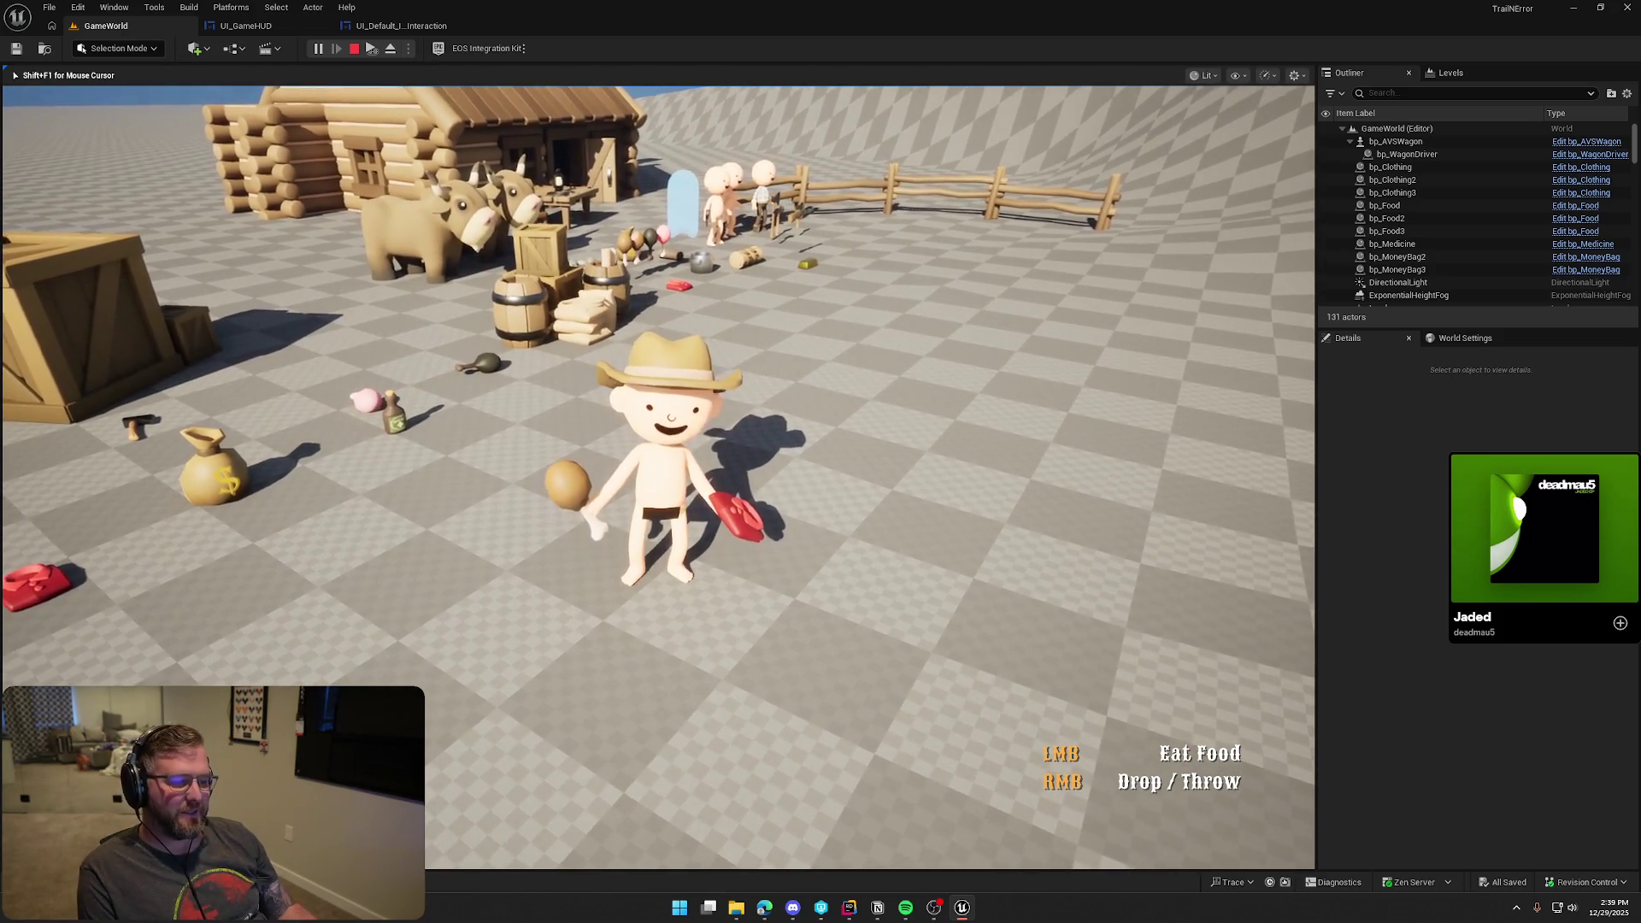
pyautogui.scroll(-1, 659, 477)
pyautogui.click(658, 477)
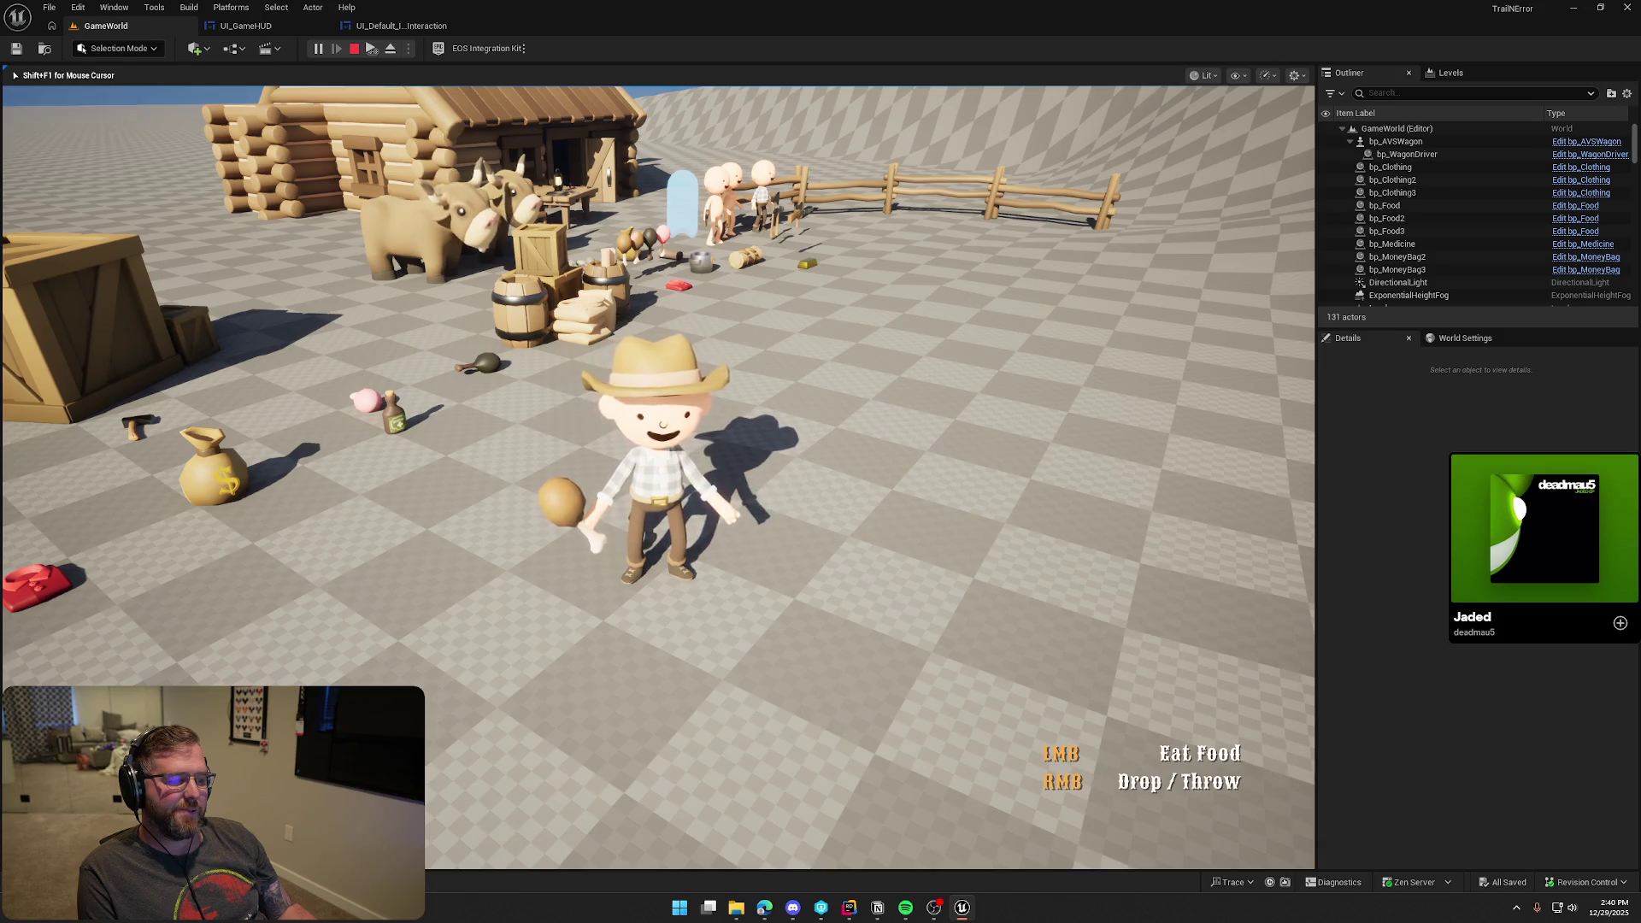
pyautogui.click(659, 477)
pyautogui.press('w')
pyautogui.press('s')
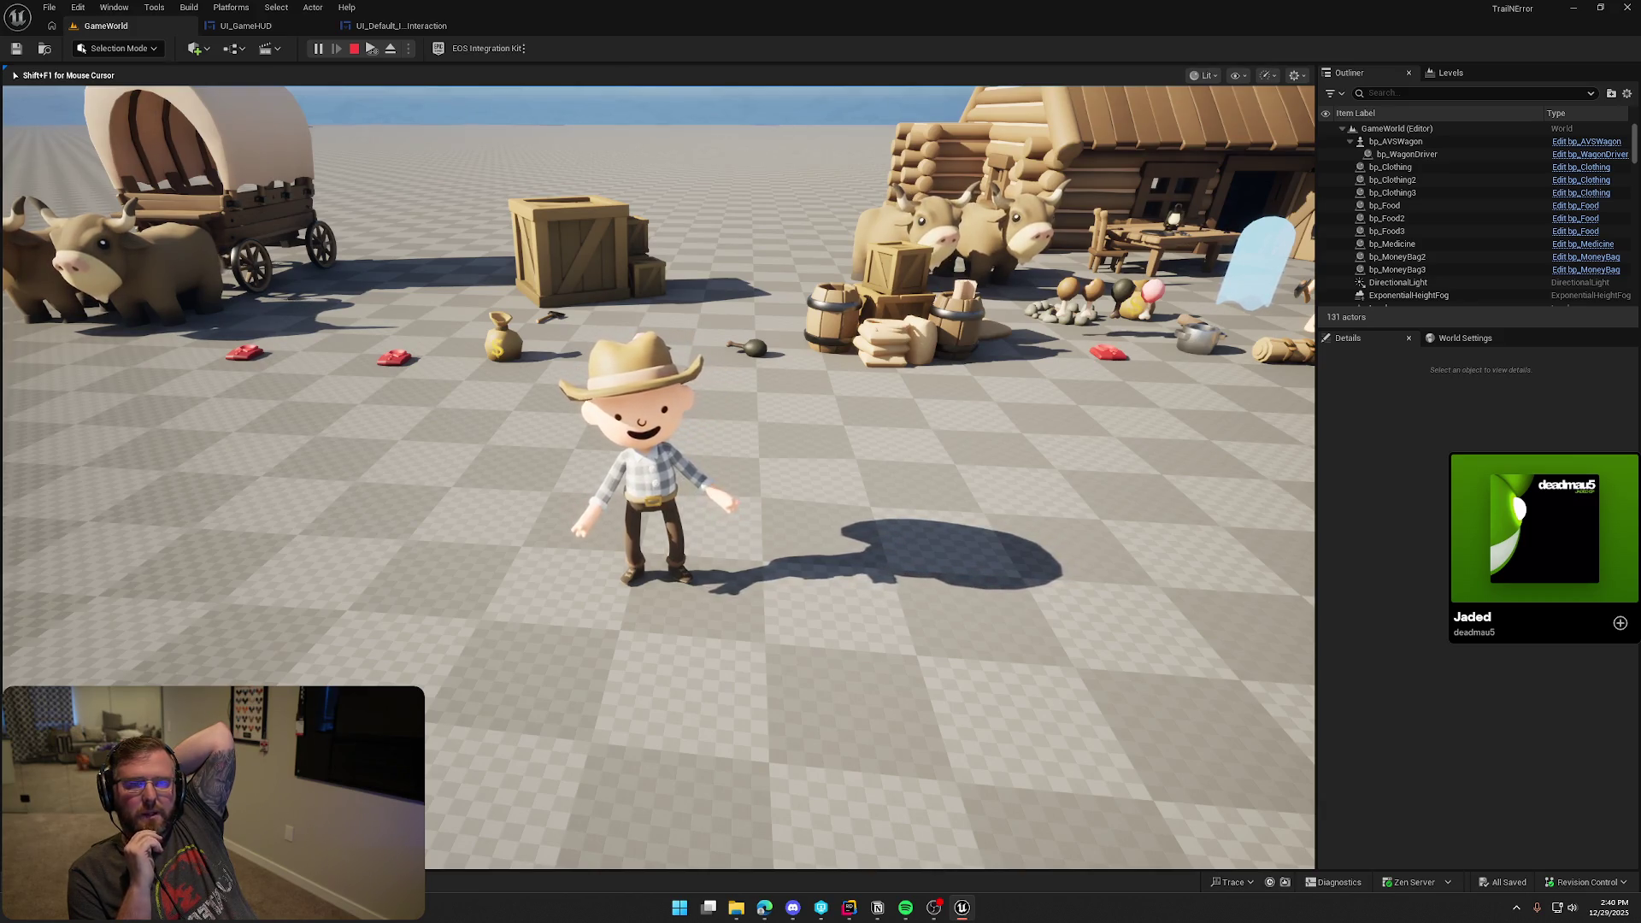
pyautogui.press('Escape')
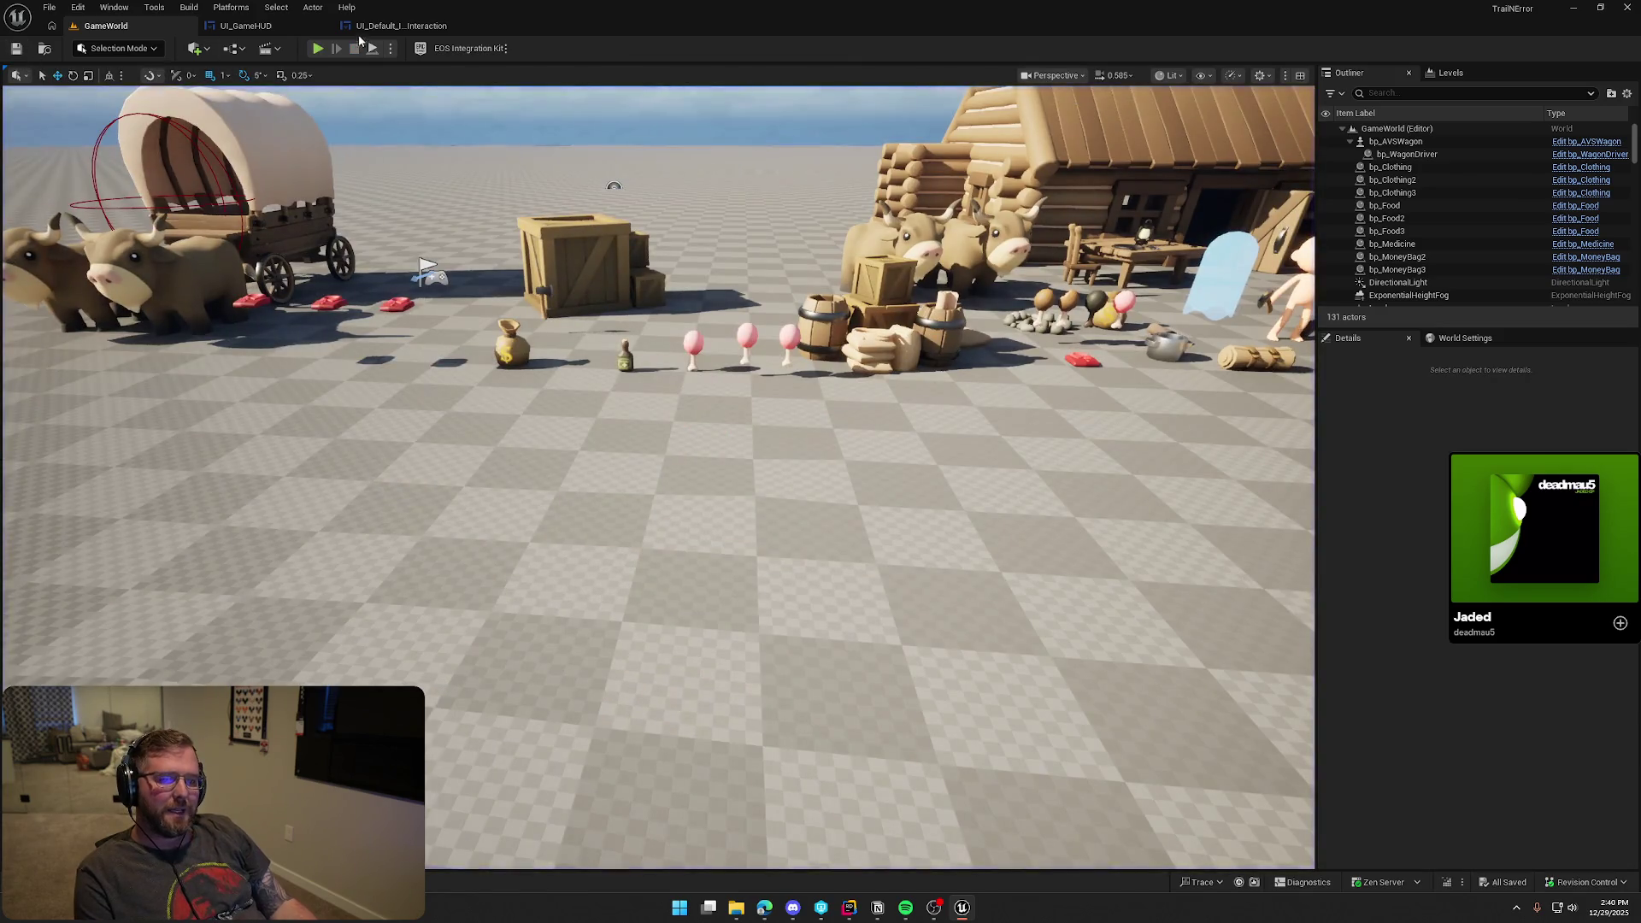
# In UI_Default_ItemInteraction, right-justify the LMB and RMB labels
pyautogui.click(402, 25)
pyautogui.click(522, 244)
pyautogui.keyDown('ctrl'); pyautogui.click(551, 349); pyautogui.keyUp('ctrl')
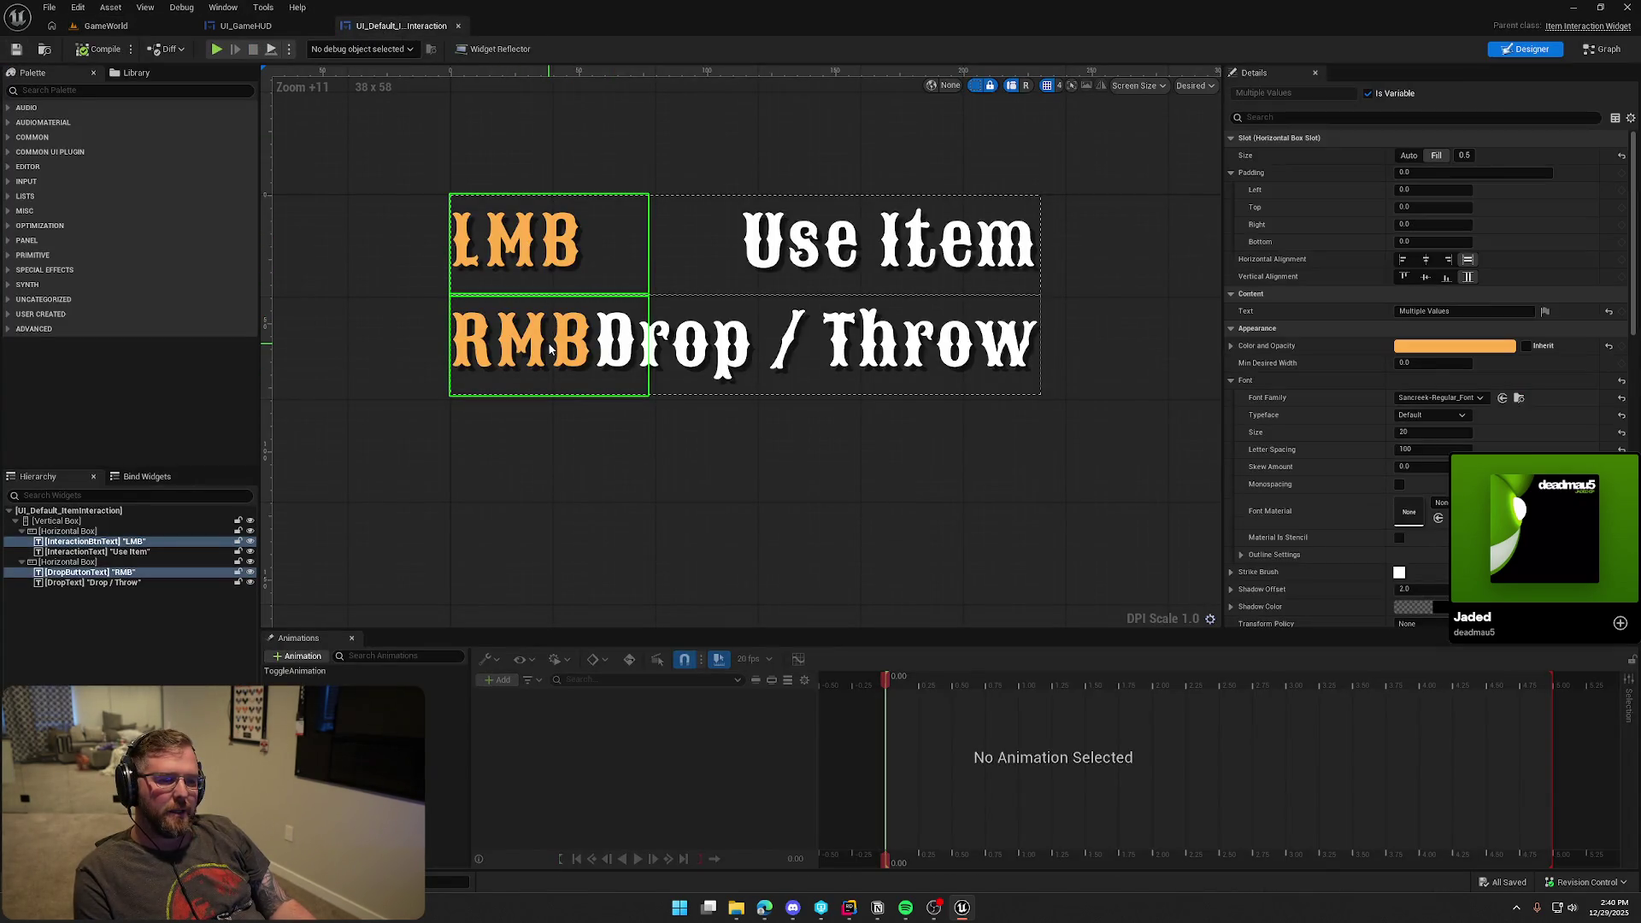
pyautogui.scroll(-2, 1311, 510)
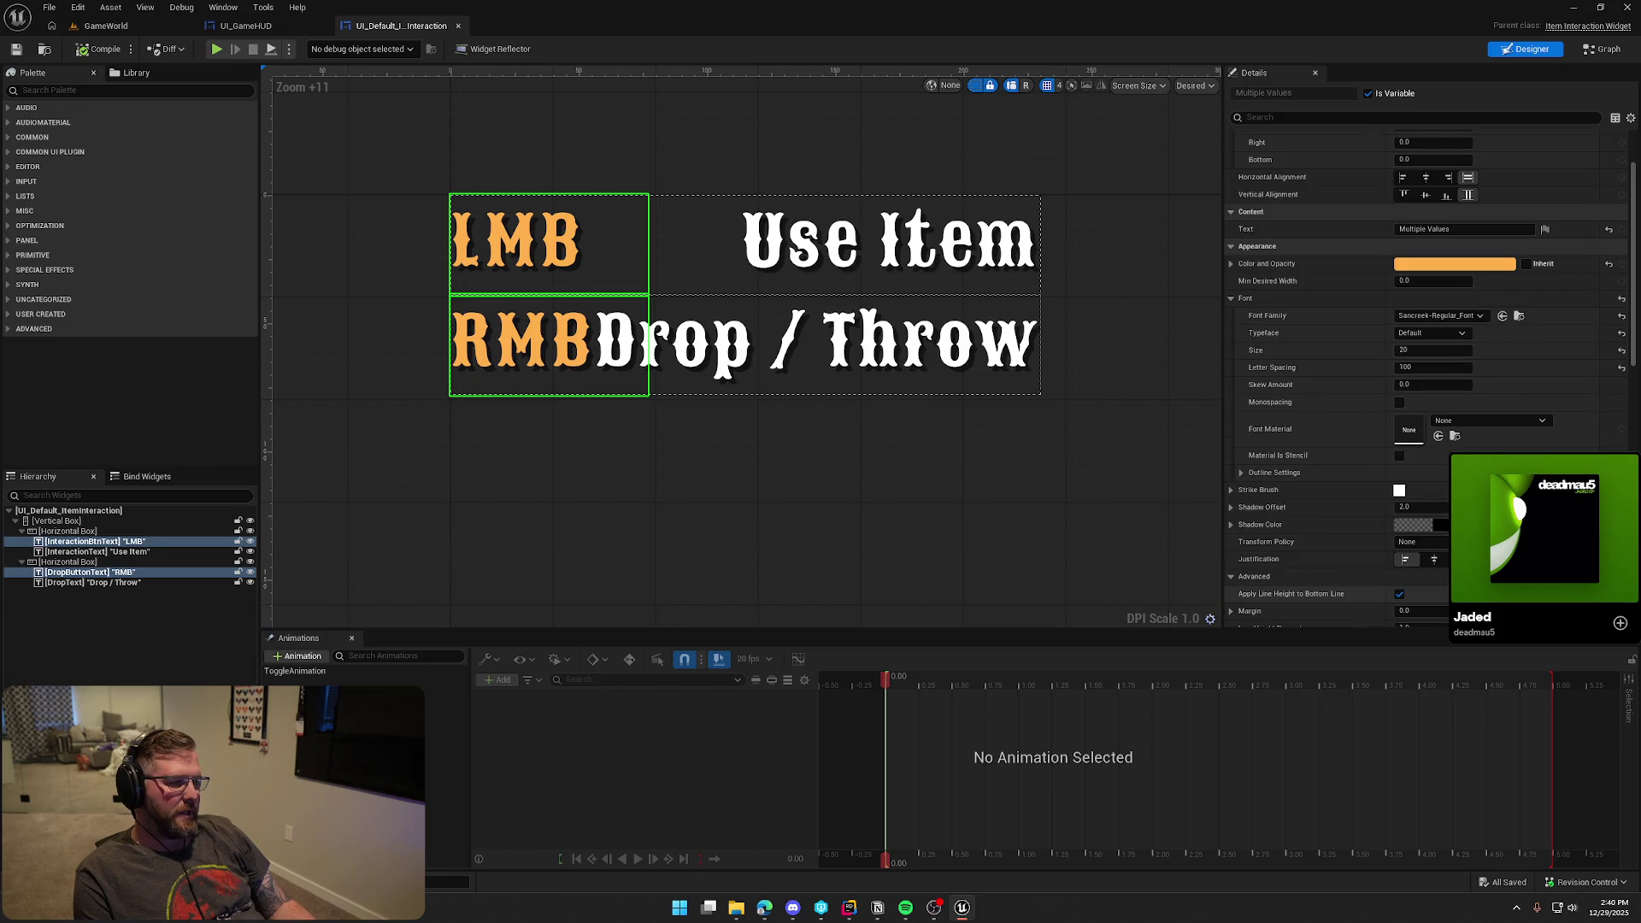
pyautogui.click(1462, 559)
# Left-align 'Use Item' and 'Drop / Throw' with 10 units of left padding
pyautogui.click(872, 376)
pyautogui.keyDown('ctrl'); pyautogui.click(881, 248); pyautogui.keyUp('ctrl')
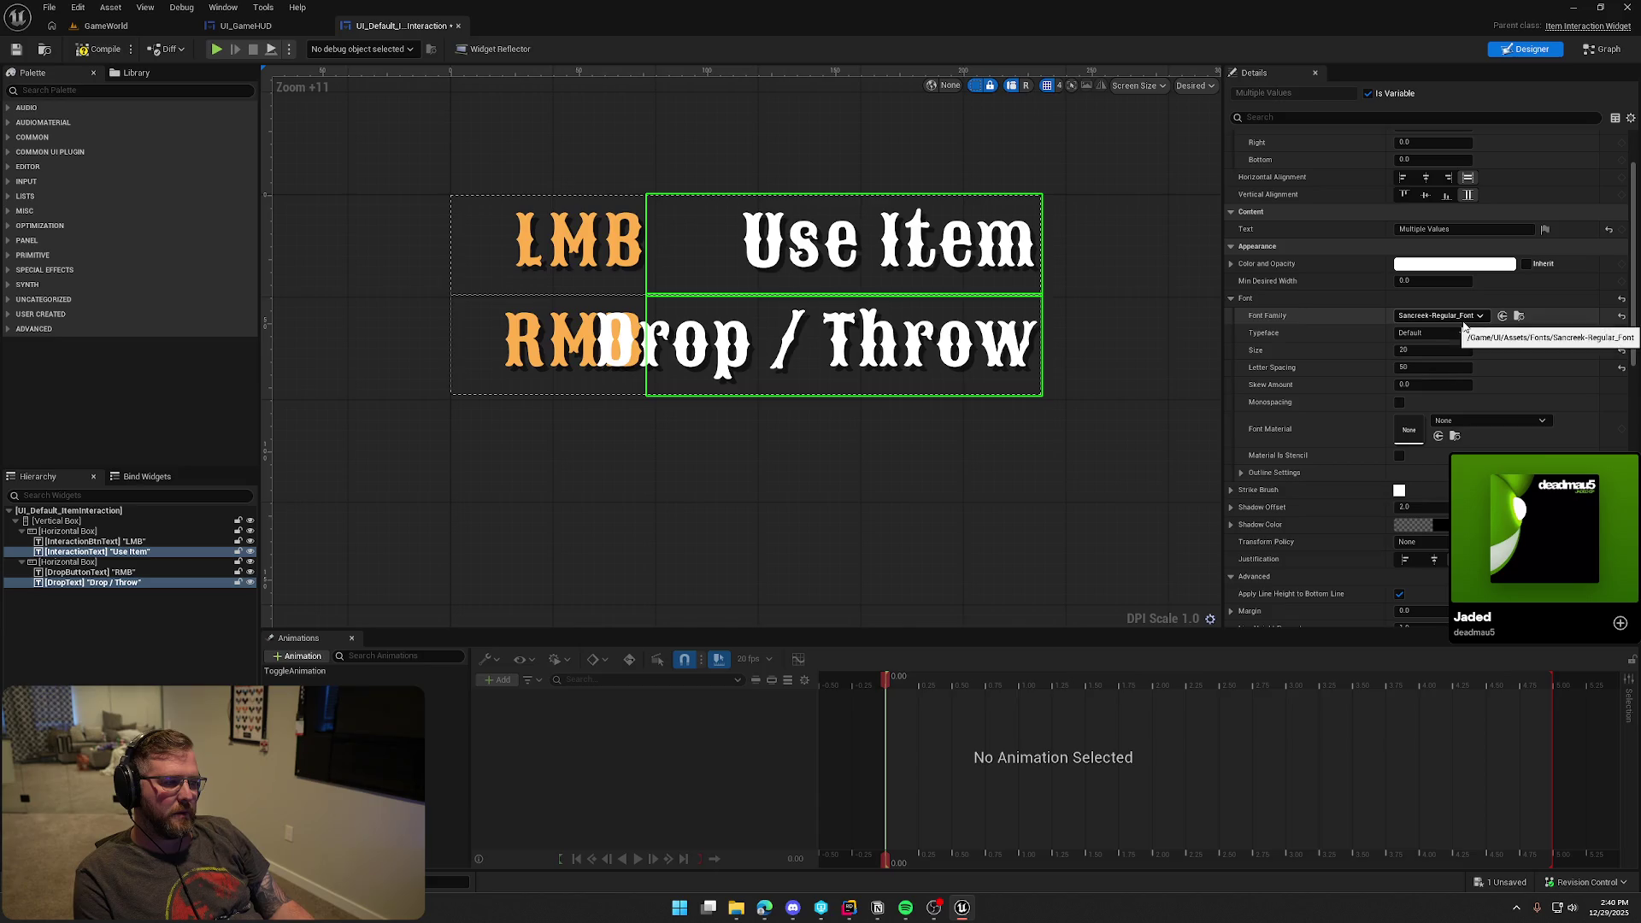
pyautogui.click(1403, 177)
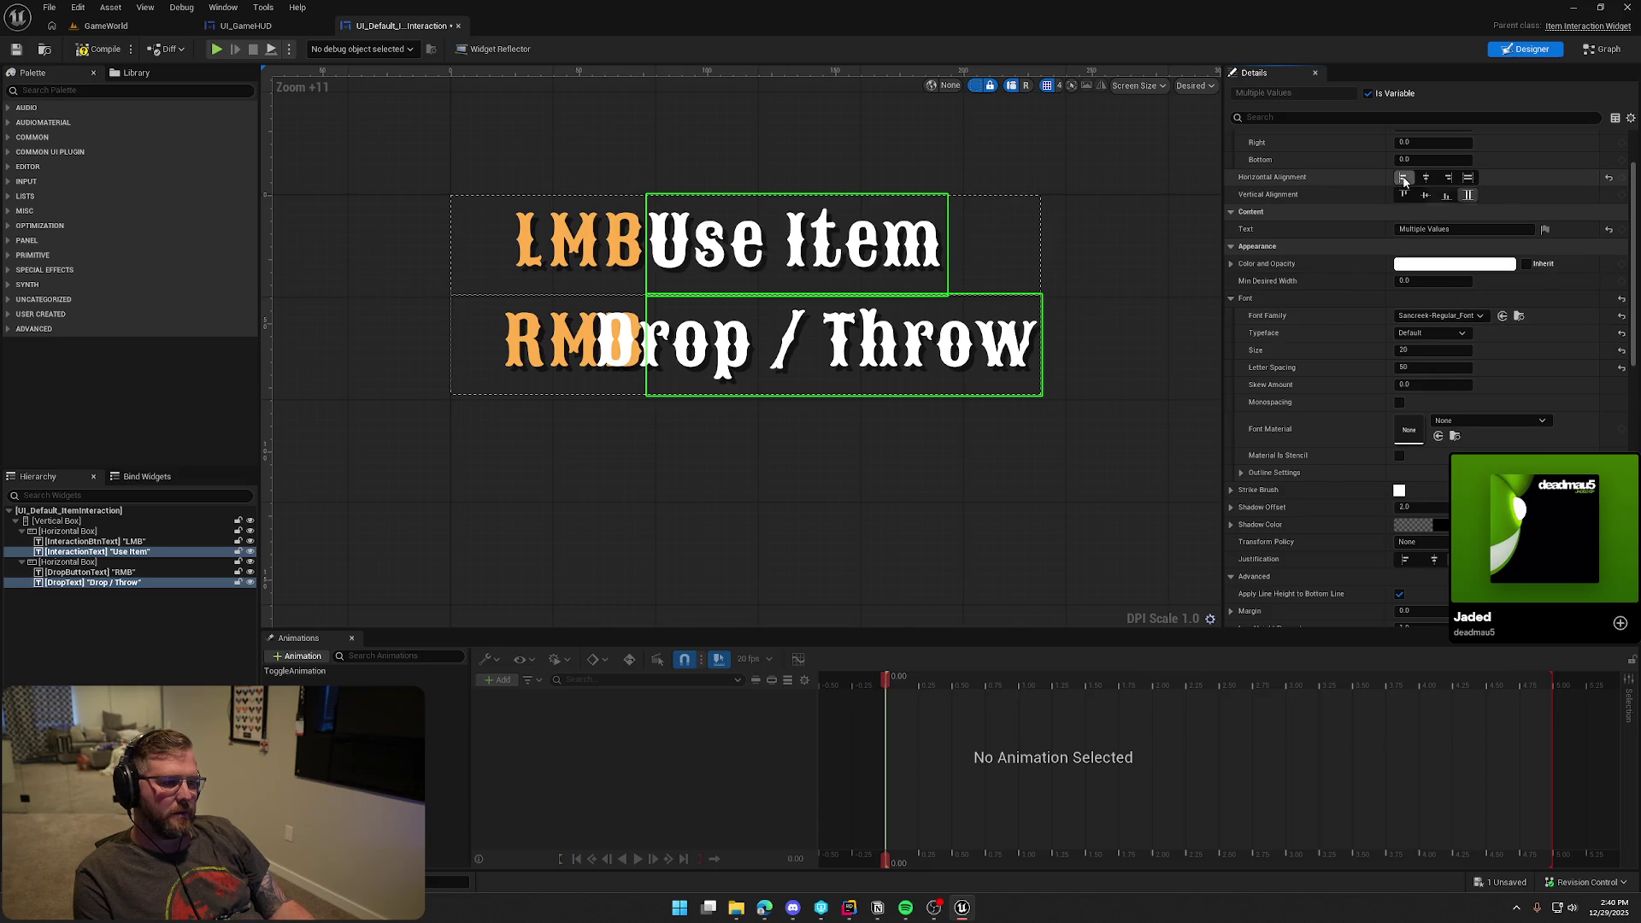
pyautogui.click(877, 459)
pyautogui.click(763, 283)
pyautogui.keyDown('ctrl'); pyautogui.click(767, 372); pyautogui.keyUp('ctrl')
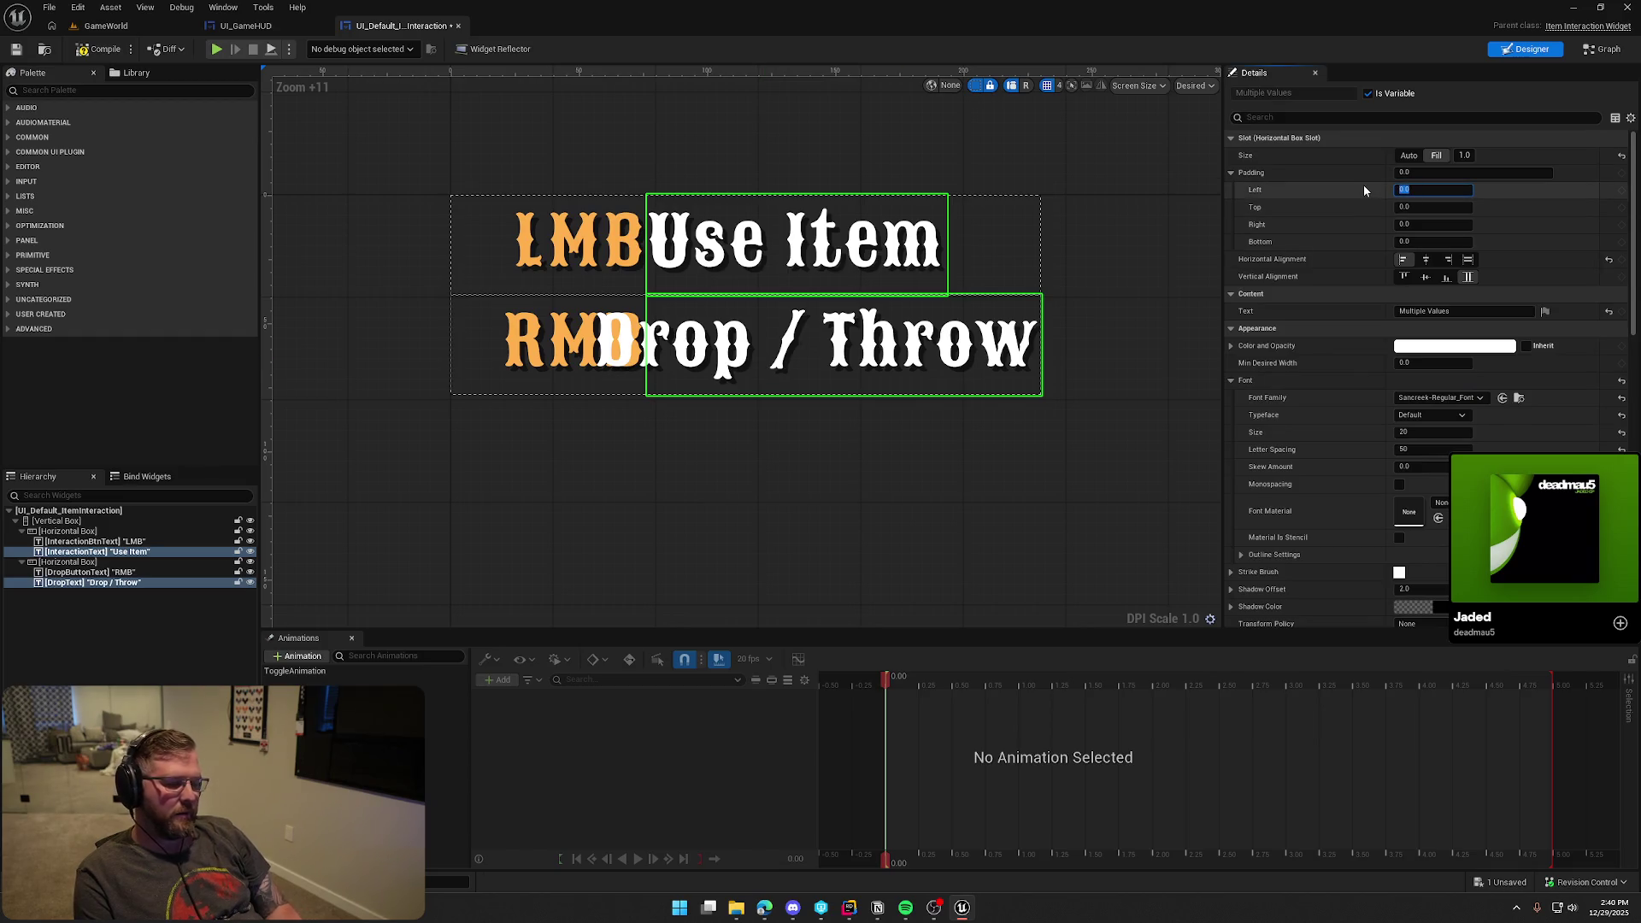
pyautogui.write('10')
pyautogui.press('Return')
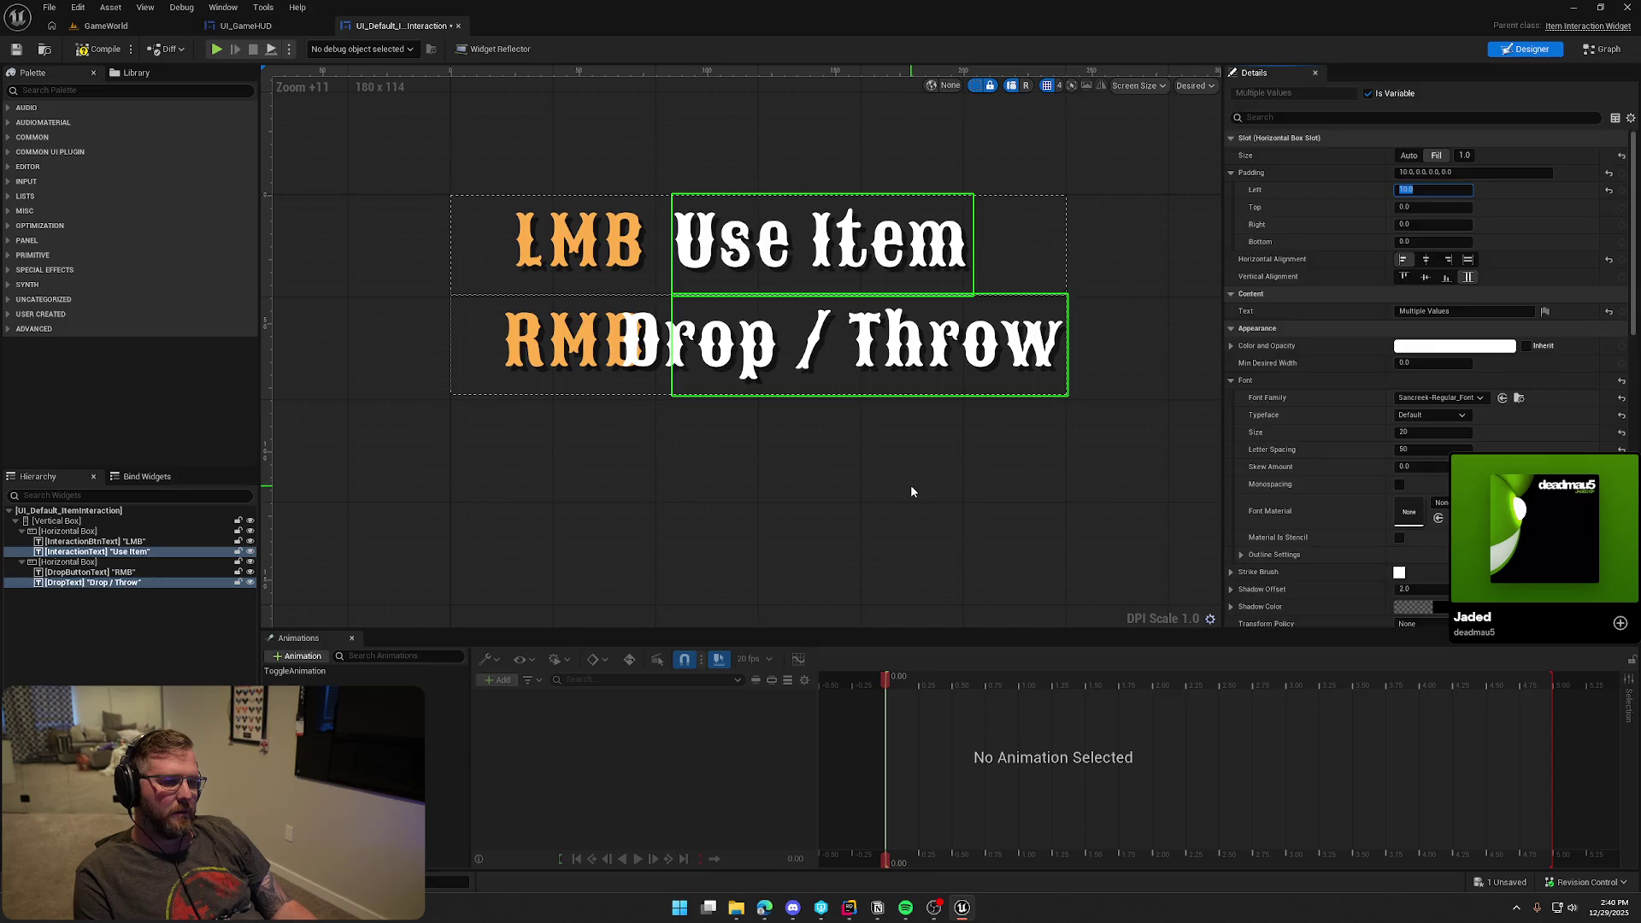
pyautogui.click(911, 491)
pyautogui.click(98, 29)
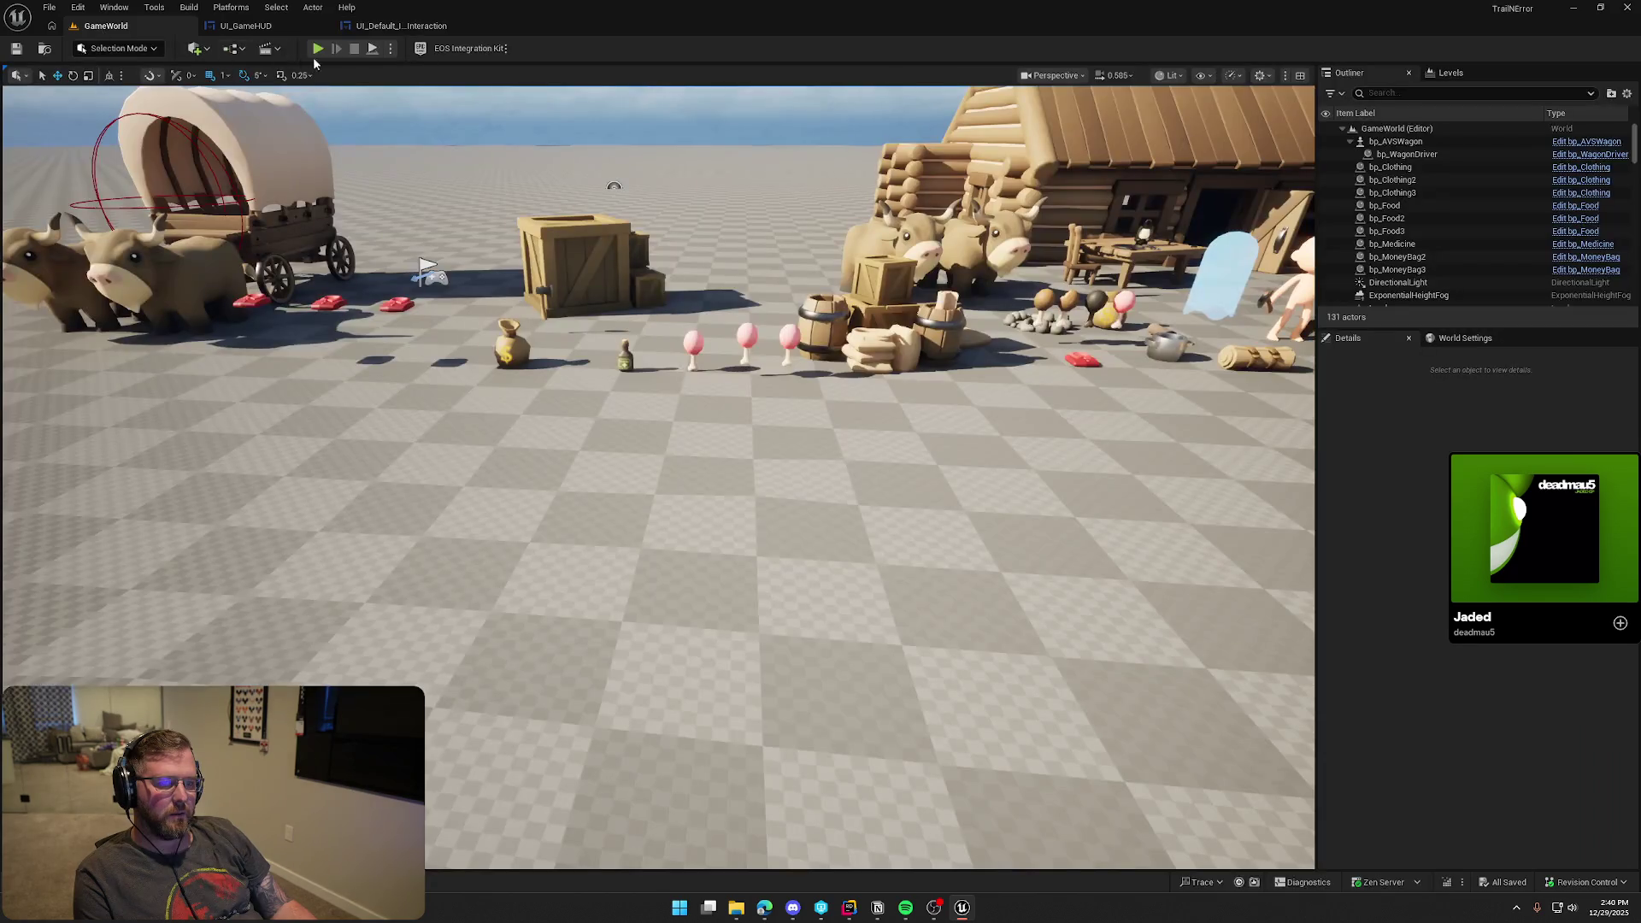
# Play the game to check the aligned 'LMB Eat Food / RMB Drop / Throw' prompt, then stop
pyautogui.click(315, 48)
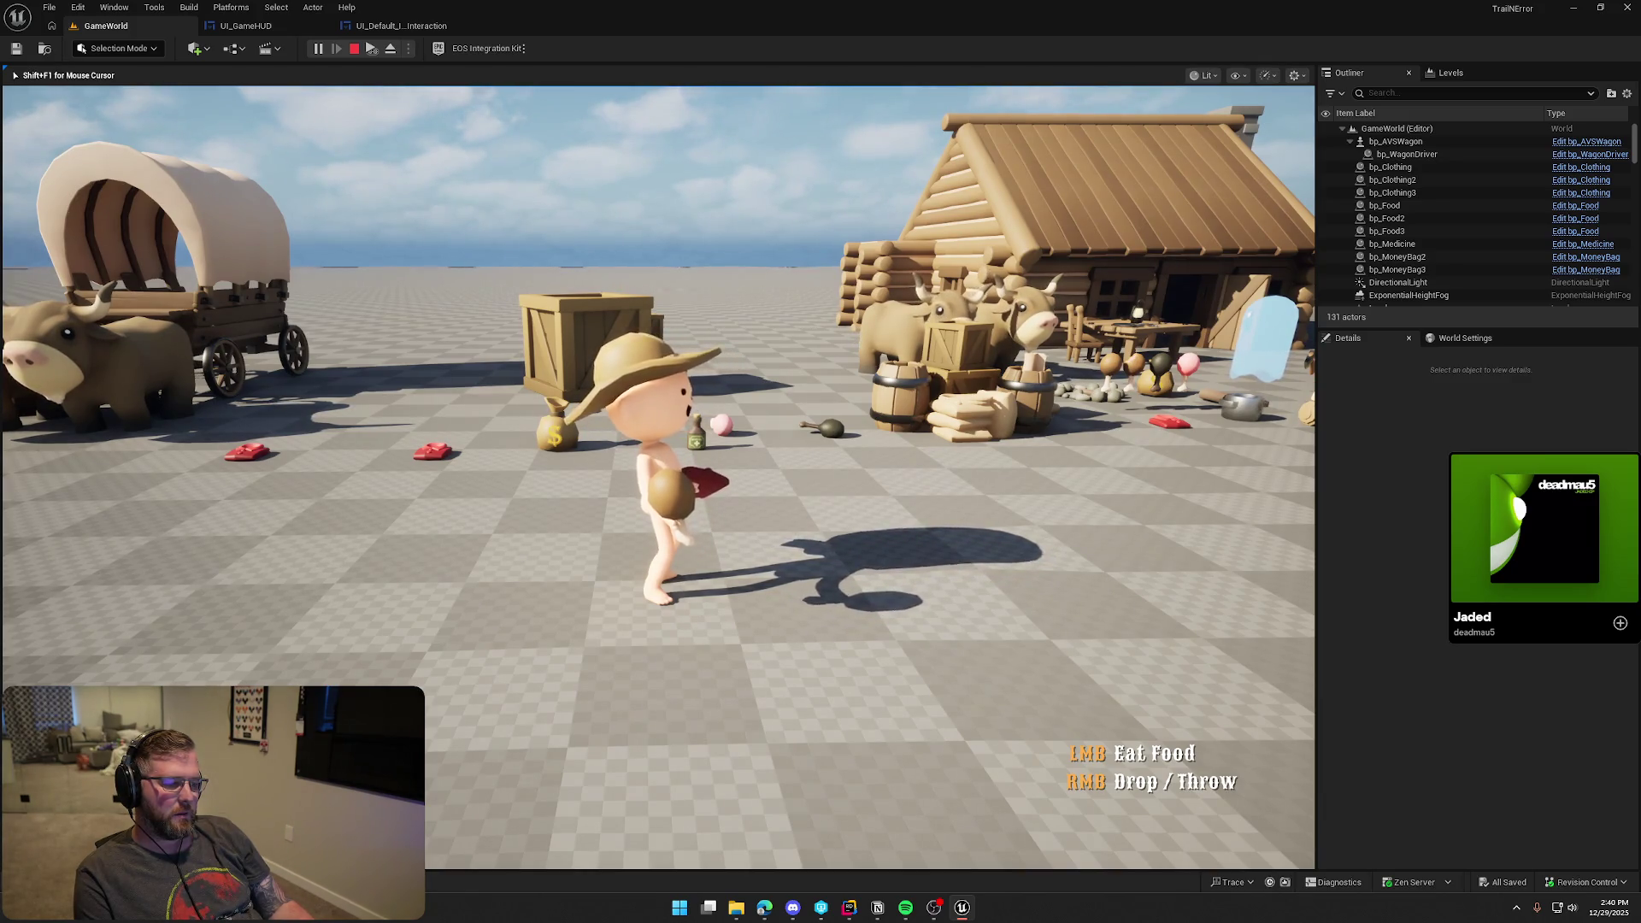
pyautogui.press('Escape')
# Set the slot size of all four prompt texts to Auto and save all
pyautogui.click(246, 26)
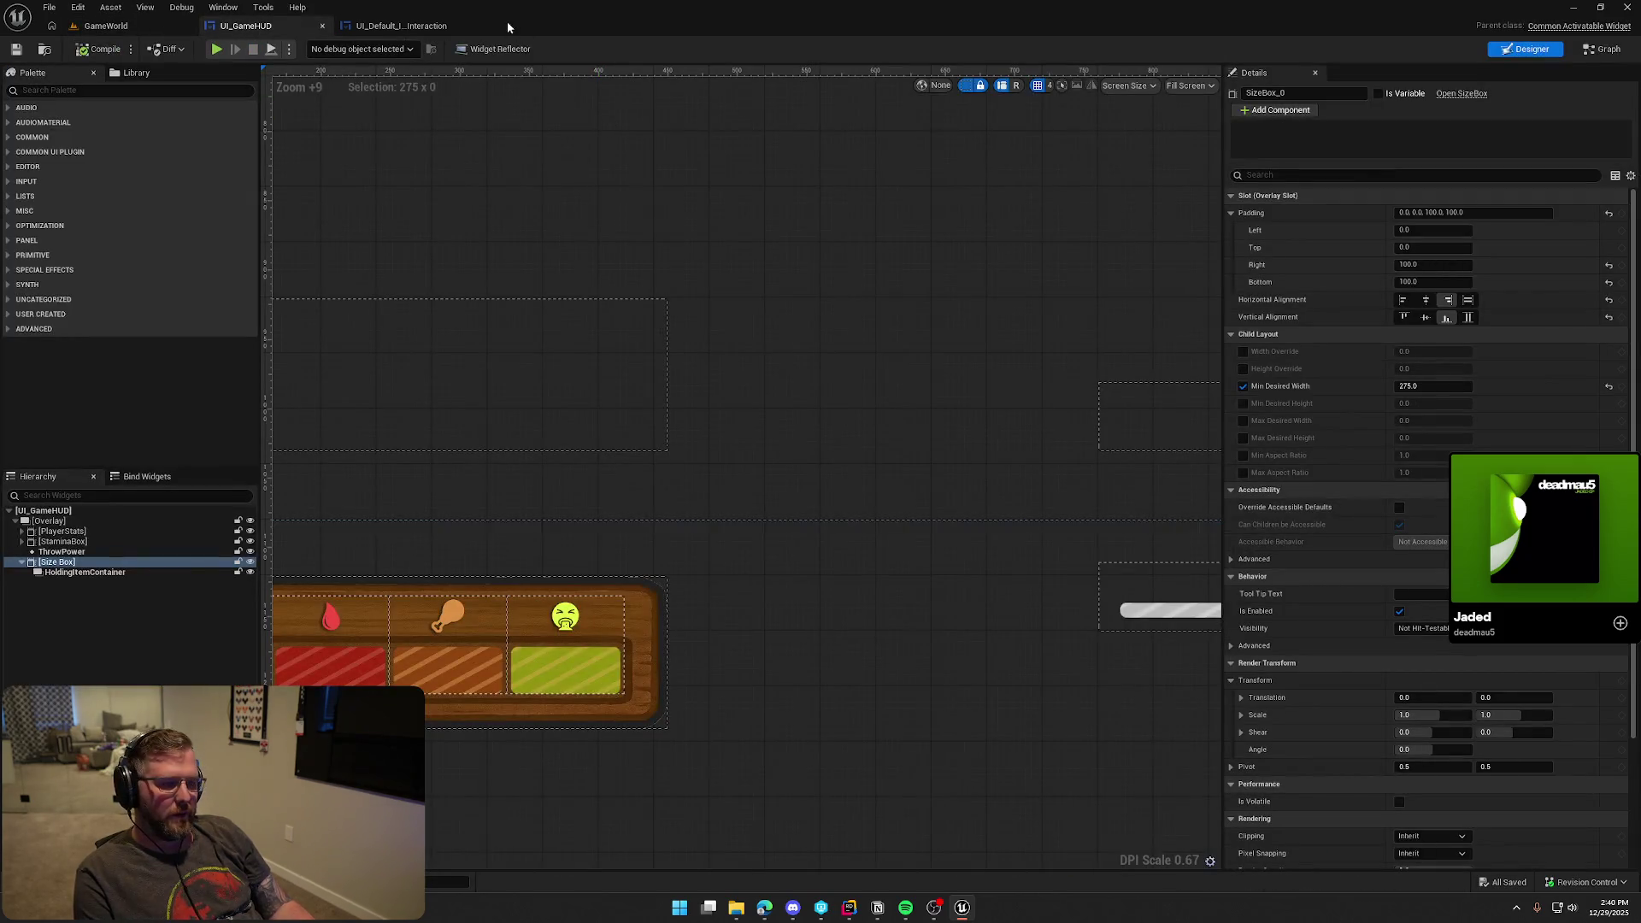
pyautogui.click(401, 26)
pyautogui.click(565, 243)
pyautogui.keyDown('ctrl'); pyautogui.click(813, 244); pyautogui.keyUp('ctrl')
pyautogui.keyDown('ctrl'); pyautogui.click(684, 347); pyautogui.keyUp('ctrl')
pyautogui.keyDown('ctrl'); pyautogui.click(637, 346); pyautogui.keyUp('ctrl')
pyautogui.click(1409, 155)
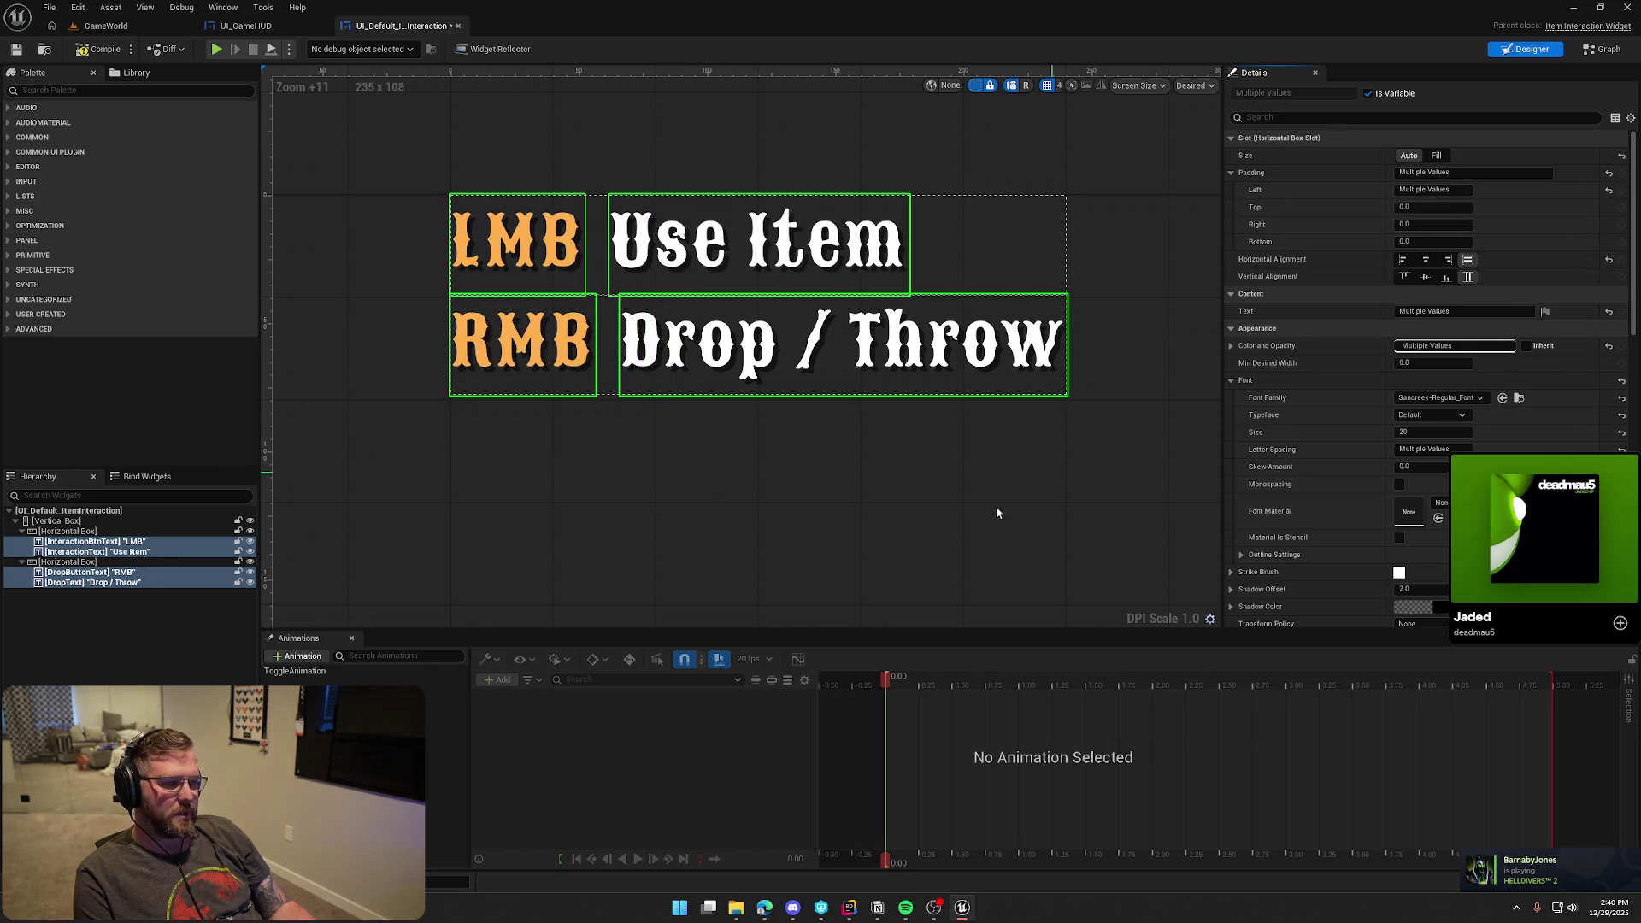
pyautogui.click(941, 446)
pyautogui.click(99, 49)
# Playtest the Equip Clothing and Eat Food prompts in GameWorld, then stop
pyautogui.click(161, 29)
pyautogui.click(317, 50)
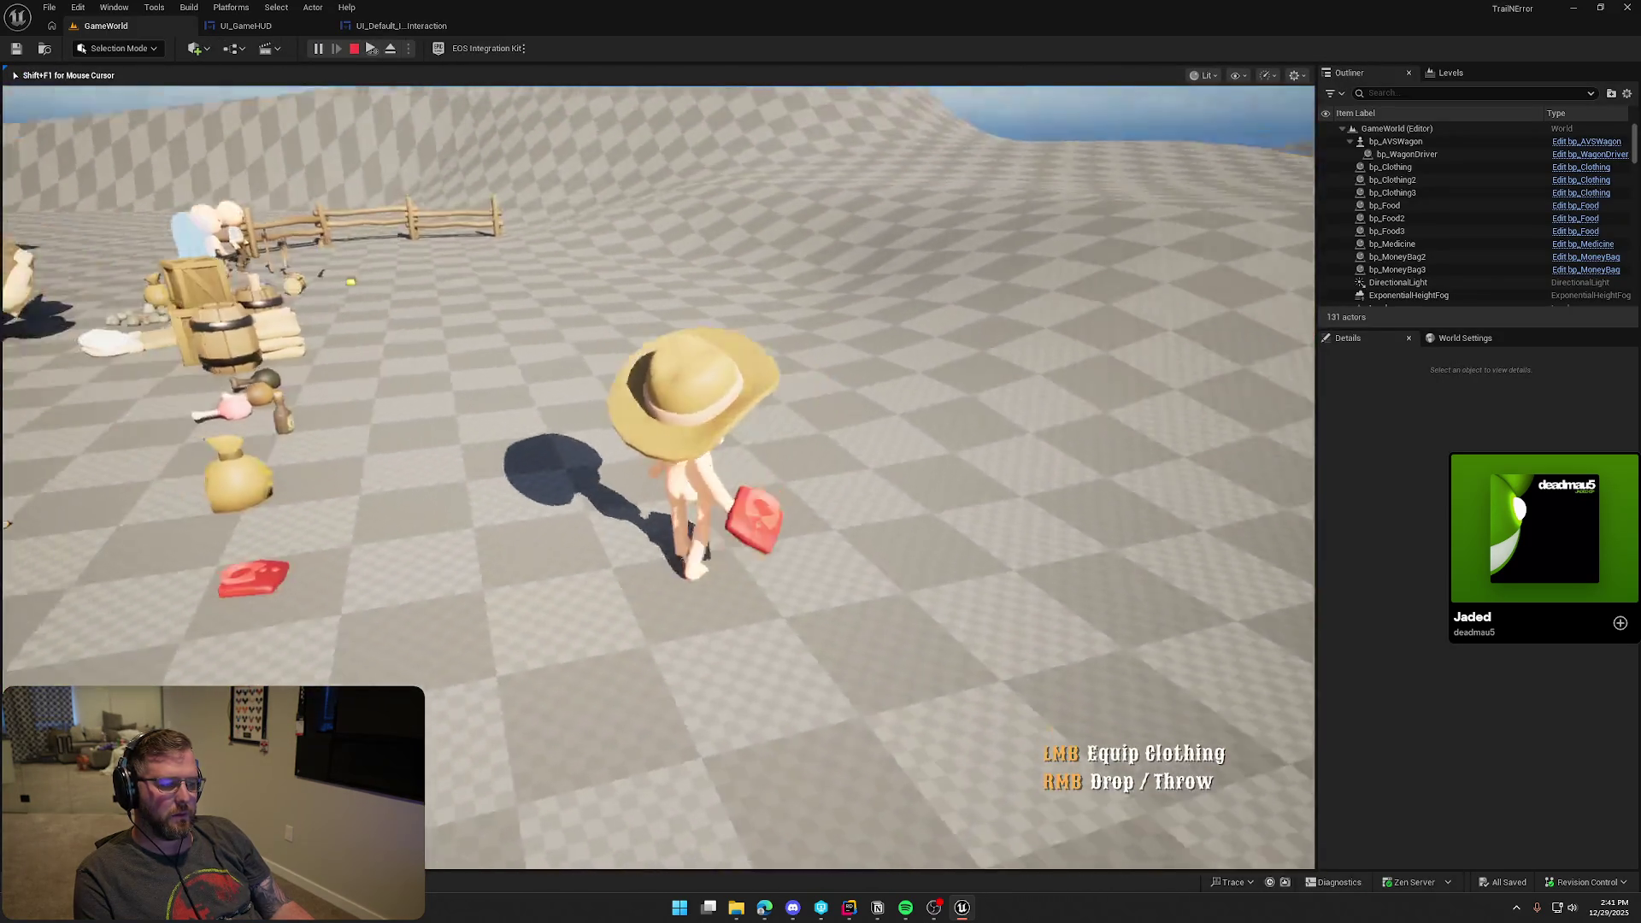
pyautogui.press('w')
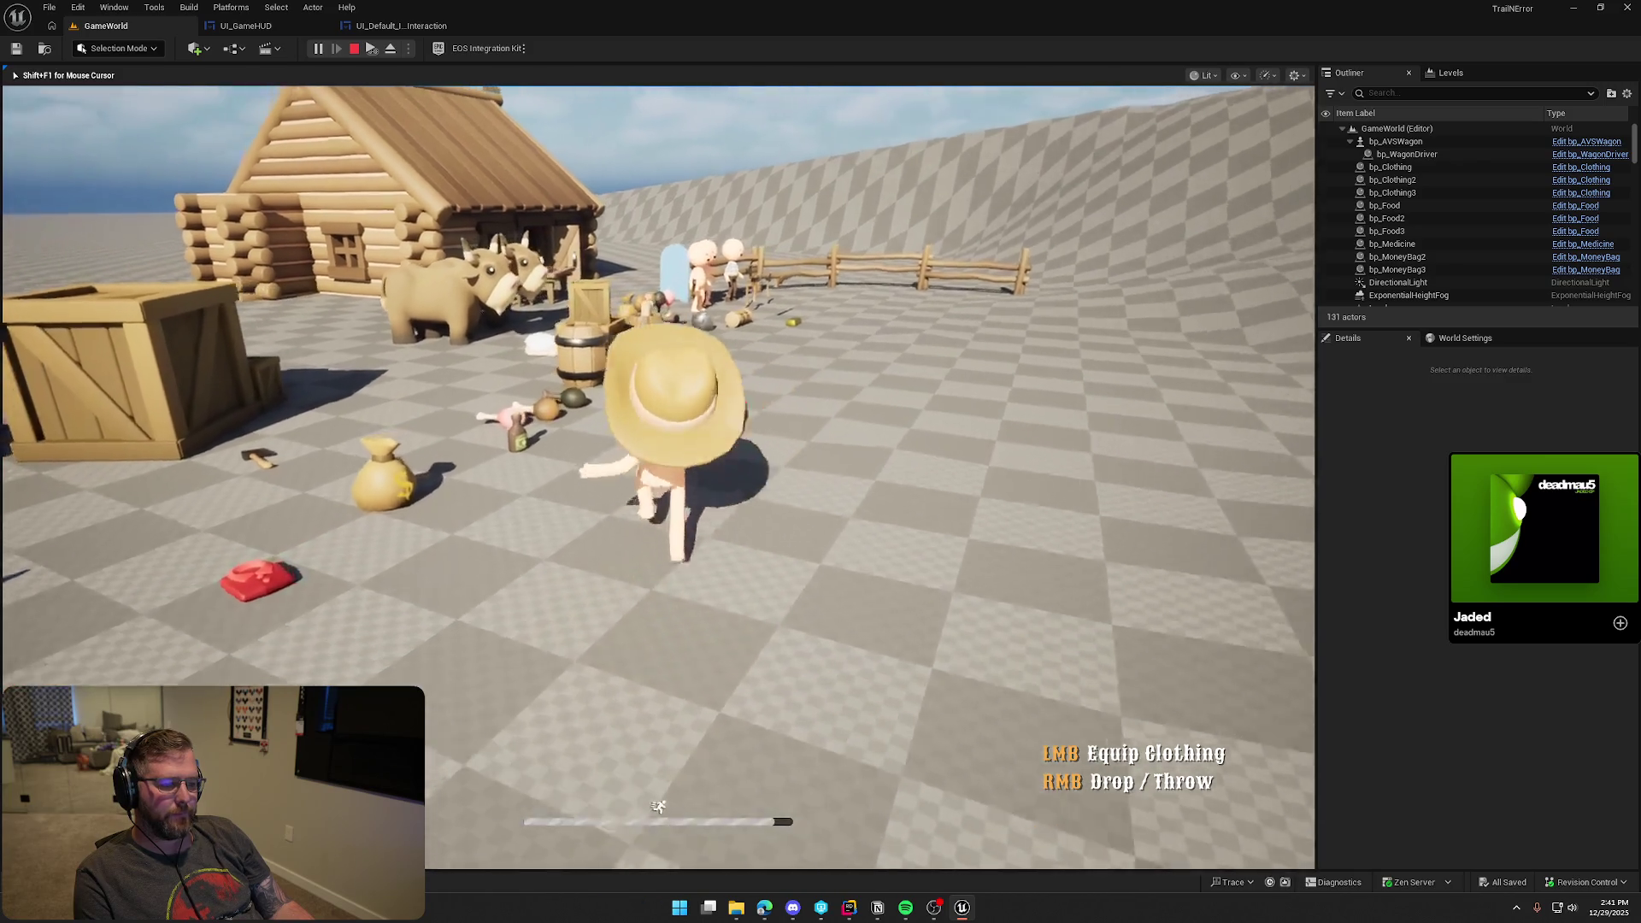
pyautogui.press('s')
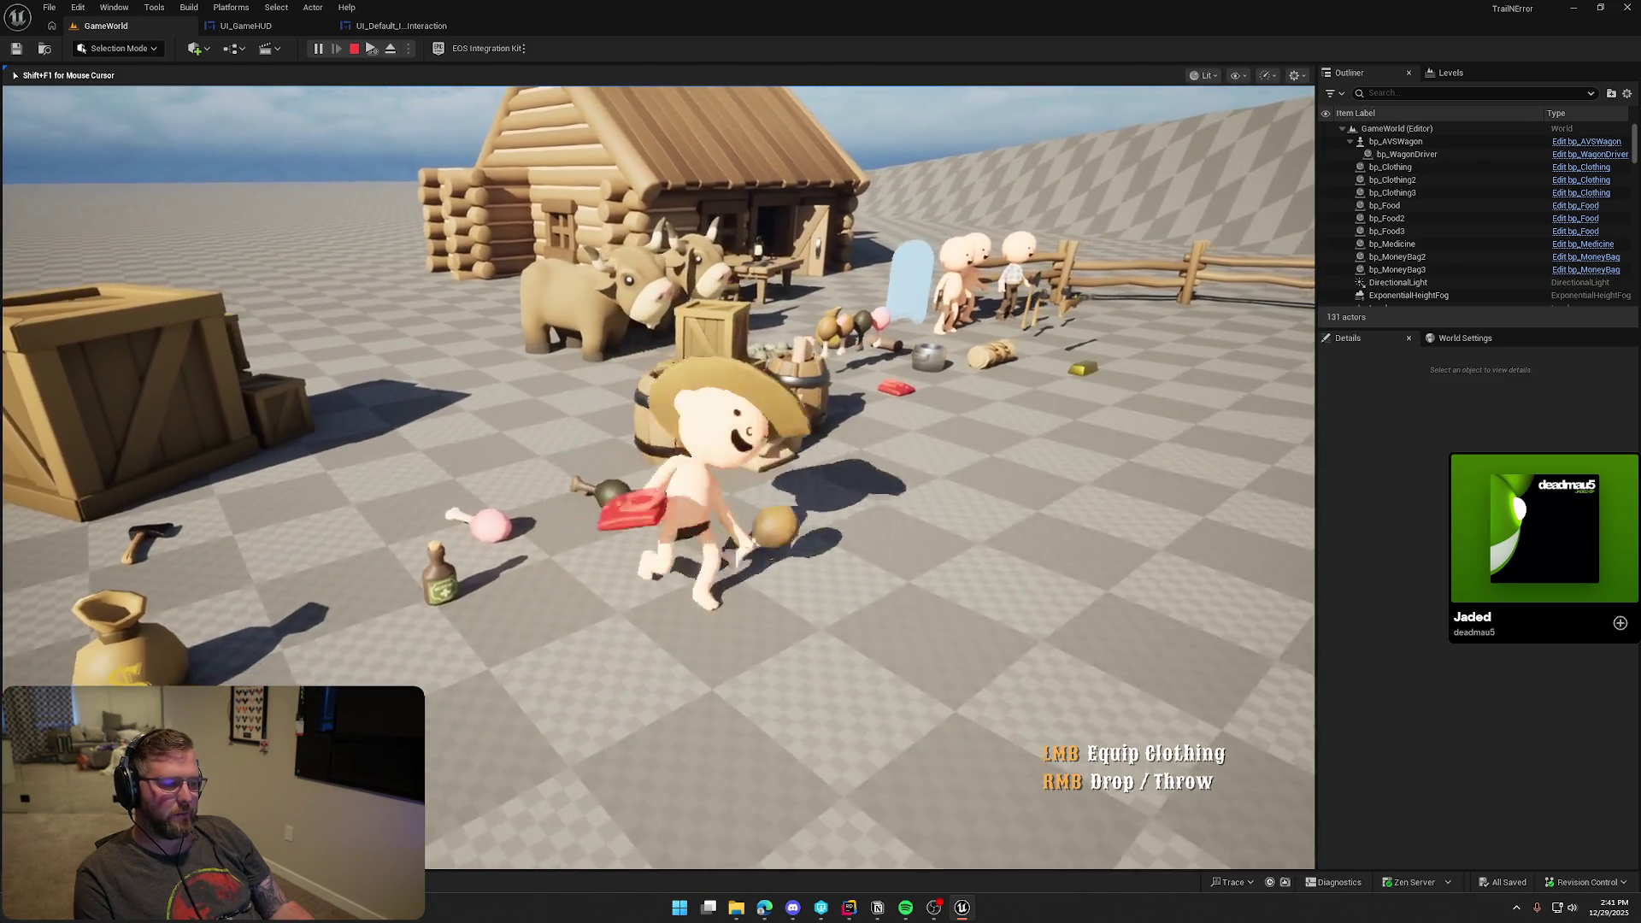
pyautogui.press('s')
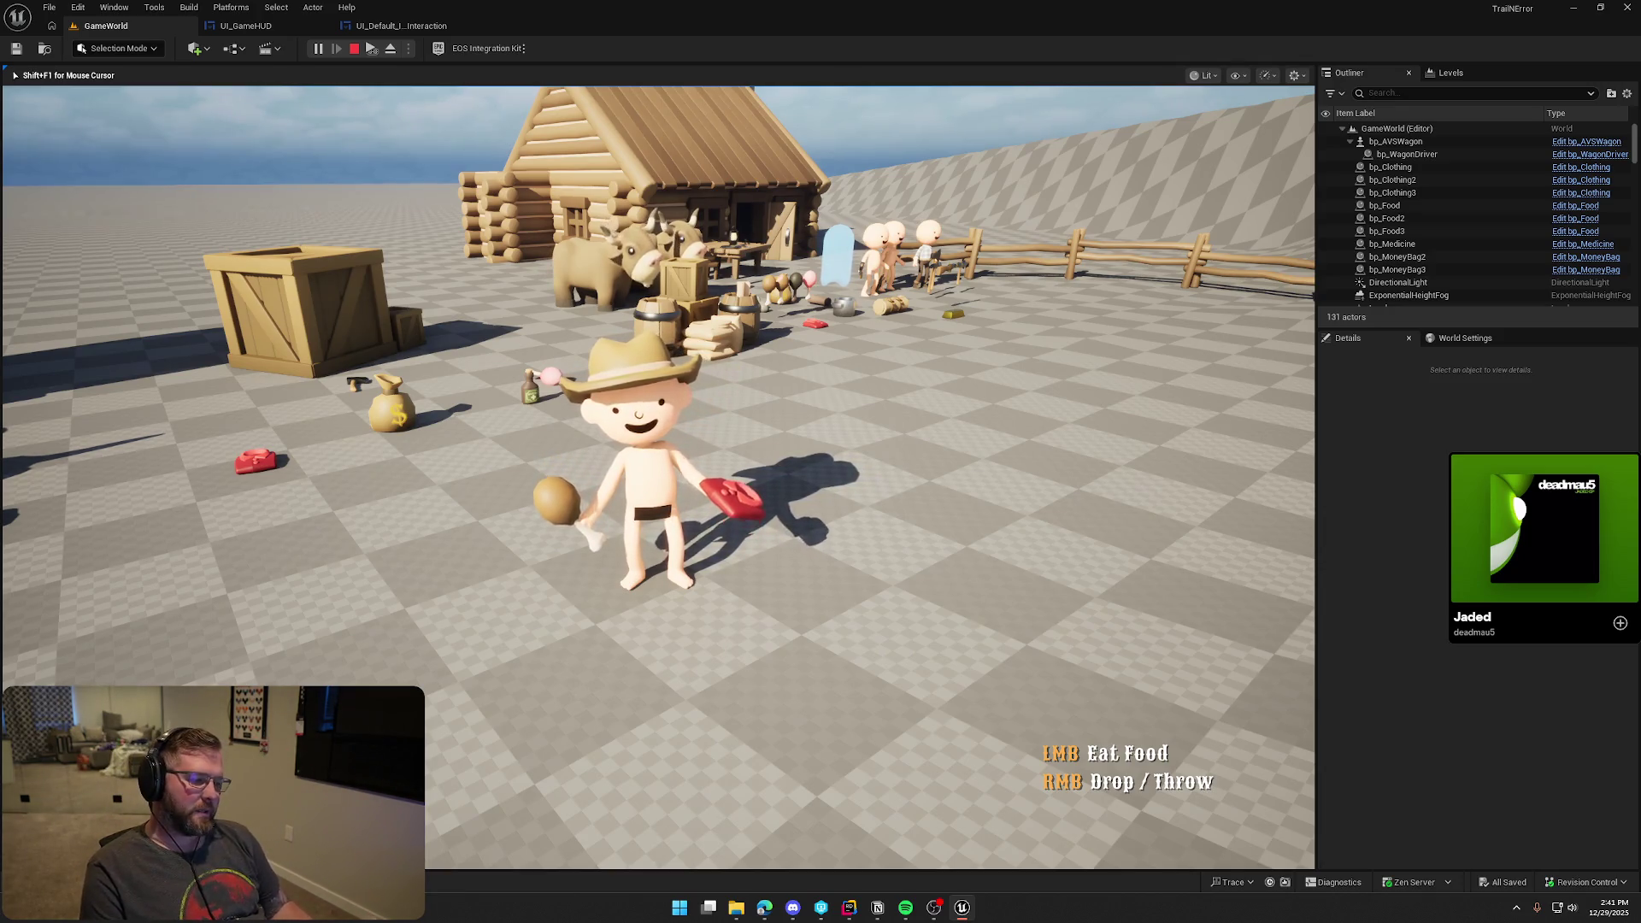
pyautogui.press('w')
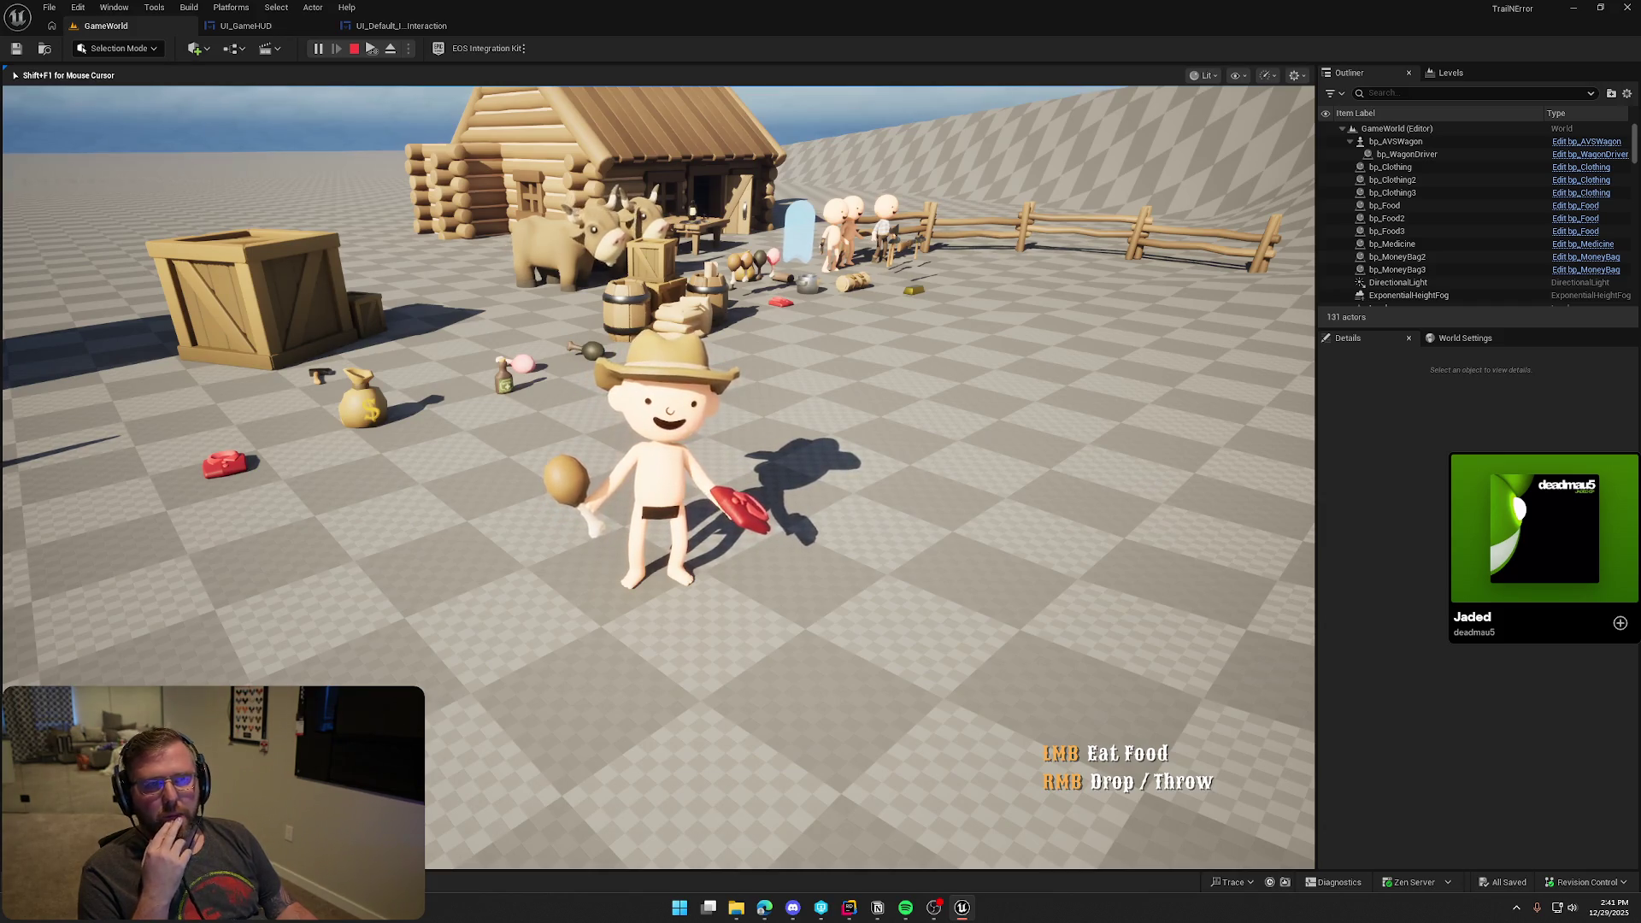
pyautogui.press('Escape')
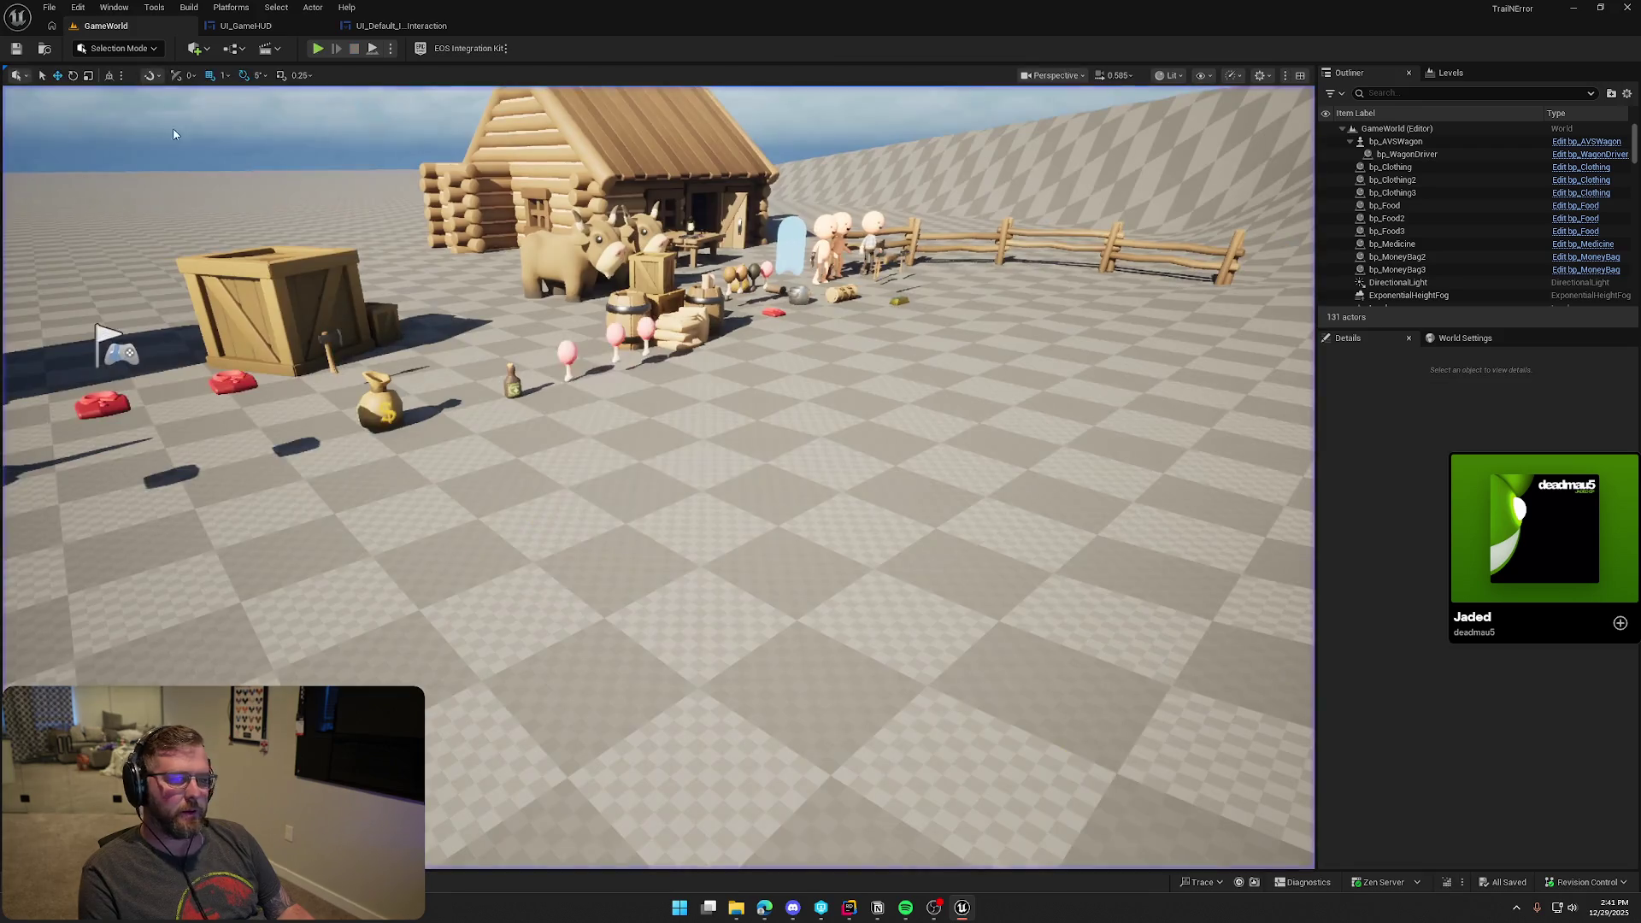
# Turn on Monospacing for all four prompt texts with letter spacing 0
pyautogui.click(401, 26)
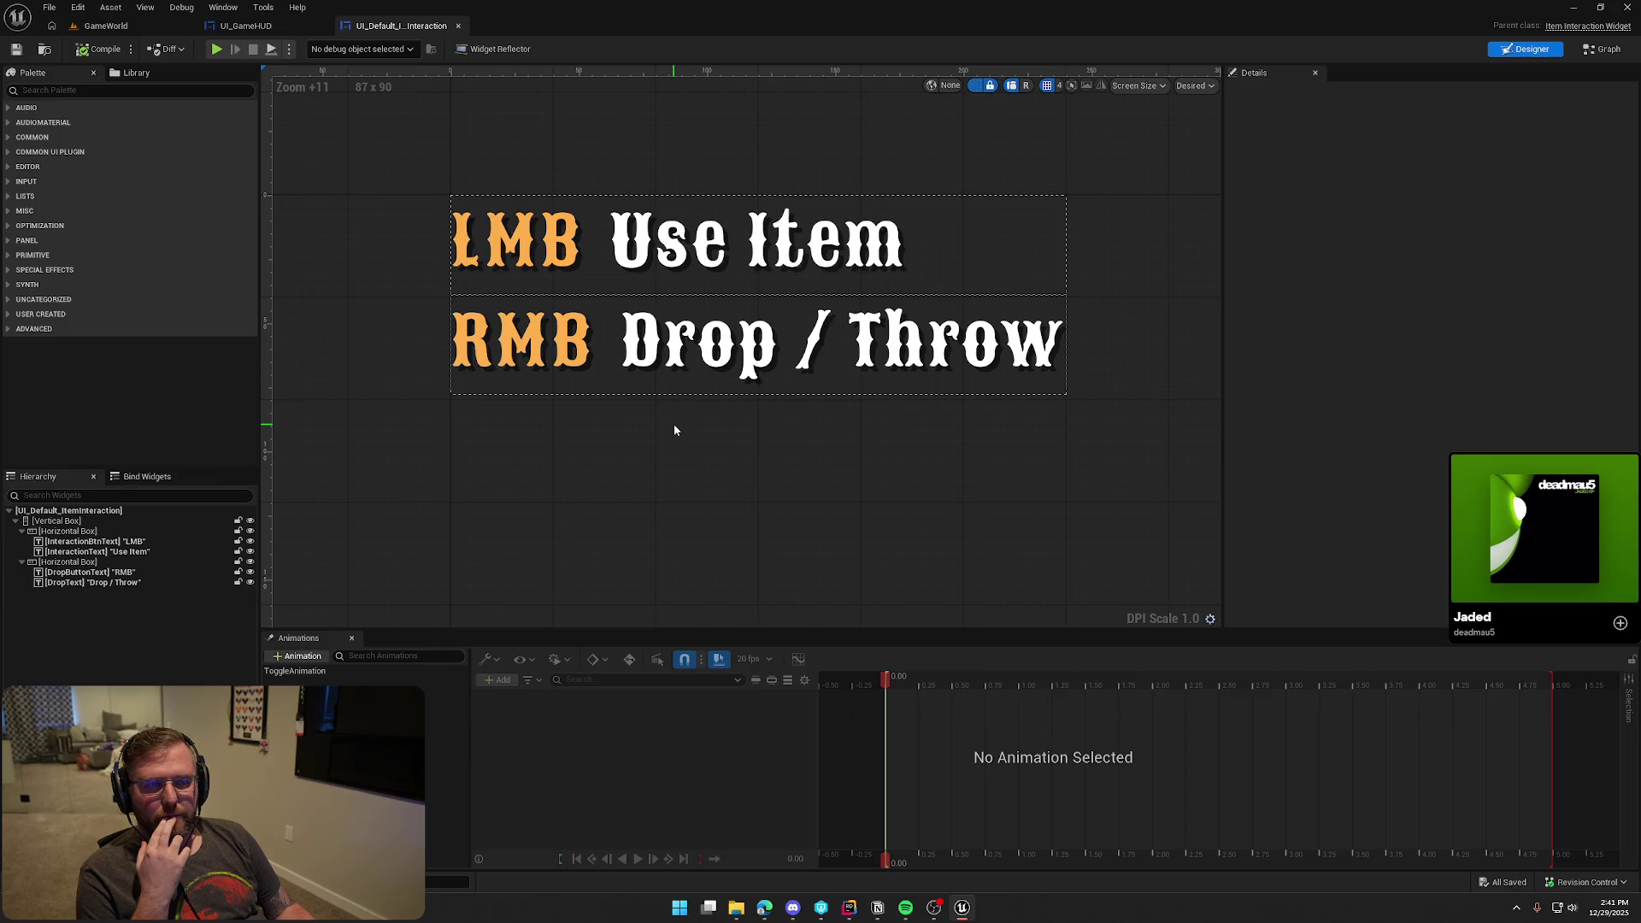
pyautogui.click(517, 244)
pyautogui.keyDown('ctrl'); pyautogui.click(521, 342); pyautogui.keyUp('ctrl')
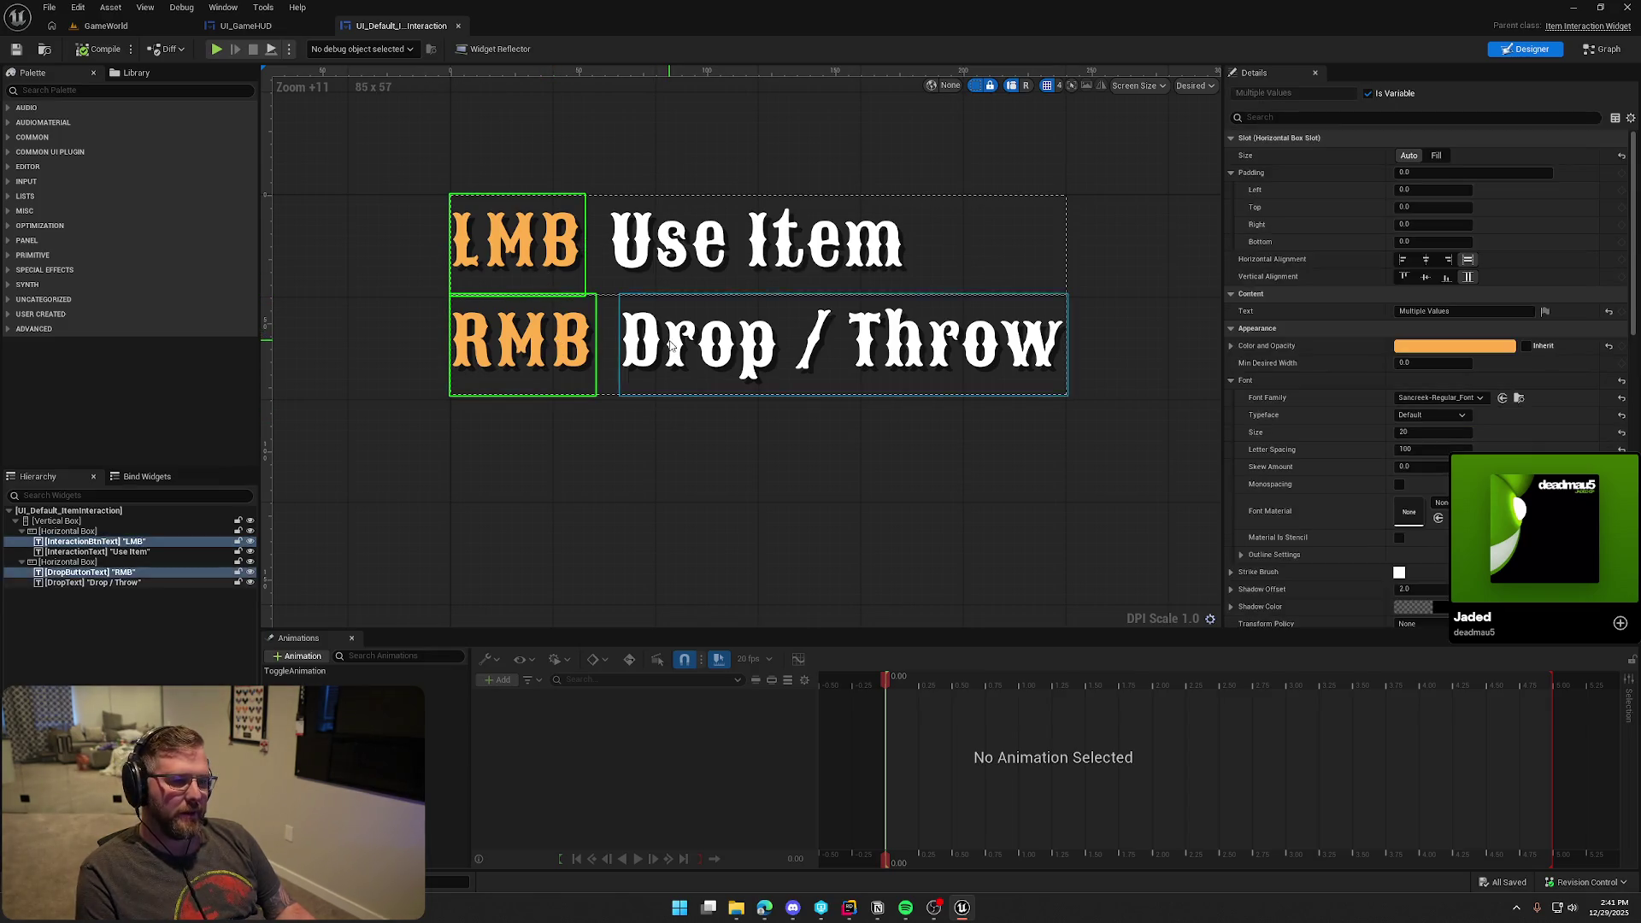
pyautogui.keyDown('ctrl'); pyautogui.click(671, 344); pyautogui.keyUp('ctrl')
pyautogui.keyDown('ctrl'); pyautogui.click(736, 244); pyautogui.keyUp('ctrl')
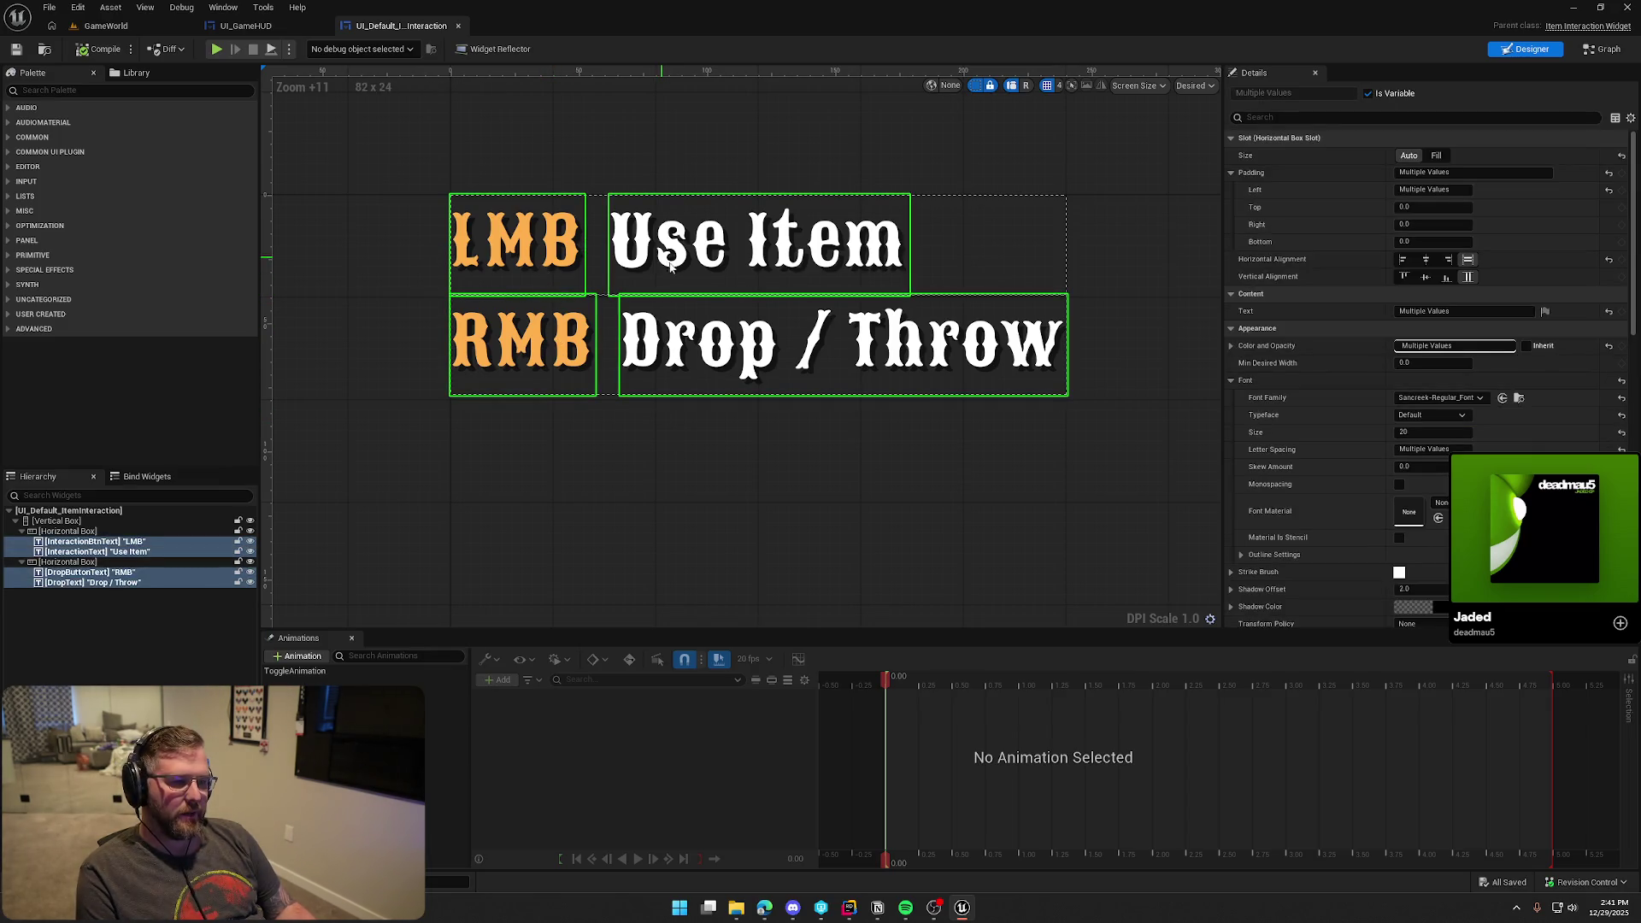
pyautogui.click(1400, 486)
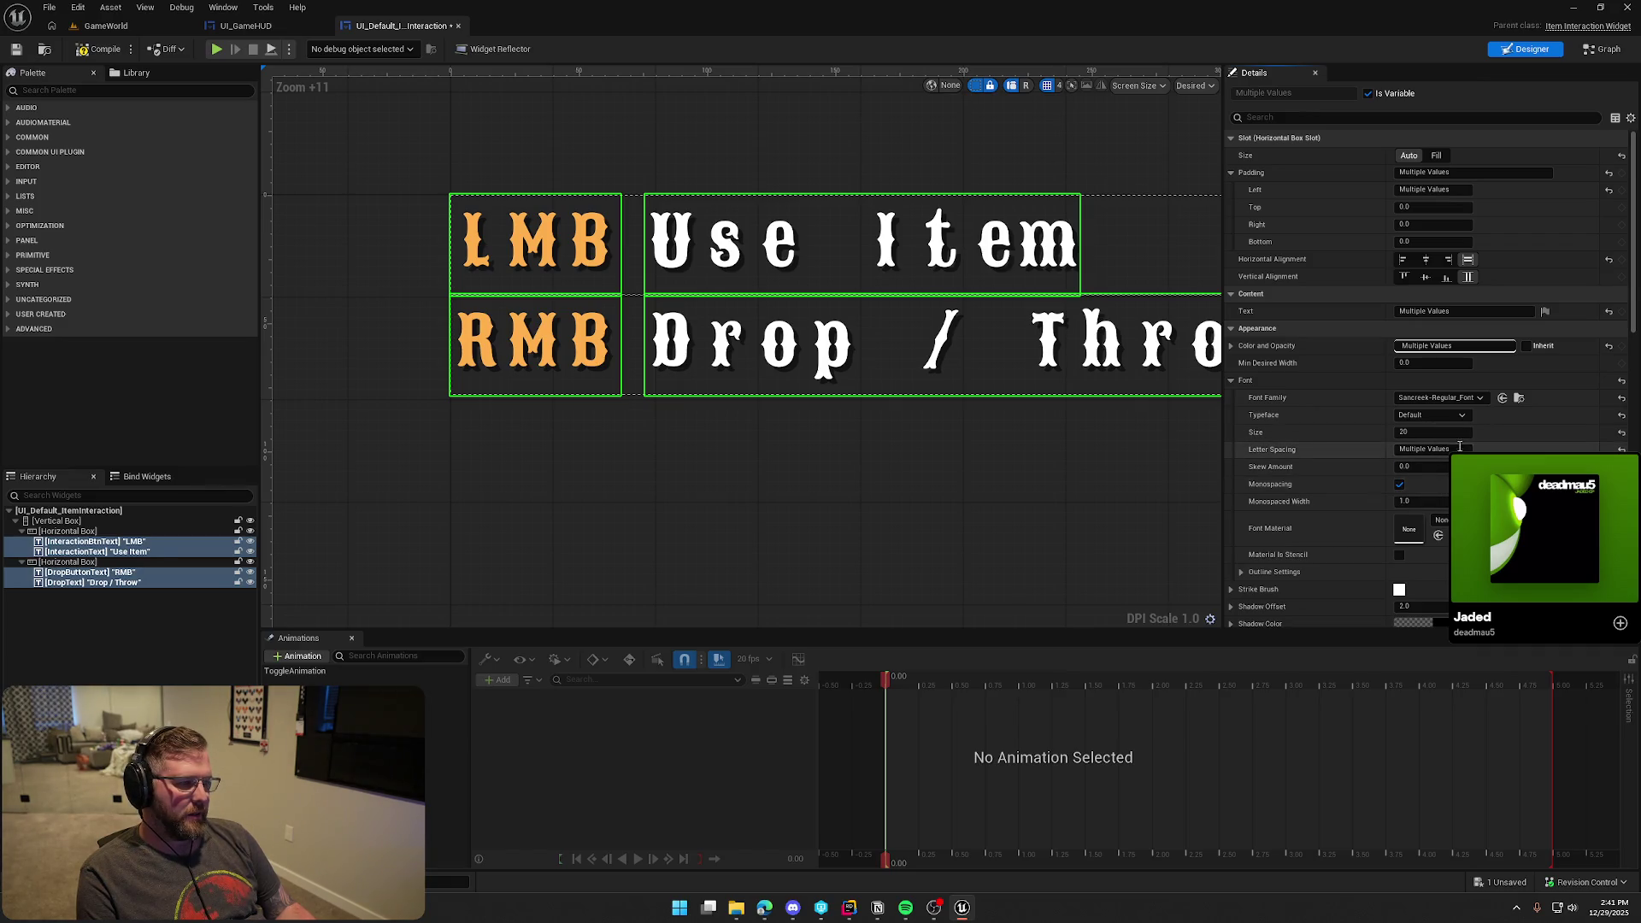
pyautogui.write('0')
pyautogui.press('Return')
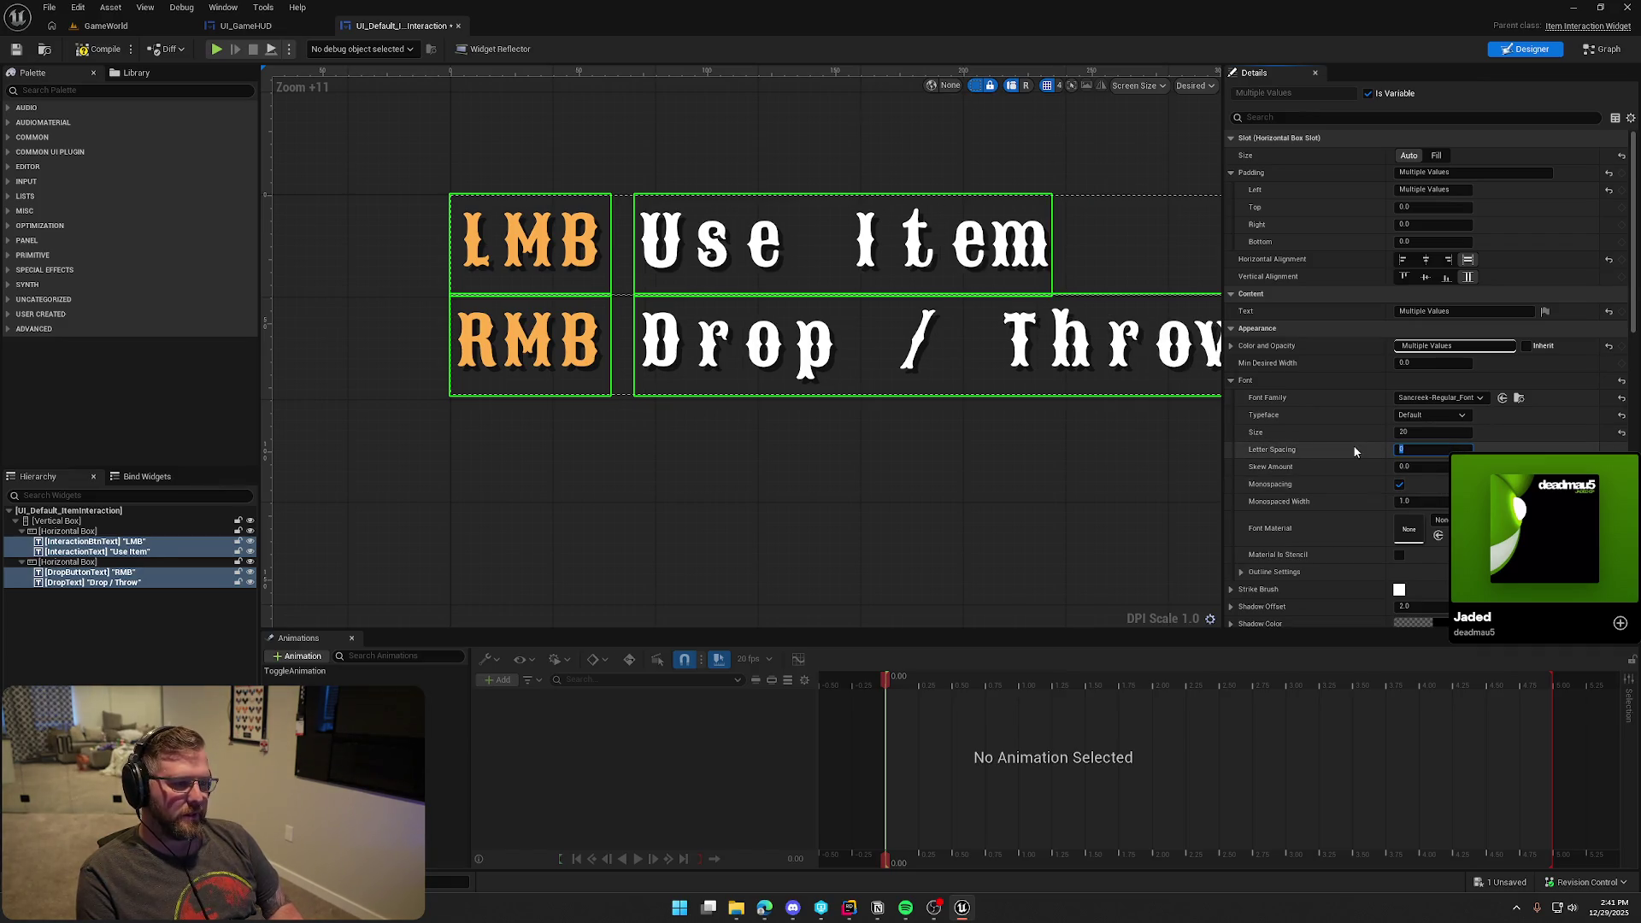
pyautogui.scroll(-1, 864, 466)
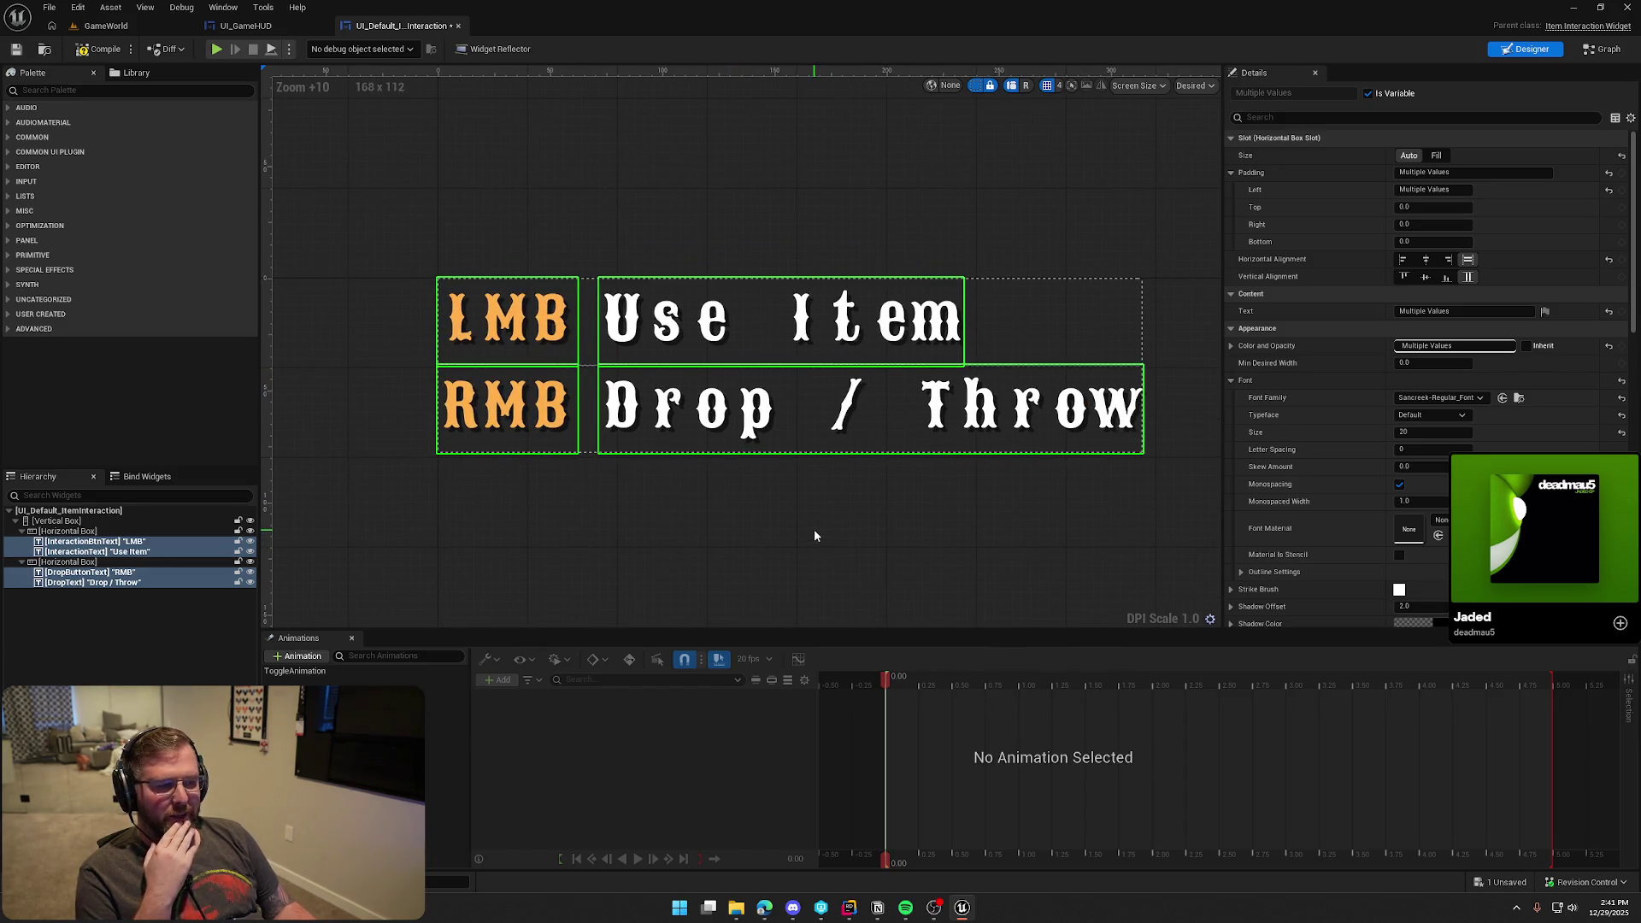
pyautogui.scroll(-1, 814, 532)
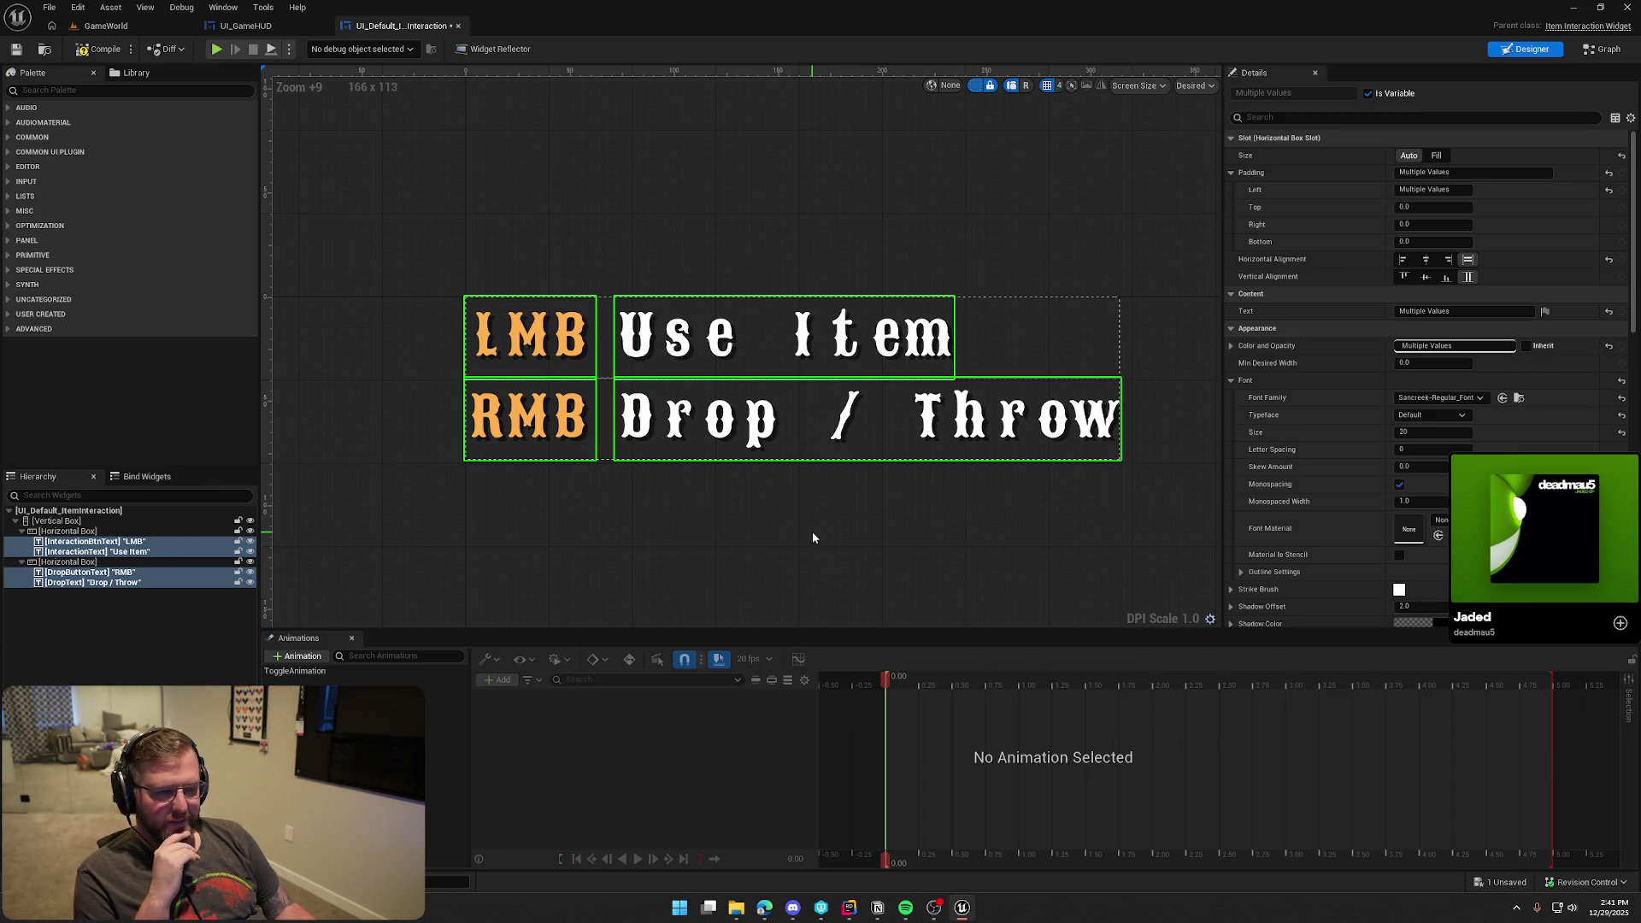
pyautogui.scroll(-3, 812, 532)
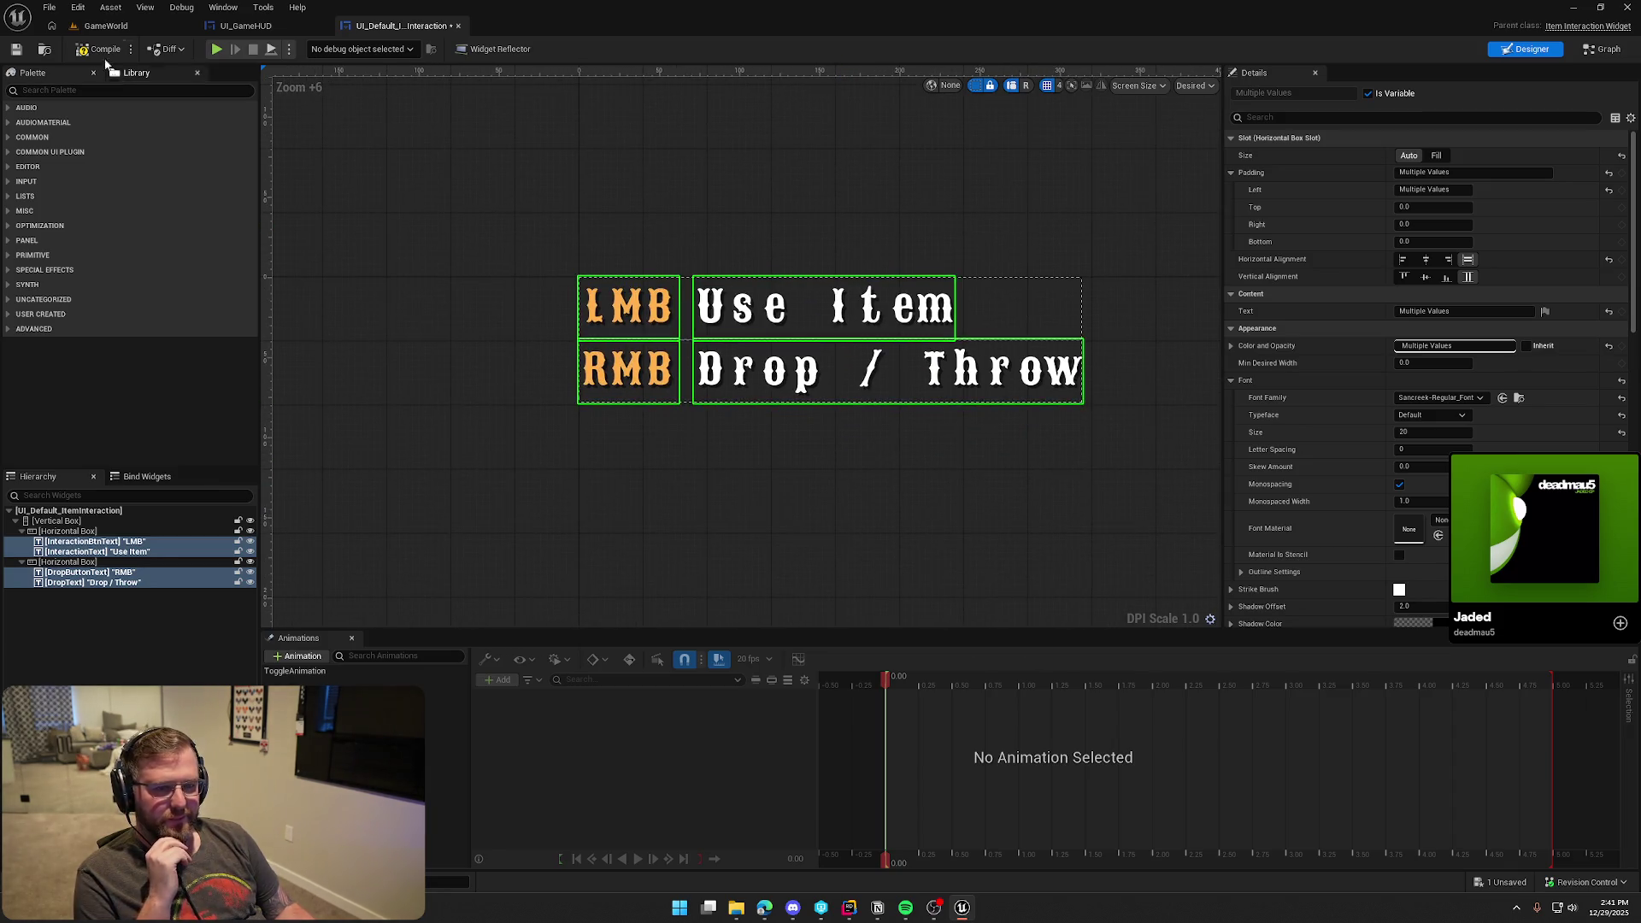
# Playtest the Equip Clothing prompt, then return to the item interaction widget
pyautogui.click(216, 48)
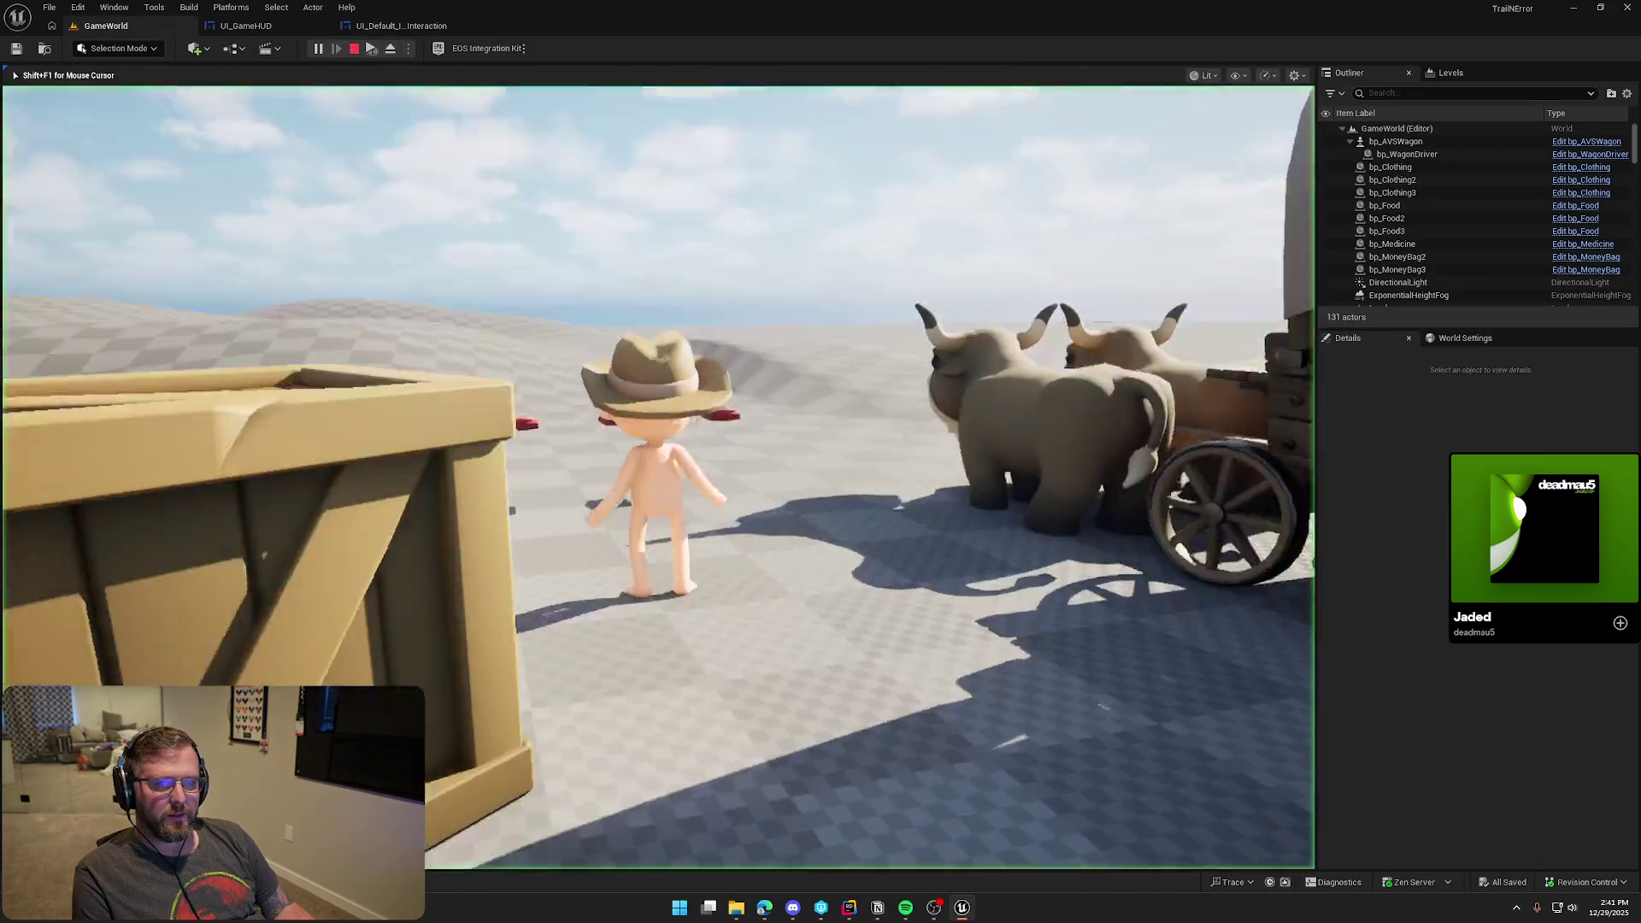
pyautogui.press('w')
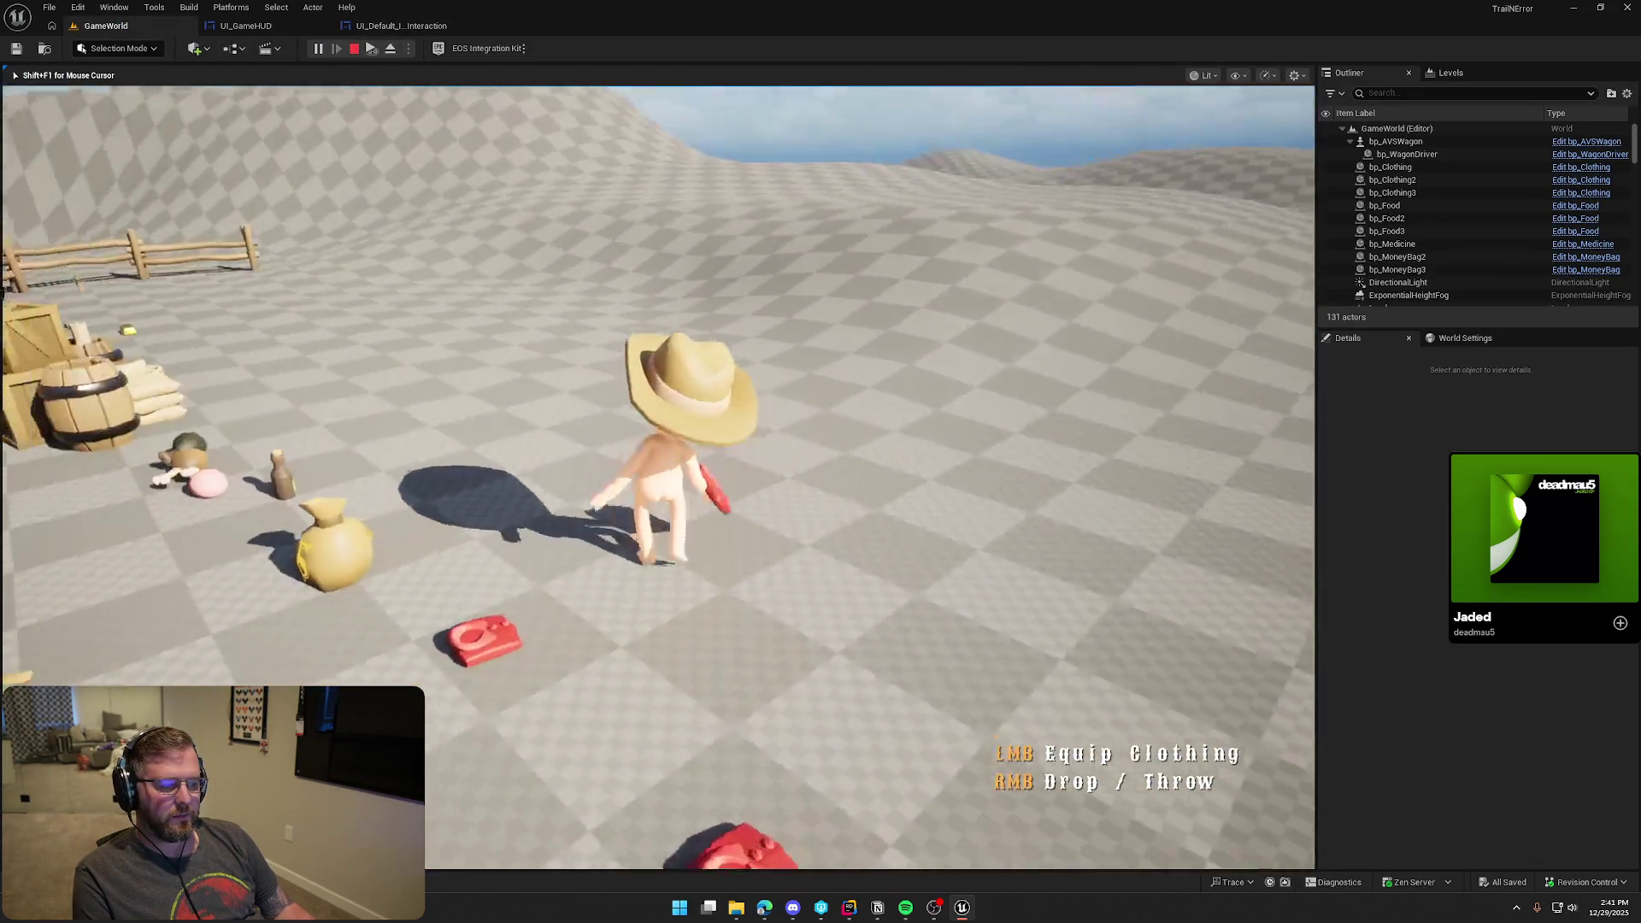
pyautogui.press('w')
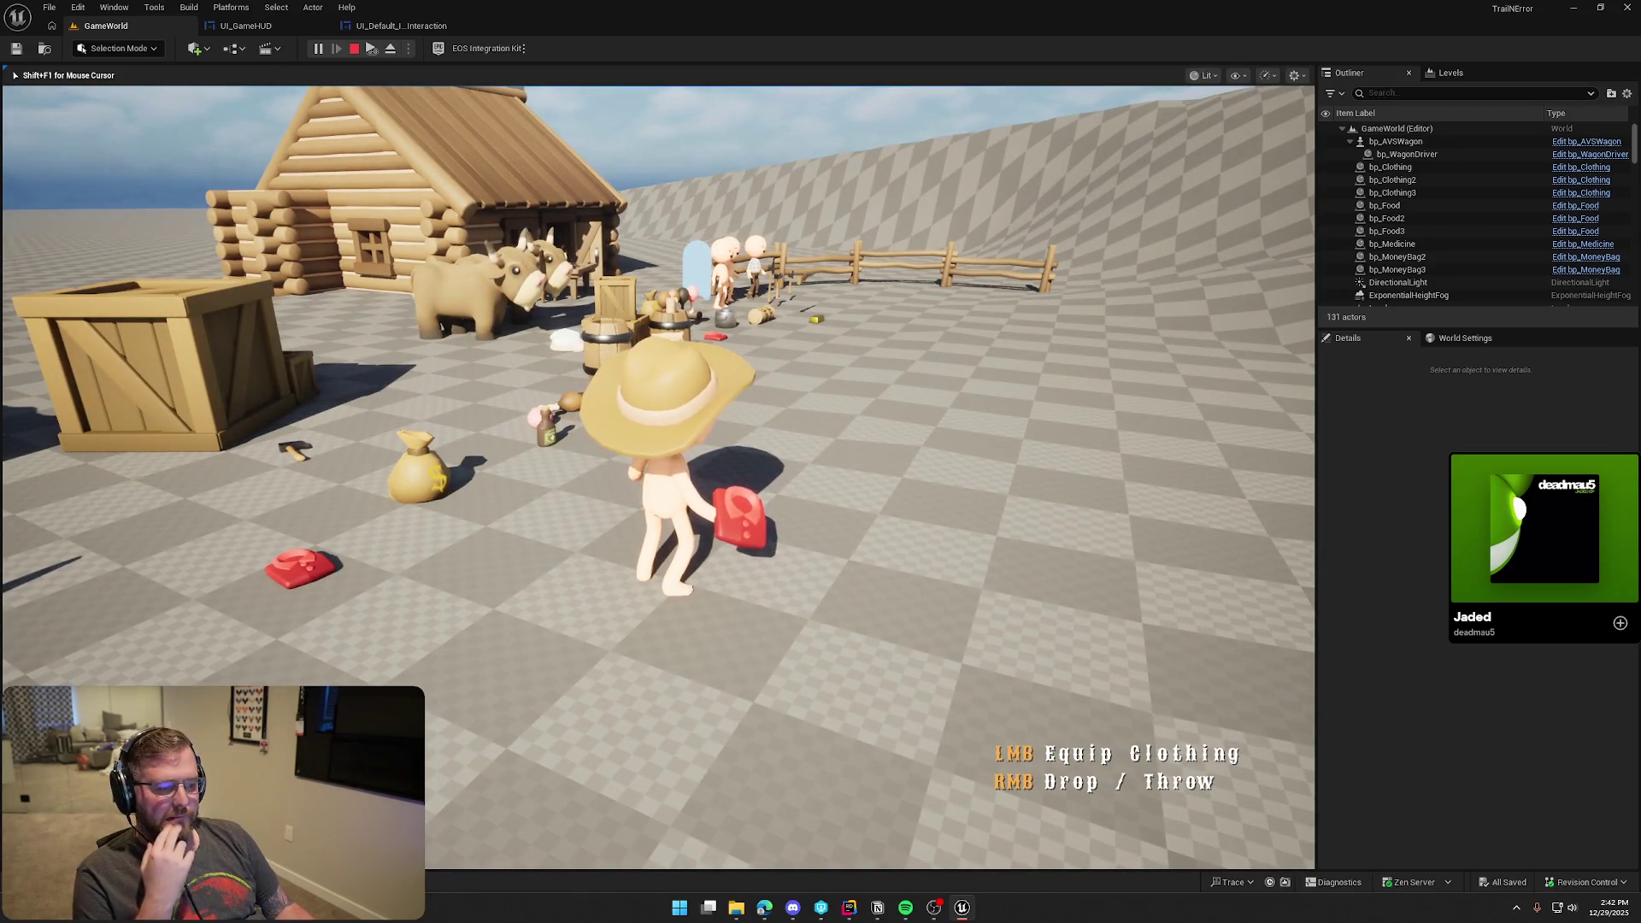
pyautogui.hotkey('shift', 'F1')
pyautogui.click(383, 26)
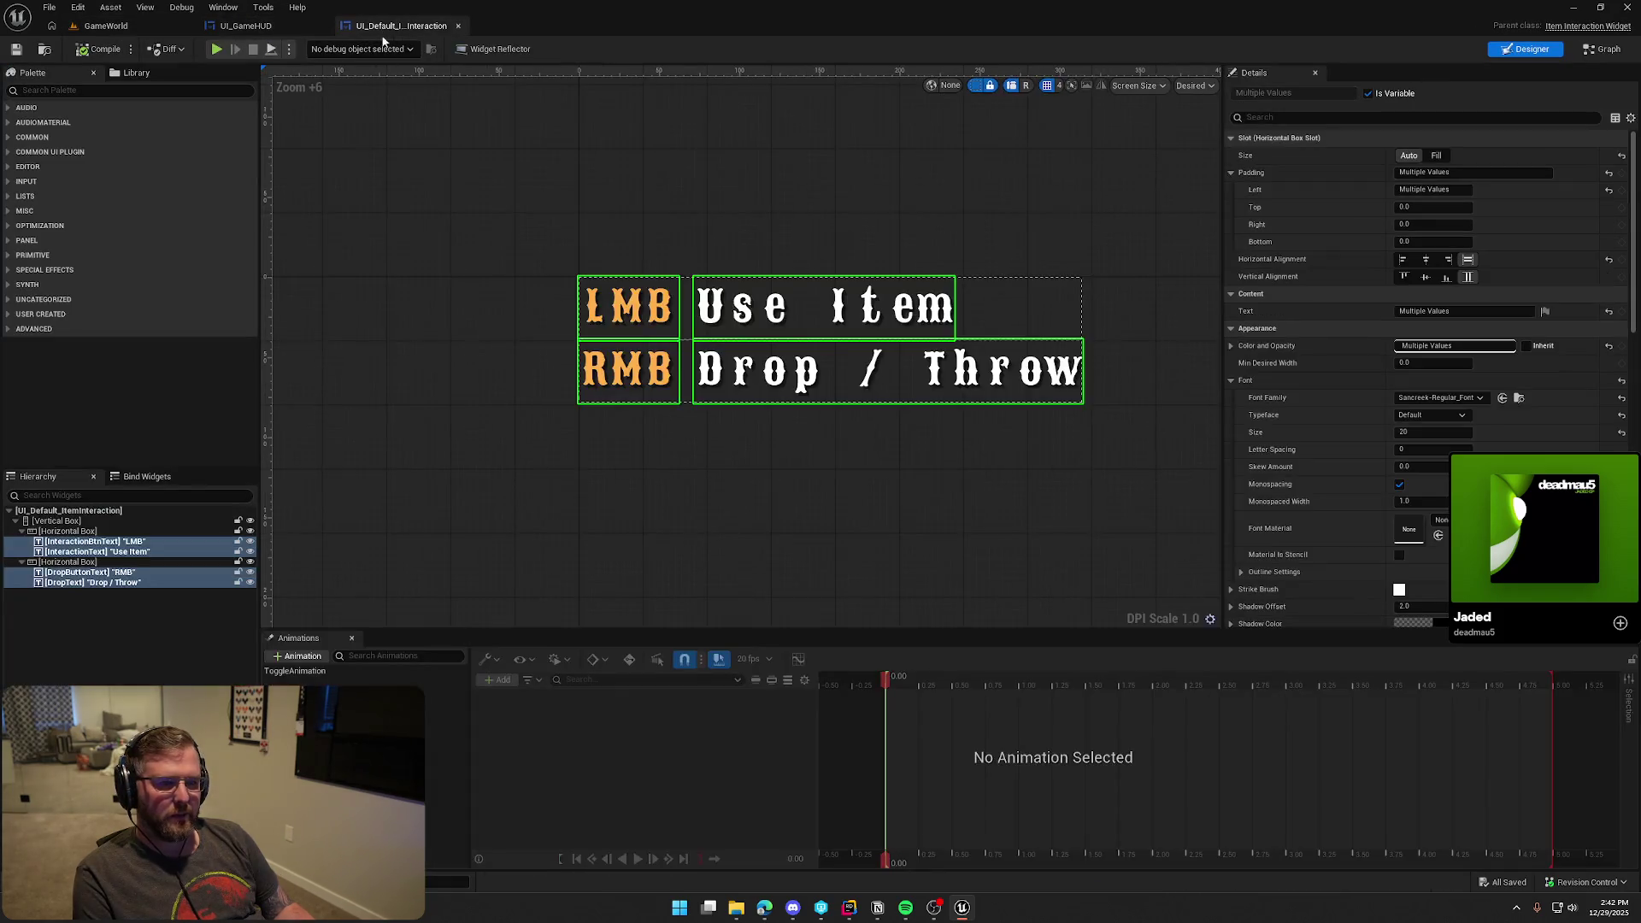
# Try monospaced widths of 0.1, 0.5, 0.9 and 1.0, settling on 0.9
pyautogui.scroll(-3, 1359, 590)
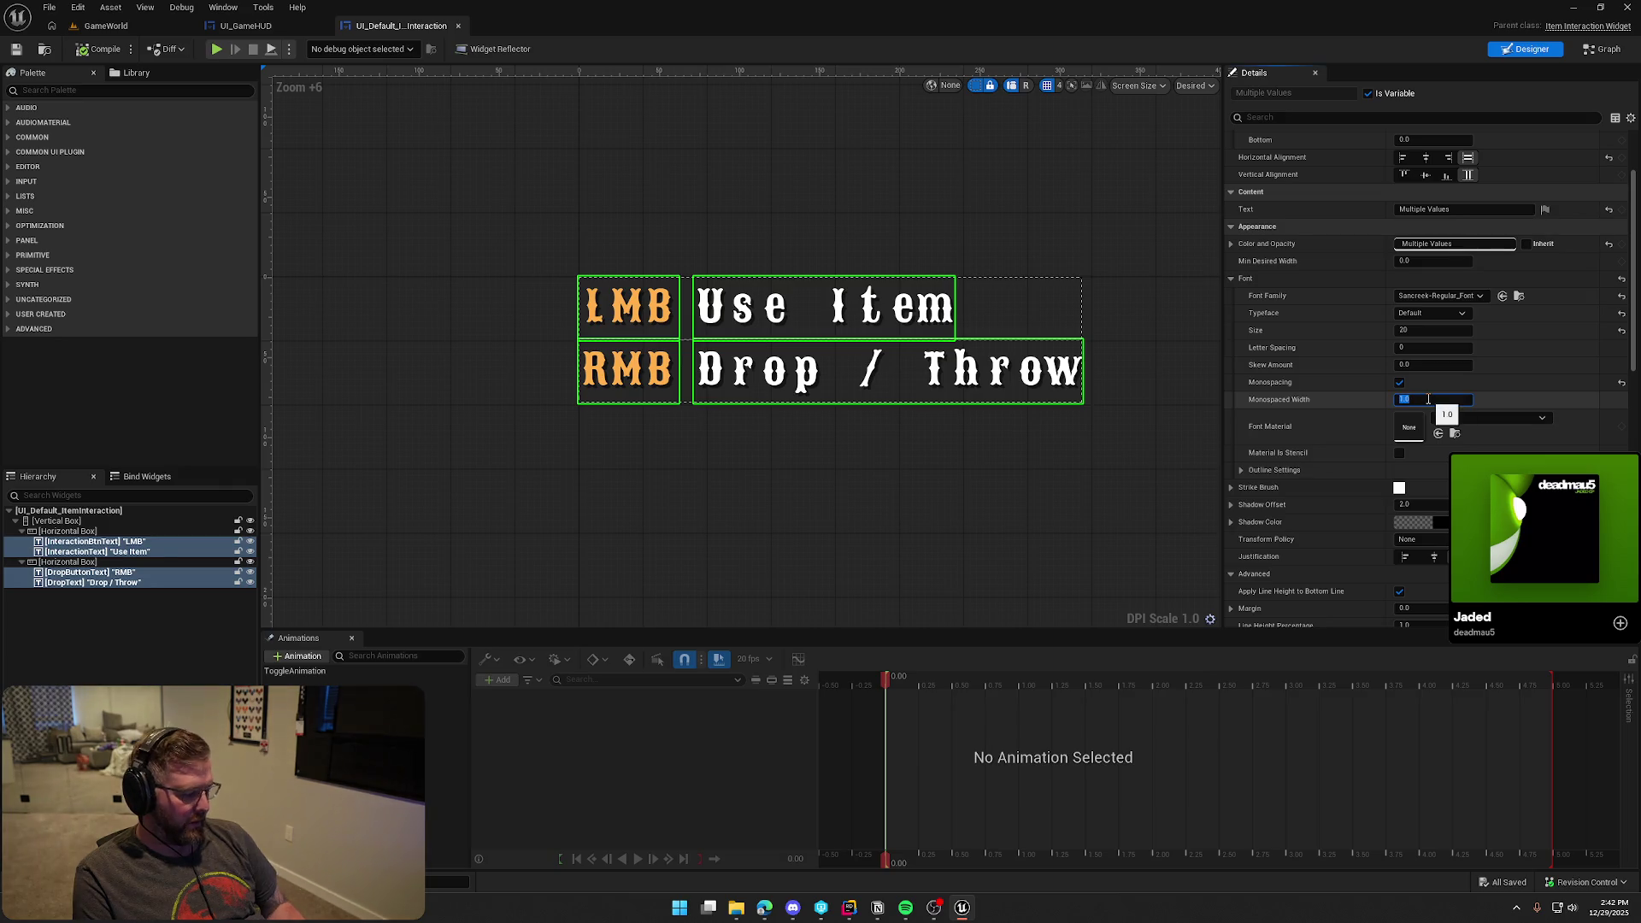
pyautogui.write('10.1')
pyautogui.press('Return')
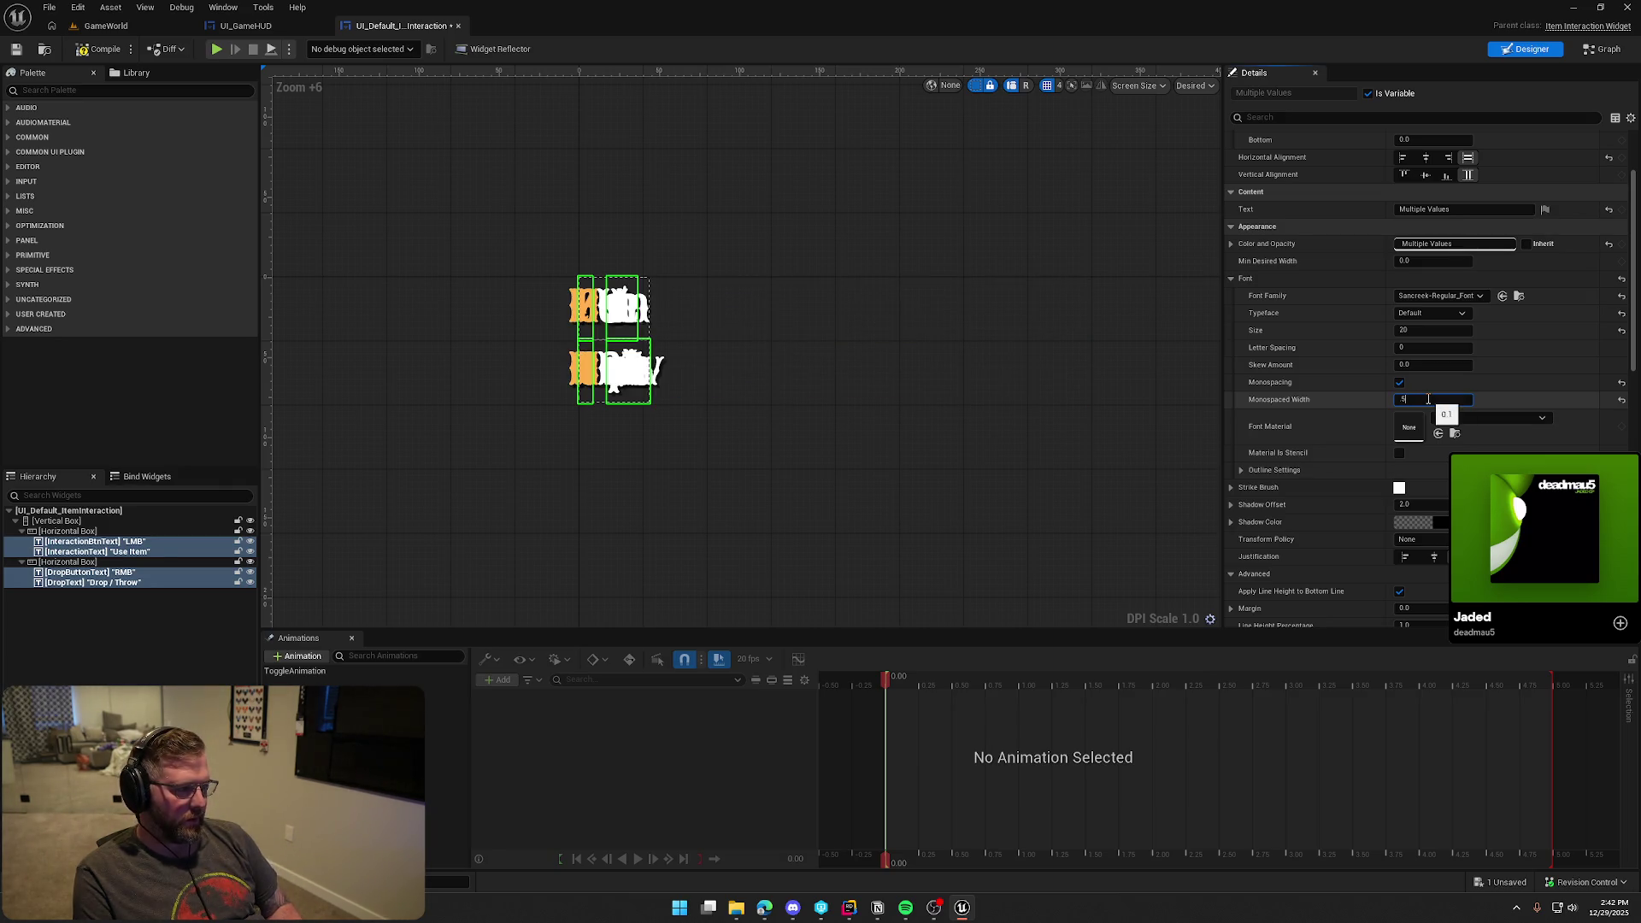
pyautogui.press('Return')
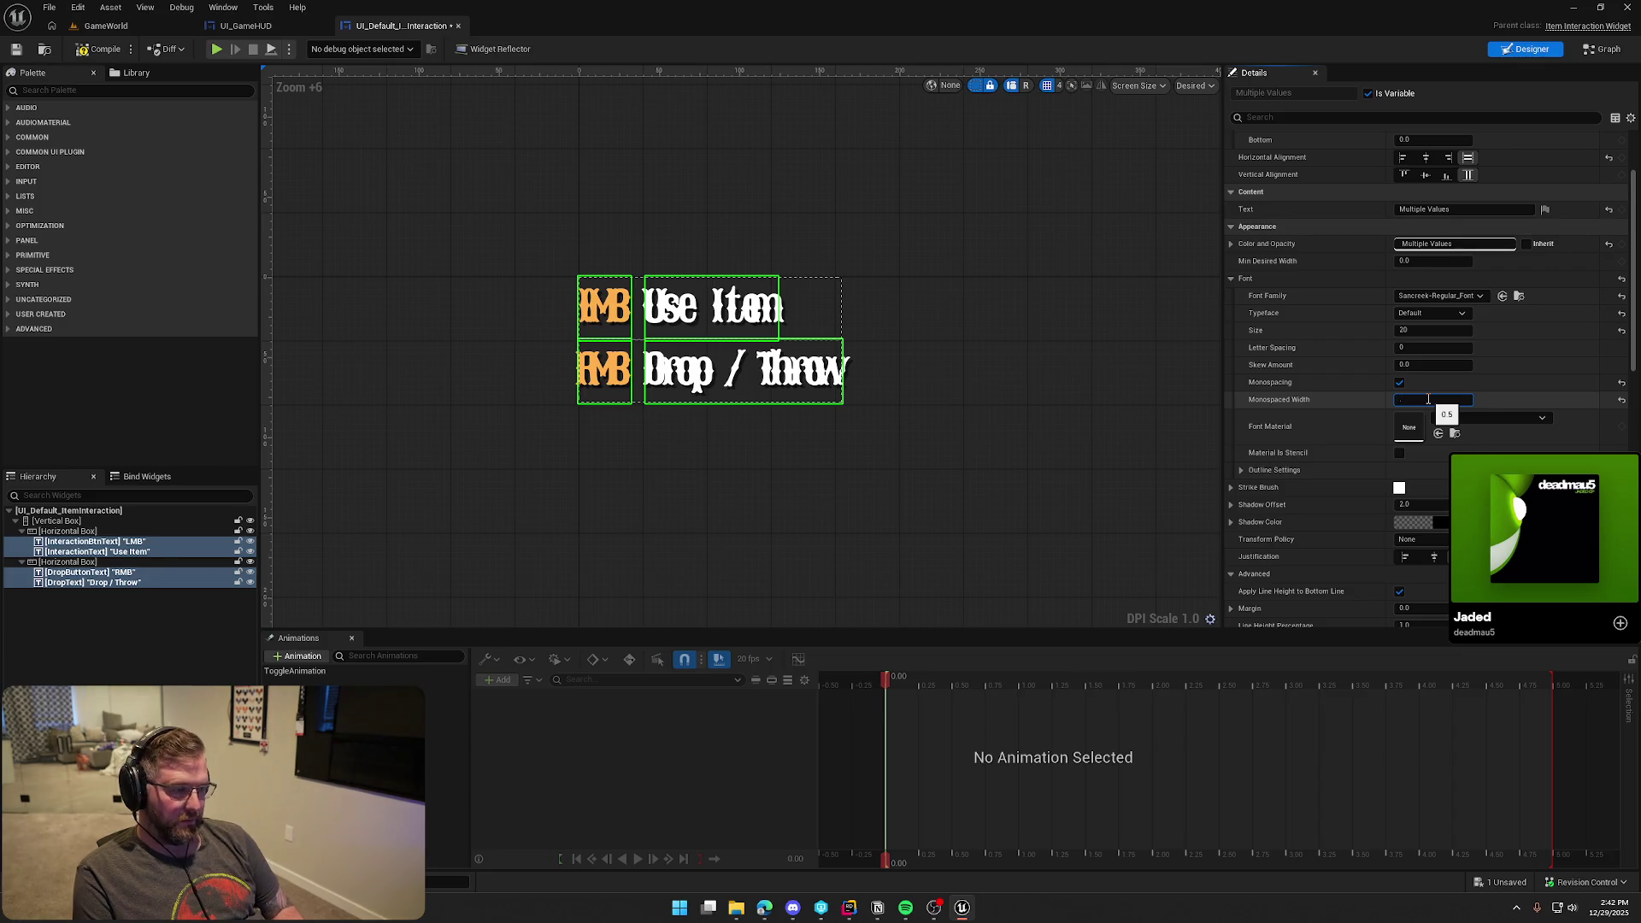
pyautogui.write('0.9')
pyautogui.press('Return')
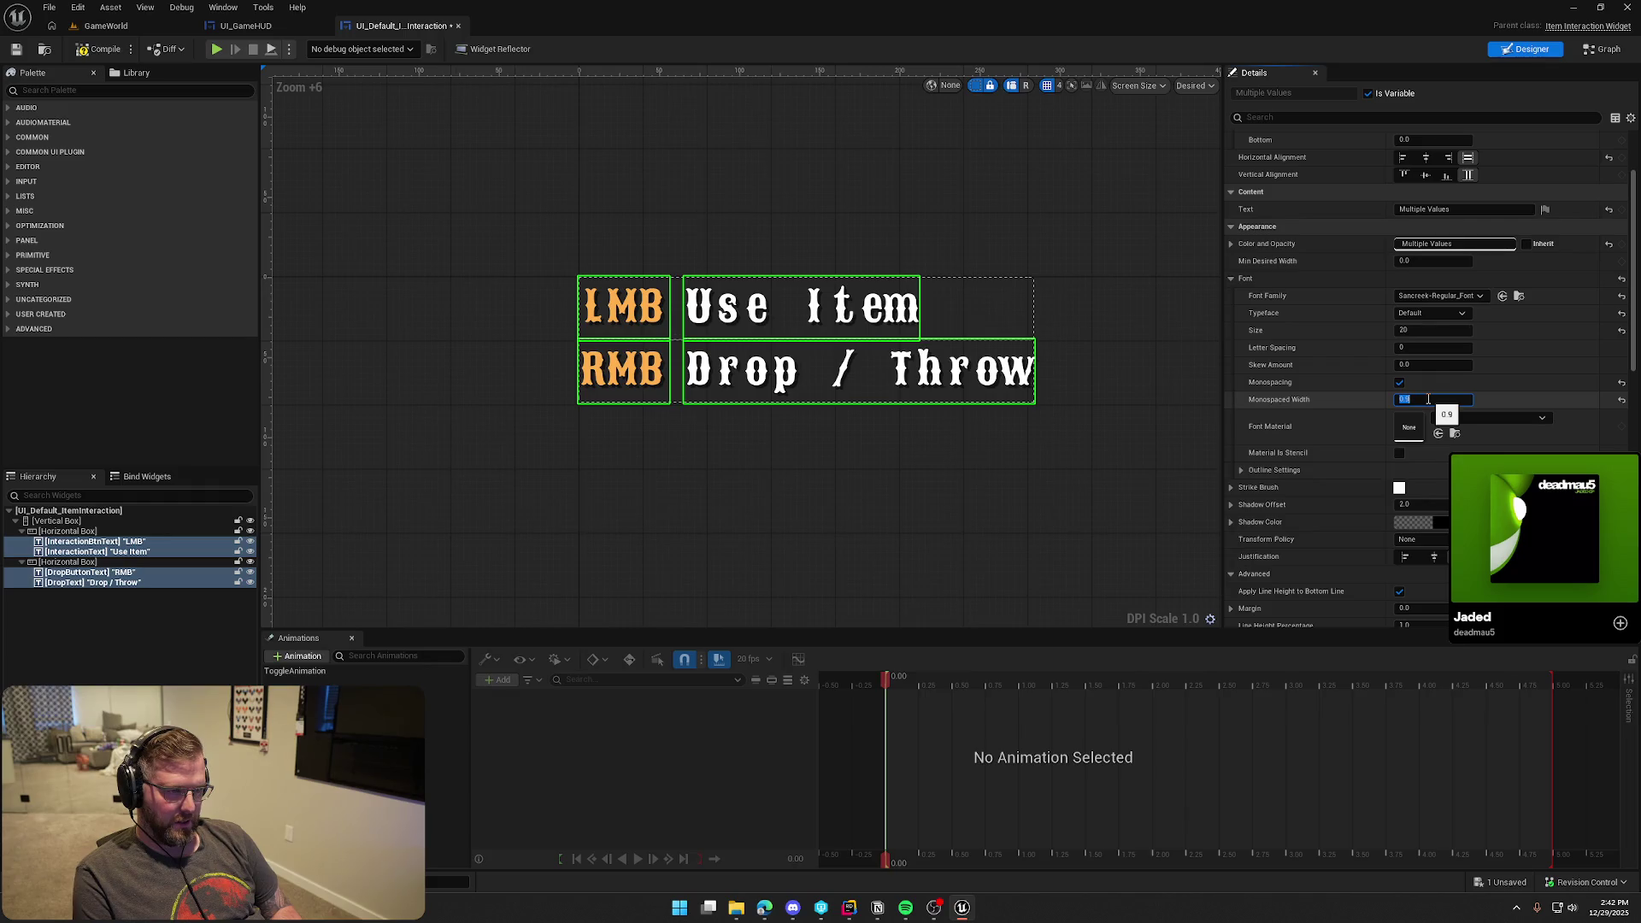
pyautogui.press('Return')
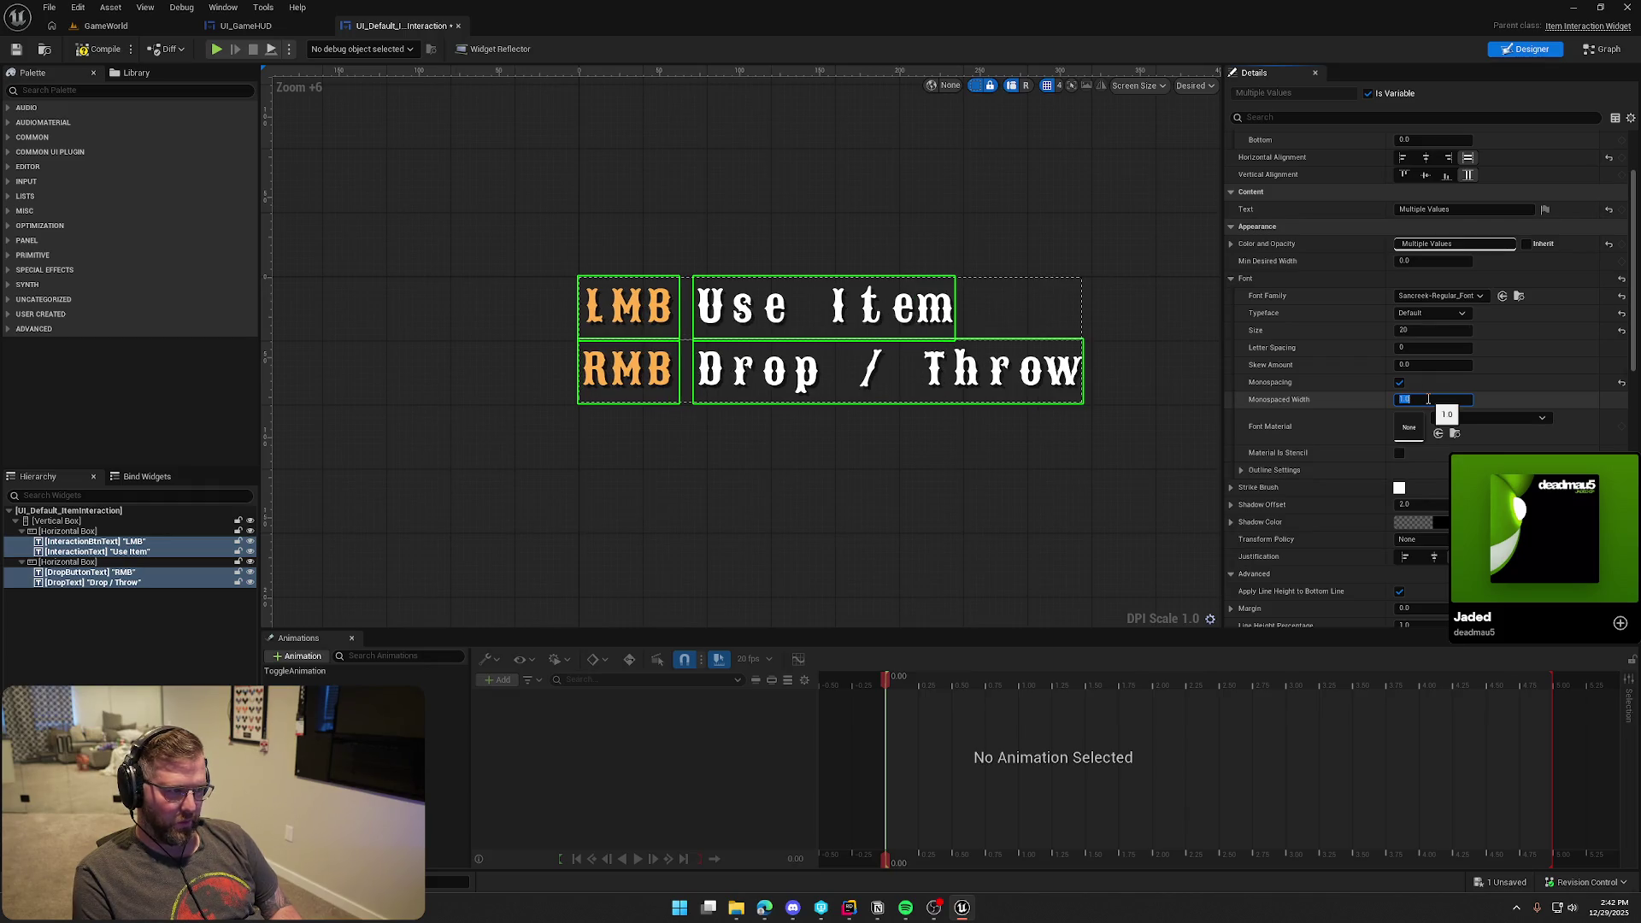
pyautogui.write('0.9')
pyautogui.press('Return')
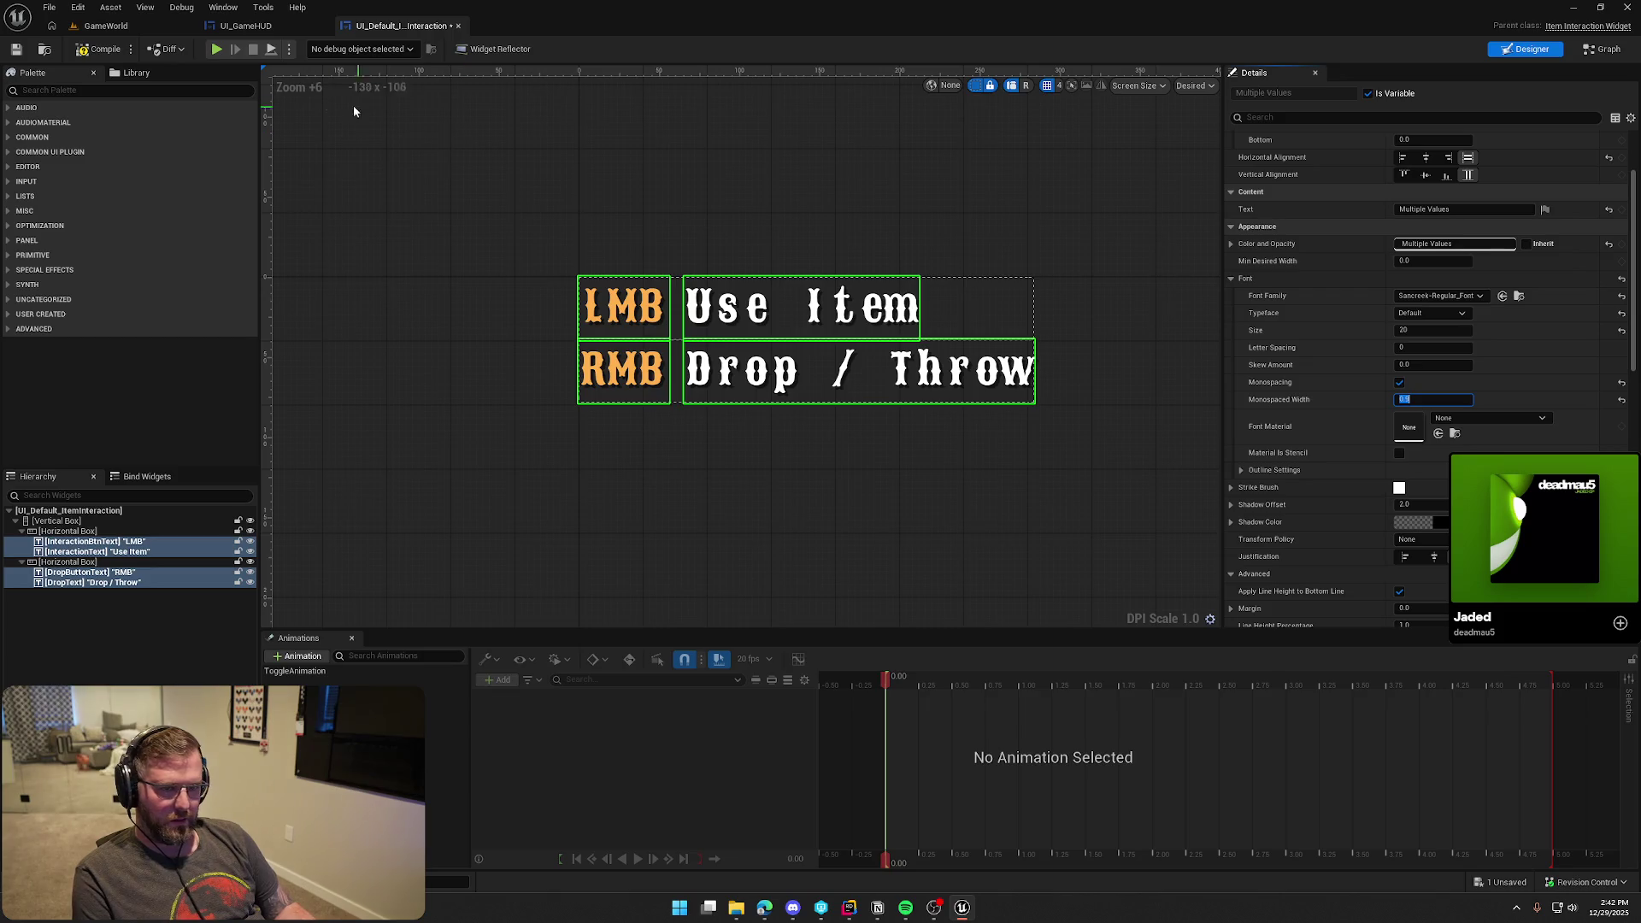
# Compile, playtest the prompt in GameWorld, then reopen UI_Default_ItemInteraction
pyautogui.click(99, 51)
pyautogui.click(109, 29)
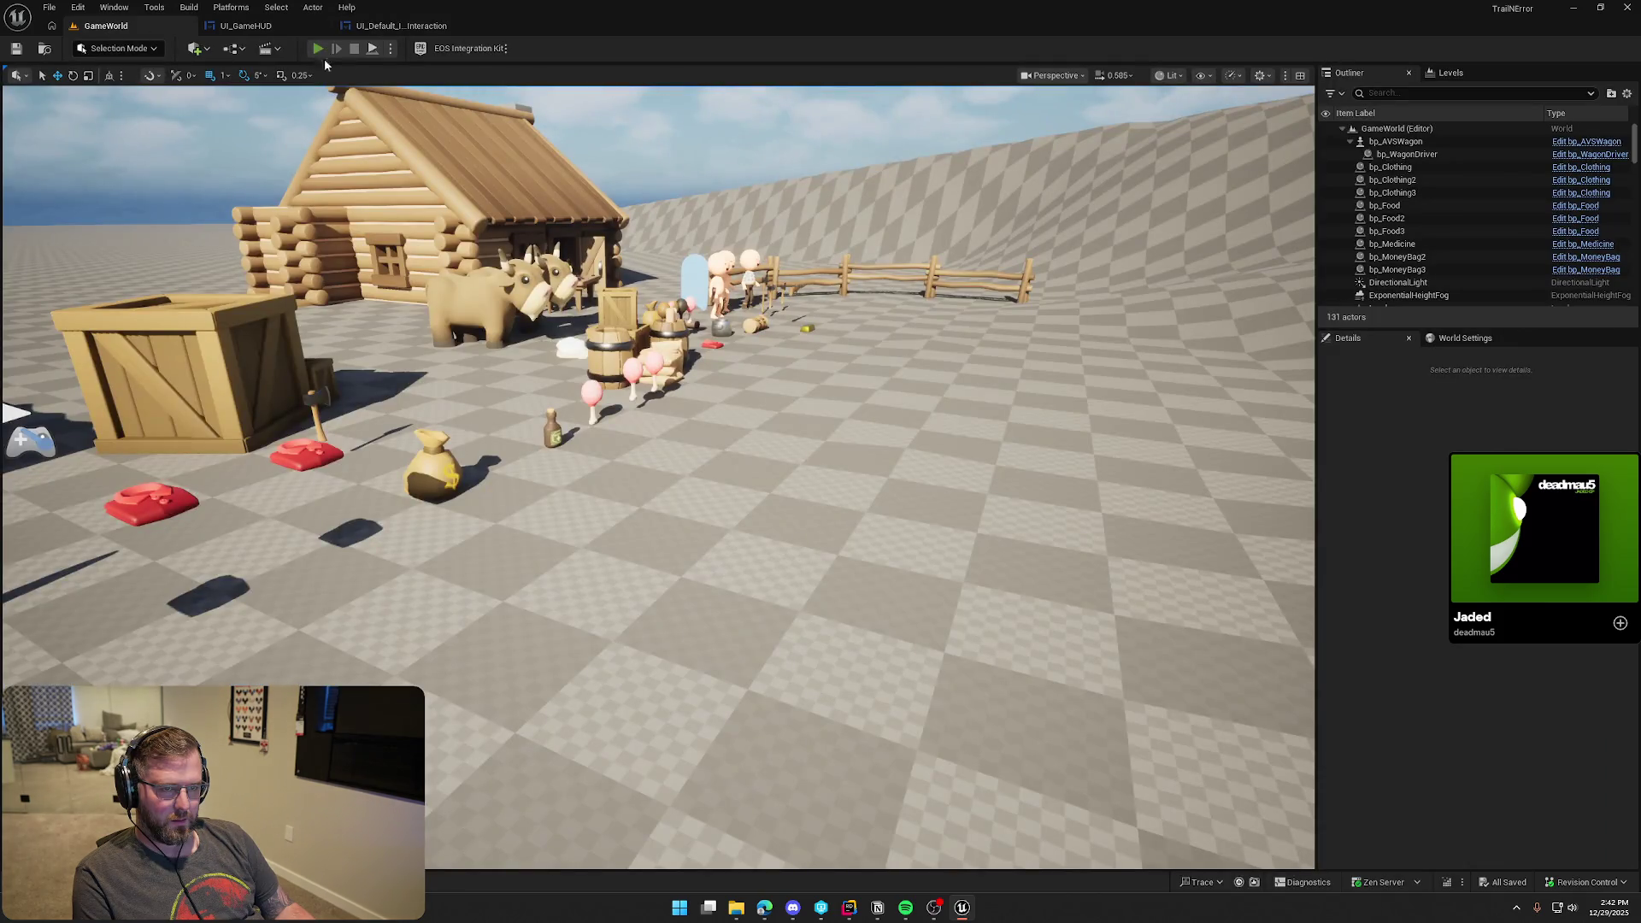
pyautogui.click(318, 49)
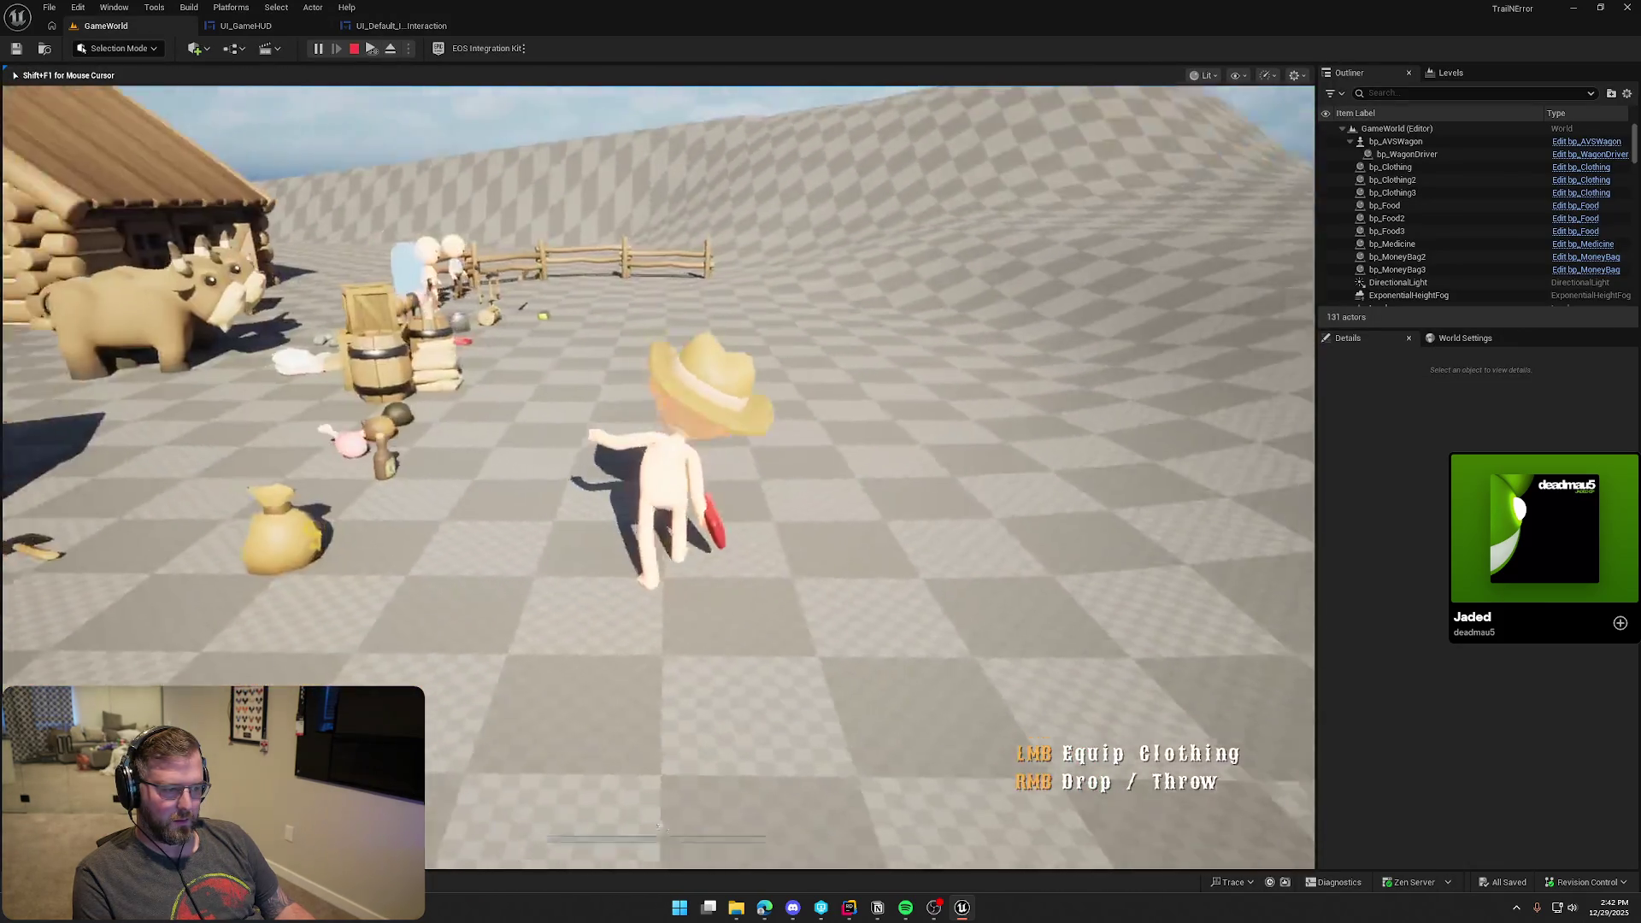
pyautogui.press('Escape')
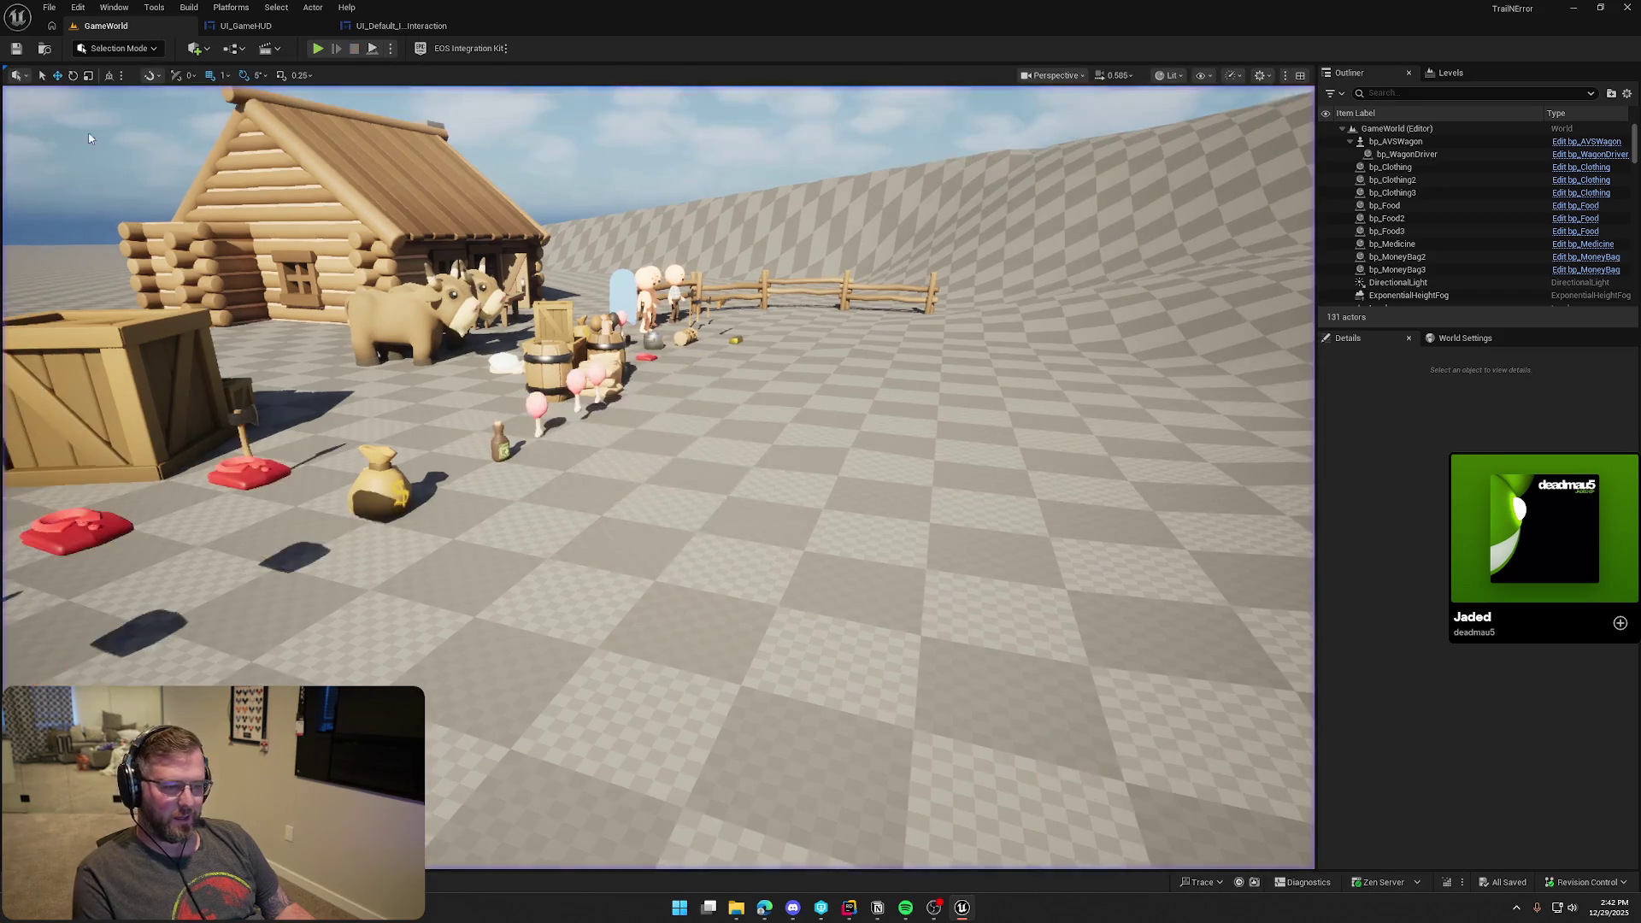
pyautogui.click(401, 25)
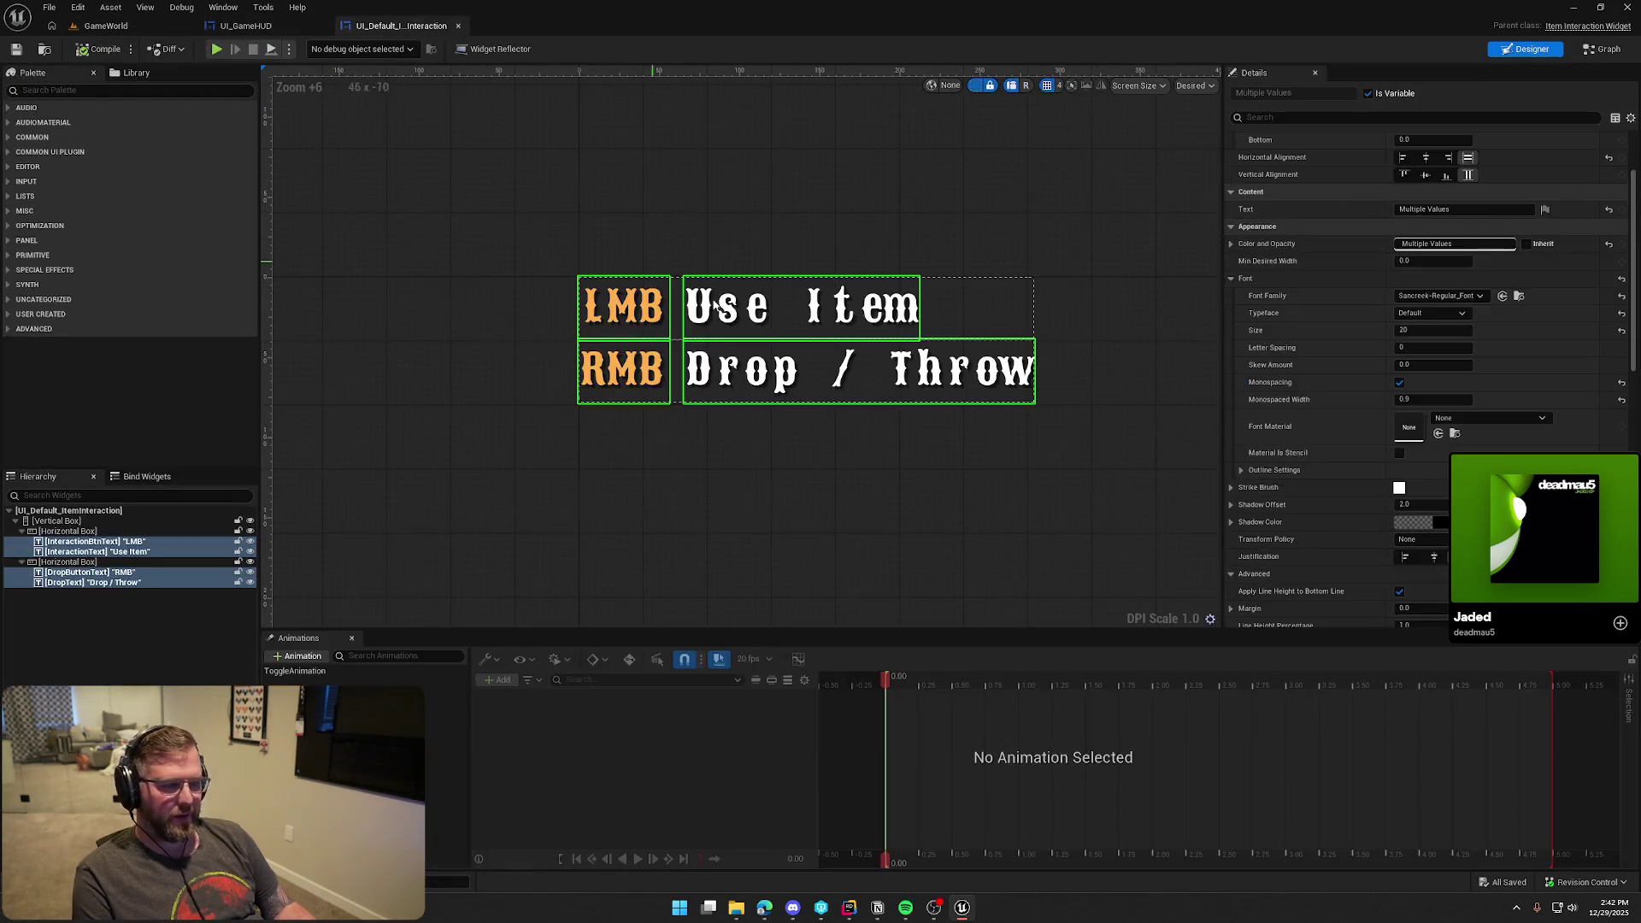
# Turn off Monospacing and try Fill, then Auto, slot sizes on the LMB and RMB labels
pyautogui.click(1400, 382)
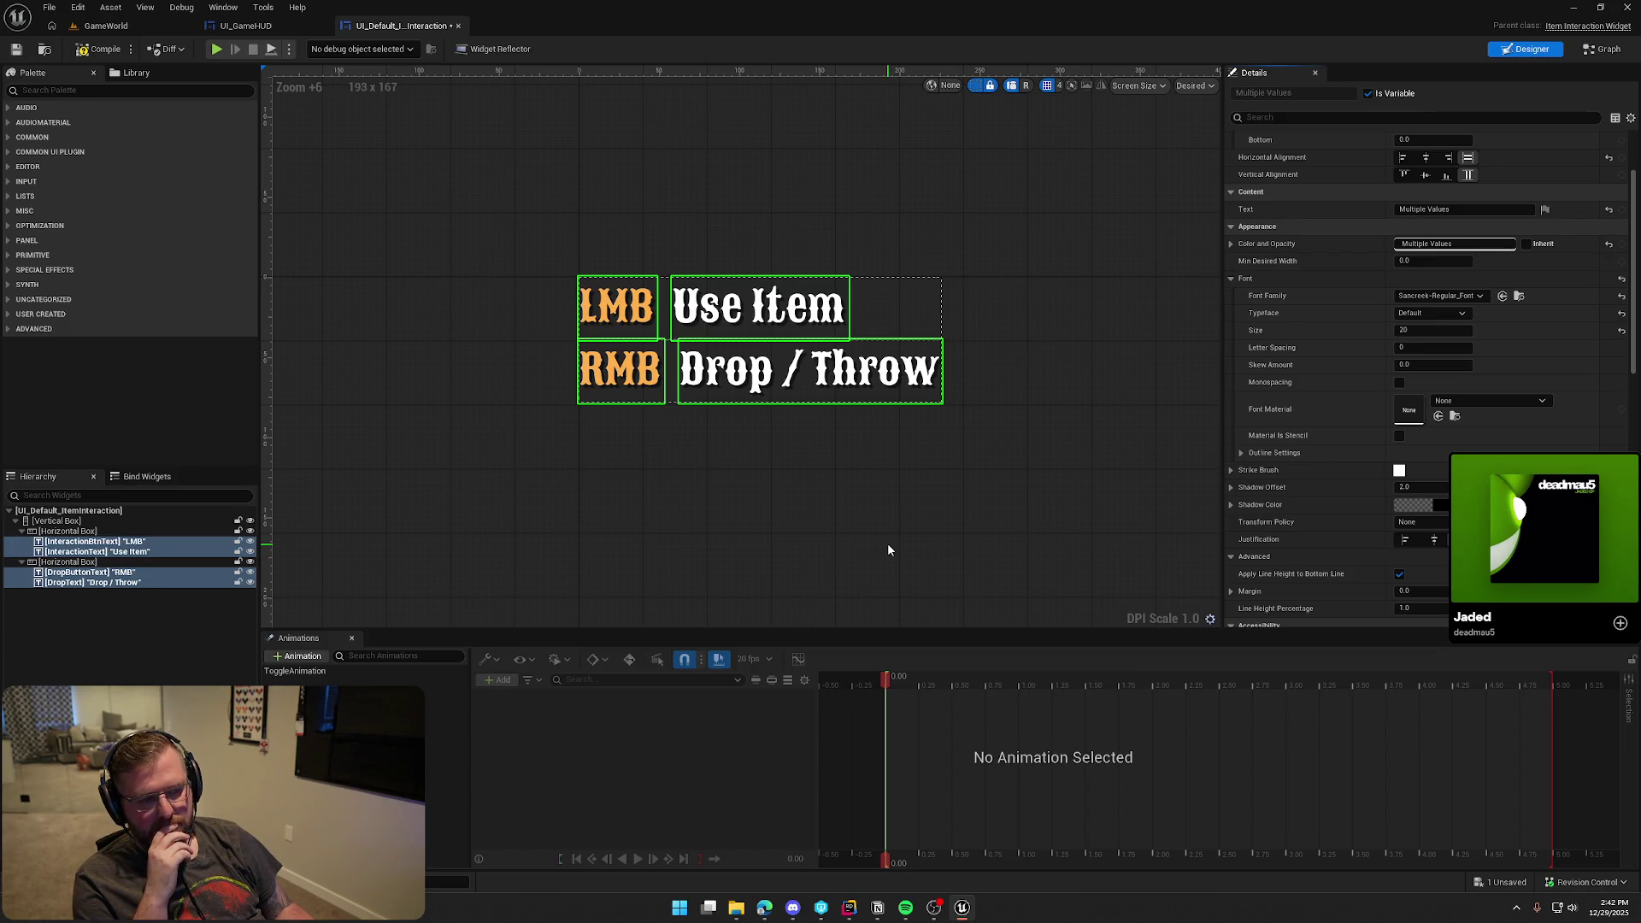
pyautogui.click(112, 543)
pyautogui.keyDown('ctrl'); pyautogui.click(109, 572); pyautogui.keyUp('ctrl')
pyautogui.scroll(3, 1380, 171)
pyautogui.click(1439, 158)
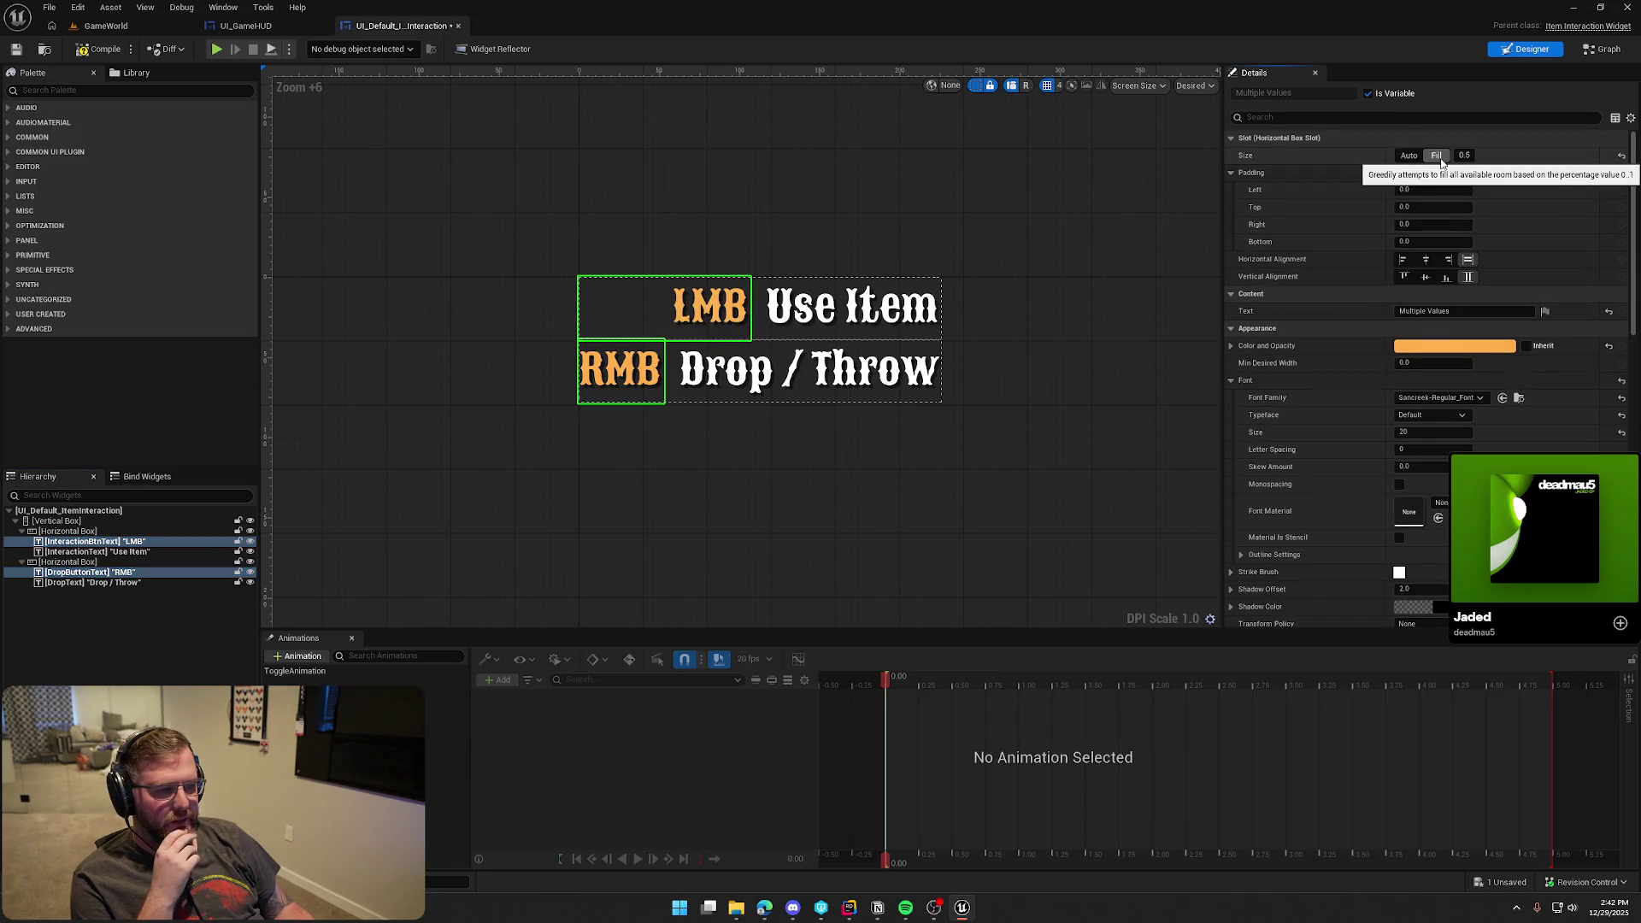
pyautogui.click(102, 572)
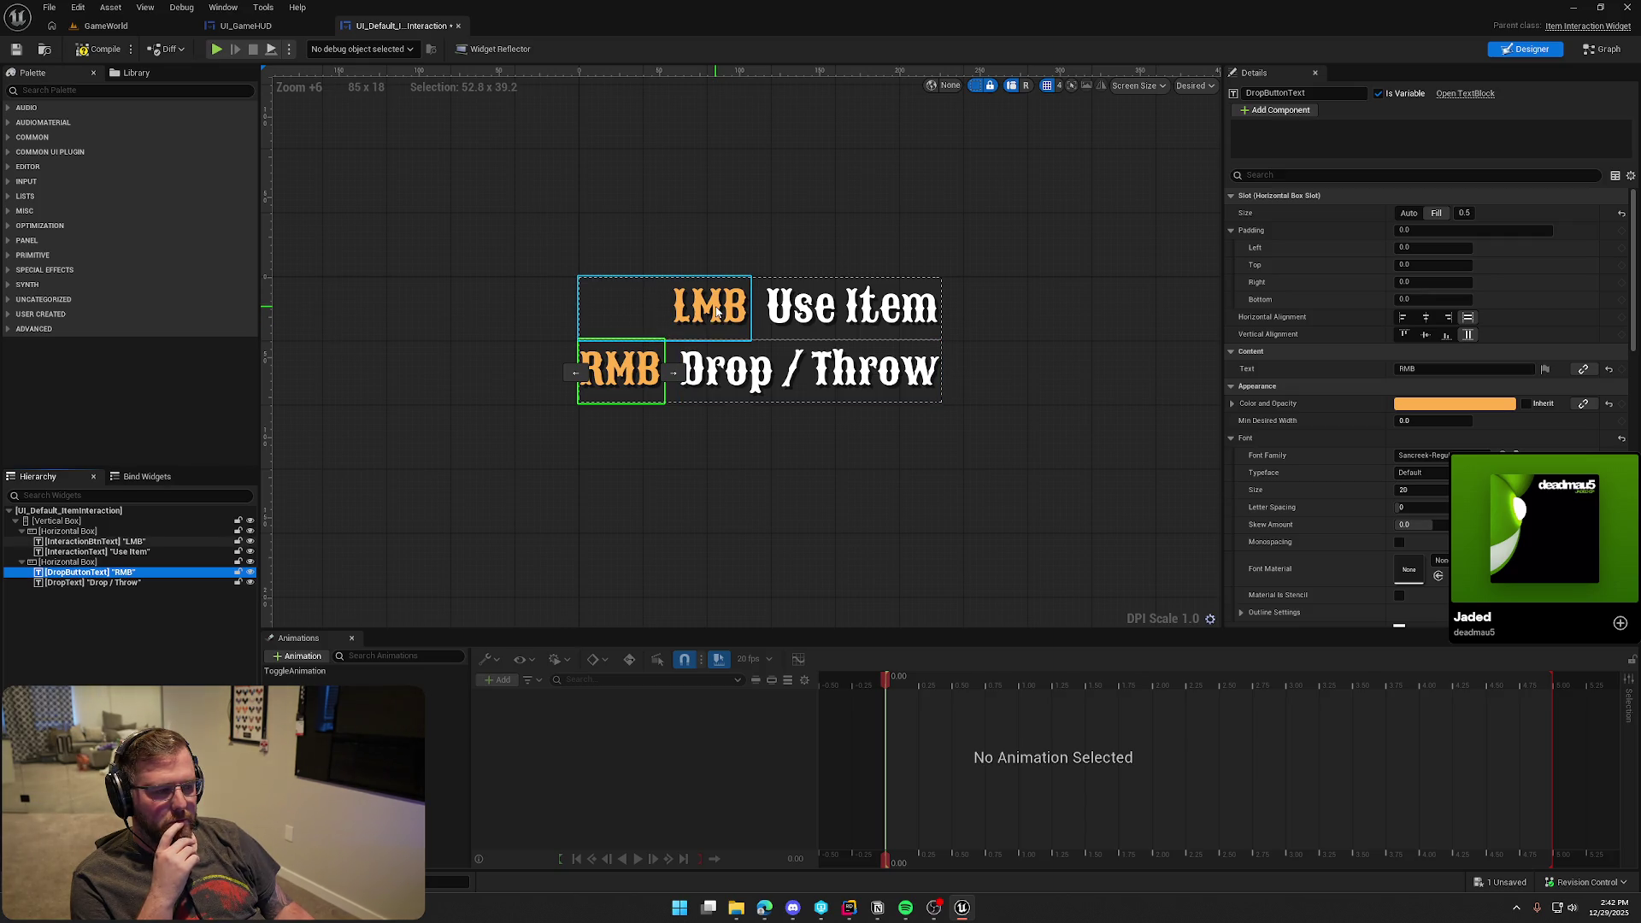
pyautogui.click(1625, 213)
pyautogui.click(128, 541)
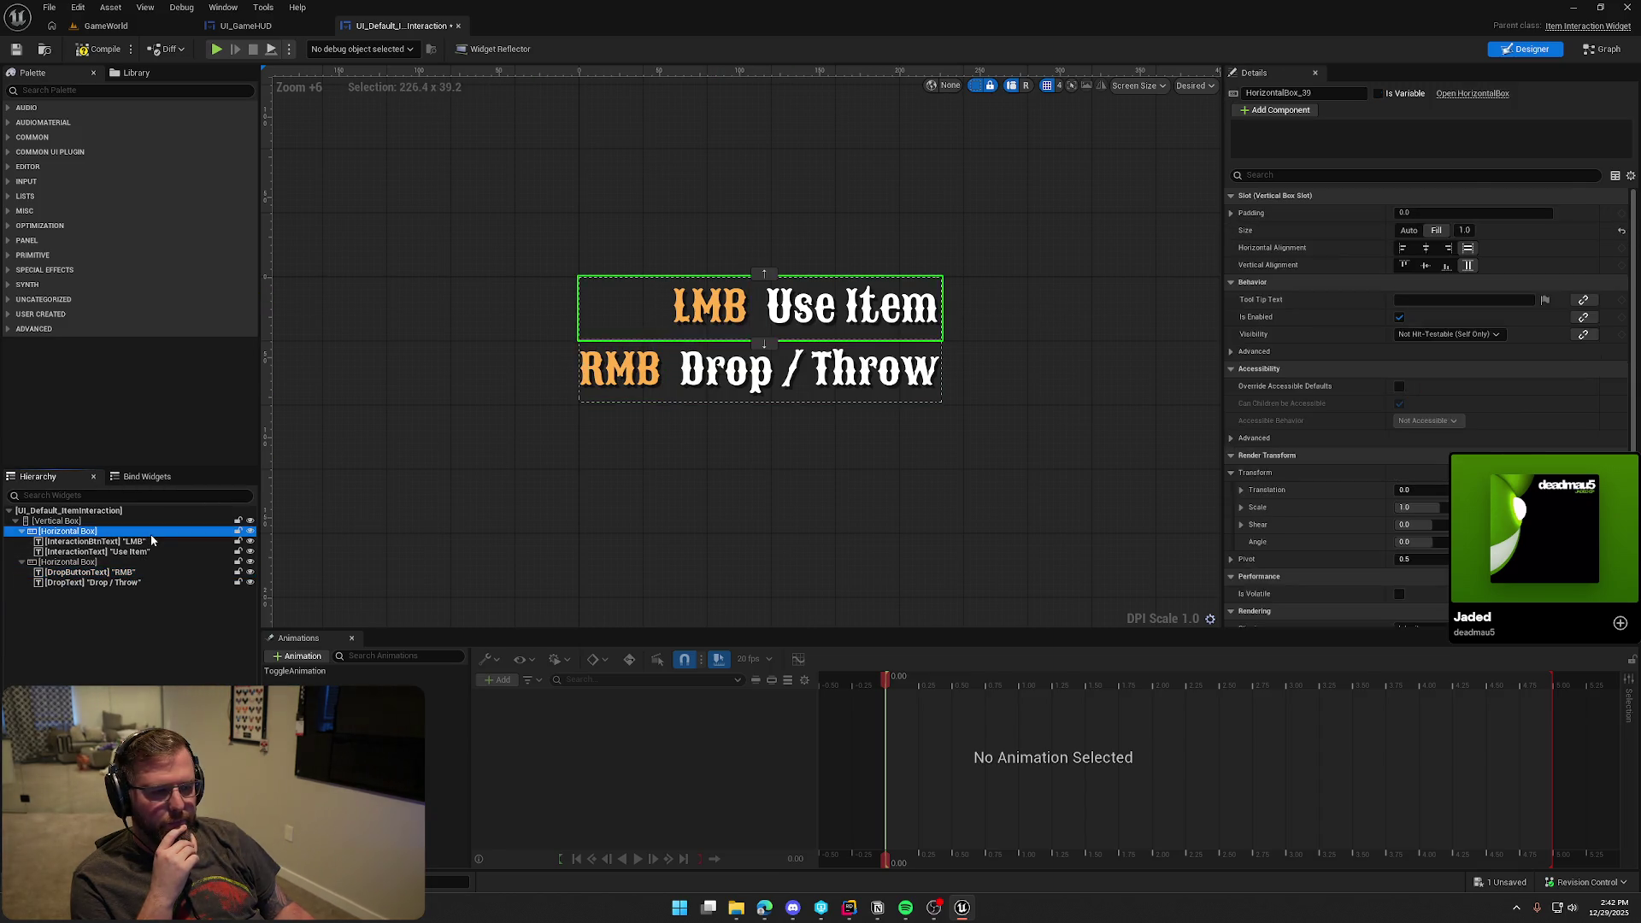
pyautogui.click(1621, 214)
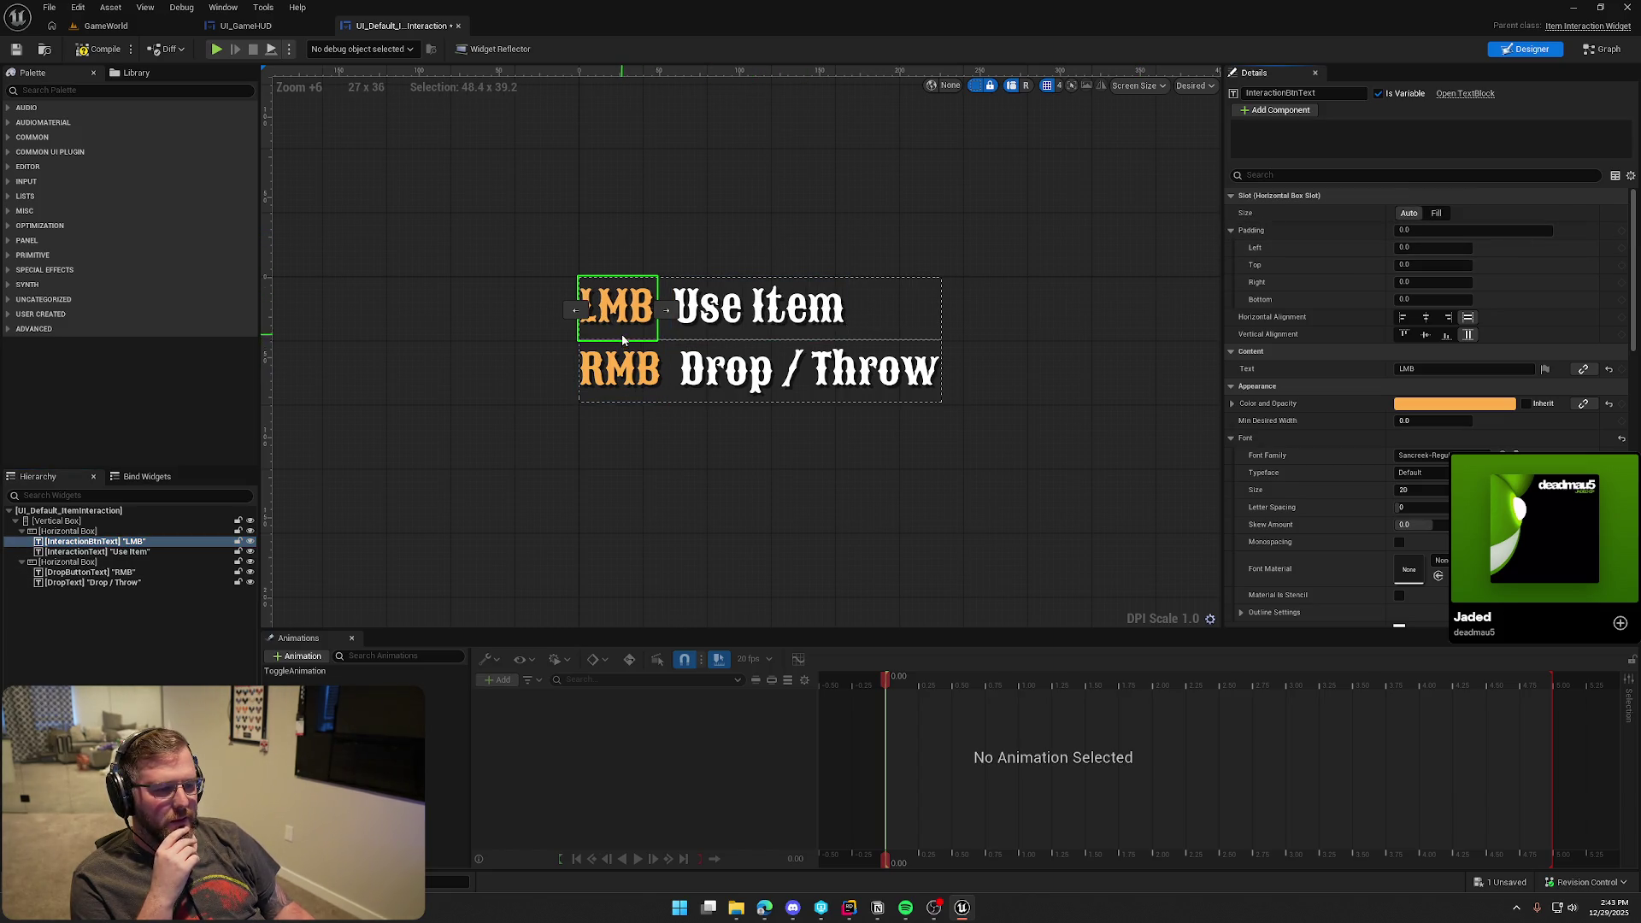
# Set the LMB label slot to Fill, compile and save, and playtest the prompt
pyautogui.click(641, 496)
pyautogui.click(609, 332)
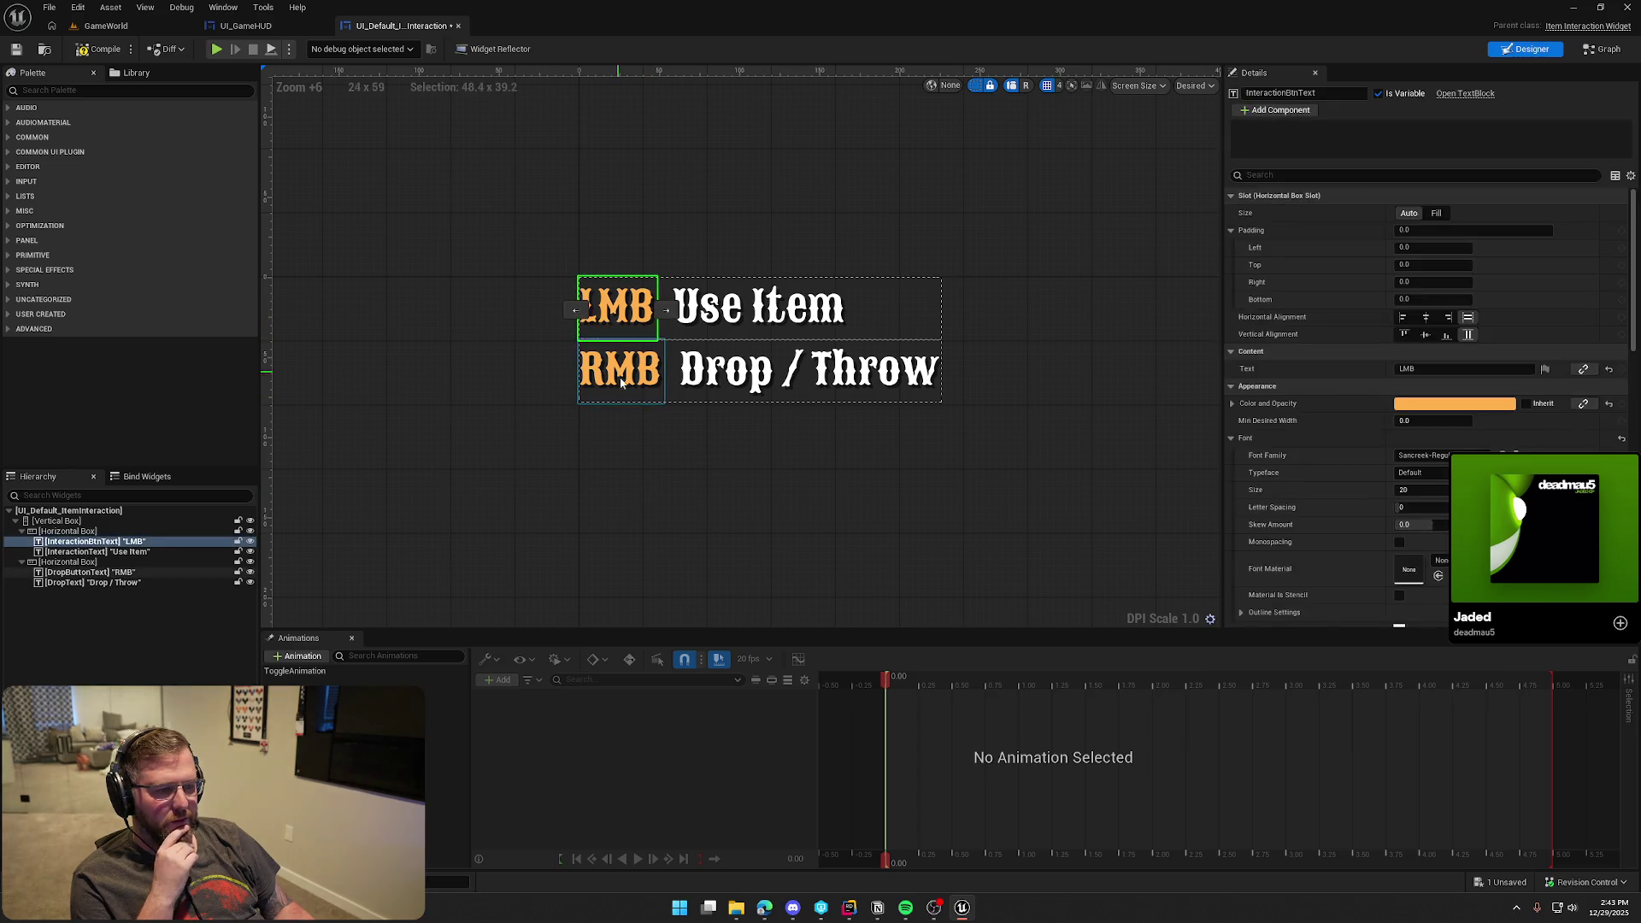
pyautogui.click(1437, 213)
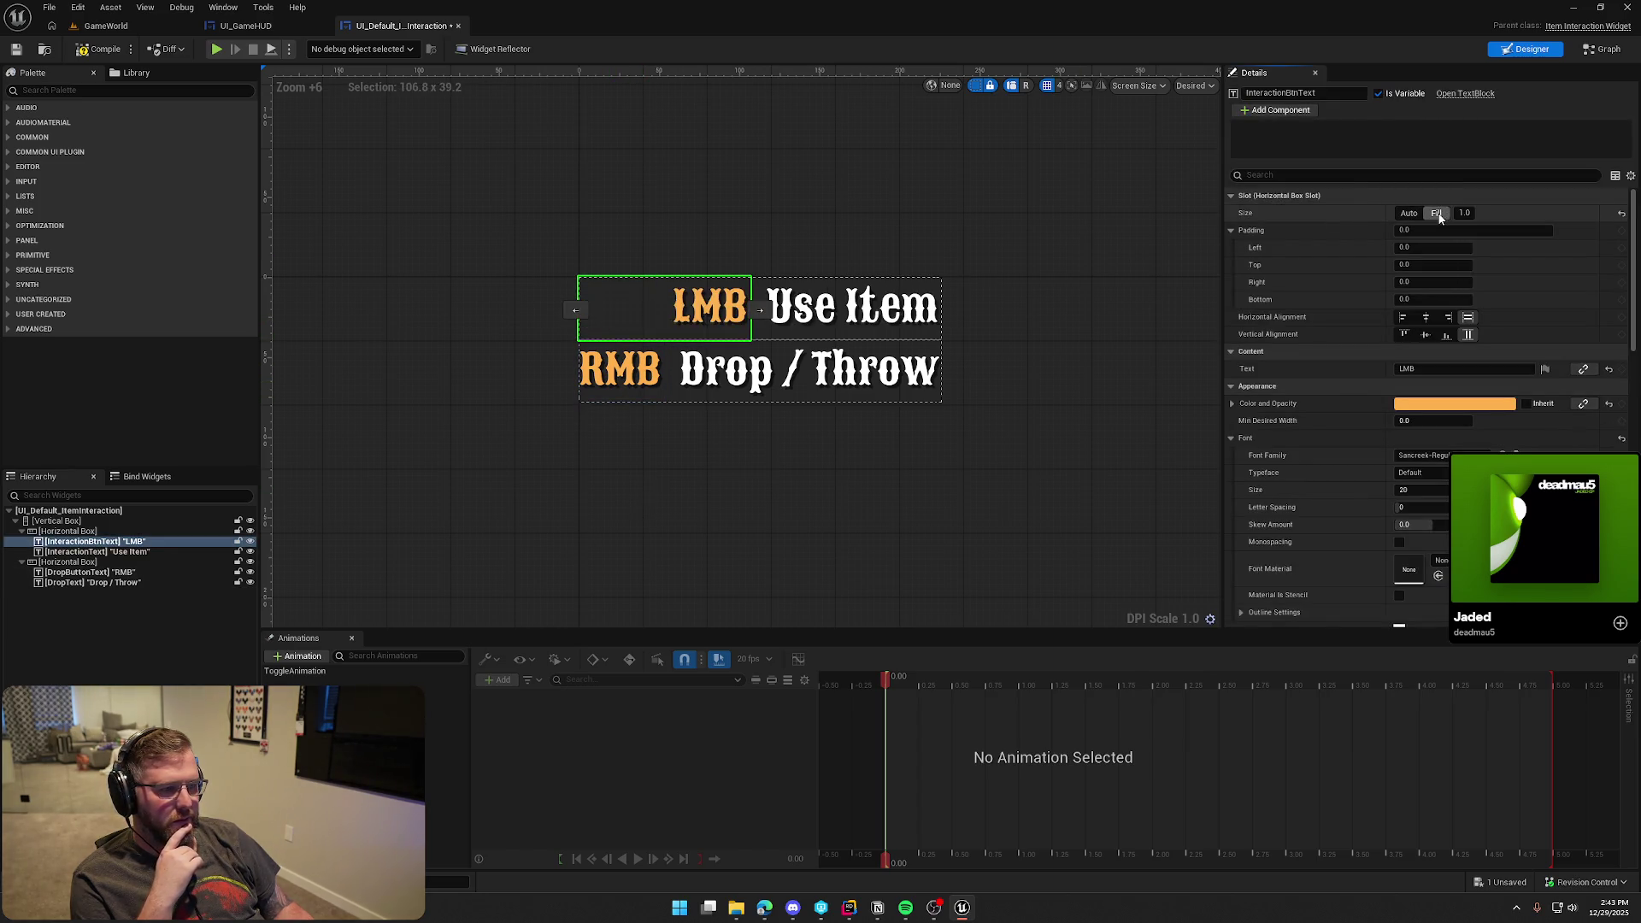
pyautogui.click(620, 369)
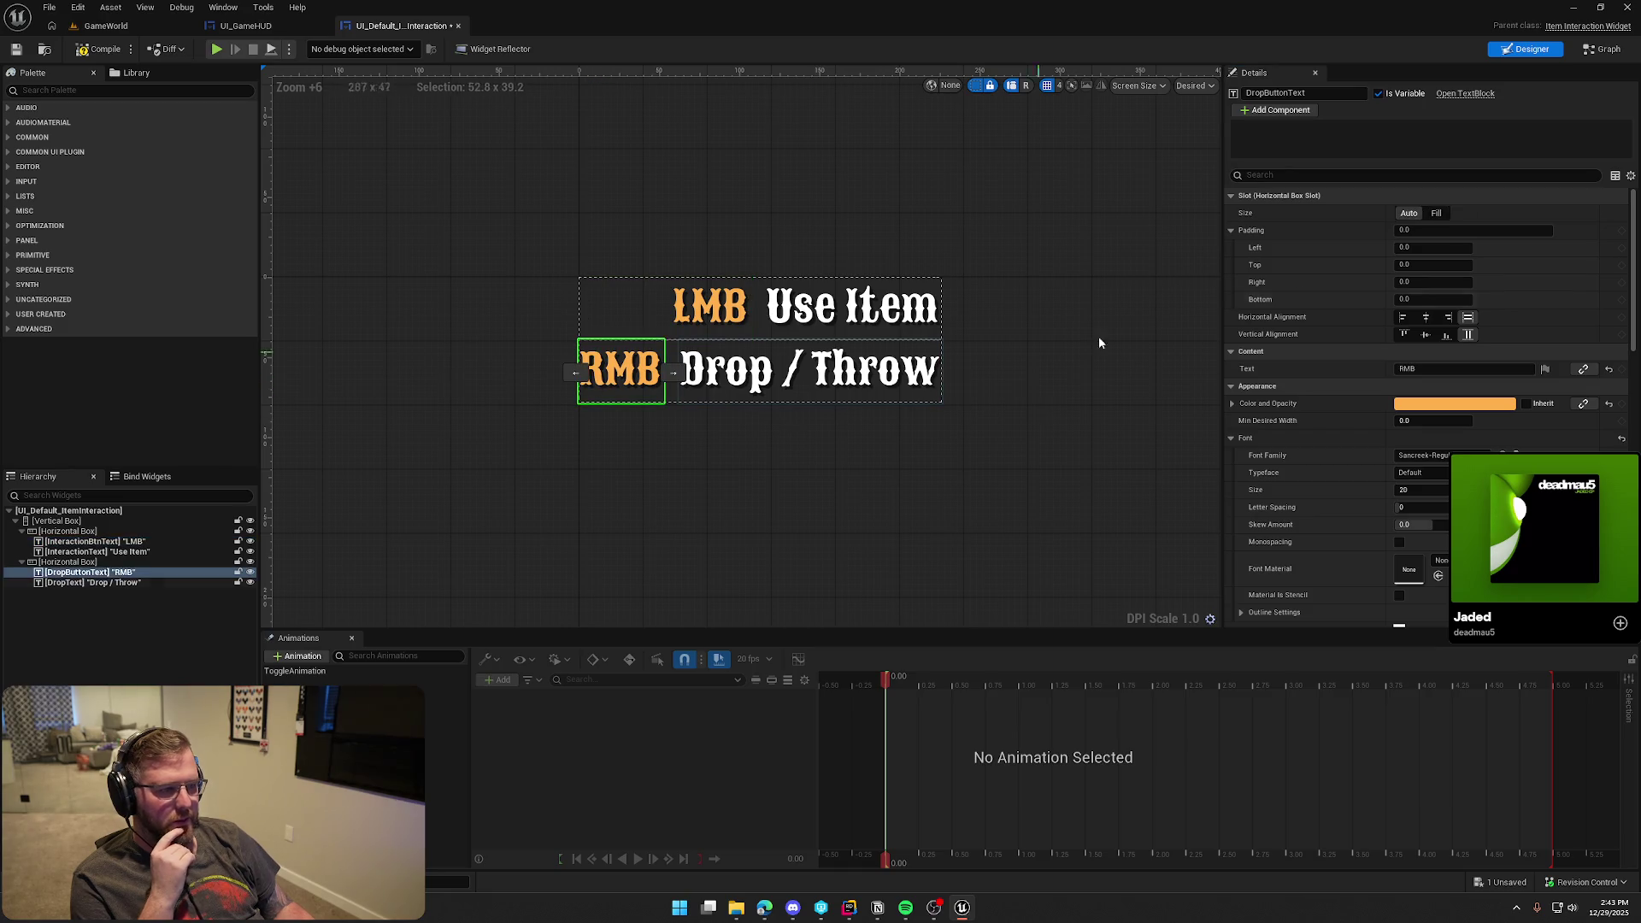
pyautogui.click(780, 474)
pyautogui.click(15, 49)
pyautogui.click(103, 25)
pyautogui.click(318, 49)
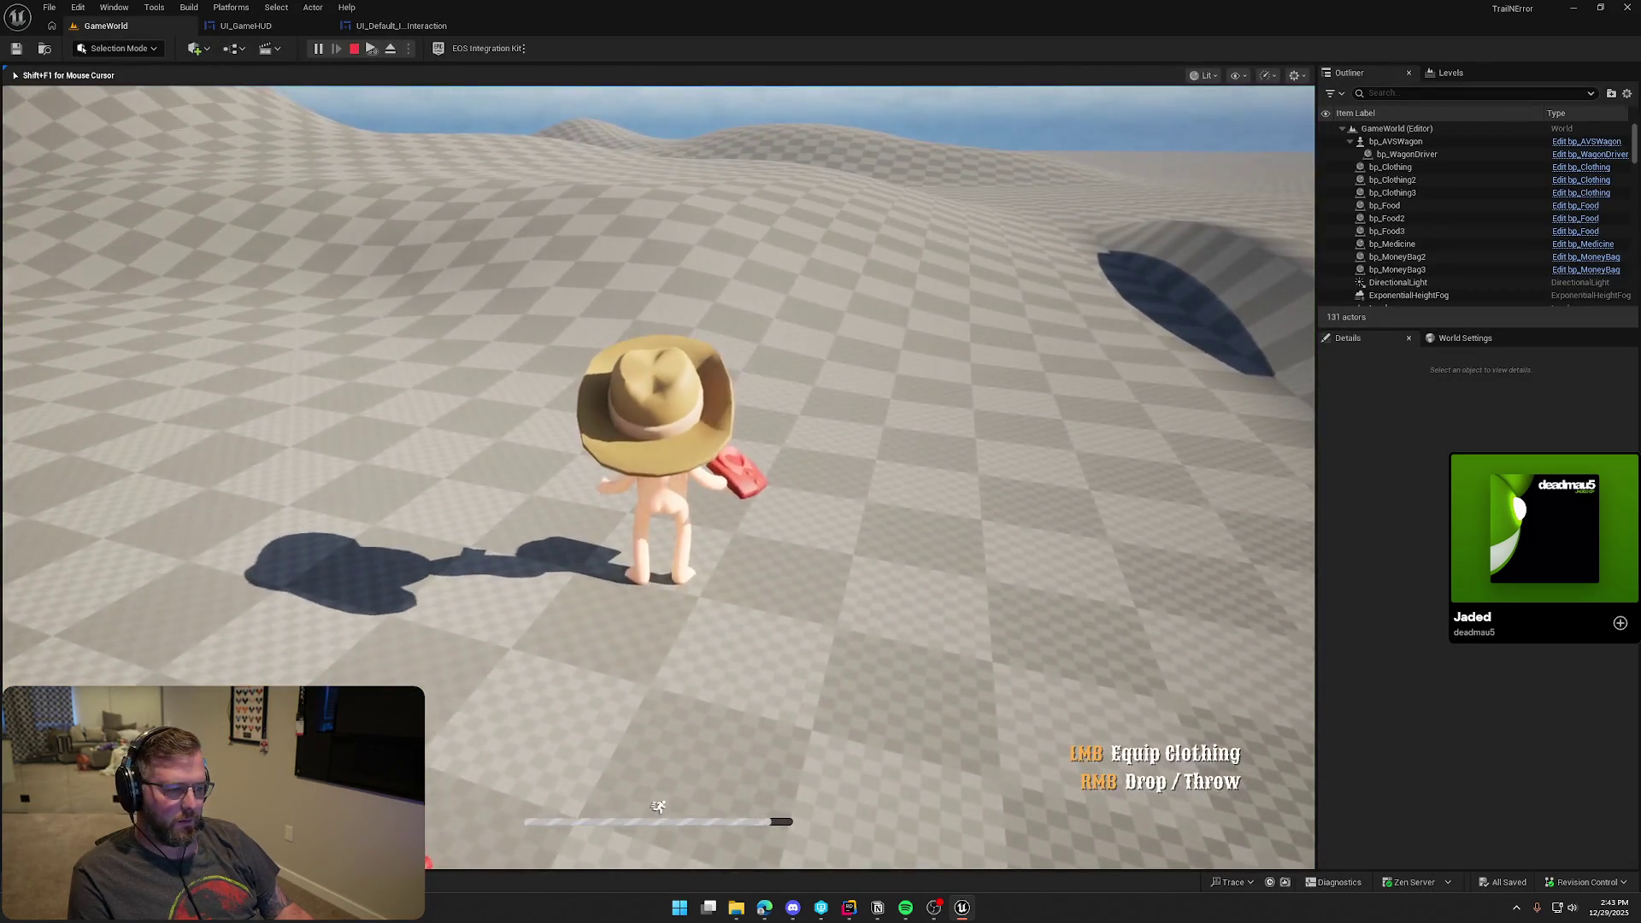
# Stop the playtest and select the Use Item and Drop / Throw texts in the interaction widget
pyautogui.press('Escape')
pyautogui.click(250, 28)
pyautogui.click(402, 26)
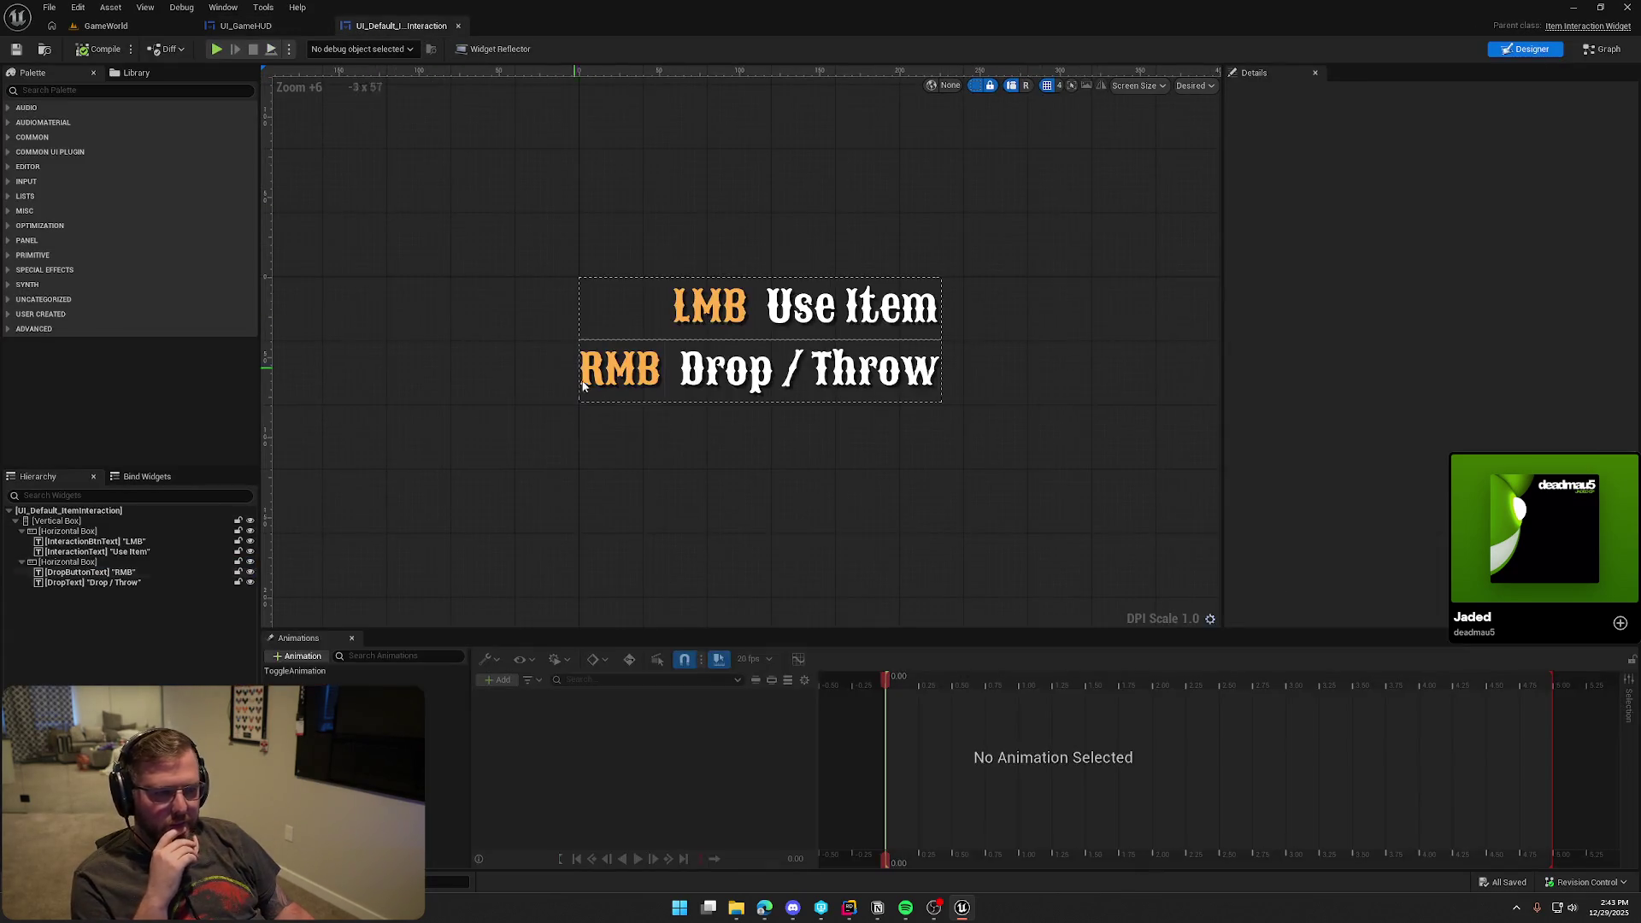
pyautogui.click(622, 372)
pyautogui.keyDown('ctrl'); pyautogui.click(711, 305); pyautogui.keyUp('ctrl')
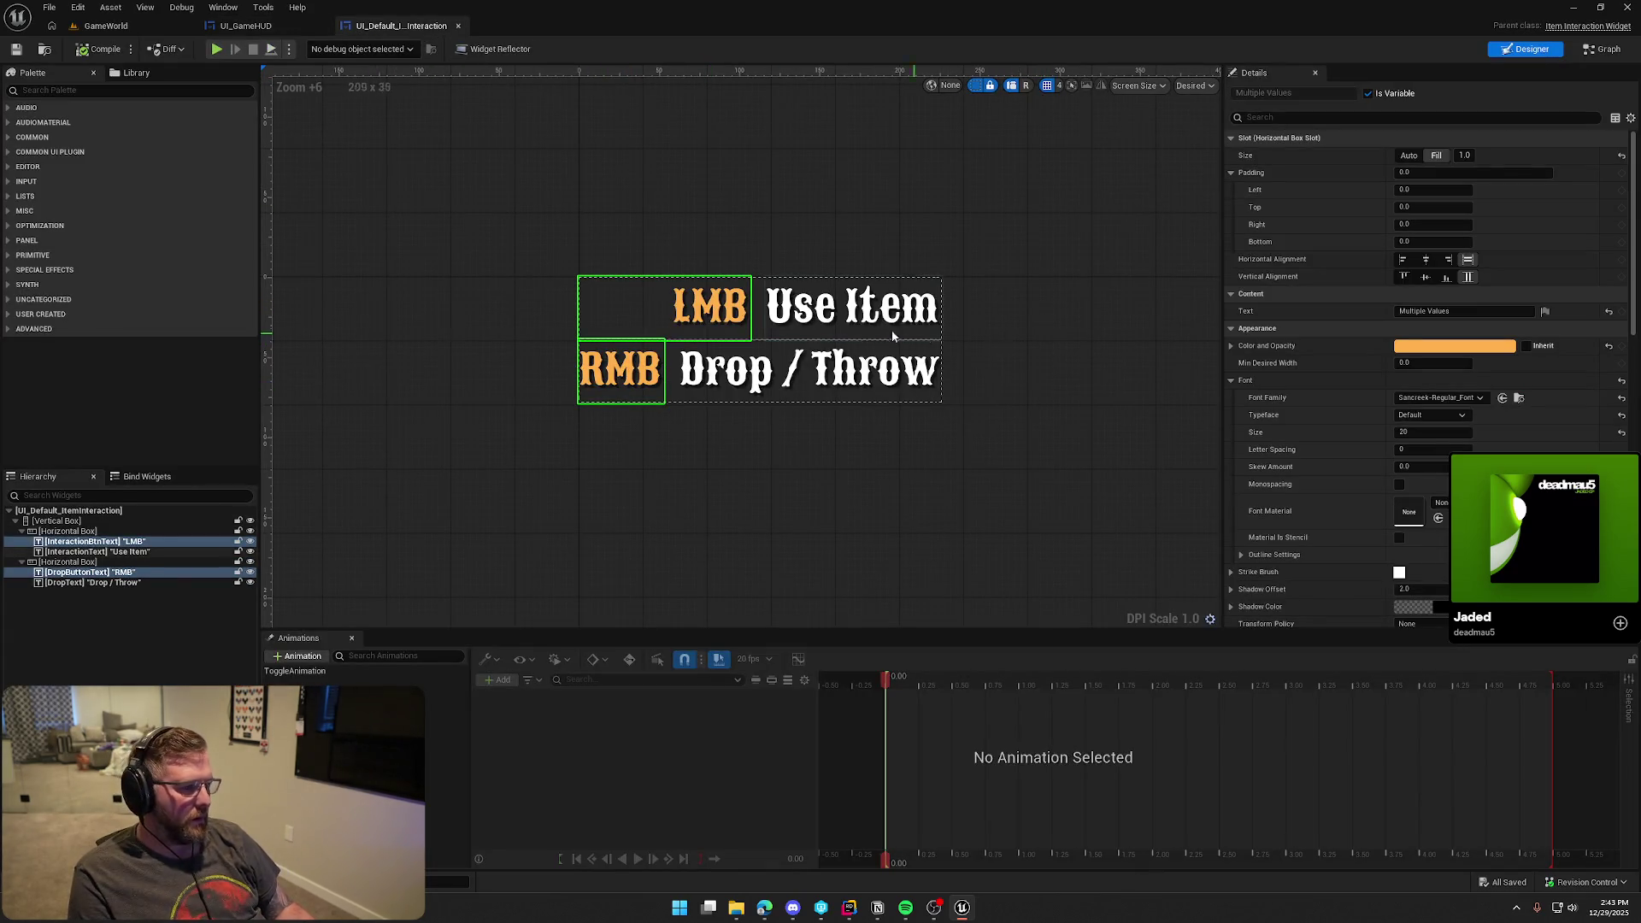
pyautogui.click(855, 320)
pyautogui.keyDown('ctrl'); pyautogui.click(849, 384); pyautogui.keyUp('ctrl')
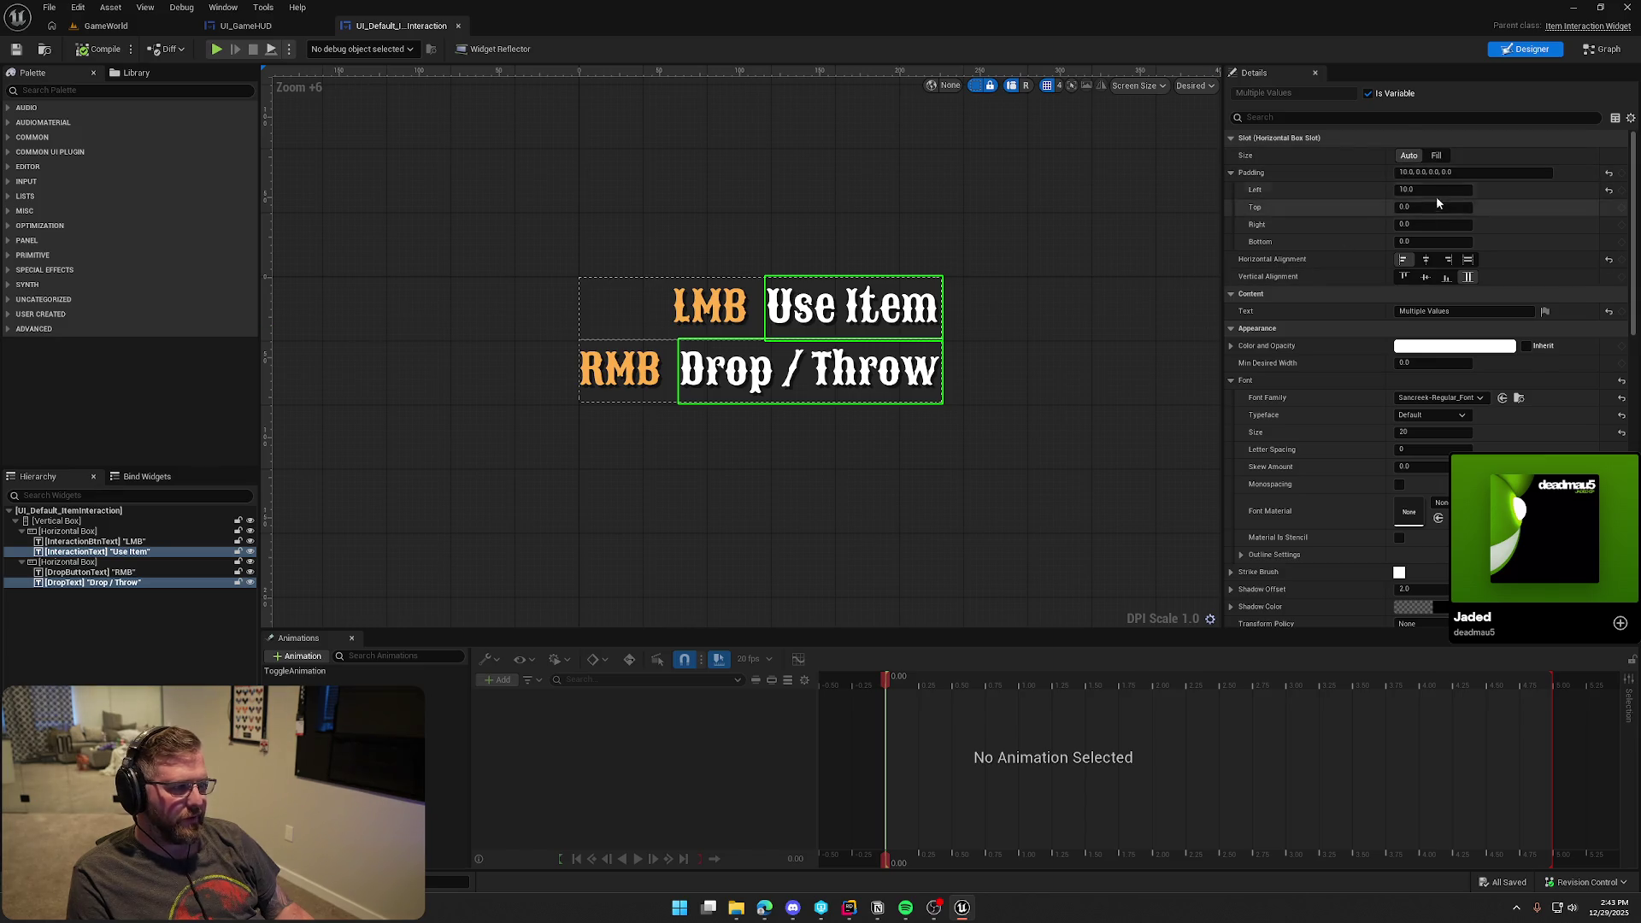
# Try Fill size on the action texts, then return Drop / Throw and Use Item to Auto
pyautogui.click(1441, 155)
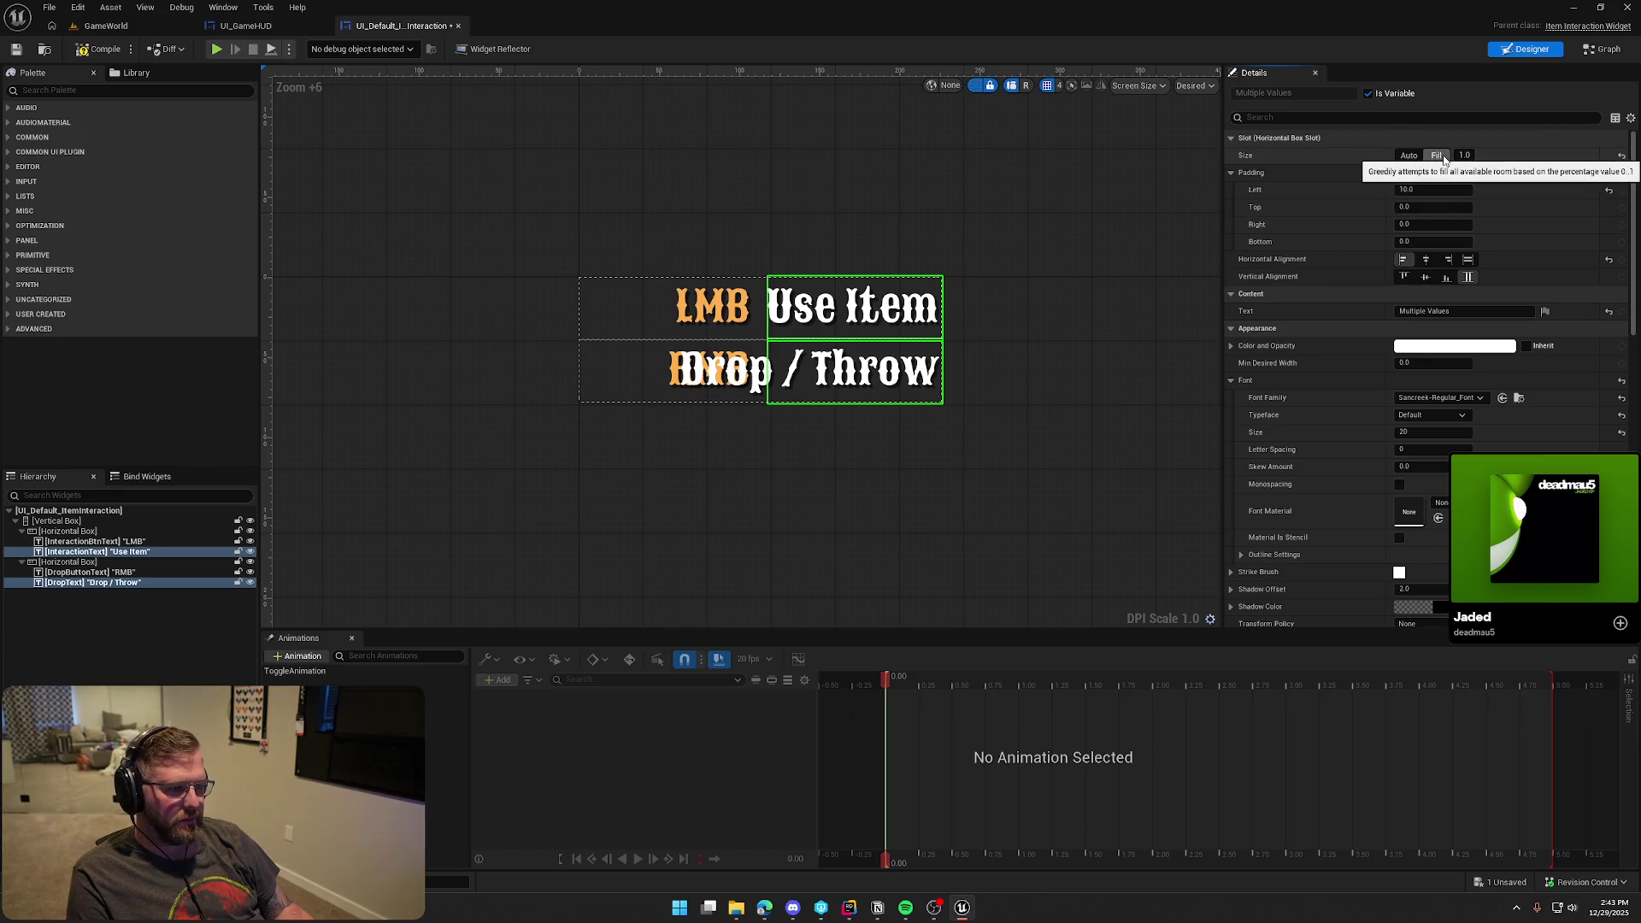
pyautogui.click(964, 455)
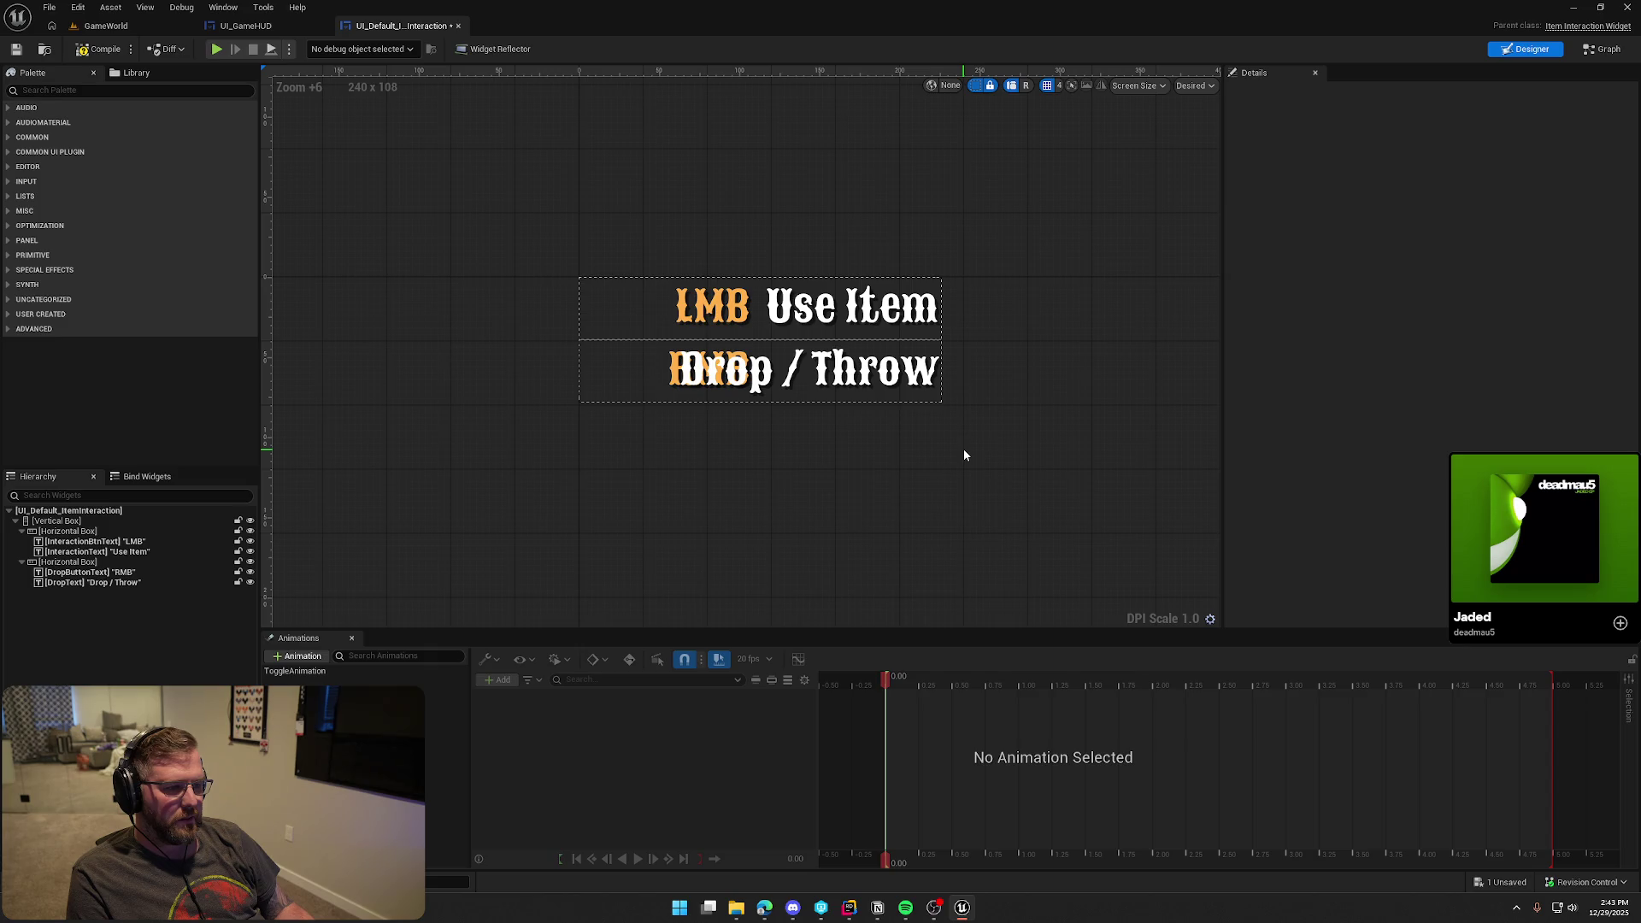
pyautogui.click(774, 380)
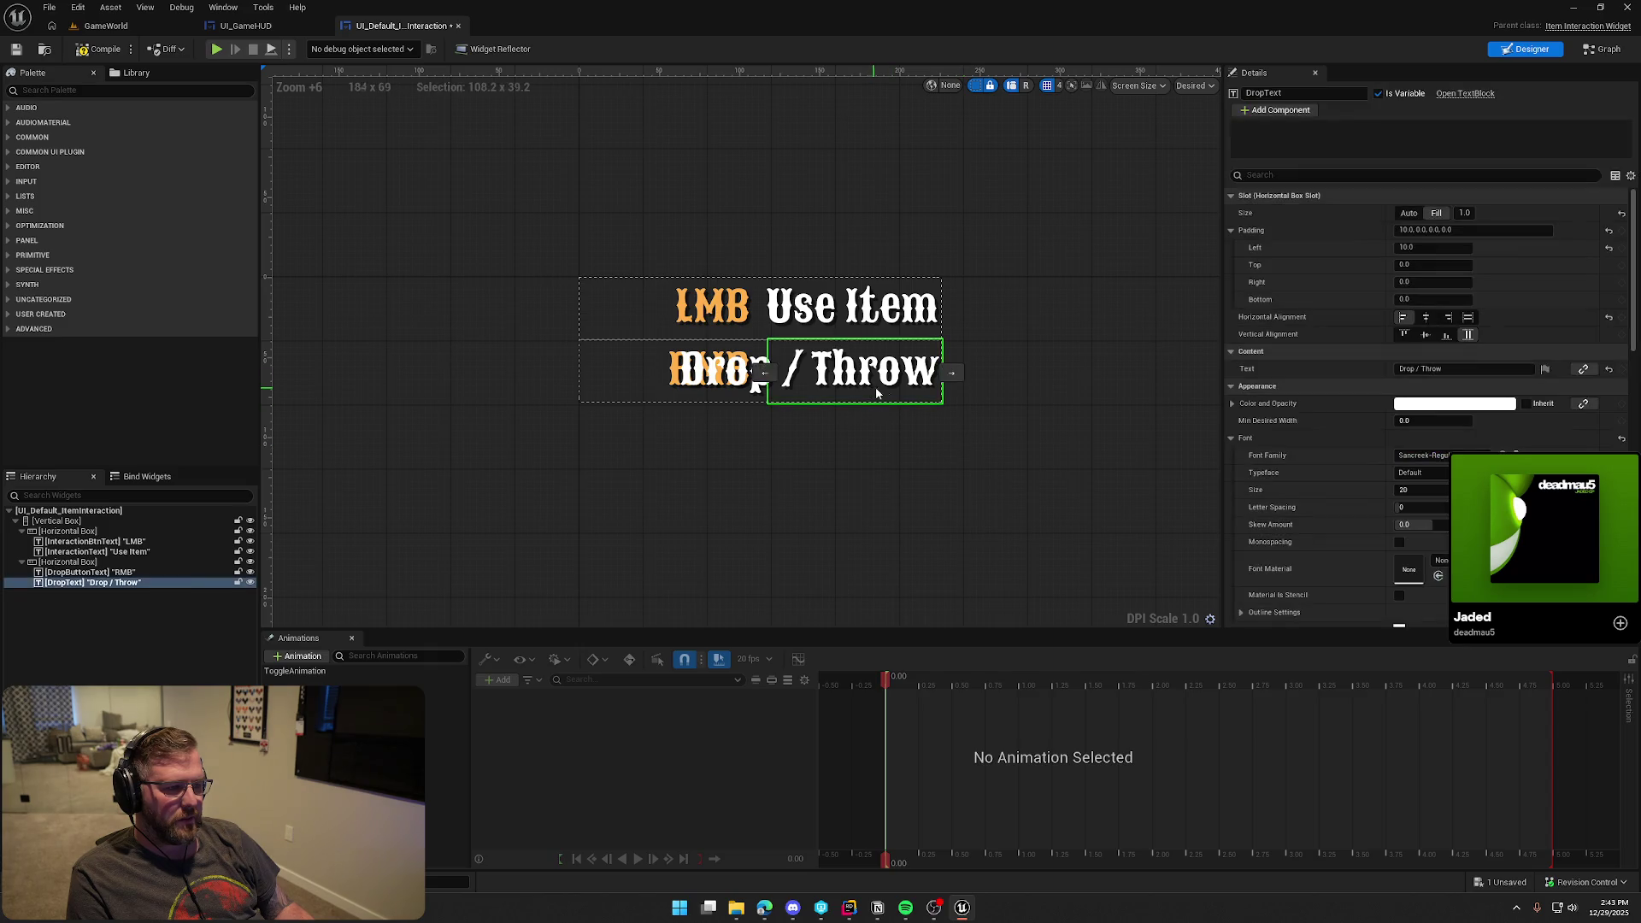
pyautogui.click(1402, 216)
pyautogui.click(847, 306)
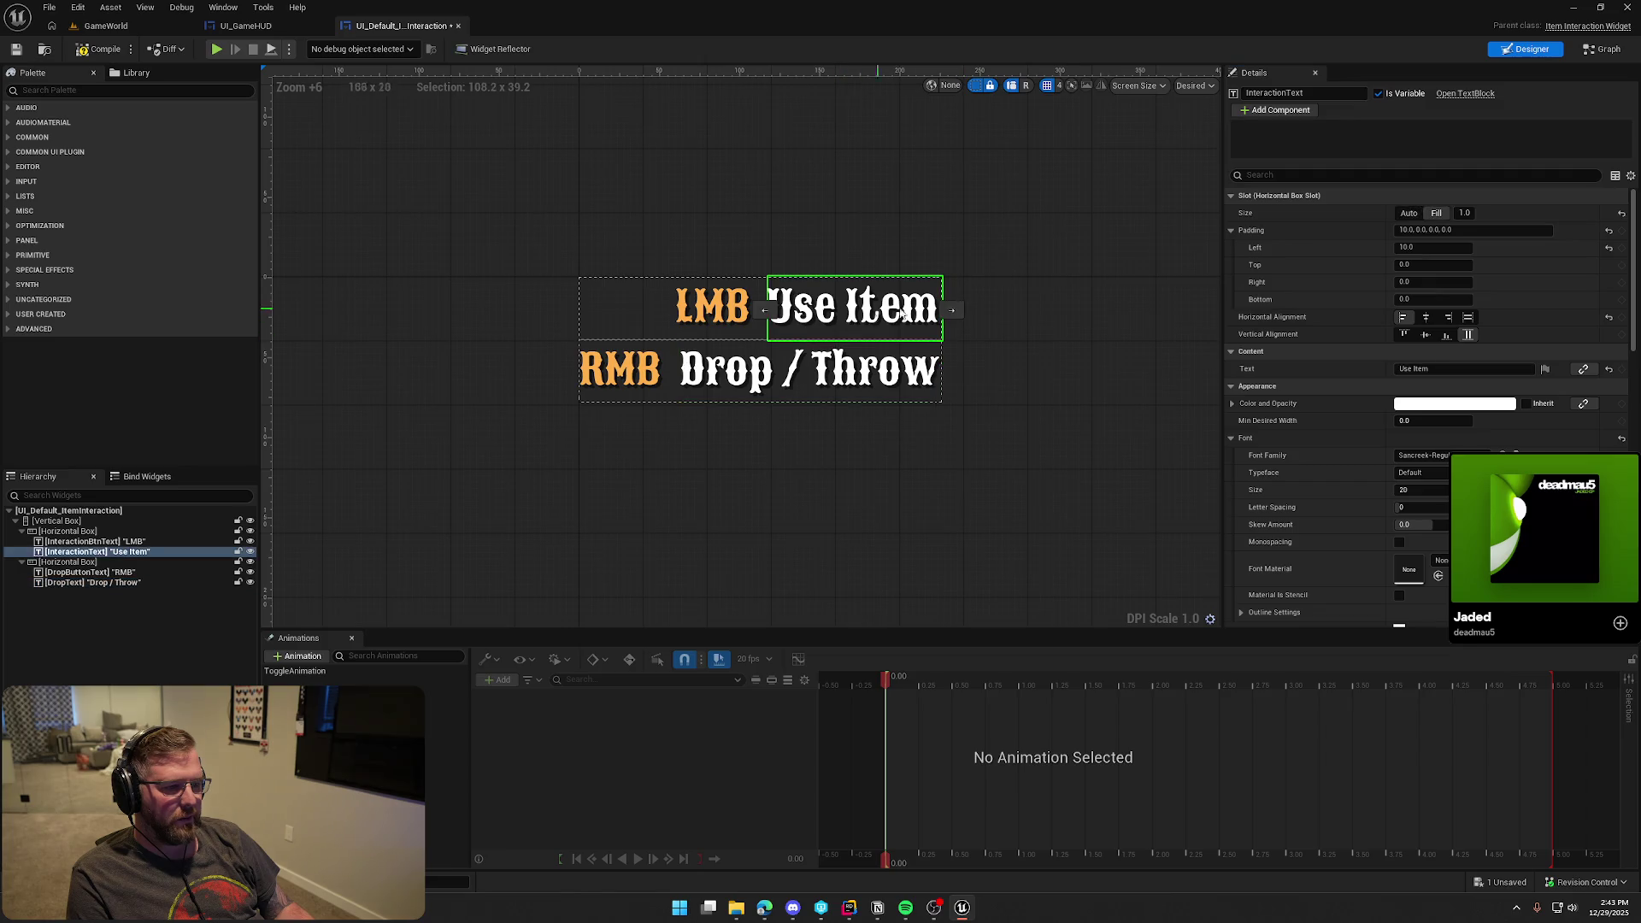
pyautogui.click(1406, 213)
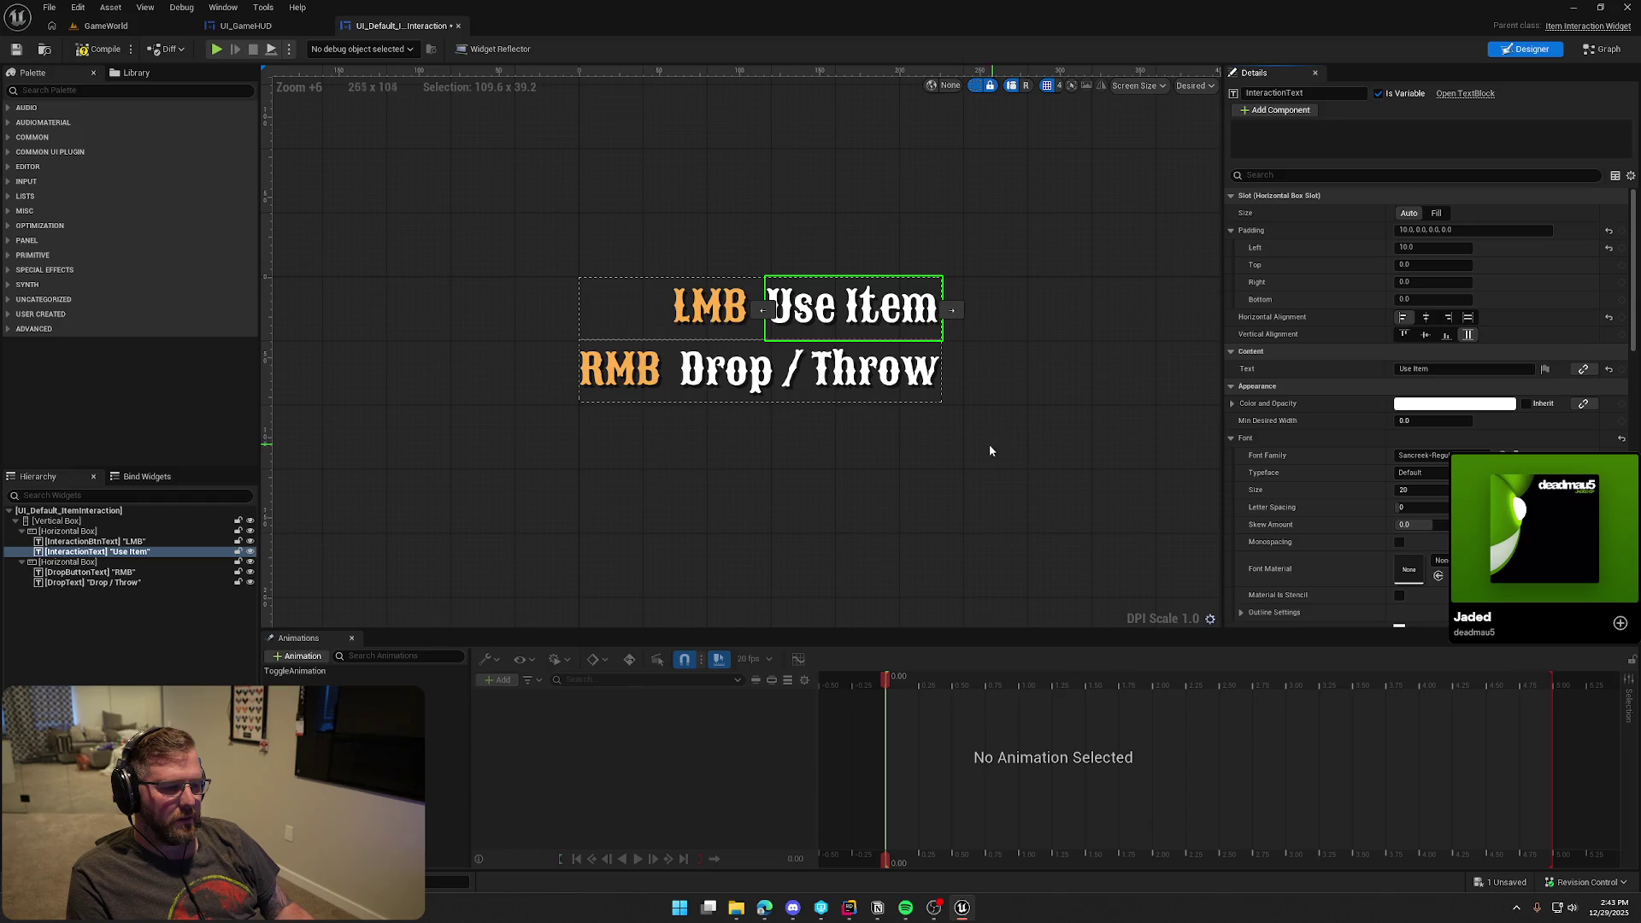
# Align the LMB key label to the left of its slot
pyautogui.click(128, 541)
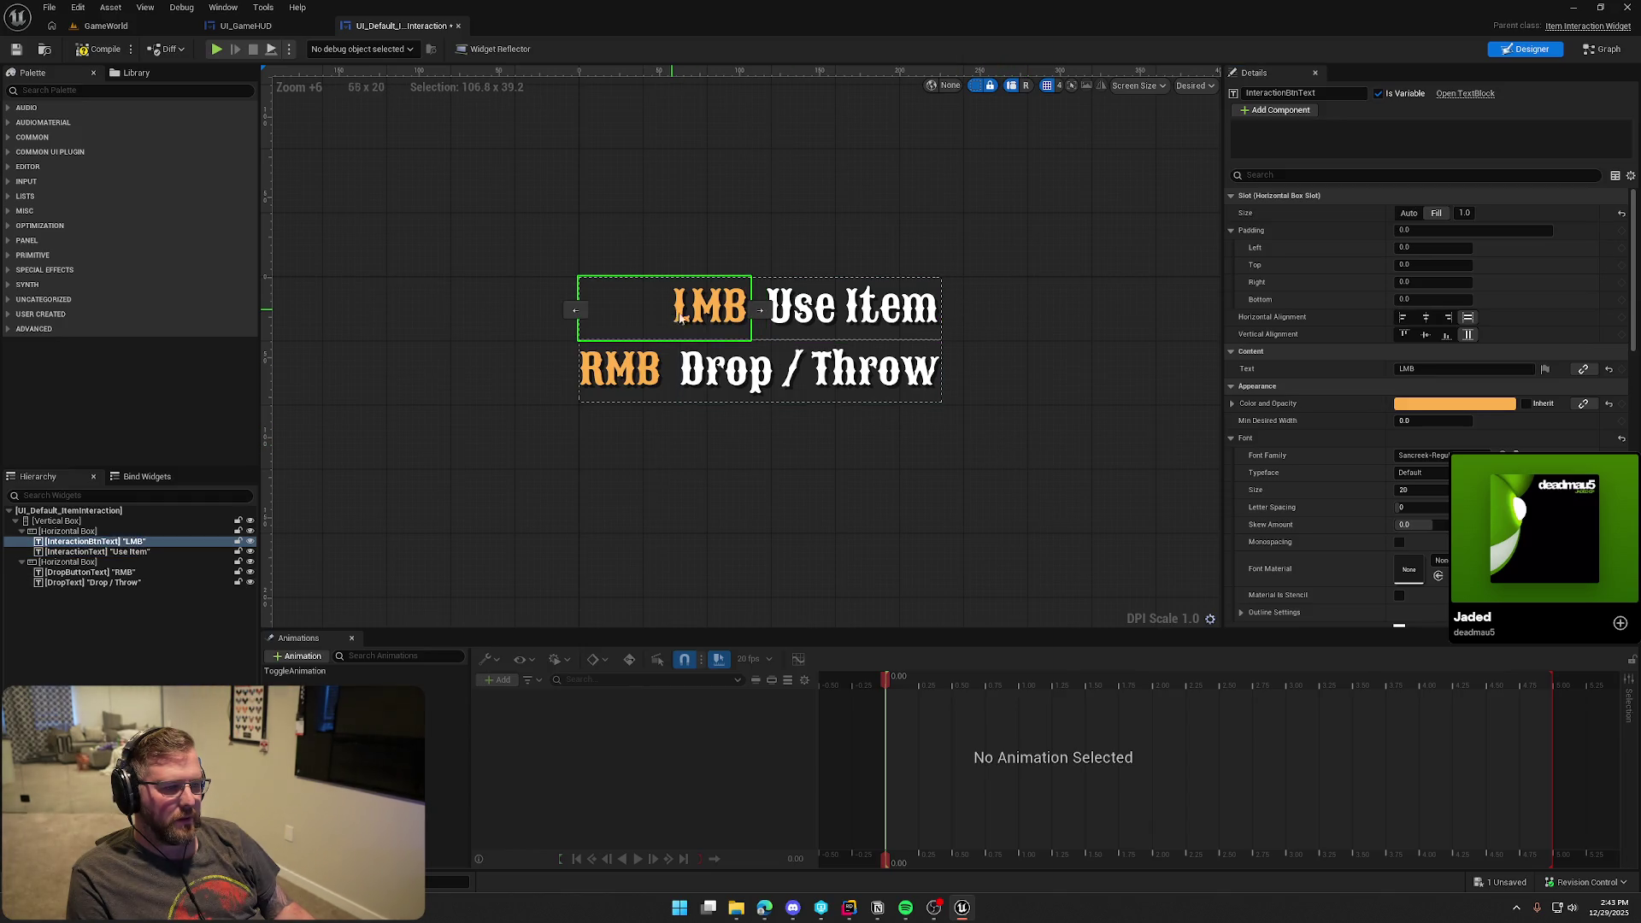
pyautogui.click(1403, 318)
pyautogui.click(90, 572)
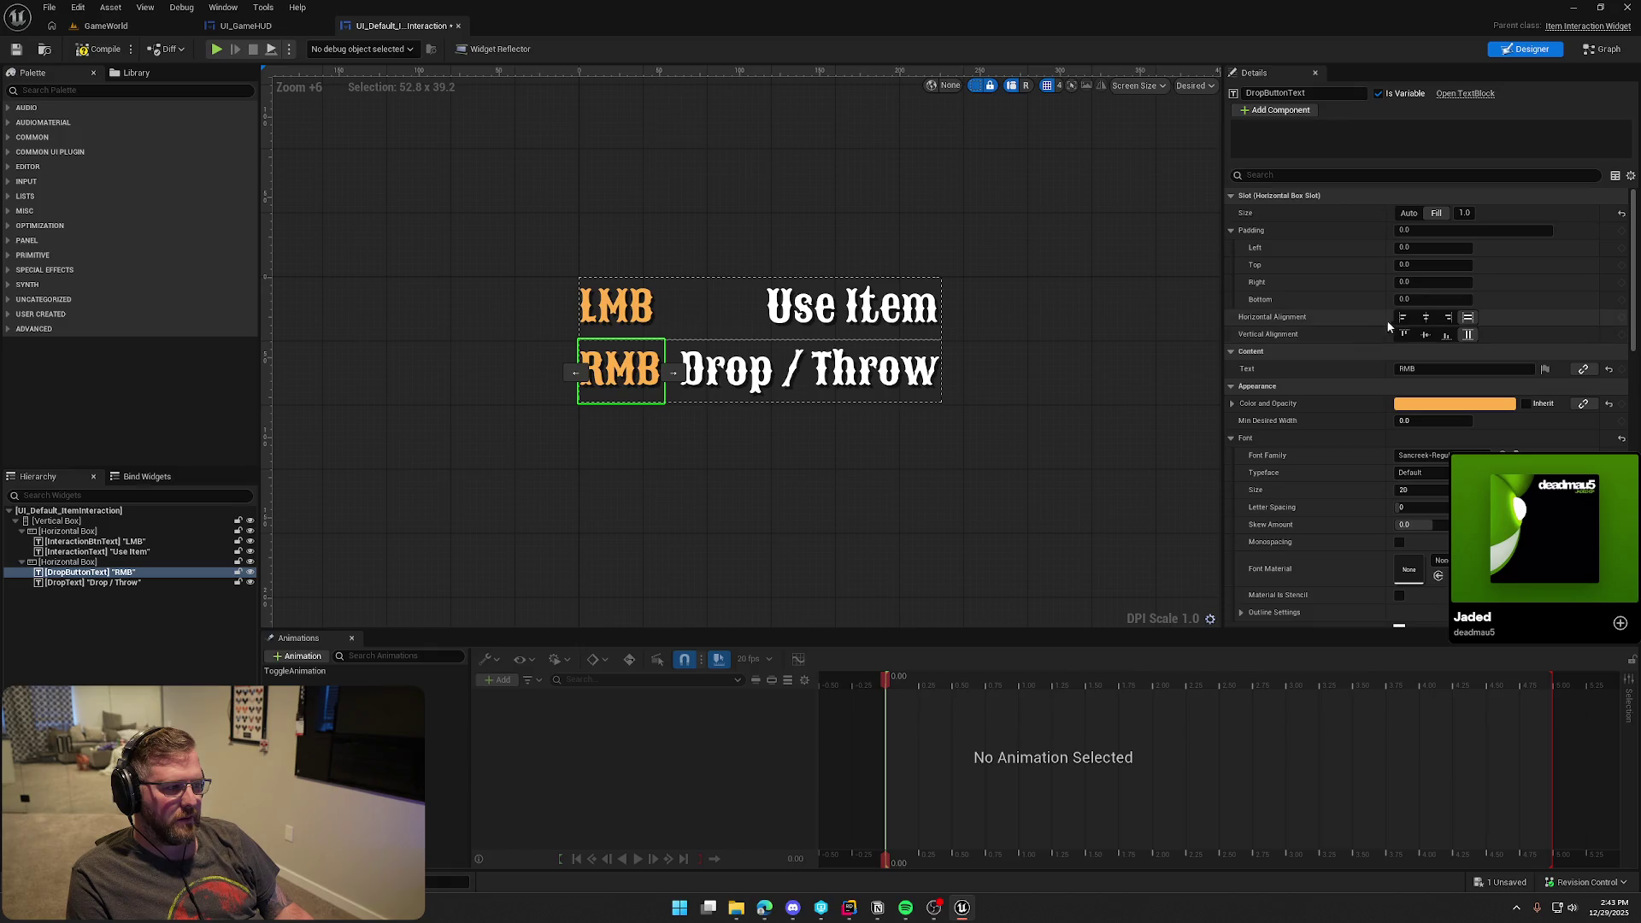
pyautogui.click(979, 474)
# Playtest GameWorld, picking up the red item to view the prompt
pyautogui.click(123, 23)
pyautogui.click(322, 48)
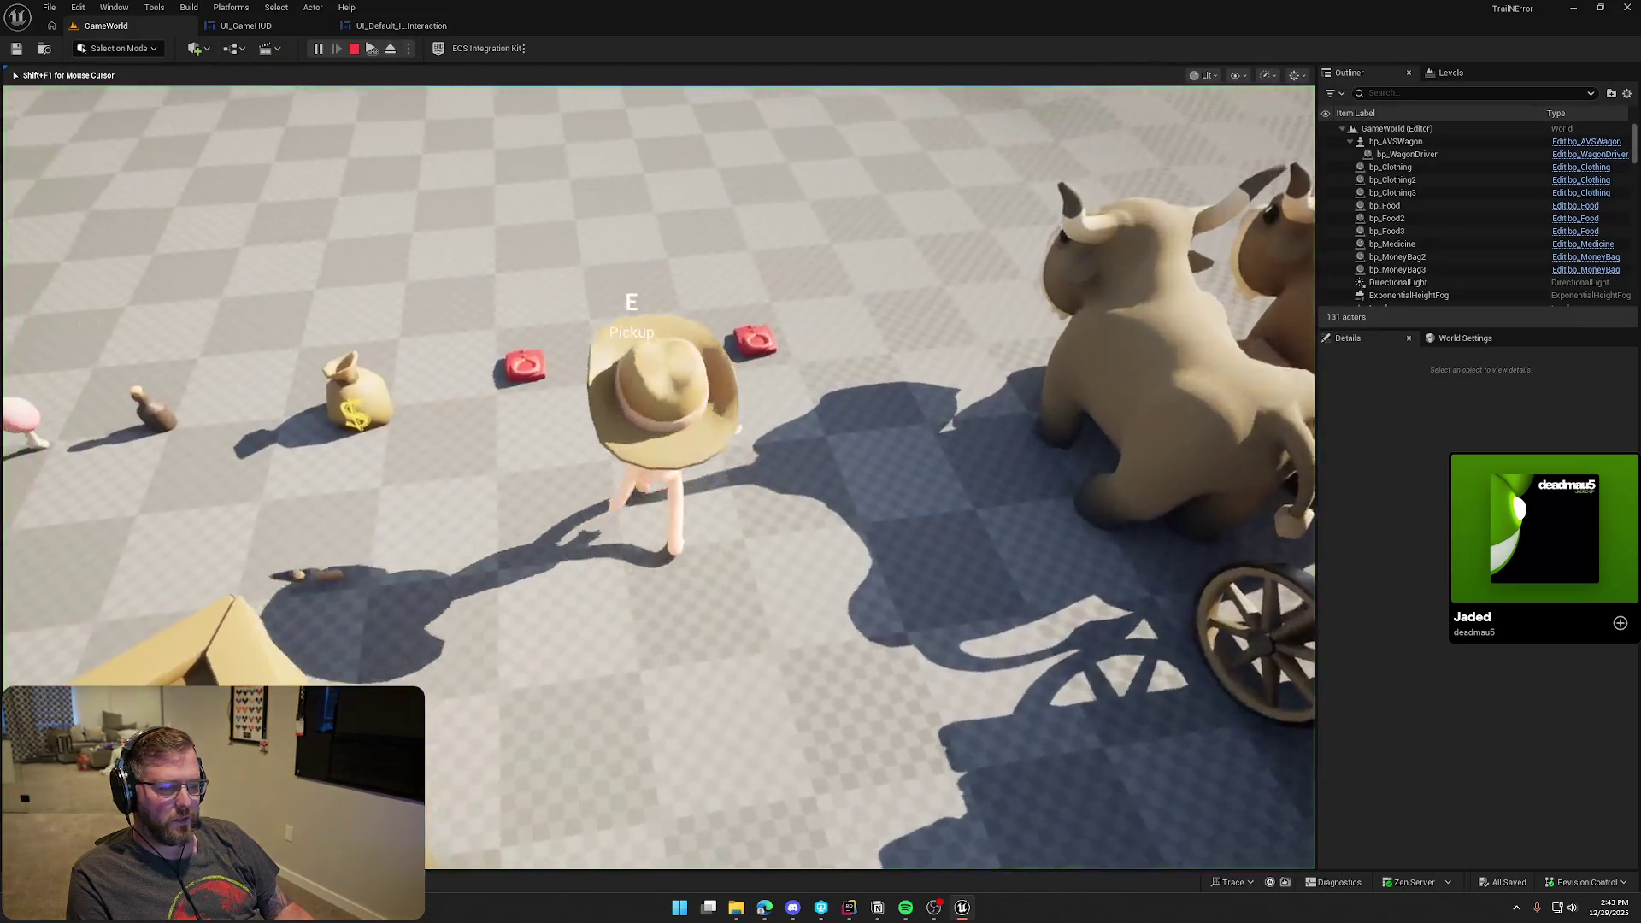
pyautogui.press('e')
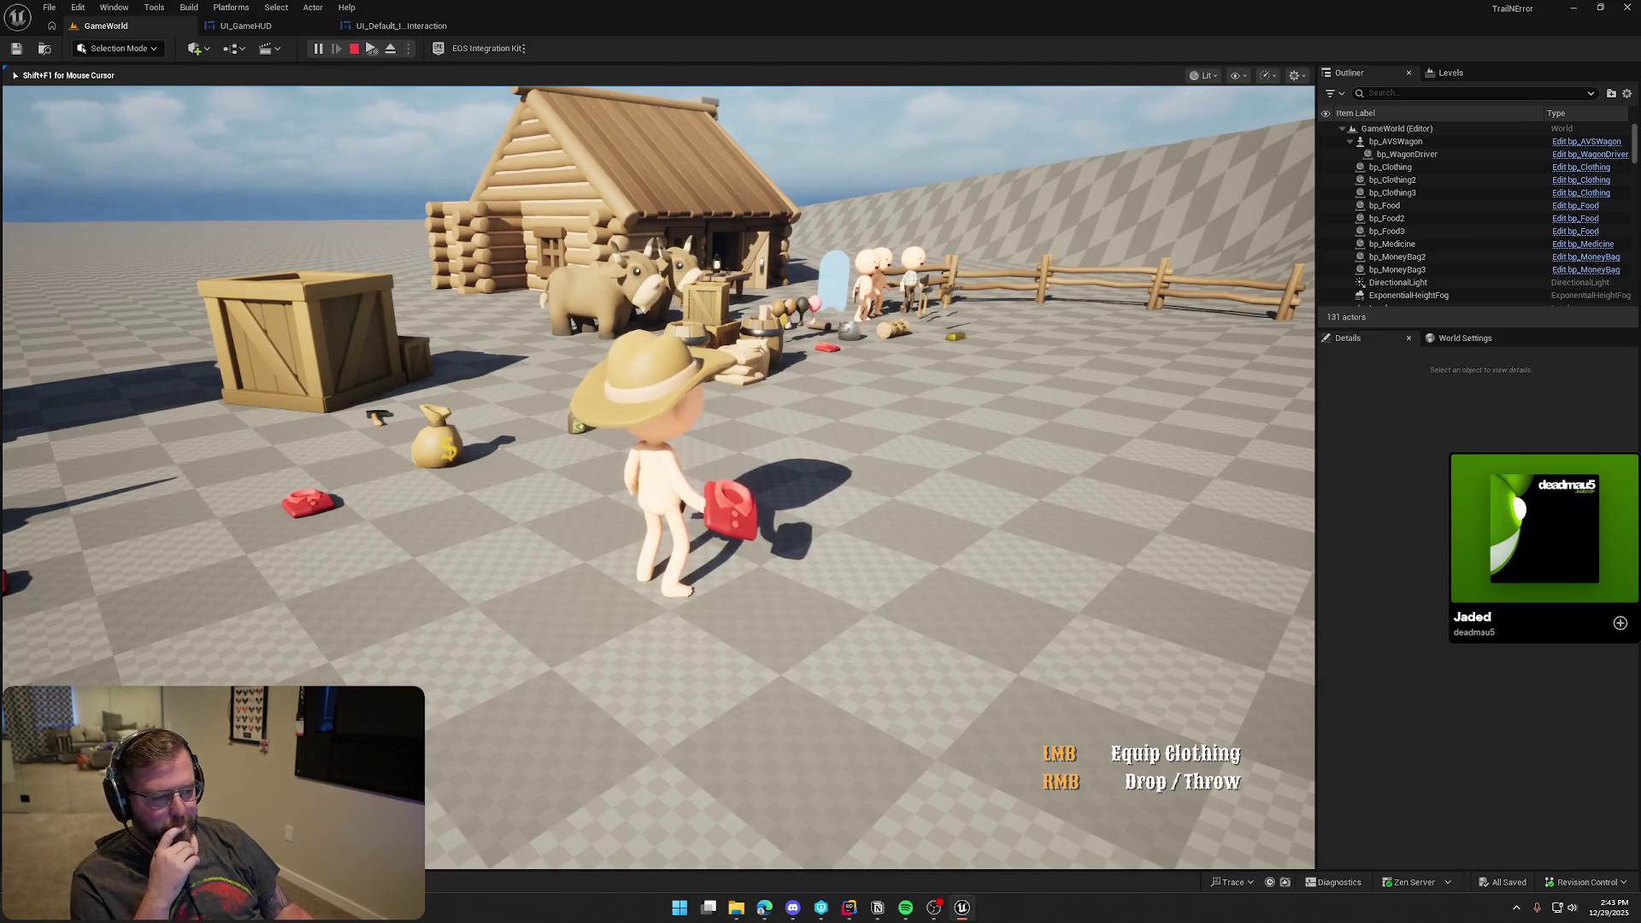
pyautogui.press('Escape')
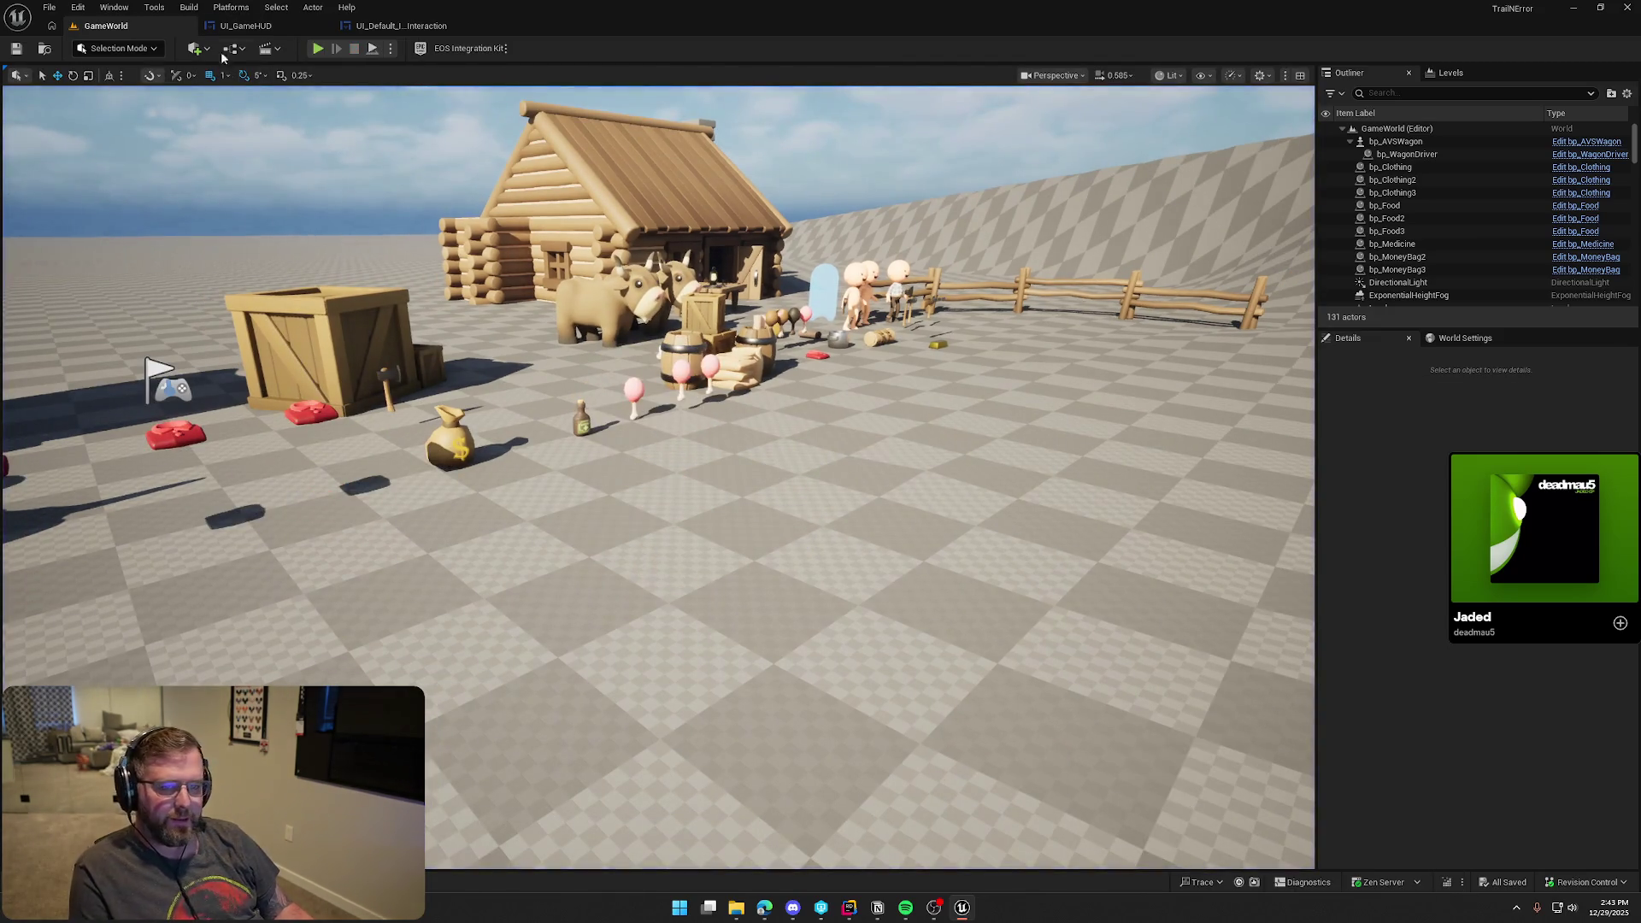
# Back in the interaction widget, select both the LMB and RMB key labels
pyautogui.click(400, 26)
pyautogui.click(616, 306)
pyautogui.keyDown('ctrl'); pyautogui.click(627, 387); pyautogui.keyUp('ctrl')
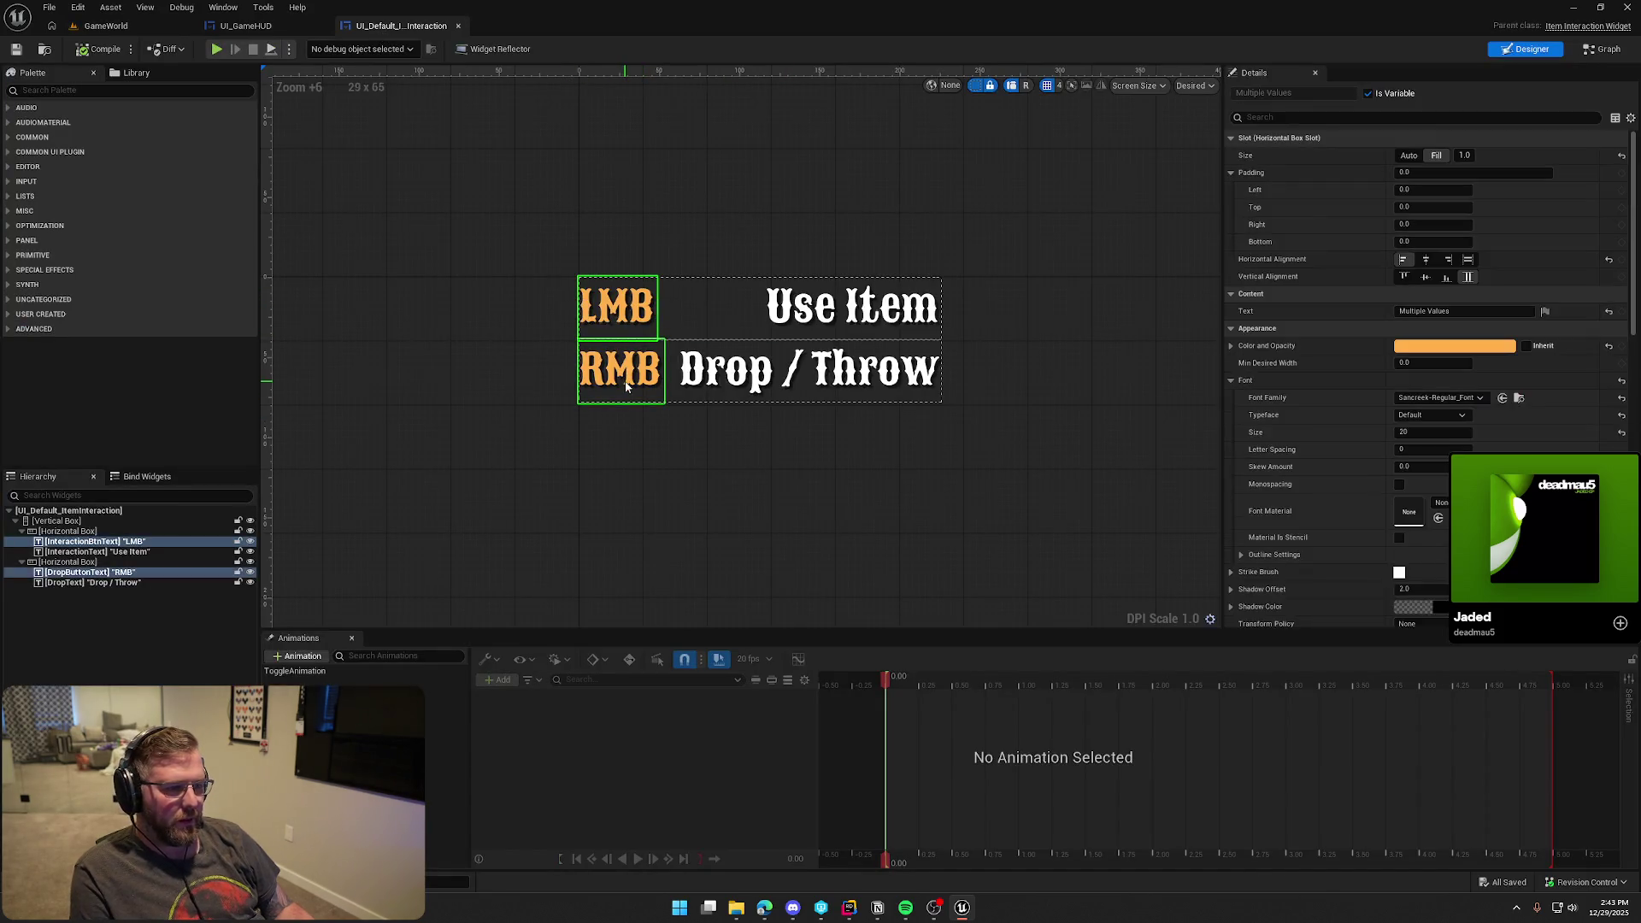
# Commit the Fill slot size value for the LMB and RMB key labels
pyautogui.click(1465, 156)
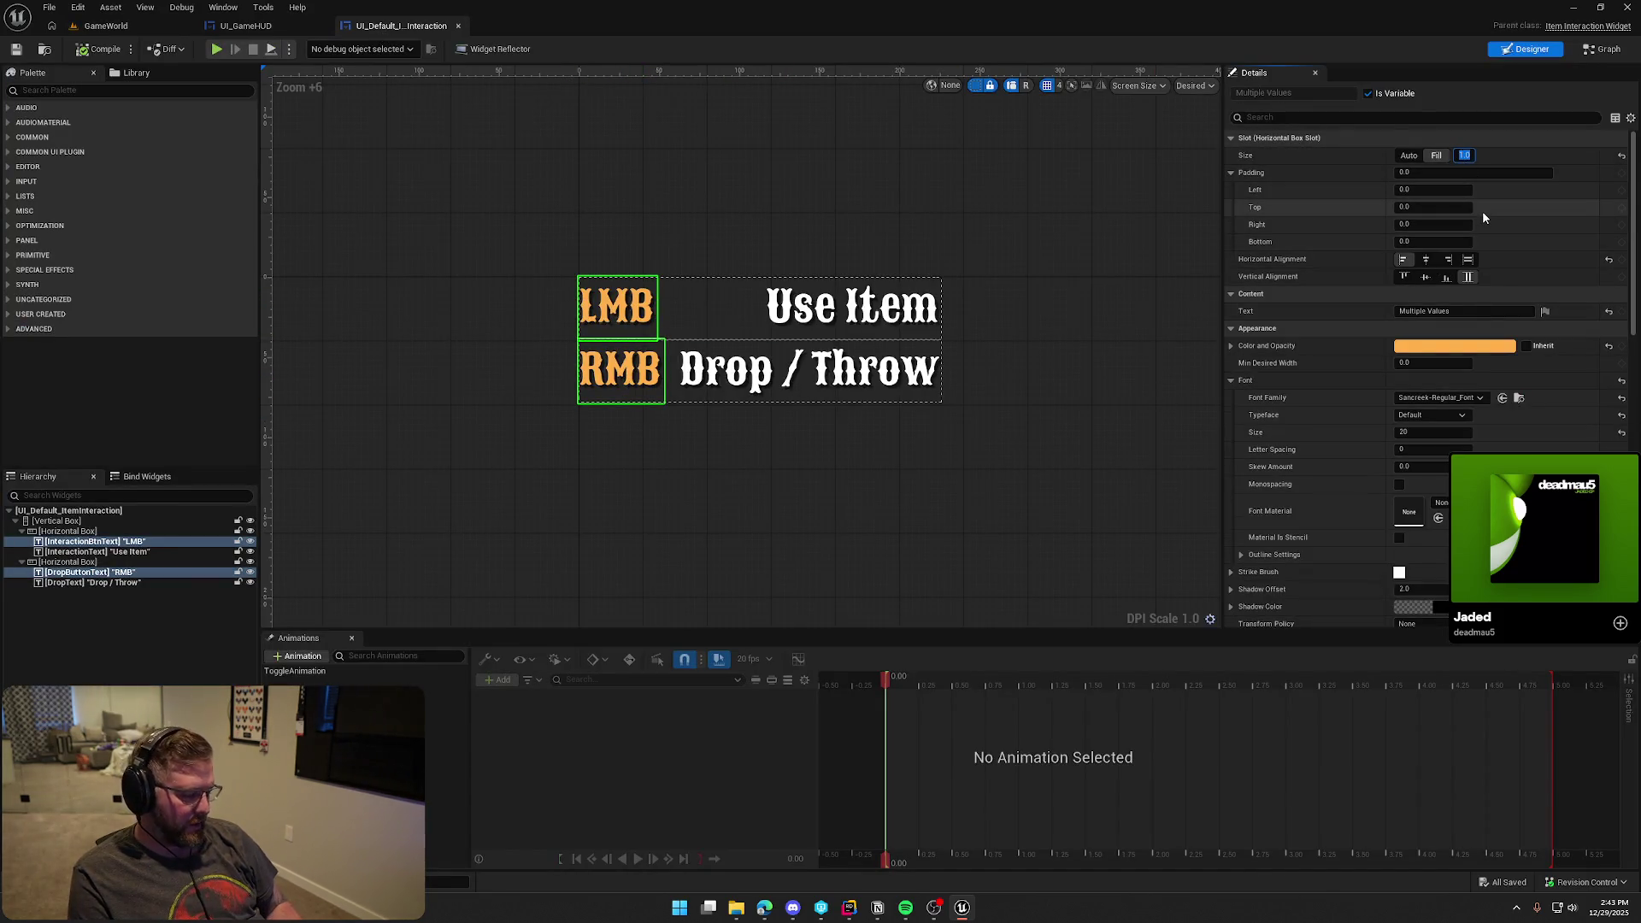
pyautogui.press('Return')
pyautogui.click(787, 501)
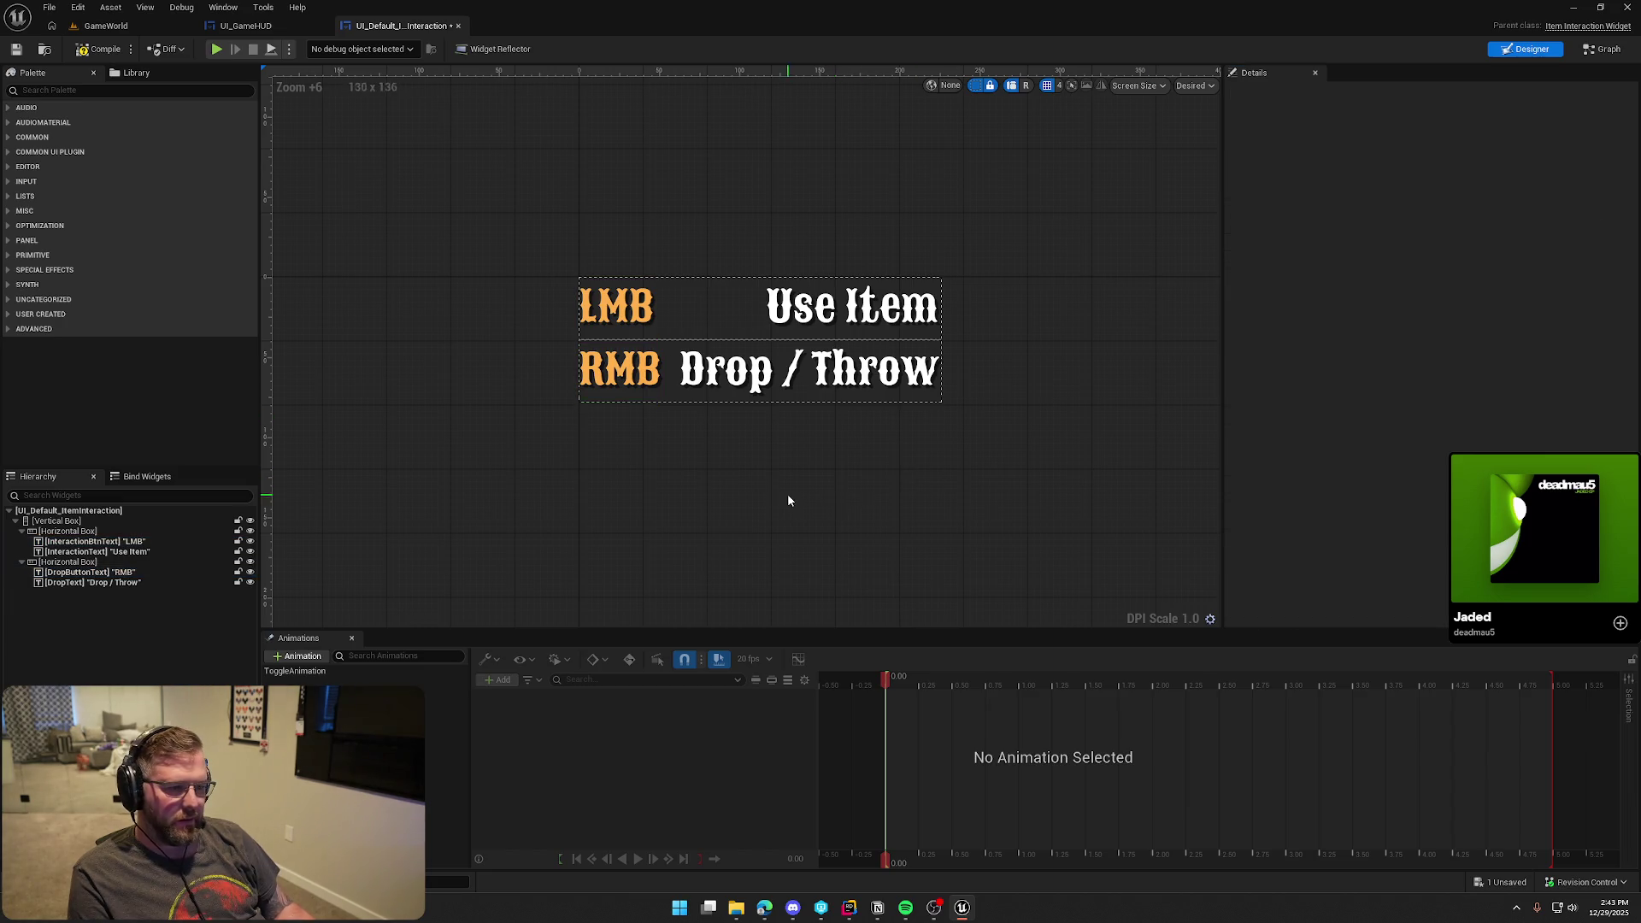
pyautogui.click(620, 369)
pyautogui.click(653, 479)
# Set Use Item and Drop / Throw to Fill with 0 padding, then playtest GameWorld
pyautogui.click(815, 350)
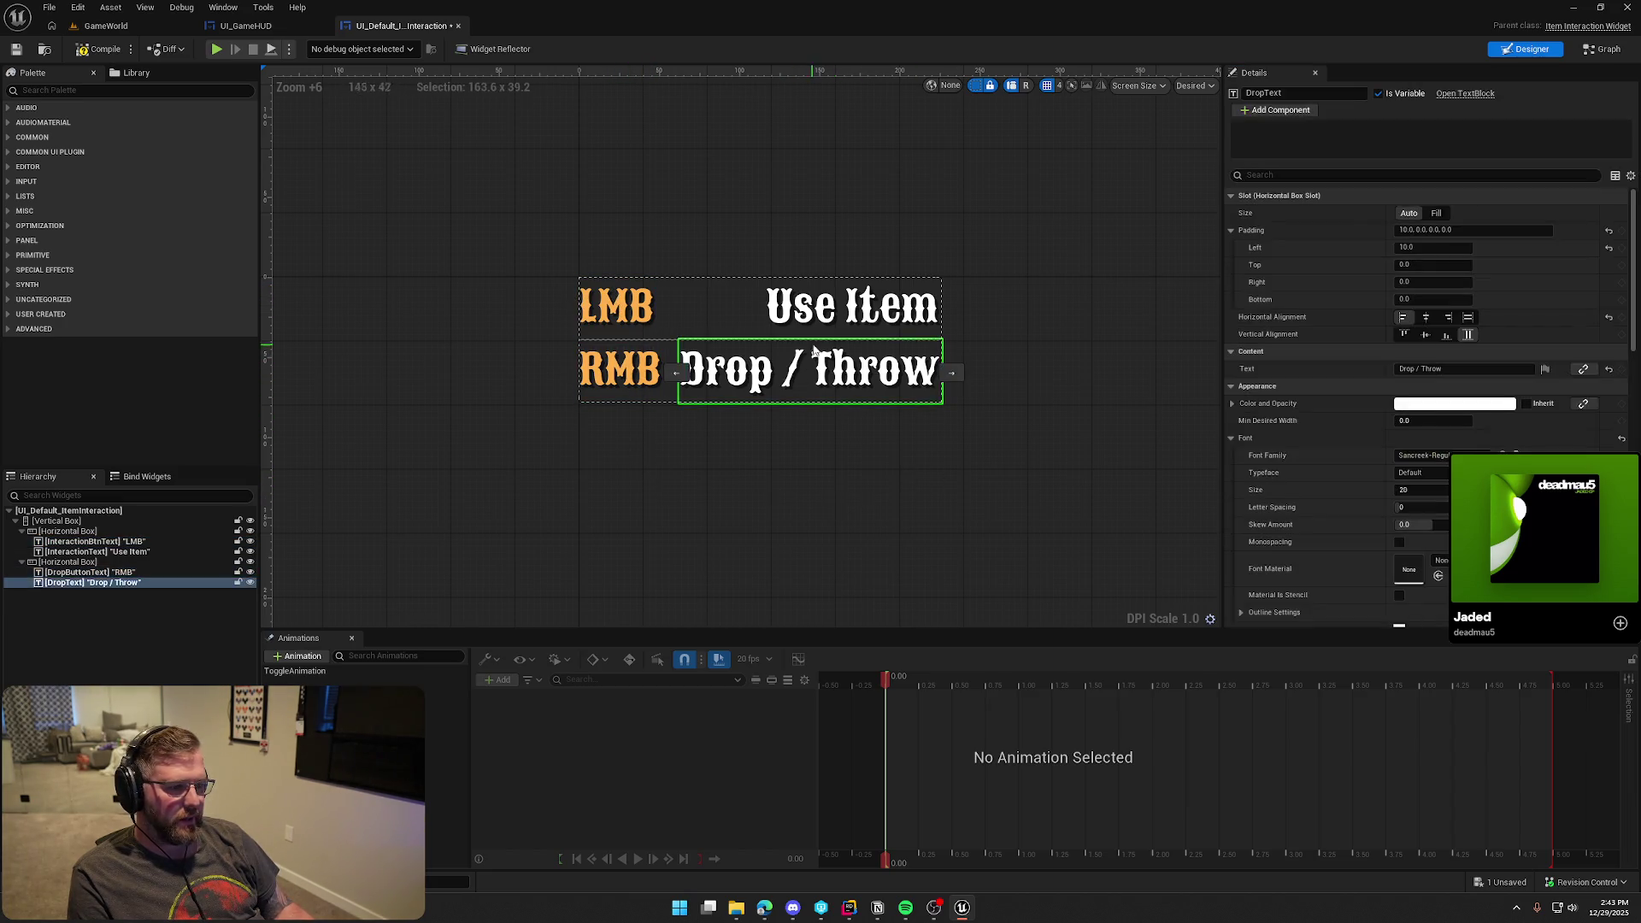
pyautogui.keyDown('ctrl'); pyautogui.click(820, 309); pyautogui.keyUp('ctrl')
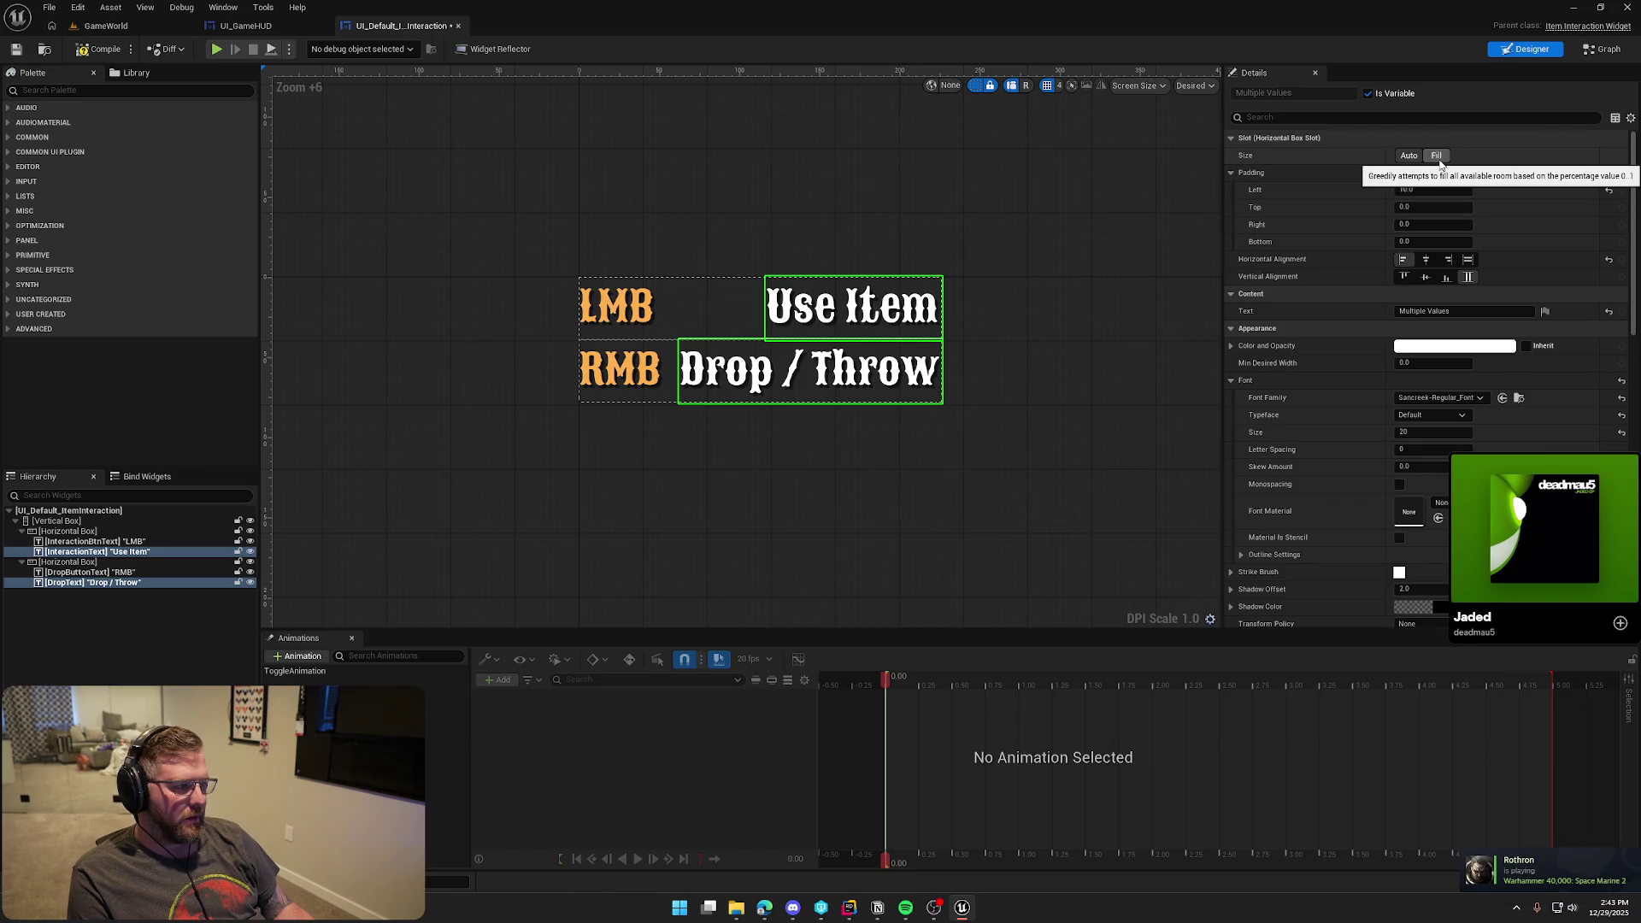
pyautogui.scroll(-2, 1422, 582)
pyautogui.scroll(-2, 1419, 576)
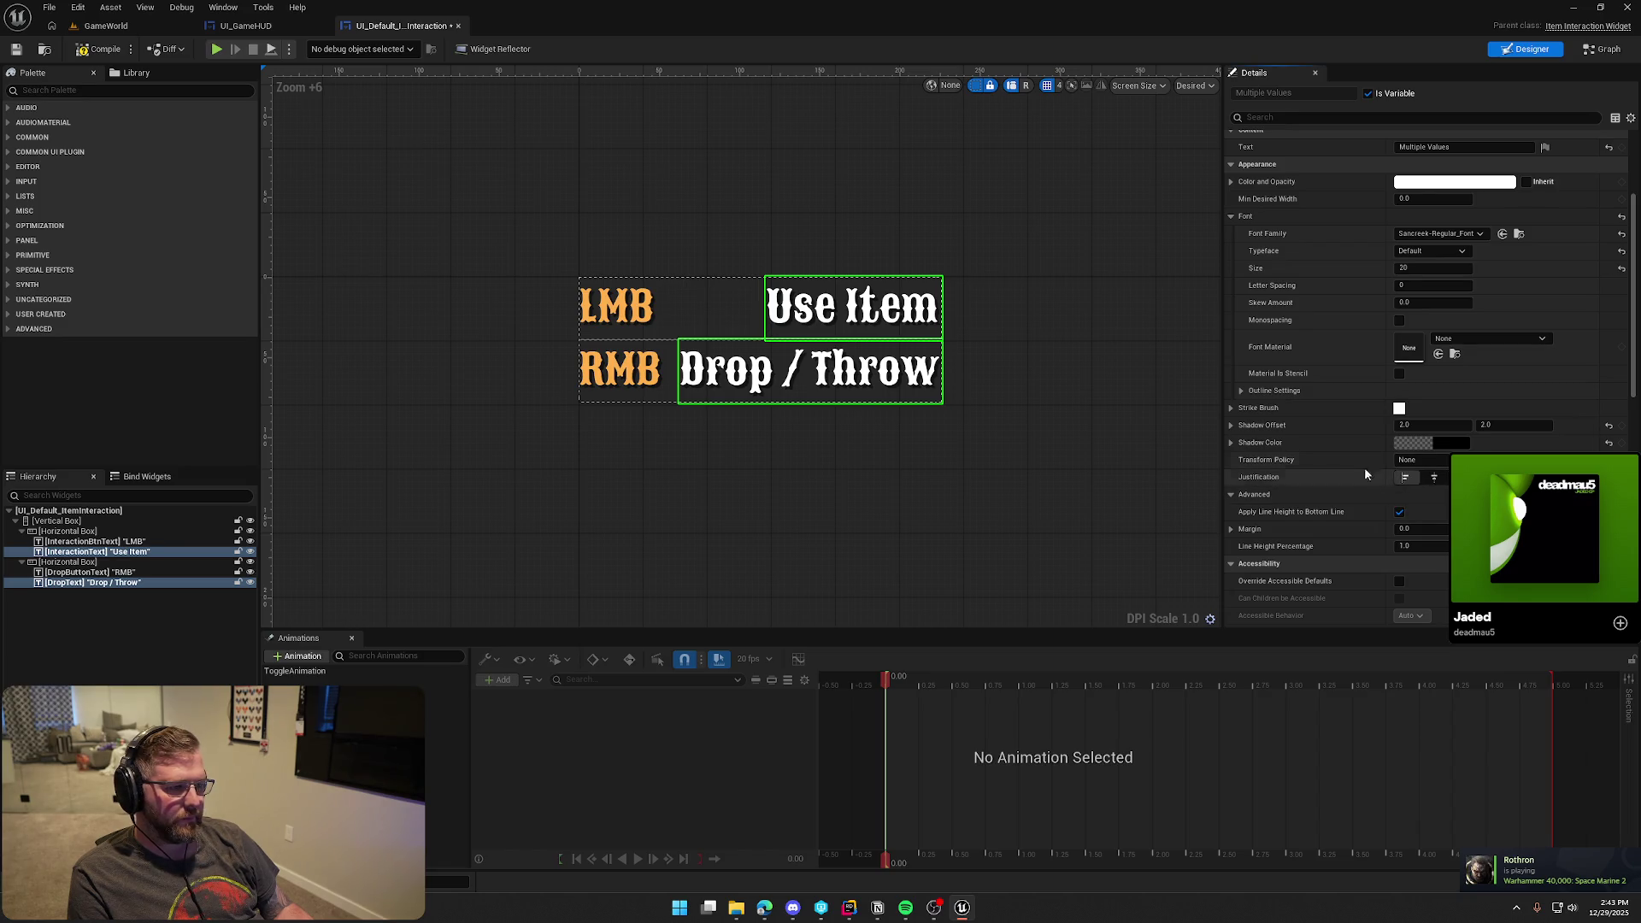
pyautogui.scroll(4, 1292, 417)
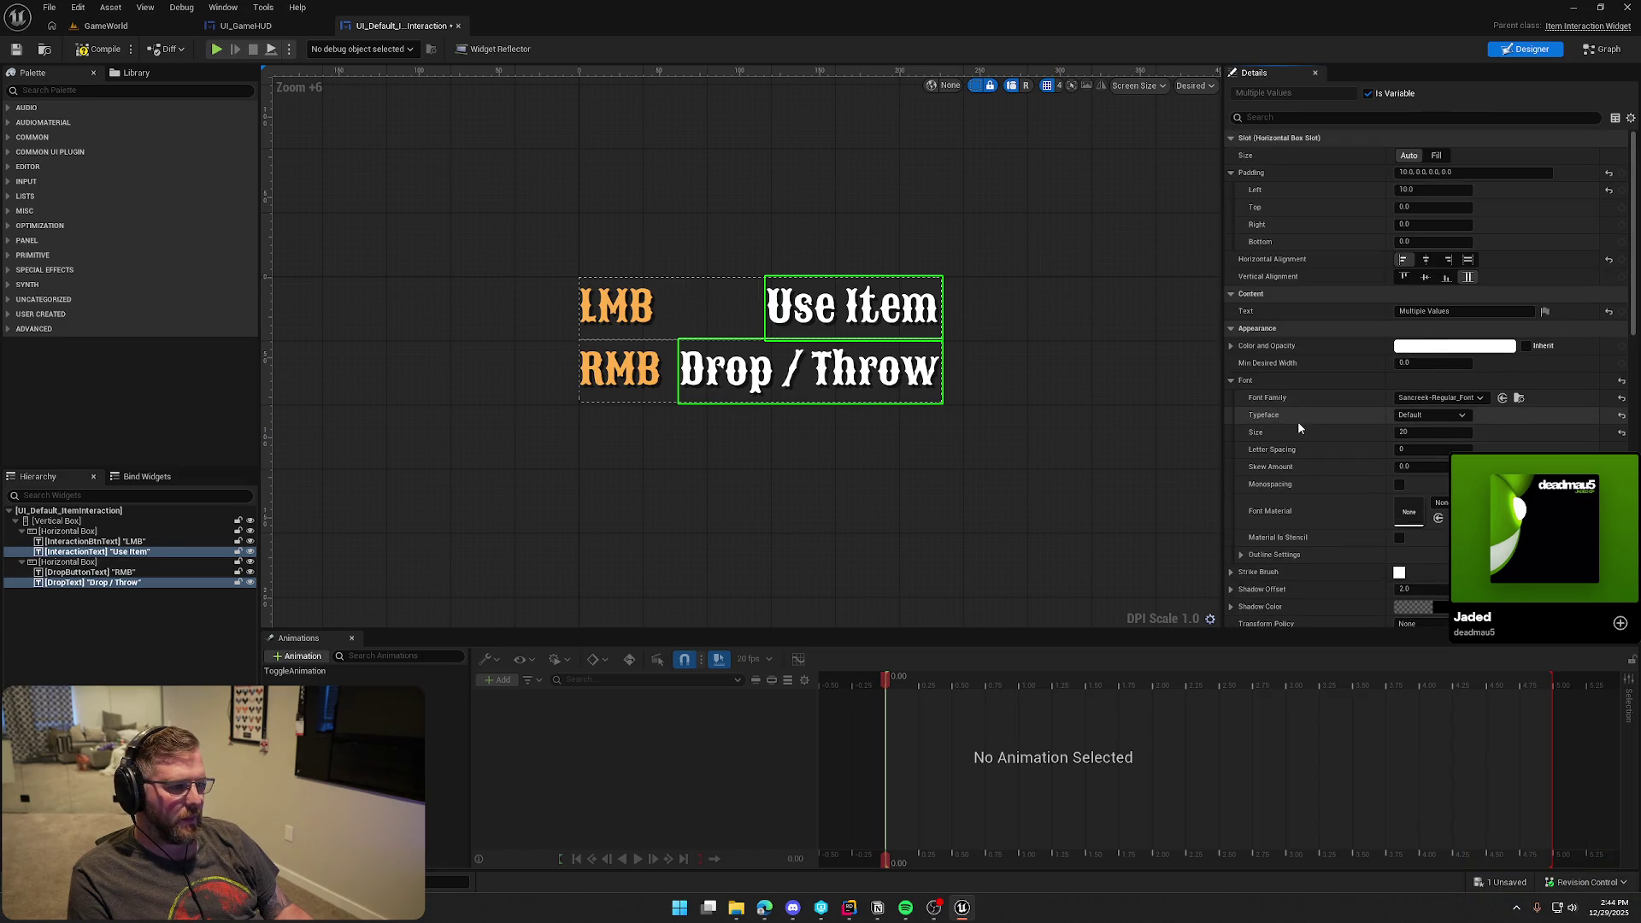
pyautogui.click(1436, 155)
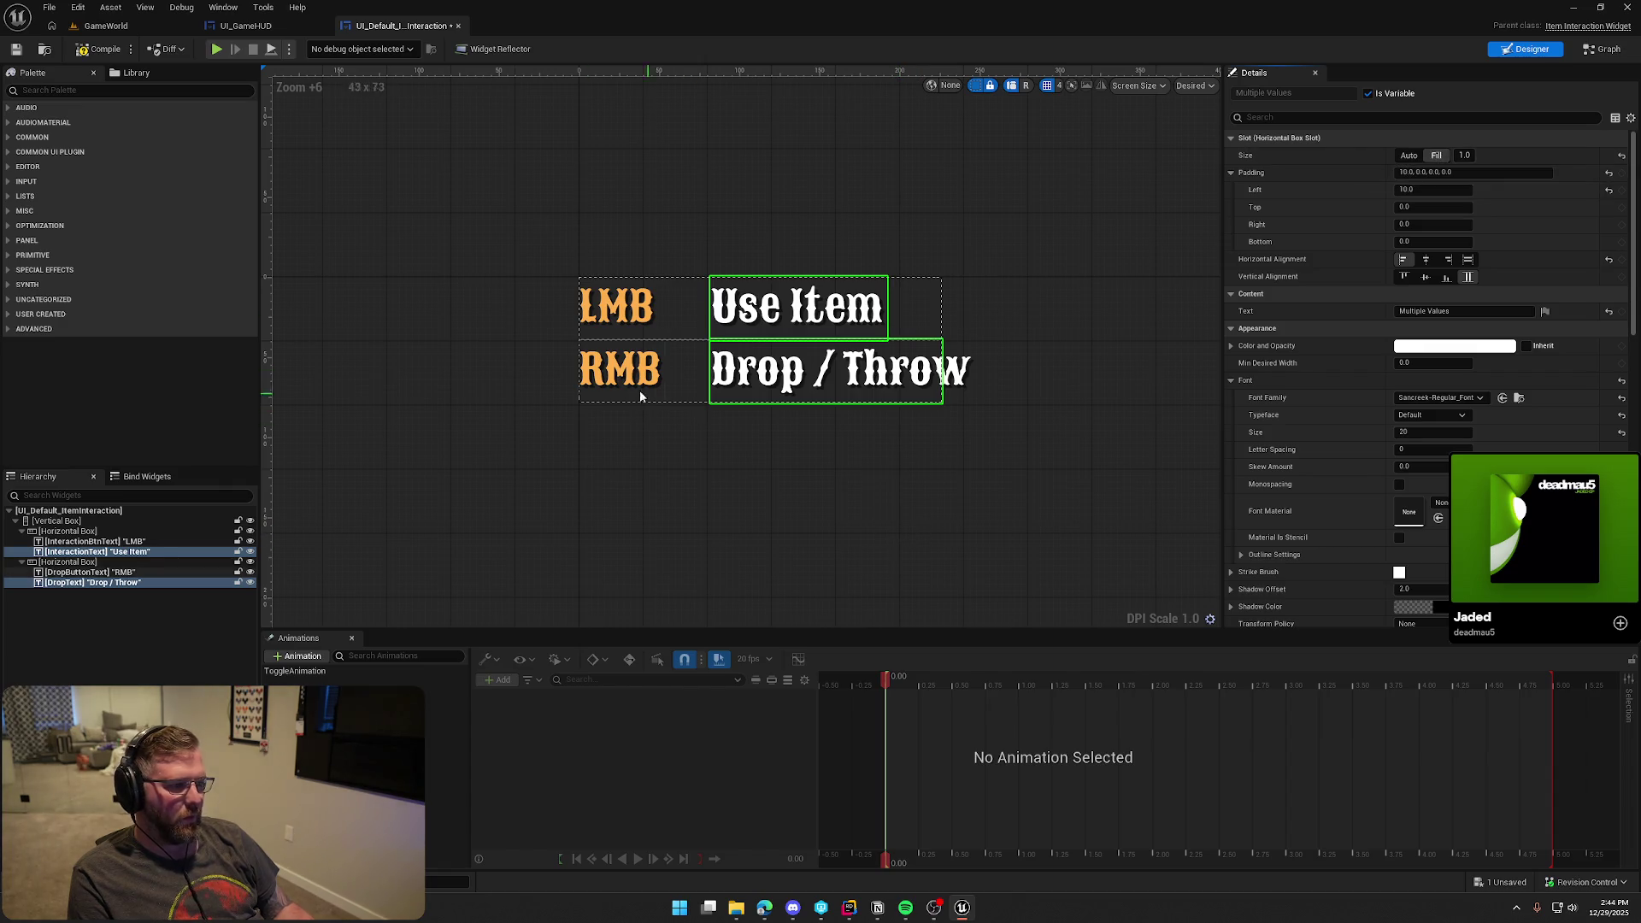
pyautogui.click(1454, 172)
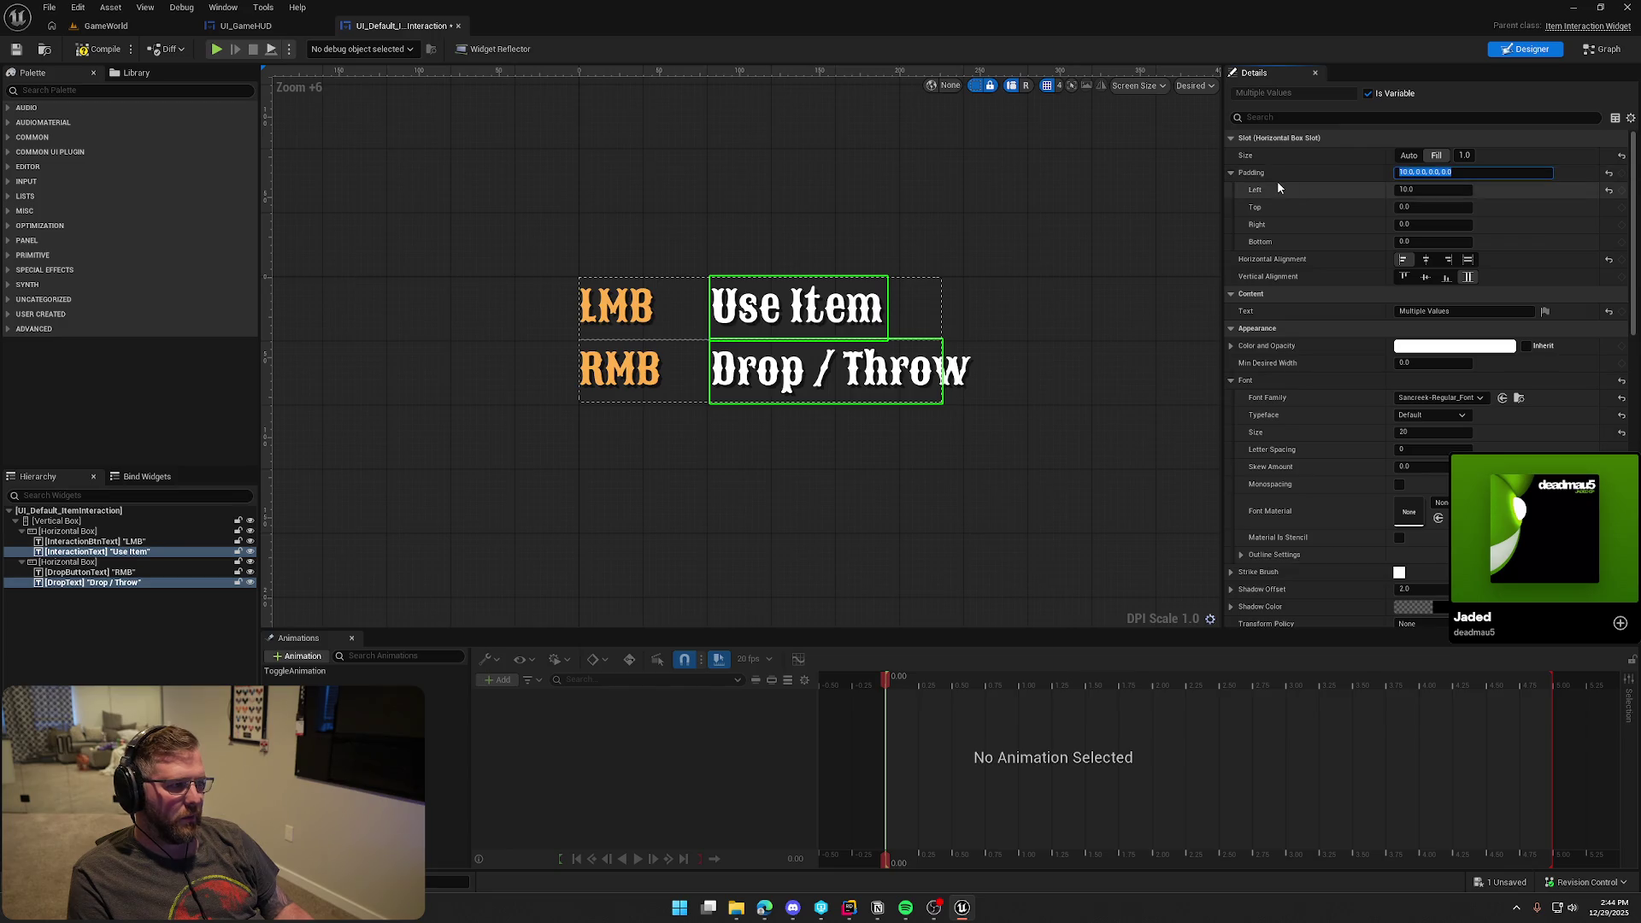
pyautogui.write('0')
pyautogui.press('Return')
pyautogui.click(706, 171)
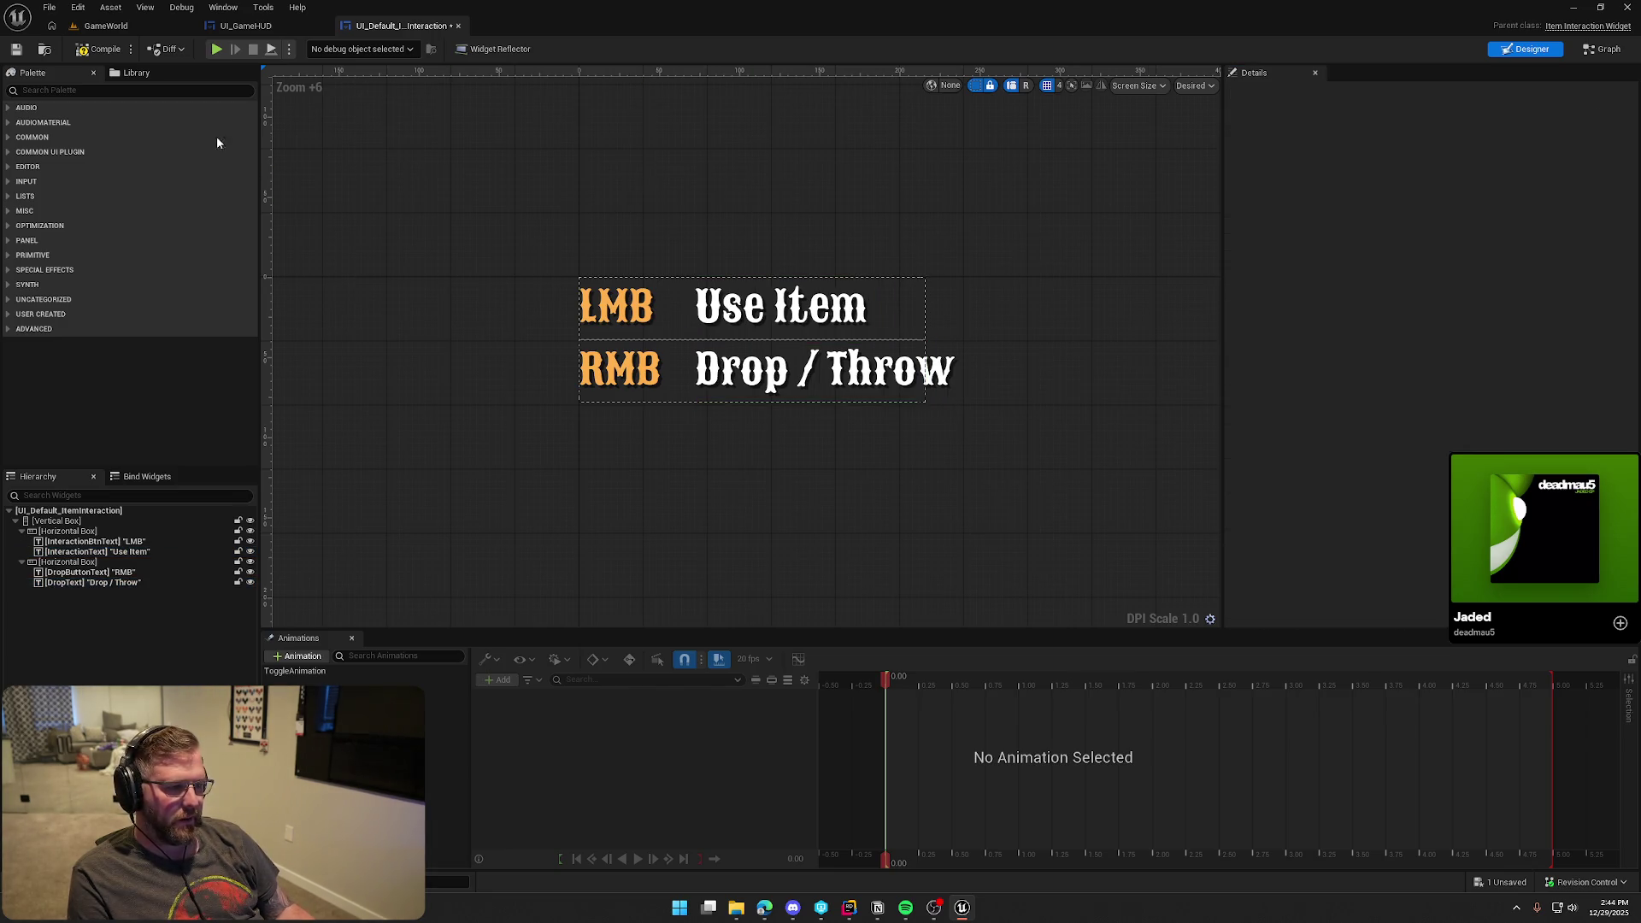
pyautogui.click(106, 26)
pyautogui.click(317, 51)
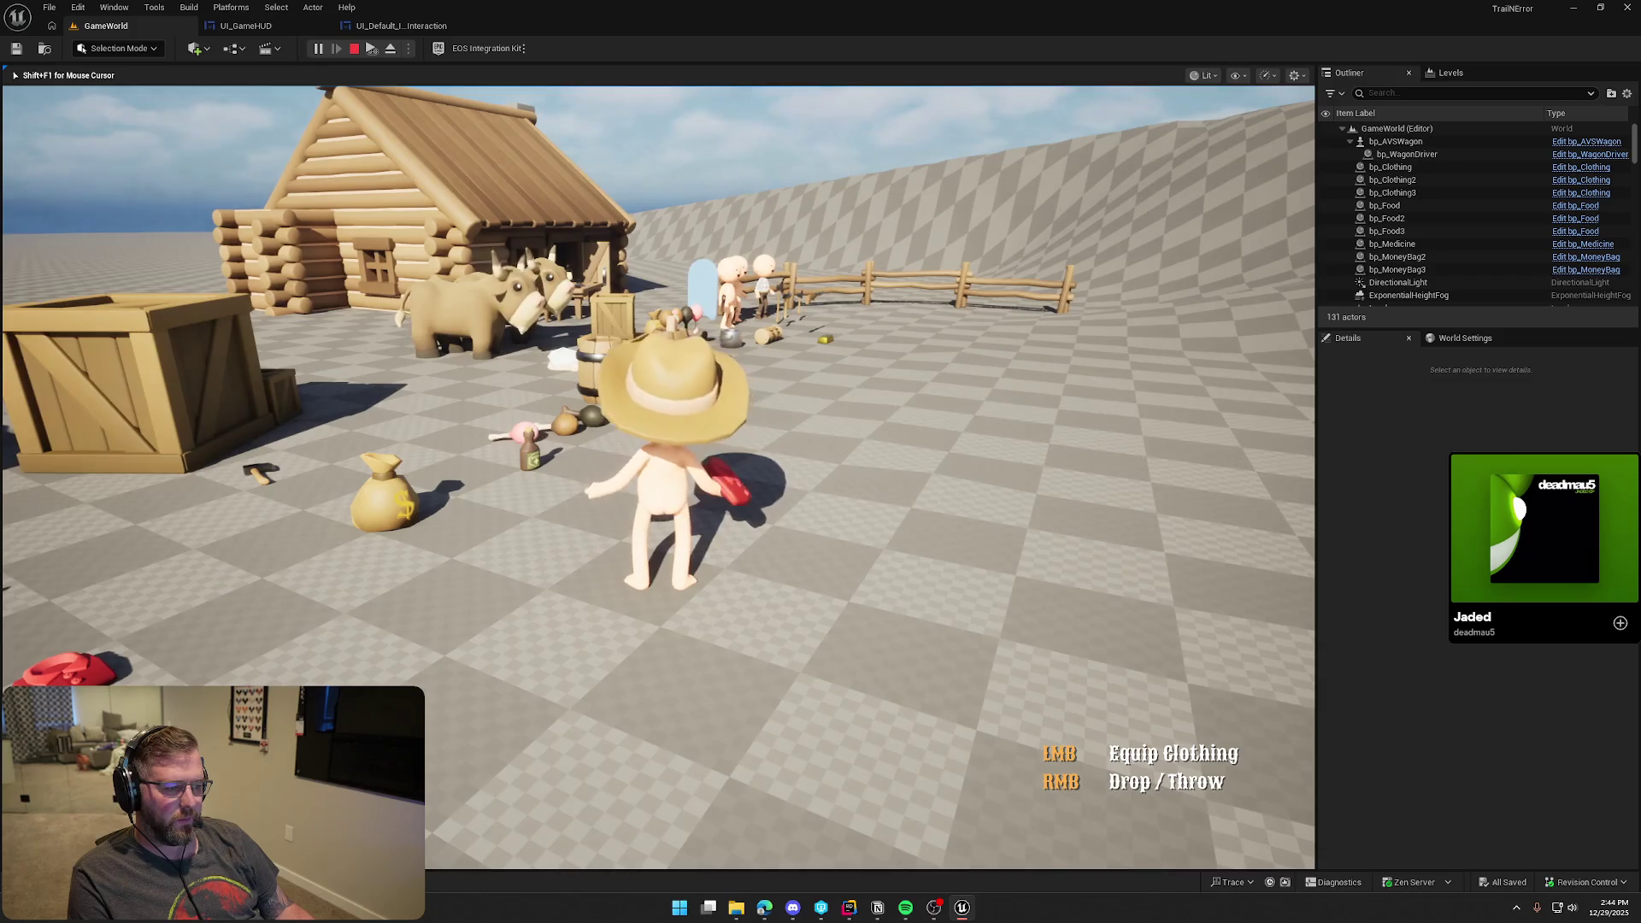
# Walk to the food item, pick it up in game, and stop the playtest
pyautogui.press('w')
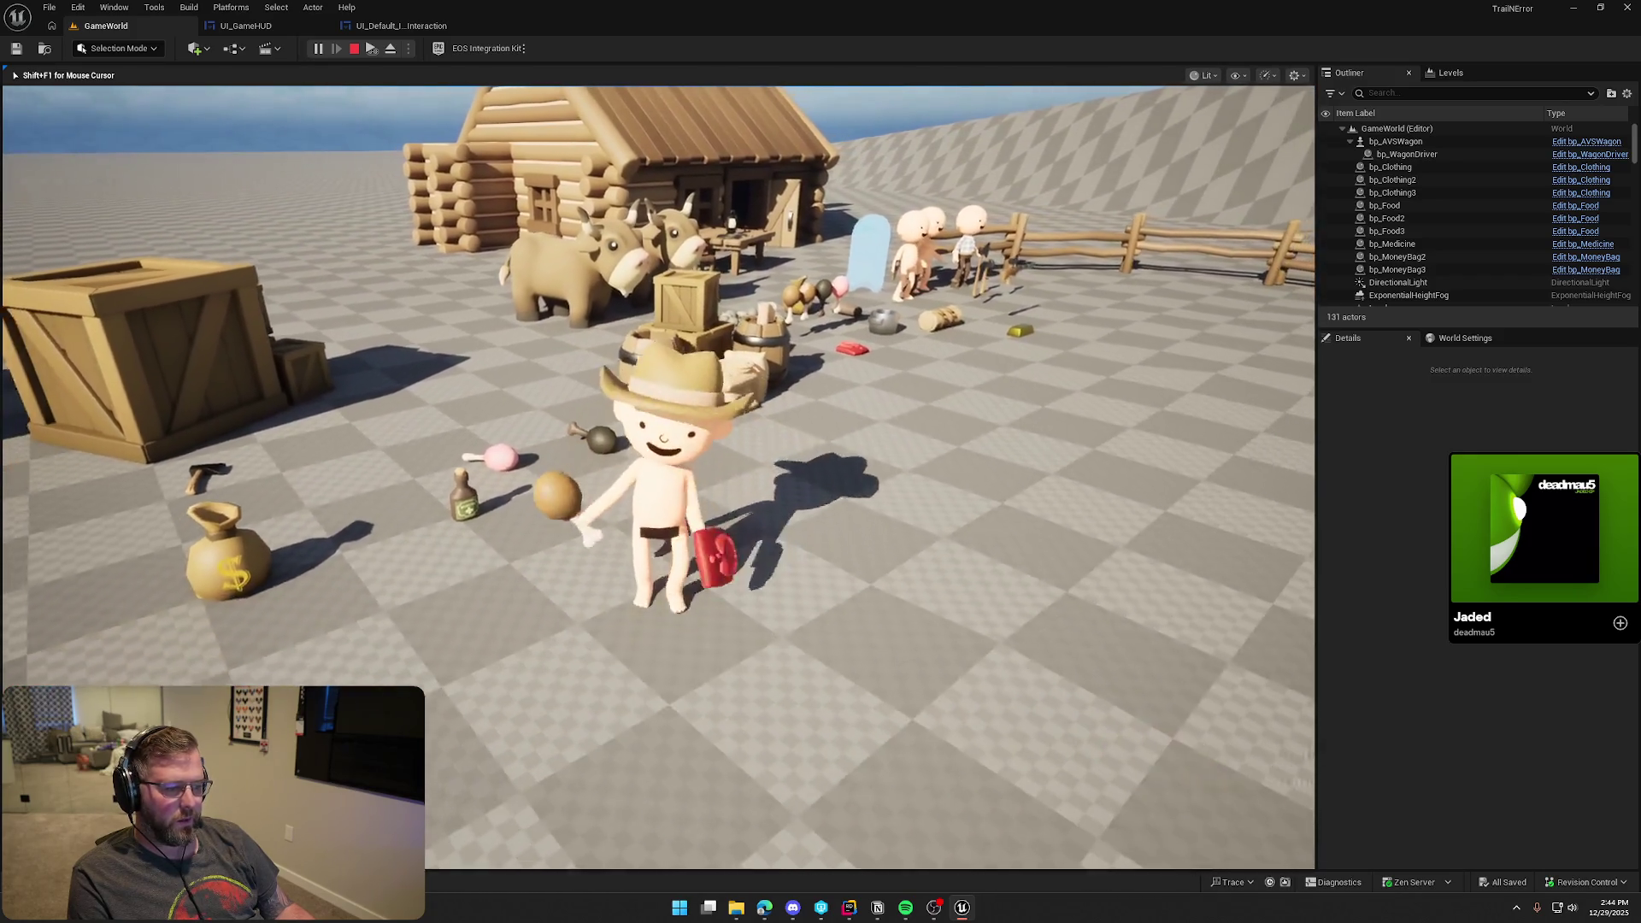
pyautogui.press('e')
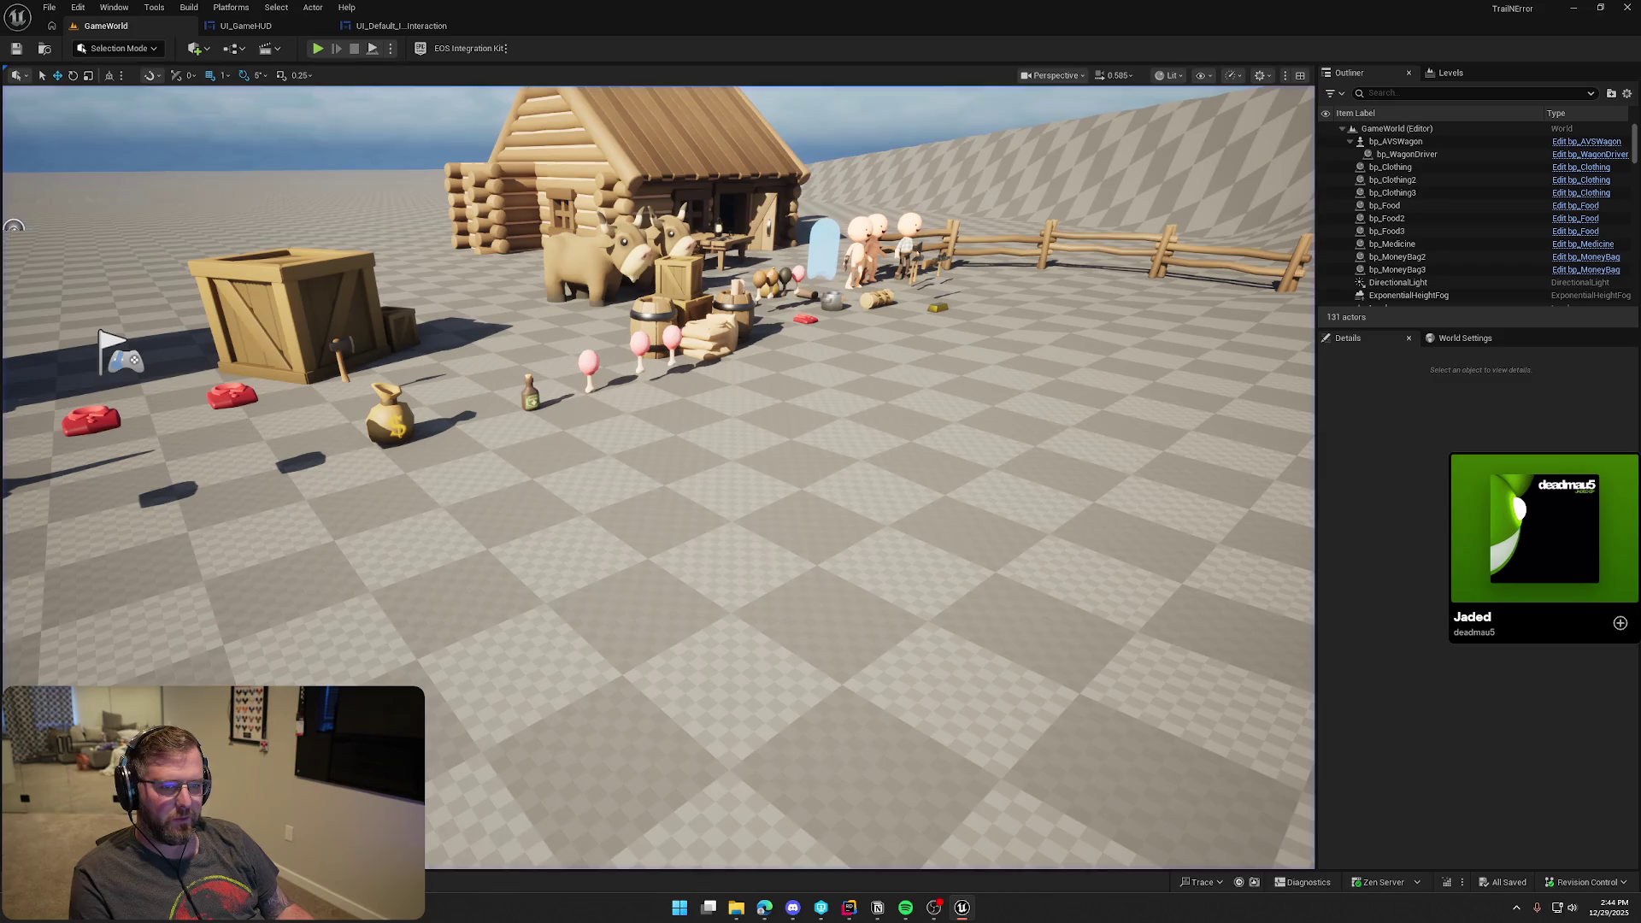
pyautogui.hotkey('shift', 'F1')
# Back in the interaction widget, select the LMB and RMB key labels
pyautogui.click(384, 26)
pyautogui.click(641, 299)
pyautogui.keyDown('ctrl'); pyautogui.click(633, 369); pyautogui.keyUp('ctrl')
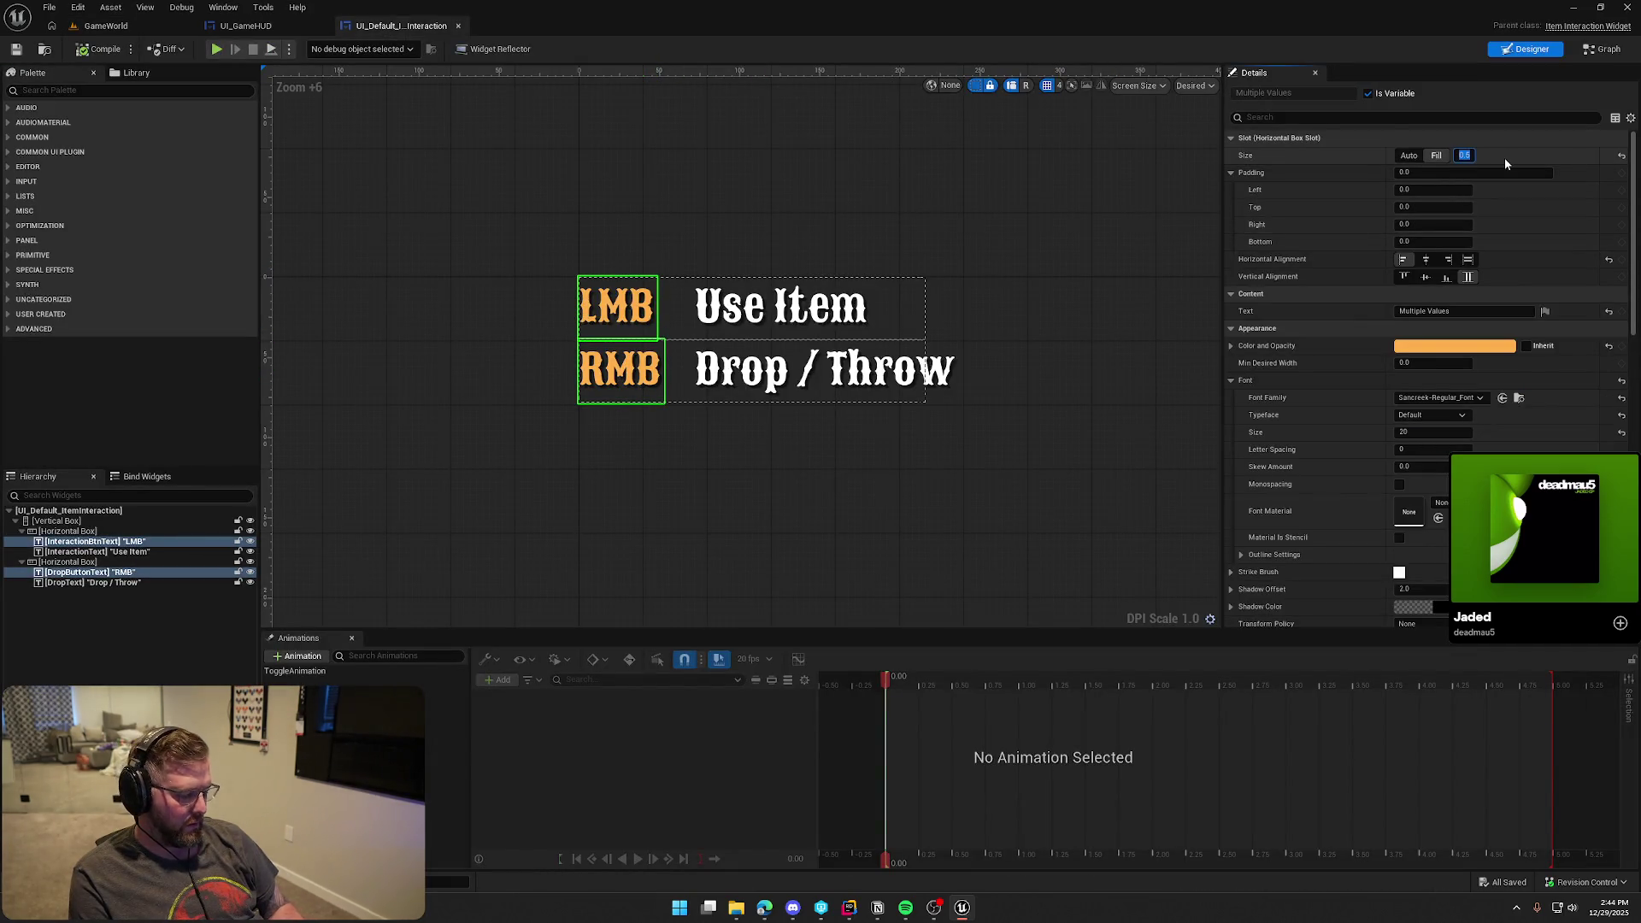
# Set the LMB and RMB labels' fill share to 0.4, after first trying 0.3
pyautogui.write('3')
pyautogui.press('Return')
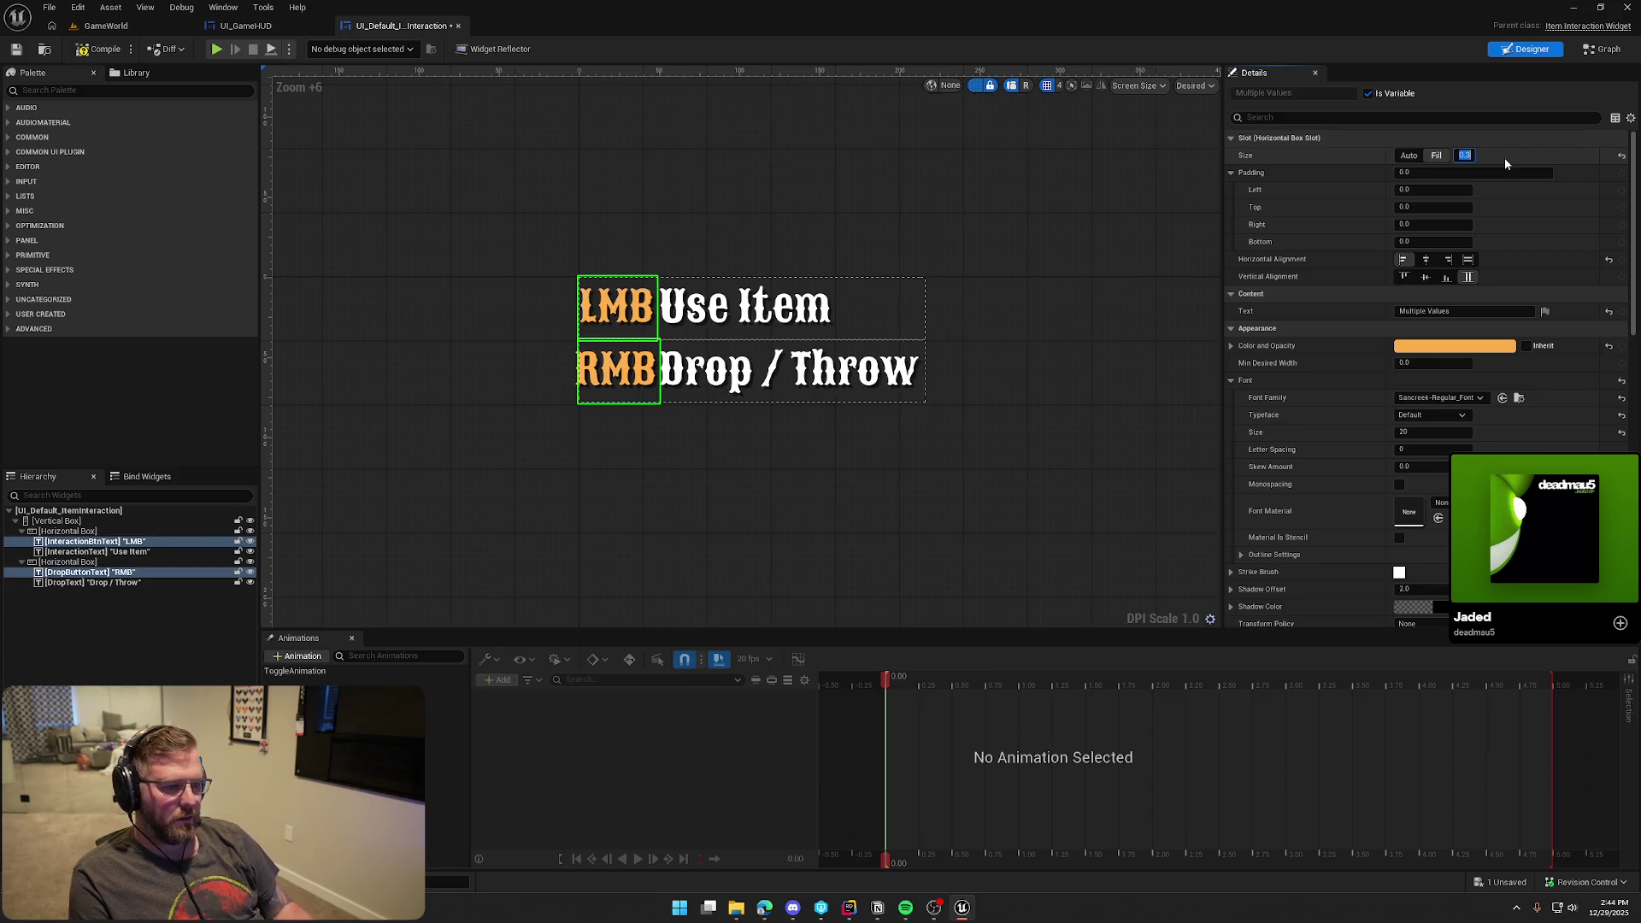
pyautogui.write('4')
pyautogui.press('Return')
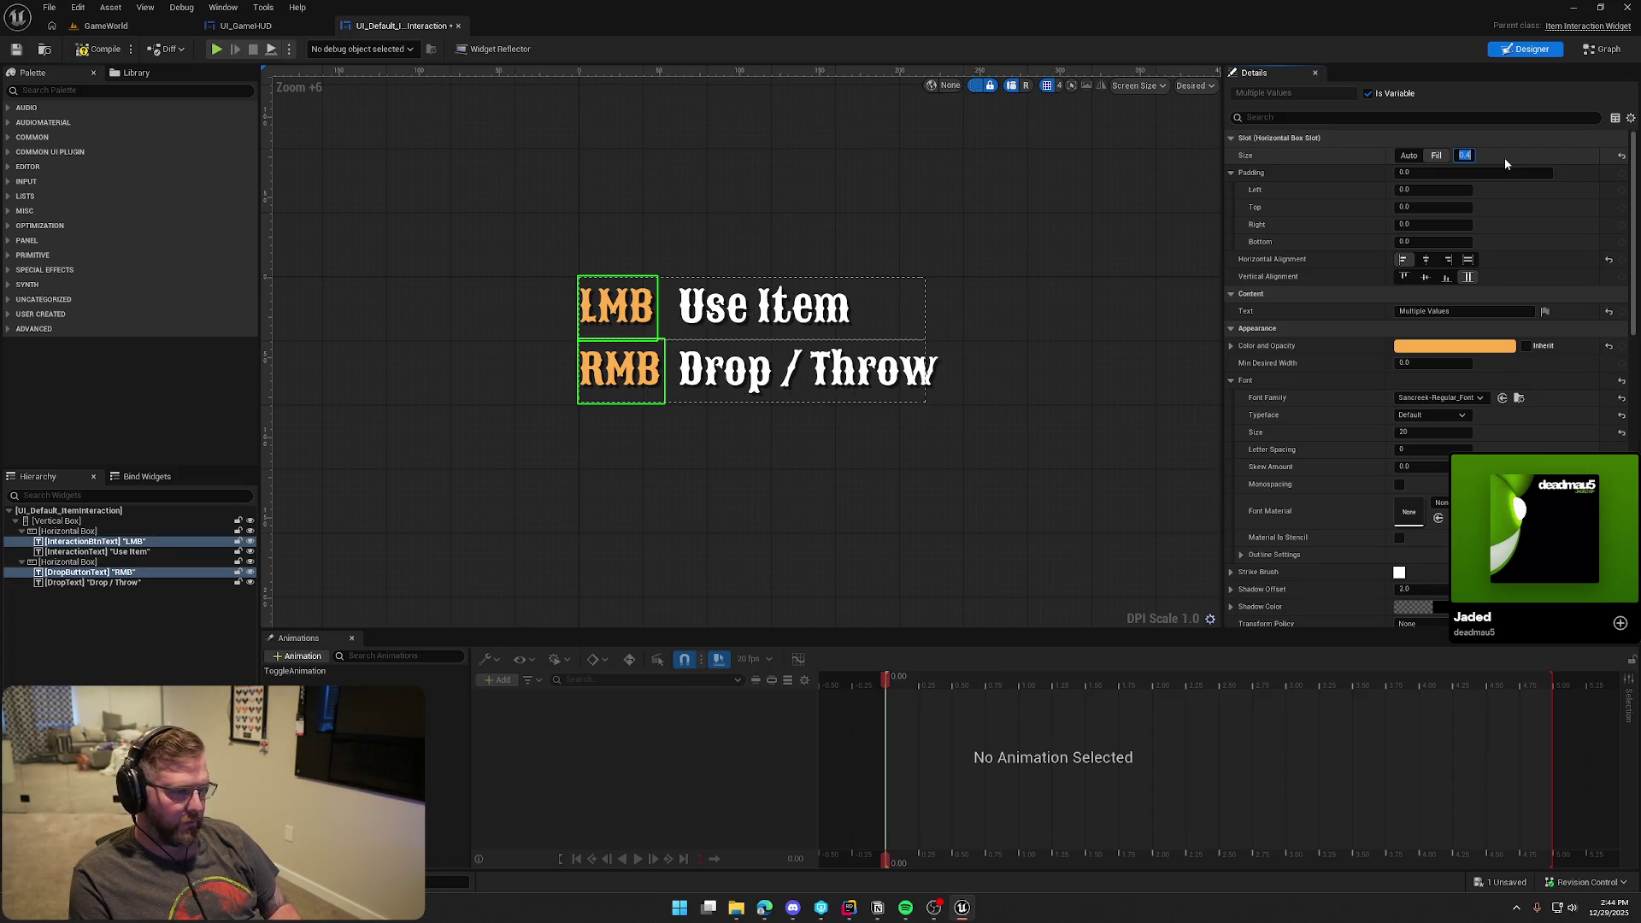
# Playtest GameWorld, picking up food and walking toward the camp, then stop
pyautogui.click(114, 26)
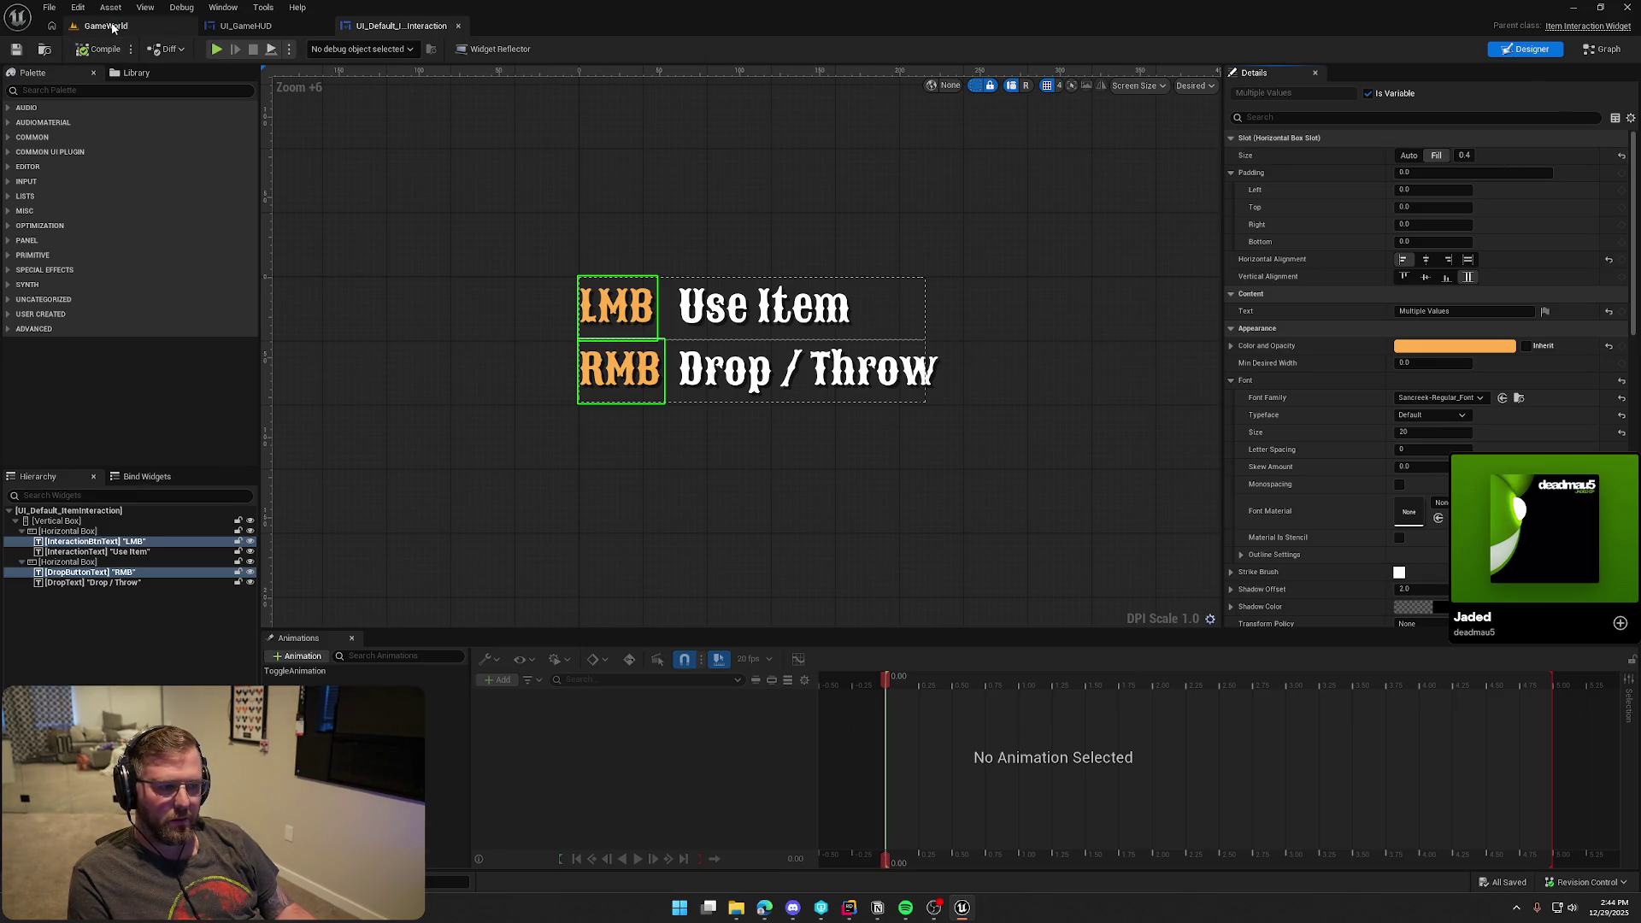
pyautogui.click(323, 52)
pyautogui.press('w')
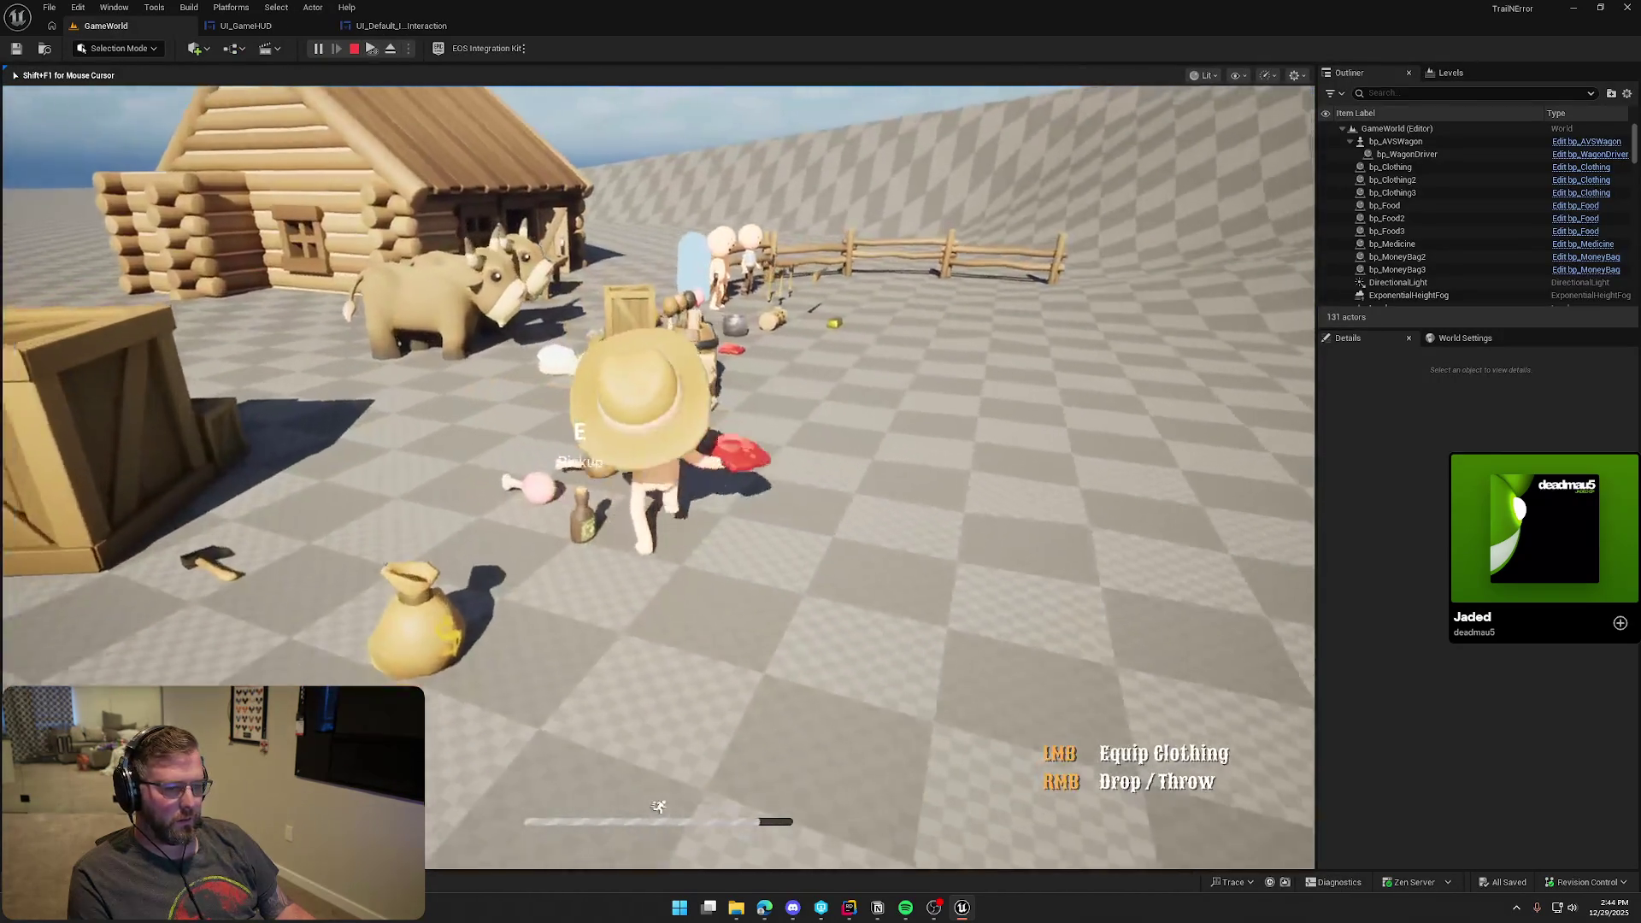
pyautogui.click(658, 477)
pyautogui.press('w')
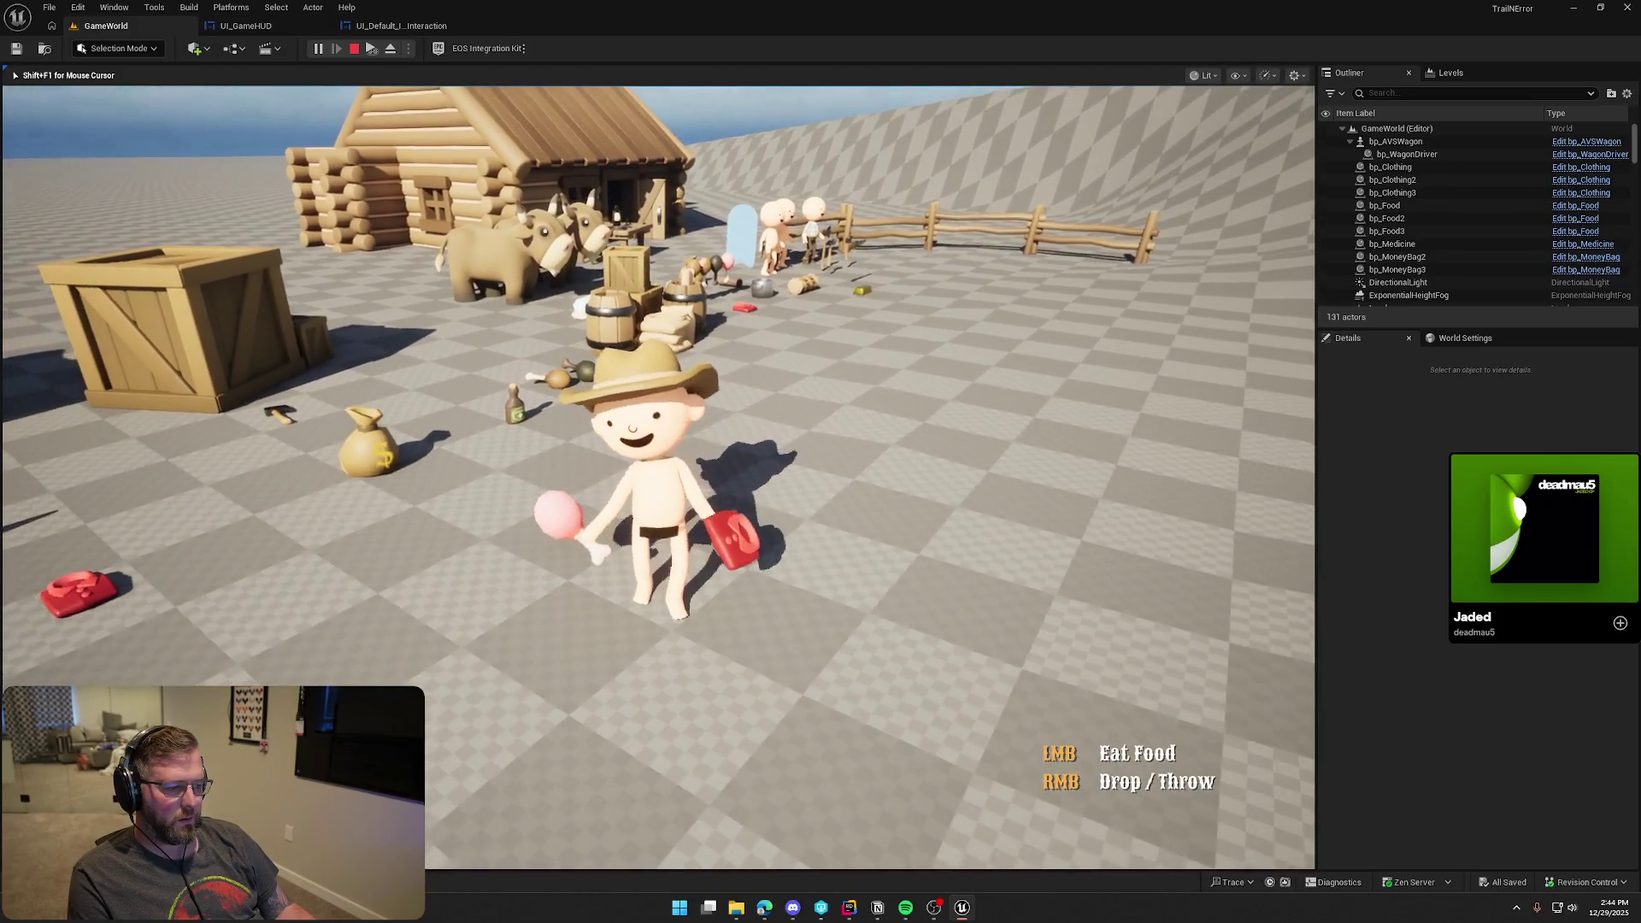
pyautogui.press('w')
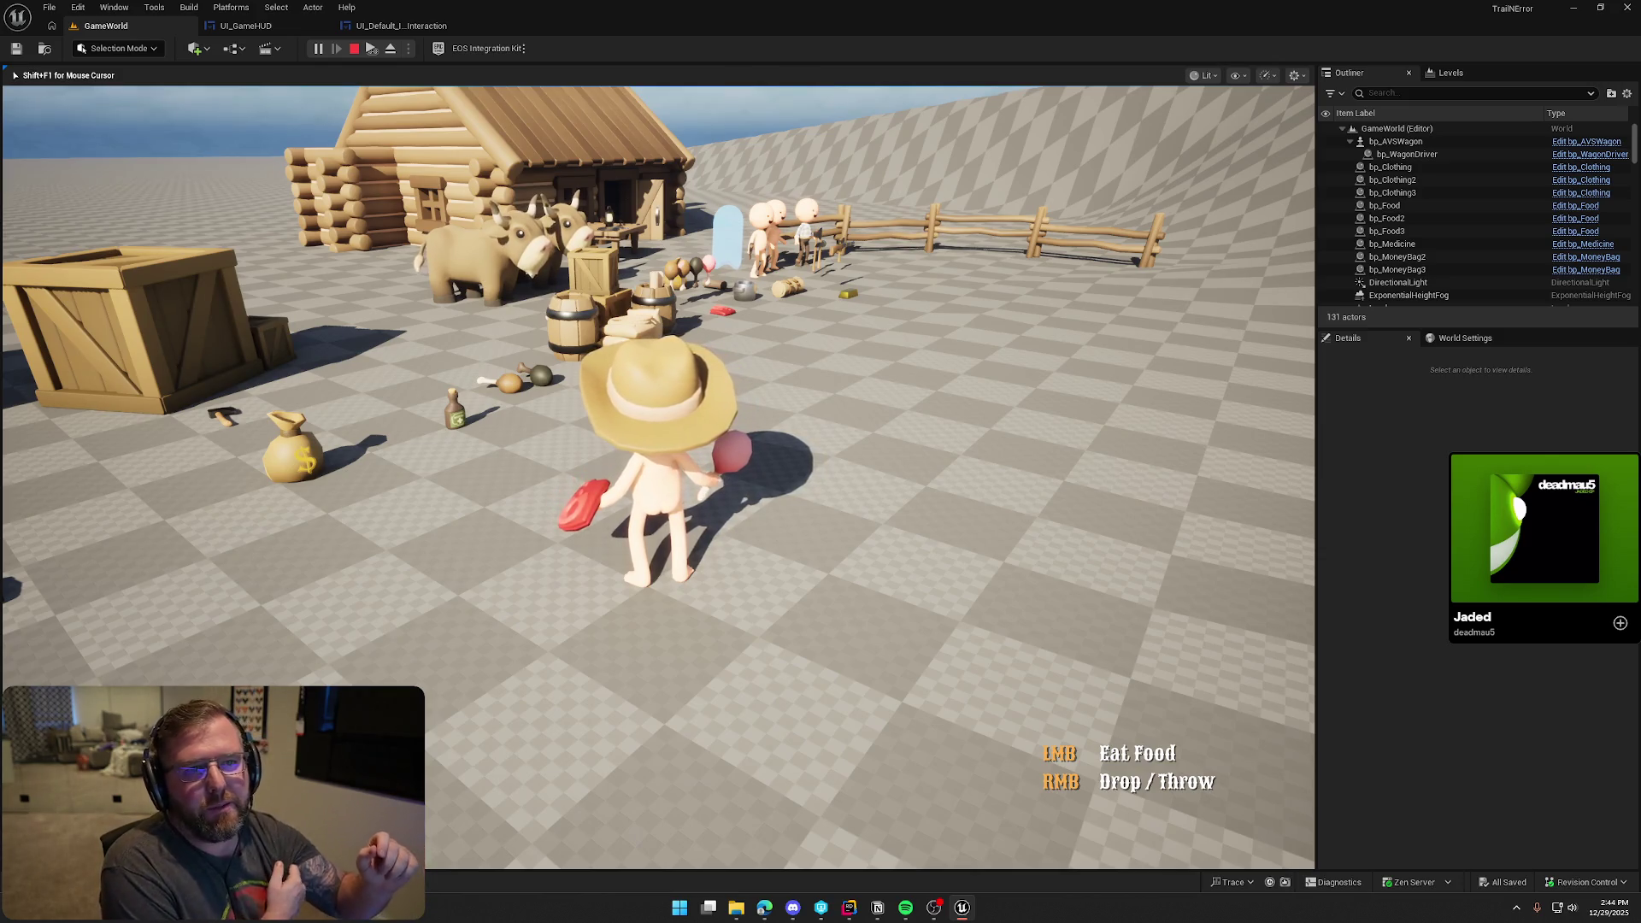
pyautogui.press('w')
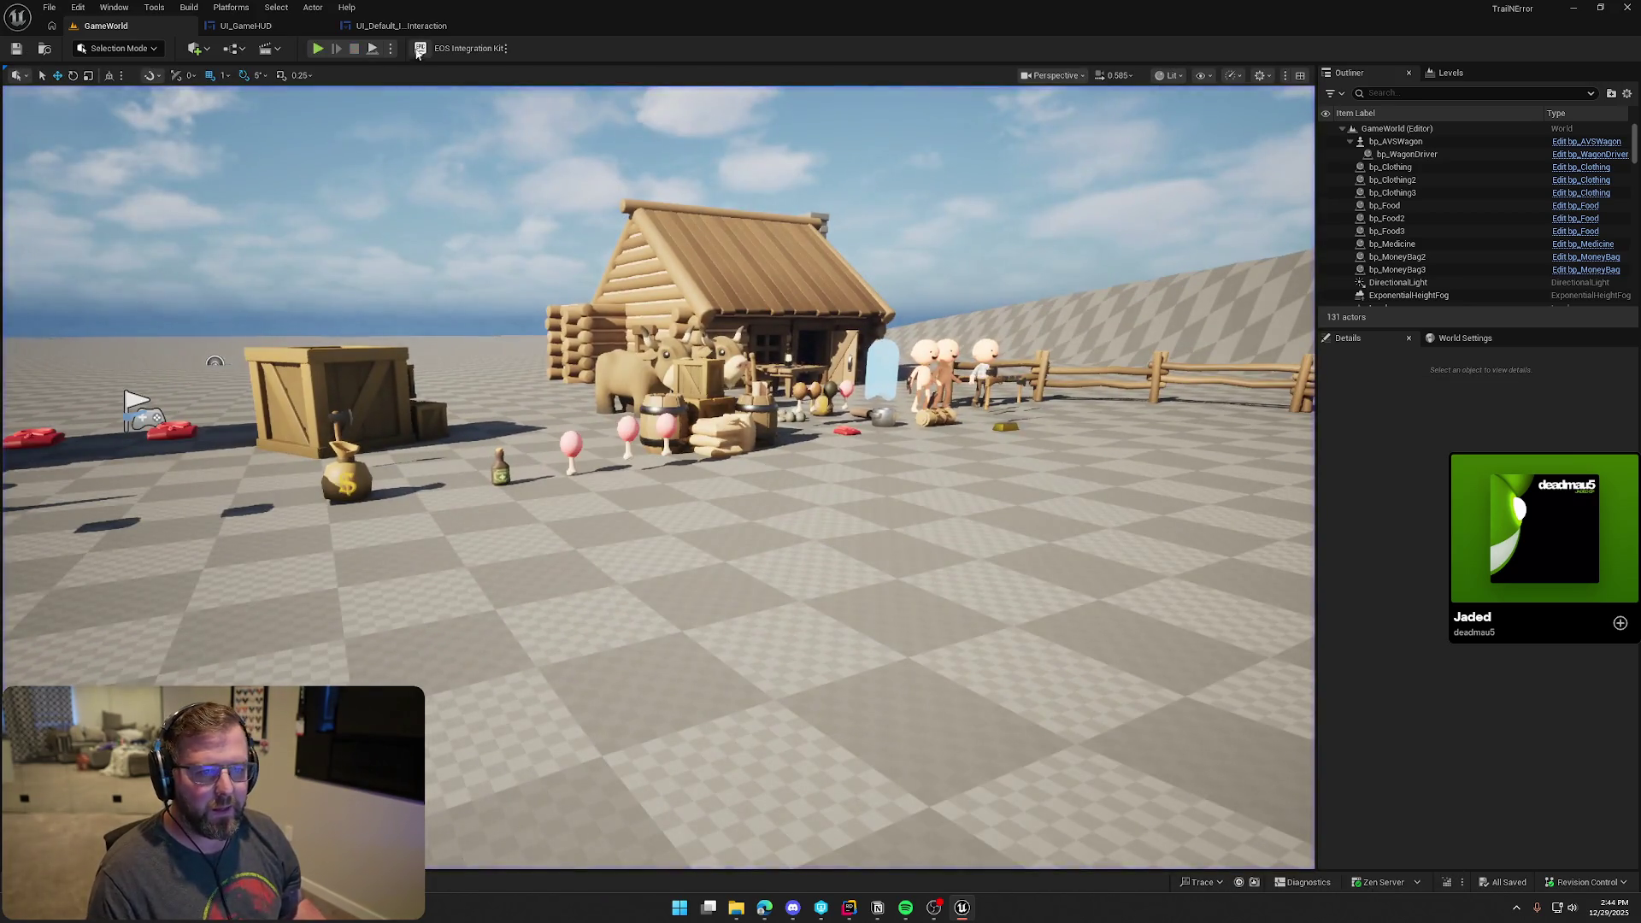
pyautogui.press('Escape')
pyautogui.click(616, 308)
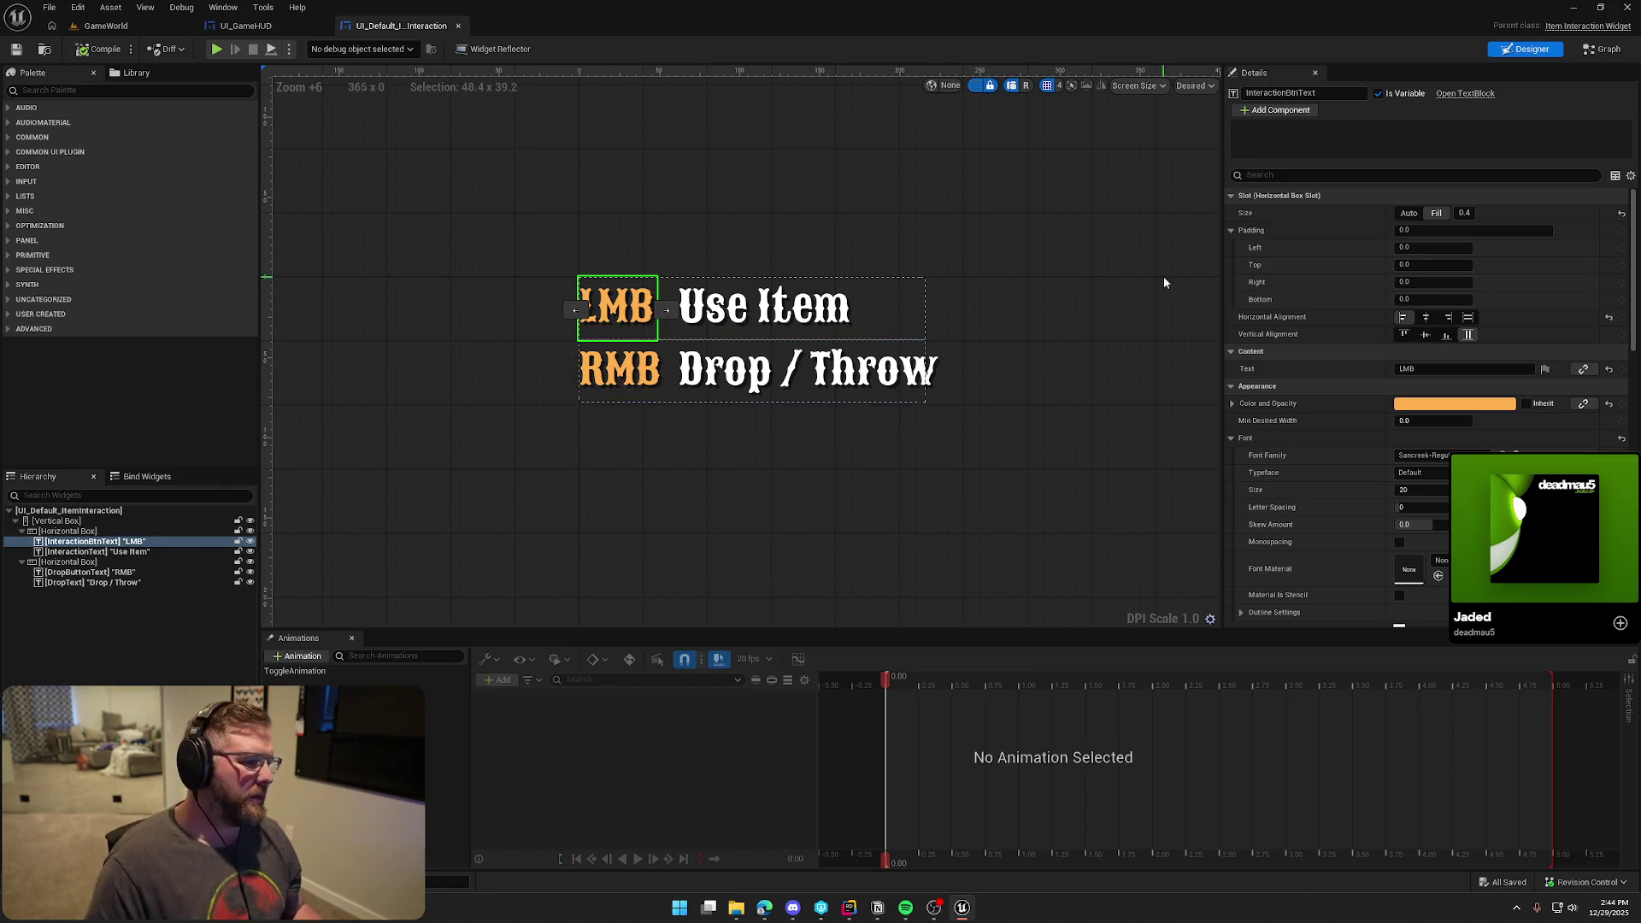
# Change the key label texts to E and F
pyautogui.write('E')
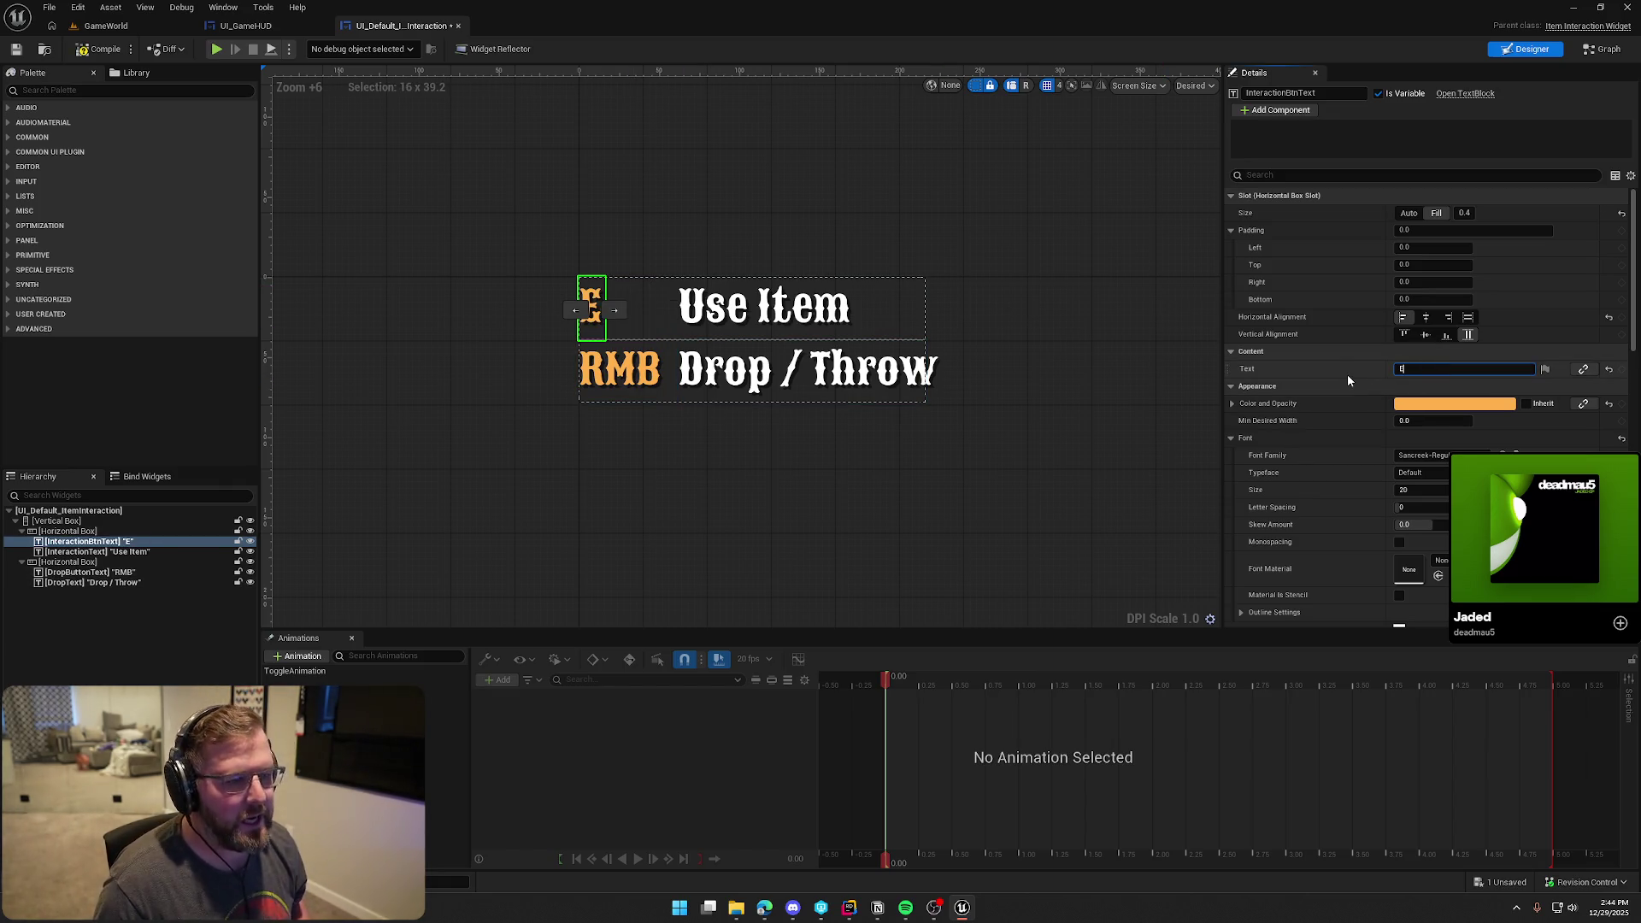
pyautogui.click(657, 369)
pyautogui.click(1429, 369)
pyautogui.write('F')
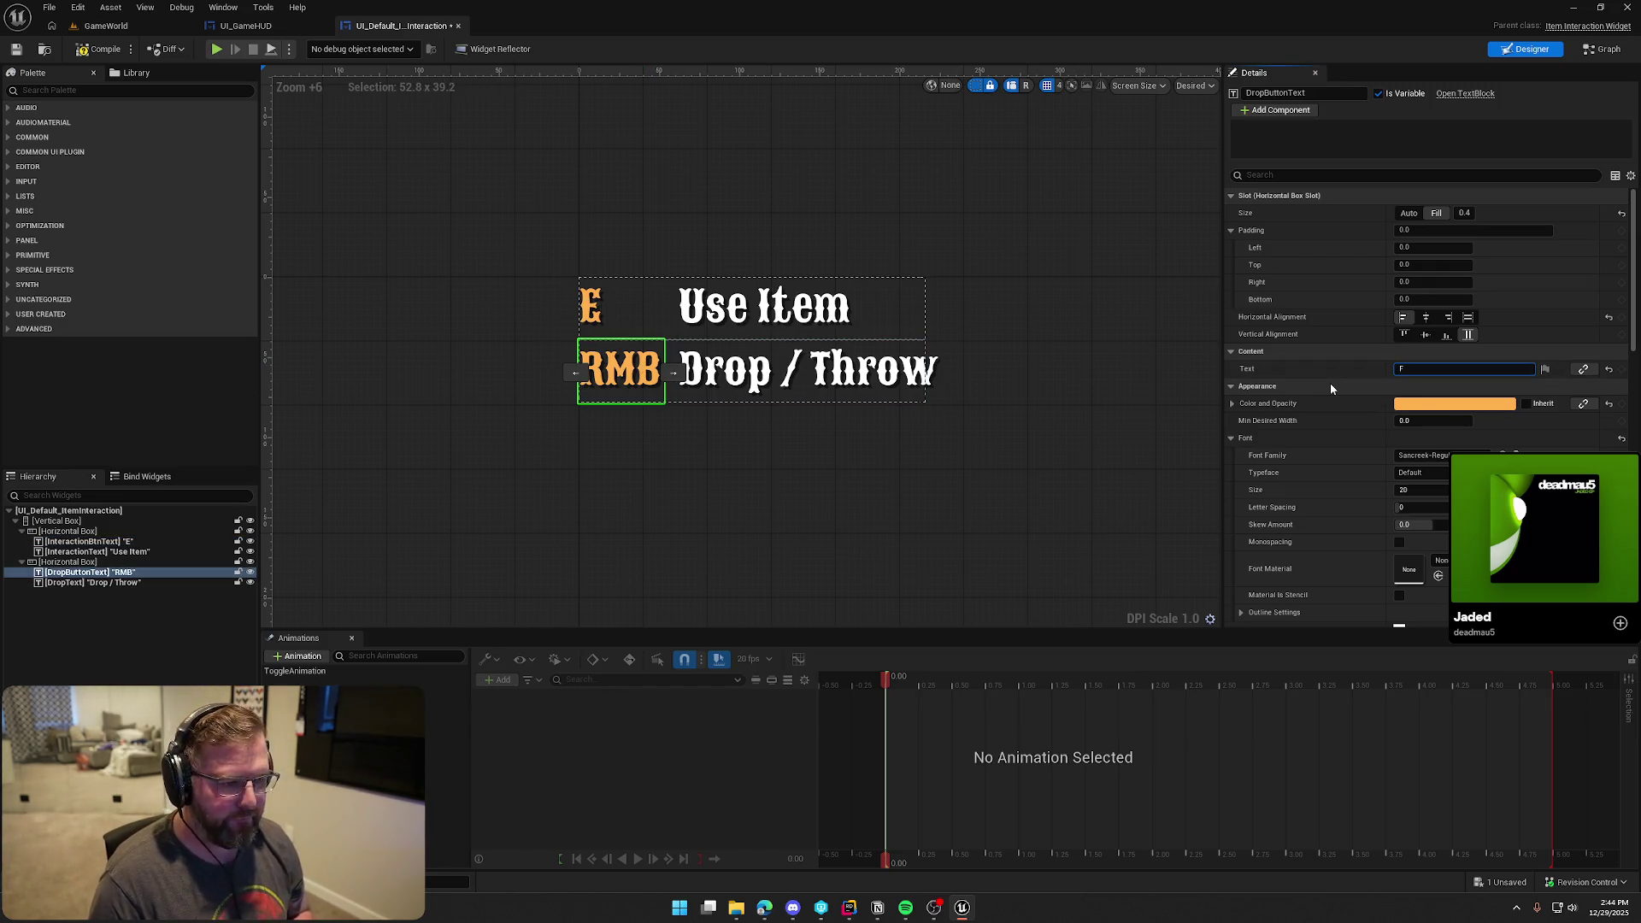
pyautogui.press('Return')
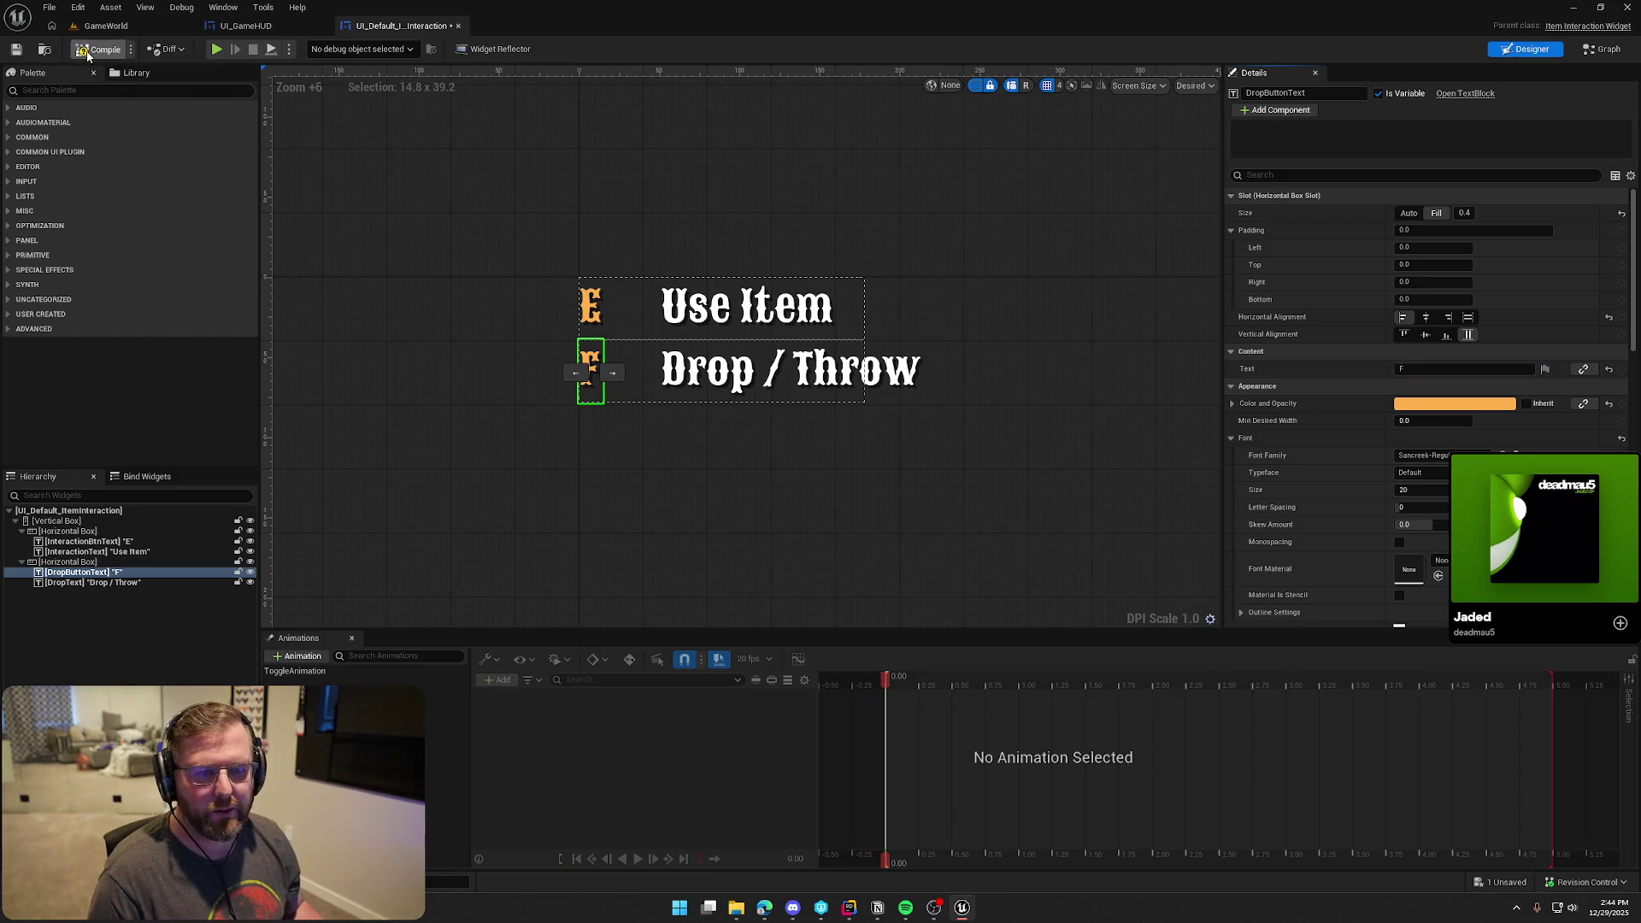
# Playtest GameWorld, picking up the red clothing to check the E/F prompt
pyautogui.click(111, 25)
pyautogui.click(335, 44)
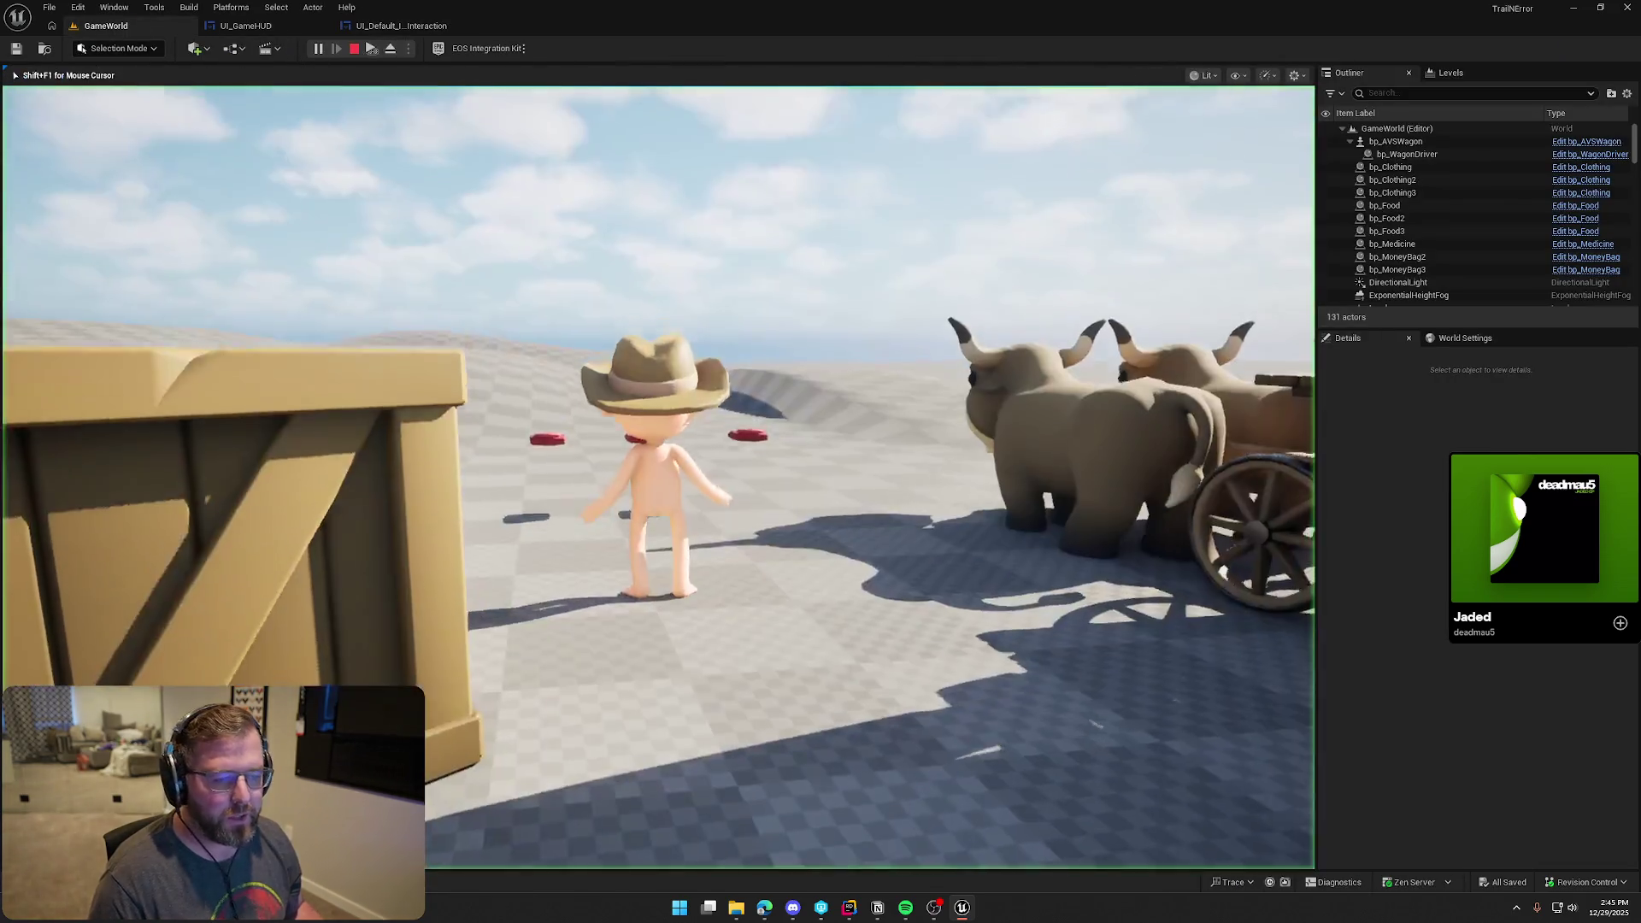
pyautogui.press('e')
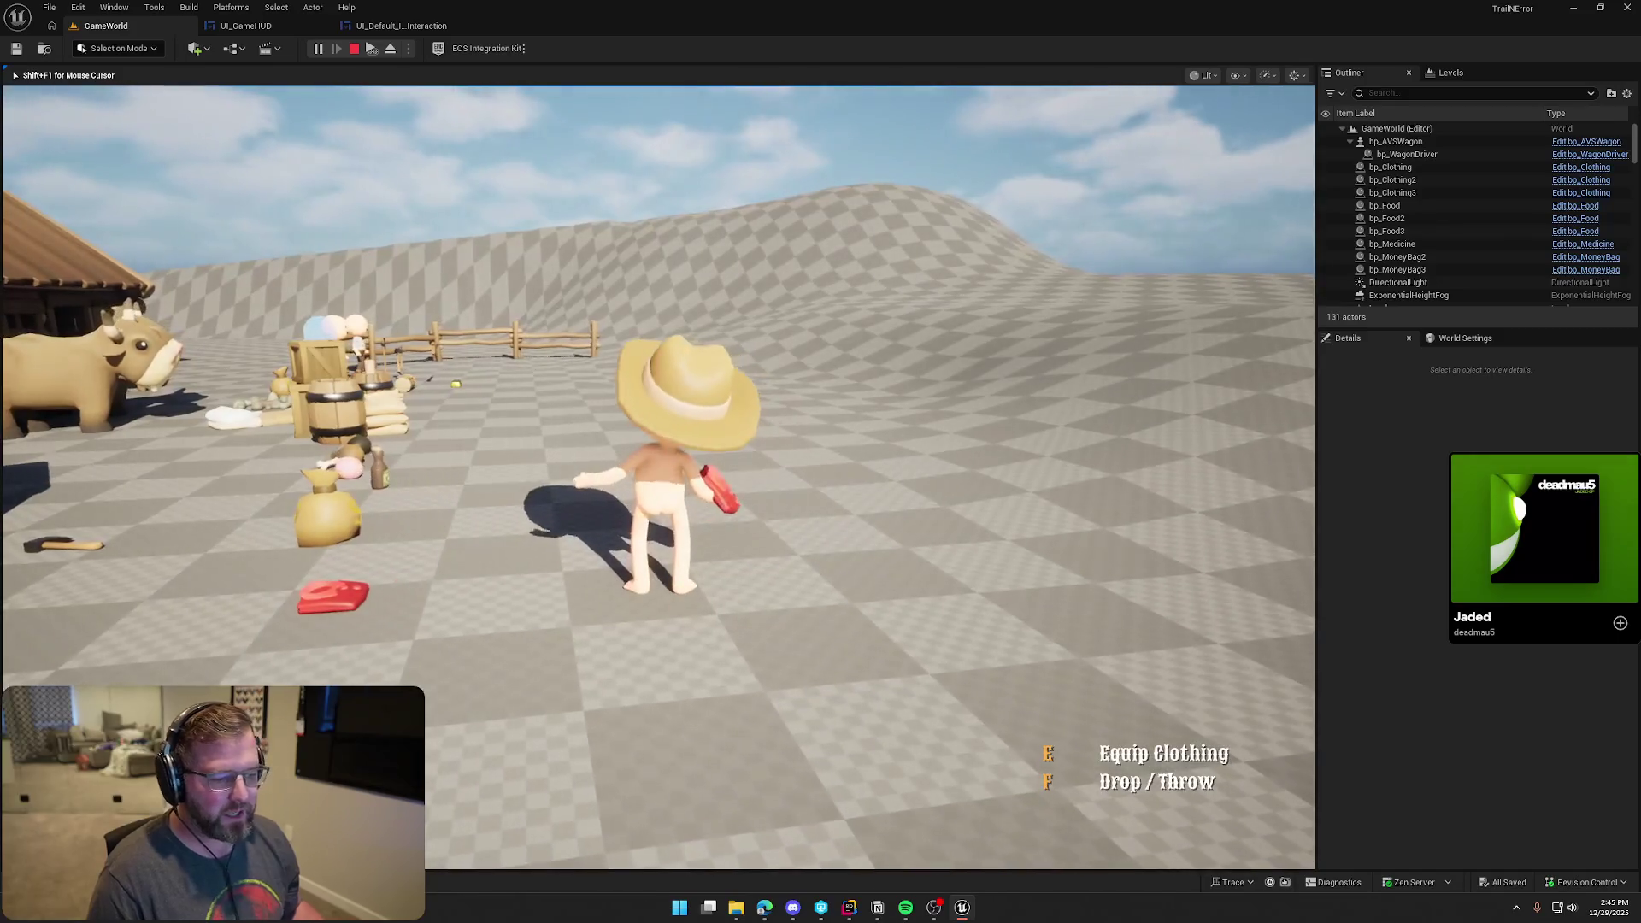
pyautogui.press('Escape')
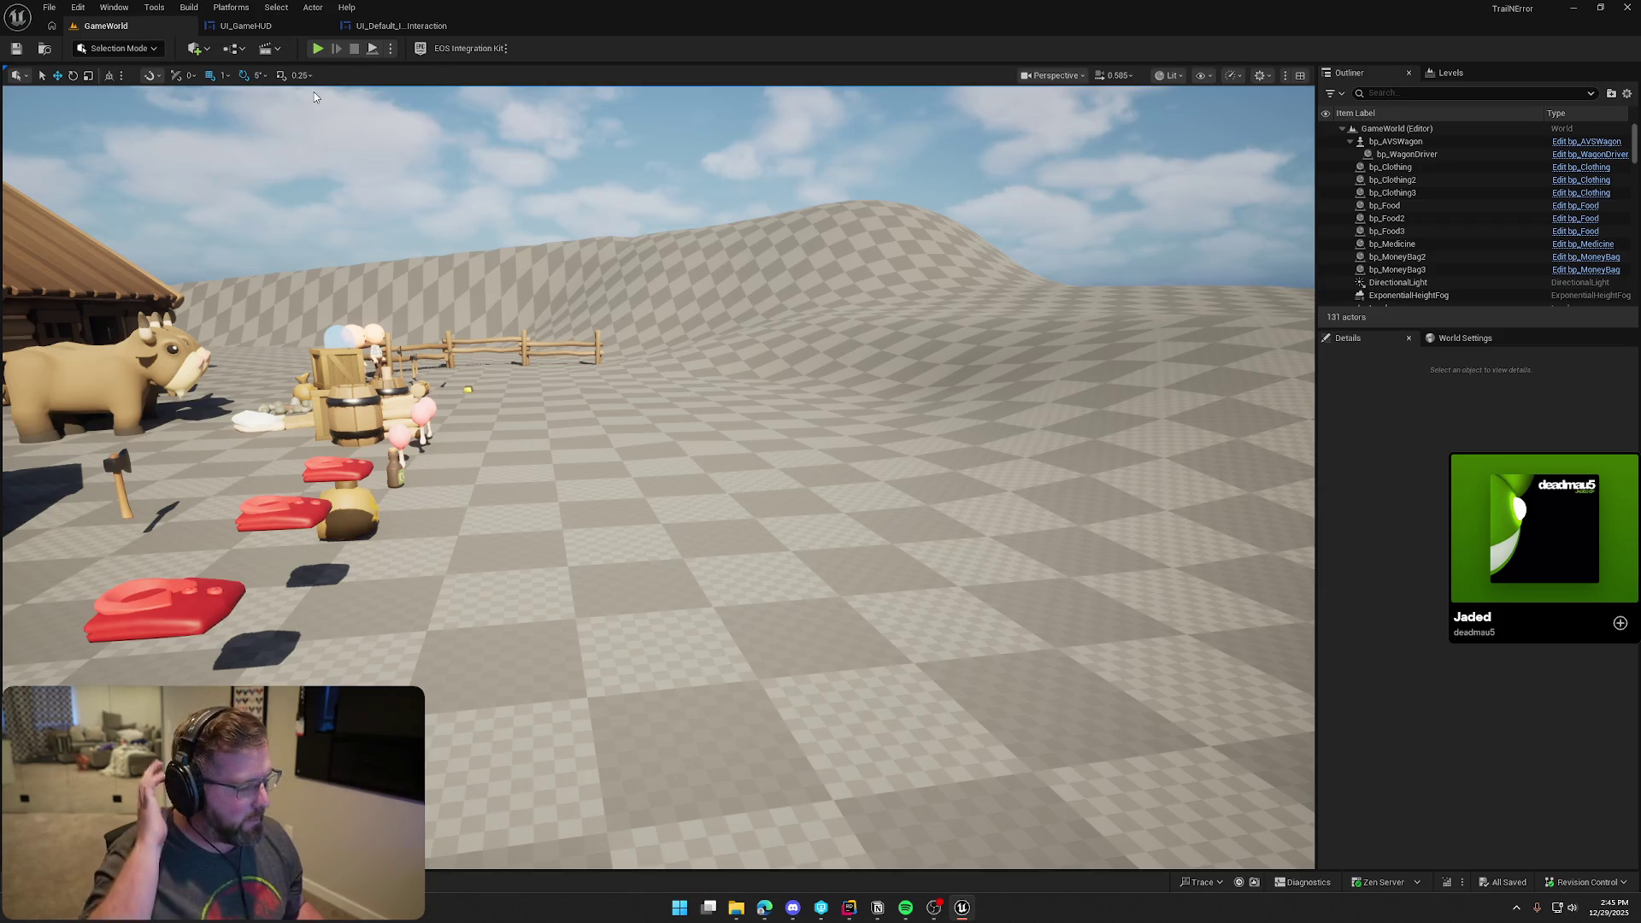
pyautogui.click(400, 25)
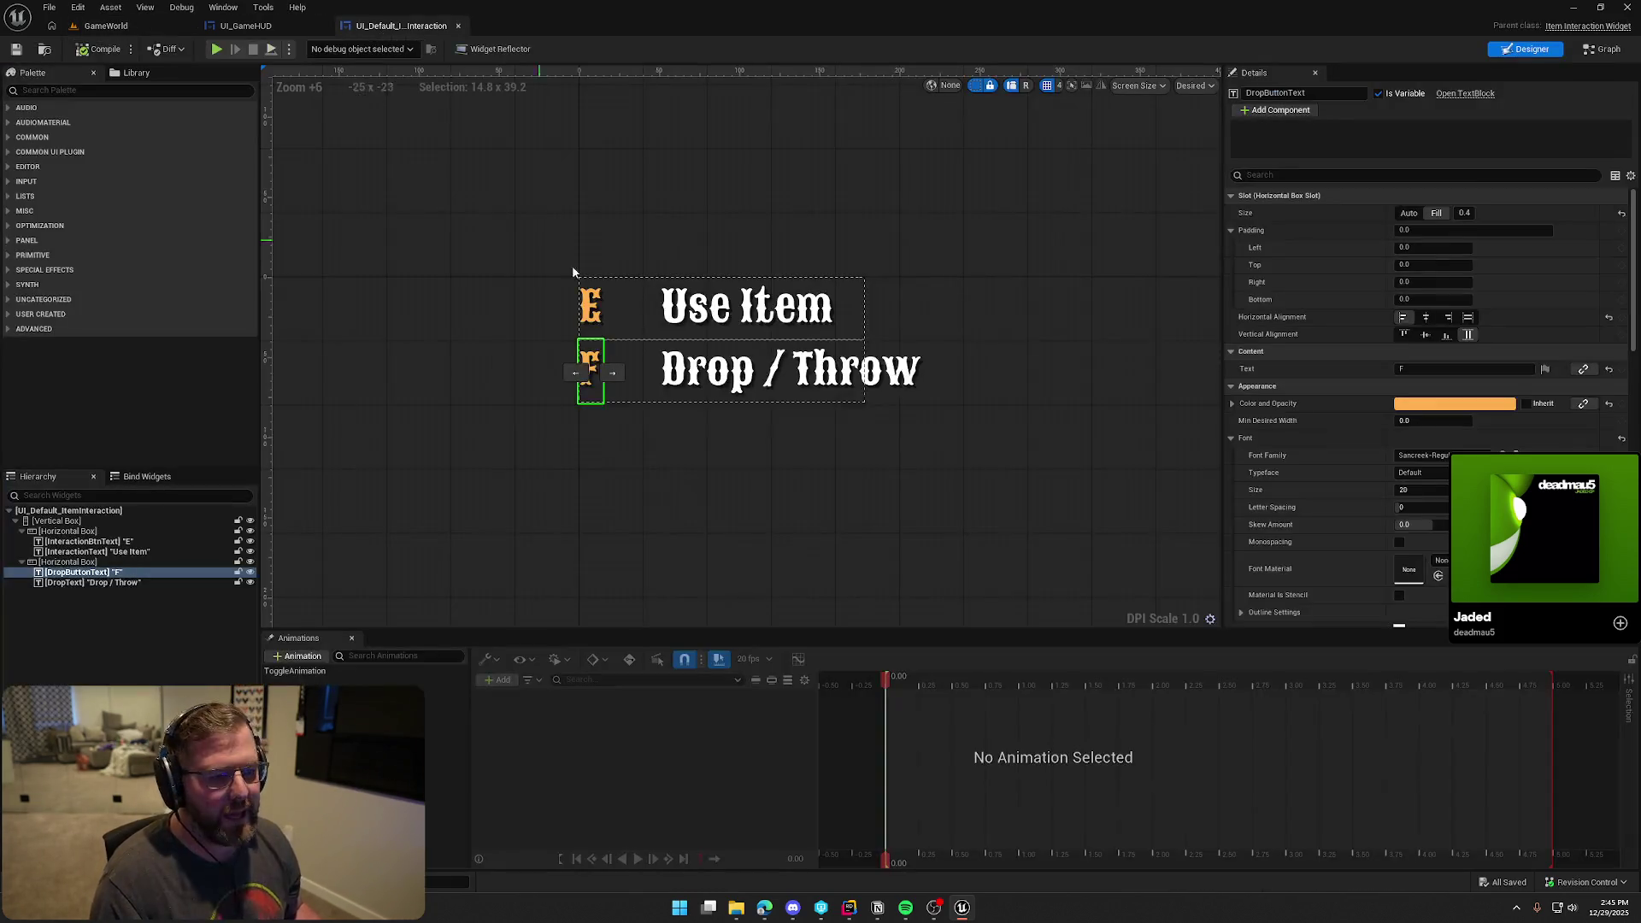
# Restore the key label texts from E and F back to LMB and RMB
pyautogui.click(603, 298)
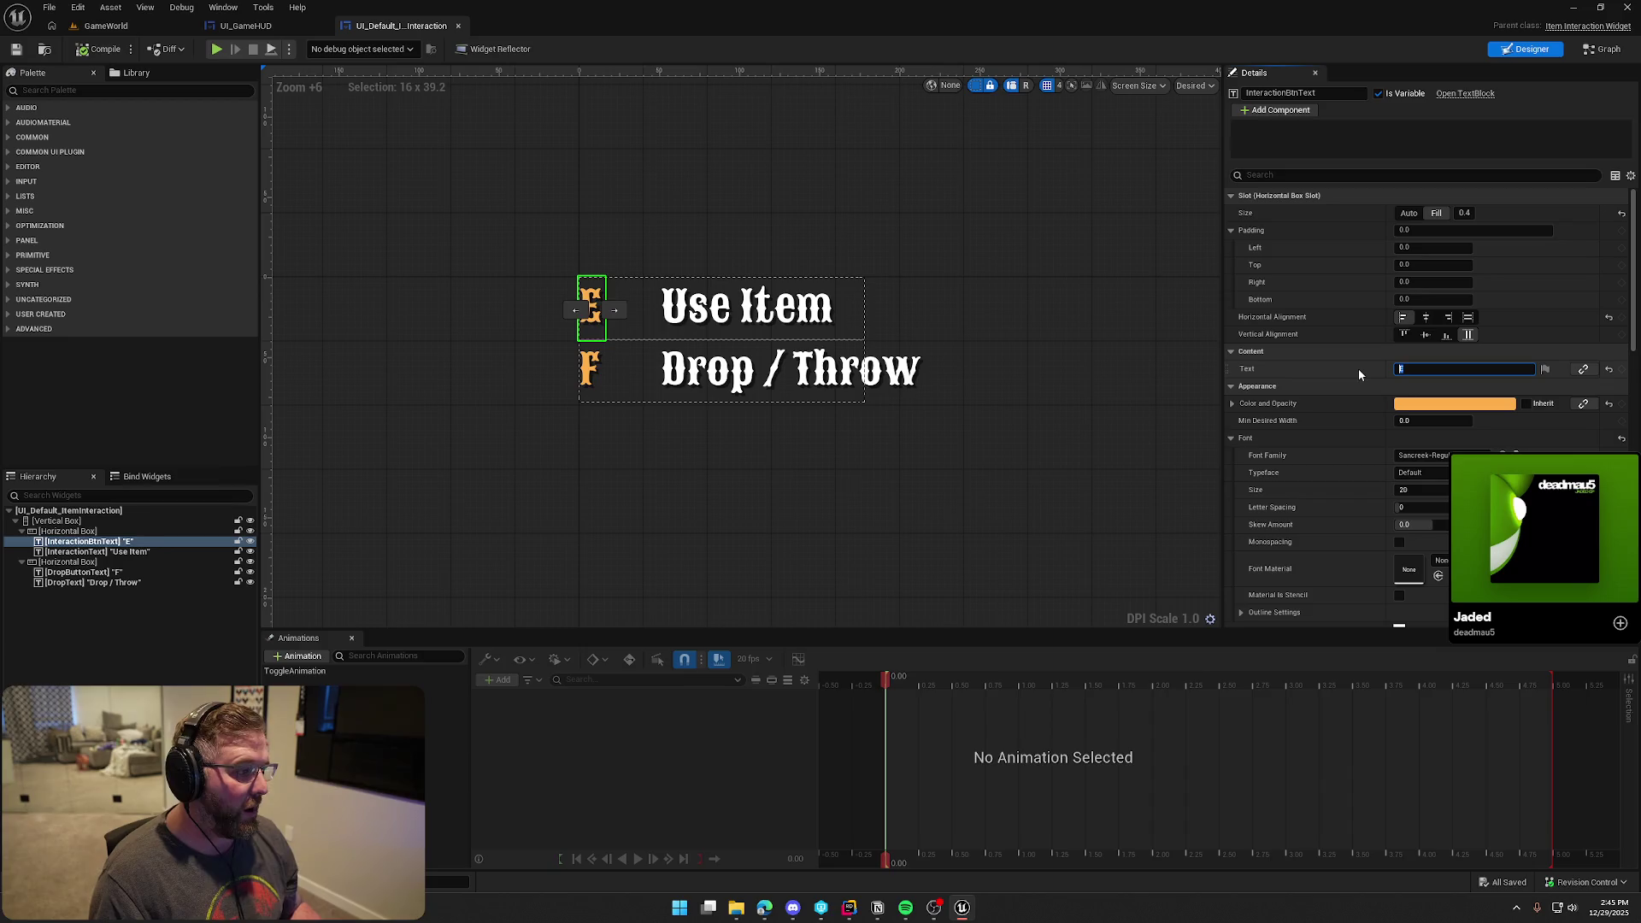
pyautogui.write('LMB')
pyautogui.press('Return')
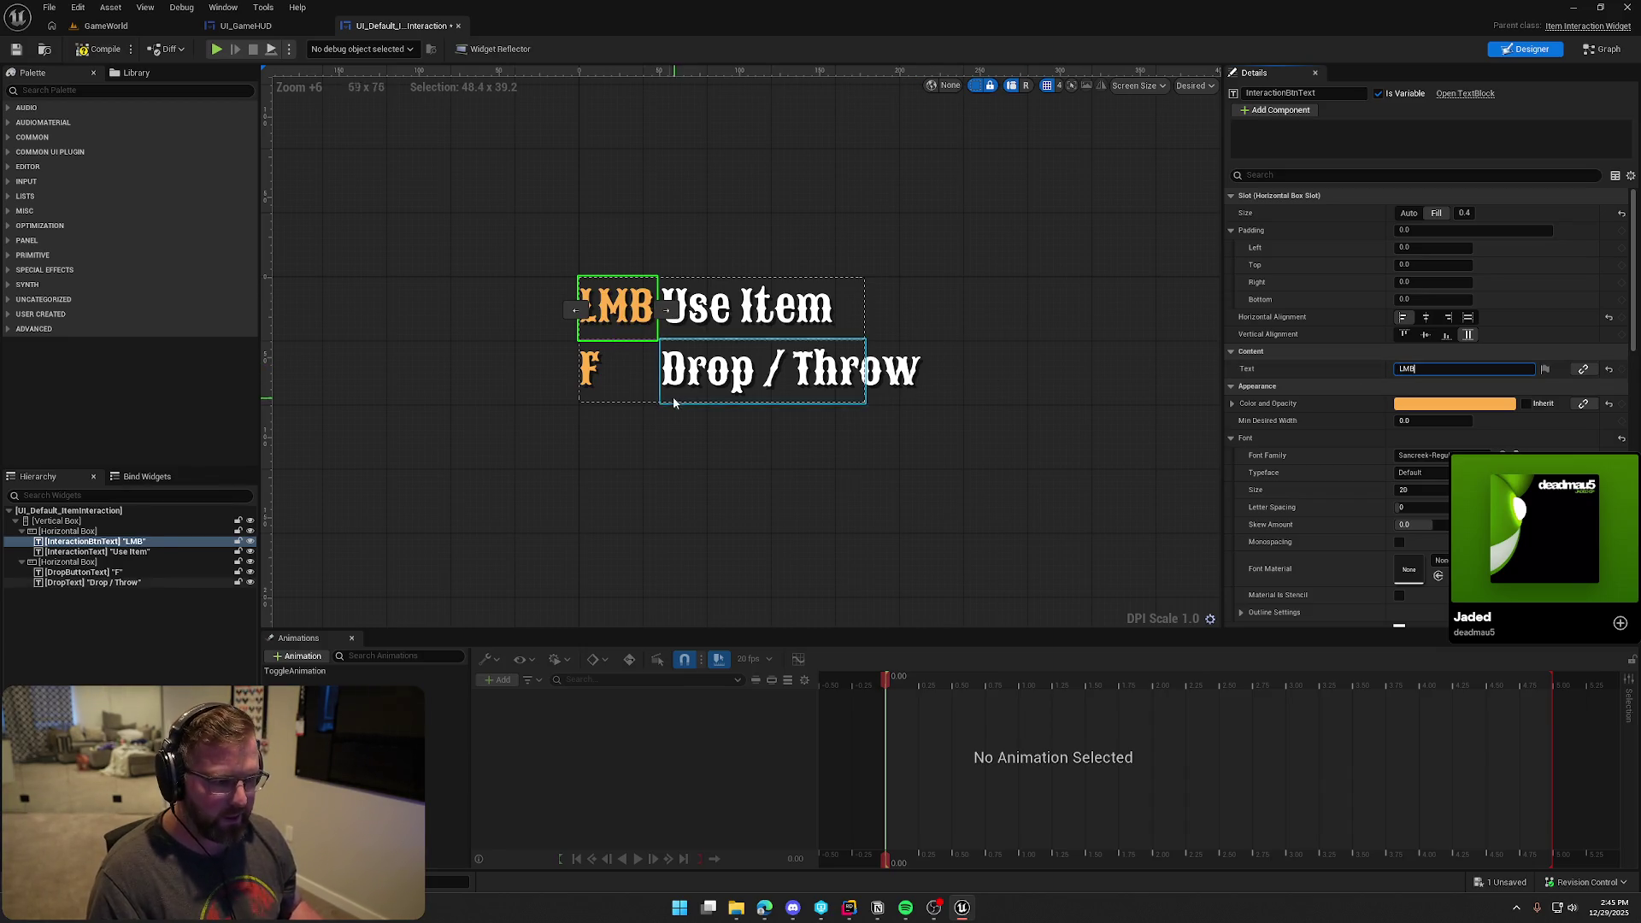
pyautogui.click(590, 369)
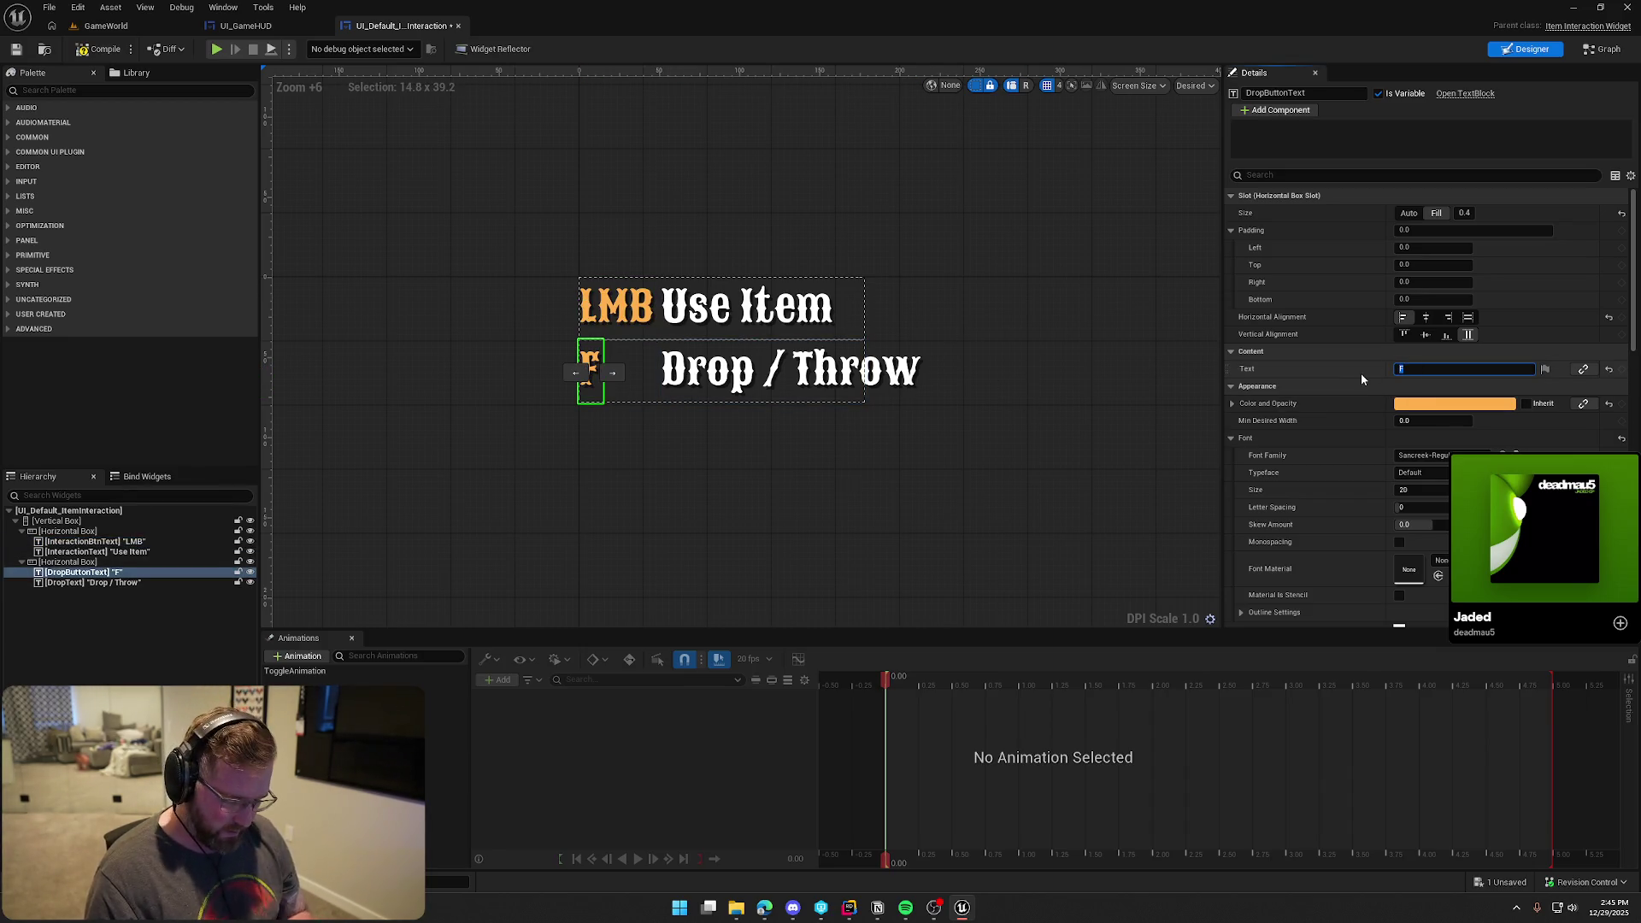
pyautogui.write('B')
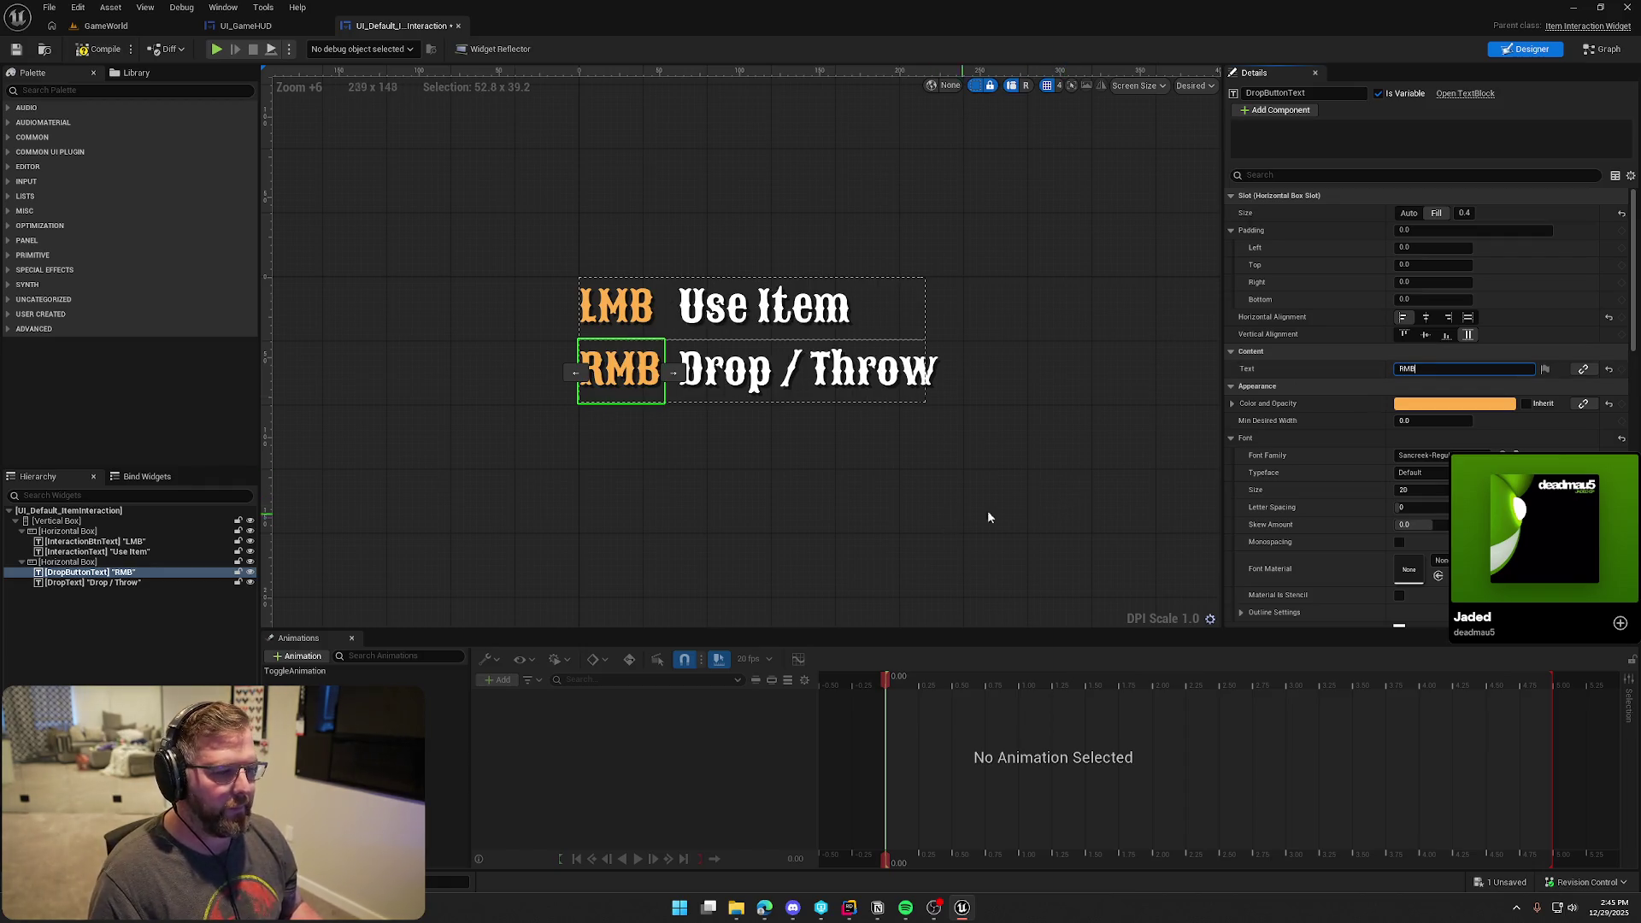
# Check each key label and action text in turn, then clear the selection
pyautogui.click(628, 307)
pyautogui.click(619, 369)
pyautogui.click(633, 309)
pyautogui.click(630, 368)
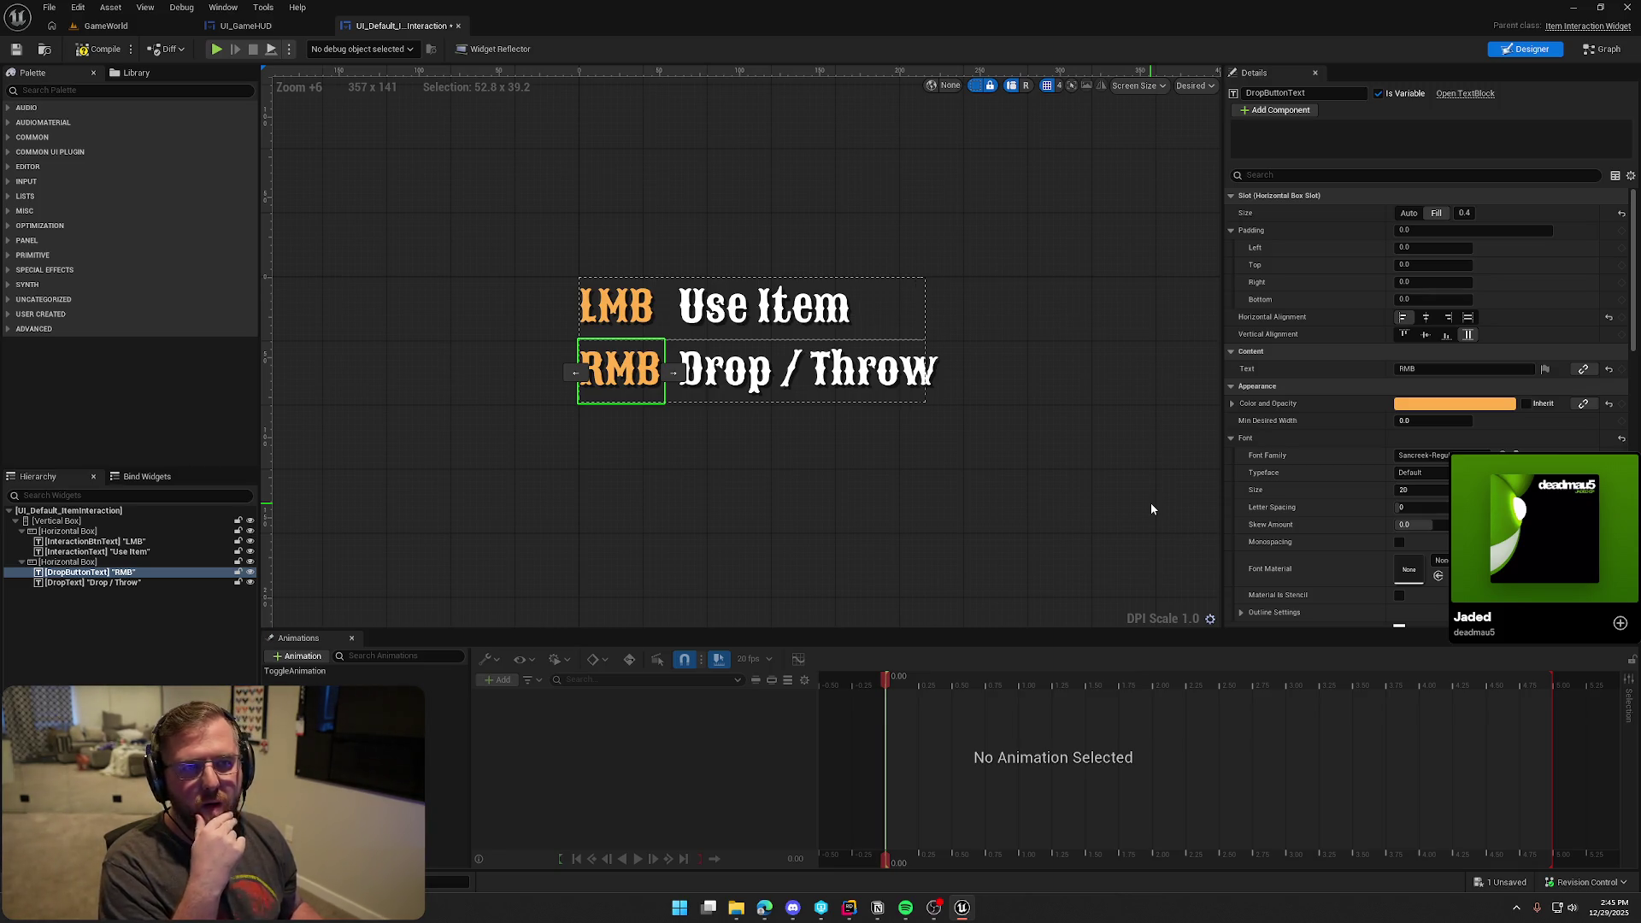
pyautogui.click(737, 360)
pyautogui.click(713, 297)
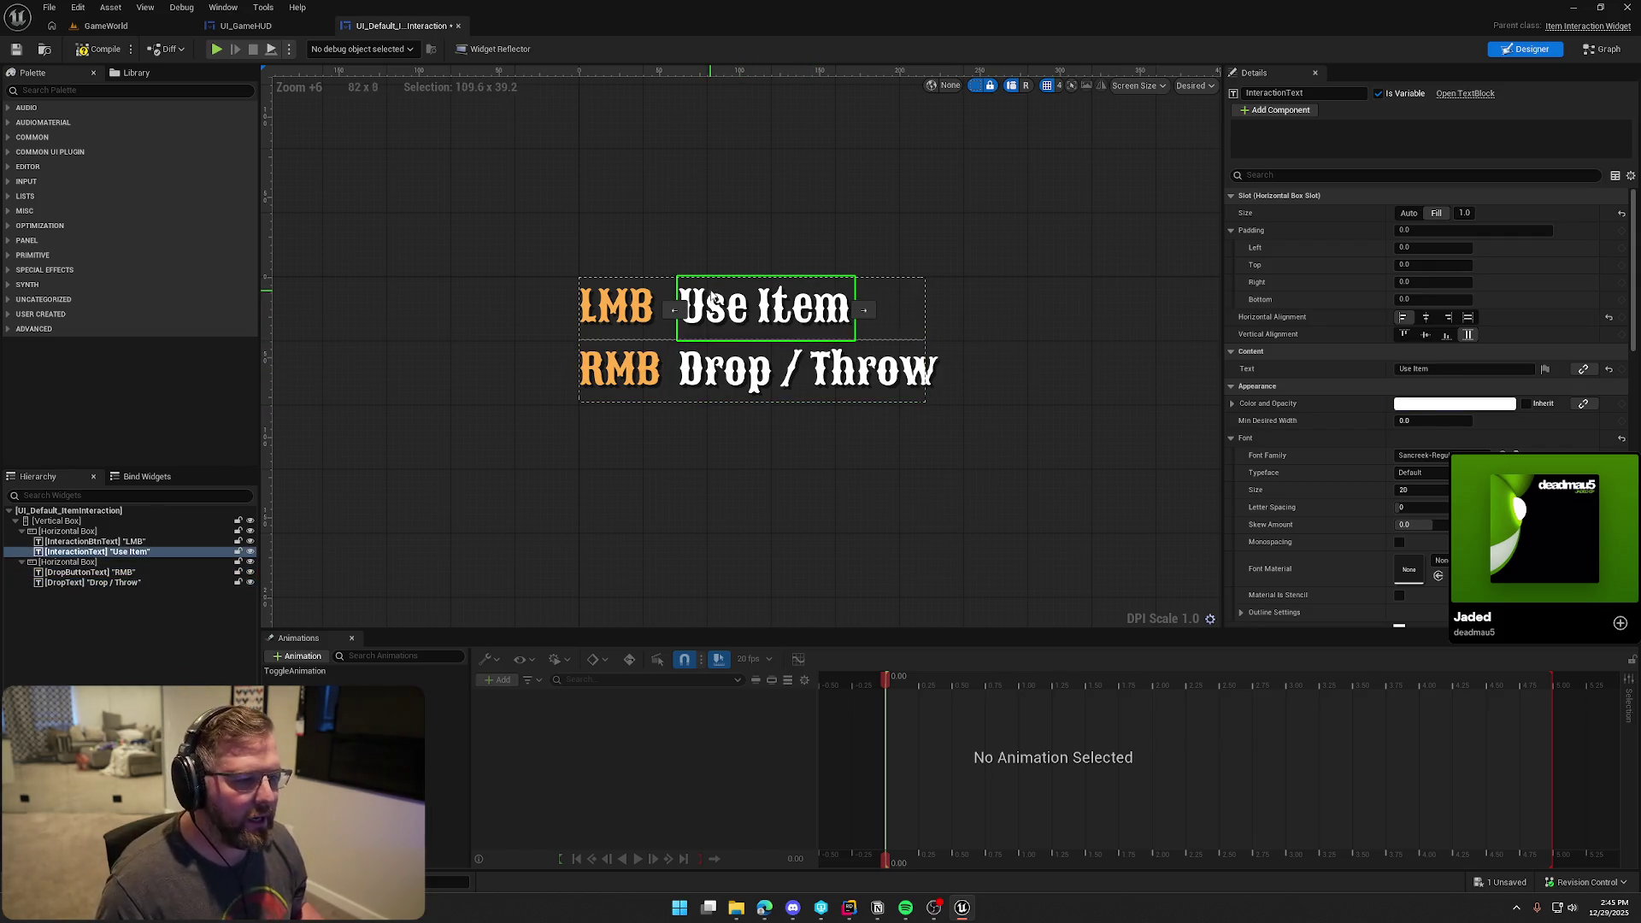
pyautogui.click(718, 368)
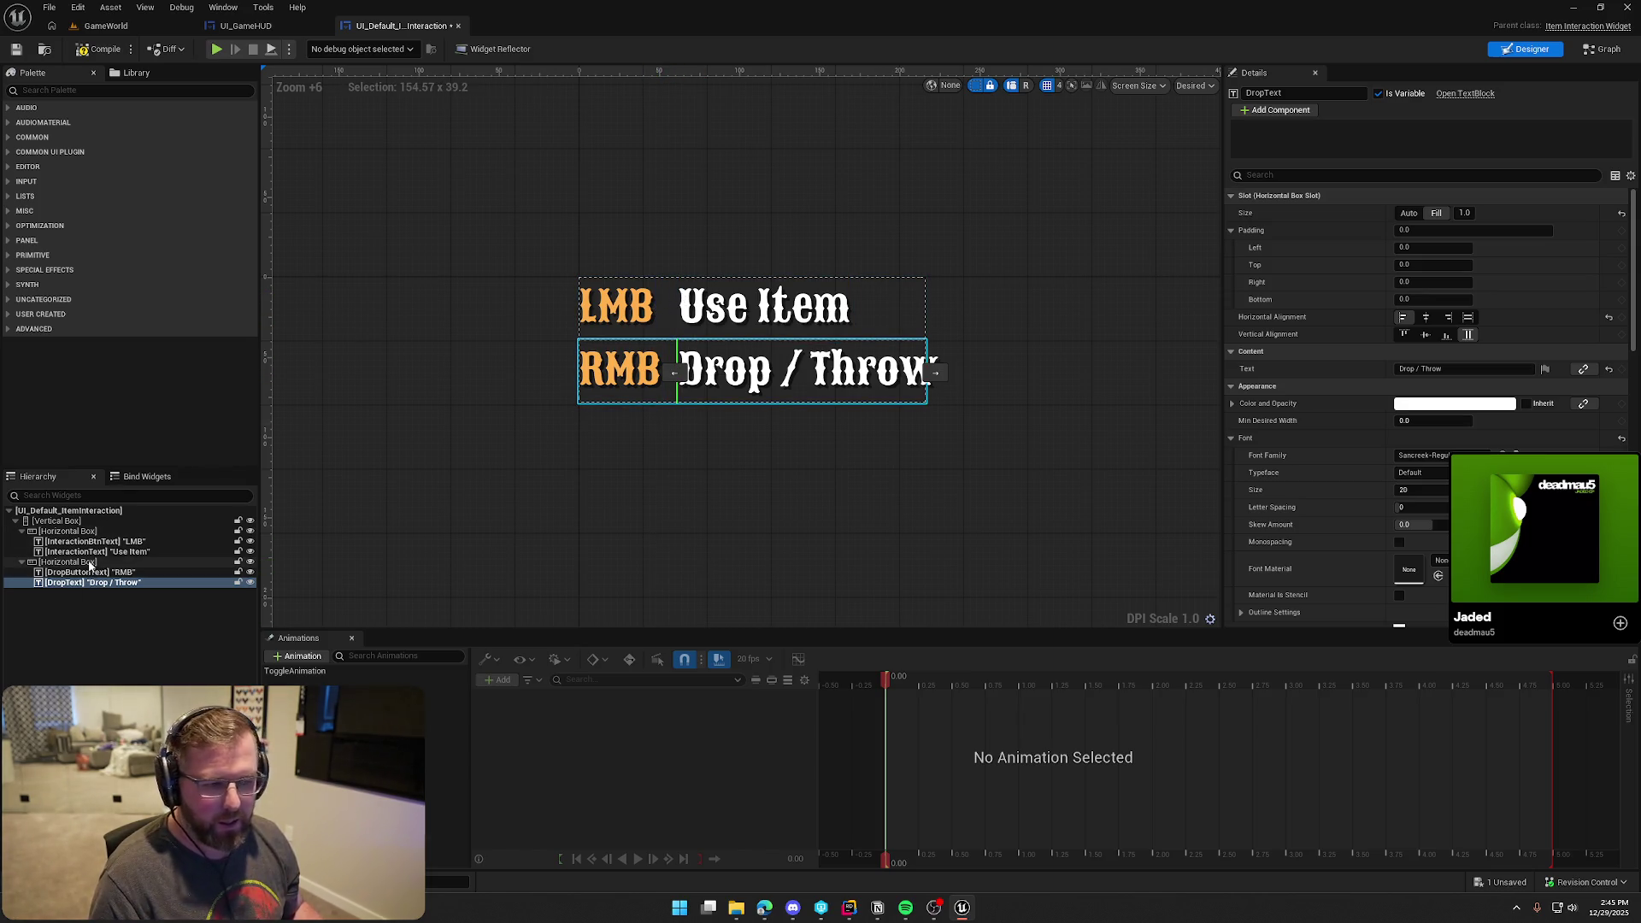
pyautogui.click(634, 455)
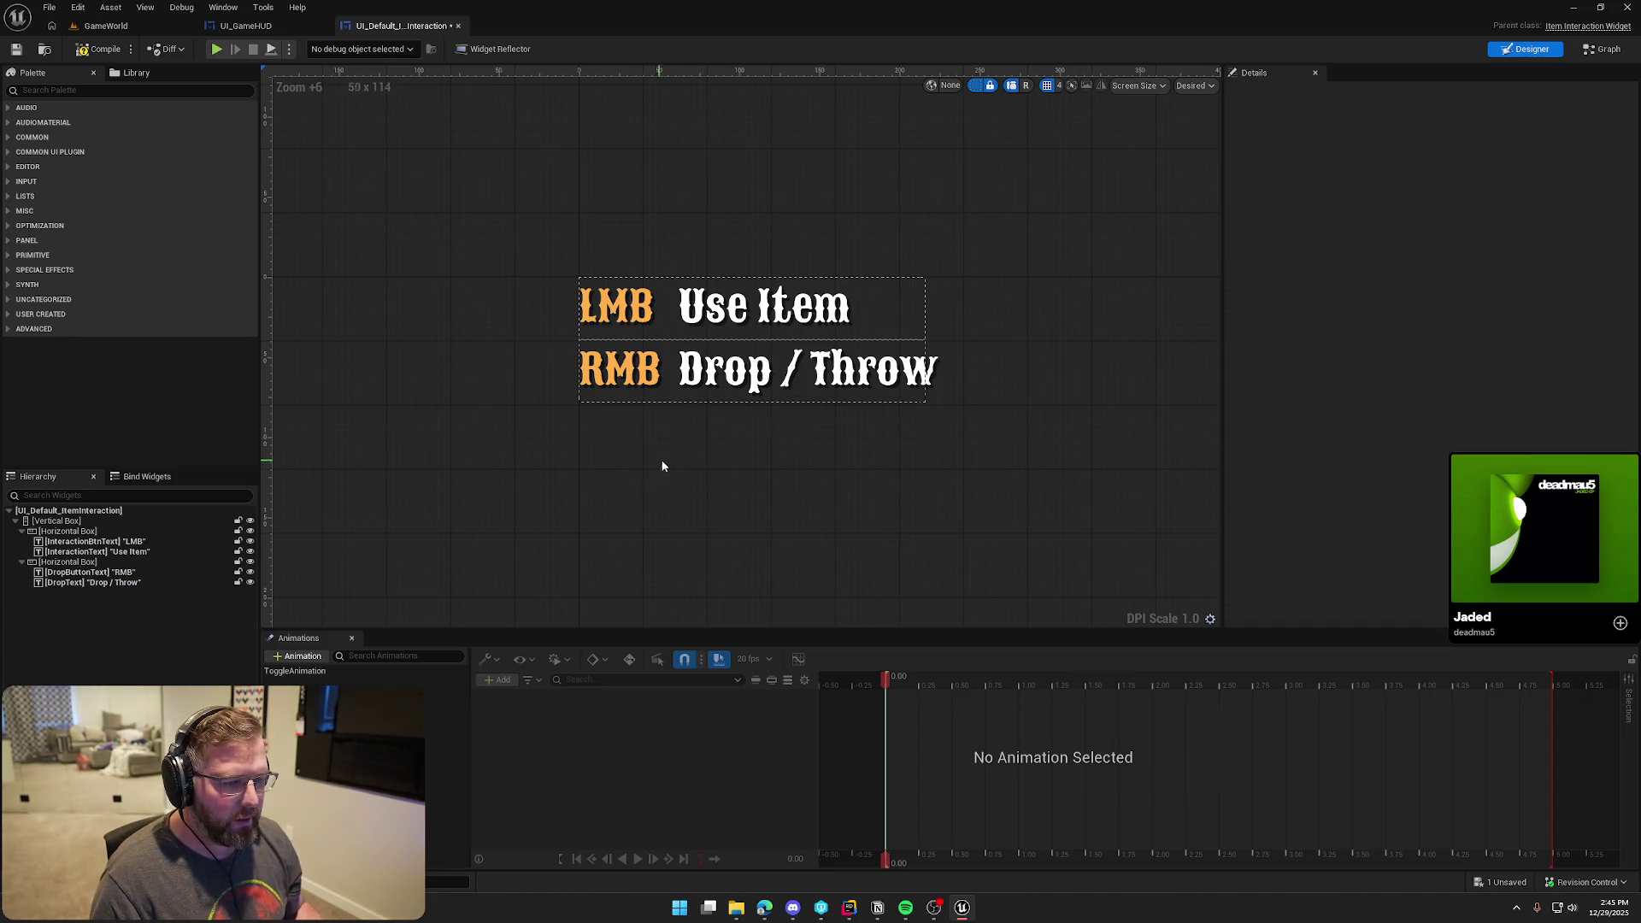
# Set the LMB and RMB key labels' colour to white
pyautogui.click(633, 389)
pyautogui.keyDown('ctrl'); pyautogui.click(616, 308); pyautogui.keyUp('ctrl')
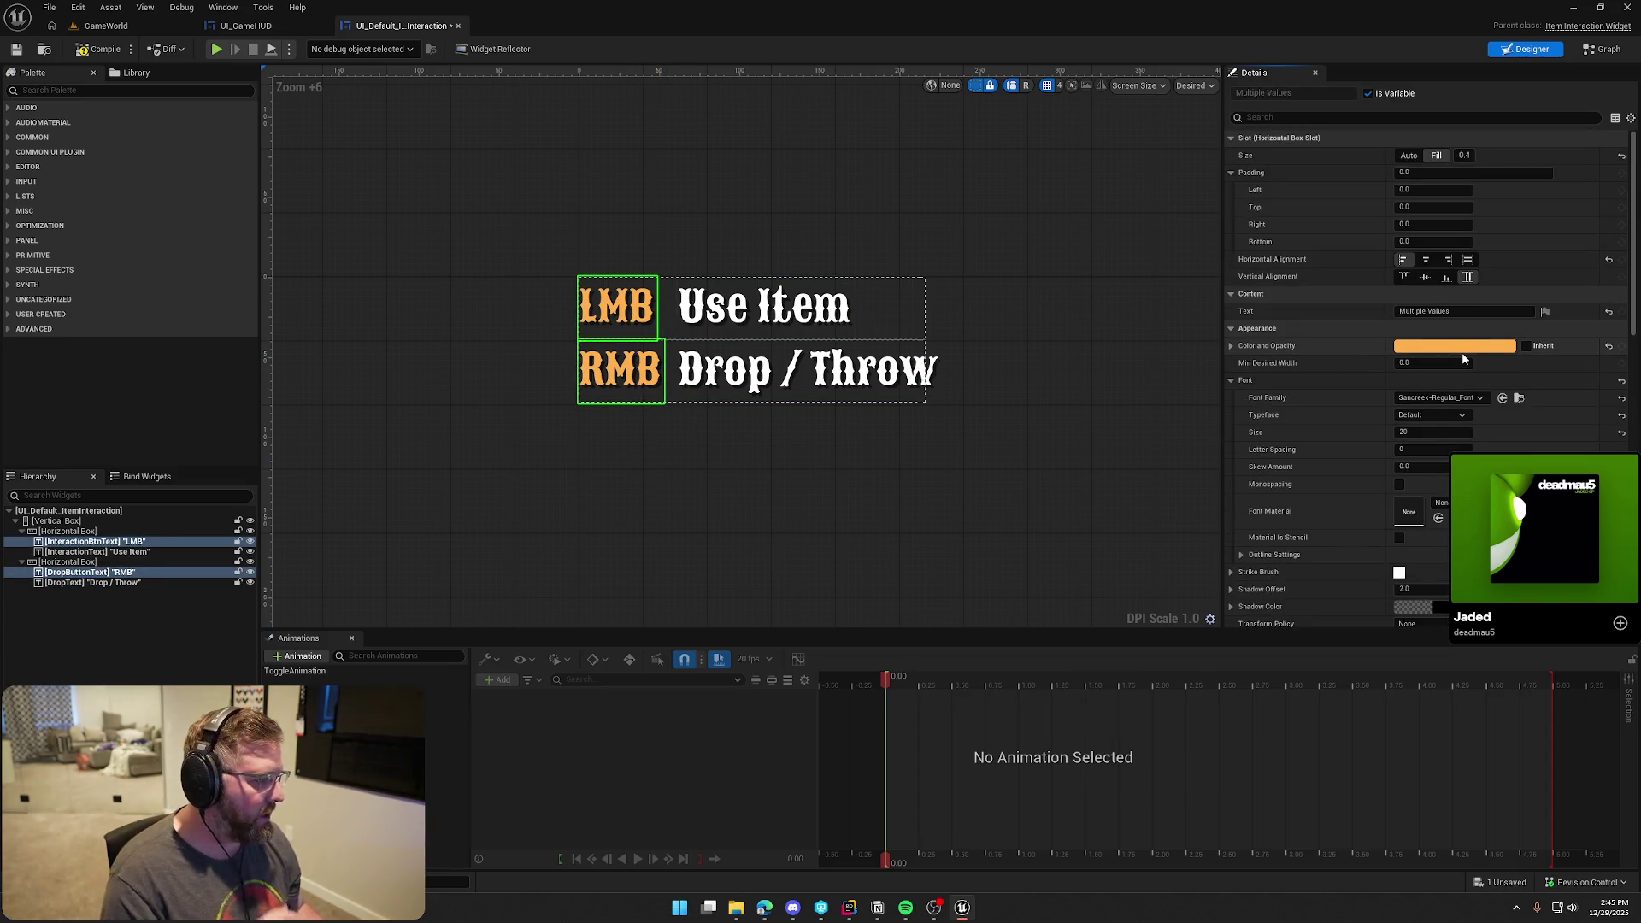
pyautogui.click(1463, 353)
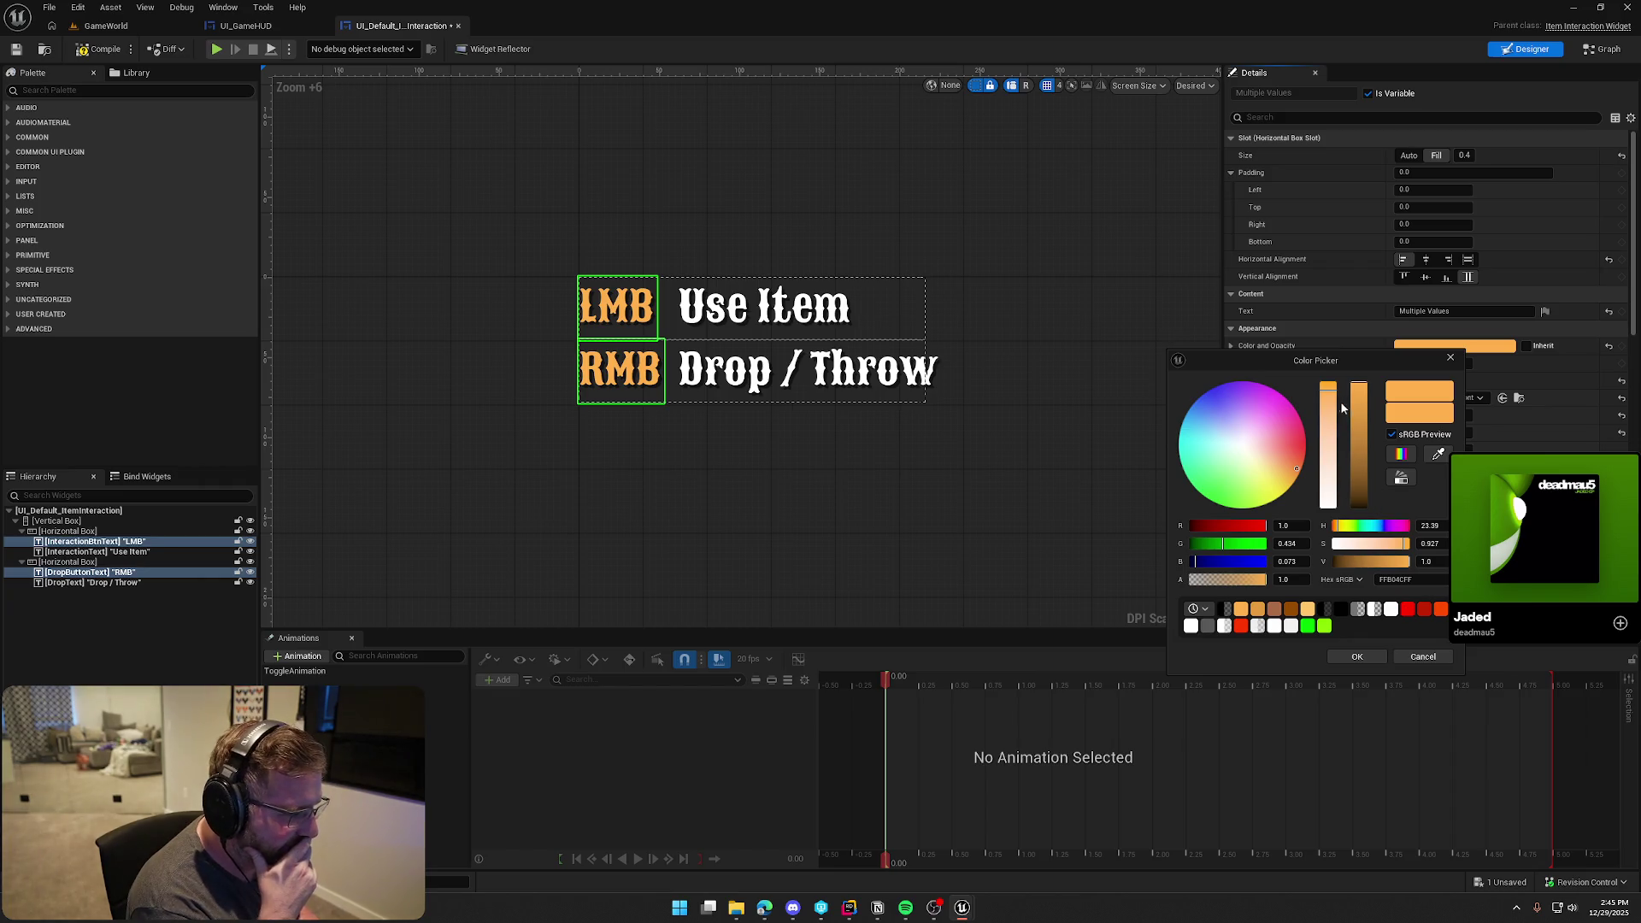
pyautogui.moveTo(1328, 389); pyautogui.dragTo(1327, 506)
pyautogui.moveTo(1360, 393); pyautogui.dragTo(1361, 494)
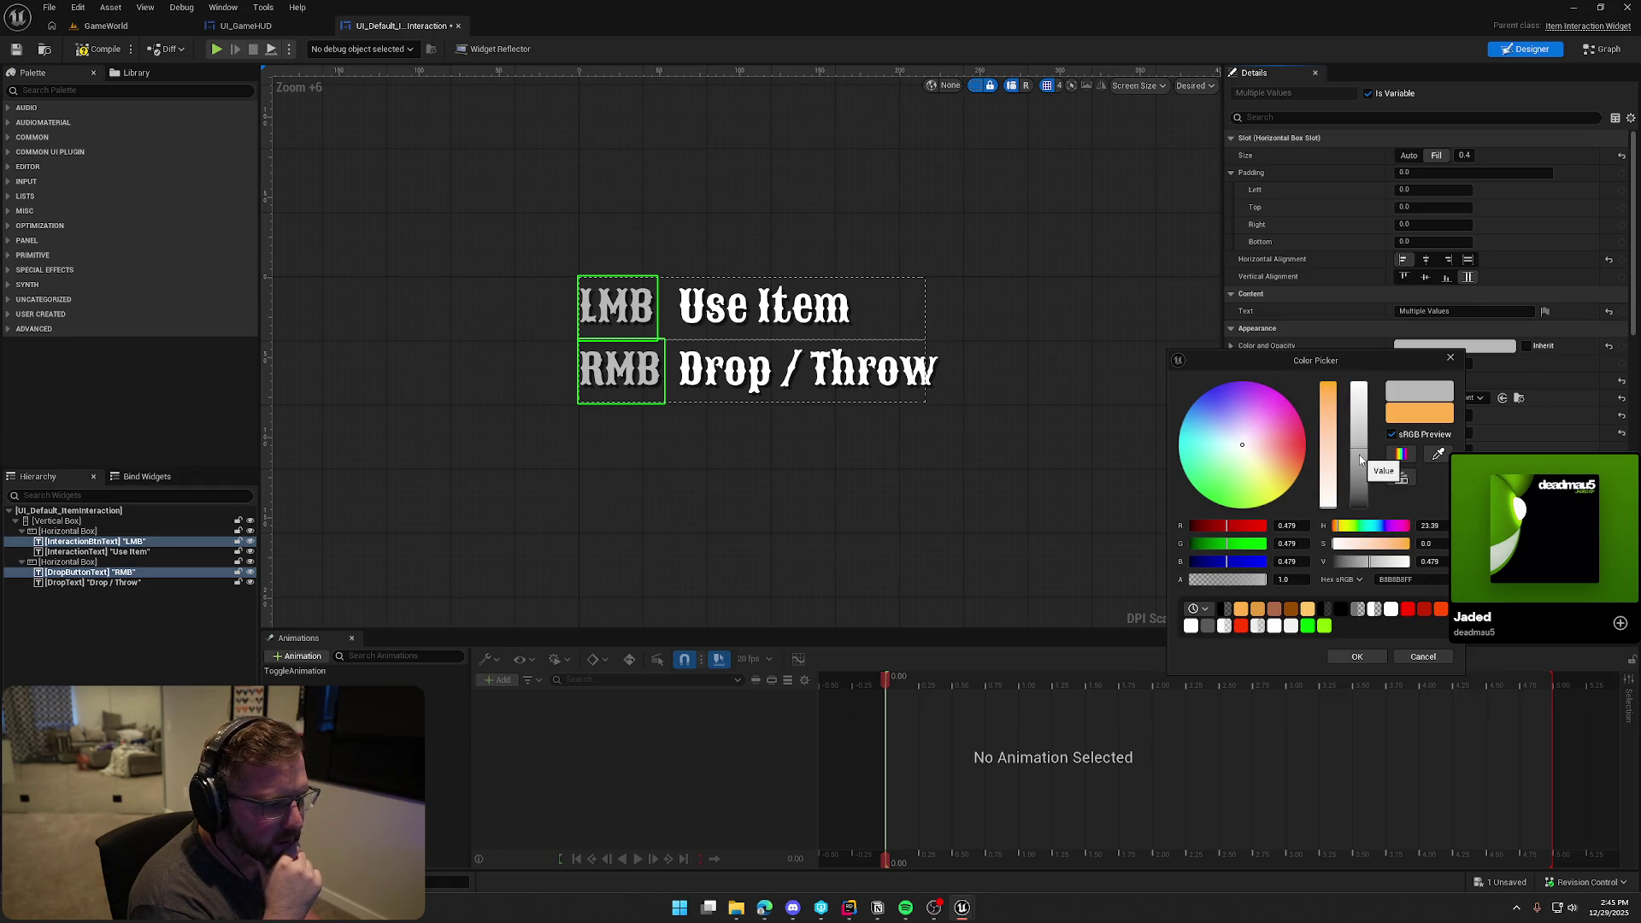
pyautogui.moveTo(1361, 459)
pyautogui.mouseDown()
pyautogui.moveTo(1361, 479)
pyautogui.moveTo(1351, 315)
pyautogui.mouseUp()
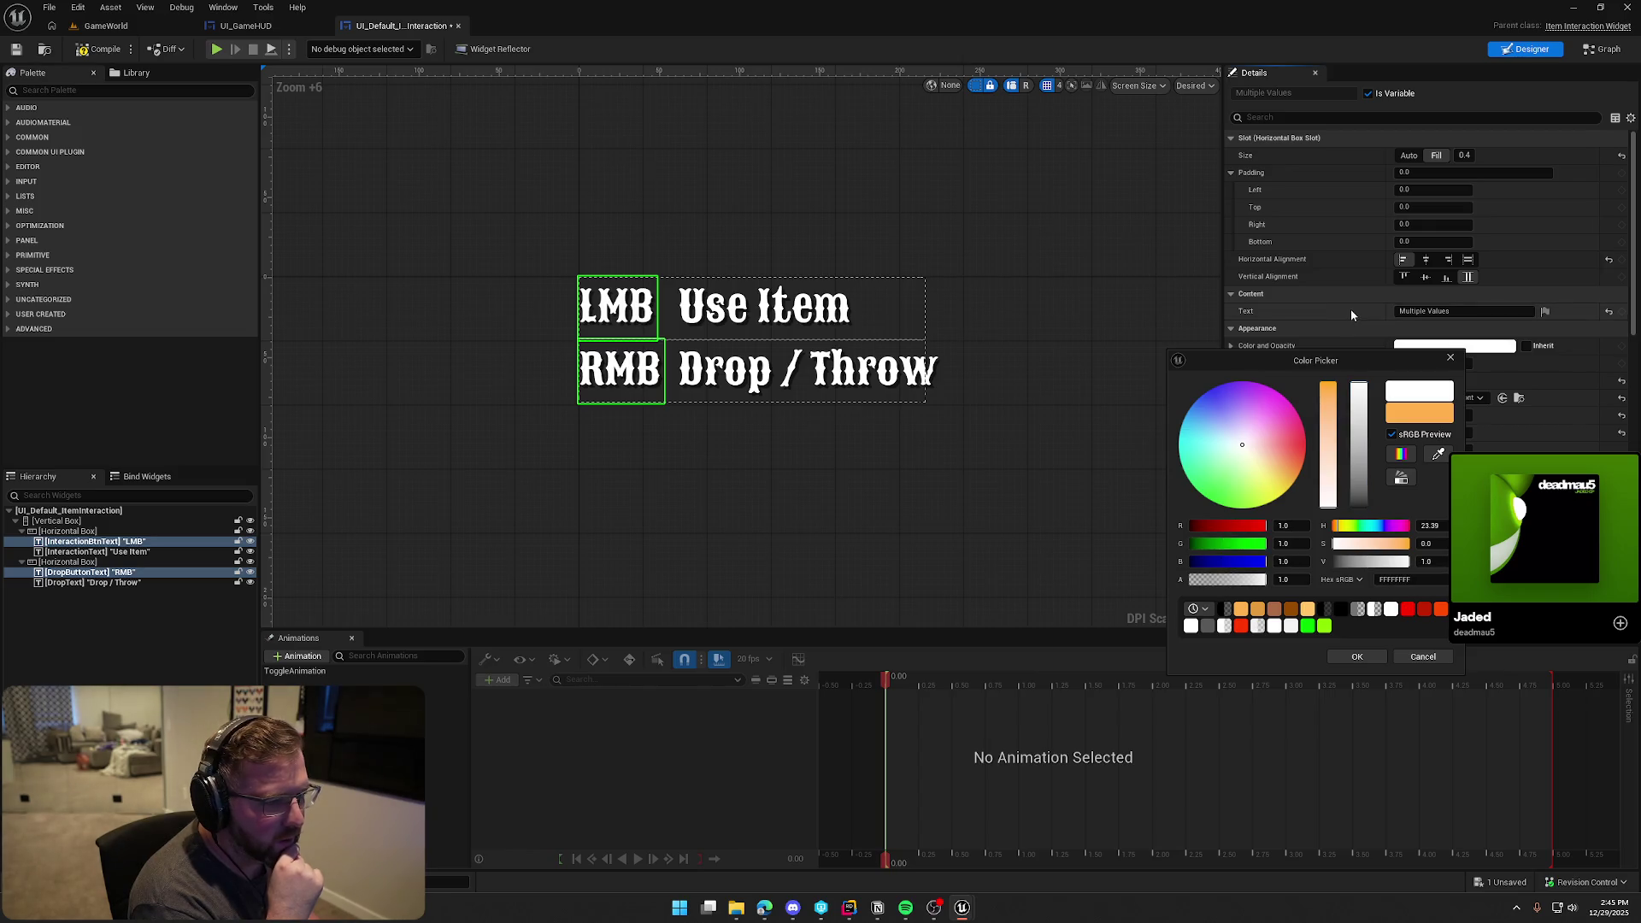
pyautogui.click(1368, 658)
# Darken the Use Item and Drop / Throw texts to grey, then playtest GameWorld
pyautogui.click(766, 306)
pyautogui.keyDown('ctrl'); pyautogui.click(803, 369); pyautogui.keyUp('ctrl')
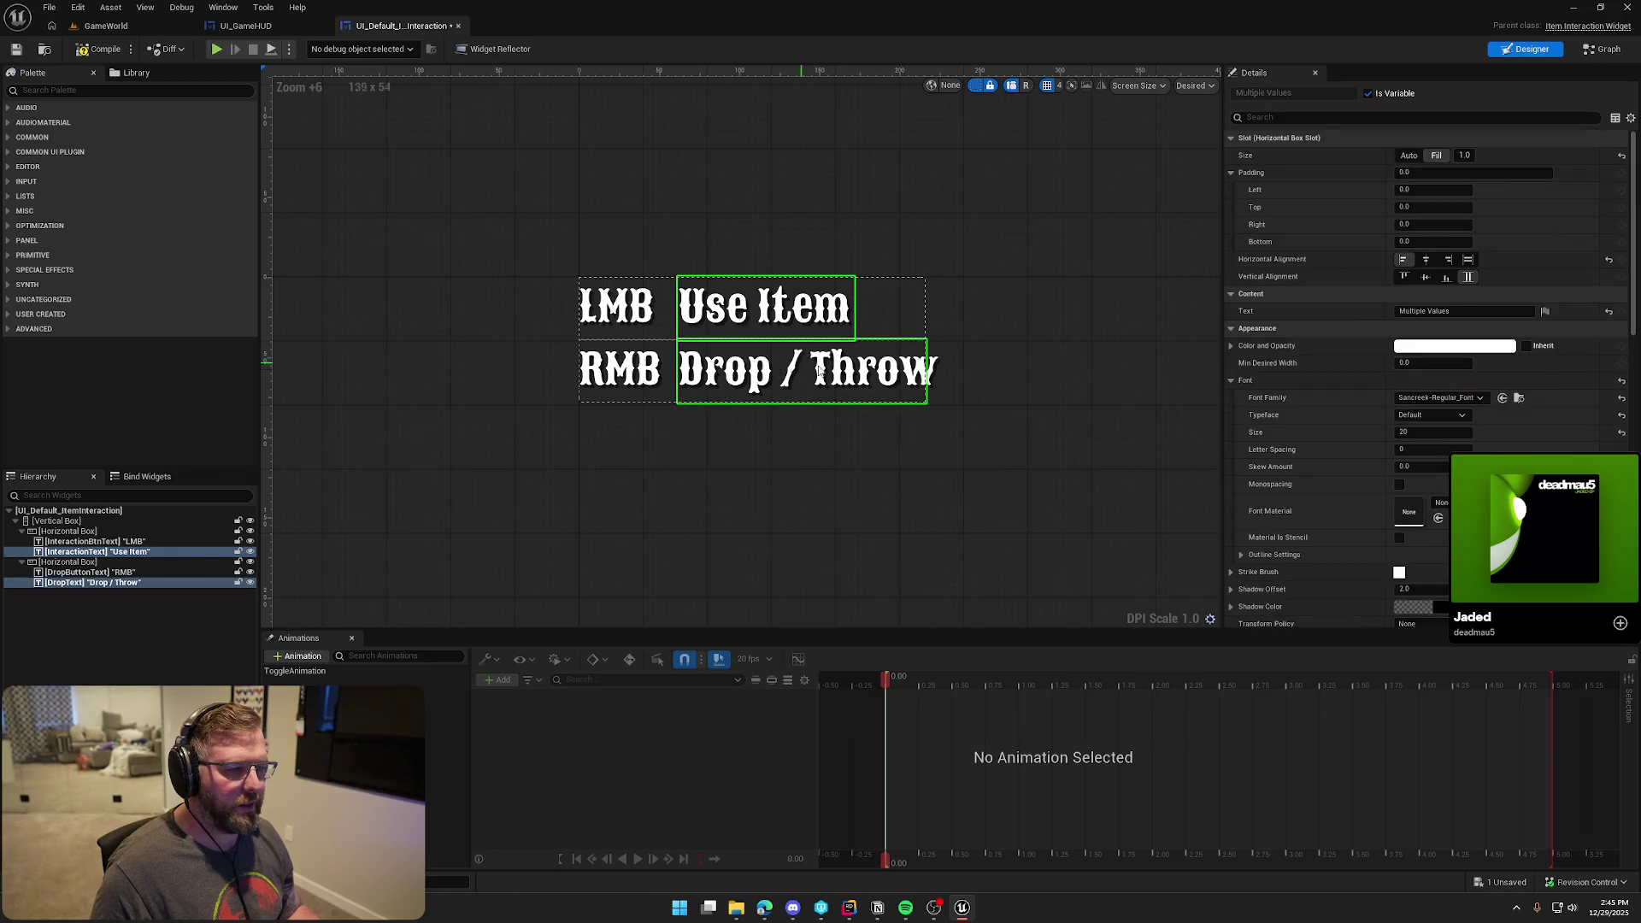
pyautogui.click(1420, 346)
pyautogui.moveTo(1319, 436); pyautogui.dragTo(1321, 454)
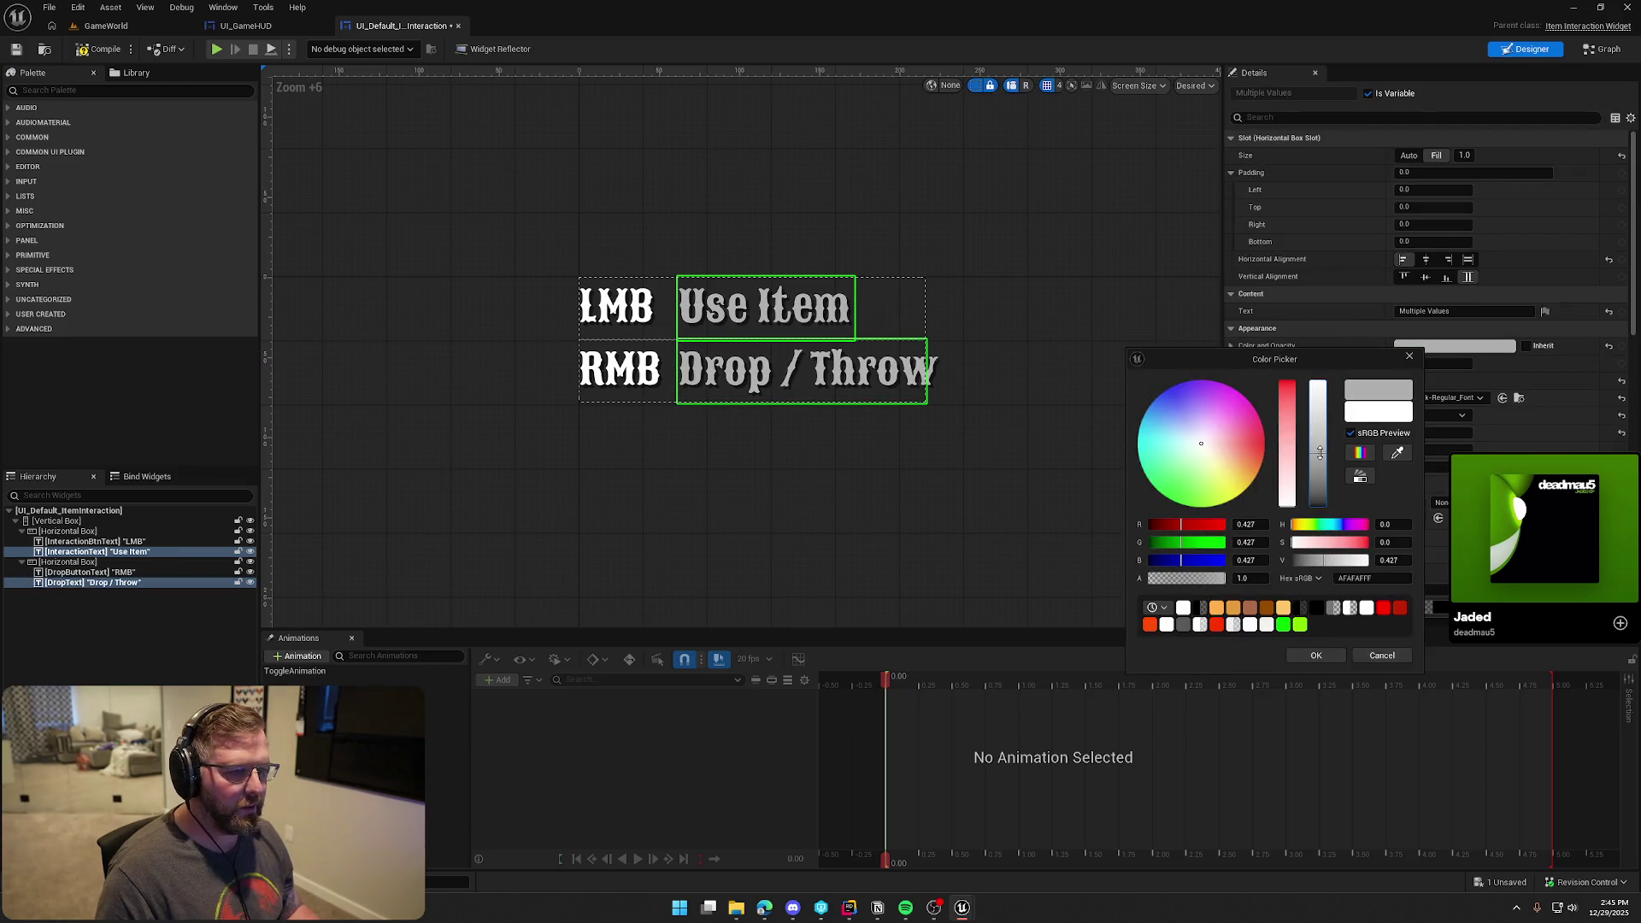
pyautogui.click(1316, 655)
pyautogui.click(1032, 492)
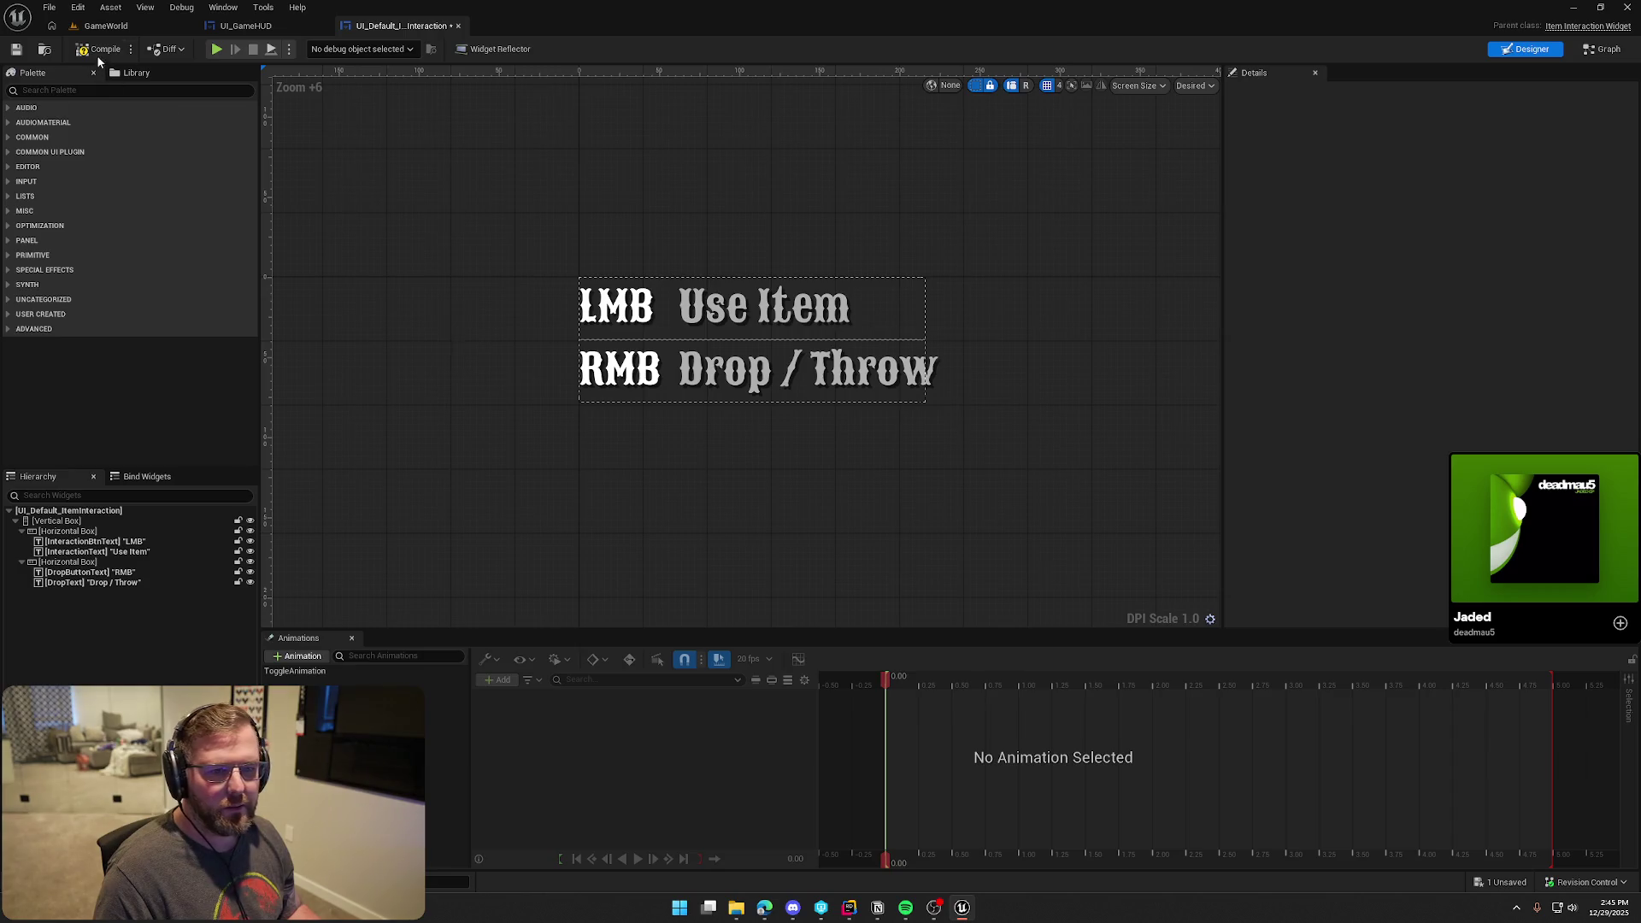
pyautogui.click(106, 27)
pyautogui.click(318, 49)
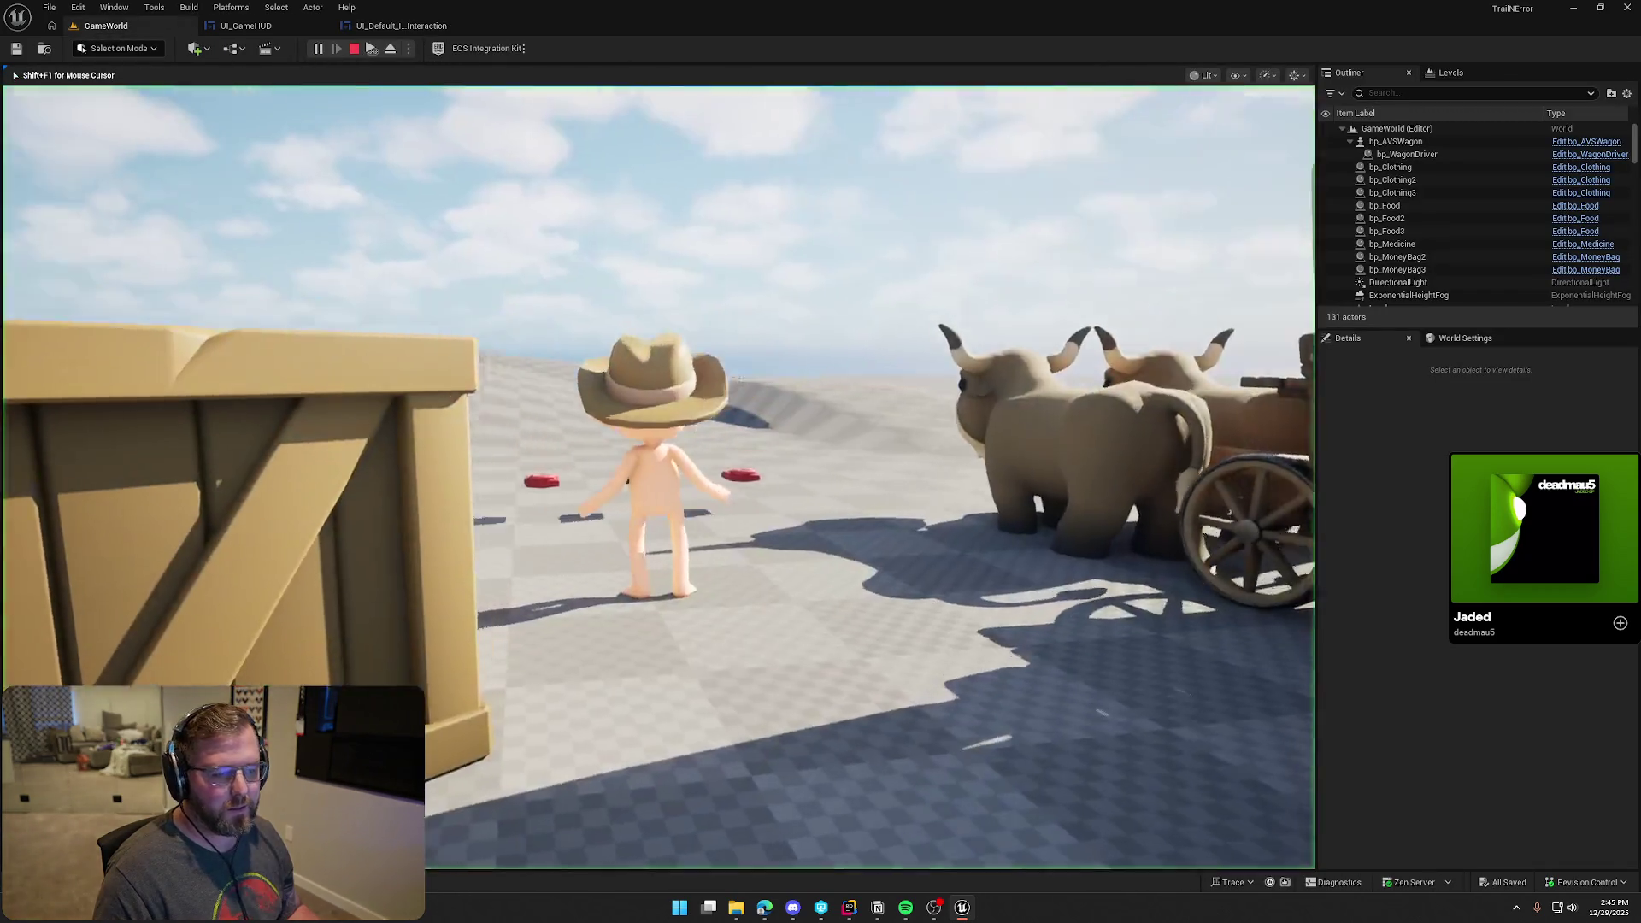
# Stop the playtest and lighten both action texts to a pale 0.677 grey
pyautogui.press('e')
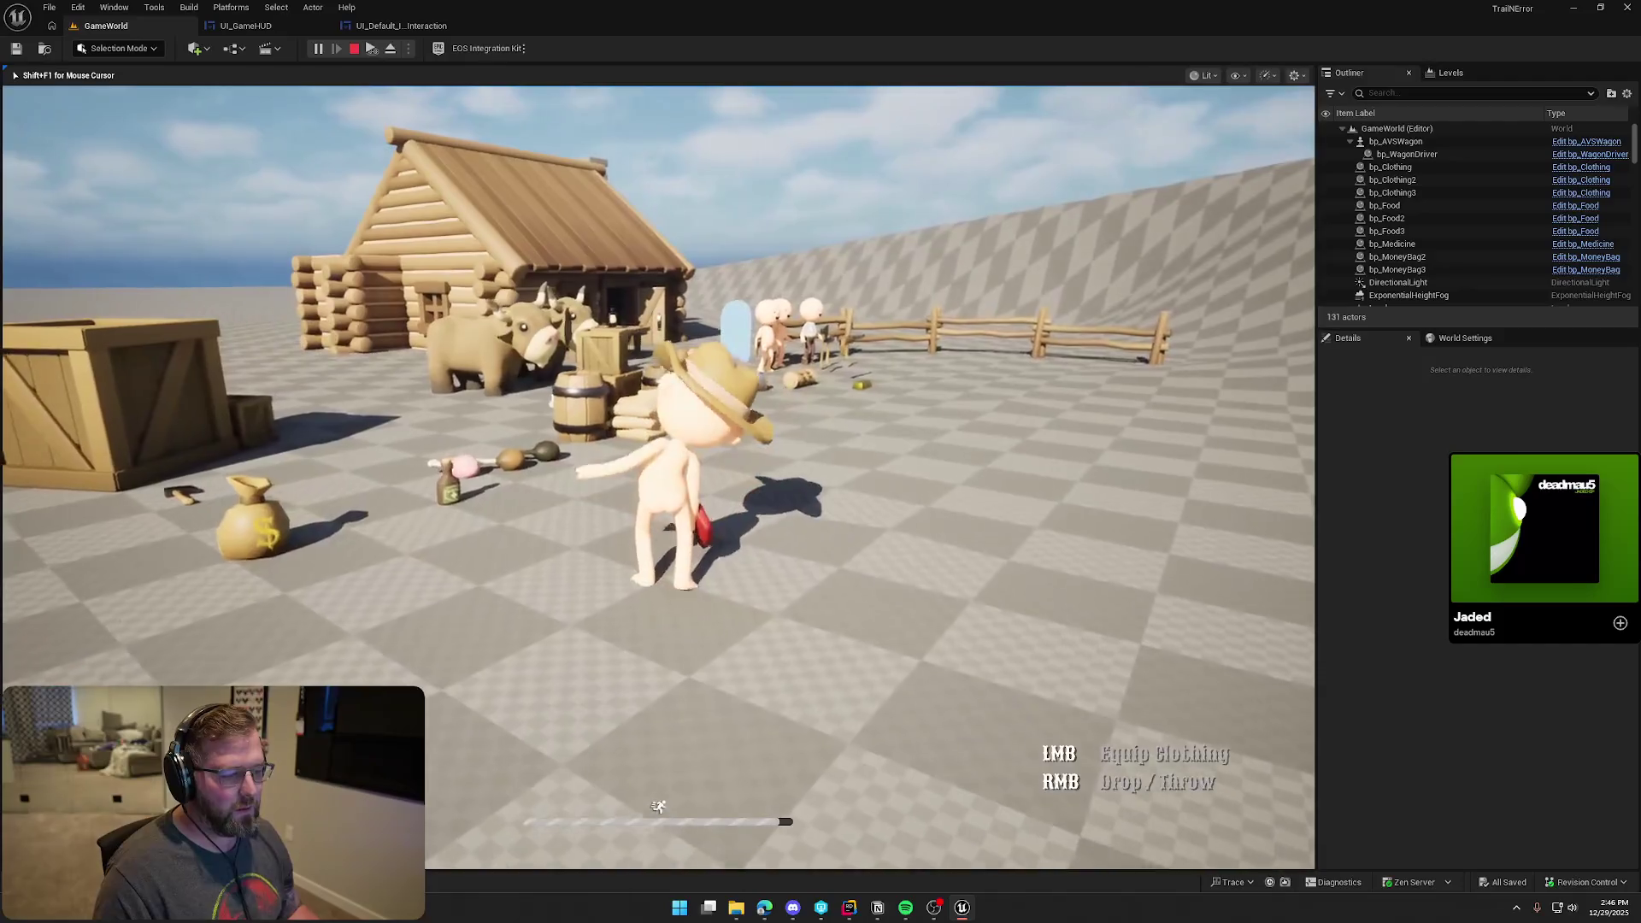
pyautogui.press('Escape')
pyautogui.click(401, 26)
pyautogui.click(765, 306)
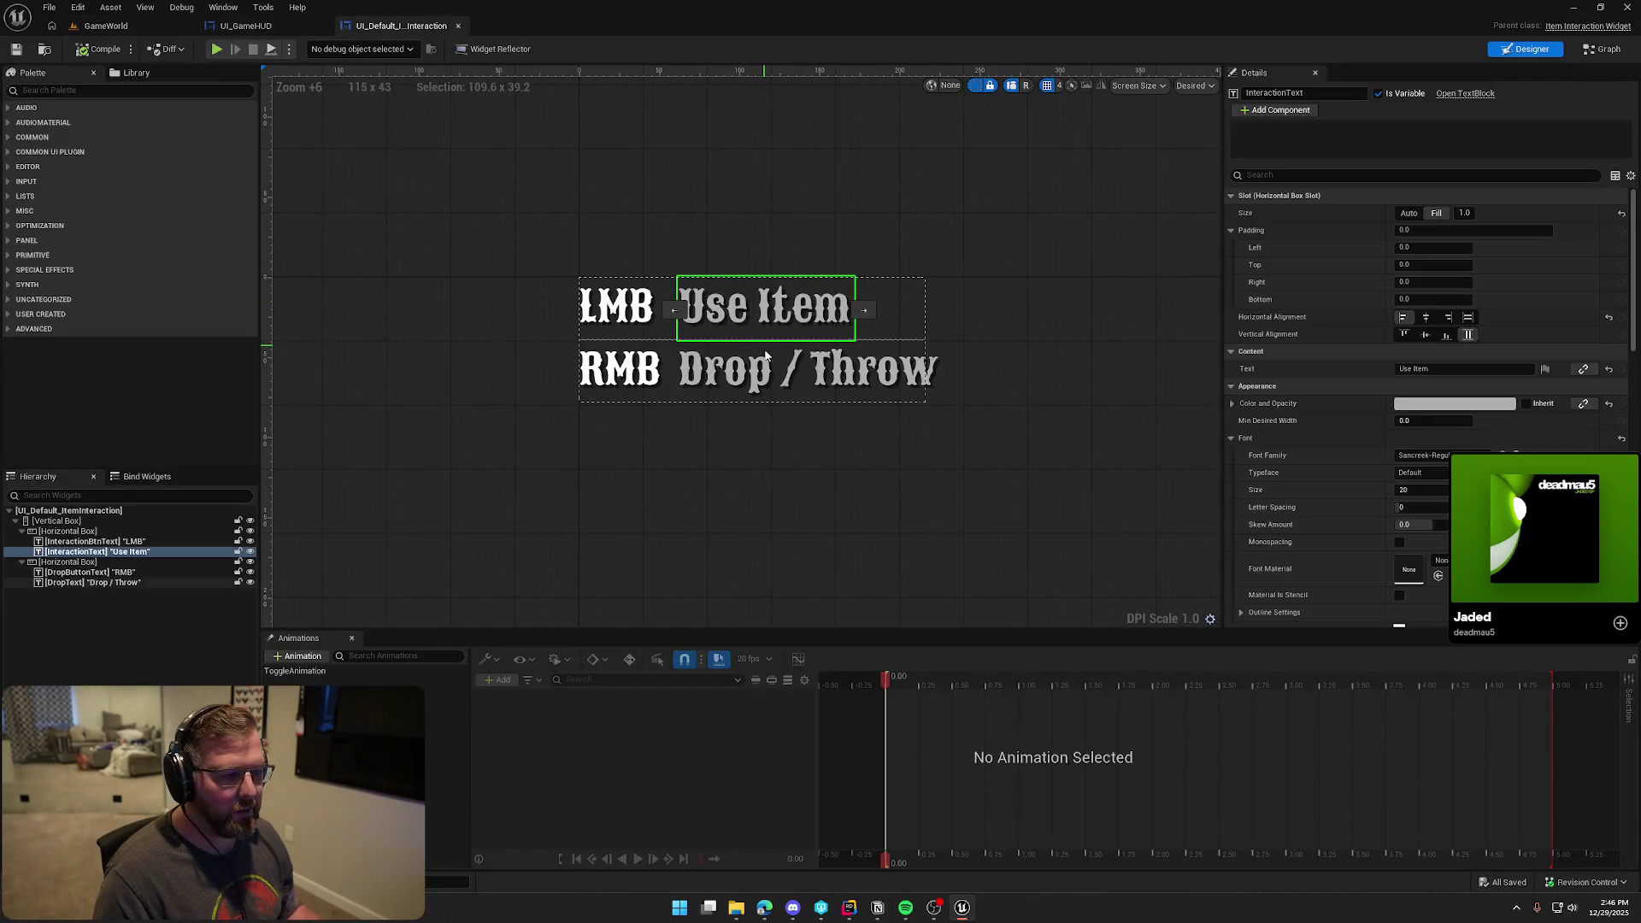
pyautogui.keyDown('ctrl'); pyautogui.click(804, 369); pyautogui.keyUp('ctrl')
pyautogui.click(1453, 345)
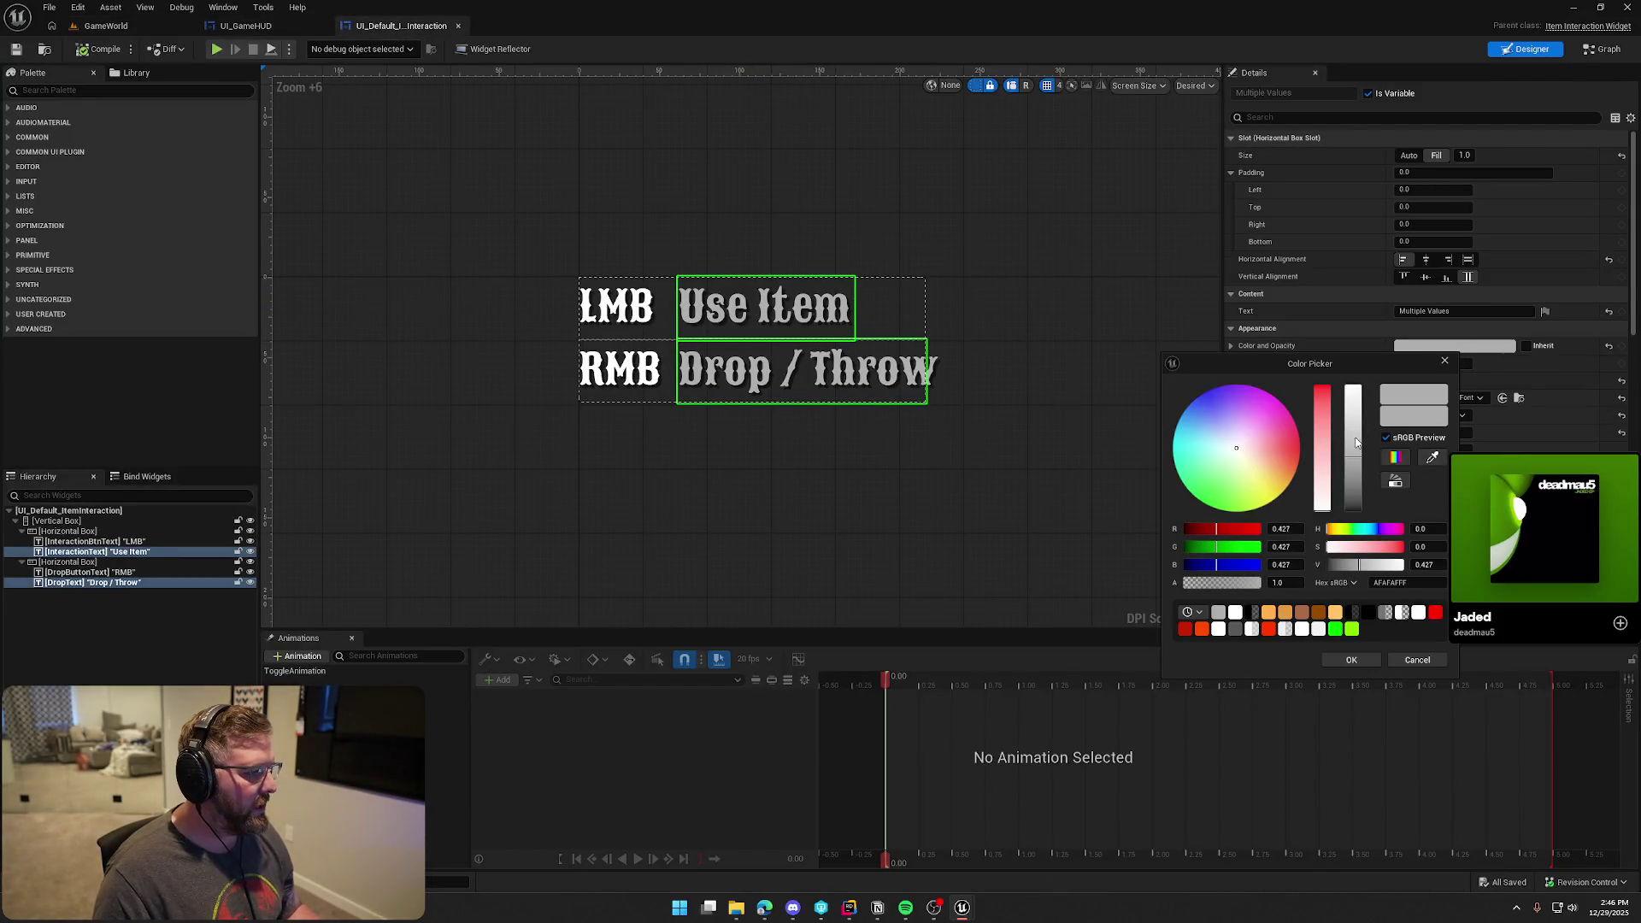
pyautogui.moveTo(1357, 442); pyautogui.dragTo(1357, 425)
pyautogui.click(1336, 667)
pyautogui.click(1029, 327)
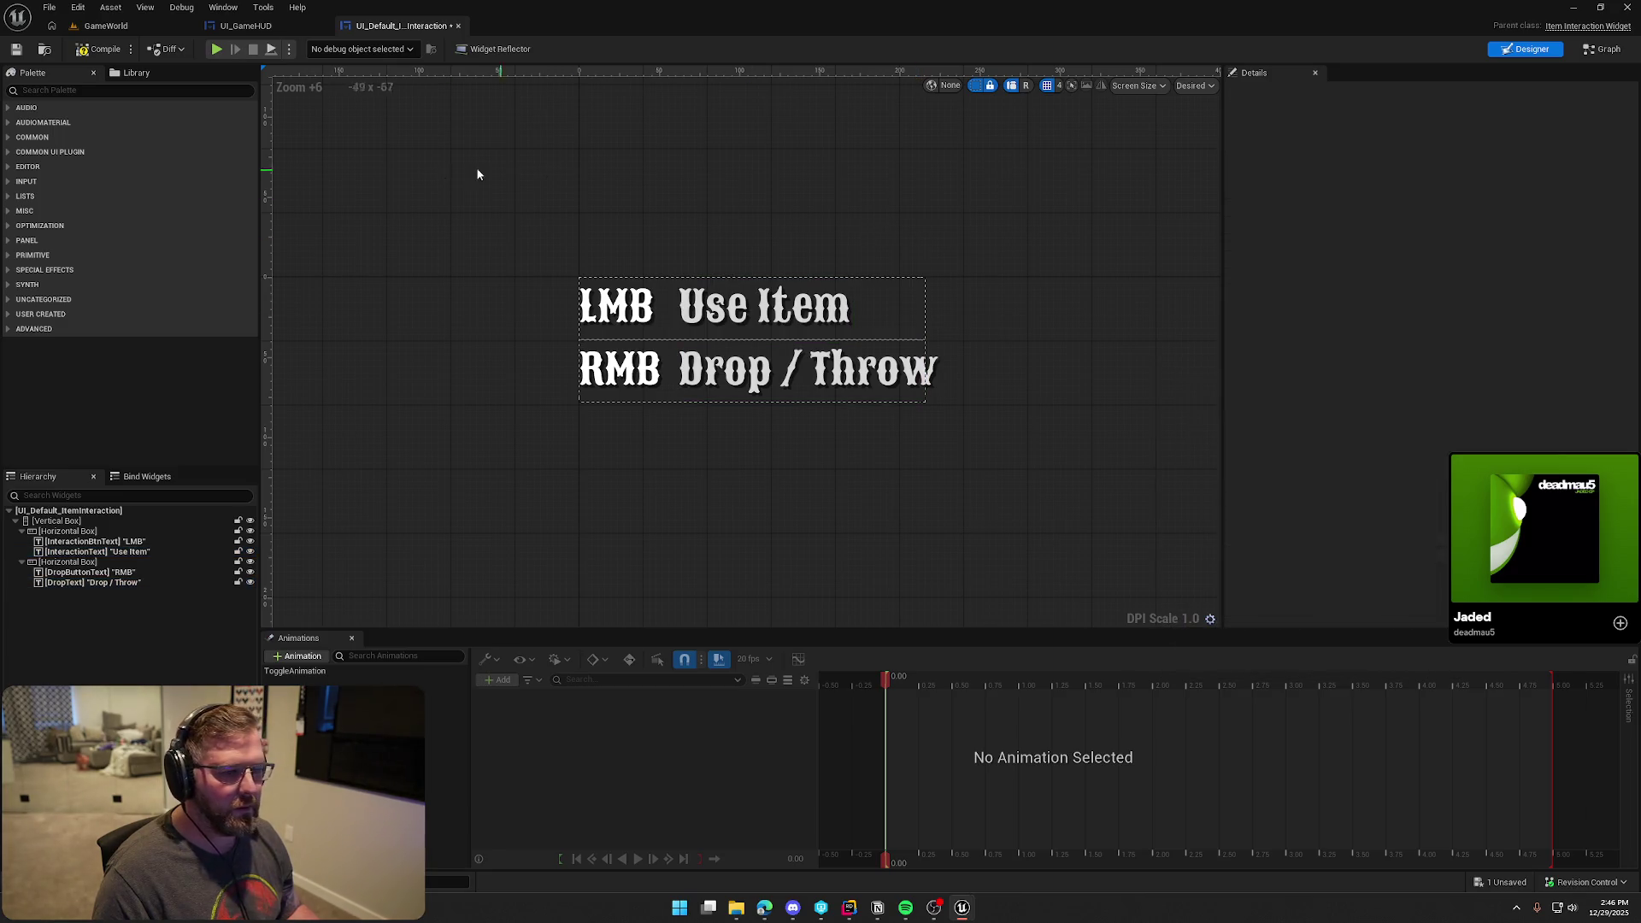
# Retest the prompt by playing GameWorld and walking around
pyautogui.click(106, 26)
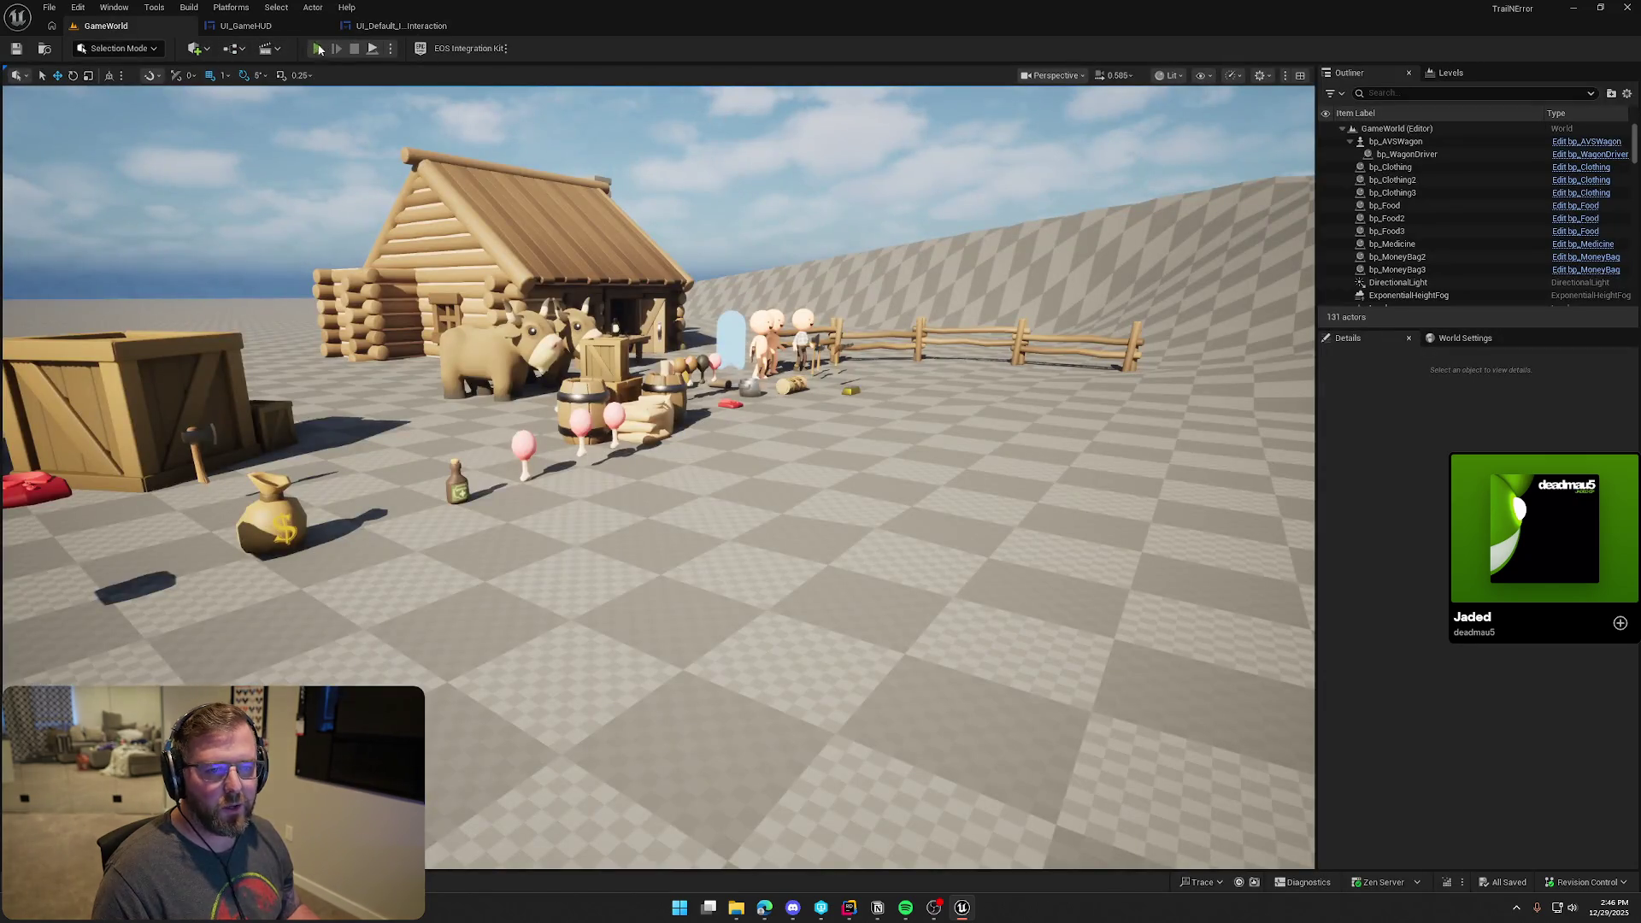
pyautogui.click(319, 49)
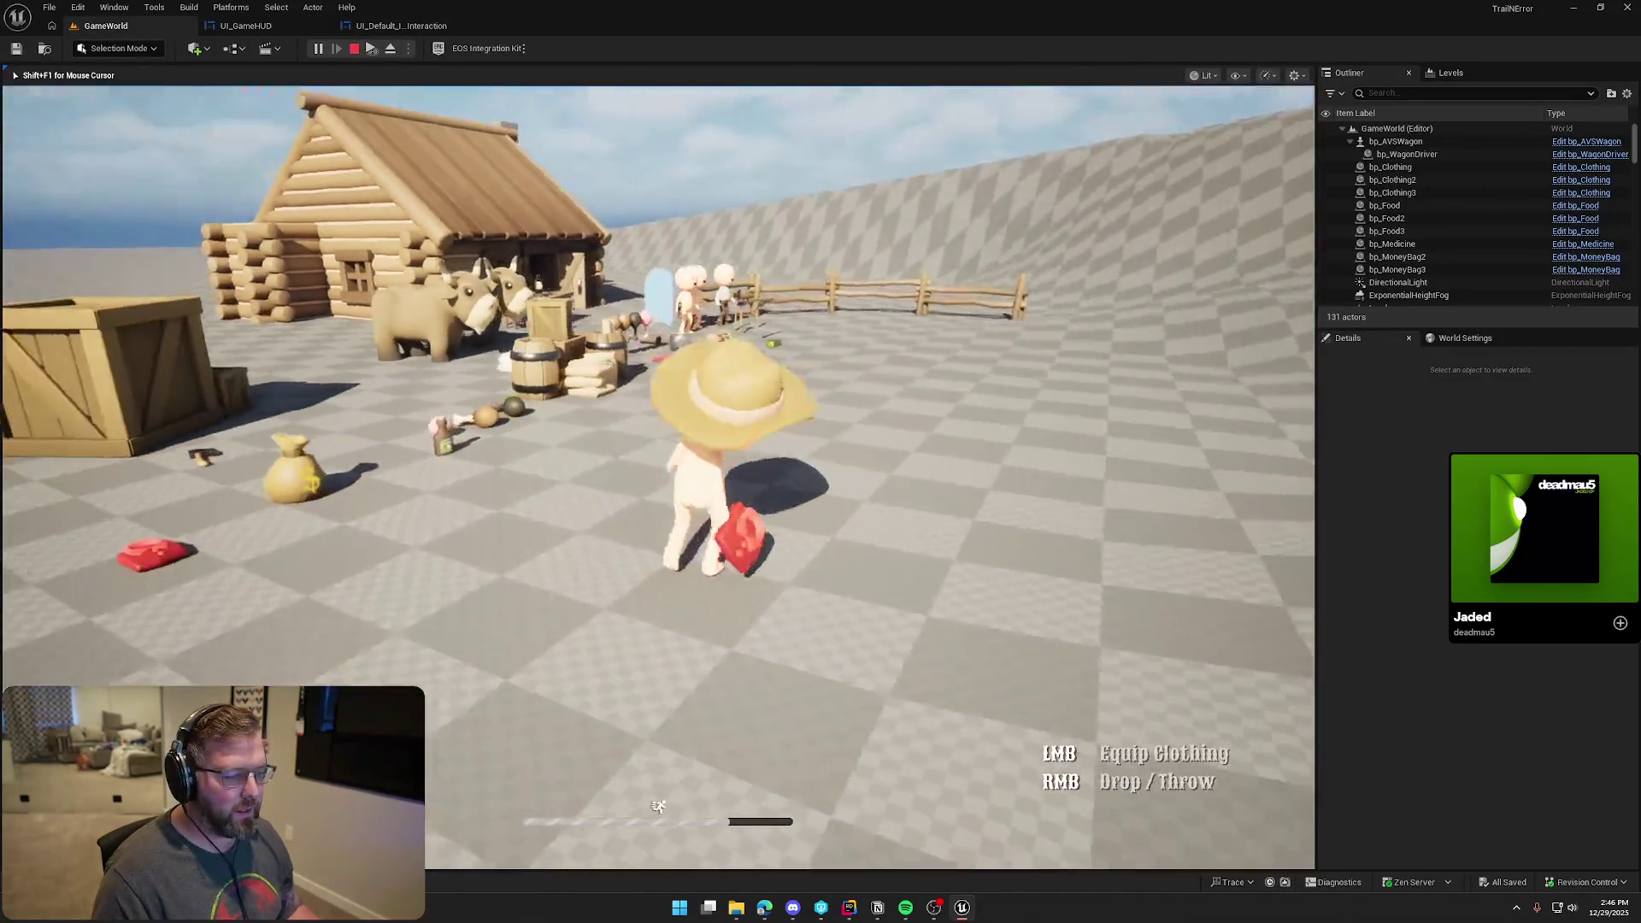
pyautogui.press('a')
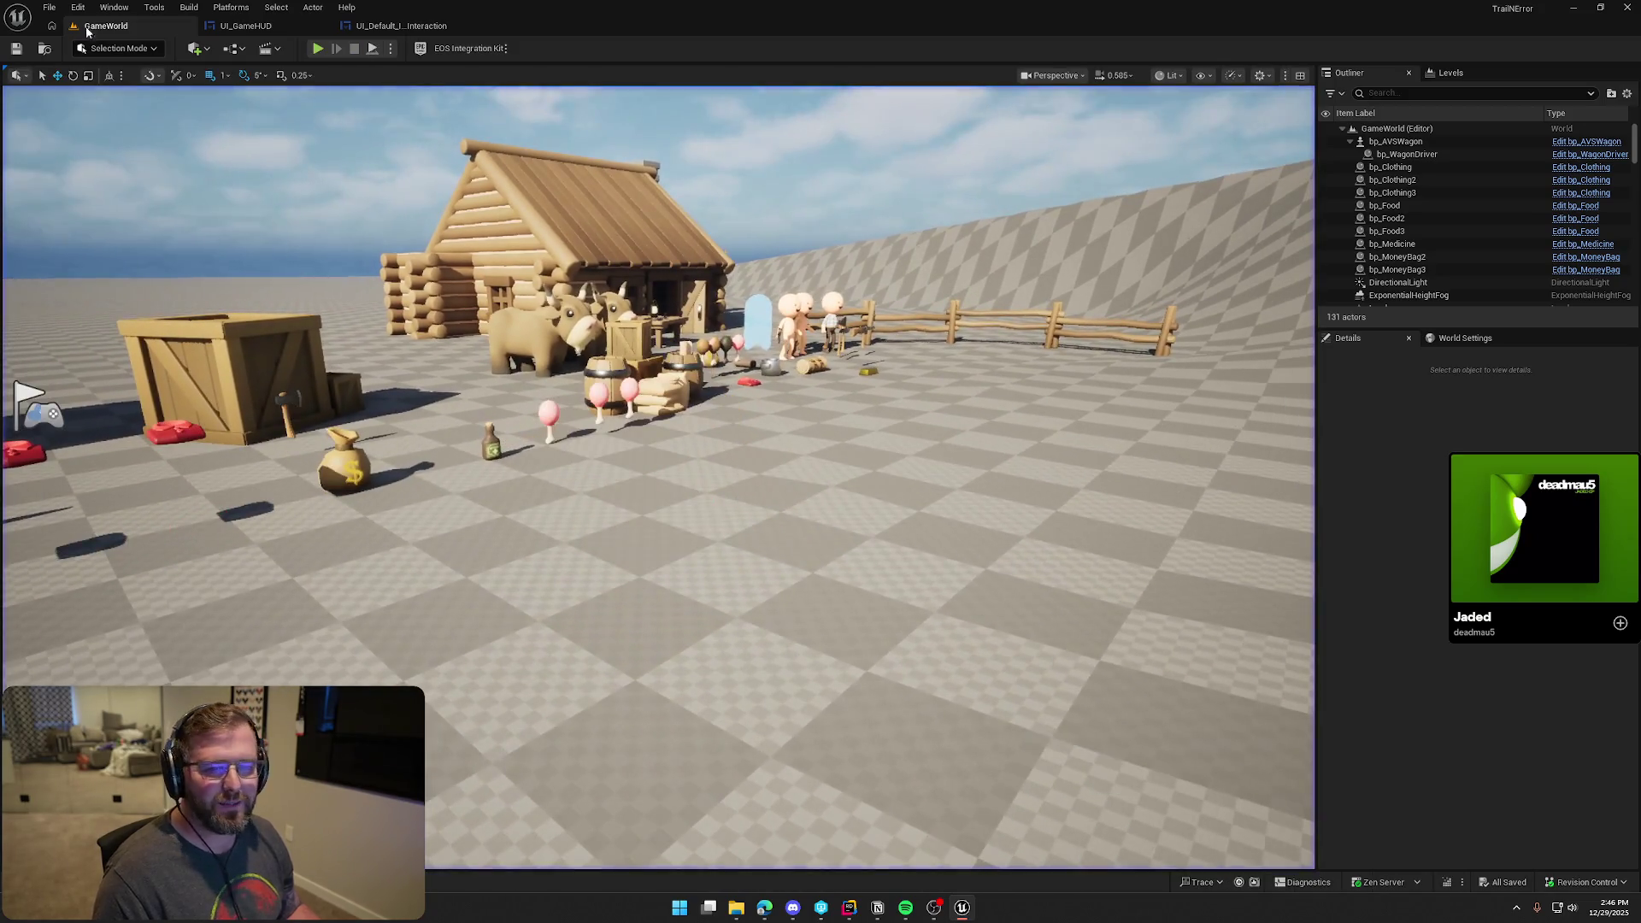
pyautogui.press('Escape')
# Reselect Use Item and Drop / Throw and open their colour settings
pyautogui.click(378, 26)
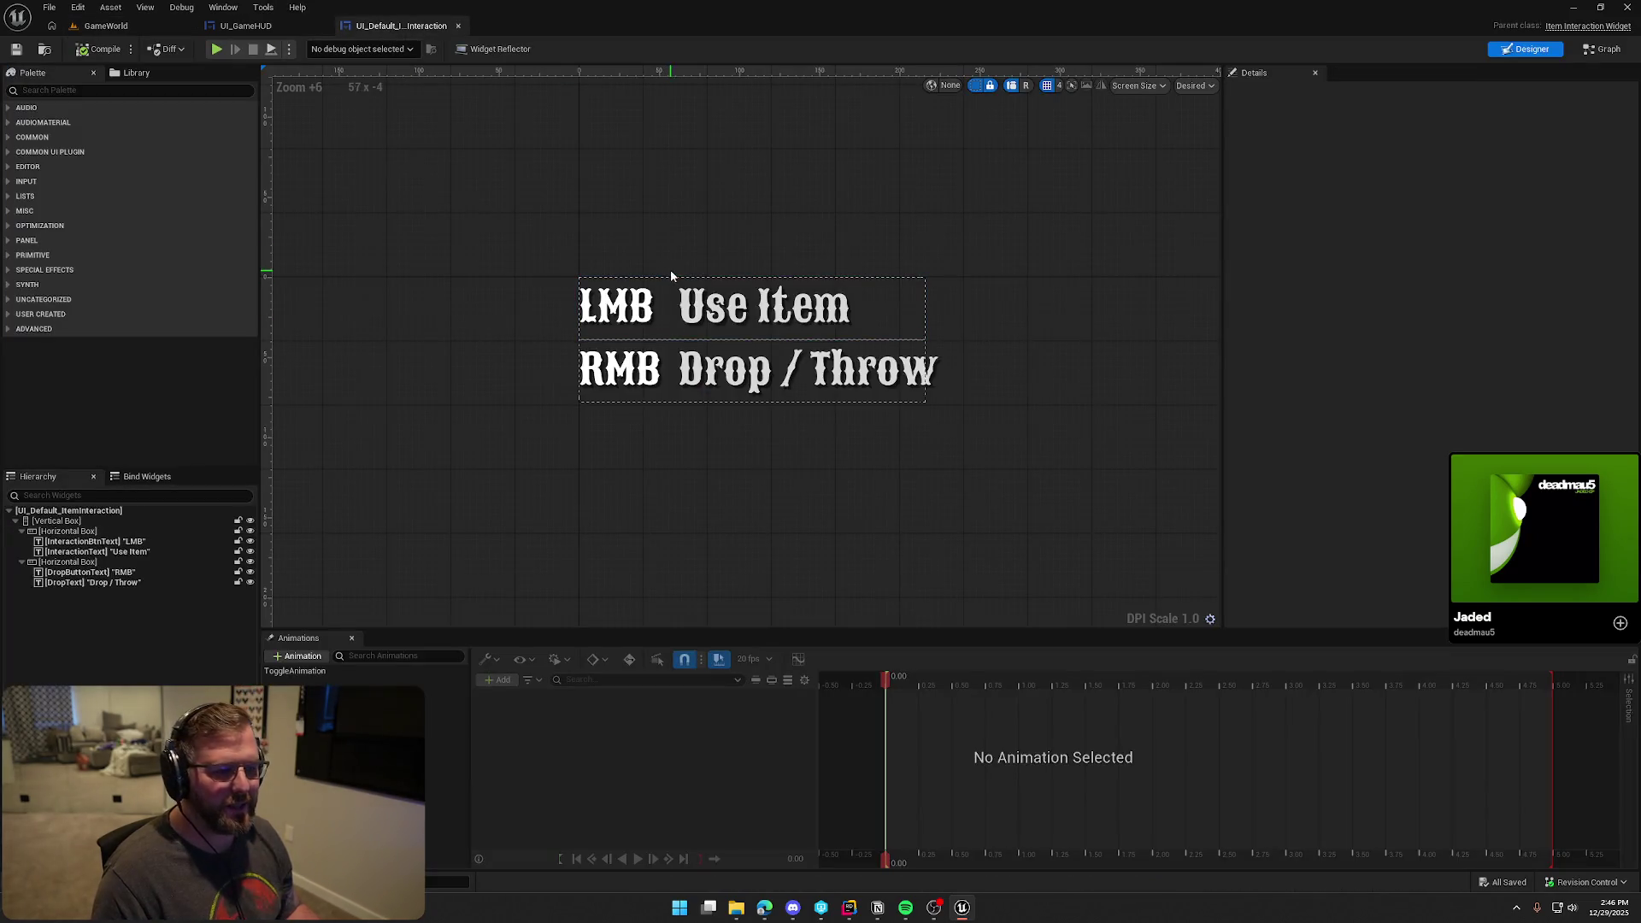
pyautogui.click(678, 282)
pyautogui.keyDown('ctrl'); pyautogui.click(777, 380); pyautogui.keyUp('ctrl')
pyautogui.click(1503, 347)
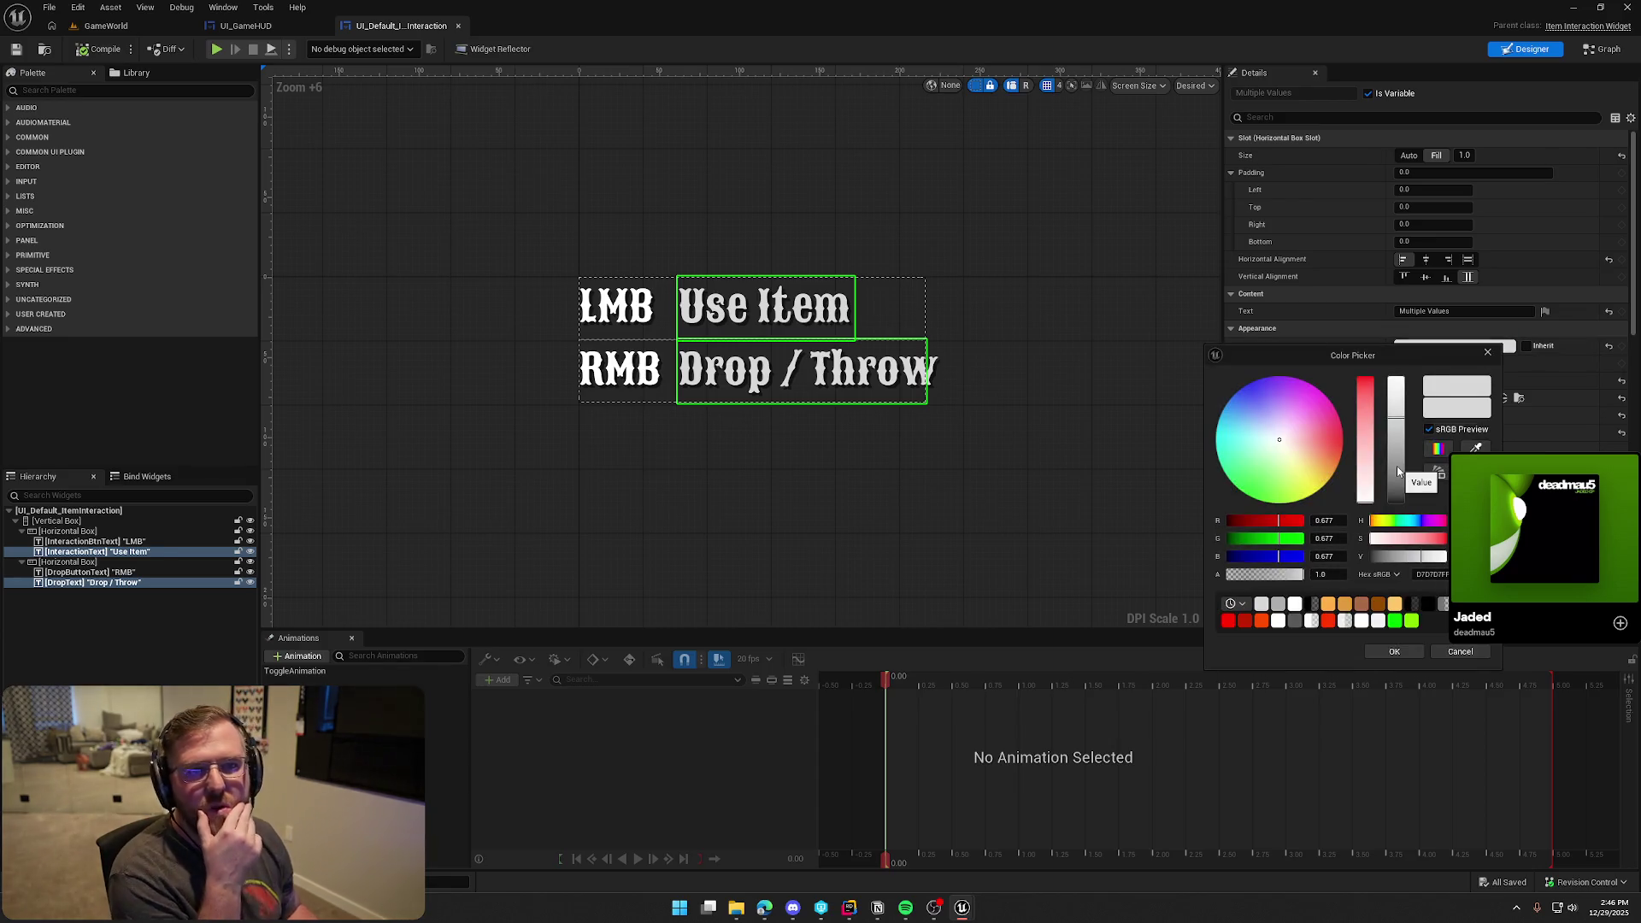
# Try white, cyan, pale yellow and orange tints on the action texts
pyautogui.moveTo(1397, 432); pyautogui.dragTo(1397, 379)
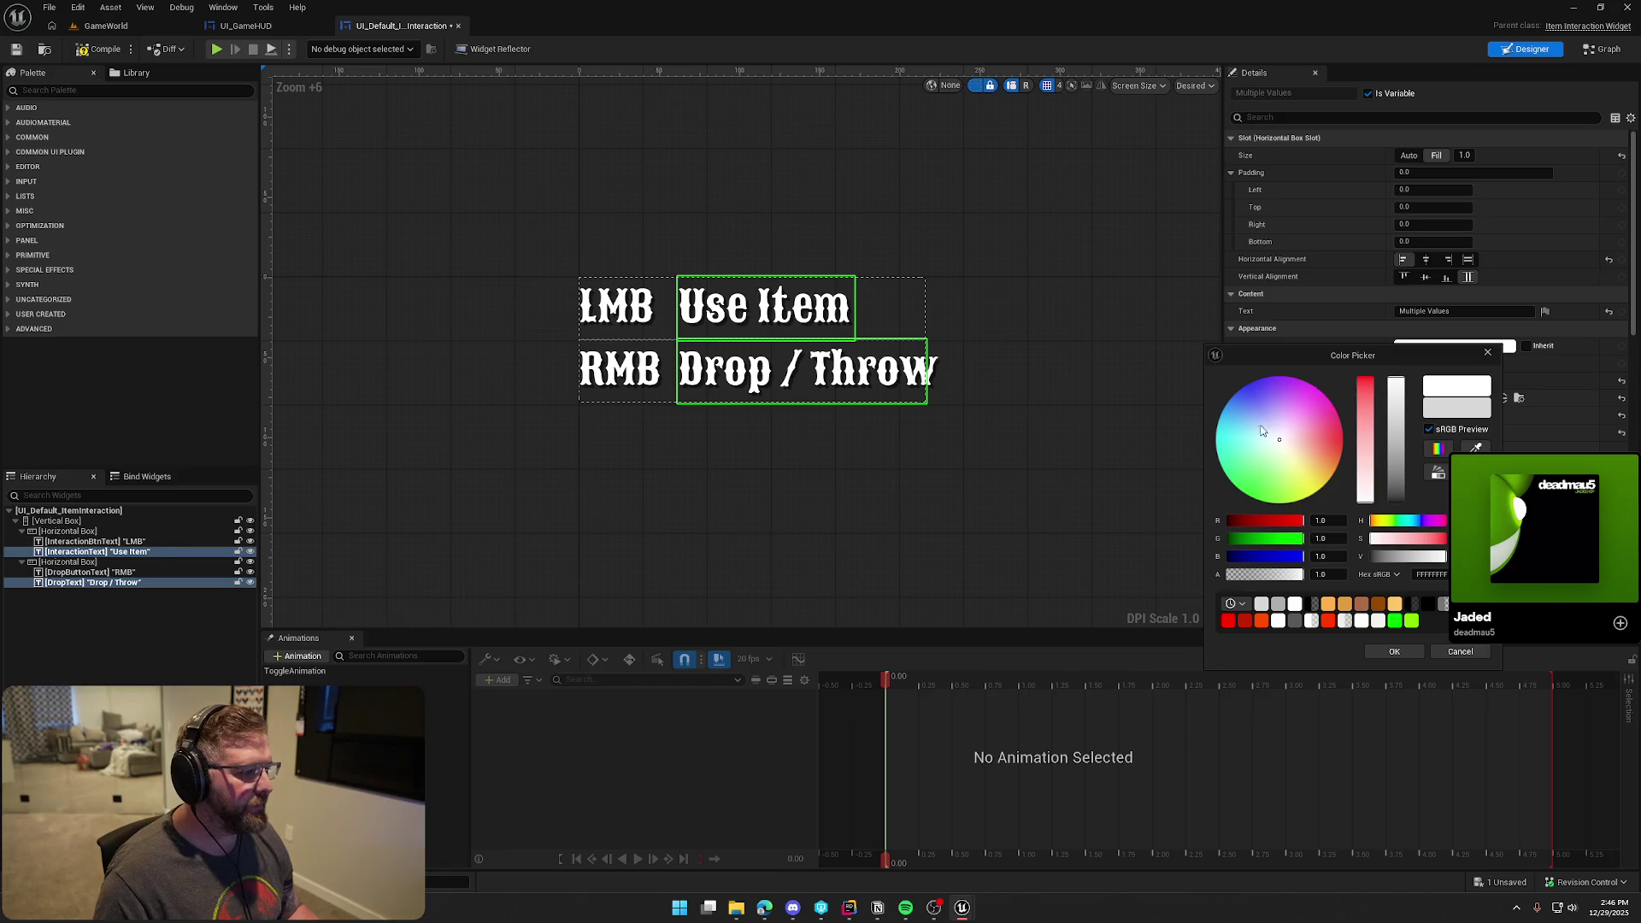
pyautogui.click(1248, 427)
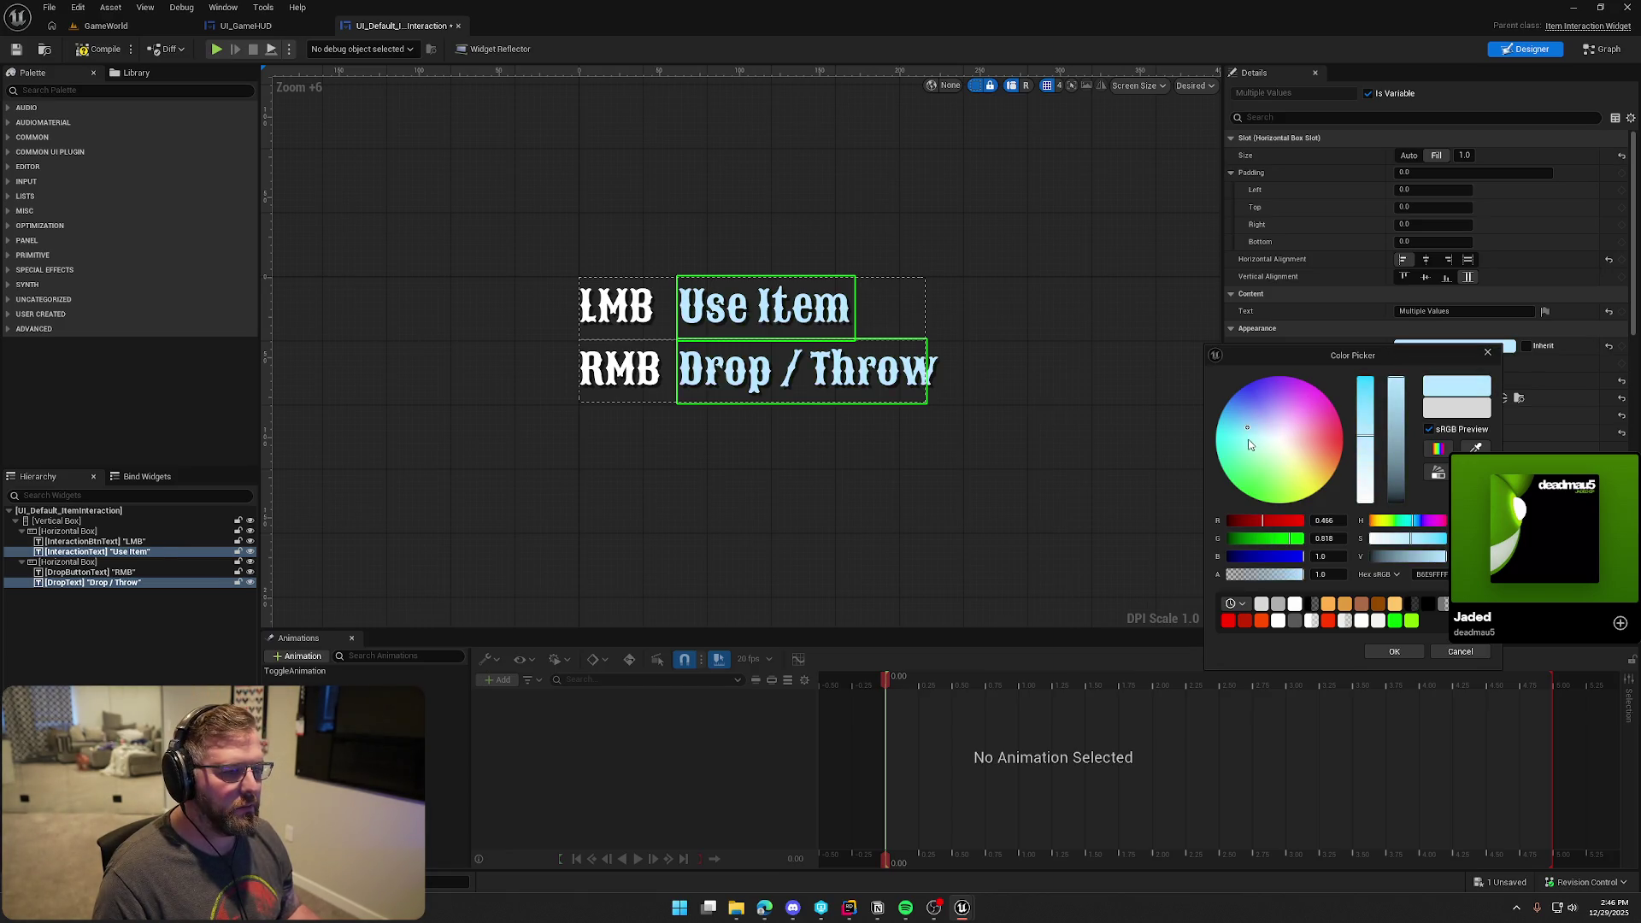
pyautogui.click(1235, 443)
pyautogui.moveTo(1249, 472); pyautogui.dragTo(1292, 473)
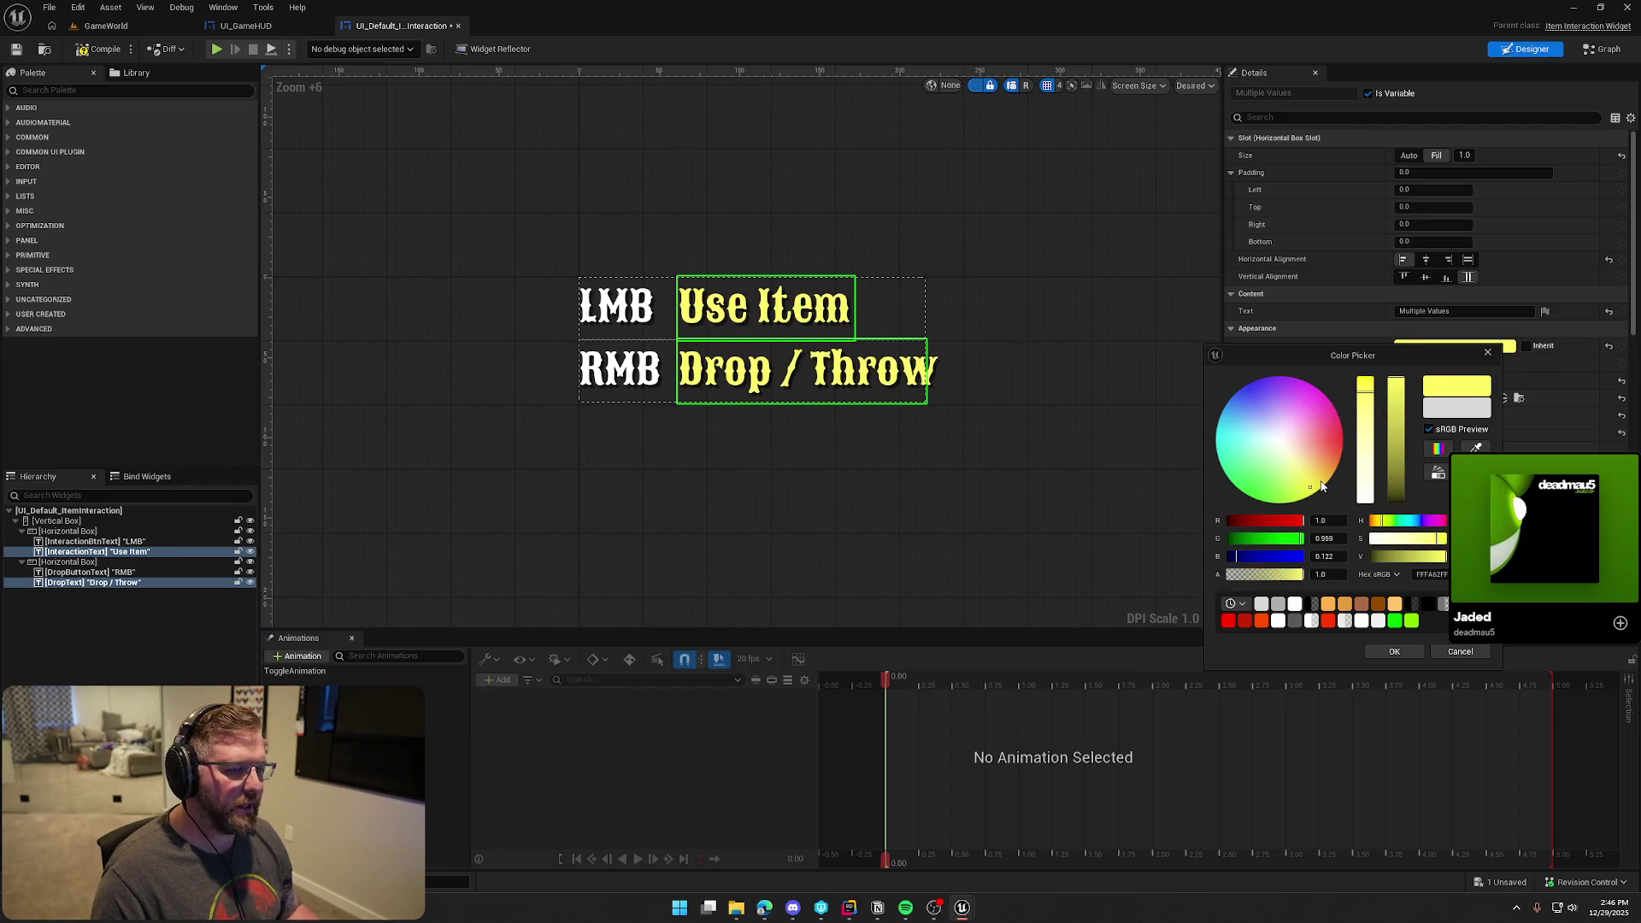
pyautogui.click(1325, 476)
pyautogui.moveTo(1322, 482); pyautogui.dragTo(1330, 464)
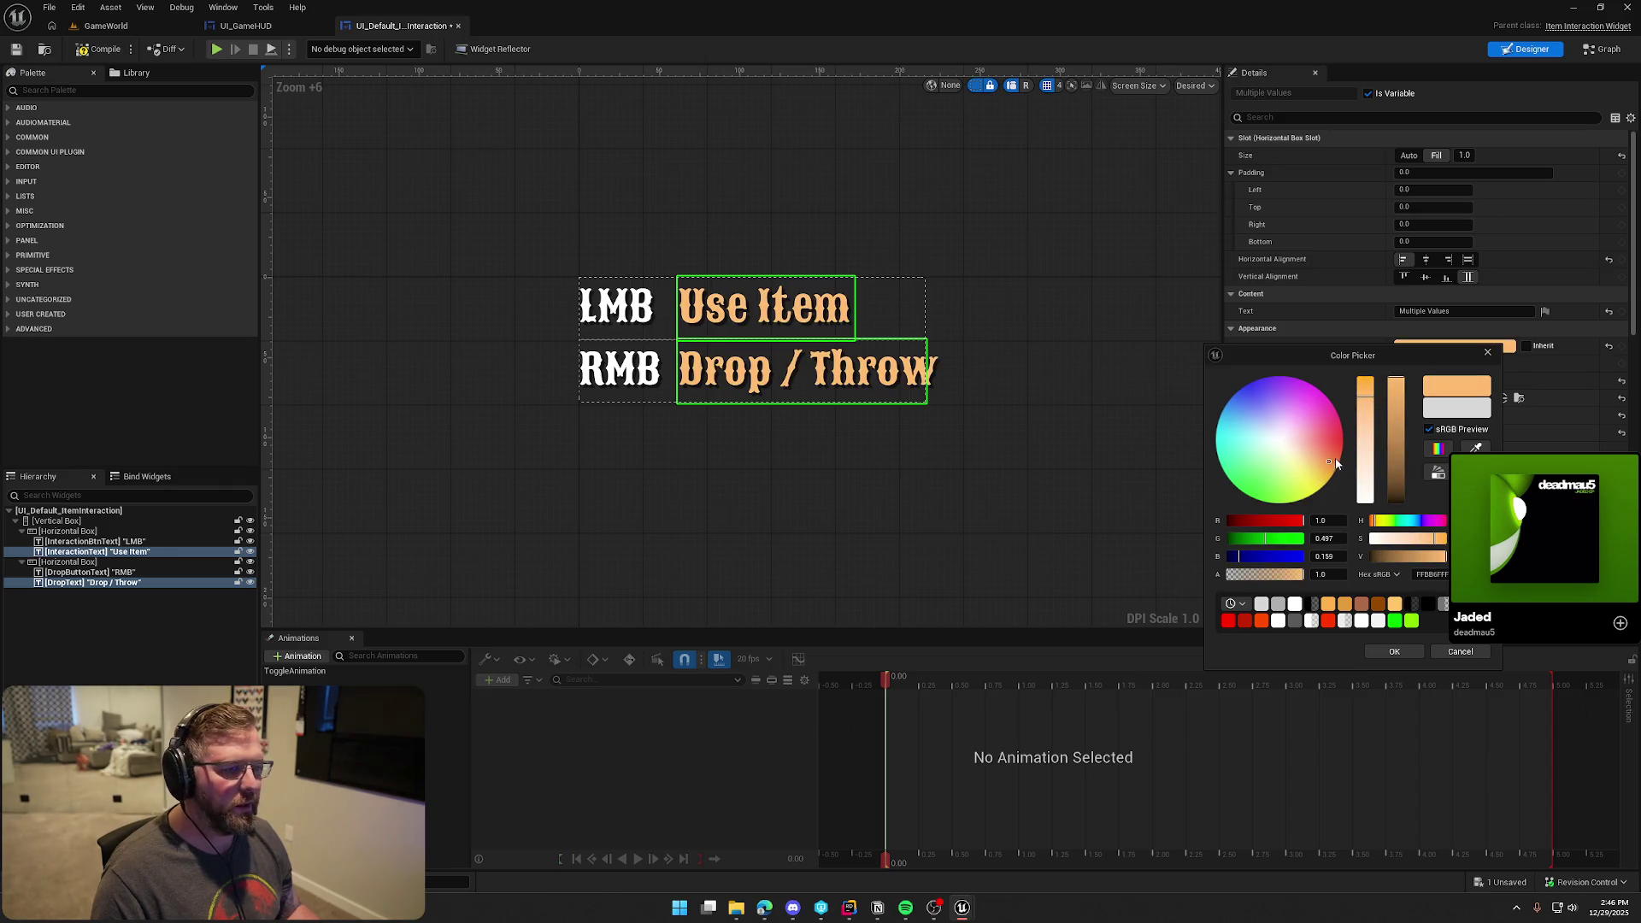
# After pink, lavender, mint and cyan trials, settle on a cream tint for the action texts
pyautogui.moveTo(1334, 455); pyautogui.dragTo(1343, 440)
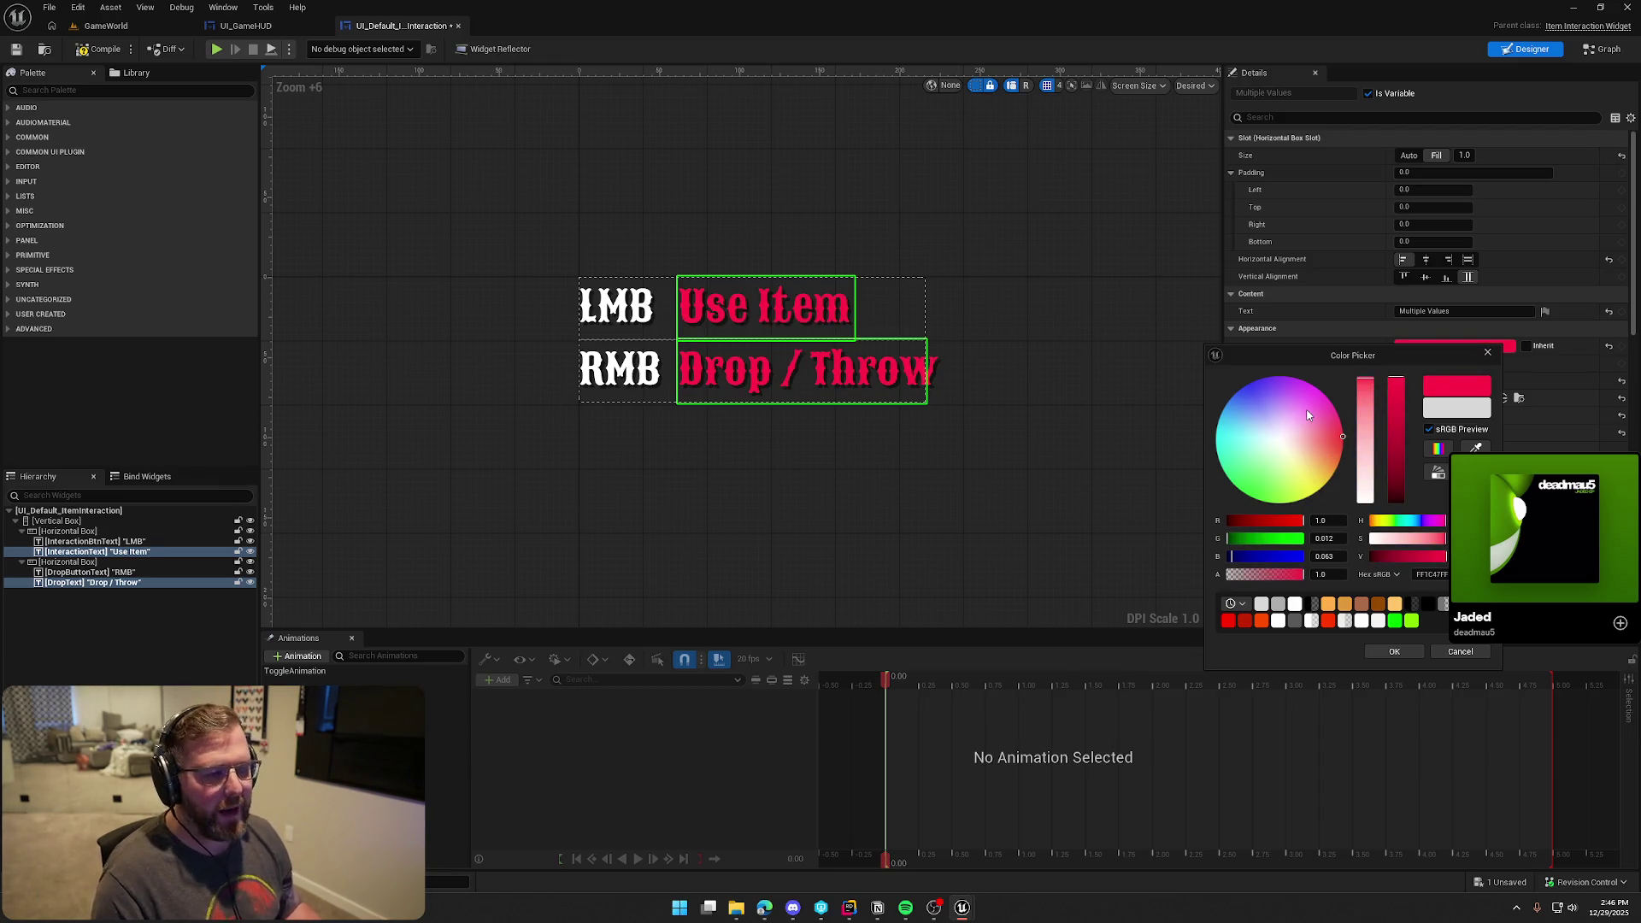
pyautogui.moveTo(1307, 415)
pyautogui.mouseDown()
pyautogui.moveTo(1268, 421)
pyautogui.moveTo(1304, 443)
pyautogui.moveTo(1301, 469)
pyautogui.mouseUp()
pyautogui.click(1260, 458)
pyautogui.click(1282, 436)
pyautogui.moveTo(1270, 420); pyautogui.dragTo(1260, 438)
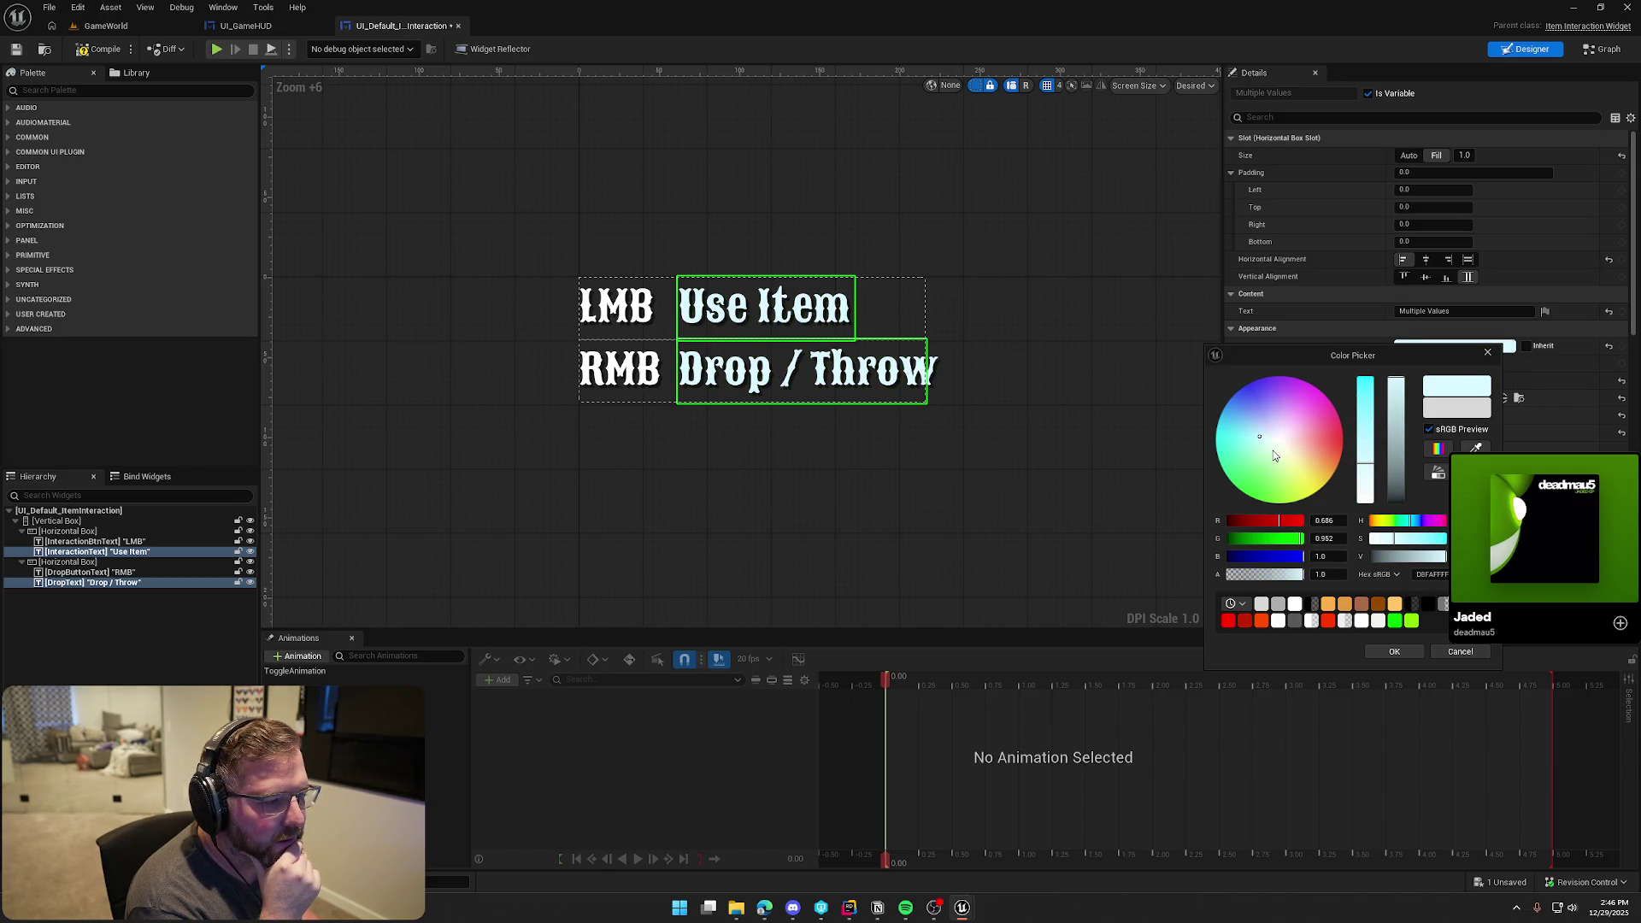
pyautogui.click(1303, 463)
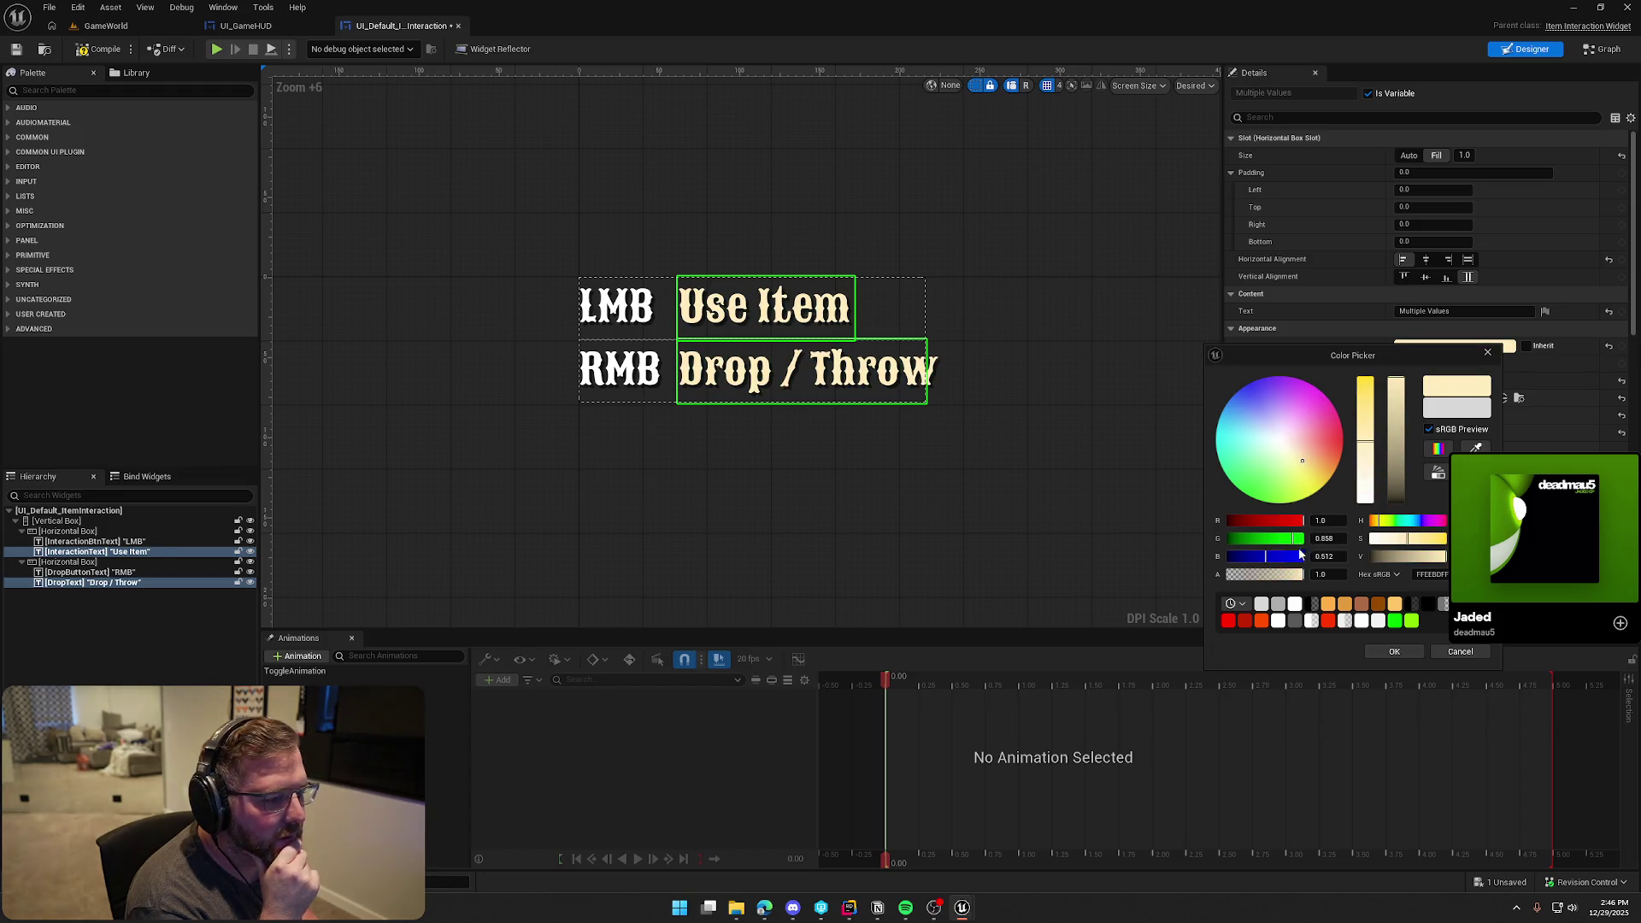
pyautogui.click(1219, 468)
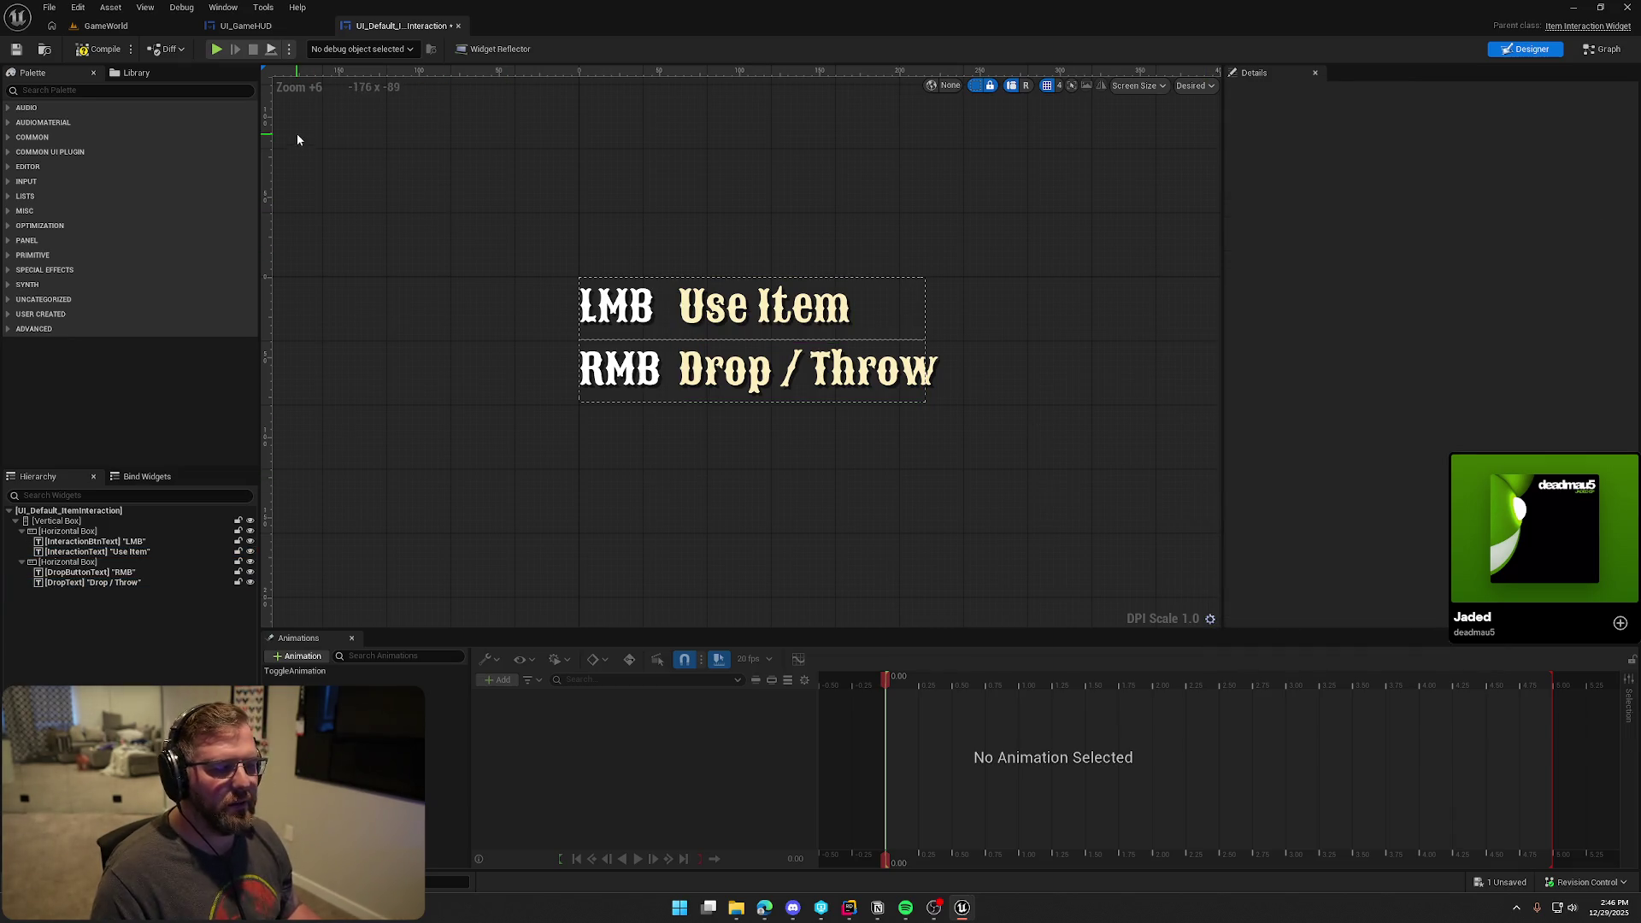
pyautogui.click(115, 25)
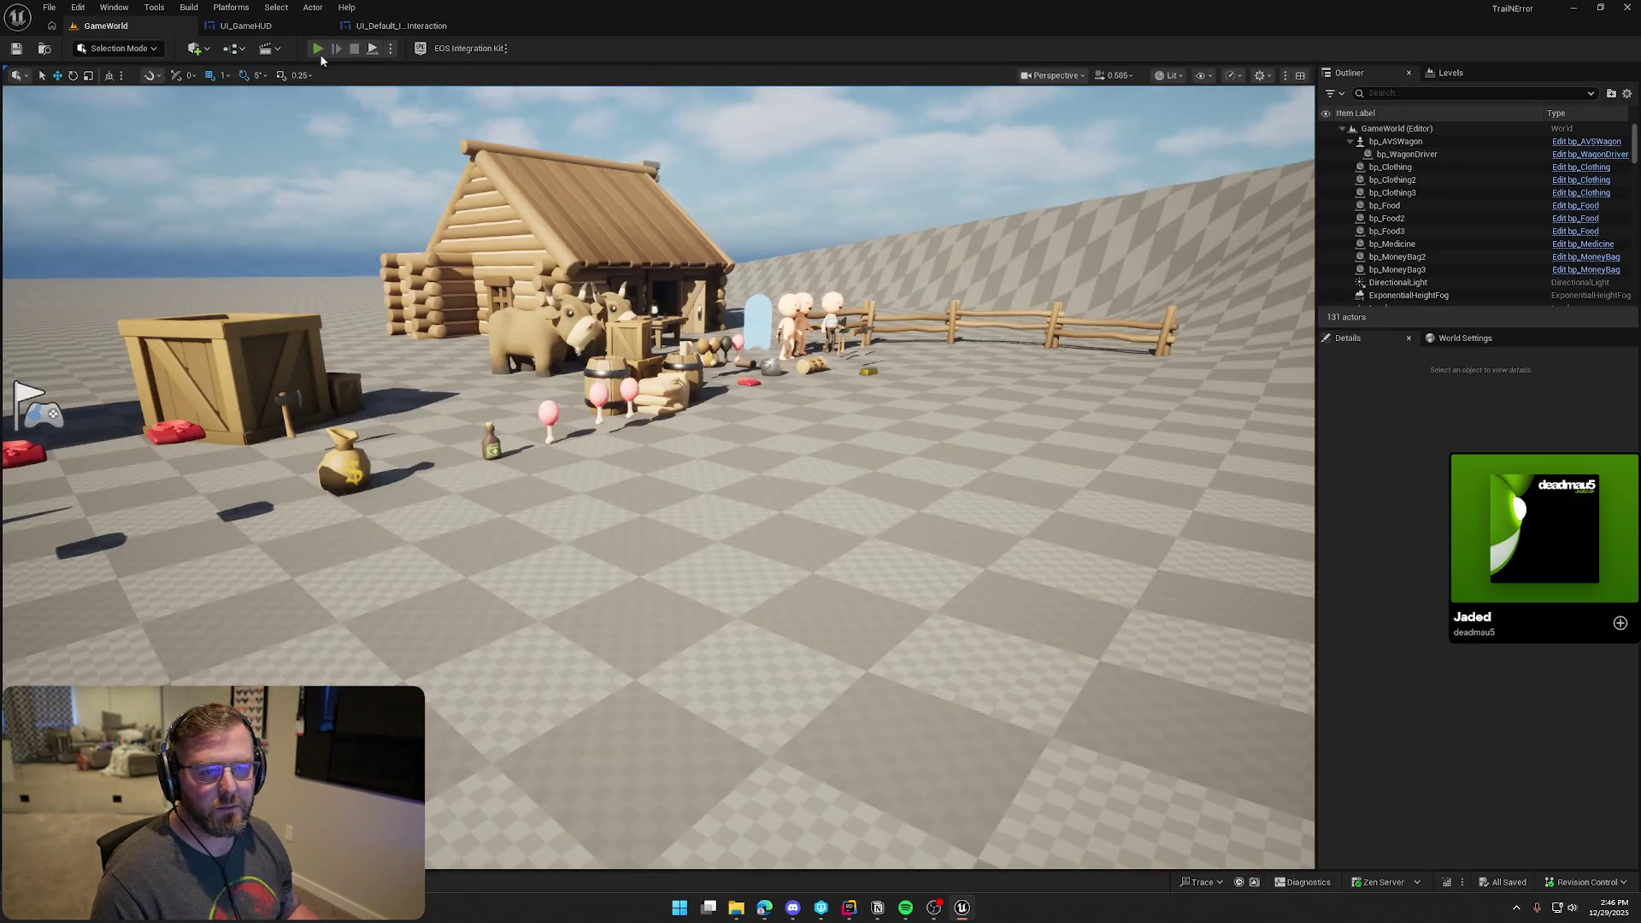
# After a brief playtest, desaturate the Use Item and Drop / Throw texts to white
pyautogui.click(317, 49)
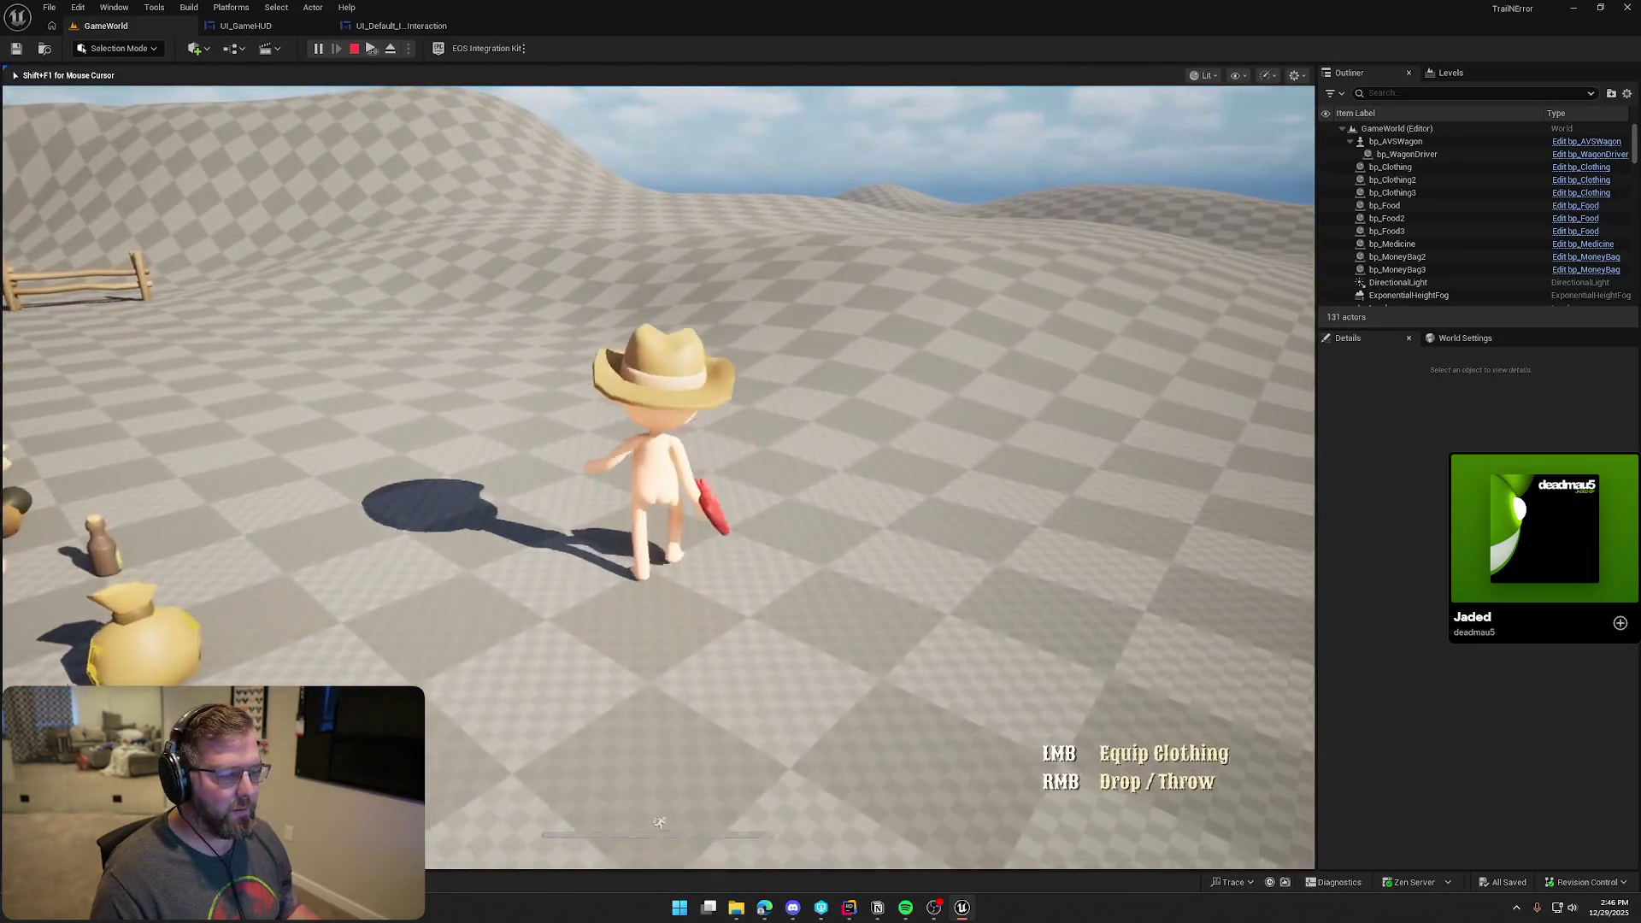
pyautogui.press('Escape')
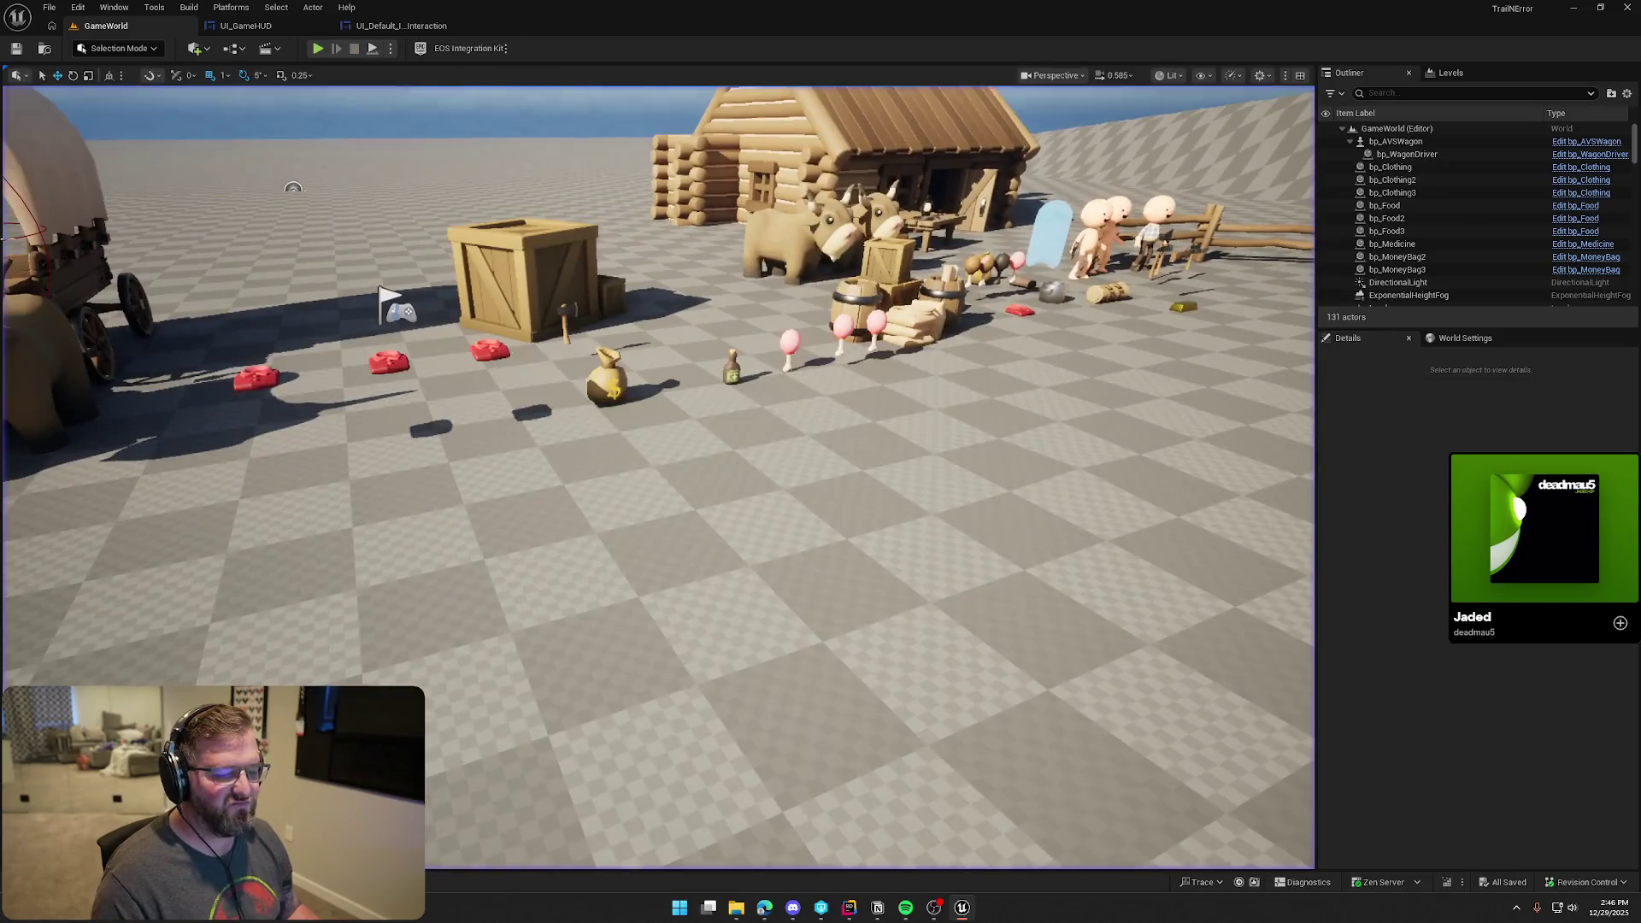
pyautogui.click(380, 26)
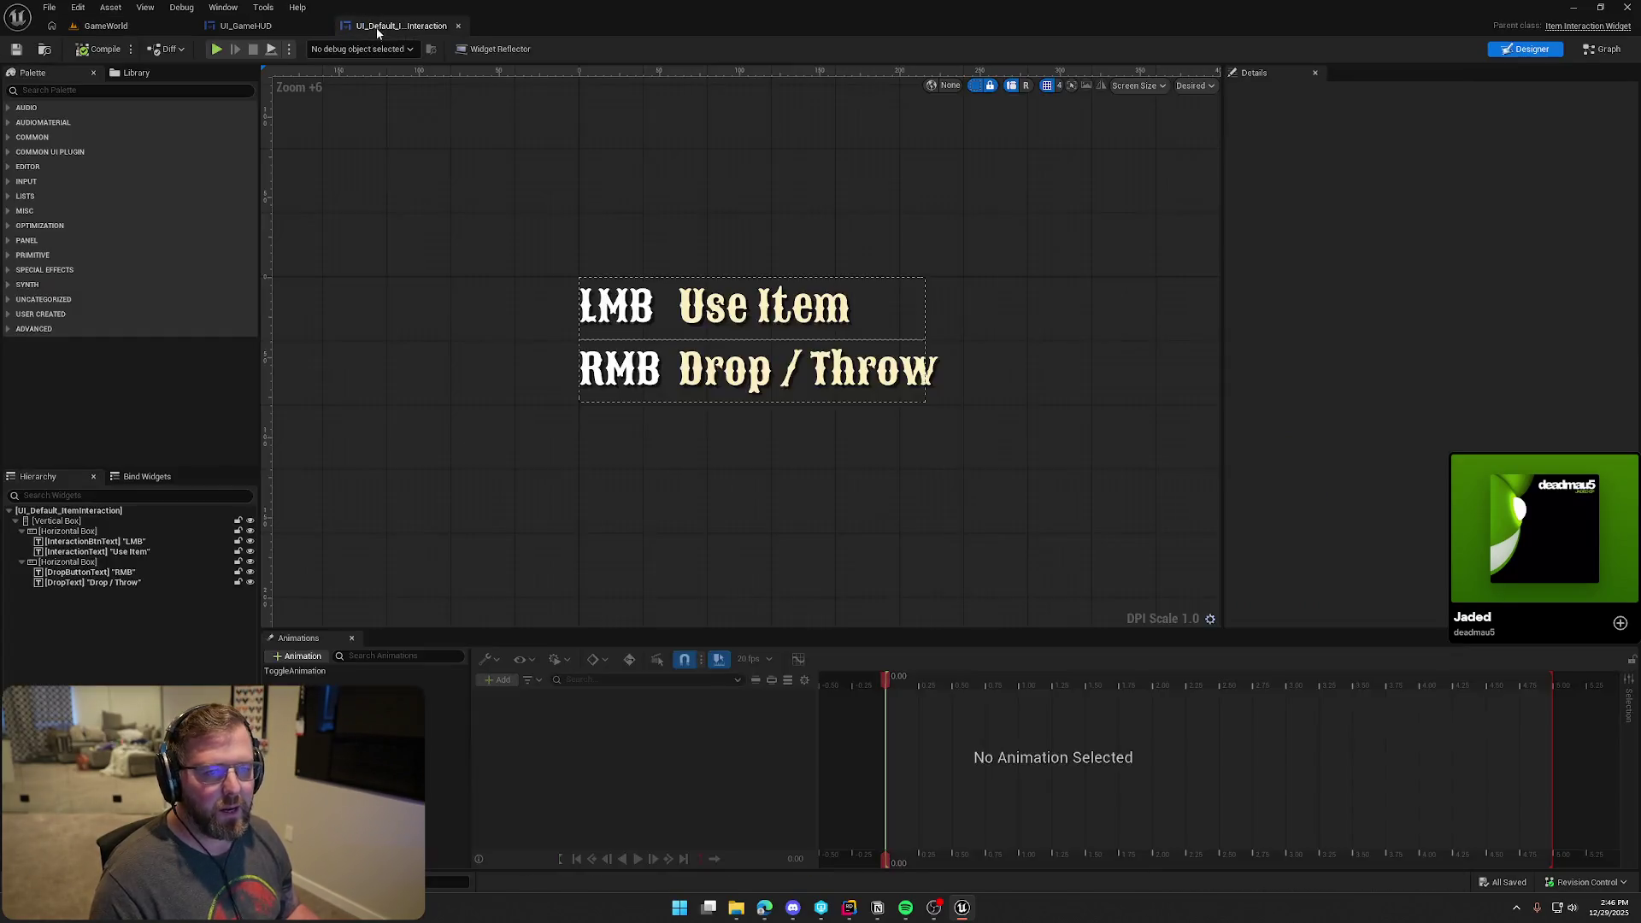
pyautogui.click(710, 311)
pyautogui.keyDown('ctrl'); pyautogui.click(769, 369); pyautogui.keyUp('ctrl')
pyautogui.click(1454, 345)
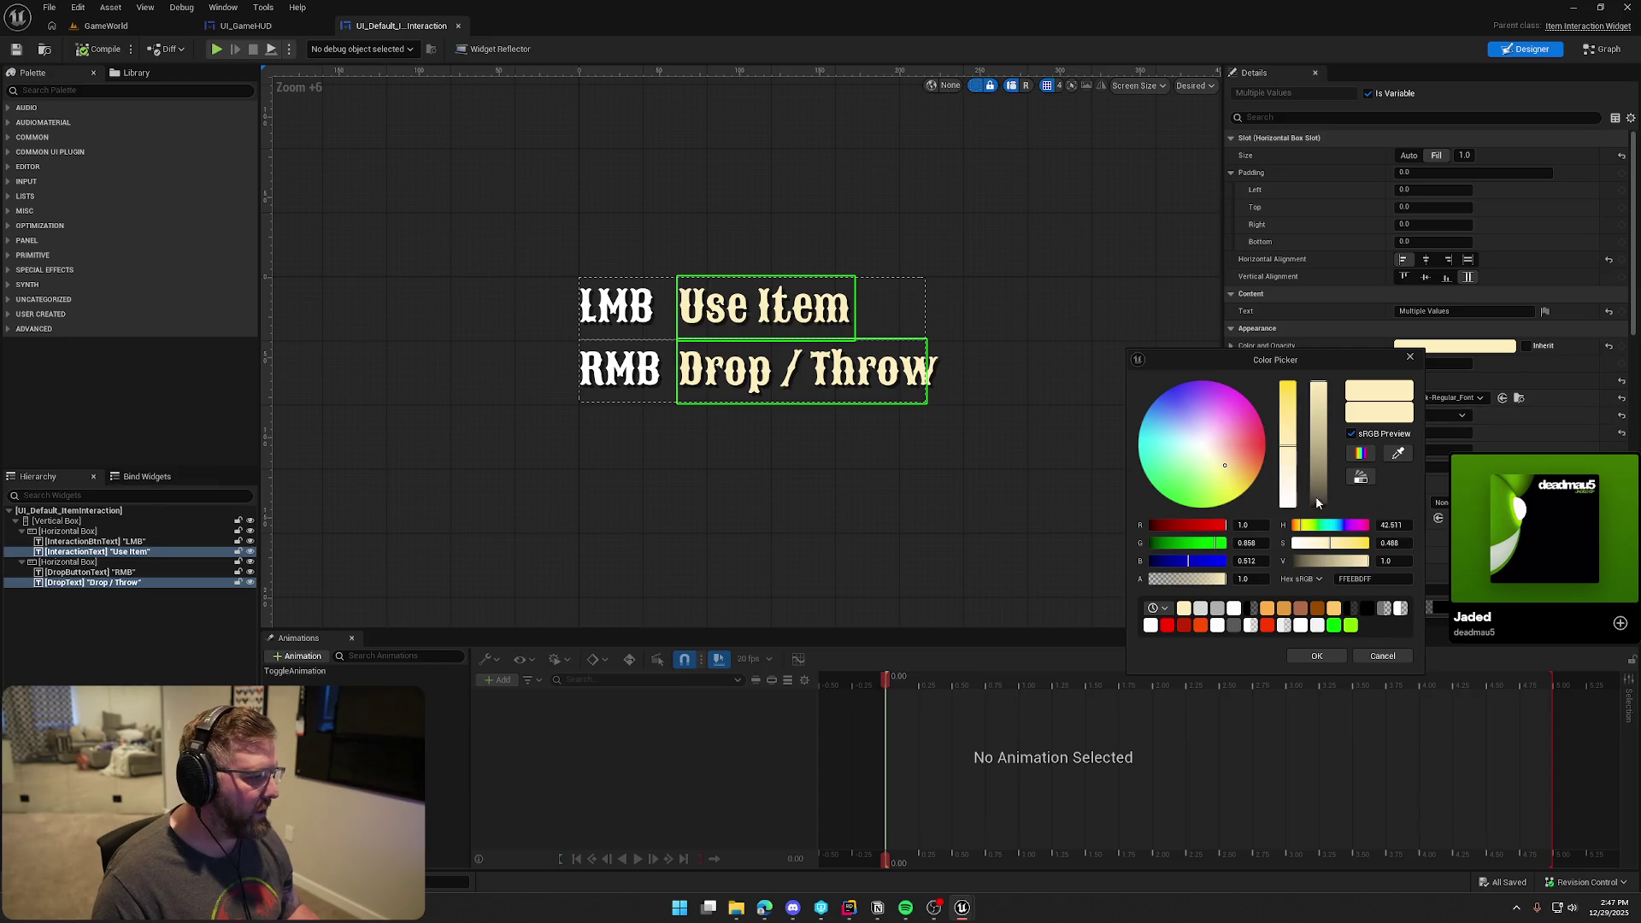
pyautogui.moveTo(1331, 543); pyautogui.dragTo(1293, 545)
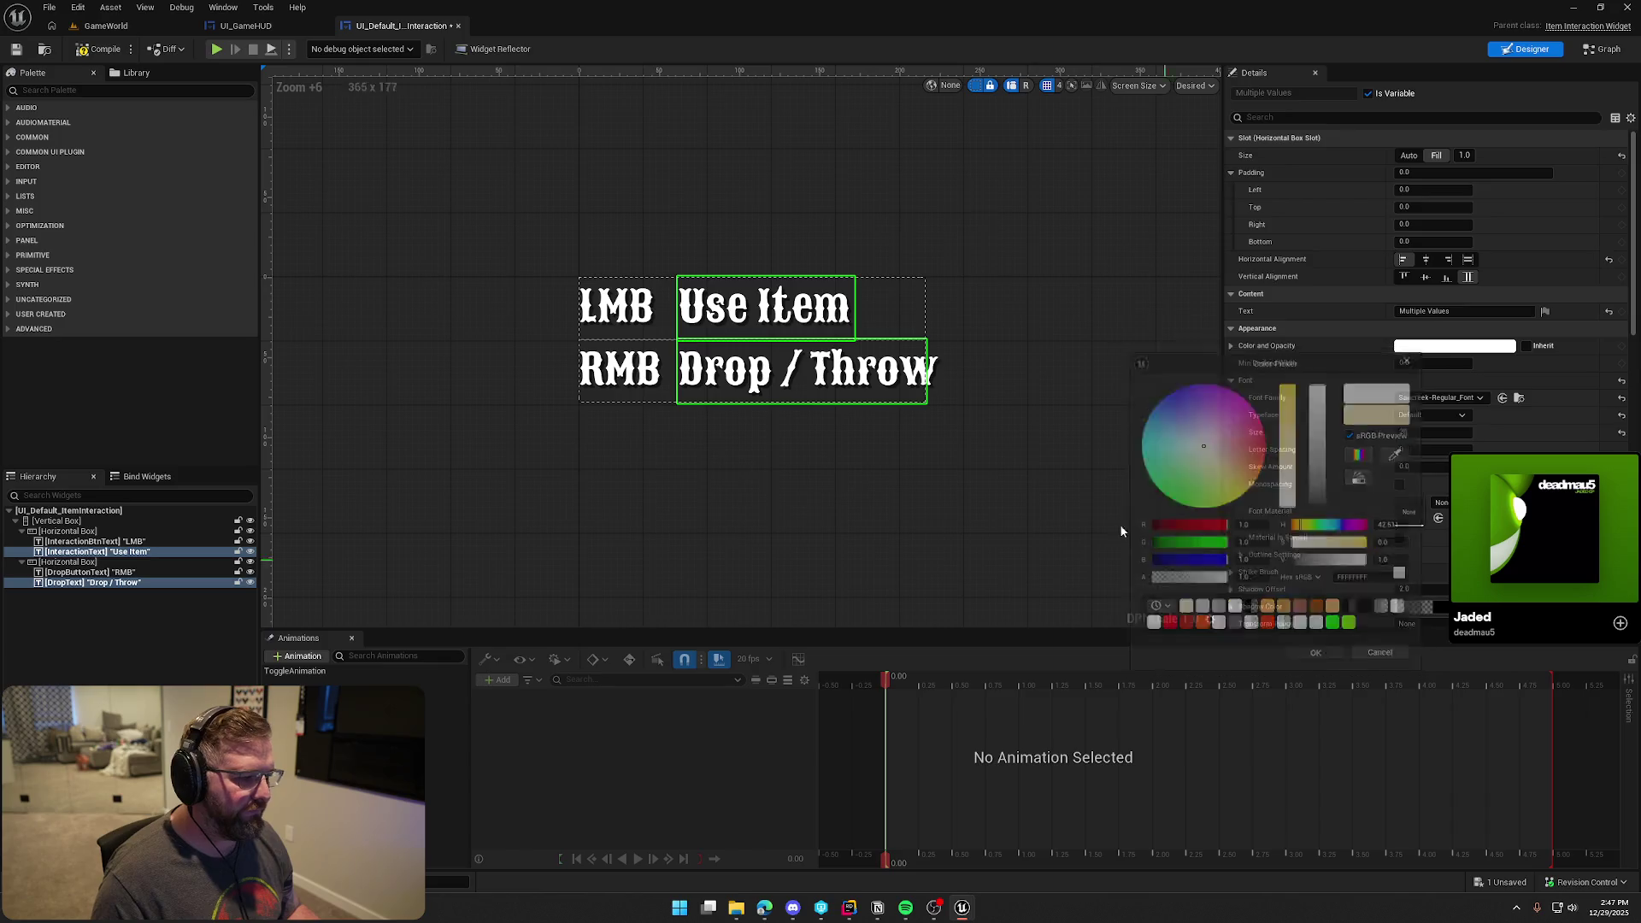
pyautogui.click(479, 197)
# Playtest GameWorld and pick up the red clothing to view the prompt
pyautogui.click(115, 28)
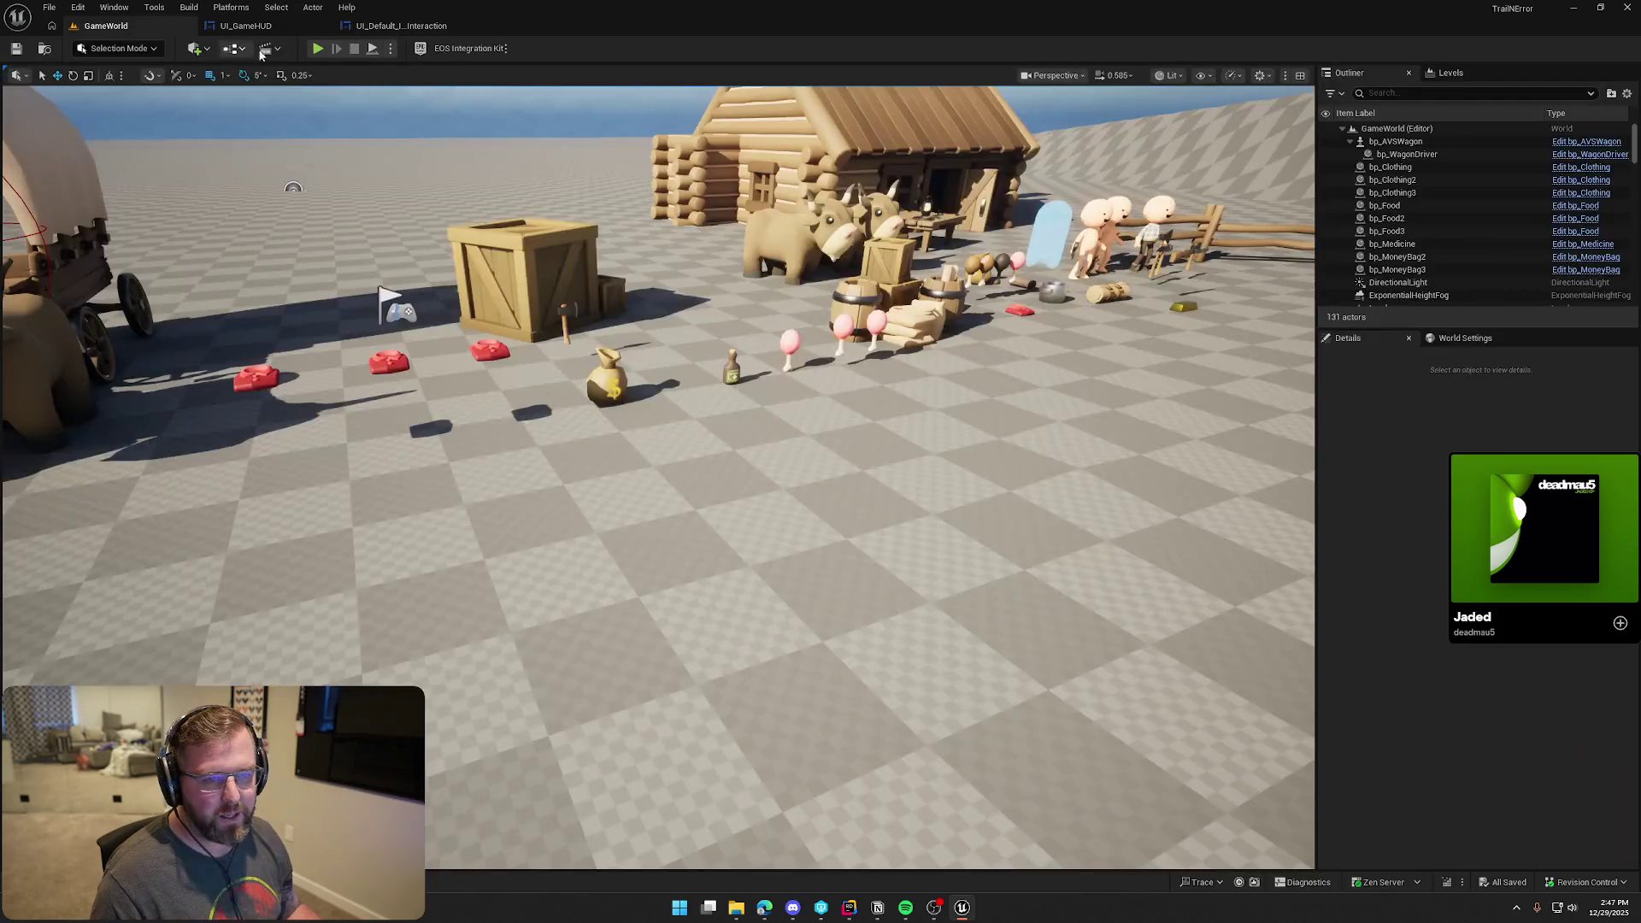
pyautogui.click(319, 50)
pyautogui.press('w')
pyautogui.press('e')
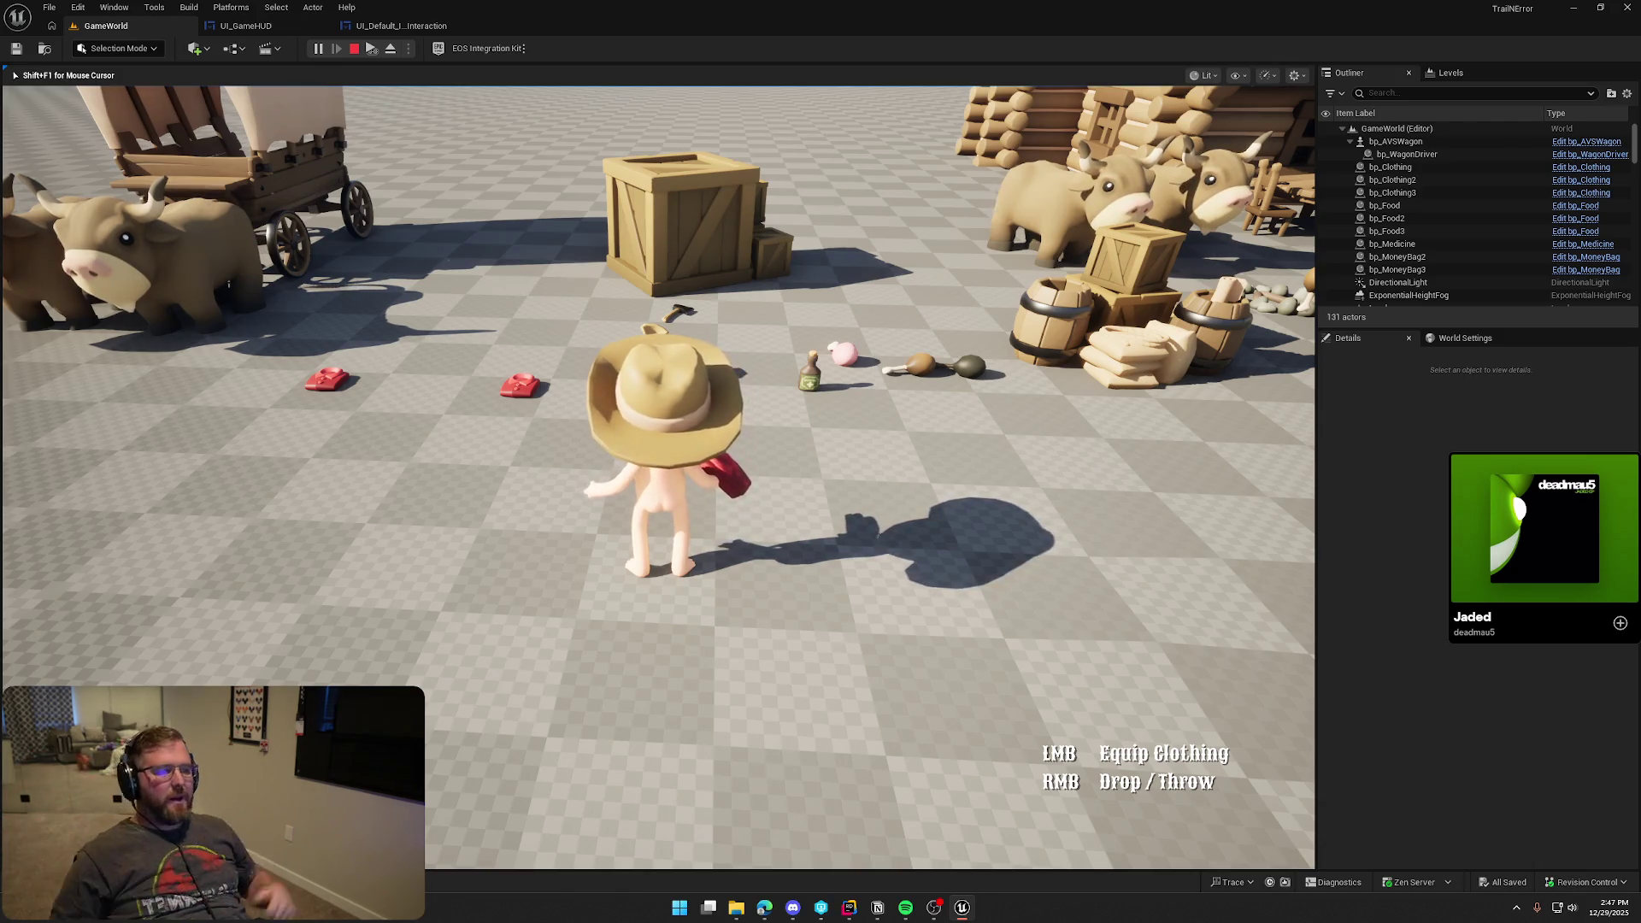
# Sprint toward the log cabin, end the GameWorld playtest, and open the Content Drawer
pyautogui.hotkey('shift', 'w')
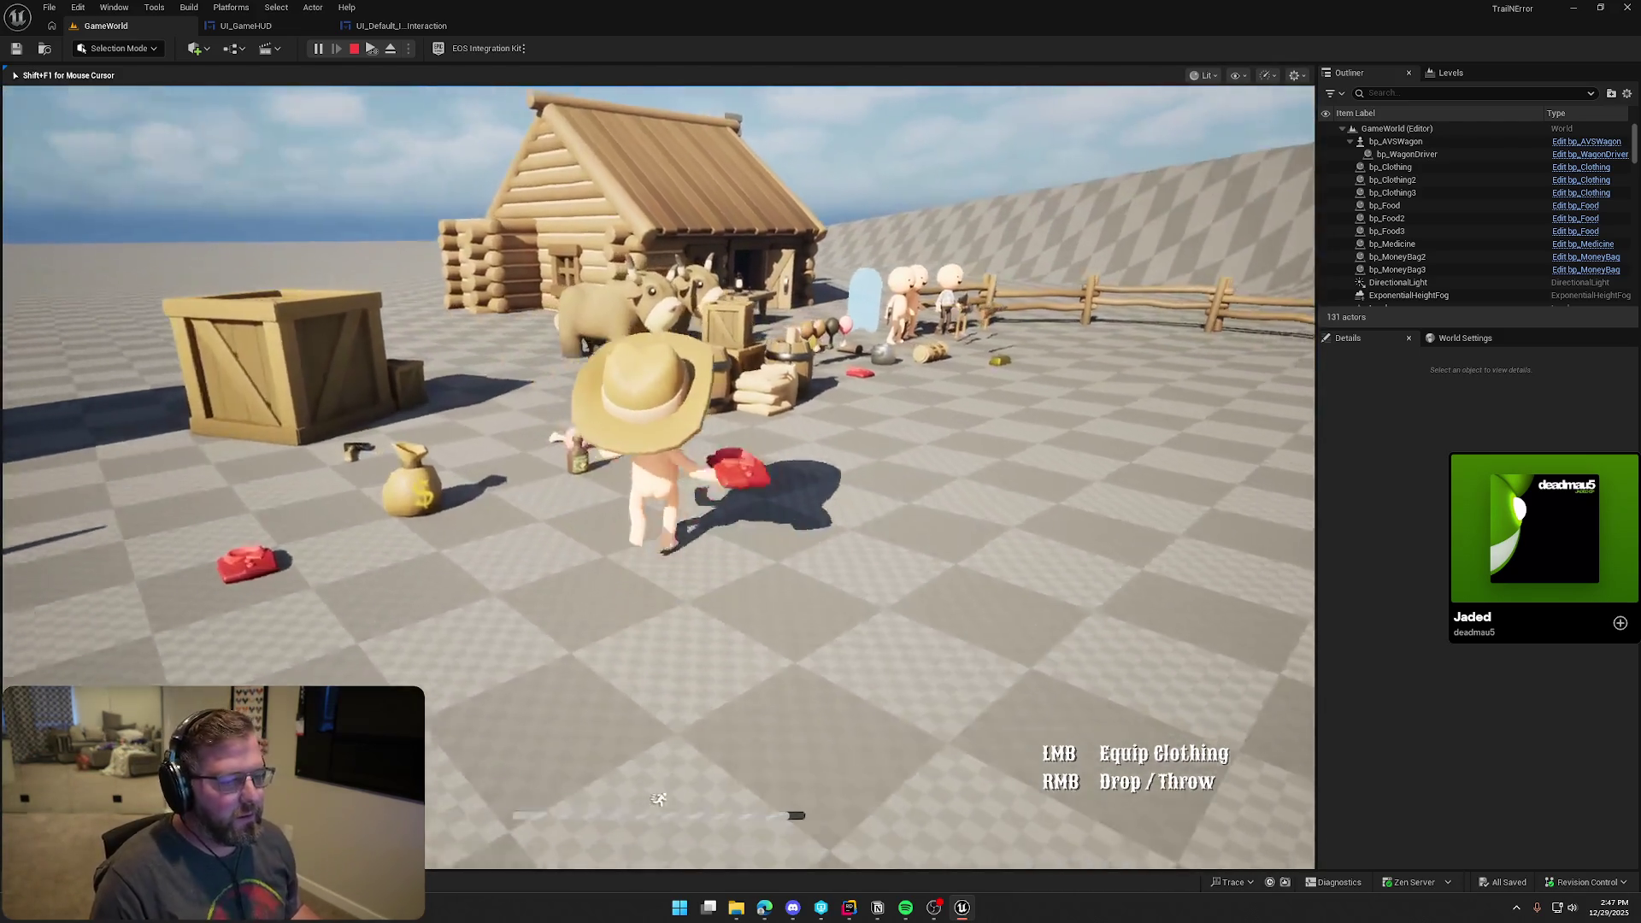
pyautogui.press('Escape')
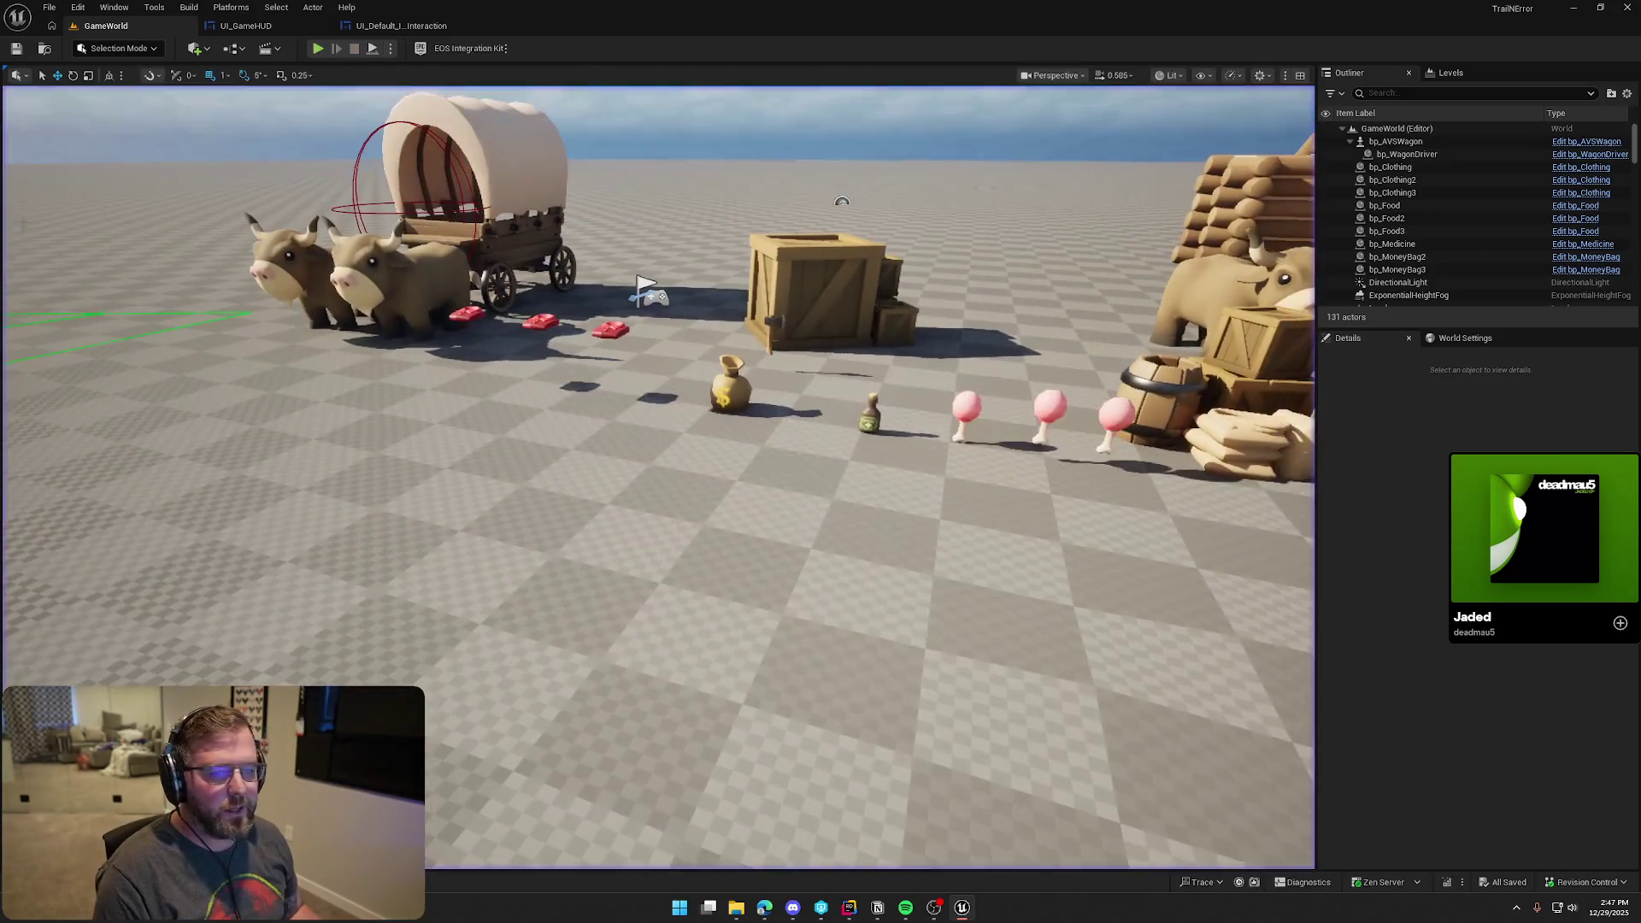
pyautogui.hotkey('ctrl', 'space')
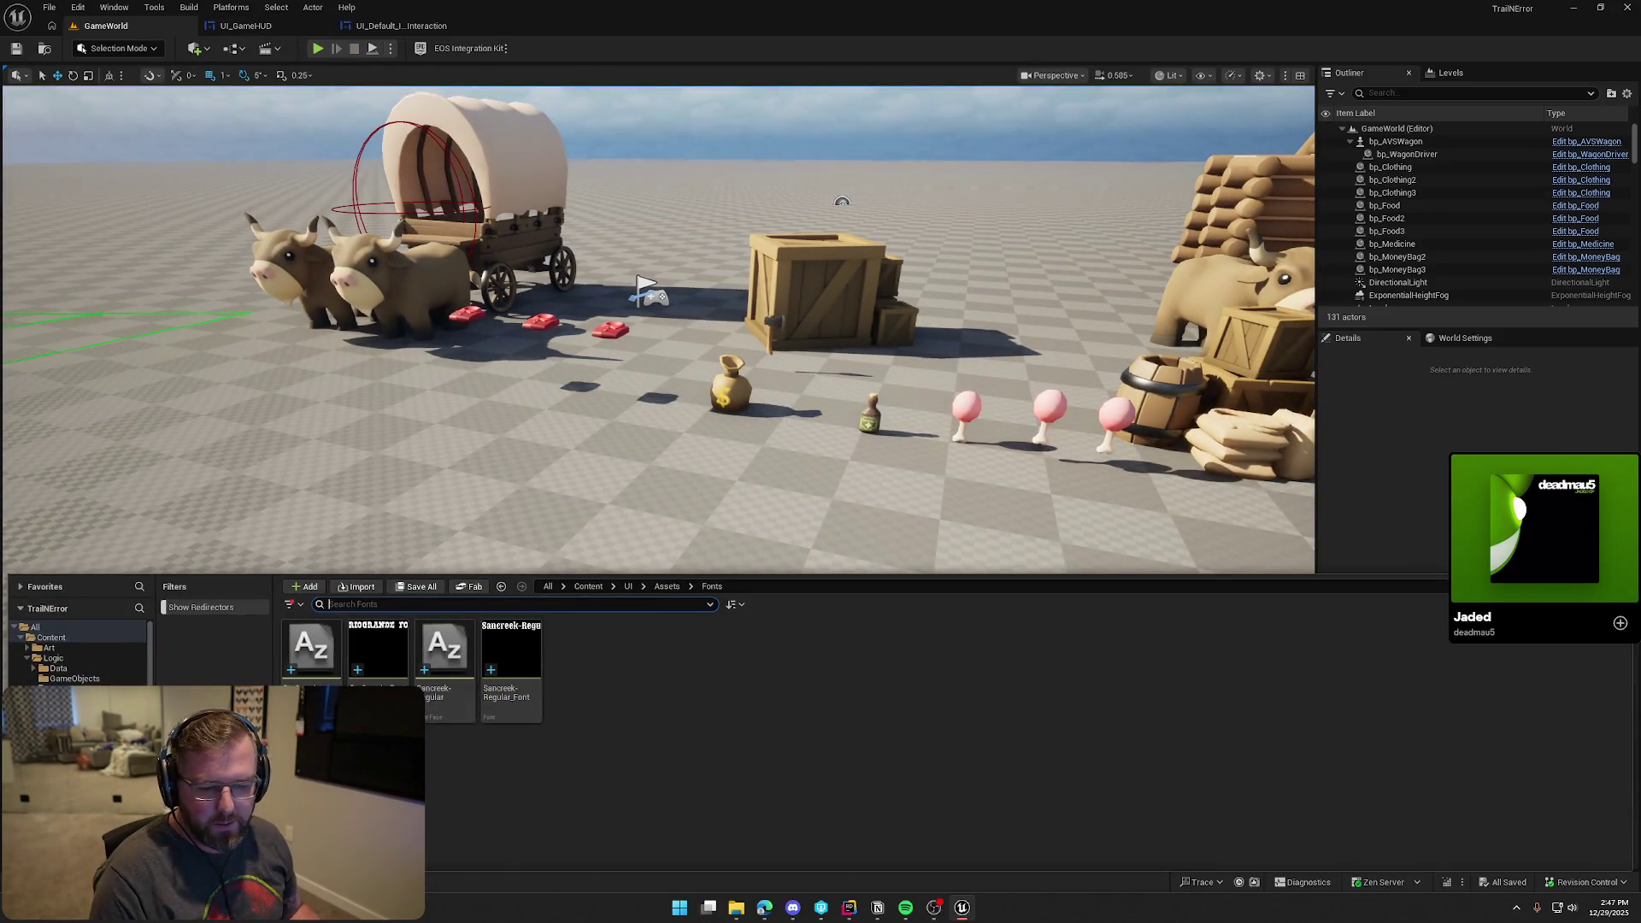
# Open the TrailMap level from the Maps folder in the Content Drawer
pyautogui.press('BackSpace')
pyautogui.click(28, 658)
pyautogui.click(53, 669)
pyautogui.doubleClick(469, 671)
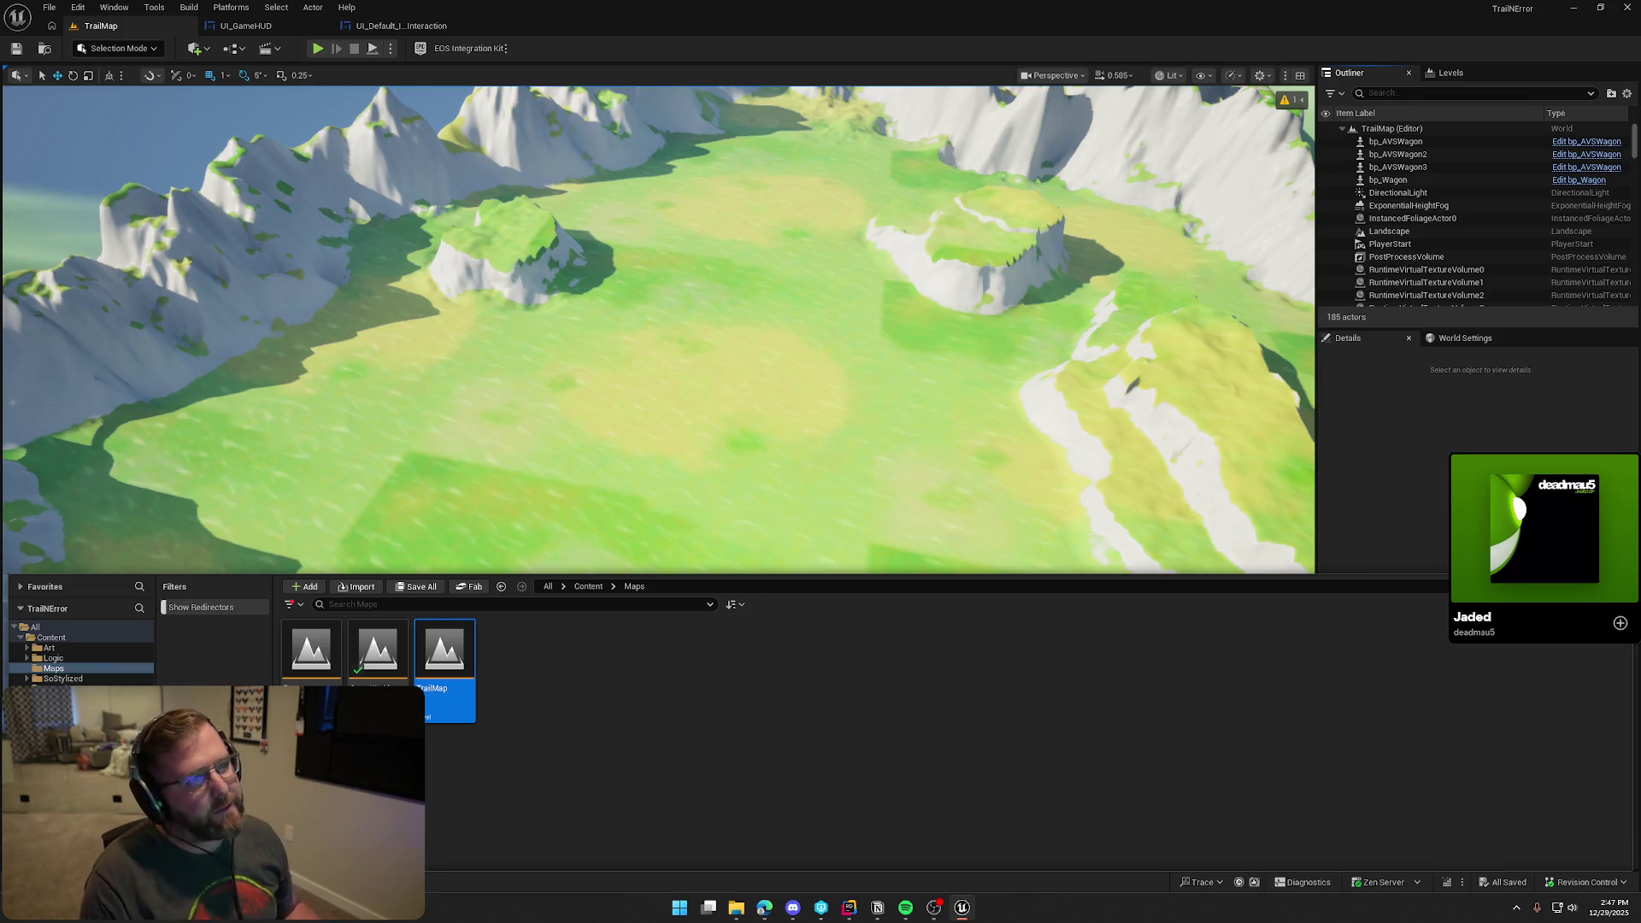
pyautogui.click(1264, 451)
# Find 'start' in the Outliner, frame the PlayerStart, and check the World Settings game mode
pyautogui.moveTo(771, 378)
pyautogui.mouseDown()
pyautogui.moveTo(710, 428)
pyautogui.moveTo(752, 359)
pyautogui.moveTo(767, 382)
pyautogui.mouseUp()
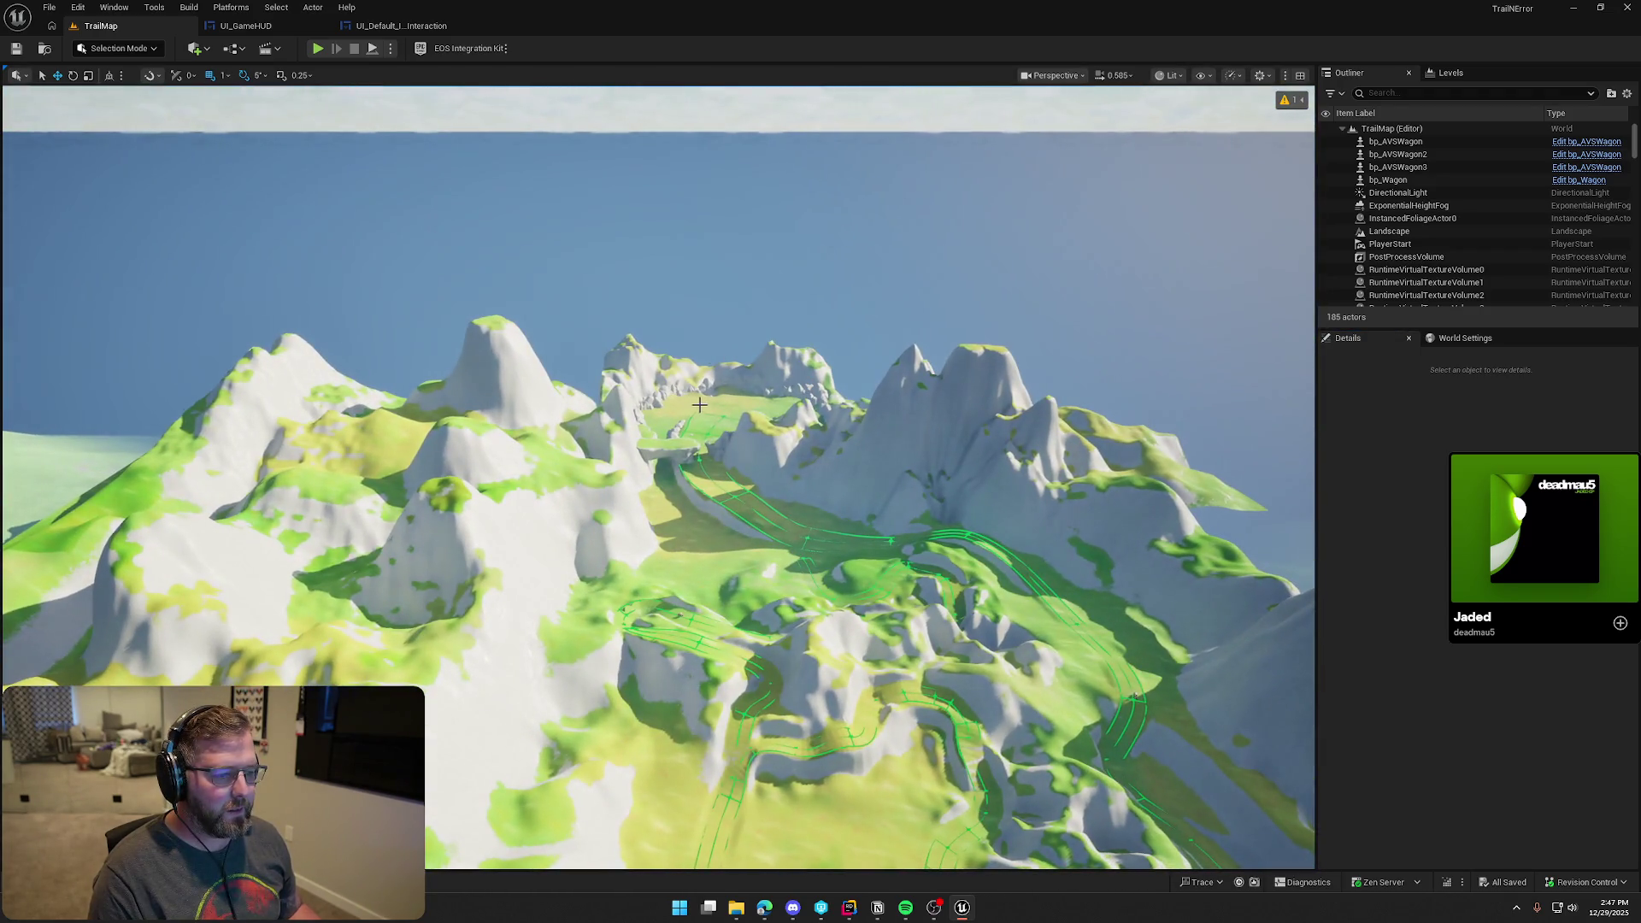
pyautogui.write('start')
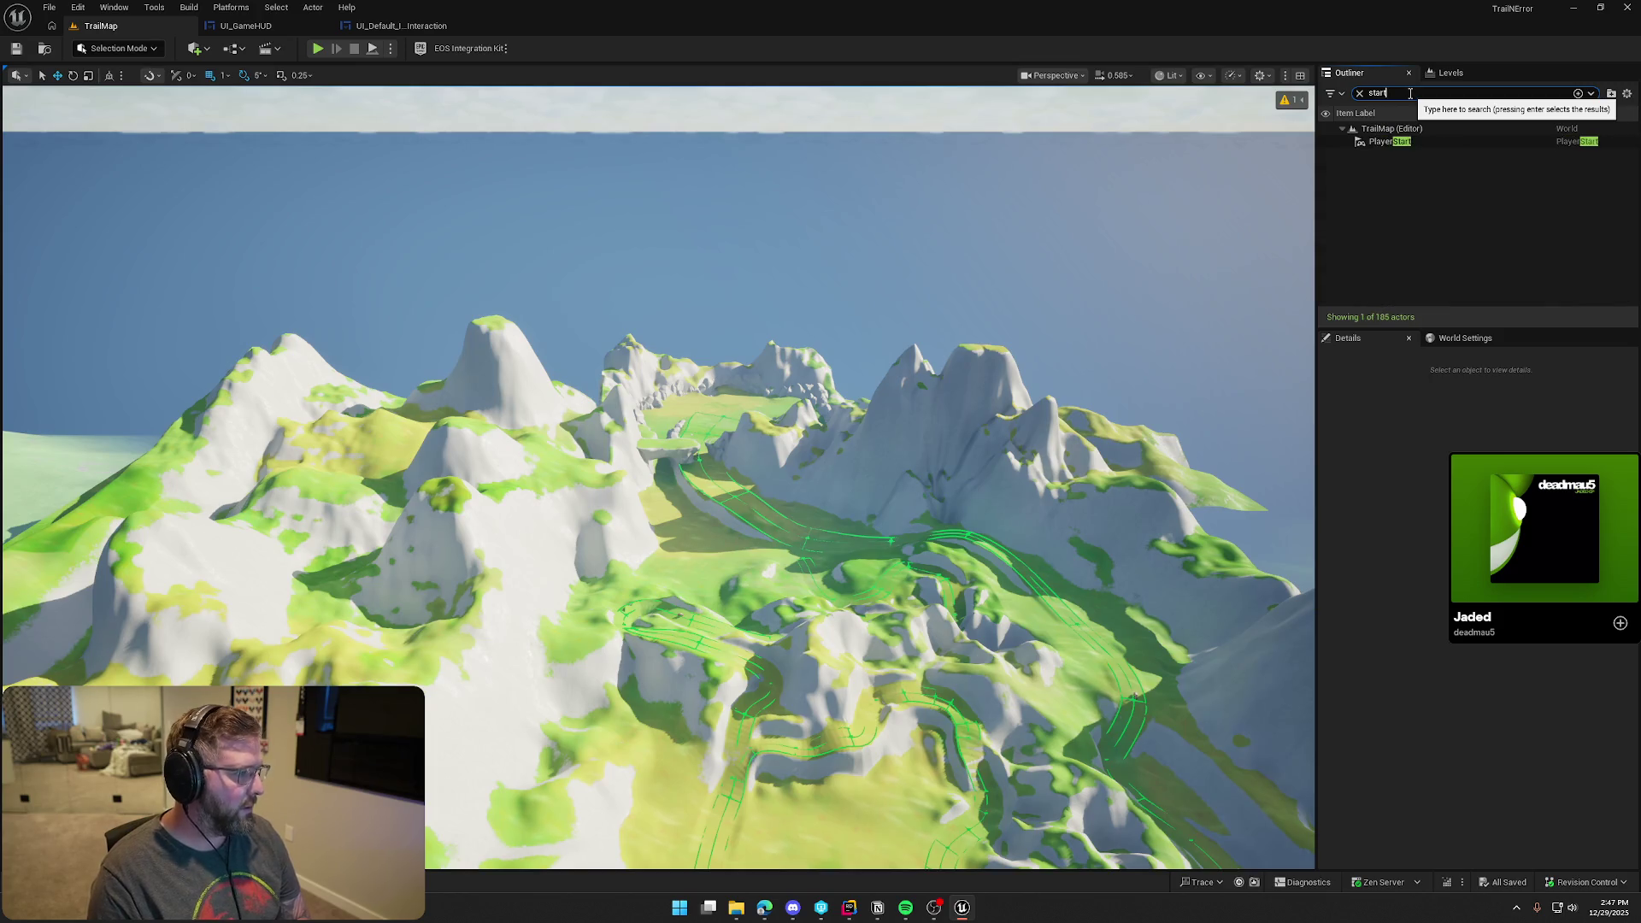
pyautogui.click(1390, 141)
pyautogui.press('f')
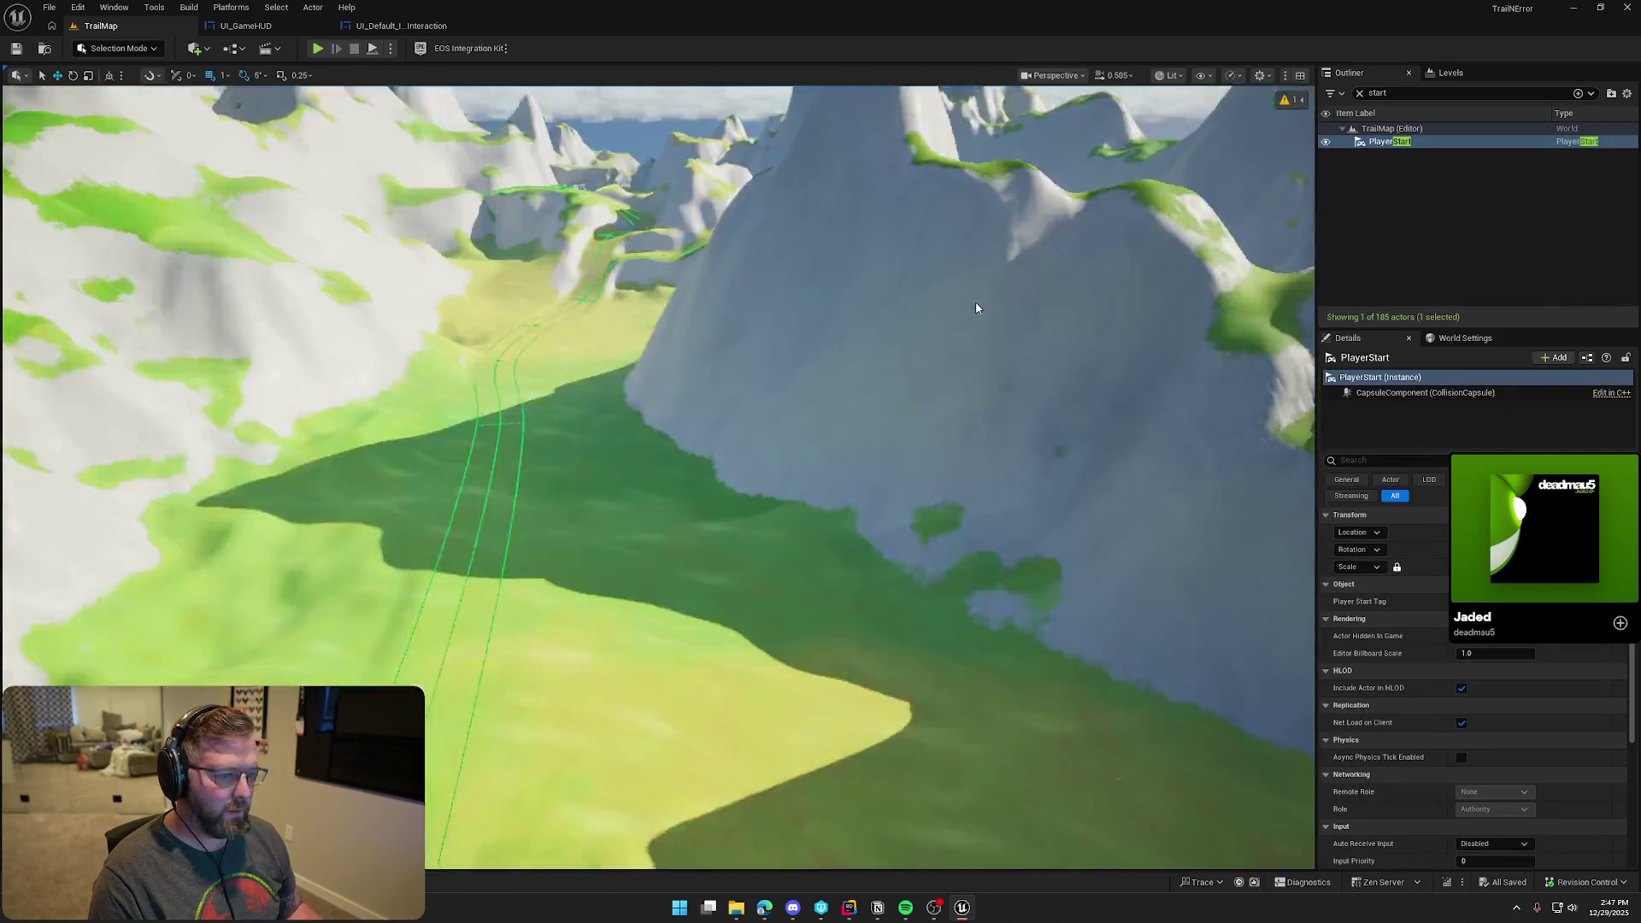
pyautogui.moveTo(975, 302); pyautogui.dragTo(923, 325)
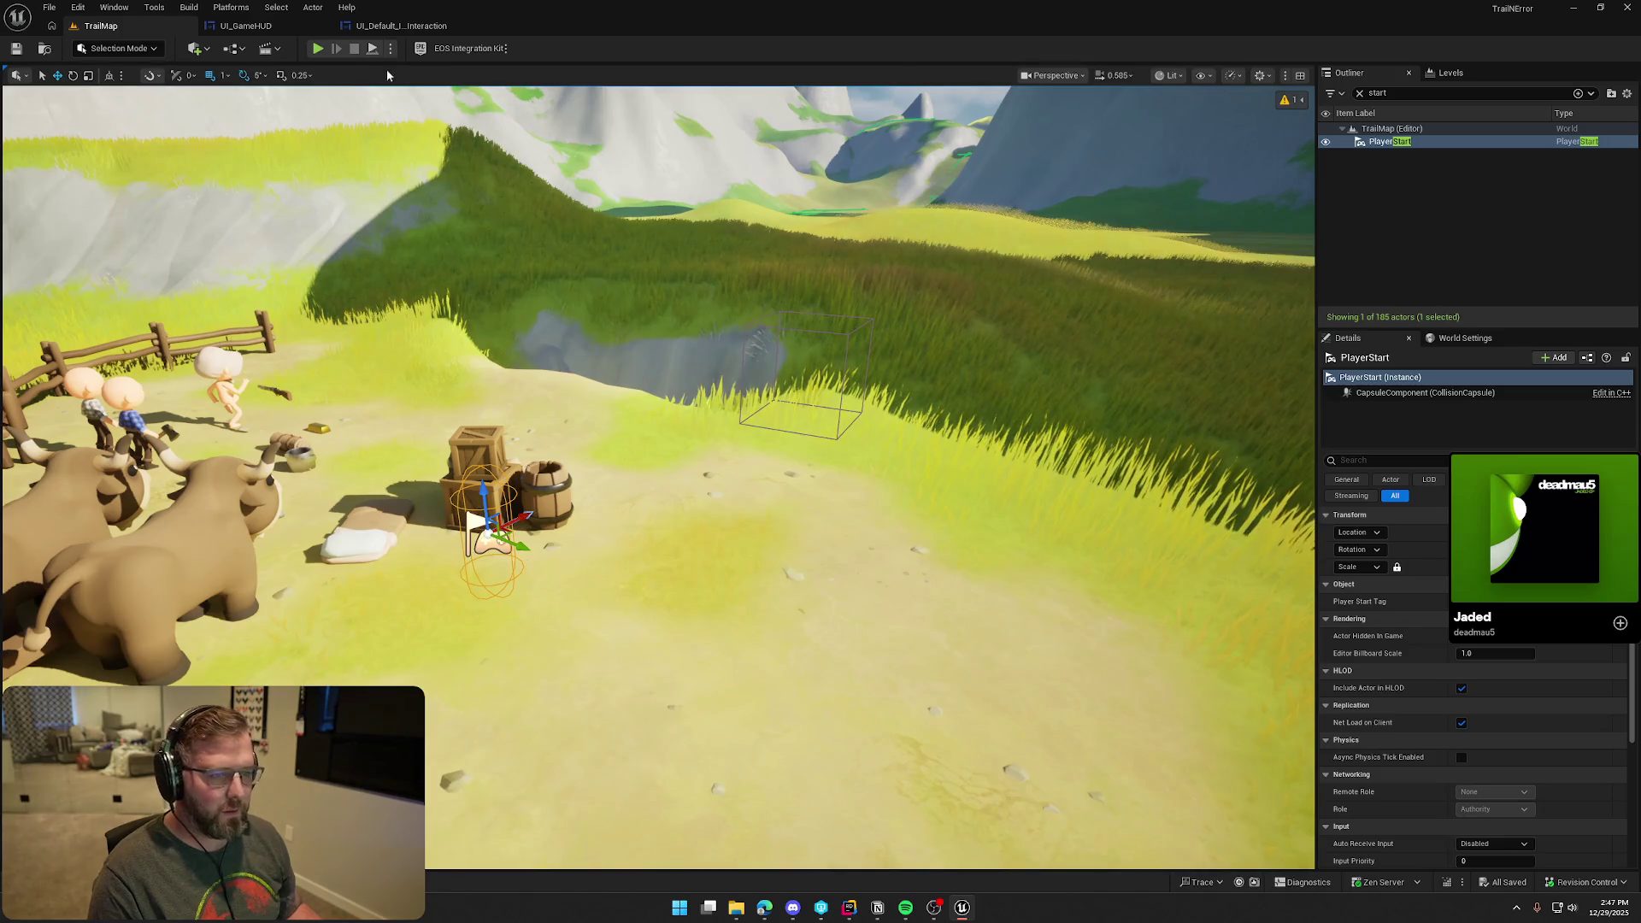
pyautogui.click(1466, 338)
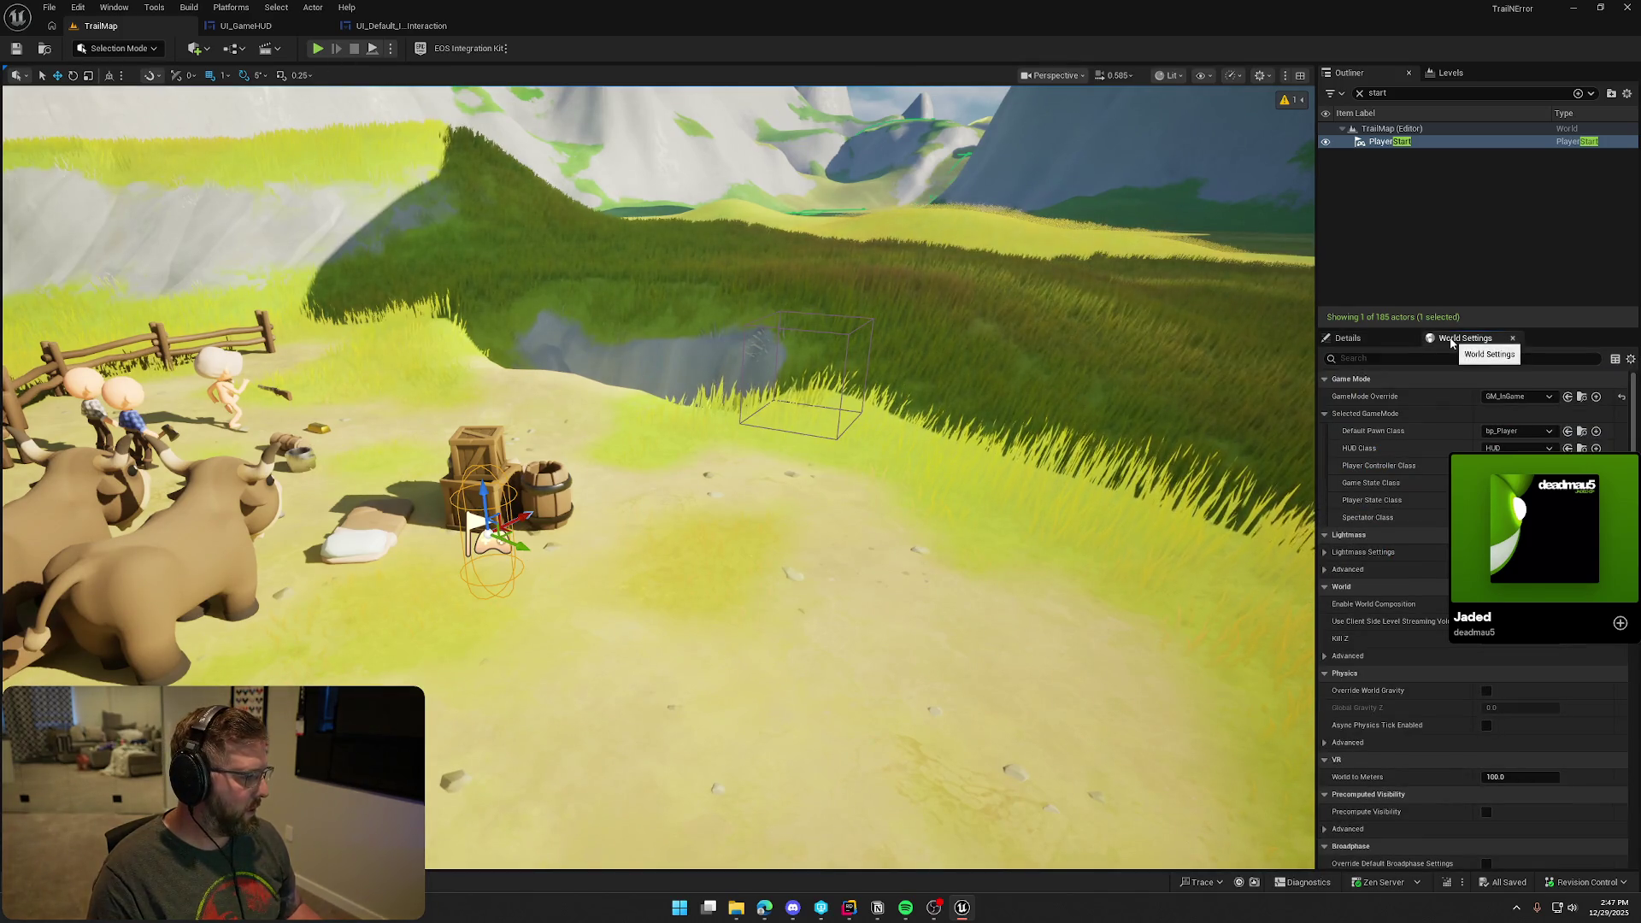
pyautogui.click(1351, 338)
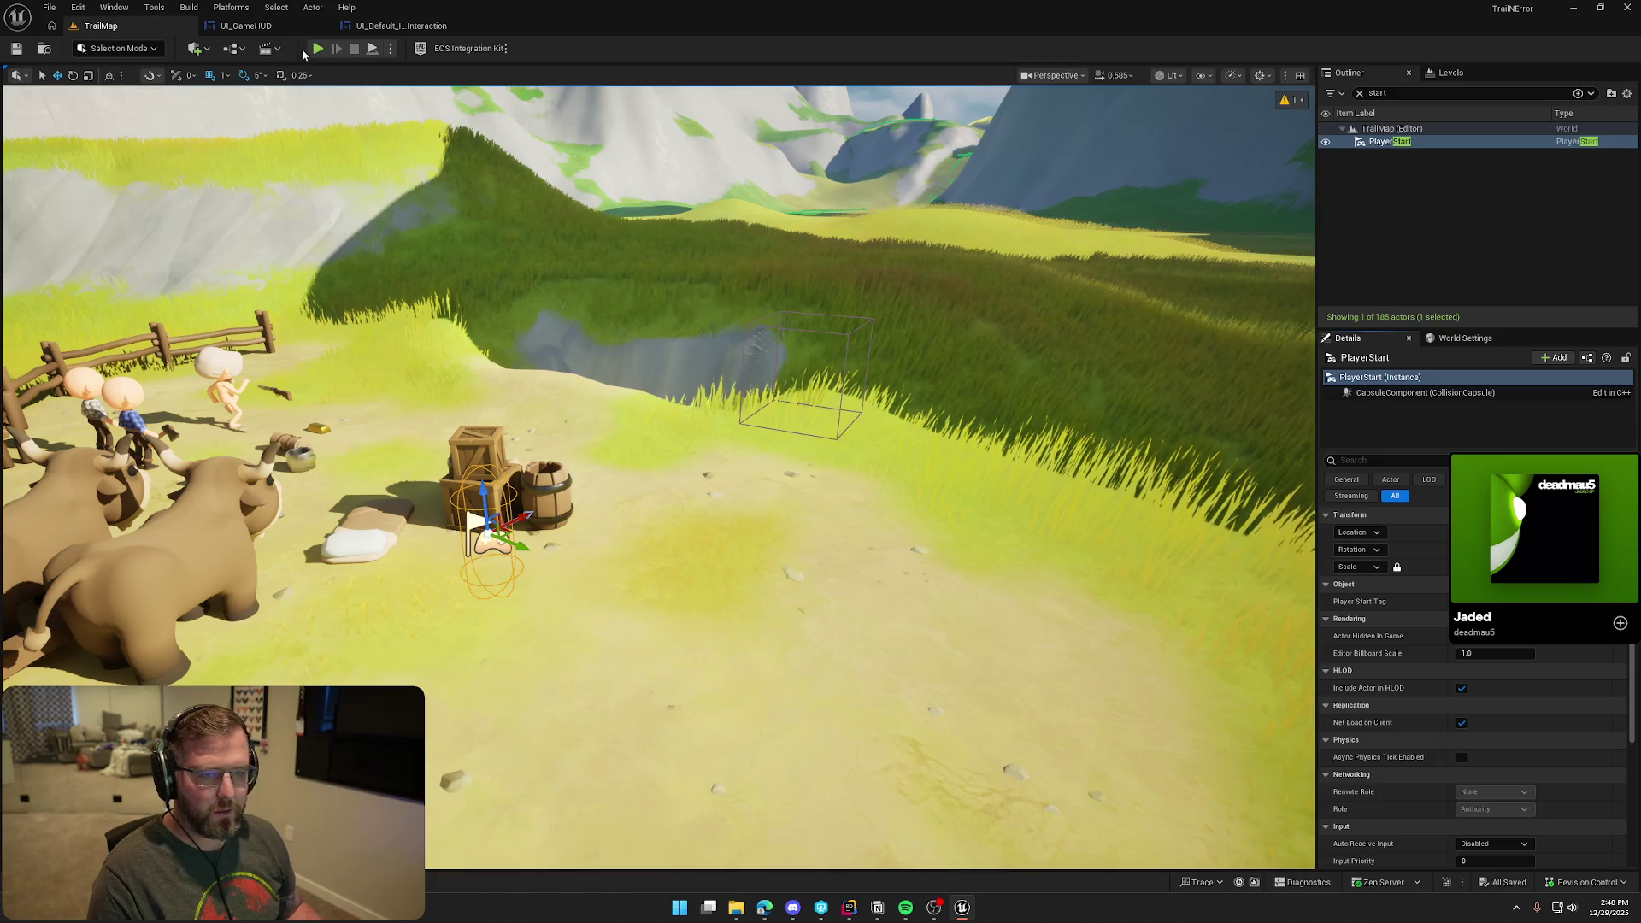
# After a brief test run, place a bp_Medicine item from Logic/Interactables near the wagon
pyautogui.click(317, 49)
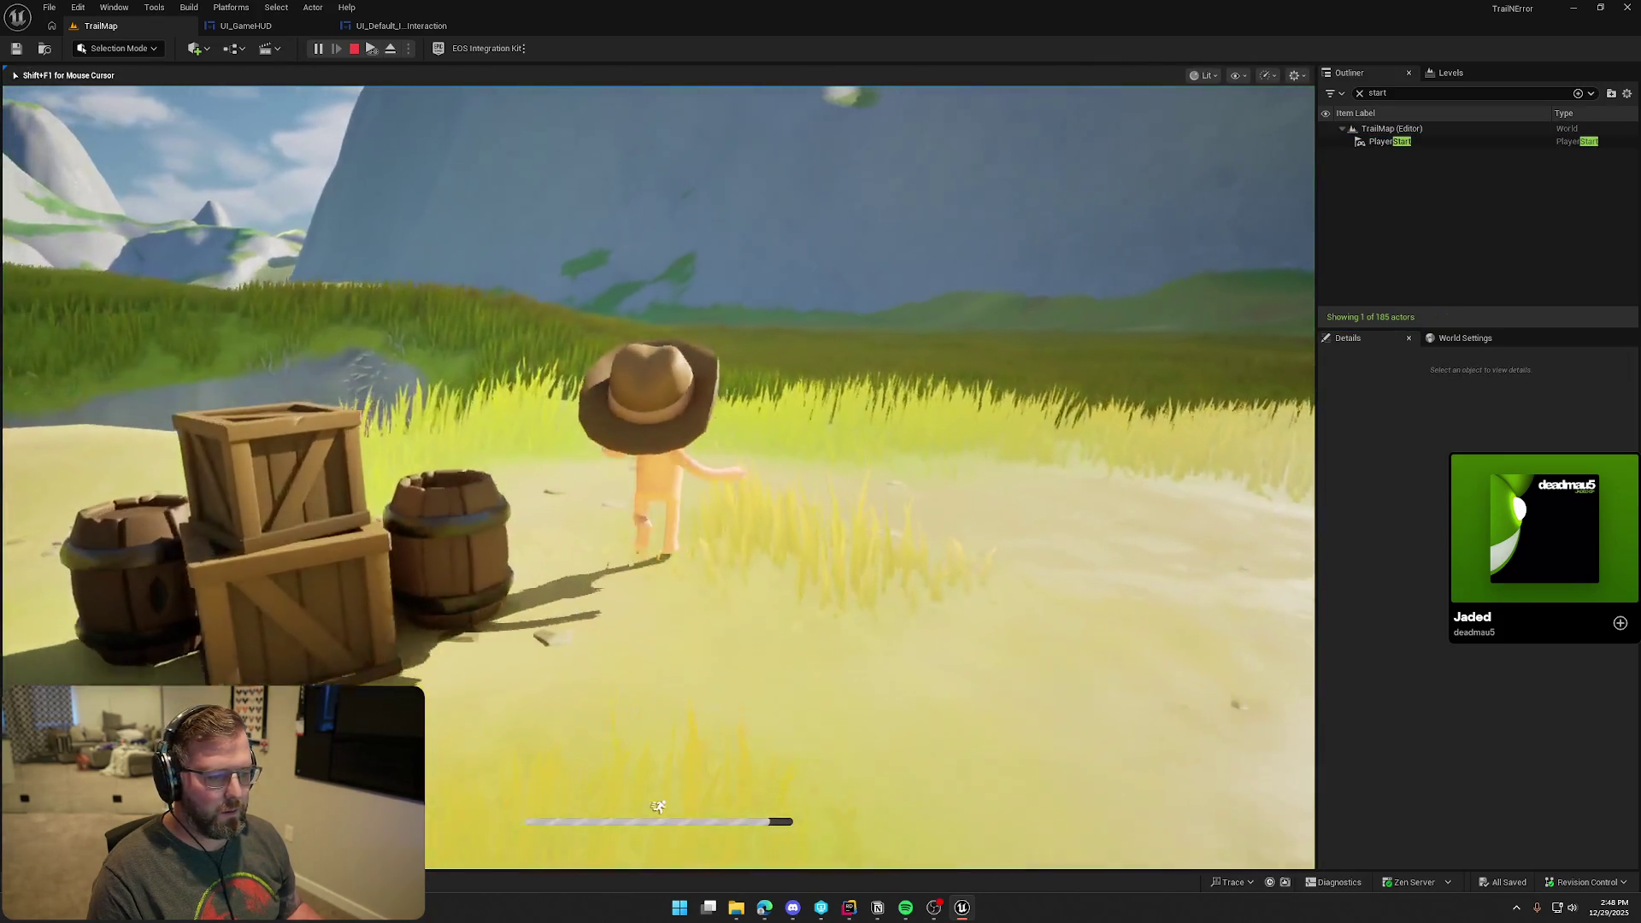
pyautogui.press('Escape')
pyautogui.hotkey('ctrl', 'space')
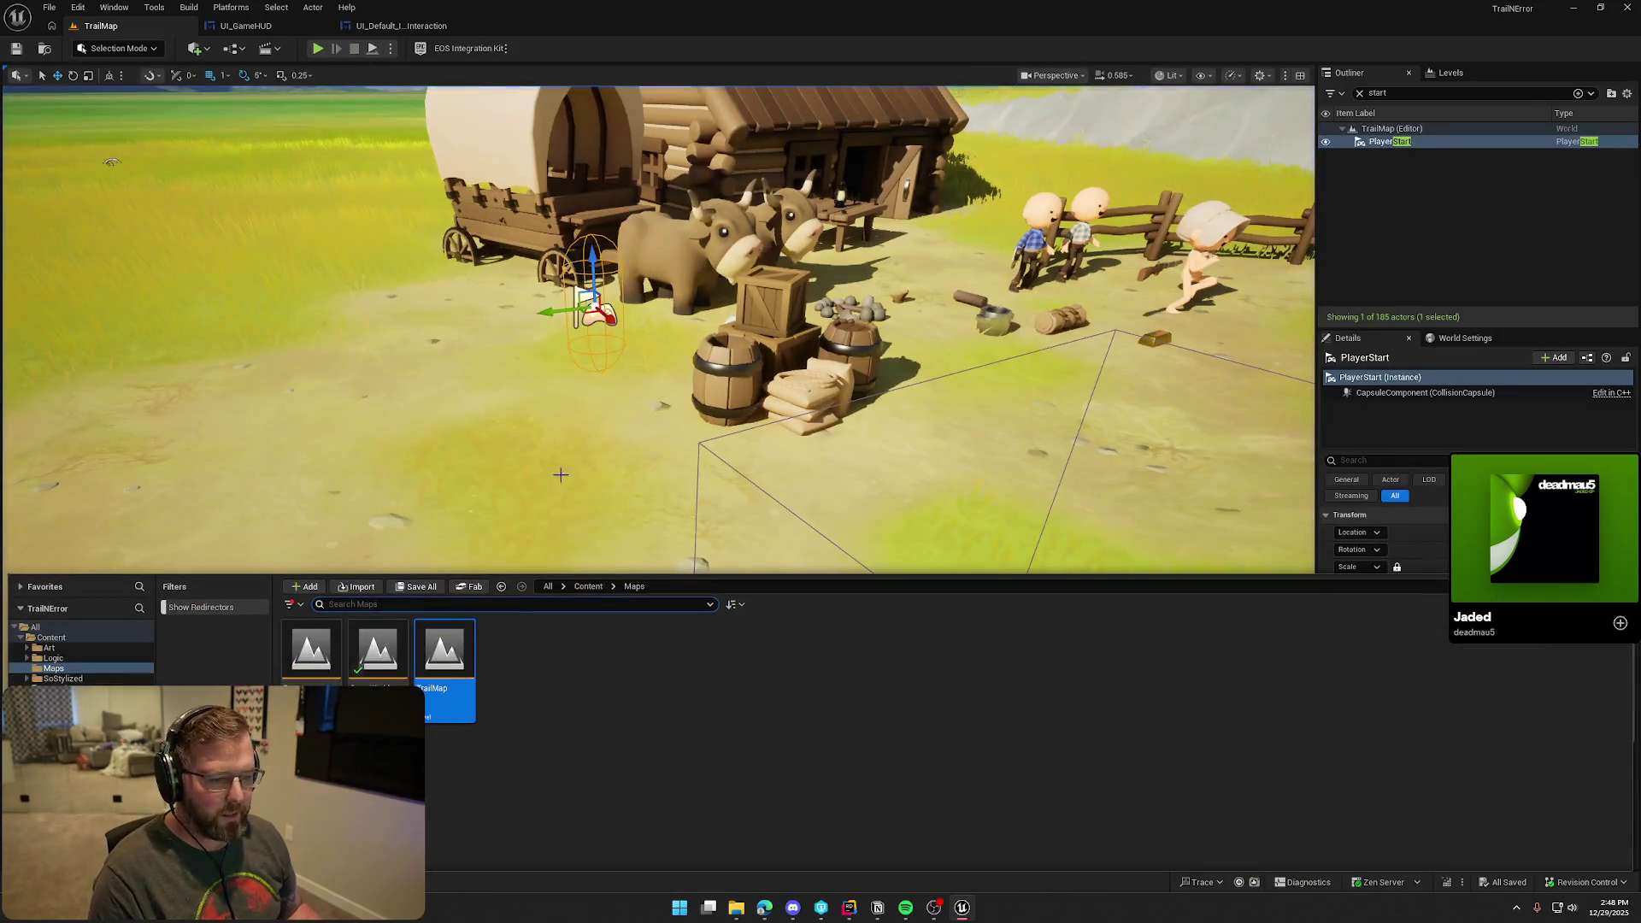
pyautogui.click(52, 659)
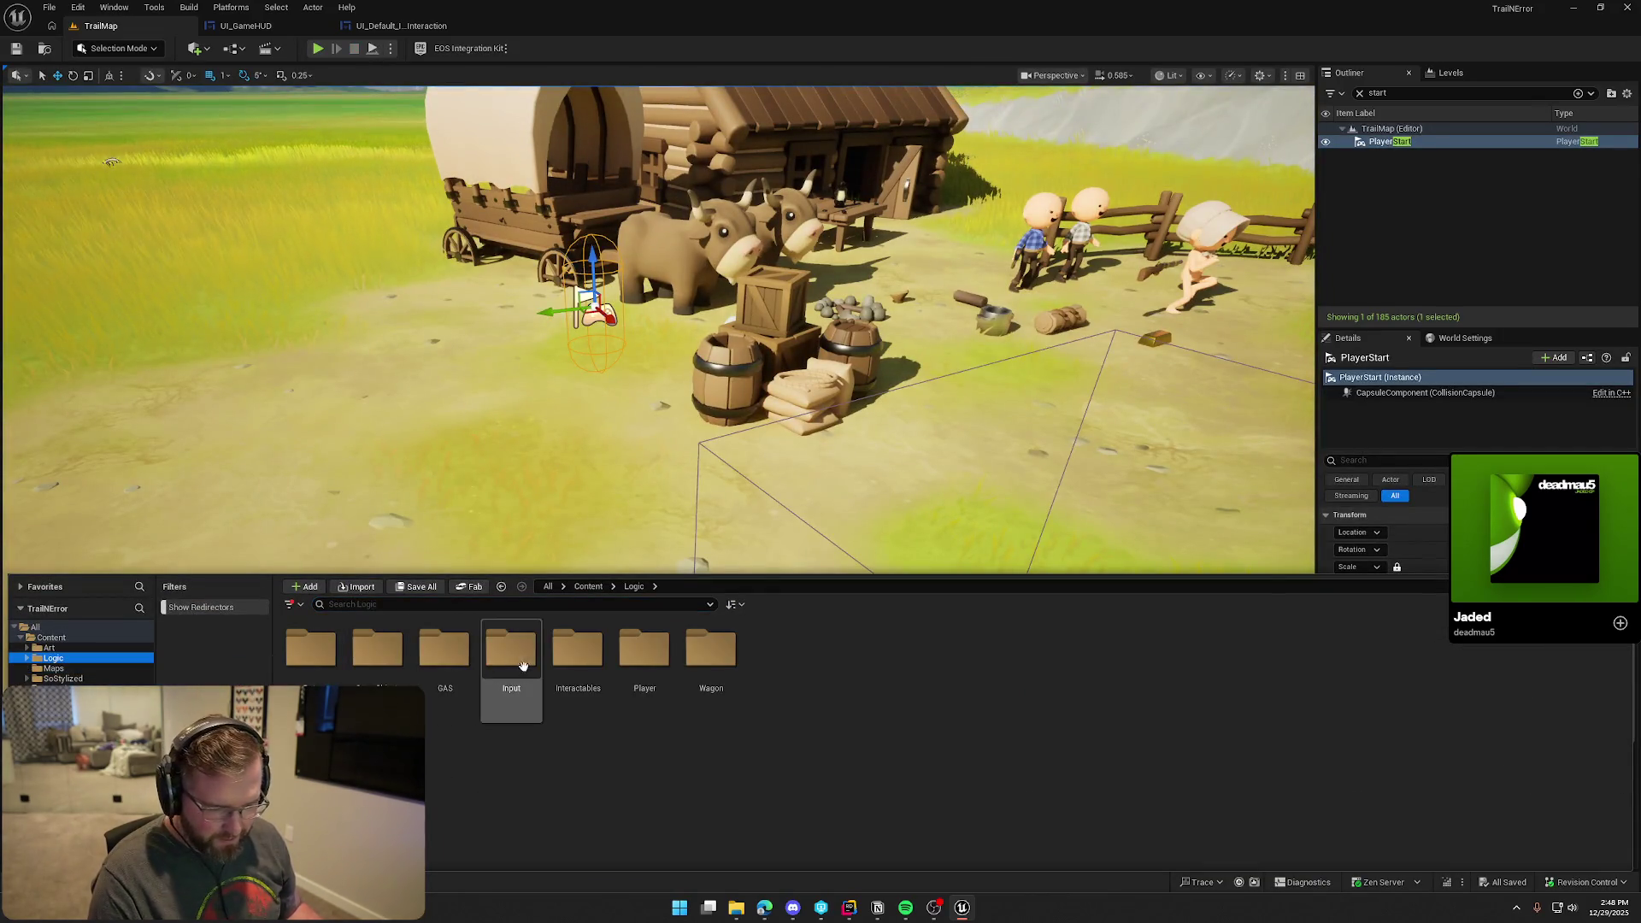
pyautogui.doubleClick(578, 649)
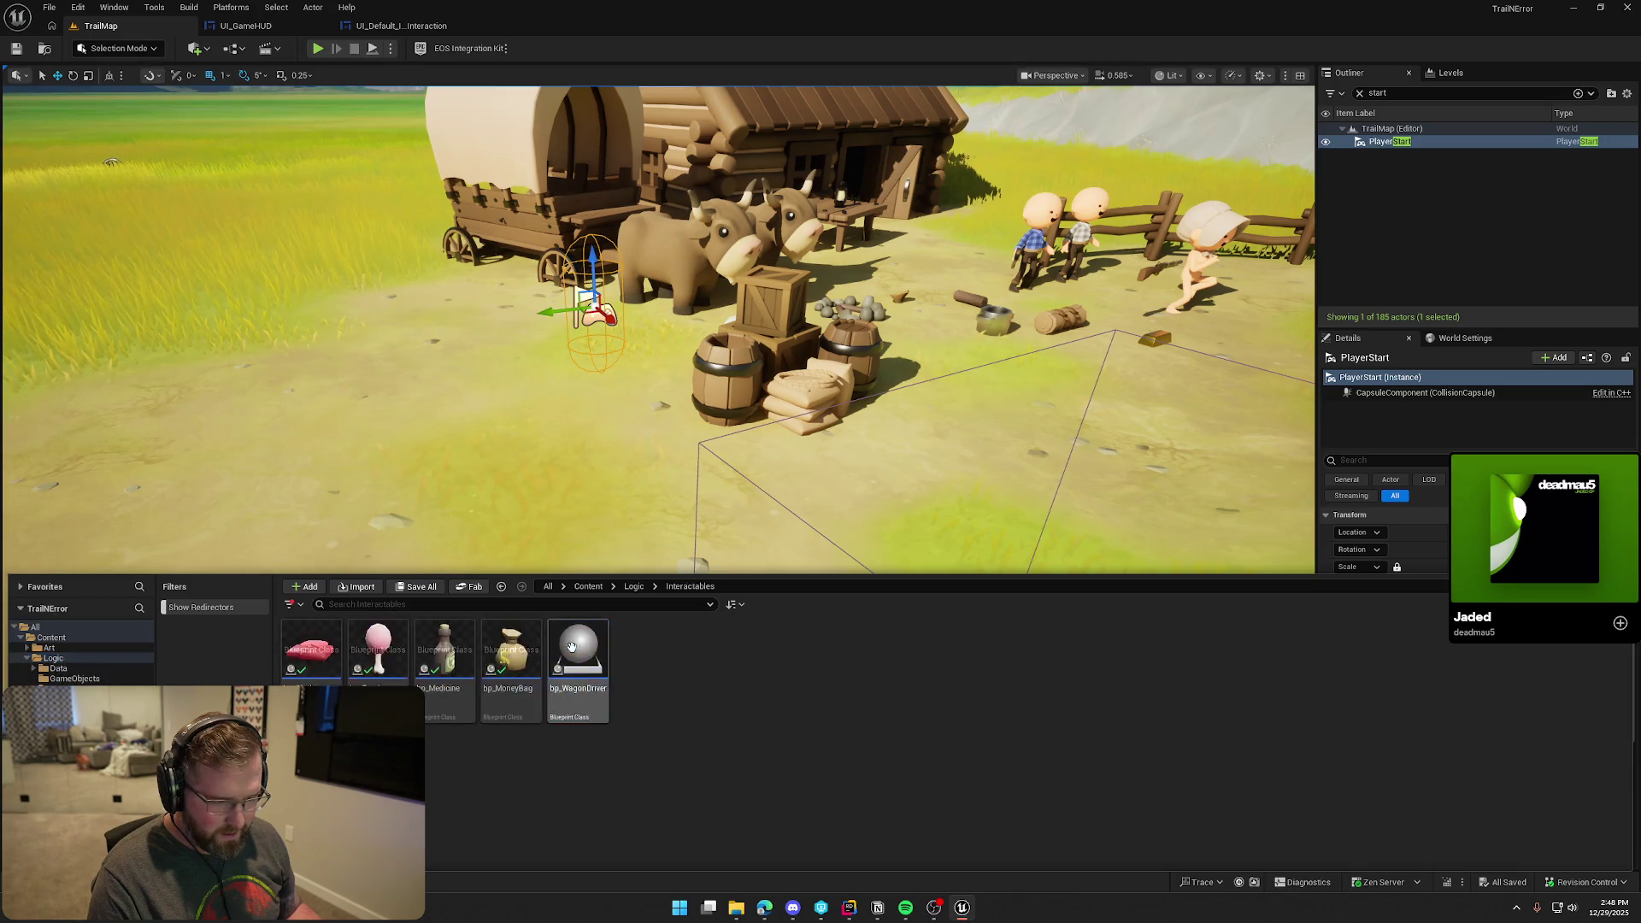
pyautogui.moveTo(447, 654); pyautogui.dragTo(389, 406)
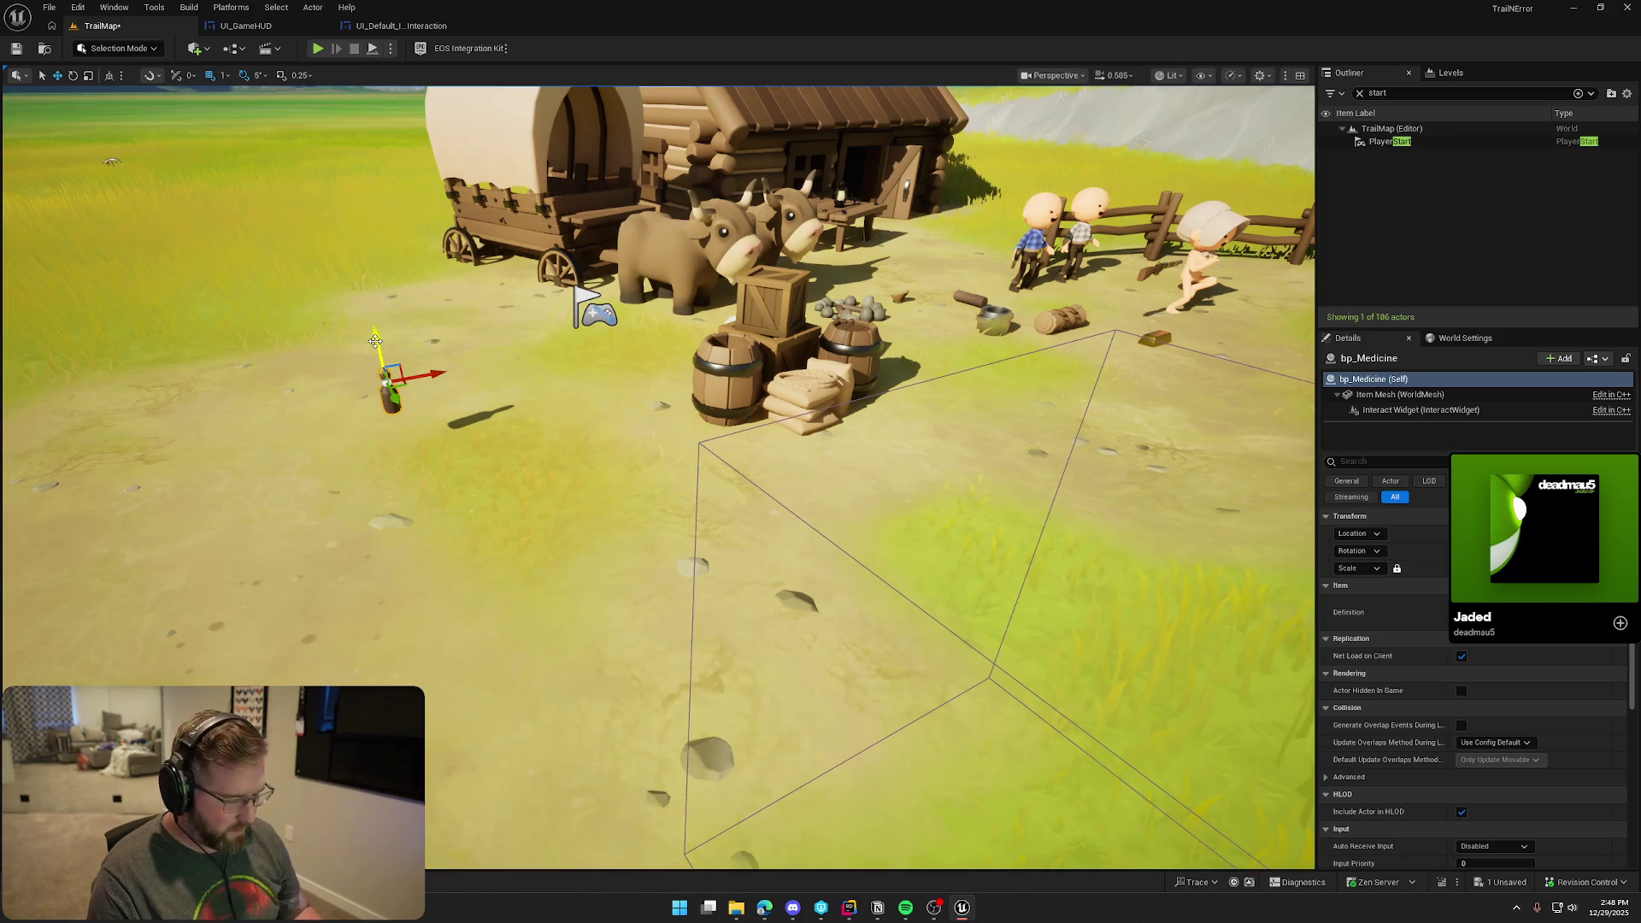
pyautogui.click(376, 341)
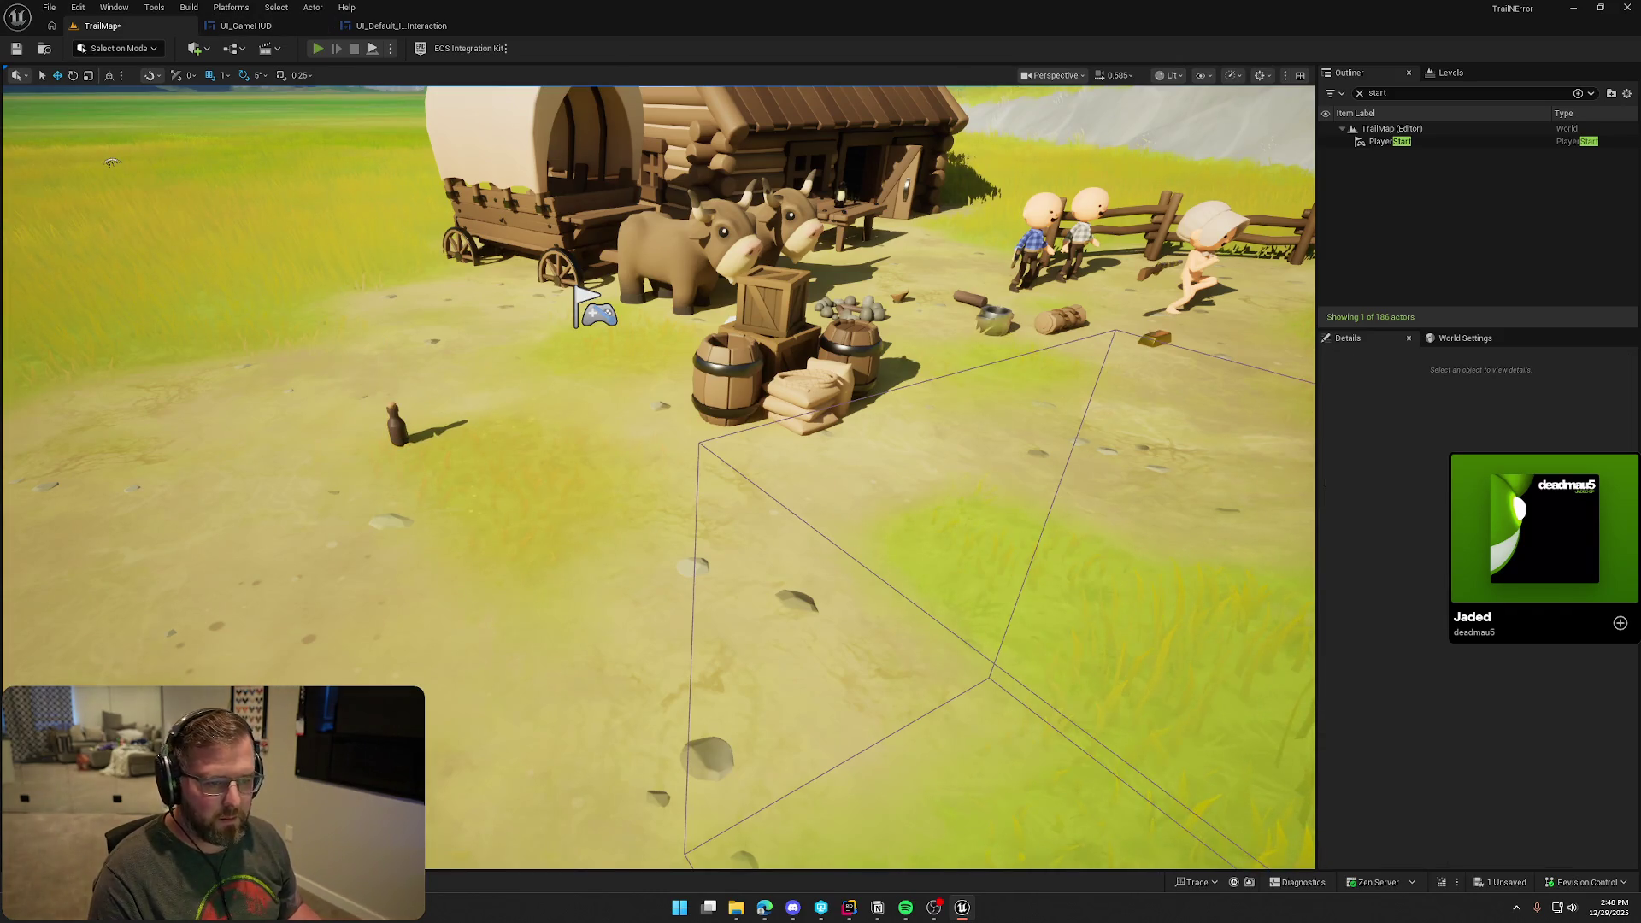
# Playtest TrailMap by running through the grass toward the hills, then return to the UI_Default_ItemInteraction widget
pyautogui.hotkey('alt', 'p')
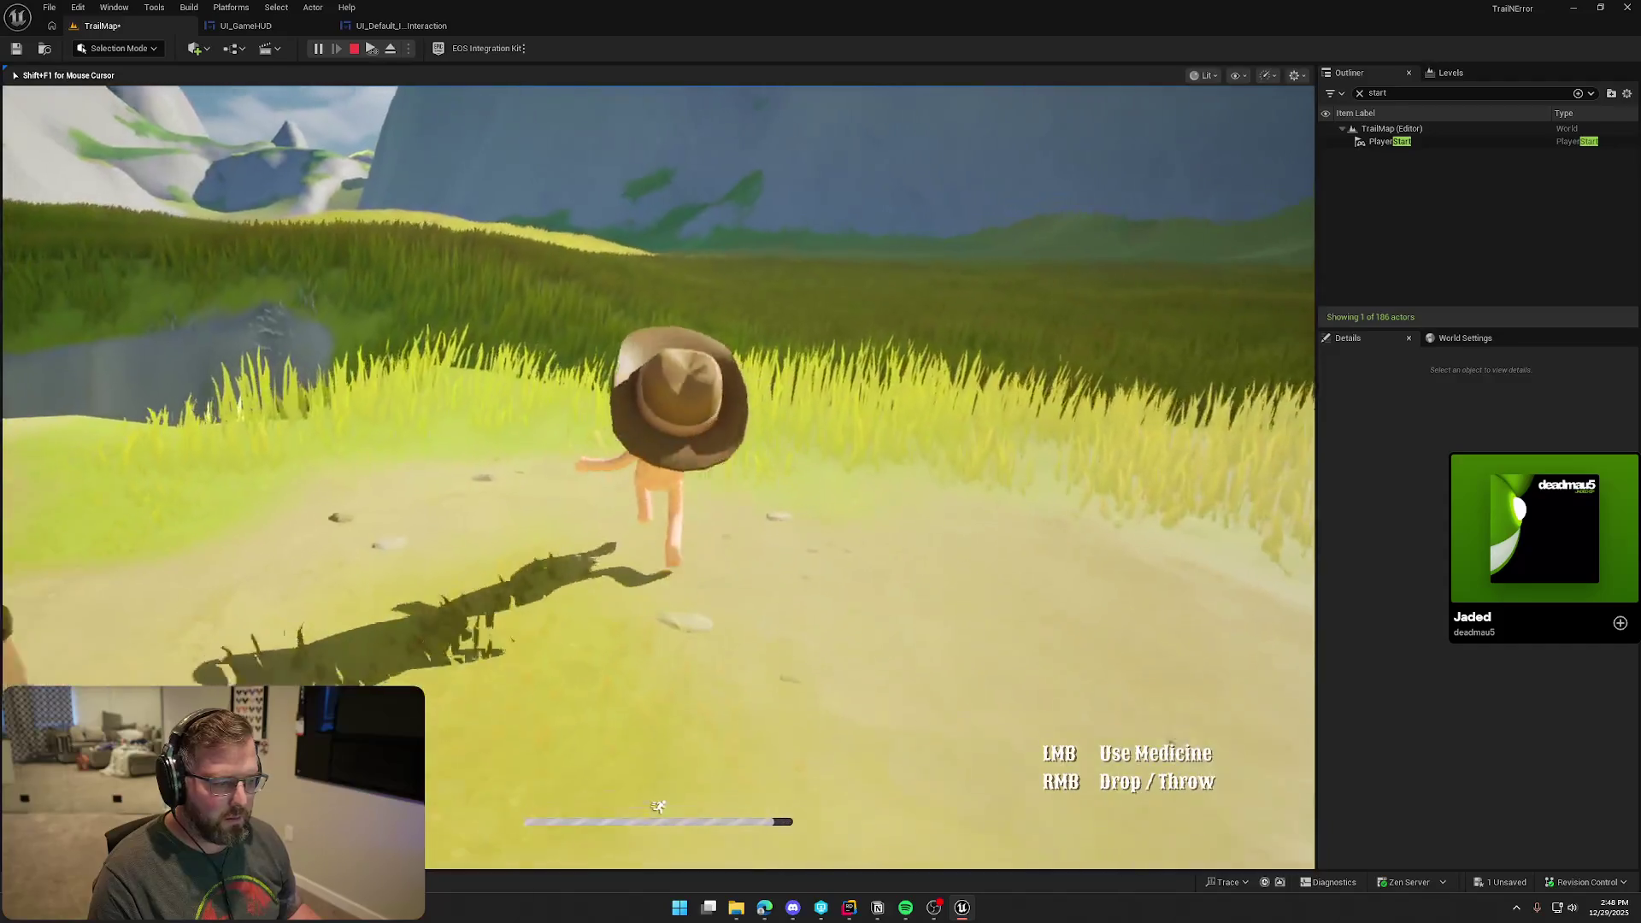
pyautogui.hotkey('shift', 'w')
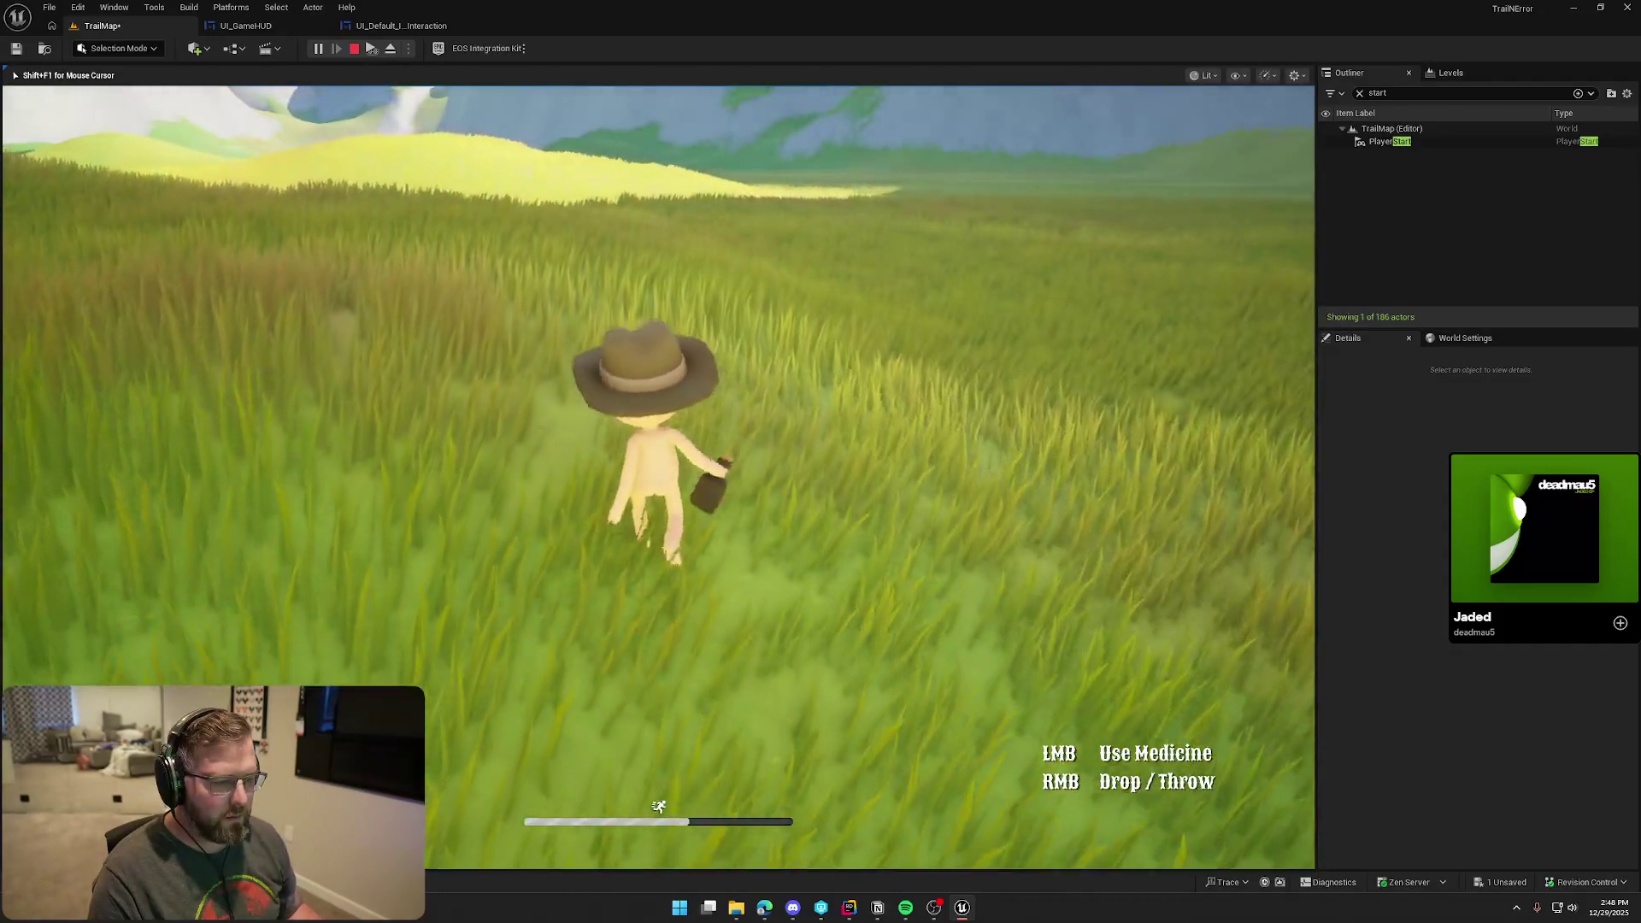
pyautogui.press('w')
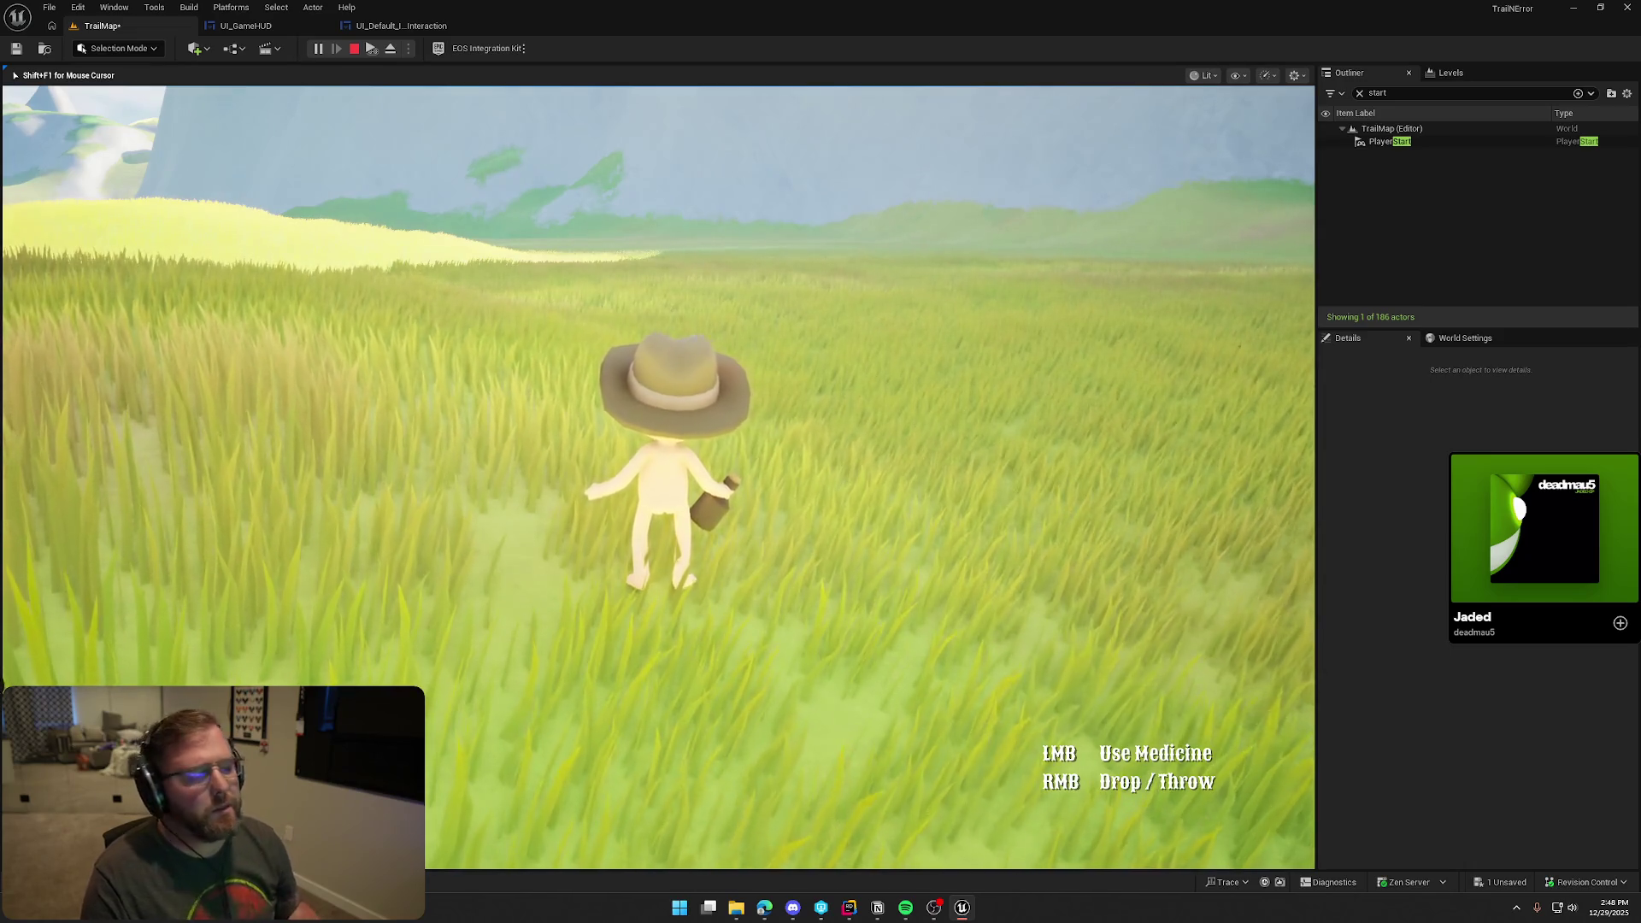
pyautogui.press('w')
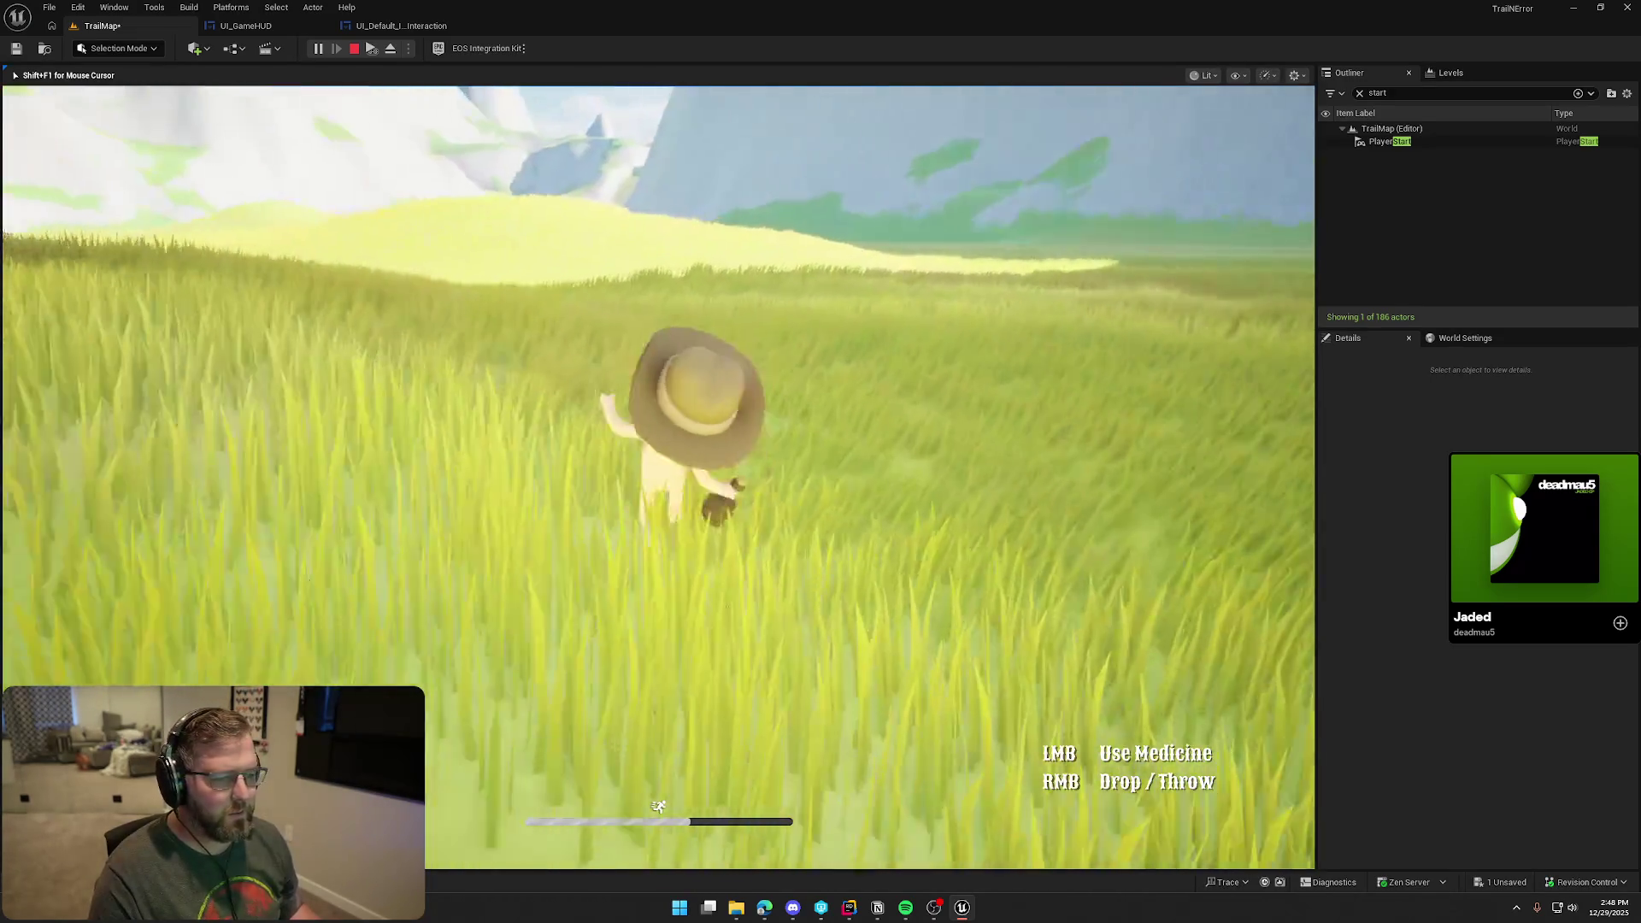
pyautogui.press('w')
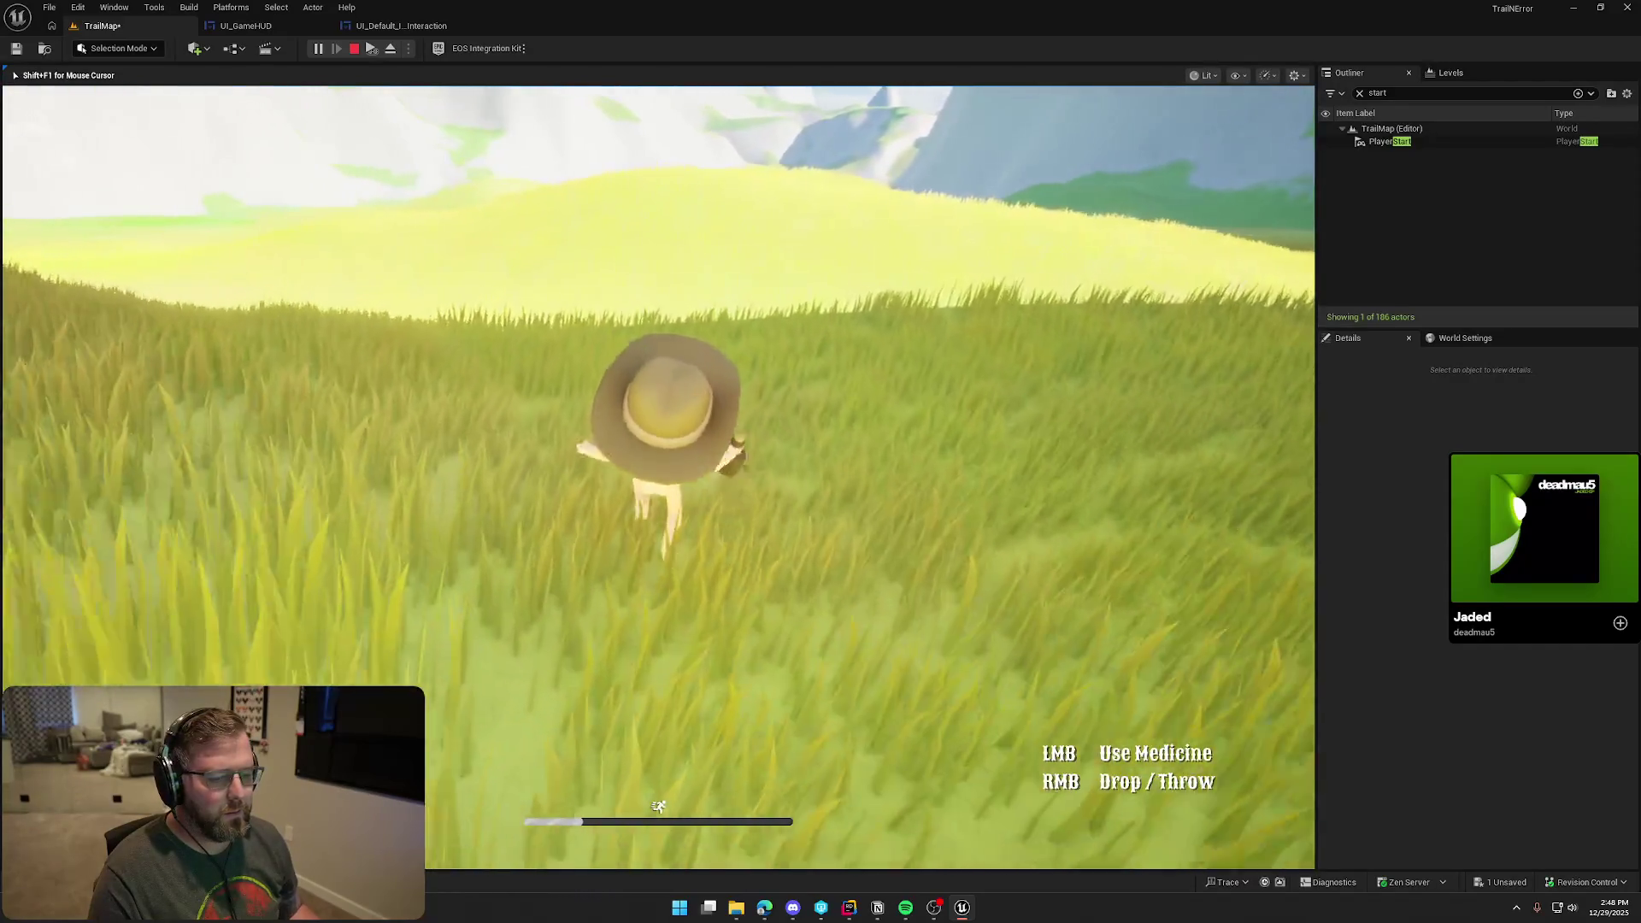
pyautogui.press('w')
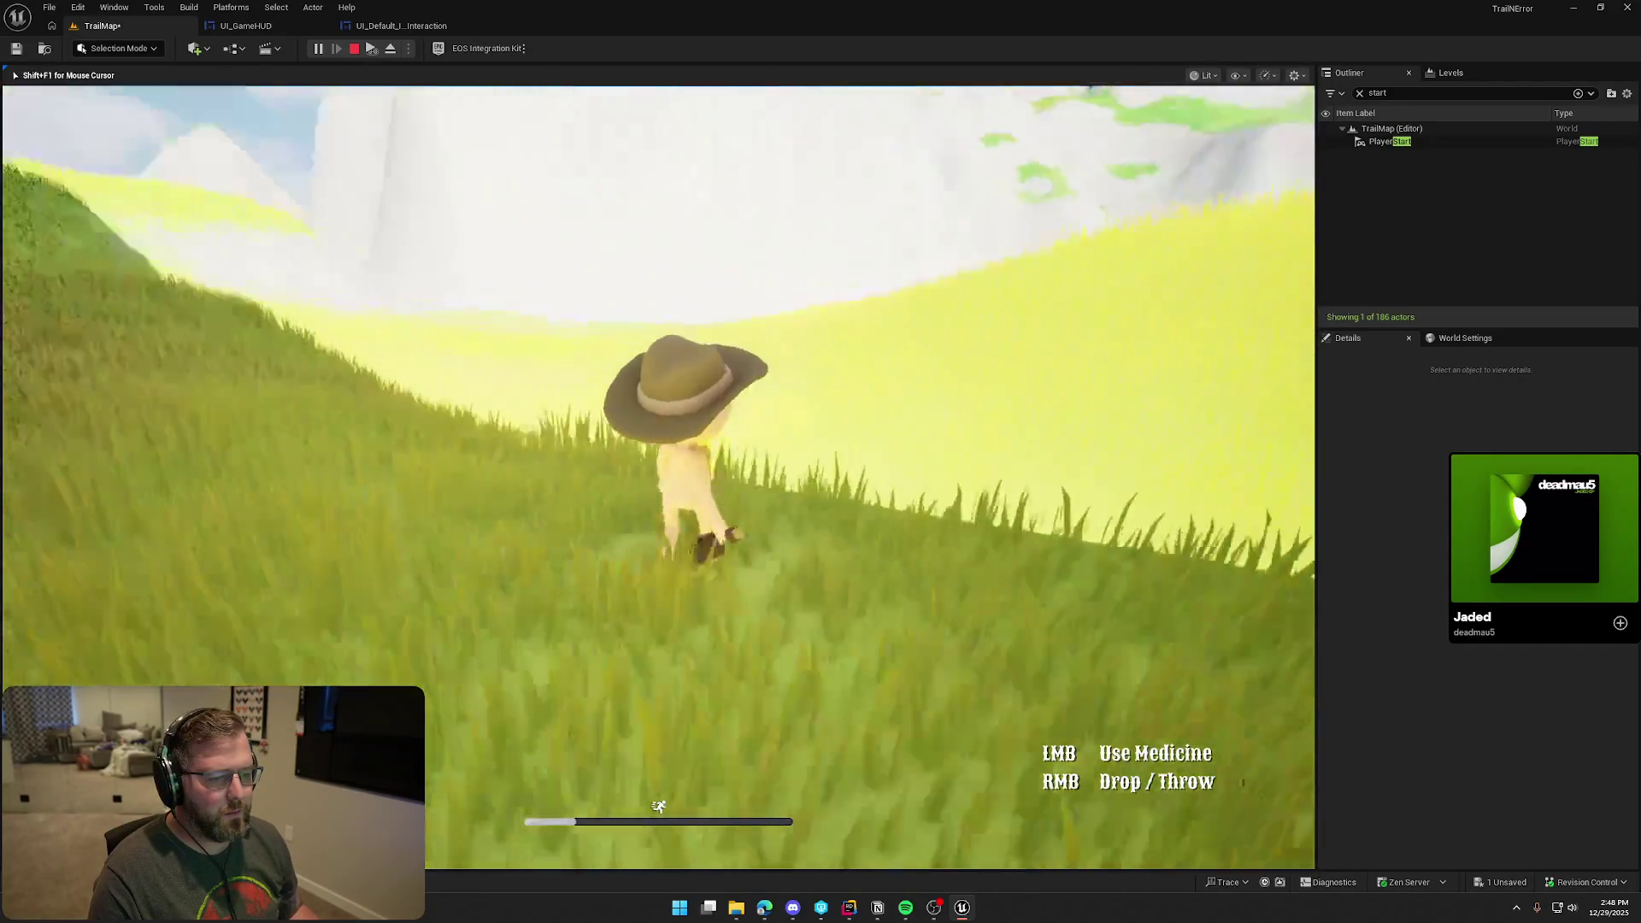
pyautogui.press('w')
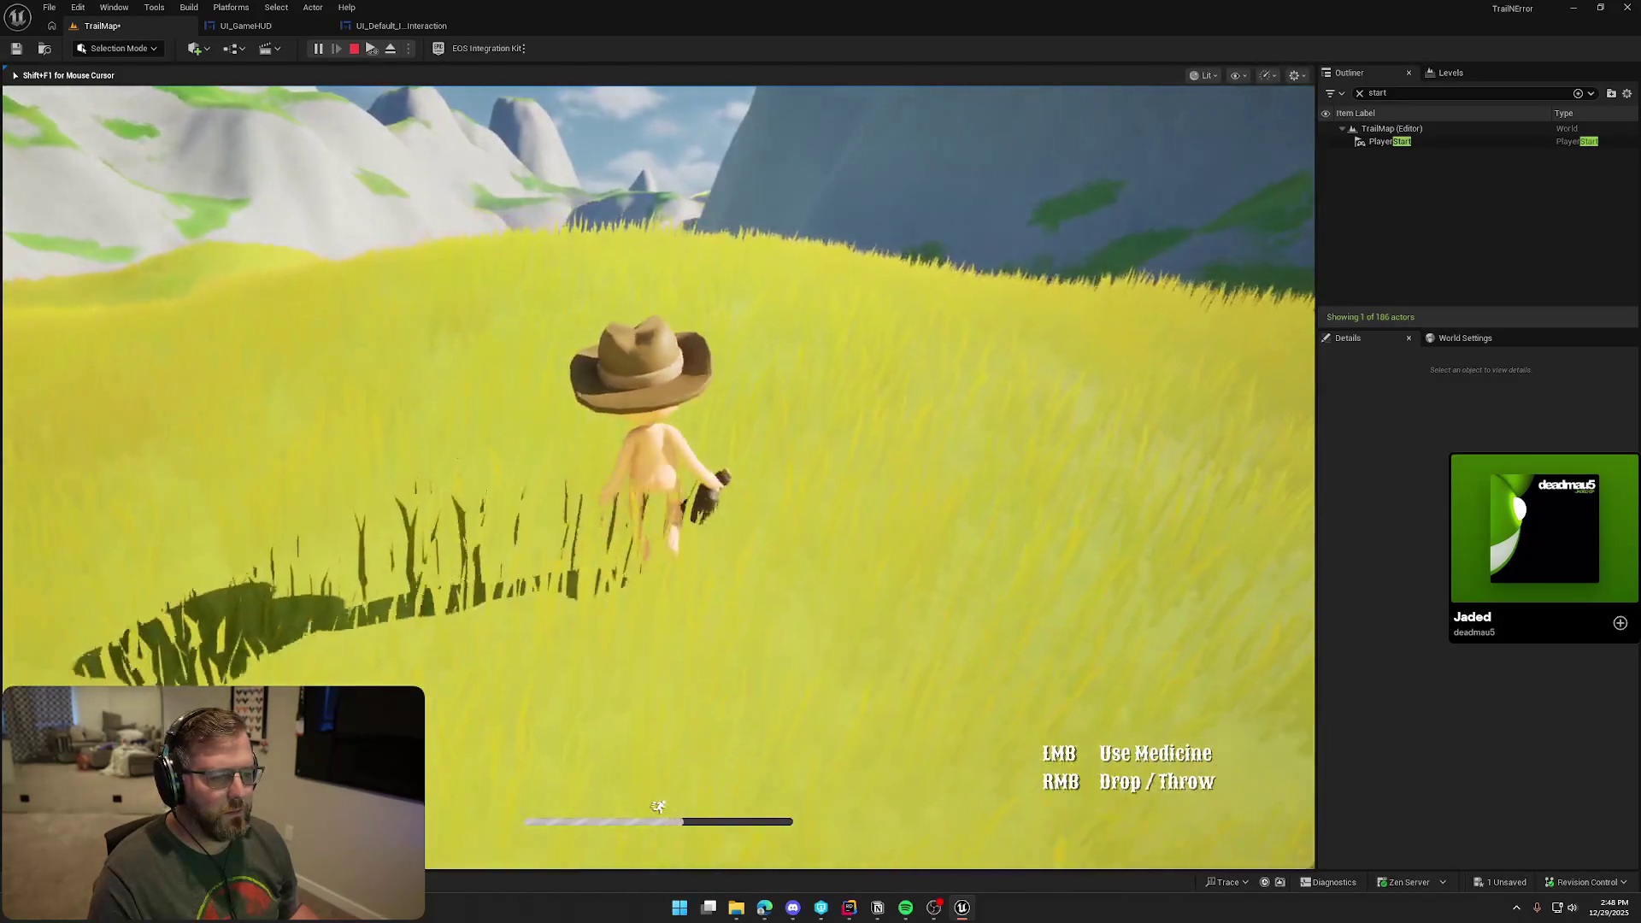
pyautogui.press('w')
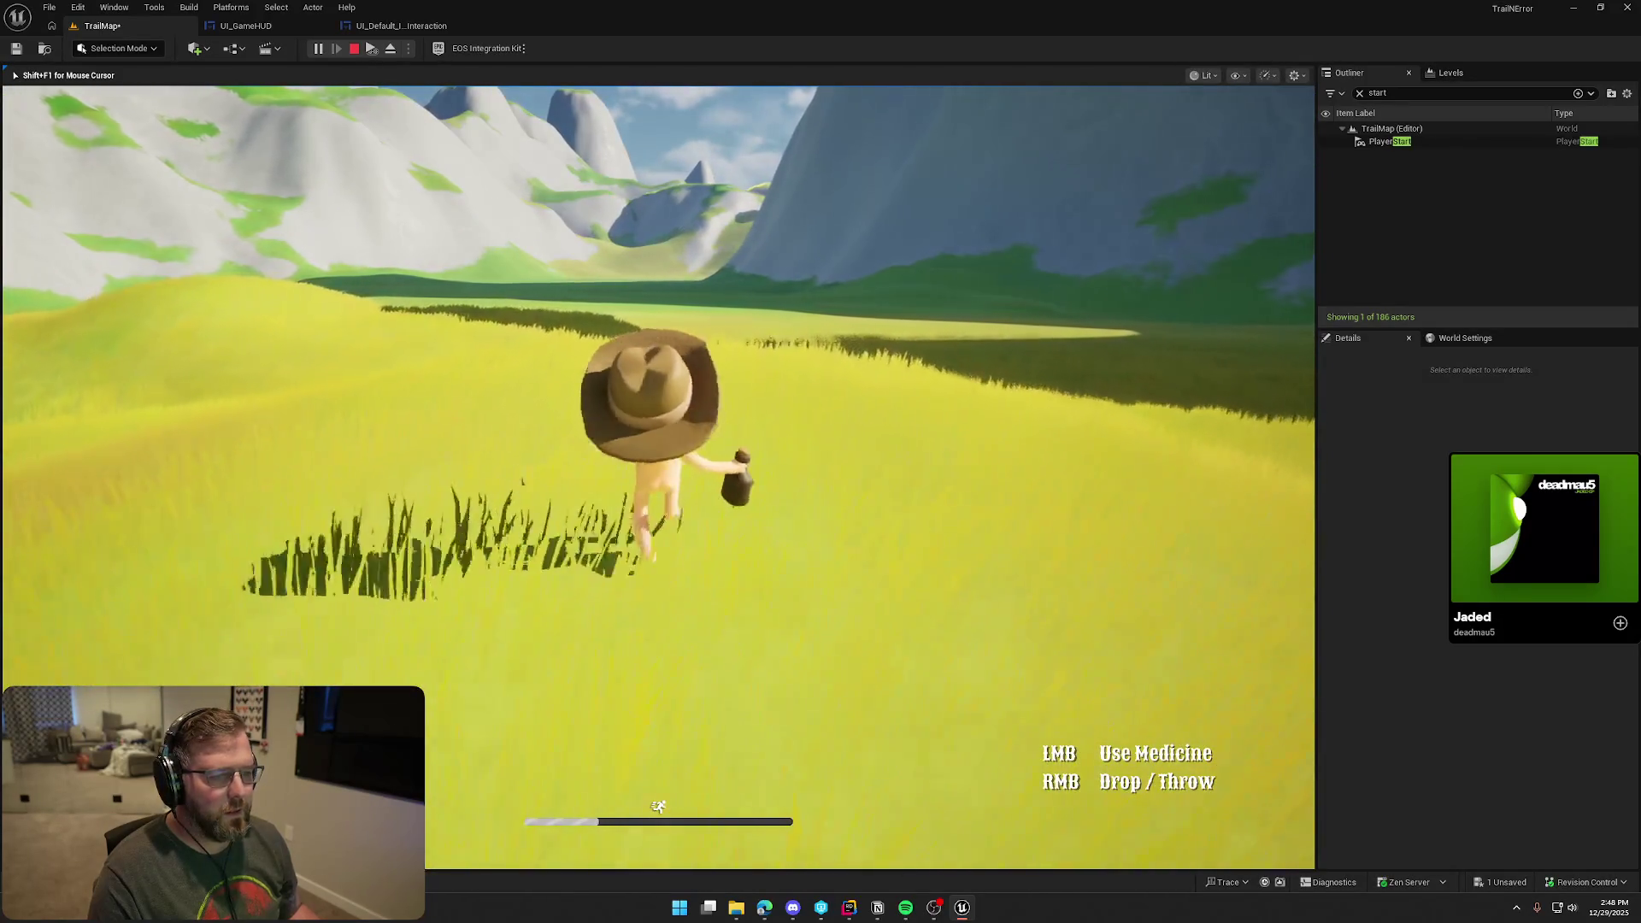
pyautogui.press('w')
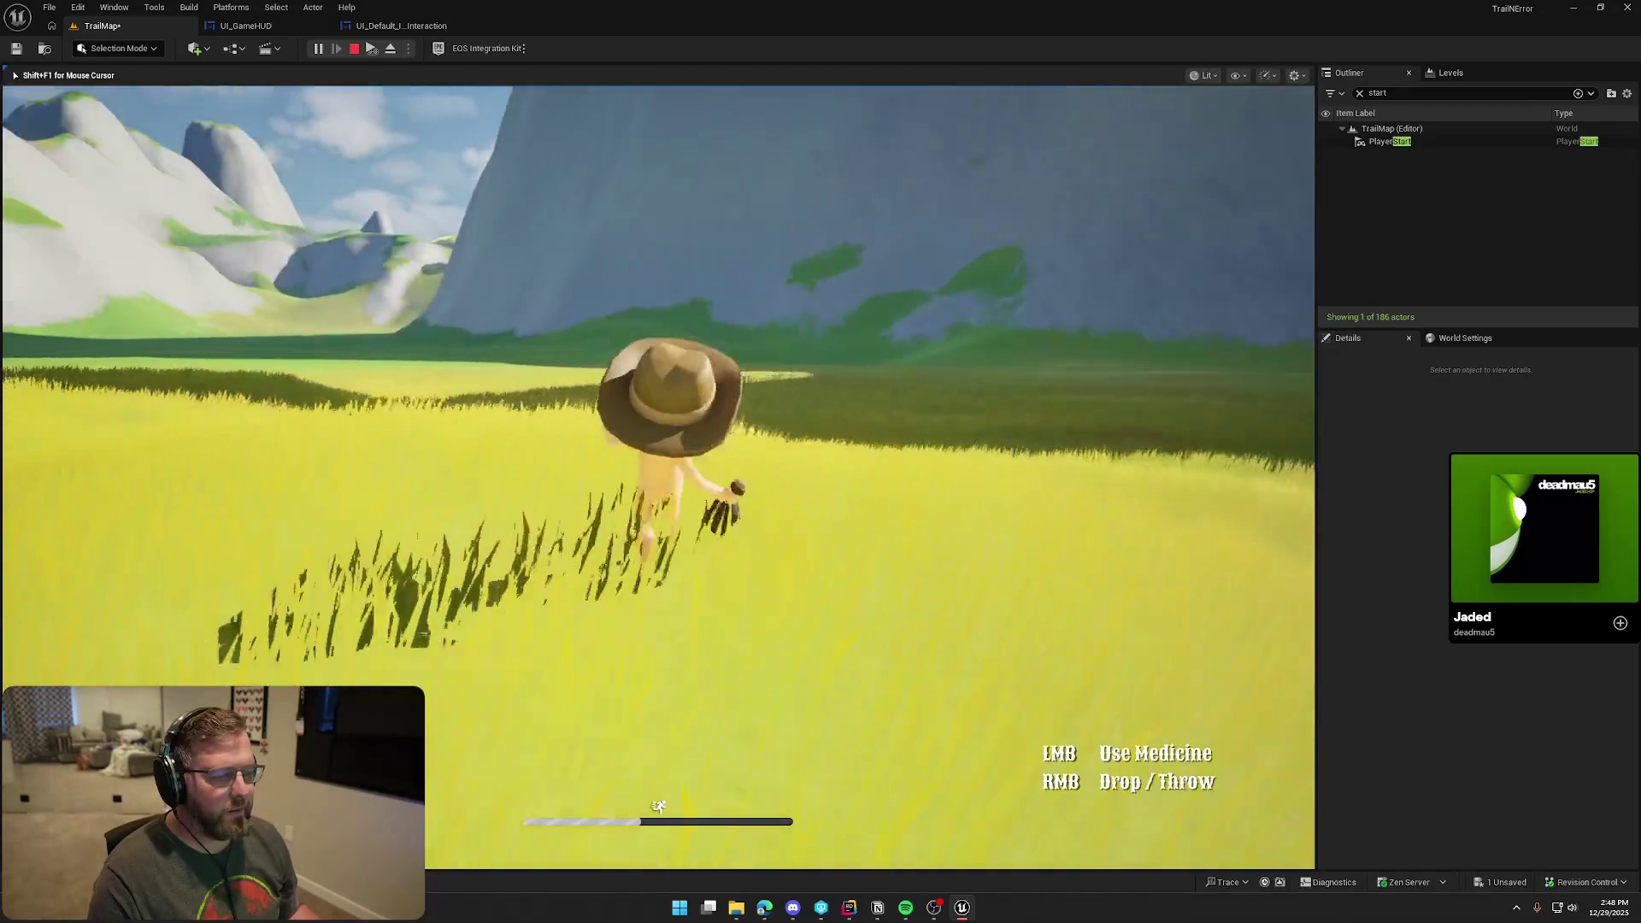
pyautogui.press('w')
pyautogui.press('w')
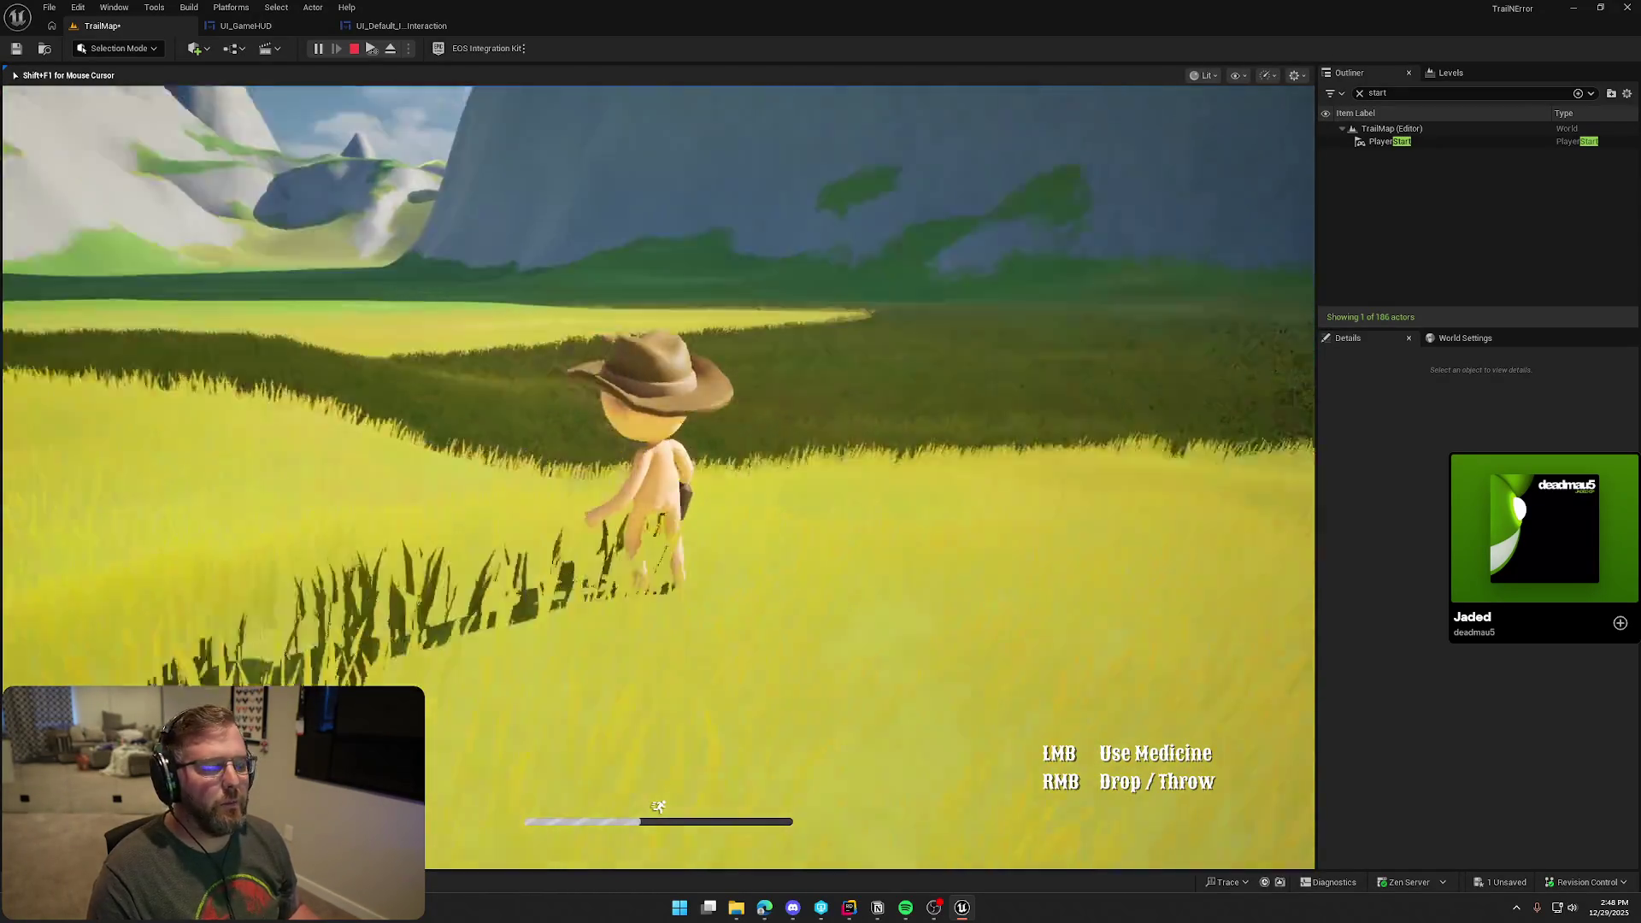
pyautogui.press('w')
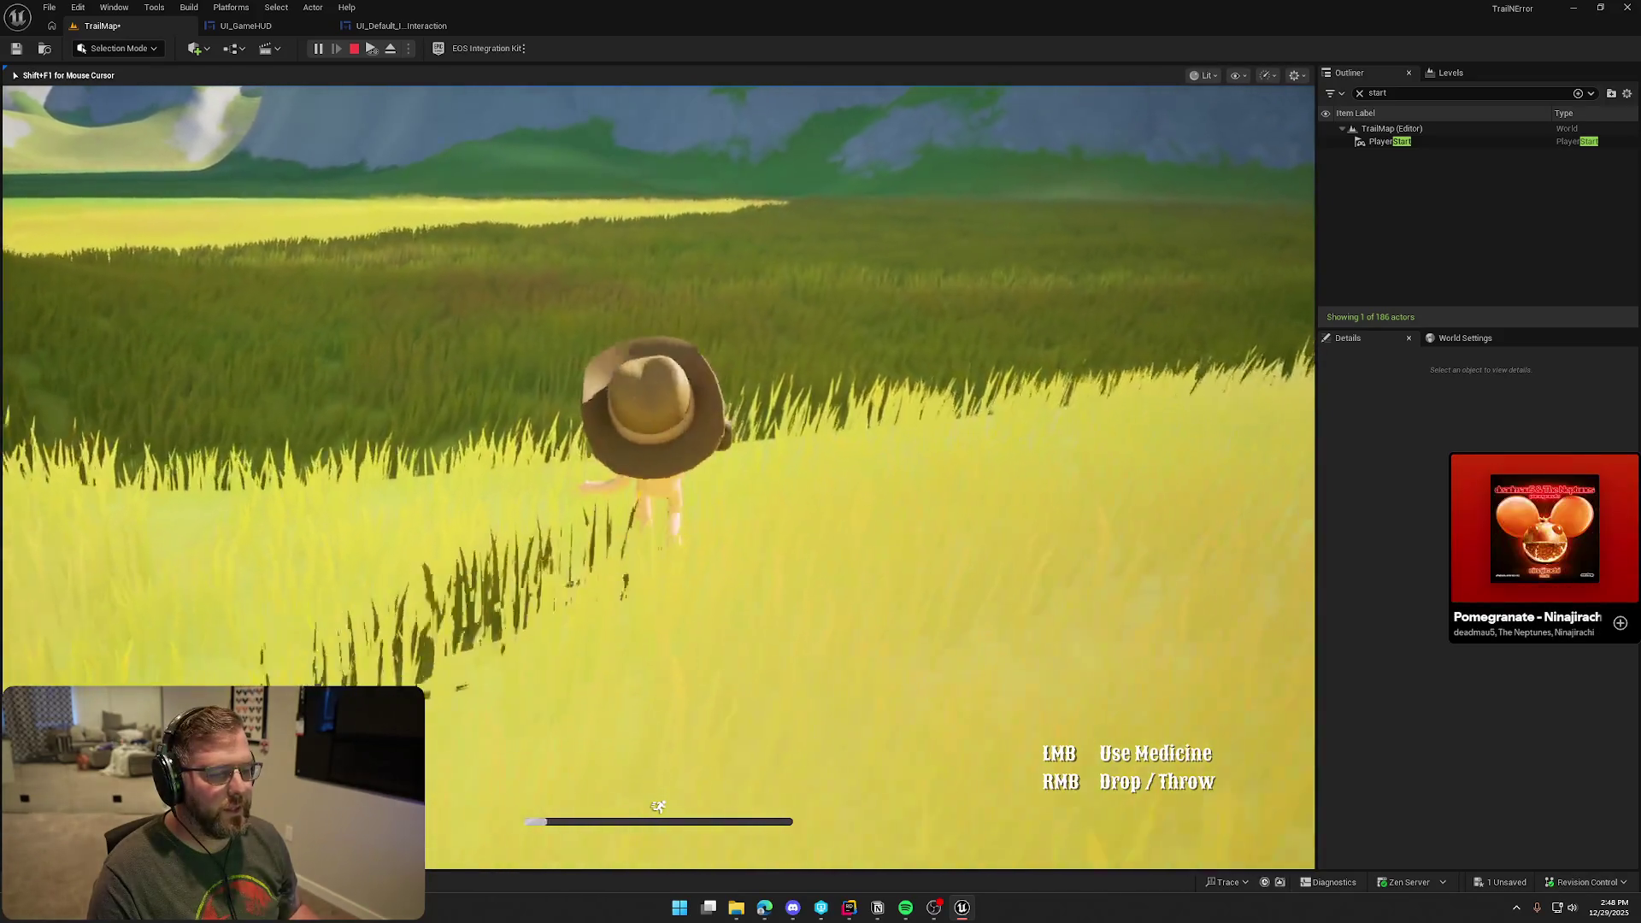
pyautogui.press('w')
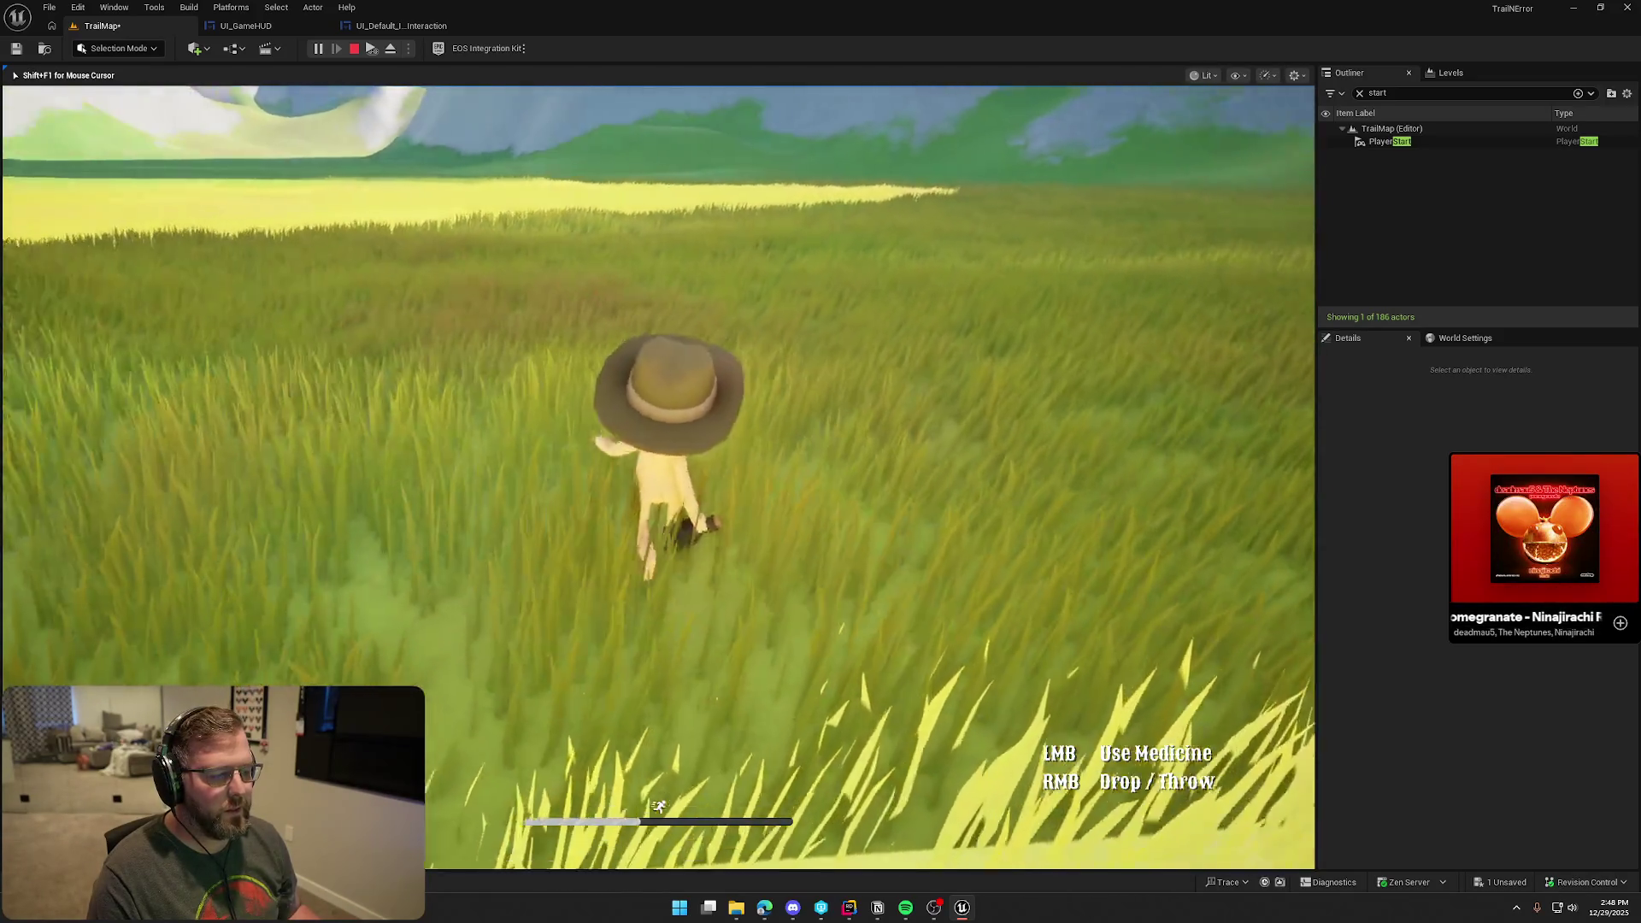
pyautogui.press('s')
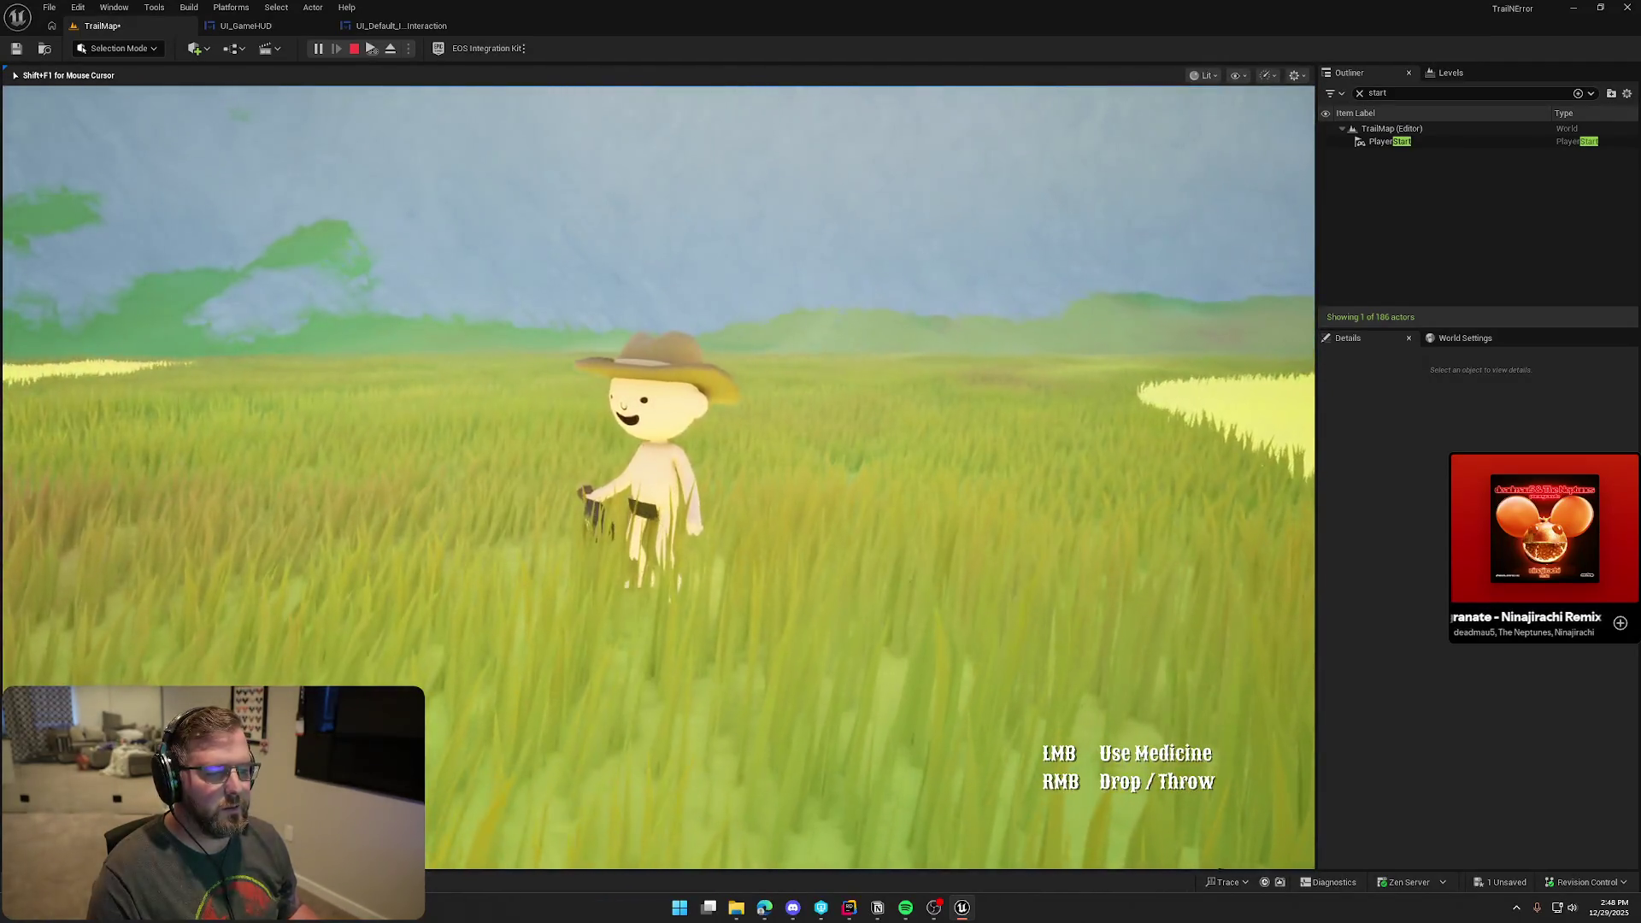
pyautogui.hotkey('shift', 'F1')
pyautogui.press('Escape')
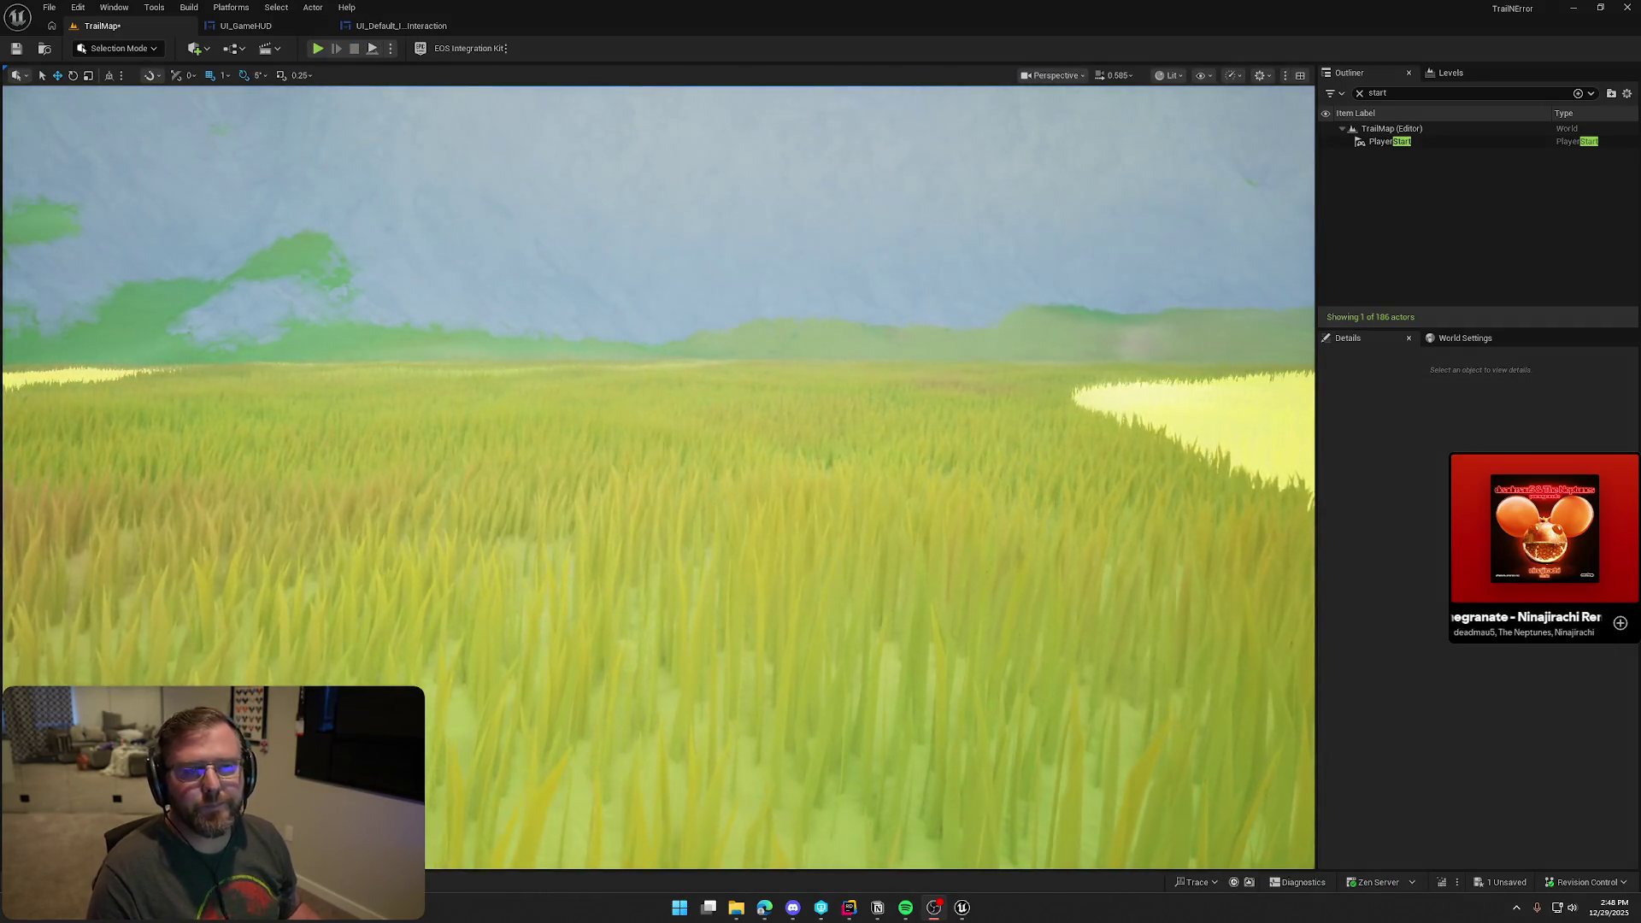
pyautogui.click(398, 28)
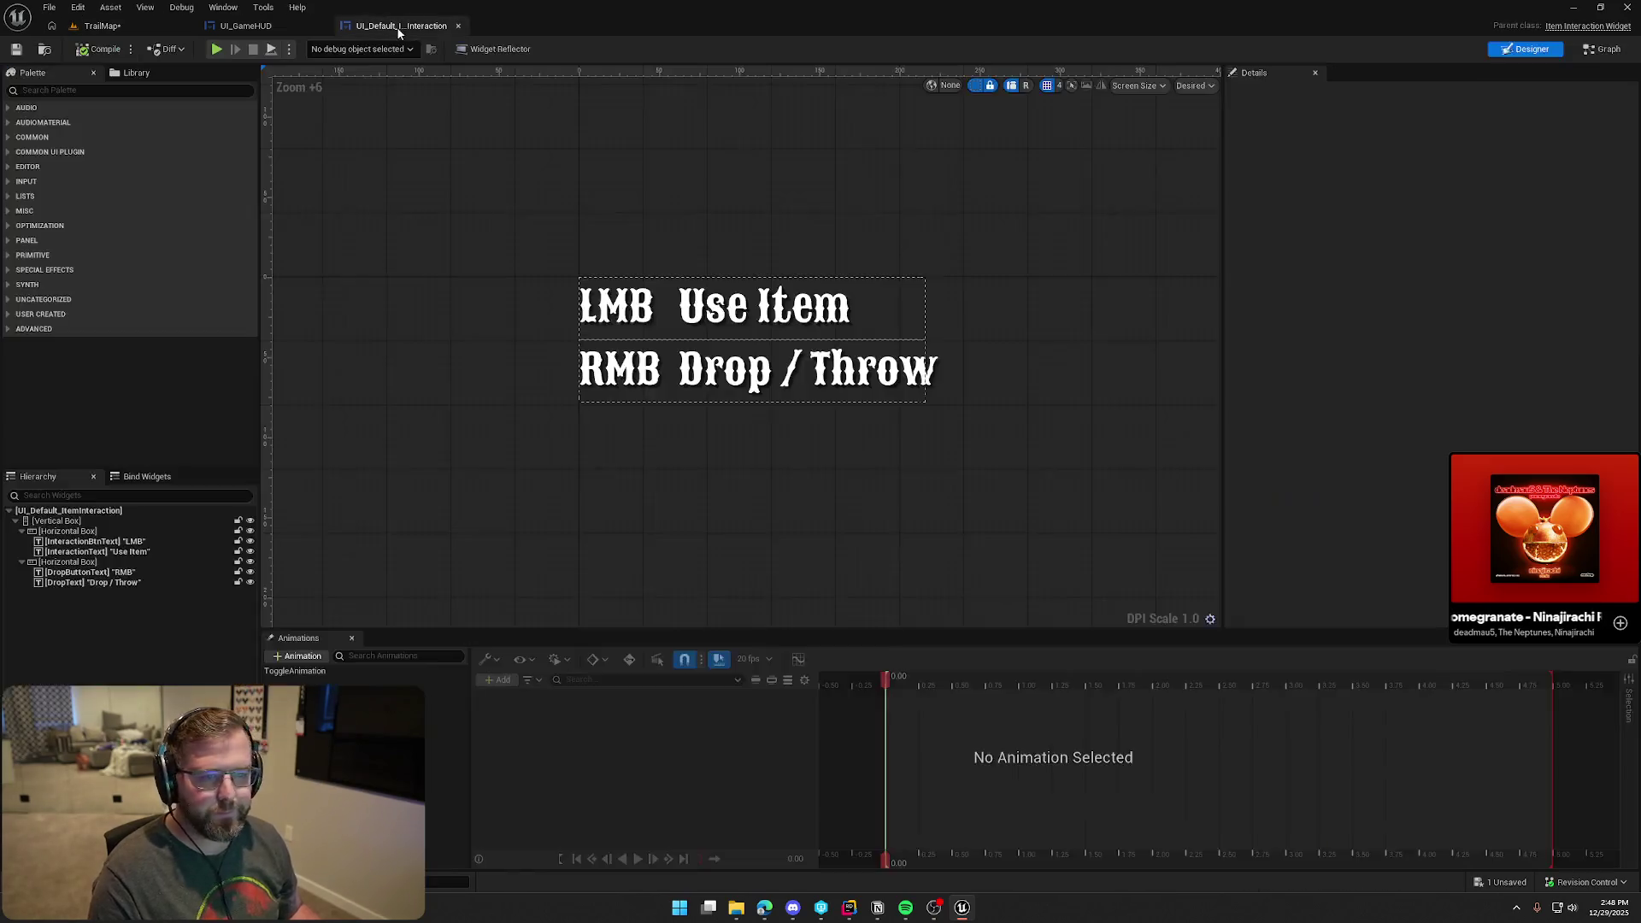
# Set the LMB and RMB labels' Color and Opacity to hex C2B280FF, then go back to TrailMap
pyautogui.click(734, 301)
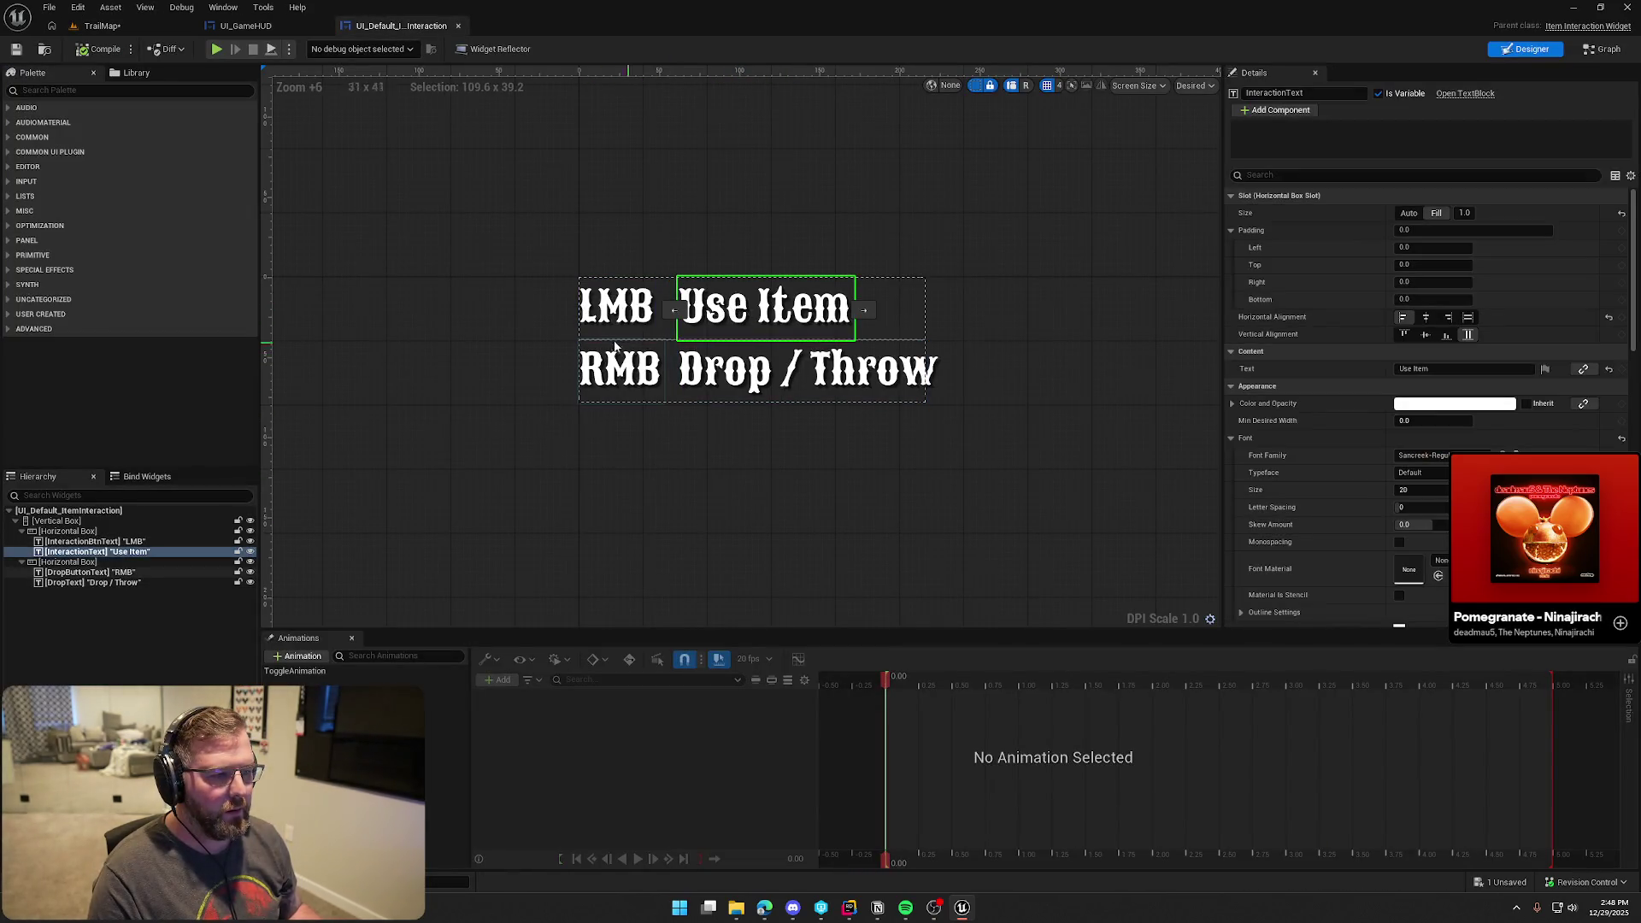
pyautogui.keyDown('ctrl'); pyautogui.click(612, 367); pyautogui.keyUp('ctrl')
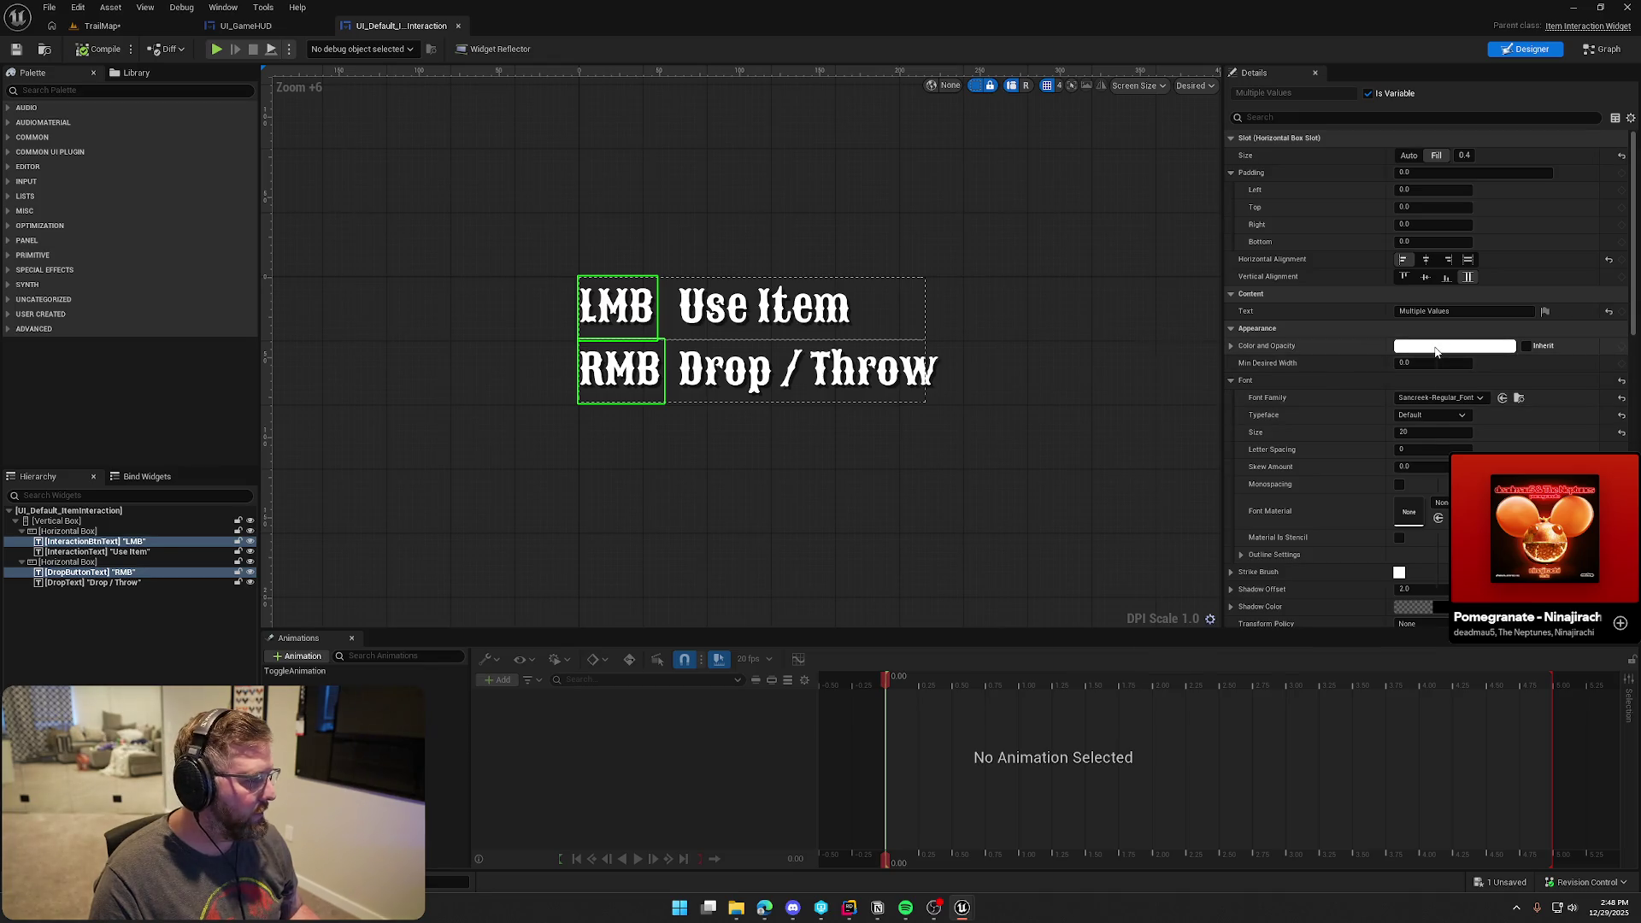
pyautogui.click(1427, 349)
pyautogui.write('C2B280FF')
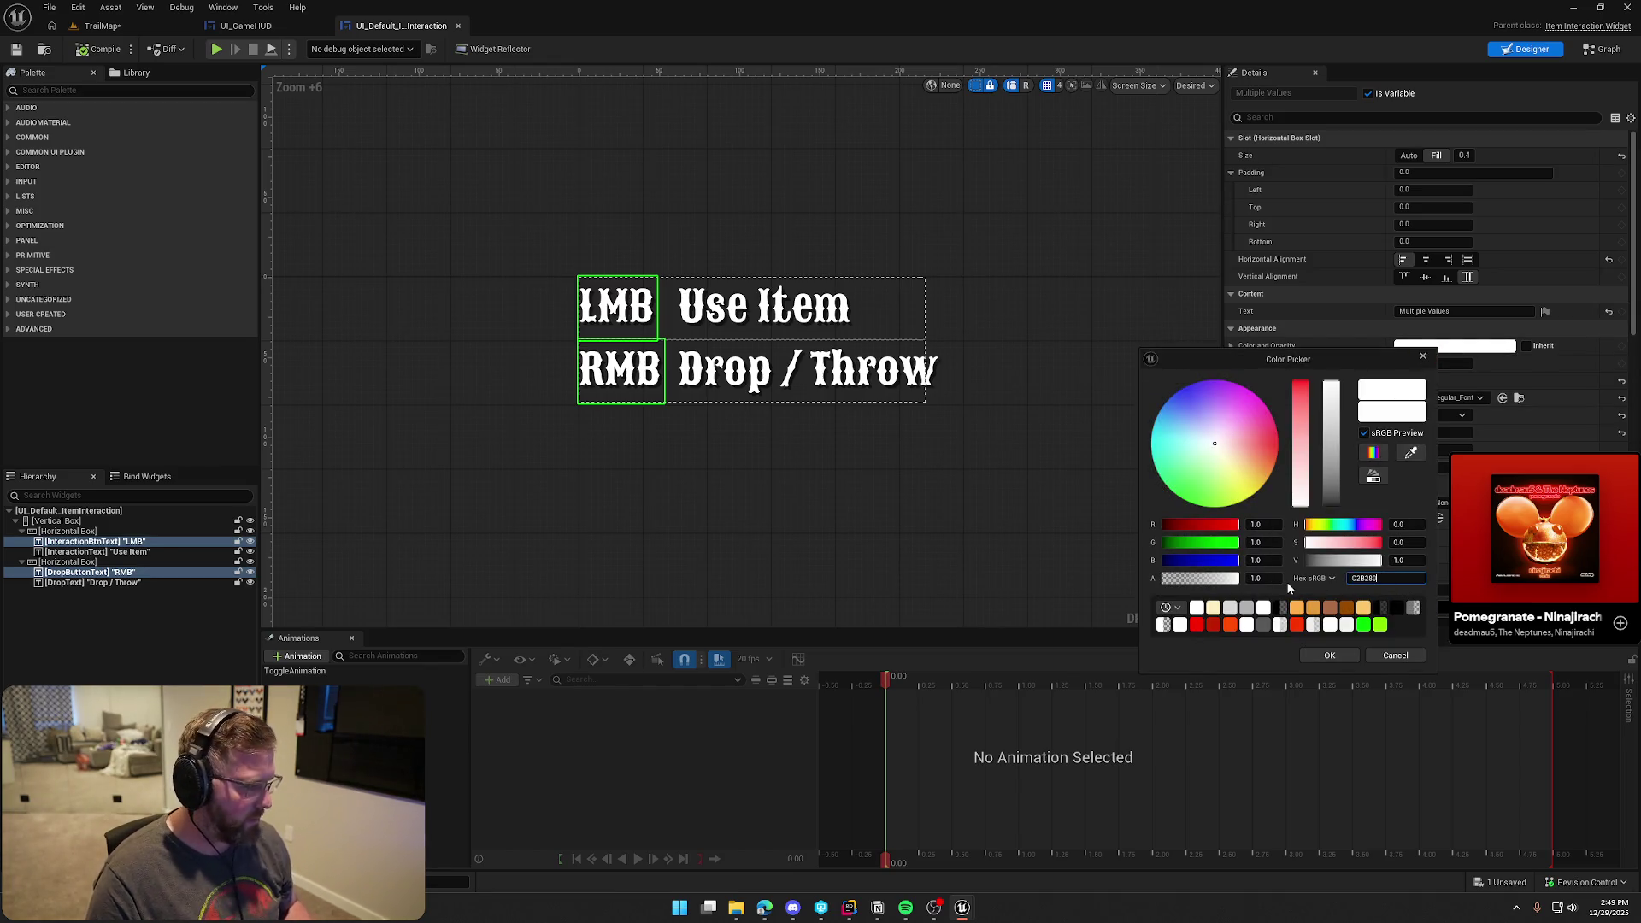
pyautogui.press('Return')
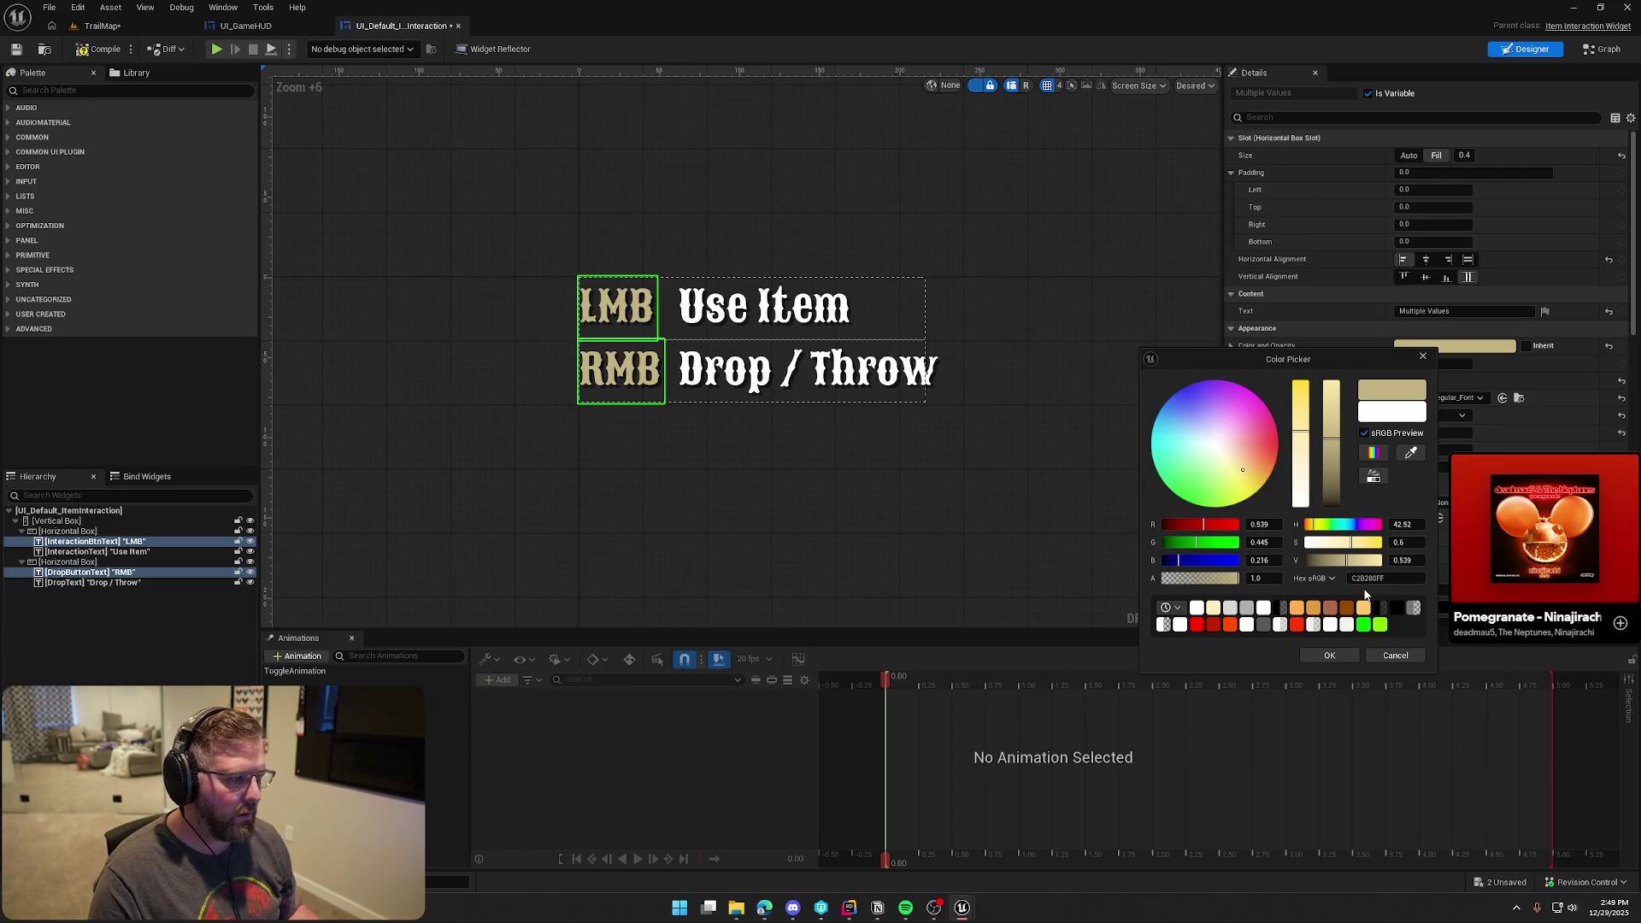
pyautogui.click(1340, 658)
pyautogui.click(839, 197)
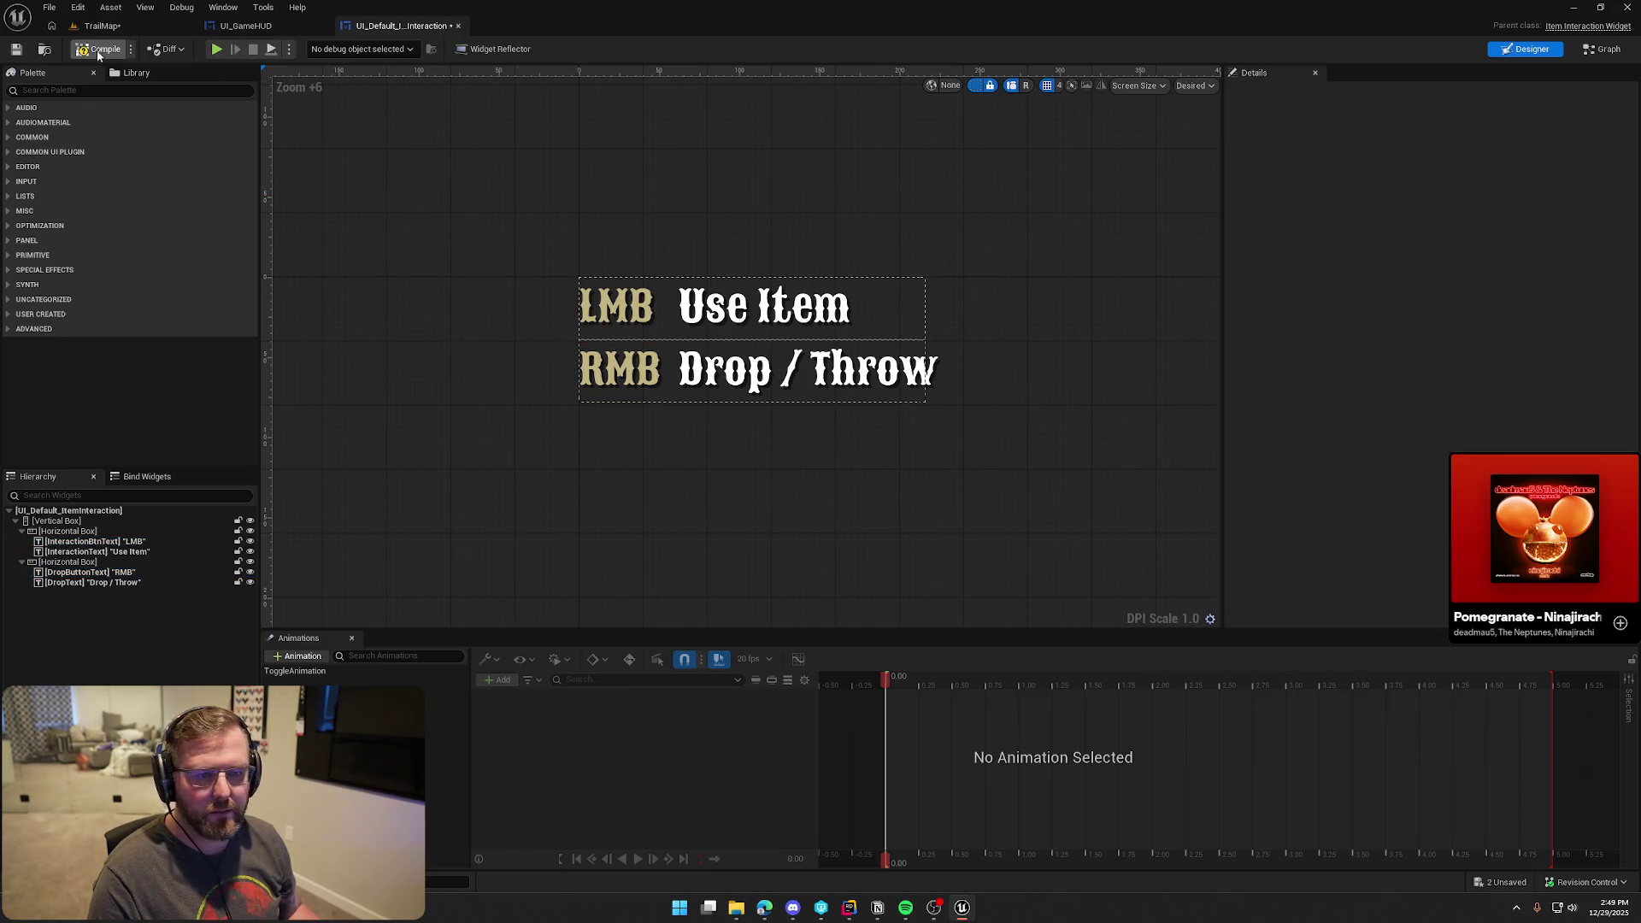
pyautogui.click(101, 26)
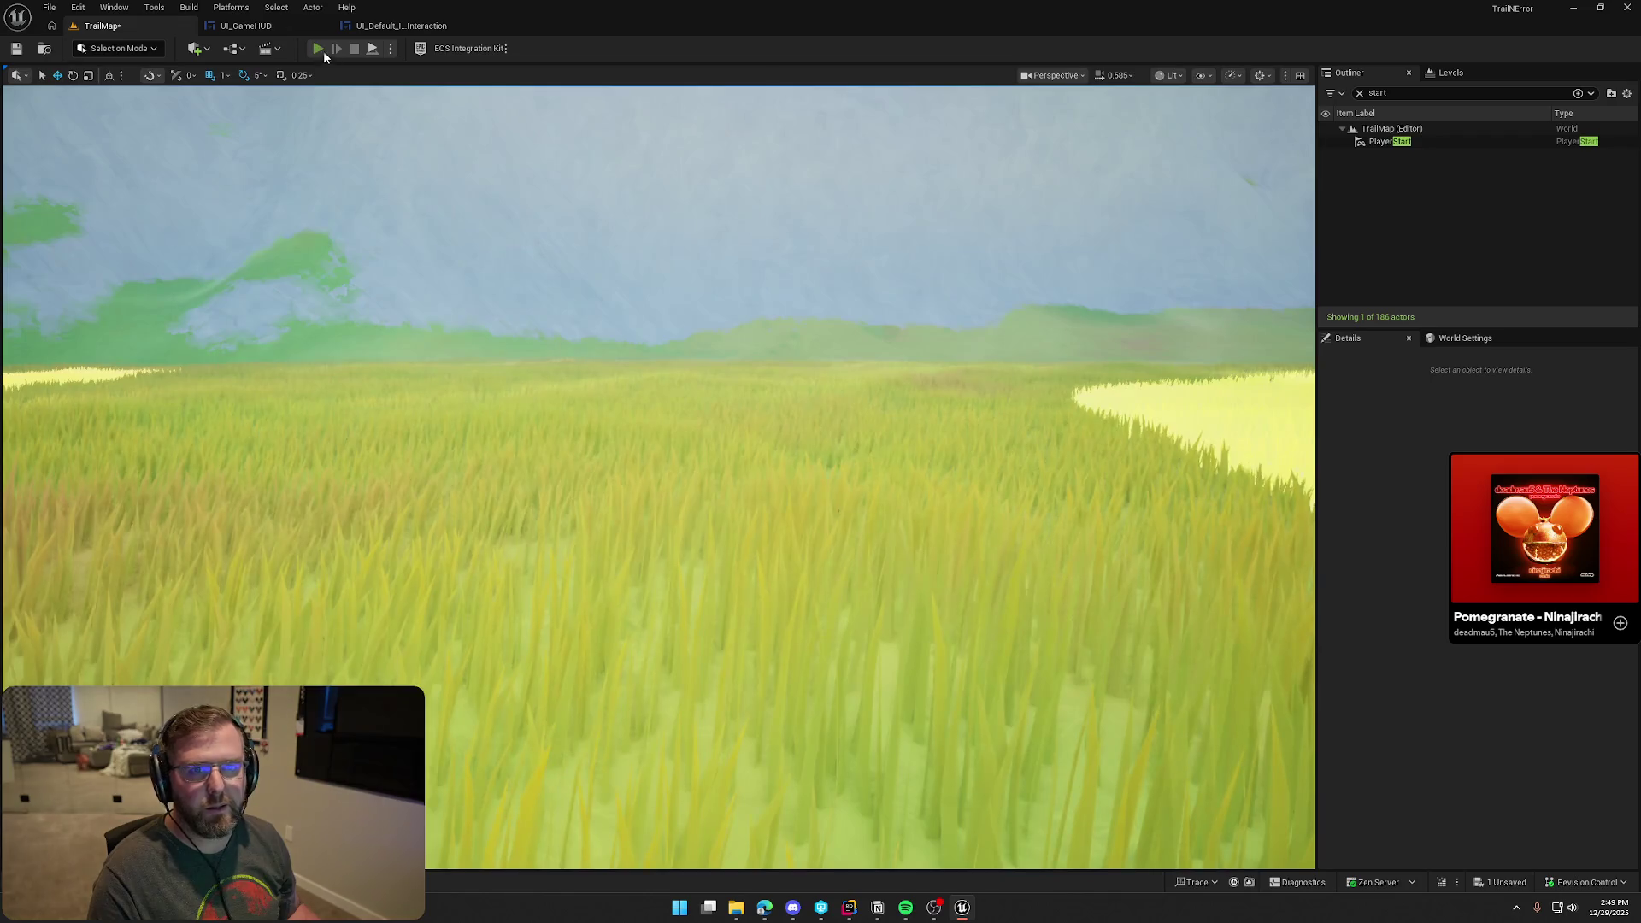
pyautogui.click(318, 49)
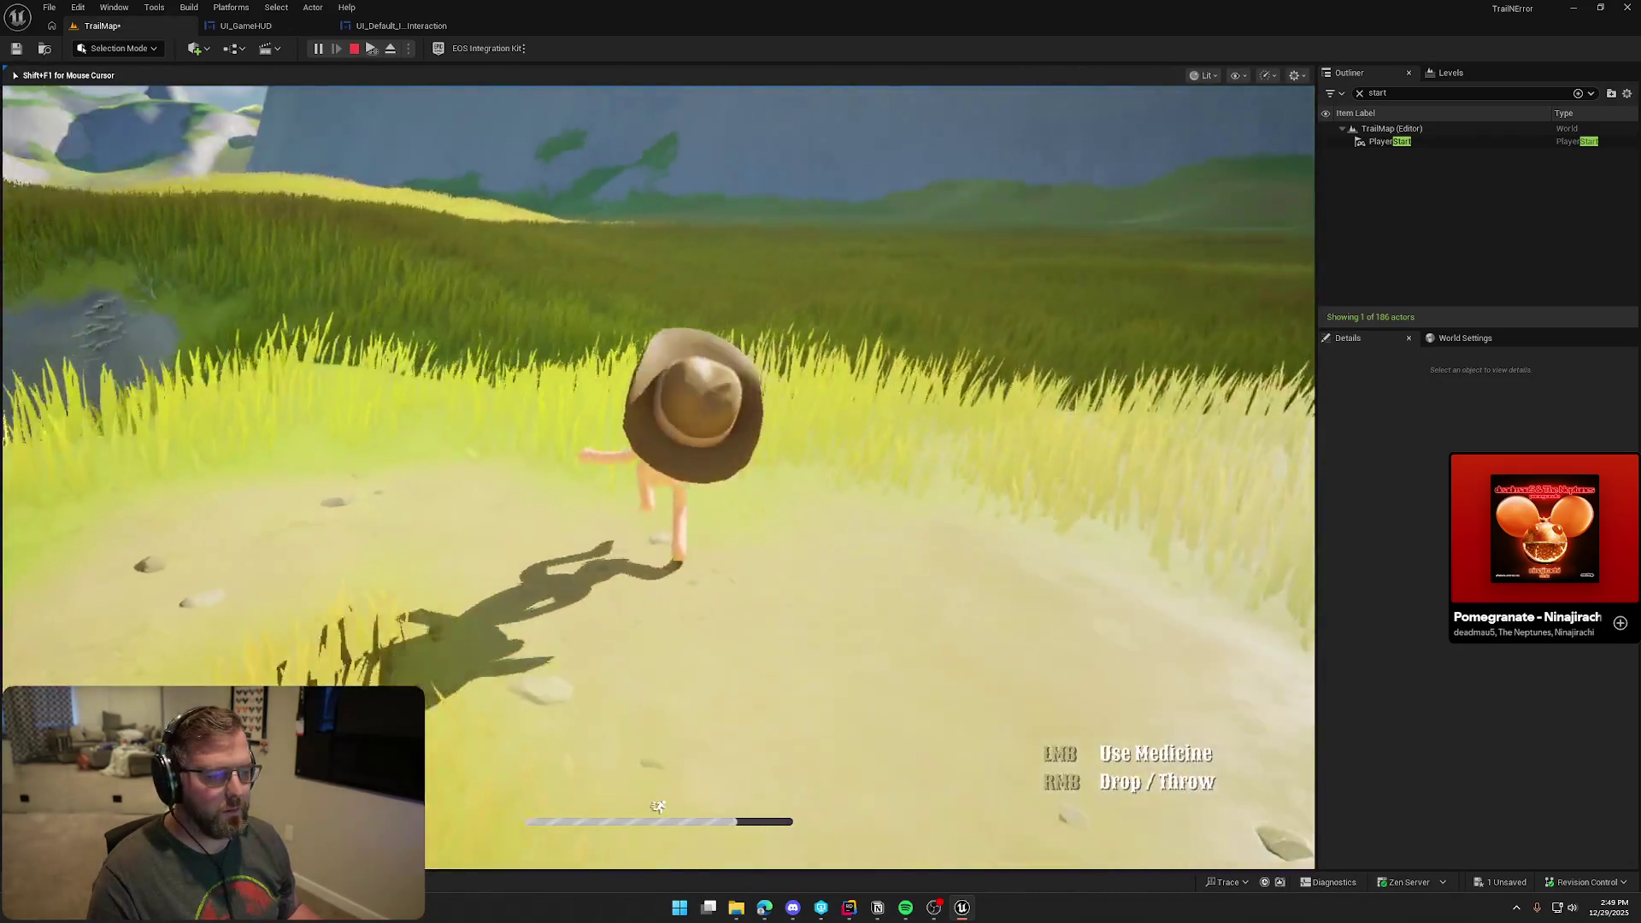
pyautogui.hotkey('shift', 'w')
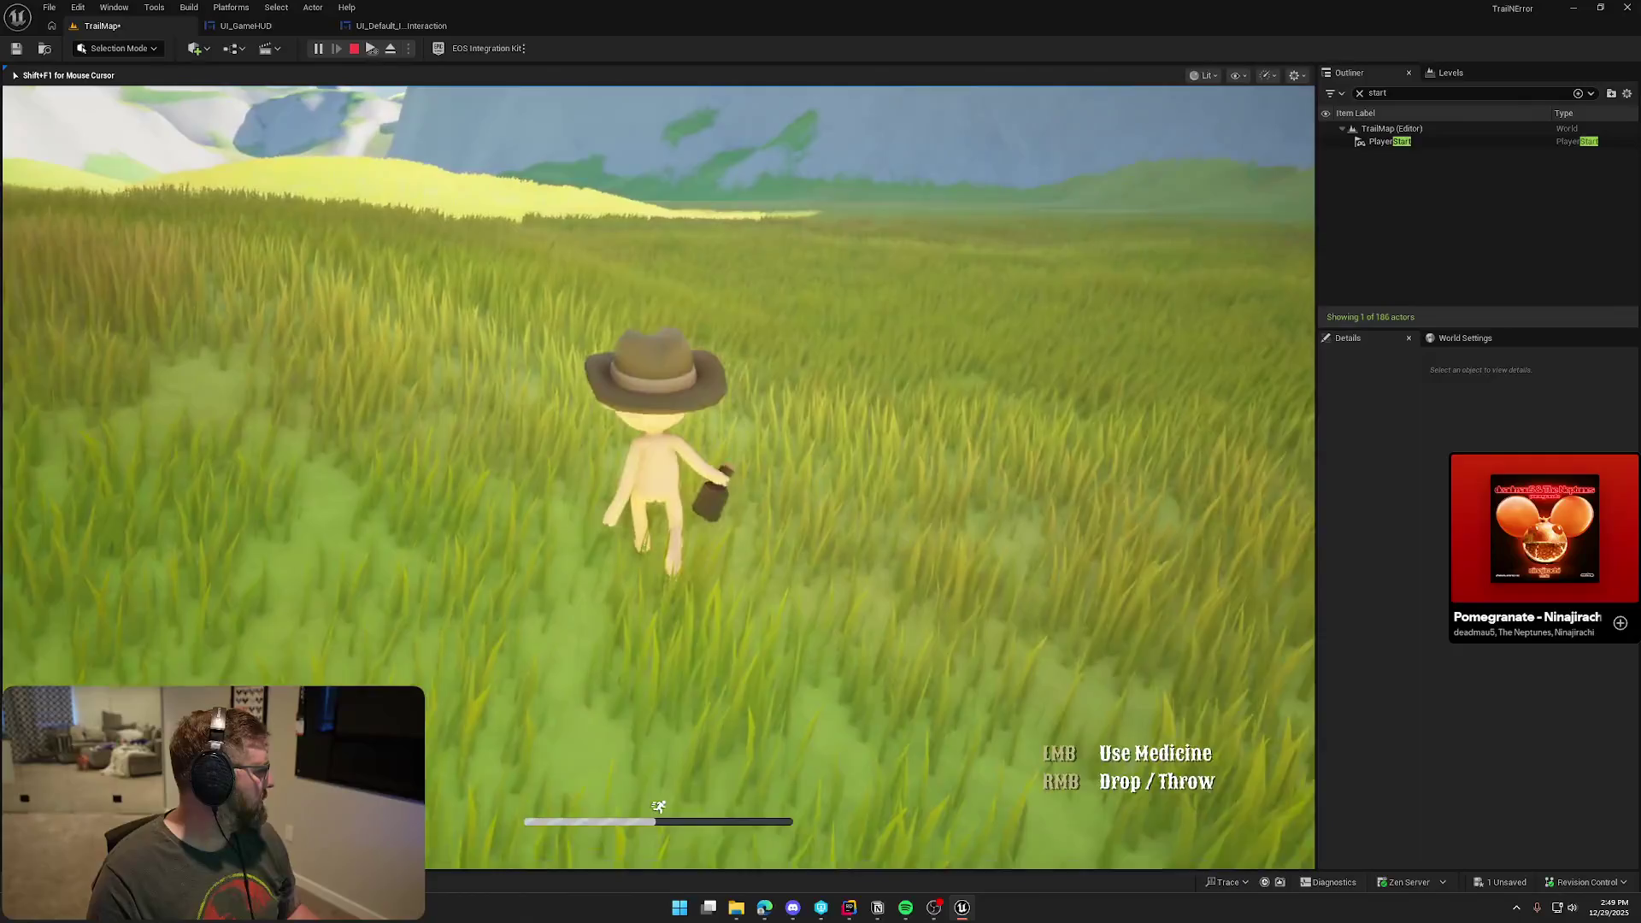
pyautogui.press('s')
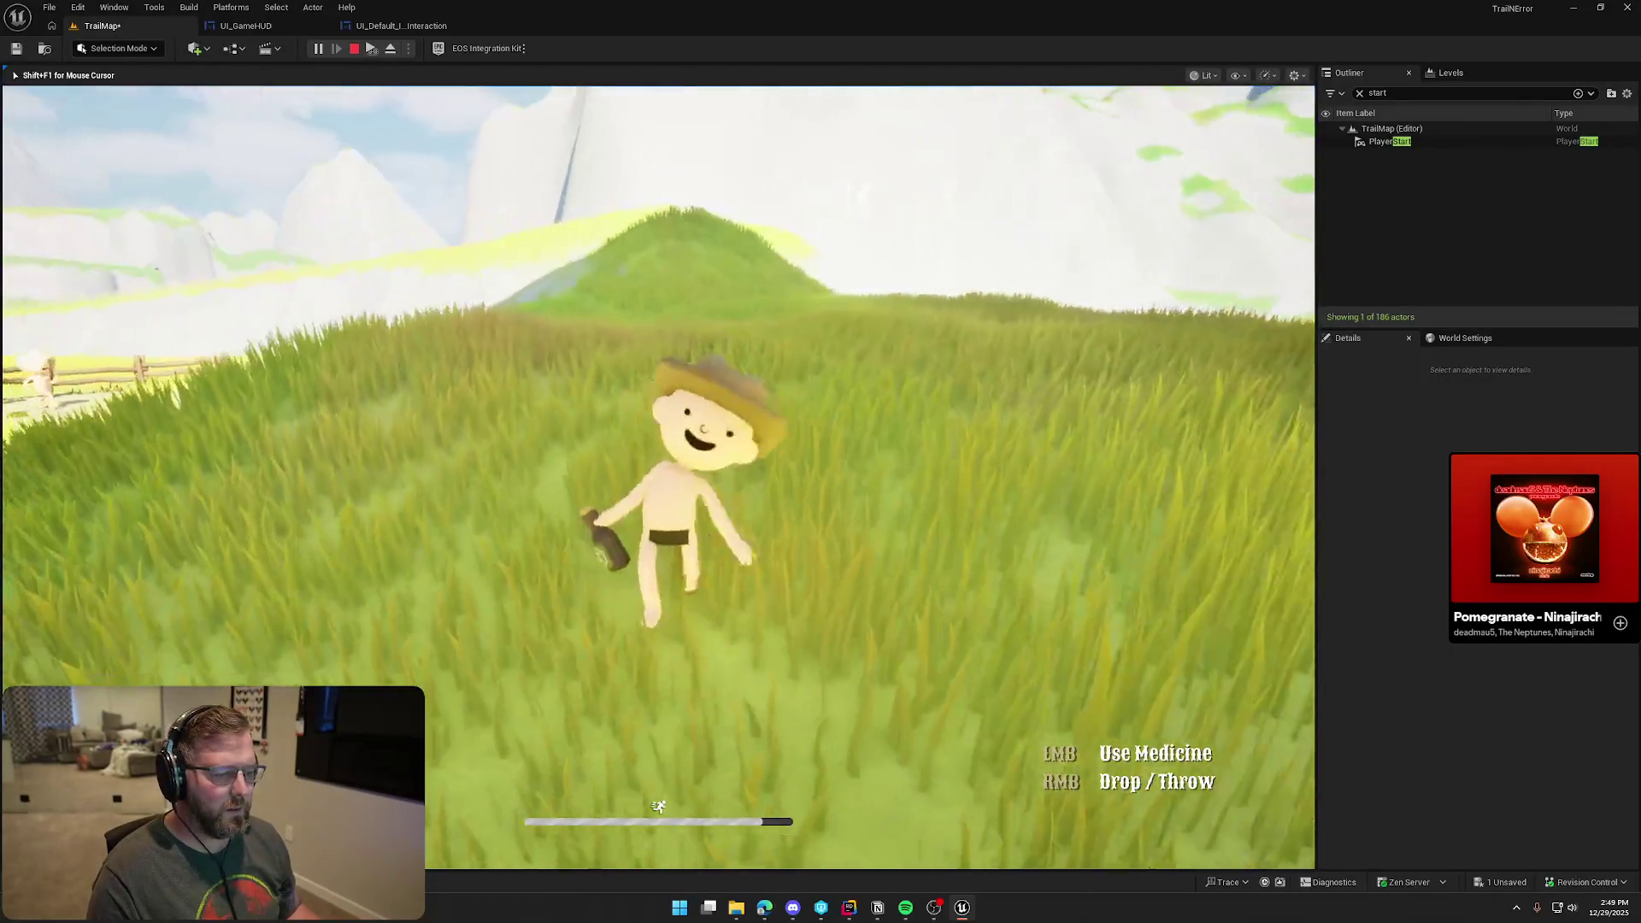
pyautogui.press('w')
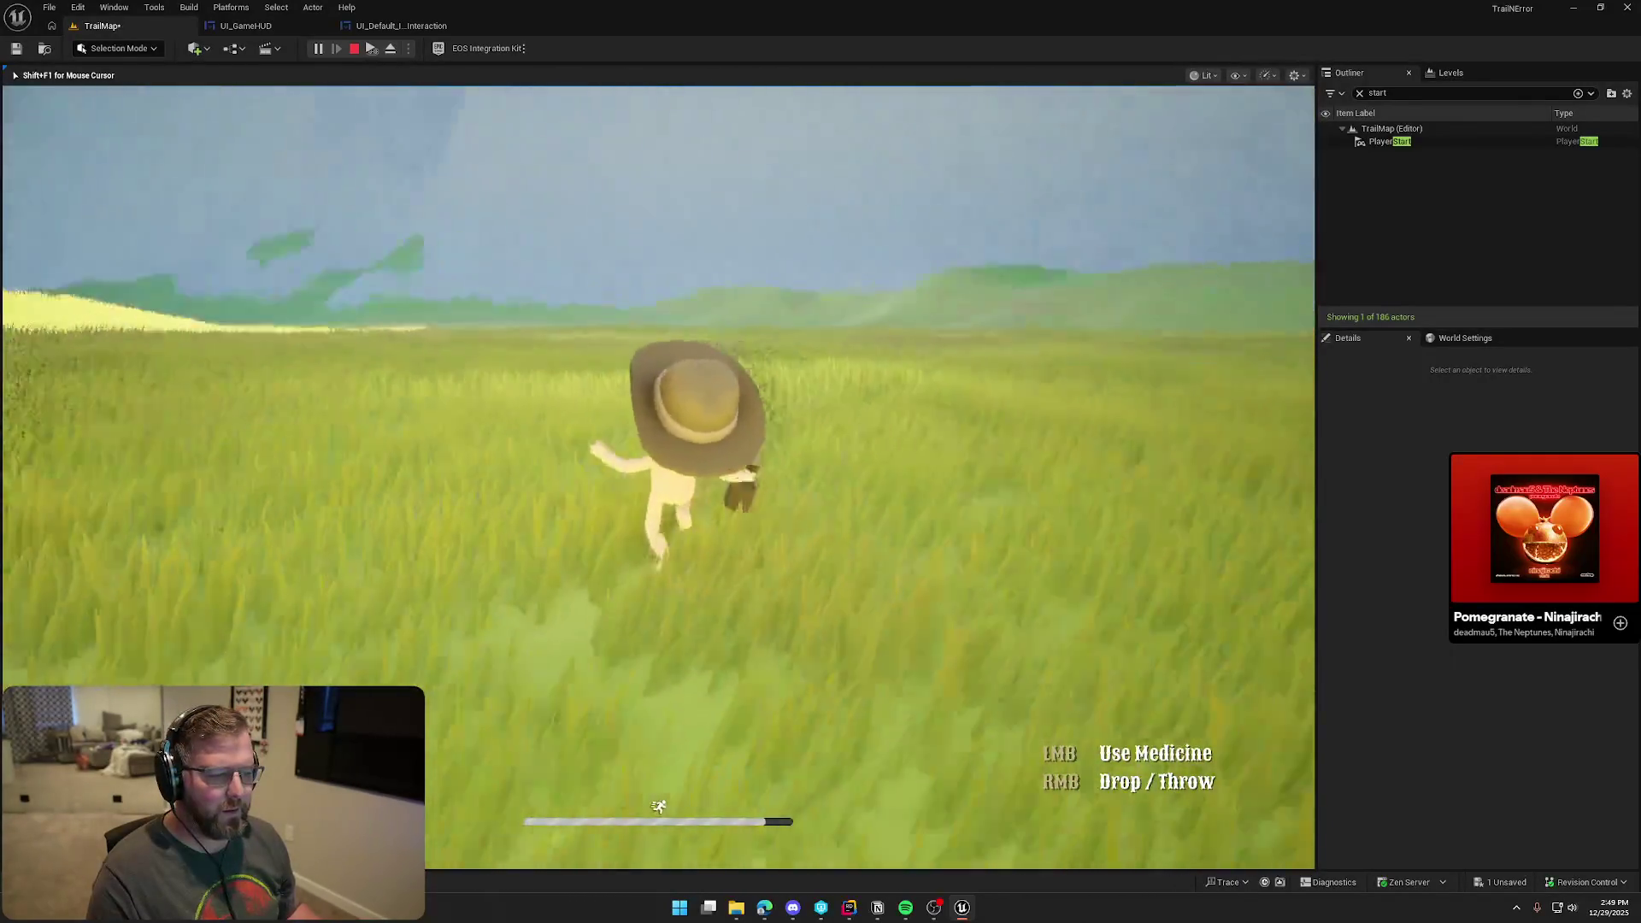
pyautogui.press('s')
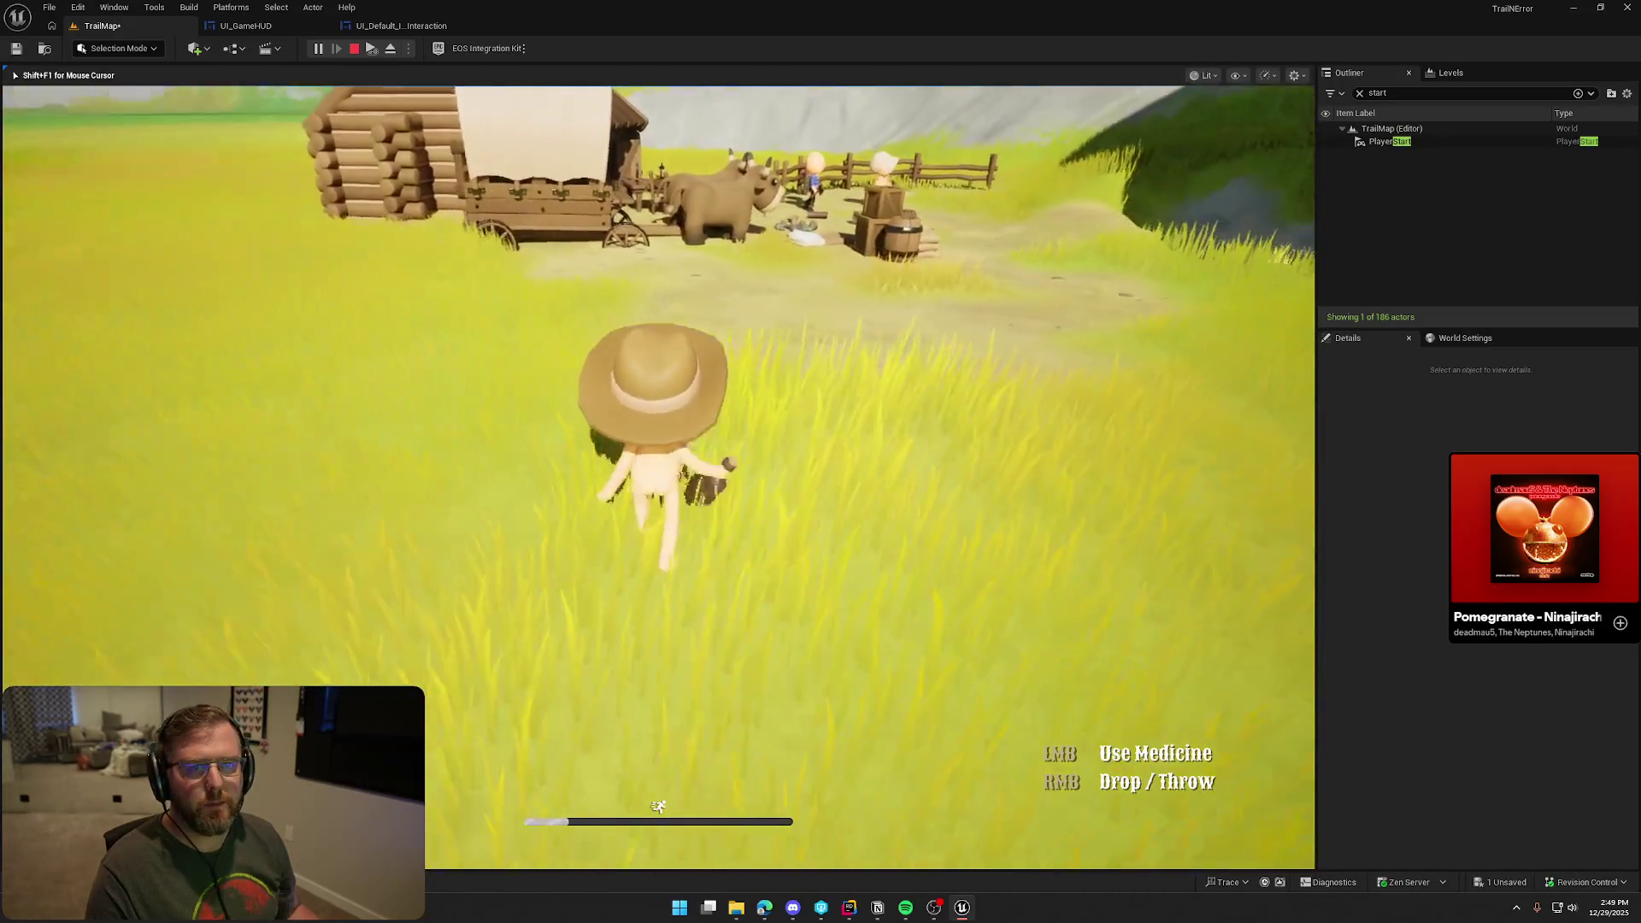
pyautogui.press('w')
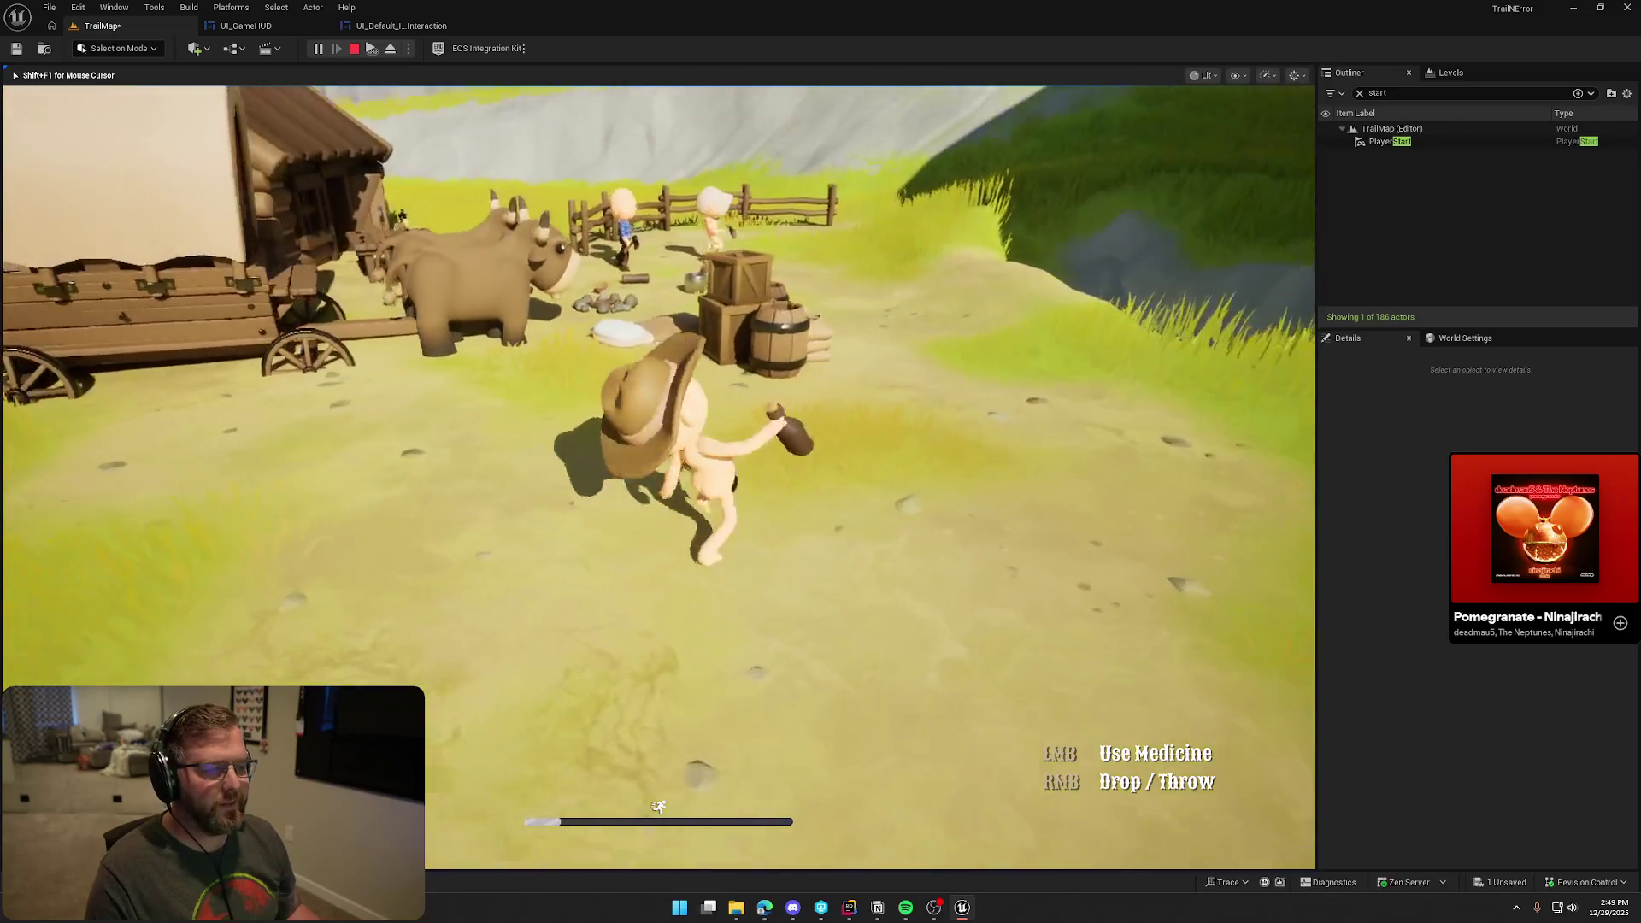
pyautogui.press('w')
pyautogui.press('w')
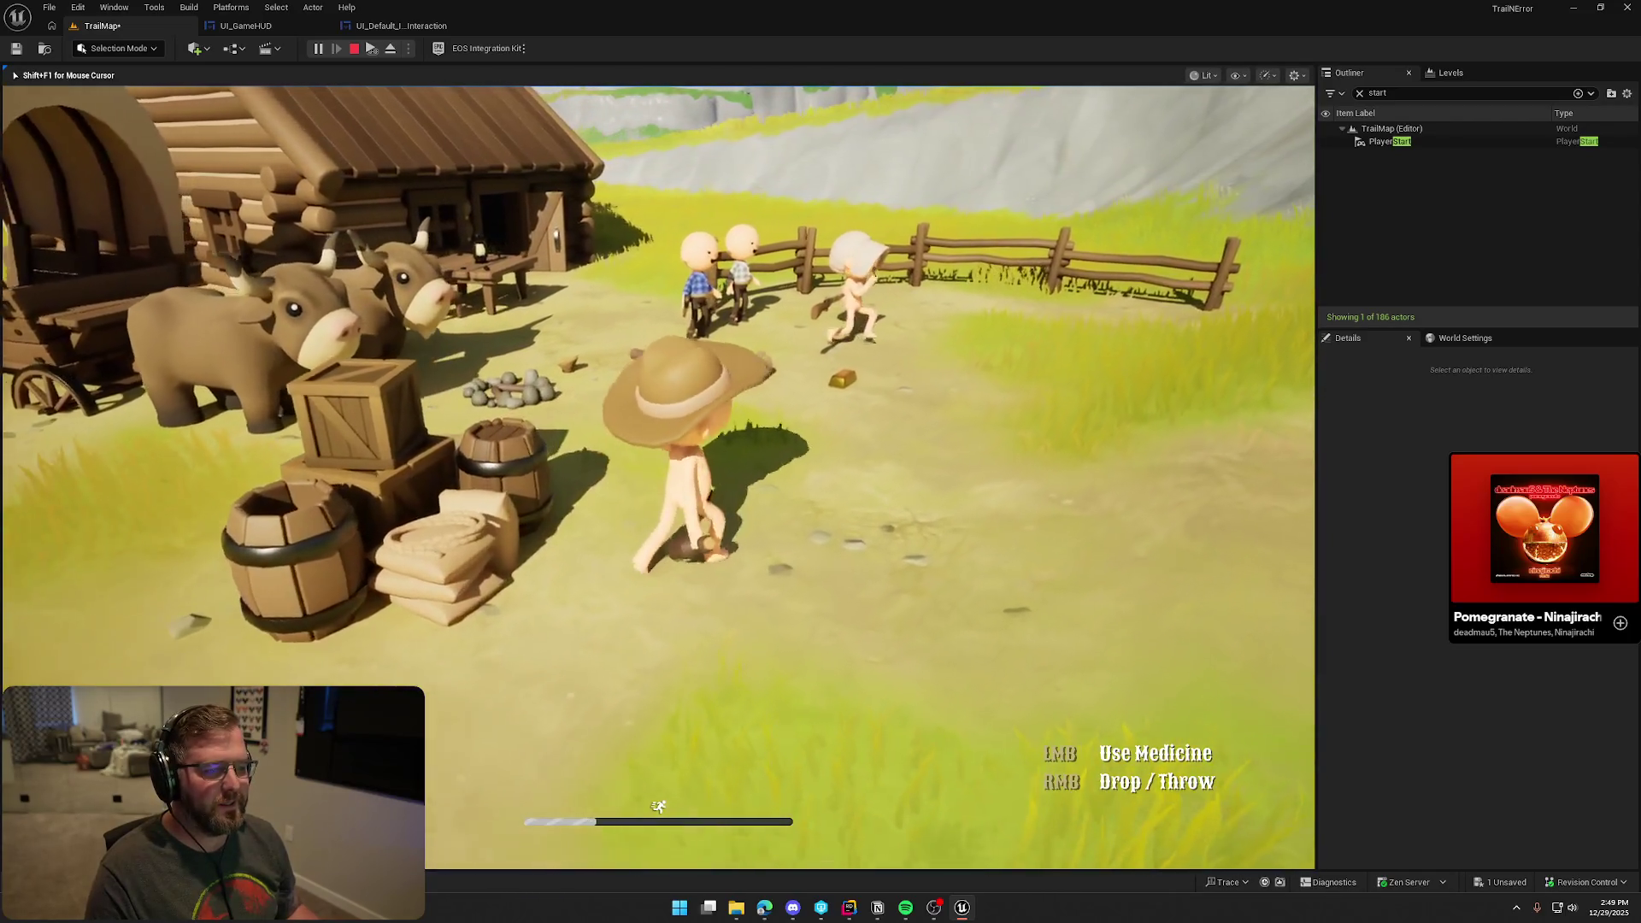
pyautogui.press('w')
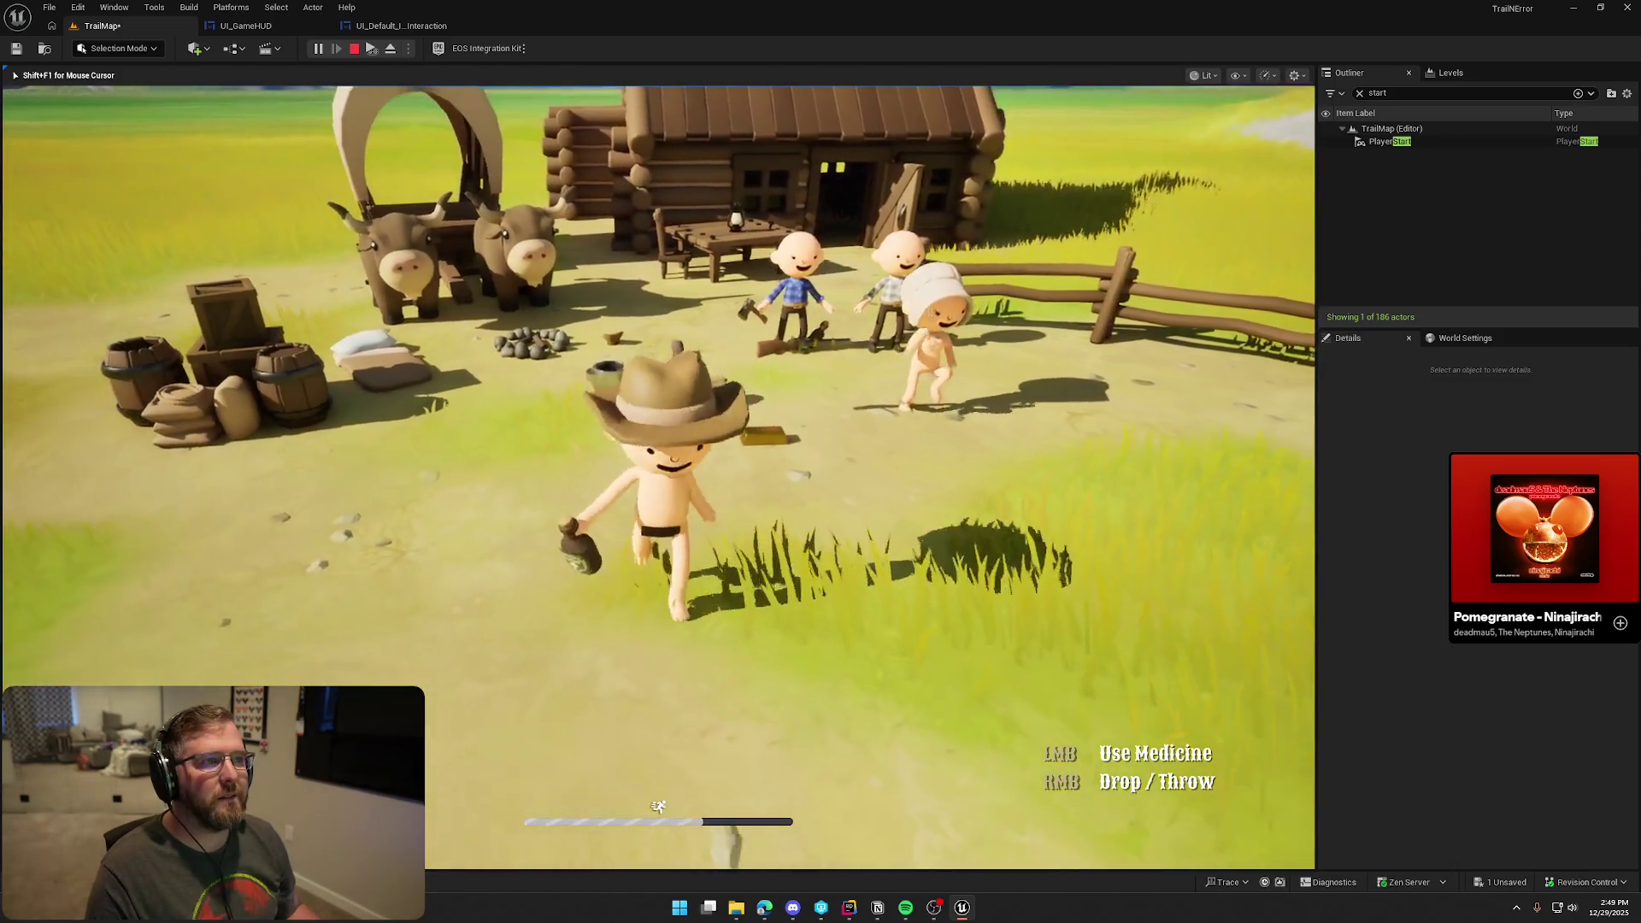
pyautogui.hotkey('shift', 'w')
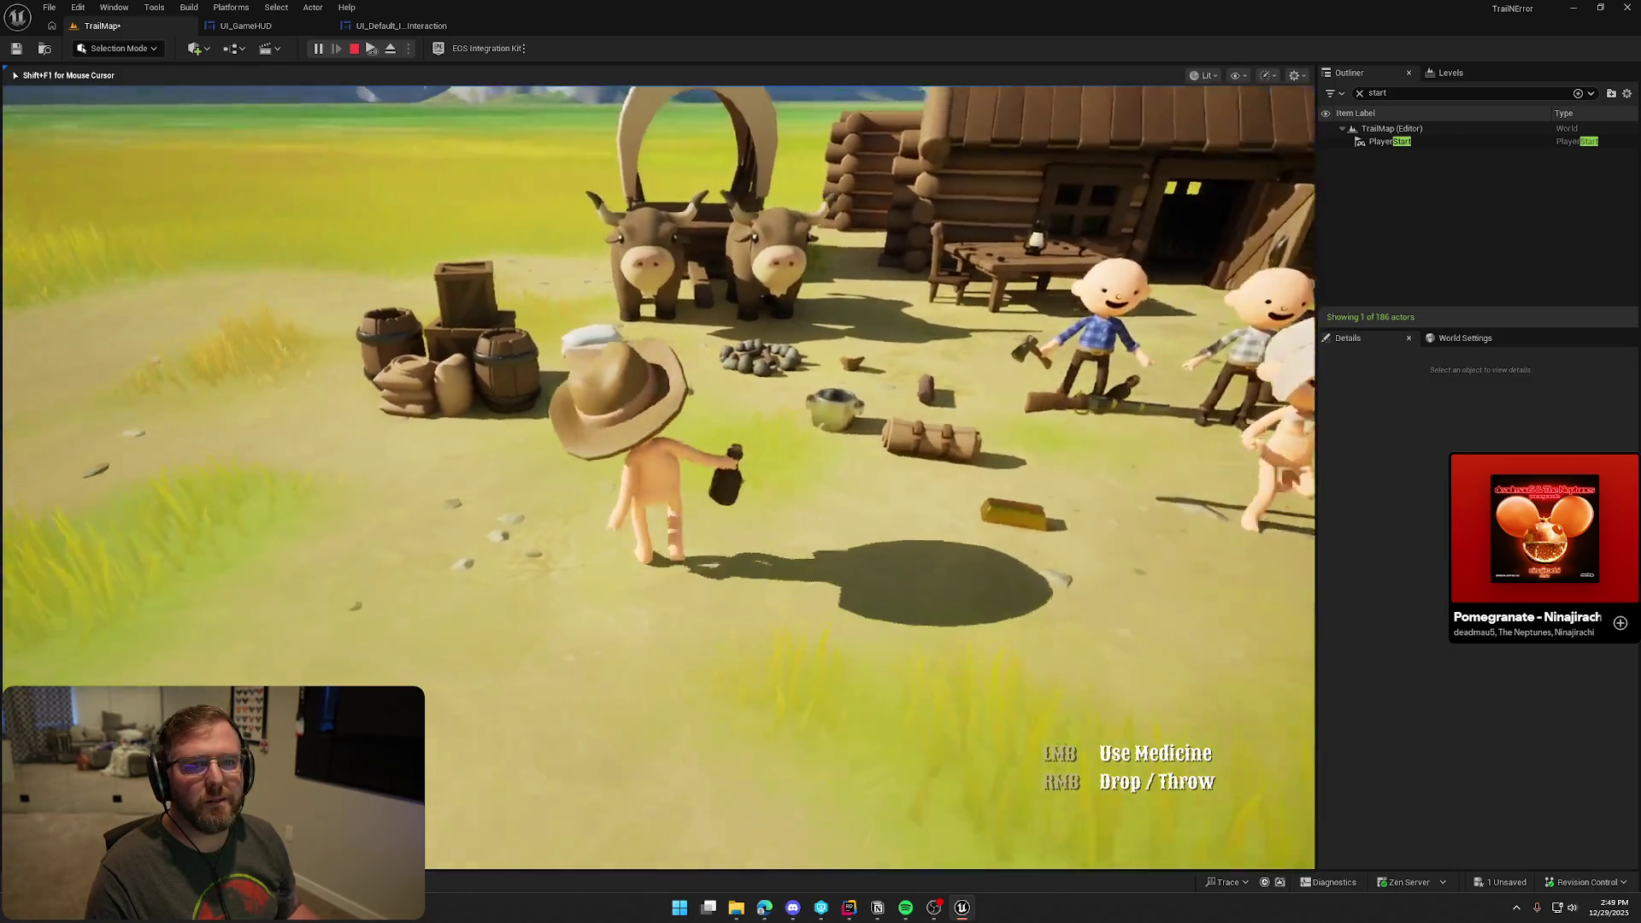
pyautogui.hotkey('shift', 'w')
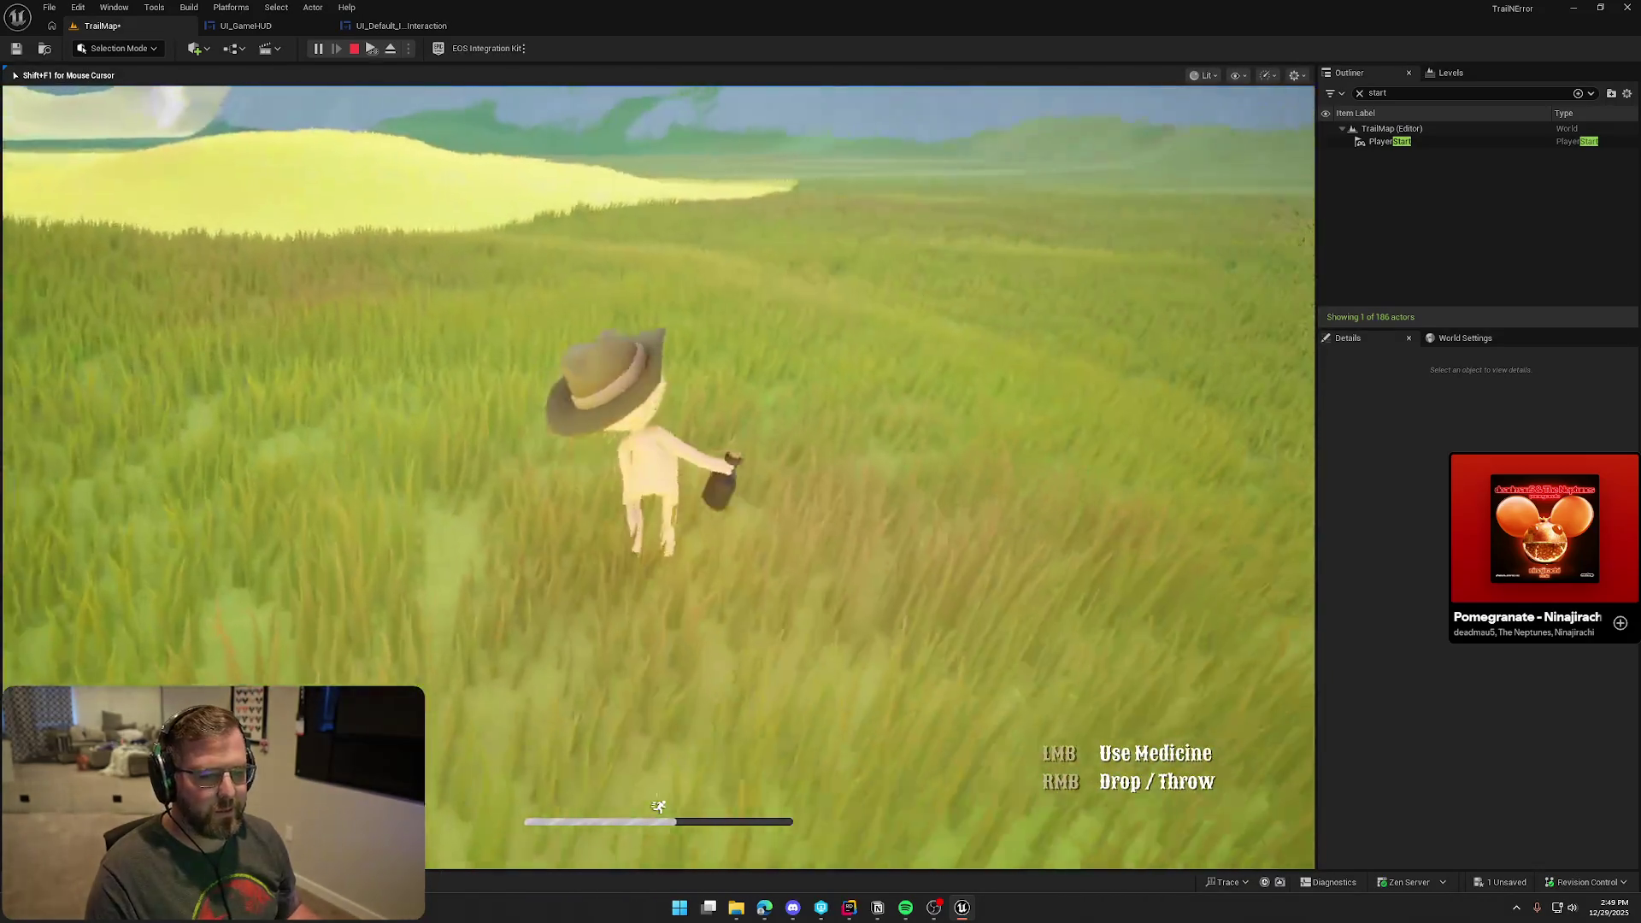
pyautogui.press('Escape')
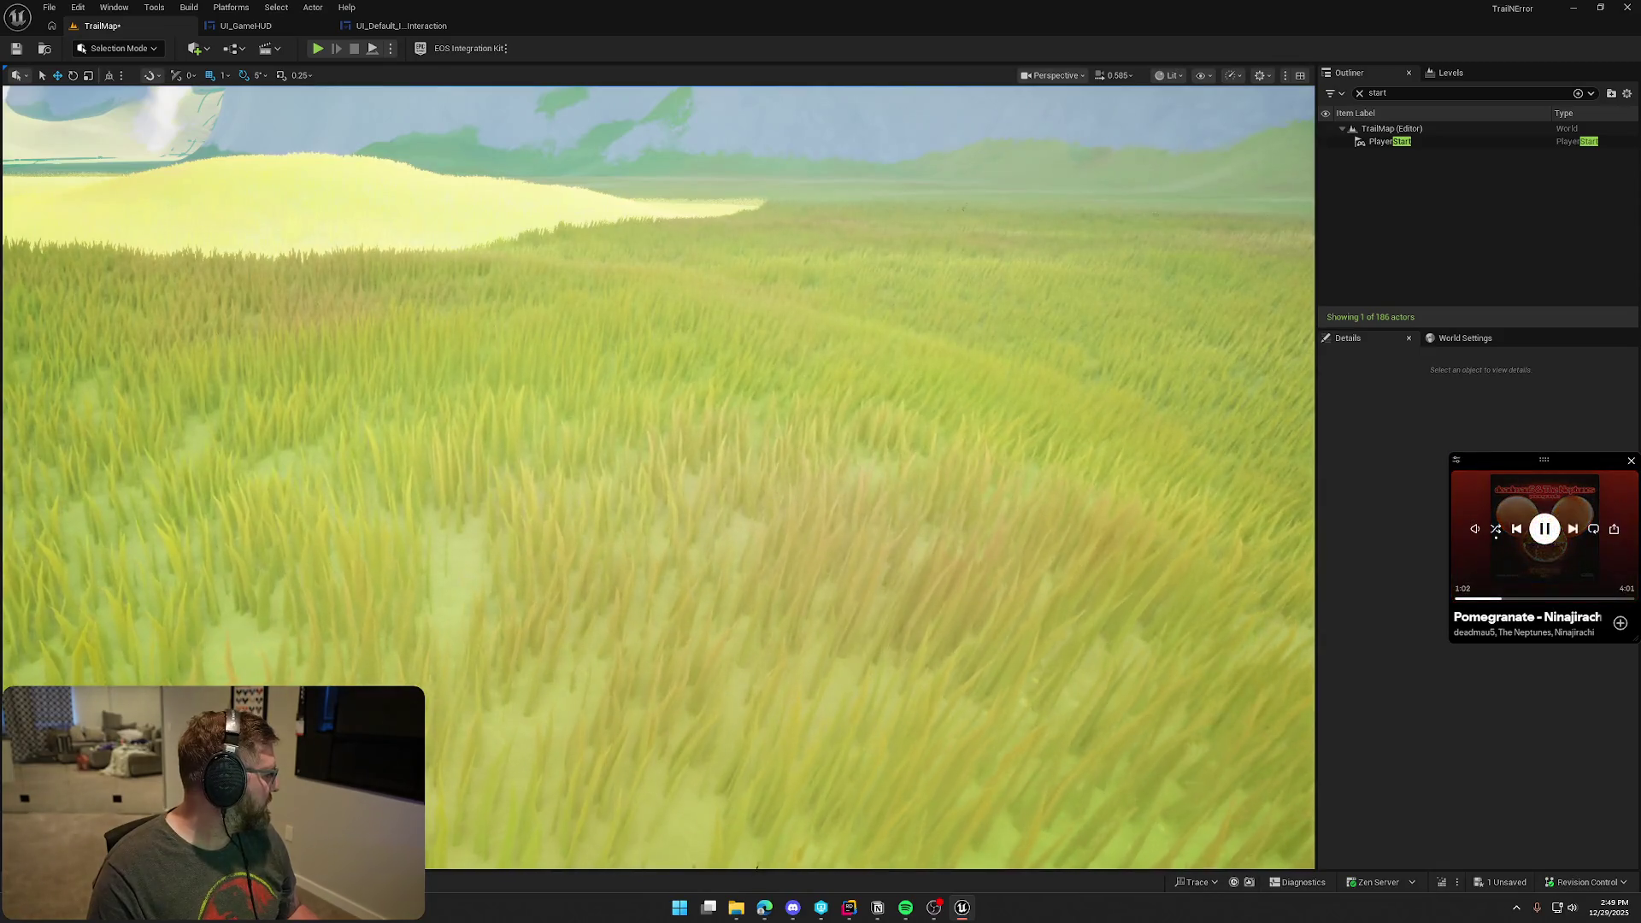
pyautogui.click(1573, 529)
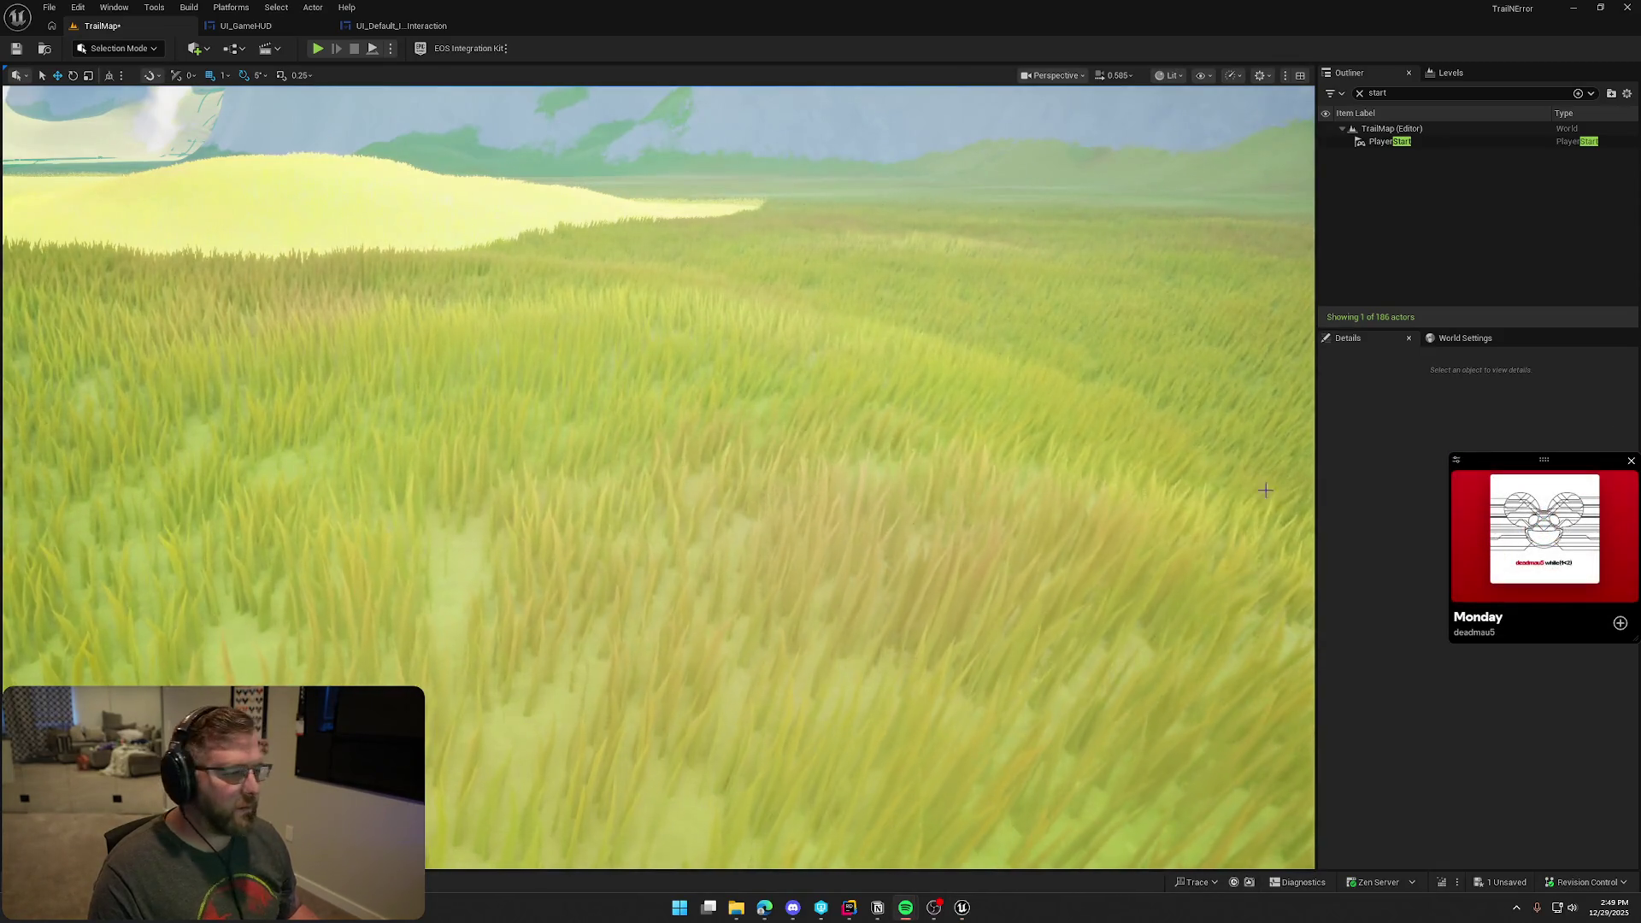
# Pick a bright, fully saturated orange in the Color Picker for both the LMB and RMB labels
pyautogui.click(1360, 93)
pyautogui.click(392, 25)
pyautogui.click(616, 306)
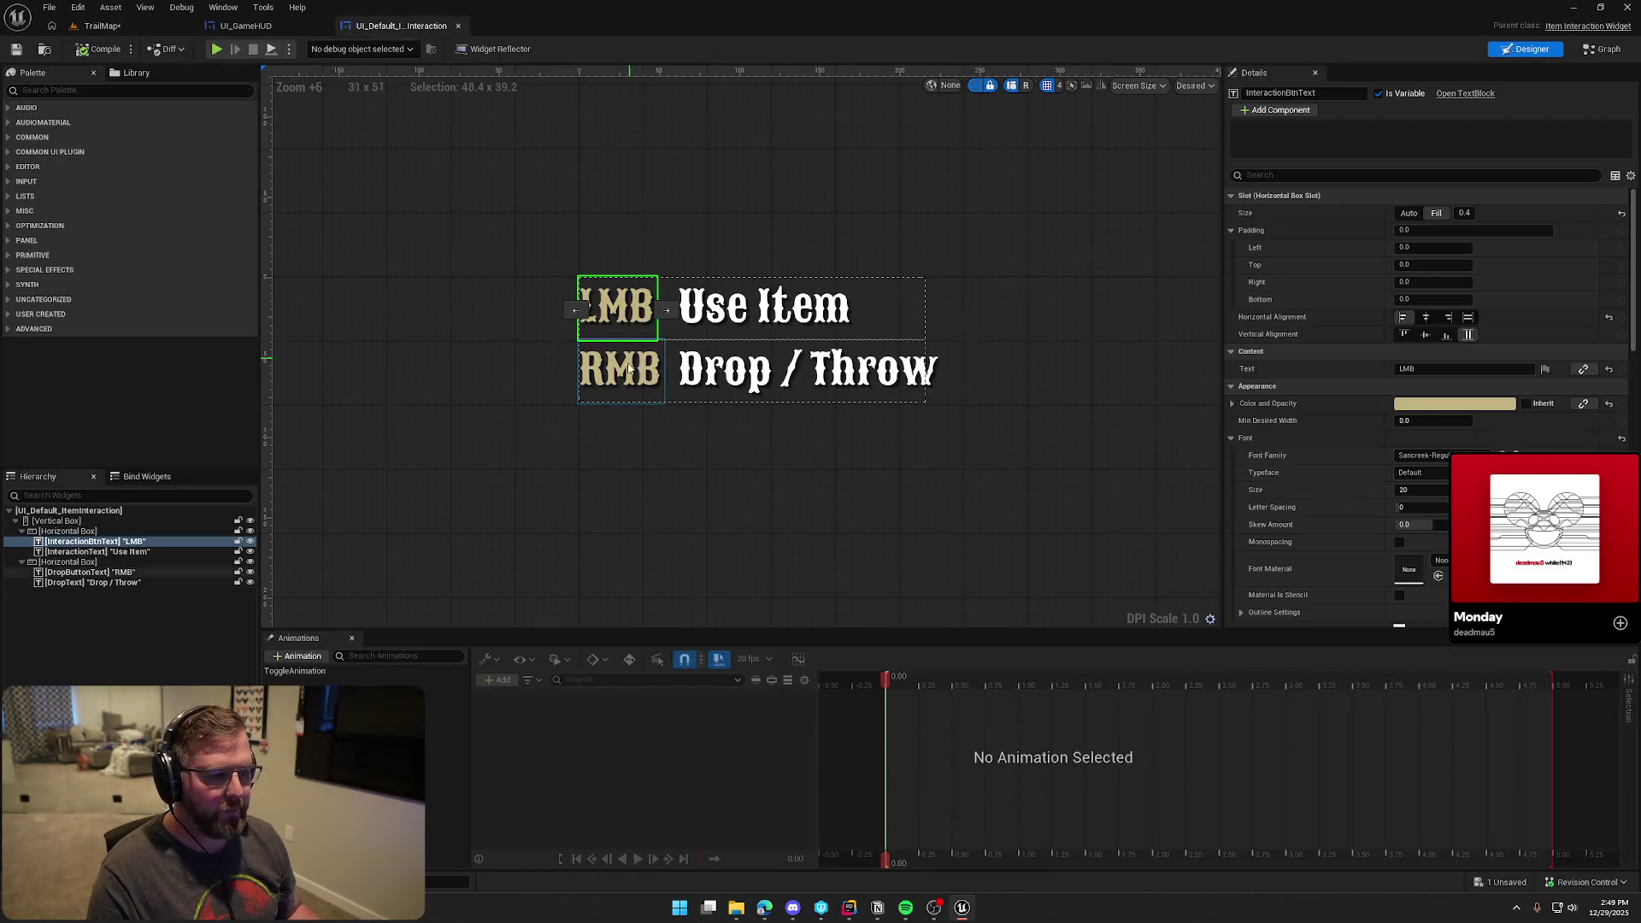
pyautogui.keyDown('ctrl'); pyautogui.click(624, 371); pyautogui.keyUp('ctrl')
pyautogui.click(1453, 345)
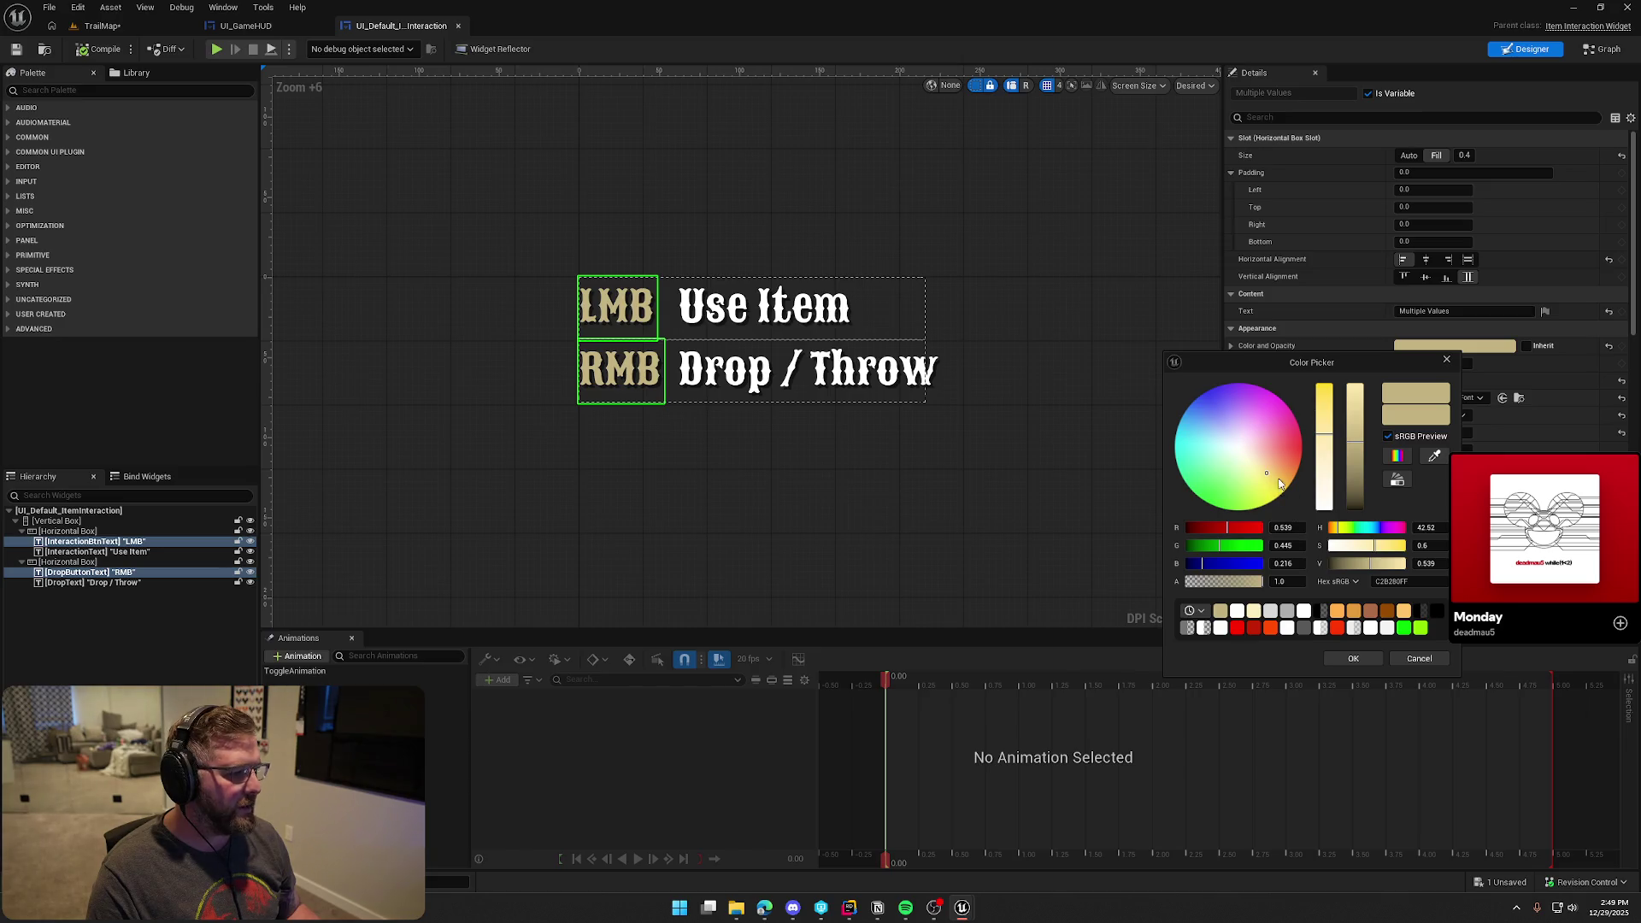
pyautogui.click(1282, 476)
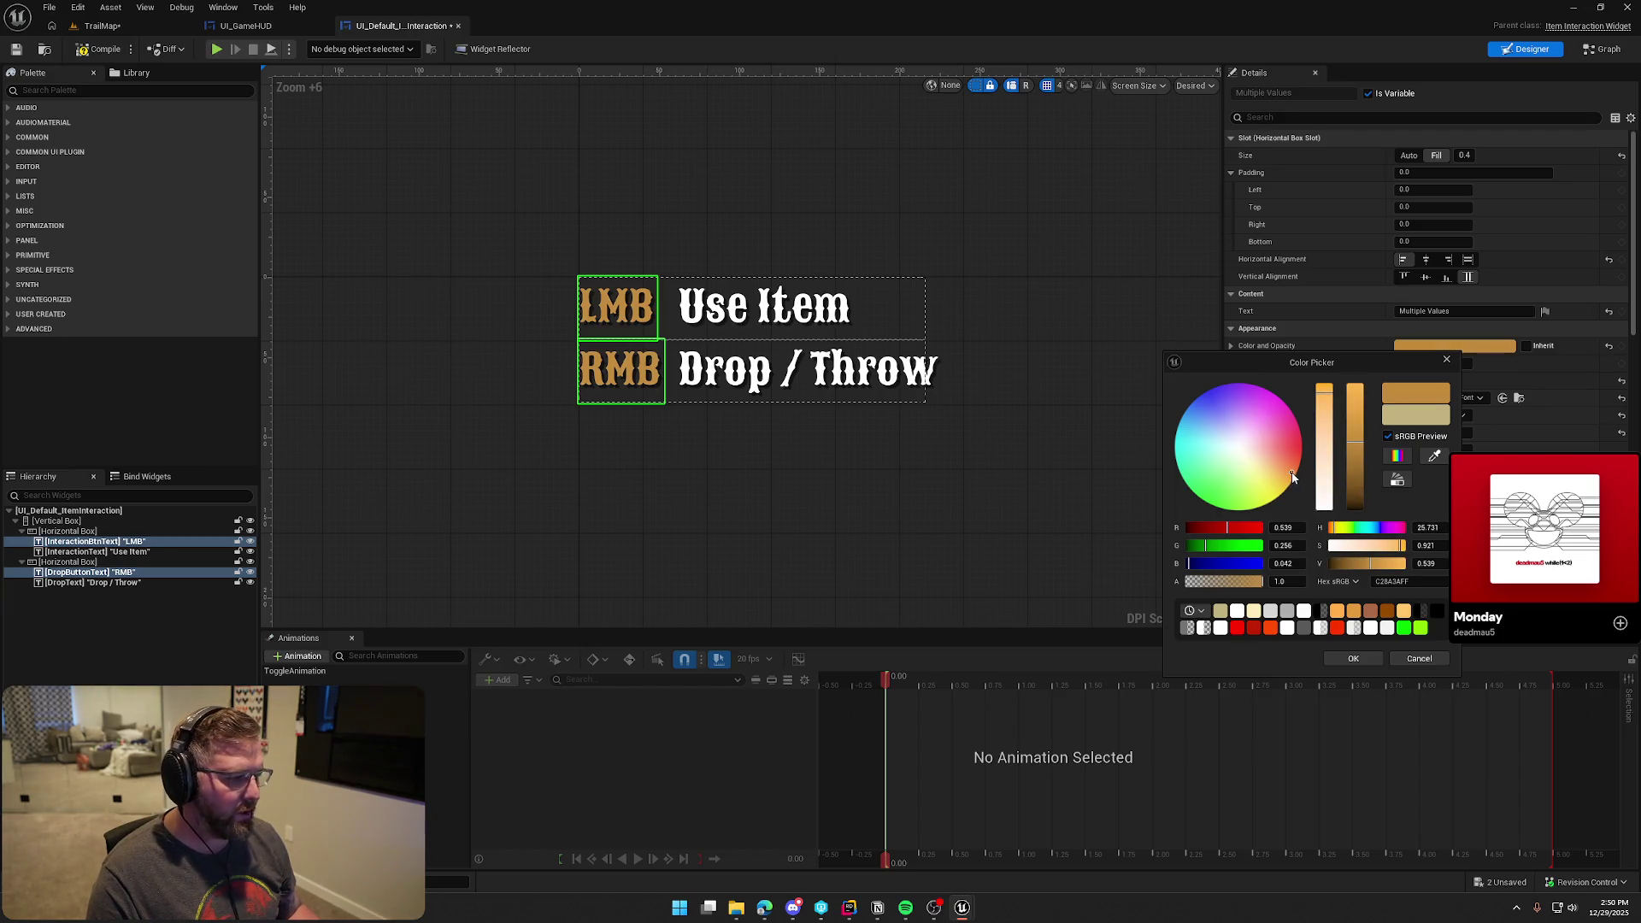
pyautogui.moveTo(1293, 473); pyautogui.dragTo(1299, 469)
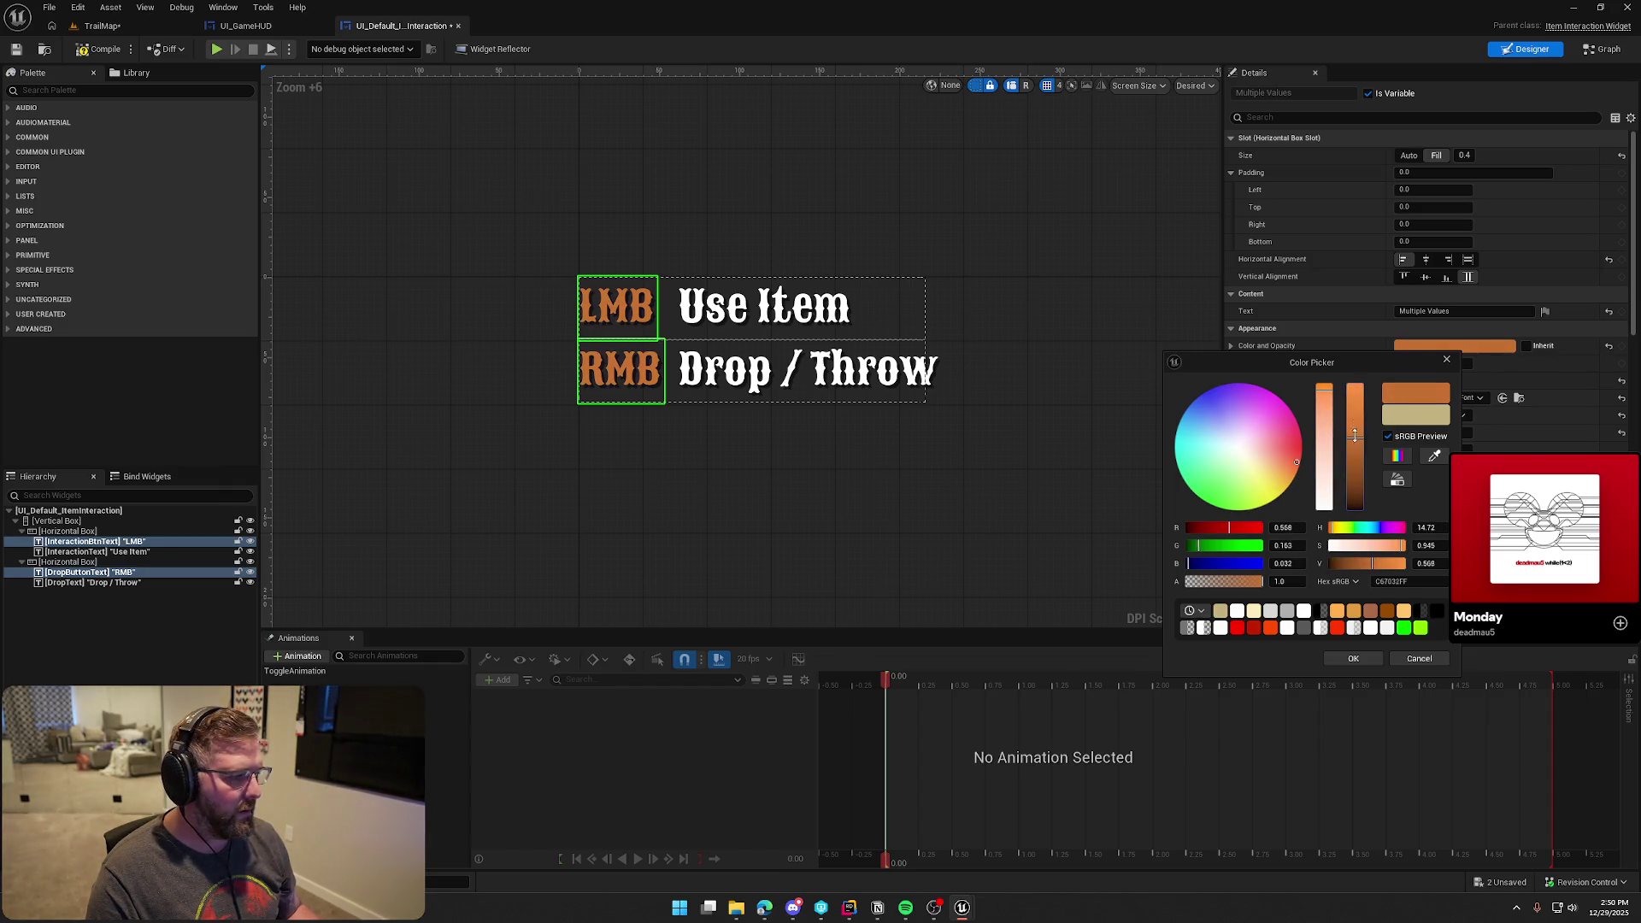
pyautogui.moveTo(1355, 436); pyautogui.dragTo(1355, 379)
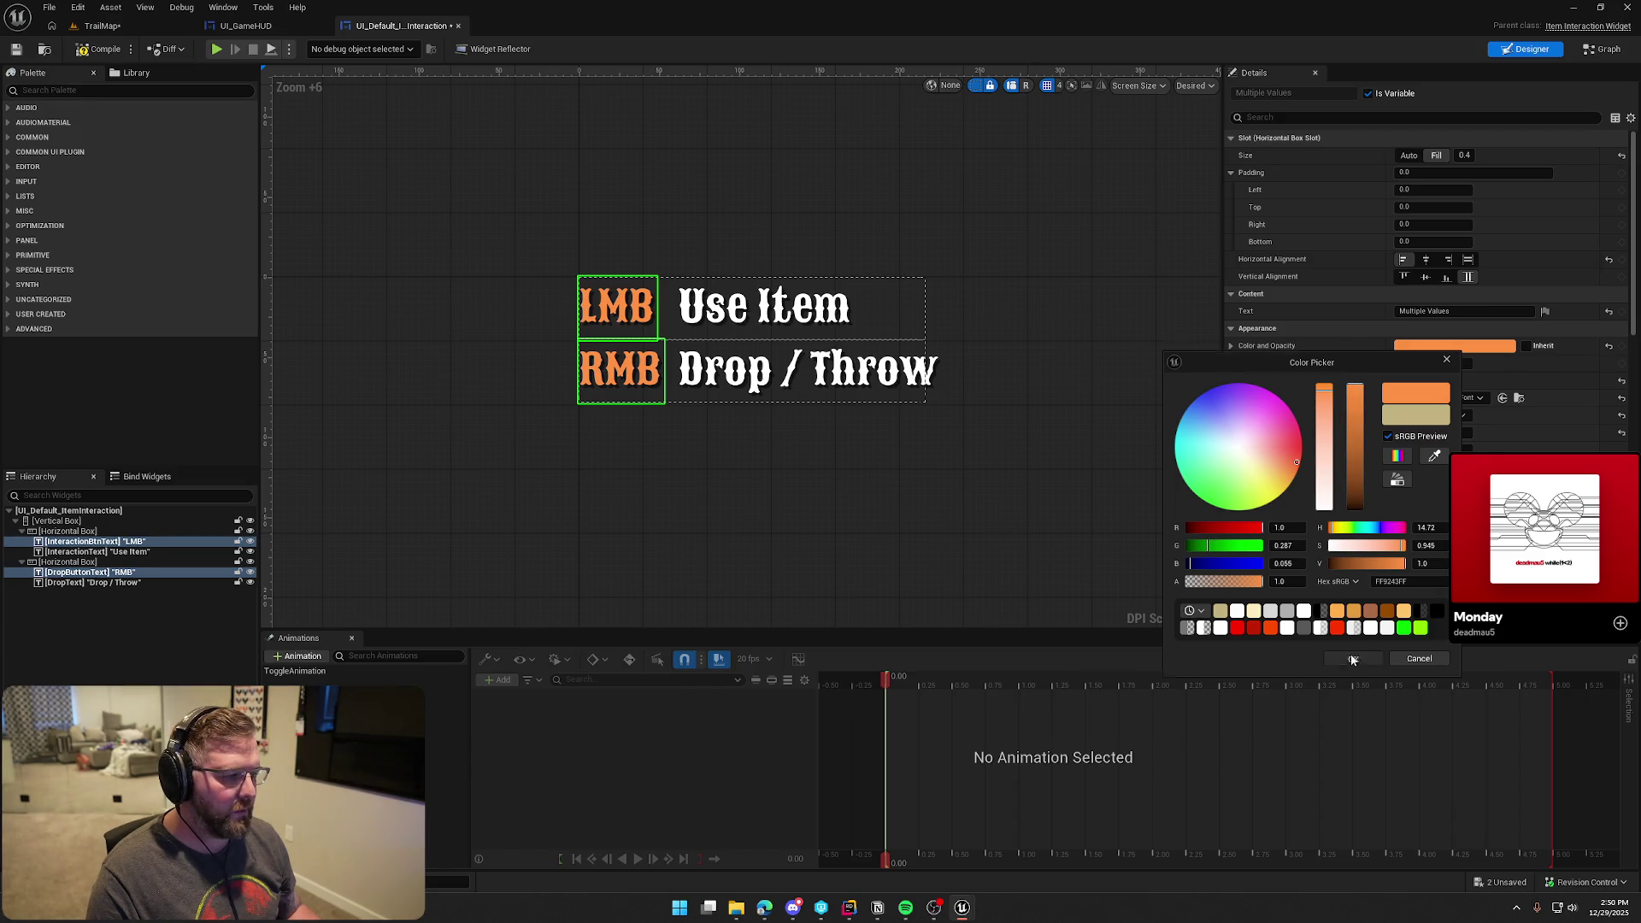
pyautogui.click(1353, 660)
pyautogui.click(982, 436)
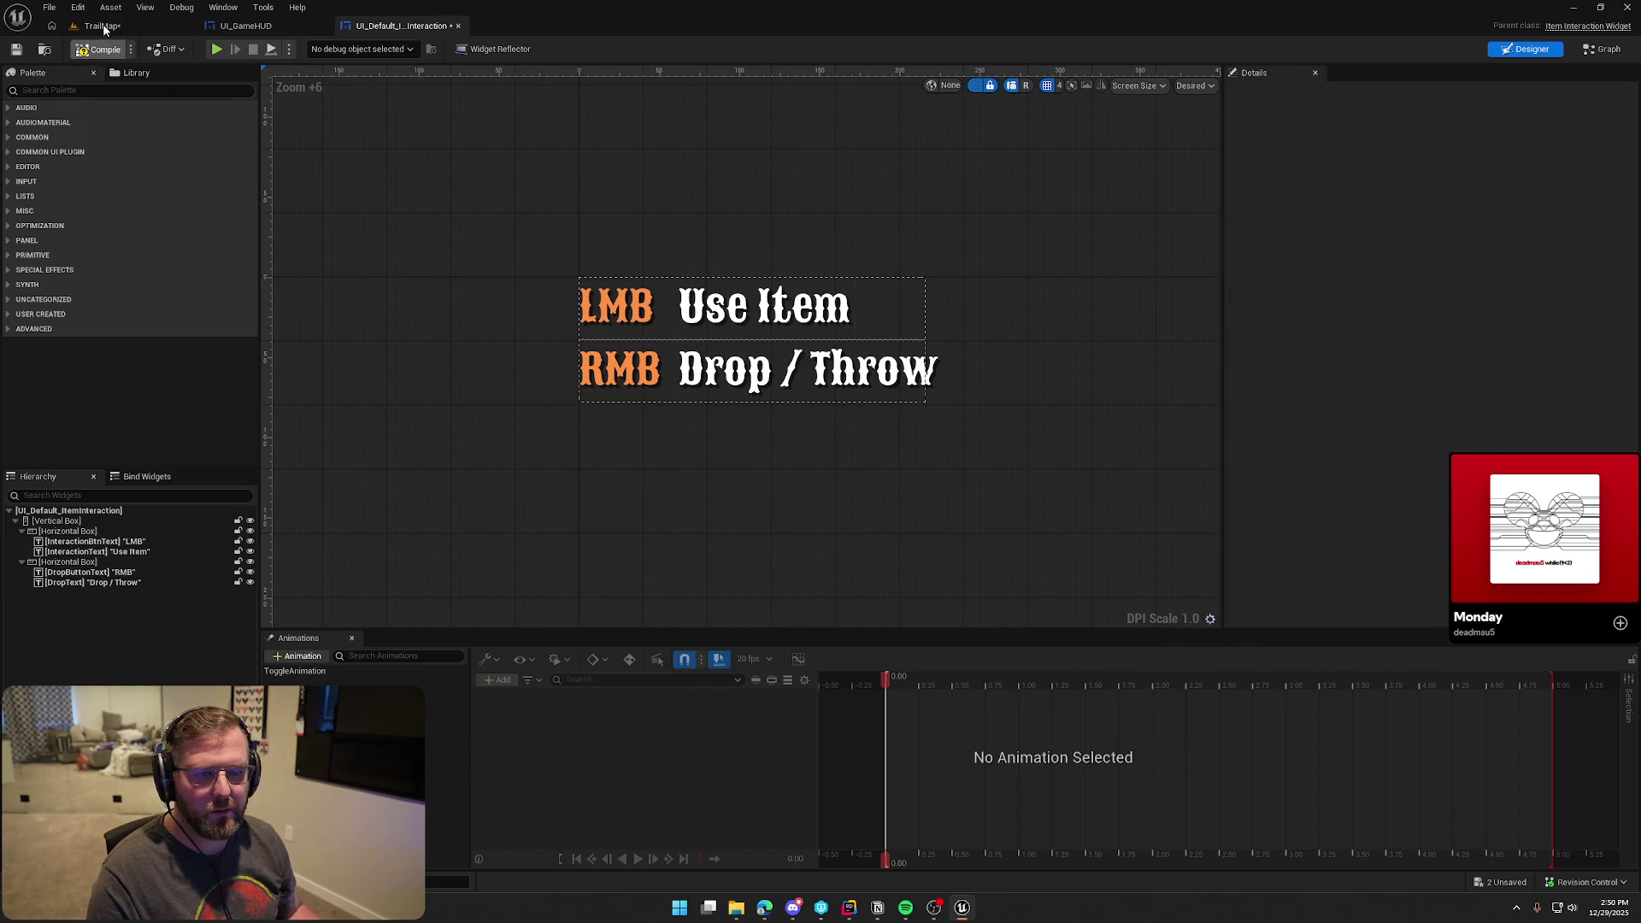
pyautogui.click(104, 28)
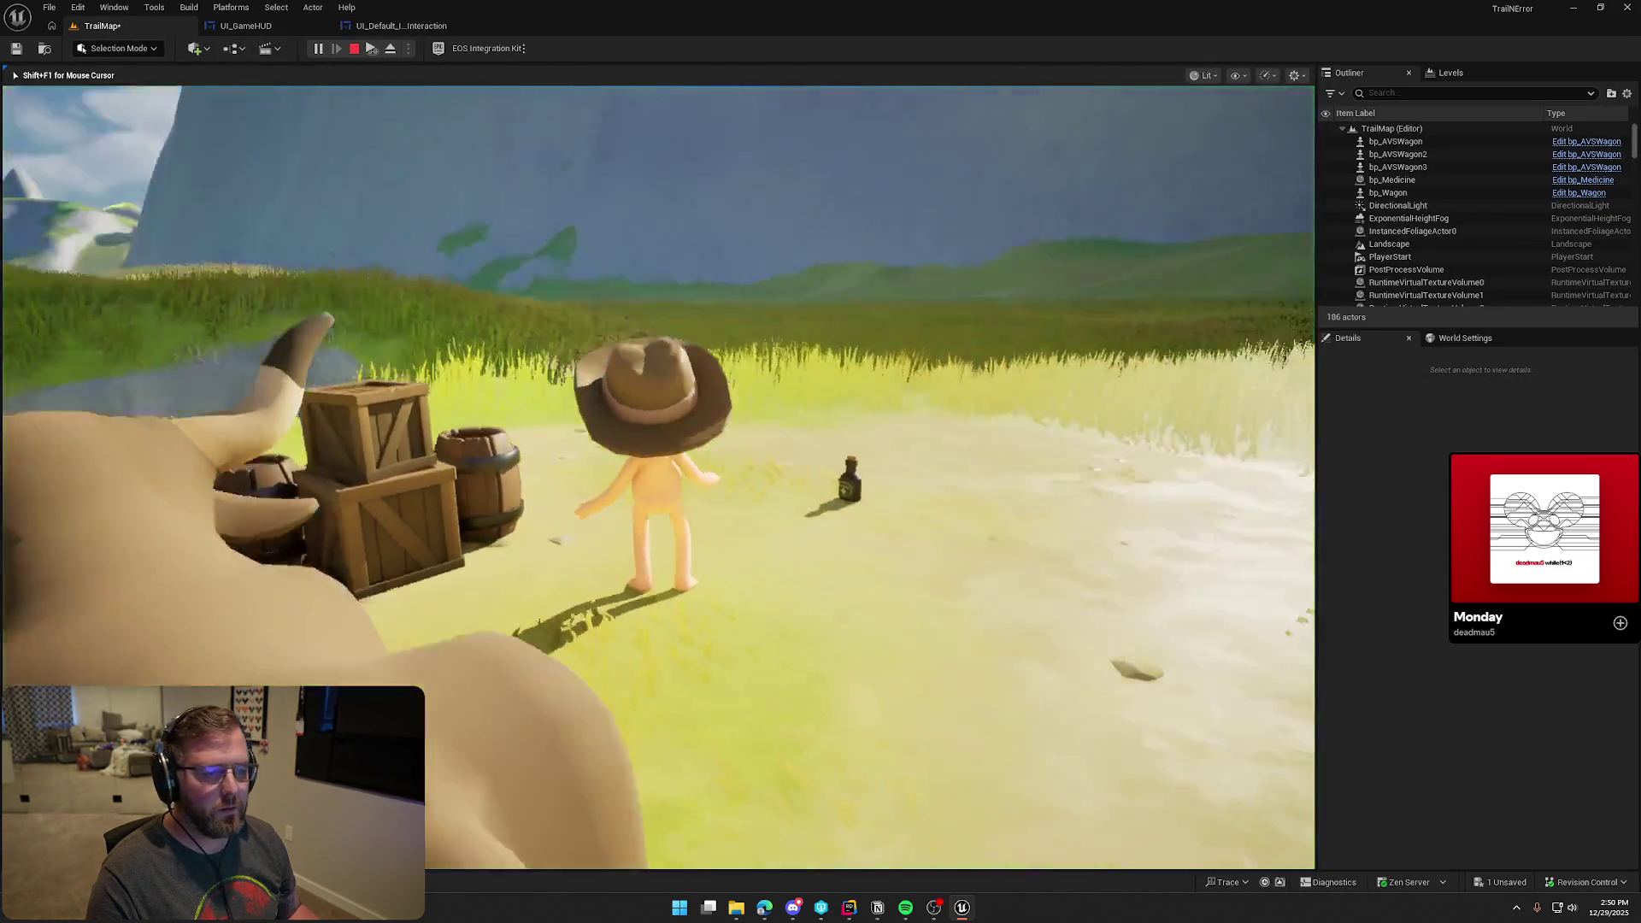
# Walk and run through the grass toward the wagon to view the orange Use Medicine prompt, then stop
pyautogui.press('w')
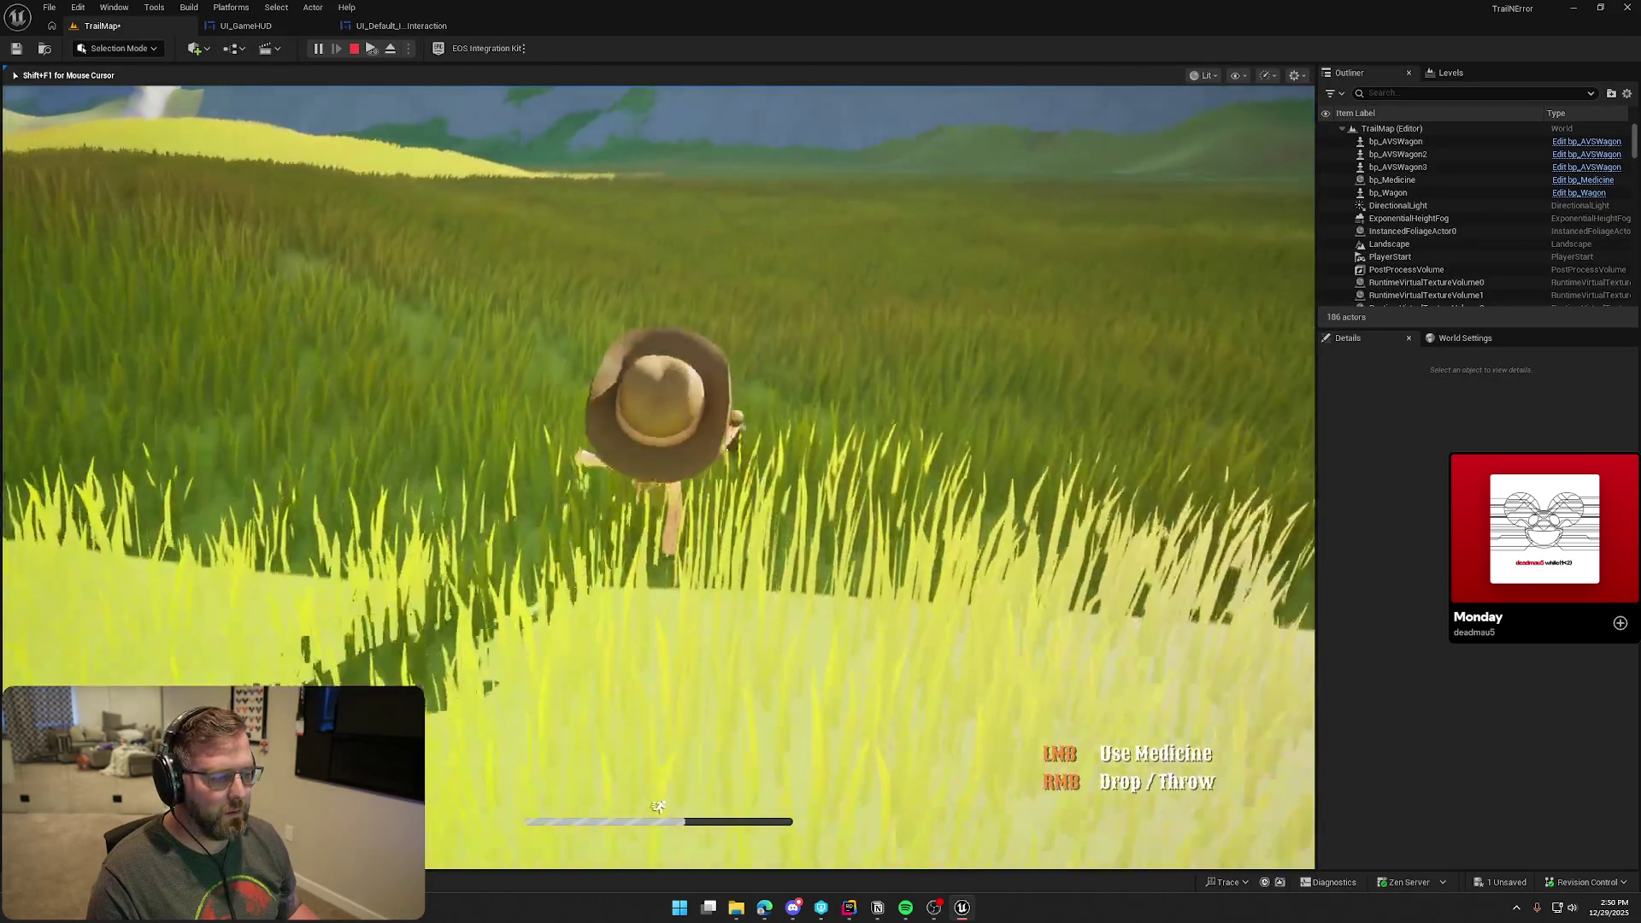
pyautogui.press('w')
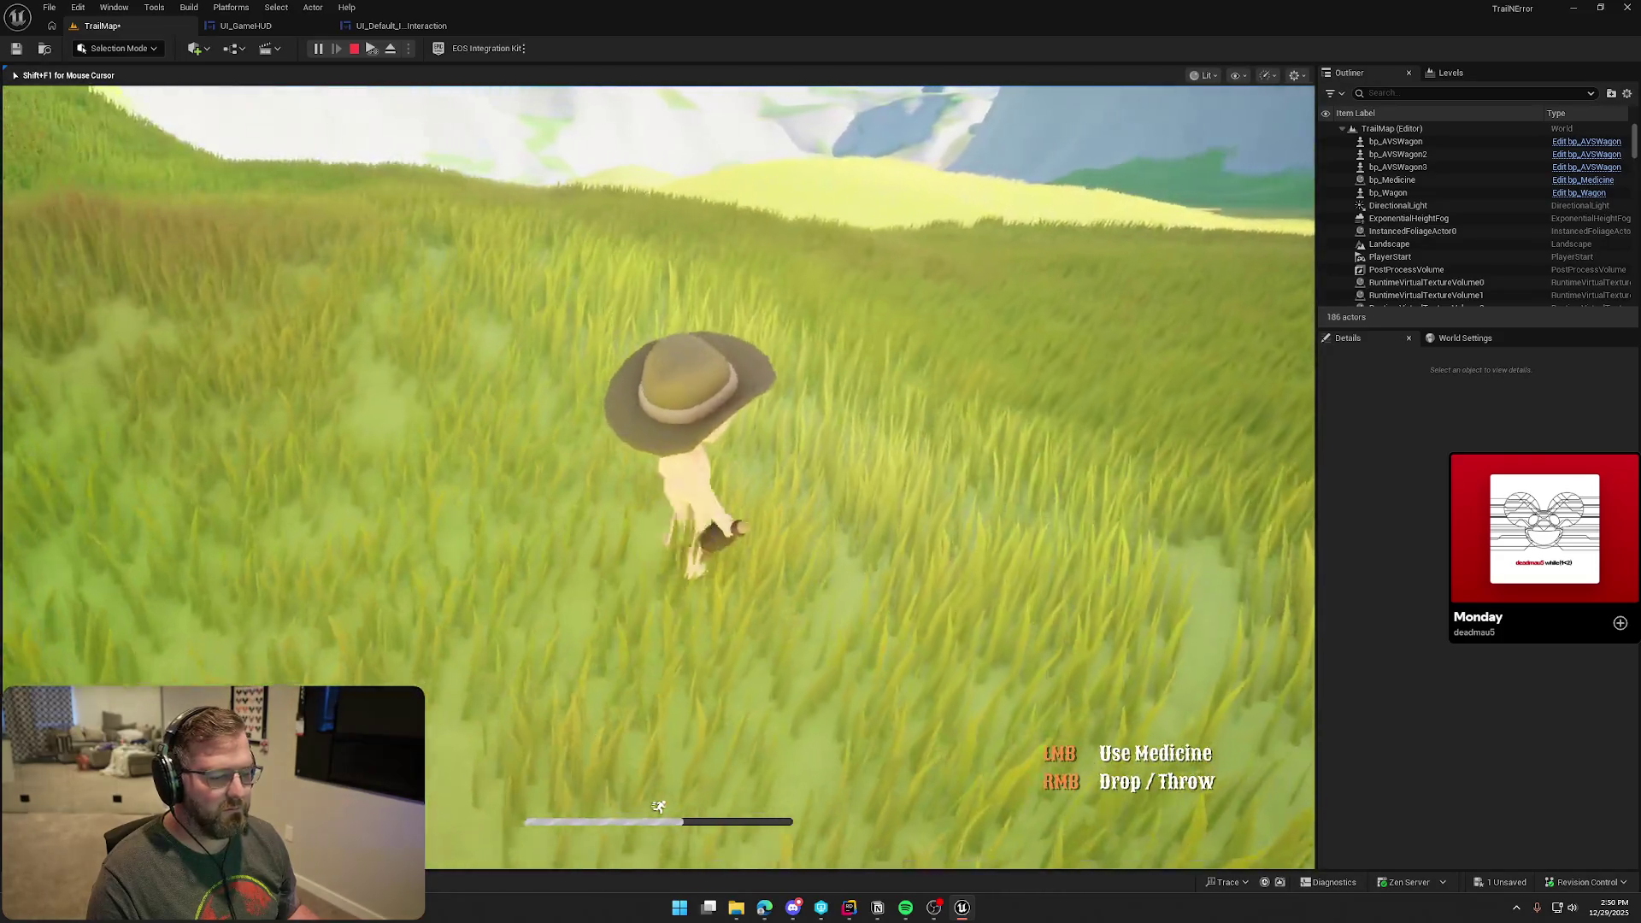
pyautogui.press('w')
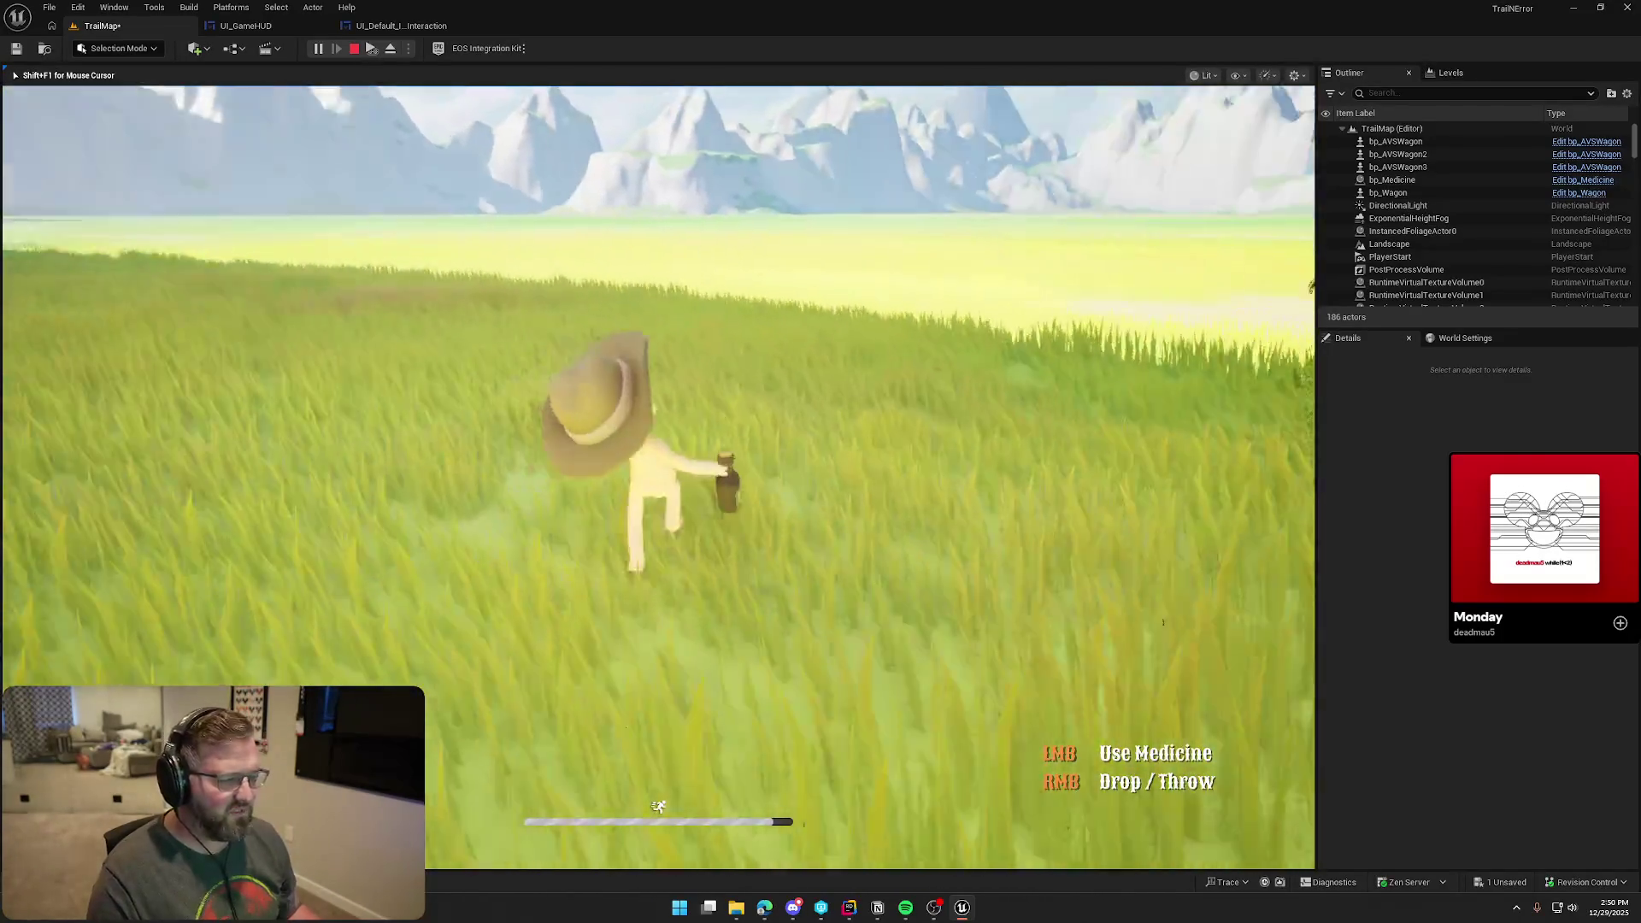
pyautogui.hotkey('shift', 'w')
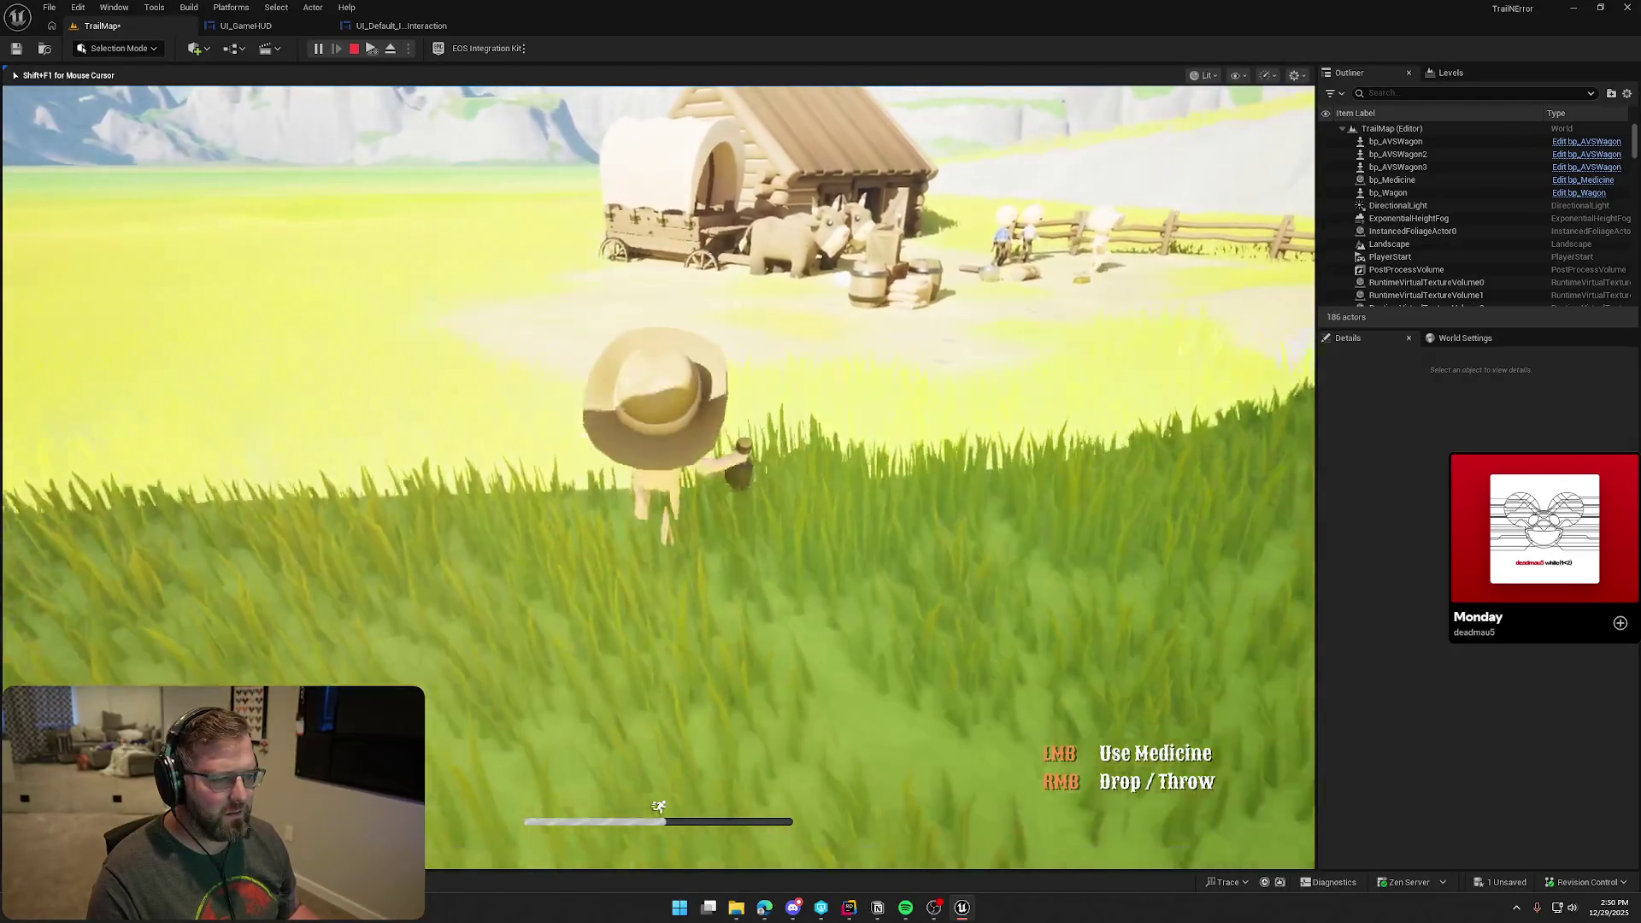
pyautogui.hotkey('shift', 'w')
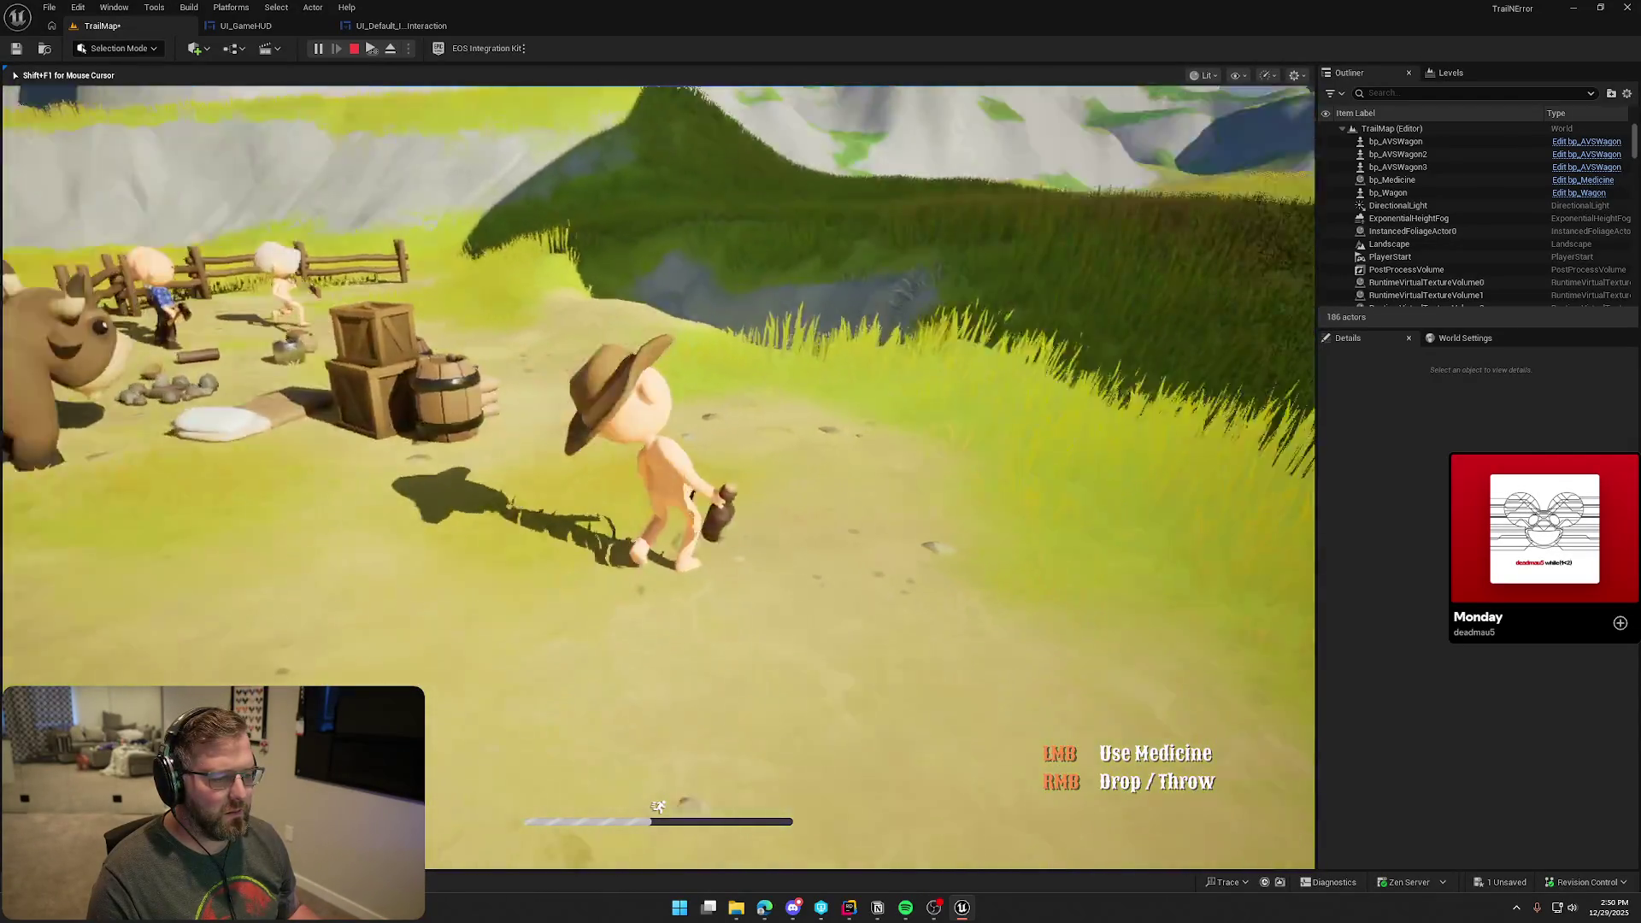
pyautogui.press('w')
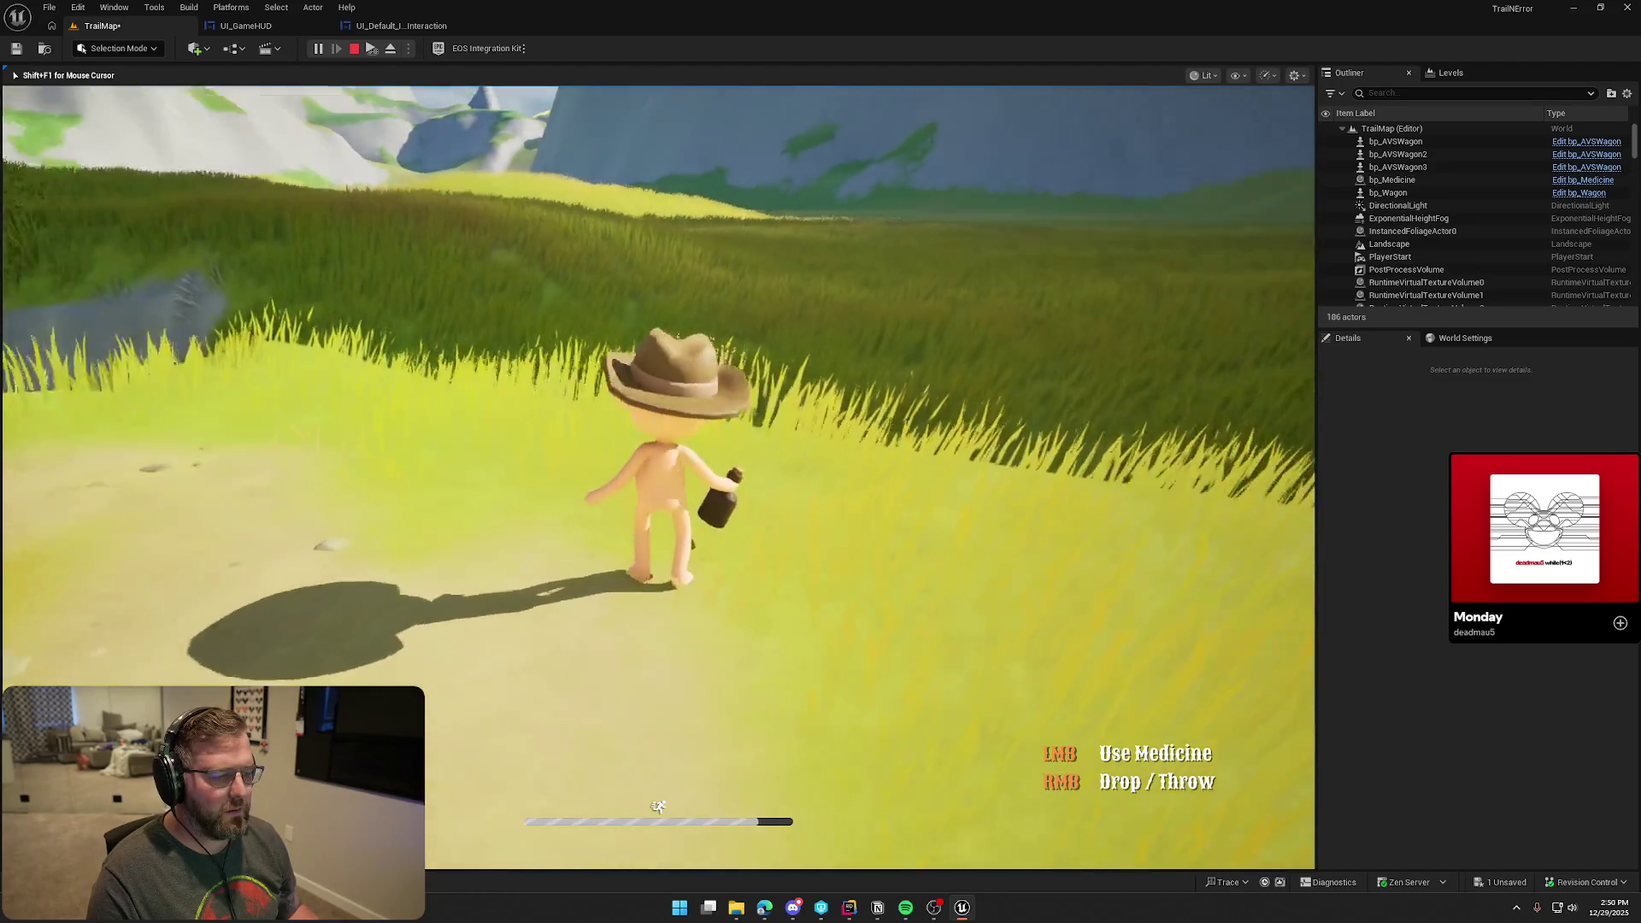
pyautogui.press('w')
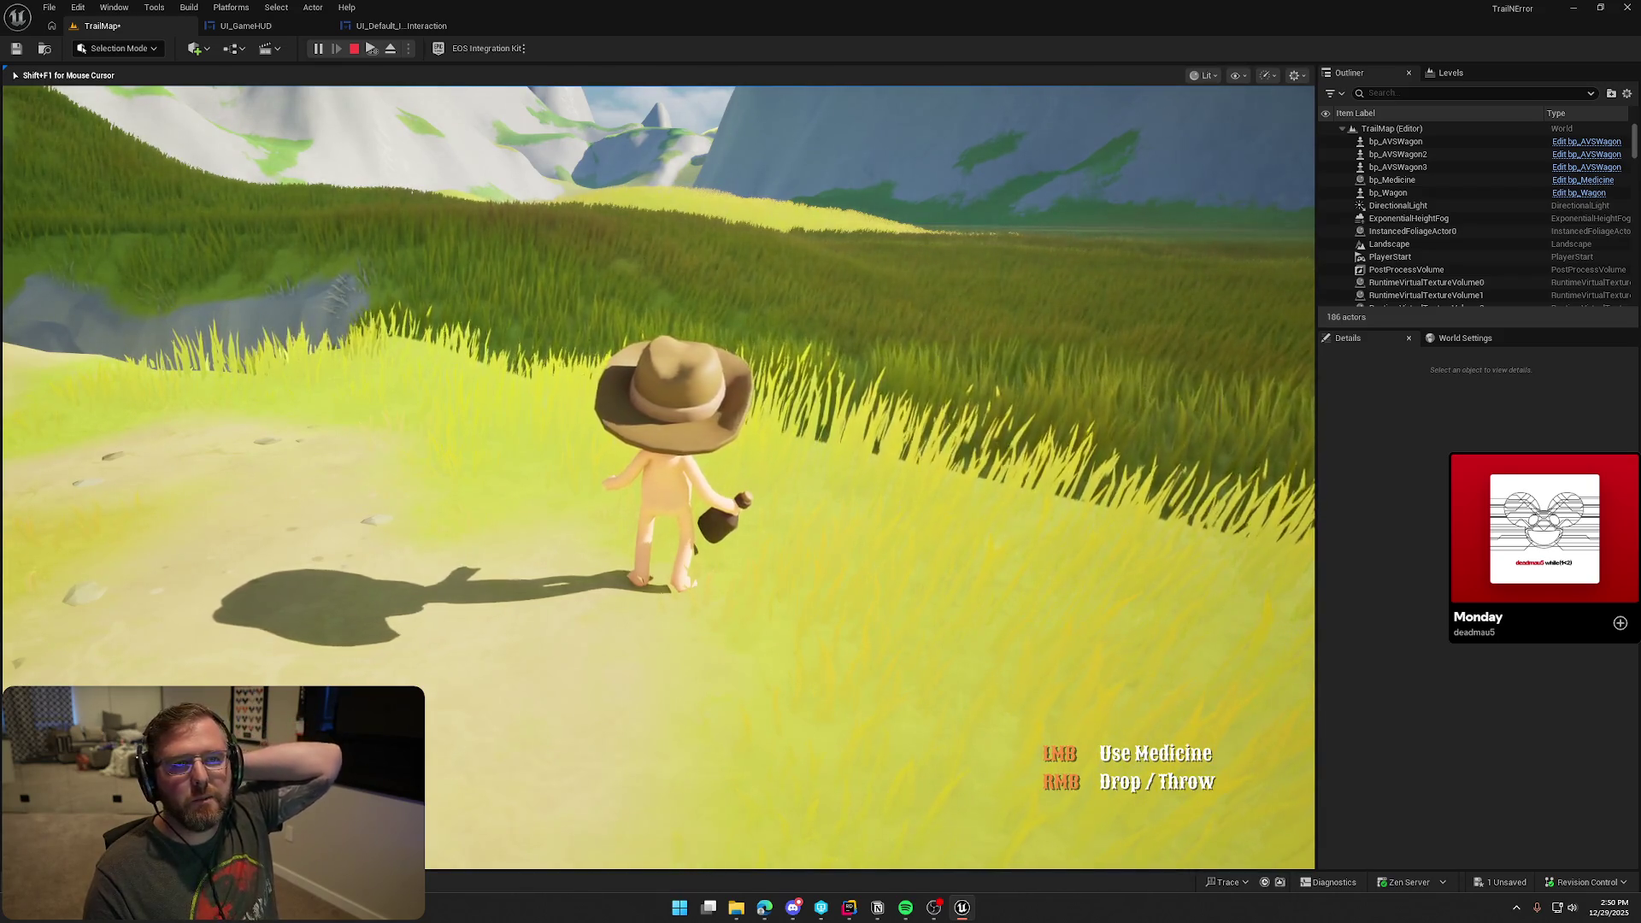
pyautogui.hotkey('shift', 'w')
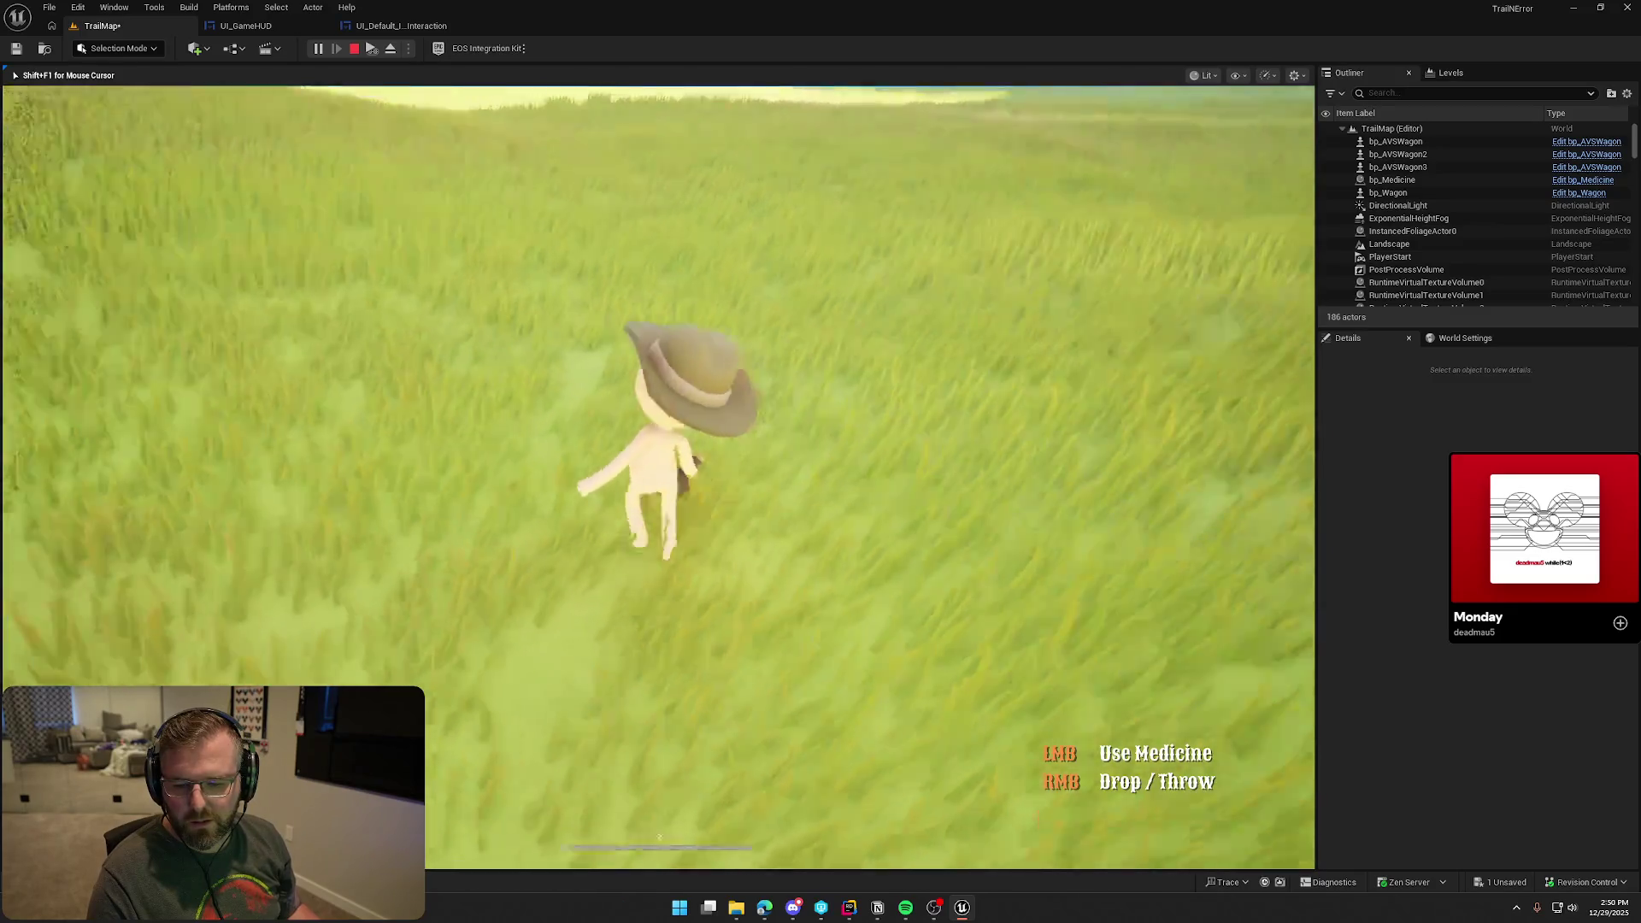
pyautogui.press('Escape')
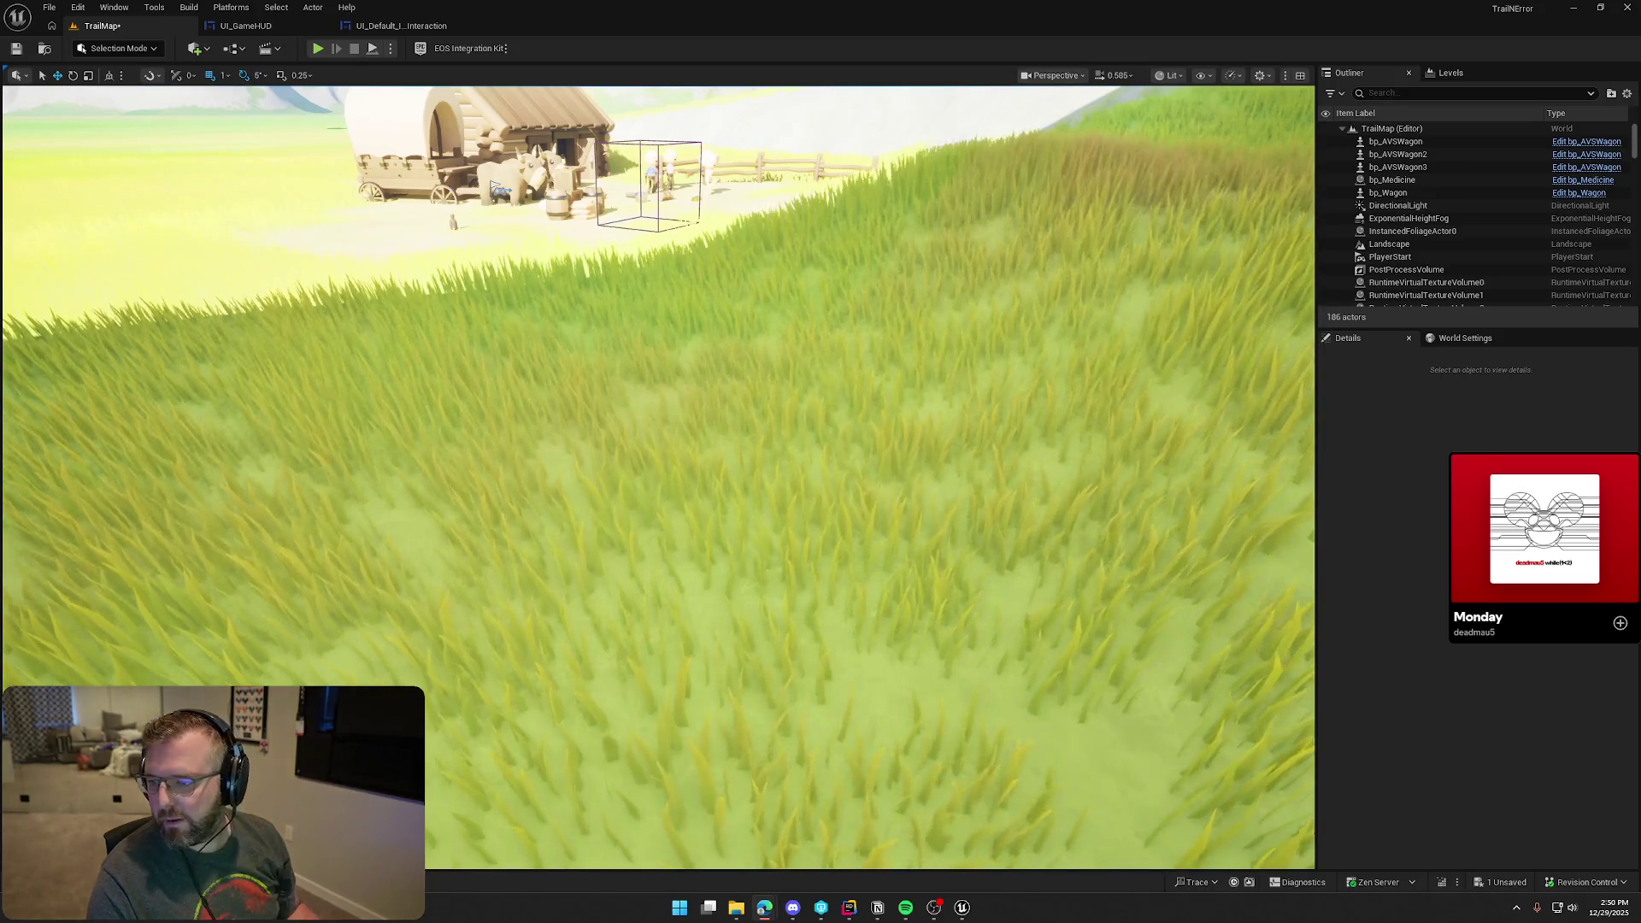
# Maximize the Wild West palette article in Chrome and scroll to Rusty Wagon's #F4A460 hex code
pyautogui.moveTo(642, 77); pyautogui.dragTo(538, 78)
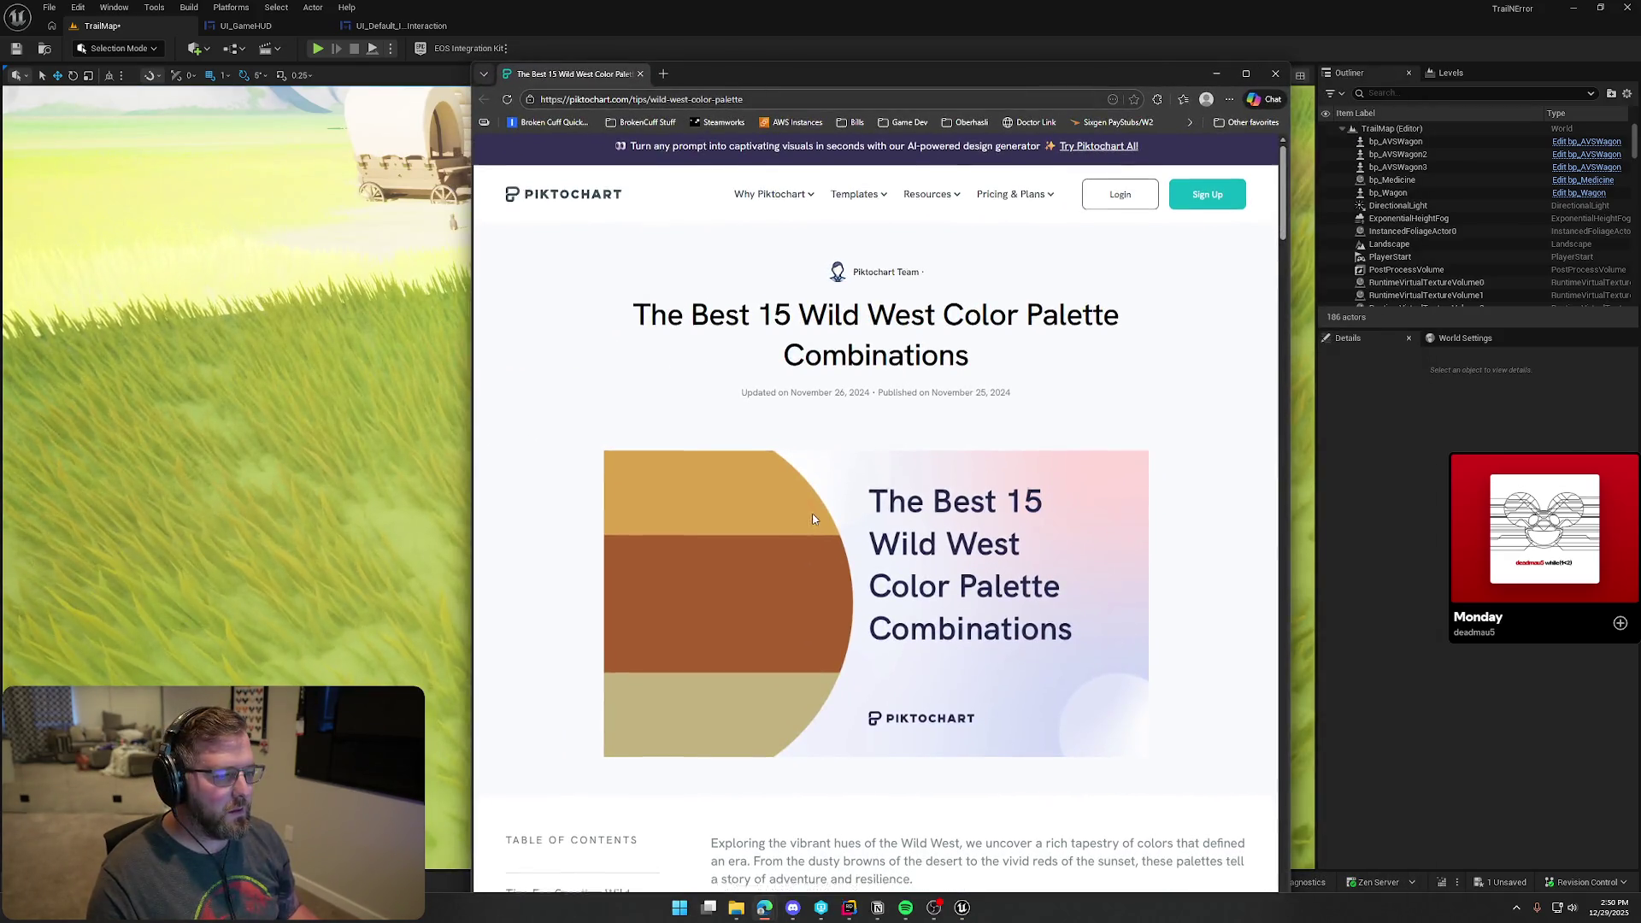
pyautogui.scroll(-10, 992, 546)
pyautogui.scroll(-2, 992, 547)
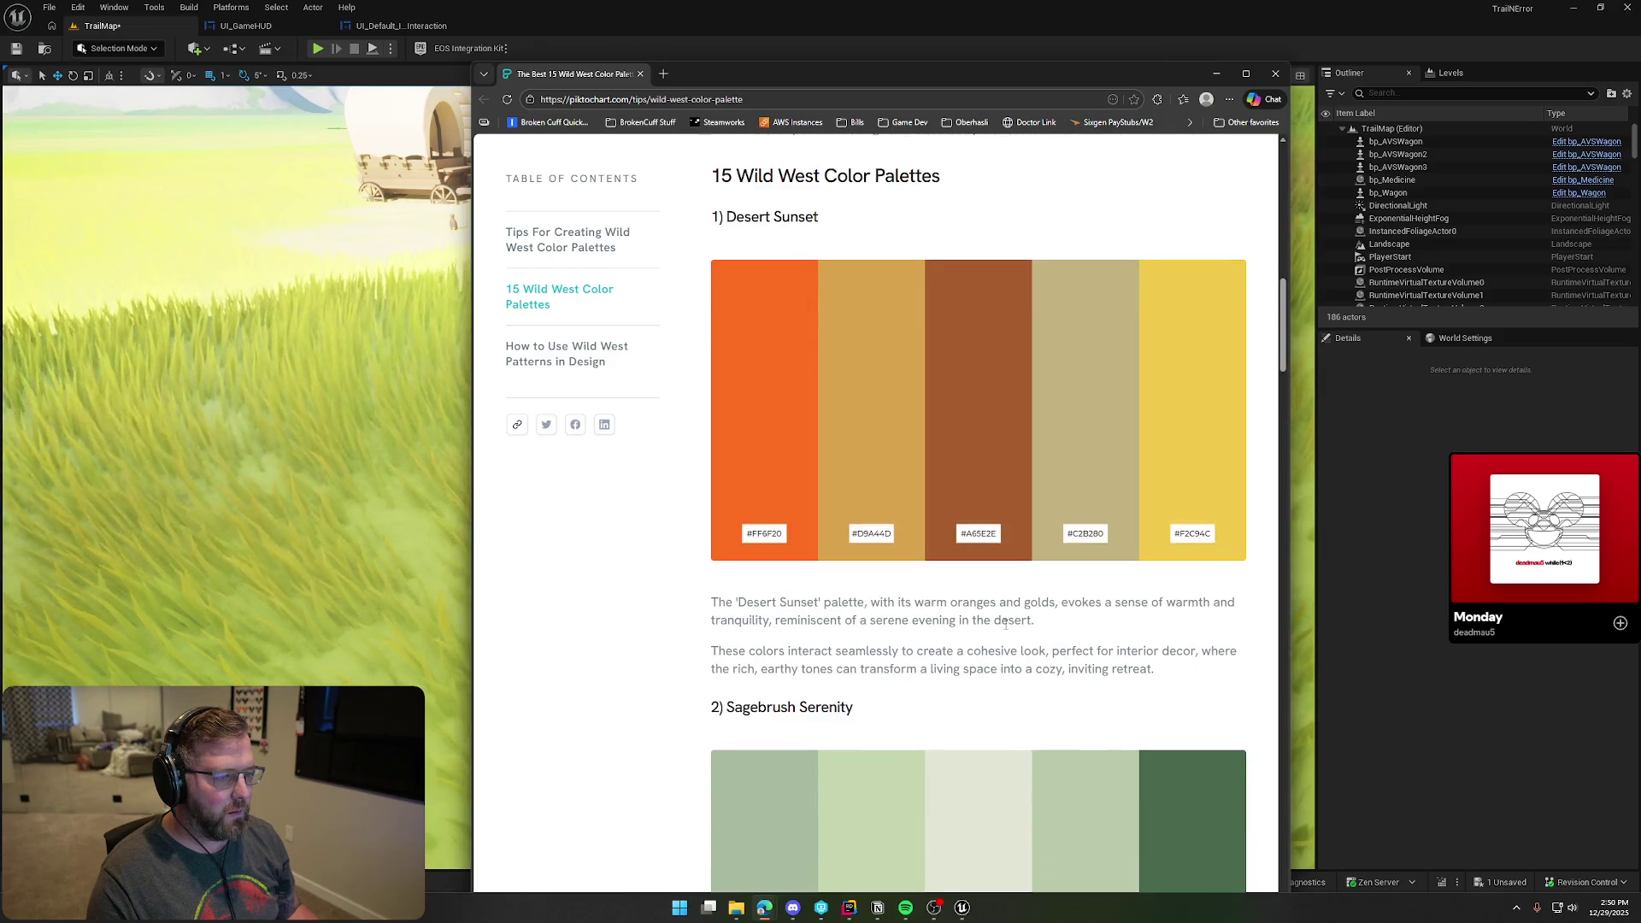
pyautogui.doubleClick(905, 73)
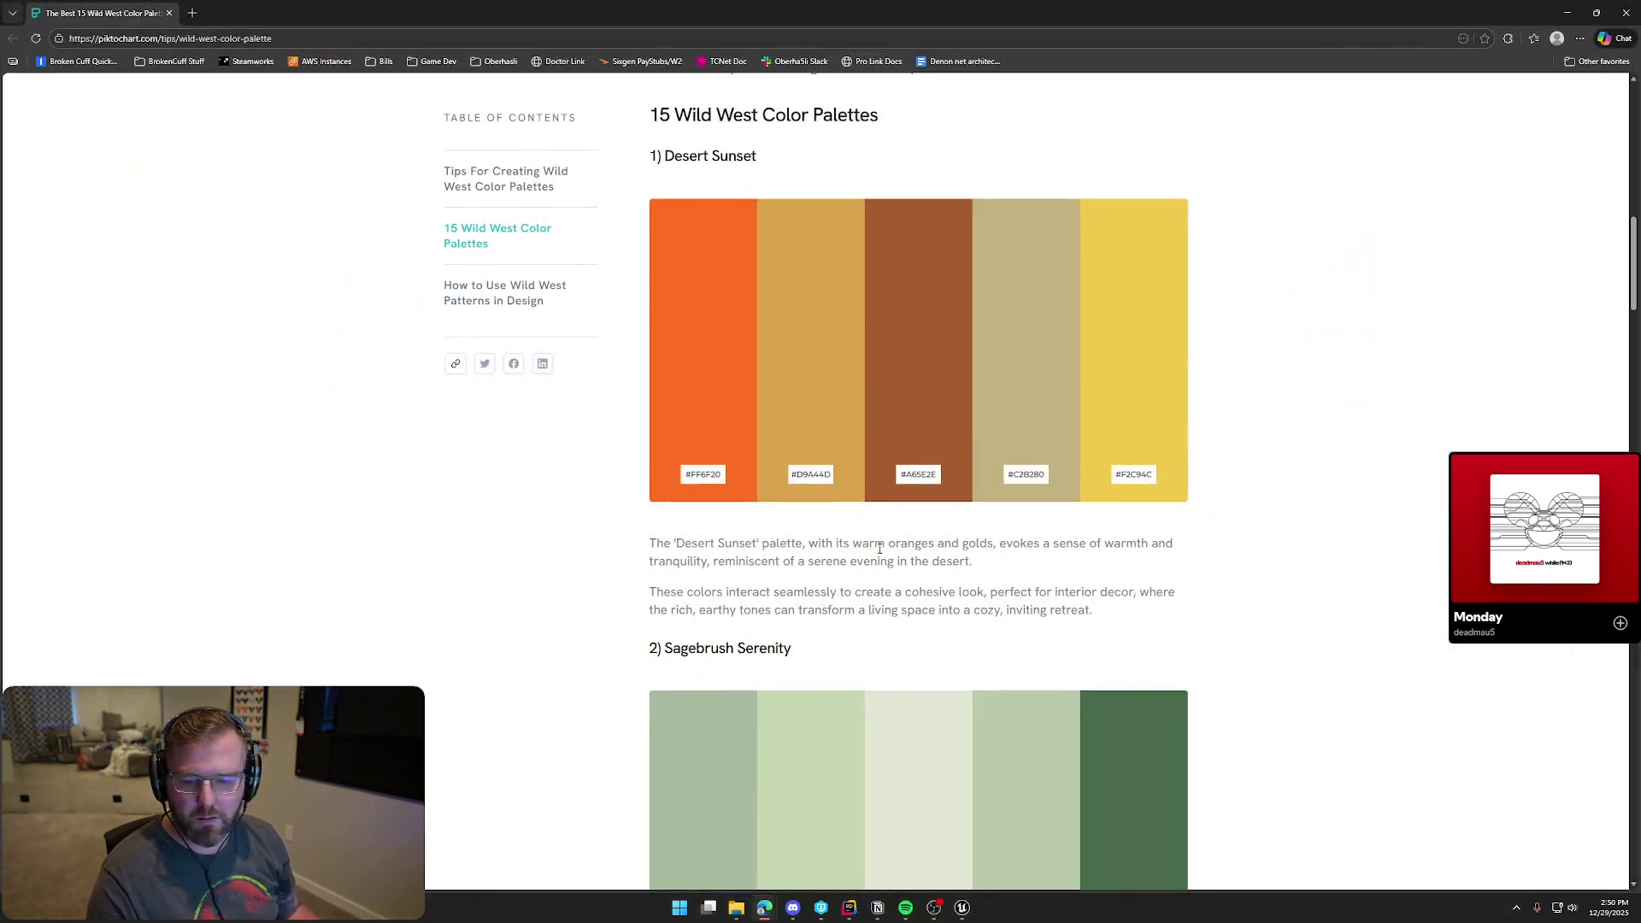
pyautogui.scroll(-10, 612, 567)
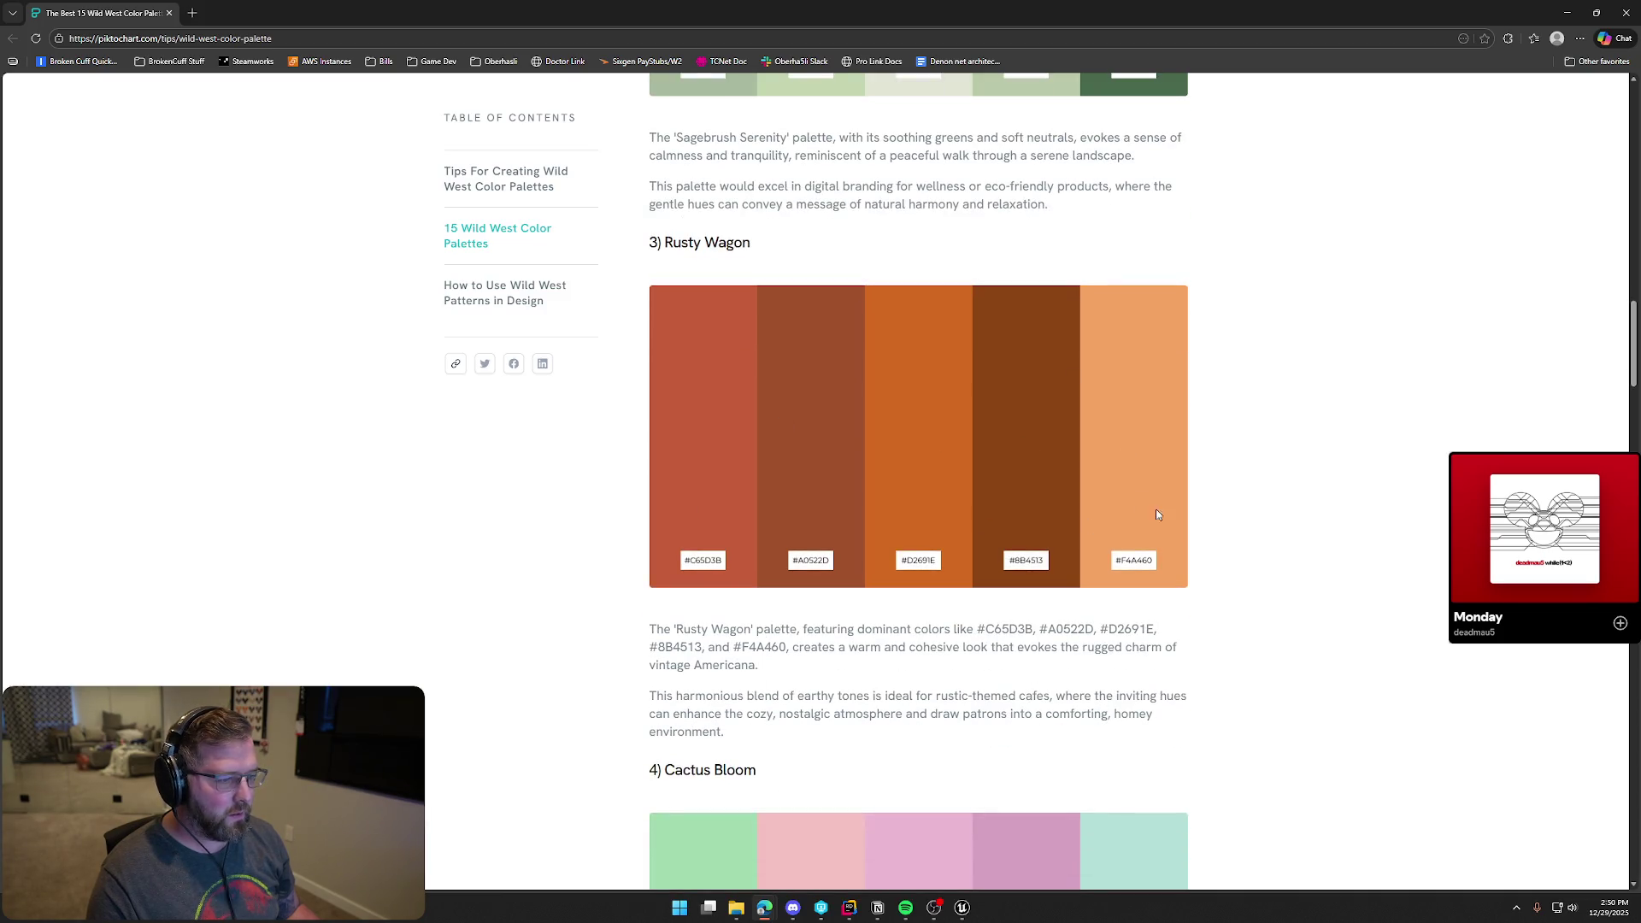
pyautogui.scroll(12, 1347, 583)
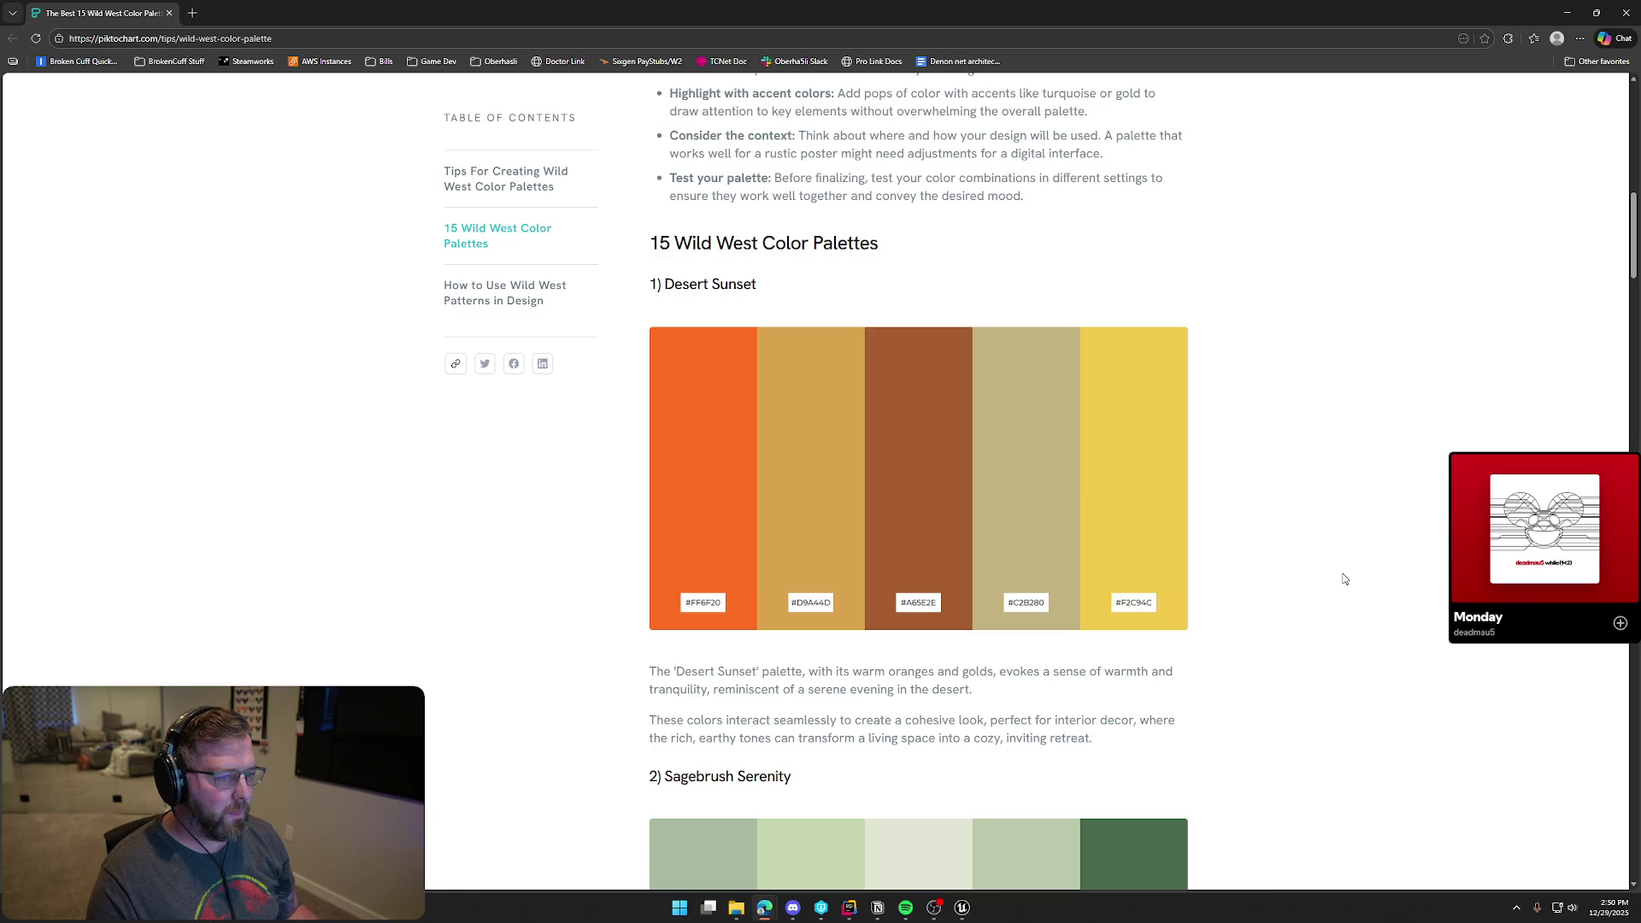
pyautogui.scroll(9, 1324, 601)
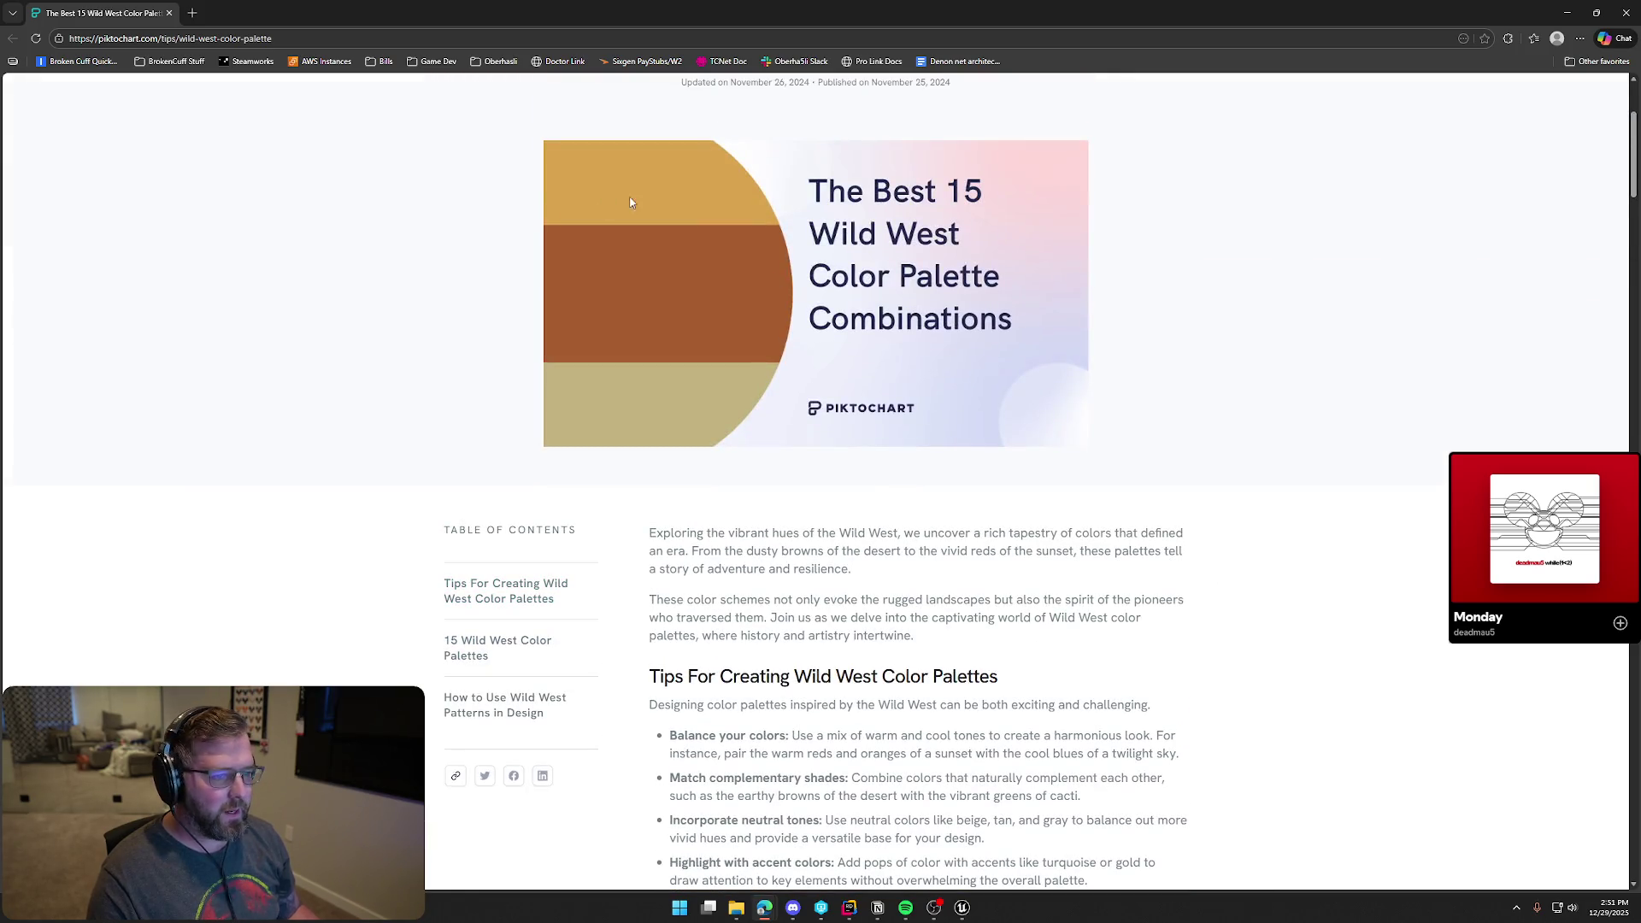
pyautogui.scroll(-20, 1244, 617)
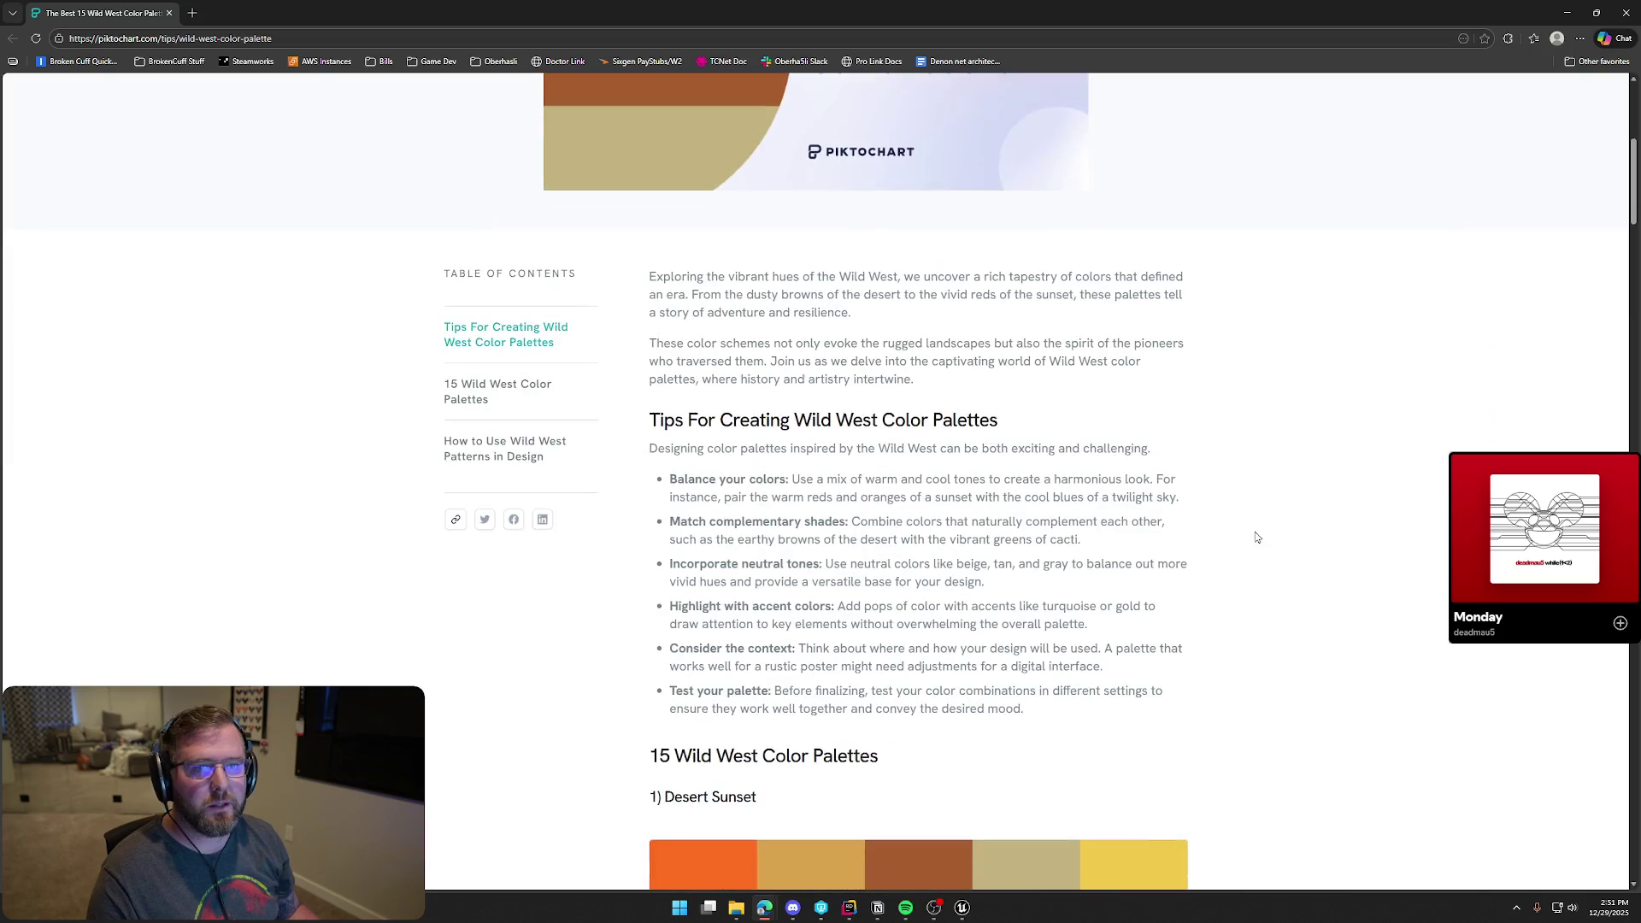
pyautogui.scroll(-20, 1352, 550)
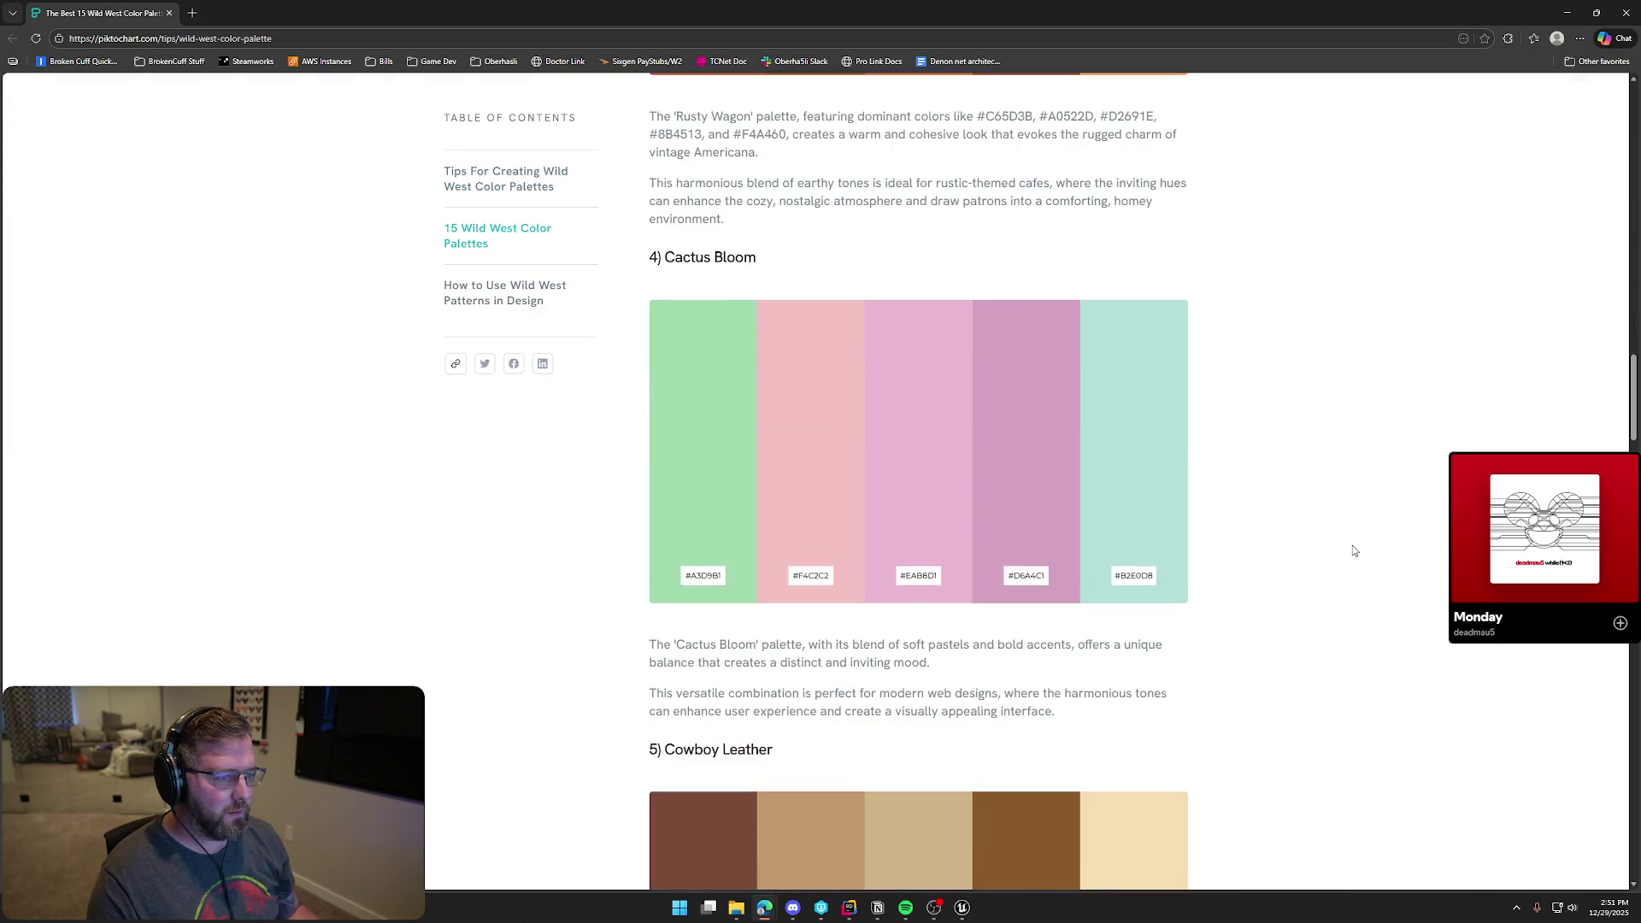
pyautogui.scroll(-20, 1353, 550)
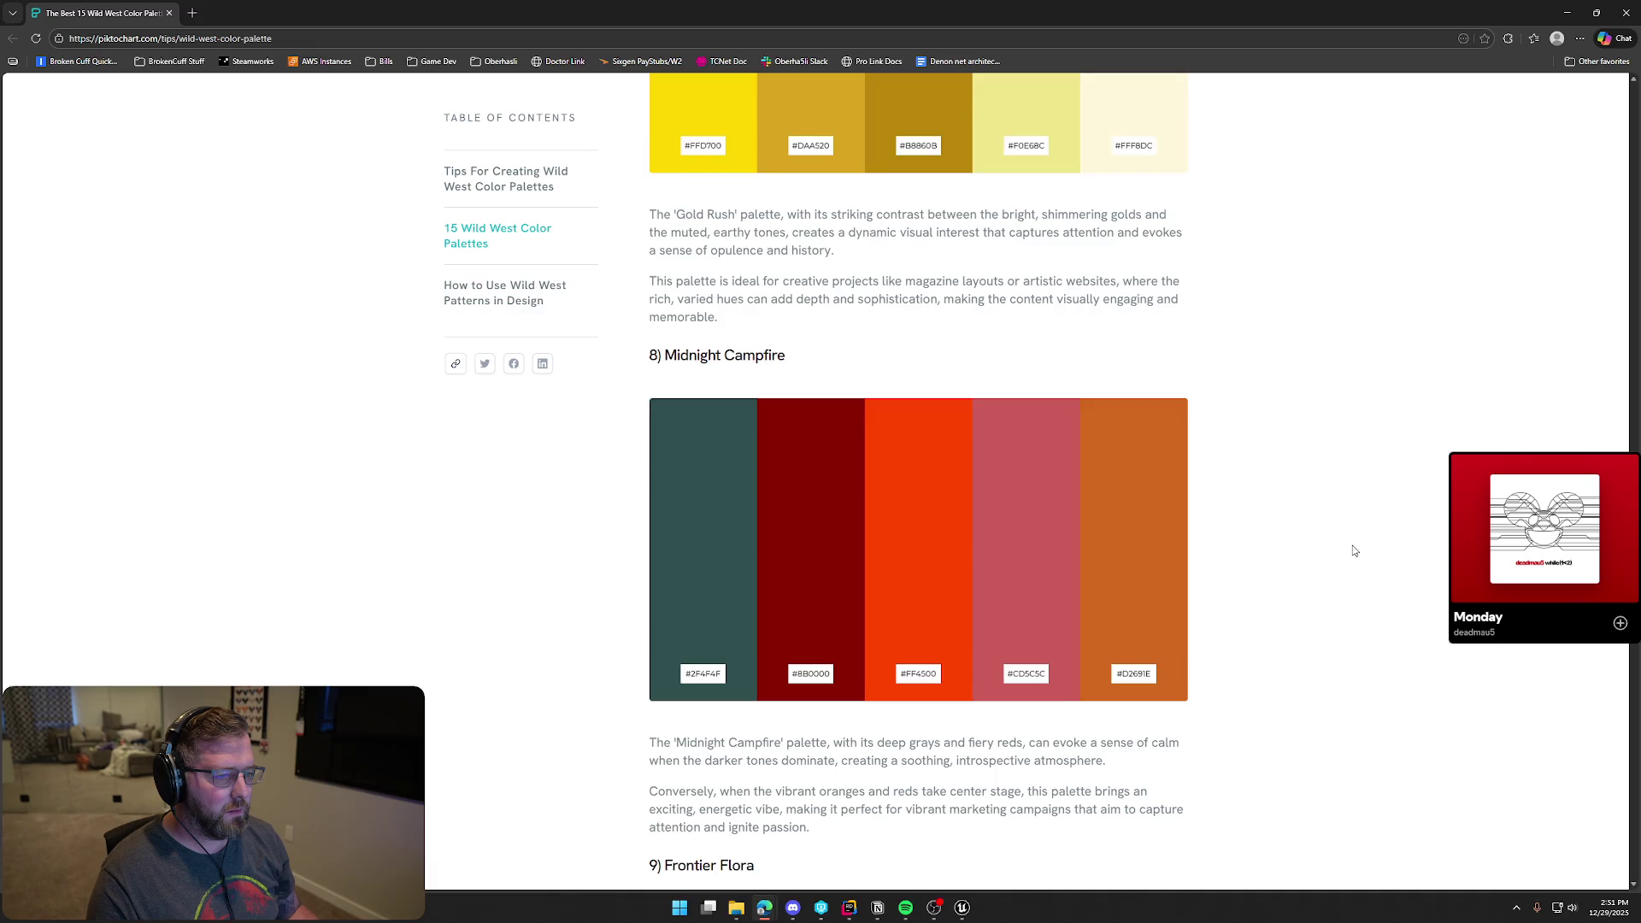
pyautogui.scroll(-18, 1353, 550)
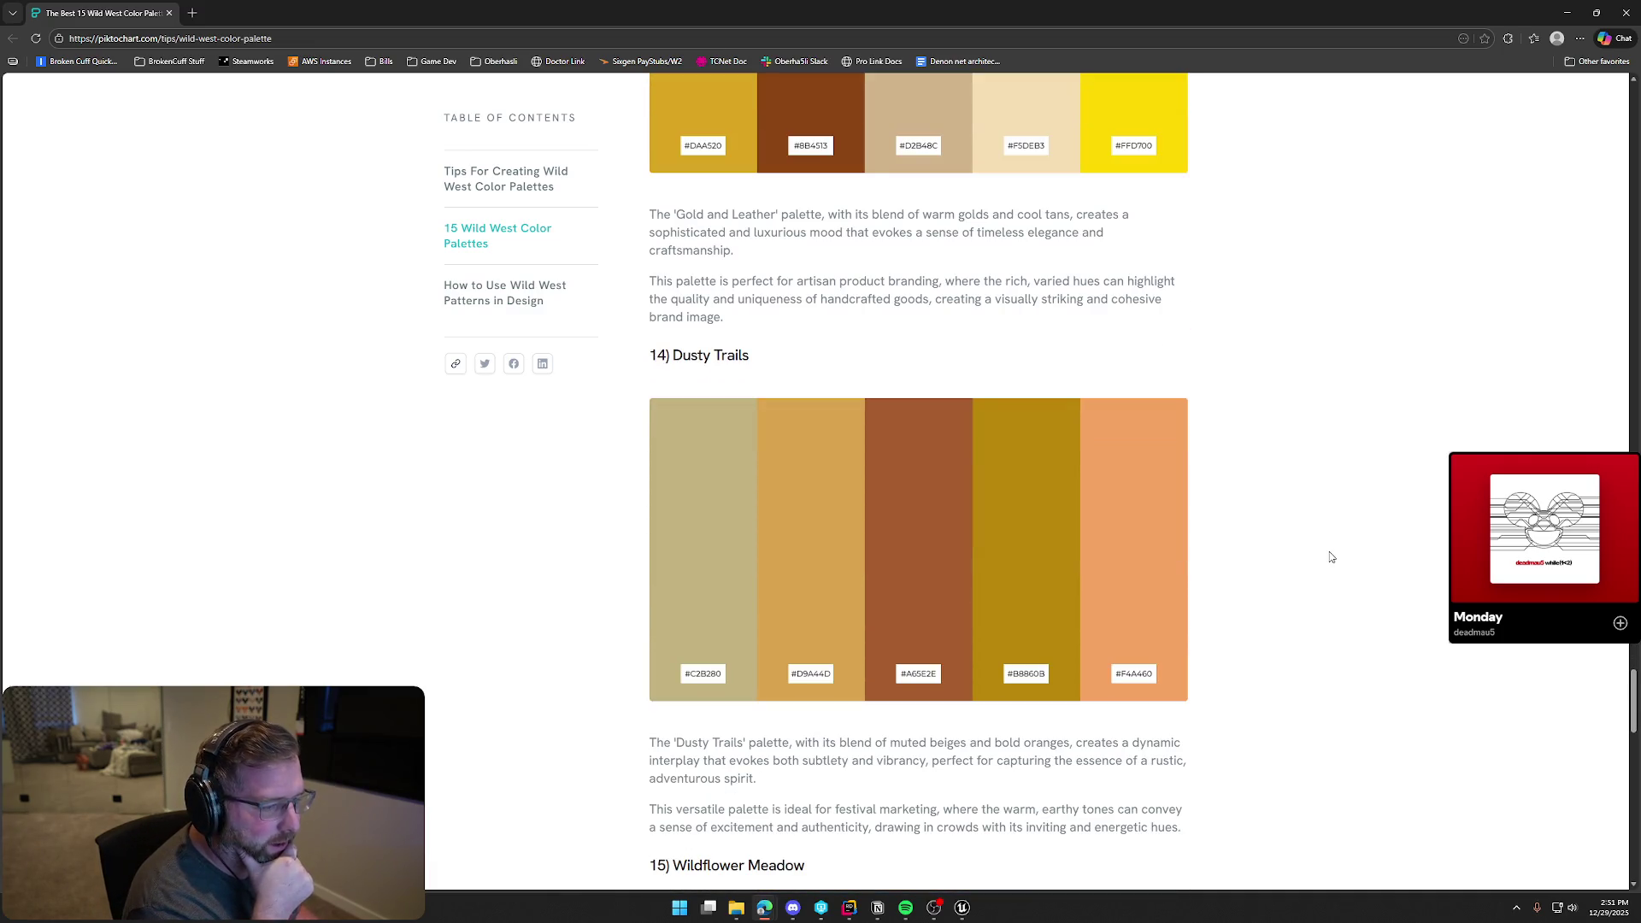
pyautogui.scroll(-3, 1330, 547)
pyautogui.scroll(1, 1330, 547)
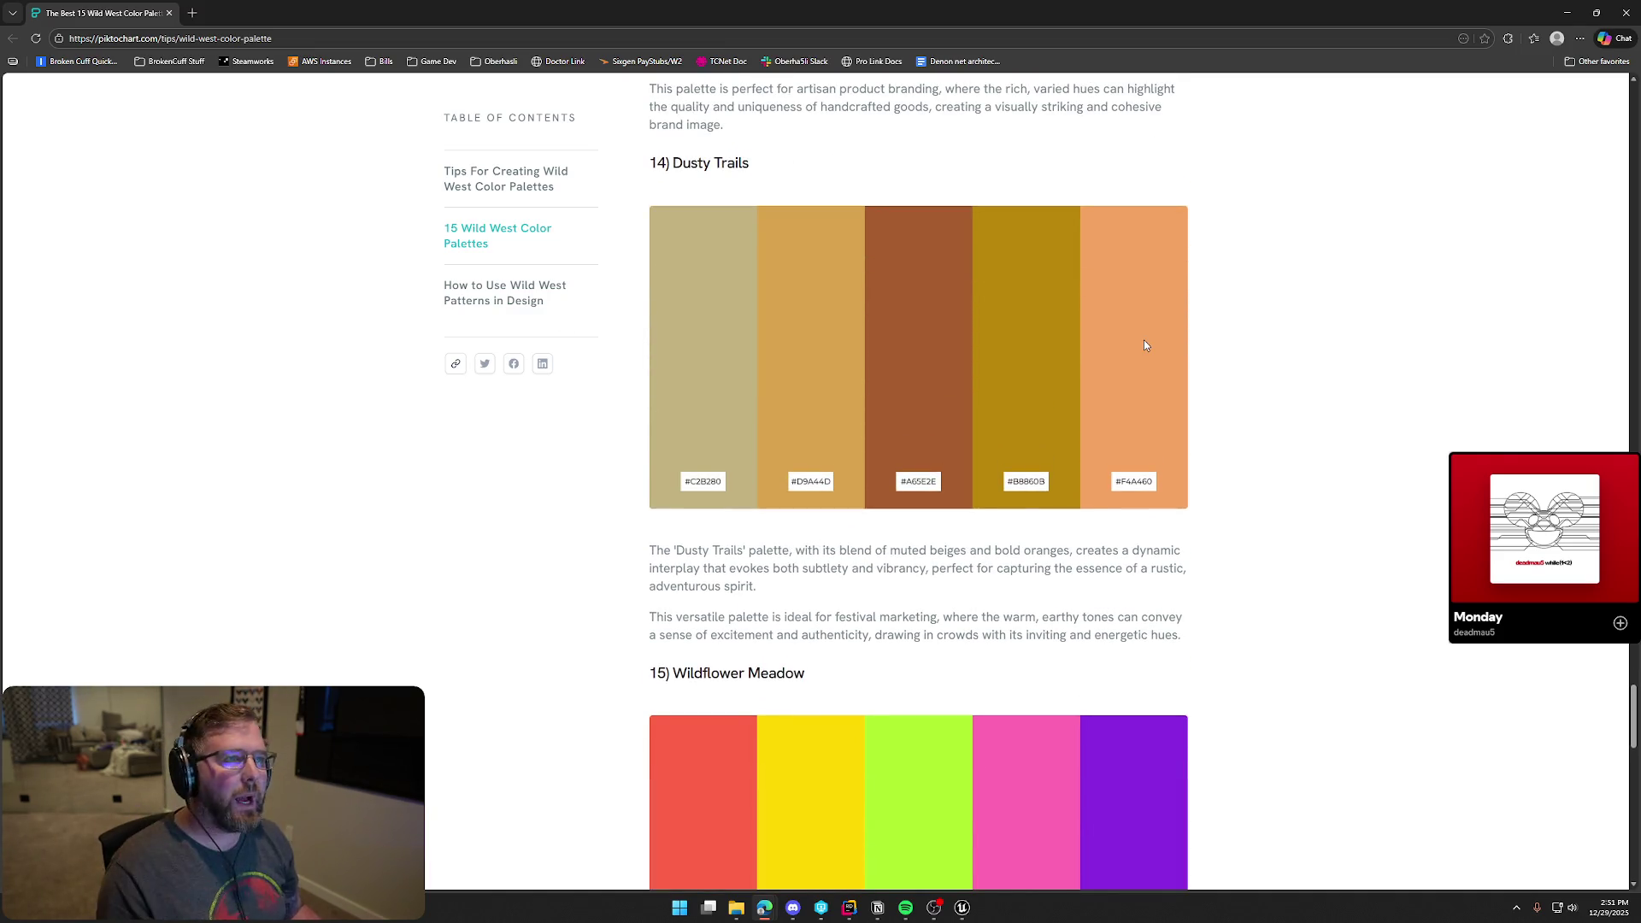
pyautogui.scroll(-6, 1274, 592)
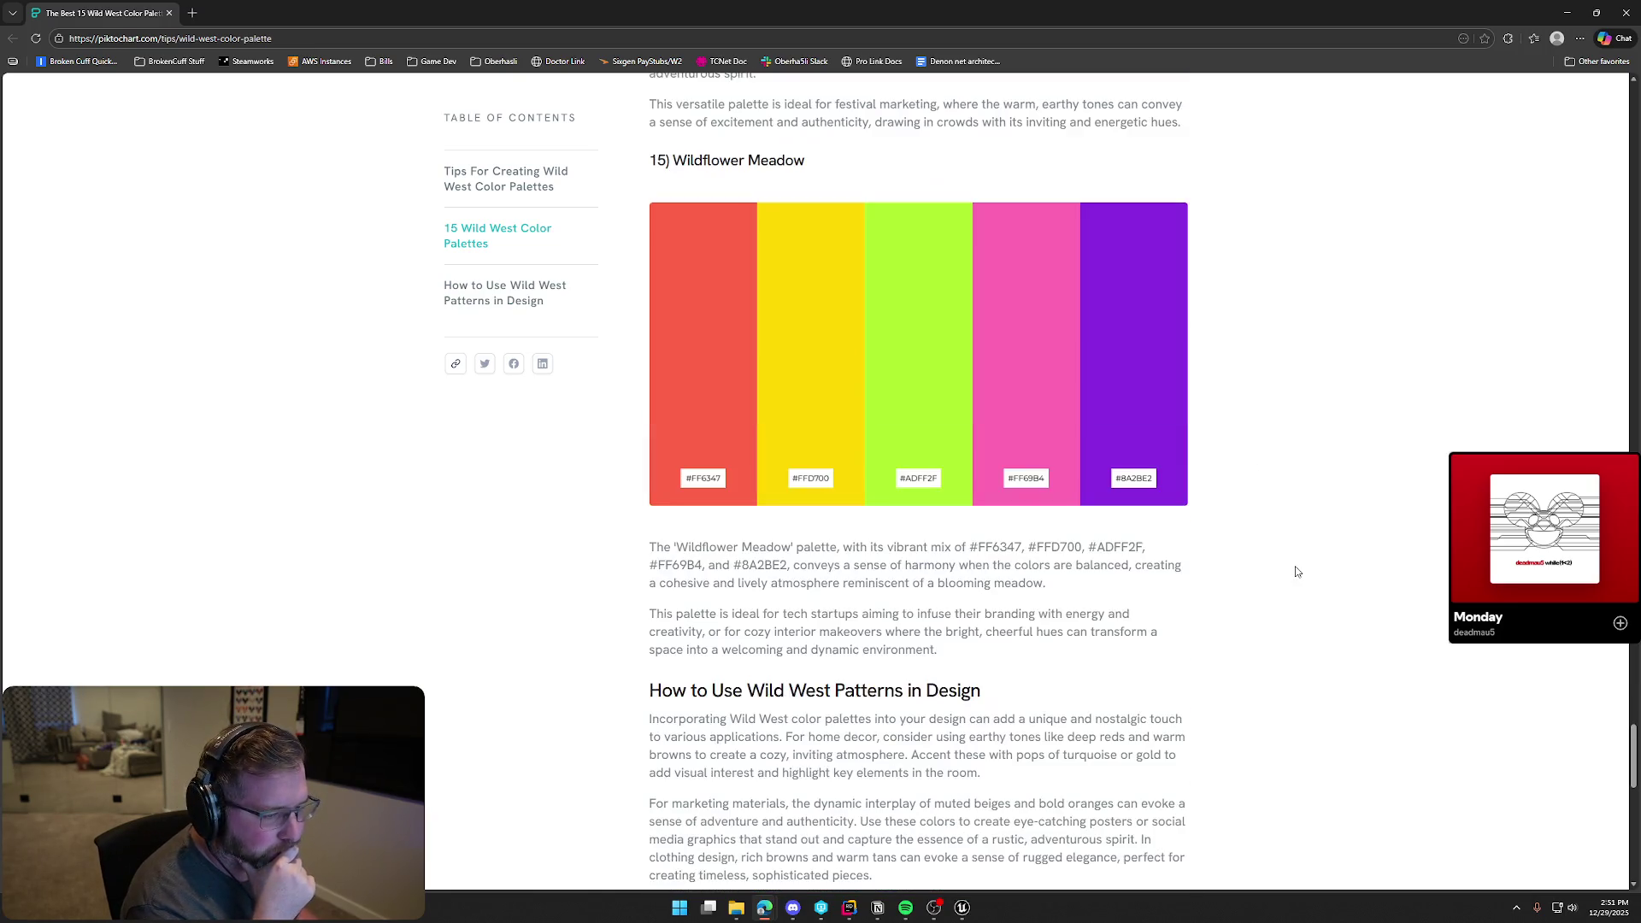
pyautogui.scroll(-4, 1296, 571)
pyautogui.scroll(10, 1296, 571)
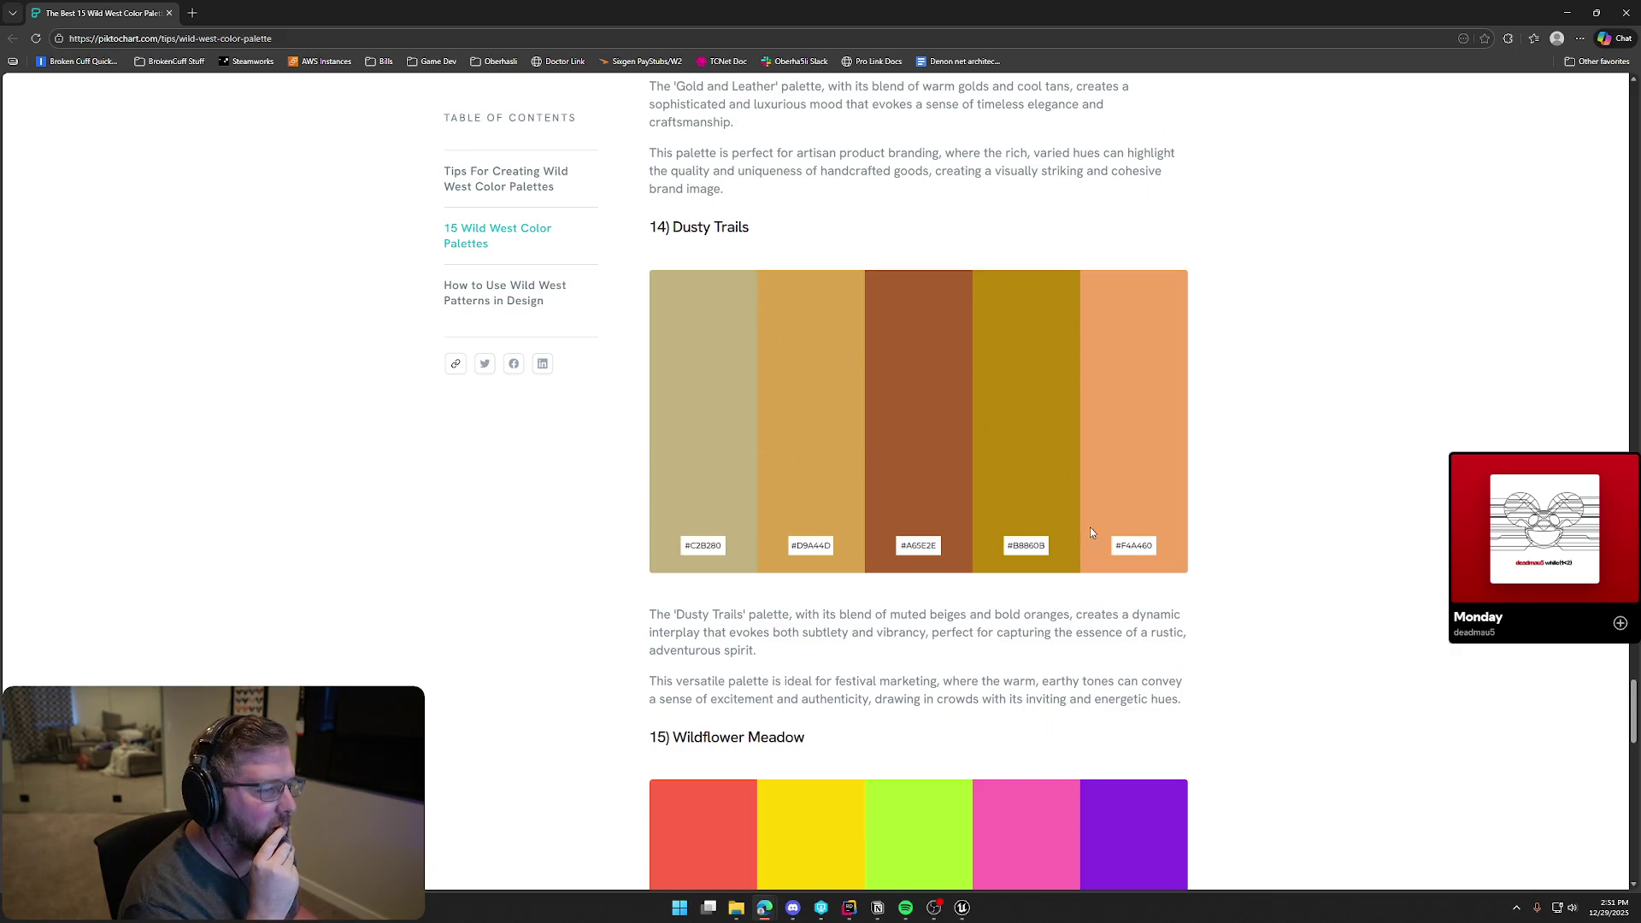
pyautogui.scroll(20, 1403, 543)
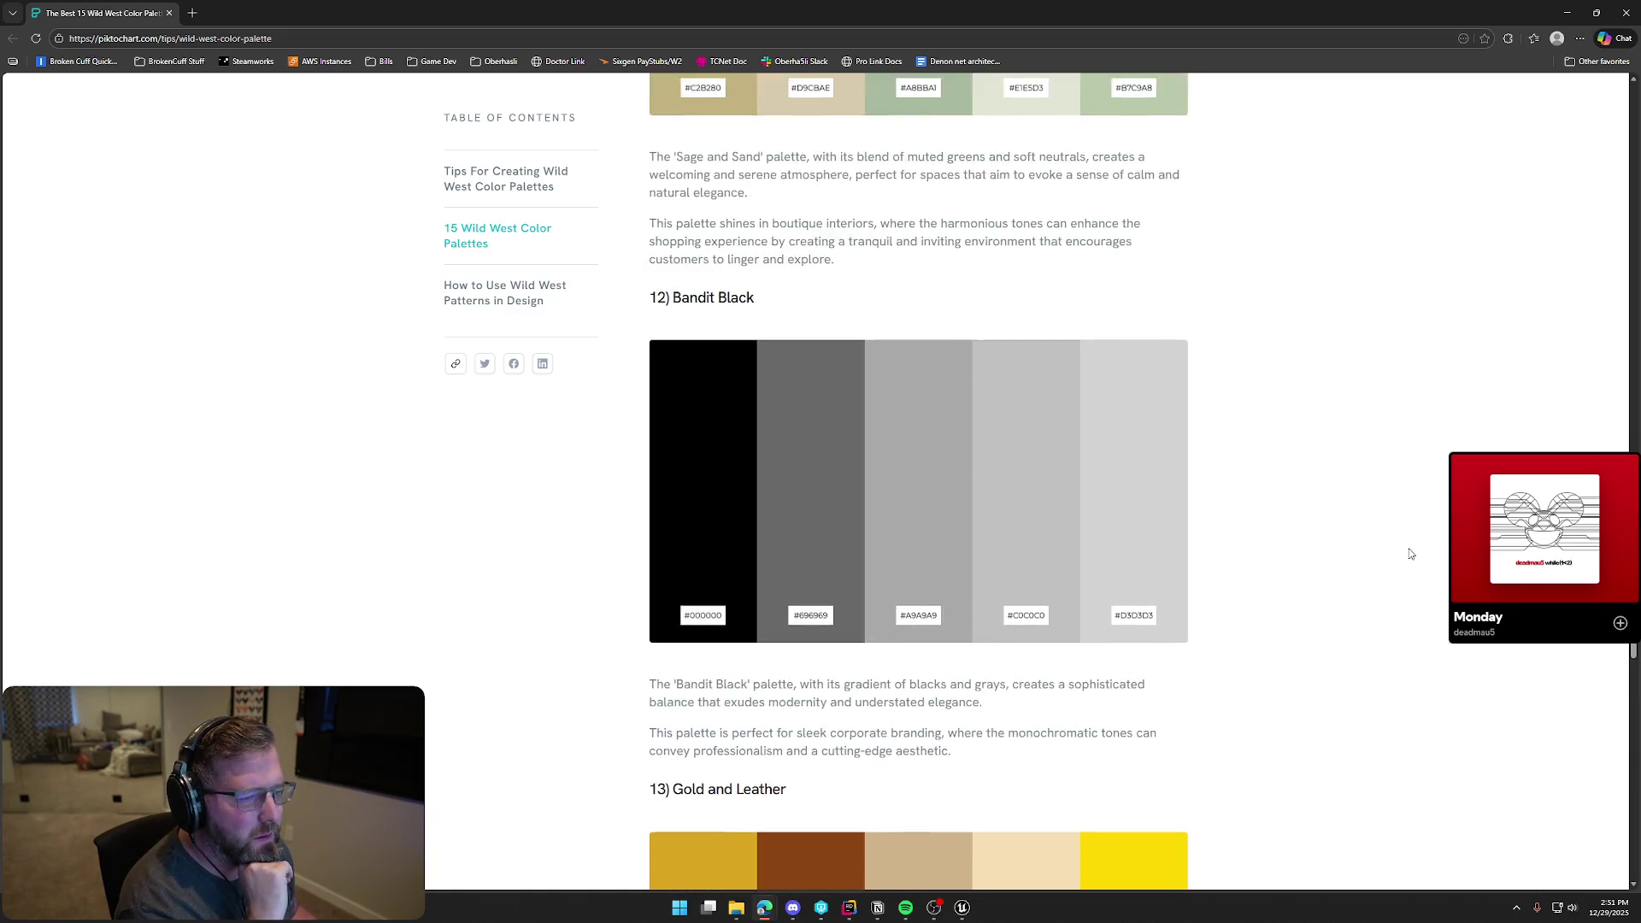
pyautogui.scroll(19, 1412, 554)
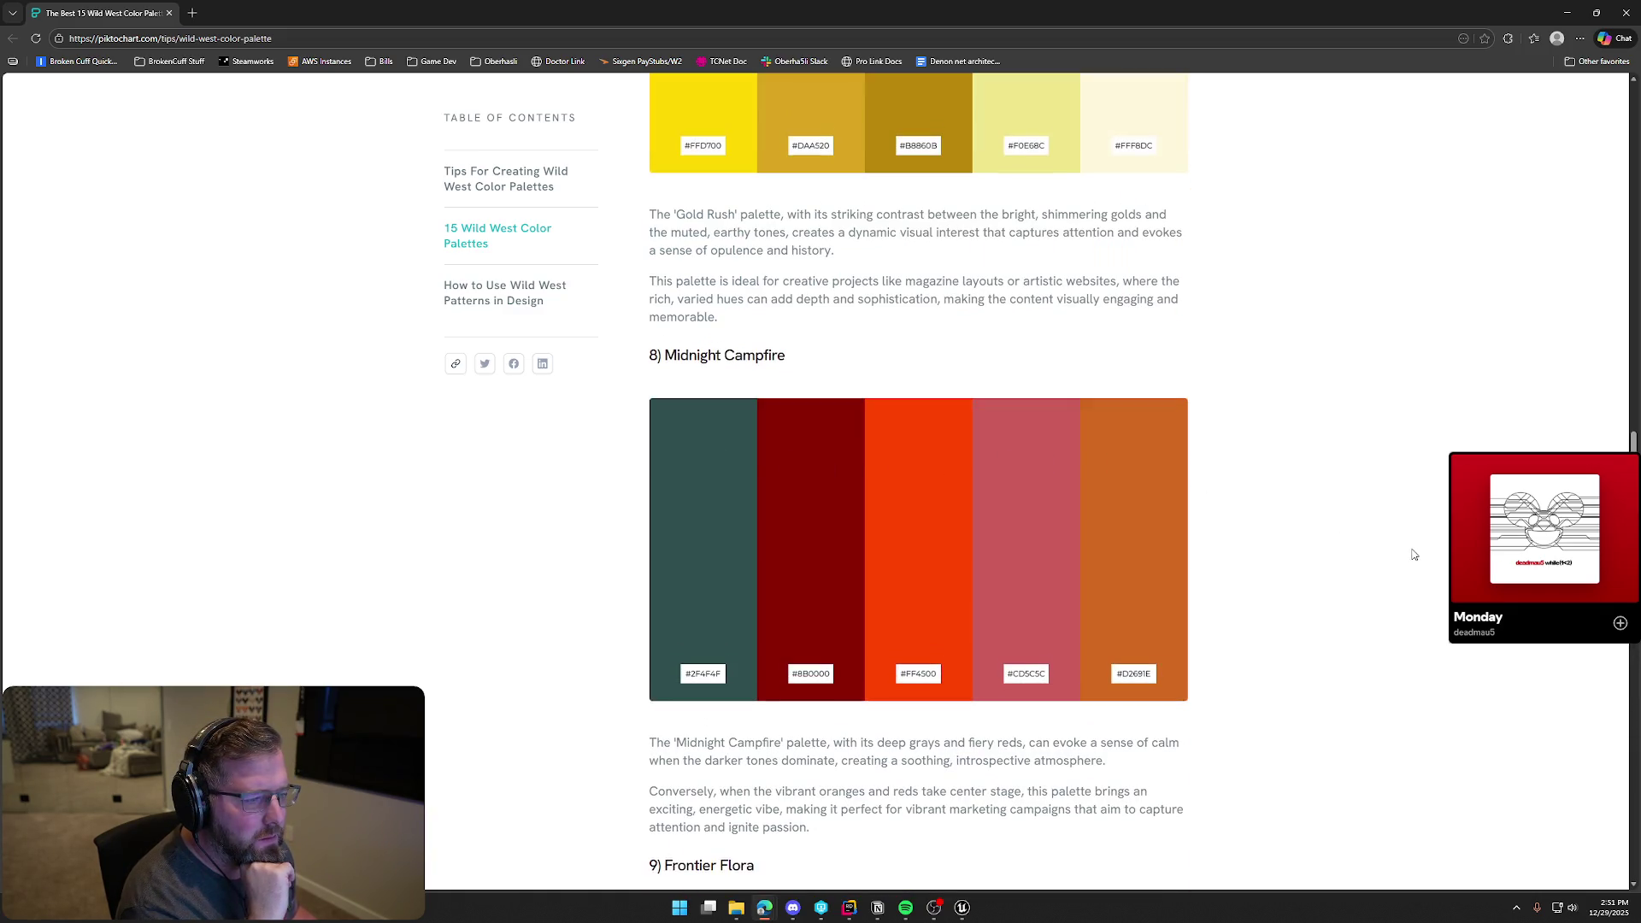
pyautogui.scroll(10, 1413, 554)
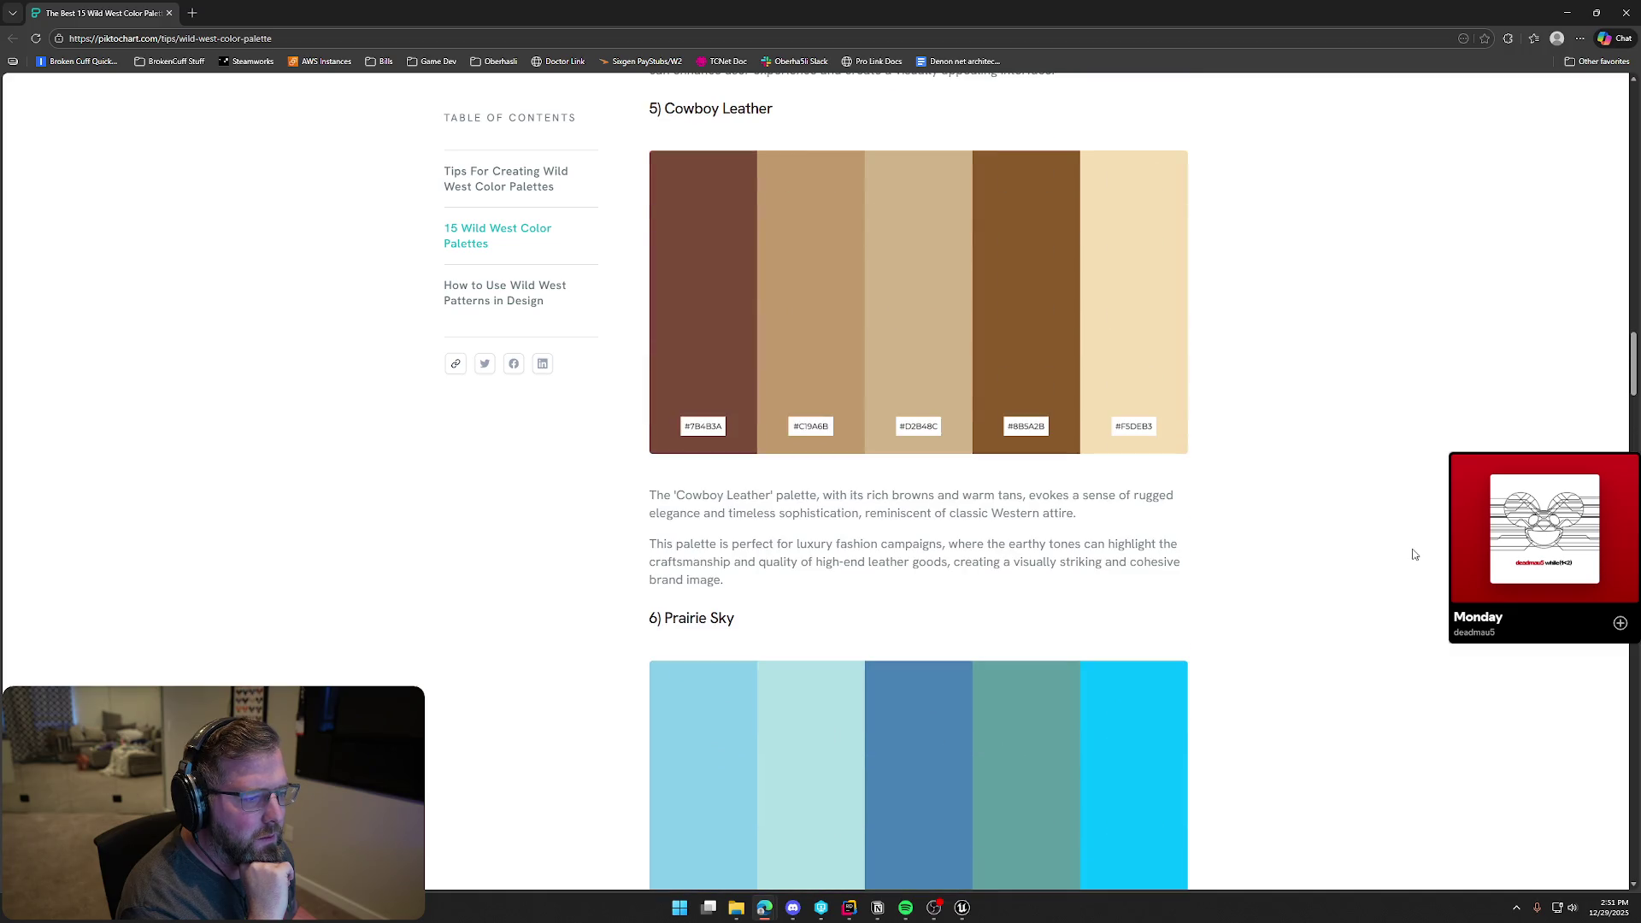
pyautogui.scroll(10, 1413, 554)
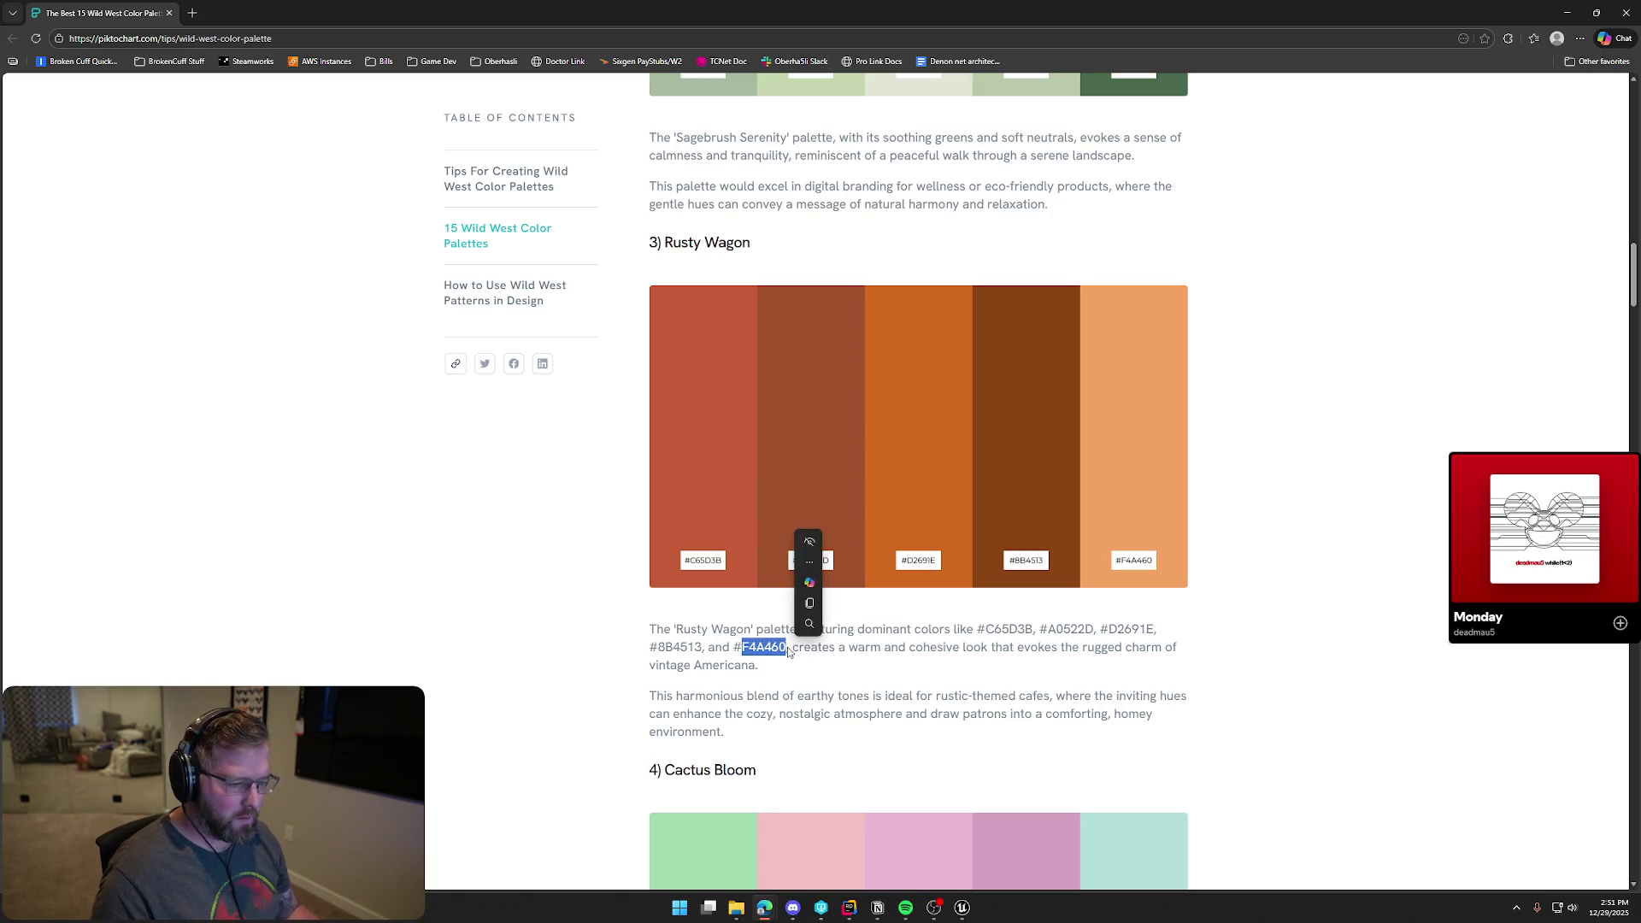
pyautogui.click(852, 681)
# Paste hex F4A460 as the colour of the LMB and RMB labels, then return to TrailMap
pyautogui.hotkey('alt', 'Tab')
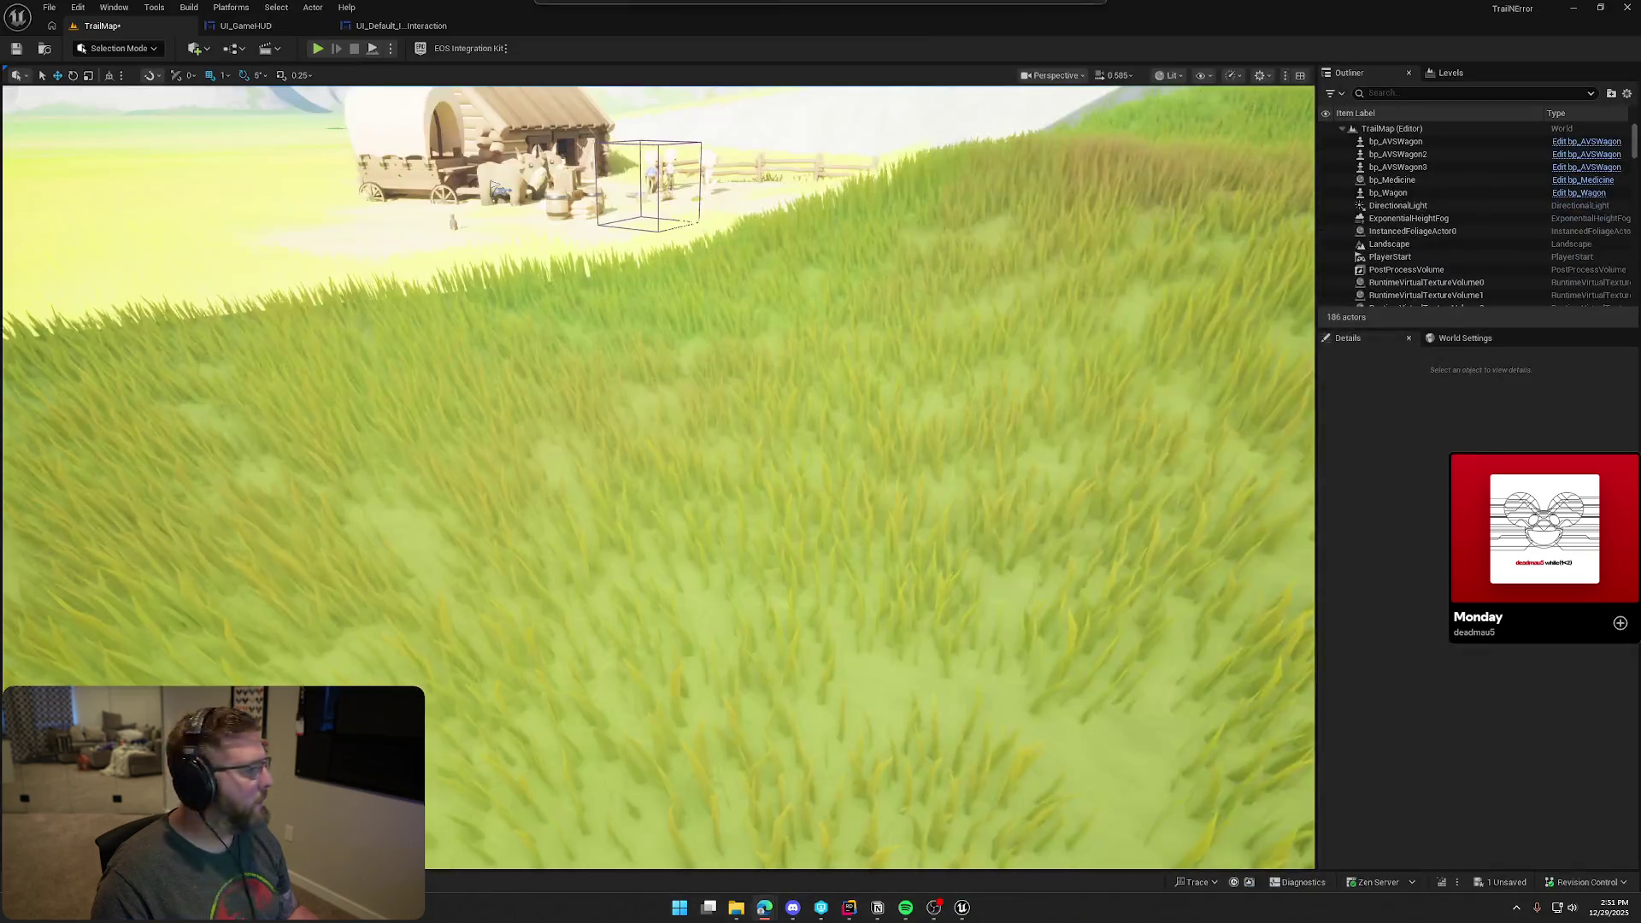
pyautogui.click(400, 25)
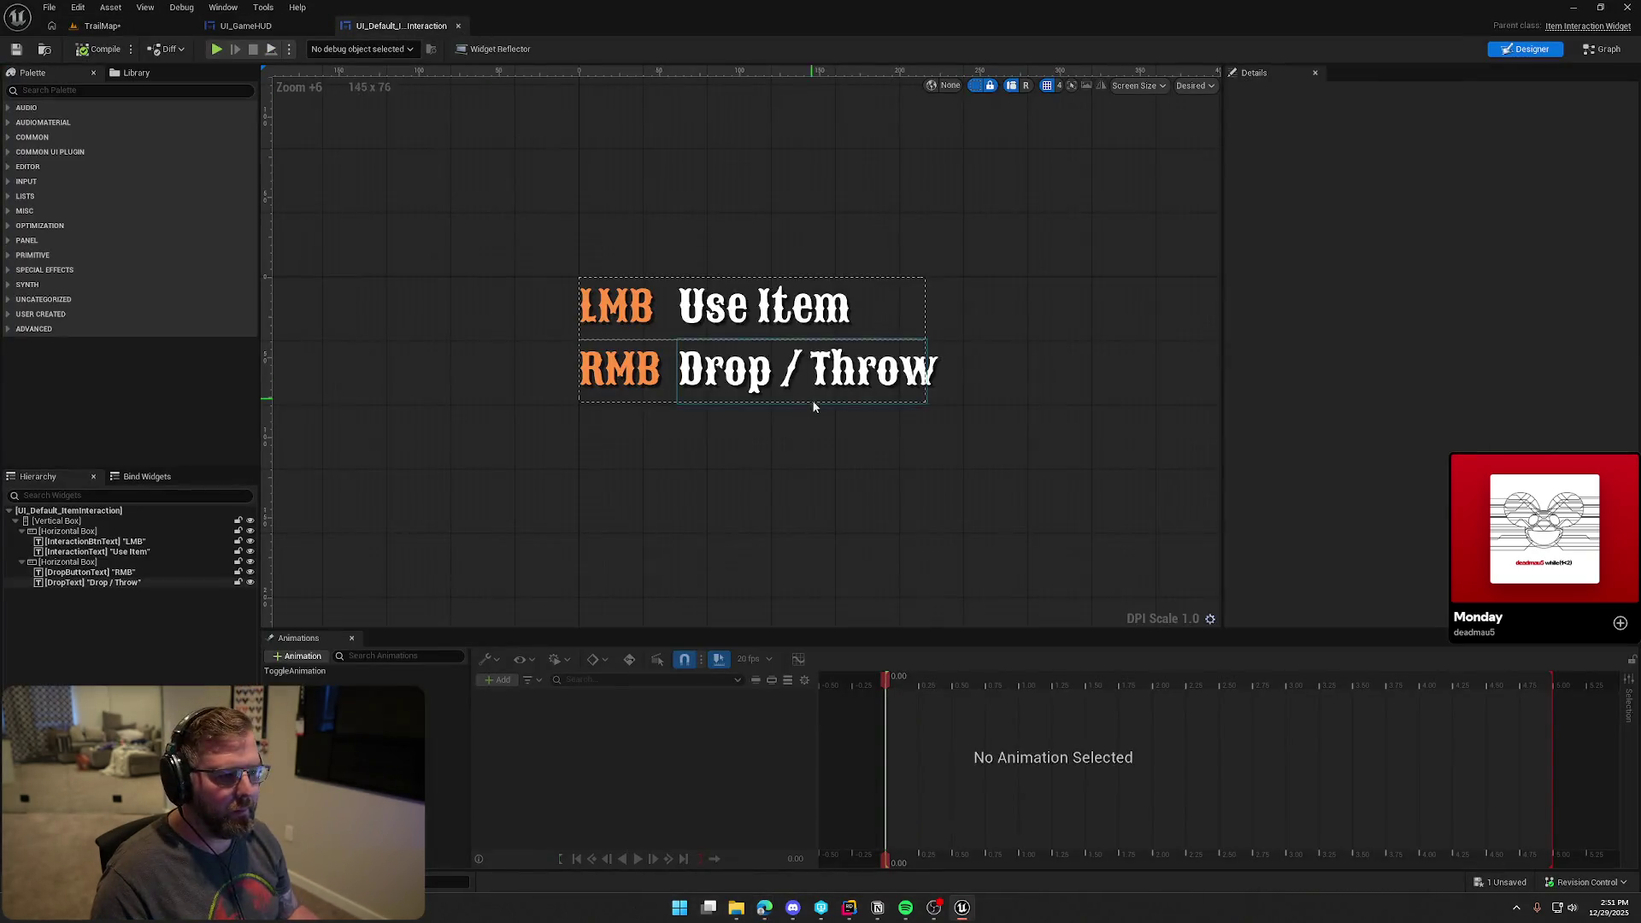
pyautogui.click(616, 306)
pyautogui.keyDown('ctrl'); pyautogui.click(620, 370); pyautogui.keyUp('ctrl')
pyautogui.click(1453, 346)
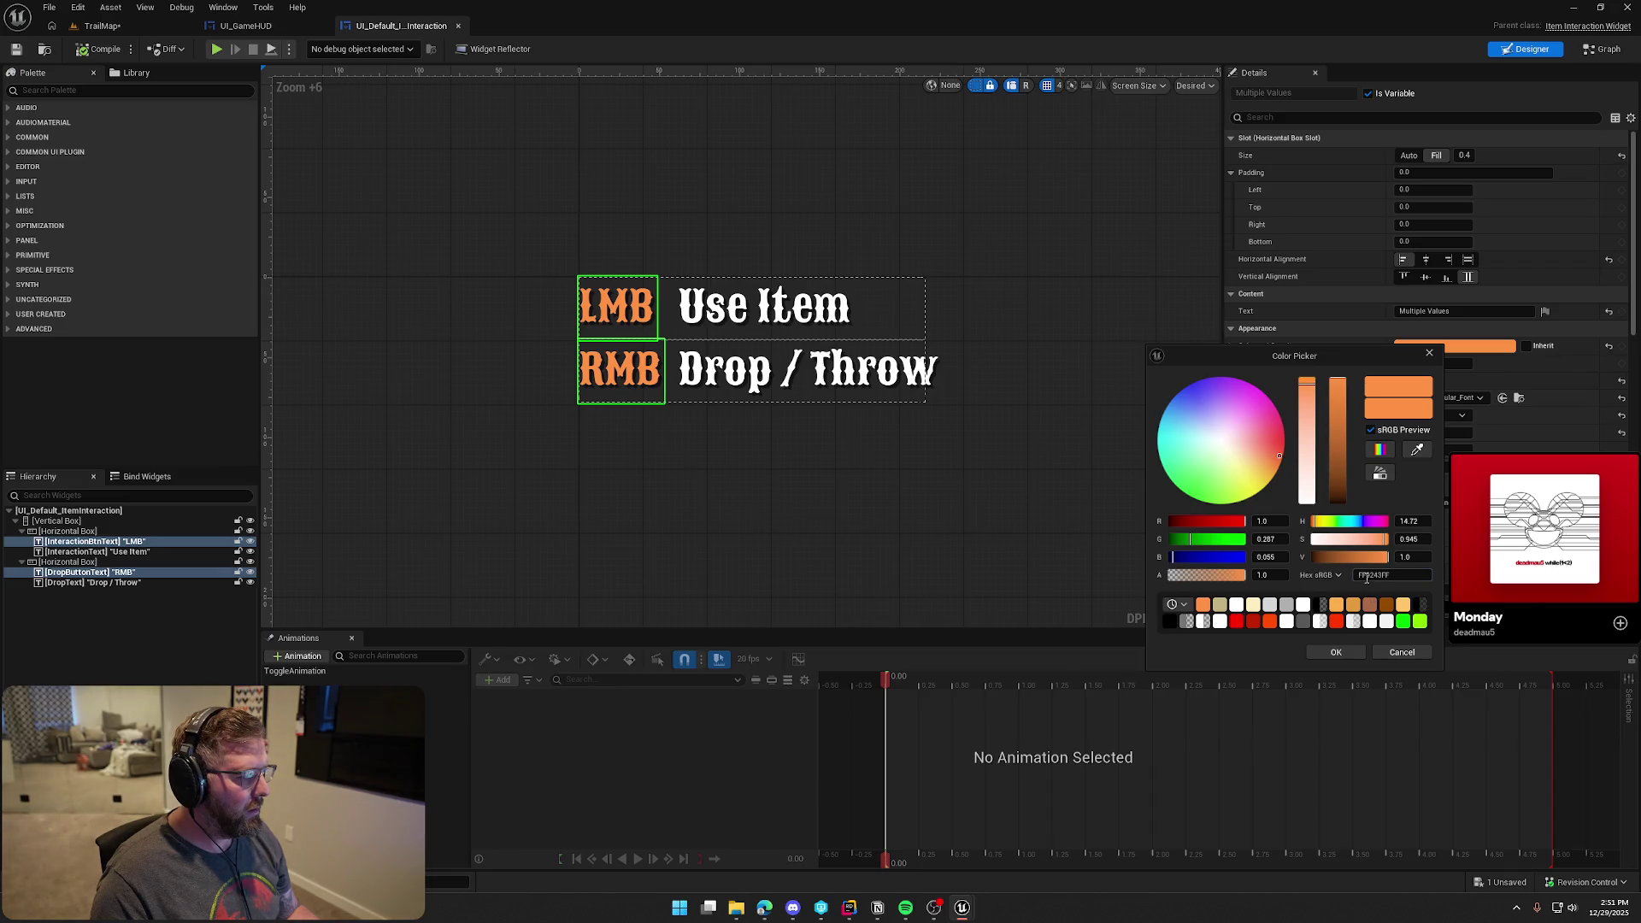
pyautogui.write('F4A460')
pyautogui.press('Return')
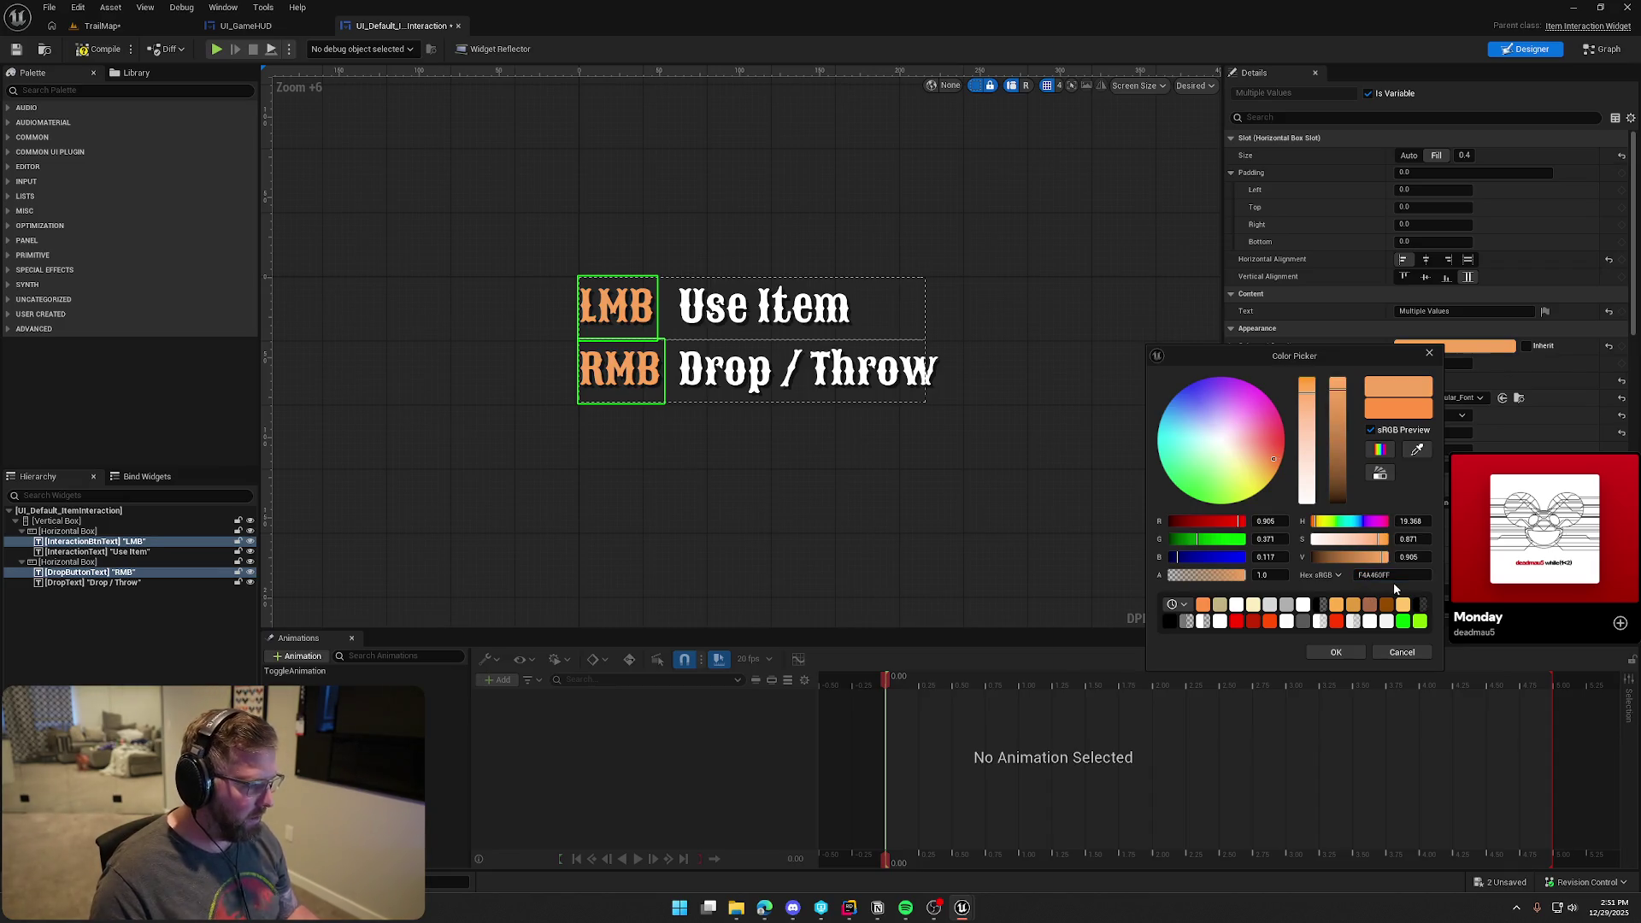
pyautogui.click(1336, 653)
pyautogui.click(903, 492)
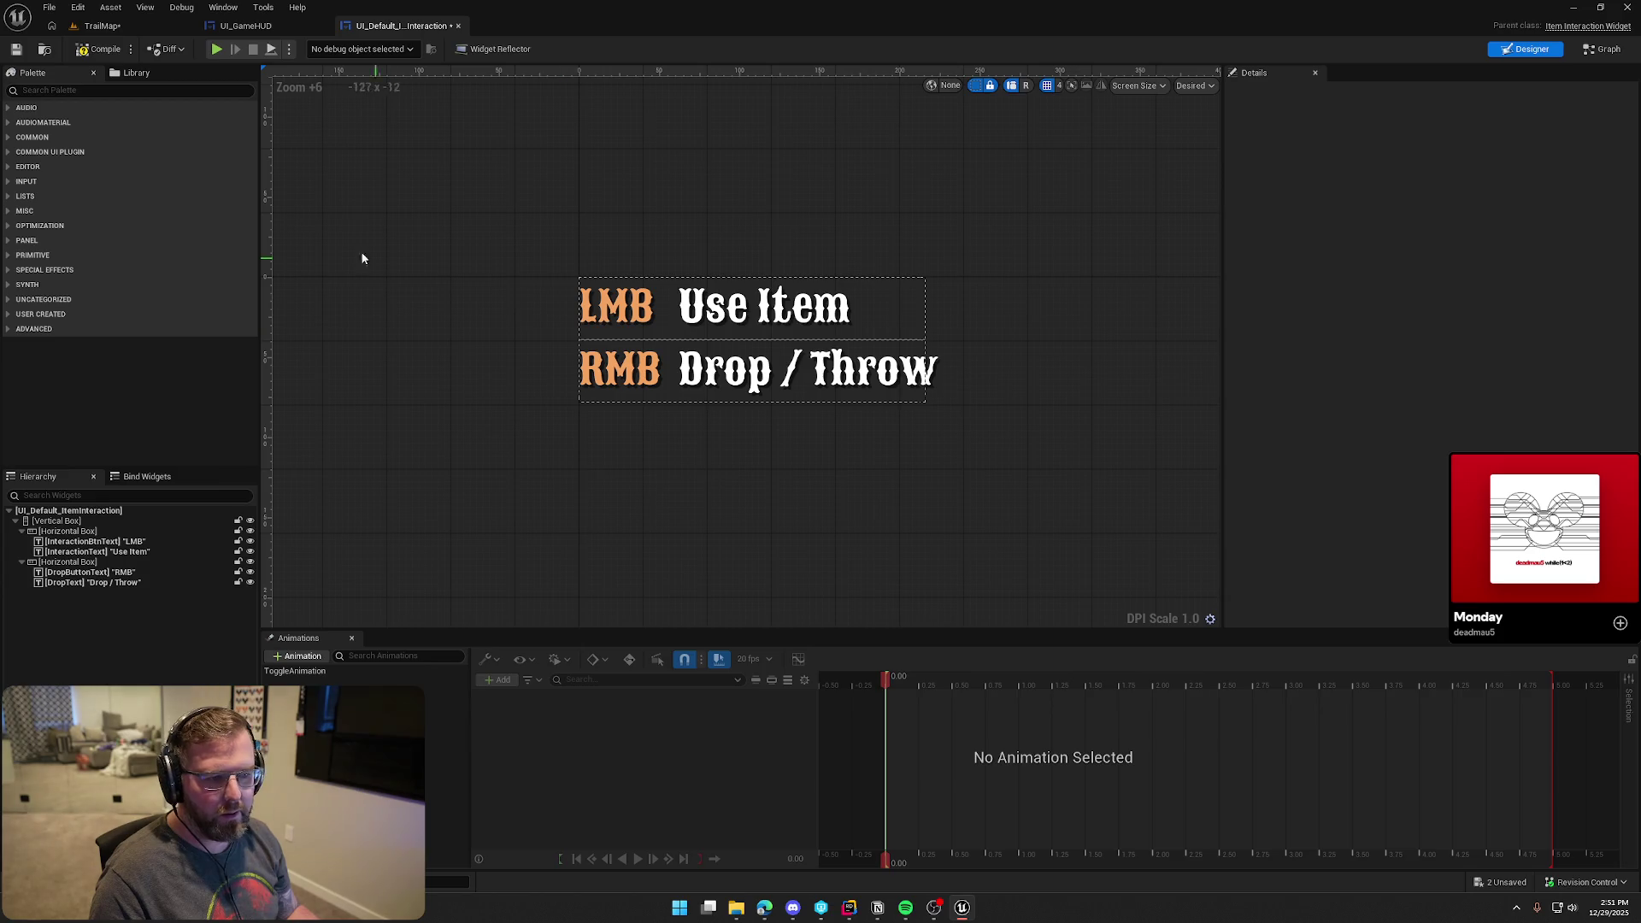
pyautogui.click(100, 27)
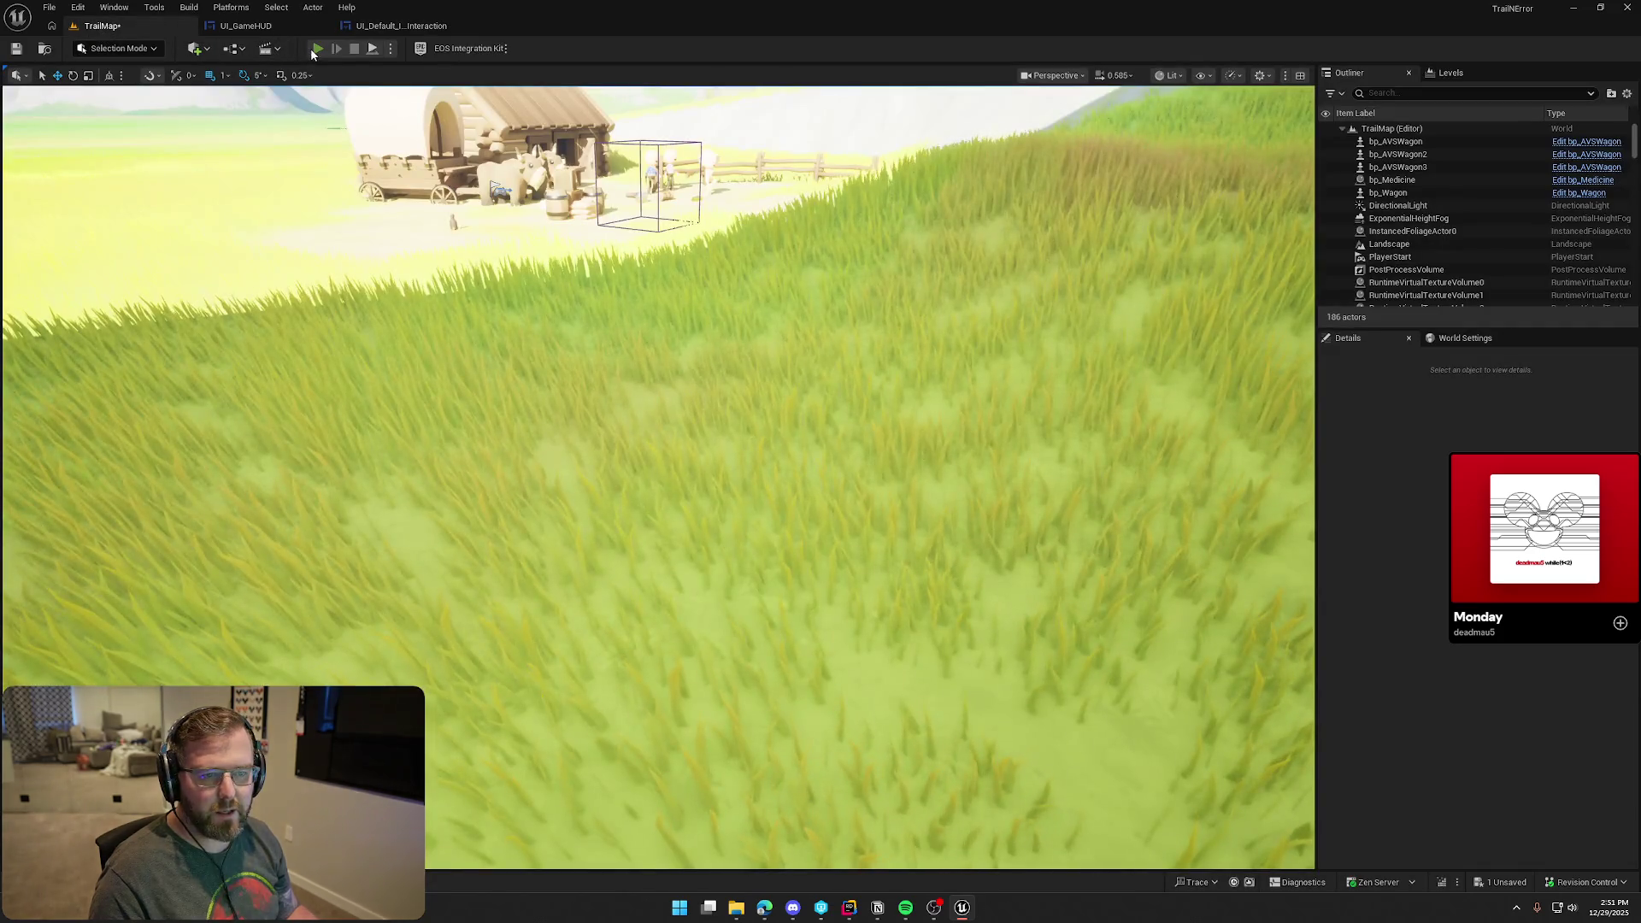
pyautogui.click(317, 49)
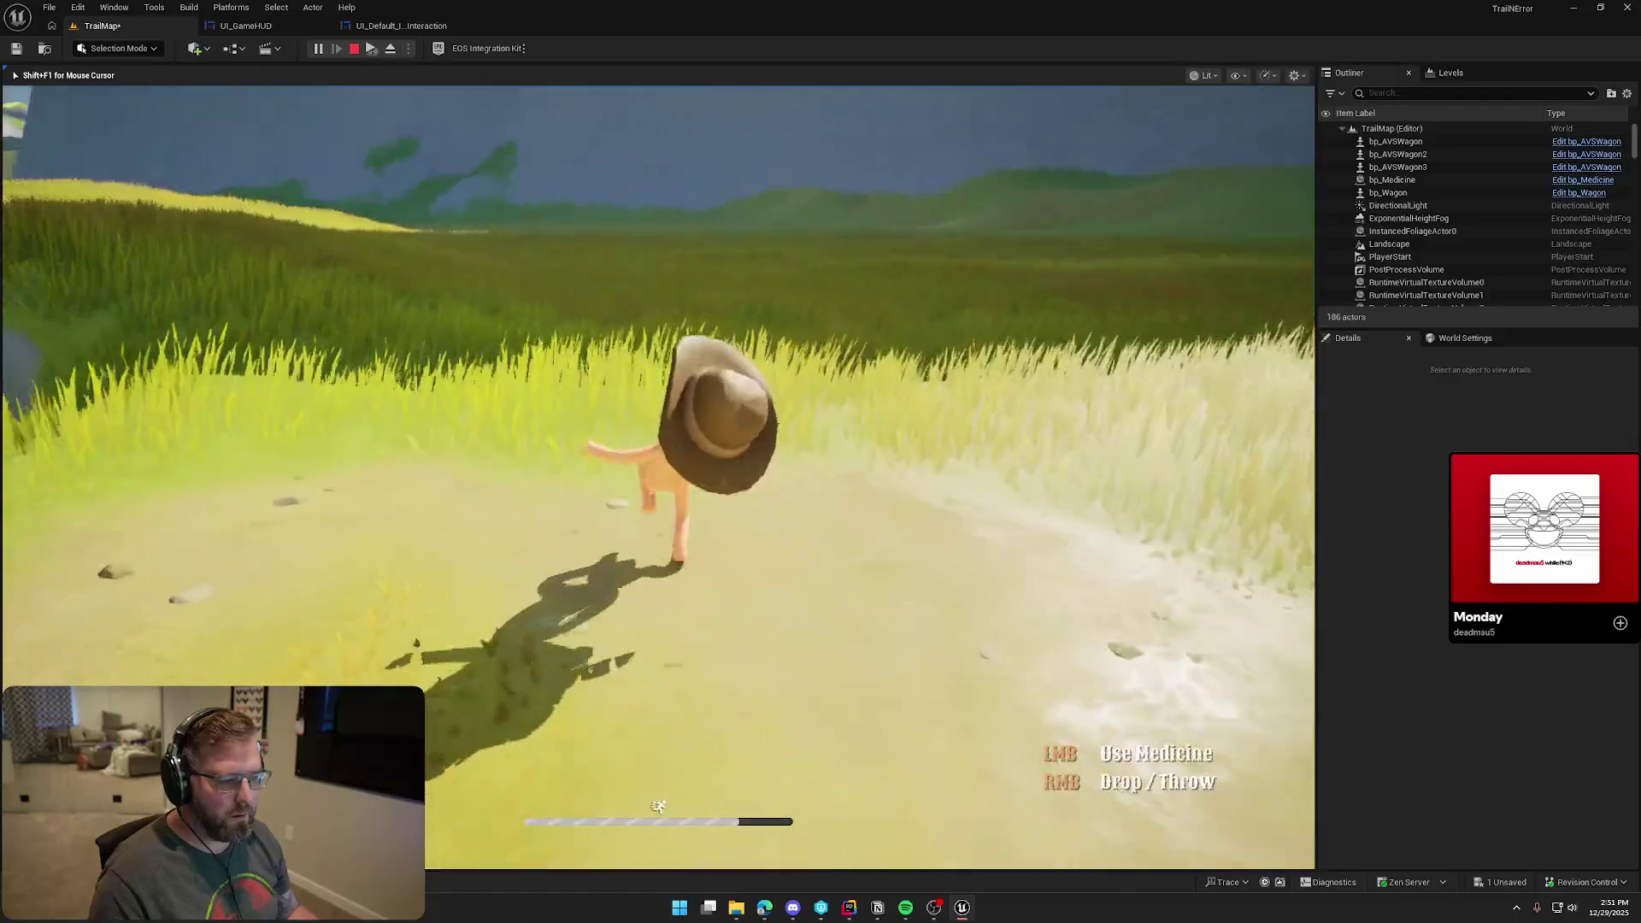
pyautogui.press('w')
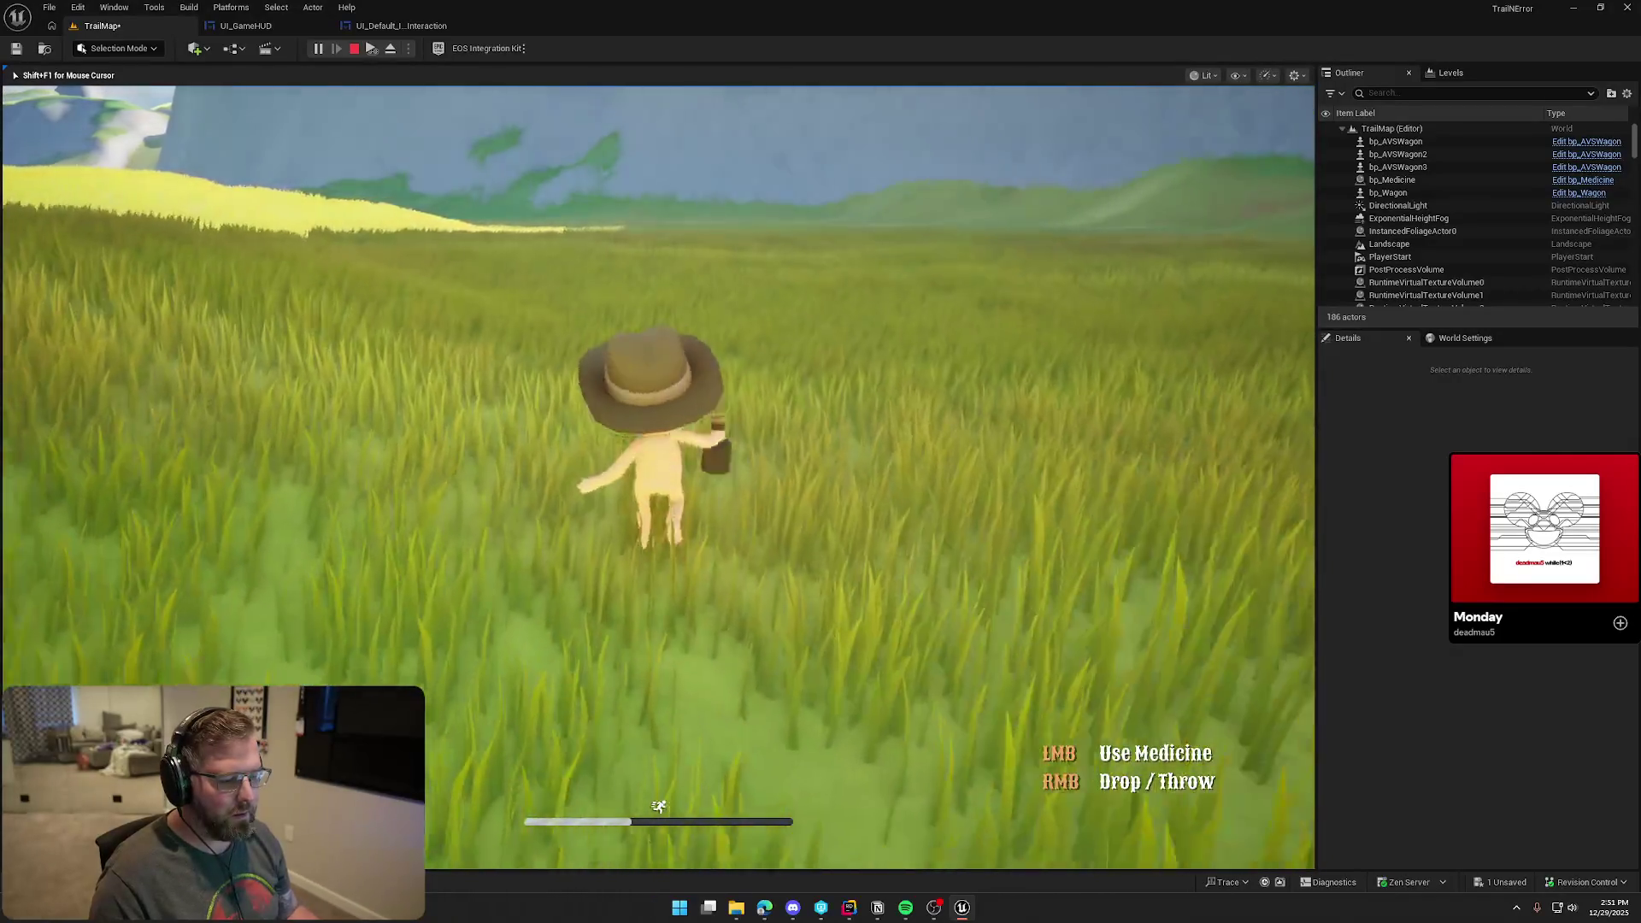
pyautogui.press('w')
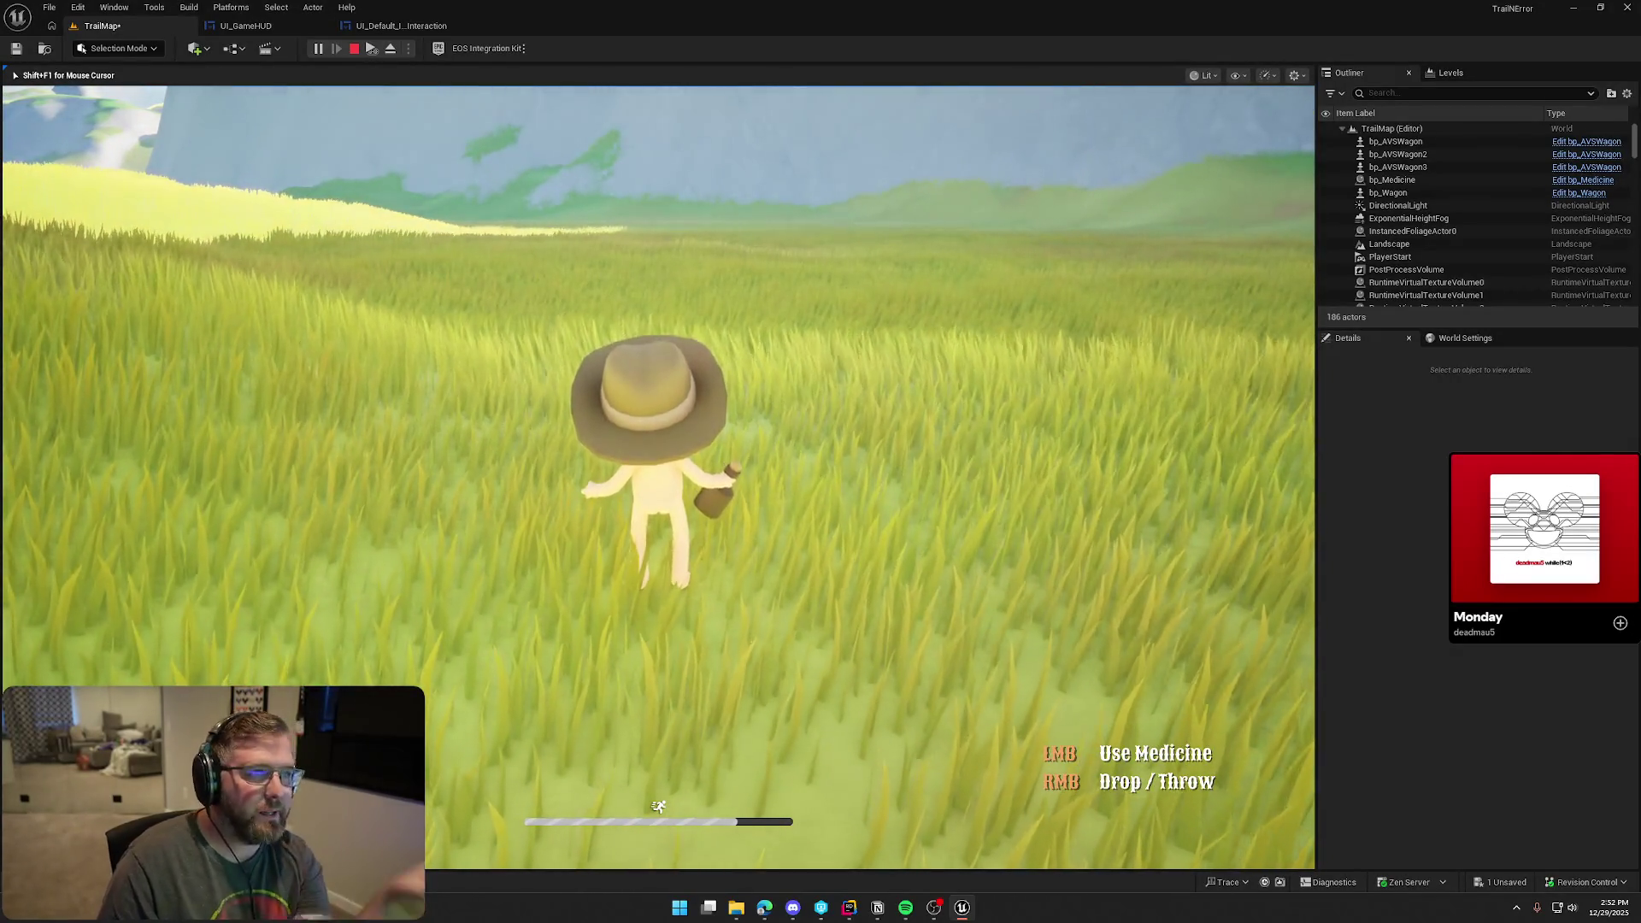
pyautogui.press('w')
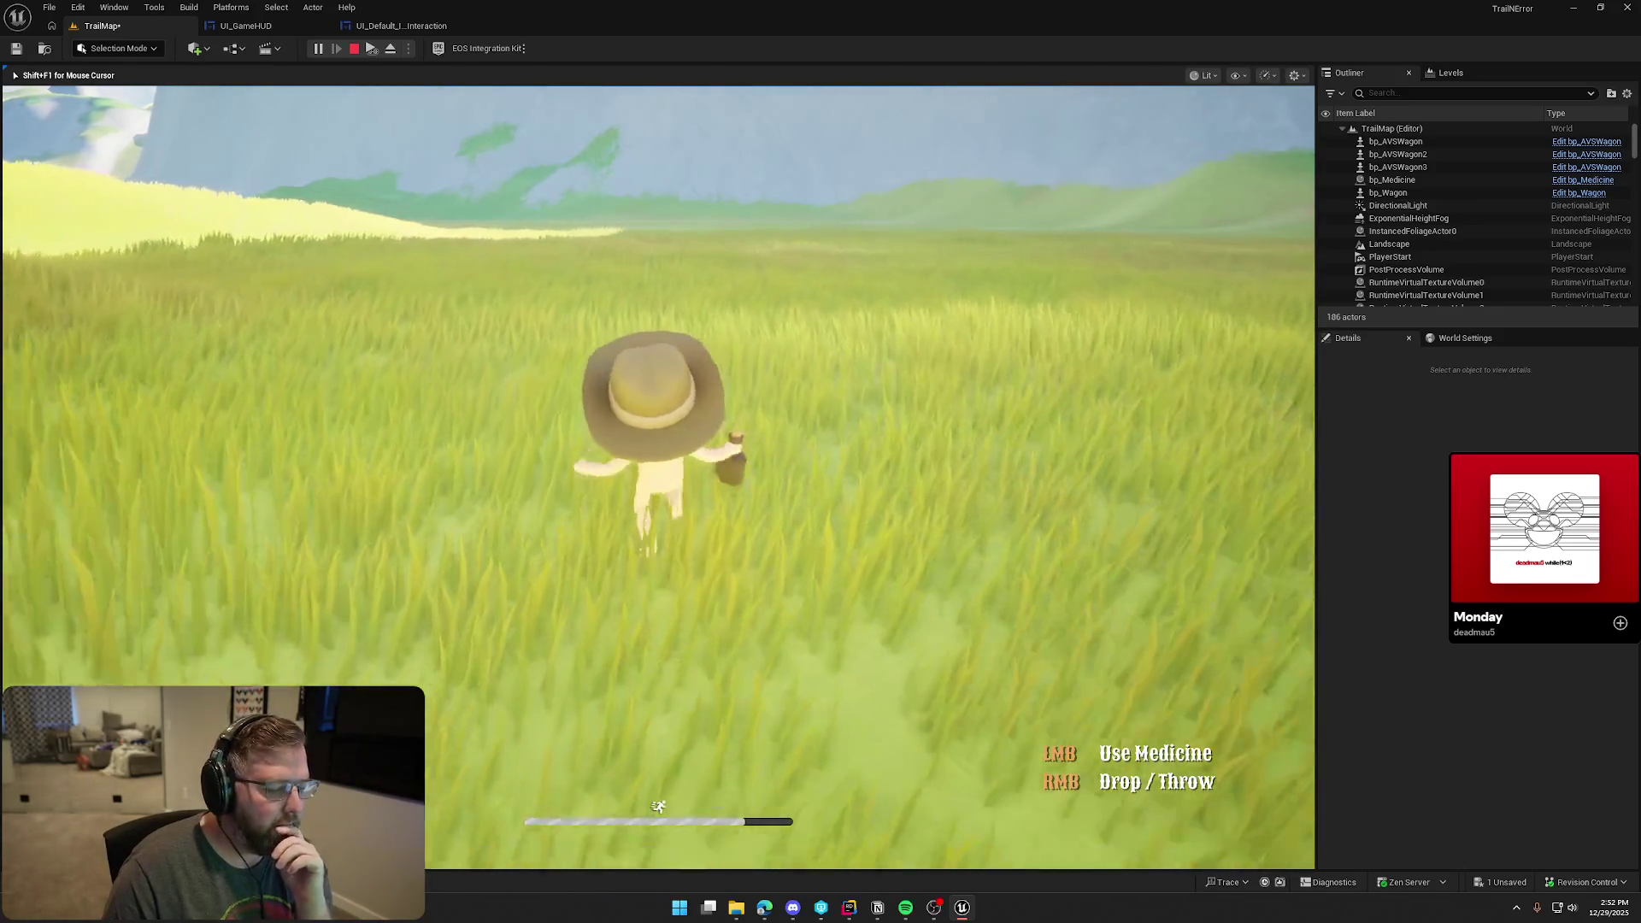
pyautogui.press('w')
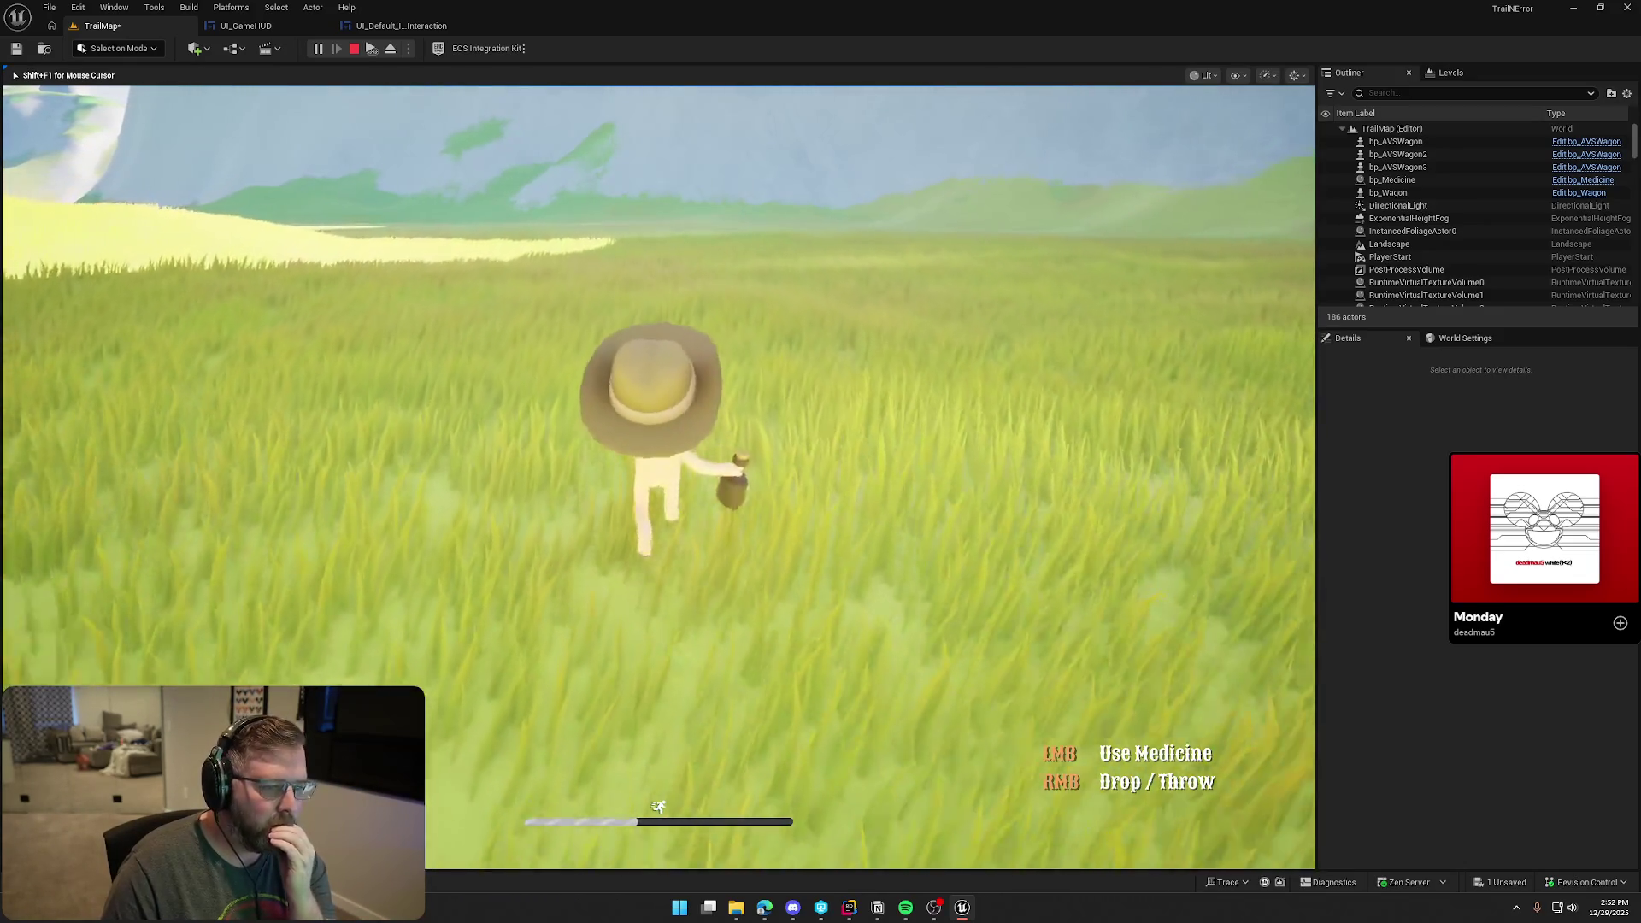
pyautogui.press('w')
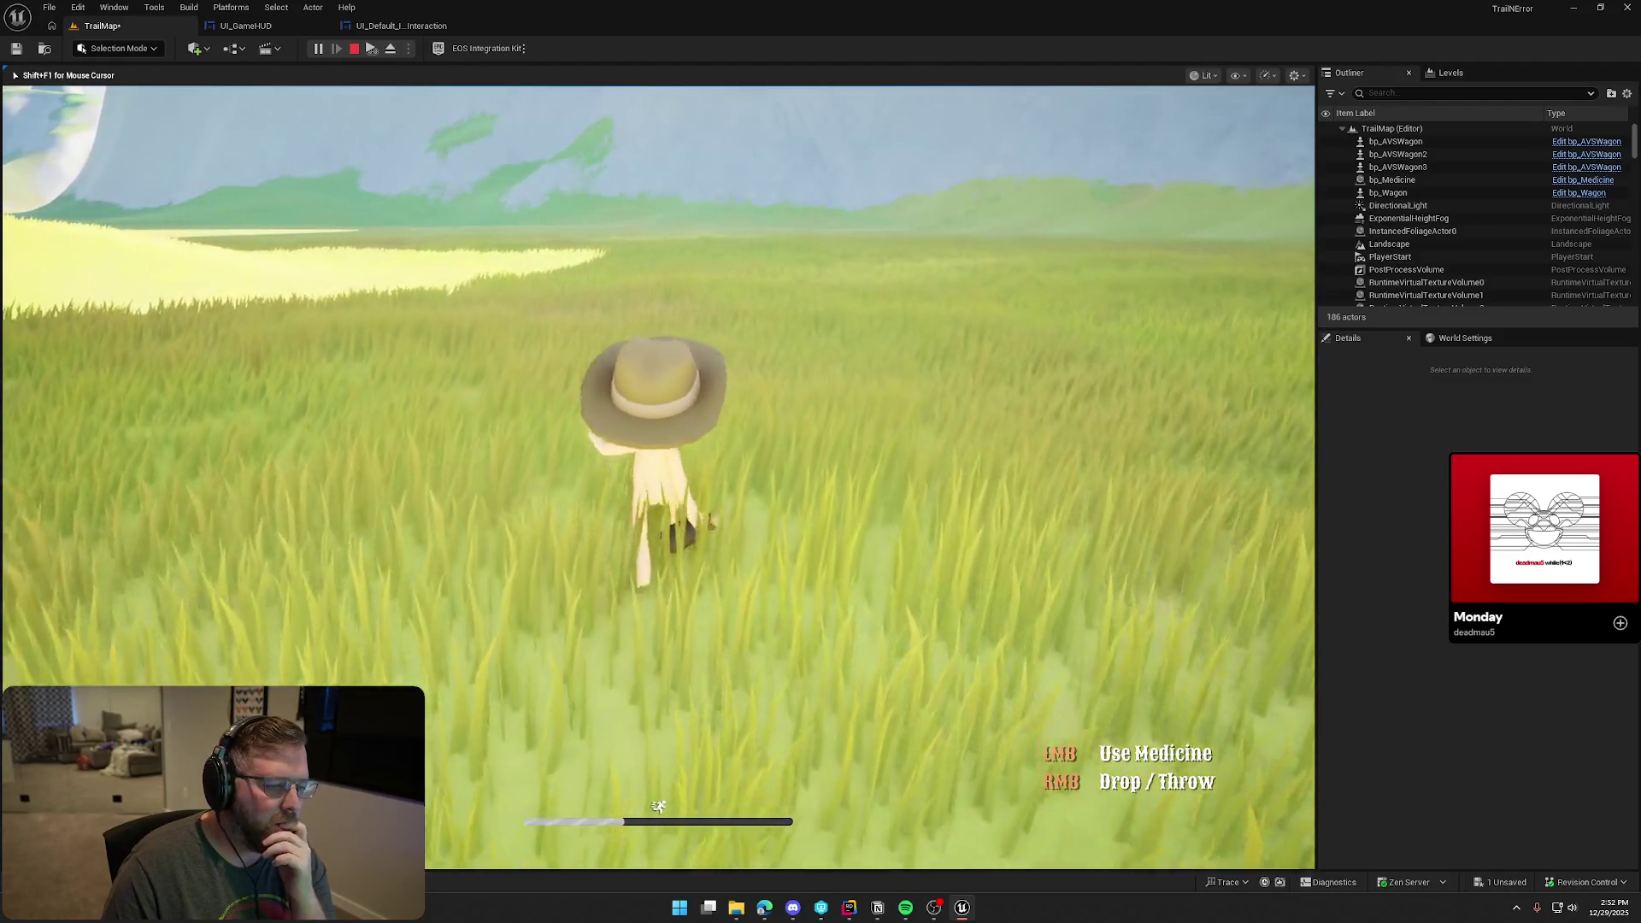
pyautogui.press('w')
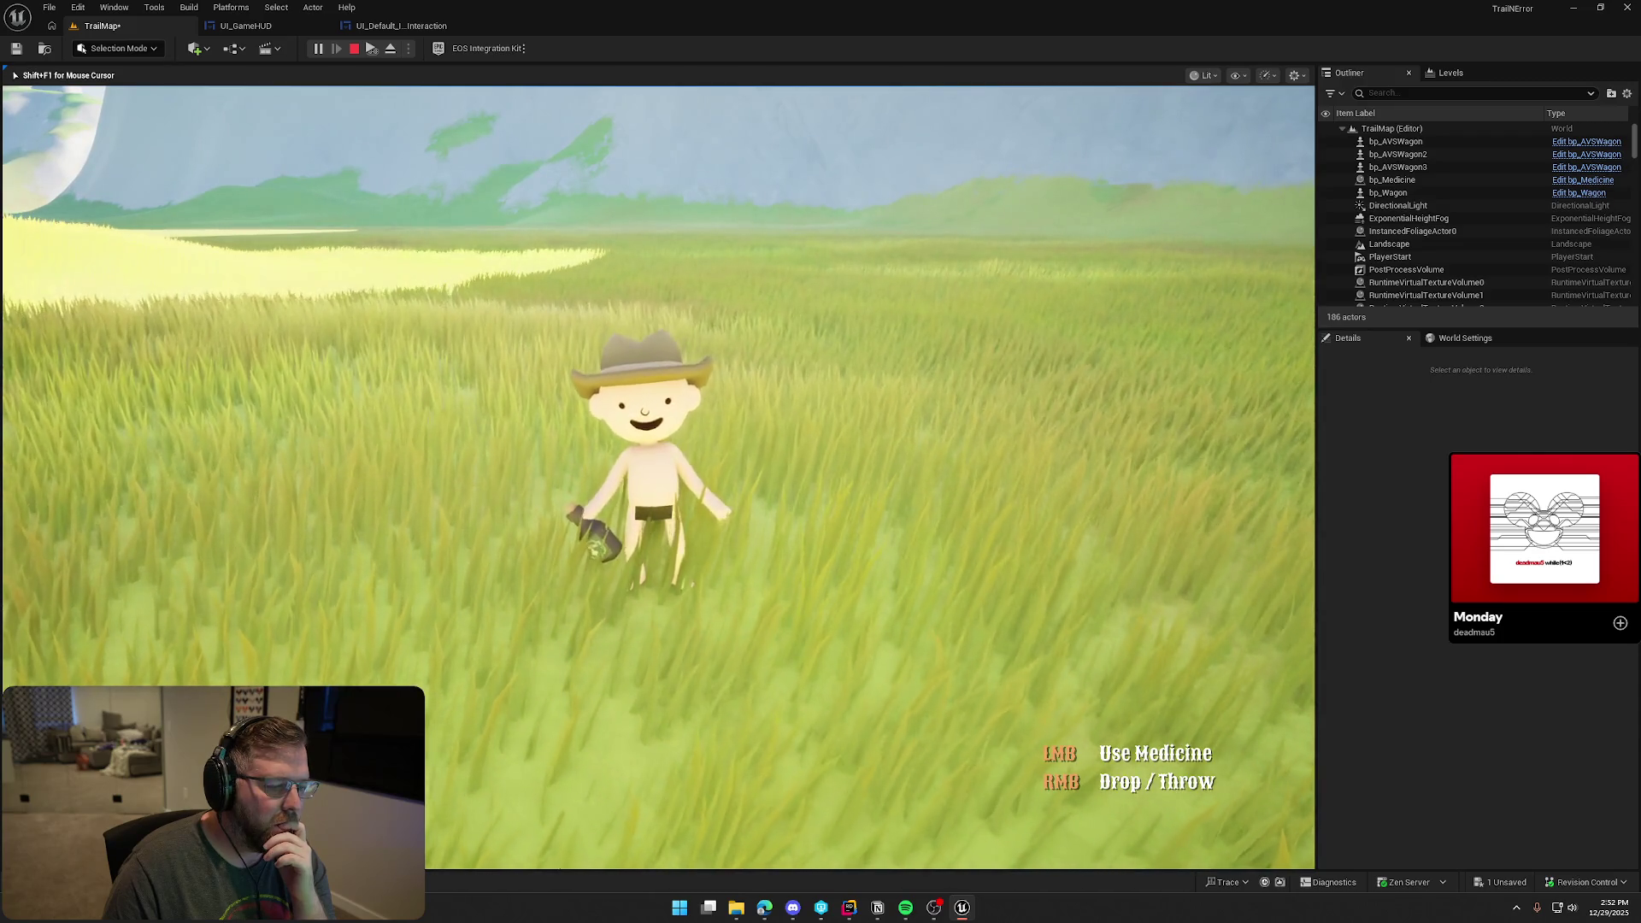
pyautogui.press('w')
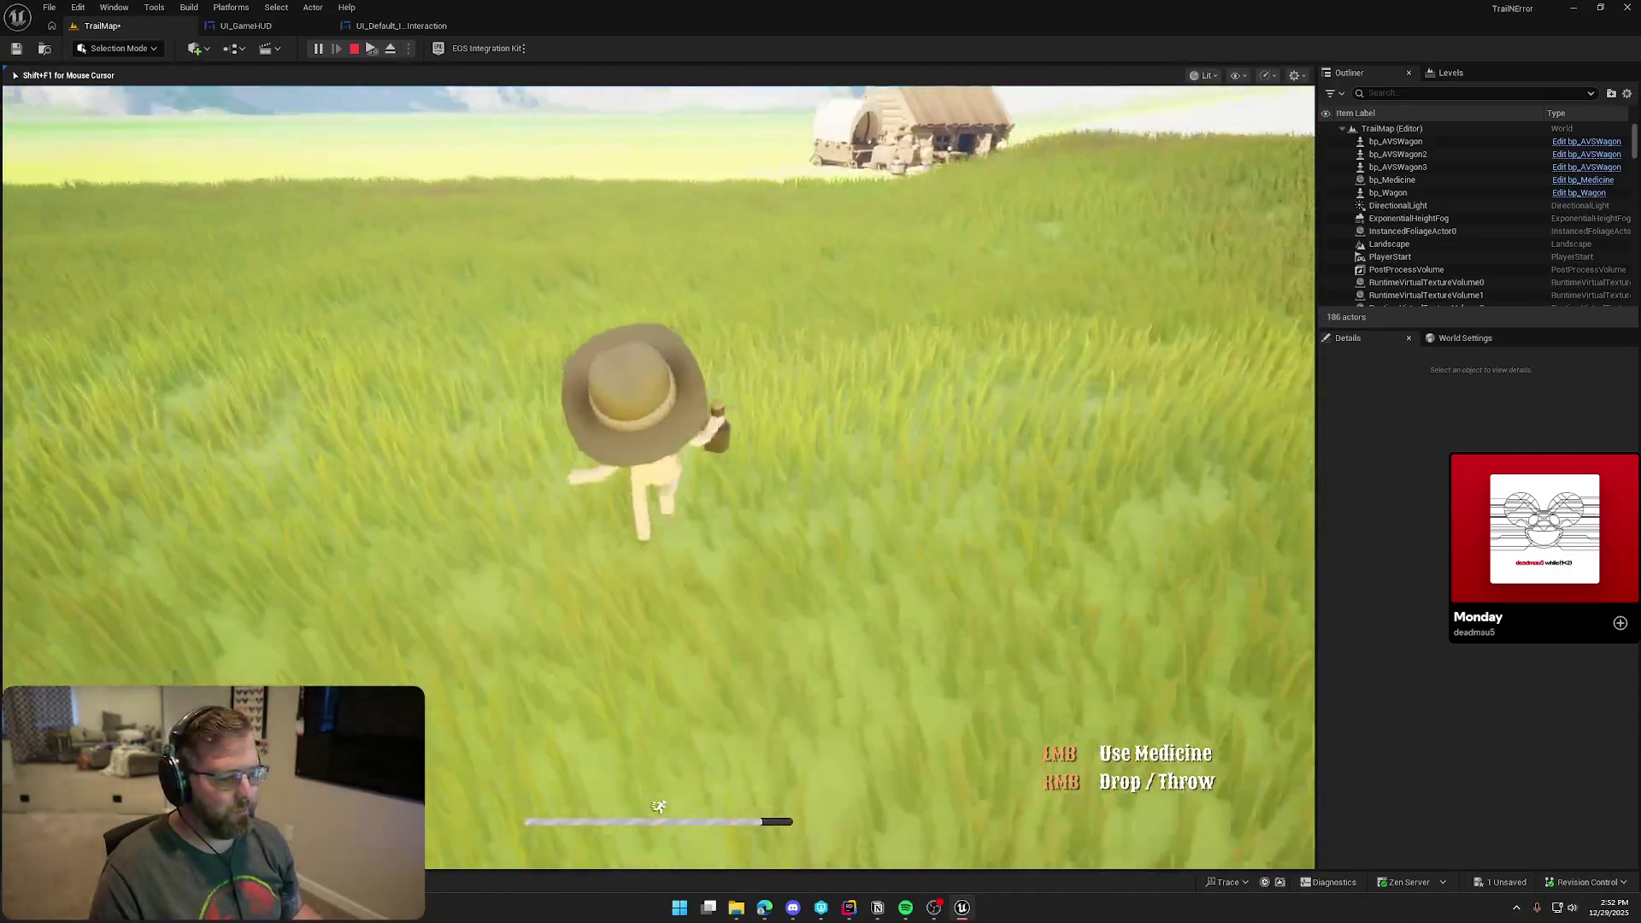
pyautogui.press('w')
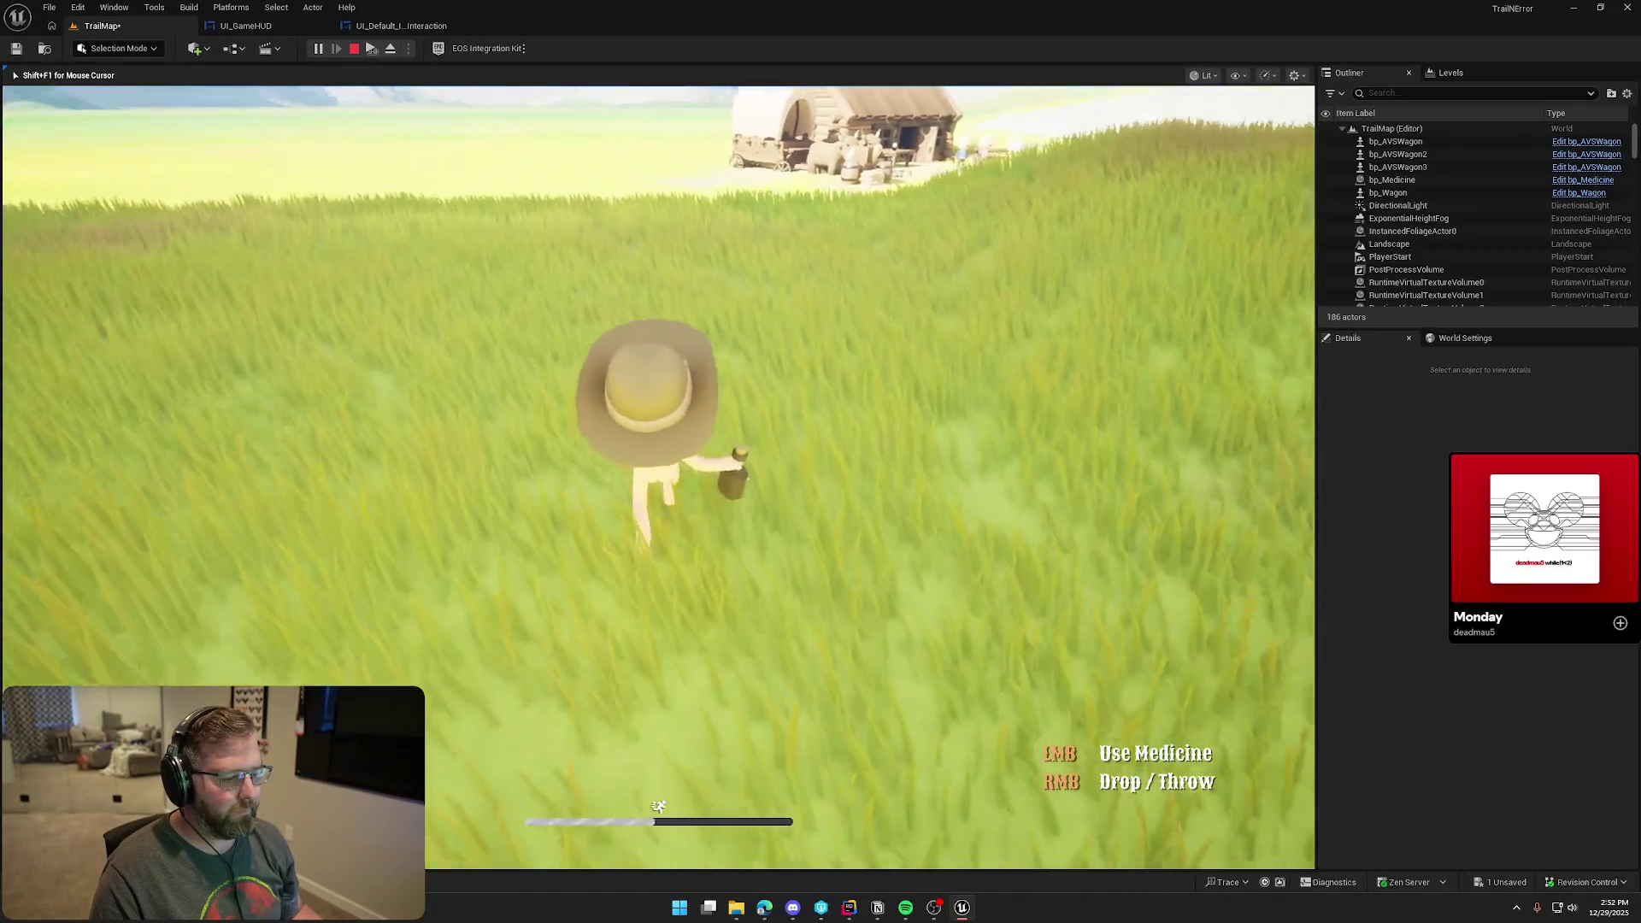
pyautogui.press('w')
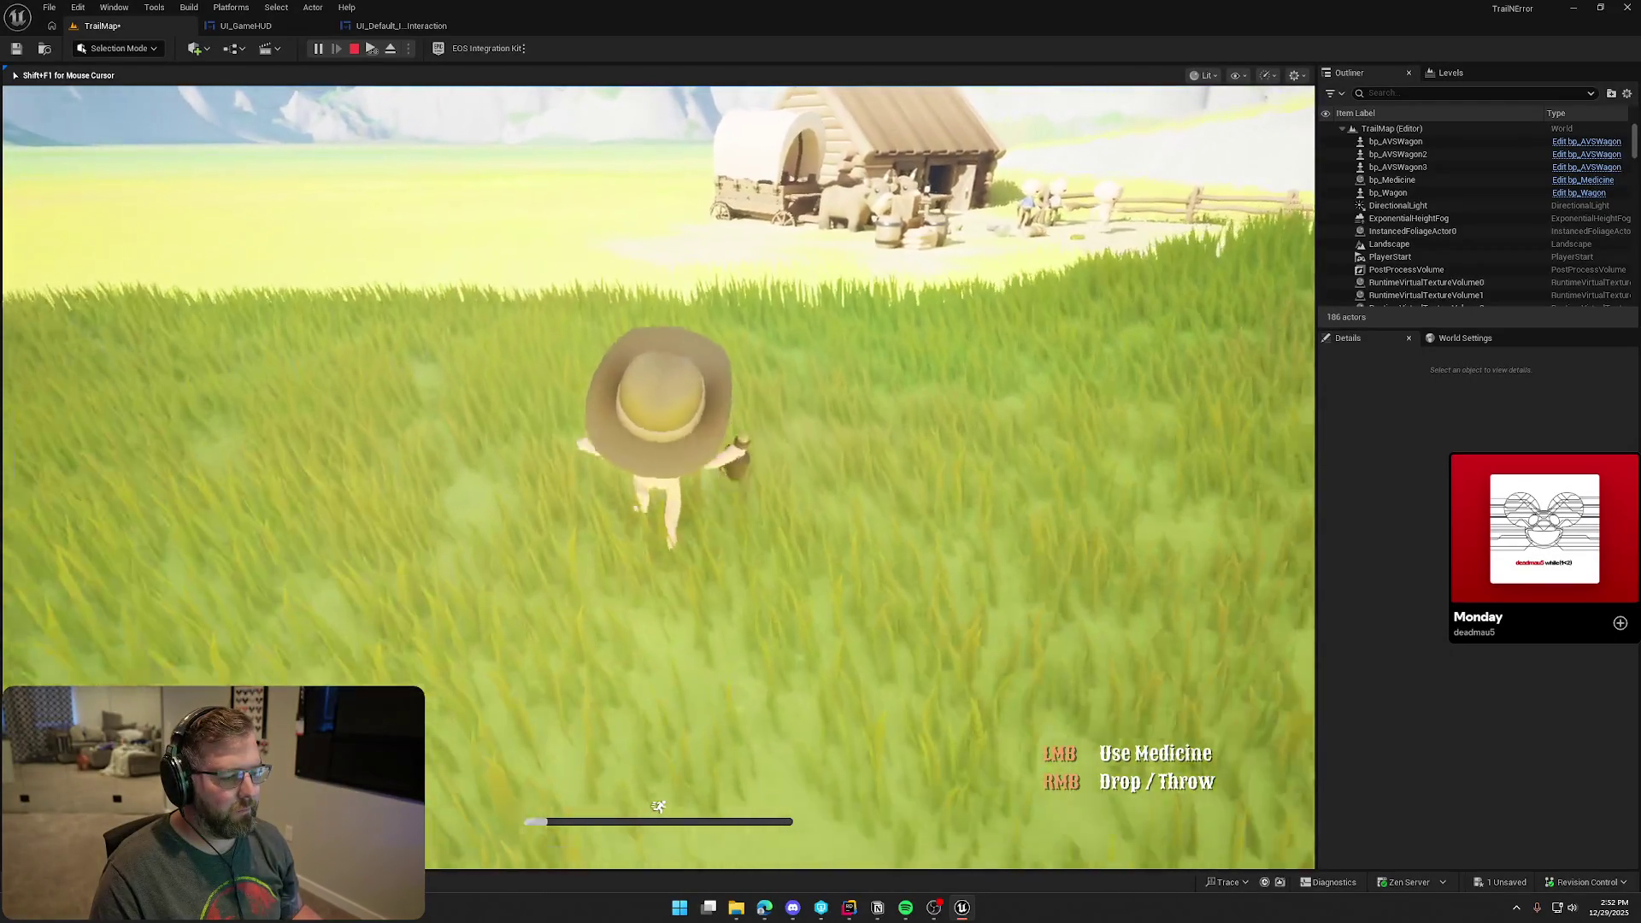
pyautogui.press('w')
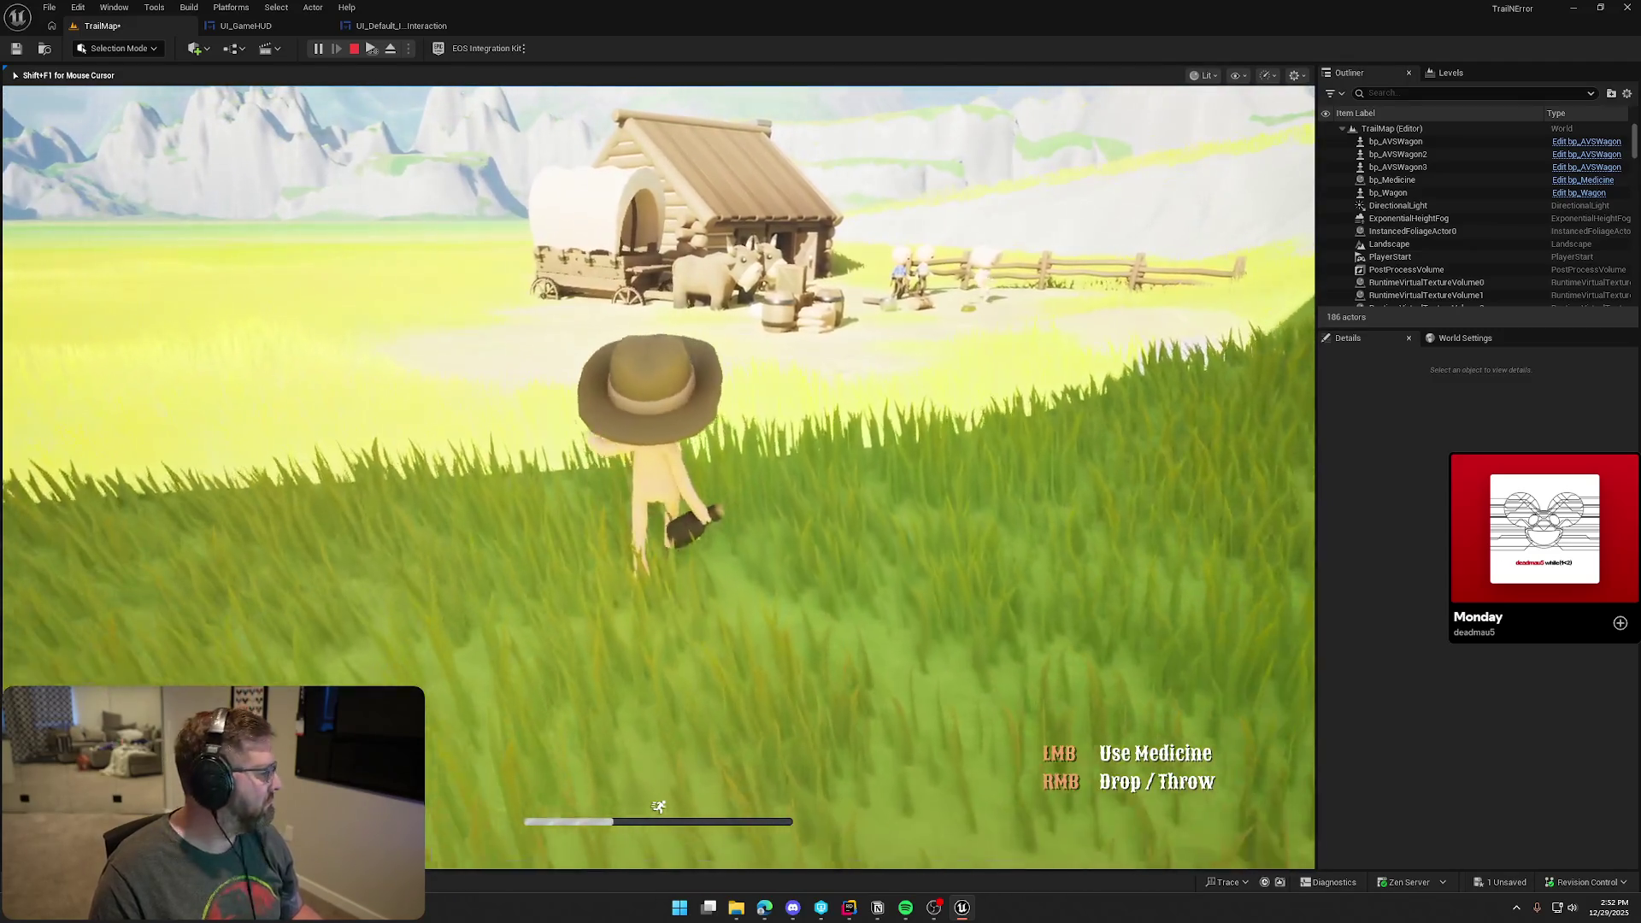
pyautogui.press('w')
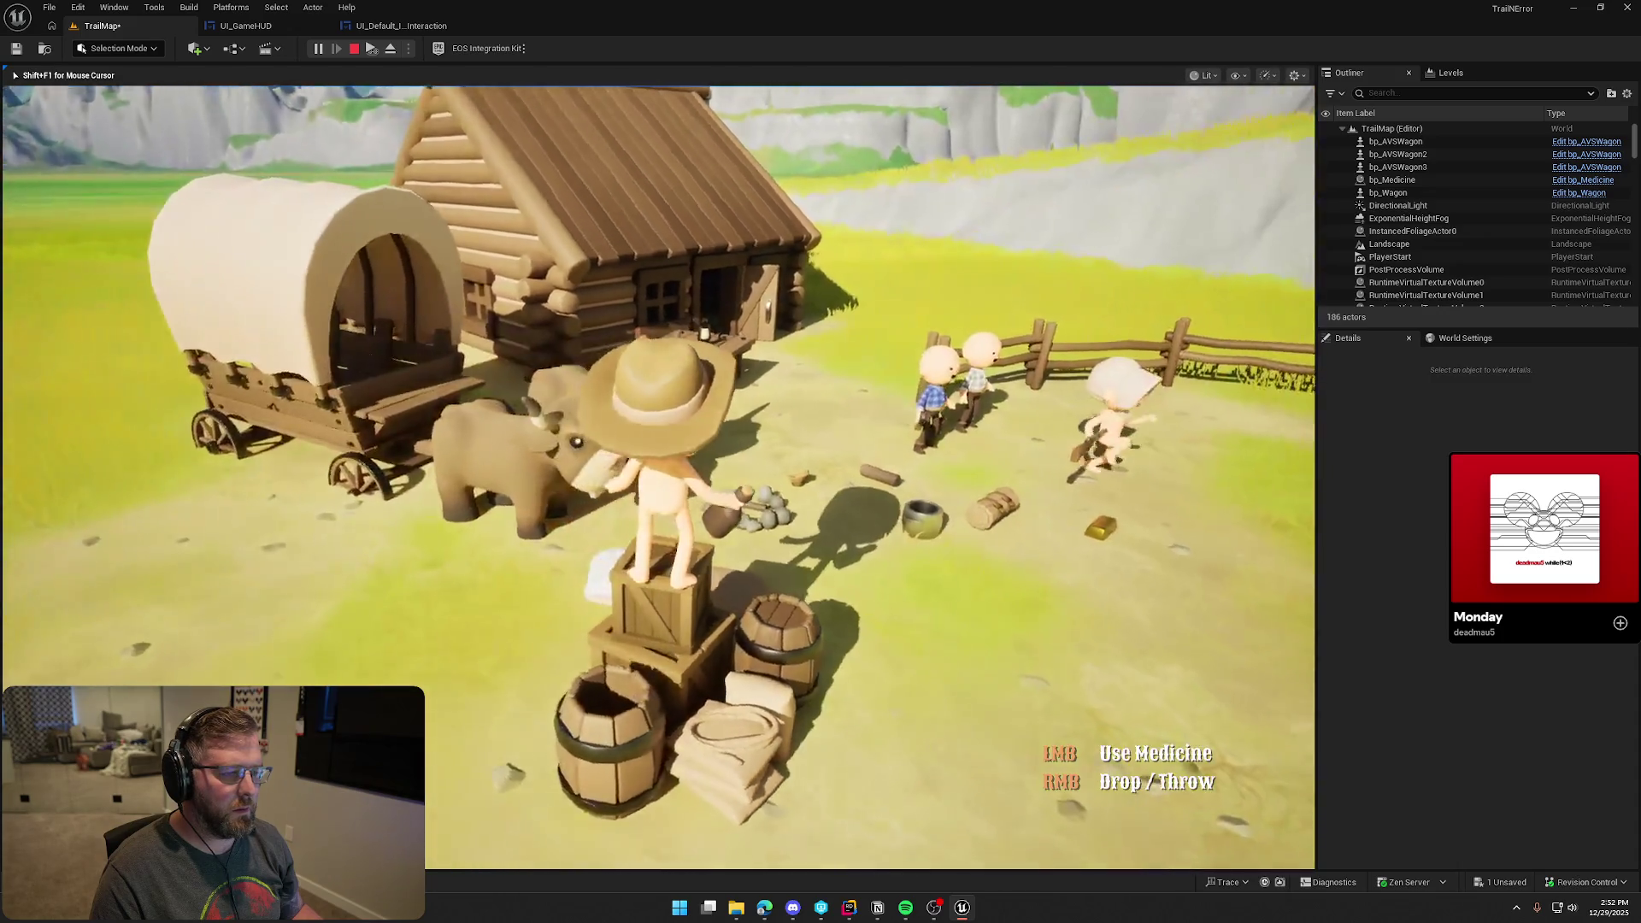
pyautogui.press('w')
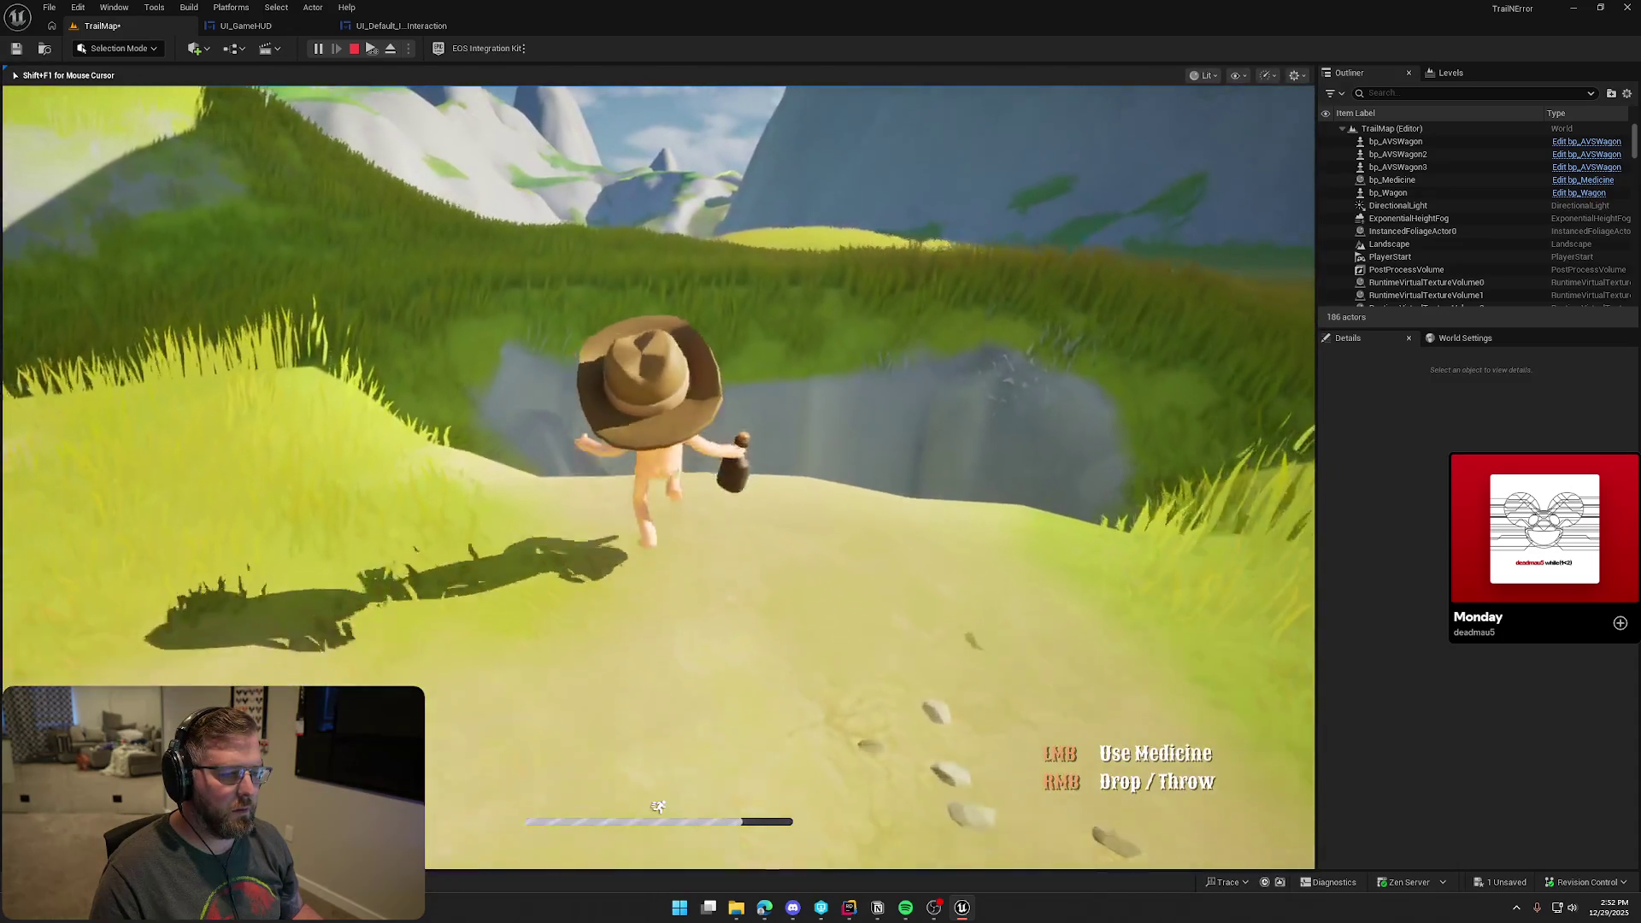
pyautogui.press('s')
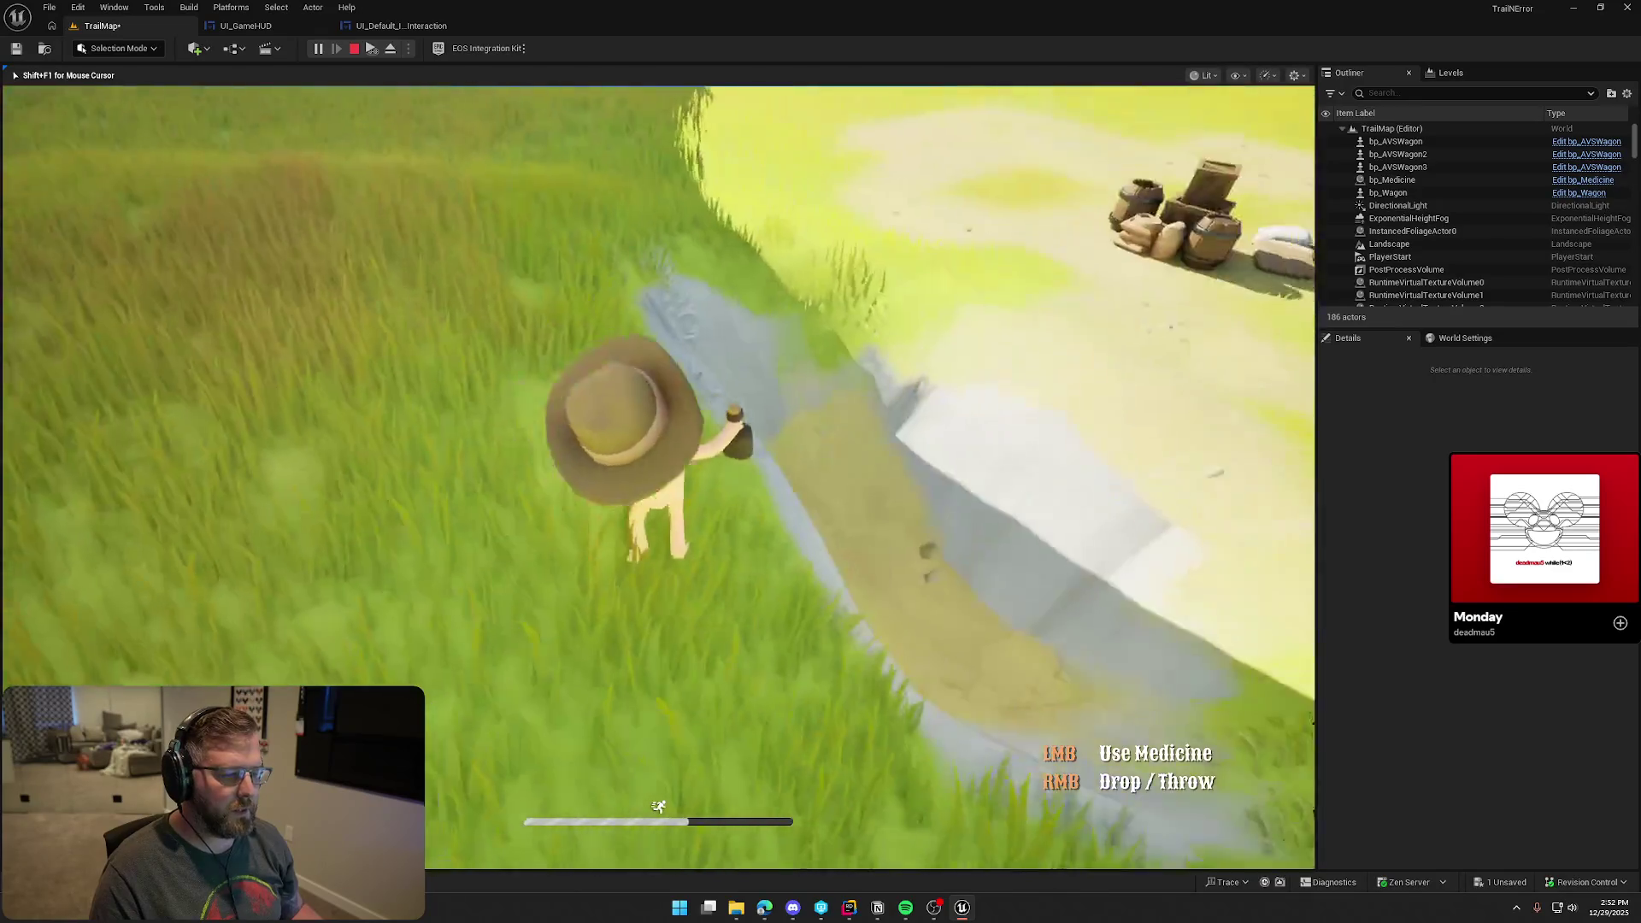
pyautogui.press('s')
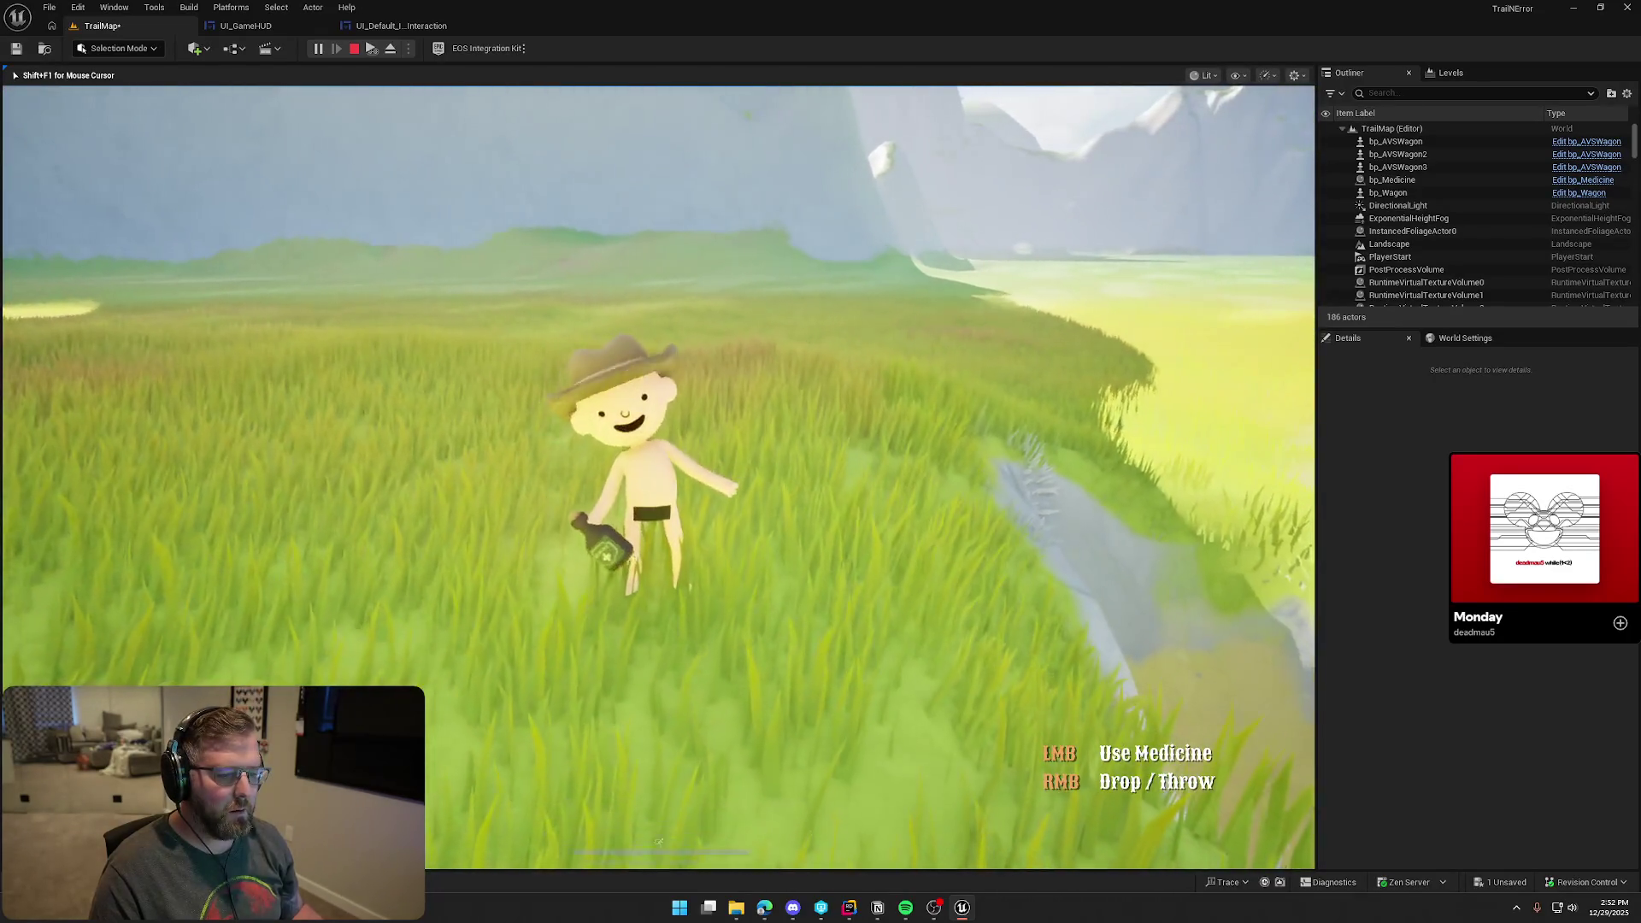
pyautogui.click(658, 477)
pyautogui.press('w')
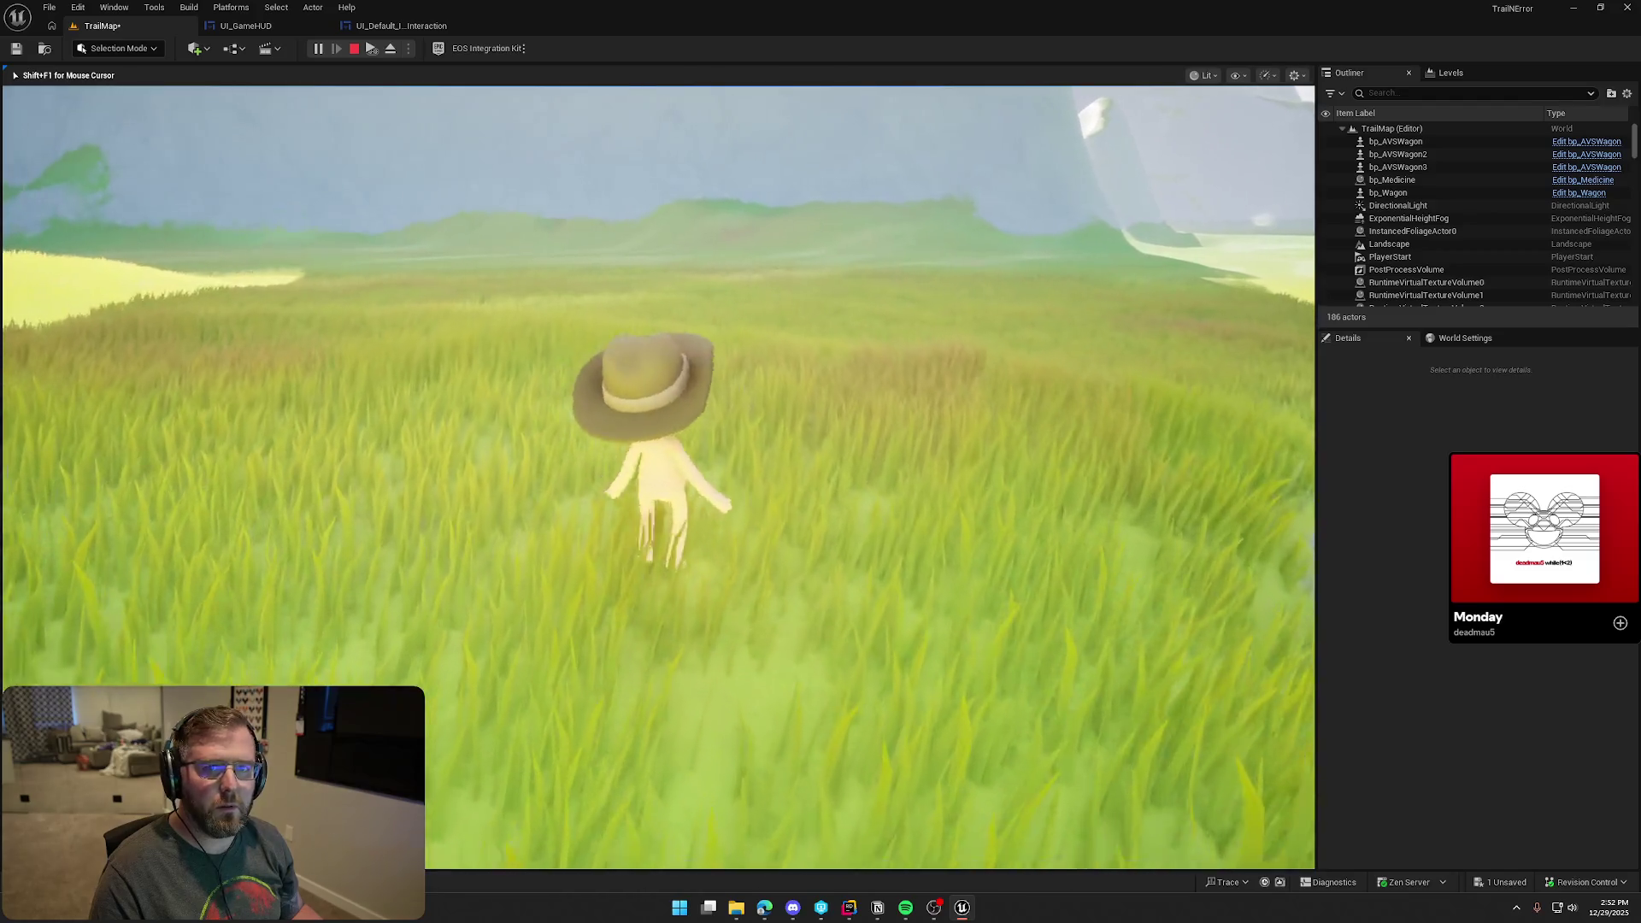
pyautogui.press('Escape')
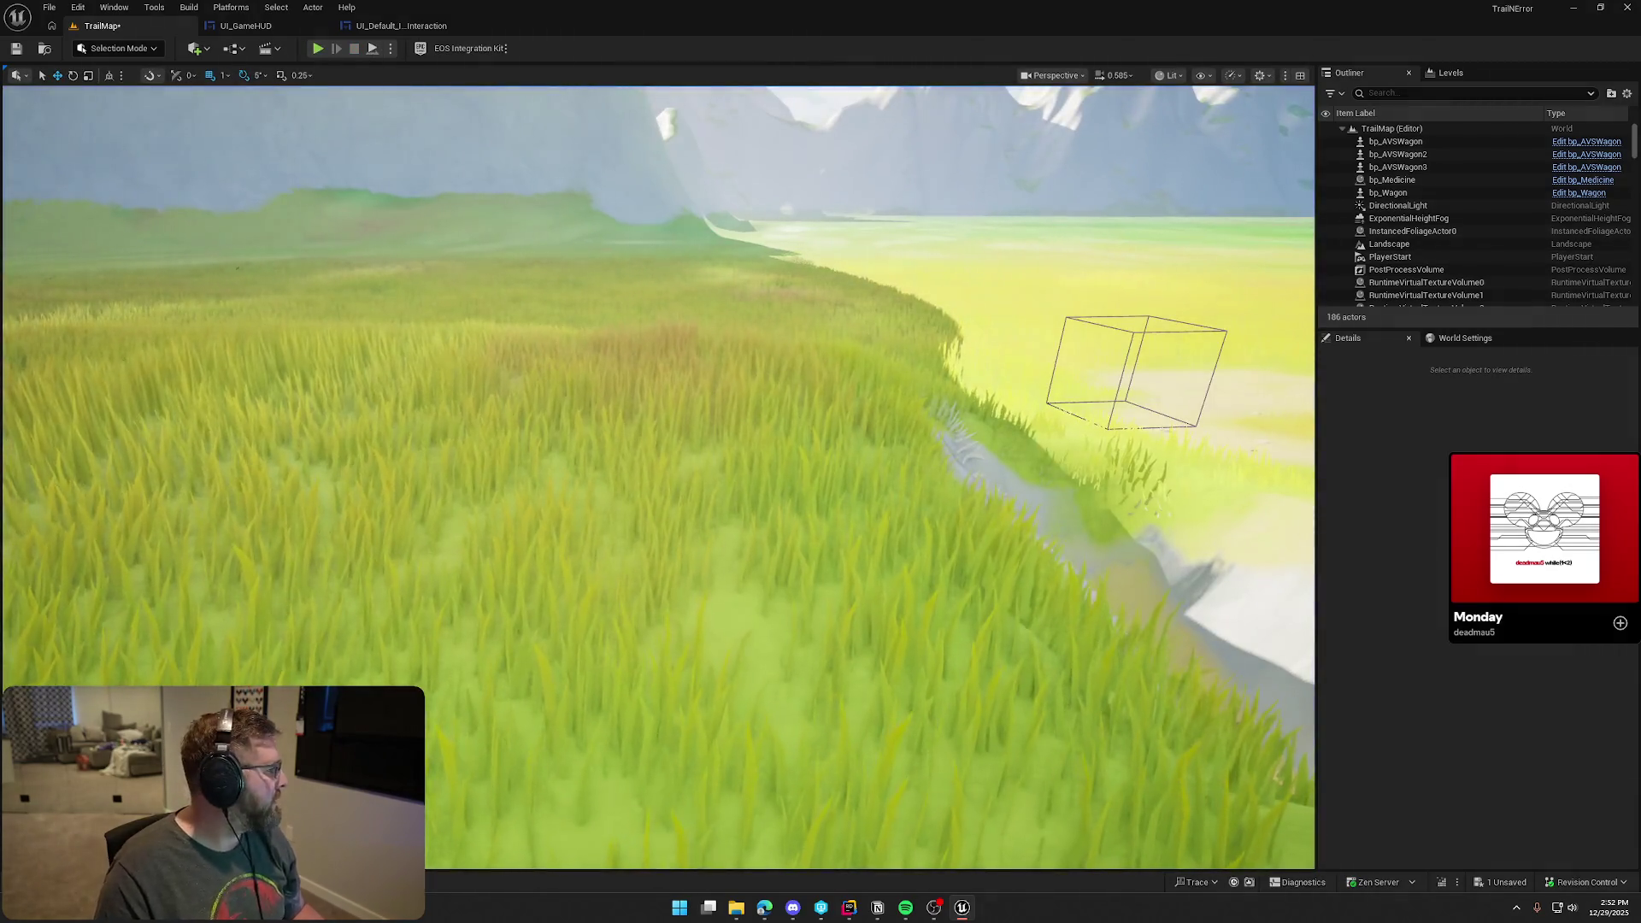
# Copy the Rusty Wagon palette image from the Edge article and move the browser window aside
pyautogui.hotkey('alt', 'Tab')
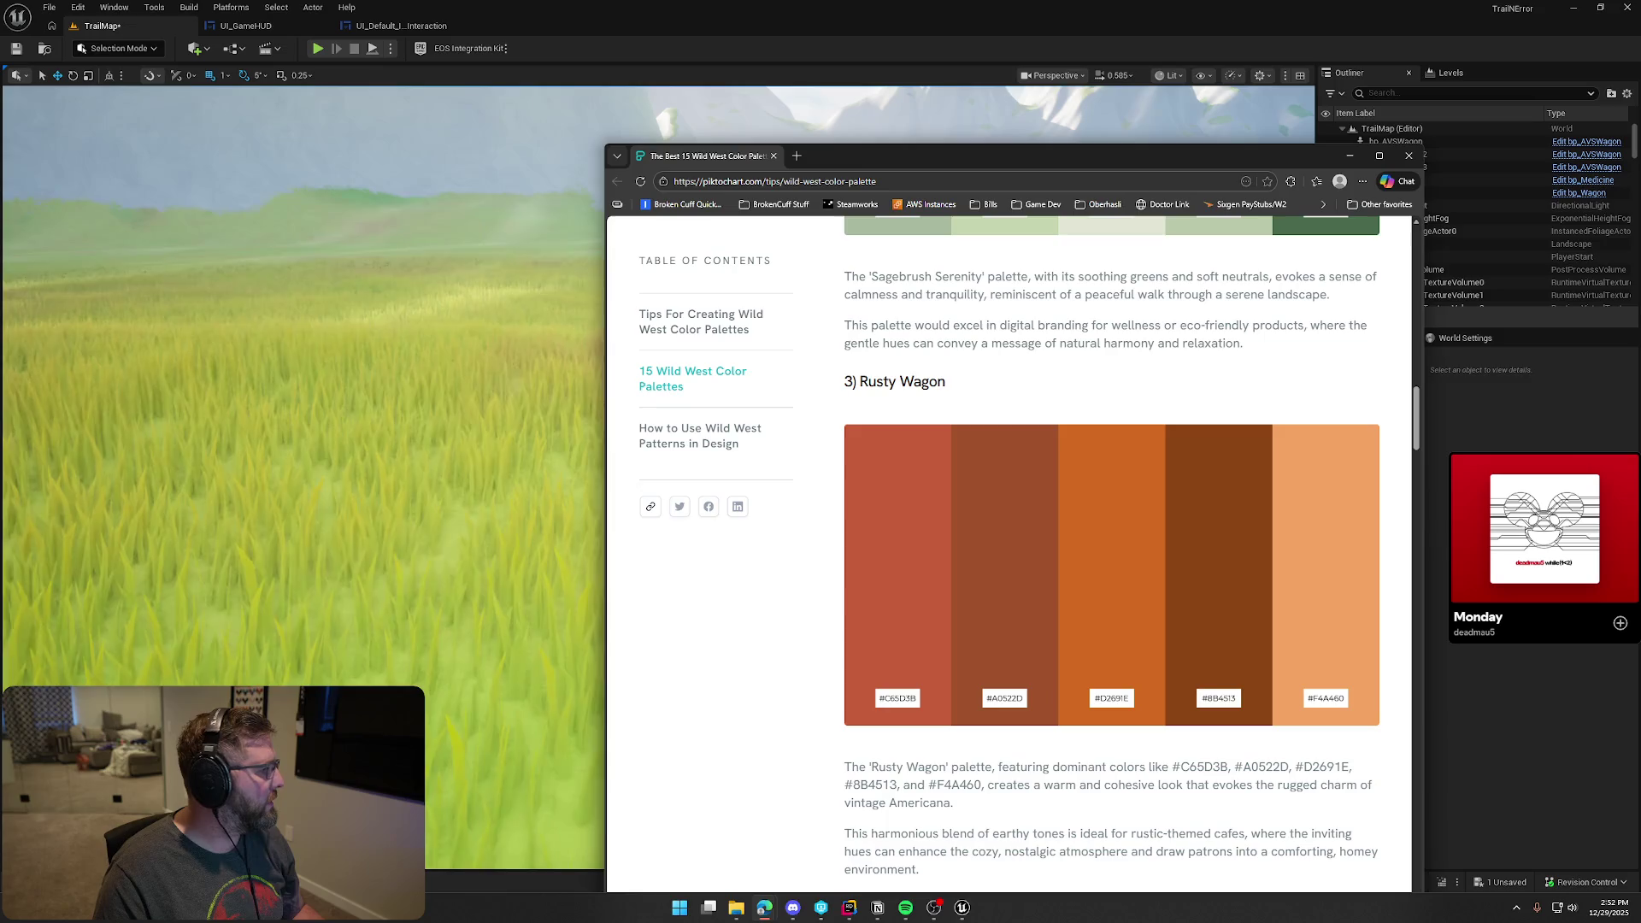
pyautogui.rightClick(1026, 470)
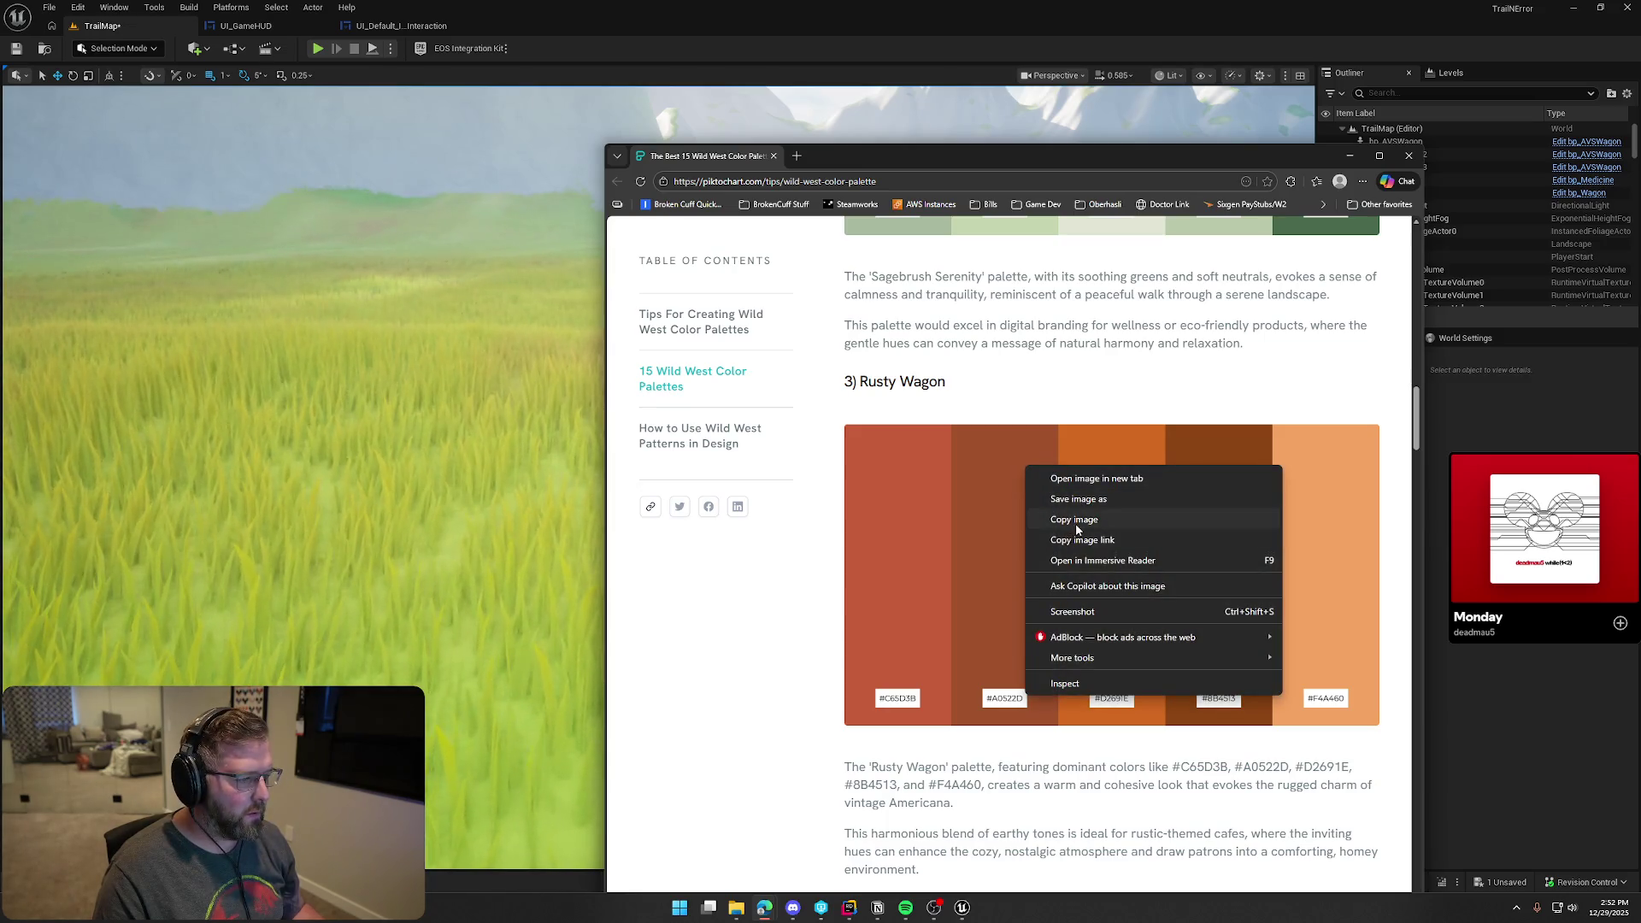
pyautogui.click(1079, 525)
pyautogui.moveTo(1144, 157); pyautogui.dragTo(1026, 146)
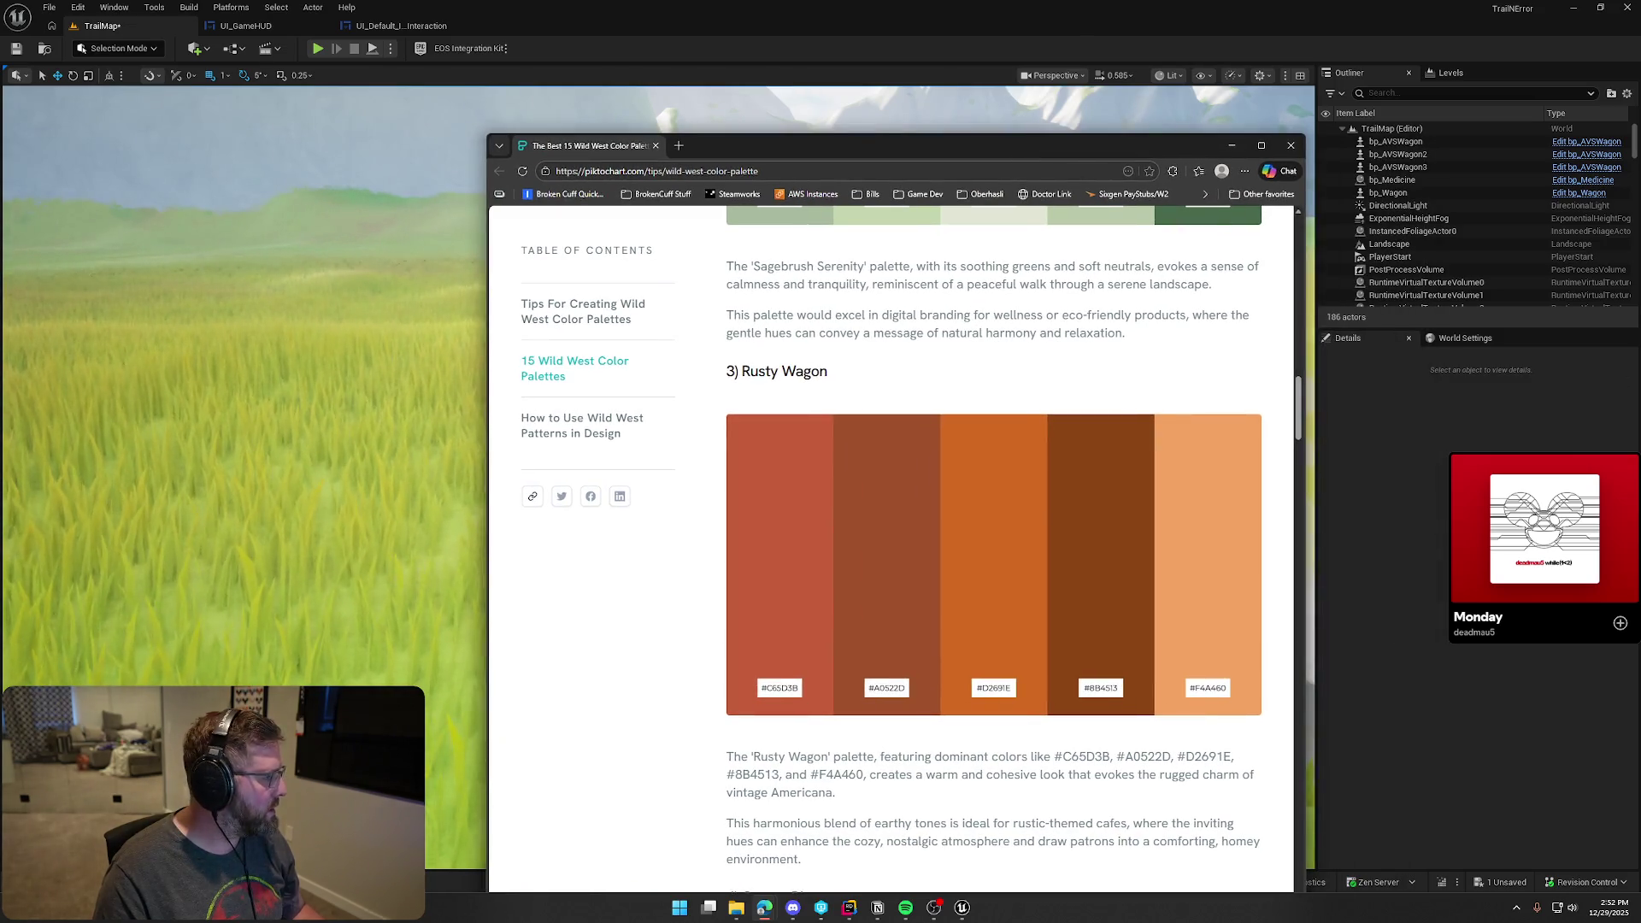
pyautogui.click(877, 908)
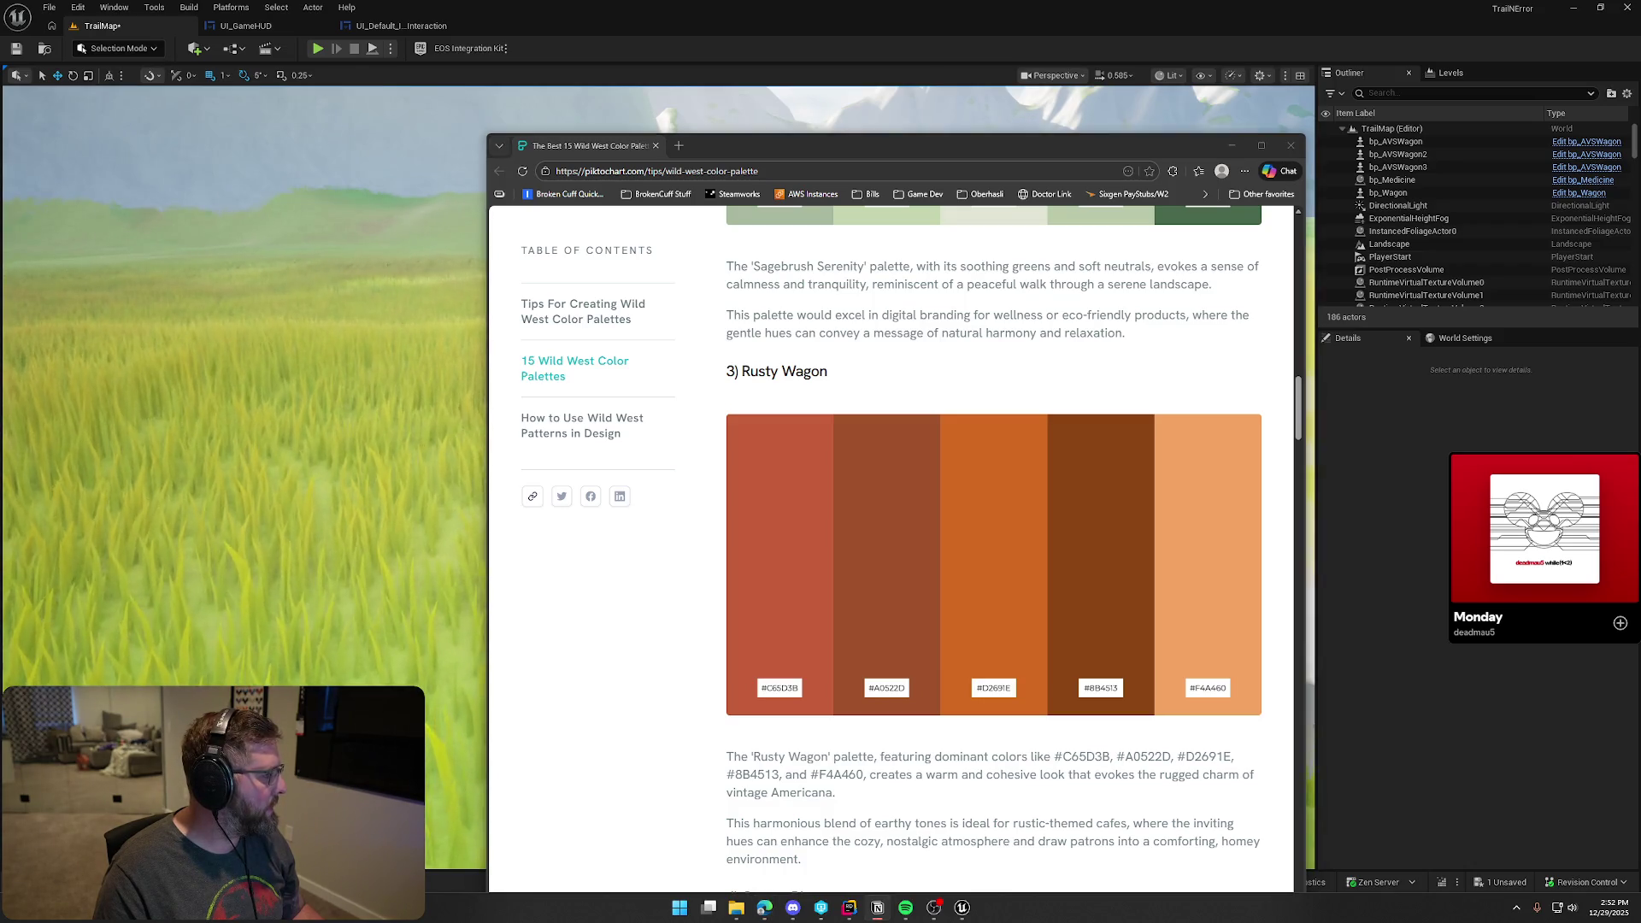
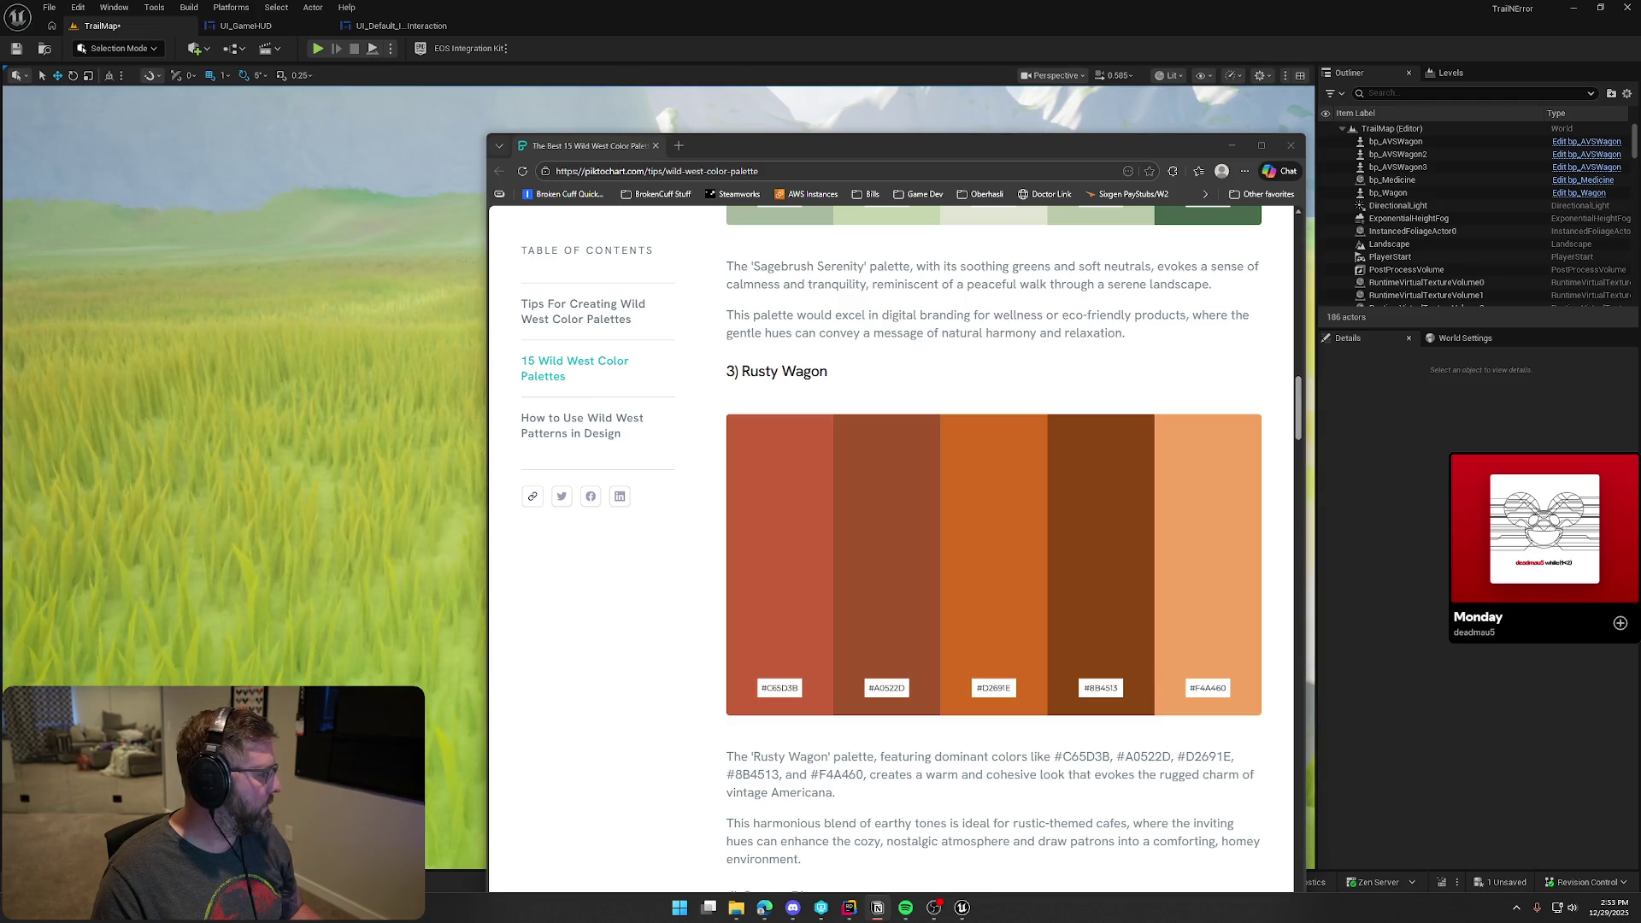
# Close the colour palette web page, review the Notion project notes, then hide them to return to Unreal
pyautogui.click(1291, 145)
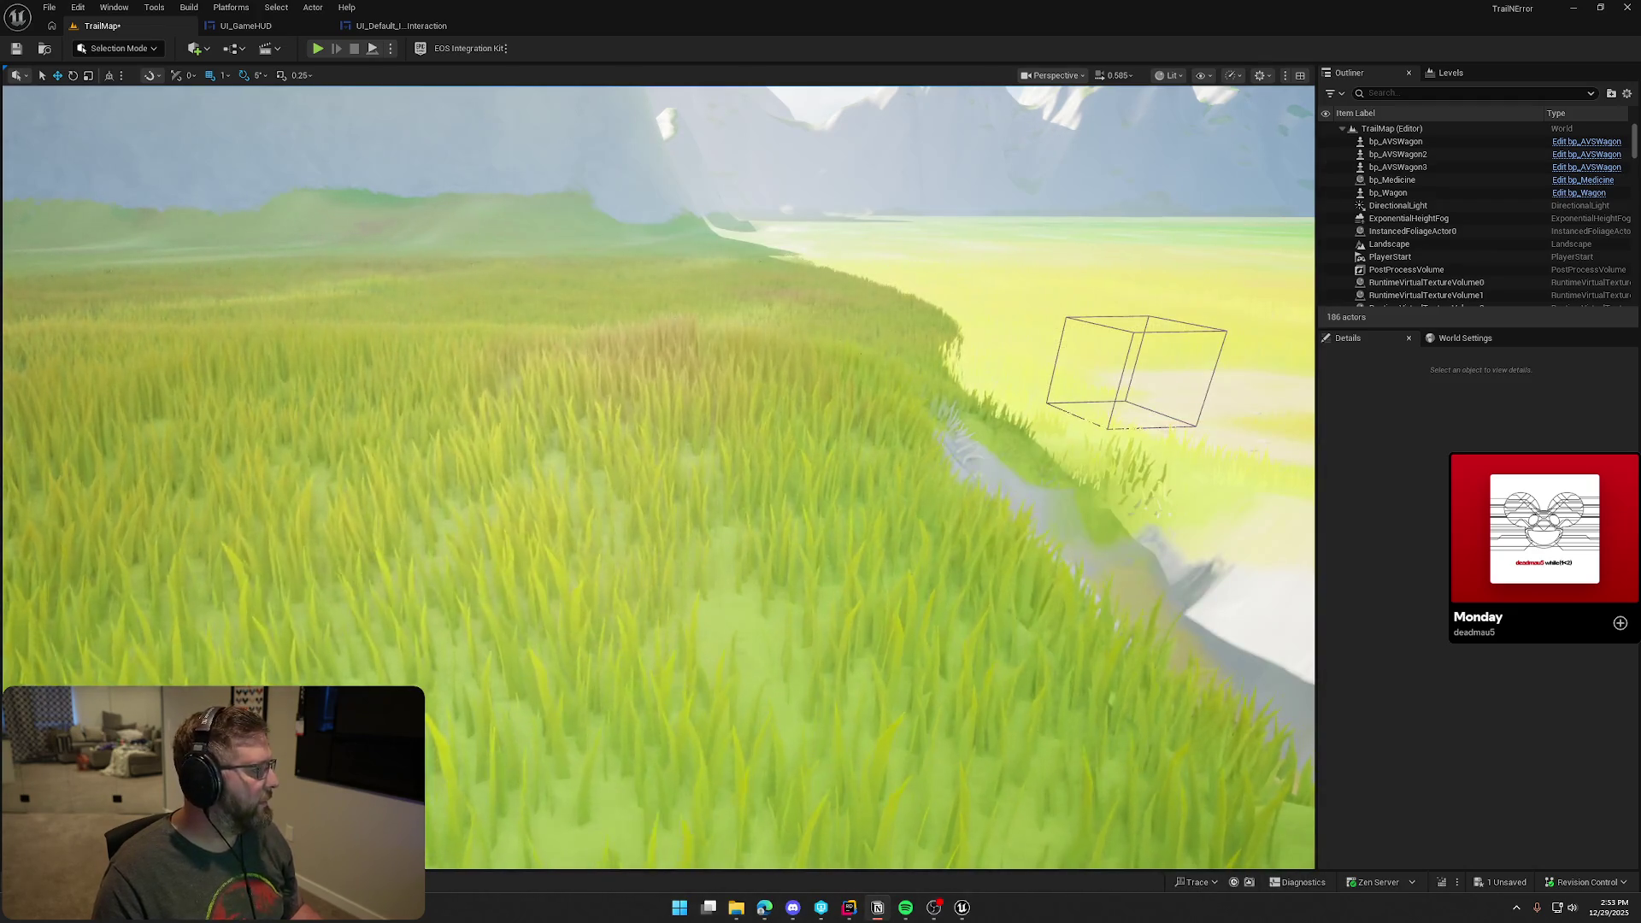
pyautogui.hotkey('alt', 'Tab')
pyautogui.moveTo(1028, 106); pyautogui.dragTo(700, 70)
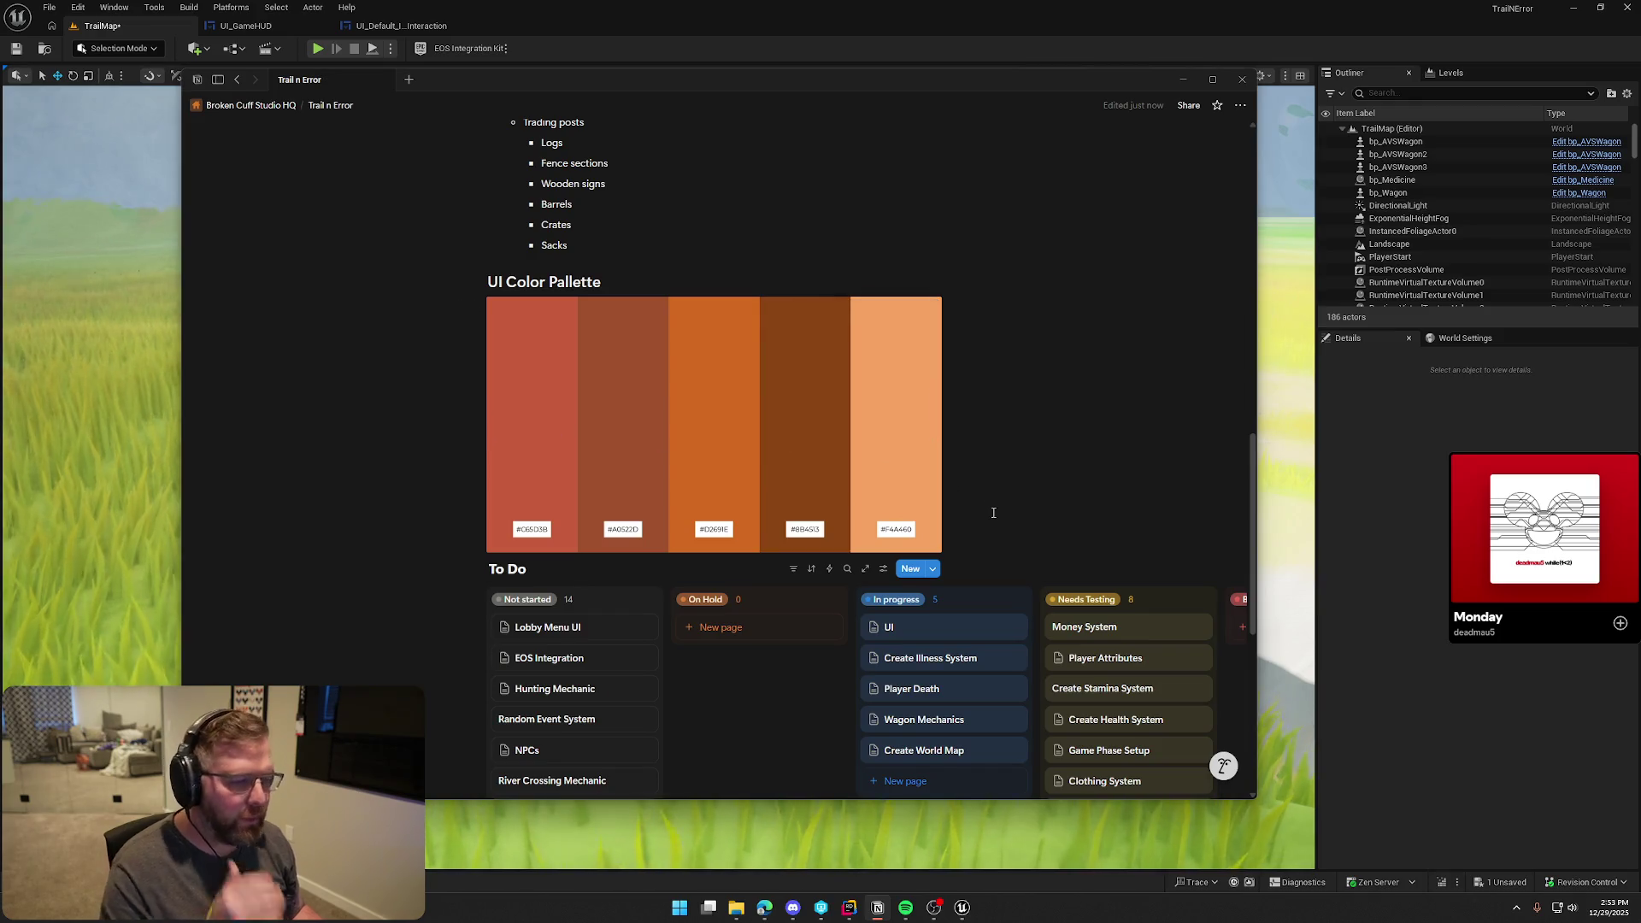
pyautogui.hotkey('alt', 'Tab')
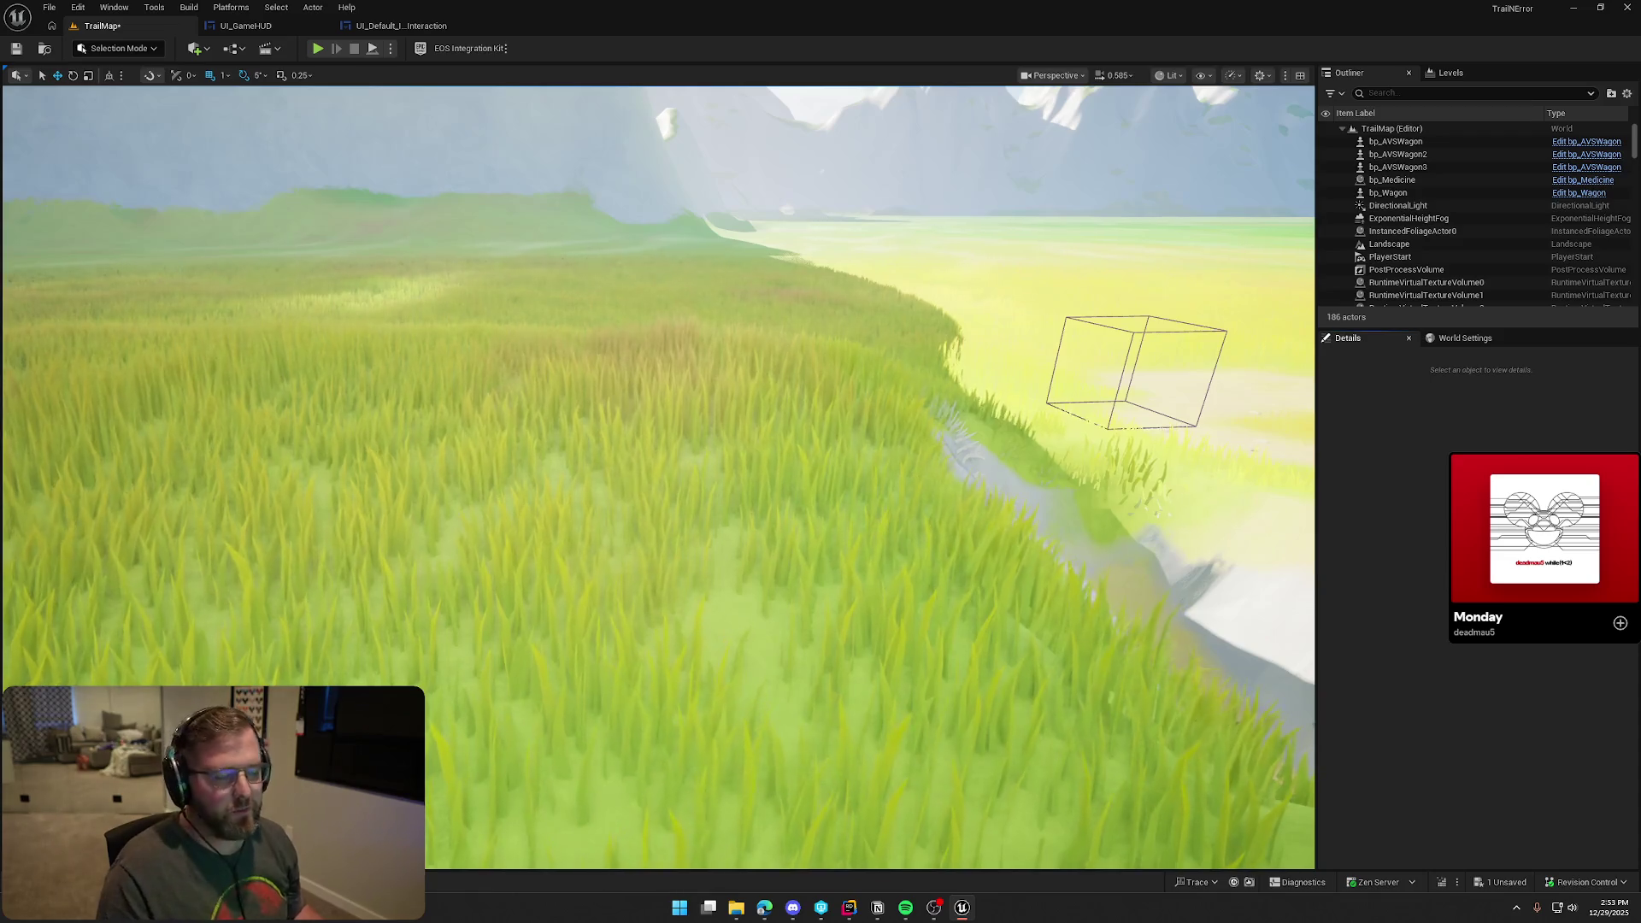
pyautogui.click(394, 26)
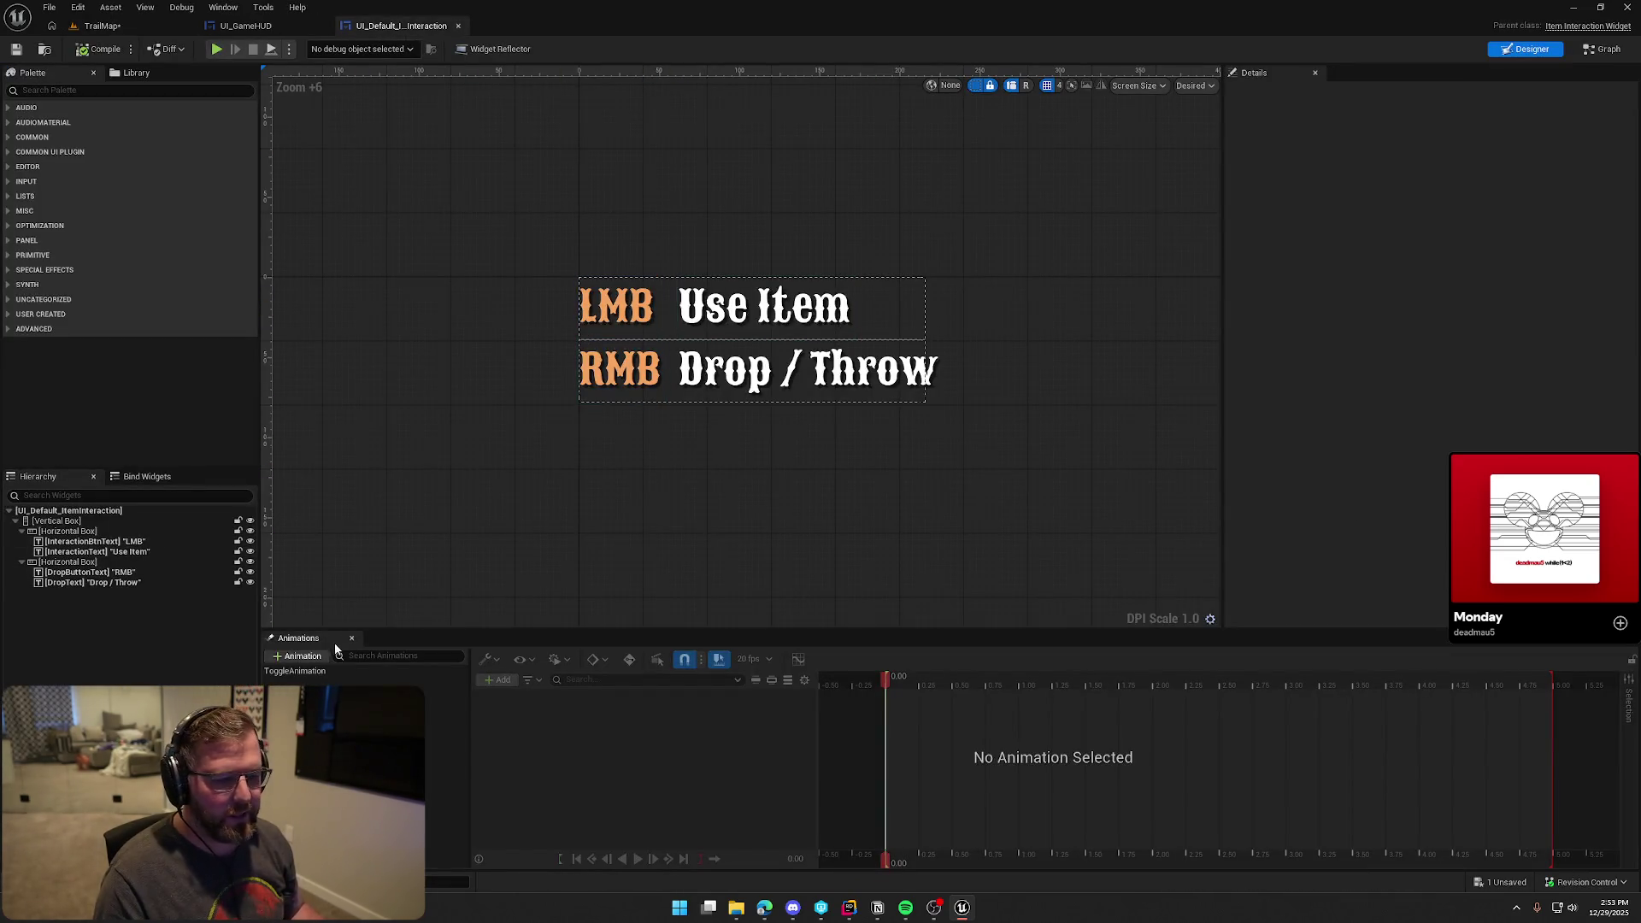
# Return to TrailMap, start play-in-editor, and pick up the medicine bottle
pyautogui.click(351, 638)
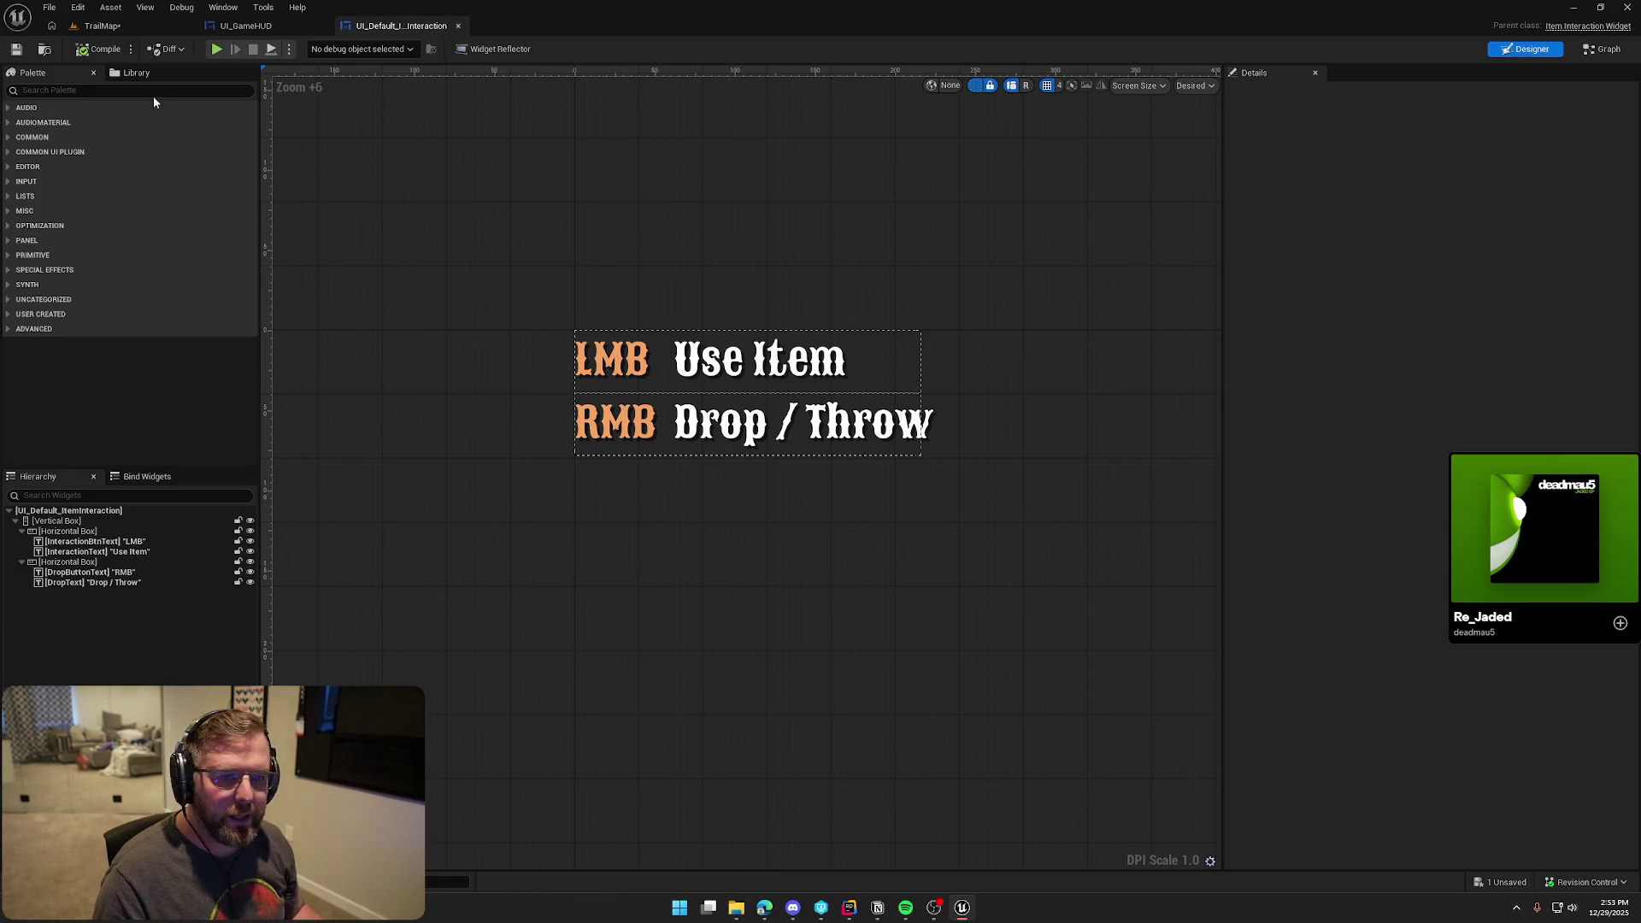
pyautogui.click(102, 26)
pyautogui.click(318, 48)
pyautogui.press('w')
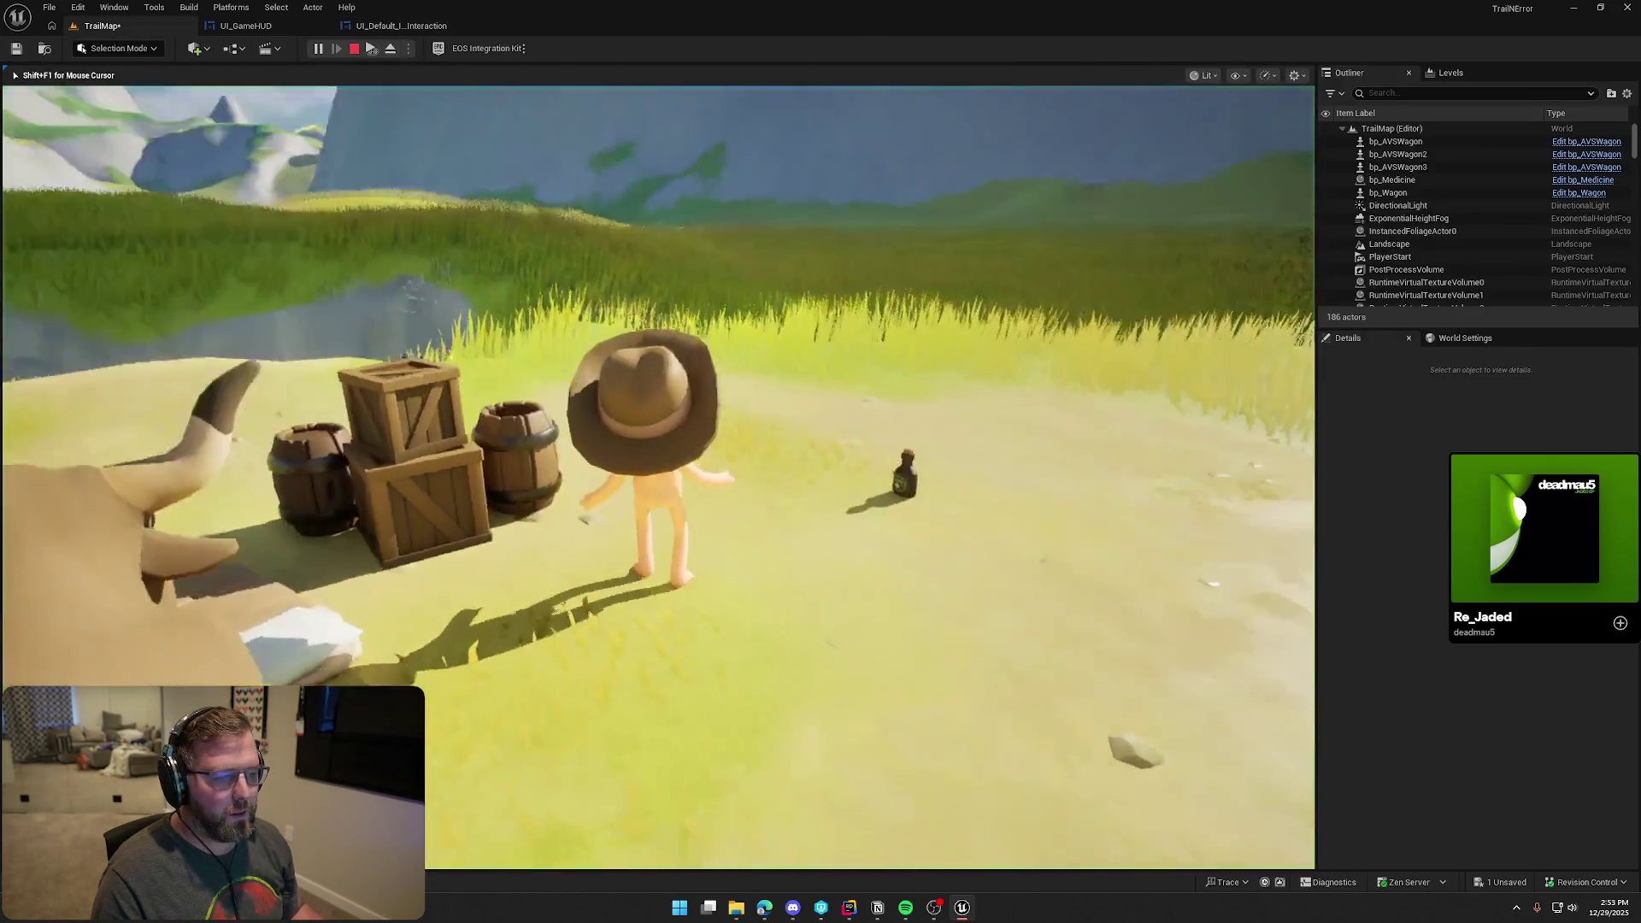
pyautogui.press('e')
# Walk and sprint the character through the tall grass toward the wagon
pyautogui.press('w')
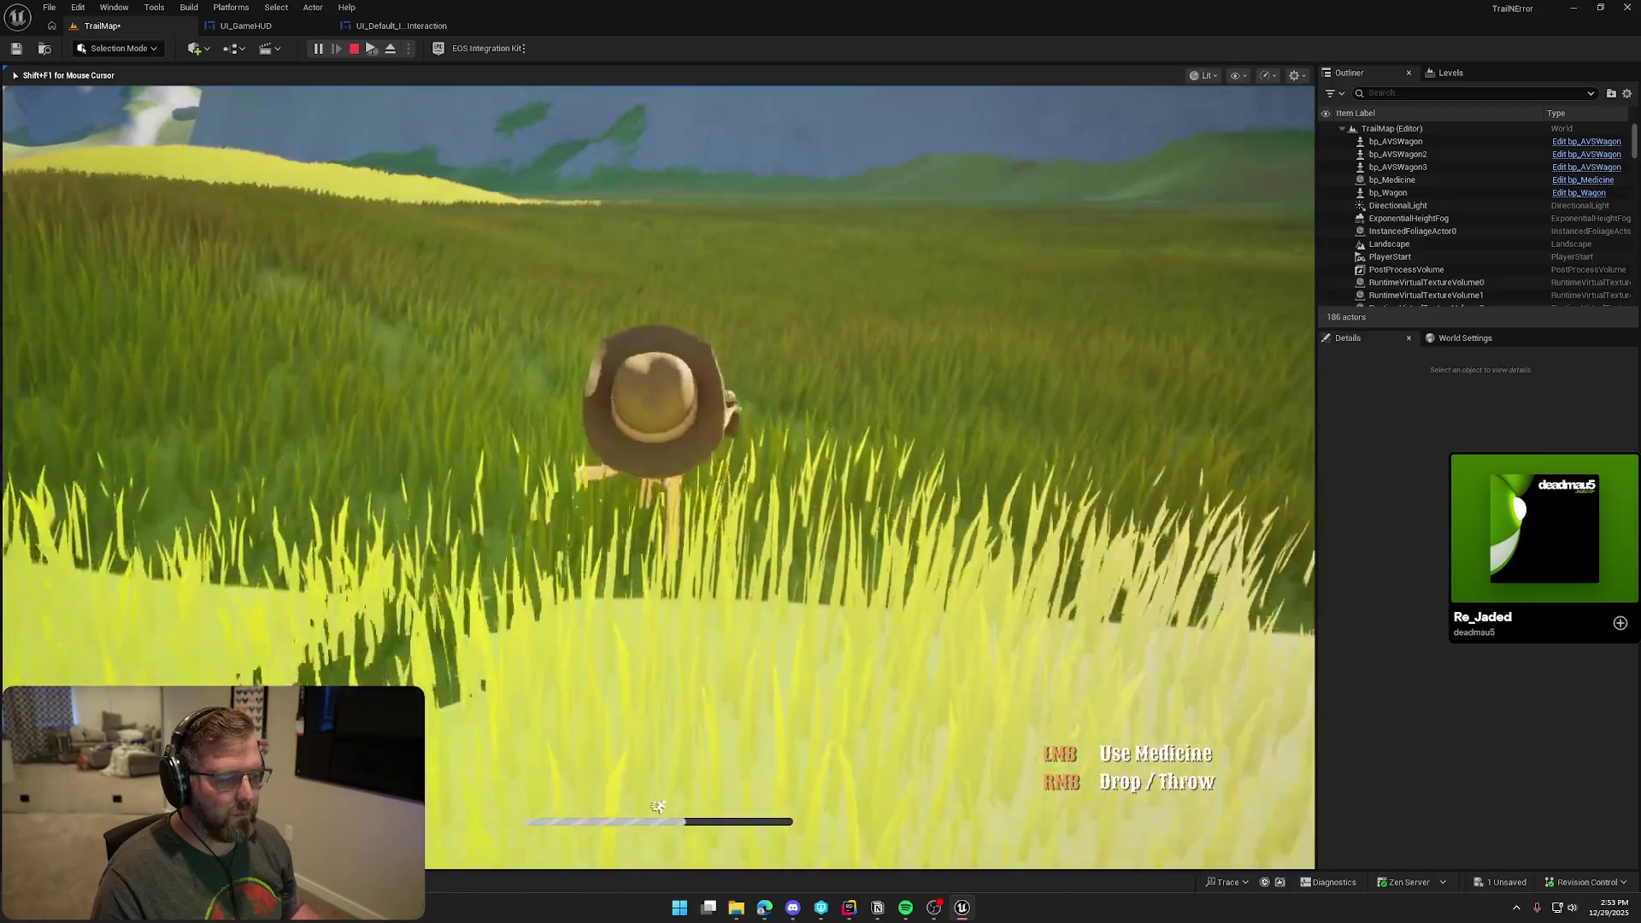
pyautogui.press('s')
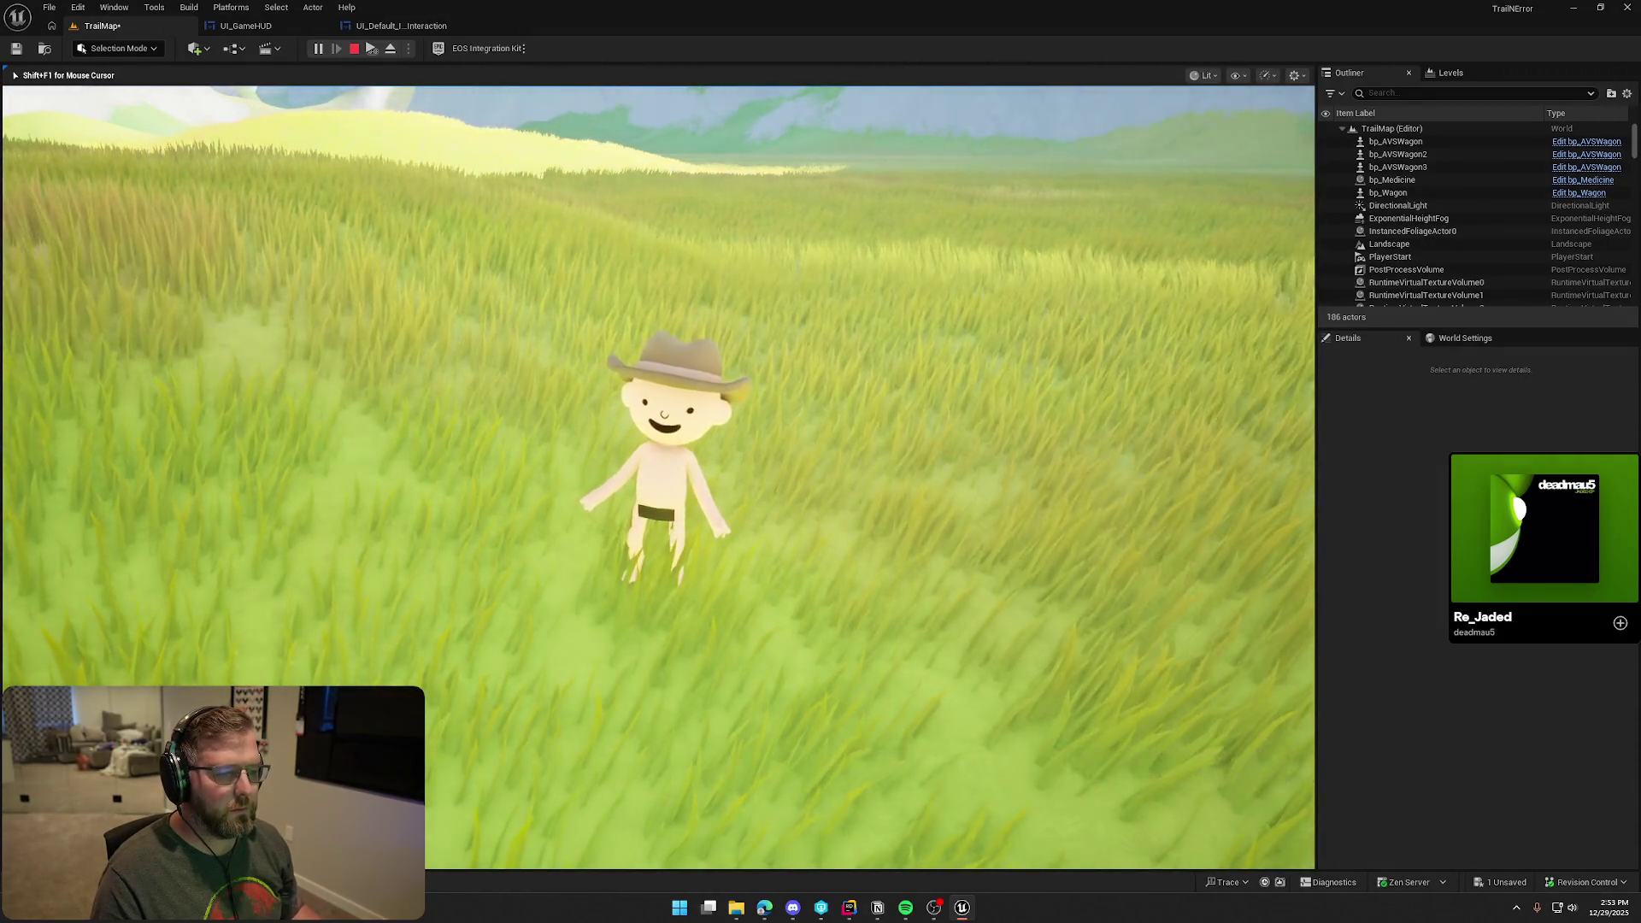
pyautogui.hotkey('shift', 'w')
pyautogui.press('w')
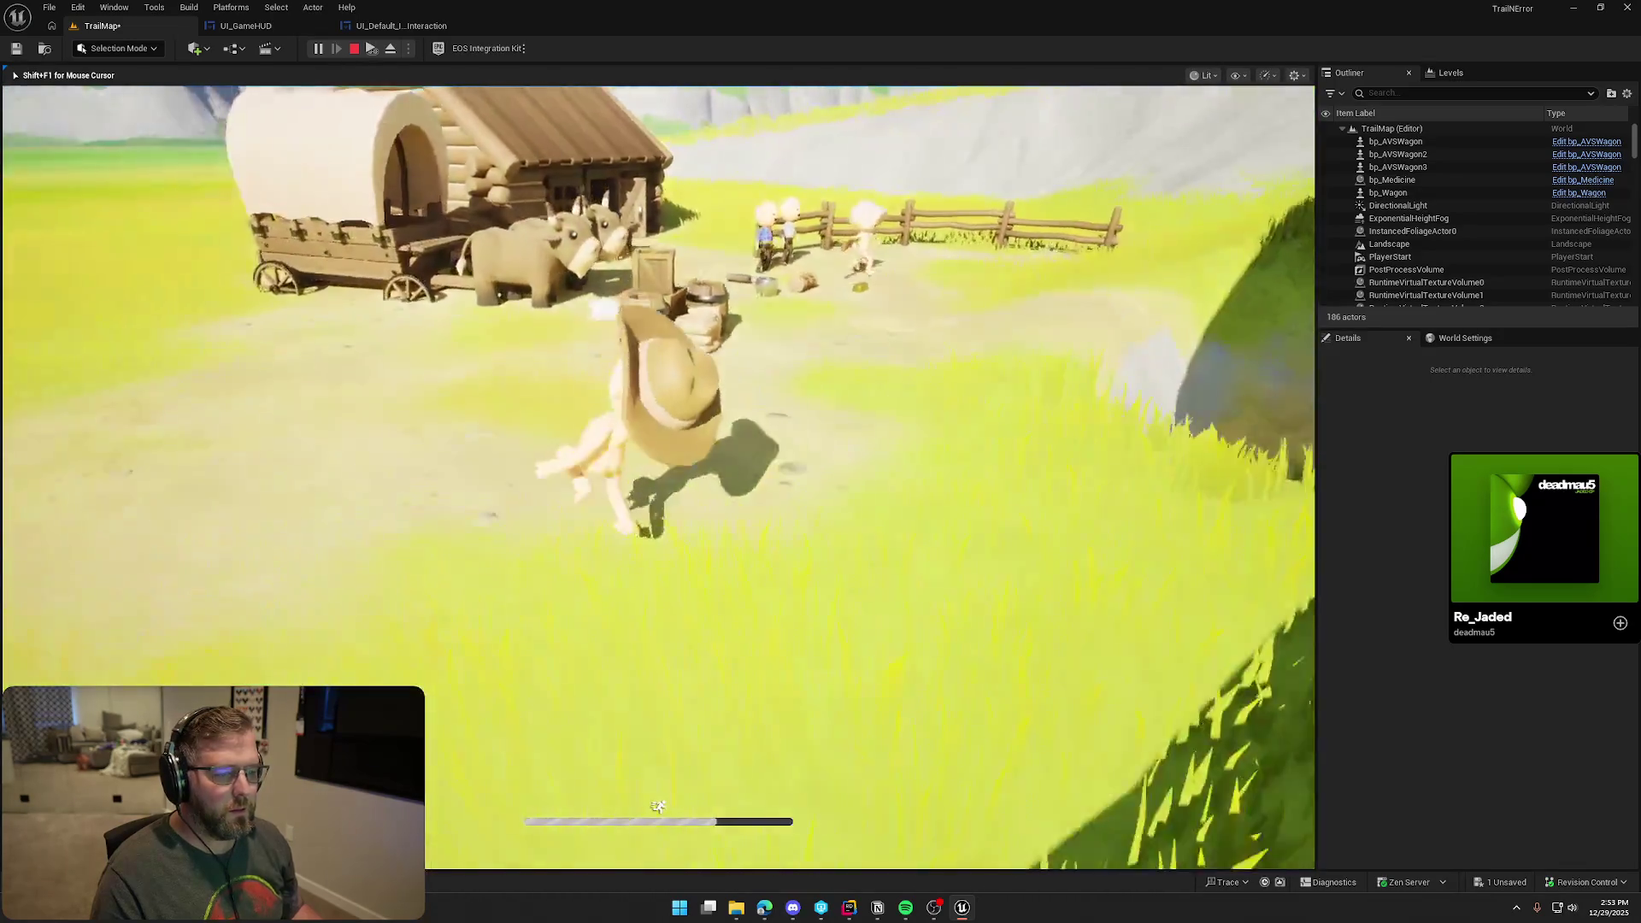
pyautogui.press('s')
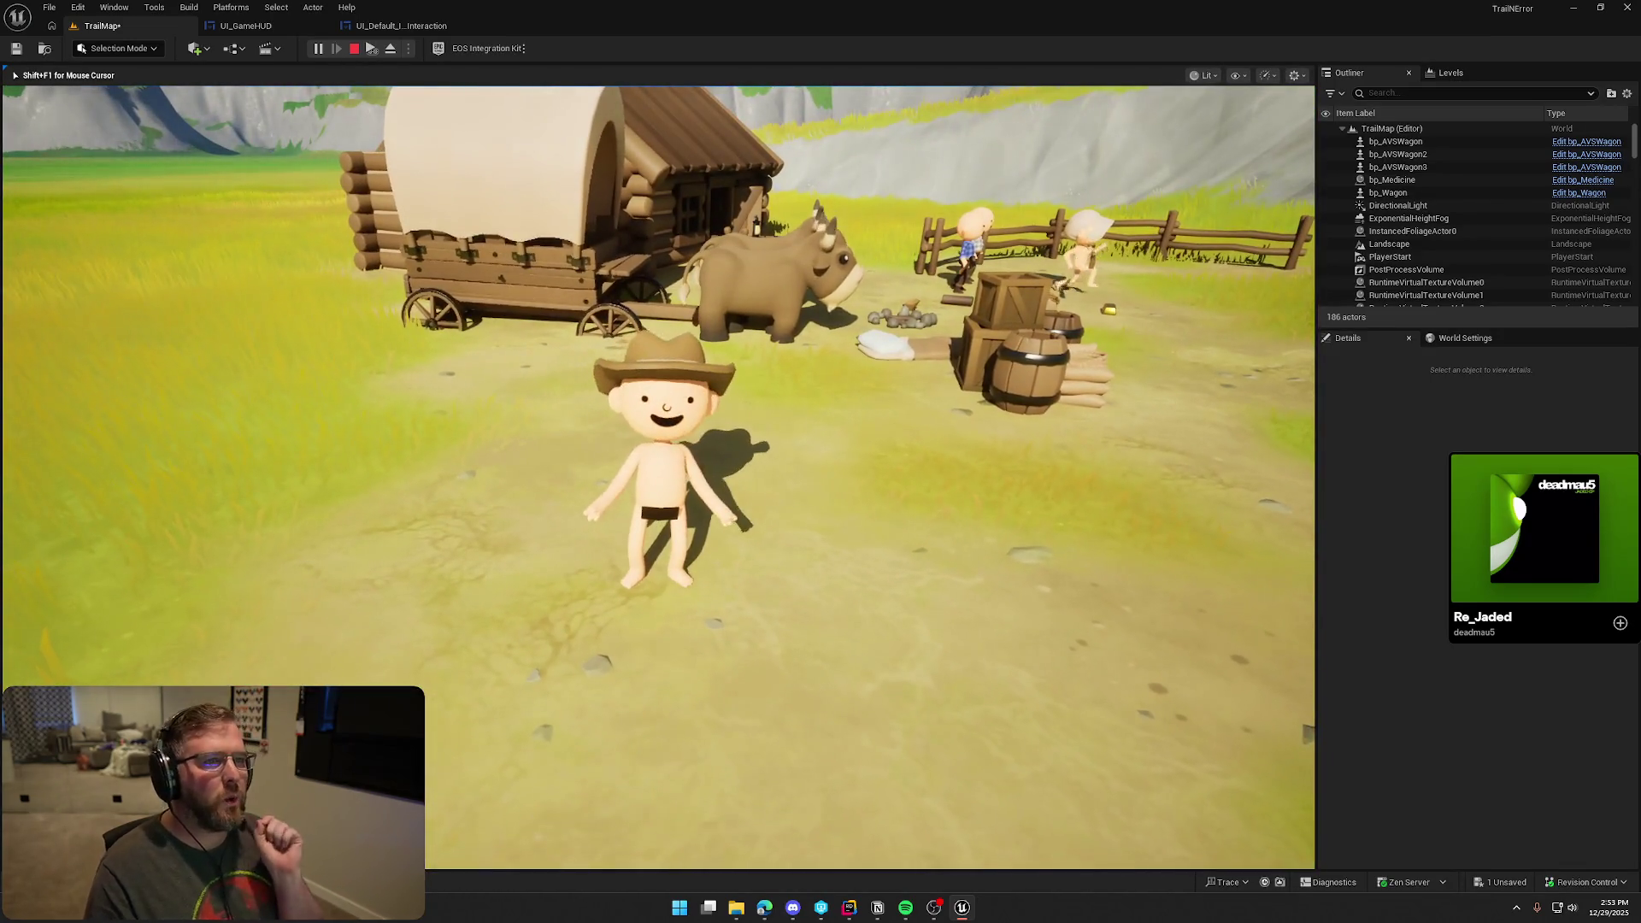
pyautogui.press('w')
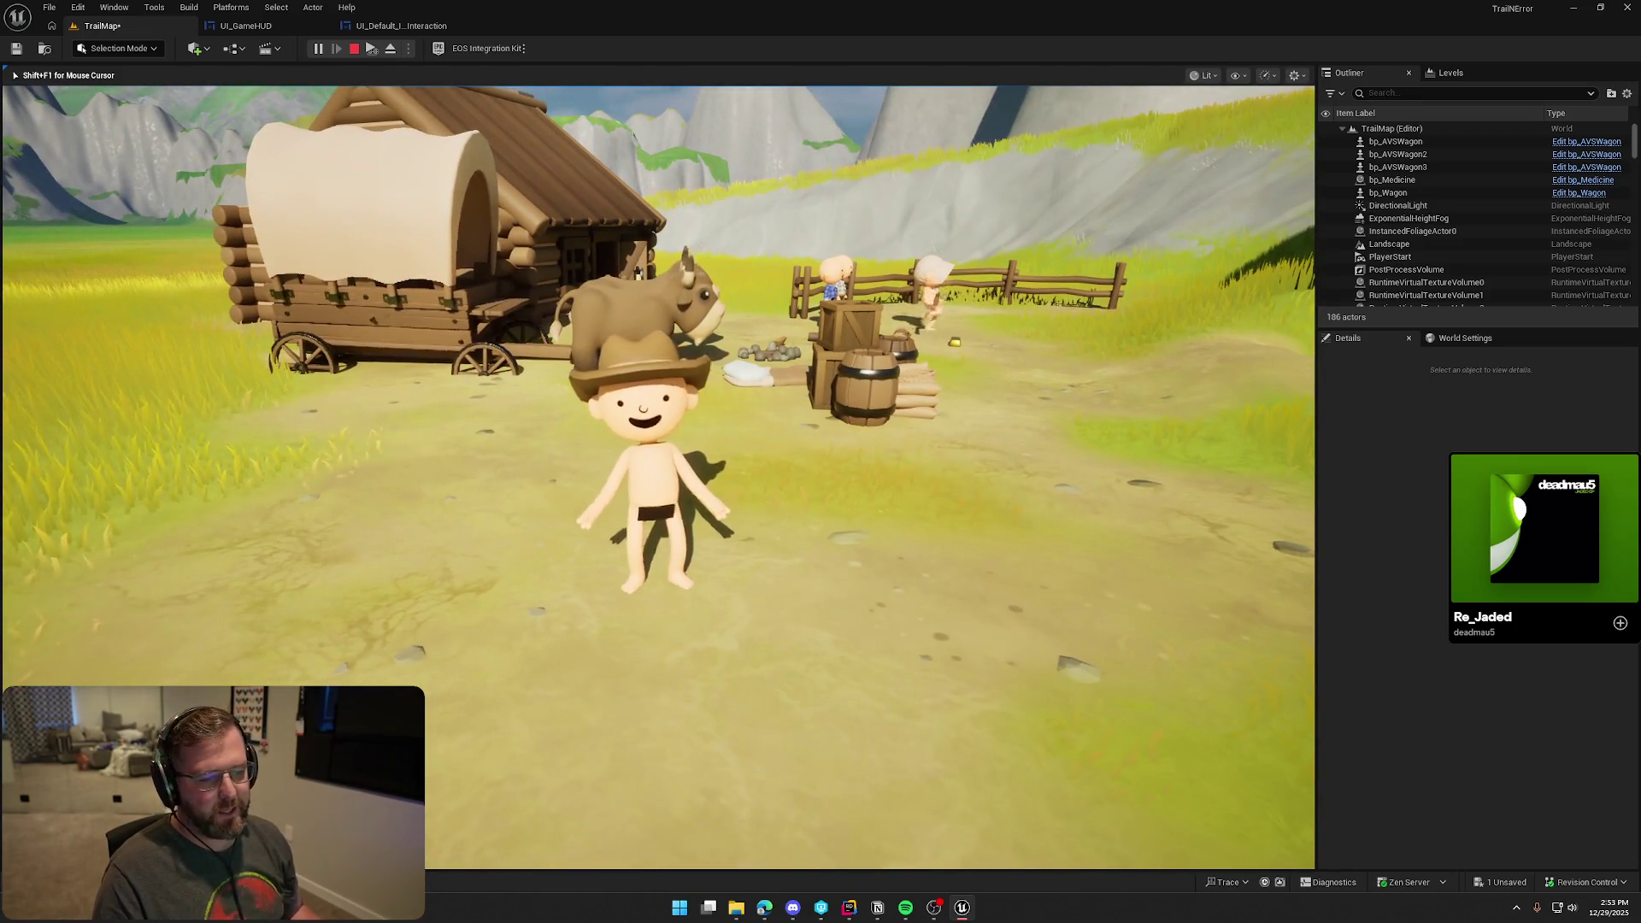
pyautogui.hotkey('shift', 'w')
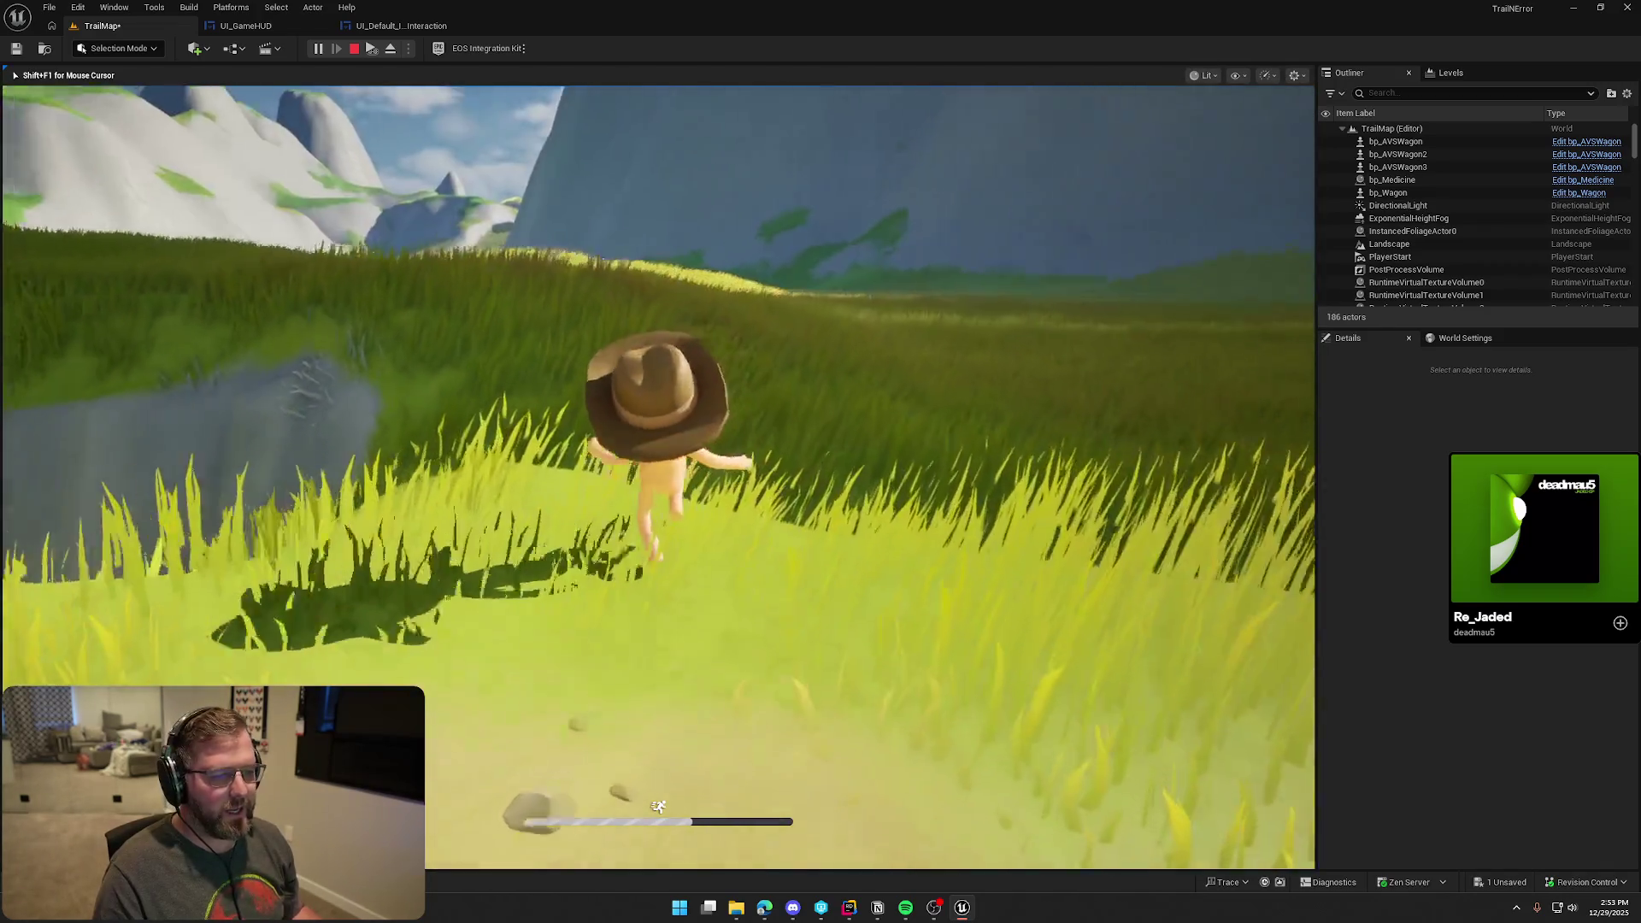
pyautogui.hotkey('shift', 'w')
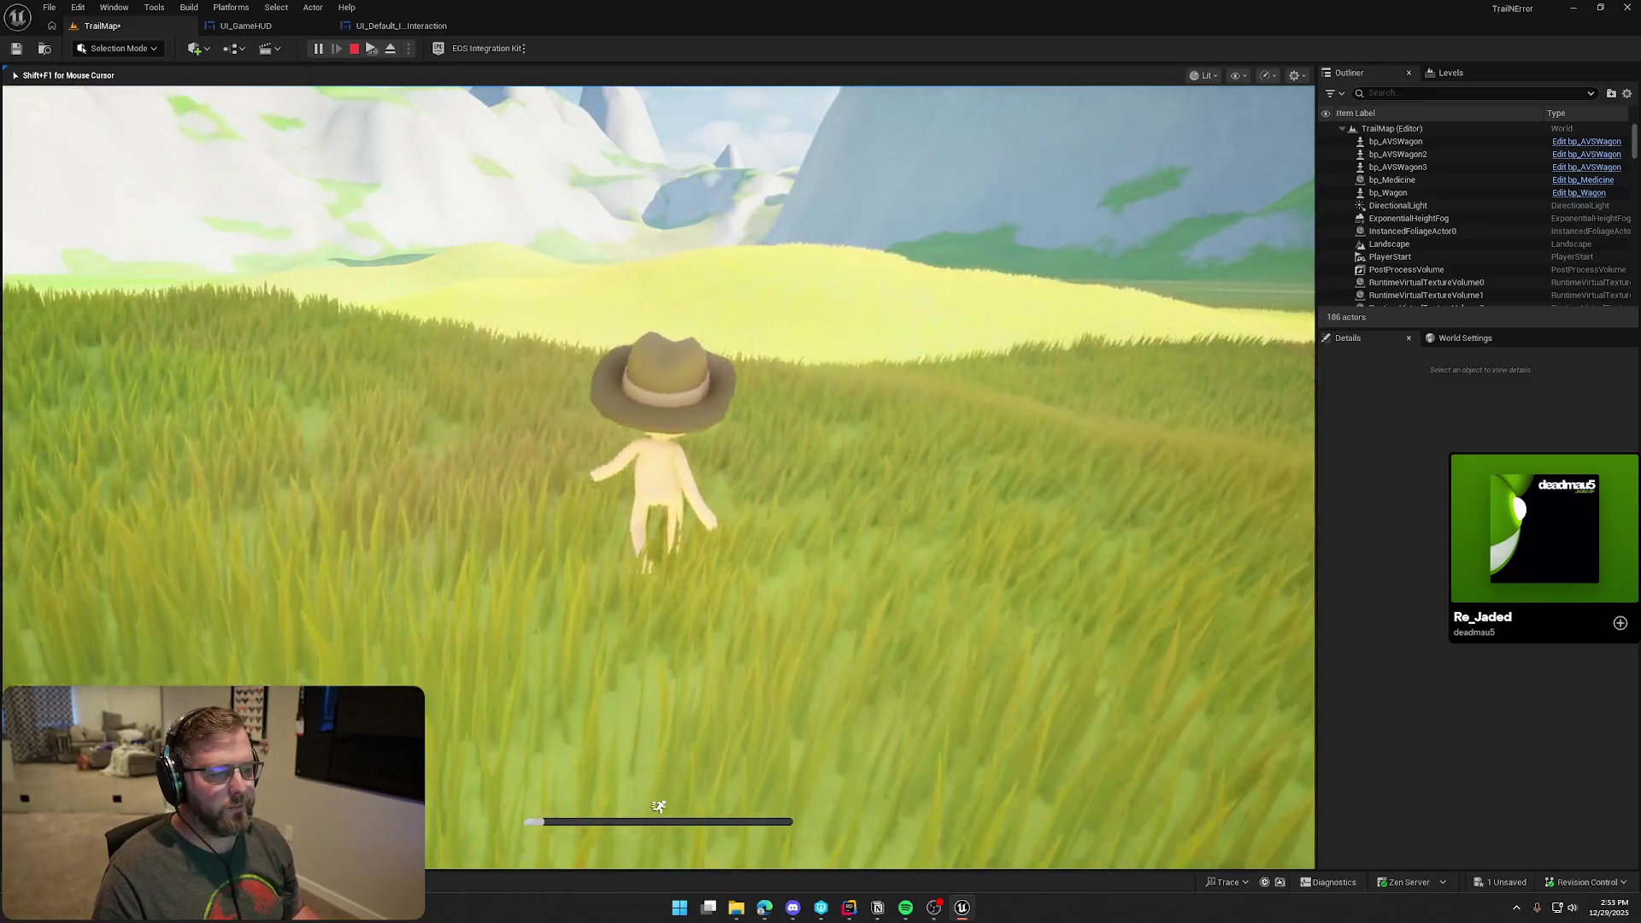
# Walk past the cabin, wagon and crates, then stop the play session
pyautogui.press('w')
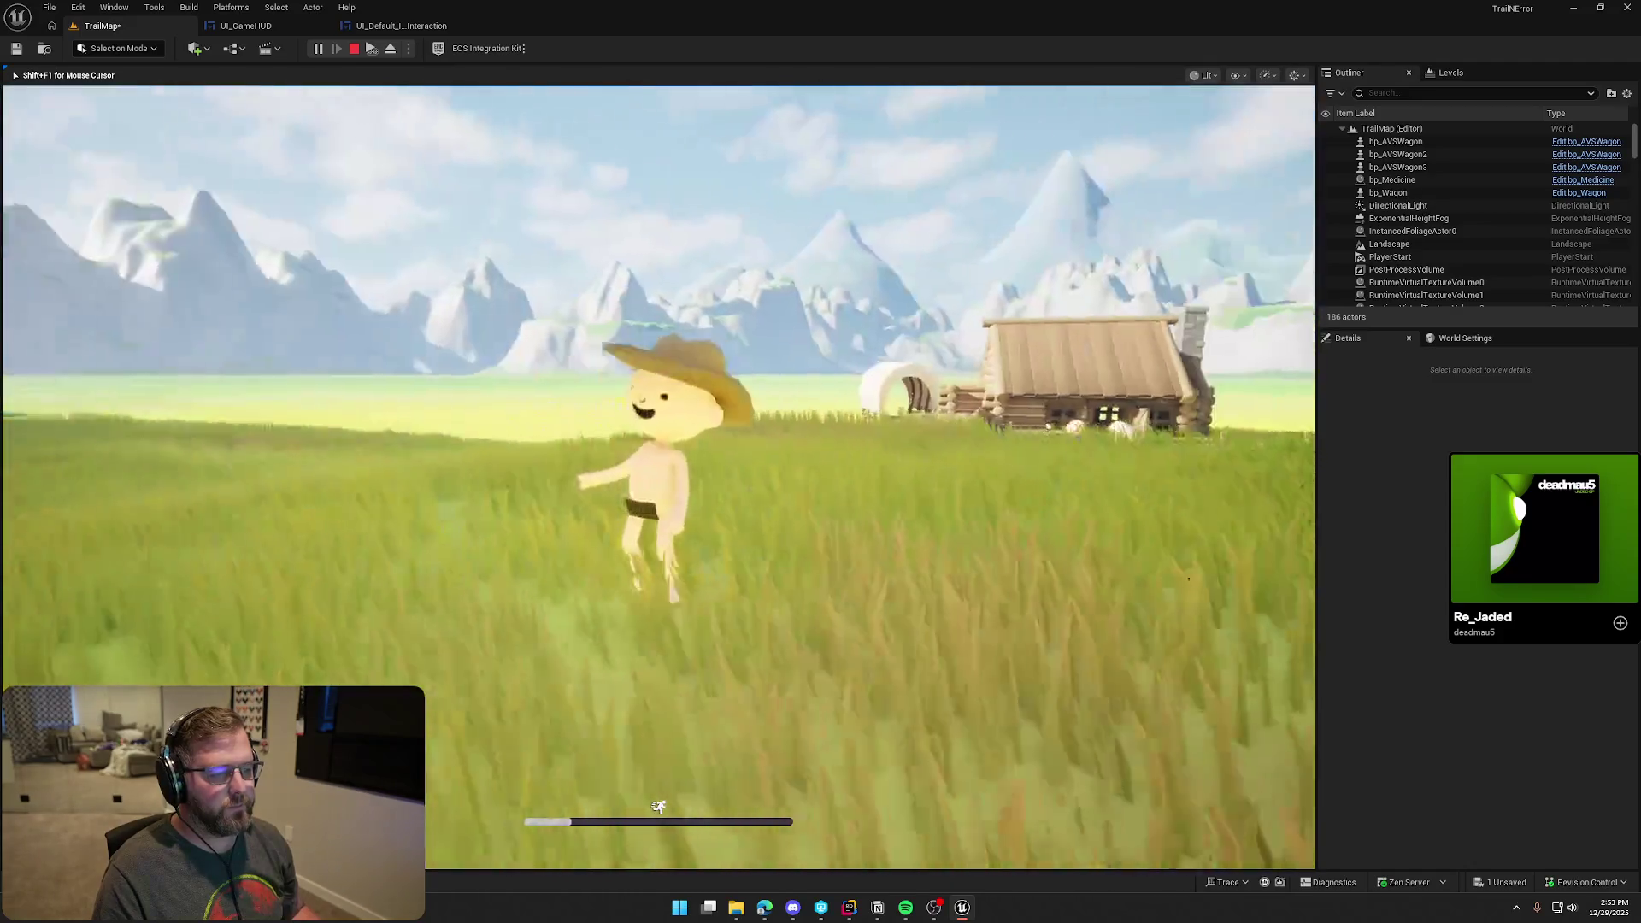
pyautogui.press('w')
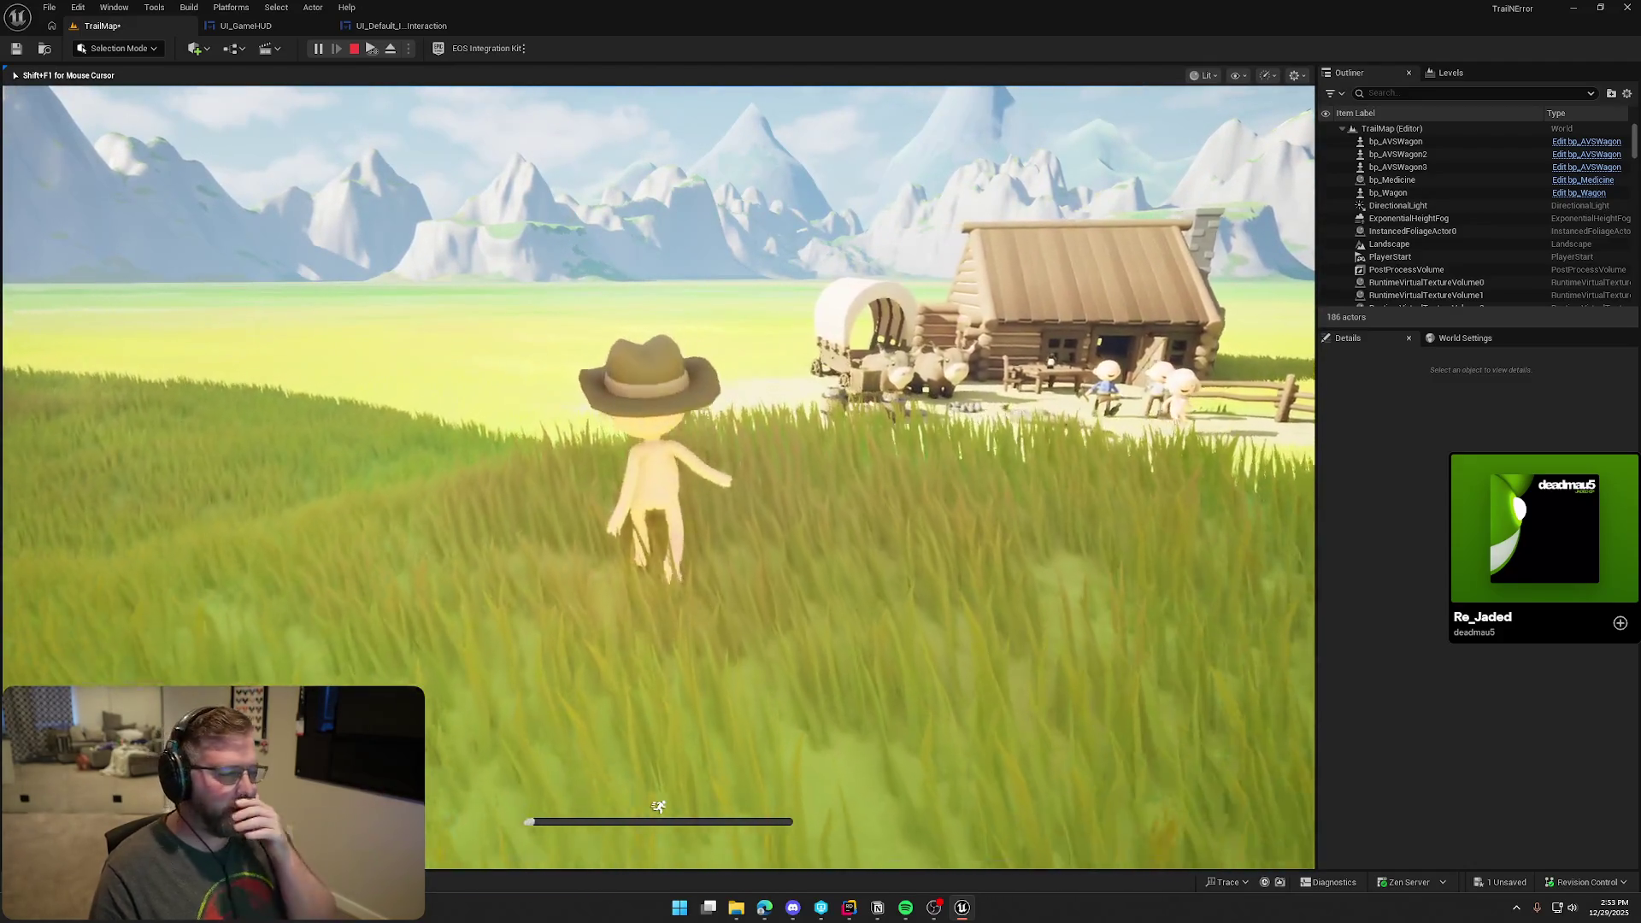
pyautogui.press('w')
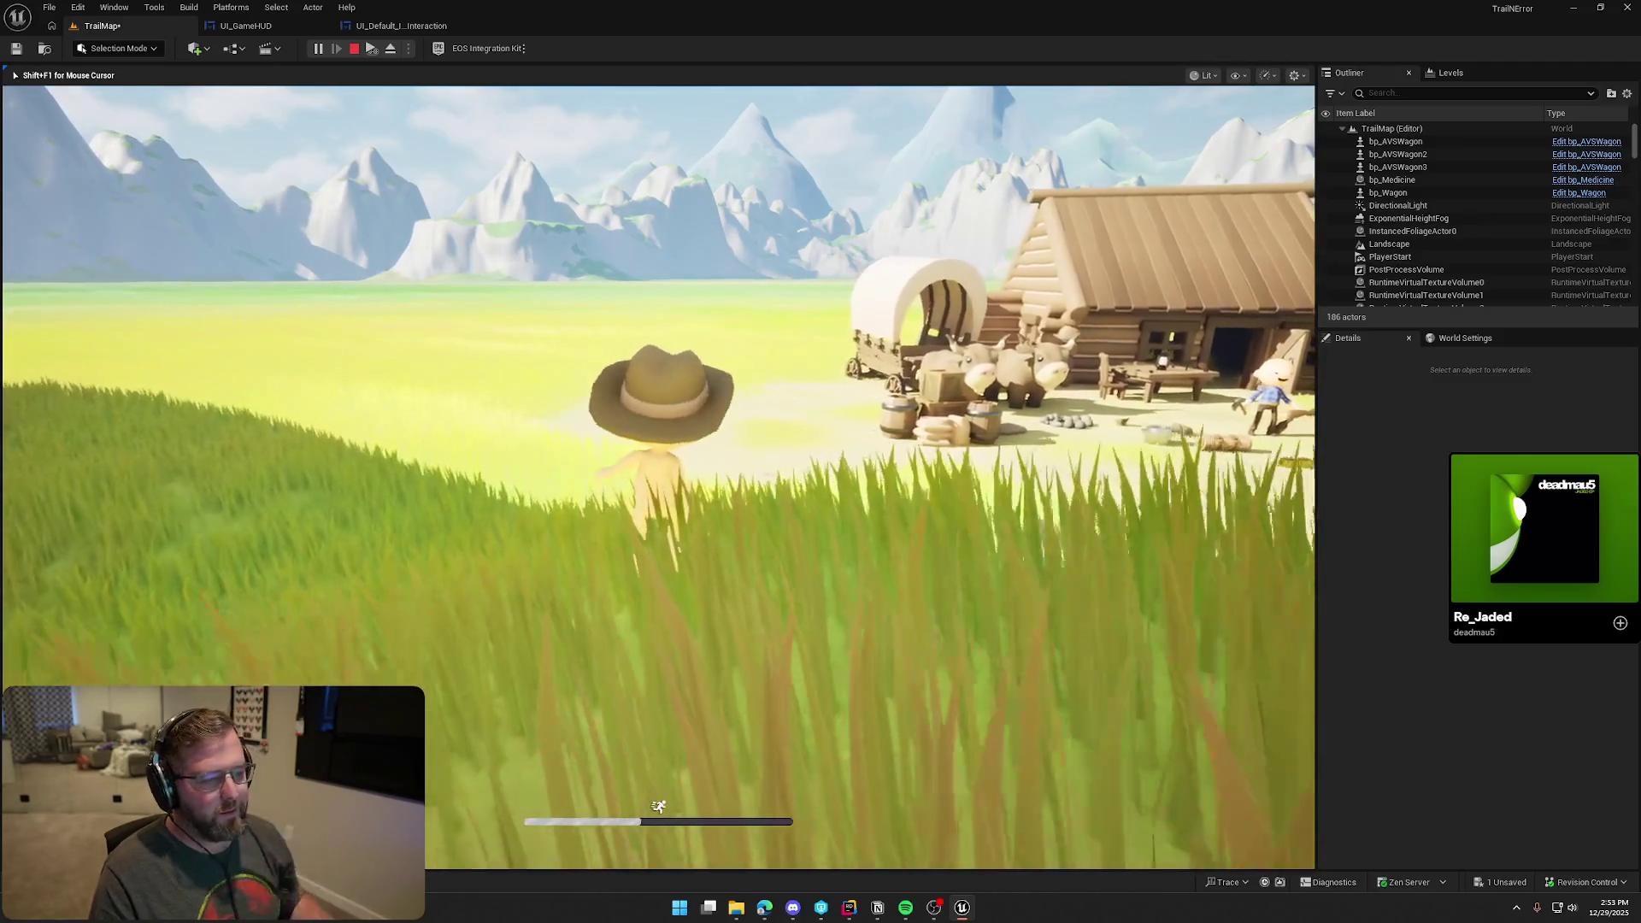
pyautogui.press('a')
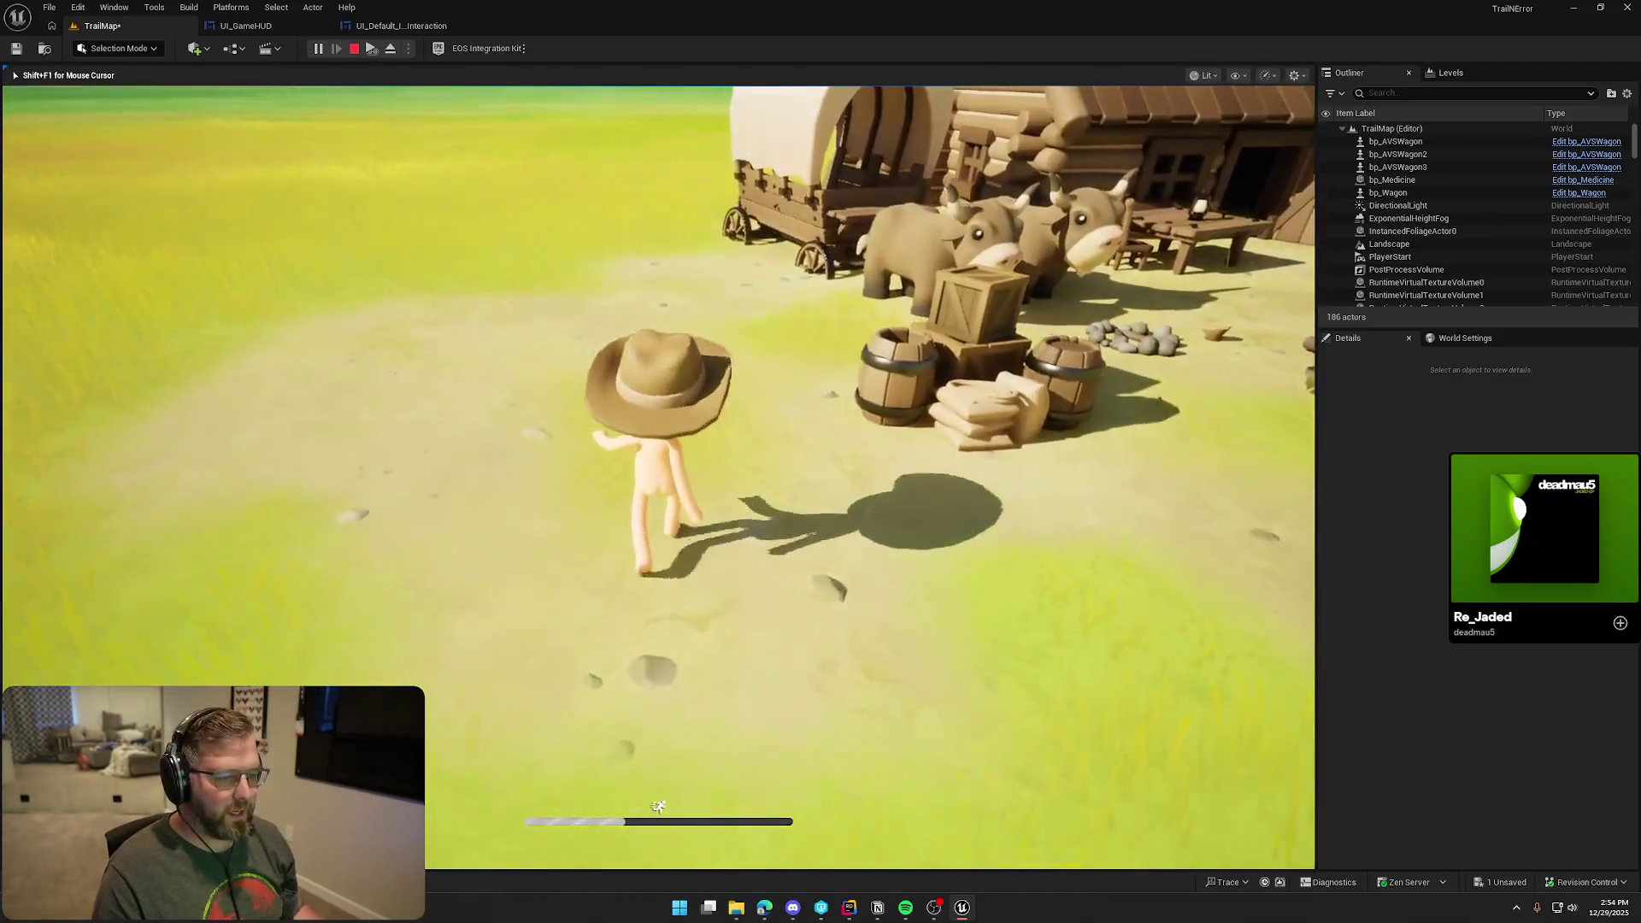
pyautogui.press('s')
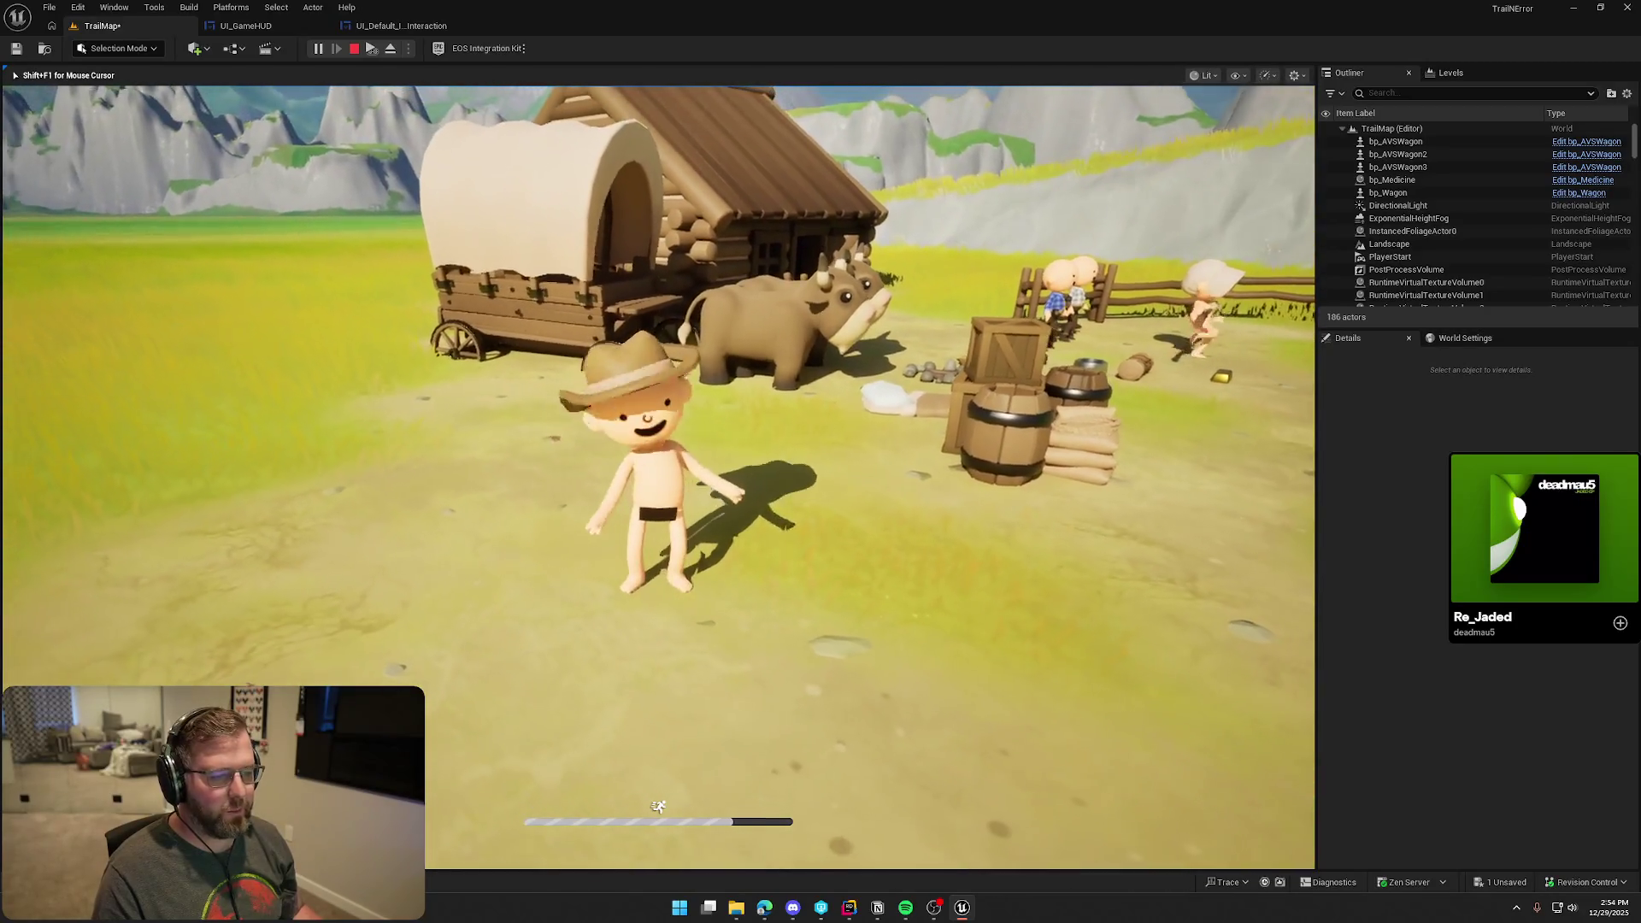
pyautogui.press('Escape')
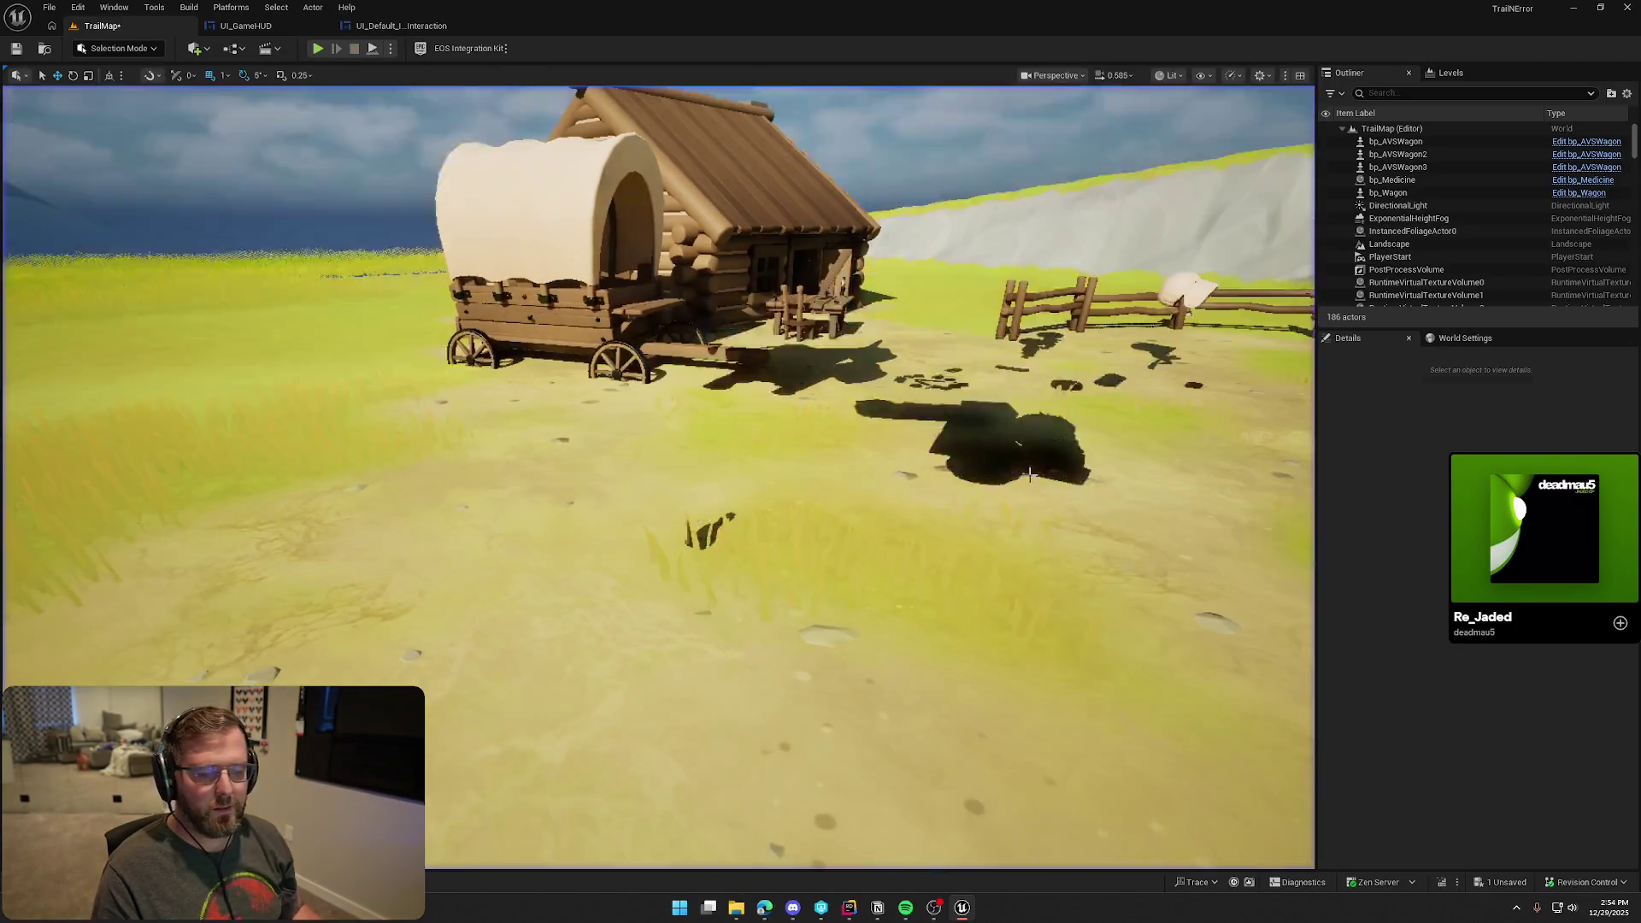
pyautogui.click(245, 26)
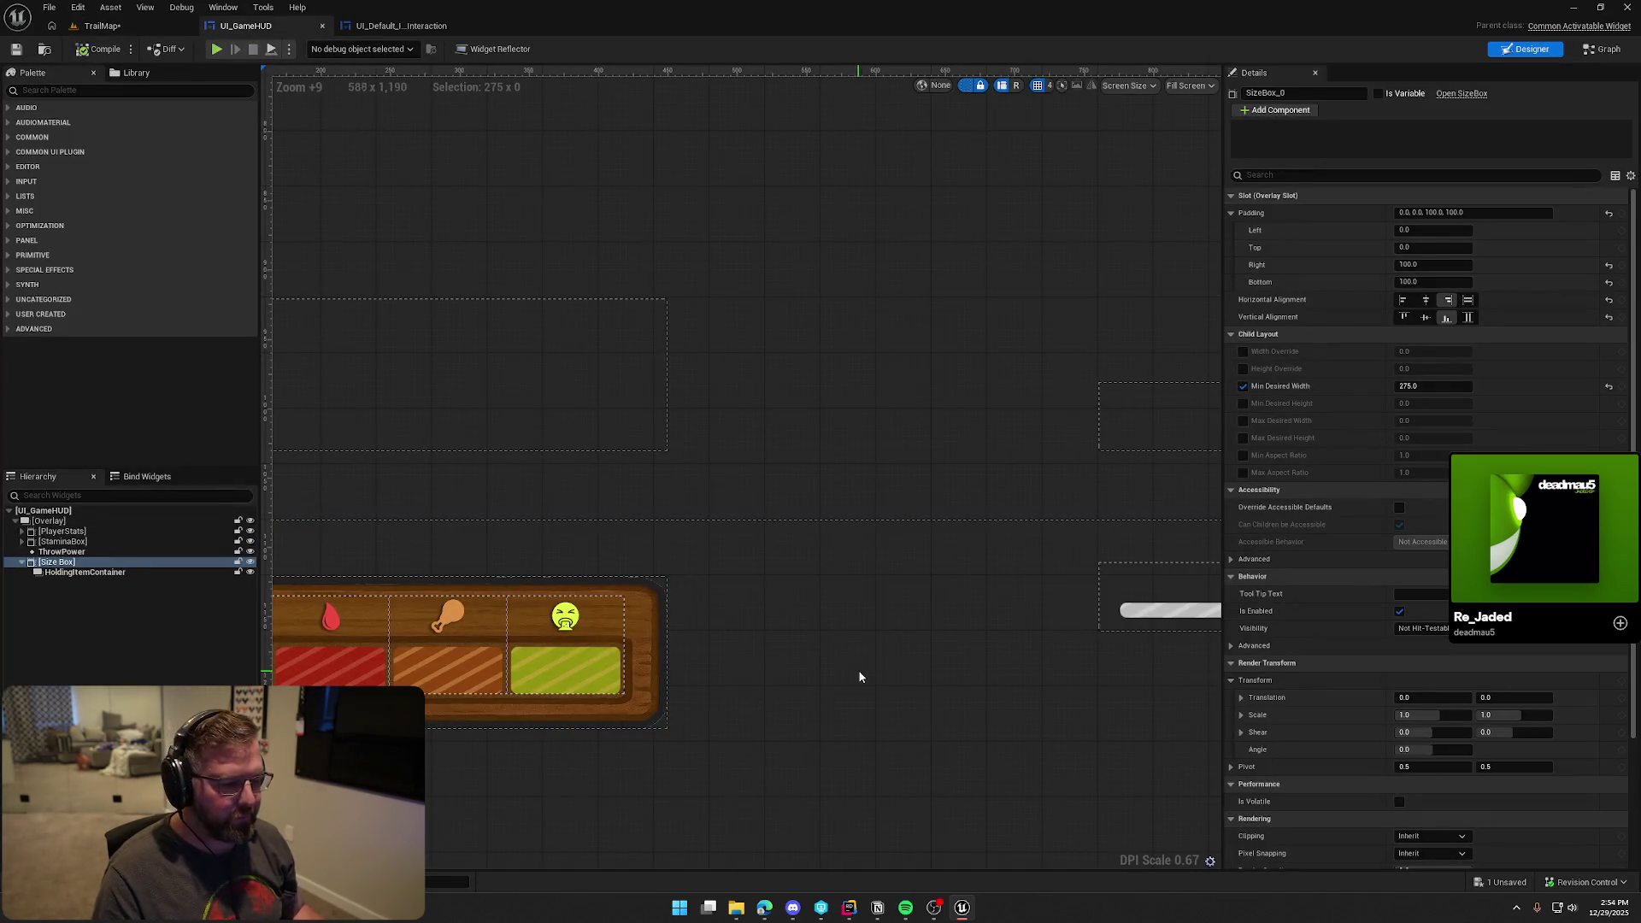
# Pan the widget canvas, clear the Size Box selection, and go back to TrailMap
pyautogui.moveTo(860, 677); pyautogui.dragTo(890, 590)
pyautogui.click(712, 389)
pyautogui.click(788, 539)
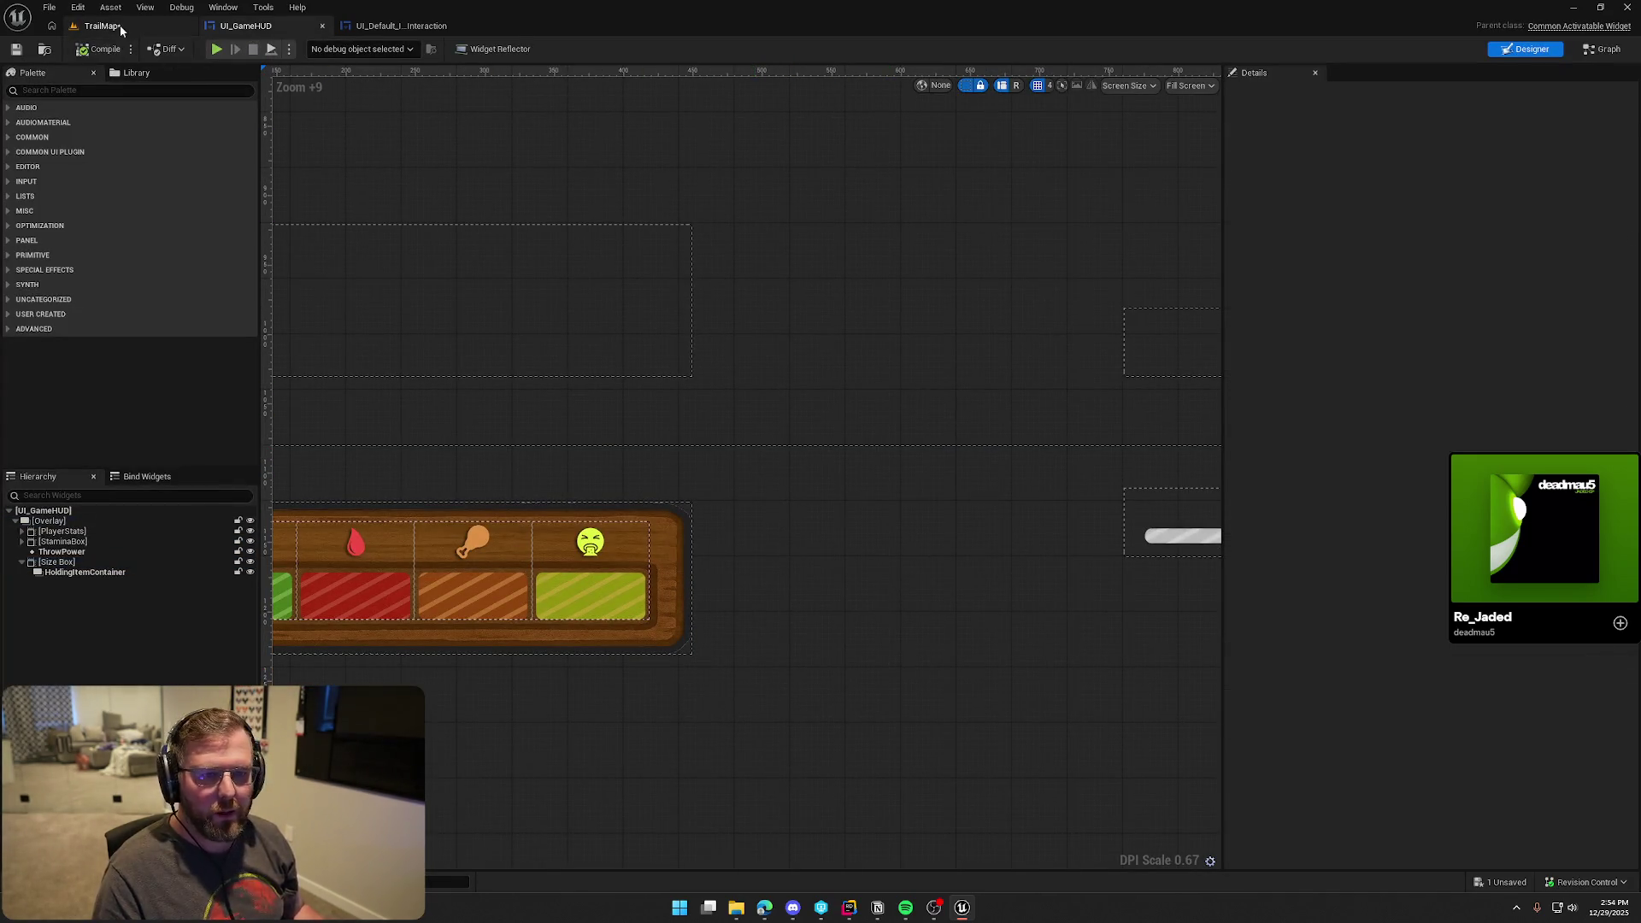
pyautogui.click(120, 25)
# Open the GameWorld map from Content/Maps without saving TrailMap changes
pyautogui.hotkey('ctrl', 'space')
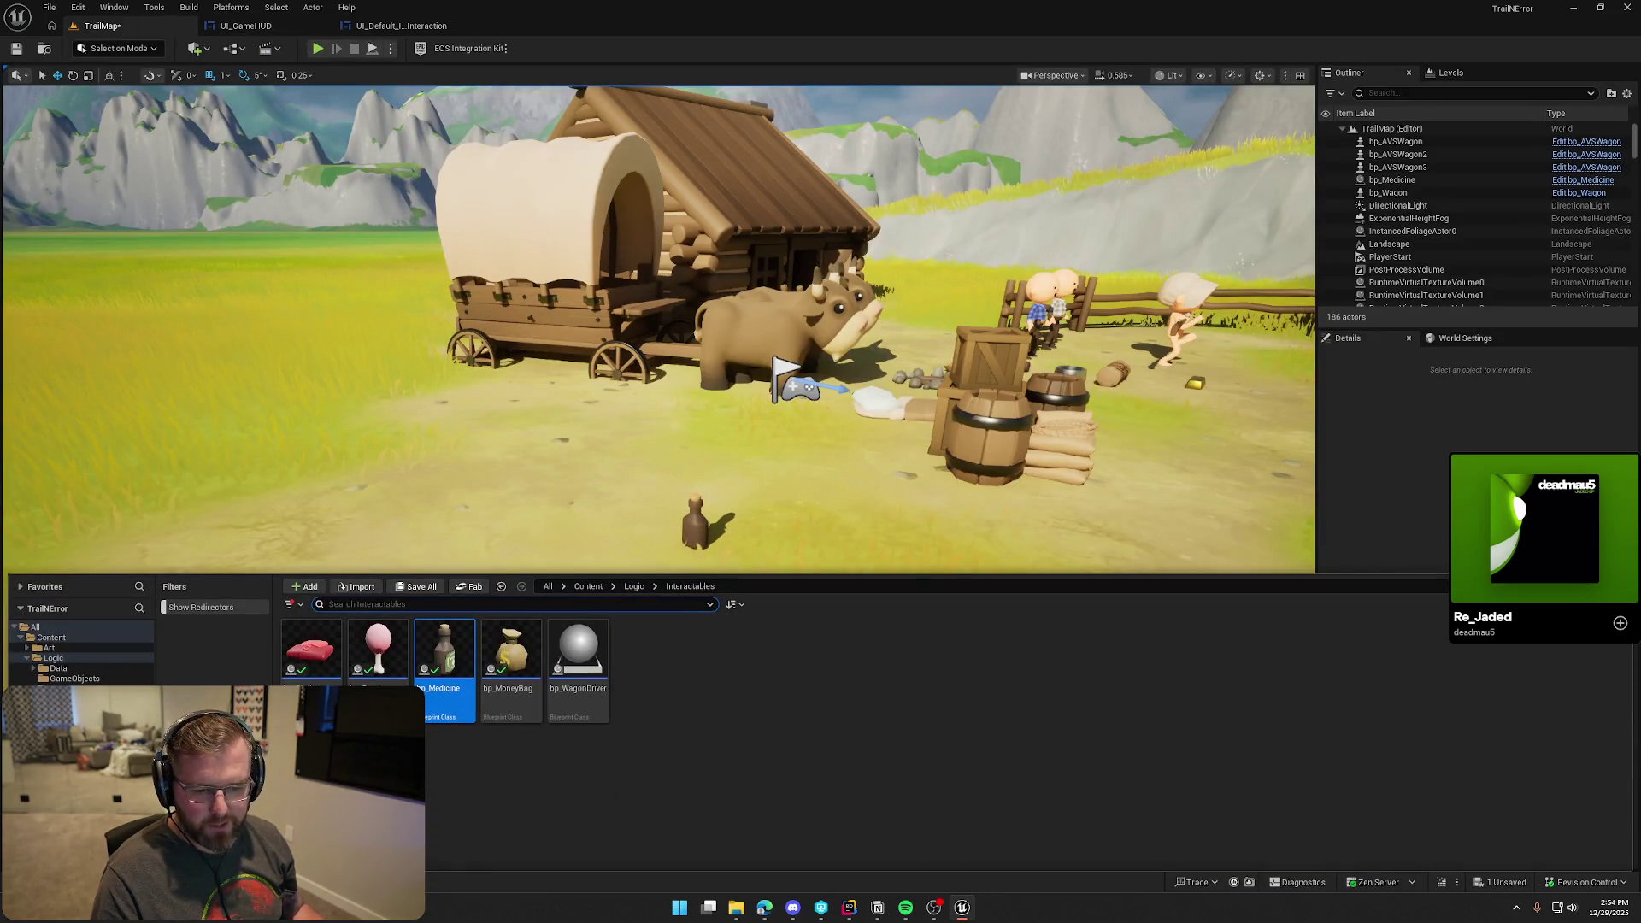
pyautogui.click(51, 729)
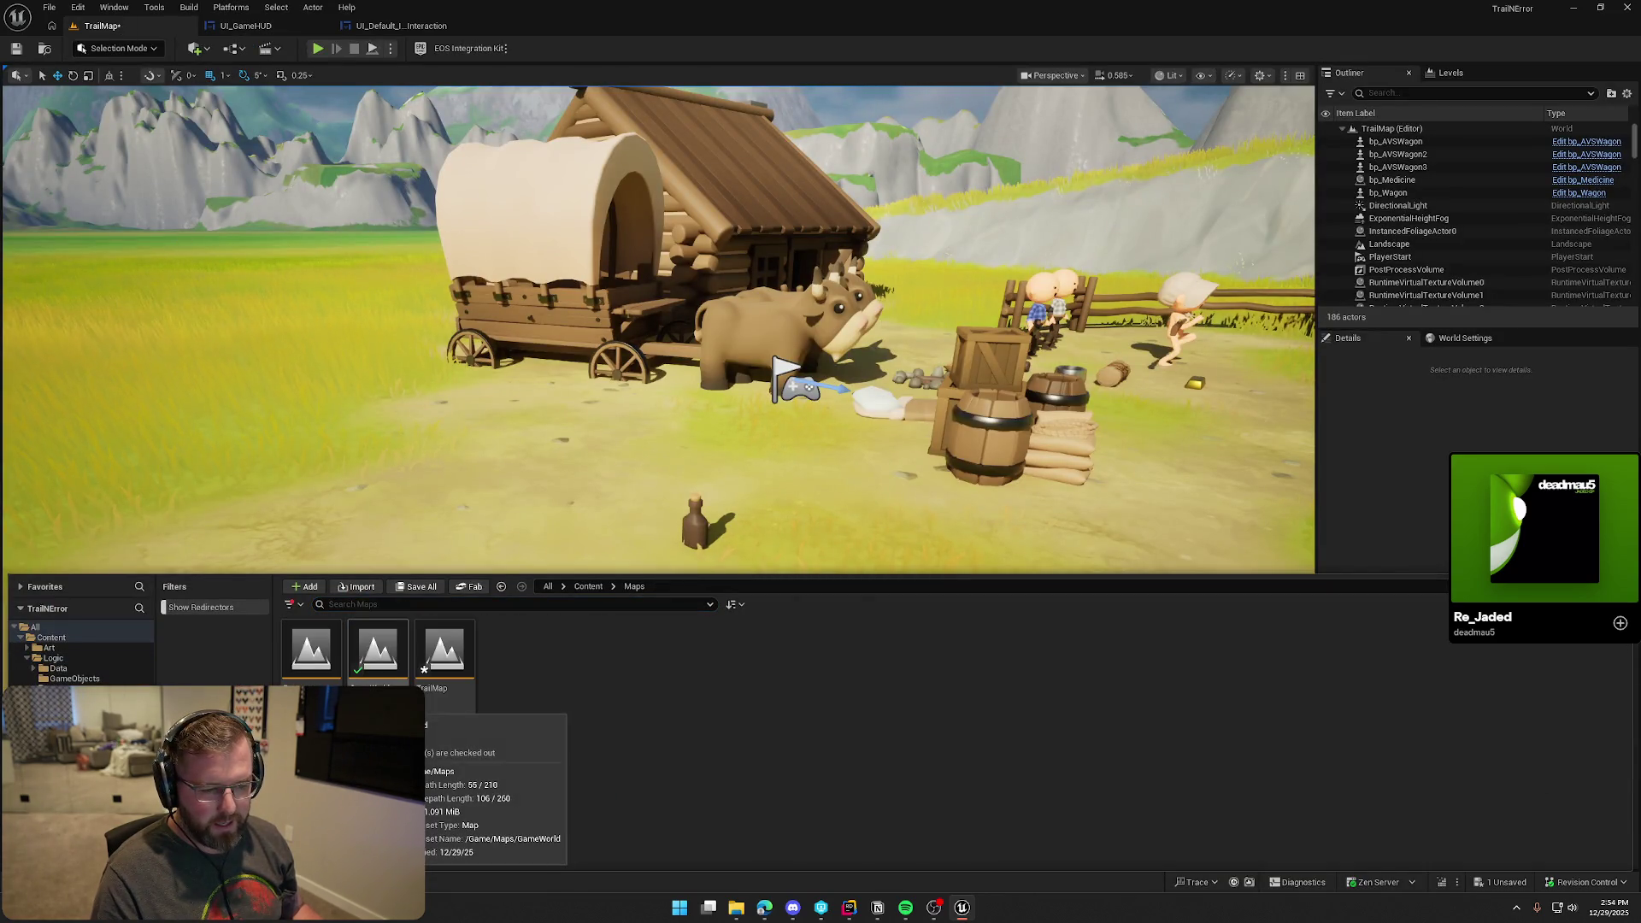
pyautogui.doubleClick(385, 674)
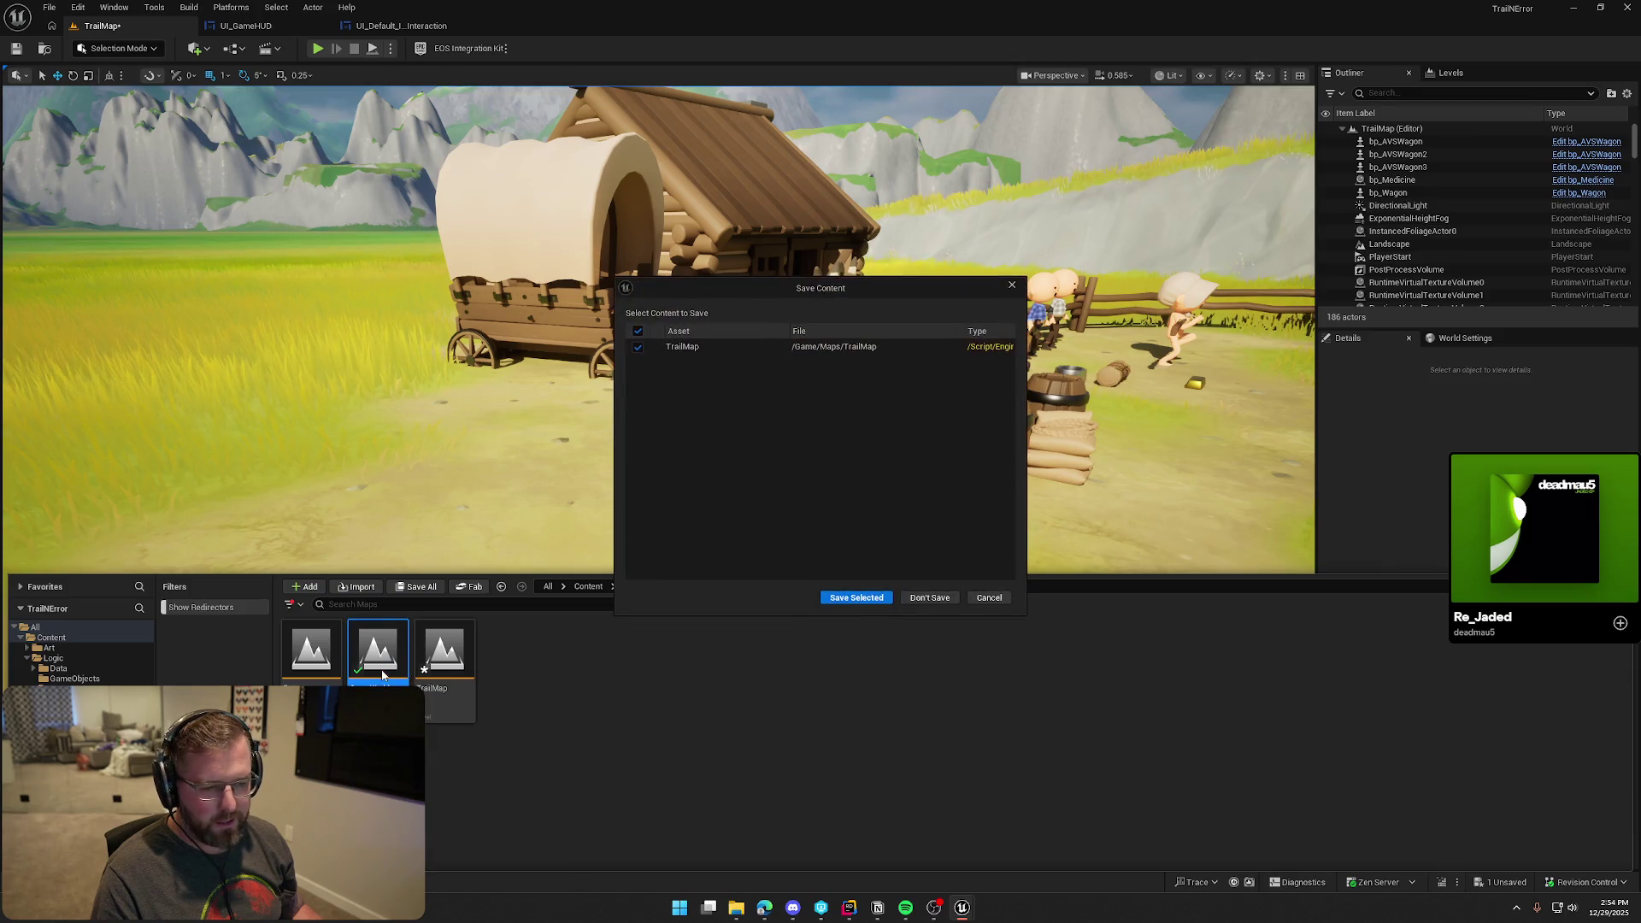
pyautogui.click(929, 598)
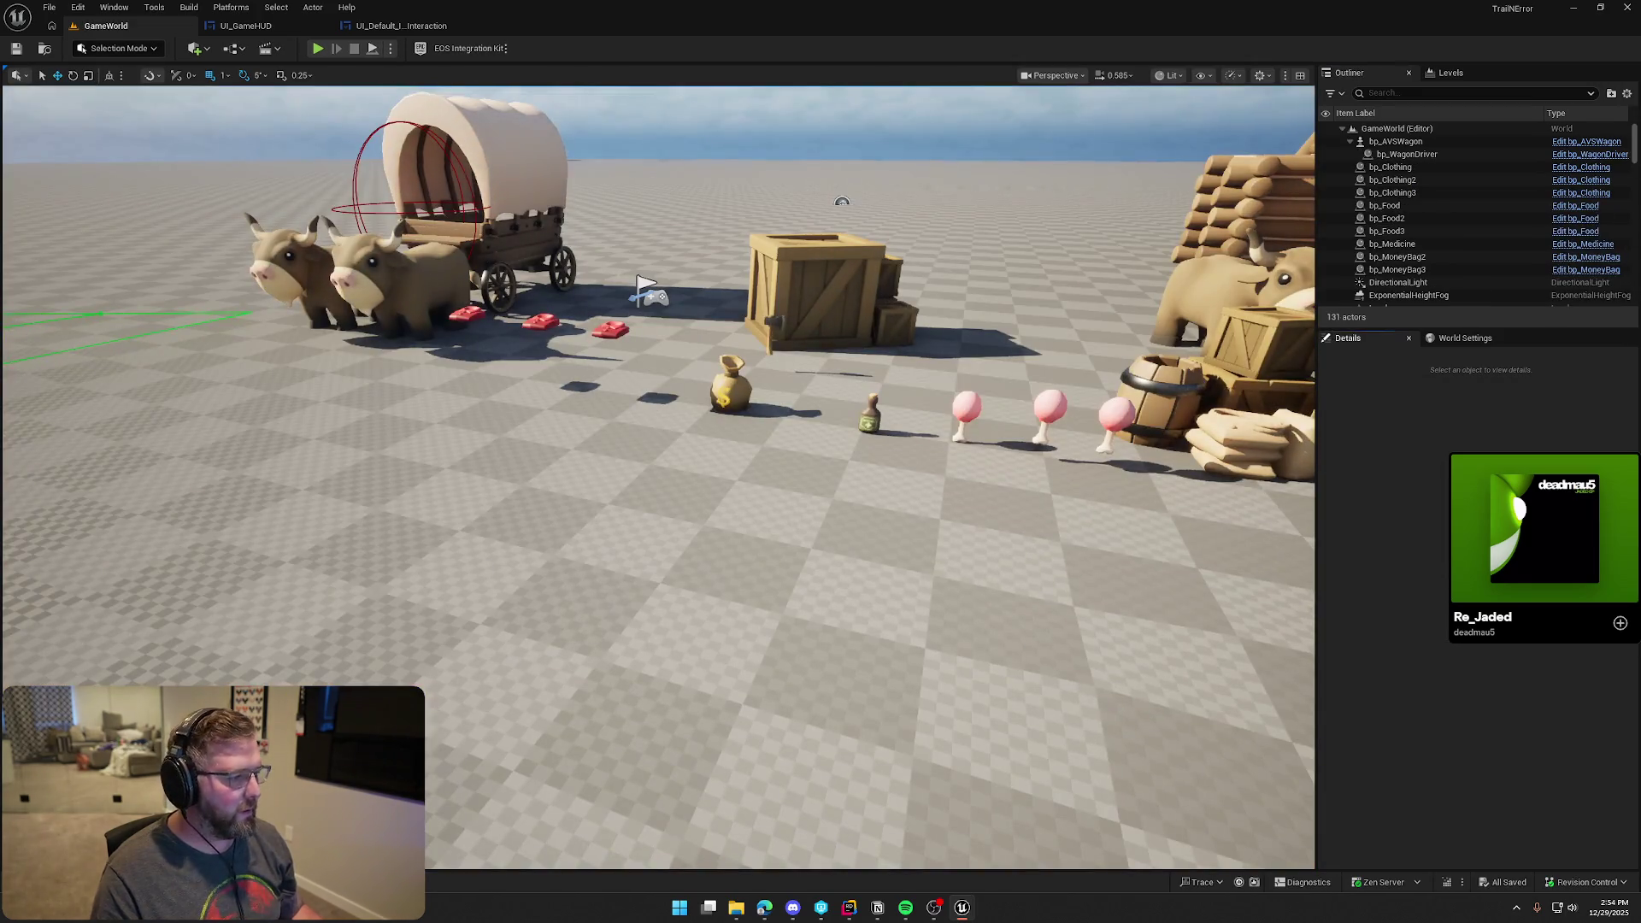
pyautogui.scroll(-8, 932, 583)
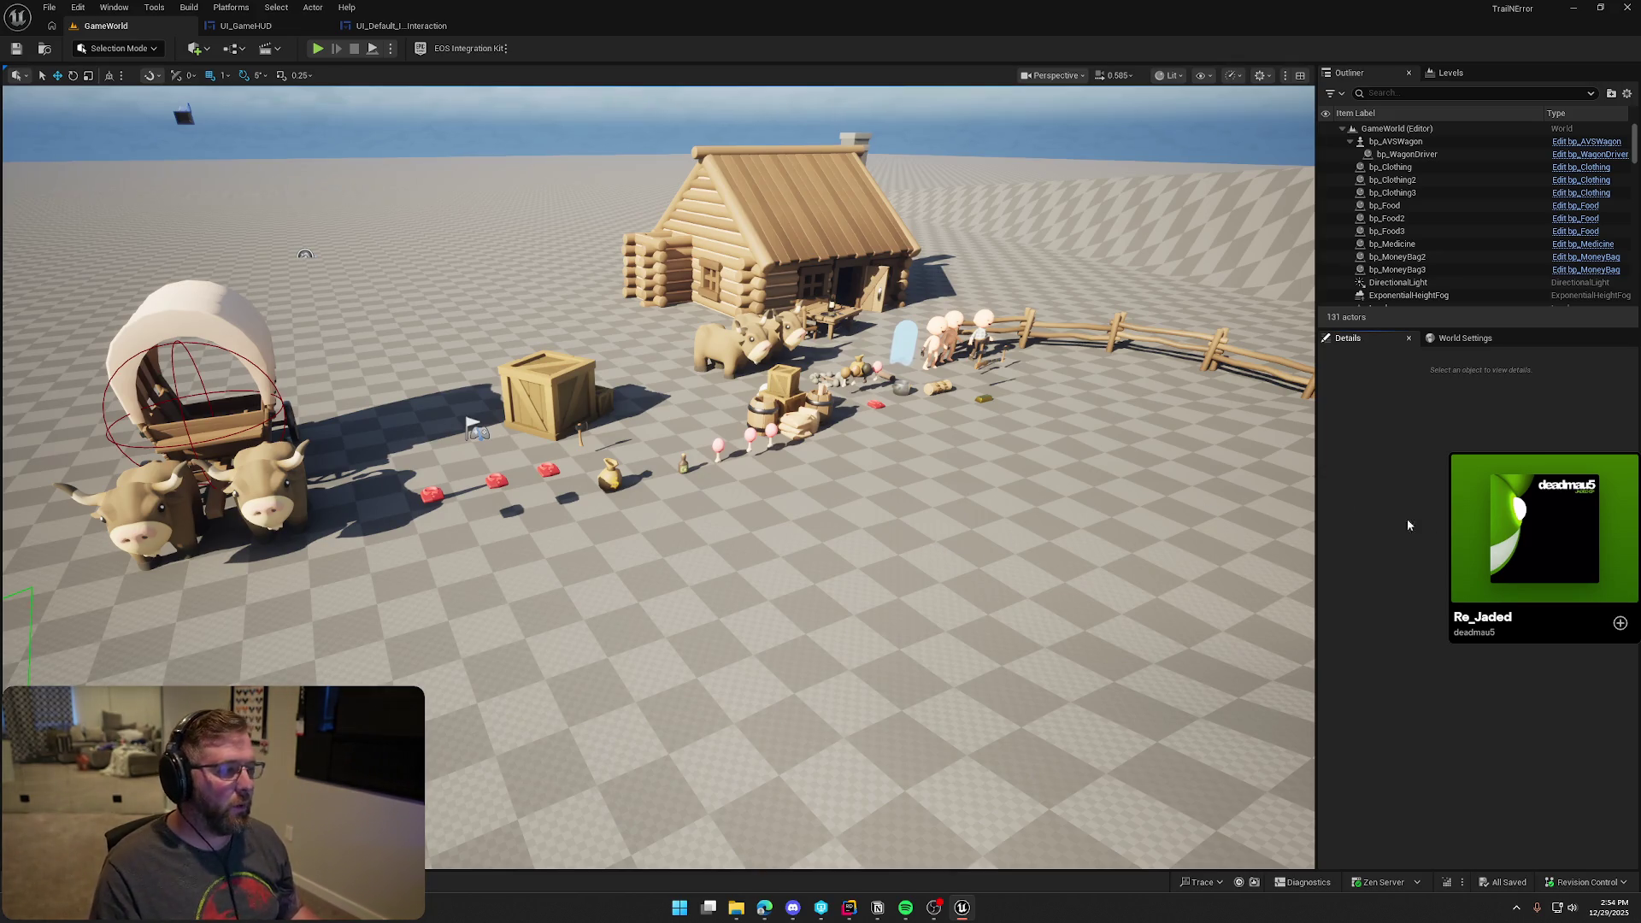
pyautogui.hotkey('ctrl', 'space')
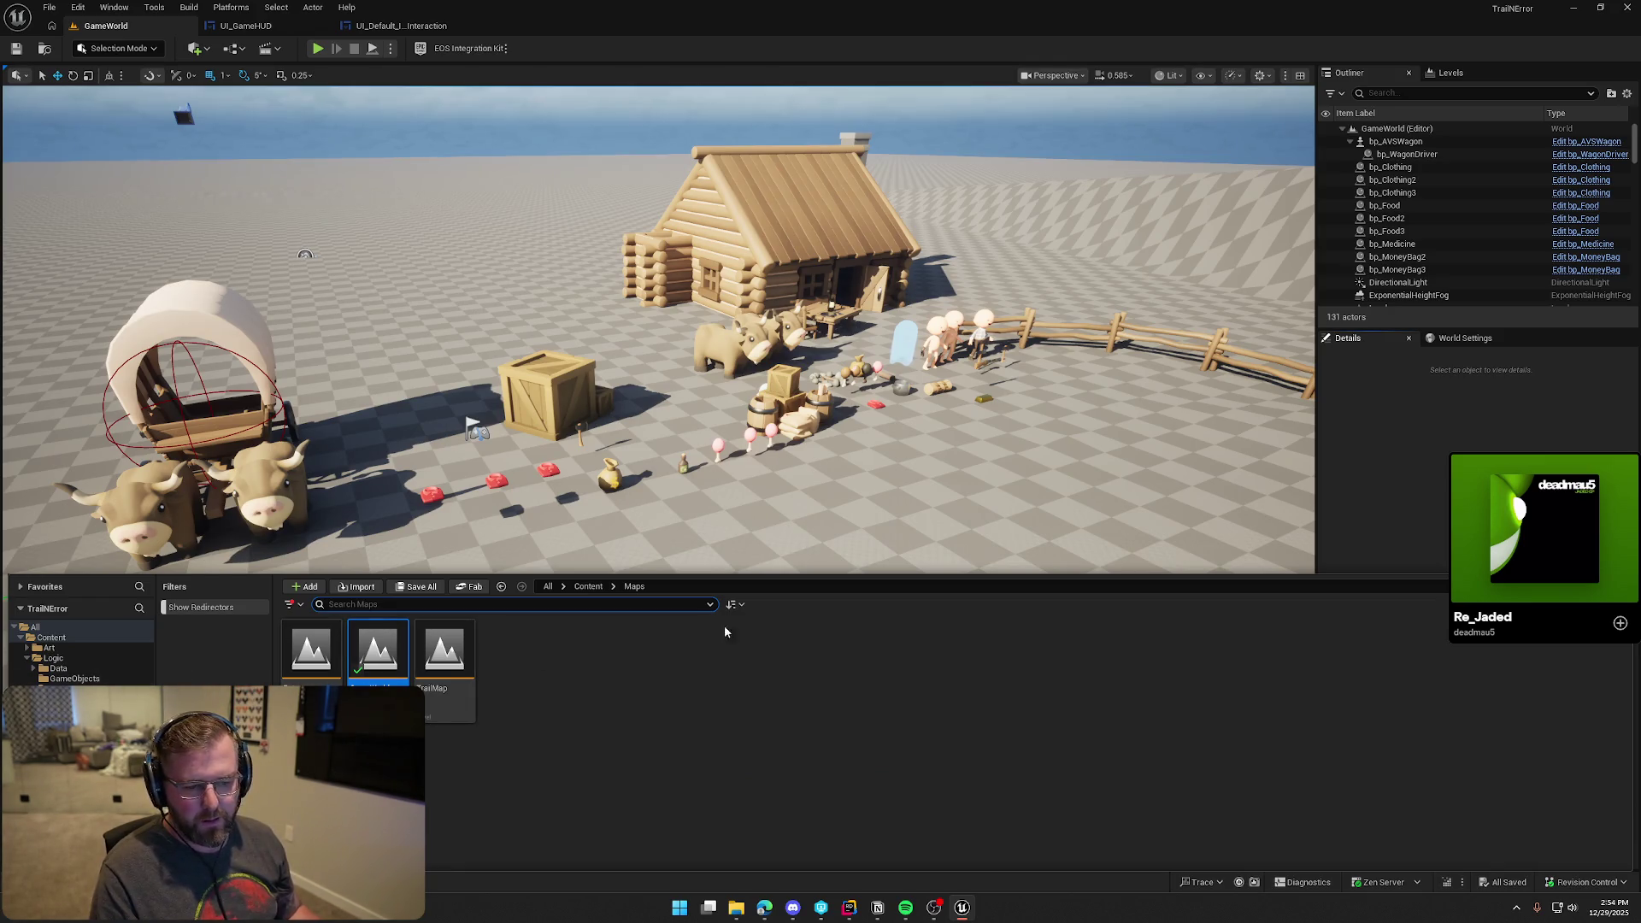
pyautogui.hotkey('ctrl', 'space')
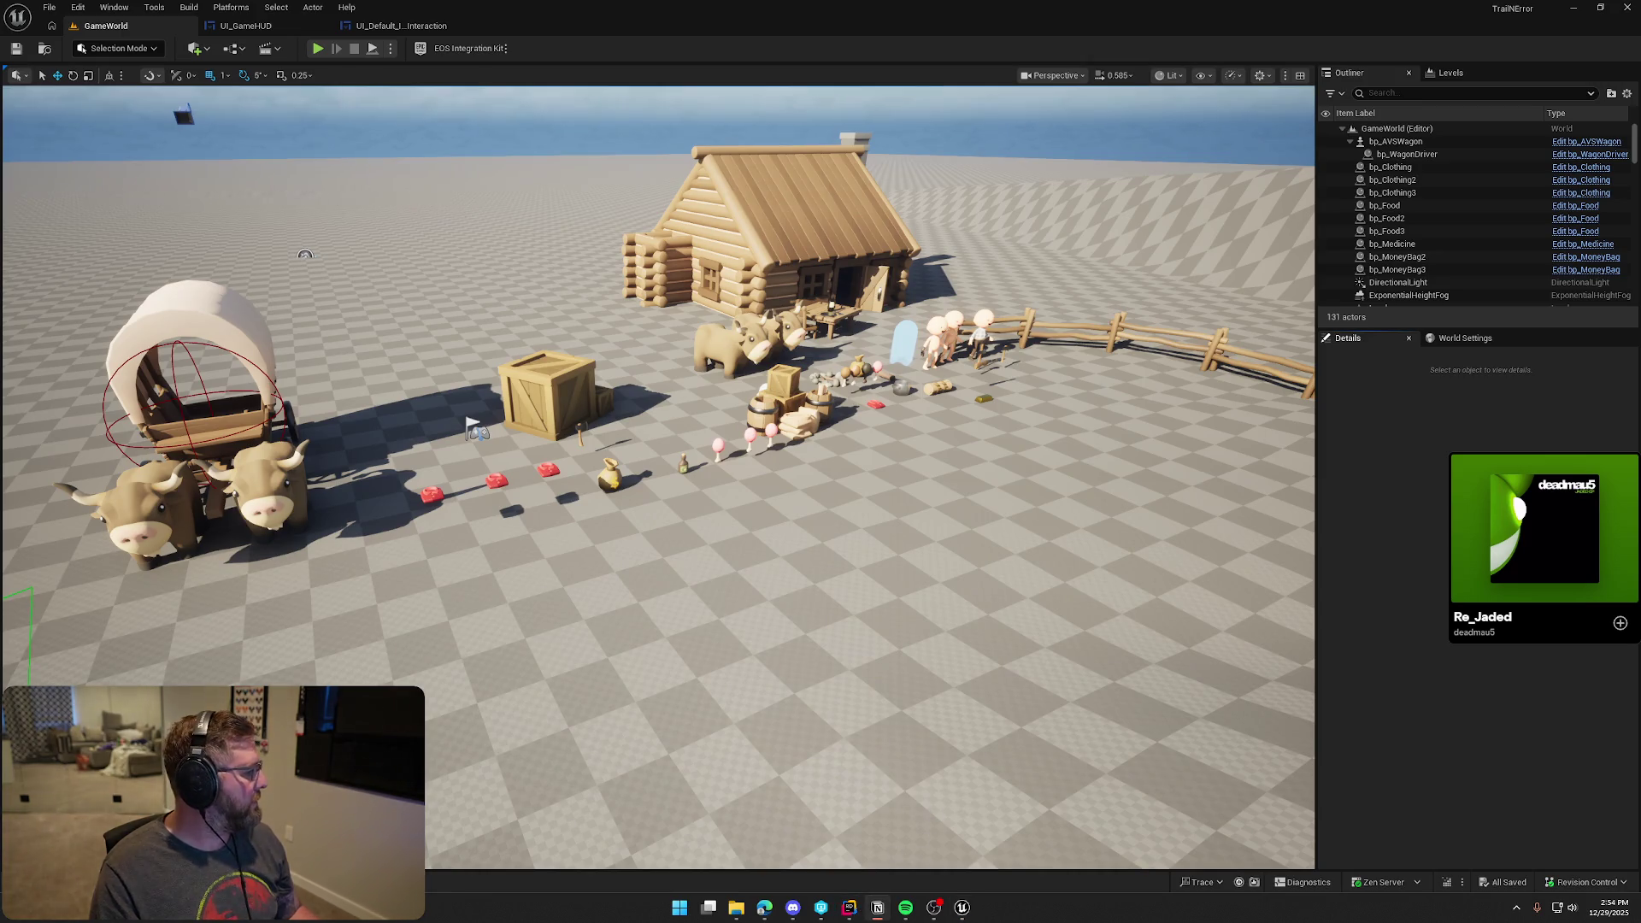
pyautogui.hotkey('alt', 'Tab')
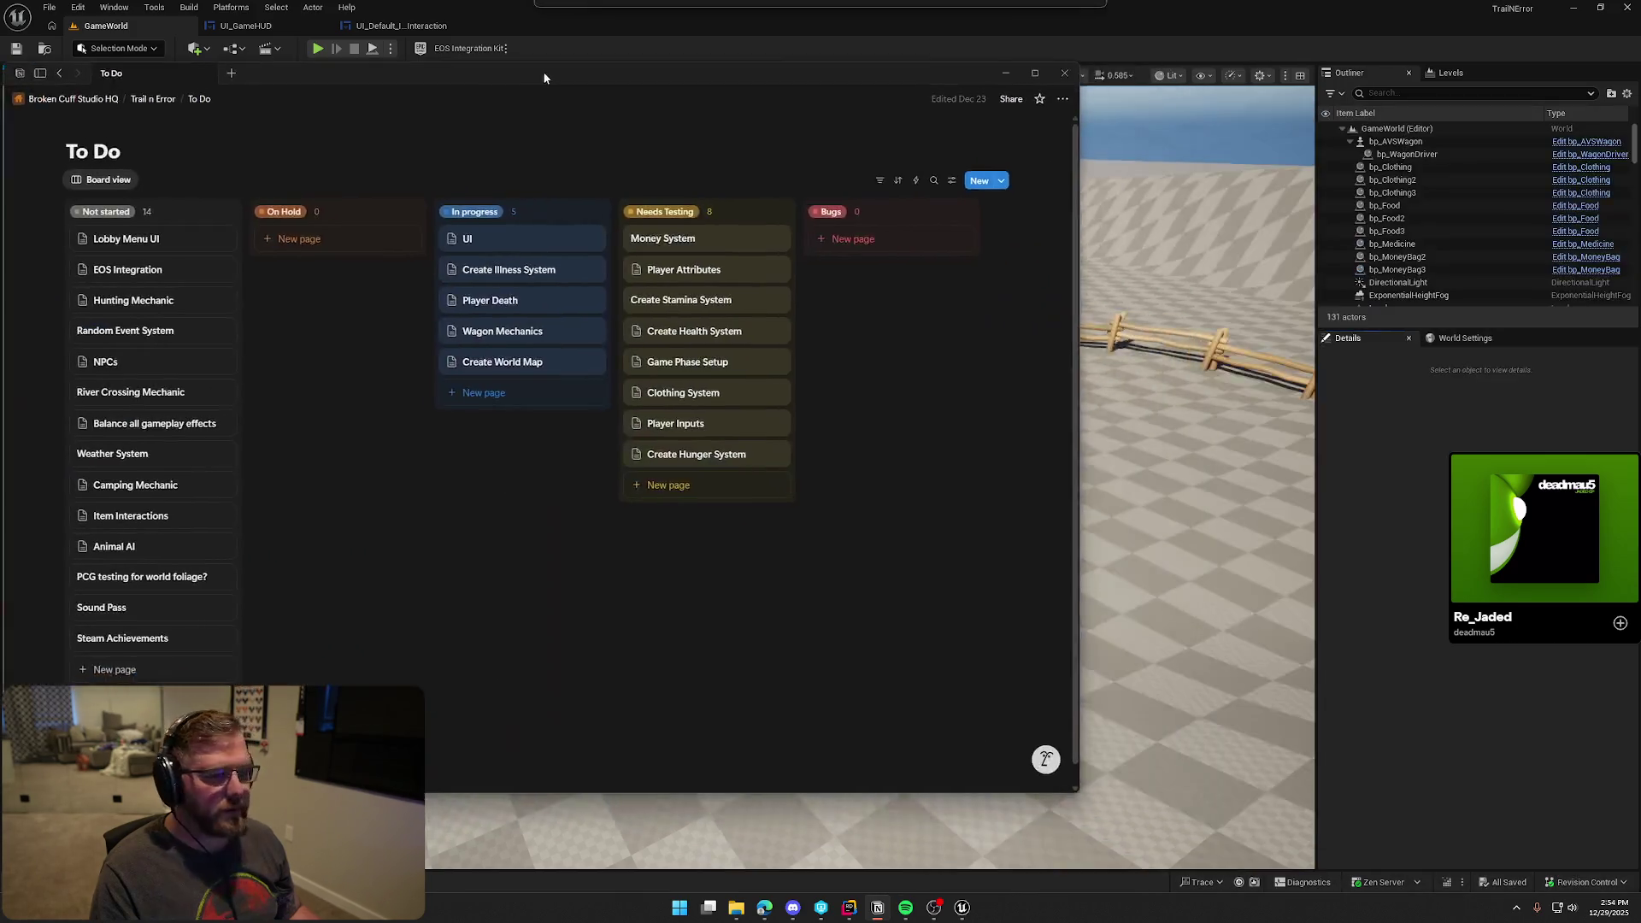
# Tick the UI task's remaining items: current item status box, display widget, and item information
pyautogui.click(688, 264)
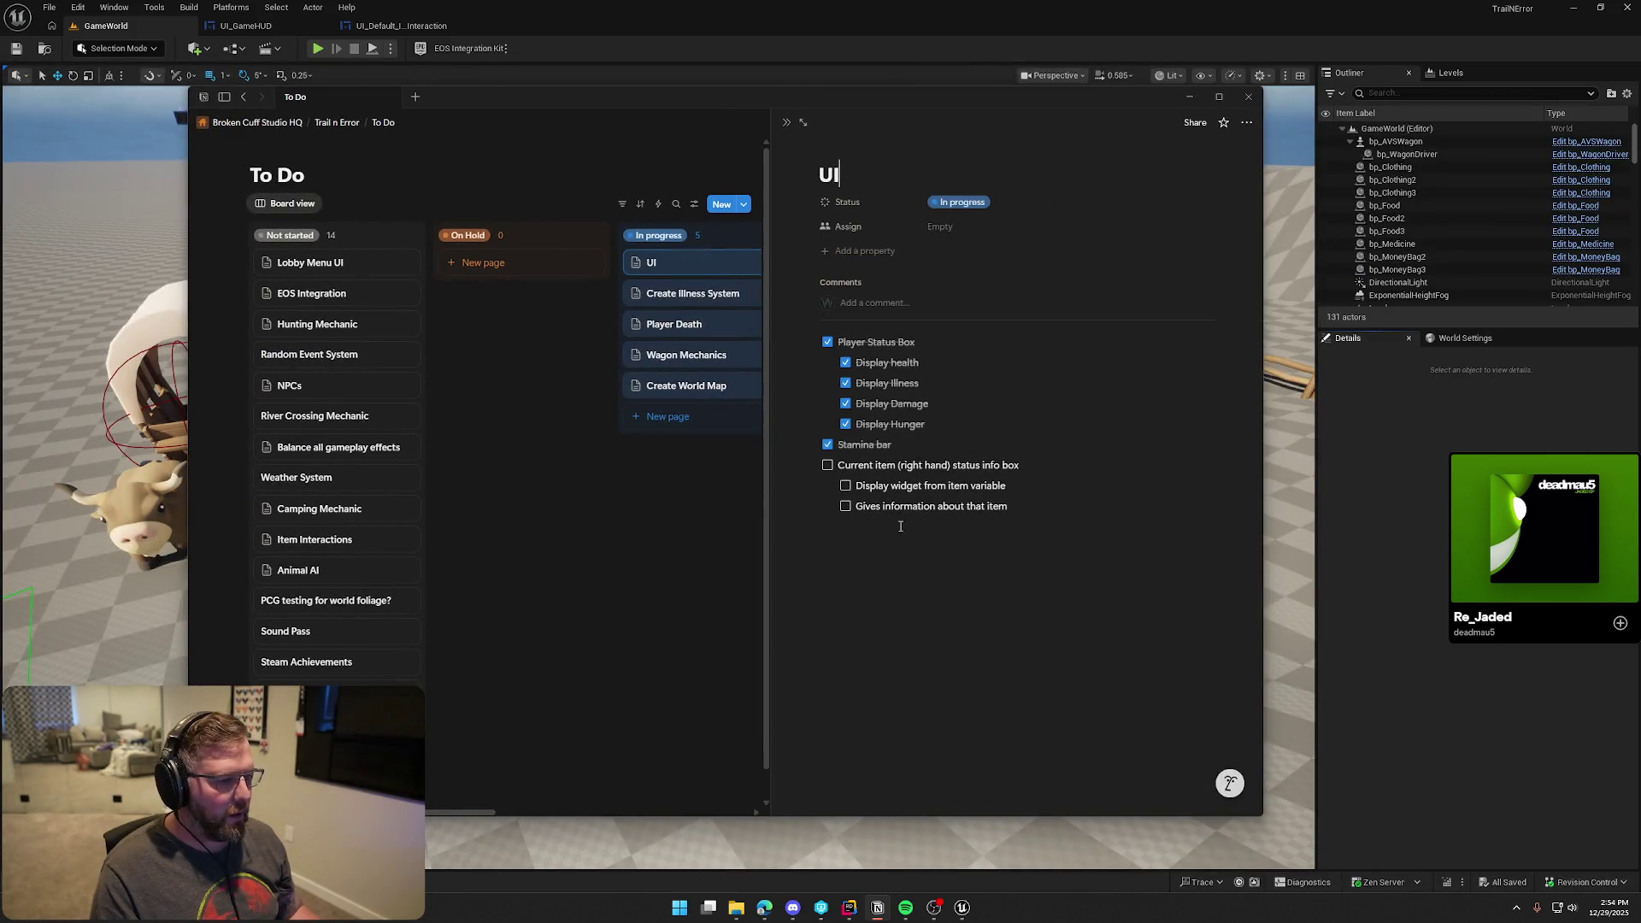
pyautogui.click(828, 466)
pyautogui.click(846, 486)
pyautogui.click(846, 506)
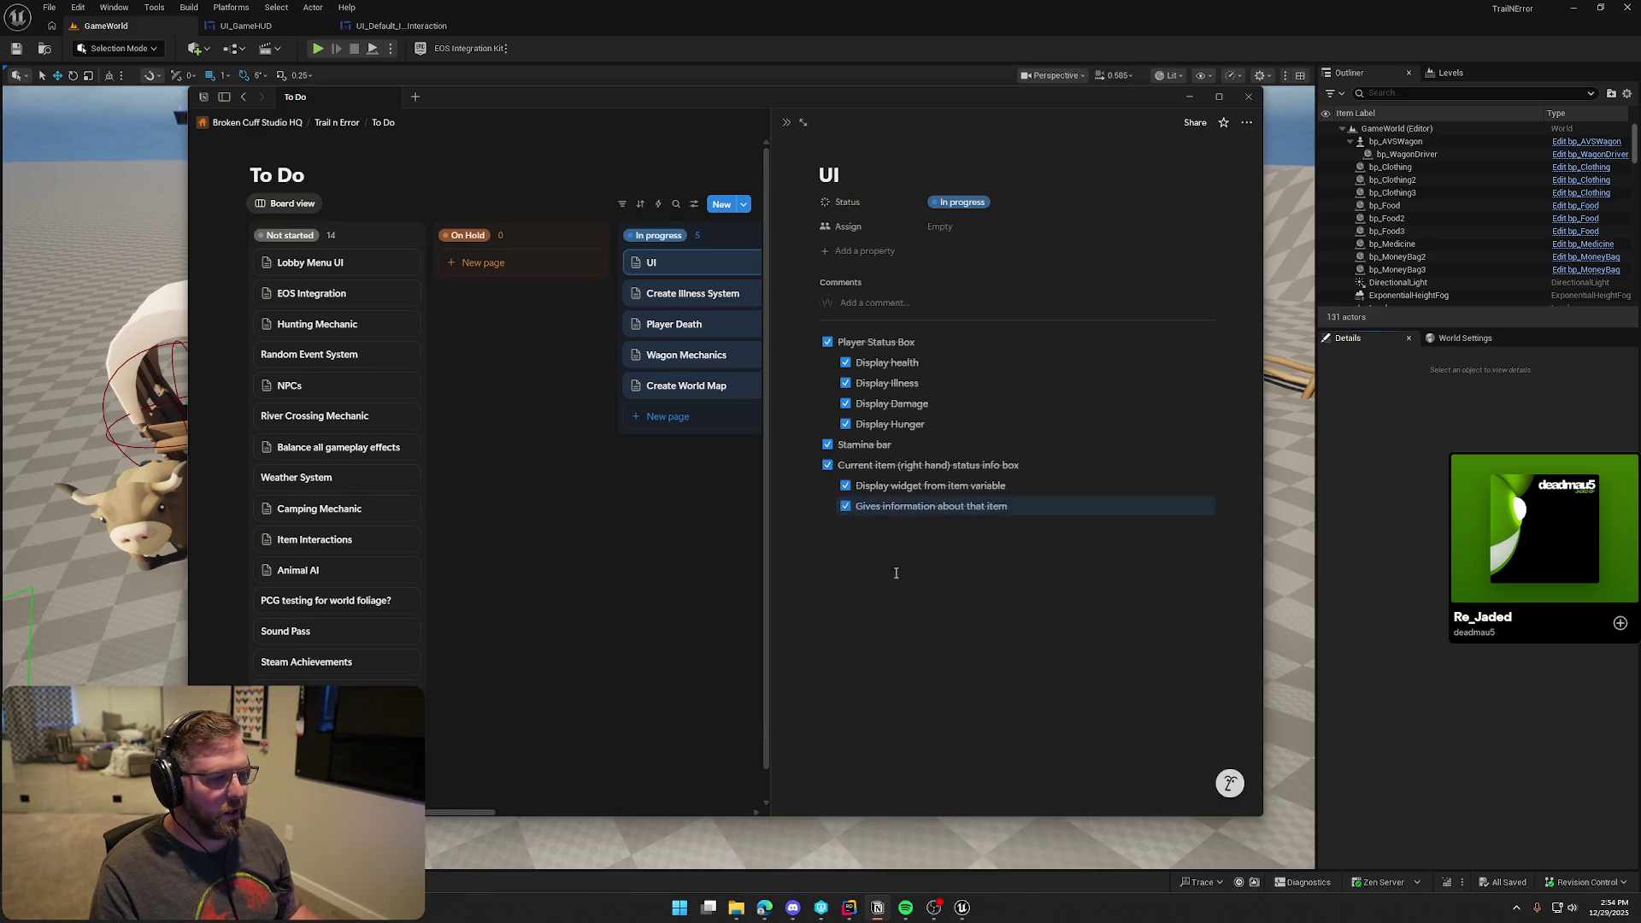
# Move the UI card into Needs Testing and open the Item Interactions task
pyautogui.click(765, 566)
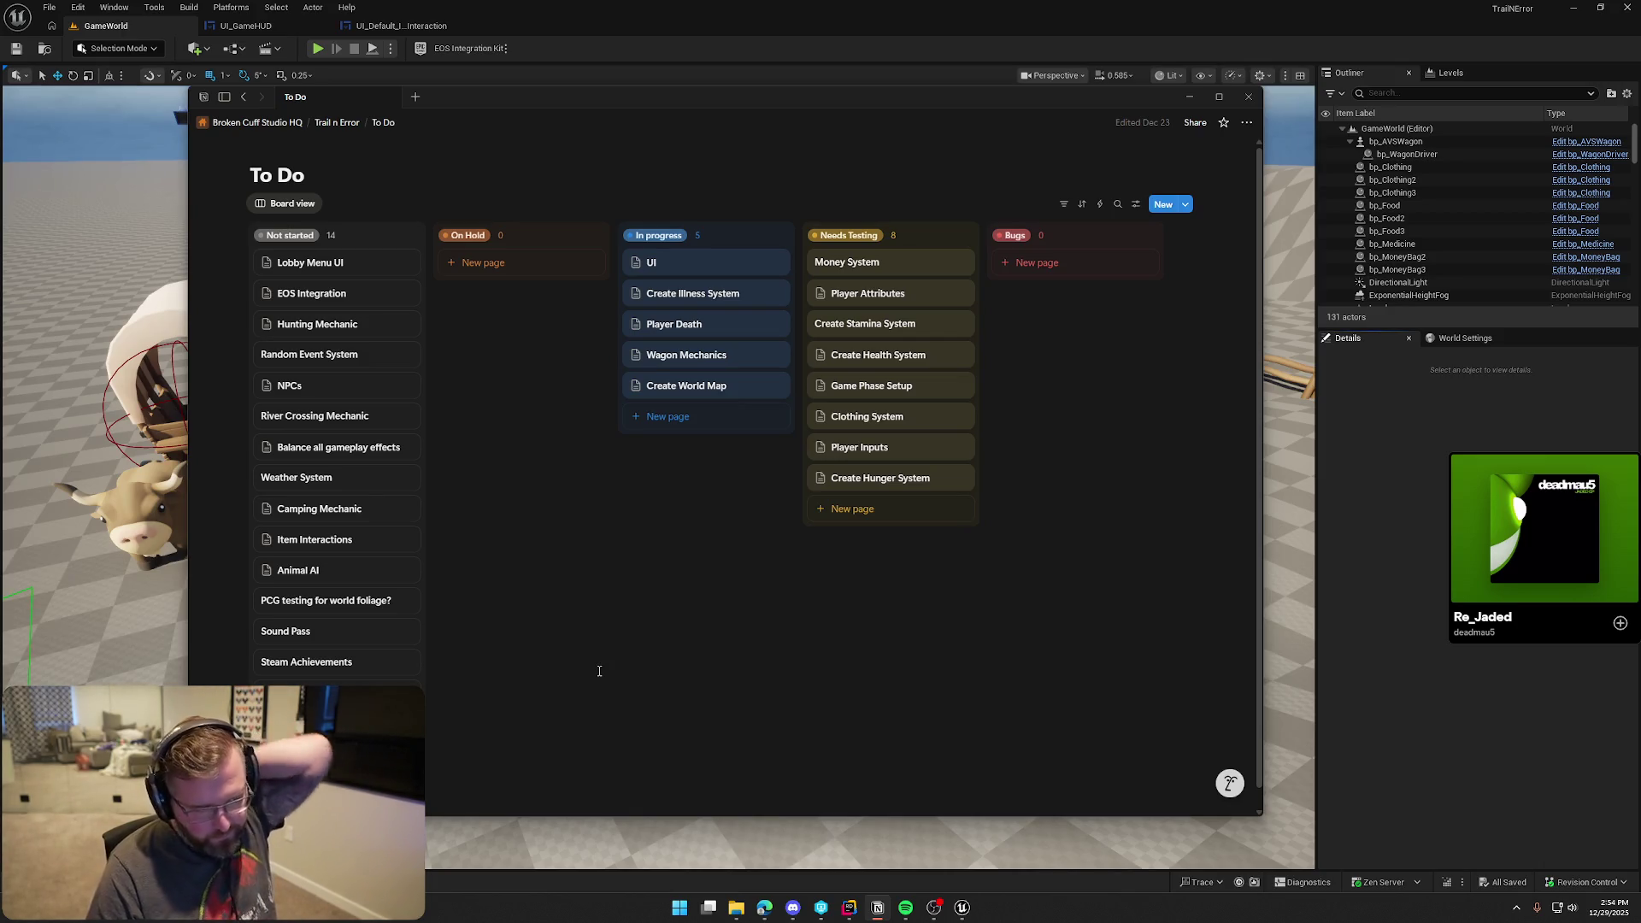
pyautogui.moveTo(685, 273); pyautogui.dragTo(864, 511)
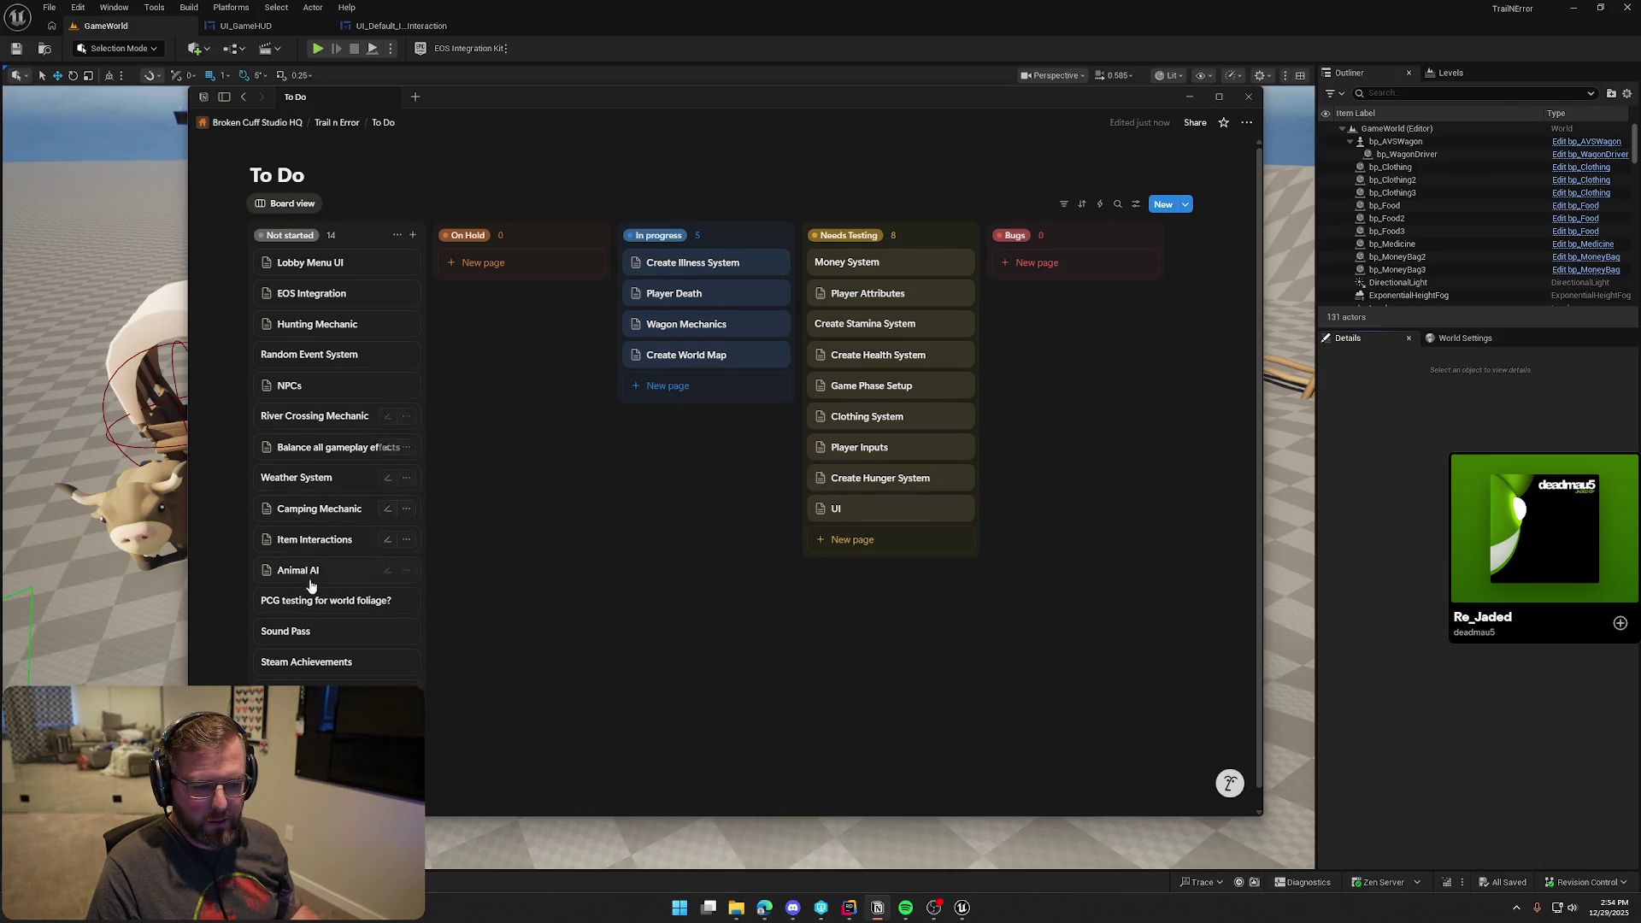
pyautogui.click(301, 543)
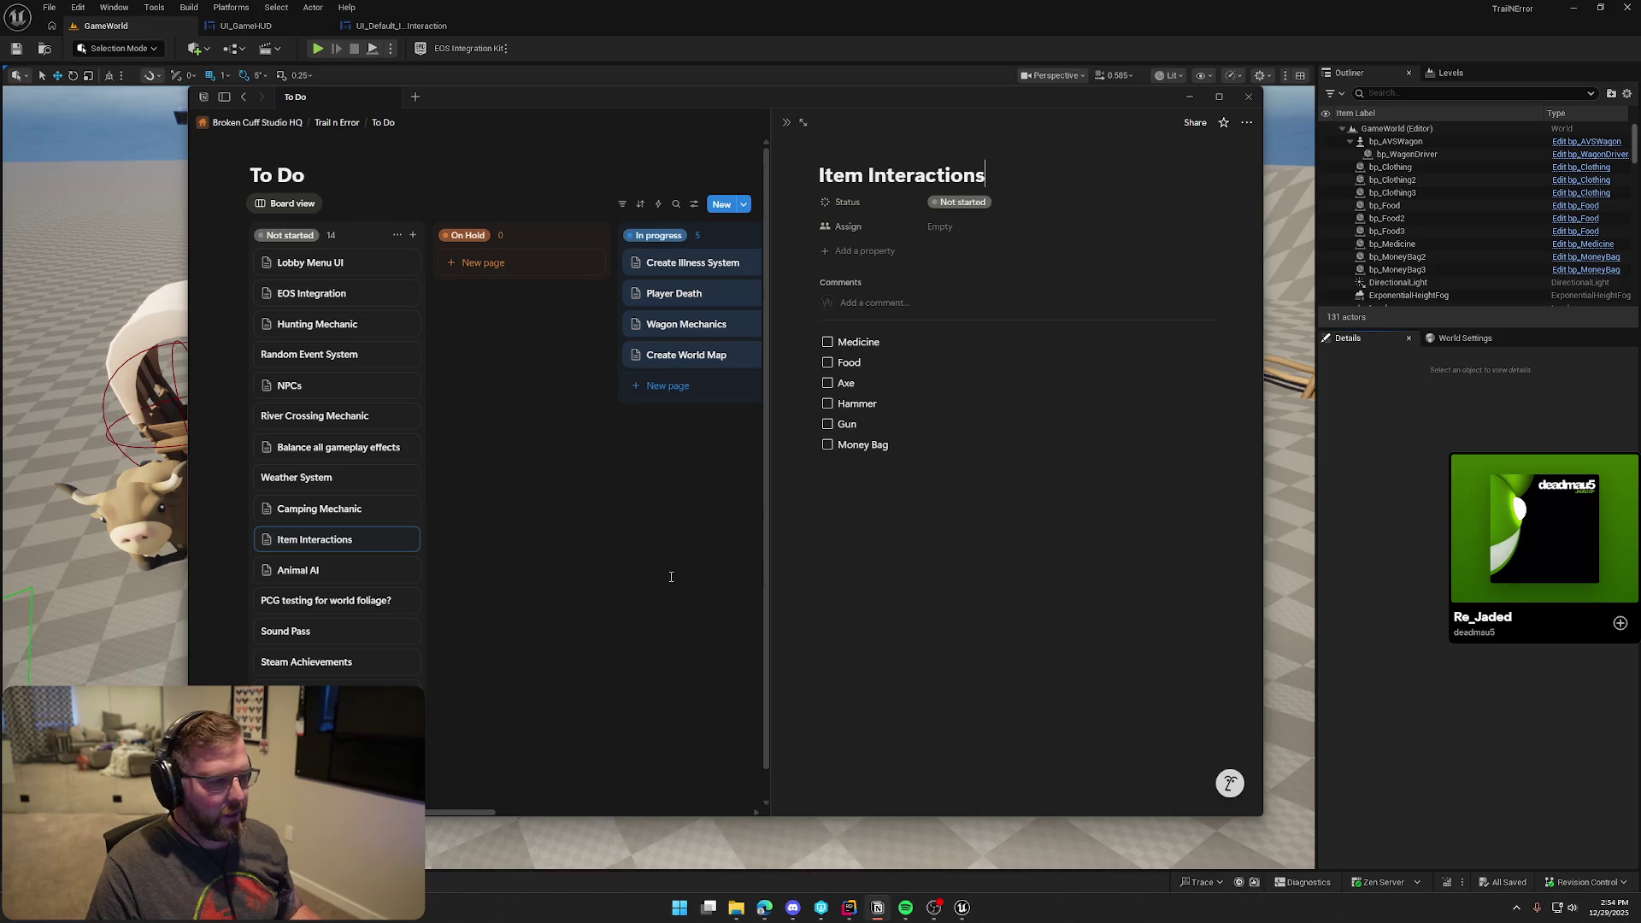